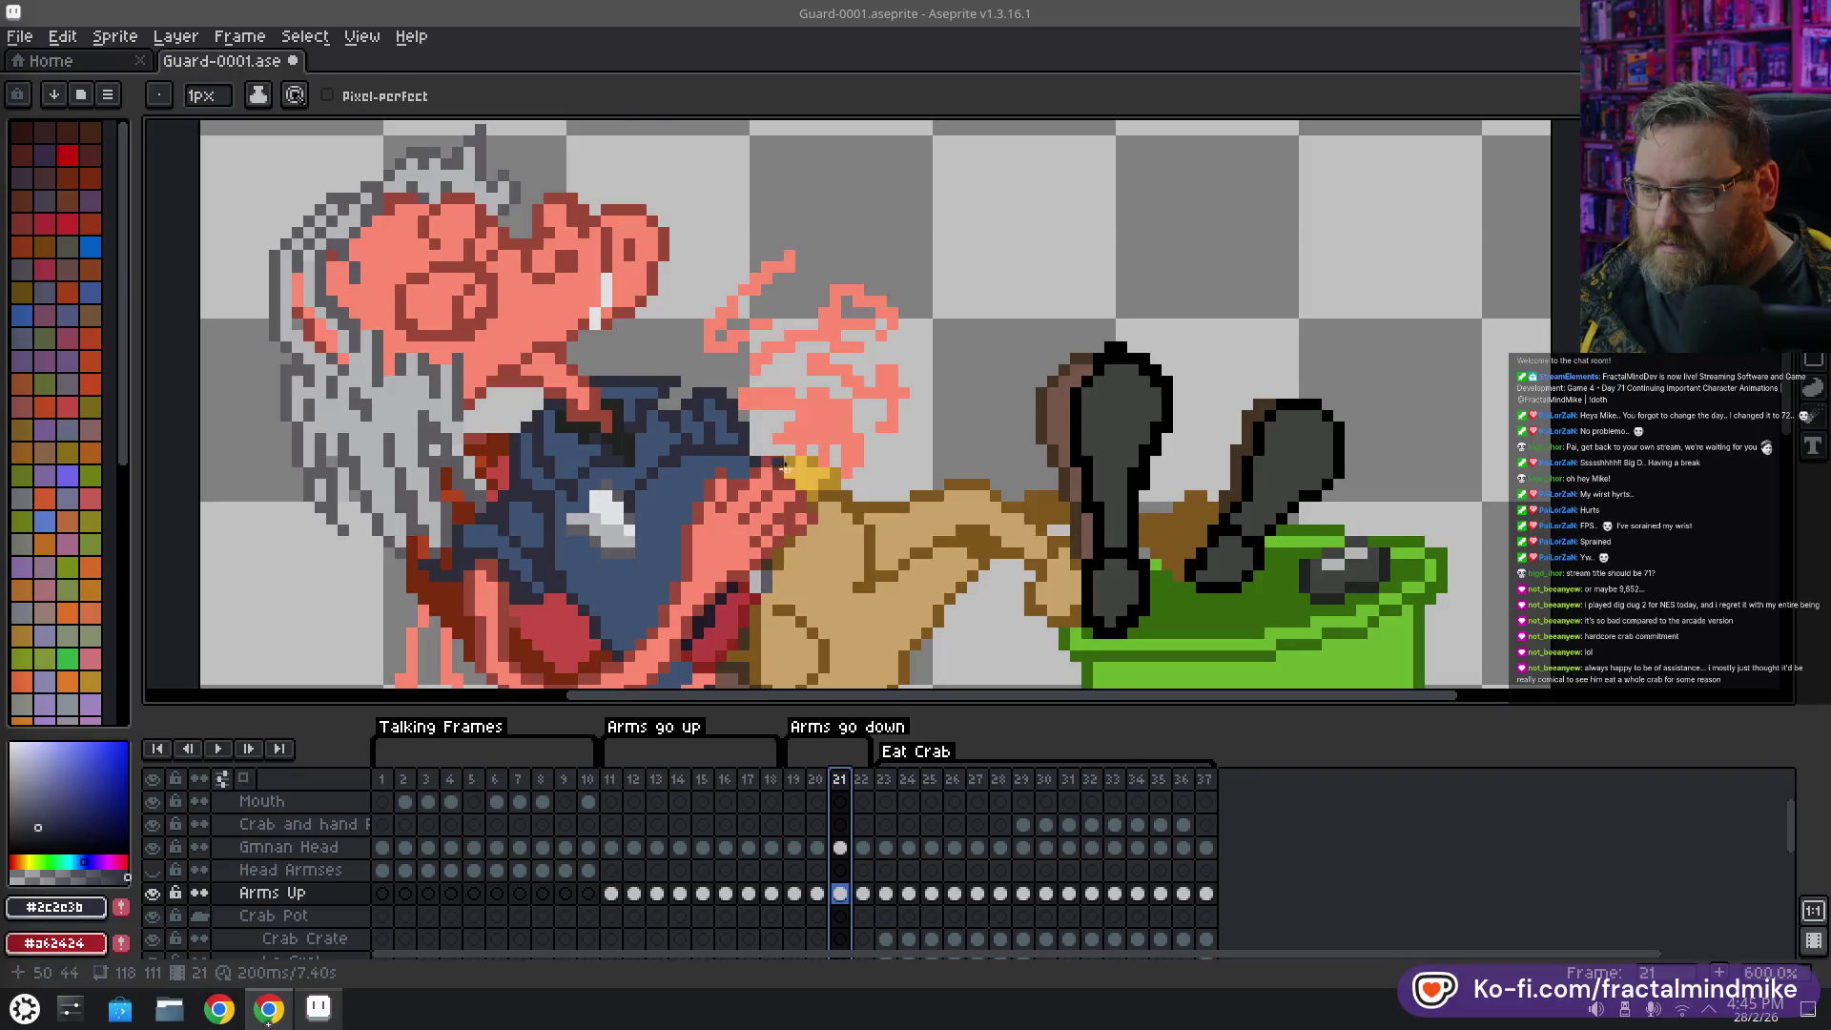
# Pick the brown colour and add brown pixels to the guard's hand on frame 21
pyautogui.keyDown('alt'); pyautogui.click(791, 451); pyautogui.keyUp('alt')
pyautogui.click(792, 450)
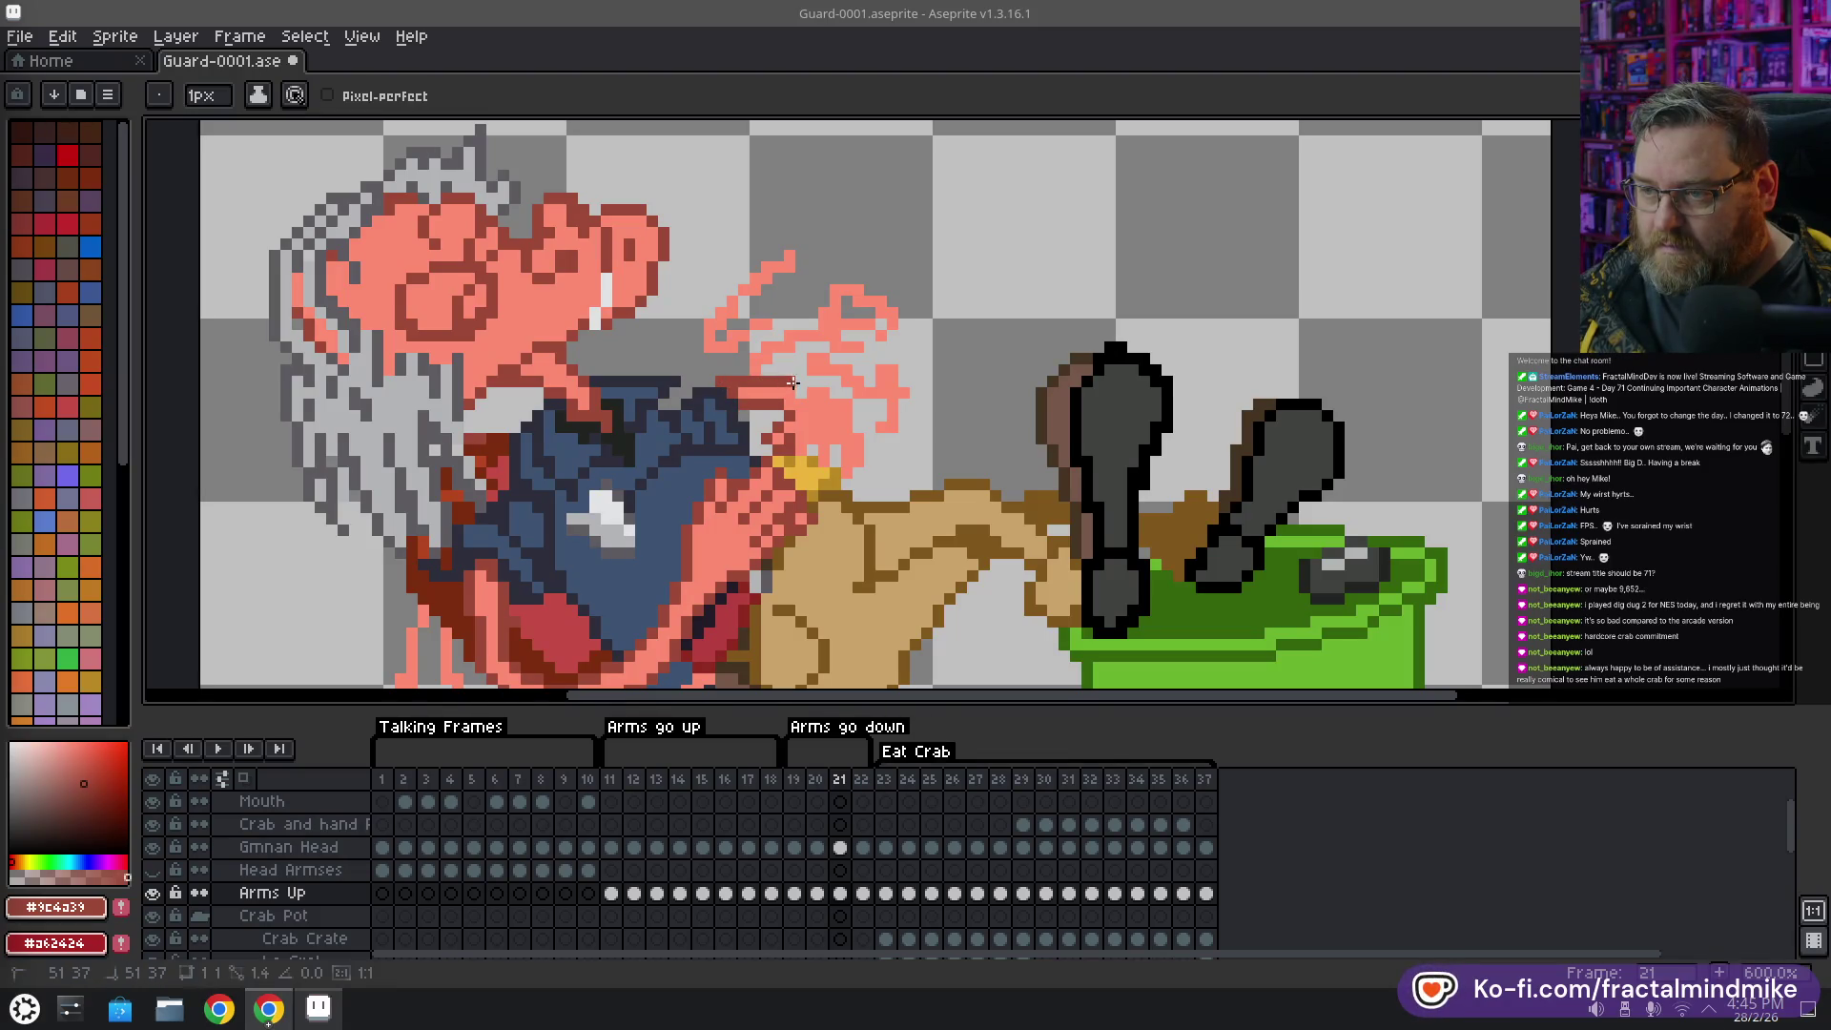
pyautogui.click(793, 382)
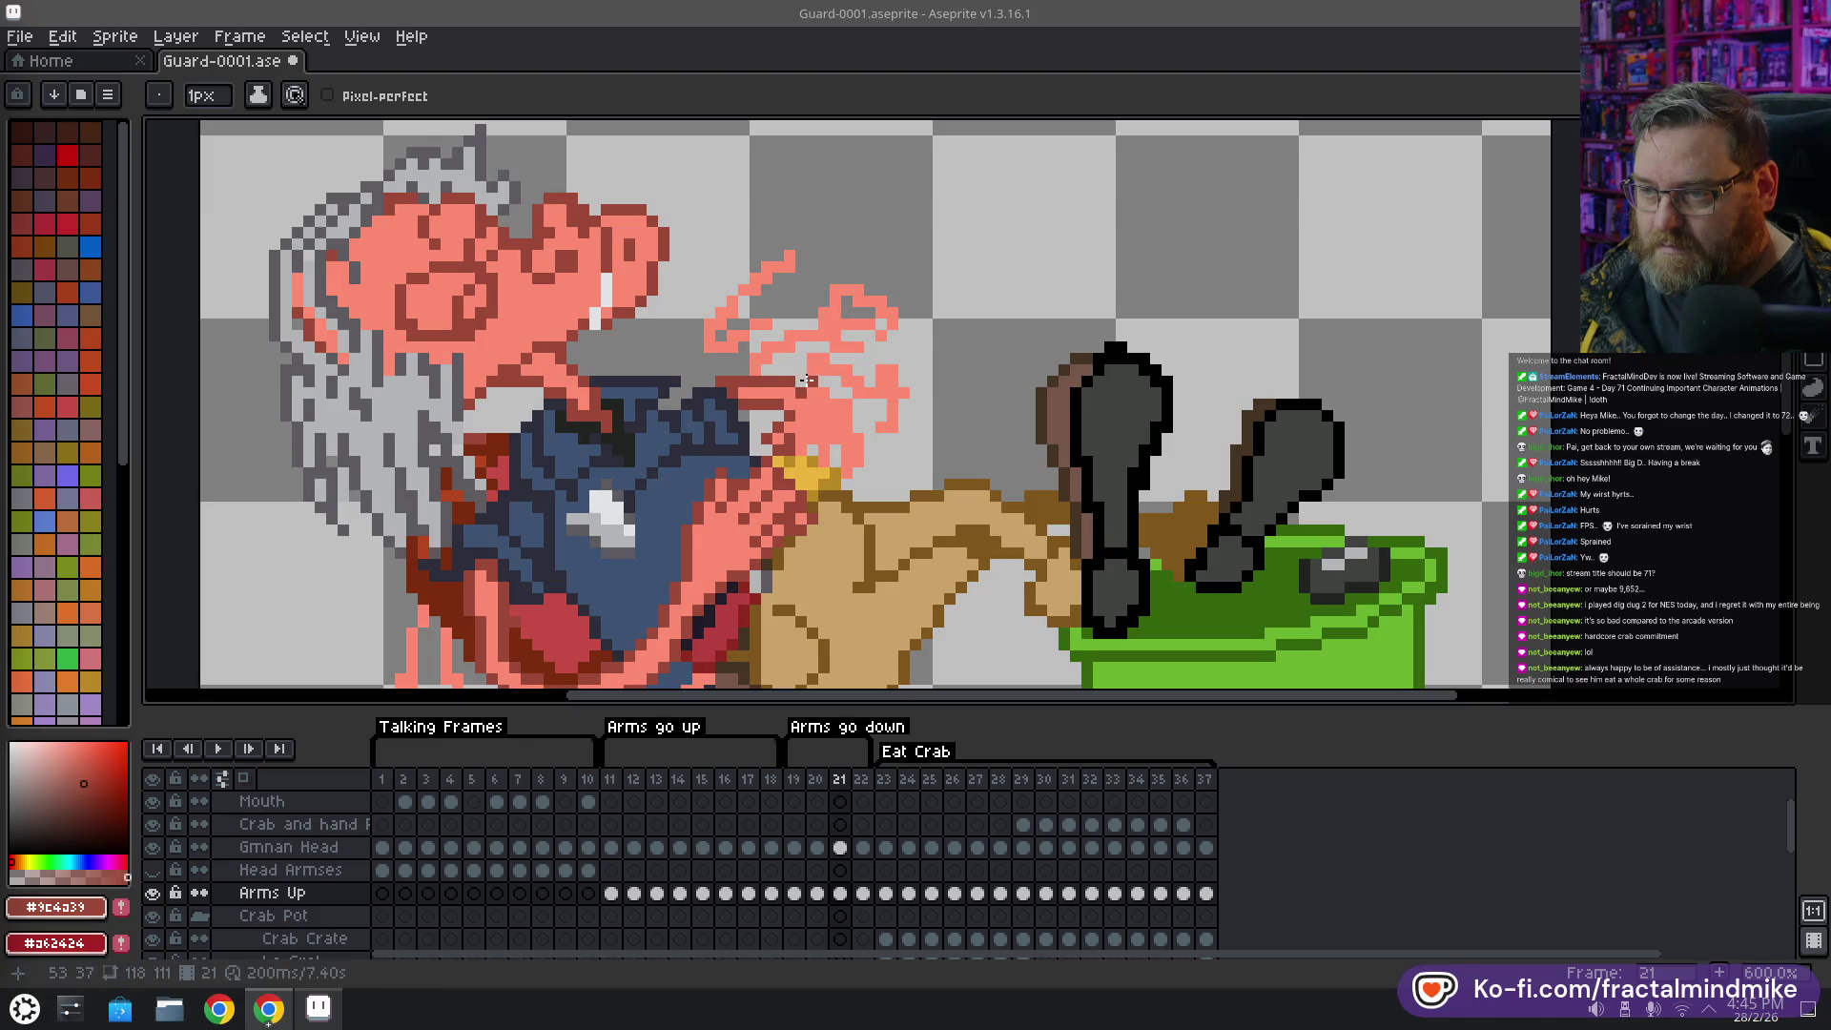
pyautogui.moveTo(805, 380); pyautogui.dragTo(863, 423)
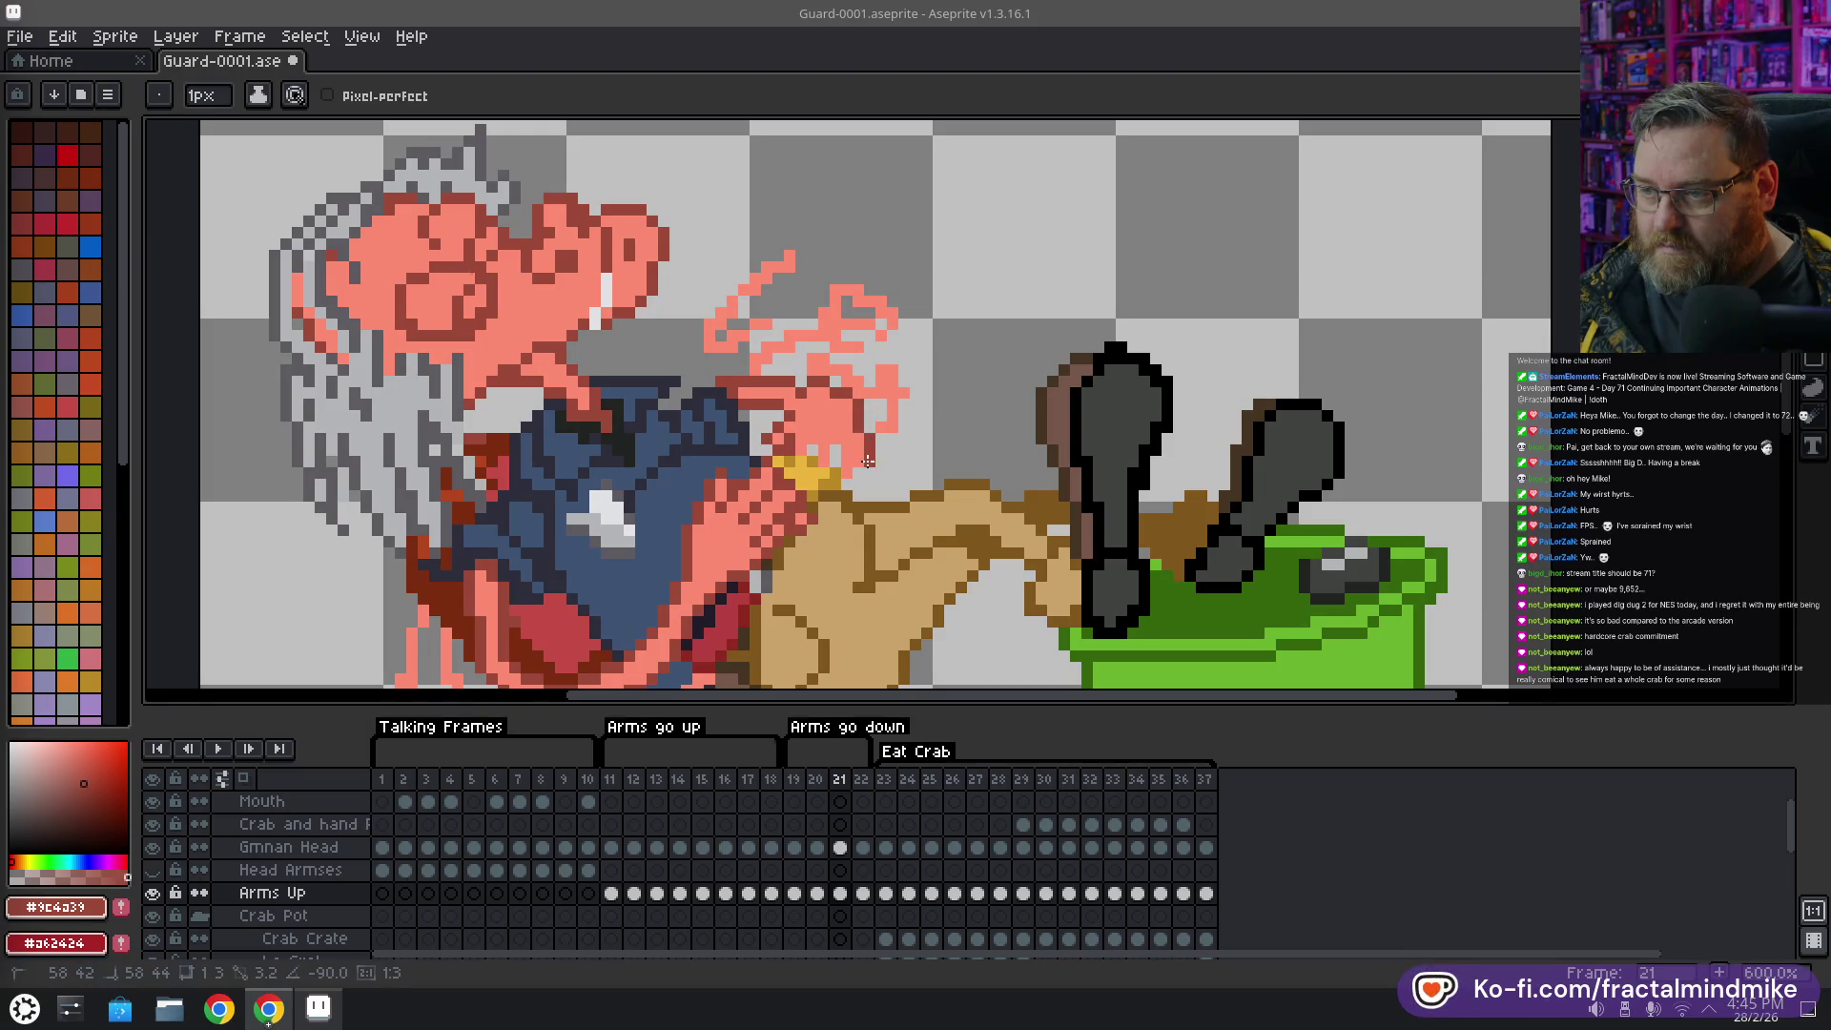
pyautogui.moveTo(863, 464); pyautogui.dragTo(862, 465)
pyautogui.press('ctrl')
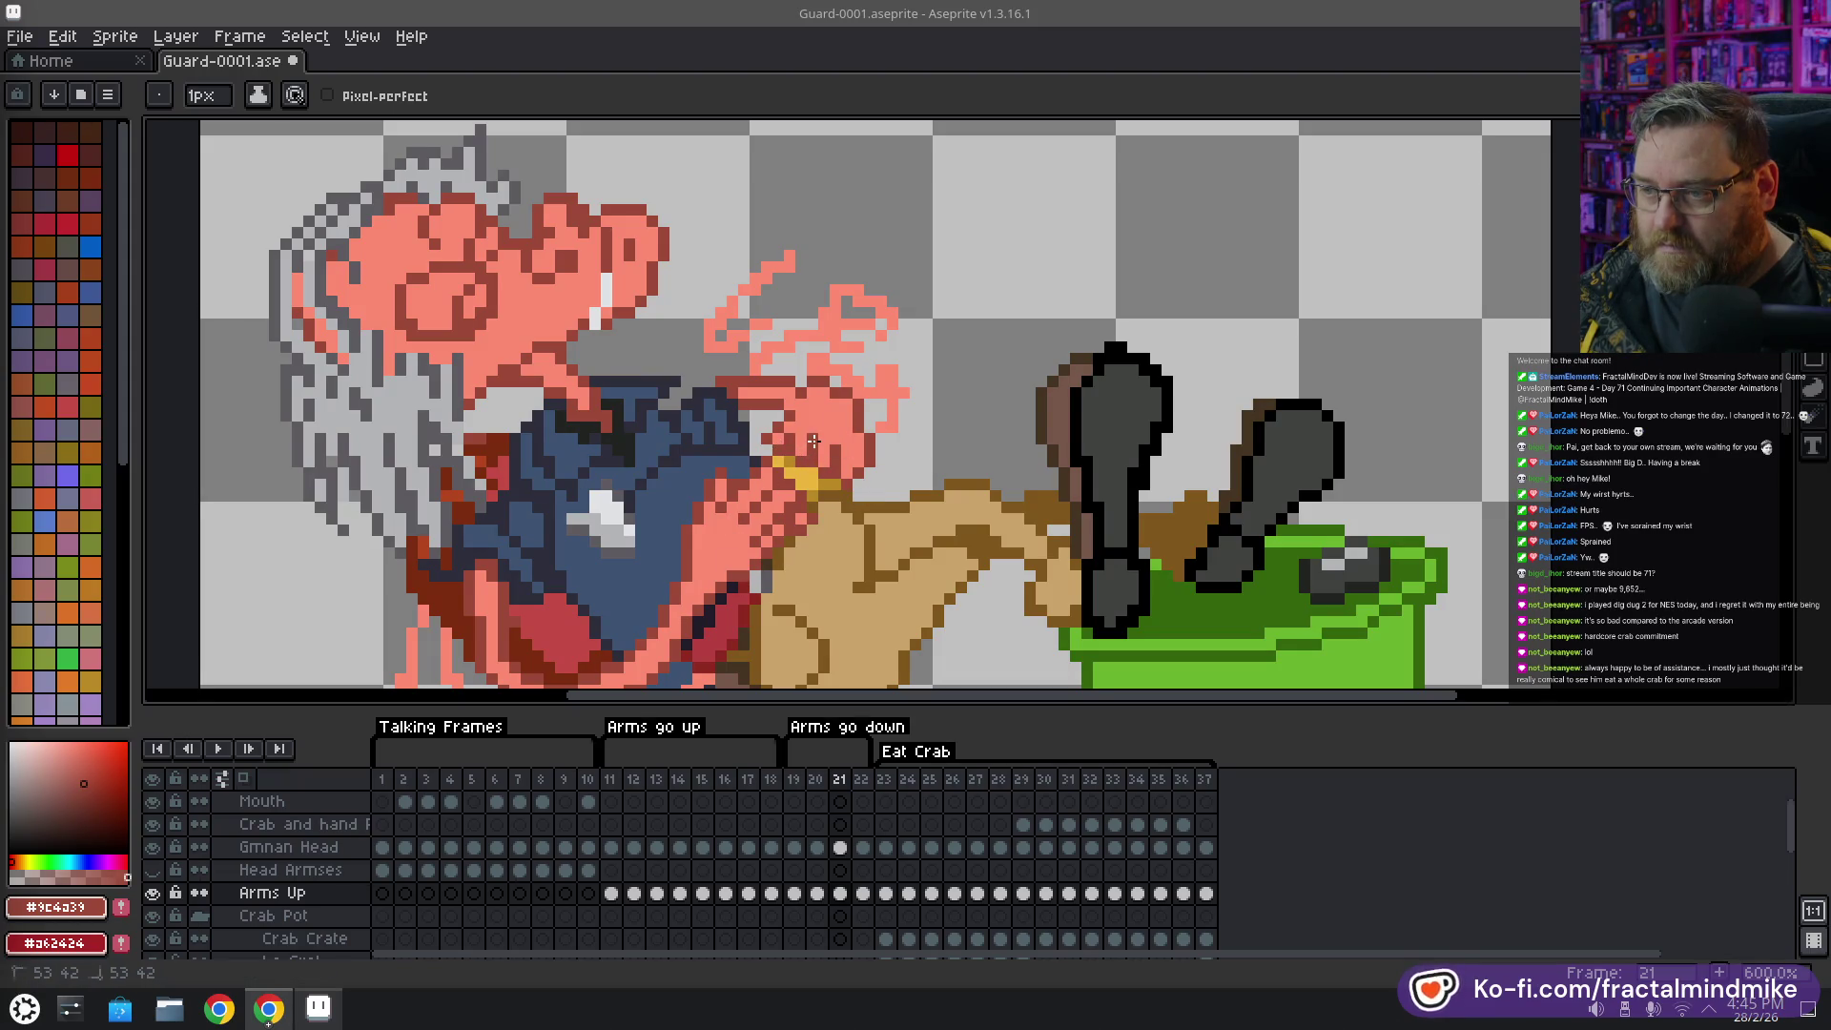
# Sample the light pink, then the dark red #9c4a39, from the guard's hand
pyautogui.scroll(-2, 818, 637)
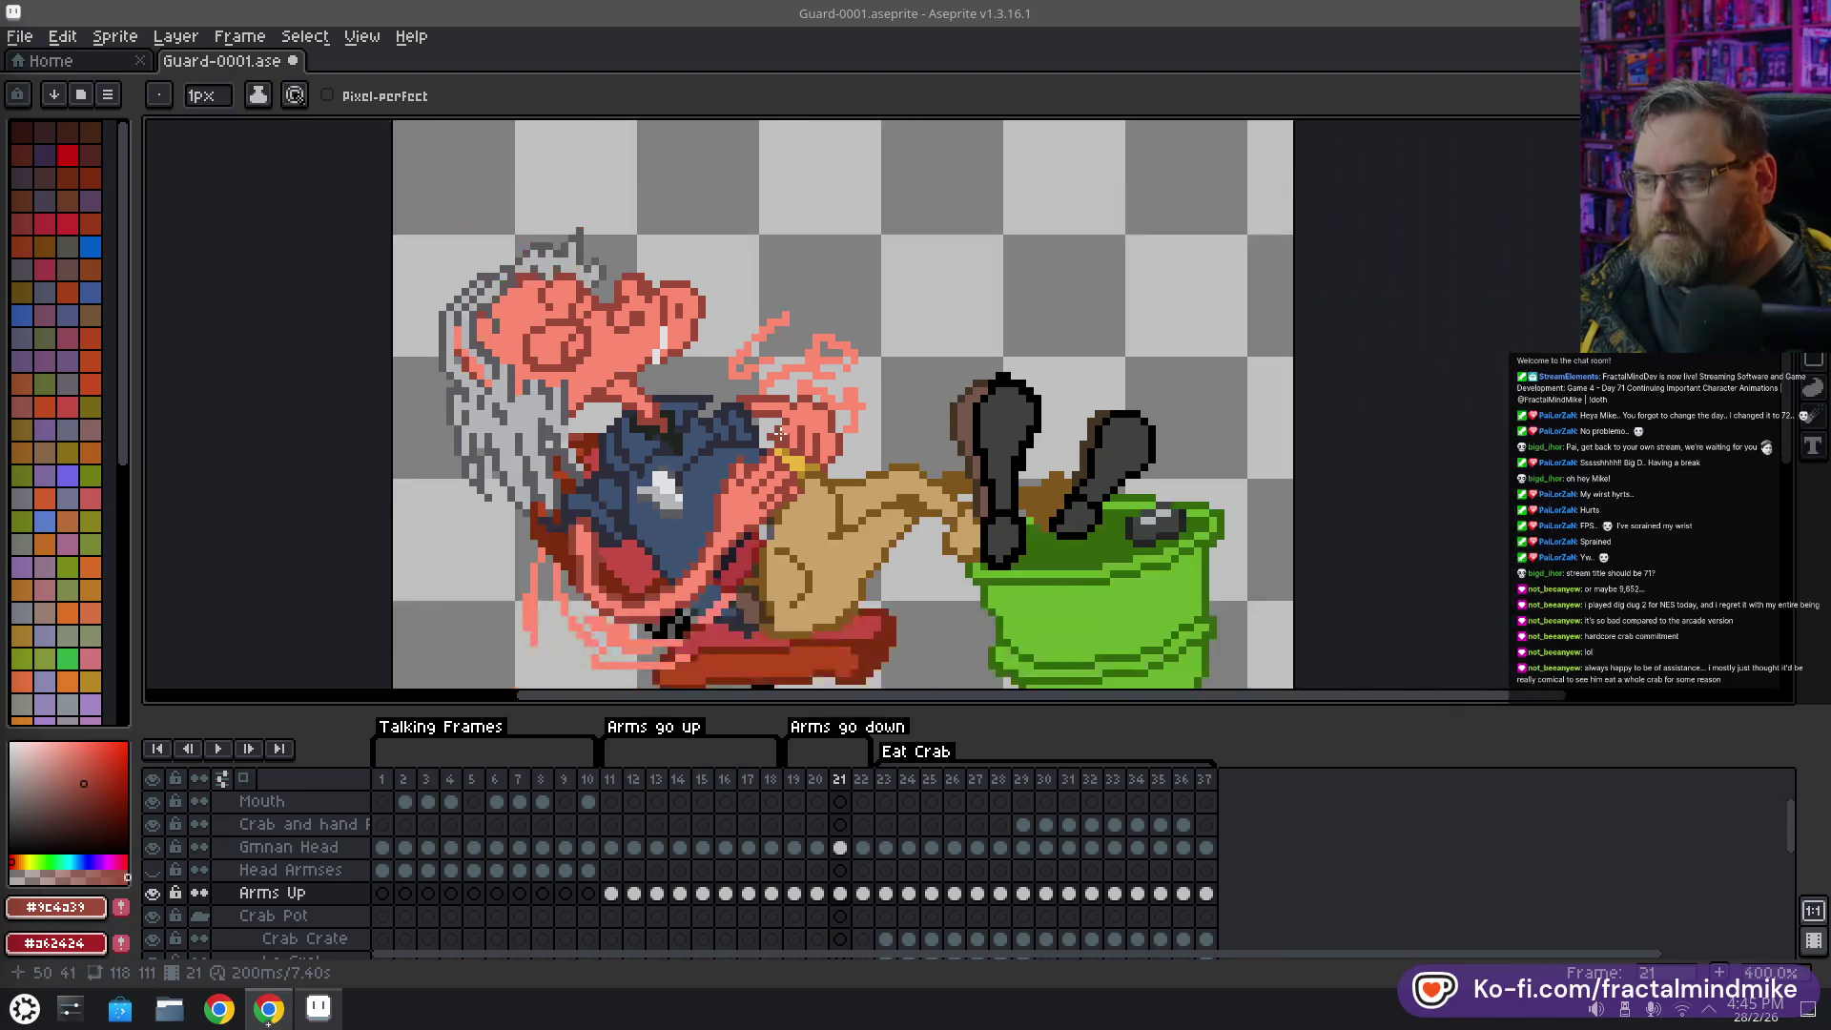
pyautogui.scroll(-2, 796, 471)
pyautogui.scroll(4, 796, 471)
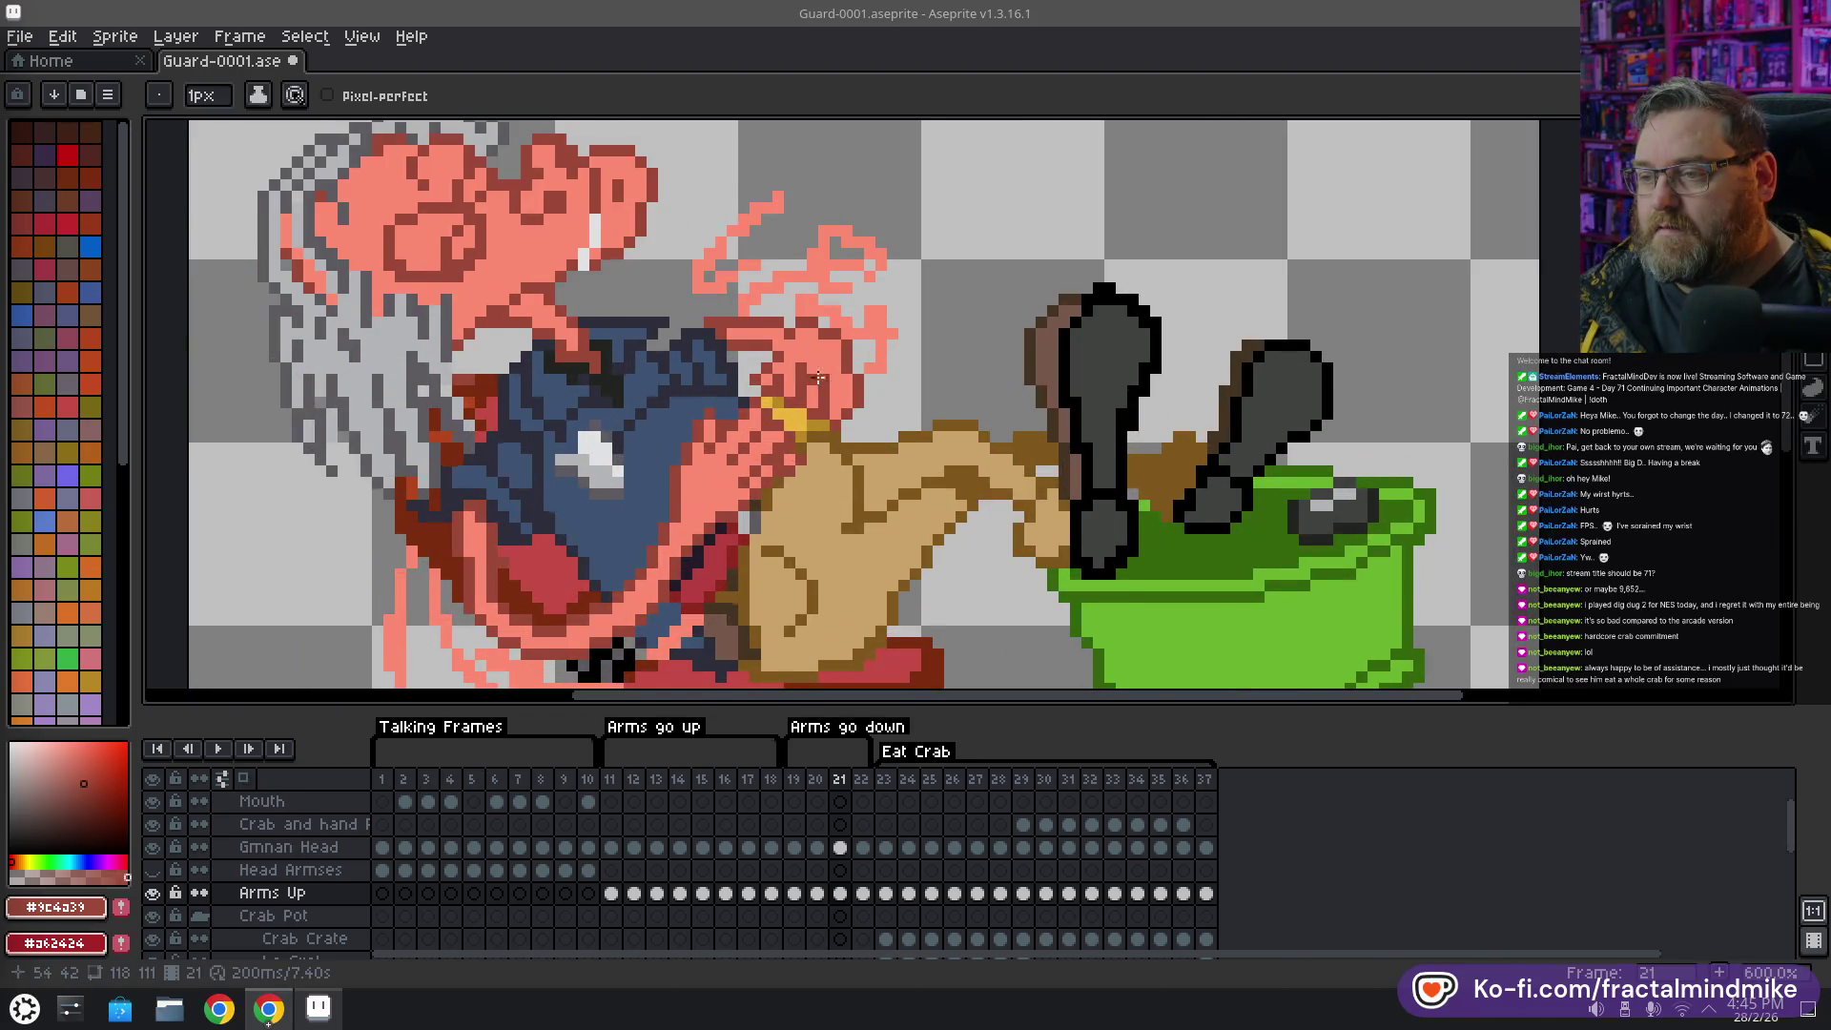
pyautogui.scroll(1, 819, 378)
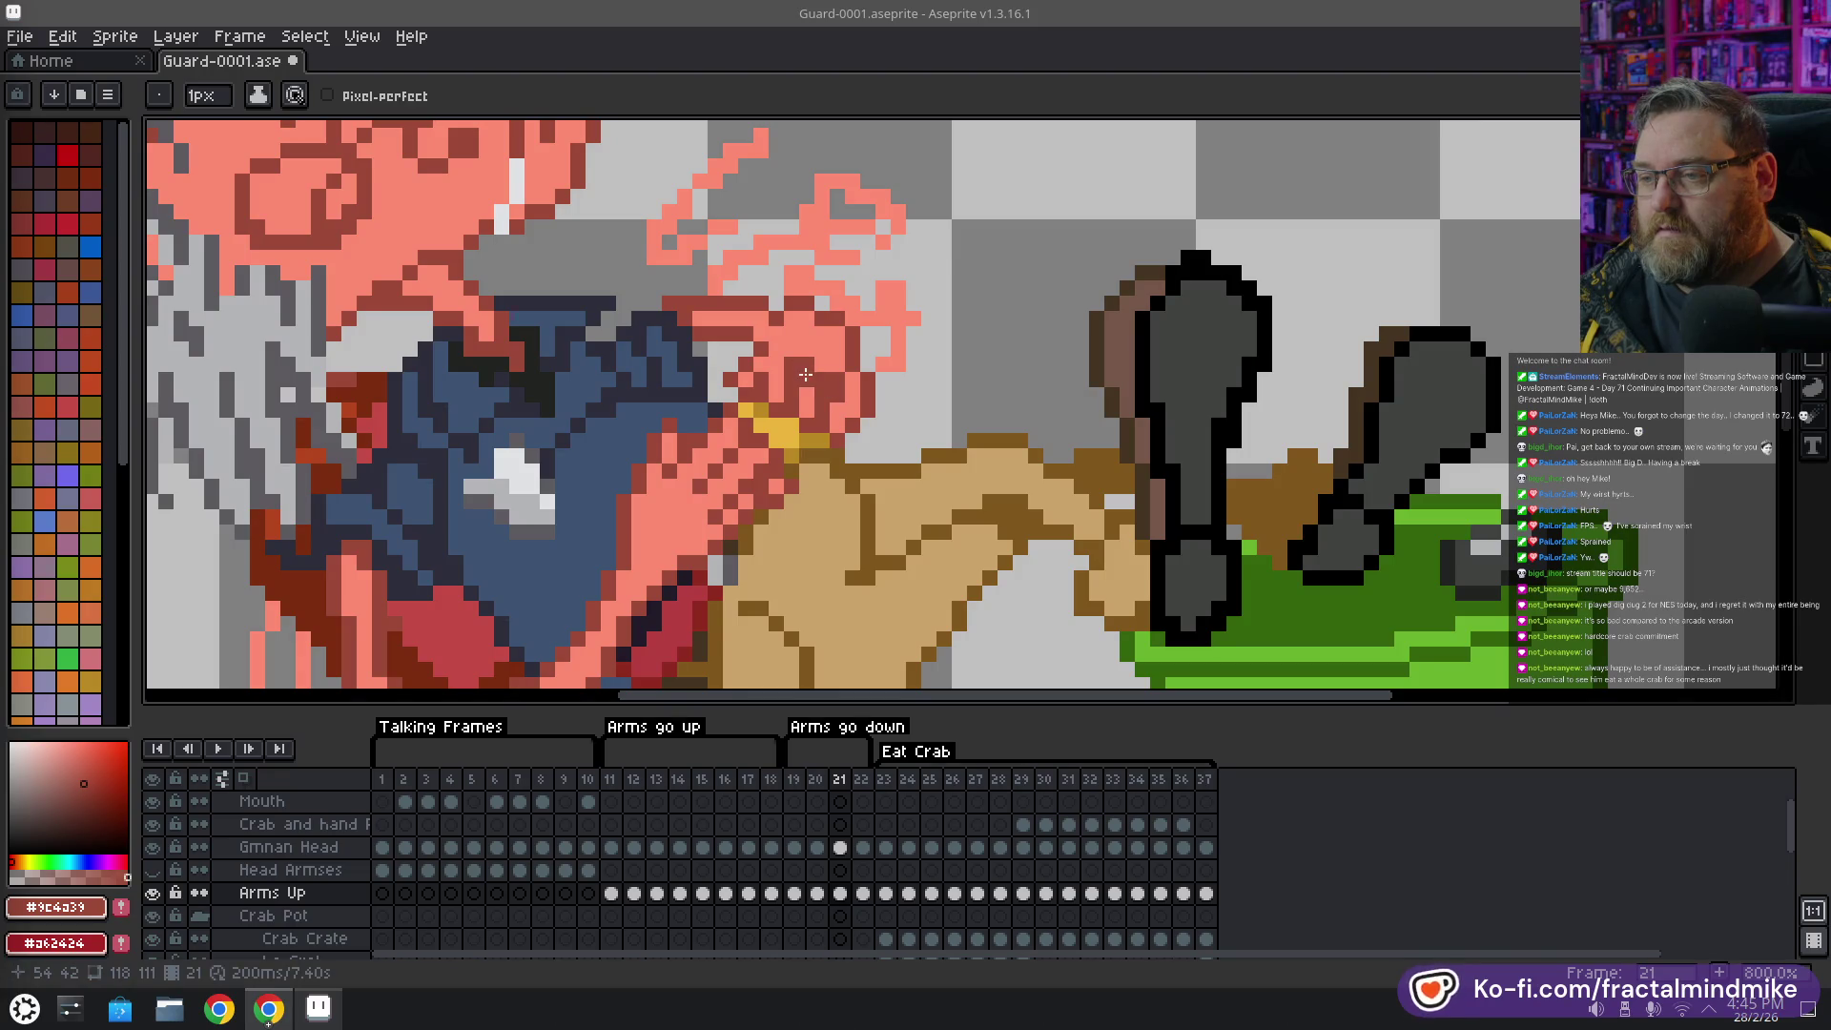
pyautogui.keyDown('alt'); pyautogui.click(818, 378); pyautogui.keyUp('alt')
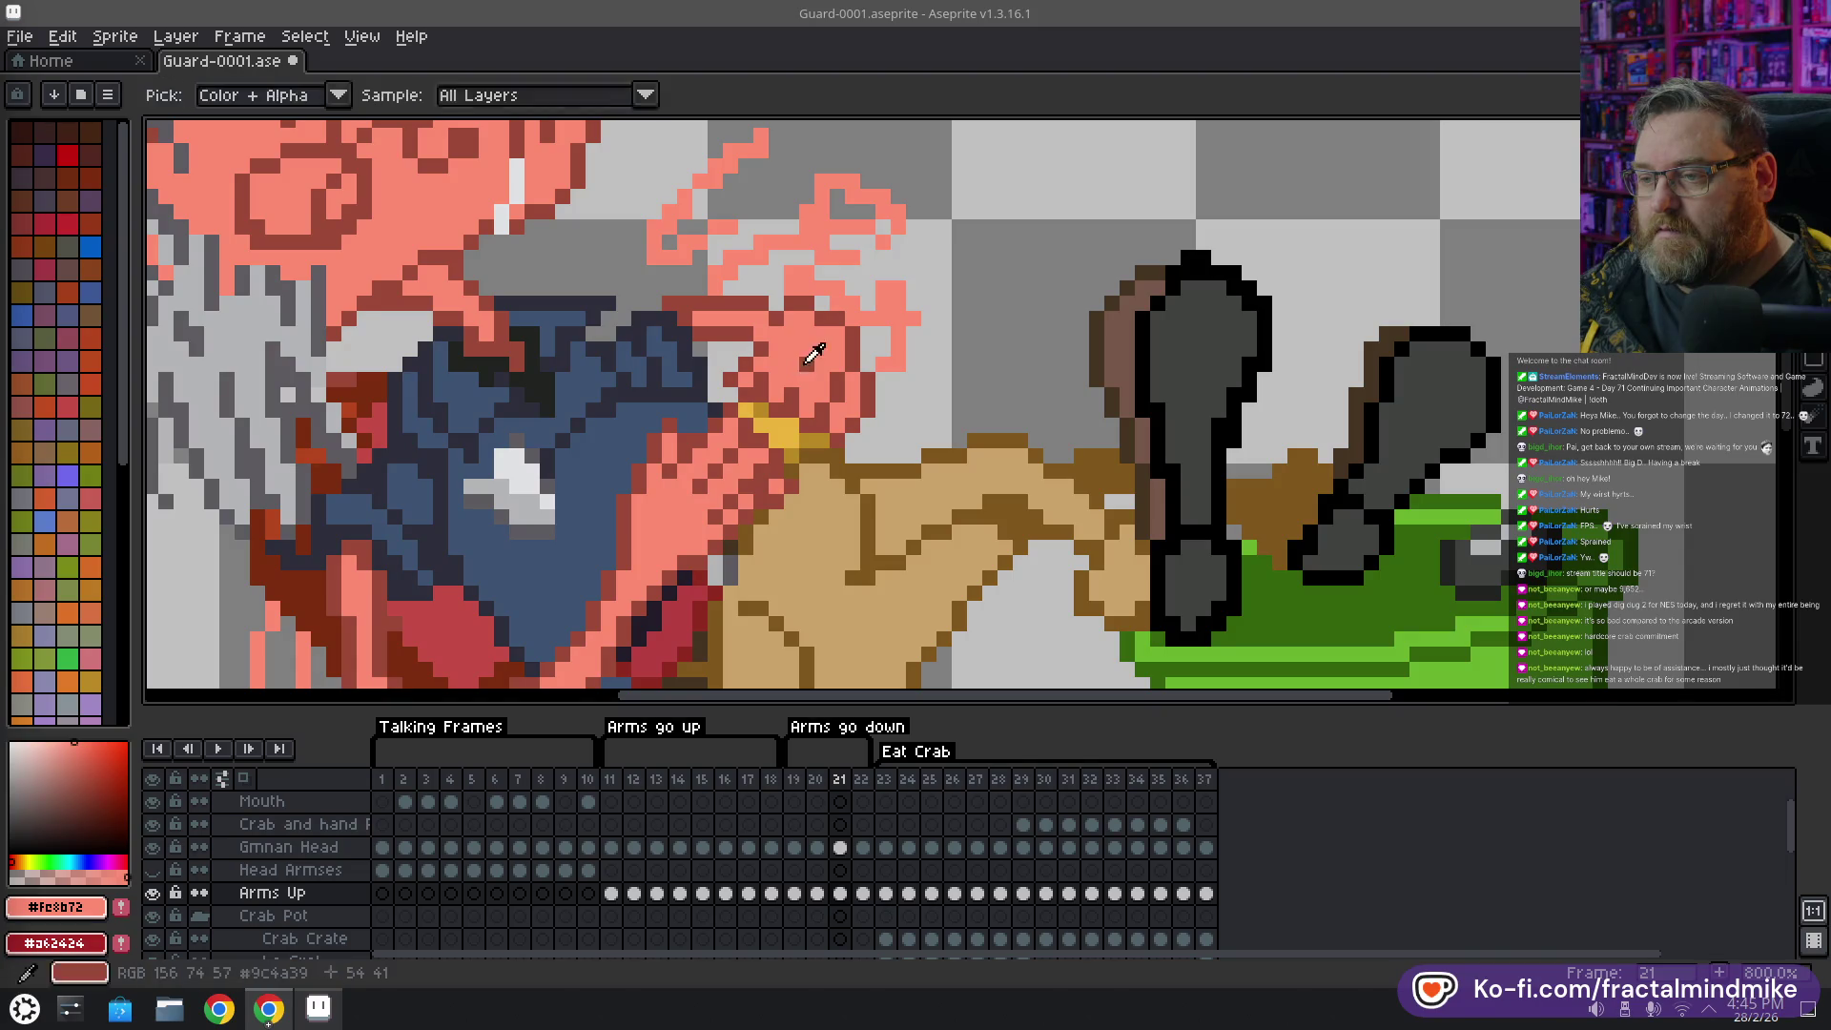
pyautogui.keyDown('alt'); pyautogui.click(796, 374); pyautogui.keyUp('alt')
pyautogui.scroll(-2, 782, 400)
pyautogui.scroll(-2, 760, 445)
pyautogui.scroll(2, 771, 415)
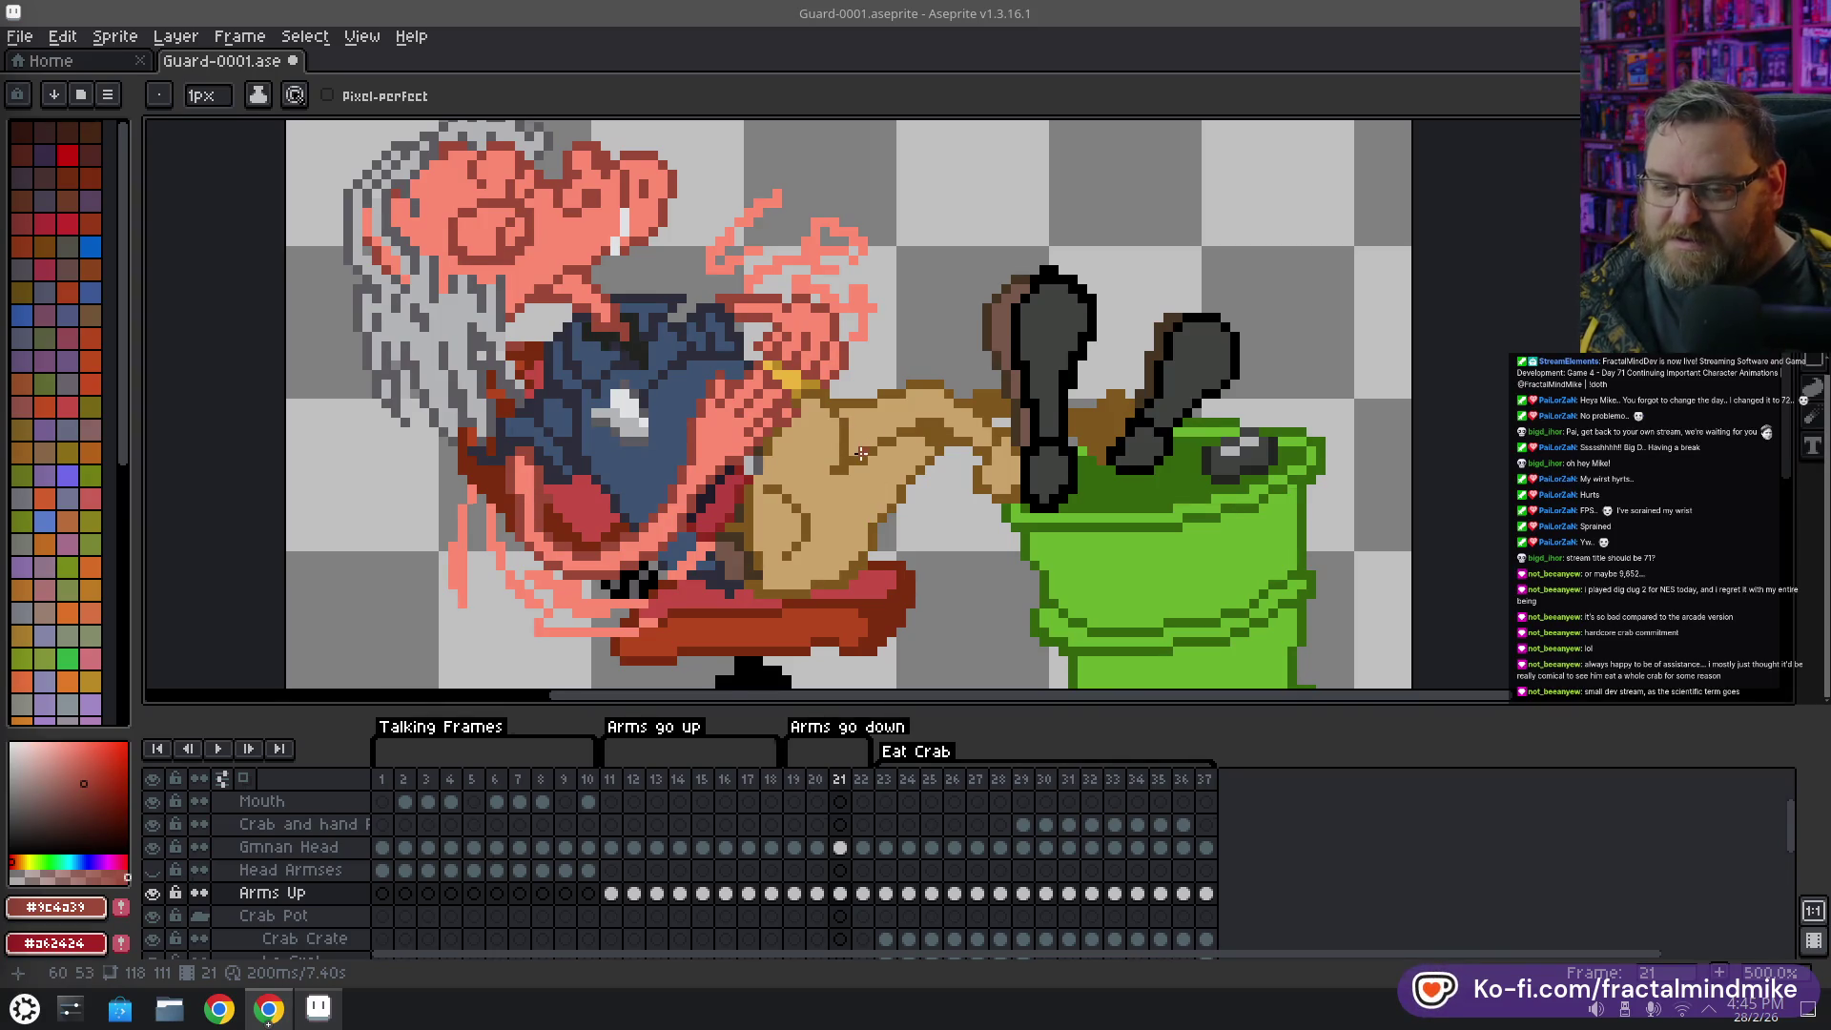
pyautogui.scroll(-2, 861, 454)
pyautogui.scroll(-1, 861, 454)
pyautogui.scroll(3, 750, 372)
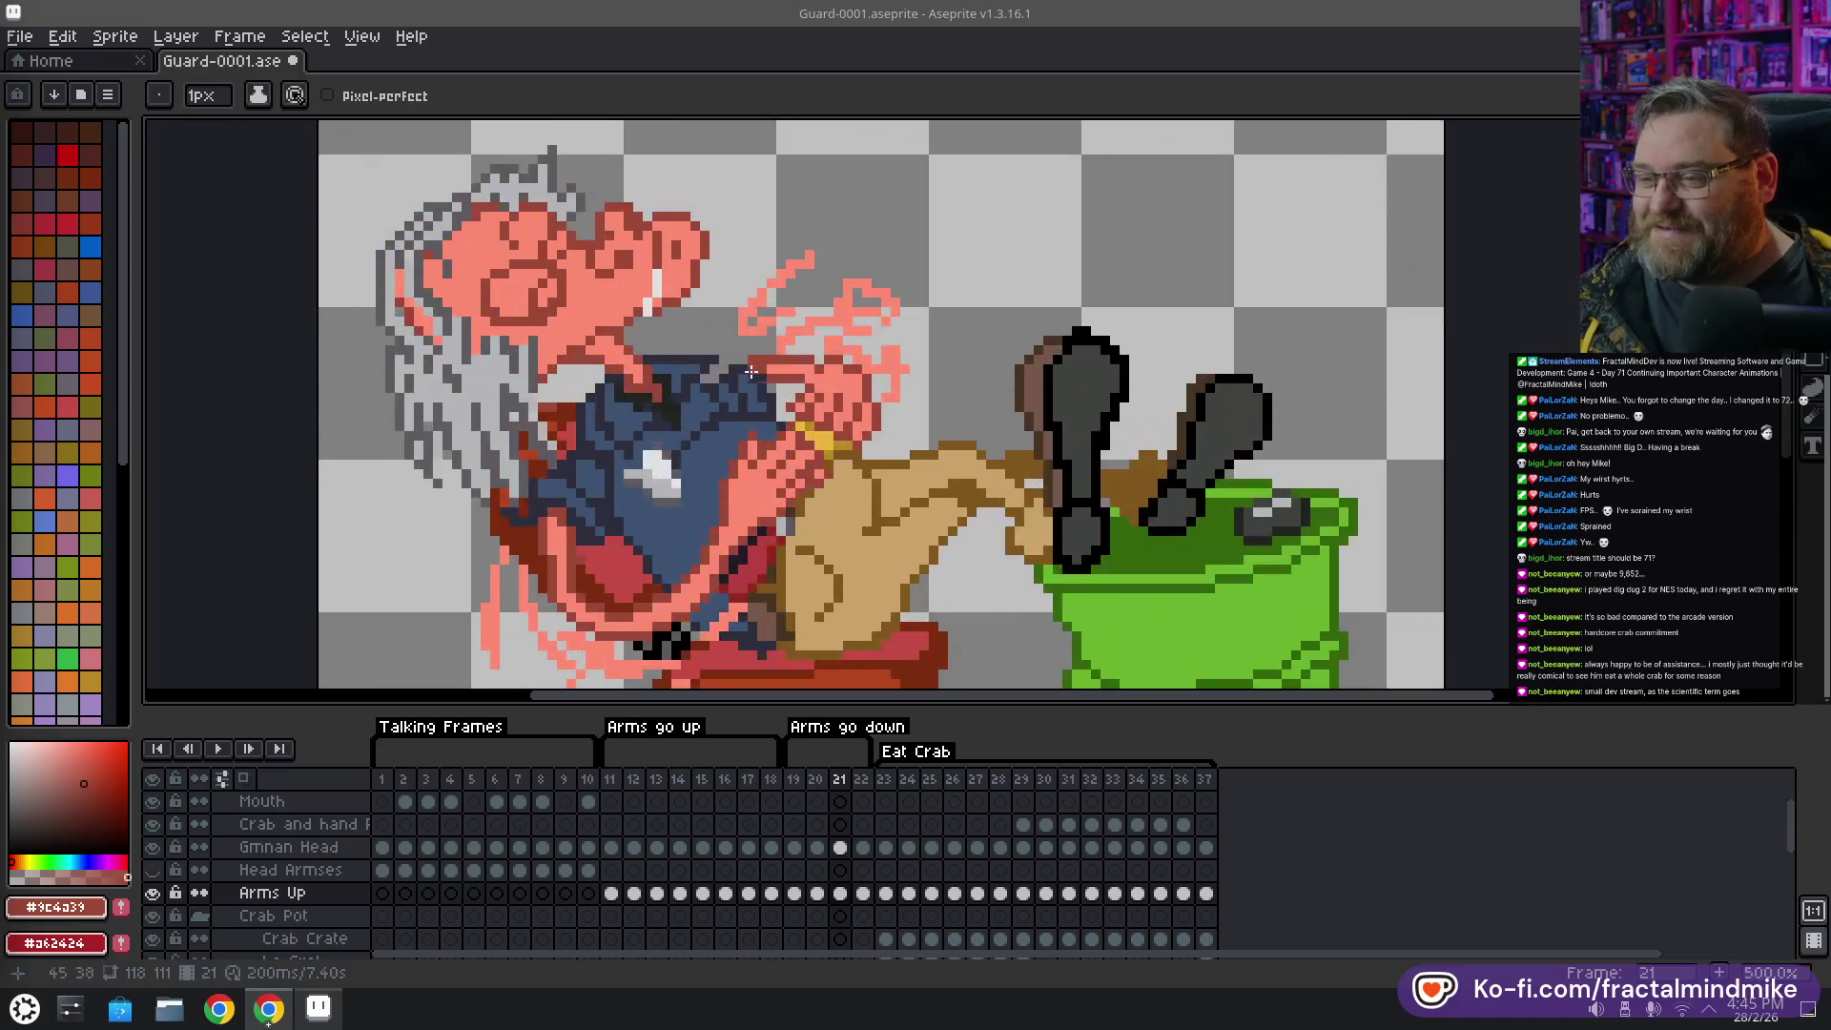
pyautogui.scroll(2, 750, 372)
pyautogui.scroll(-1, 763, 410)
pyautogui.scroll(-1, 777, 457)
pyautogui.scroll(-1, 789, 494)
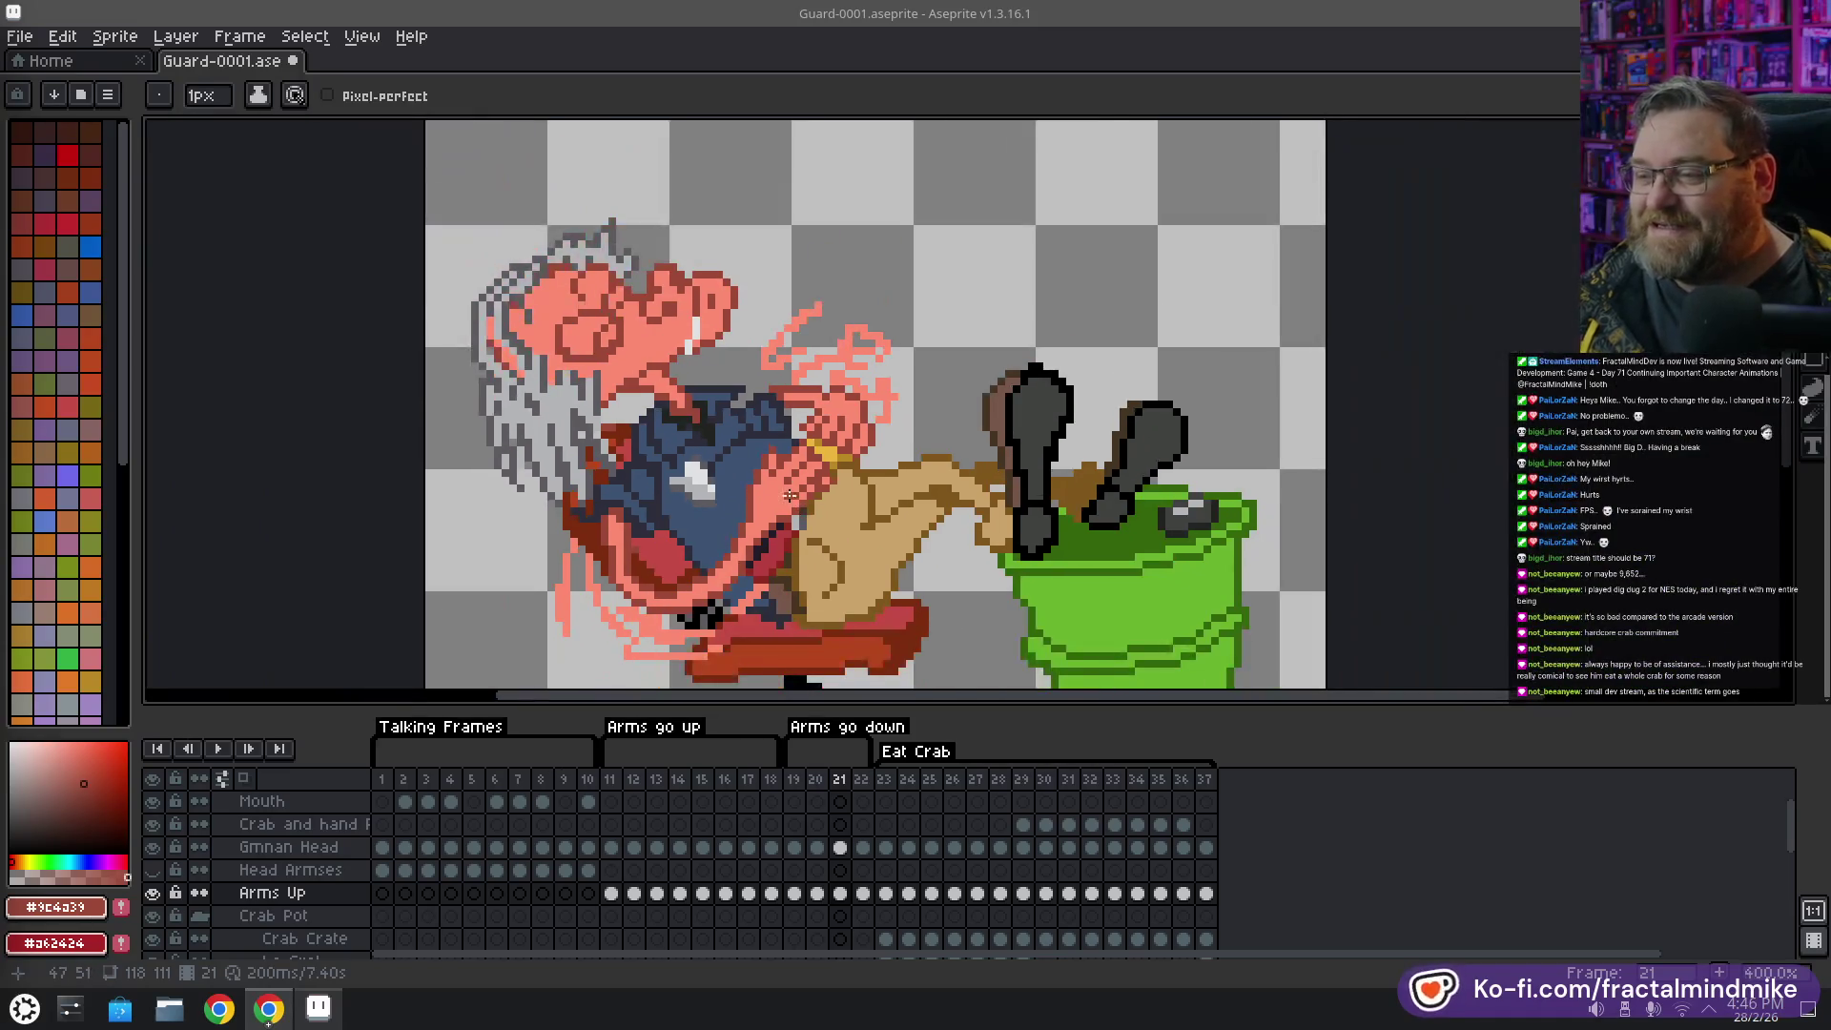
pyautogui.scroll(-2, 790, 495)
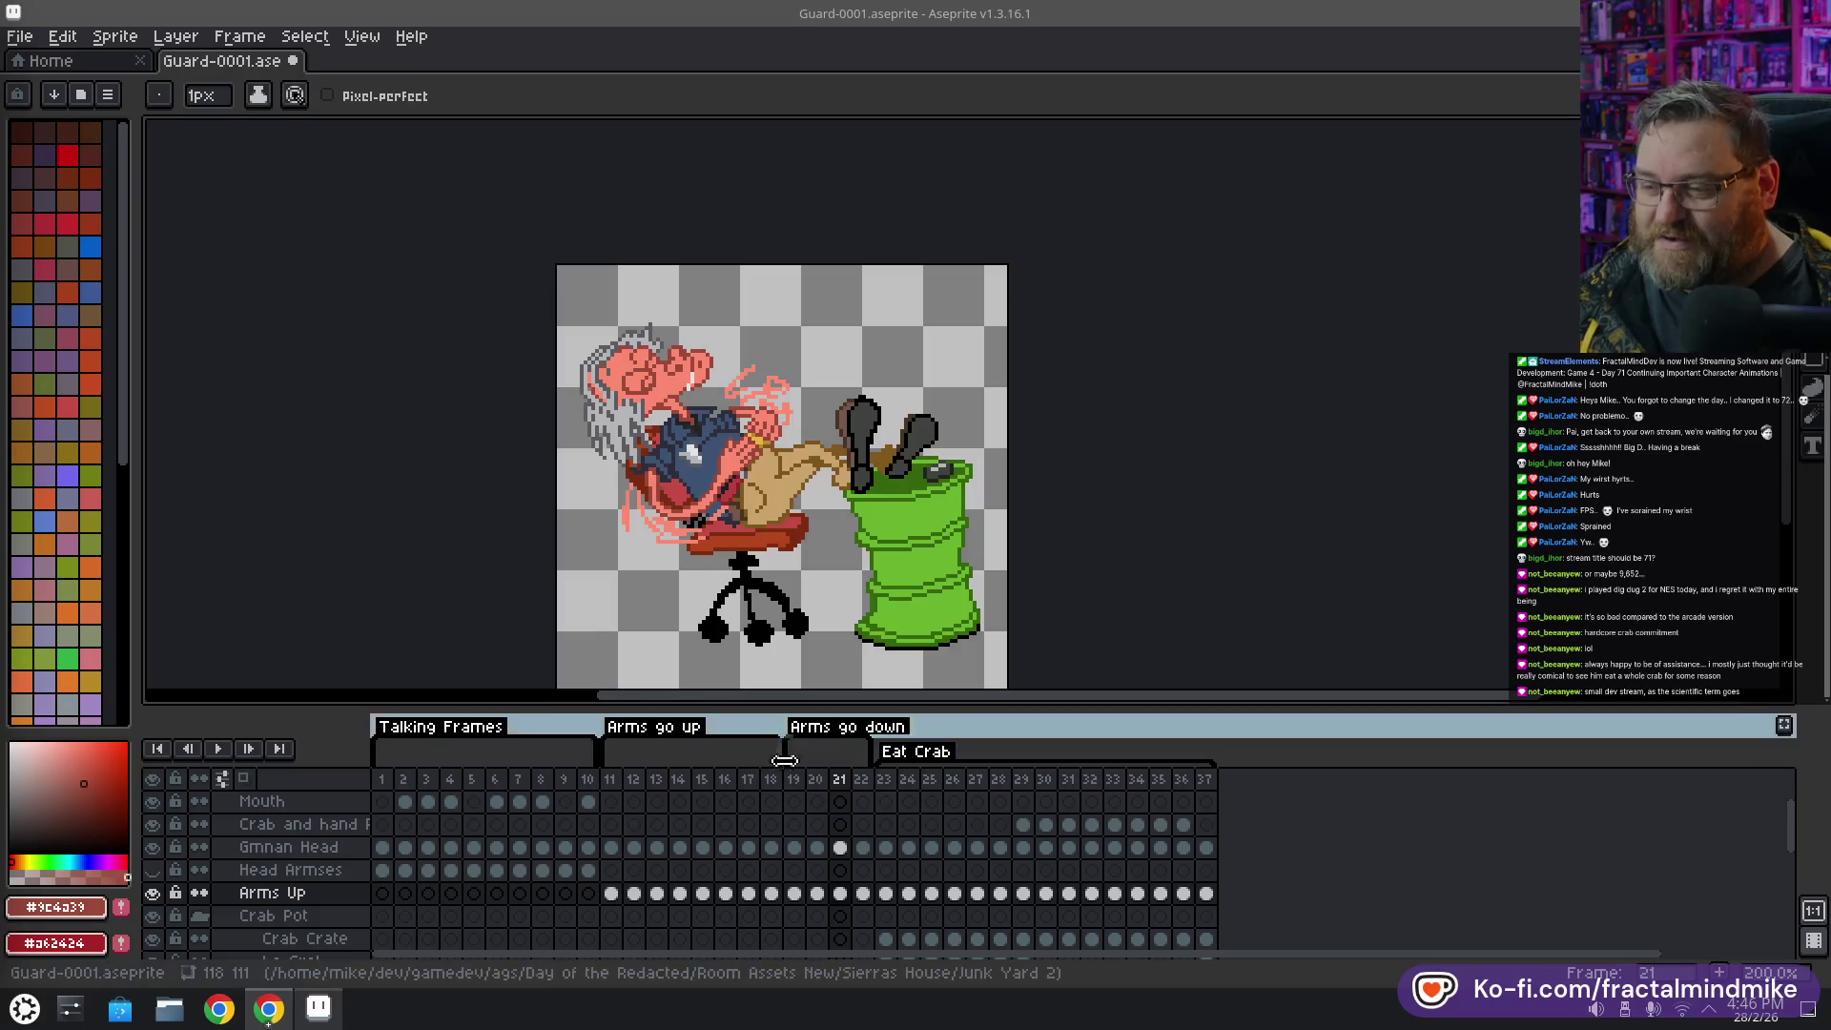
# Compare frames 20, 21 and 22, then settle on frame 20 and zoom in
pyautogui.click(815, 779)
pyautogui.click(839, 779)
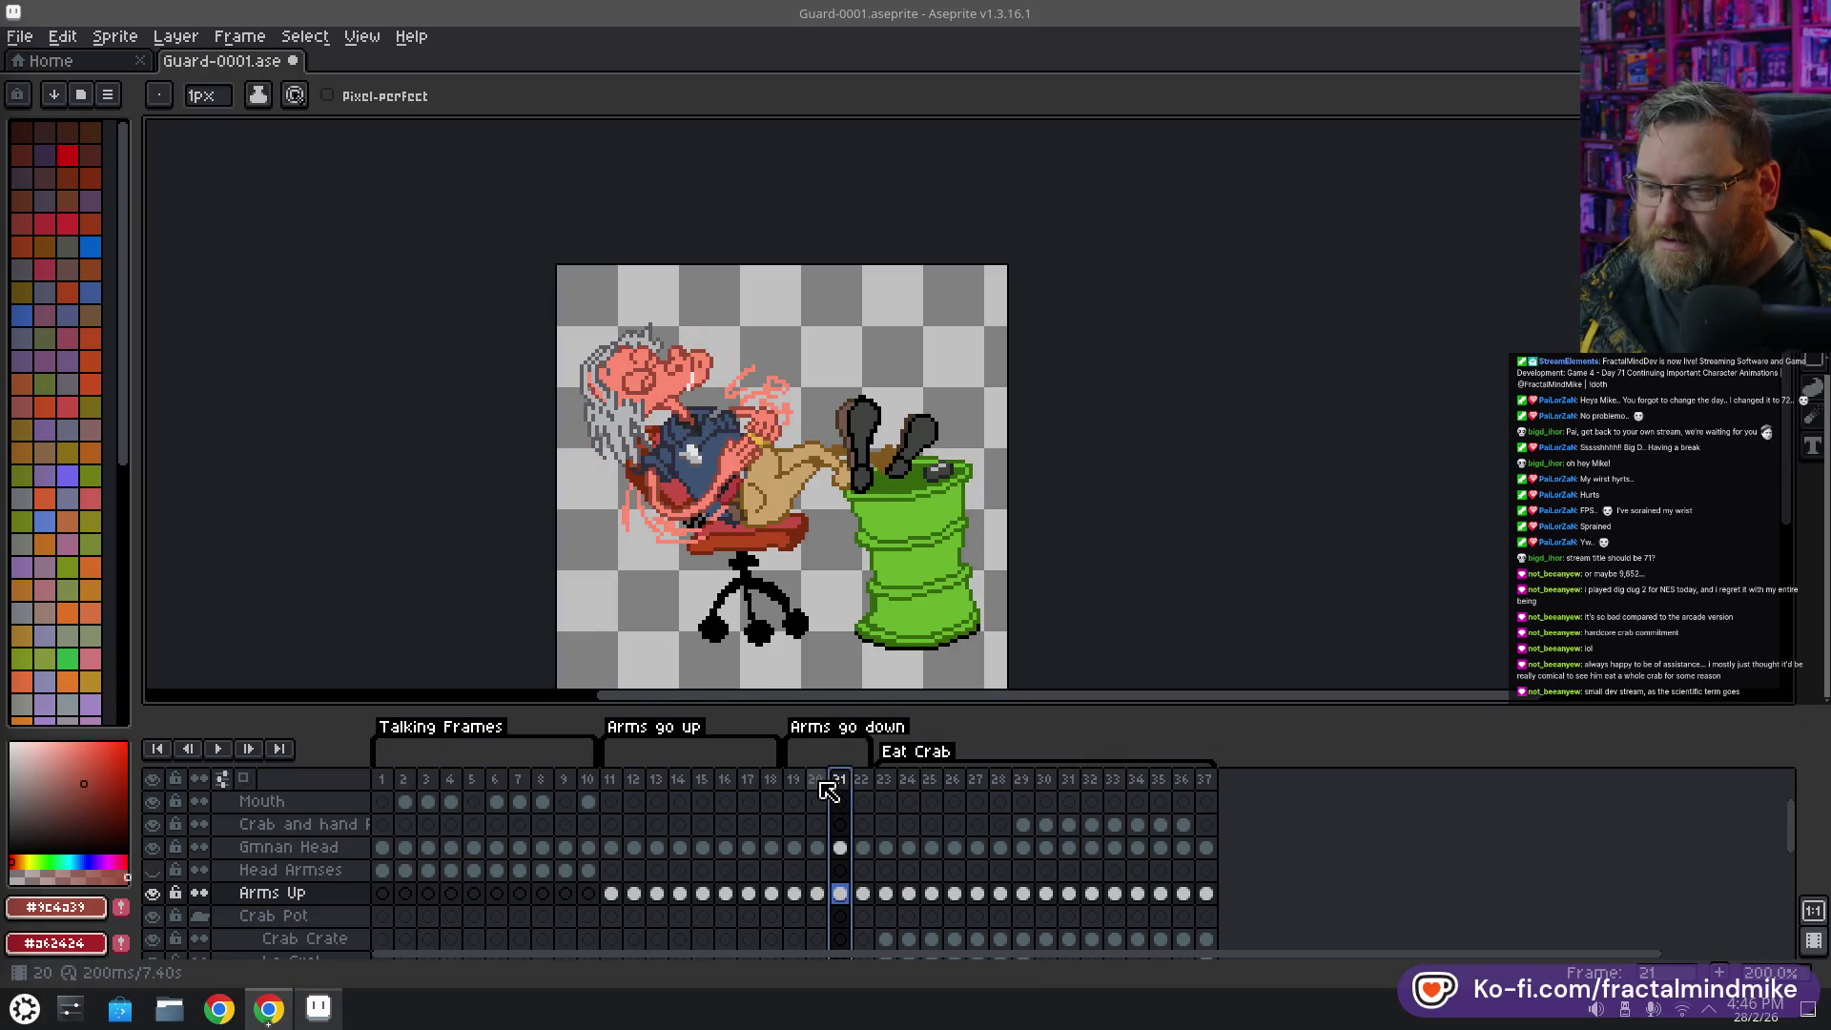
pyautogui.click(826, 790)
pyautogui.click(849, 784)
pyautogui.click(855, 786)
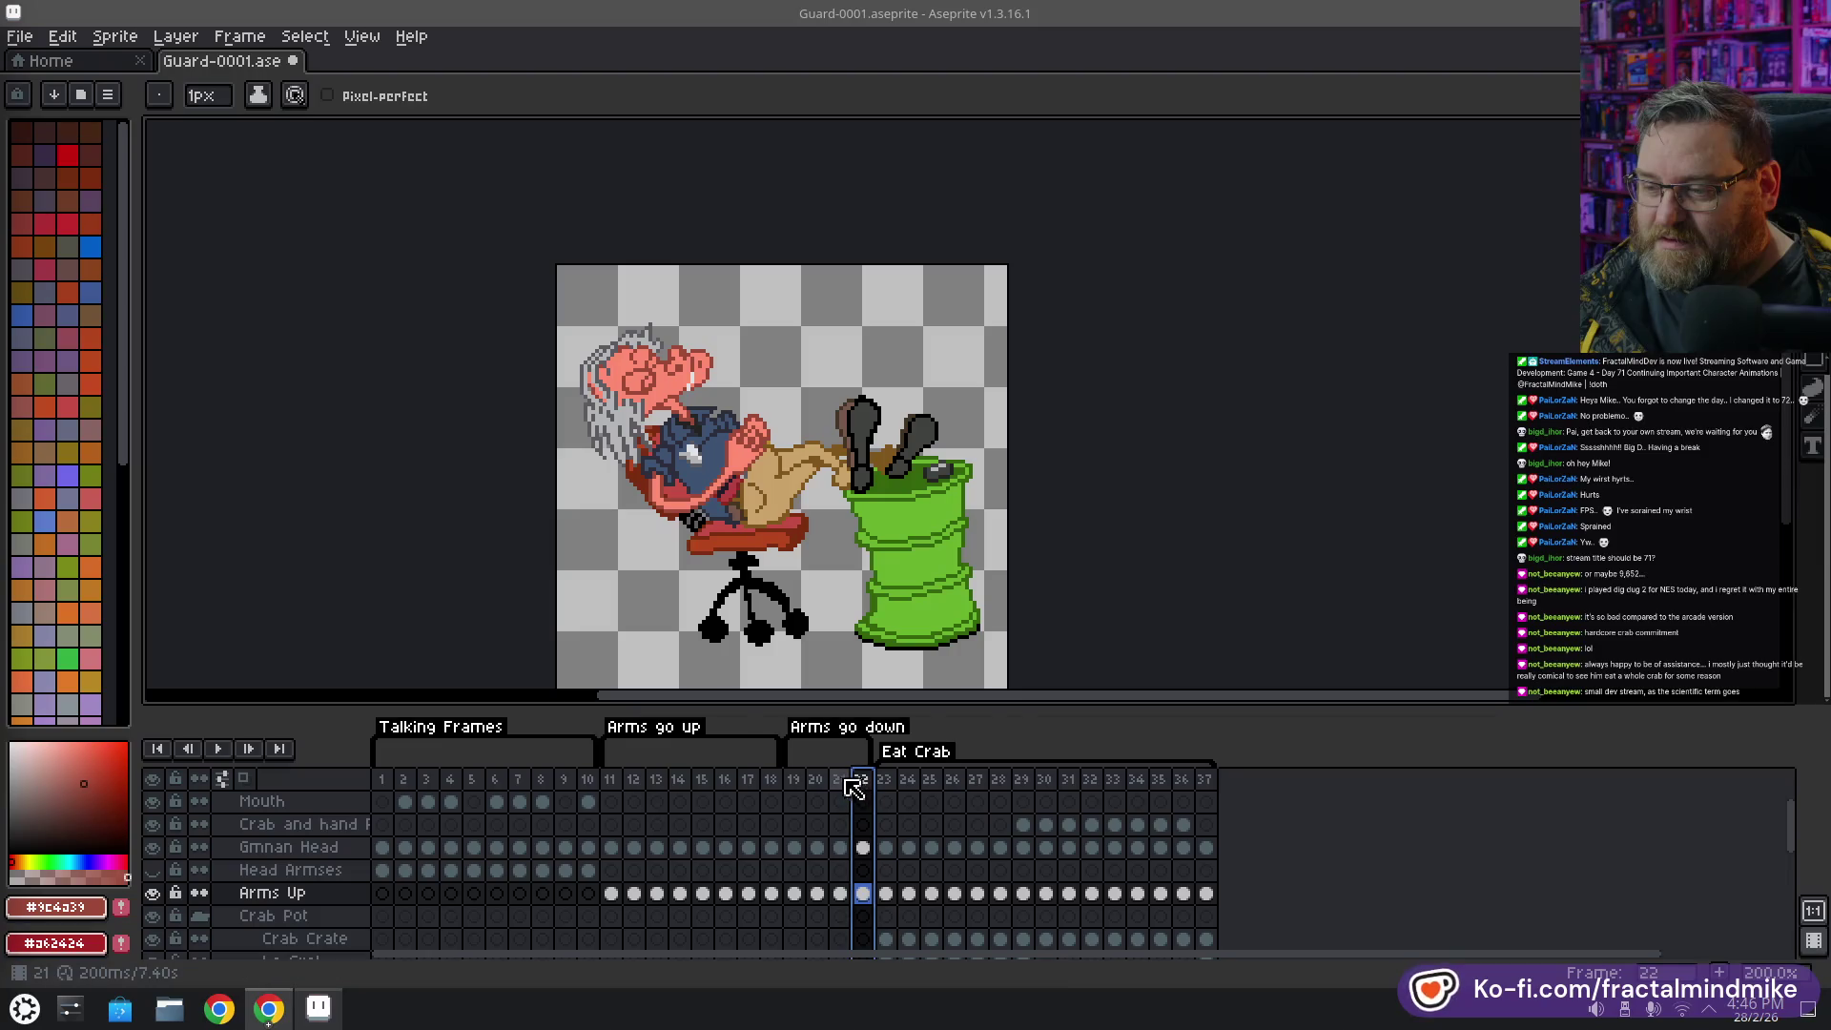
pyautogui.click(843, 786)
pyautogui.click(826, 786)
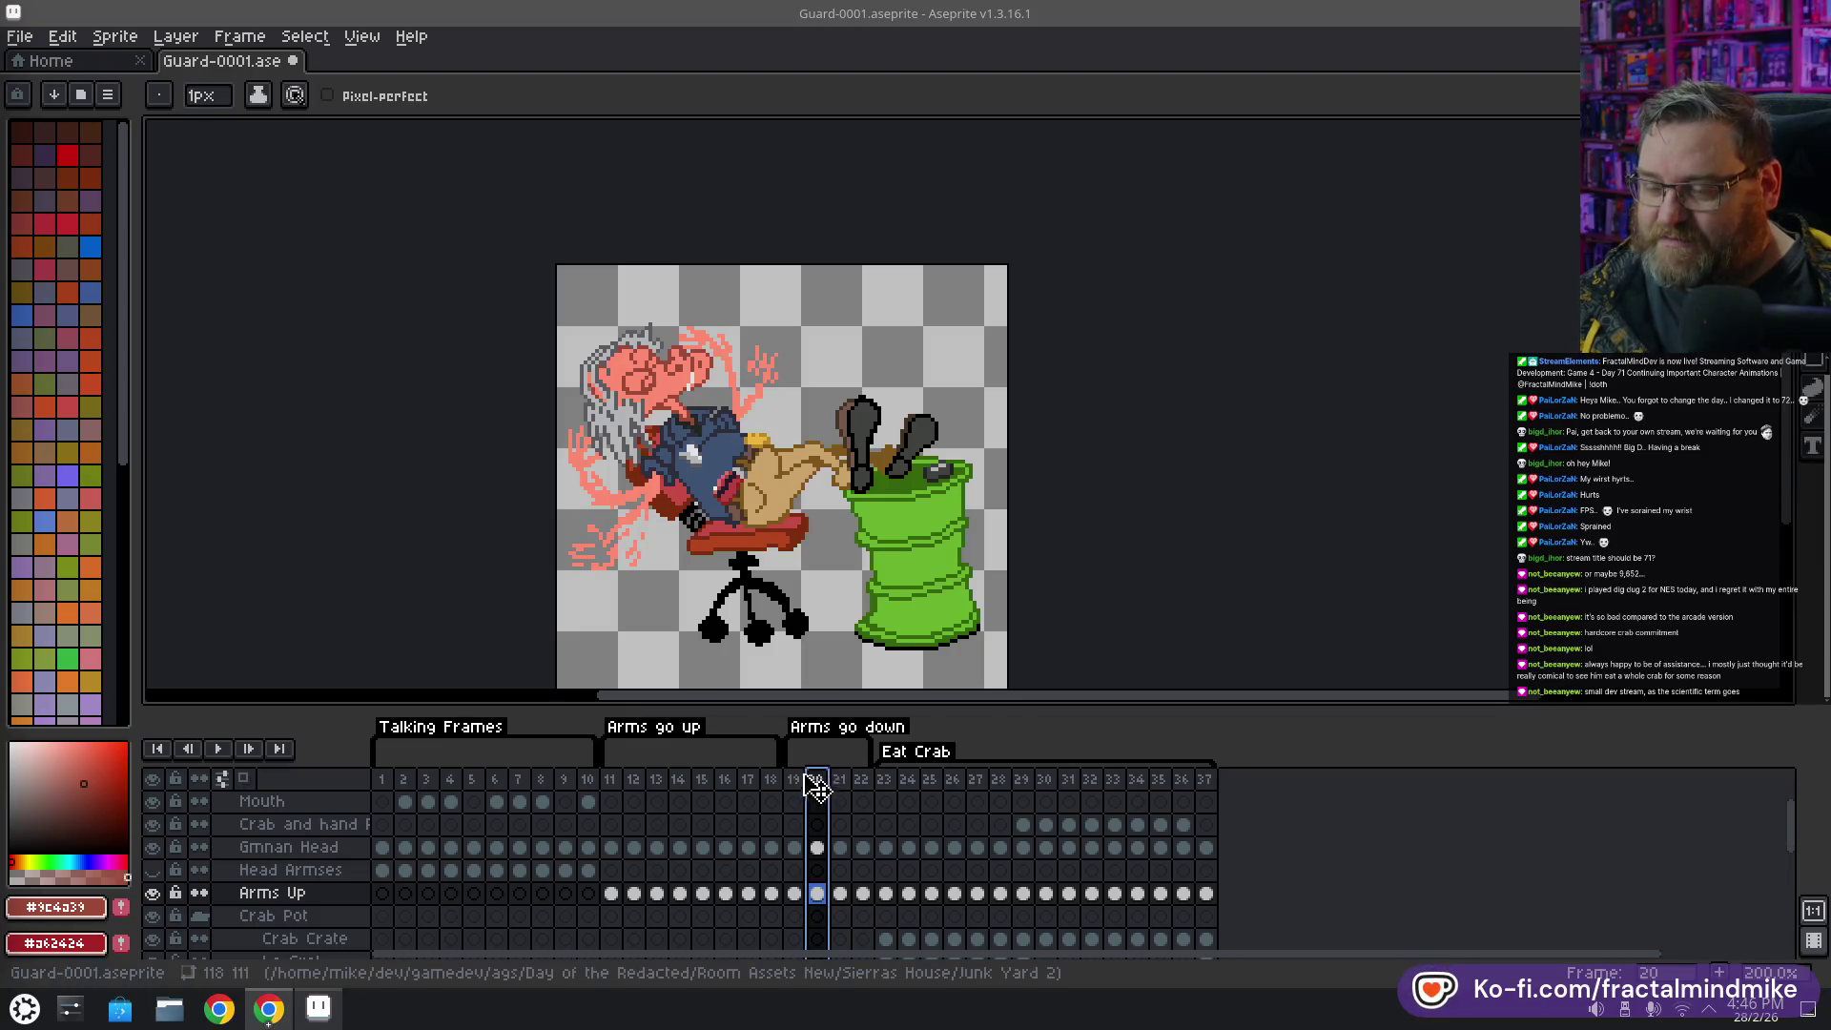
pyautogui.scroll(2, 629, 381)
pyautogui.scroll(1, 629, 382)
pyautogui.moveTo(629, 382); pyautogui.dragTo(623, 316)
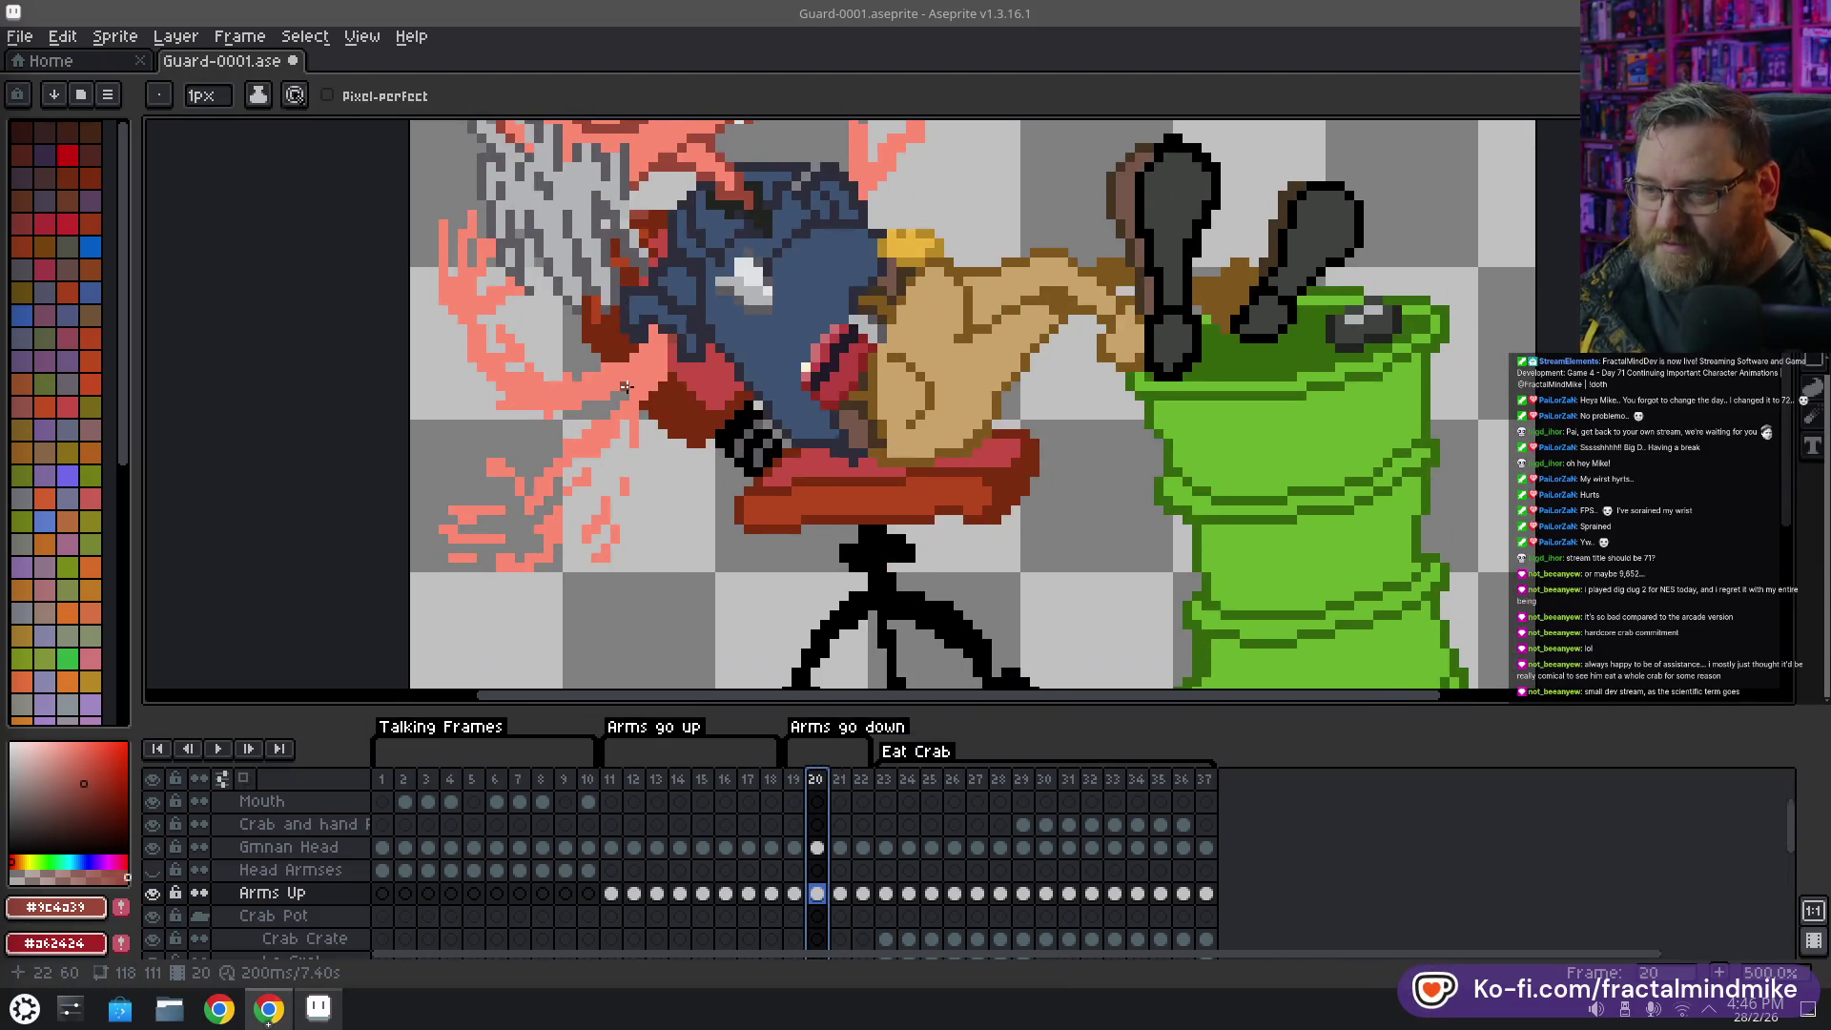
# Sketch spread pink fingers on frame 20's raised hand, erasing mistakes
pyautogui.keyDown('alt'); pyautogui.click(637, 412); pyautogui.keyUp('alt')
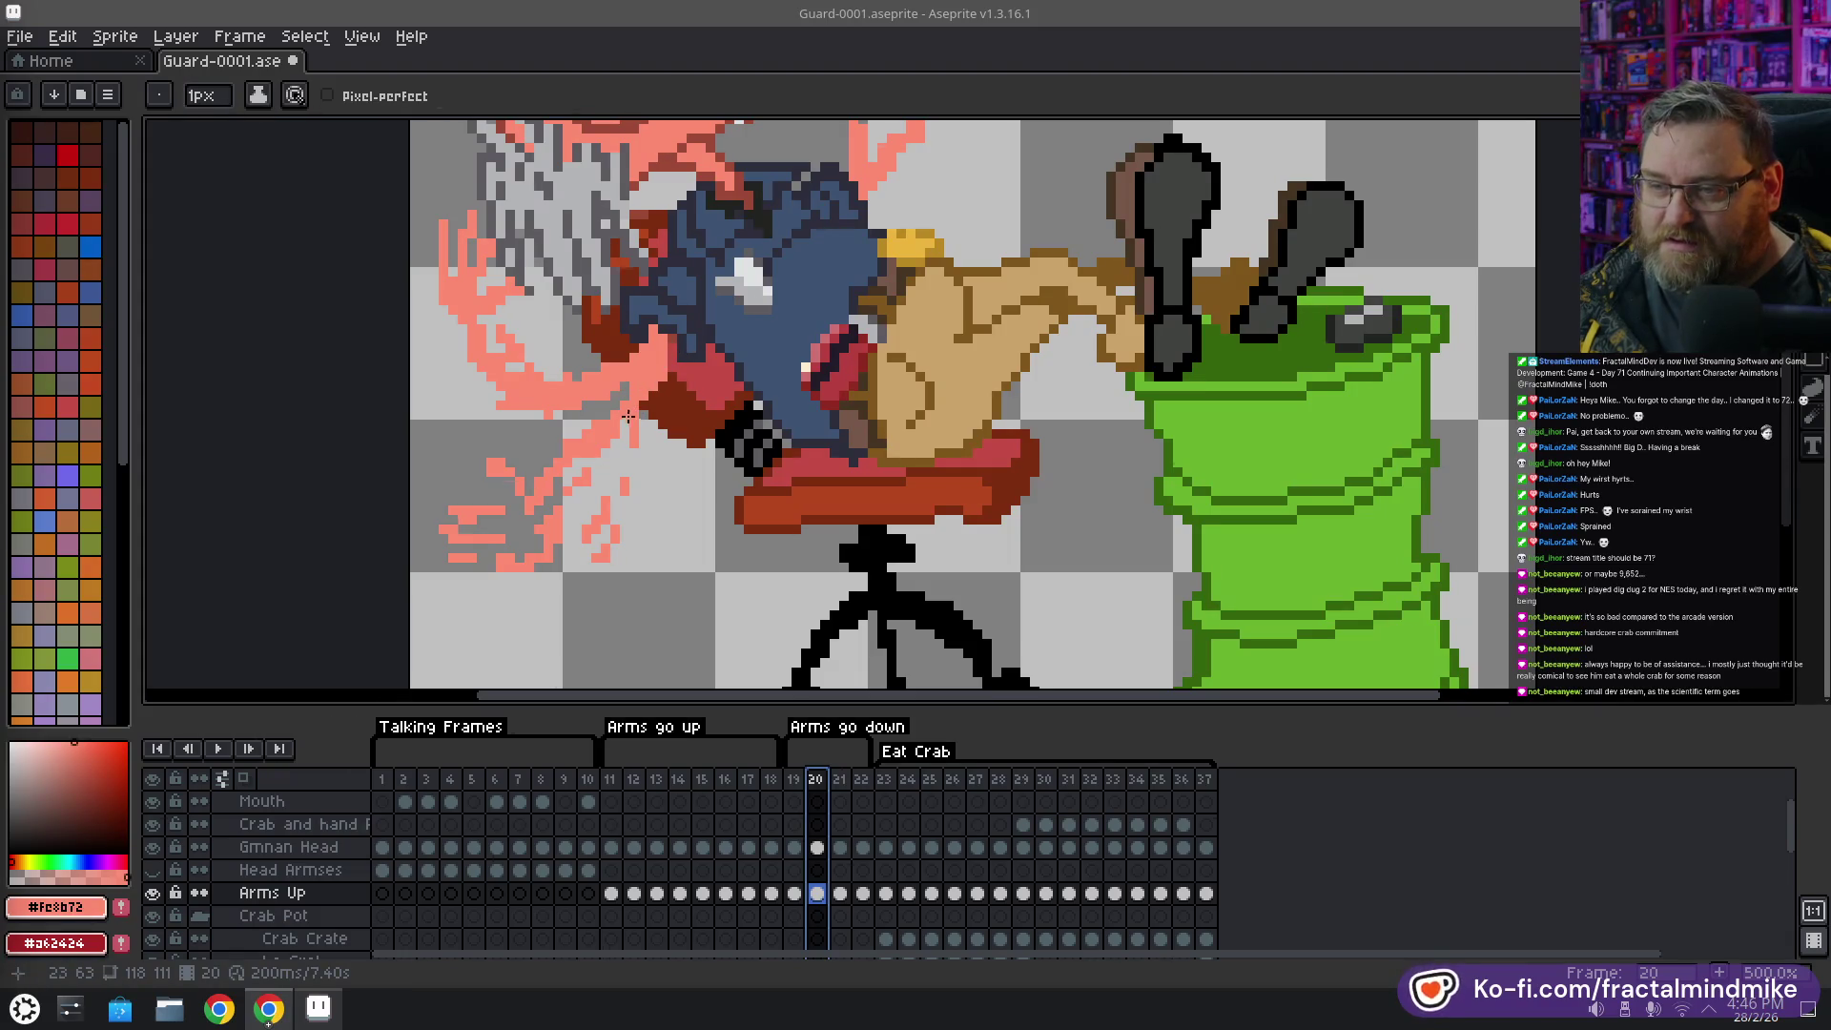
pyautogui.click(602, 484)
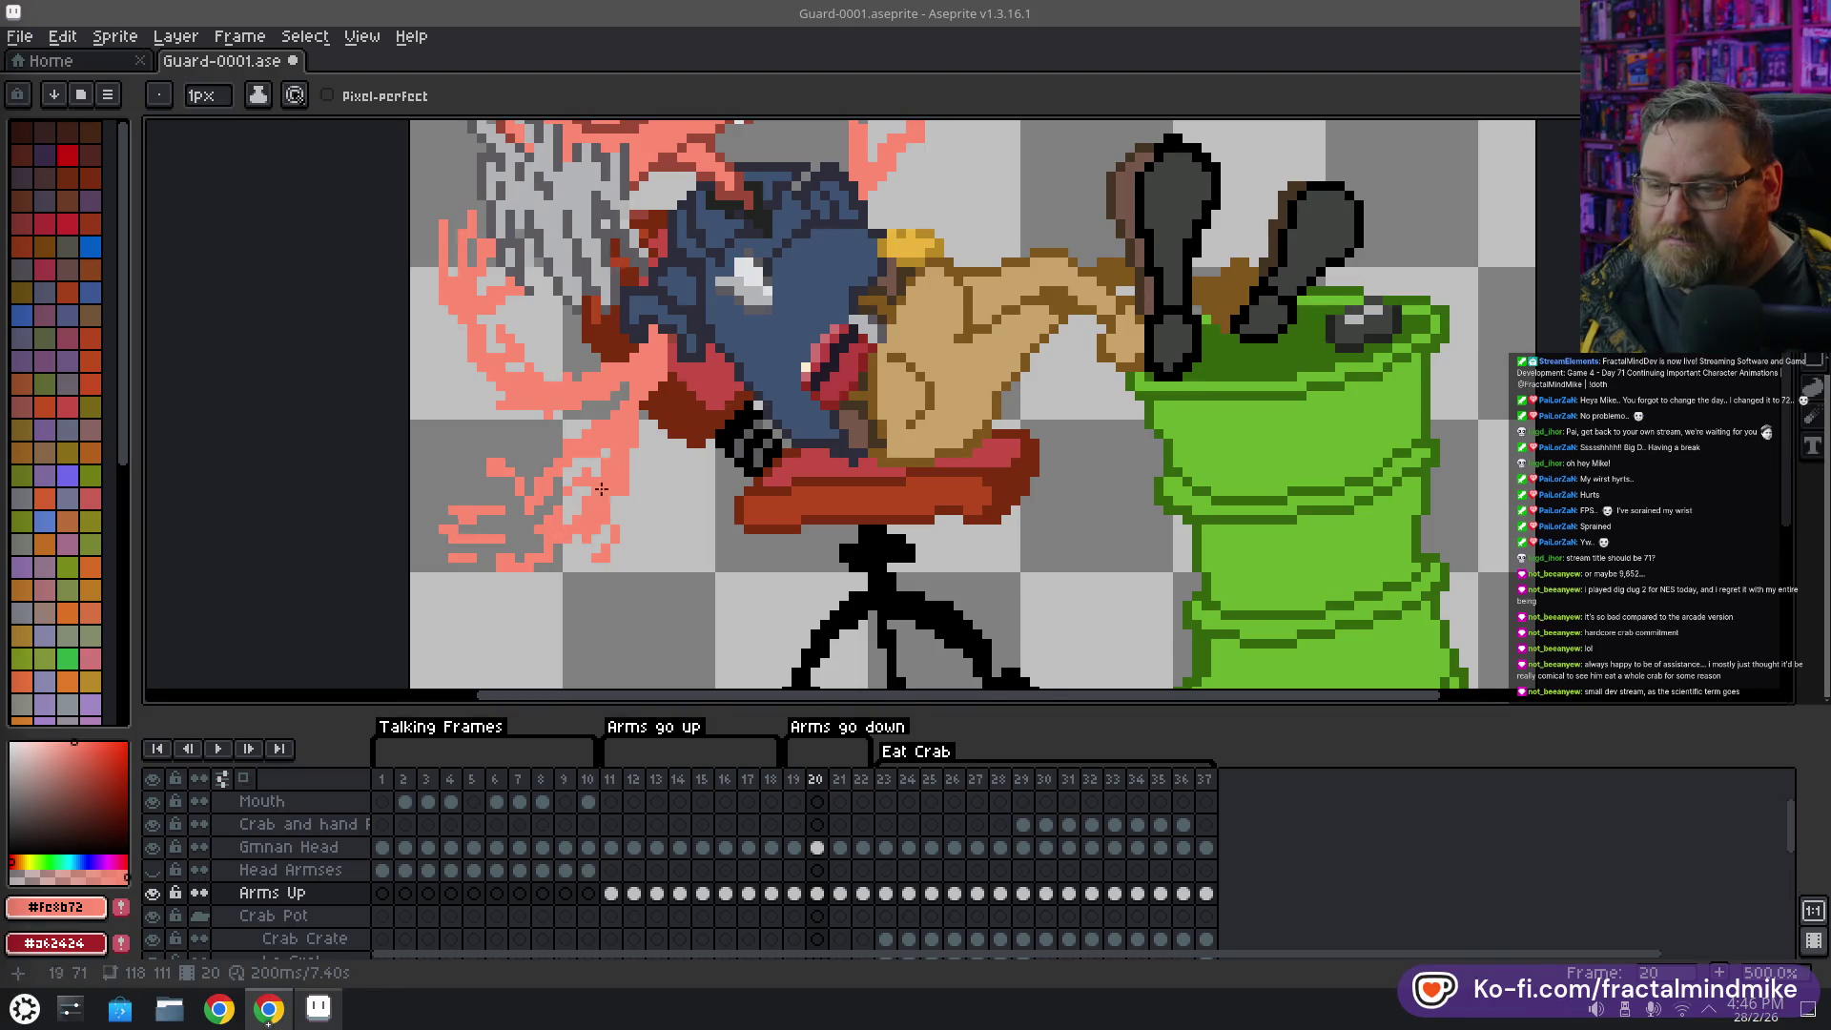
pyautogui.scroll(2, 629, 482)
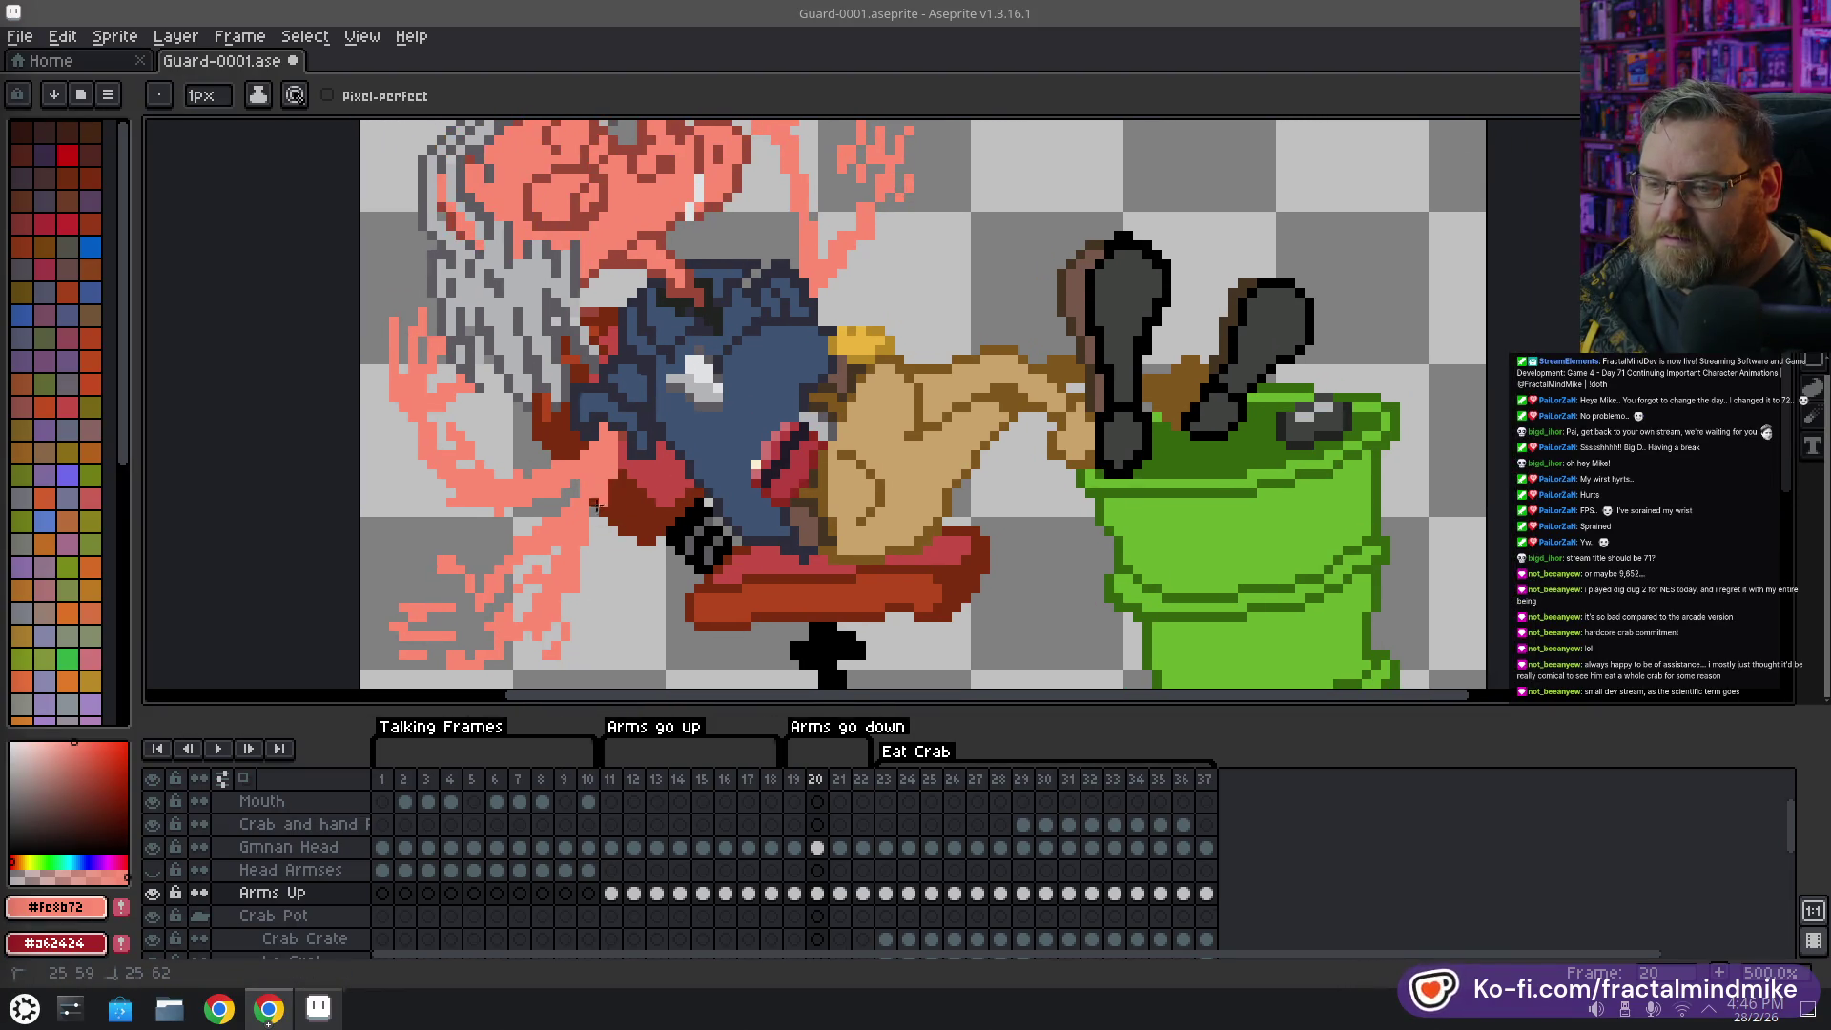
pyautogui.scroll(3, 897, 376)
pyautogui.moveTo(826, 349); pyautogui.dragTo(808, 289)
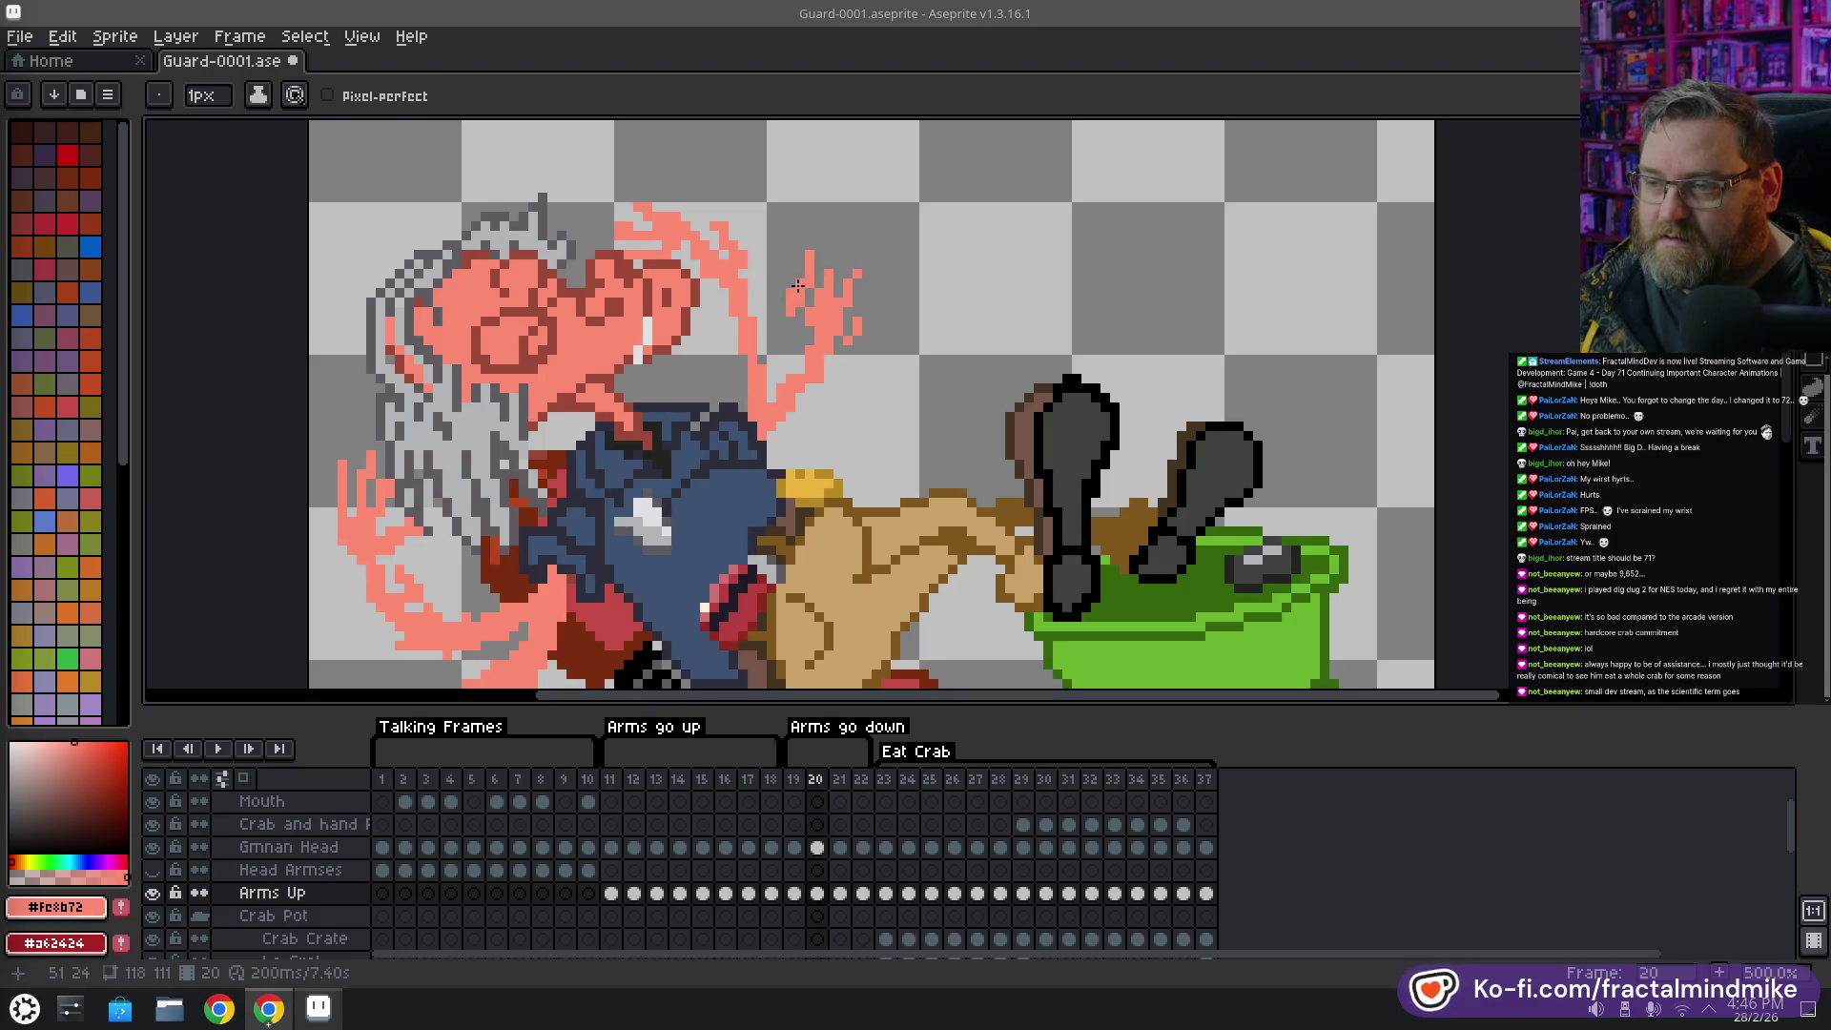
pyautogui.press('i')
pyautogui.press('b')
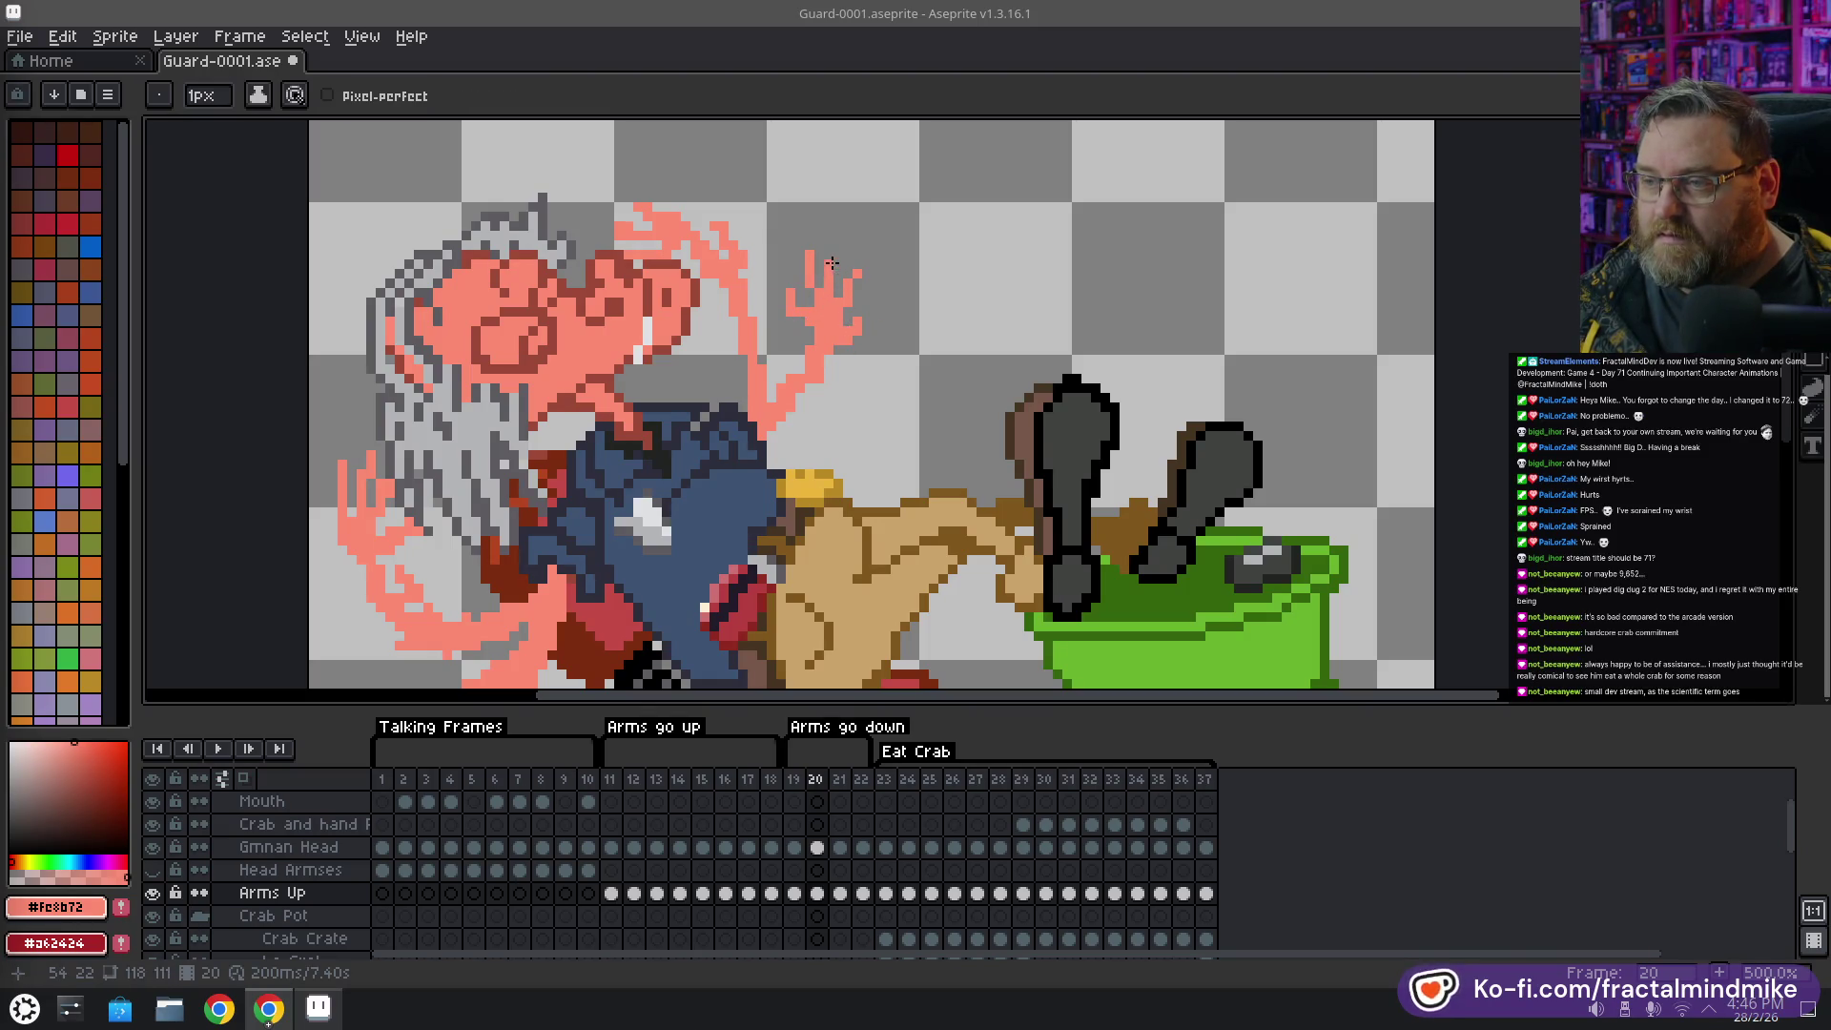
pyautogui.press('e')
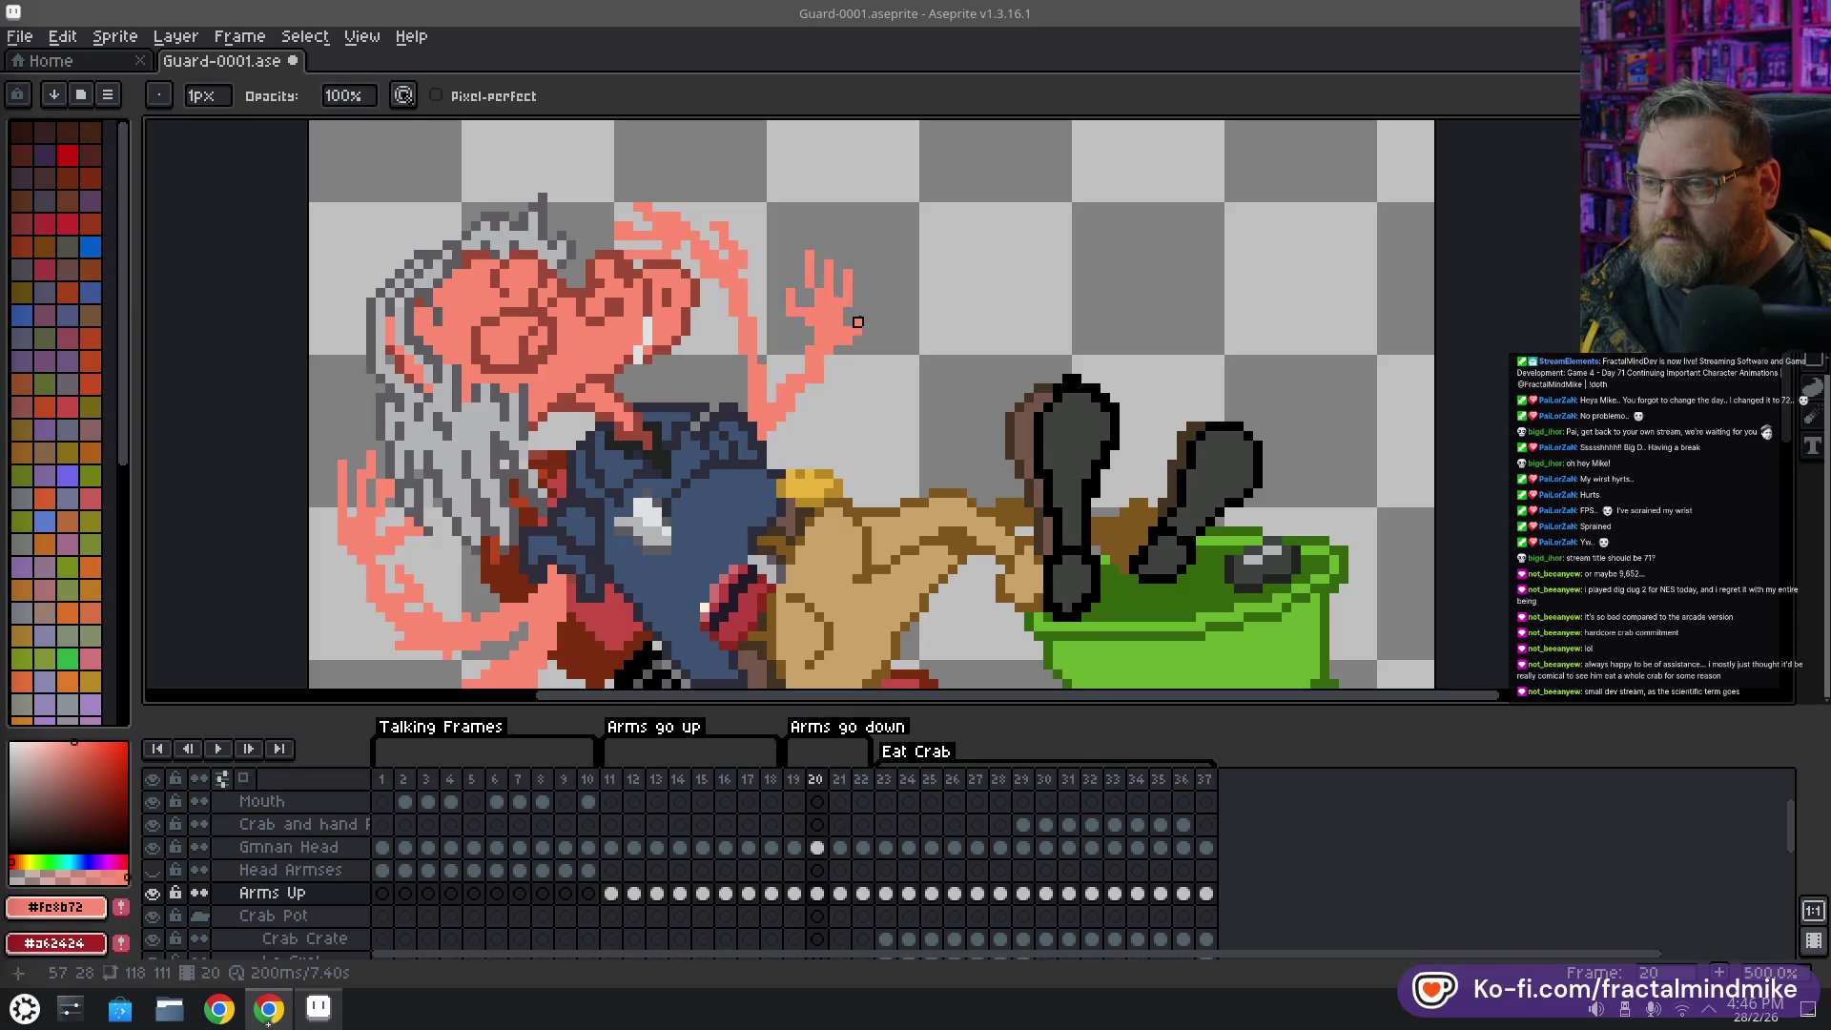
pyautogui.press('alt')
pyautogui.press('b')
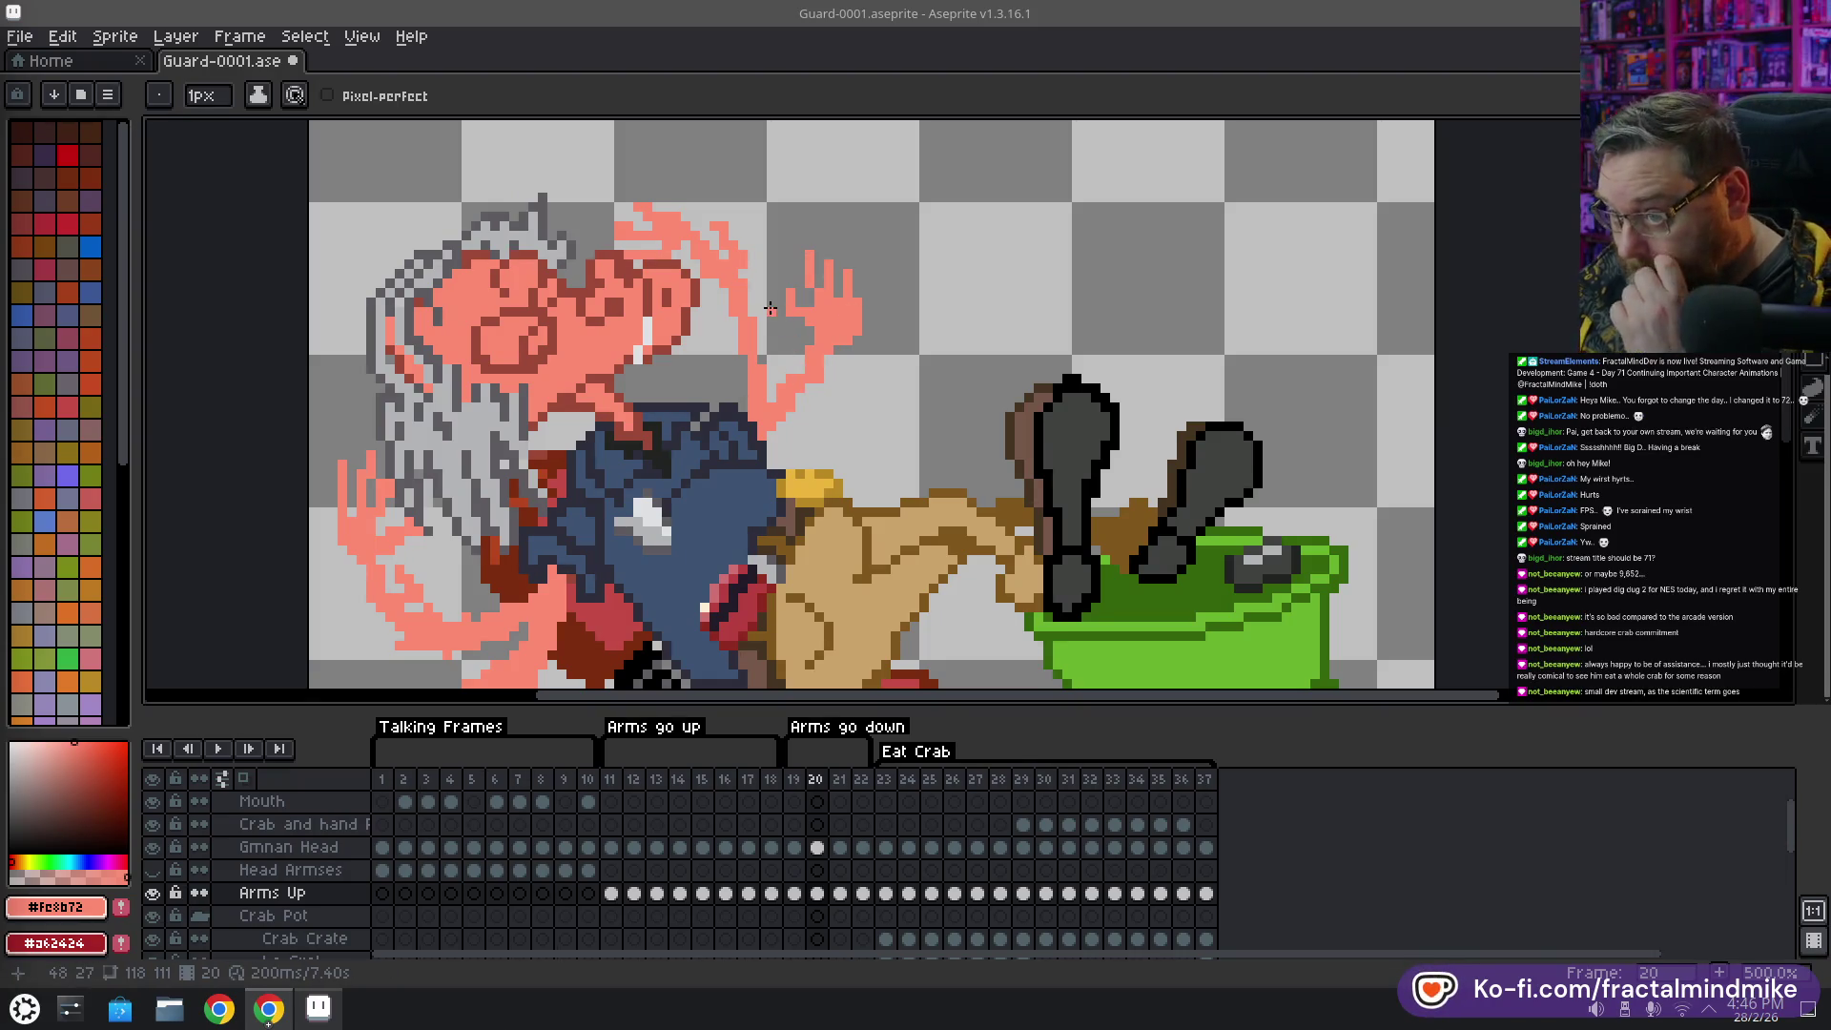
pyautogui.press('e')
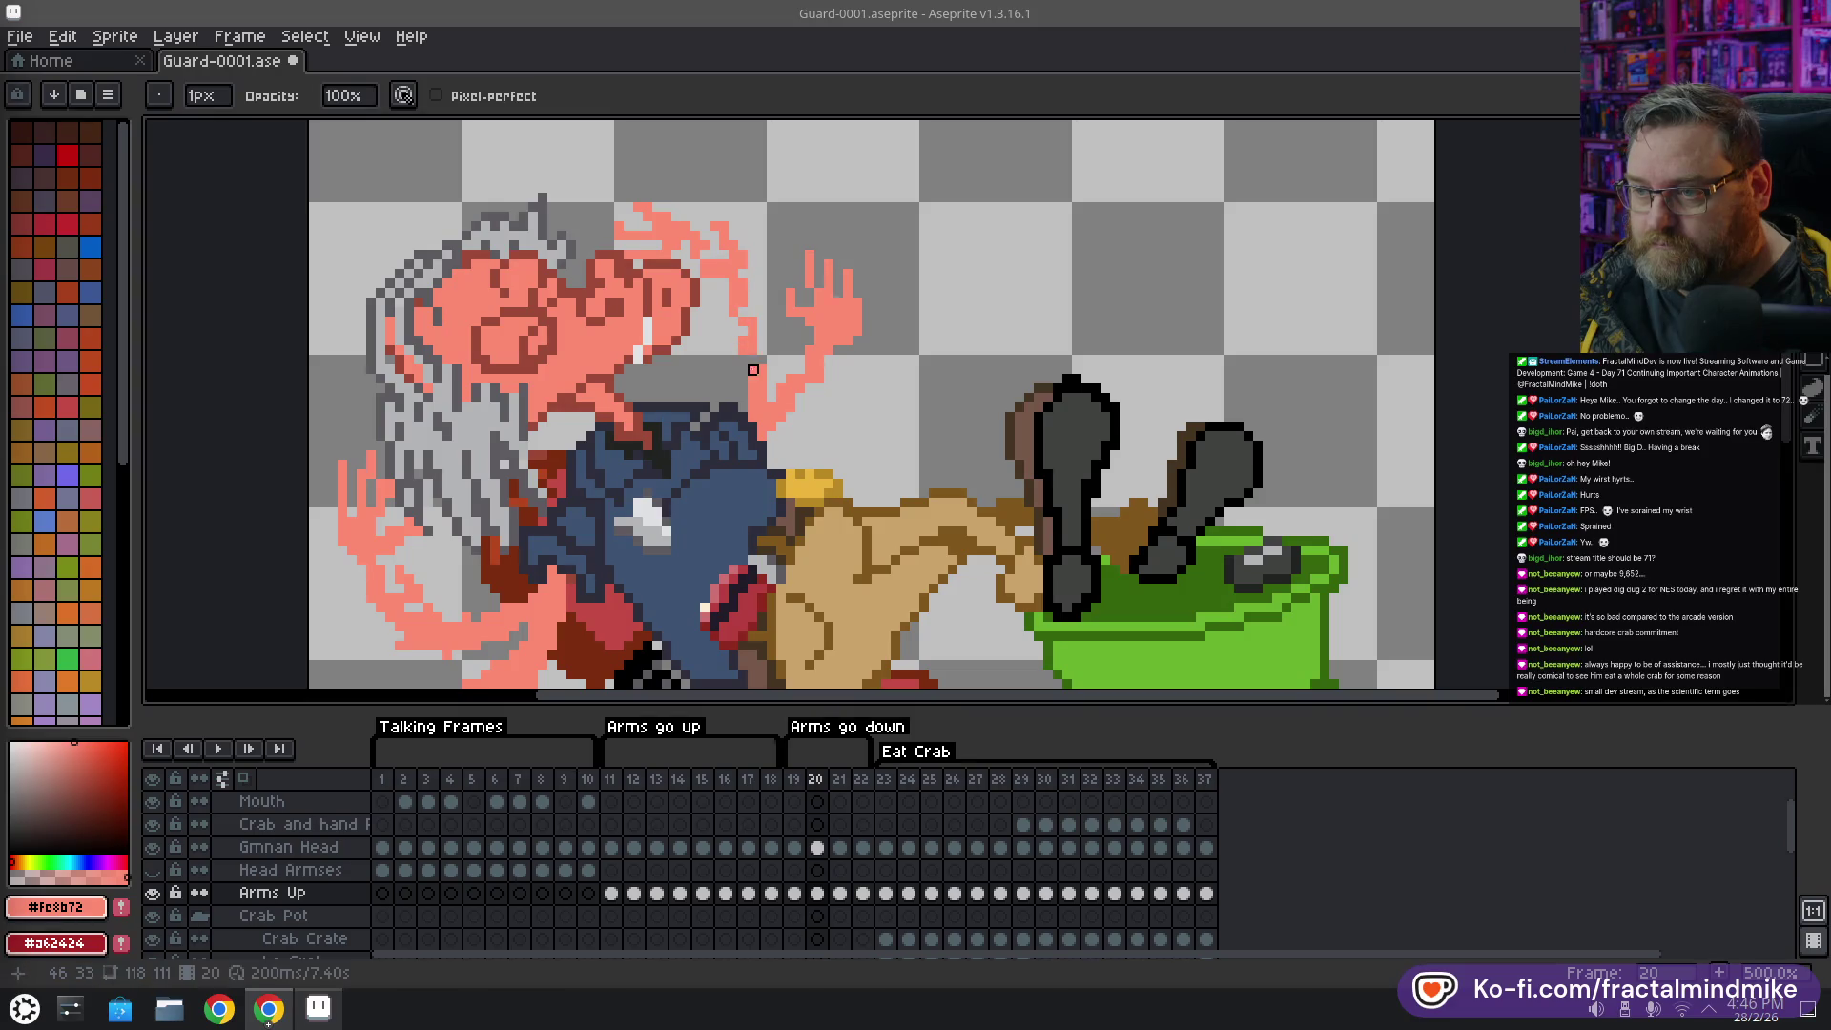
# Erase stray pink left-arm pixels and draw dark red-brown lines along the arm strands
pyautogui.scroll(-3, 763, 381)
pyautogui.hscroll(-4, 763, 382)
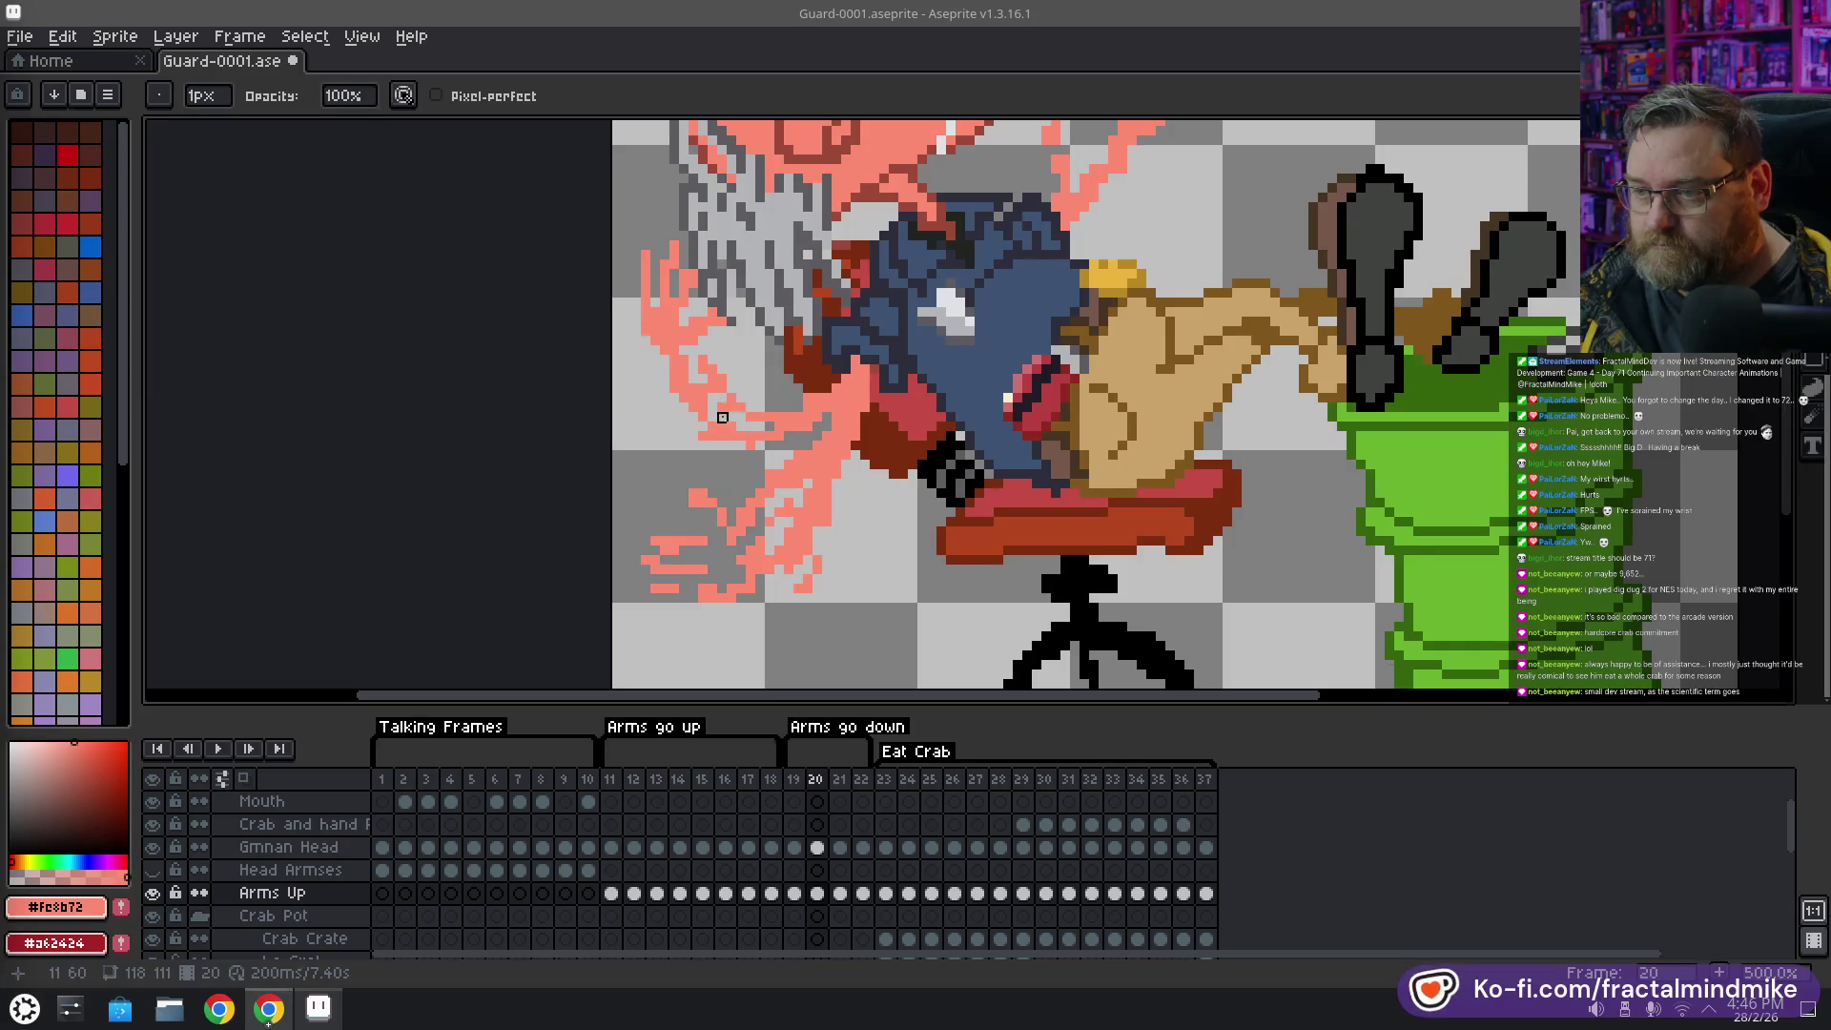
pyautogui.moveTo(692, 329); pyautogui.dragTo(679, 291)
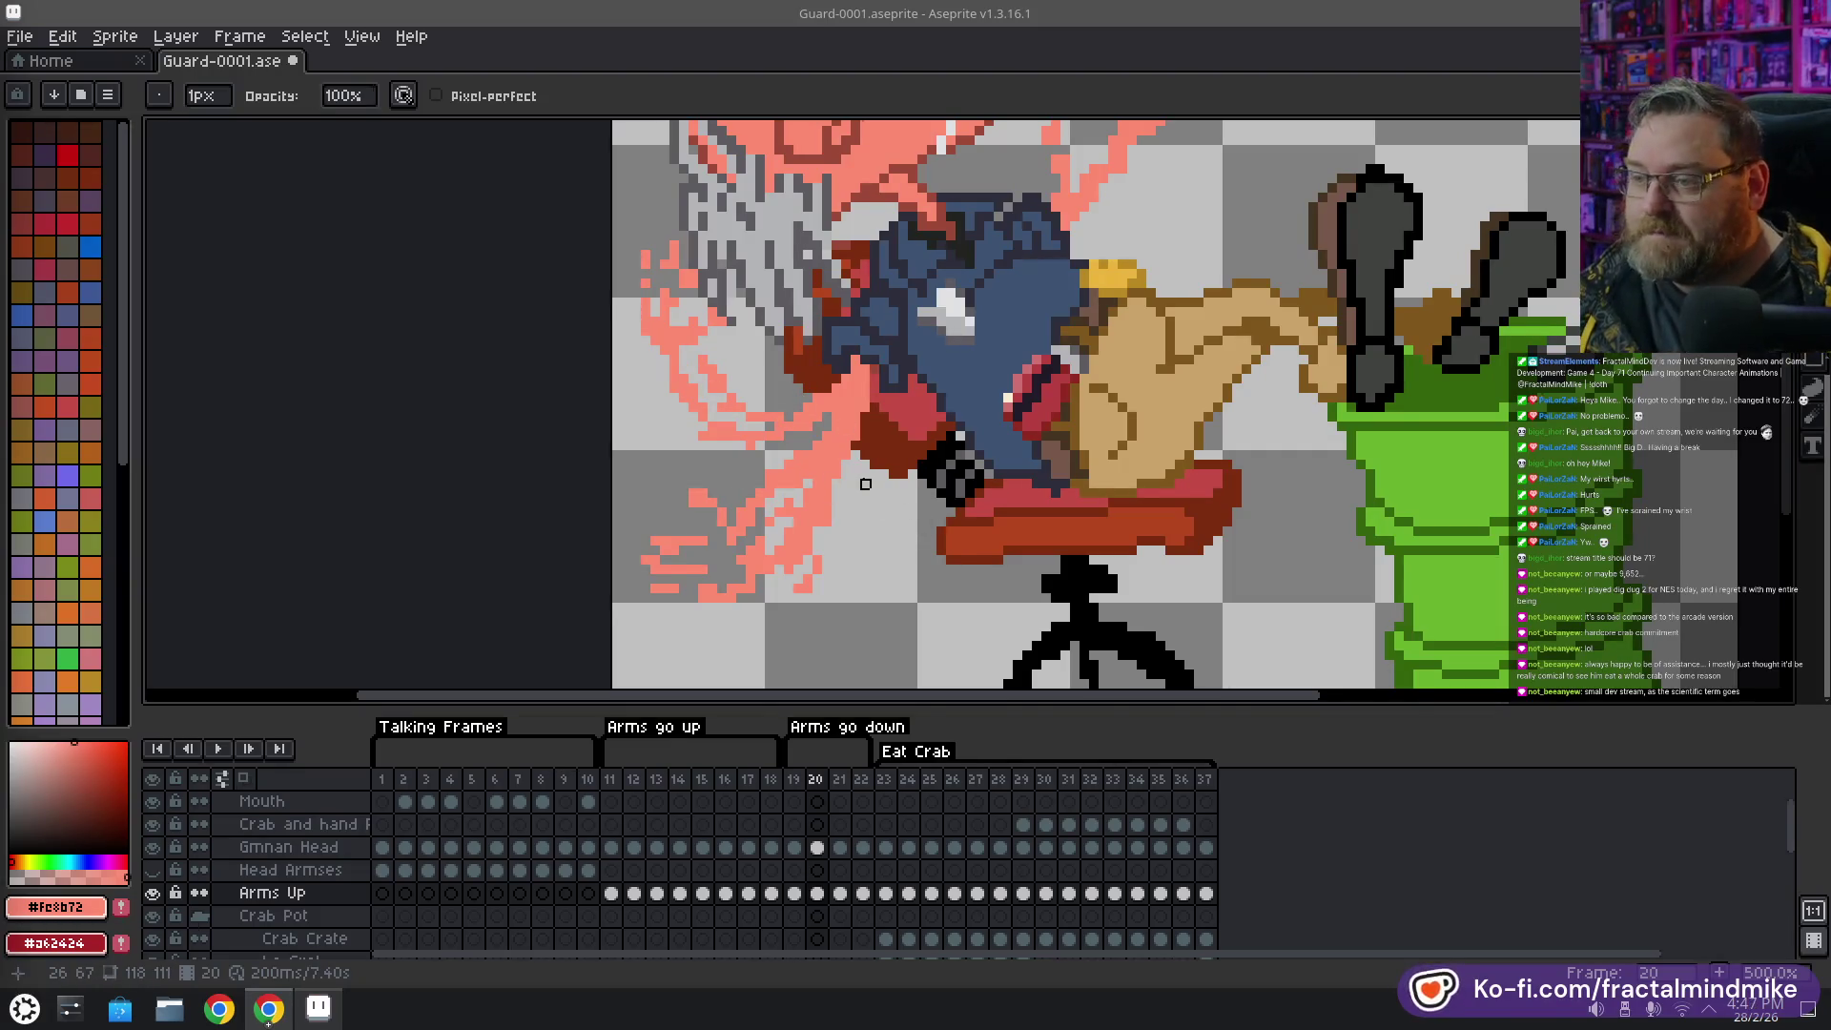
pyautogui.keyDown('alt'); pyautogui.click(866, 398); pyautogui.keyUp('alt')
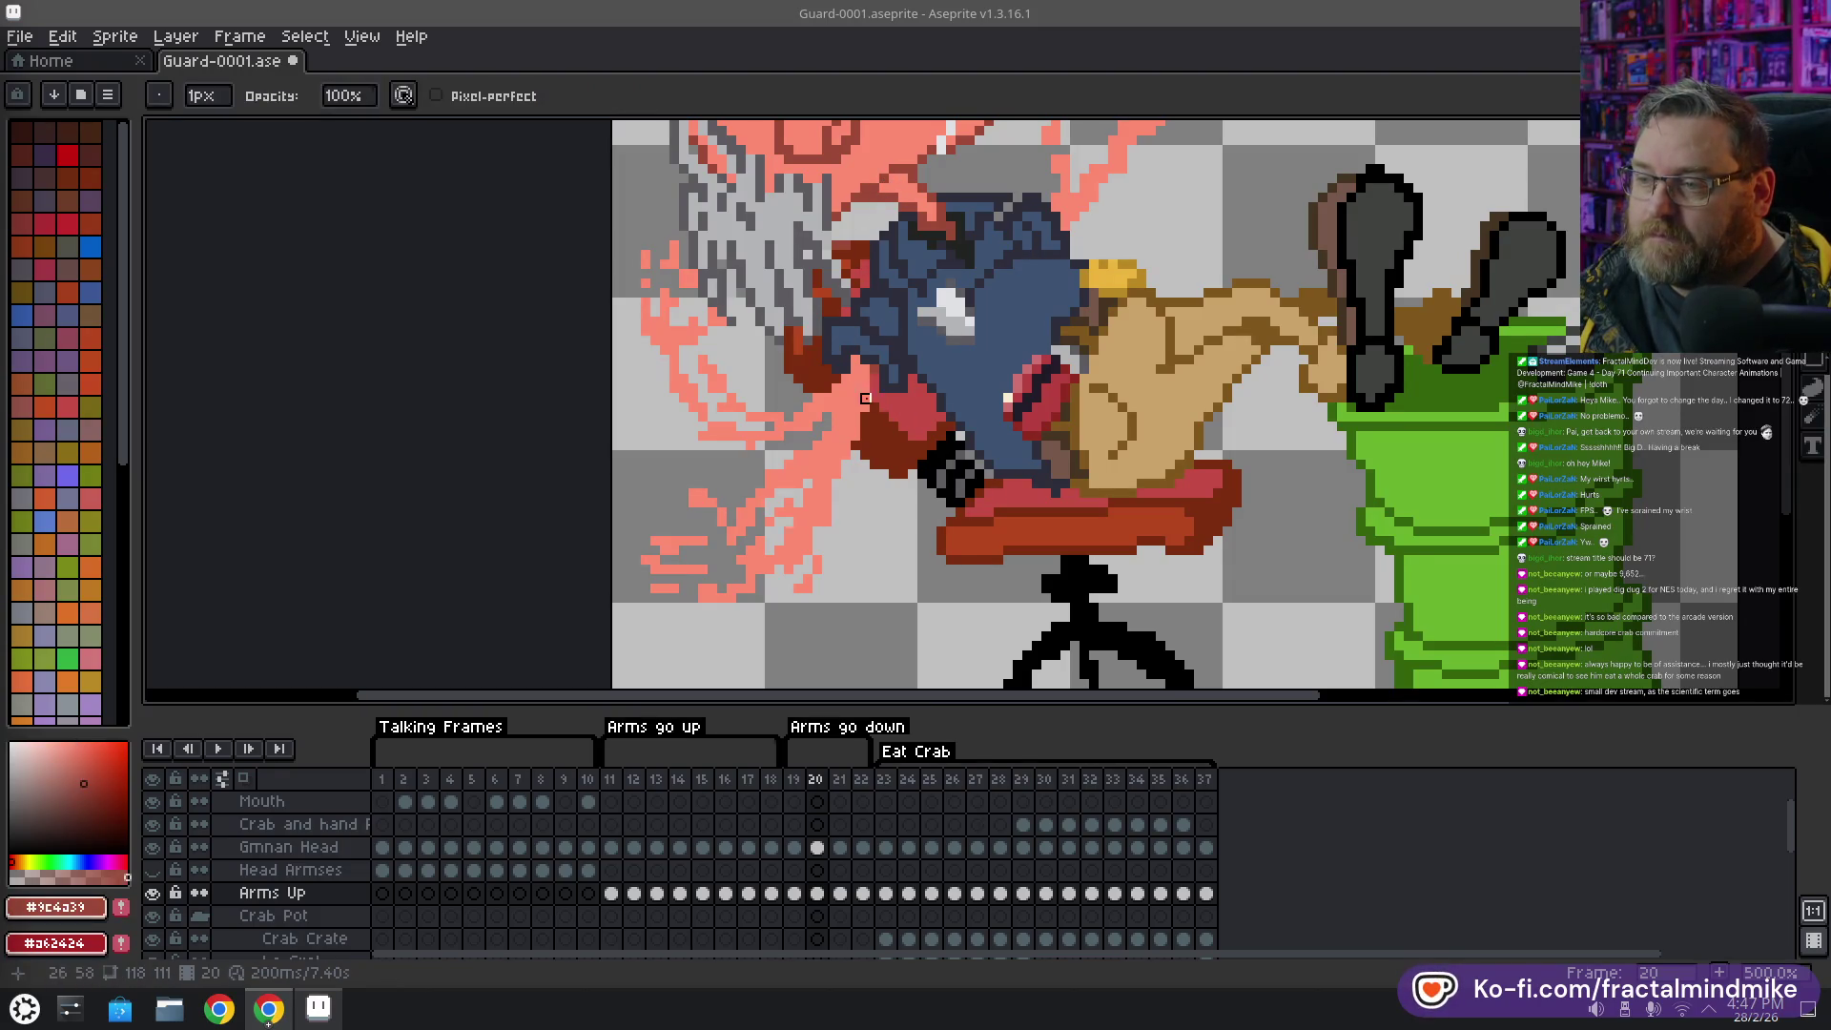
pyautogui.press('e')
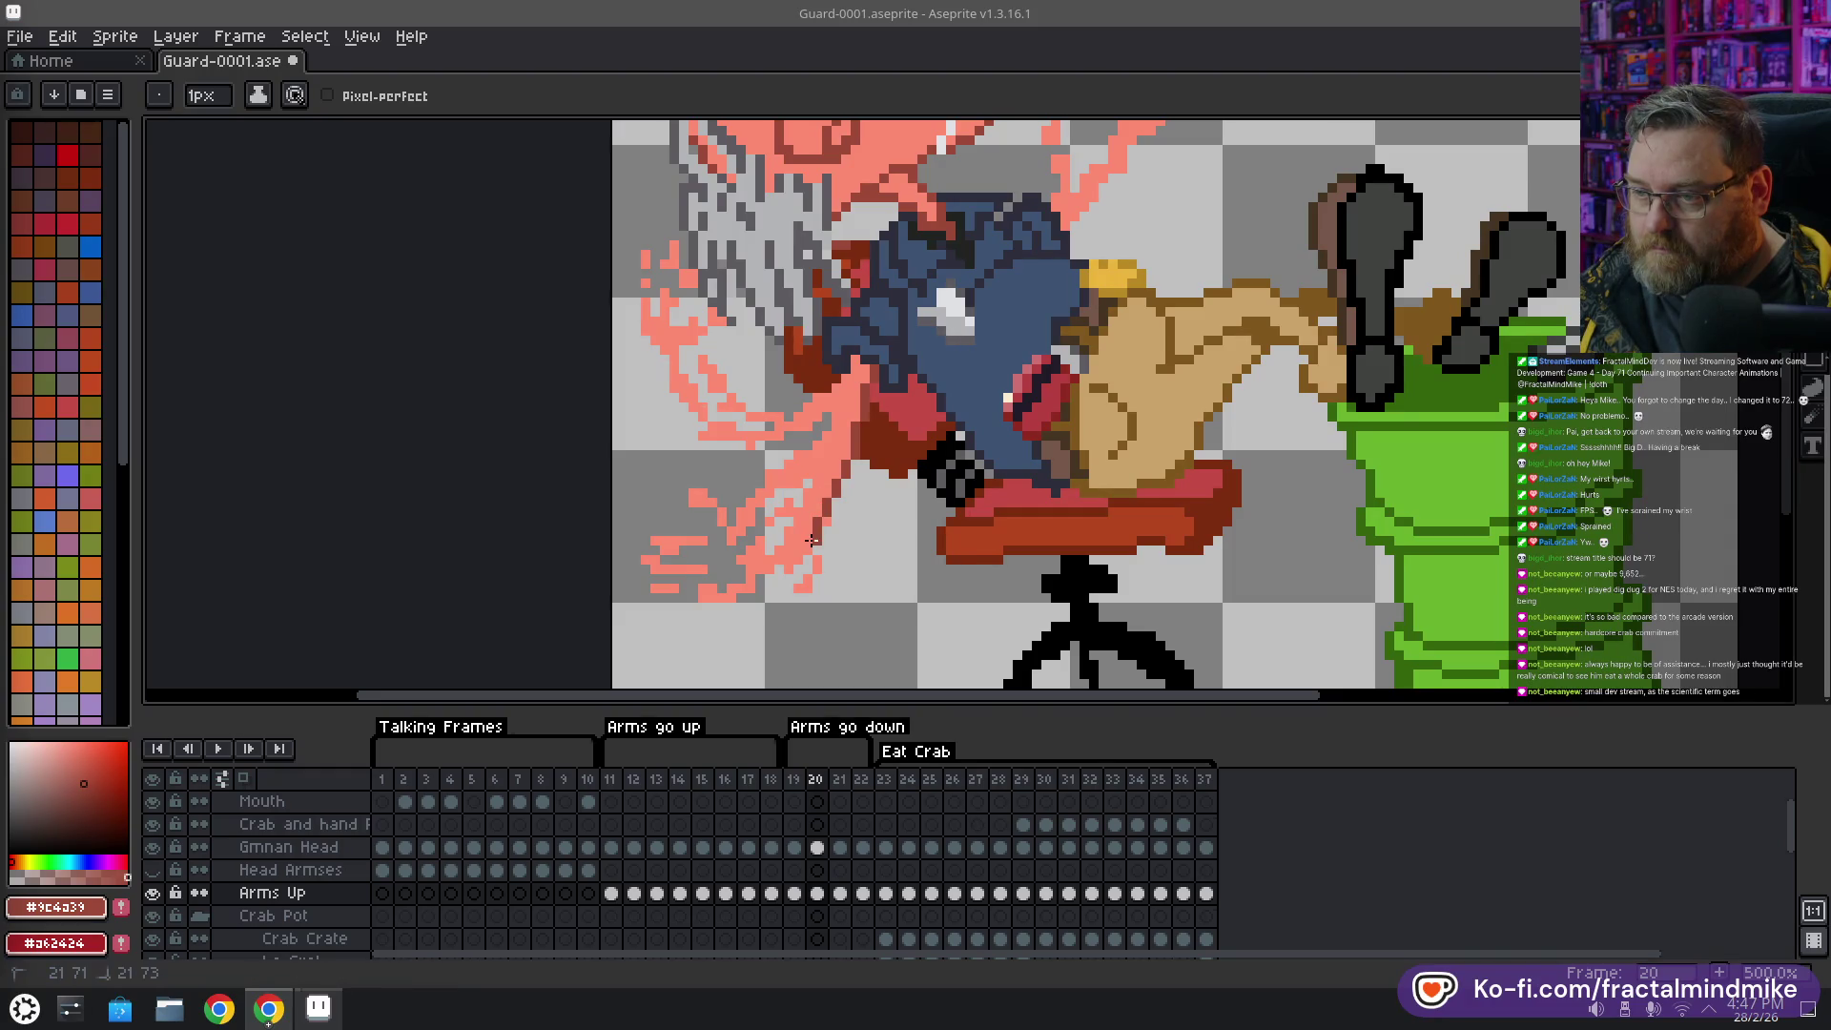
pyautogui.moveTo(827, 552); pyautogui.dragTo(818, 579)
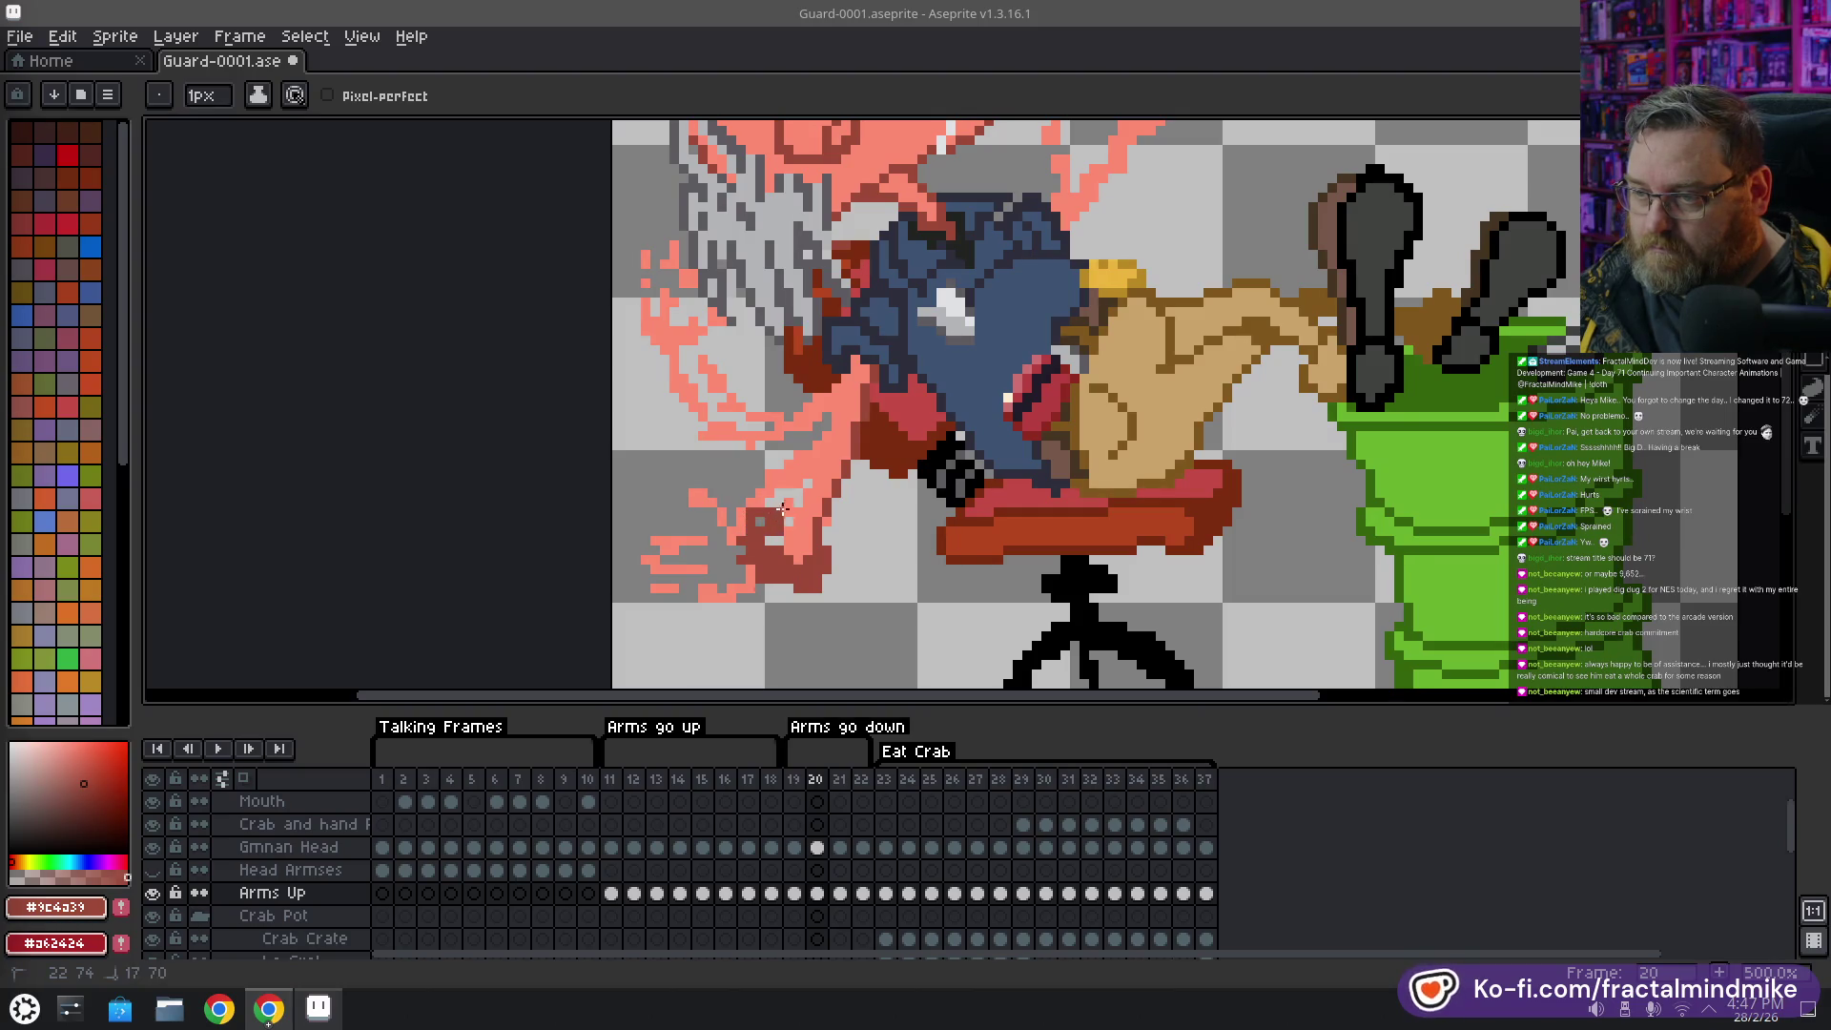
pyautogui.moveTo(758, 537)
pyautogui.mouseDown()
pyautogui.moveTo(828, 479)
pyautogui.moveTo(844, 407)
pyautogui.mouseUp()
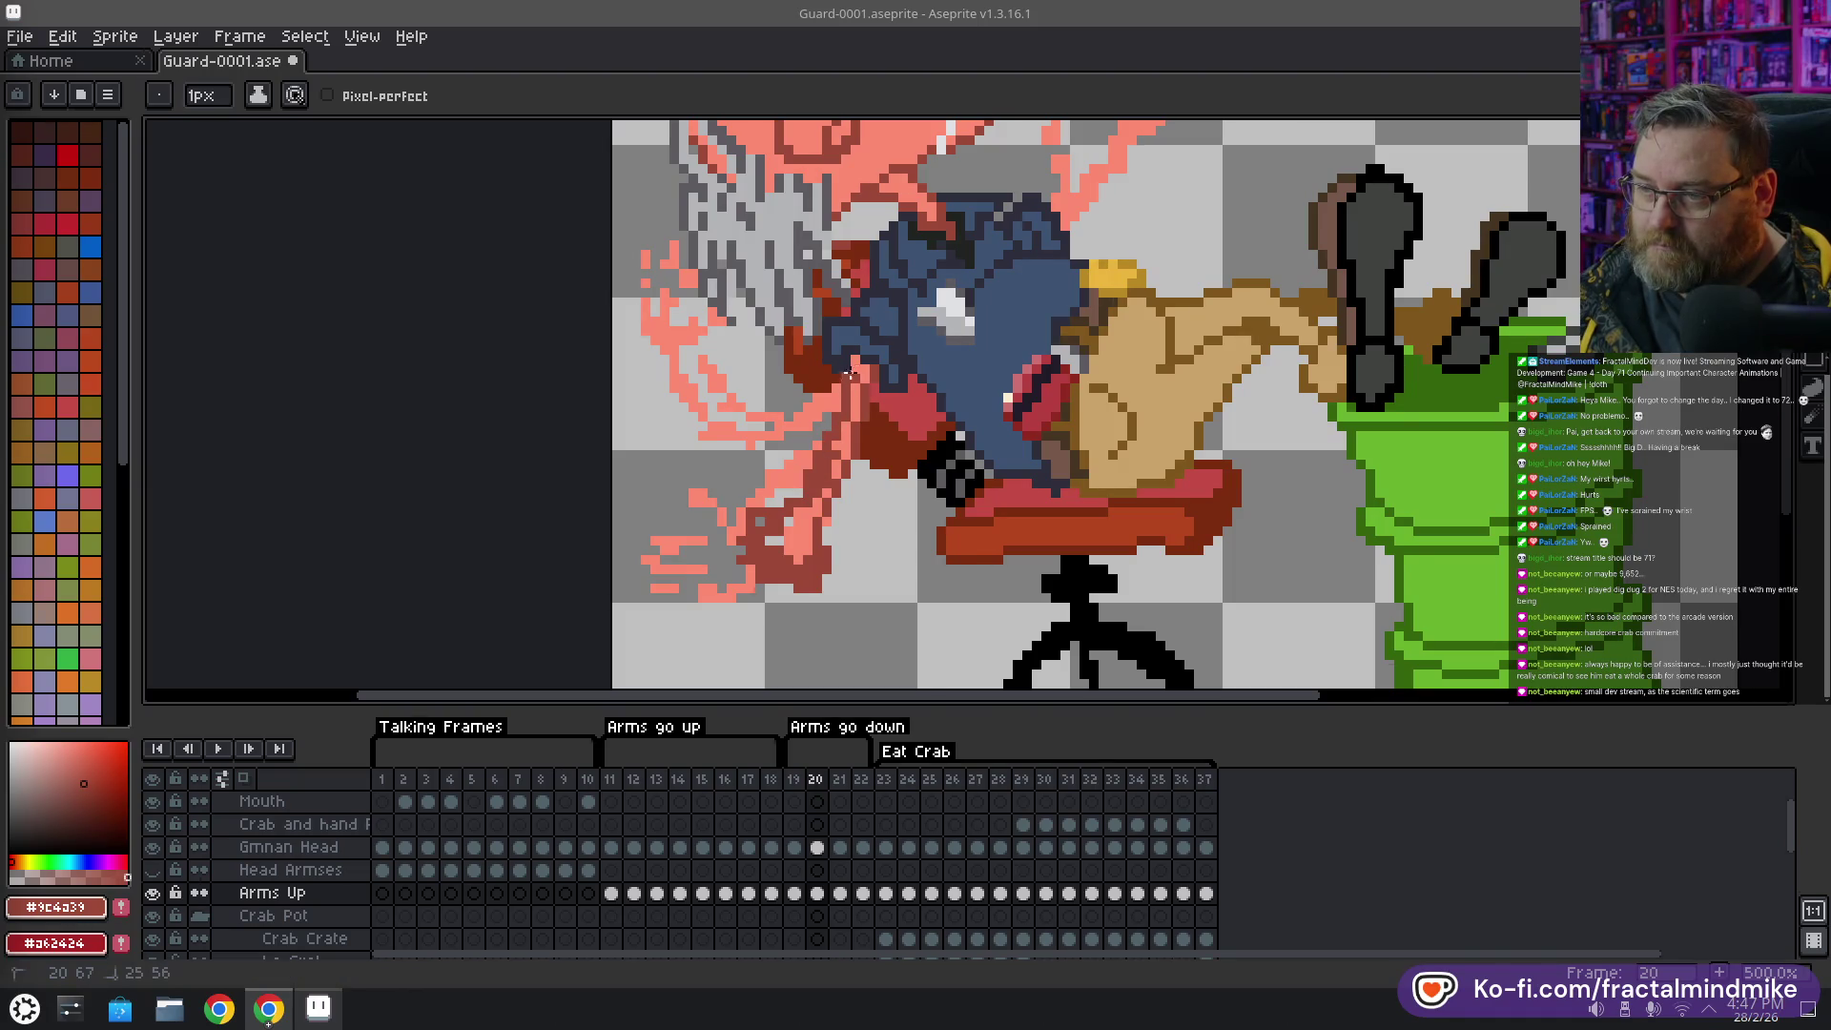
pyautogui.press('b')
# Paint pink over the lower hand's dark strands and erase two stray pixels nearby
pyautogui.keyDown('alt'); pyautogui.click(840, 444); pyautogui.keyUp('alt')
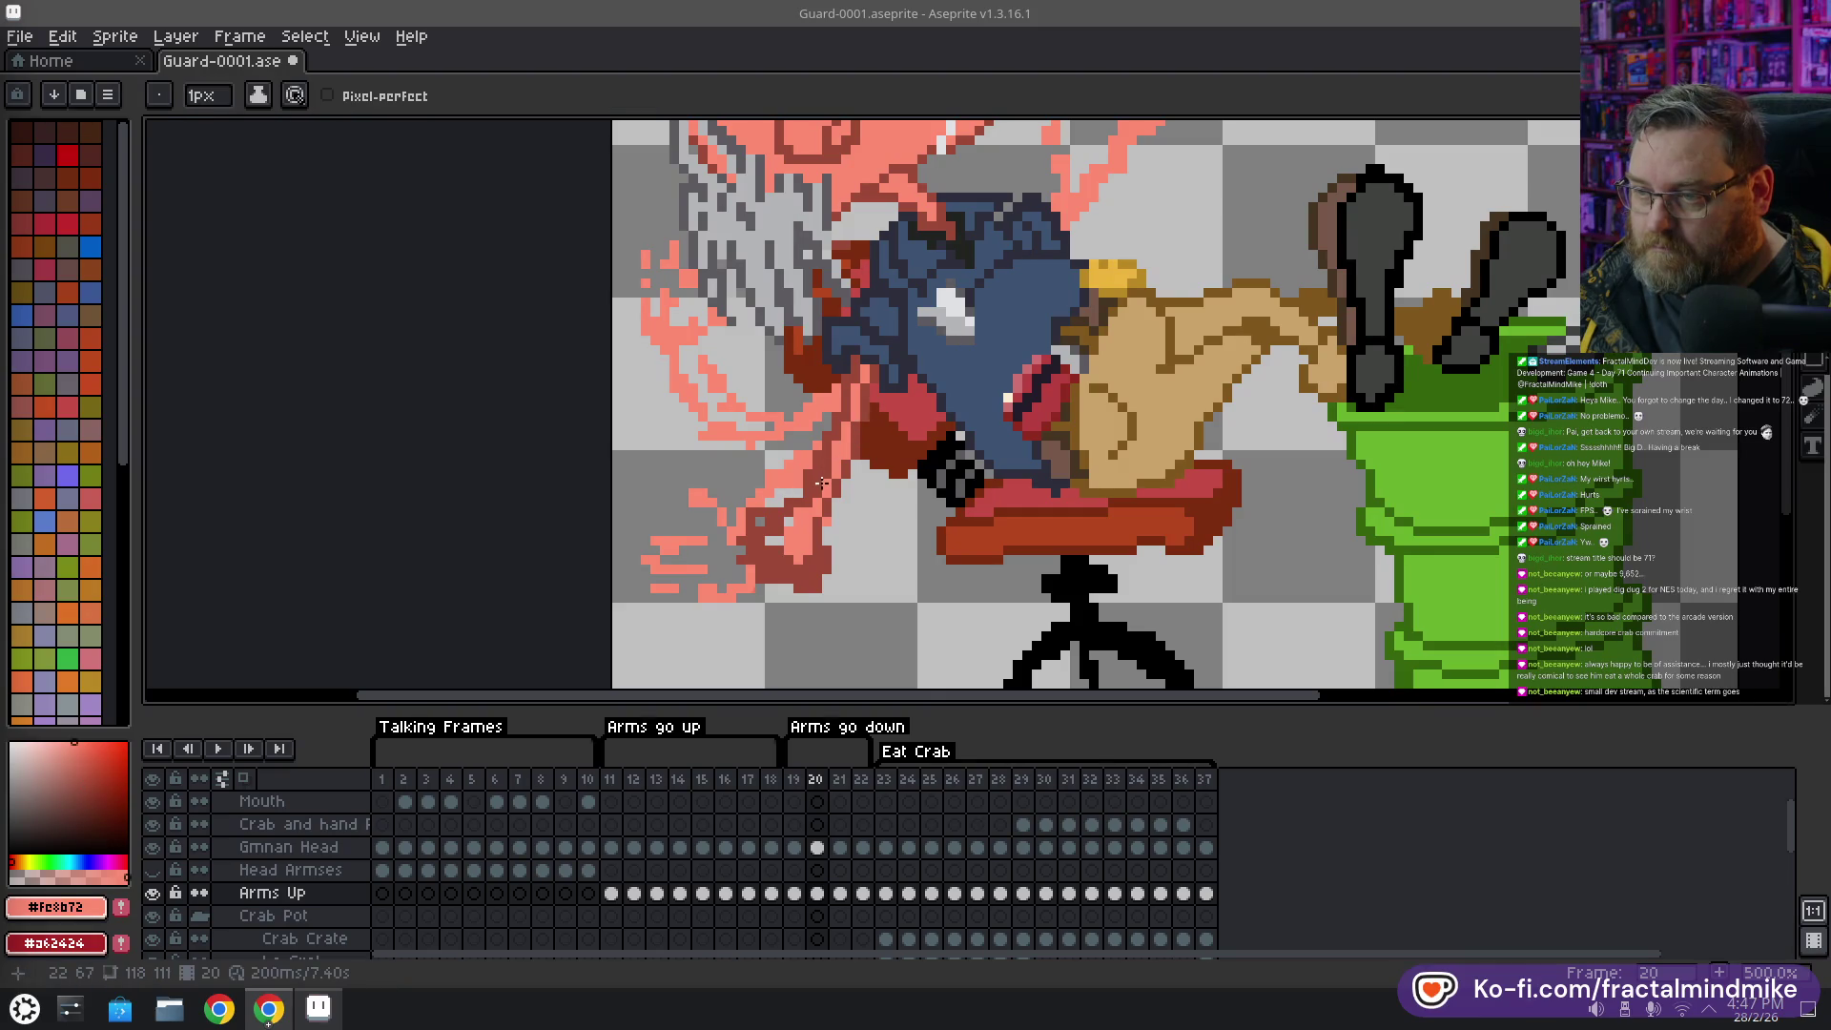
pyautogui.moveTo(820, 489); pyautogui.dragTo(768, 541)
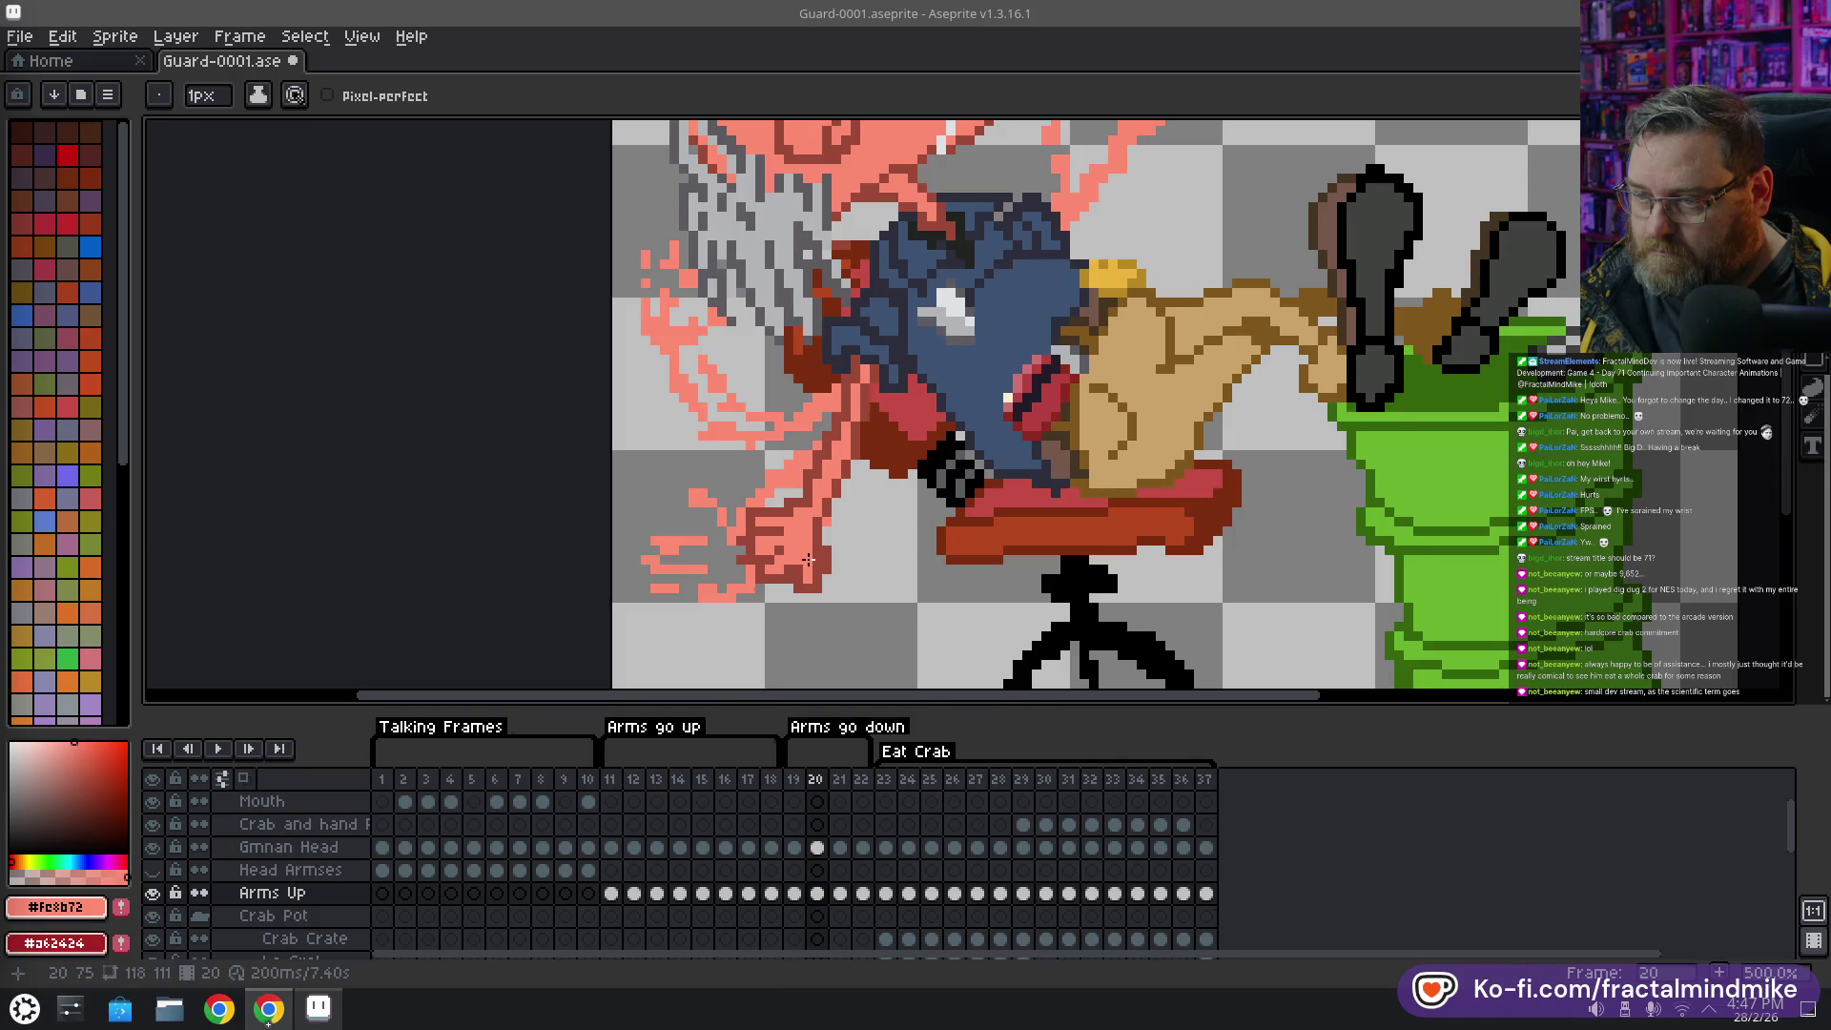
pyautogui.moveTo(819, 561); pyautogui.dragTo(811, 563)
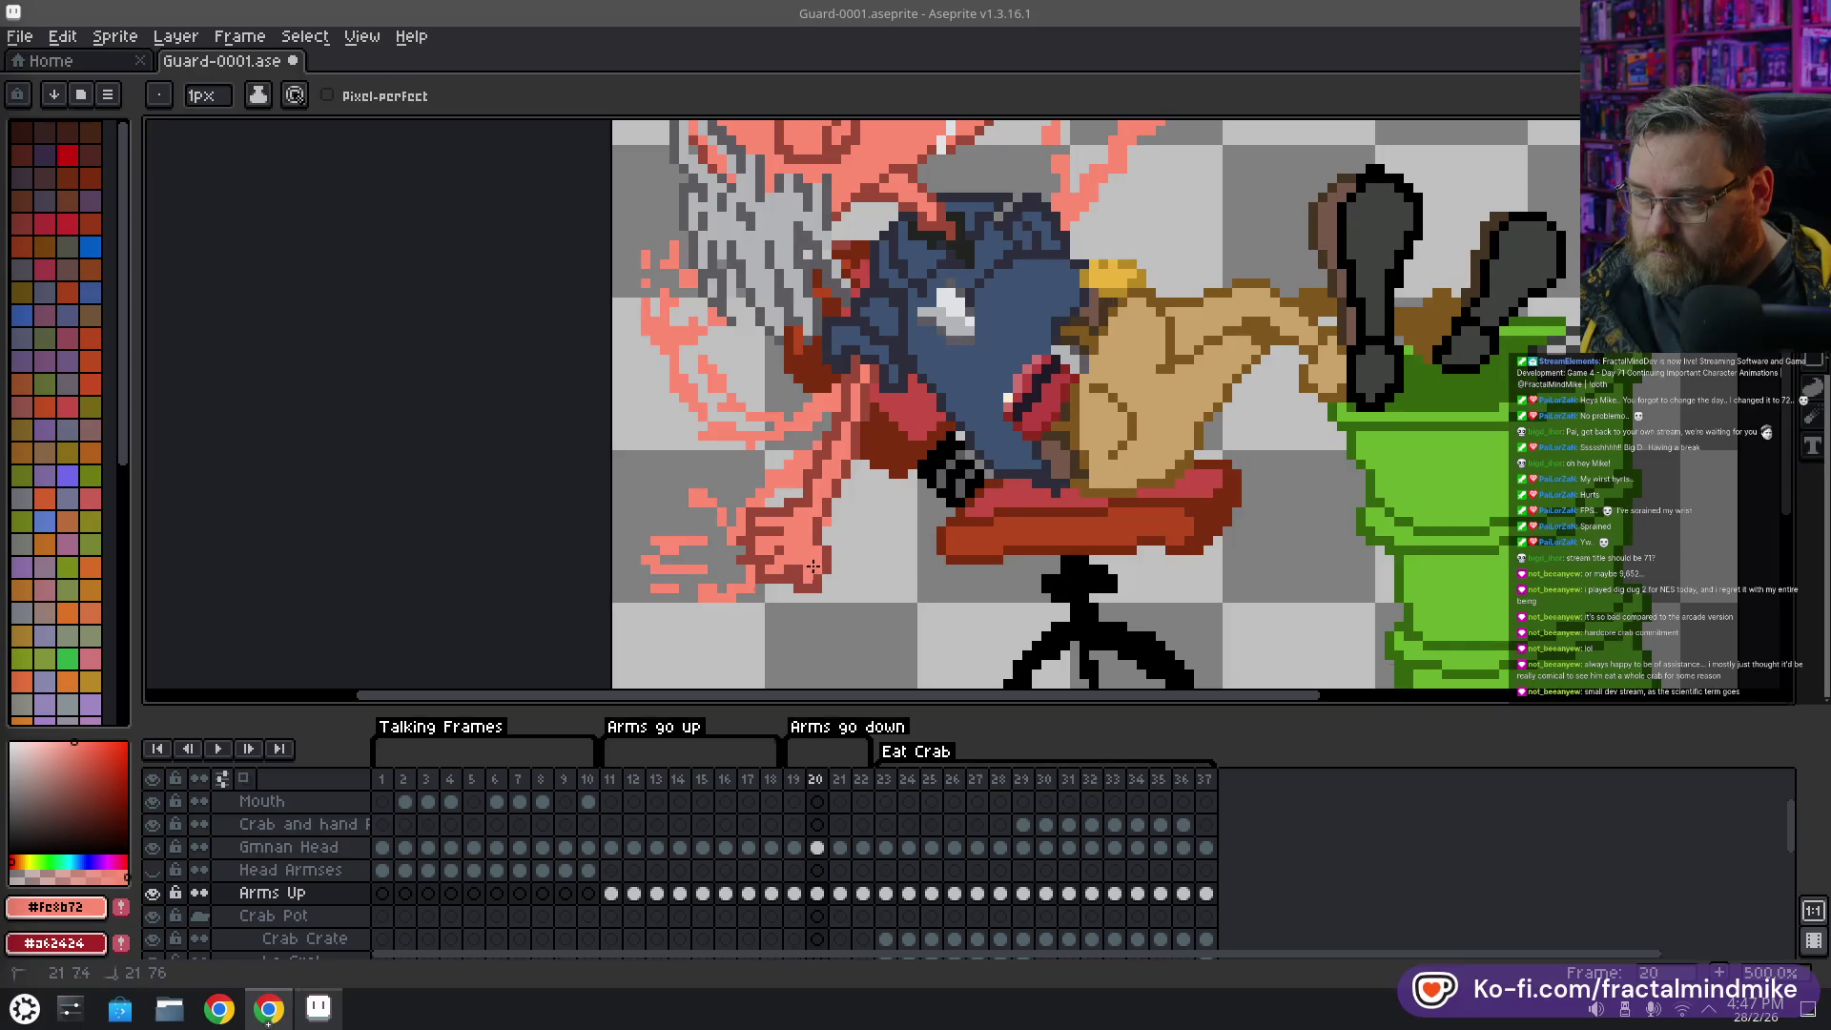
pyautogui.moveTo(813, 566); pyautogui.dragTo(812, 568)
pyautogui.press('e')
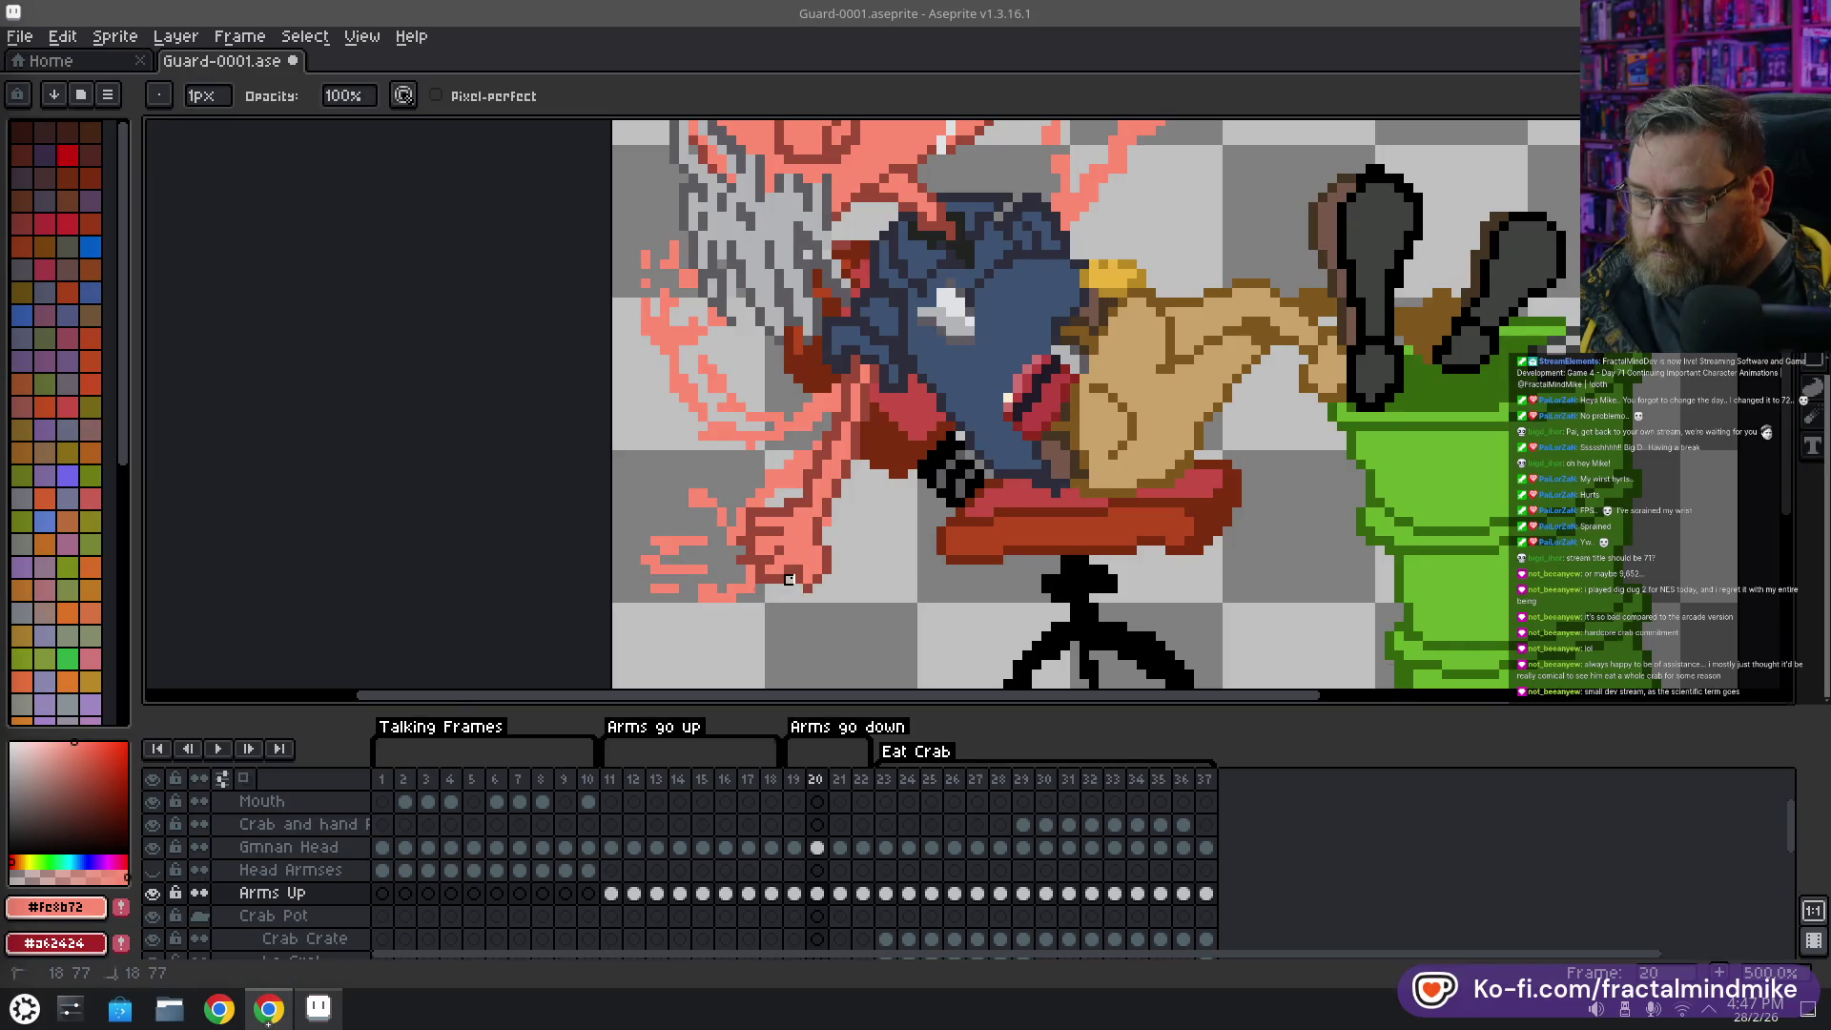
pyautogui.click(748, 544)
pyautogui.click(750, 532)
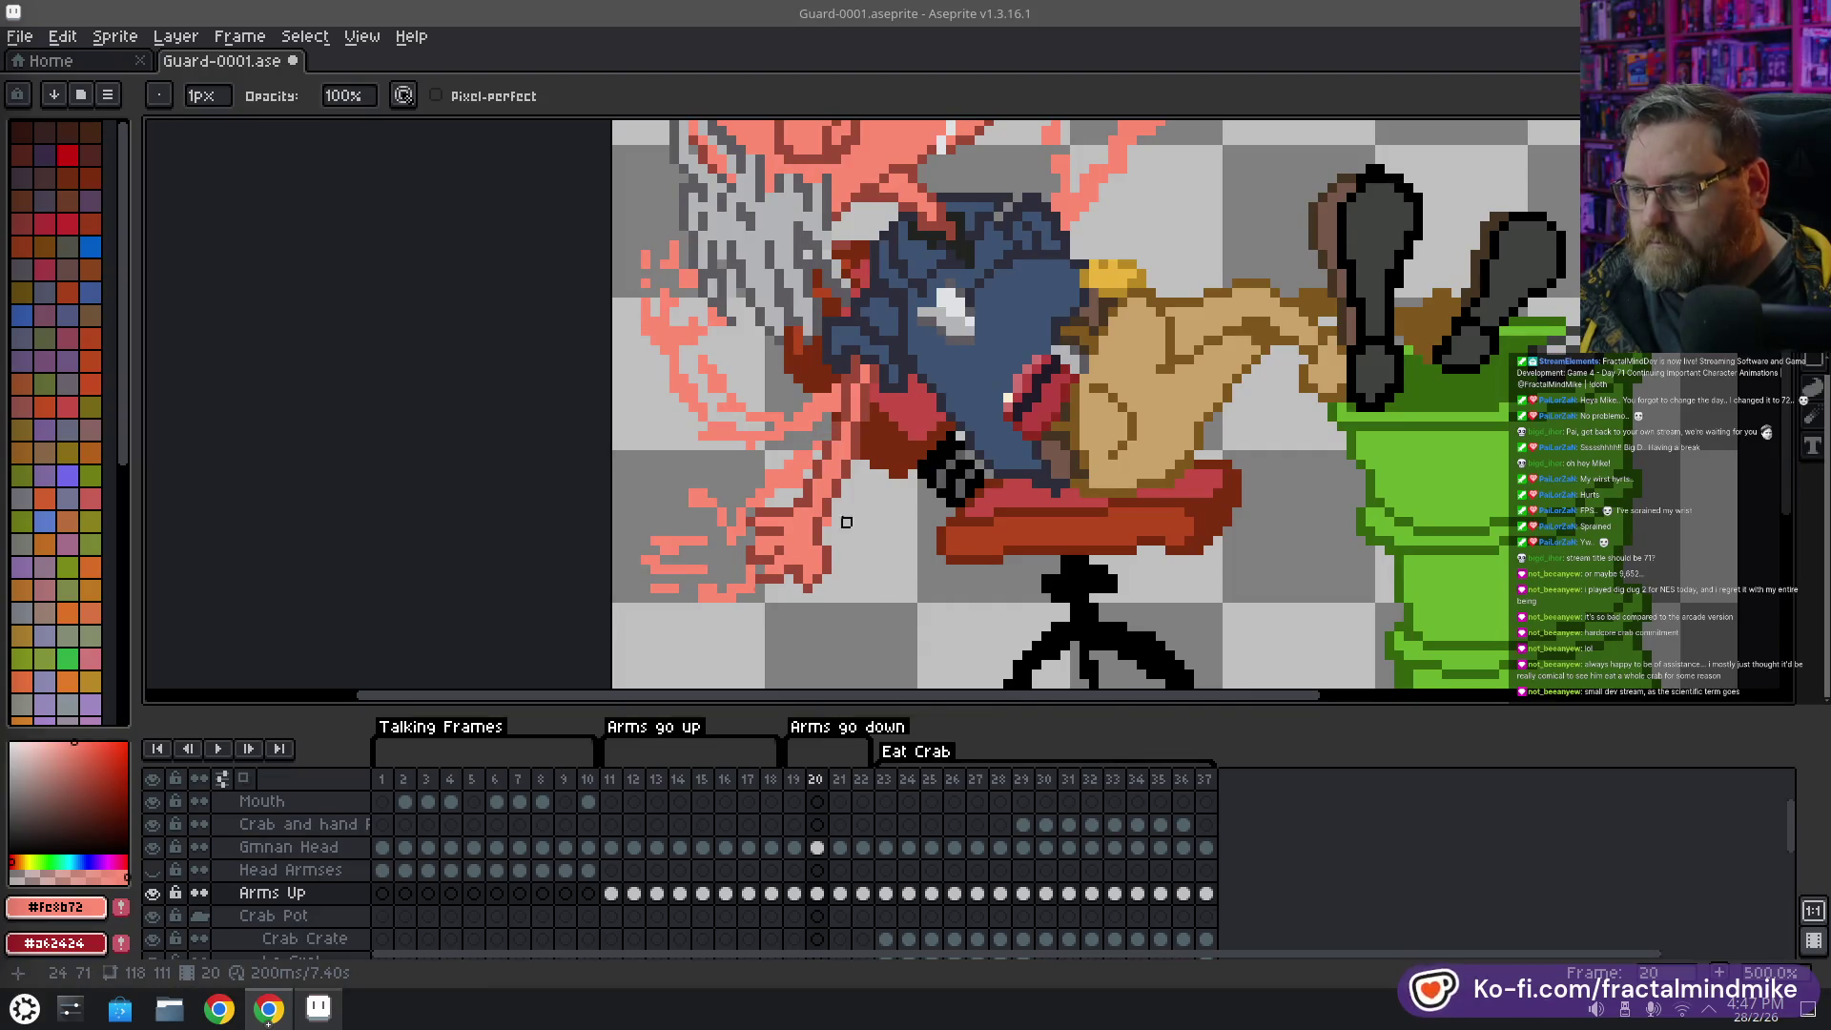
pyautogui.press('b')
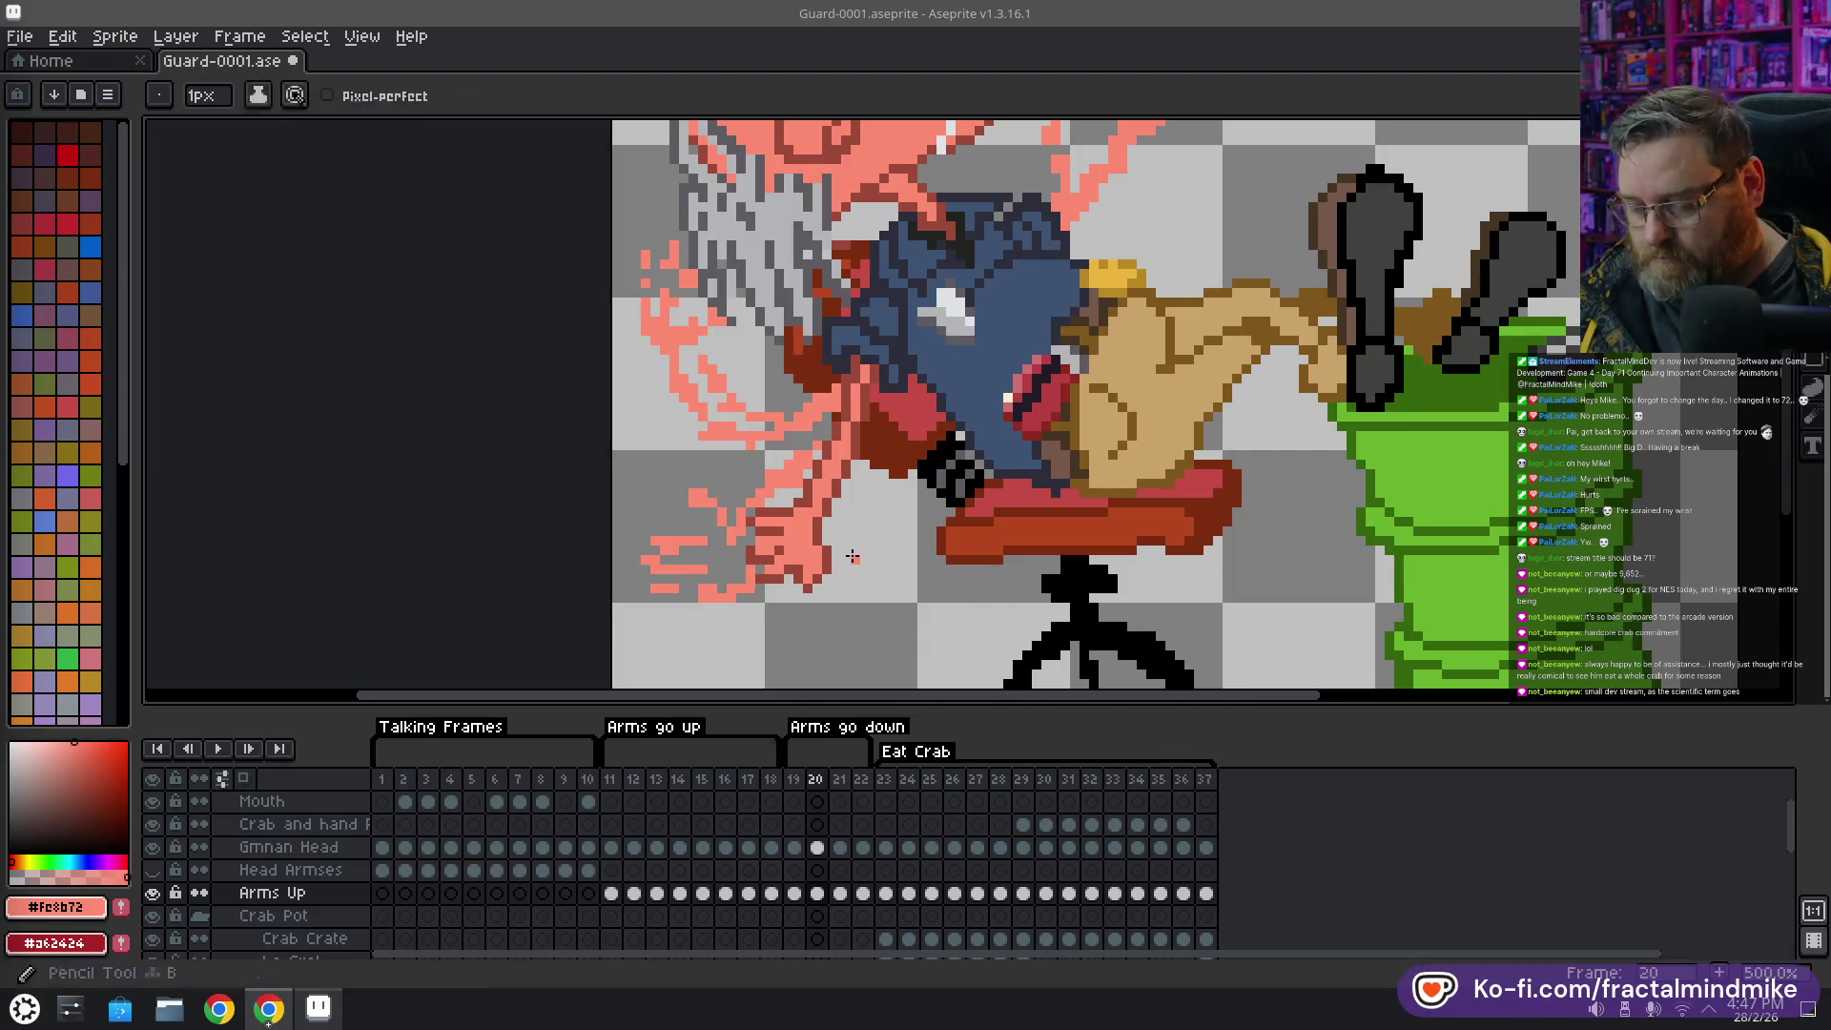
pyautogui.scroll(-3, 877, 554)
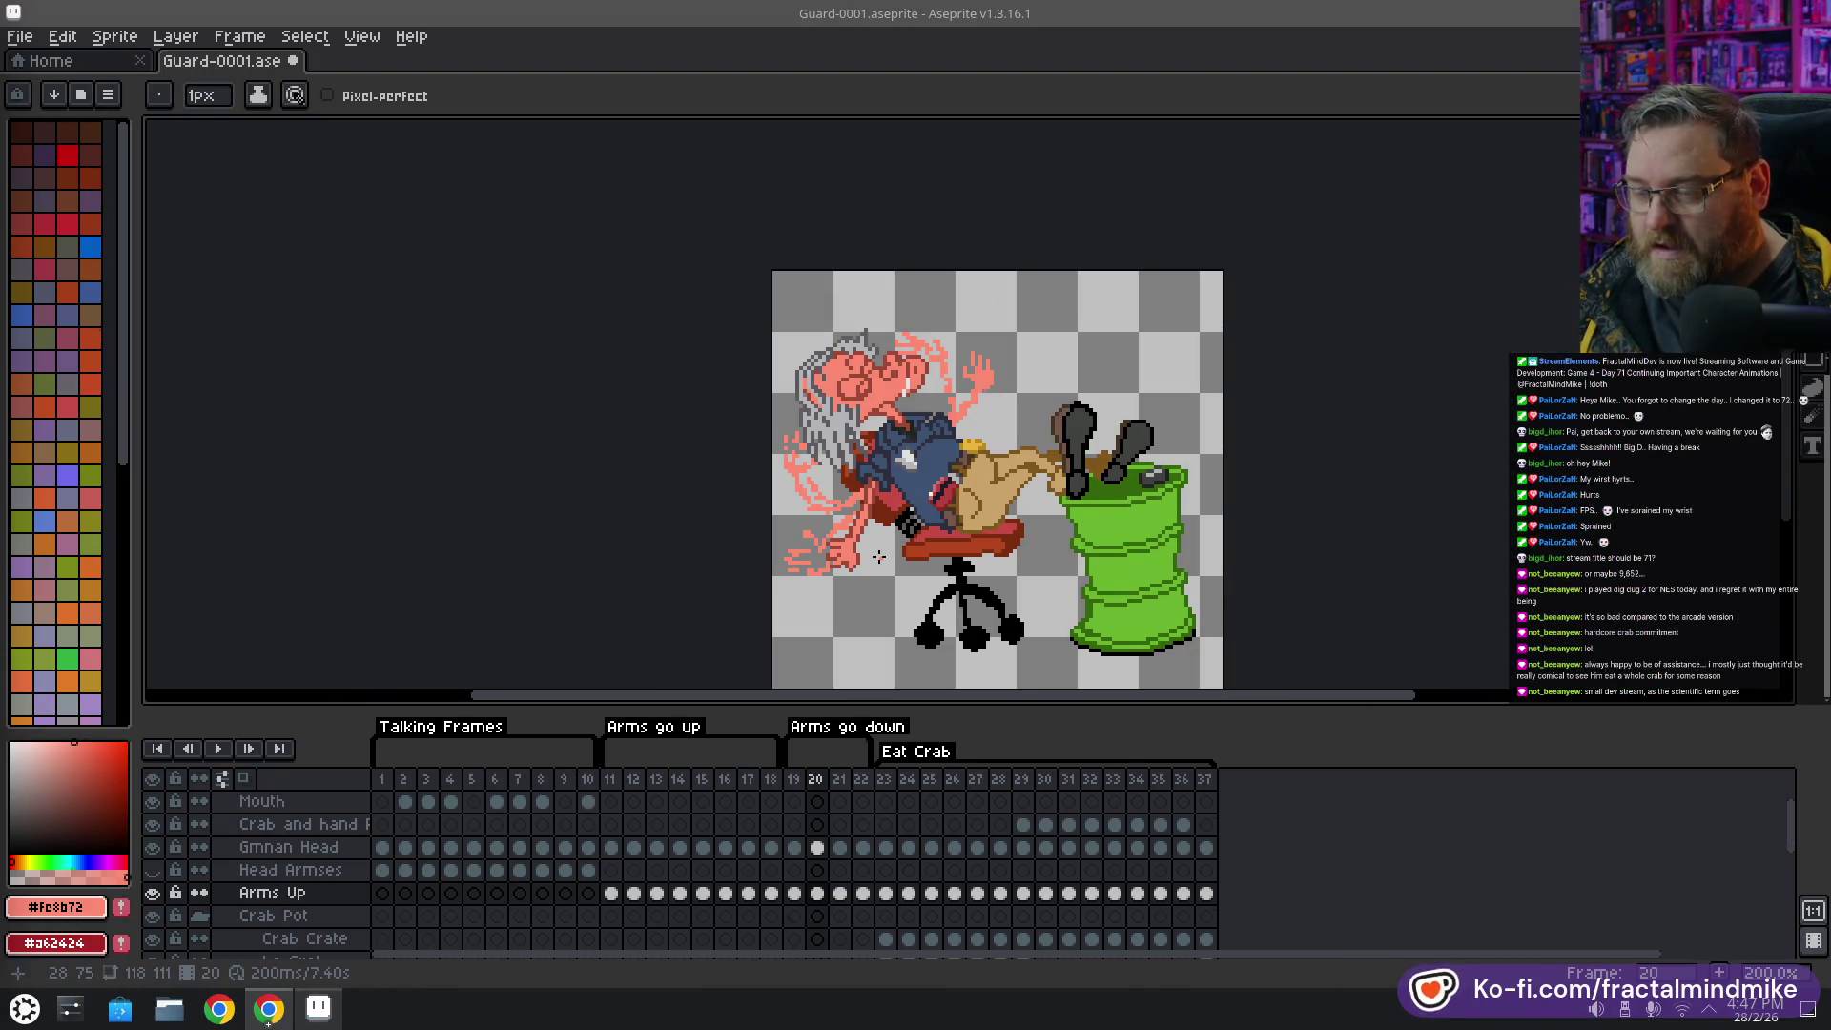
# Add pink pixels along the lower hand's fingers, then dark red shading
pyautogui.scroll(1, 875, 555)
pyautogui.scroll(1, 875, 554)
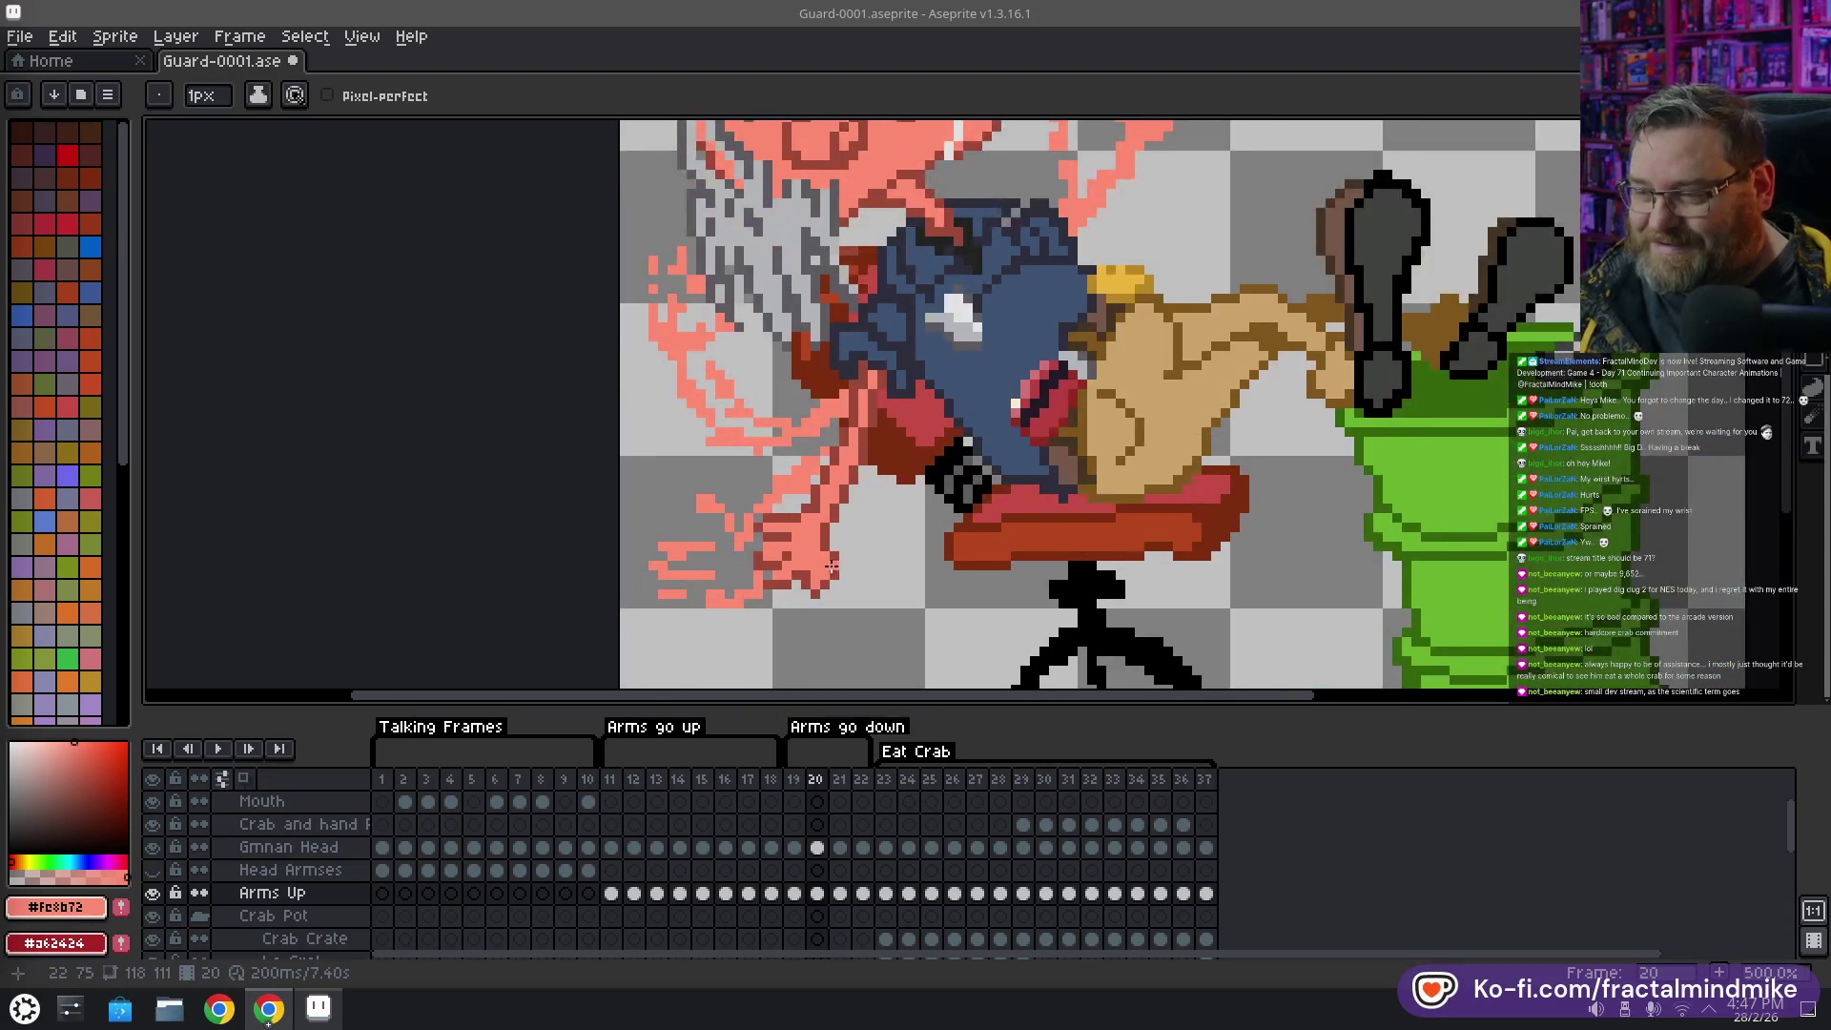
pyautogui.scroll(1, 820, 546)
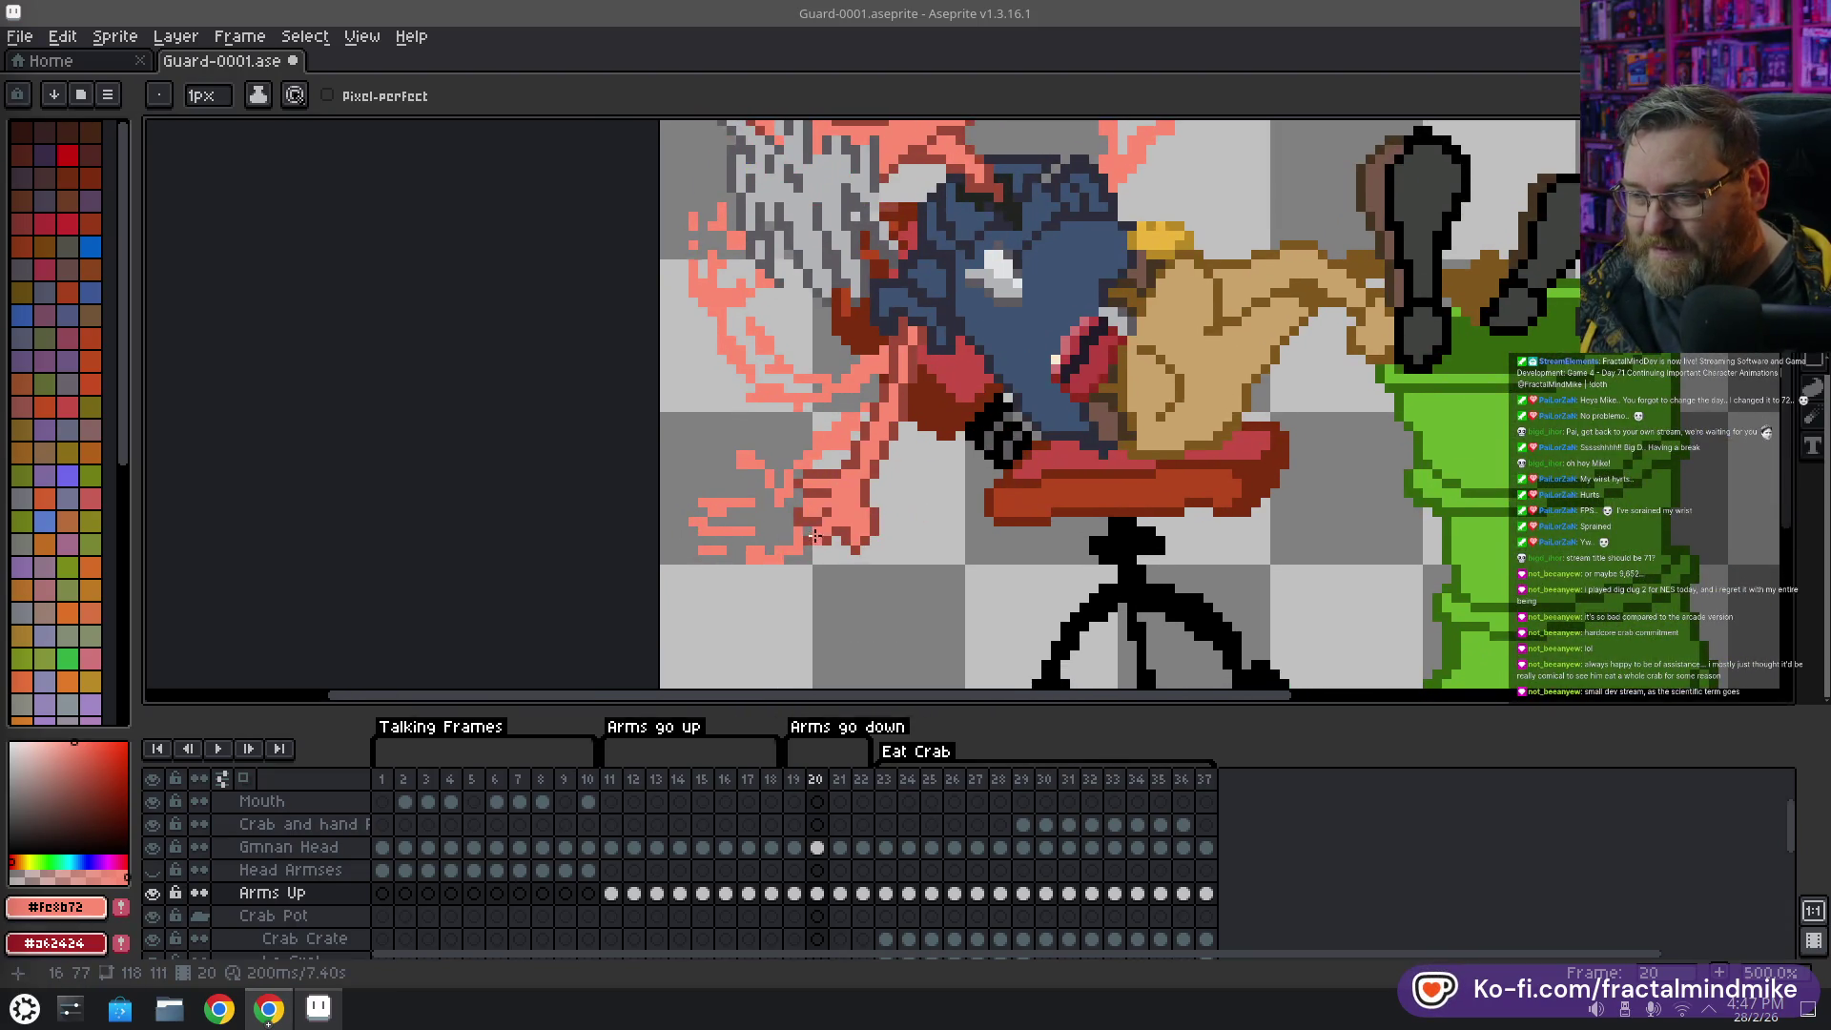
pyautogui.click(809, 527)
pyautogui.moveTo(782, 530); pyautogui.dragTo(792, 509)
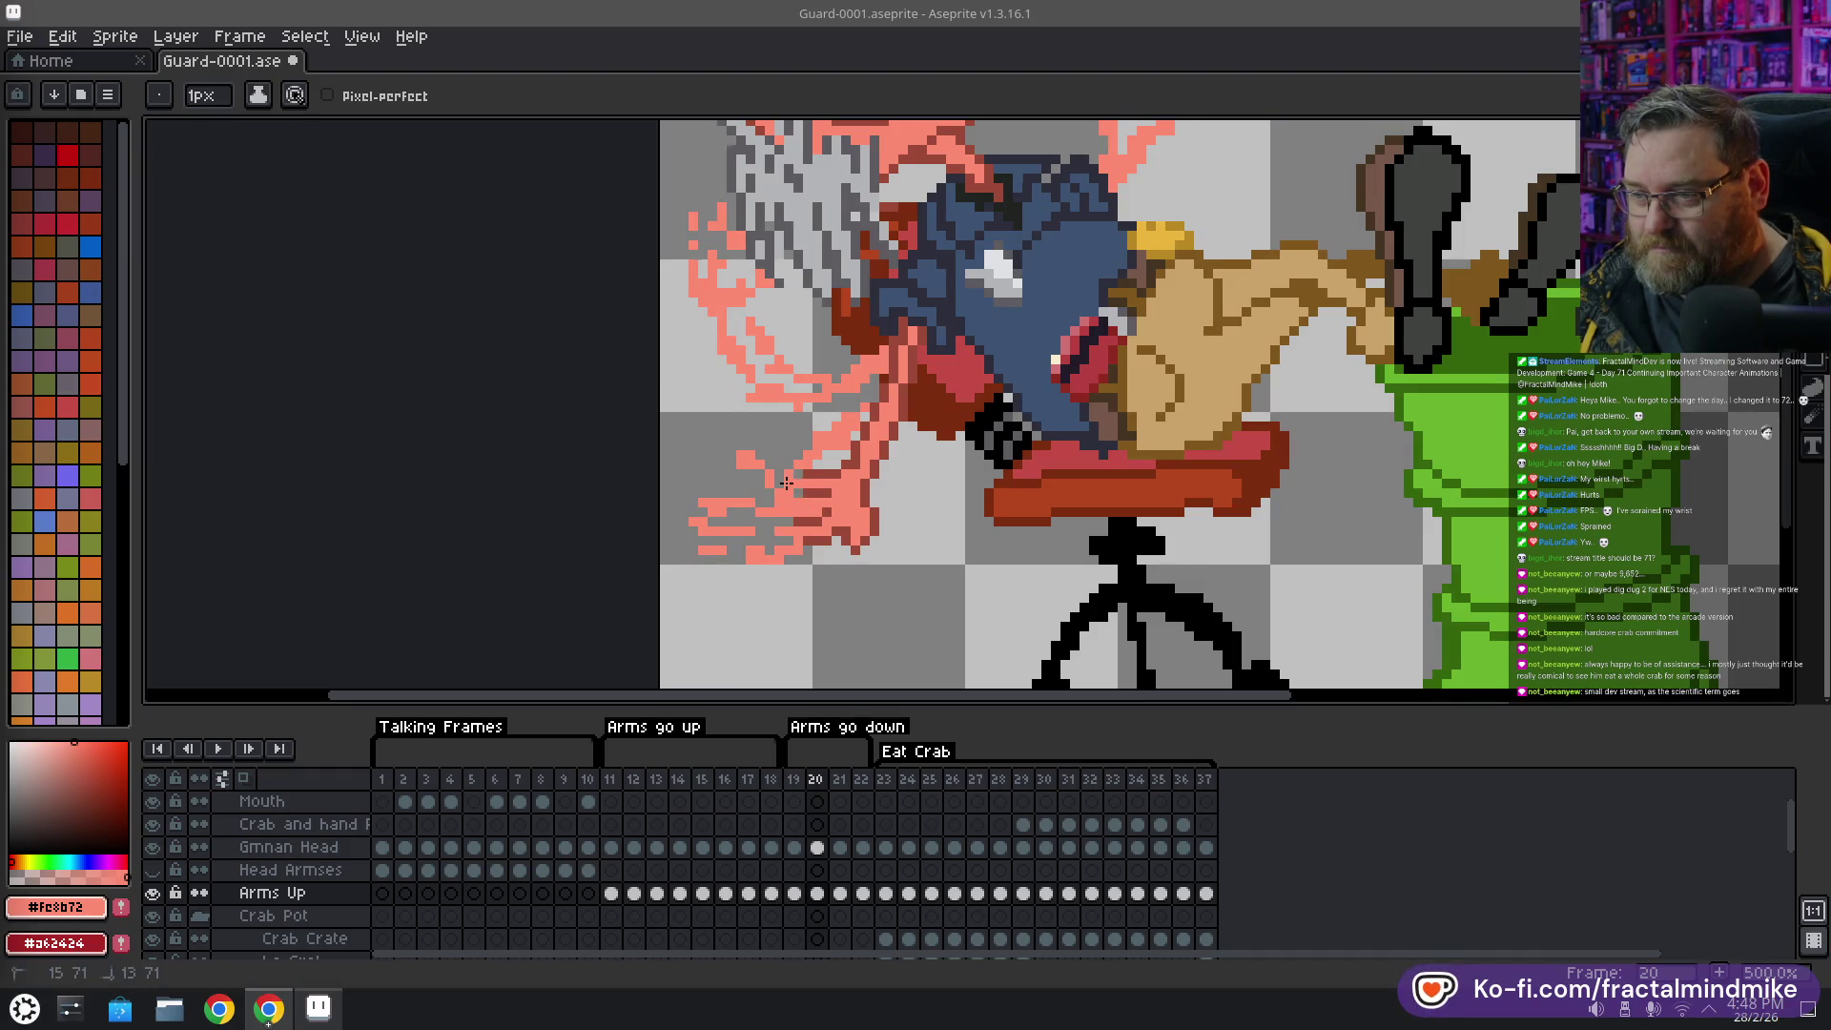
pyautogui.moveTo(807, 458); pyautogui.dragTo(817, 452)
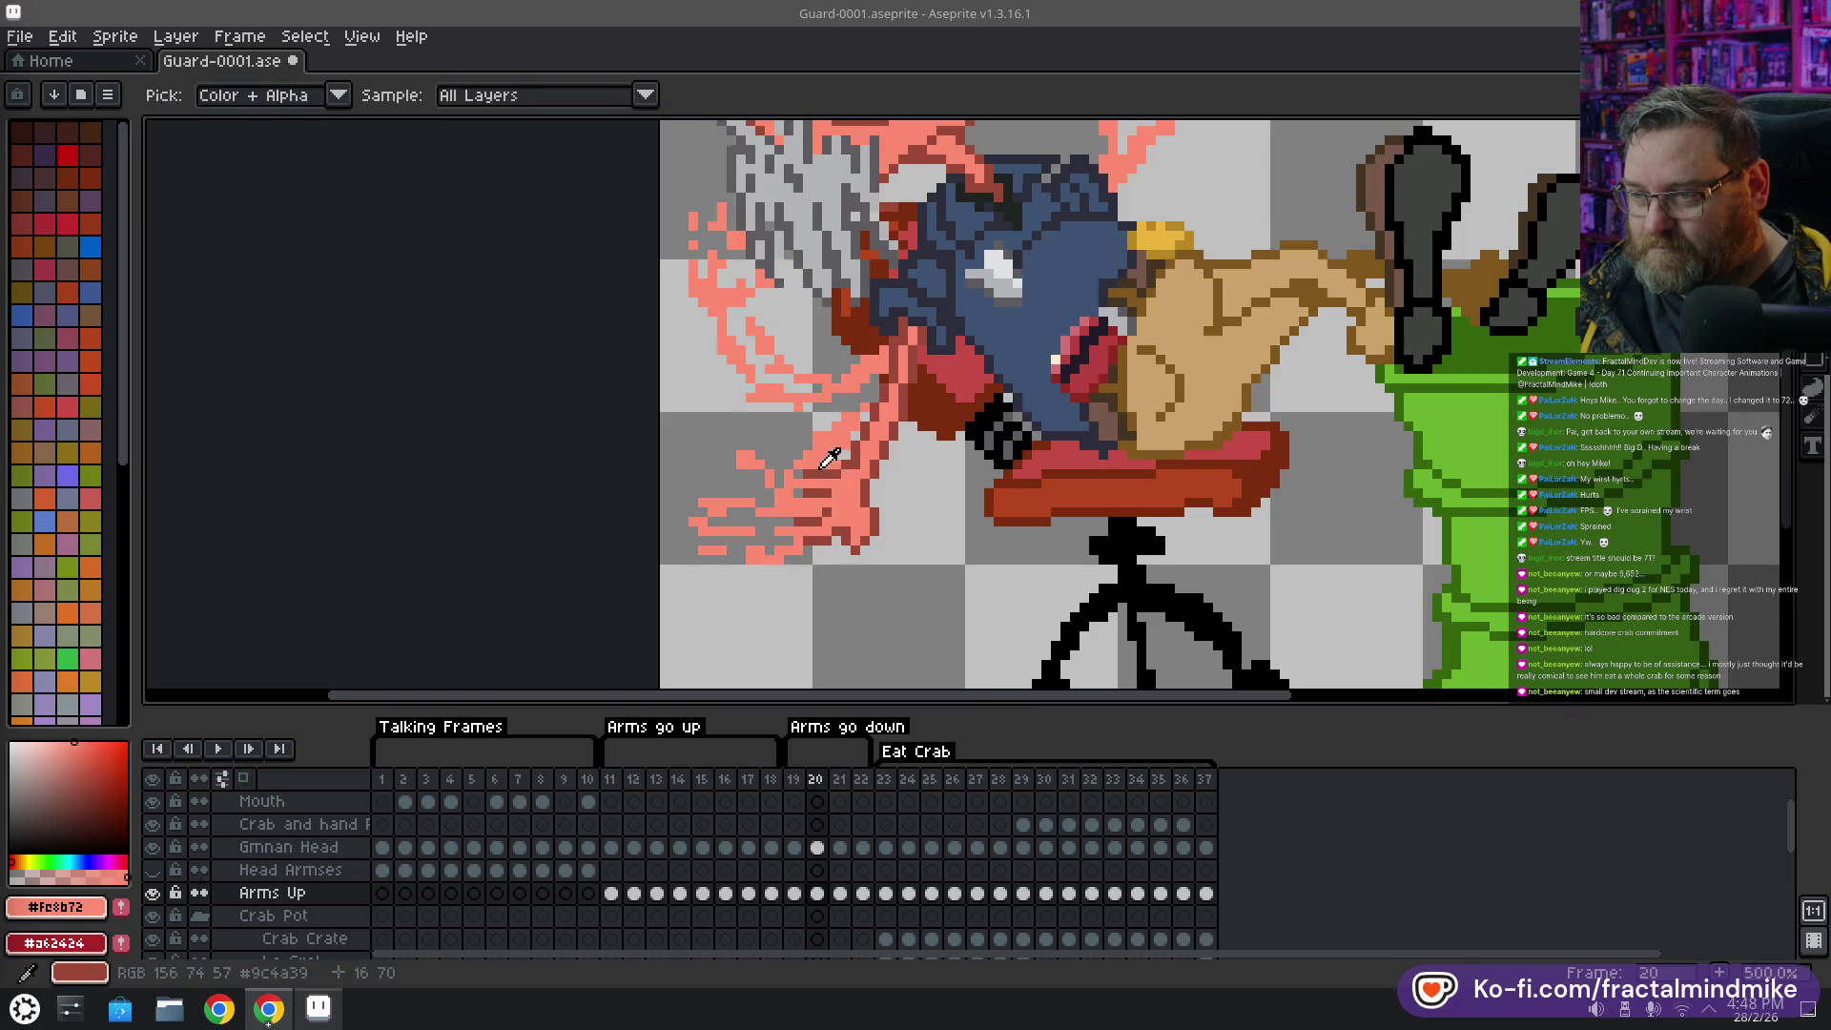
pyautogui.keyDown('alt'); pyautogui.click(823, 456); pyautogui.keyUp('alt')
pyautogui.moveTo(804, 458); pyautogui.dragTo(780, 531)
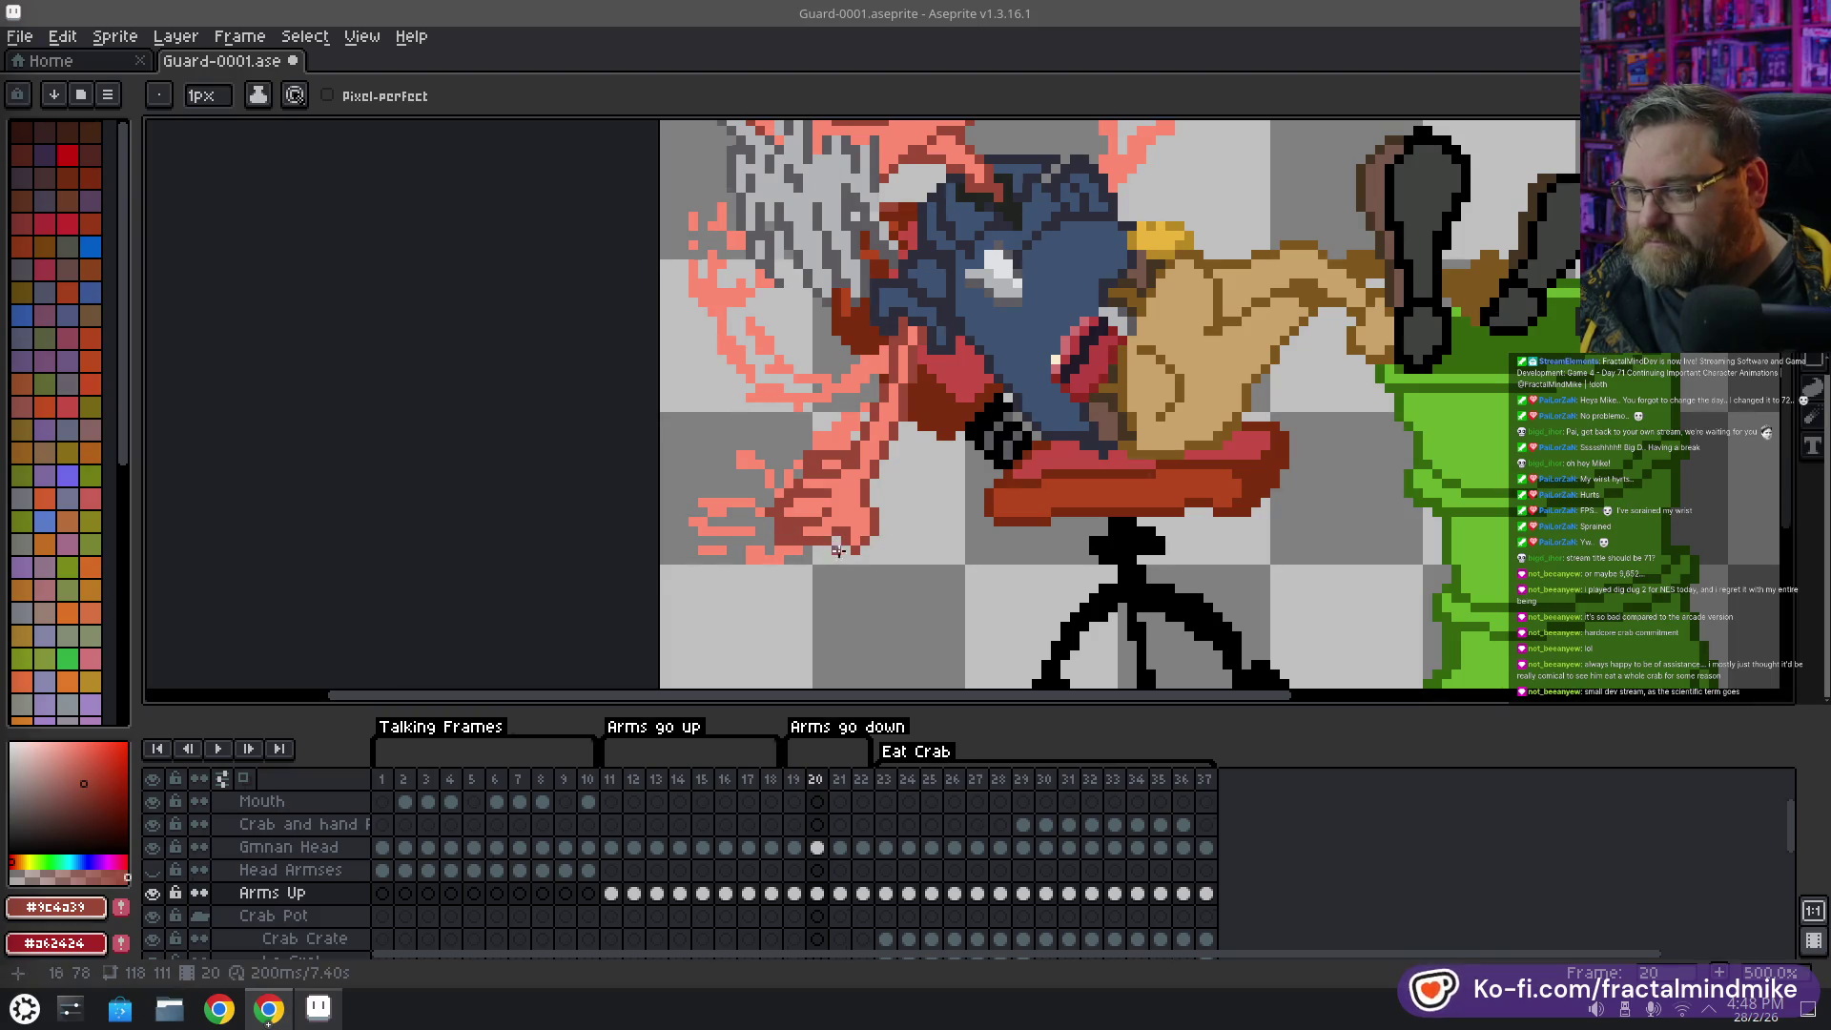
# Refine the lower hand with pink, dark red and salmon, adding a salmon pixel at its left
pyautogui.keyDown('alt'); pyautogui.click(789, 526); pyautogui.keyUp('alt')
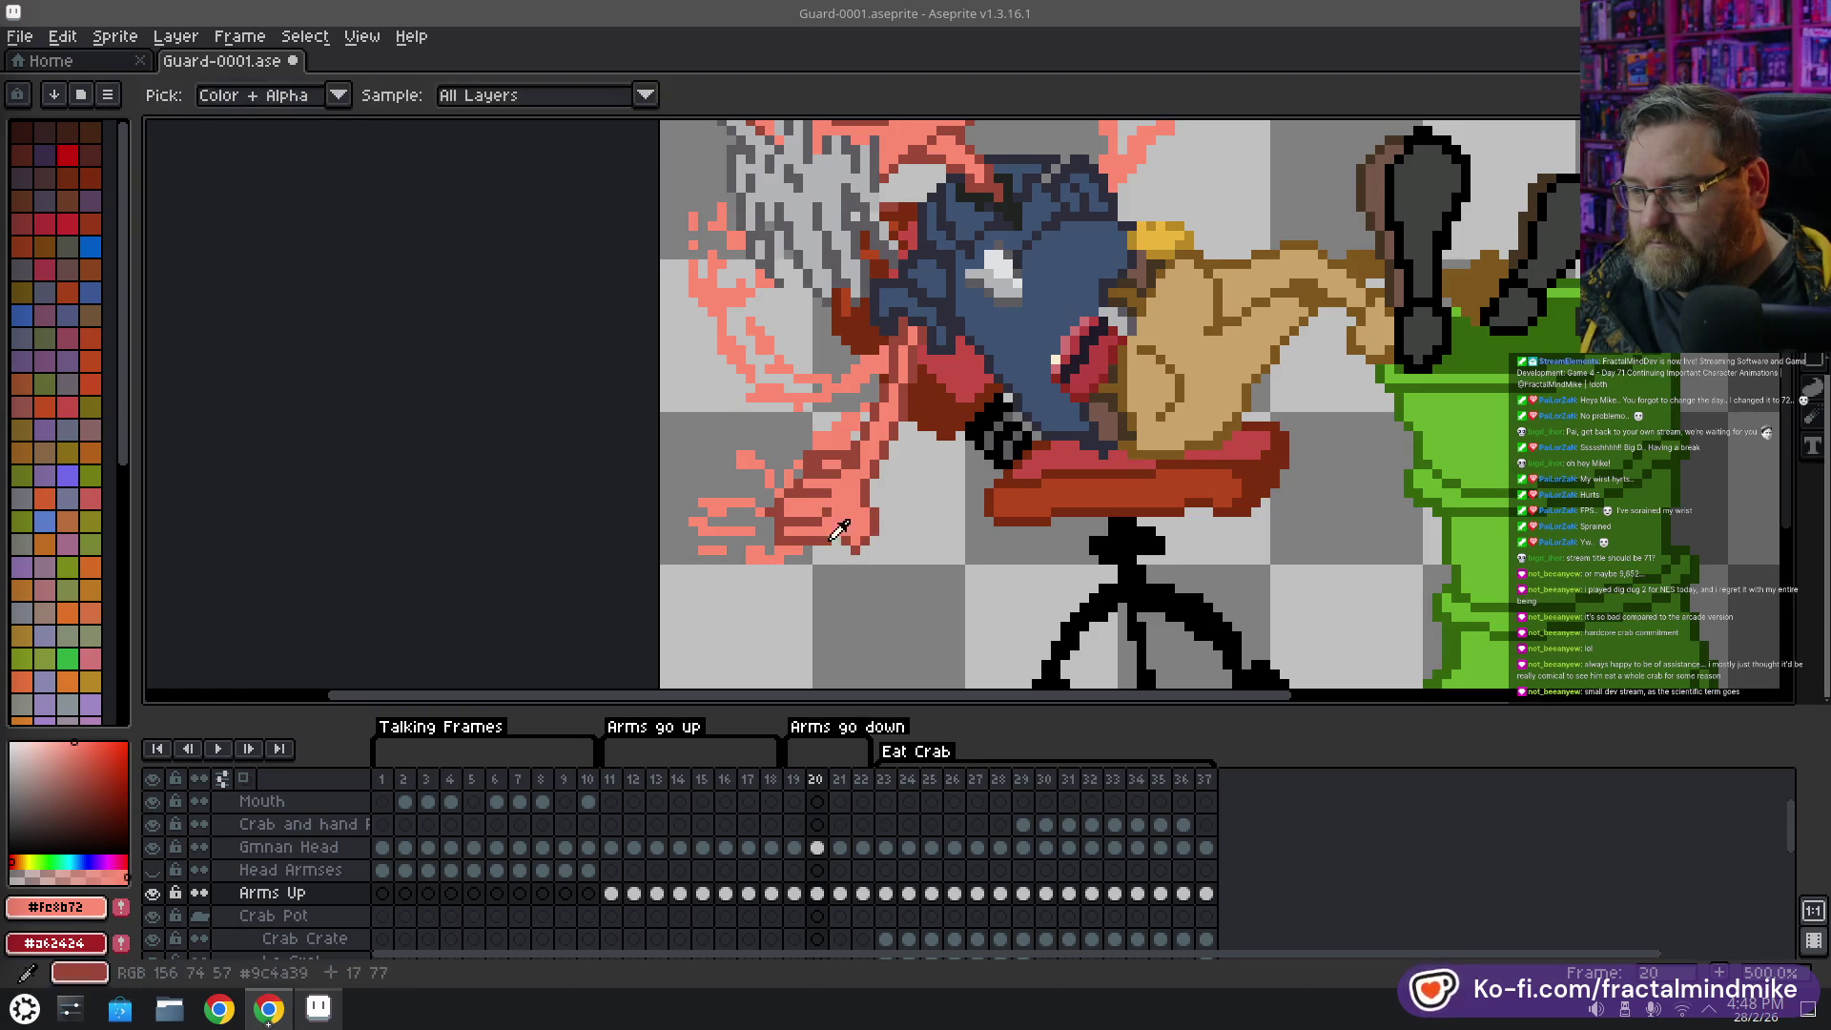
pyautogui.keyDown('alt'); pyautogui.click(844, 542); pyautogui.keyUp('alt')
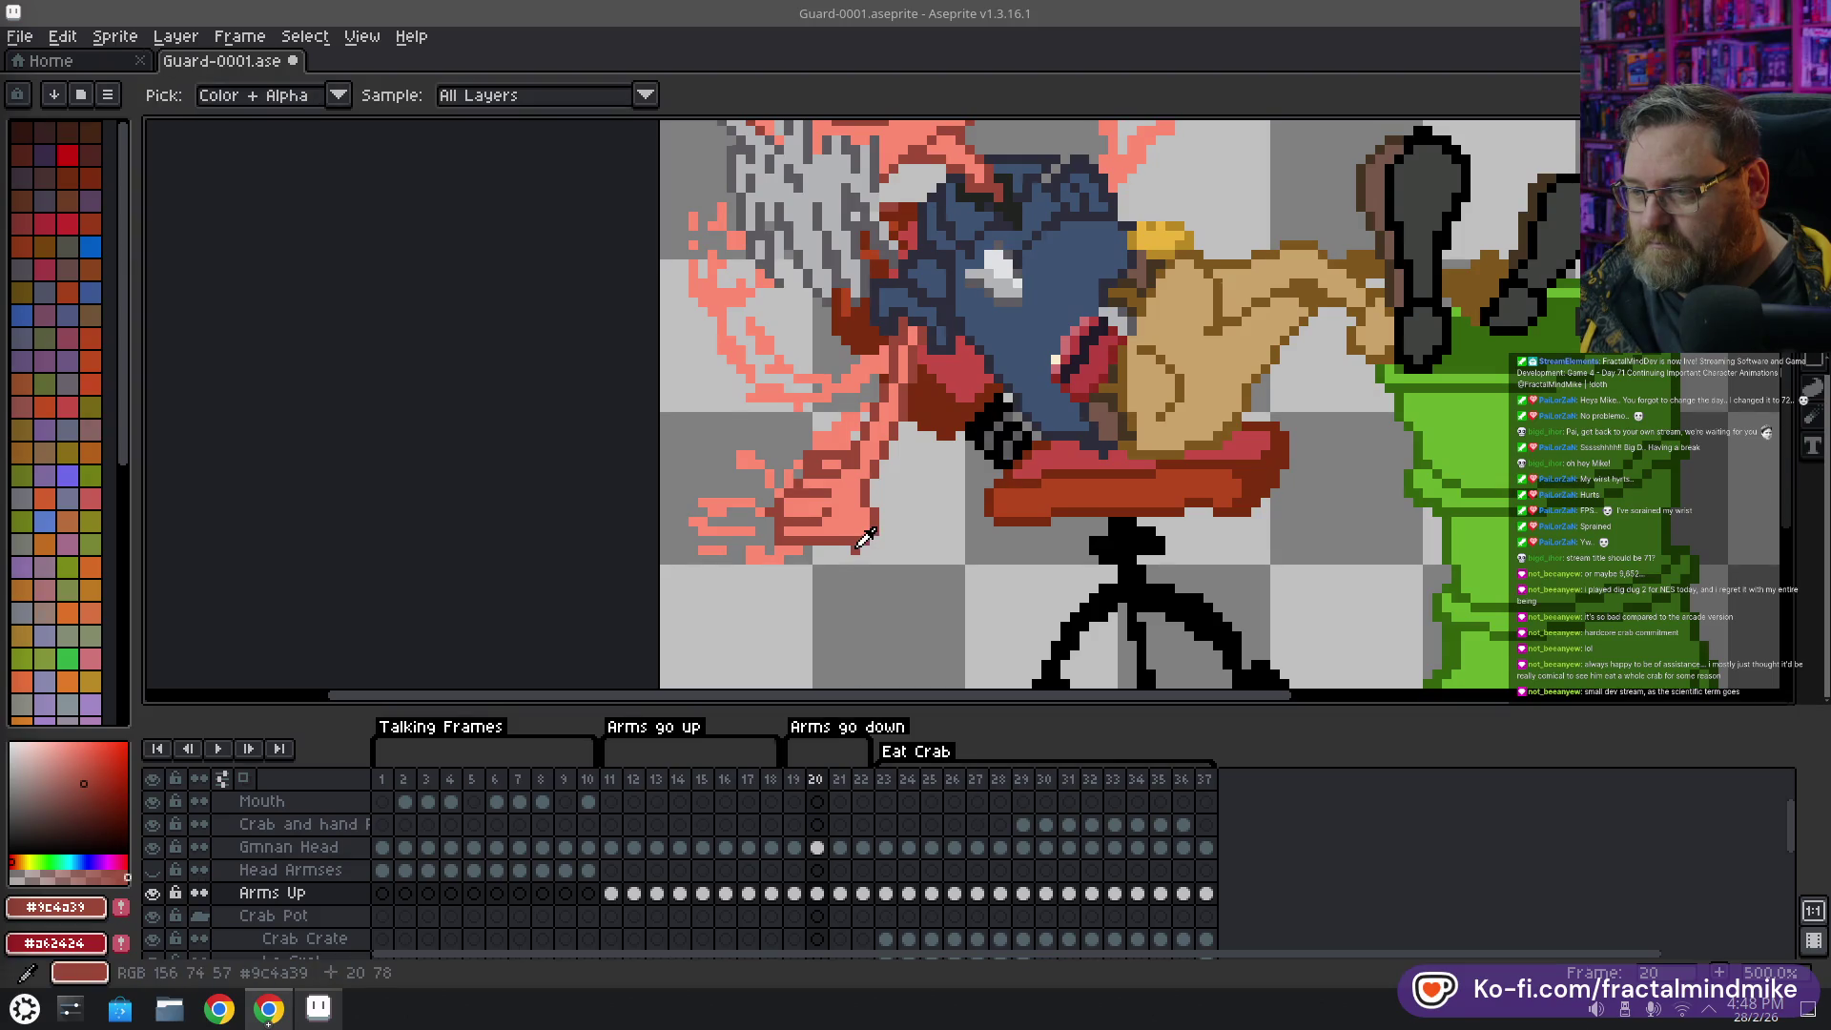
pyautogui.press('e')
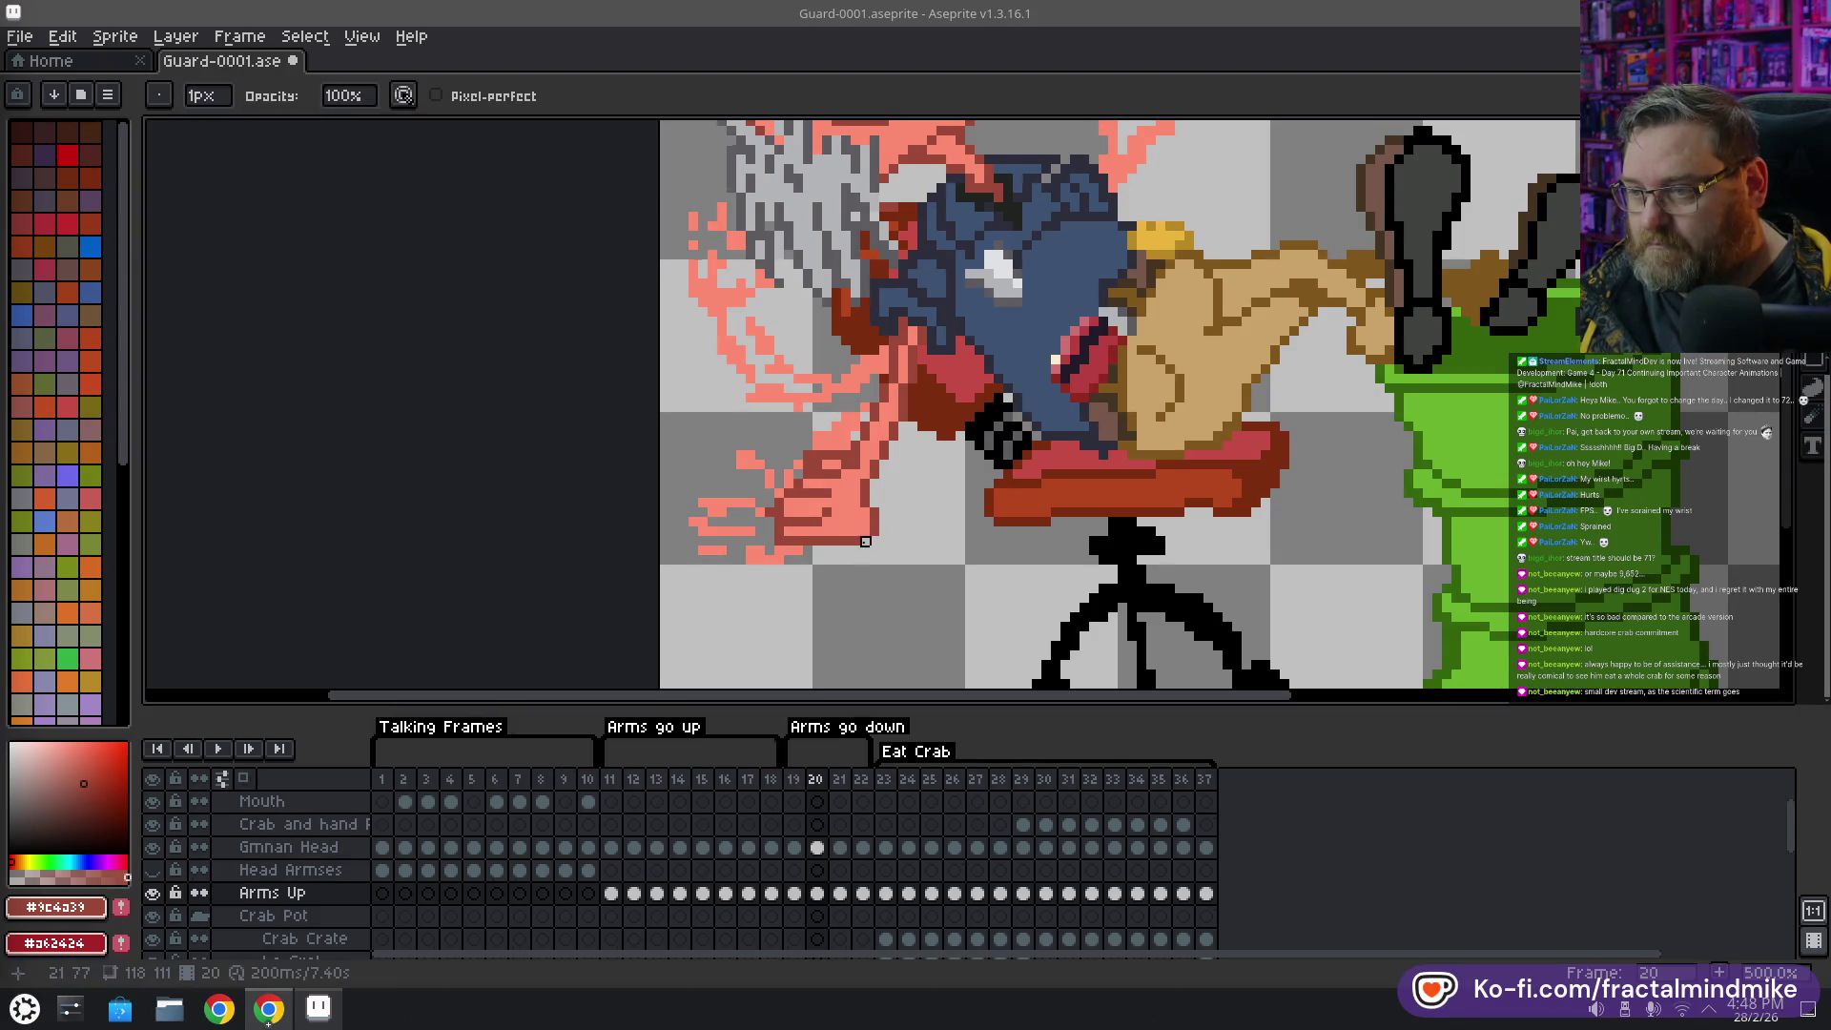
pyautogui.press('b')
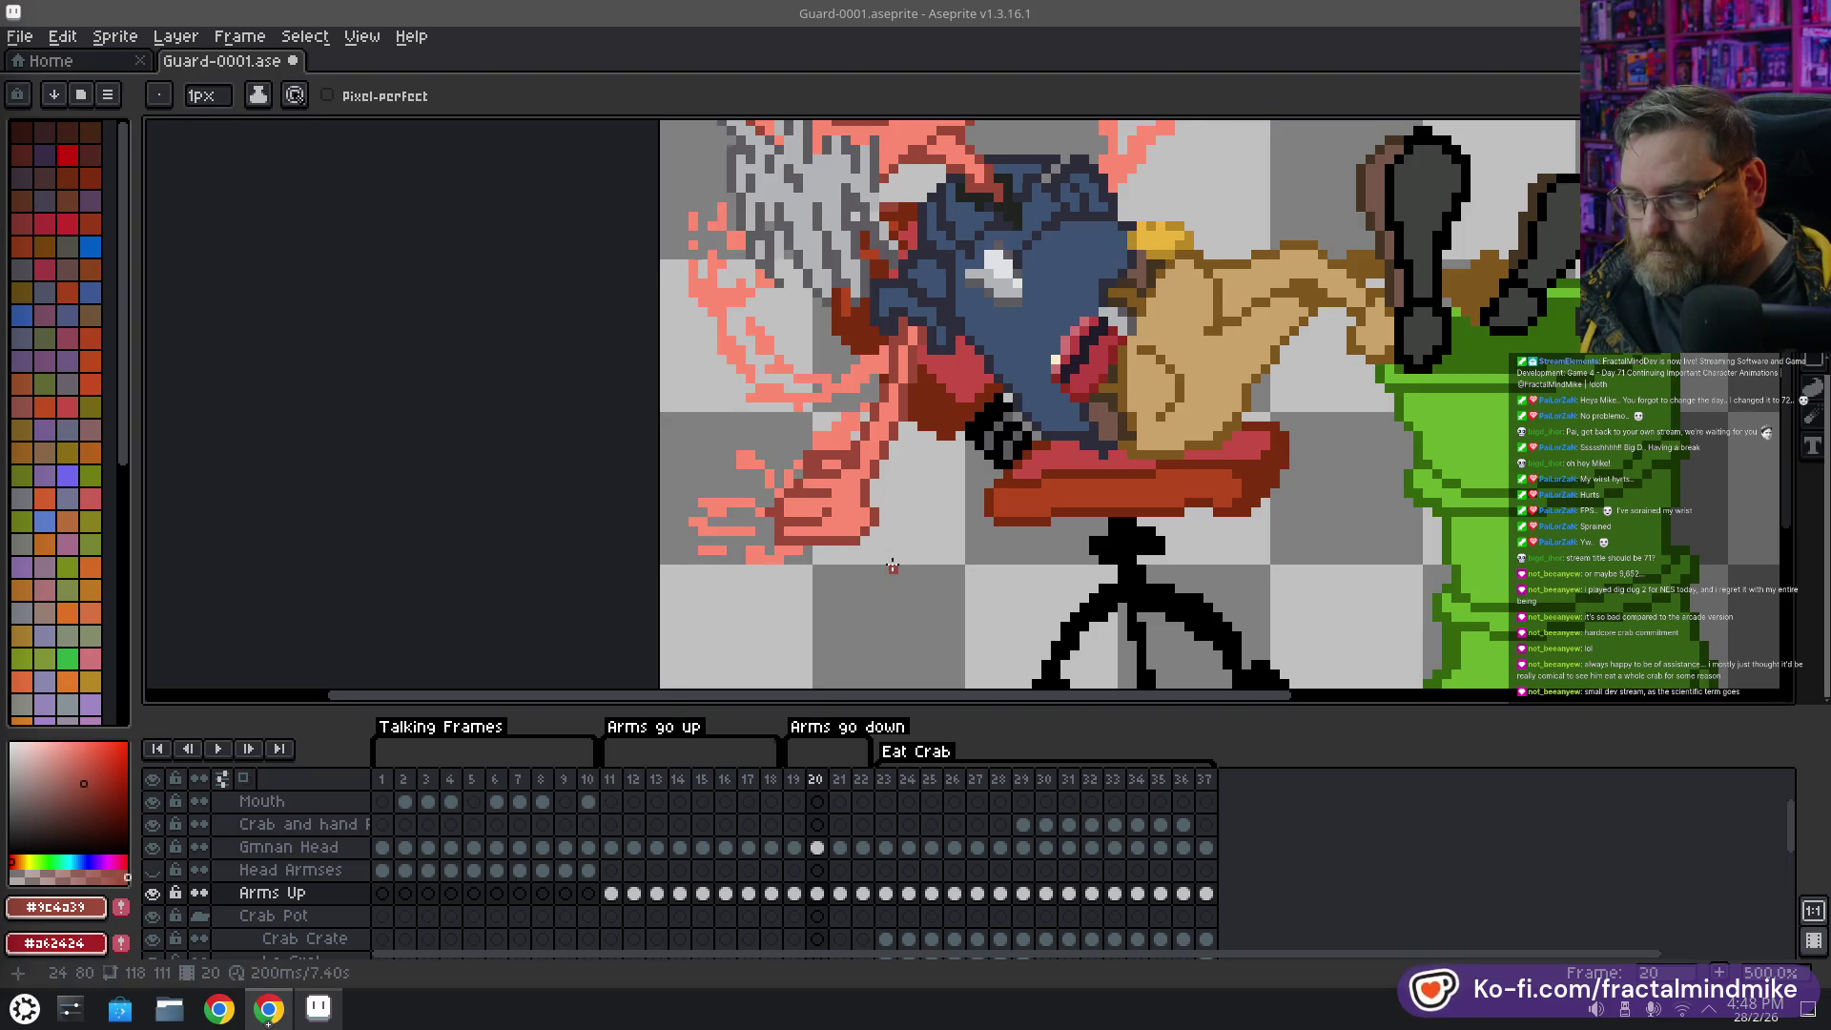
pyautogui.press('e')
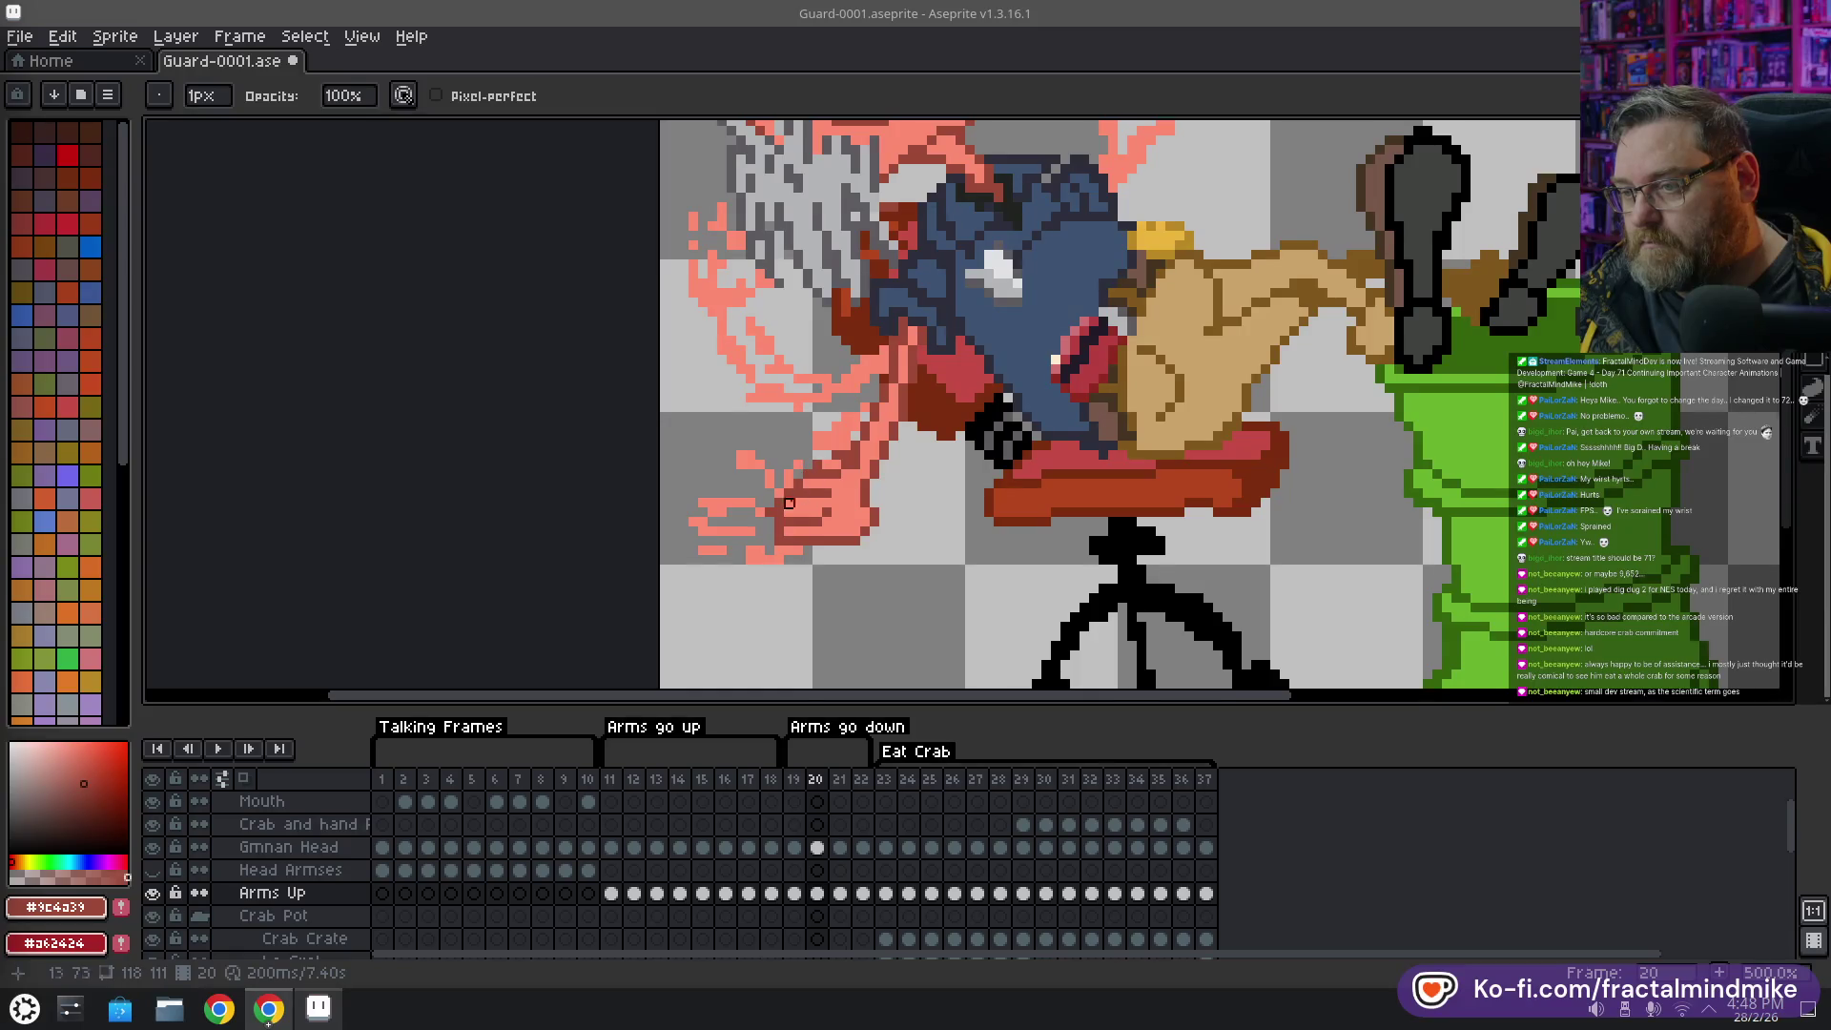
pyautogui.keyDown('alt'); pyautogui.click(835, 469); pyautogui.keyUp('alt')
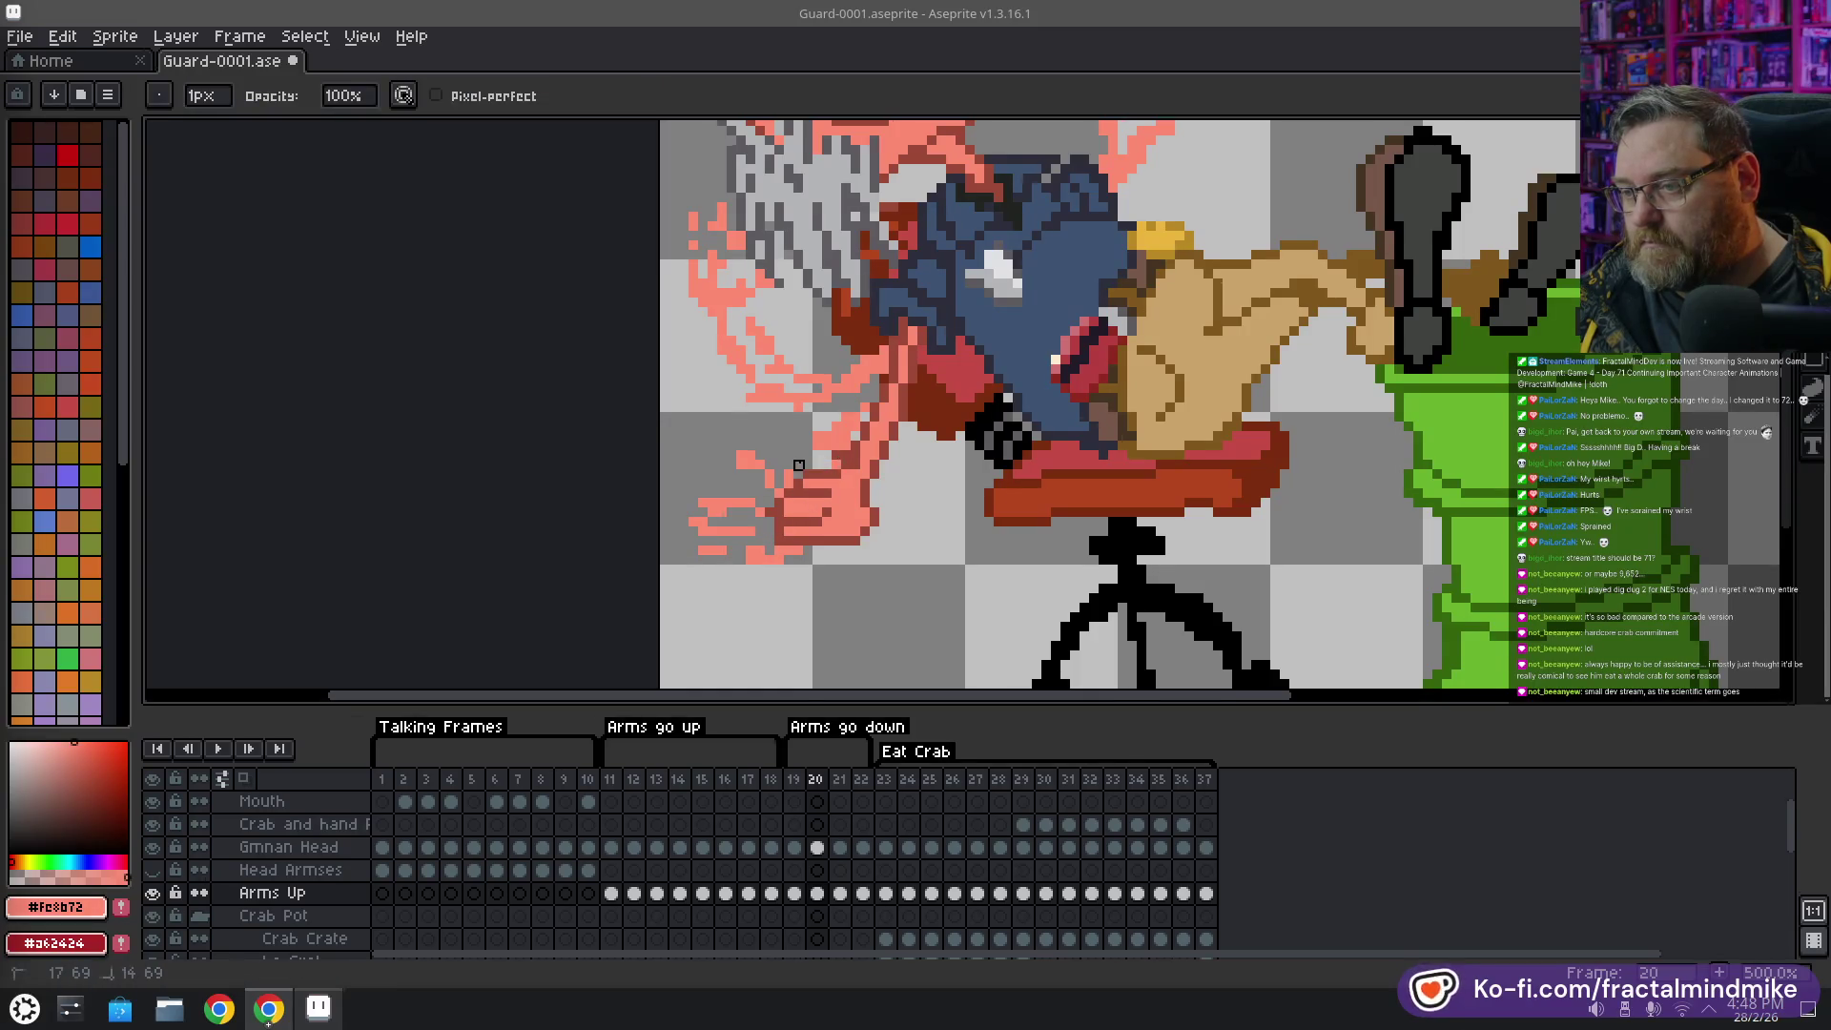
pyautogui.press('b')
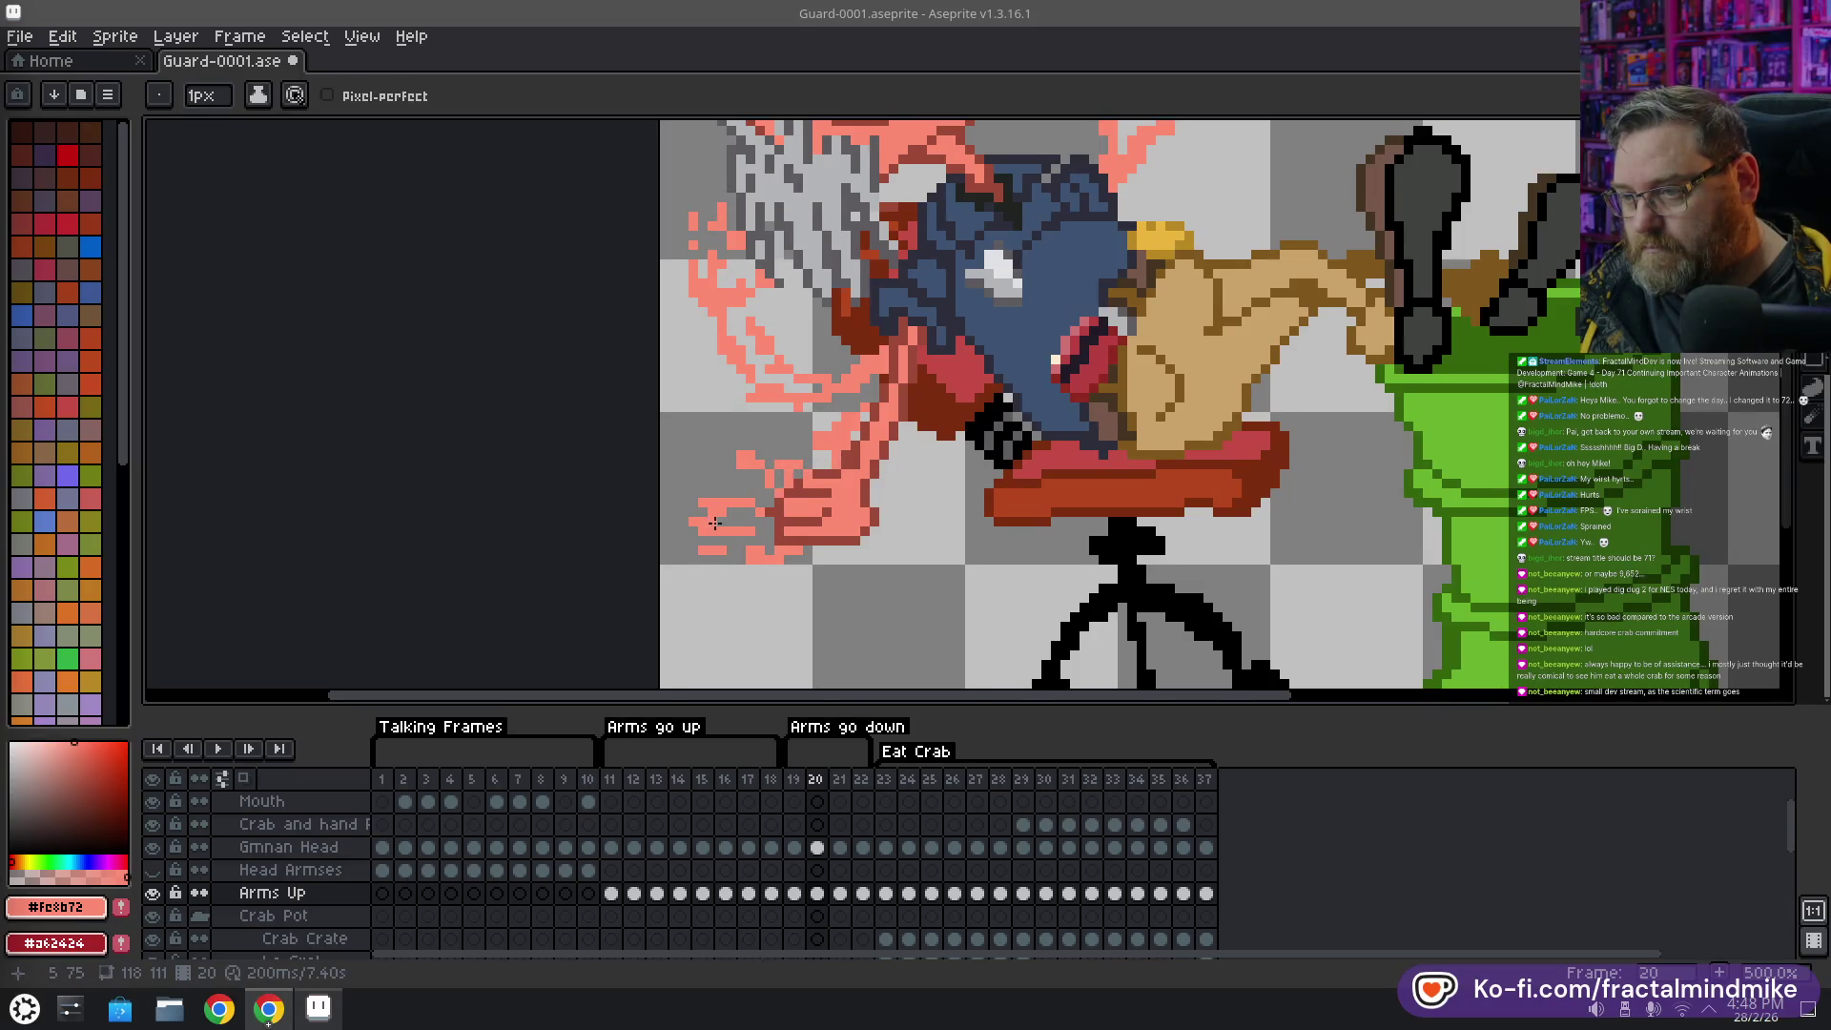
pyautogui.click(728, 459)
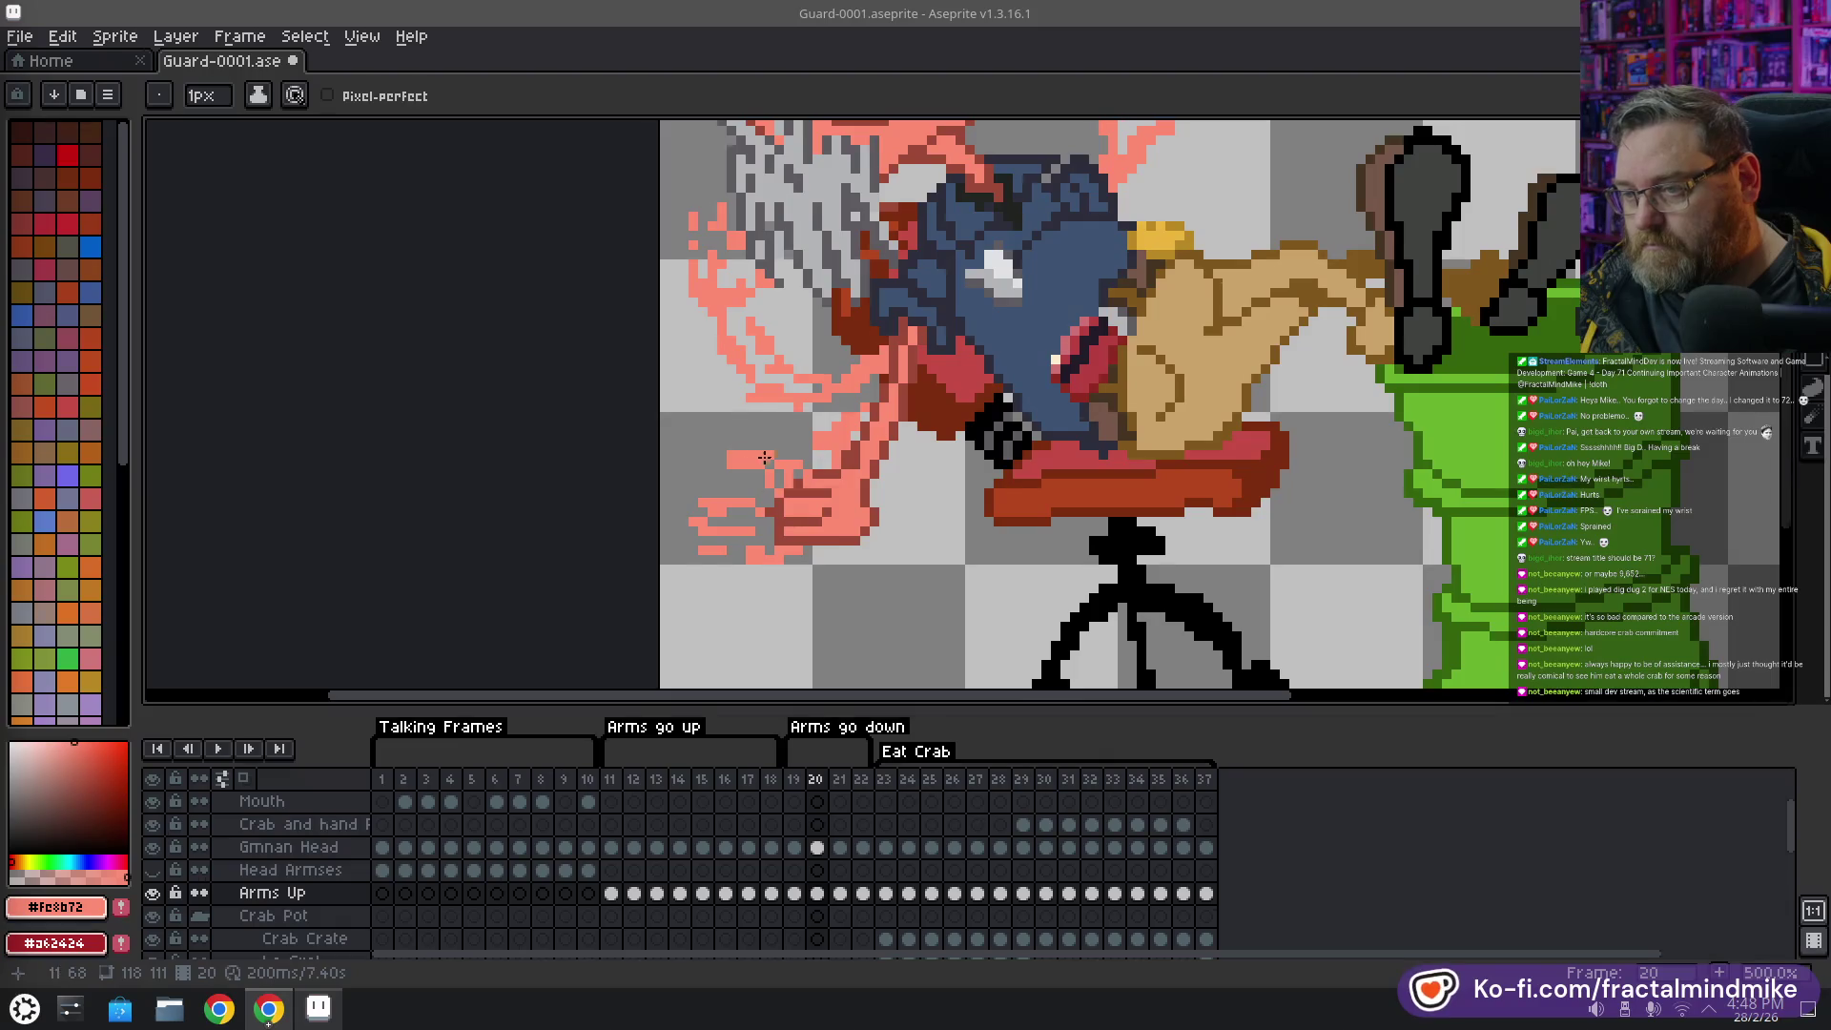
# View the sprite at actual size, play and stop the animation, and return to frame 20
pyautogui.press('1')
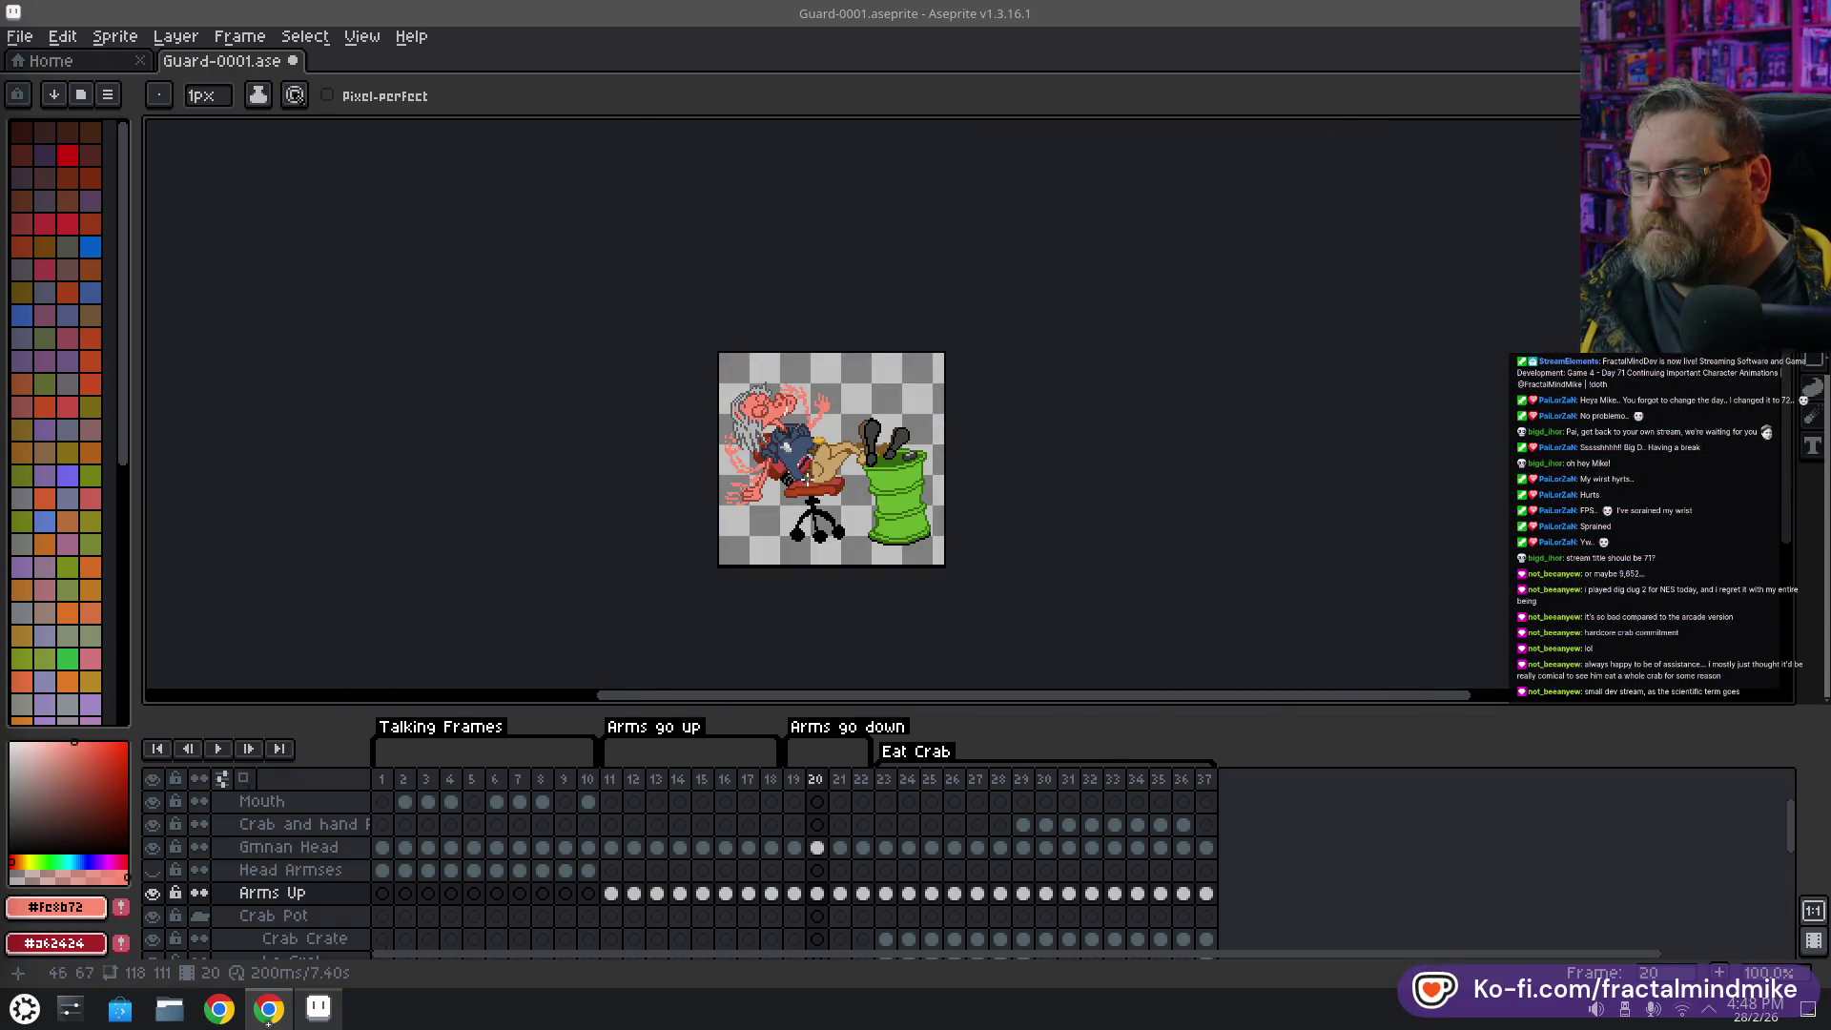
pyautogui.scroll(3, 806, 478)
pyautogui.scroll(-1, 807, 479)
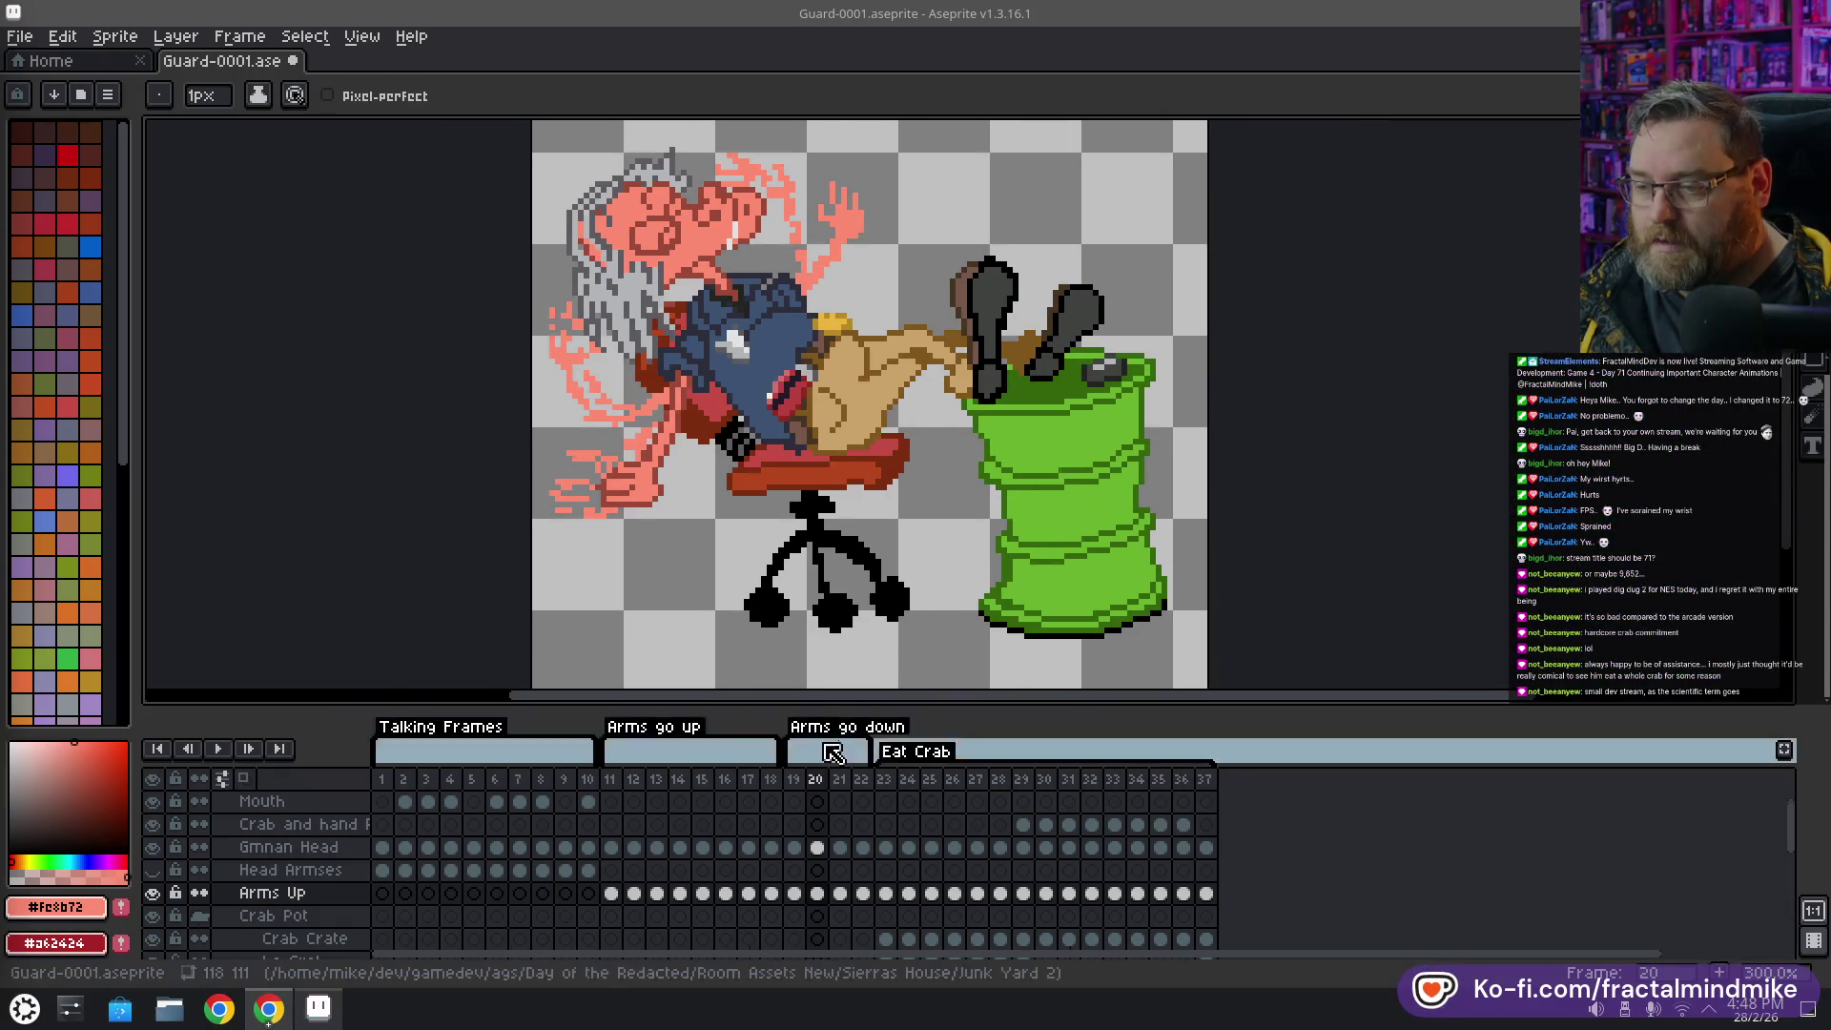
pyautogui.click(217, 748)
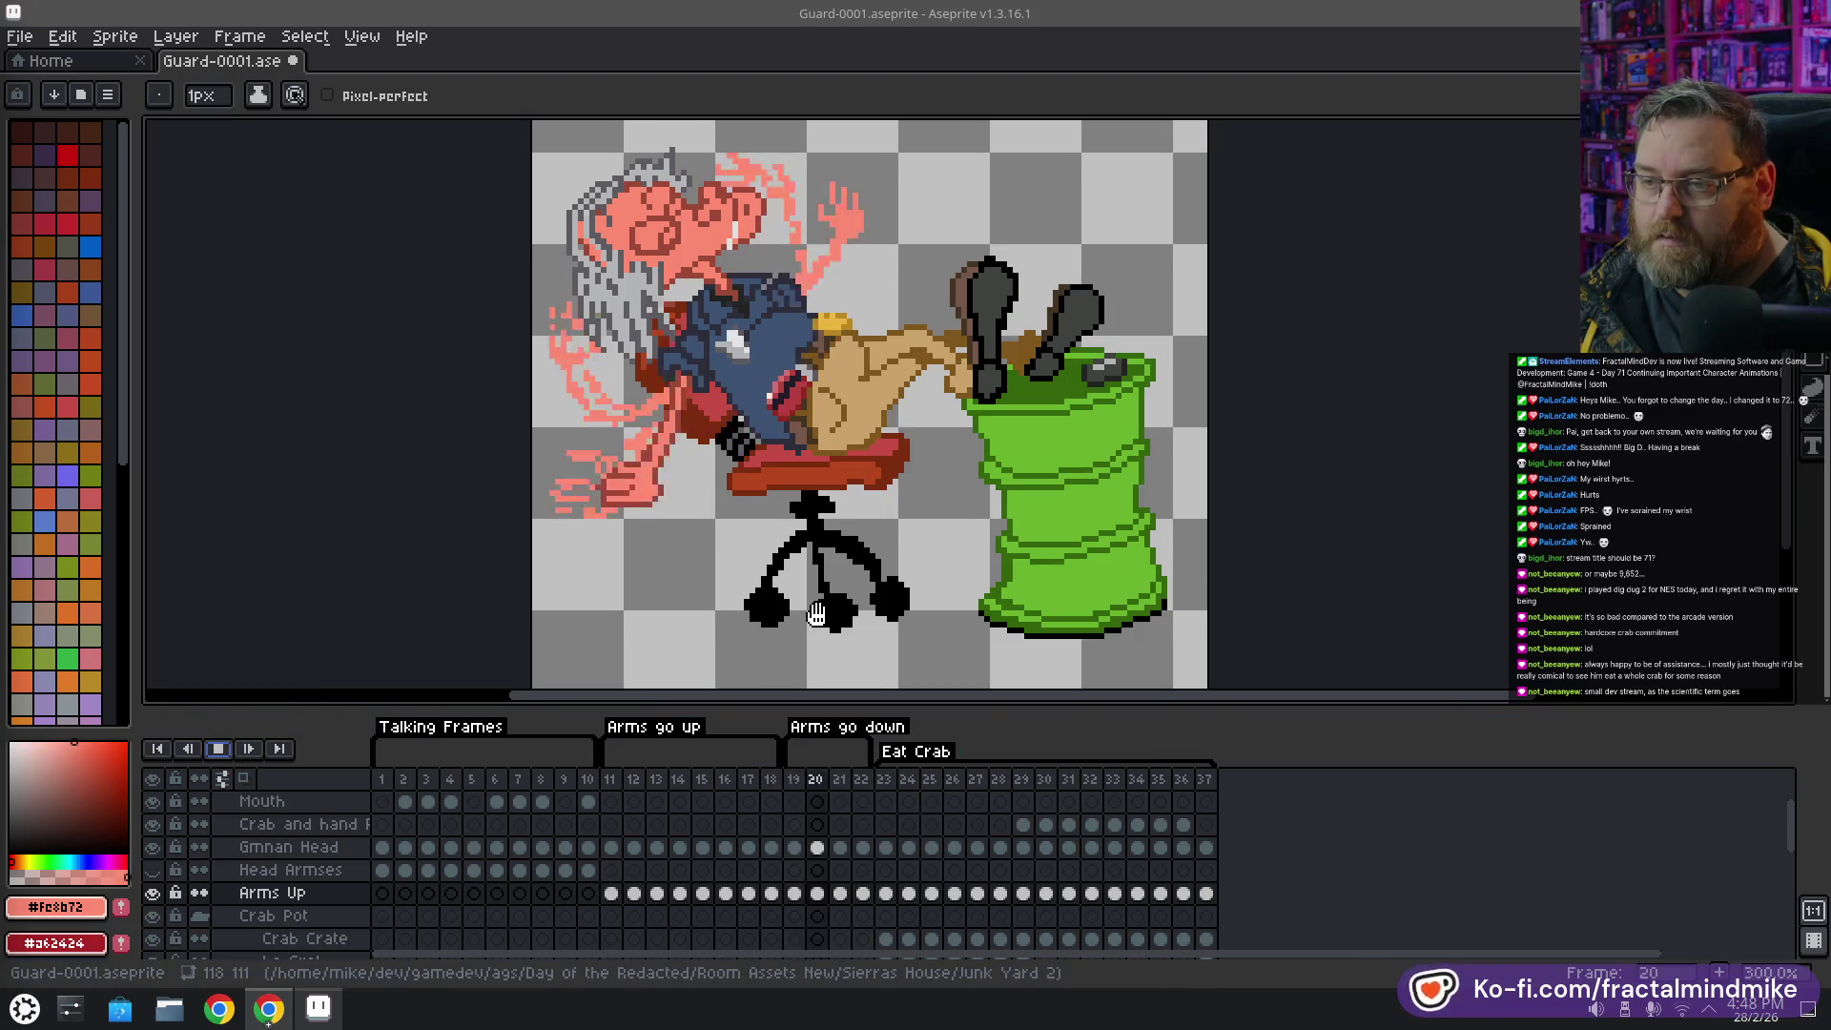
pyautogui.scroll(-1, 829, 505)
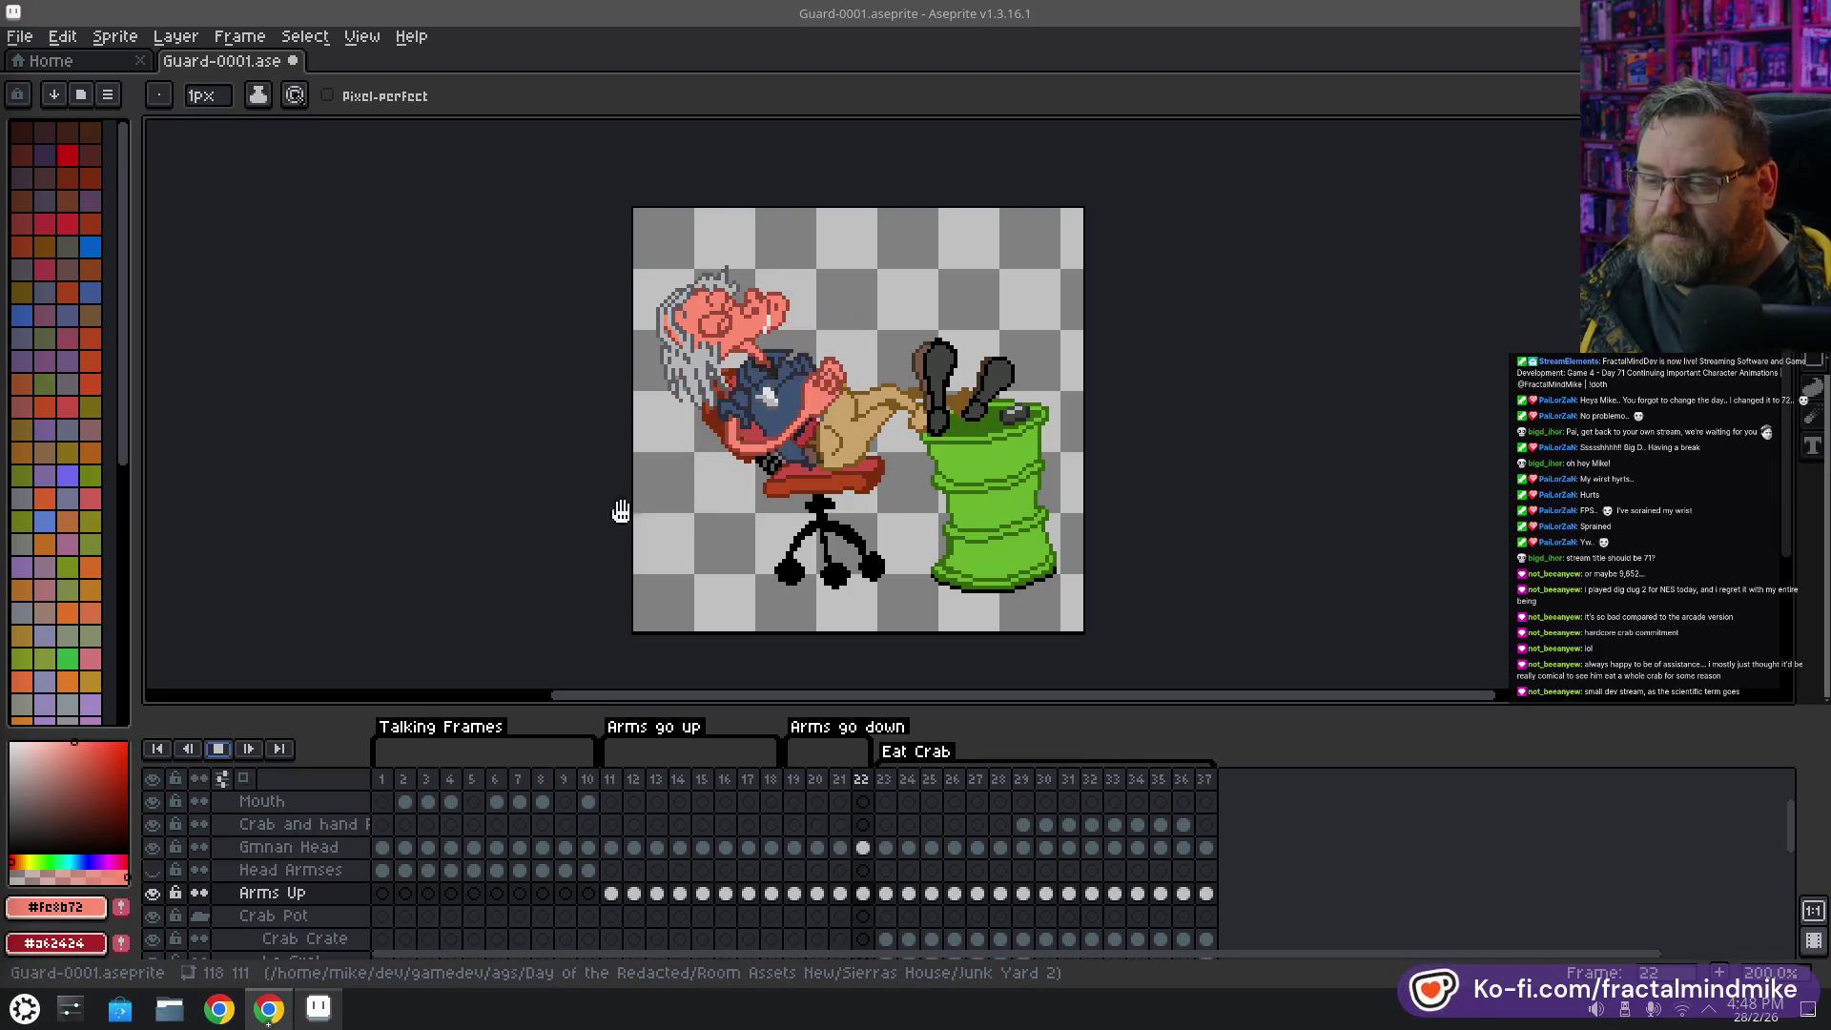
pyautogui.click(219, 749)
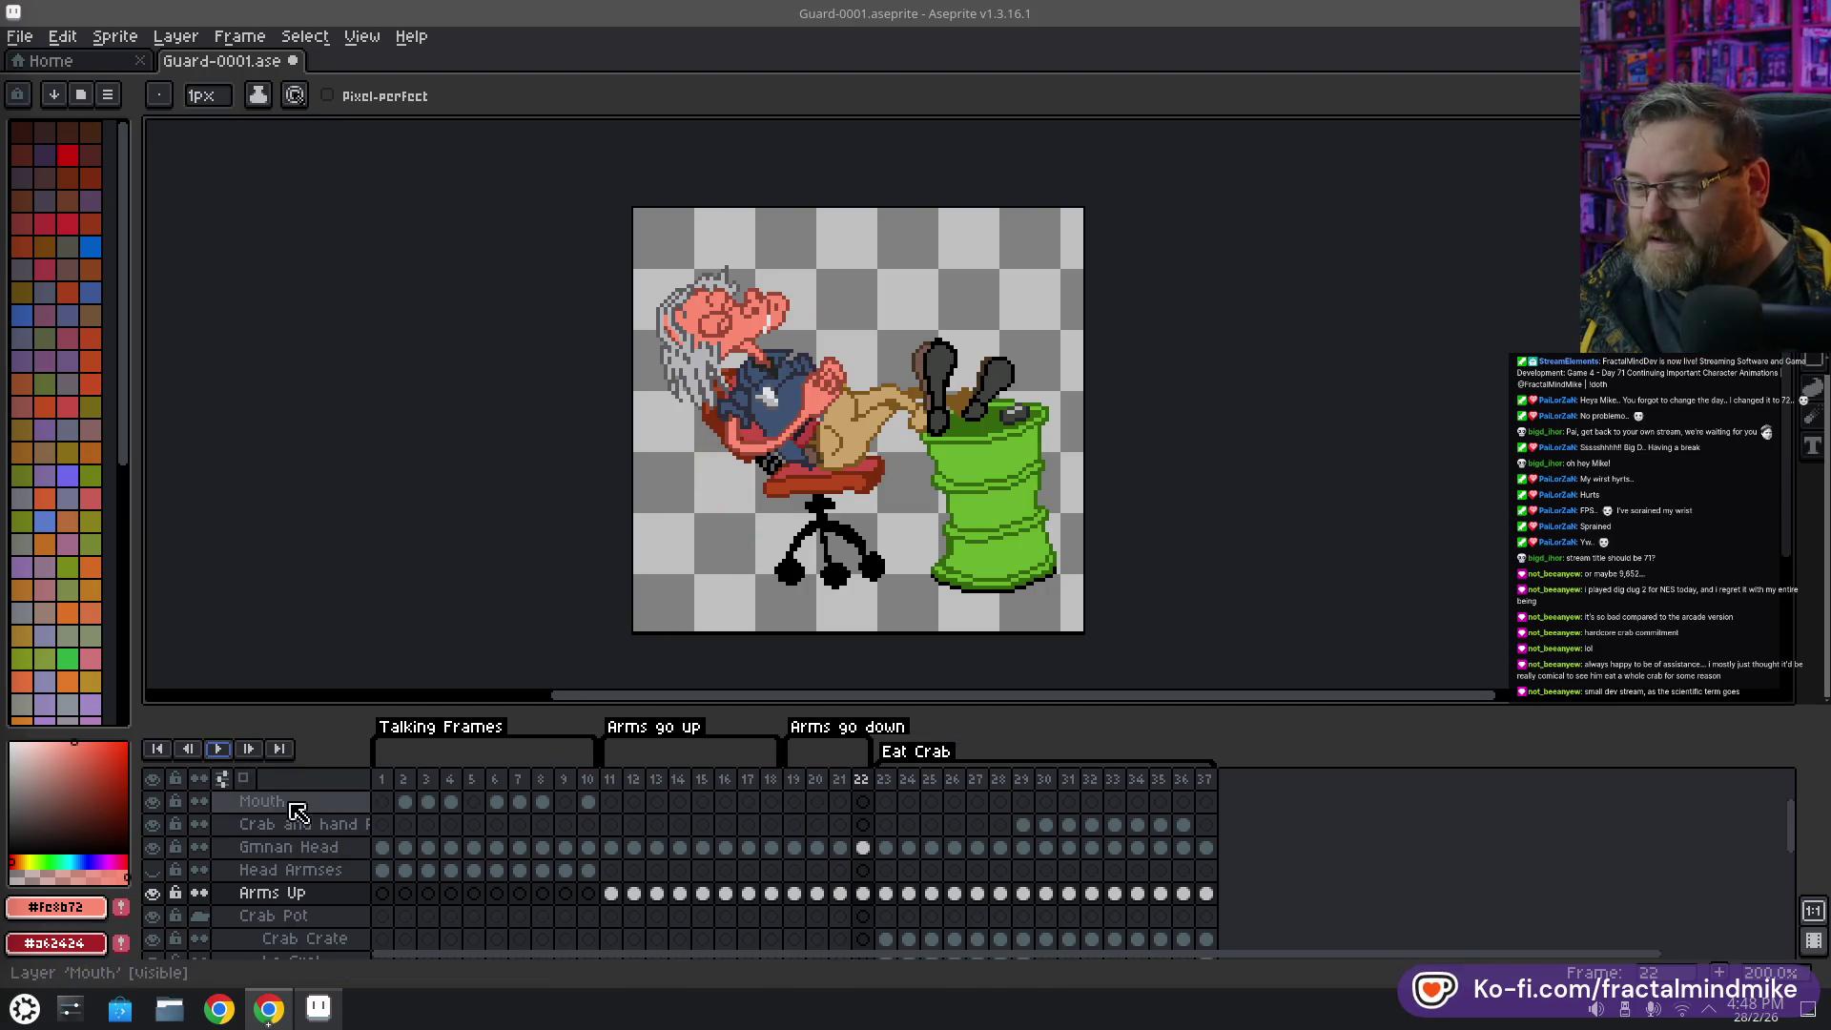
pyautogui.click(839, 780)
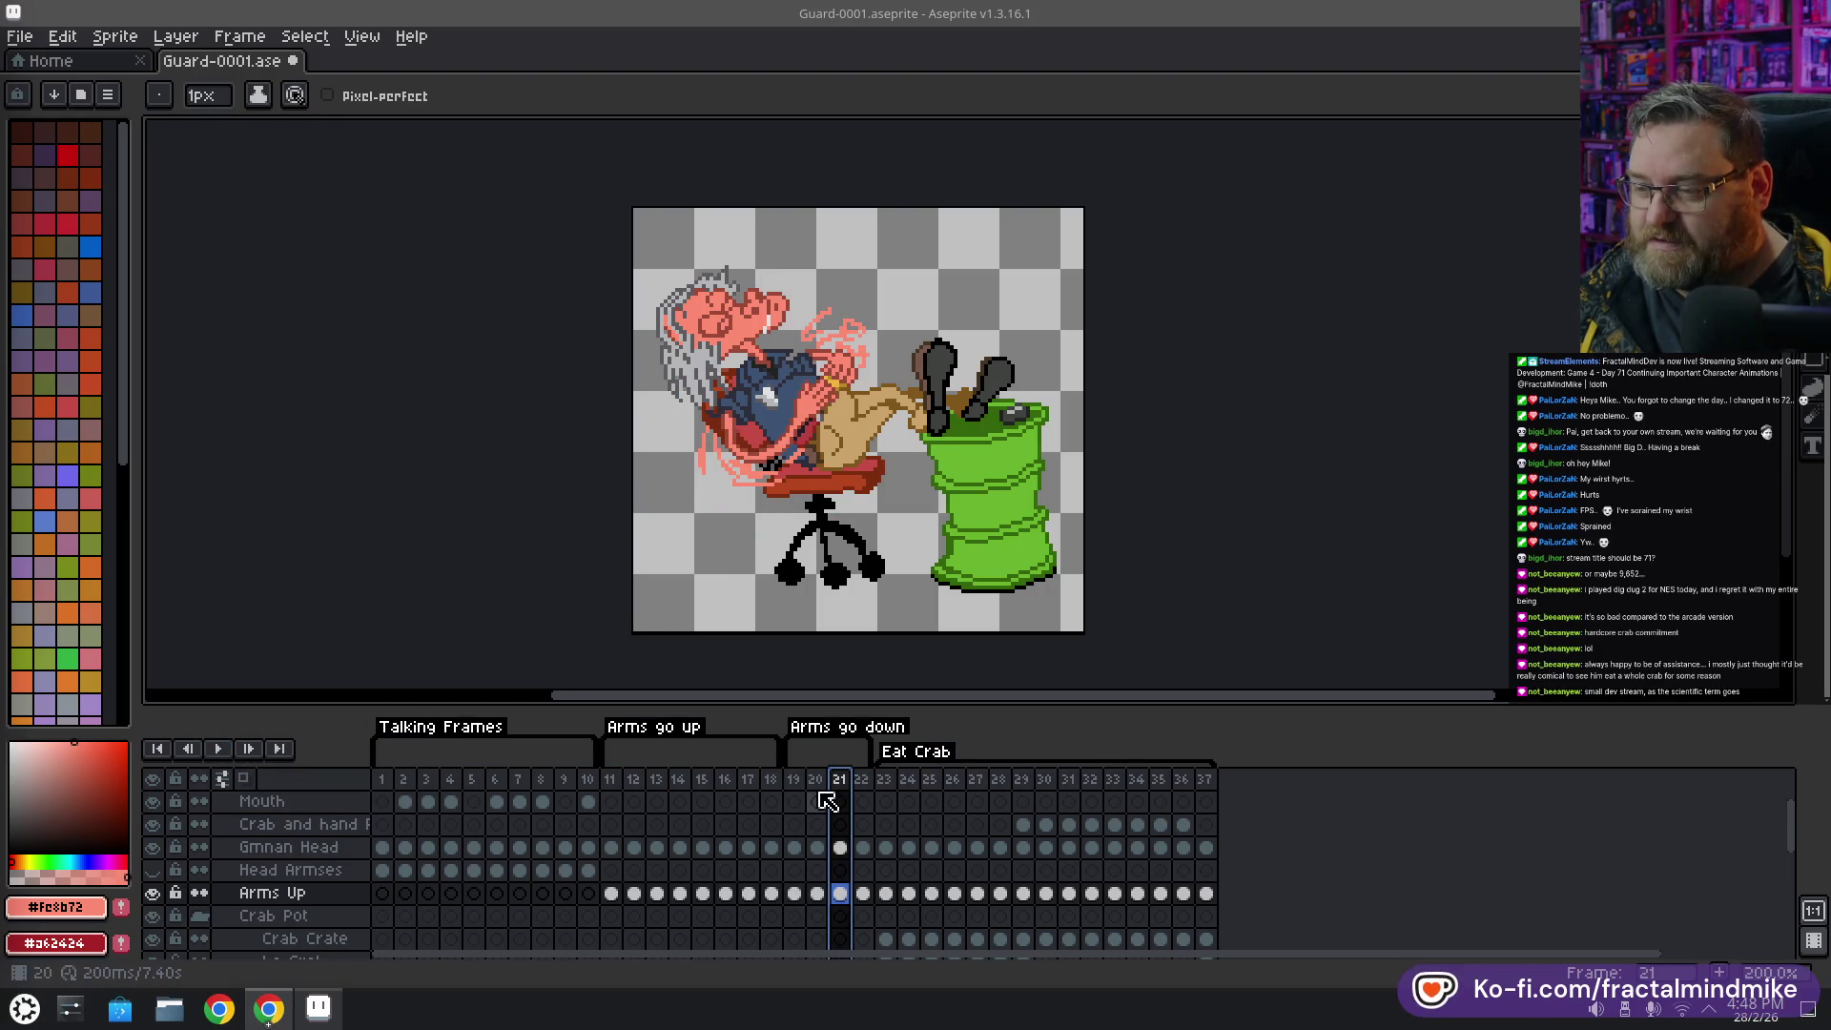
pyautogui.click(816, 780)
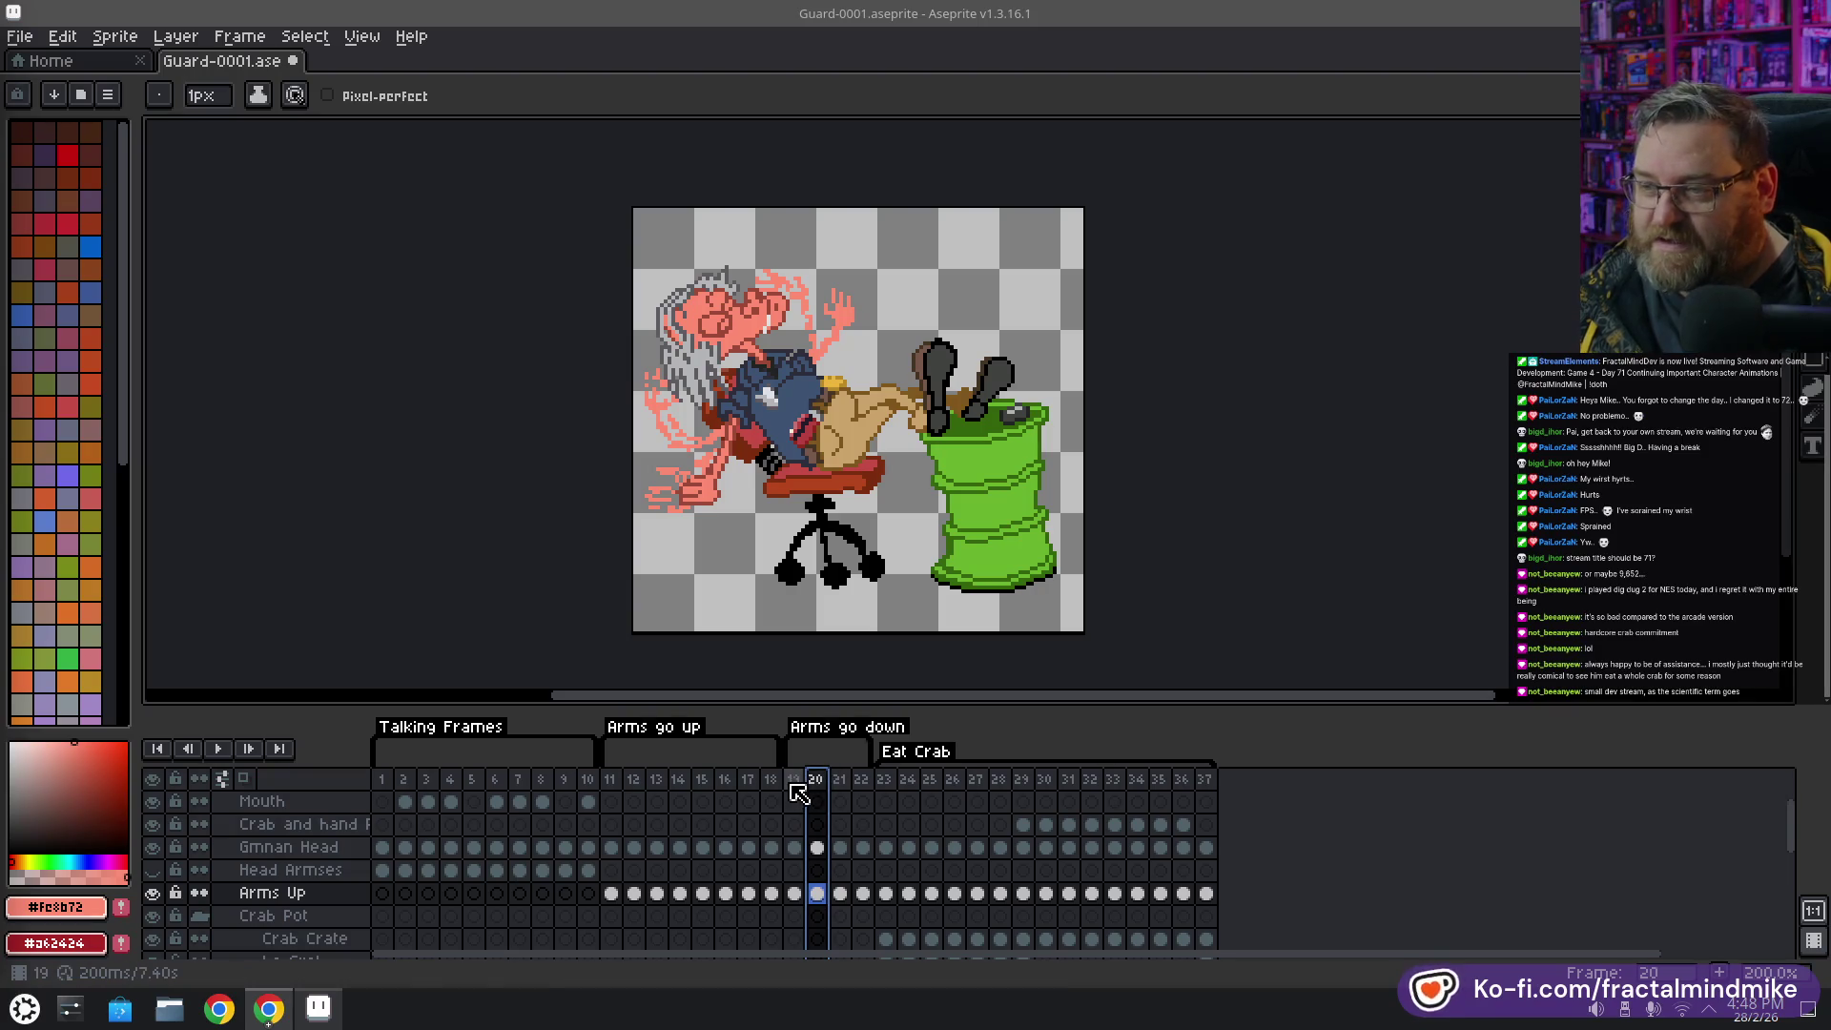
pyautogui.scroll(2, 808, 337)
pyautogui.press('alt')
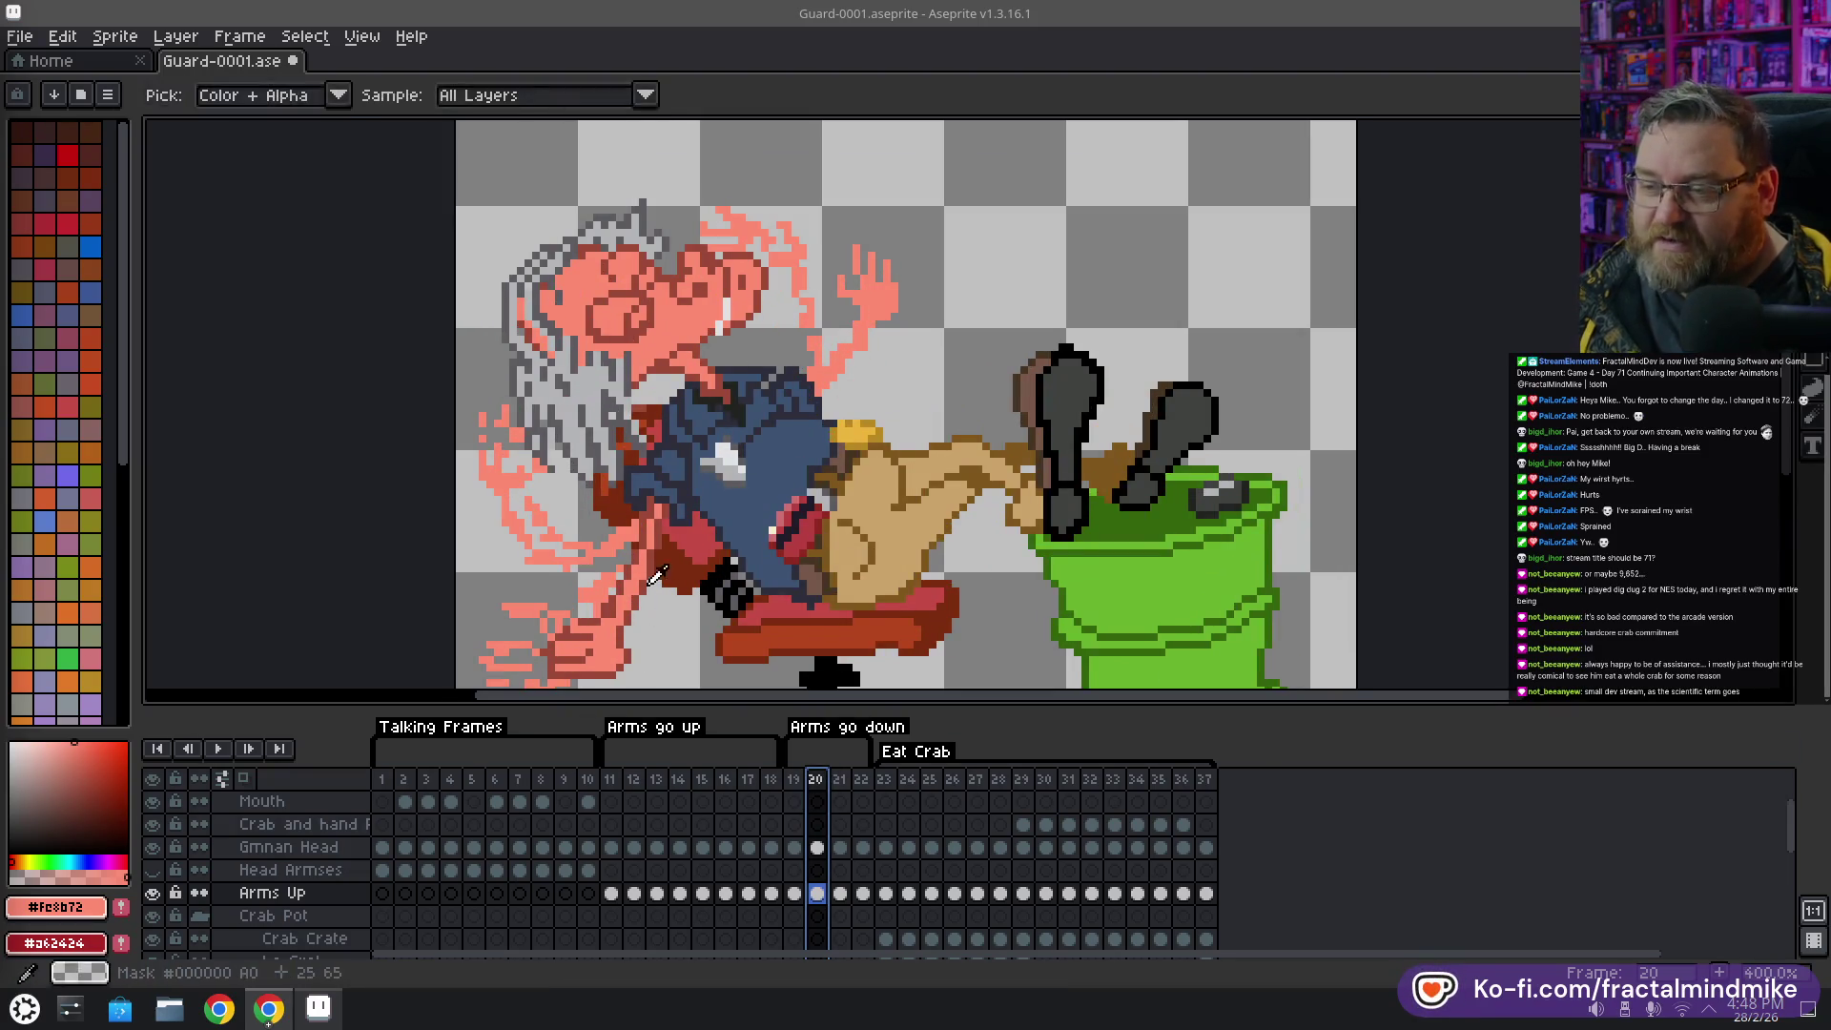
# Draw dark red outline pixels along the raised hand's fingers, redoing one stroke
pyautogui.keyDown('alt'); pyautogui.click(658, 572); pyautogui.keyUp('alt')
pyautogui.scroll(2, 759, 413)
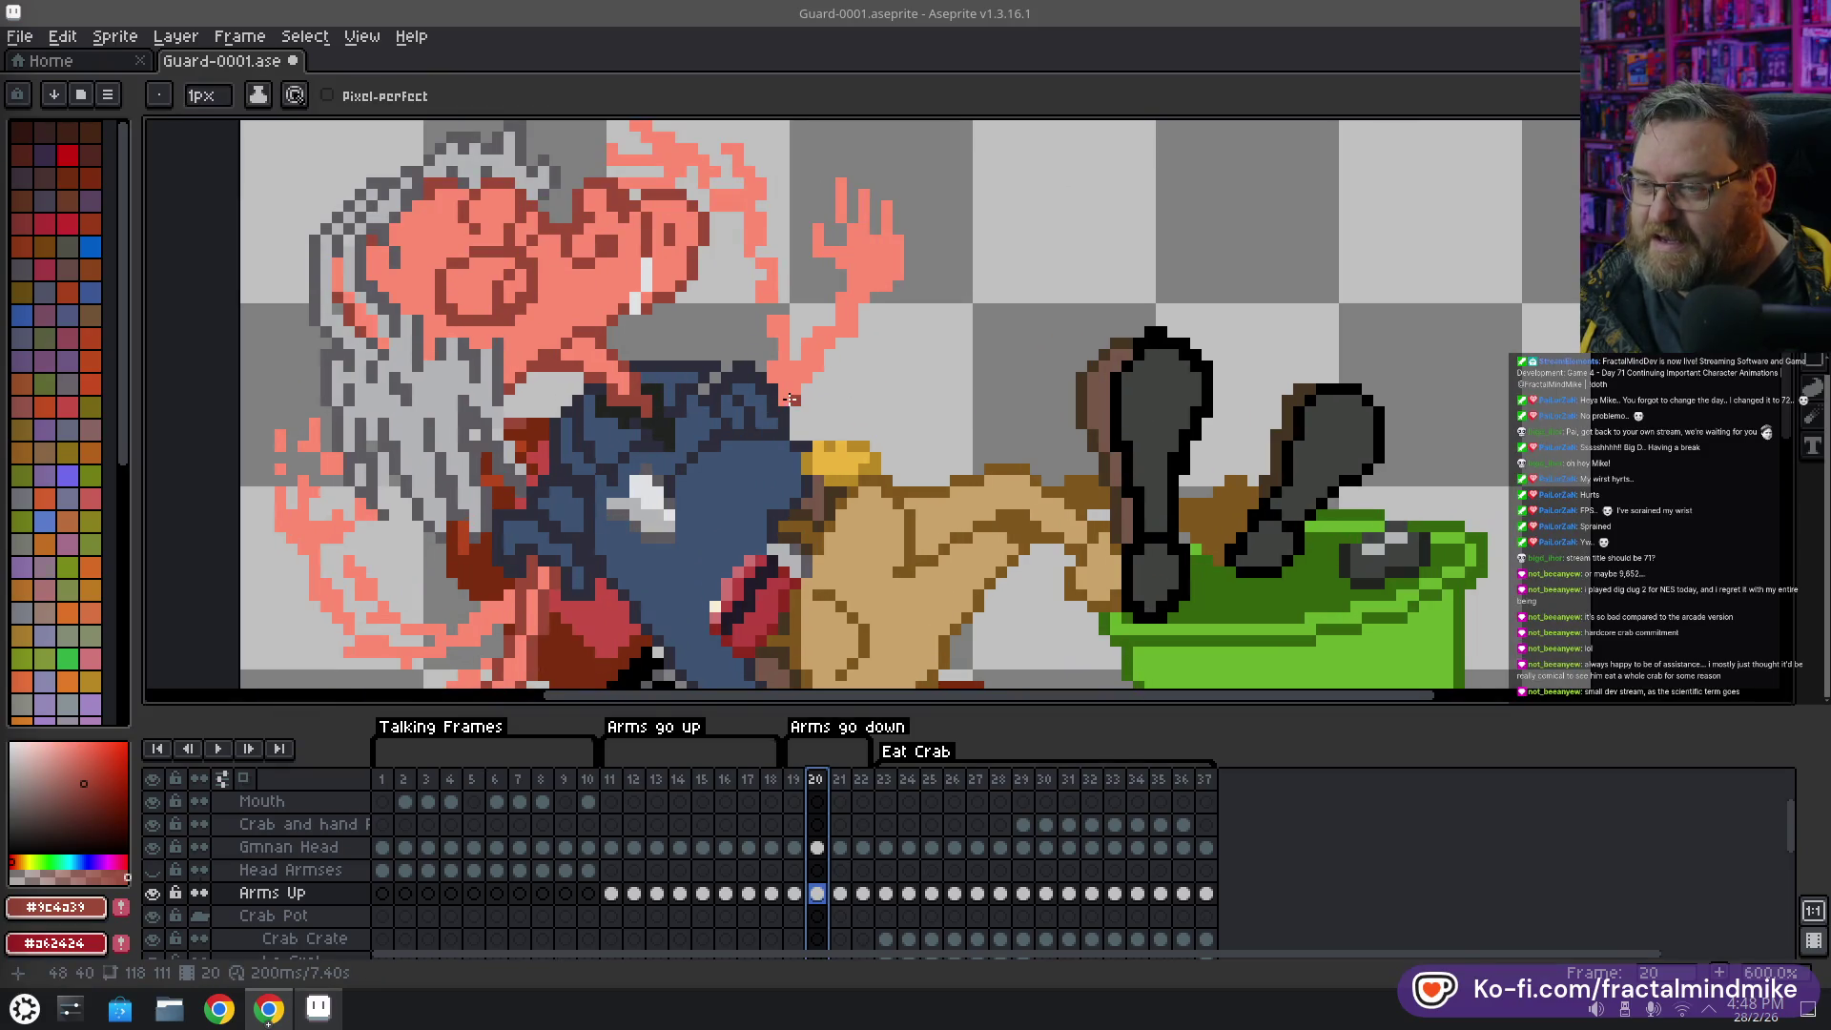
pyautogui.press('Escape')
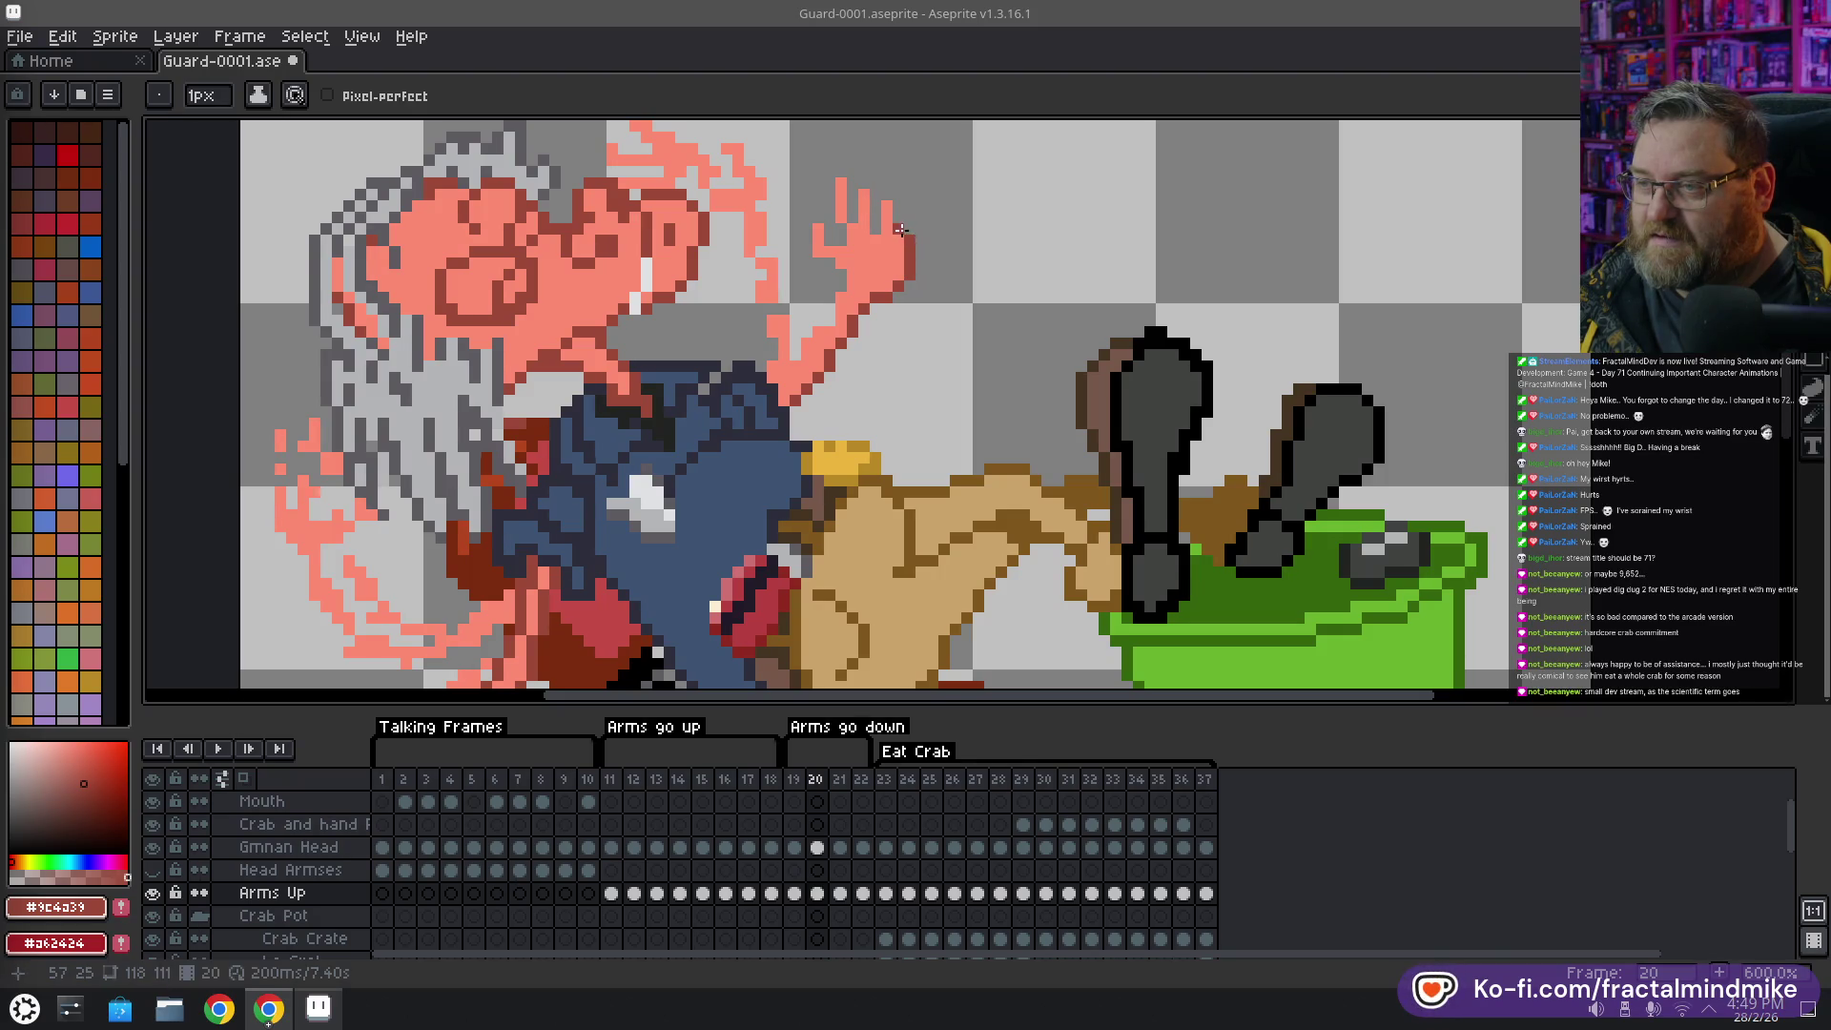
pyautogui.moveTo(887, 199)
pyautogui.mouseDown()
pyautogui.moveTo(875, 227)
pyautogui.moveTo(854, 195)
pyautogui.mouseUp()
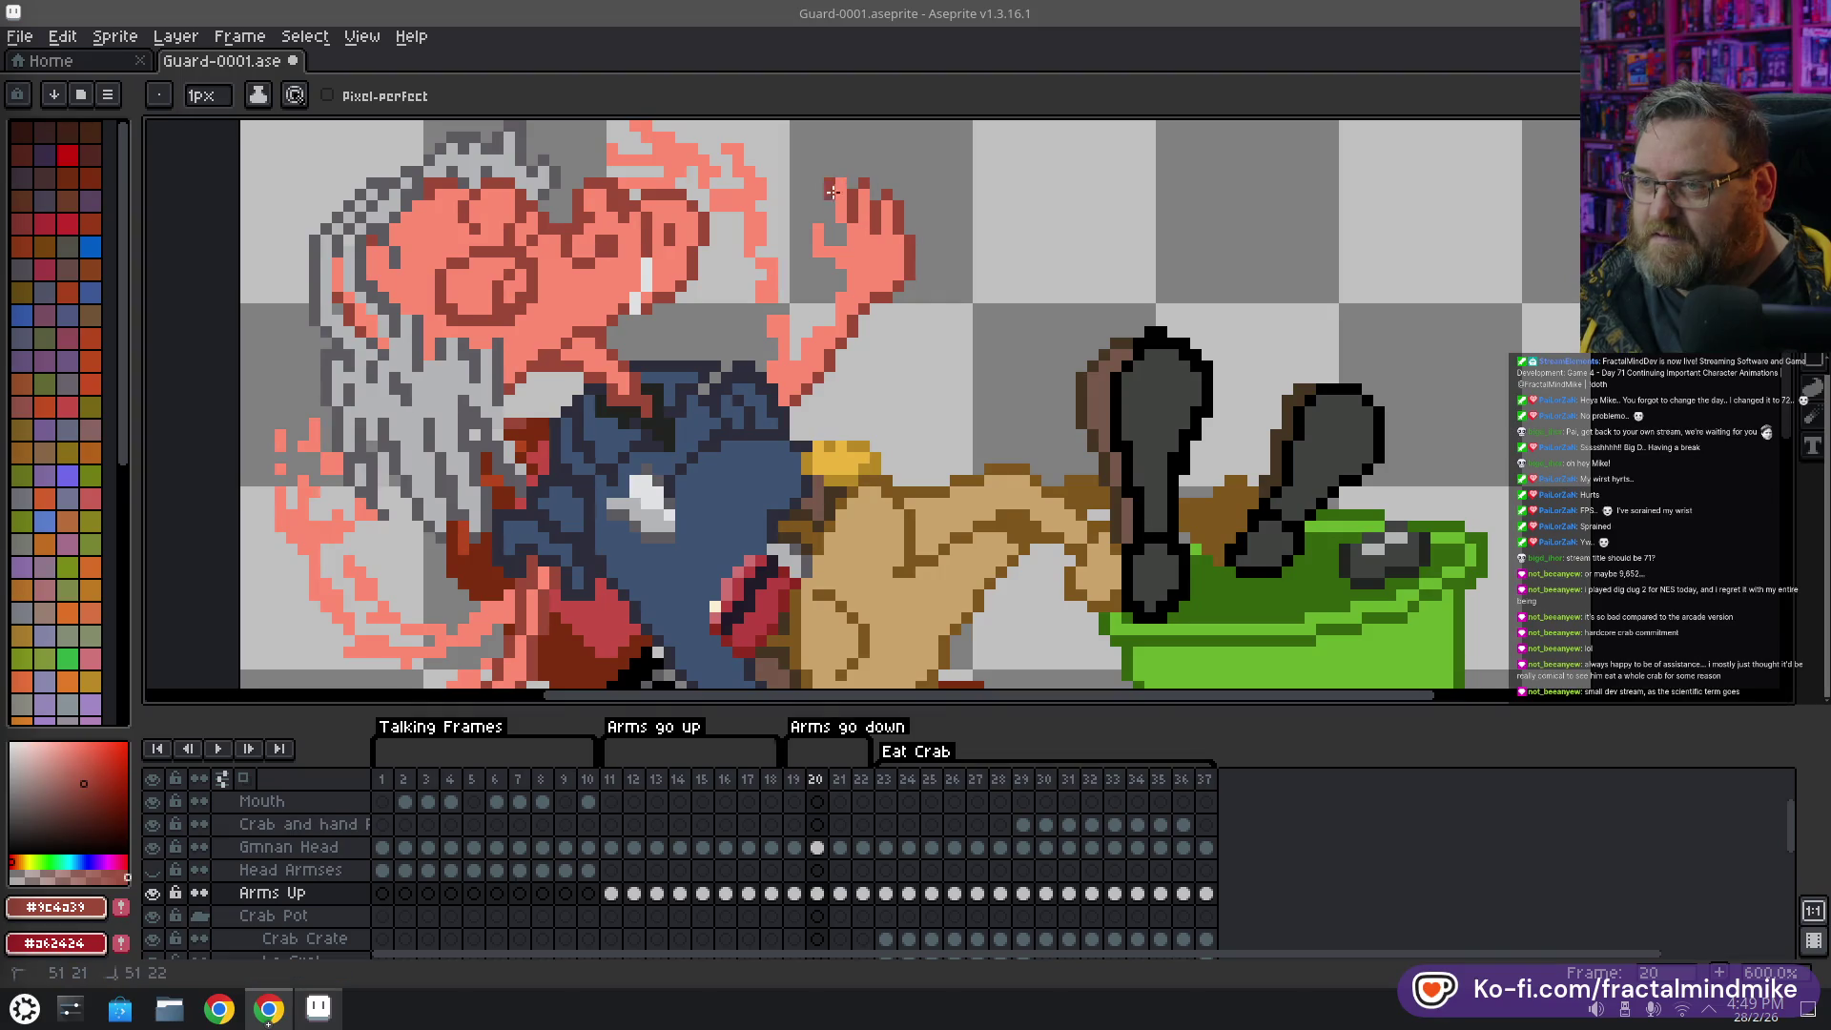
pyautogui.hotkey('ctrl', 'z')
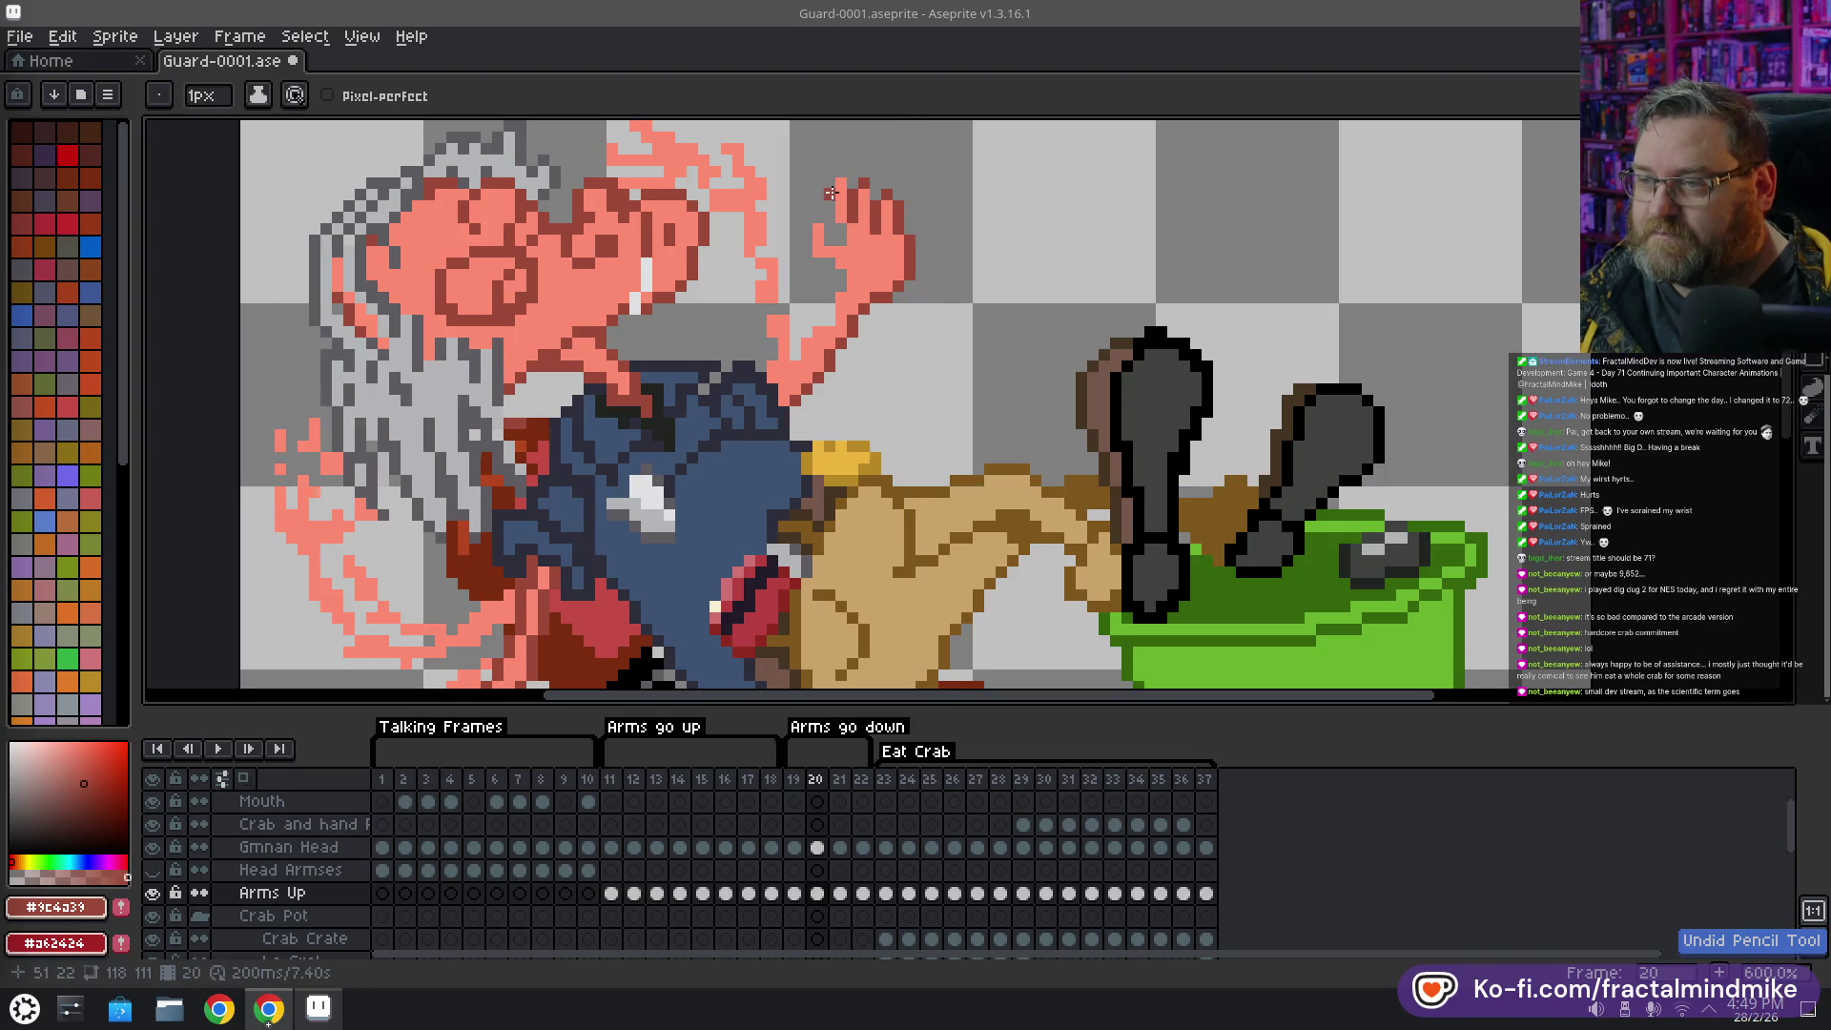
pyautogui.moveTo(832, 200); pyautogui.dragTo(833, 225)
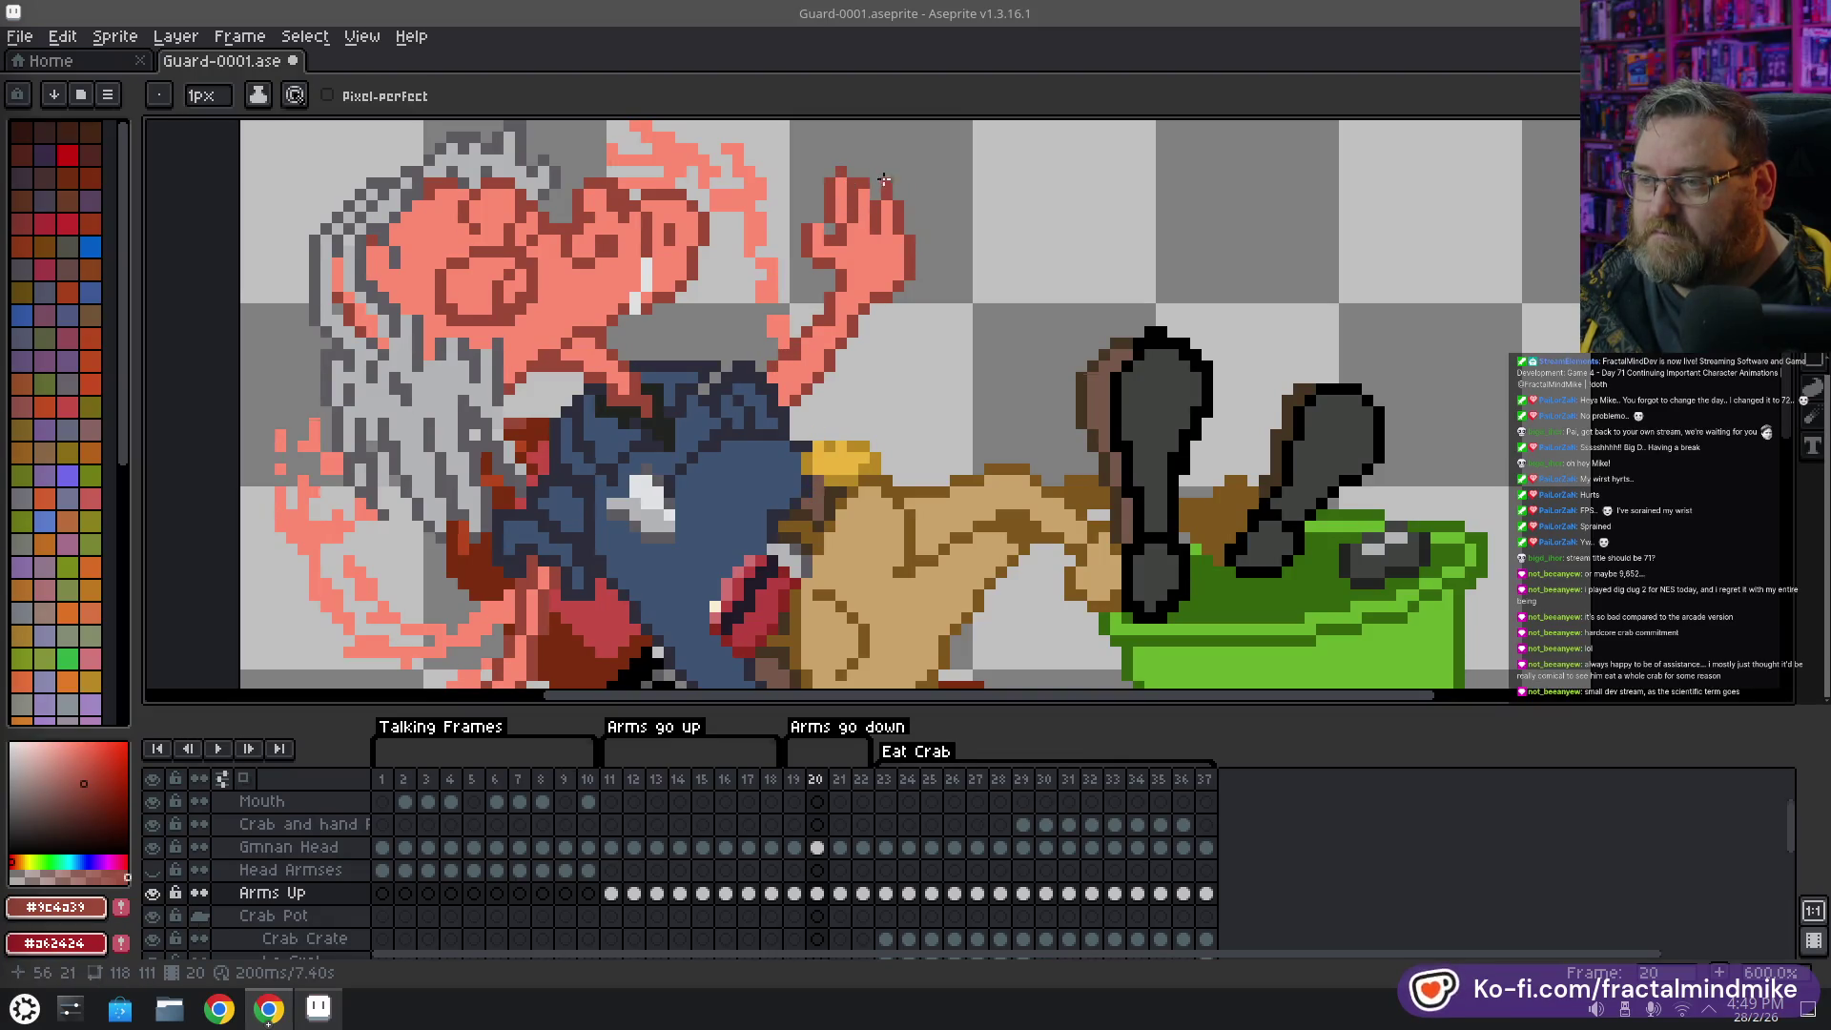
pyautogui.press('b')
pyautogui.scroll(-3, 854, 376)
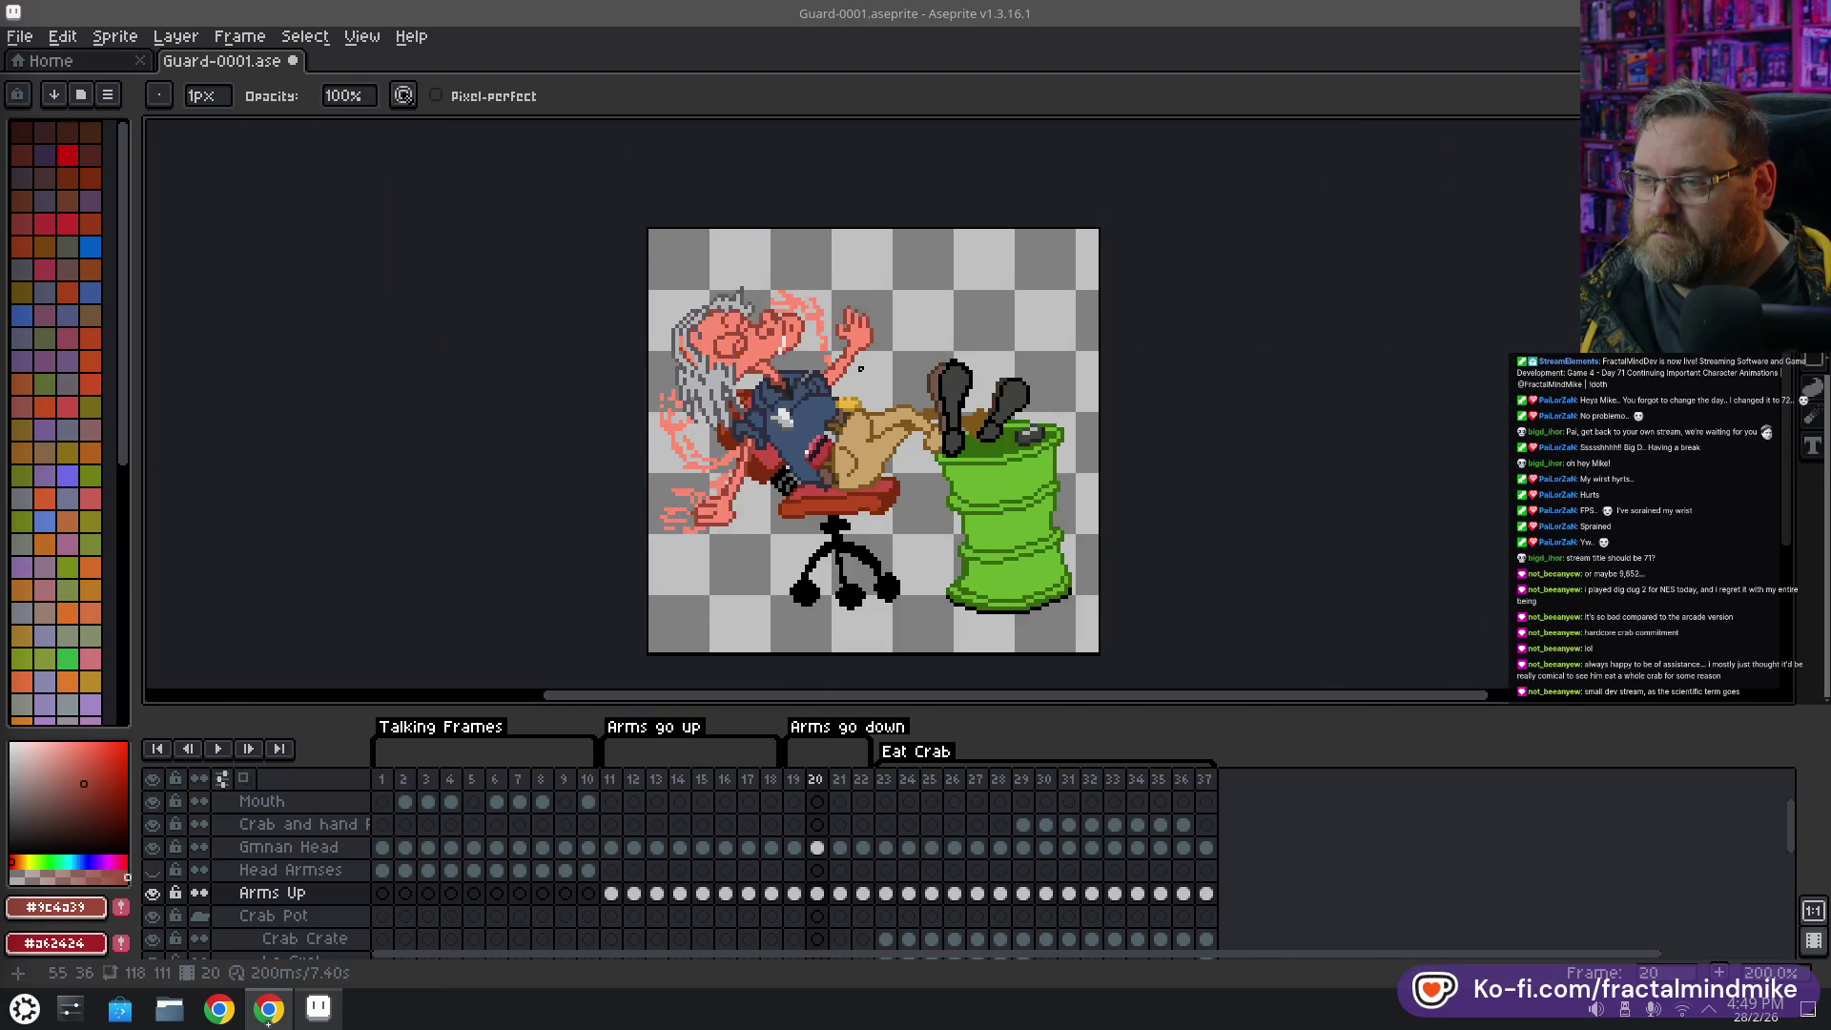
# Paint salmon skin pixels along the fingers of the guard's lower hand
pyautogui.scroll(3, 855, 373)
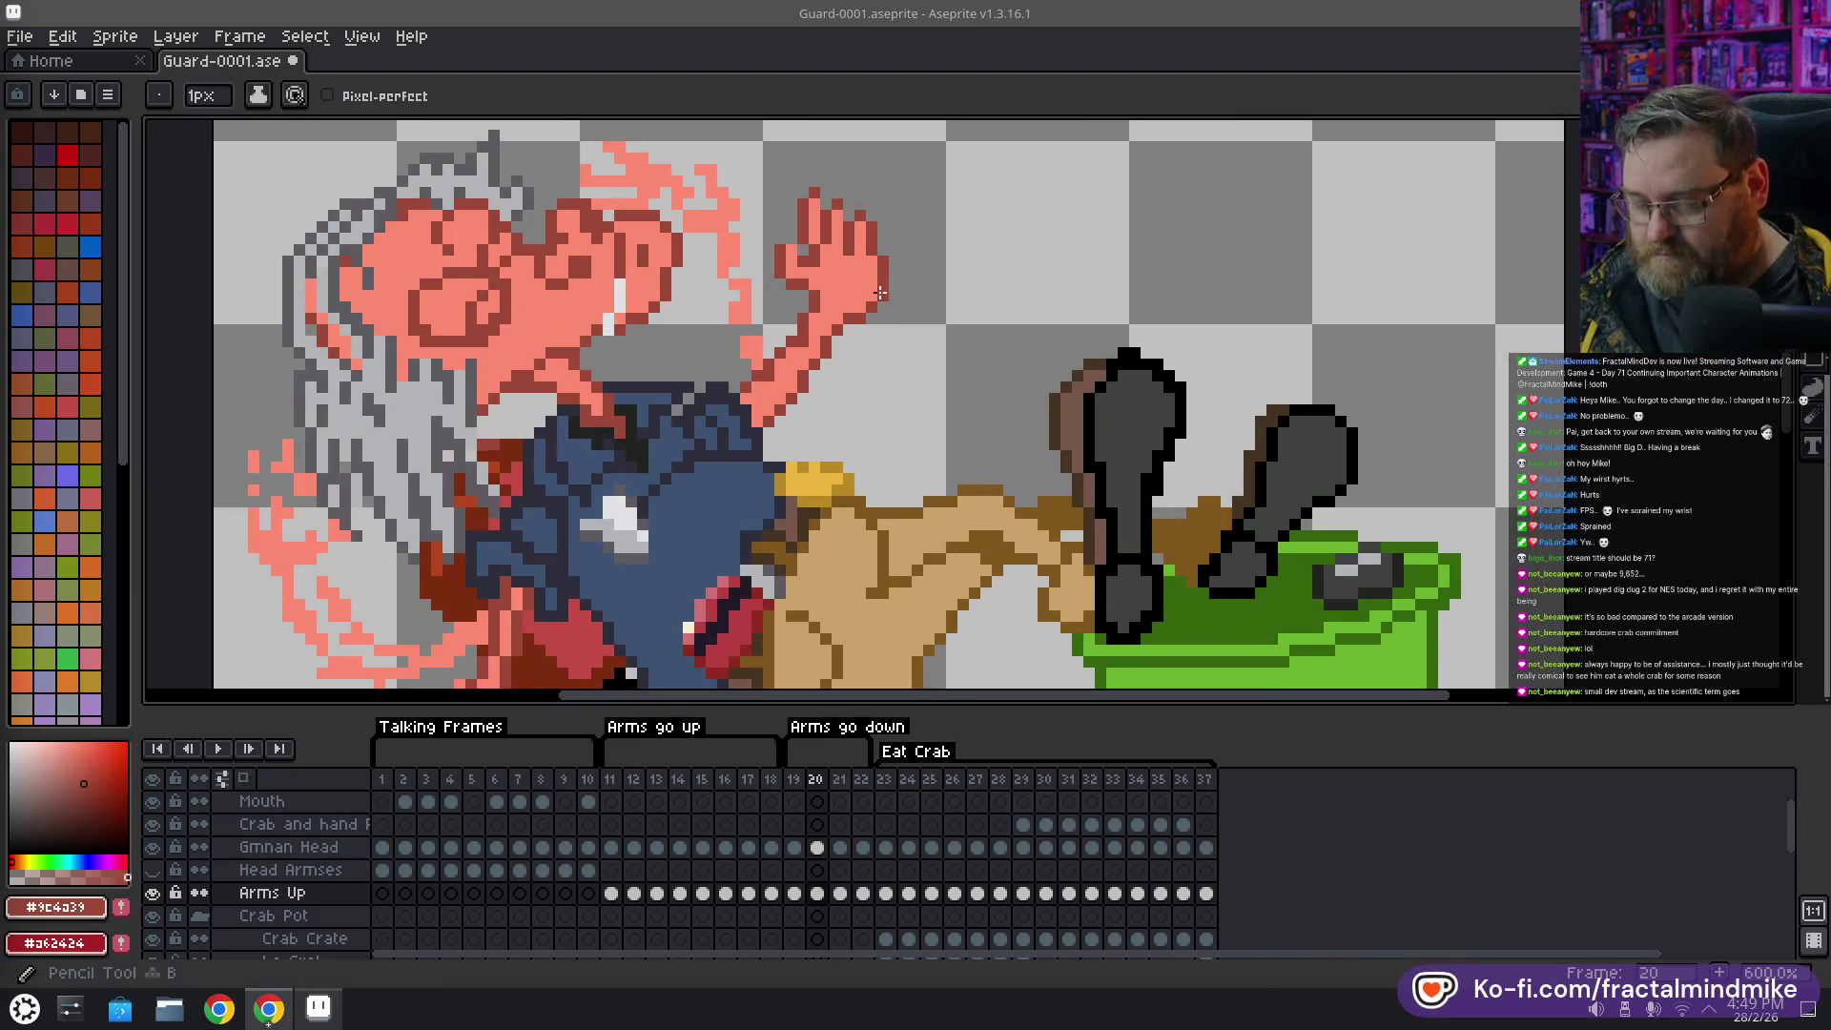
pyautogui.press('e')
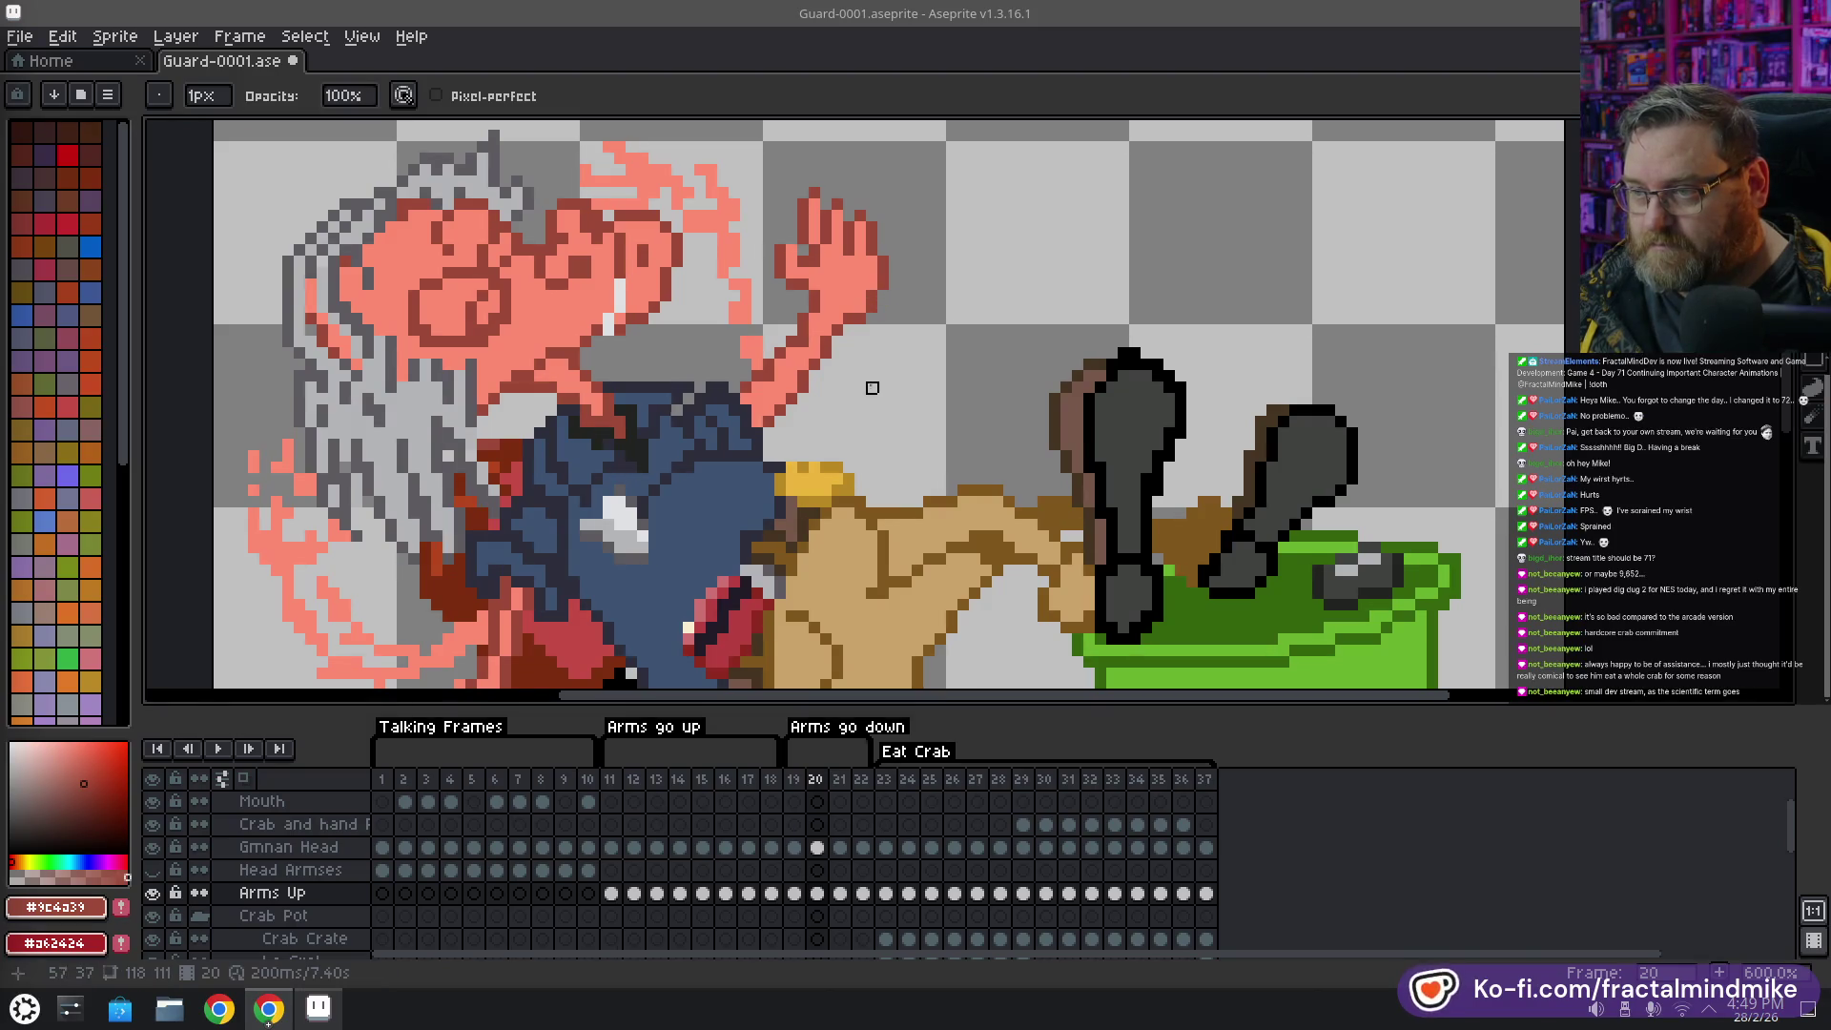
pyautogui.scroll(-3, 823, 436)
pyautogui.moveTo(794, 449); pyautogui.dragTo(961, 253)
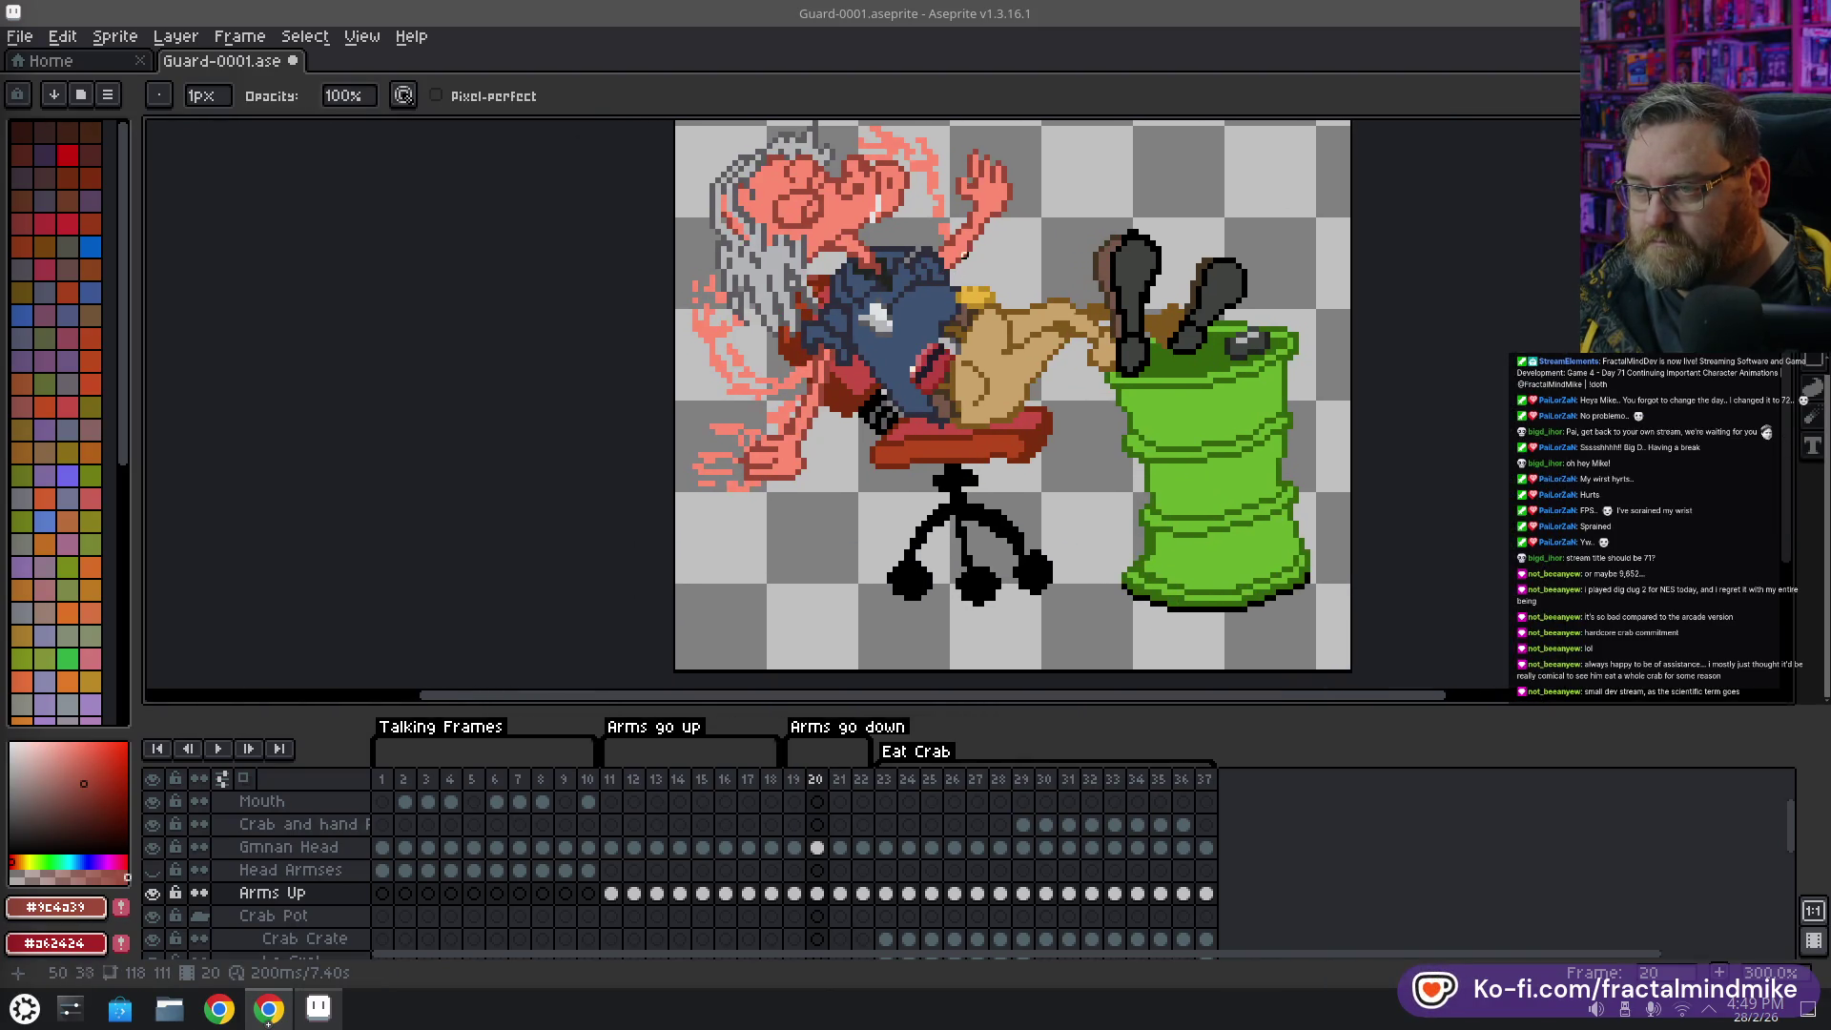
pyautogui.keyDown('alt'); pyautogui.click(980, 184); pyautogui.keyUp('alt')
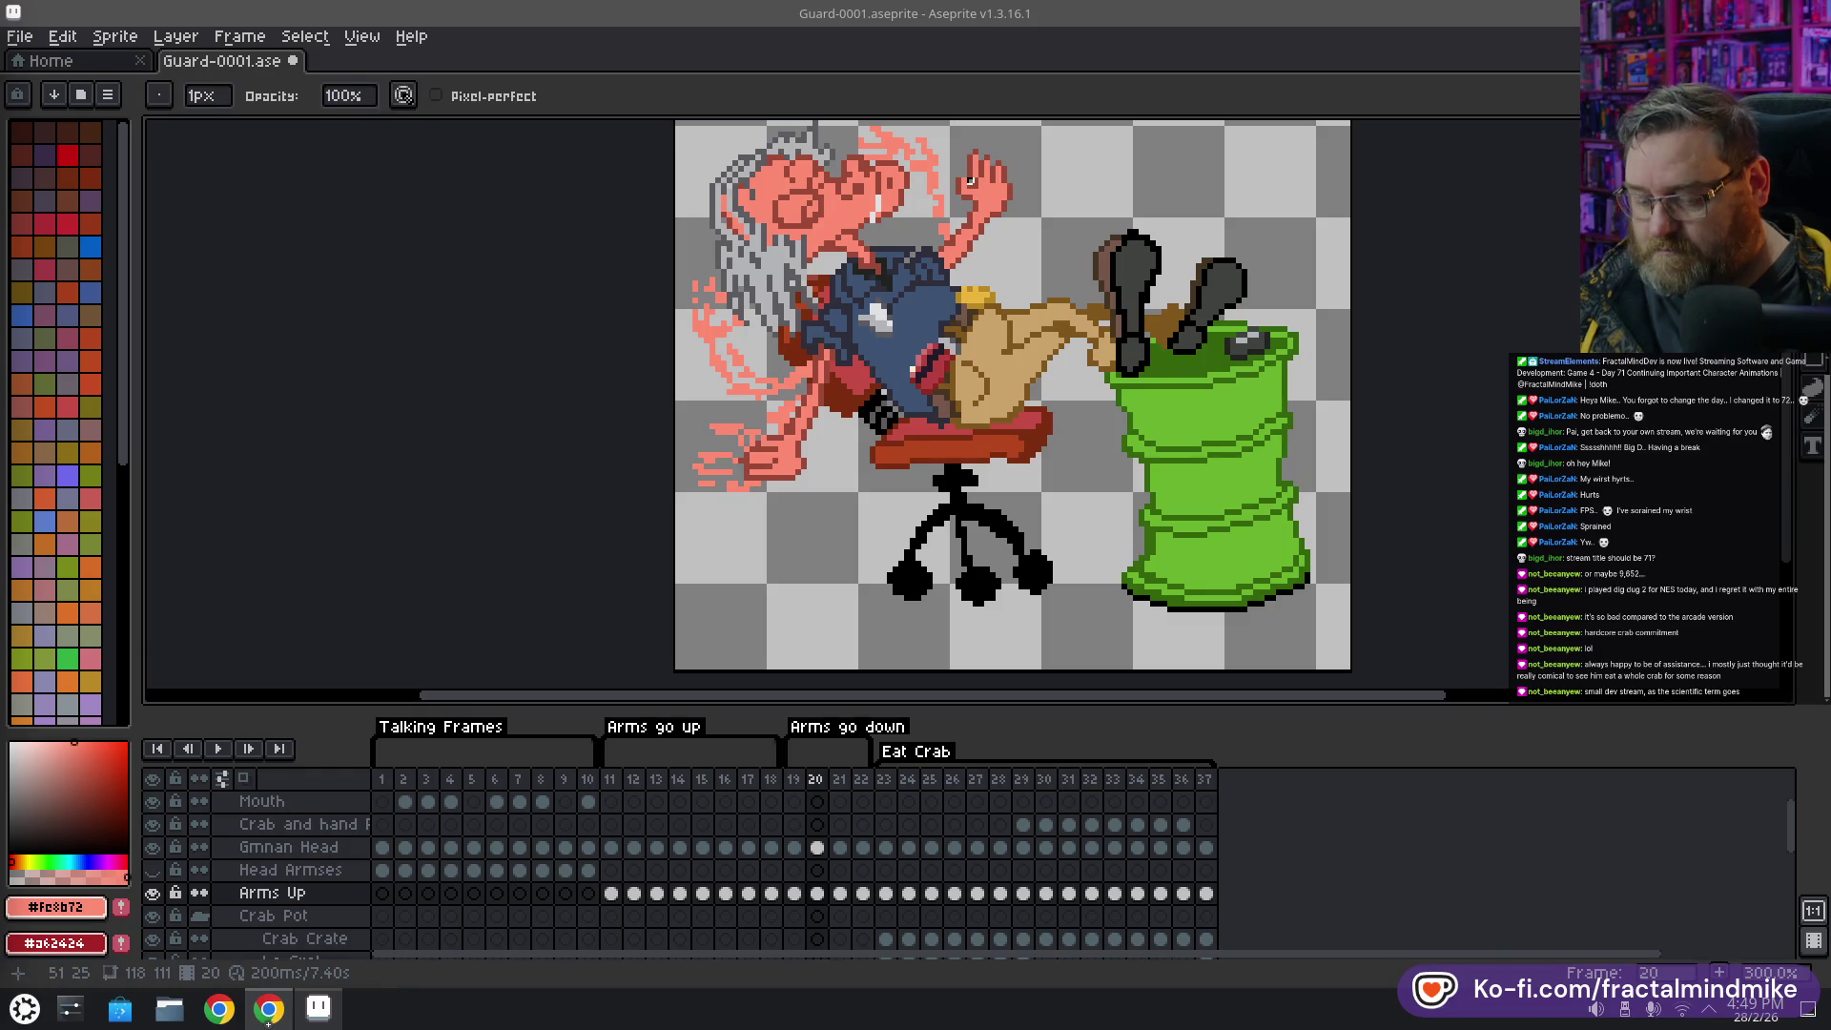
pyautogui.press('b')
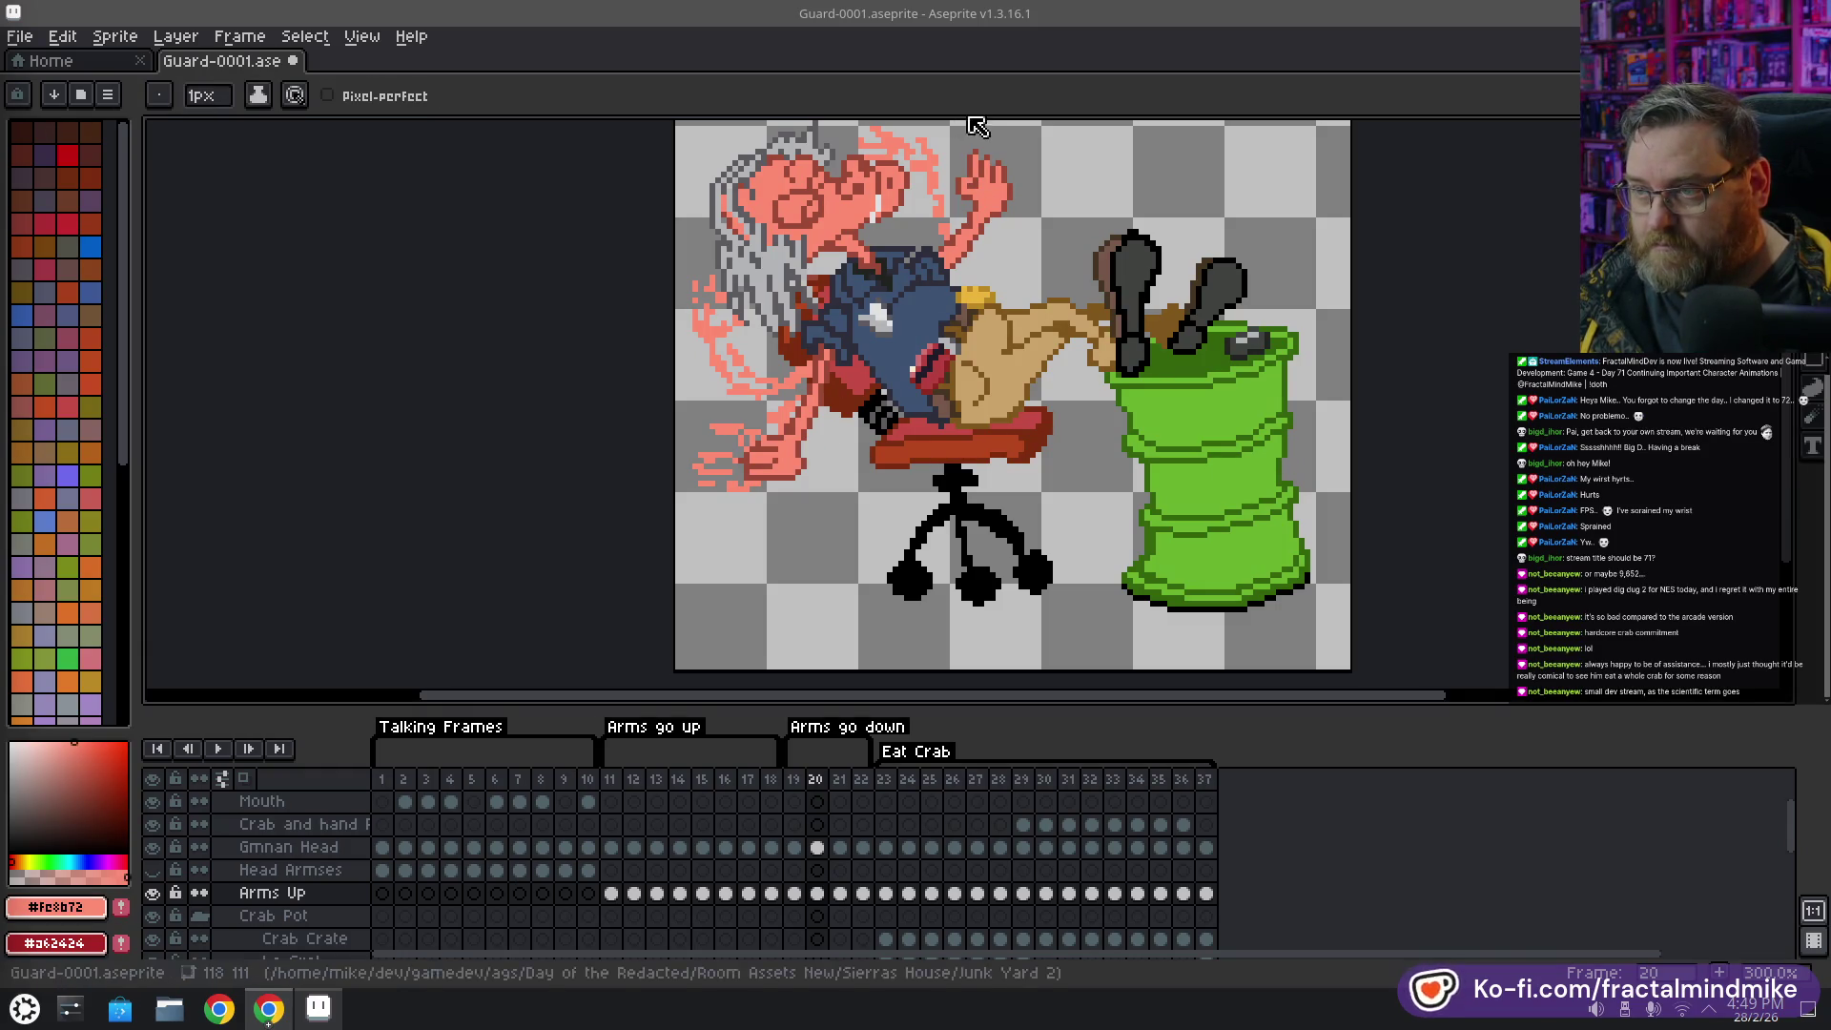
pyautogui.press('alt')
pyautogui.keyDown('alt'); pyautogui.click(966, 175); pyautogui.keyUp('alt')
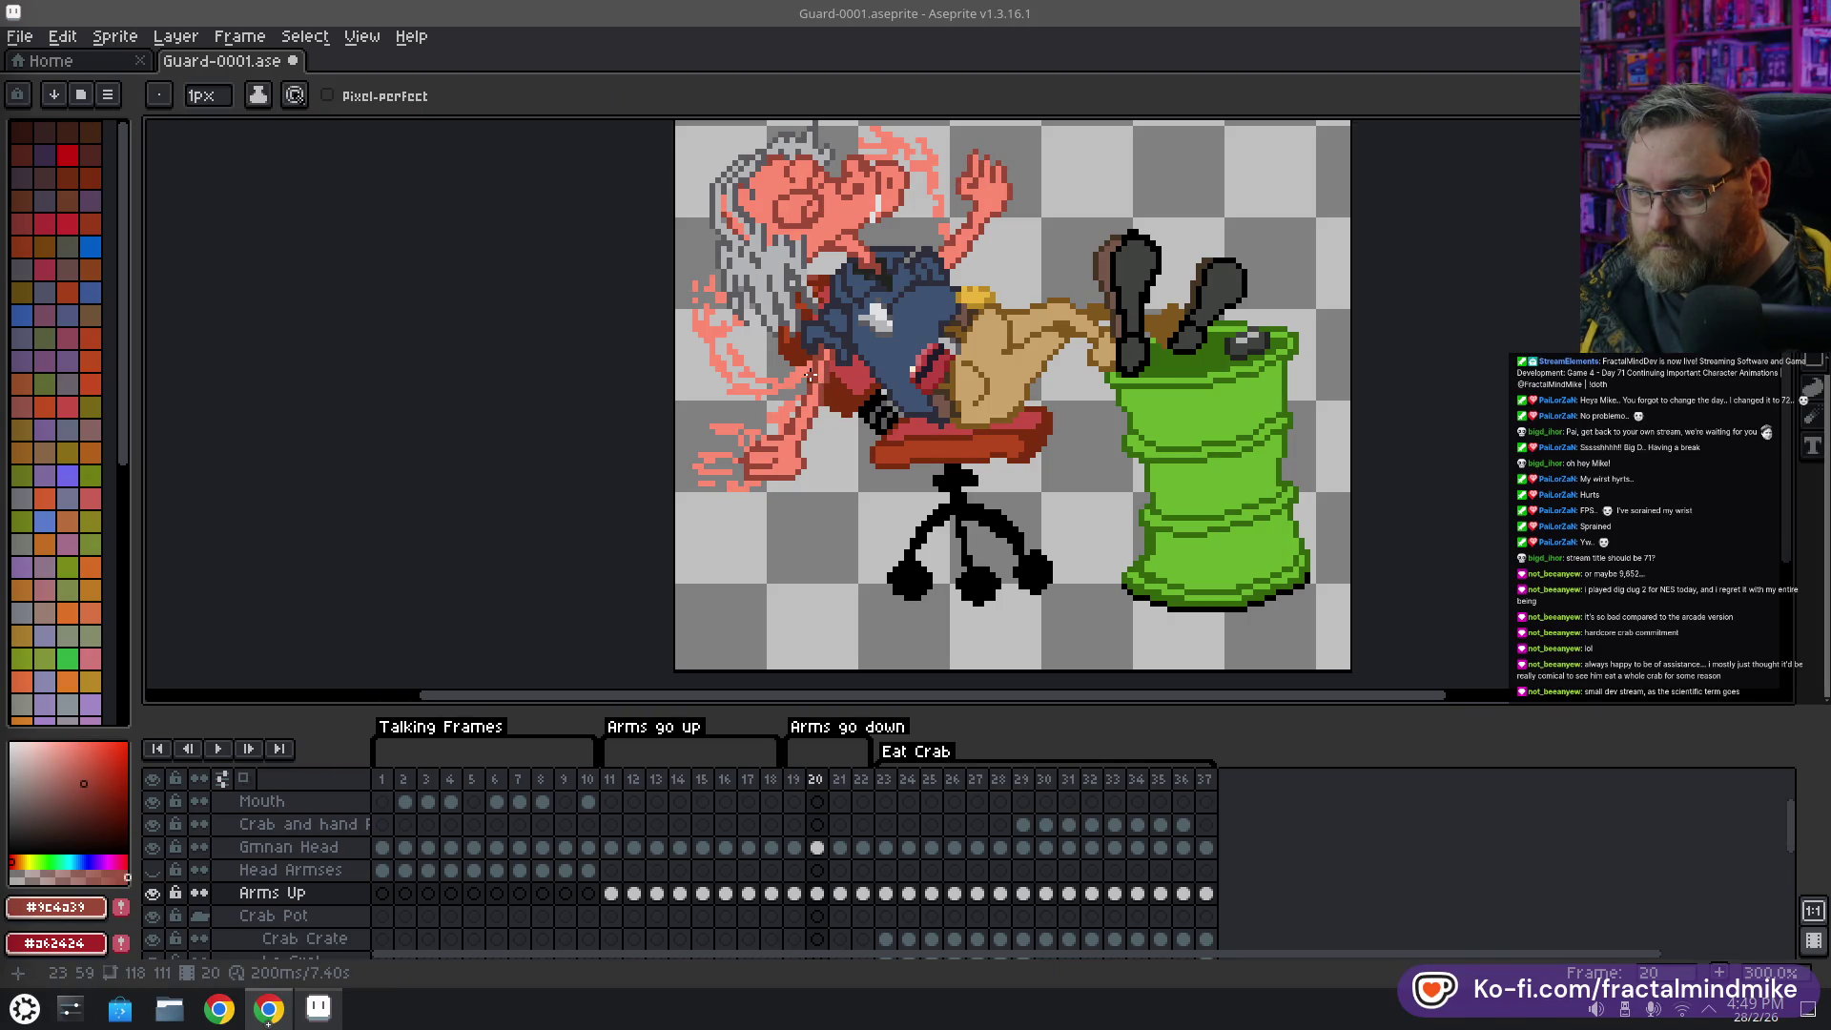
pyautogui.scroll(2, 775, 486)
pyautogui.scroll(1, 775, 477)
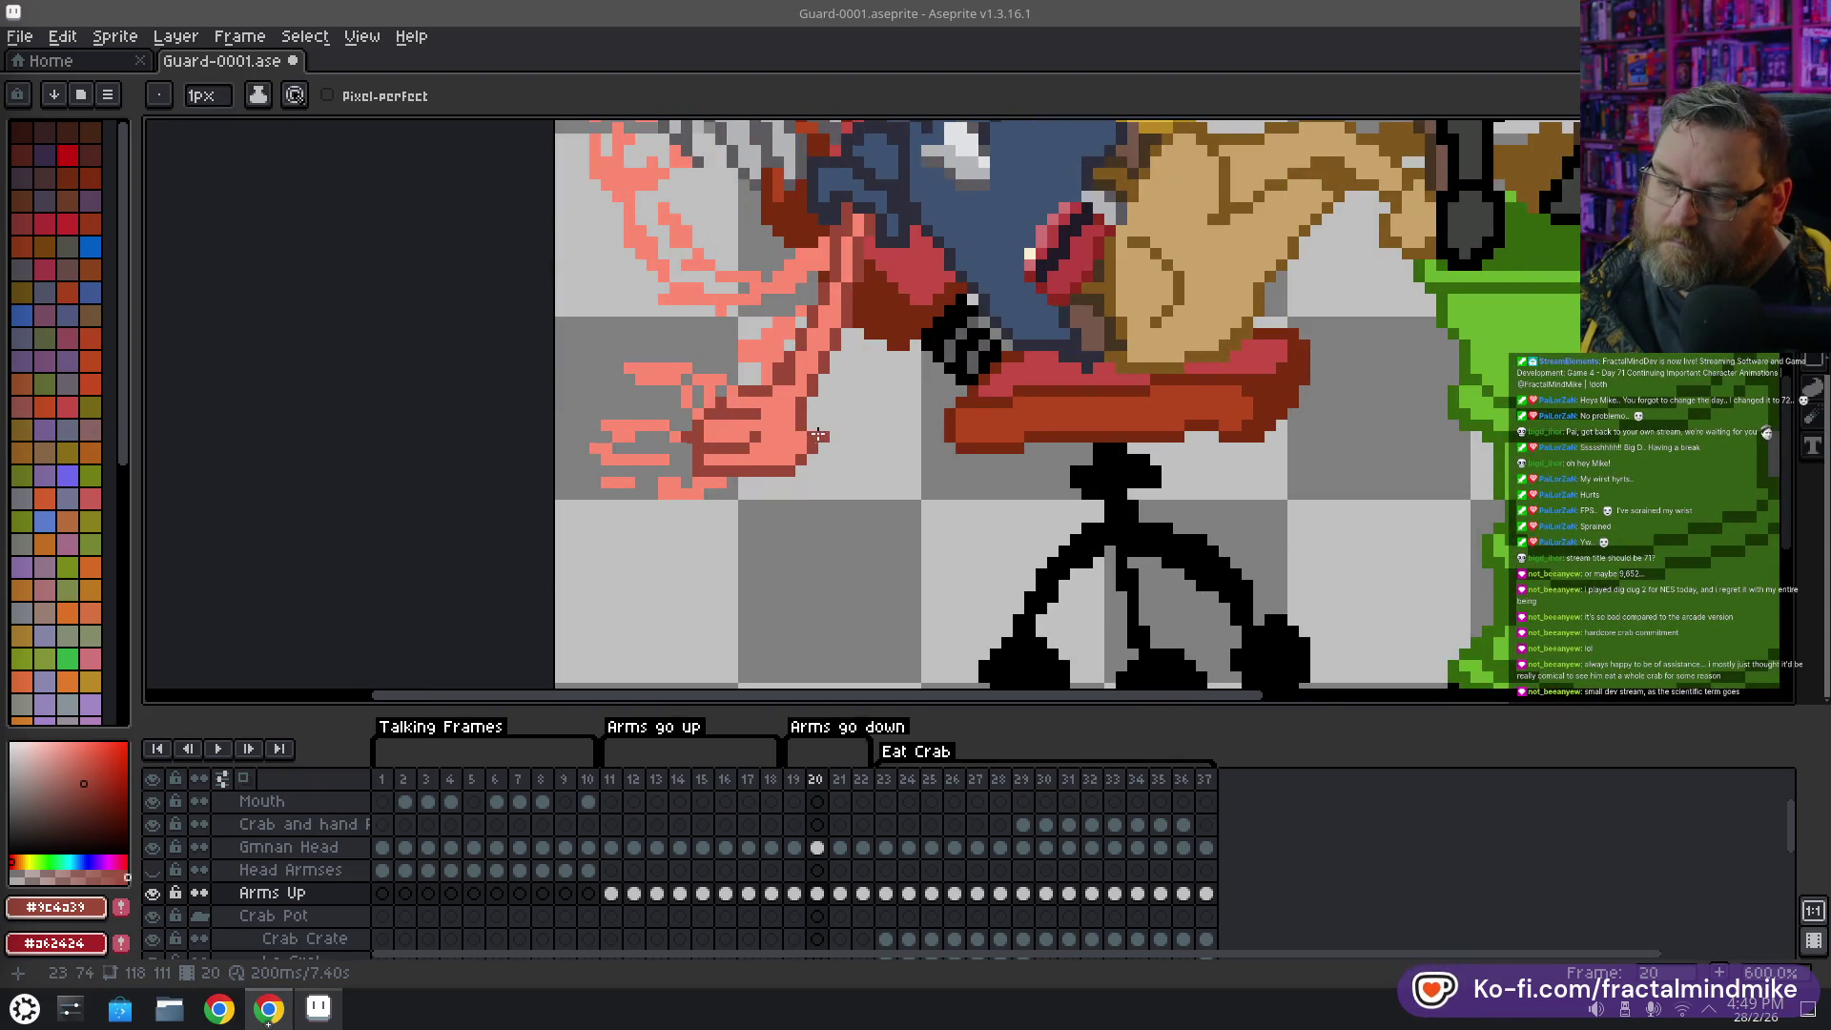
pyautogui.keyDown('alt'); pyautogui.click(776, 458); pyautogui.keyUp('alt')
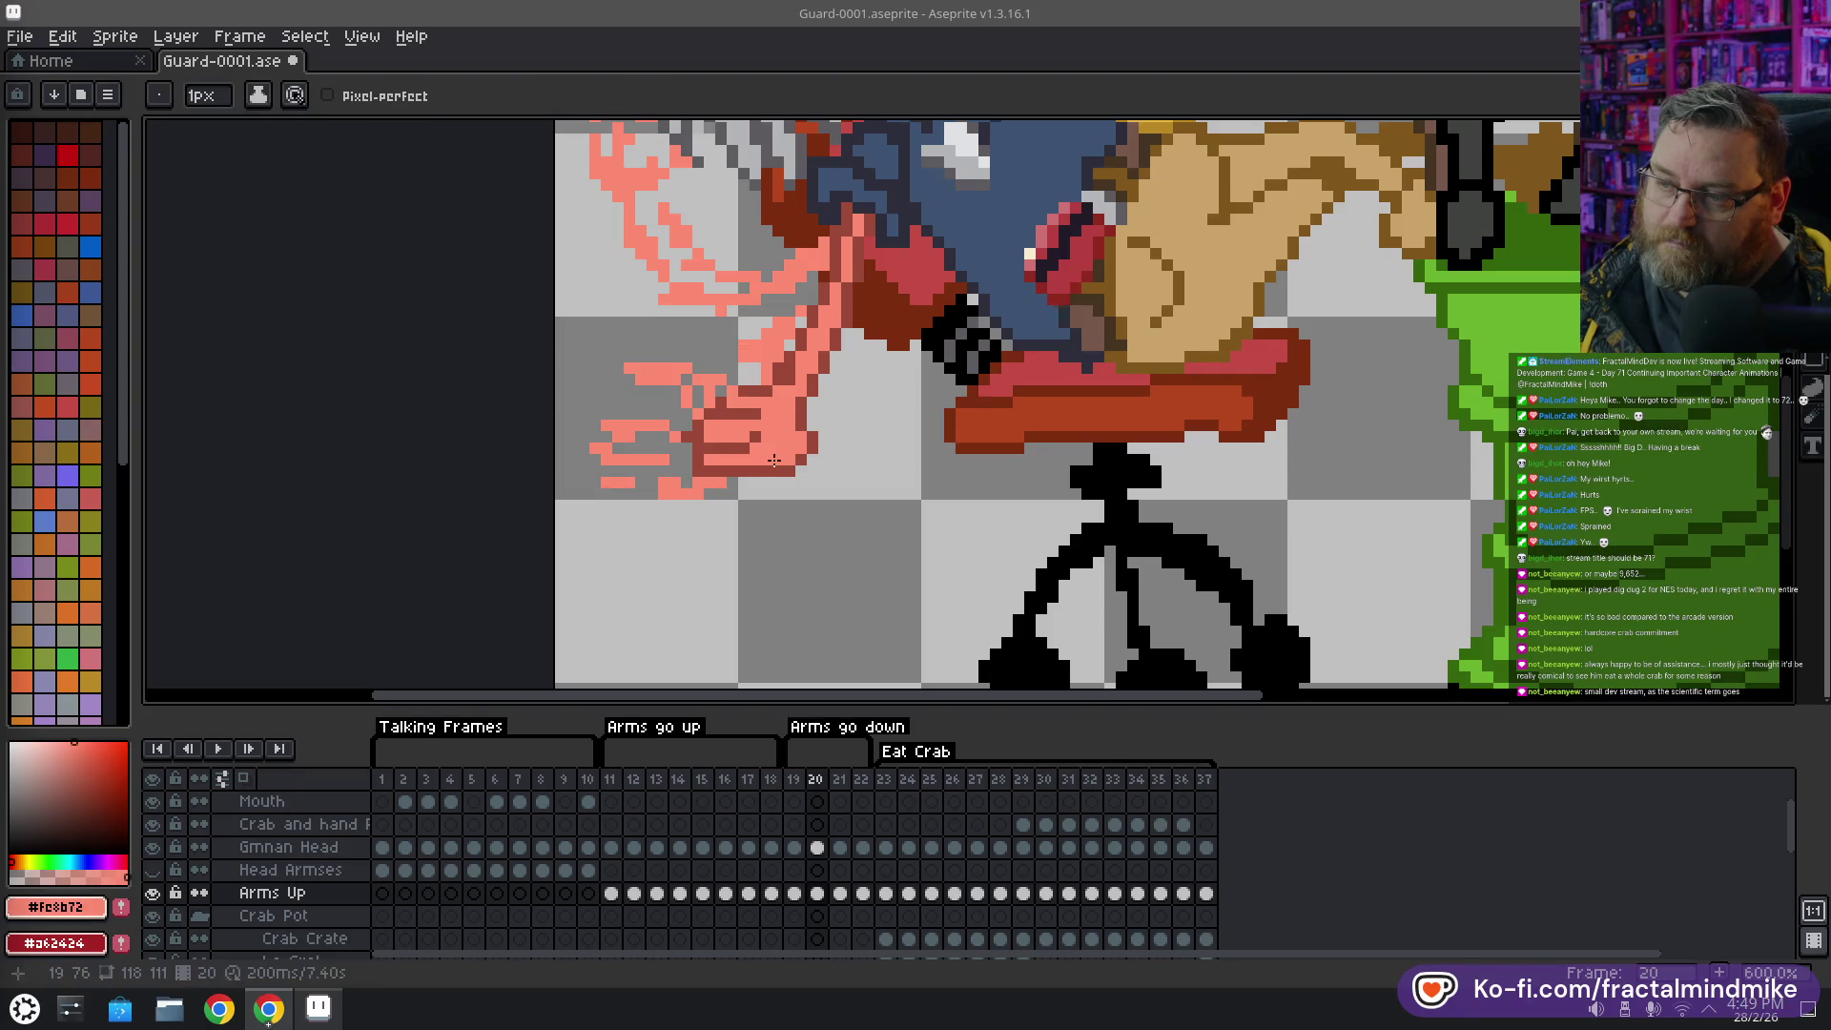
pyautogui.click(747, 488)
pyautogui.moveTo(763, 433); pyautogui.dragTo(696, 471)
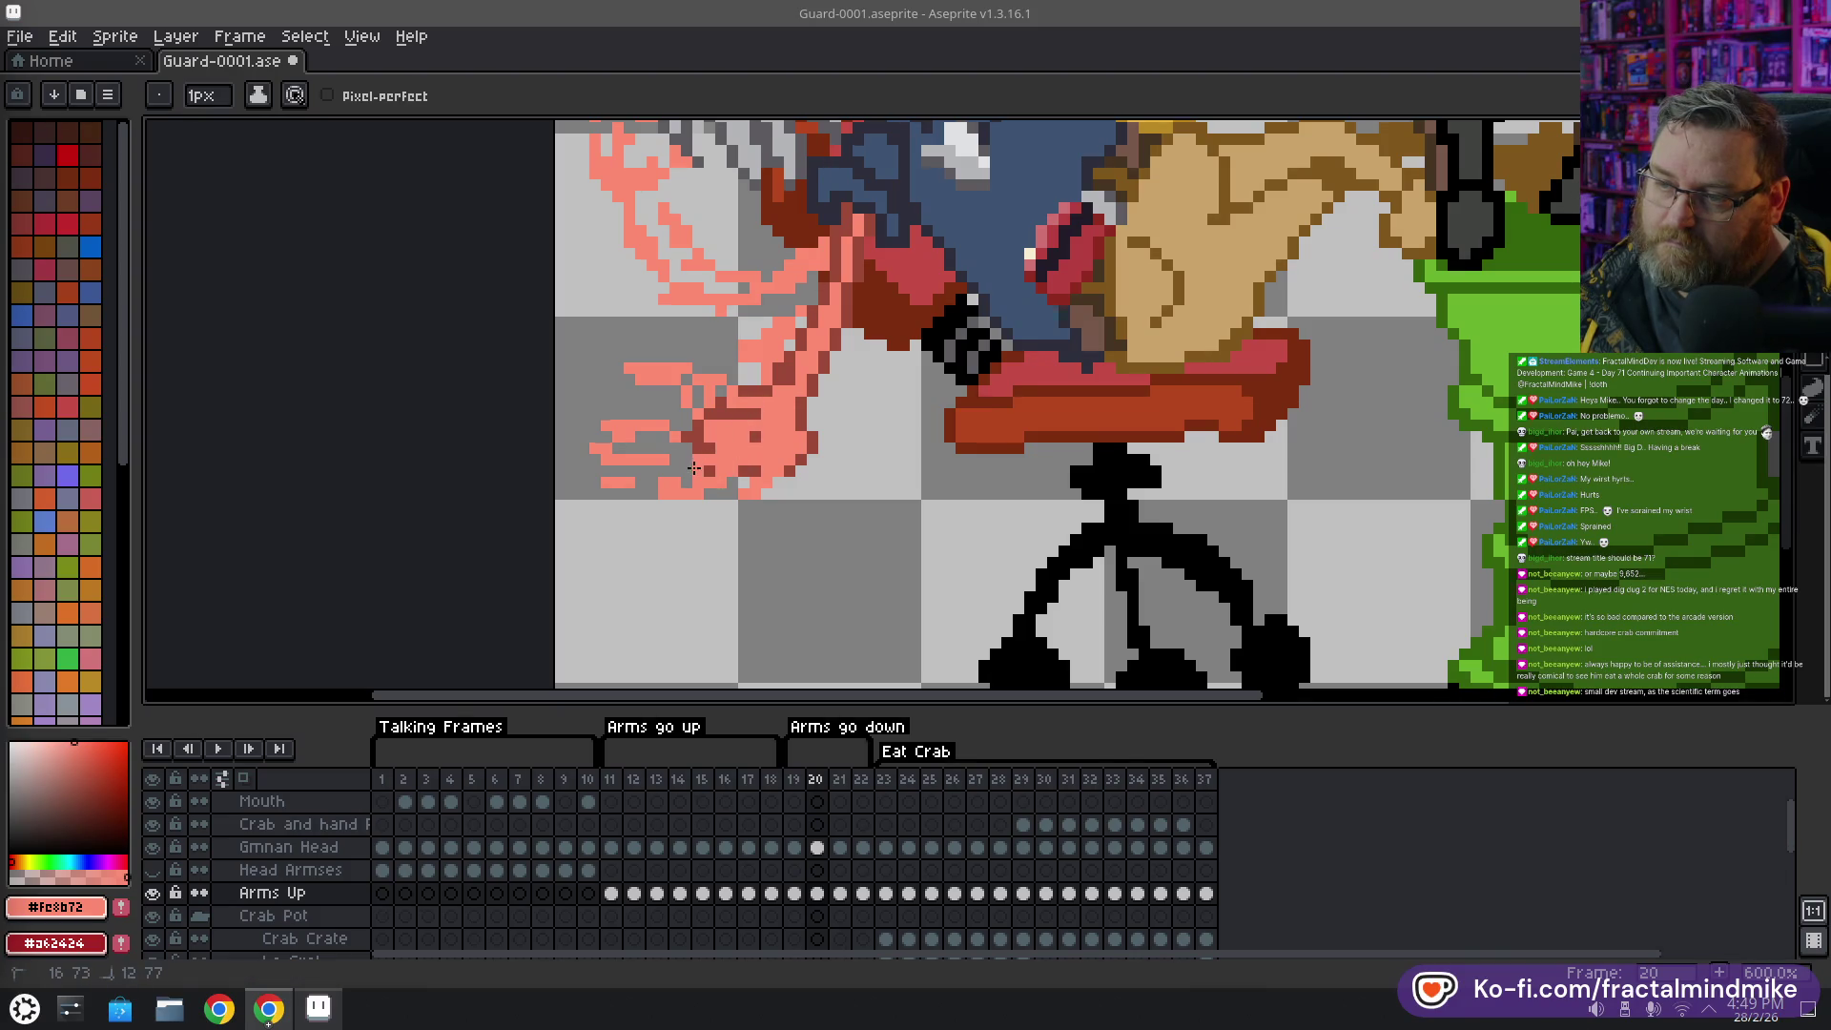
# Pick the dark red outline colour and add dark red pixels between the lower hand's fingers
pyautogui.press('e')
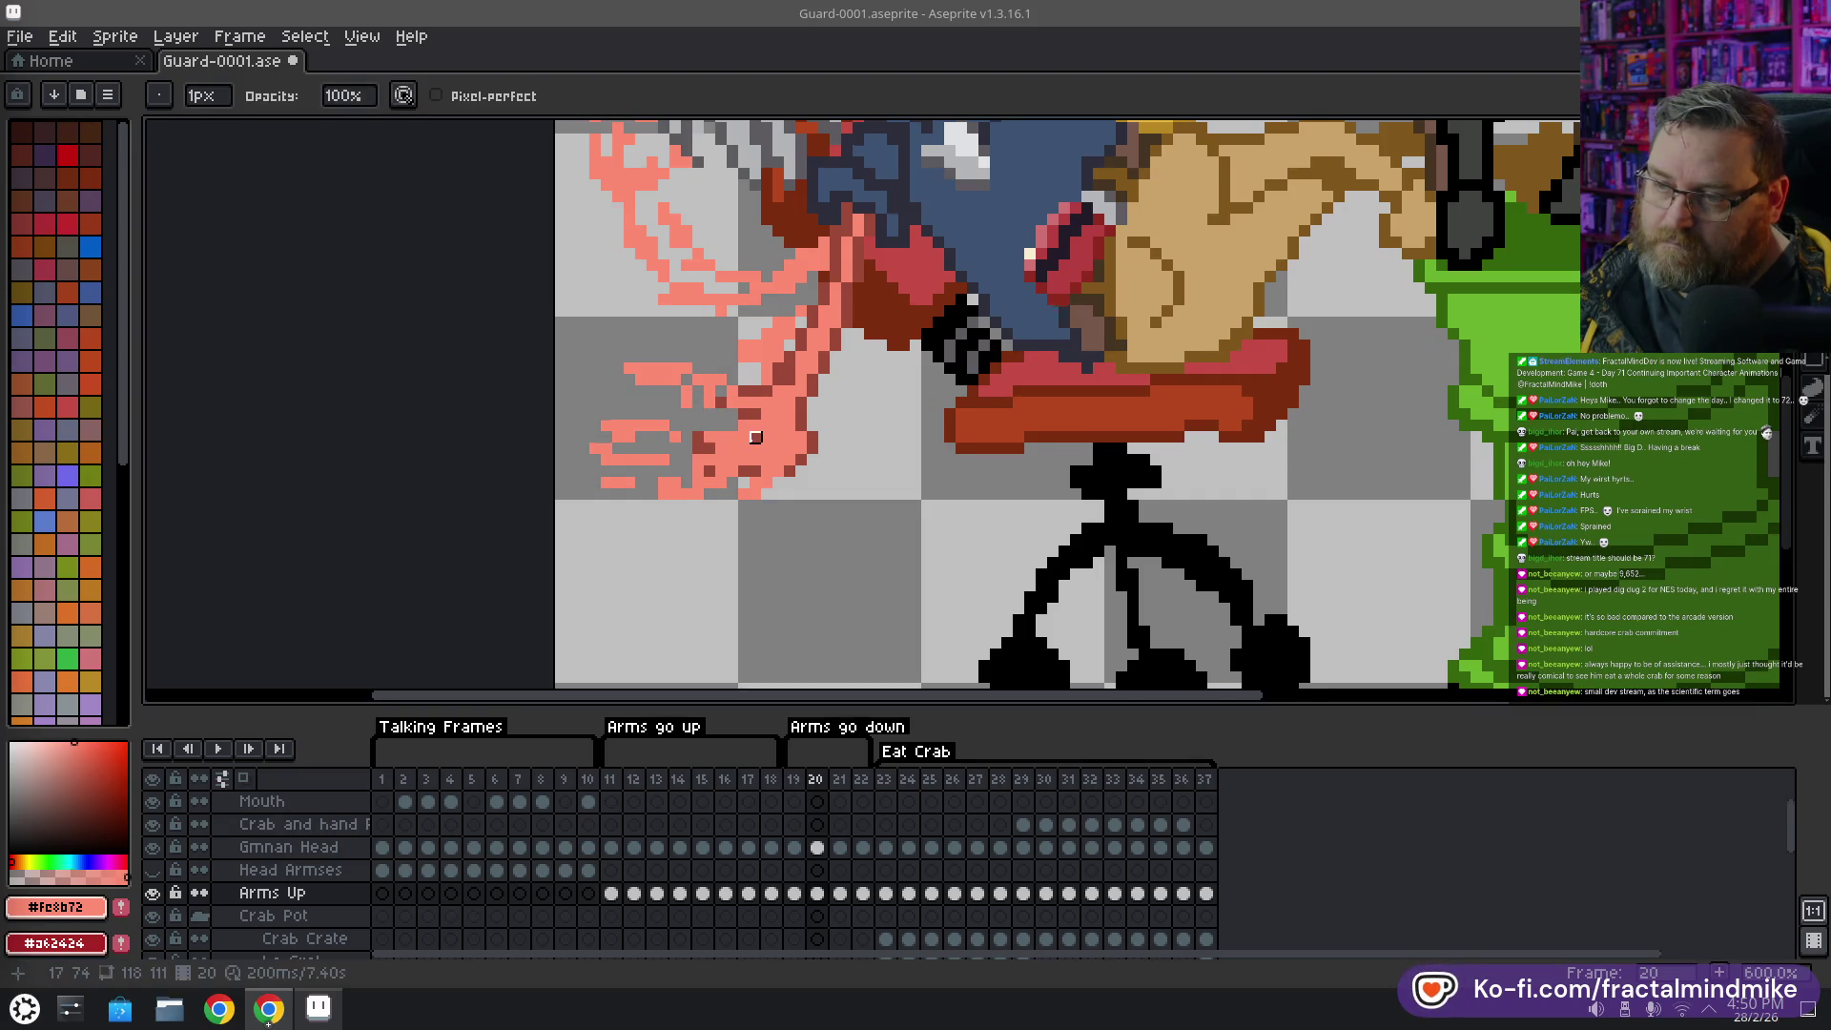
pyautogui.press('i')
pyautogui.click(768, 423)
pyautogui.press('b')
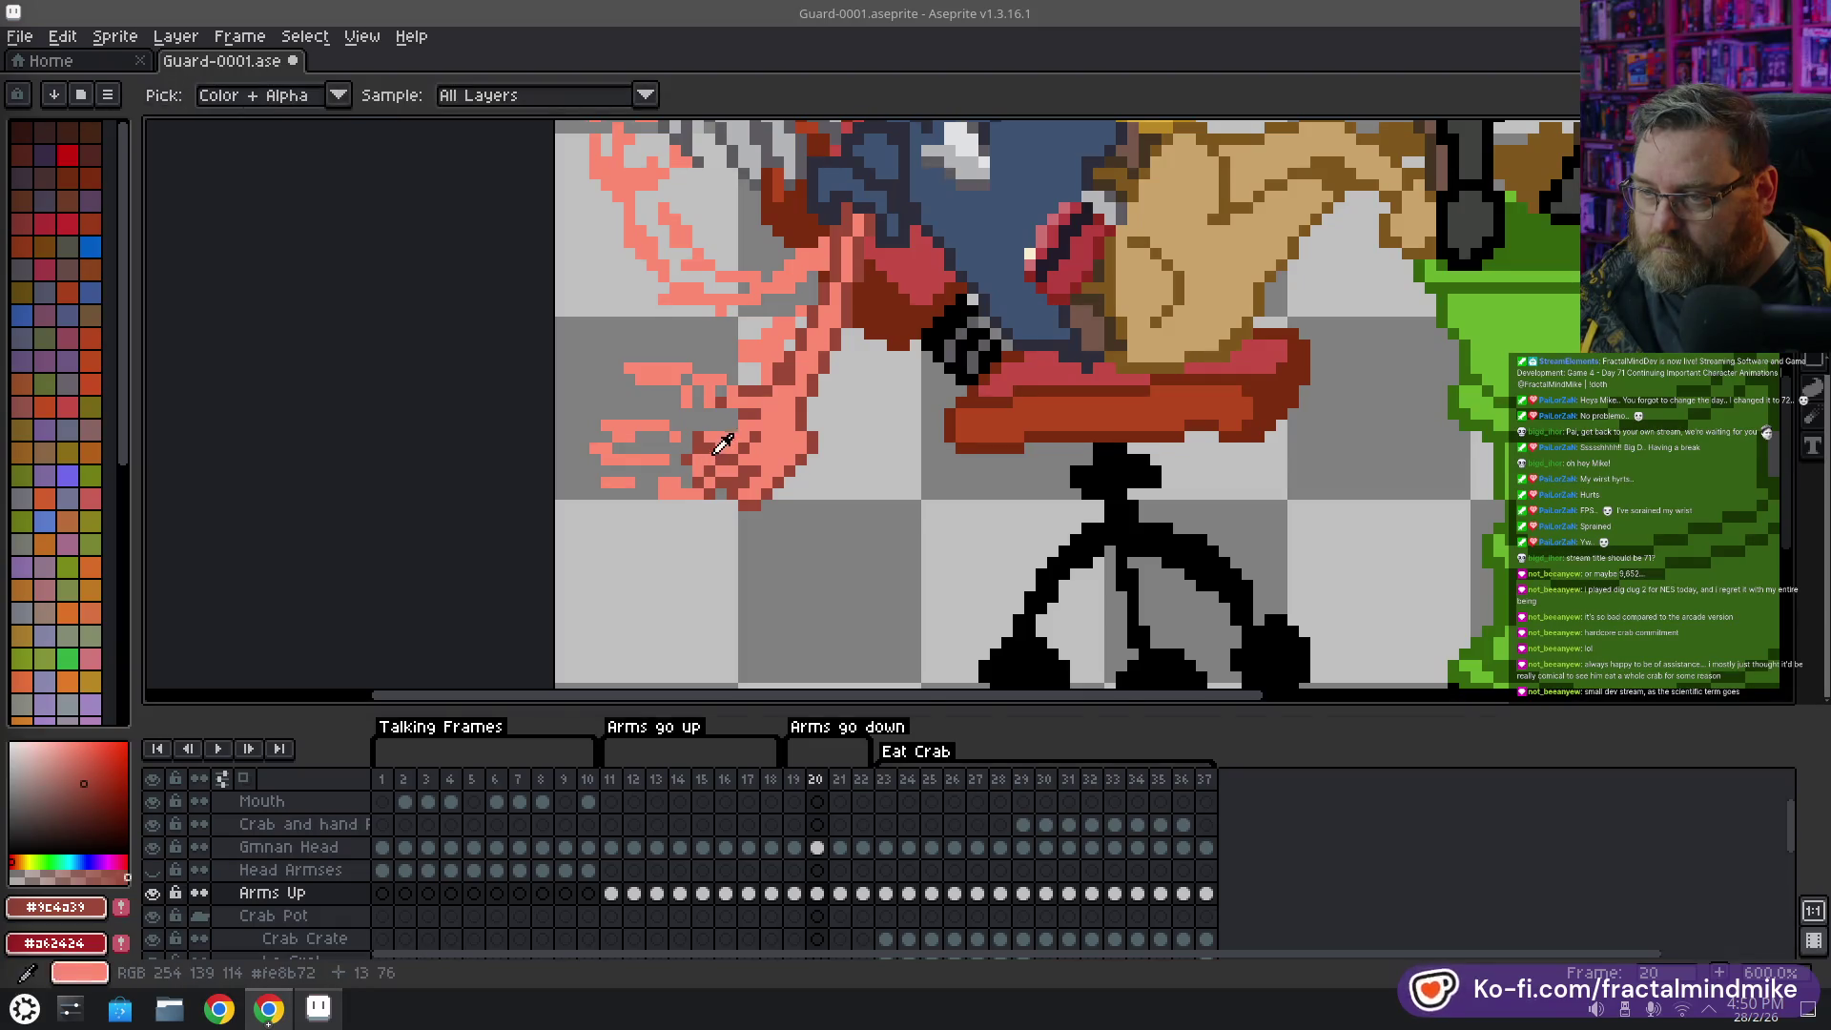
pyautogui.keyDown('alt'); pyautogui.click(701, 445); pyautogui.keyUp('alt')
pyautogui.keyDown('alt'); pyautogui.click(701, 444); pyautogui.keyUp('alt')
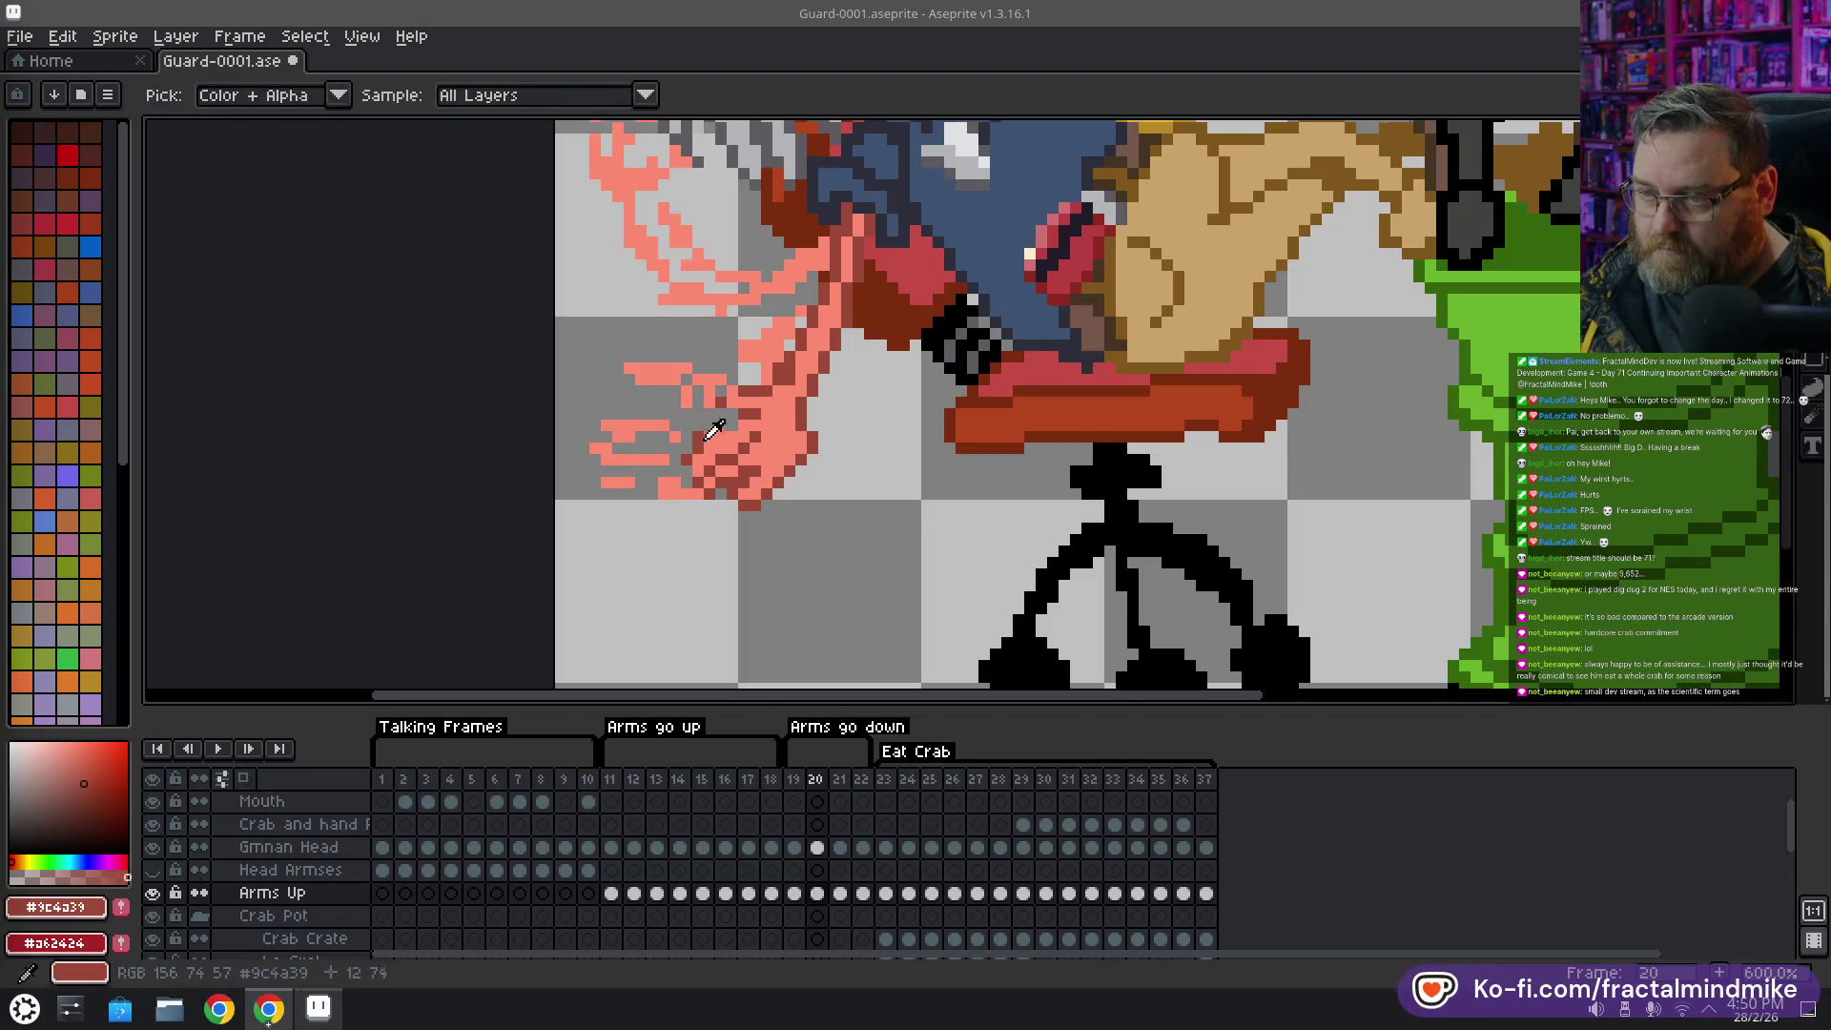
pyautogui.click(719, 436)
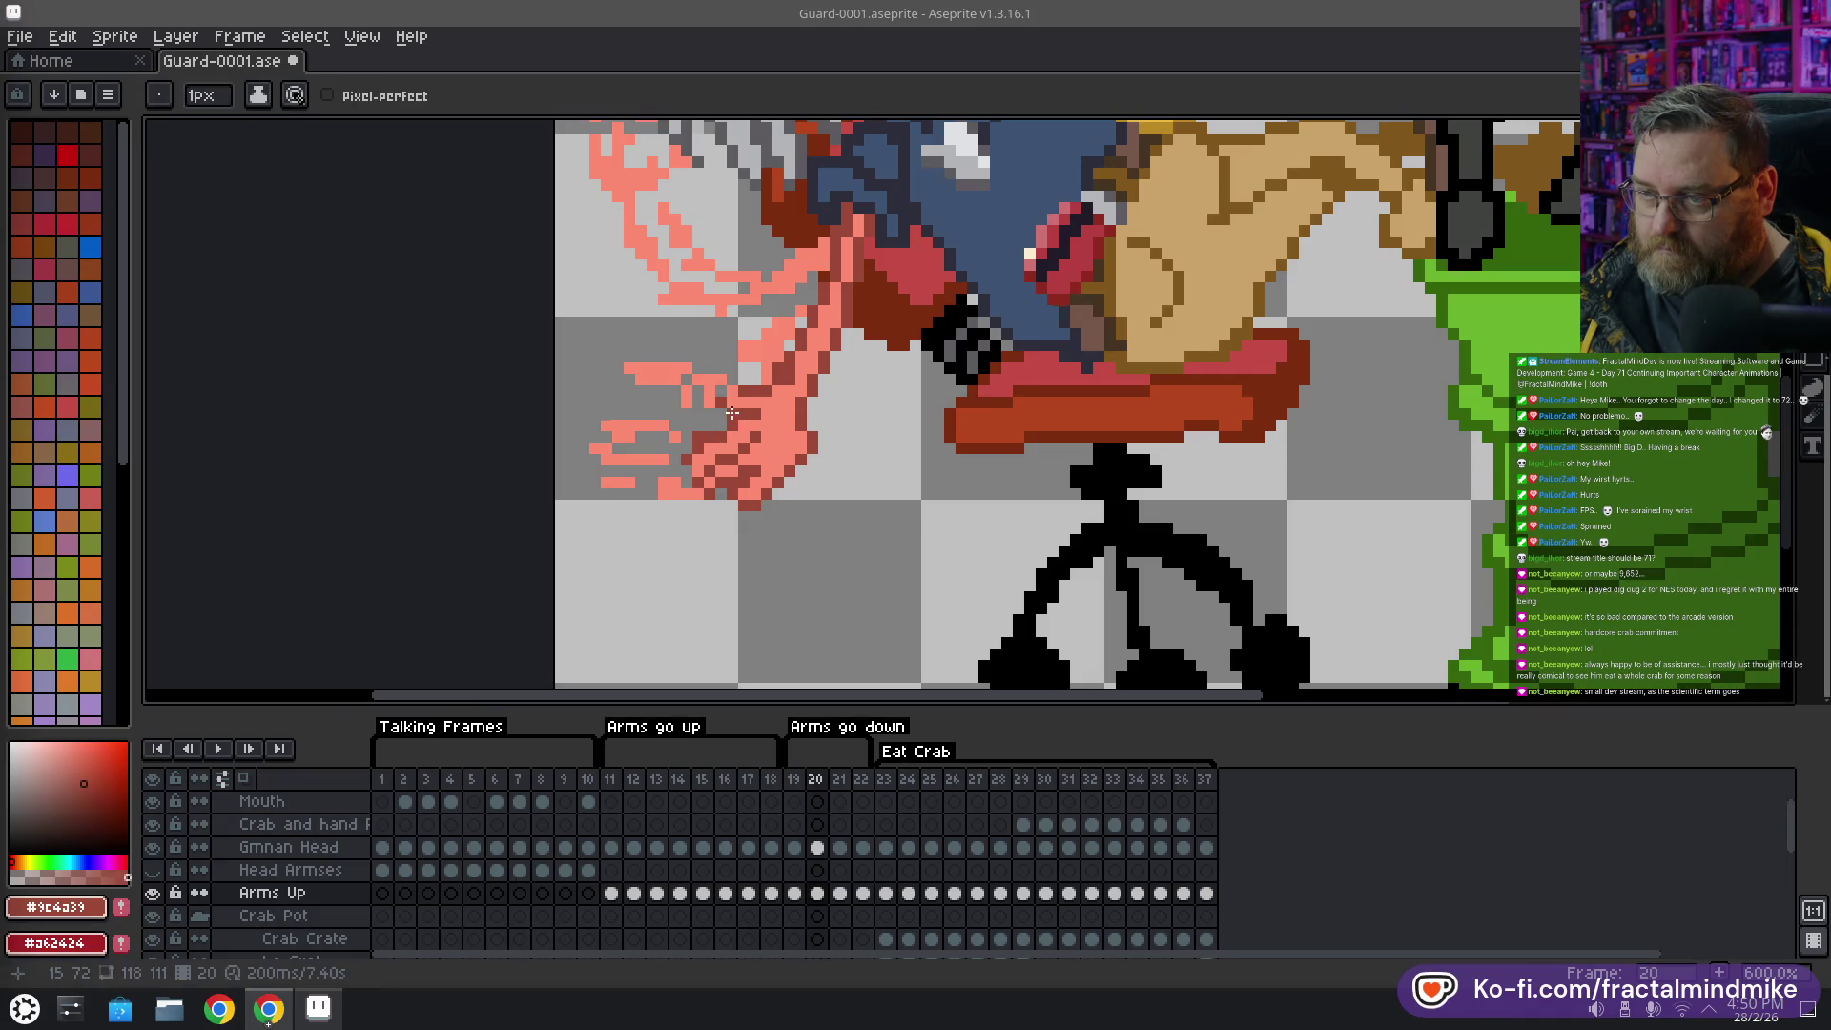
pyautogui.scroll(-3, 759, 386)
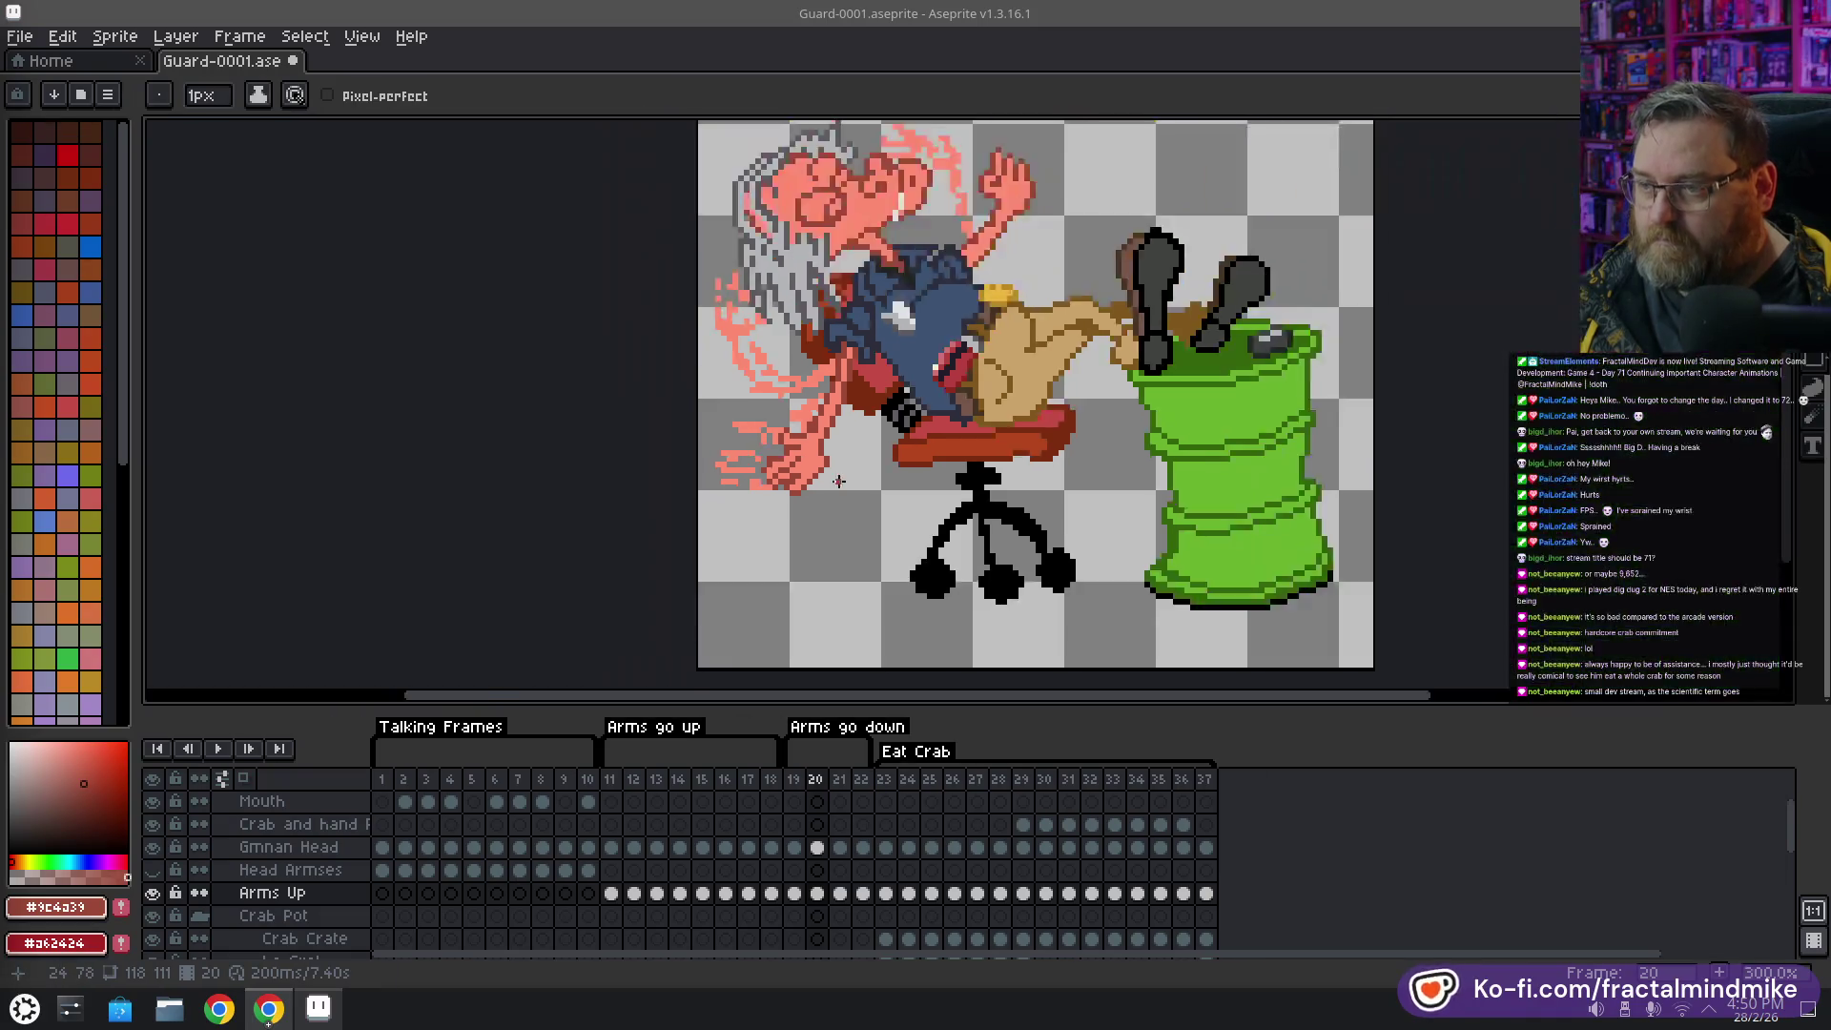
# Zoom out to the whole guard sprite and play the animation, panning the view left
pyautogui.scroll(-3, 820, 467)
pyautogui.scroll(2, 830, 480)
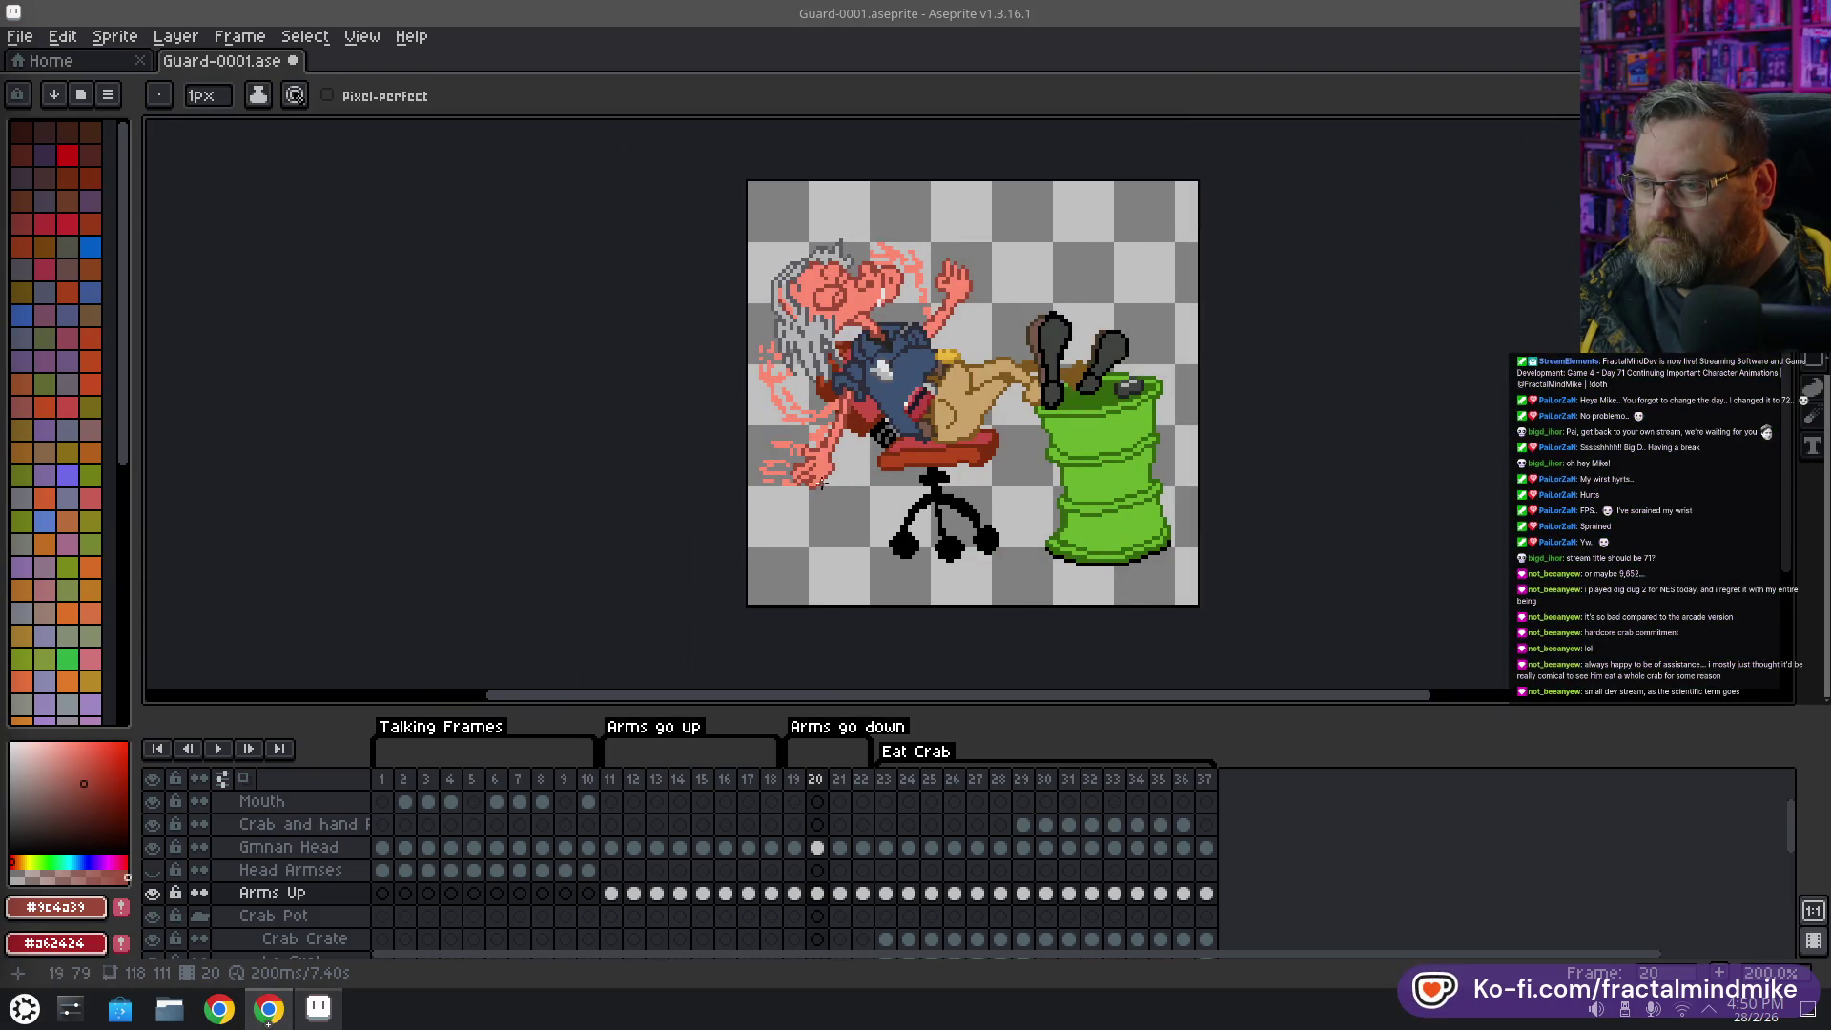
pyautogui.scroll(3, 822, 484)
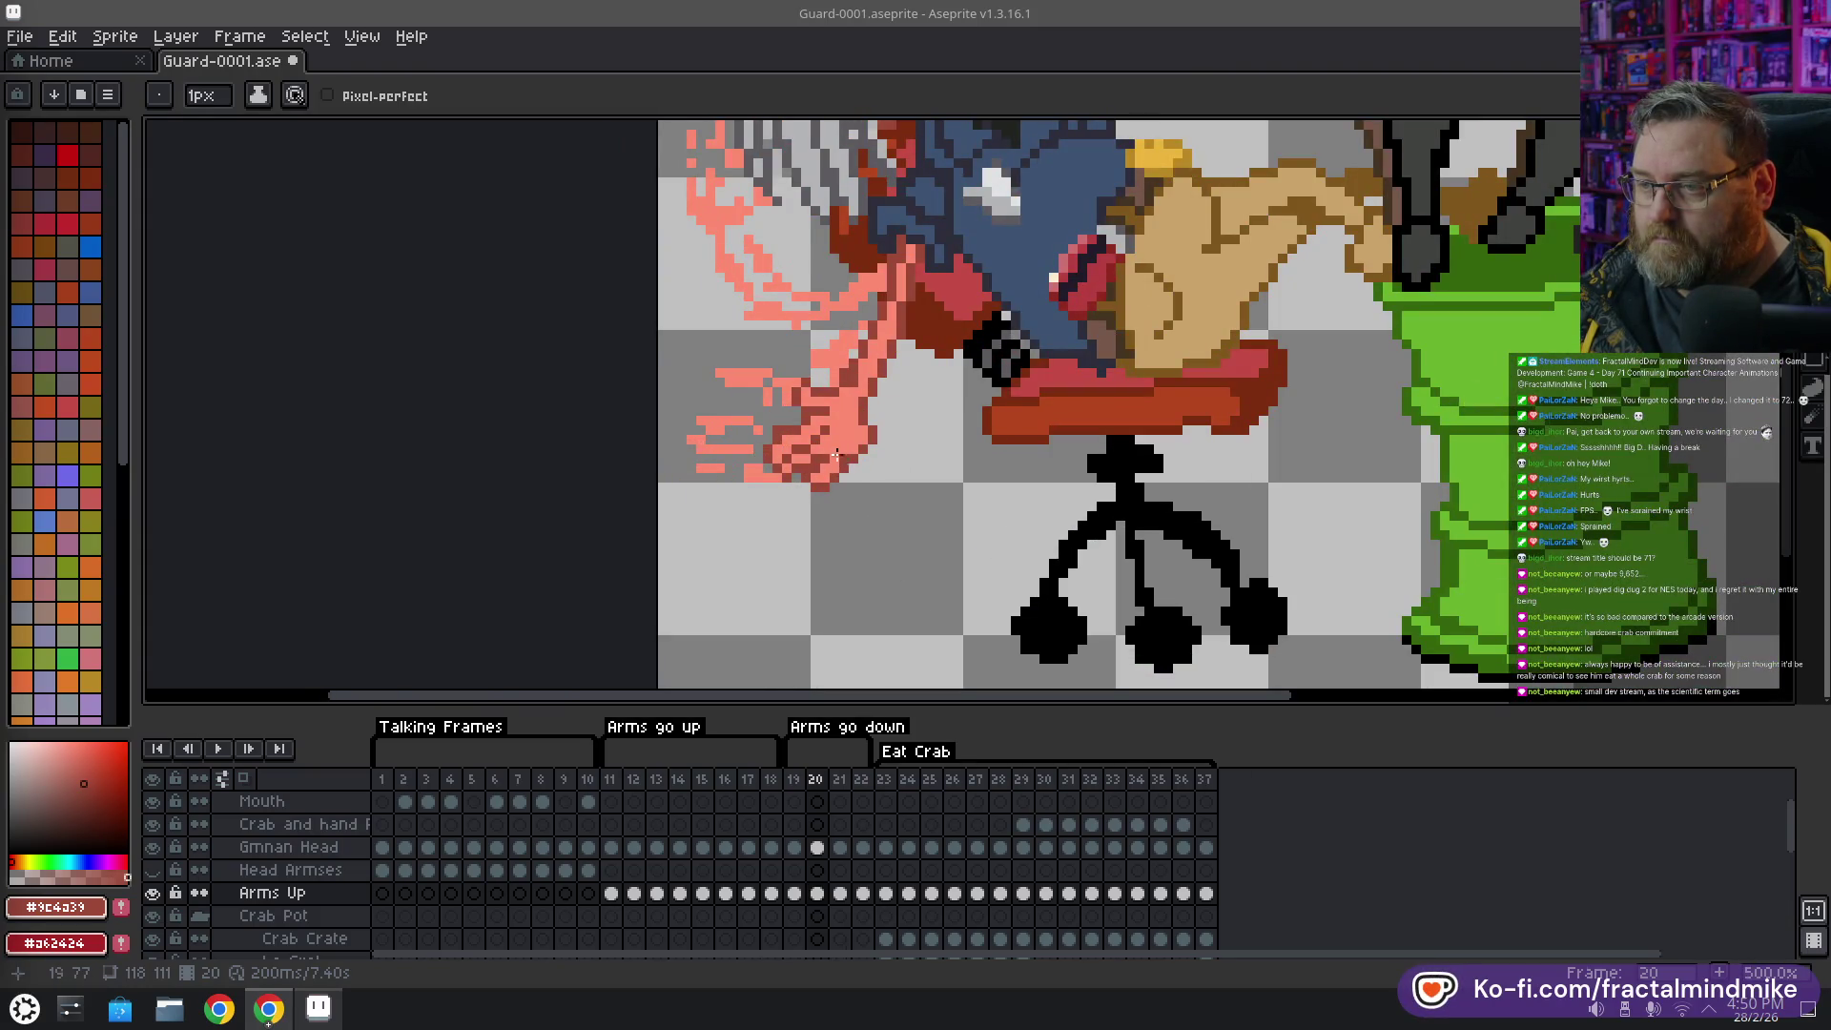
pyautogui.scroll(-3, 847, 542)
pyautogui.scroll(2, 852, 506)
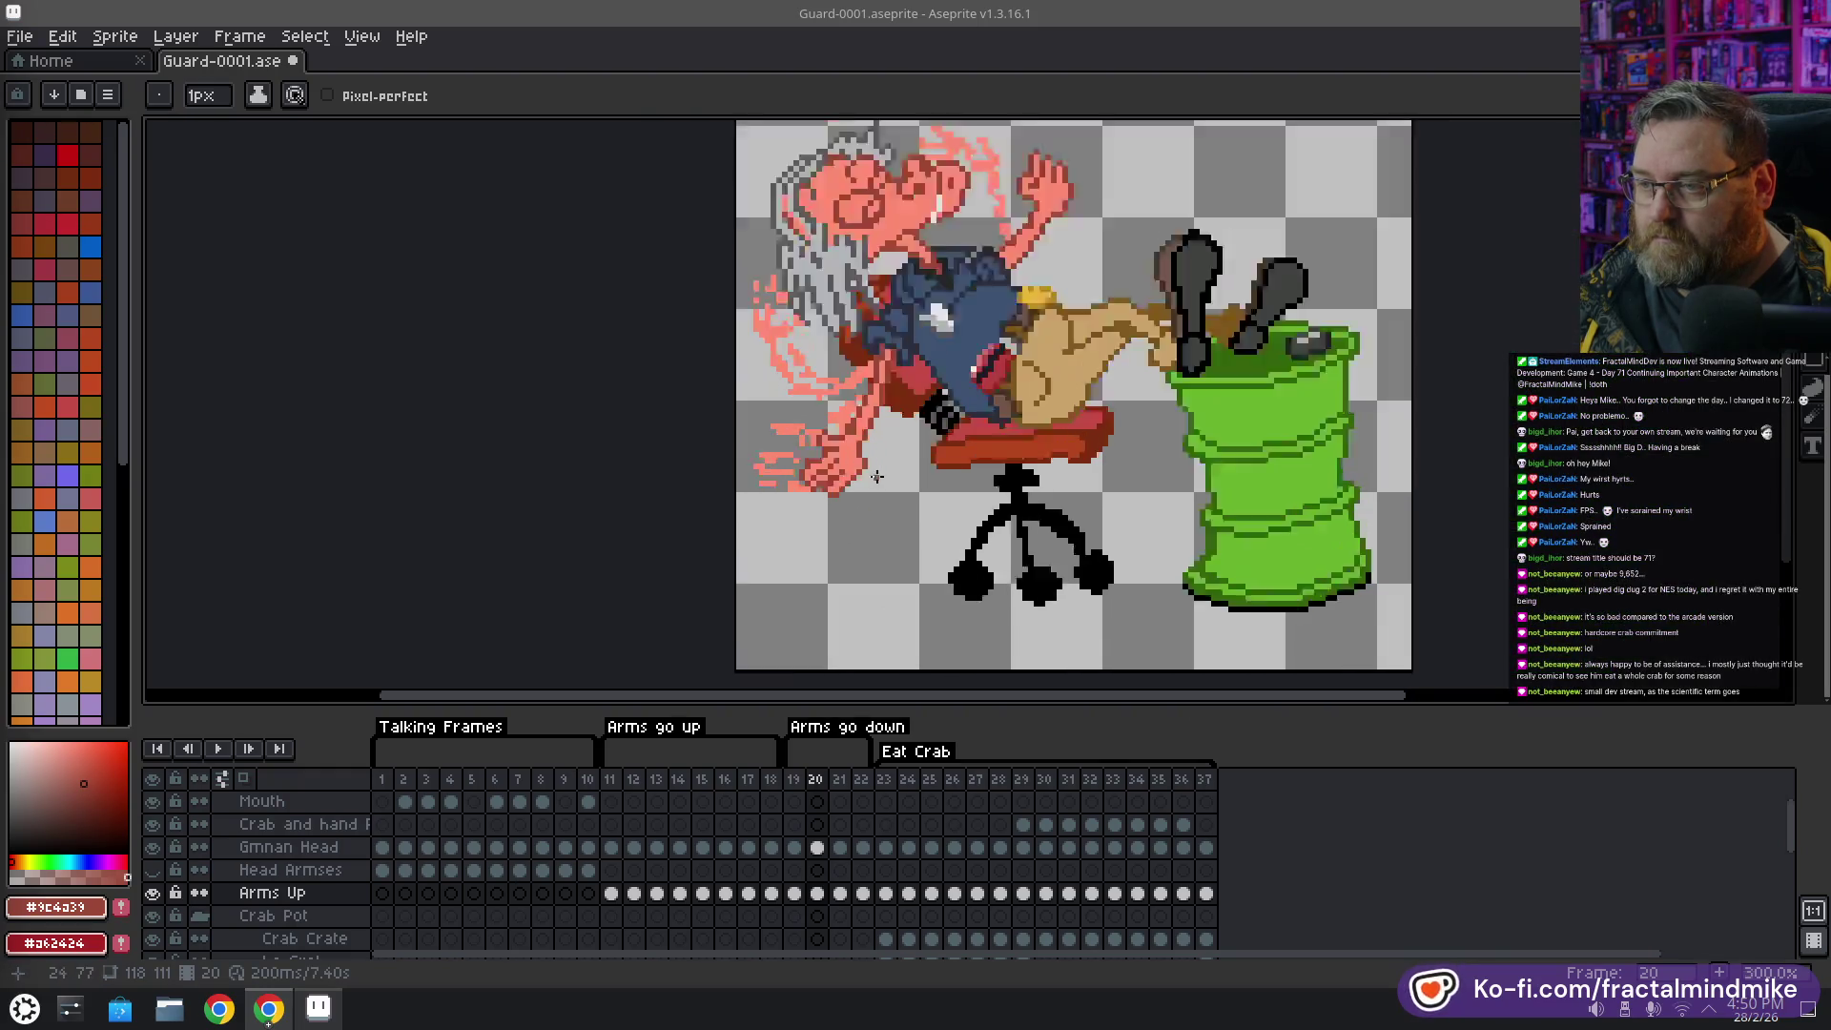
pyautogui.scroll(1, 855, 470)
pyautogui.press('e')
pyautogui.press('b')
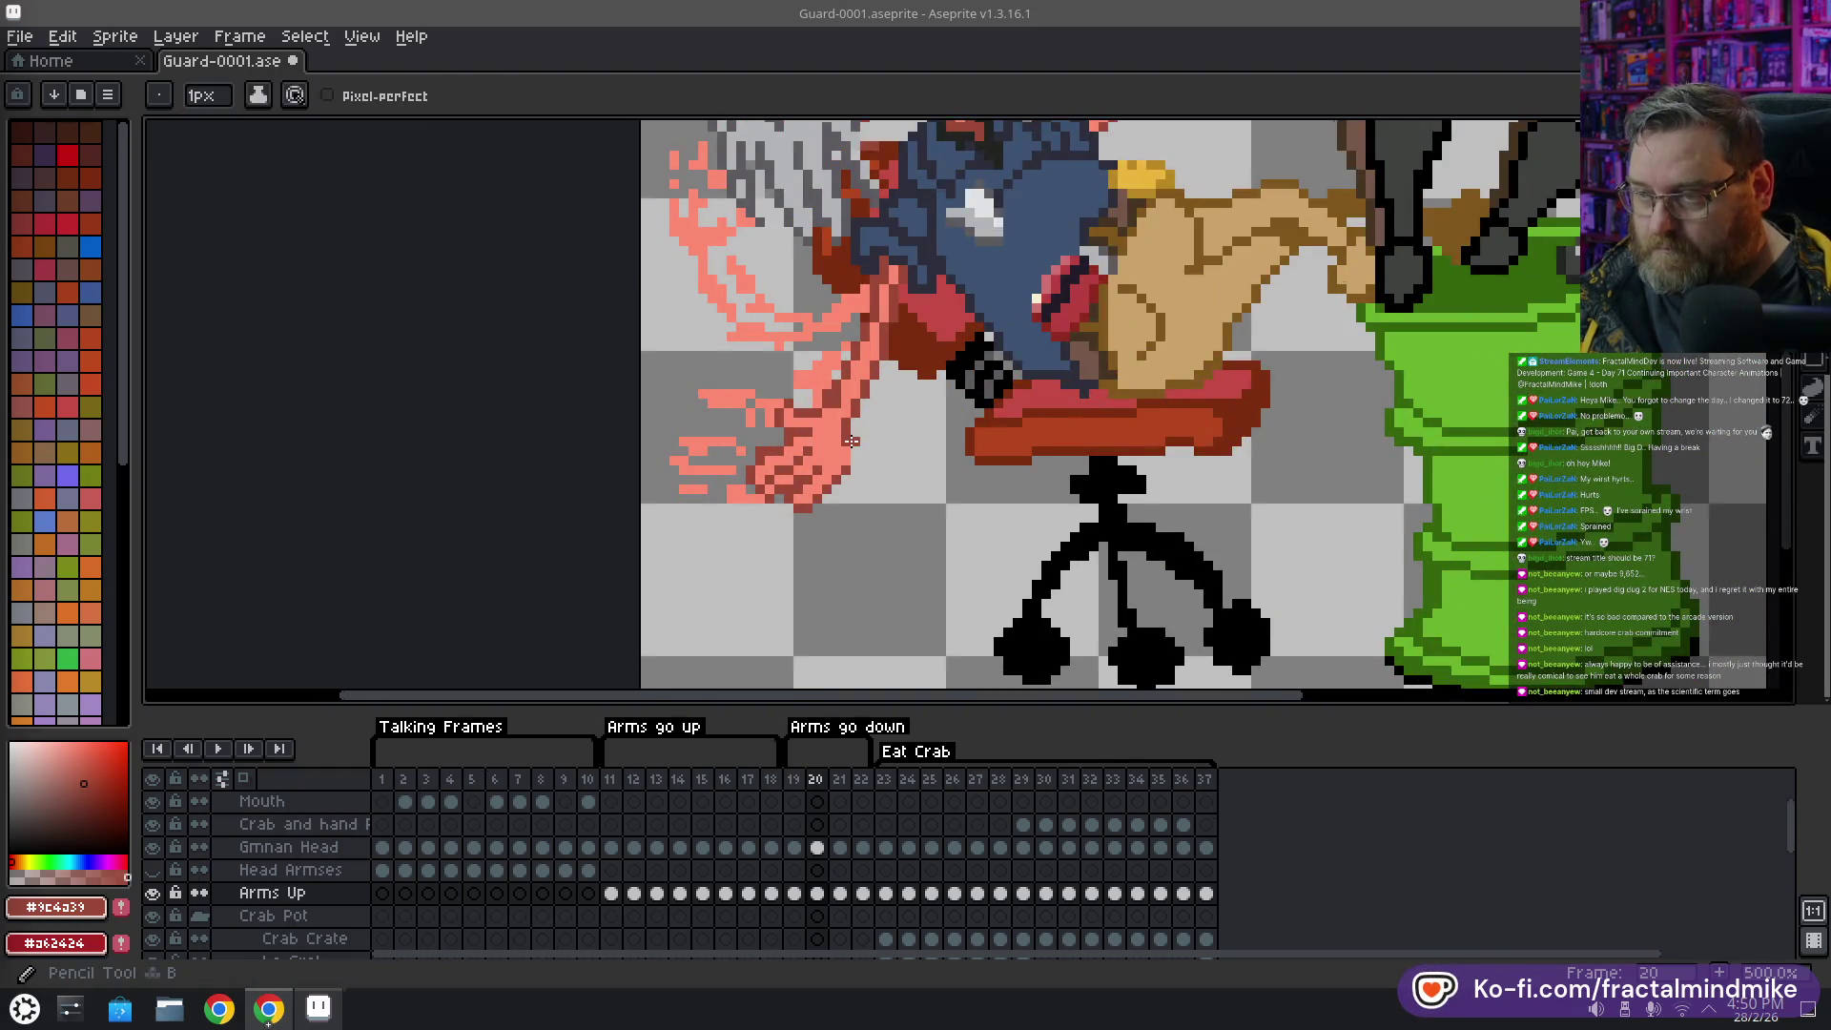
pyautogui.scroll(-3, 844, 459)
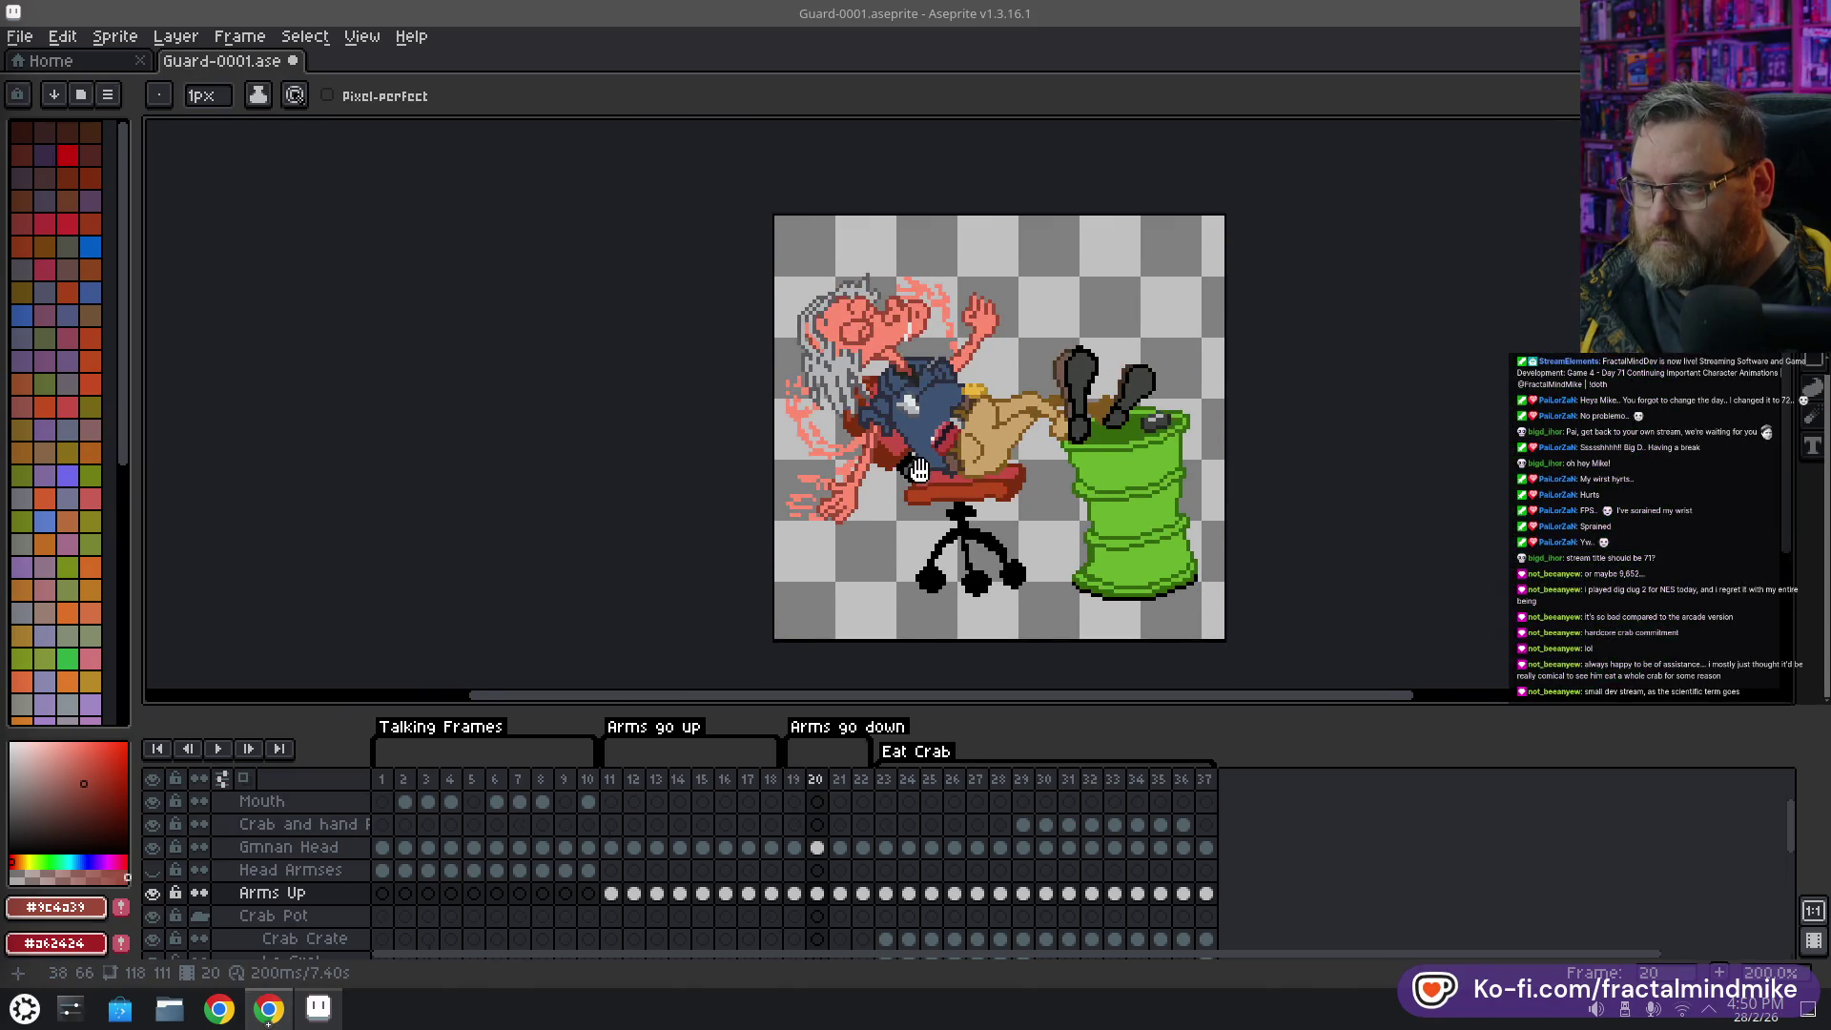
pyautogui.press('Return')
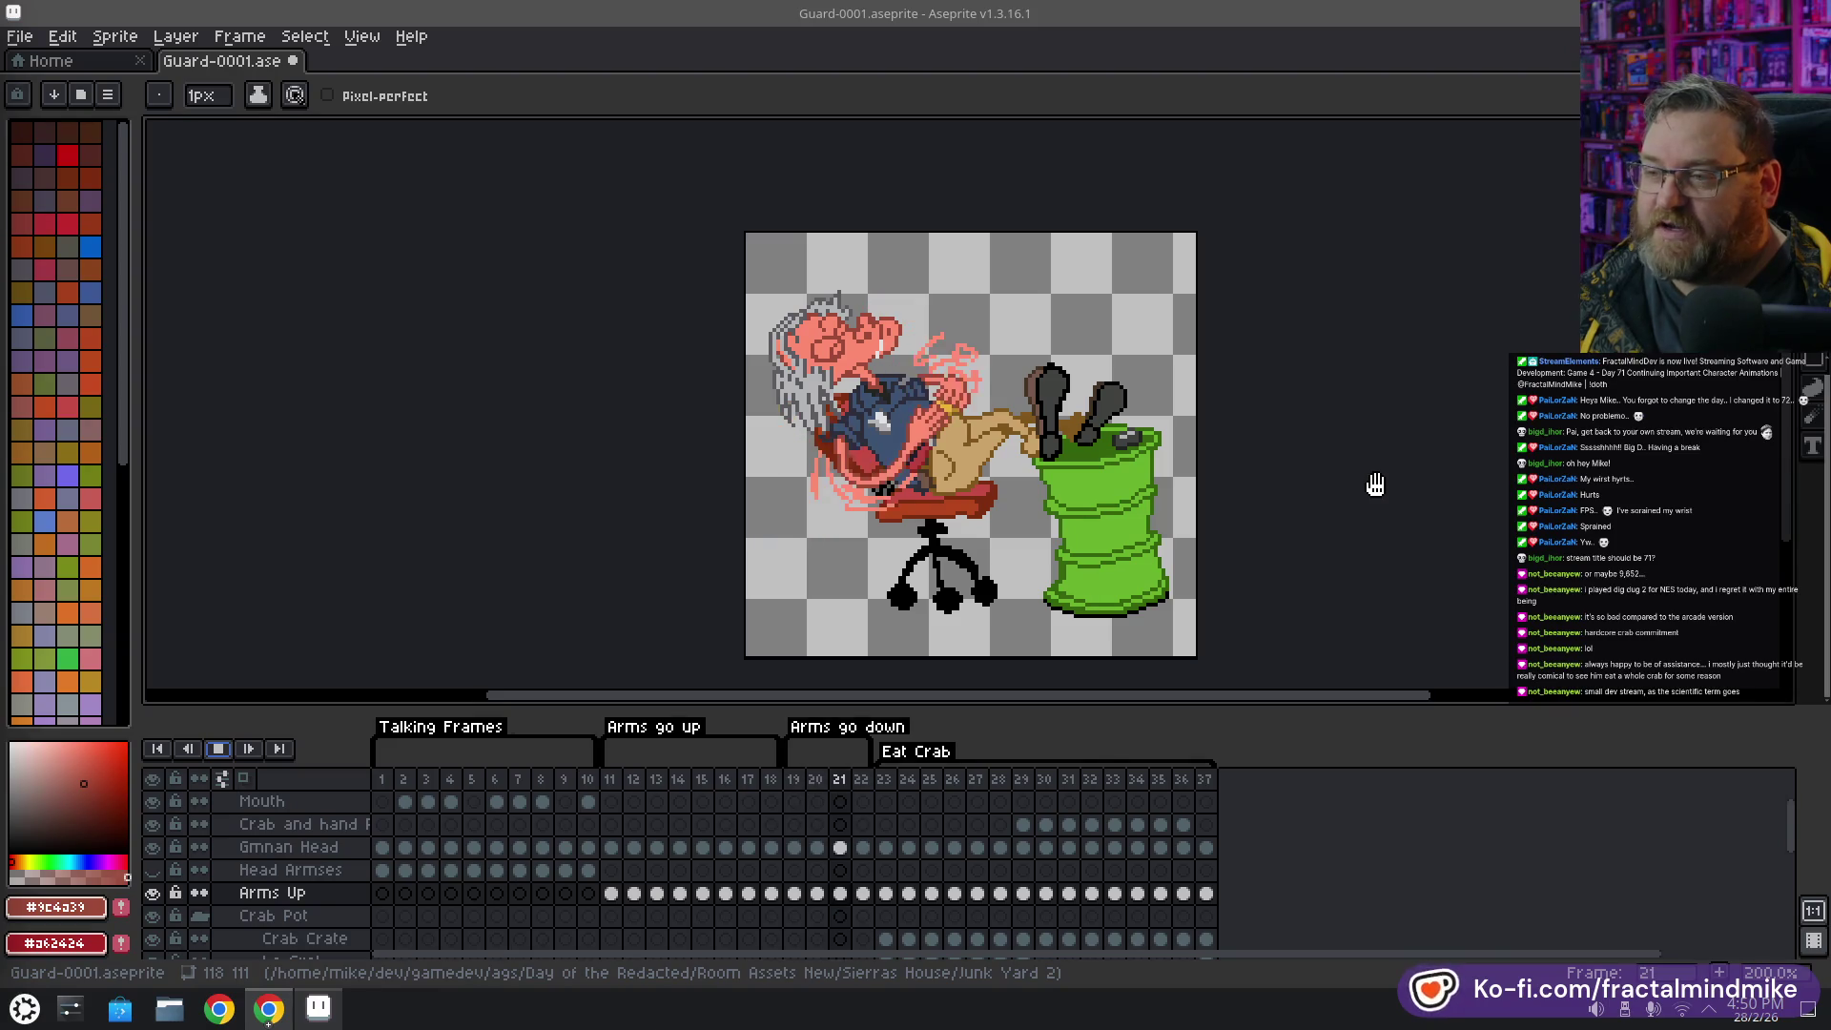
pyautogui.scroll(-1, 1223, 416)
pyautogui.moveTo(1222, 414); pyautogui.dragTo(1044, 423)
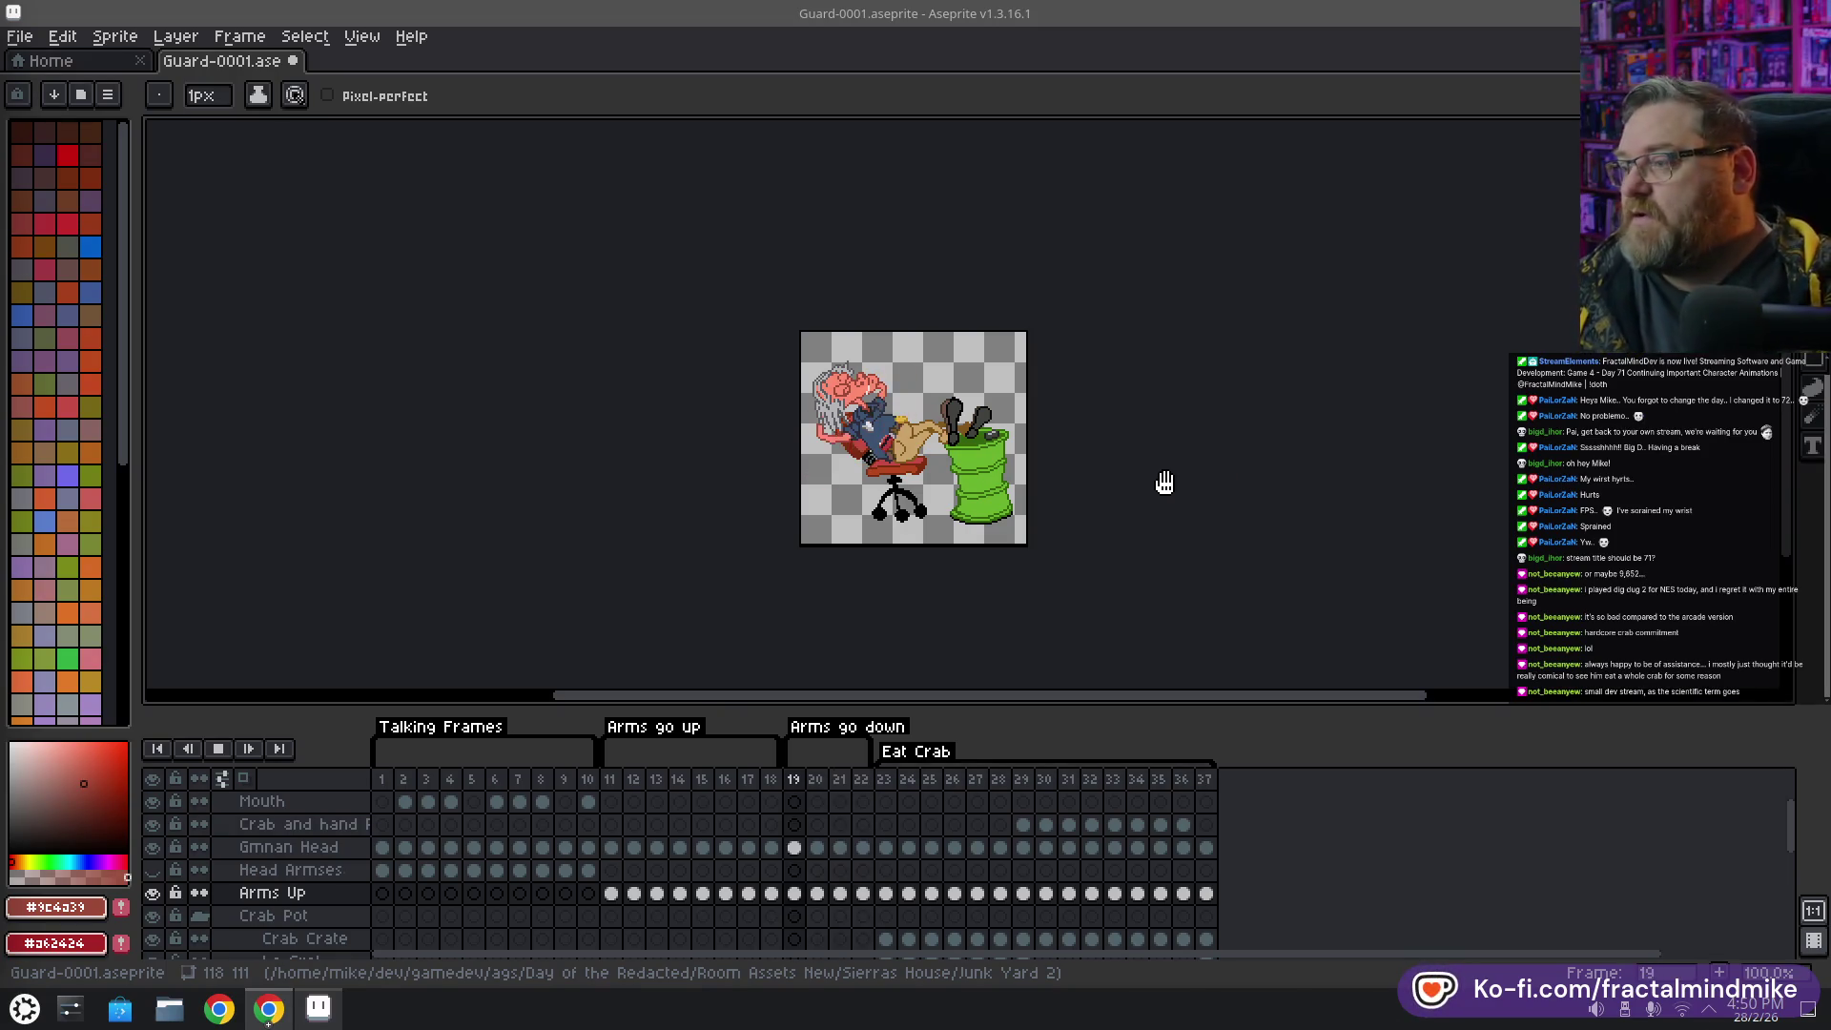
pyautogui.scroll(1, 928, 452)
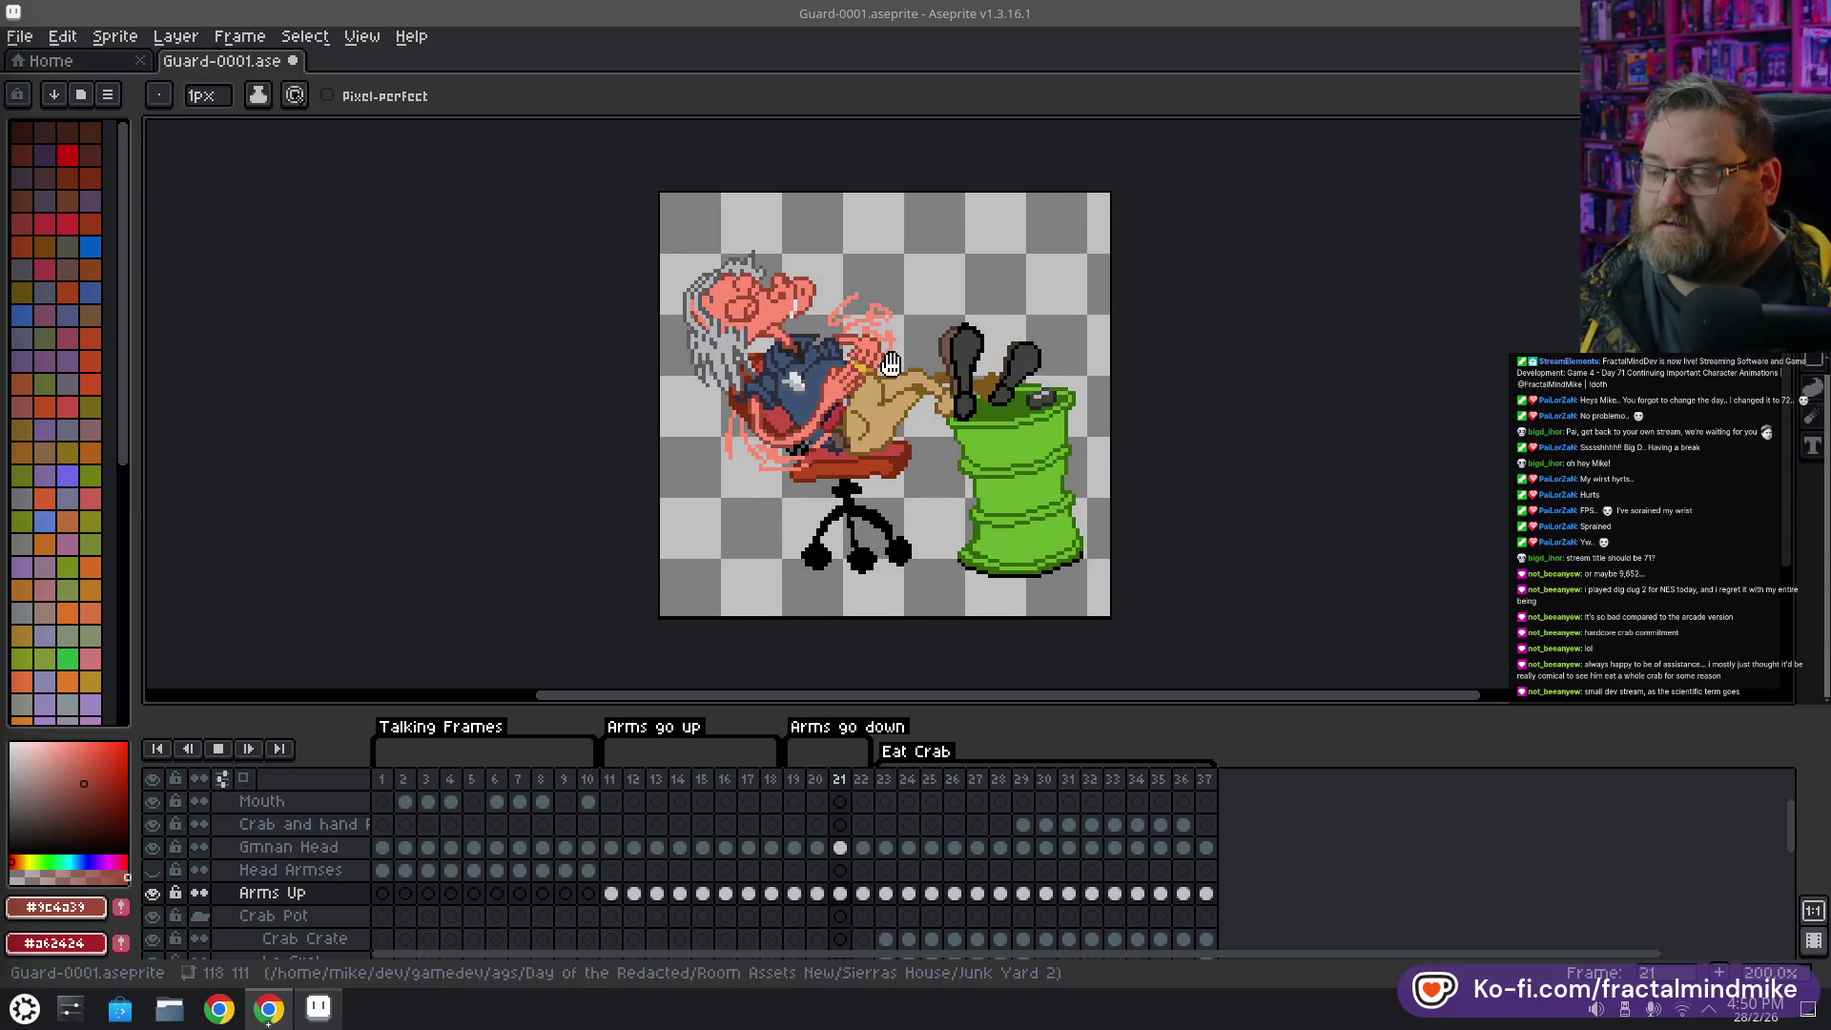
pyautogui.moveTo(1063, 388); pyautogui.dragTo(1046, 377)
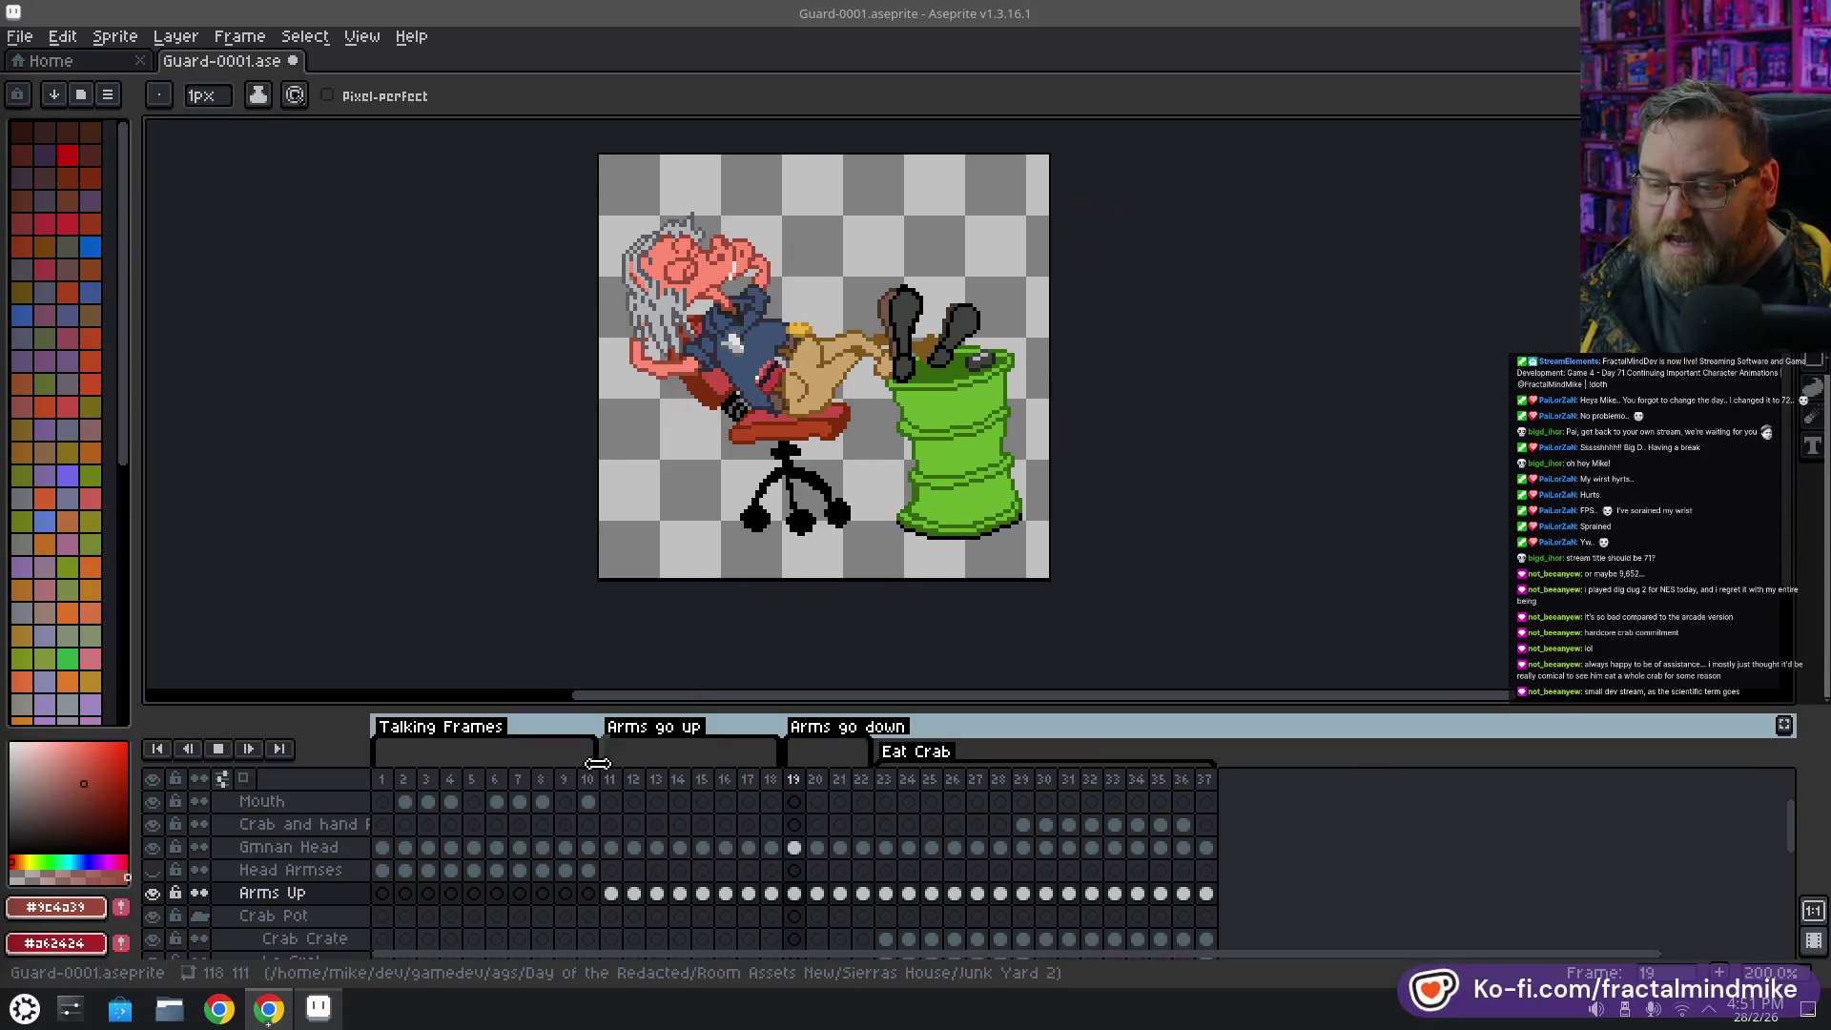
# Stop playback and land on frame 11, the first Arms go up frame, with nothing selected
pyautogui.click(634, 854)
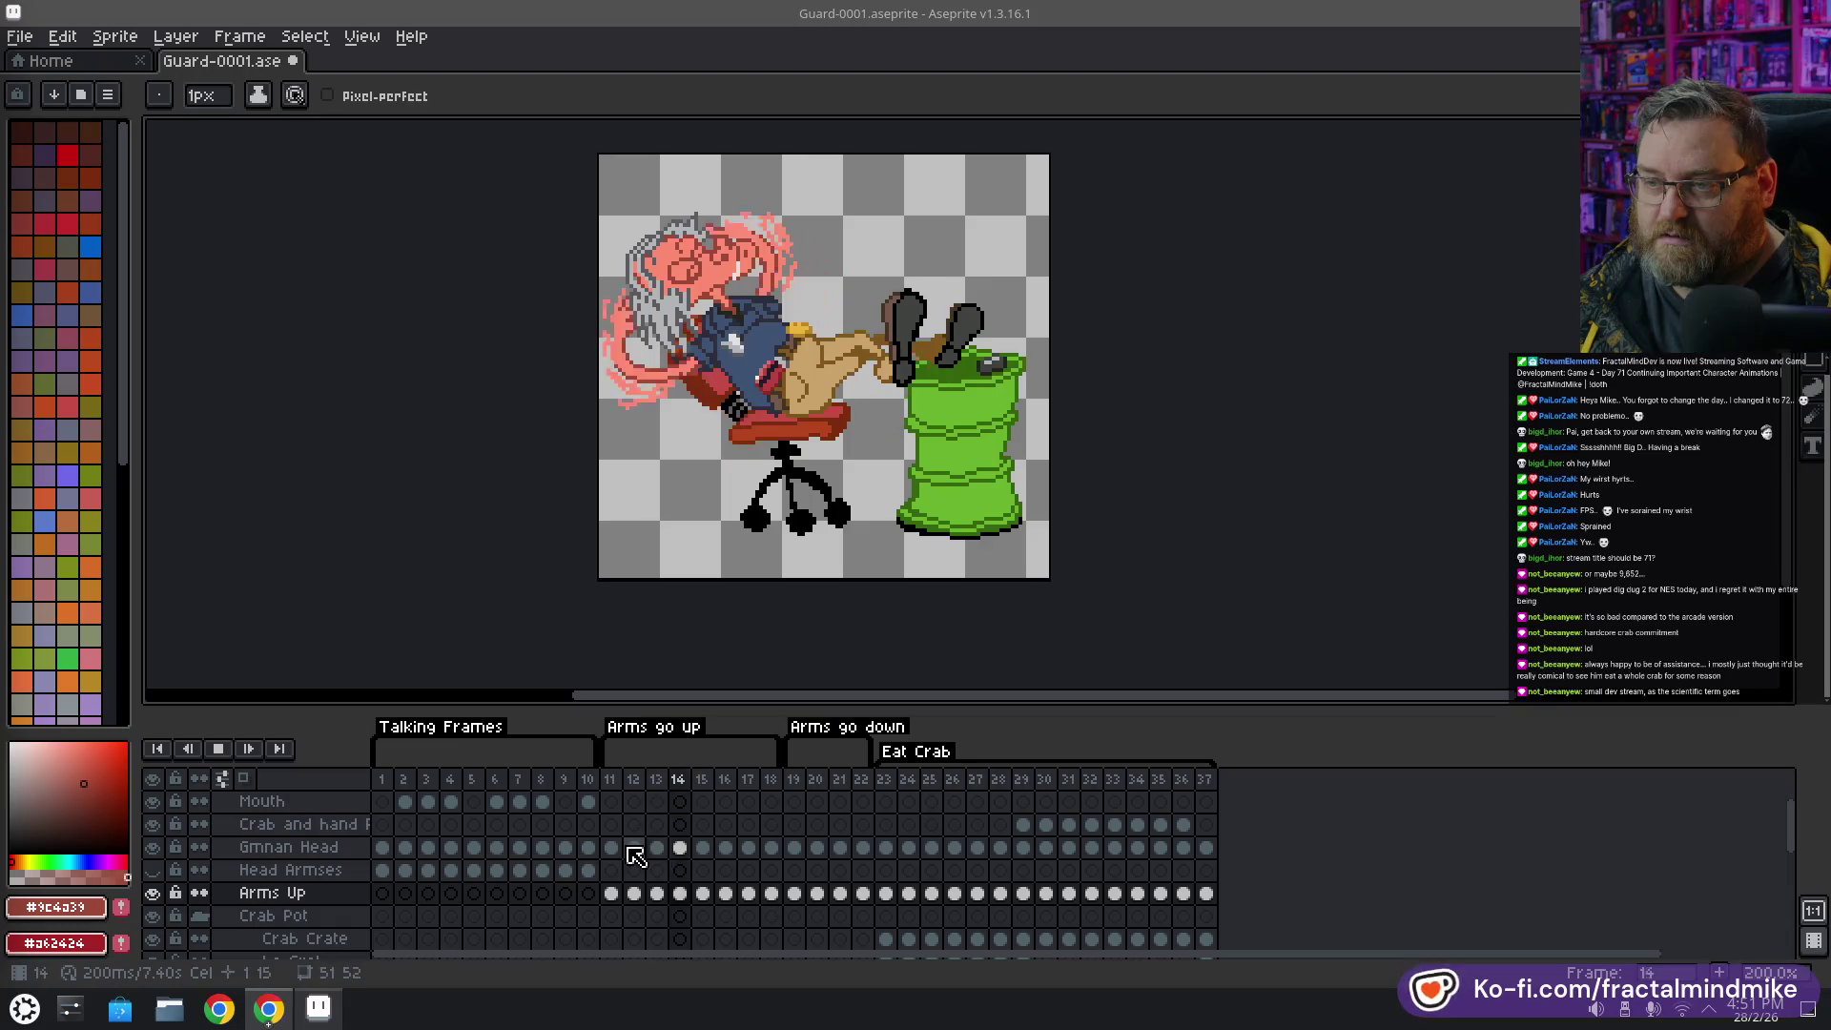
pyautogui.click(218, 749)
pyautogui.click(610, 779)
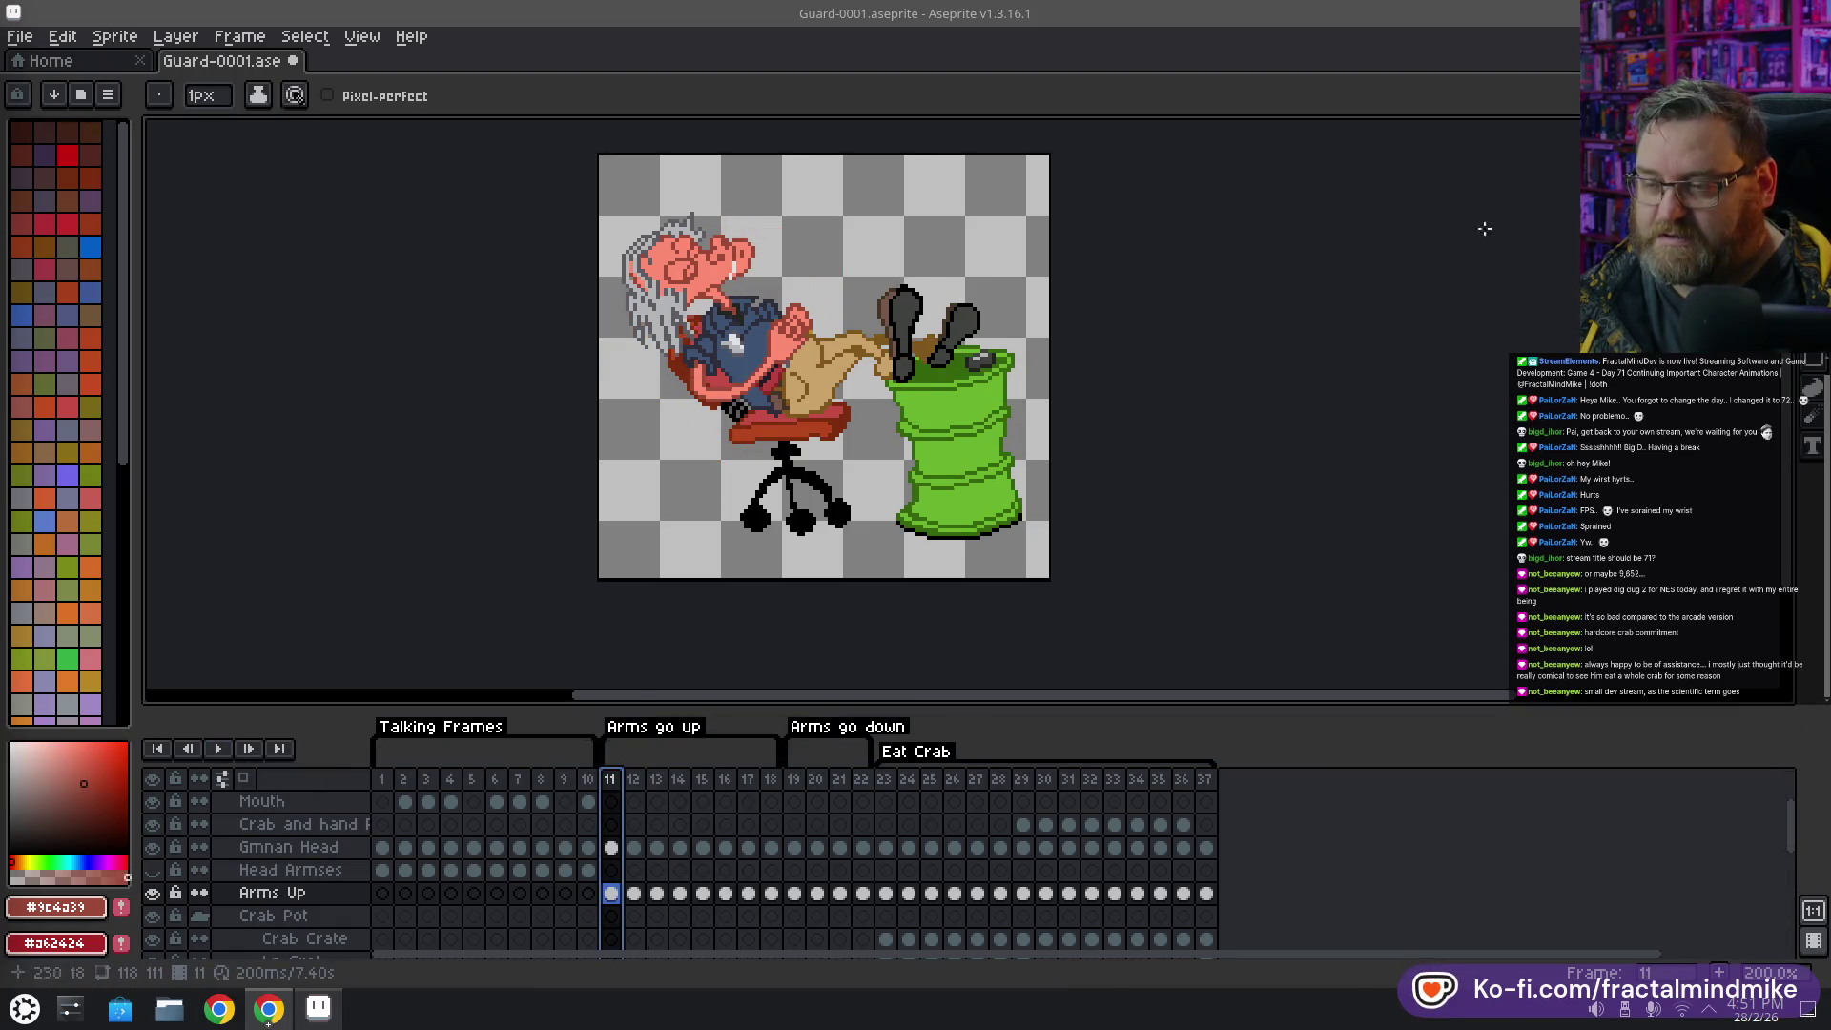
pyautogui.press('Escape')
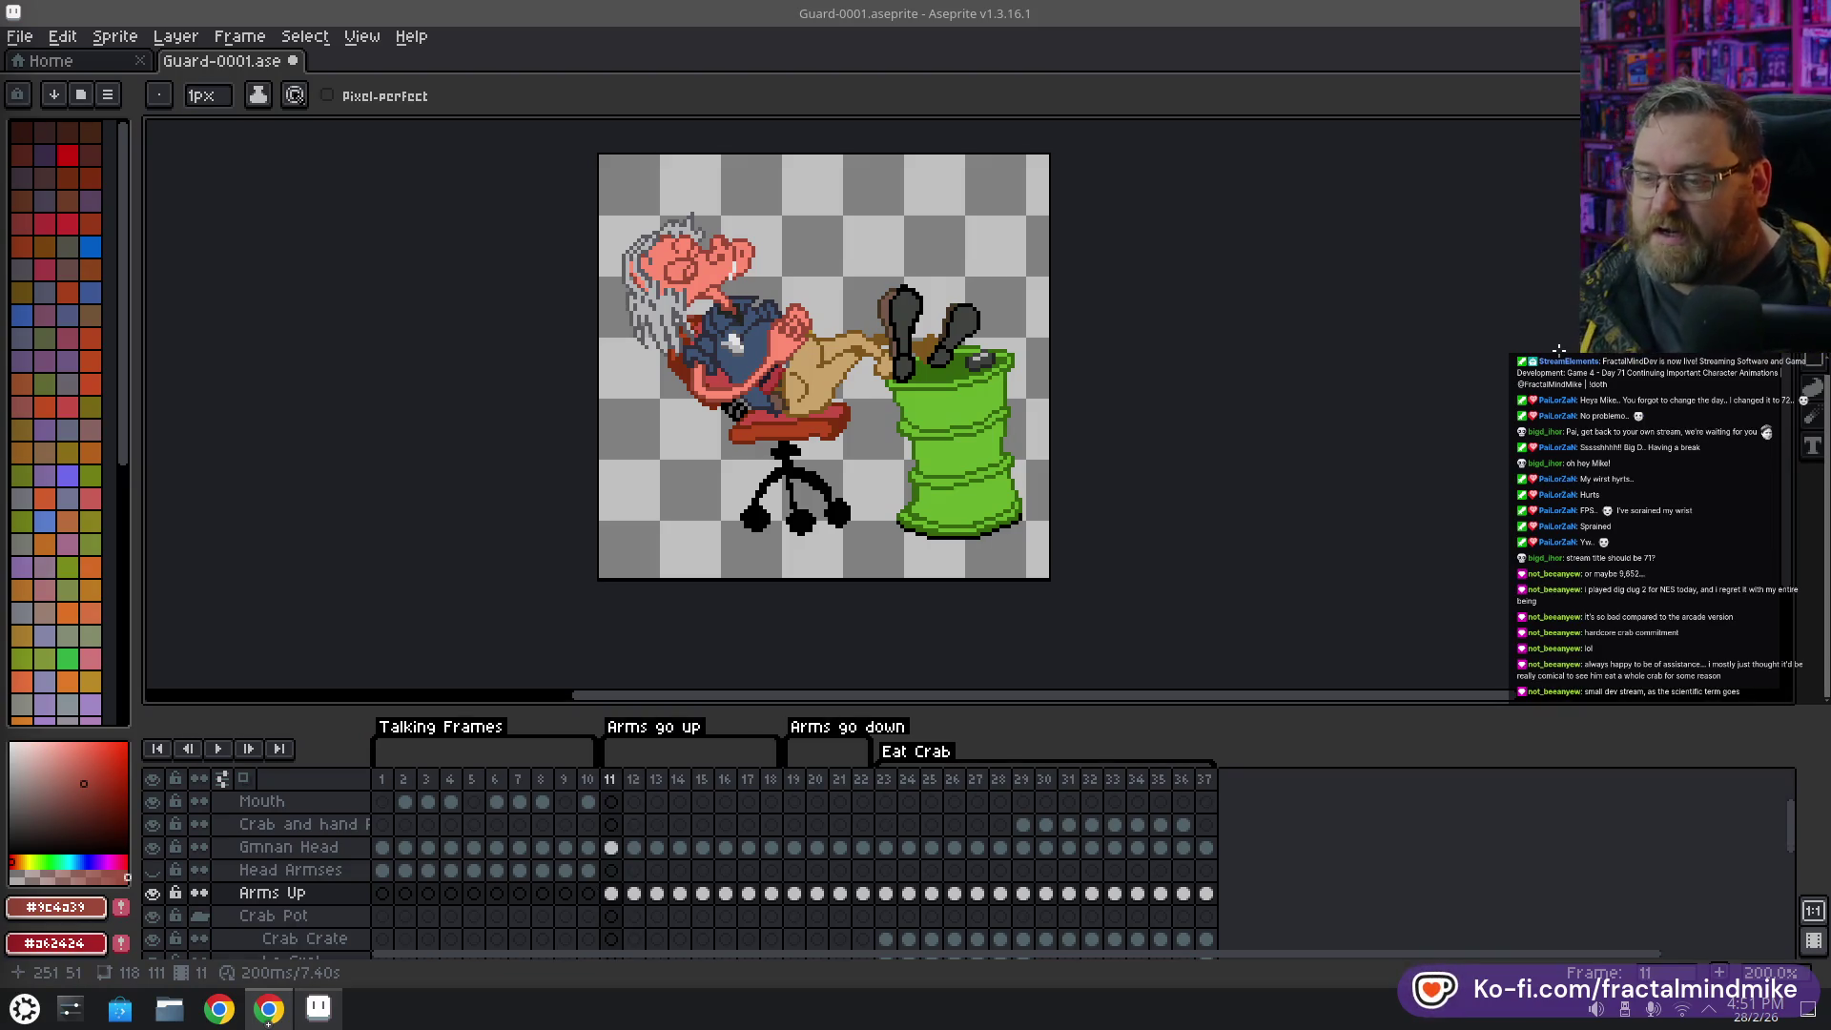
# Step through frames 12–18 comparing arm poses, then jump to frame 23's crab crate
pyautogui.press('Right')
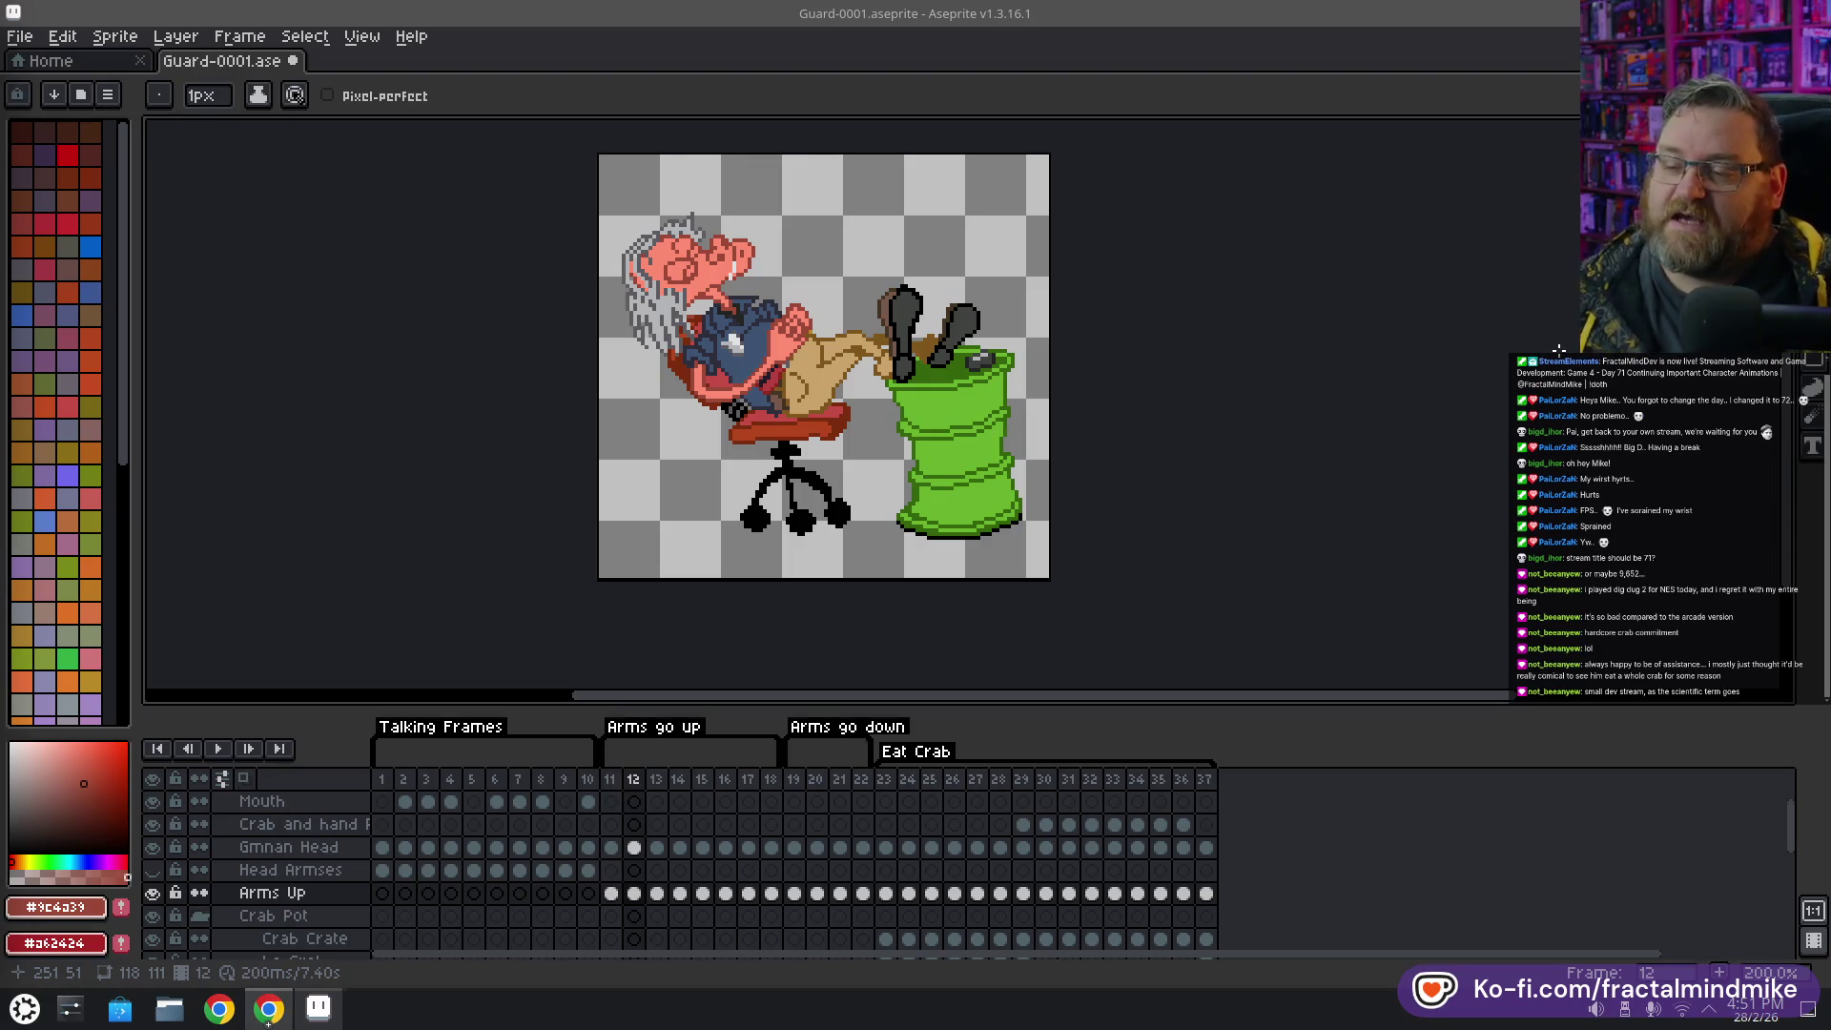
pyautogui.press('Right')
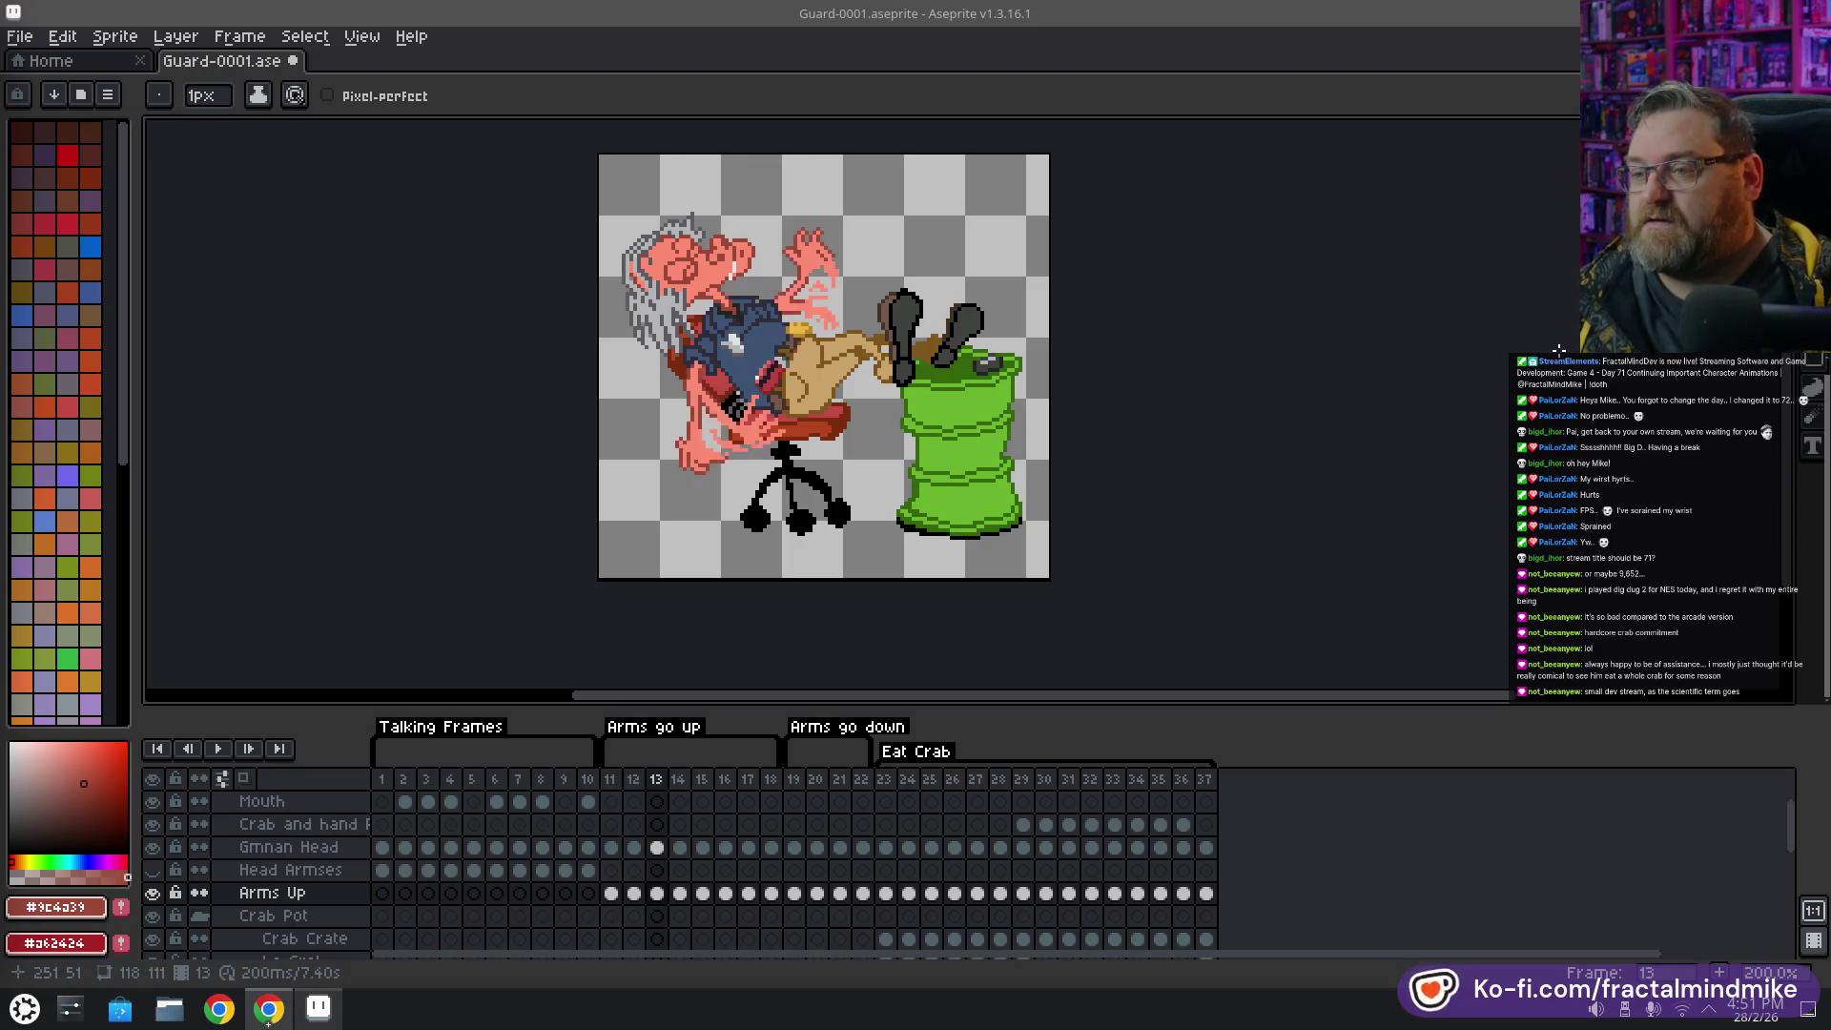
pyautogui.press('Left')
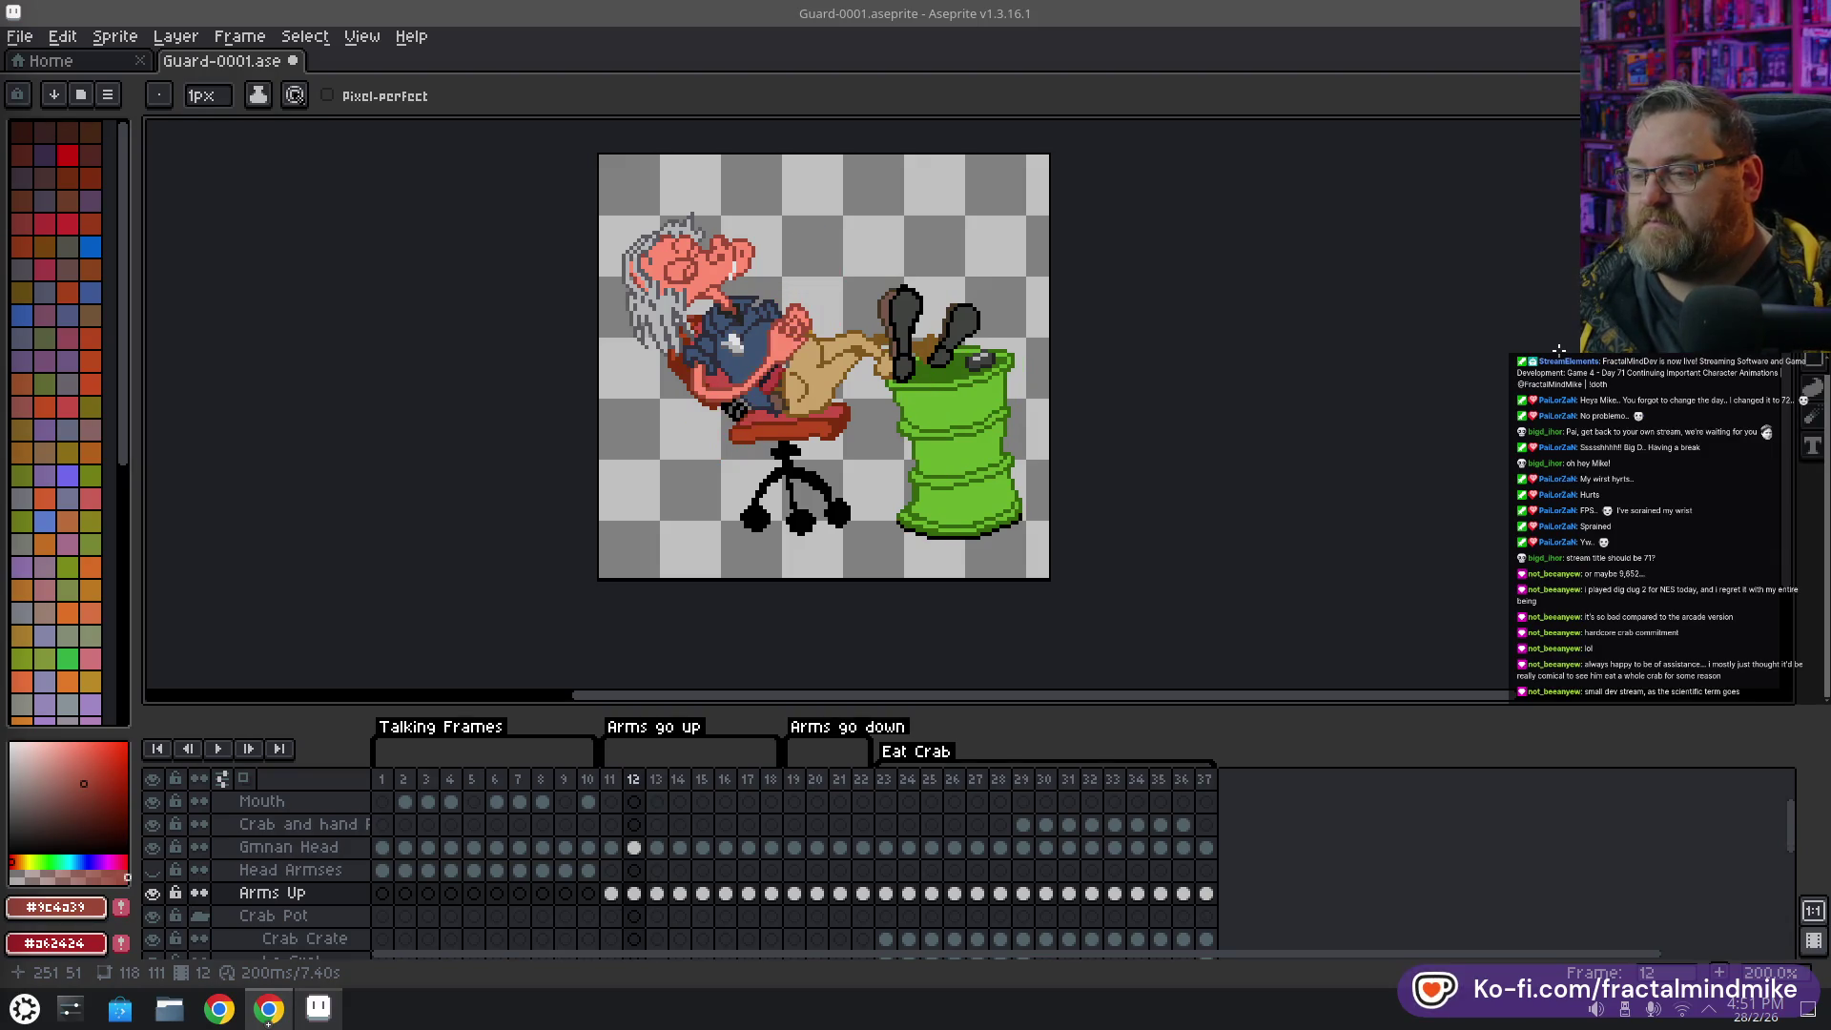
pyautogui.press('Right')
pyautogui.press('Left')
pyautogui.press('Right')
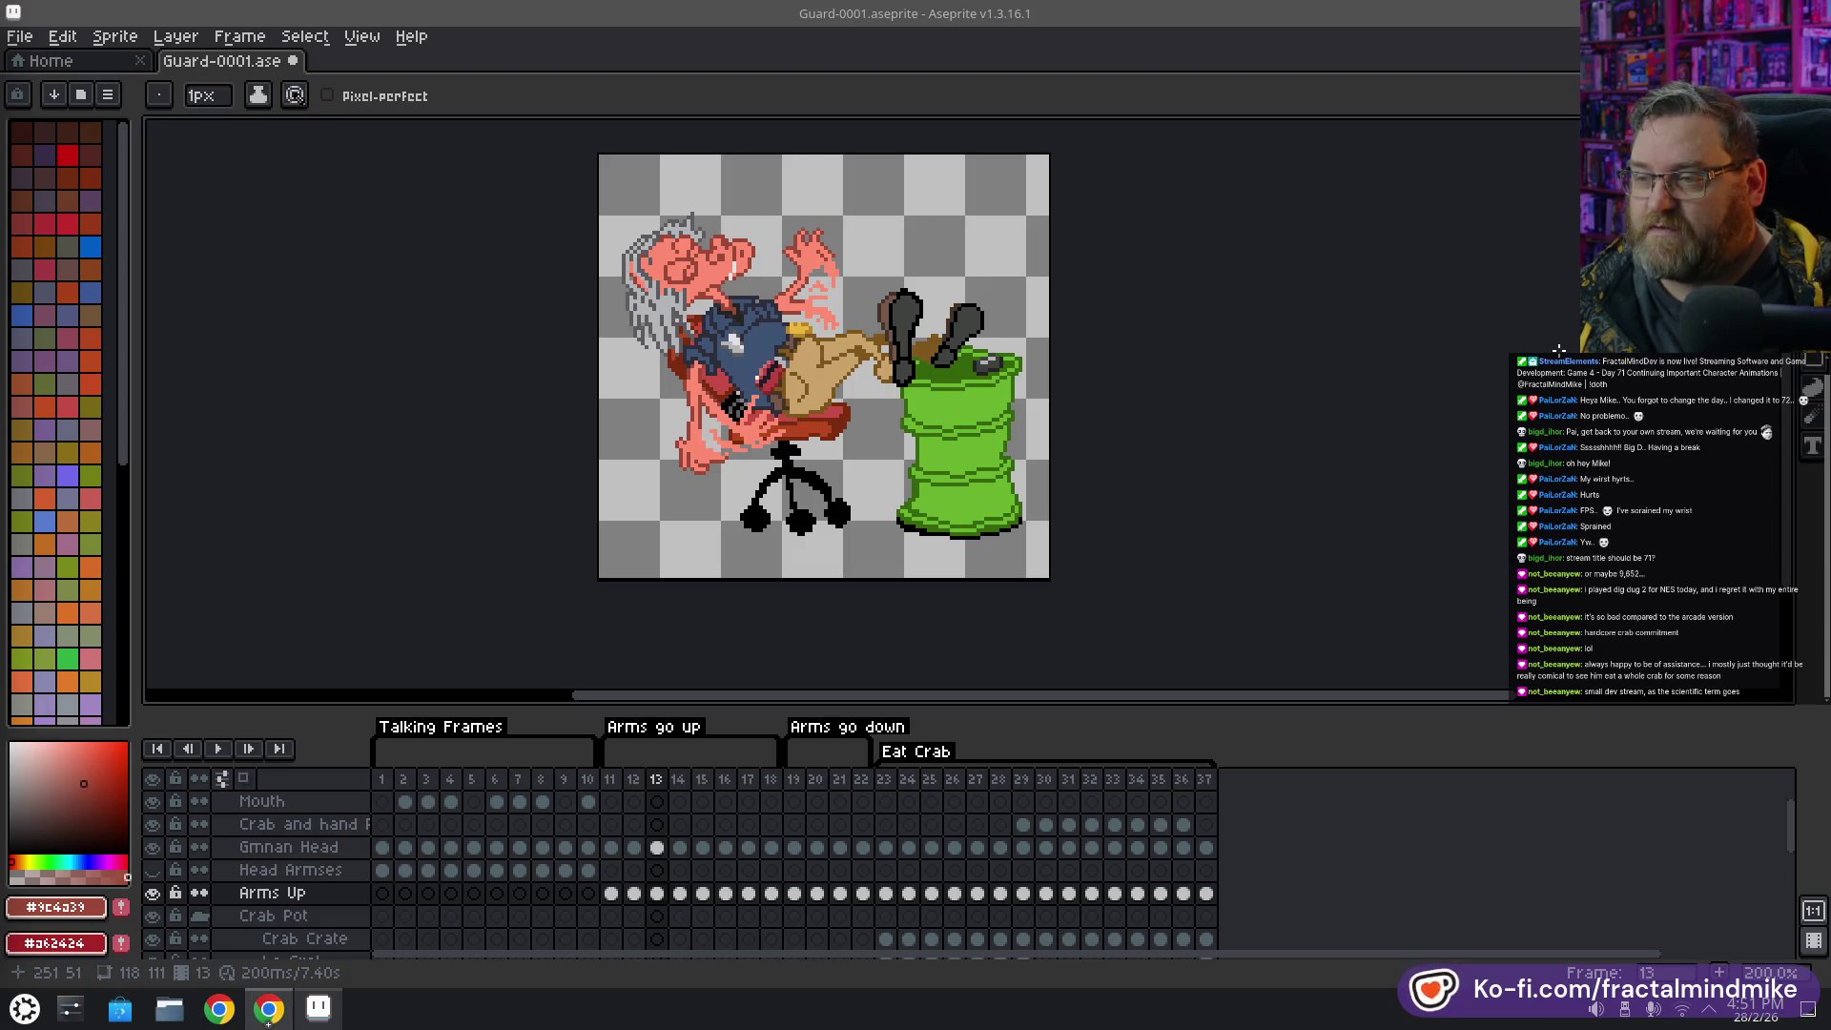
pyautogui.press('Right')
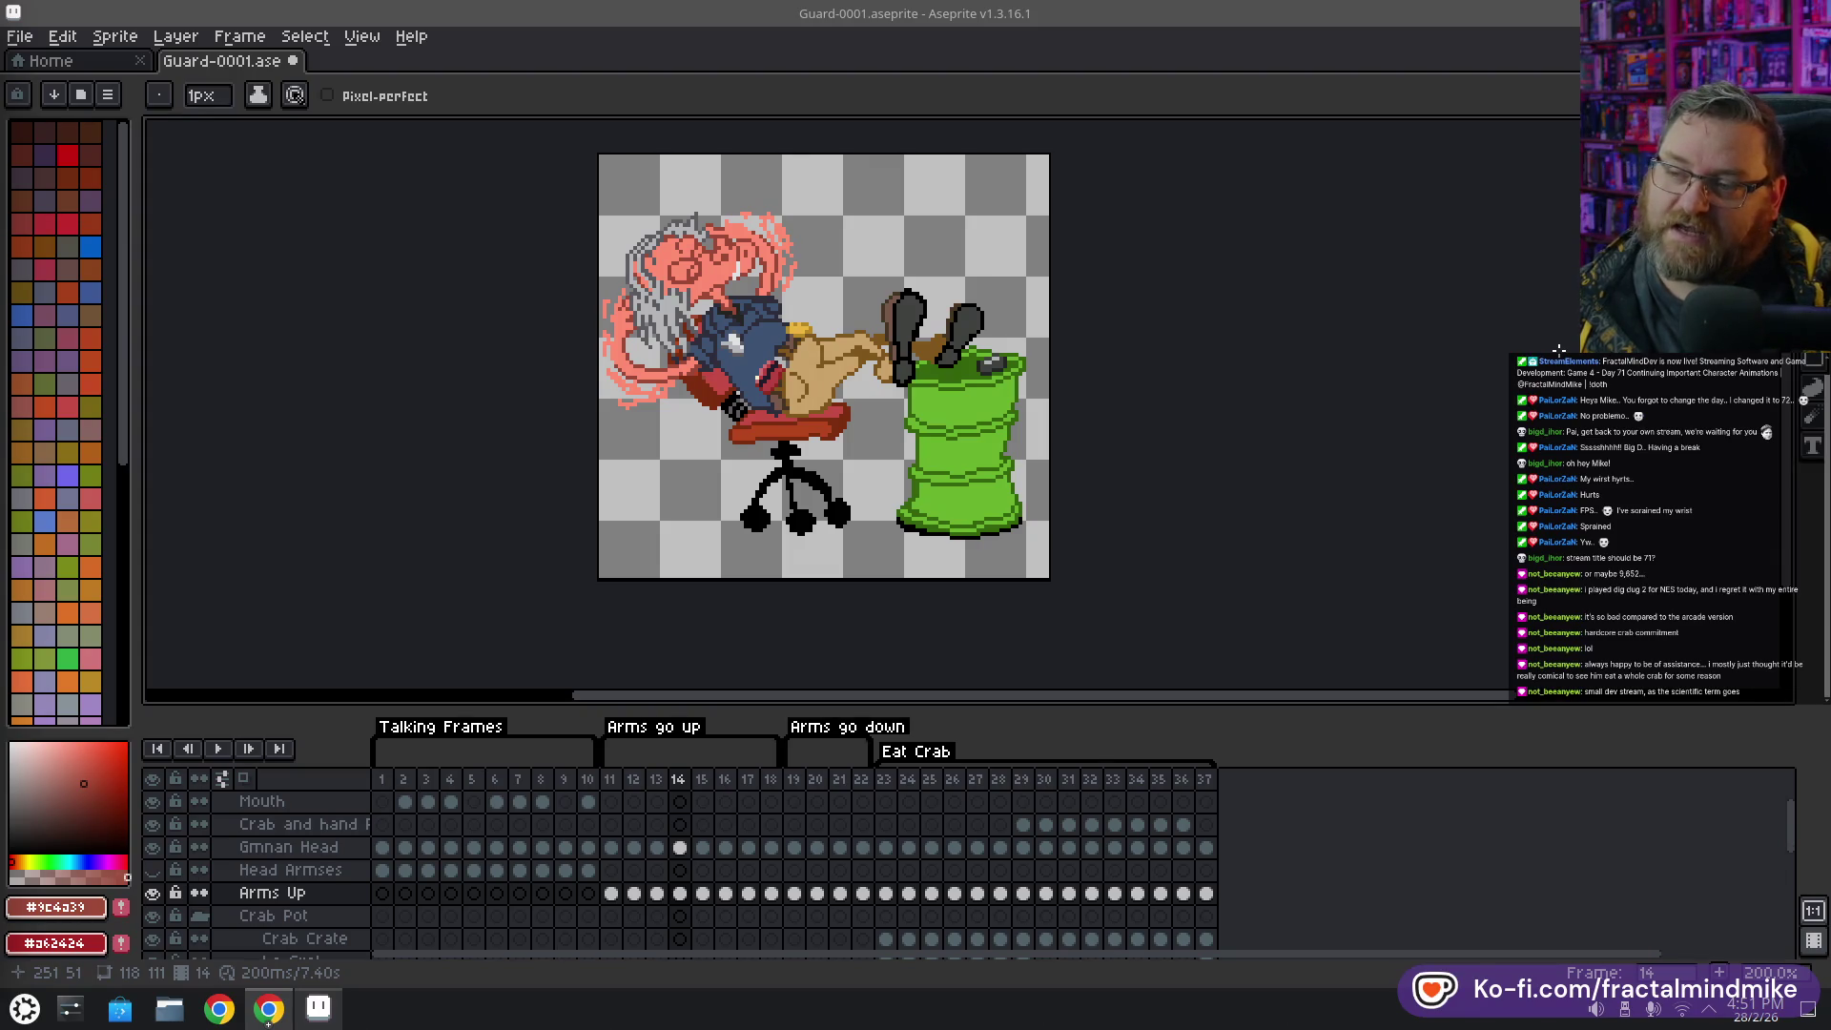
pyautogui.press('Right')
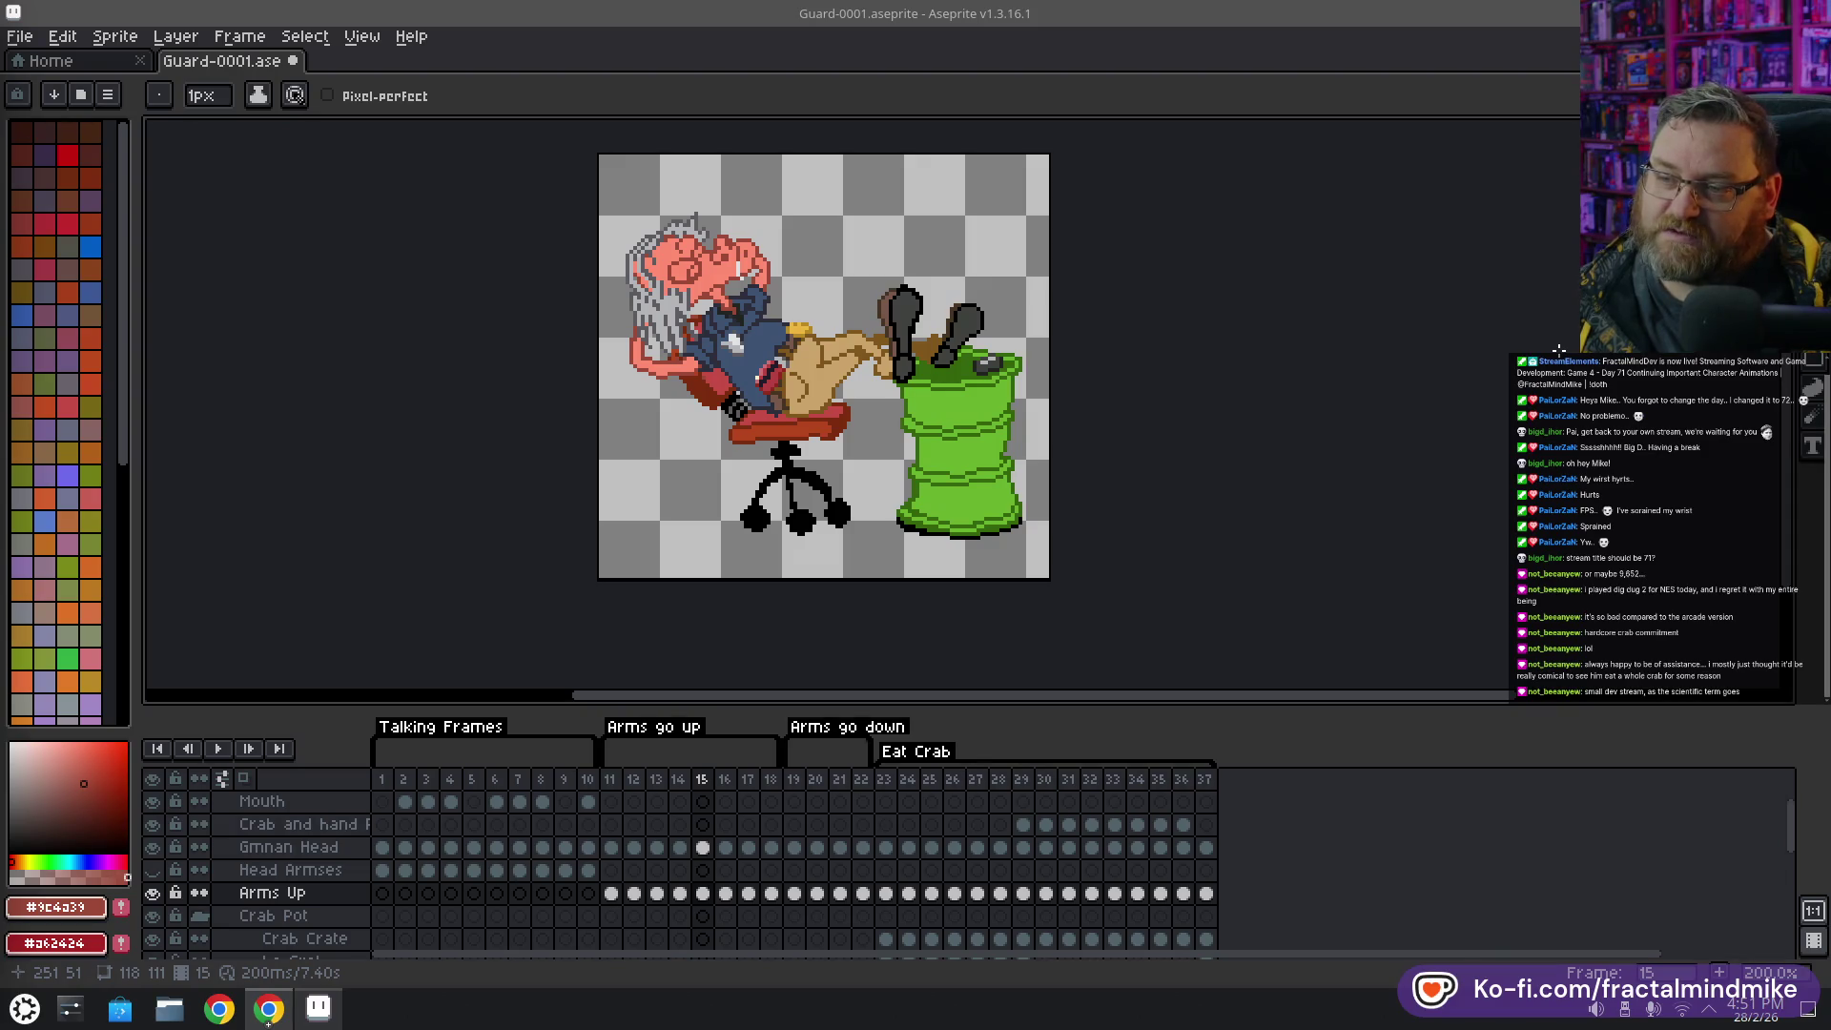
pyautogui.press('Right')
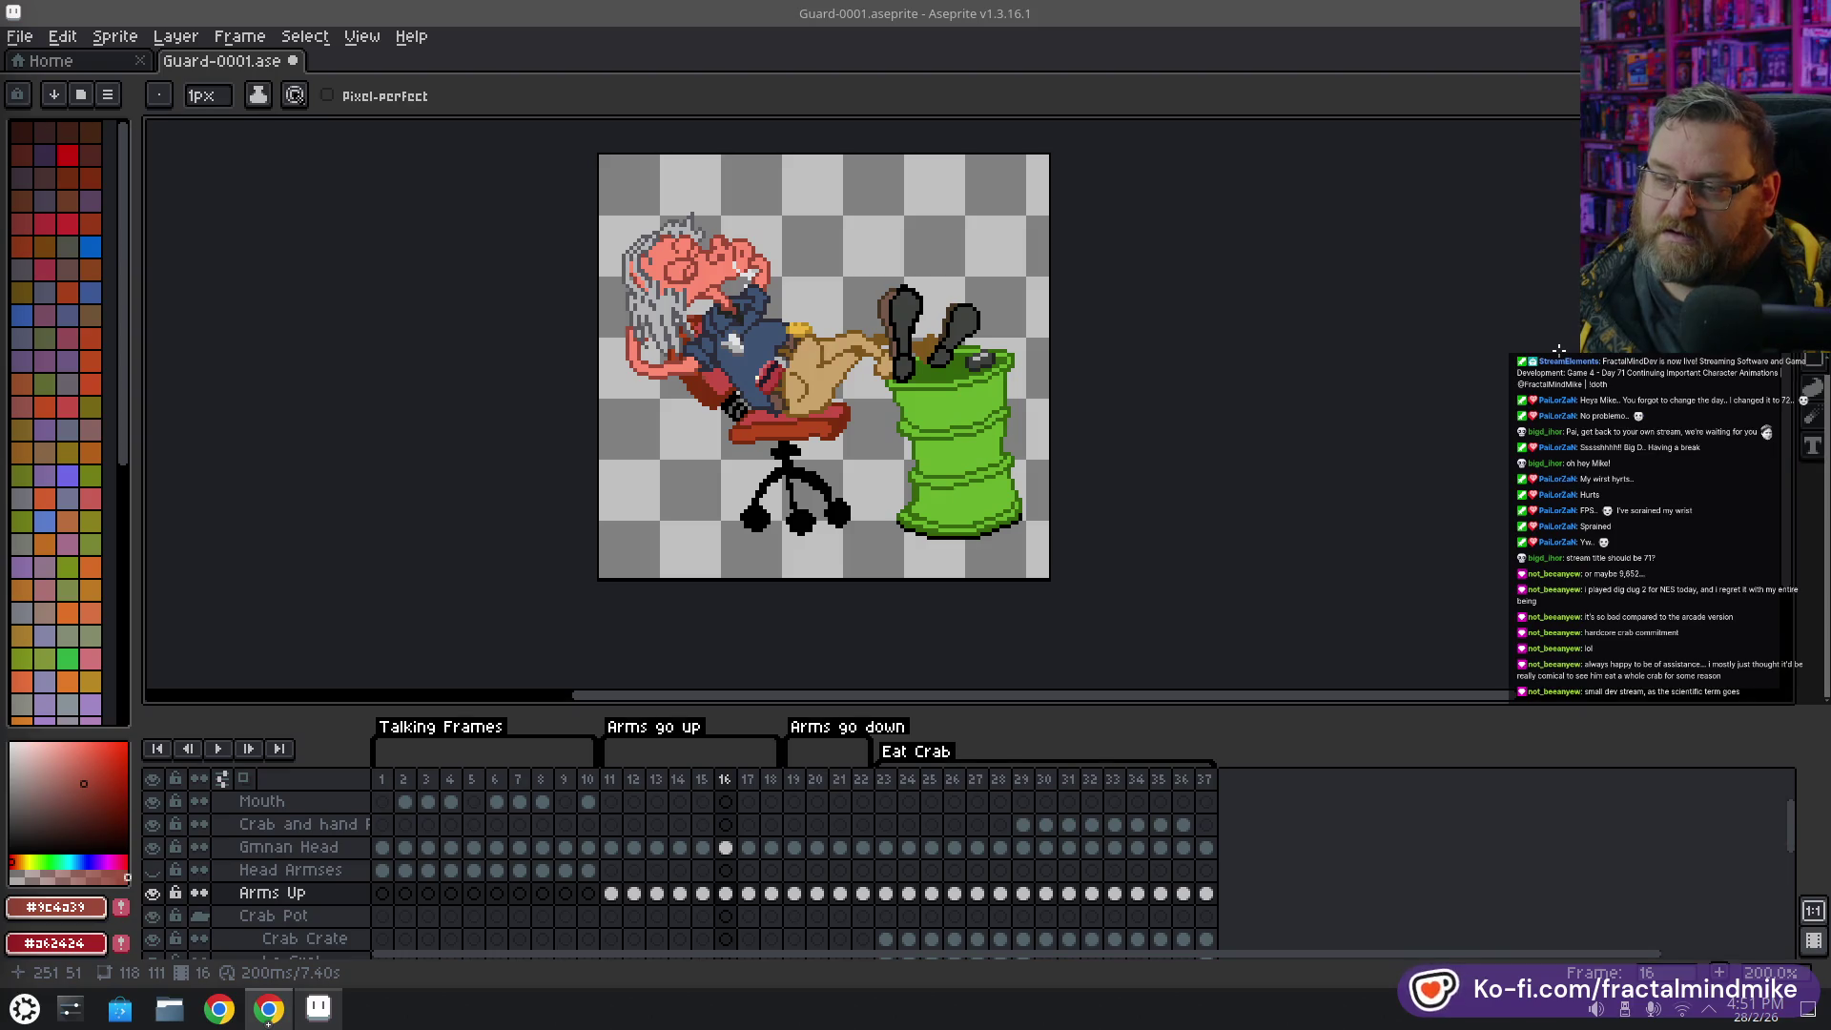
pyautogui.press('Right')
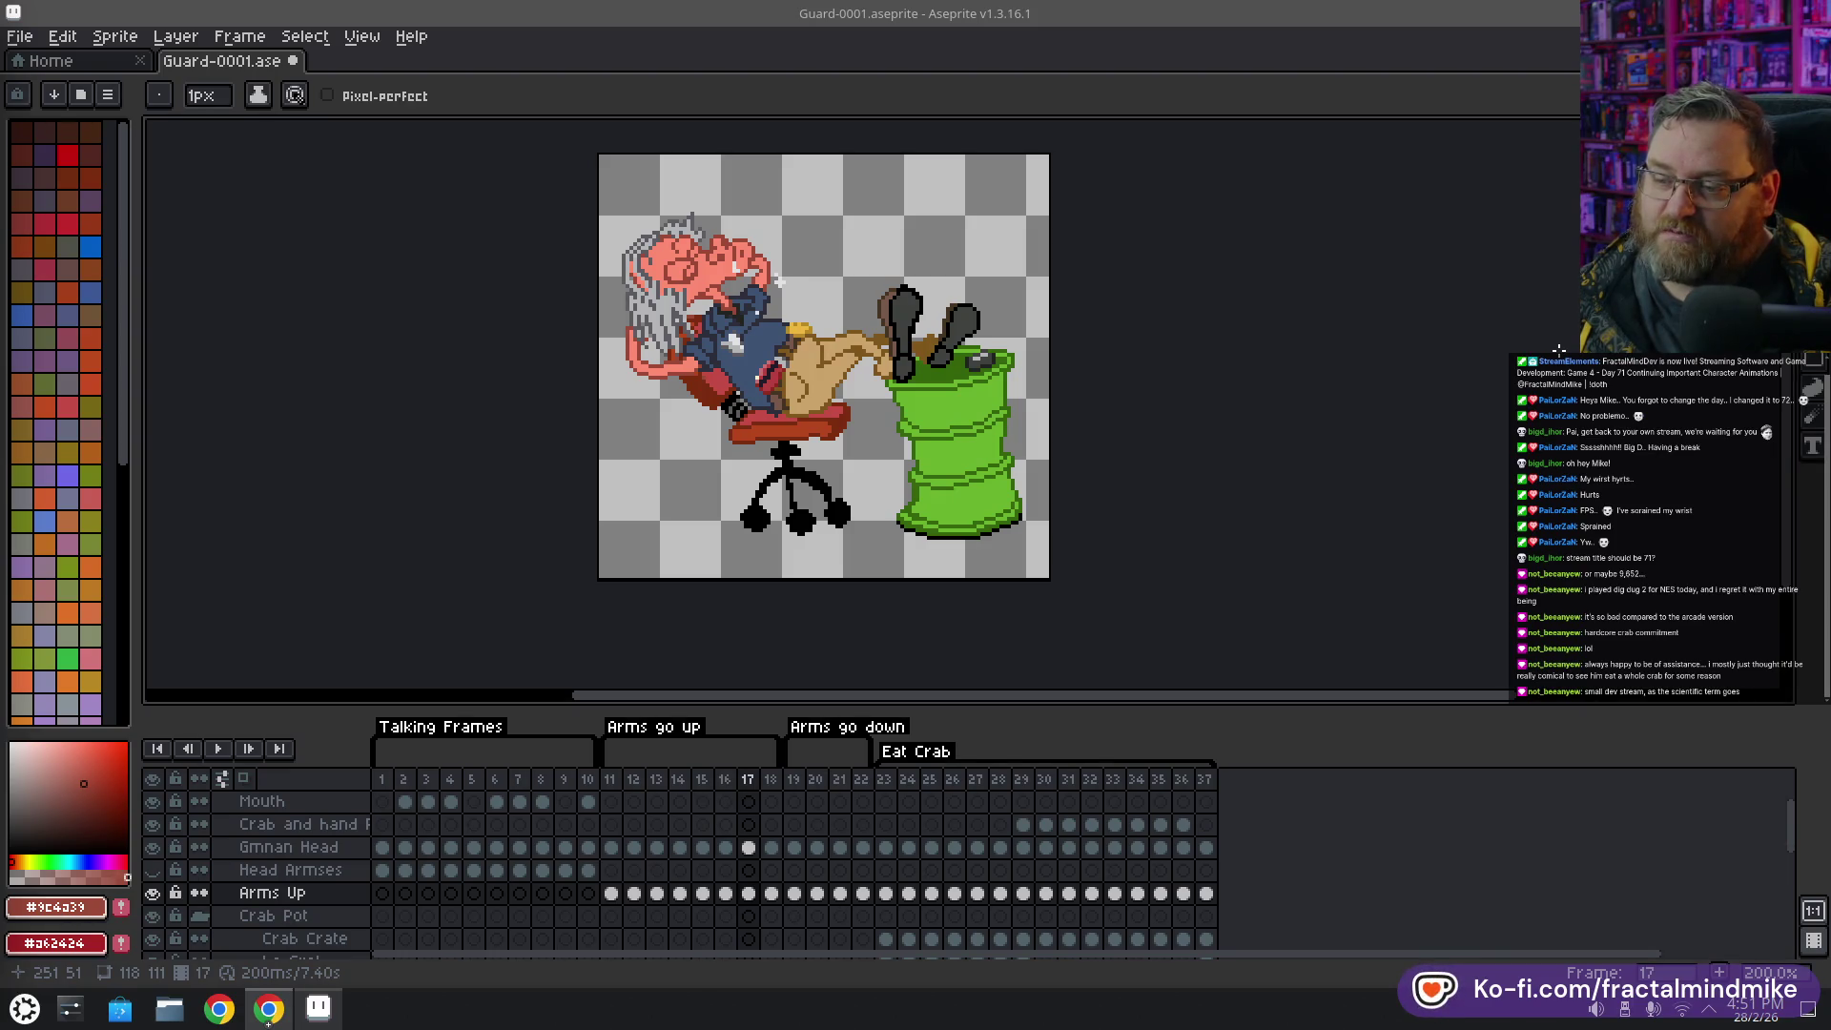
pyautogui.press('Right')
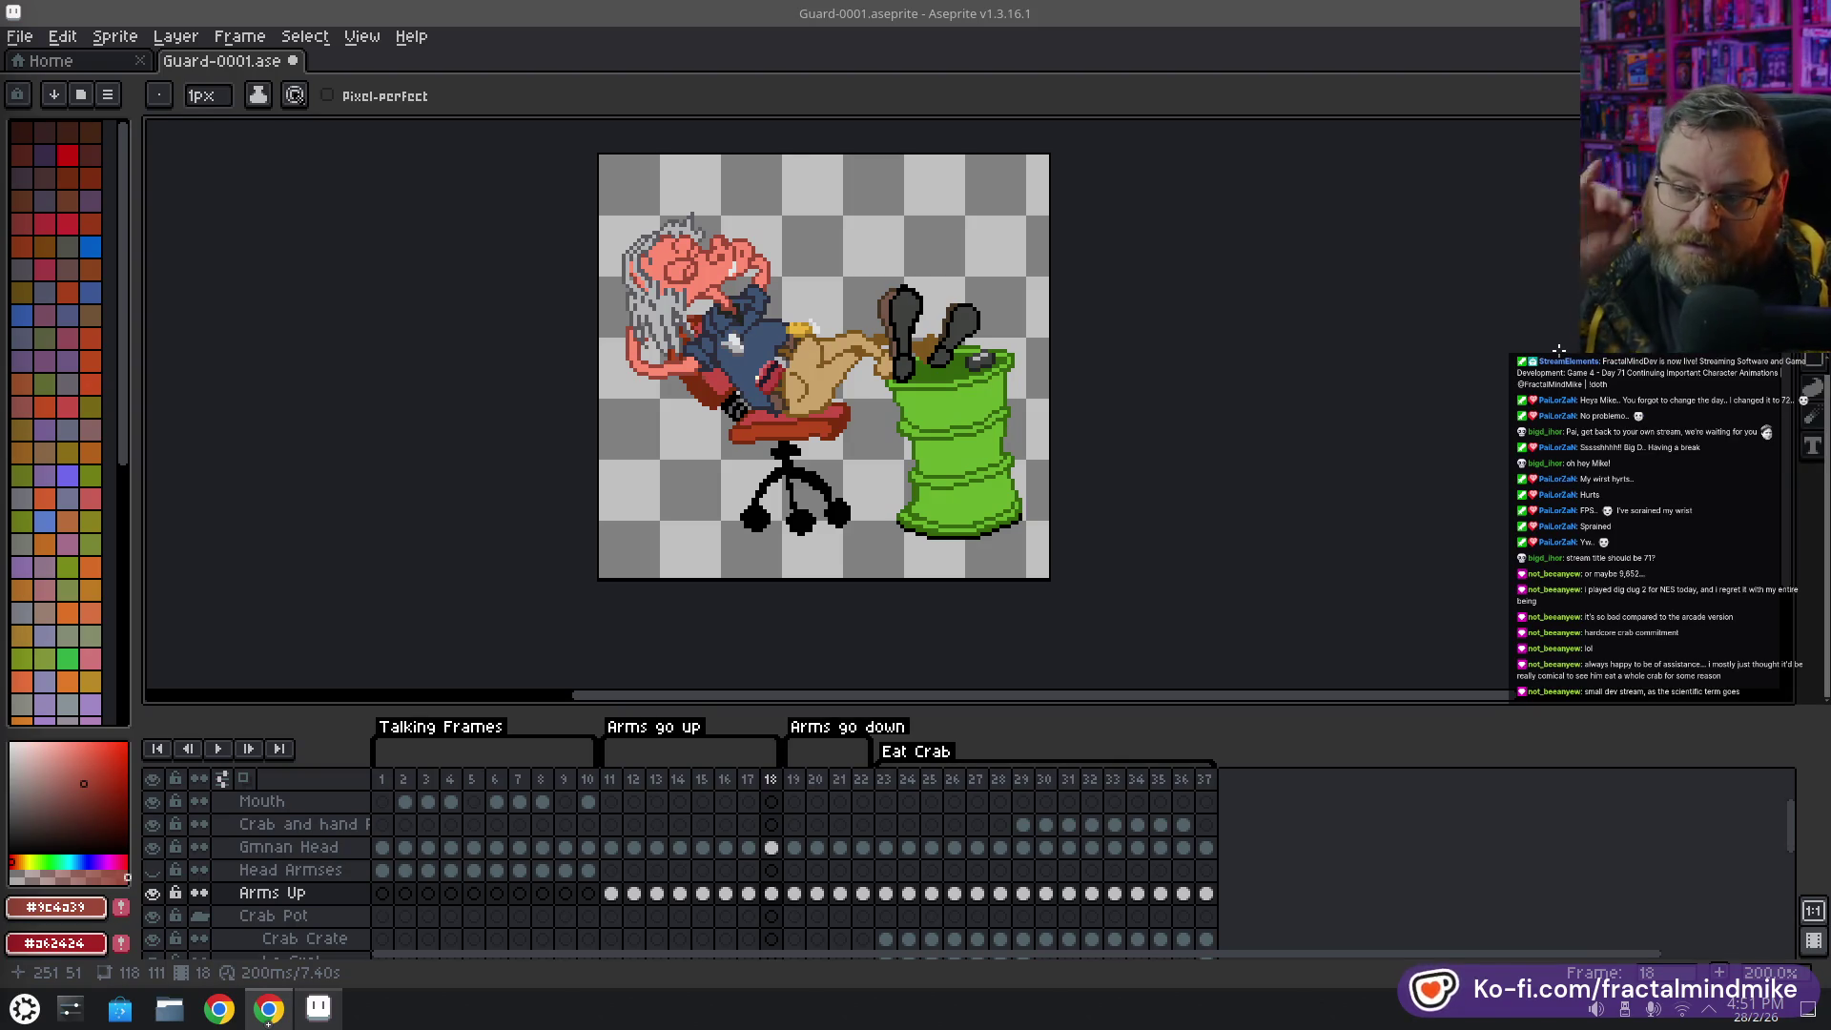
pyautogui.press('Left')
pyautogui.press('Left')
pyautogui.press('Left')
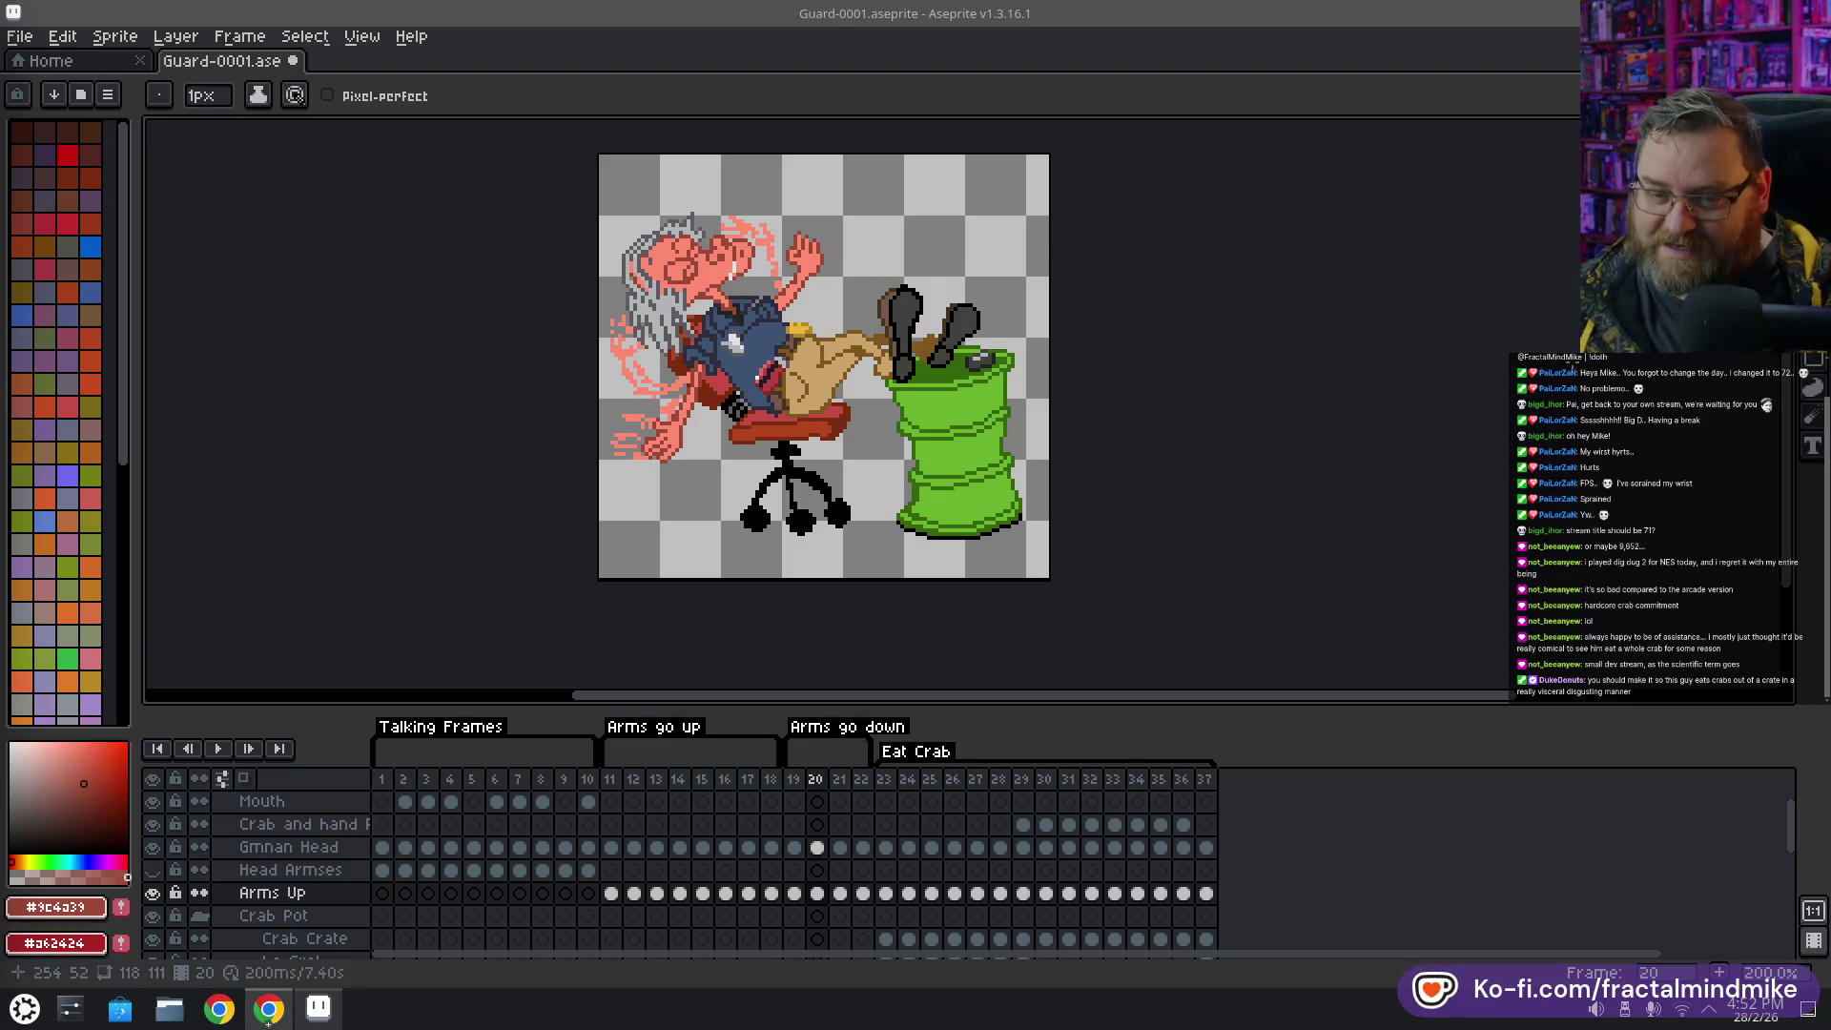
pyautogui.click(884, 779)
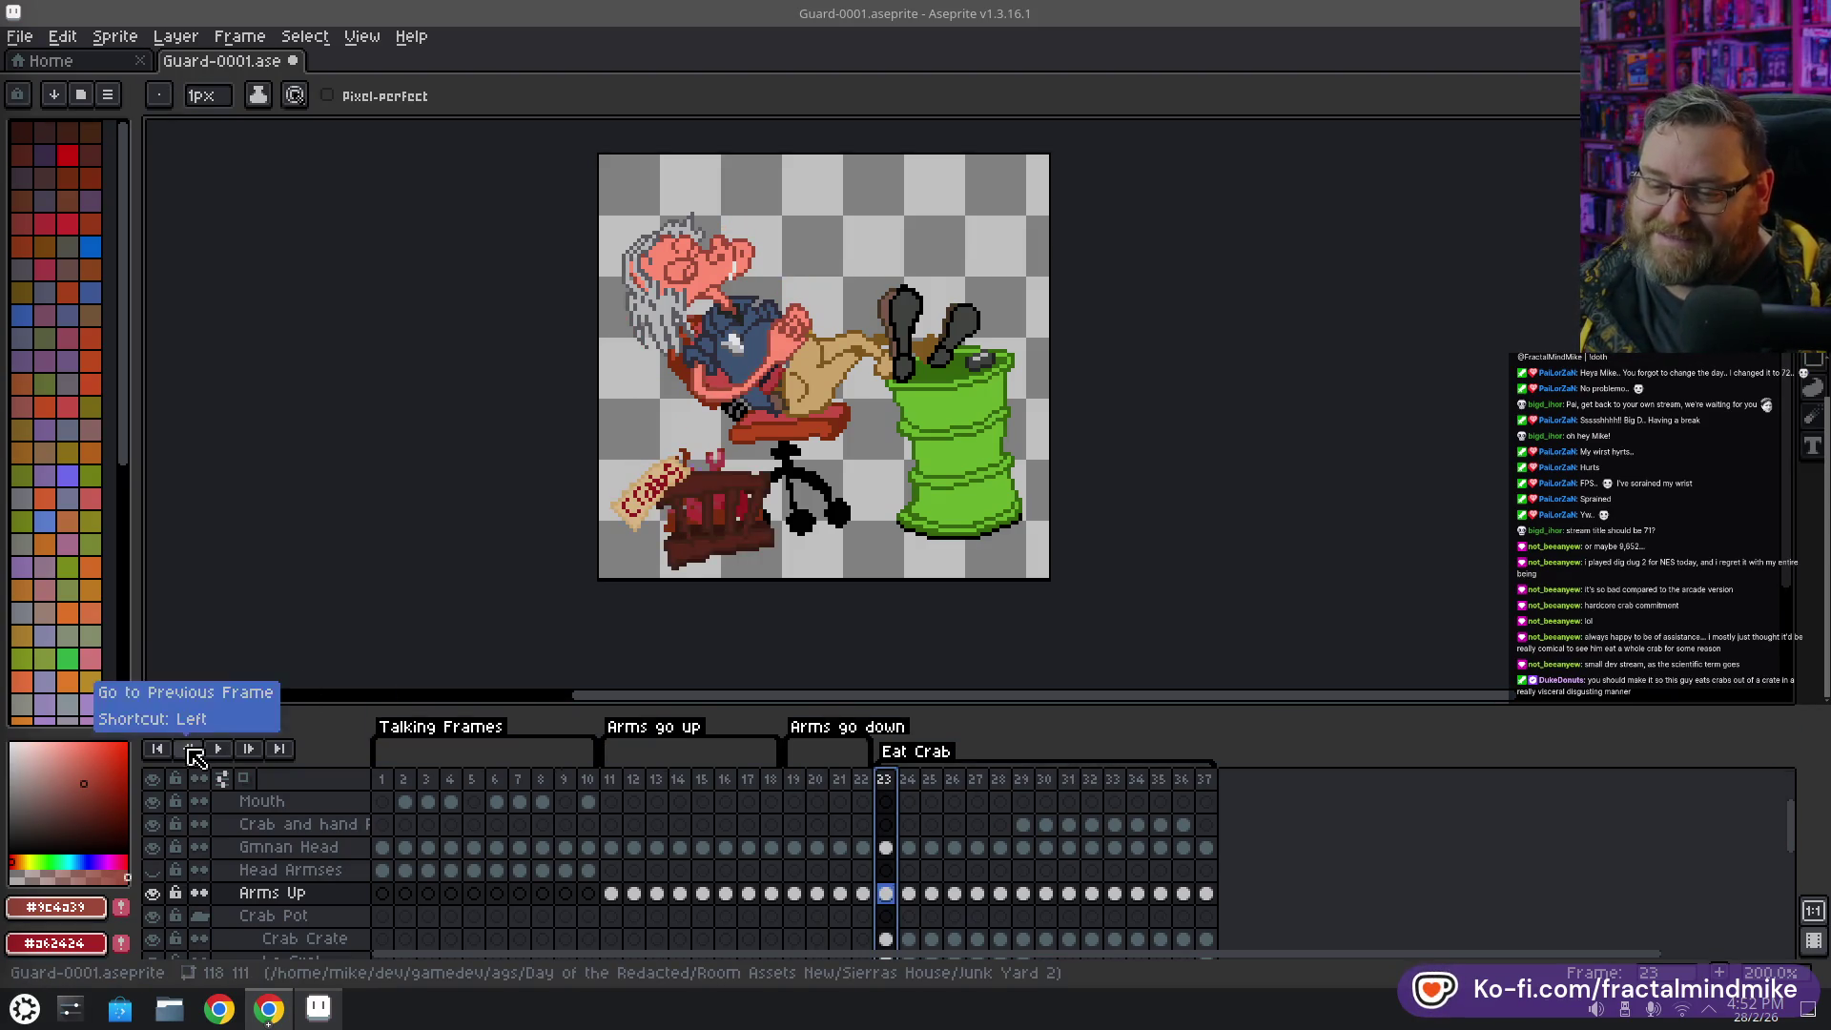
# Play the full loop, watching the guard flail and hoist the pink crab through frame 37
pyautogui.click(218, 749)
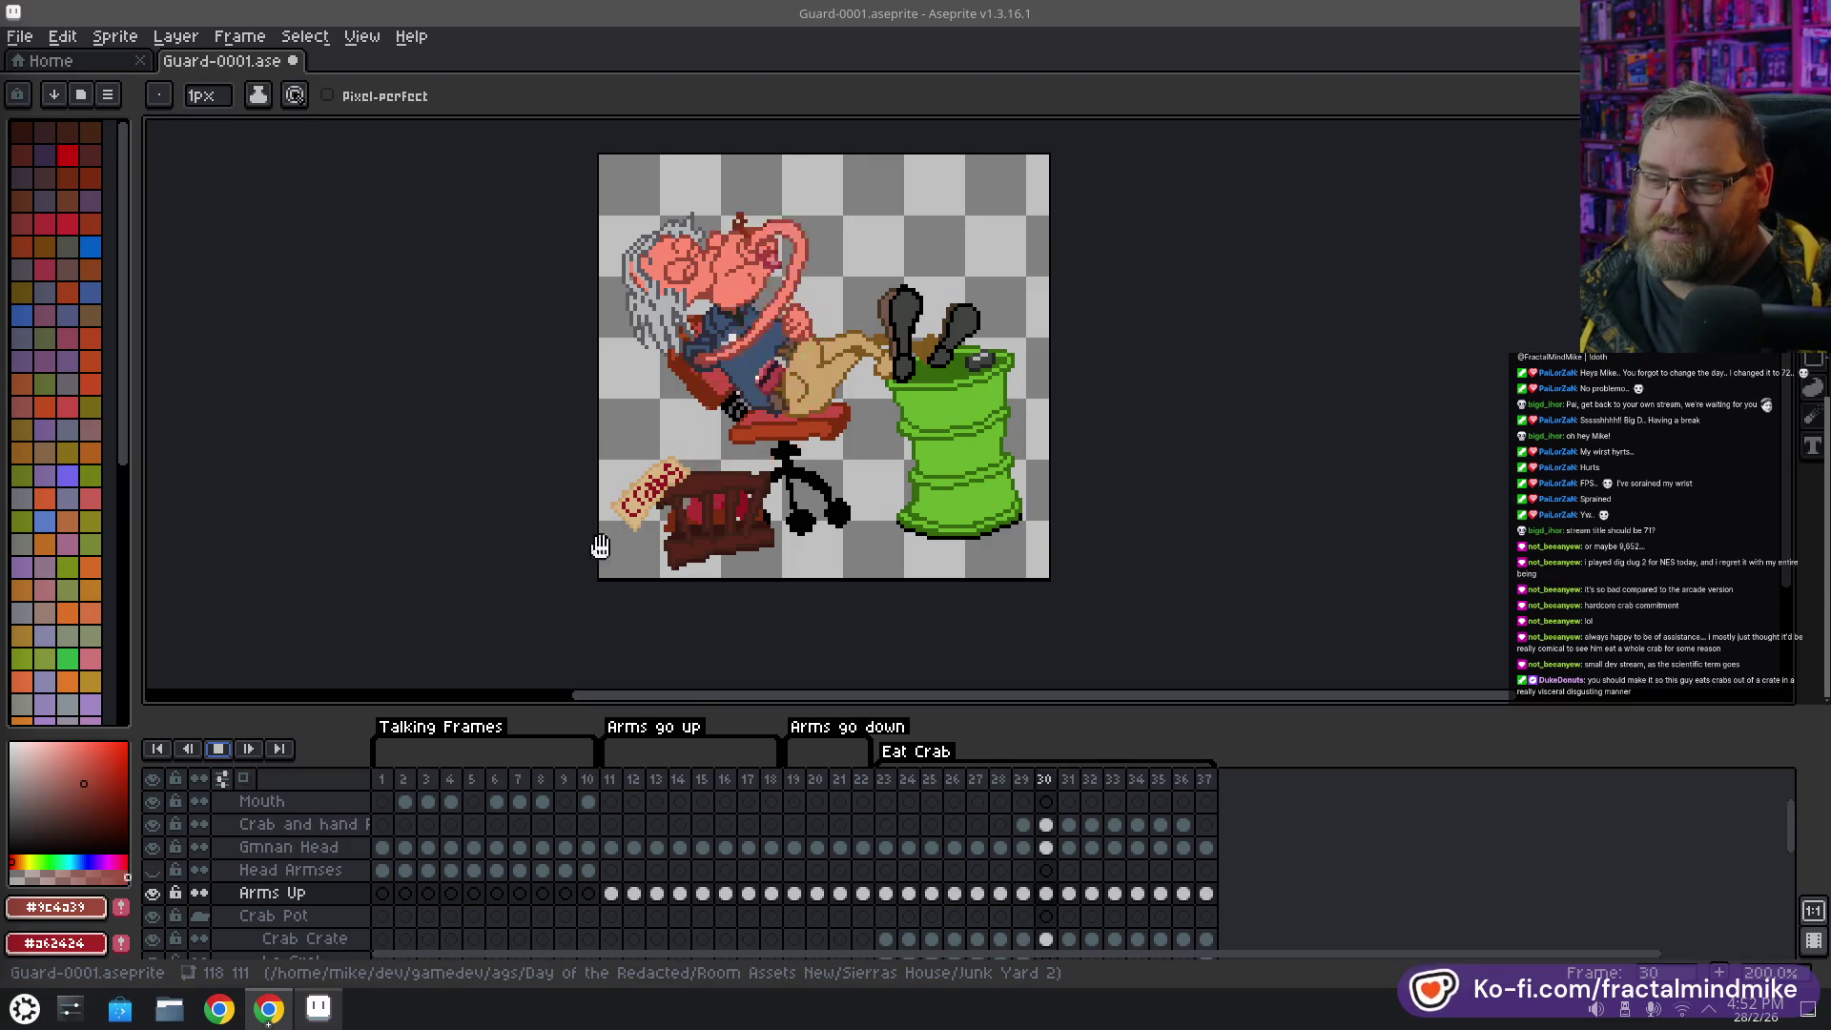
pyautogui.scroll(-1, 420, 450)
pyautogui.scroll(1, 437, 451)
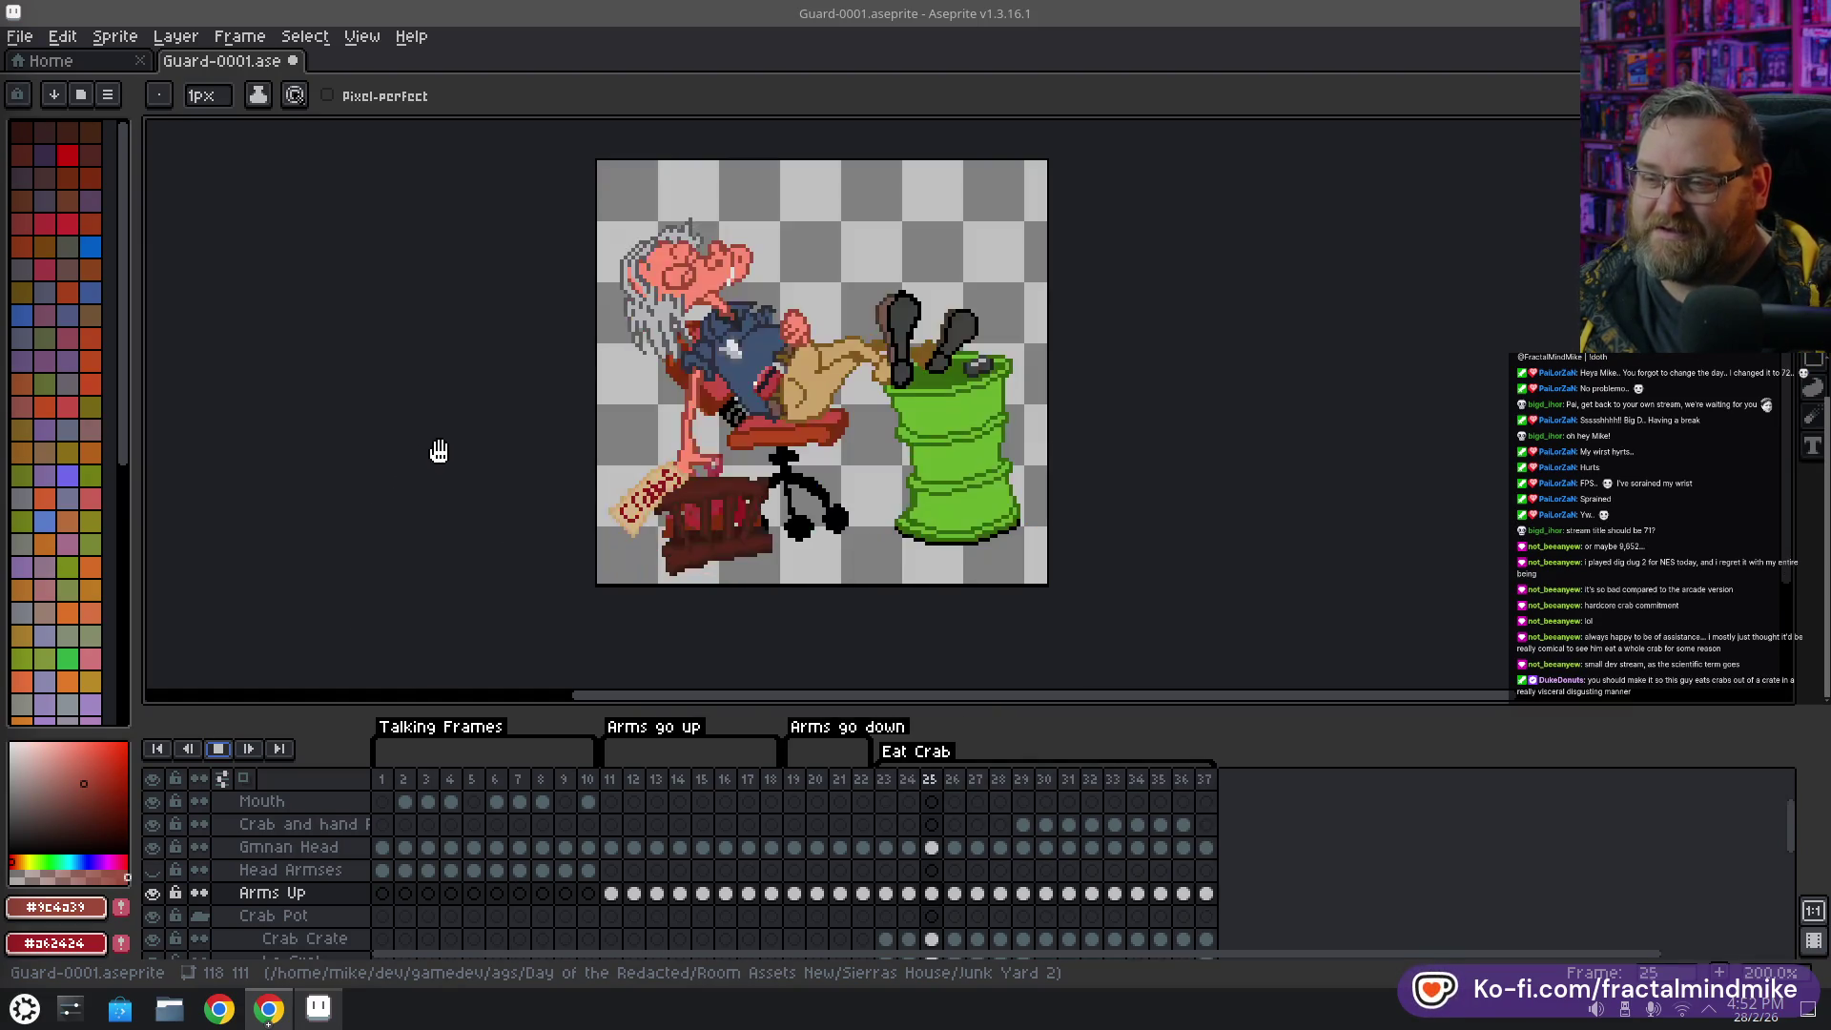
pyautogui.scroll(-1, 431, 462)
pyautogui.scroll(1, 417, 434)
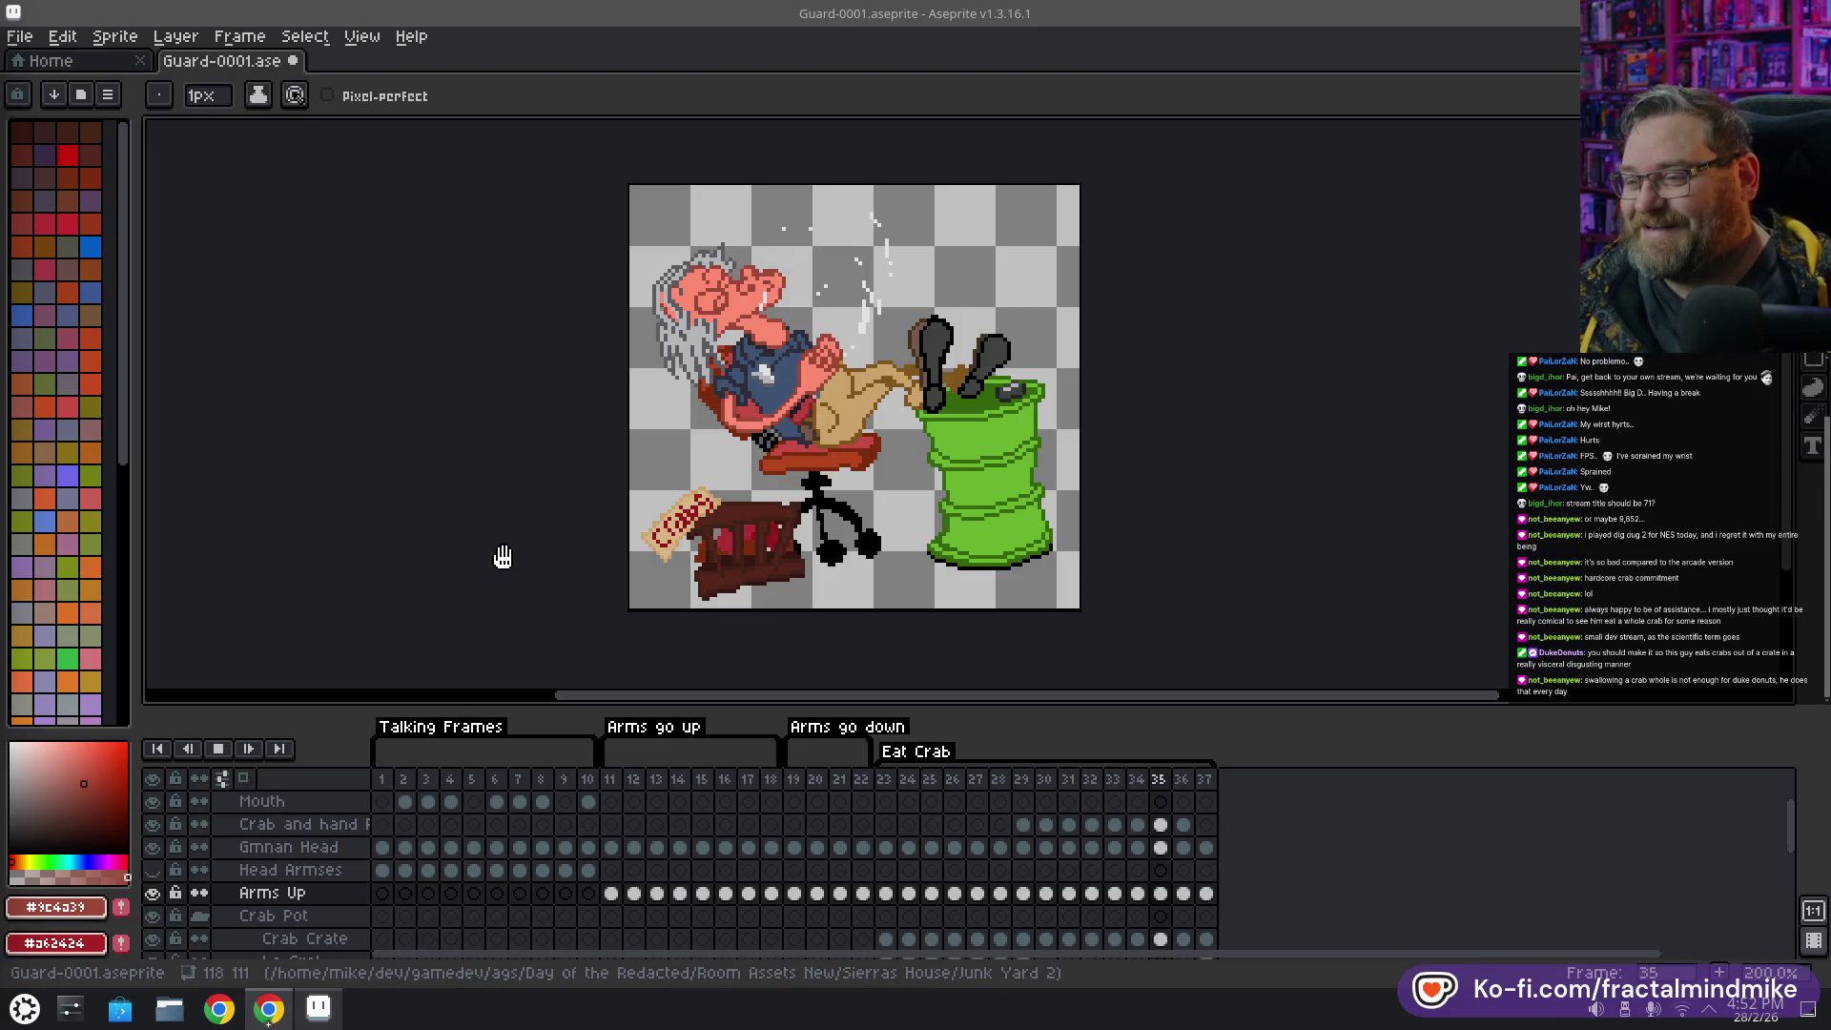
# Stop playback, look over frames 19–21, and settle on frame 13's arms-up pose
pyautogui.click(219, 750)
pyautogui.click(793, 782)
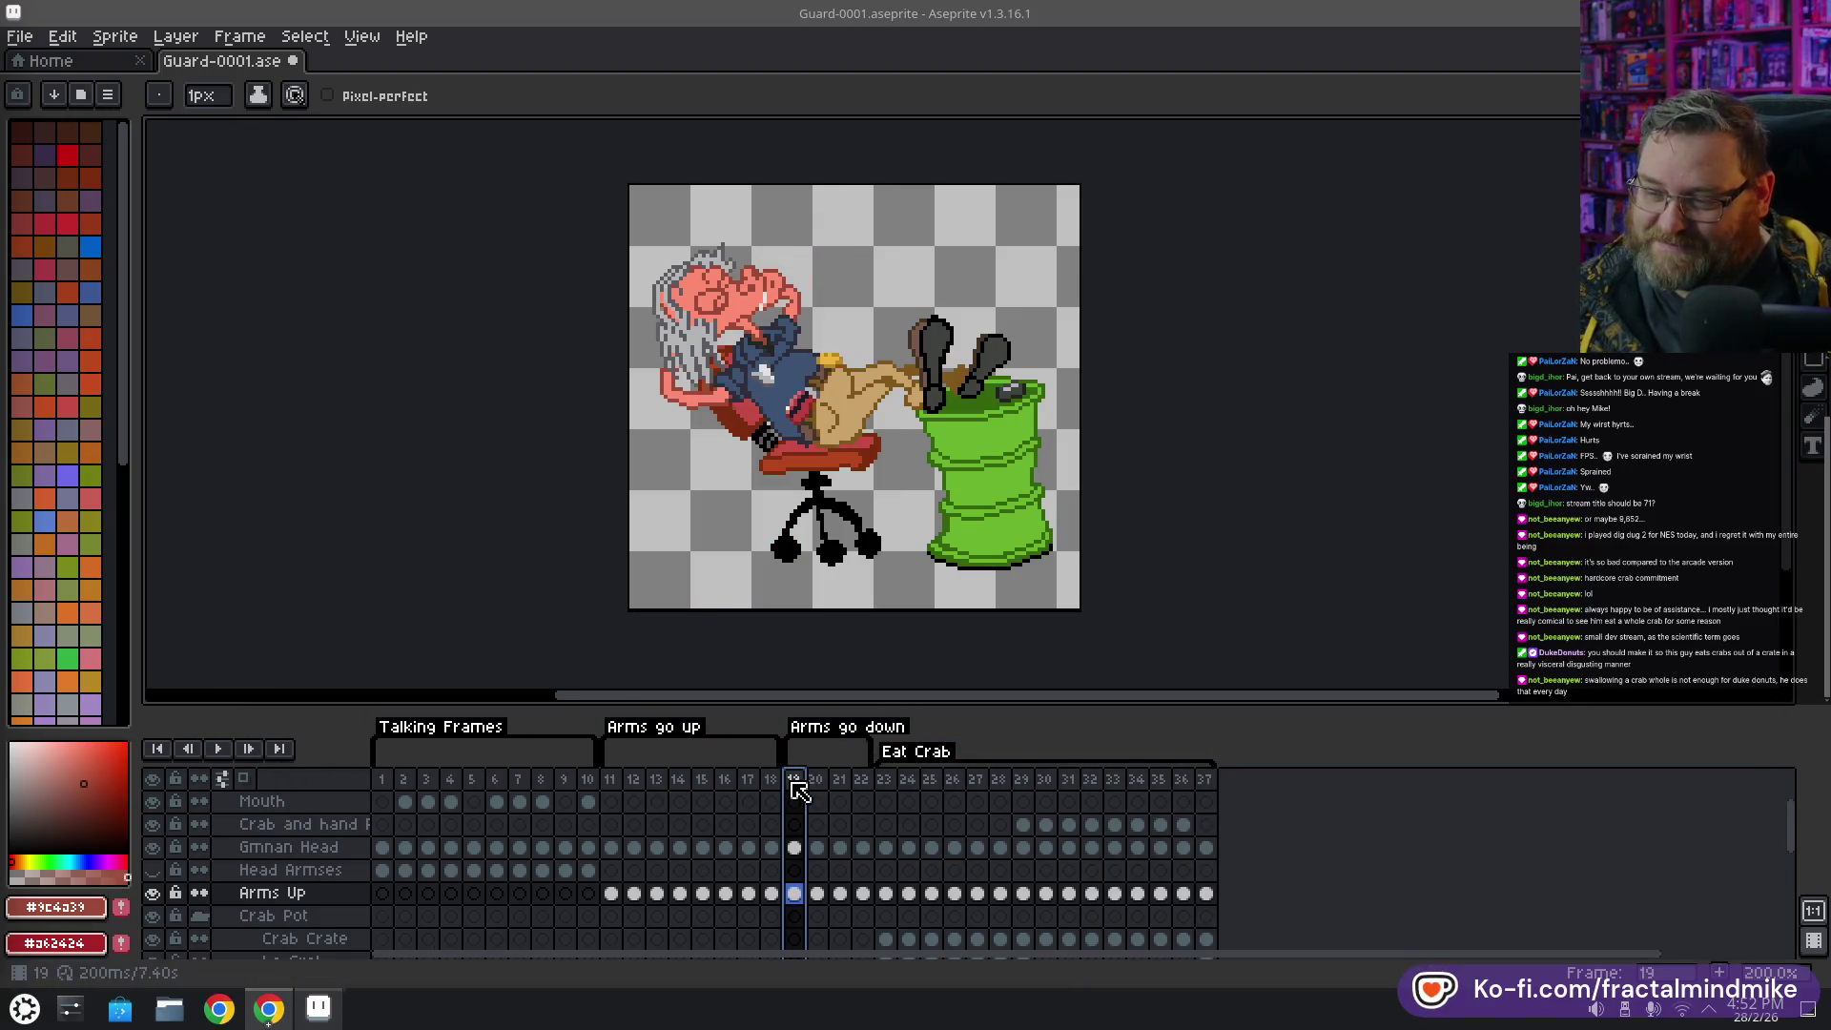
pyautogui.click(817, 784)
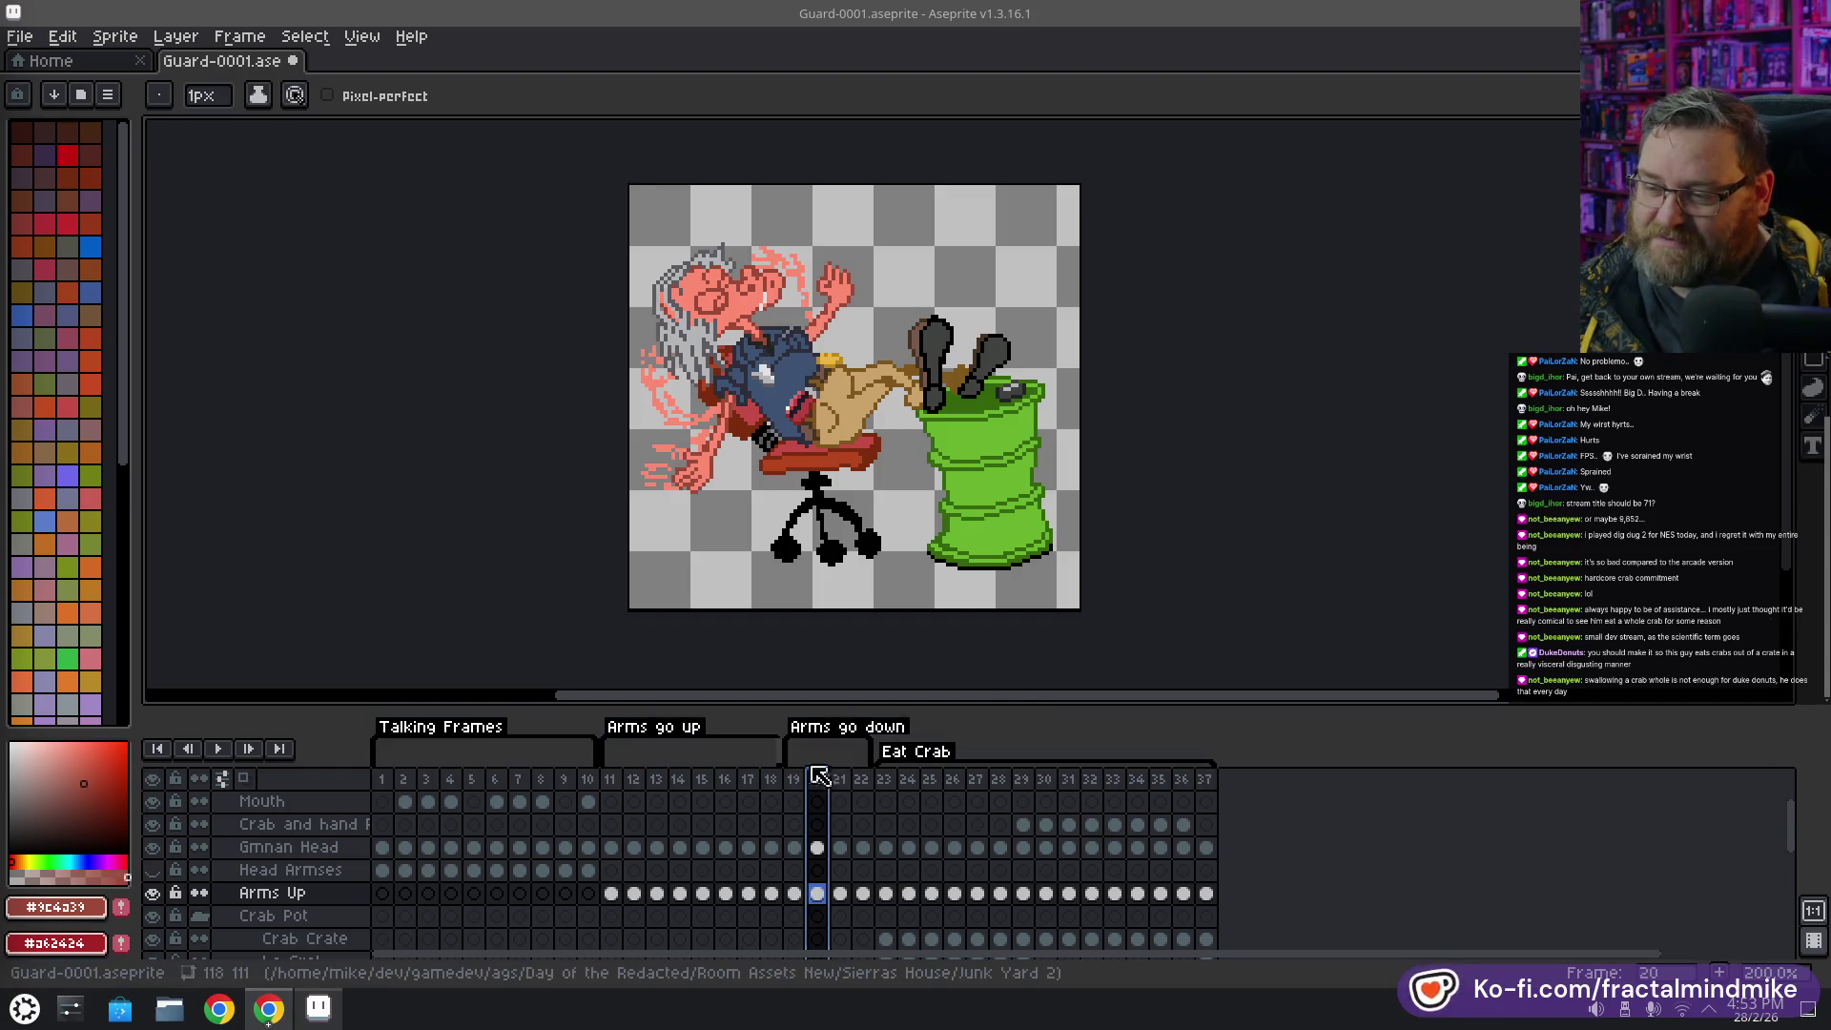
pyautogui.click(843, 781)
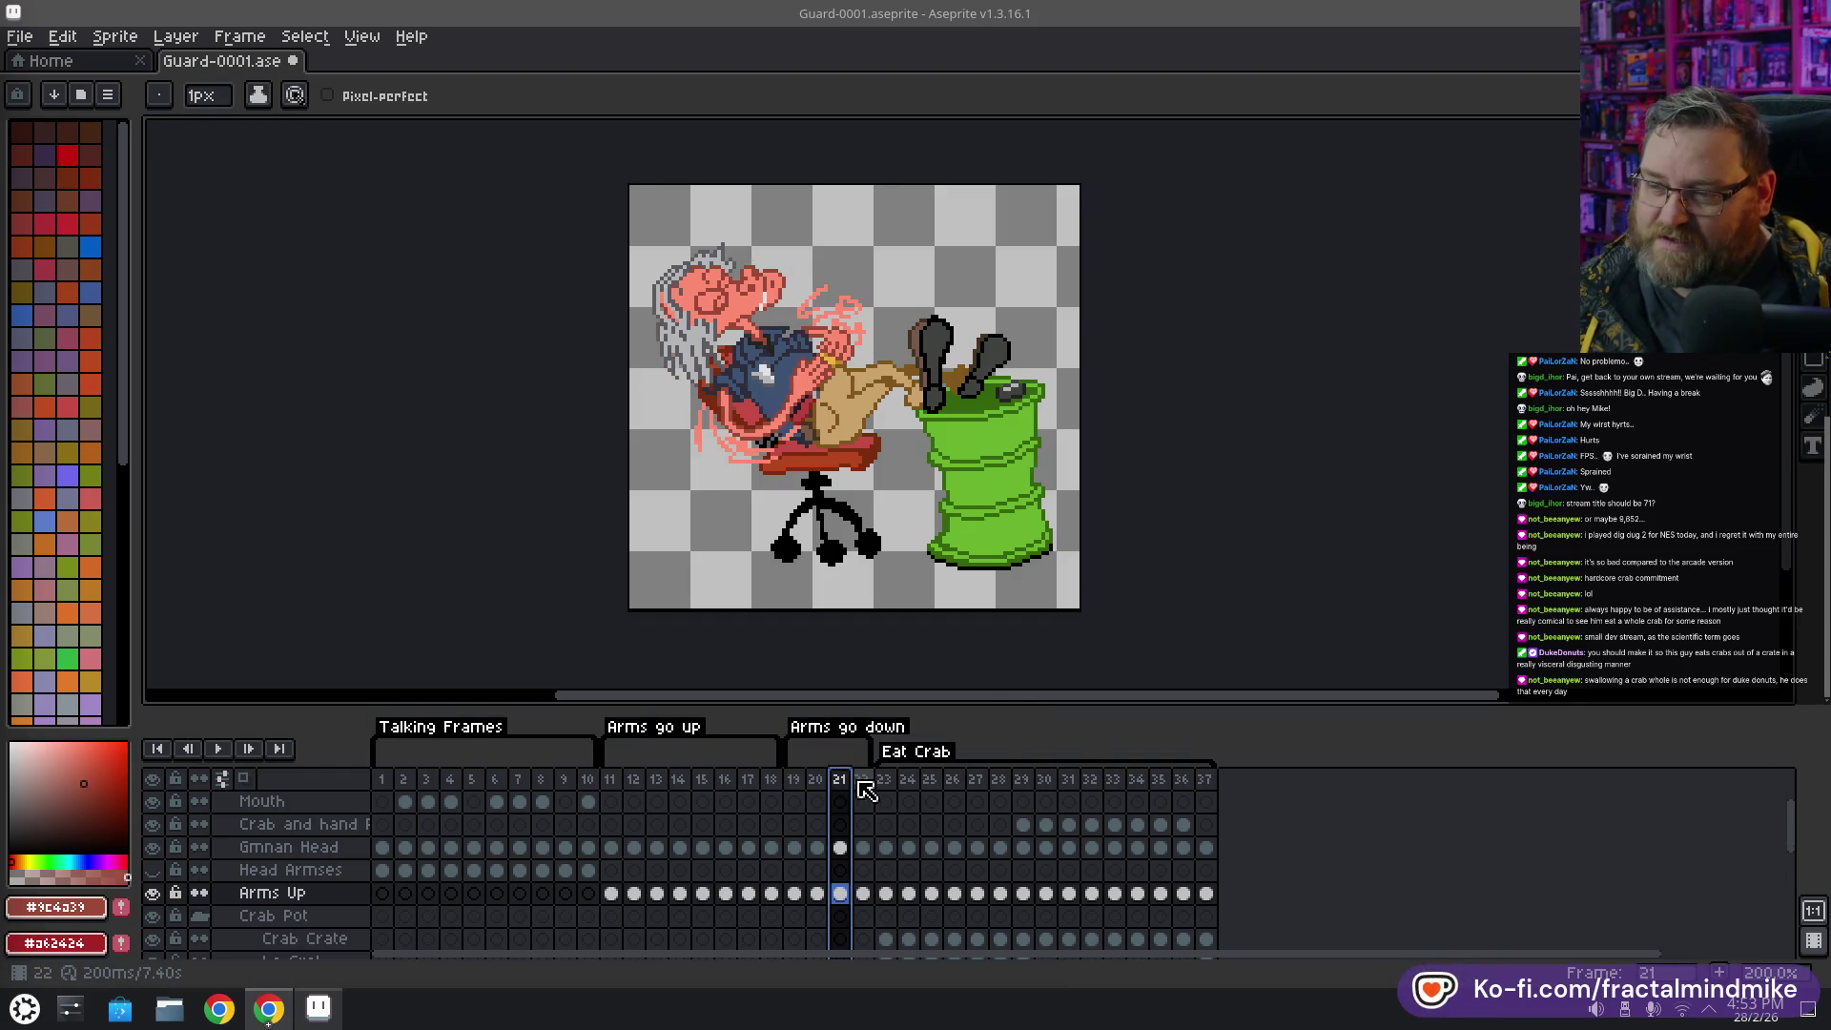
pyautogui.click(815, 781)
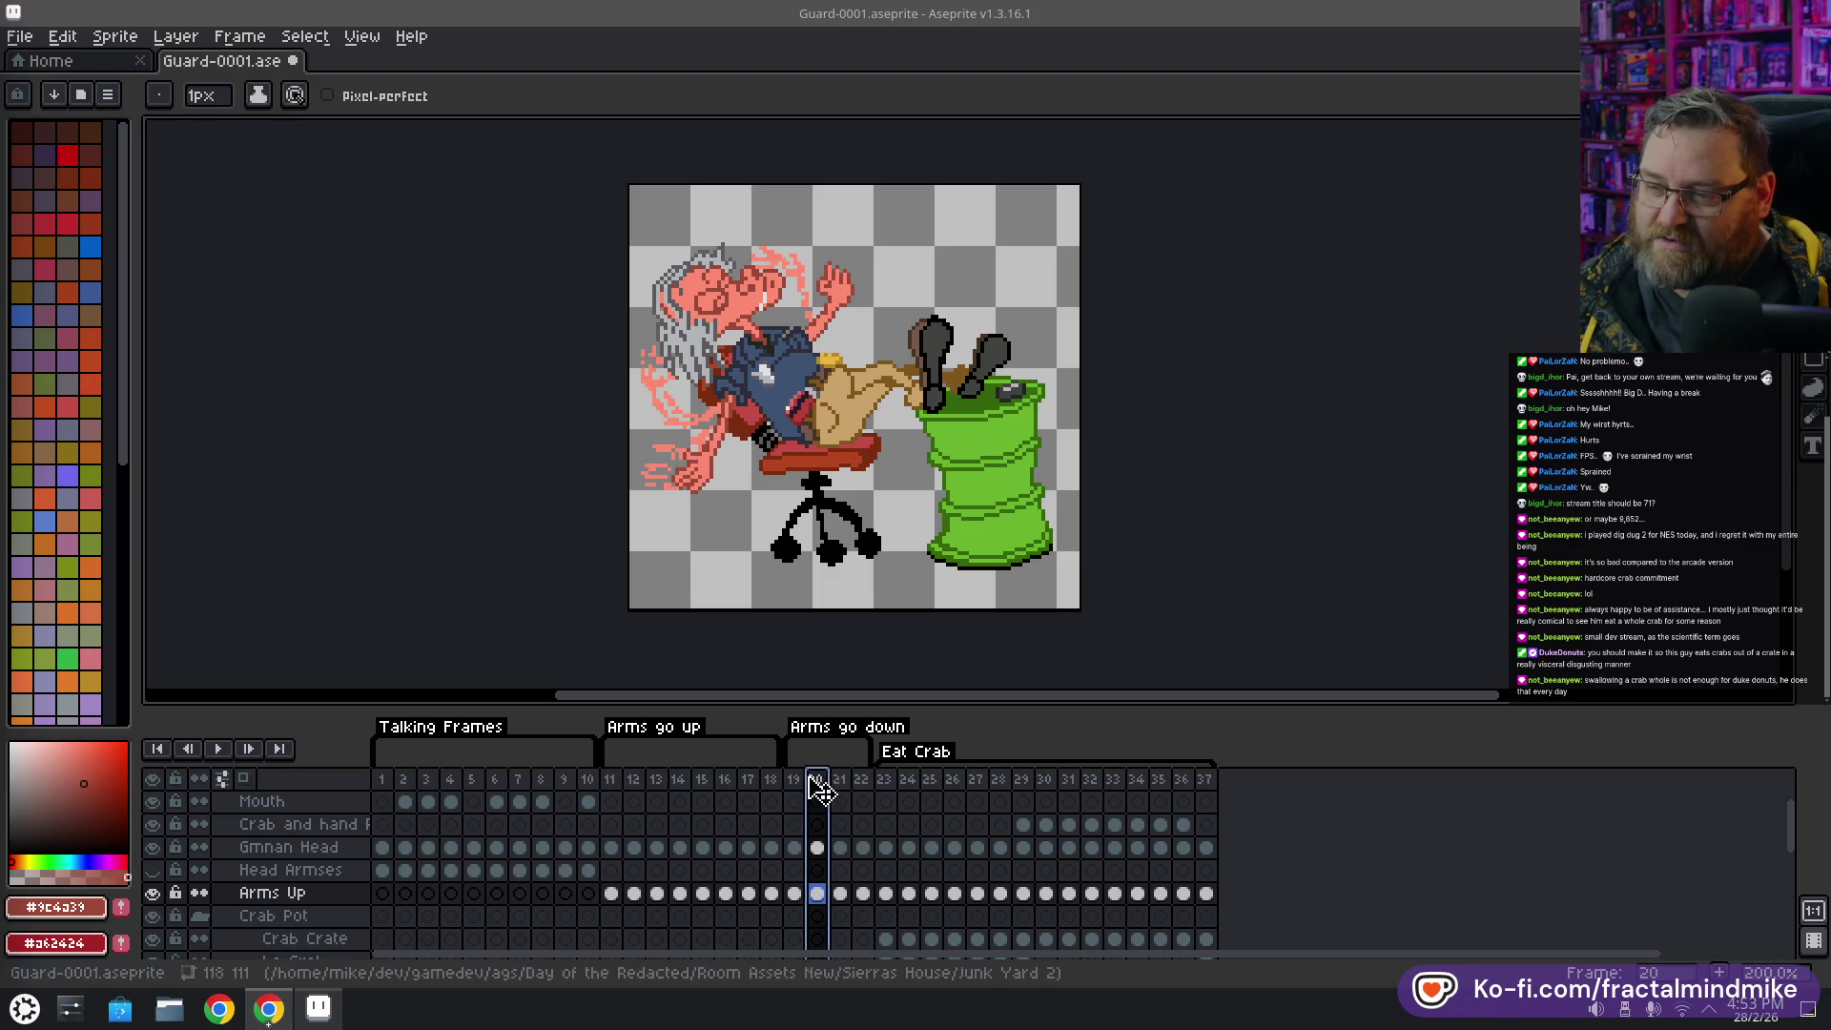
pyautogui.click(656, 781)
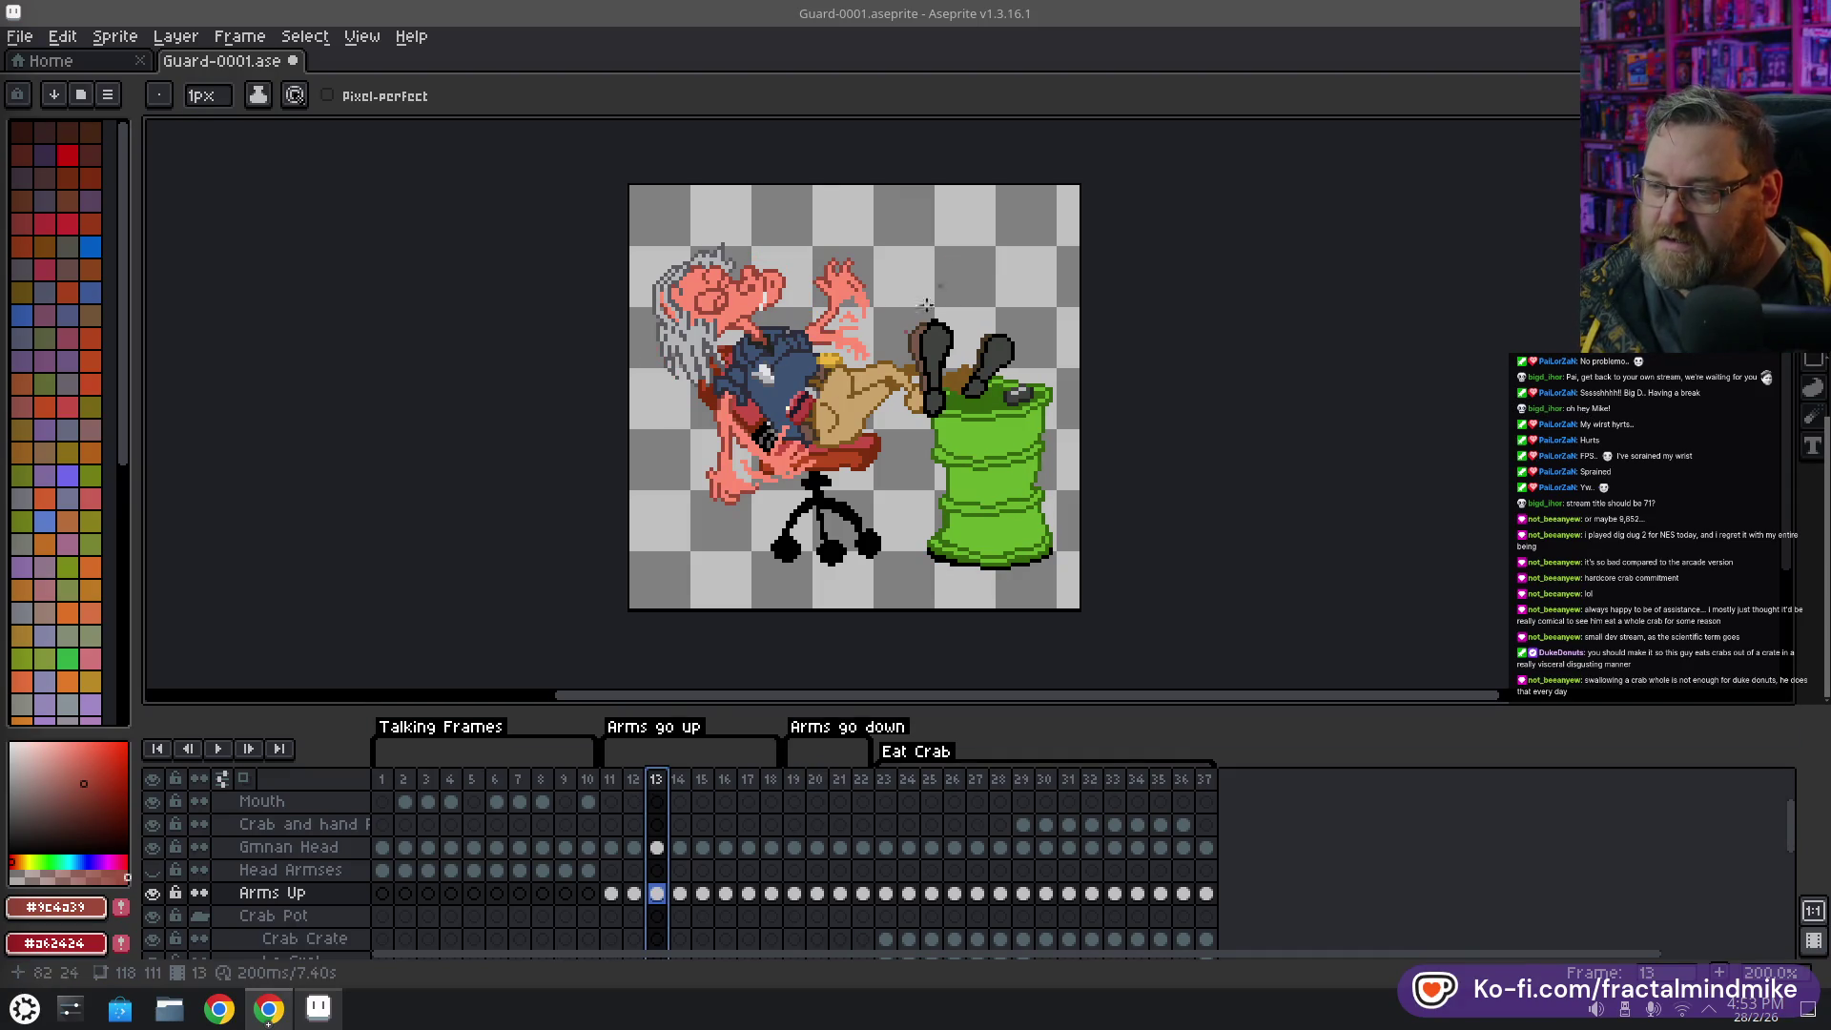
# Toggle the barrel and Gman1 layers' visibility to inspect frame 13's parts
pyautogui.scroll(-3, 642, 835)
pyautogui.scroll(-3, 757, 846)
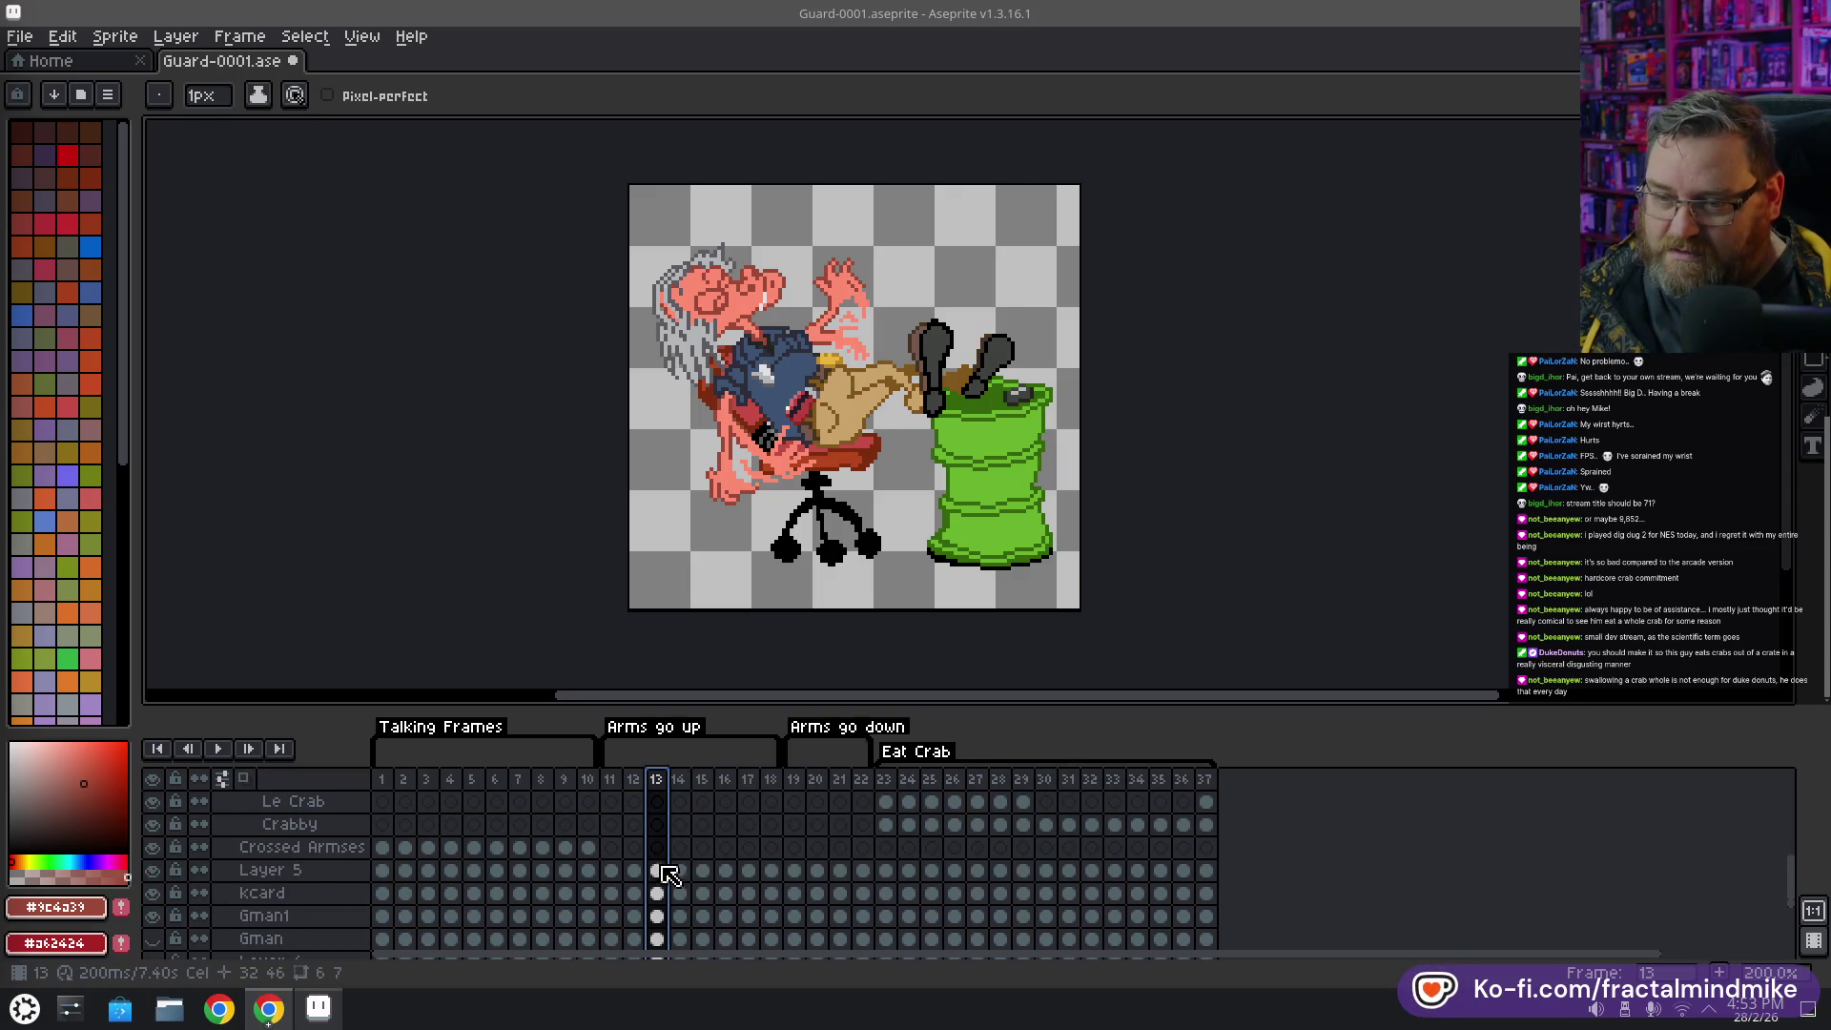
pyautogui.scroll(2, 671, 876)
pyautogui.scroll(1, 671, 876)
pyautogui.scroll(-2, 670, 872)
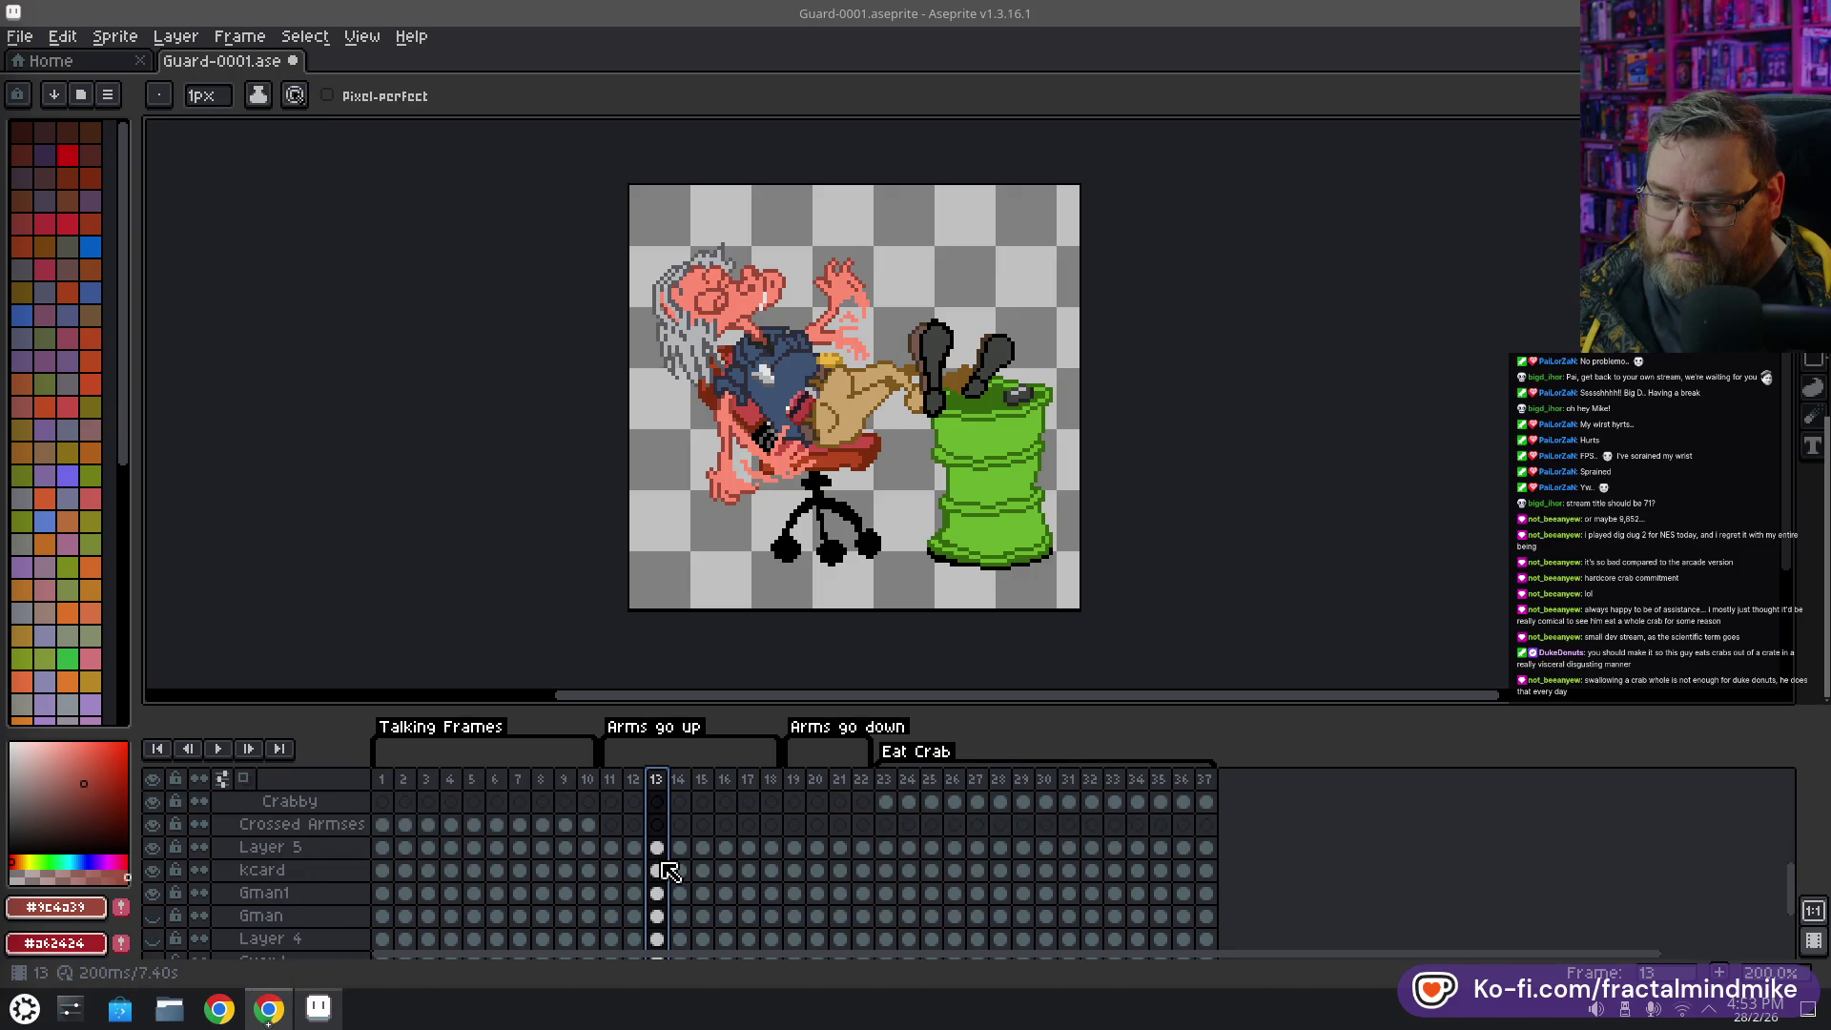
pyautogui.scroll(-2, 658, 868)
pyautogui.scroll(-3, 658, 868)
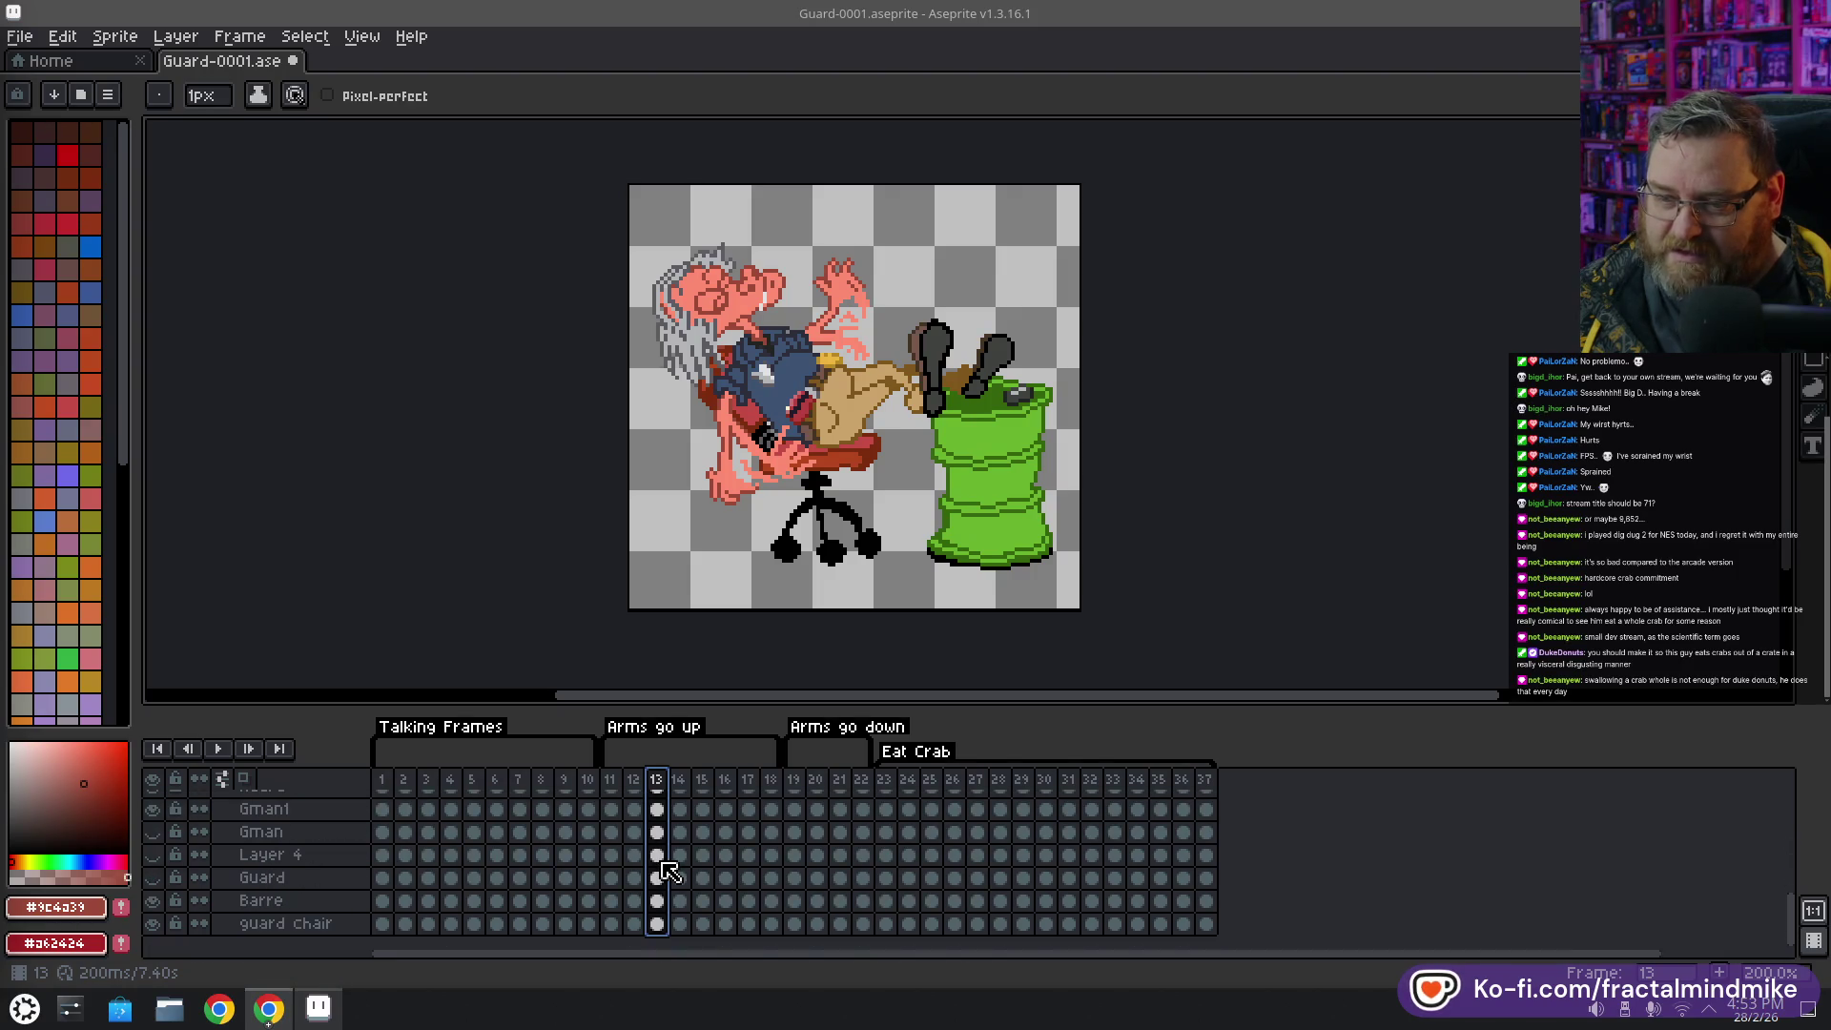
pyautogui.click(153, 903)
pyautogui.click(152, 903)
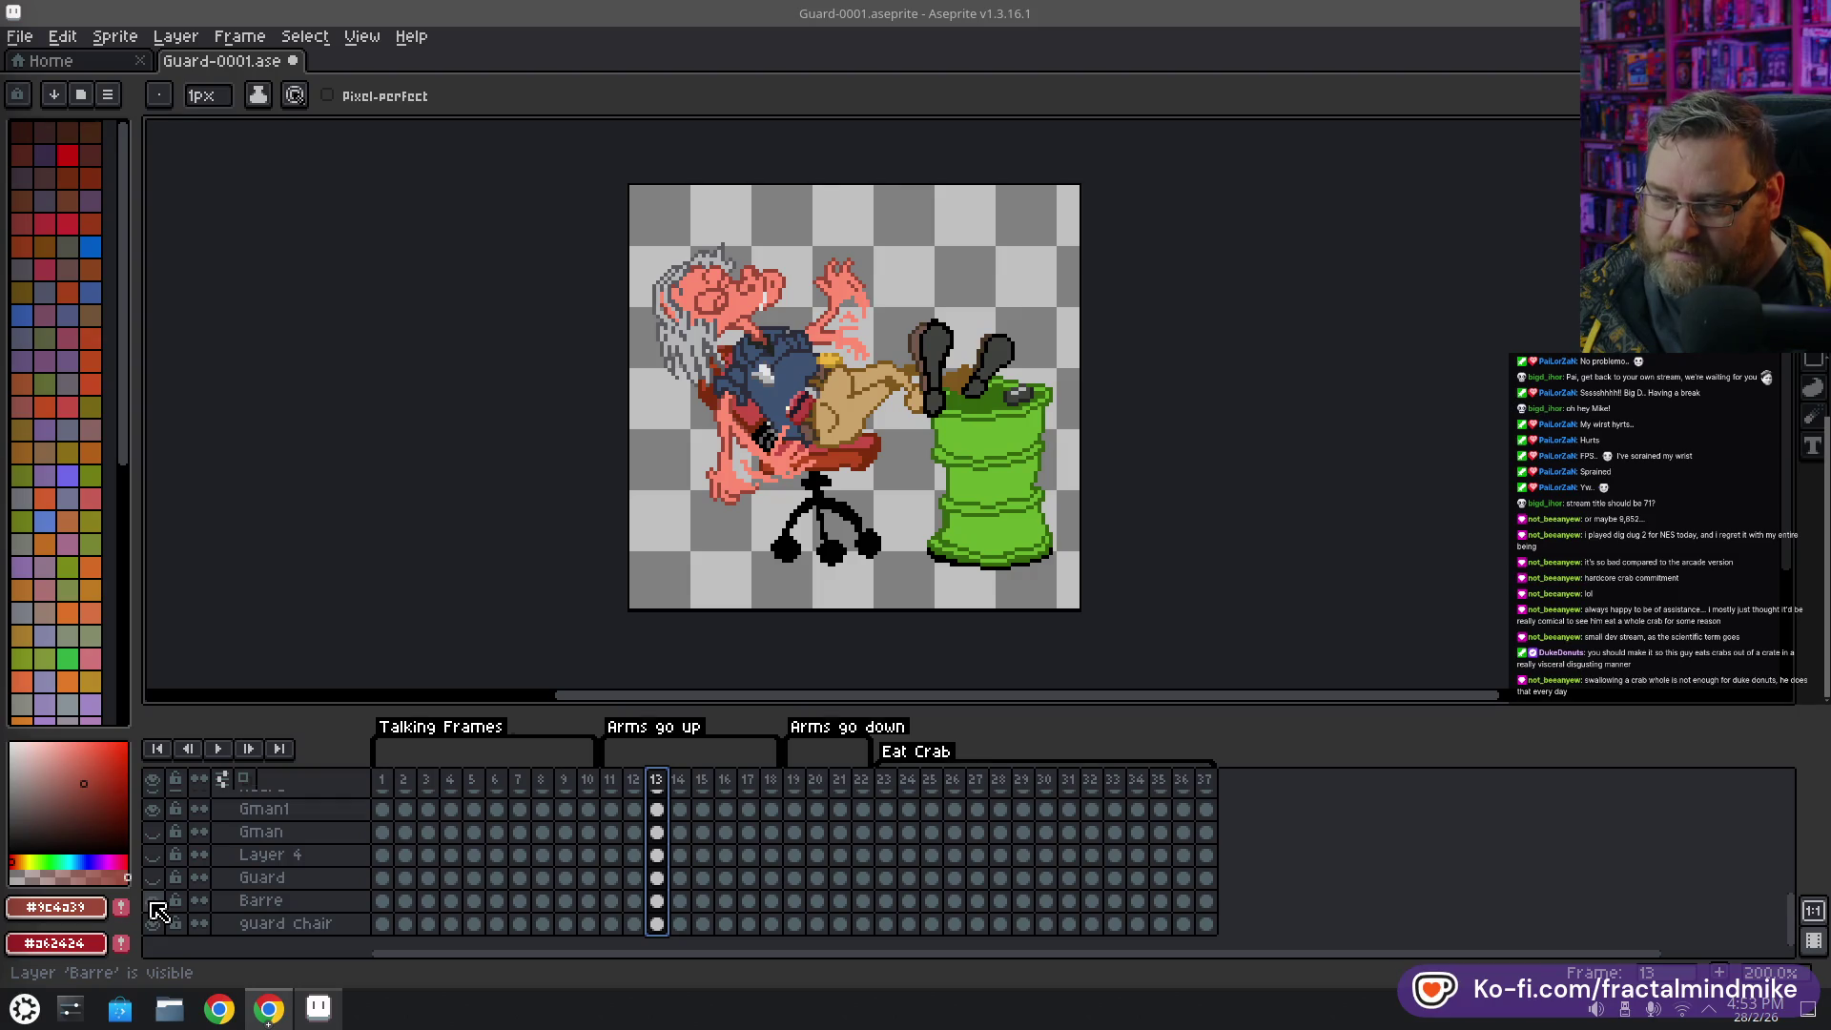
pyautogui.click(152, 811)
pyautogui.click(153, 810)
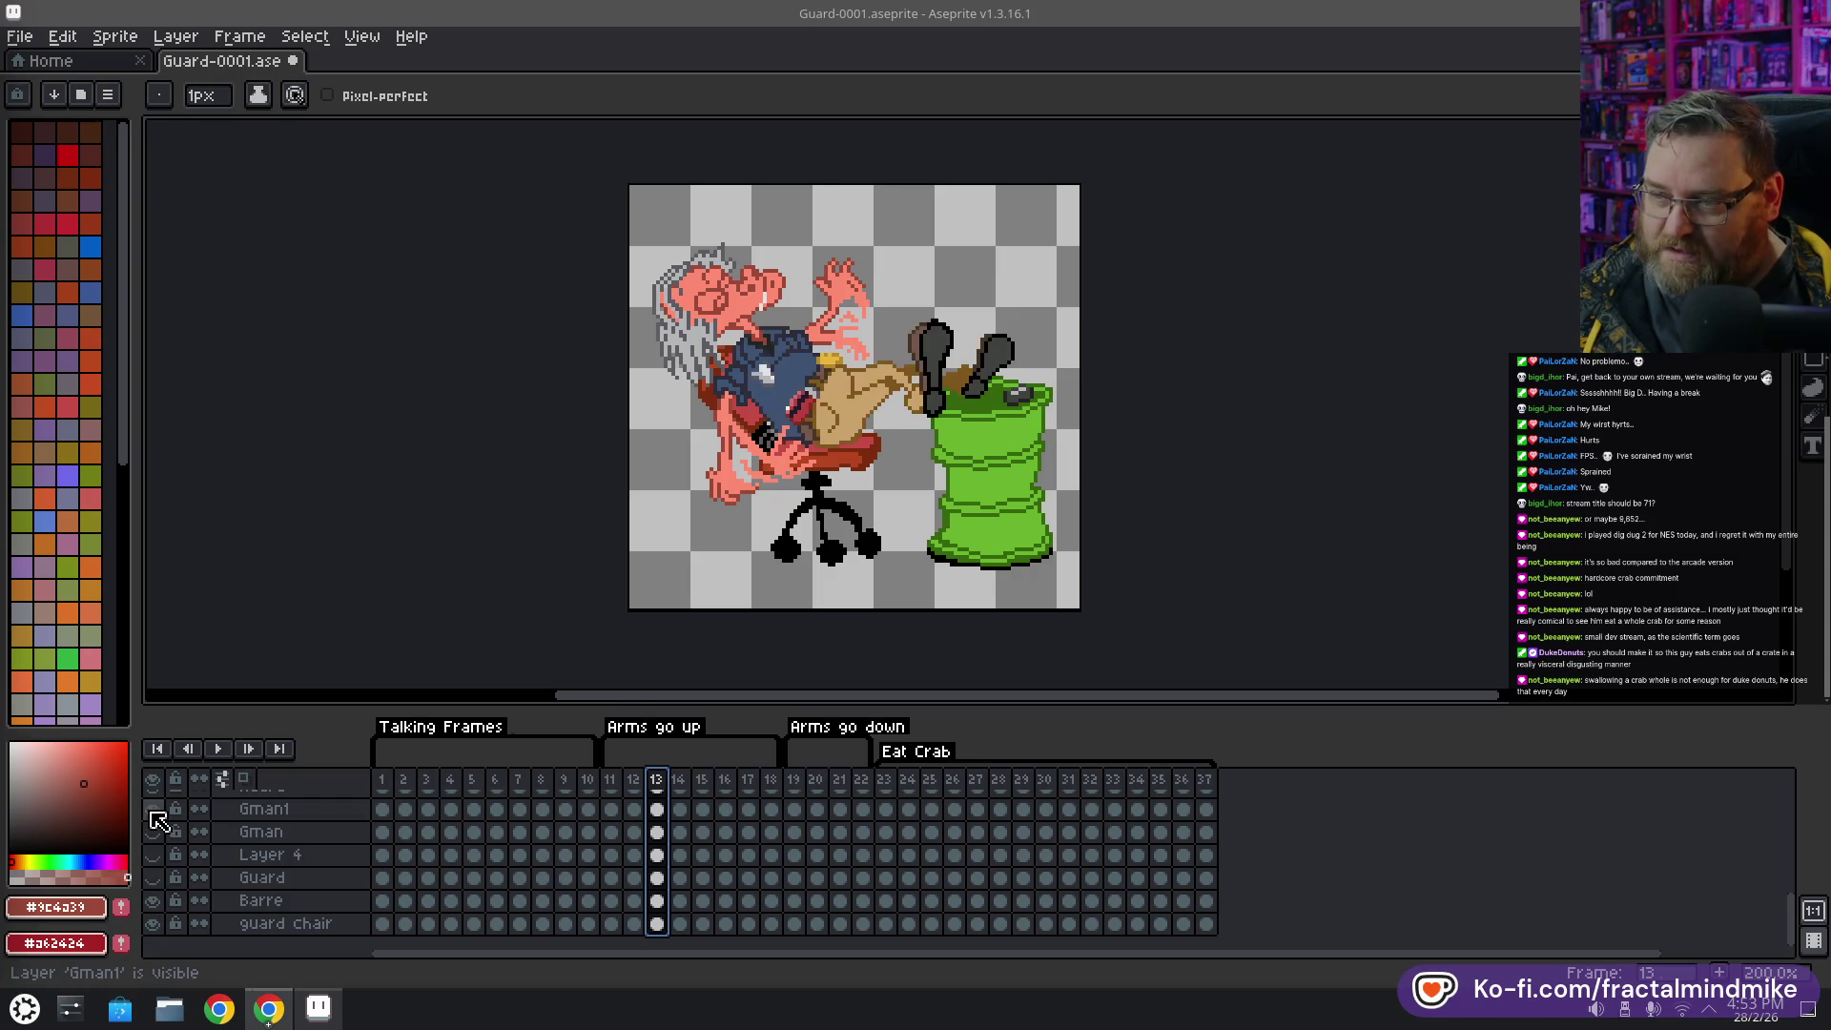
pyautogui.click(152, 811)
pyautogui.click(153, 811)
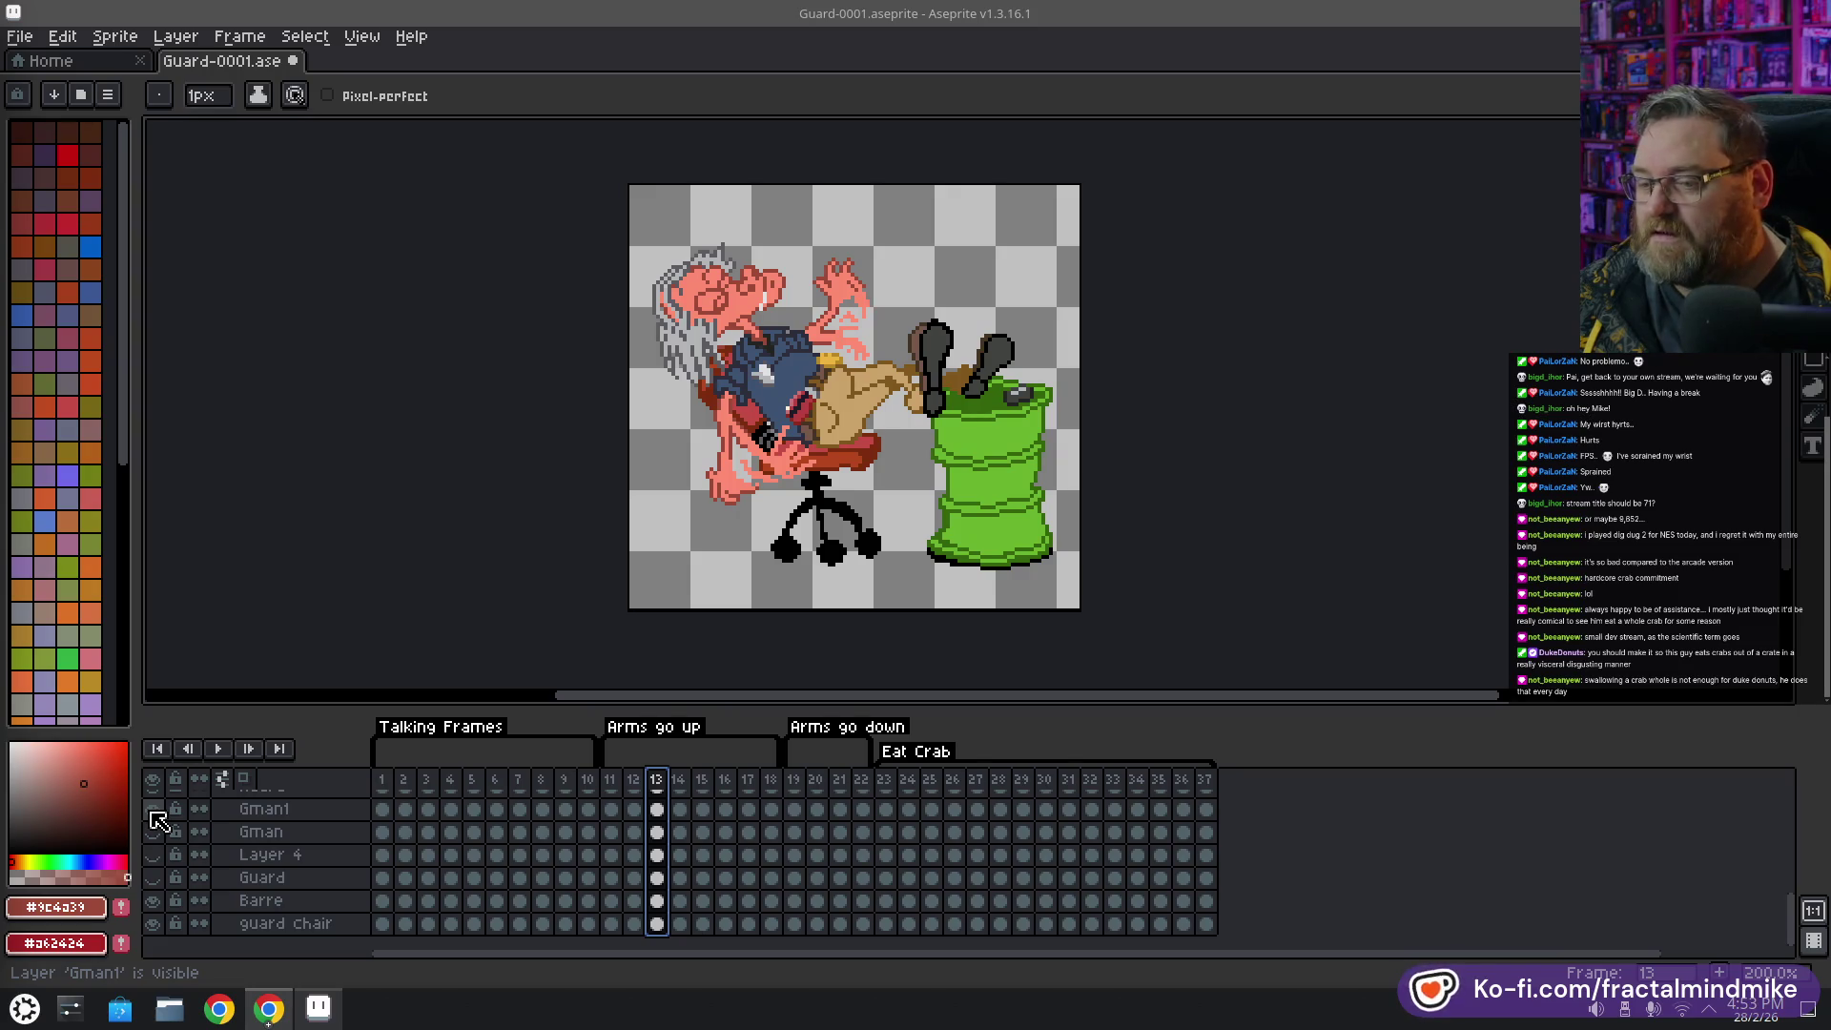
pyautogui.scroll(1, 338, 852)
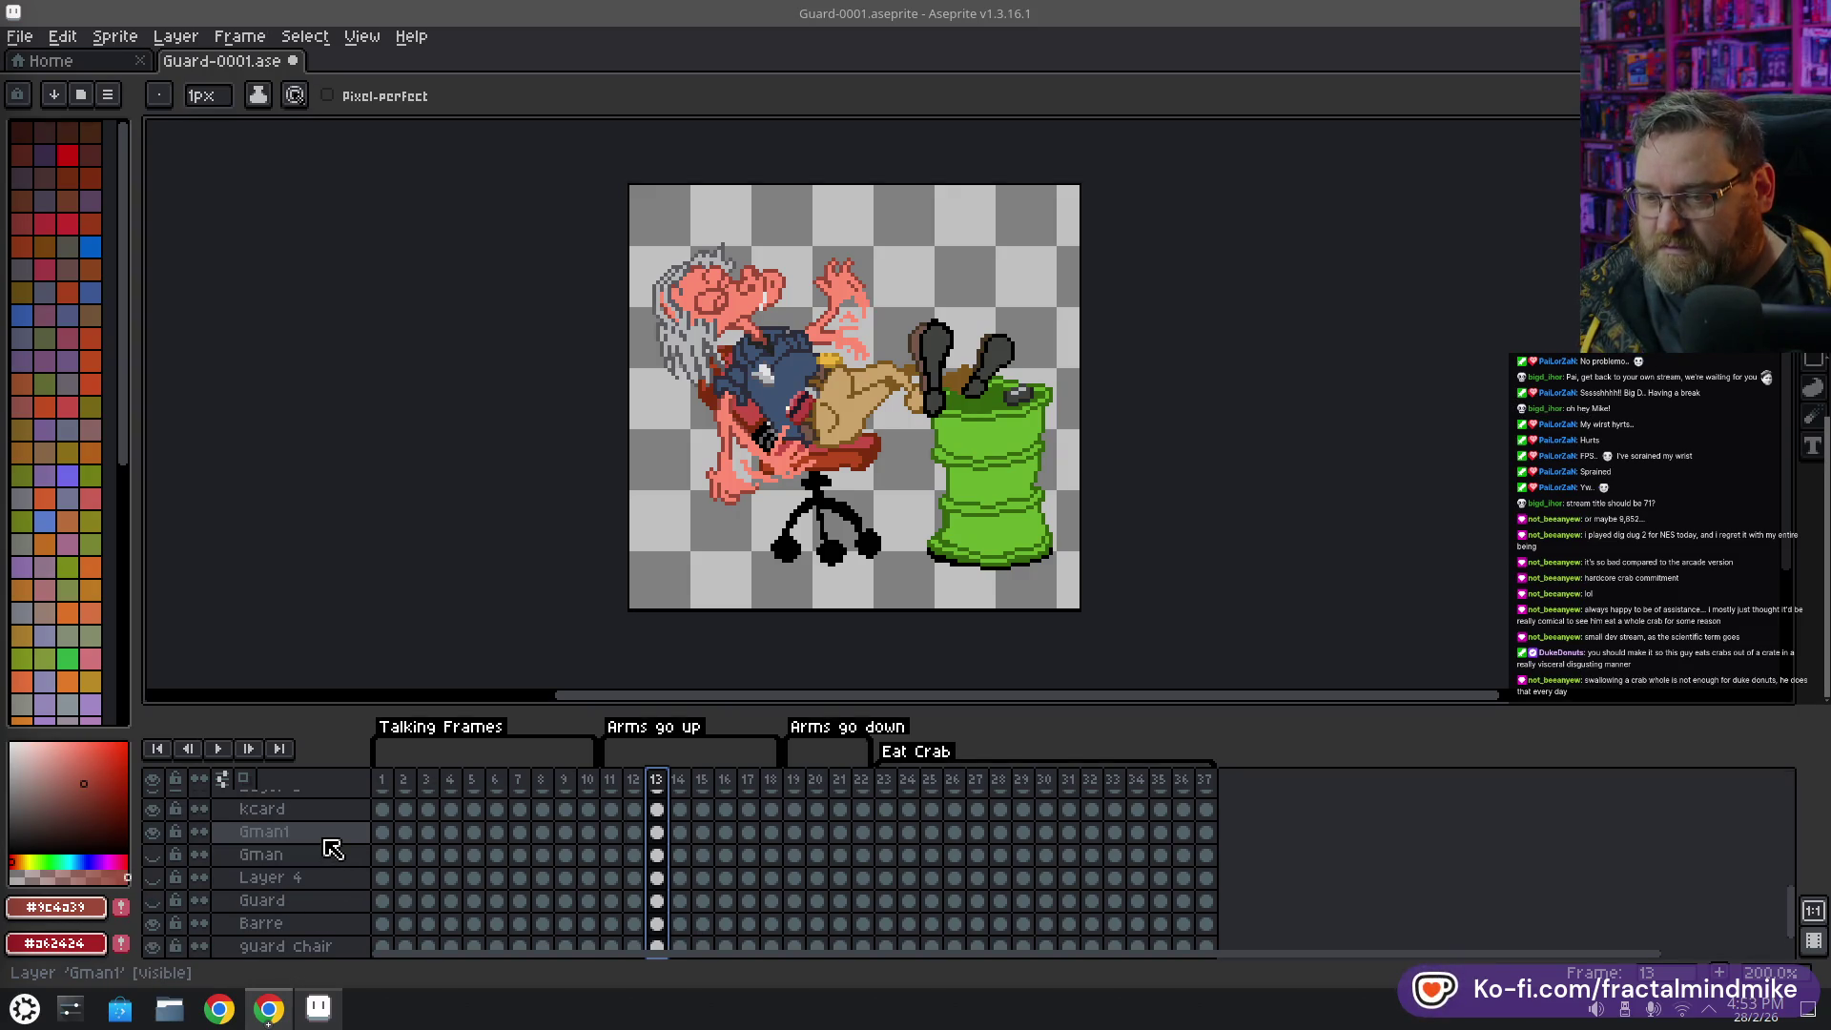
# Select the frame 13 cel column from Gman1 down to the barrel layer for copying
pyautogui.click(658, 836)
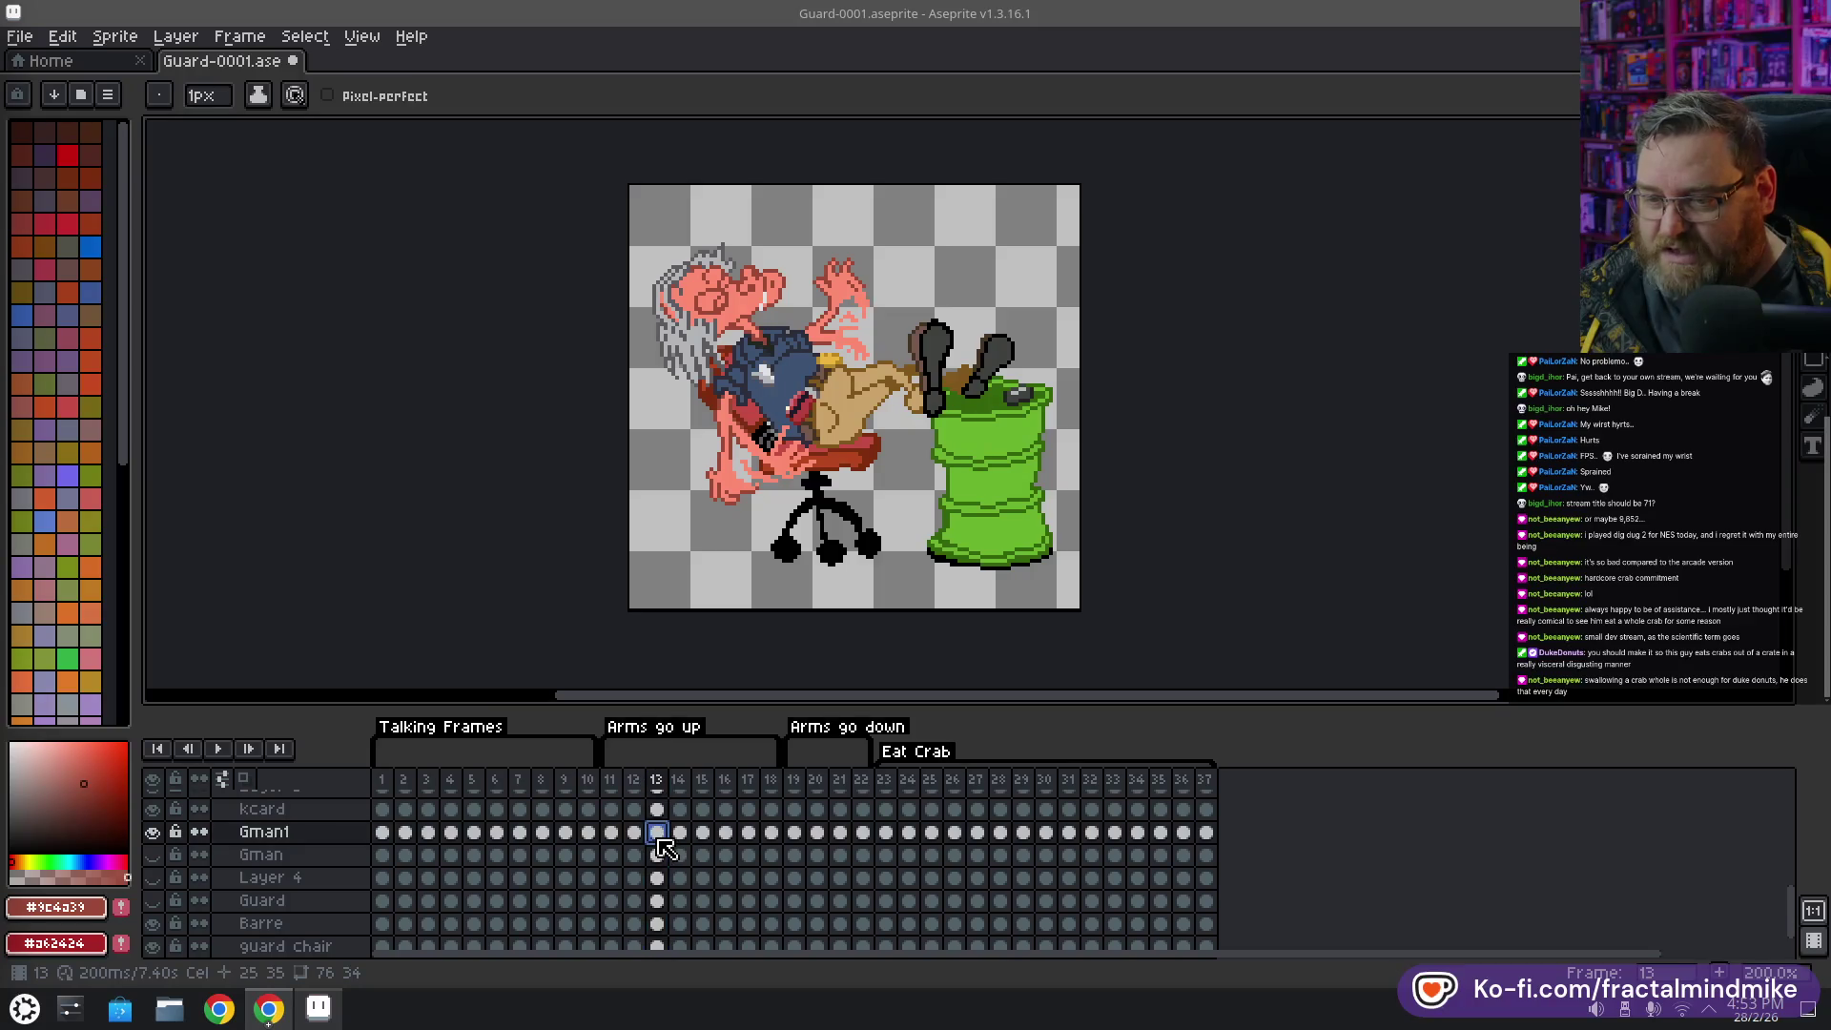
pyautogui.scroll(-1, 657, 840)
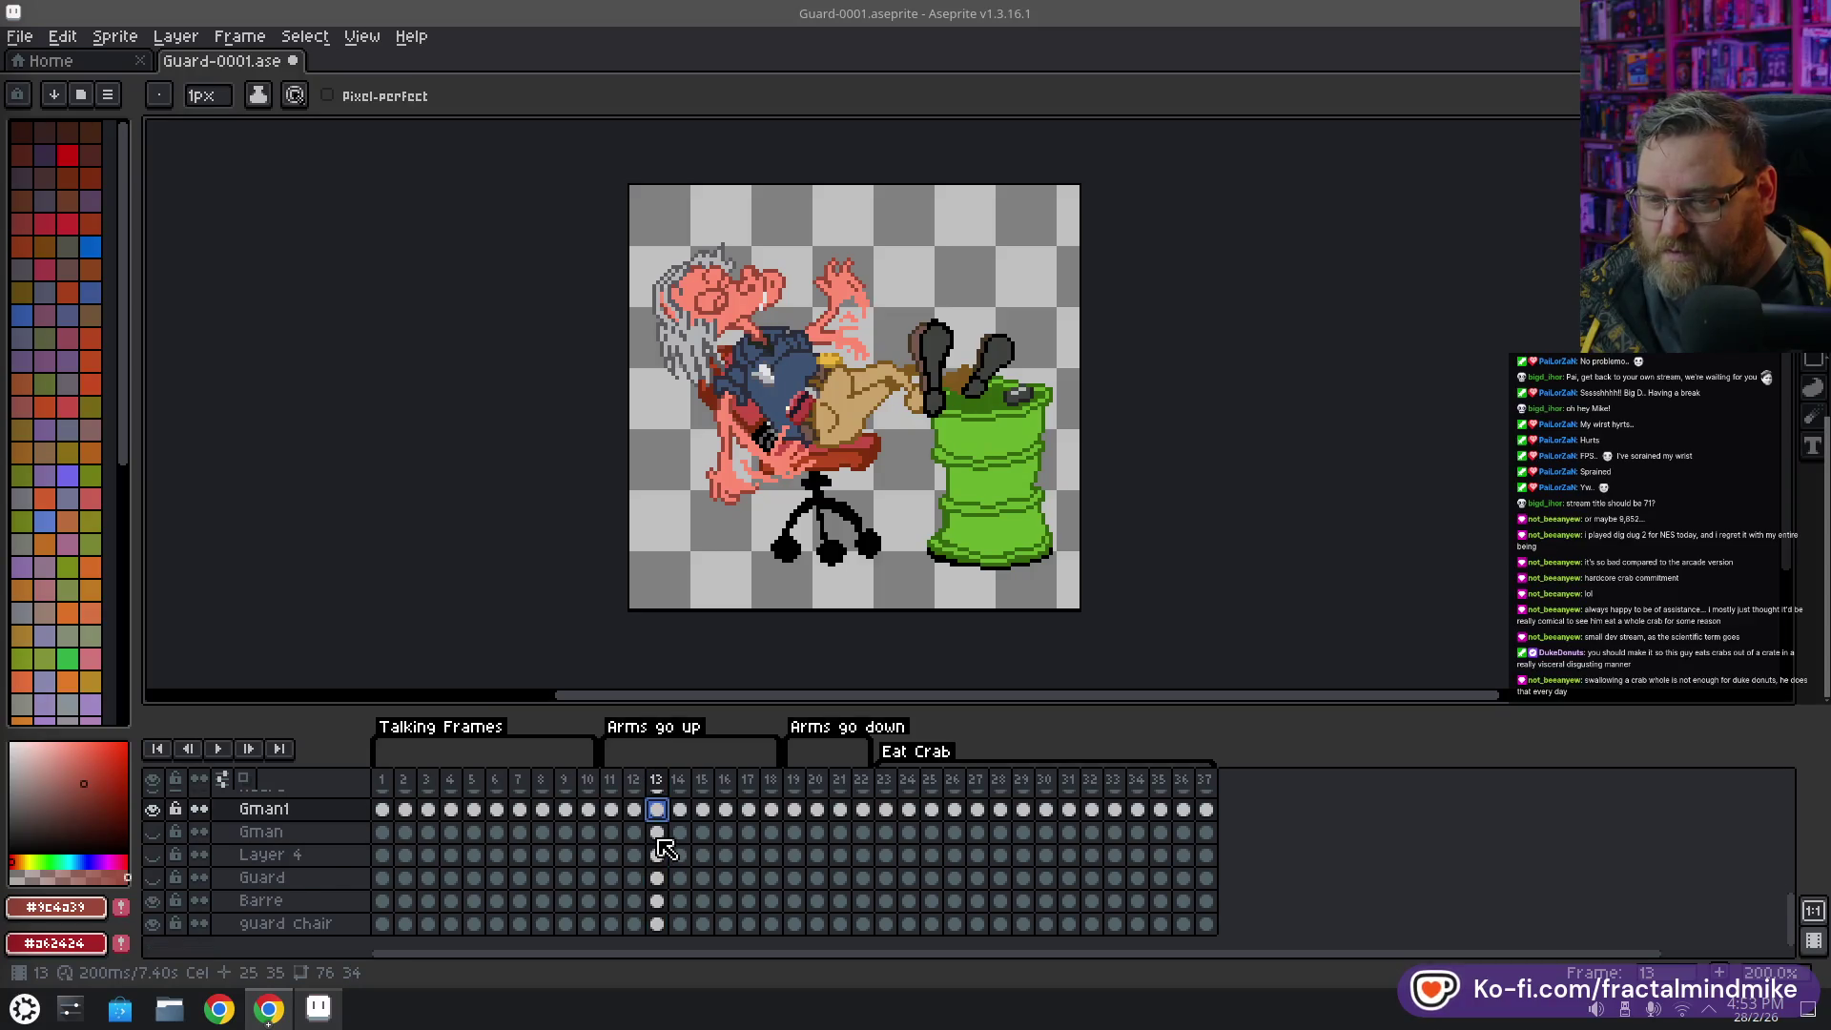
pyautogui.click(657, 902)
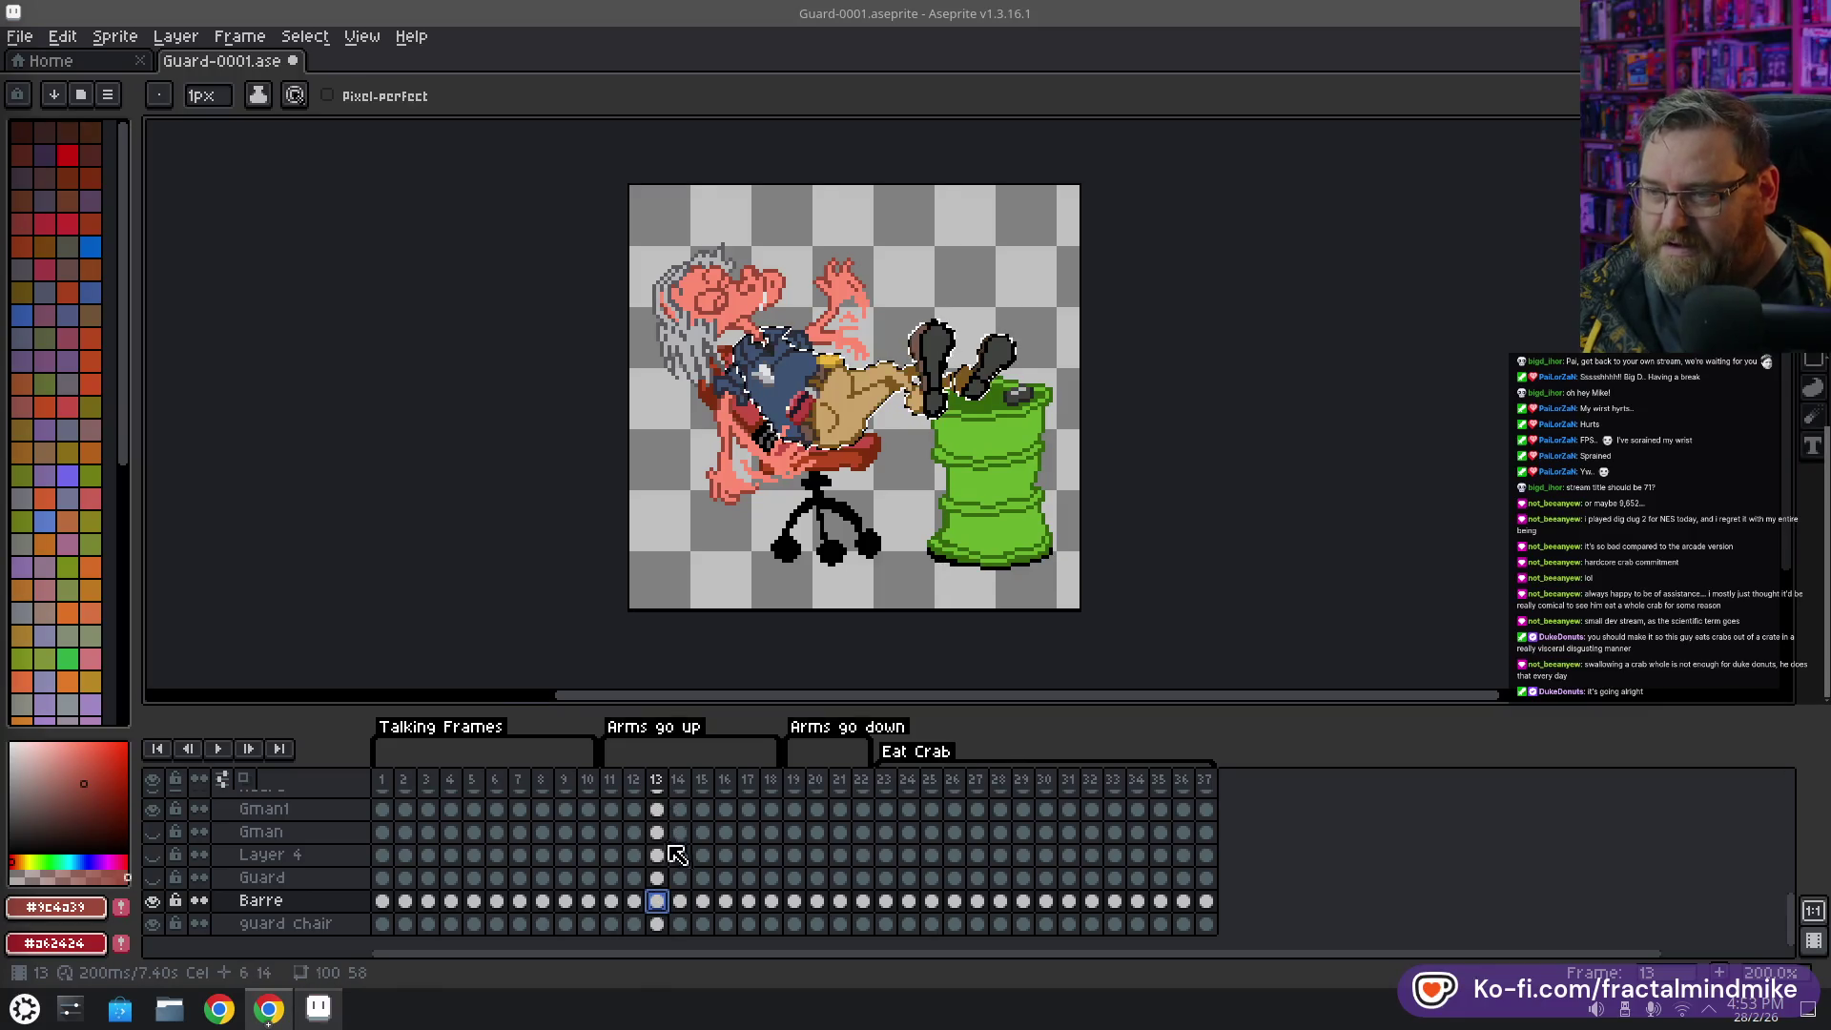
pyautogui.click(659, 811)
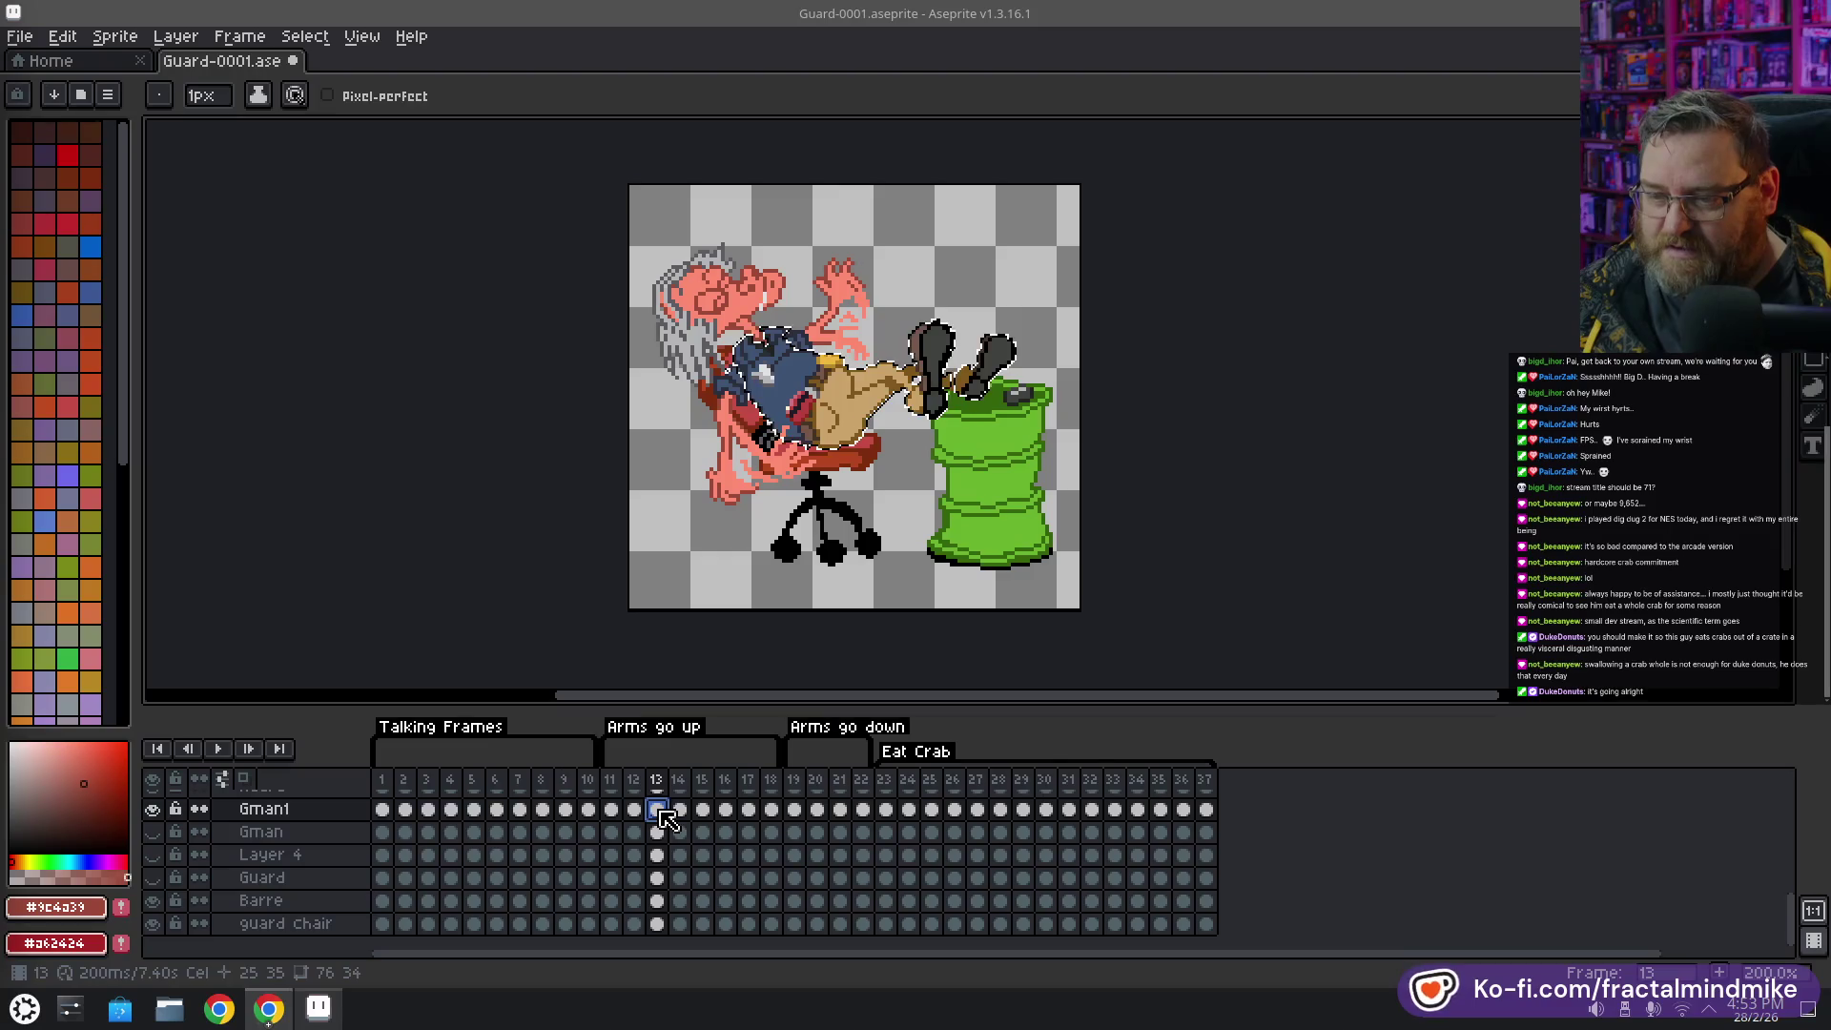
pyautogui.click(658, 901)
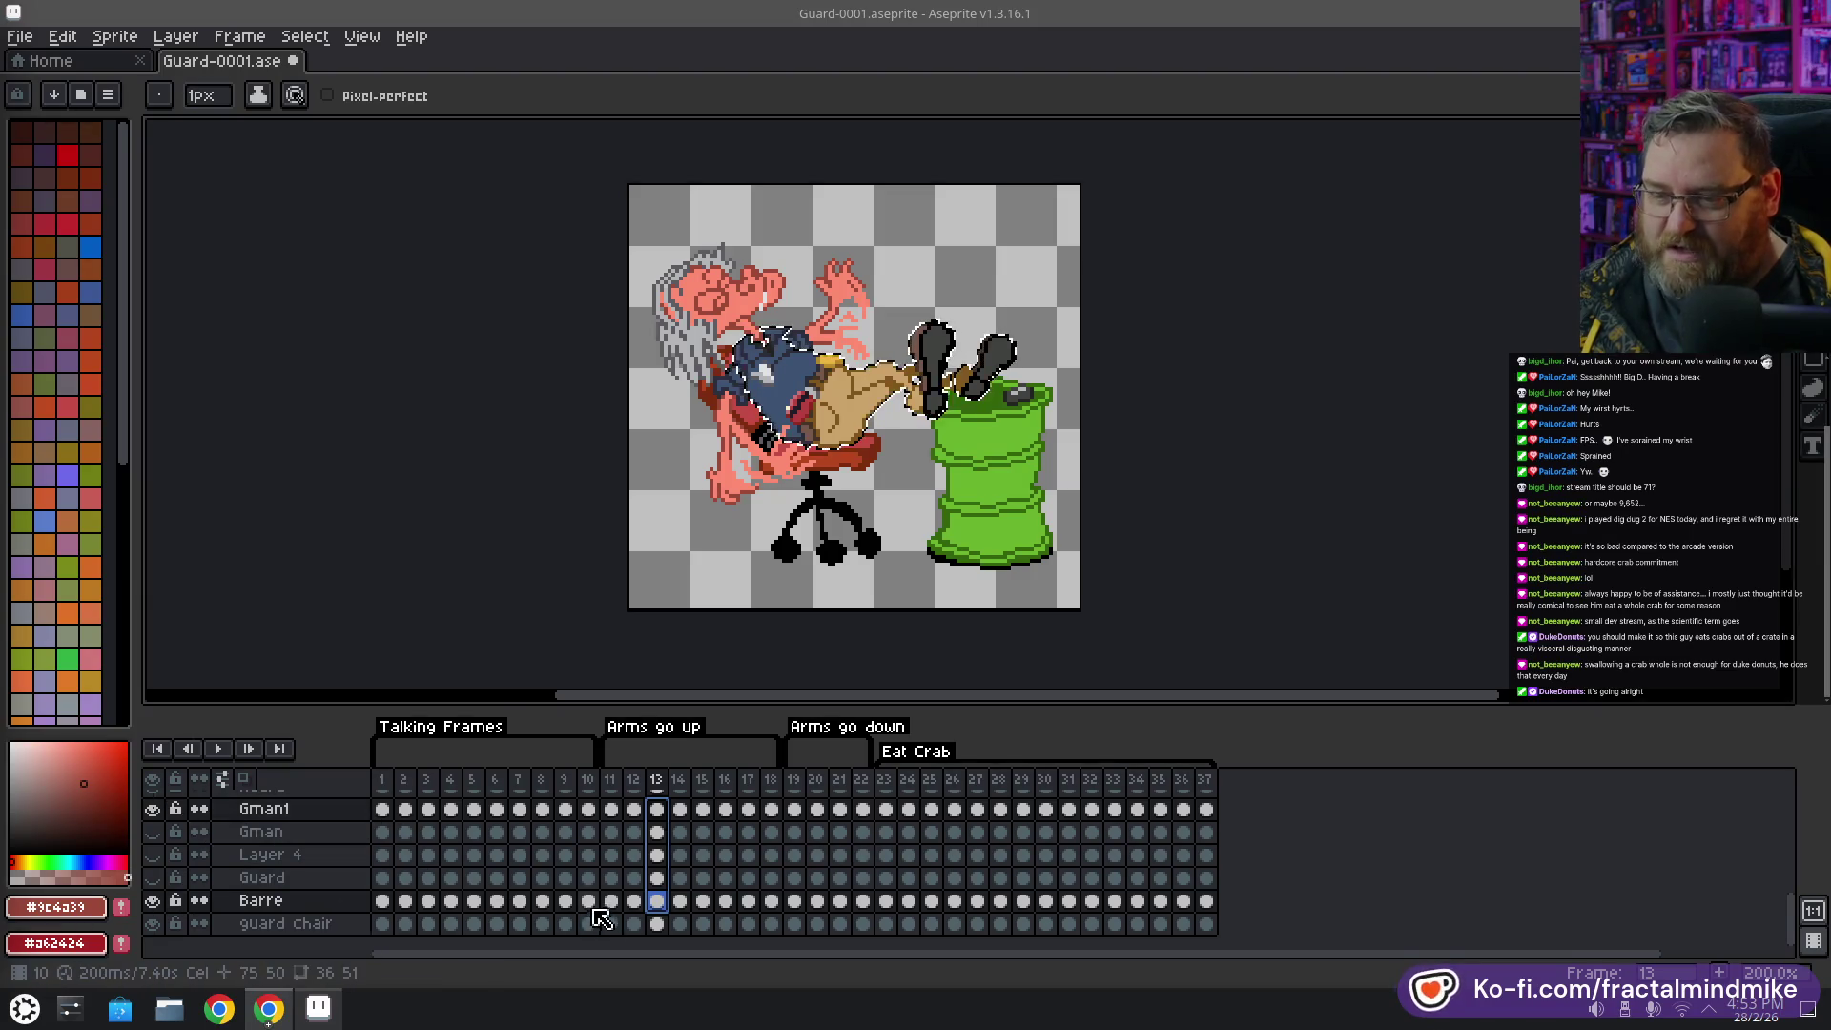
pyautogui.click(658, 810)
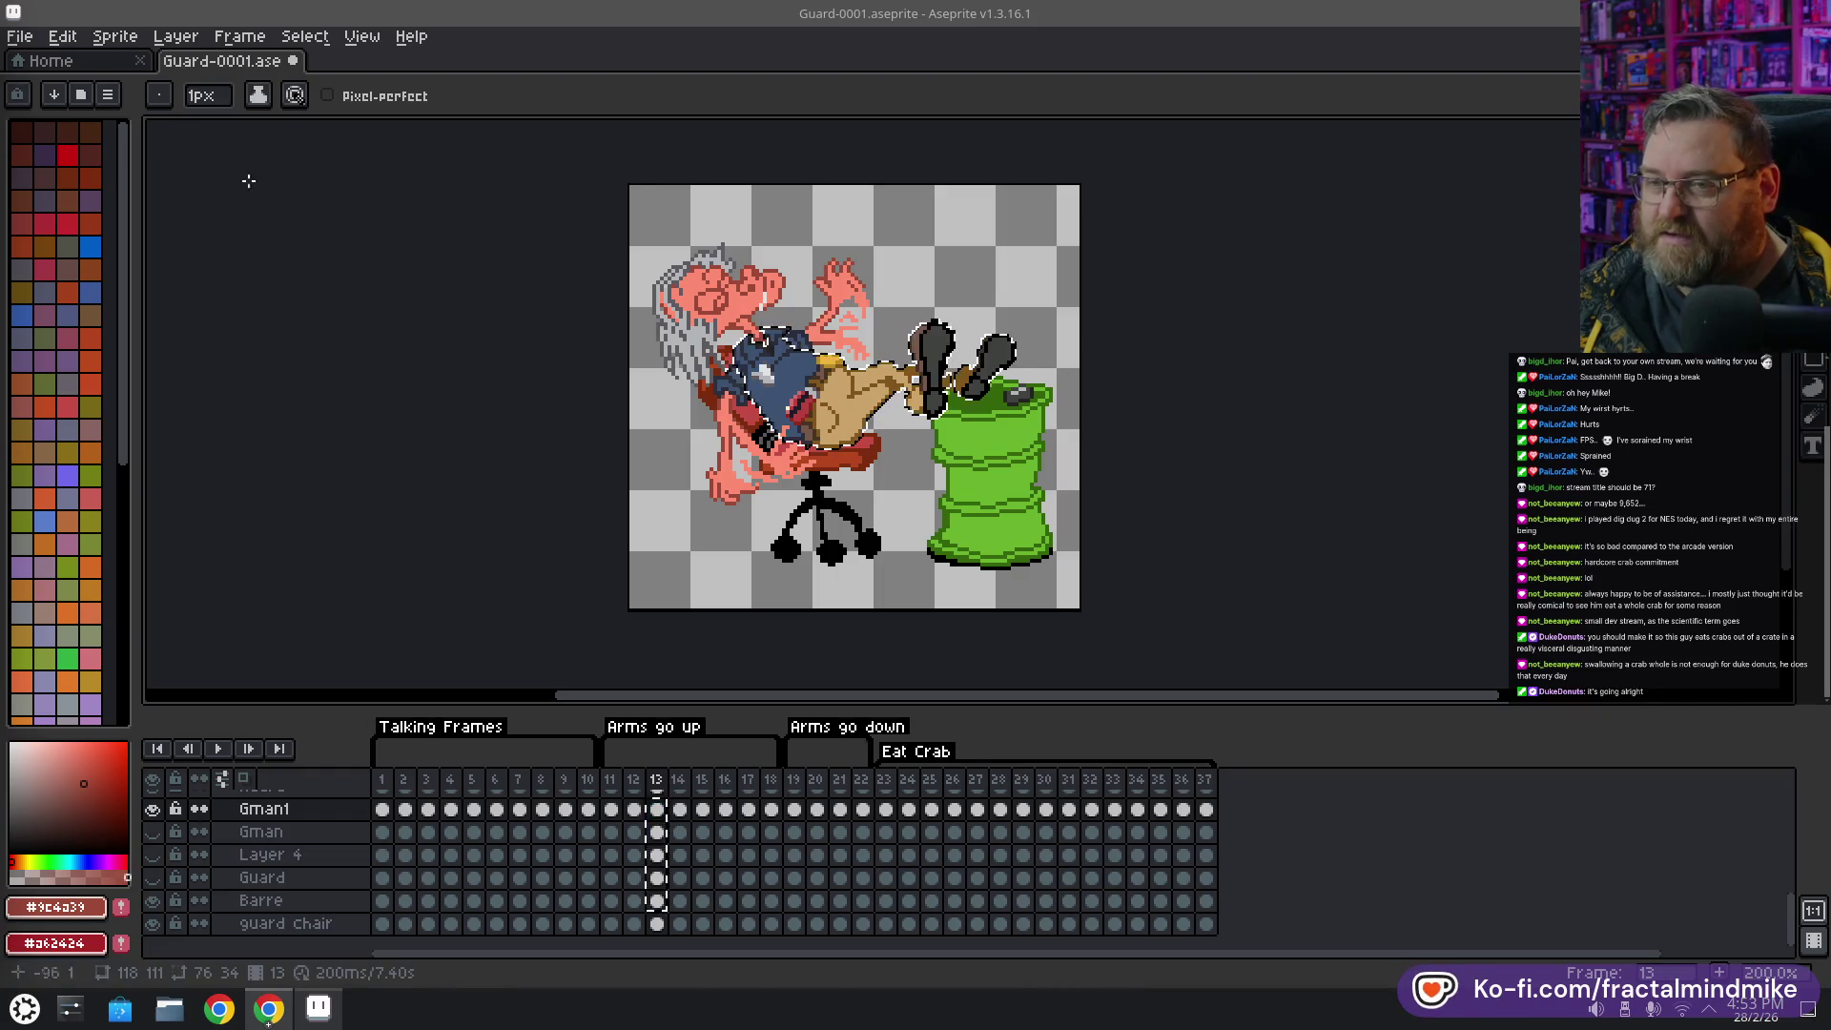
pyautogui.click(63, 36)
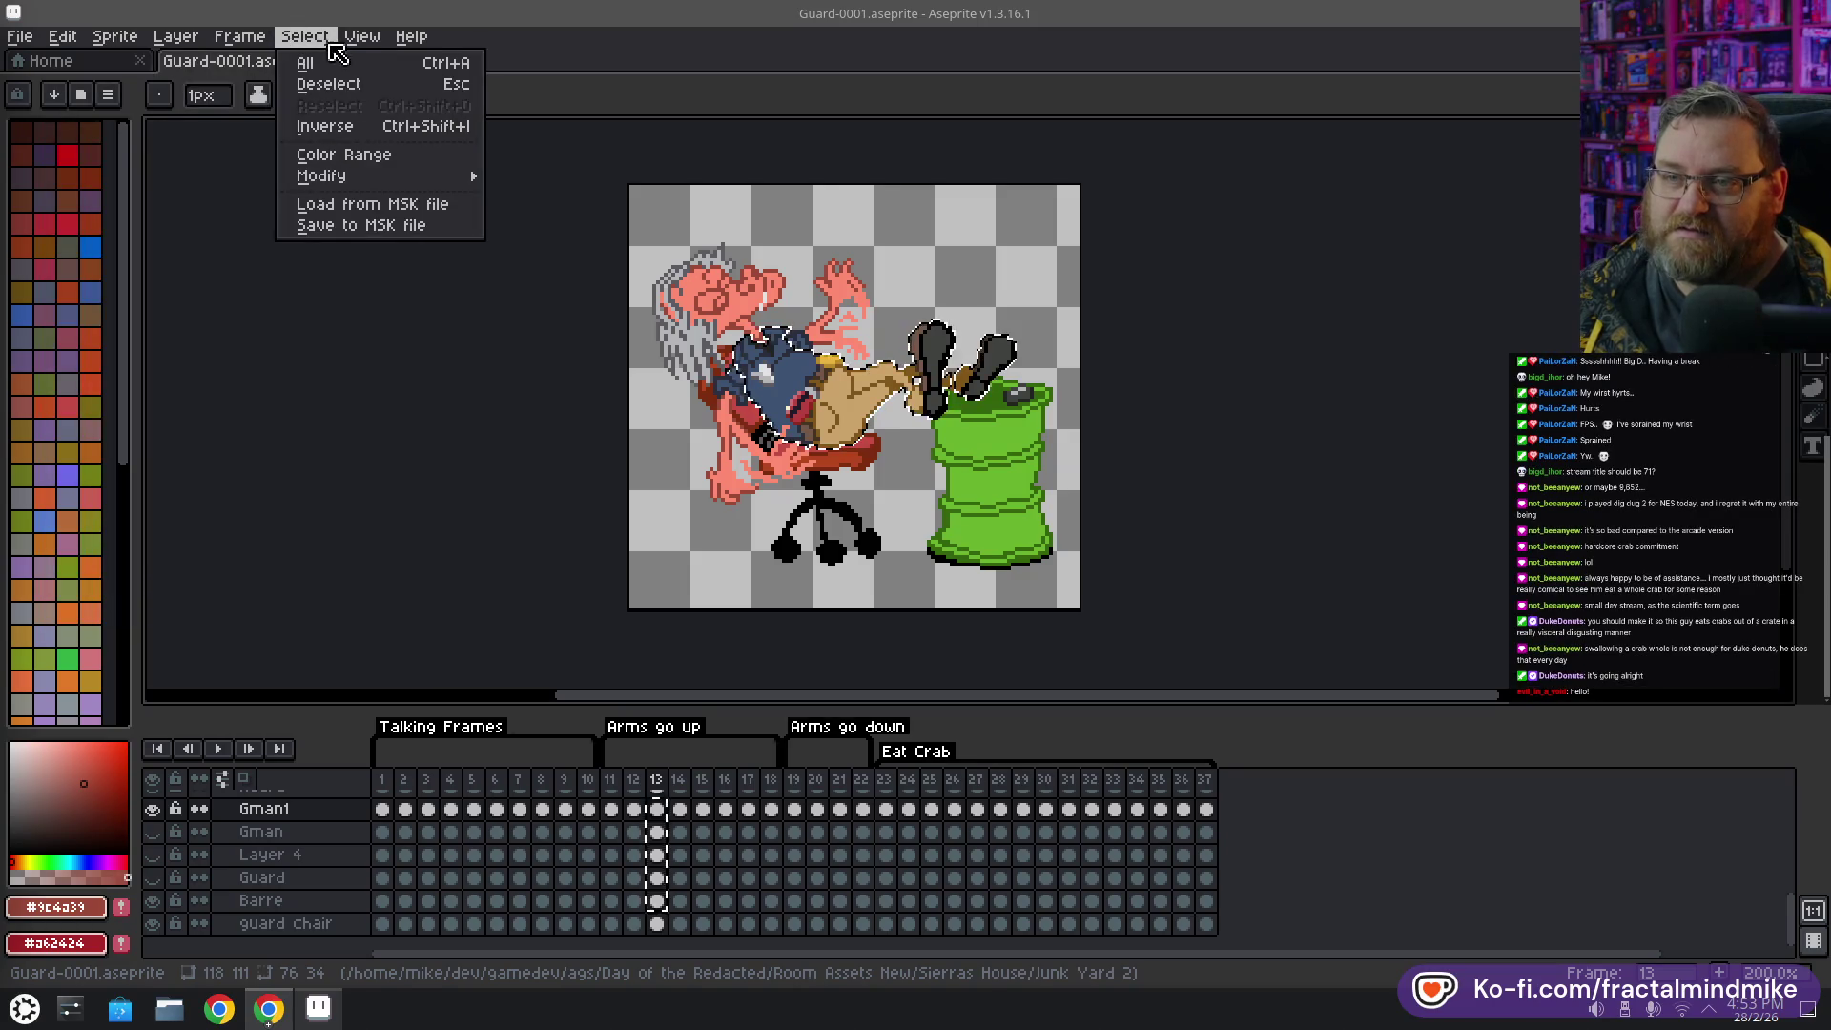
# Deselect, pick frame 20's Gman1 and Barre cels, and paste the frame 13 cels over them
pyautogui.click(333, 86)
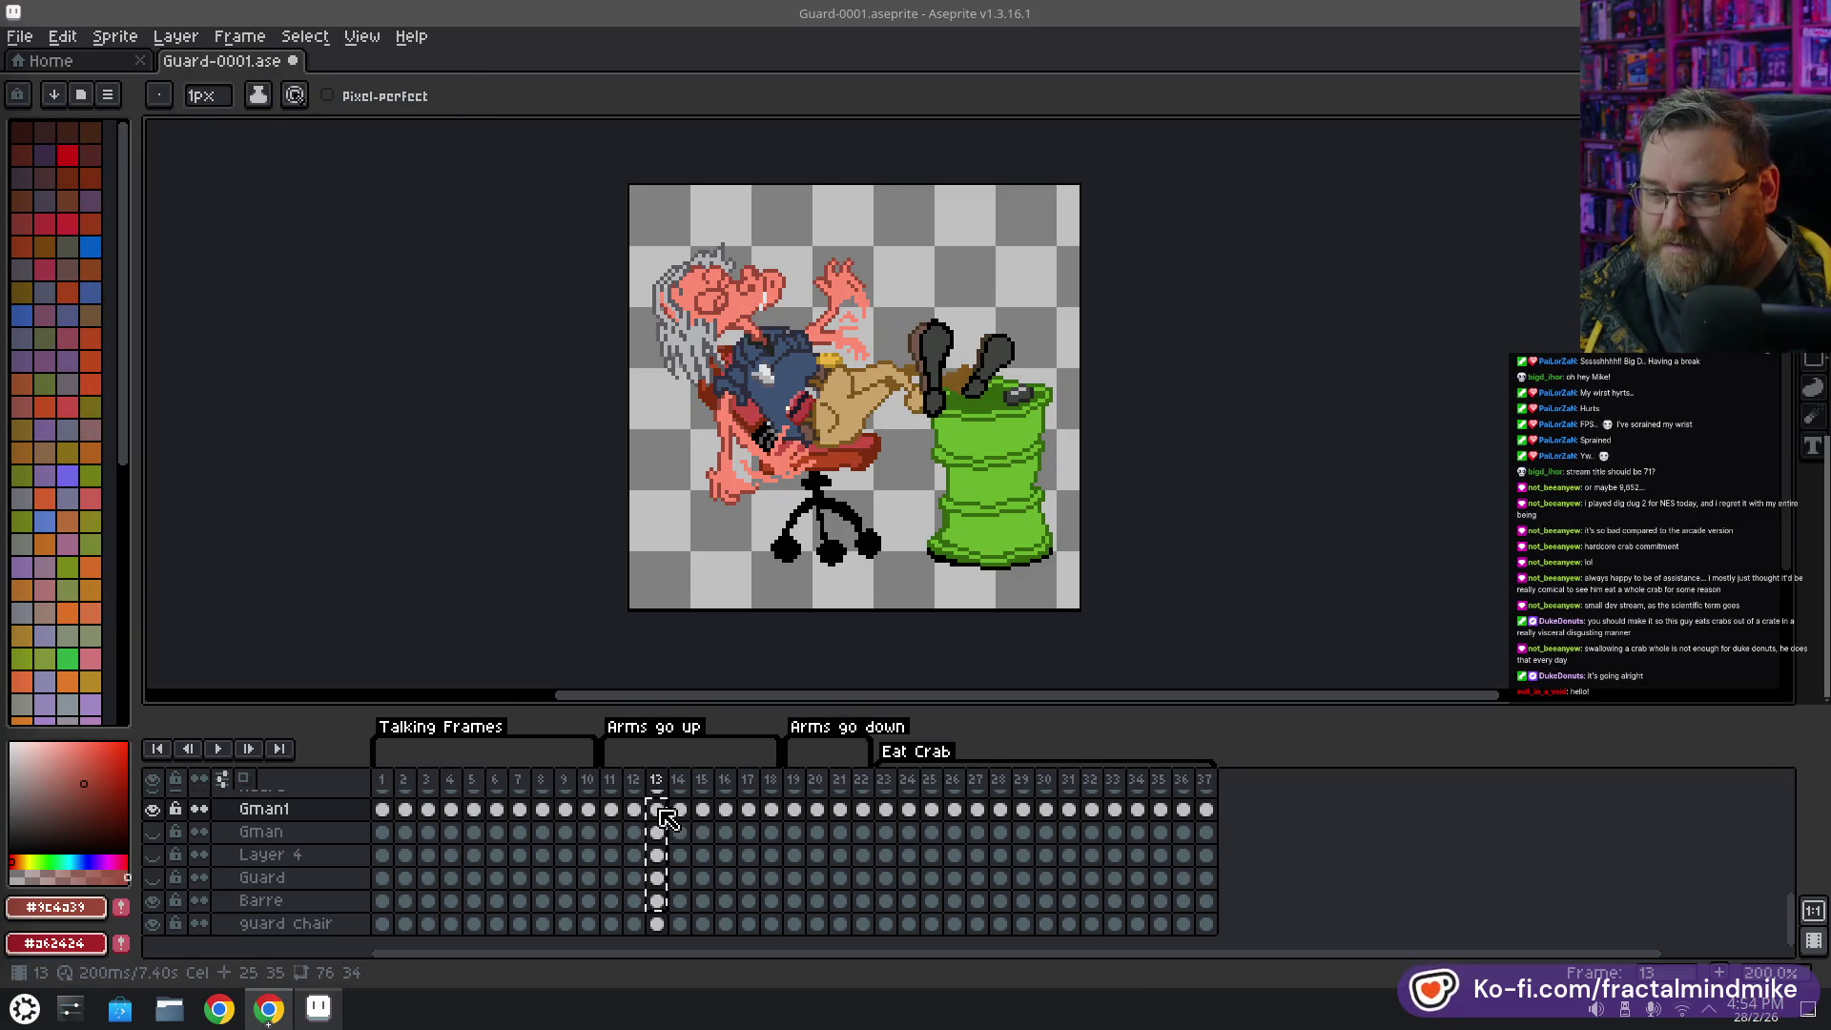
pyautogui.click(660, 901)
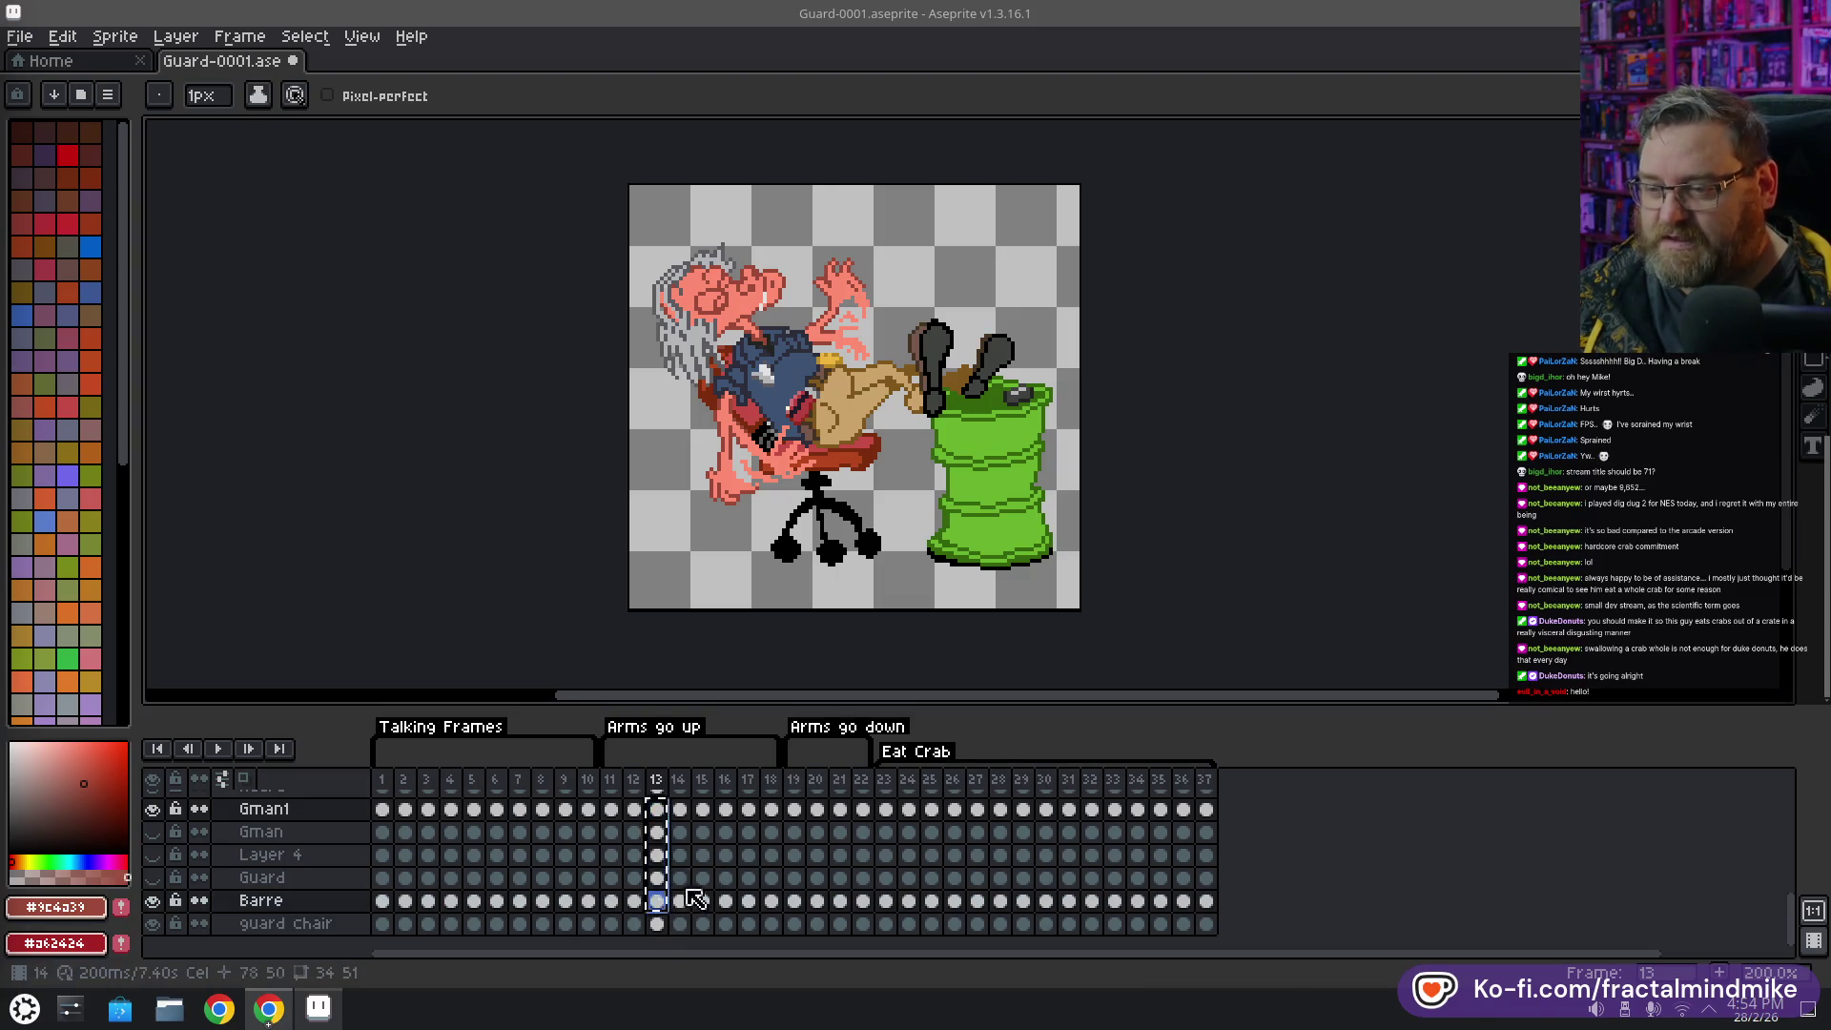
pyautogui.click(819, 810)
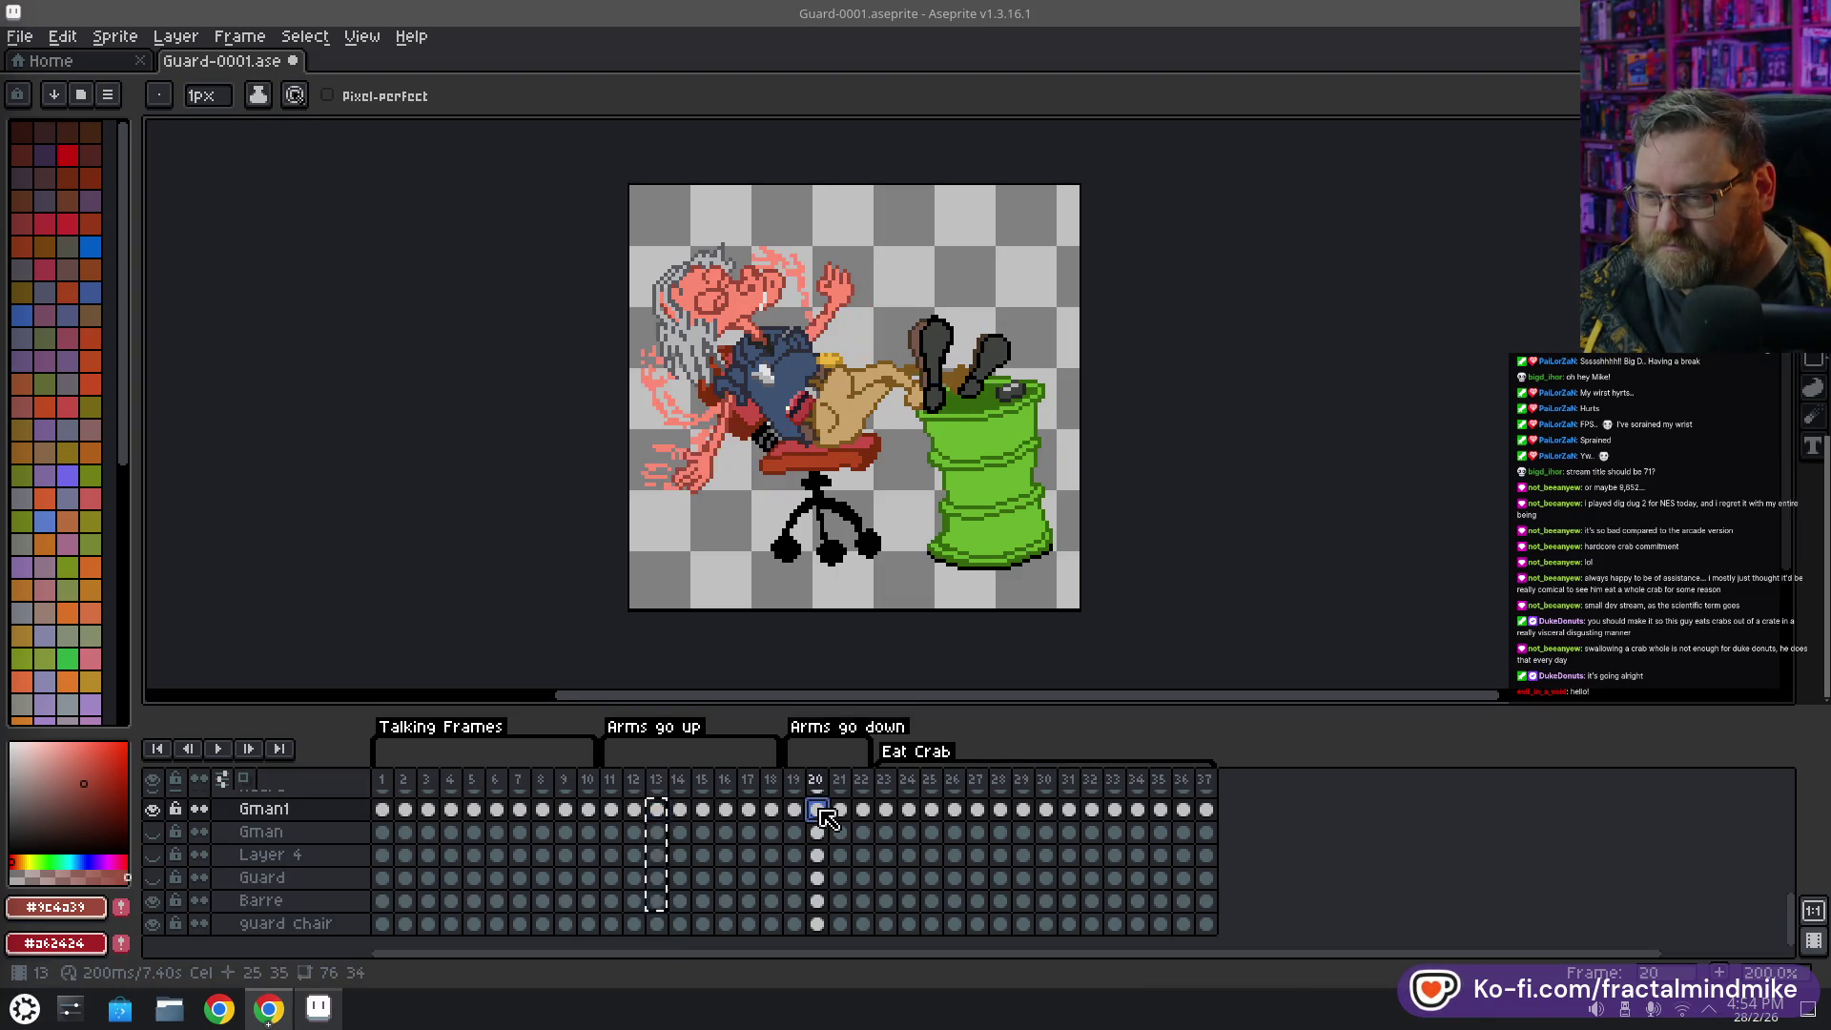
pyautogui.click(818, 902)
pyautogui.press('v')
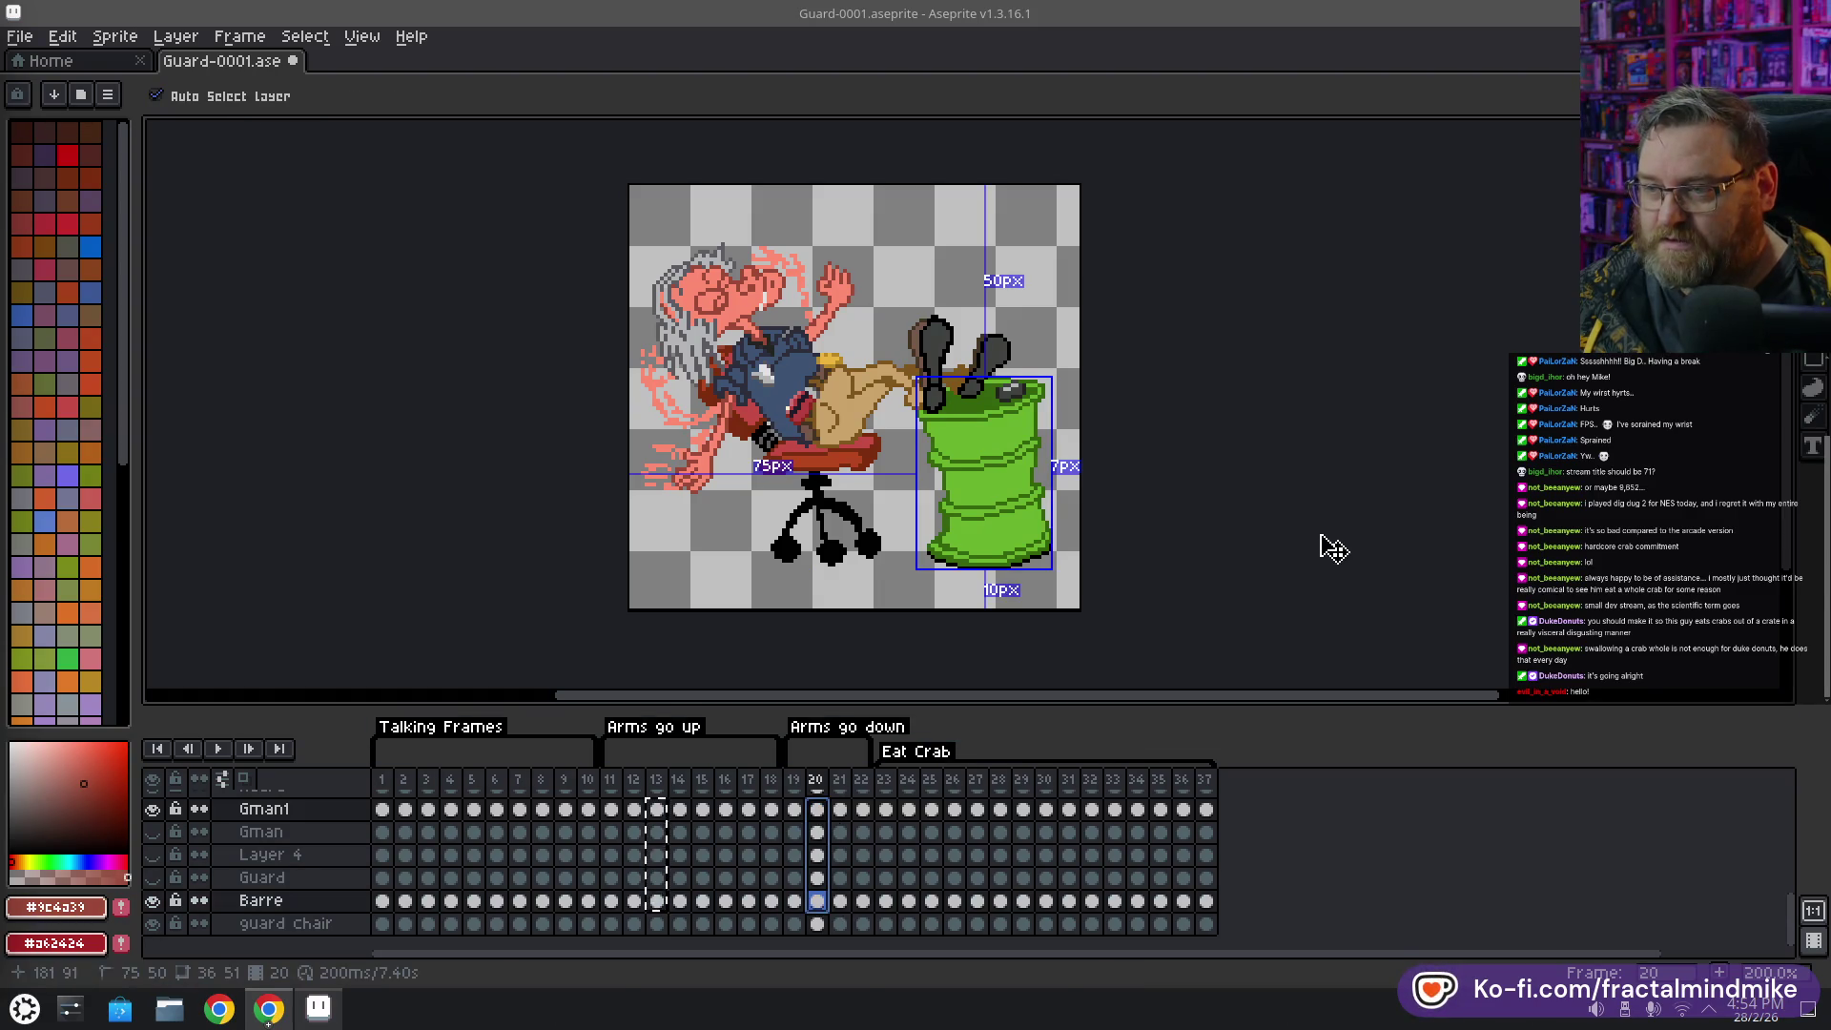
pyautogui.hotkey('ctrl', 'z')
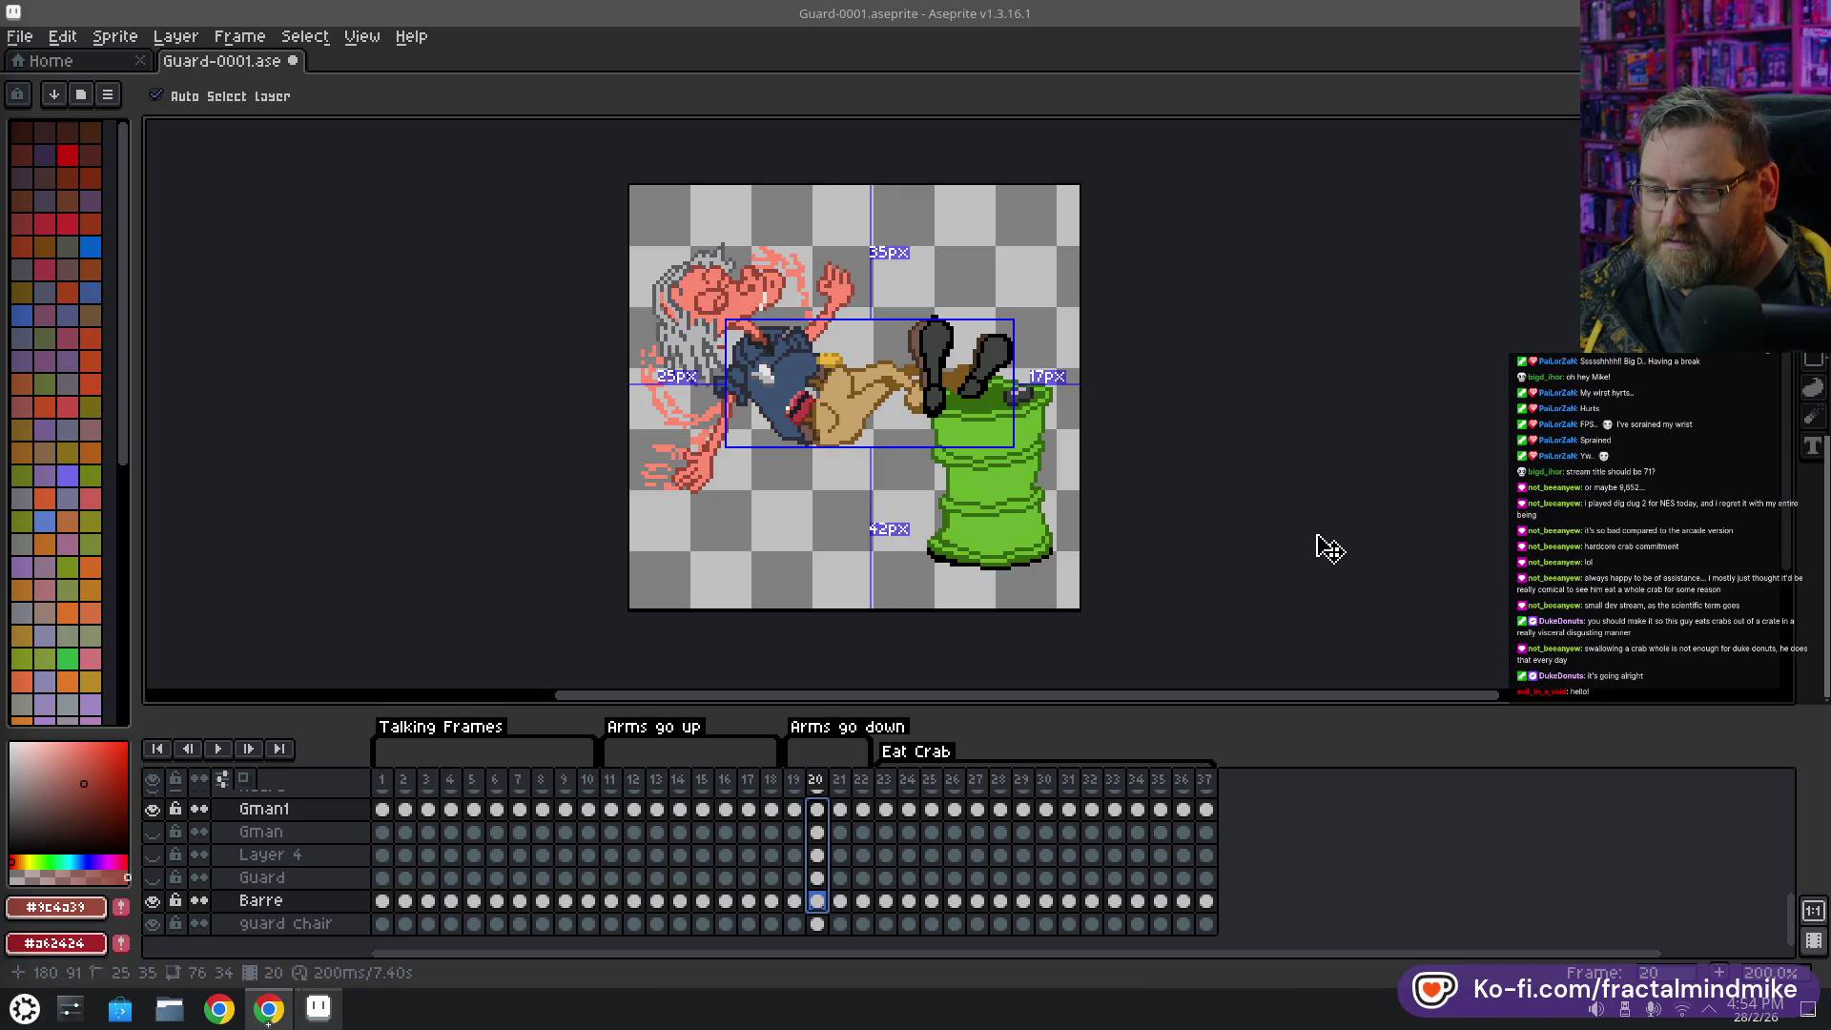
pyautogui.press('b')
pyautogui.click(816, 810)
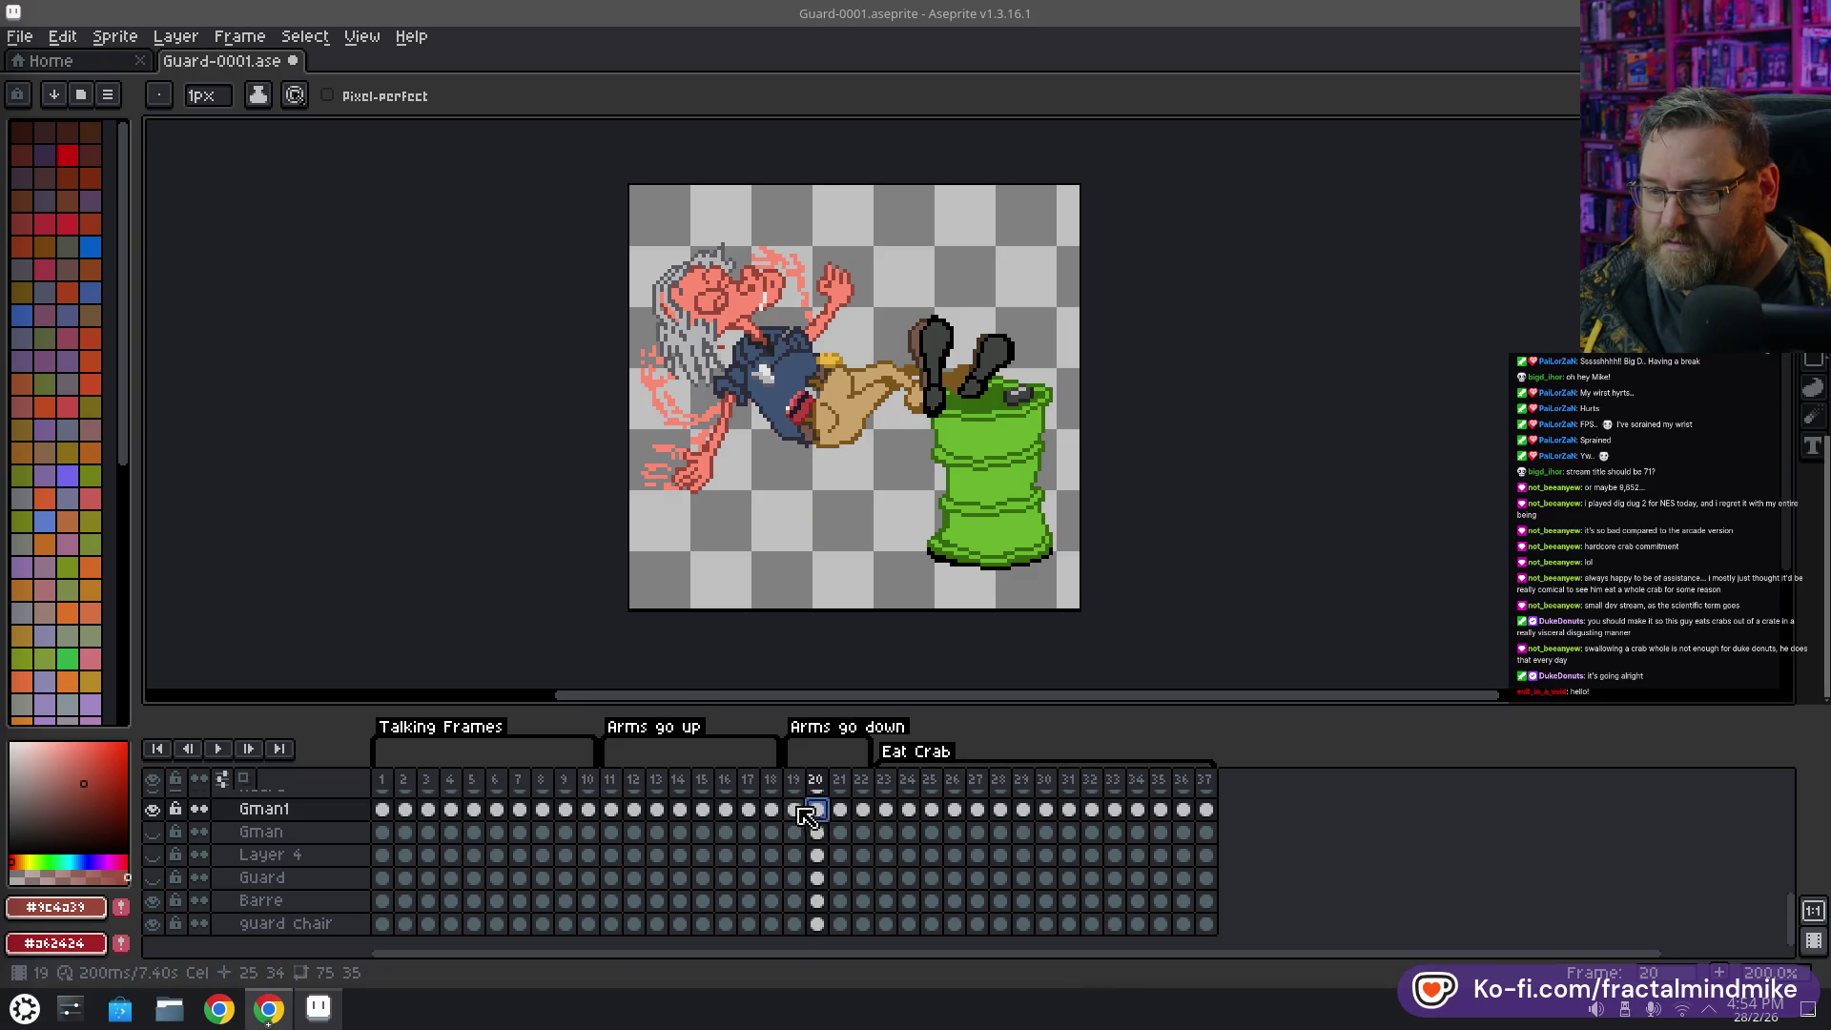
# Undo the cel range pasted into frame 20, bringing the chair back
pyautogui.scroll(1, 828, 820)
pyautogui.scroll(2, 826, 858)
pyautogui.scroll(1, 825, 858)
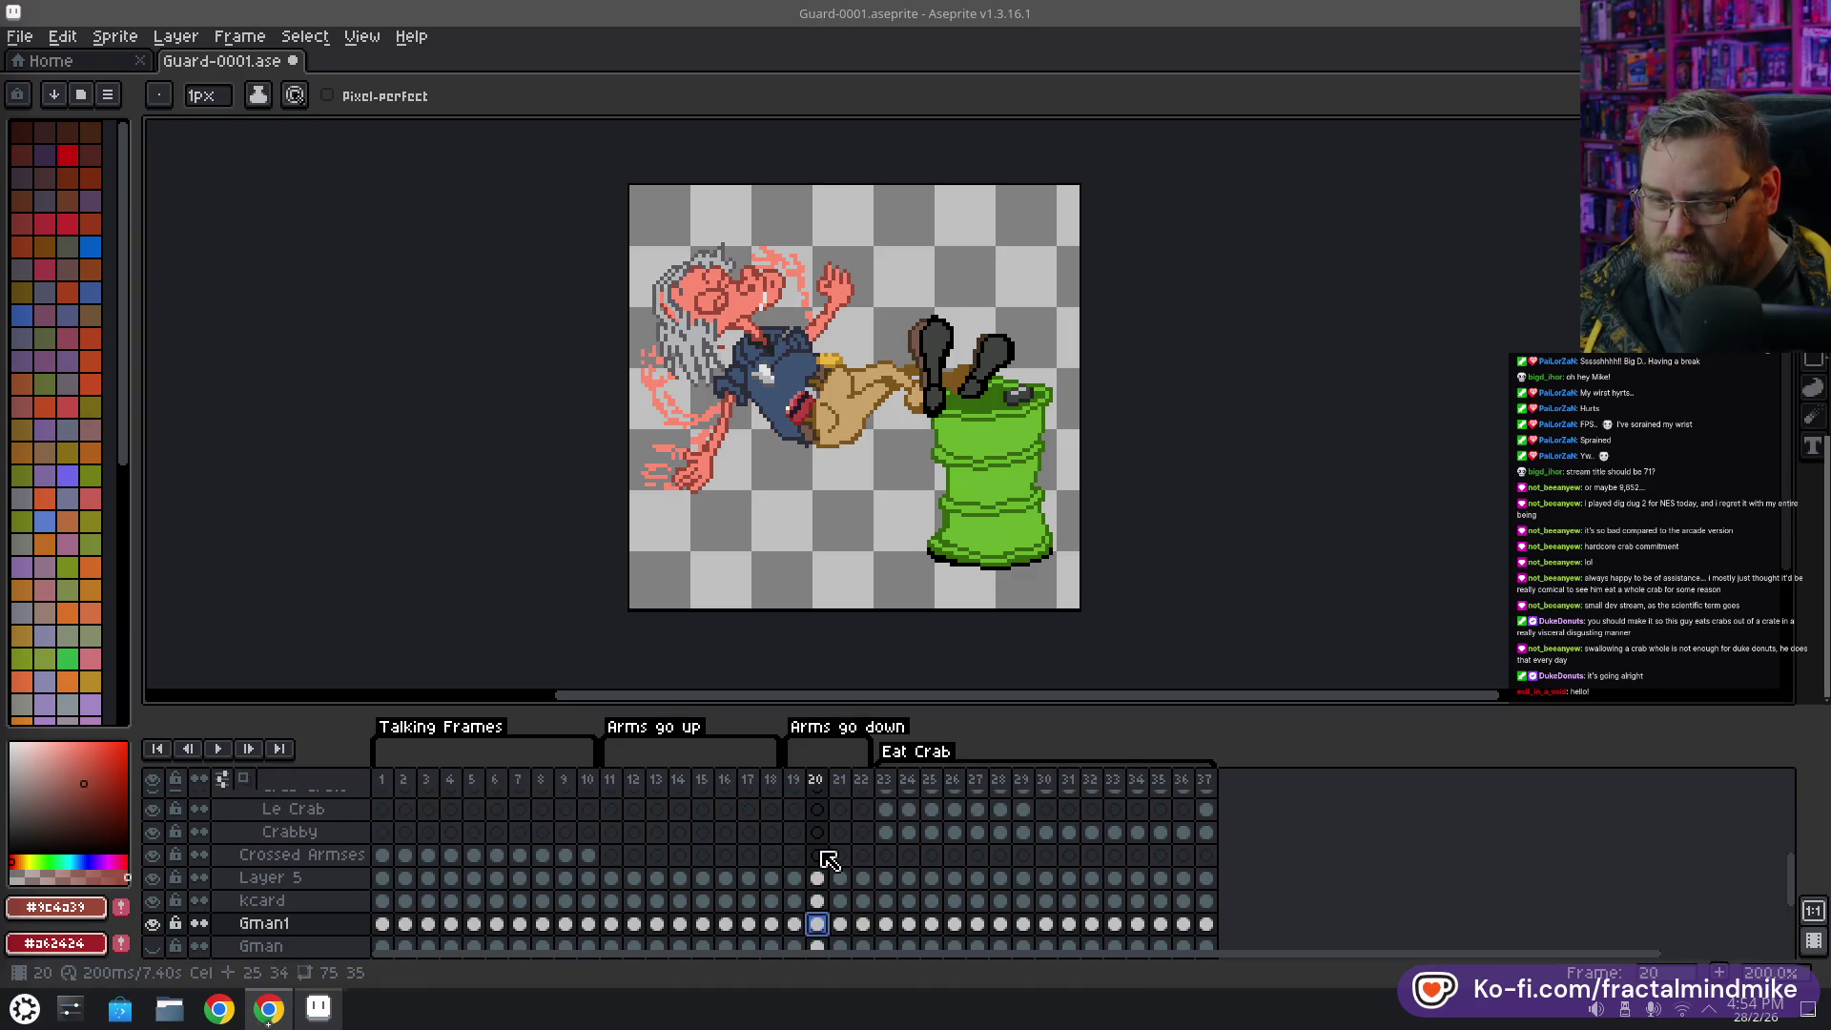
pyautogui.scroll(2, 828, 859)
pyautogui.scroll(1, 830, 861)
pyautogui.scroll(2, 830, 861)
pyautogui.scroll(1, 830, 861)
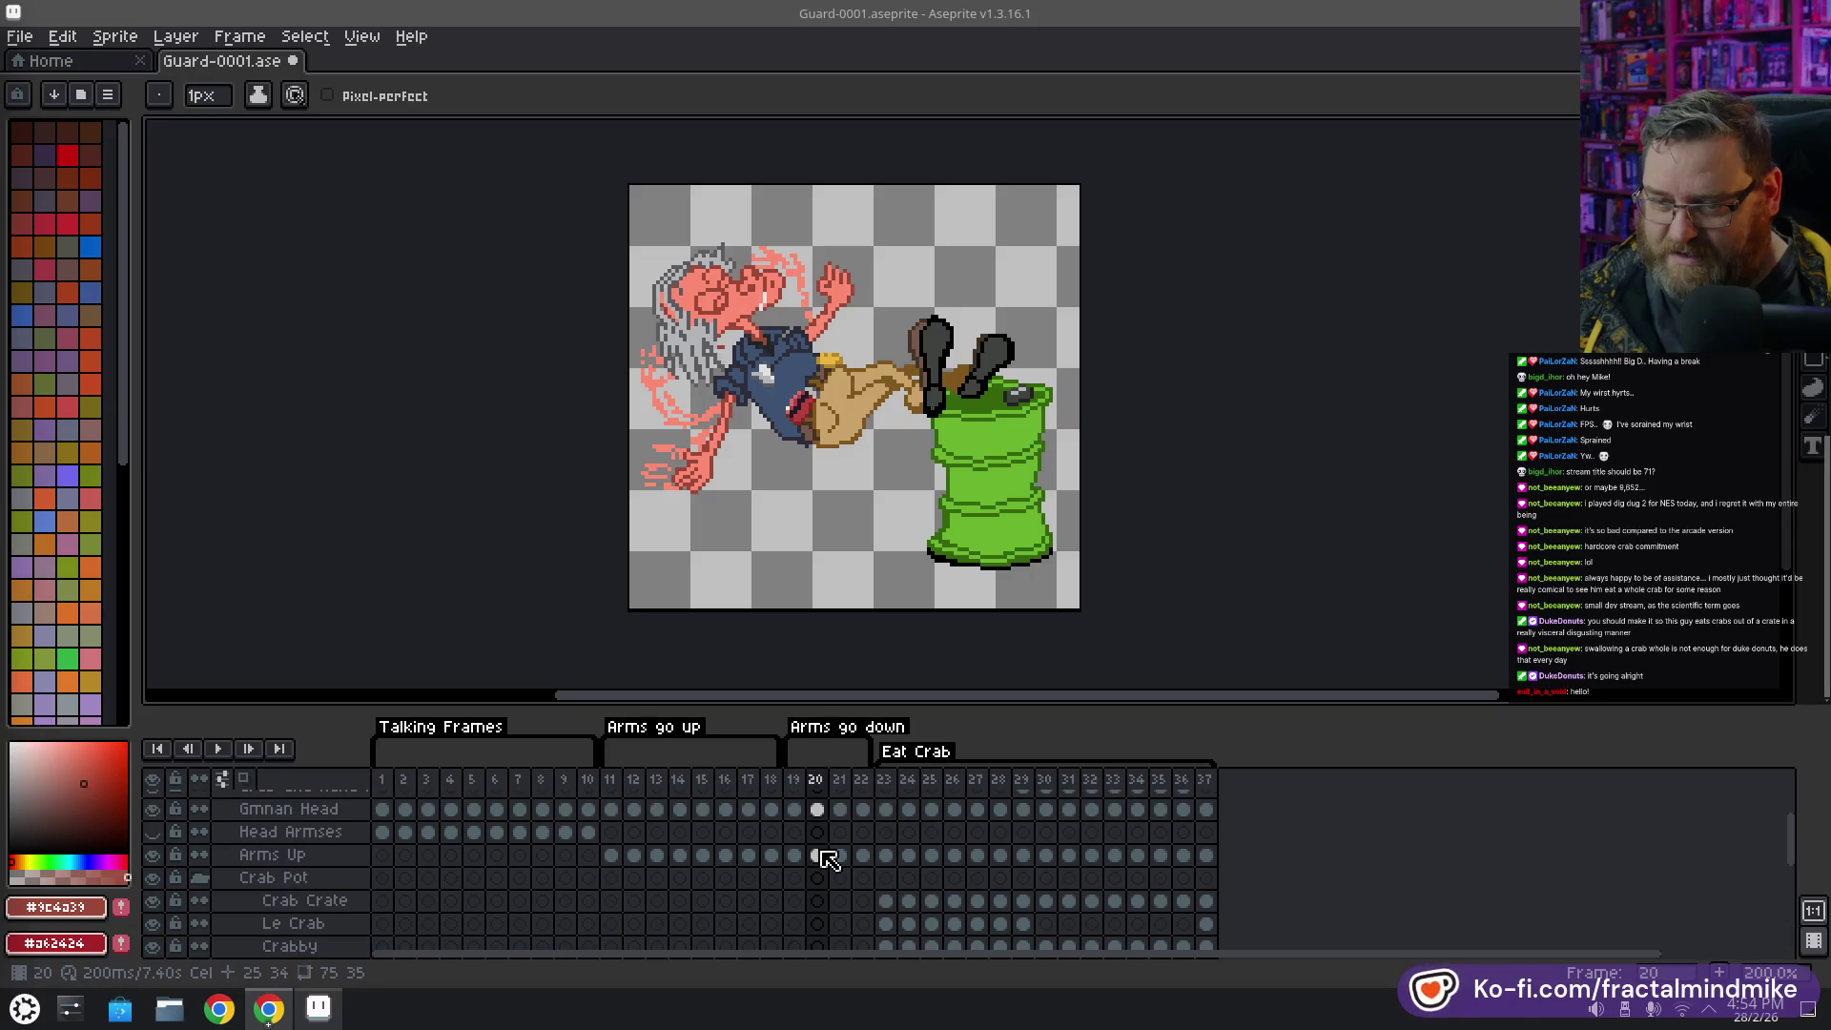
pyautogui.scroll(-2, 830, 859)
pyautogui.scroll(-2, 832, 863)
pyautogui.scroll(-2, 834, 870)
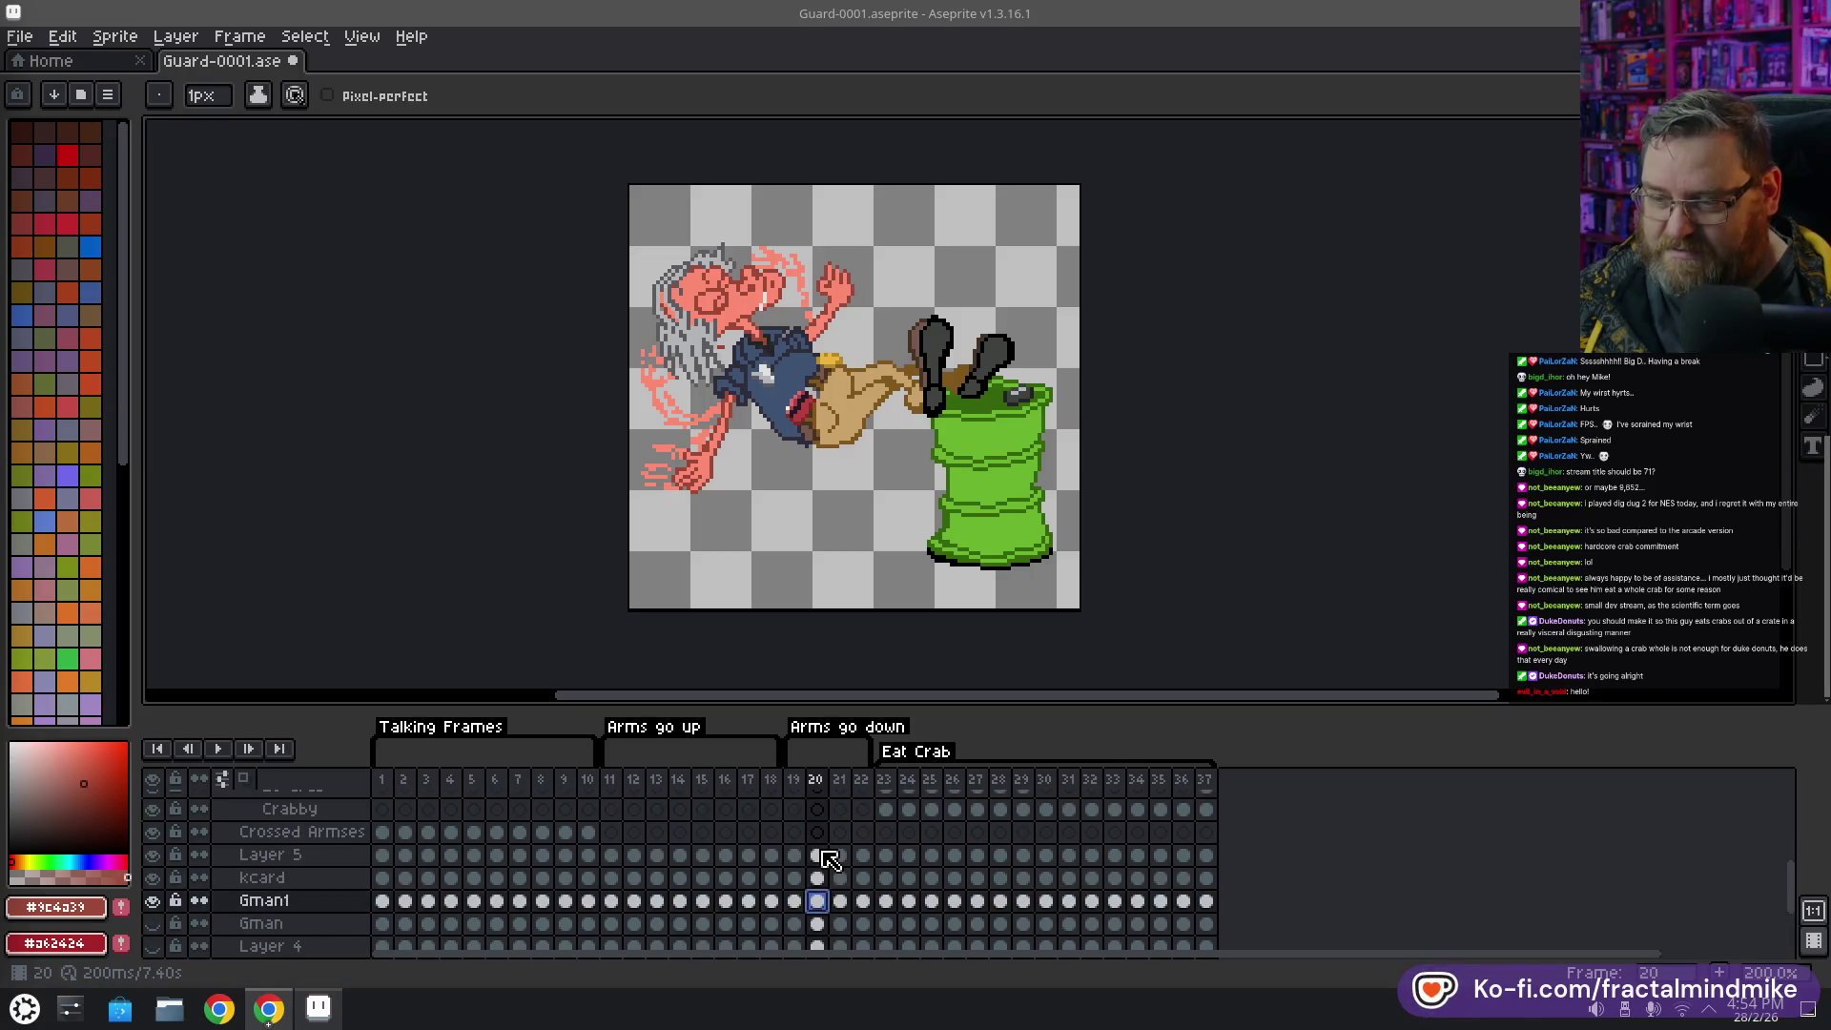
pyautogui.scroll(-2, 837, 877)
pyautogui.scroll(-1, 837, 873)
pyautogui.scroll(-1, 837, 873)
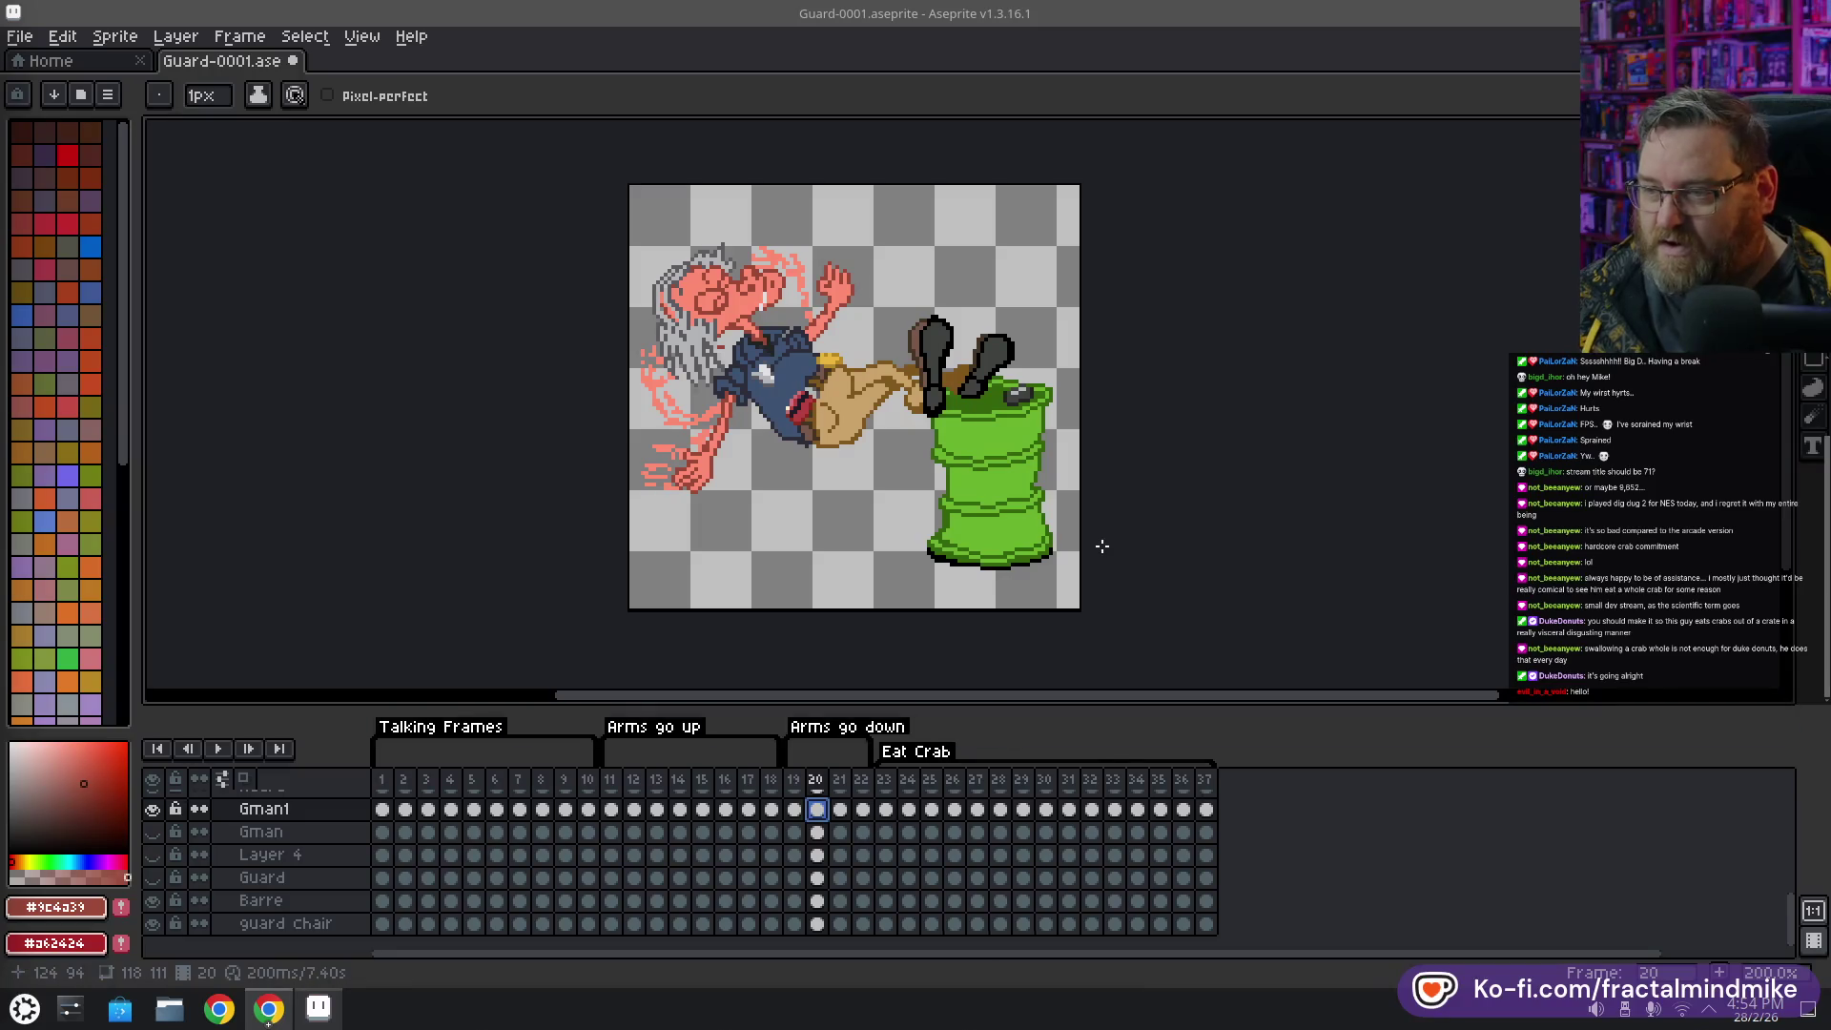
pyautogui.hotkey('ctrl', 'z')
pyautogui.press('b')
# Clear frame 20's Gman1 and Barre cels, then undo and redo back to the guard in the barrel
pyautogui.click(819, 809)
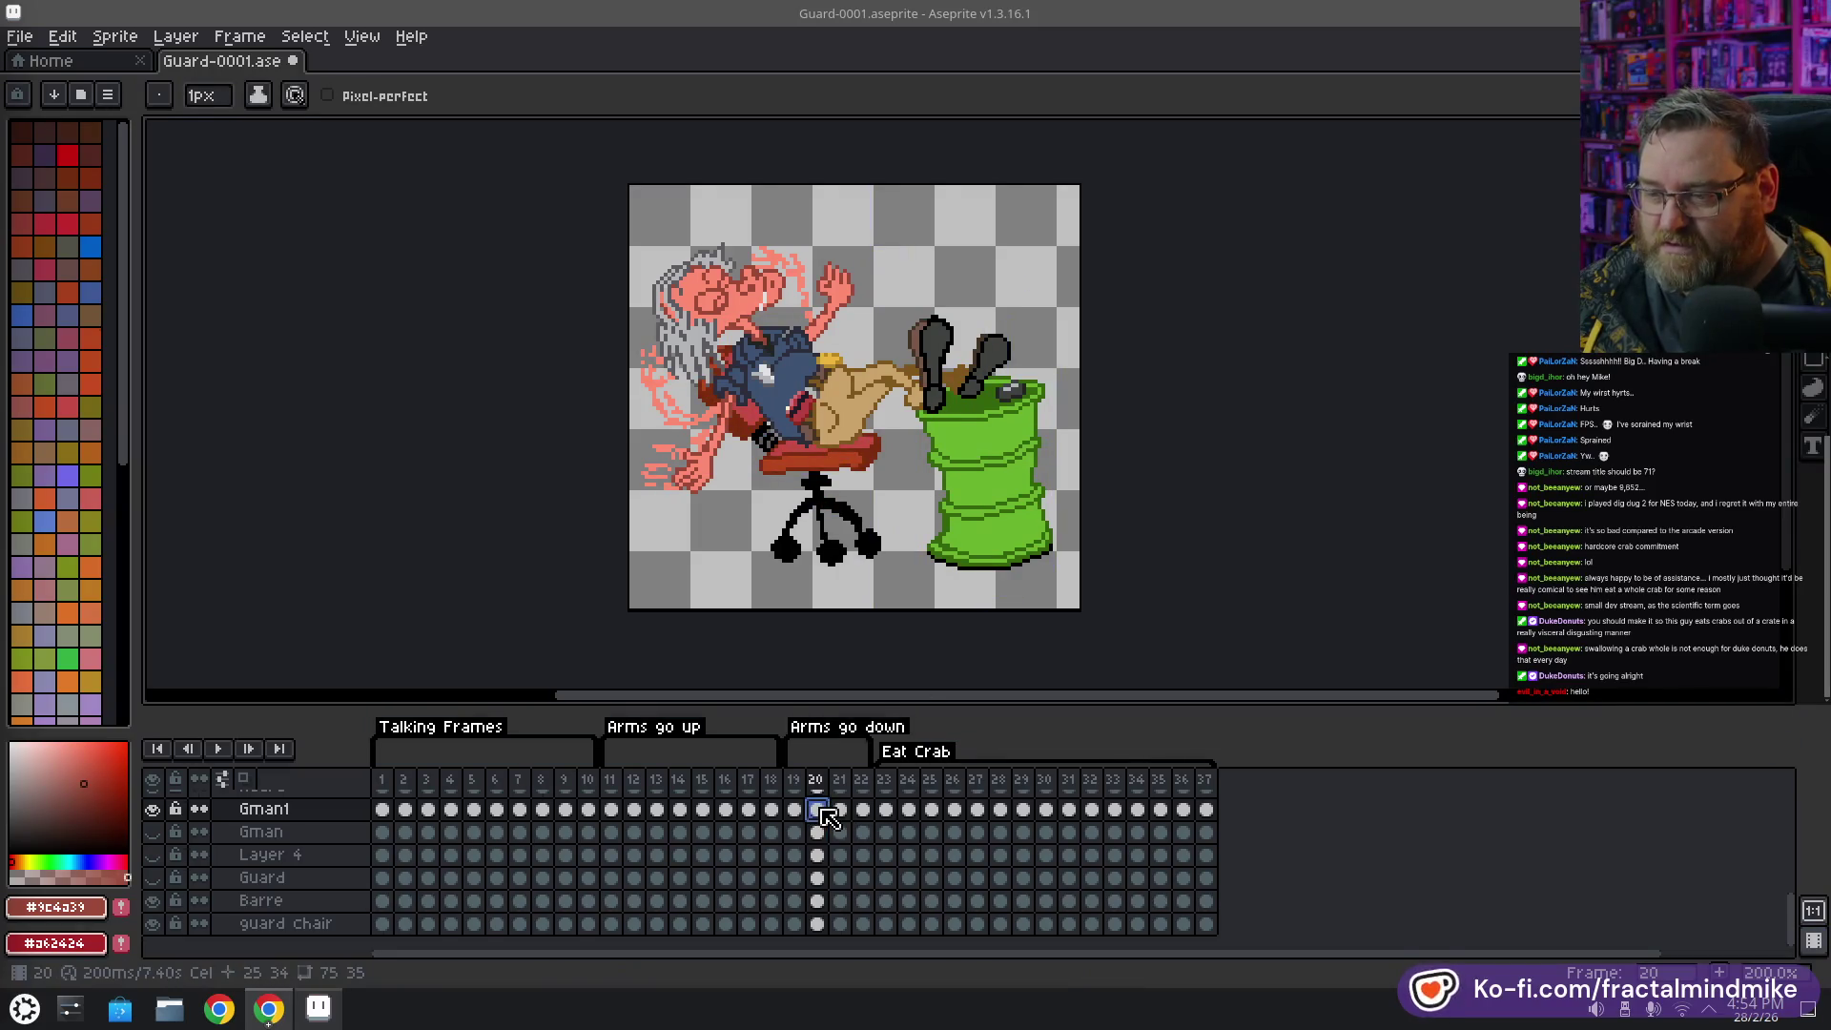
pyautogui.press('Delete')
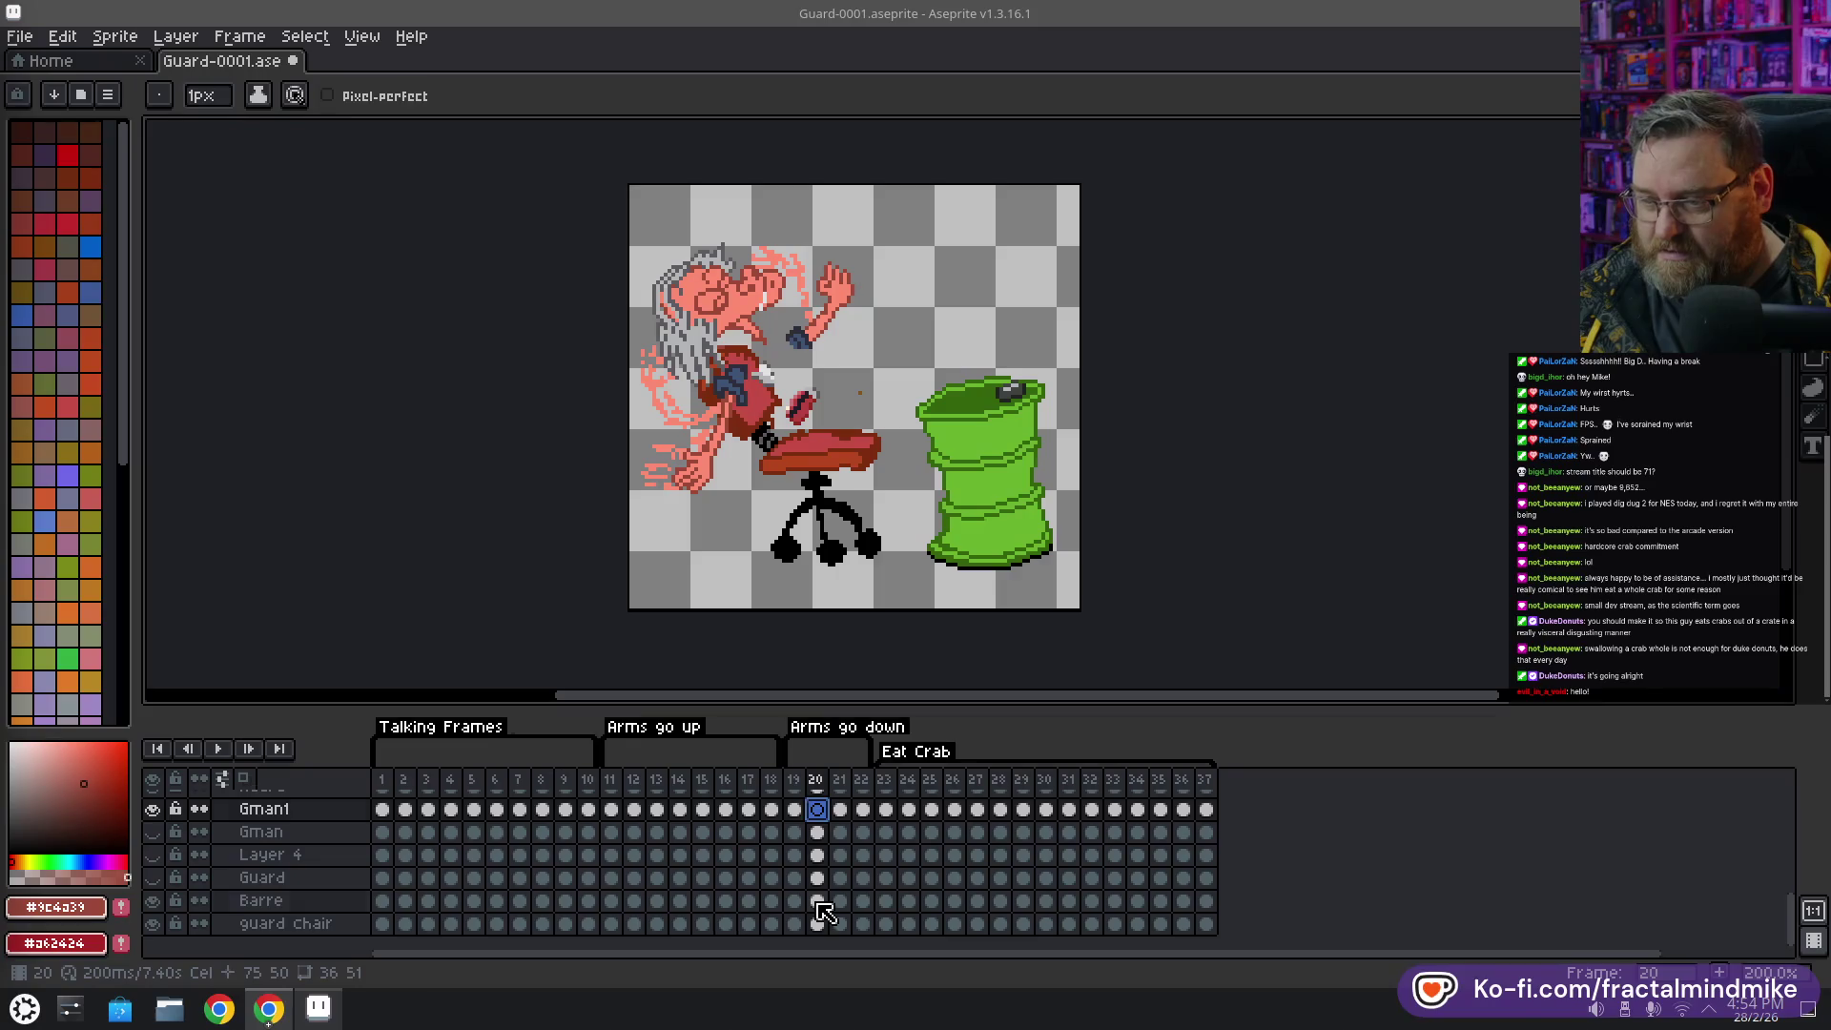
pyautogui.click(819, 901)
pyautogui.press('Delete')
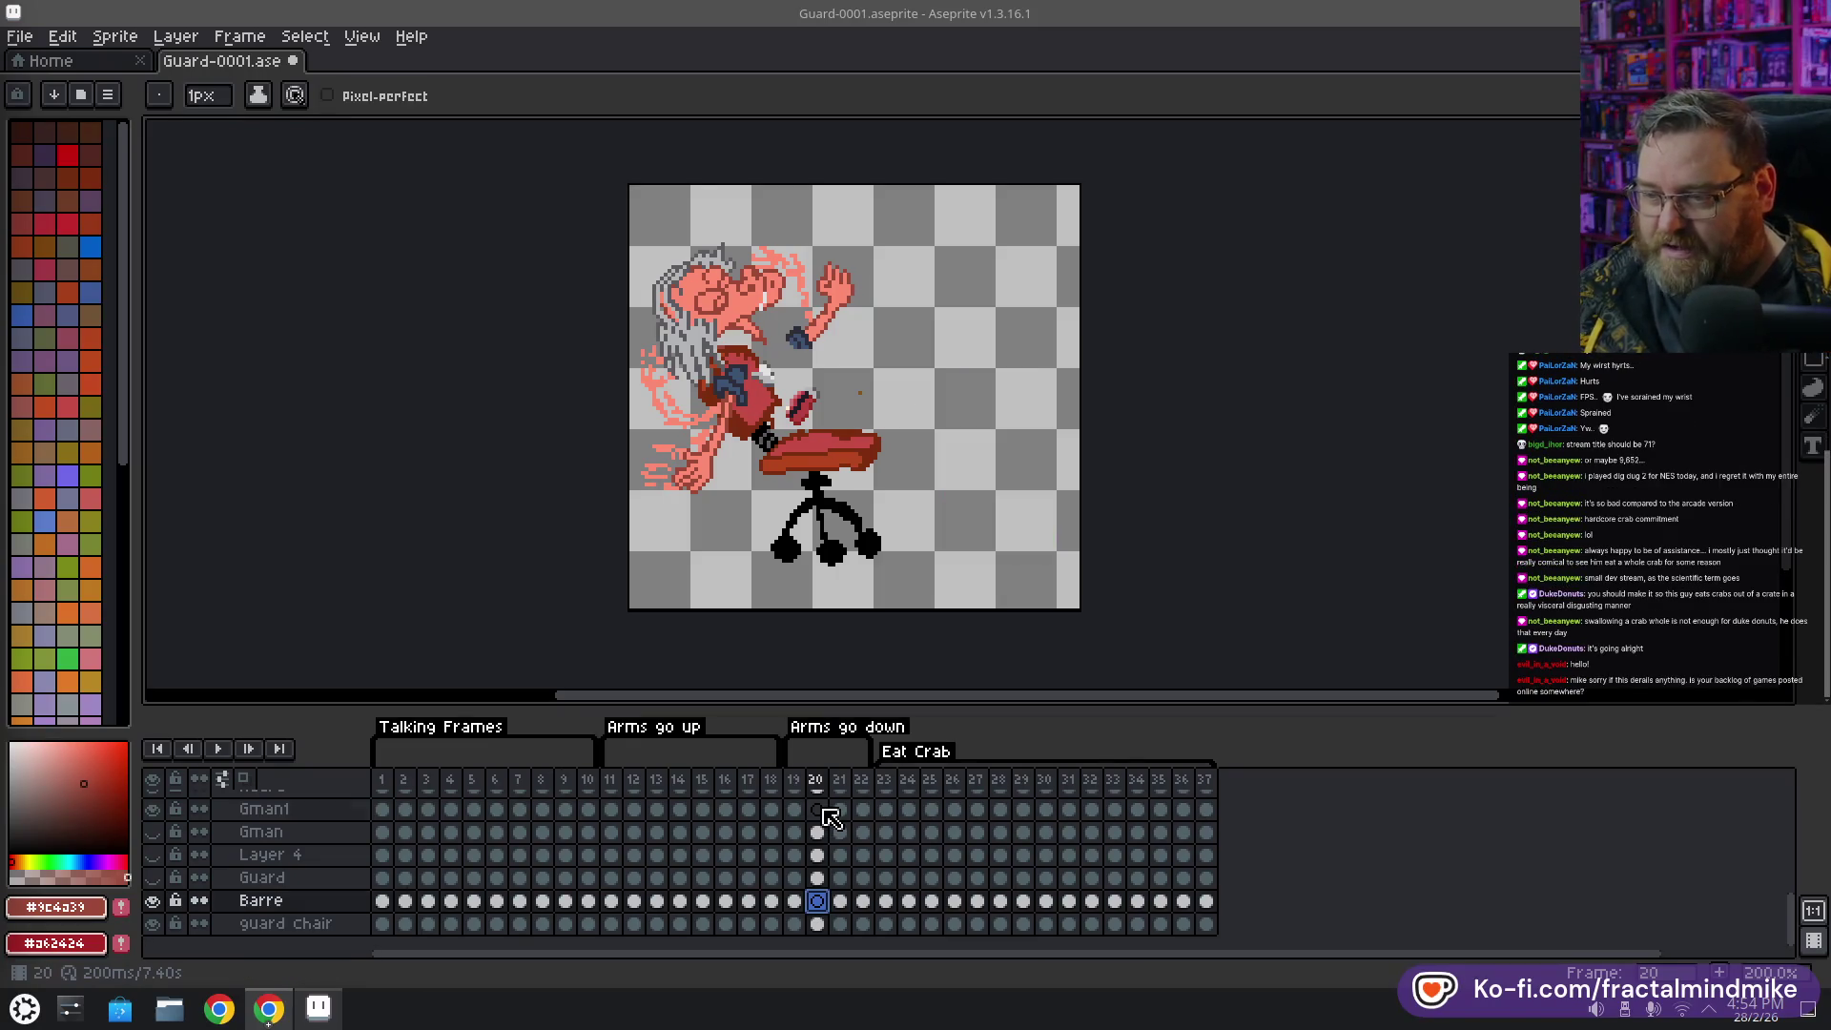
pyautogui.click(818, 902)
pyautogui.hotkey('ctrl', 'z')
pyautogui.hotkey('ctrl', 'z')
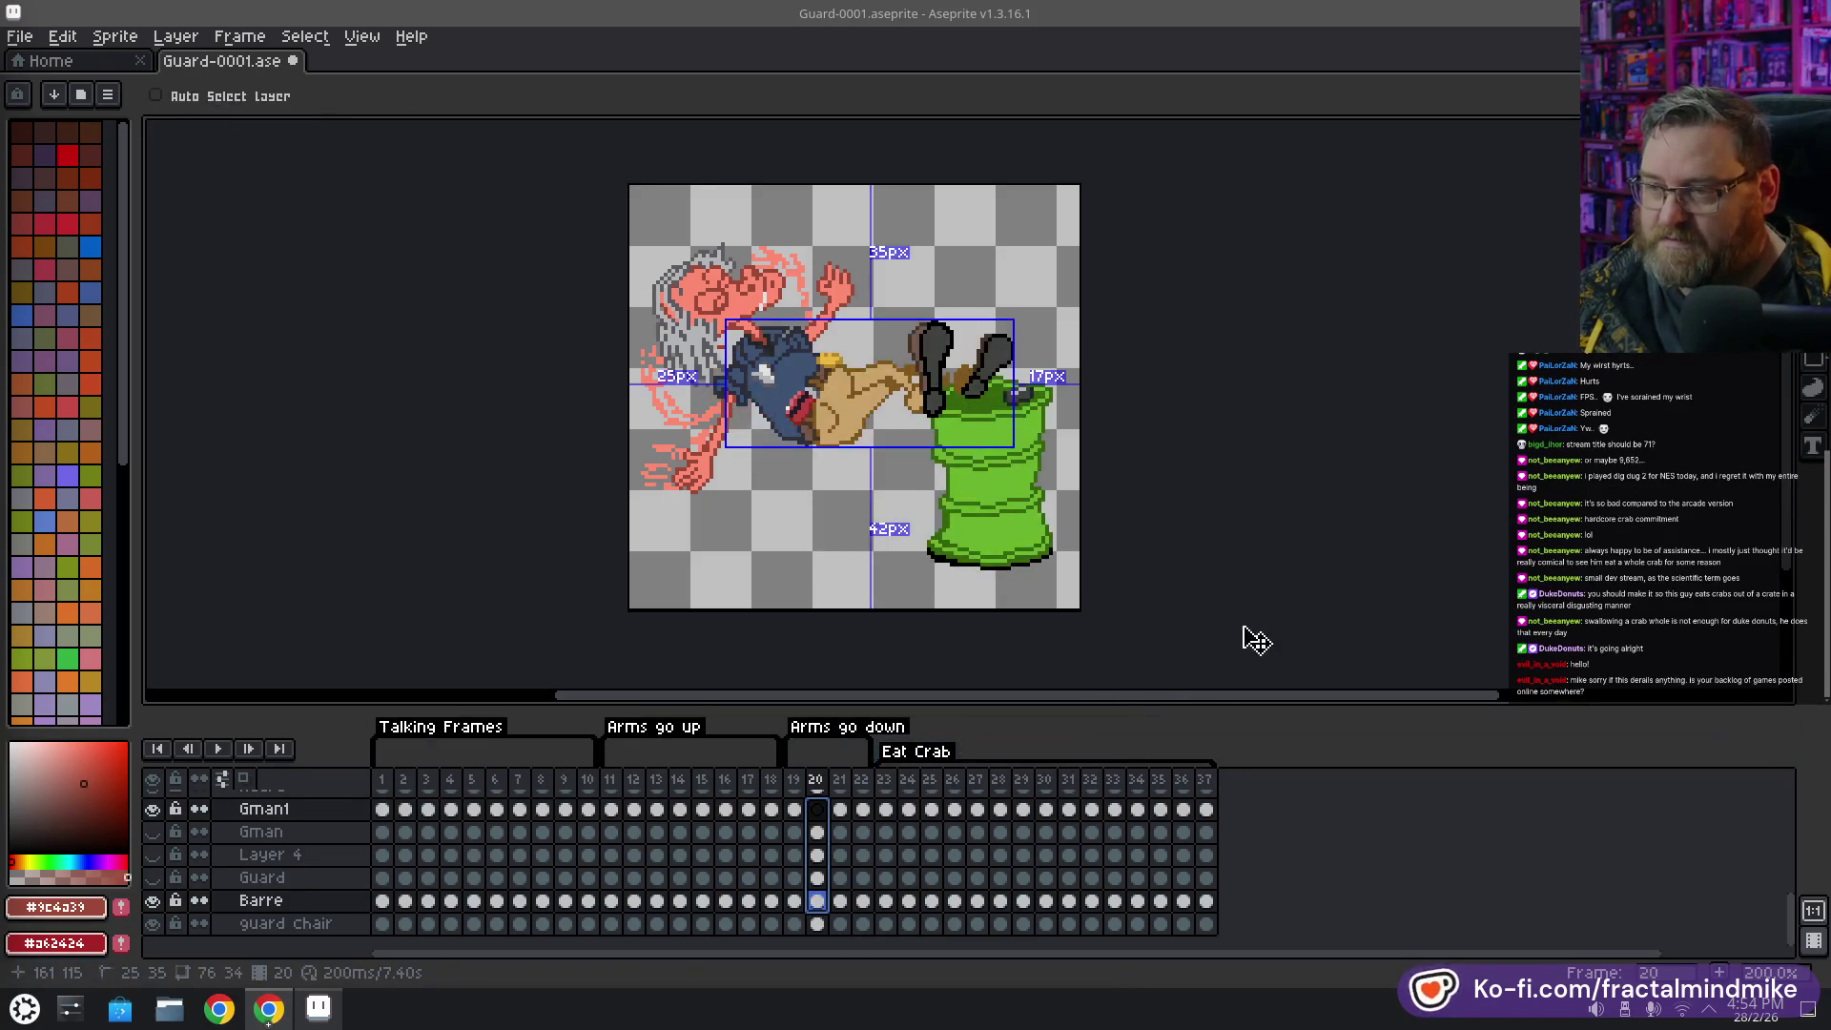
pyautogui.press('b')
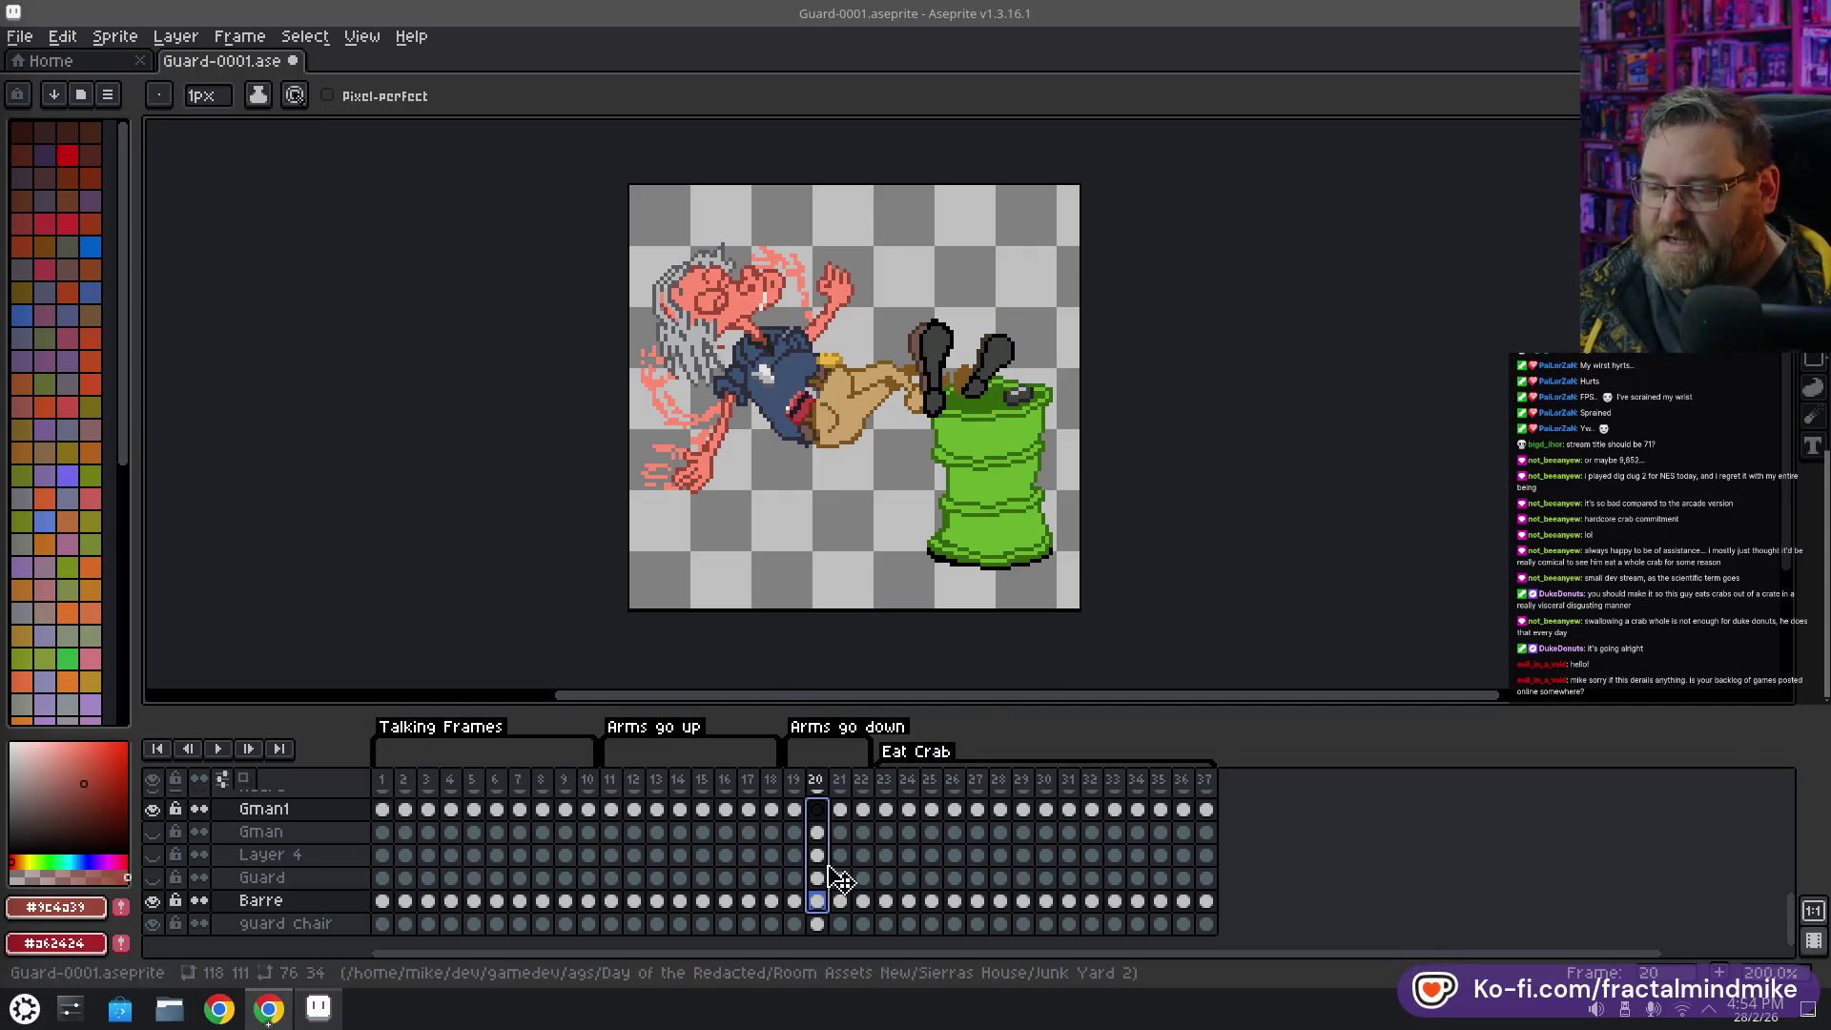
pyautogui.click(820, 813)
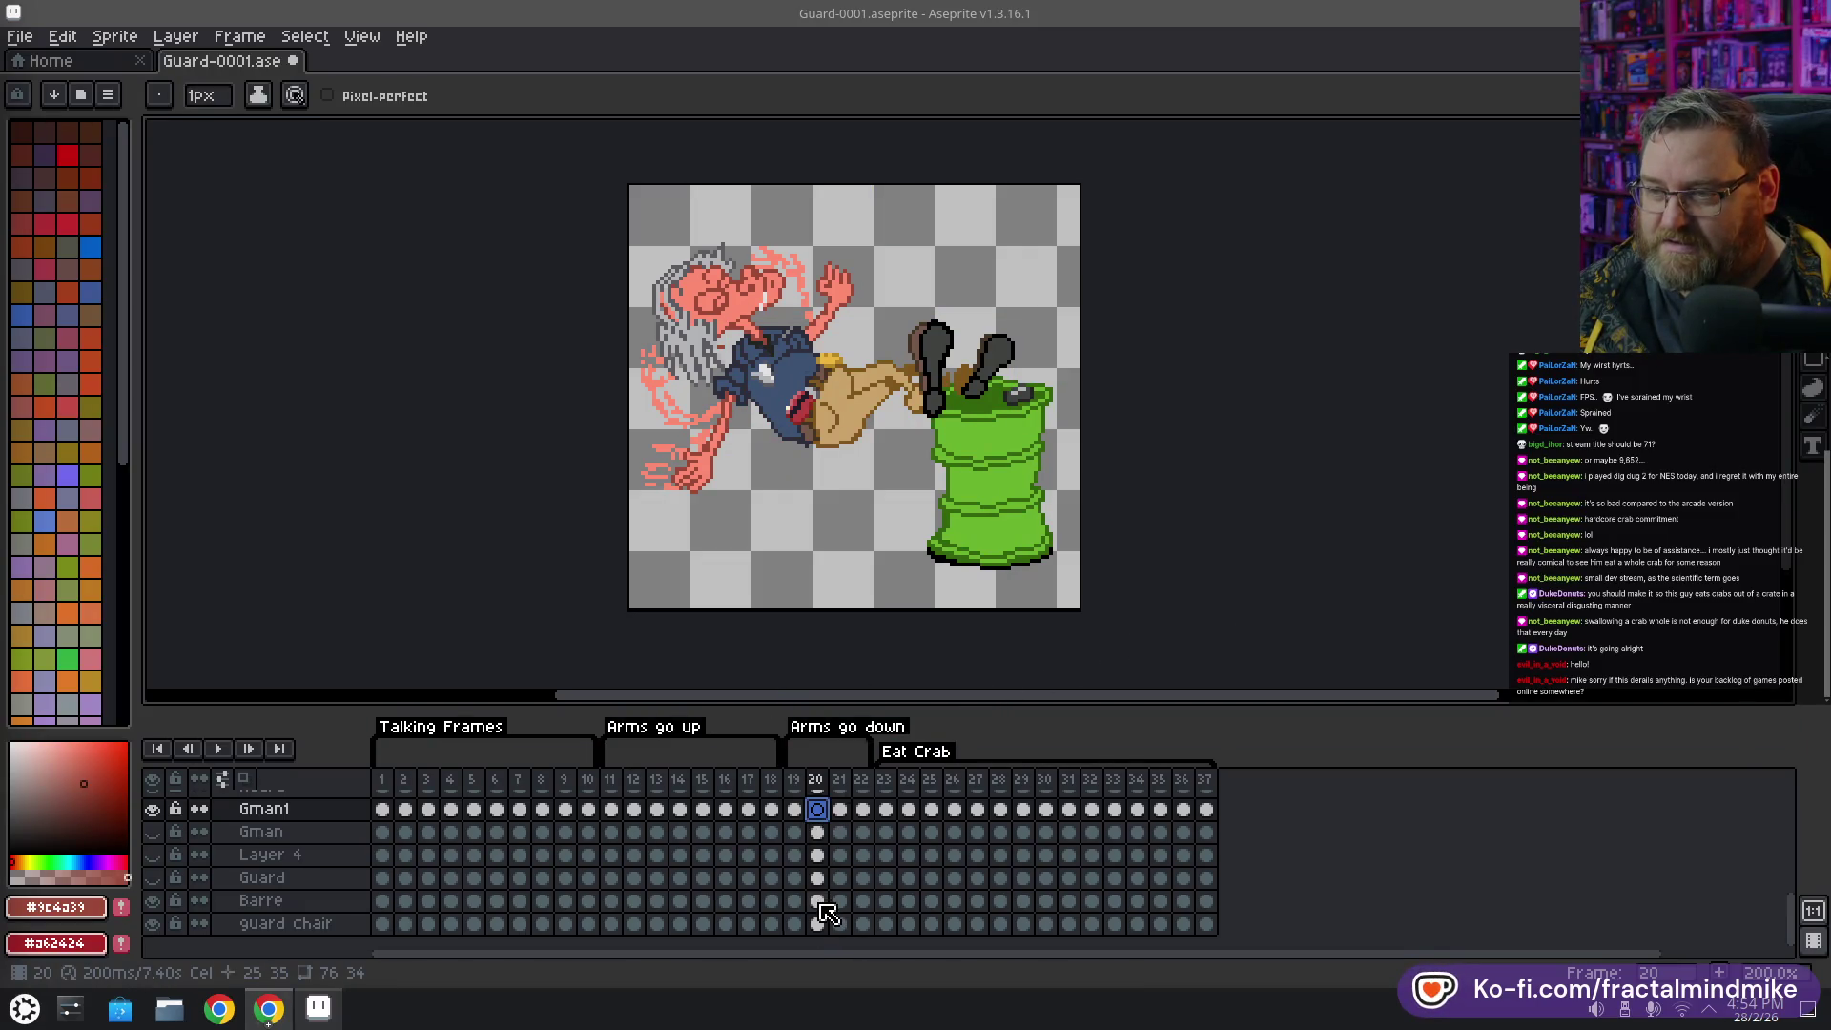
pyautogui.click(818, 901)
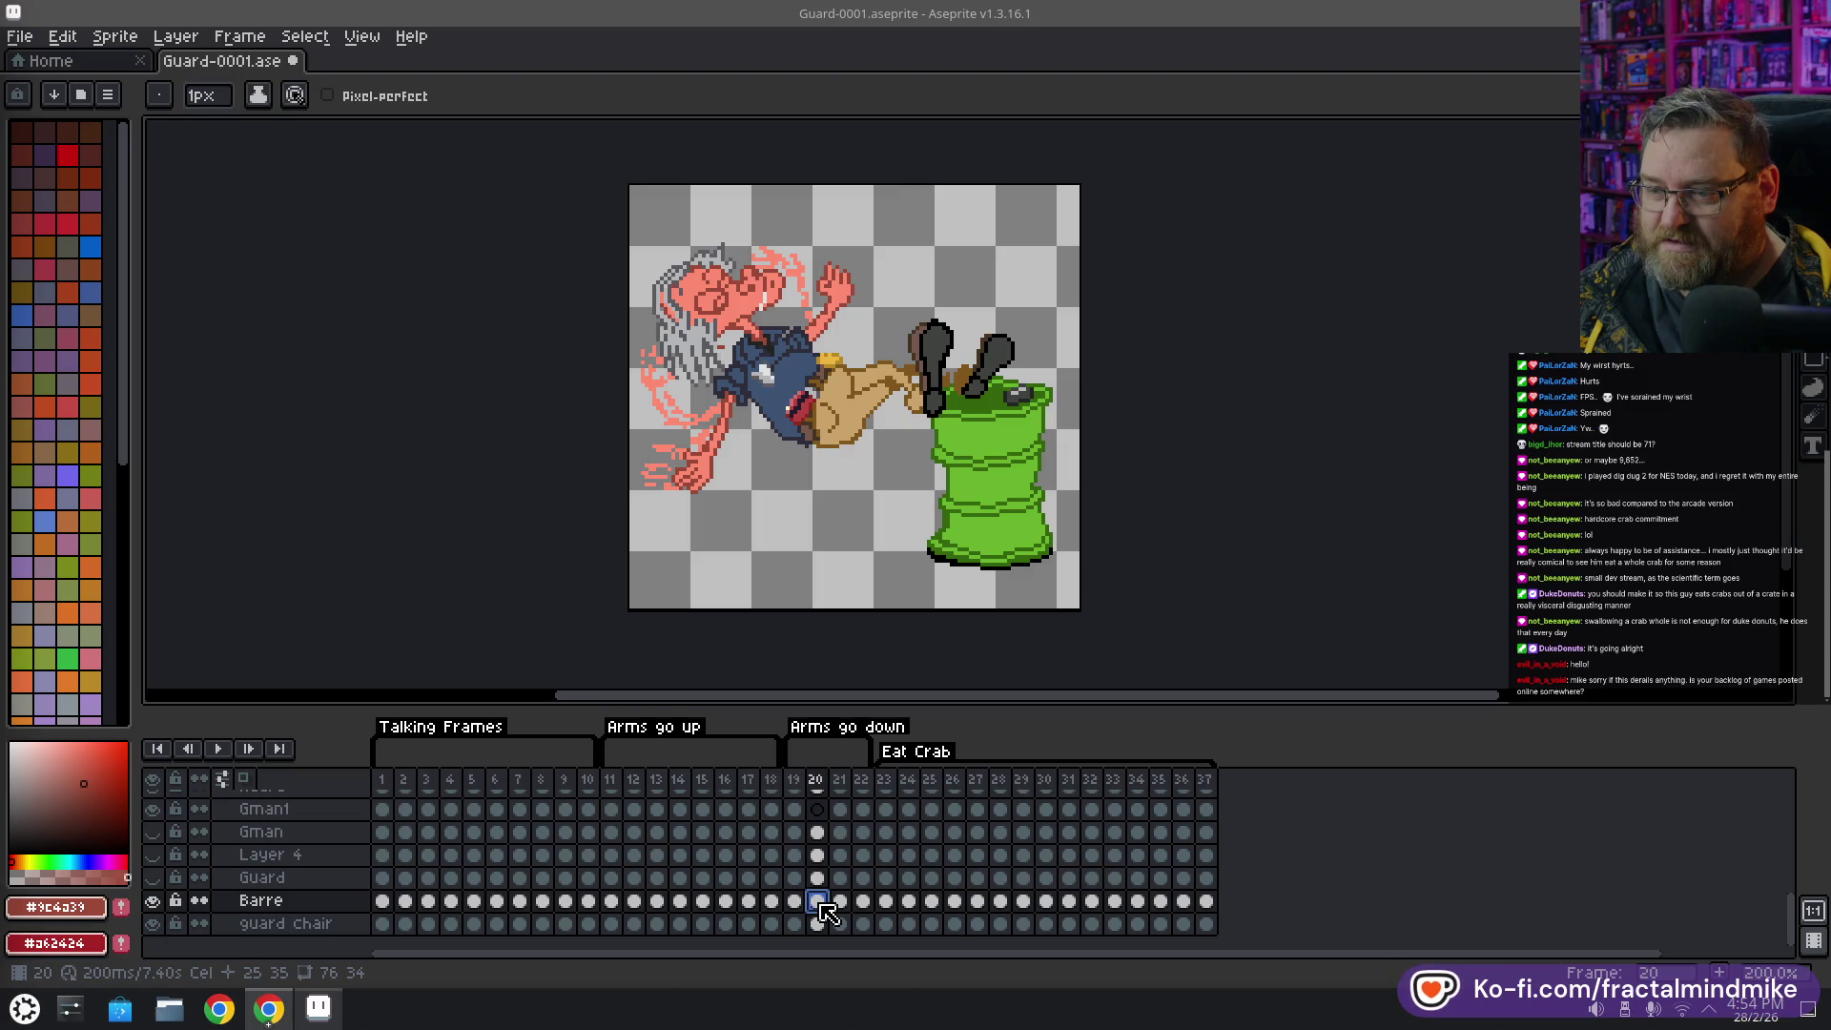
pyautogui.click(794, 809)
pyautogui.click(817, 810)
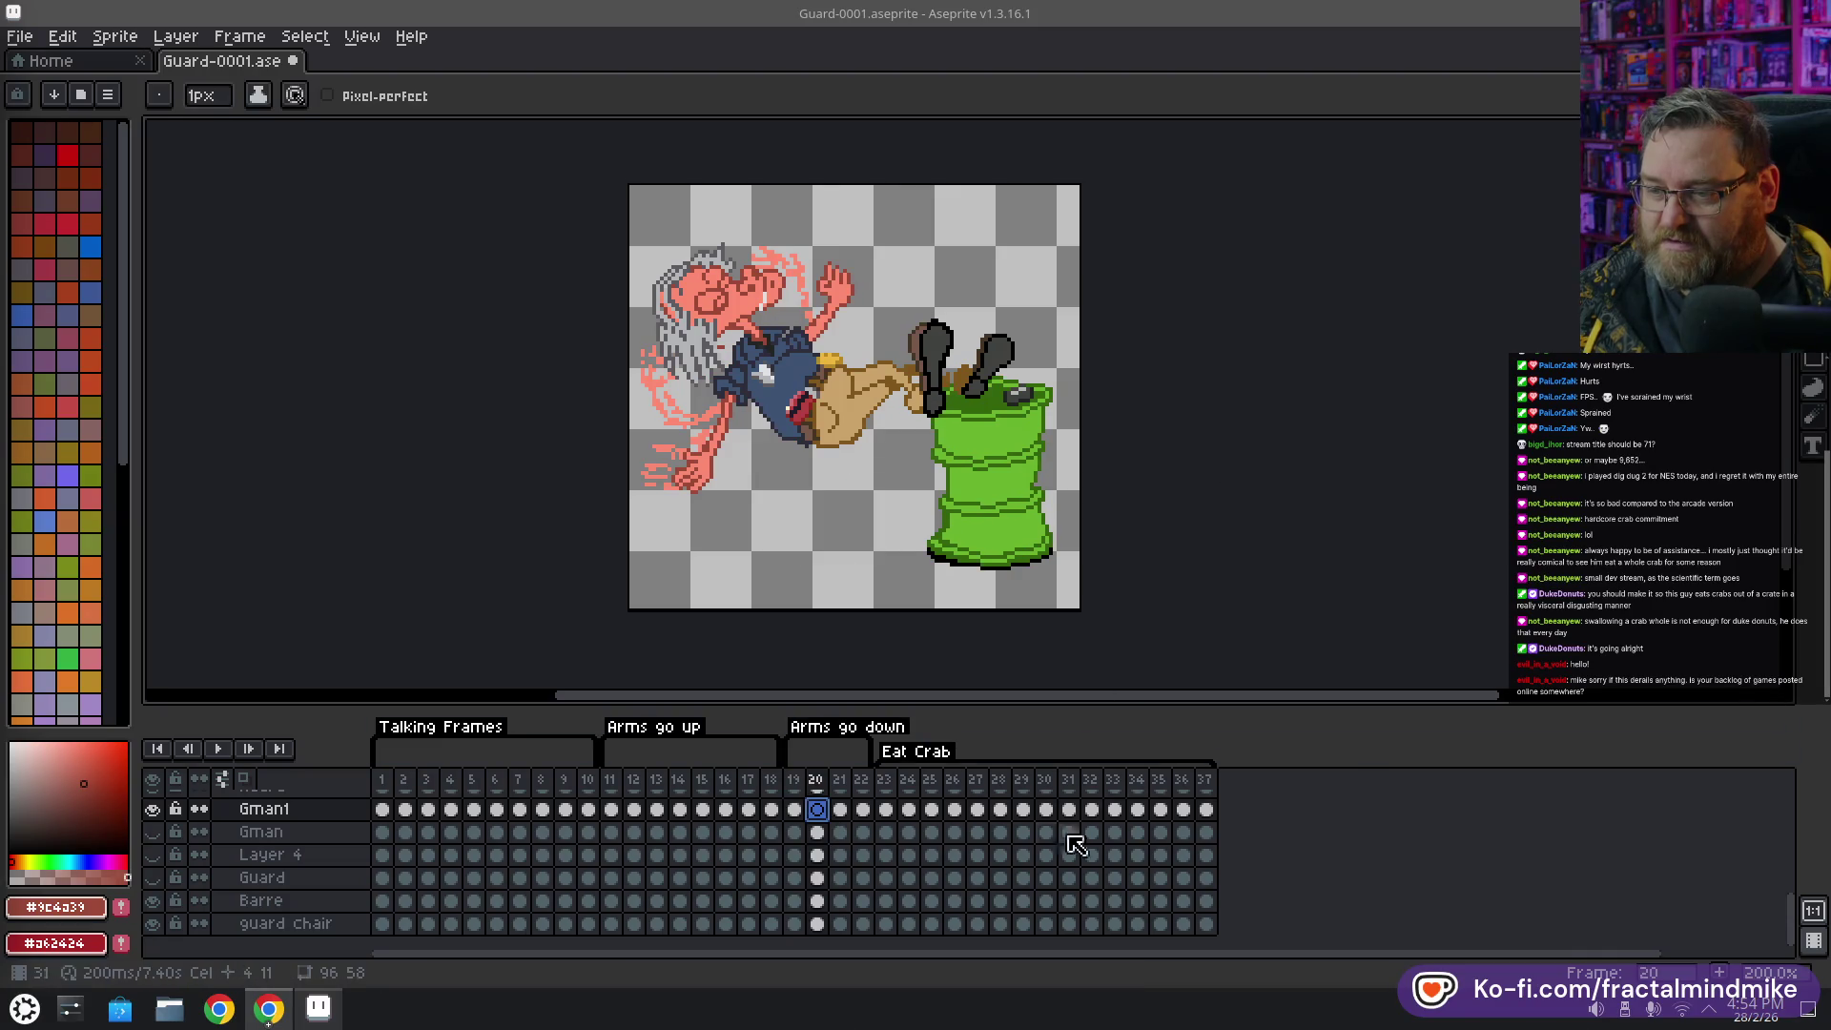
pyautogui.hotkey('ctrl', 'z')
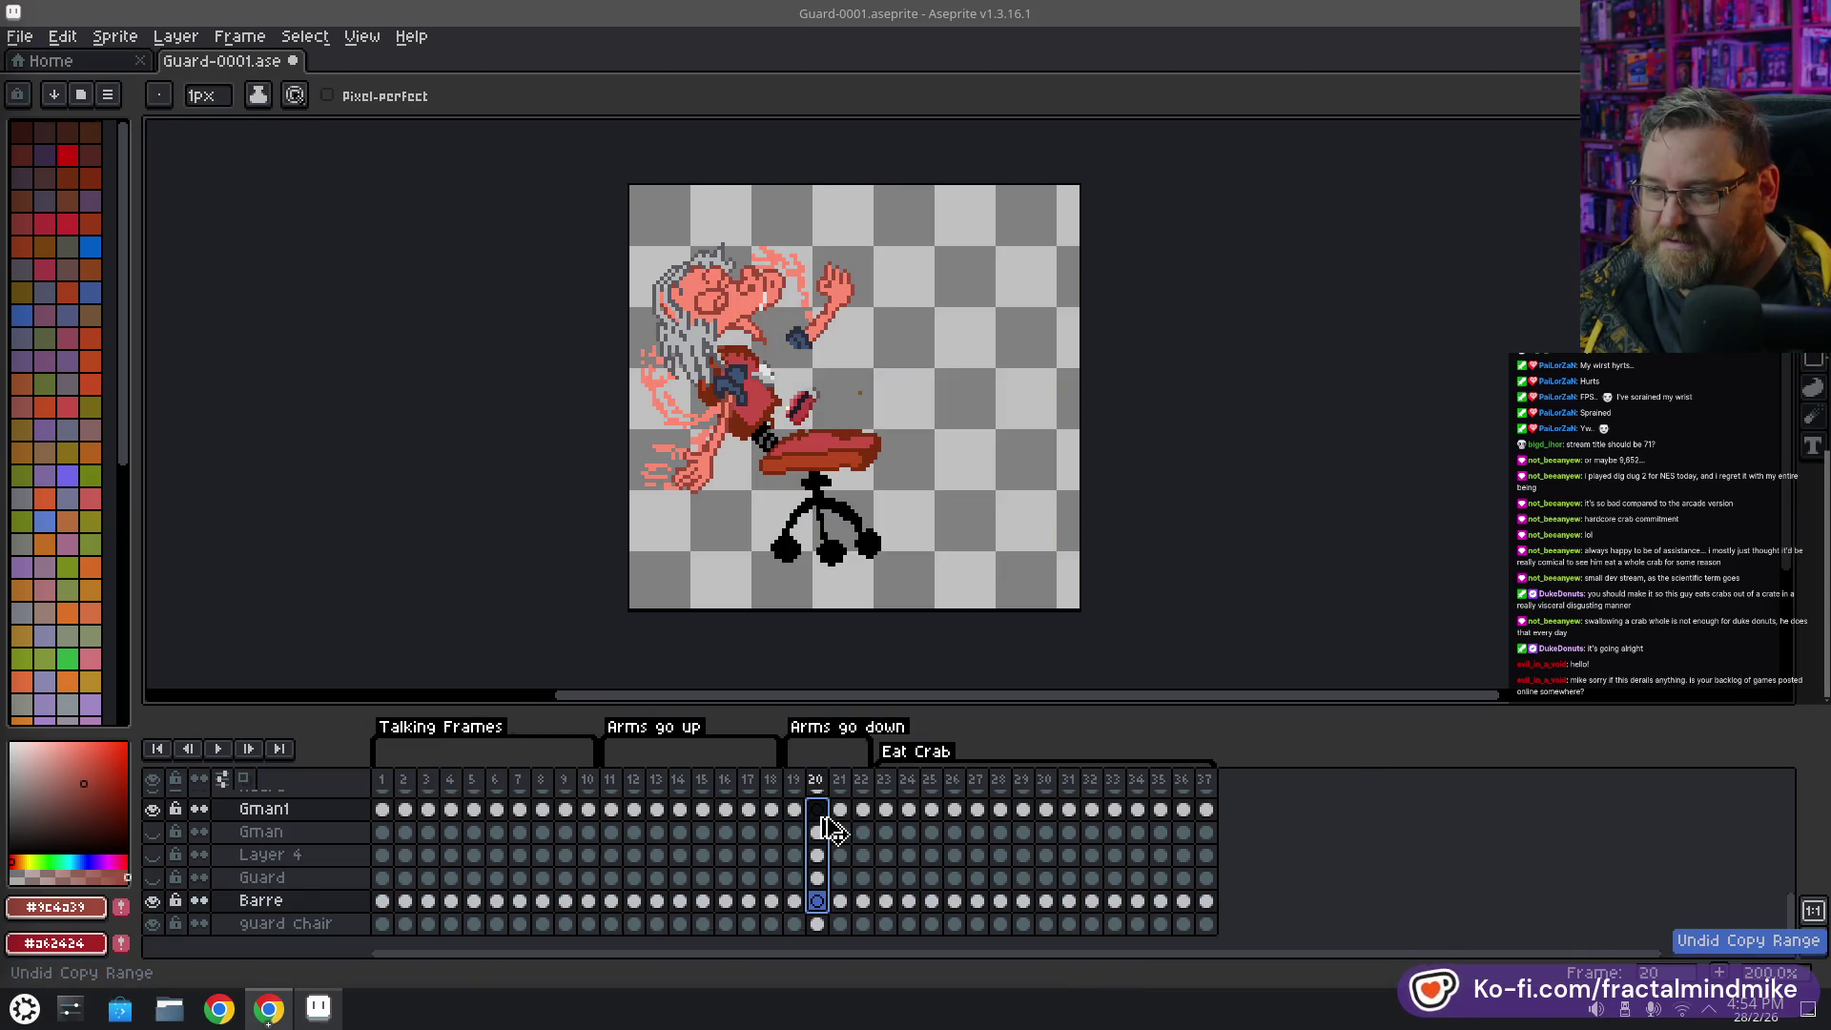
pyautogui.hotkey('ctrl', 'z')
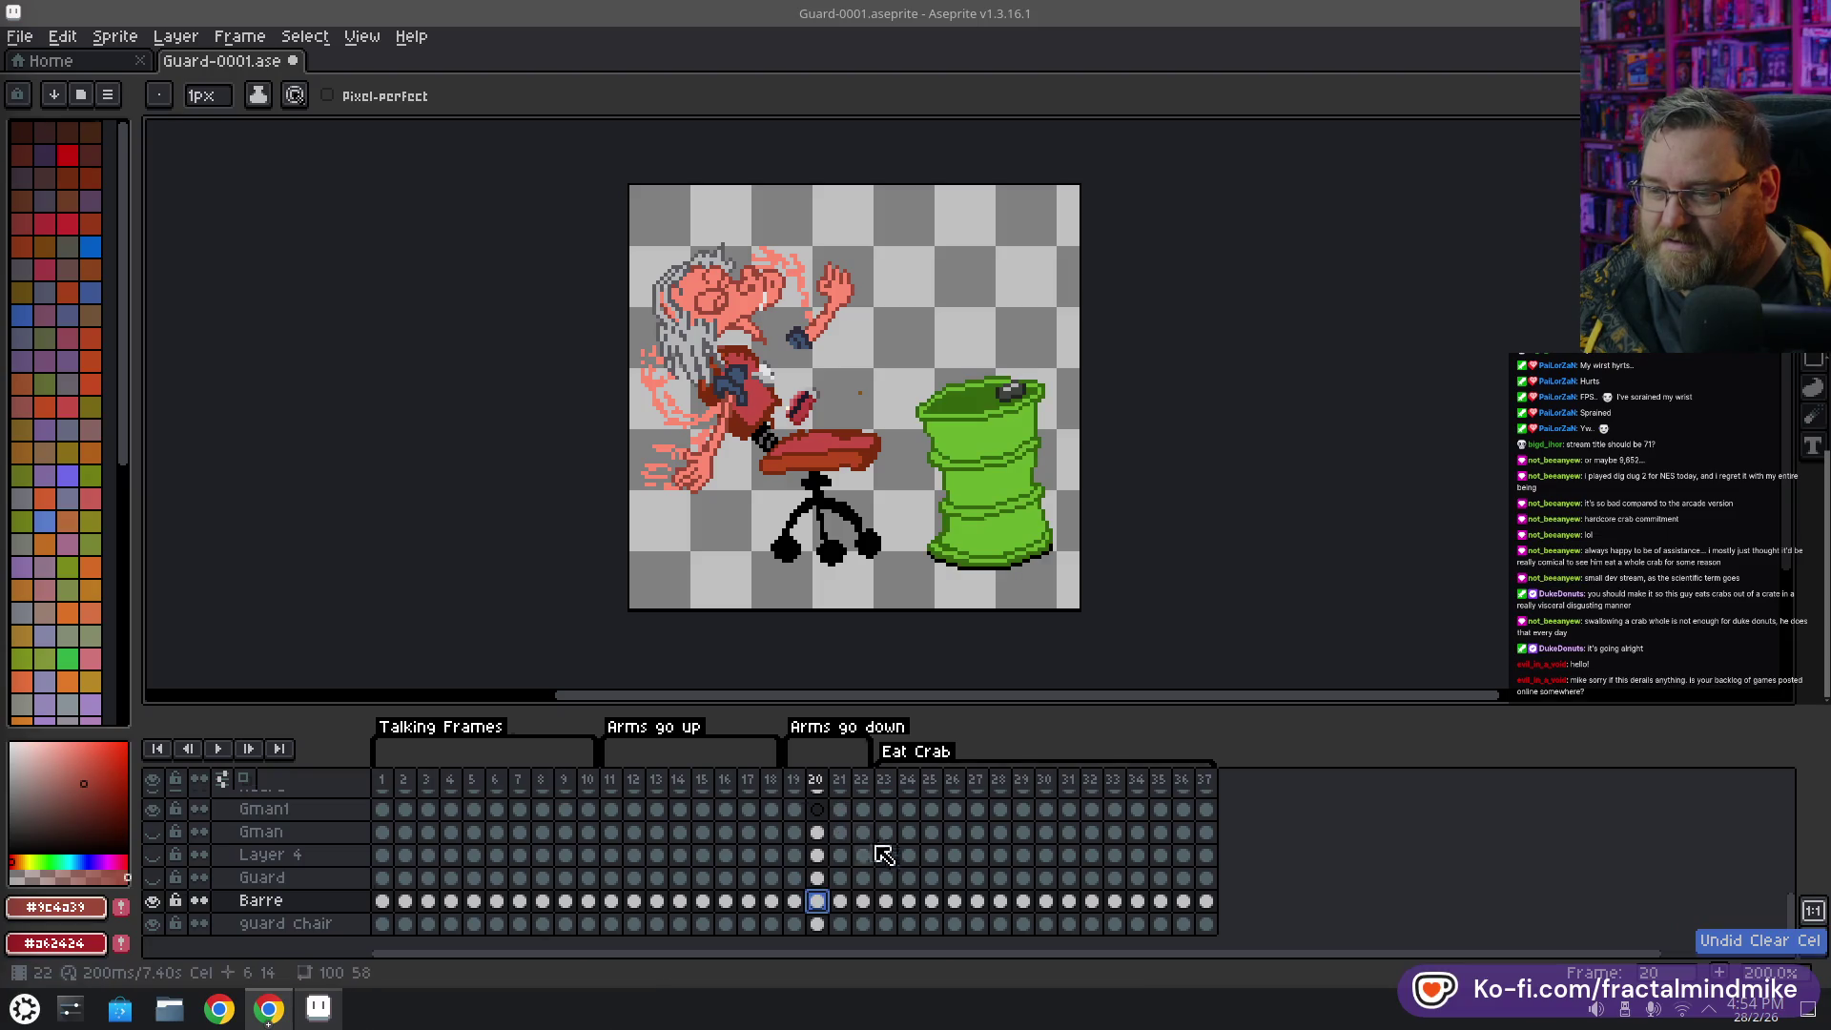
pyautogui.hotkey('ctrl', 'y')
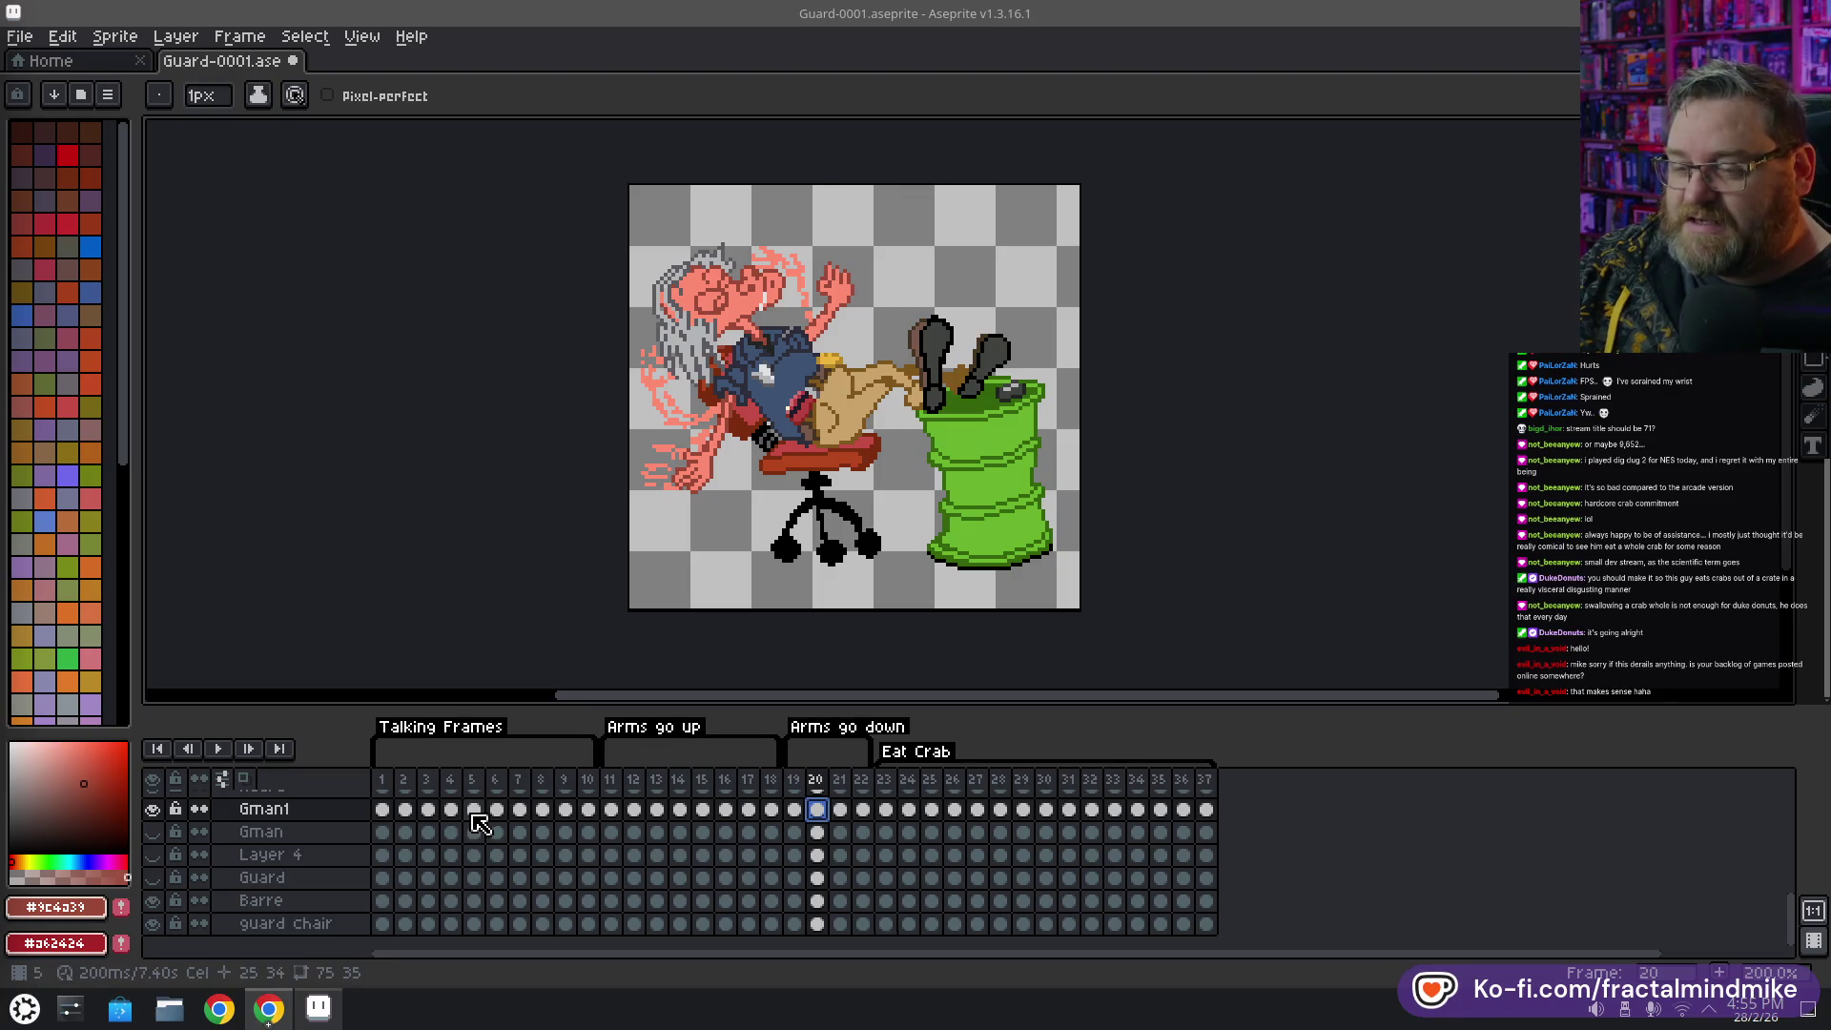
# Compare frames 12 and 13 by toggling Gman1's visibility, leaving the layer hidden
pyautogui.scroll(1, 480, 822)
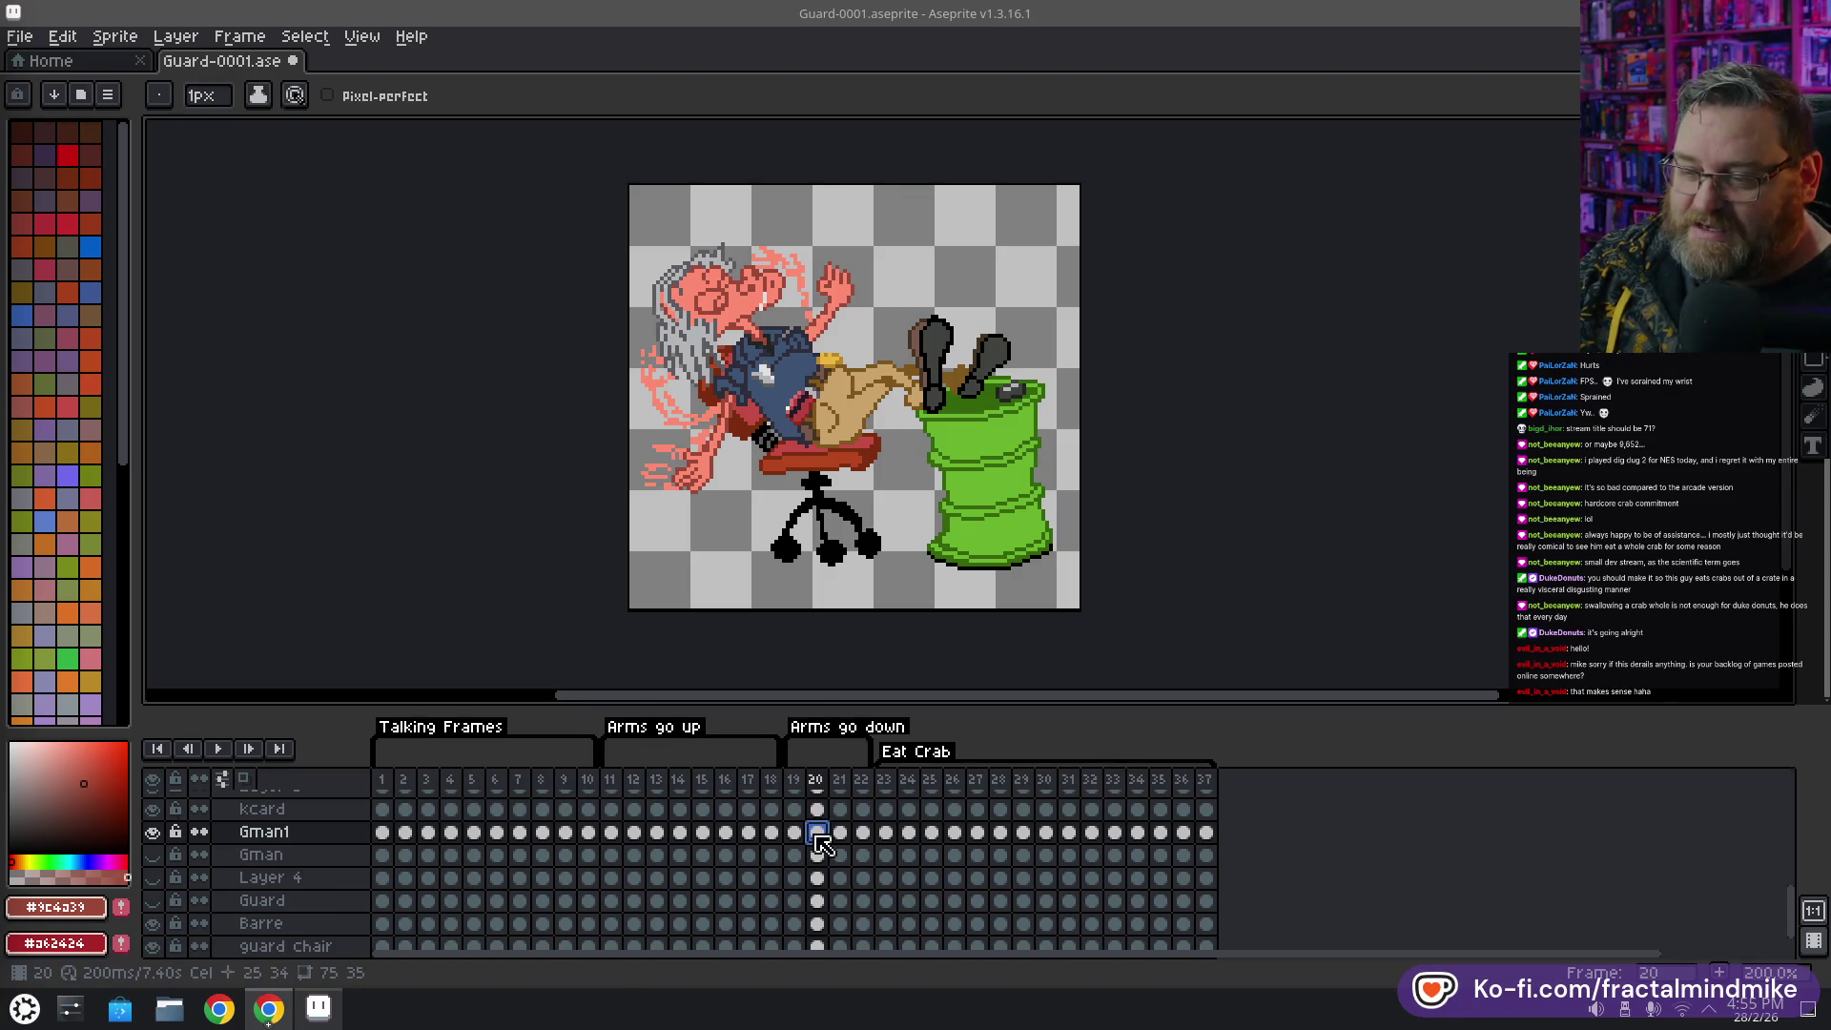
pyautogui.click(155, 832)
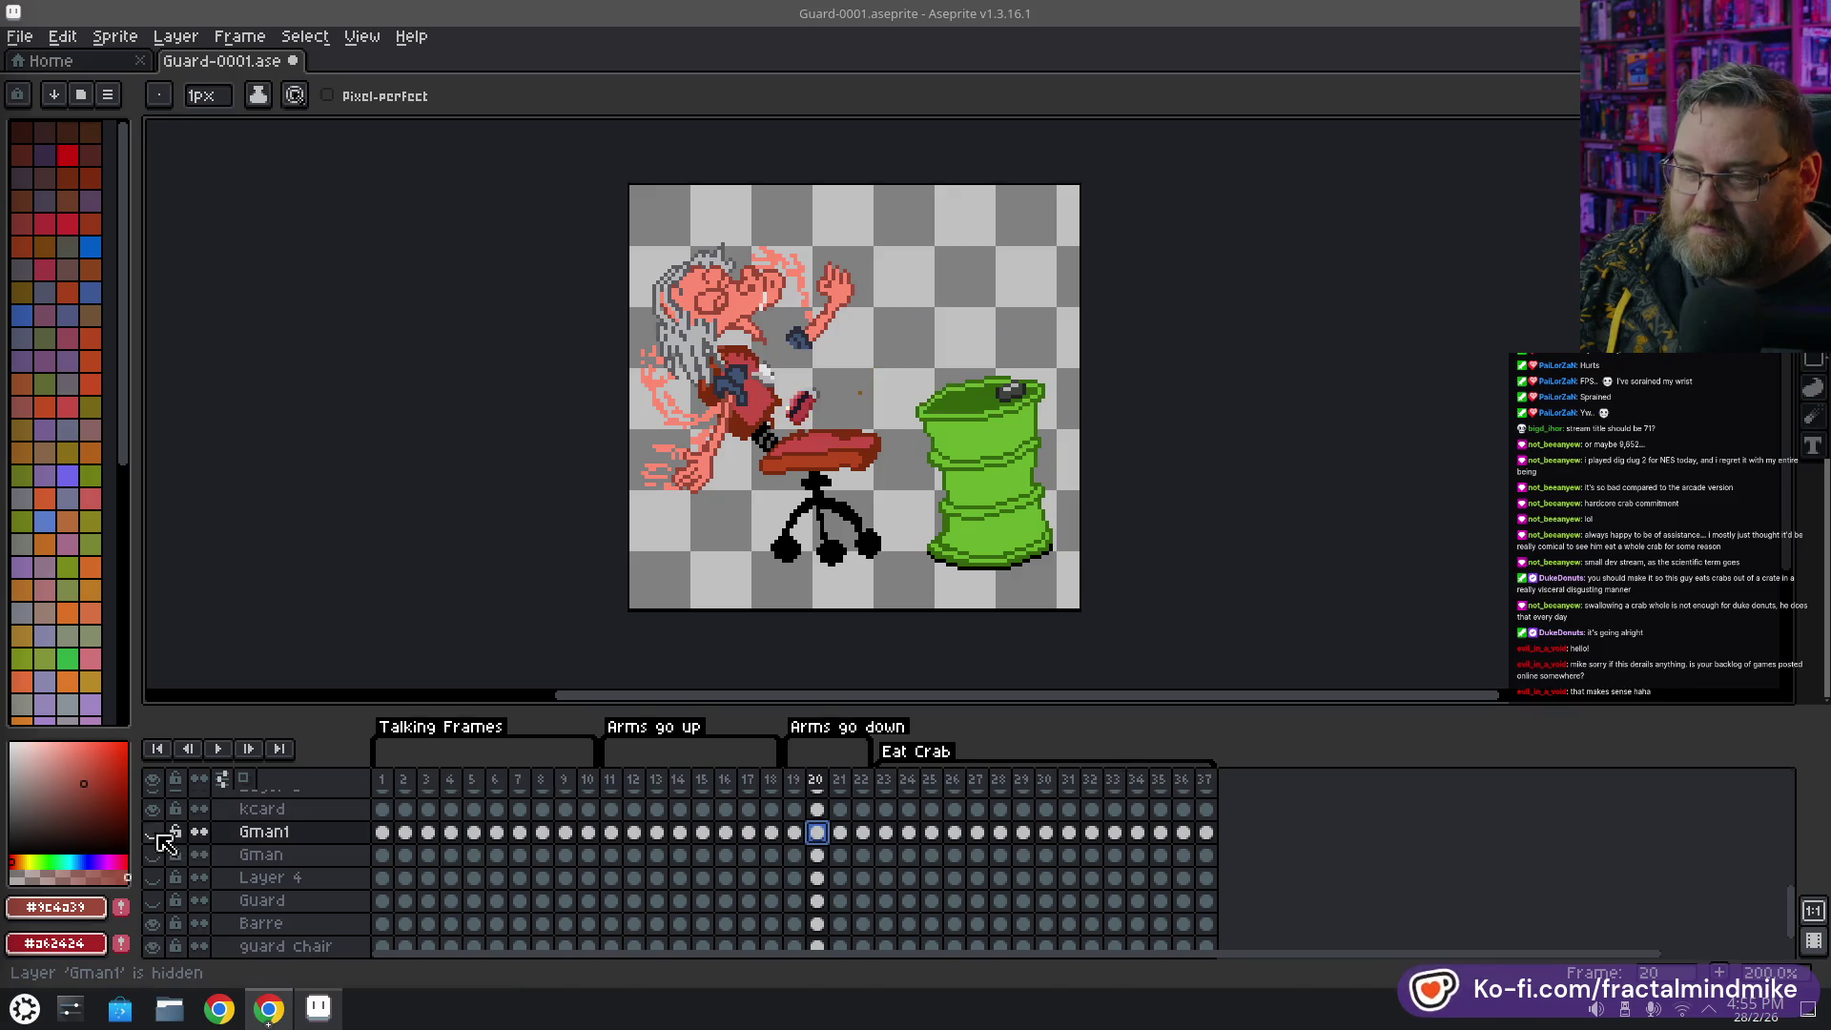
pyautogui.click(154, 832)
pyautogui.click(155, 832)
pyautogui.click(155, 833)
pyautogui.click(155, 832)
pyautogui.click(155, 832)
pyautogui.scroll(-1, 353, 858)
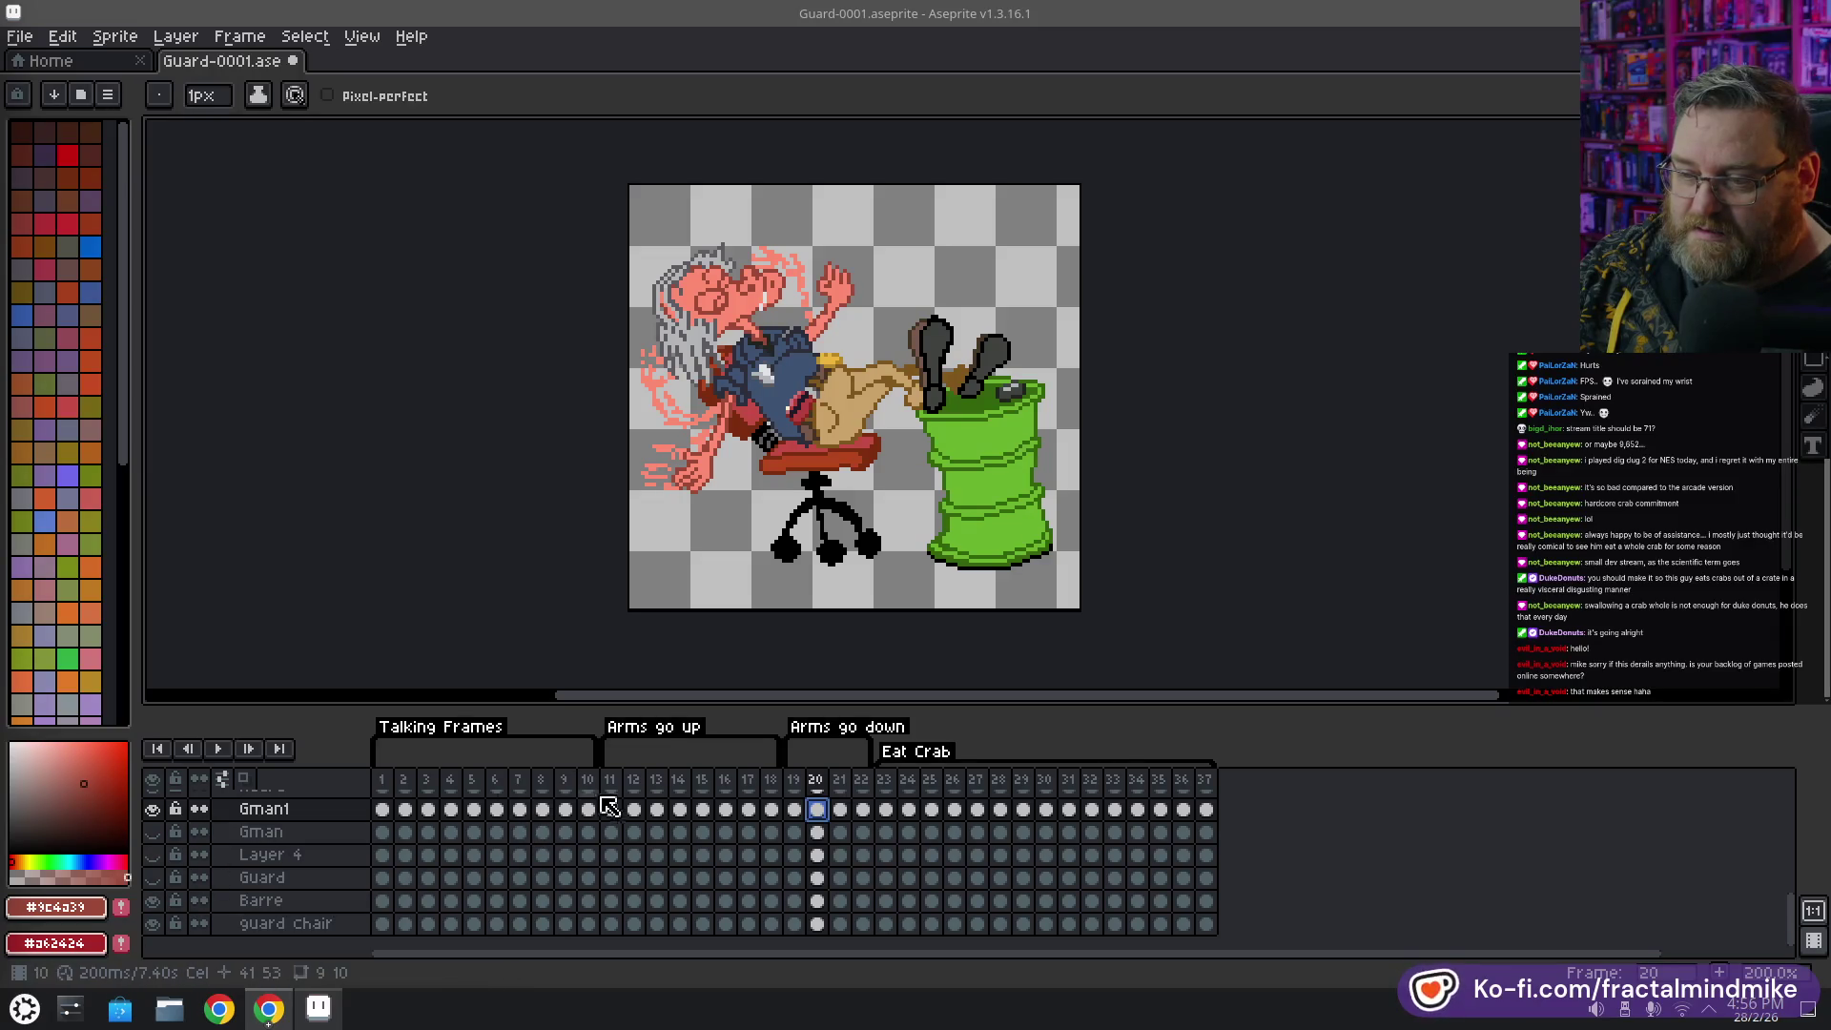
pyautogui.click(635, 810)
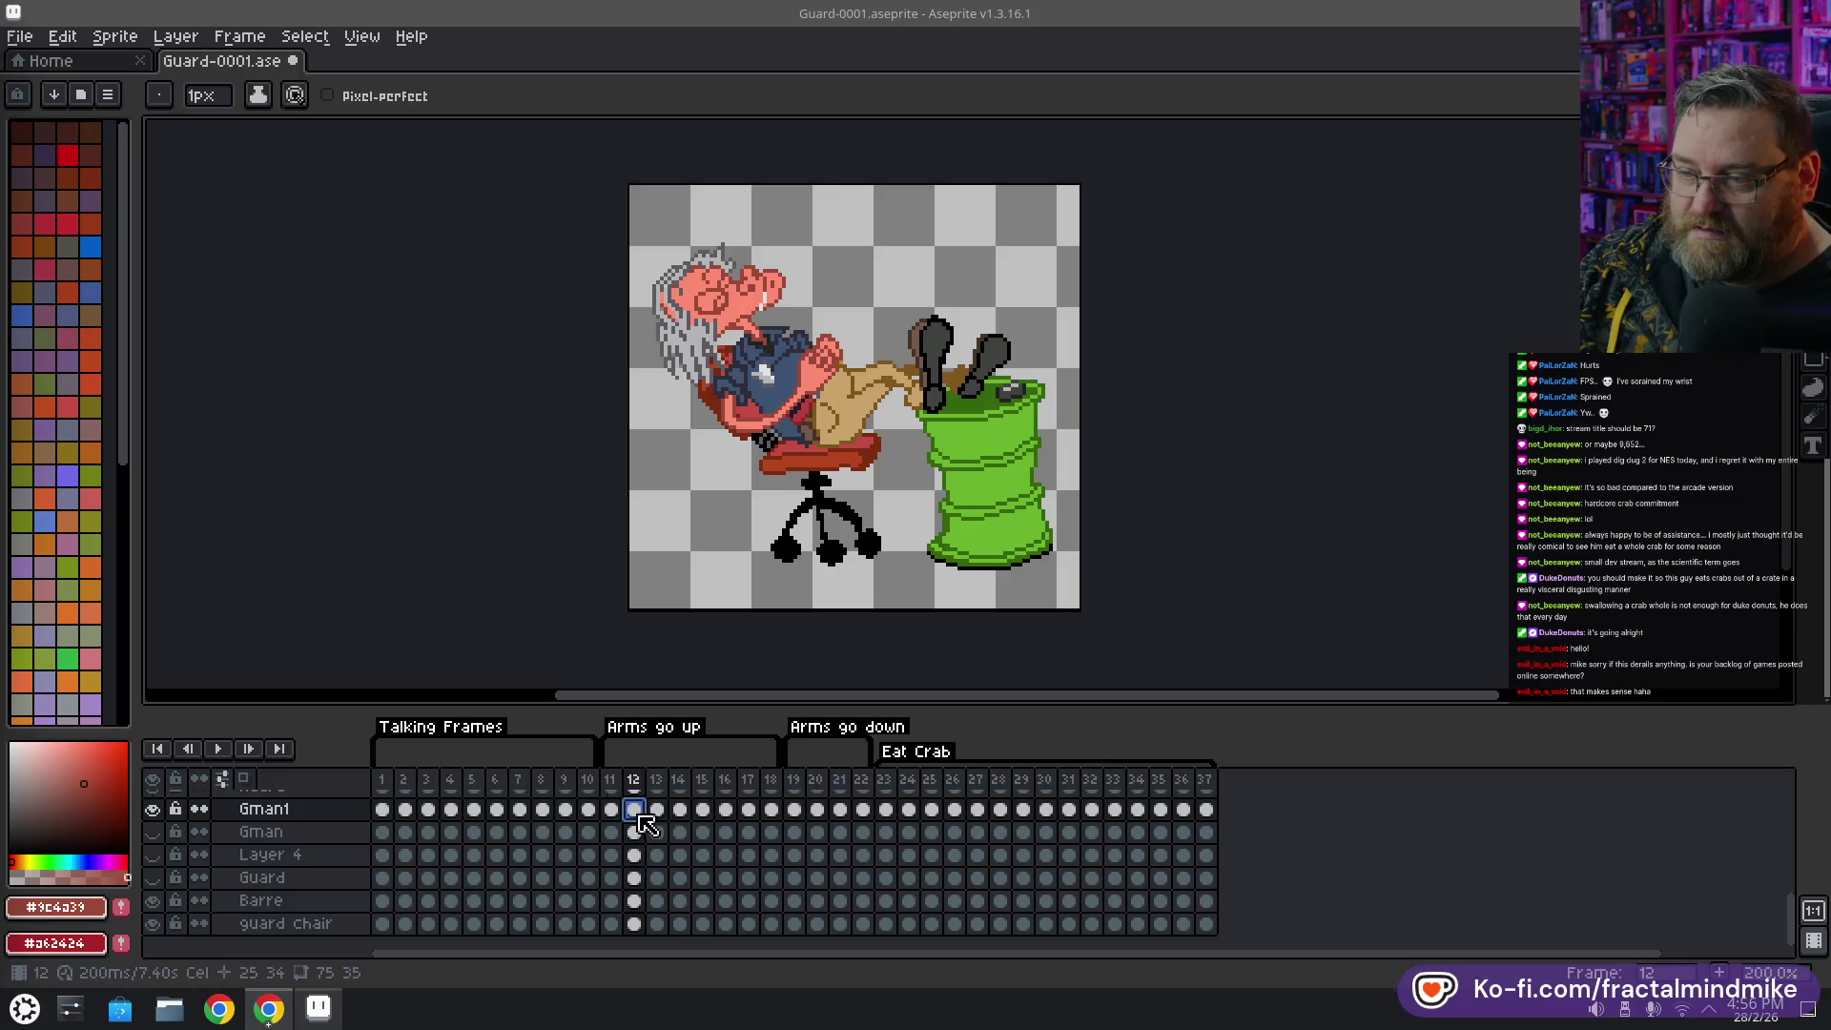
pyautogui.click(657, 811)
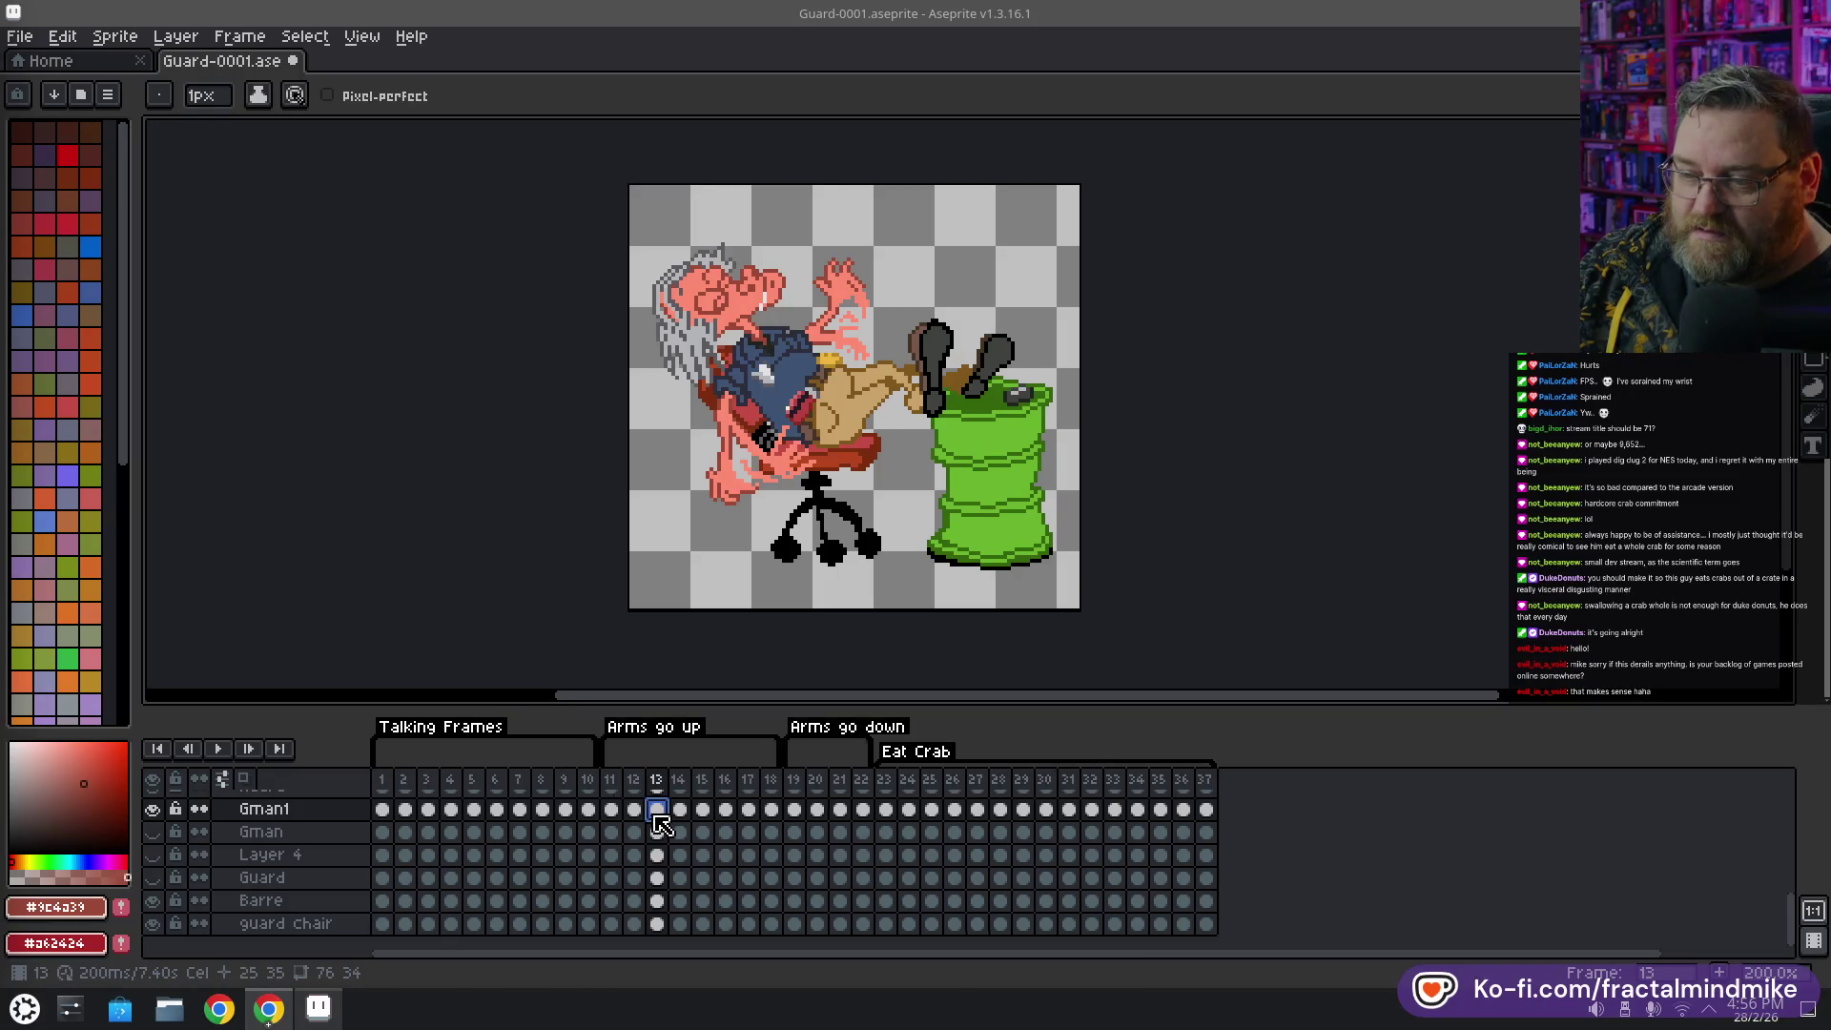
pyautogui.click(152, 809)
pyautogui.click(152, 810)
pyautogui.click(152, 809)
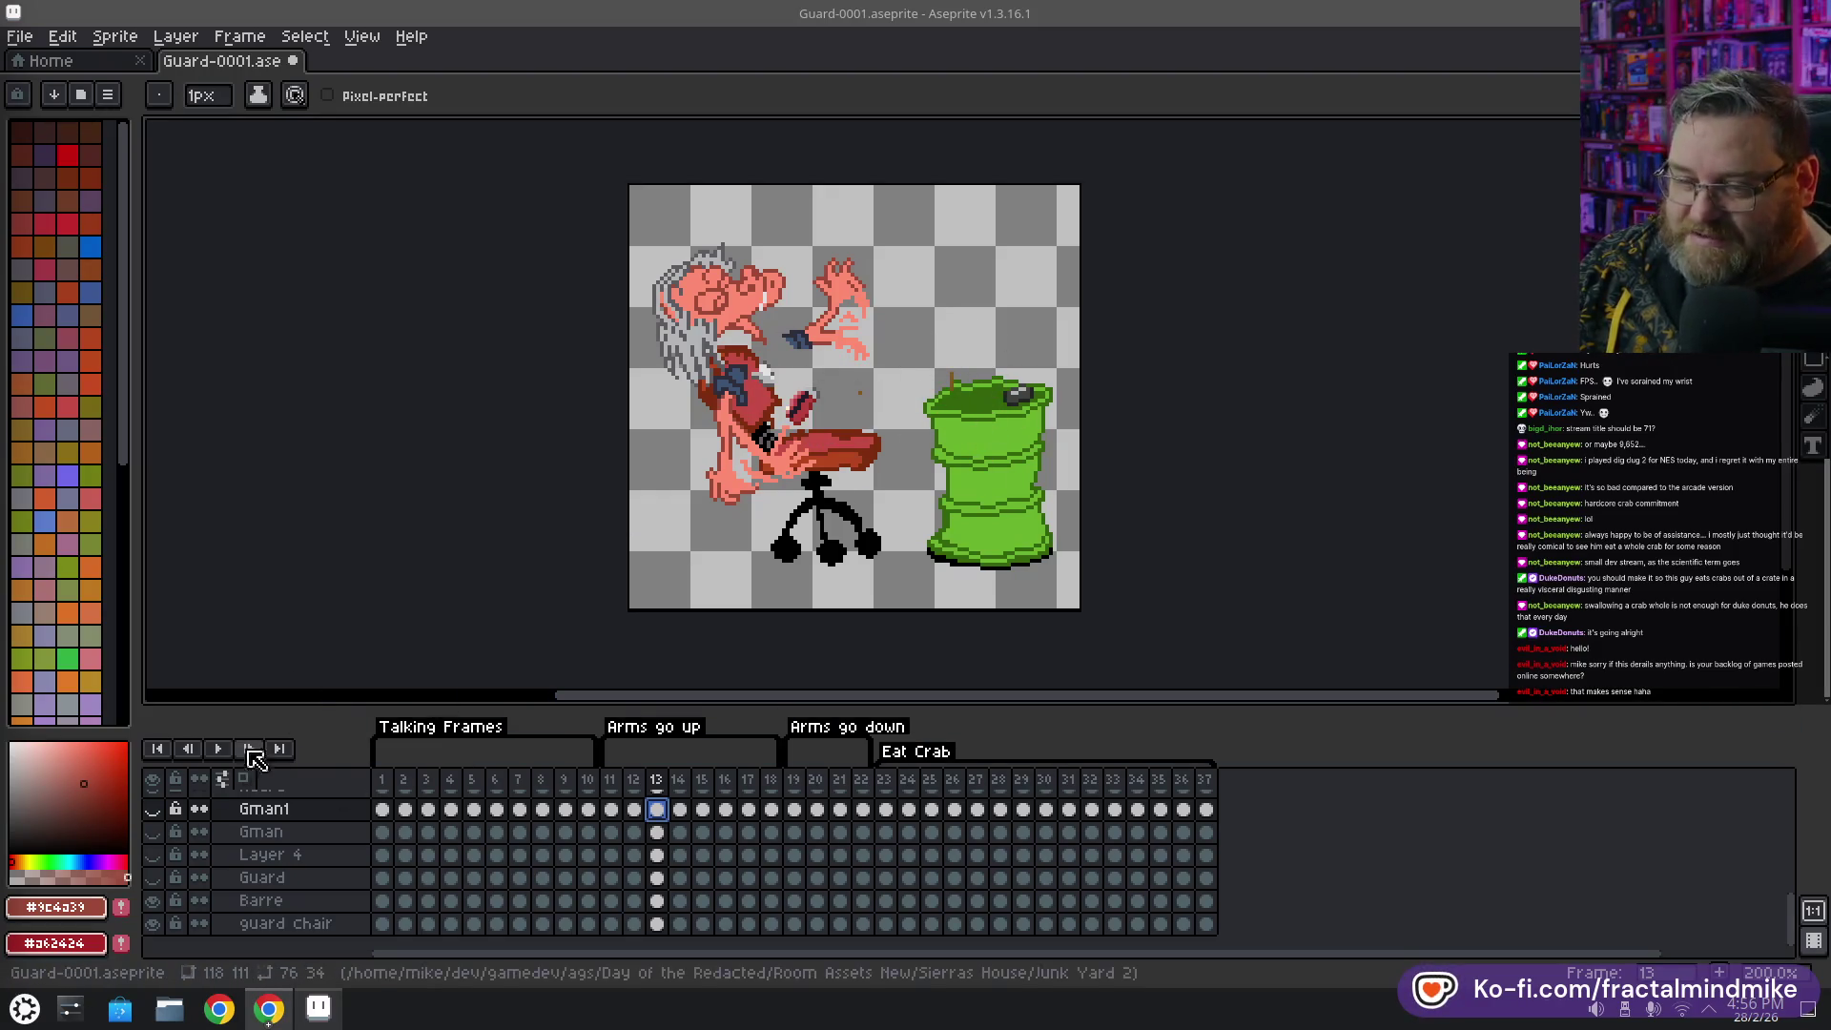
# Show Gman1 again and paste its frame 13 cel into frame 20
pyautogui.click(153, 809)
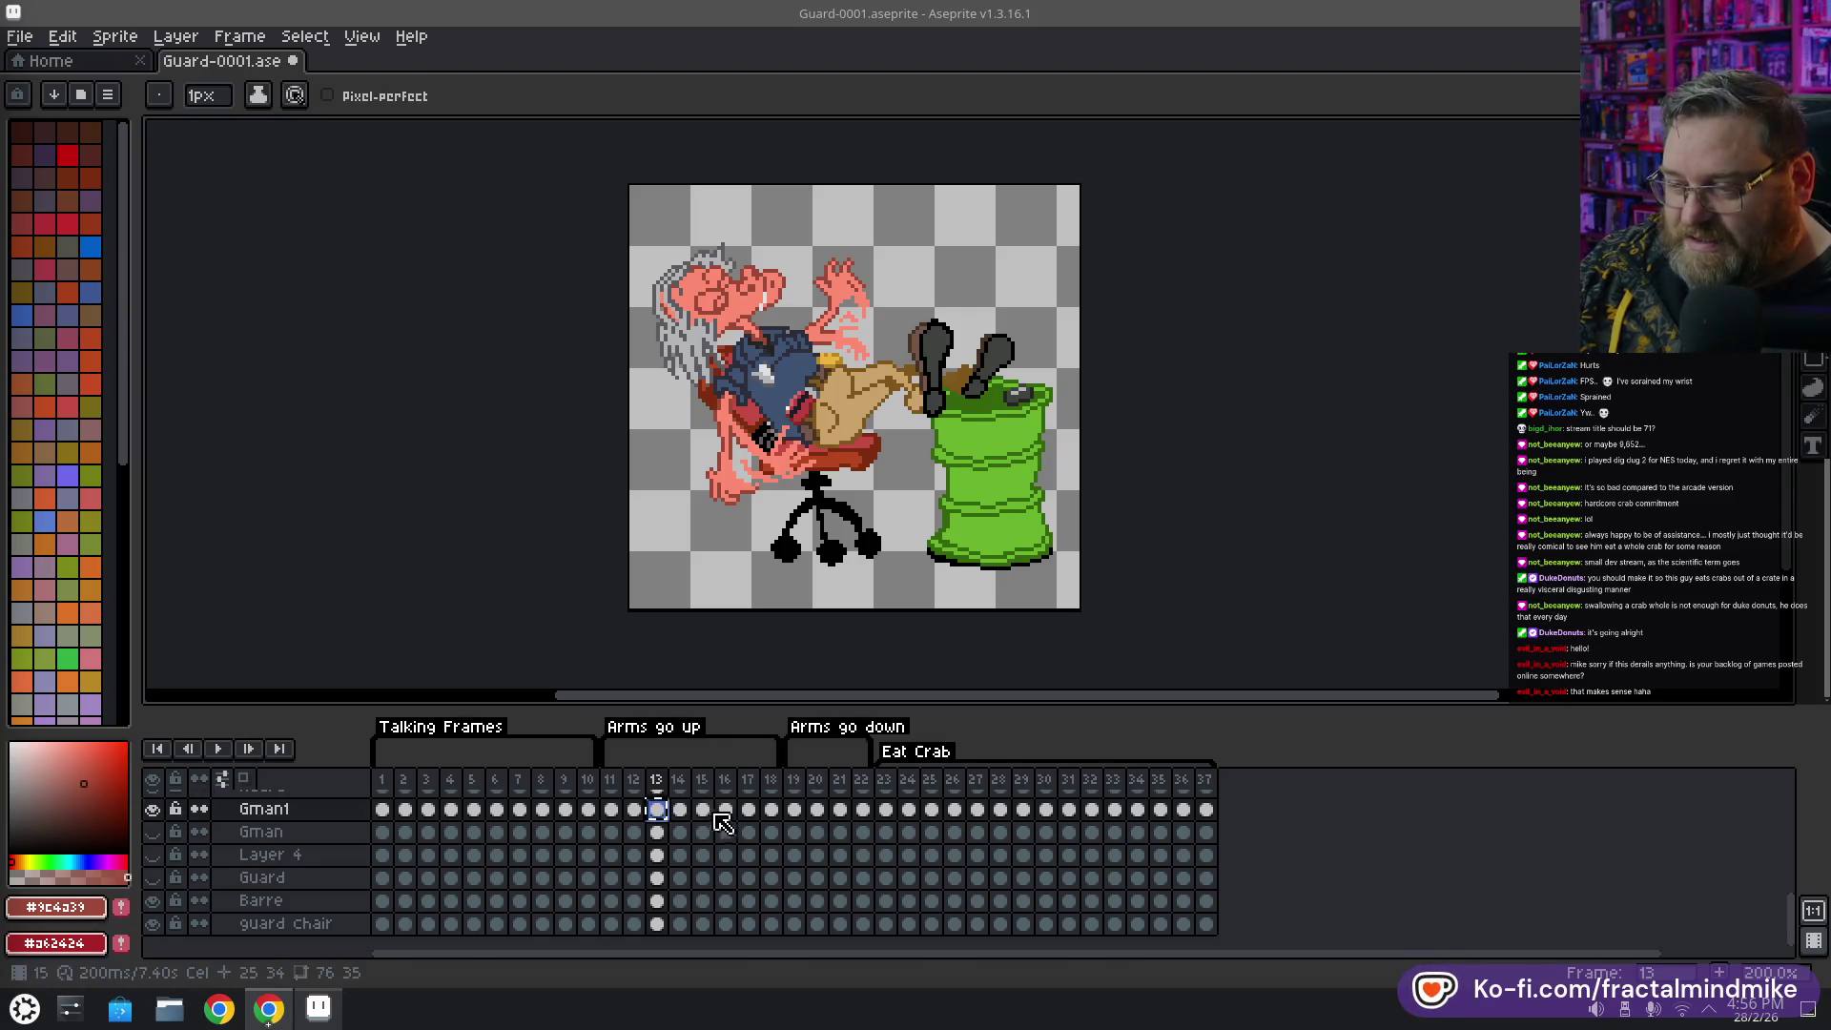
pyautogui.hotkey('ctrl', 'c')
pyautogui.click(794, 809)
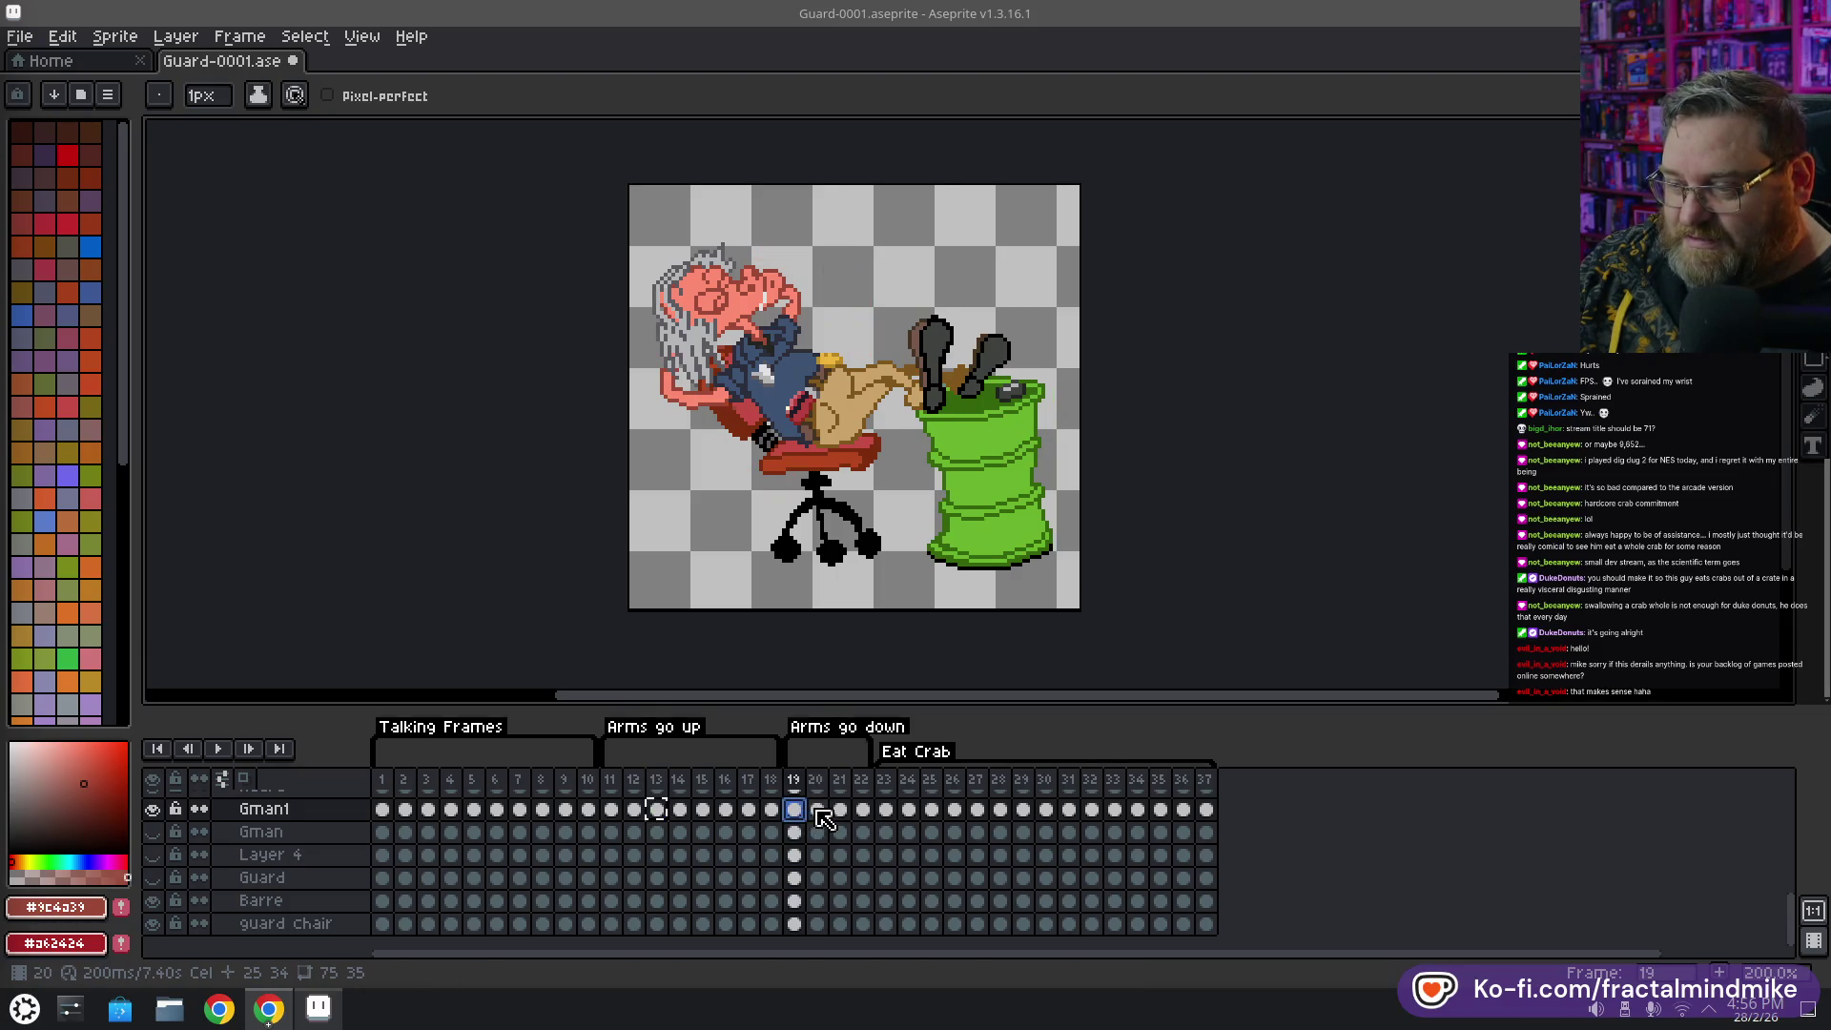
pyautogui.press('Right')
pyautogui.press('Left')
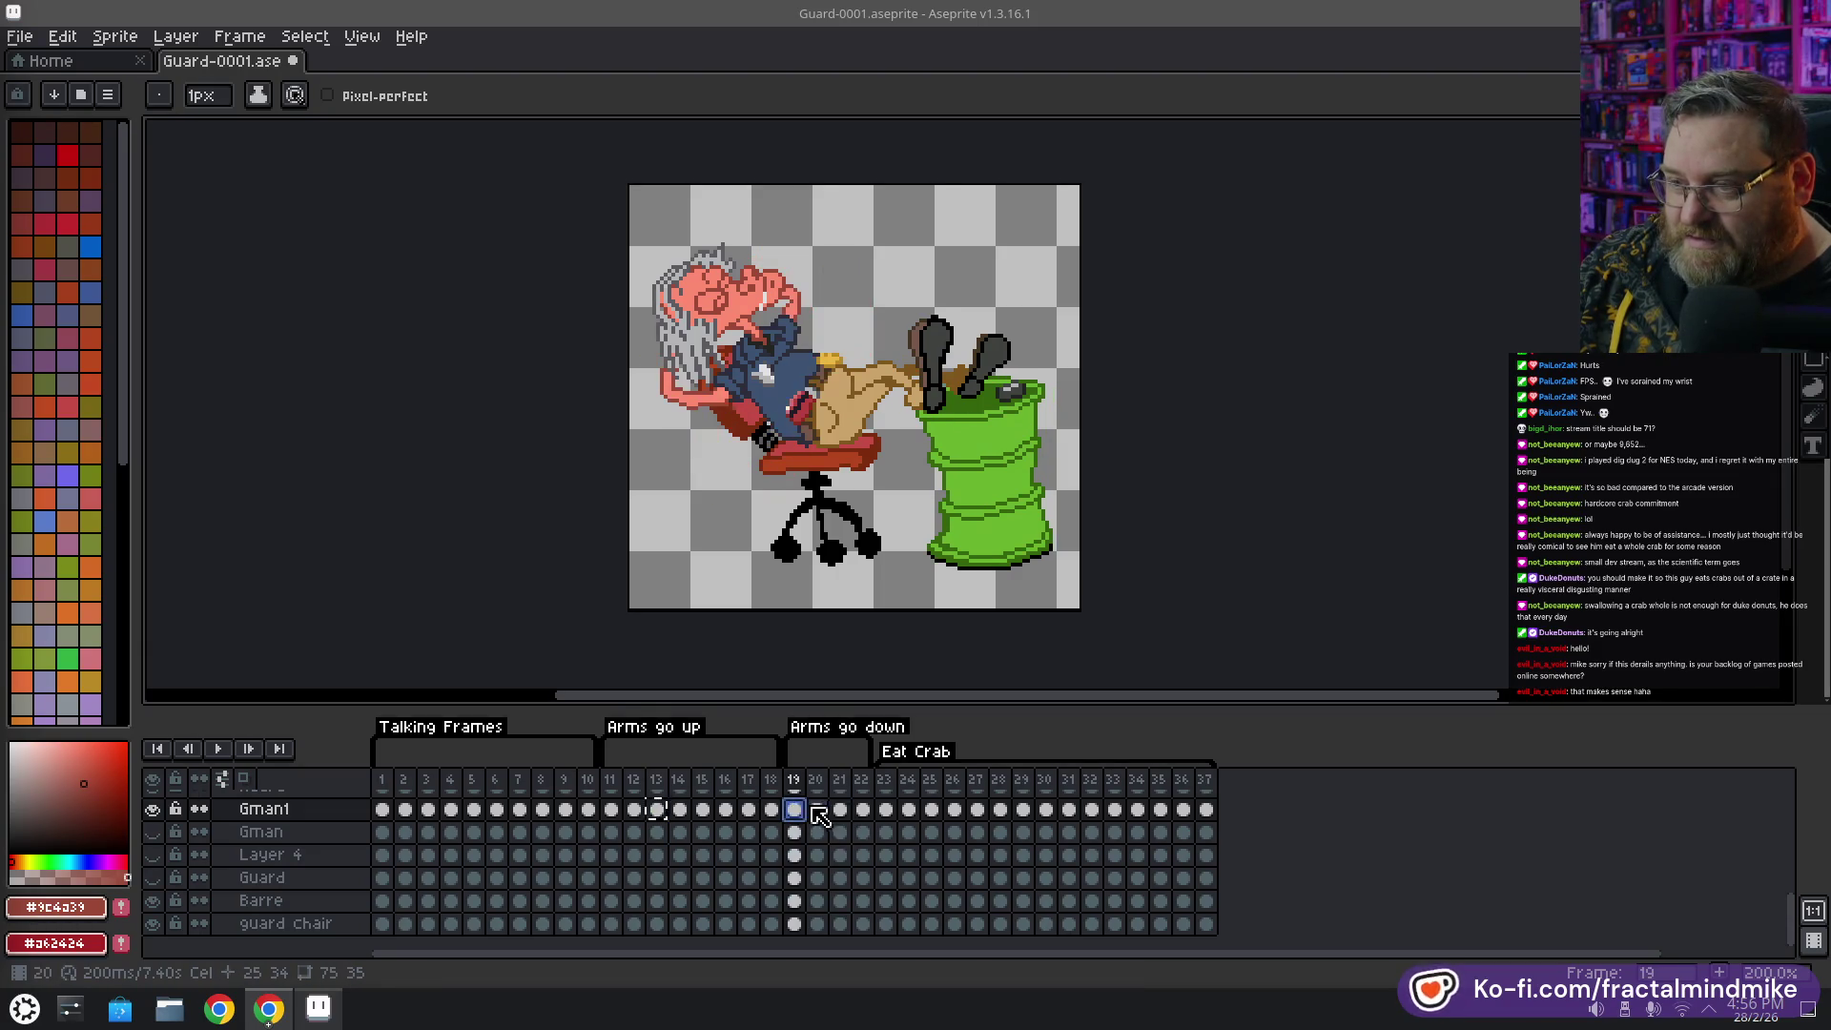
pyautogui.click(817, 810)
pyautogui.hotkey('ctrl', 'v')
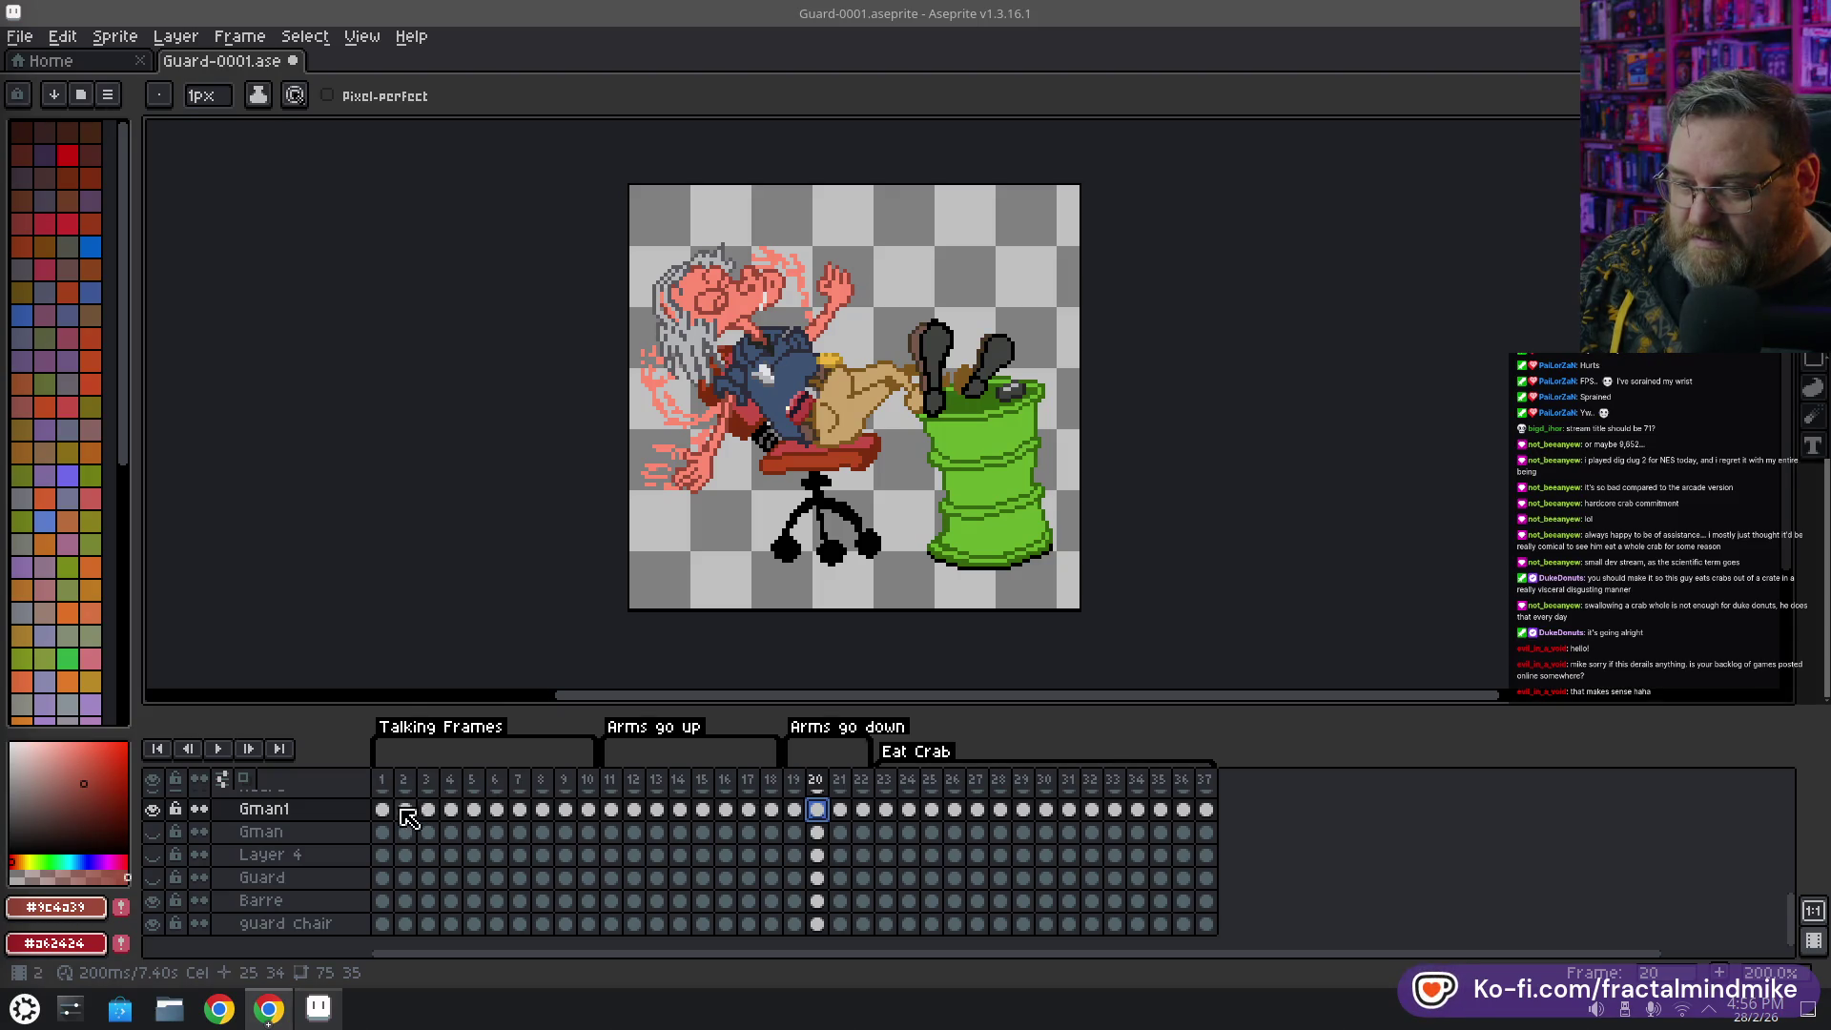
pyautogui.click(657, 811)
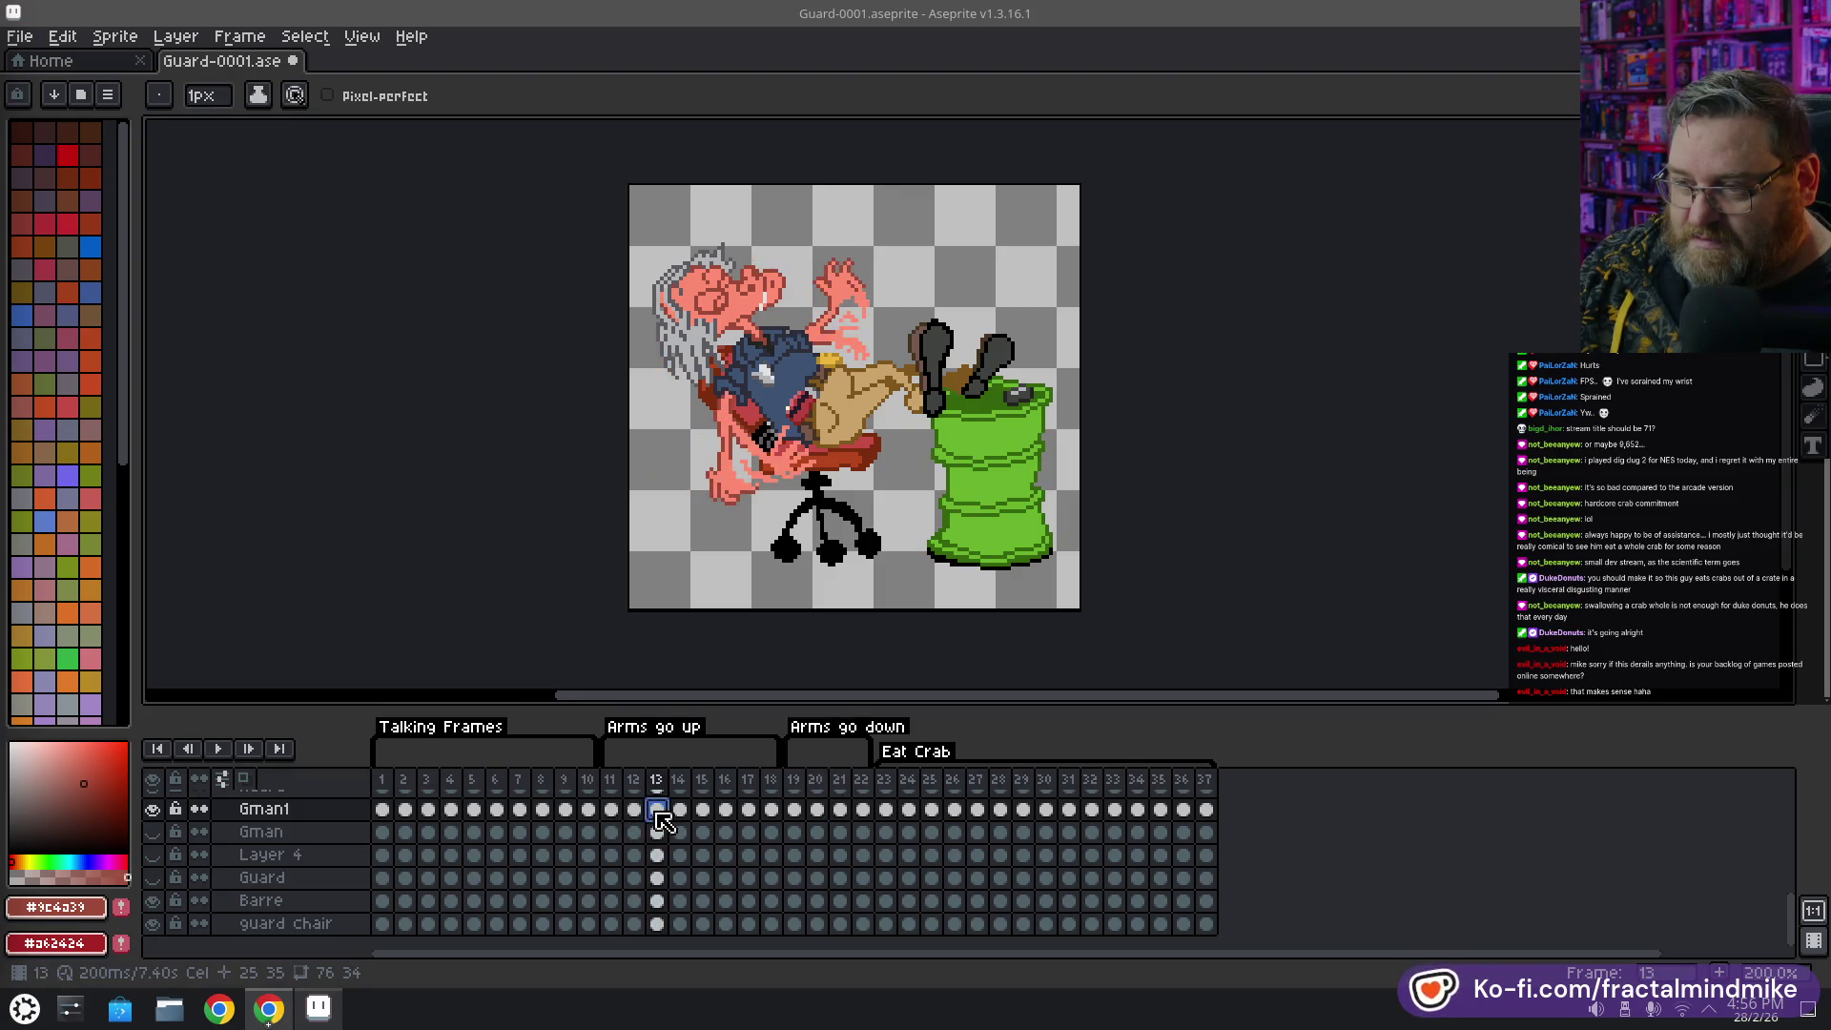
# Copy the Barre cel from frame 13 and paste it into frame 20
pyautogui.click(657, 902)
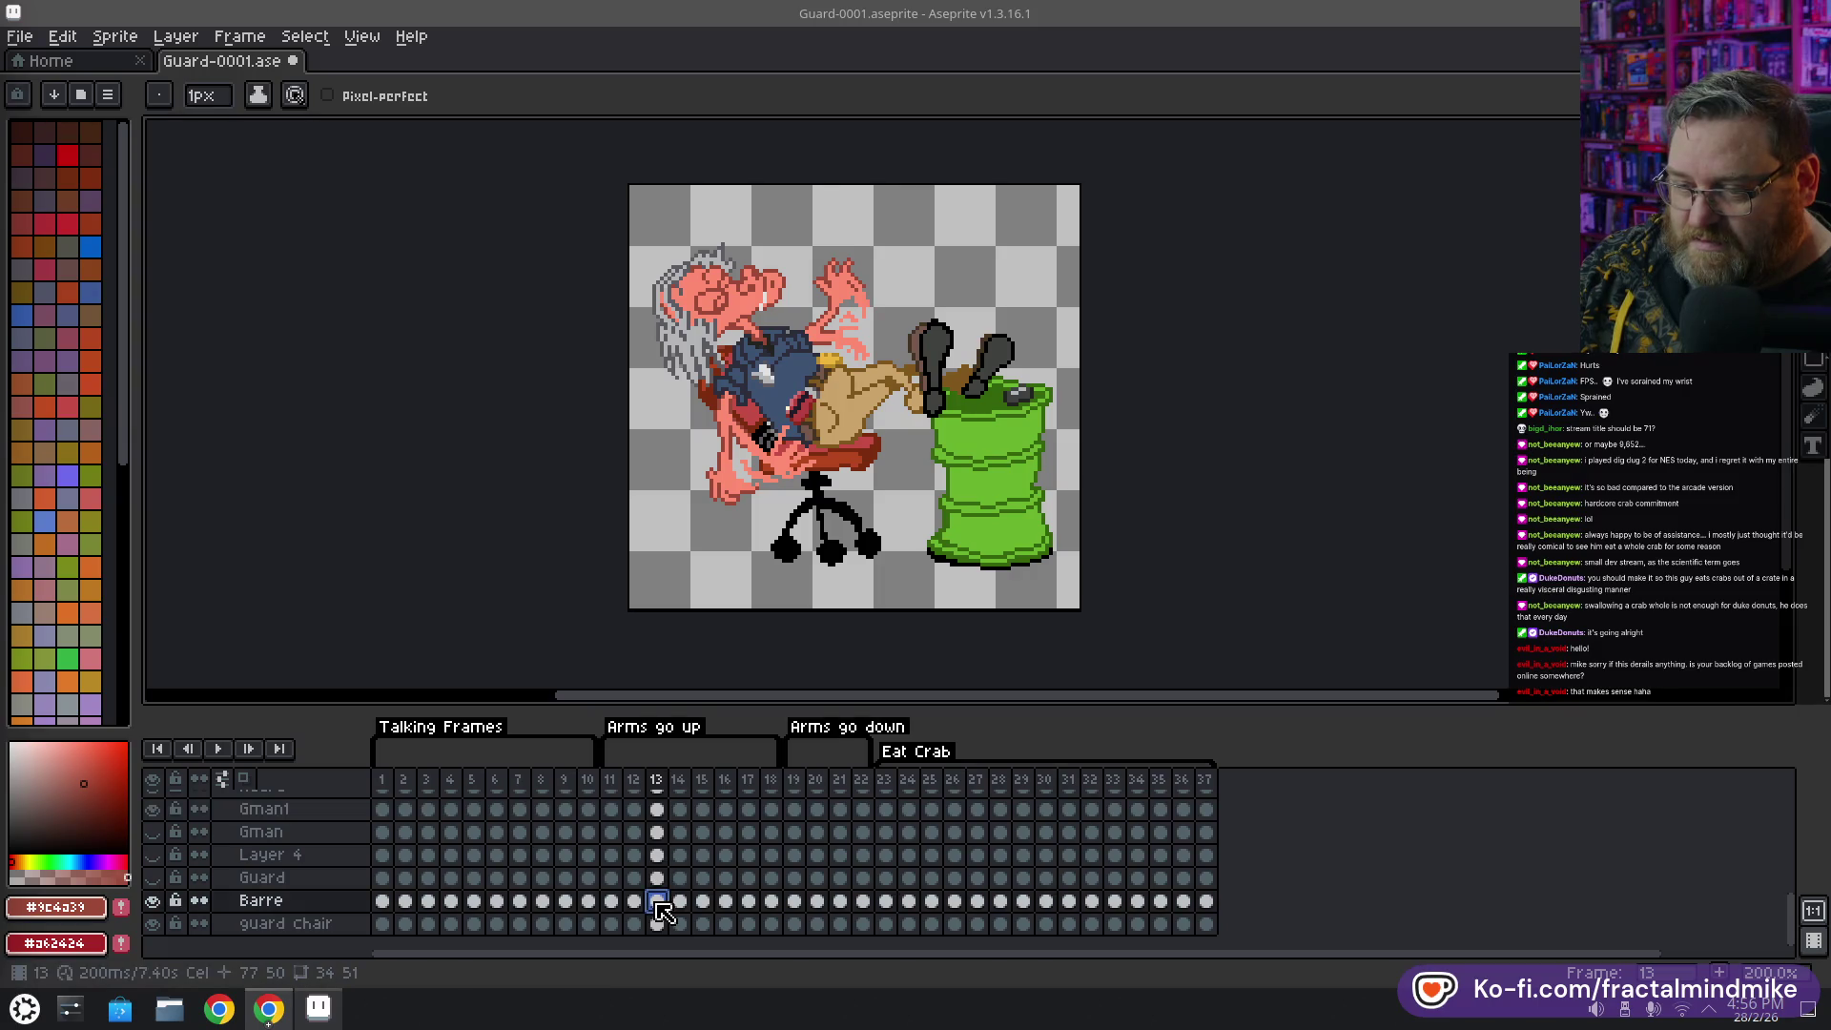
pyautogui.hotkey('ctrl', 'c')
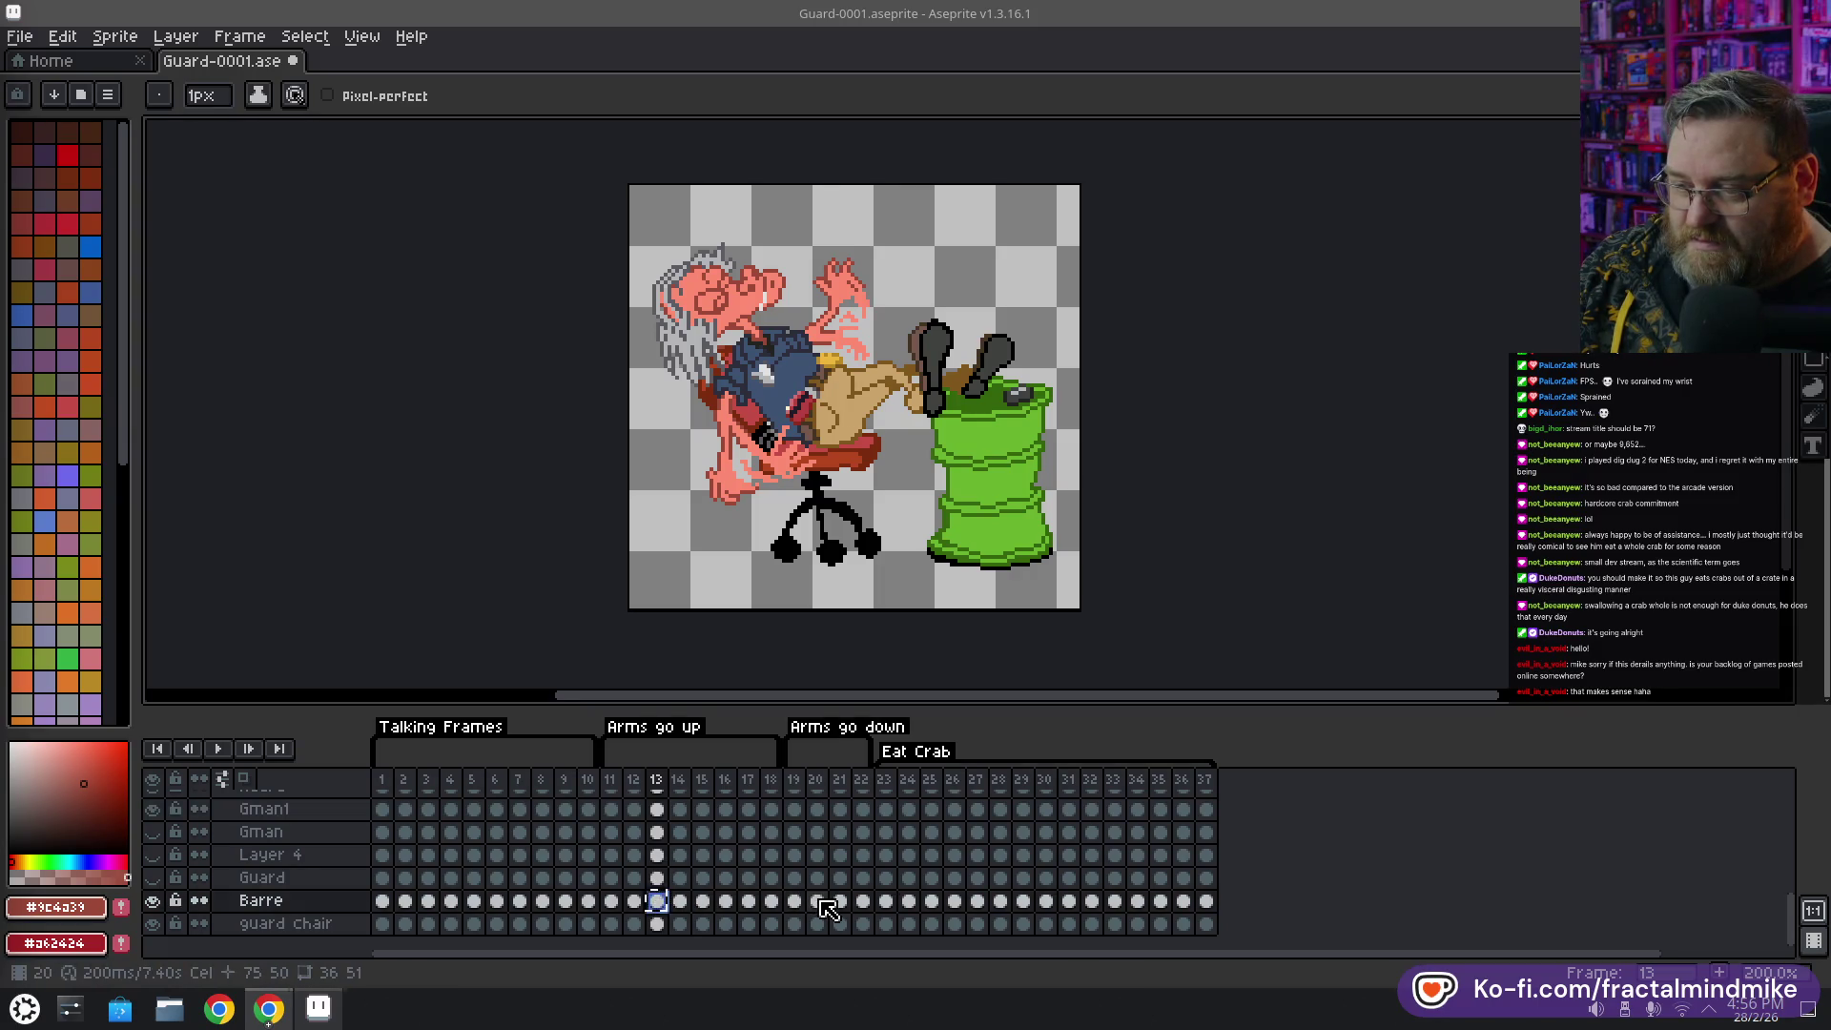
pyautogui.click(818, 902)
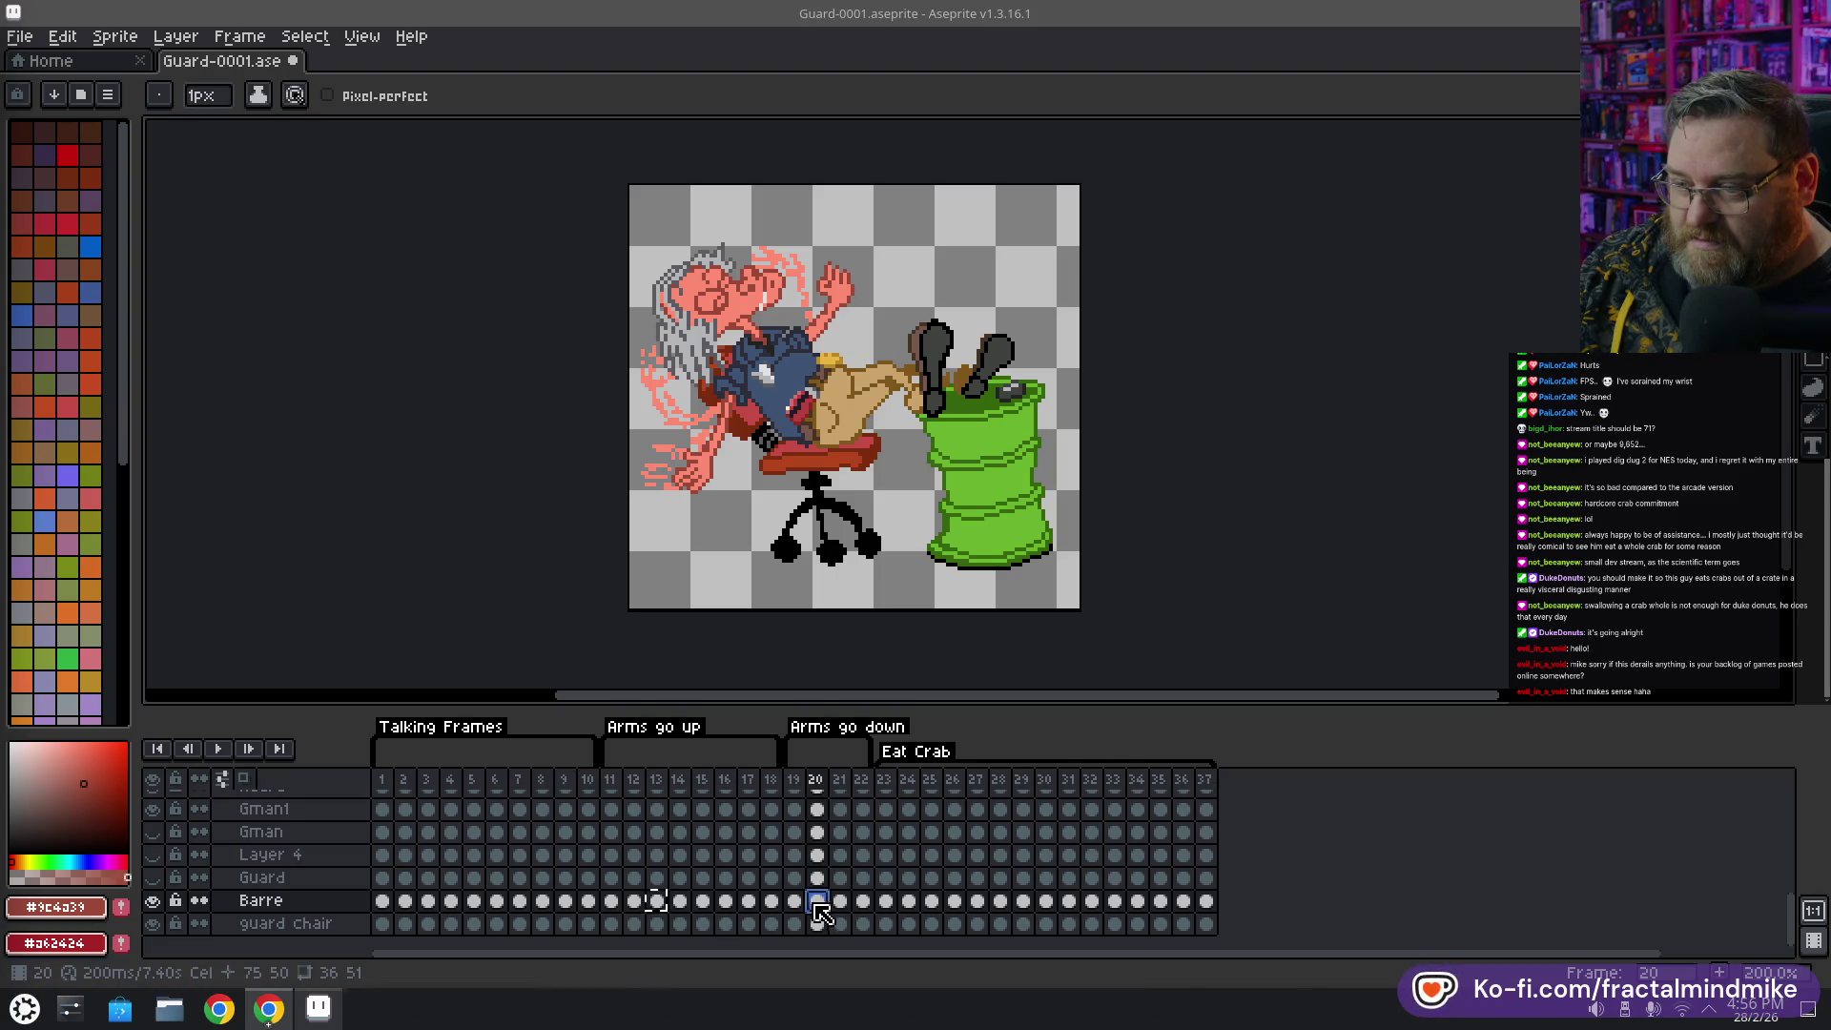
pyautogui.hotkey('ctrl', 'v')
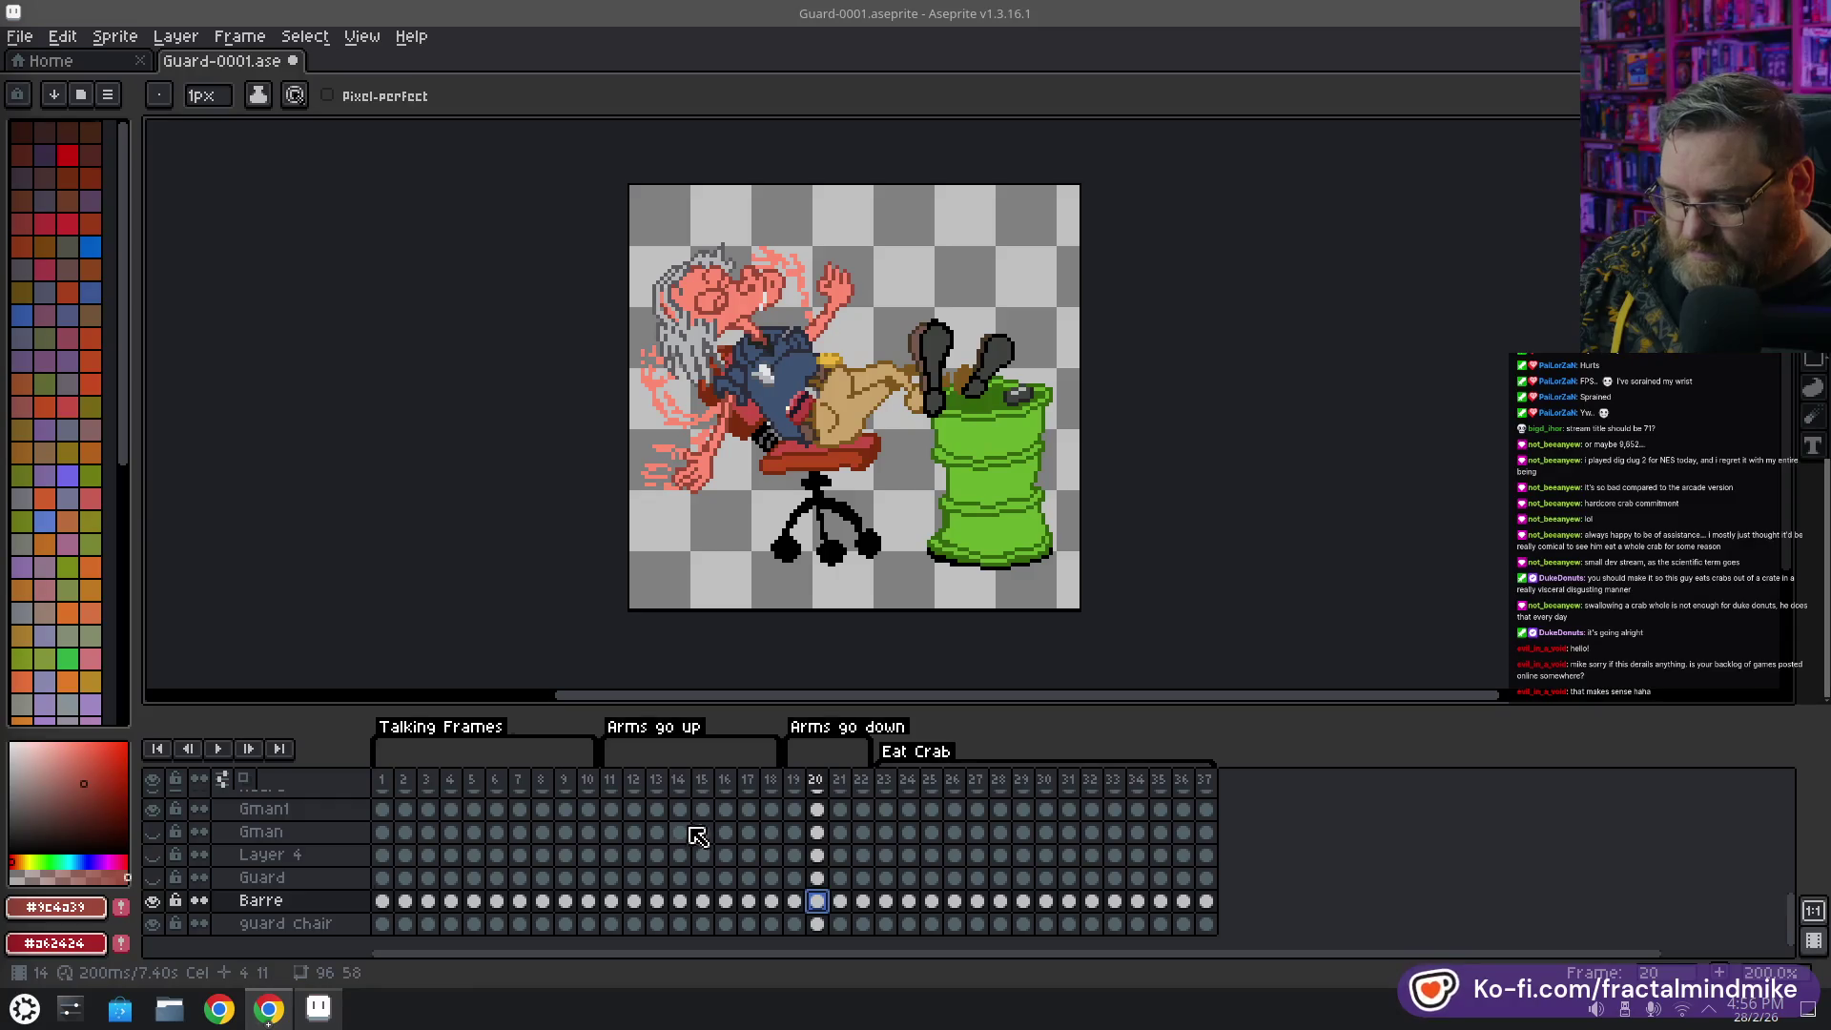
pyautogui.click(682, 903)
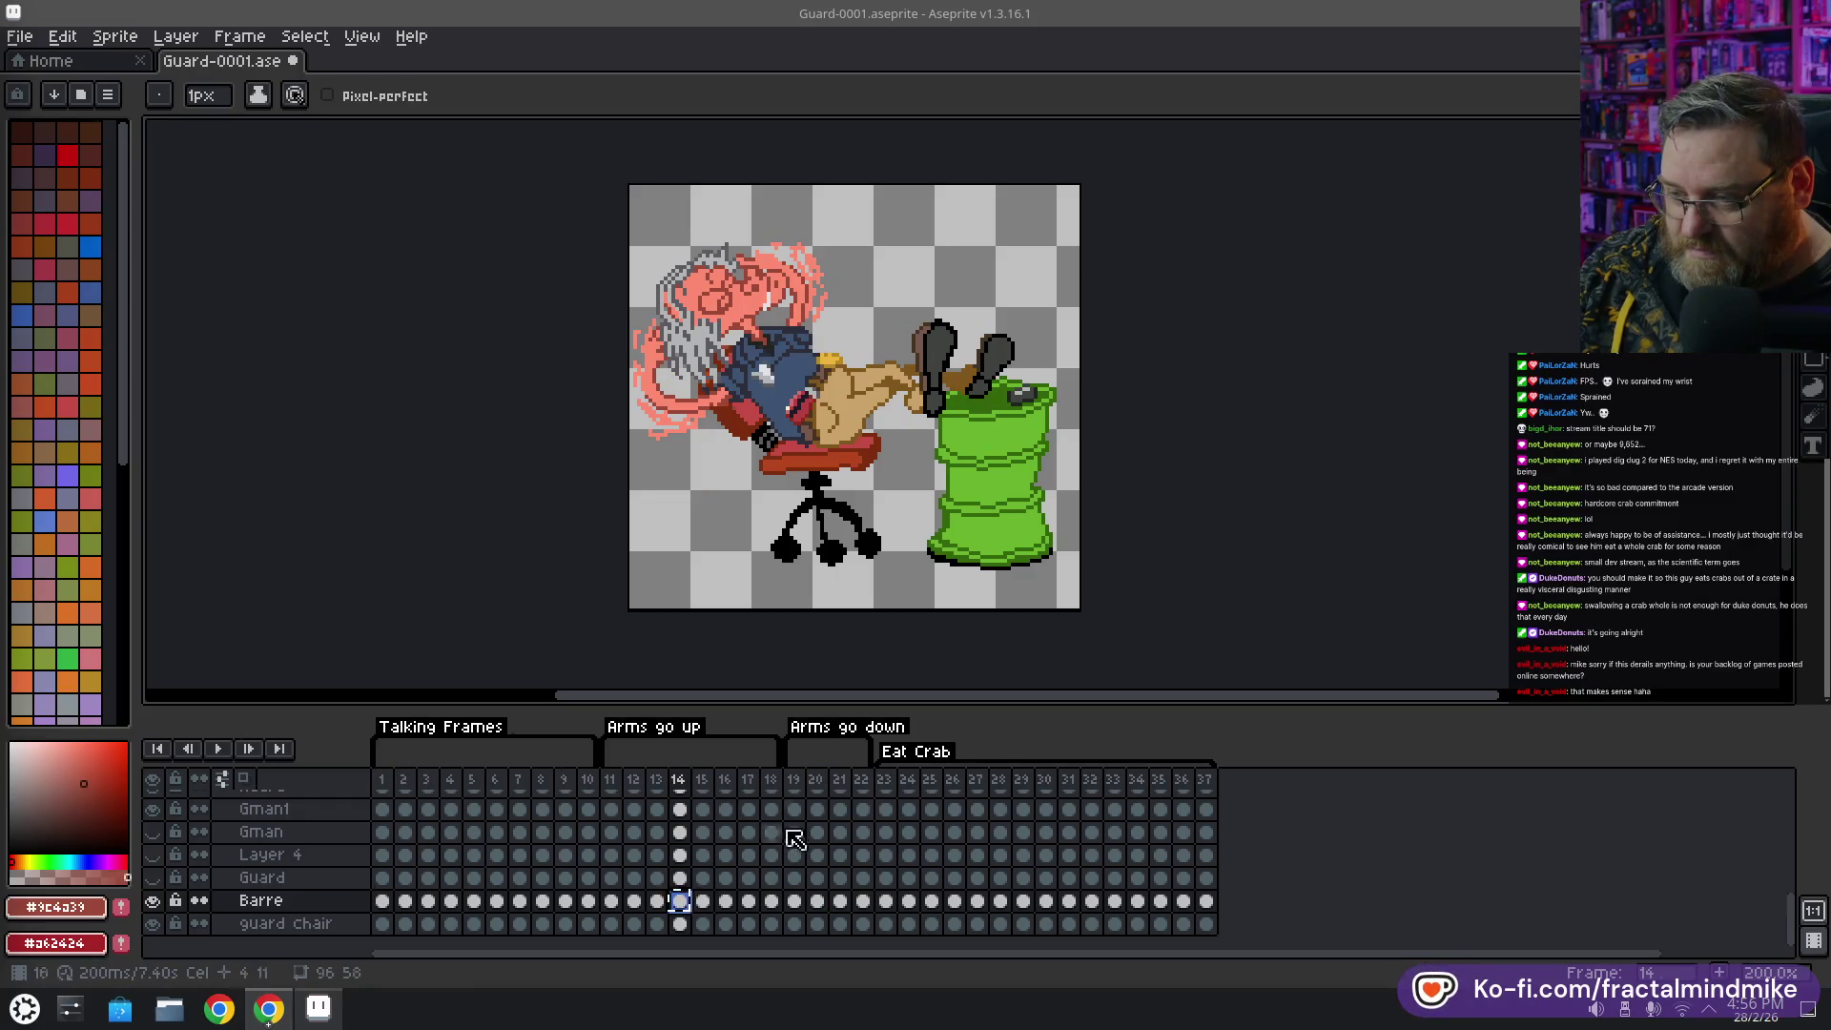
# Copy frame 14's Gman1 cel into frame 21, then check the poses on frames 21 and 22
pyautogui.click(841, 901)
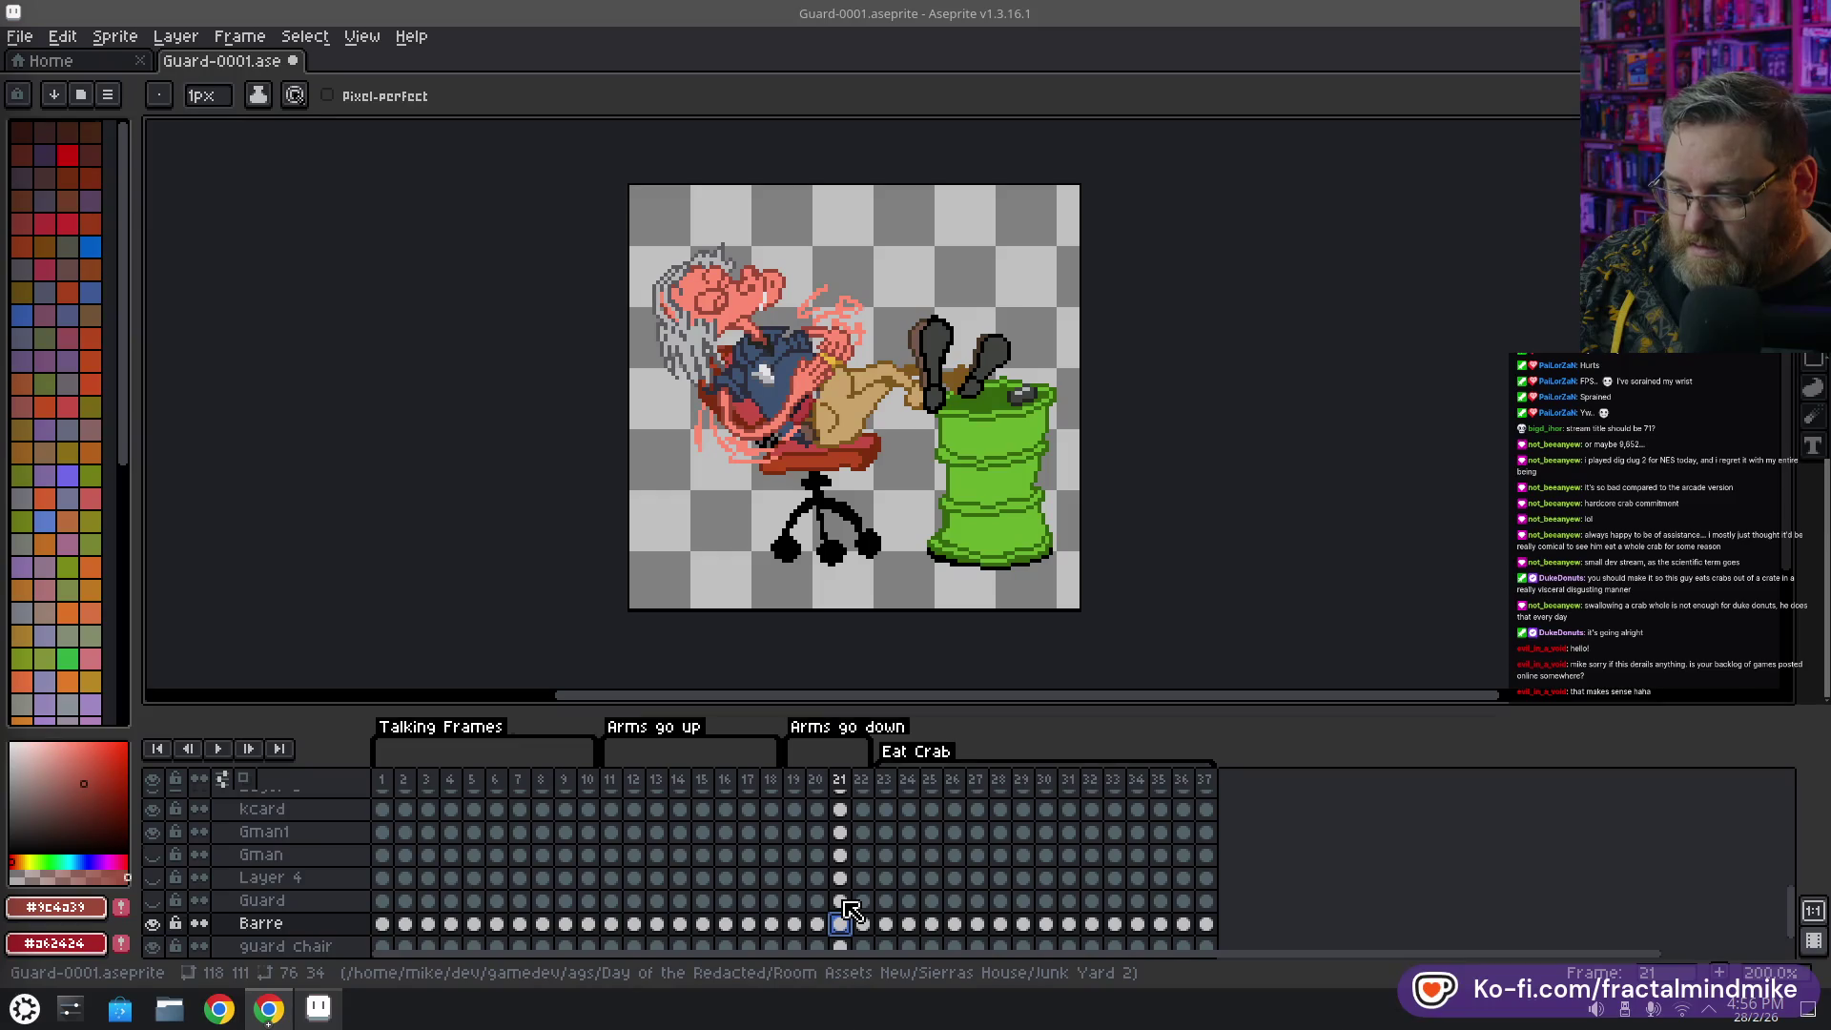
pyautogui.scroll(1, 487, 844)
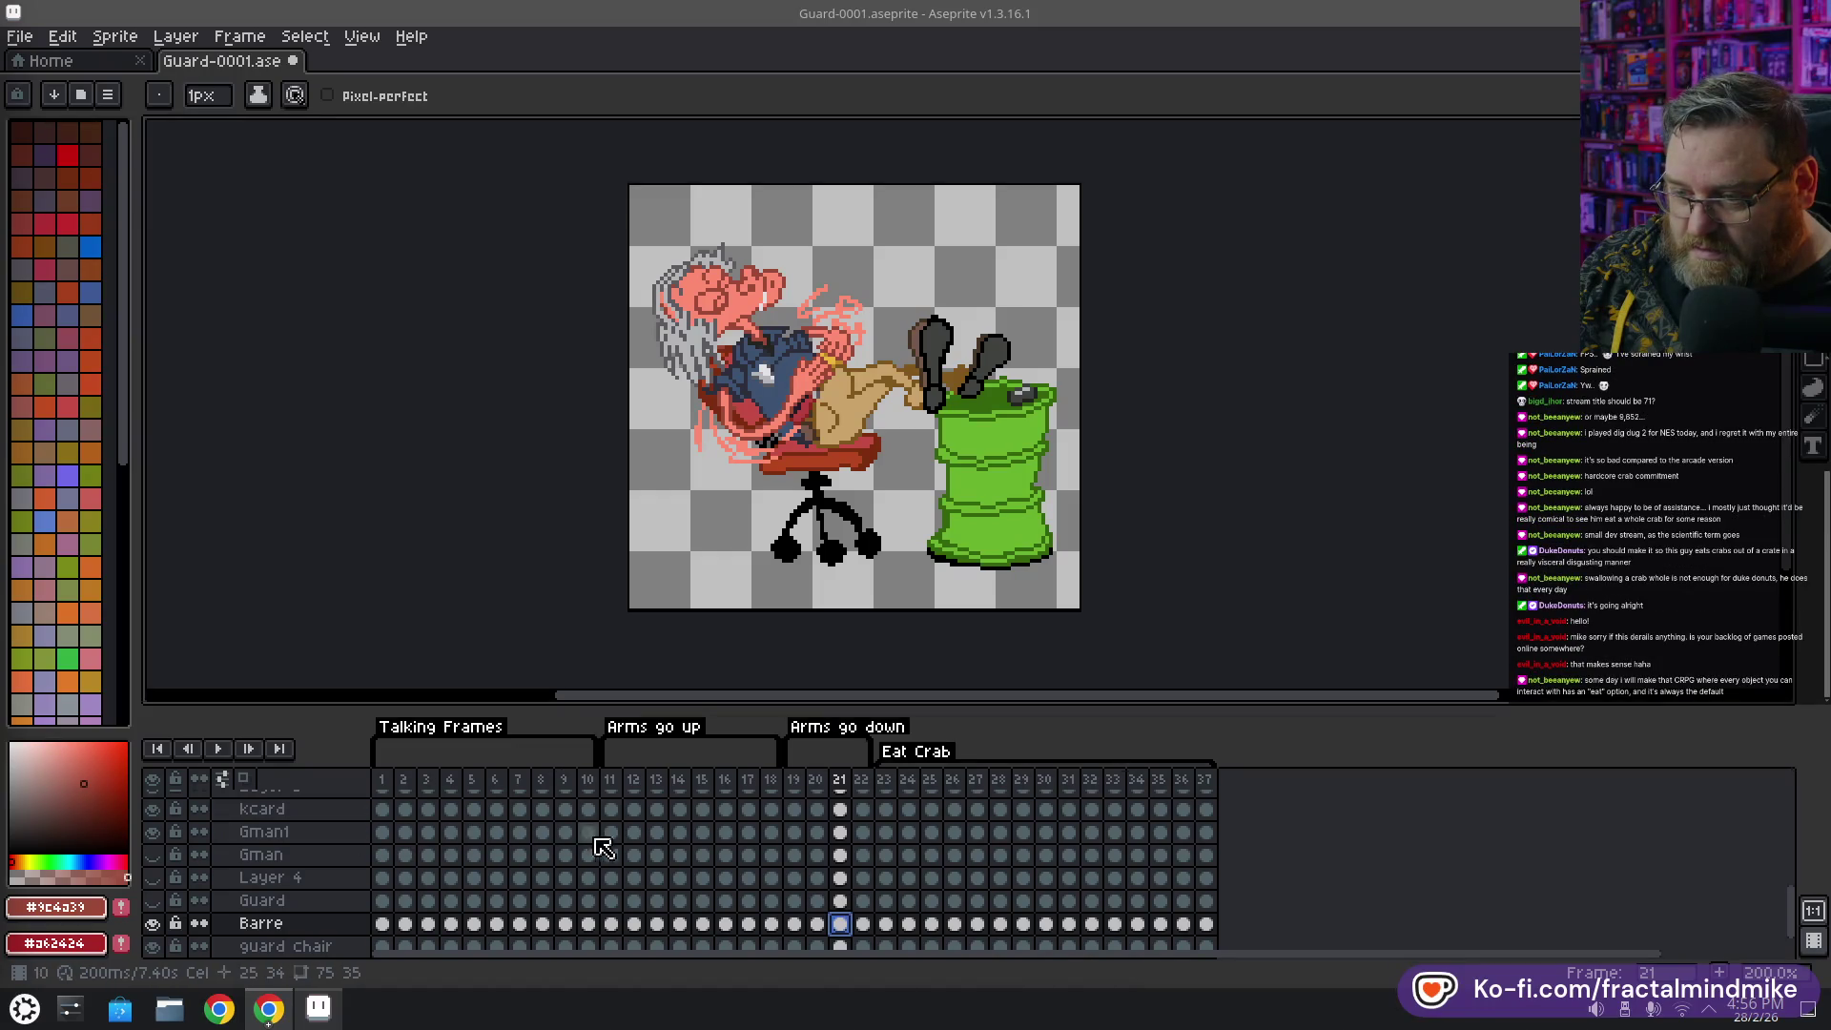
pyautogui.click(679, 834)
pyautogui.hotkey('ctrl', 'c')
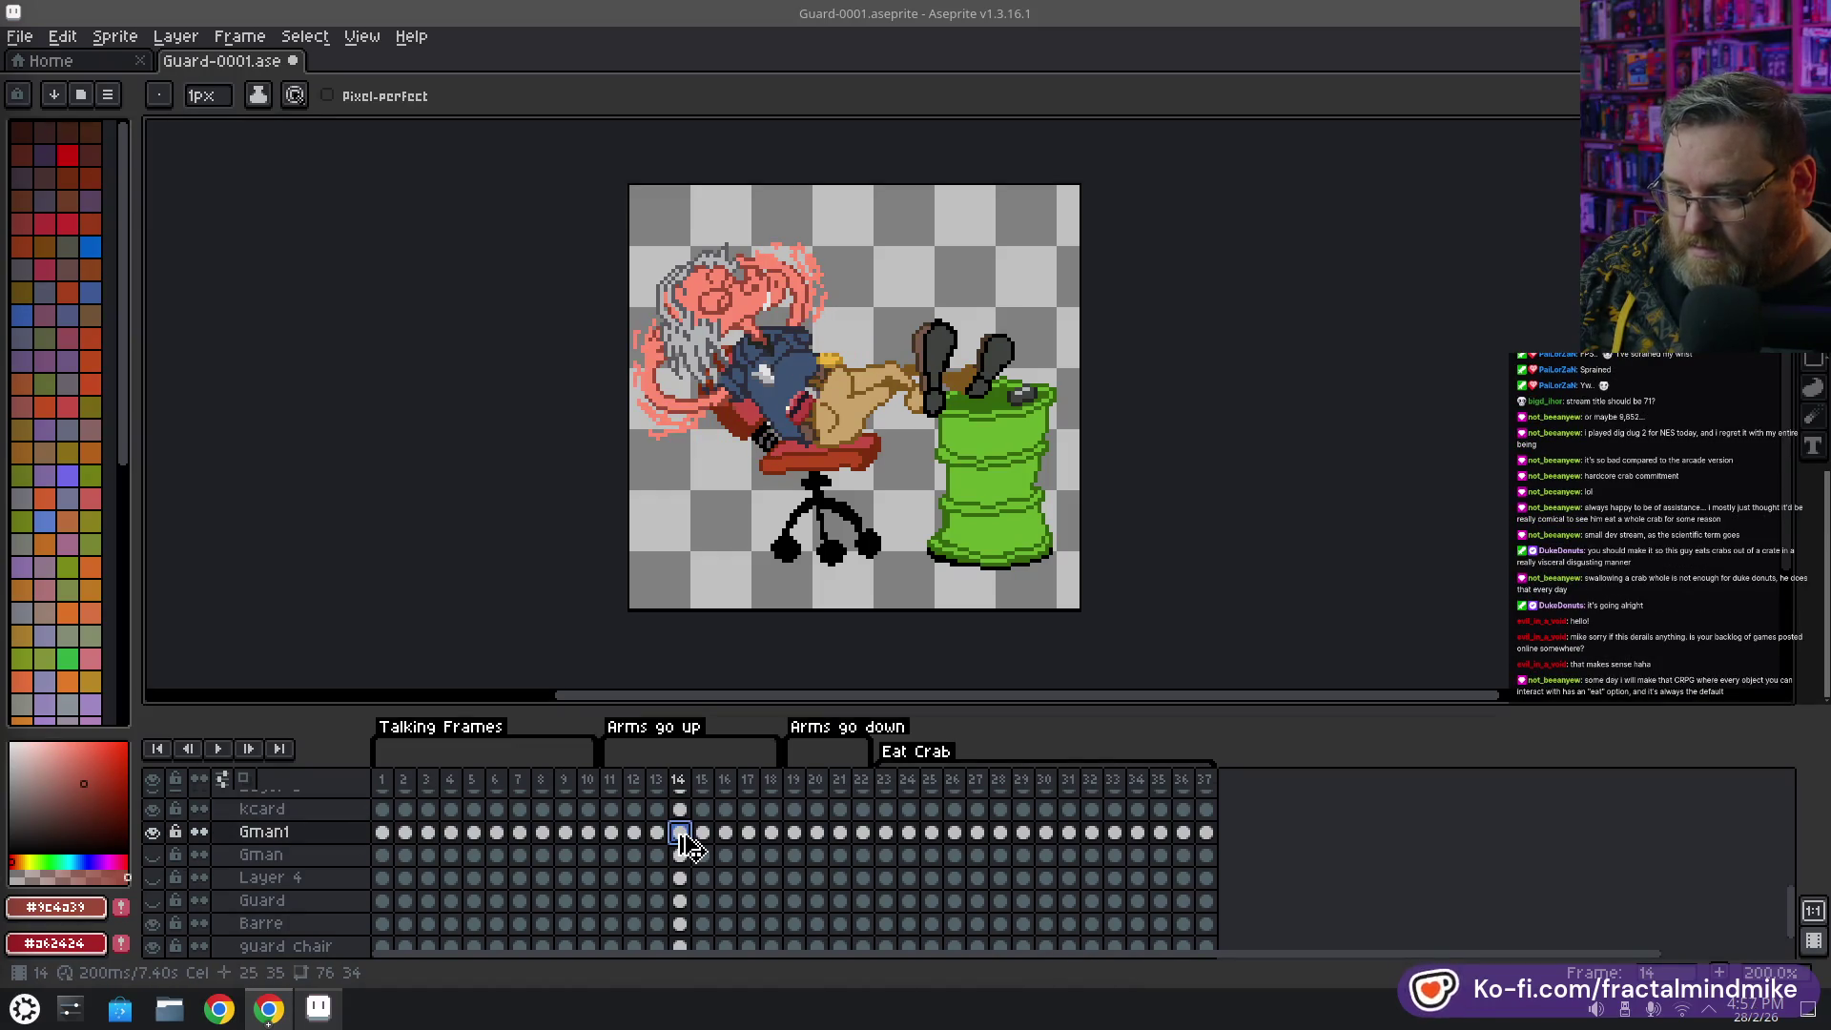
pyautogui.click(843, 838)
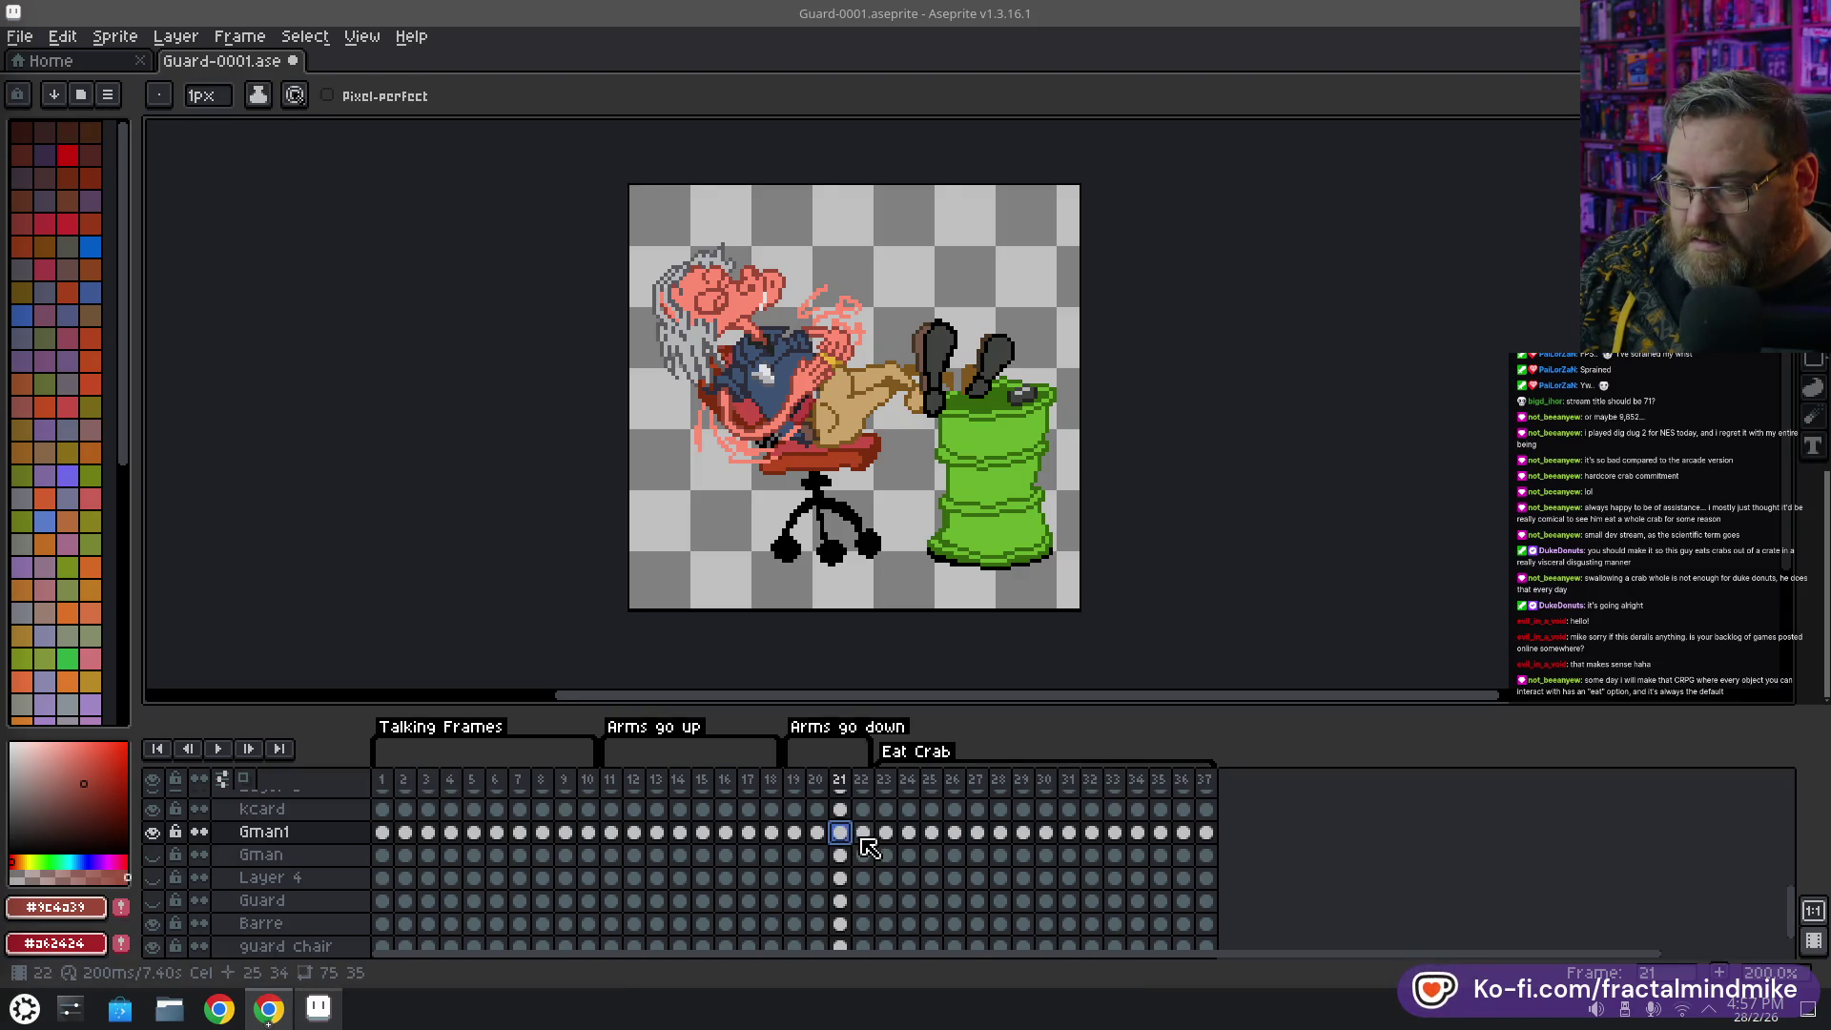
pyautogui.click(840, 779)
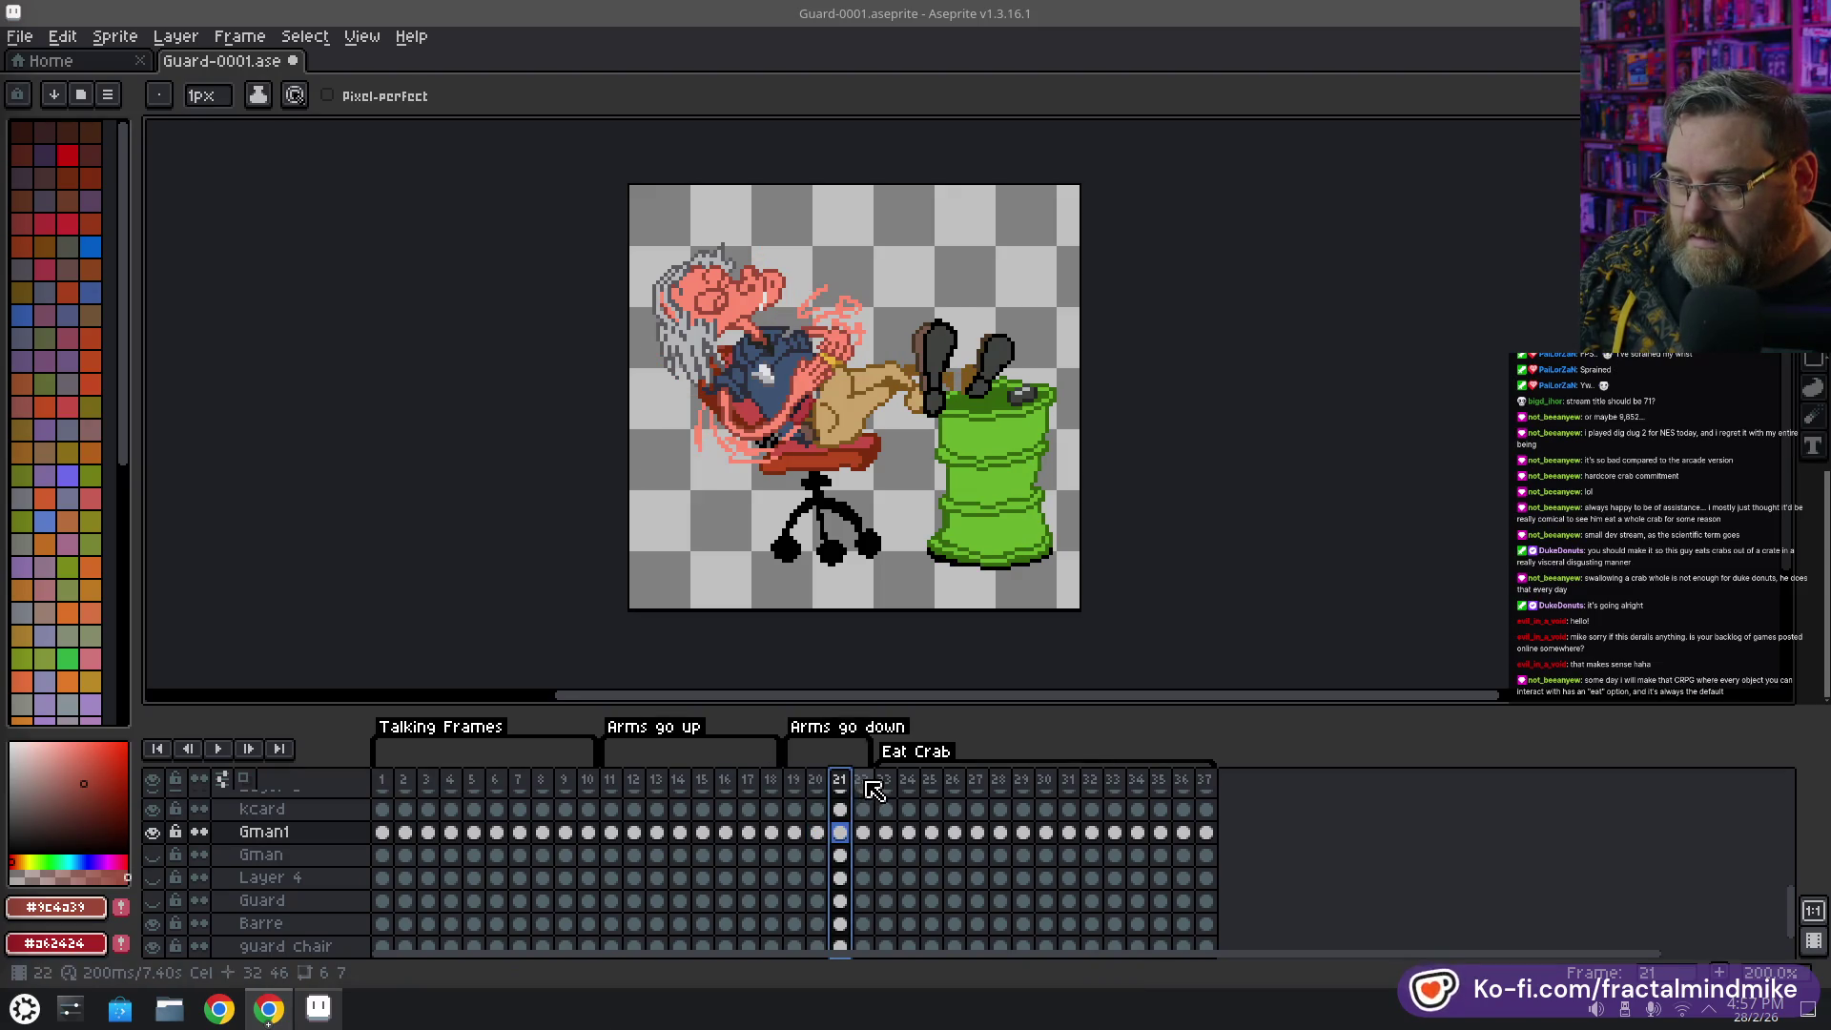
pyautogui.click(866, 781)
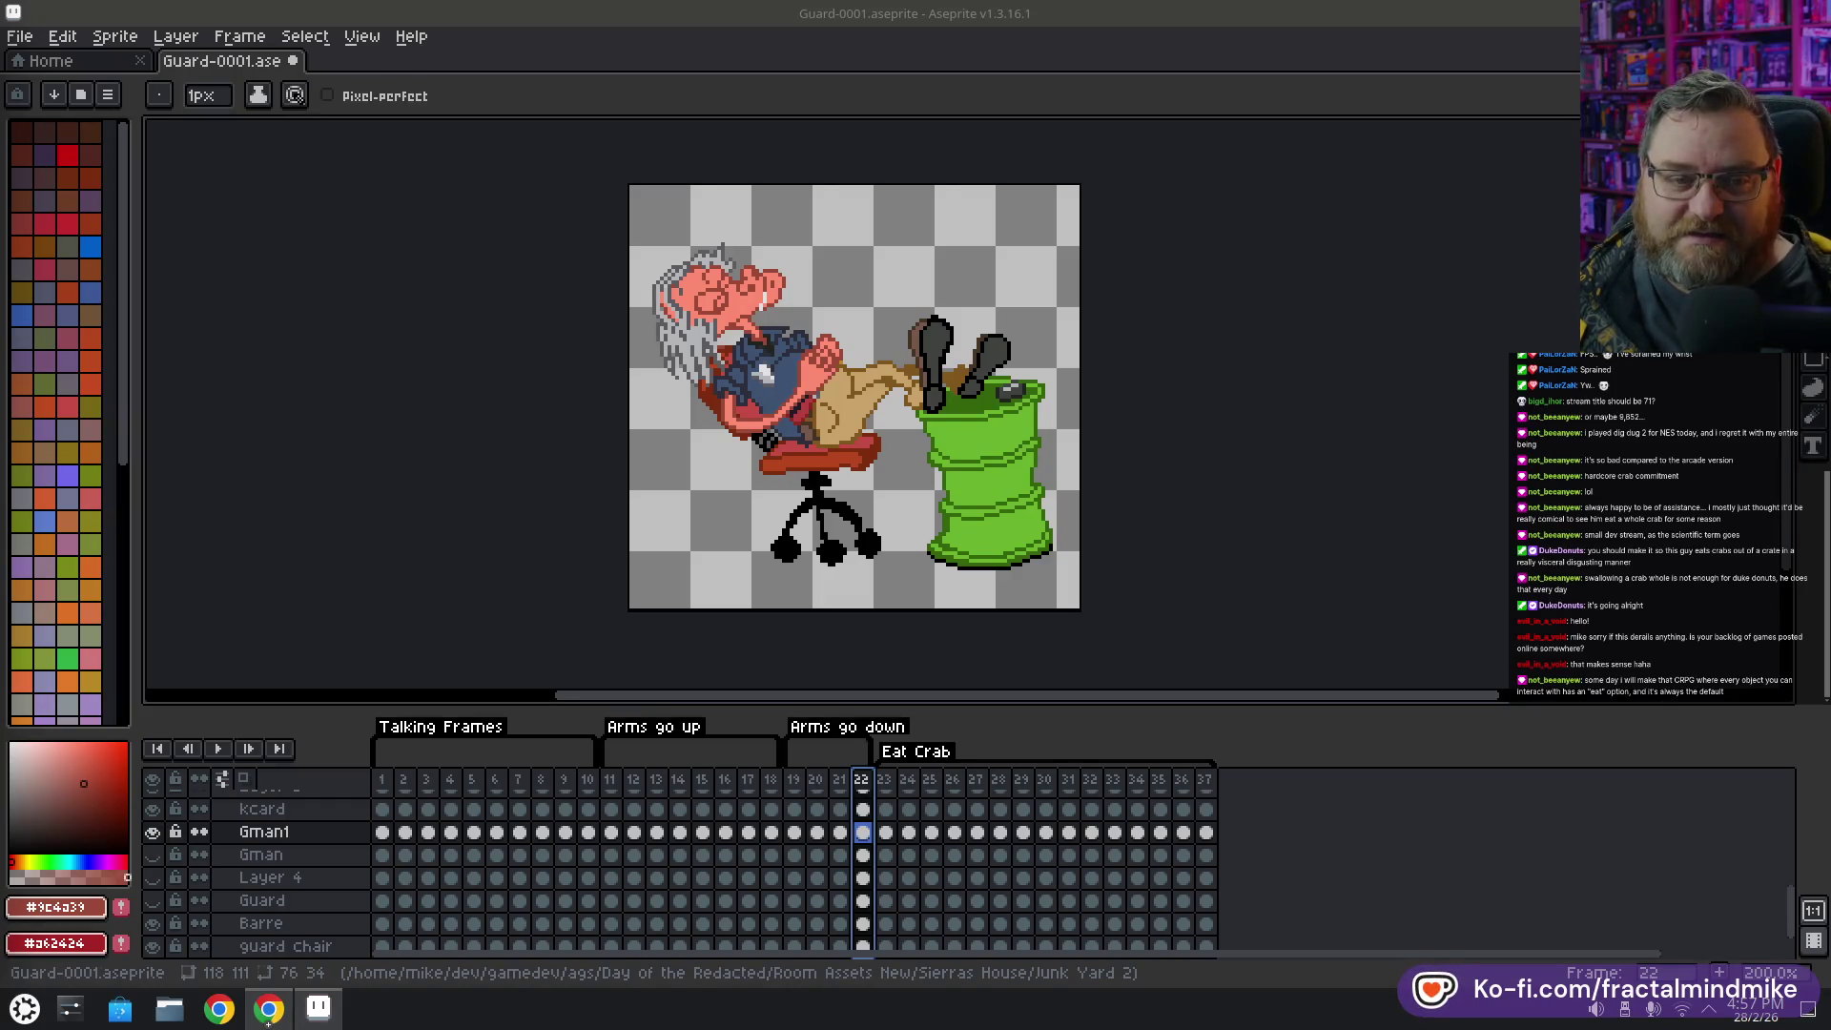
# Bring up the exodus.voyd.net Ultima 3 Upgrade page in Chrome on its v3.3 Installation tab
pyautogui.click(275, 1017)
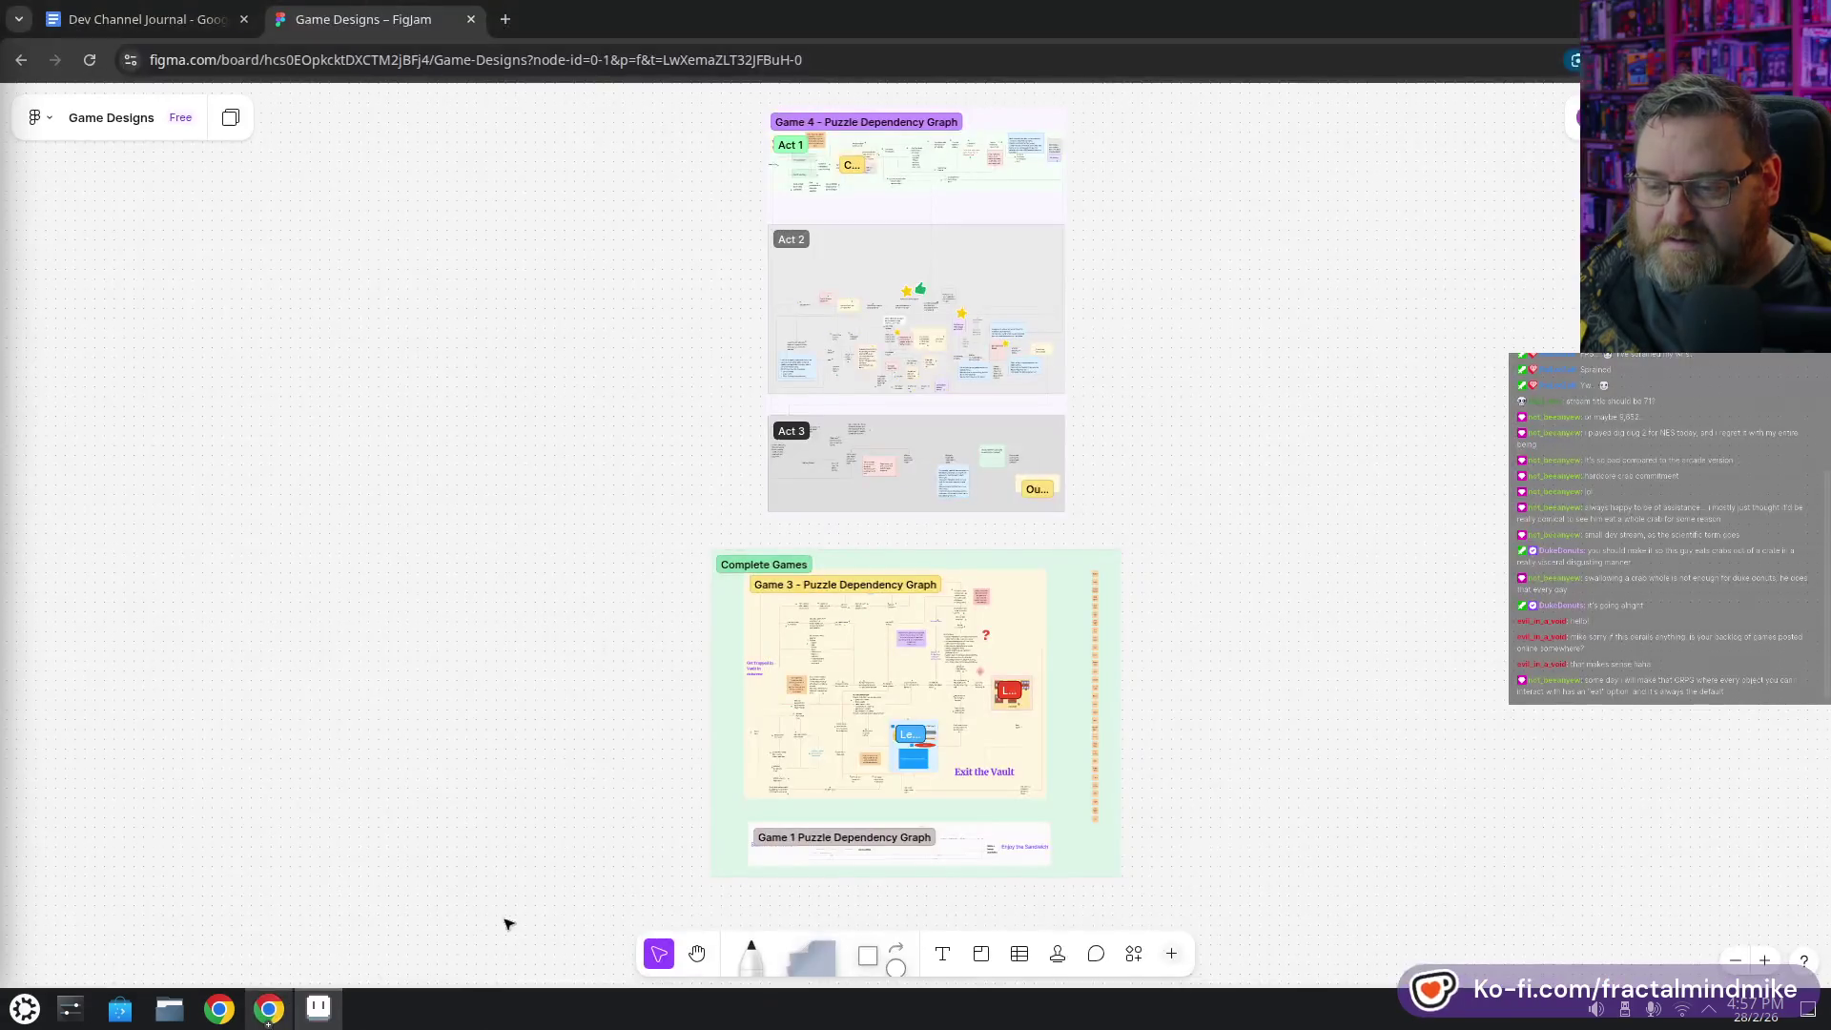
pyautogui.click(275, 1018)
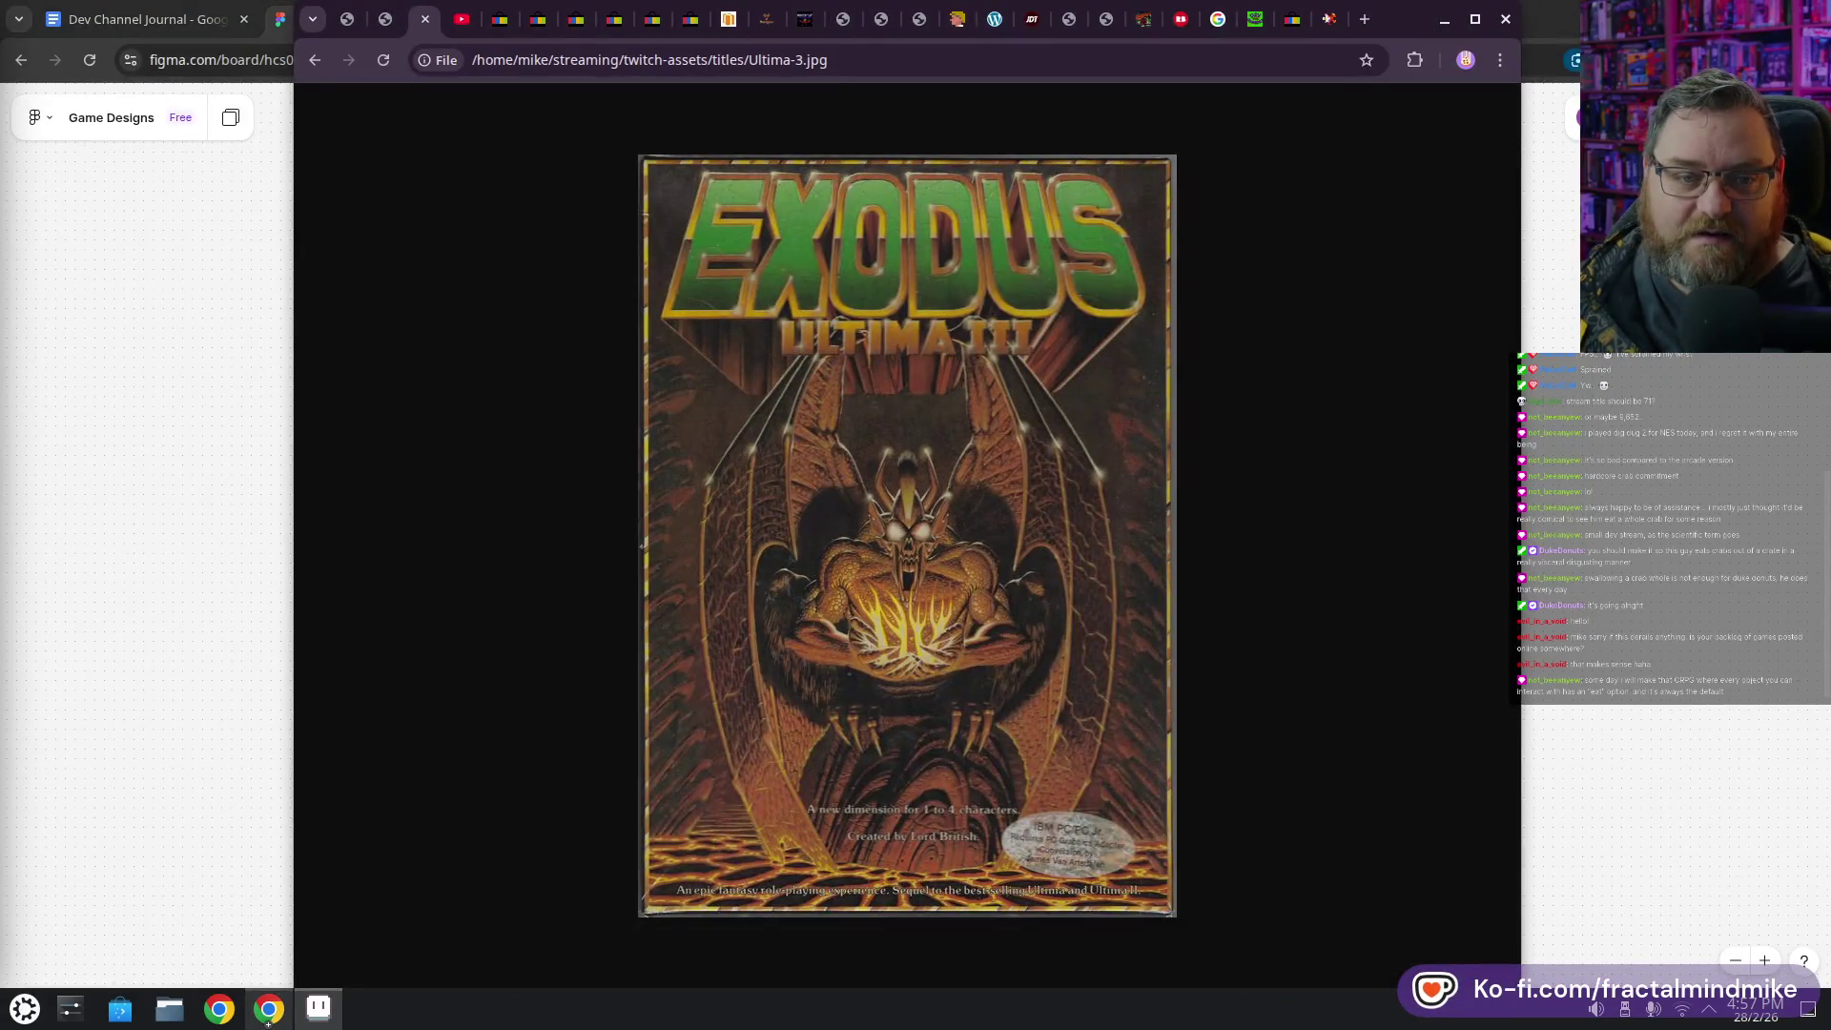
pyautogui.click(1278, 19)
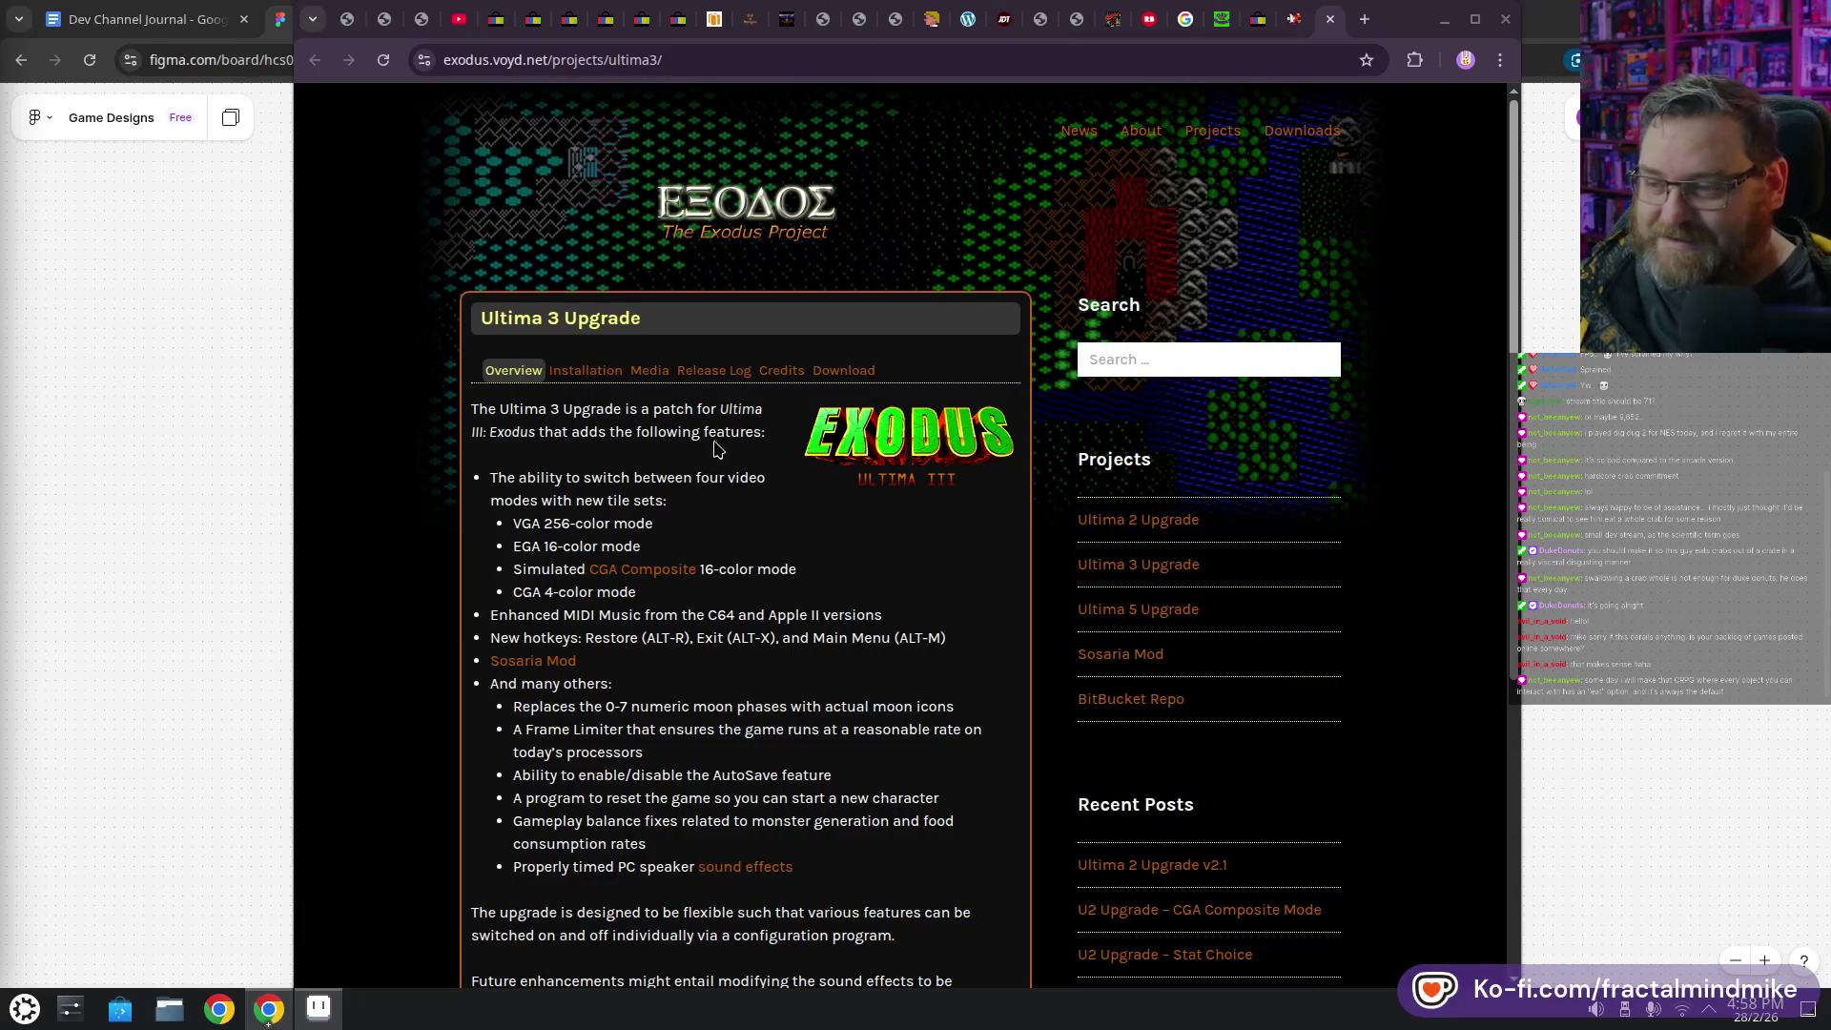
pyautogui.scroll(-1, 691, 425)
pyautogui.scroll(-1, 467, 329)
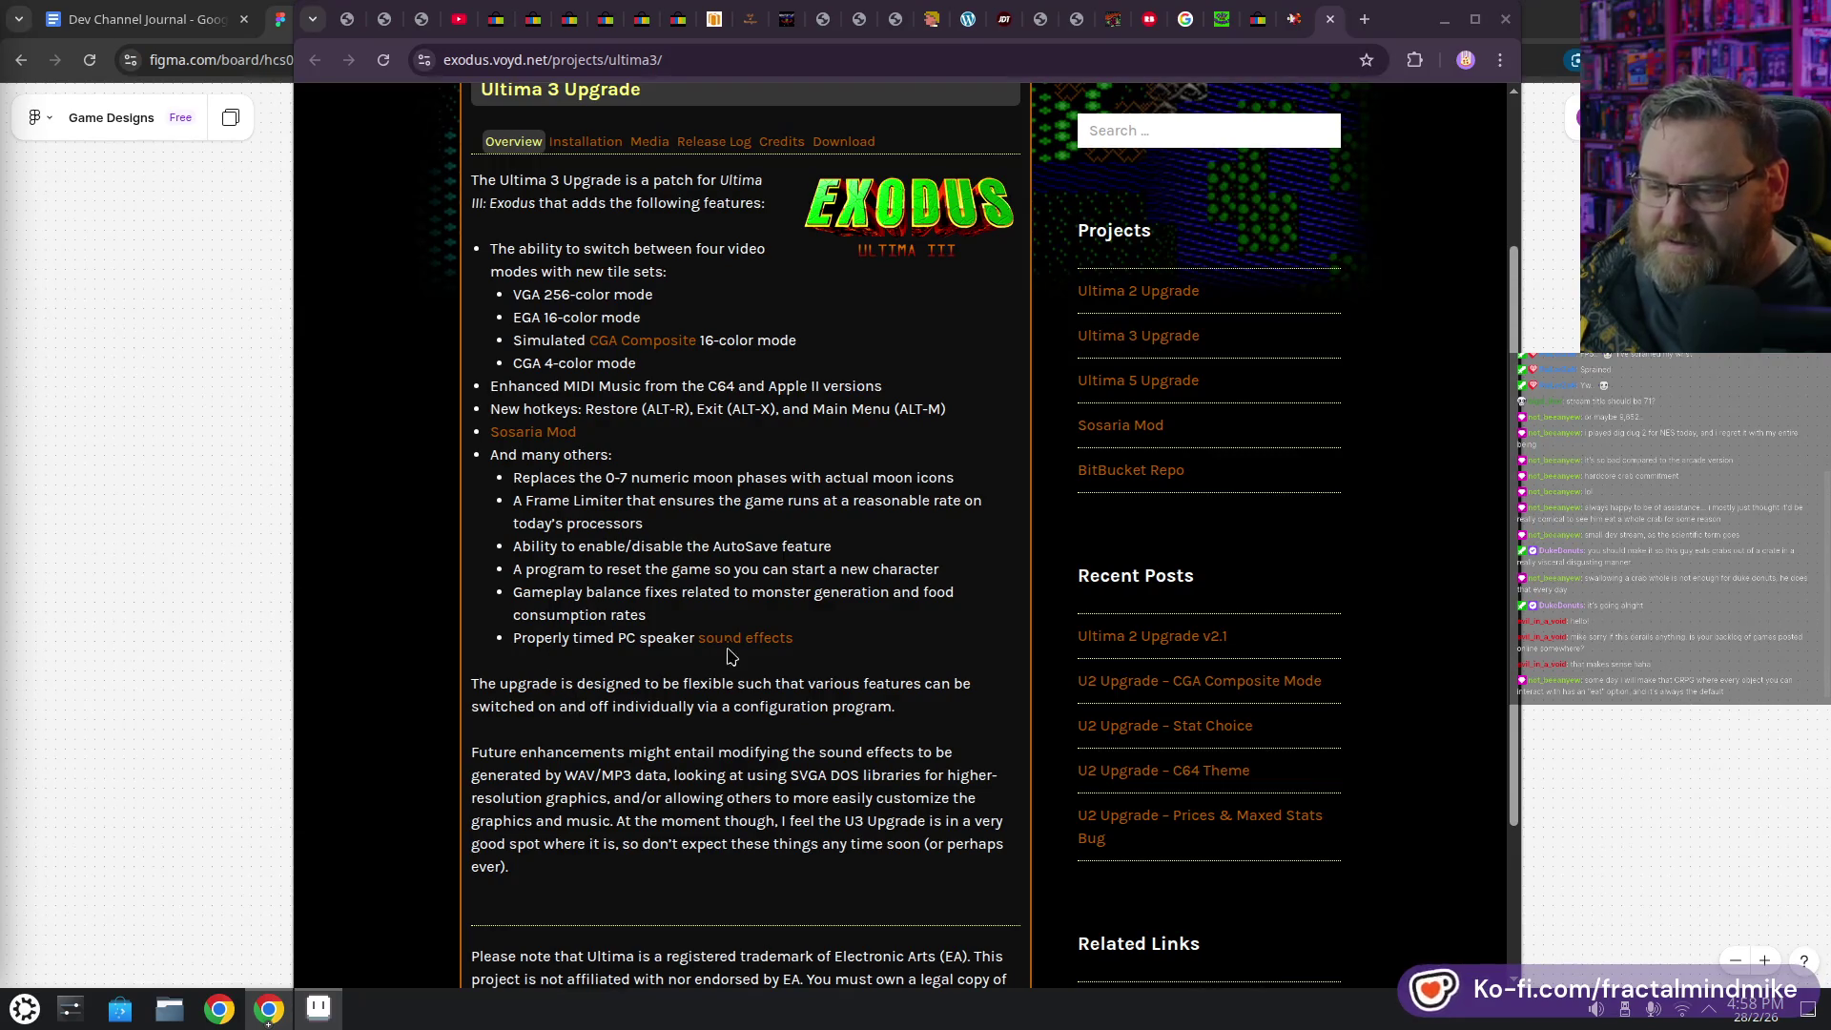
pyautogui.scroll(-2, 730, 655)
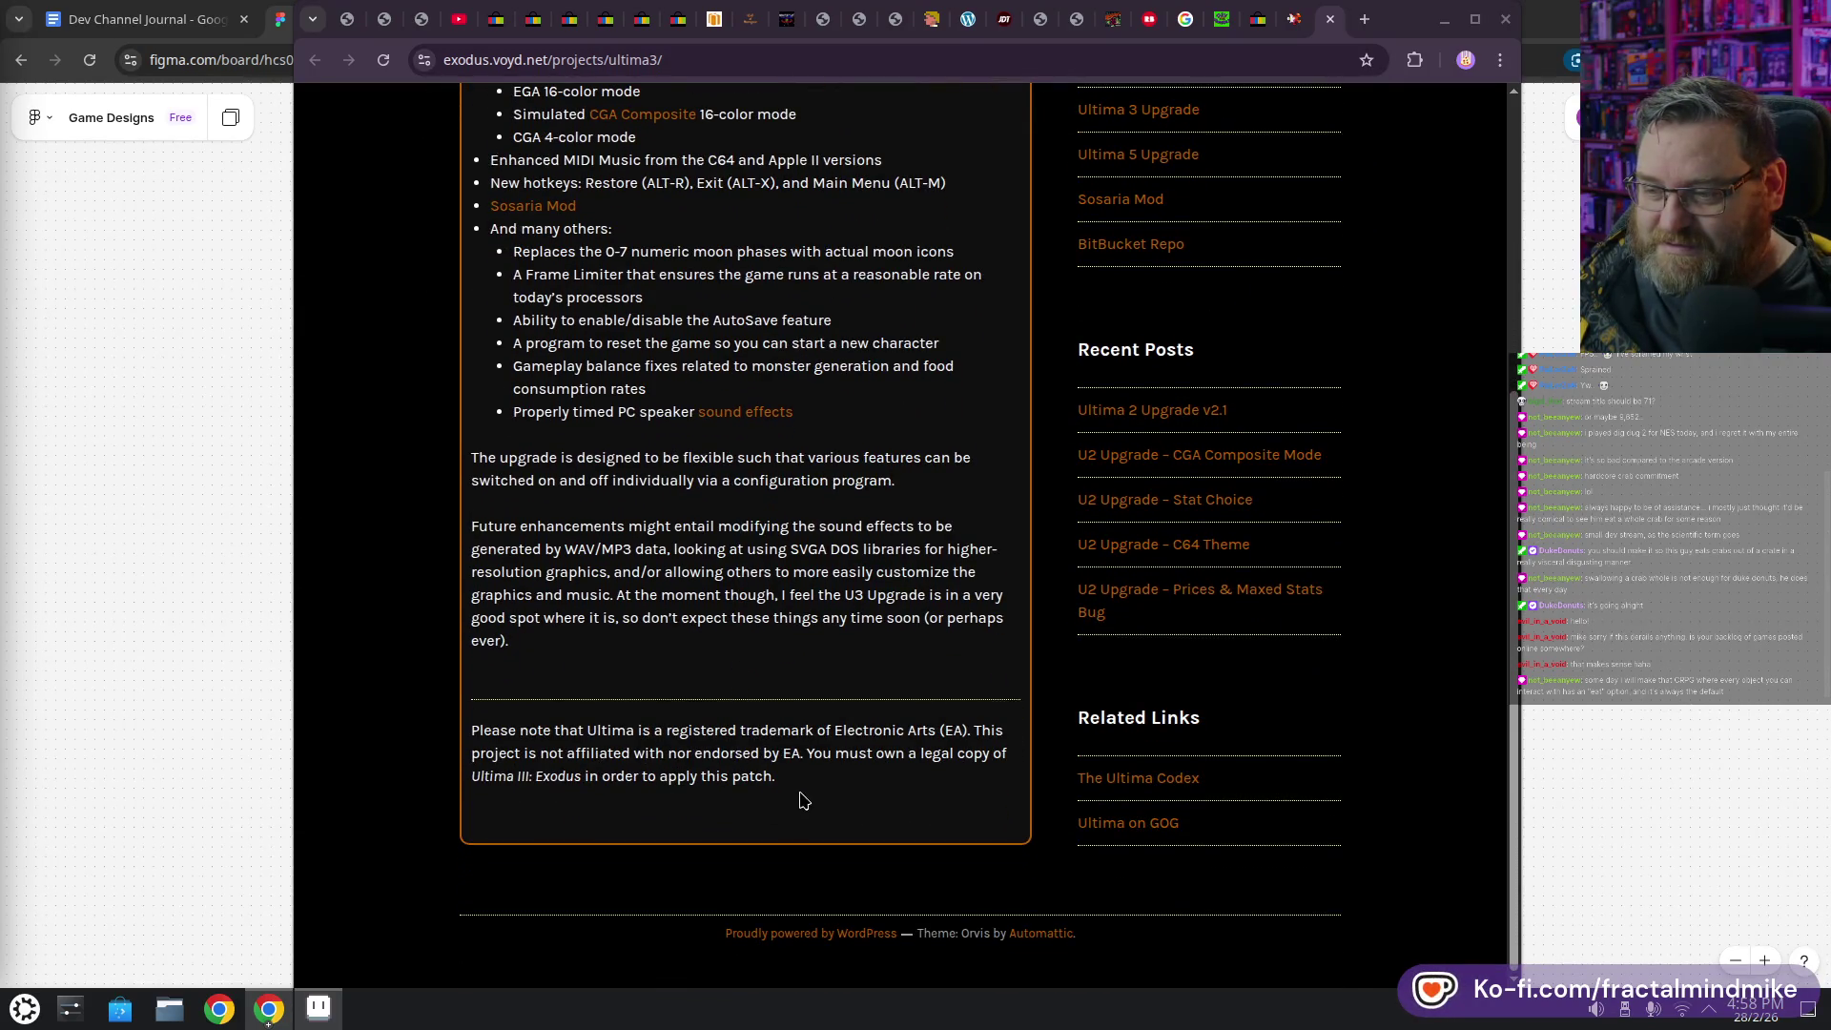
pyautogui.scroll(4, 801, 799)
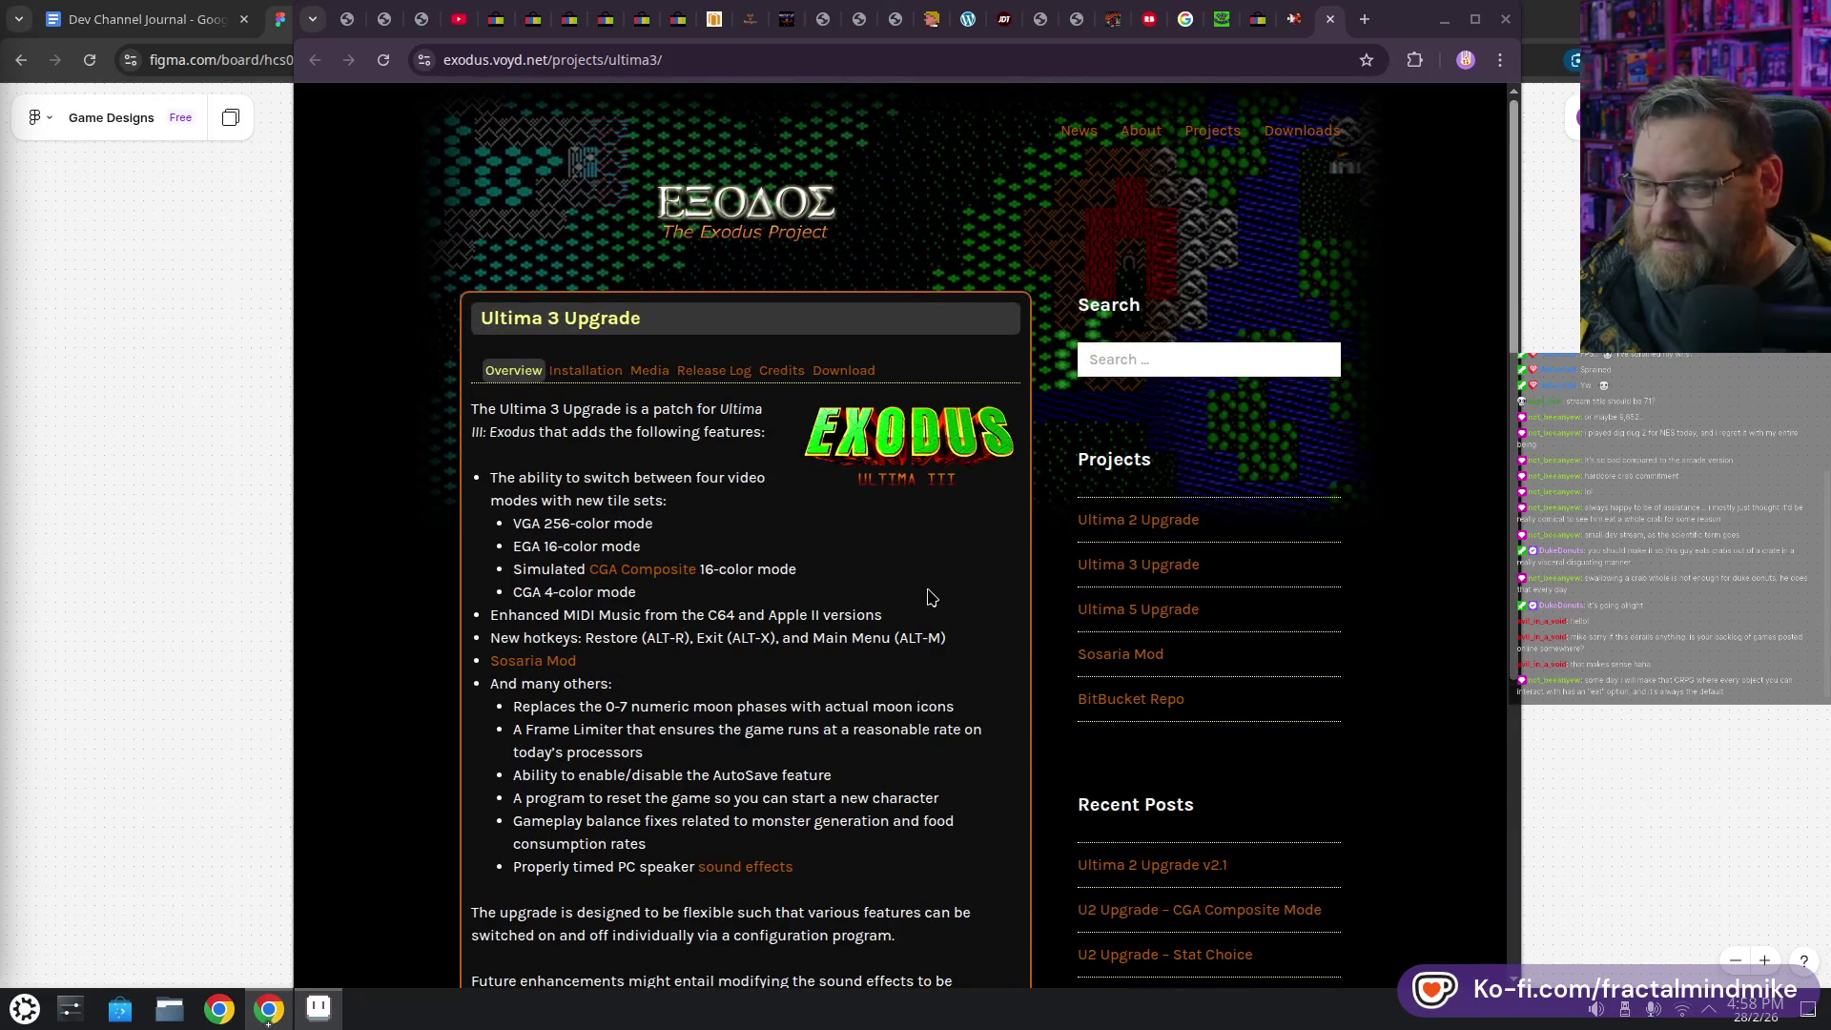
pyautogui.click(595, 375)
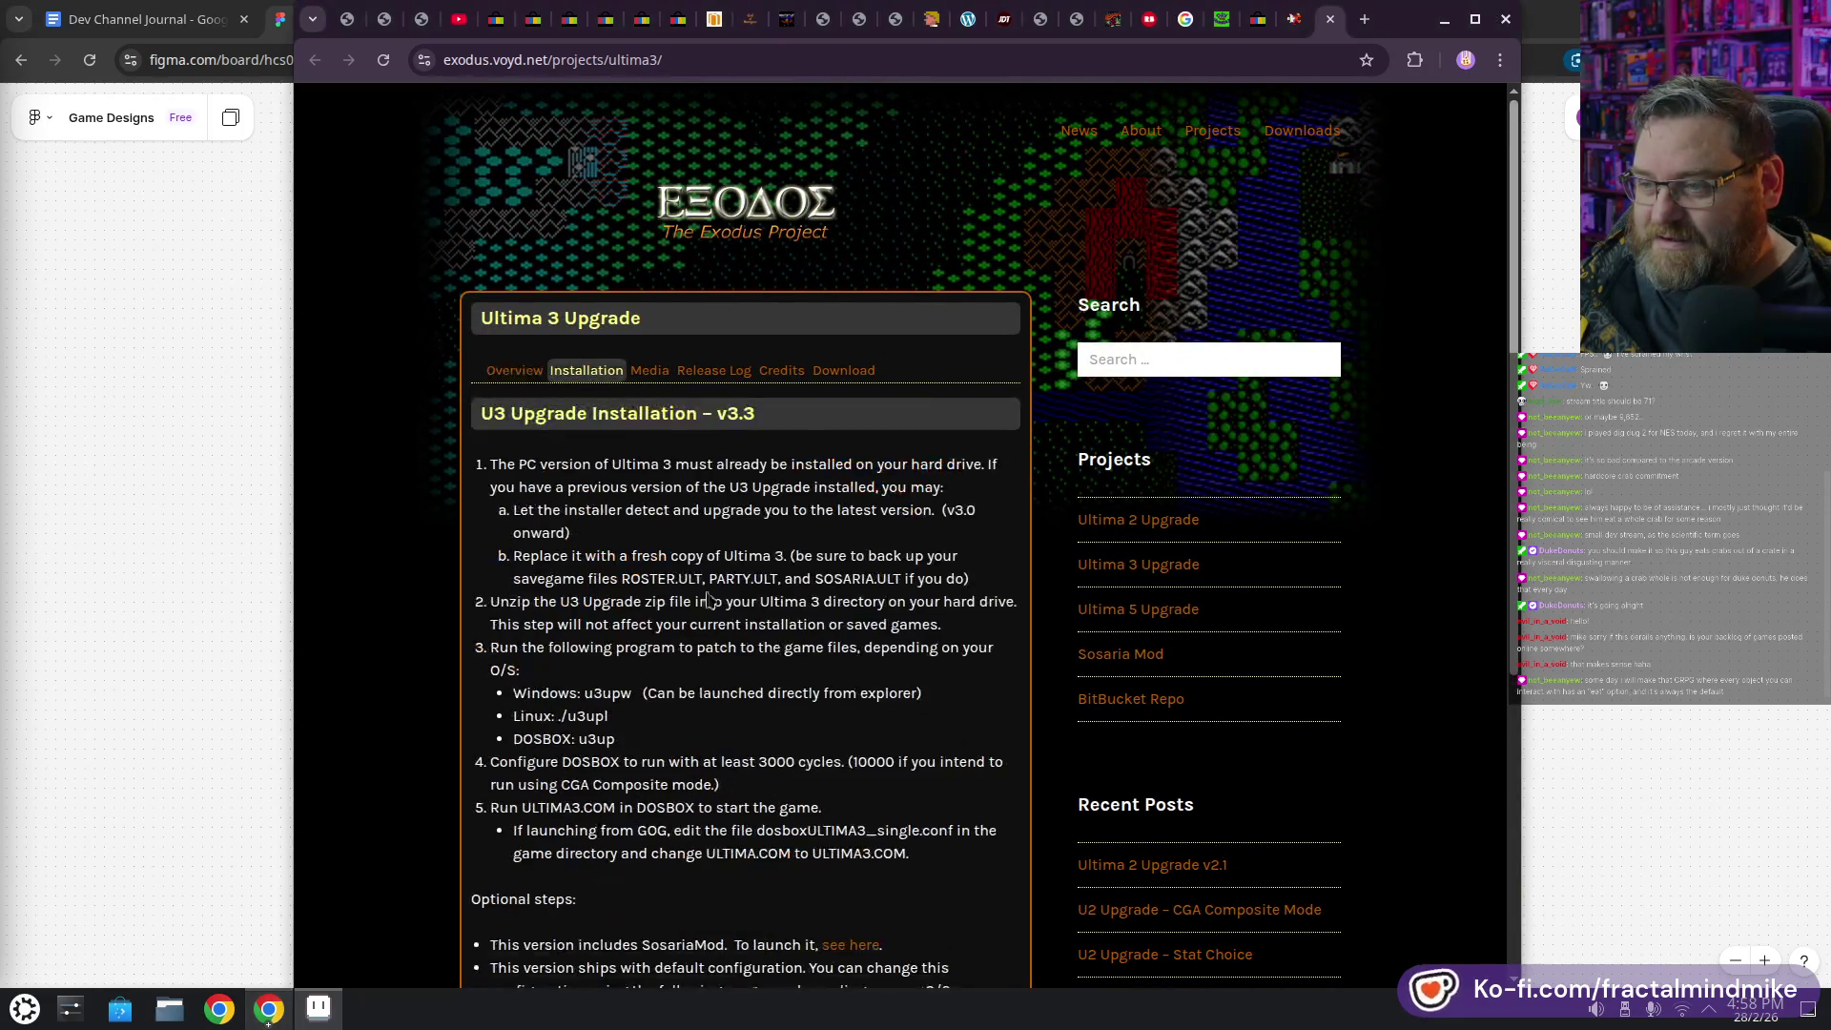
pyautogui.scroll(-2, 554, 250)
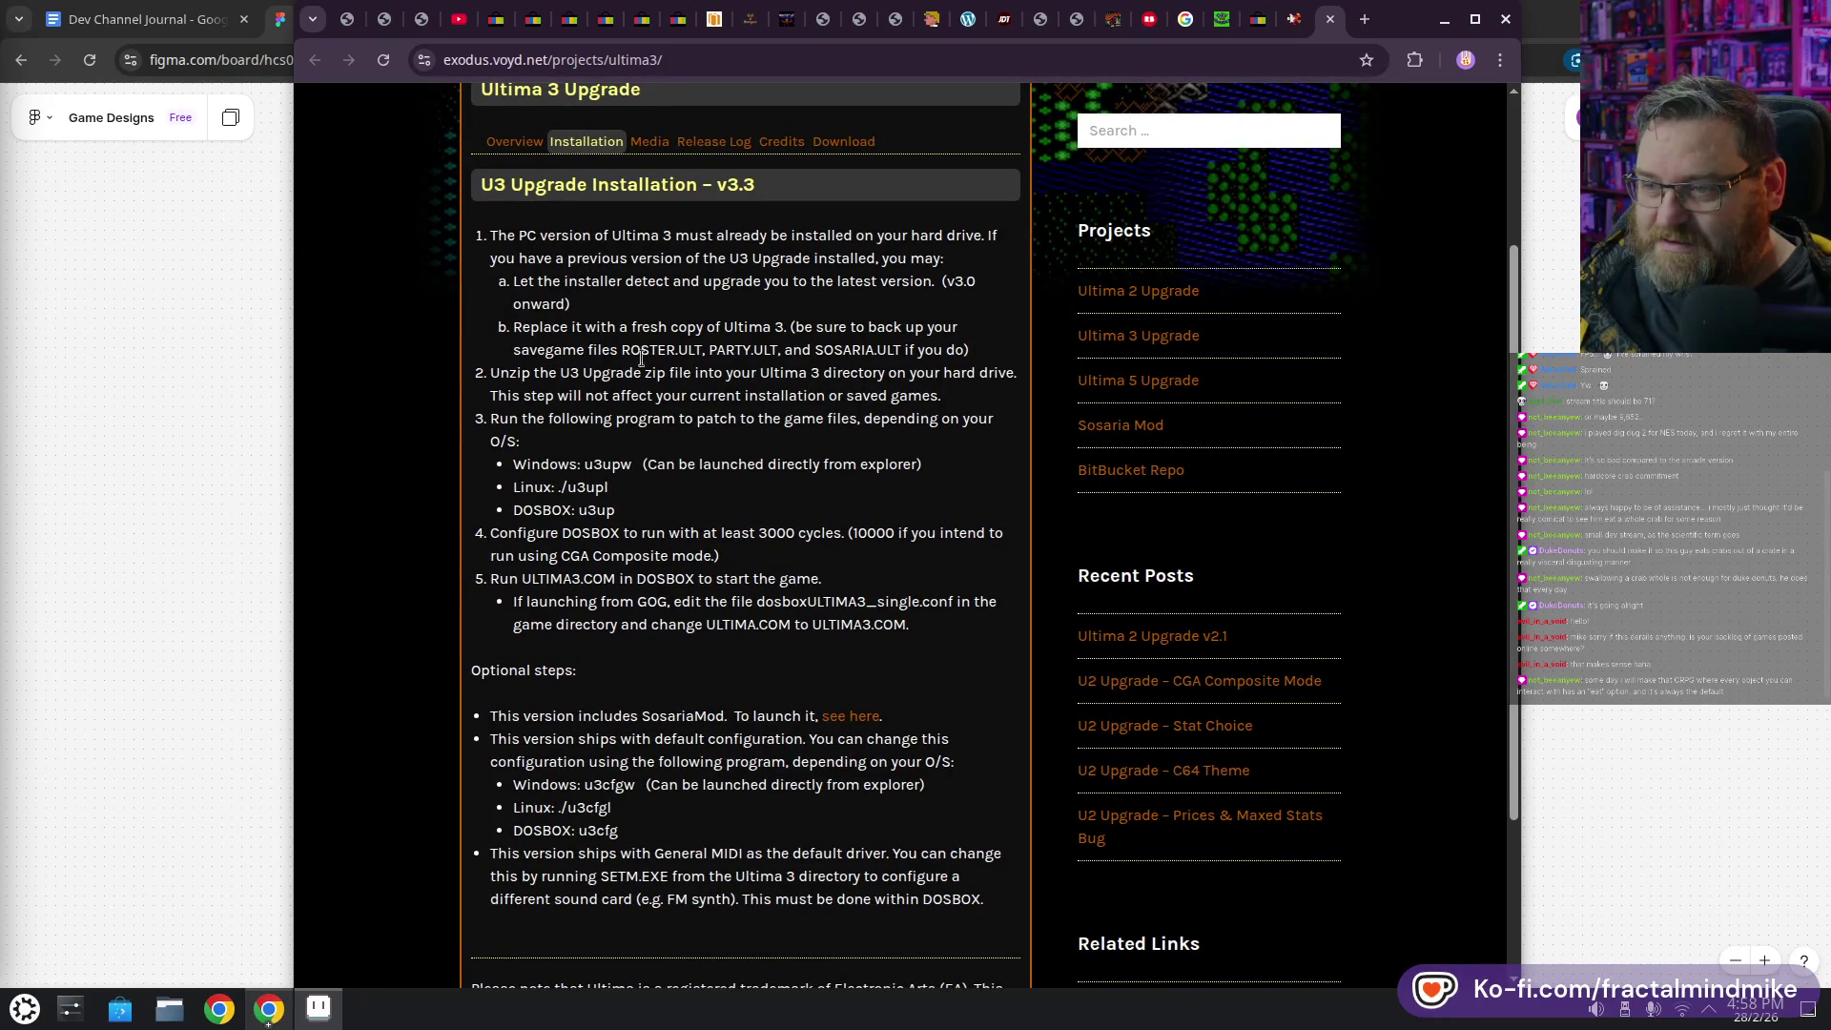
pyautogui.moveTo(512, 327); pyautogui.dragTo(982, 351)
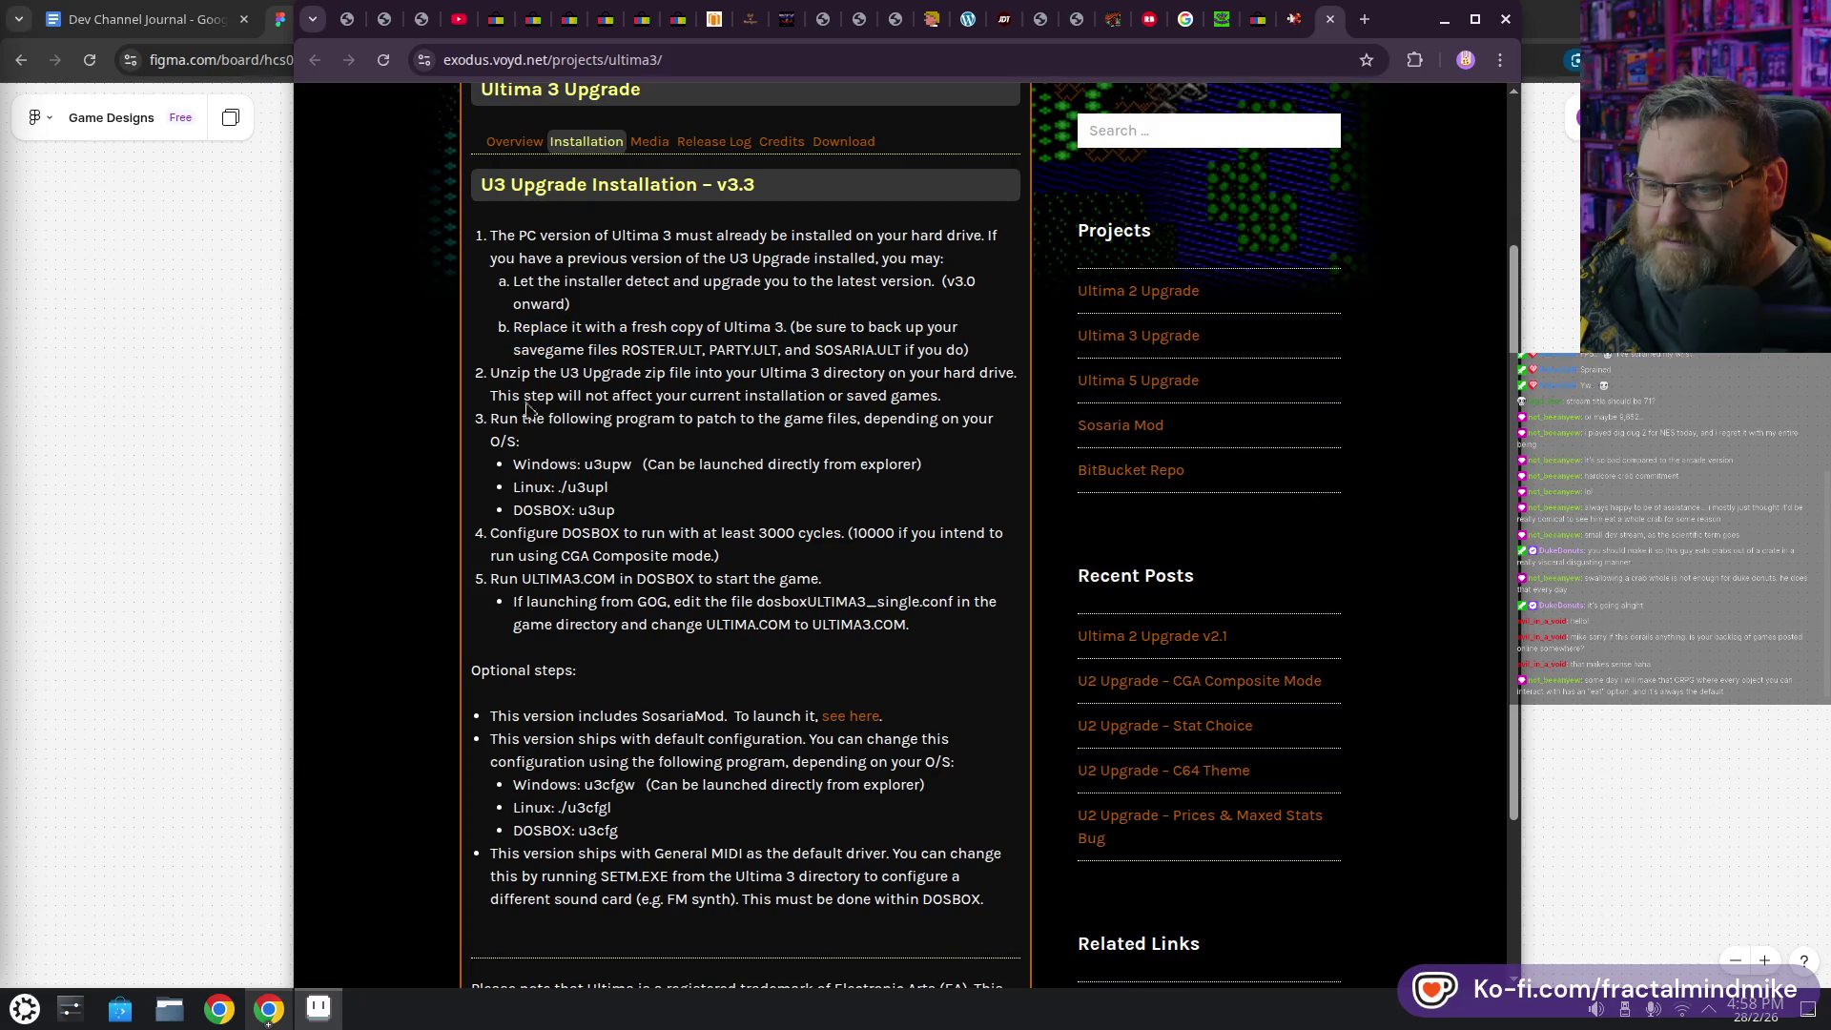
pyautogui.moveTo(487, 379); pyautogui.dragTo(958, 397)
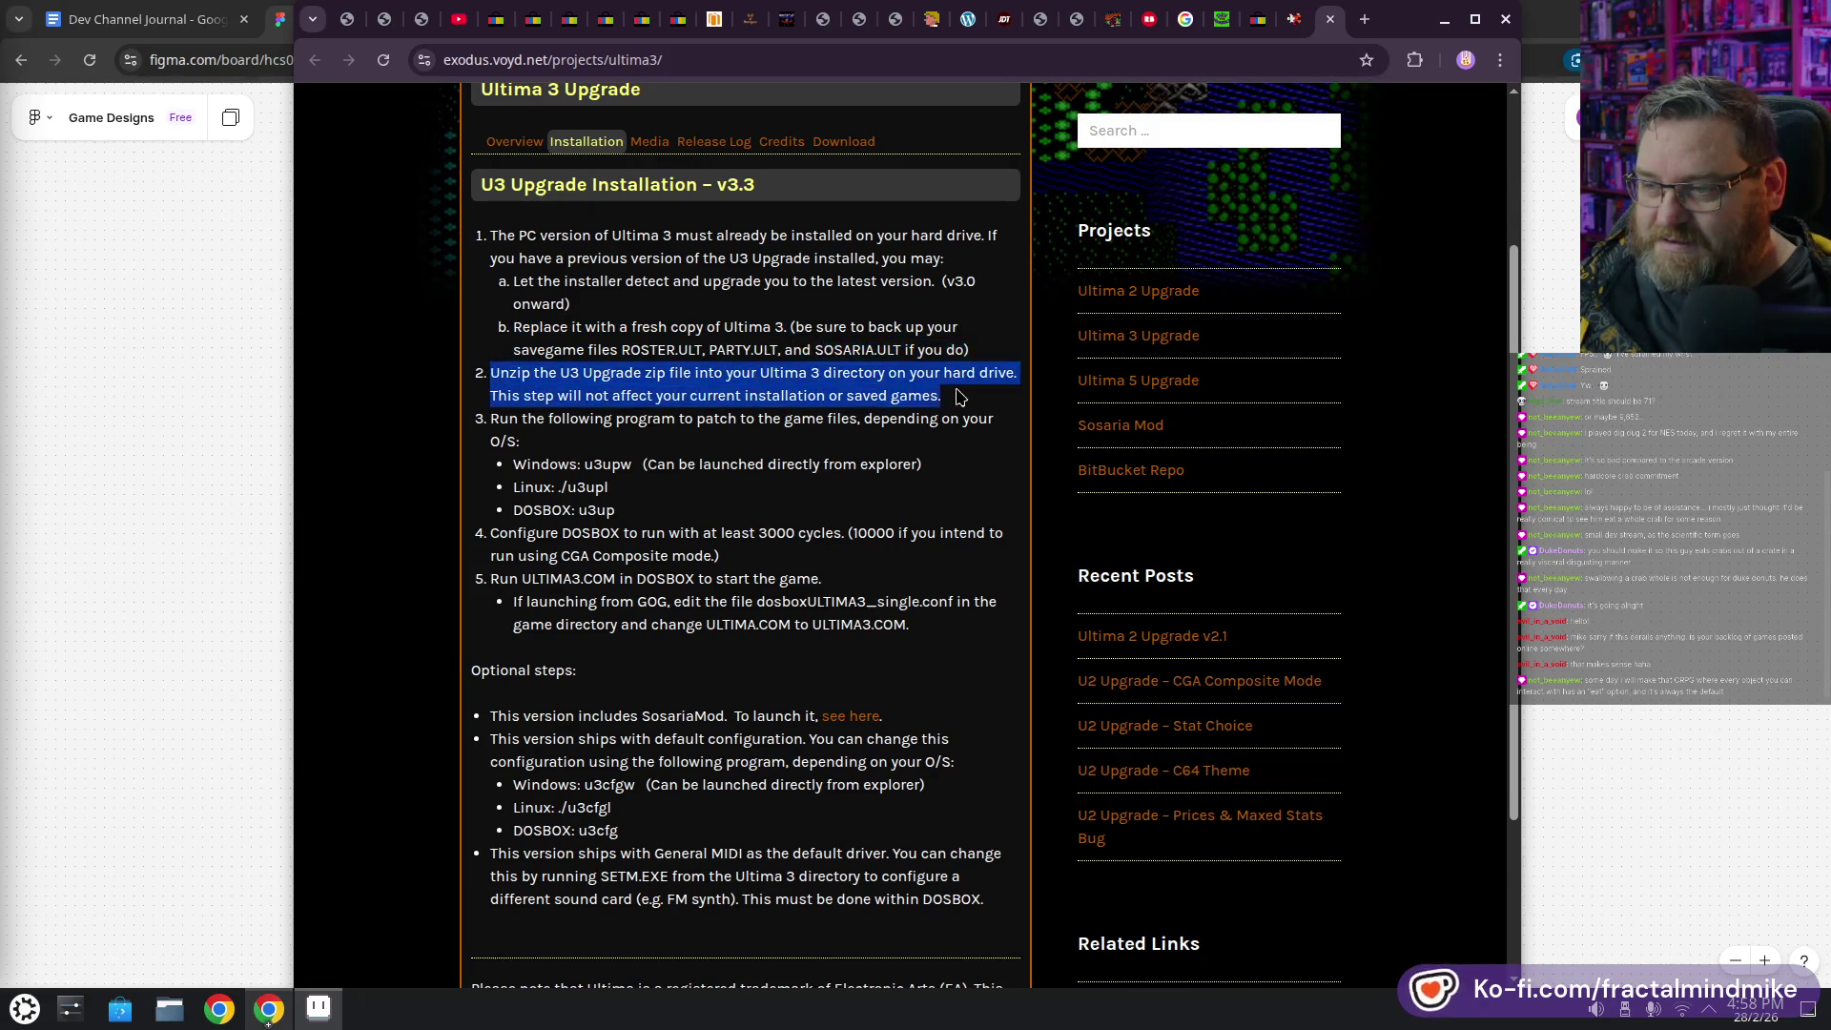
pyautogui.click(556, 443)
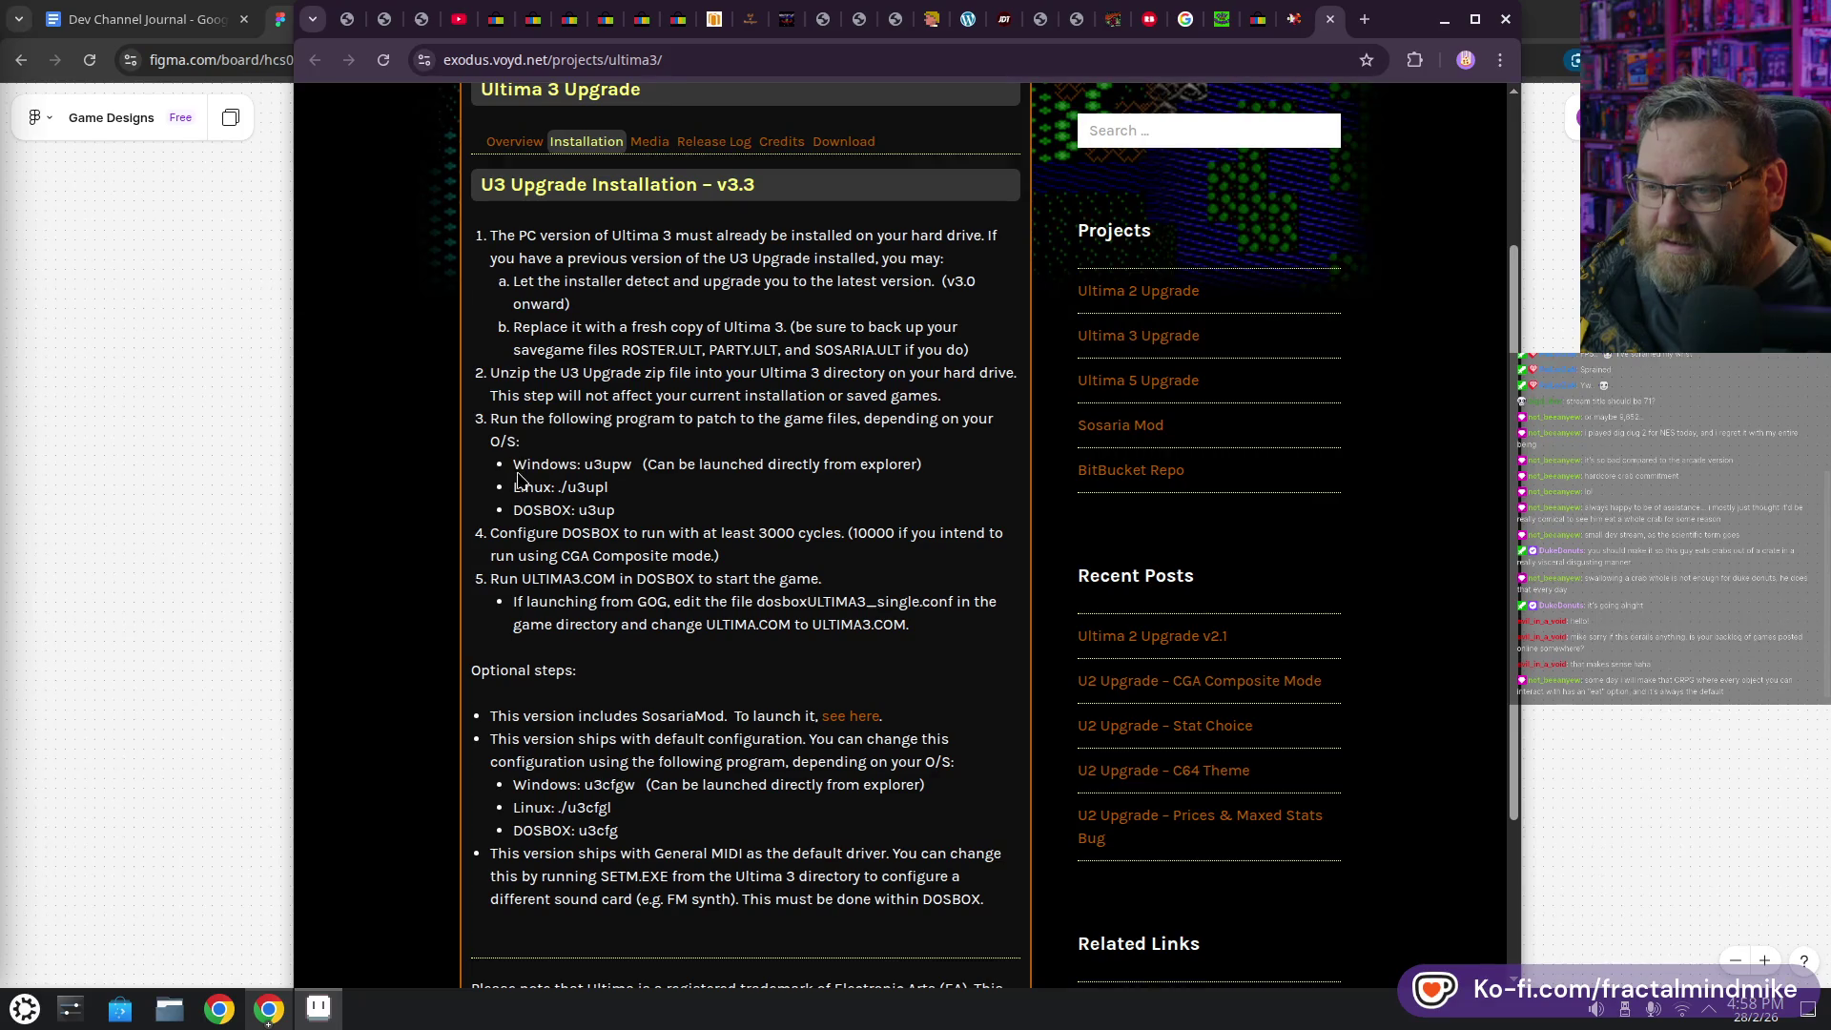
pyautogui.moveTo(533, 509); pyautogui.dragTo(615, 510)
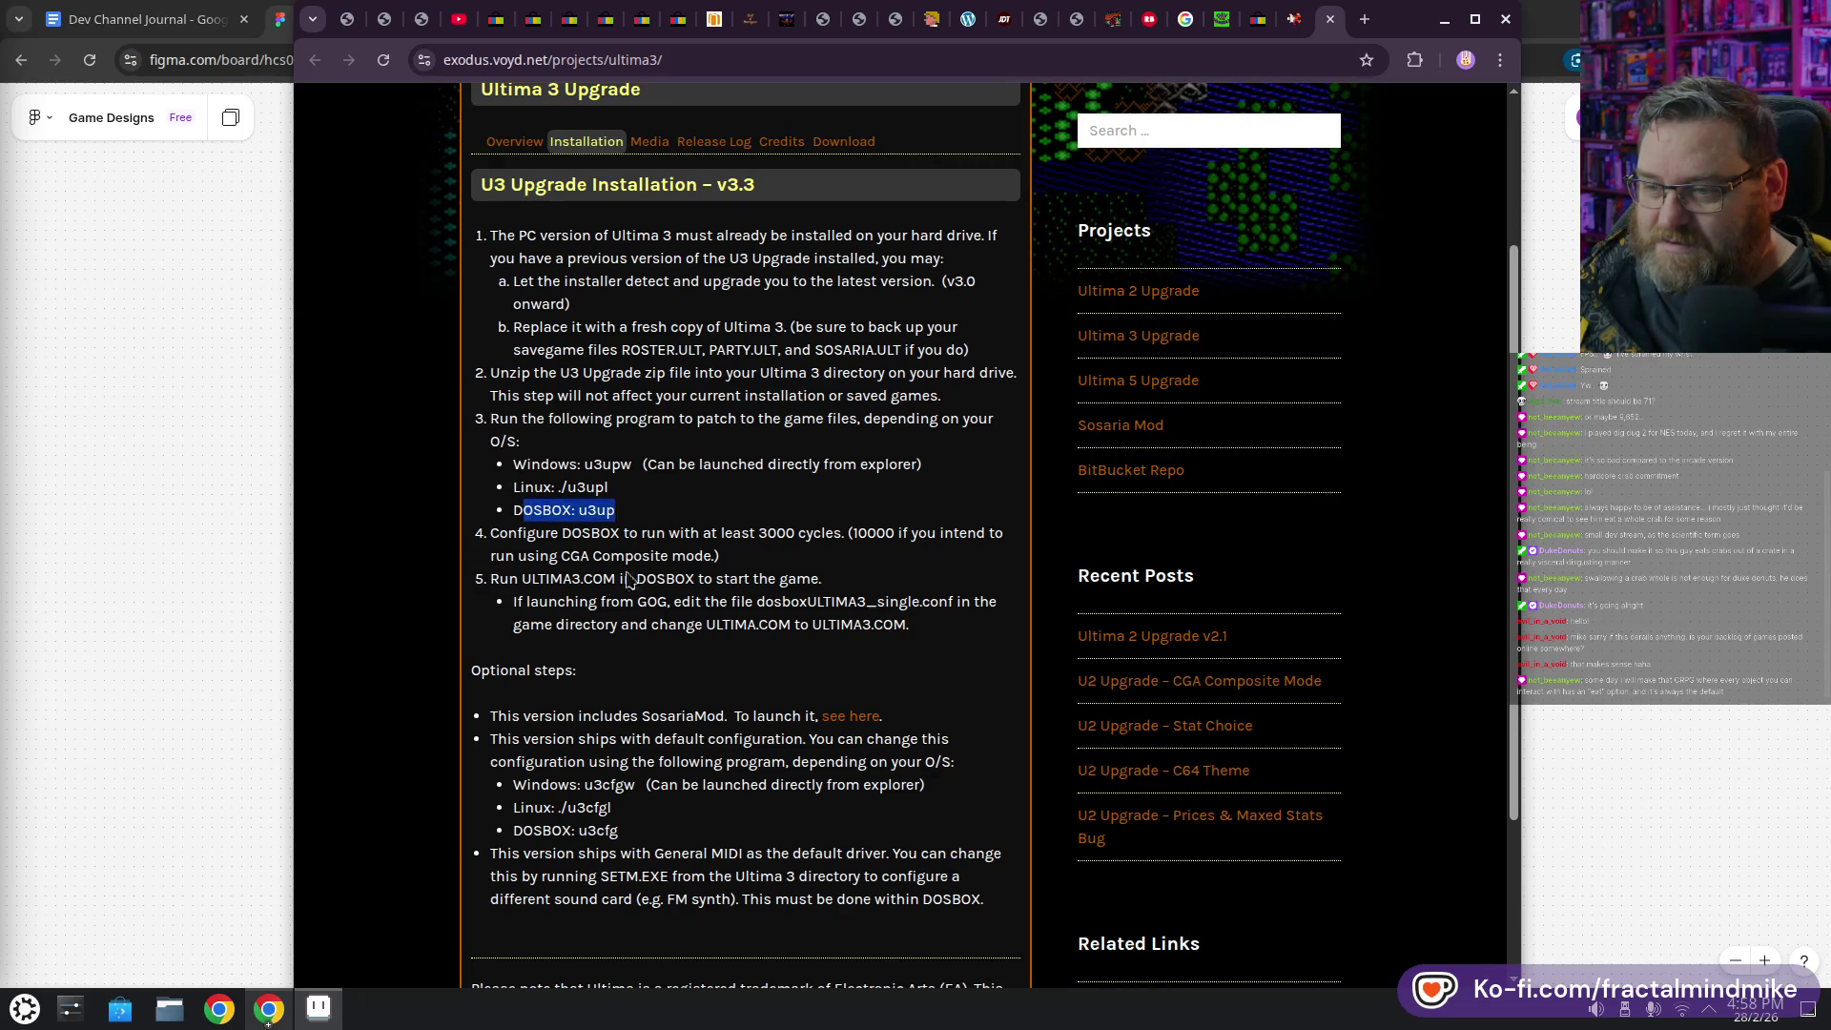
pyautogui.scroll(-3, 512, 312)
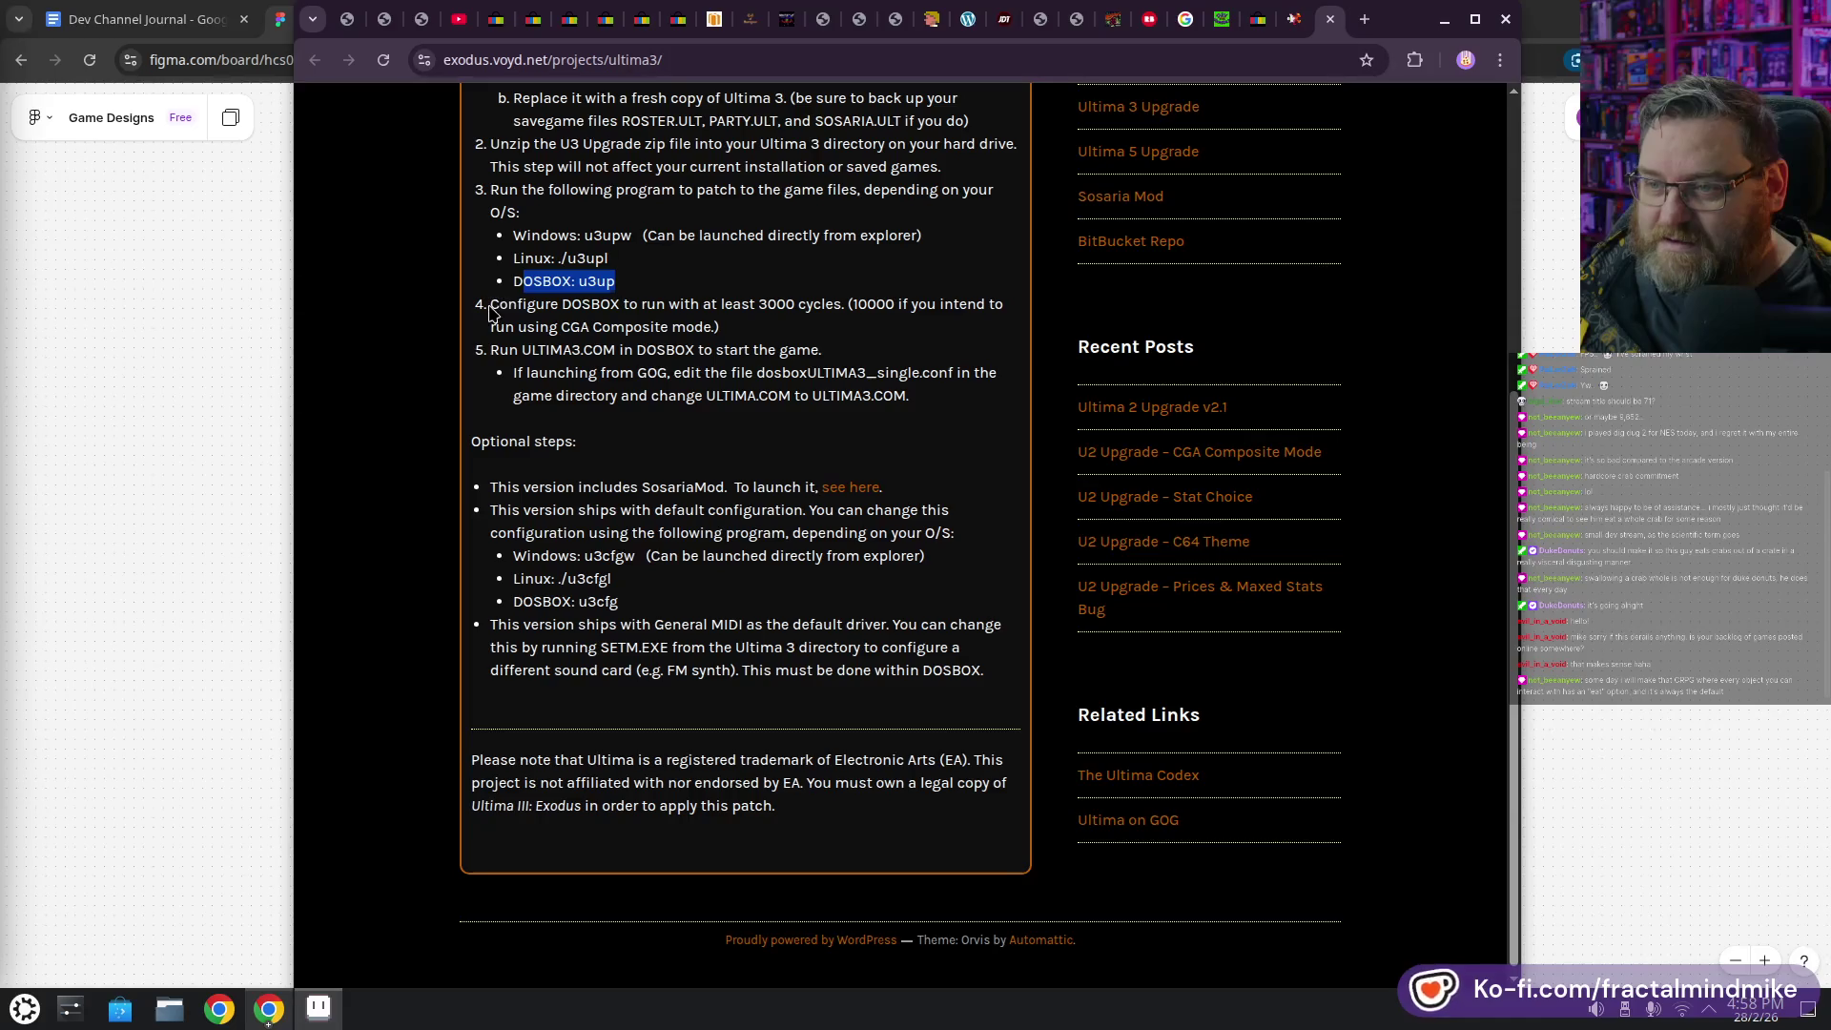
pyautogui.moveTo(490, 303); pyautogui.dragTo(803, 330)
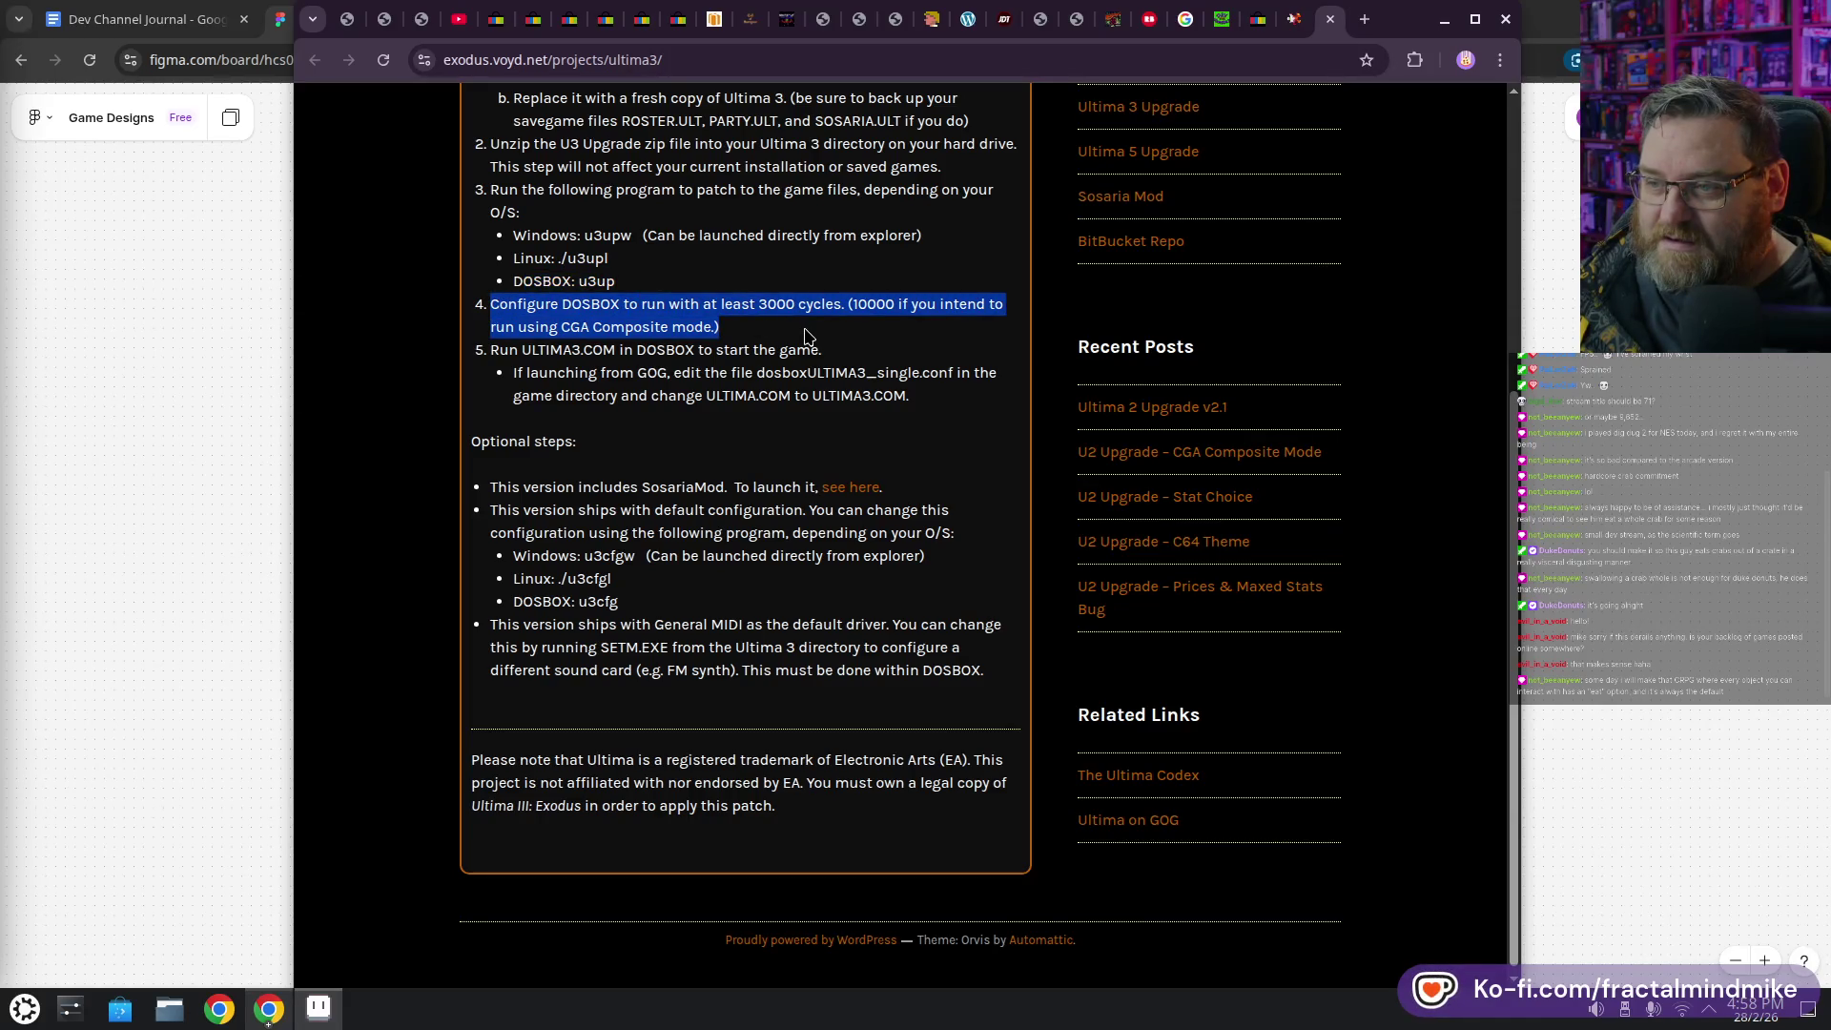
pyautogui.click(758, 304)
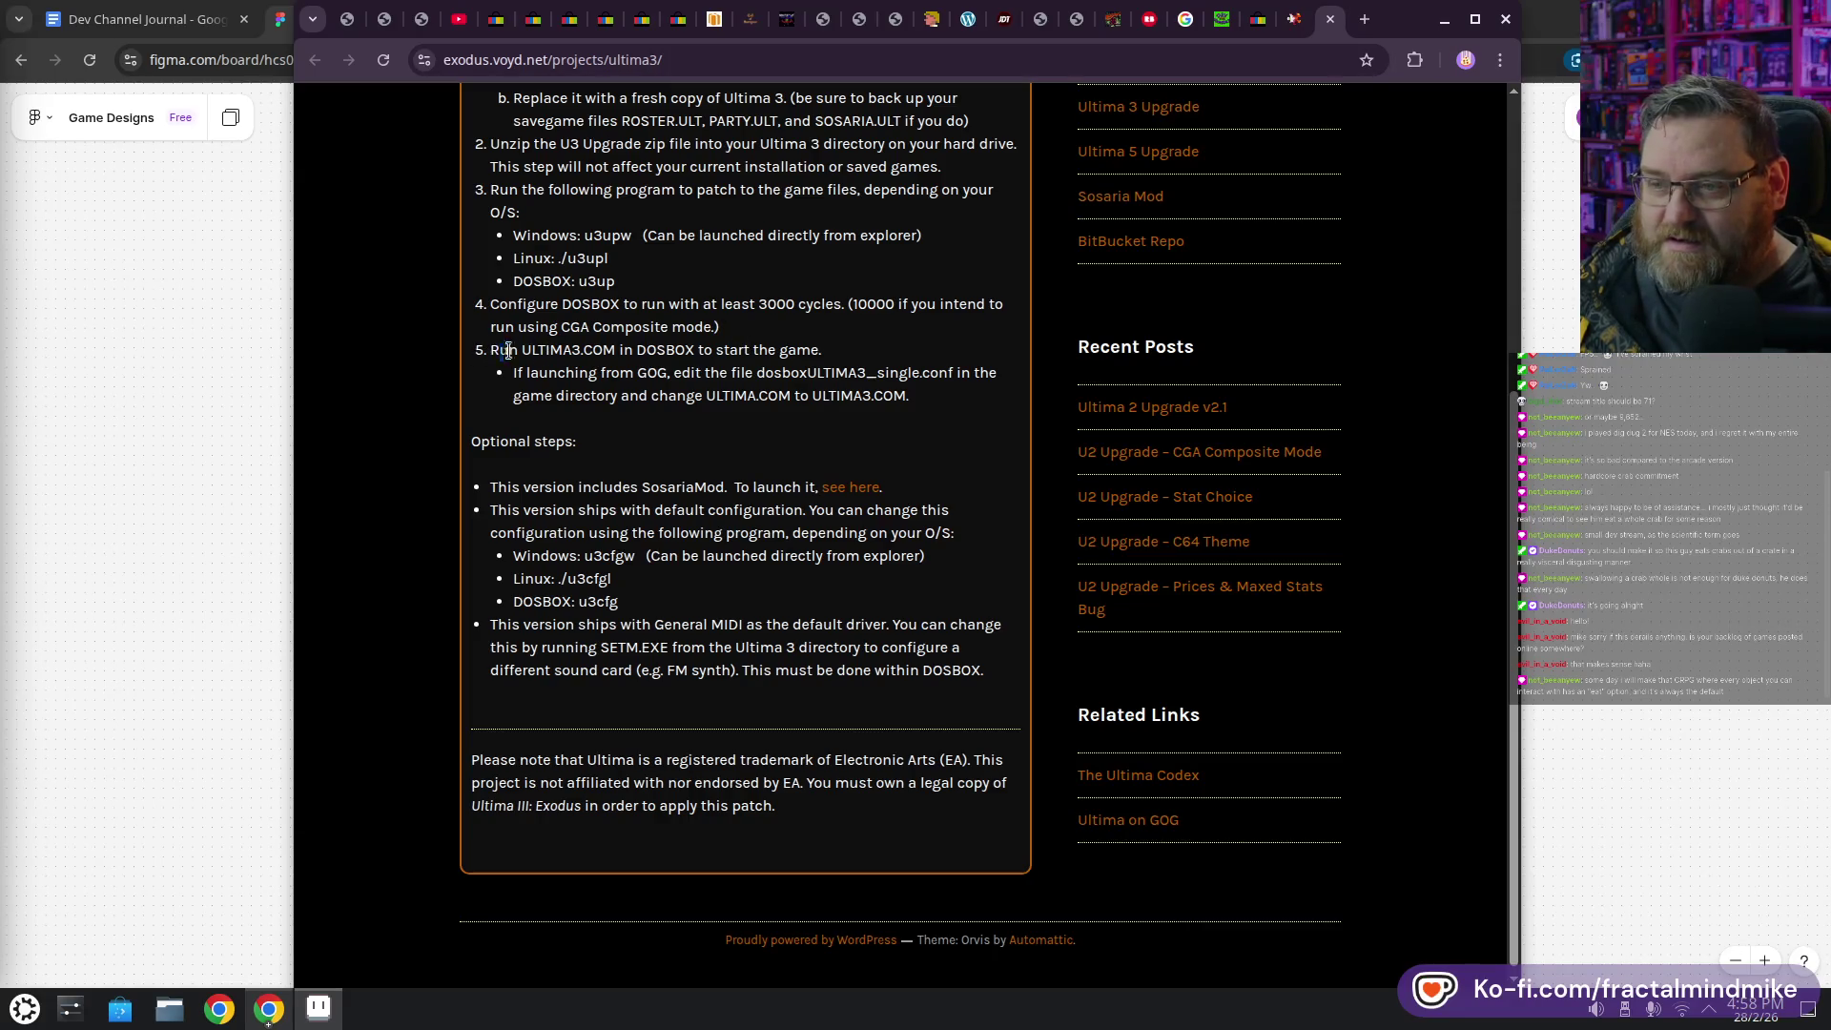
pyautogui.moveTo(508, 350); pyautogui.dragTo(908, 396)
pyautogui.click(725, 439)
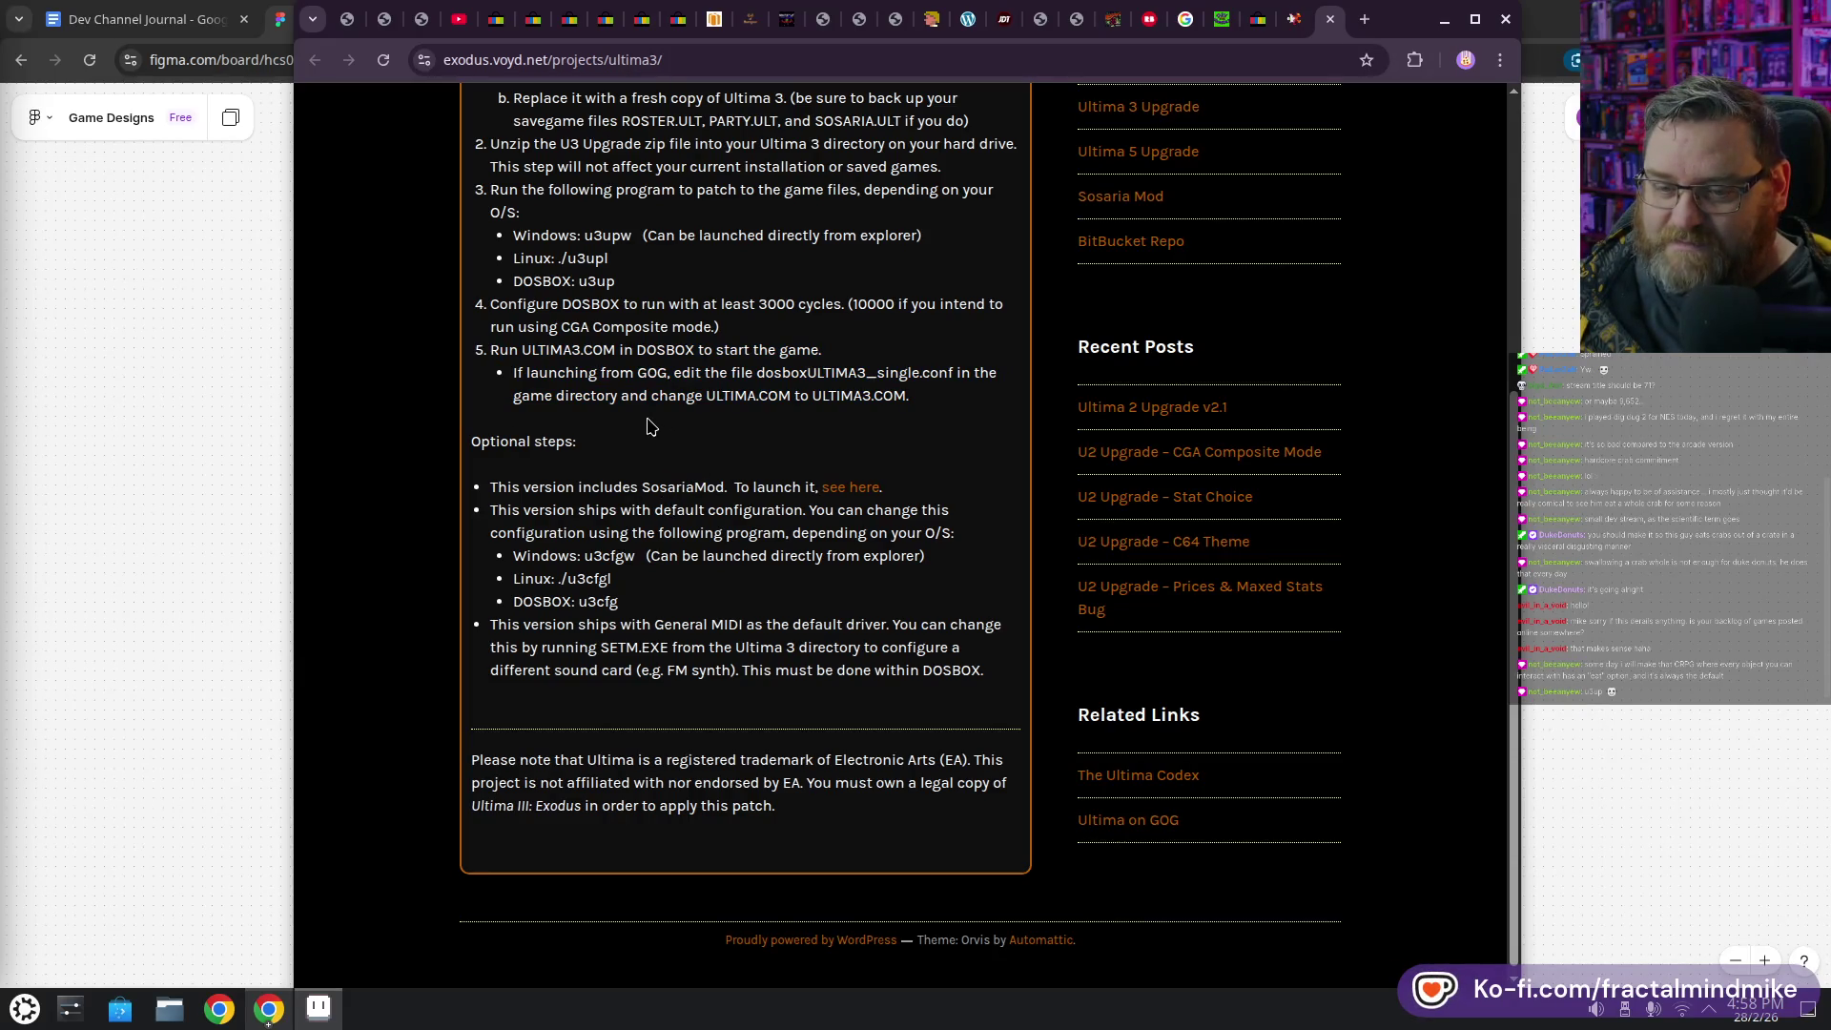
pyautogui.scroll(4, 719, 500)
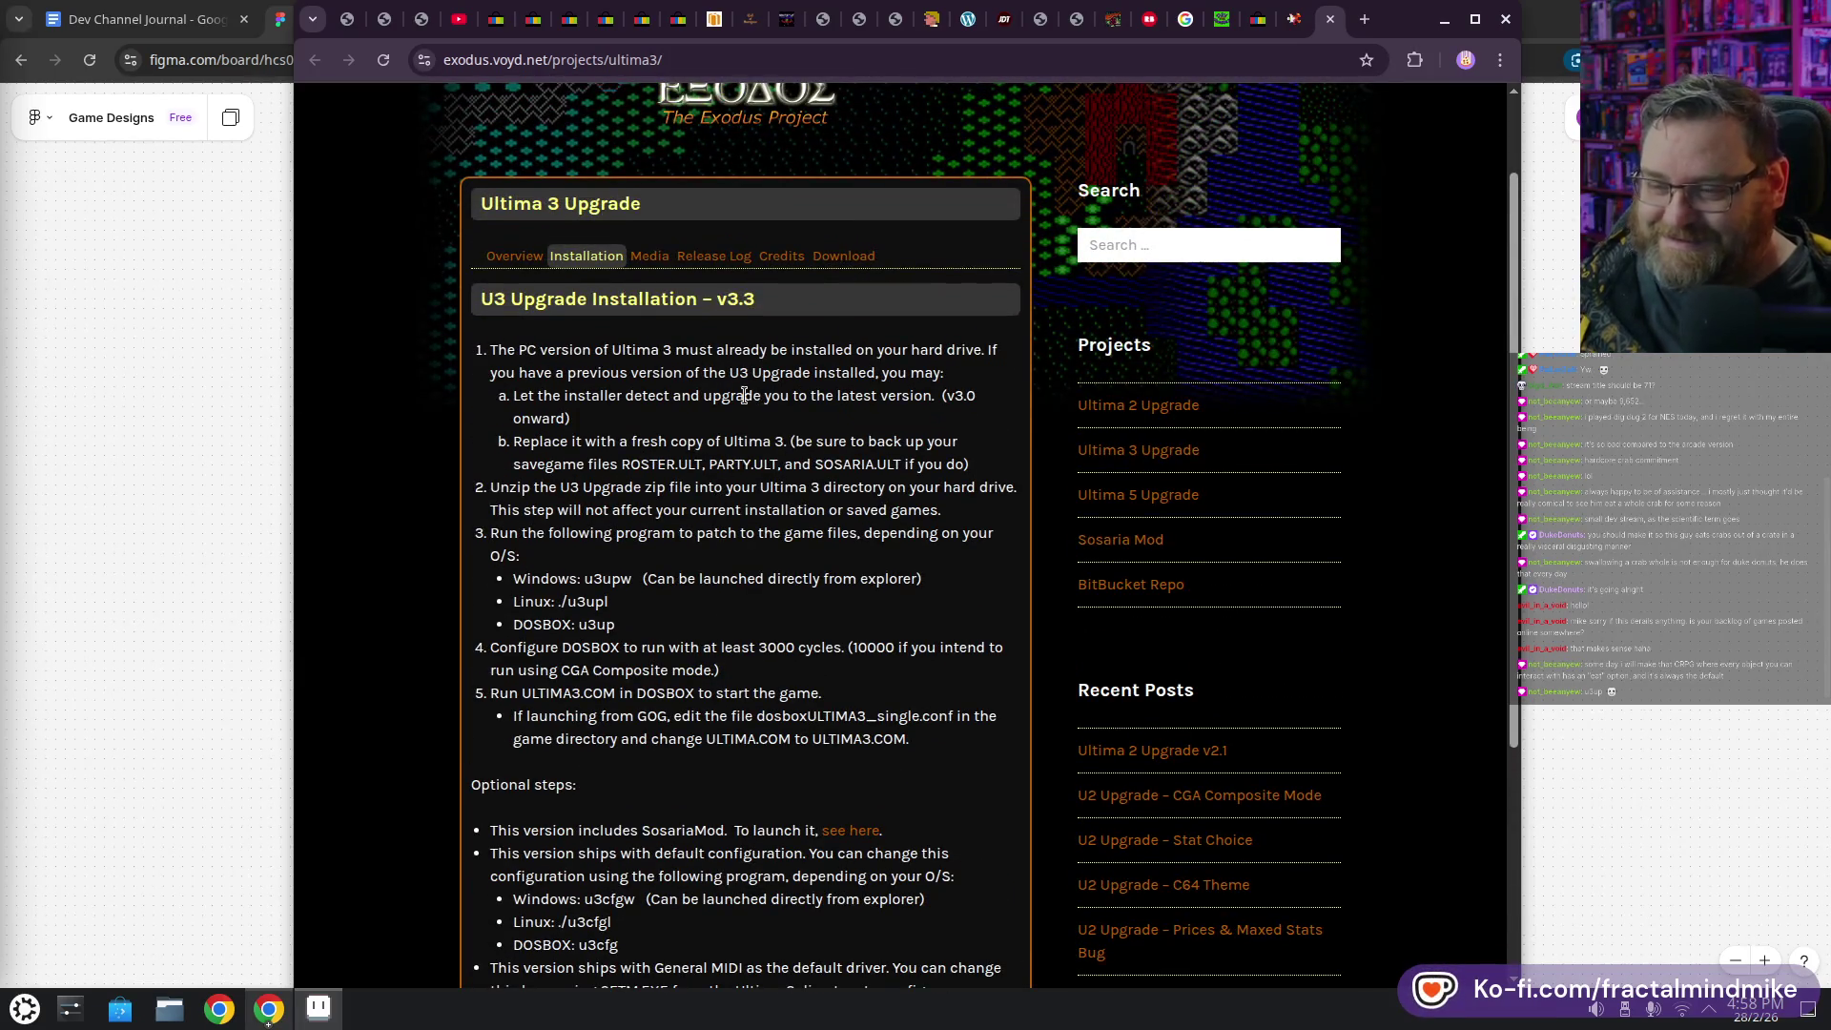
pyautogui.moveTo(862, 488); pyautogui.dragTo(870, 488)
pyautogui.scroll(2, 860, 496)
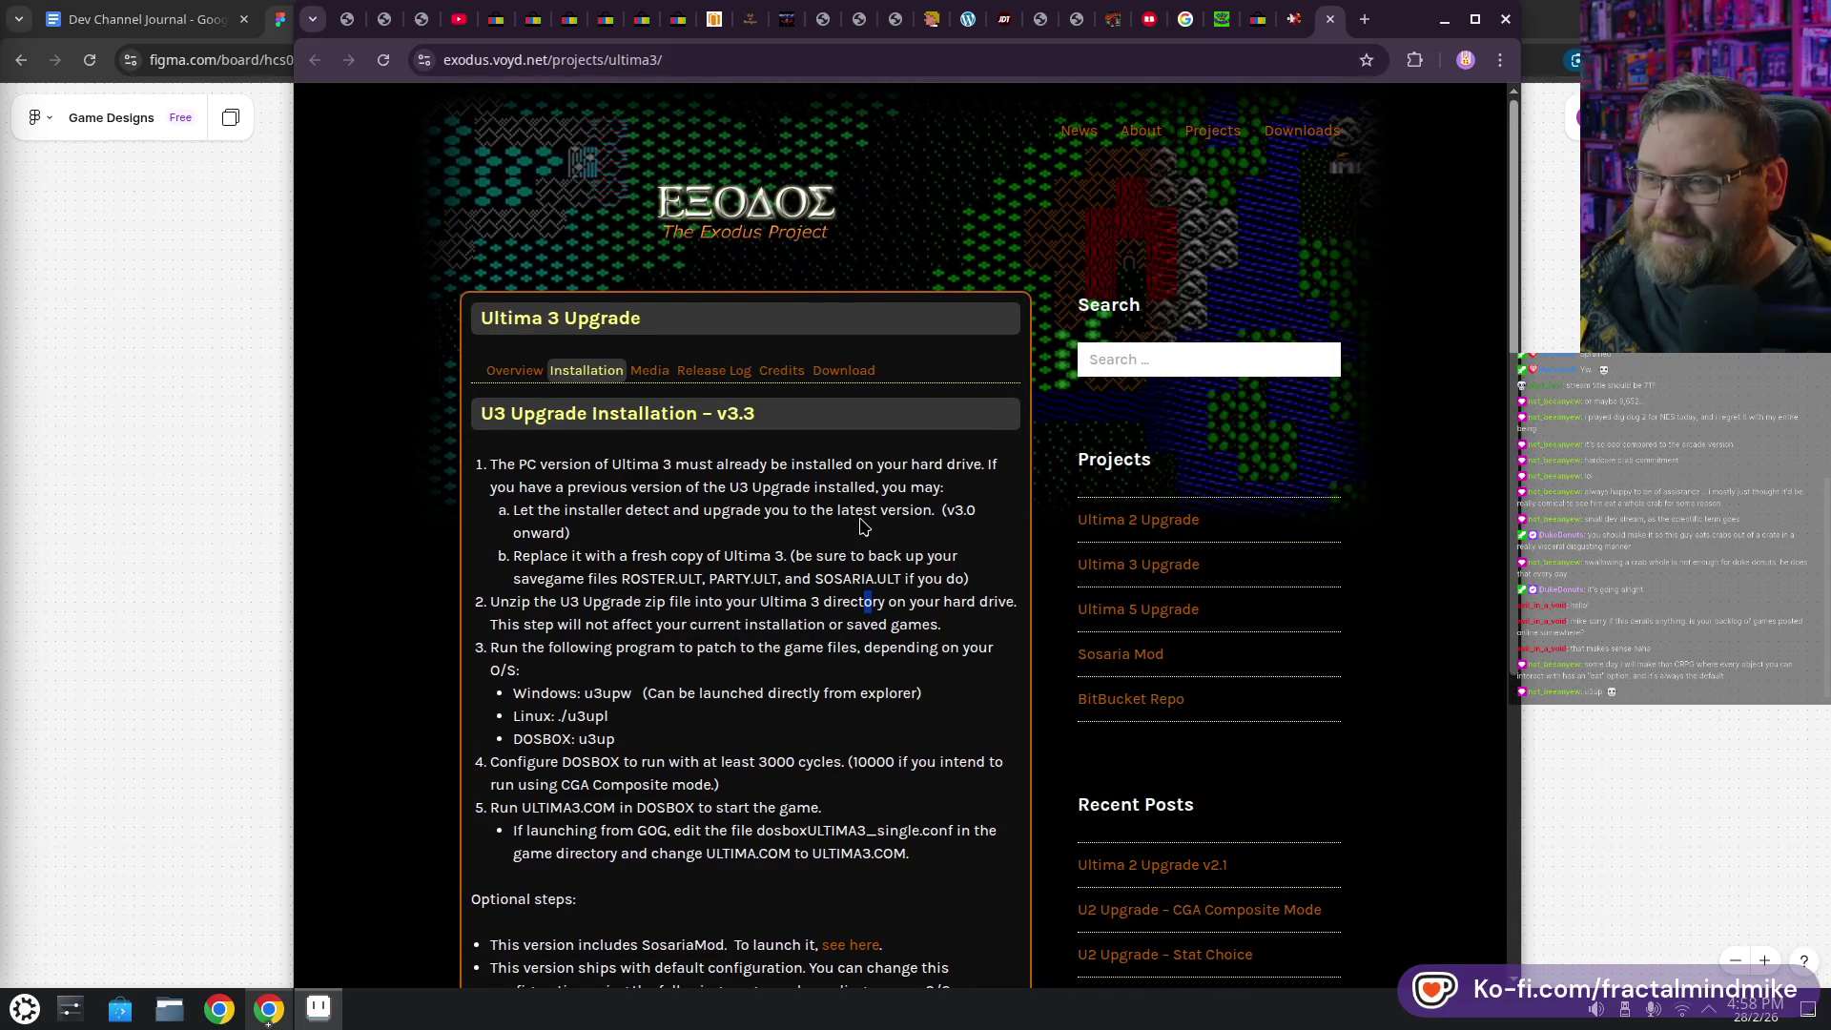
pyautogui.scroll(-5, 658, 467)
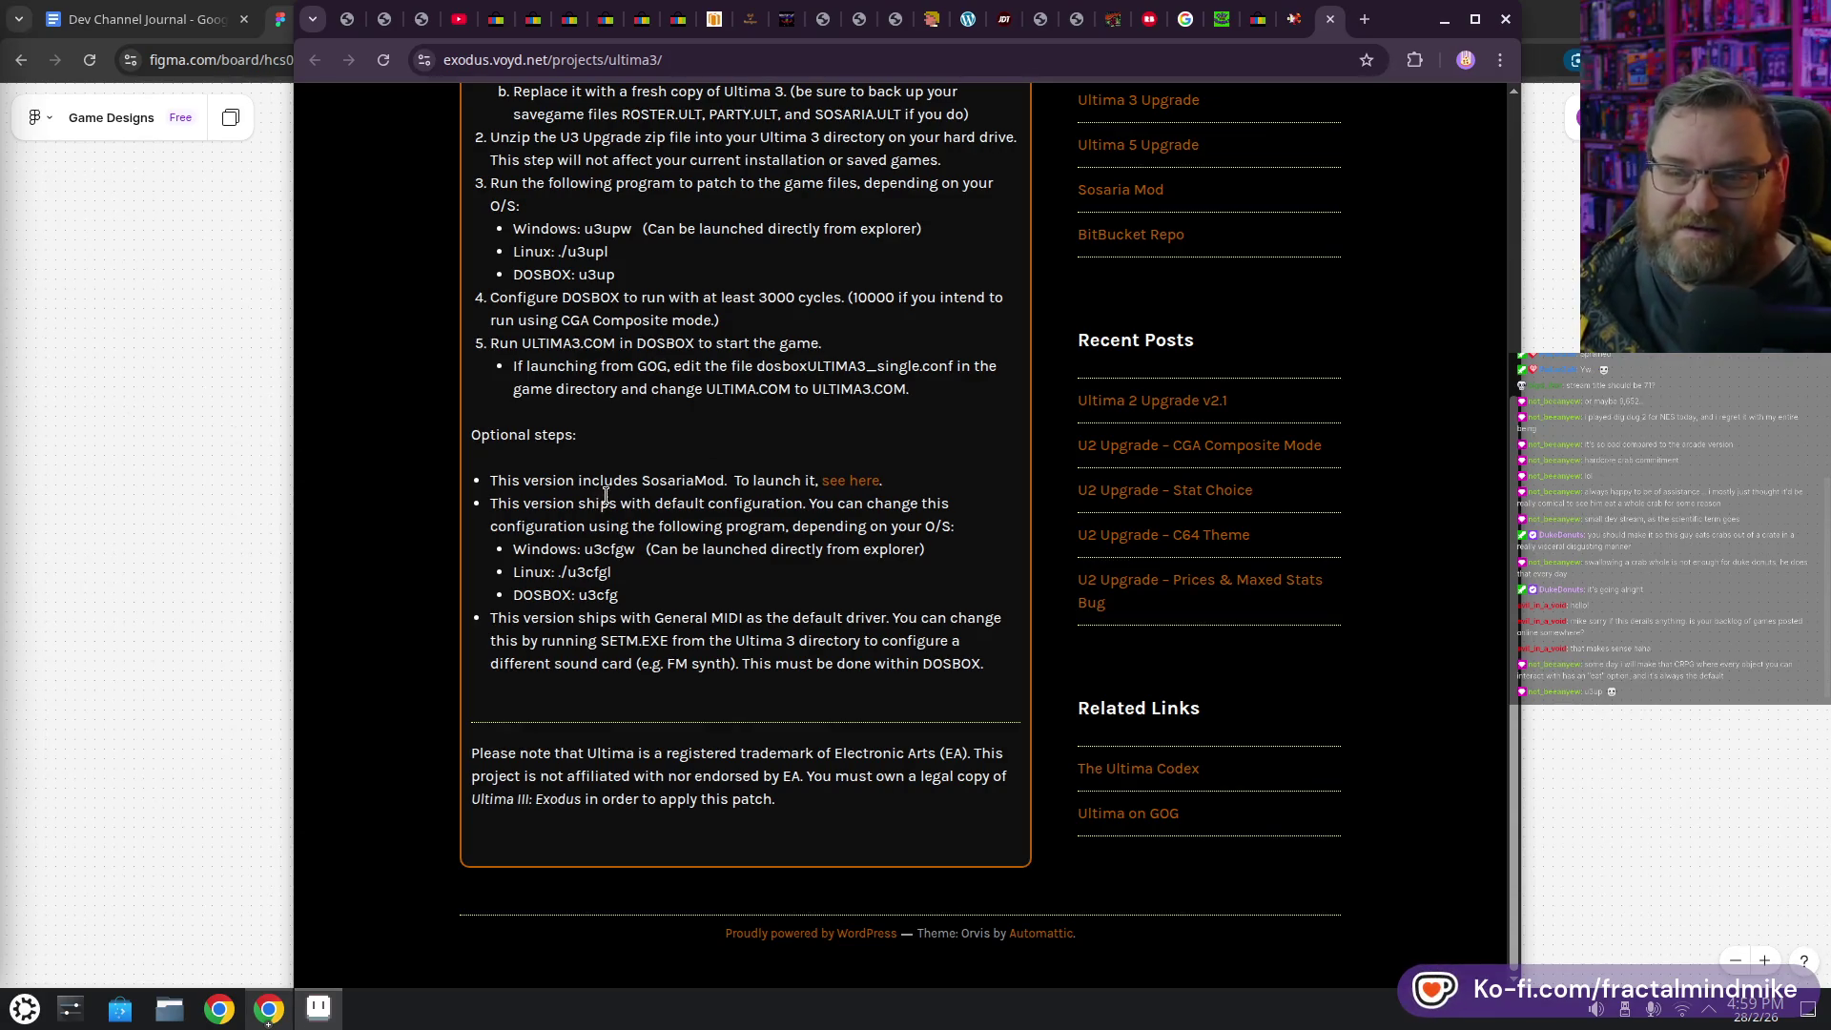
pyautogui.click(317, 1008)
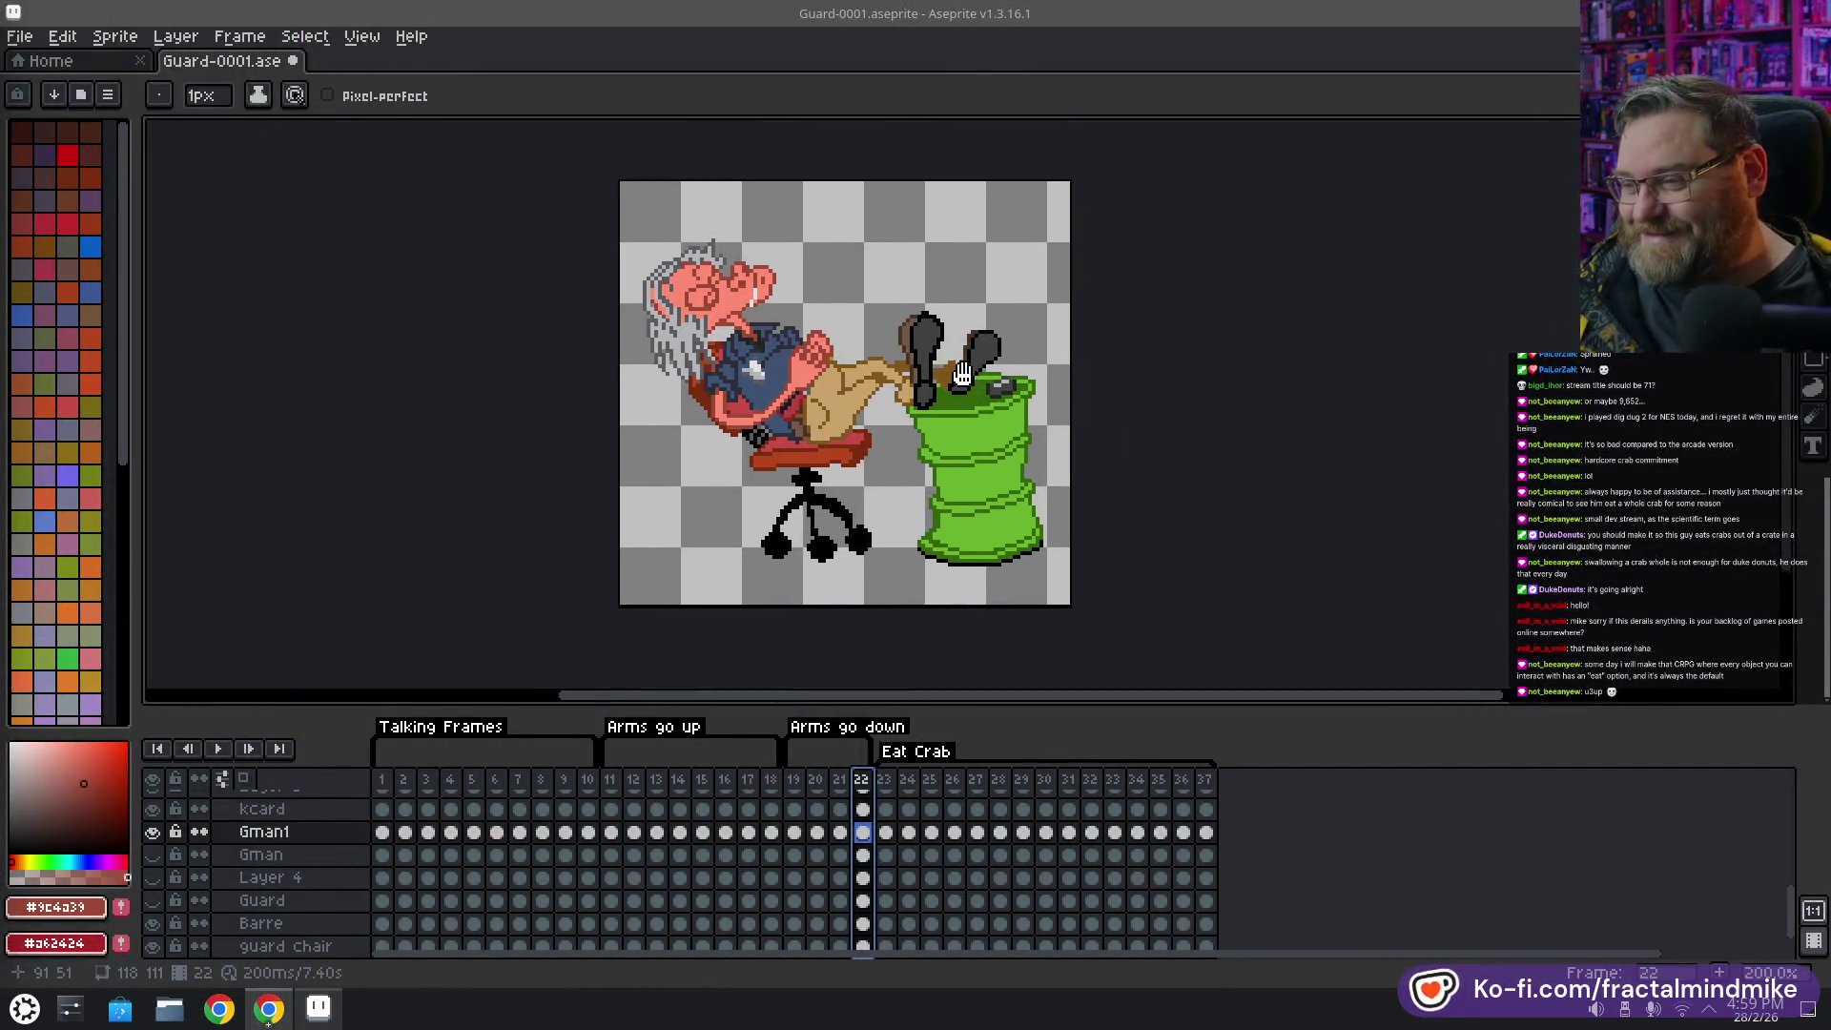
# Copy the frame 15 Gman1 cel into frame 22's Gman1 cel
pyautogui.moveTo(974, 377); pyautogui.dragTo(828, 373)
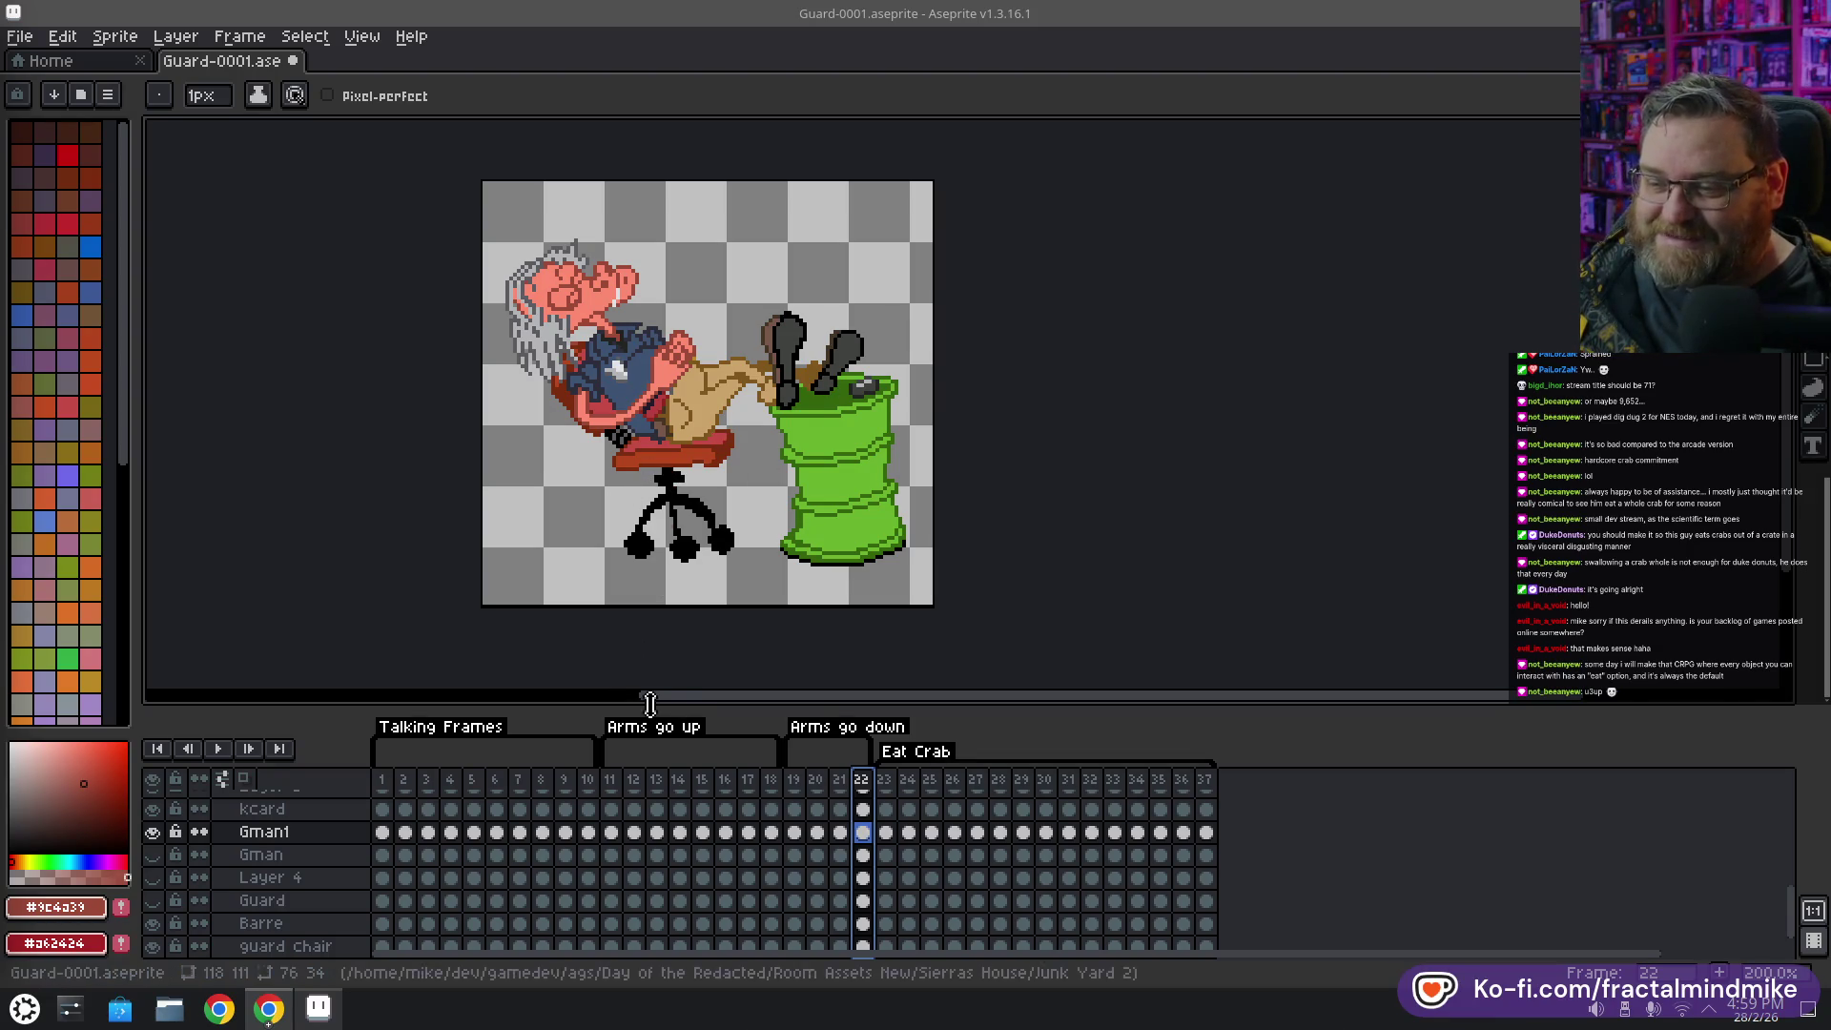
pyautogui.click(840, 782)
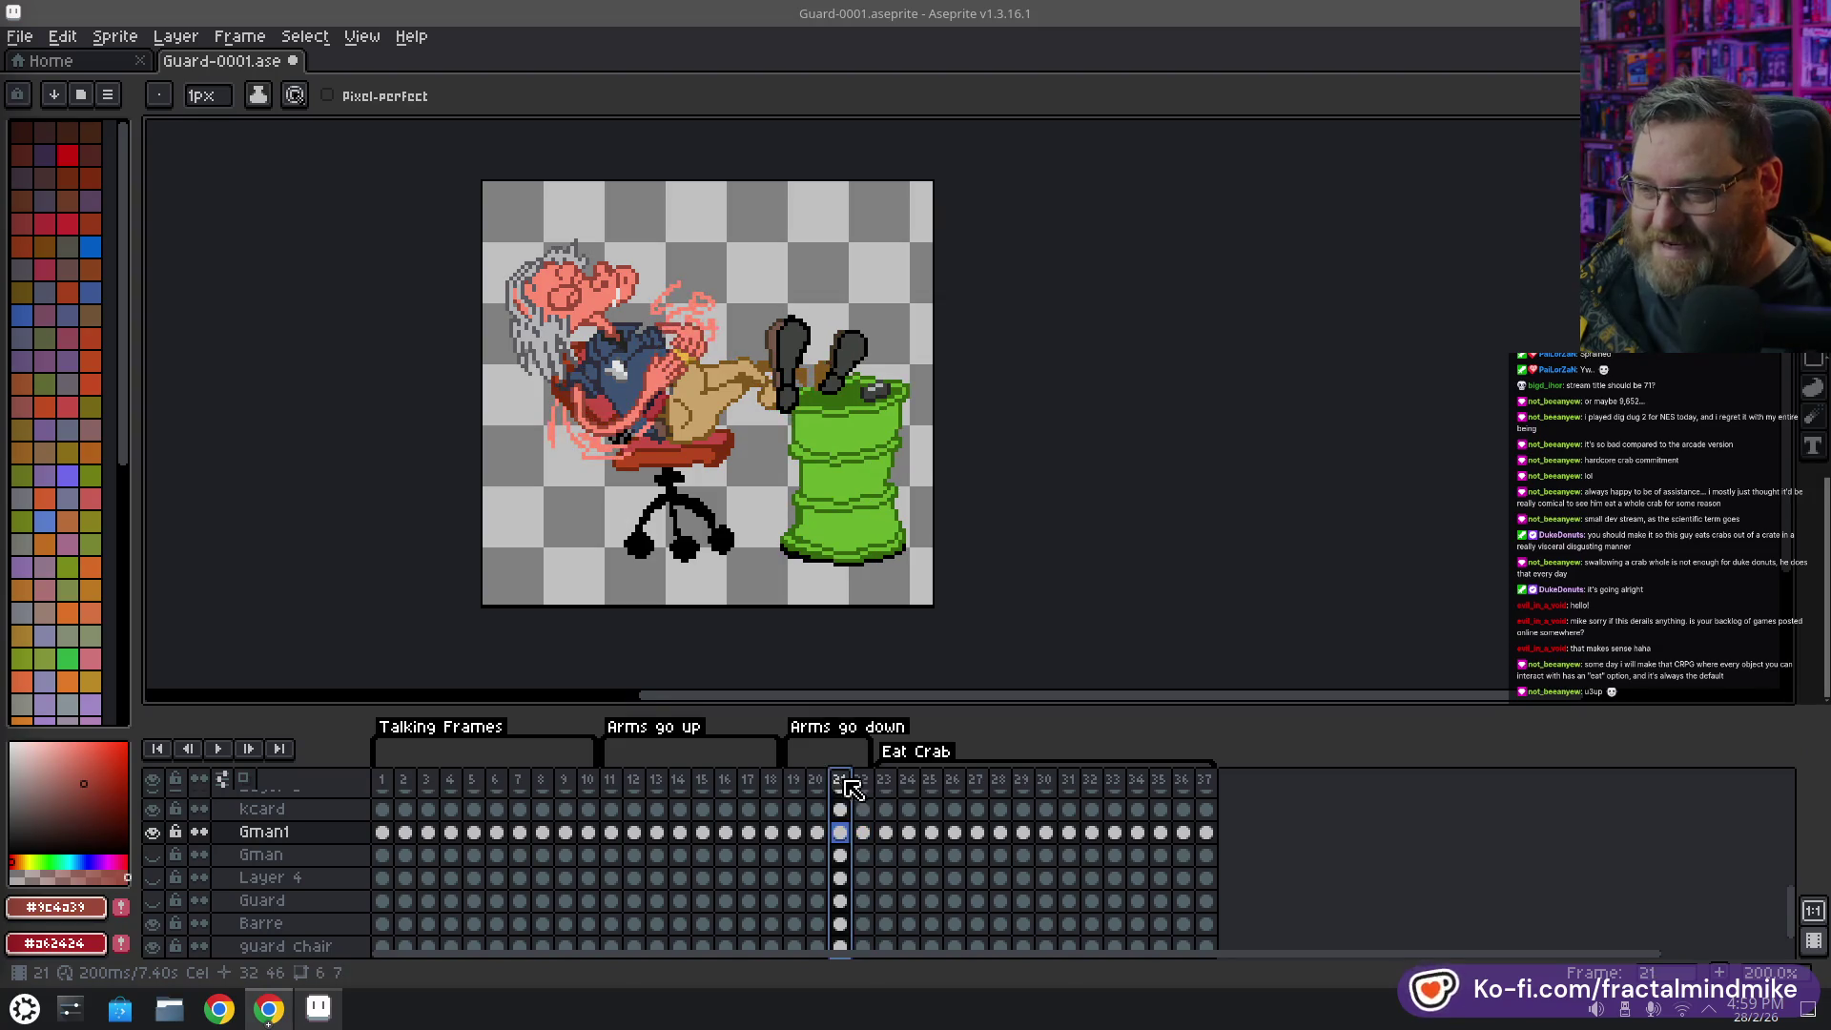
pyautogui.click(864, 787)
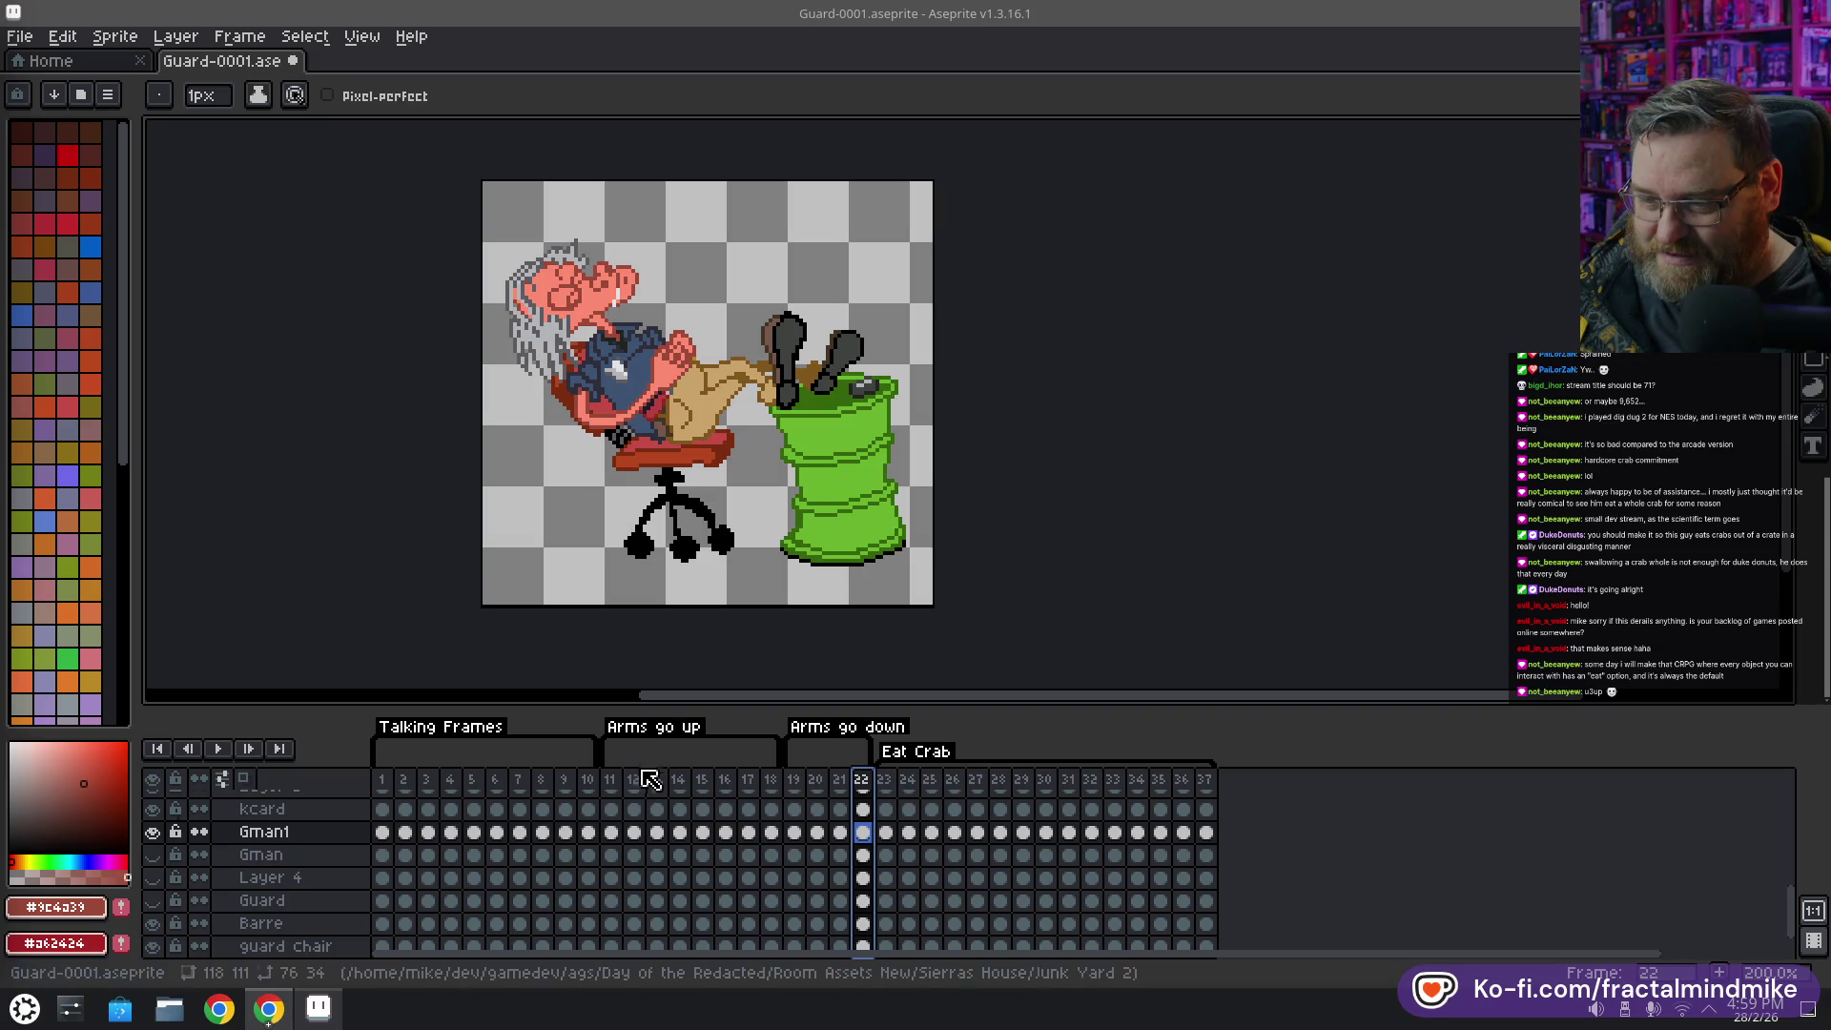
pyautogui.click(703, 835)
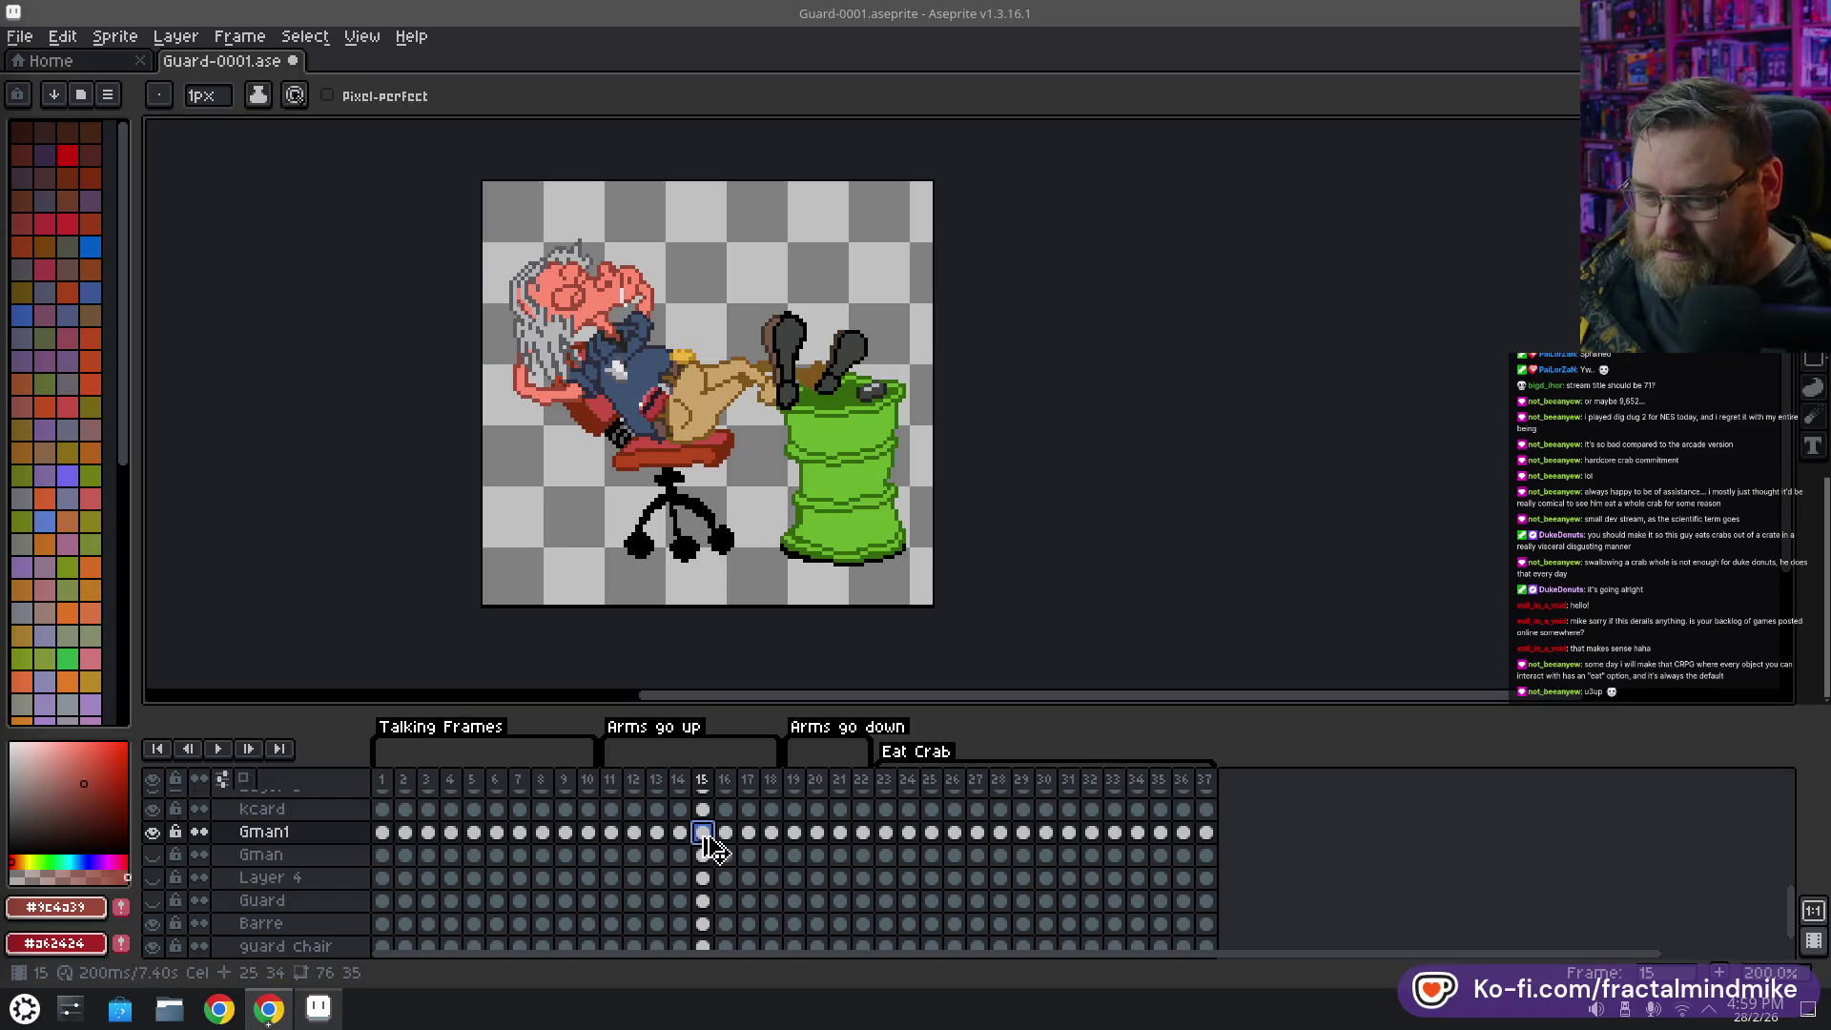
pyautogui.hotkey('ctrl', 'c')
pyautogui.click(864, 833)
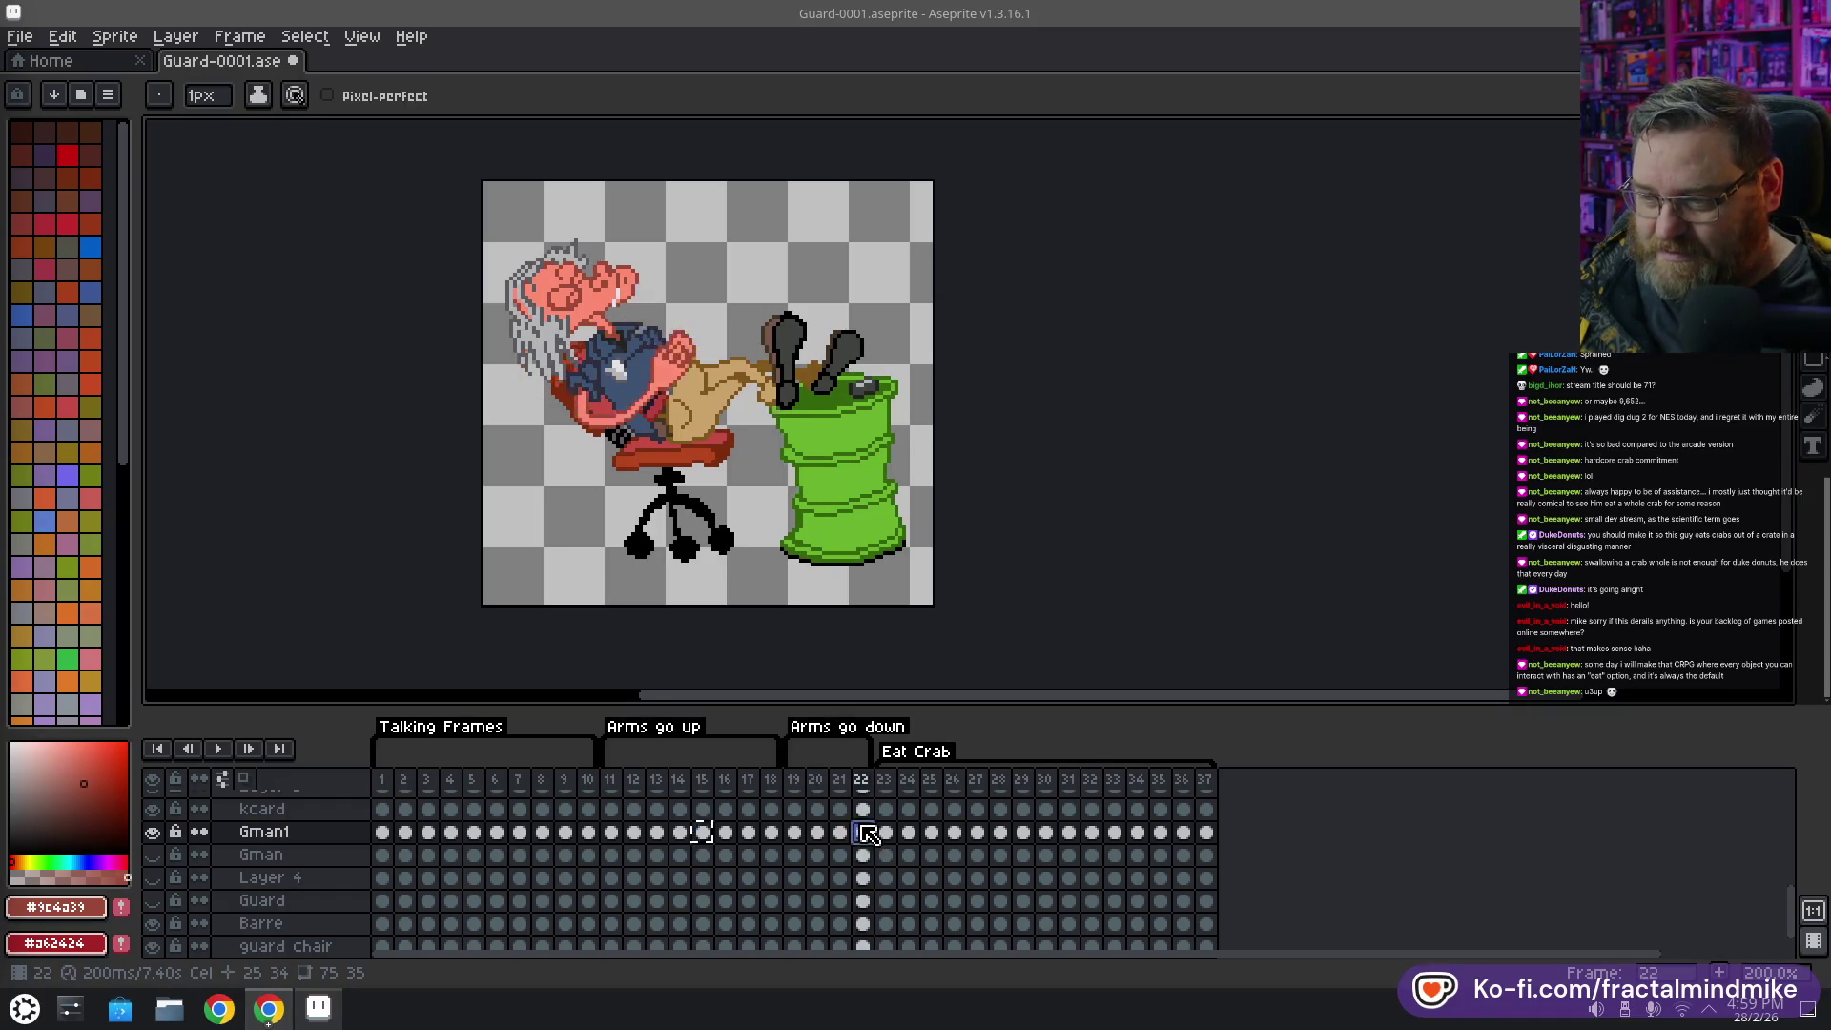
pyautogui.hotkey('ctrl', 'v')
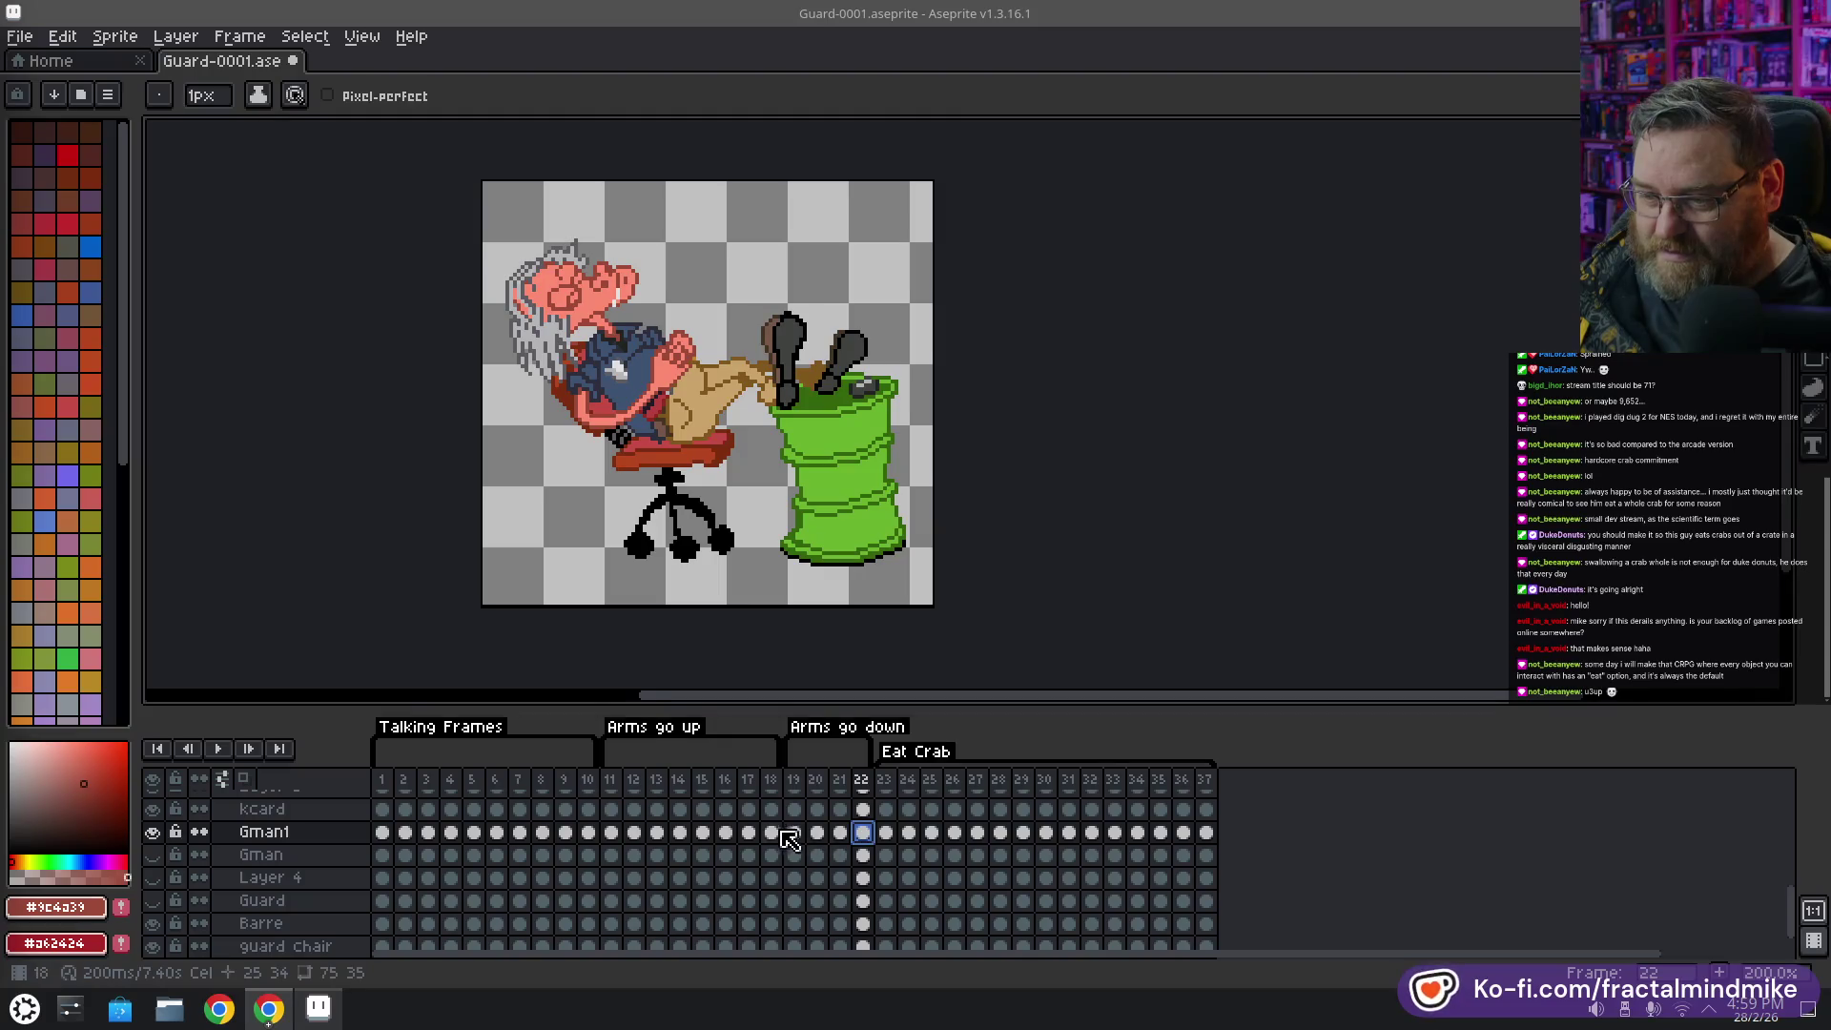
# Inspect the Barre cels at frames 15, 22 and 16, then bring up frame 22's options
pyautogui.click(704, 835)
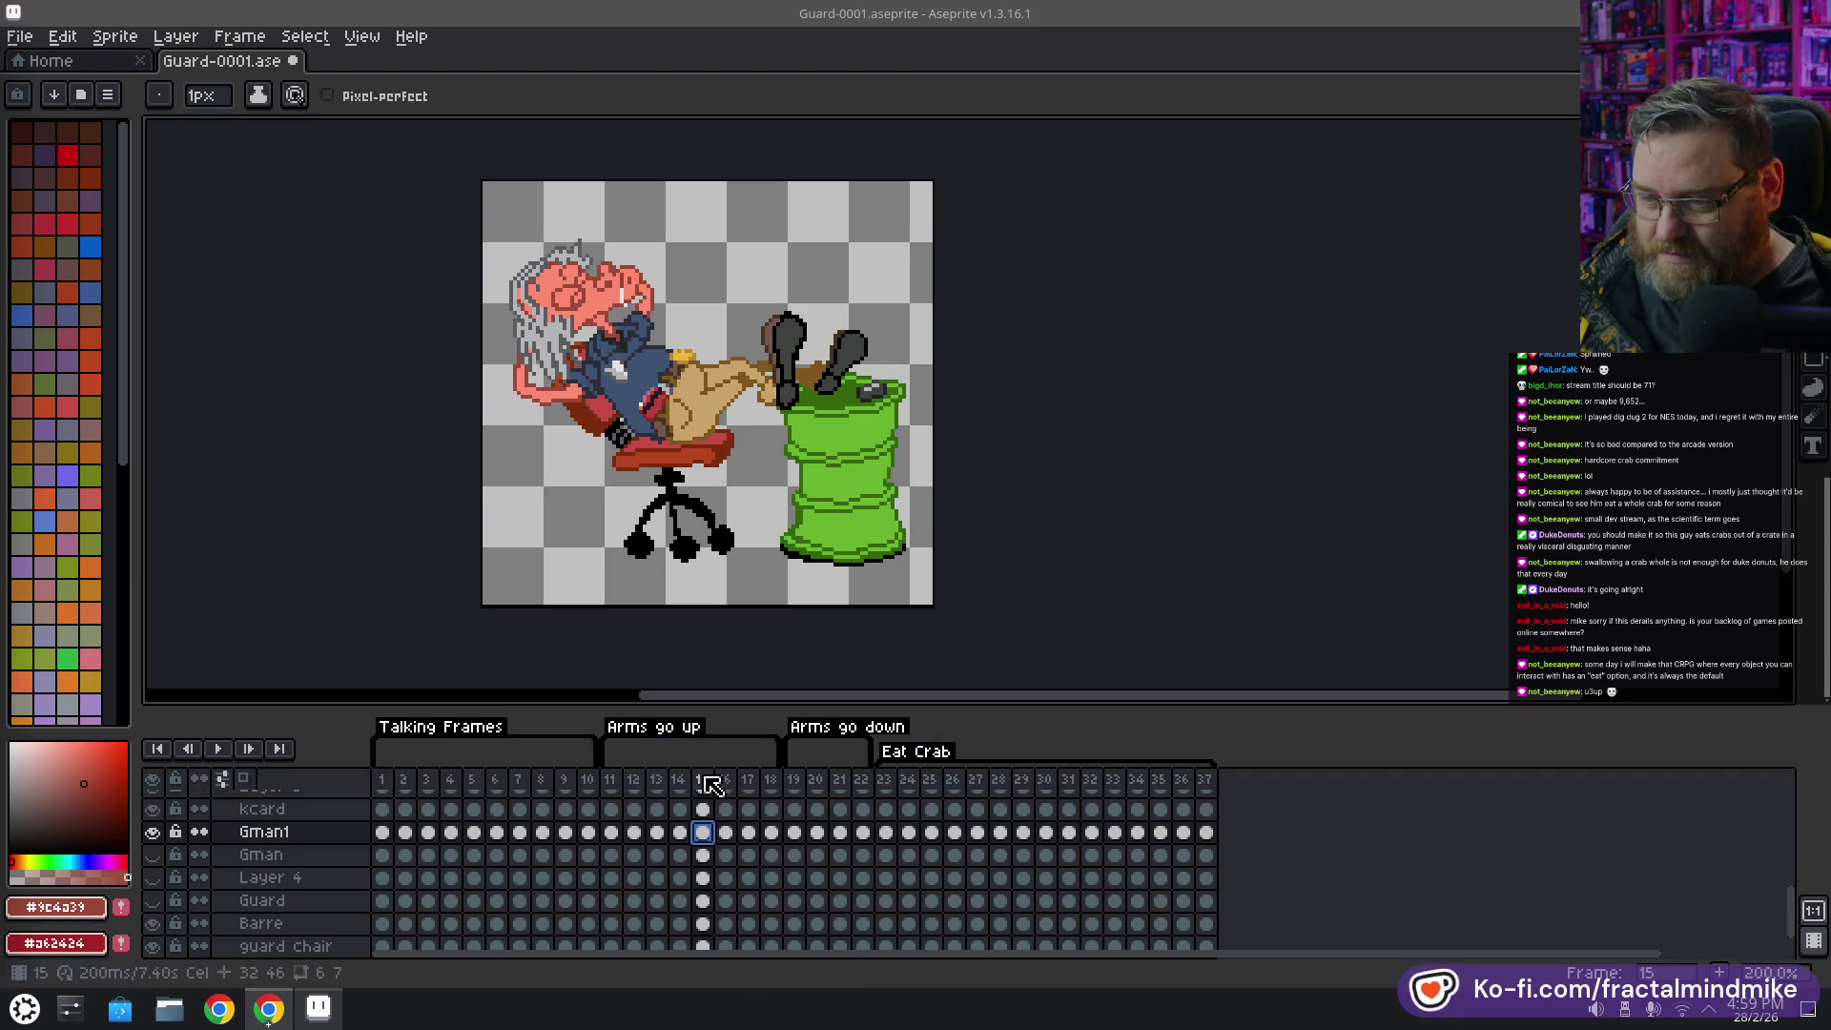
pyautogui.scroll(-1, 717, 860)
pyautogui.click(703, 901)
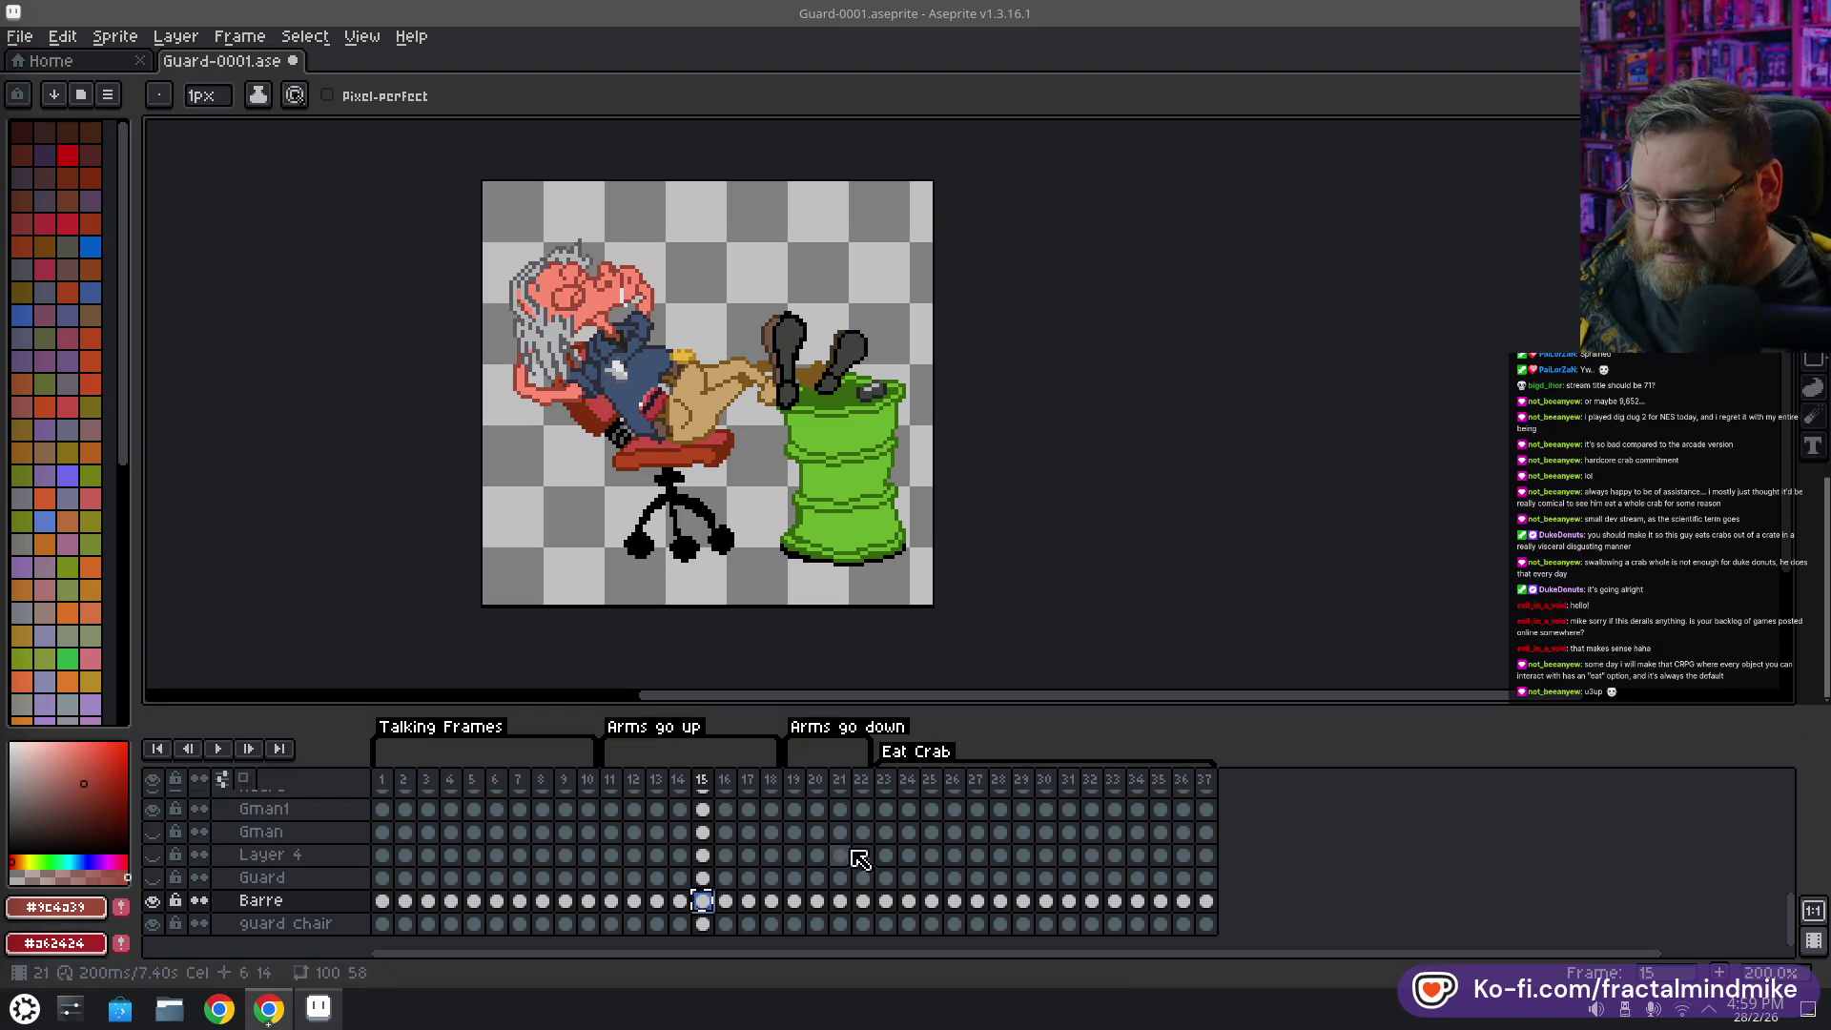
pyautogui.click(868, 900)
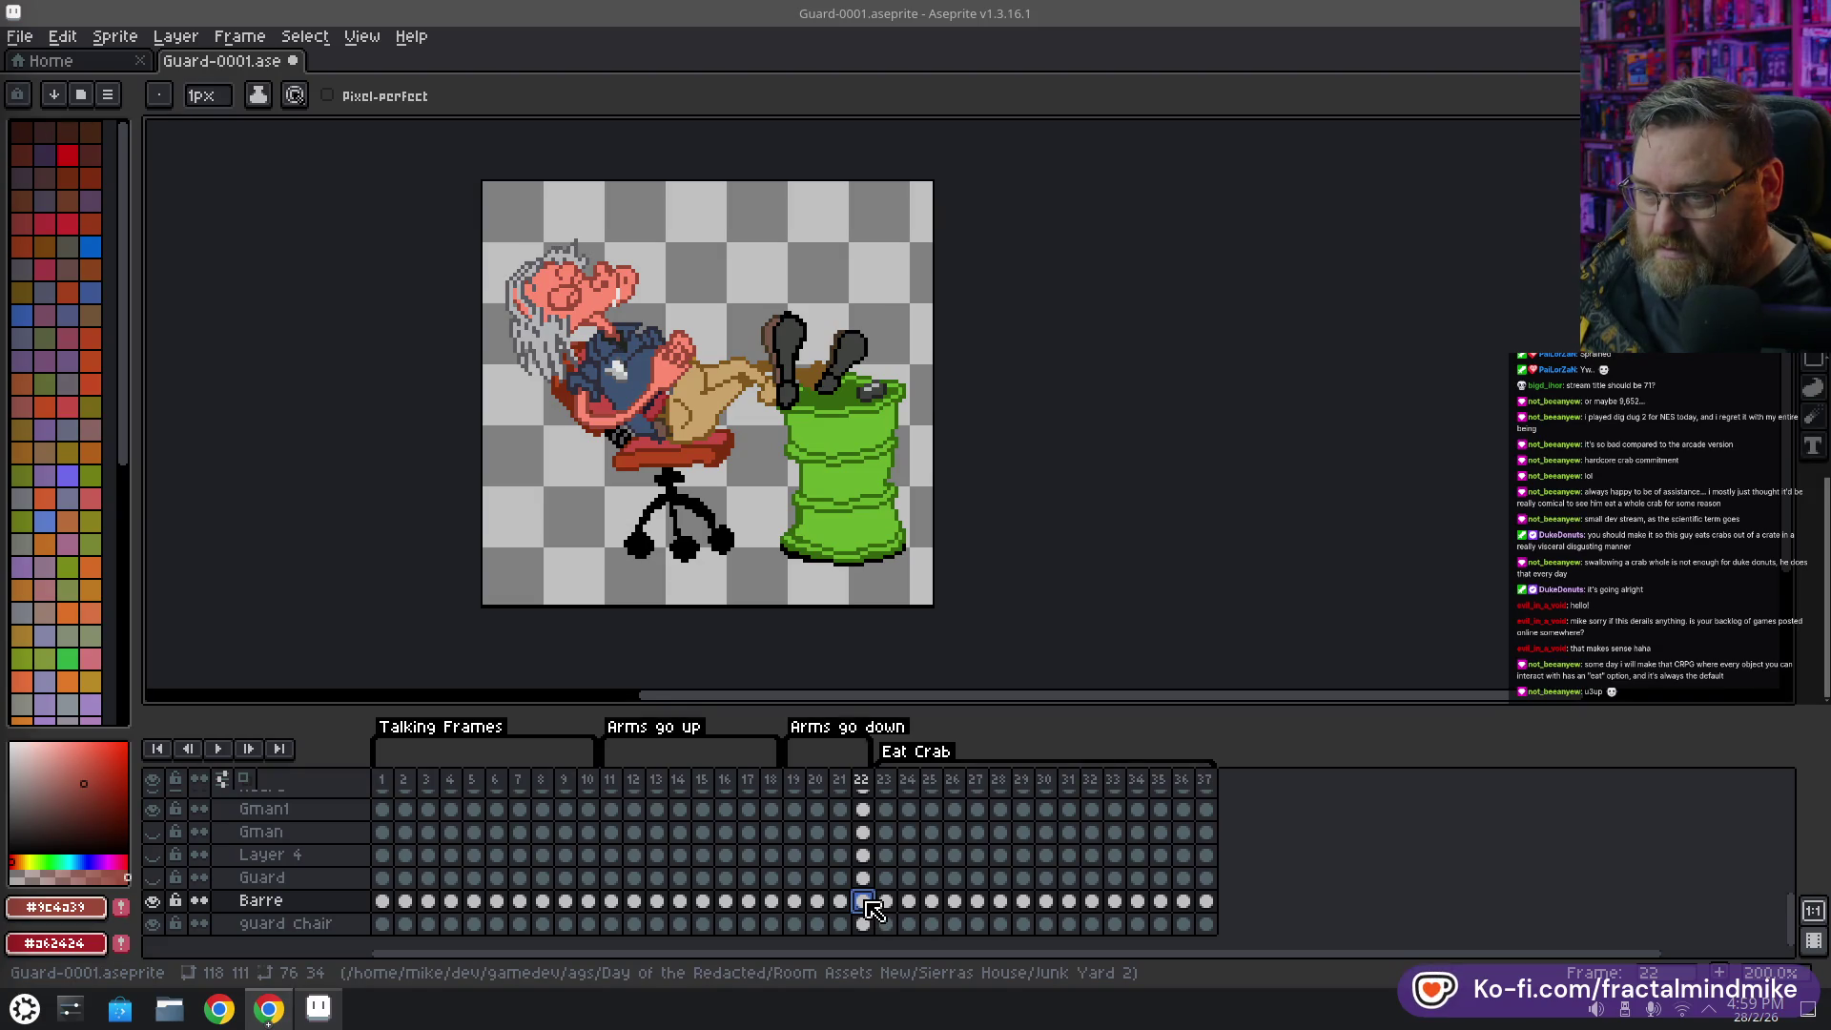
pyautogui.click(705, 900)
pyautogui.click(726, 902)
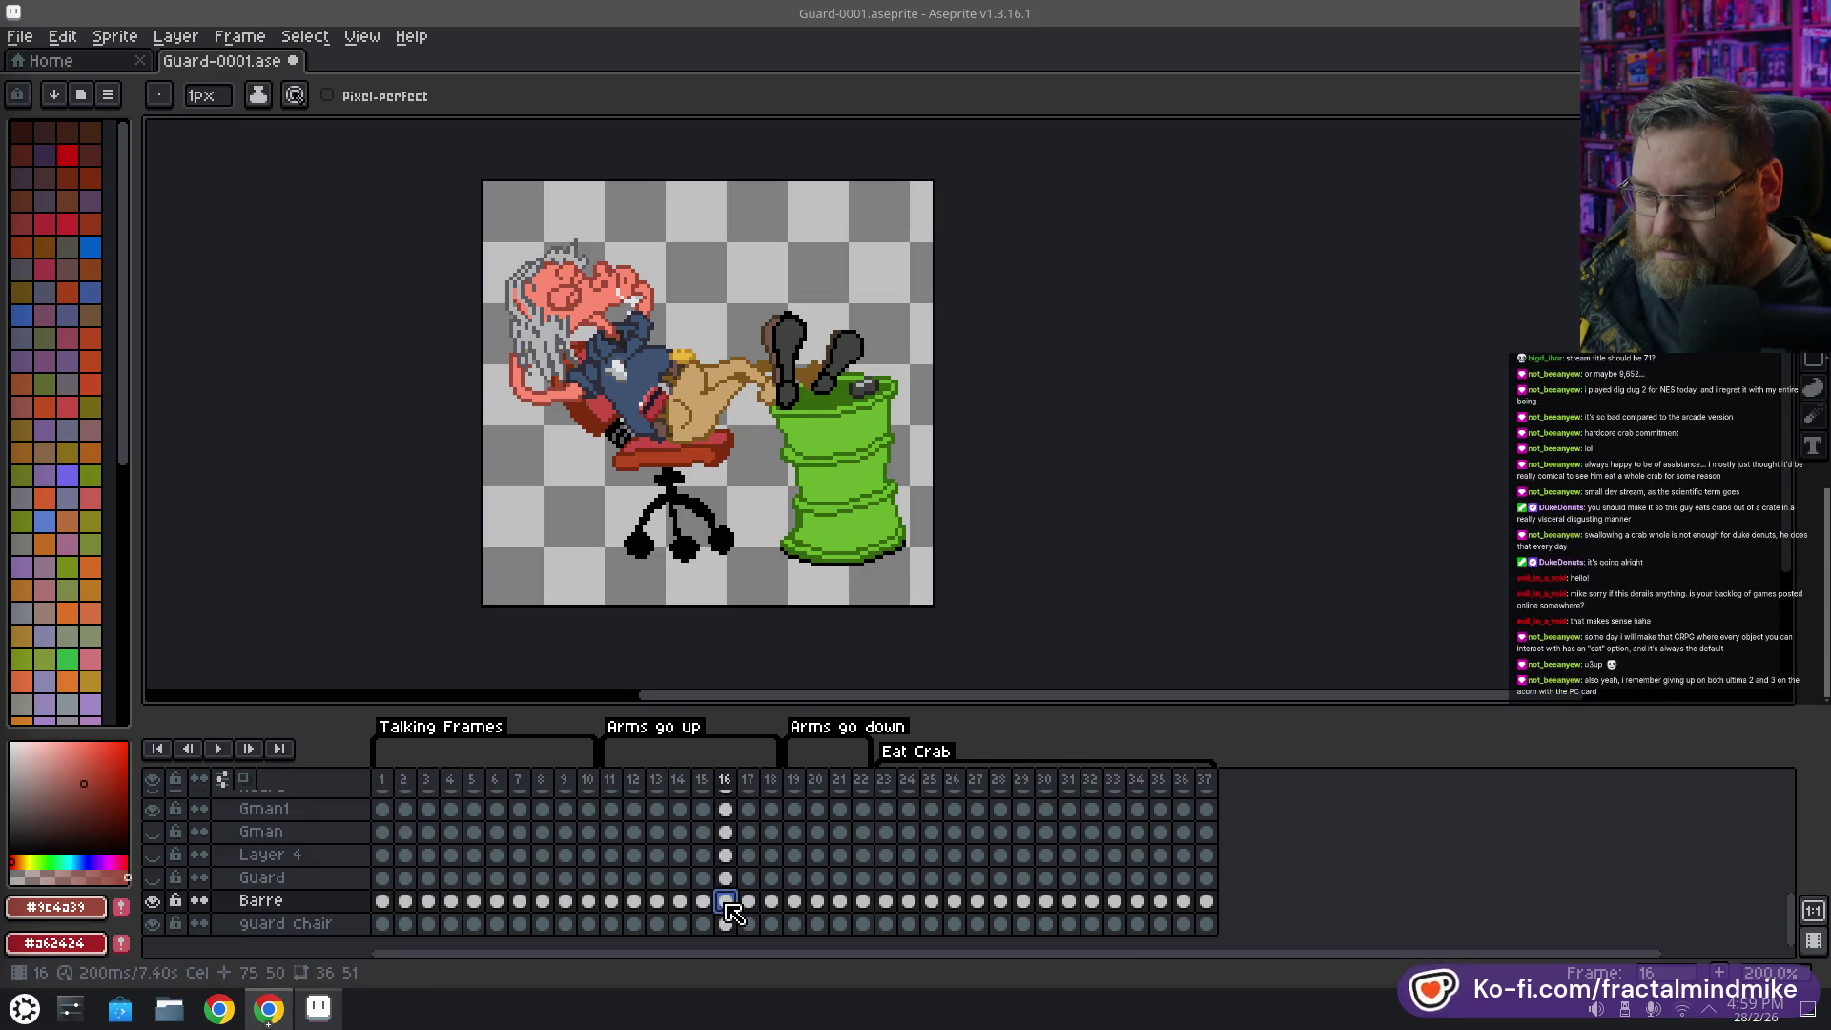
pyautogui.click(868, 780)
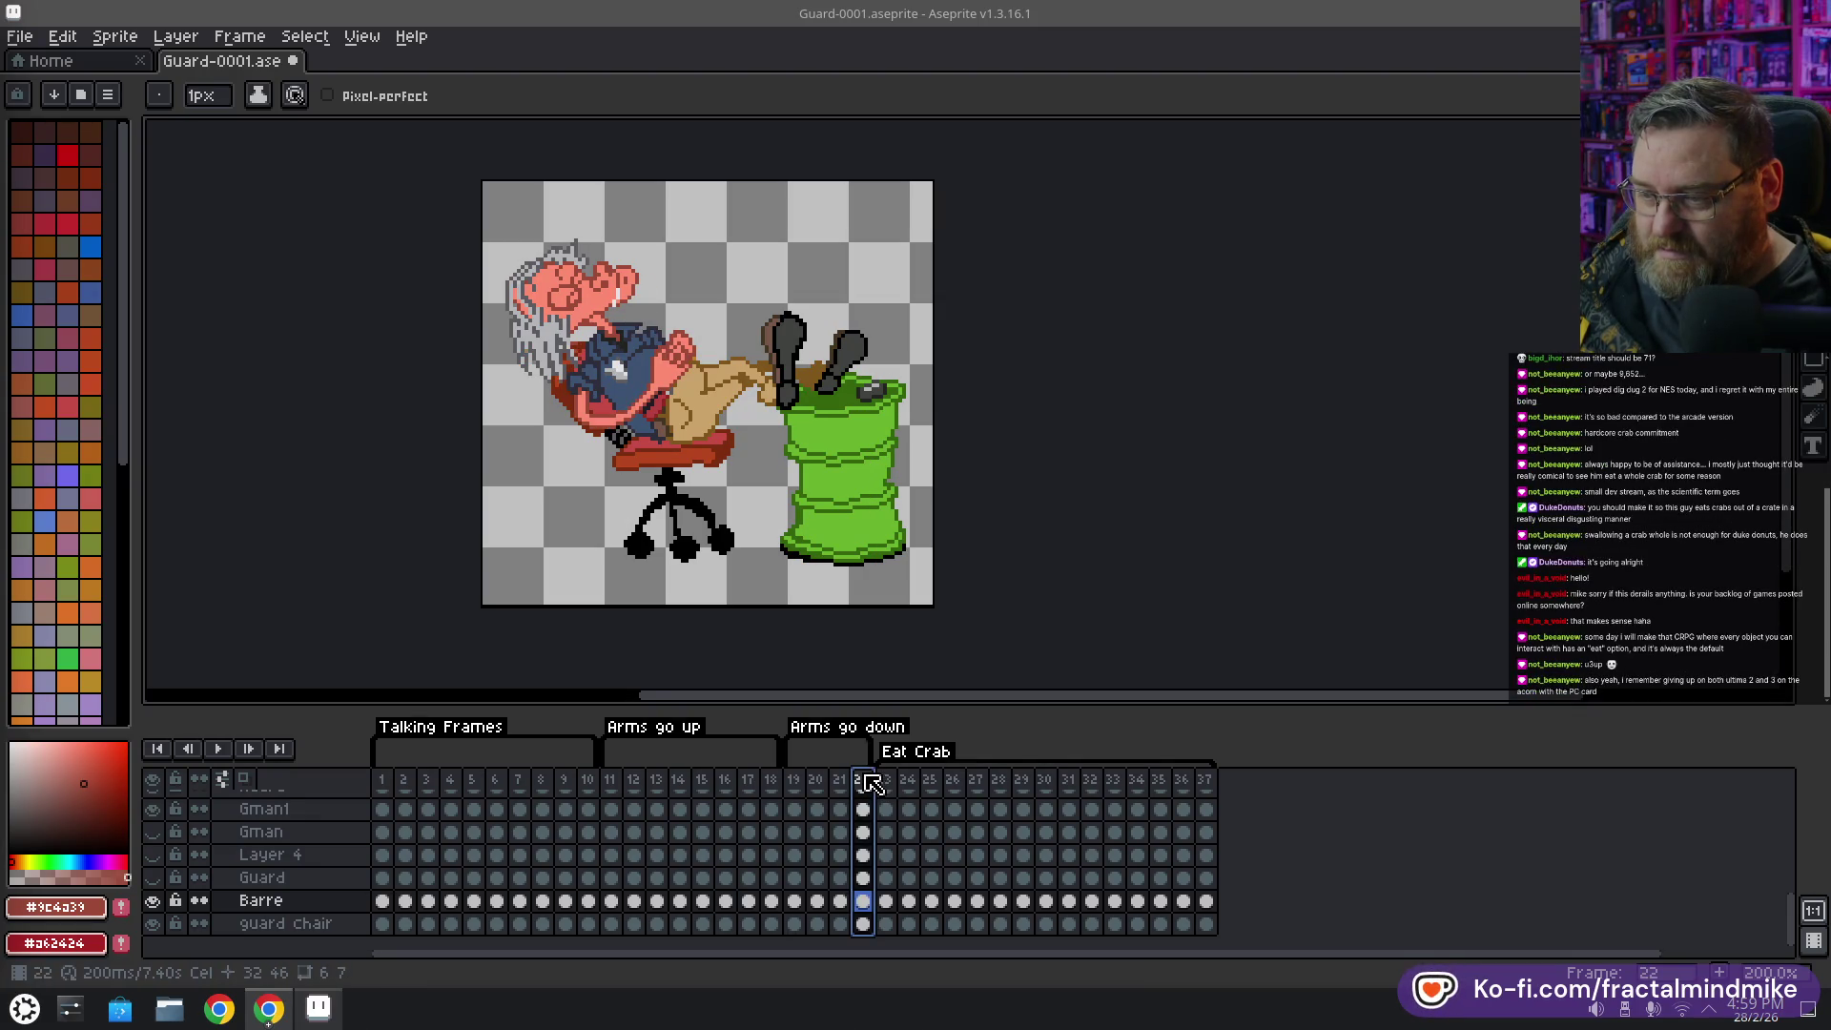
pyautogui.rightClick(869, 780)
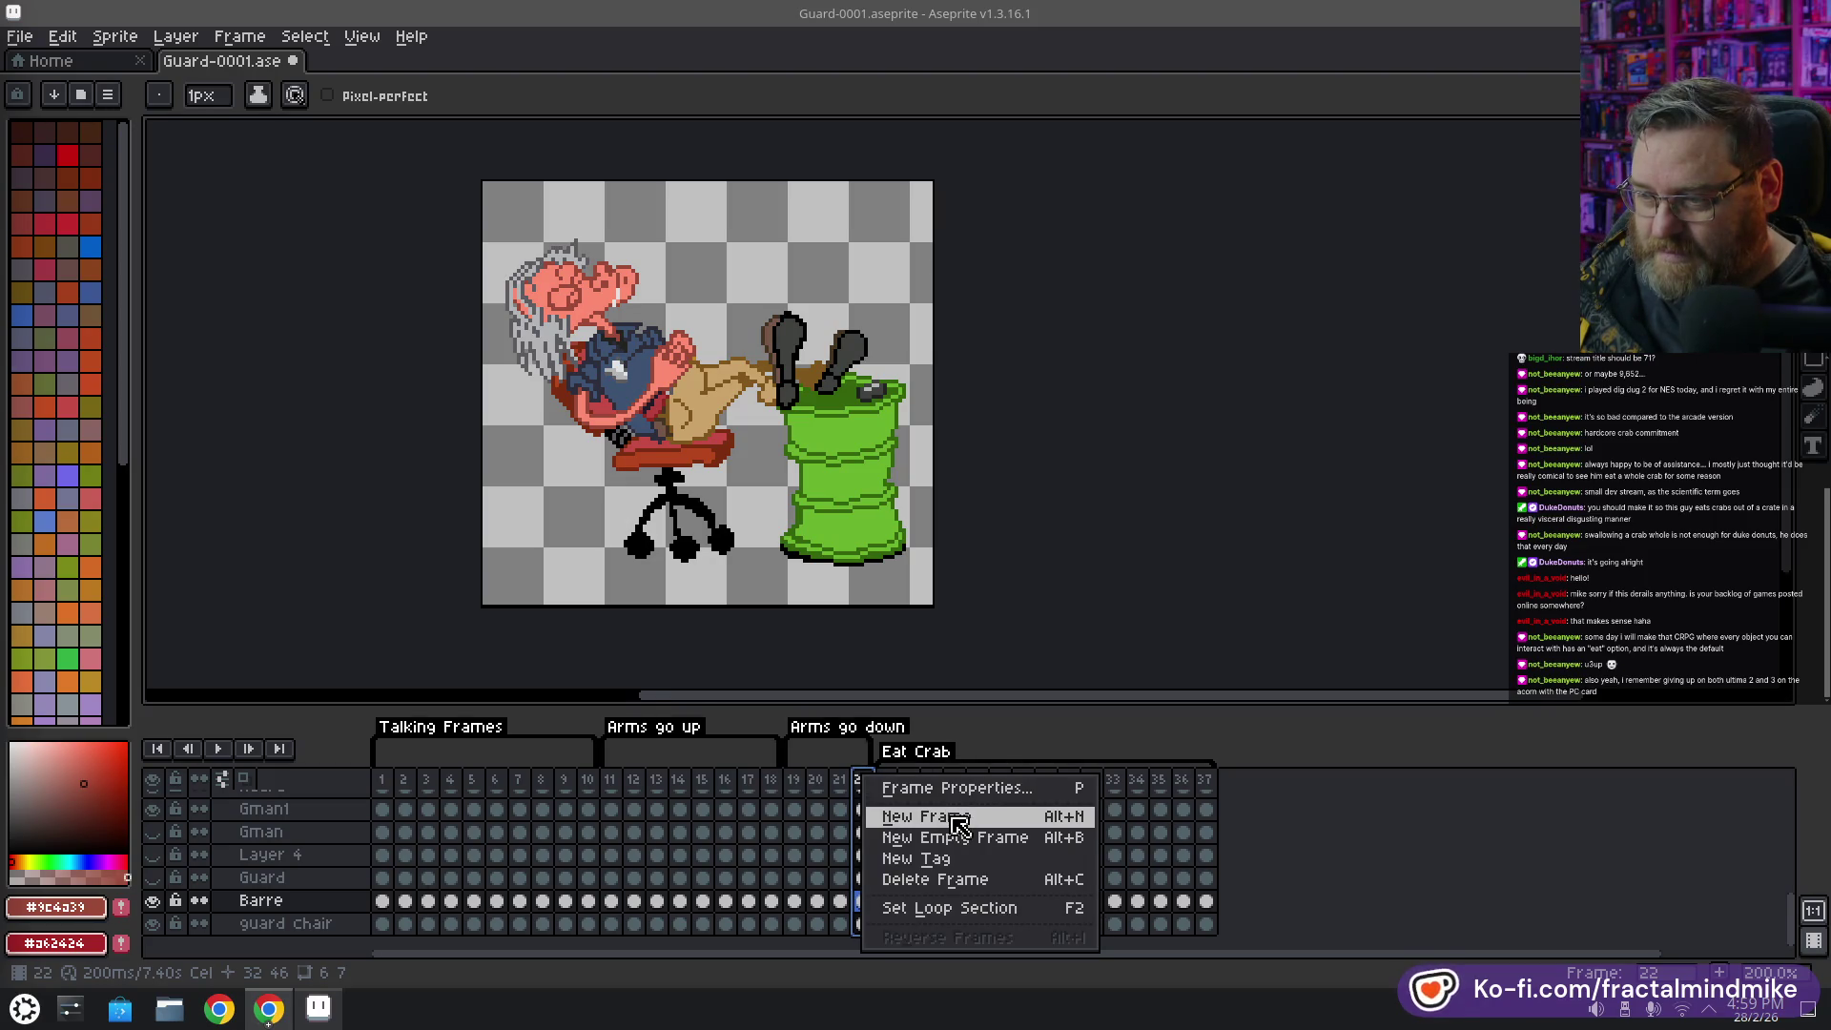
# Insert a new frame 23 after frame 22 and paste the frame 16 barrel into it
pyautogui.press('Escape')
pyautogui.hotkey('alt', 'n')
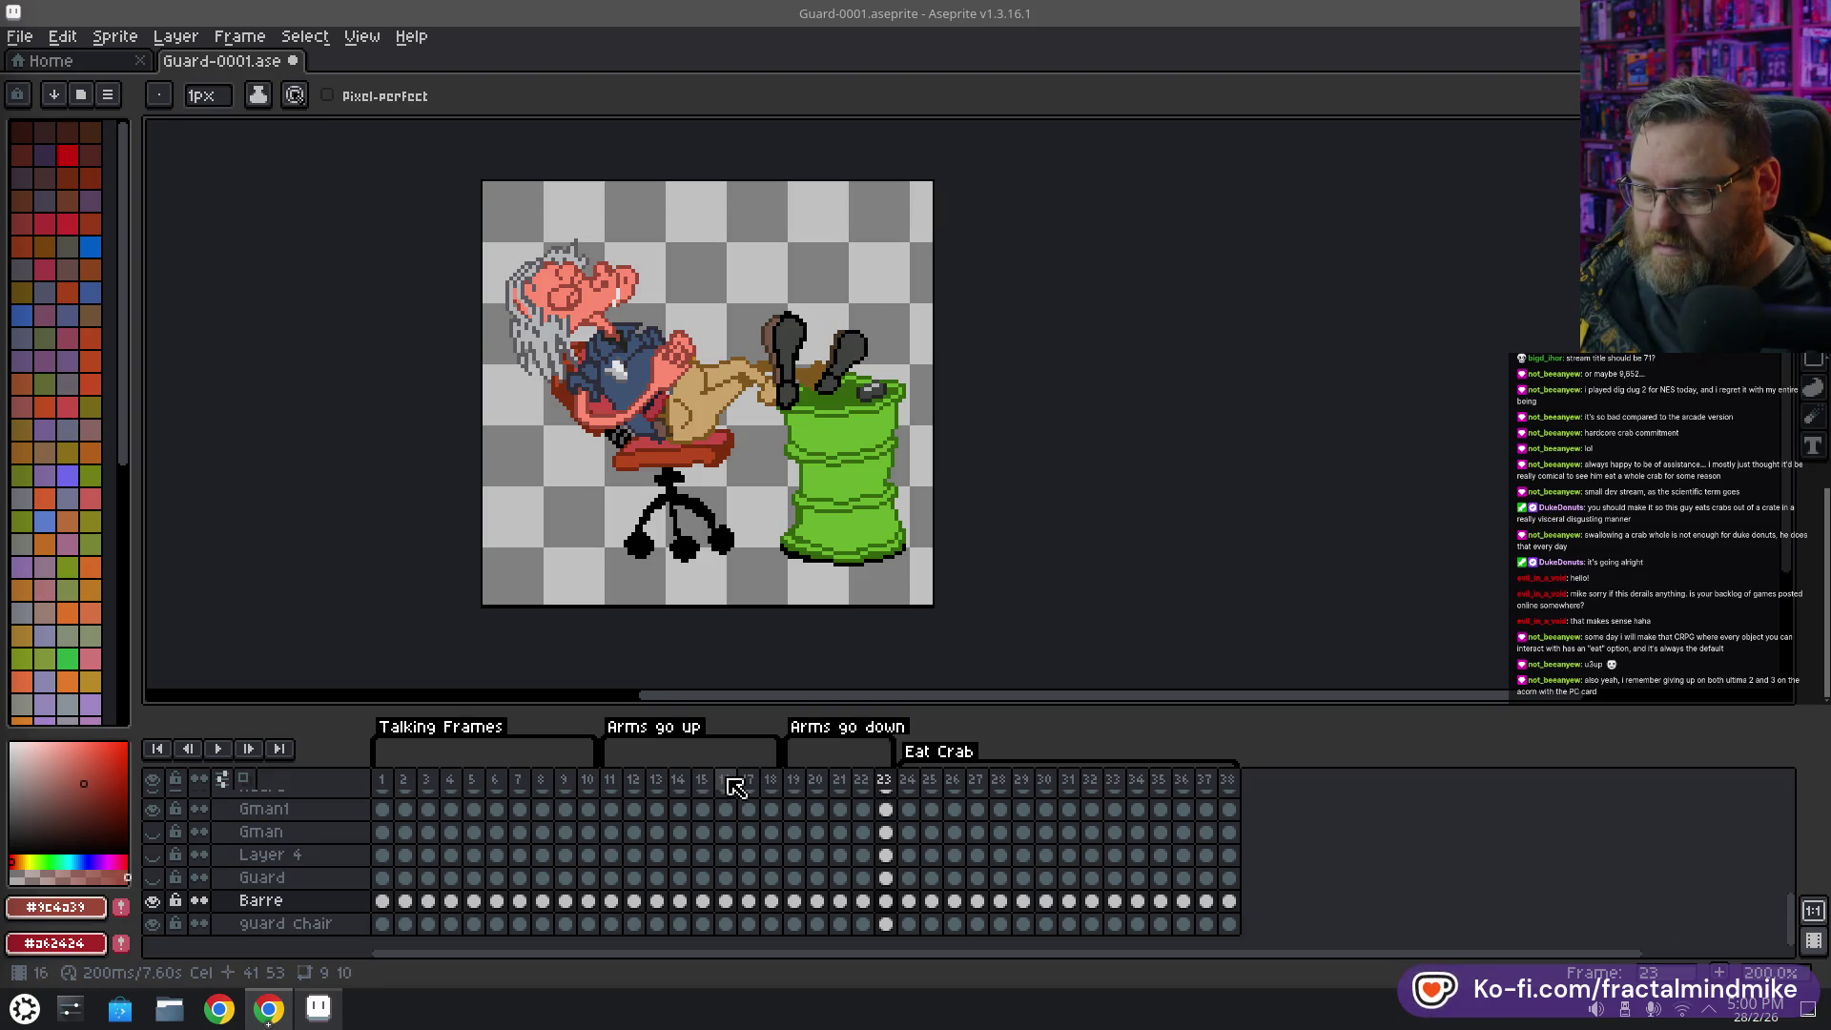
pyautogui.click(727, 900)
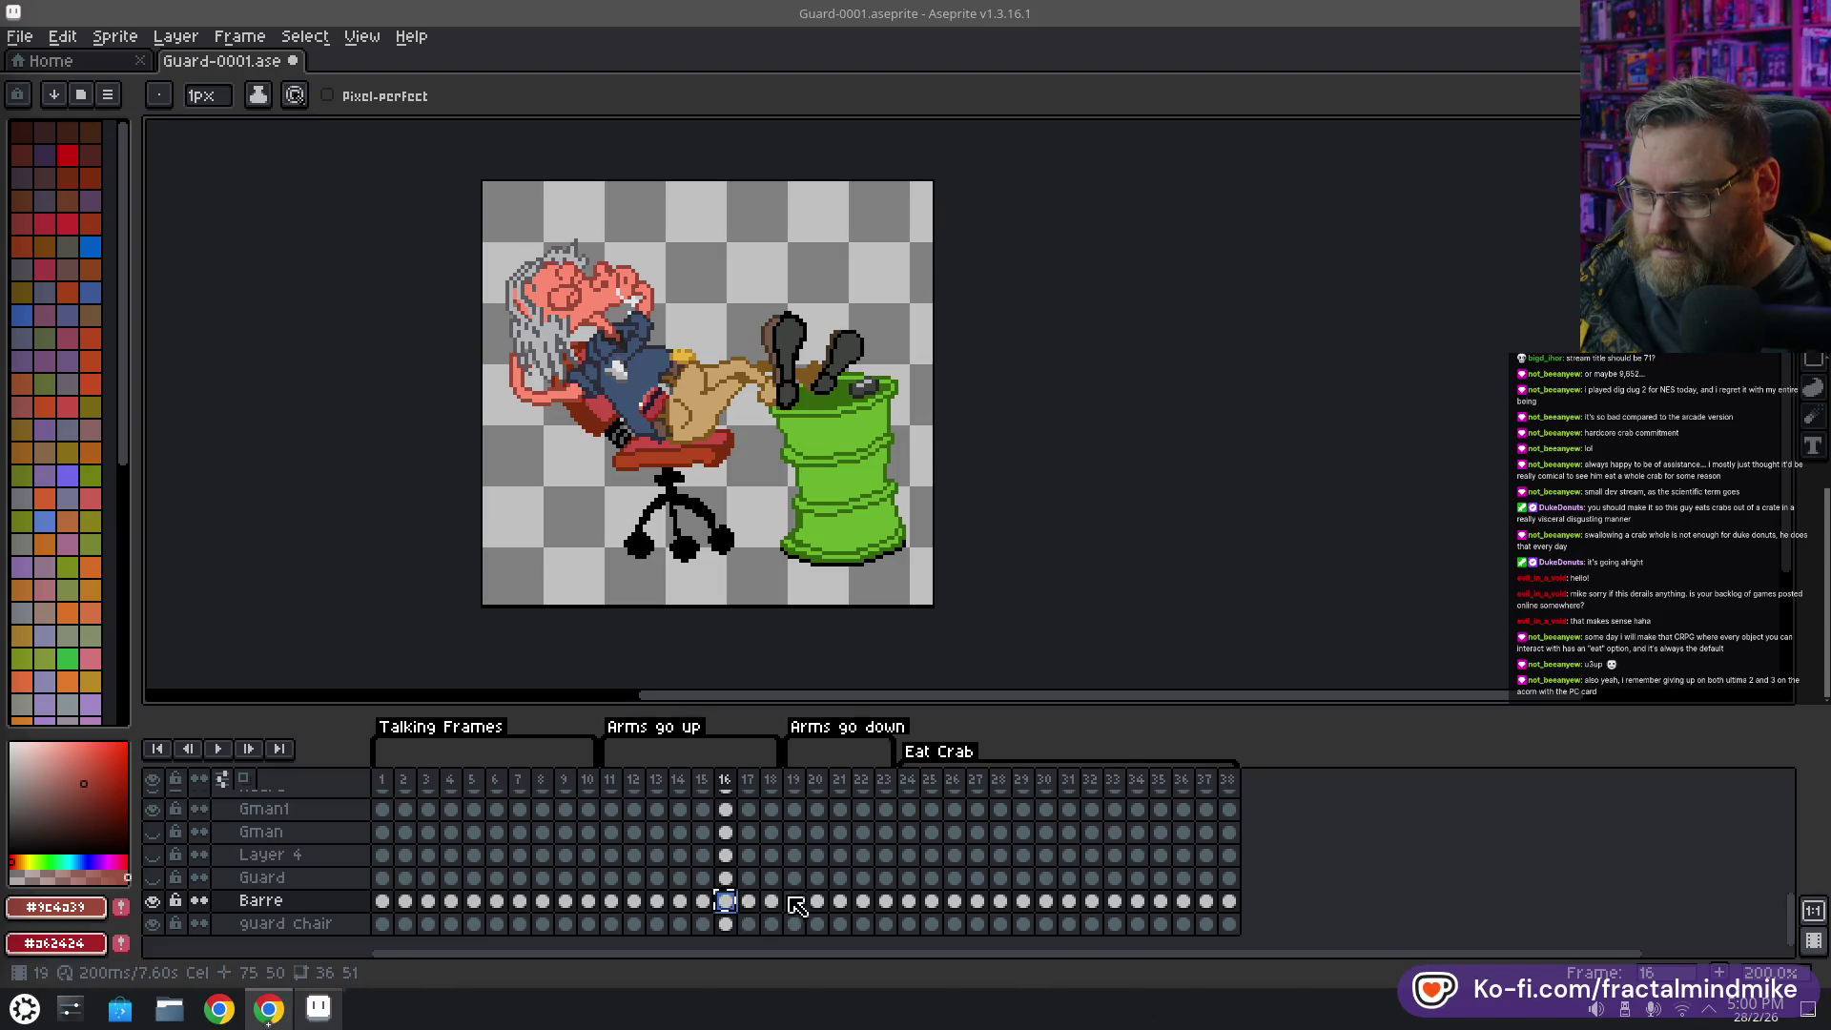
pyautogui.click(886, 904)
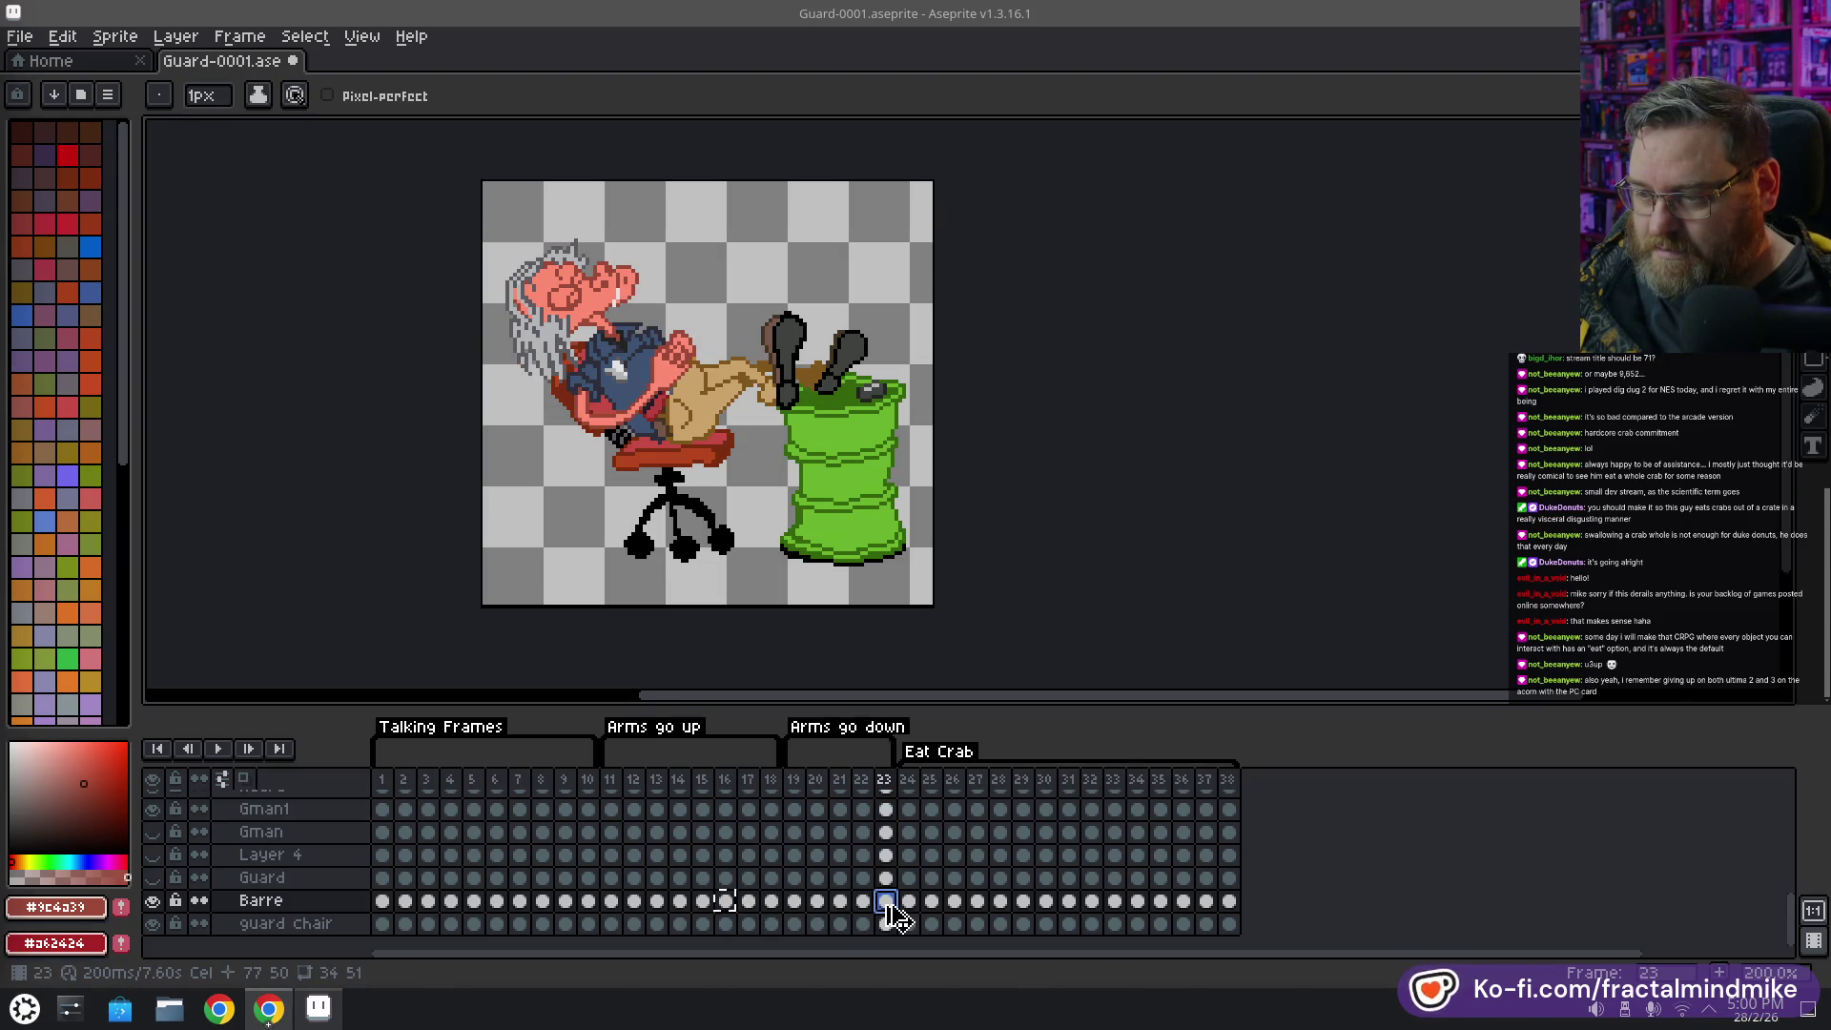
pyautogui.hotkey('ctrl', 'v')
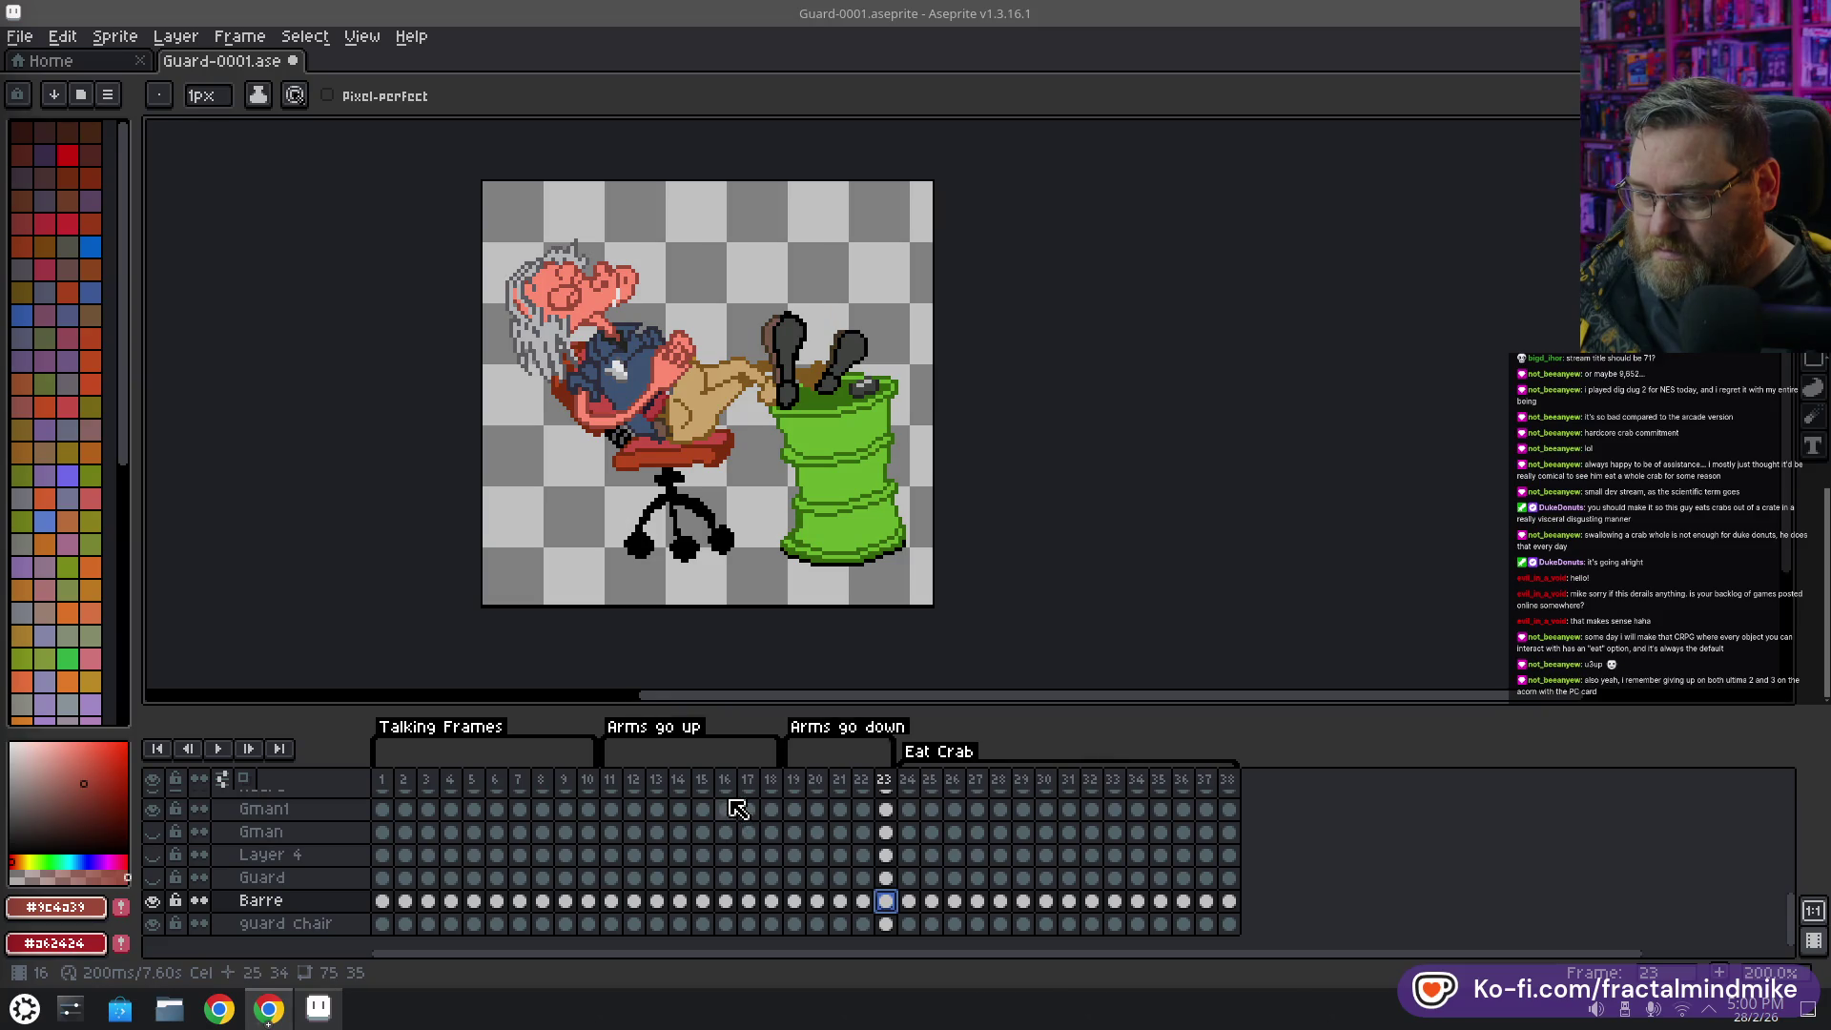
# Compare frame 23's Gman1 pose with frames 16 and 24, then play from frame 19
pyautogui.scroll(1, 737, 809)
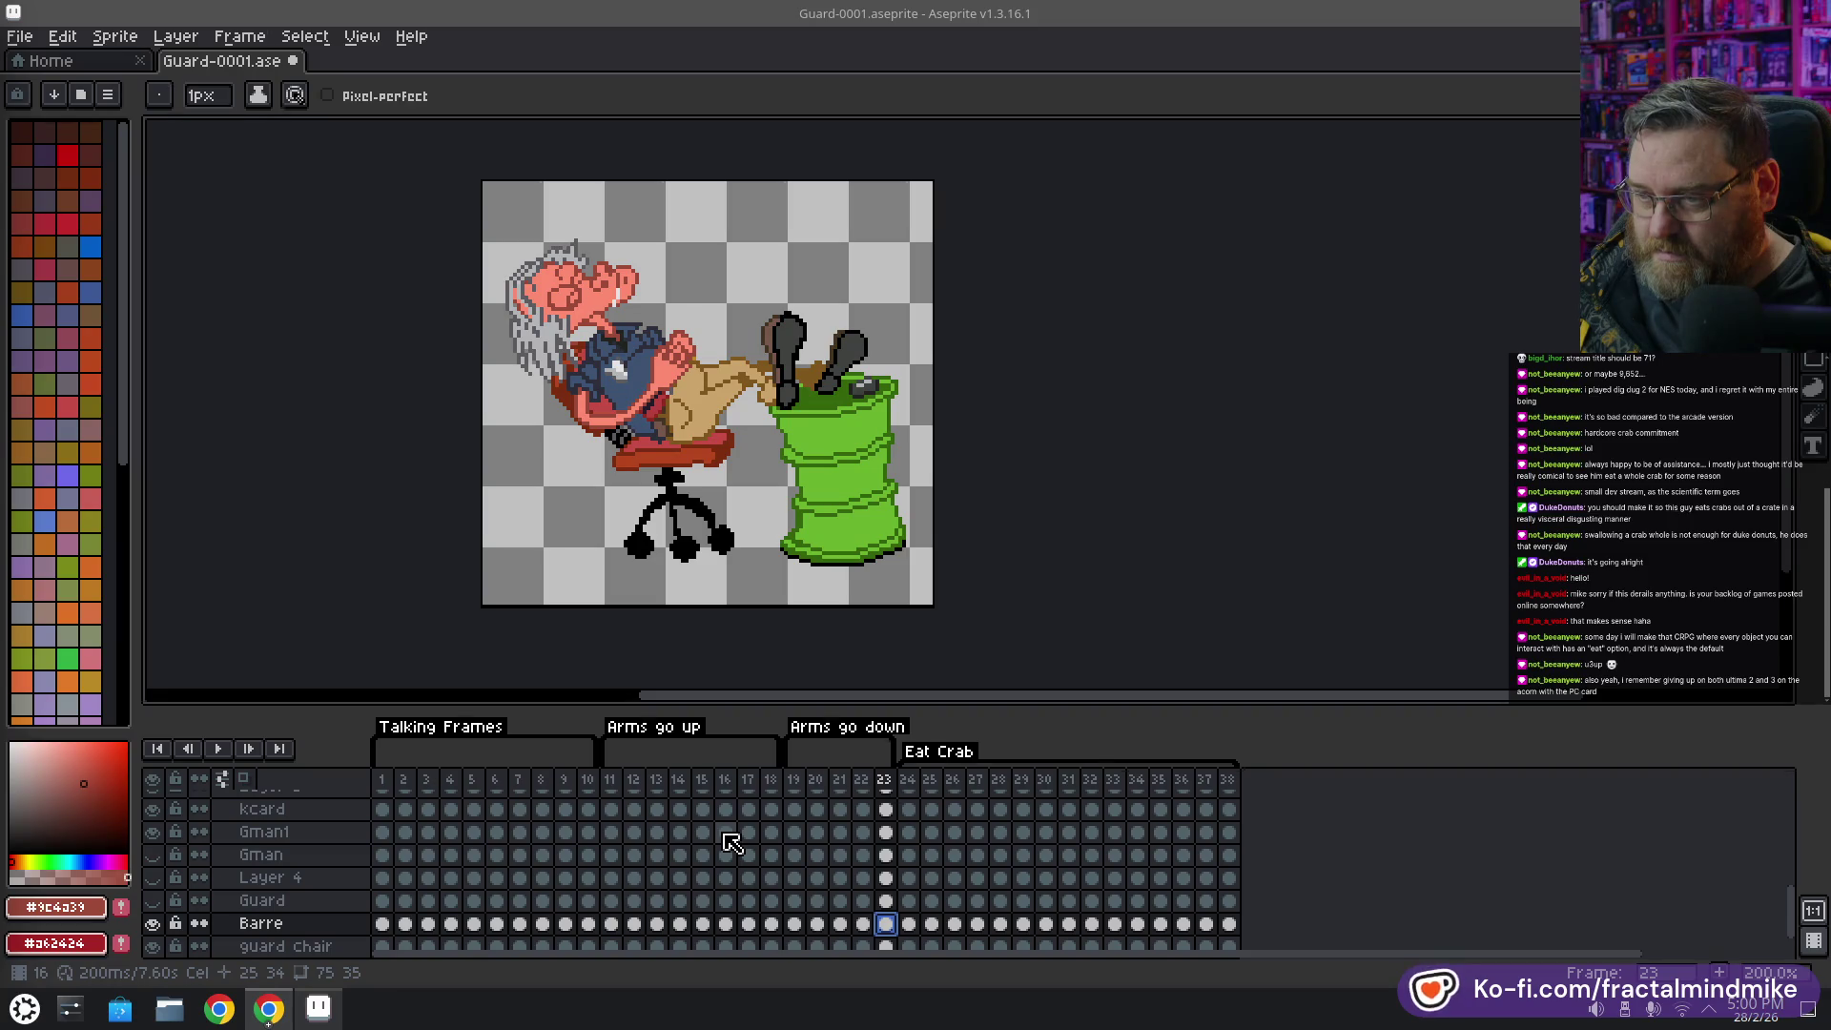
pyautogui.click(728, 834)
pyautogui.press('Left')
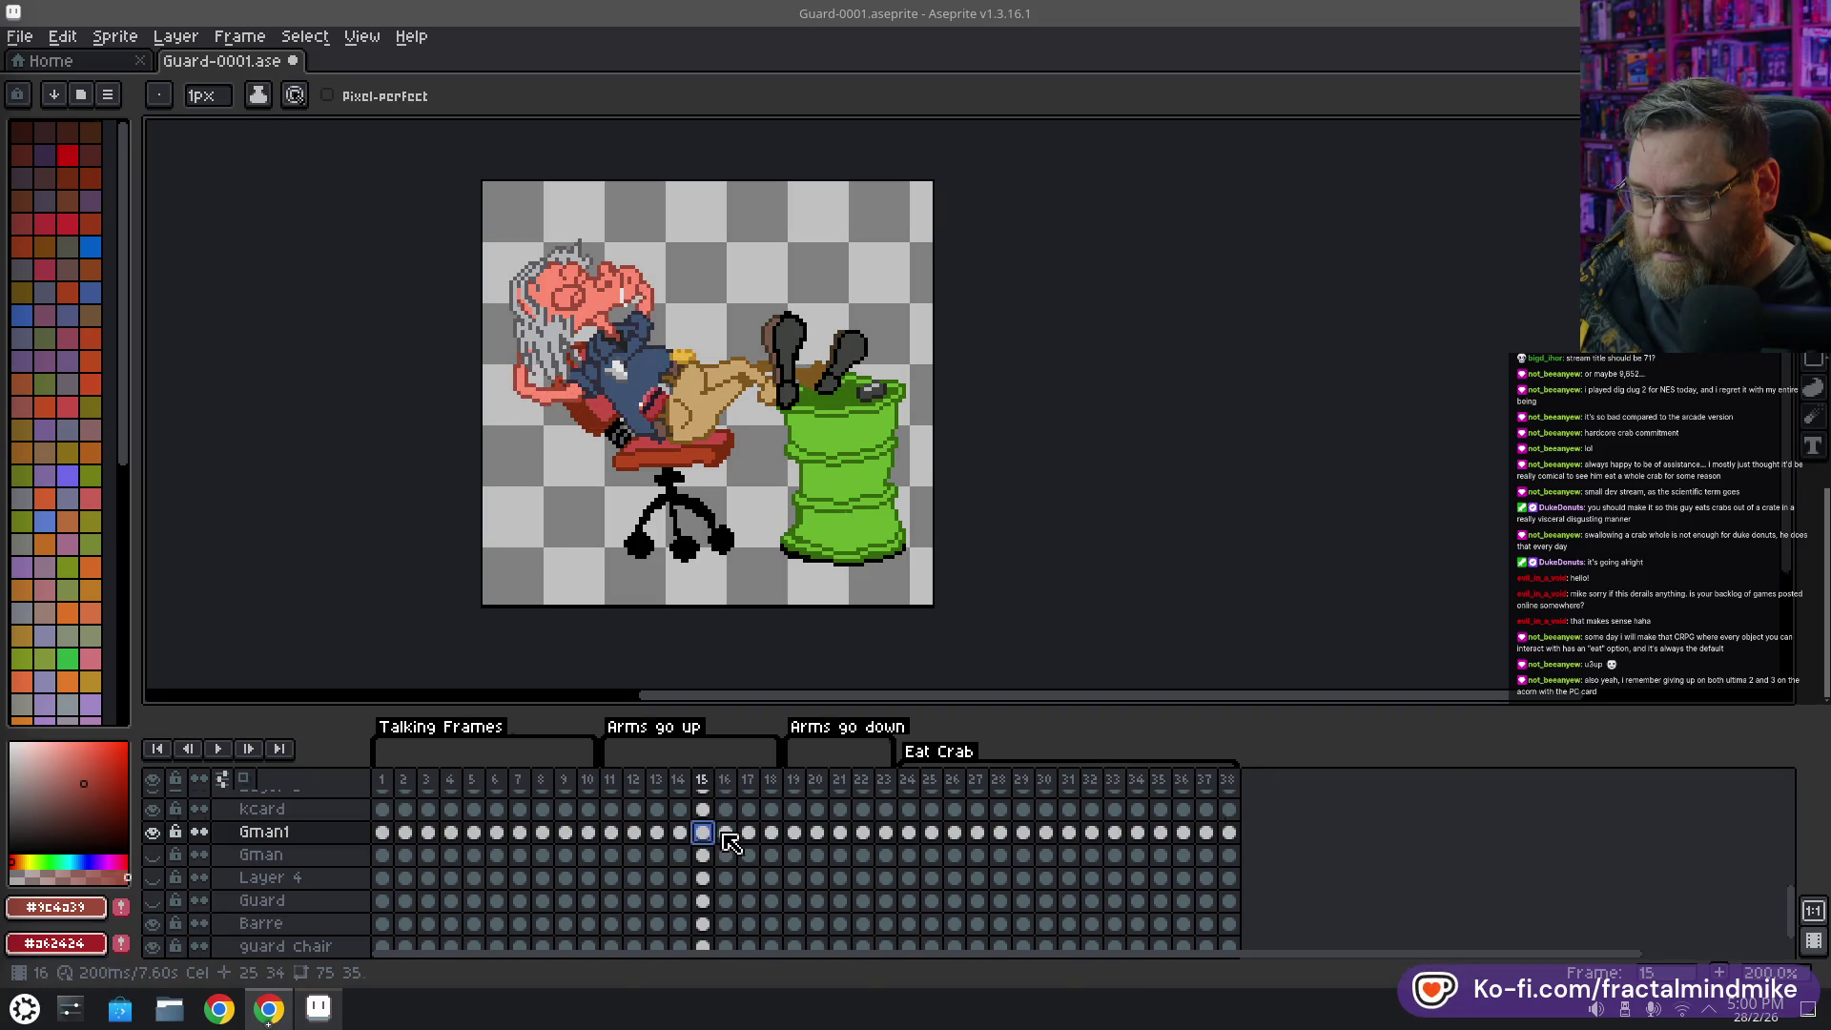
pyautogui.press('Right')
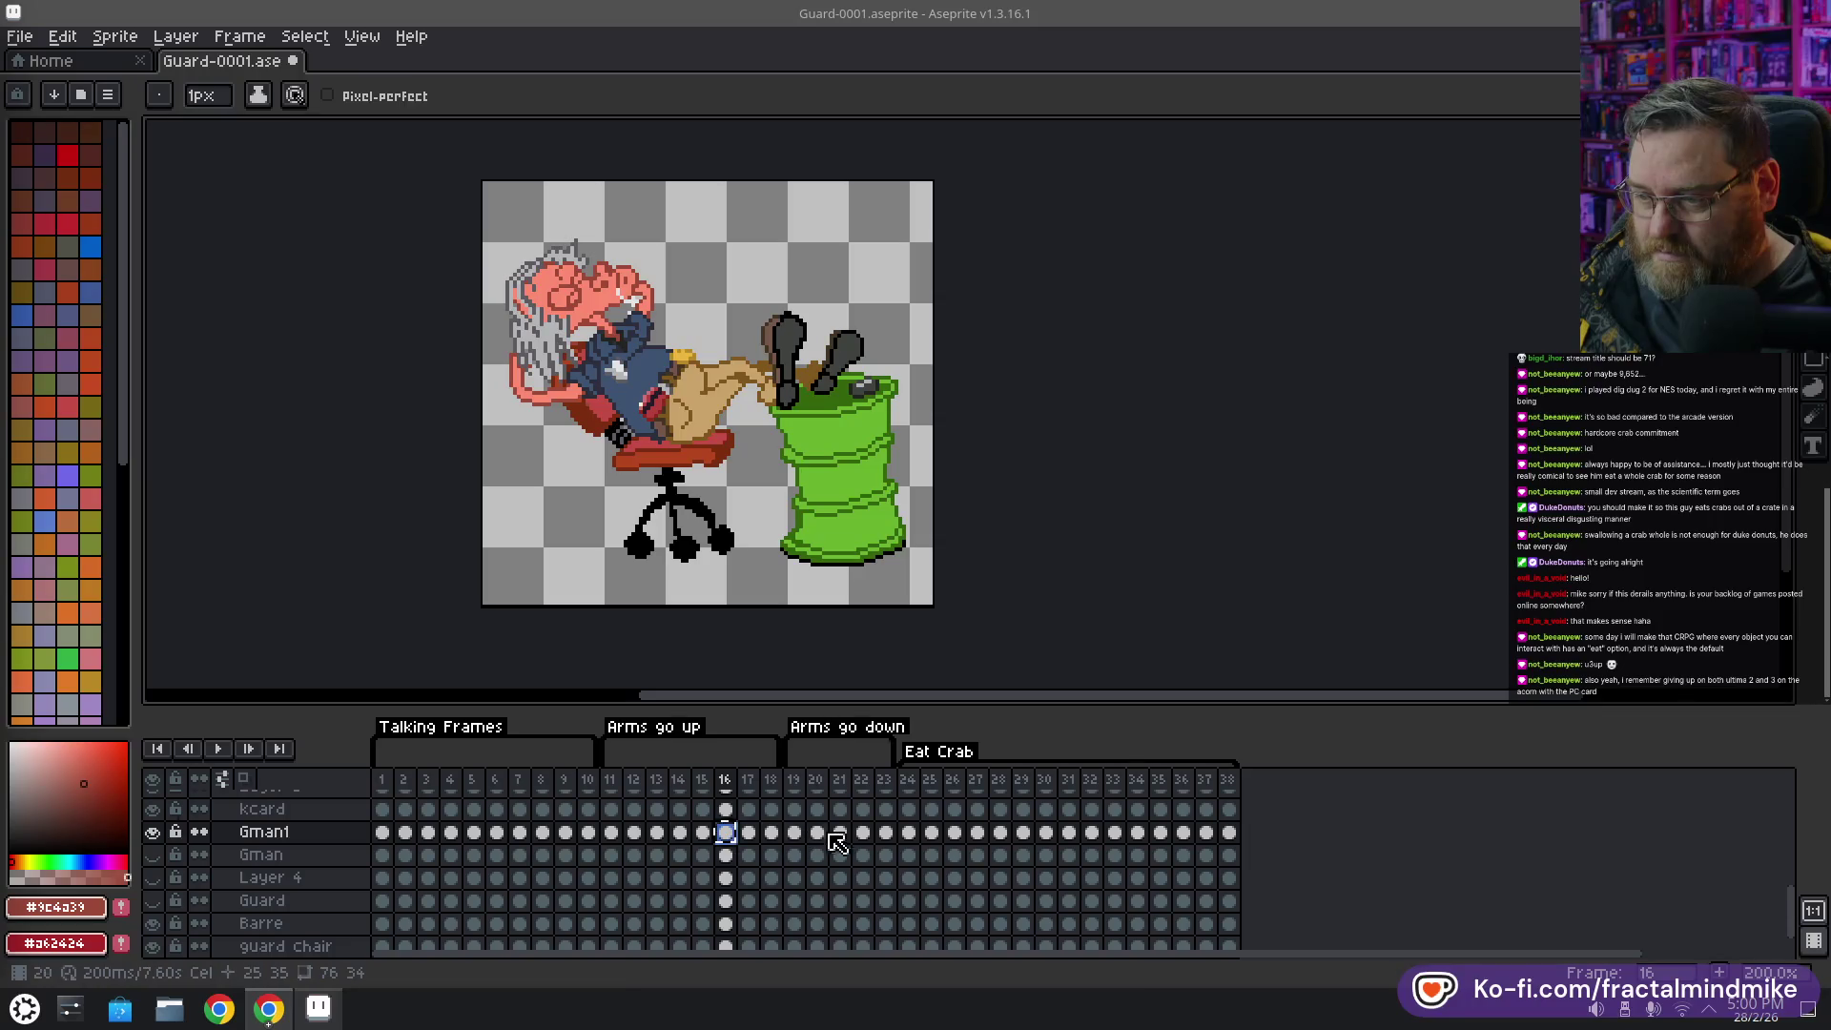
pyautogui.click(886, 835)
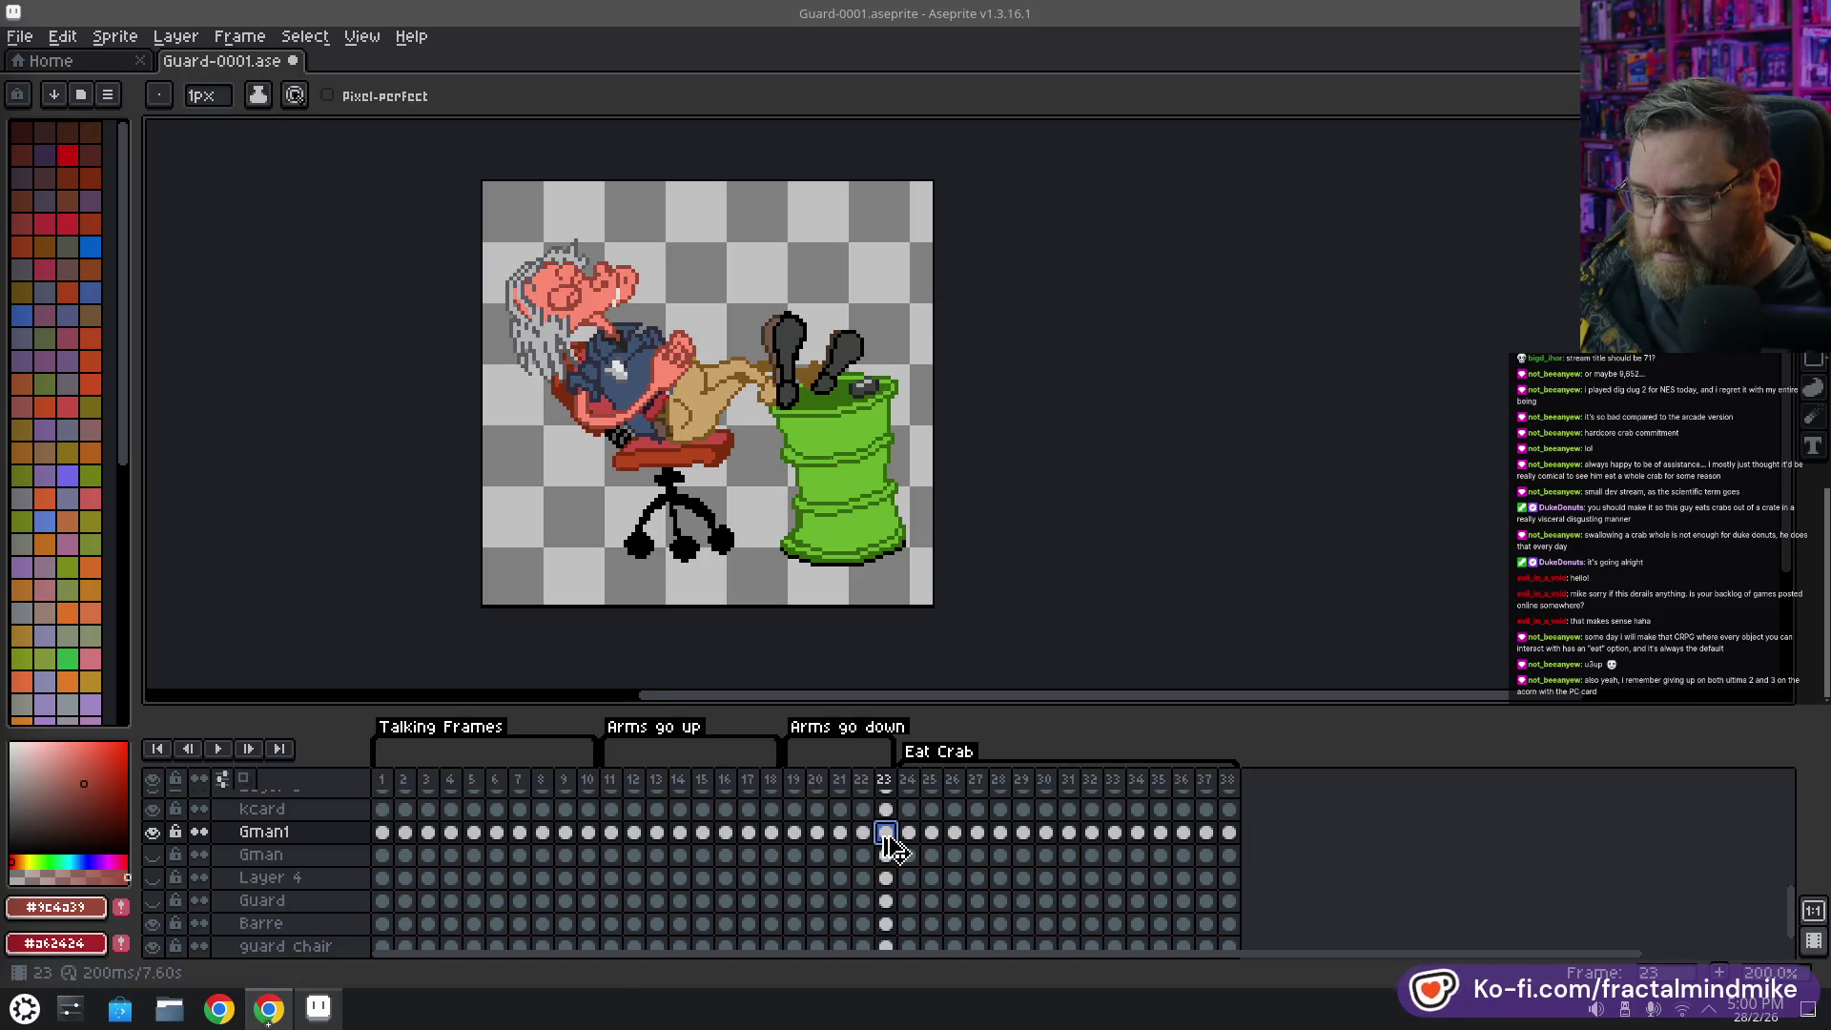
pyautogui.click(726, 832)
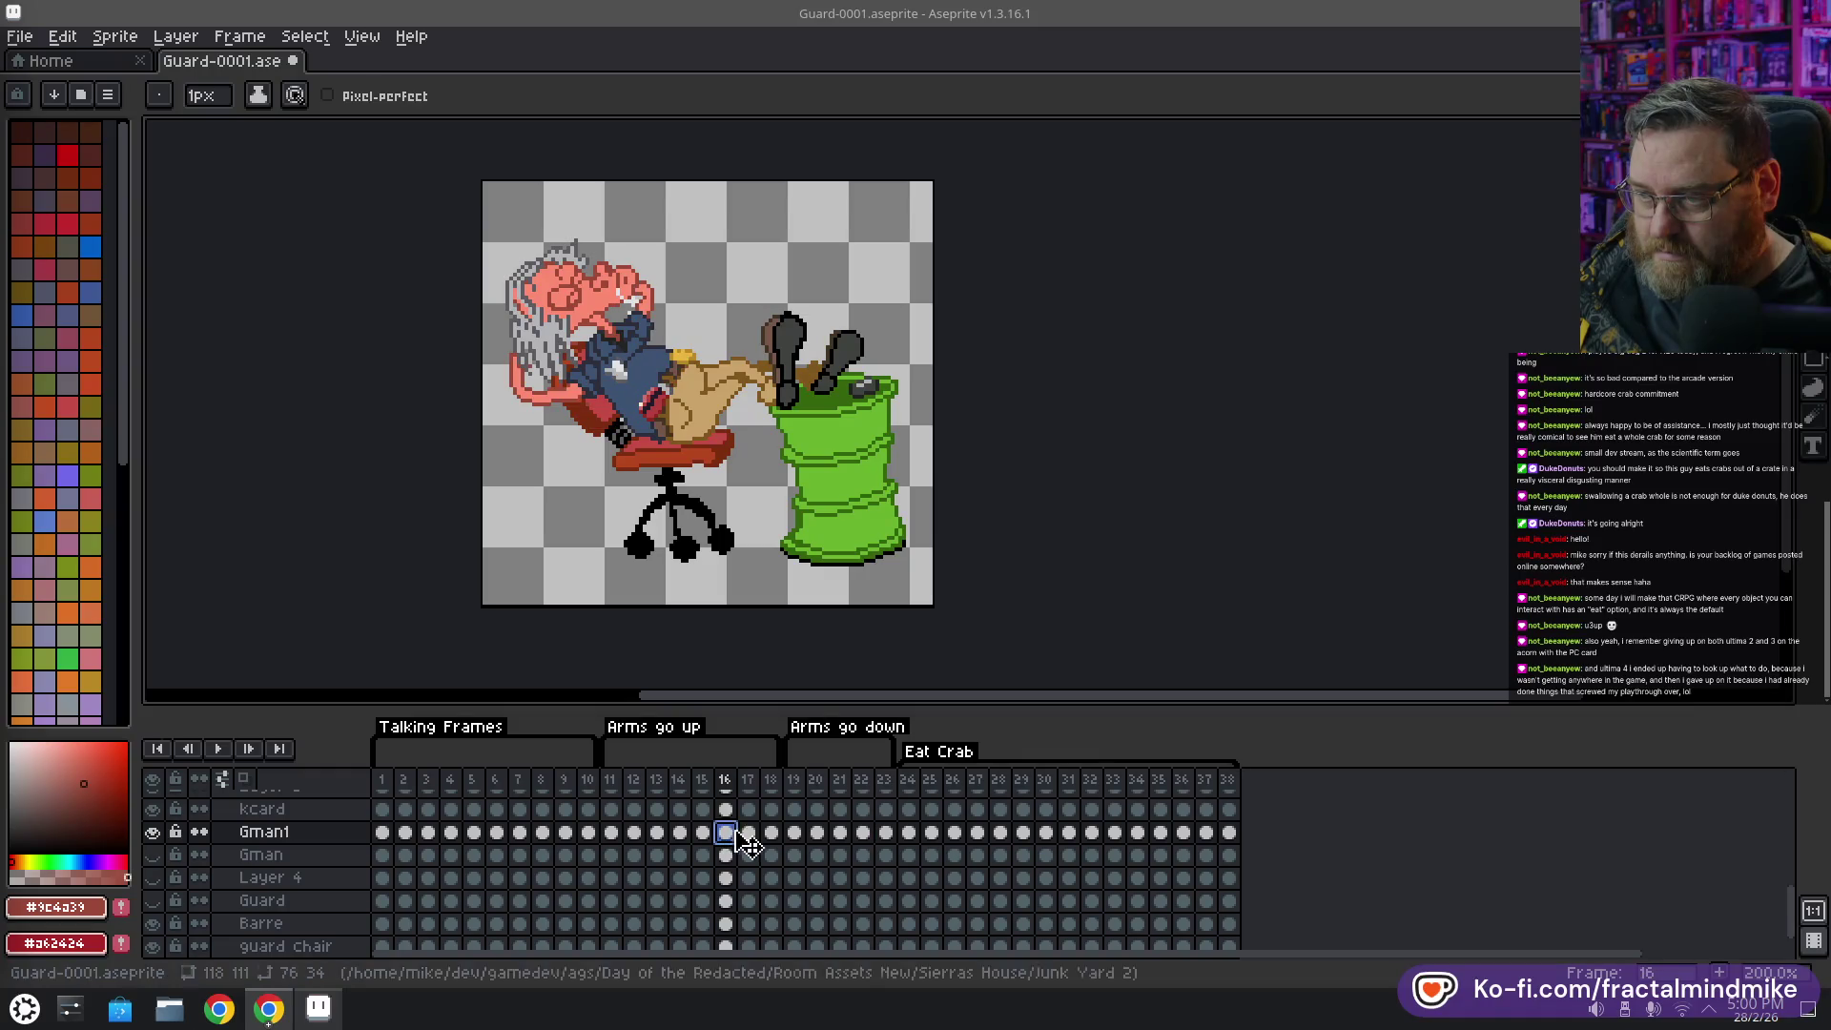
pyautogui.click(886, 834)
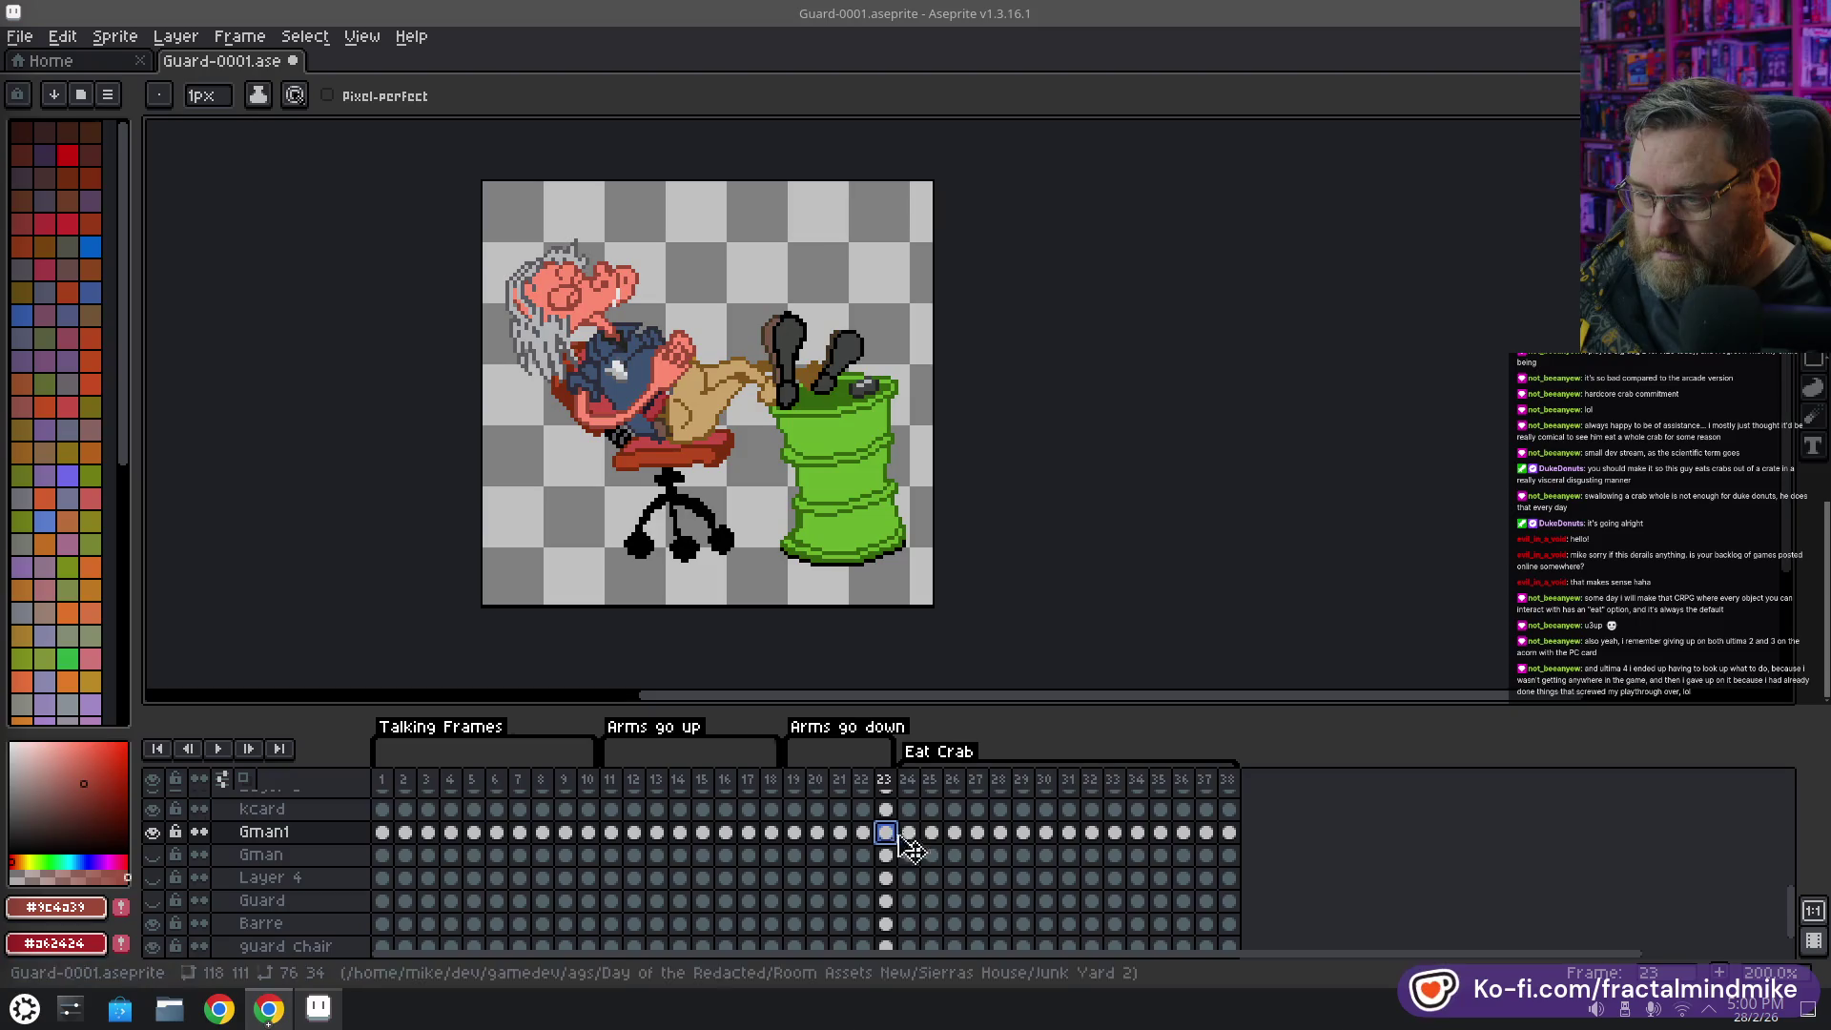
pyautogui.click(909, 837)
pyautogui.click(886, 835)
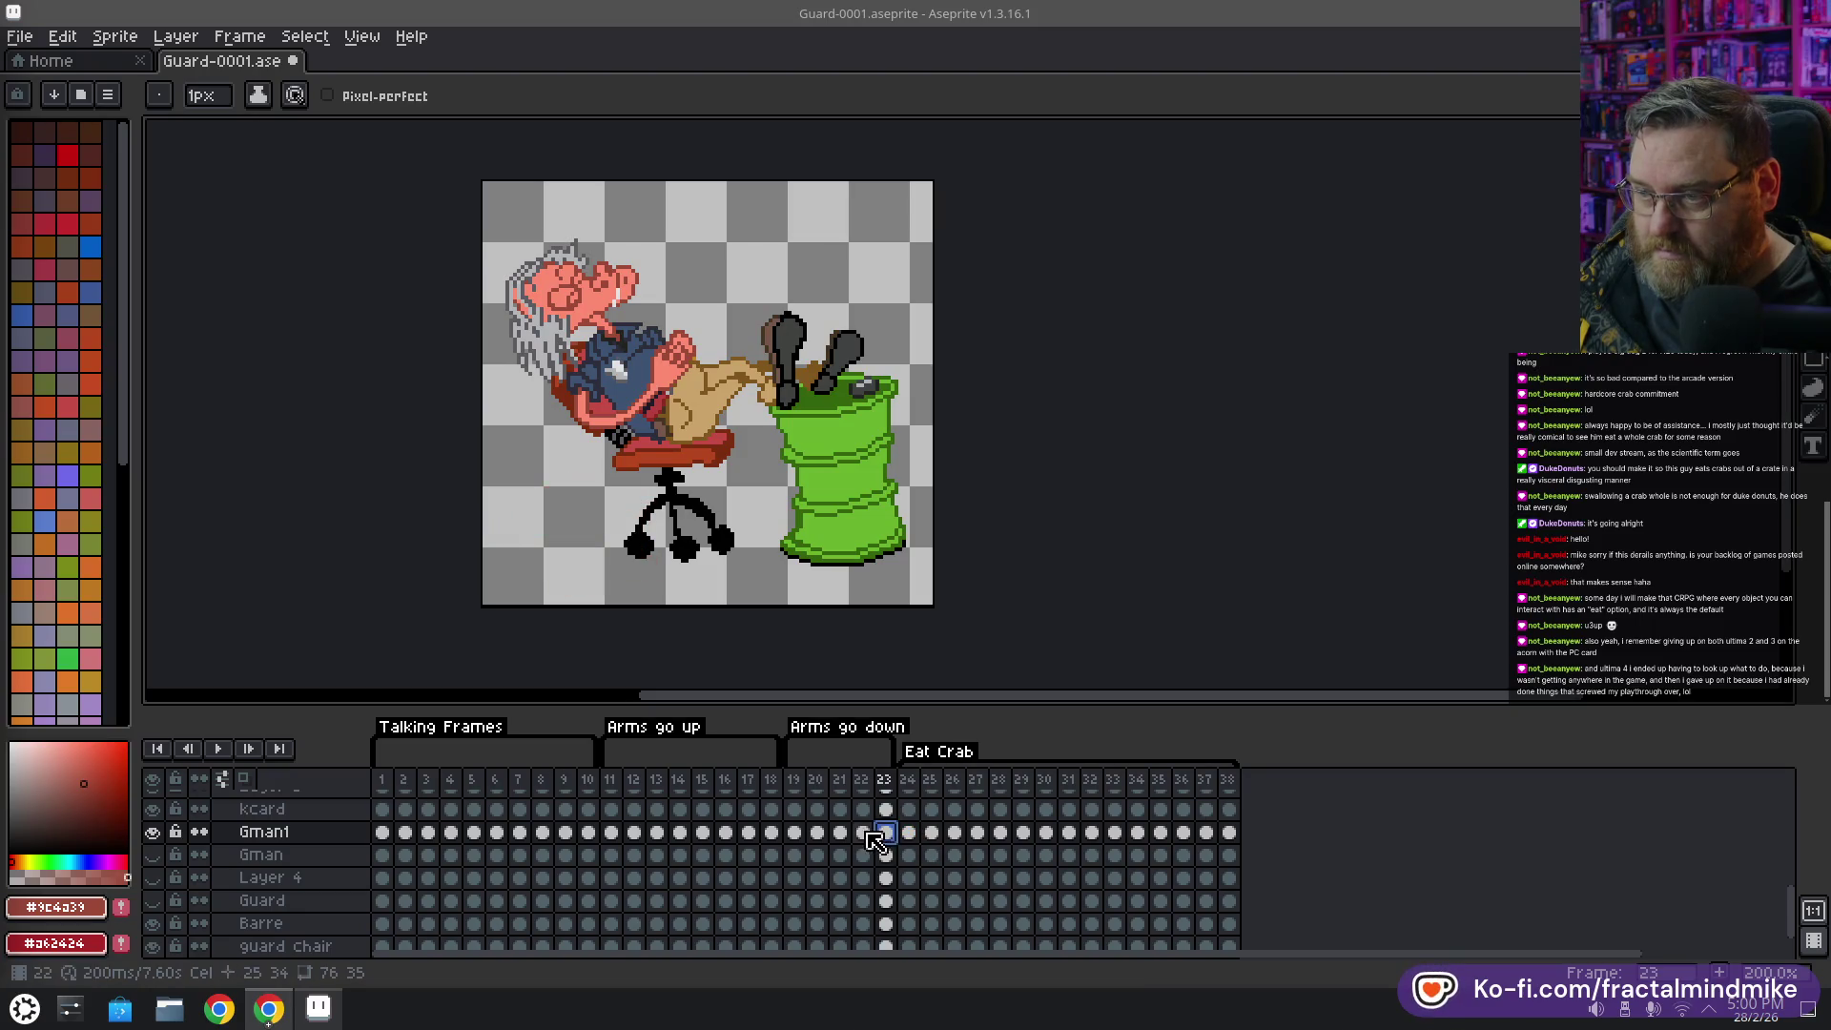
pyautogui.click(796, 836)
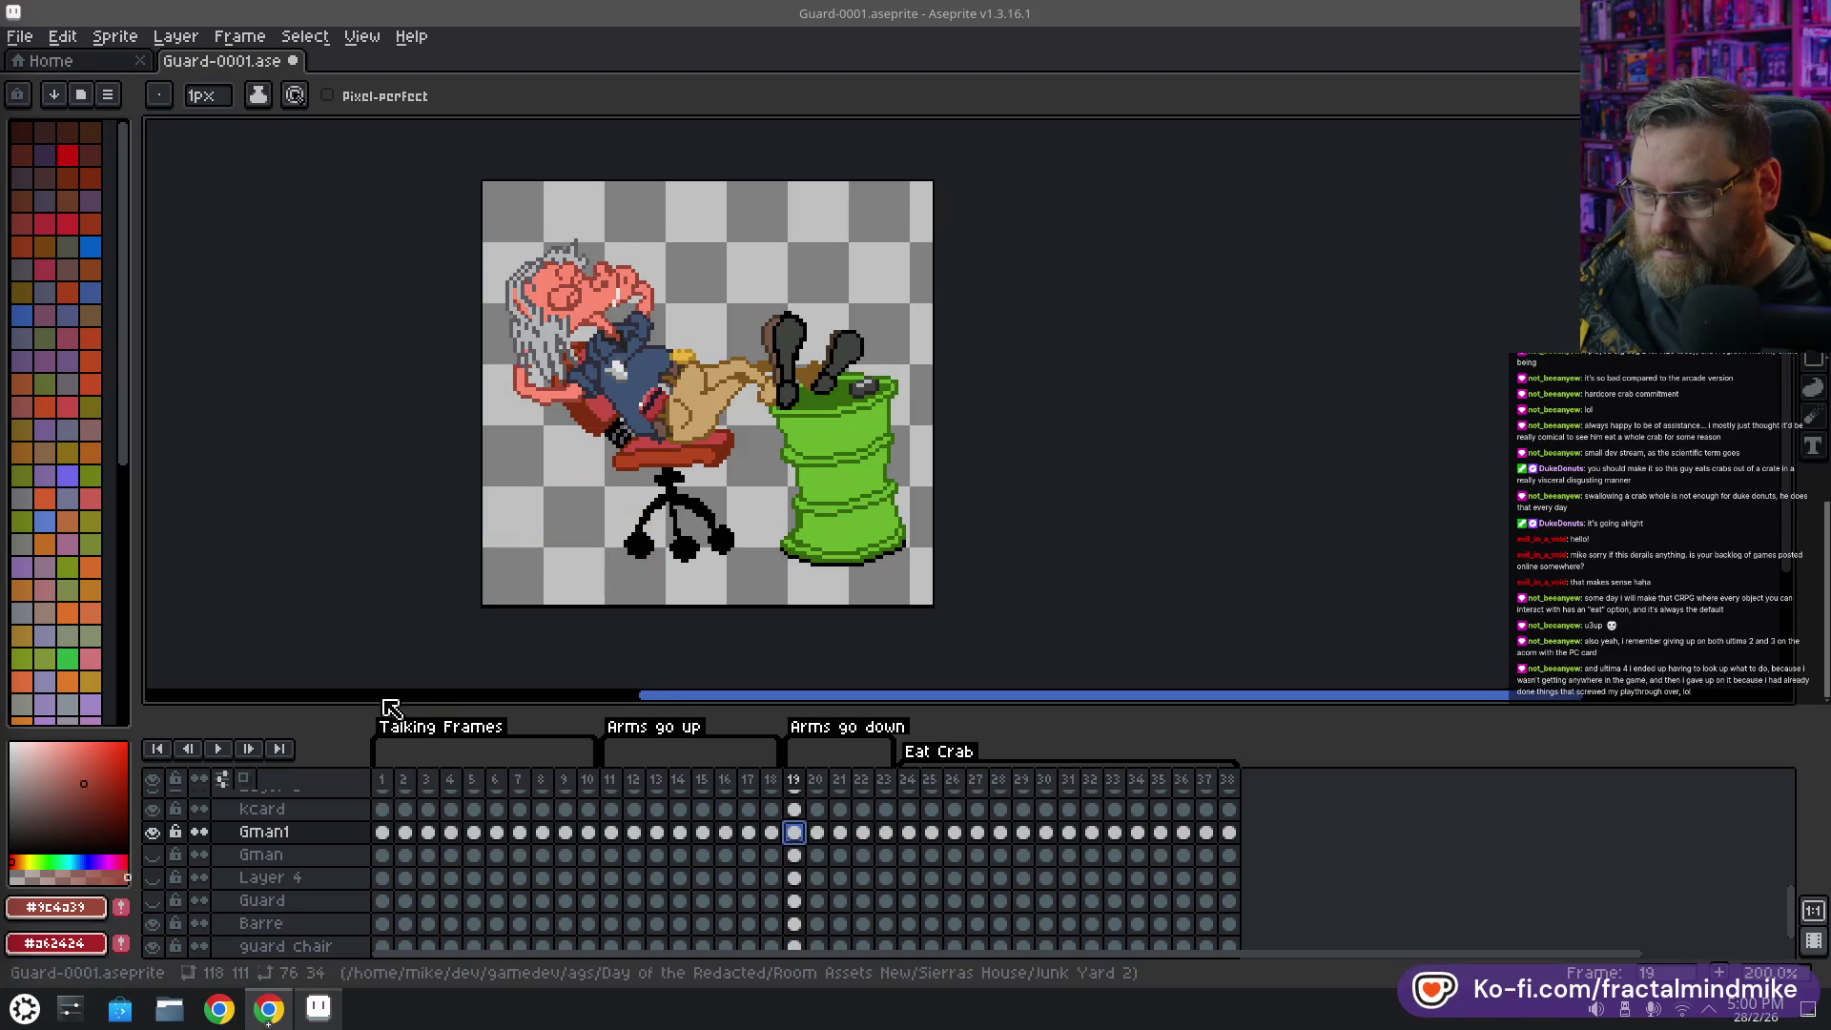
pyautogui.click(221, 746)
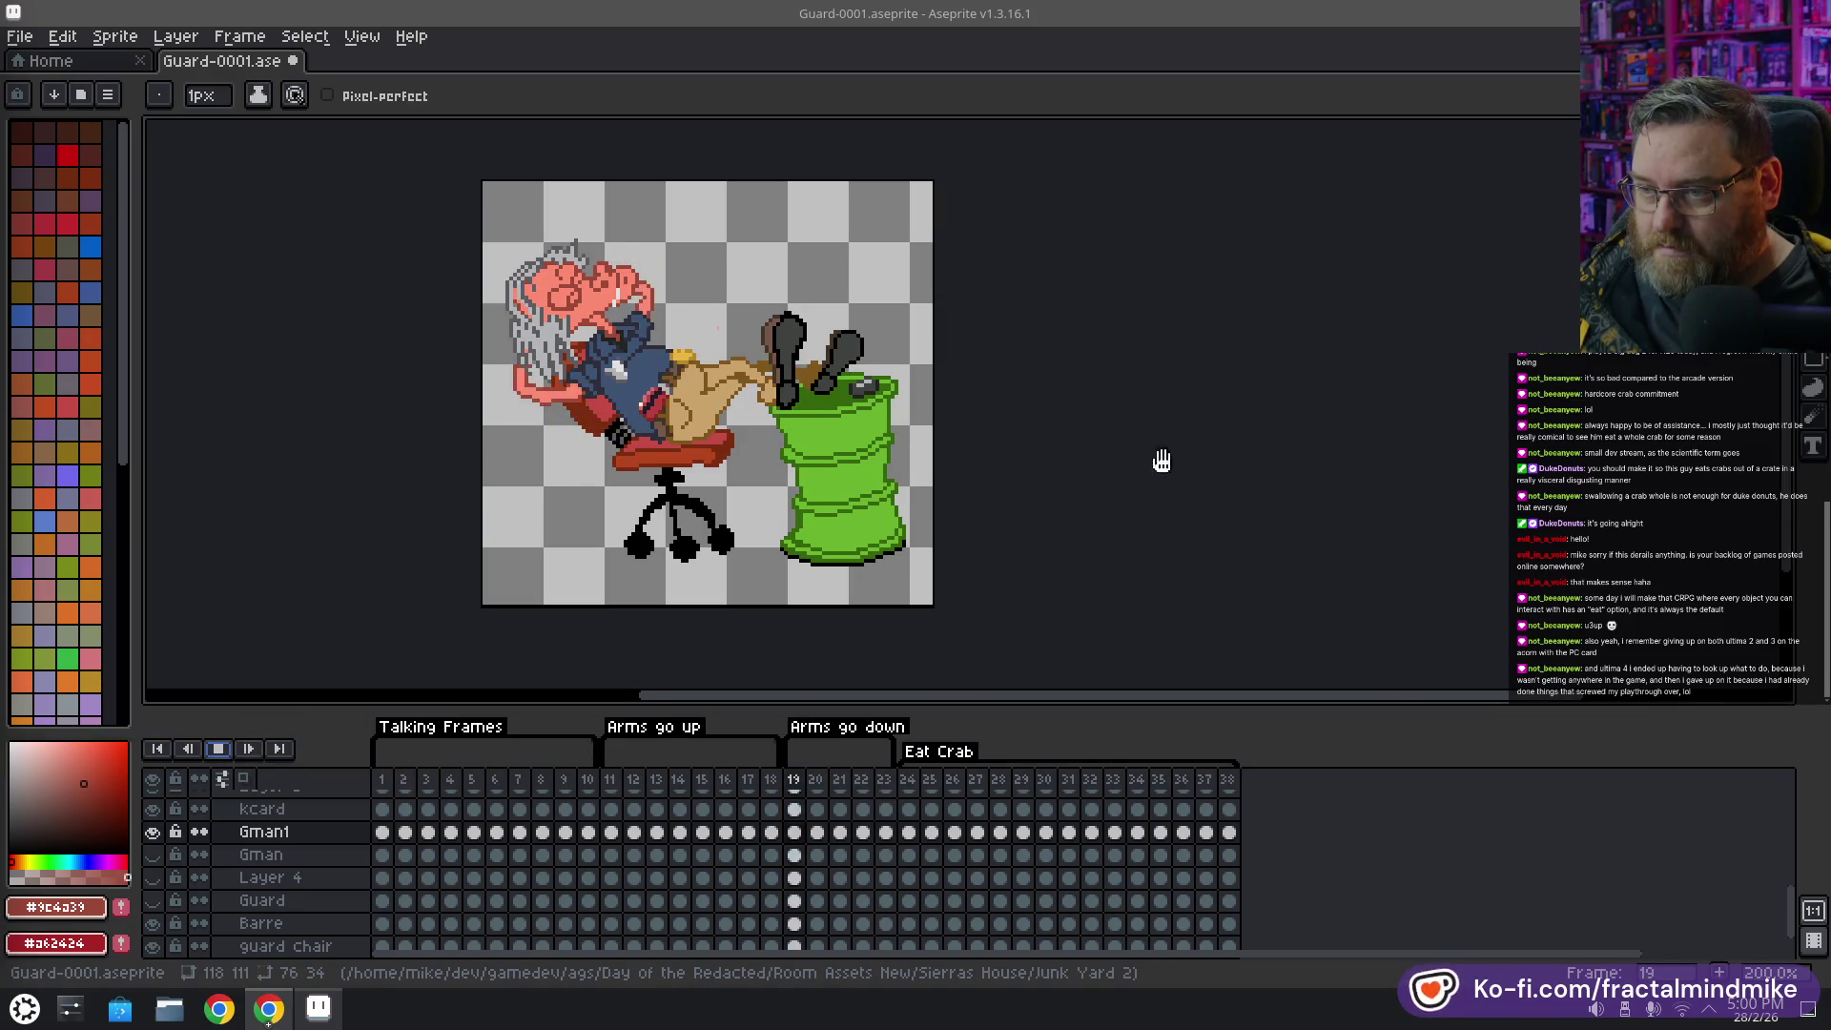
# Watch the playback and stop it on frame 20
pyautogui.scroll(-2, 1097, 431)
pyautogui.scroll(1, 1092, 439)
pyautogui.scroll(1, 1001, 412)
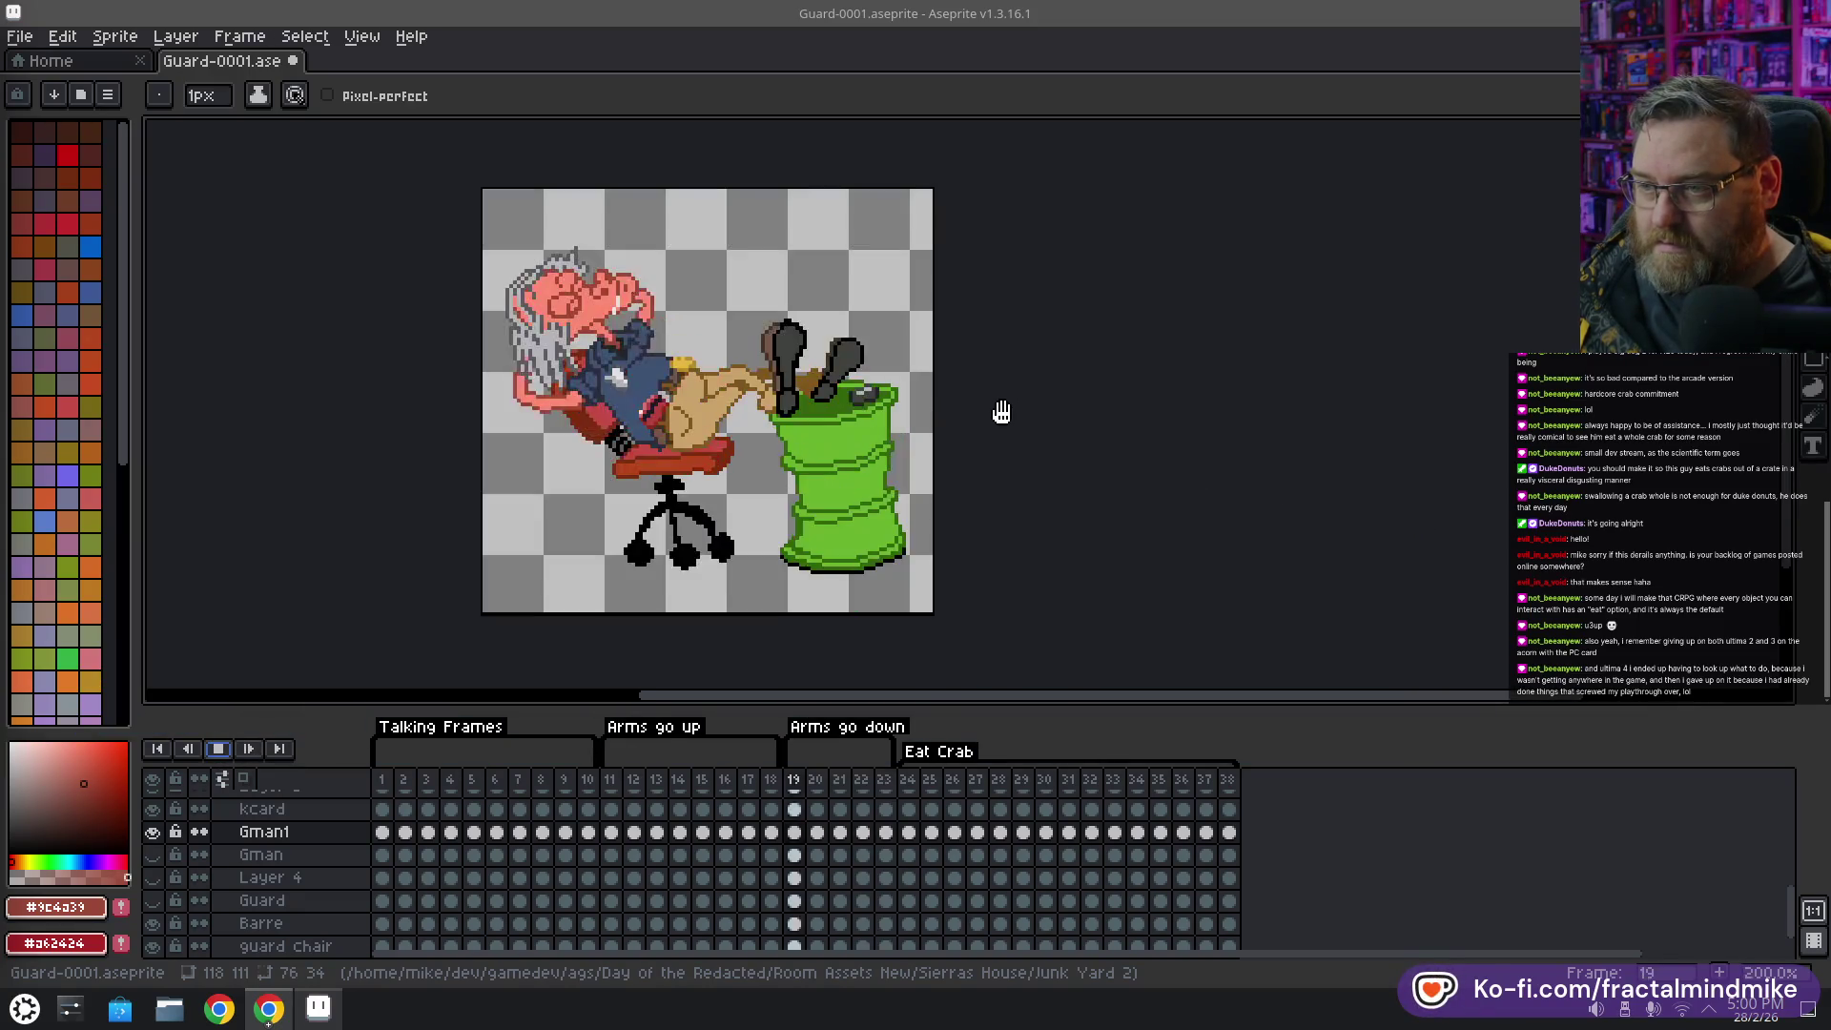
pyautogui.scroll(-1, 1072, 419)
pyautogui.scroll(1, 1072, 419)
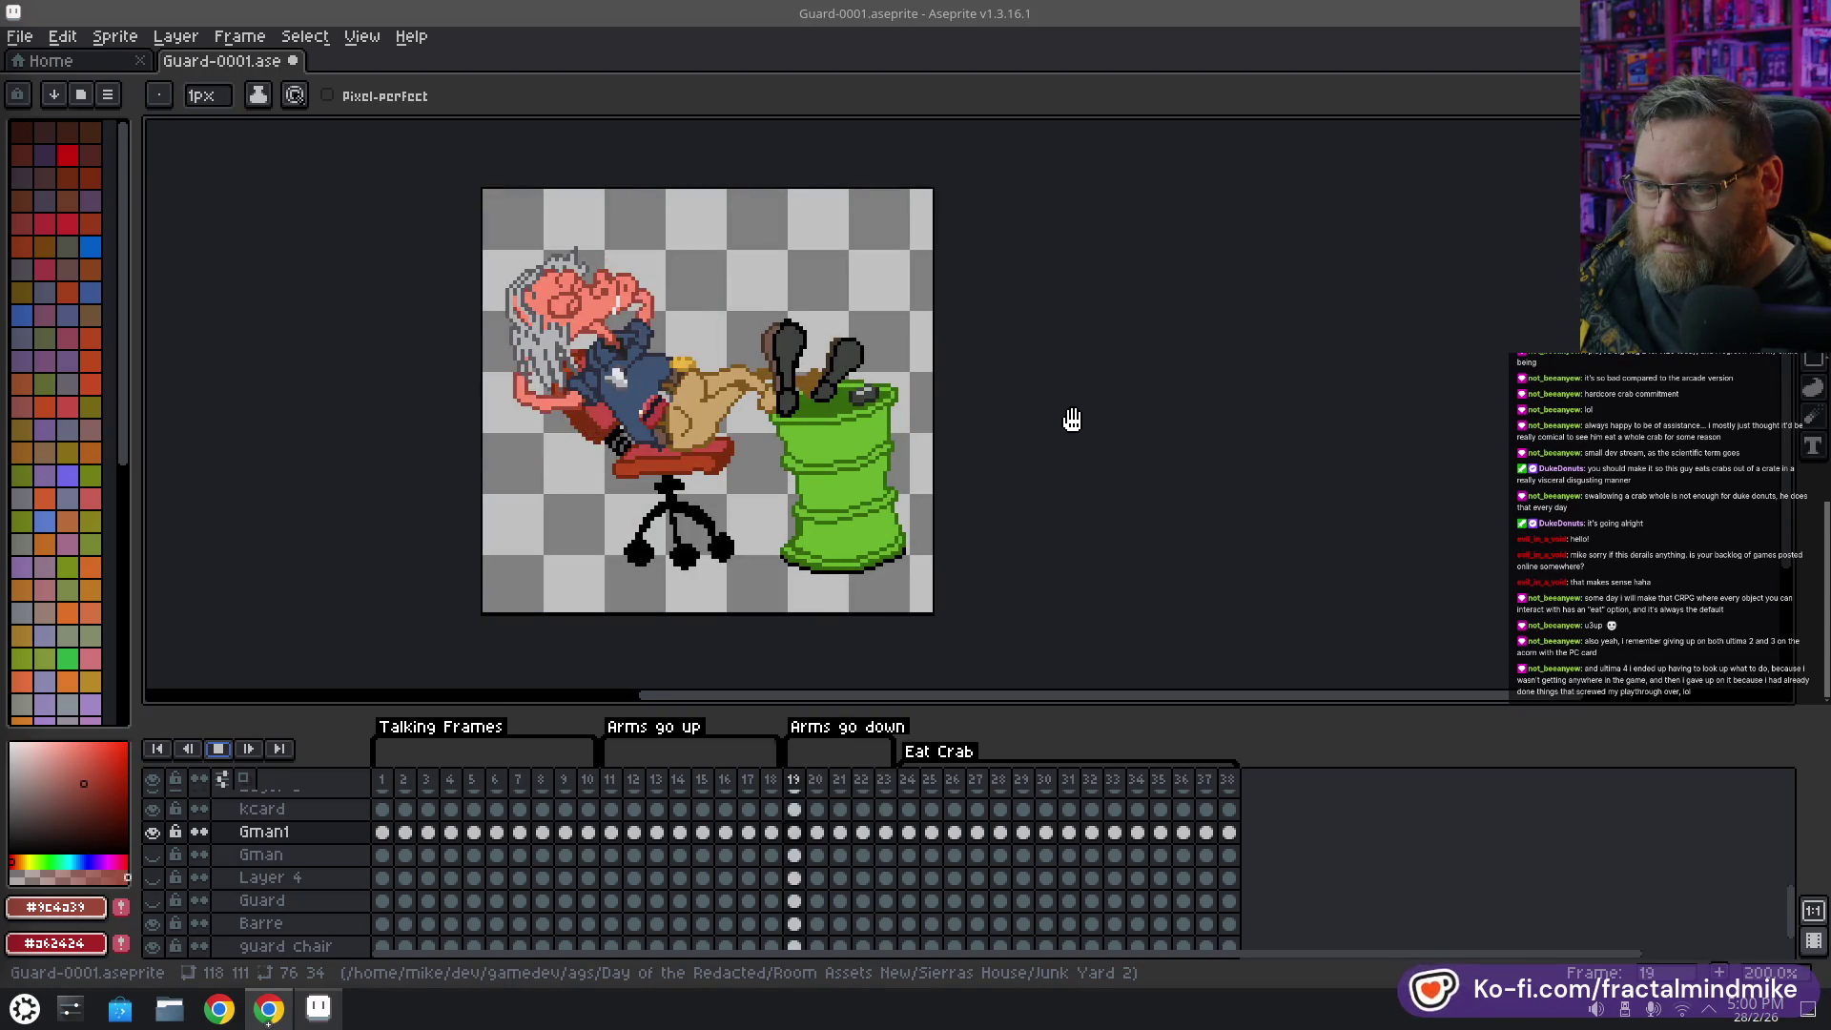
pyautogui.scroll(-1, 1072, 420)
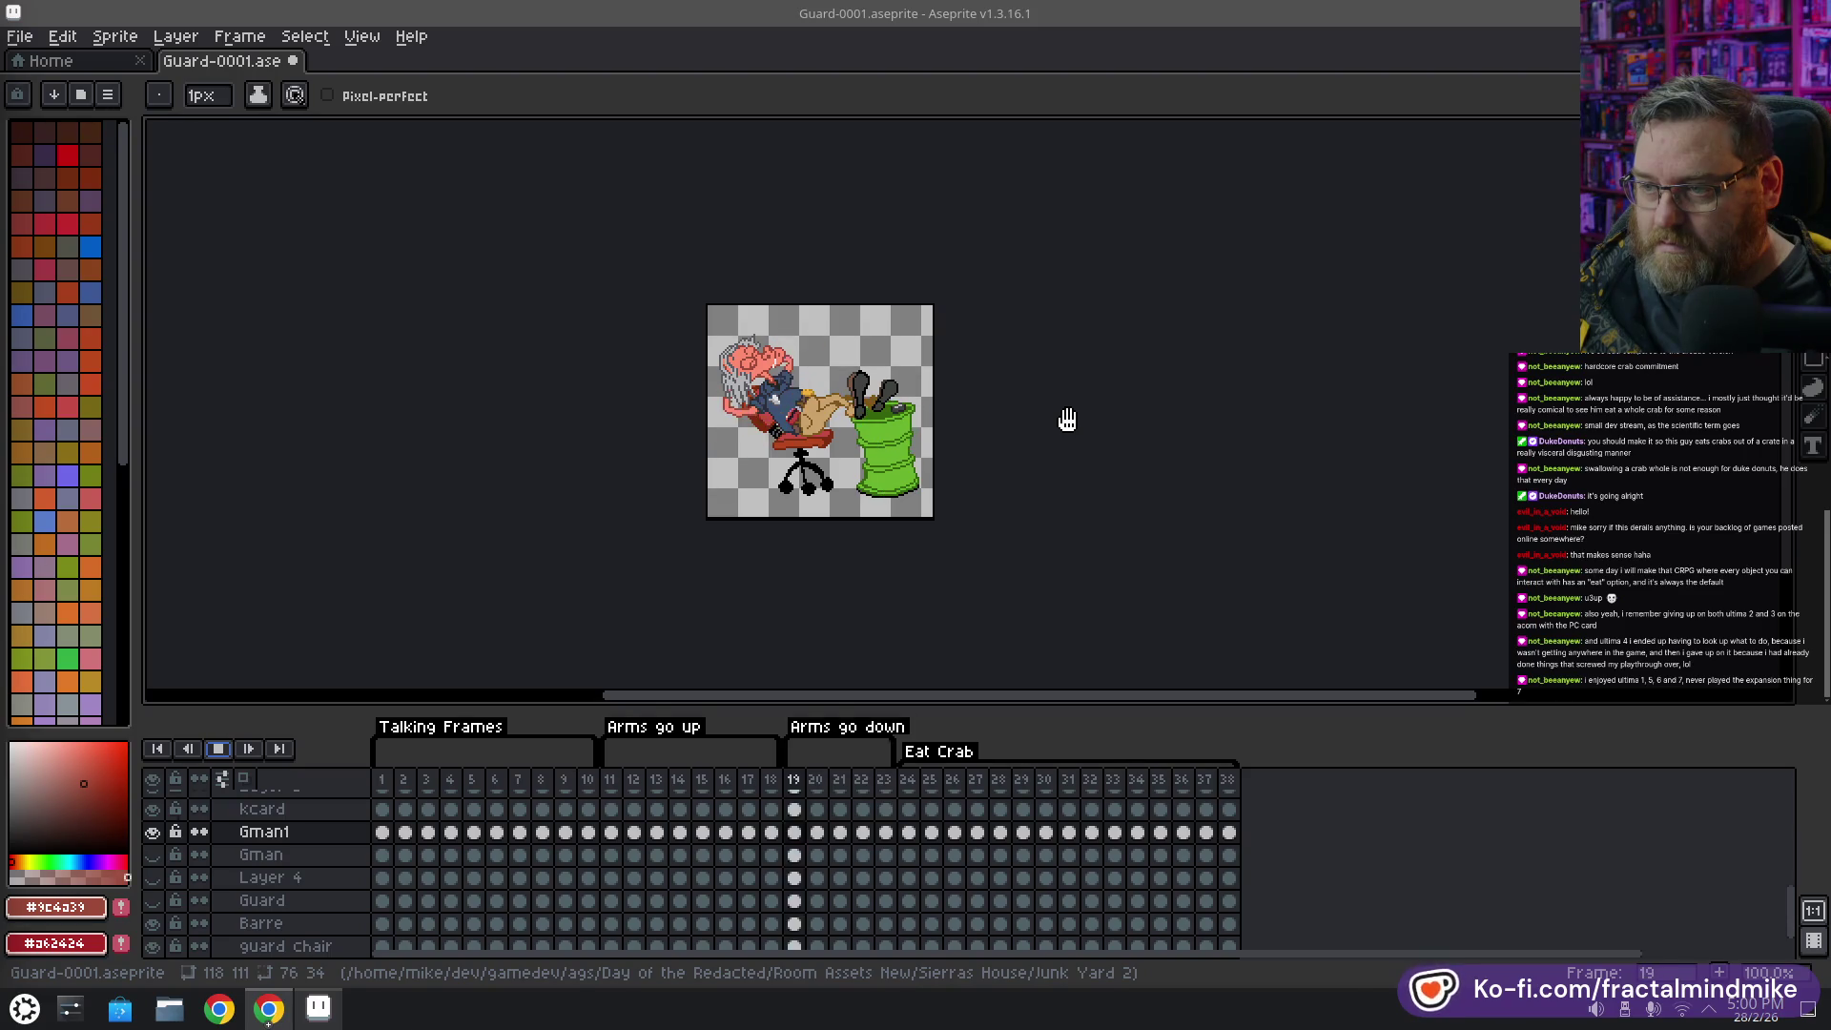
pyautogui.scroll(1, 931, 422)
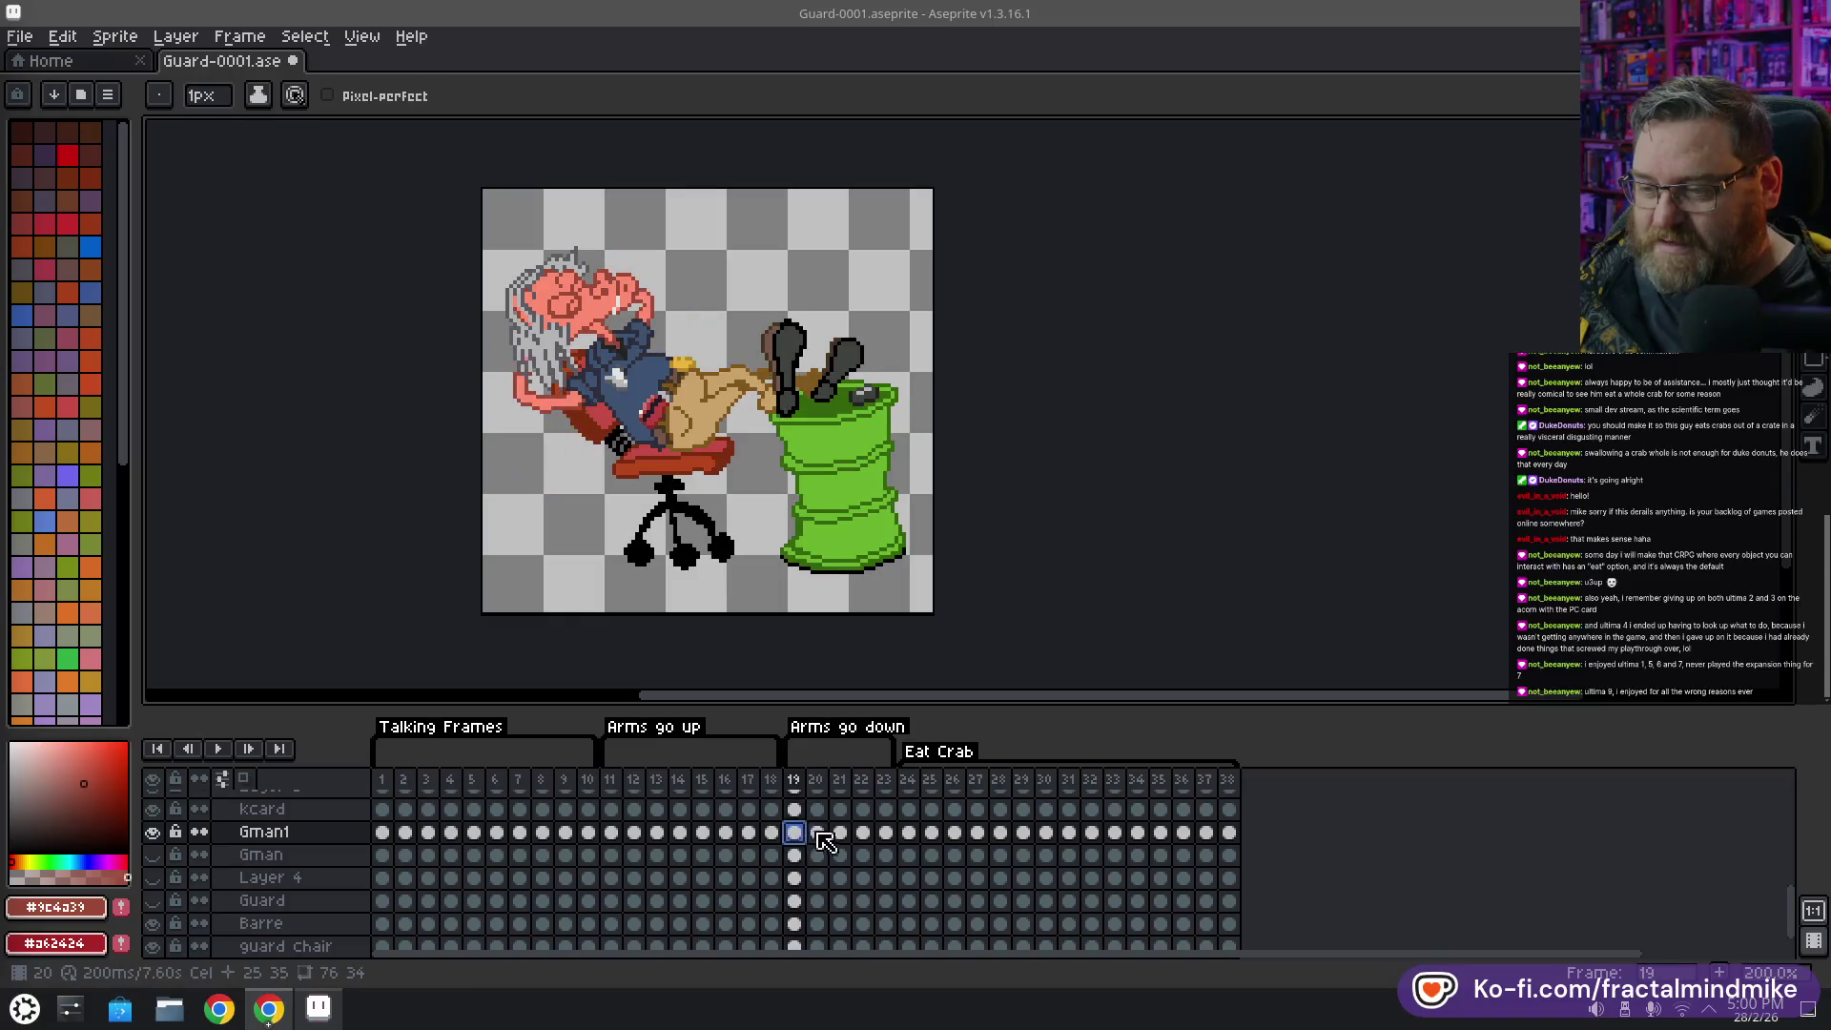
pyautogui.click(817, 831)
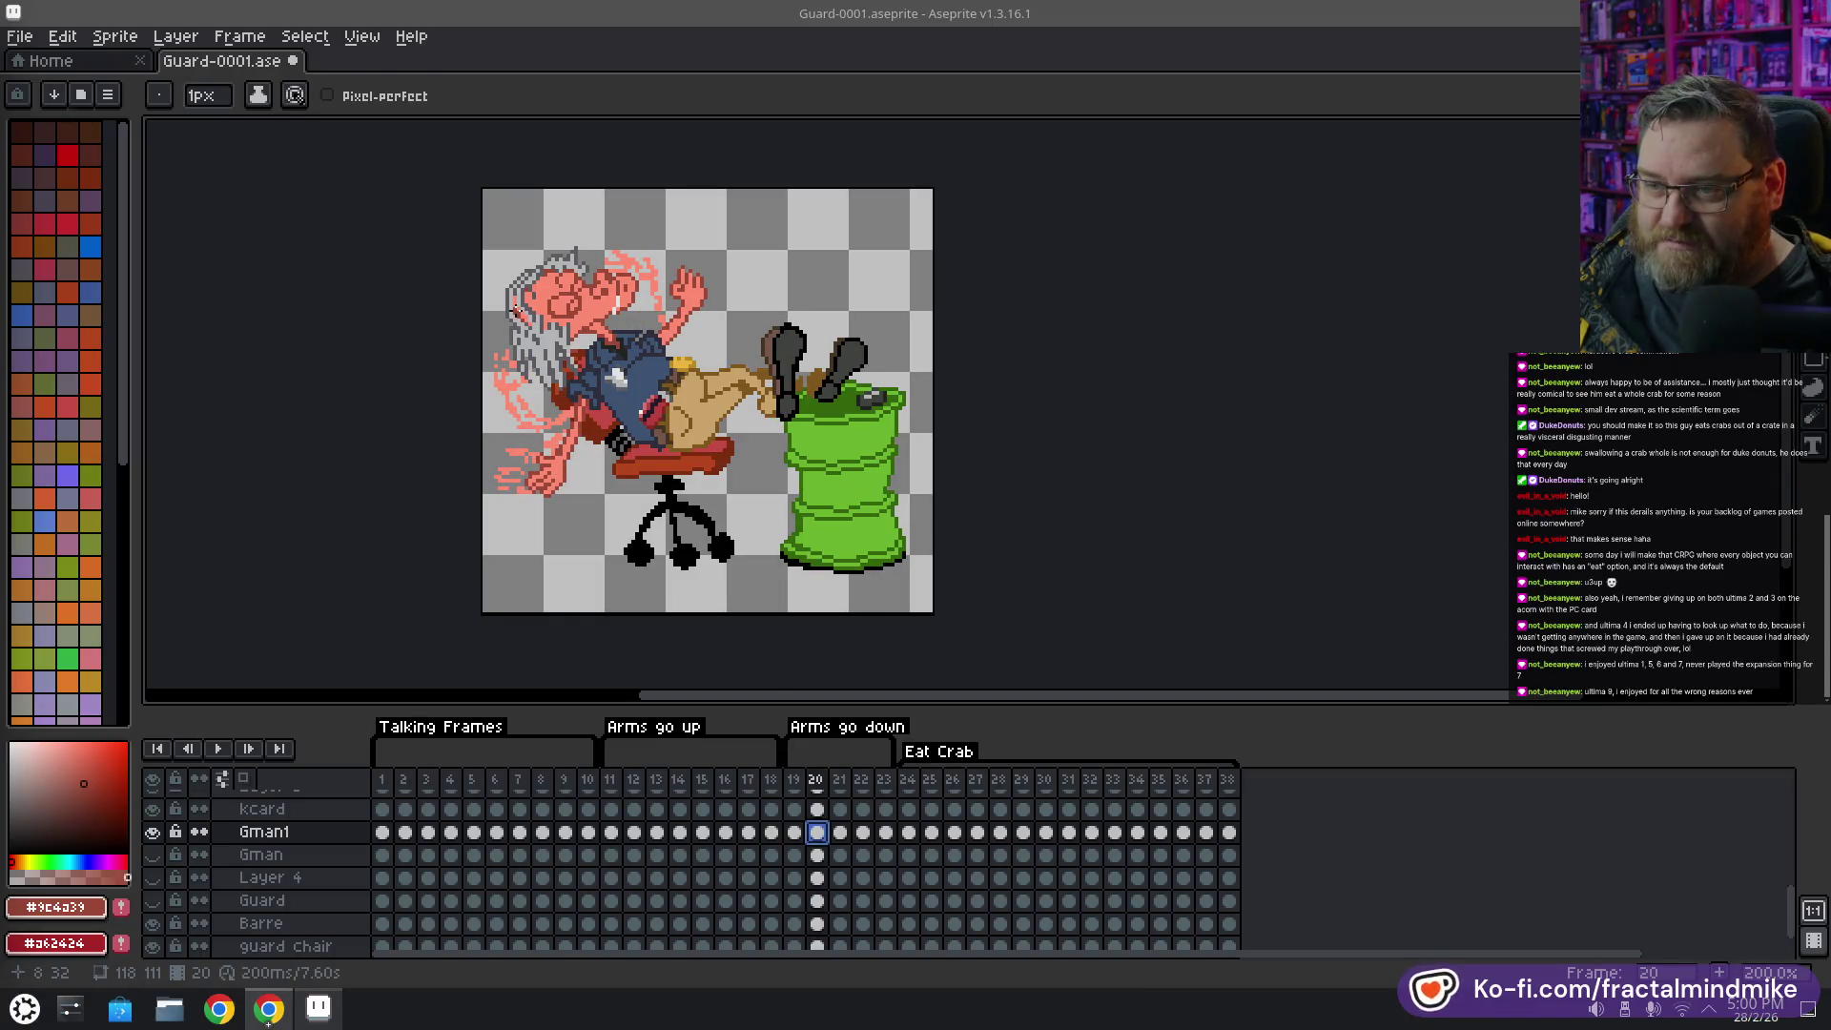
# Move the frame 20 Gmnan Head cel slightly left and down
pyautogui.scroll(5, 482, 849)
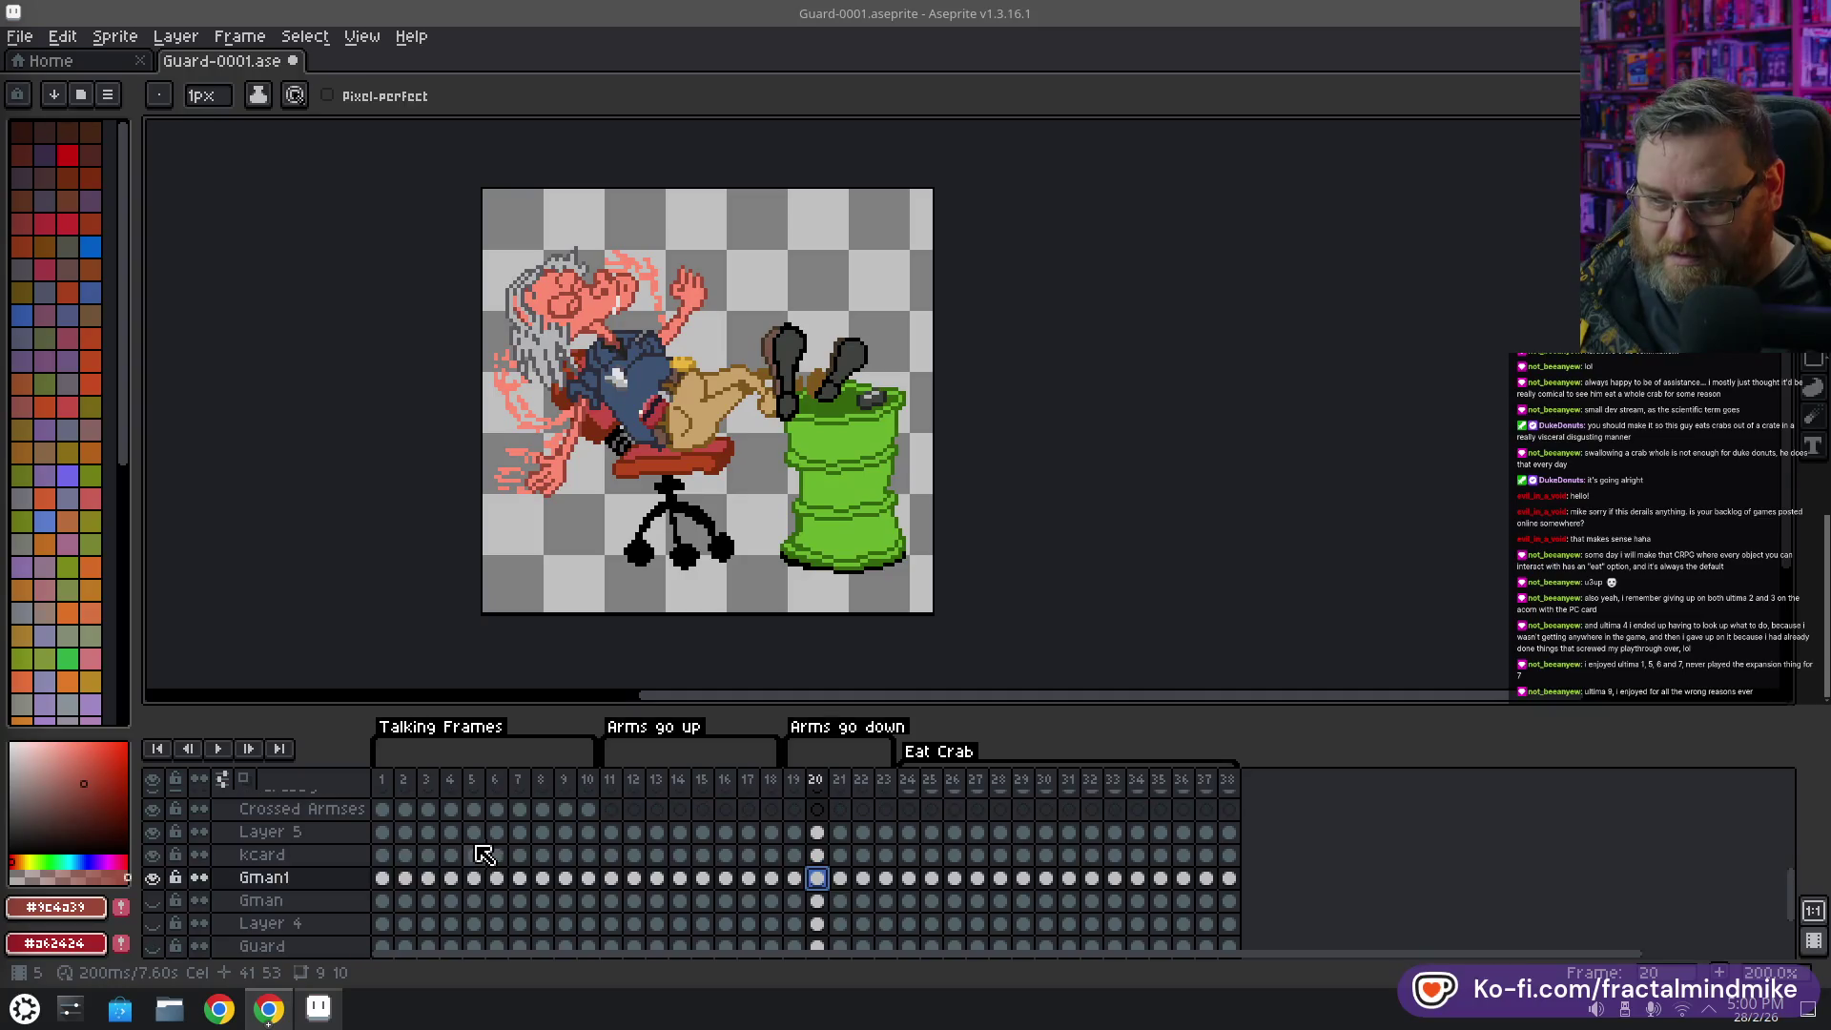
pyautogui.scroll(2, 492, 855)
pyautogui.scroll(2, 484, 863)
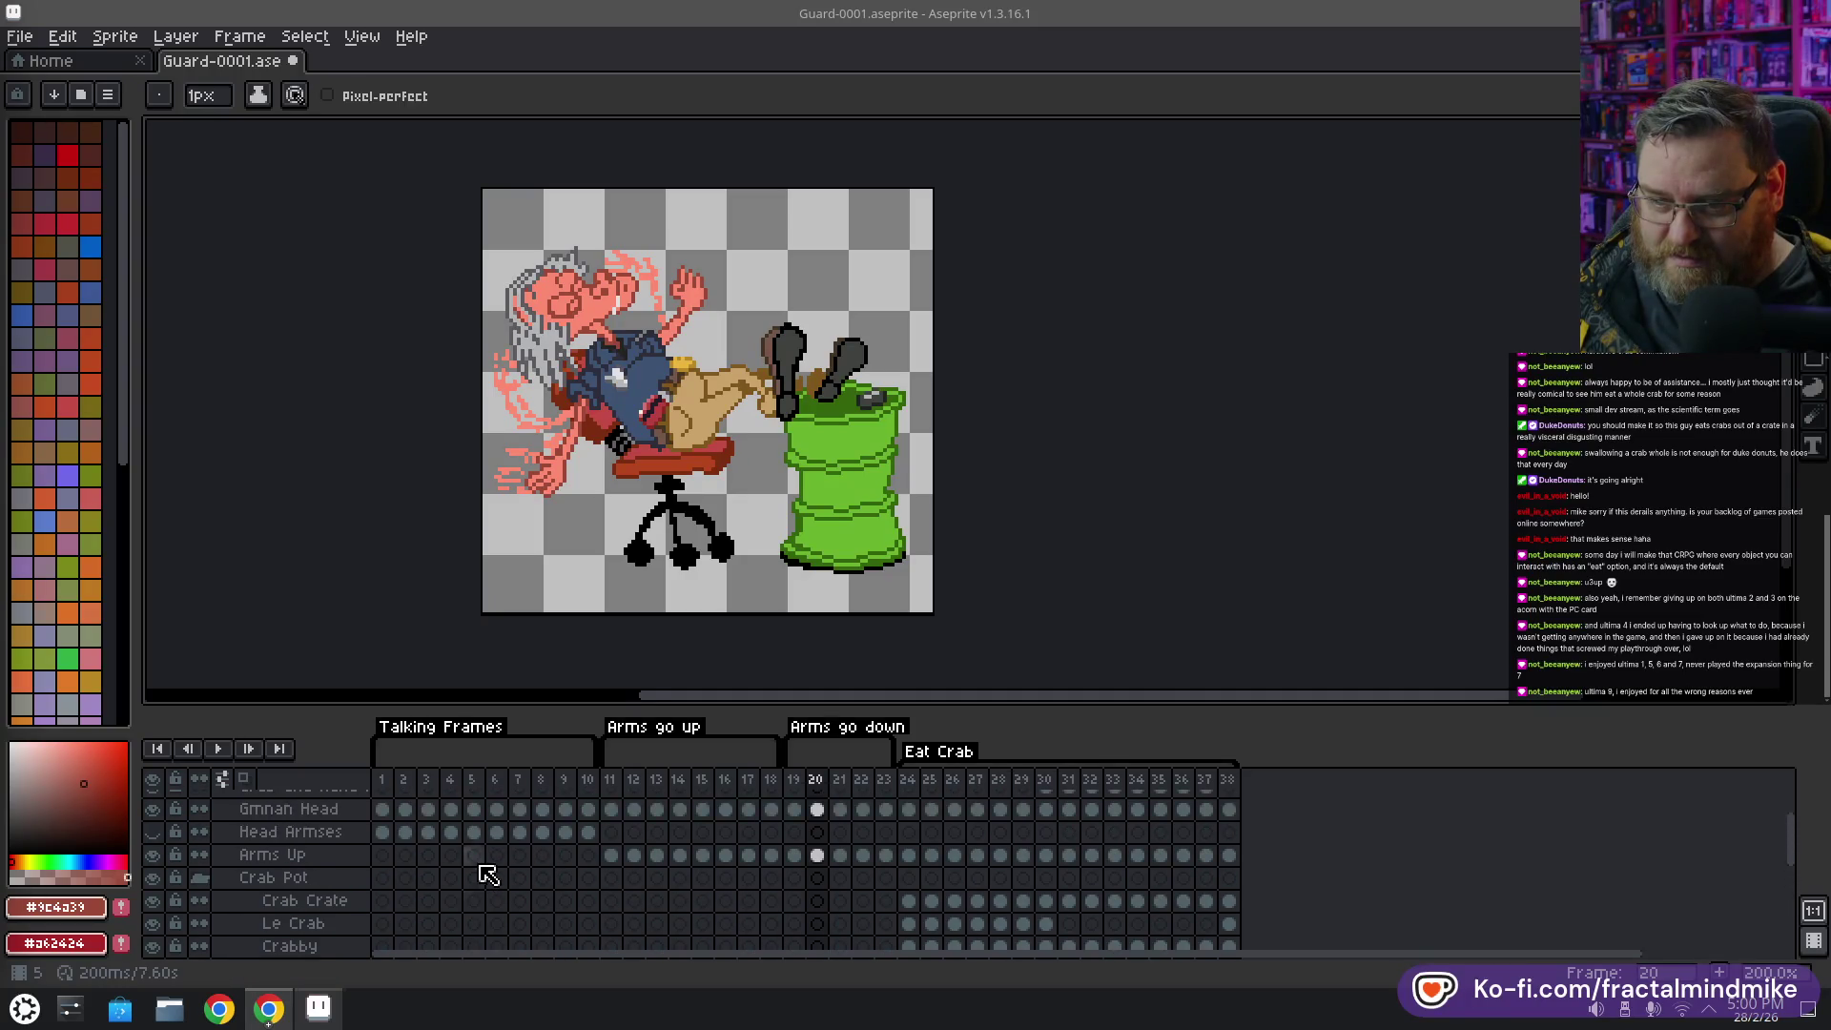
pyautogui.scroll(1, 477, 858)
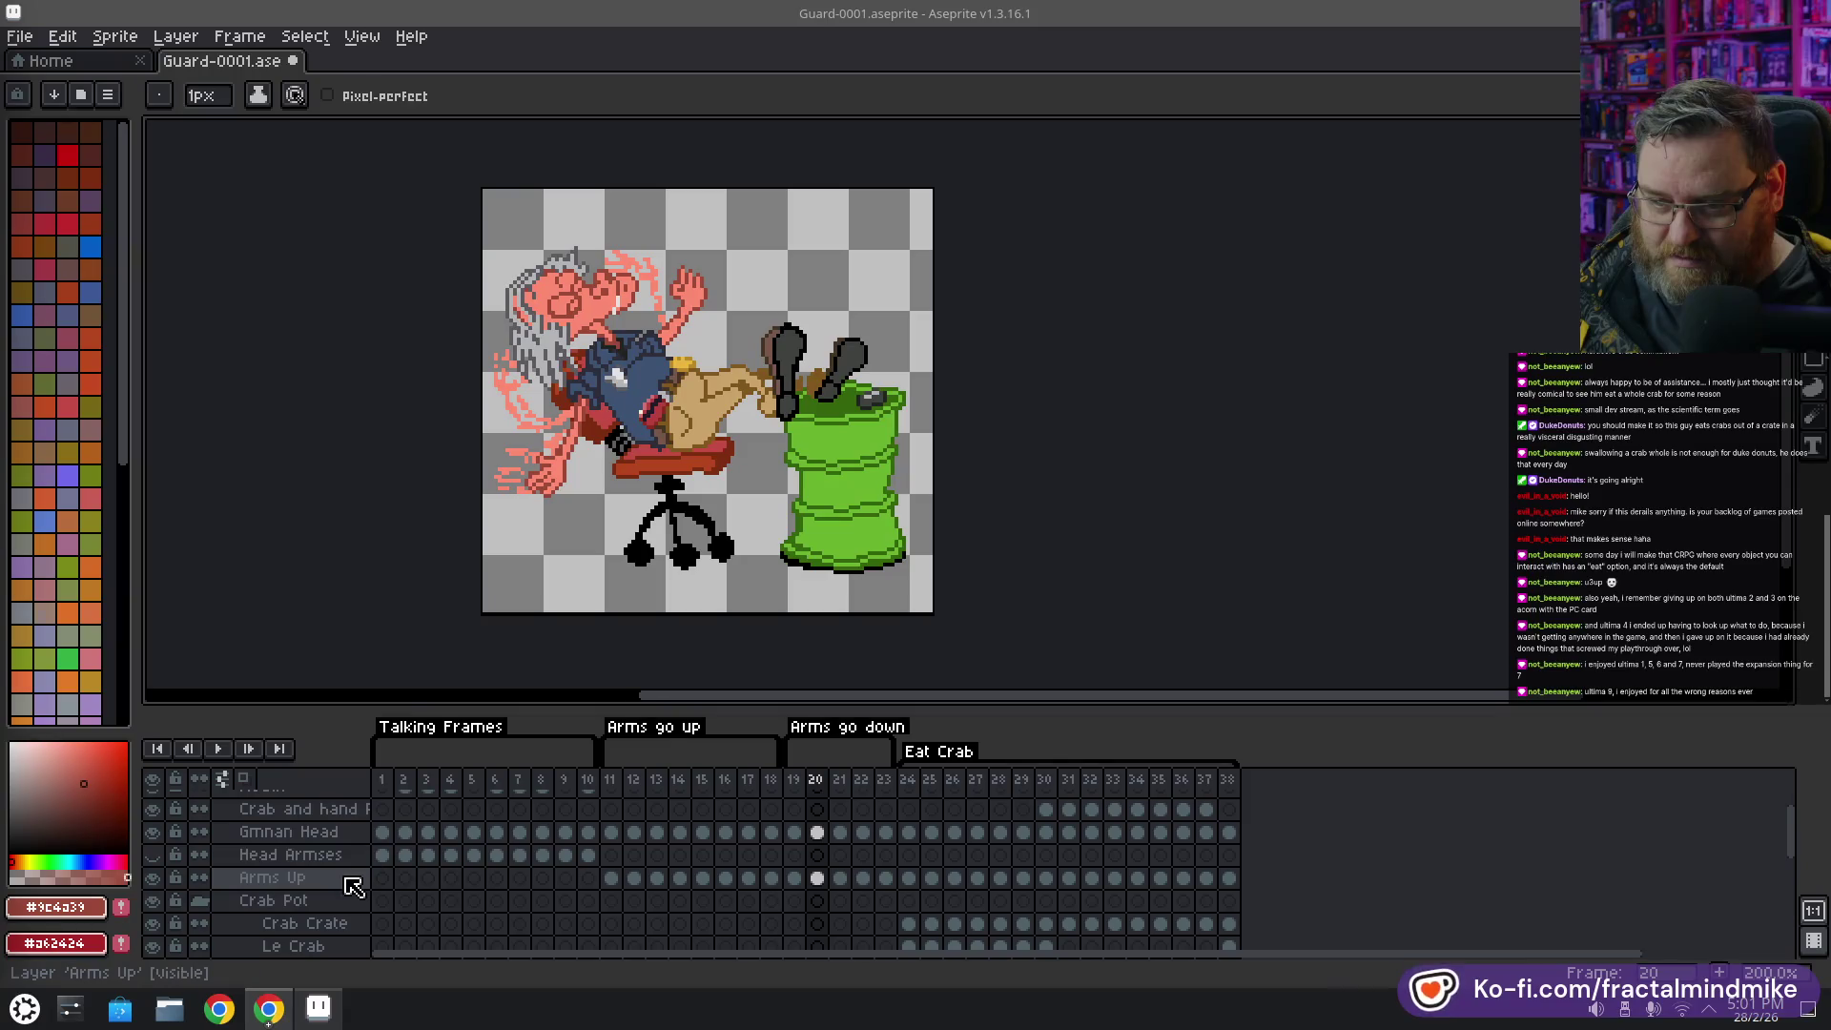
pyautogui.click(817, 832)
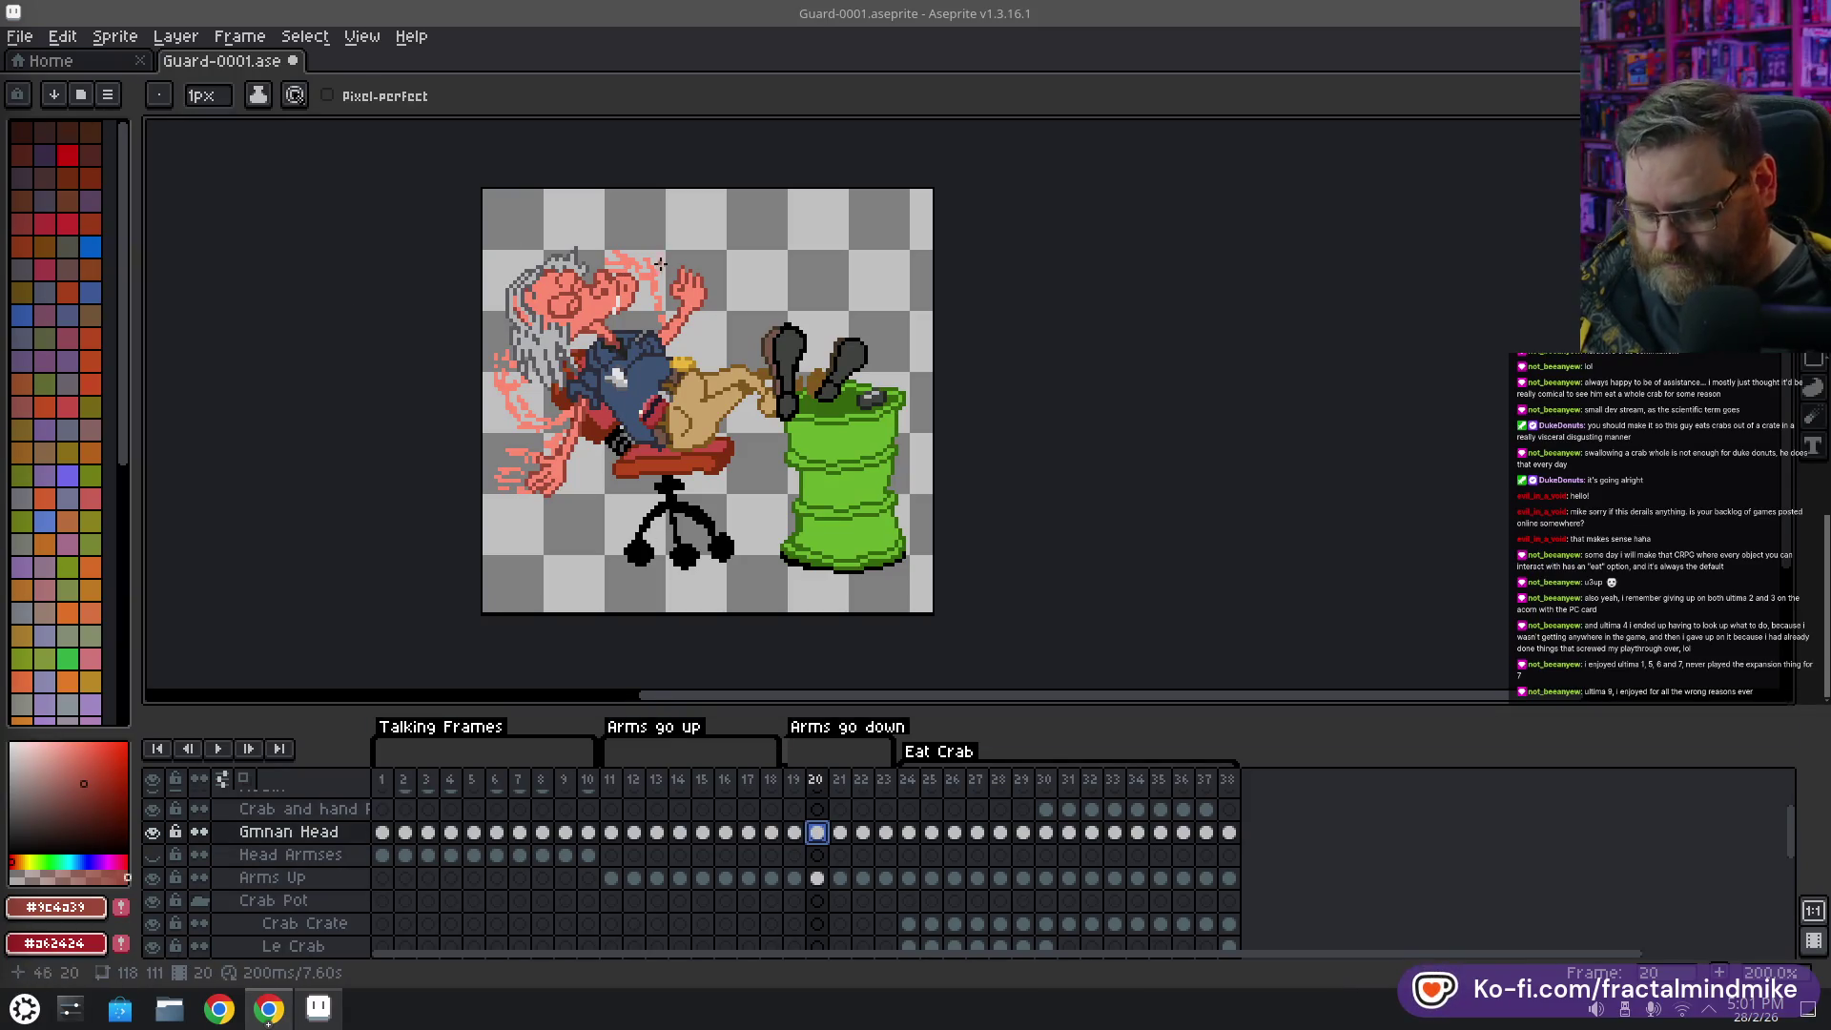
pyautogui.press('v')
pyautogui.moveTo(594, 311); pyautogui.dragTo(589, 318)
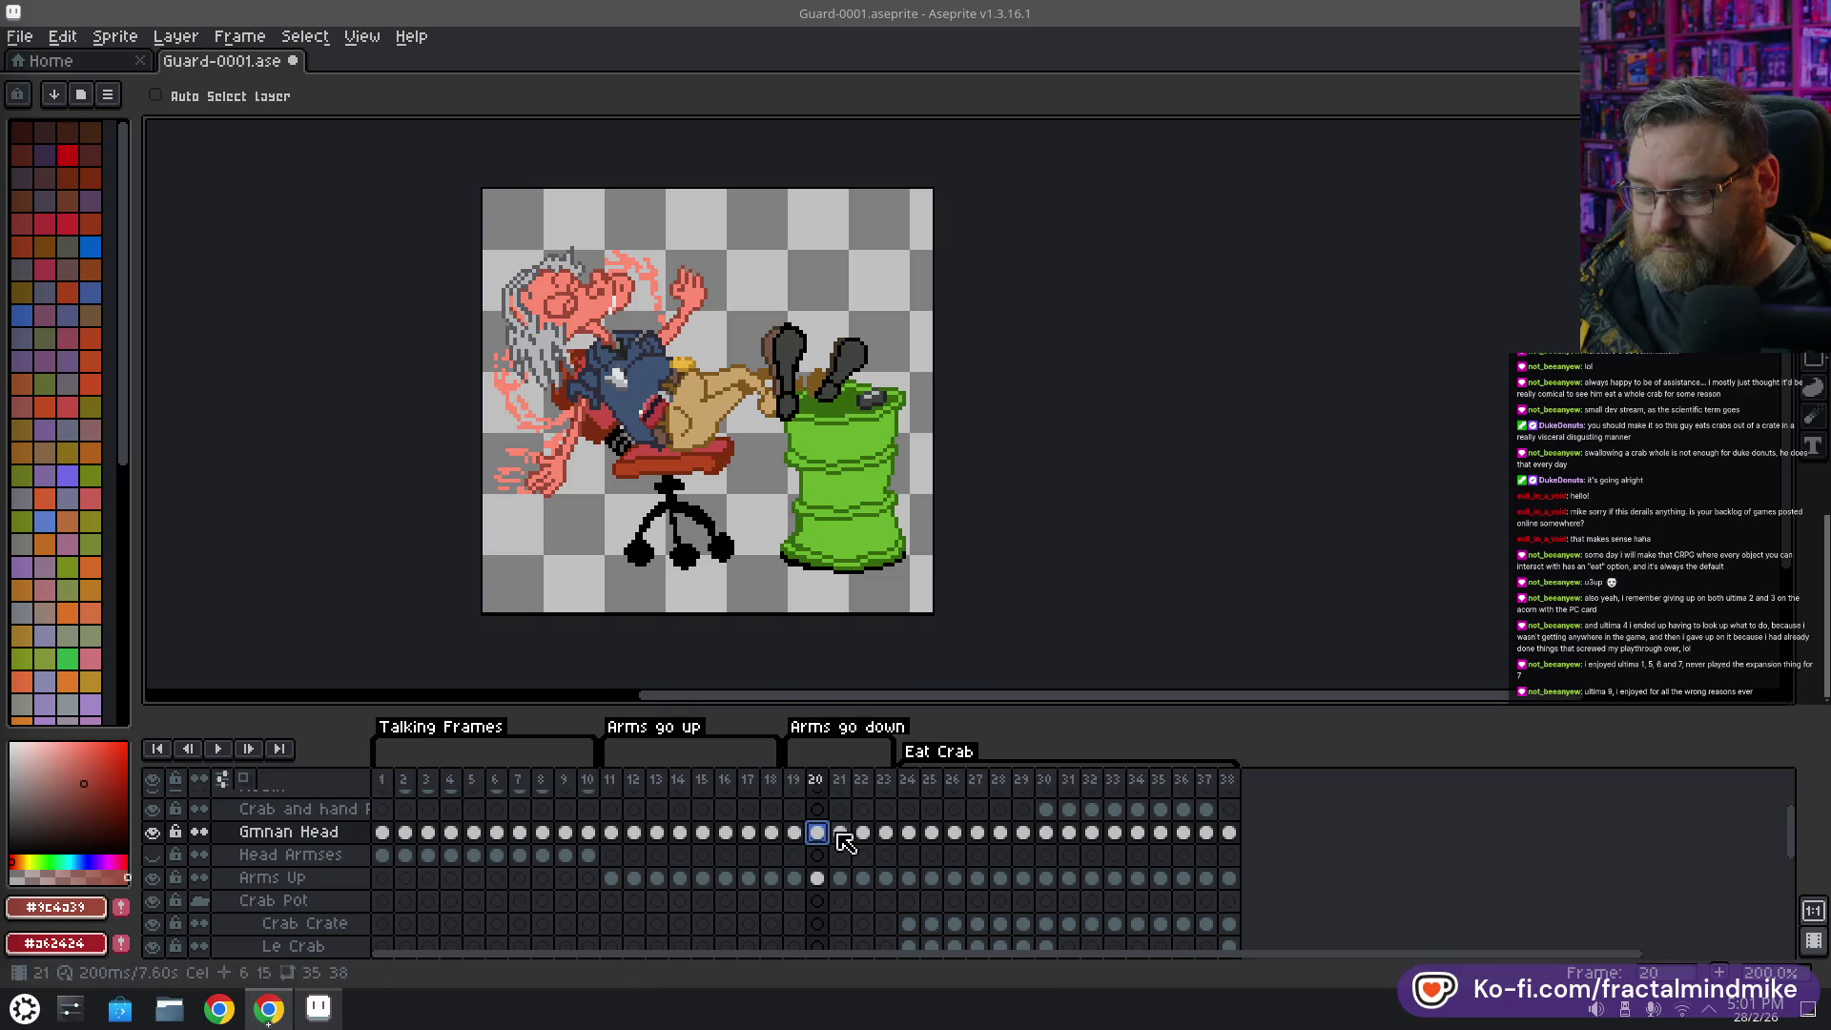
# Preview the animation zoomed out to check the head, then stop it
pyautogui.click(218, 748)
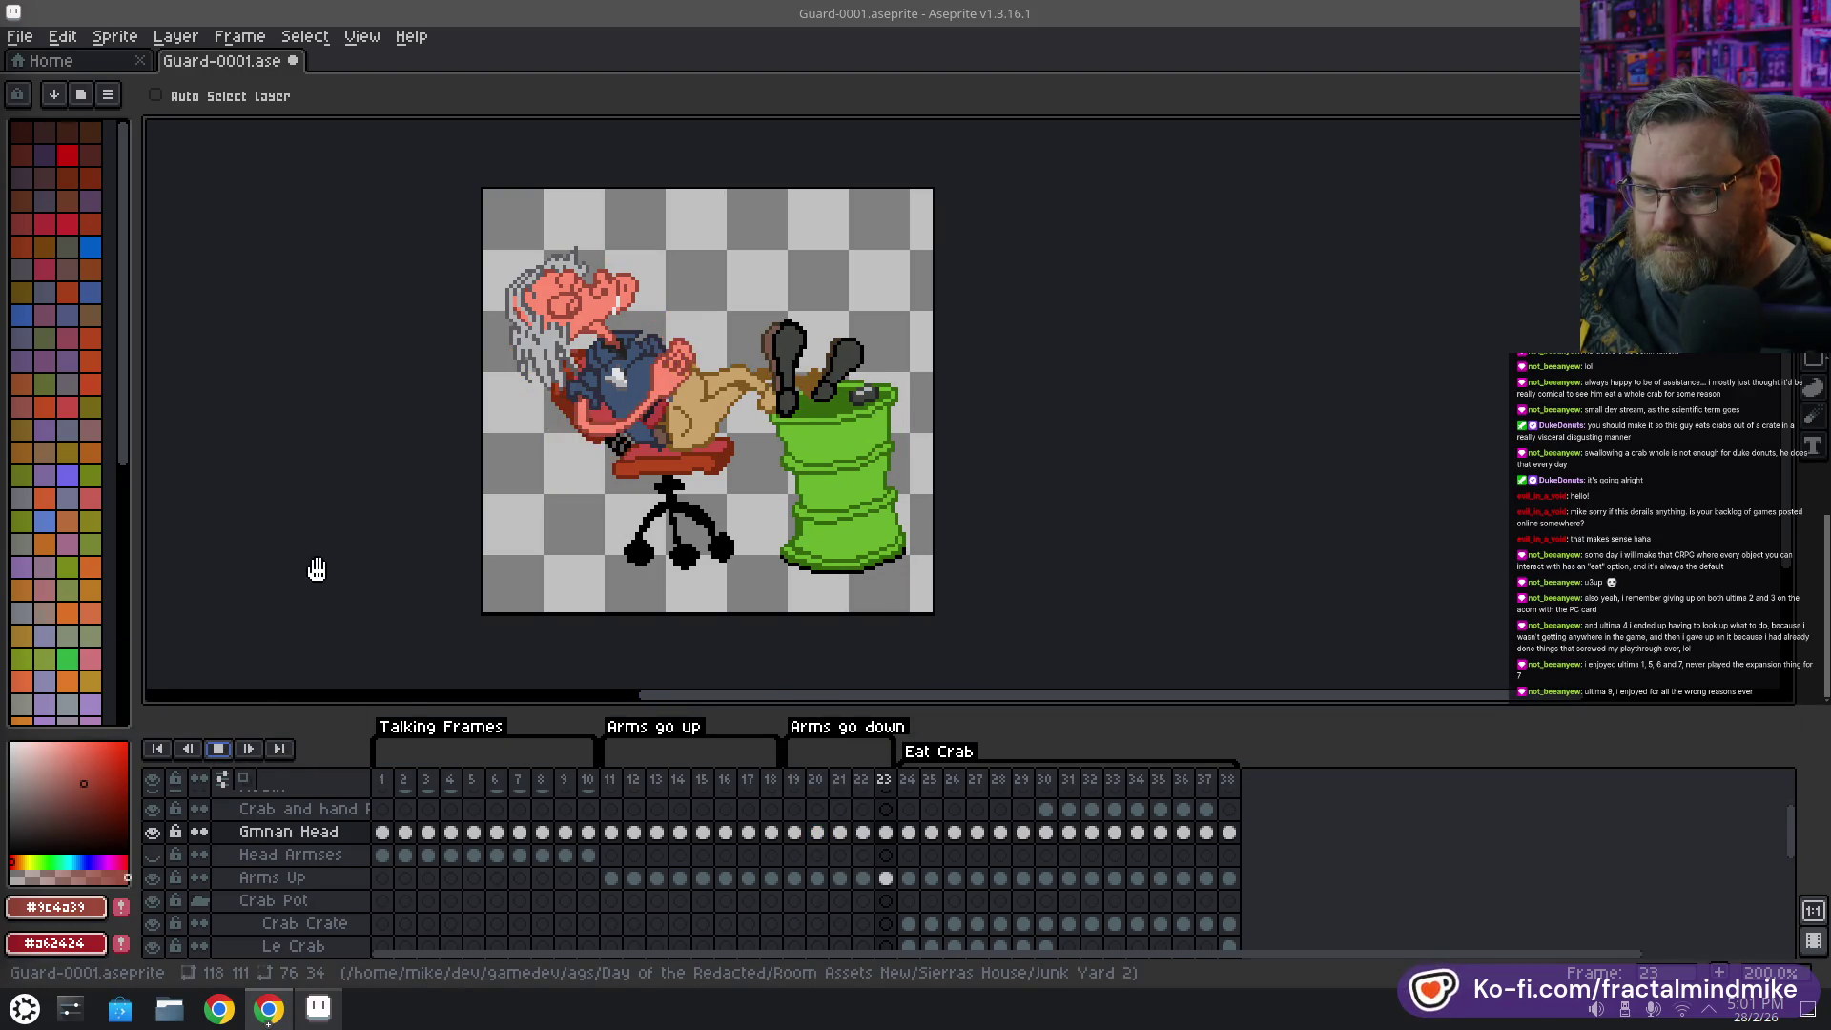
pyautogui.press('-')
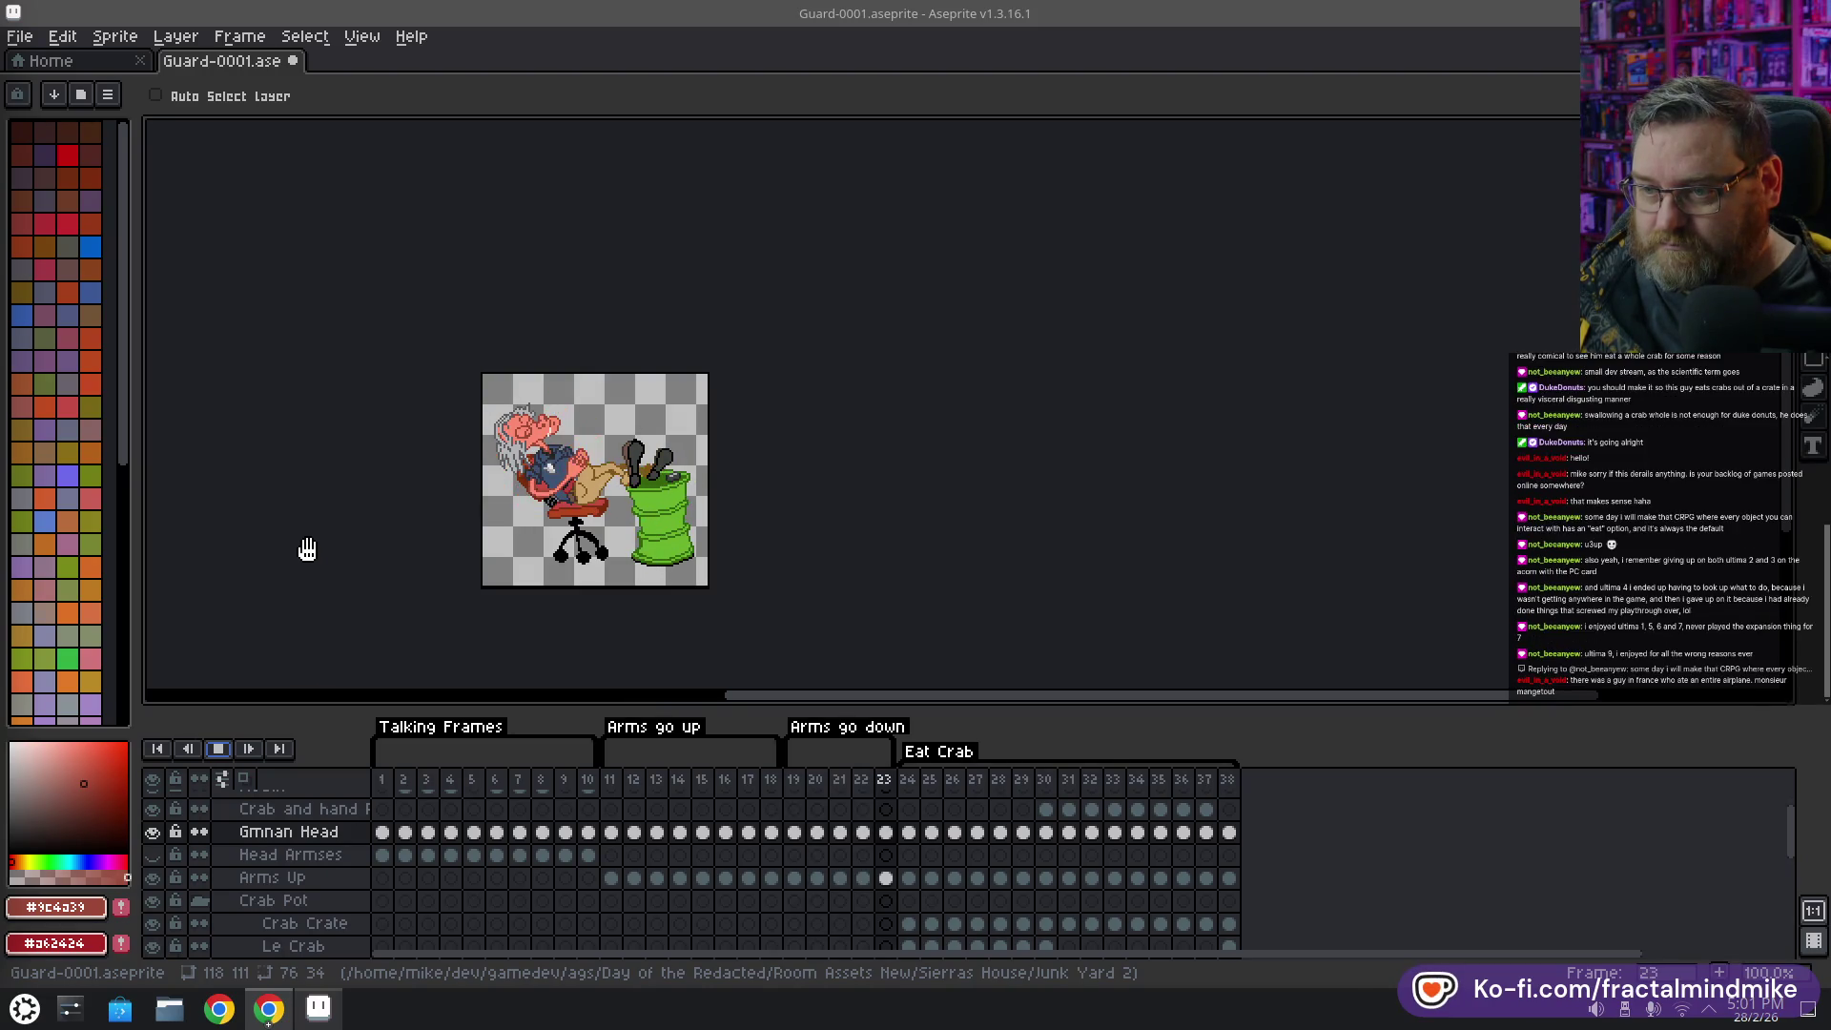
pyautogui.click(217, 749)
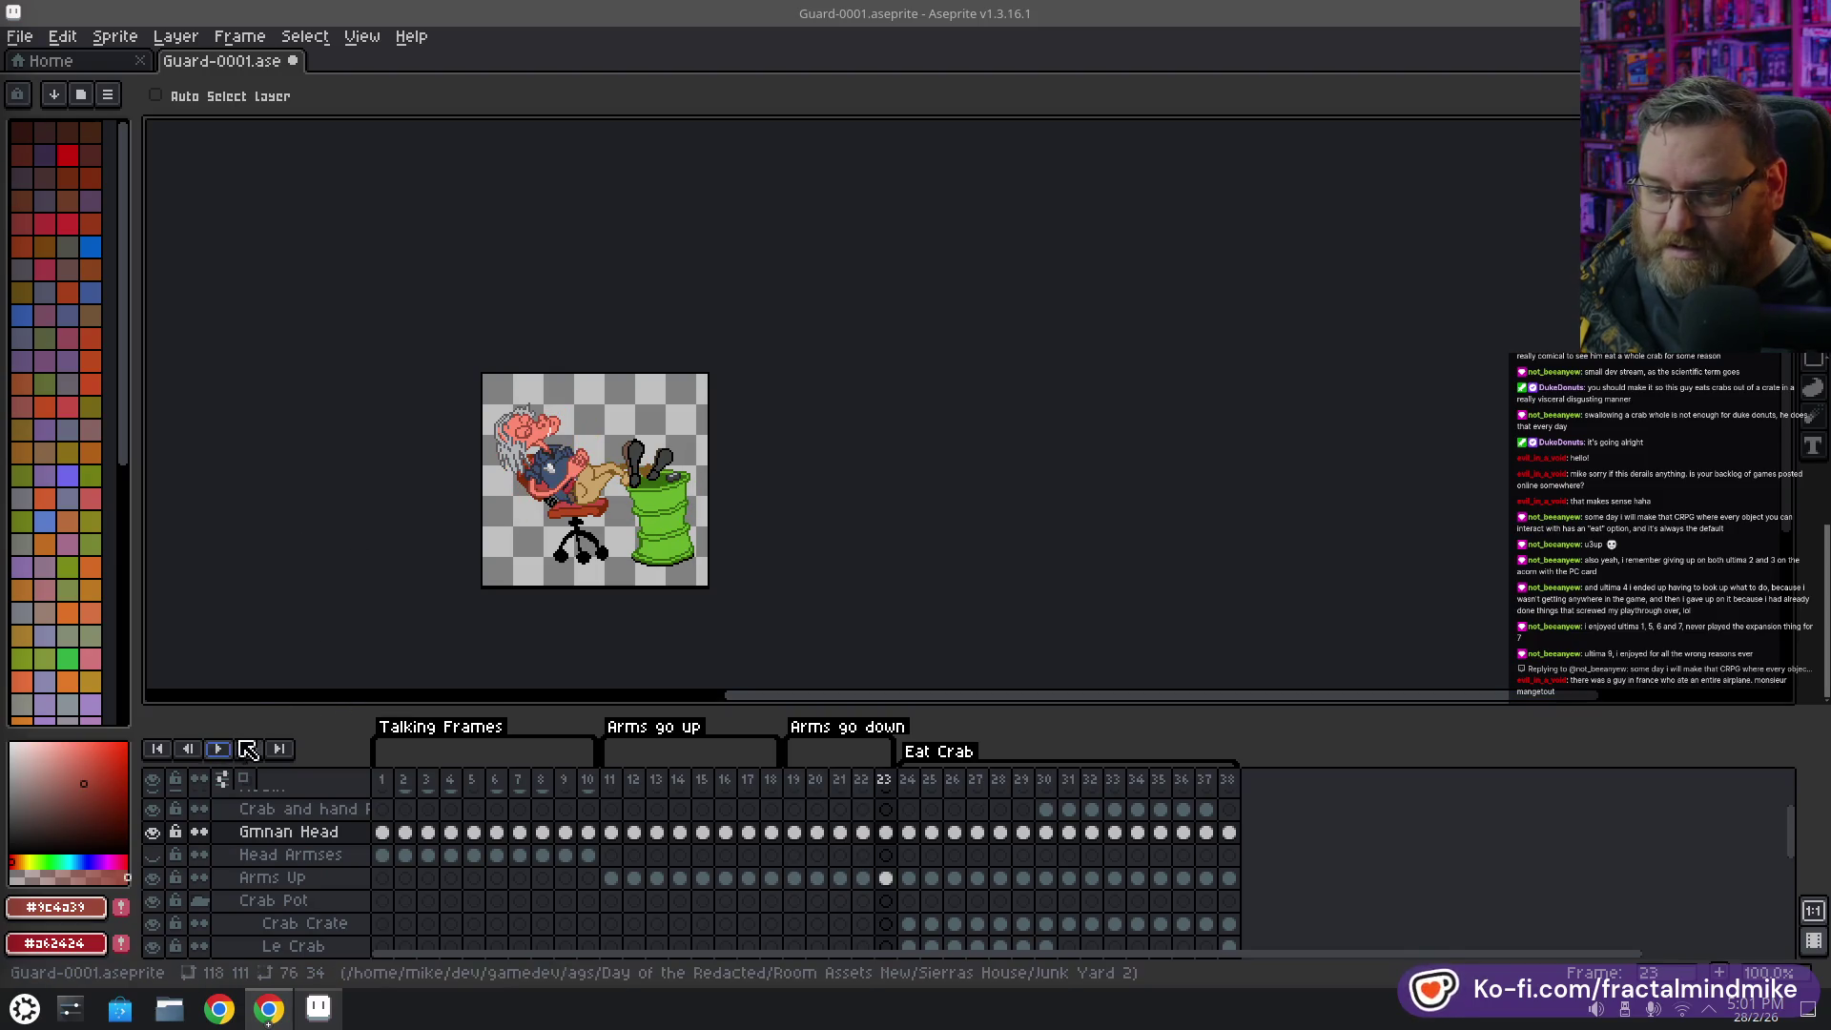
# Compare frames 19 and 20, eyedrop the light pink arm colour #fe8b72, and take the Eraser
pyautogui.press('+')
pyautogui.press('+')
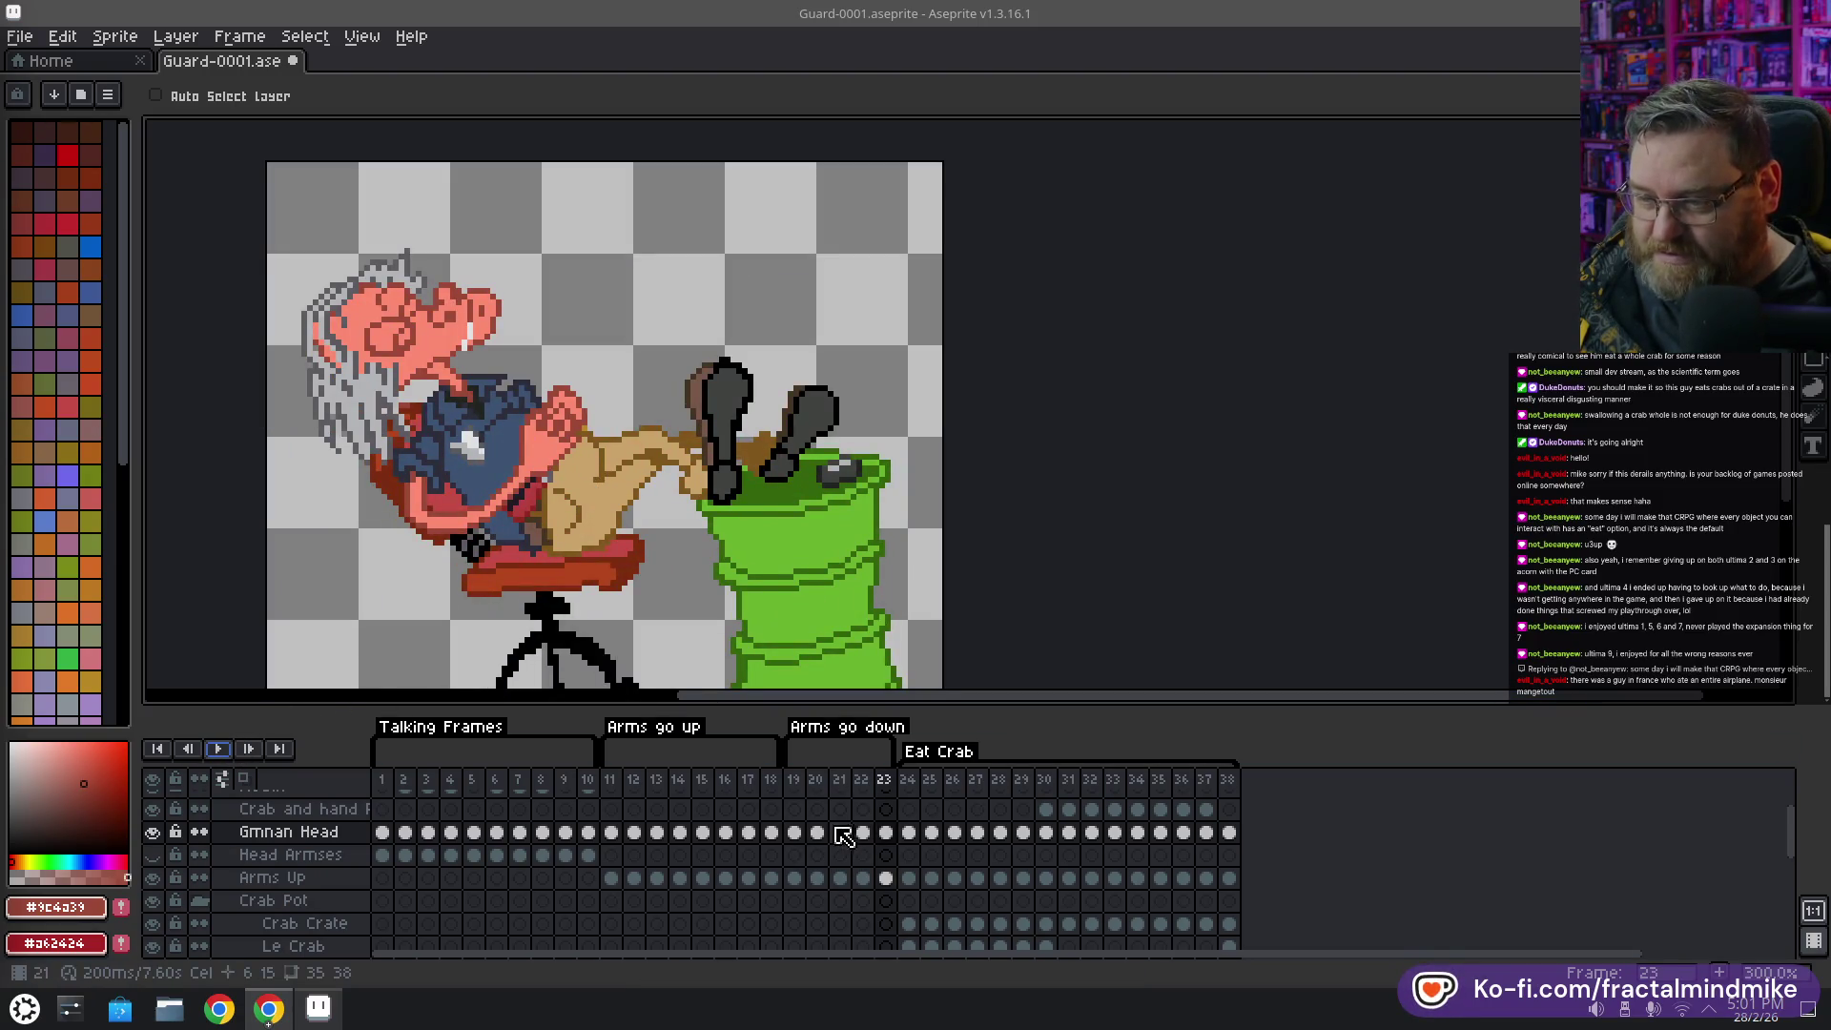
pyautogui.click(818, 834)
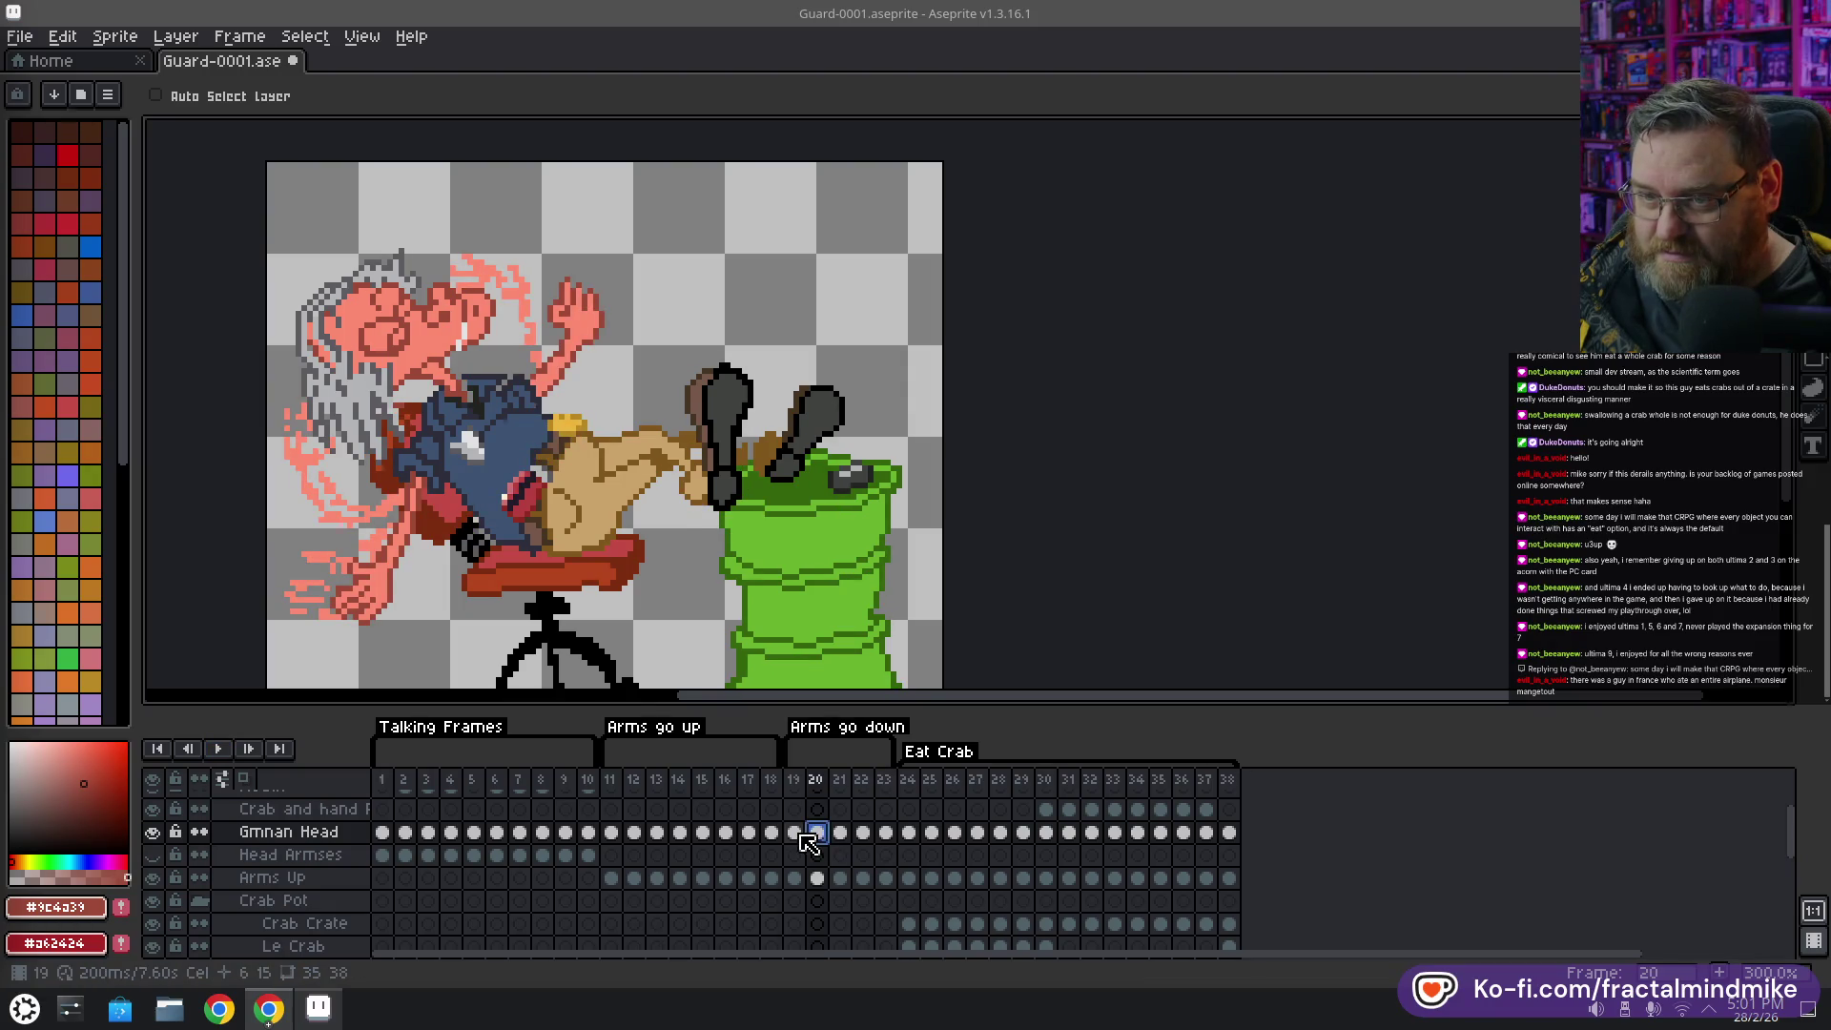
pyautogui.press('Left')
pyautogui.press('Right')
pyautogui.scroll(2, 449, 362)
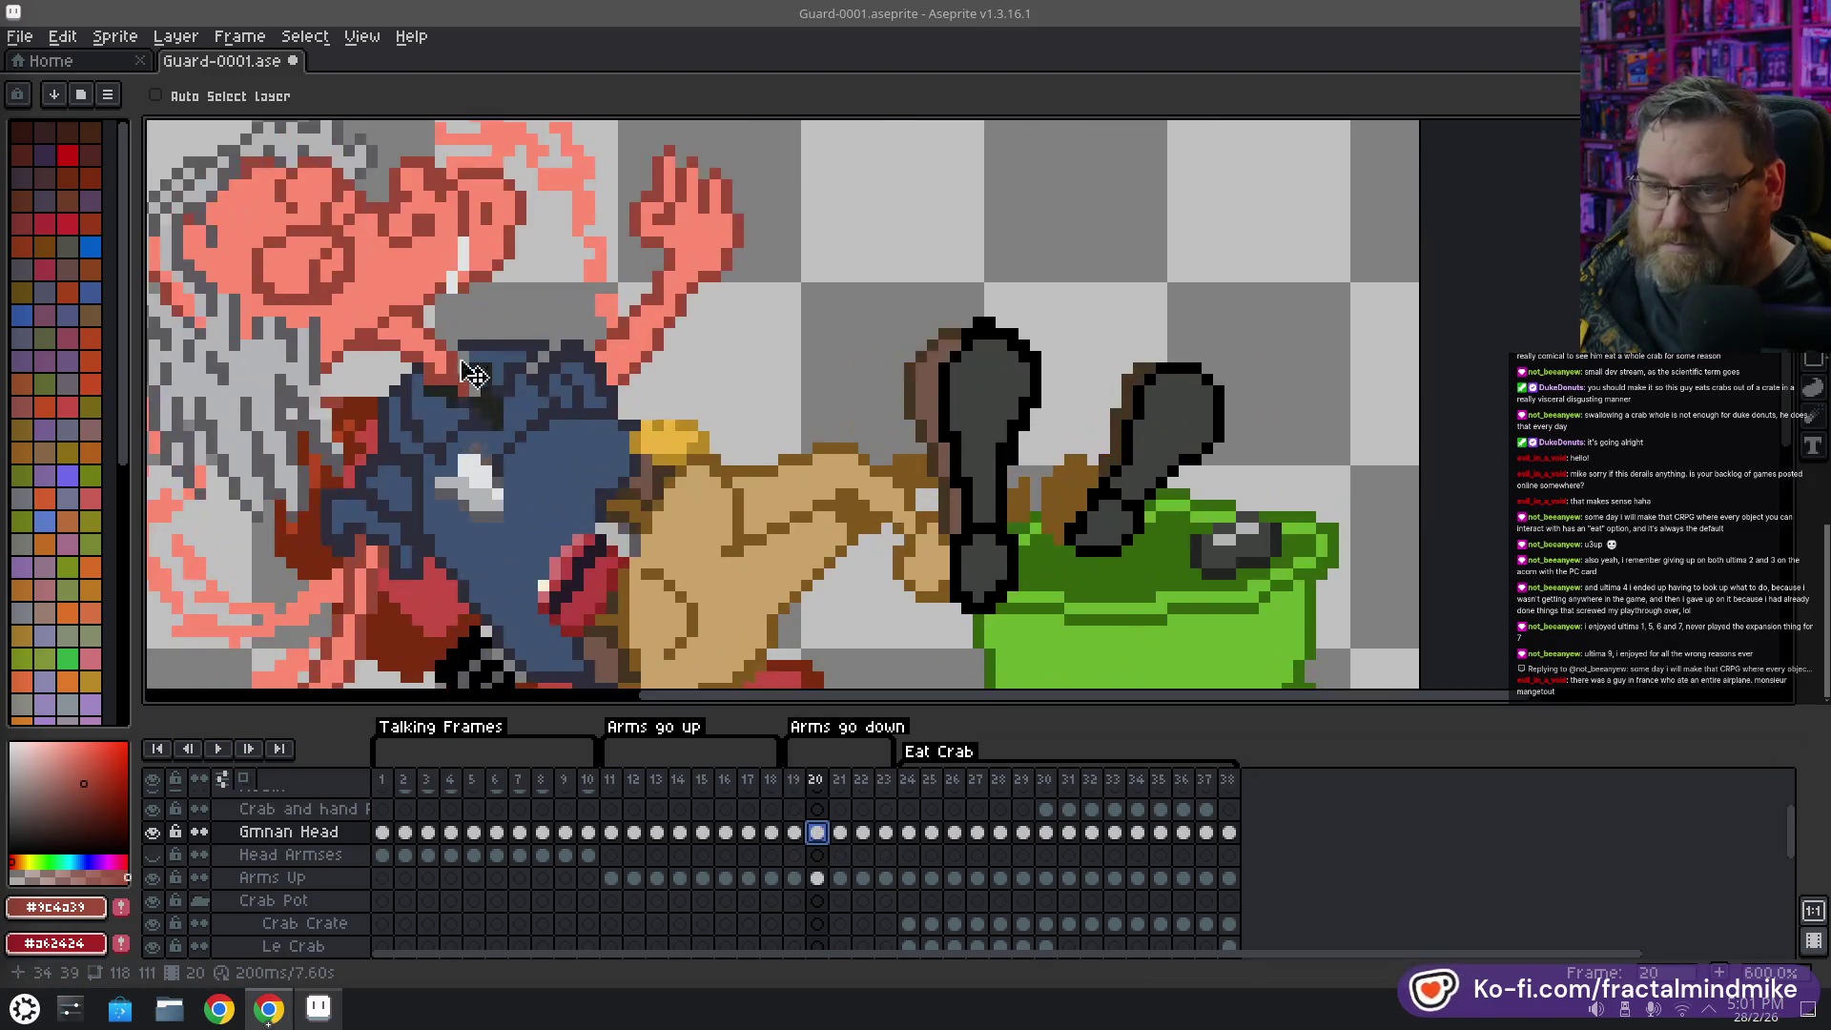
pyautogui.scroll(1, 477, 401)
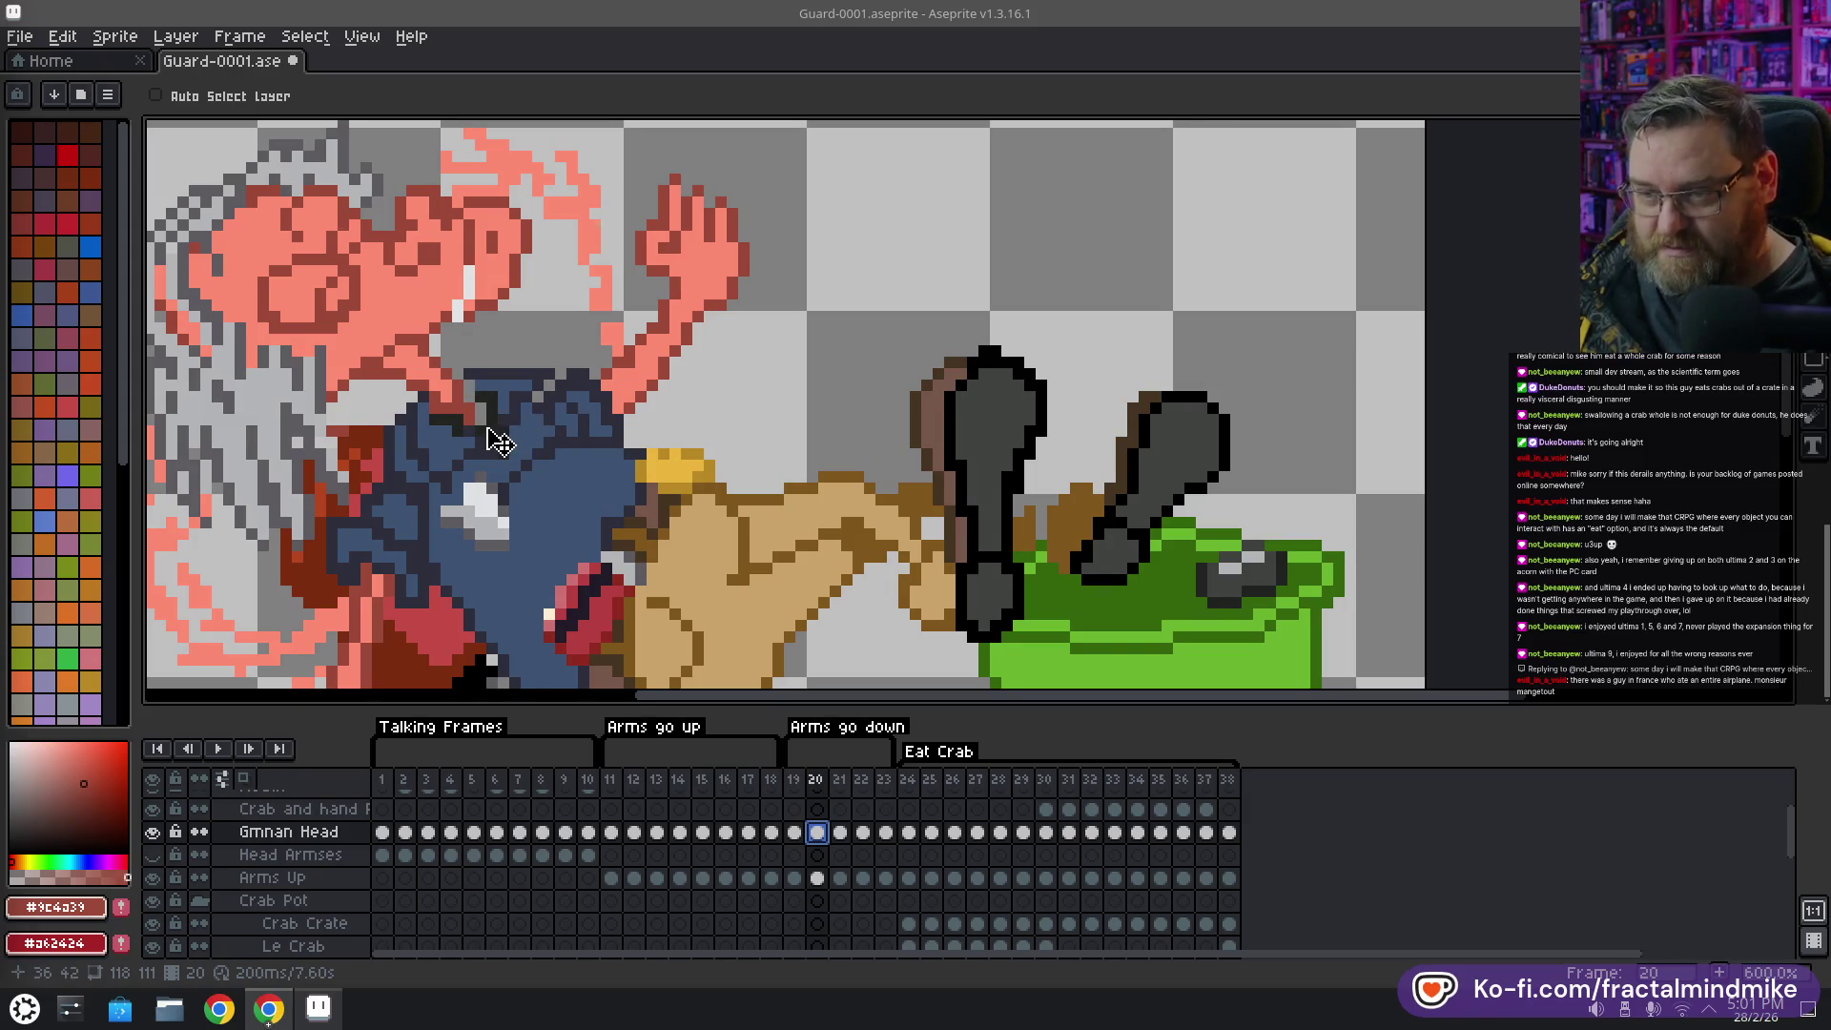
pyautogui.press('alt')
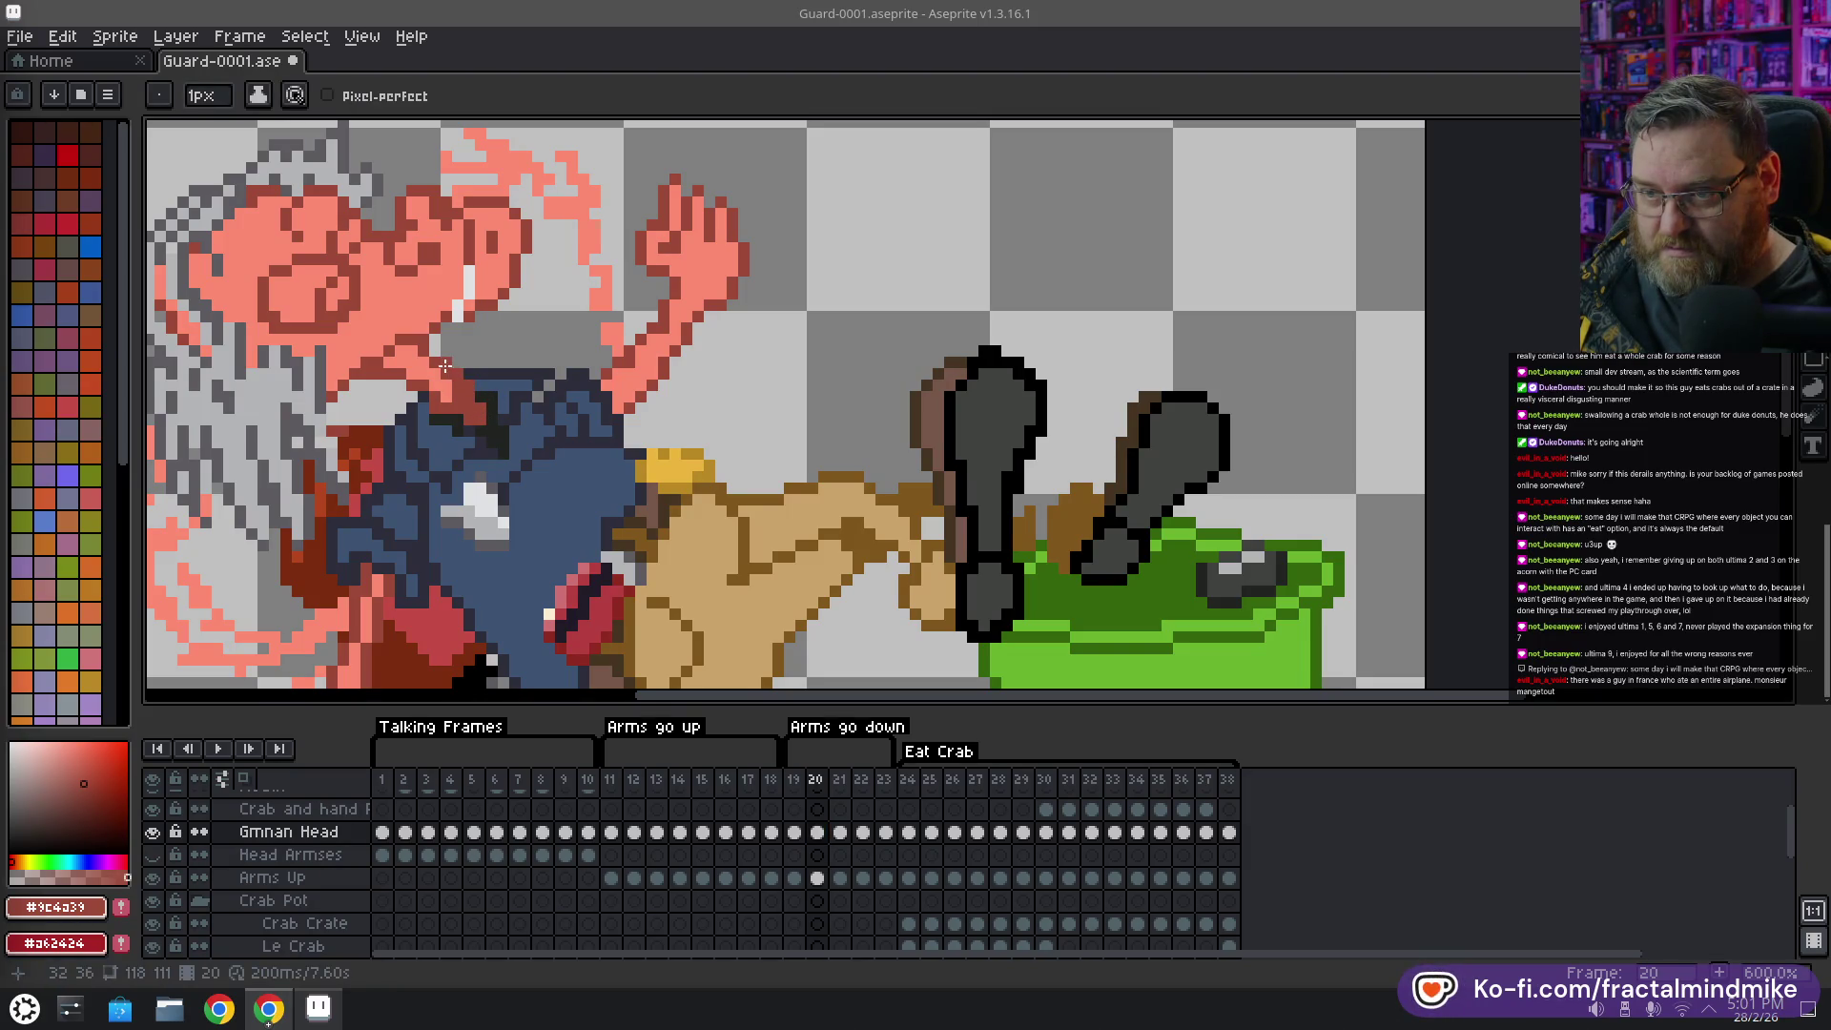
pyautogui.keyDown('alt'); pyautogui.click(454, 383); pyautogui.keyUp('alt')
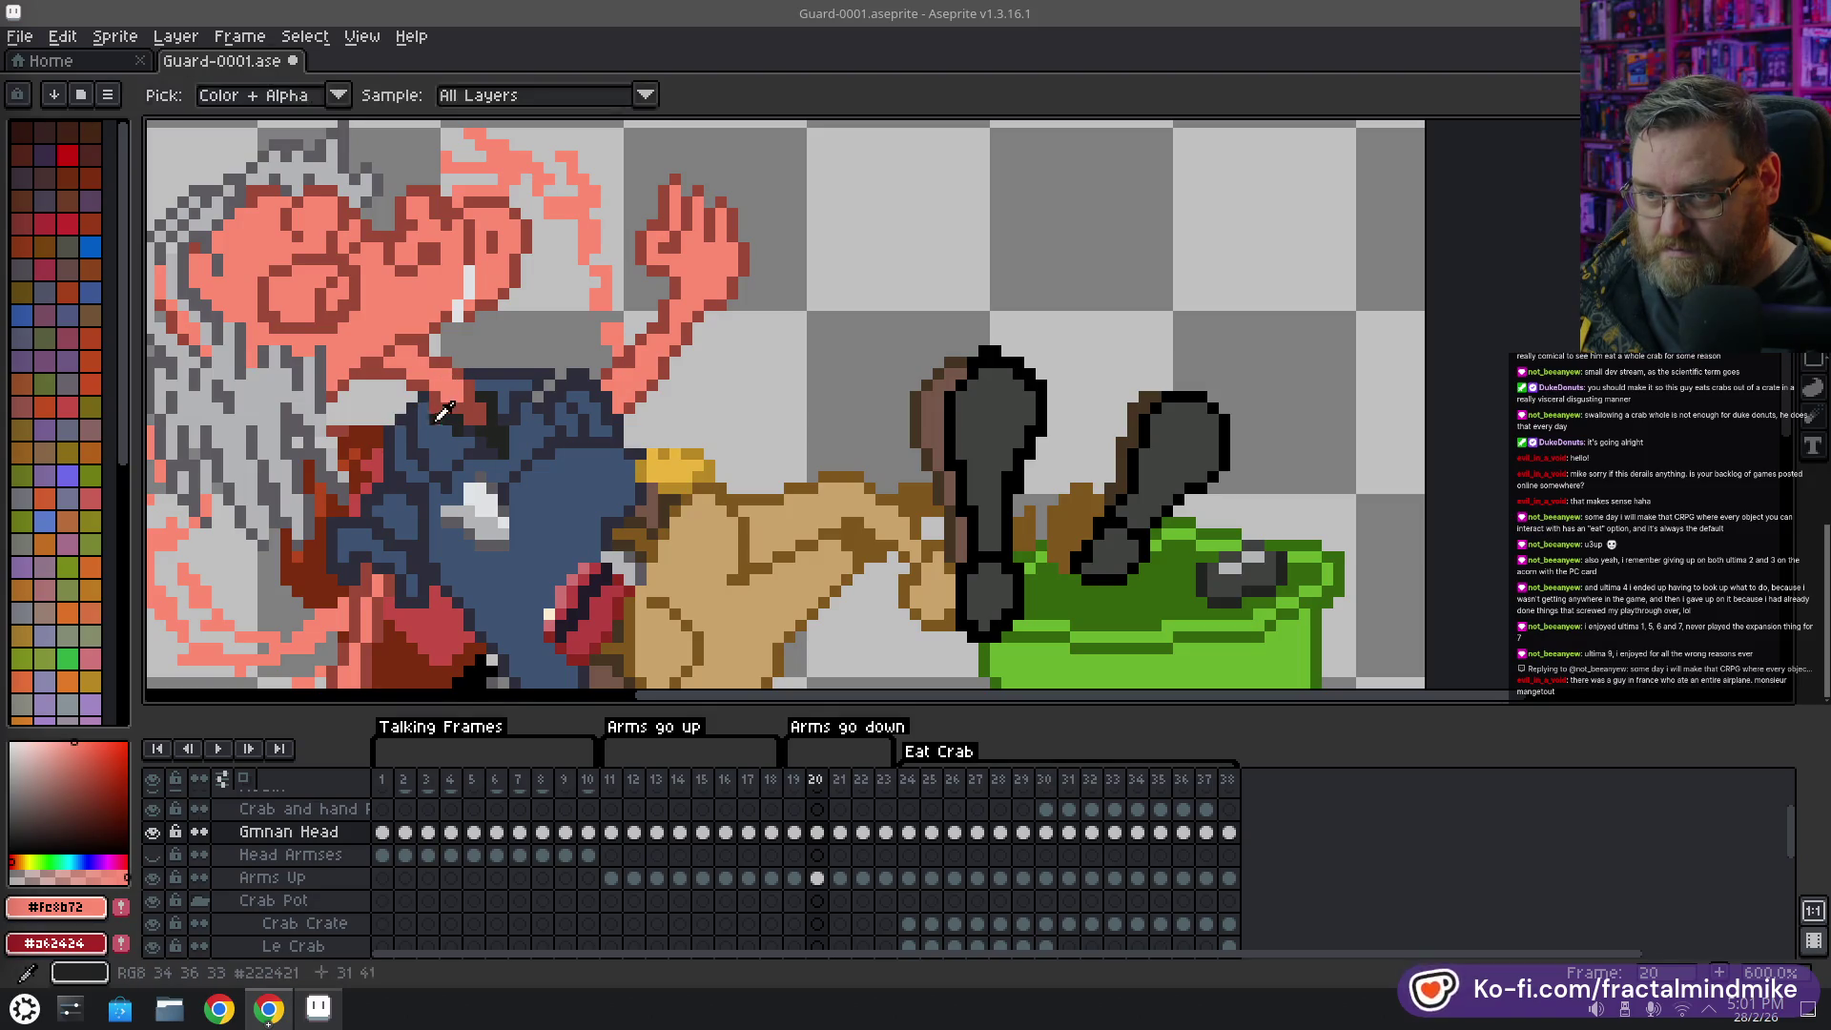
pyautogui.press('e')
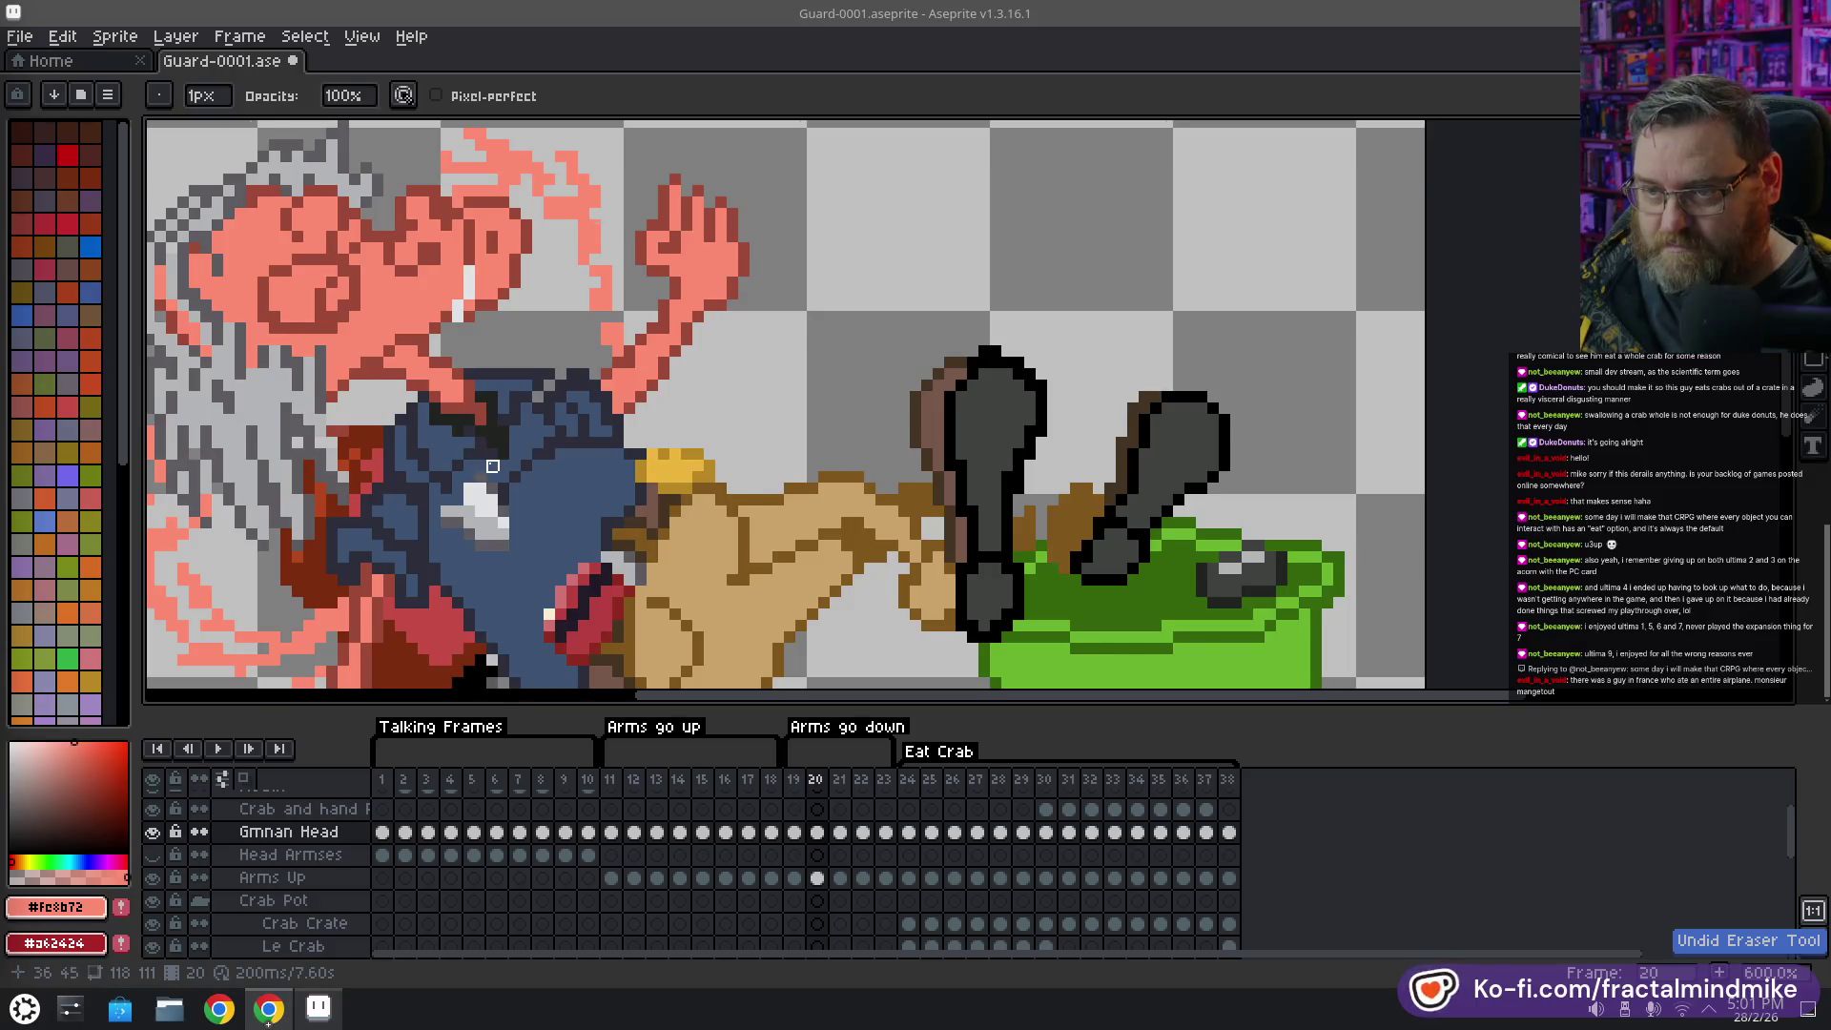
# Play the animation, then step between the raised-arm frames 20 and 21
pyautogui.scroll(-1, 482, 477)
pyautogui.scroll(-2, 482, 477)
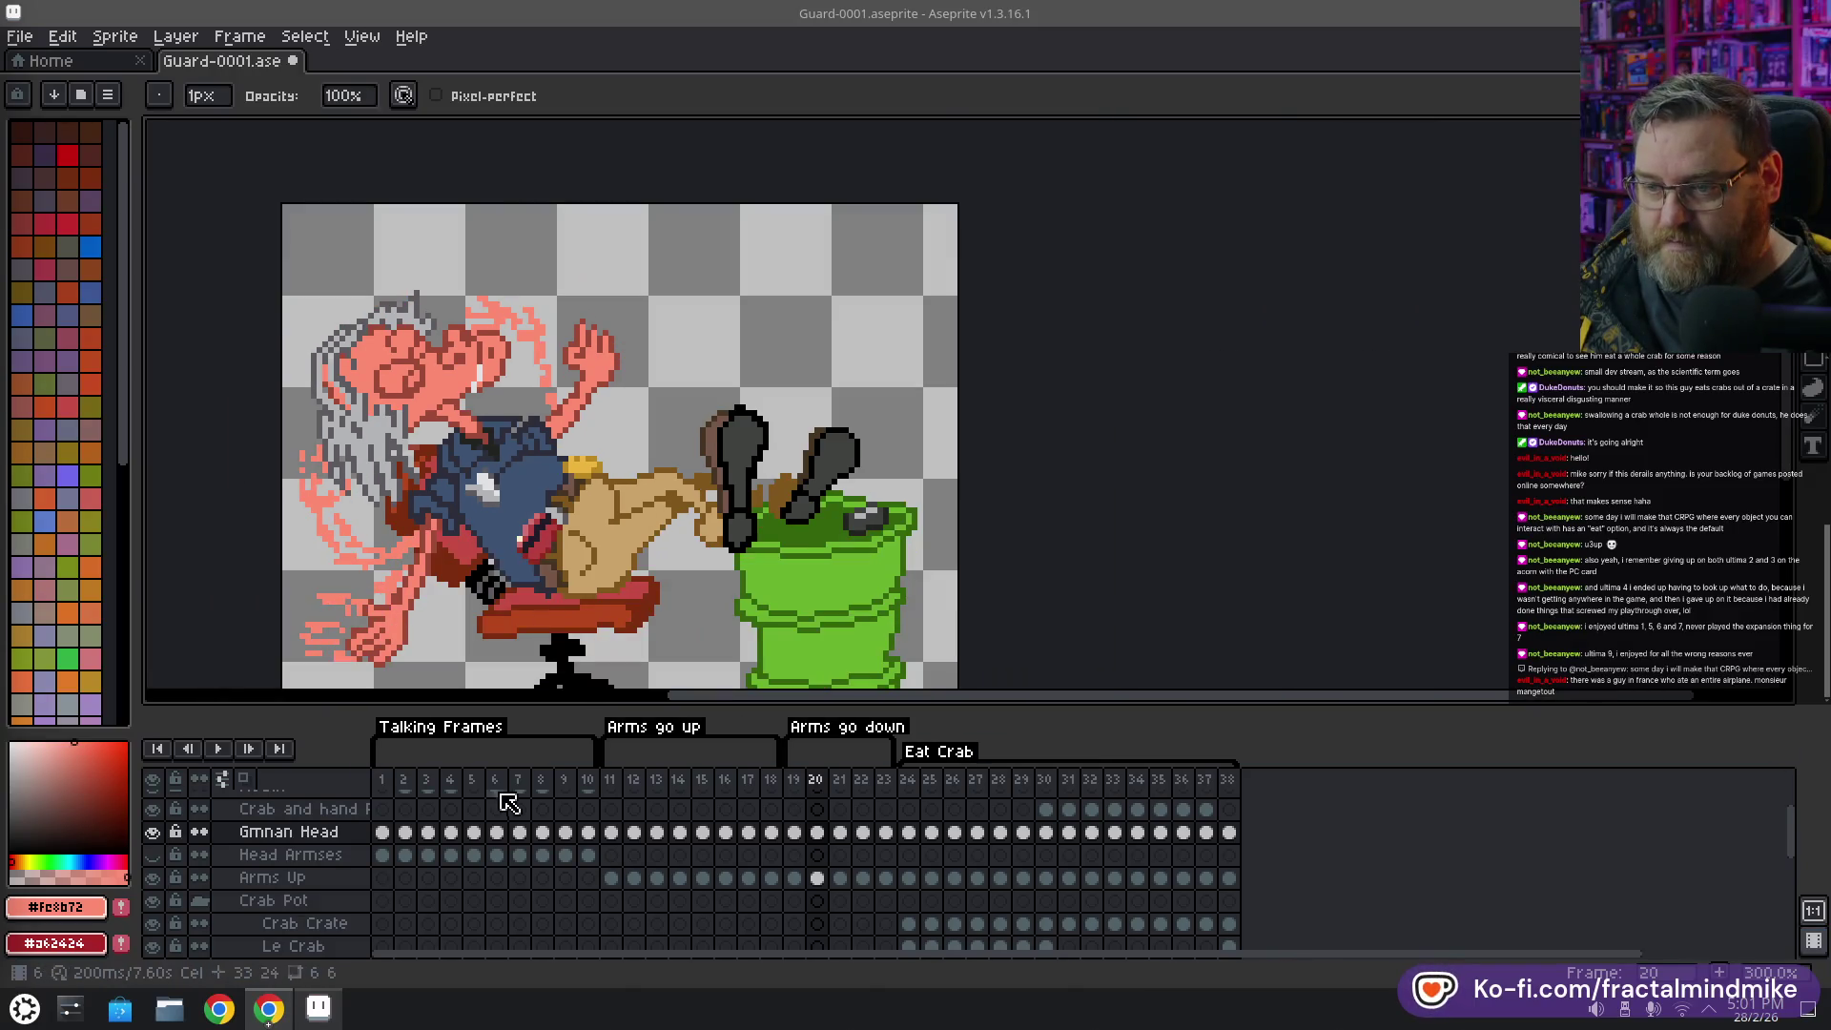
pyautogui.click(218, 750)
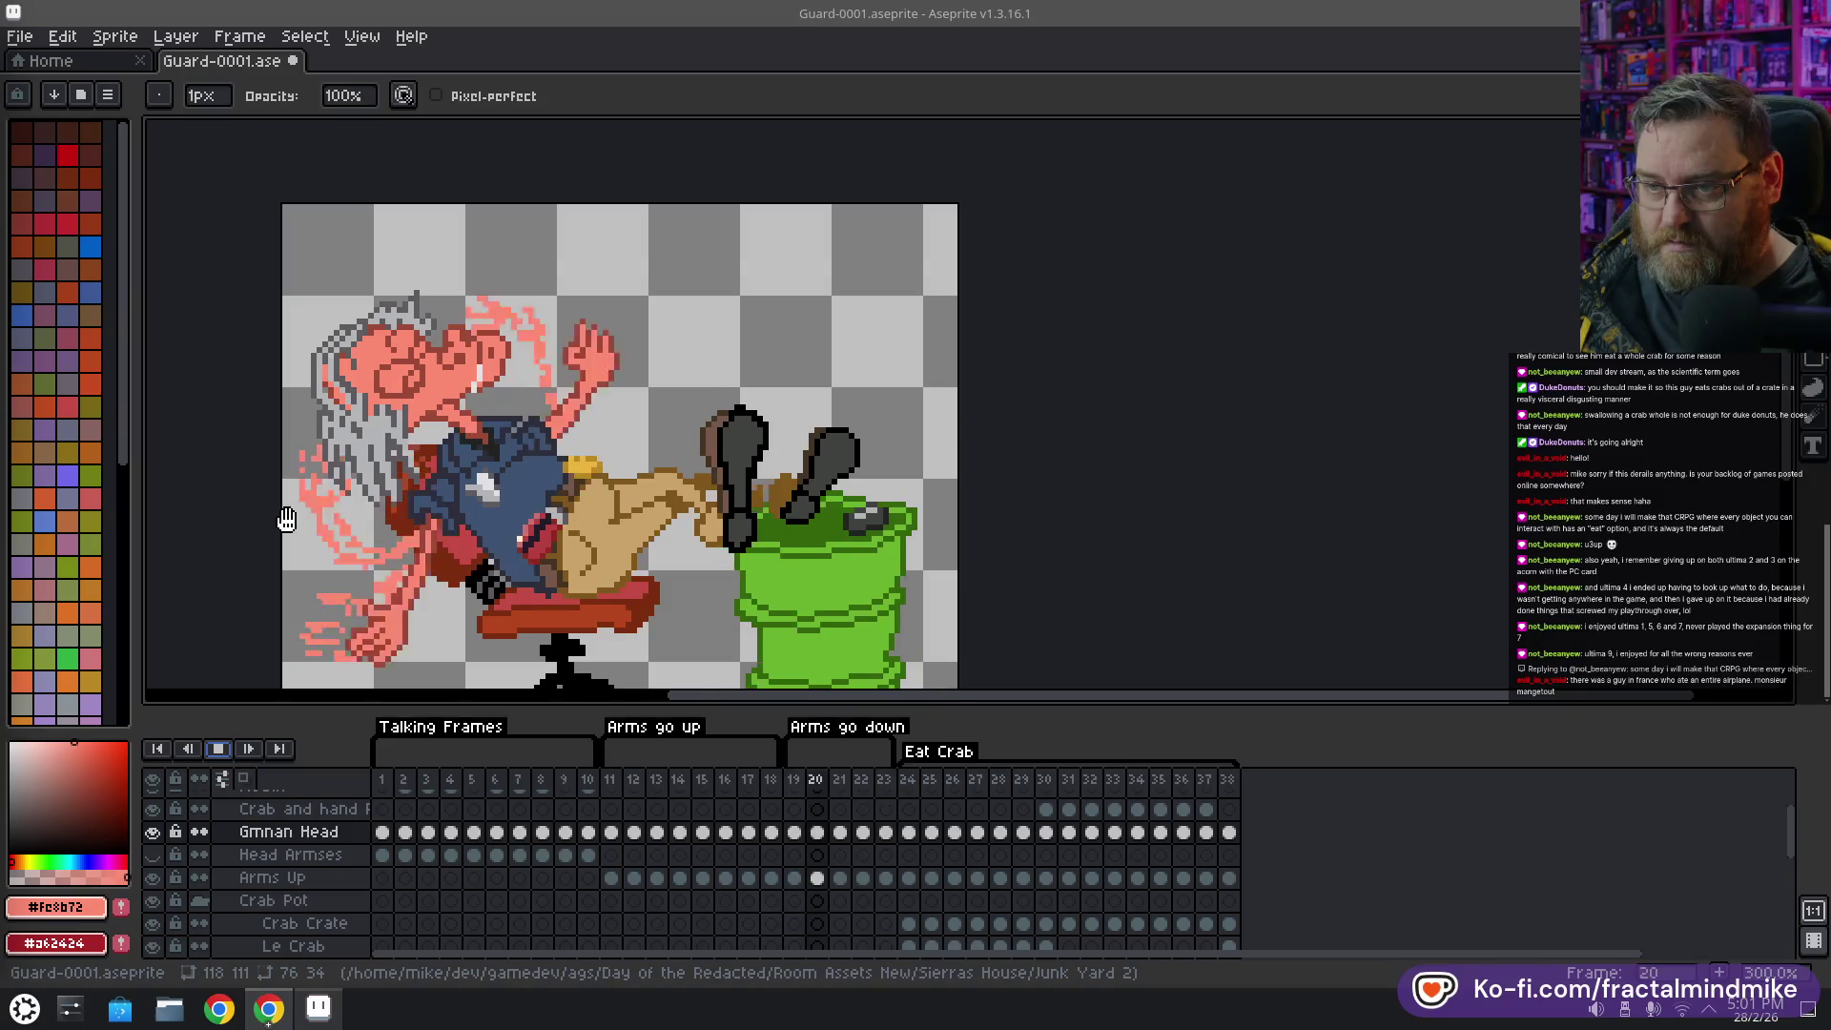
pyautogui.click(218, 750)
pyautogui.scroll(1, 437, 525)
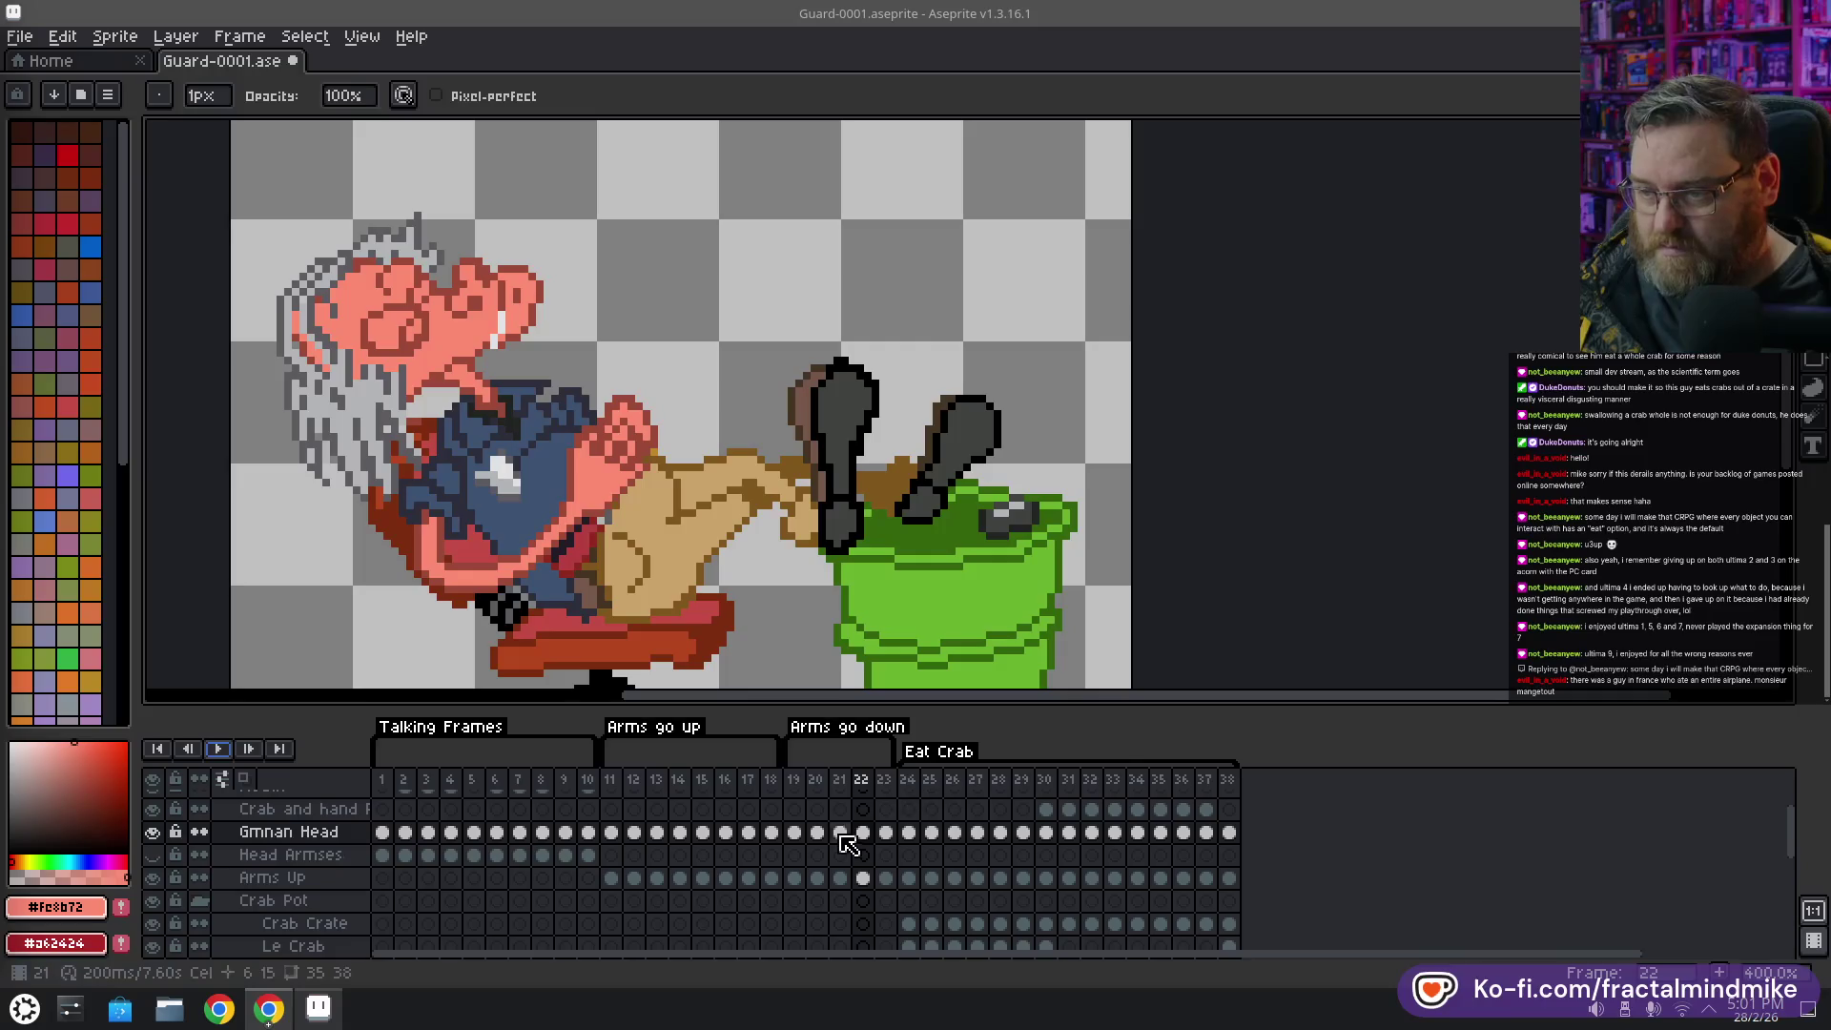
pyautogui.click(818, 782)
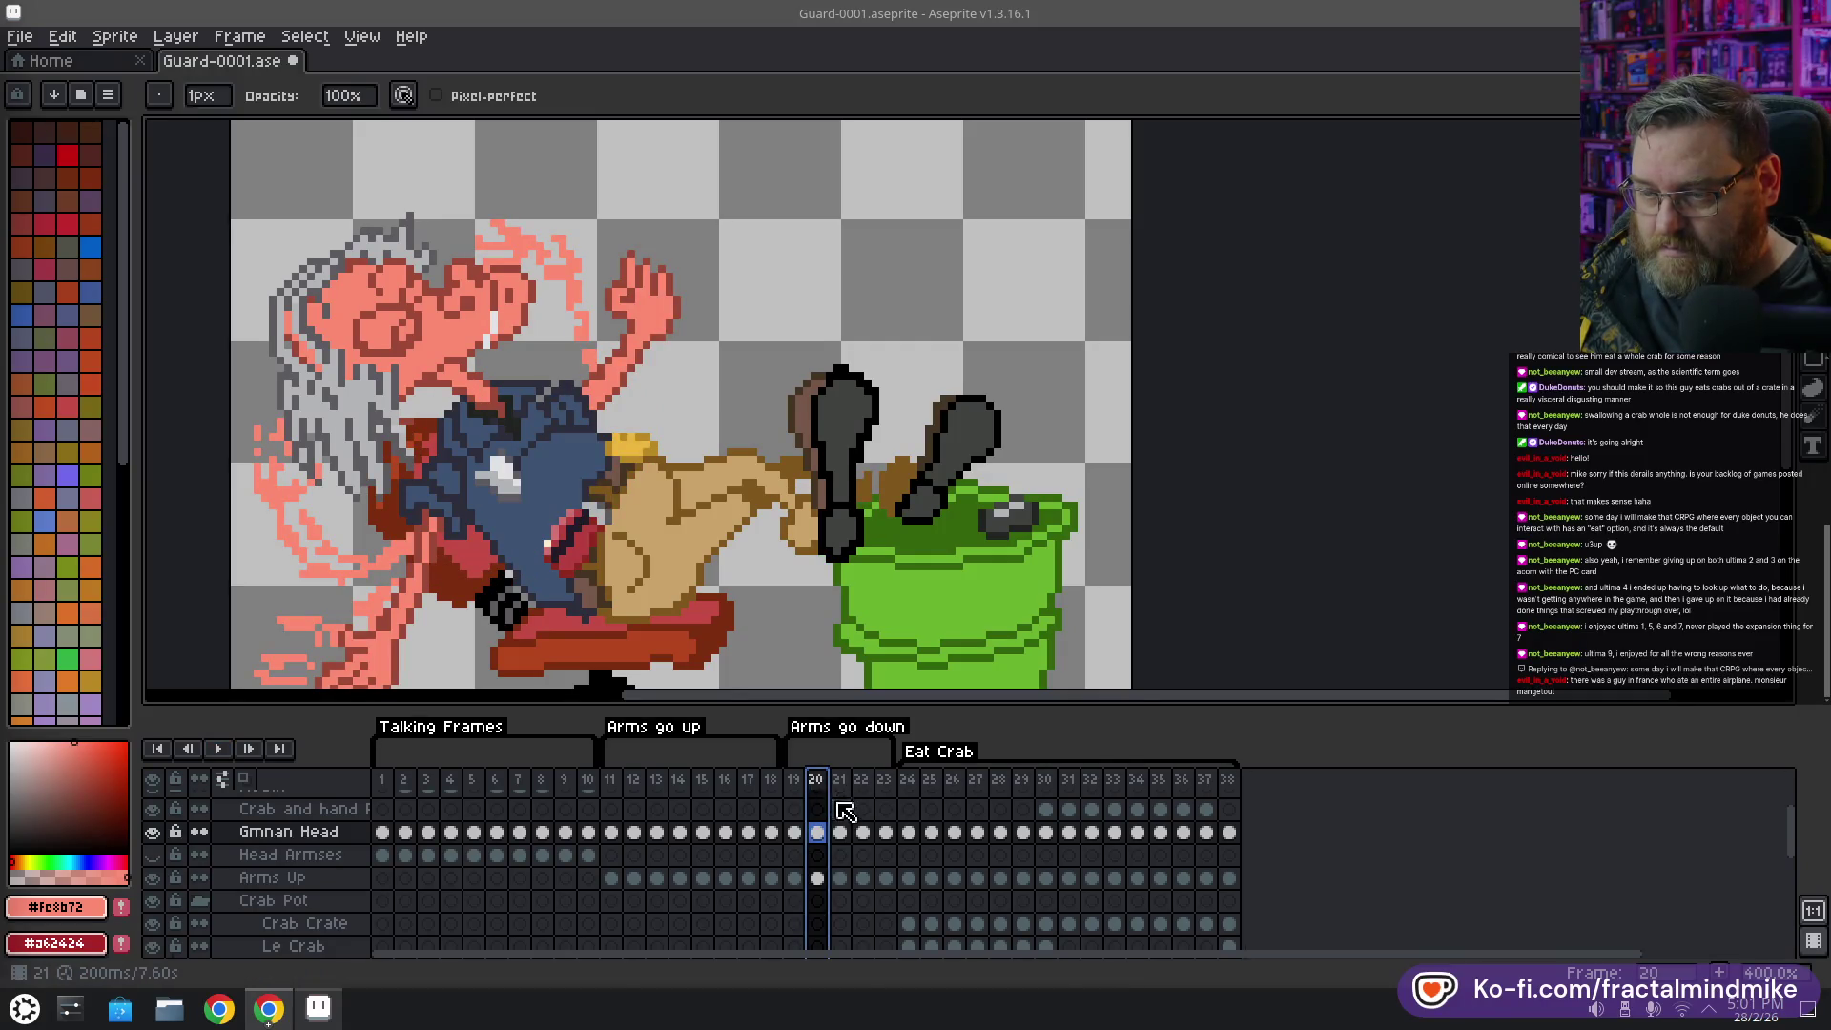
pyautogui.click(839, 782)
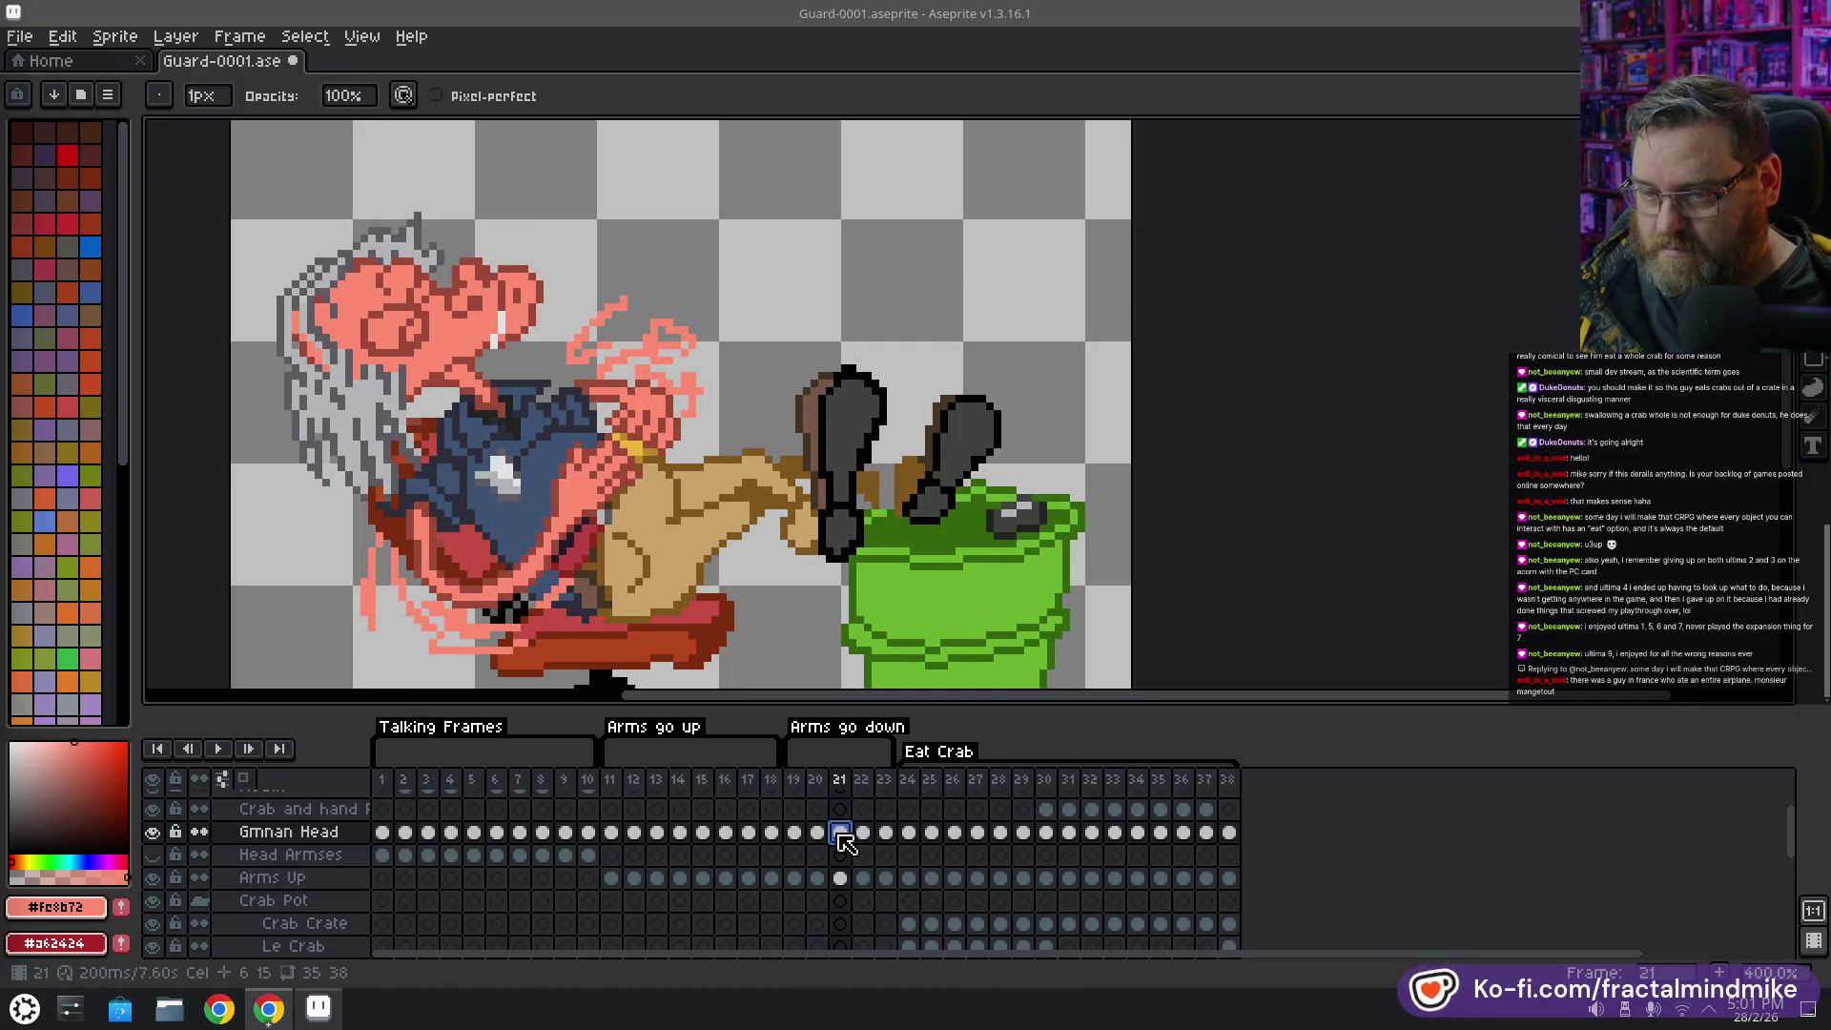
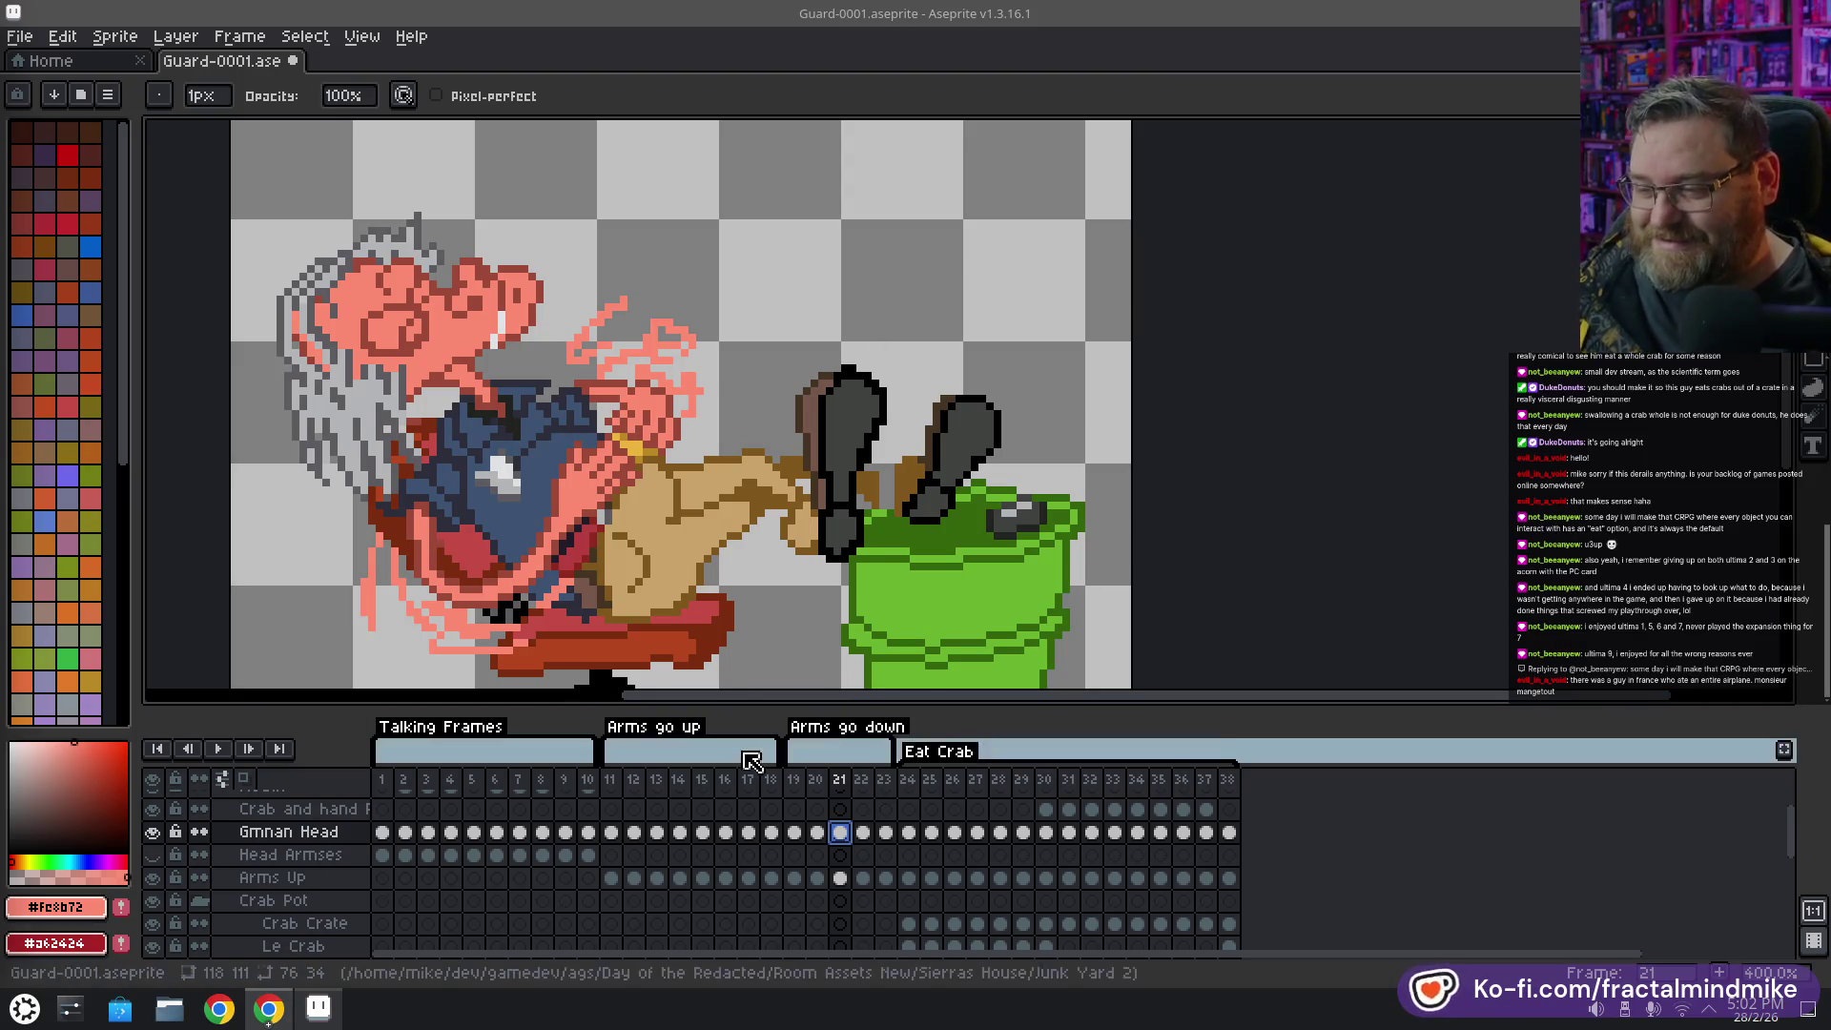
# Compare the Gmnan Head cel on frame 21 against frame 20's pose
pyautogui.click(817, 837)
pyautogui.click(831, 835)
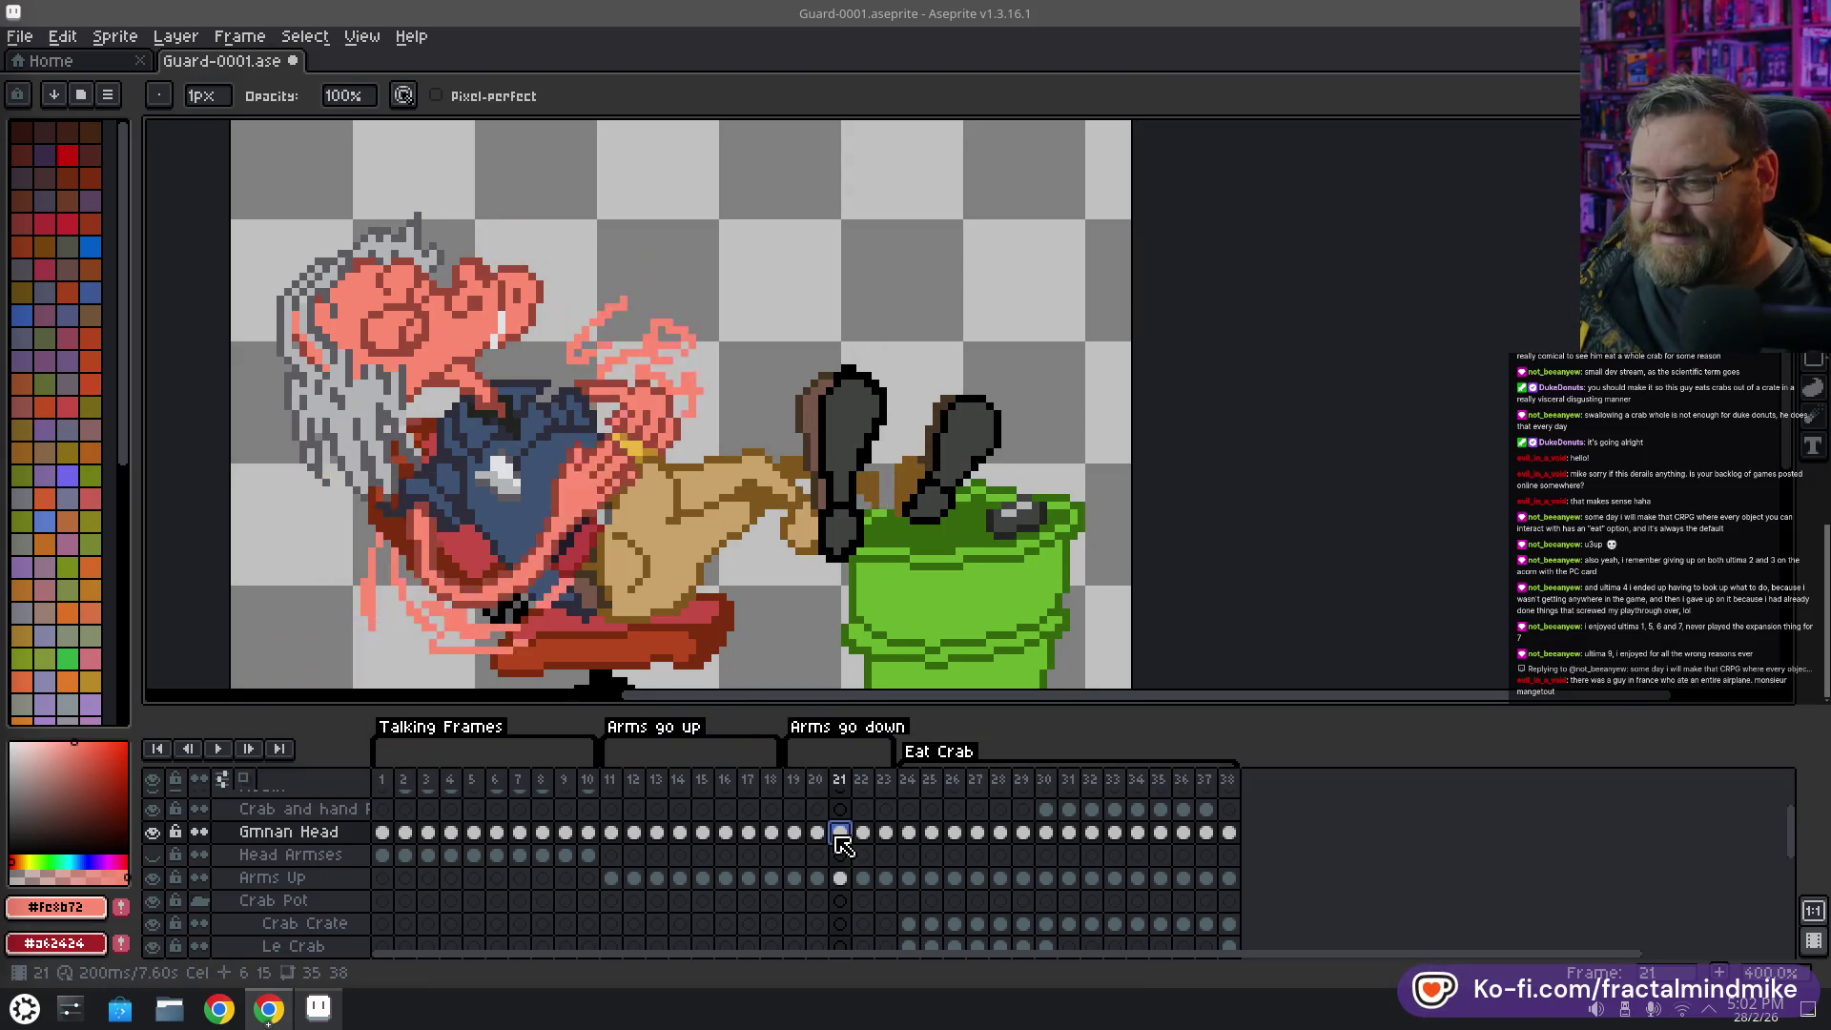
pyautogui.click(814, 833)
pyautogui.click(795, 833)
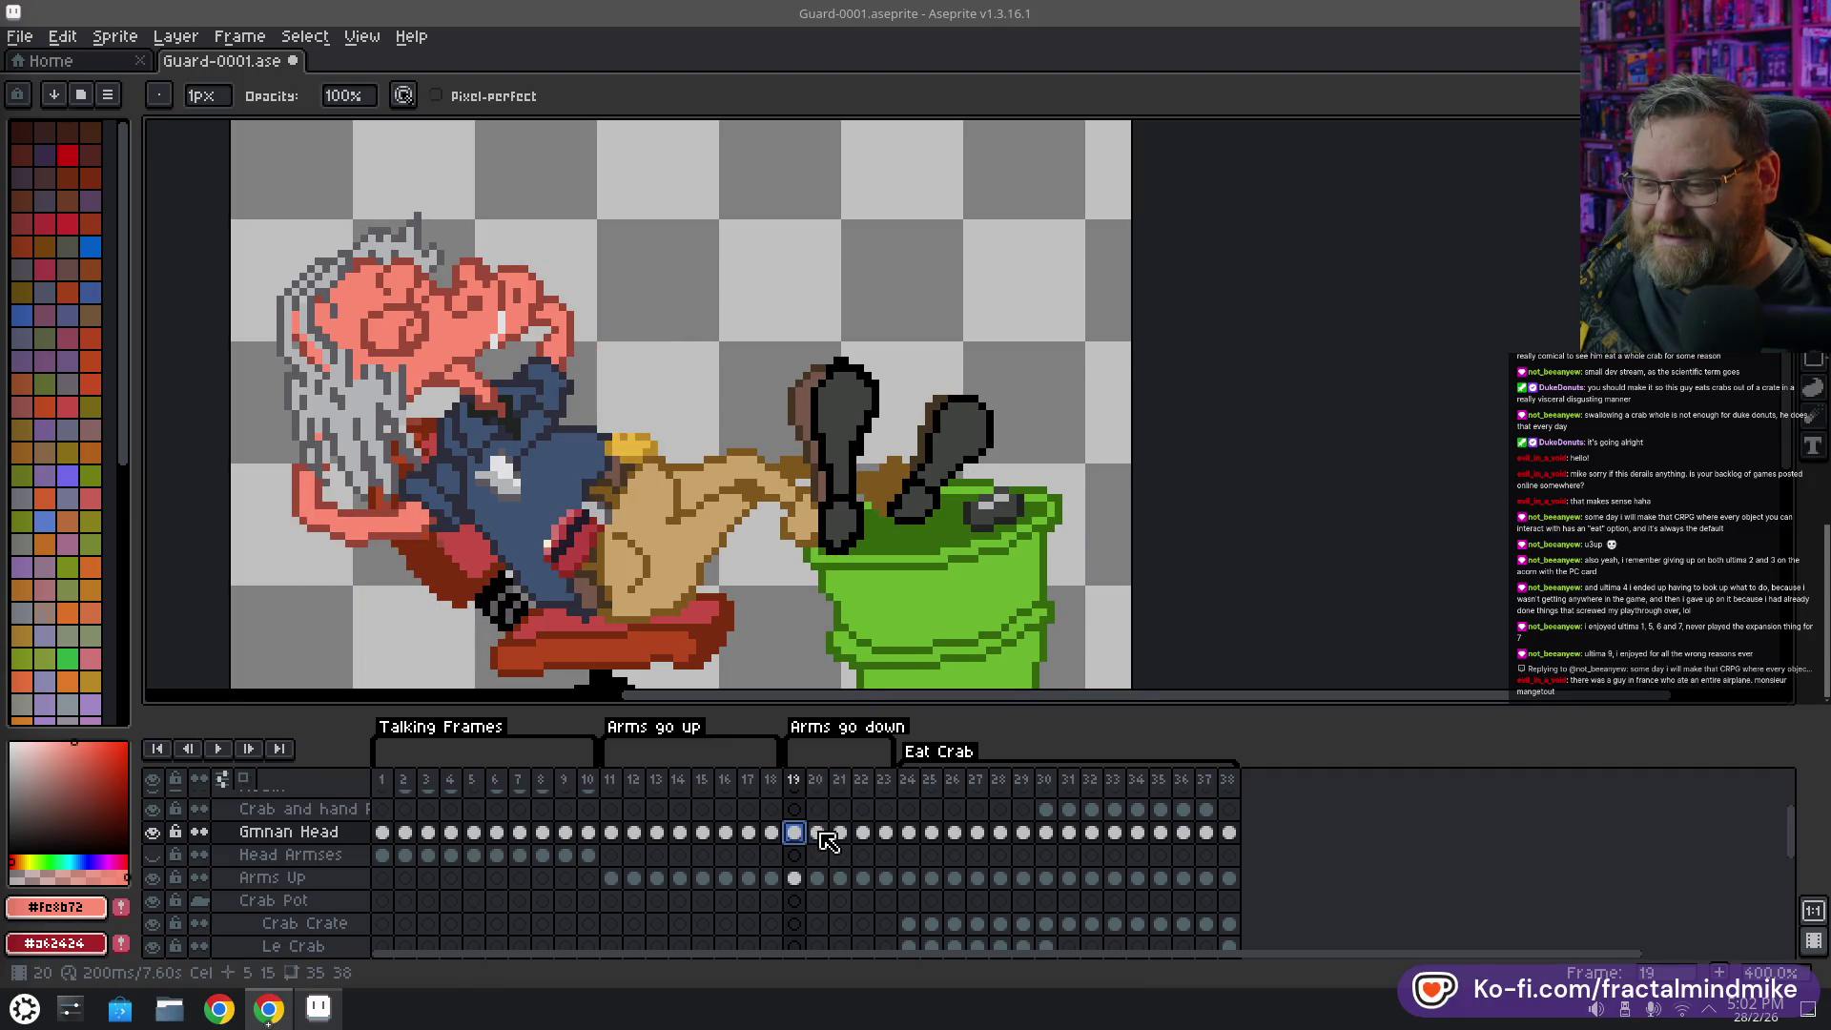
pyautogui.click(817, 832)
pyautogui.click(840, 837)
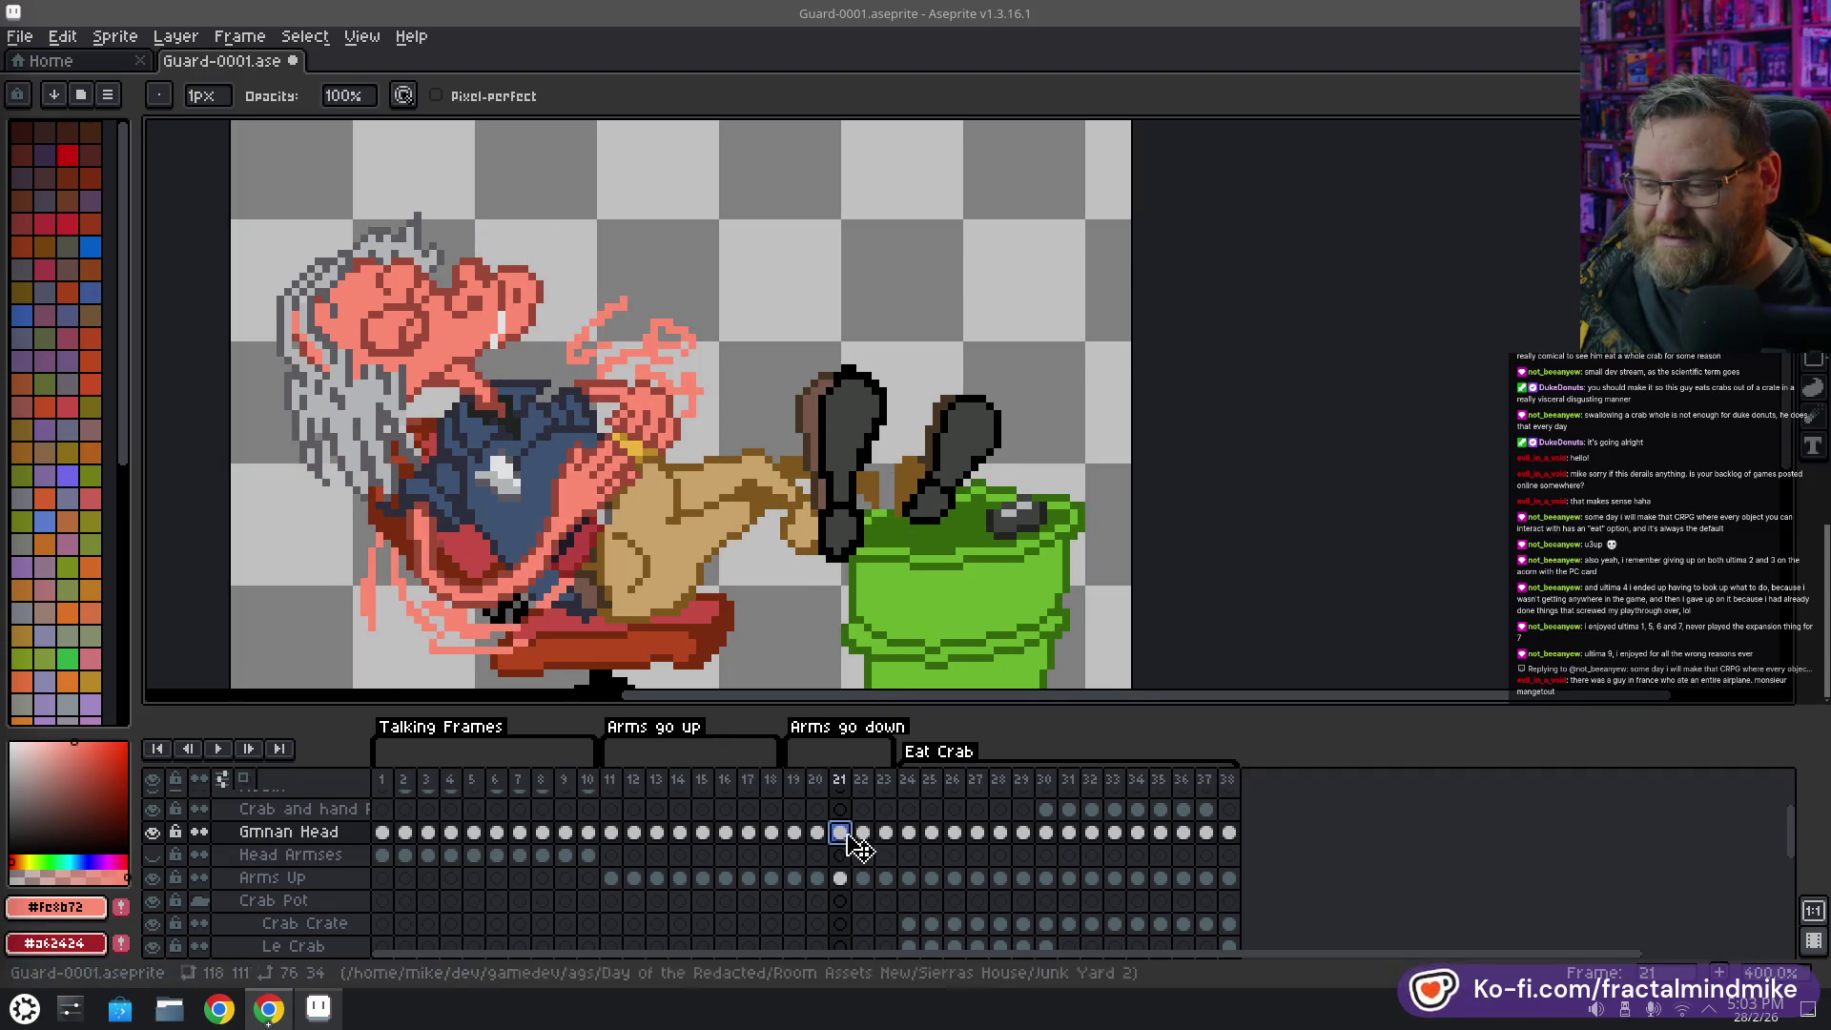
pyautogui.press('Left')
pyautogui.click(840, 833)
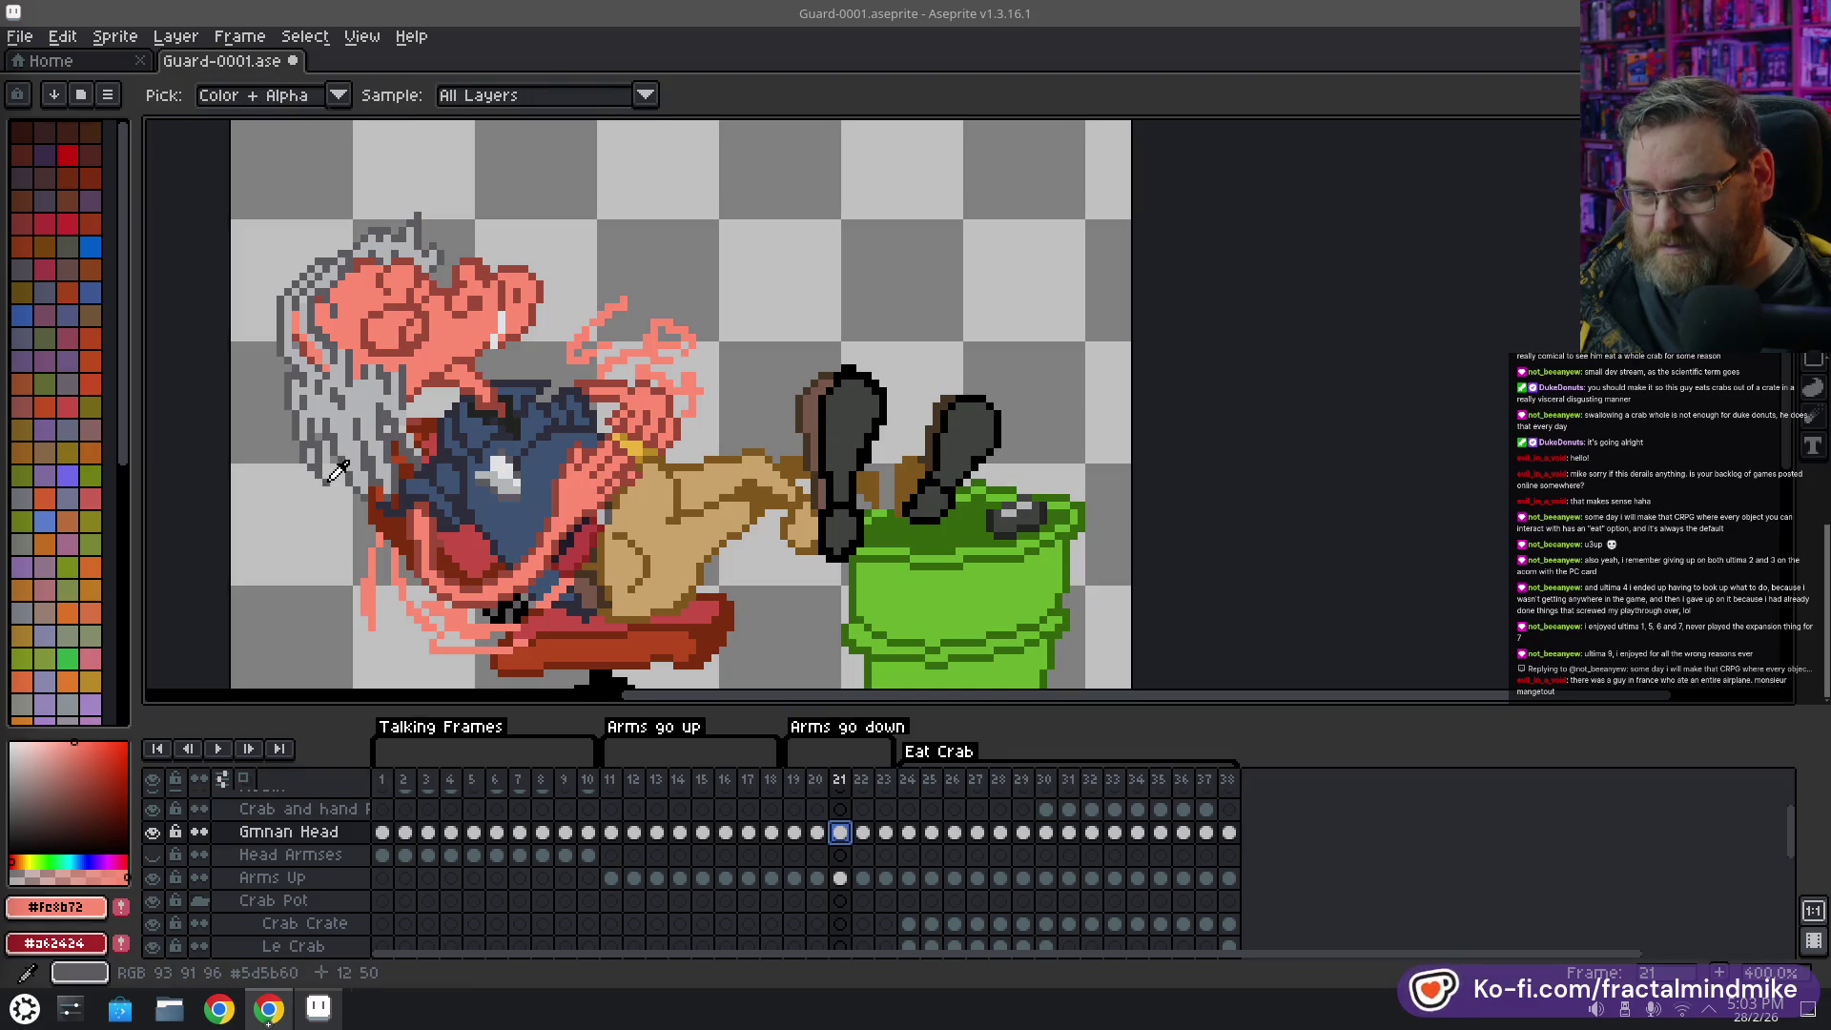
# Sample the dark and light greys from the guard's hair on frame 21
pyautogui.keyDown('alt'); pyautogui.click(326, 484); pyautogui.keyUp('alt')
pyautogui.scroll(2, 325, 486)
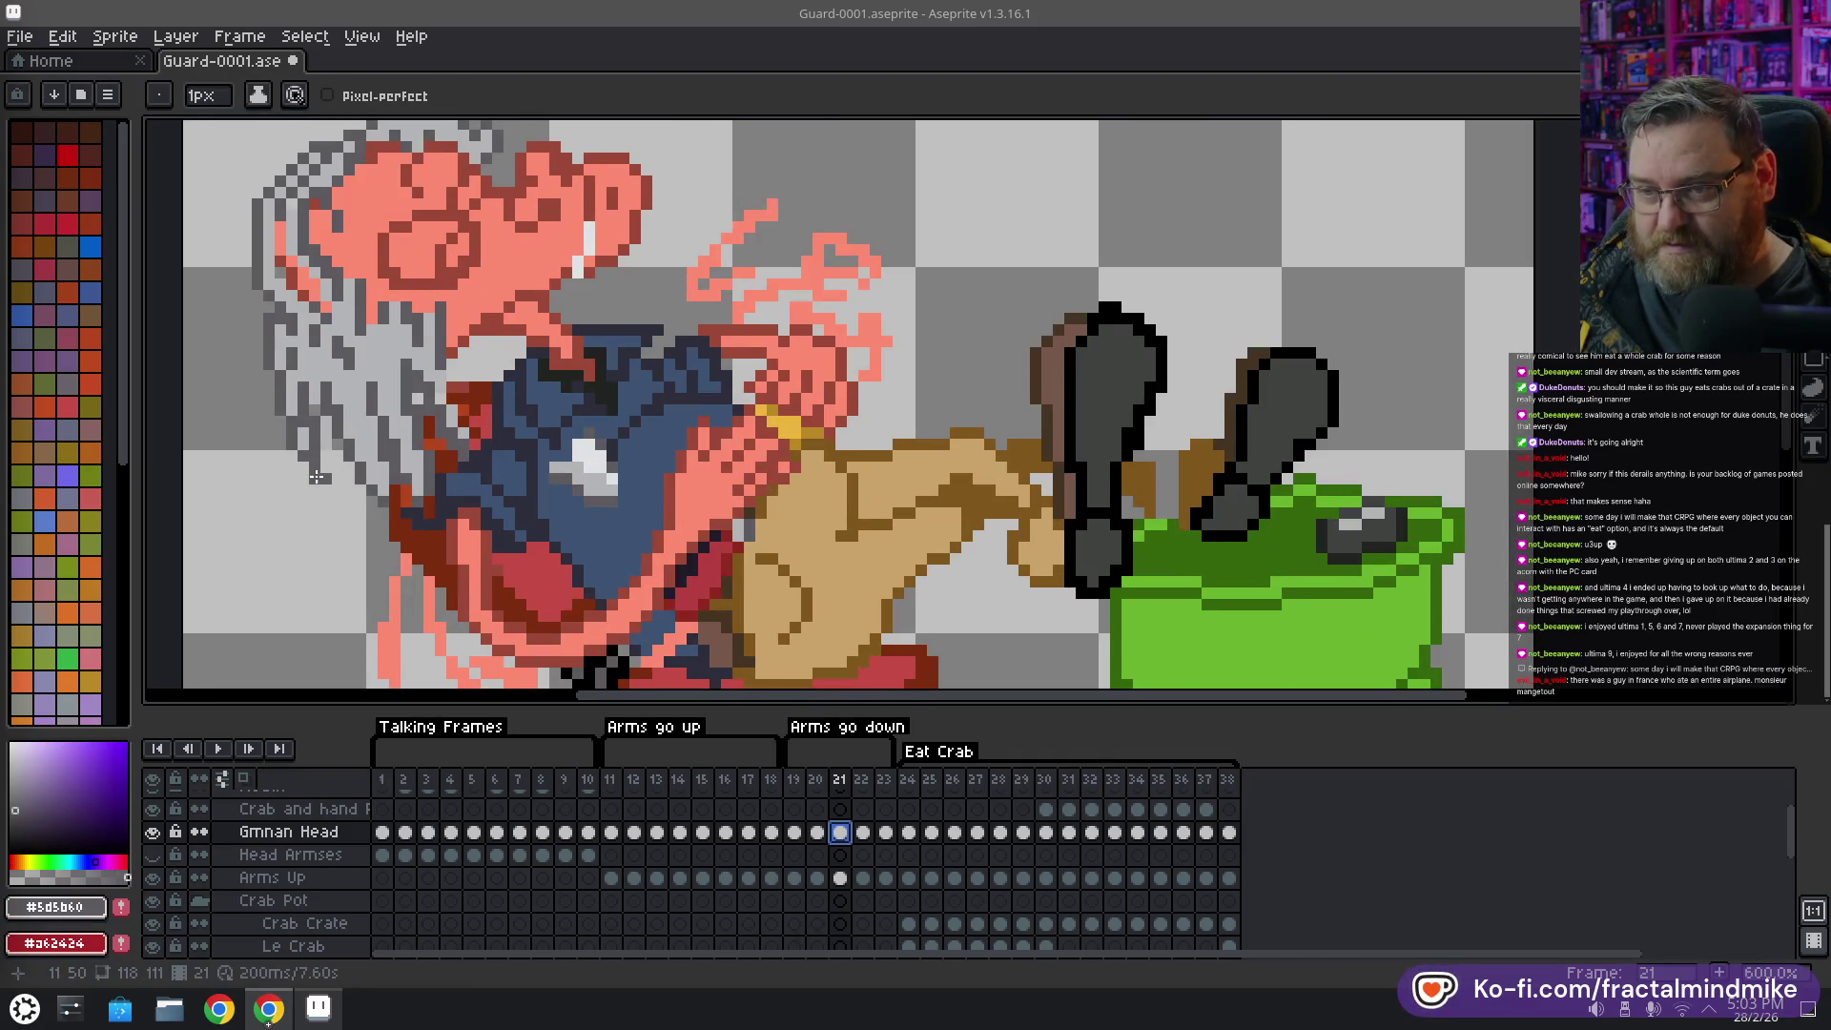
pyautogui.press('e')
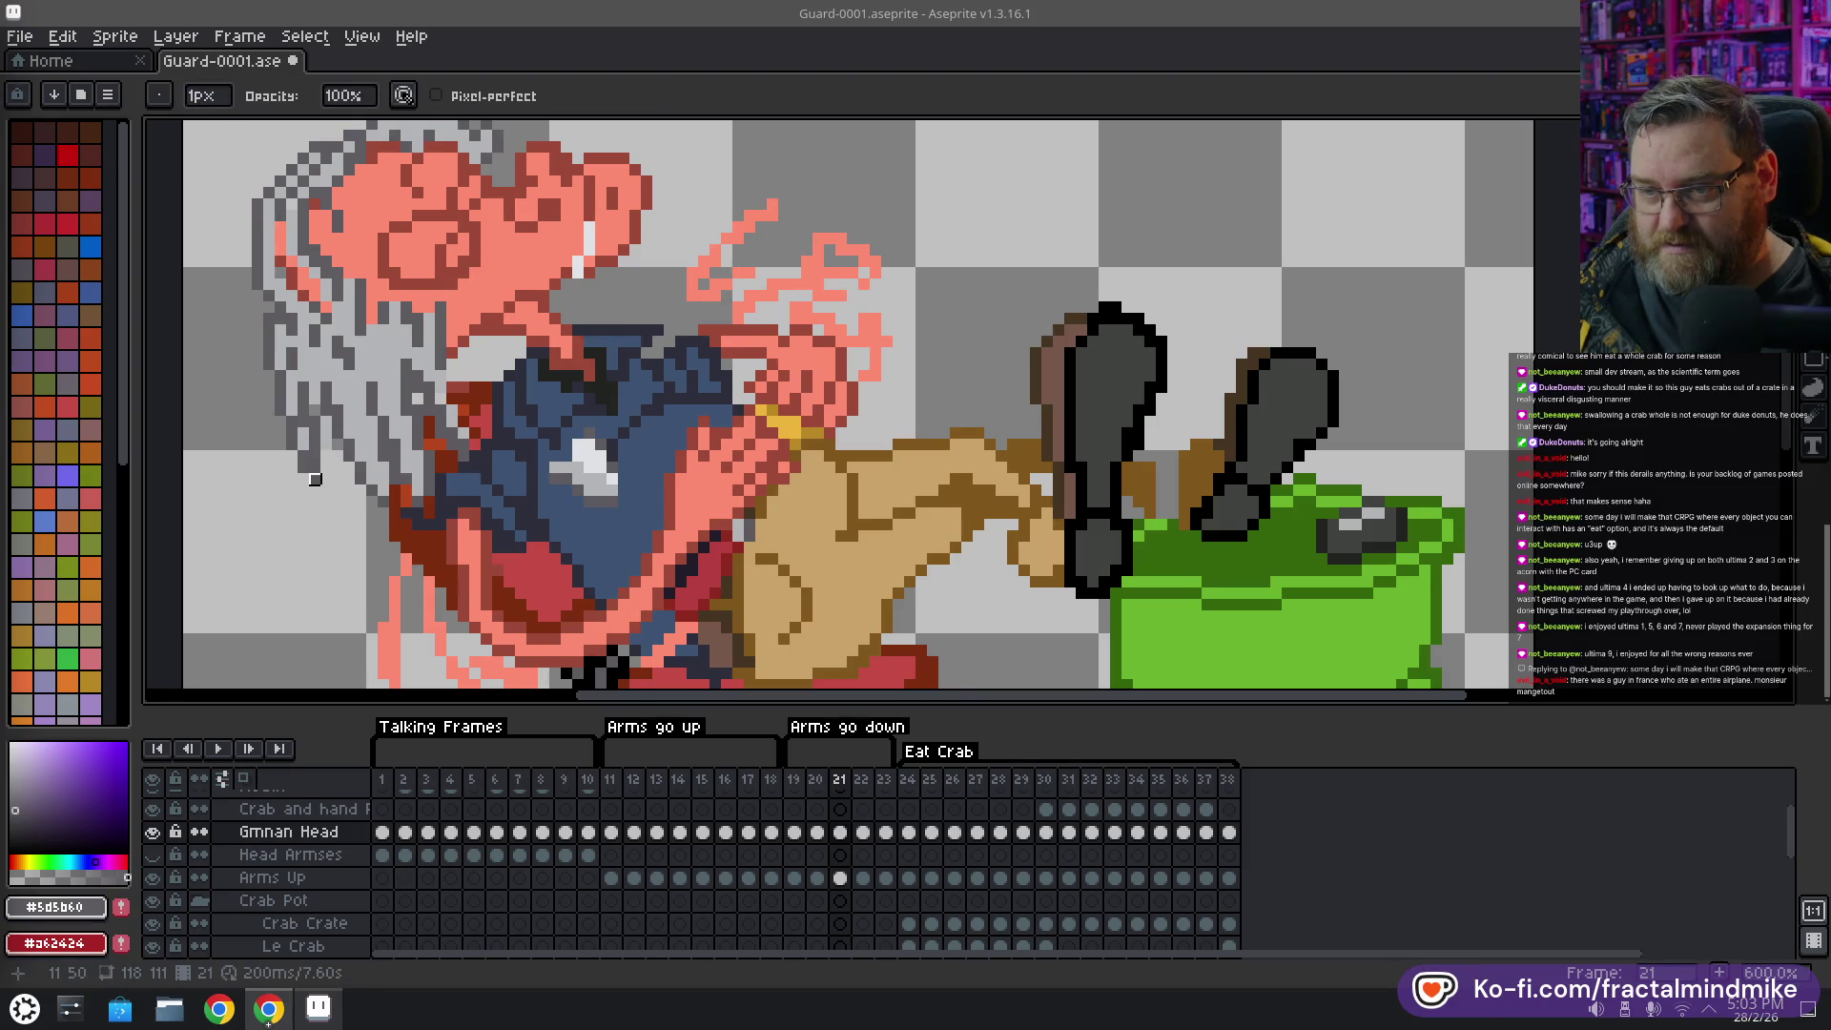
pyautogui.press('i')
pyautogui.press('b')
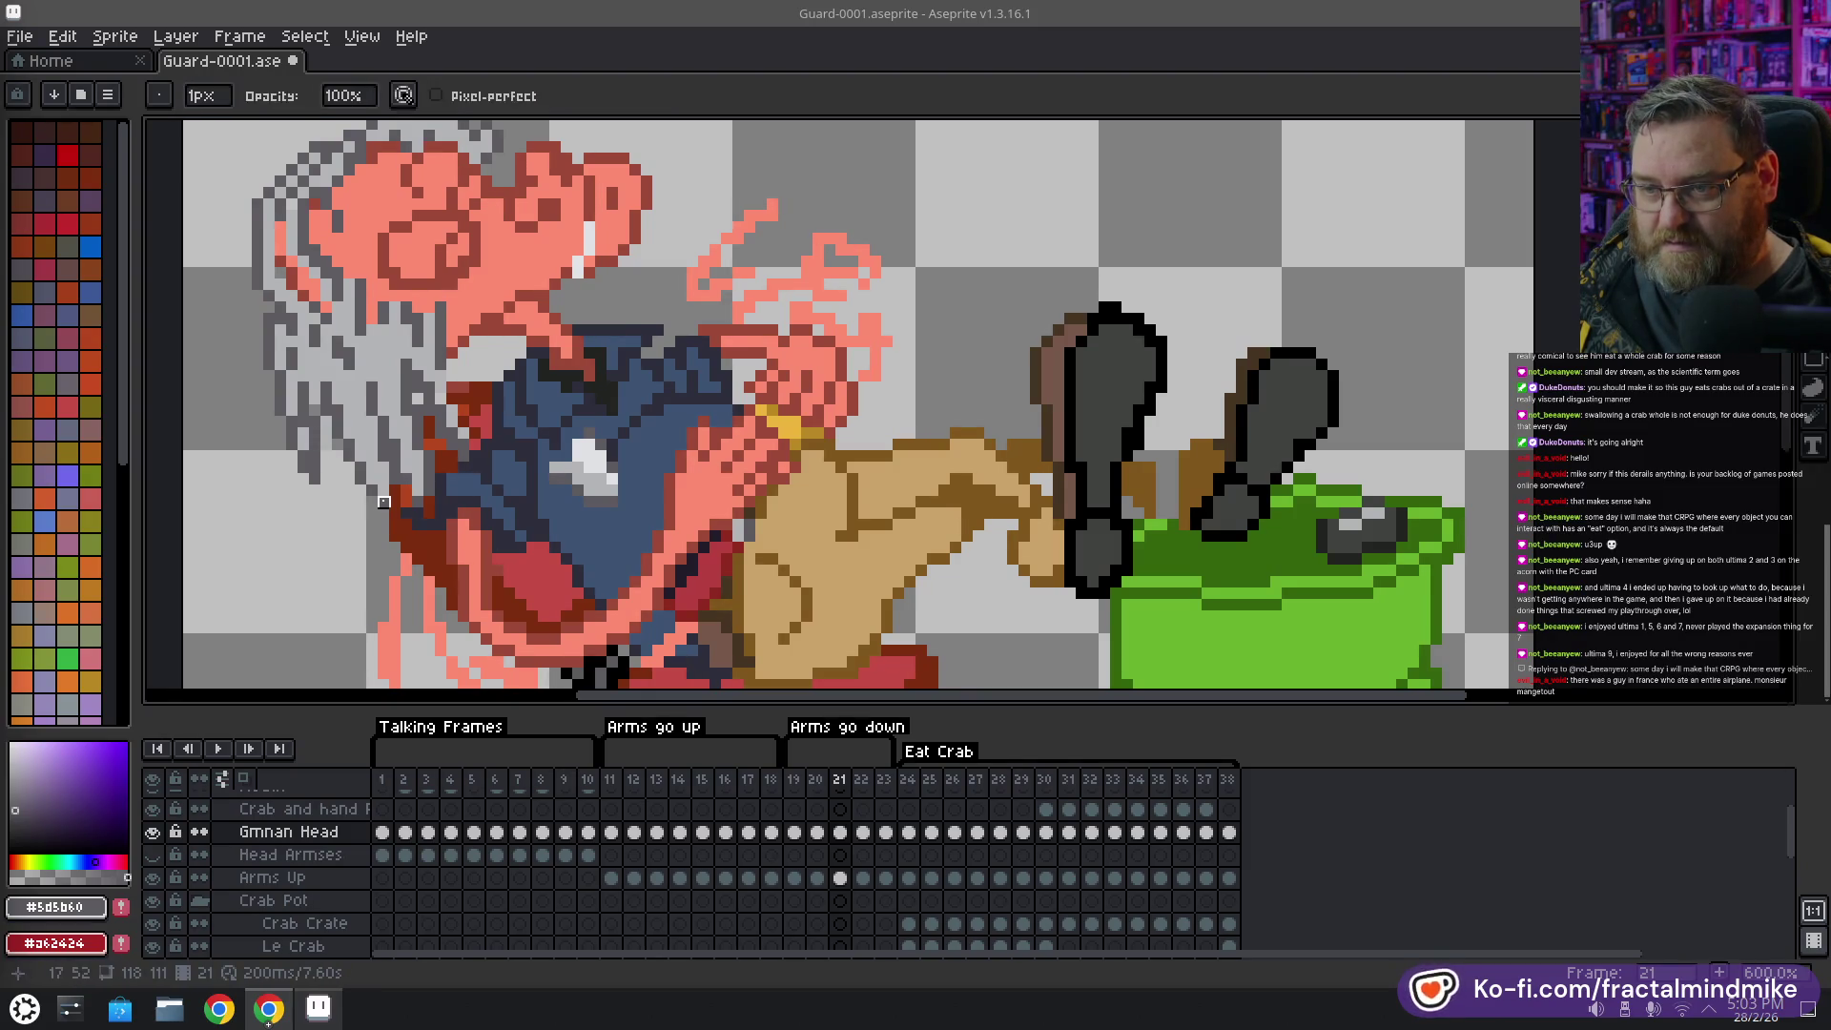
pyautogui.press('e')
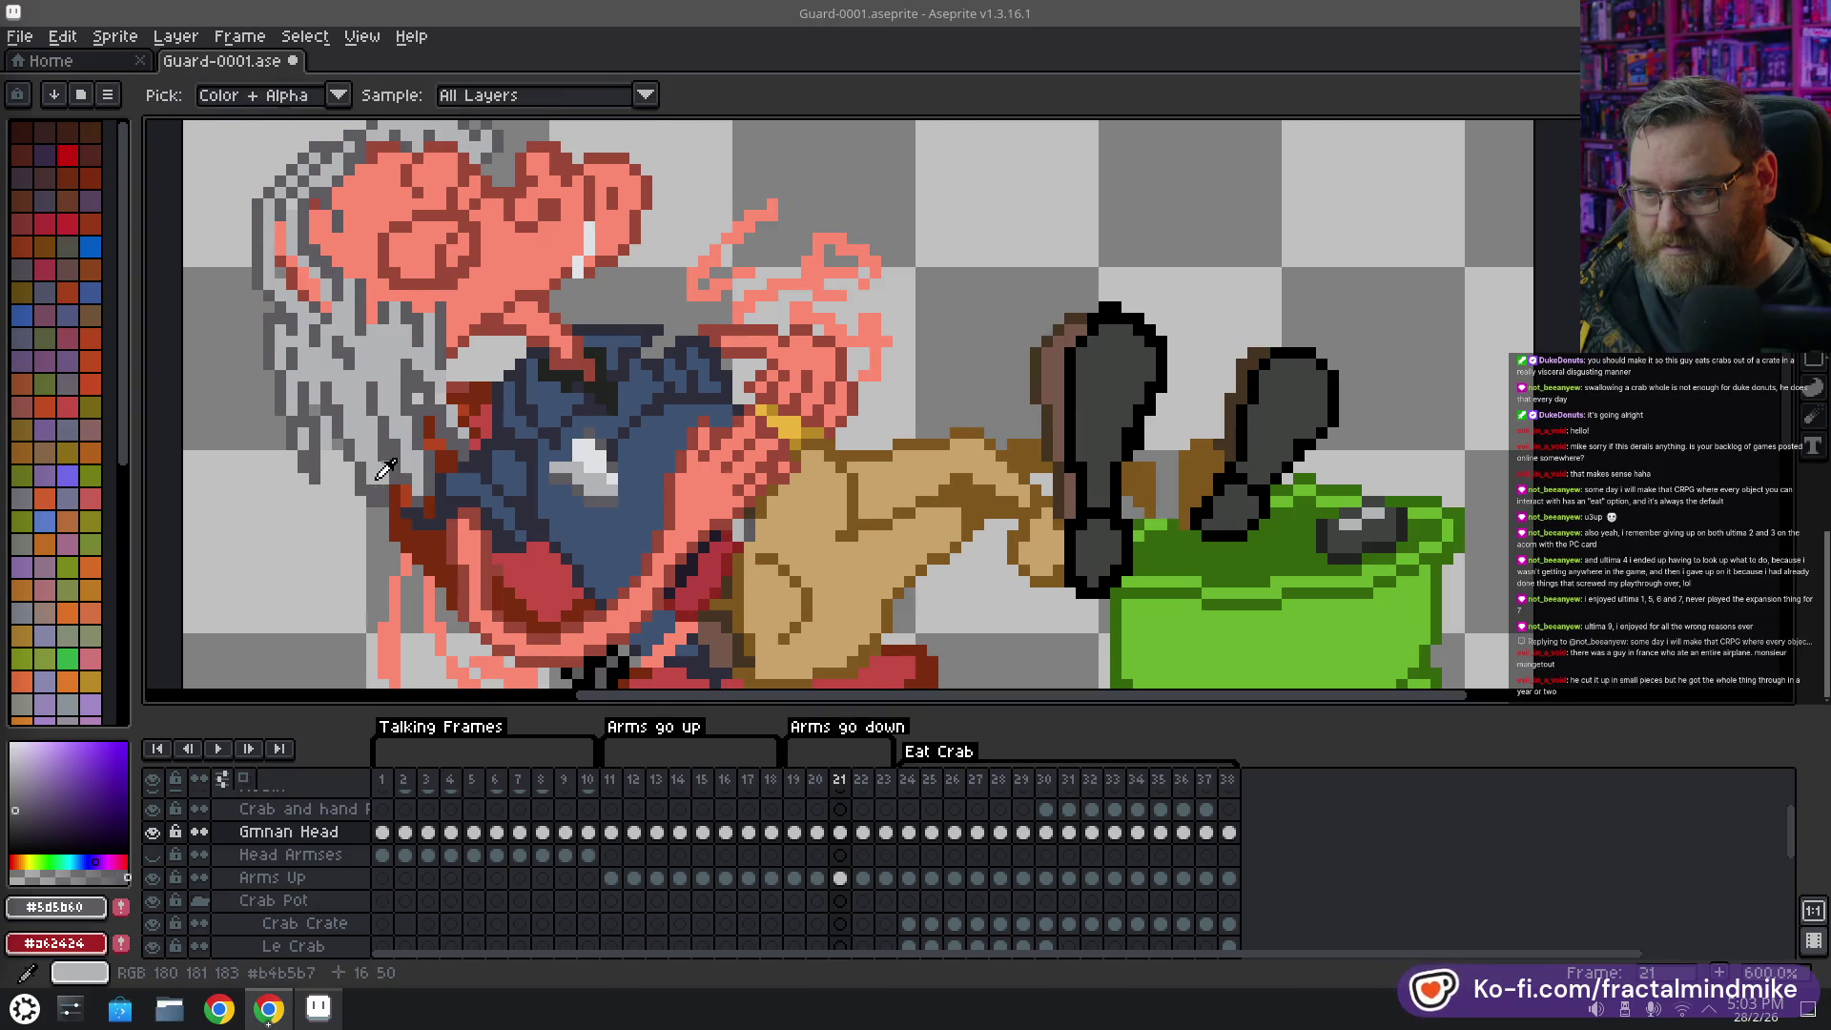
pyautogui.keyDown('alt'); pyautogui.click(391, 510); pyautogui.keyUp('alt')
pyautogui.press('b')
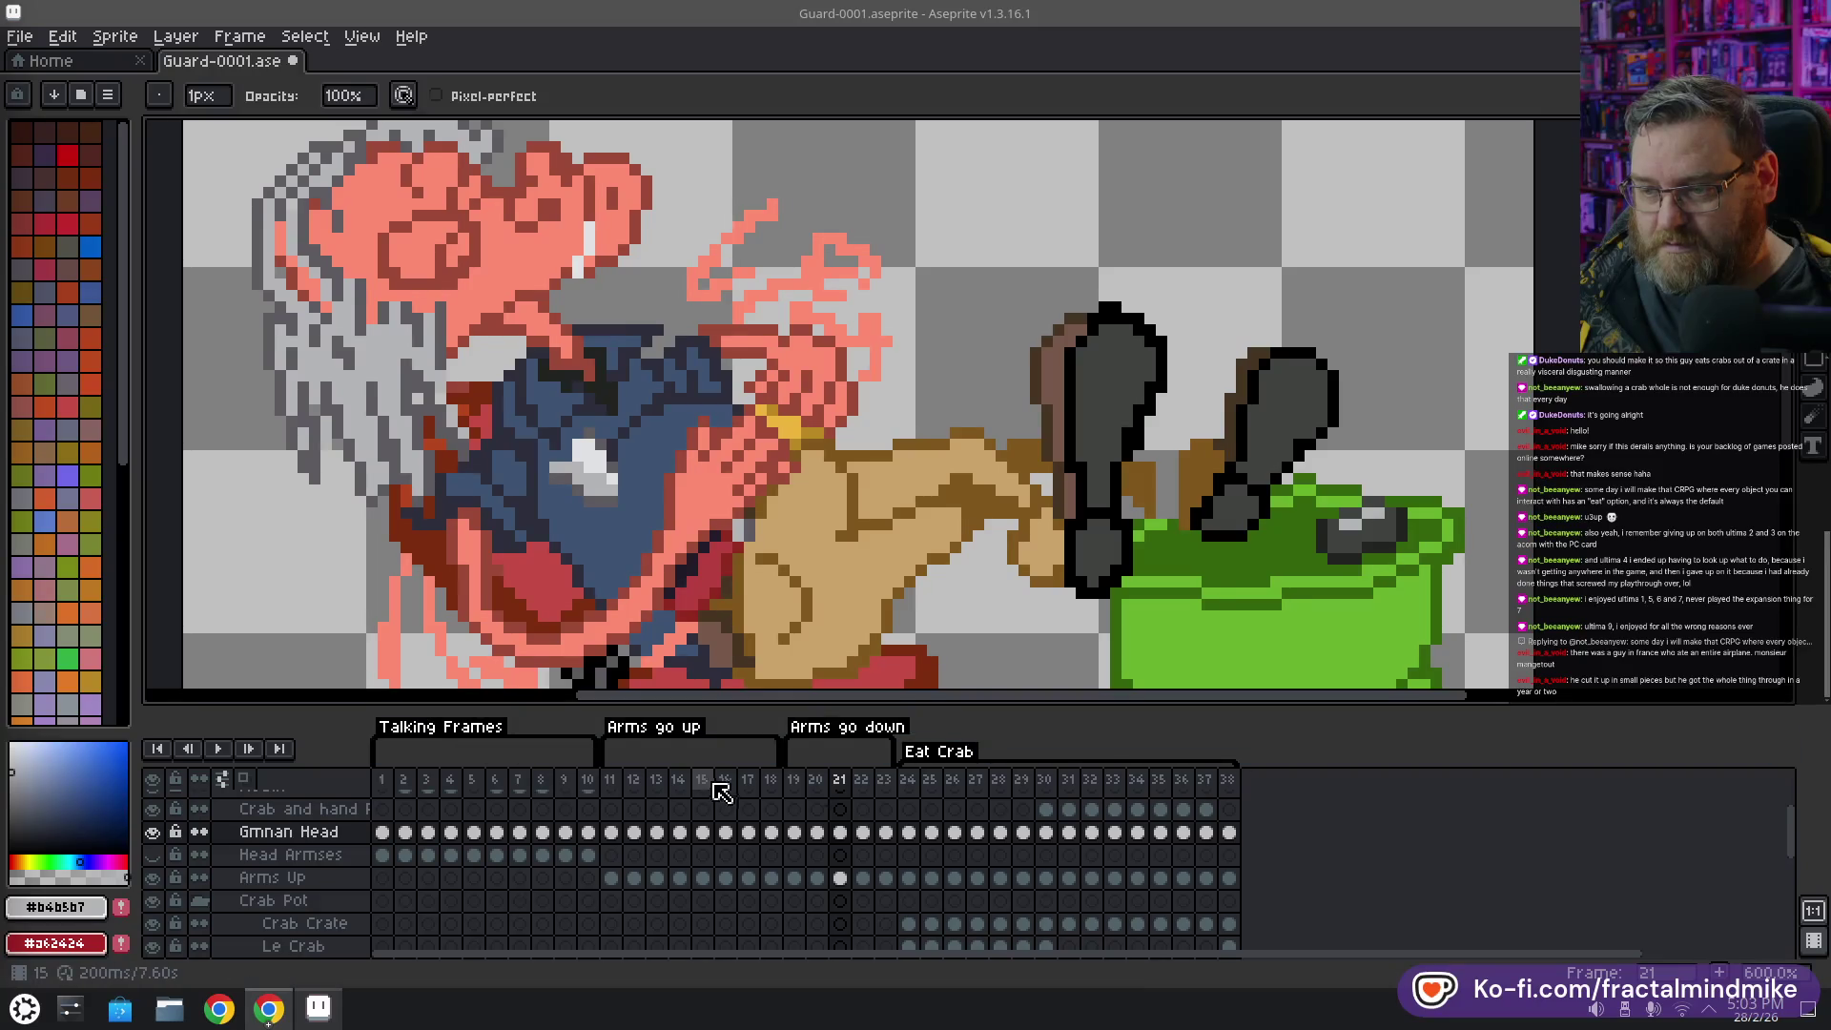
pyautogui.press('Return')
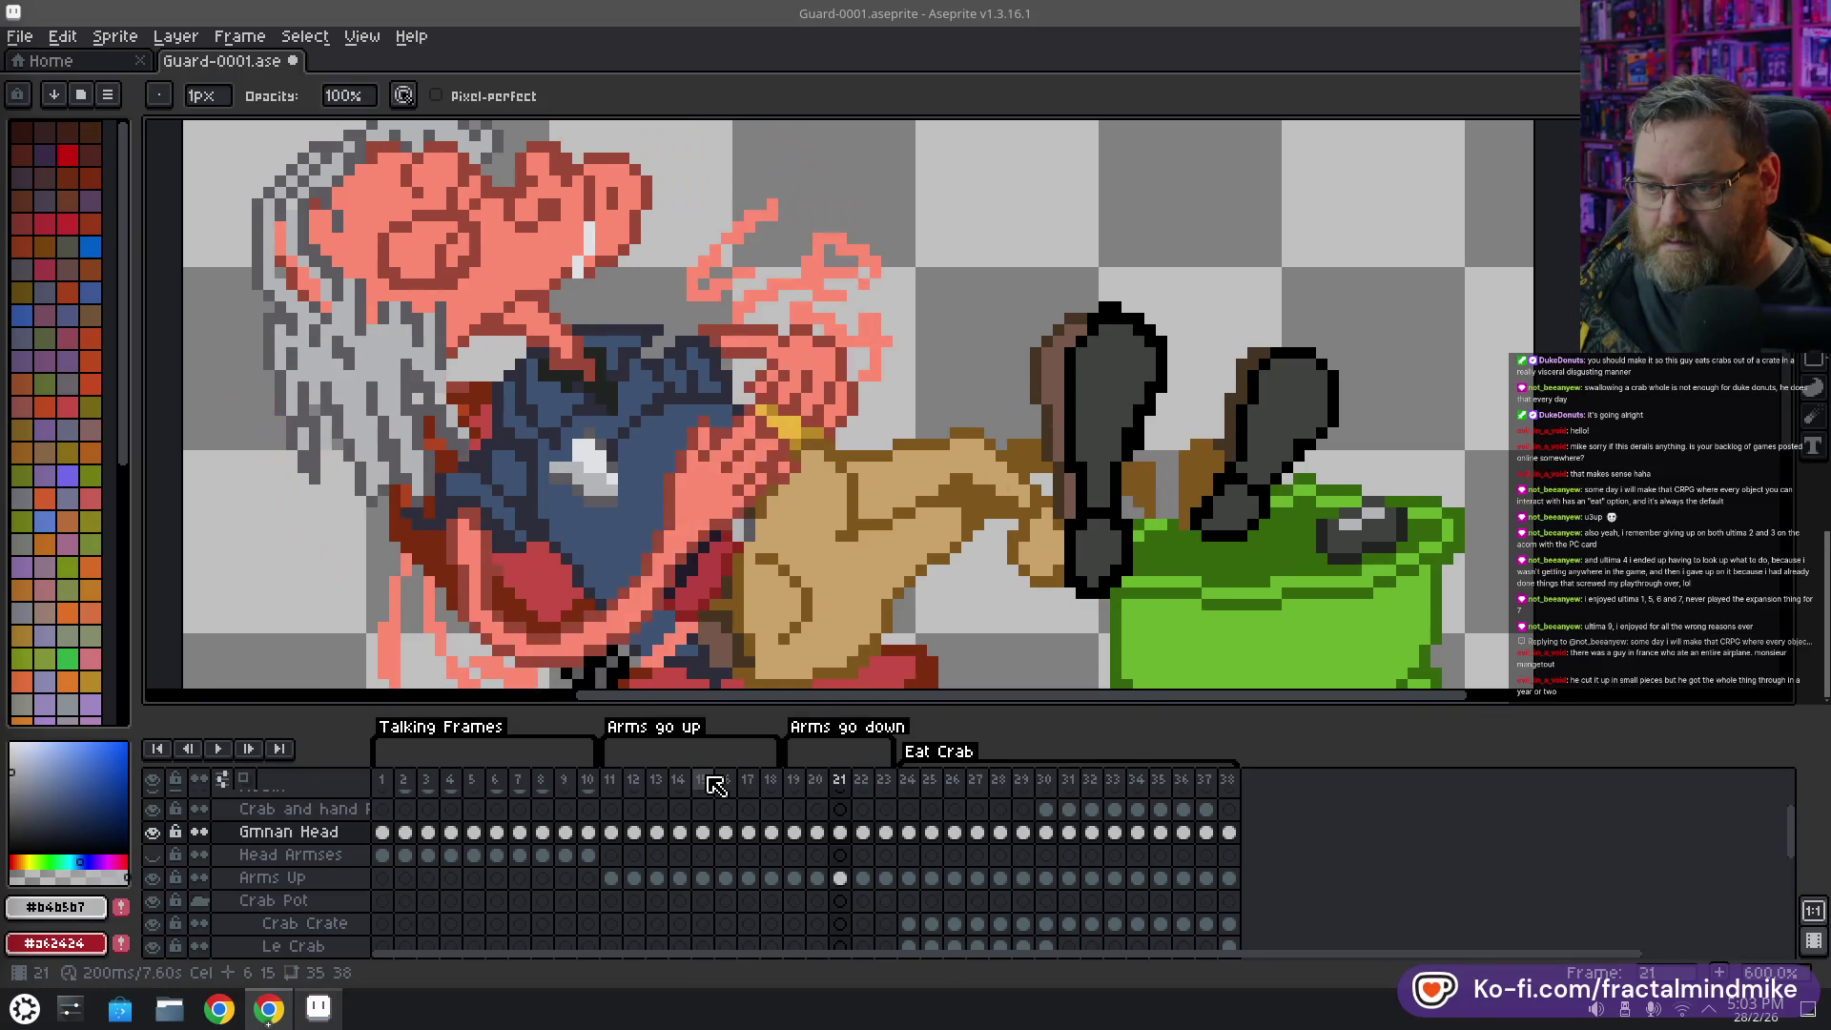
# Paint dark grey hair pixels across the top of the guard's head
pyautogui.press('i')
pyautogui.keyDown('alt'); pyautogui.click(406, 495); pyautogui.keyUp('alt')
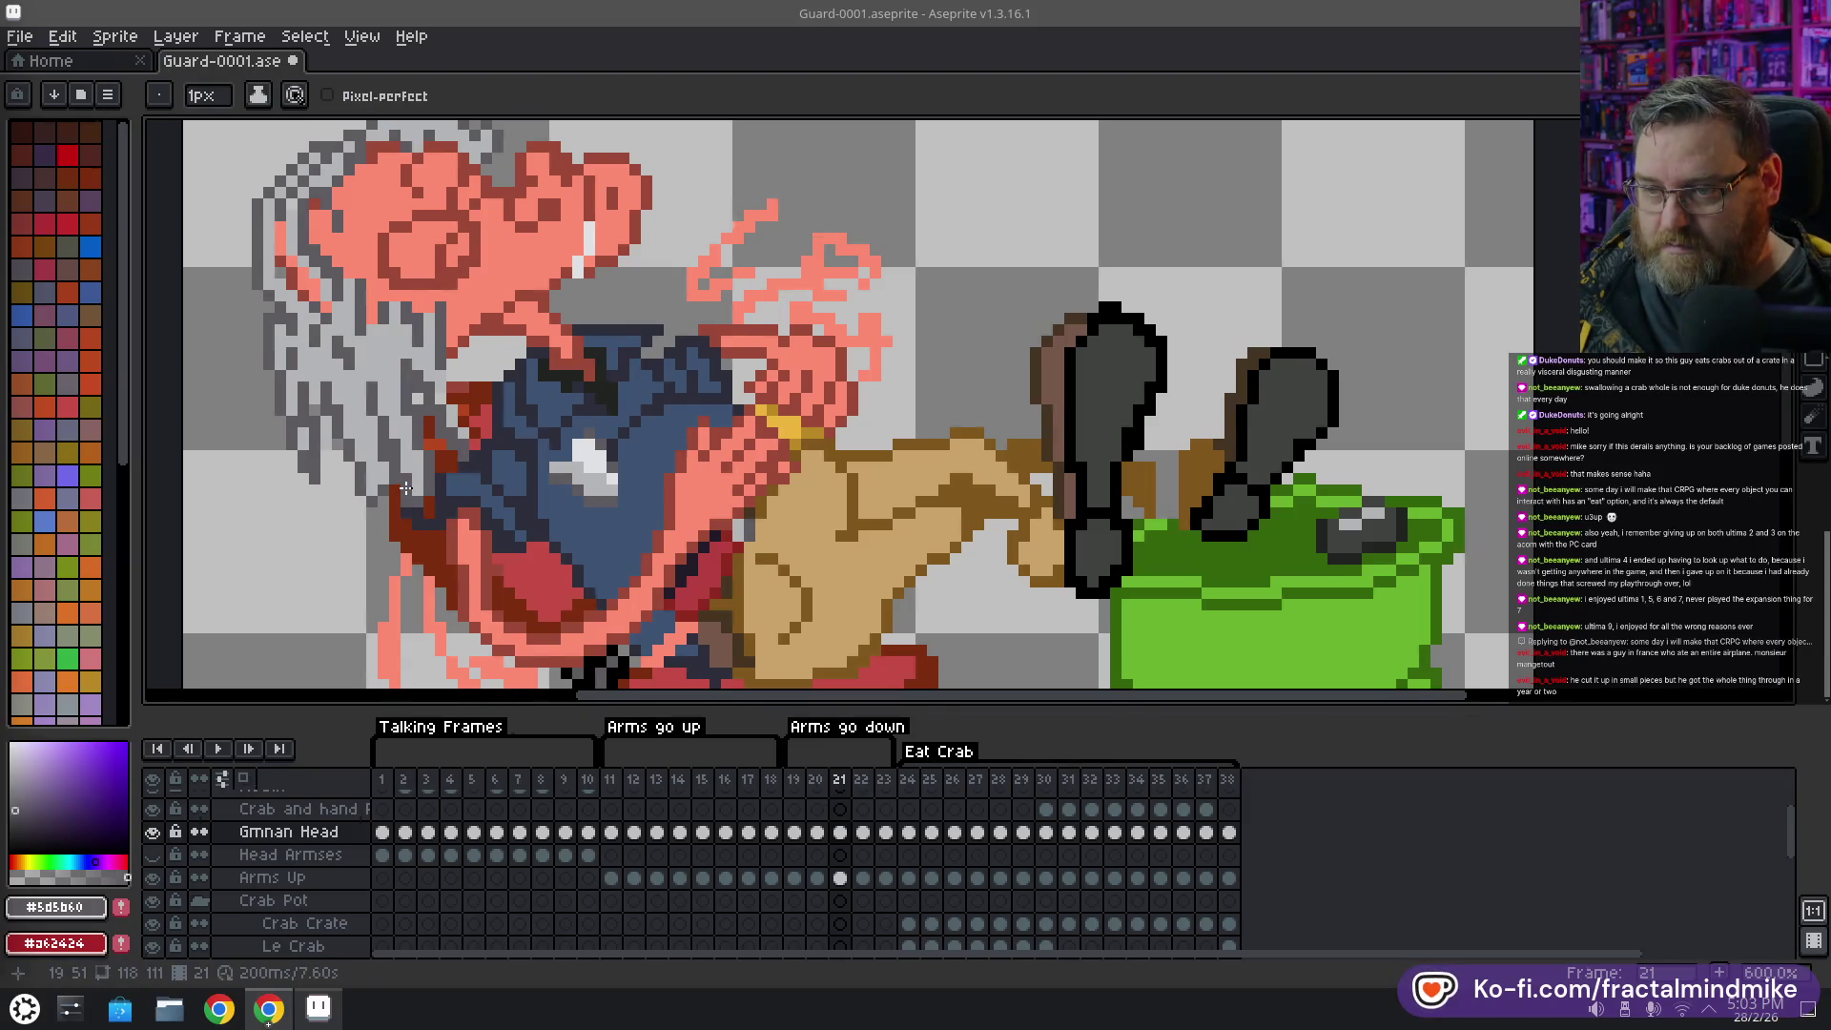
pyautogui.press('alt')
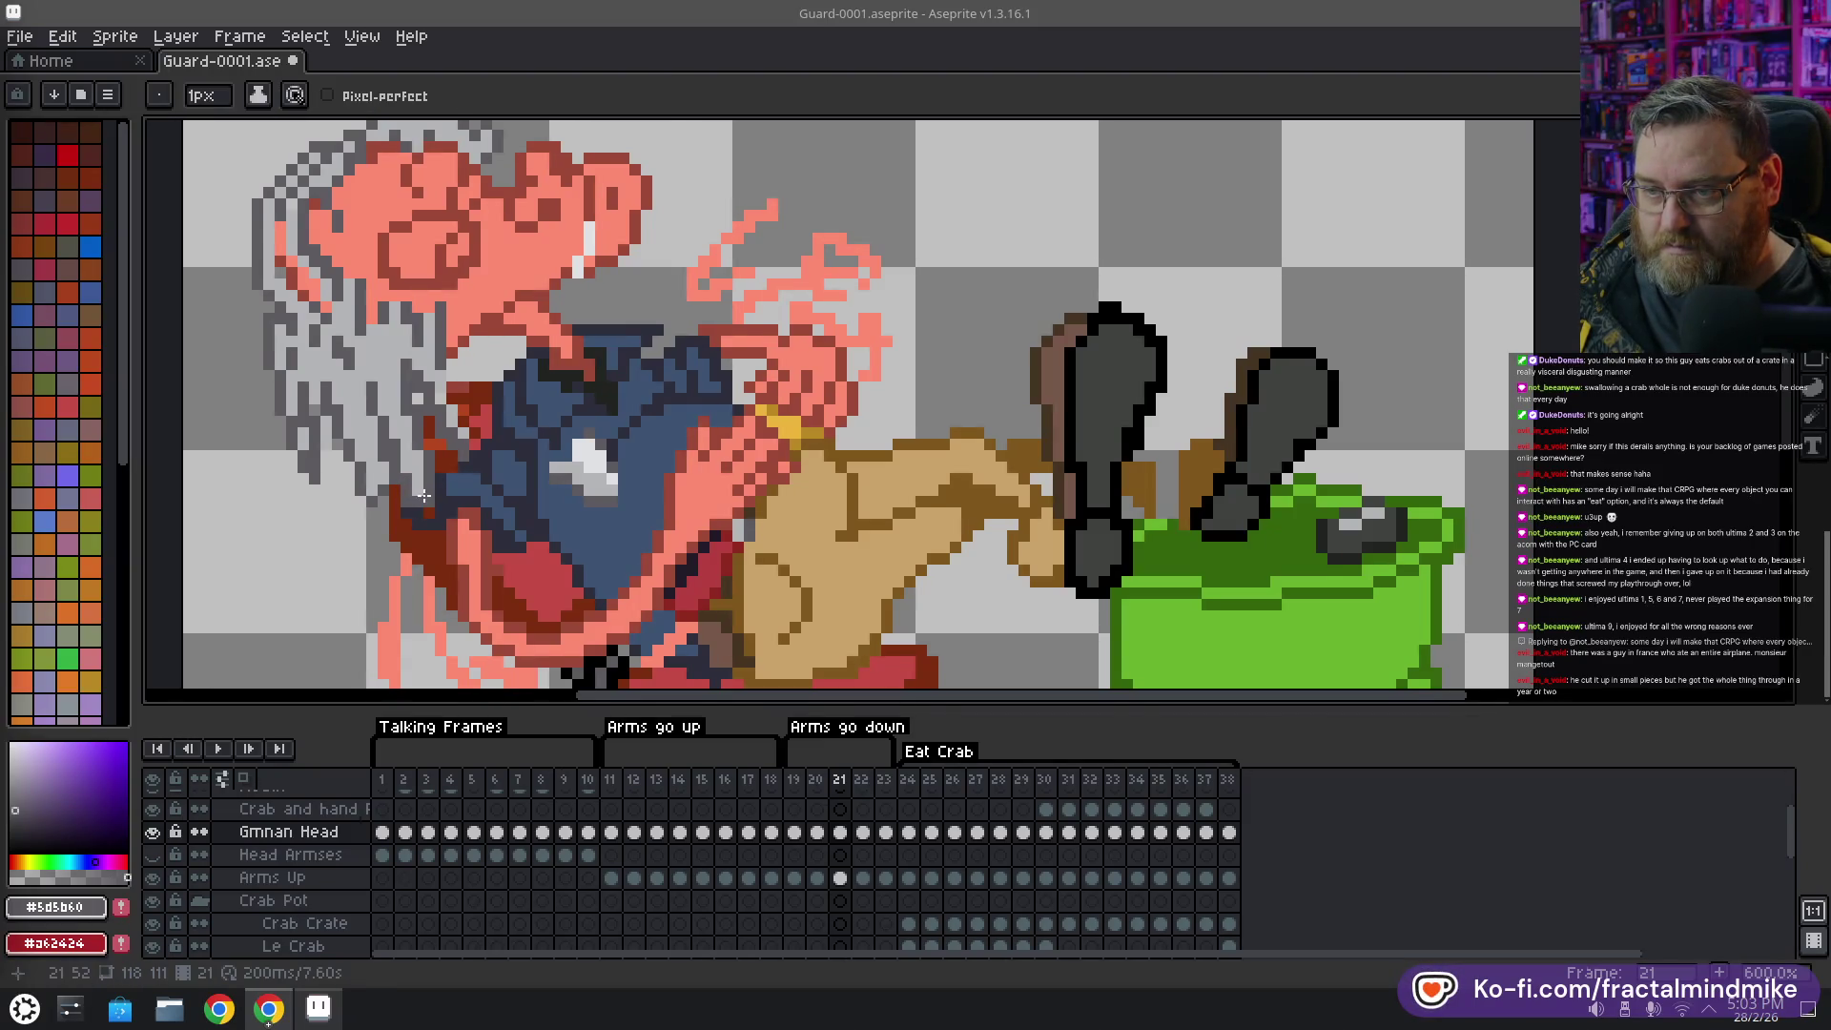
pyautogui.press('e')
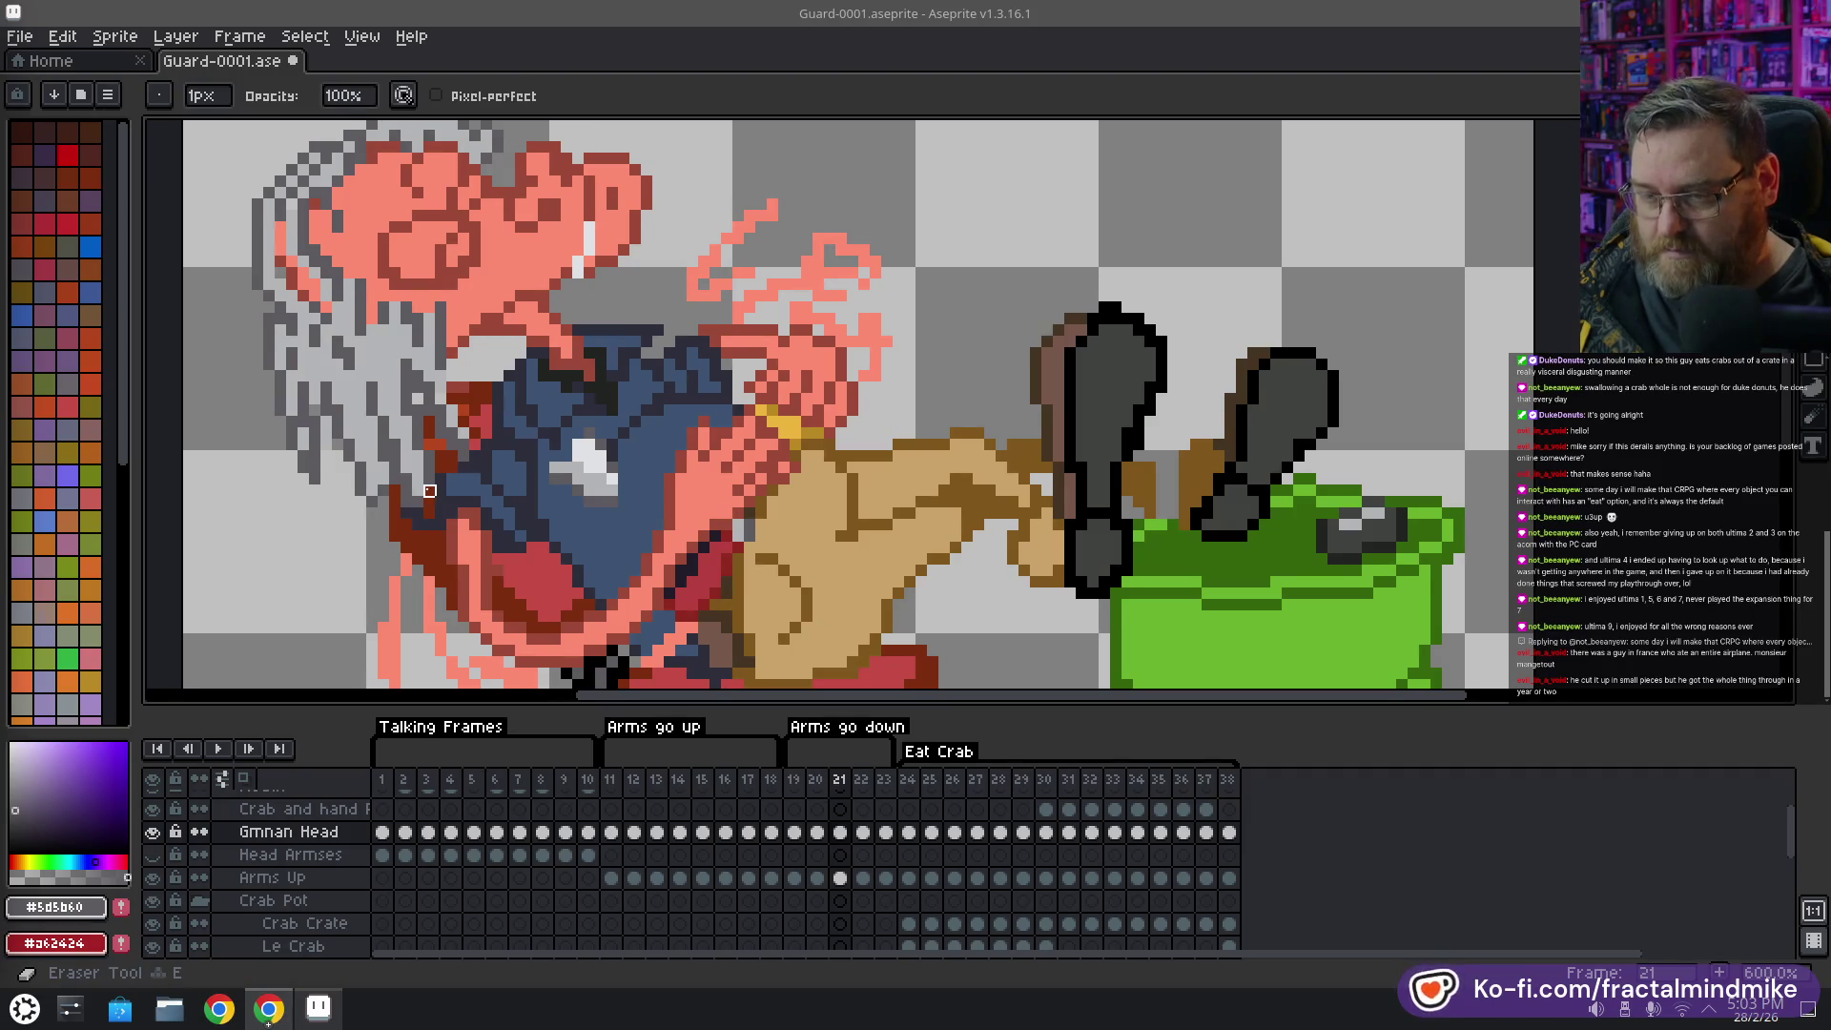
pyautogui.press('b')
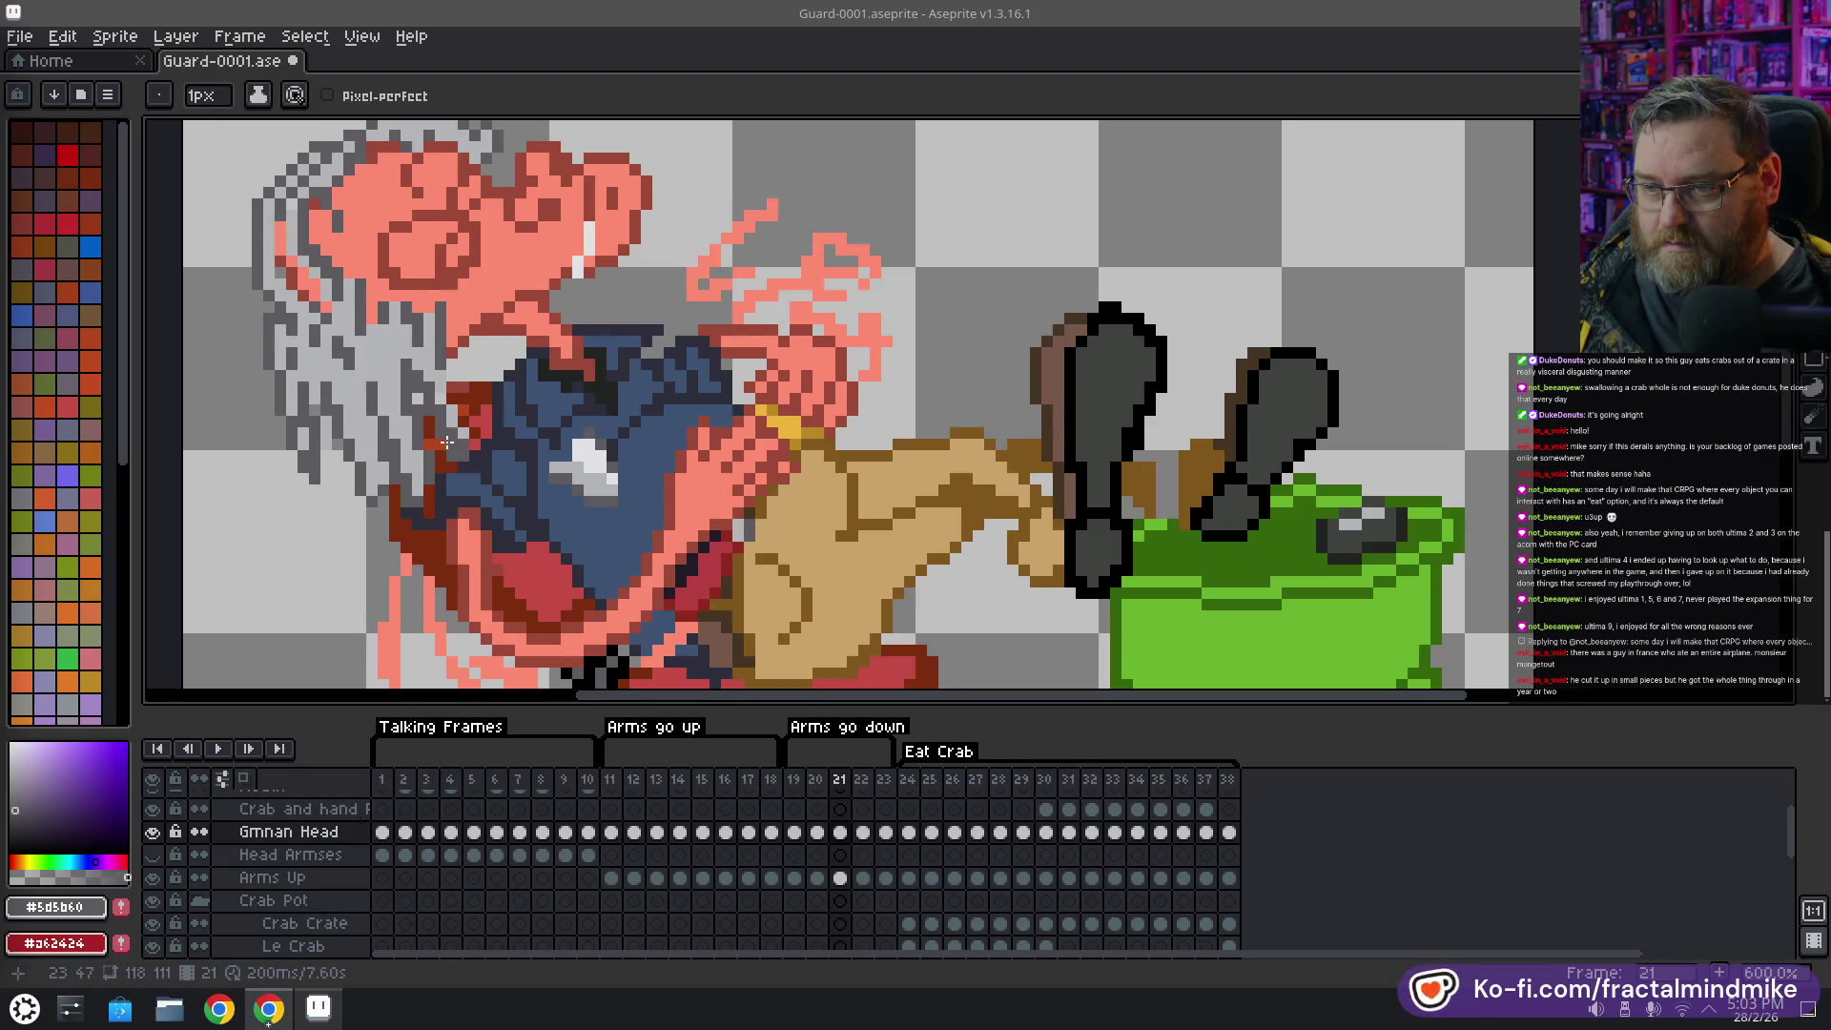
pyautogui.keyDown('alt'); pyautogui.click(460, 447); pyautogui.keyUp('alt')
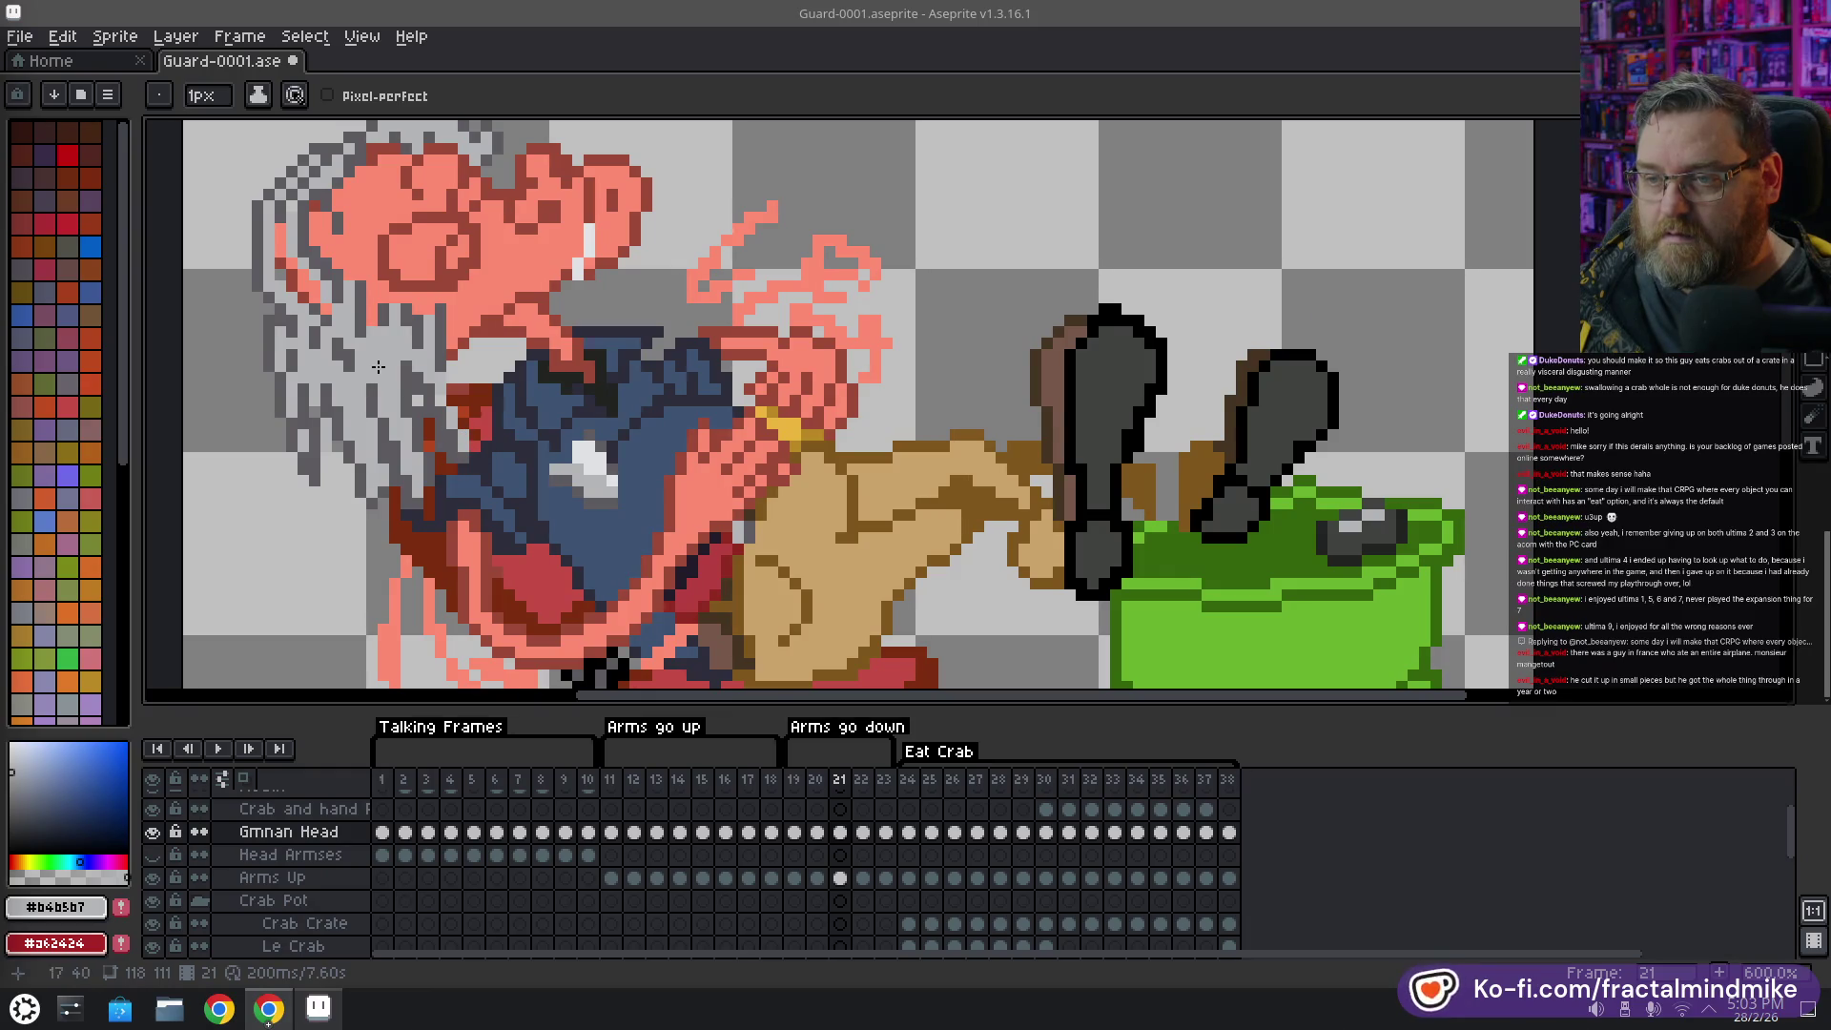
pyautogui.scroll(3, 468, 438)
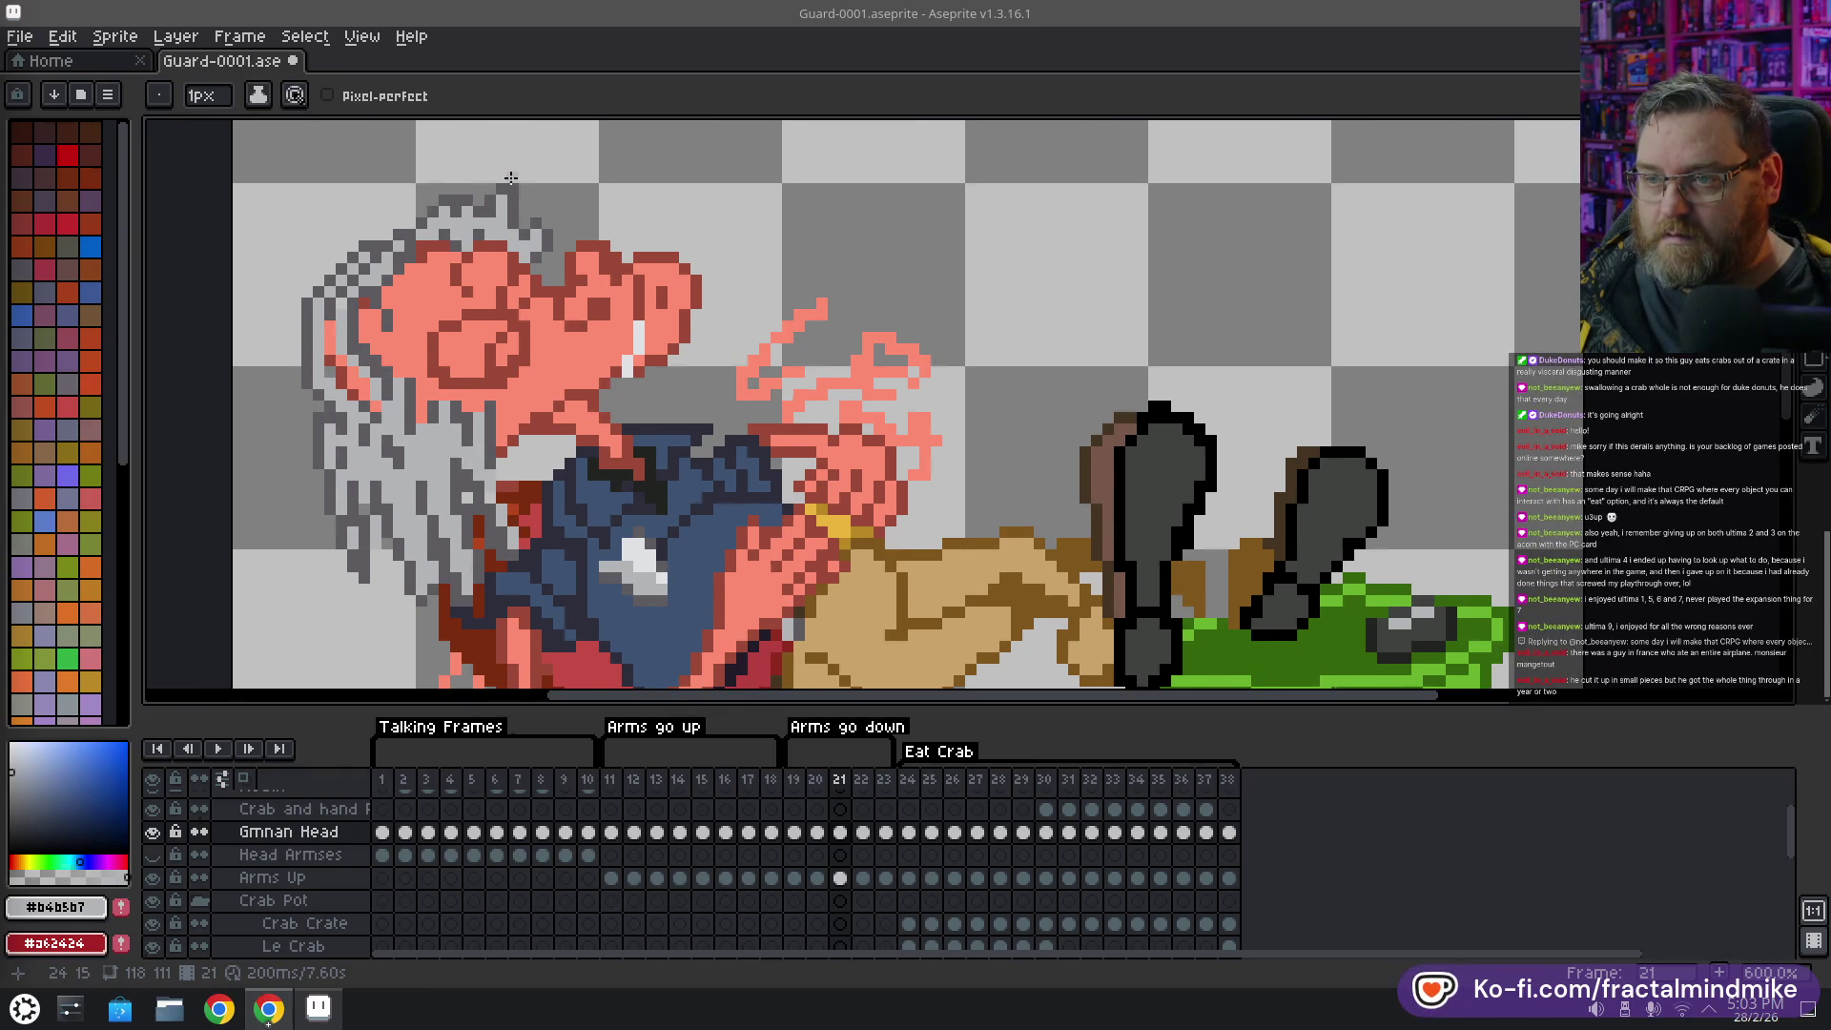
pyautogui.moveTo(511, 177); pyautogui.dragTo(496, 174)
pyautogui.keyDown('alt'); pyautogui.click(496, 174); pyautogui.keyUp('alt')
pyautogui.press('e')
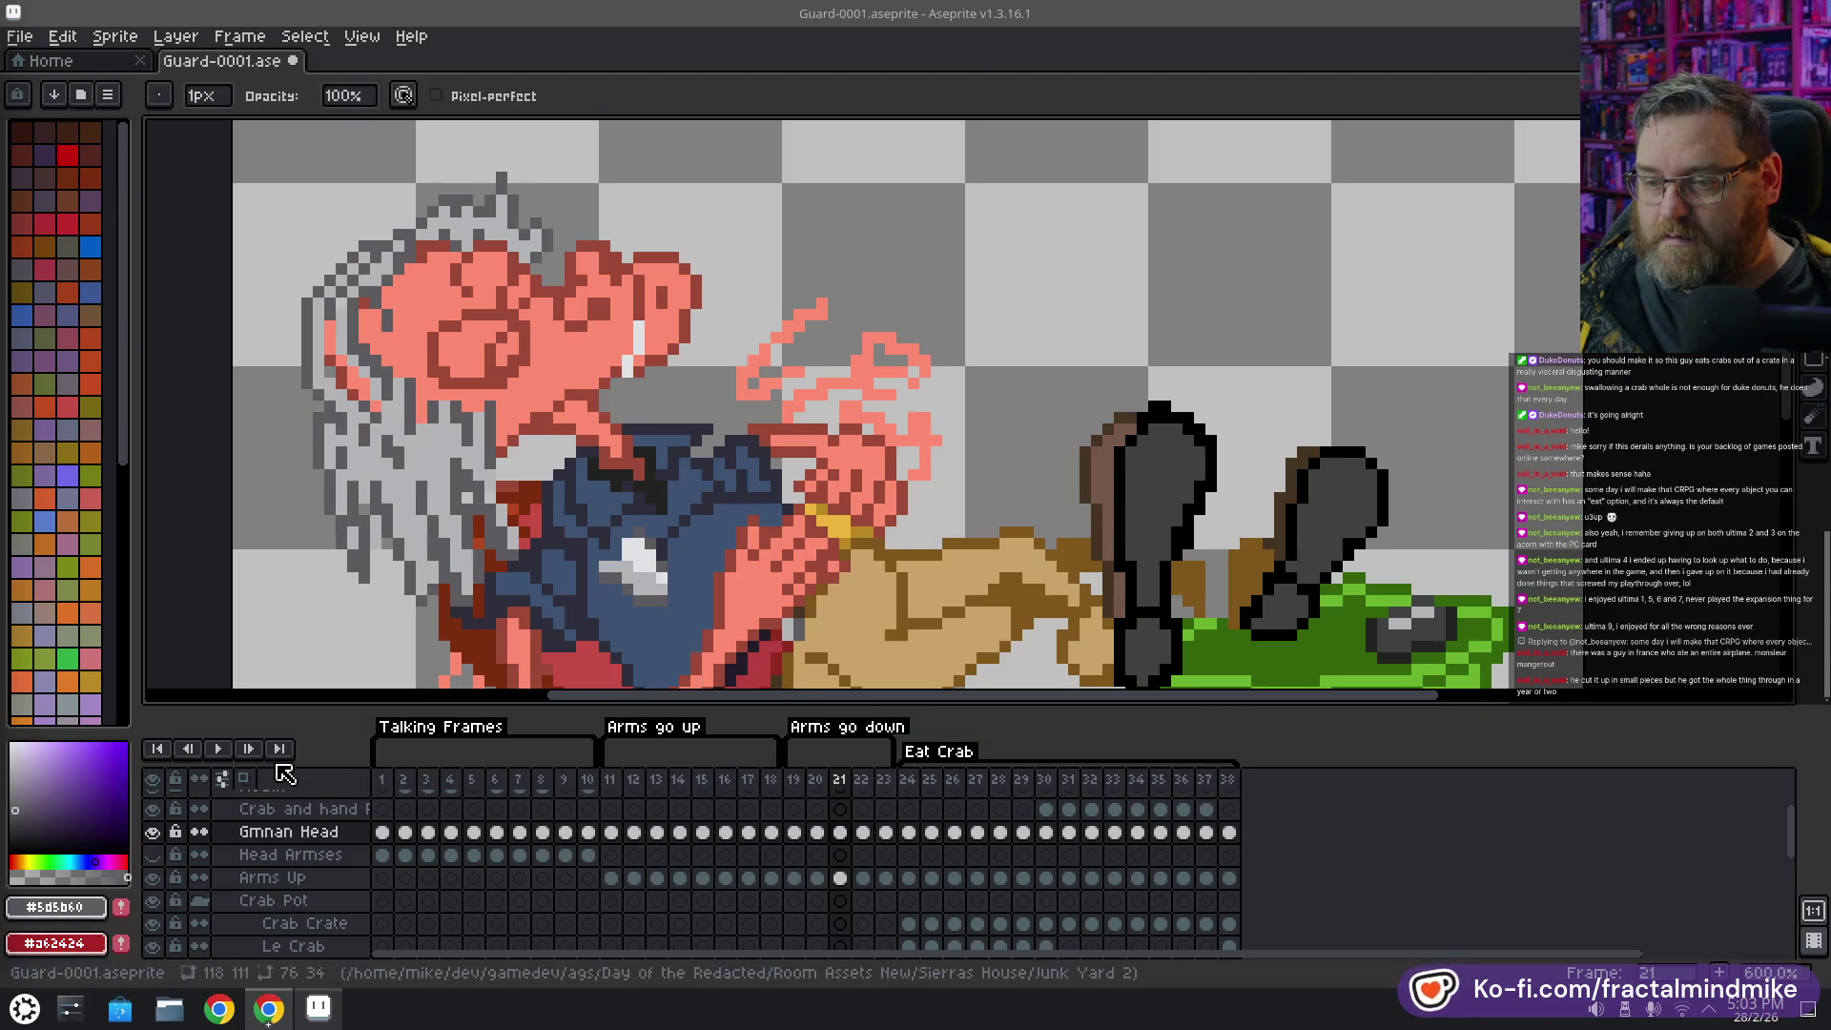
# Step through frames 20–22, zoom out to 200% and play back the animation
pyautogui.click(820, 782)
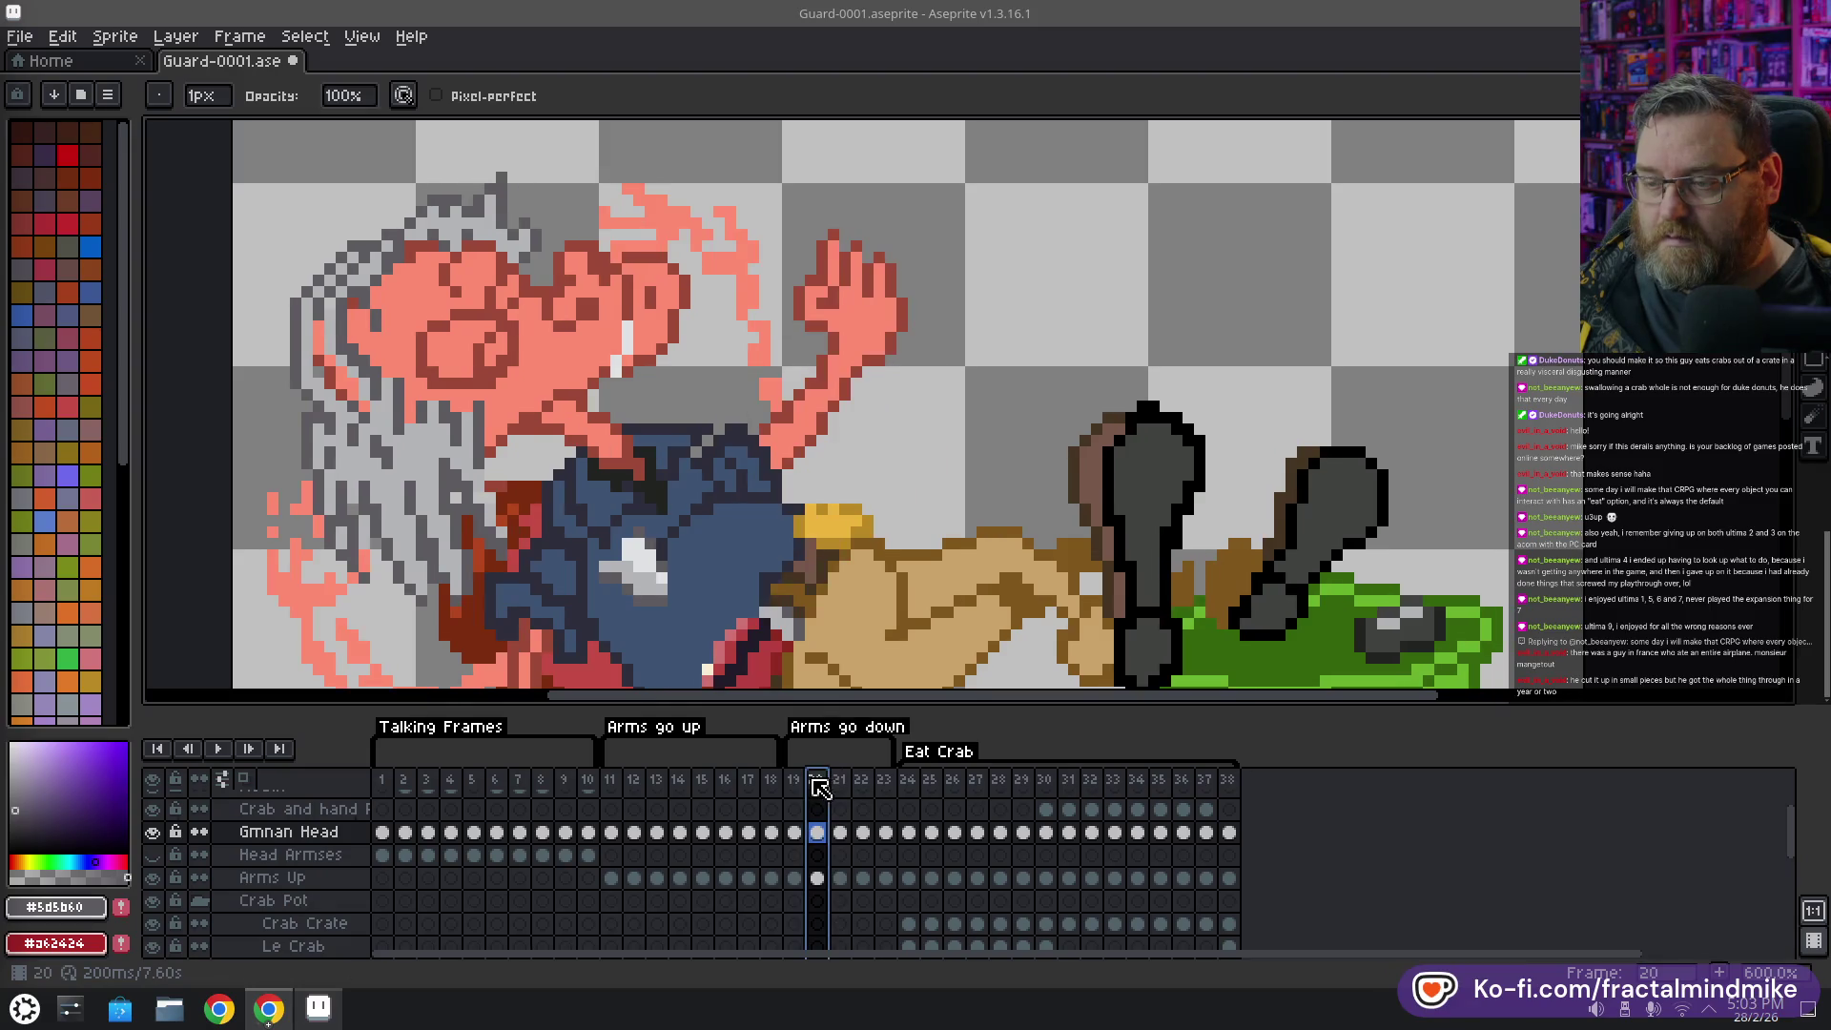
pyautogui.click(843, 782)
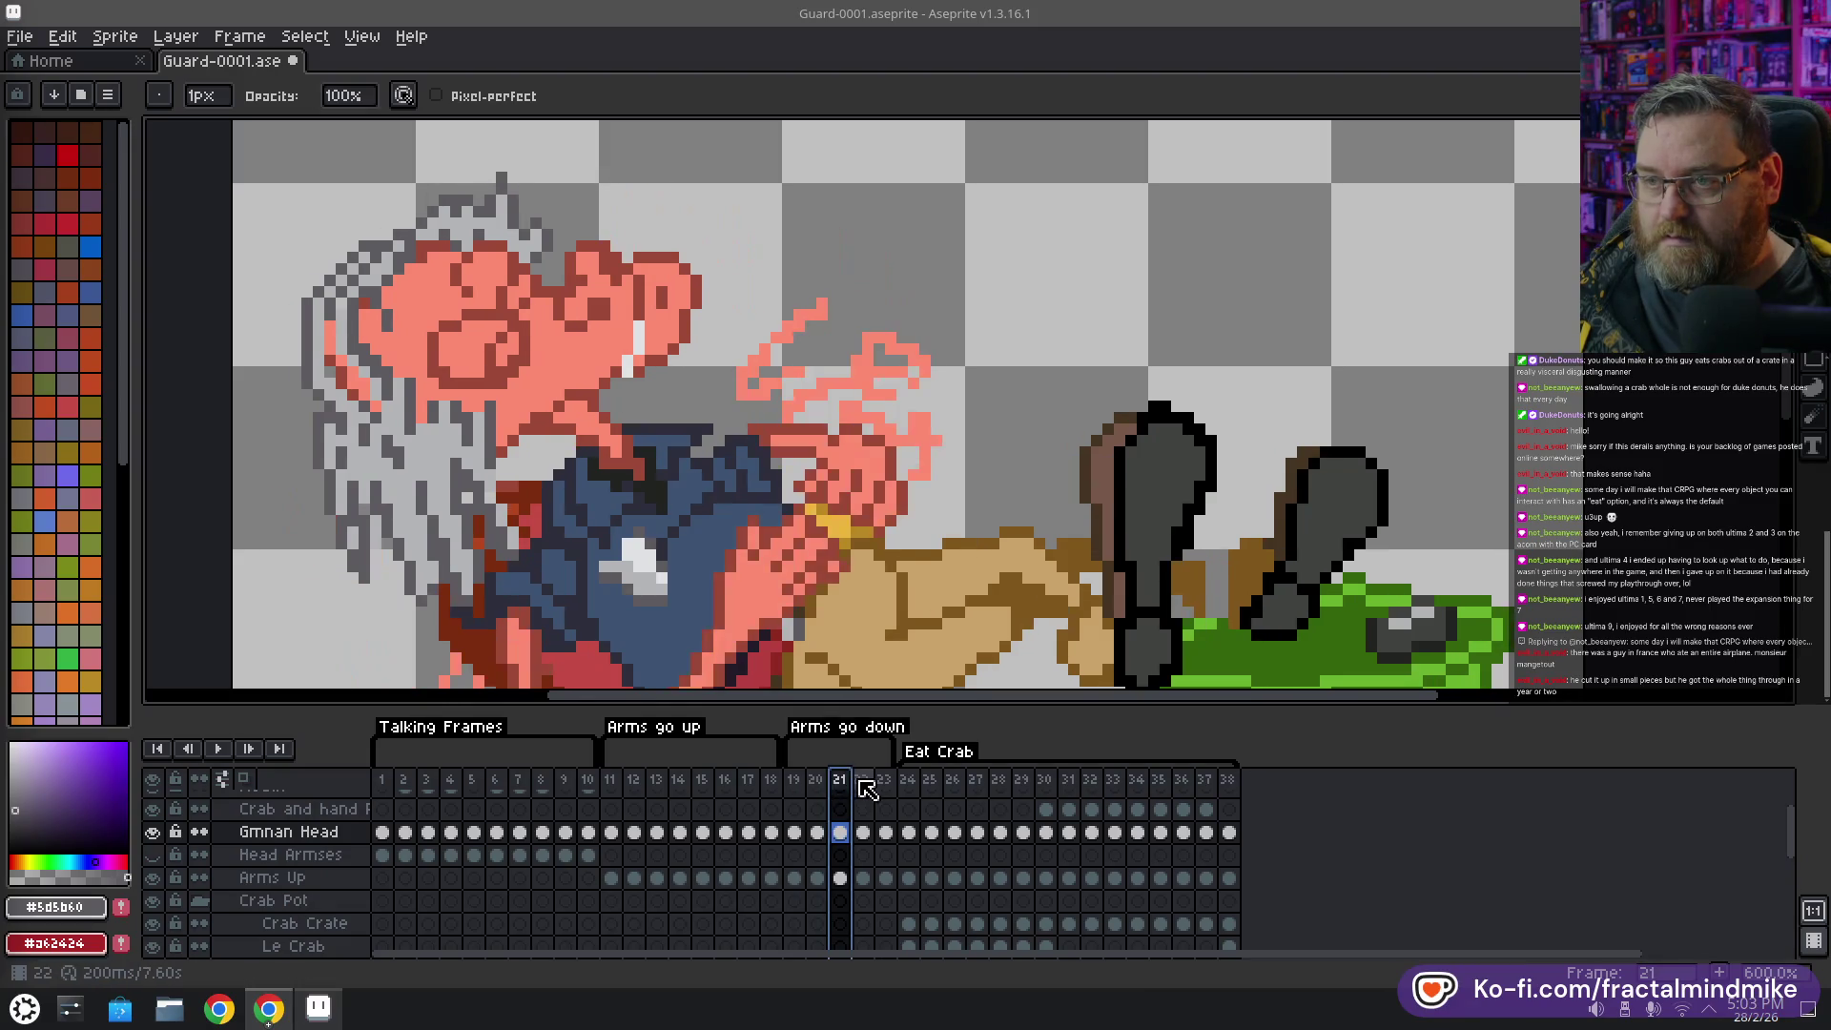
pyautogui.click(864, 782)
pyautogui.press('-')
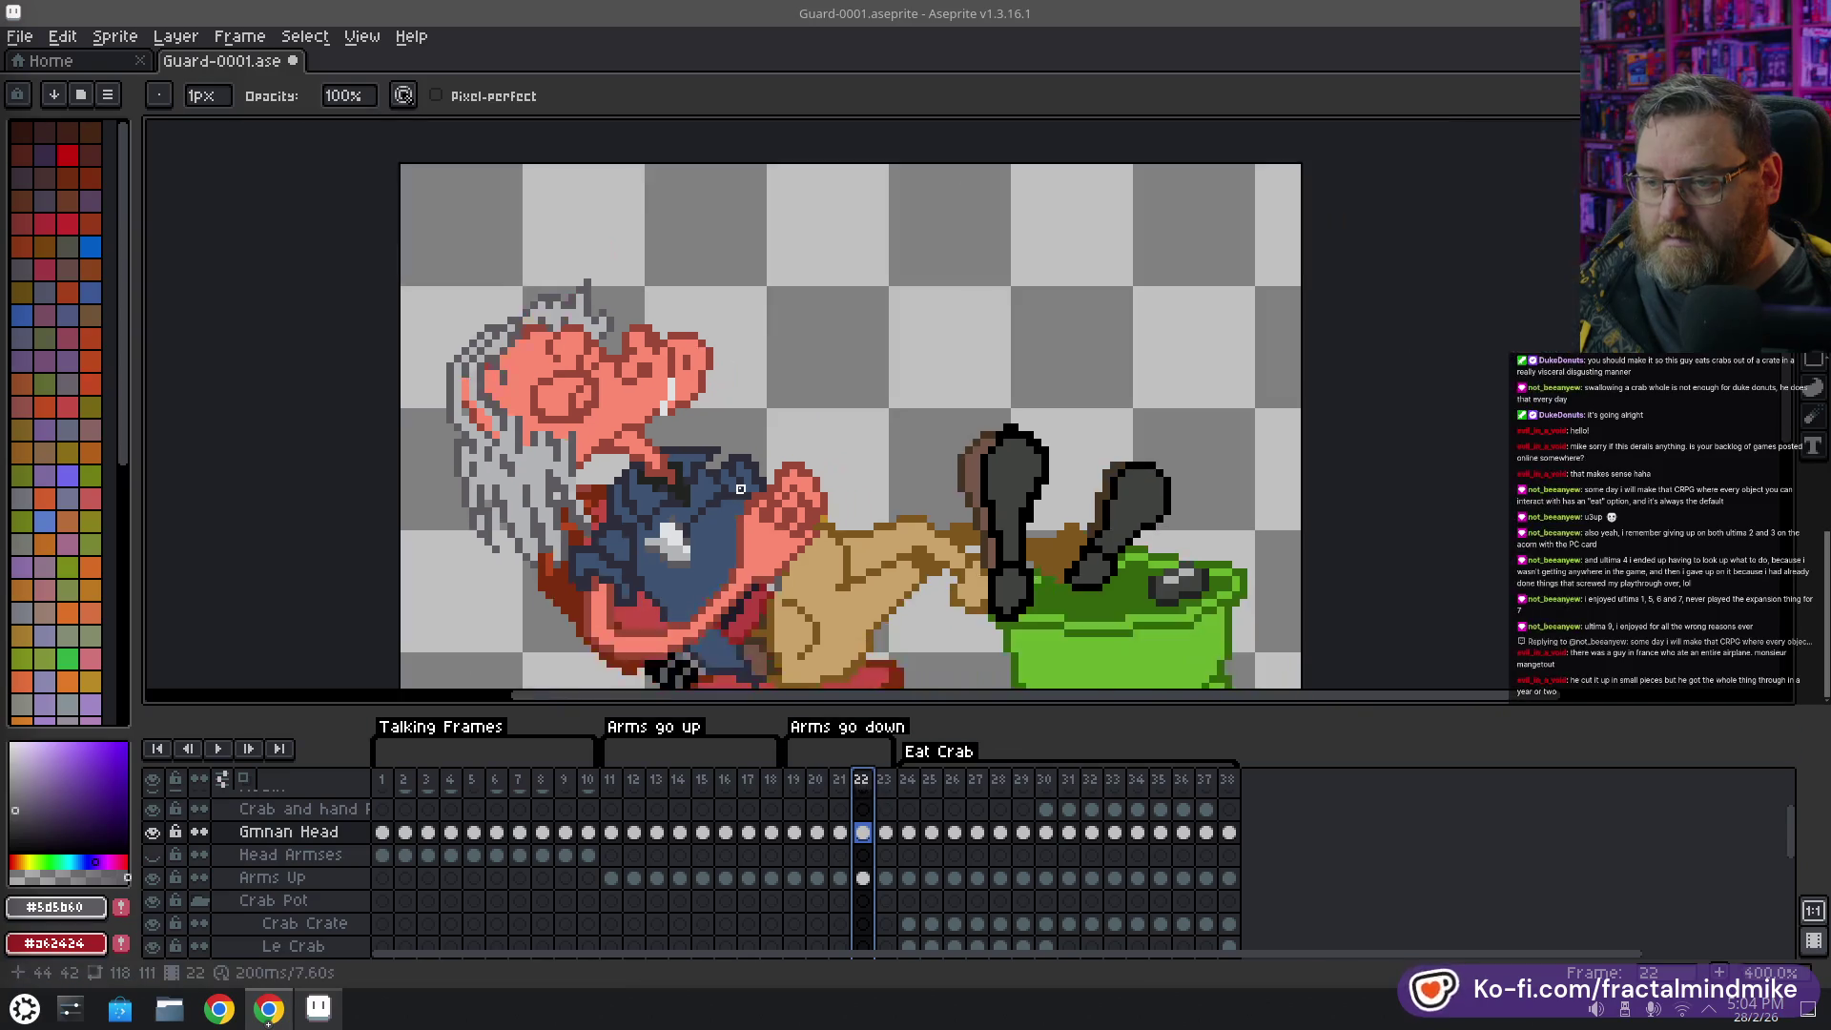
pyautogui.press('-')
pyautogui.press('-')
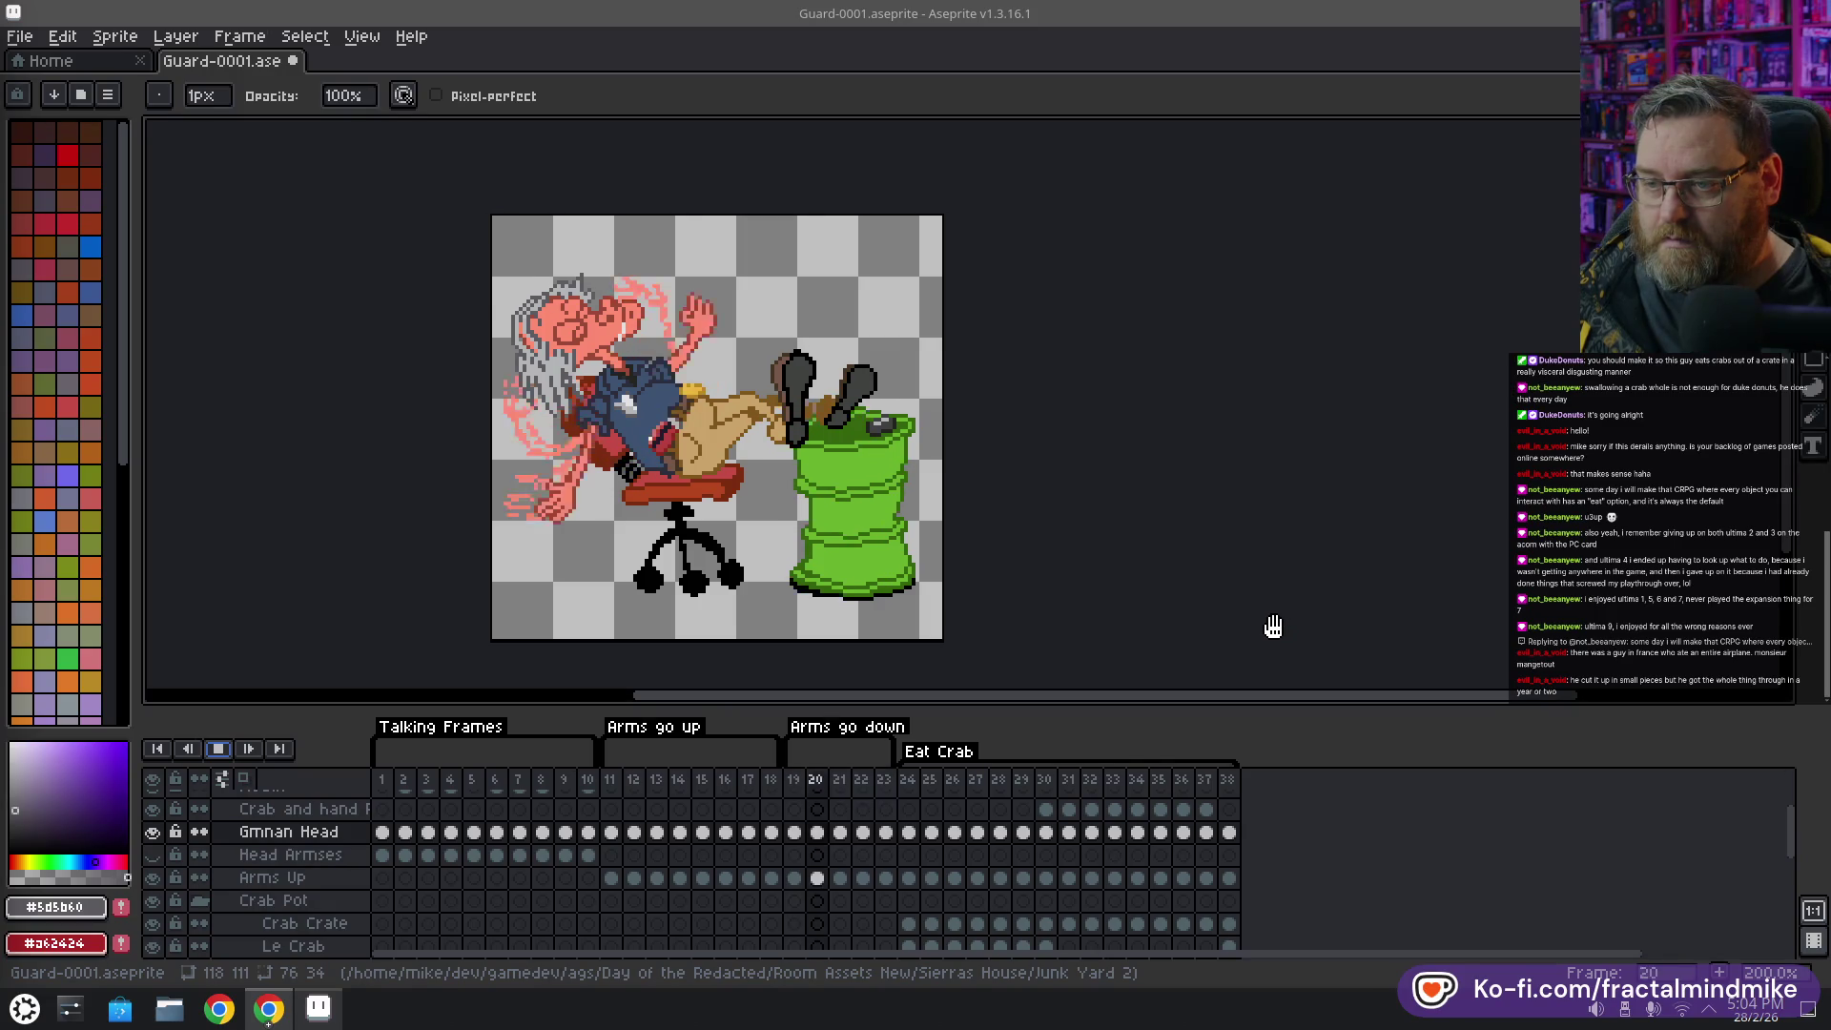
pyautogui.press('Return')
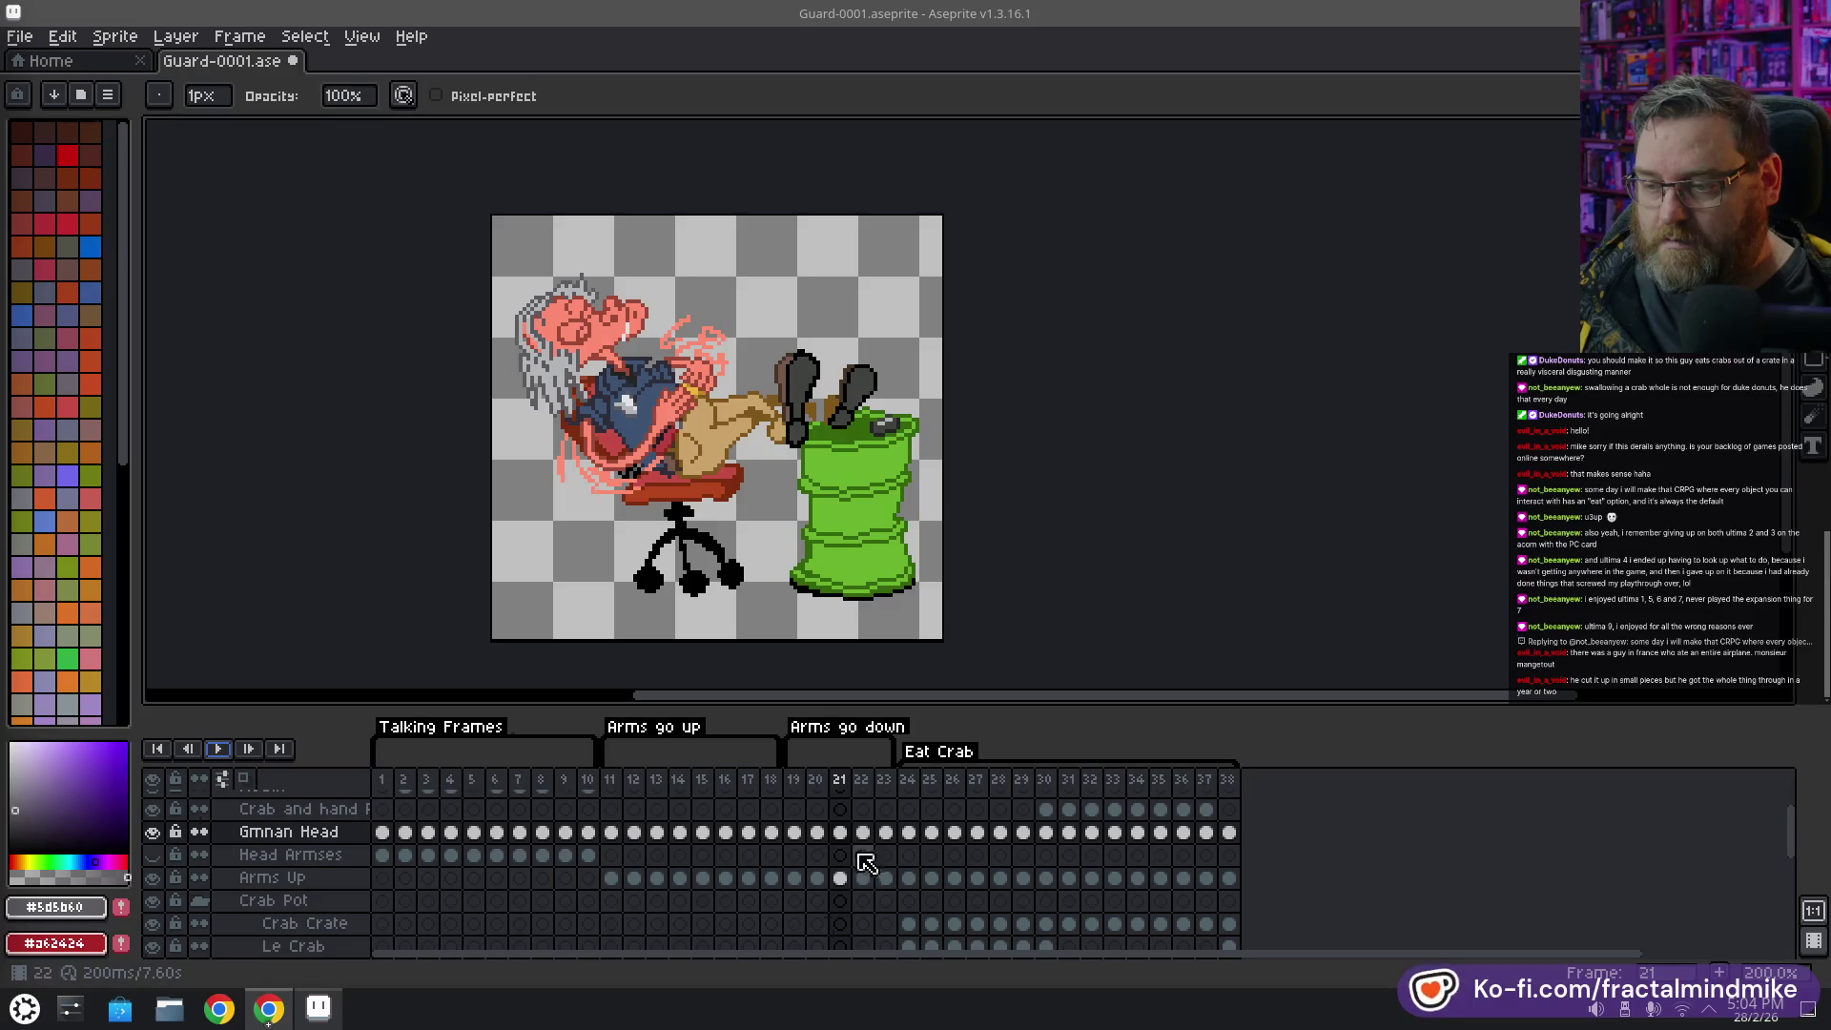
# Select the Gmnan Head cel on frame 22 and zoom in
pyautogui.click(839, 831)
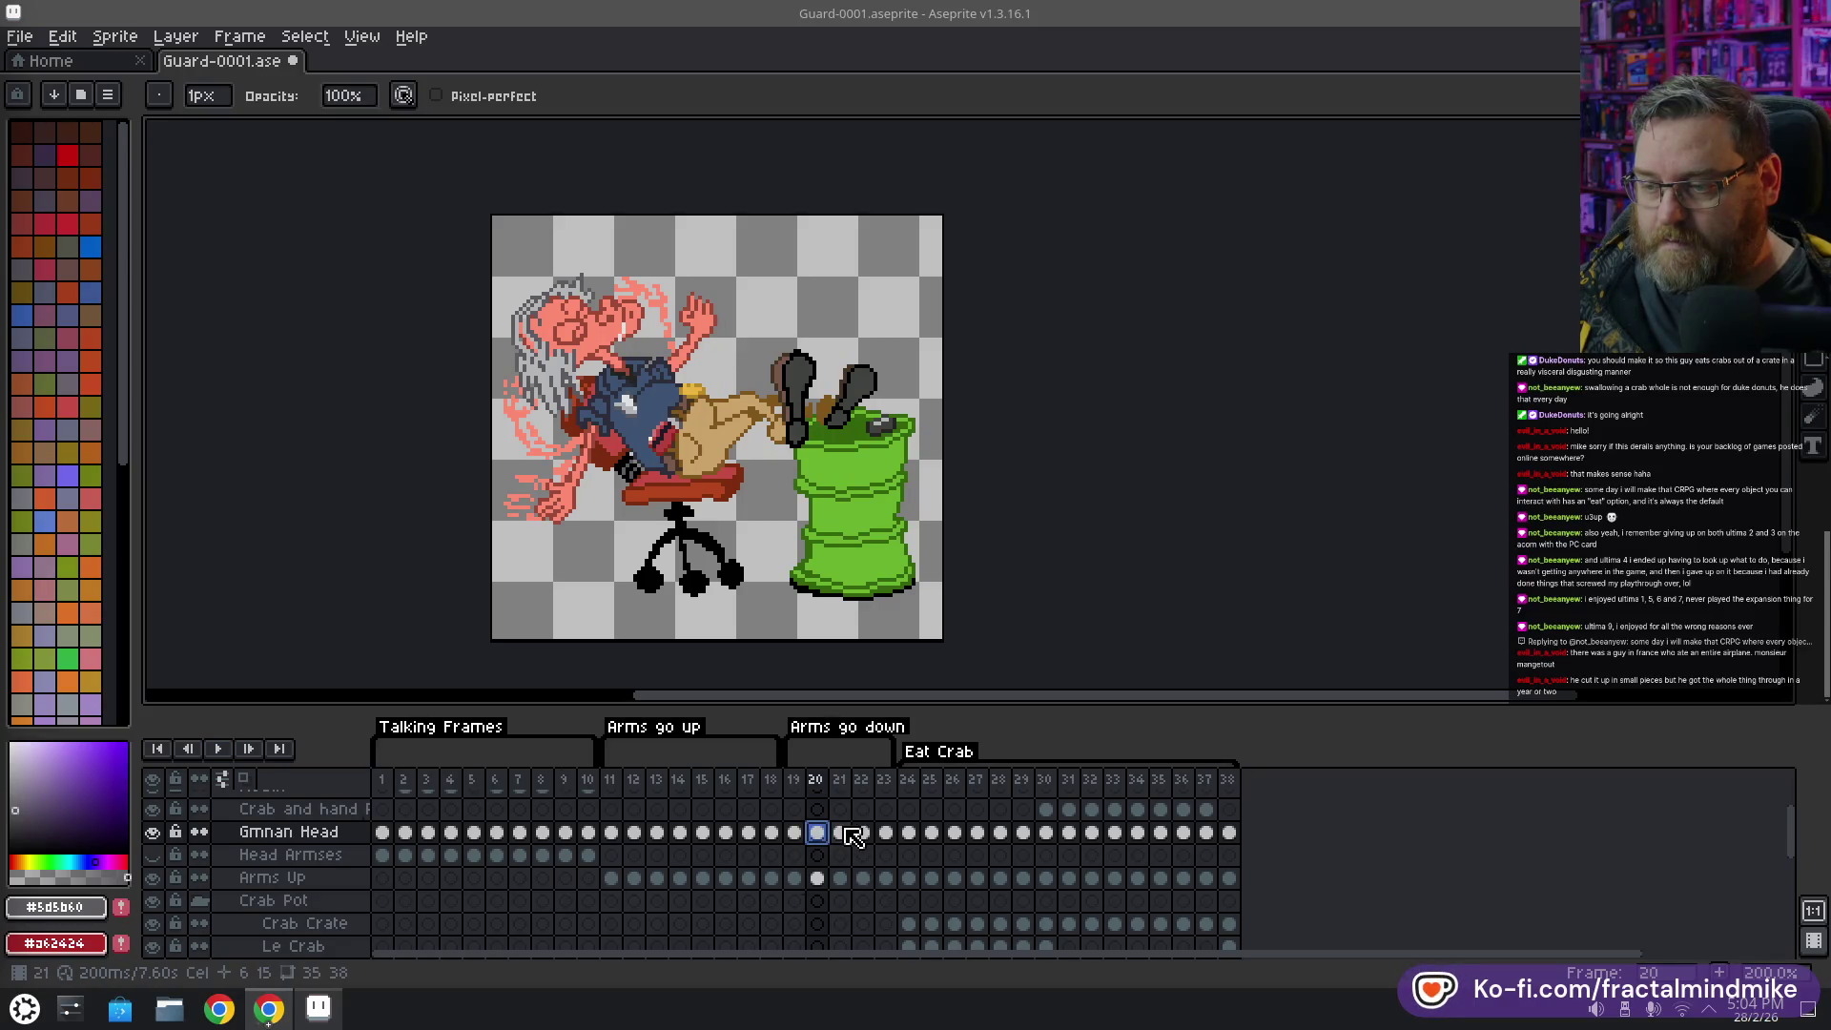
pyautogui.click(863, 832)
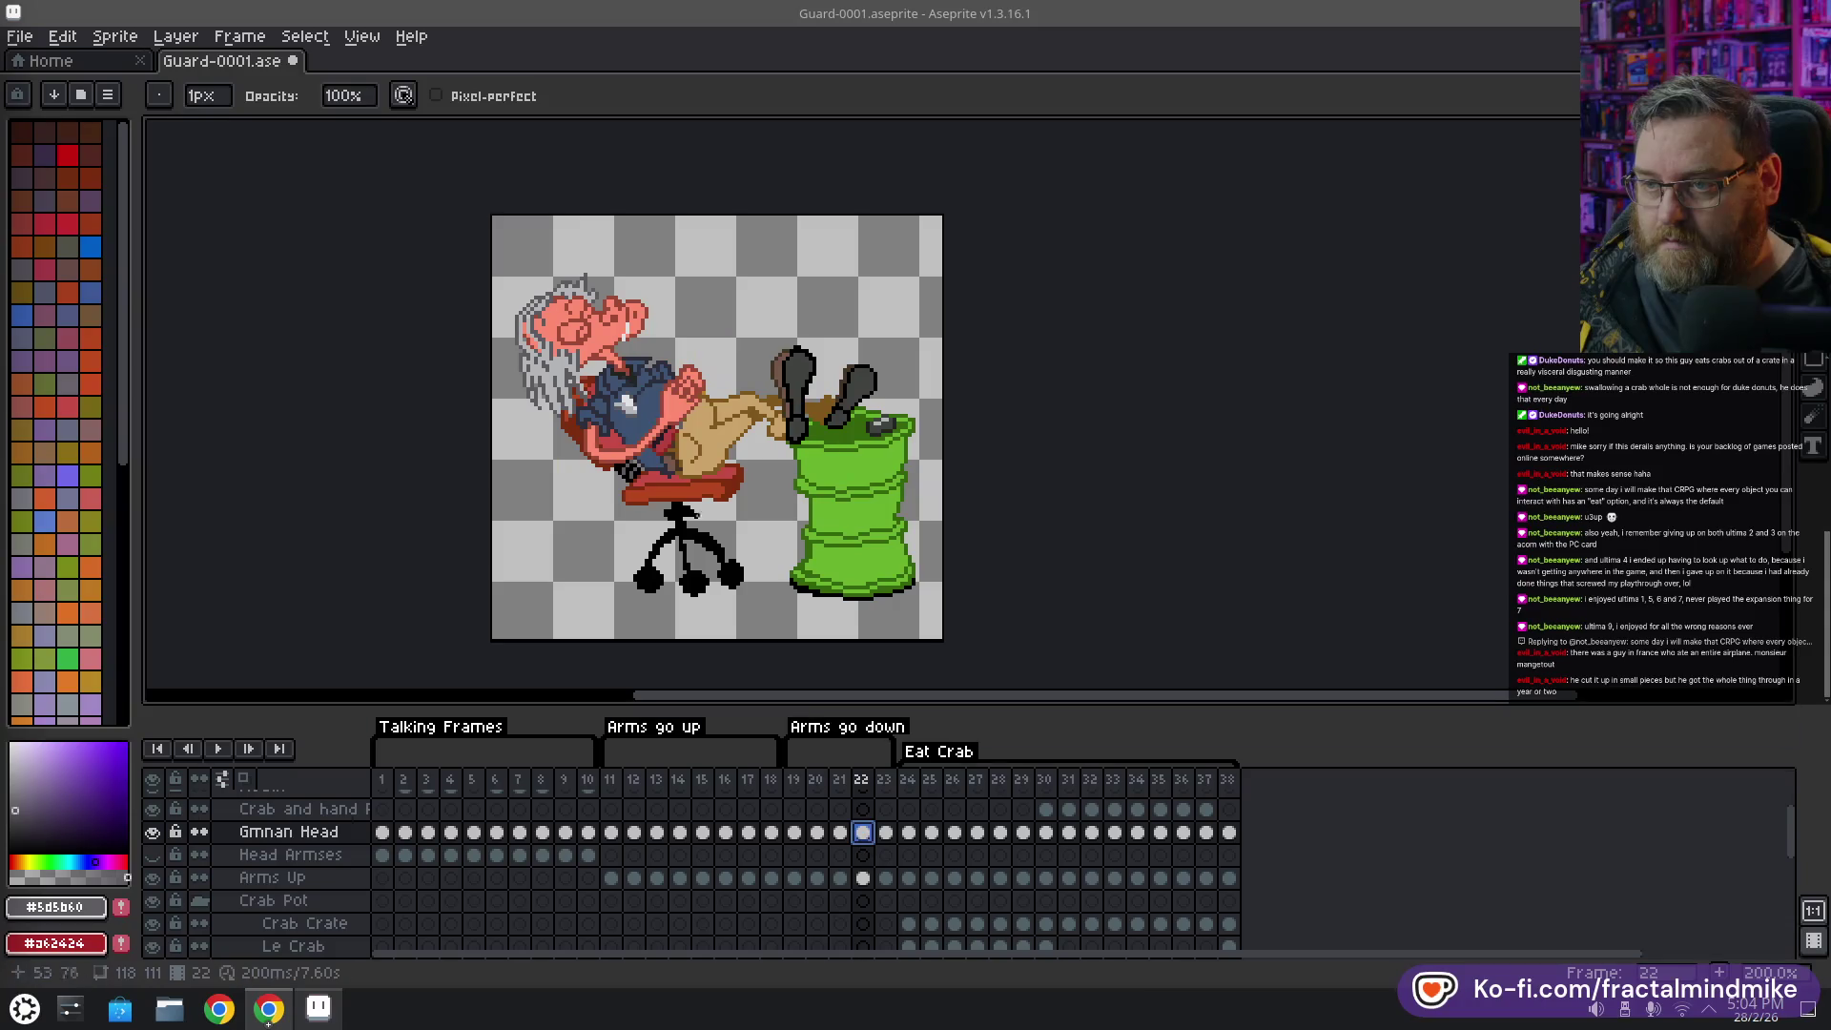
pyautogui.scroll(2, 554, 456)
pyautogui.scroll(1, 554, 456)
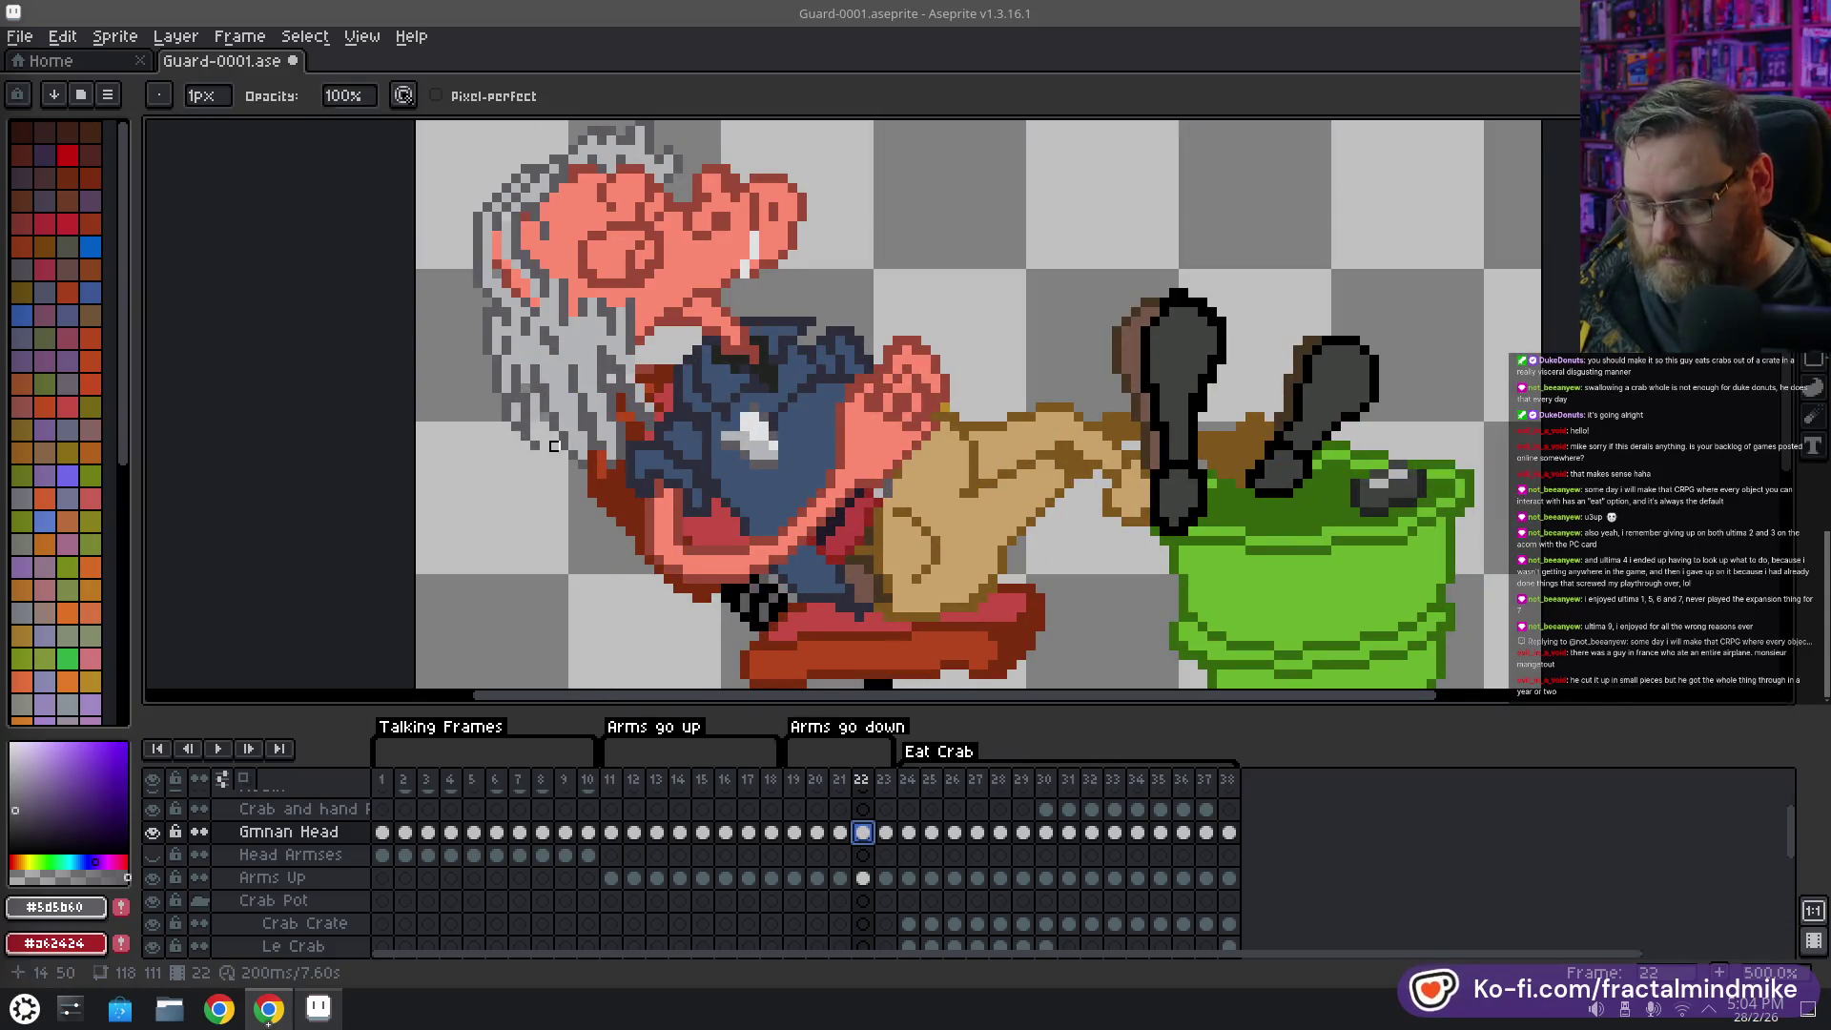
# Repaint hair pixels on frame 22 using sampled light and dark greys
pyautogui.press('e')
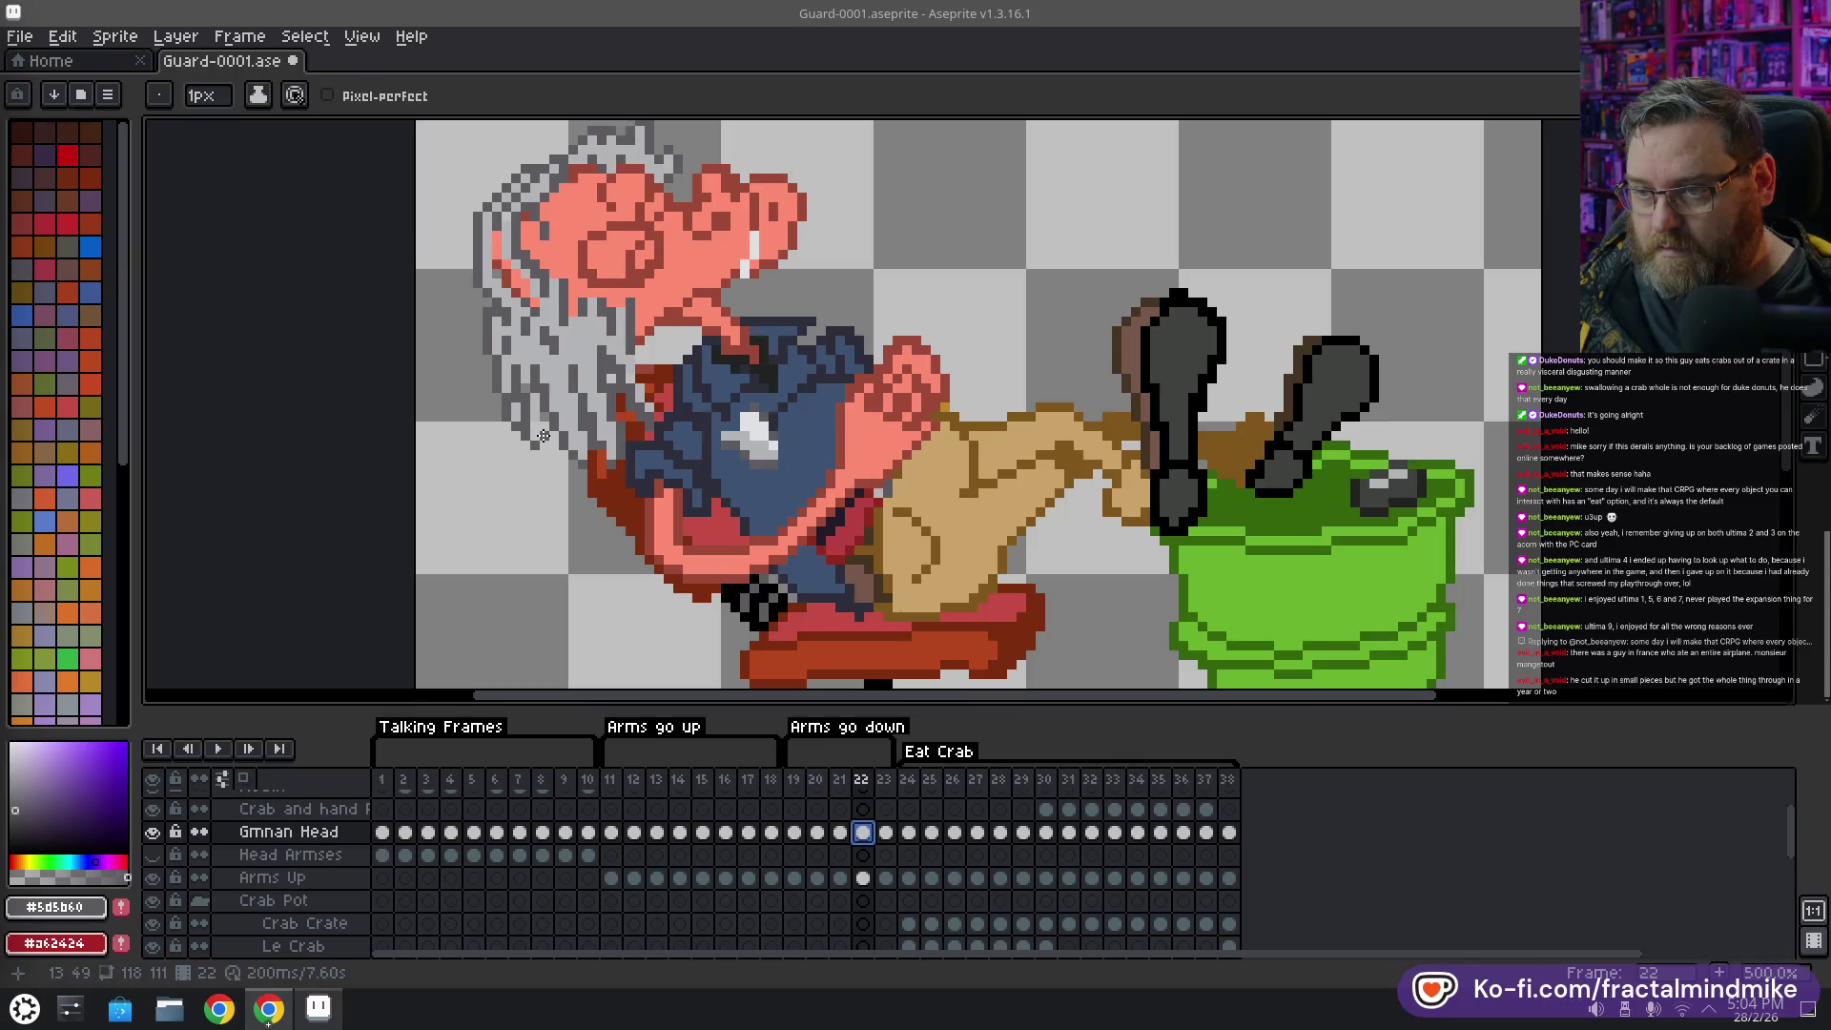
pyautogui.press('b')
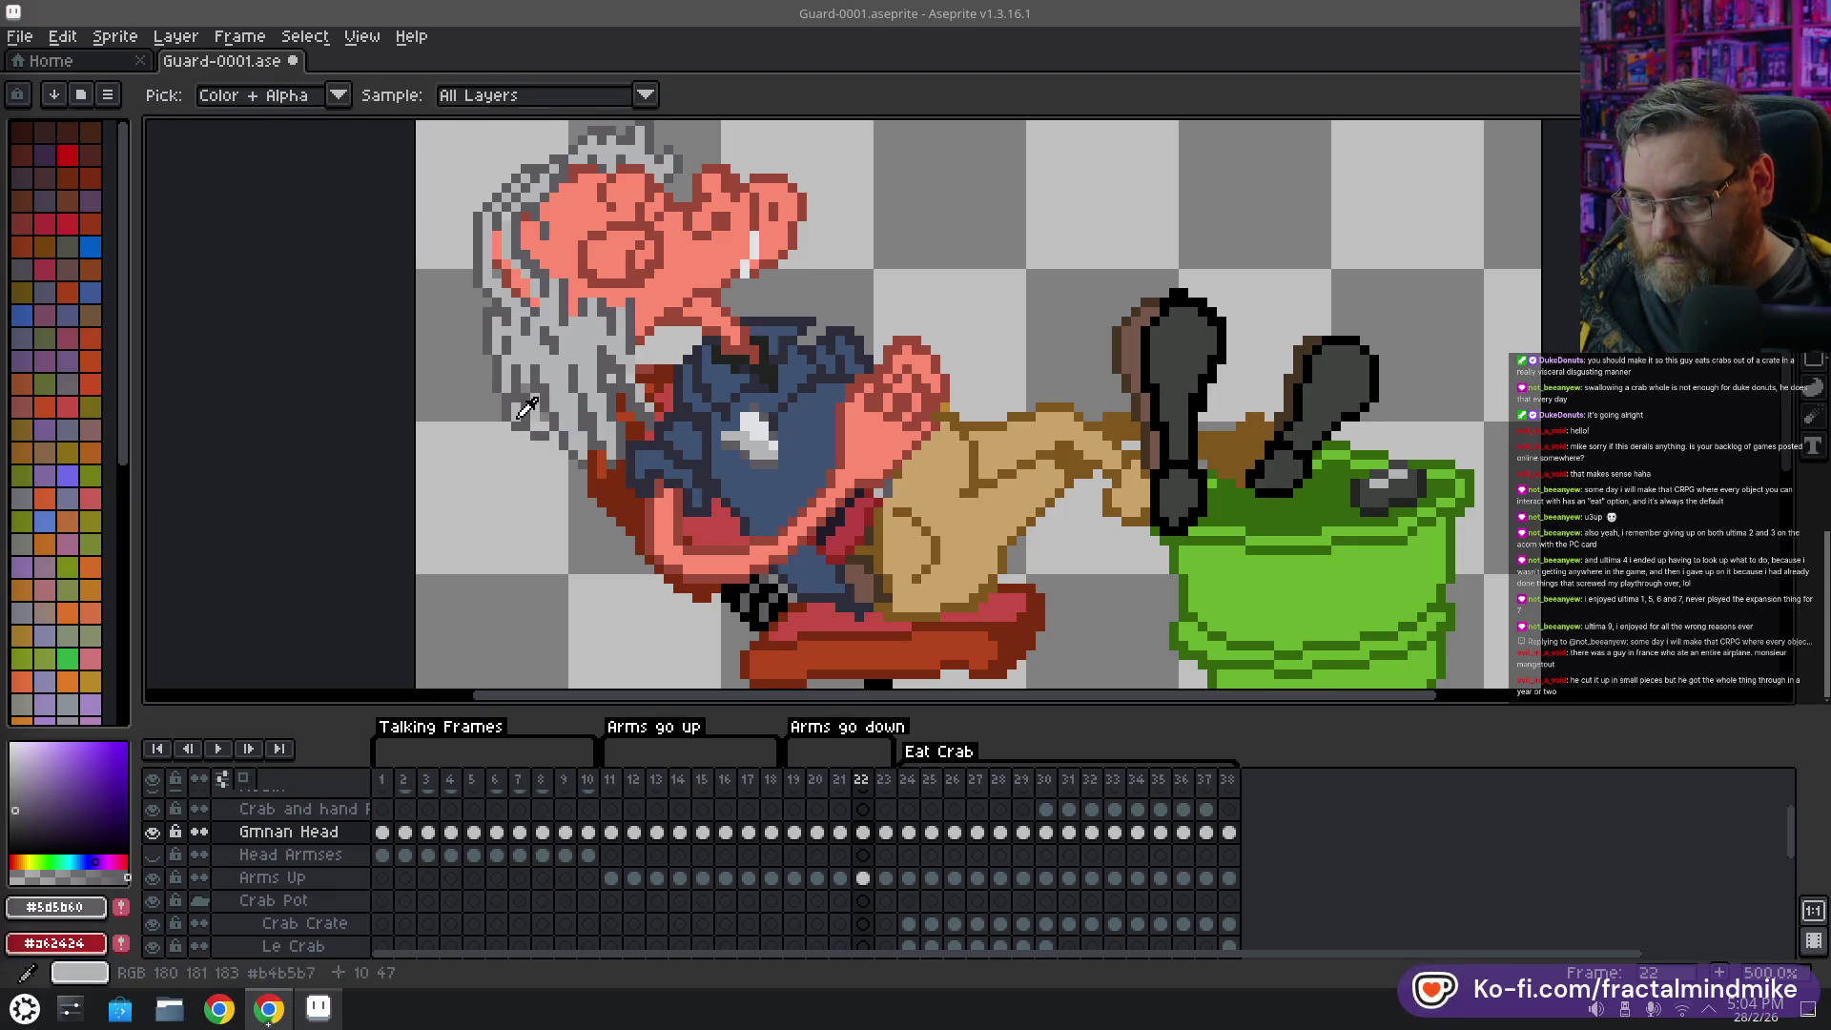
pyautogui.keyDown('alt'); pyautogui.click(525, 417); pyautogui.keyUp('alt')
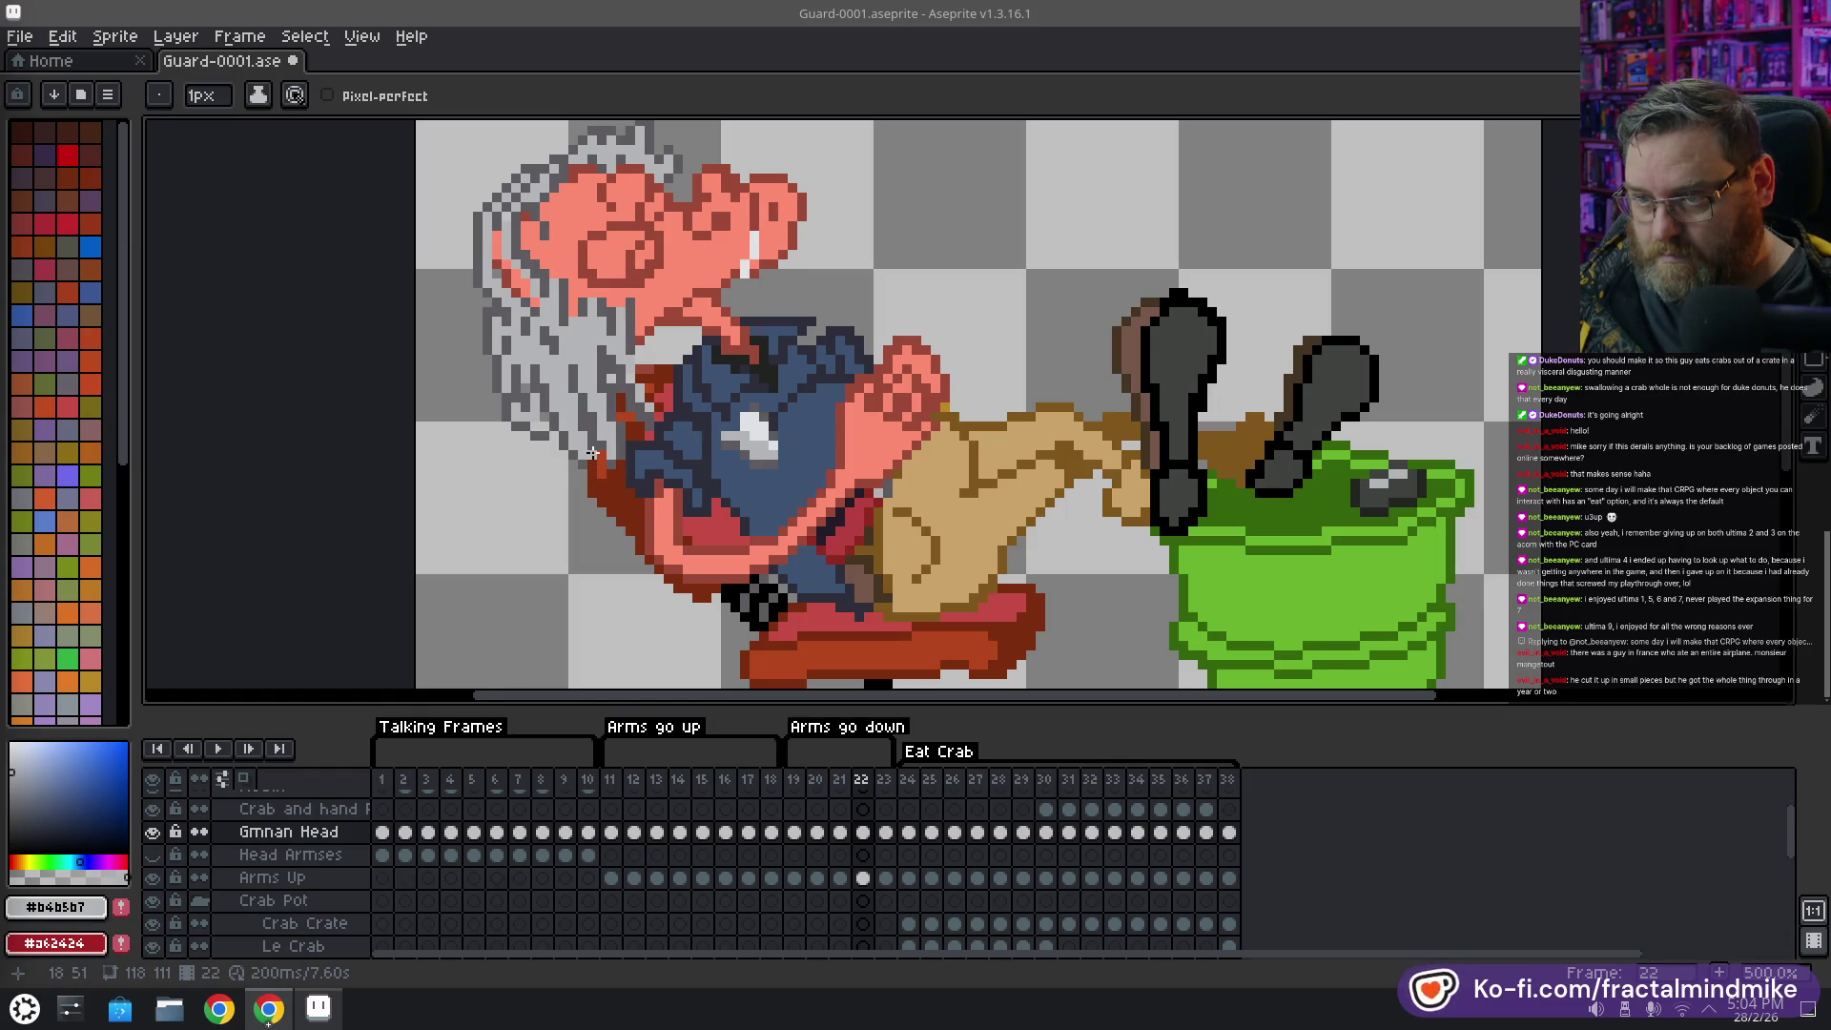
pyautogui.keyDown('alt'); pyautogui.click(576, 460); pyautogui.keyUp('alt')
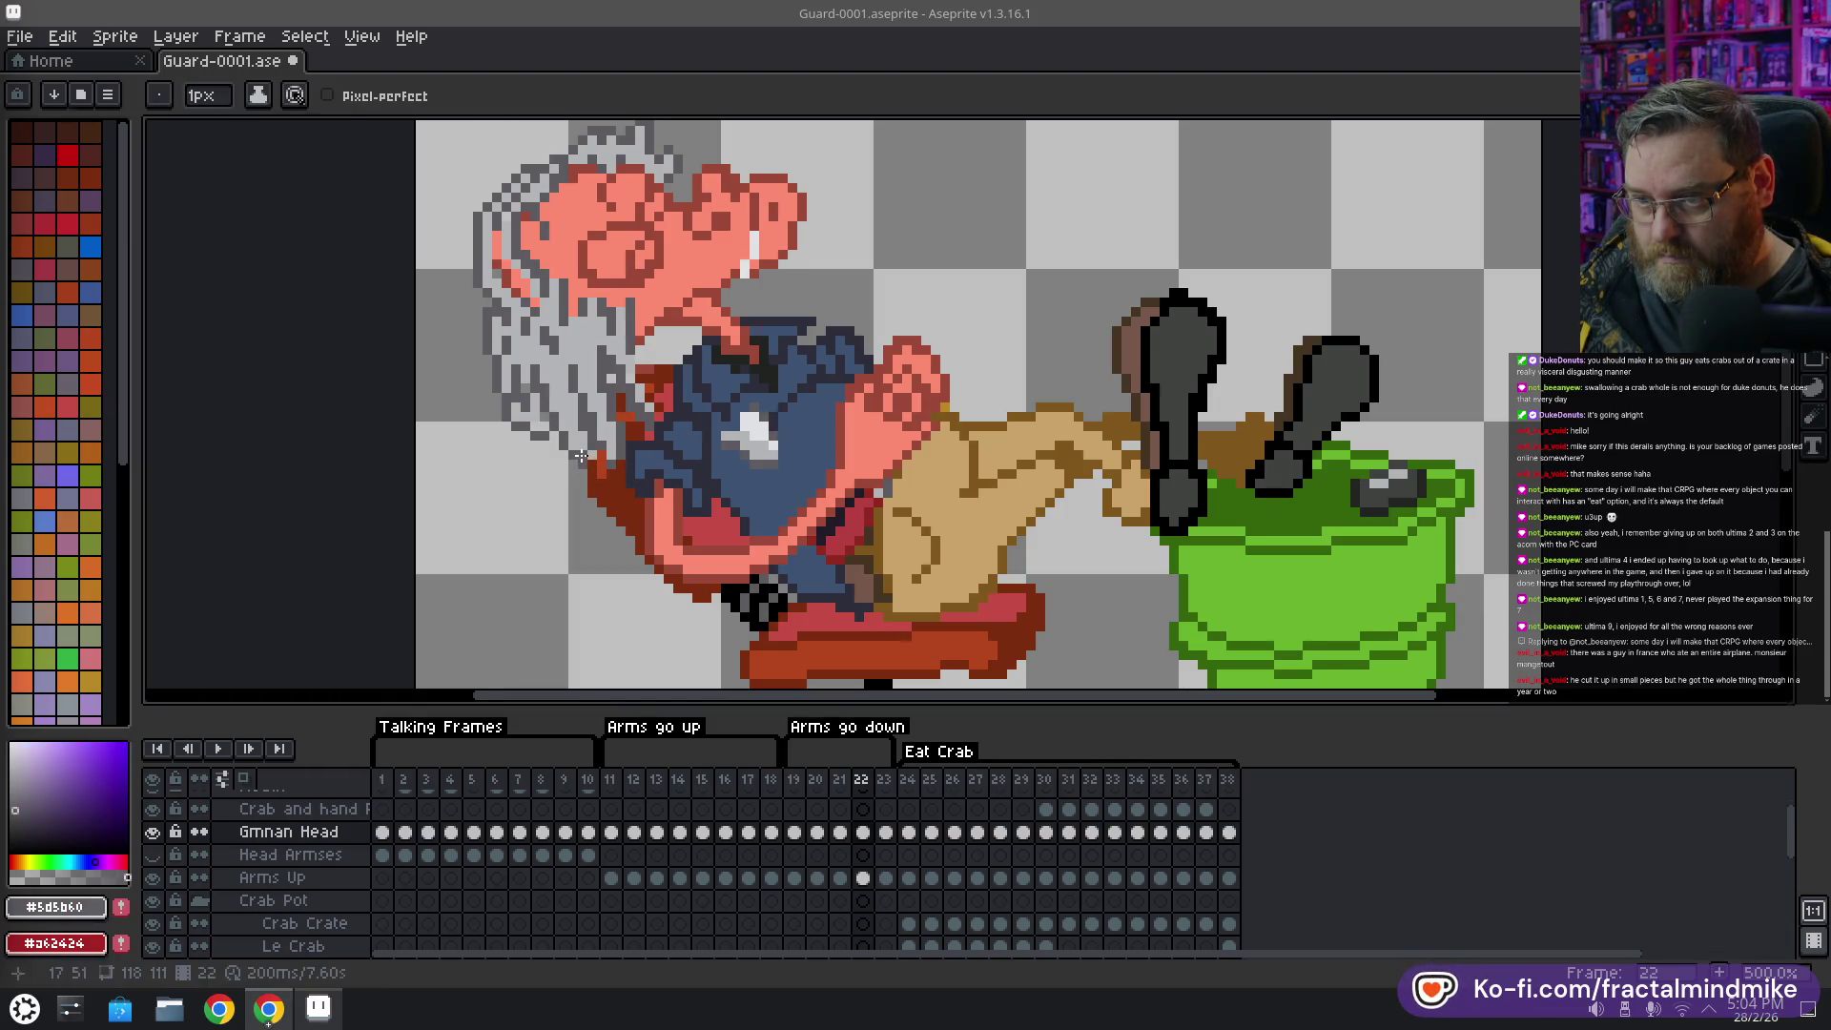
pyautogui.press('e')
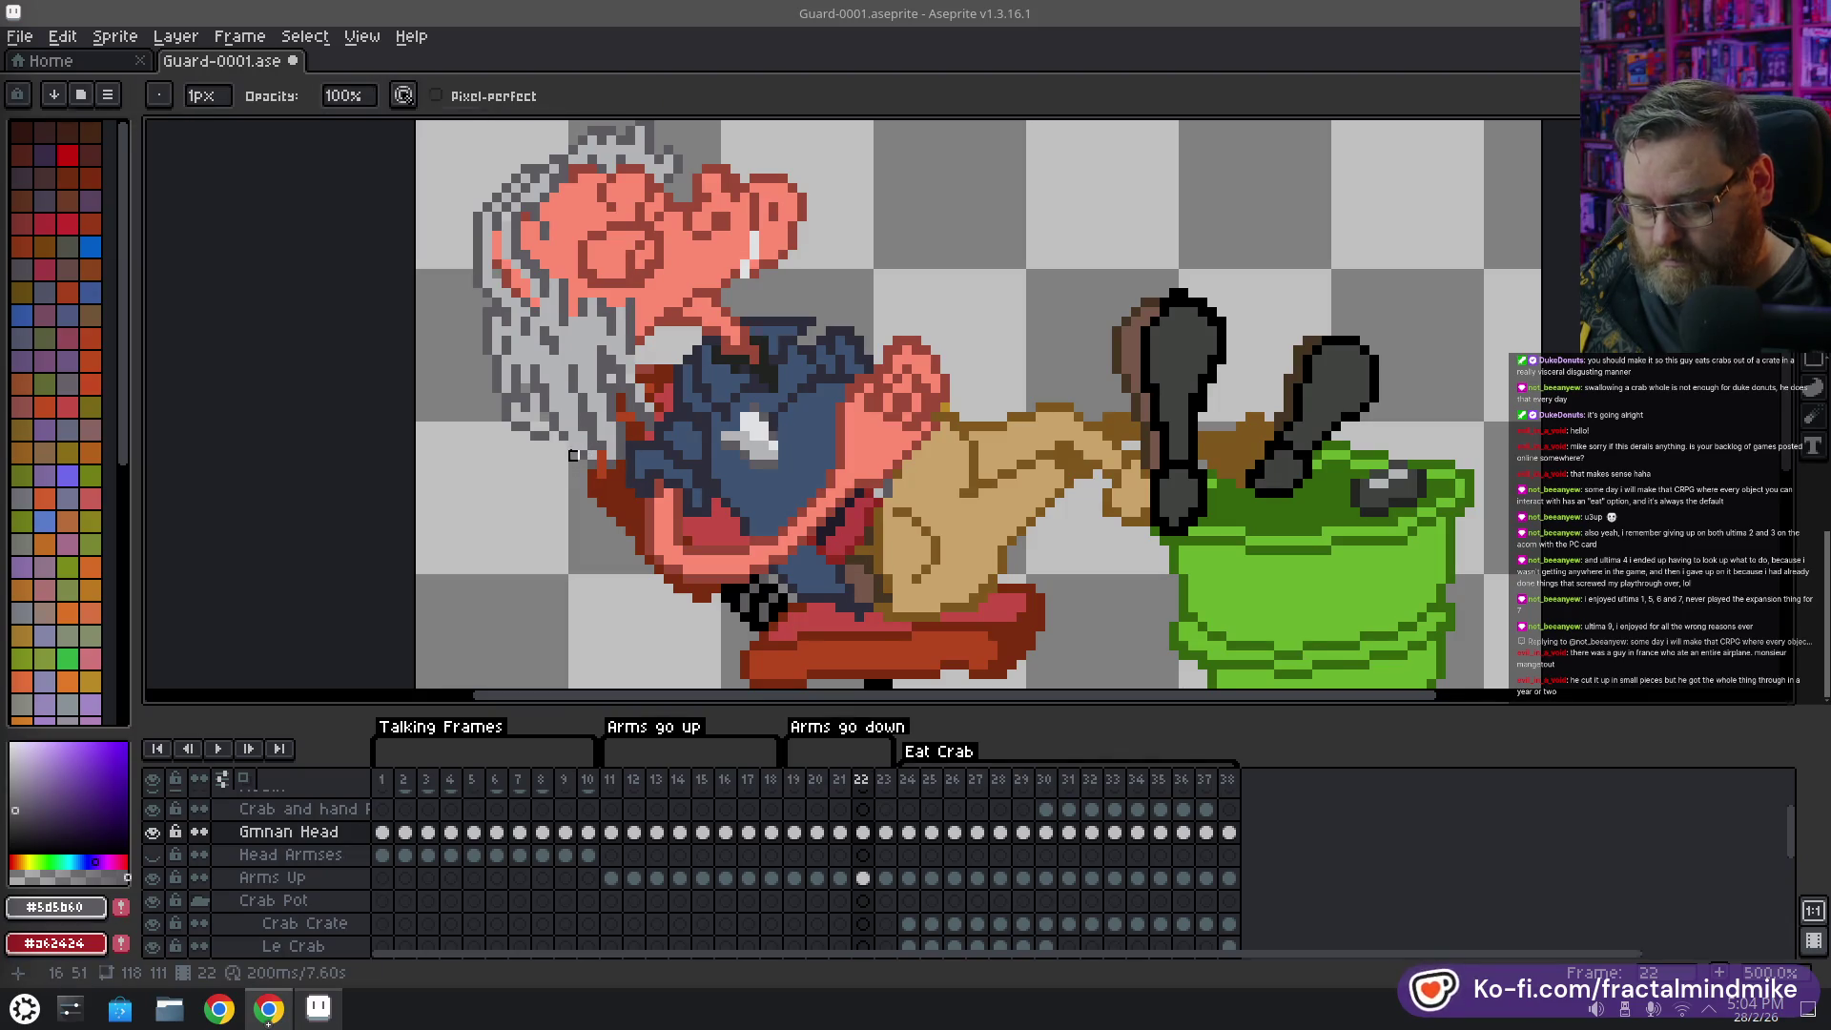
pyautogui.press('b')
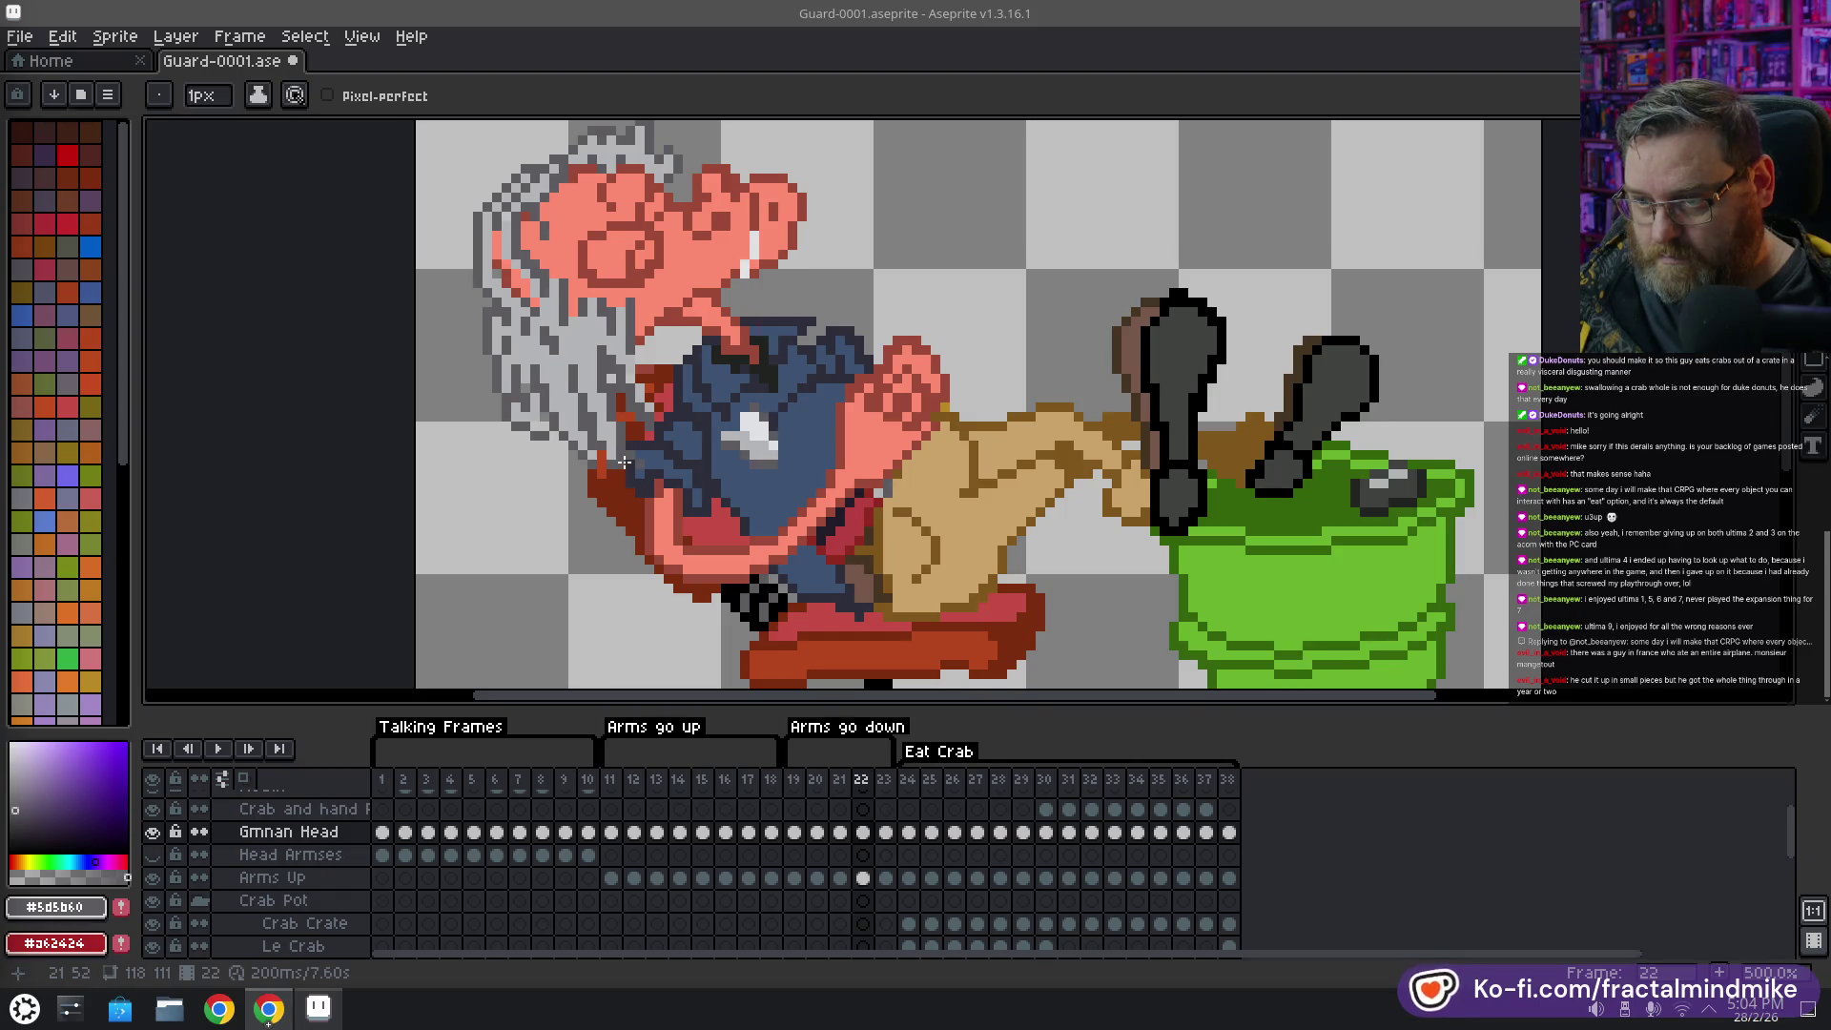
pyautogui.keyDown('alt'); pyautogui.click(610, 434); pyautogui.keyUp('alt')
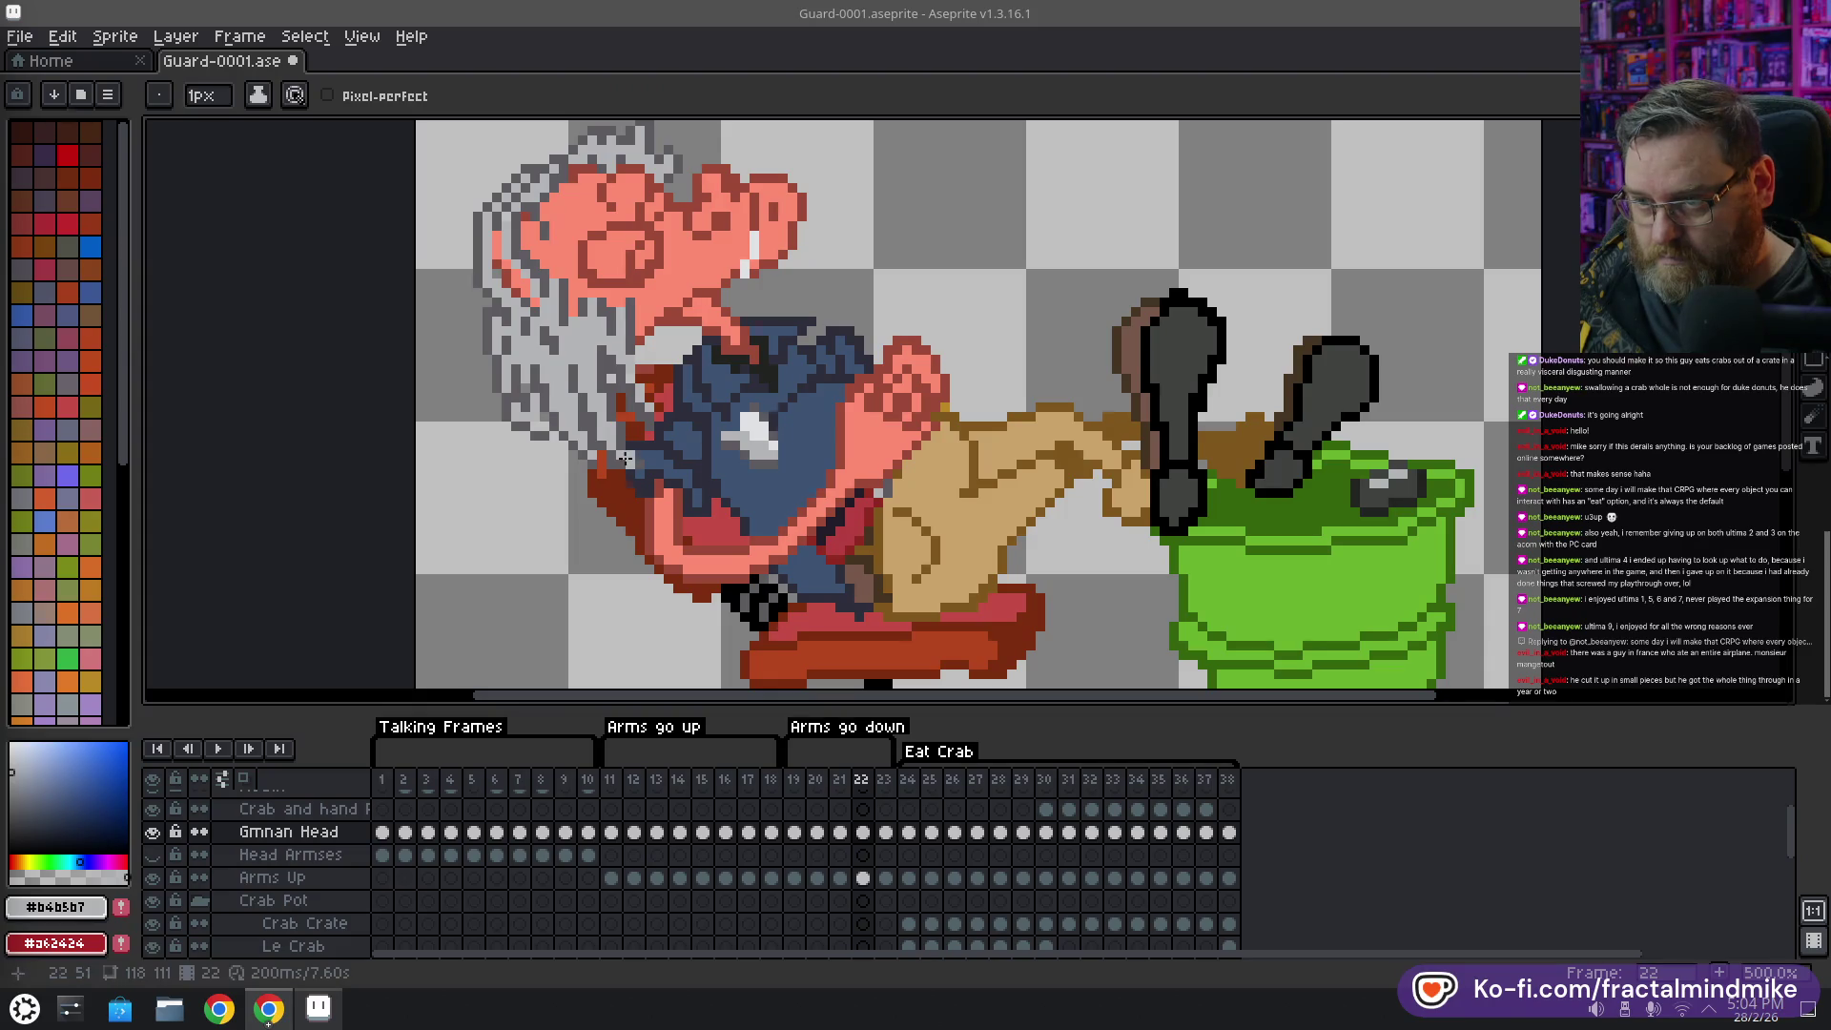
pyautogui.press('e')
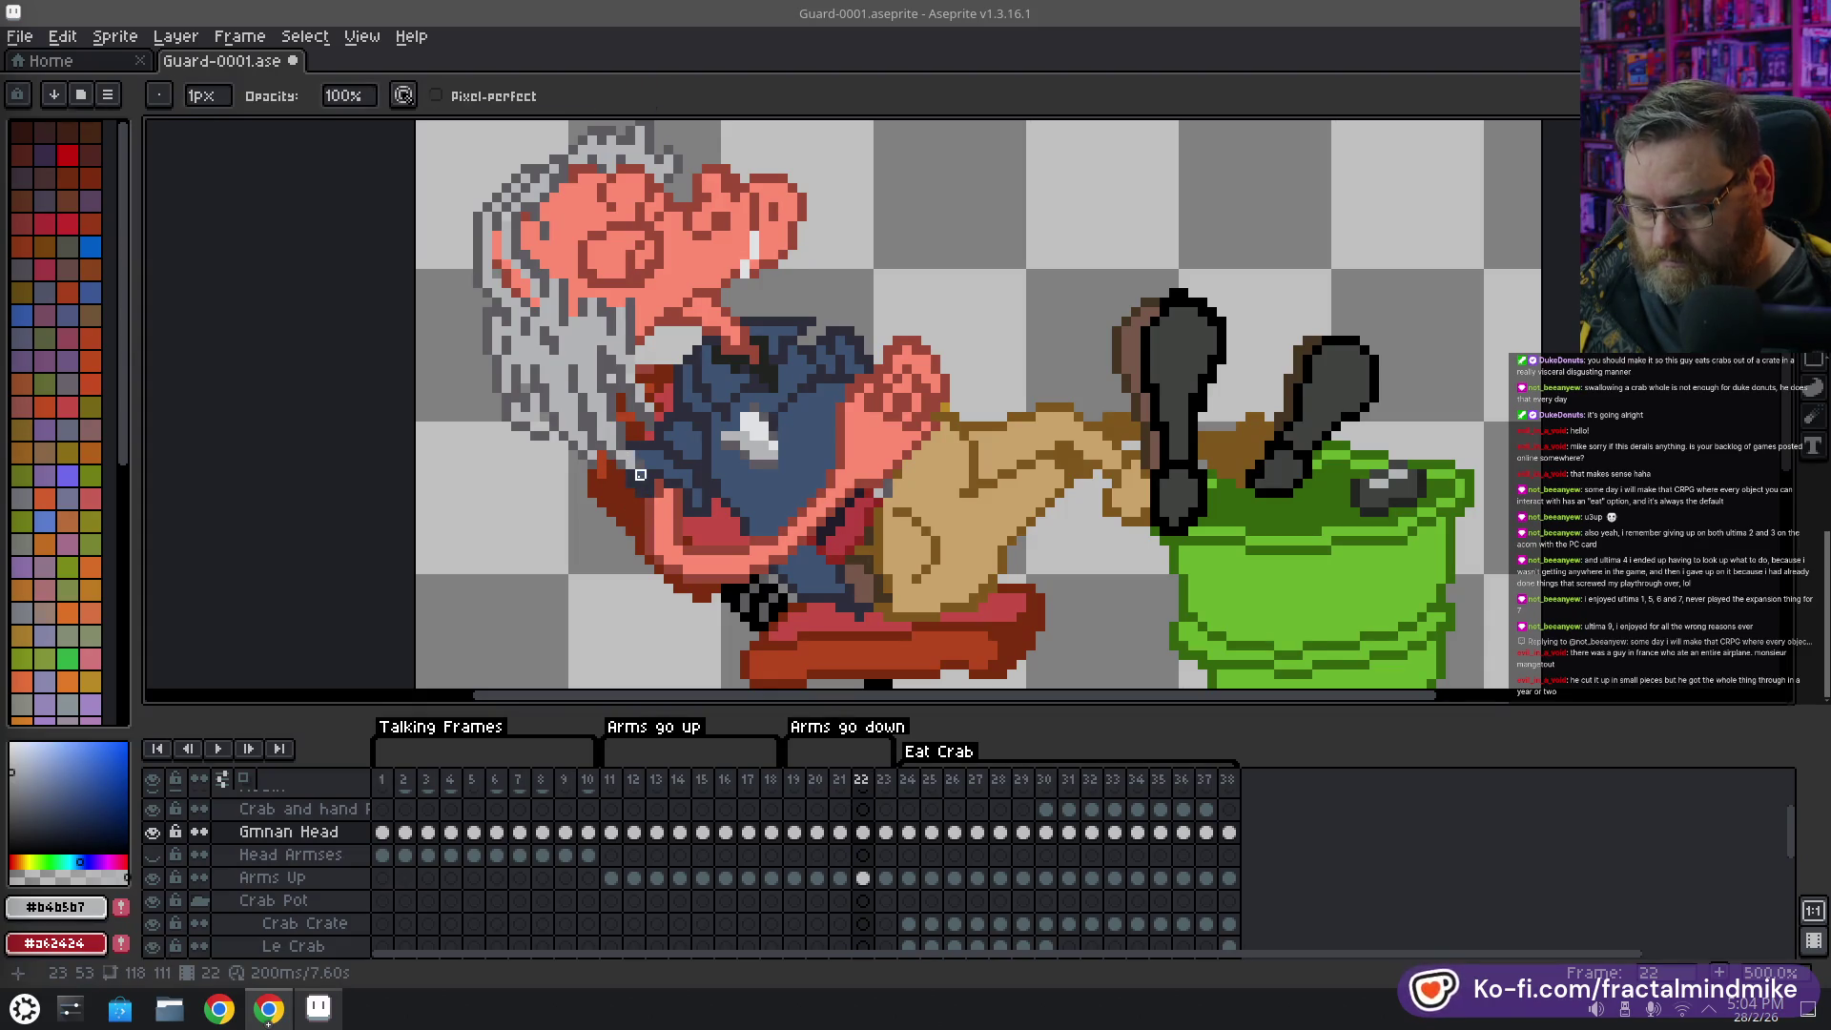
pyautogui.press('b')
# Touch up the light and dark grey pixels along the top of the hair
pyautogui.keyDown('alt'); pyautogui.click(629, 461); pyautogui.keyUp('alt')
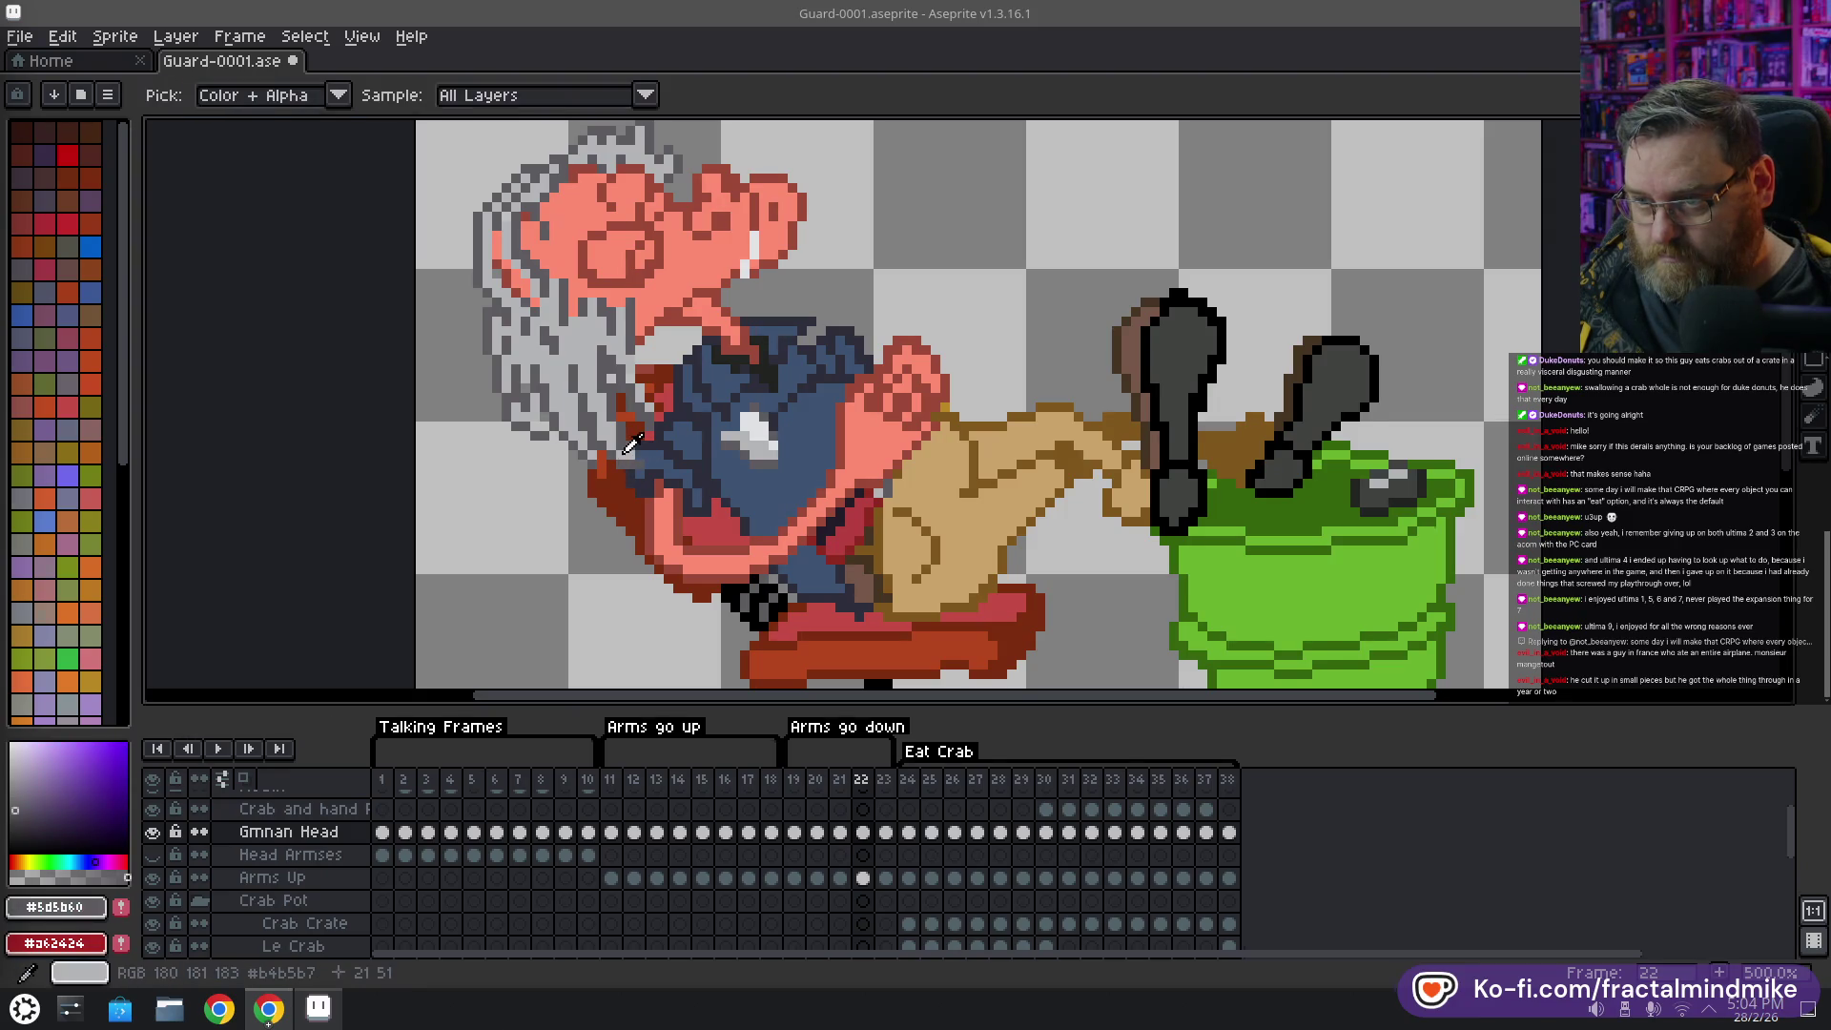
pyautogui.keyDown('alt'); pyautogui.click(631, 465); pyautogui.keyUp('alt')
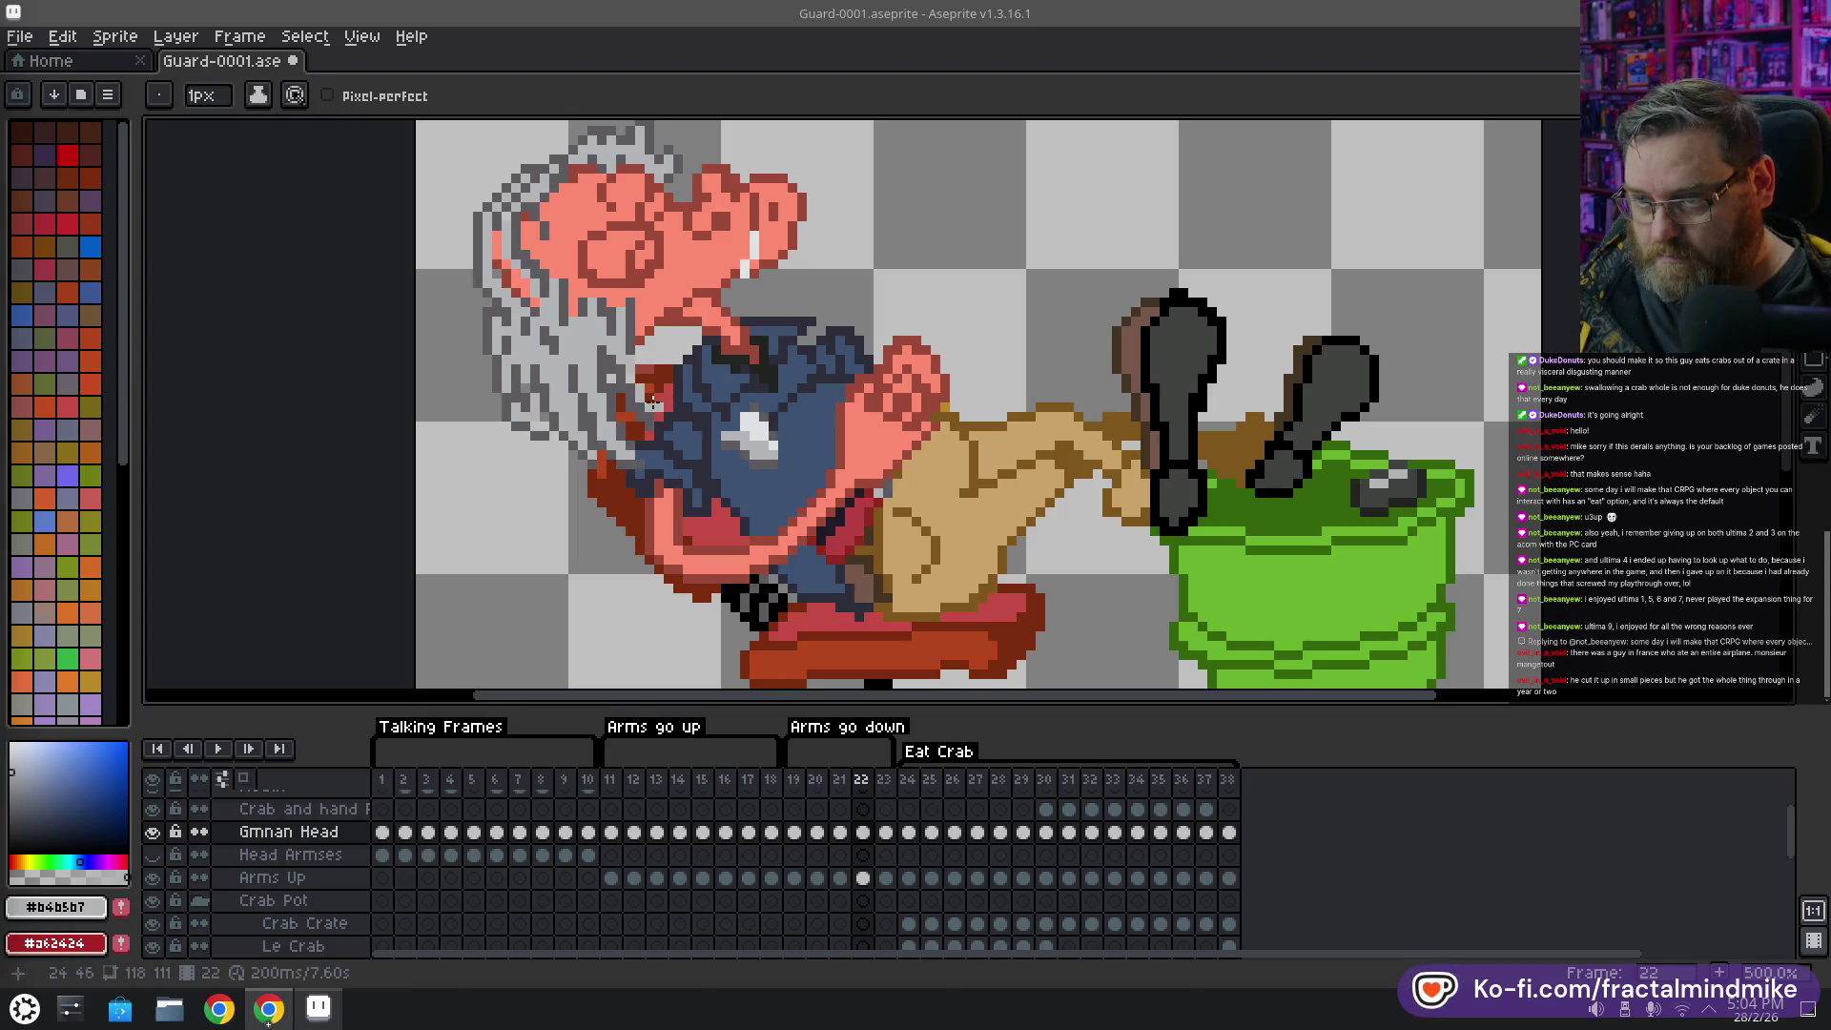
pyautogui.keyDown('alt'); pyautogui.click(658, 419); pyautogui.keyUp('alt')
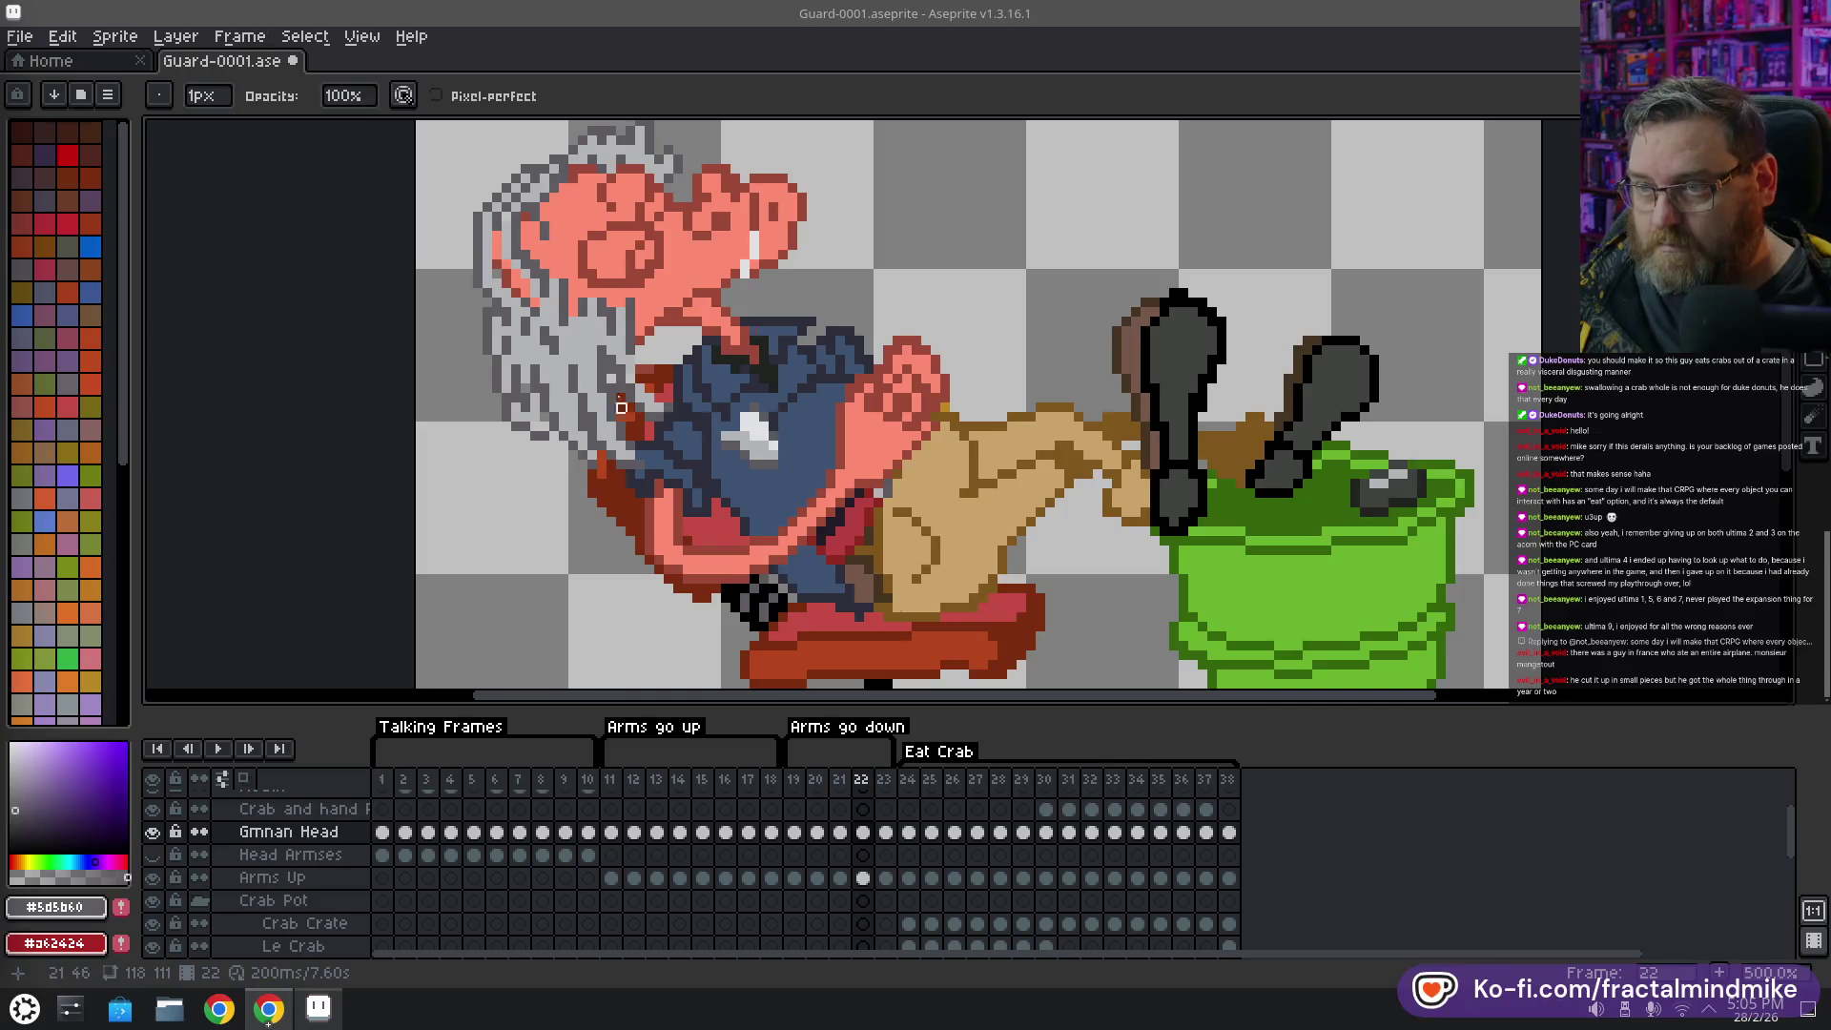
pyautogui.moveTo(652, 129); pyautogui.dragTo(794, 339)
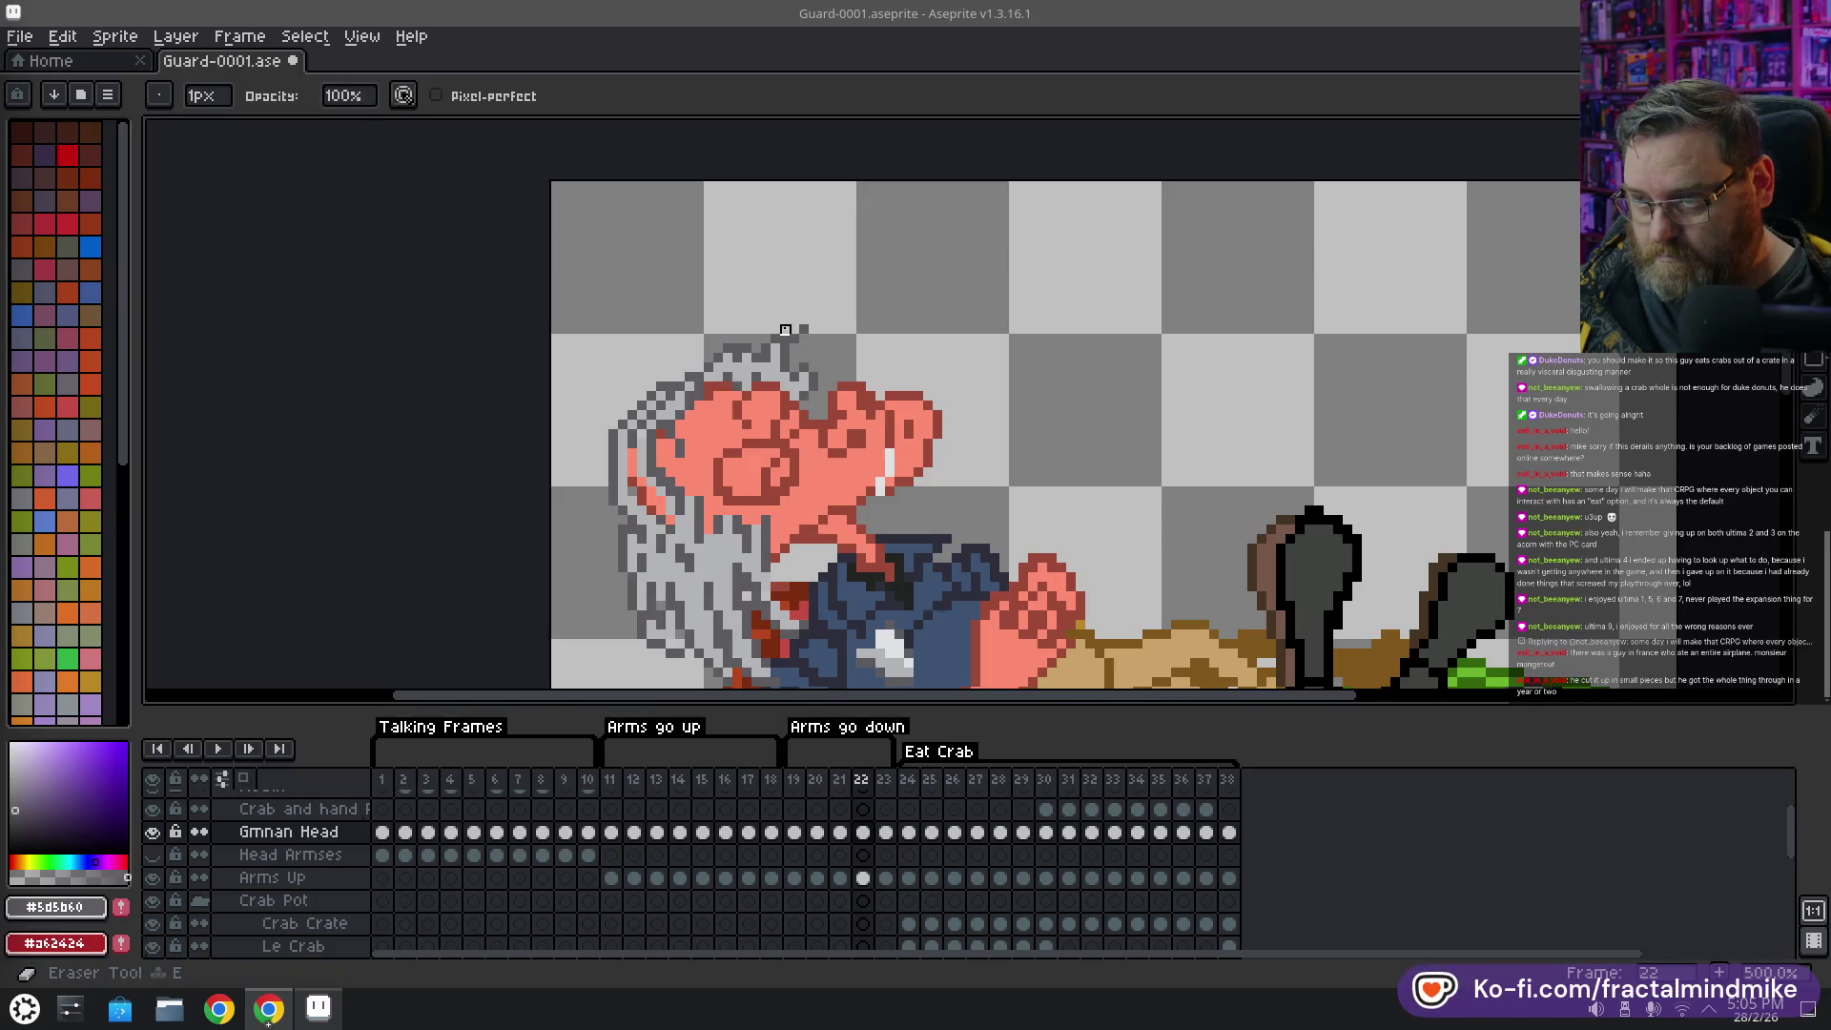
pyautogui.press('alt')
pyautogui.keyDown('alt'); pyautogui.click(778, 341); pyautogui.keyUp('alt')
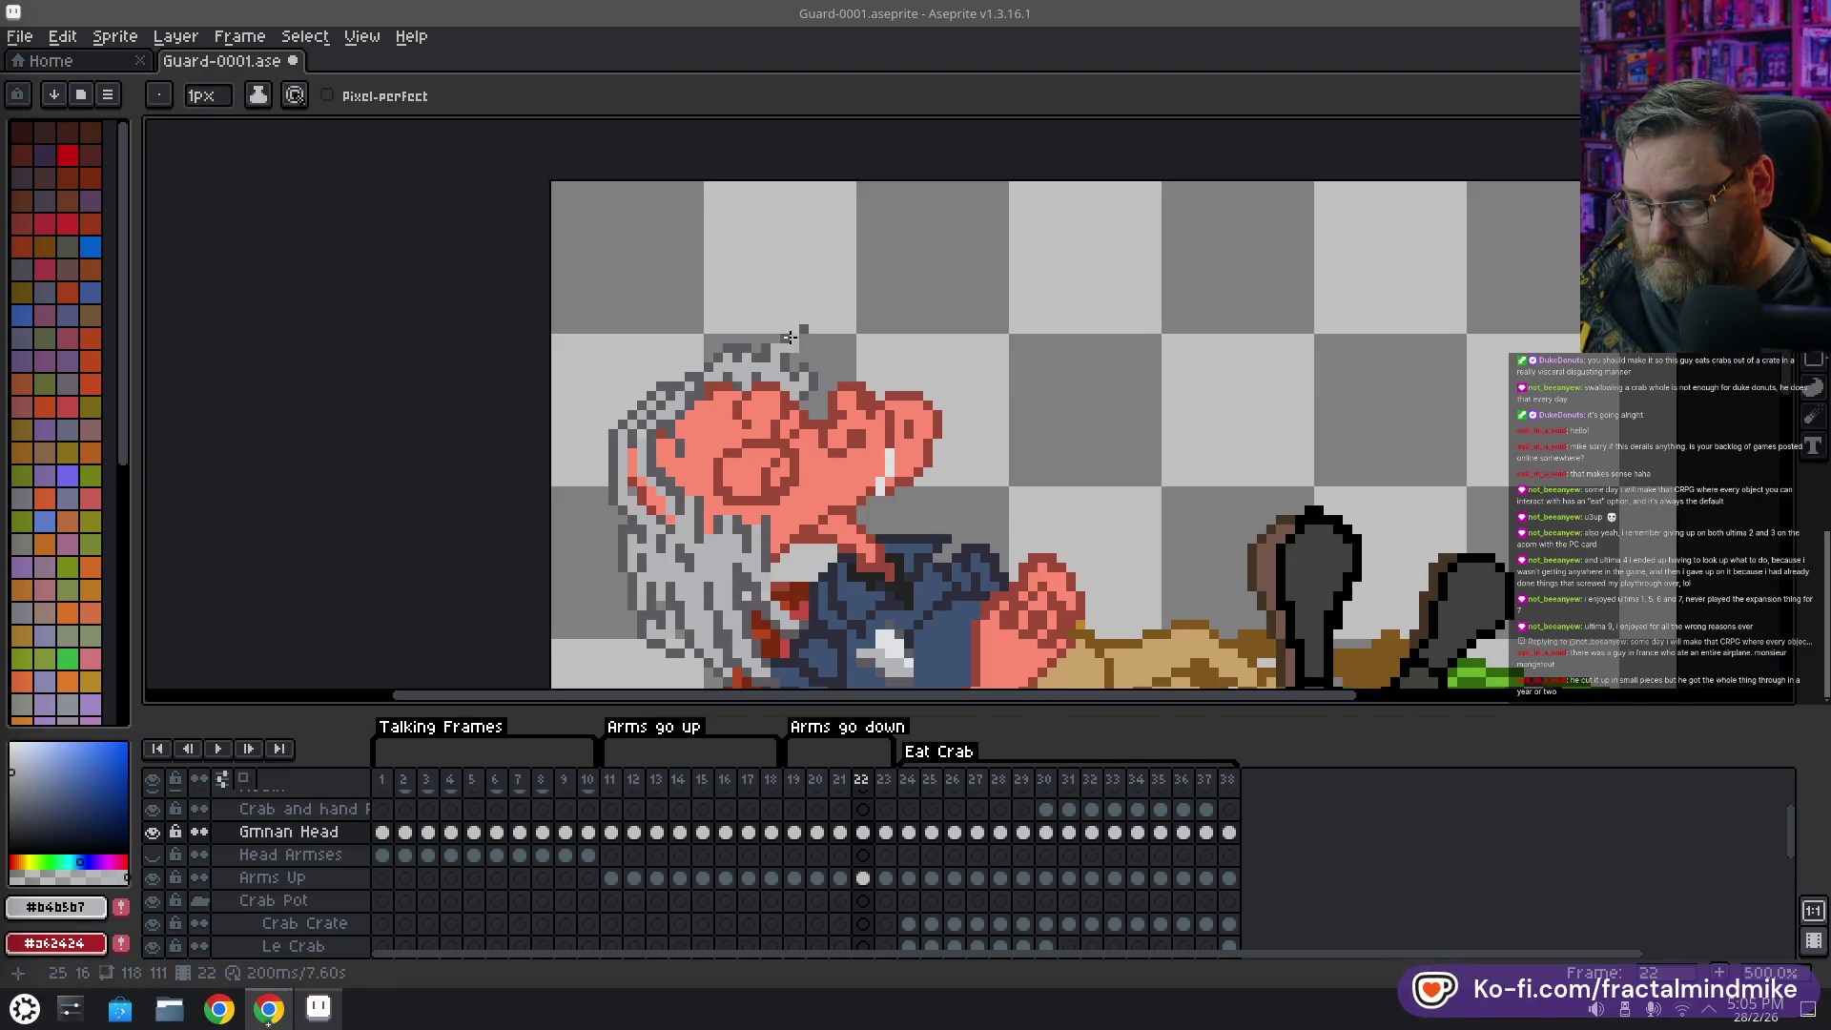
pyautogui.keyDown('alt'); pyautogui.click(781, 336); pyautogui.keyUp('alt')
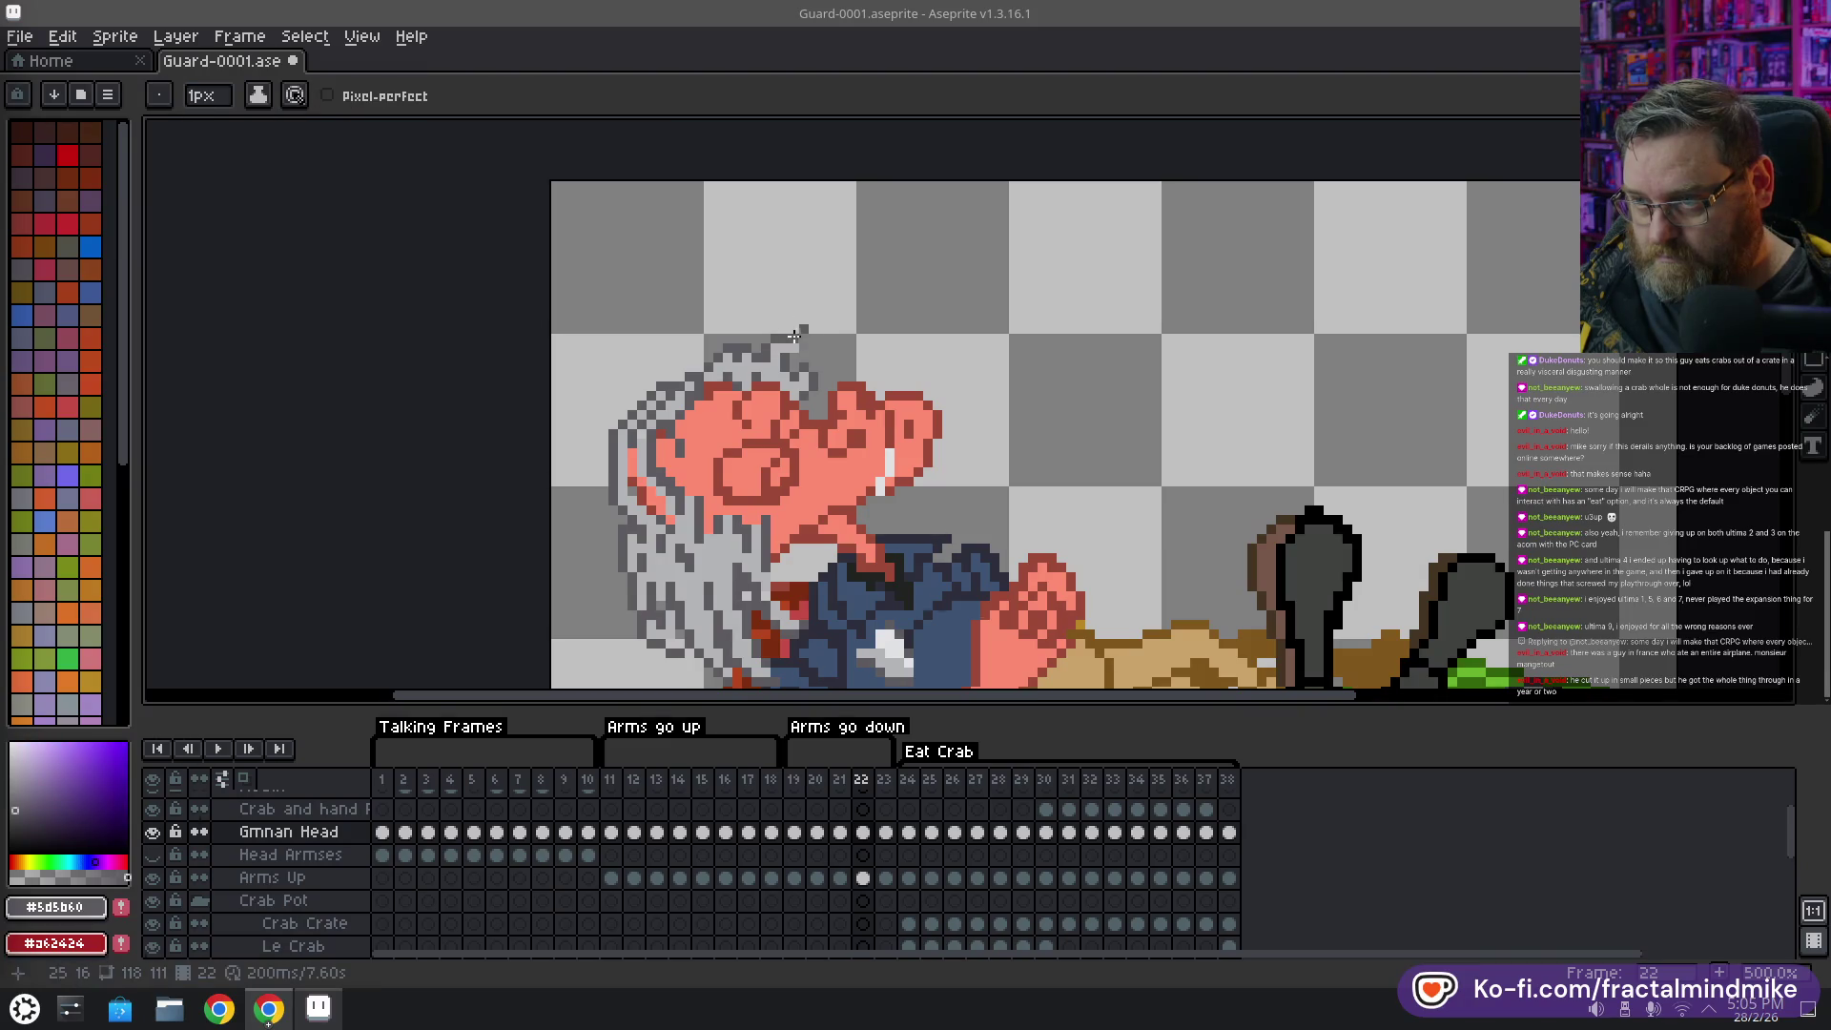
pyautogui.keyDown('alt'); pyautogui.click(804, 332); pyautogui.keyUp('alt')
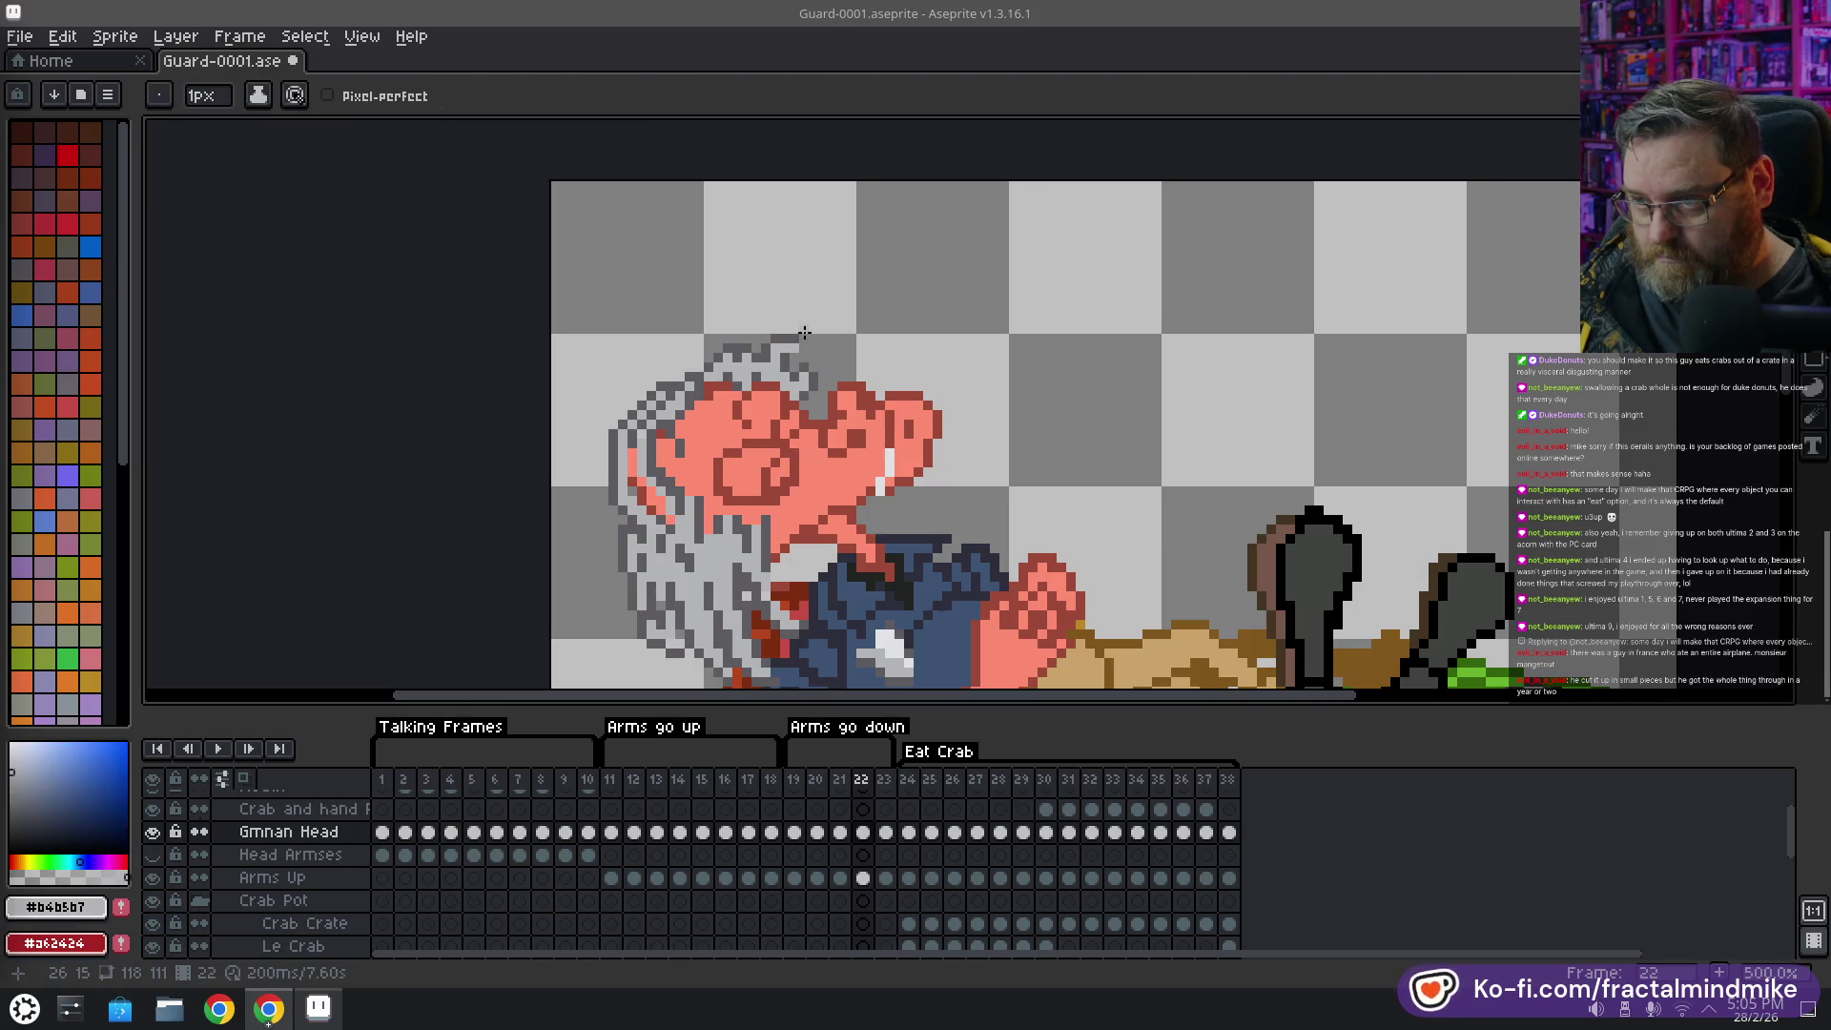
pyautogui.scroll(-2, 578, 414)
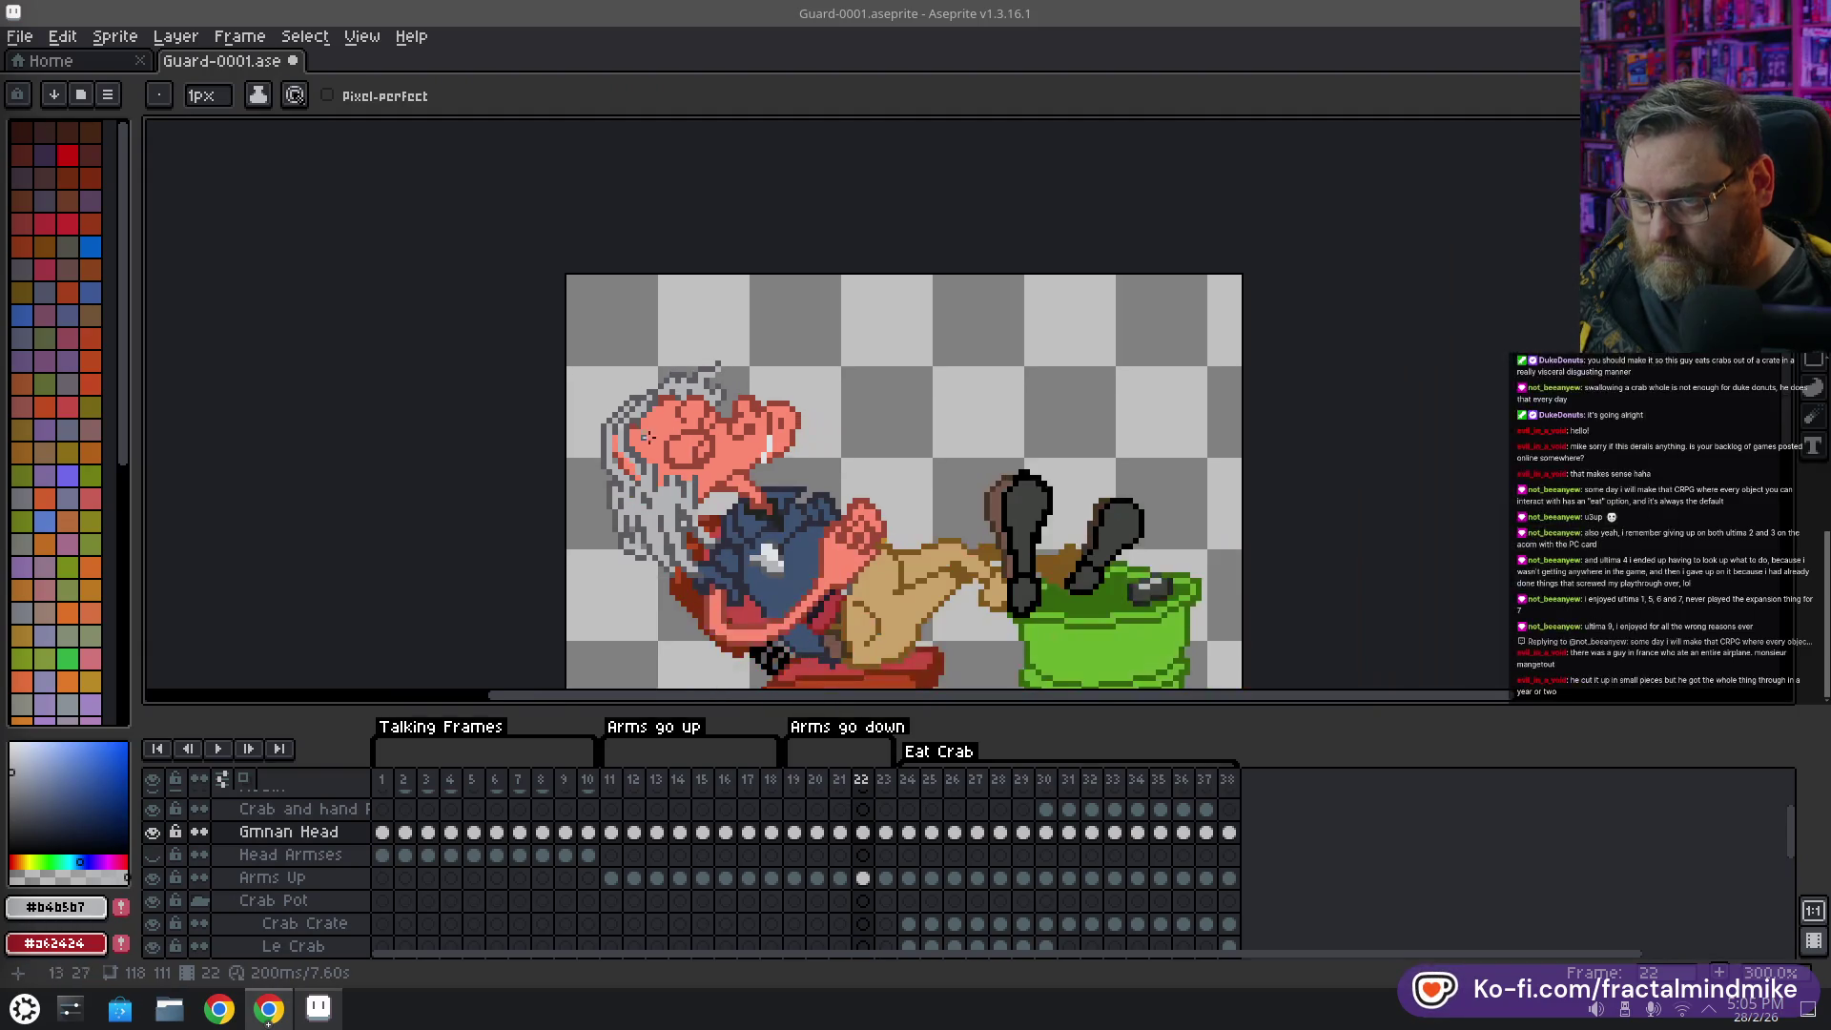
# Play the guard animation through once to review the motion
pyautogui.scroll(-1, 577, 413)
pyautogui.scroll(-1, 578, 414)
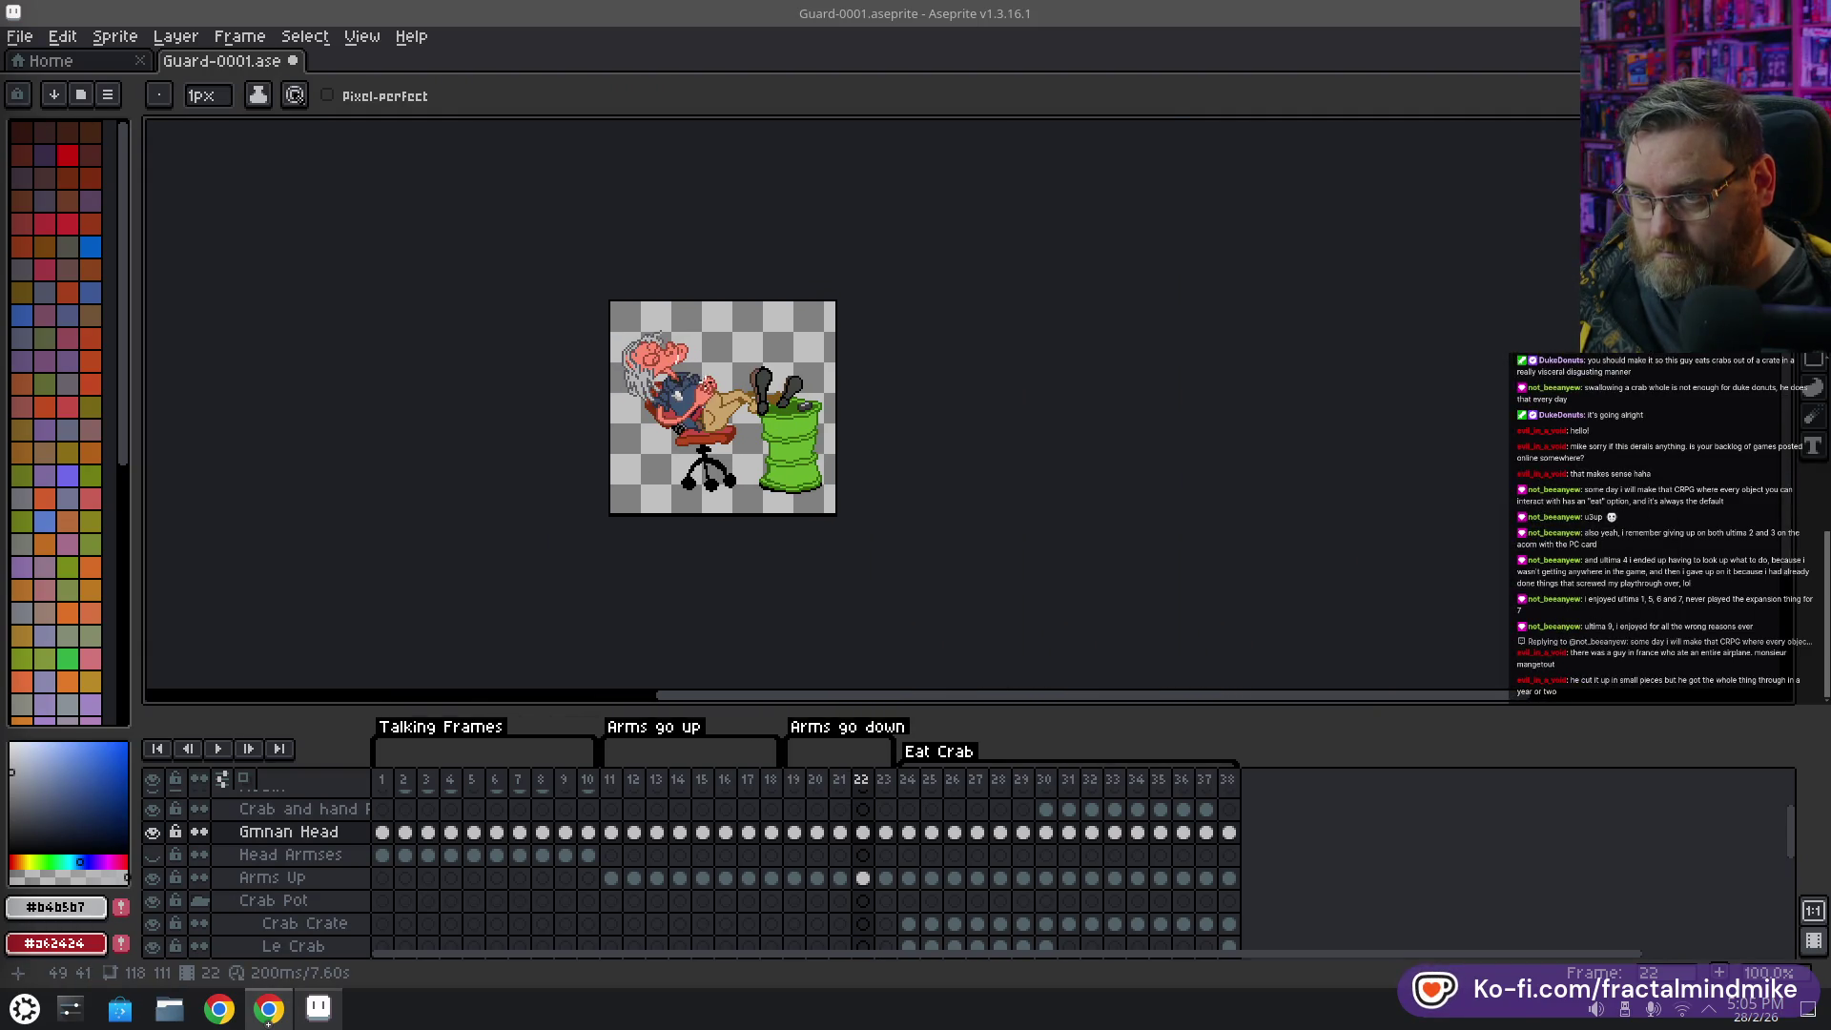
pyautogui.scroll(1, 703, 344)
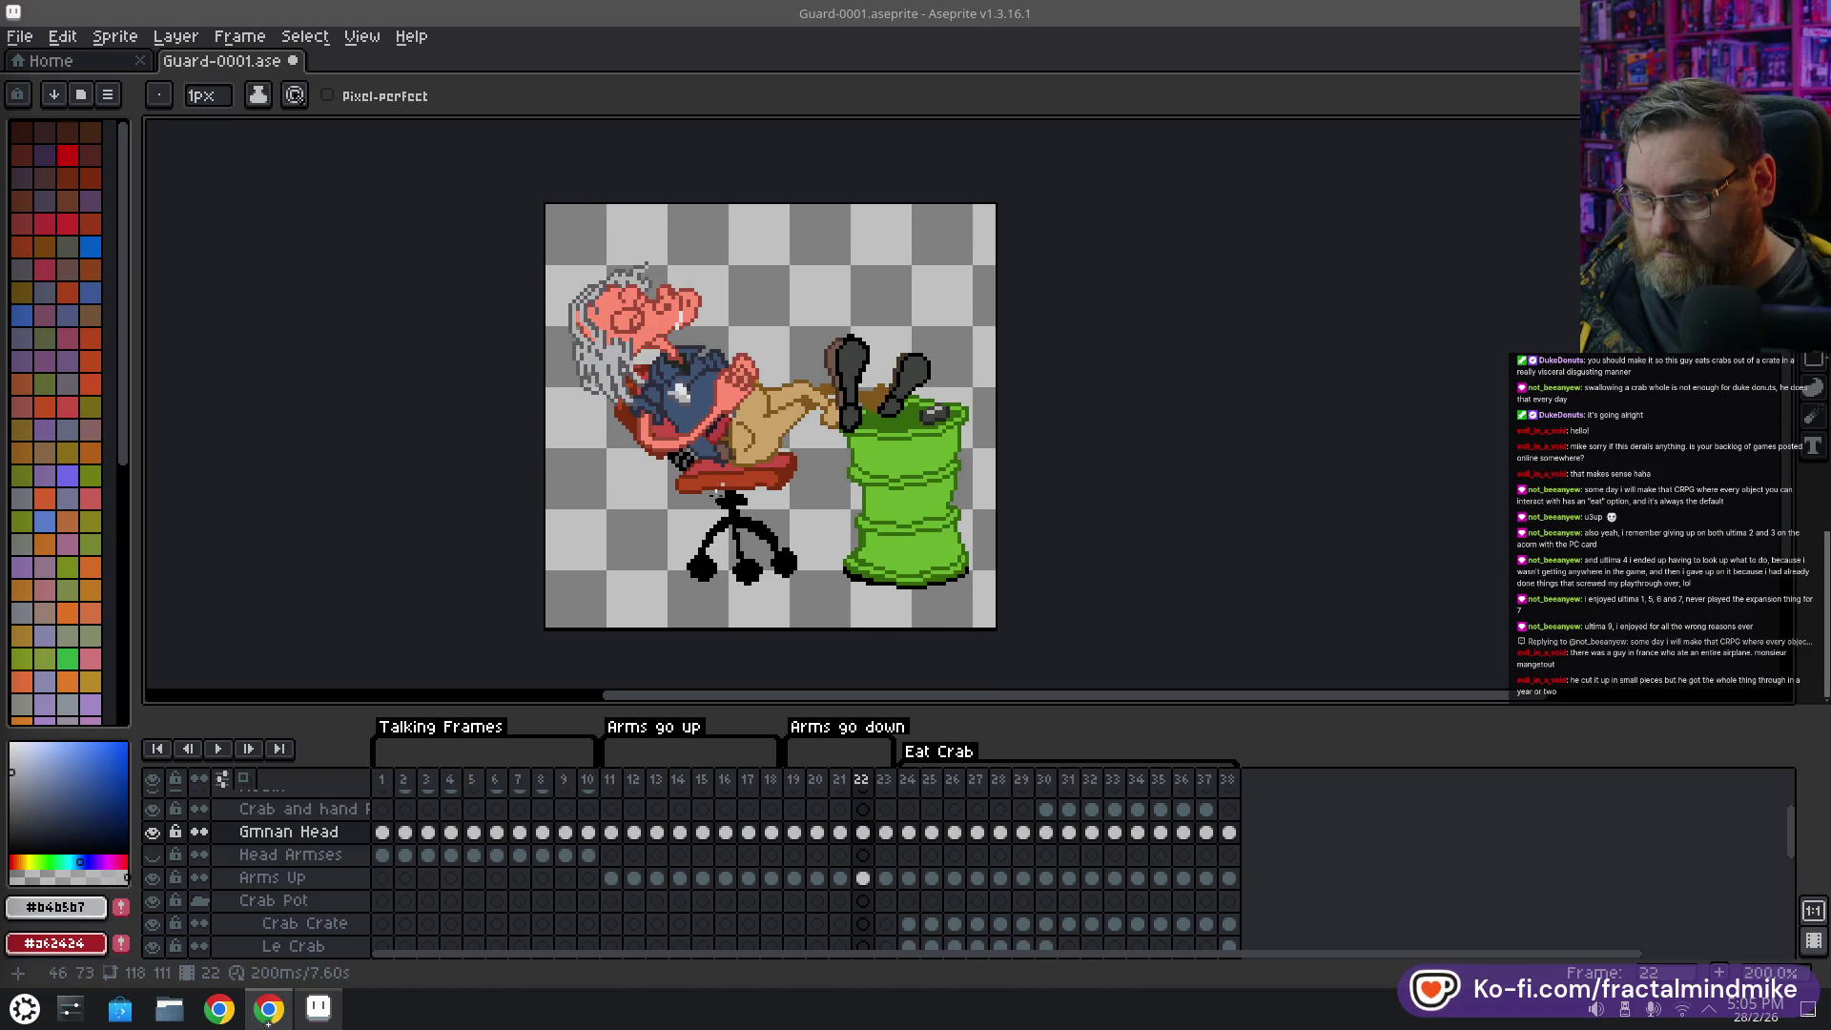
pyautogui.click(218, 751)
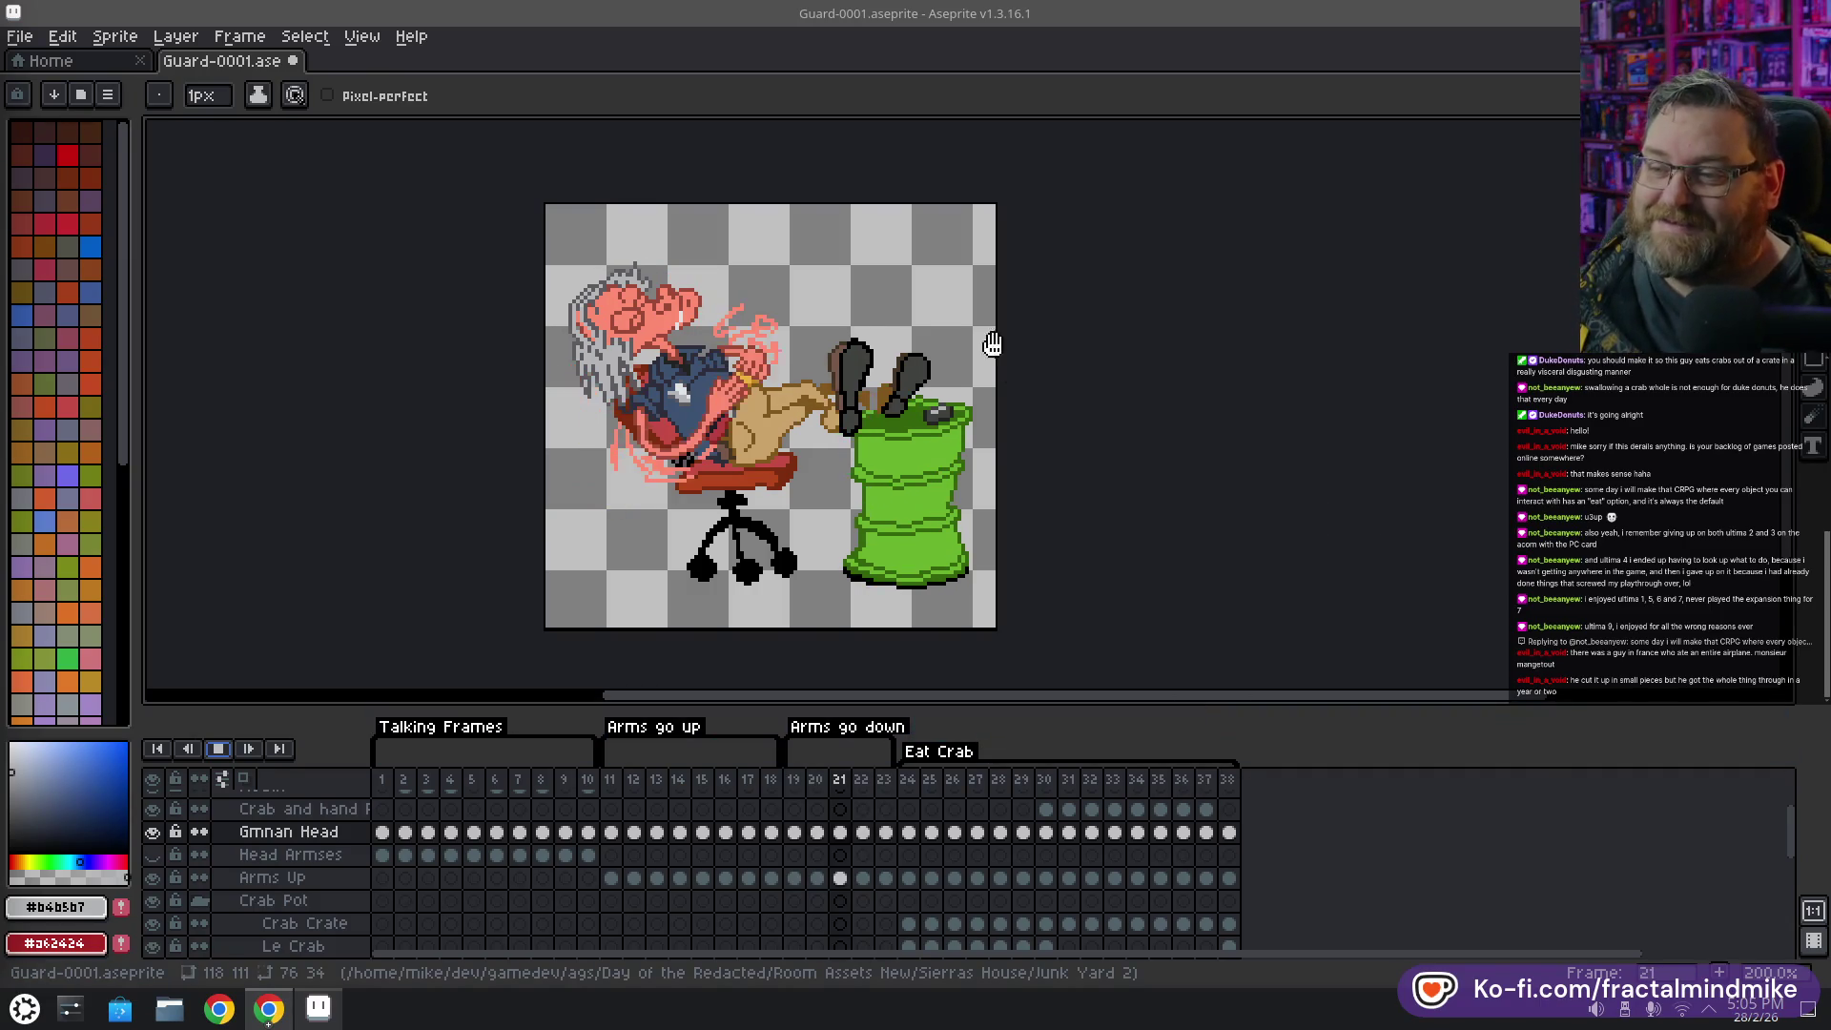
pyautogui.click(218, 751)
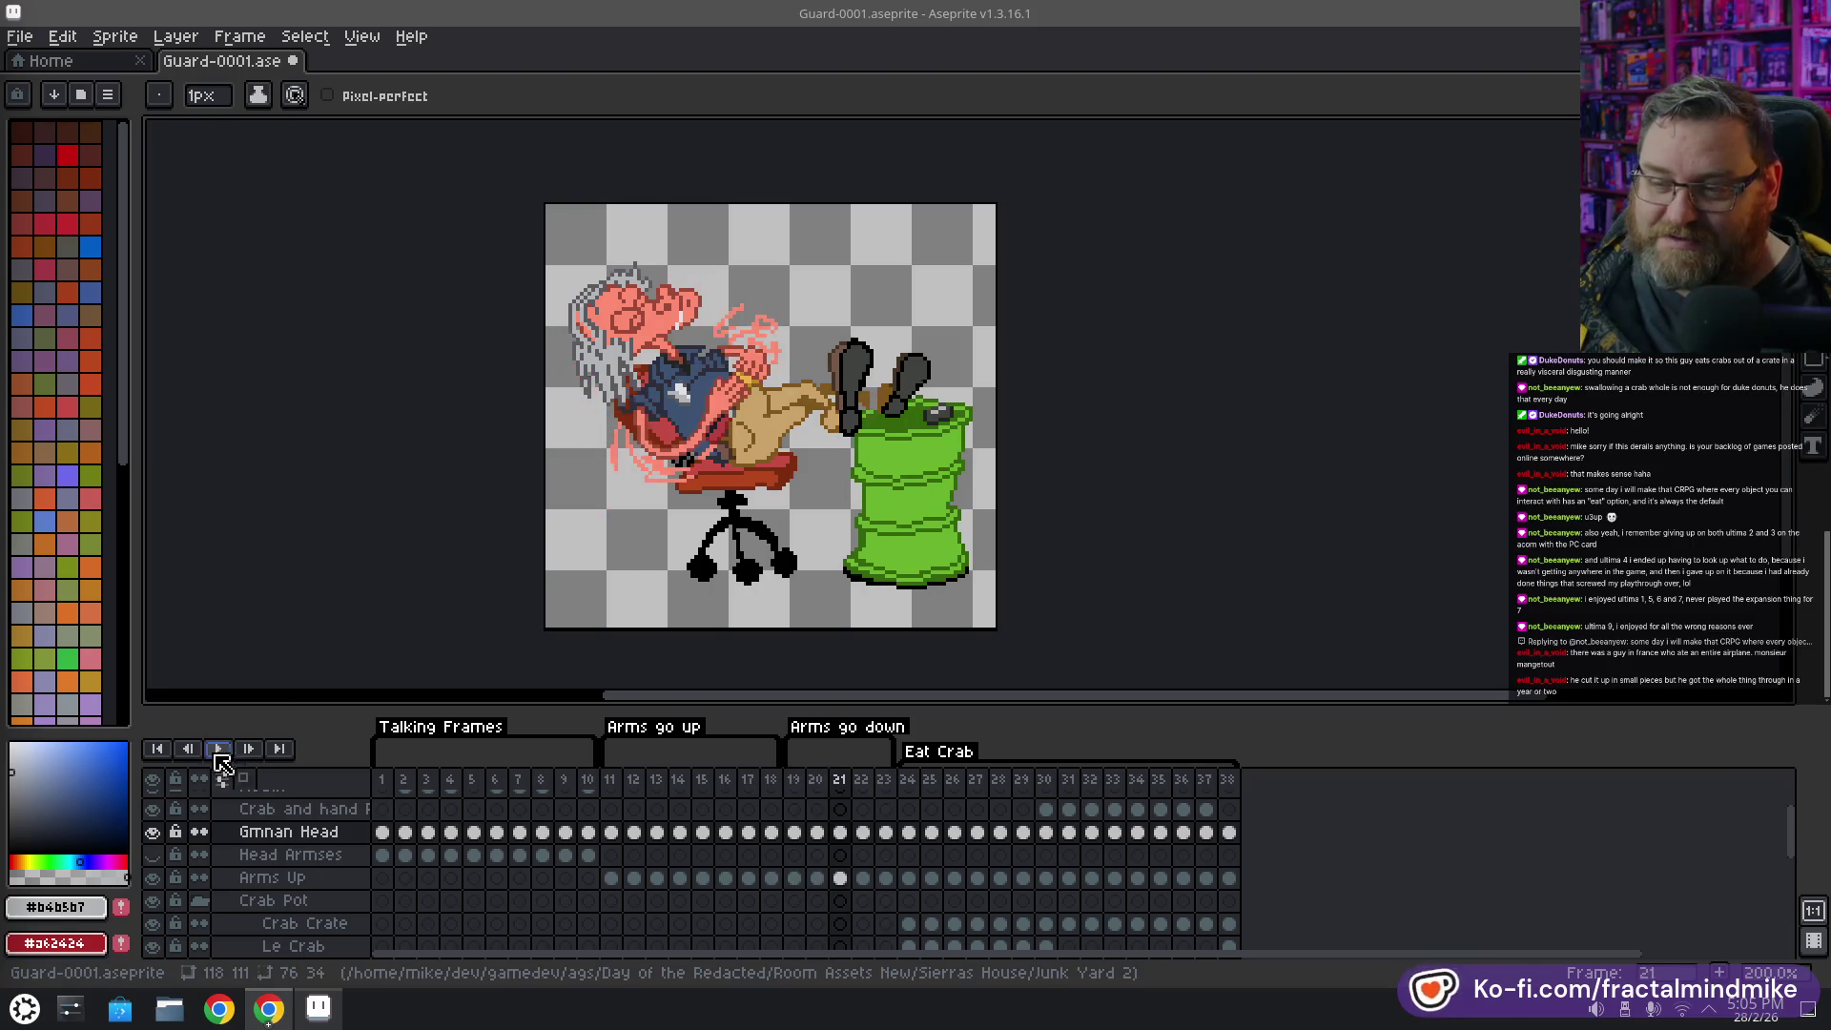
# Flip between frames 19, 20 and 21 to compare poses, ending on frame 22
pyautogui.click(822, 789)
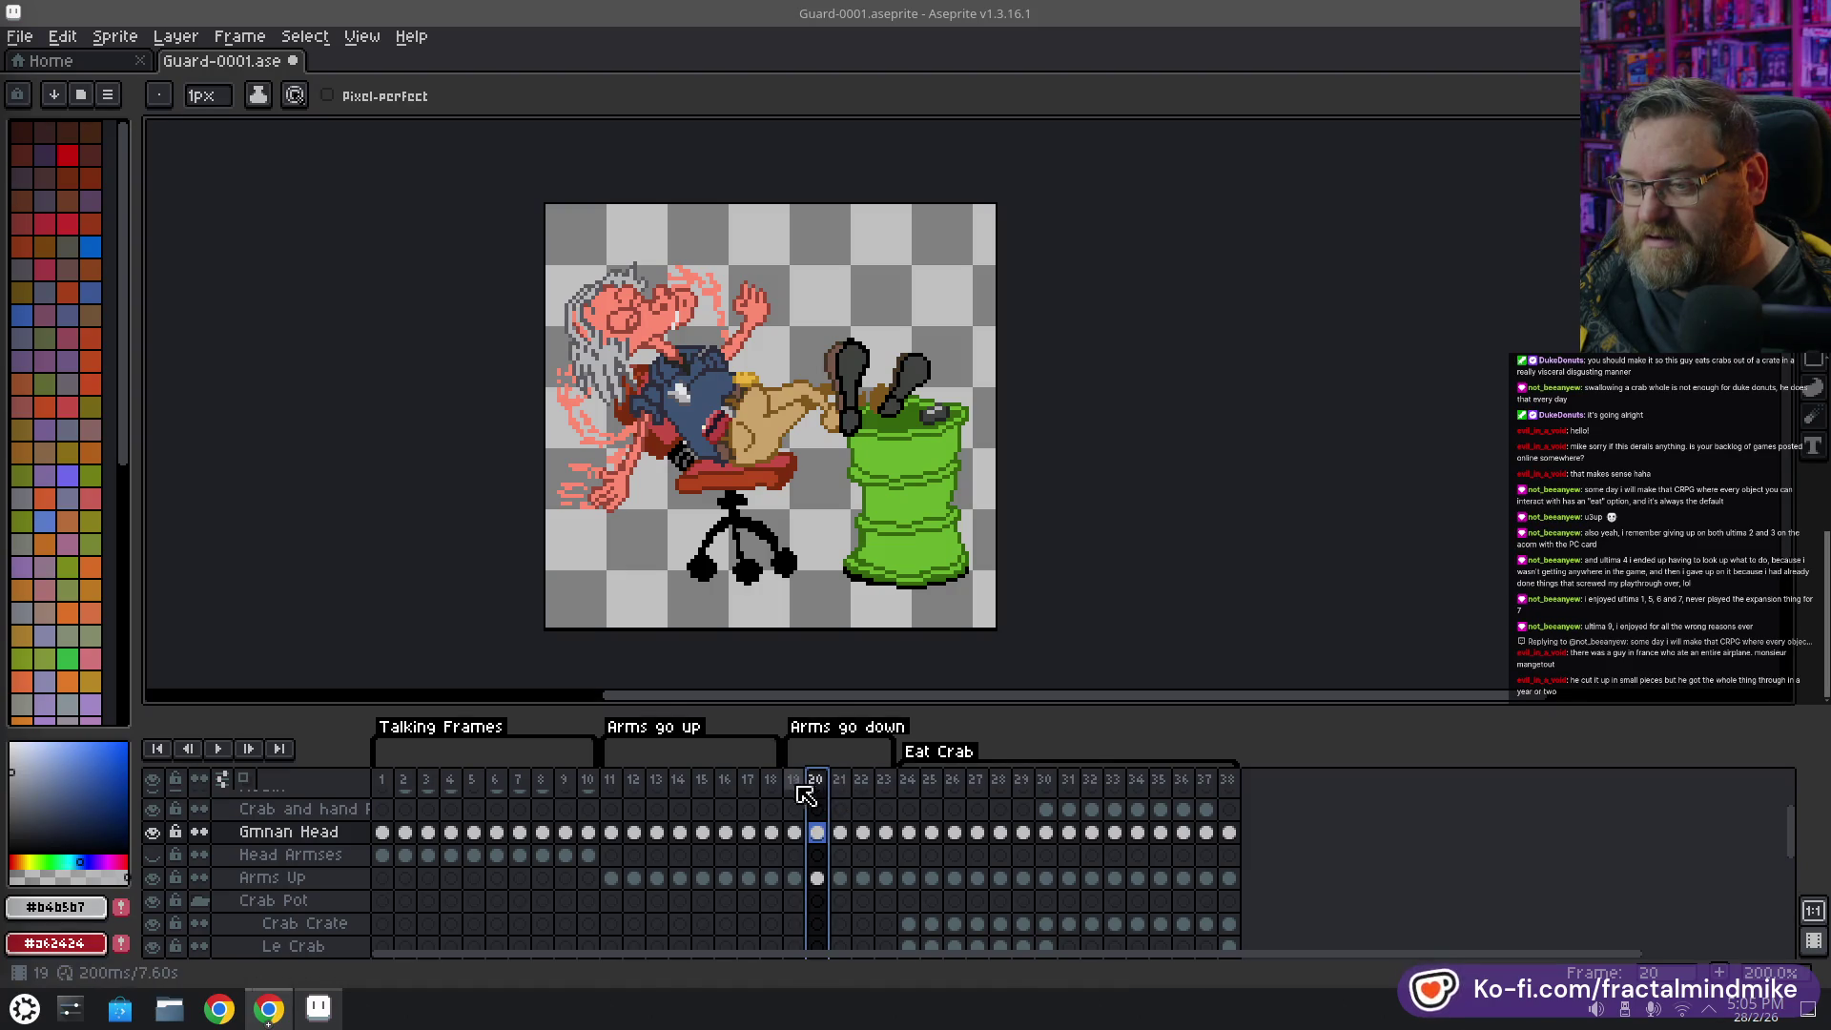
pyautogui.click(795, 791)
pyautogui.click(822, 790)
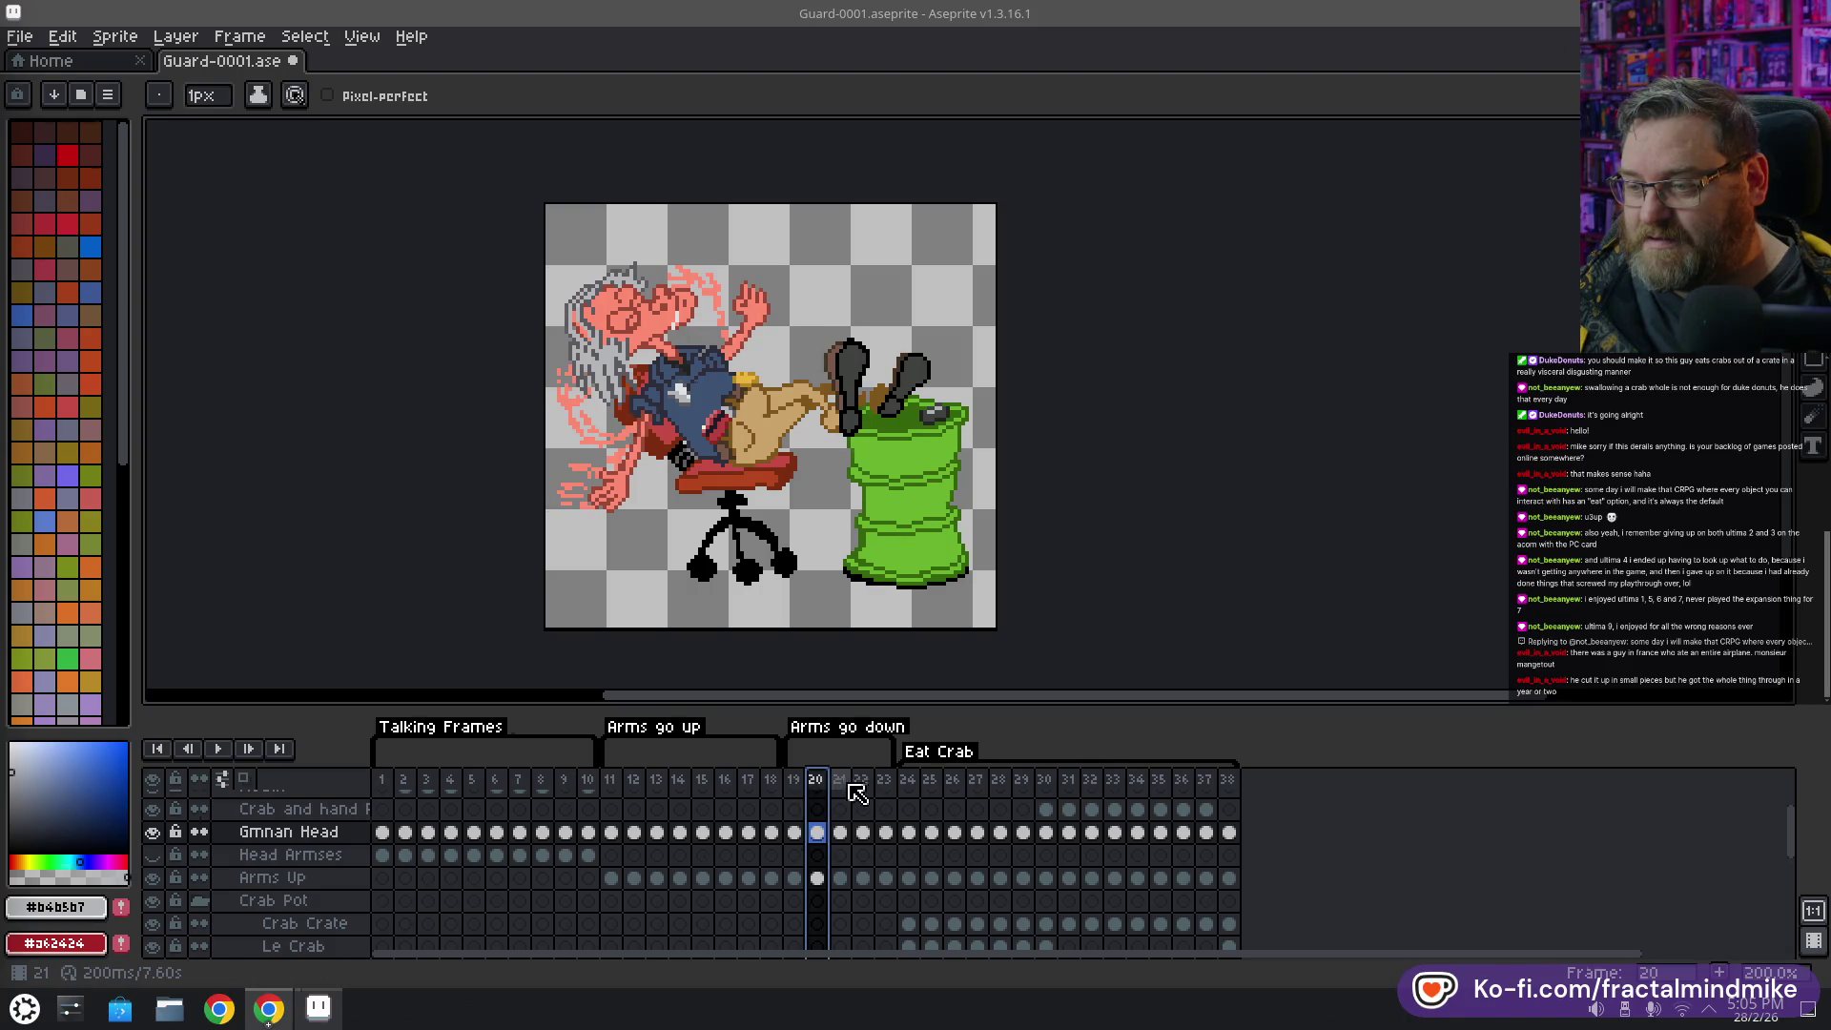
pyautogui.click(848, 793)
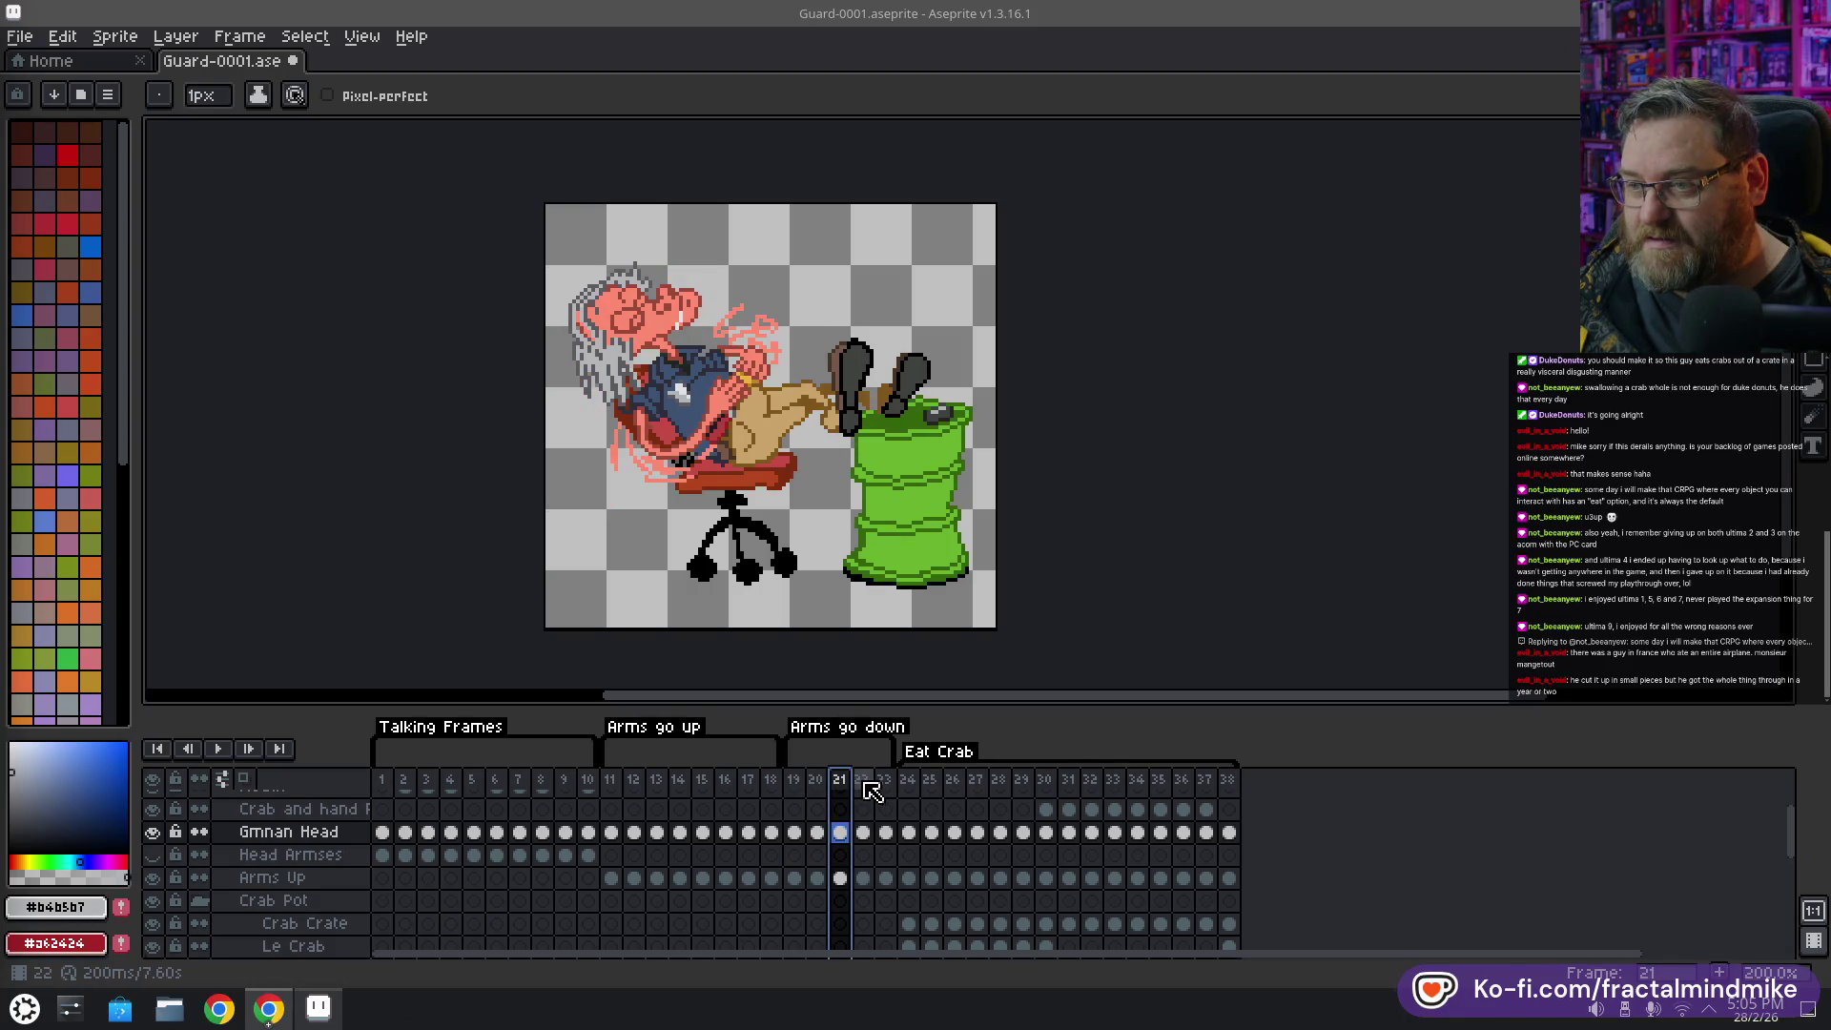
pyautogui.click(868, 790)
# Paint near-white puff pixels beside the guard's mouth on frame 22
pyautogui.scroll(3, 739, 312)
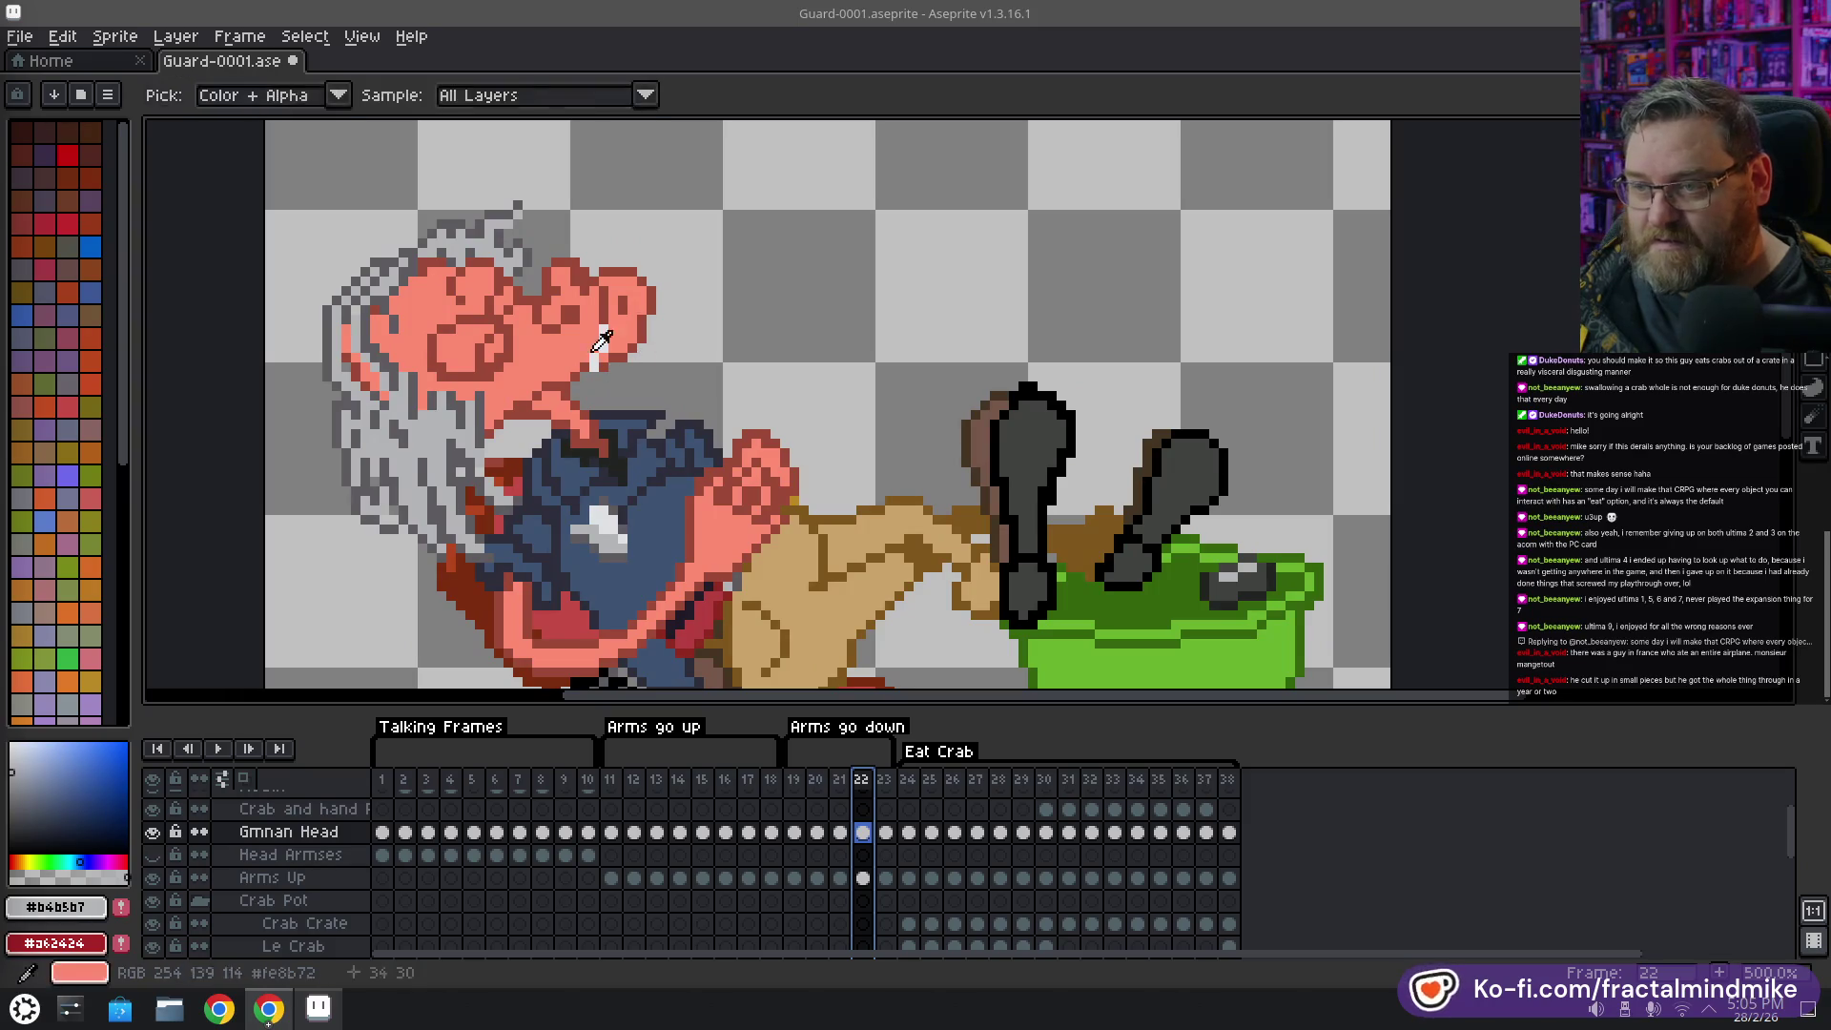
pyautogui.keyDown('alt'); pyautogui.click(604, 353); pyautogui.keyUp('alt')
pyautogui.click(608, 363)
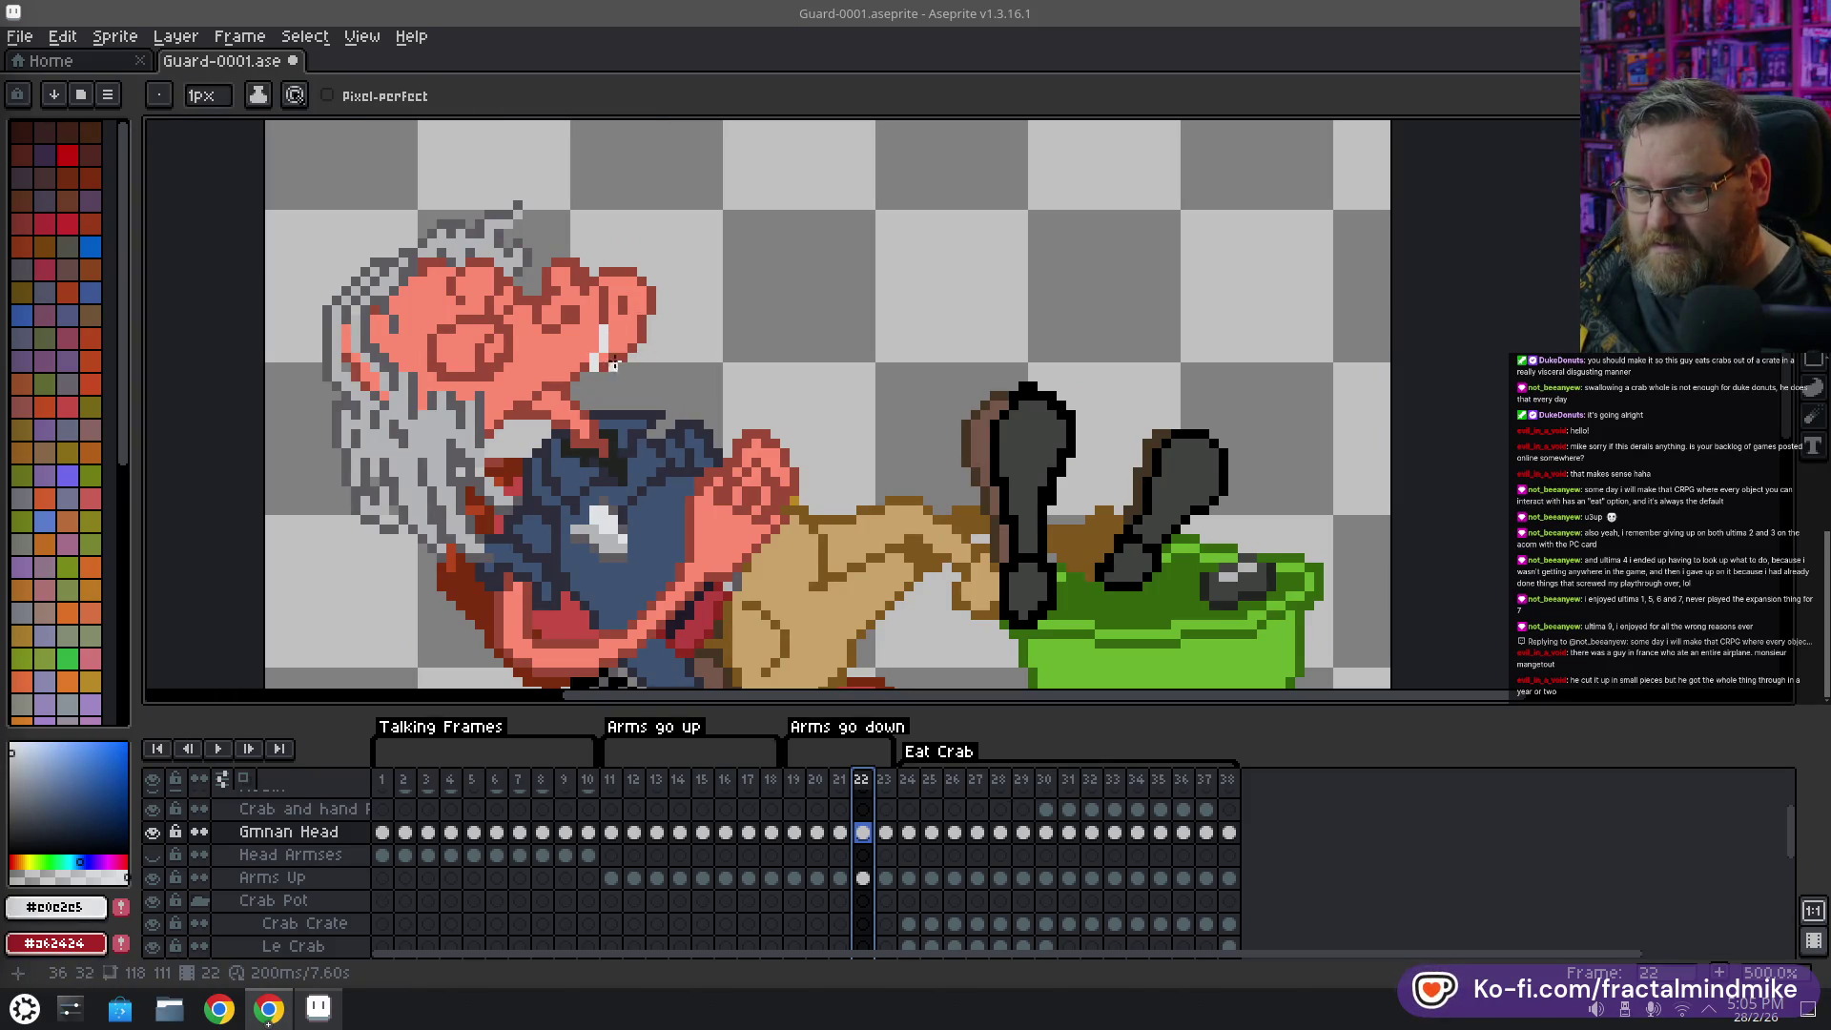
pyautogui.click(614, 360)
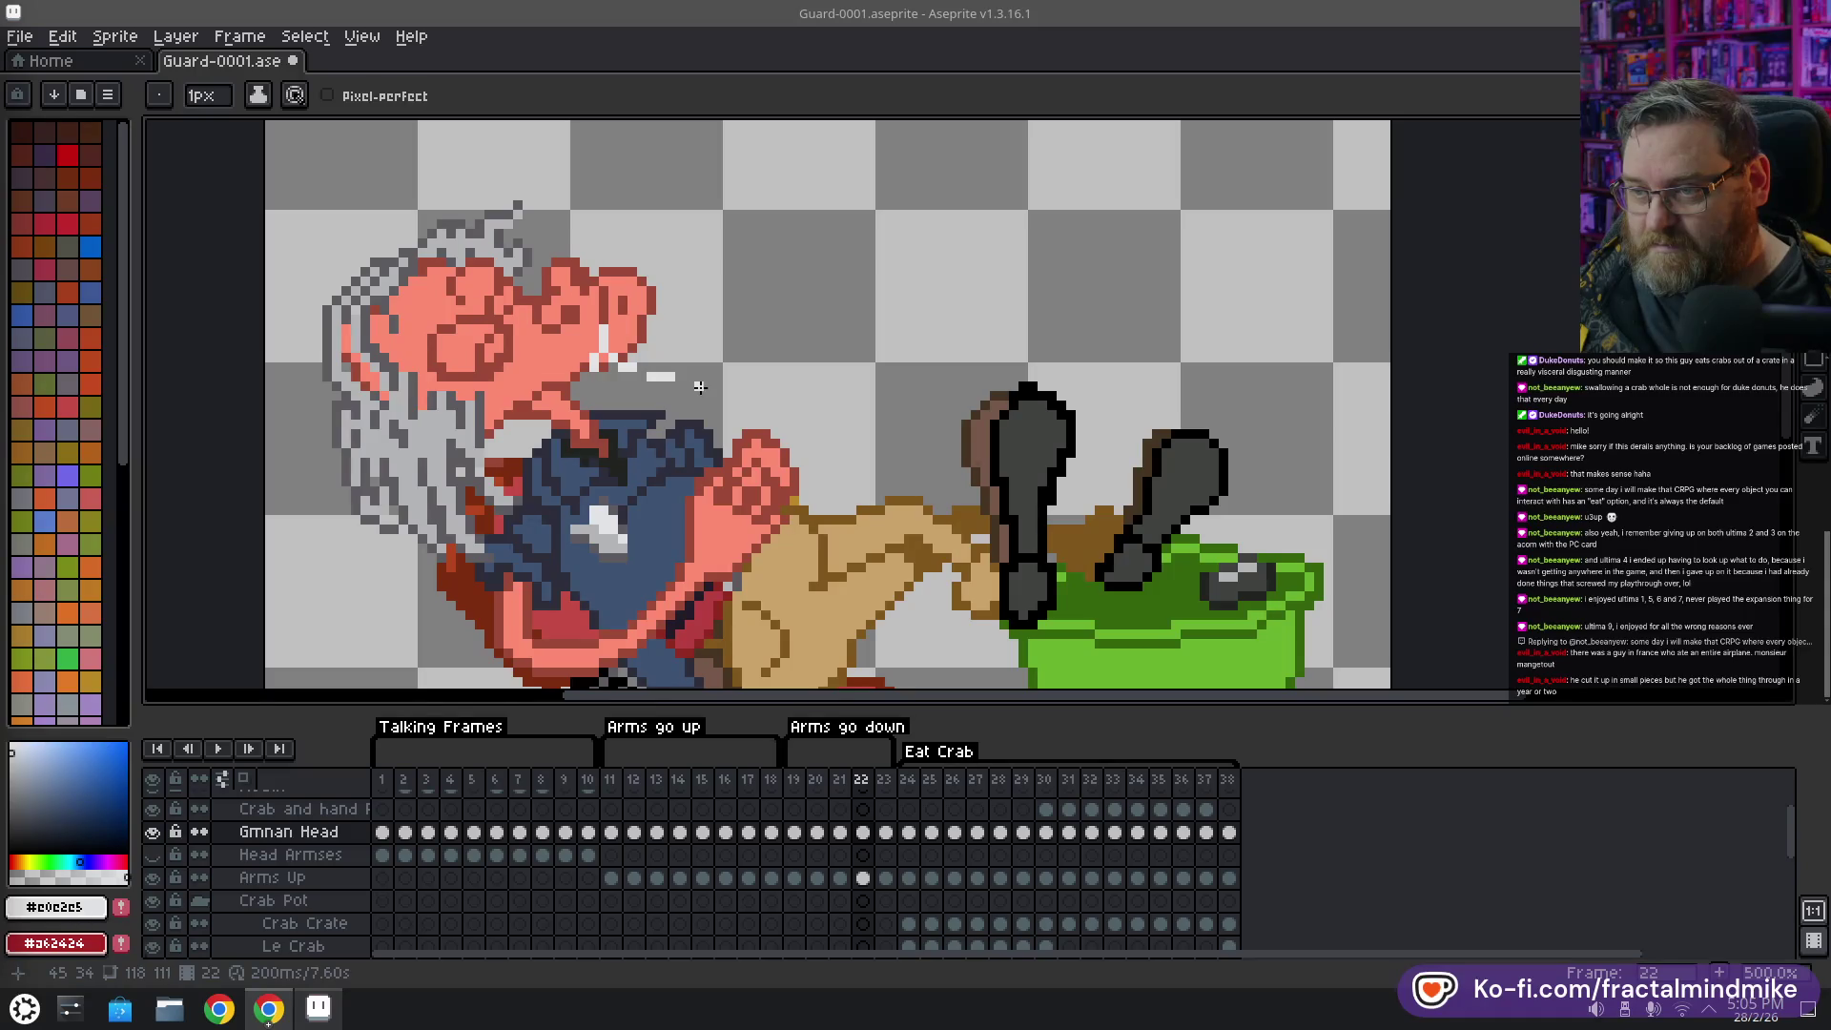
pyautogui.keyDown('alt'); pyautogui.click(594, 362); pyautogui.keyUp('alt')
pyautogui.keyDown('alt'); pyautogui.click(710, 547); pyautogui.keyUp('alt')
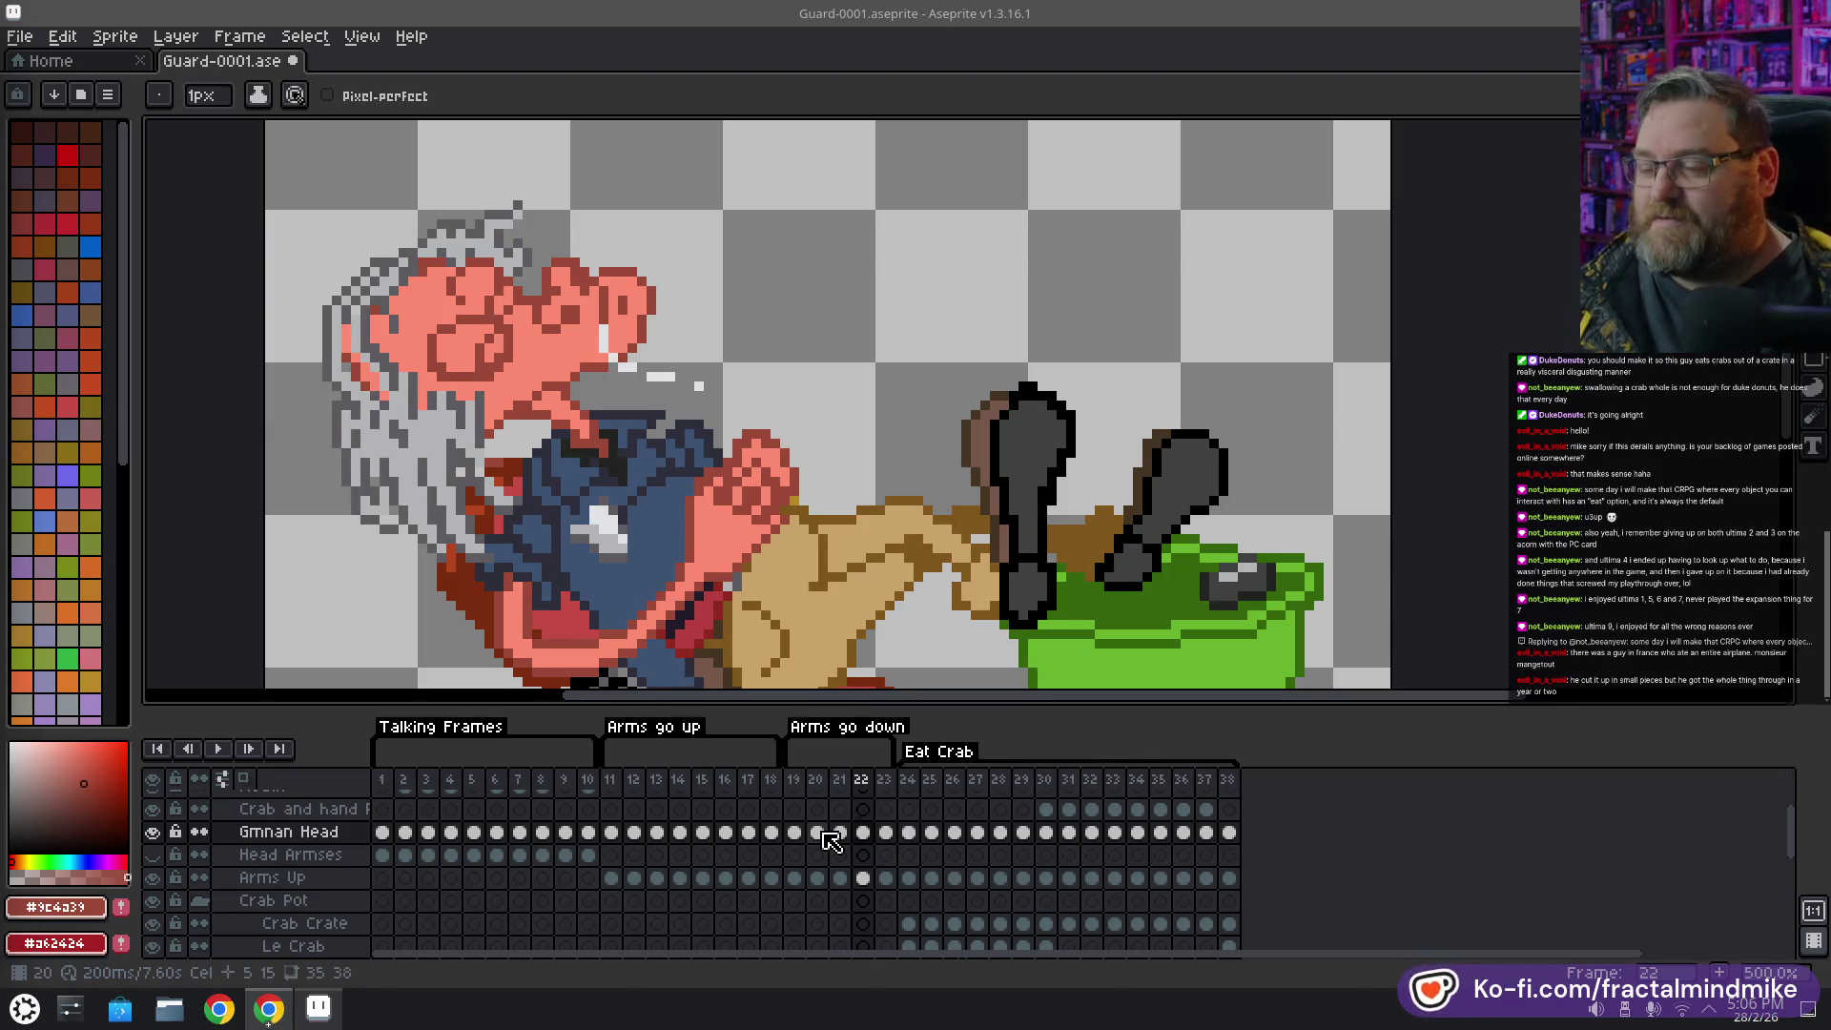
# Add light grey puff pixels by the mouth on frame 23 and enable onion skinning
pyautogui.click(889, 838)
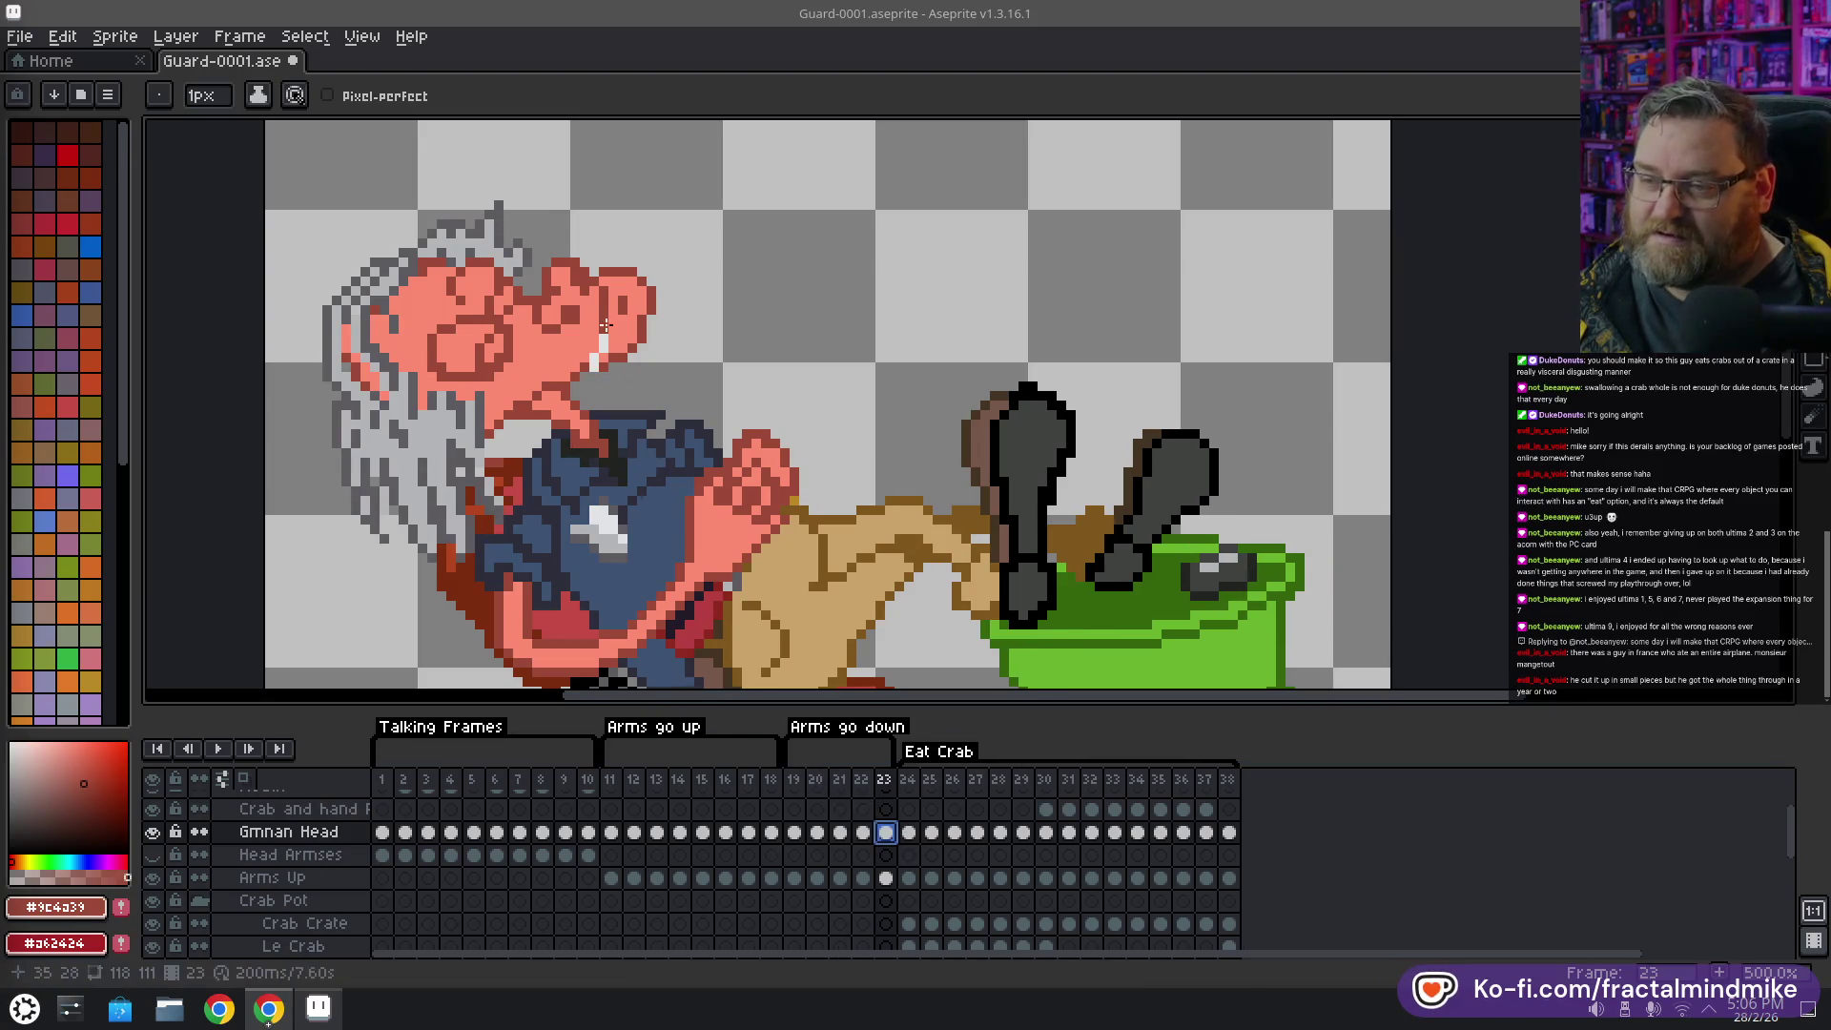
pyautogui.press('e')
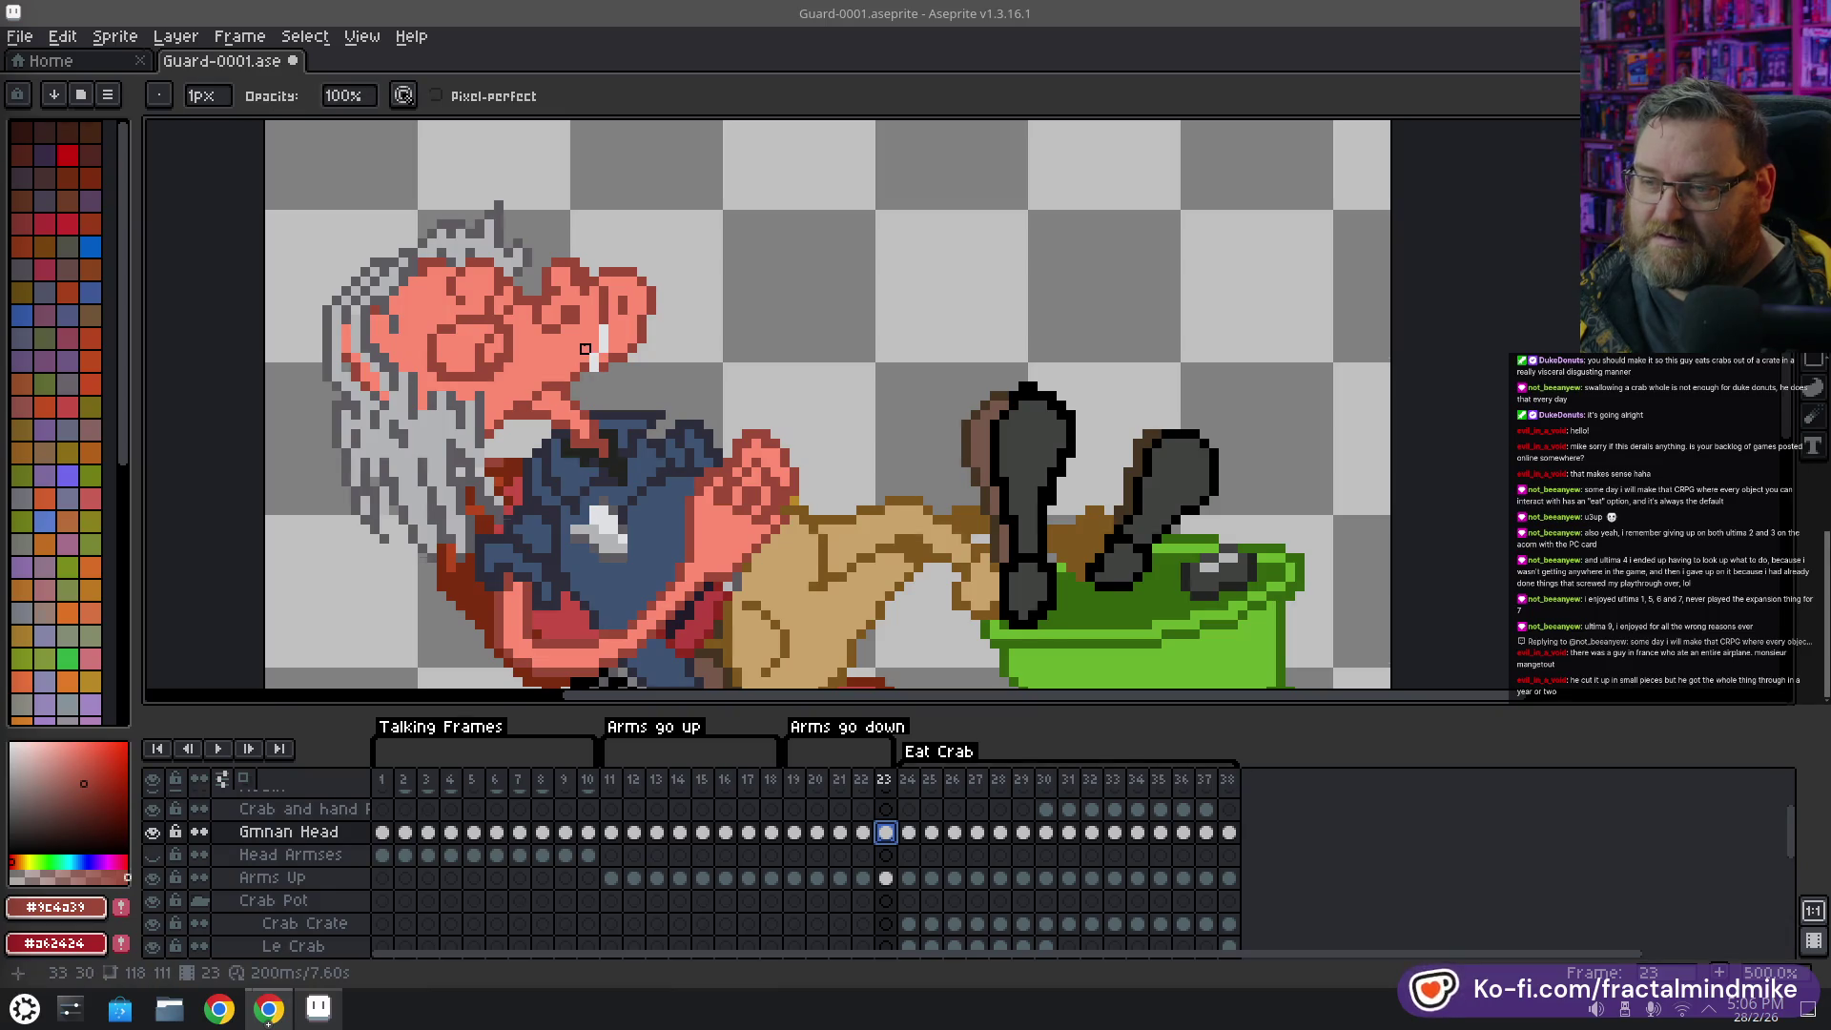
pyautogui.press('b')
pyautogui.keyDown('alt'); pyautogui.click(601, 363); pyautogui.keyUp('alt')
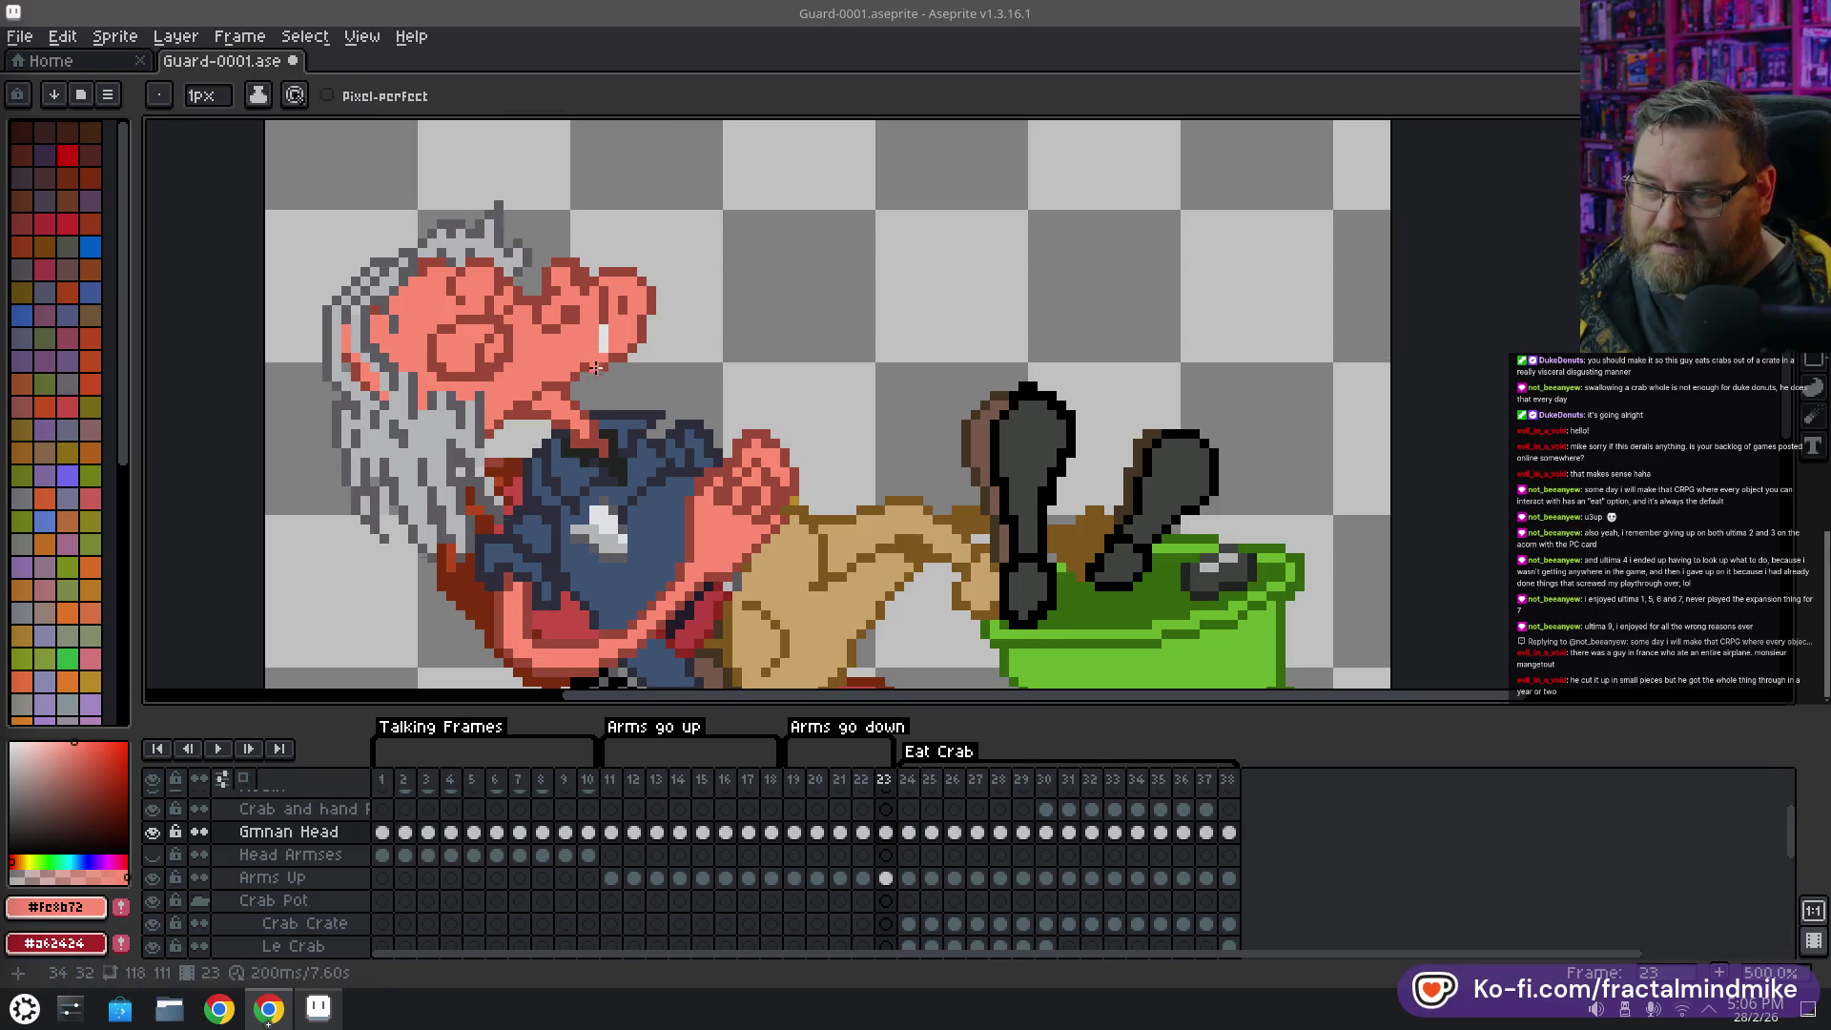
pyautogui.keyDown('alt'); pyautogui.click(591, 362); pyautogui.keyUp('alt')
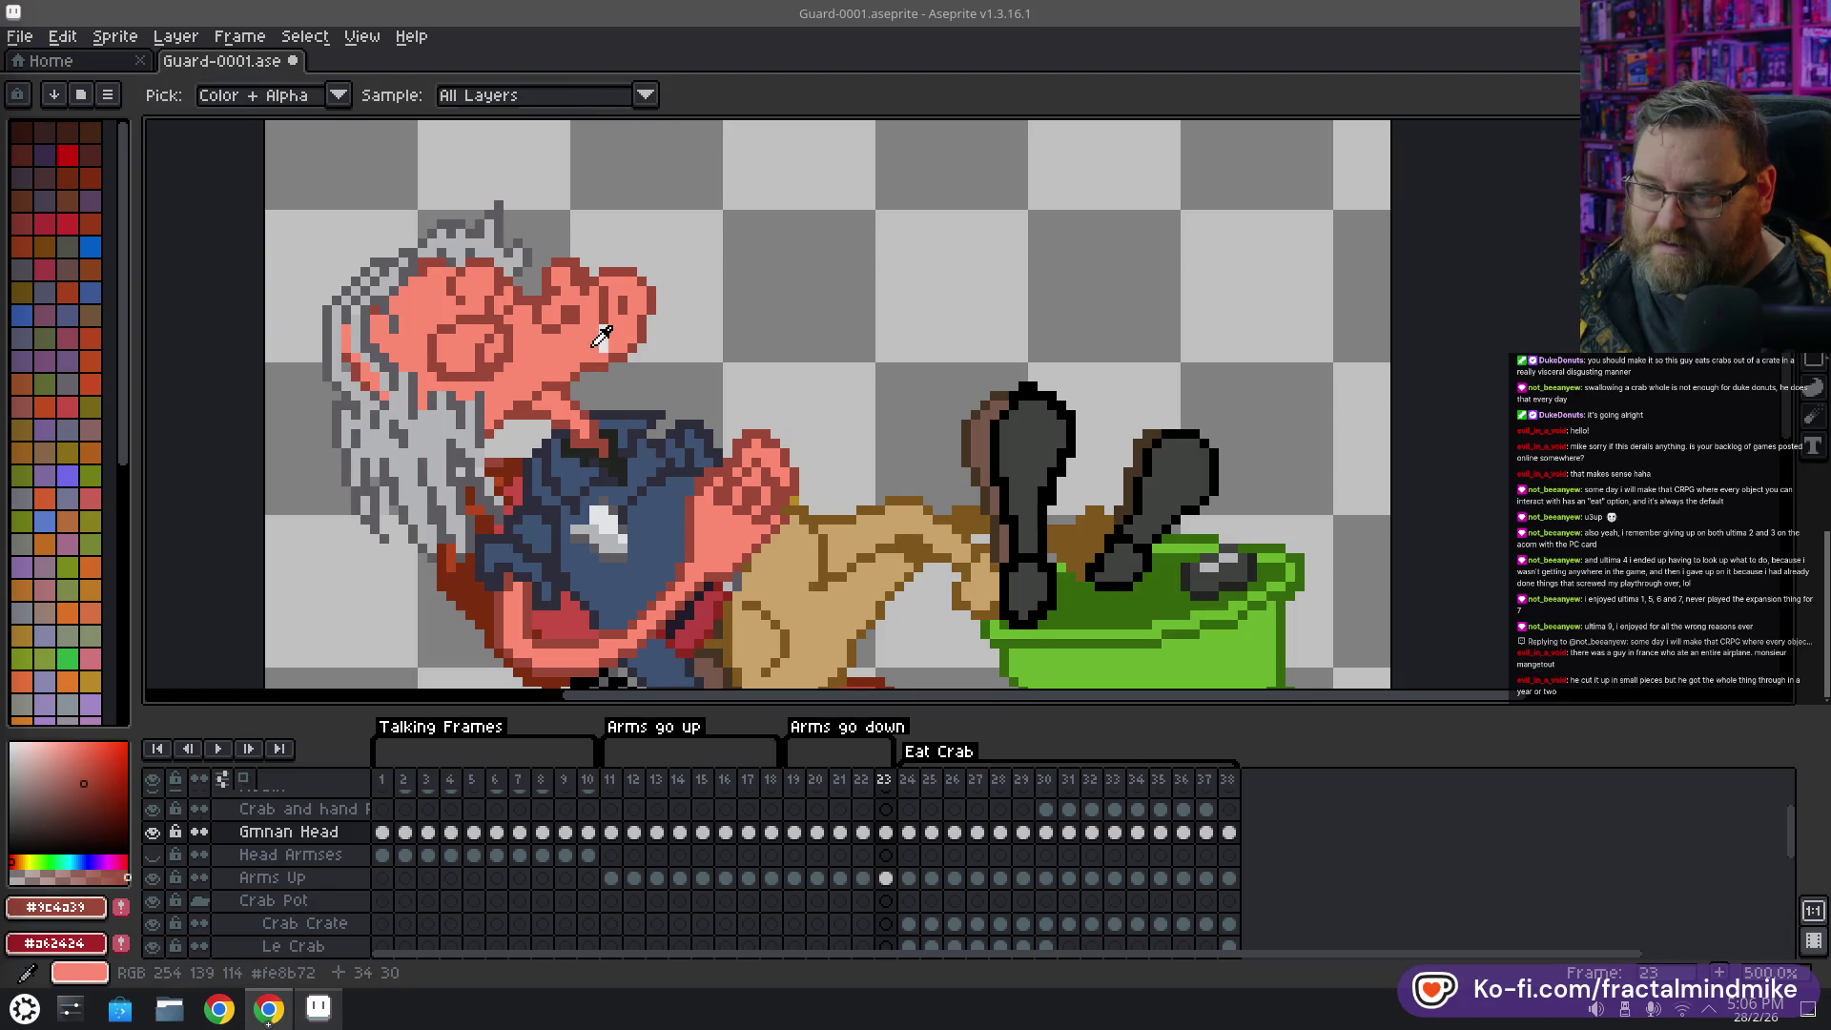
pyautogui.keyDown('alt'); pyautogui.click(606, 353); pyautogui.keyUp('alt')
pyautogui.keyDown('alt'); pyautogui.click(603, 339); pyautogui.keyUp('alt')
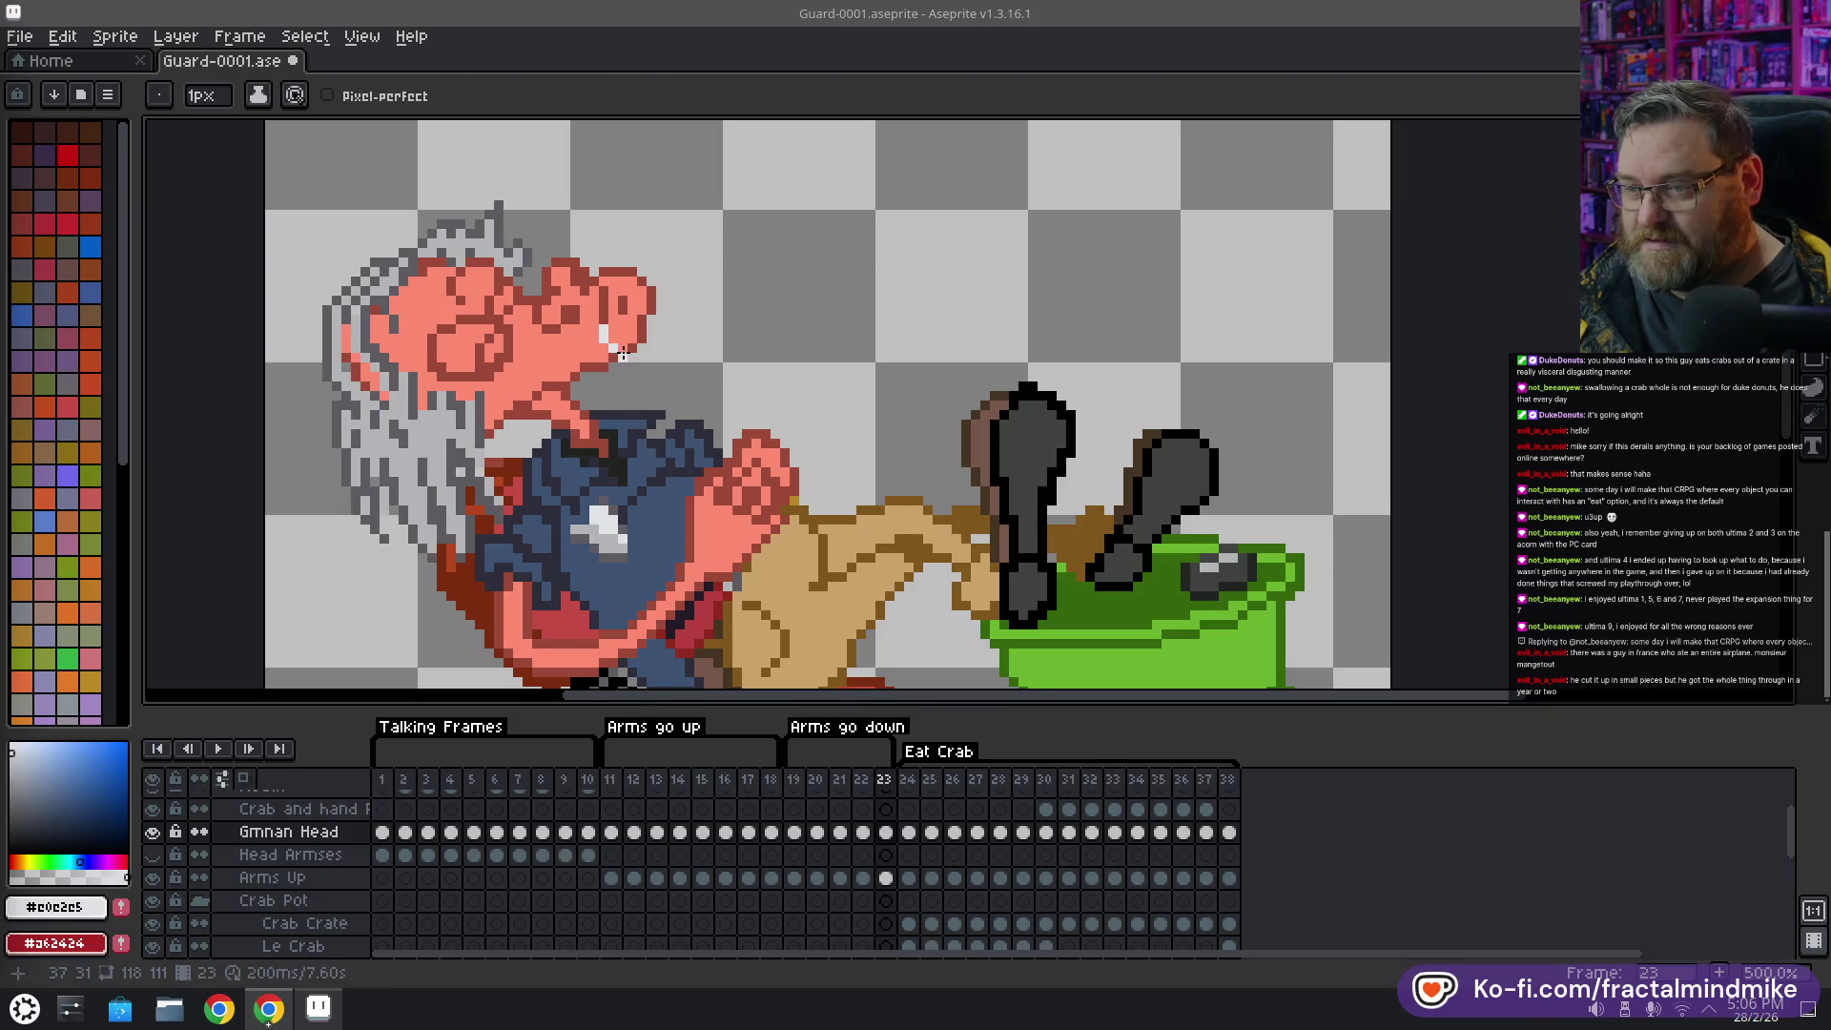
pyautogui.click(243, 778)
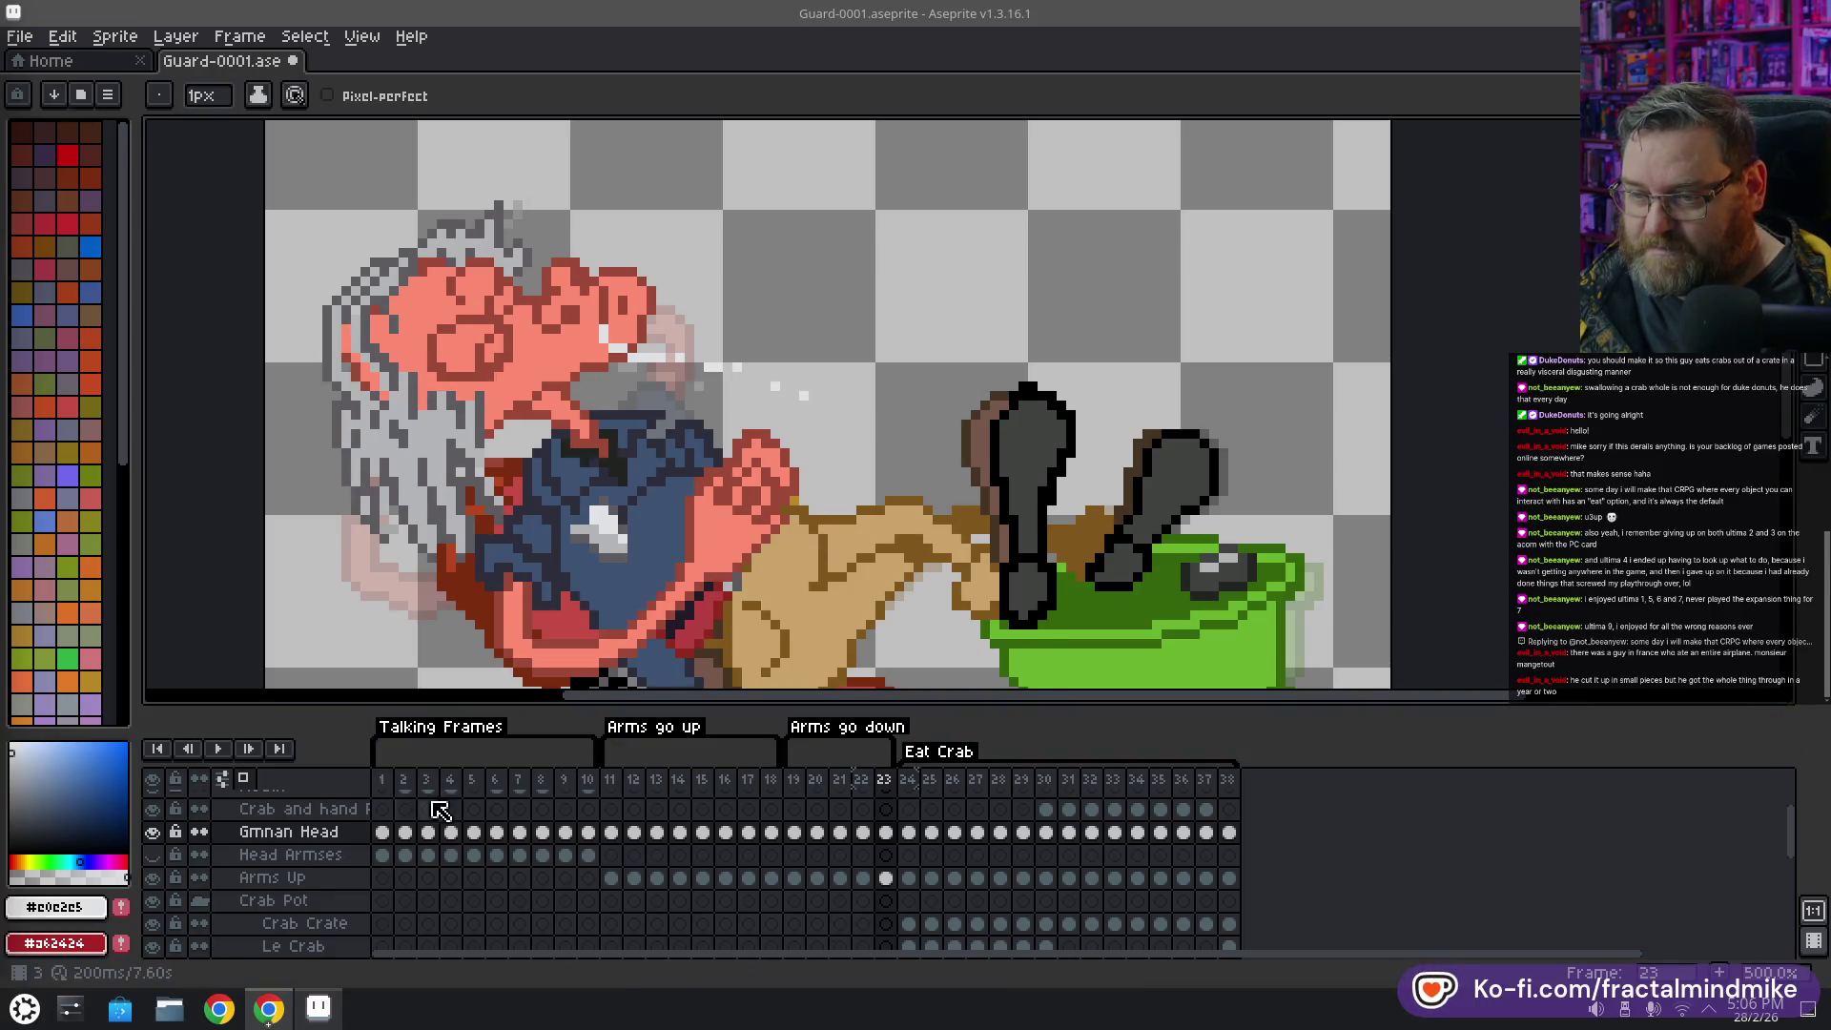
pyautogui.click(217, 748)
pyautogui.scroll(-4, 677, 515)
pyautogui.scroll(1, 686, 510)
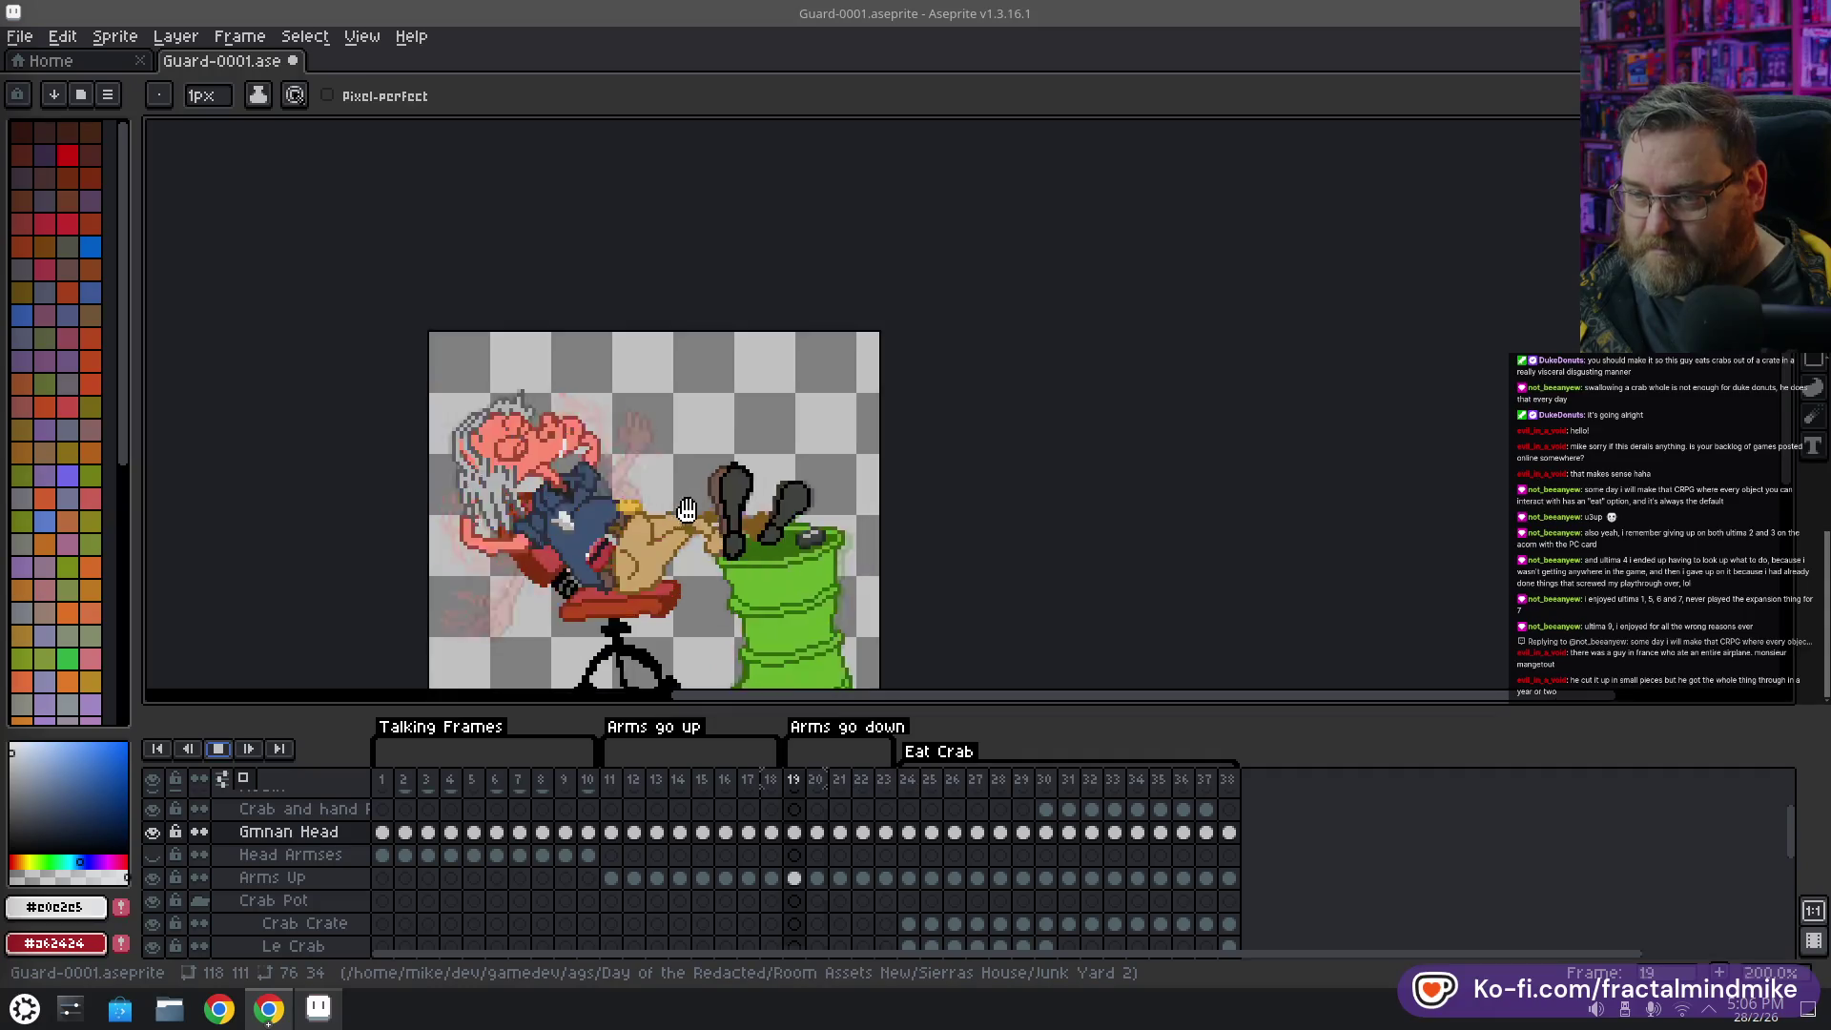
pyautogui.moveTo(686, 510); pyautogui.dragTo(809, 339)
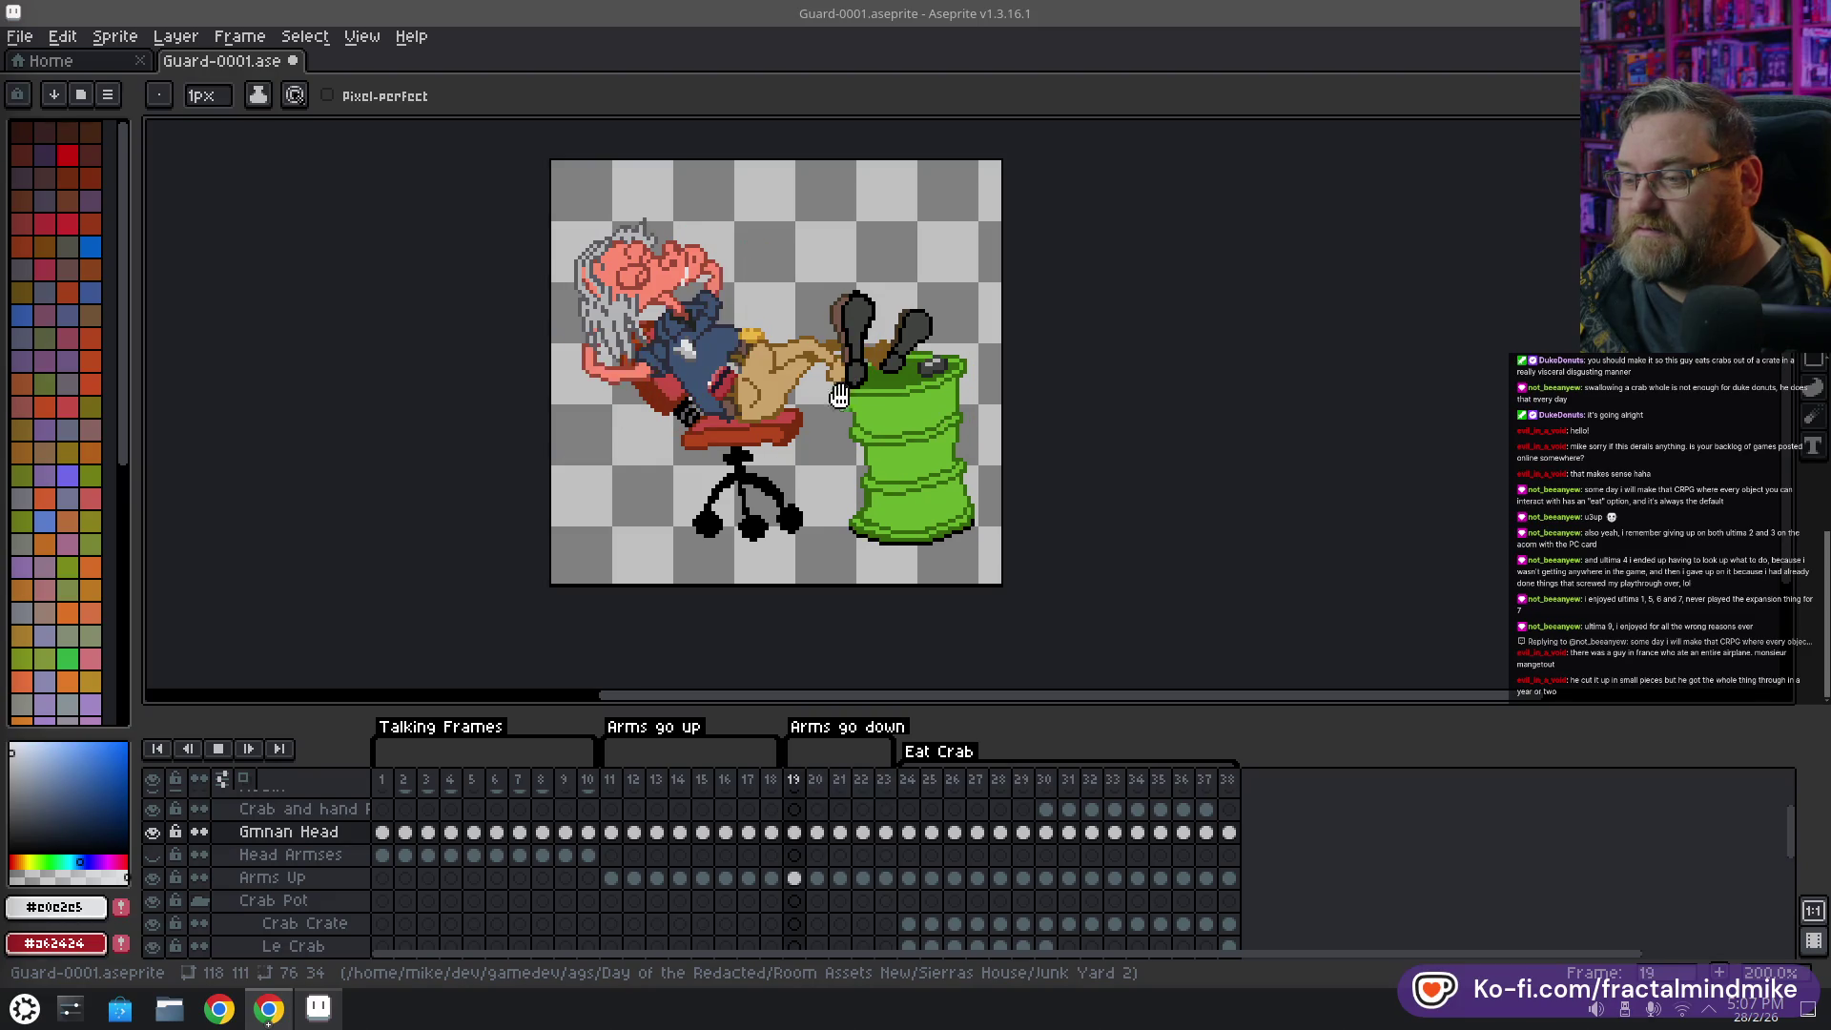
pyautogui.click(224, 753)
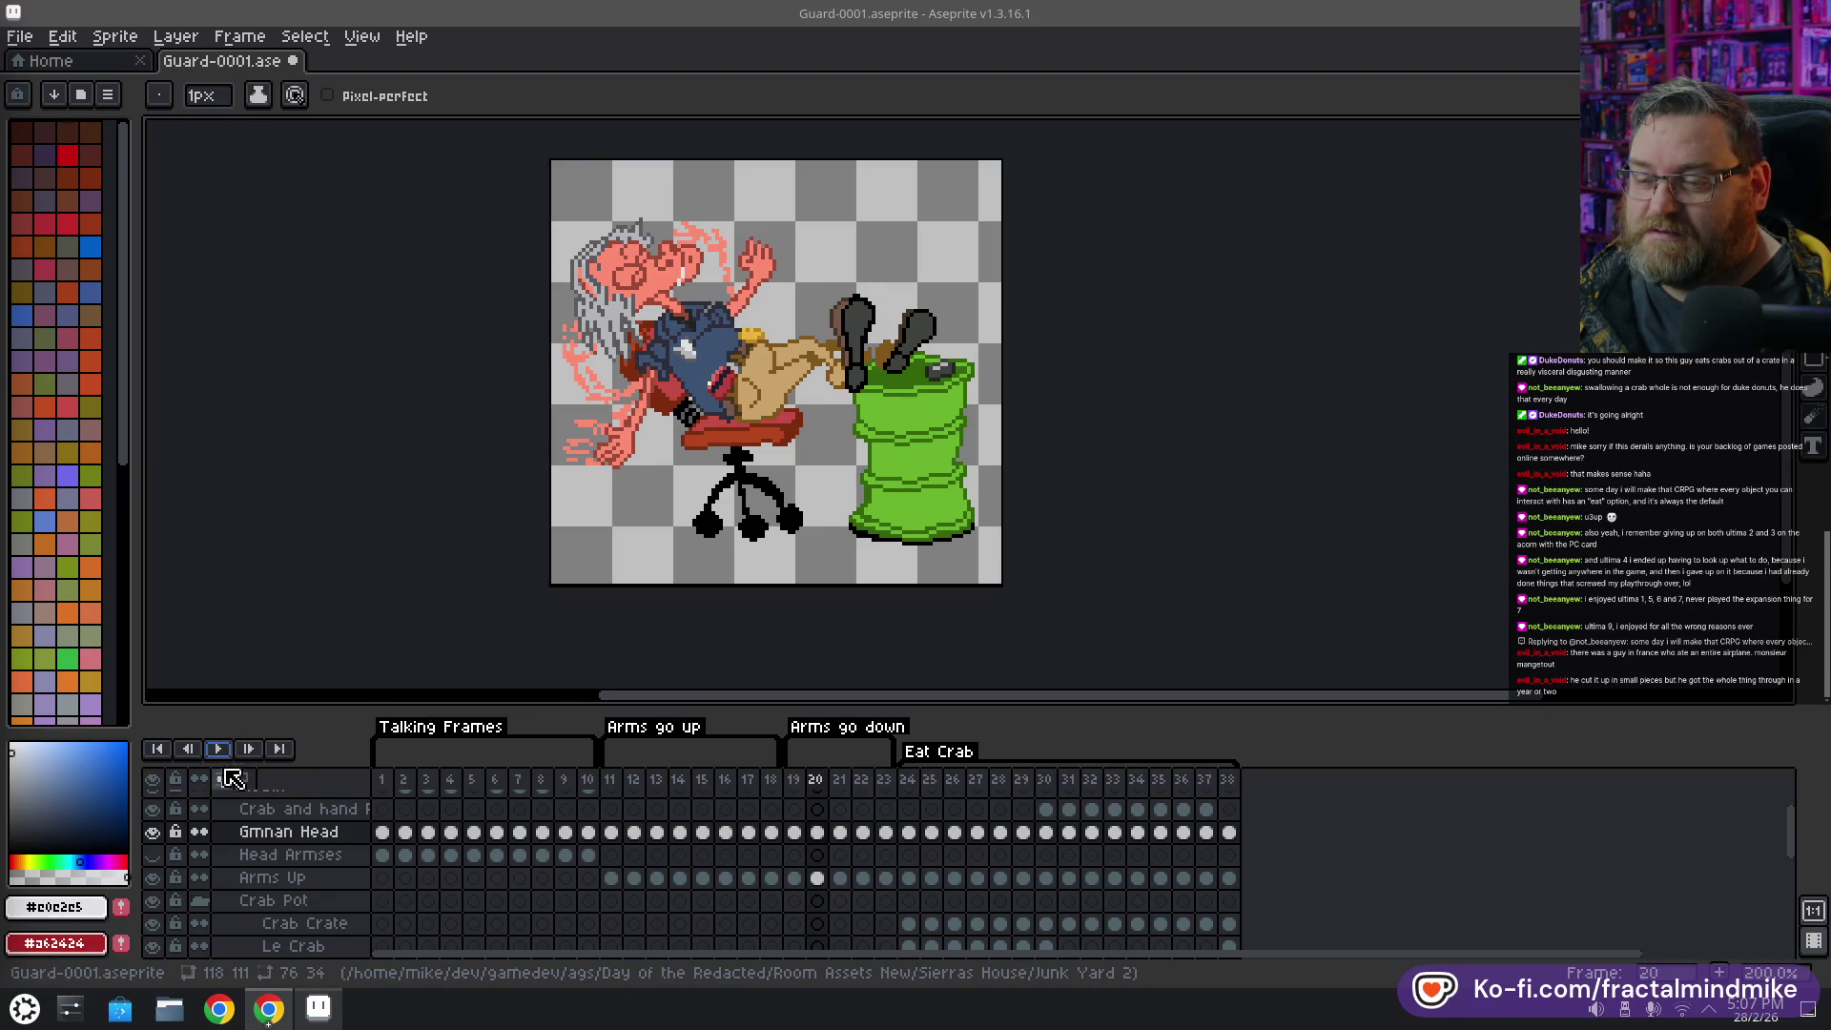
pyautogui.click(858, 779)
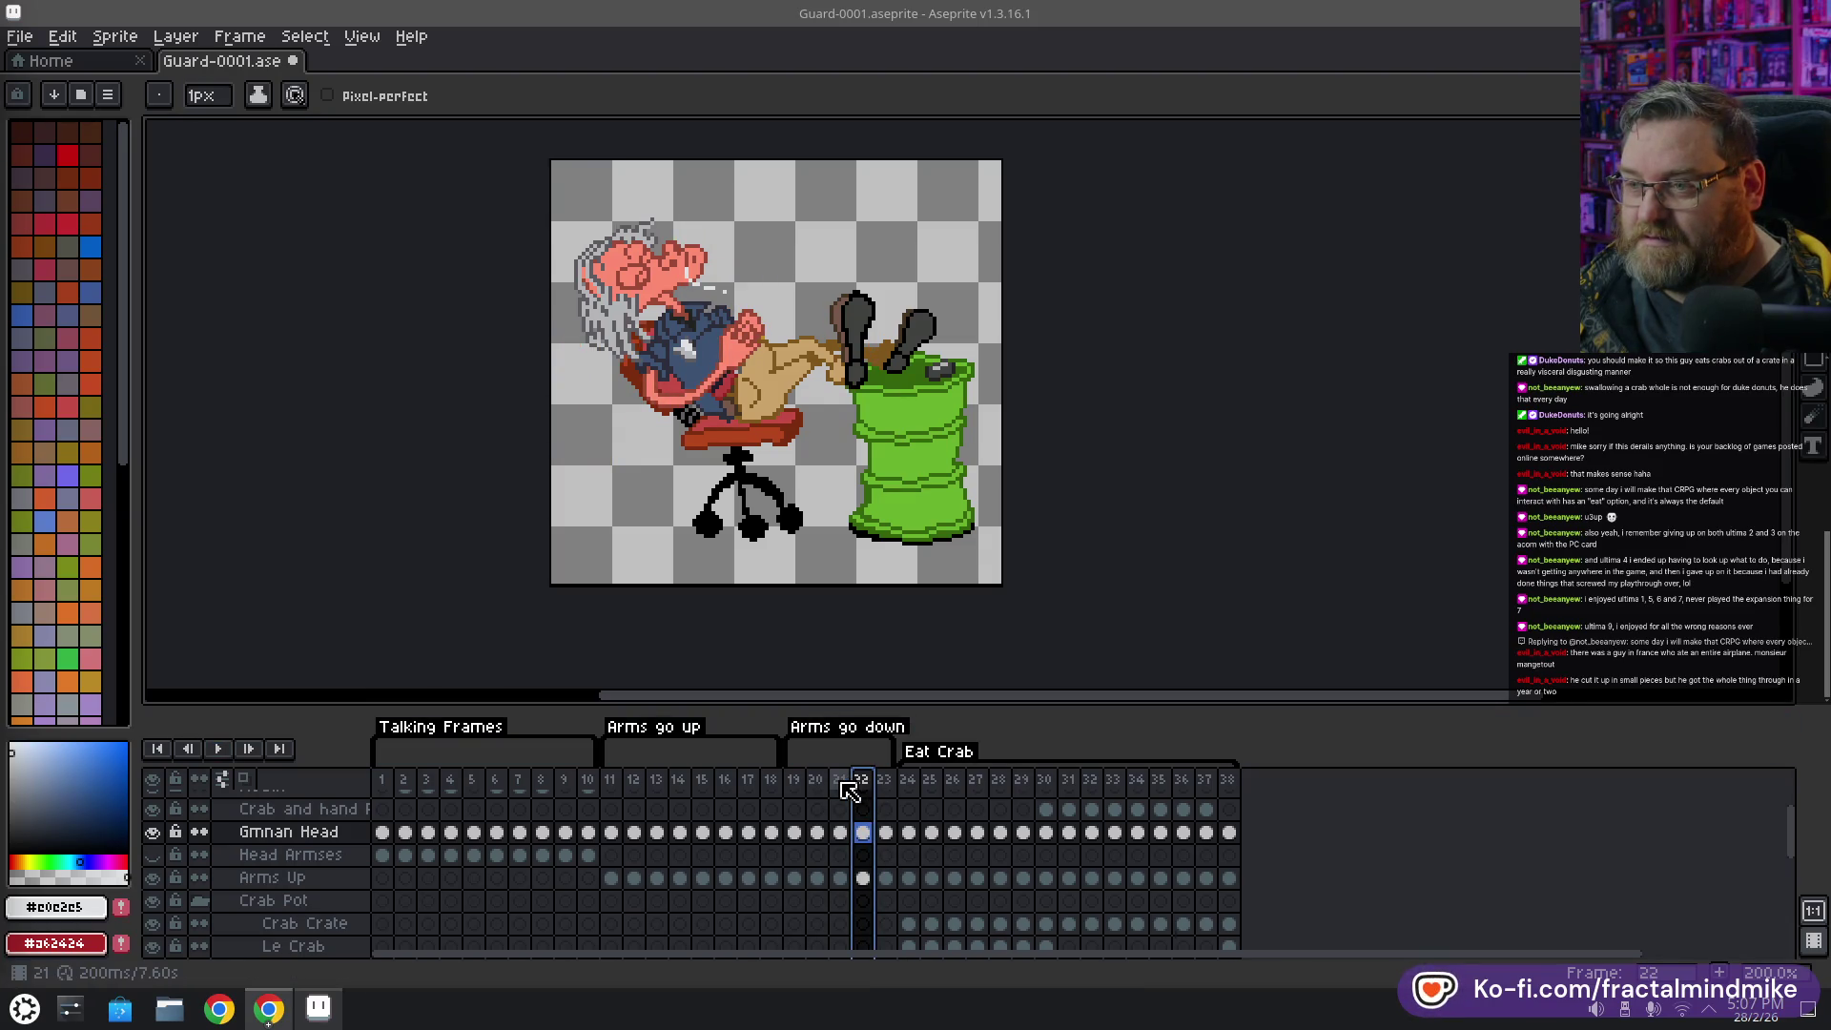
pyautogui.click(887, 781)
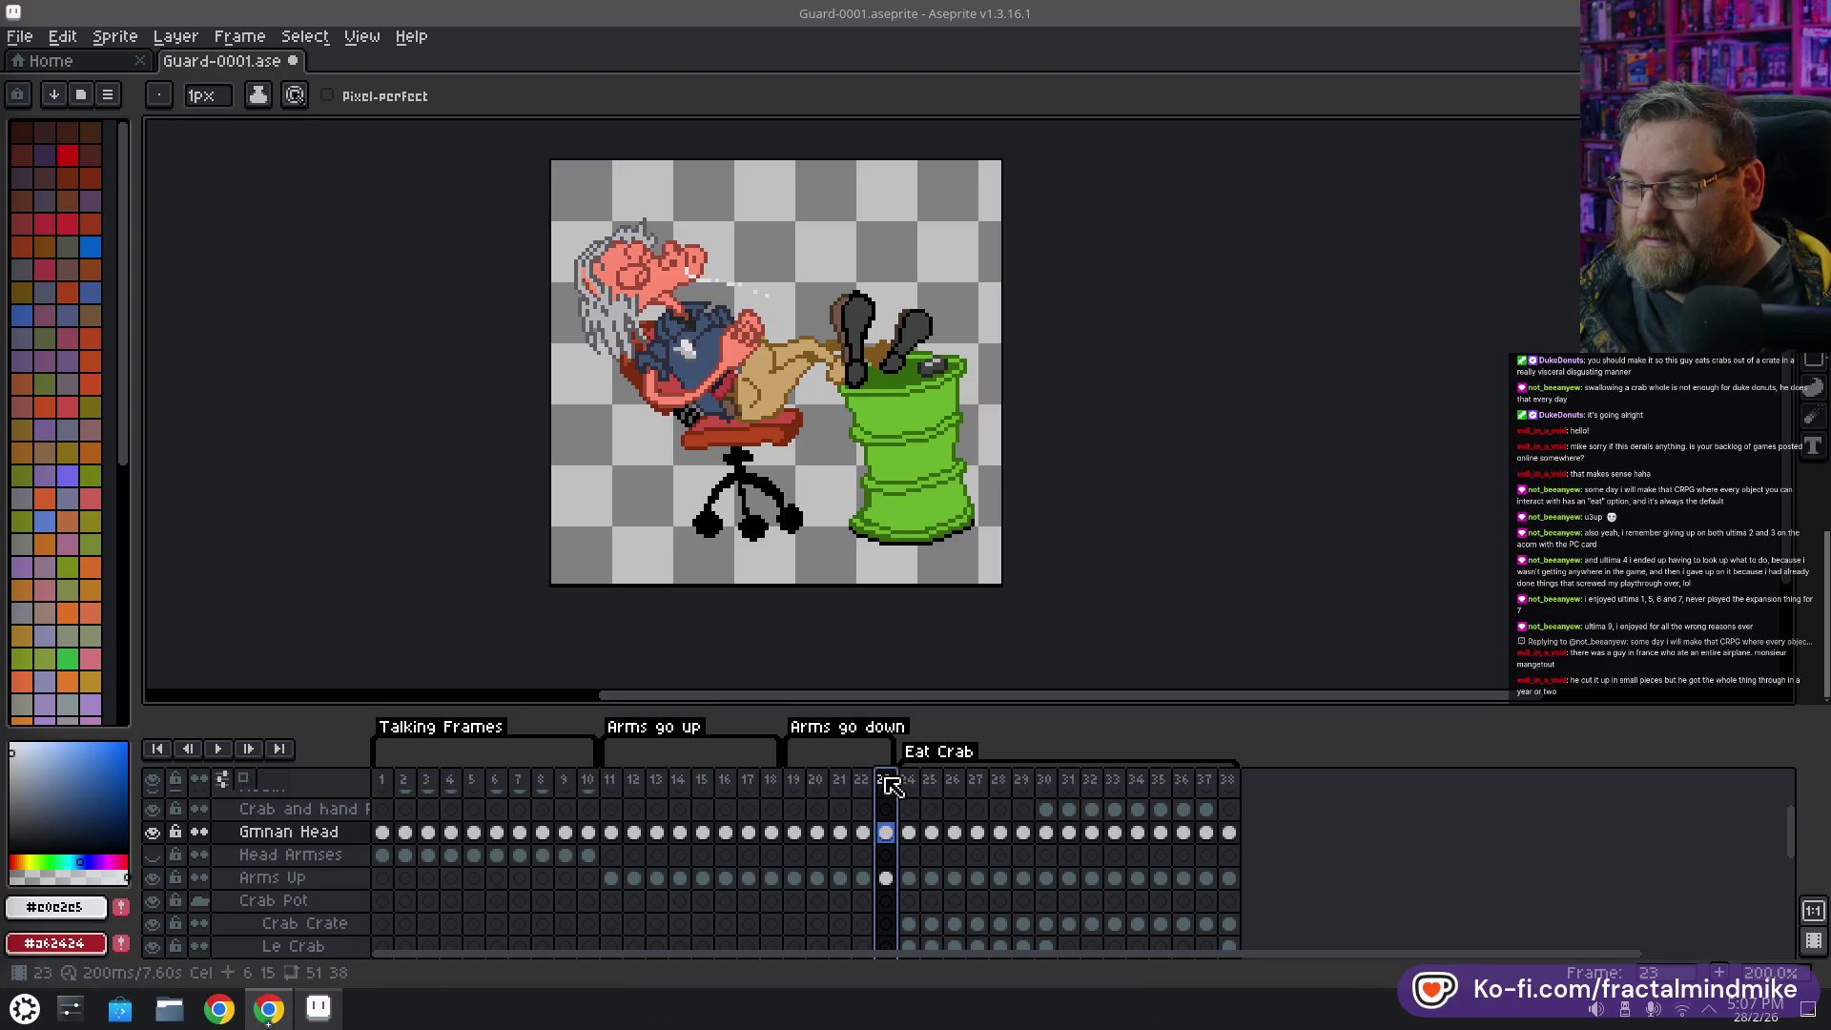
pyautogui.scroll(2, 708, 308)
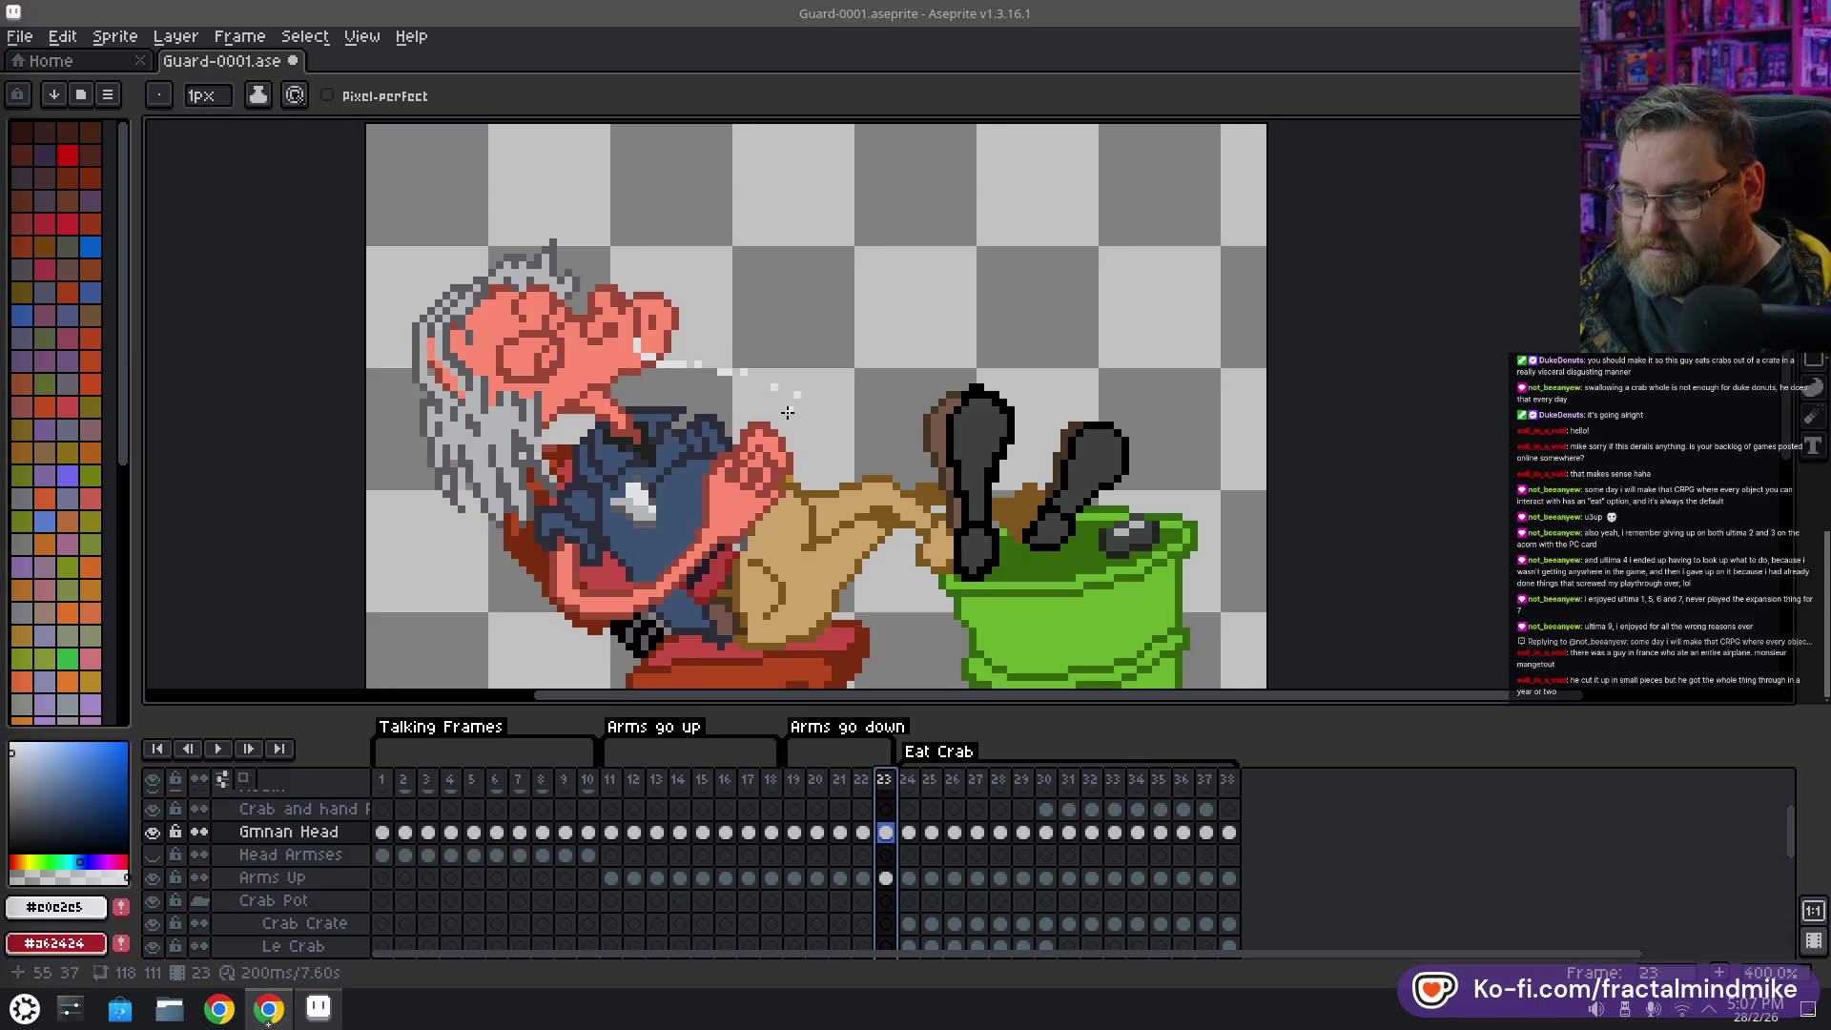
# Erase the stray white specks beside the mouth on frame 23, sampling pink and white face colours
pyautogui.press('e')
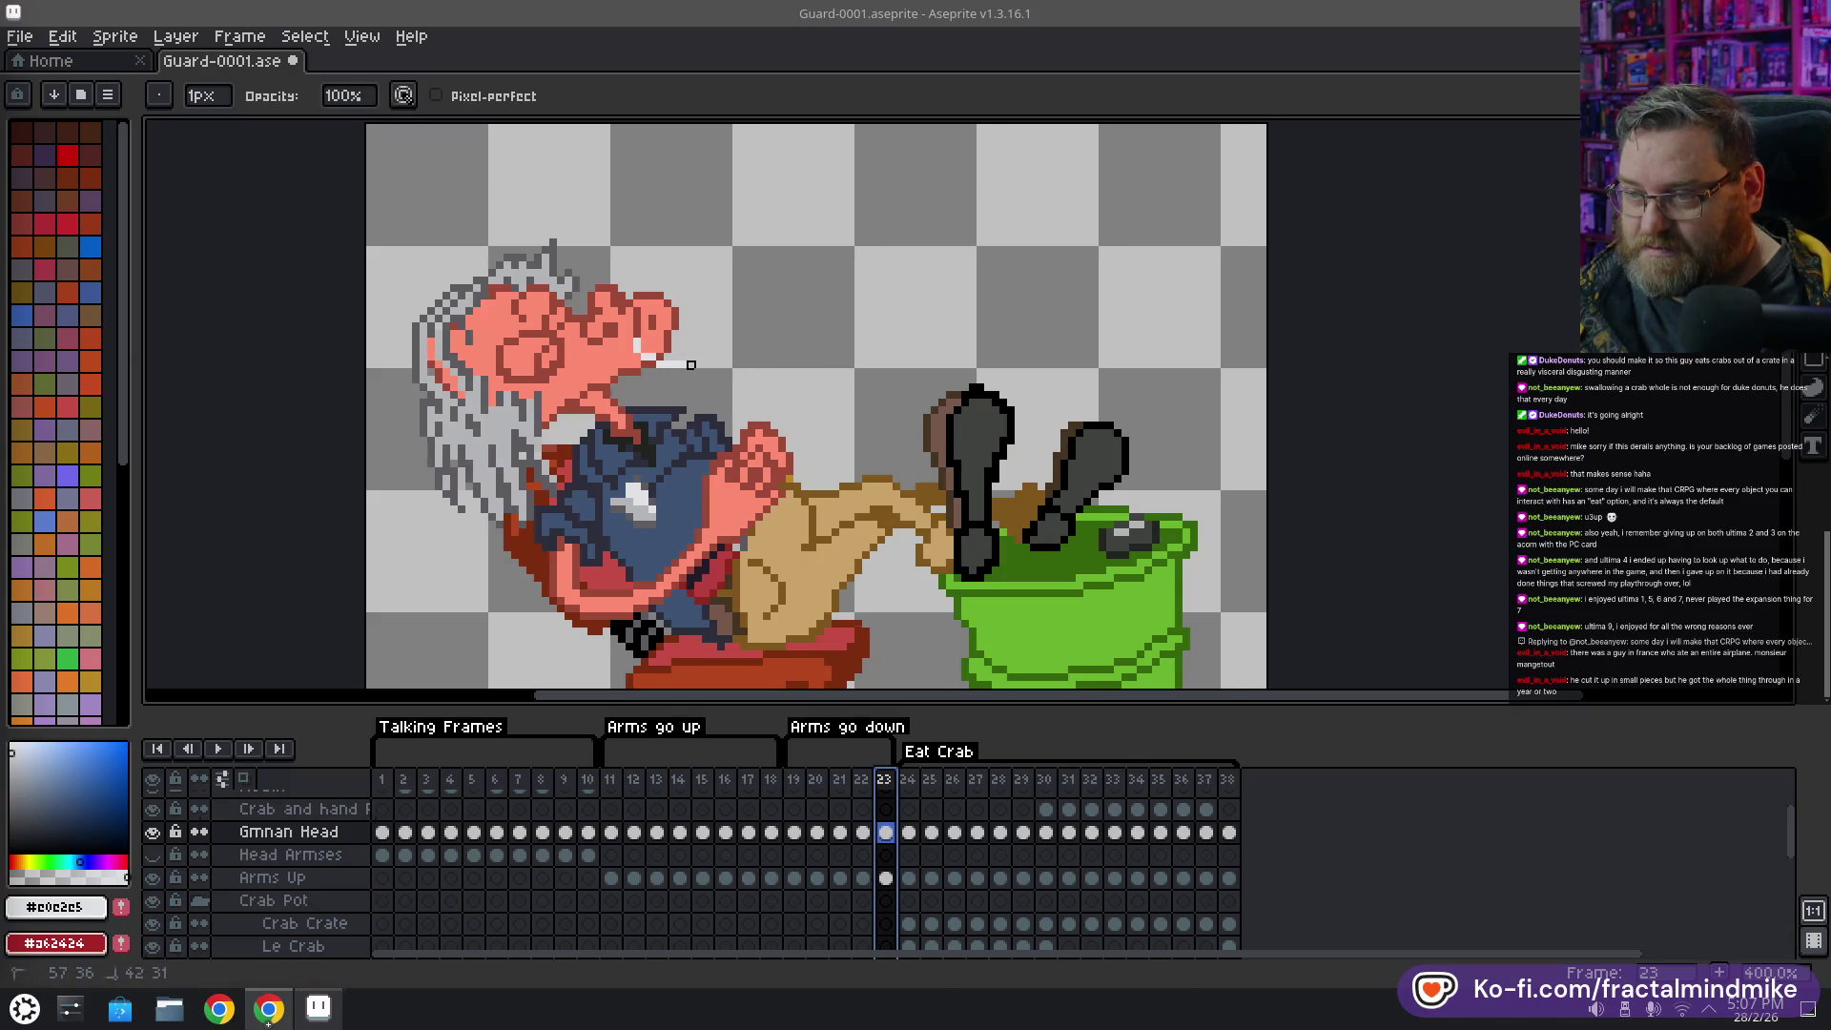
pyautogui.click(653, 357)
pyautogui.scroll(1, 652, 403)
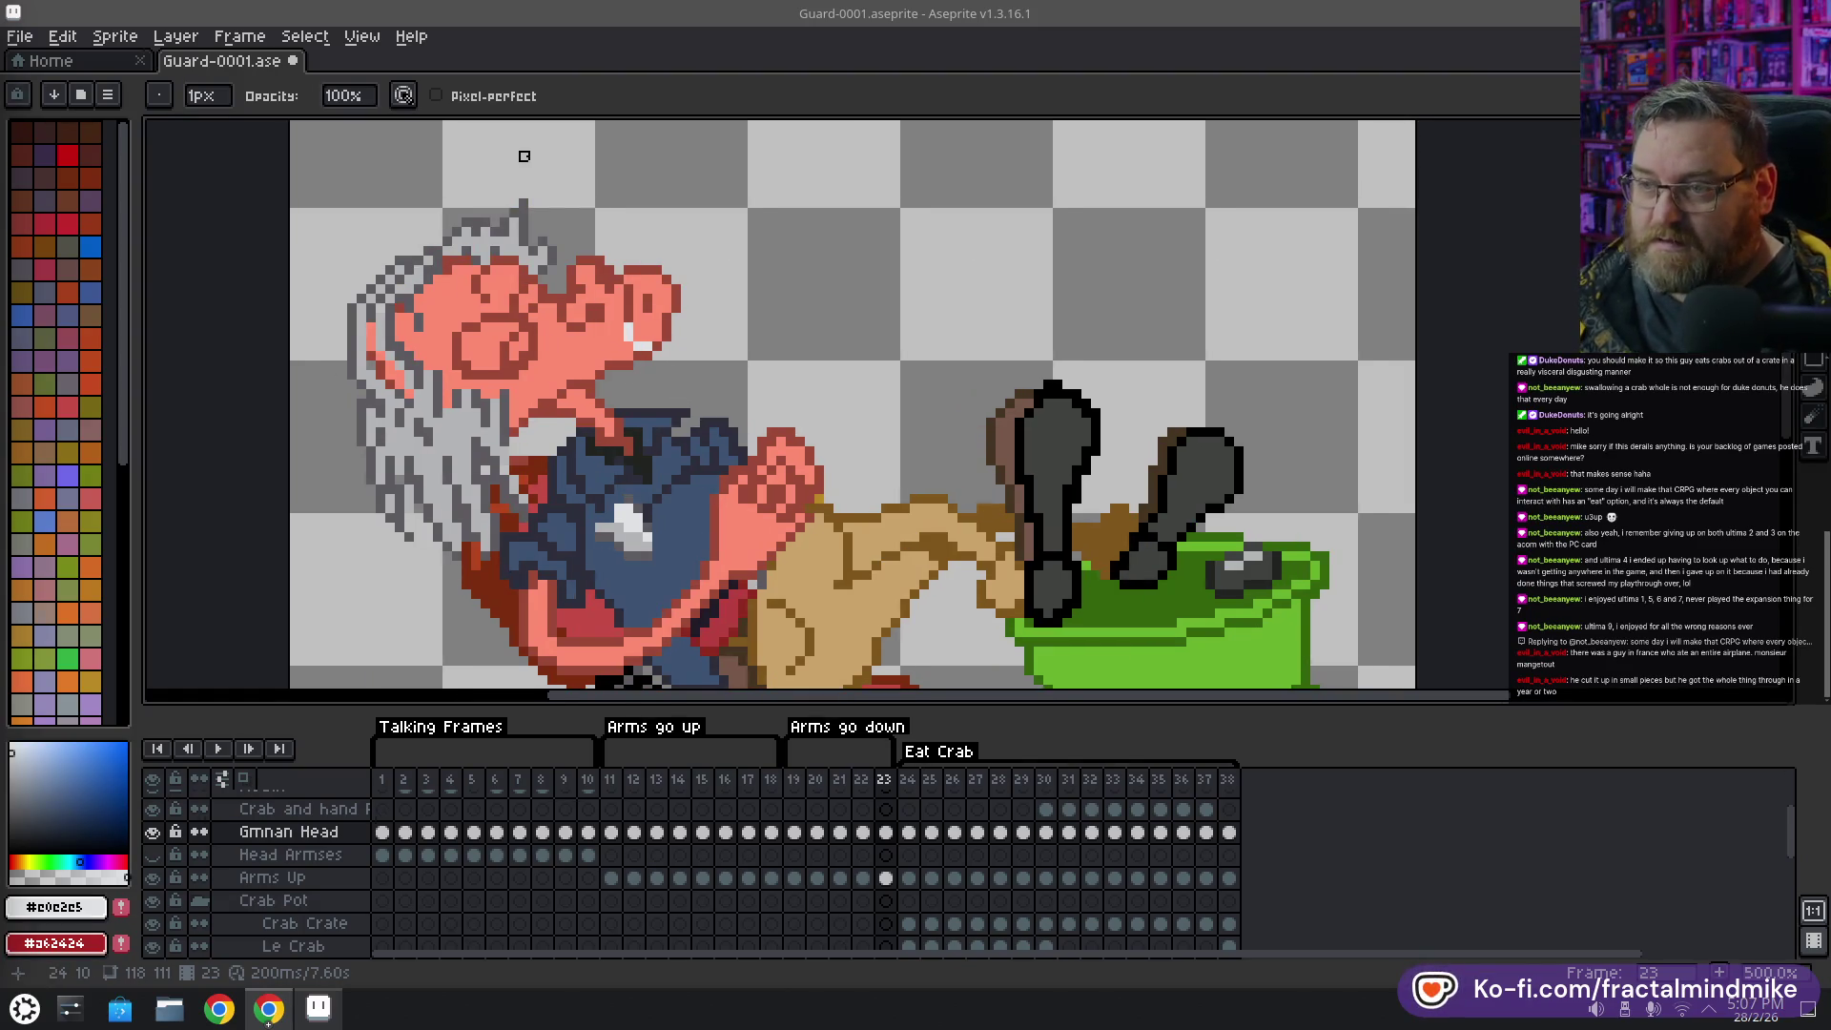
pyautogui.keyDown('alt'); pyautogui.click(648, 337); pyautogui.keyUp('alt')
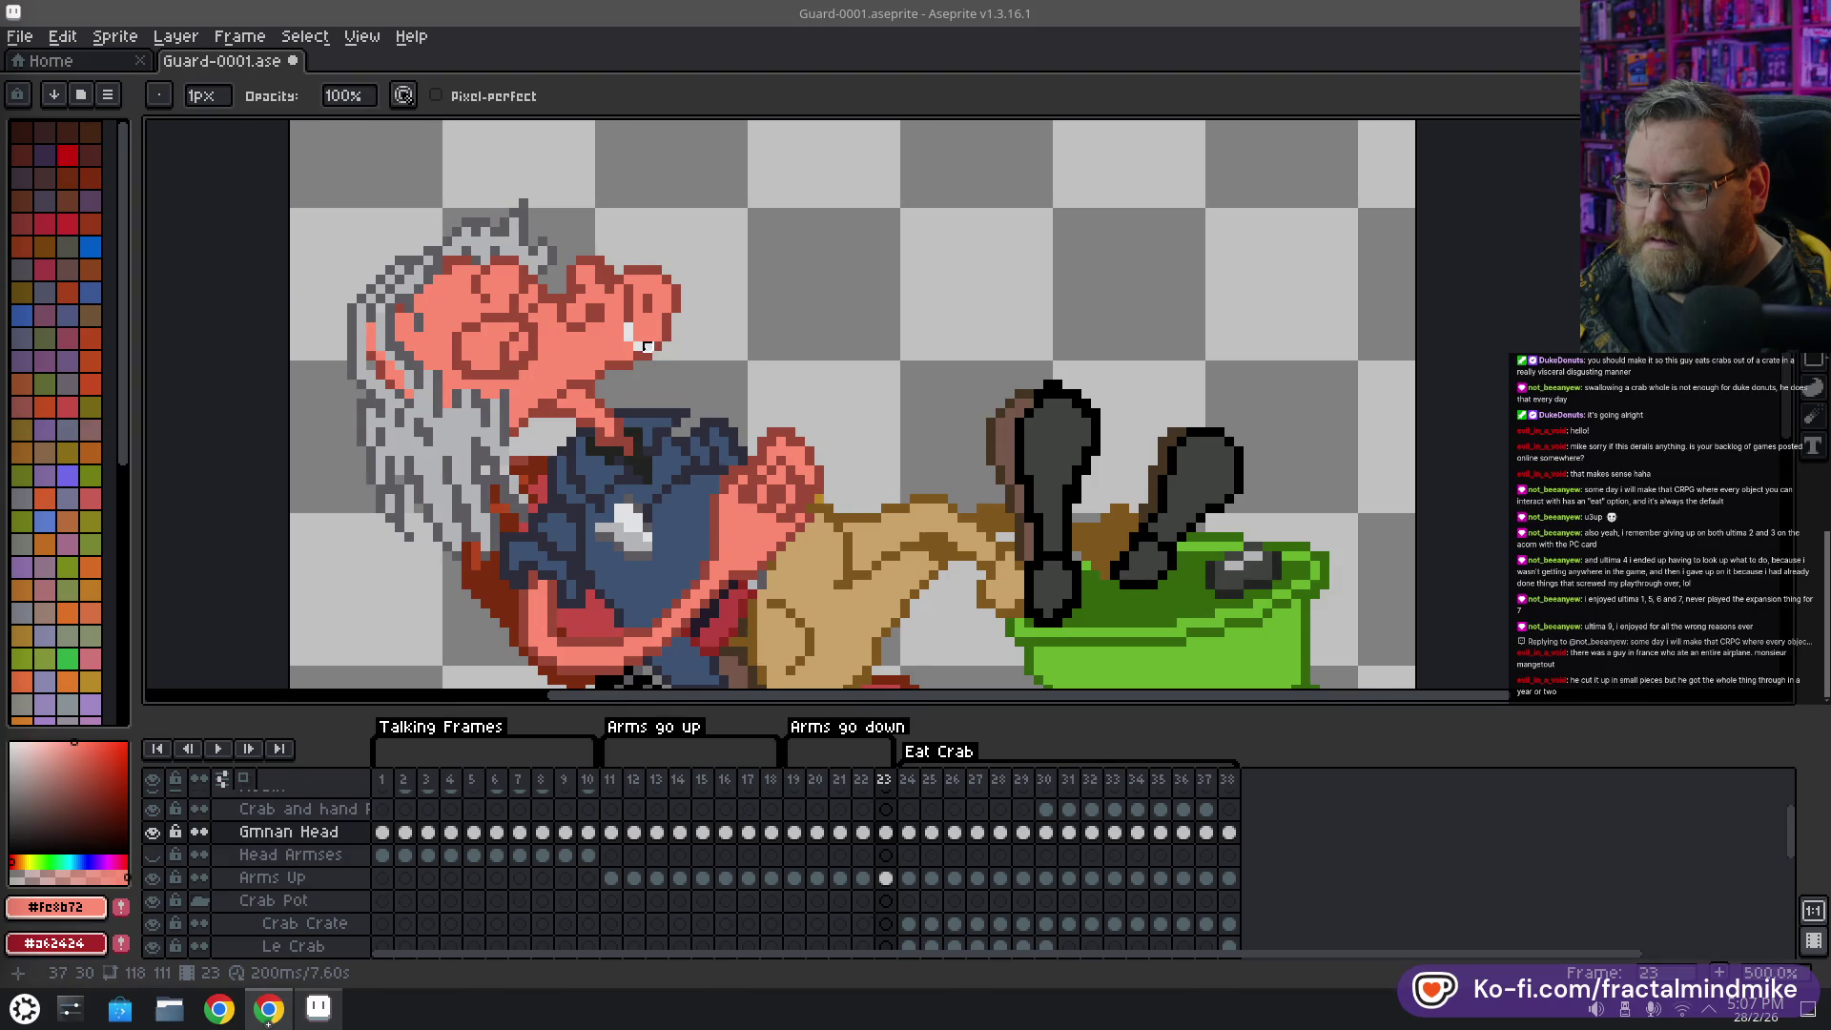
pyautogui.press('alt')
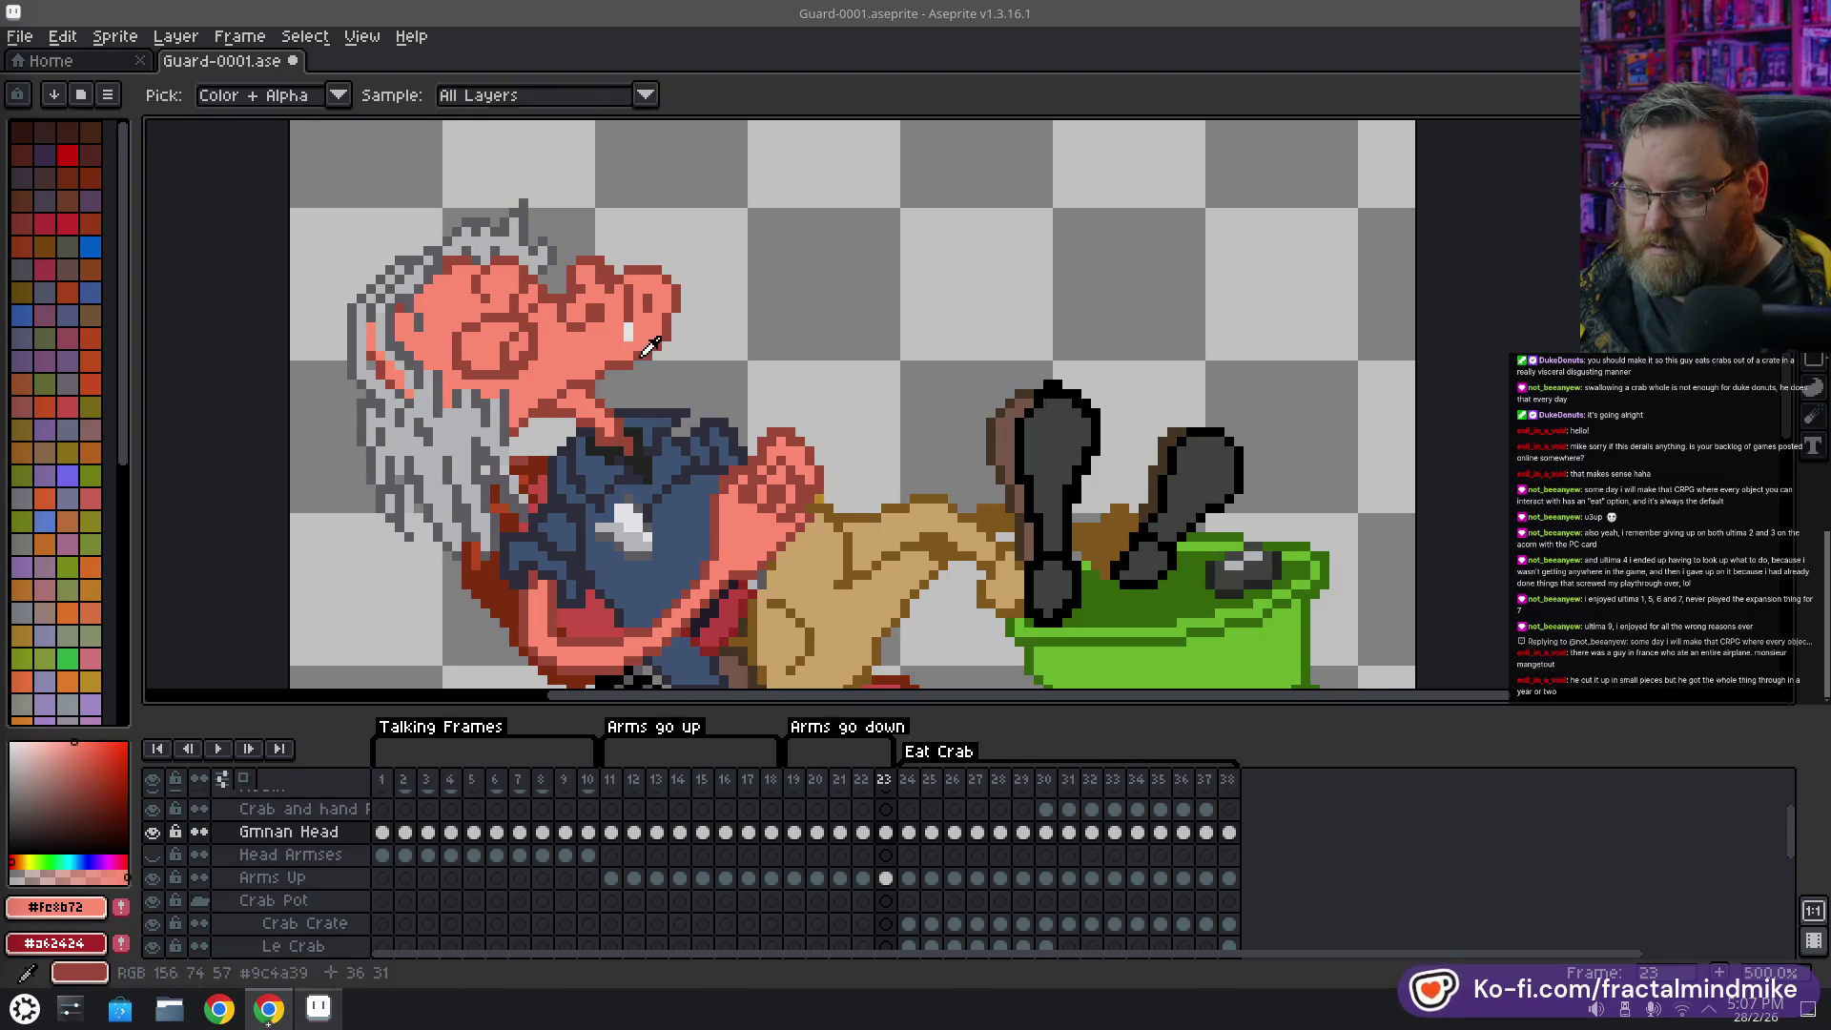
pyautogui.keyDown('alt'); pyautogui.click(627, 338); pyautogui.keyUp('alt')
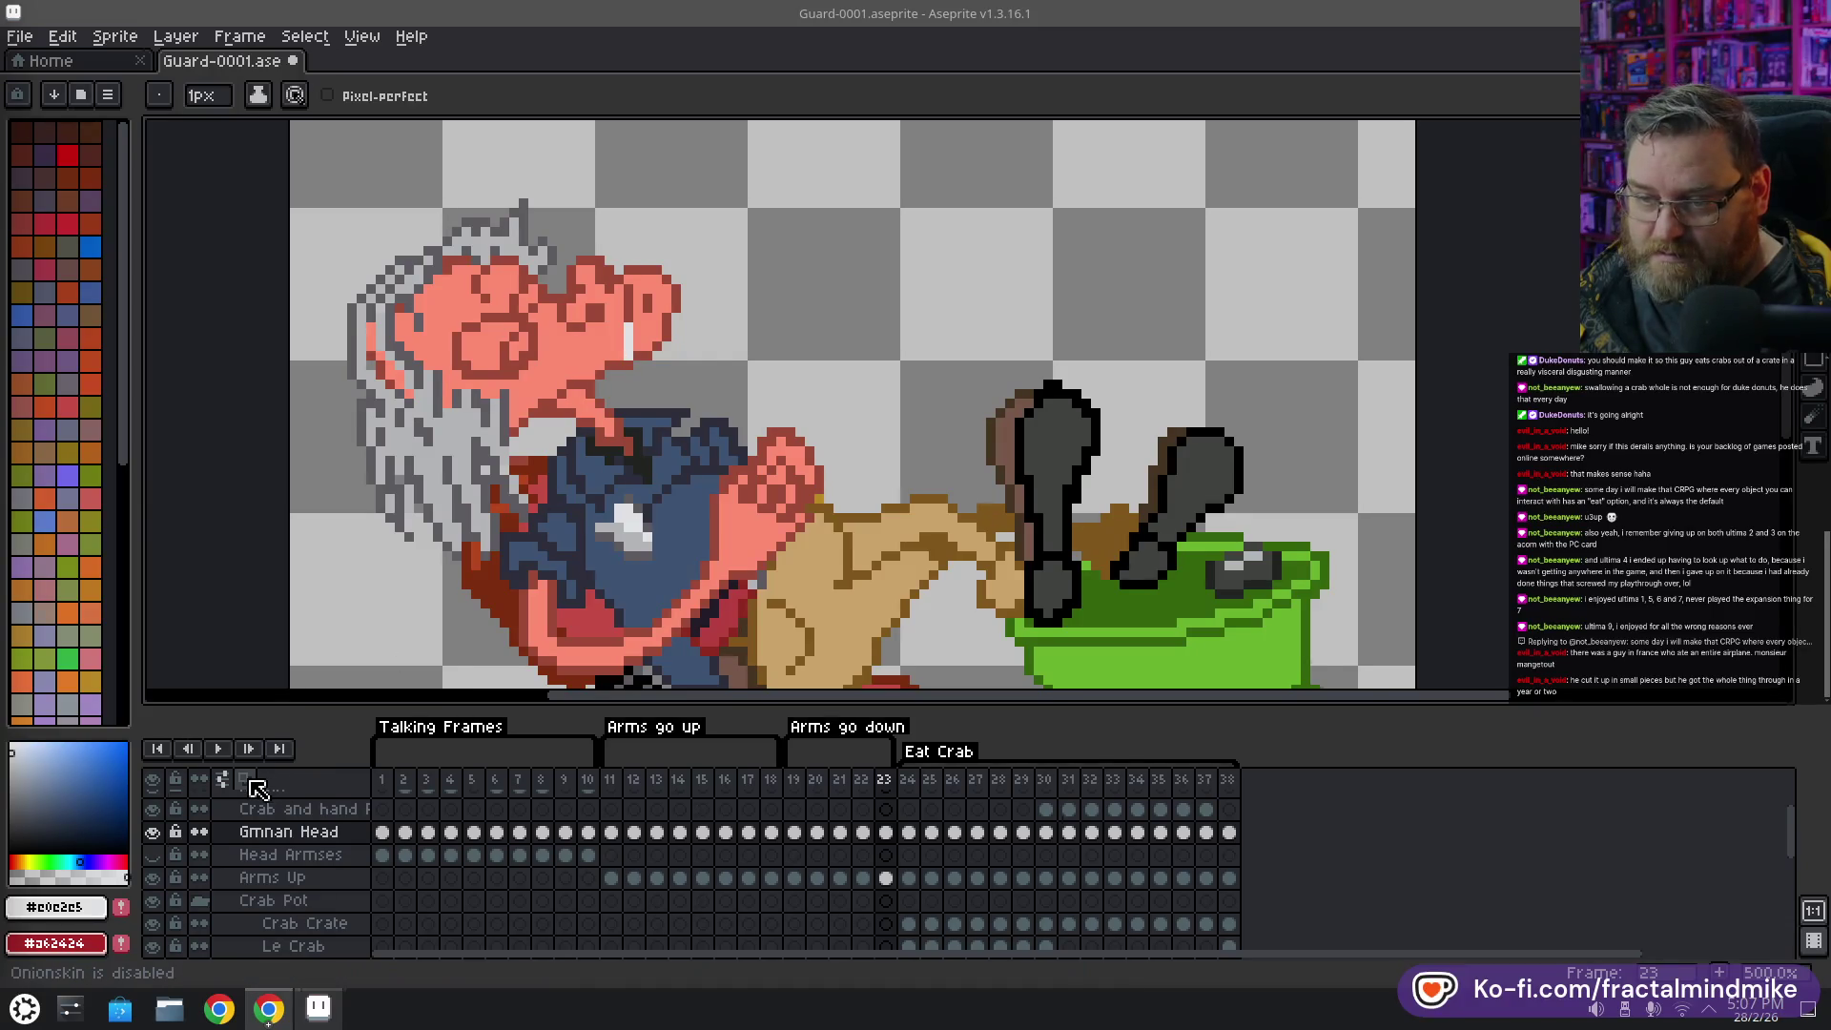
pyautogui.press('F3')
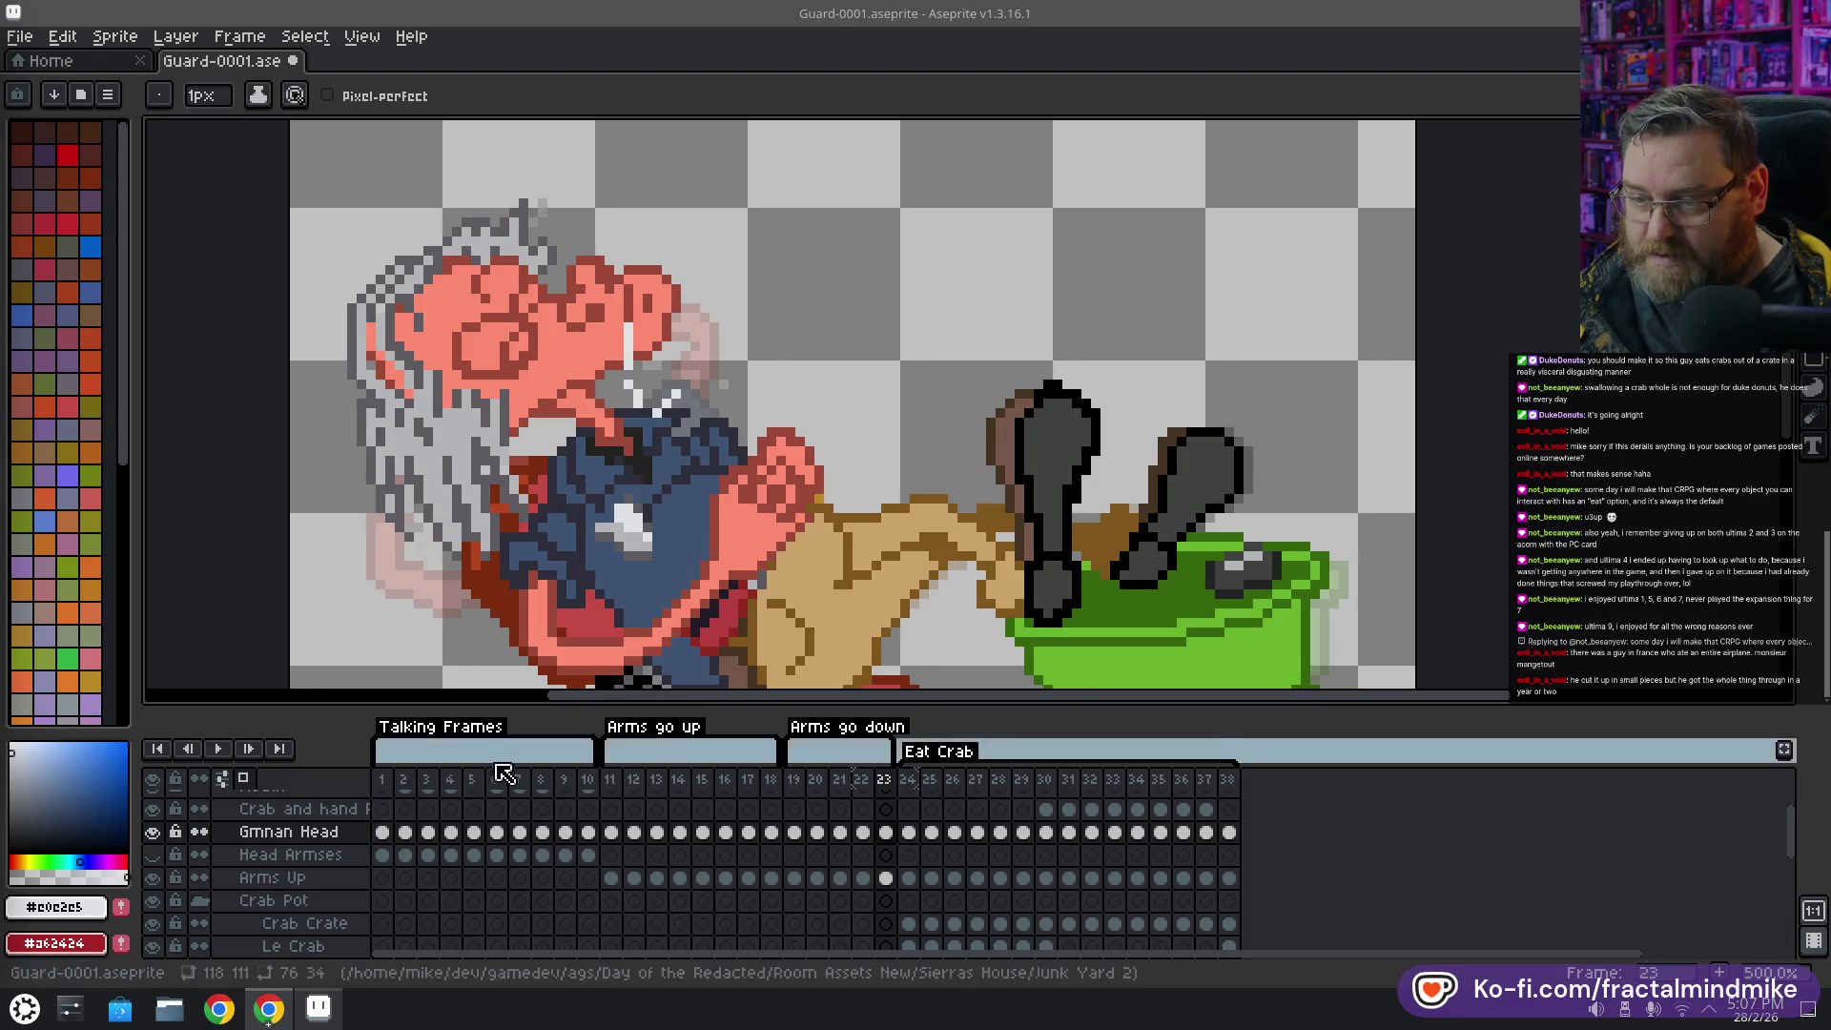
# Play the animation to review the edit, then return to frame 23
pyautogui.click(218, 749)
pyautogui.press('-')
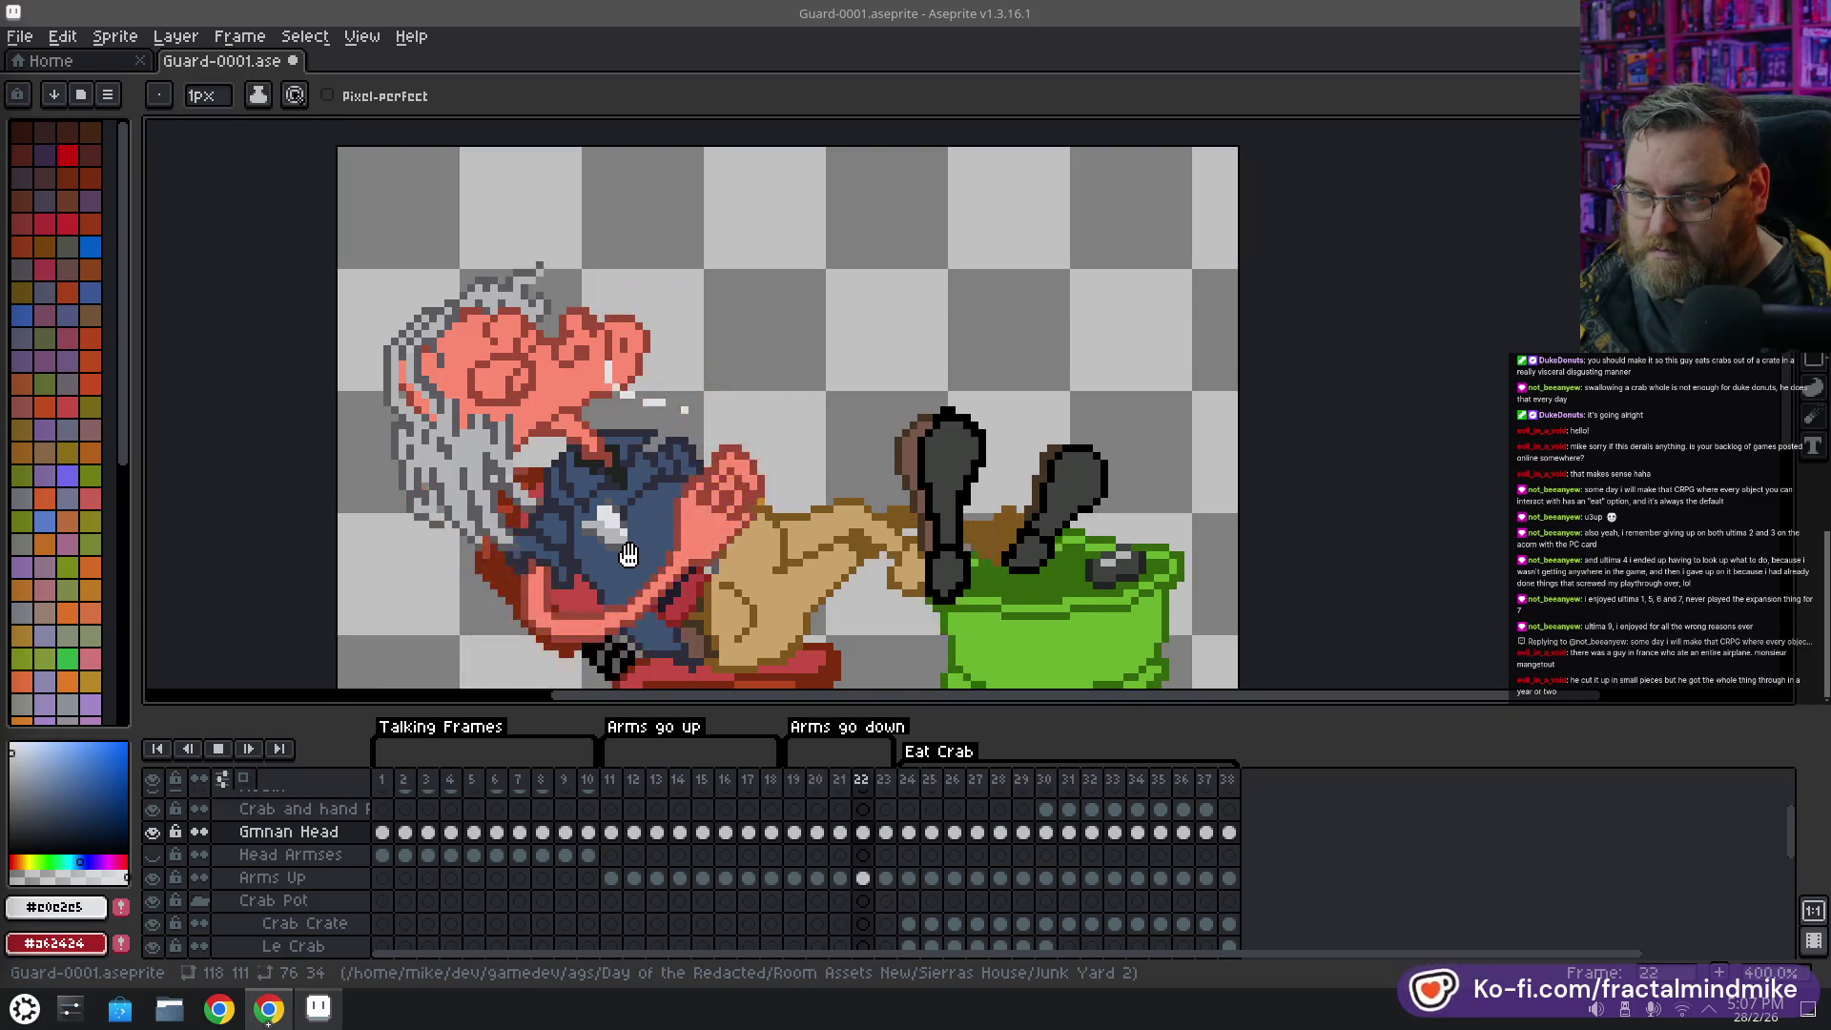
pyautogui.click(217, 748)
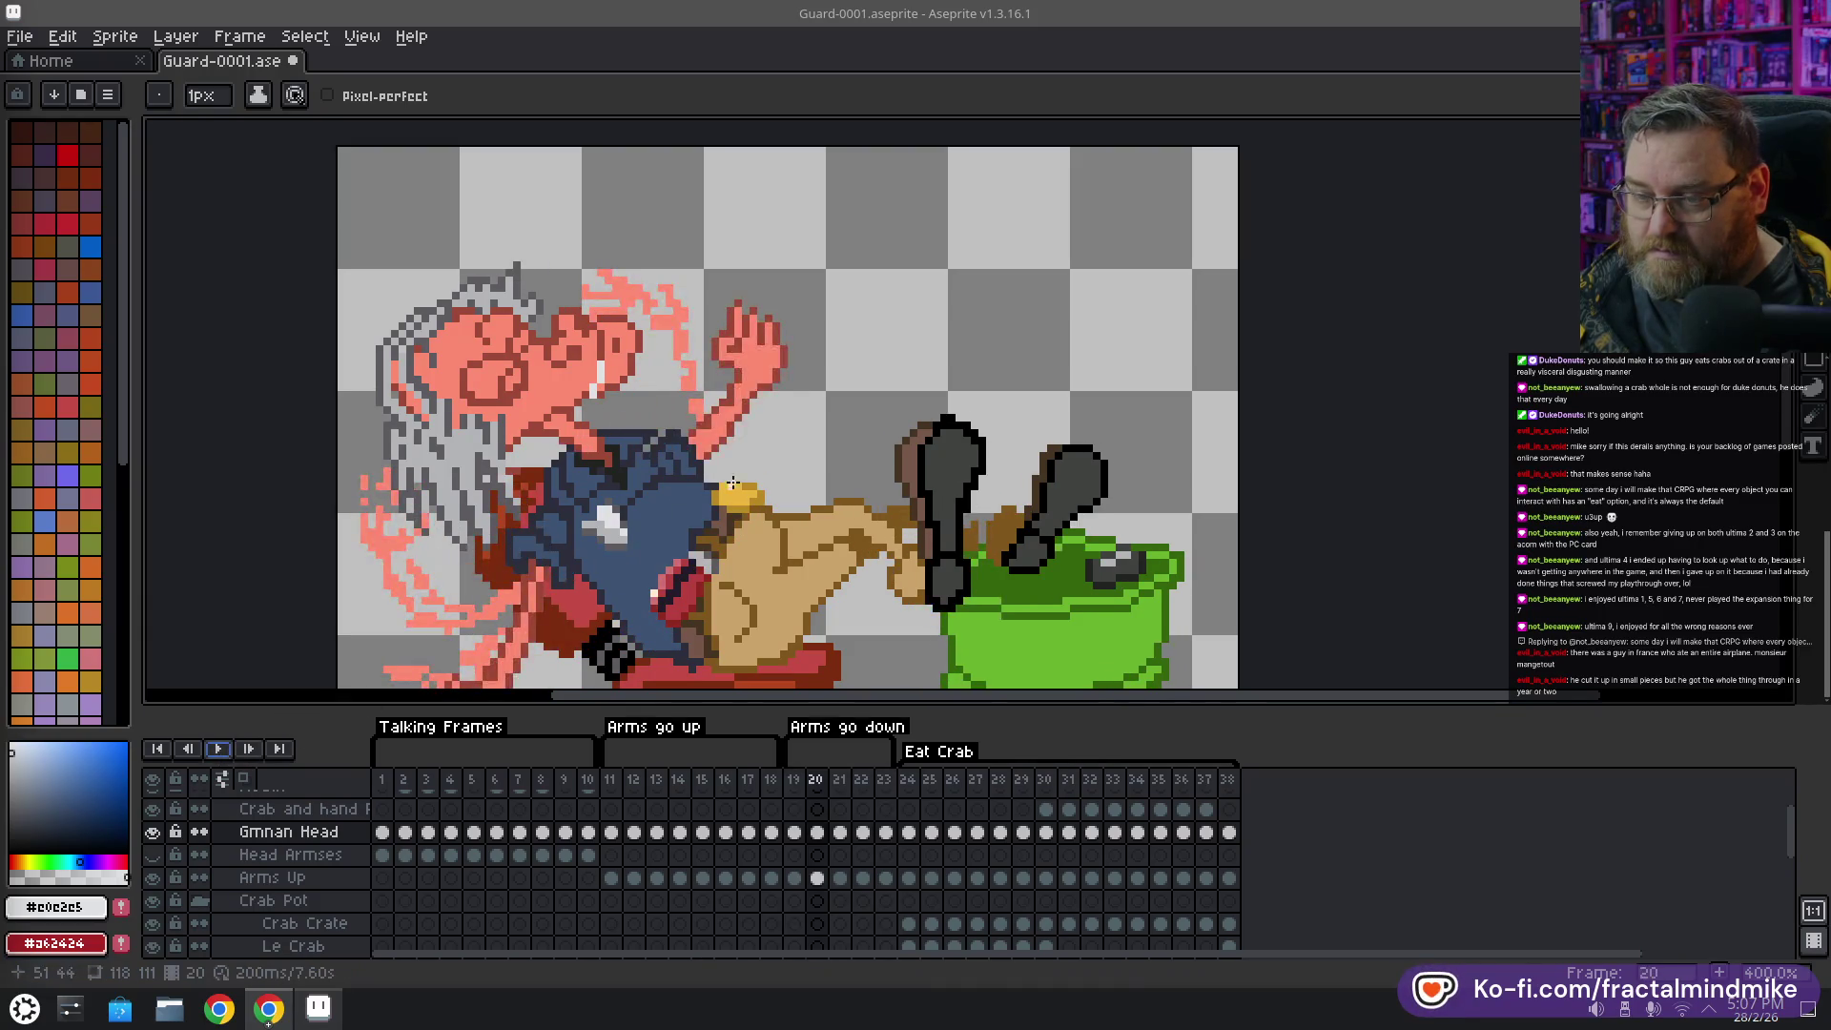
pyautogui.click(887, 779)
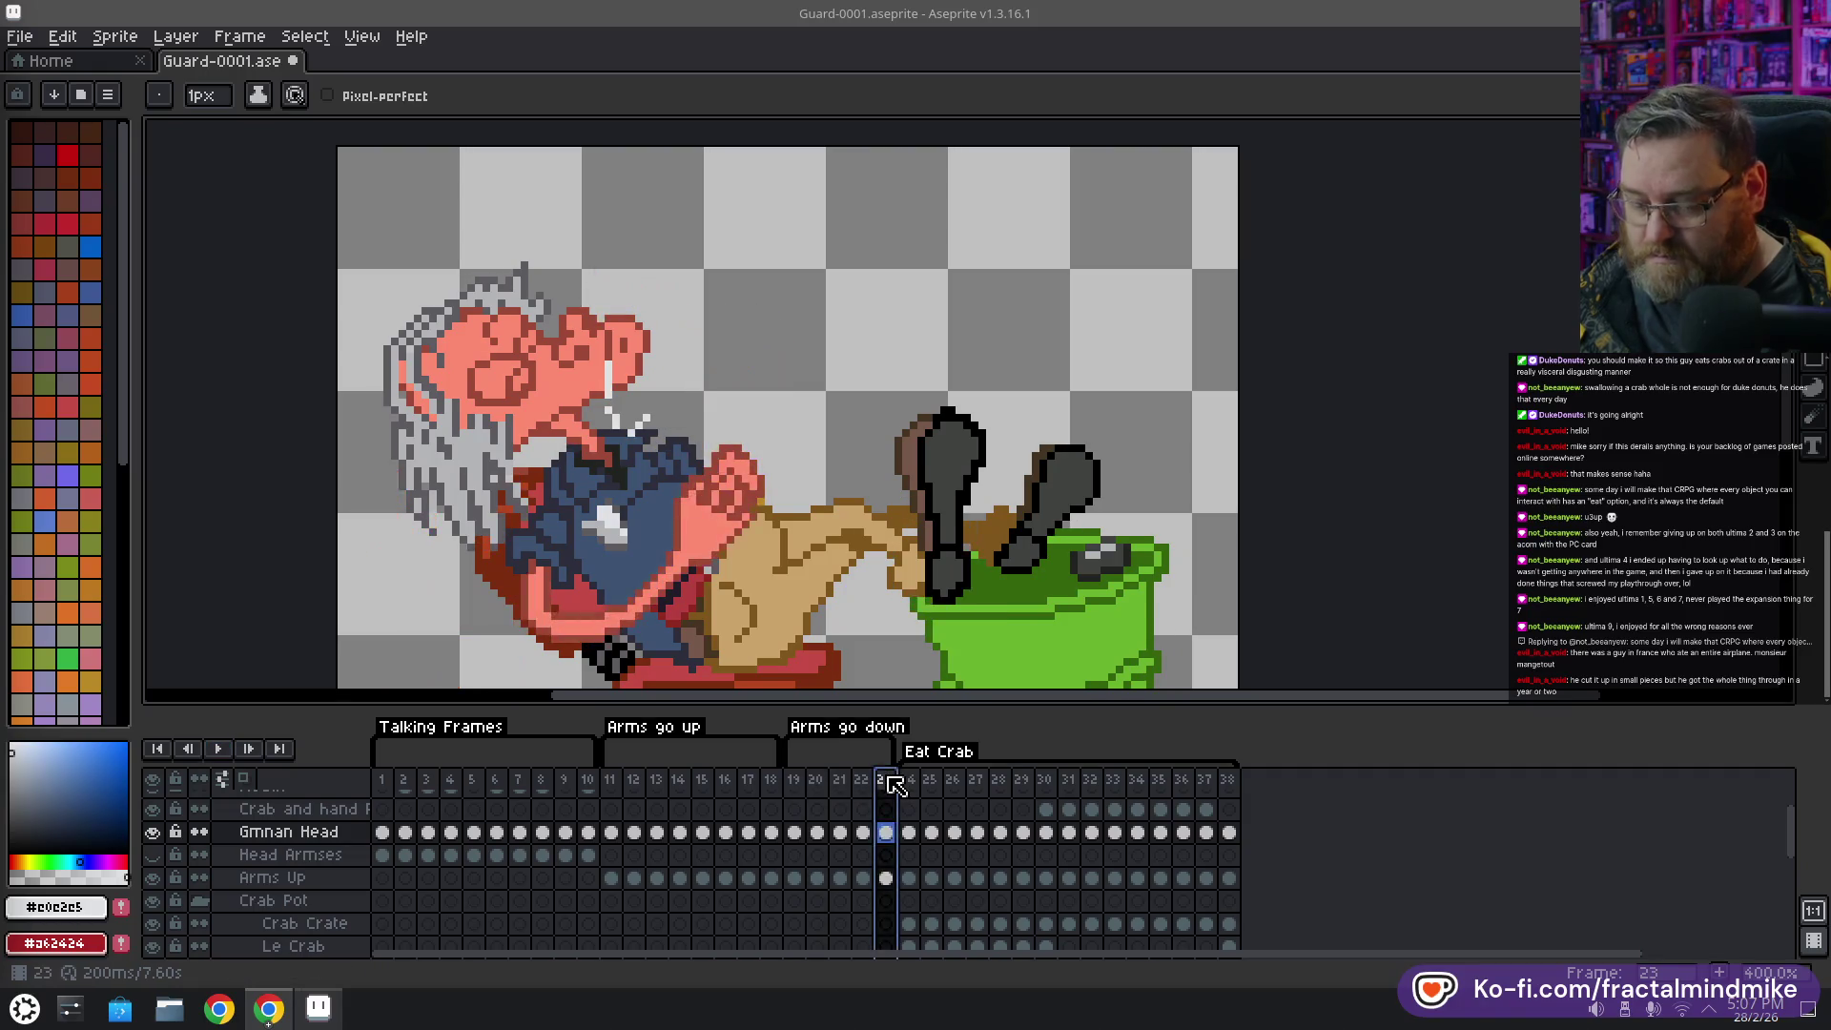
# Add a new frame 24 after frame 23 and compare the two
pyautogui.hotkey('alt', 'n')
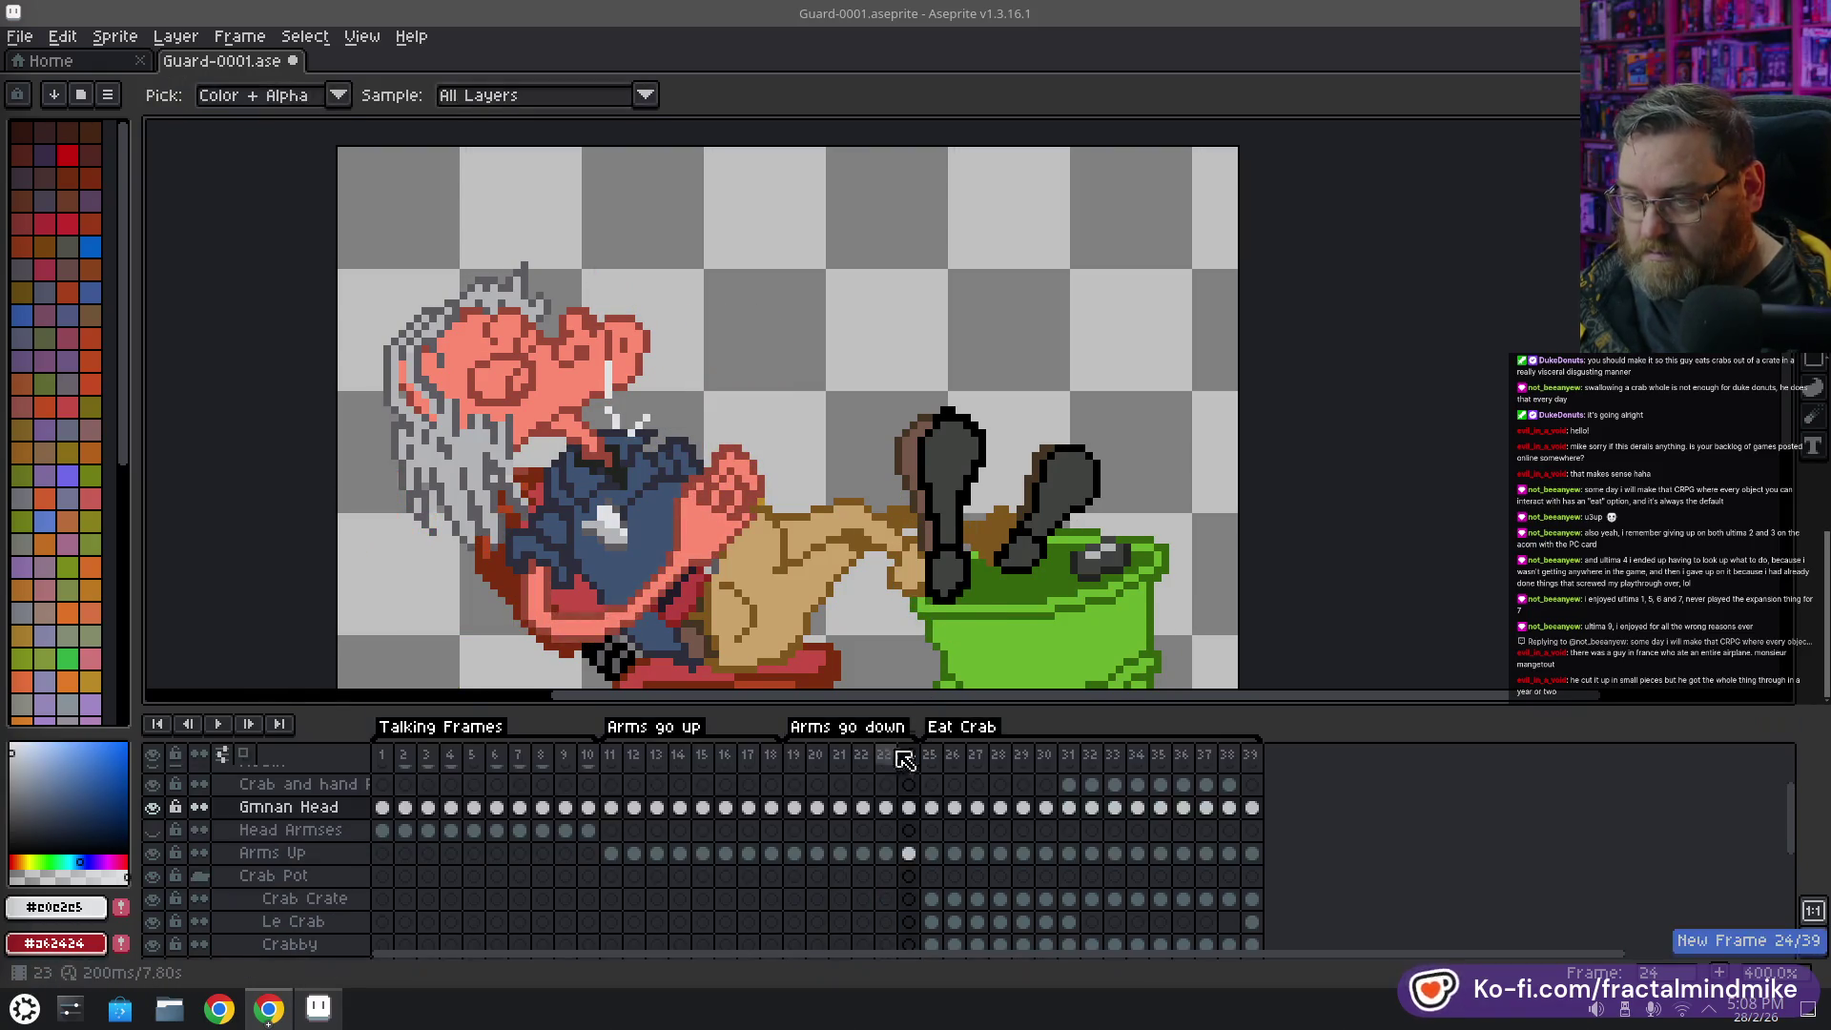
pyautogui.click(885, 755)
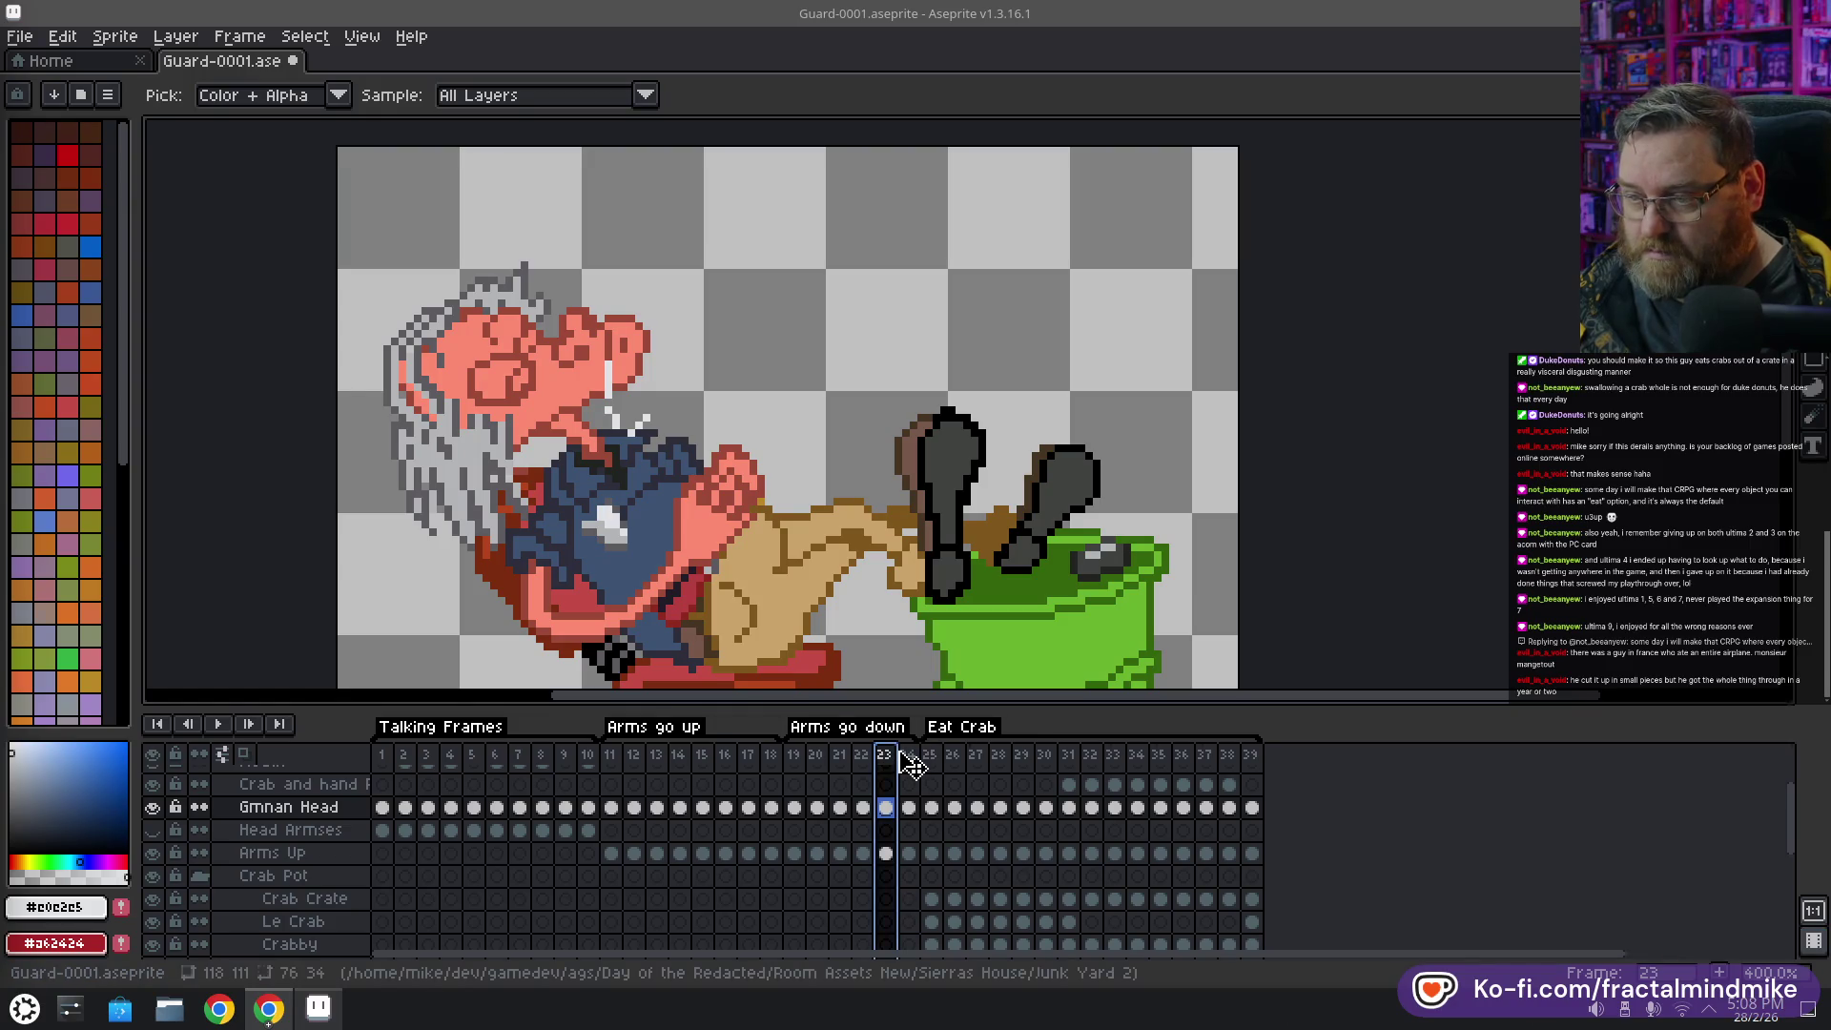
pyautogui.click(914, 755)
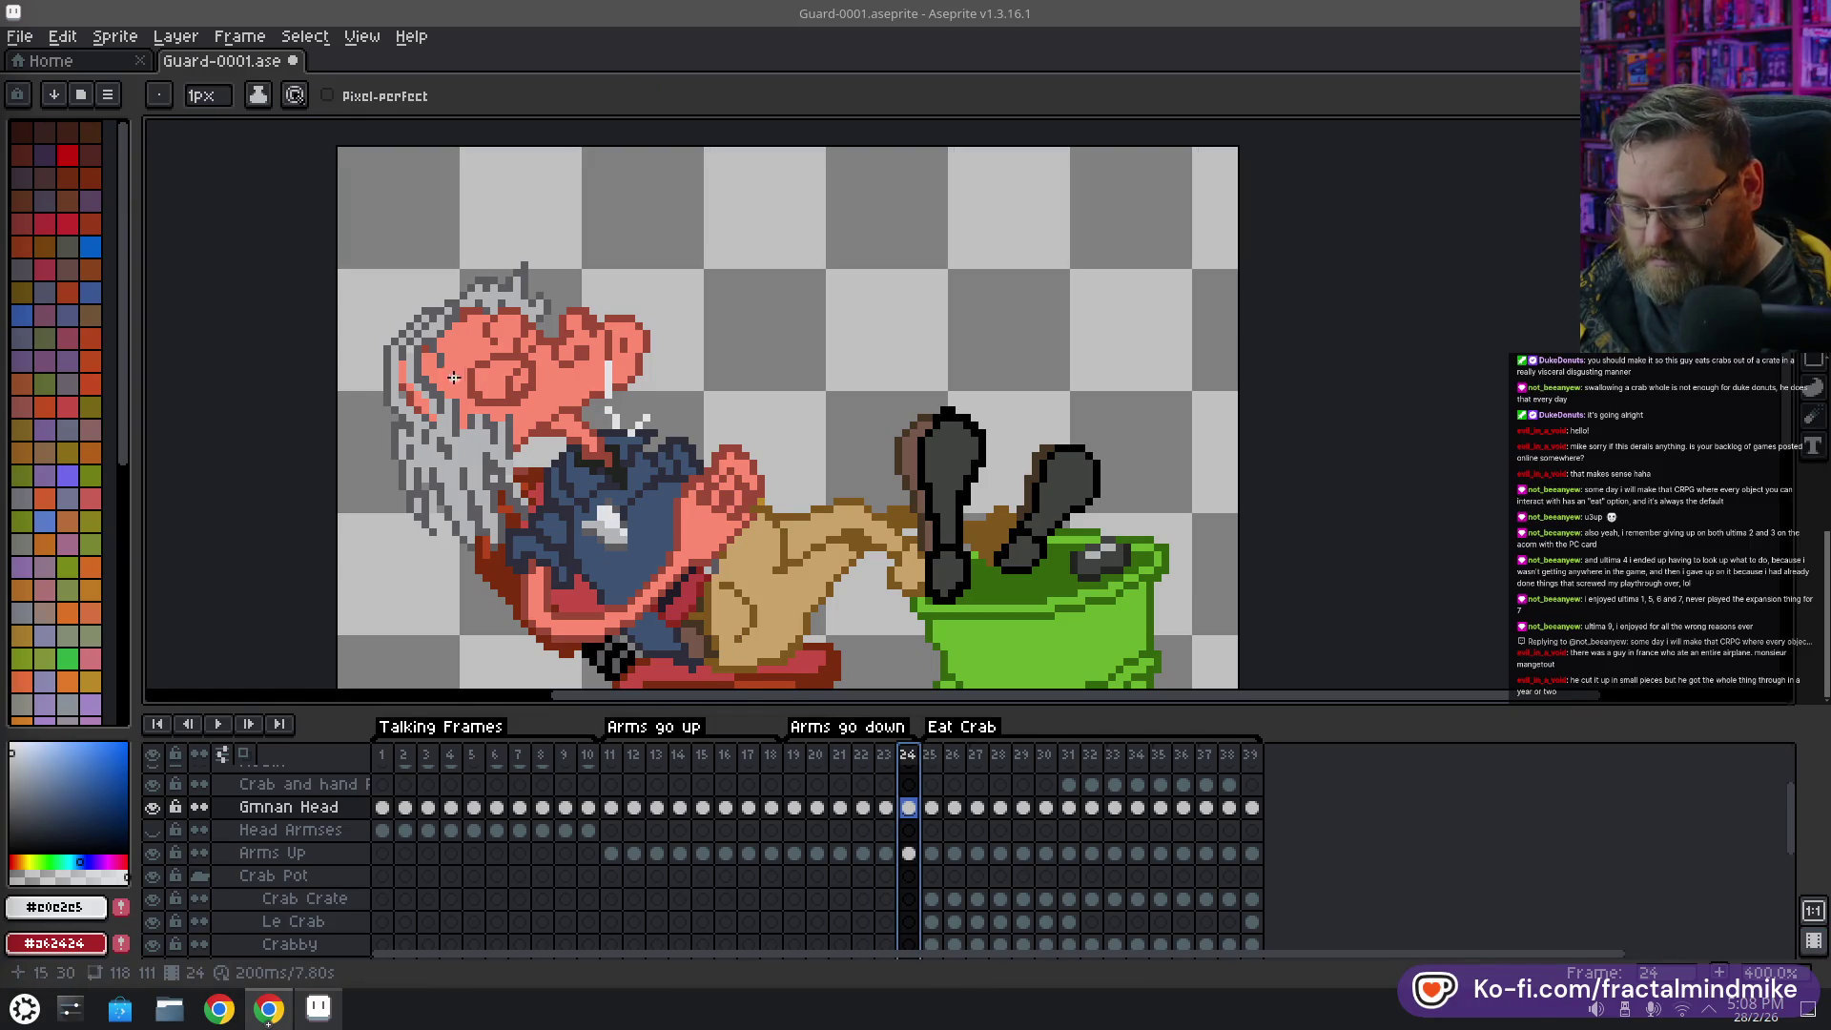
pyautogui.scroll(1, 453, 378)
# Erase a stray white pixel on frame 24, enable onion skin and sample the dark reddish-brown
pyautogui.press('e')
pyautogui.click(717, 447)
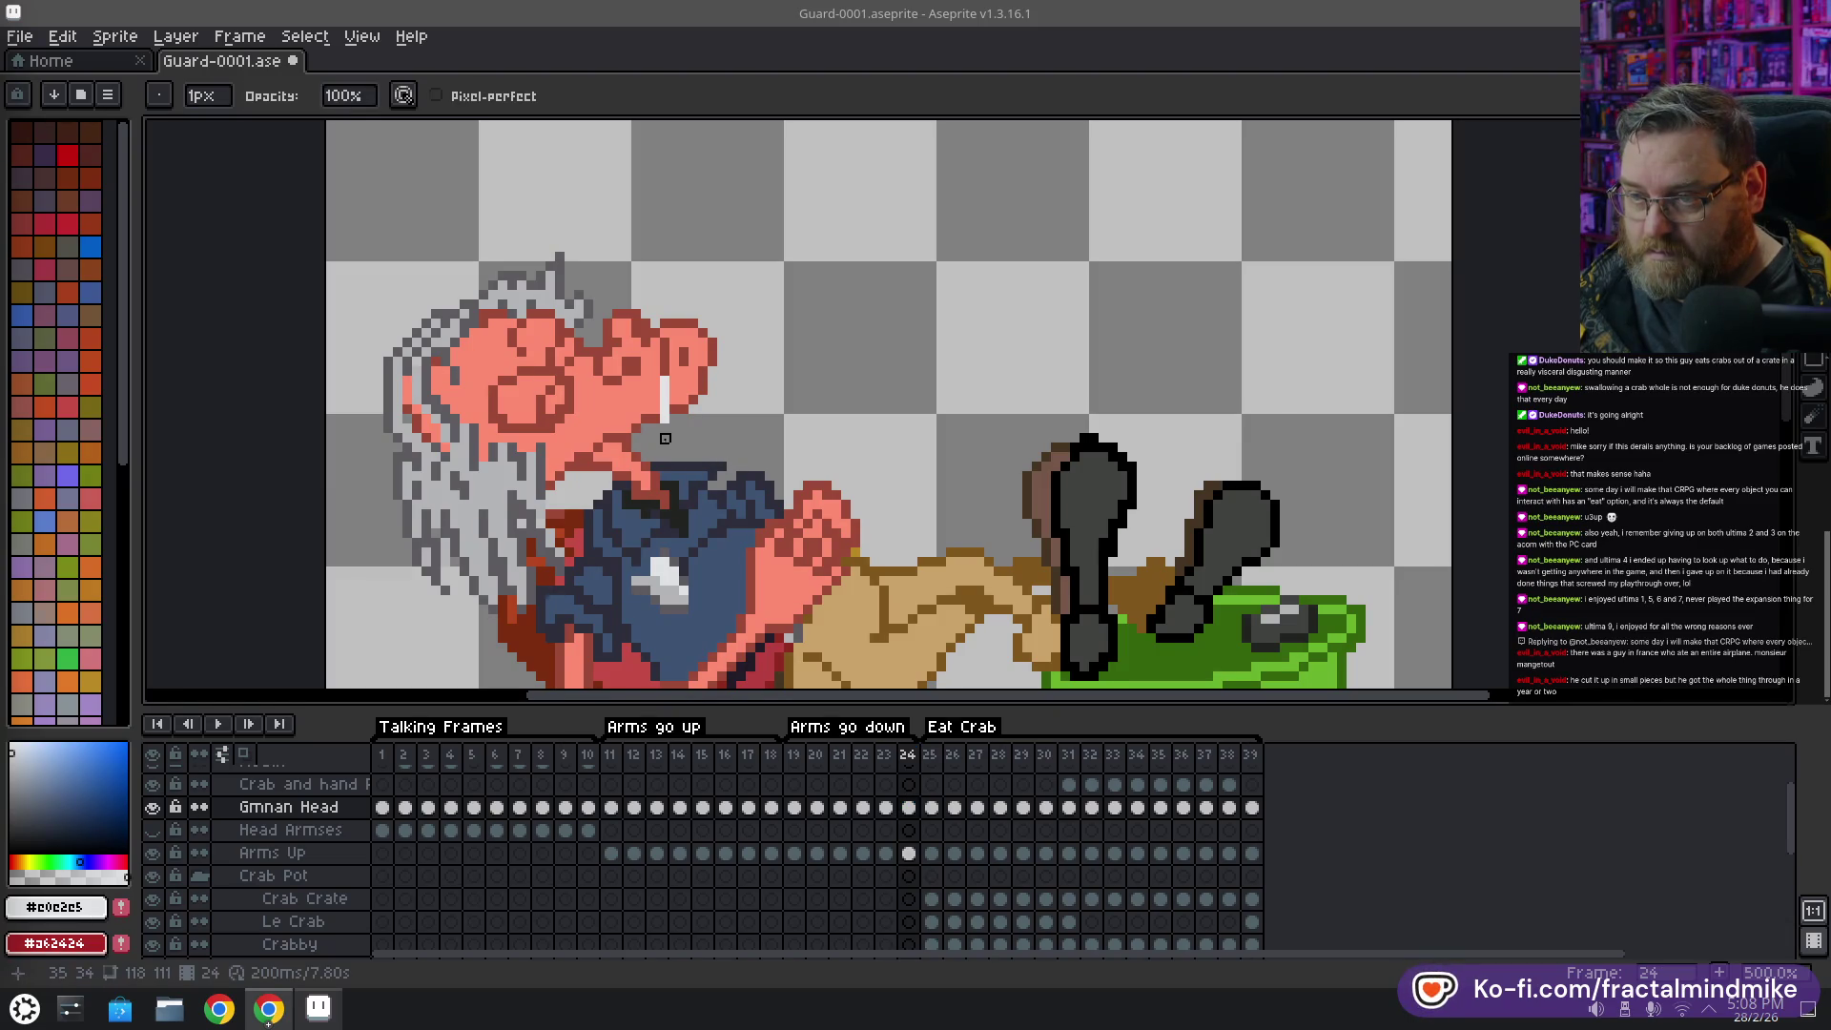
pyautogui.press('b')
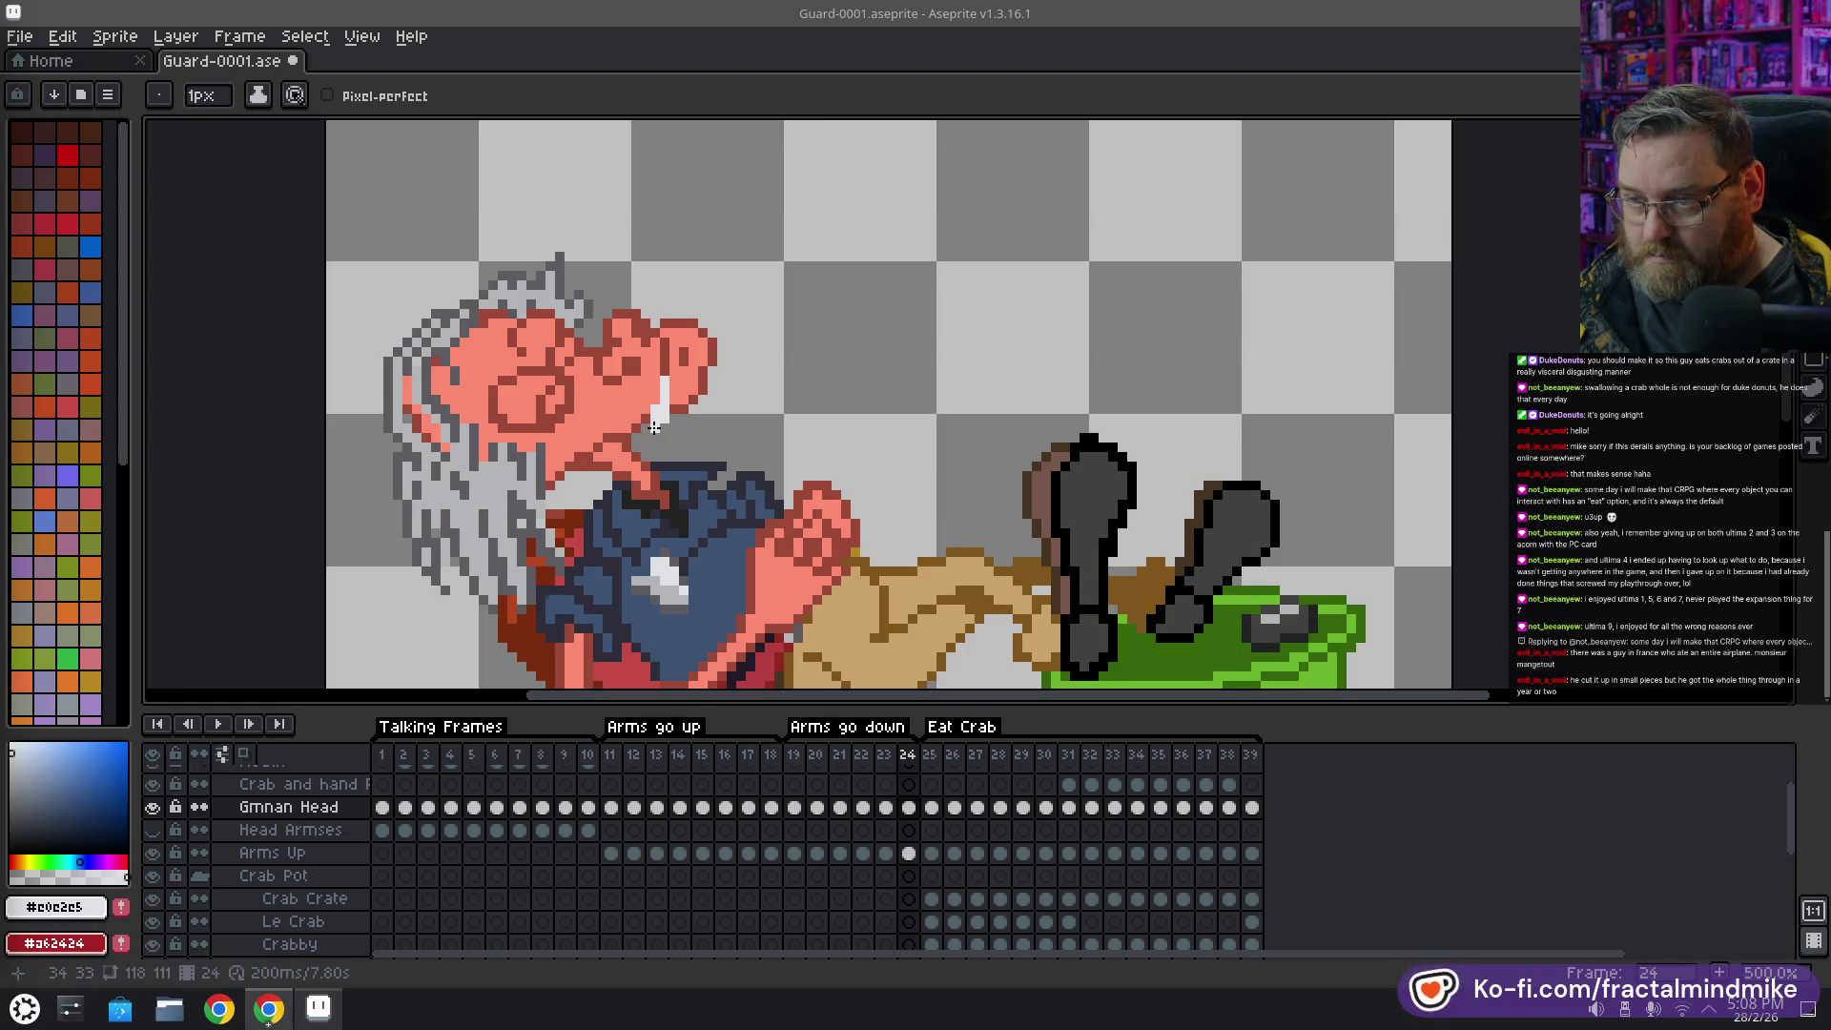
pyautogui.click(243, 753)
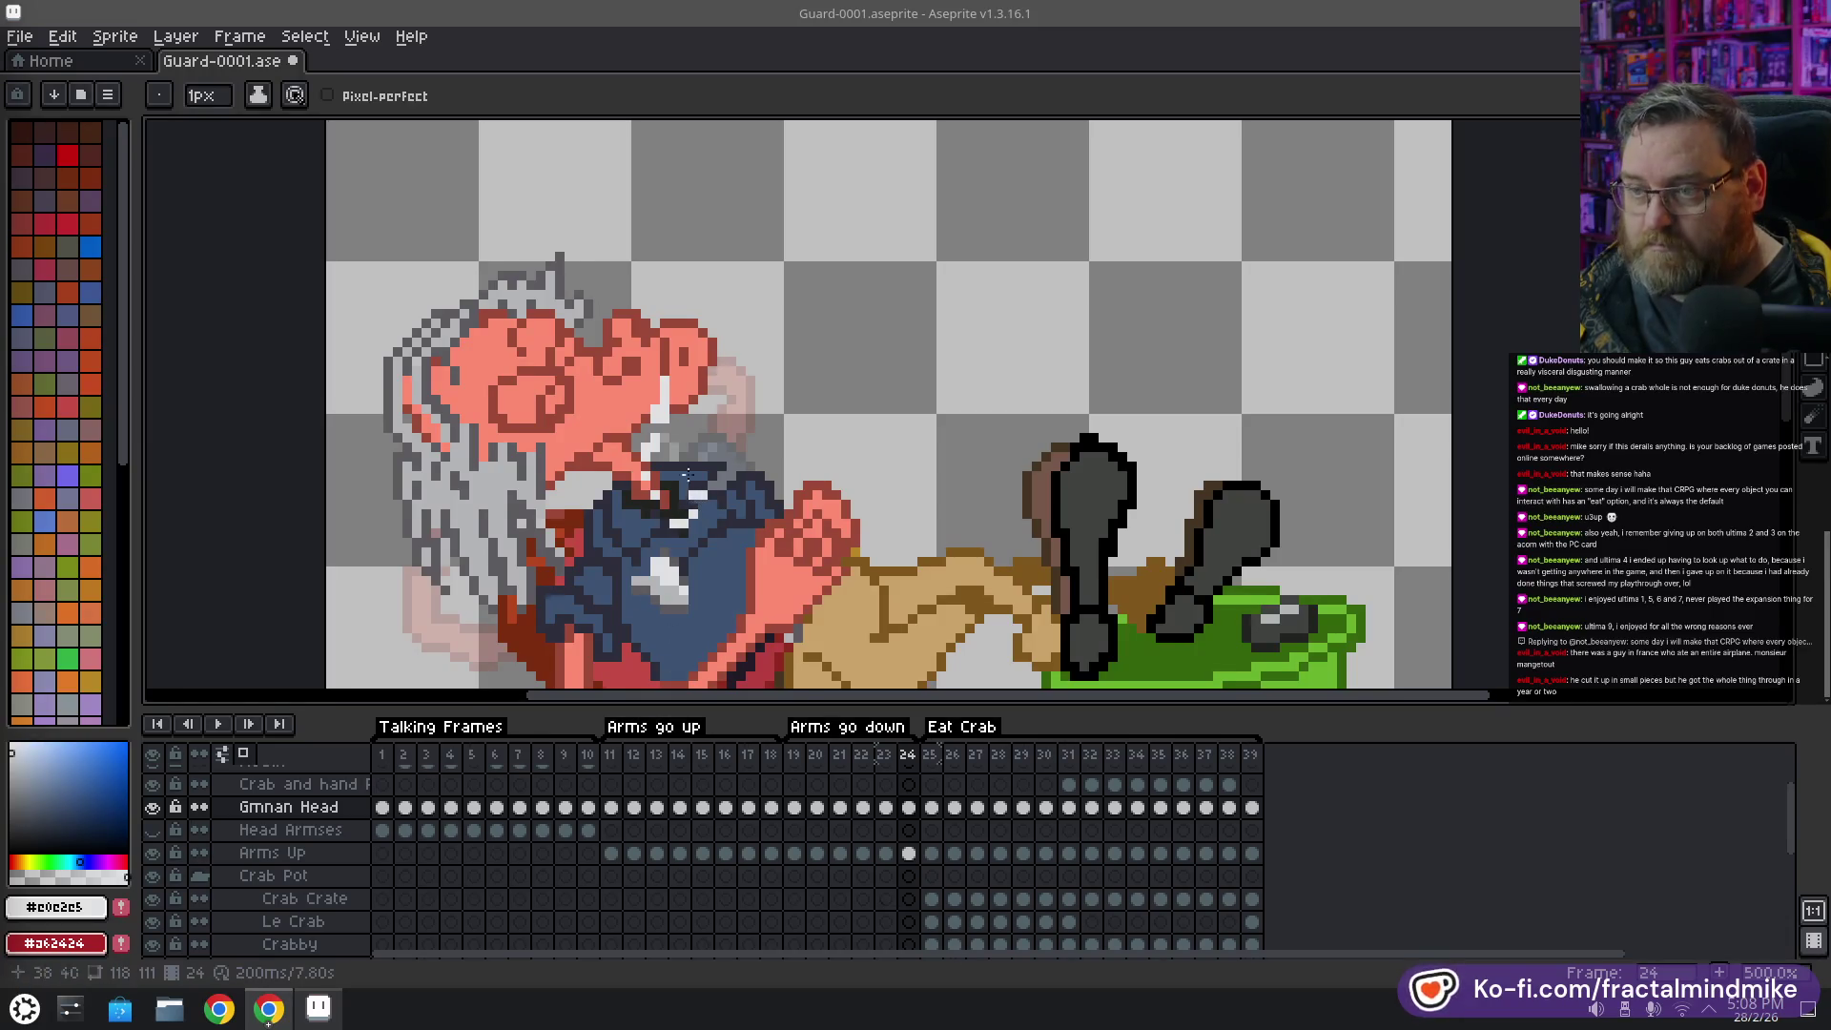
pyautogui.keyDown('alt'); pyautogui.click(667, 408); pyautogui.keyUp('alt')
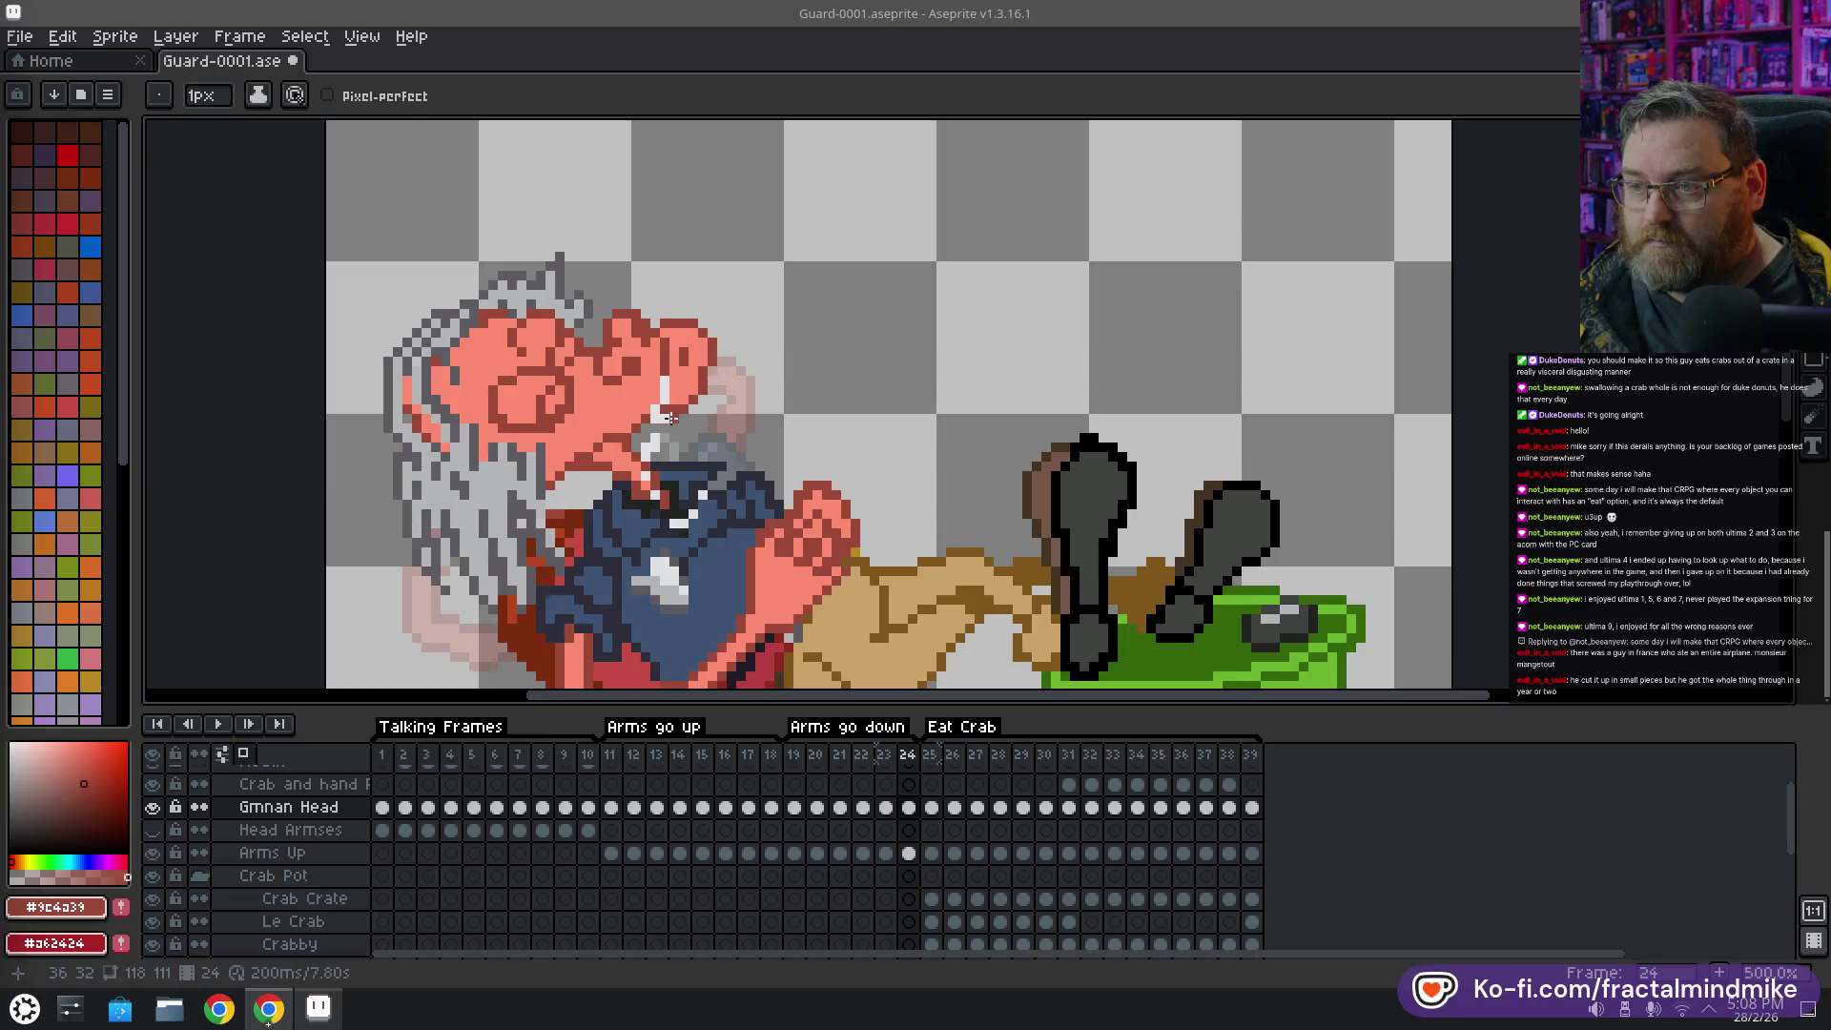
pyautogui.press('e')
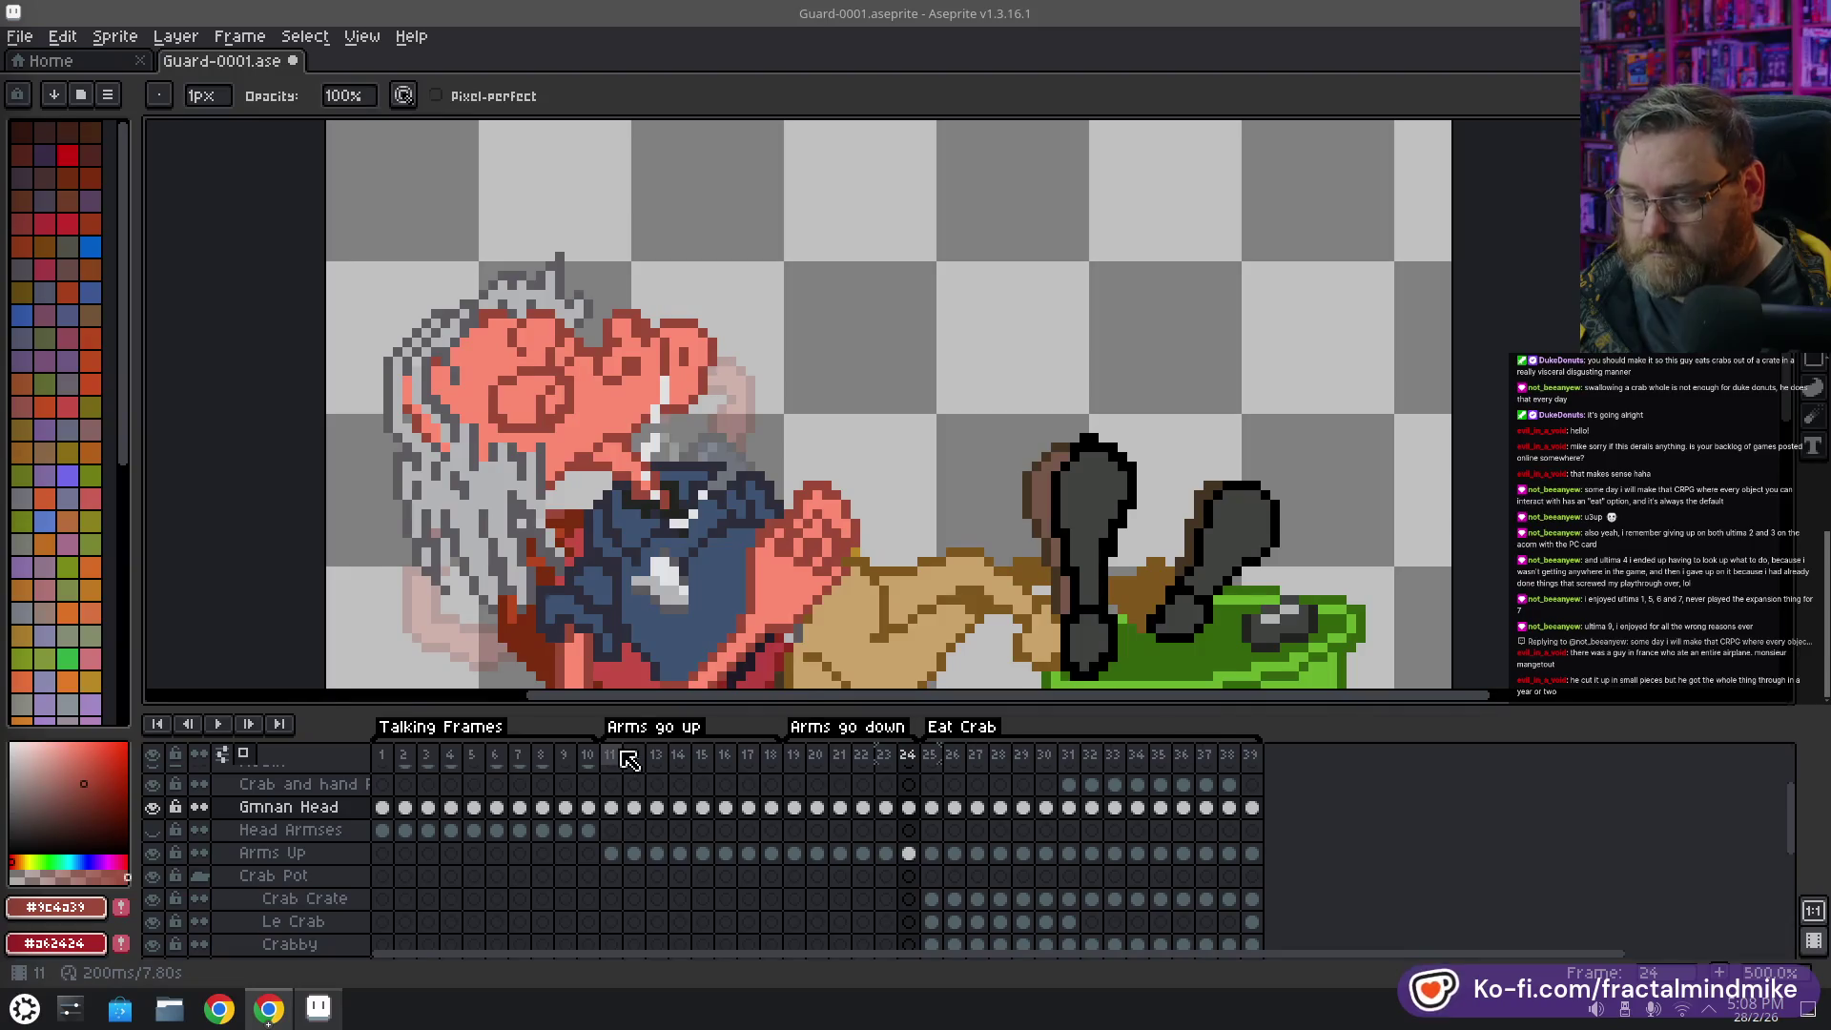
# Delete frame 11 from the timeline
pyautogui.click(610, 755)
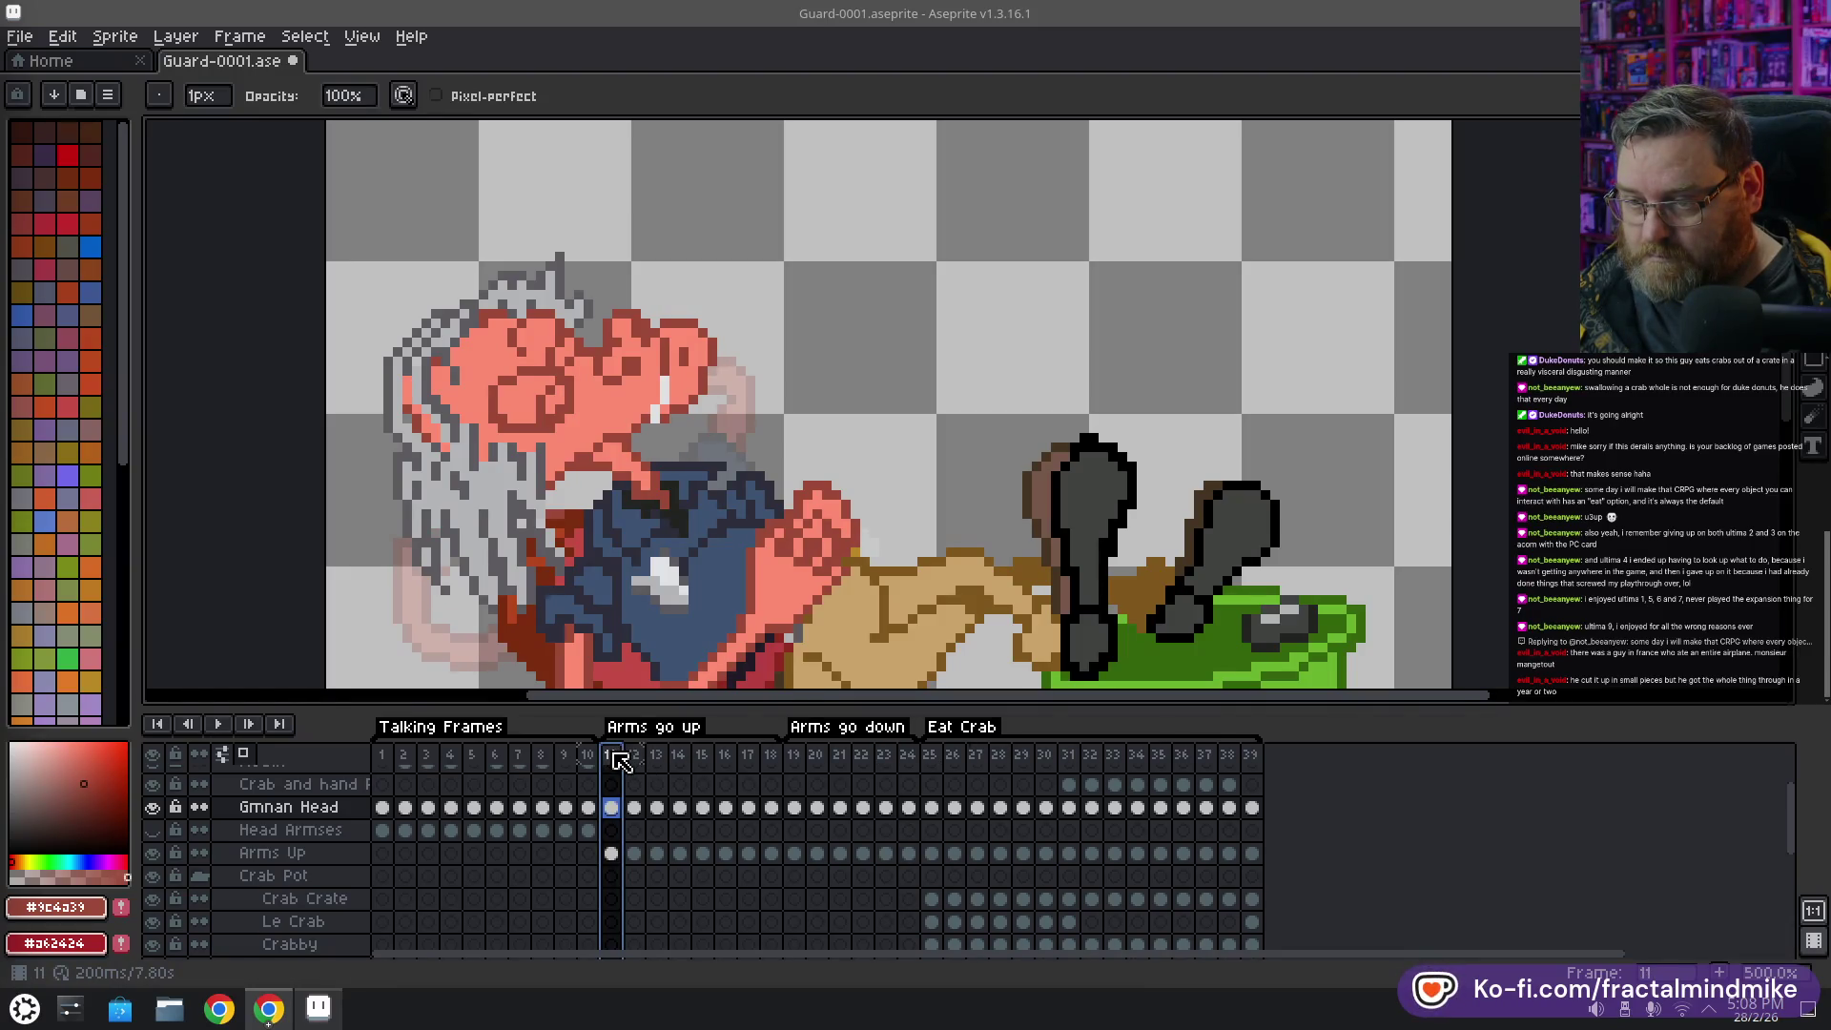
pyautogui.rightClick(618, 760)
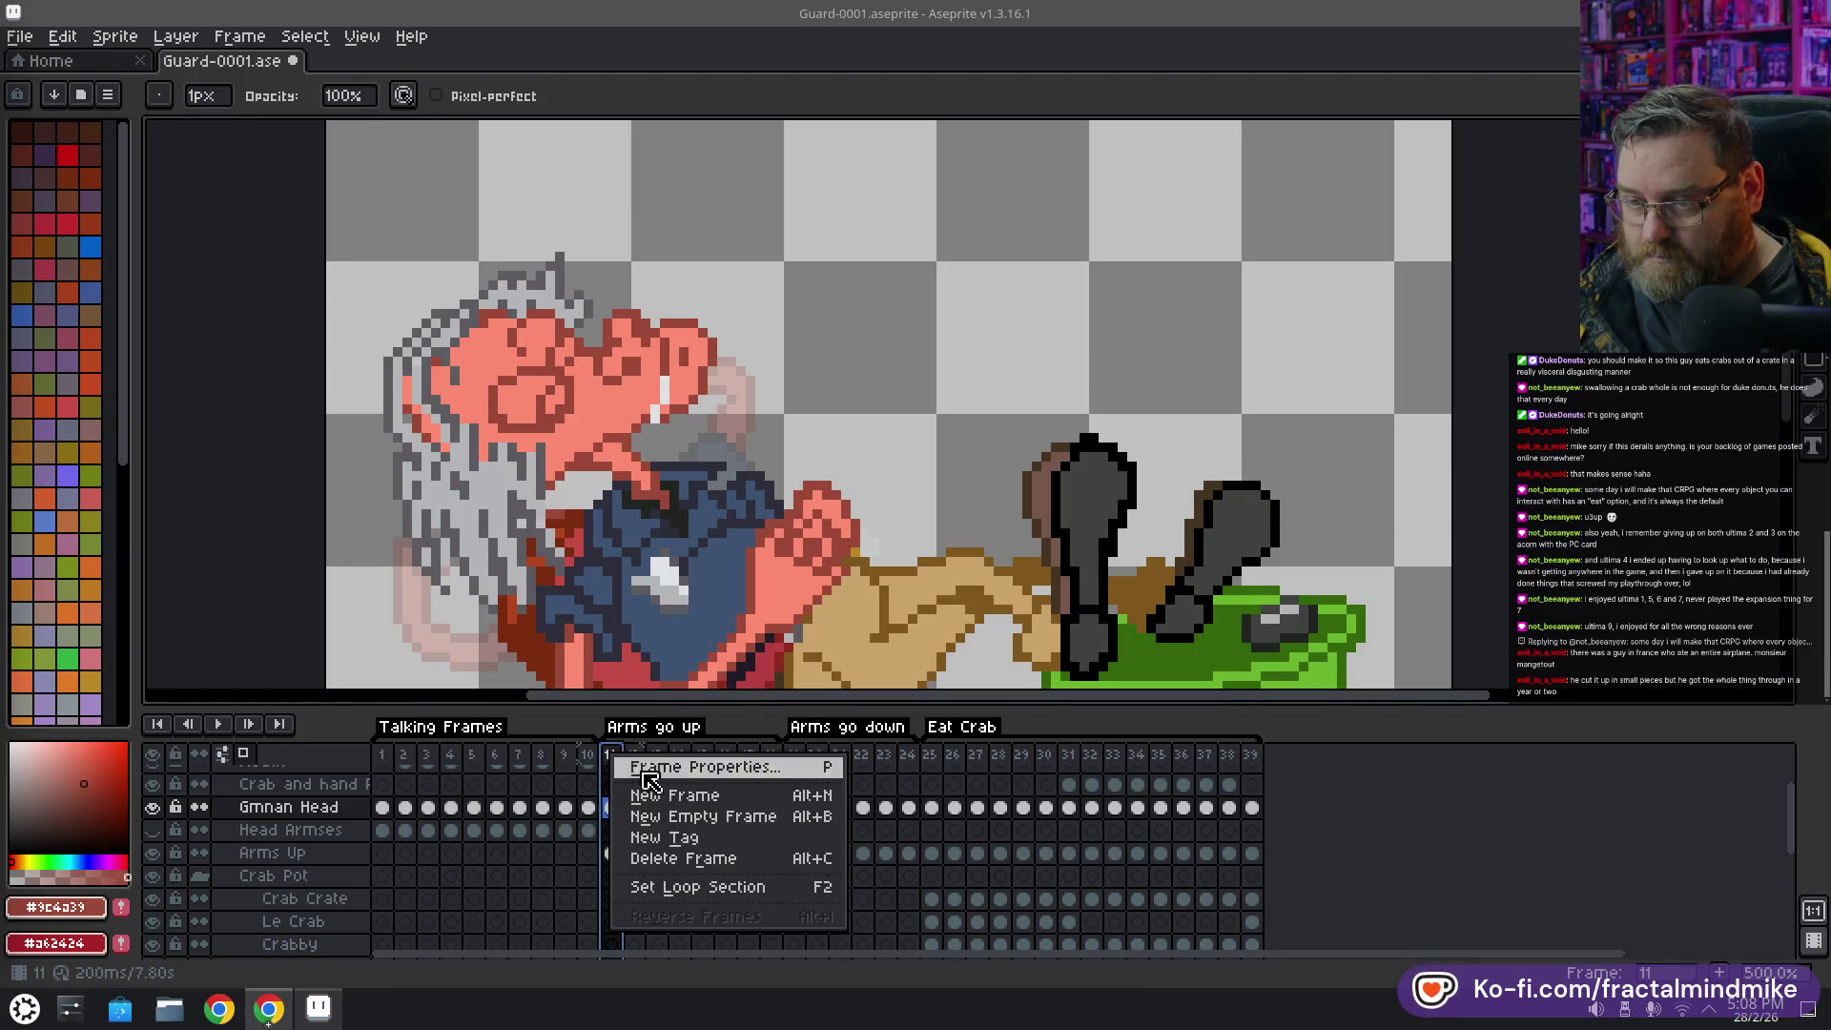
pyautogui.click(685, 861)
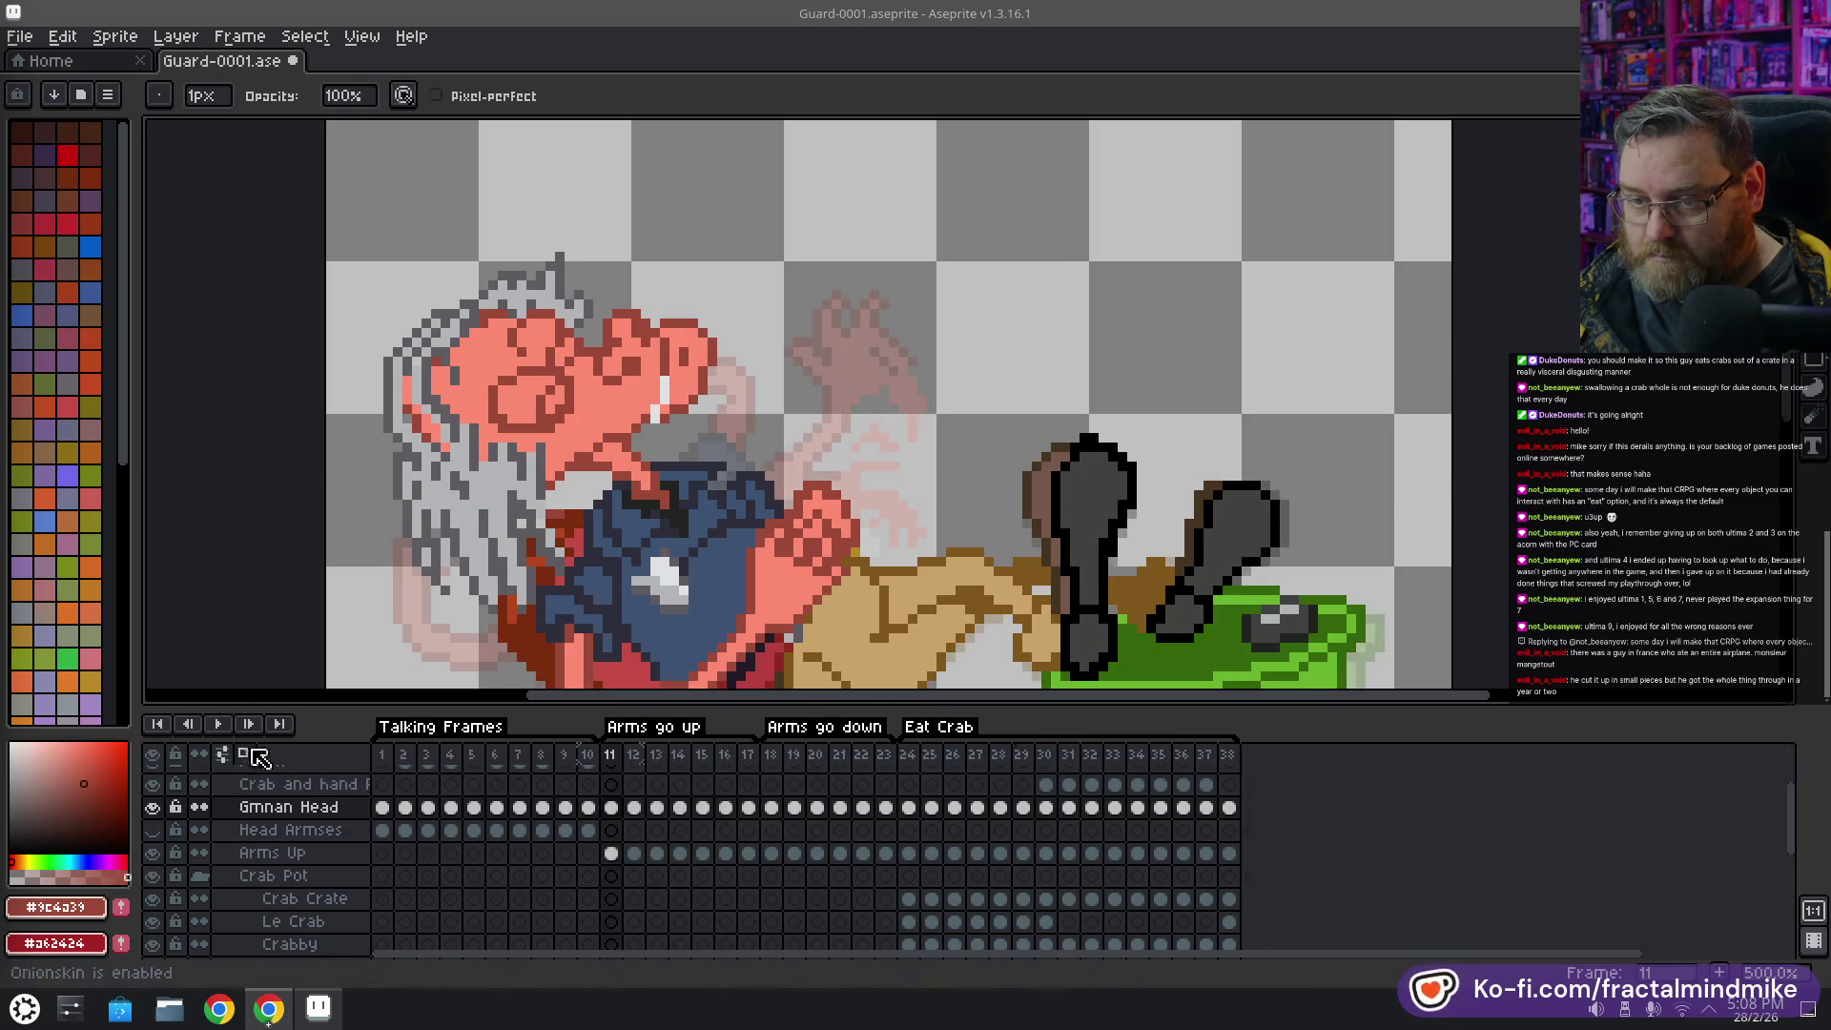
# Play the animation to review it, then stop and select frame 23 on its own
pyautogui.press('Return')
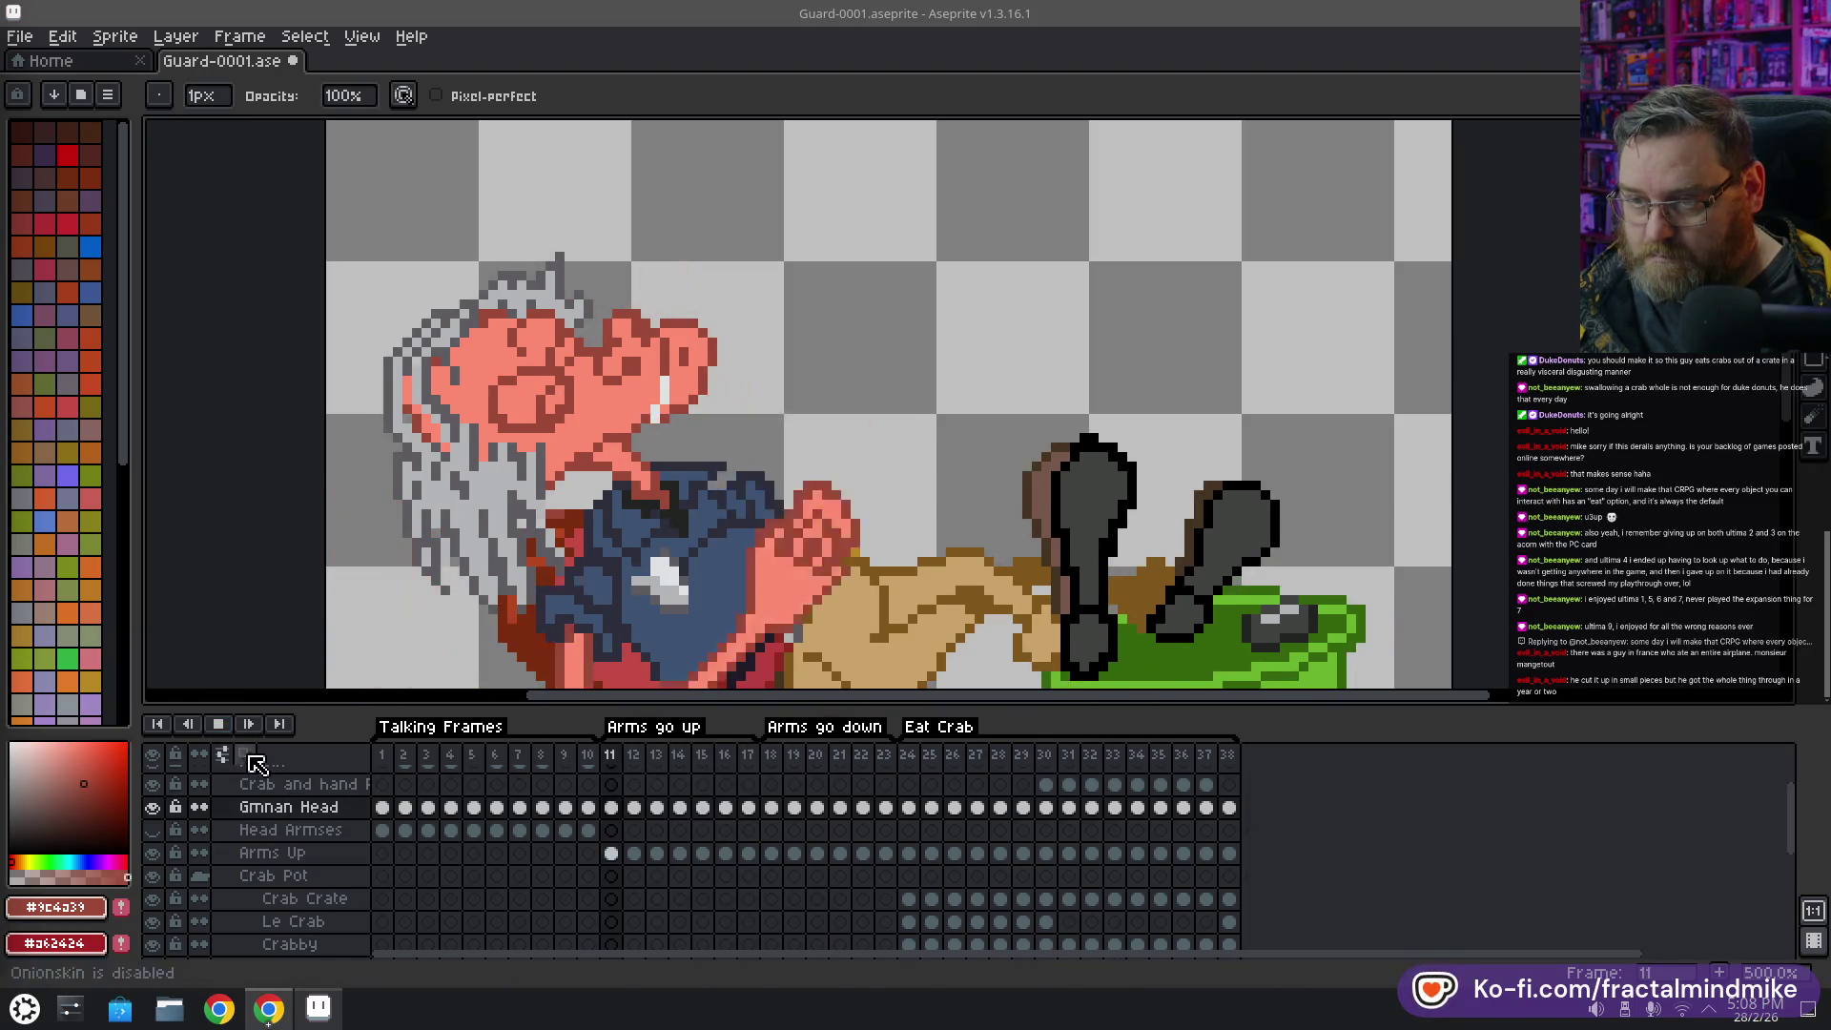
pyautogui.scroll(-1, 773, 474)
pyautogui.scroll(-3, 773, 474)
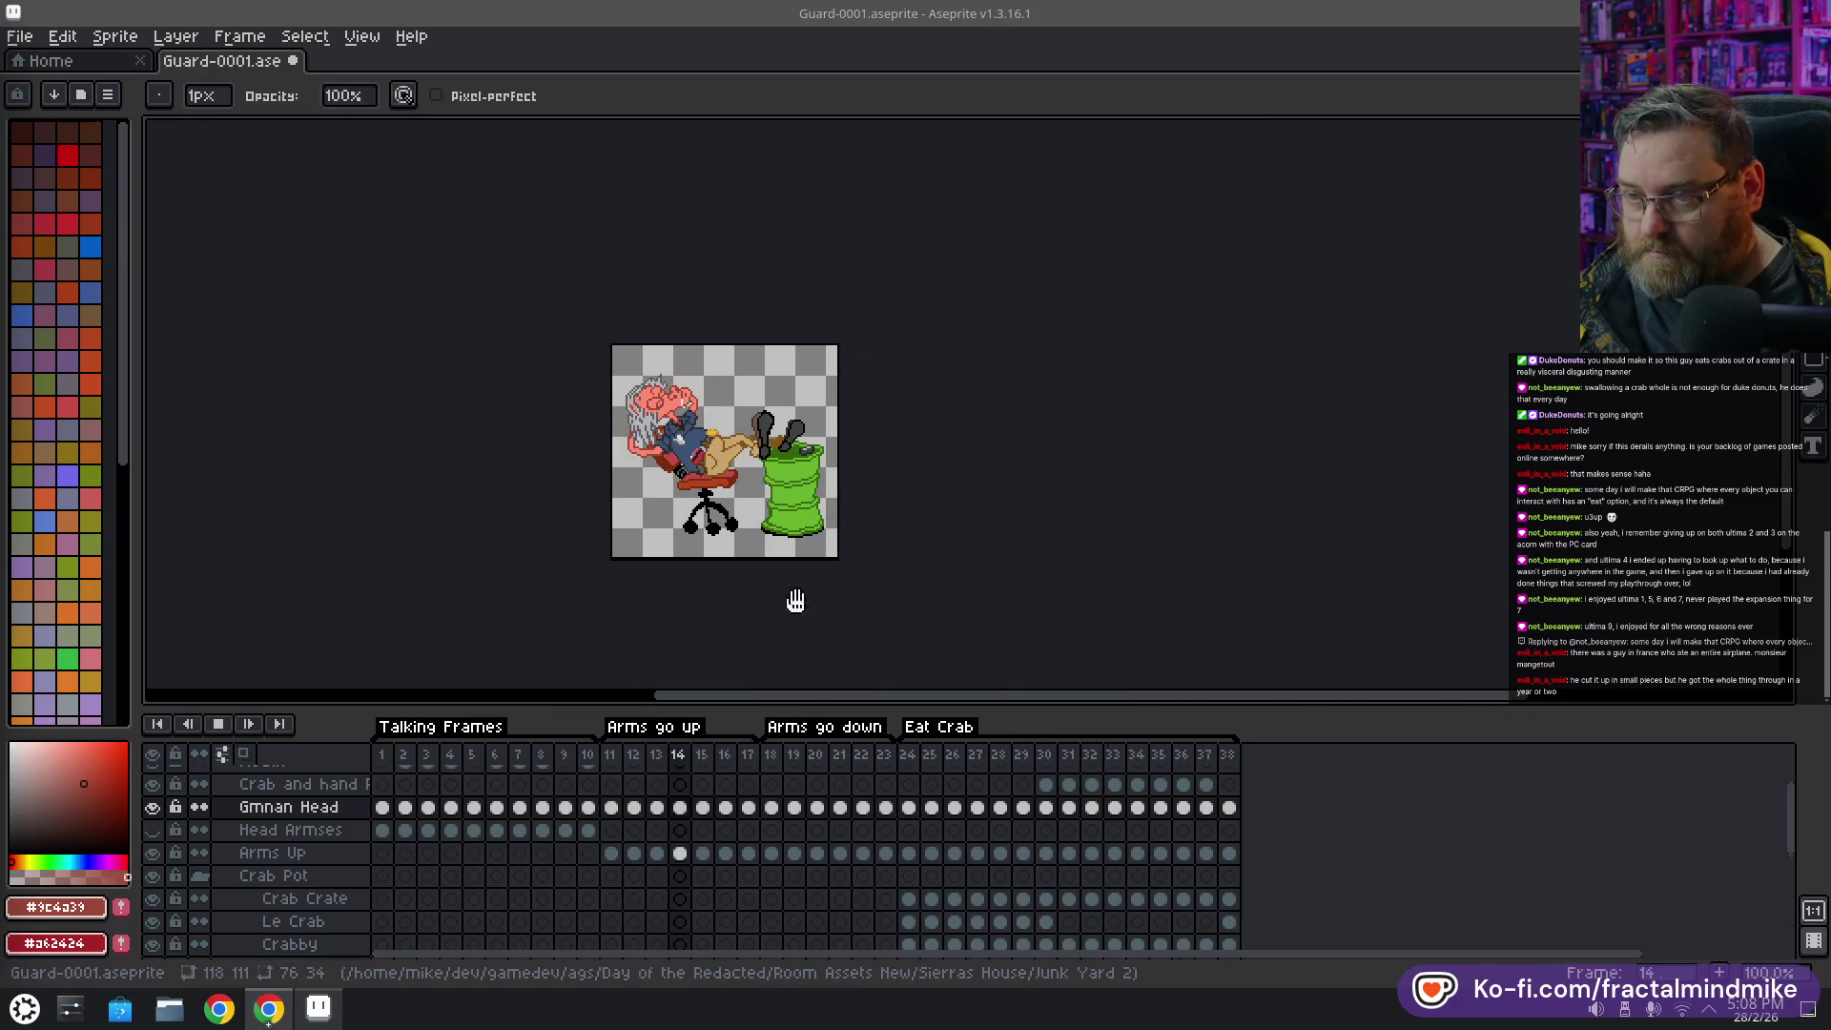
pyautogui.scroll(1, 793, 601)
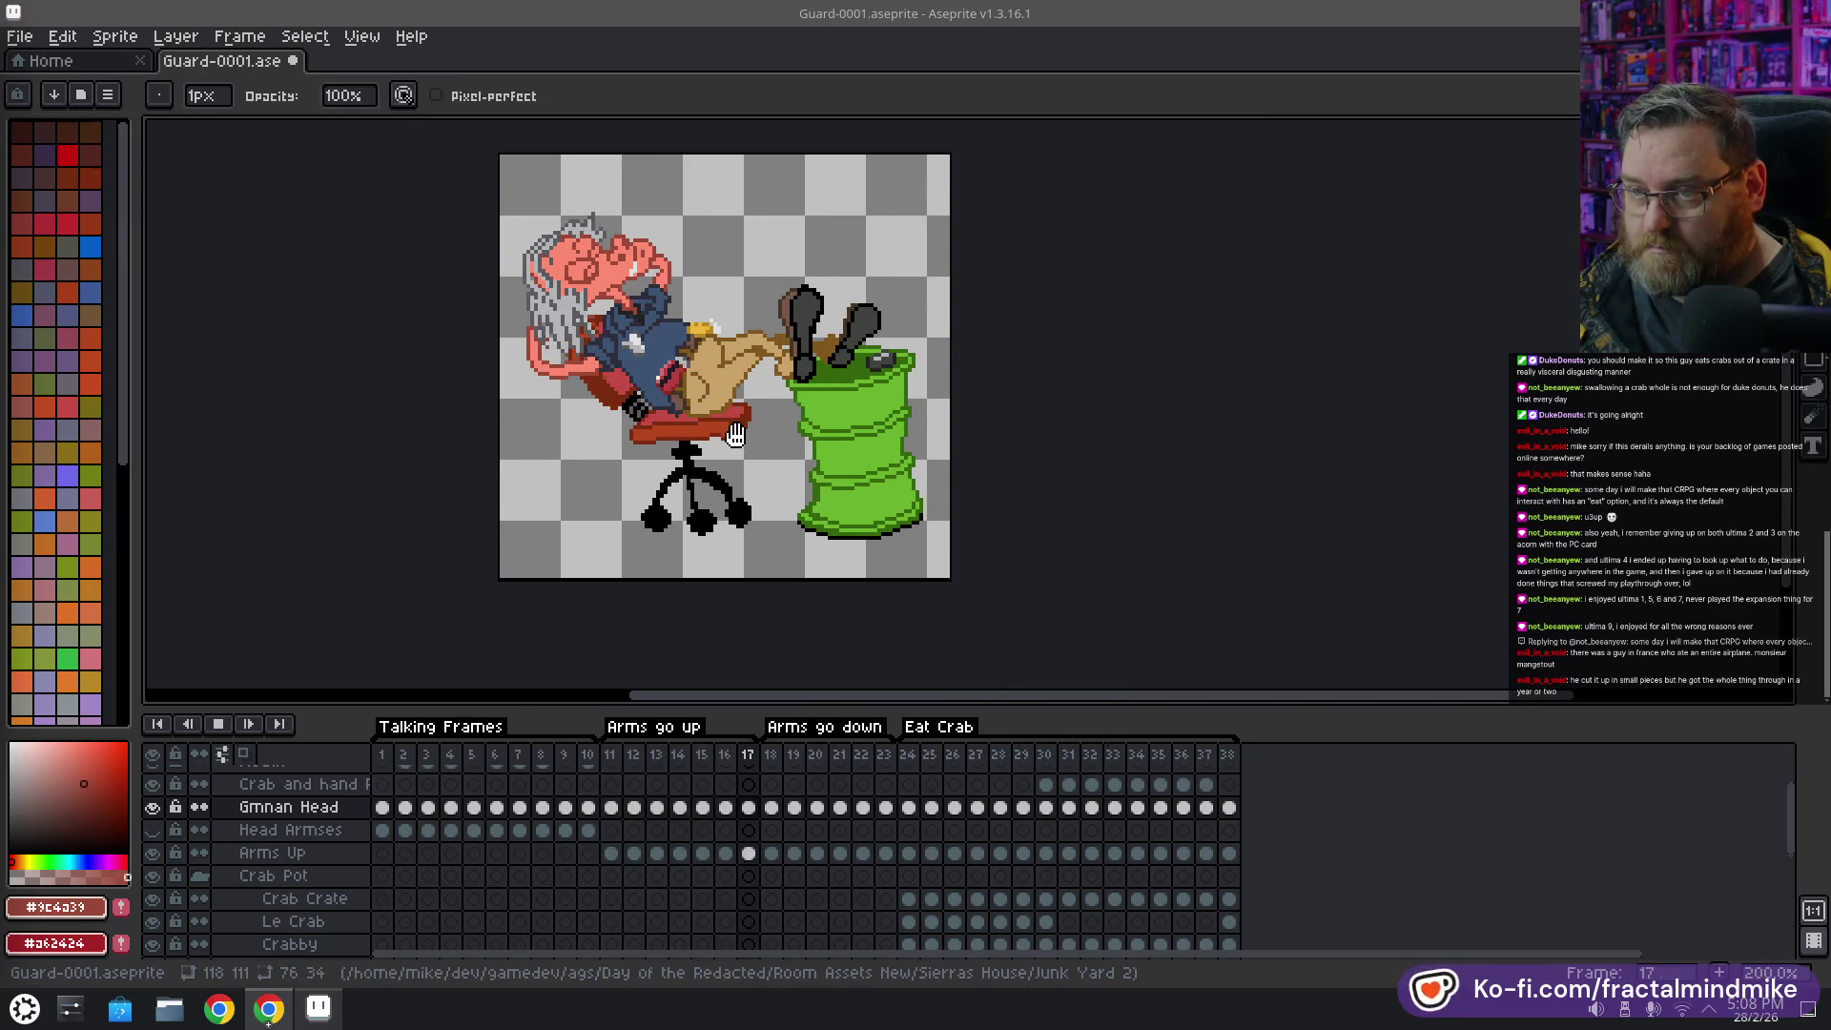
pyautogui.moveTo(741, 472); pyautogui.dragTo(744, 507)
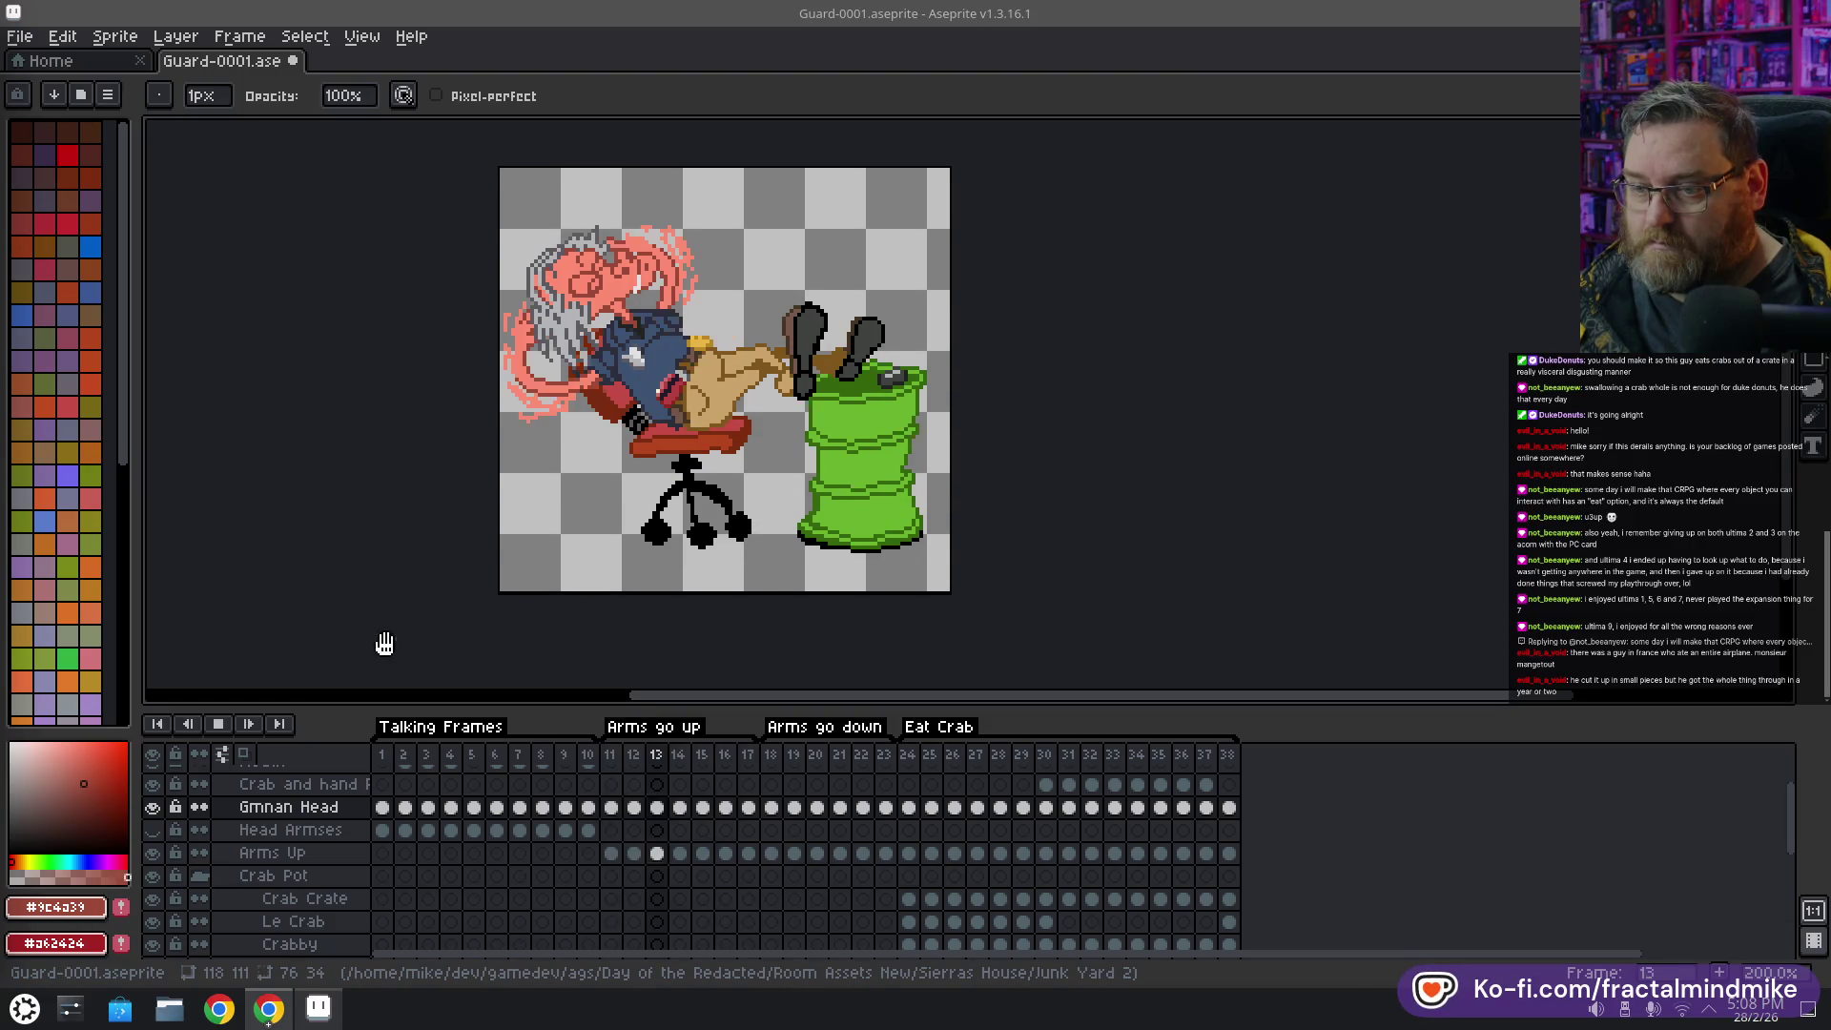
pyautogui.click(777, 761)
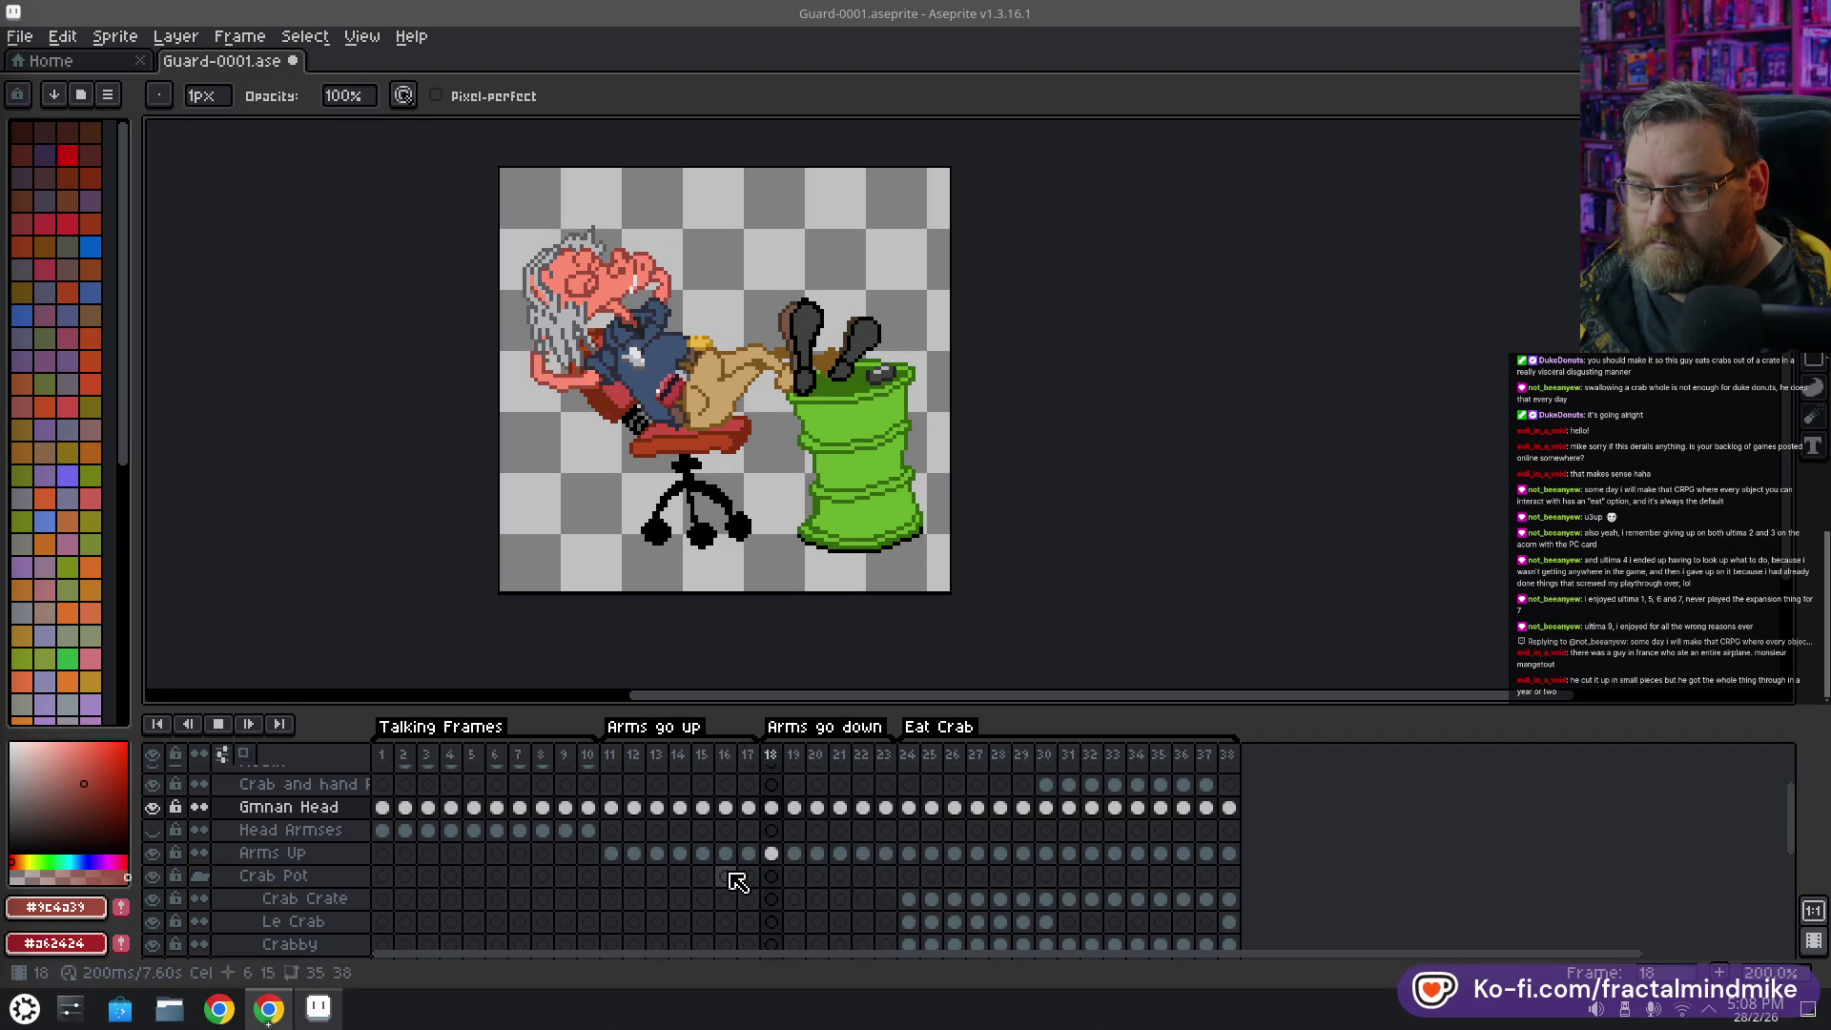
pyautogui.click(235, 724)
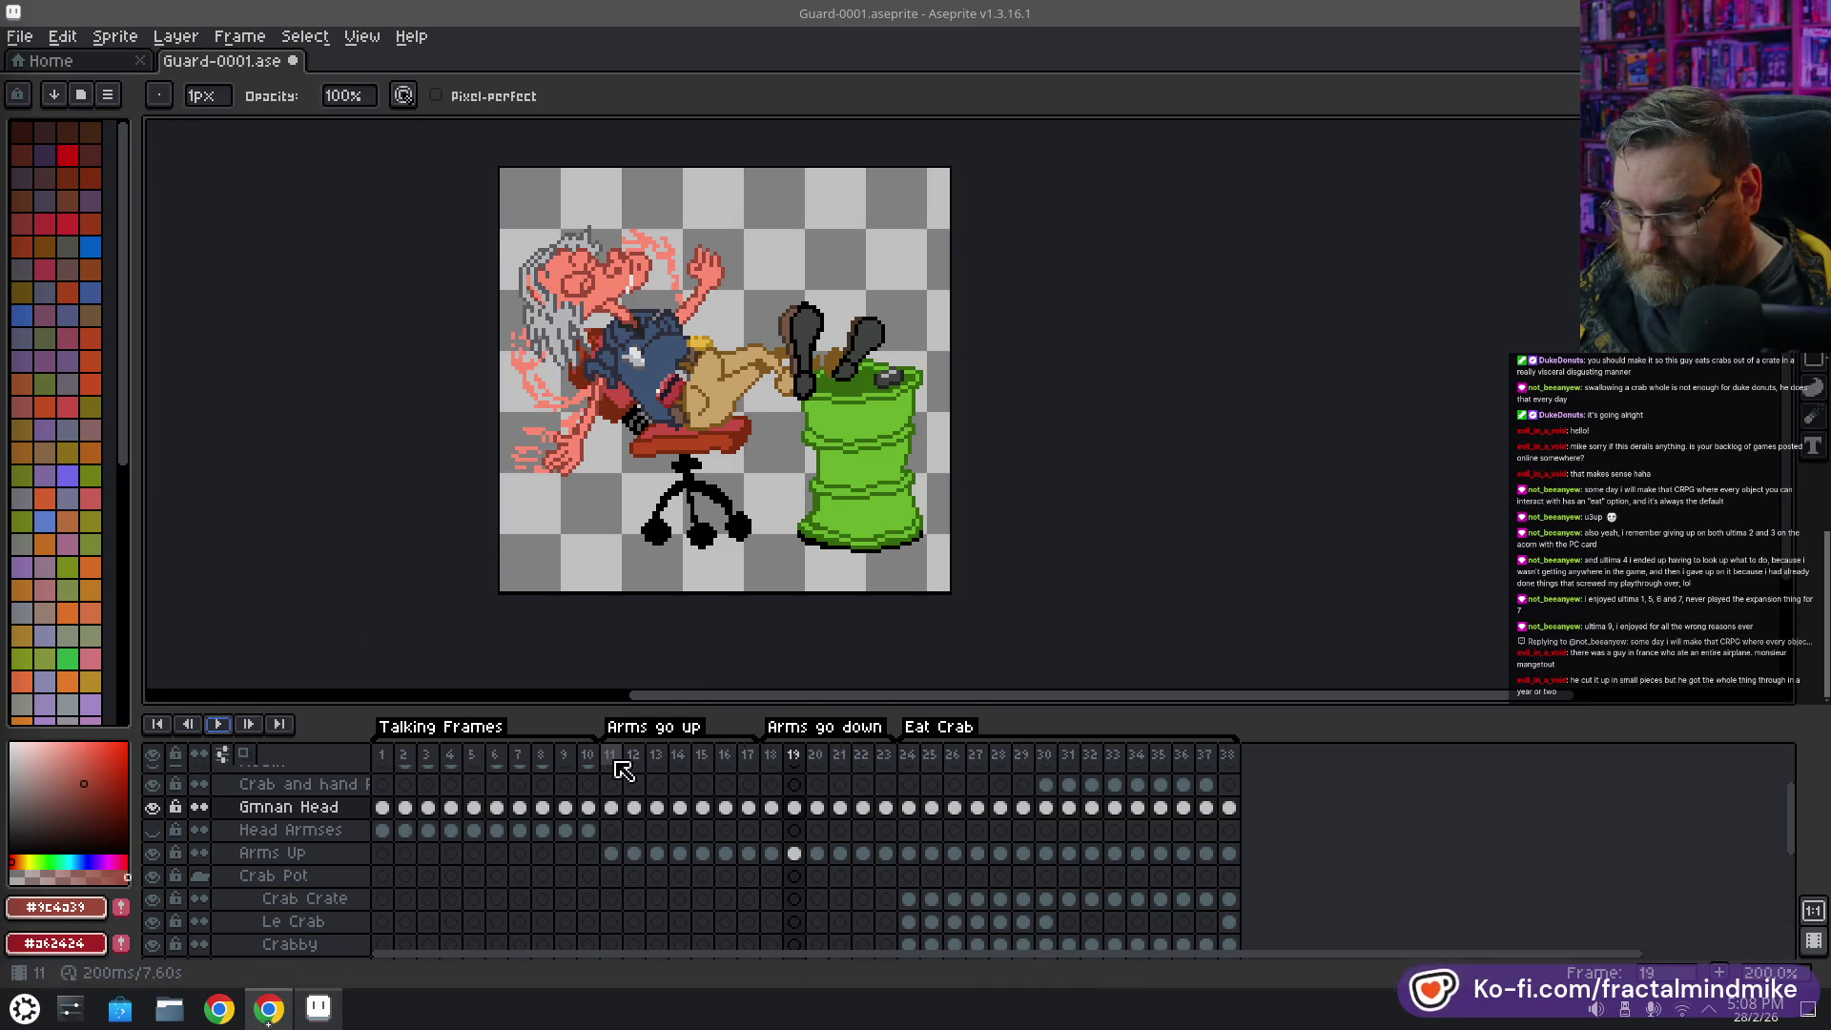
pyautogui.moveTo(621, 757); pyautogui.dragTo(869, 761)
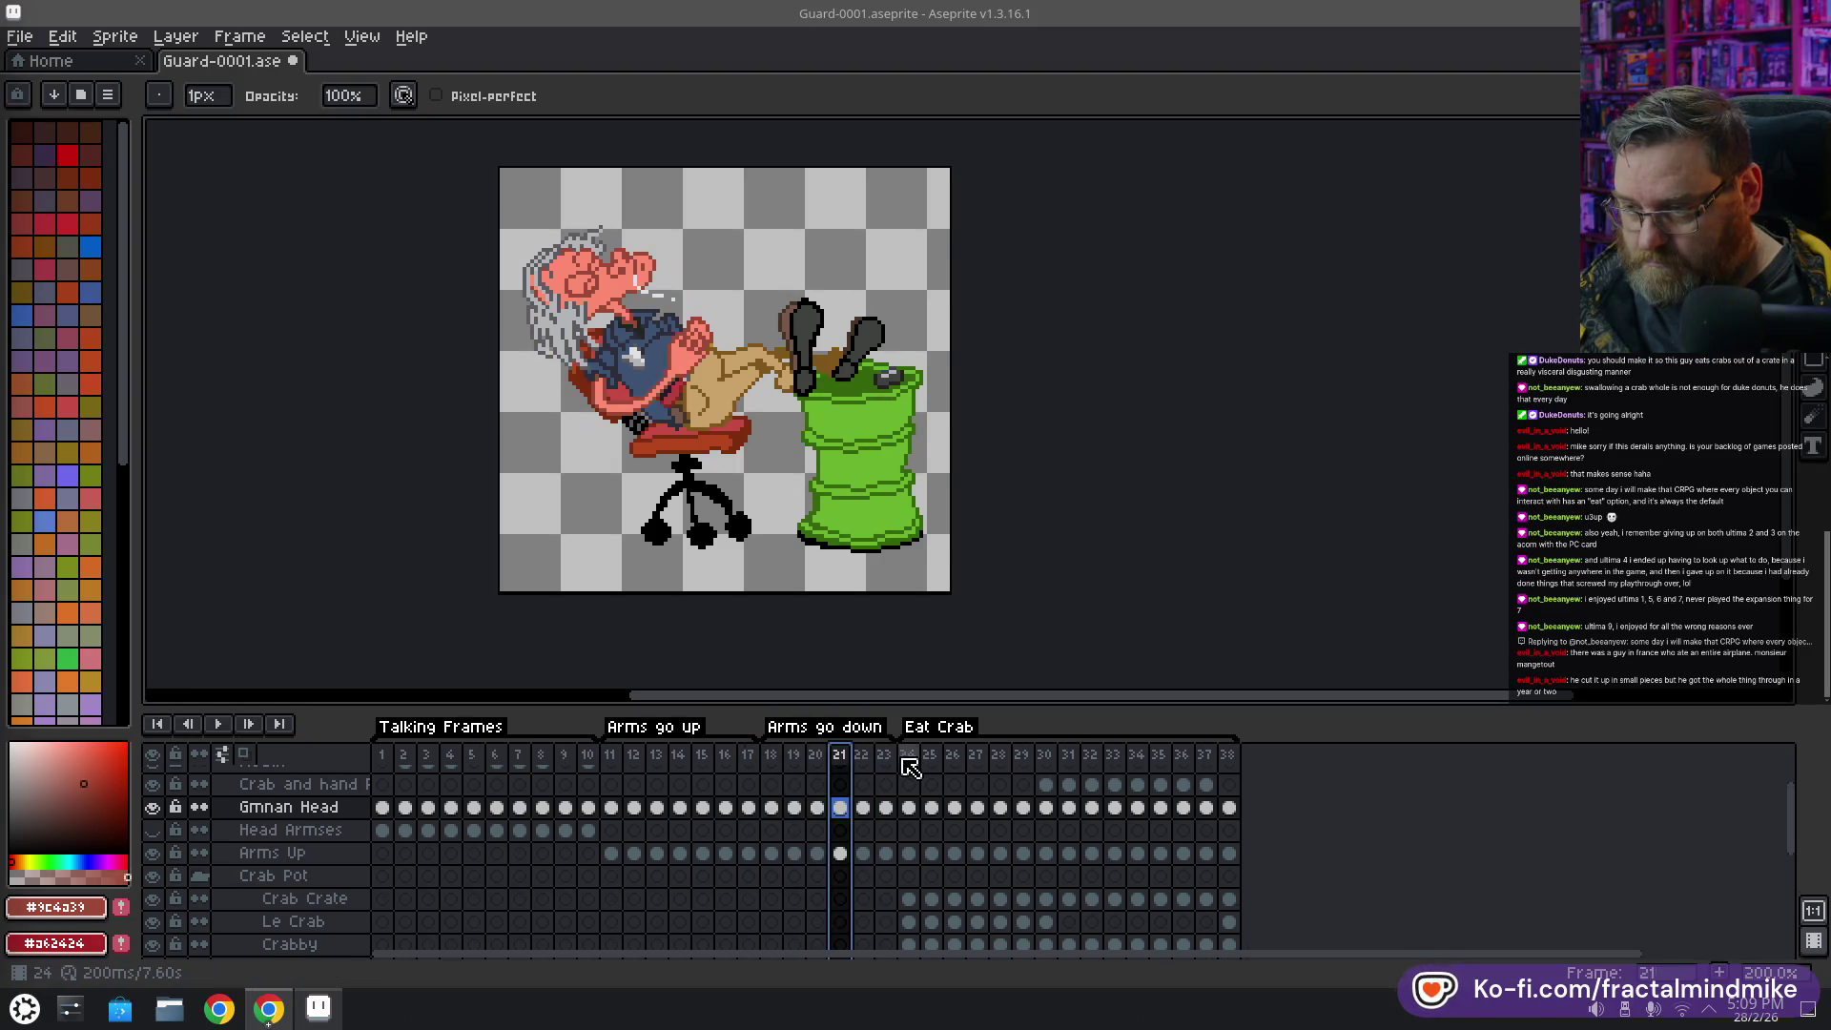
pyautogui.click(888, 758)
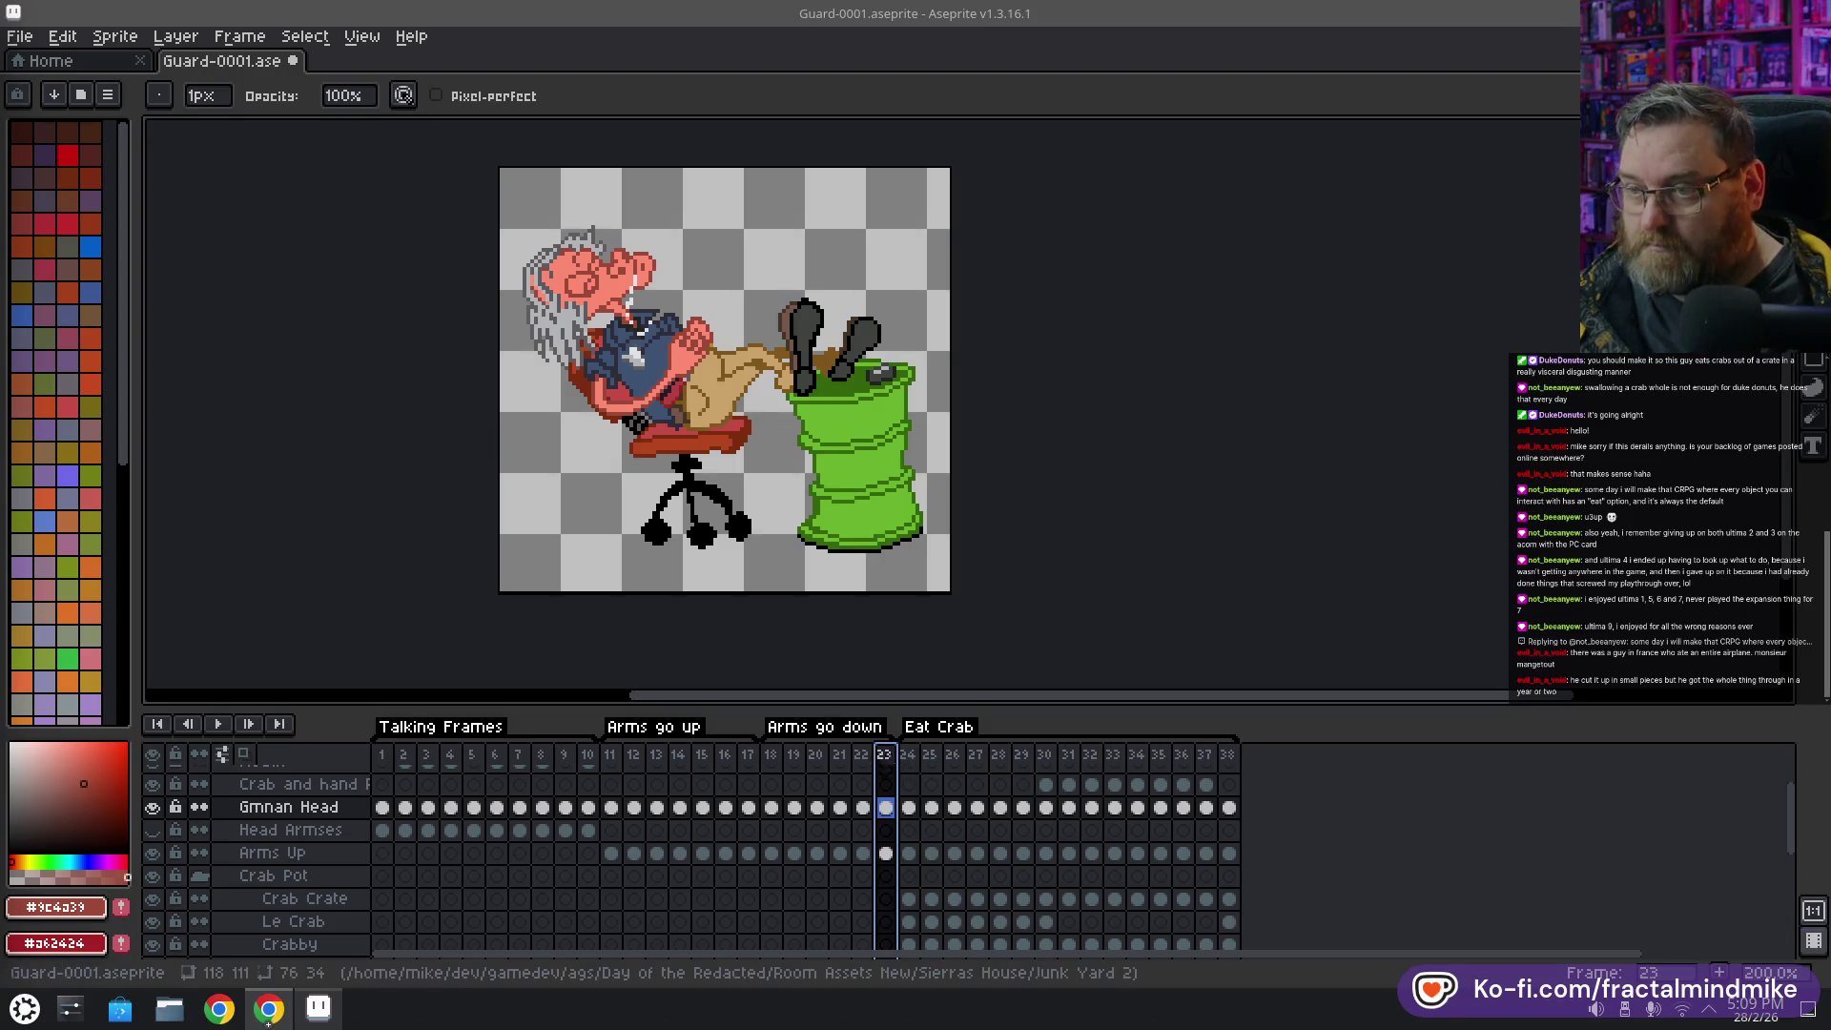
# Add frame 24 with onion skin showing and set the Pencil colour to light grey #e0e2e5
pyautogui.hotkey('alt', 'n')
pyautogui.scroll(1, 634, 282)
pyautogui.scroll(2, 634, 283)
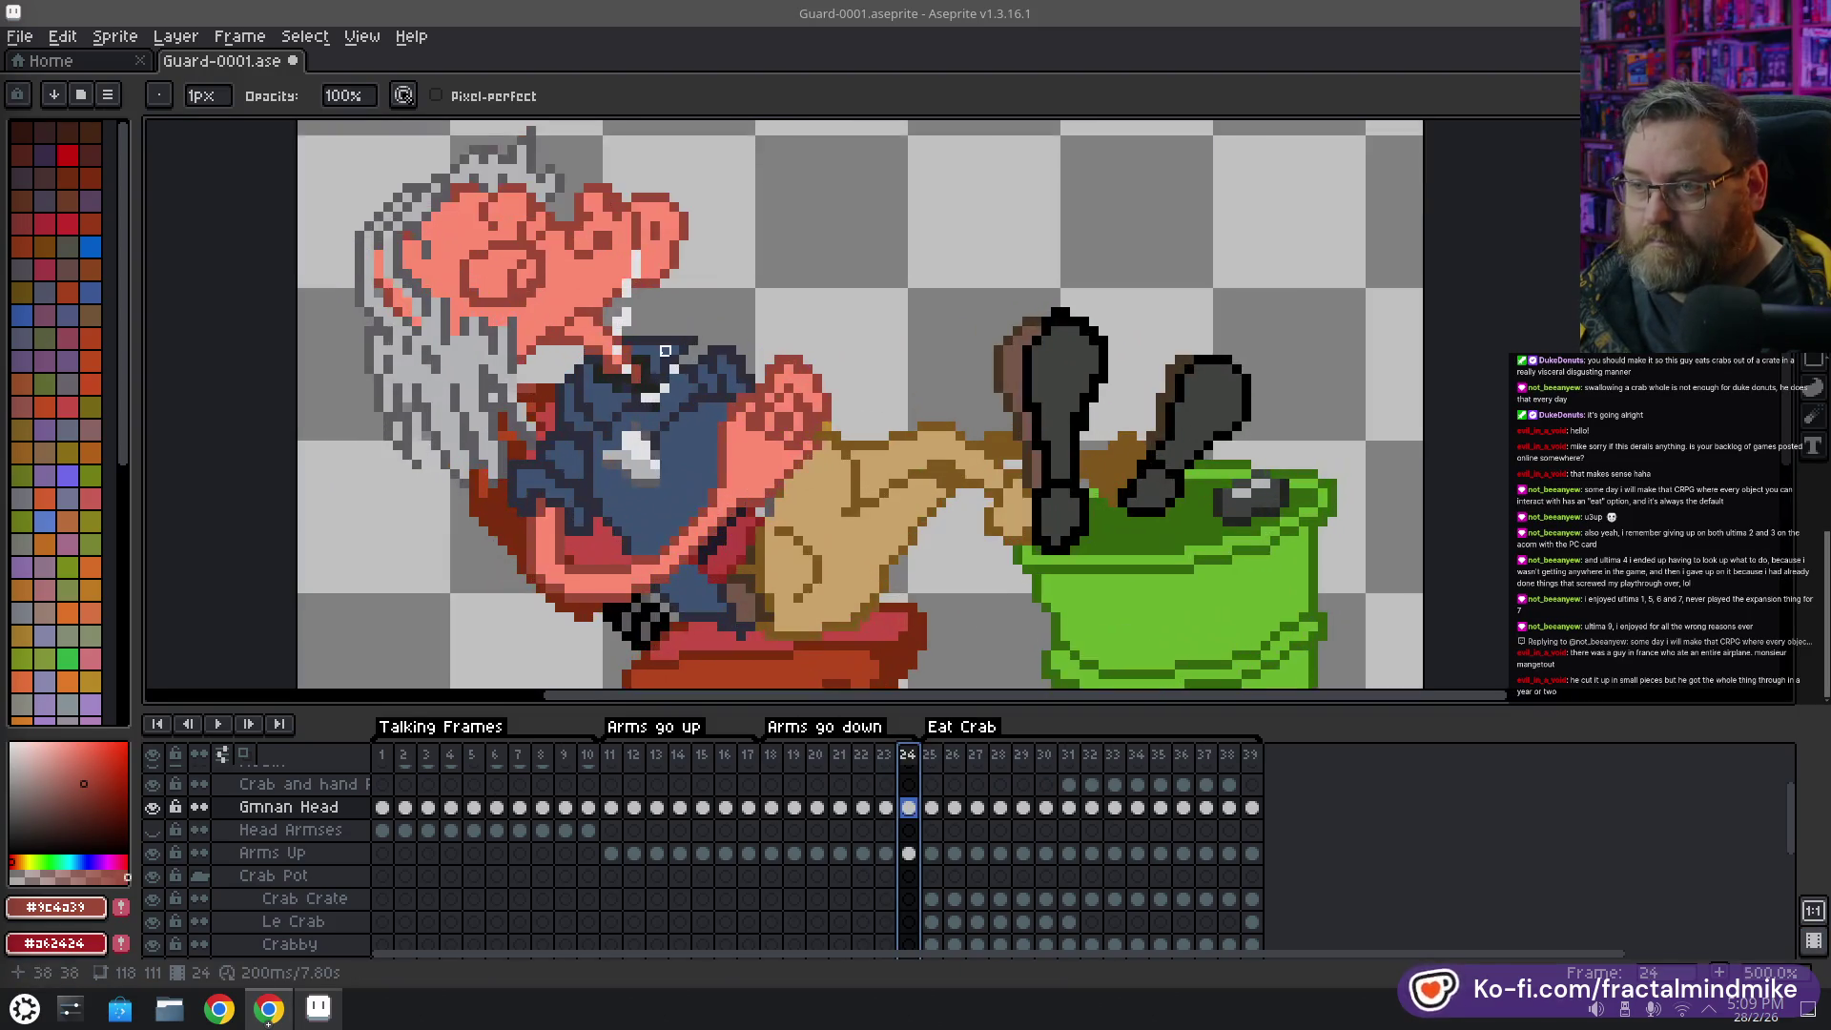
pyautogui.click(244, 756)
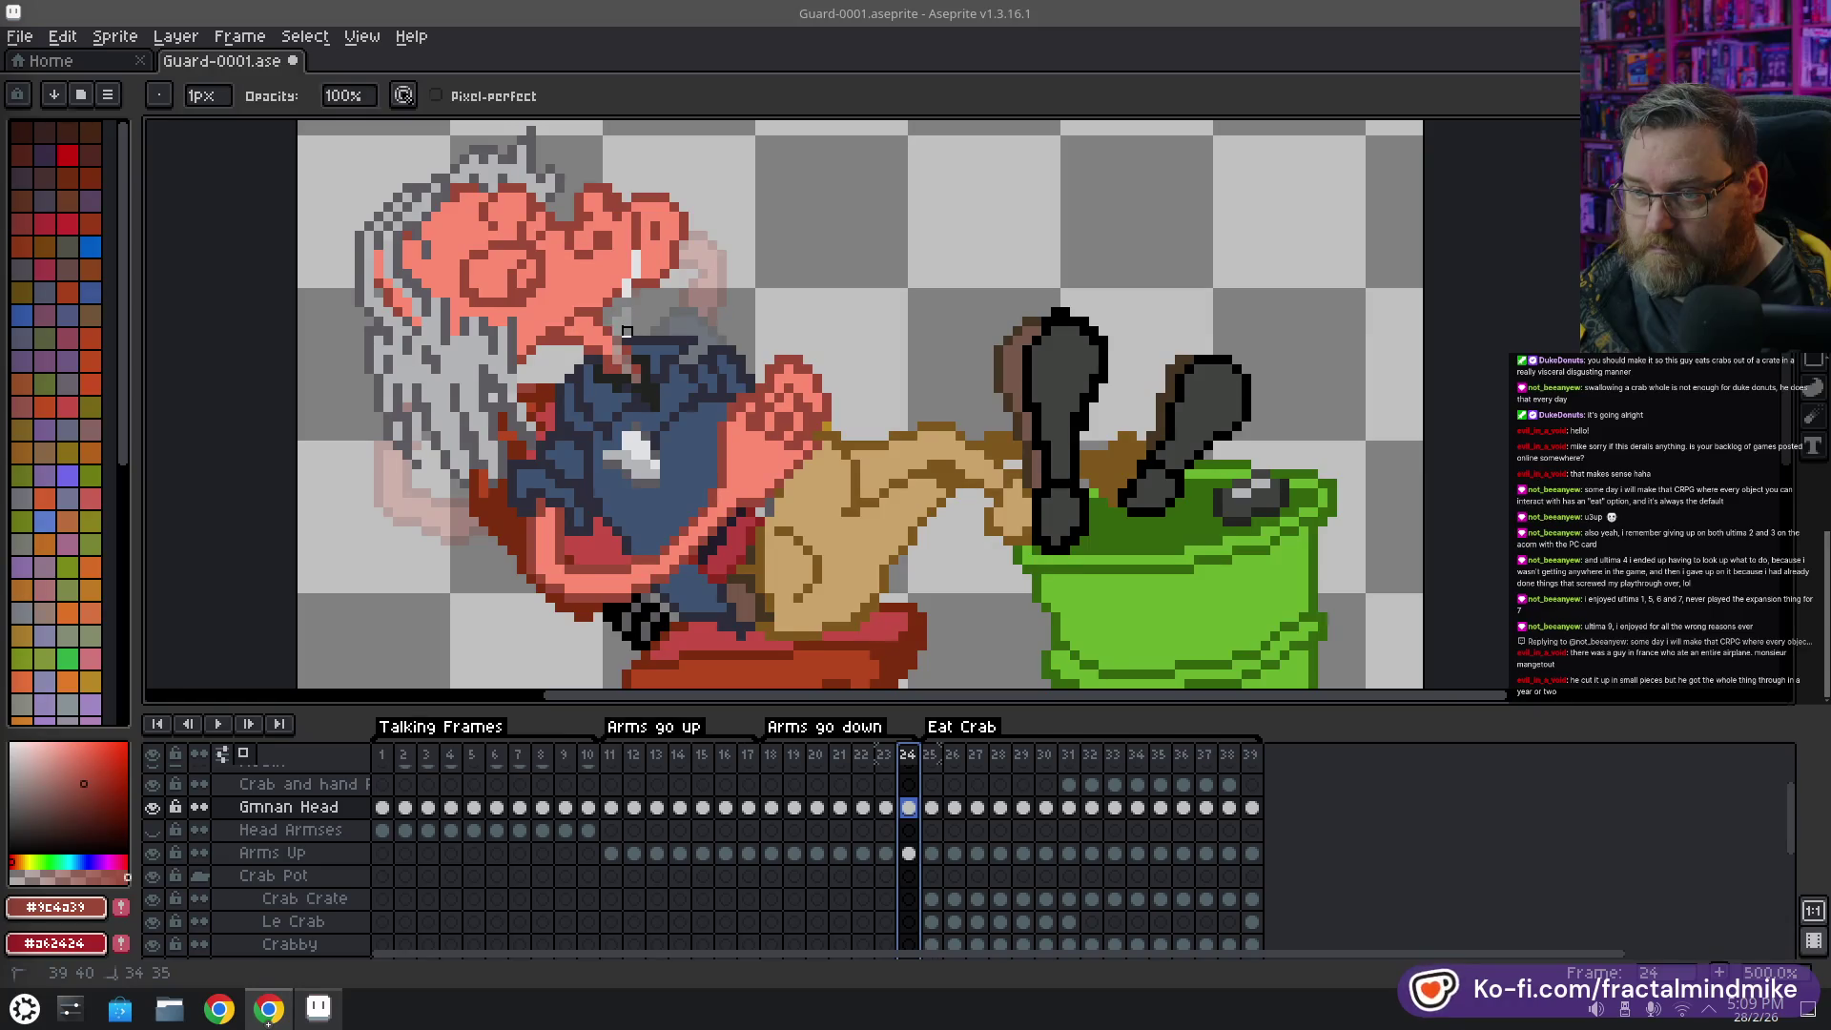
pyautogui.press('b')
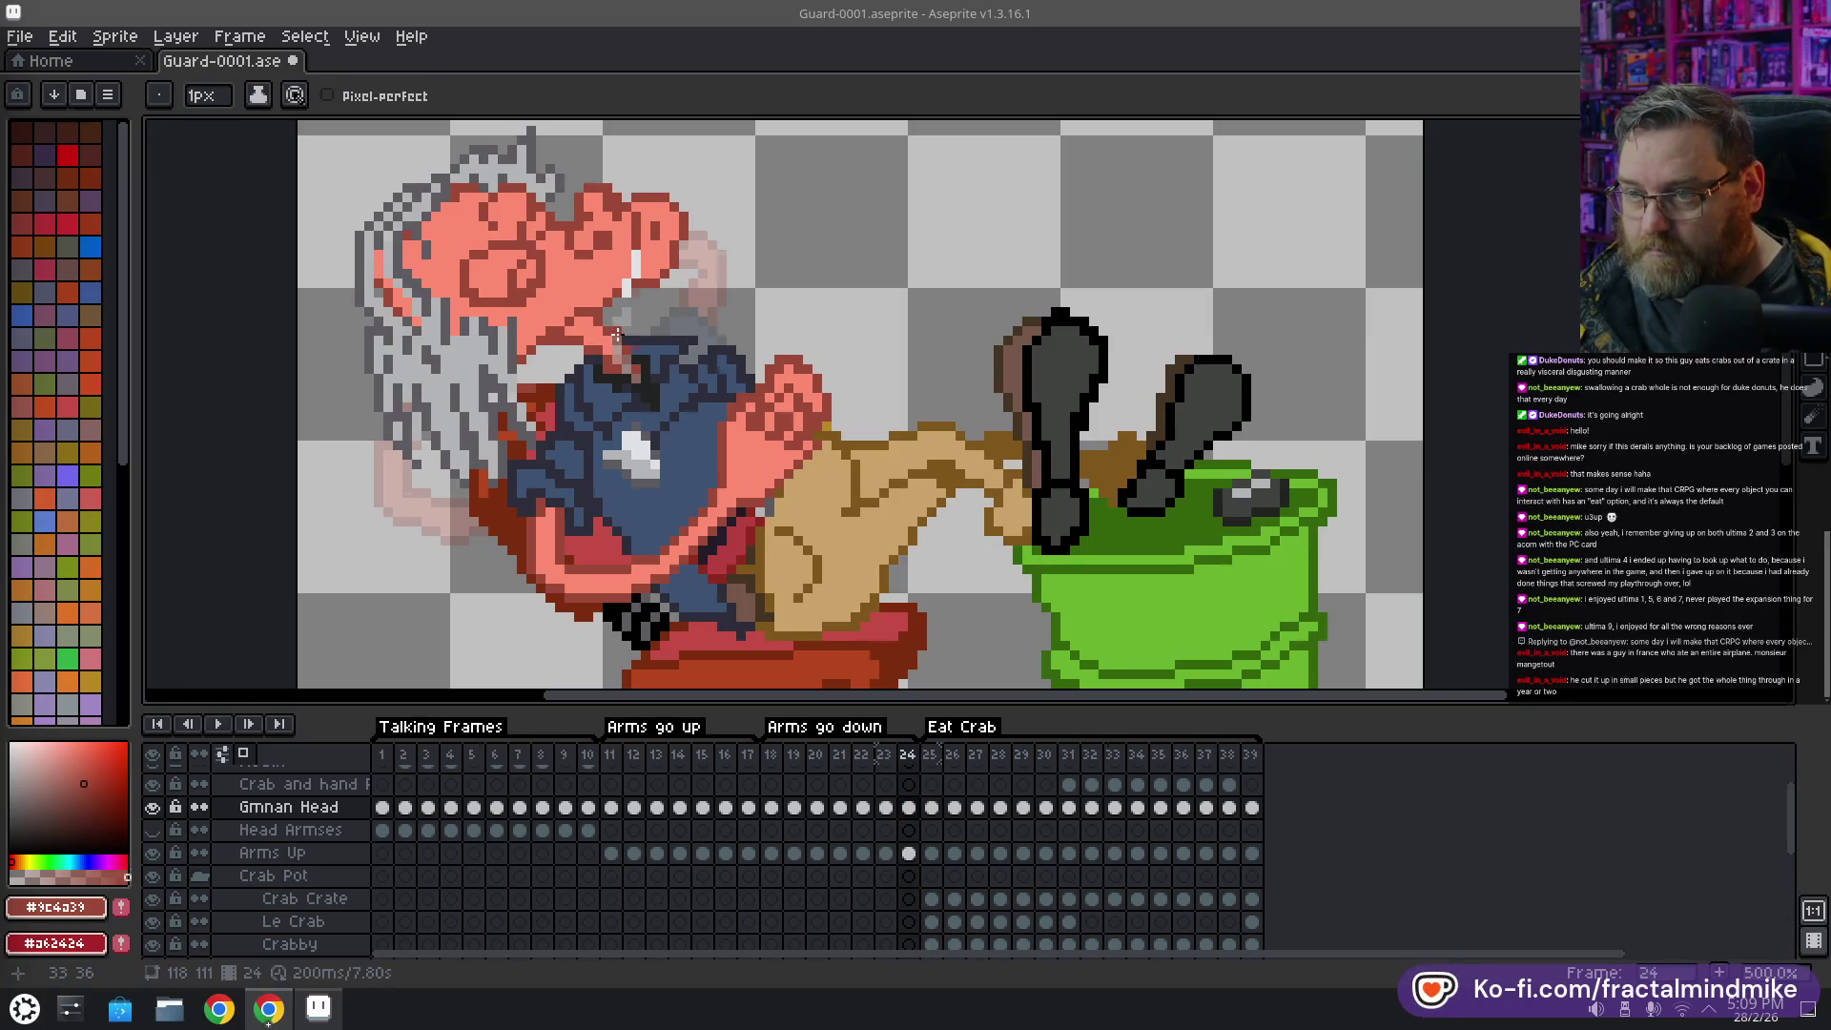
pyautogui.press('i')
pyautogui.click(635, 275)
pyautogui.press('b')
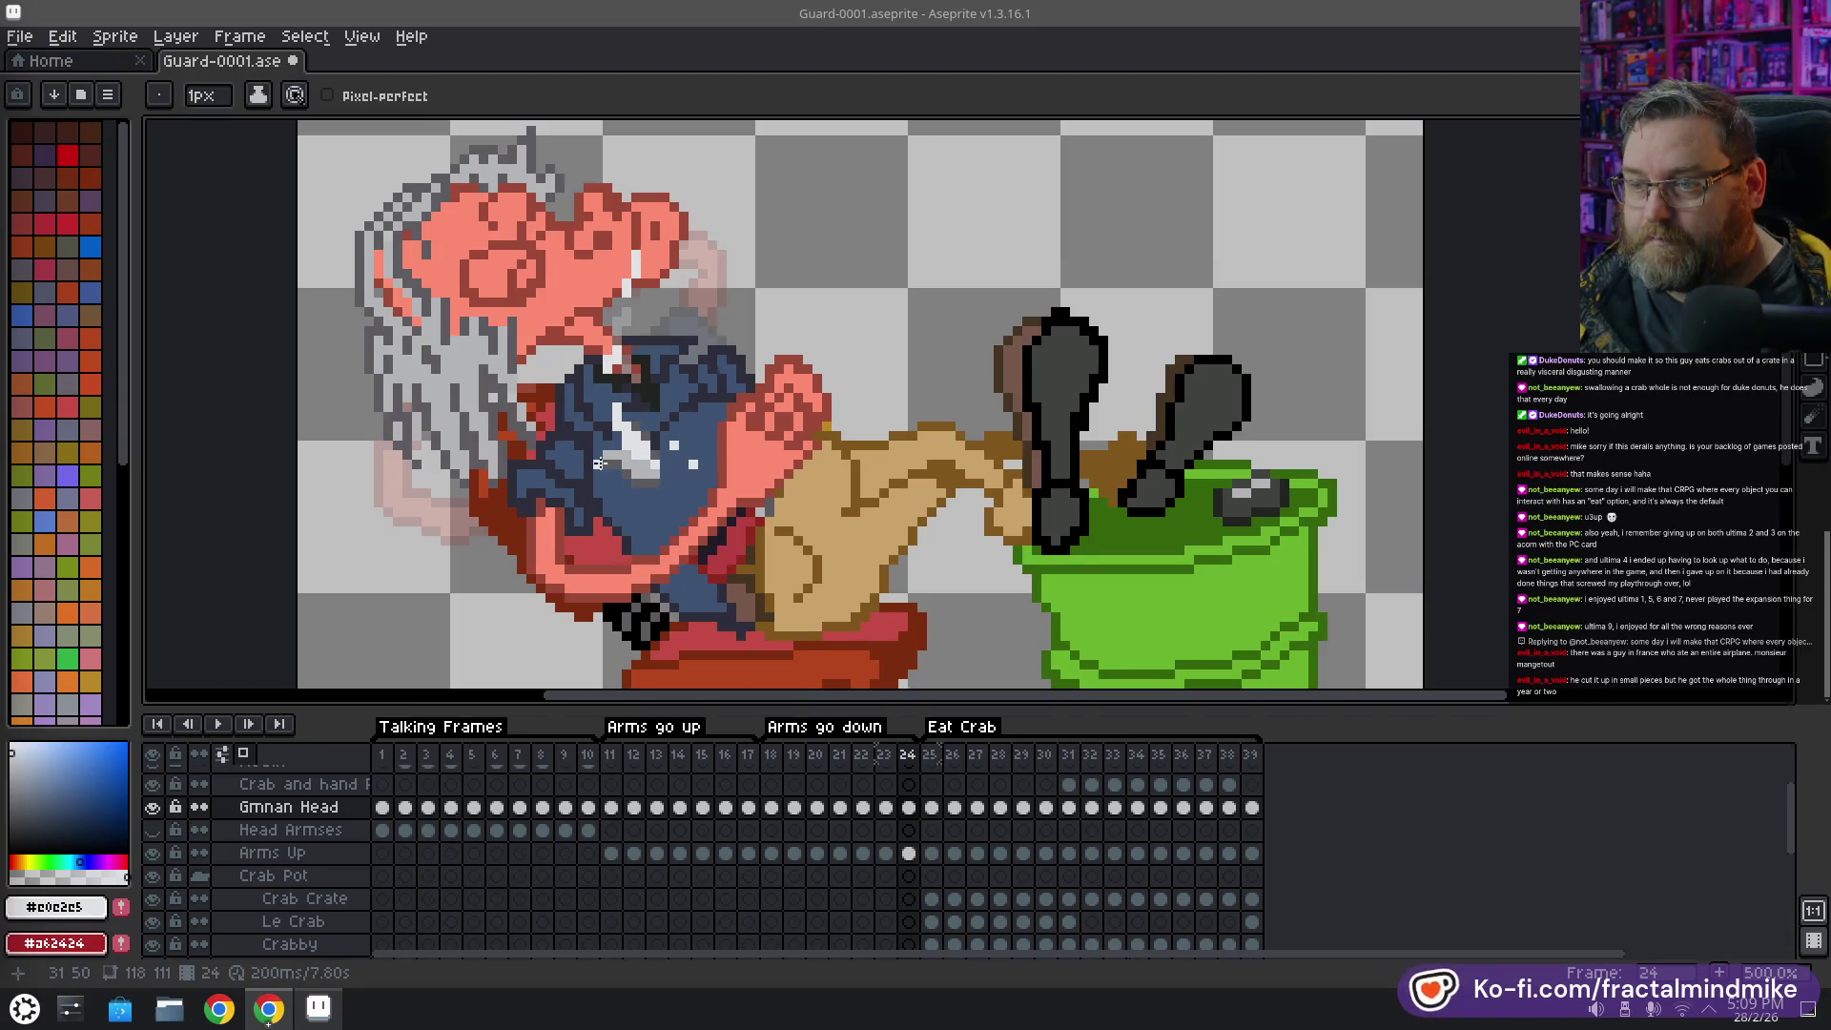
pyautogui.scroll(-3, 598, 464)
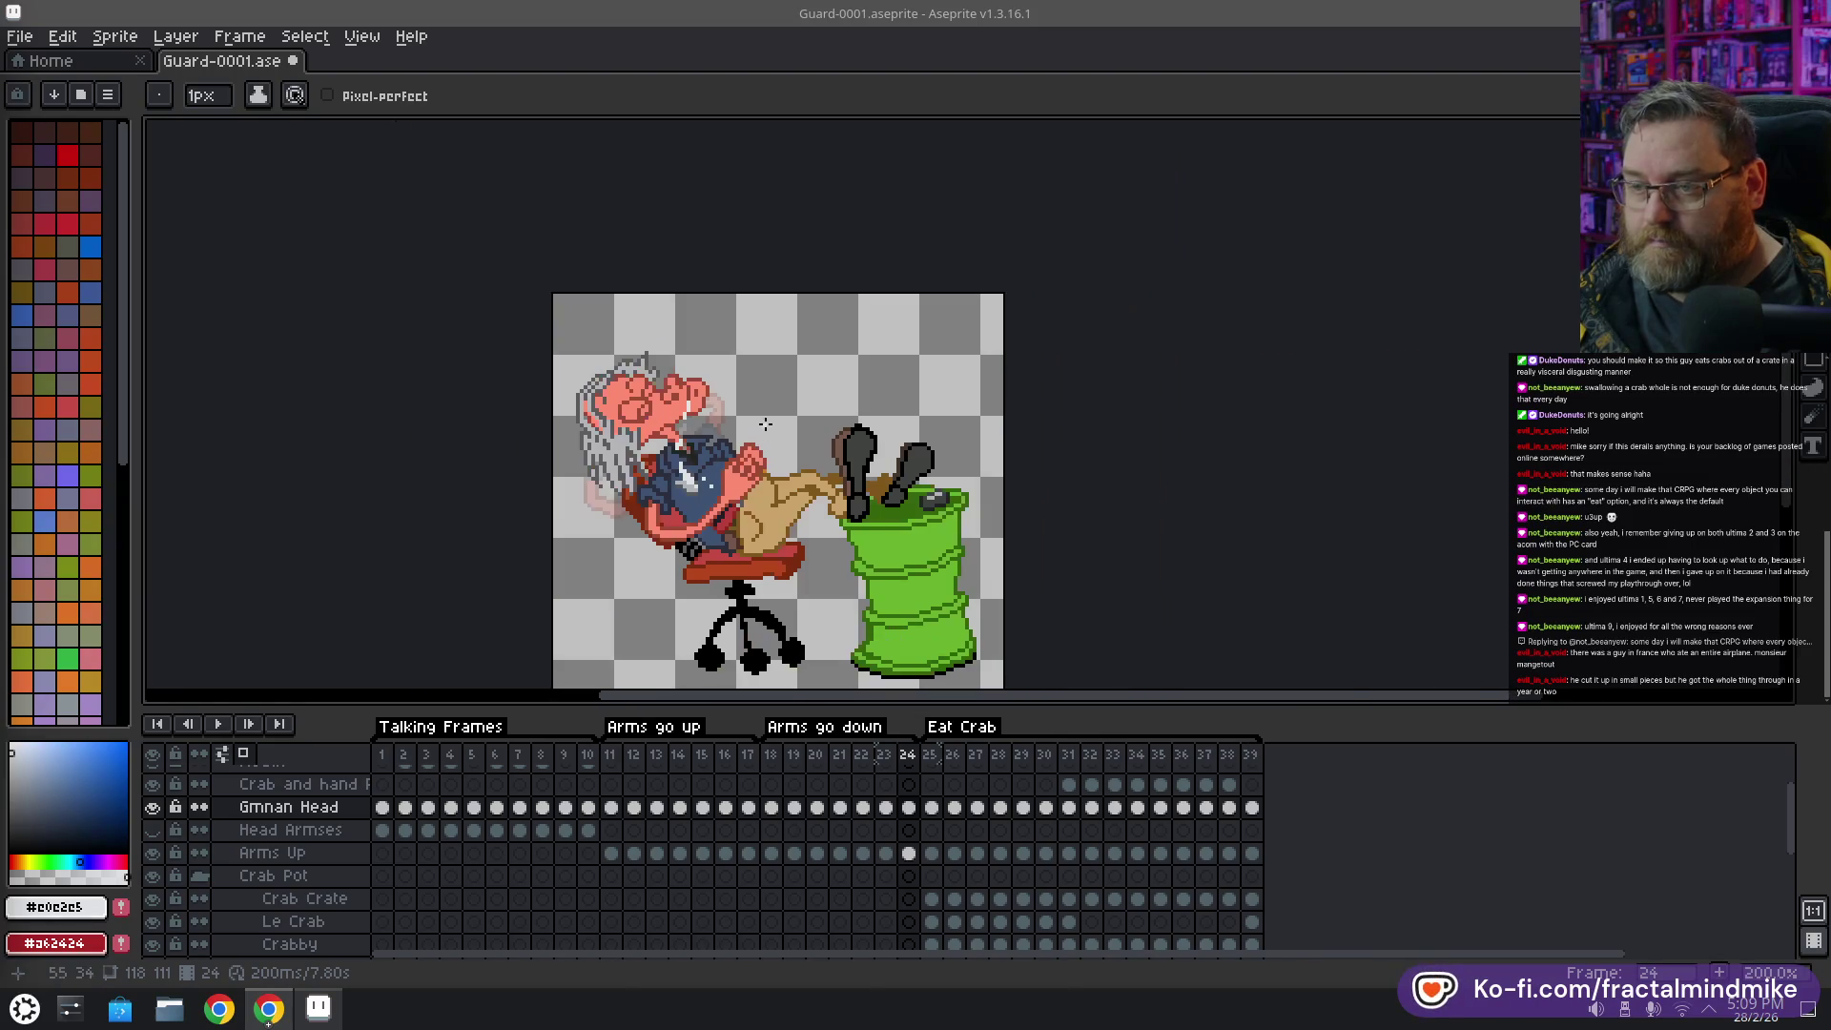
# Play the animation while bringing the guard's upper body into view
pyautogui.click(219, 729)
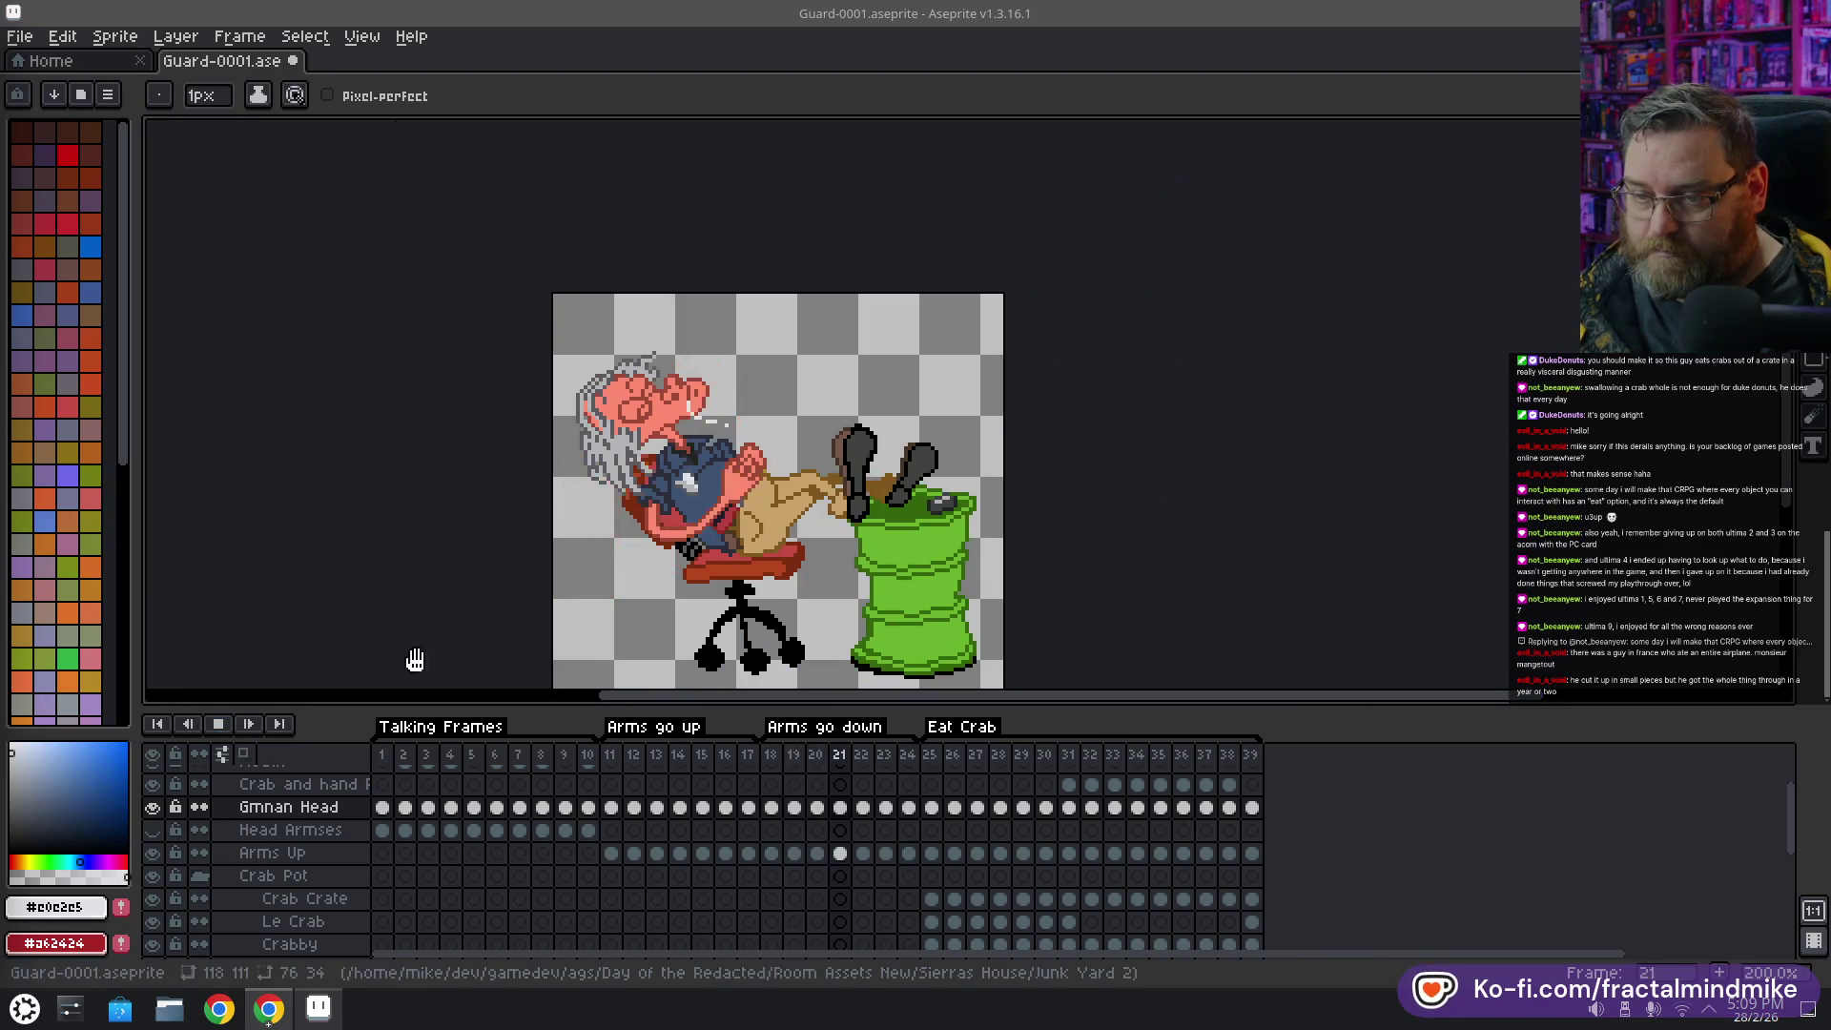
pyautogui.moveTo(539, 559); pyautogui.dragTo(526, 532)
pyautogui.moveTo(726, 498); pyautogui.dragTo(632, 419)
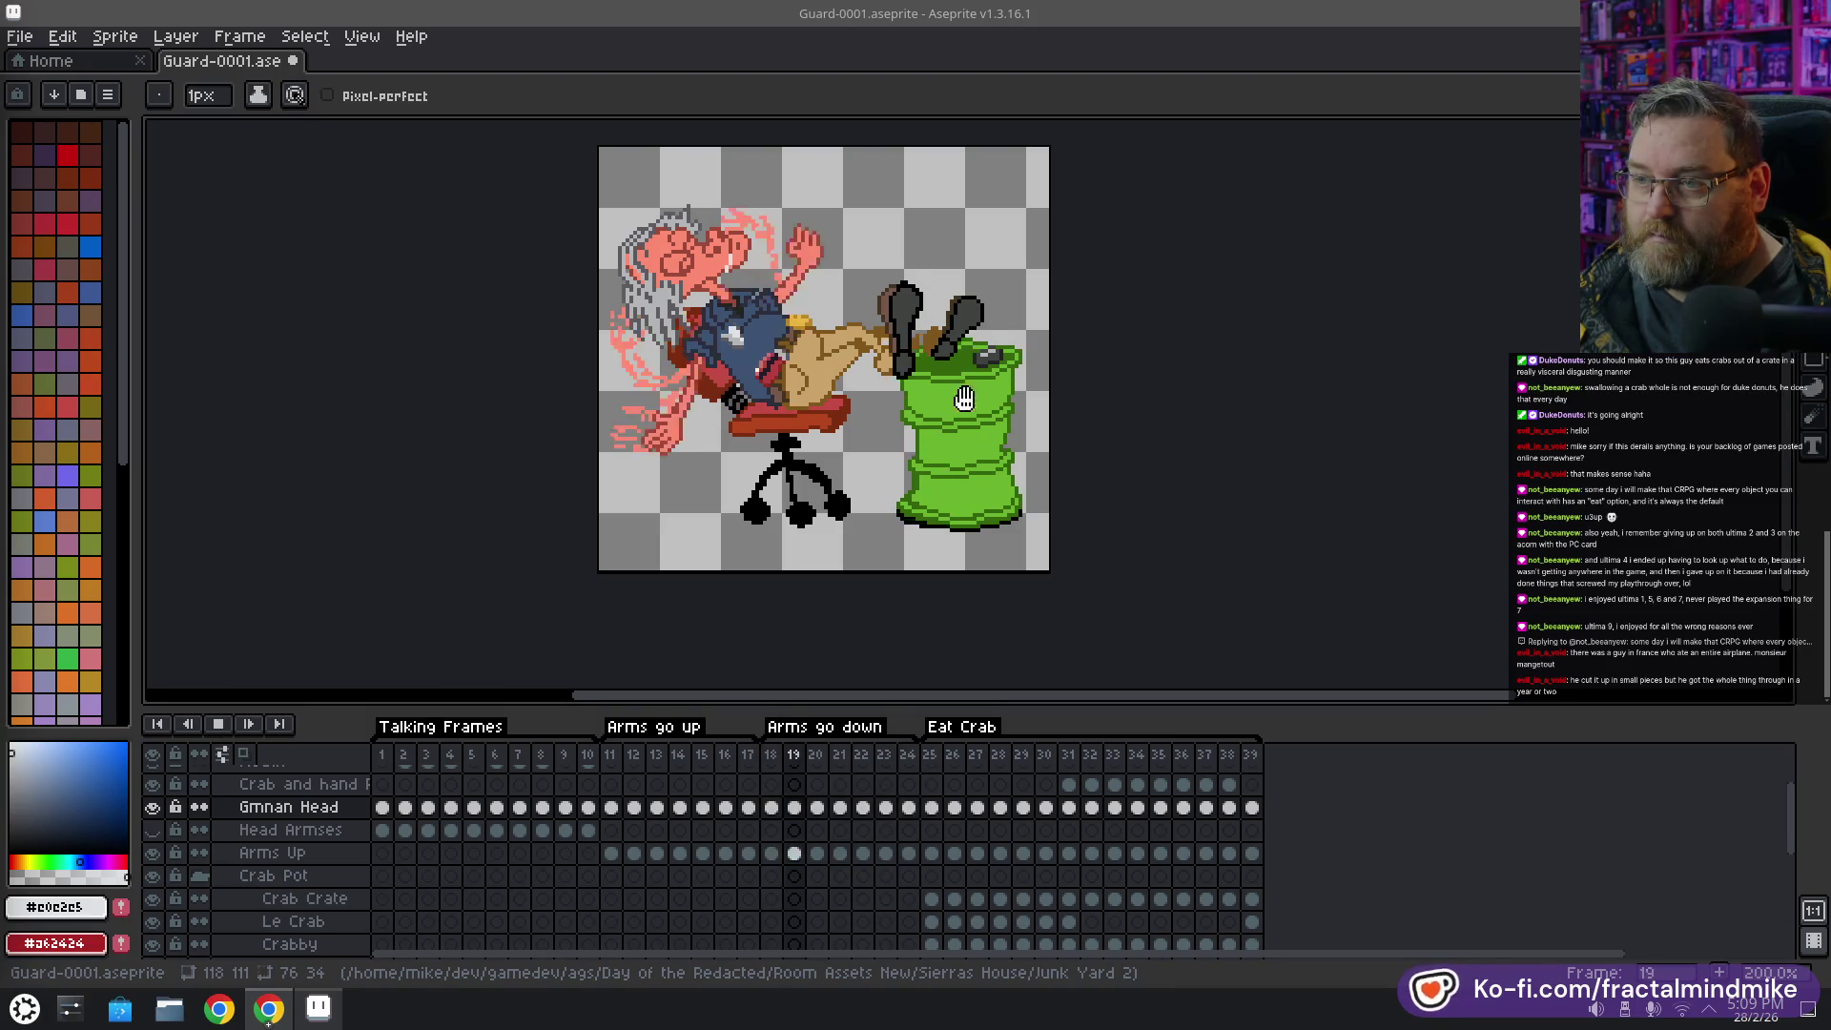
pyautogui.scroll(2, 737, 293)
pyautogui.moveTo(737, 293); pyautogui.dragTo(714, 398)
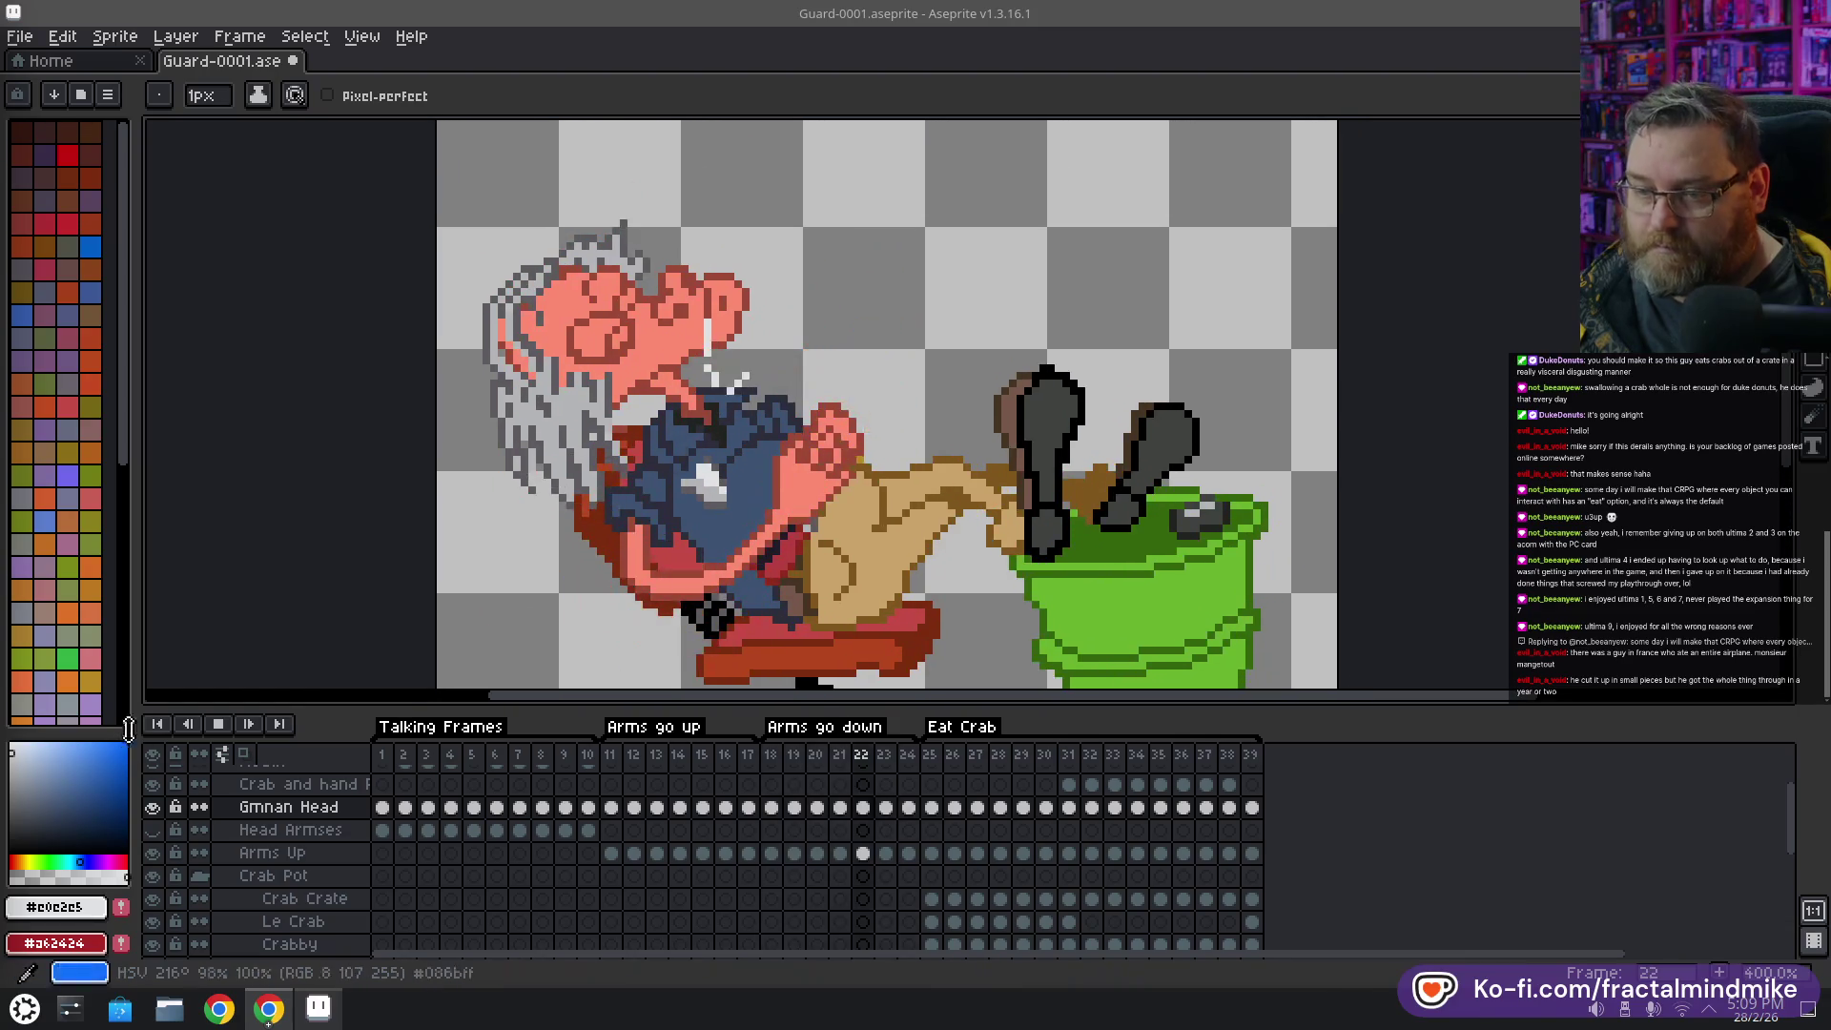
pyautogui.click(218, 724)
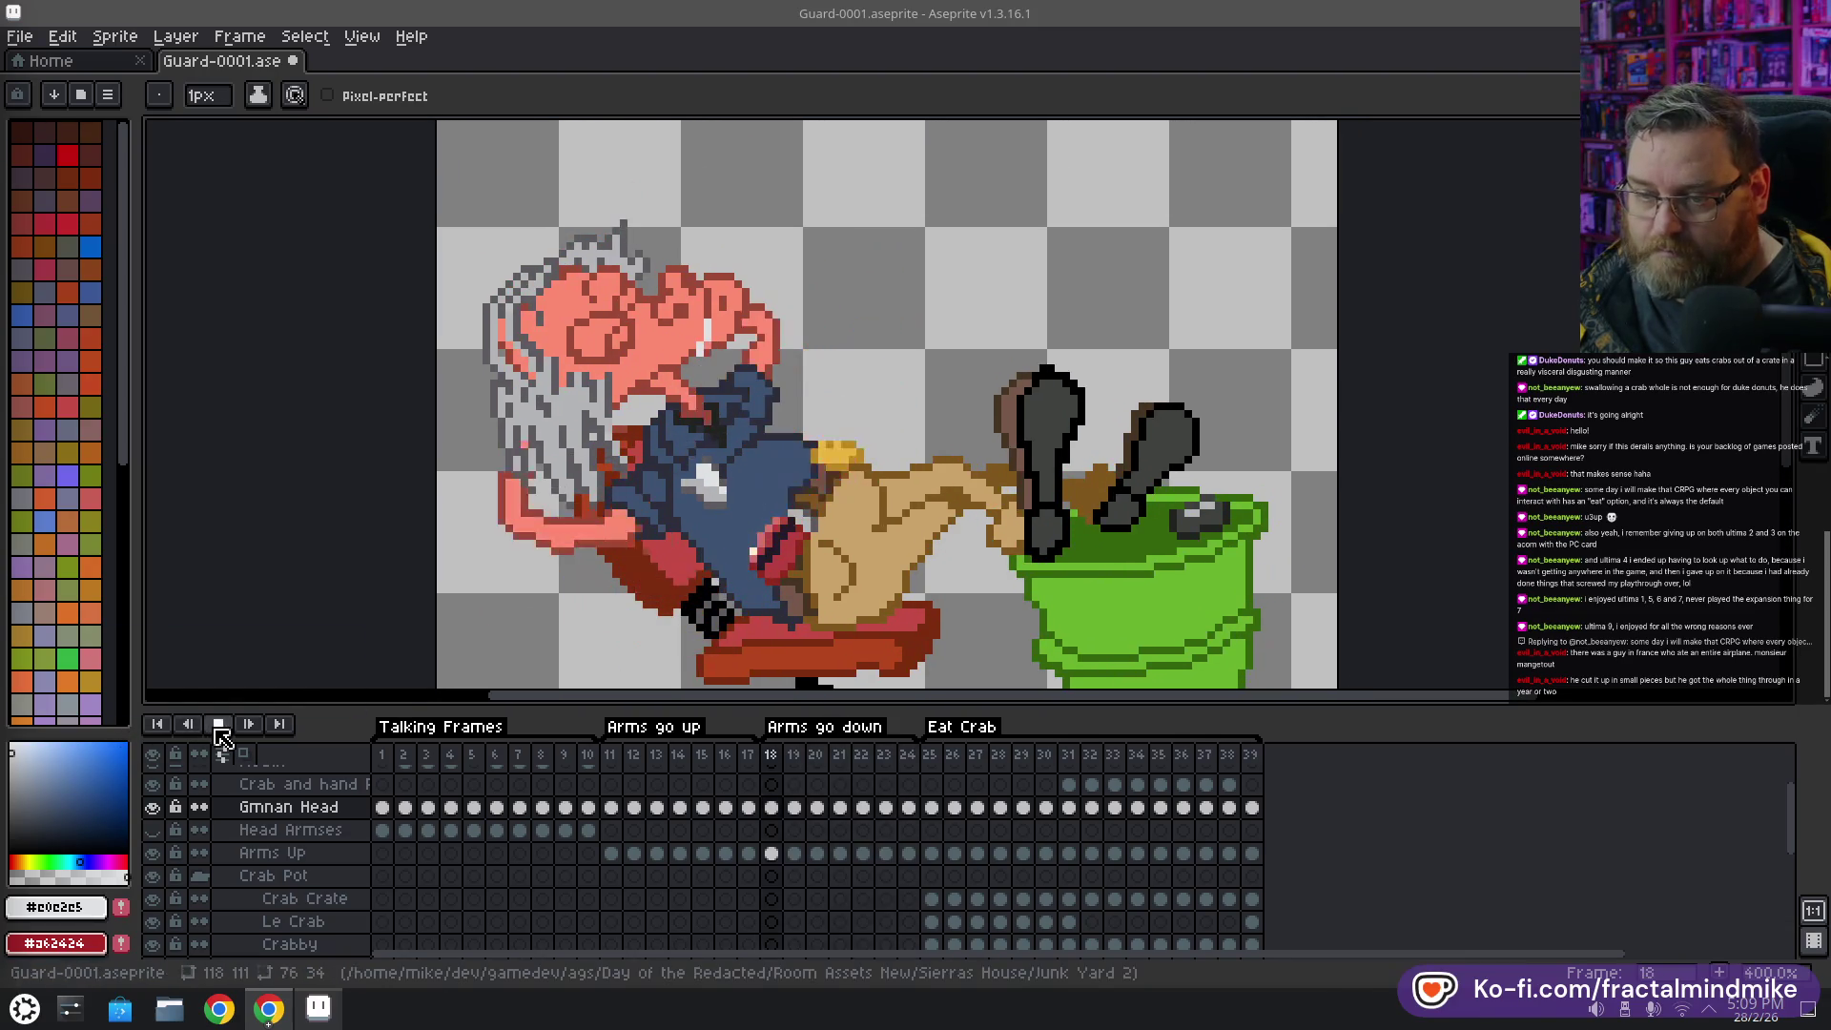
# Compare frames 22–24 and set the drawing colour to skin tone #fe8b72
pyautogui.click(909, 808)
pyautogui.keyDown('alt'); pyautogui.click(716, 340); pyautogui.keyUp('alt')
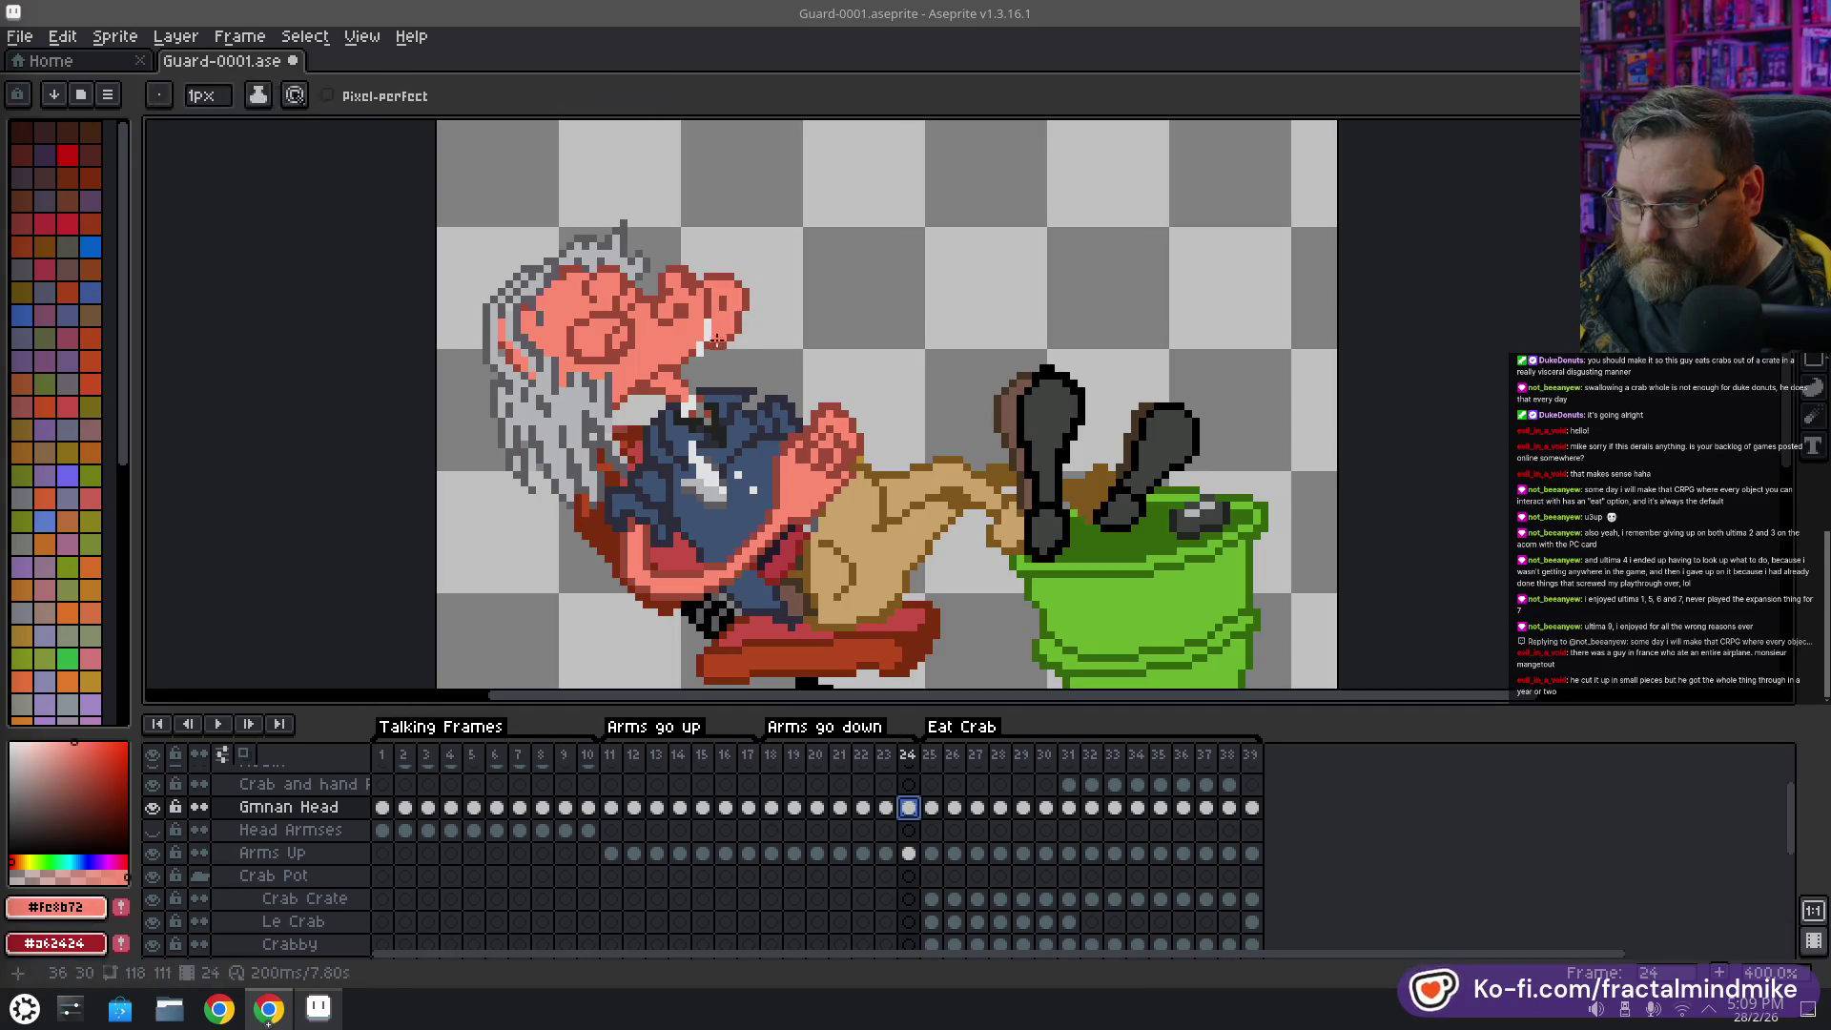
pyautogui.keyDown('alt'); pyautogui.click(705, 350); pyautogui.keyUp('alt')
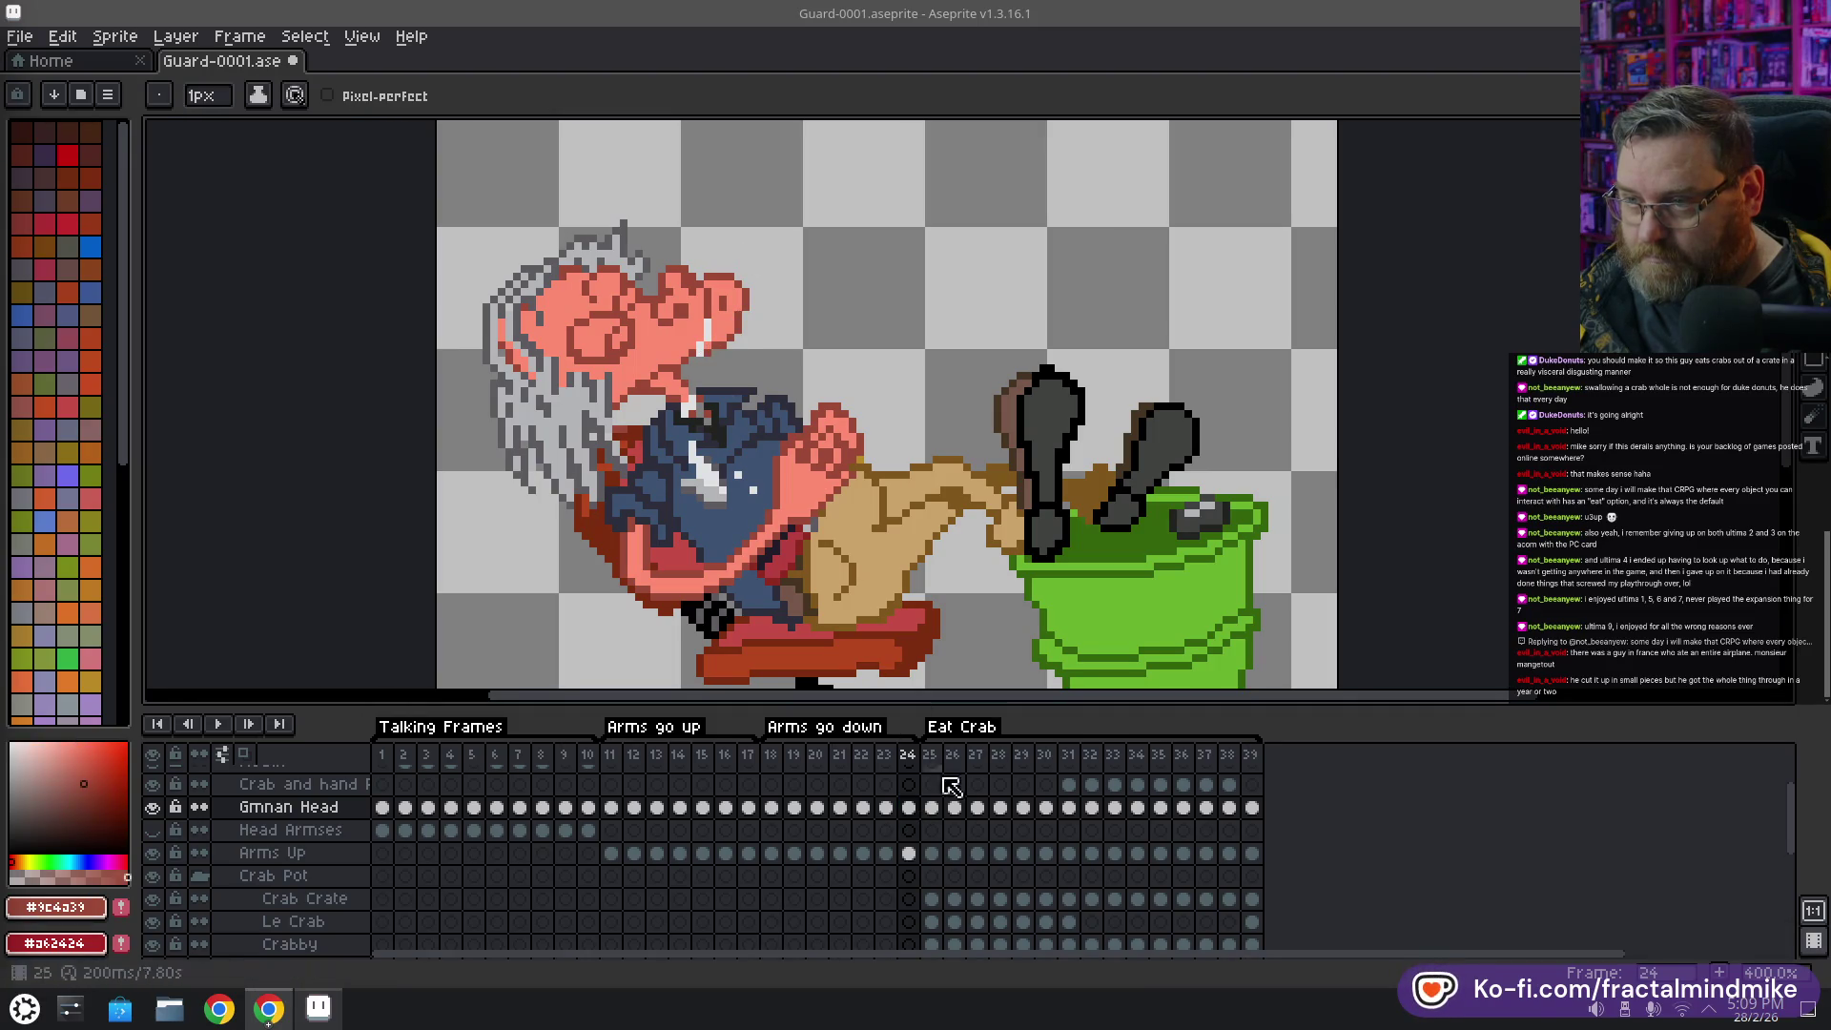
pyautogui.click(892, 755)
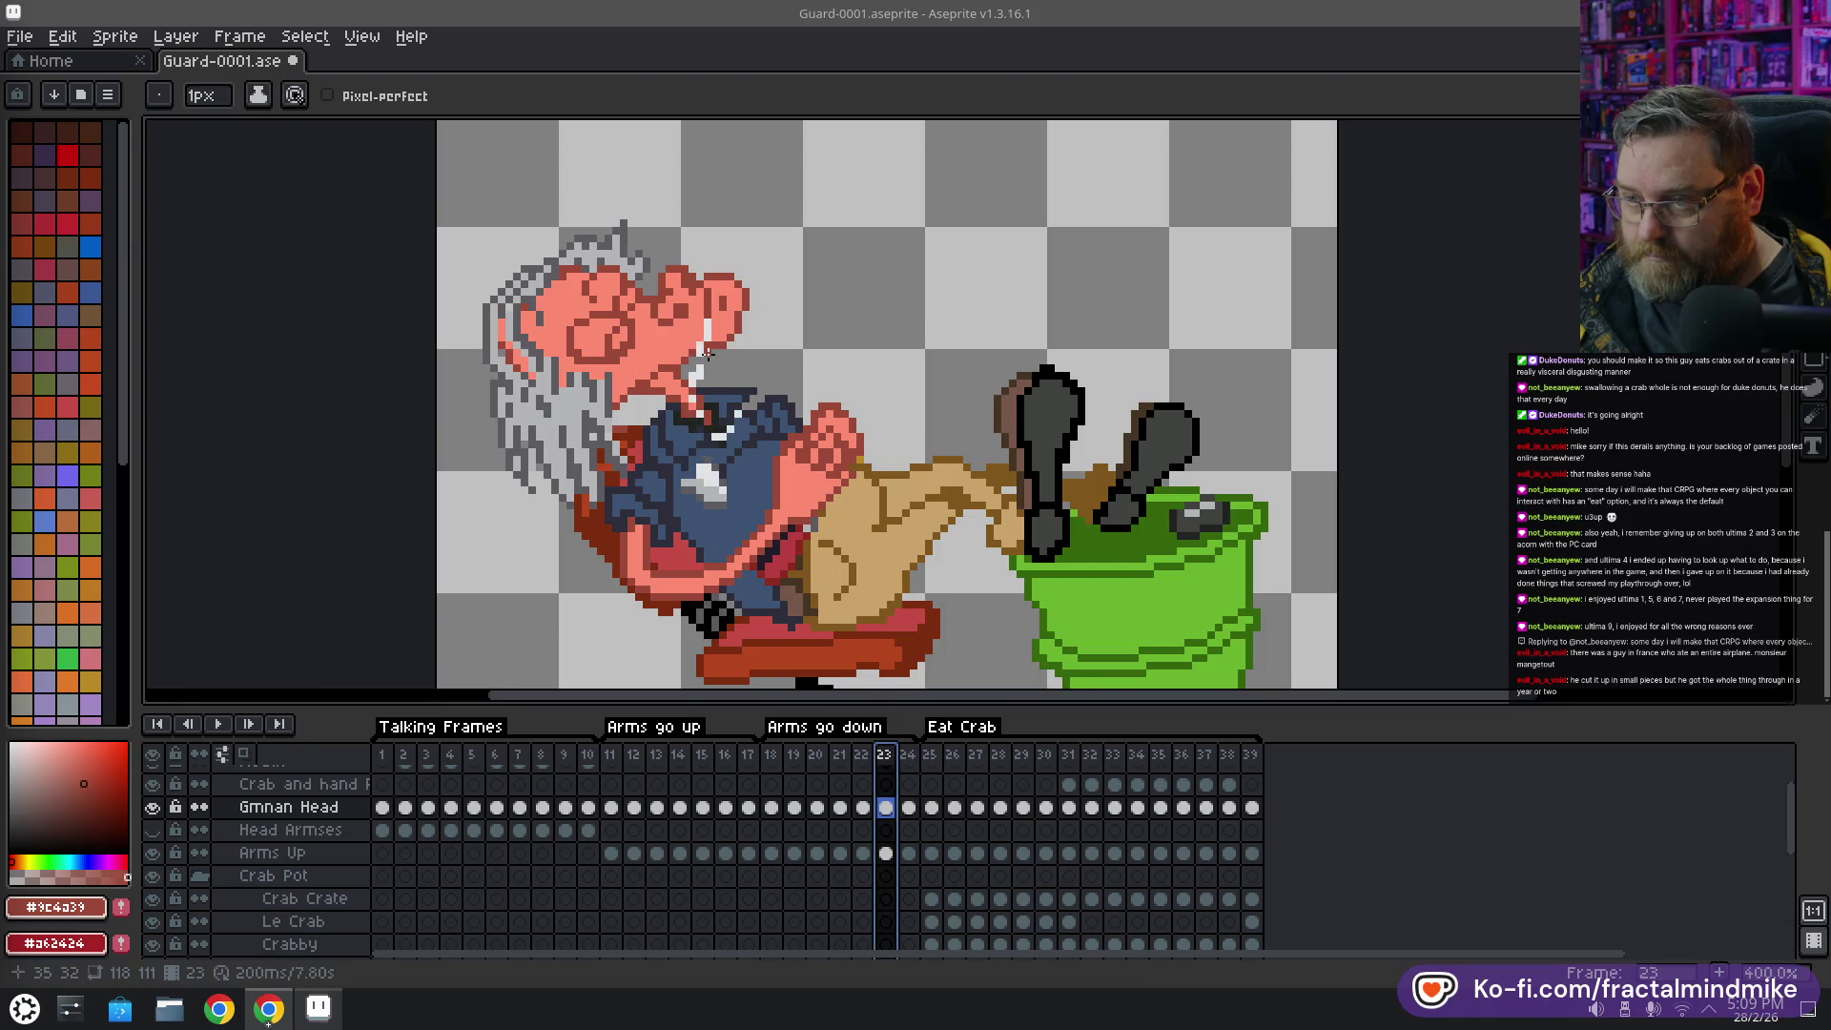
pyautogui.click(861, 755)
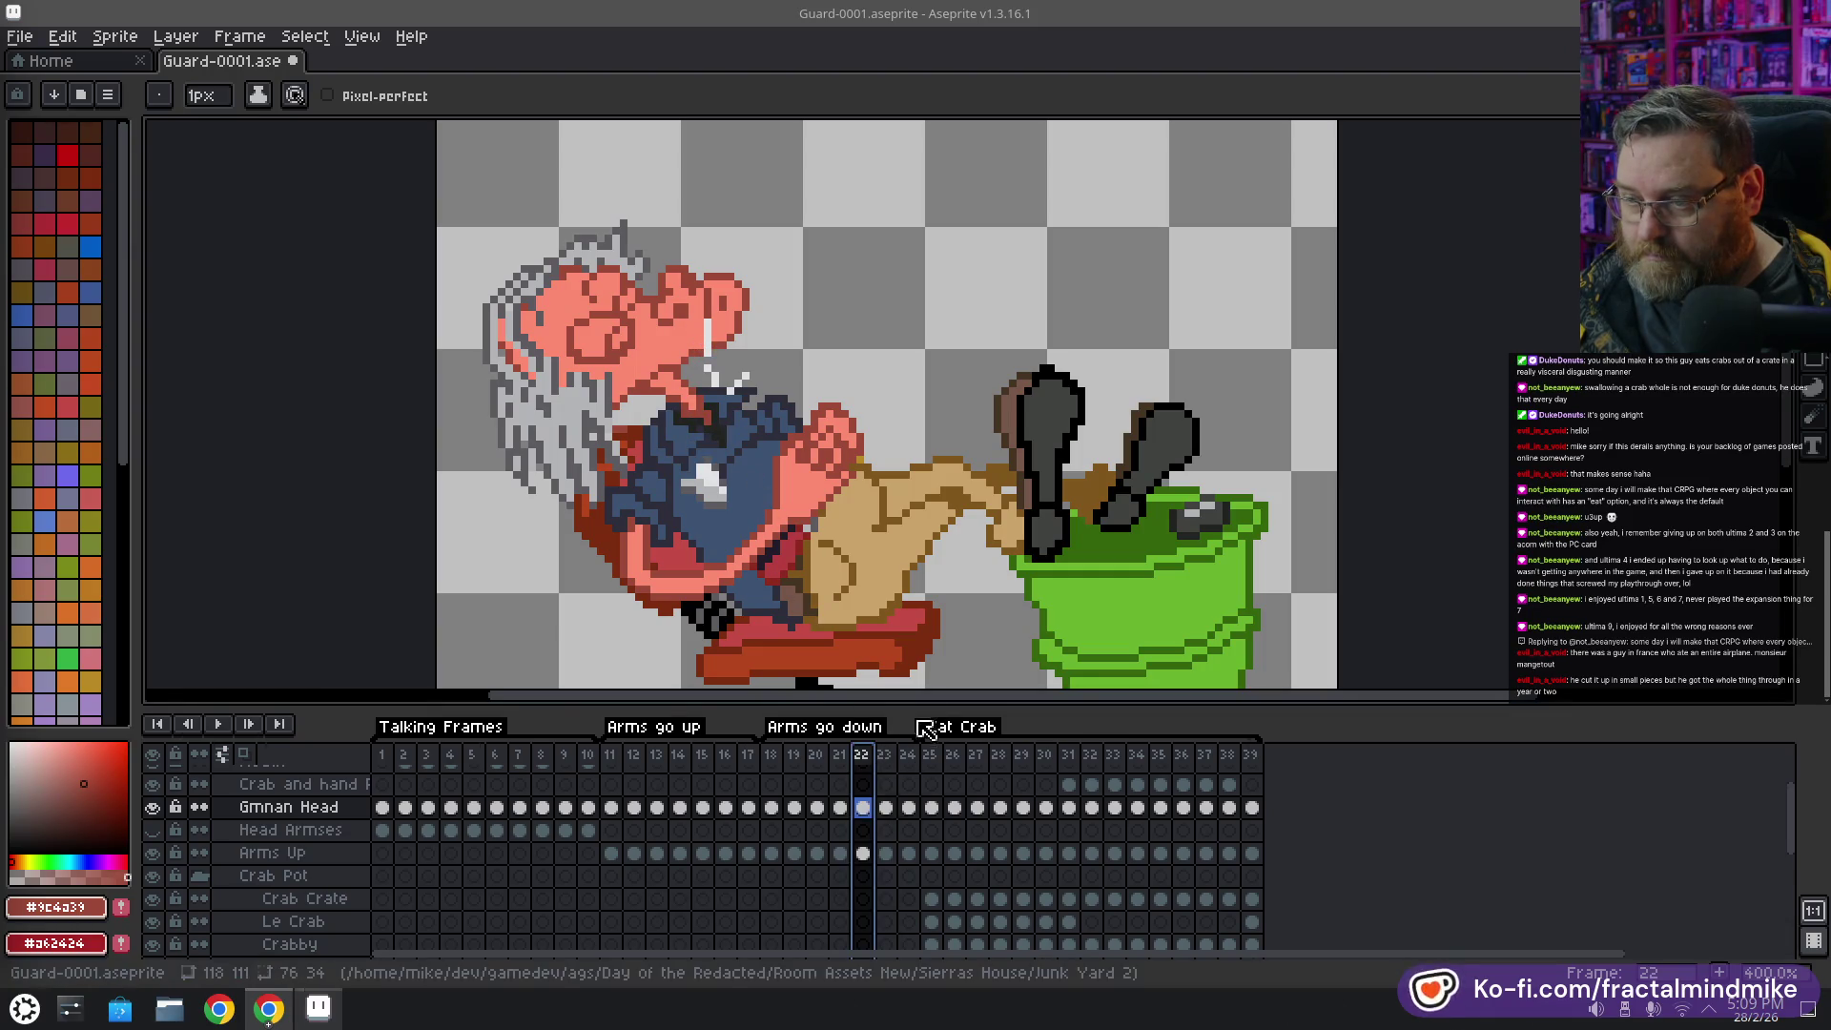
pyautogui.press('Right')
pyautogui.keyDown('alt'); pyautogui.click(700, 445); pyautogui.keyUp('alt')
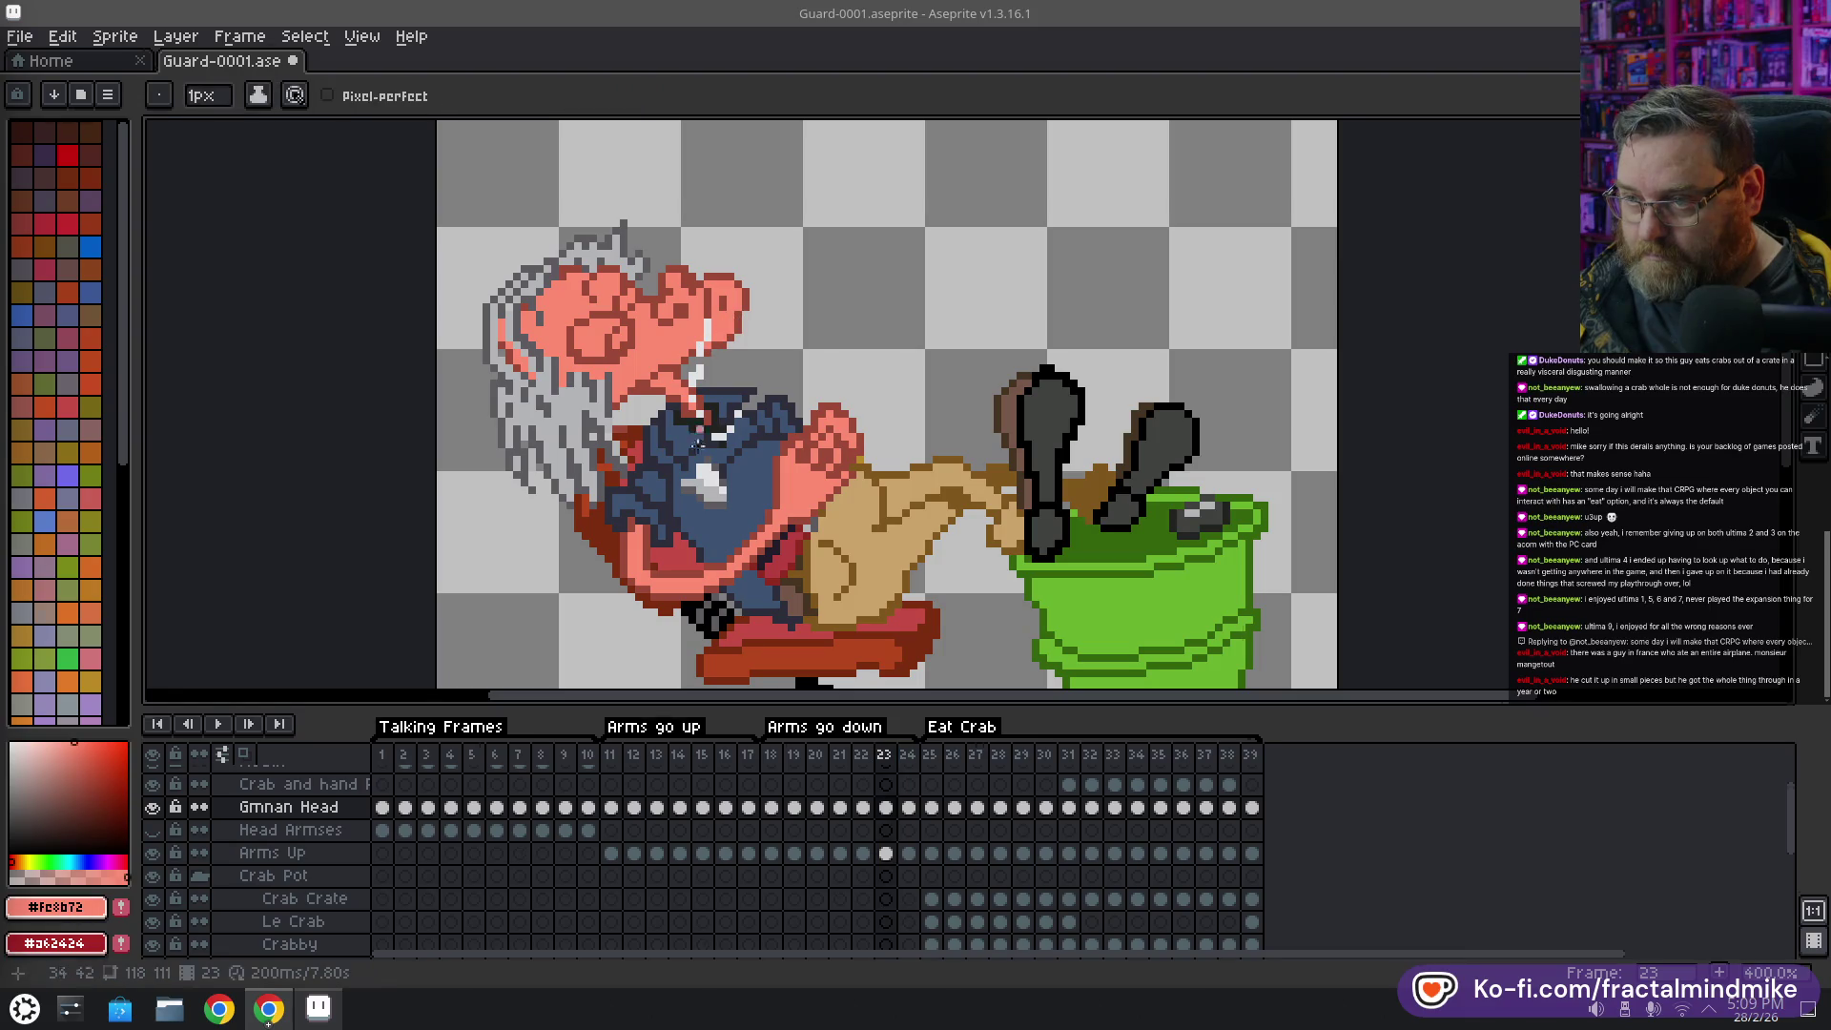
# Play the animation again with the whole sprite recentred in view
pyautogui.click(212, 724)
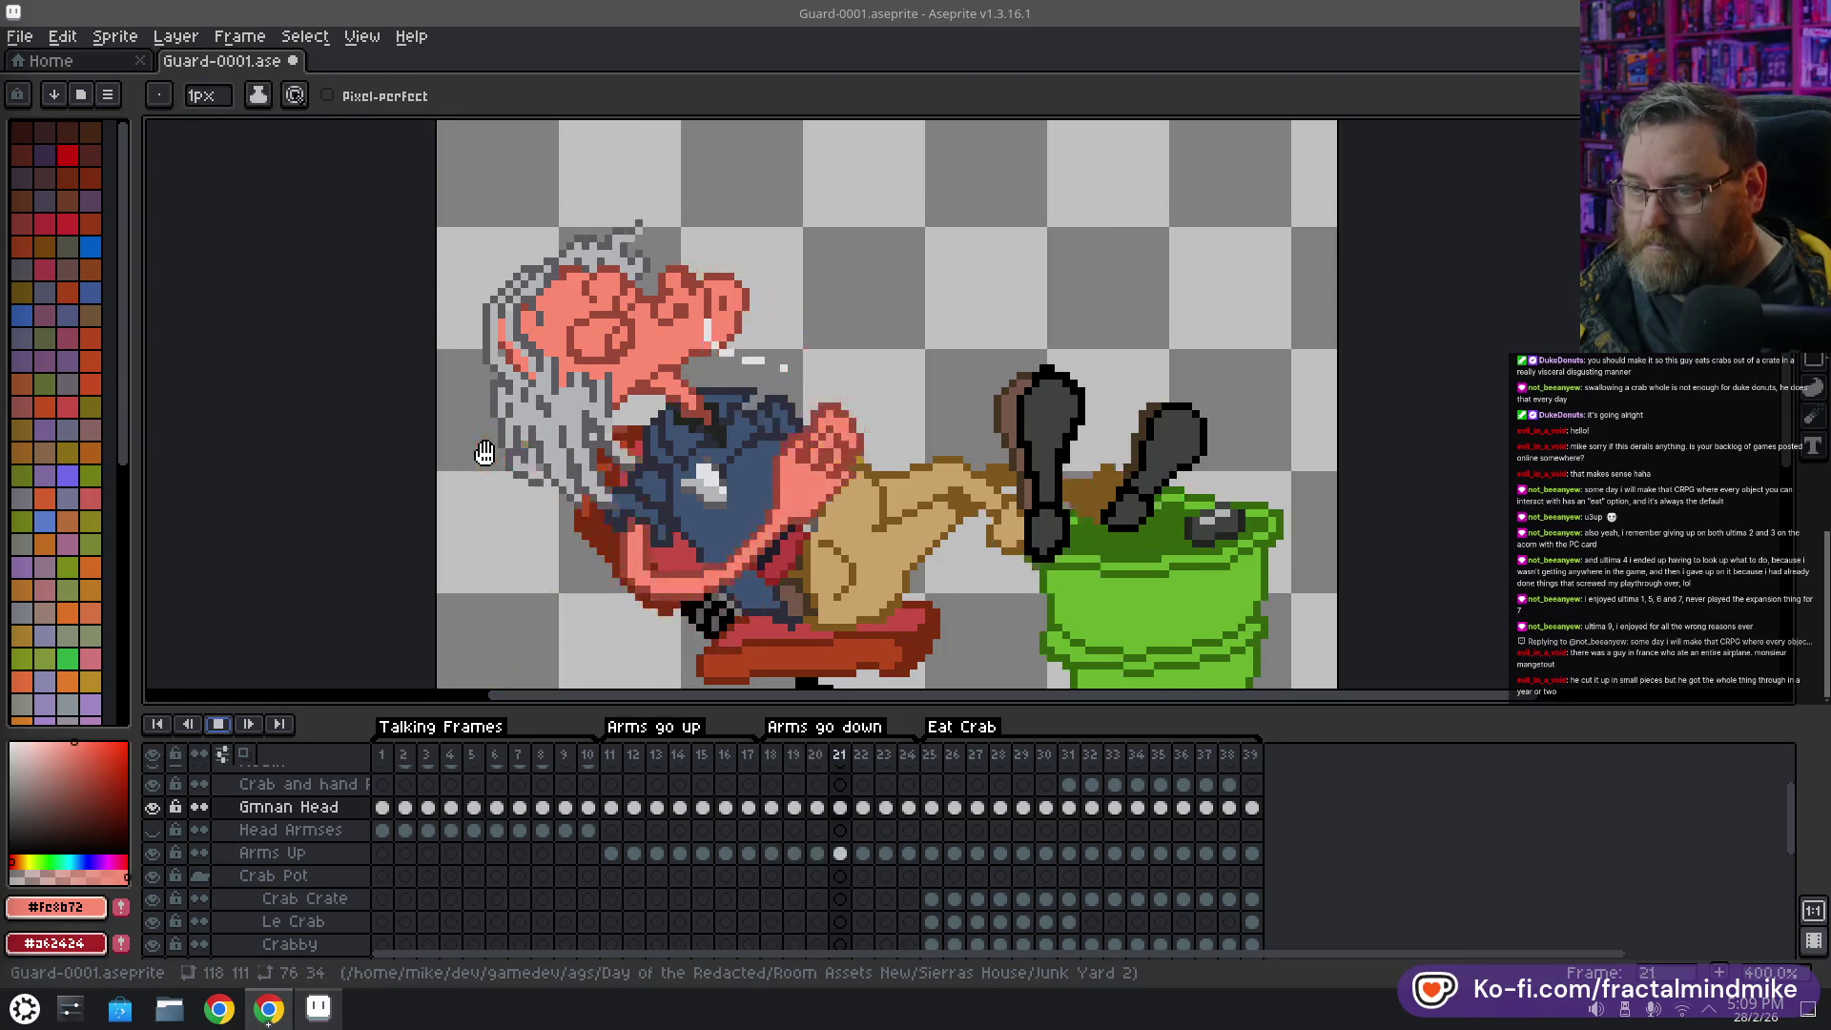
pyautogui.scroll(-1, 511, 482)
pyautogui.scroll(-1, 508, 493)
pyautogui.moveTo(454, 495)
pyautogui.mouseDown()
pyautogui.moveTo(506, 449)
pyautogui.moveTo(430, 480)
pyautogui.mouseUp()
pyautogui.scroll(1, 556, 458)
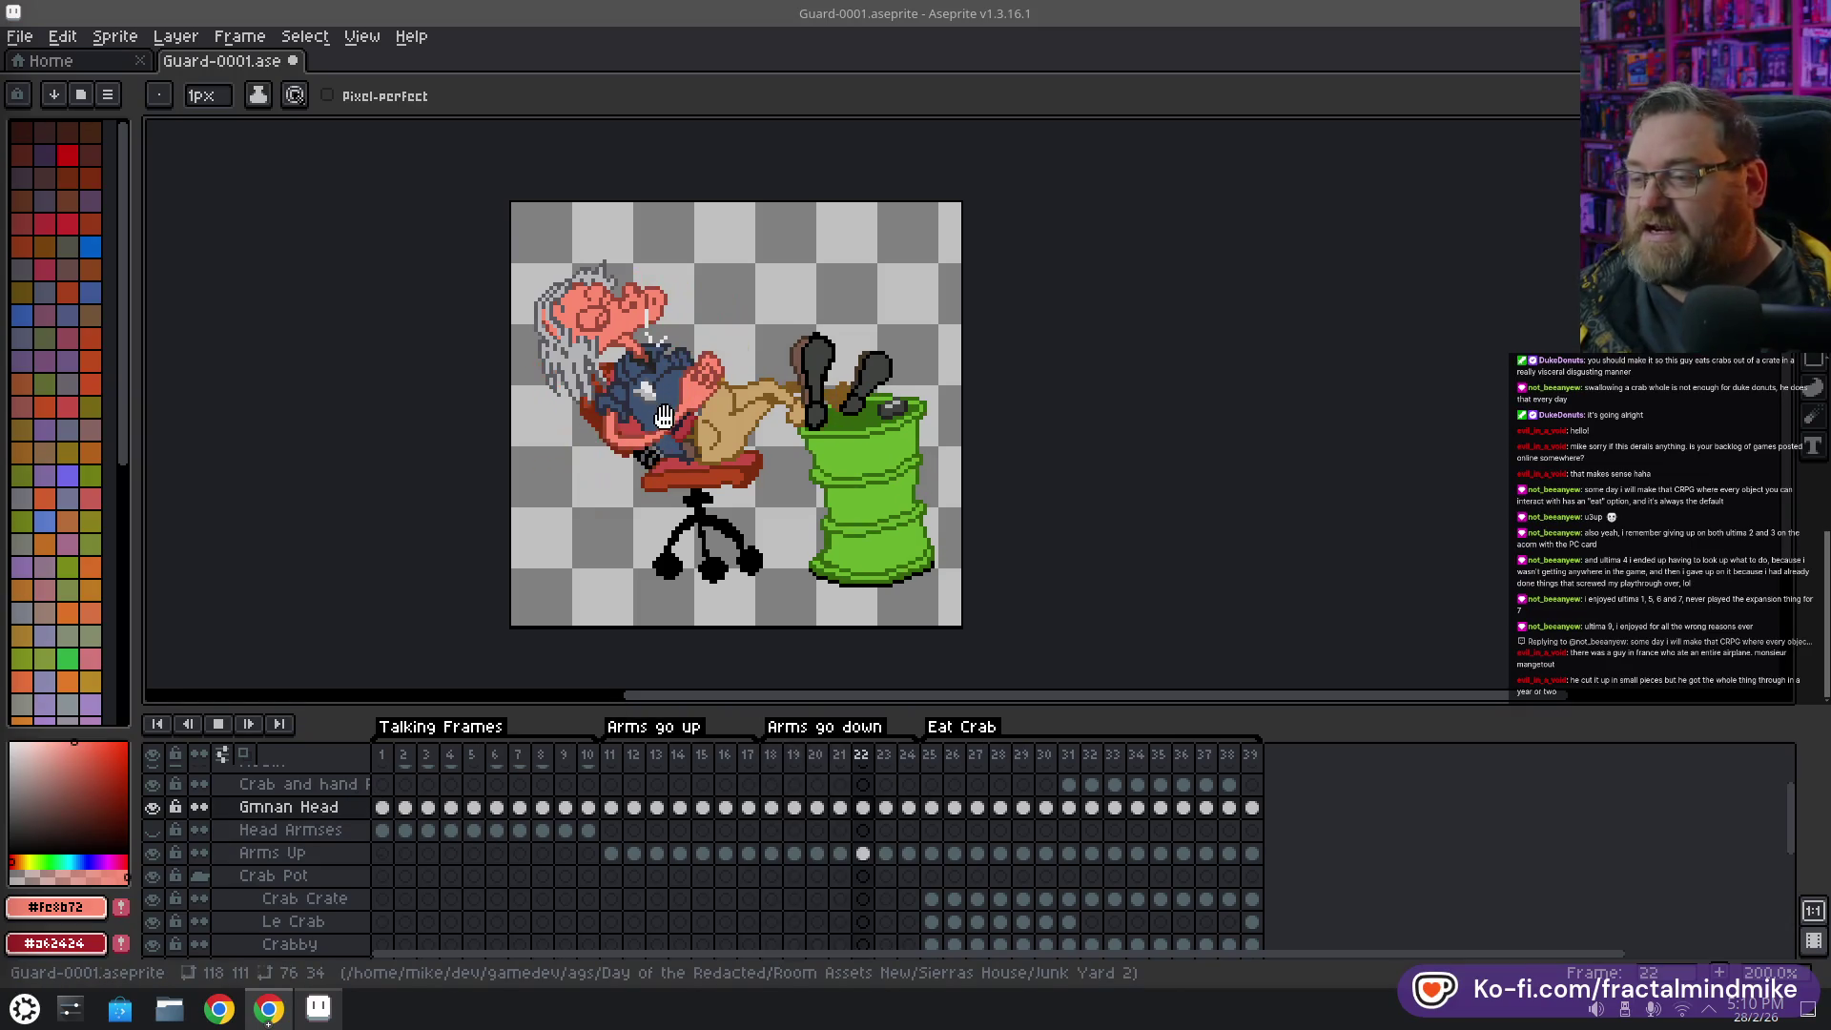
pyautogui.moveTo(677, 525)
pyautogui.mouseDown()
pyautogui.moveTo(589, 486)
pyautogui.moveTo(639, 493)
pyautogui.mouseUp()
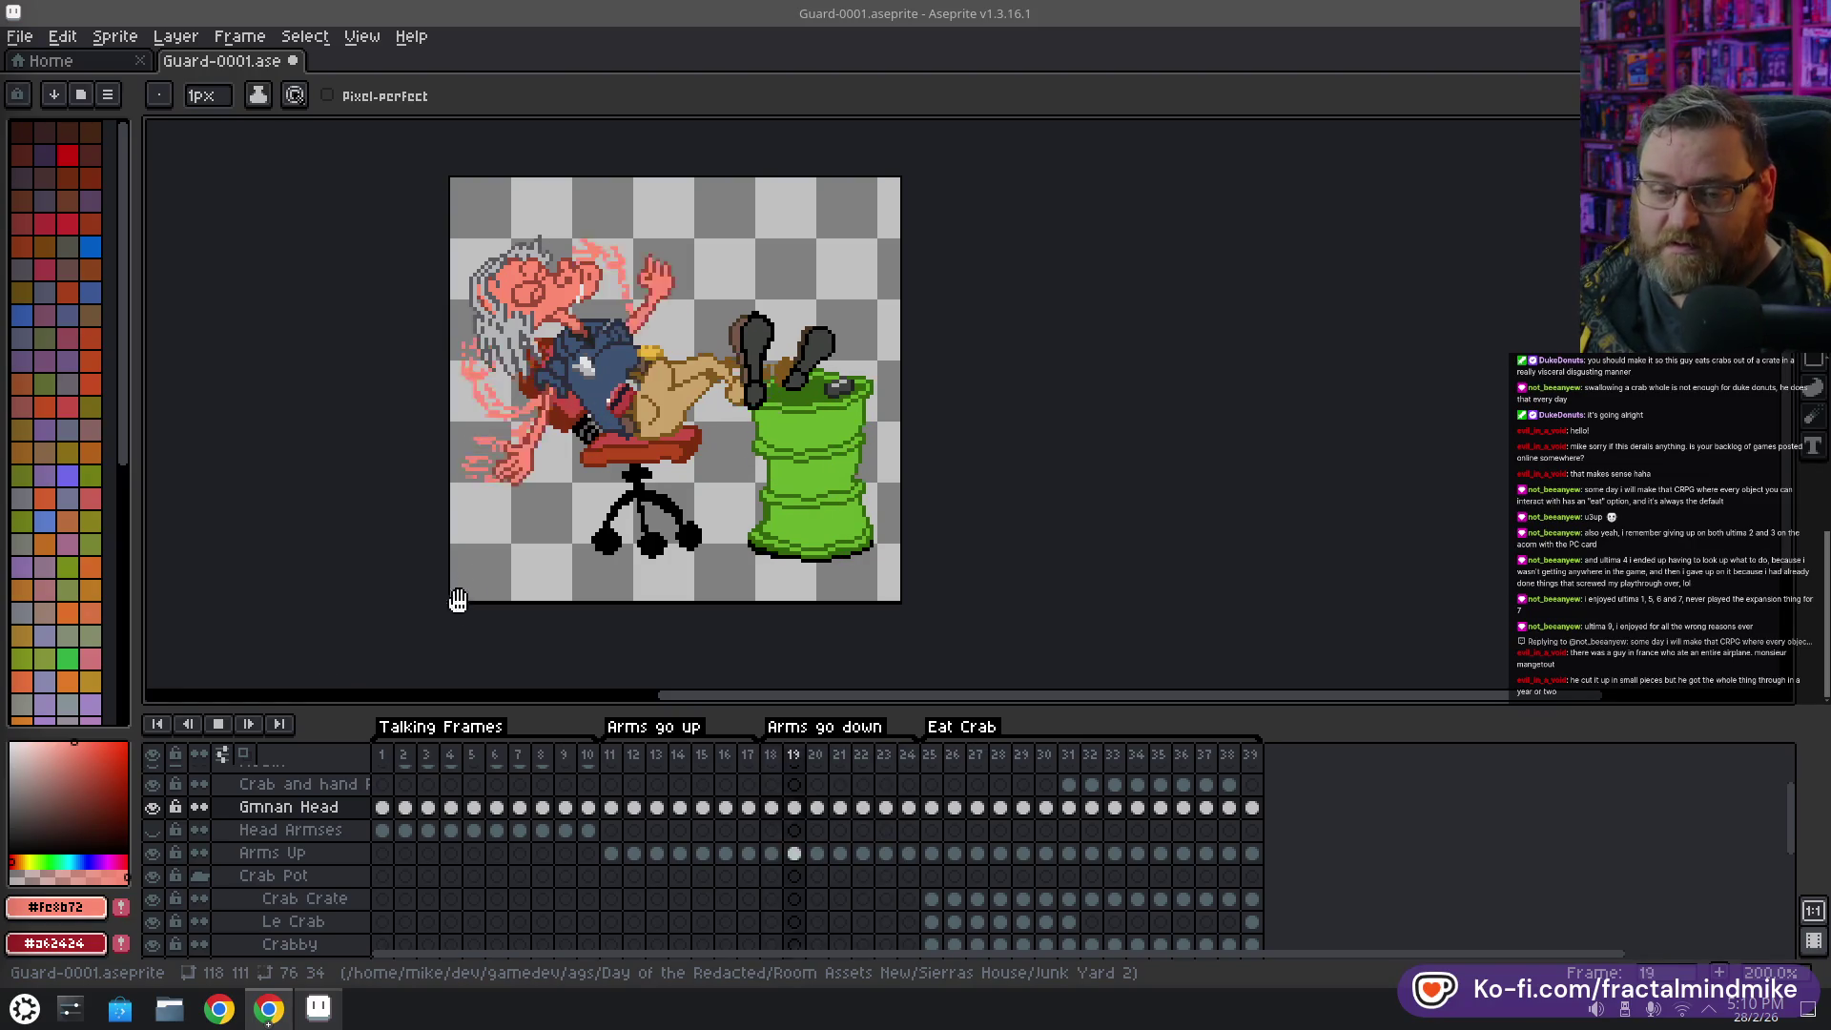
pyautogui.moveTo(455, 572)
pyautogui.mouseDown()
pyautogui.moveTo(430, 553)
pyautogui.moveTo(409, 613)
pyautogui.mouseUp()
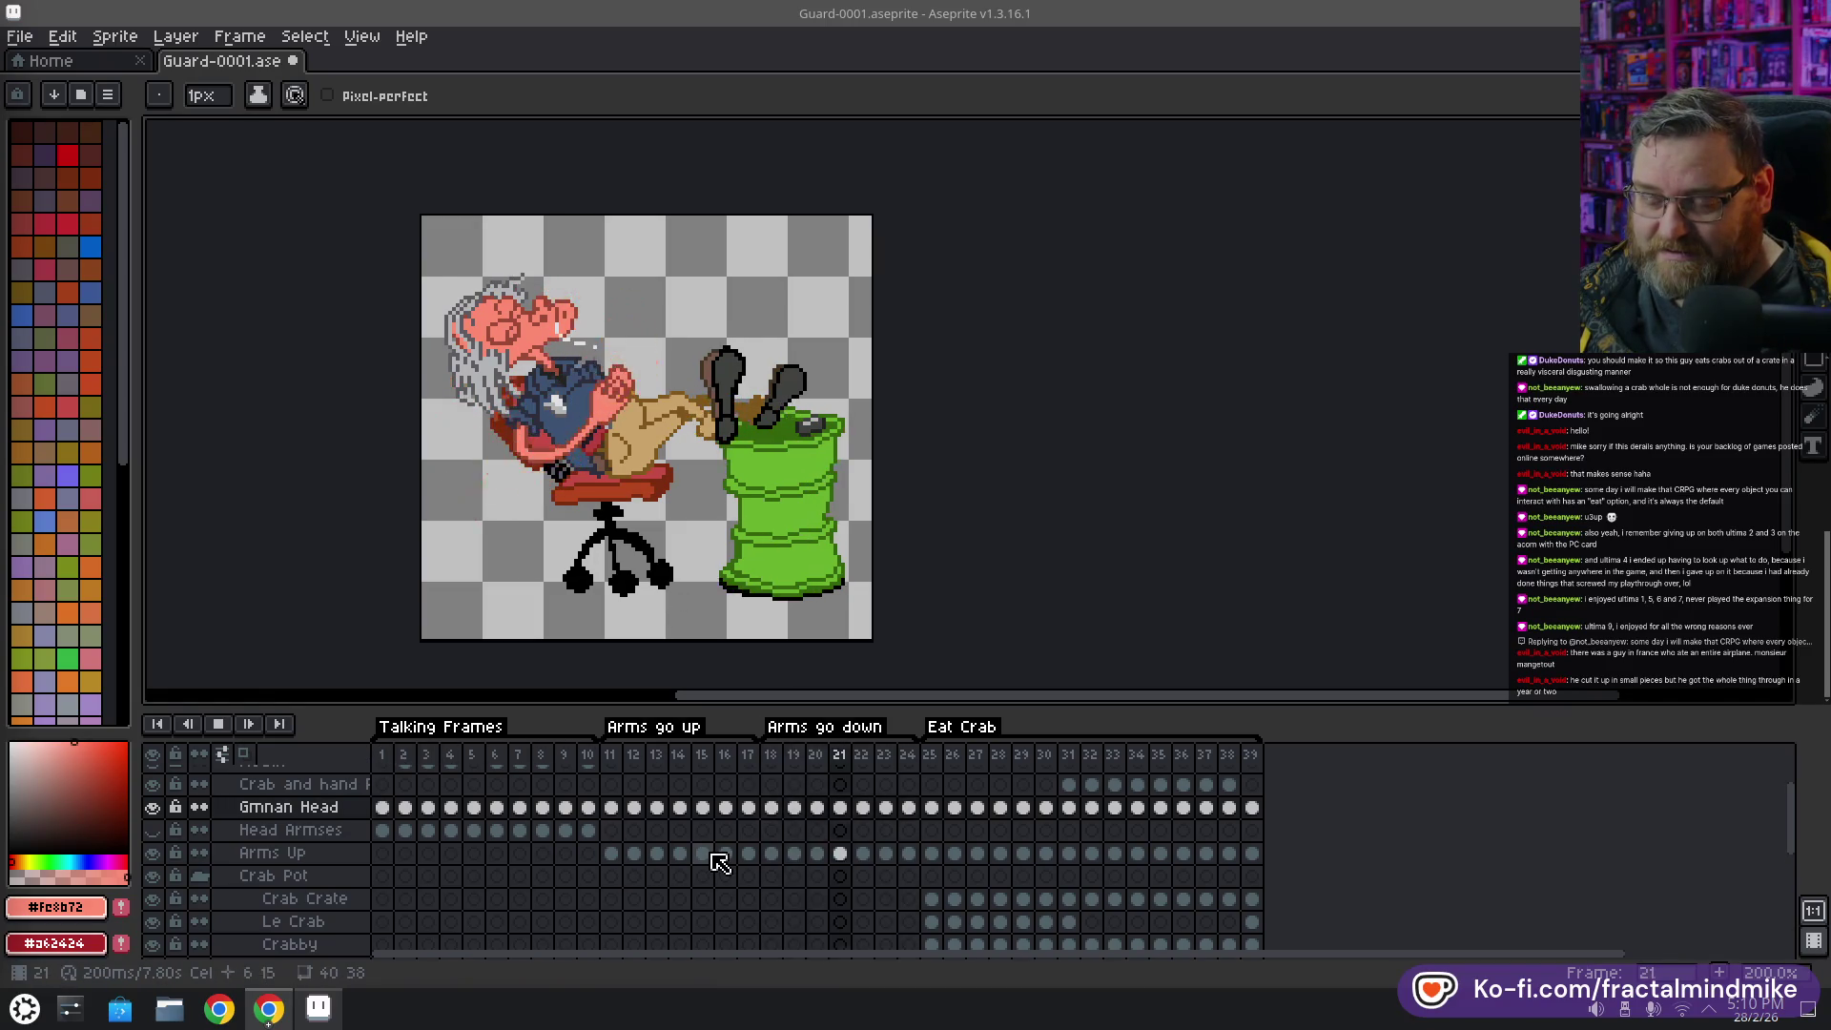
pyautogui.click(383, 756)
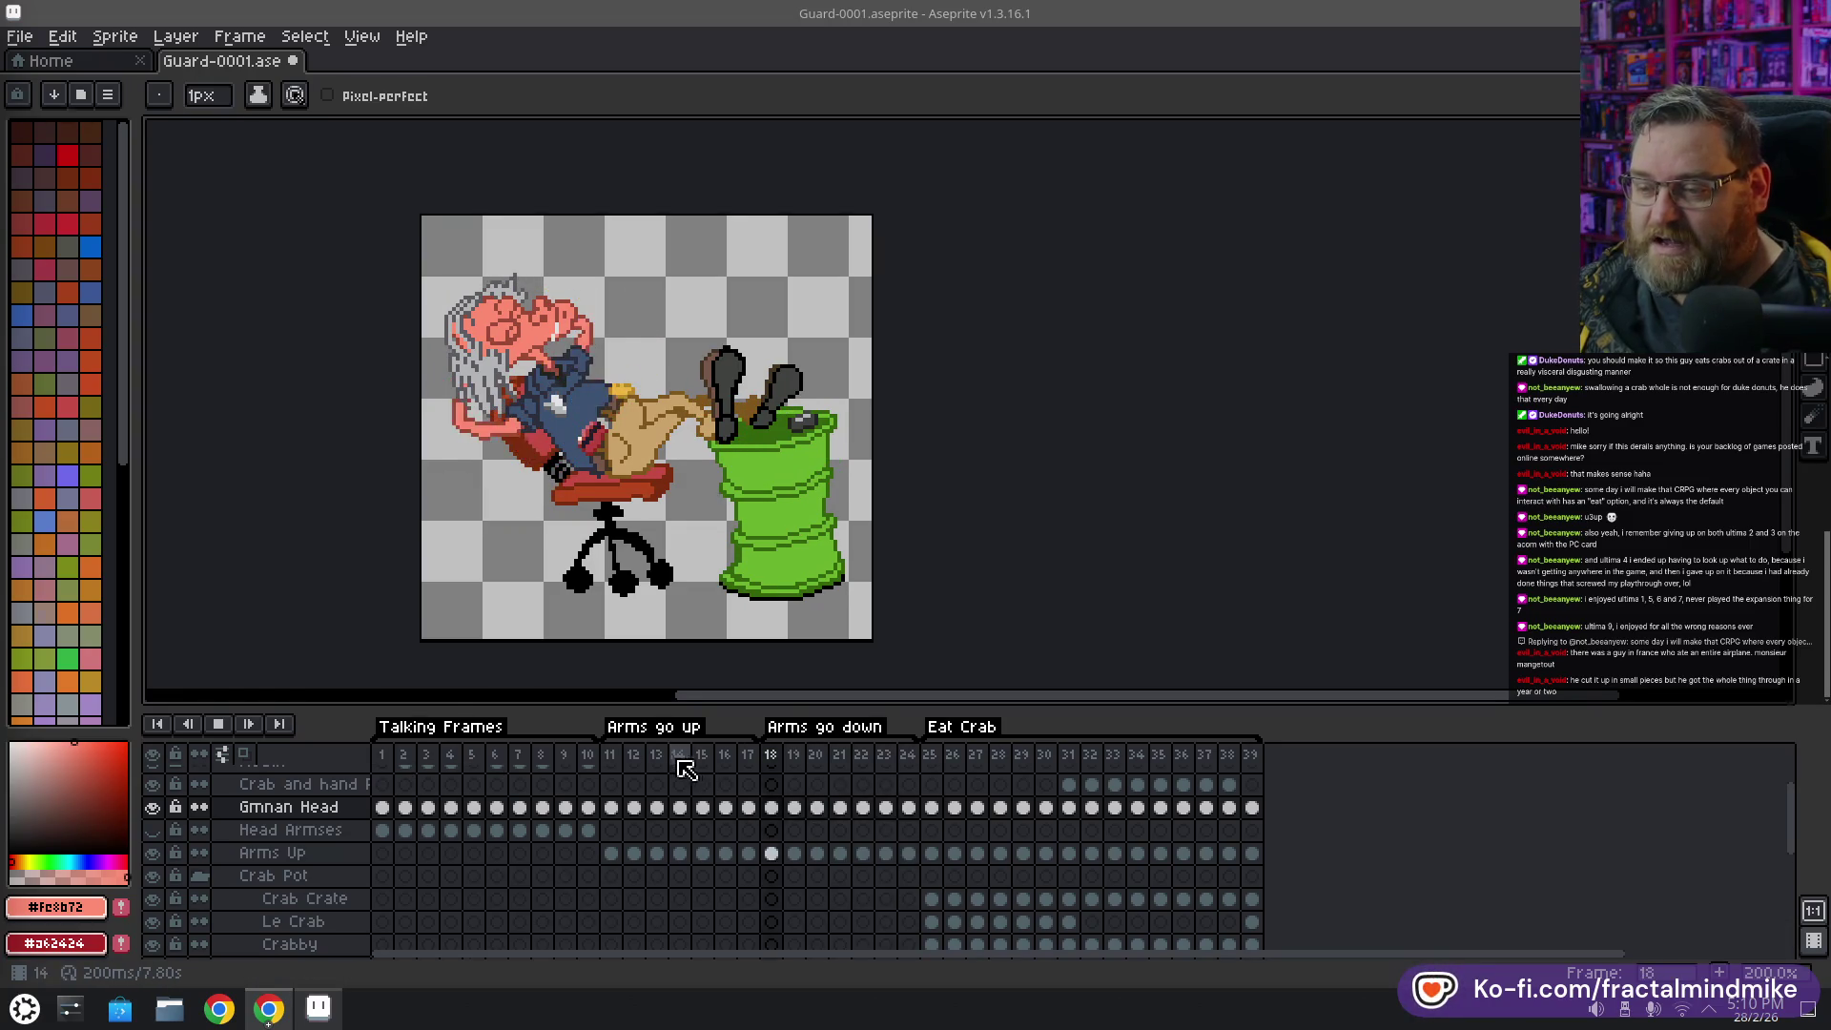
pyautogui.click(612, 756)
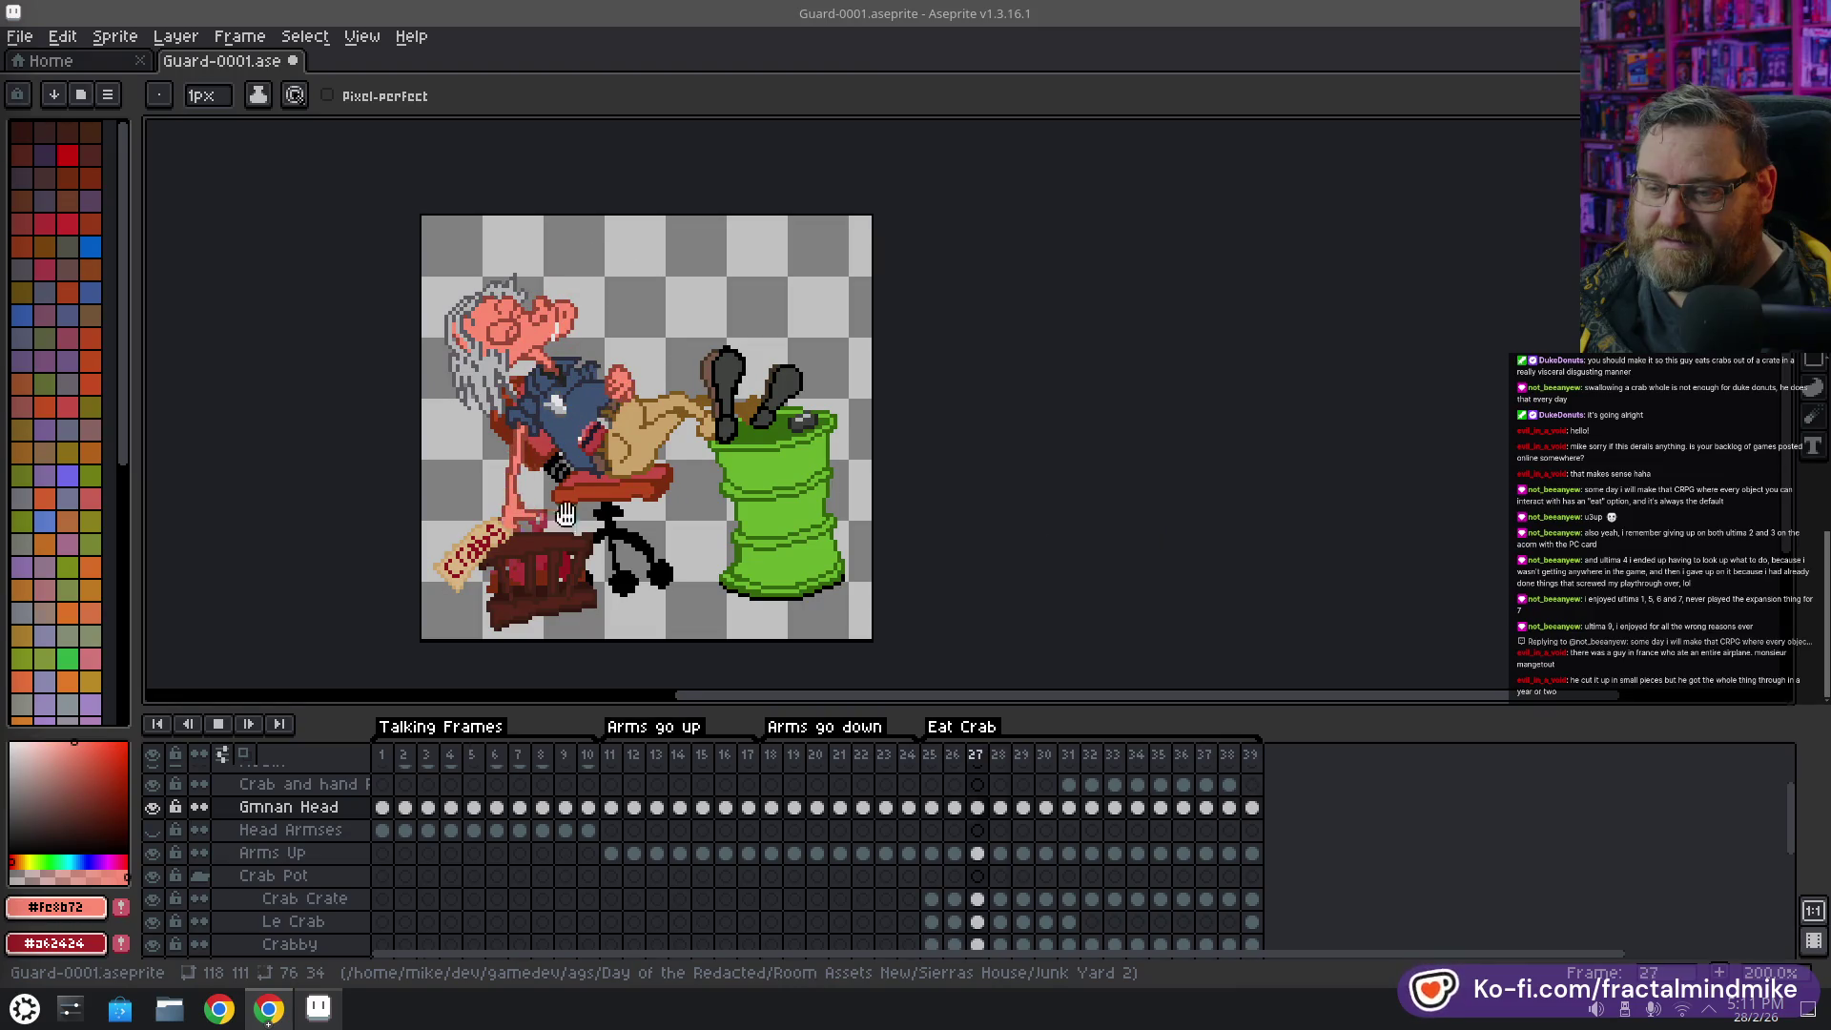
# Stop playback, step through frames 35–39, and settle on frame 38 zoomed in on the guard's head
pyautogui.click(218, 723)
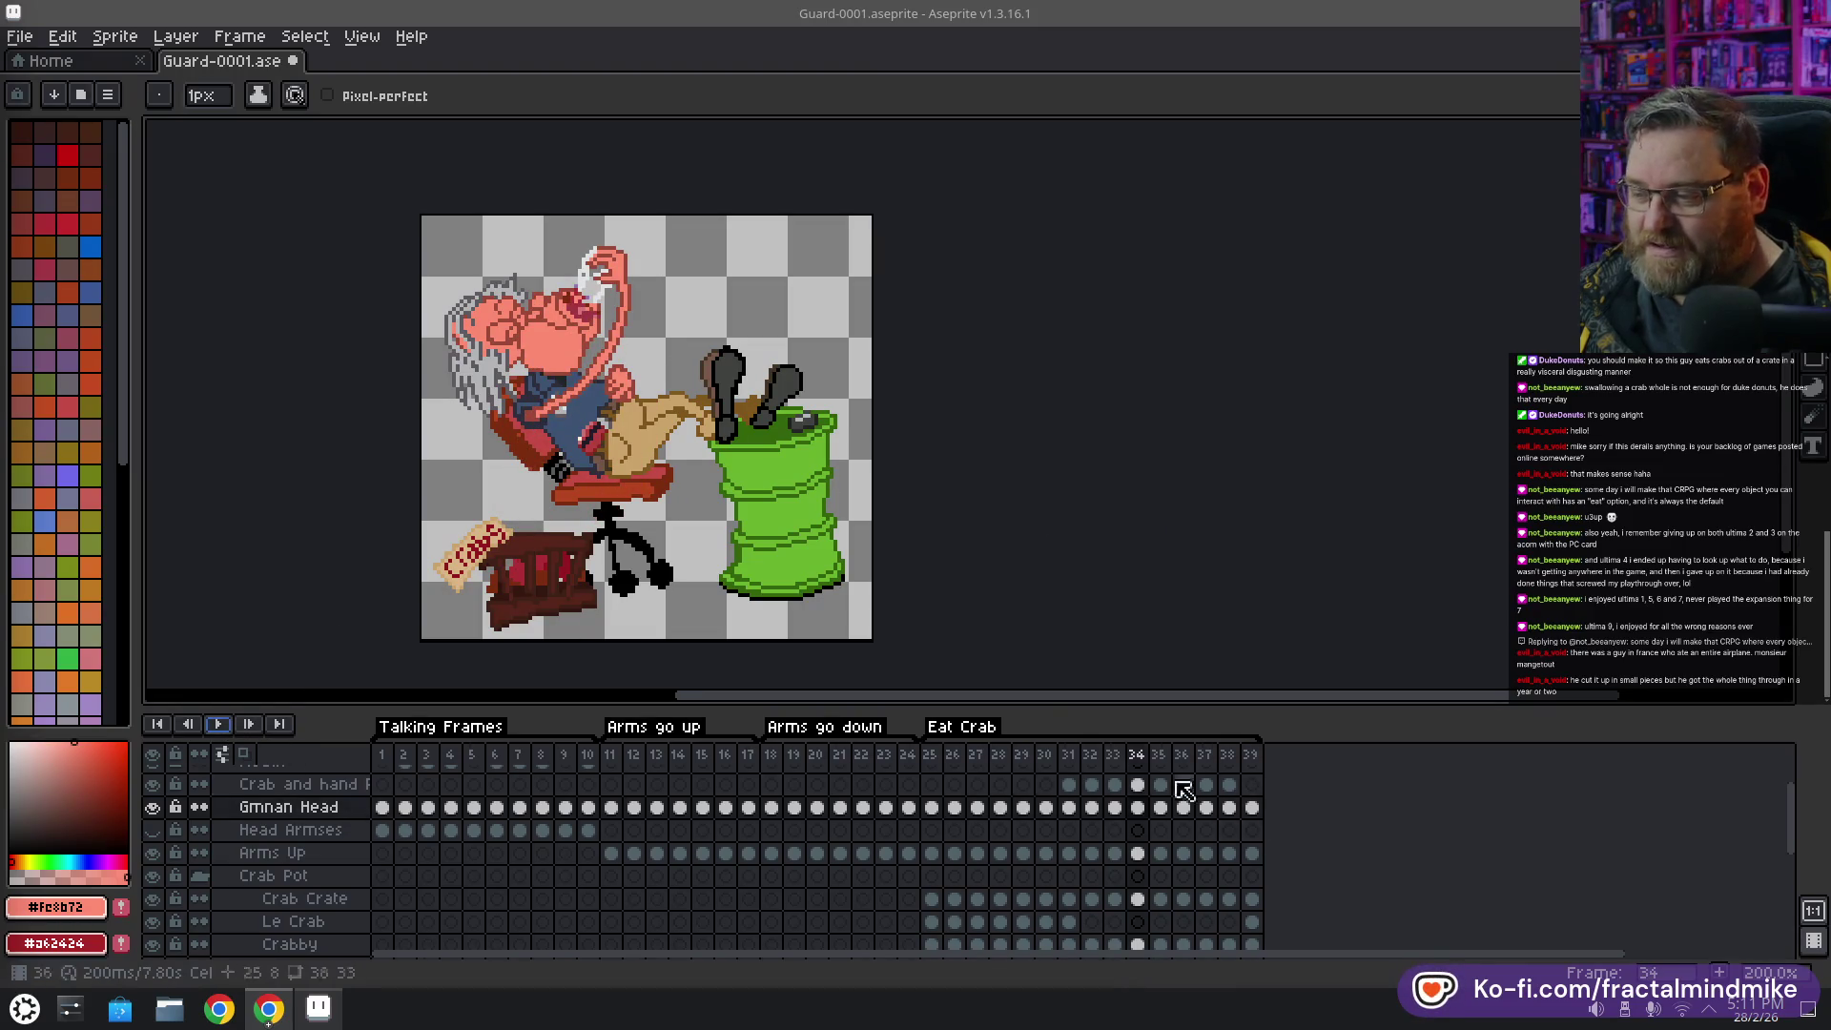
pyautogui.click(1165, 753)
pyautogui.click(1186, 754)
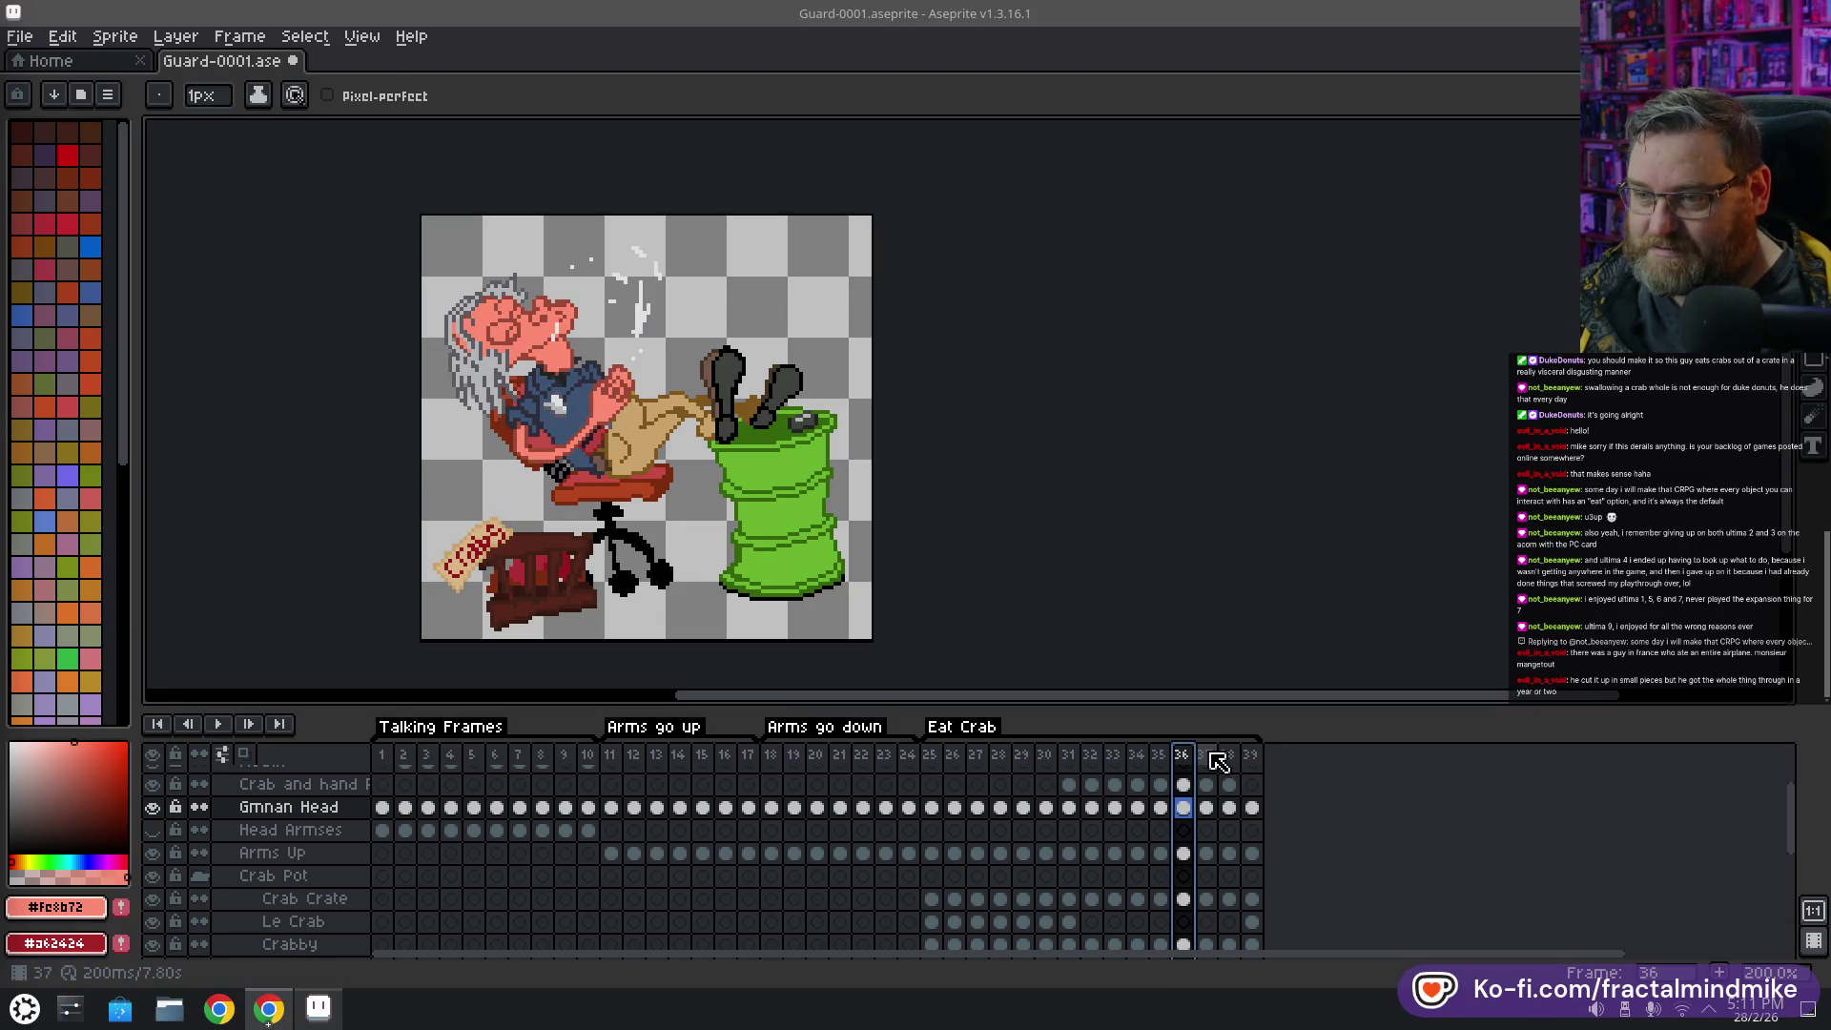
pyautogui.click(1206, 754)
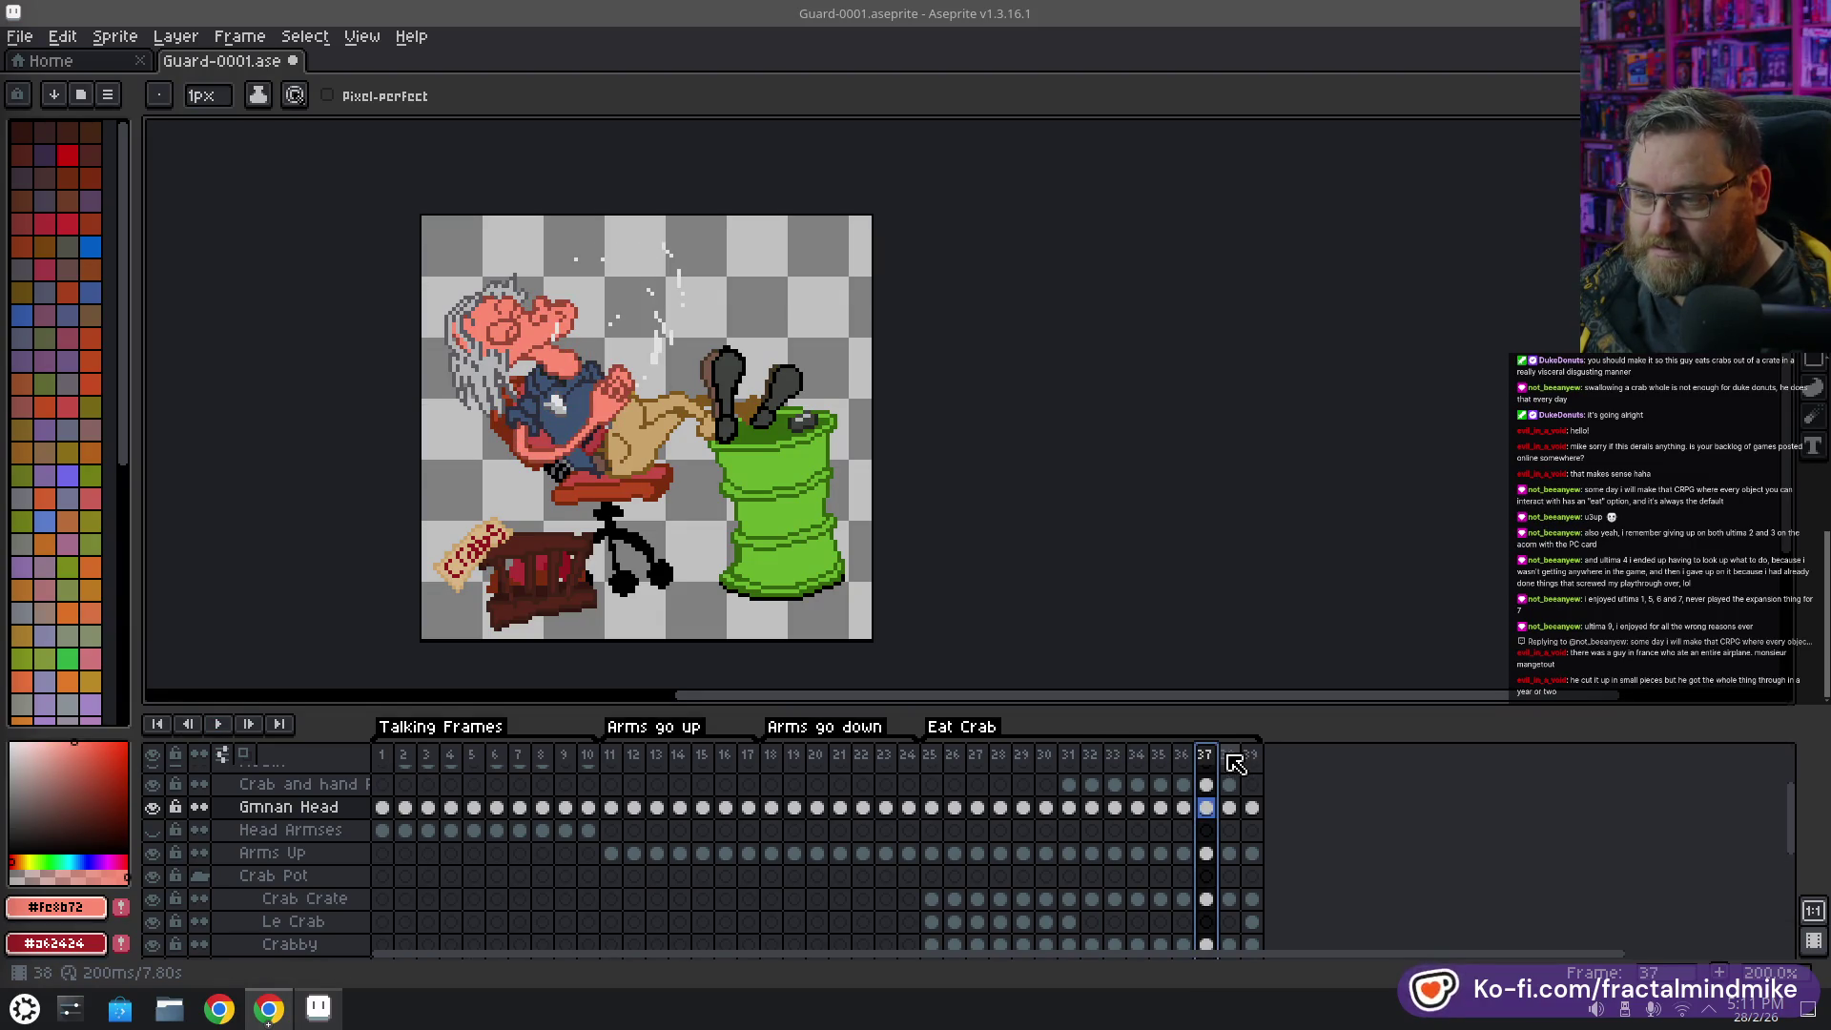
pyautogui.click(1228, 755)
pyautogui.click(1253, 754)
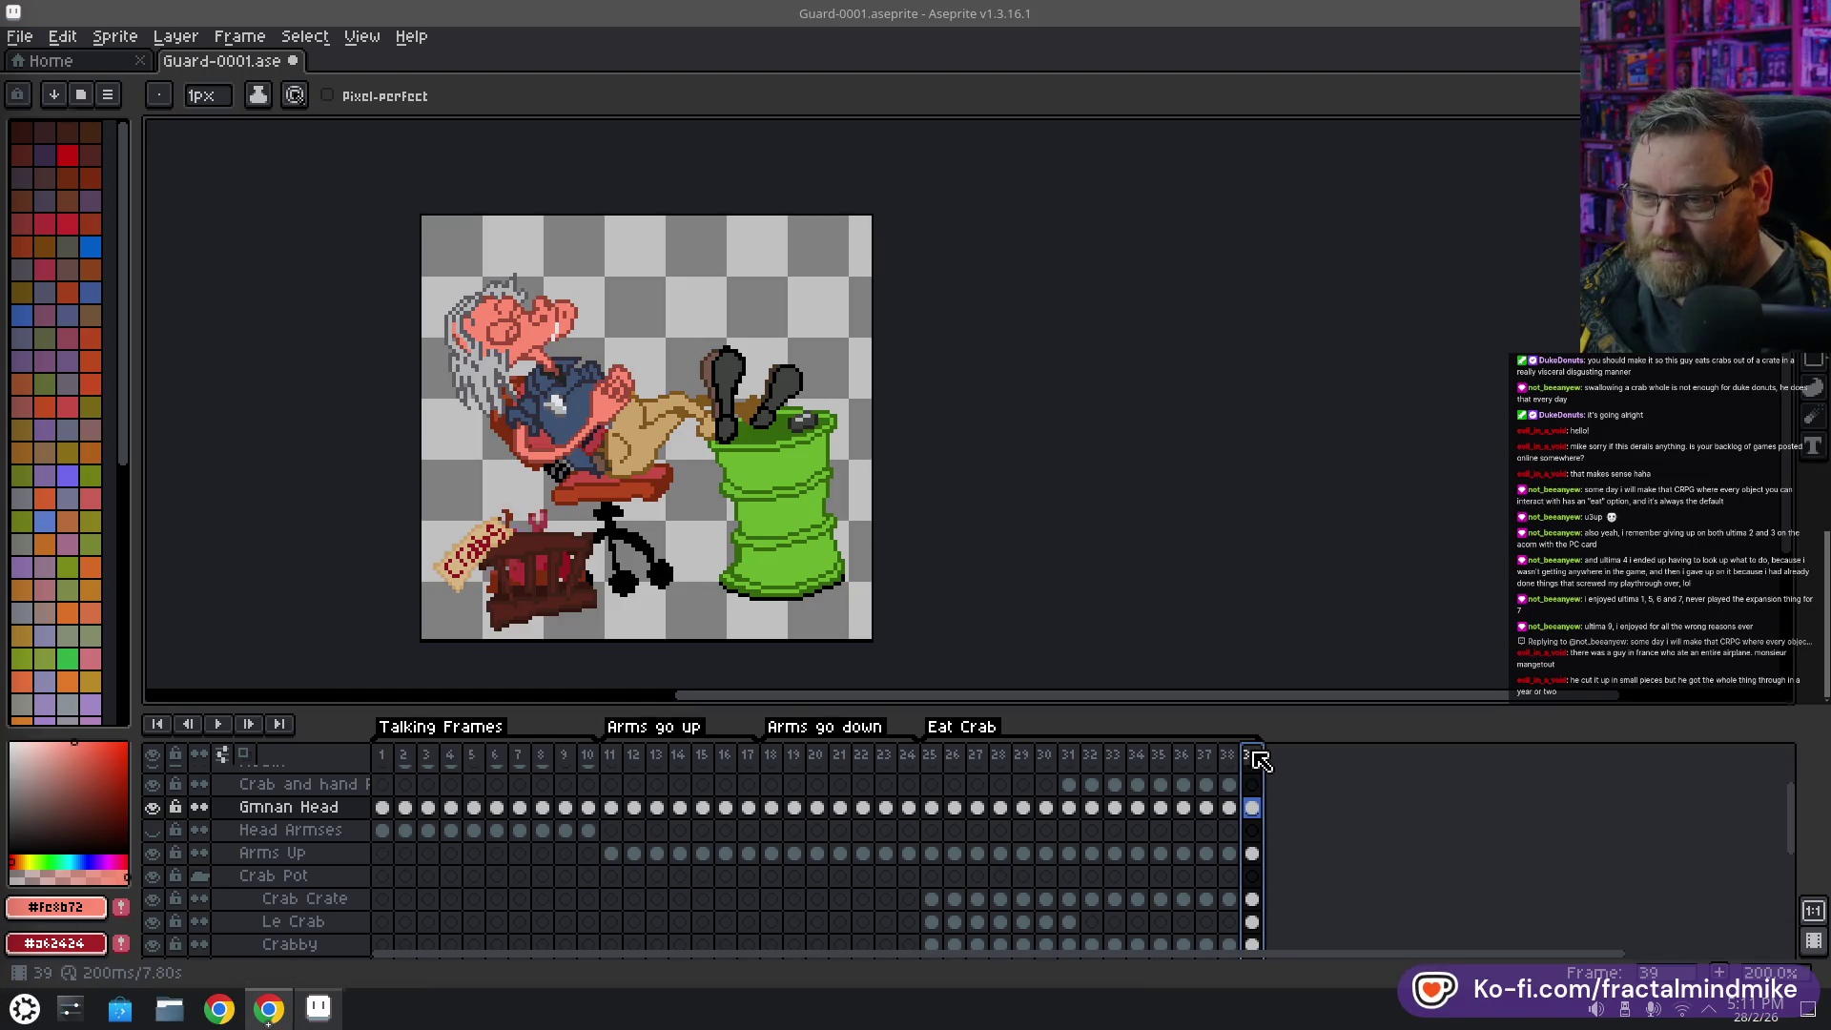
pyautogui.click(1230, 755)
pyautogui.scroll(3, 583, 374)
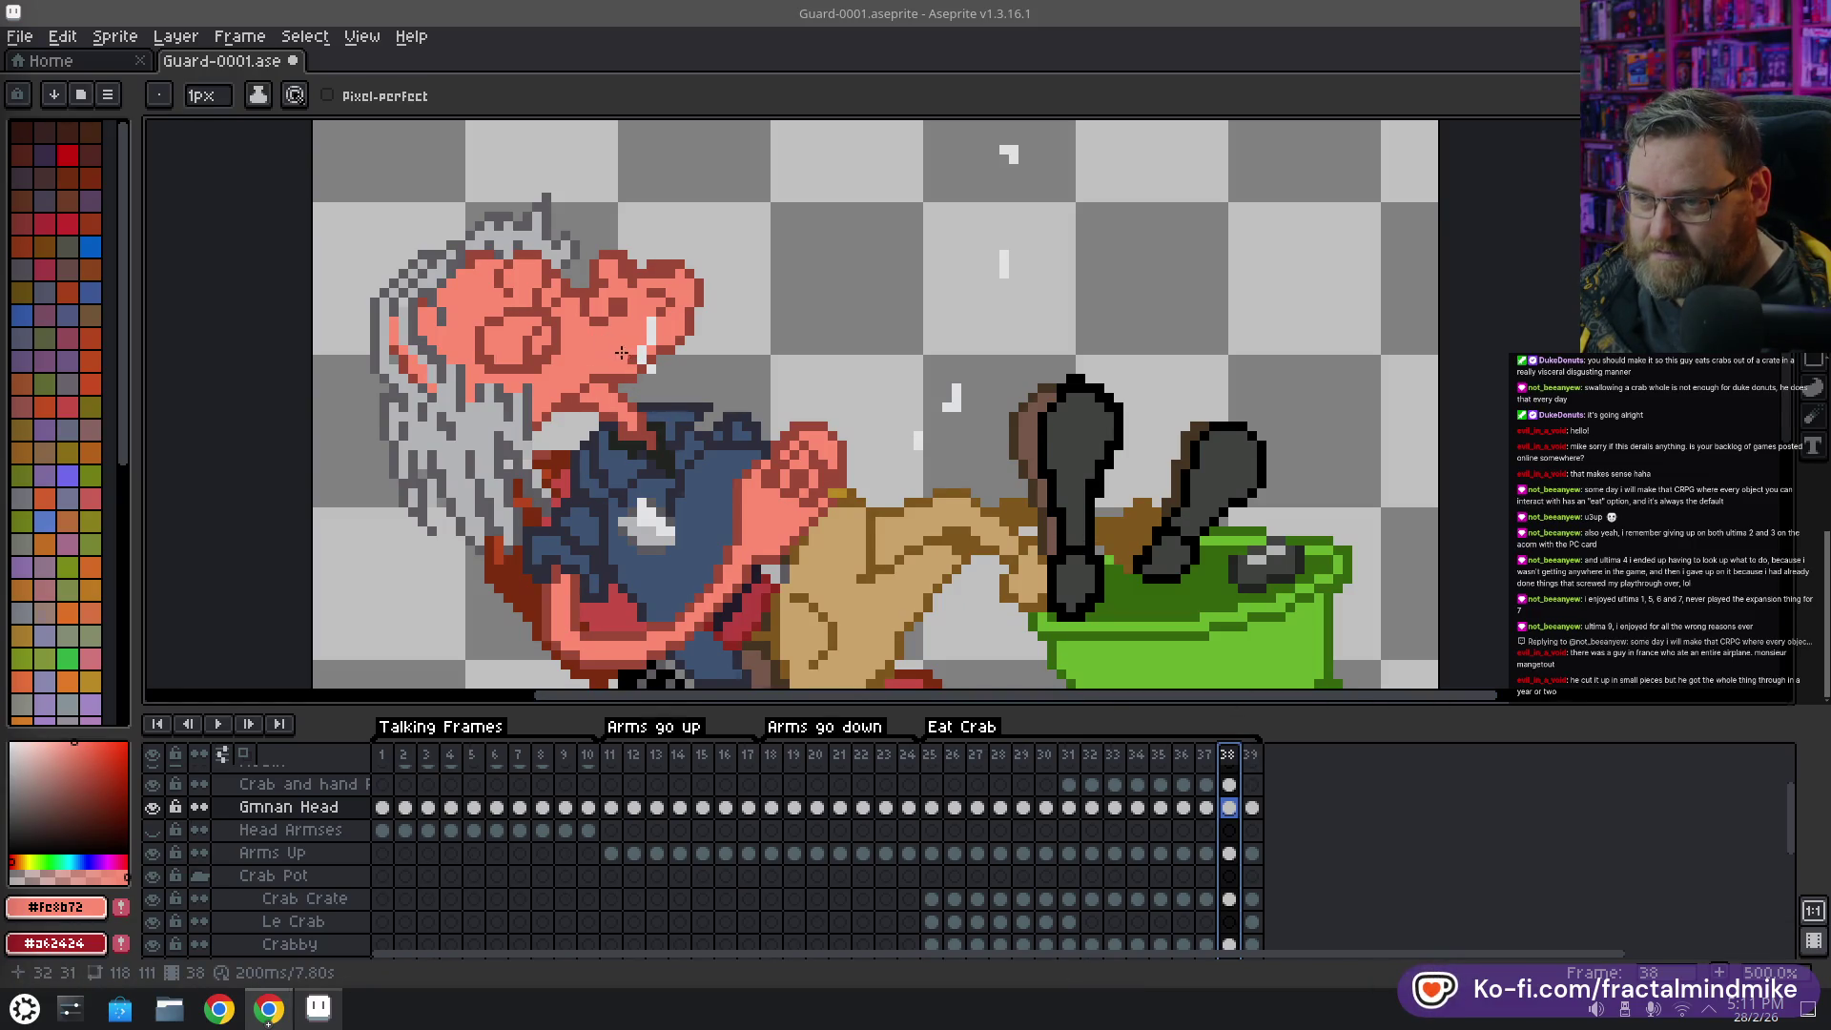
# Go back through frames 38, 37 and 36 and eyedrop the guard's dark red outline colour
pyautogui.click(1231, 785)
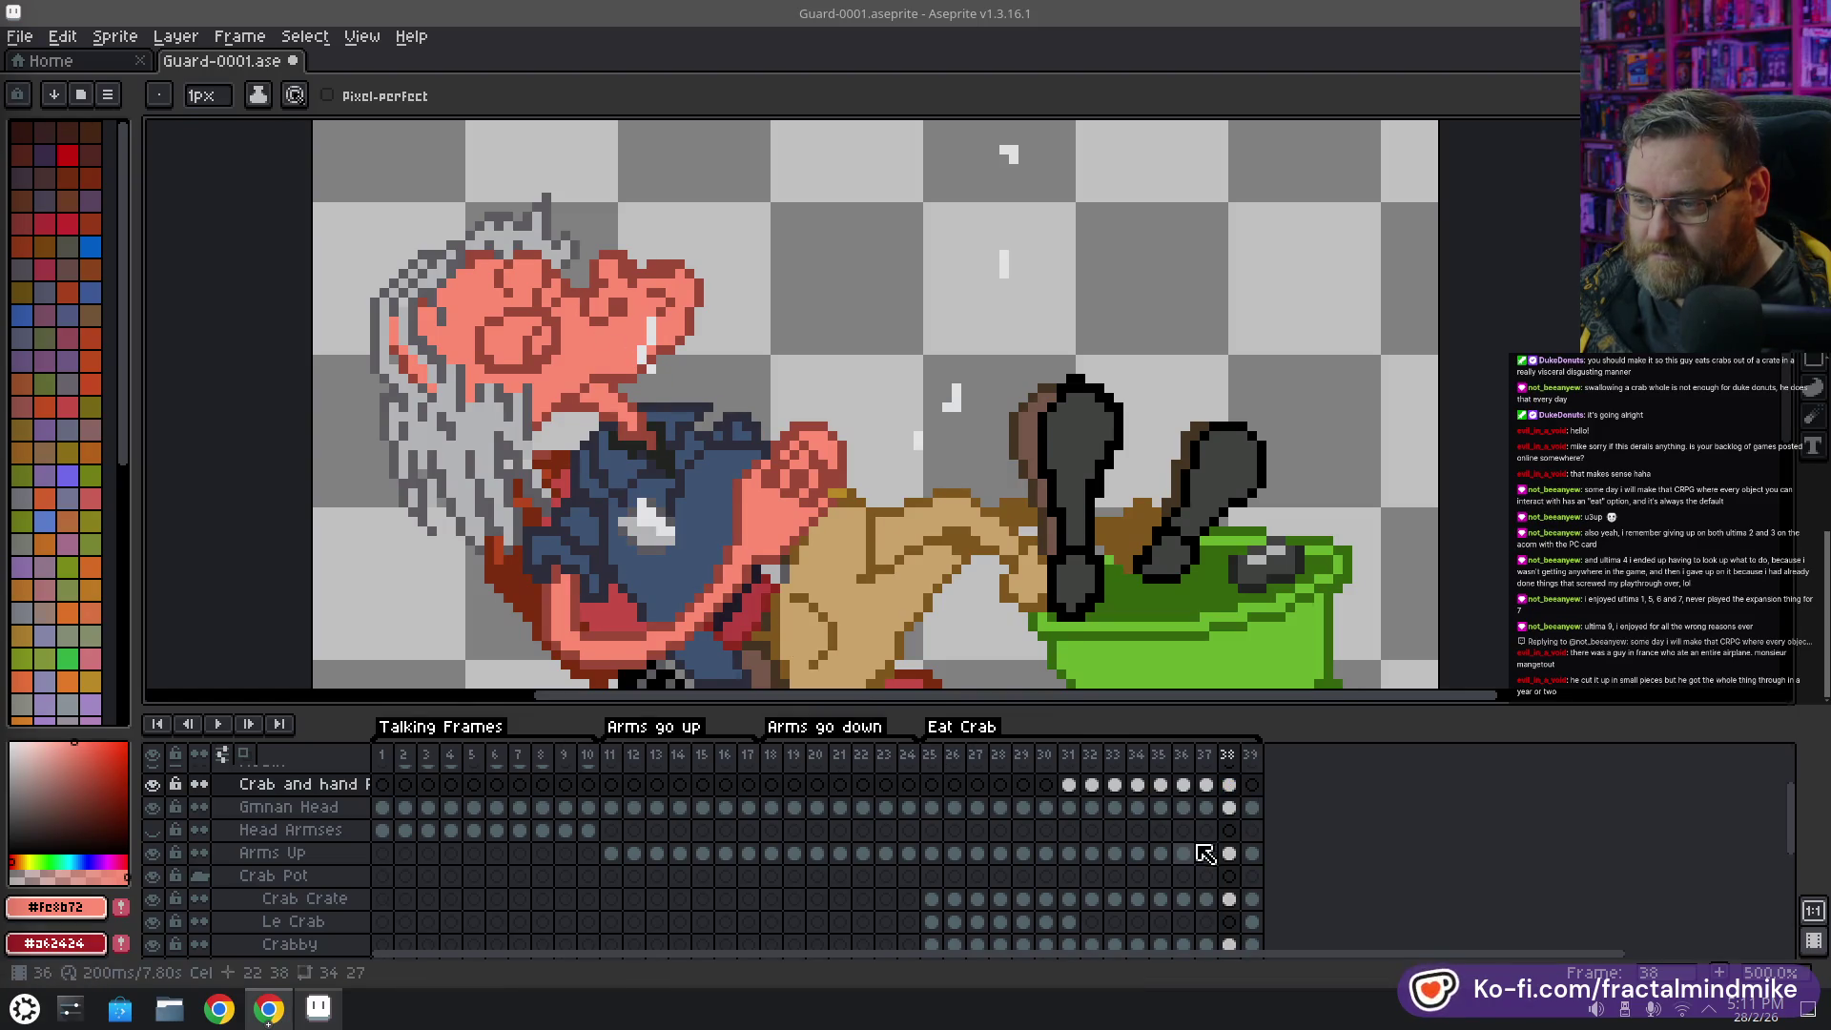
pyautogui.click(1210, 784)
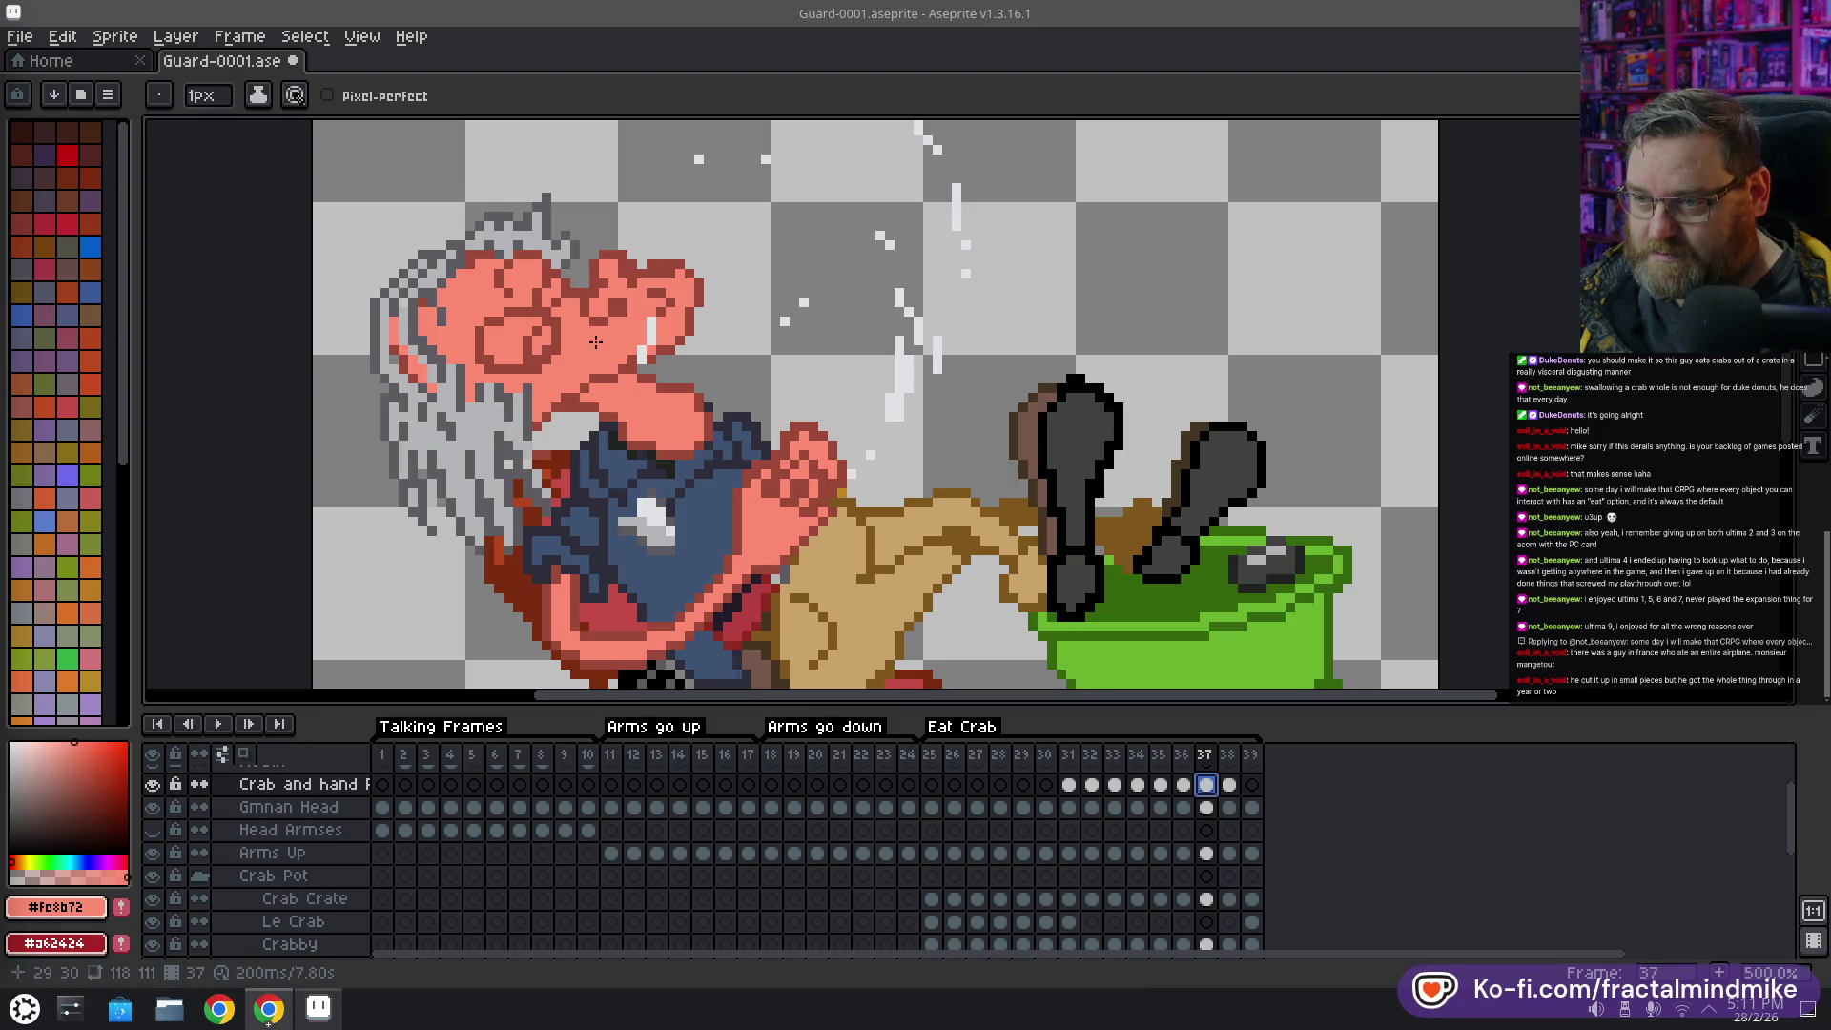
pyautogui.click(1182, 755)
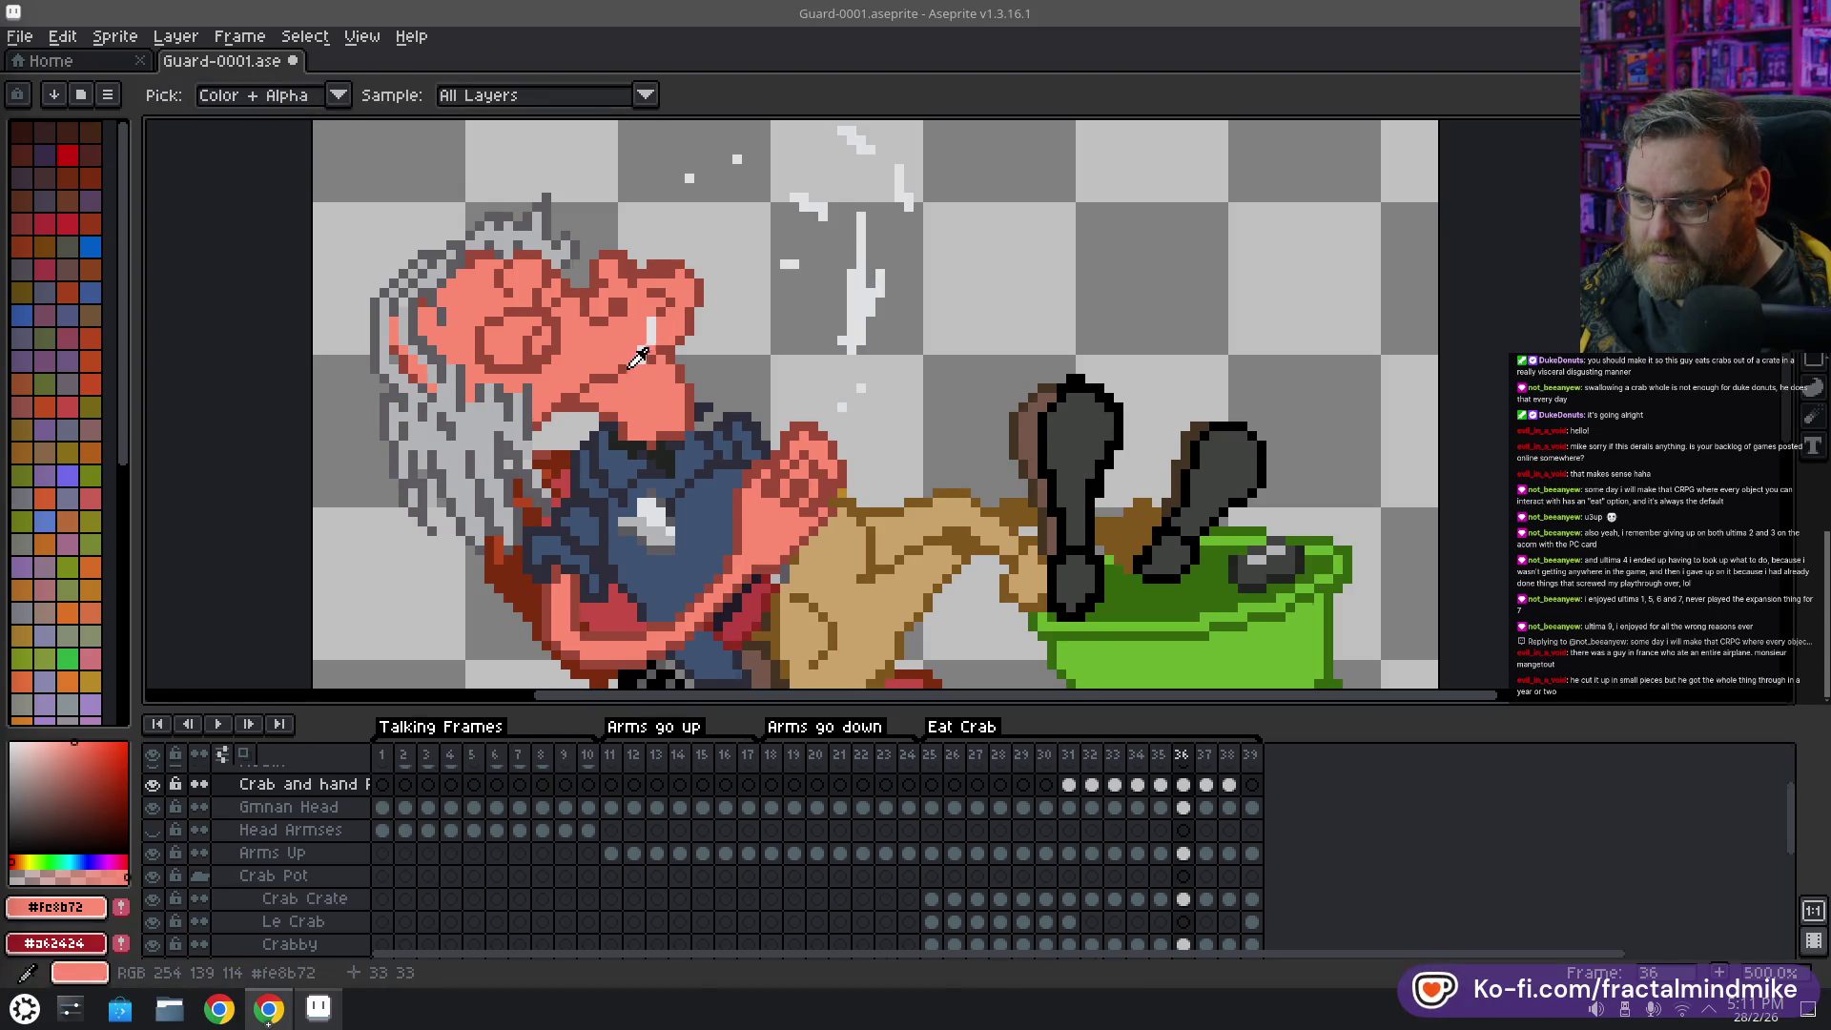
pyautogui.keyDown('alt'); pyautogui.click(628, 368); pyautogui.keyUp('alt')
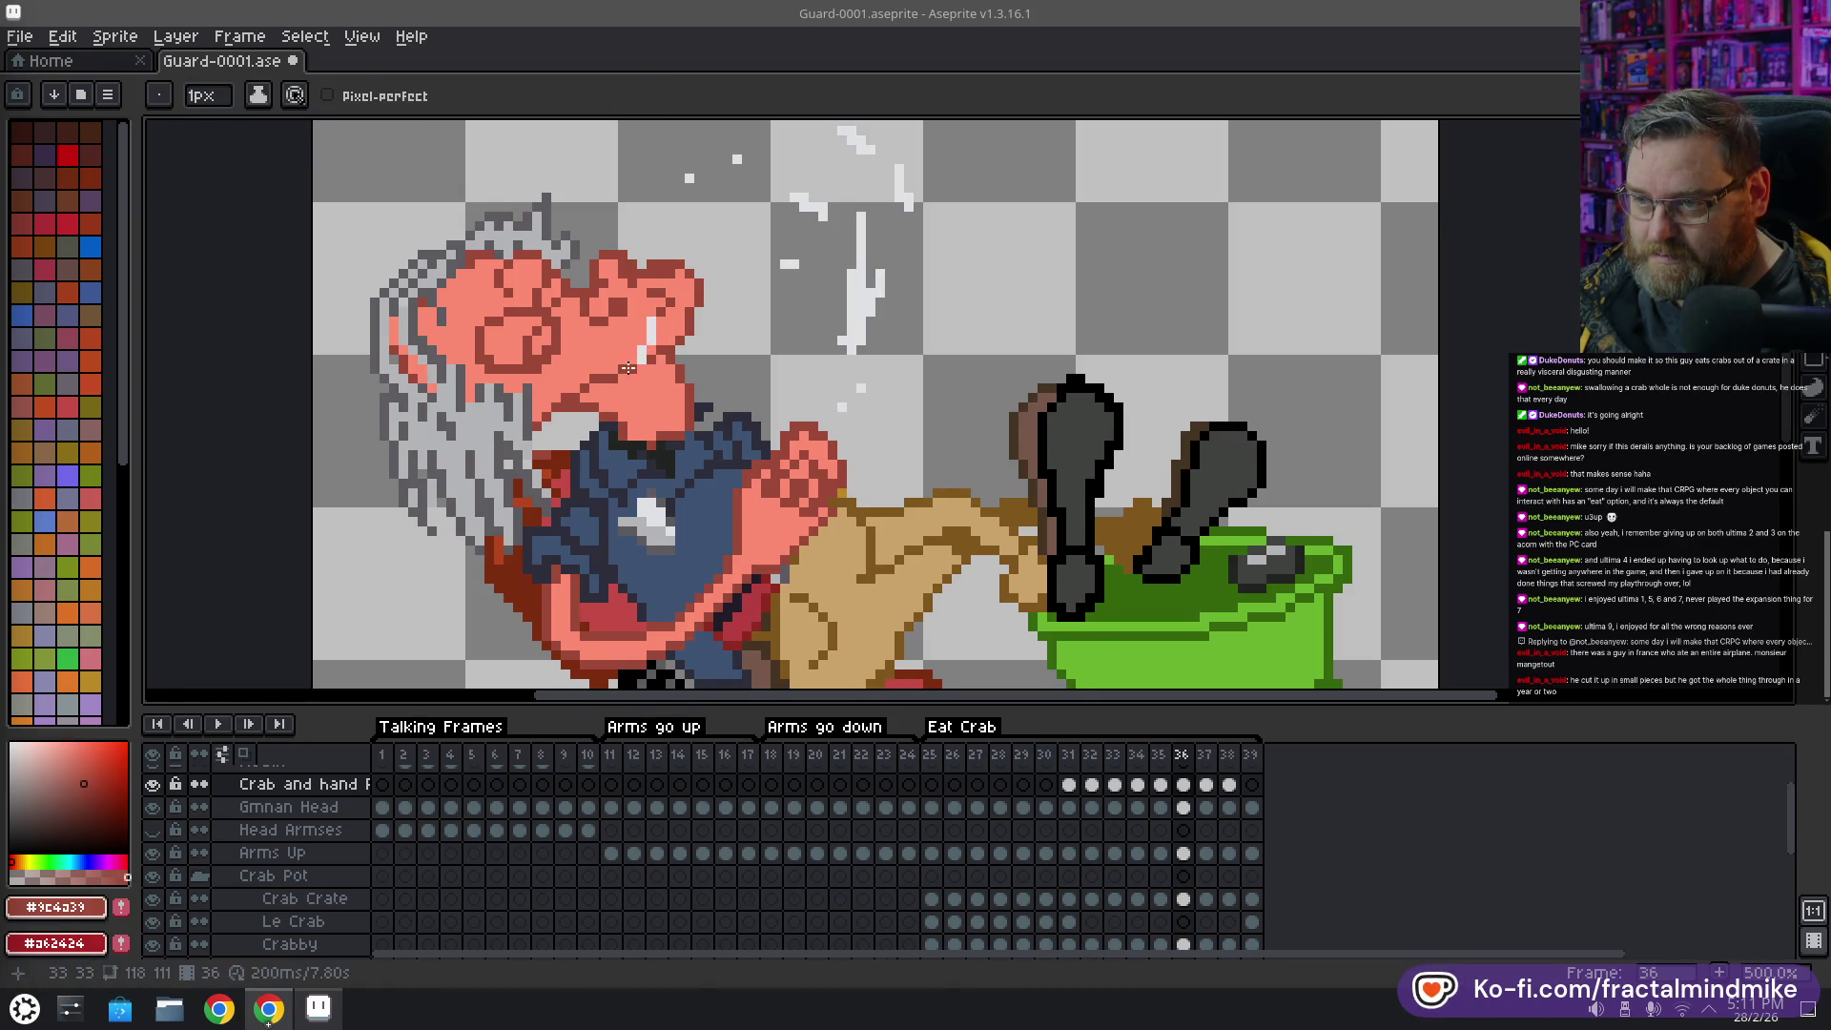
# Flip between frames 35 to 38 to compare the splash
pyautogui.click(1160, 756)
pyautogui.click(1183, 755)
pyautogui.click(1205, 755)
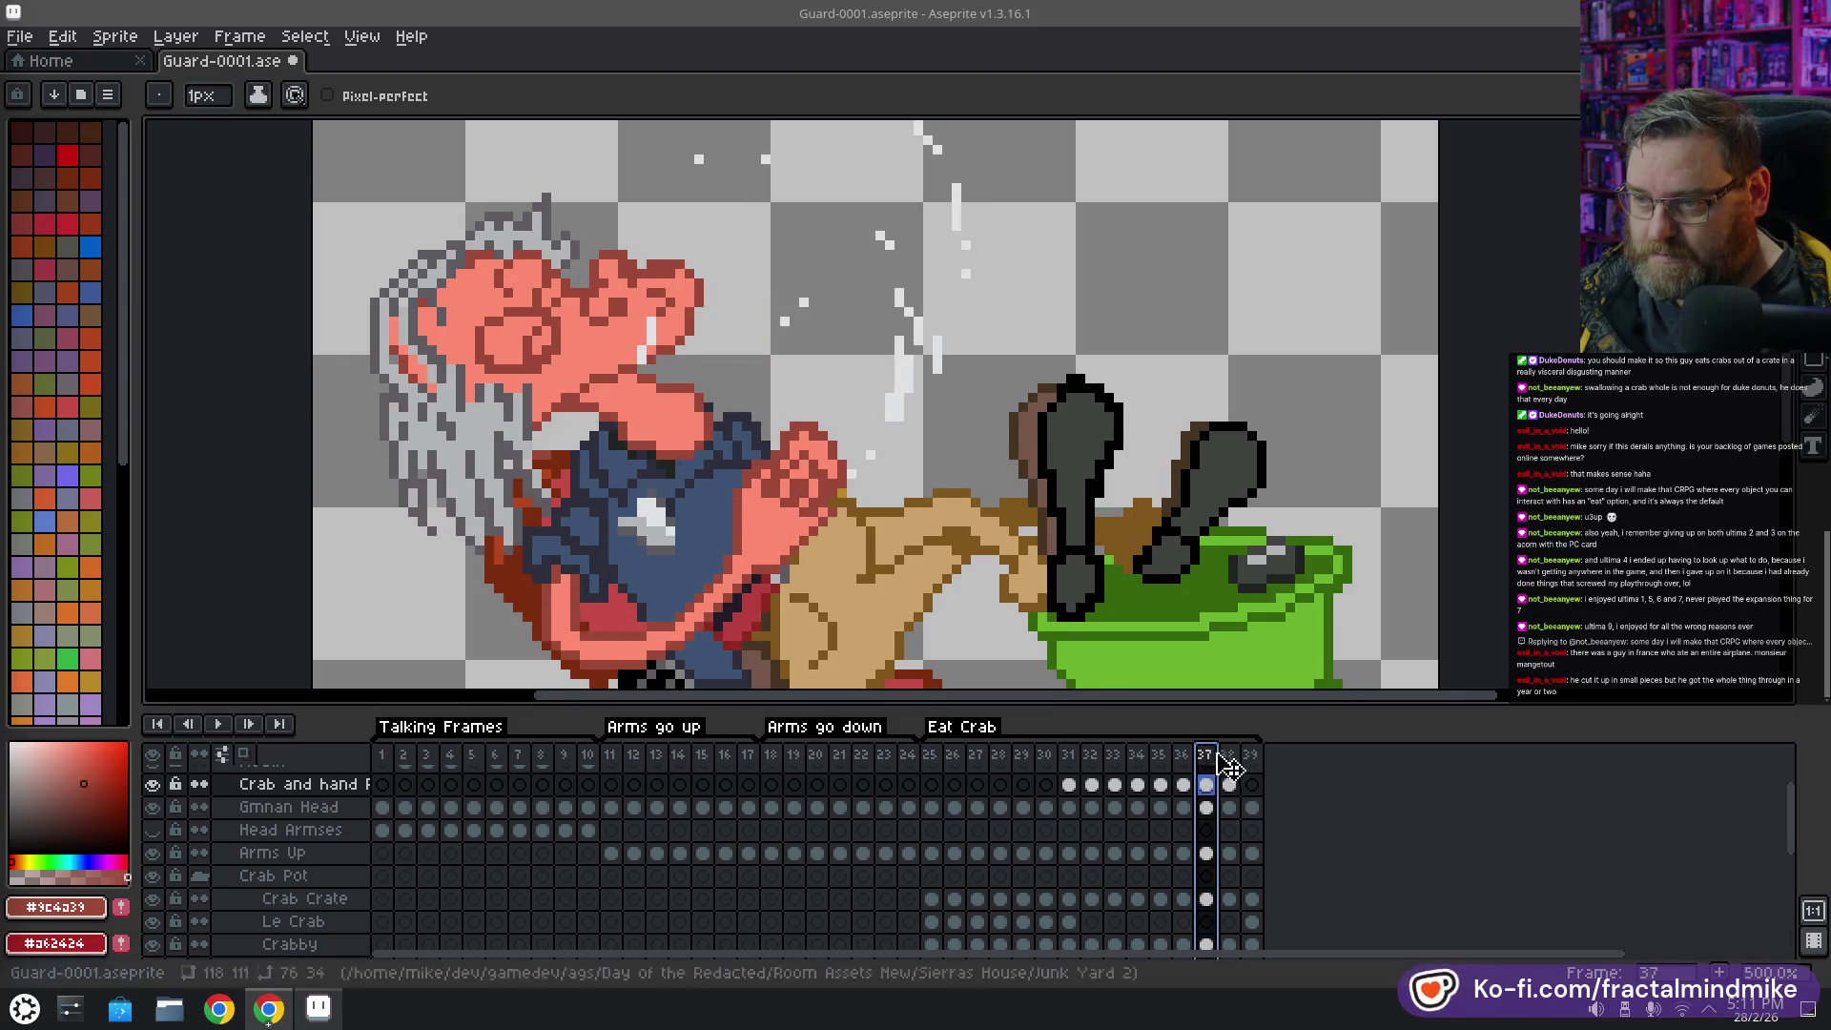
pyautogui.click(1230, 755)
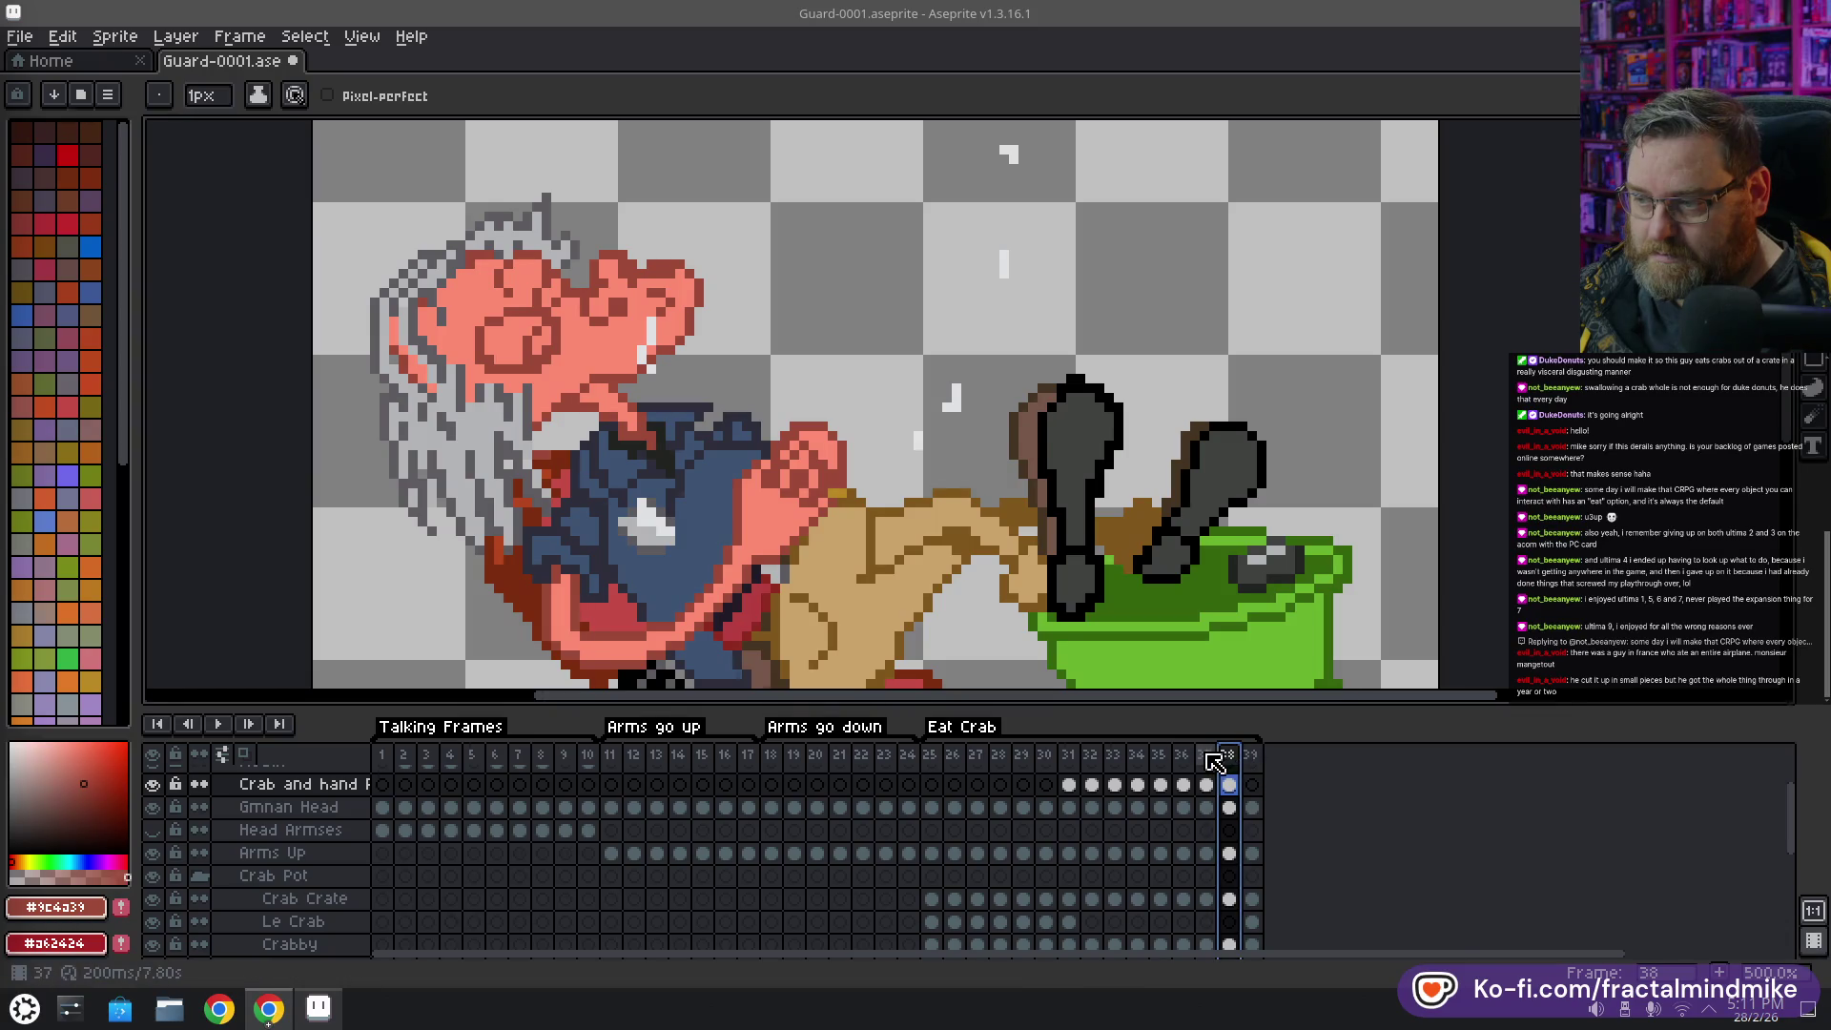
pyautogui.click(1207, 754)
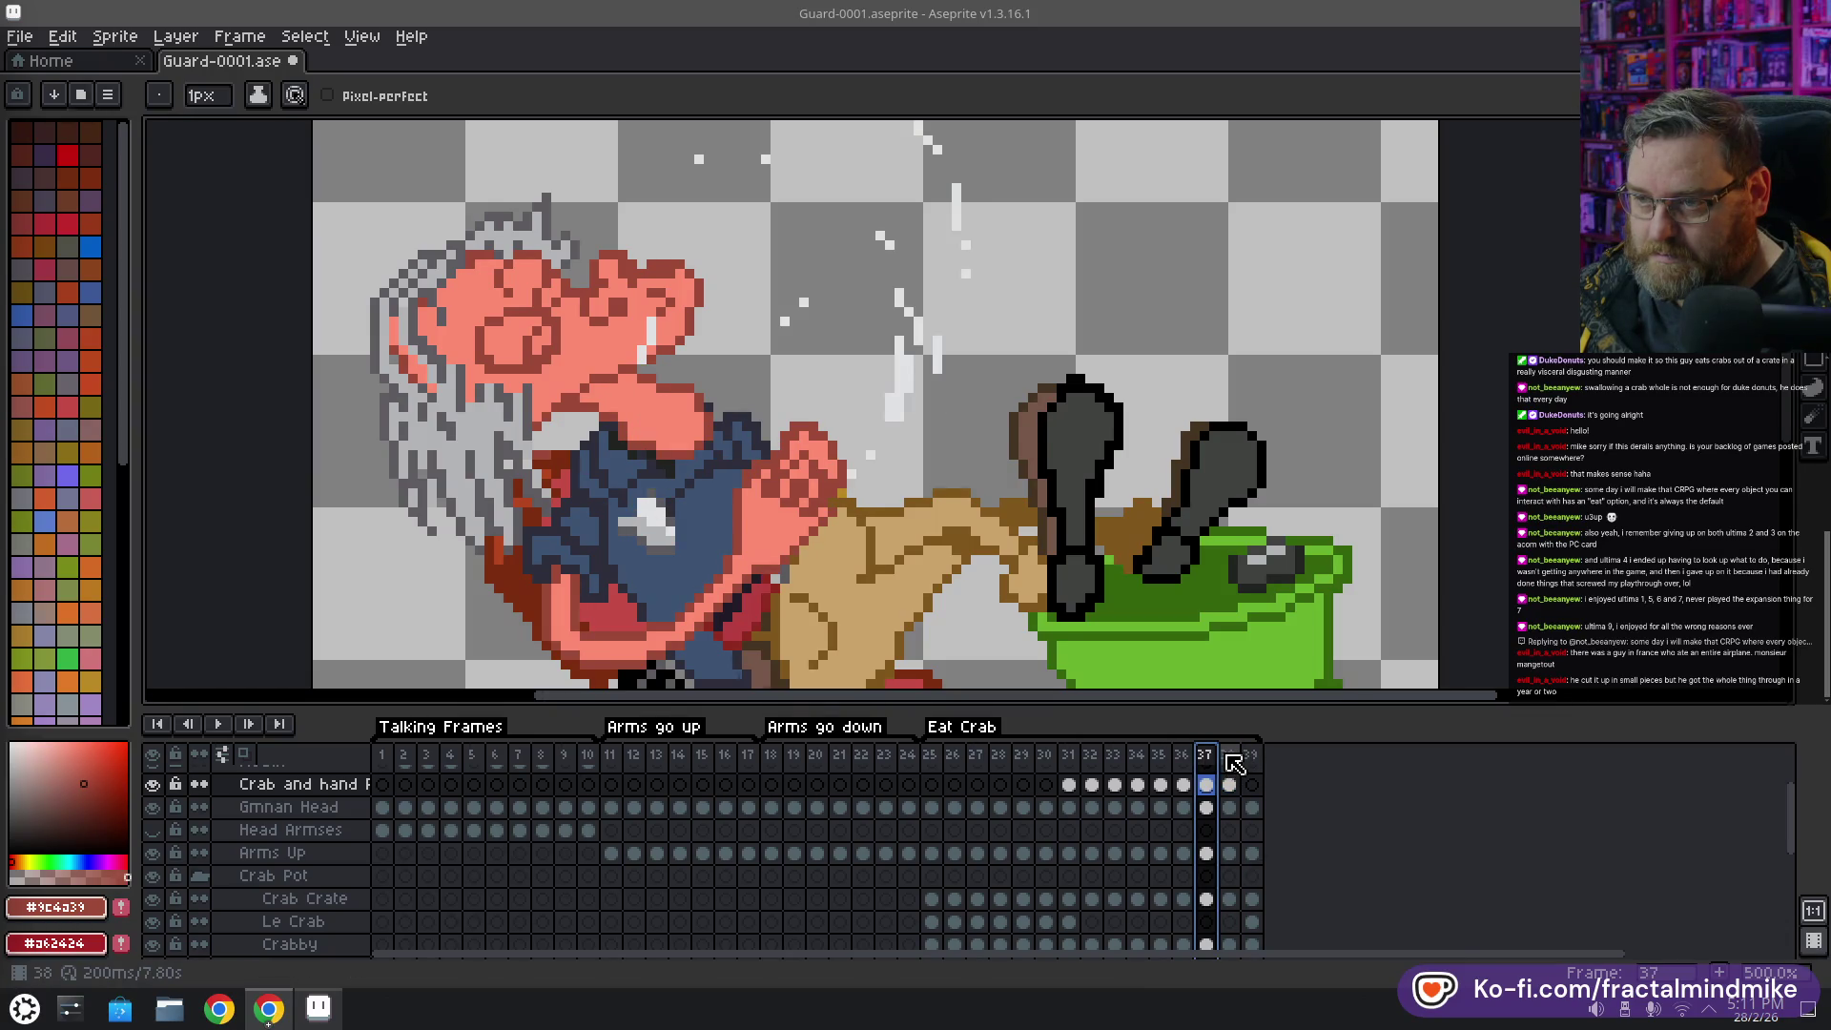
pyautogui.click(1230, 755)
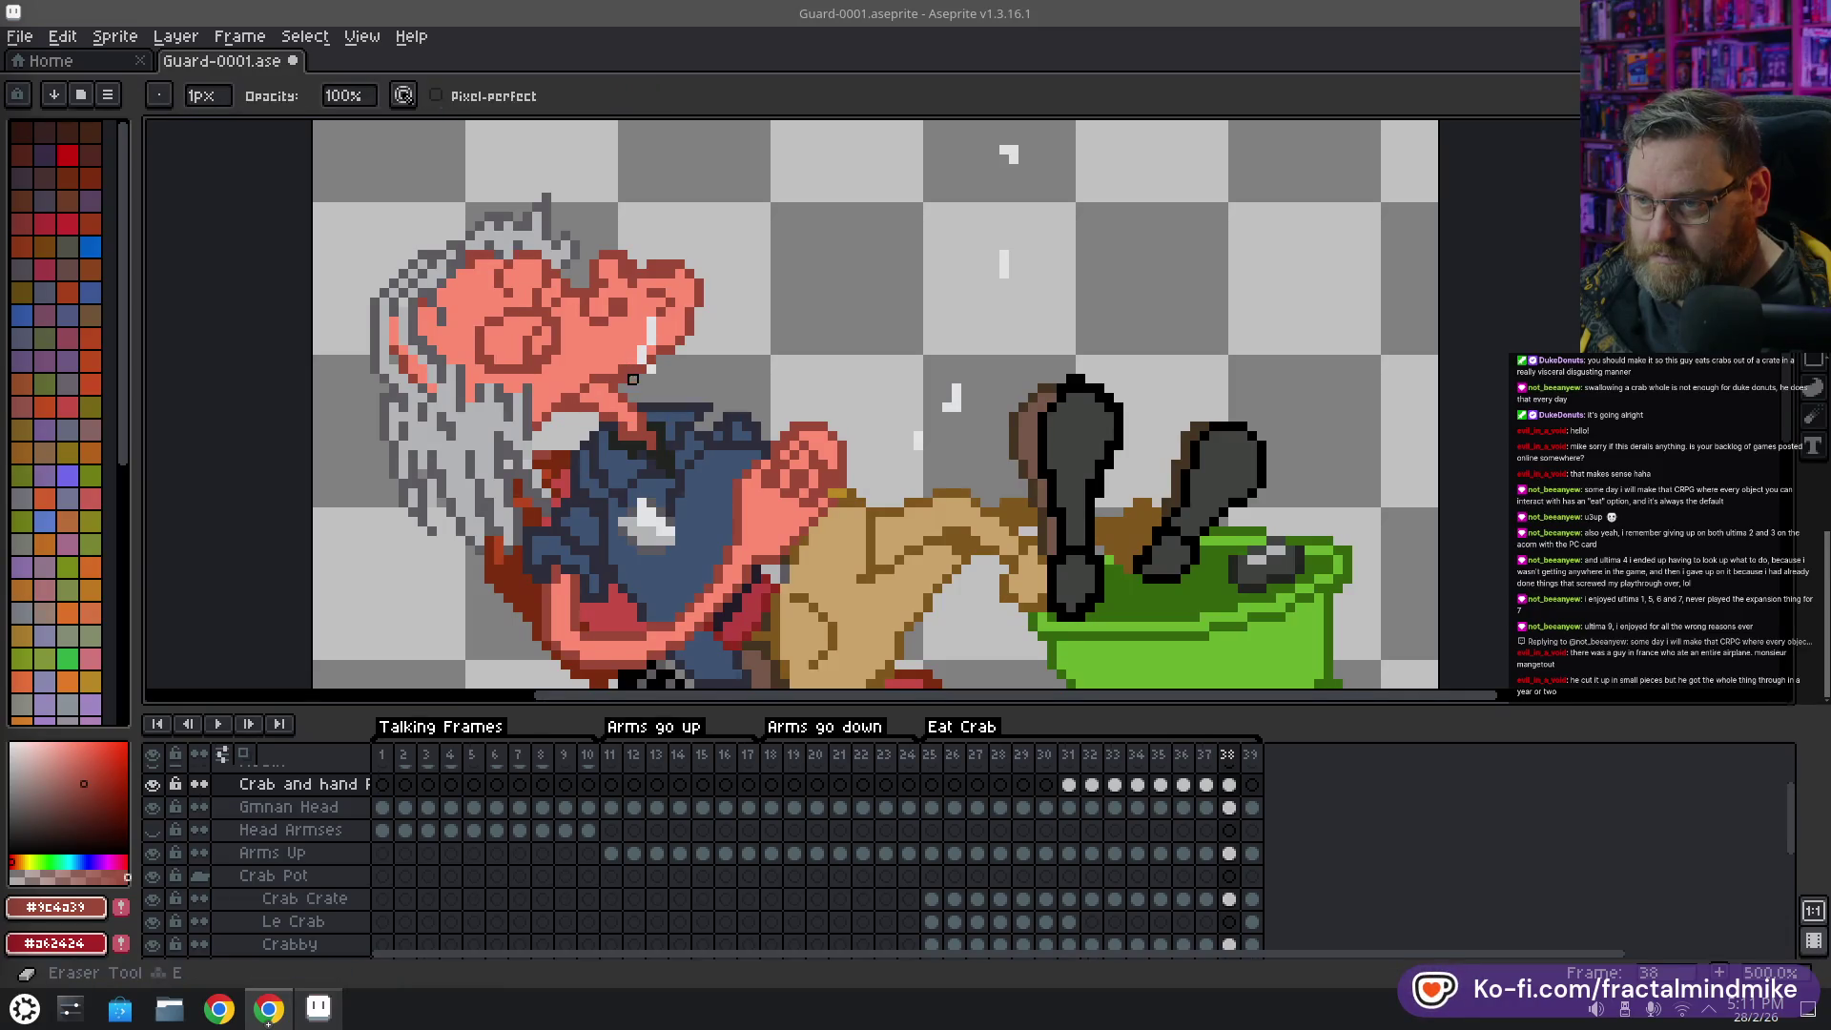
# Compare frames 37 and 38 again, check final frame 39, then play the animation
pyautogui.click(1210, 784)
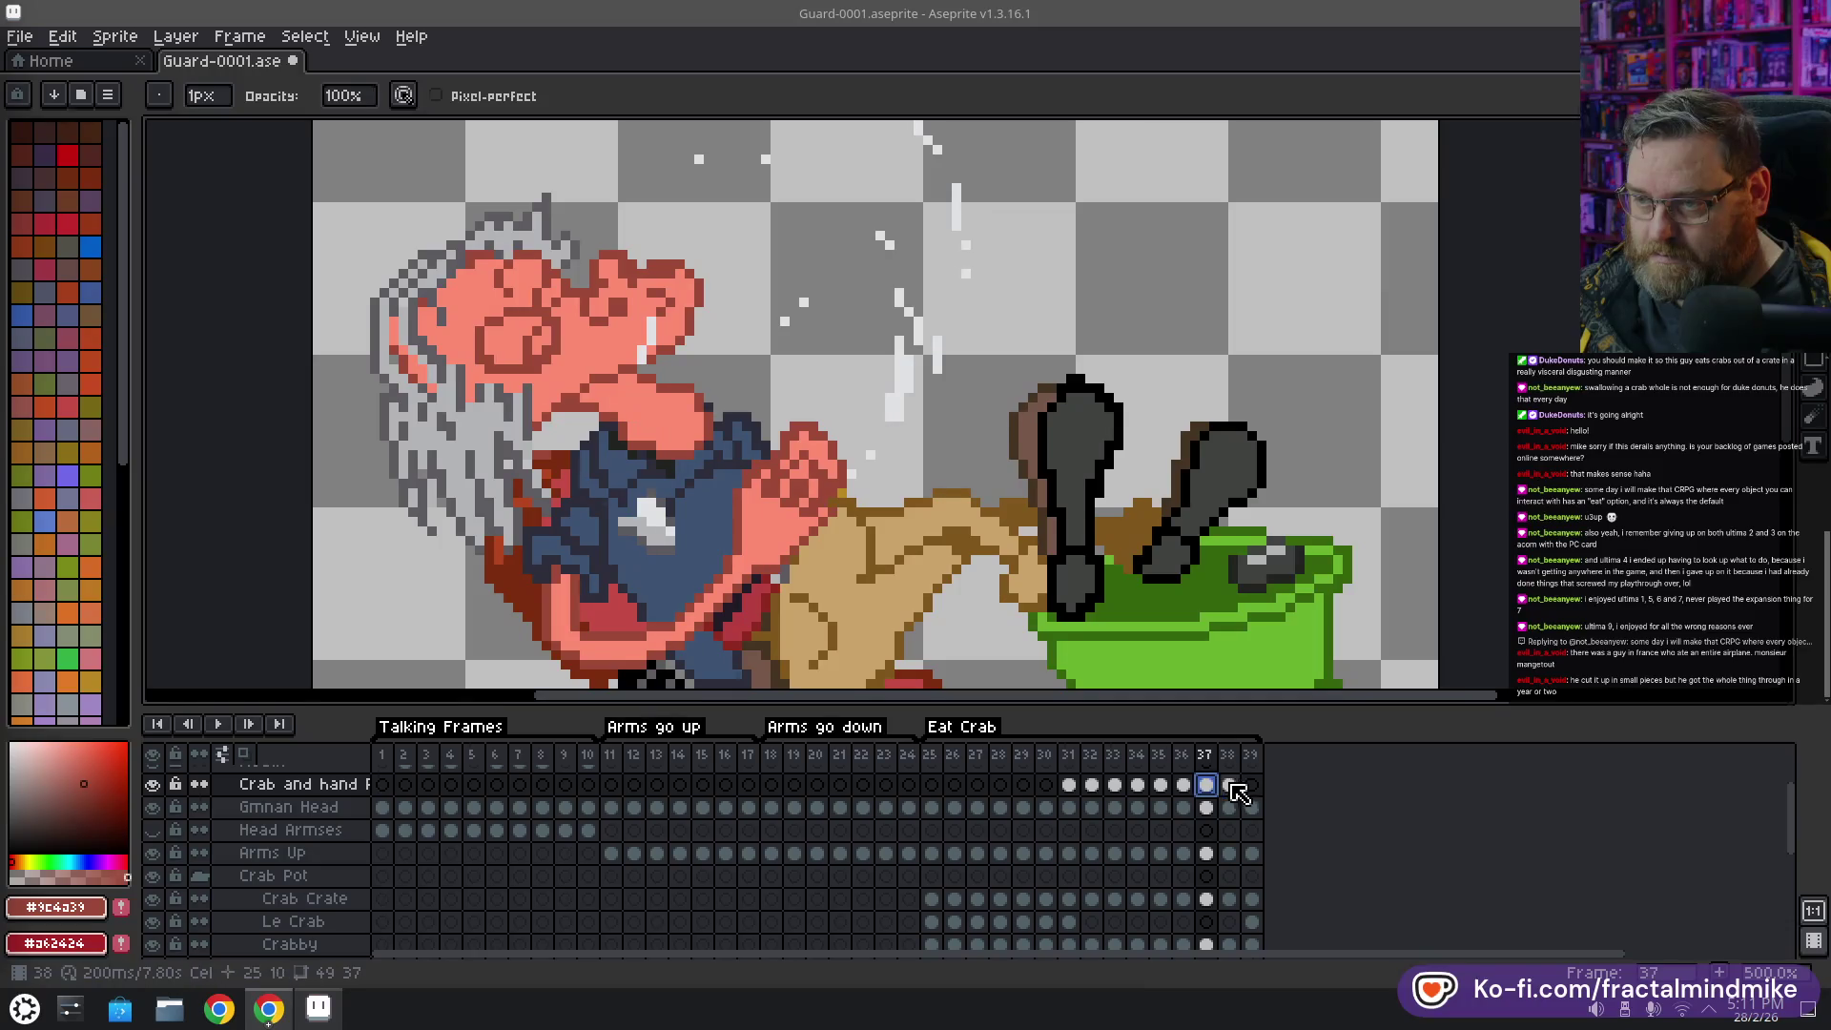
pyautogui.click(1231, 785)
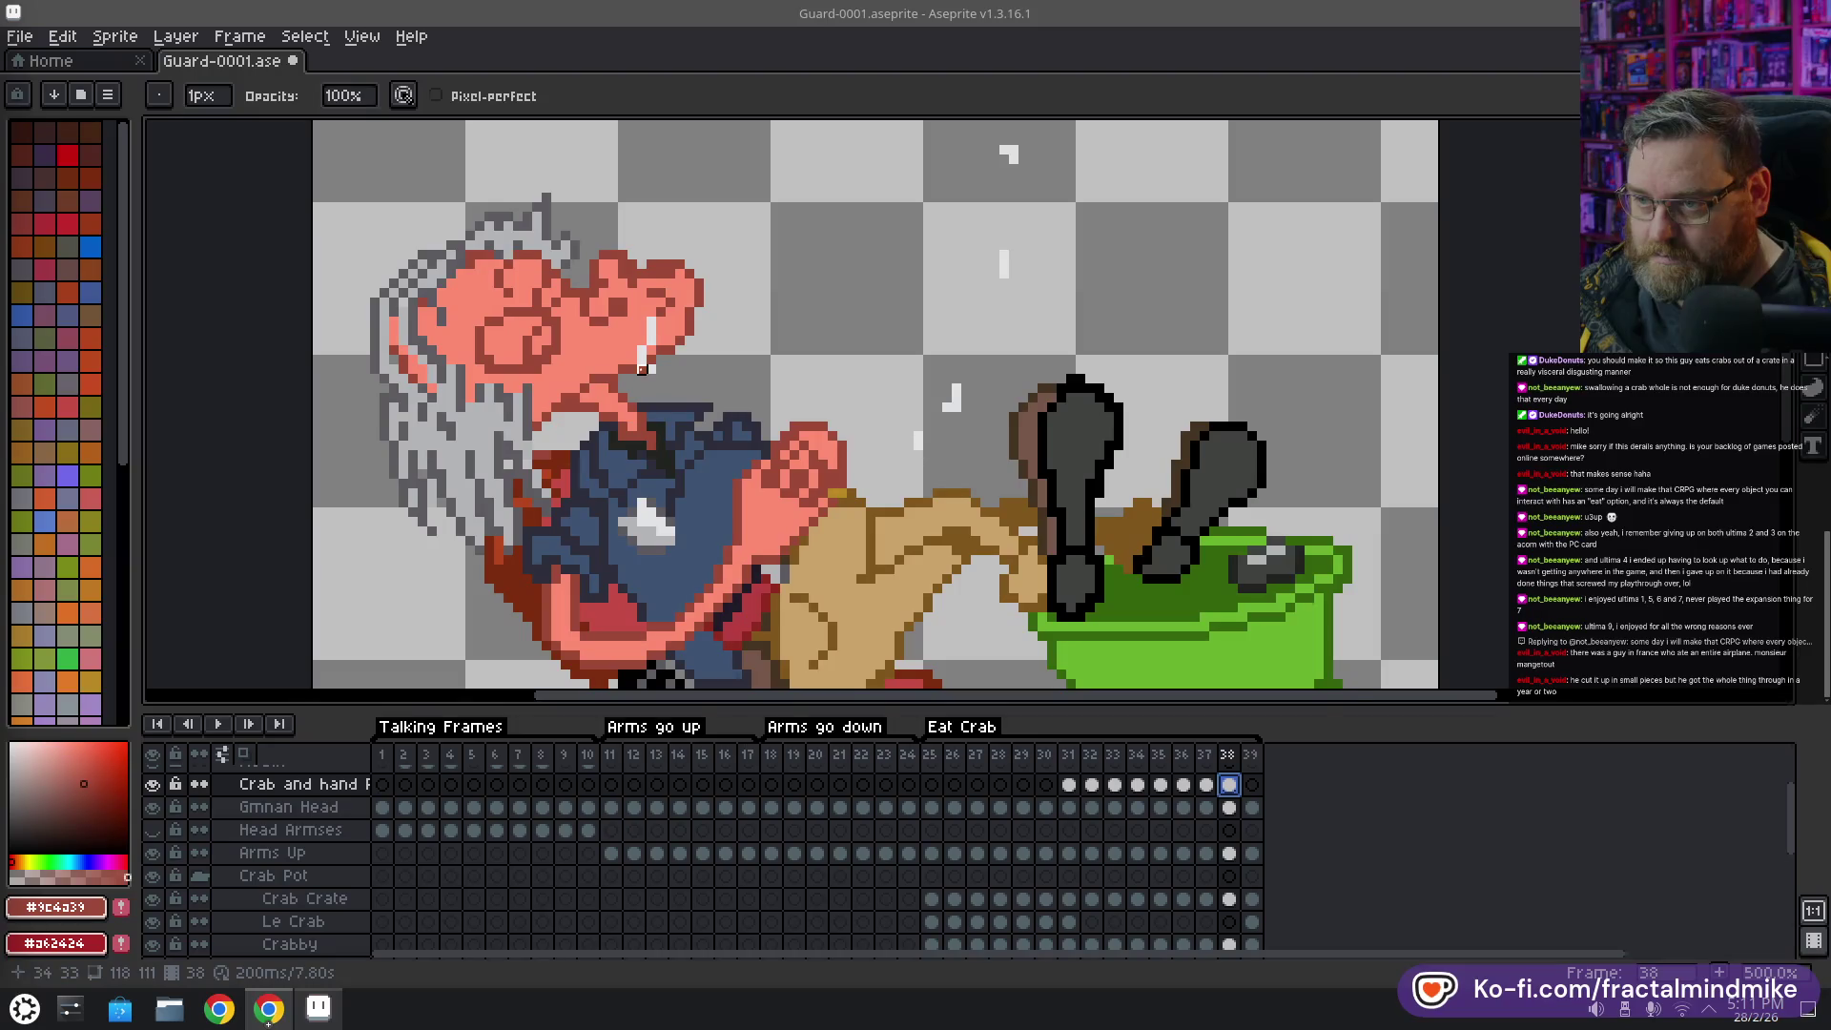
pyautogui.click(1207, 783)
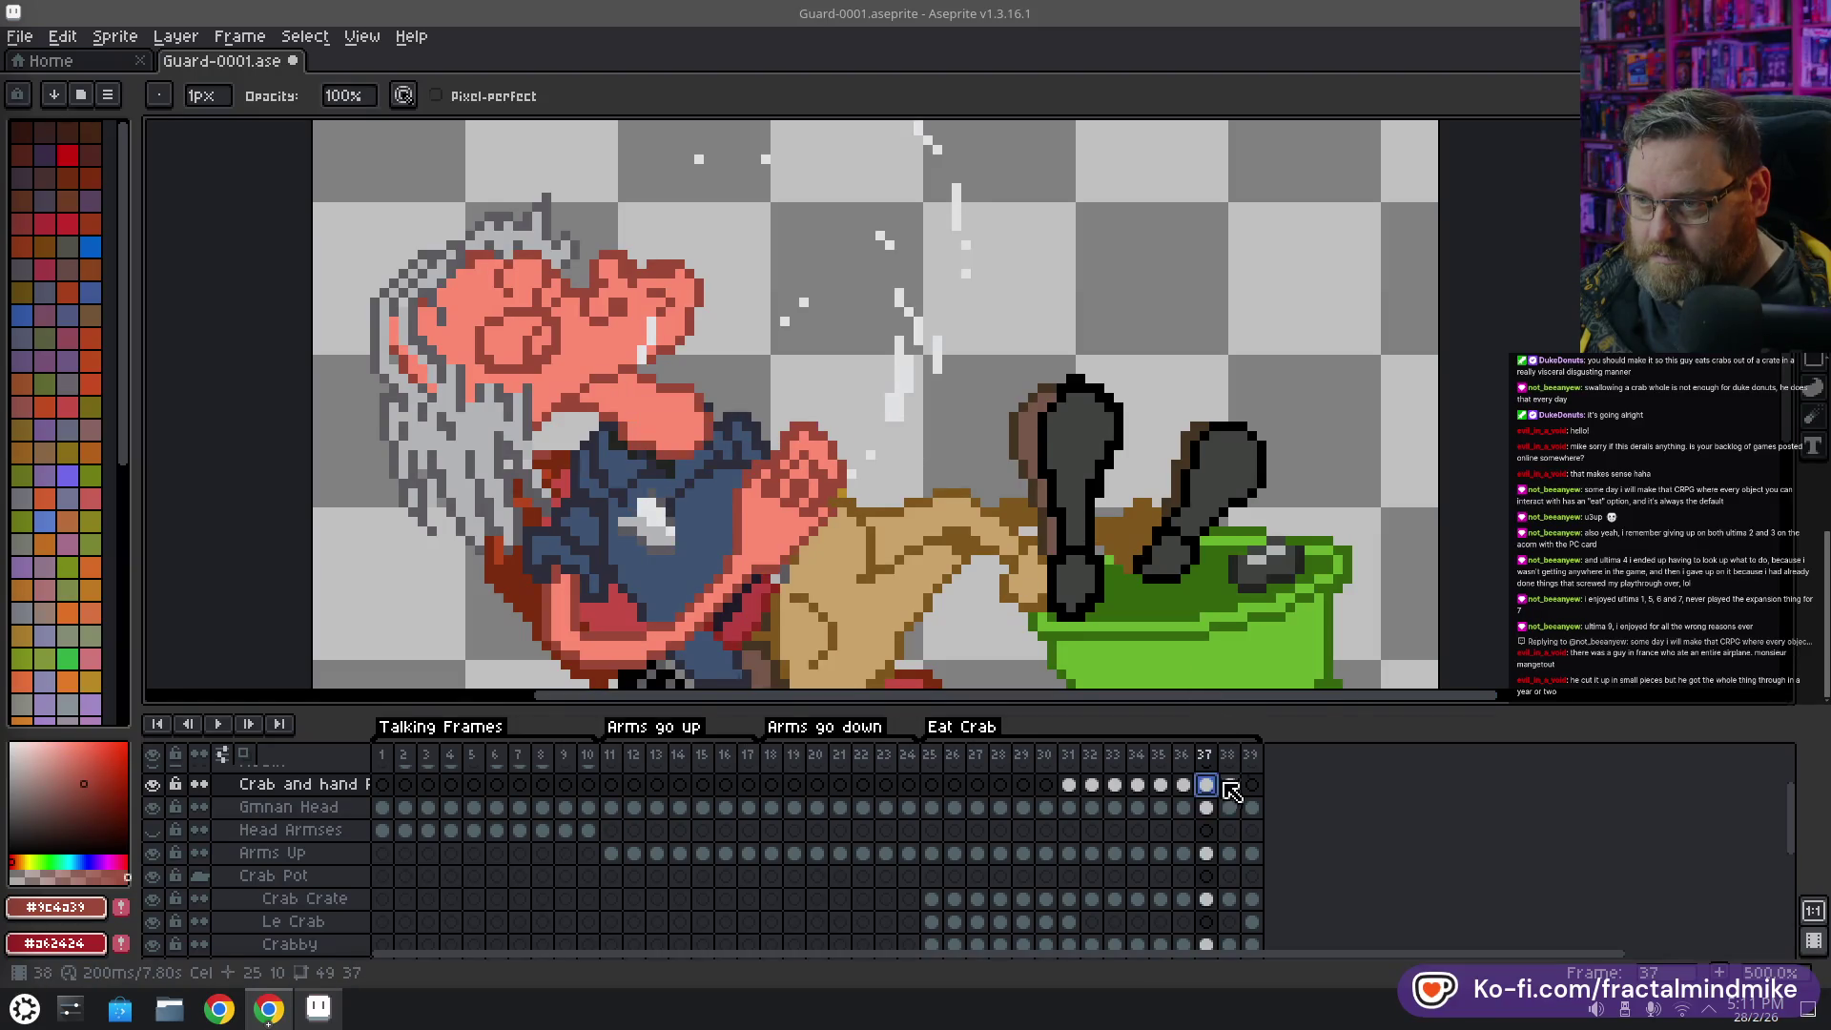
pyautogui.click(1232, 785)
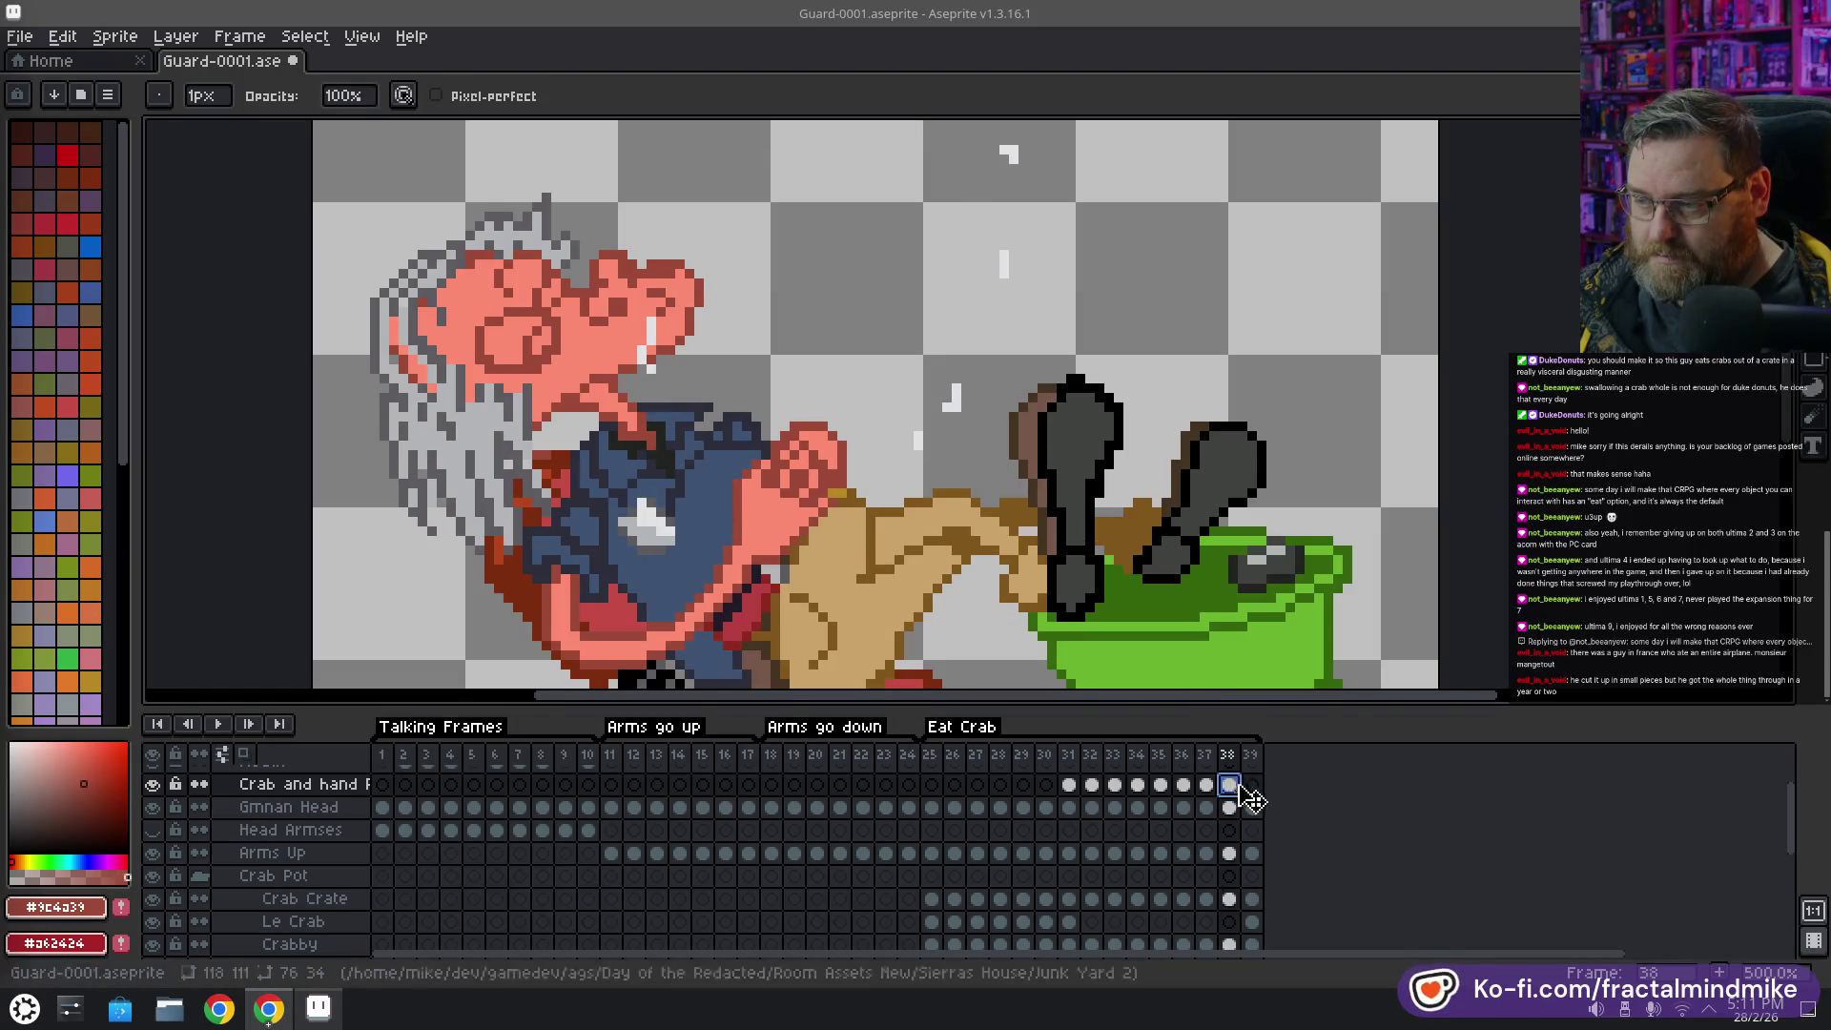
pyautogui.click(1252, 785)
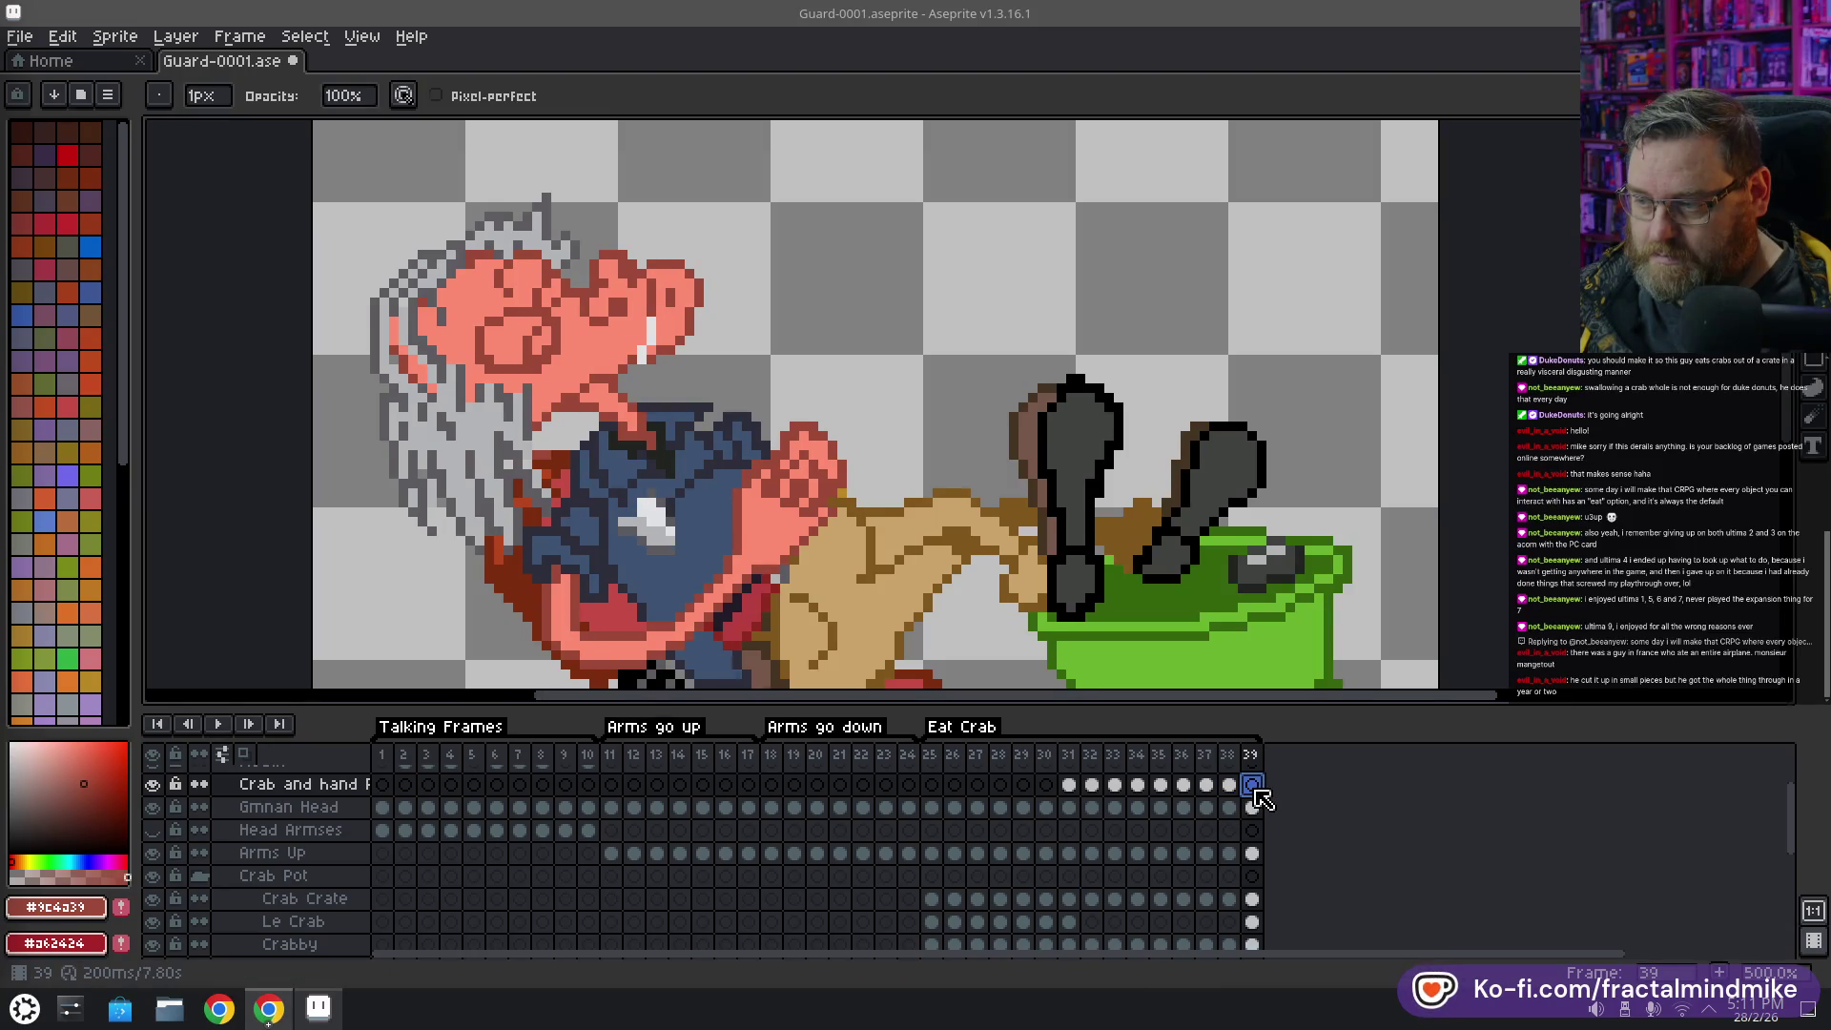
pyautogui.scroll(-1, 804, 560)
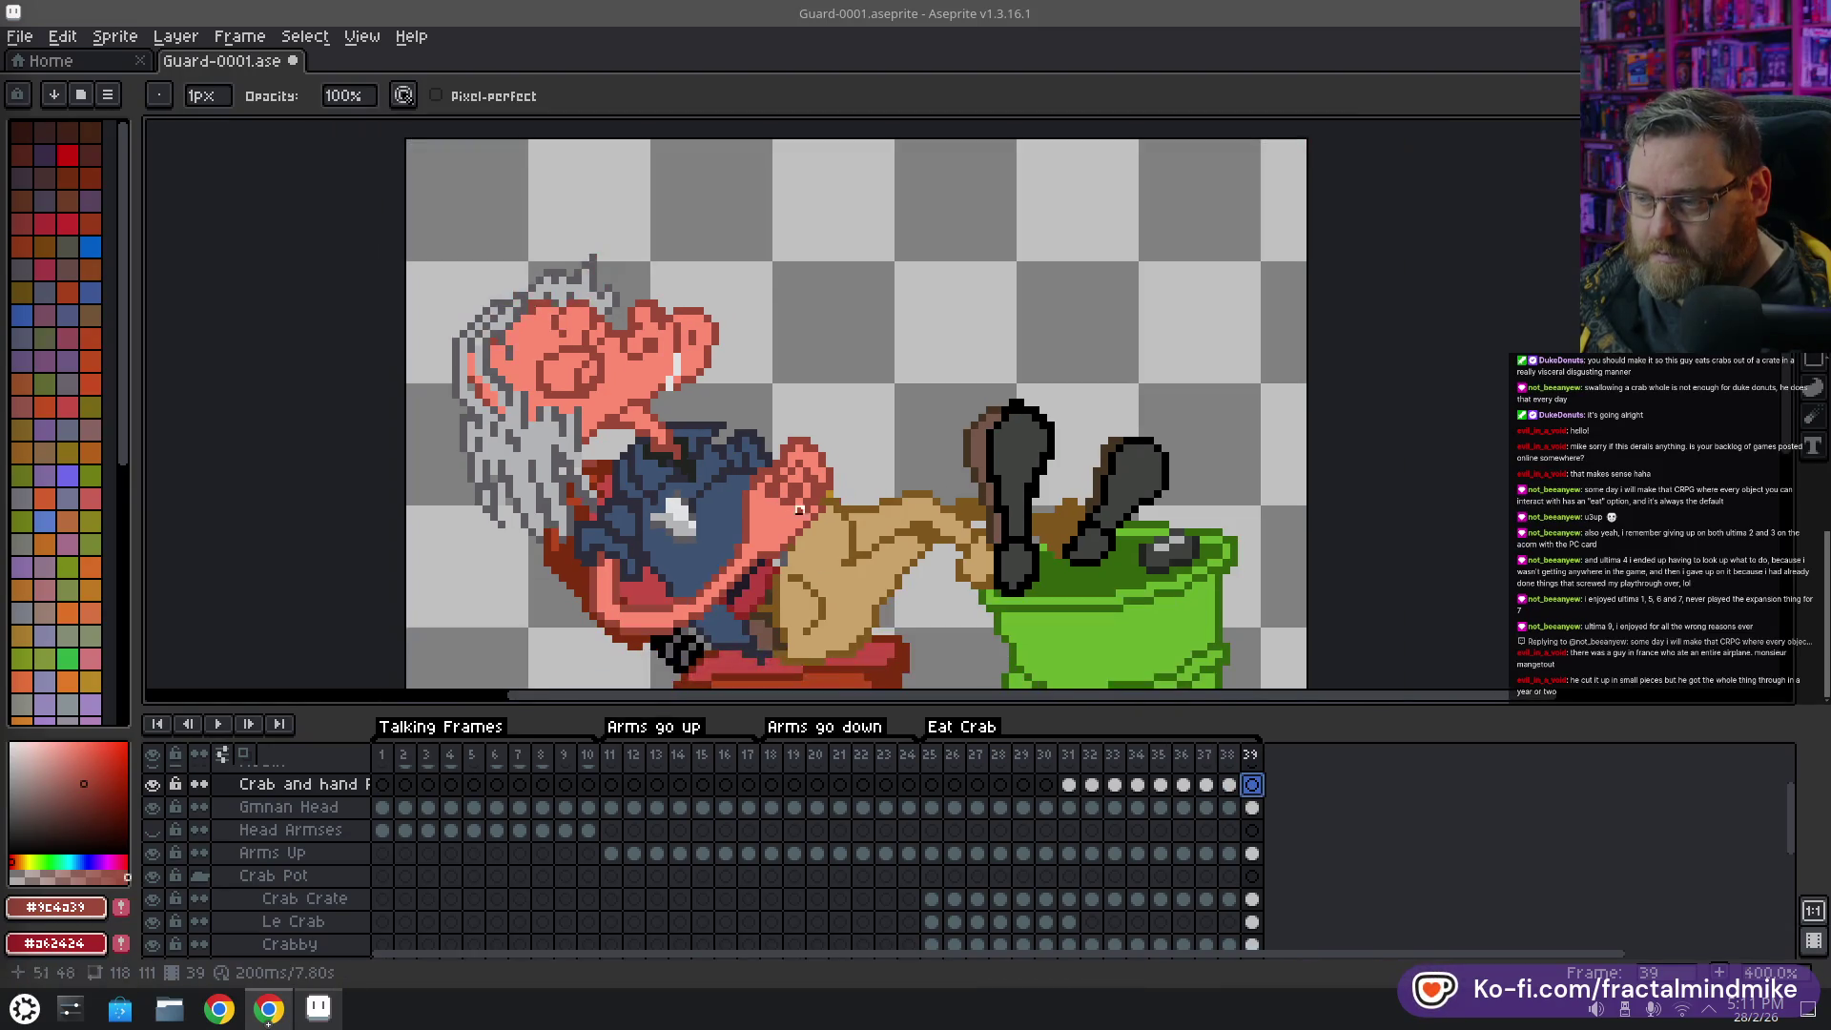
pyautogui.click(218, 724)
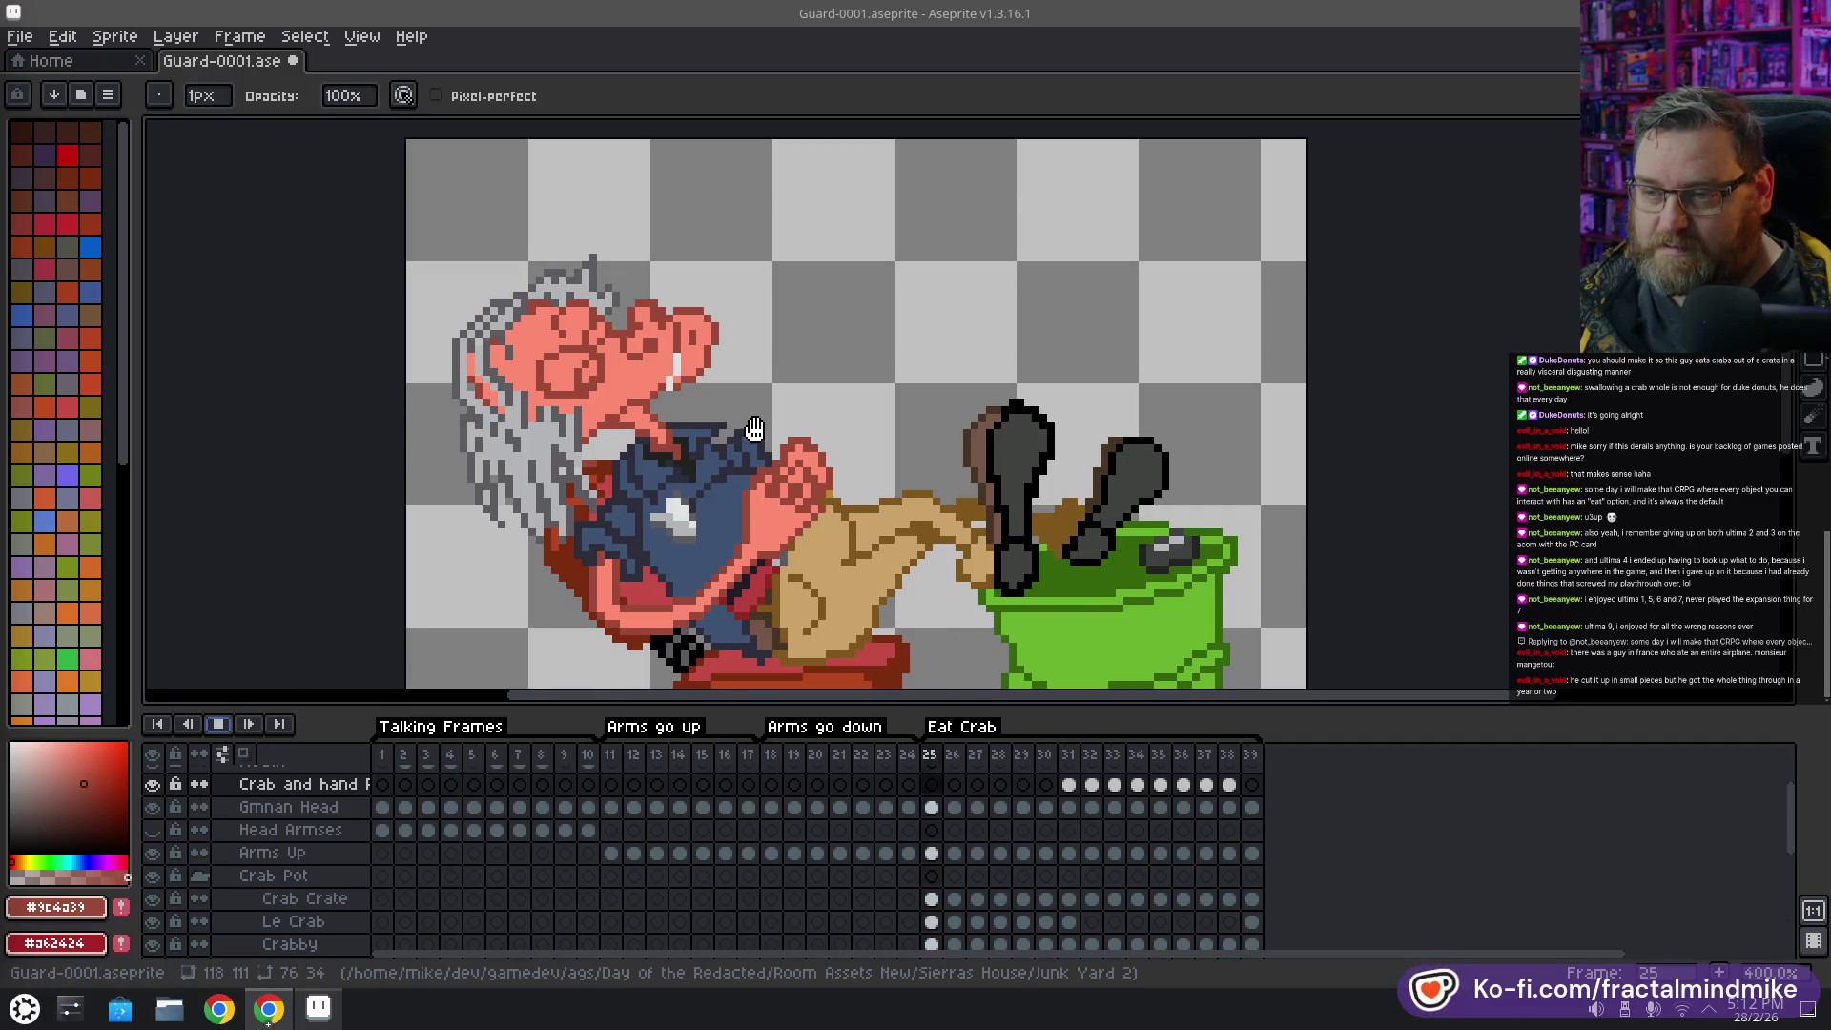
# Zoom the canvas and stop playback on Eat Crab frame 36
pyautogui.scroll(-1, 821, 525)
pyautogui.scroll(-1, 820, 525)
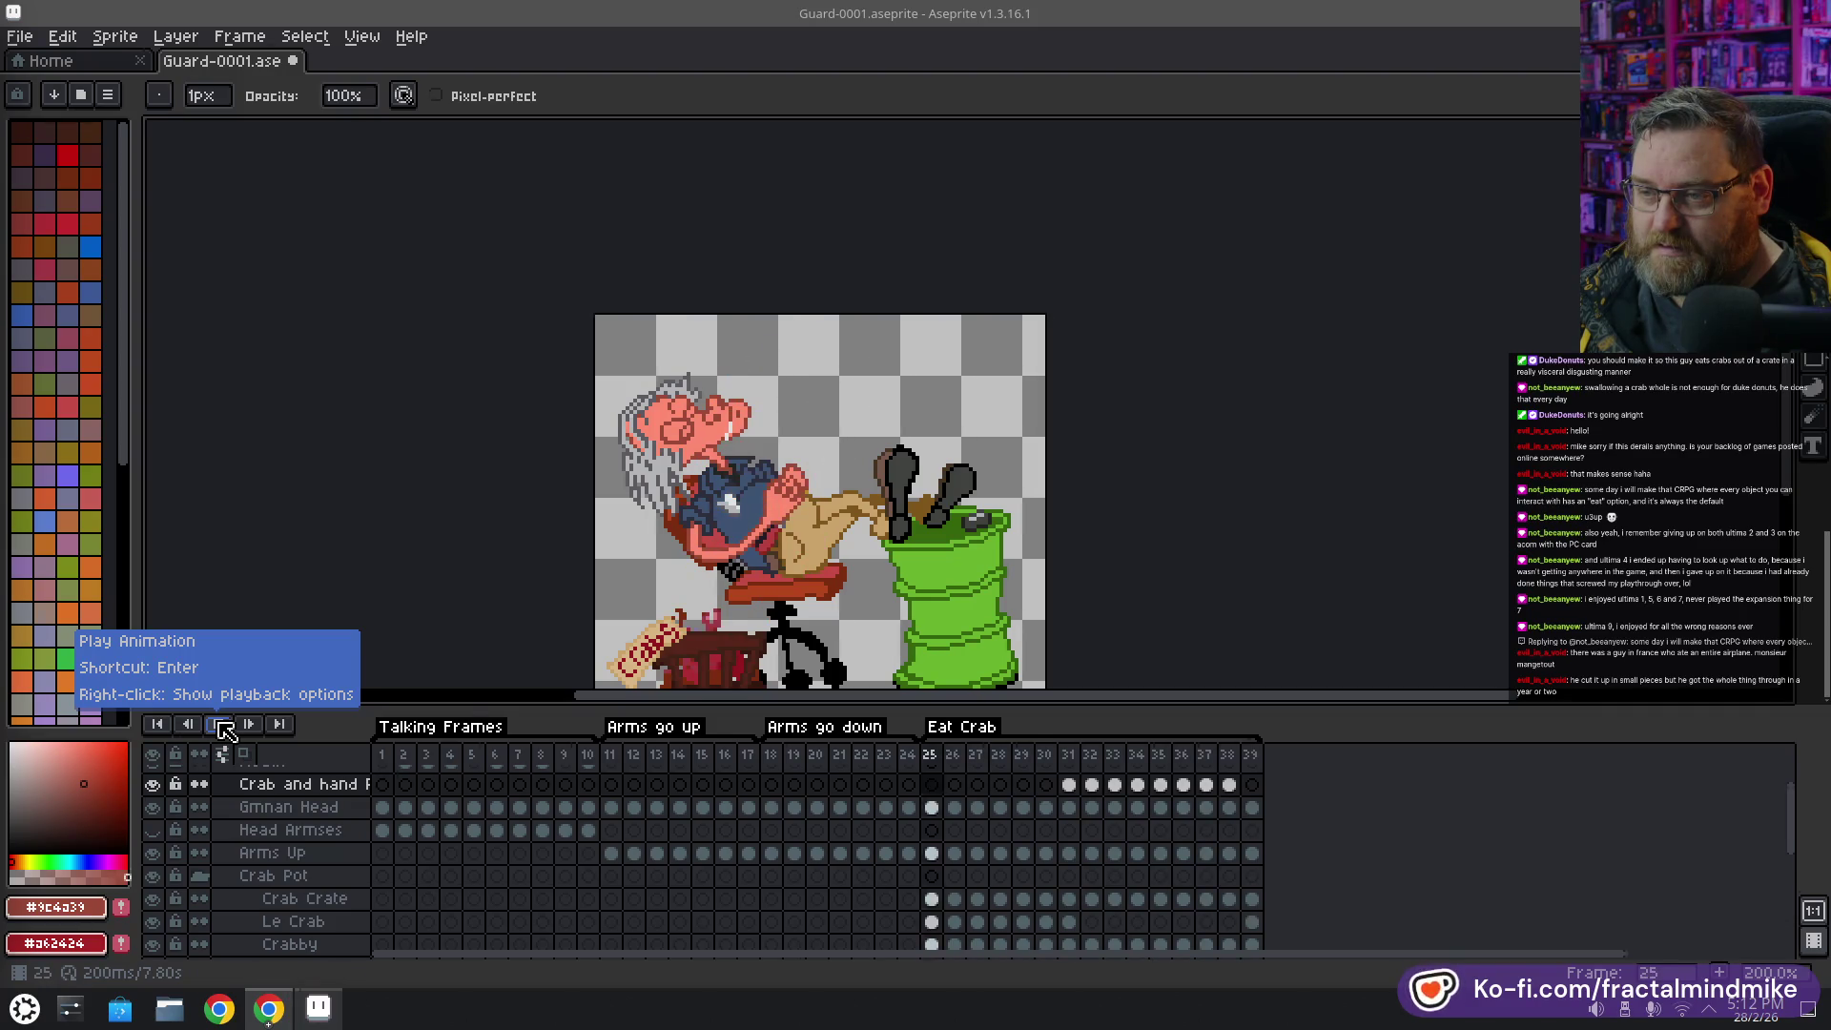
pyautogui.scroll(1, 705, 455)
pyautogui.scroll(1, 706, 455)
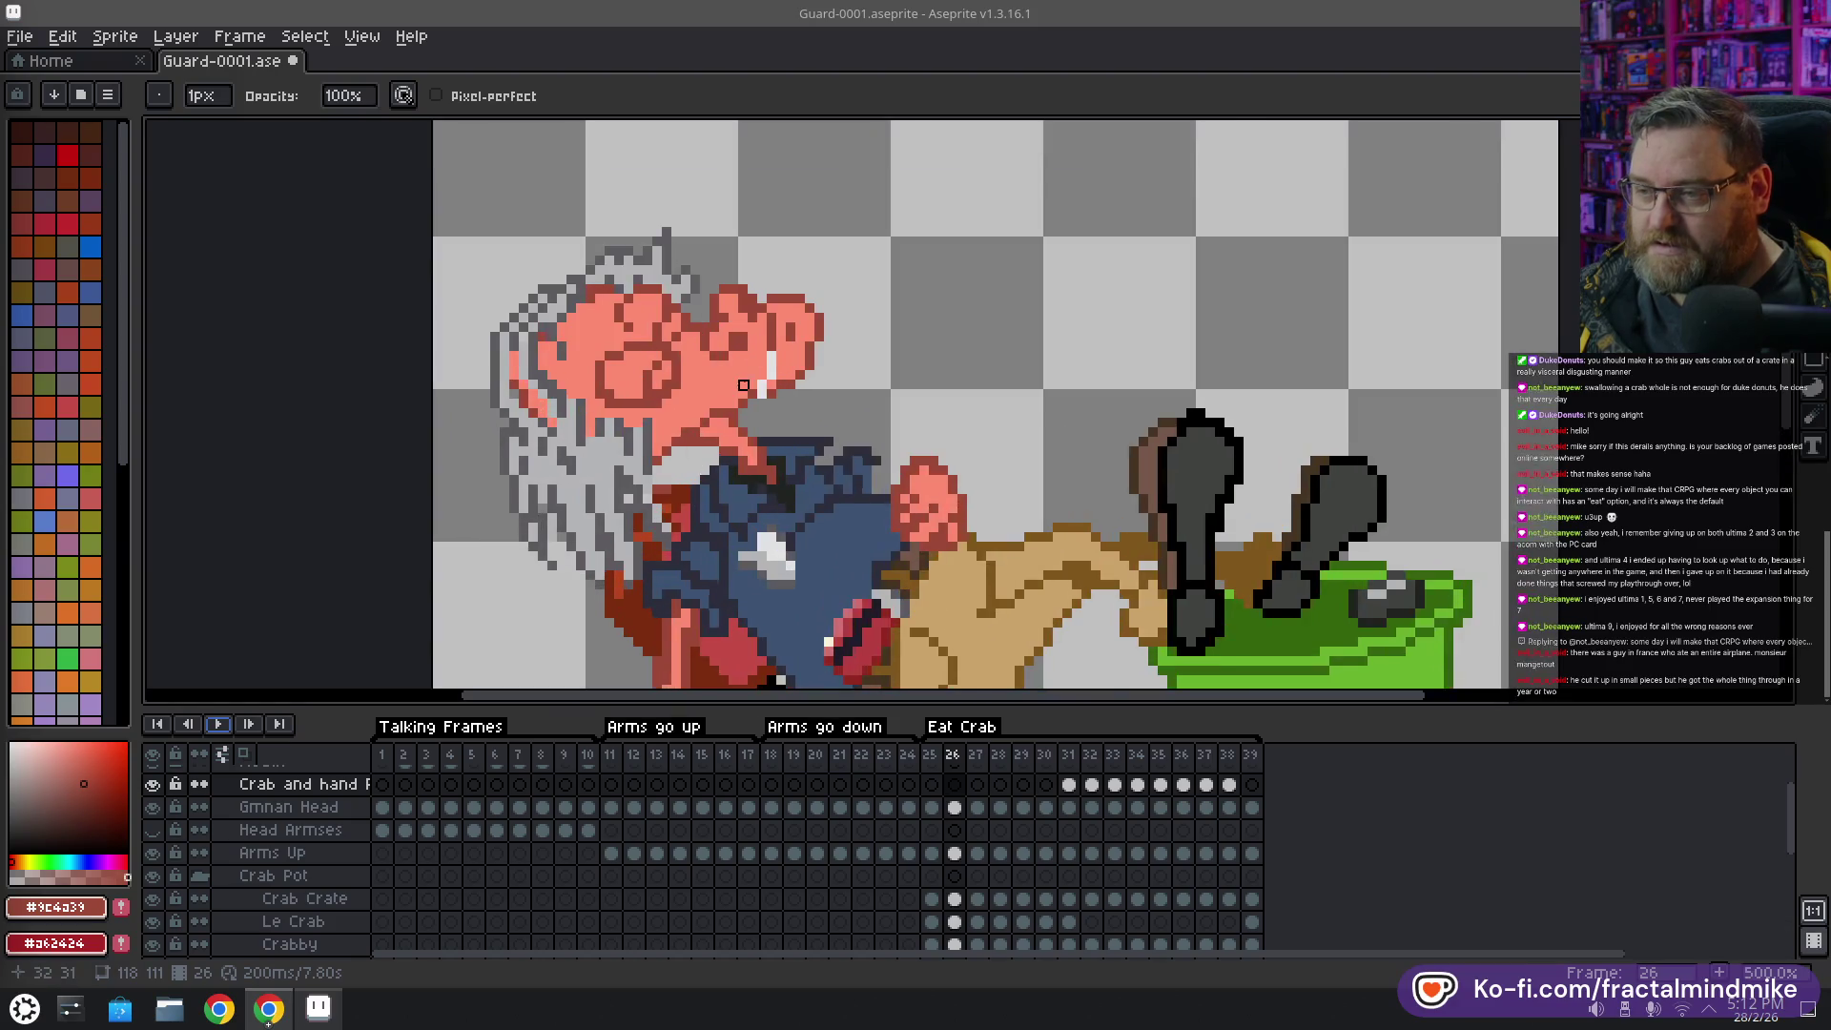
pyautogui.scroll(1, 706, 455)
pyautogui.click(1184, 787)
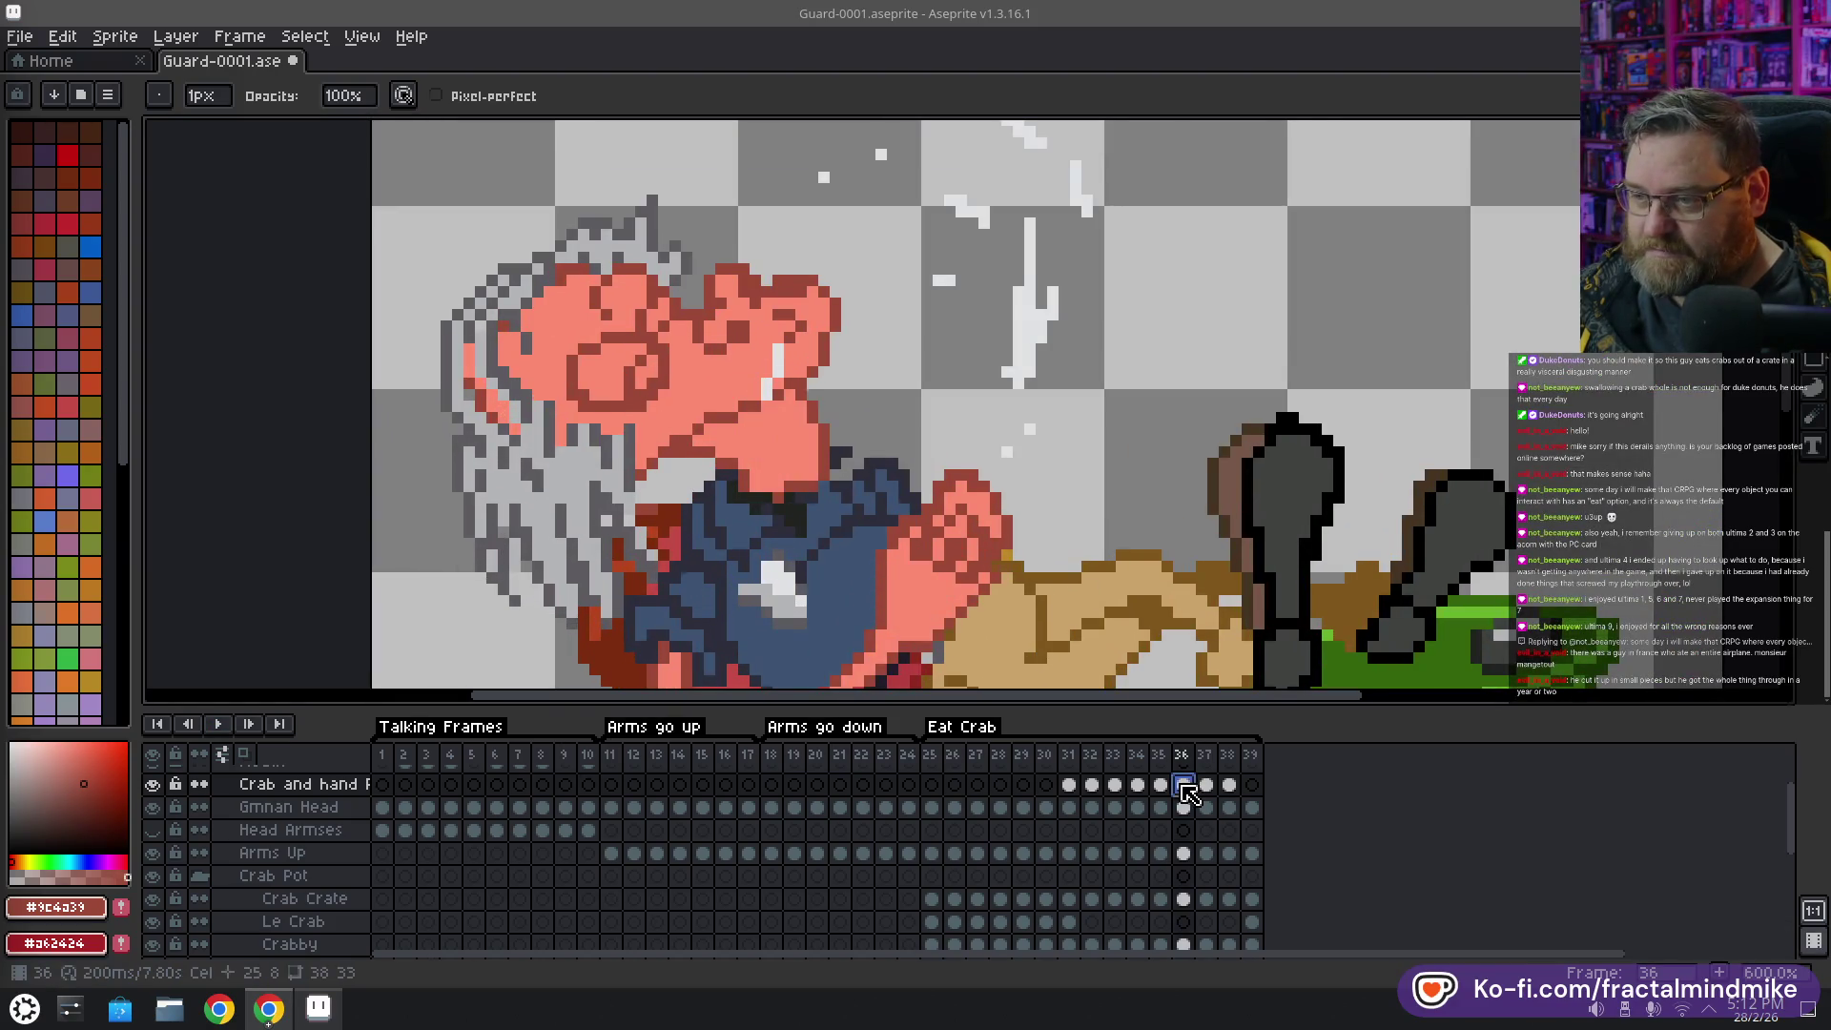
# Sample the guard's salmon skin tone #fe8b72 as the drawing colour, then view frame 37
pyautogui.press('alt')
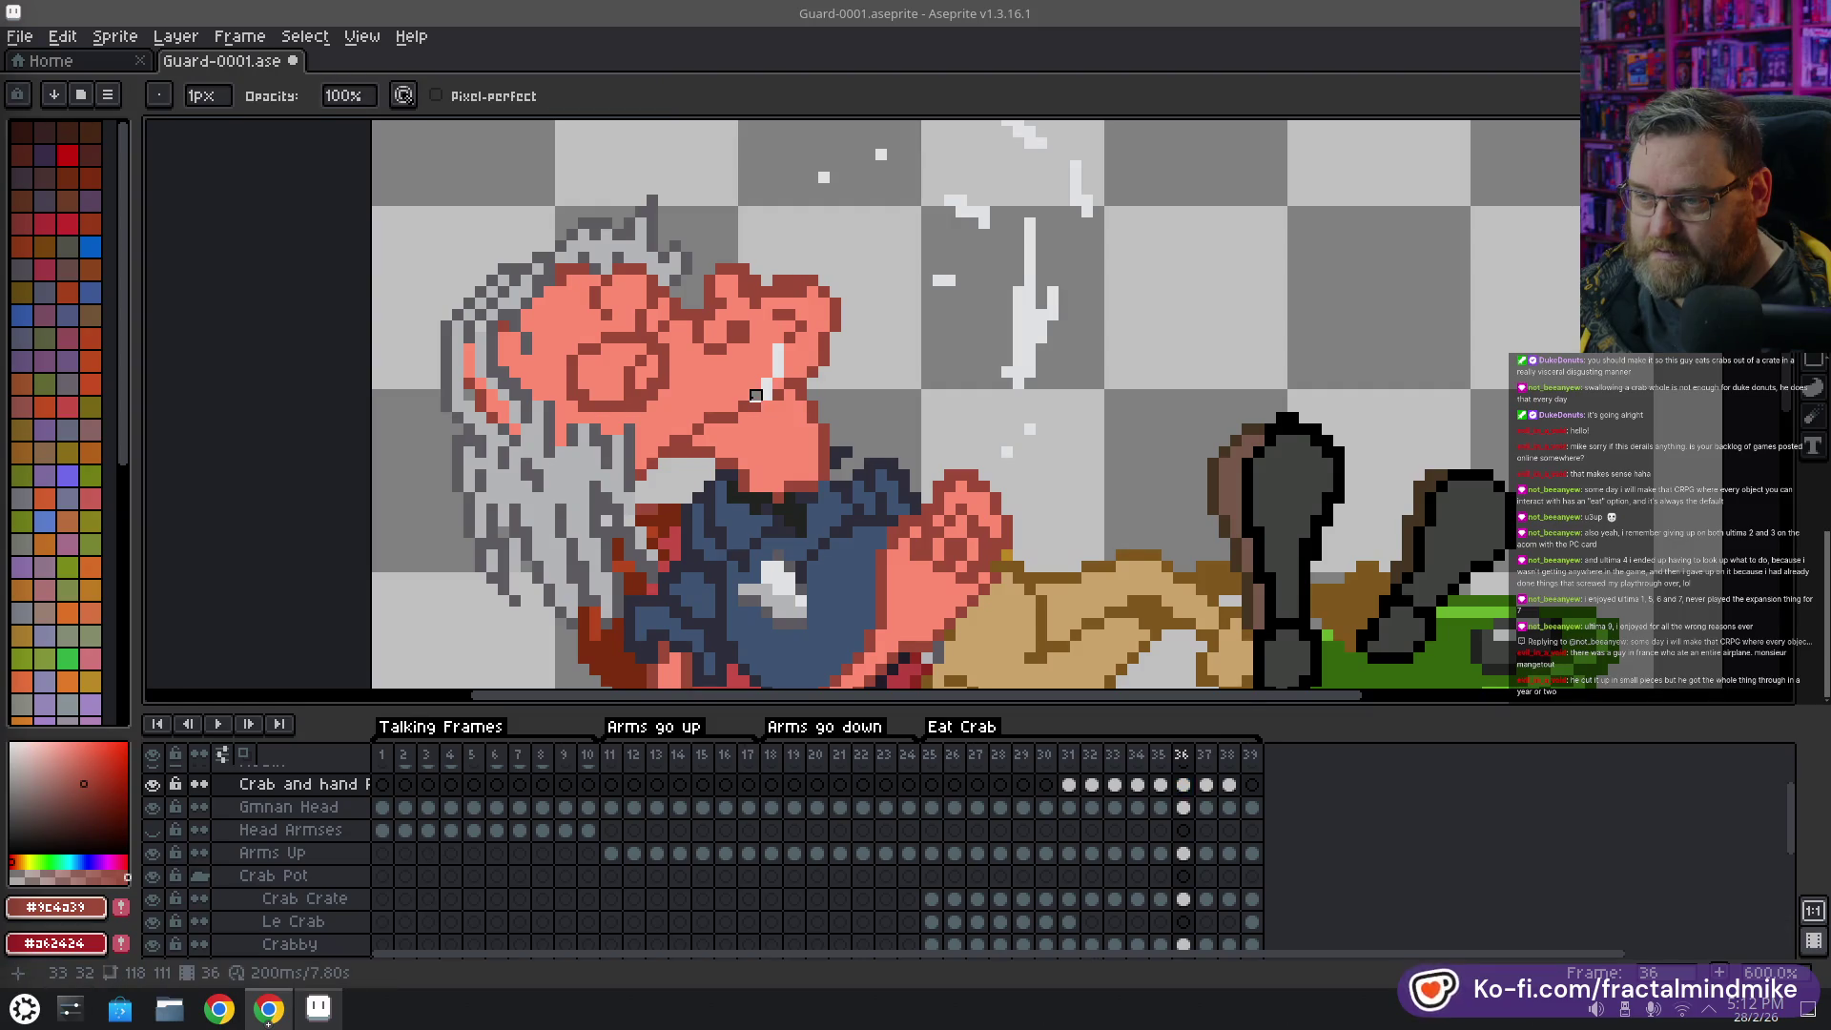
pyautogui.keyDown('alt'); pyautogui.click(755, 410); pyautogui.keyUp('alt')
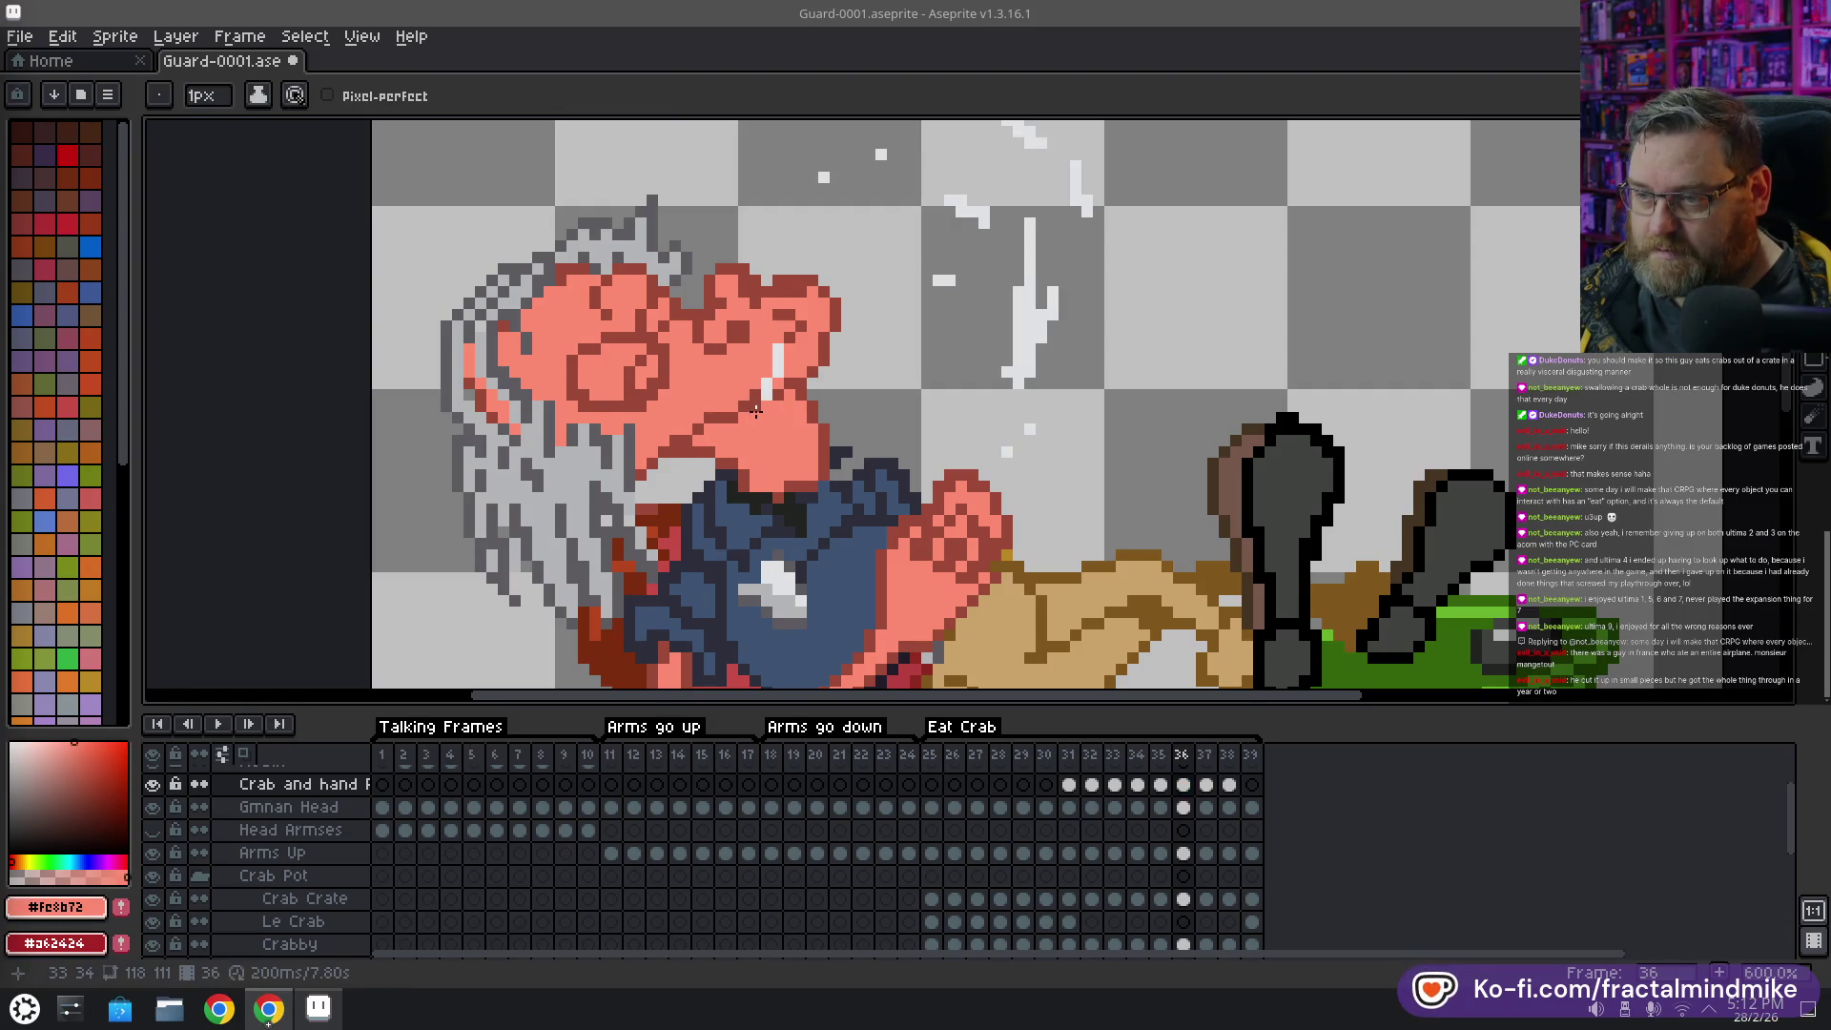
pyautogui.click(1206, 786)
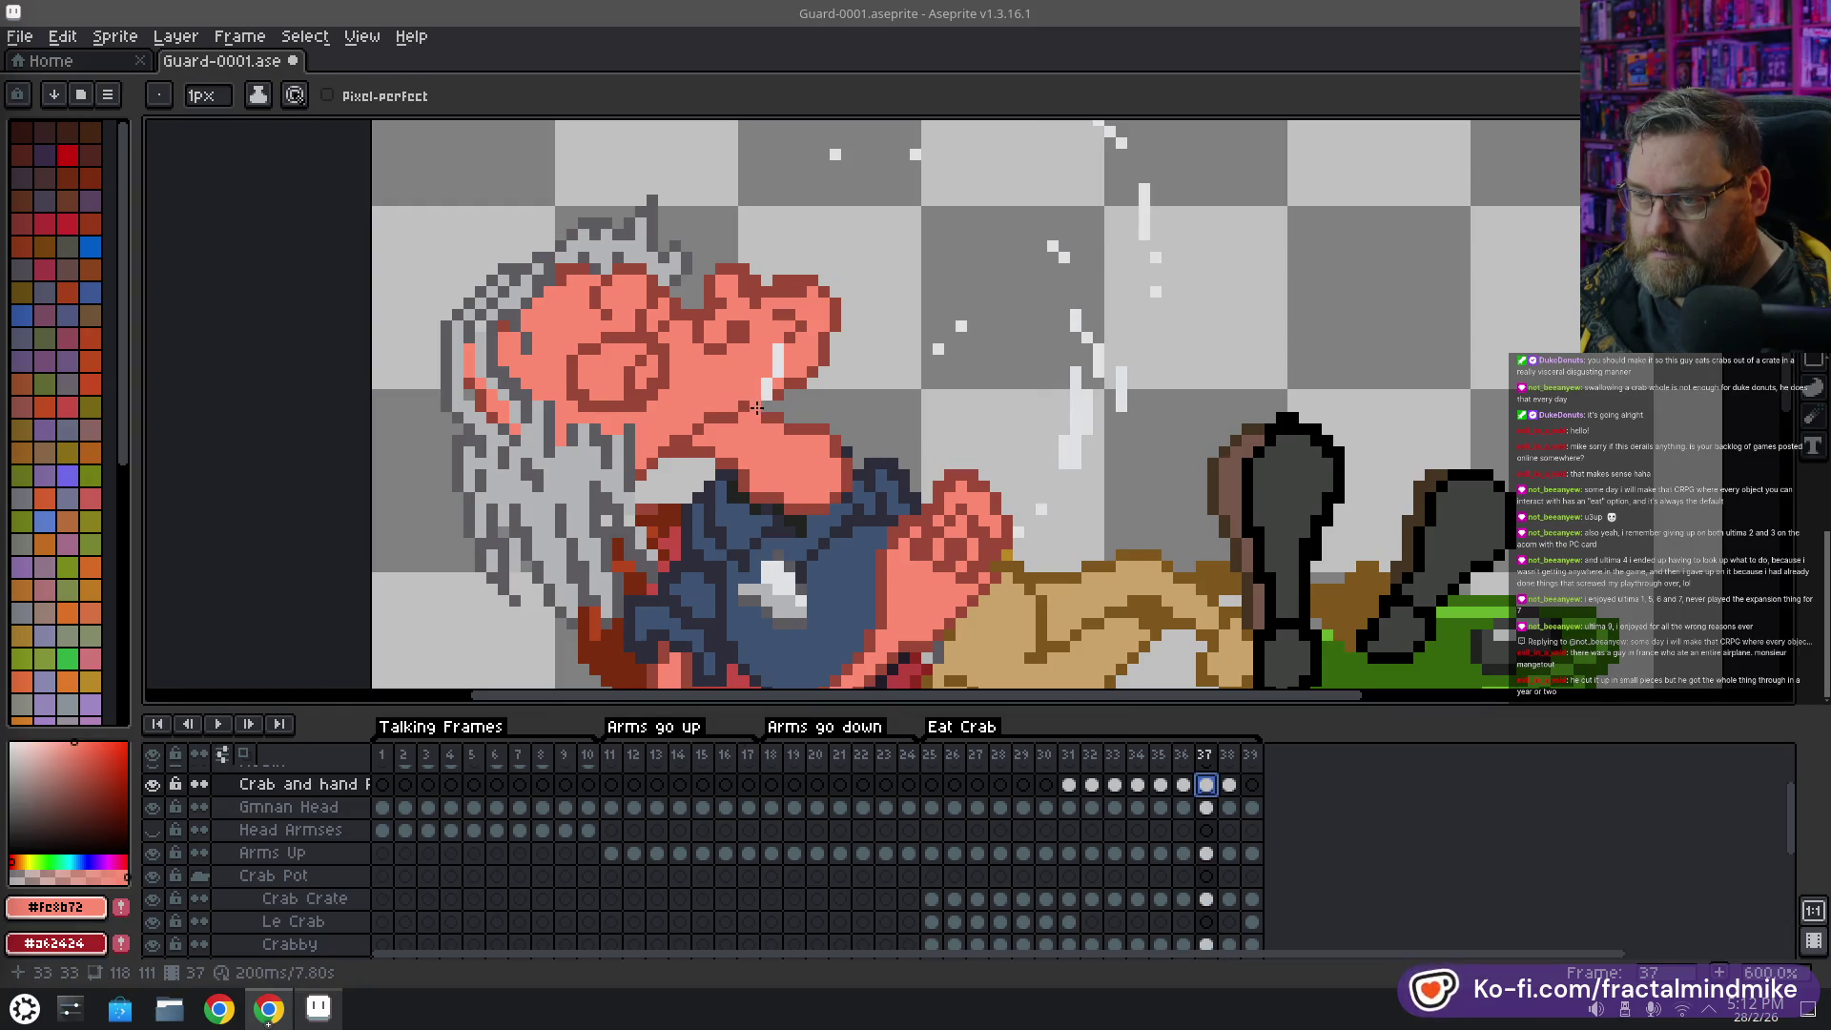
# Sample the outline and skin colours on frames 37 and 38, ending on shade #9c4a39
pyautogui.keyDown('alt'); pyautogui.click(750, 393); pyautogui.keyUp('alt')
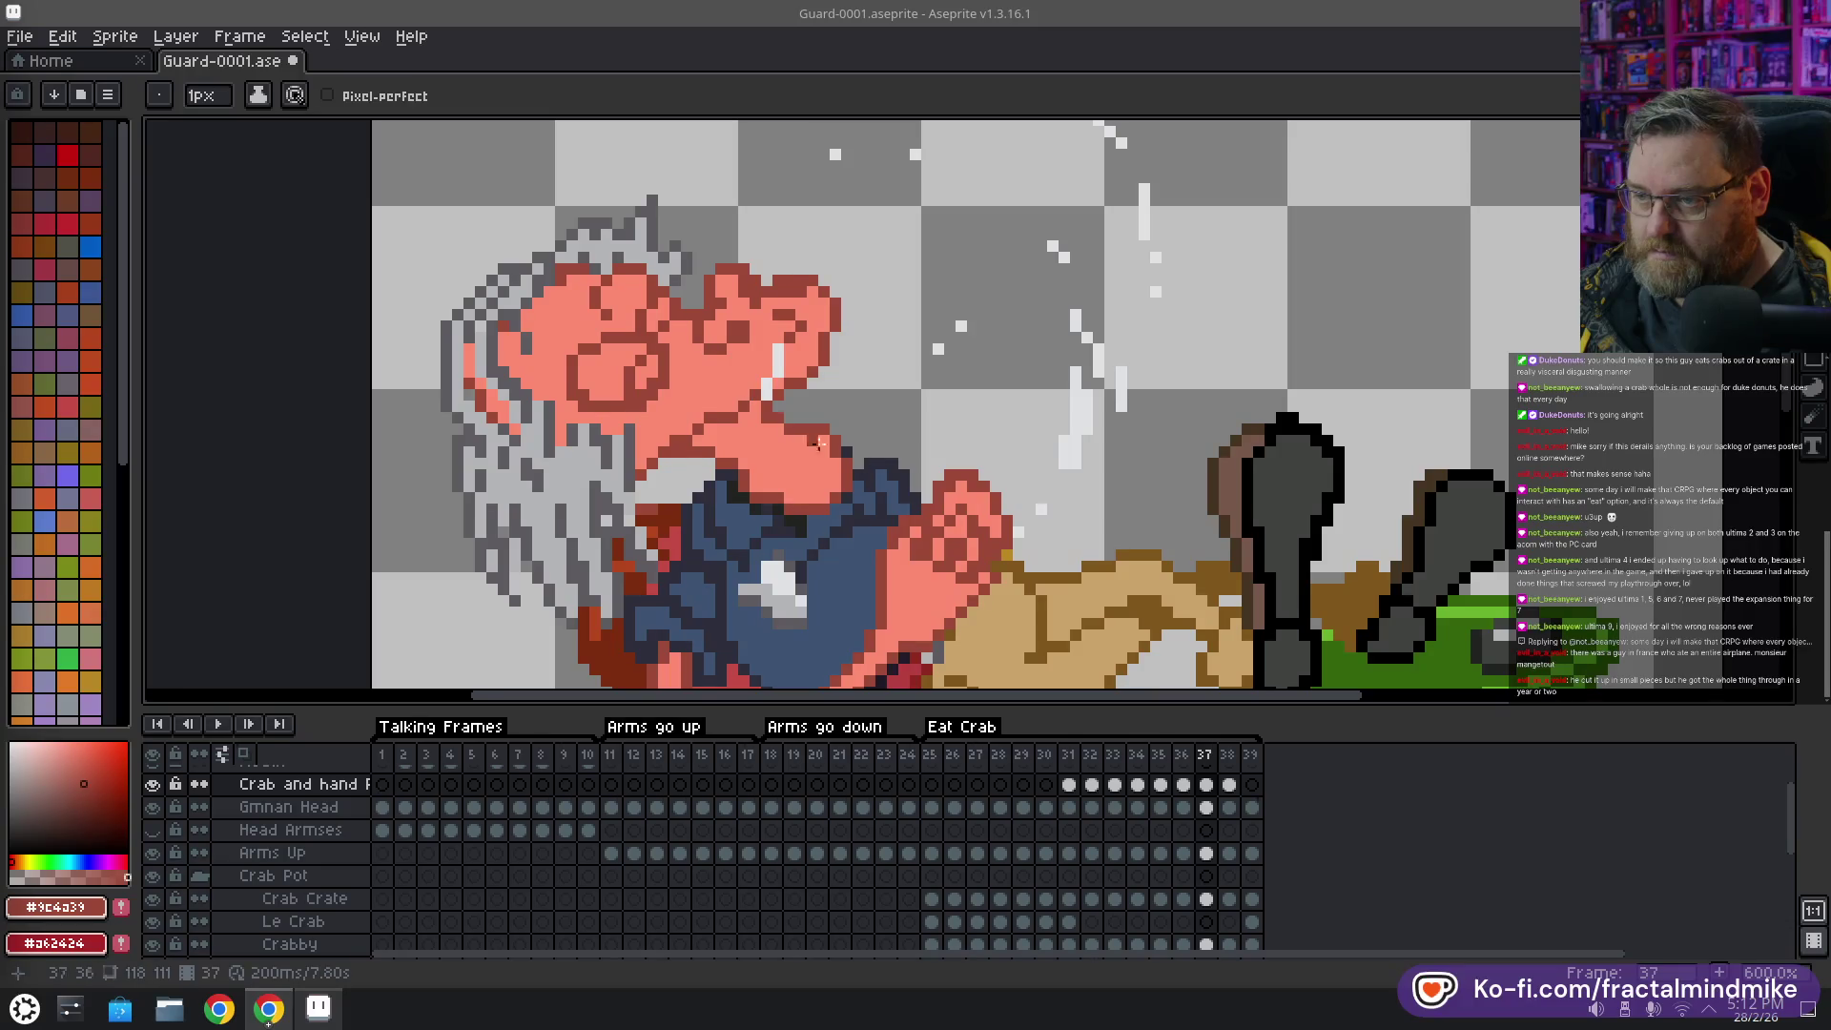
pyautogui.keyDown('alt'); pyautogui.click(766, 419); pyautogui.keyUp('alt')
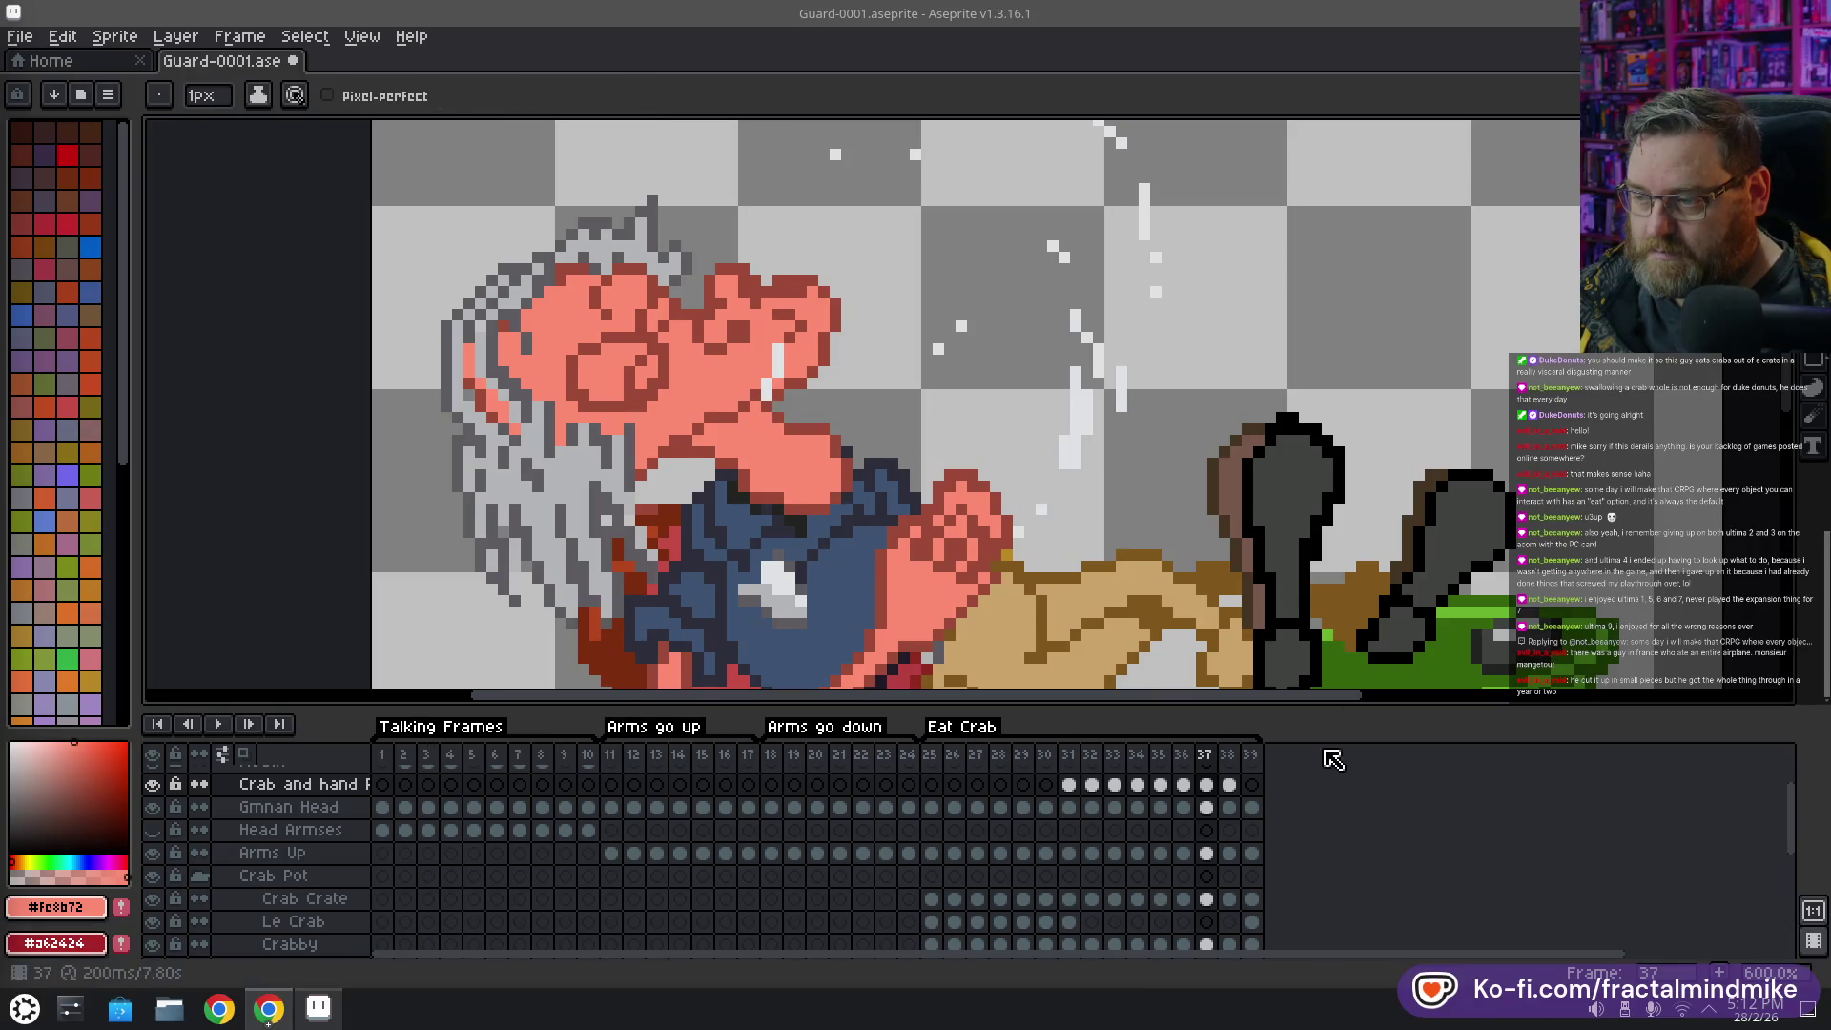
pyautogui.click(1235, 756)
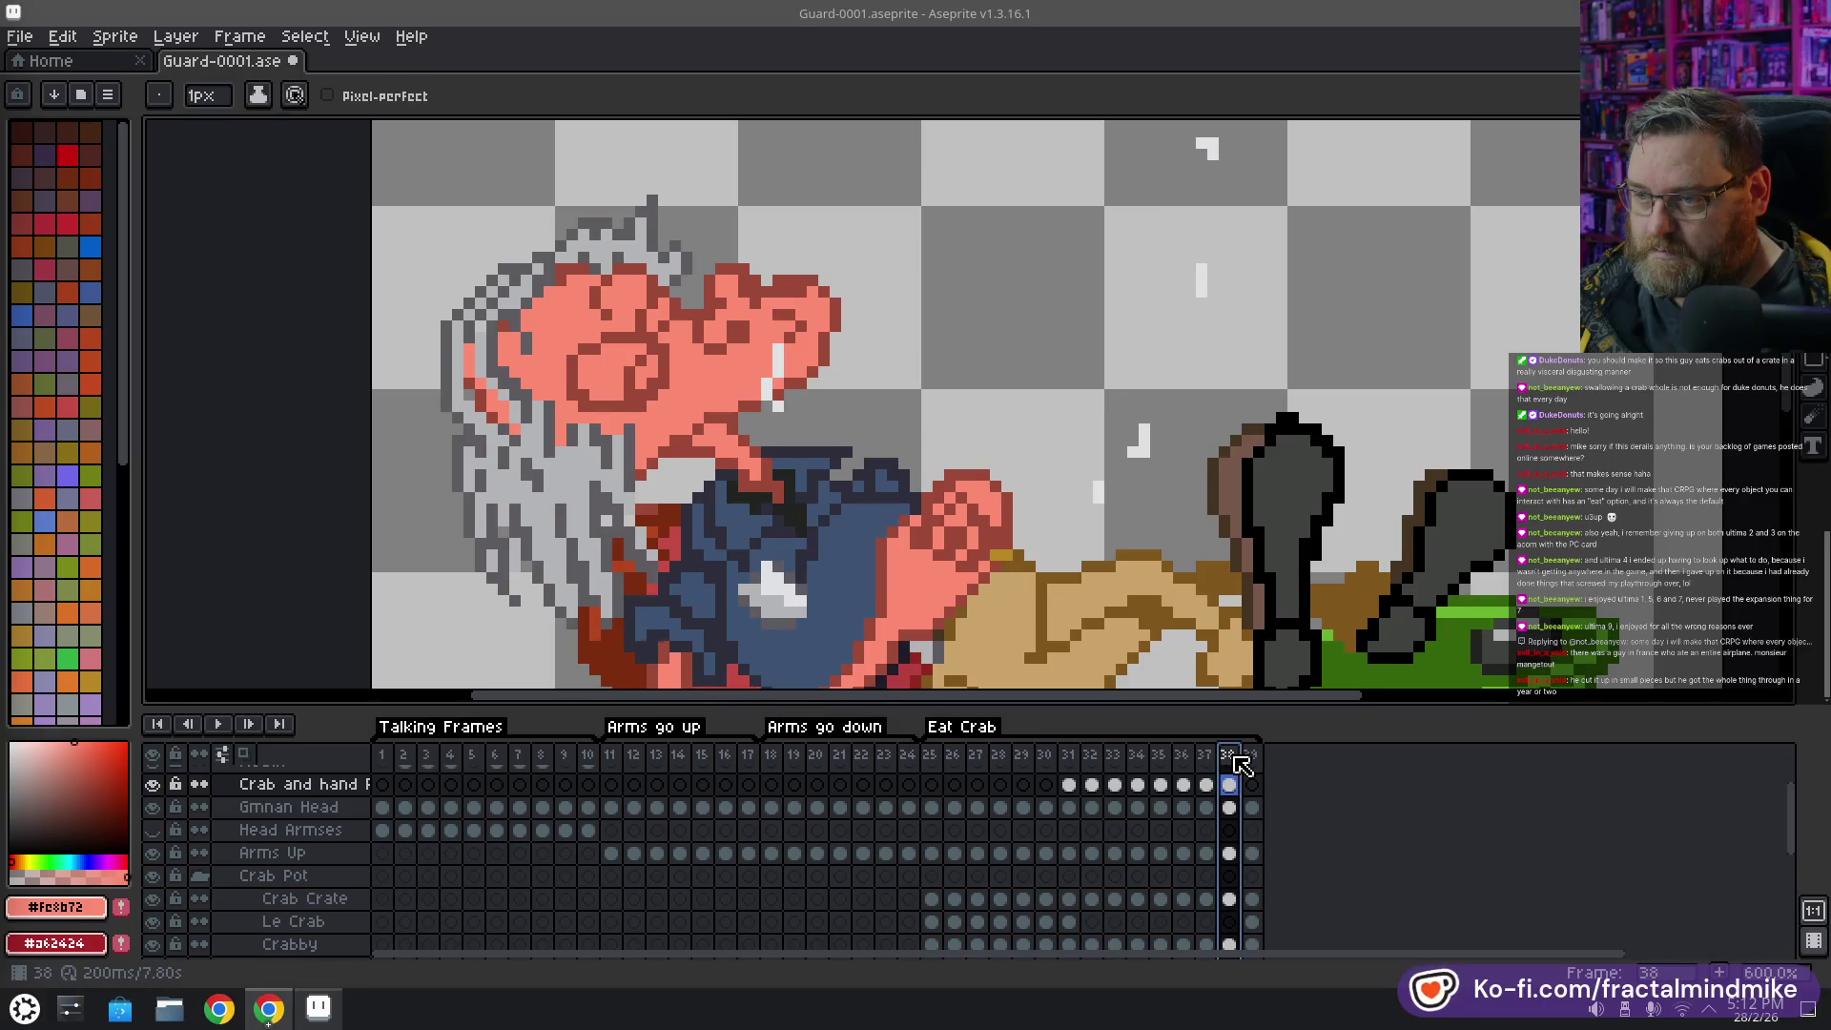
pyautogui.keyDown('alt'); pyautogui.click(752, 406); pyautogui.keyUp('alt')
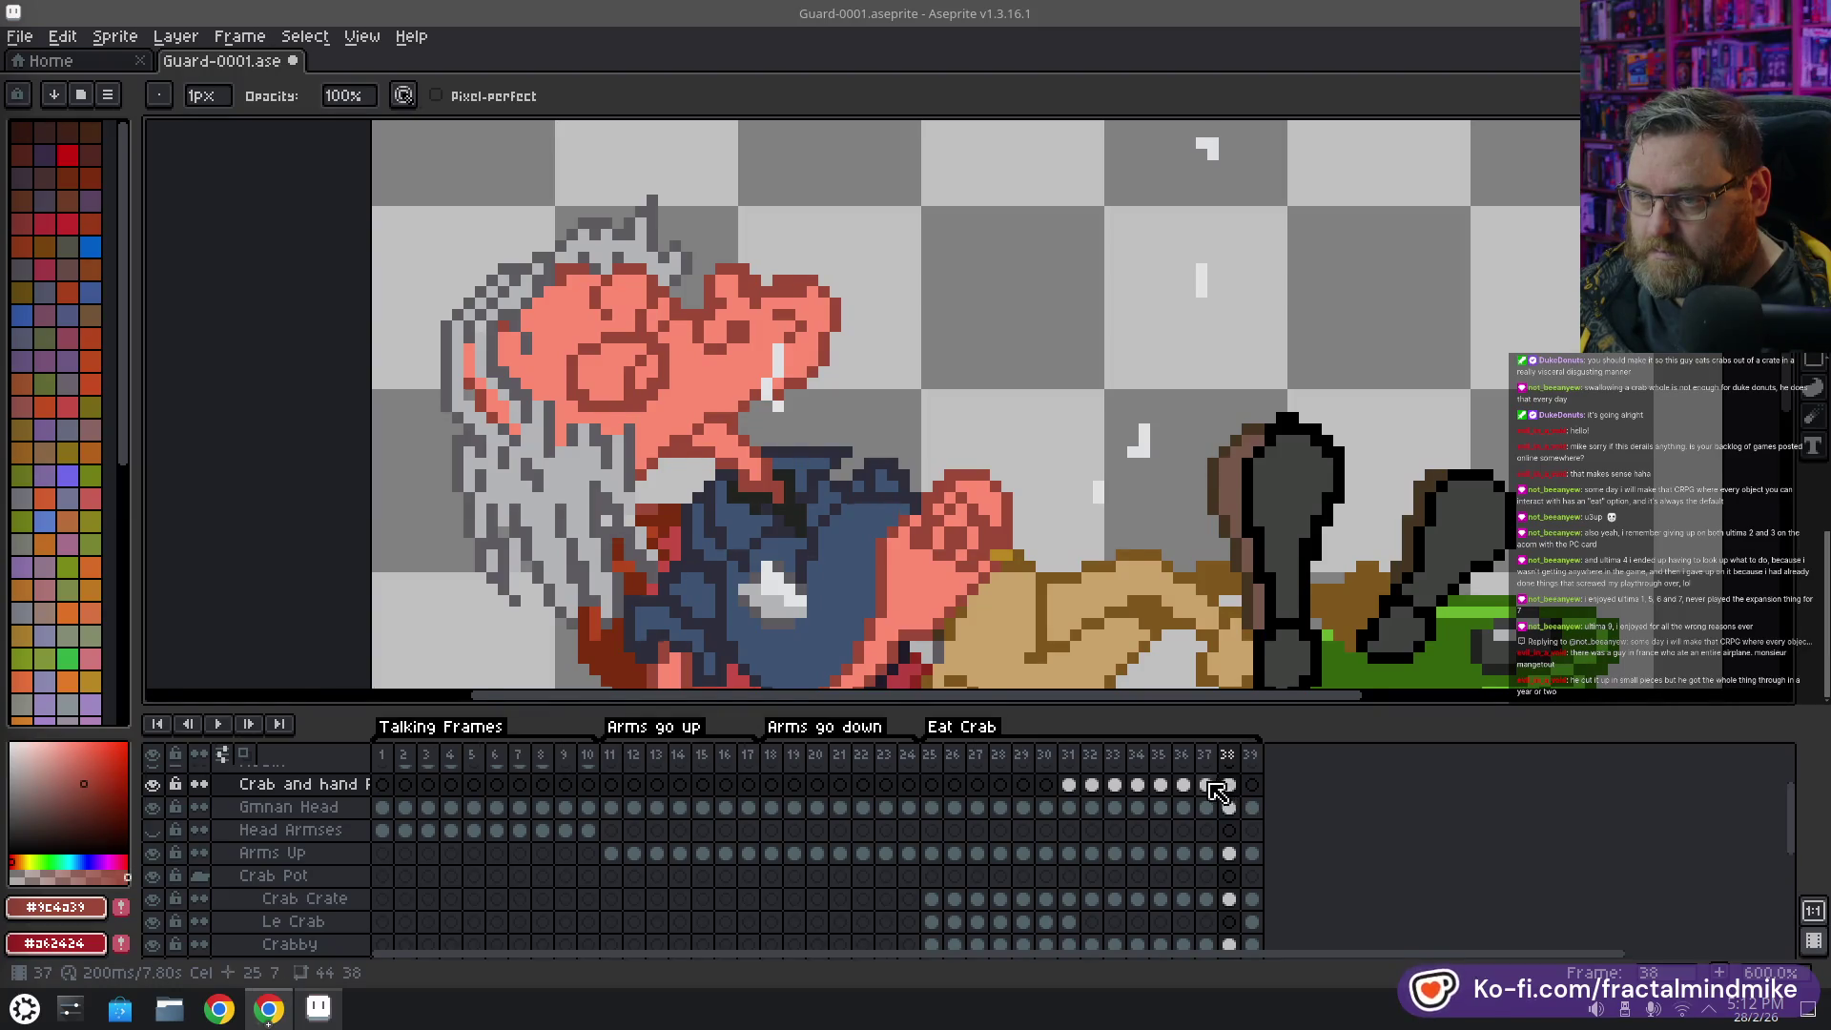
# Drag the Crab and hand cel from frame 30 to frame 39
pyautogui.click(1048, 785)
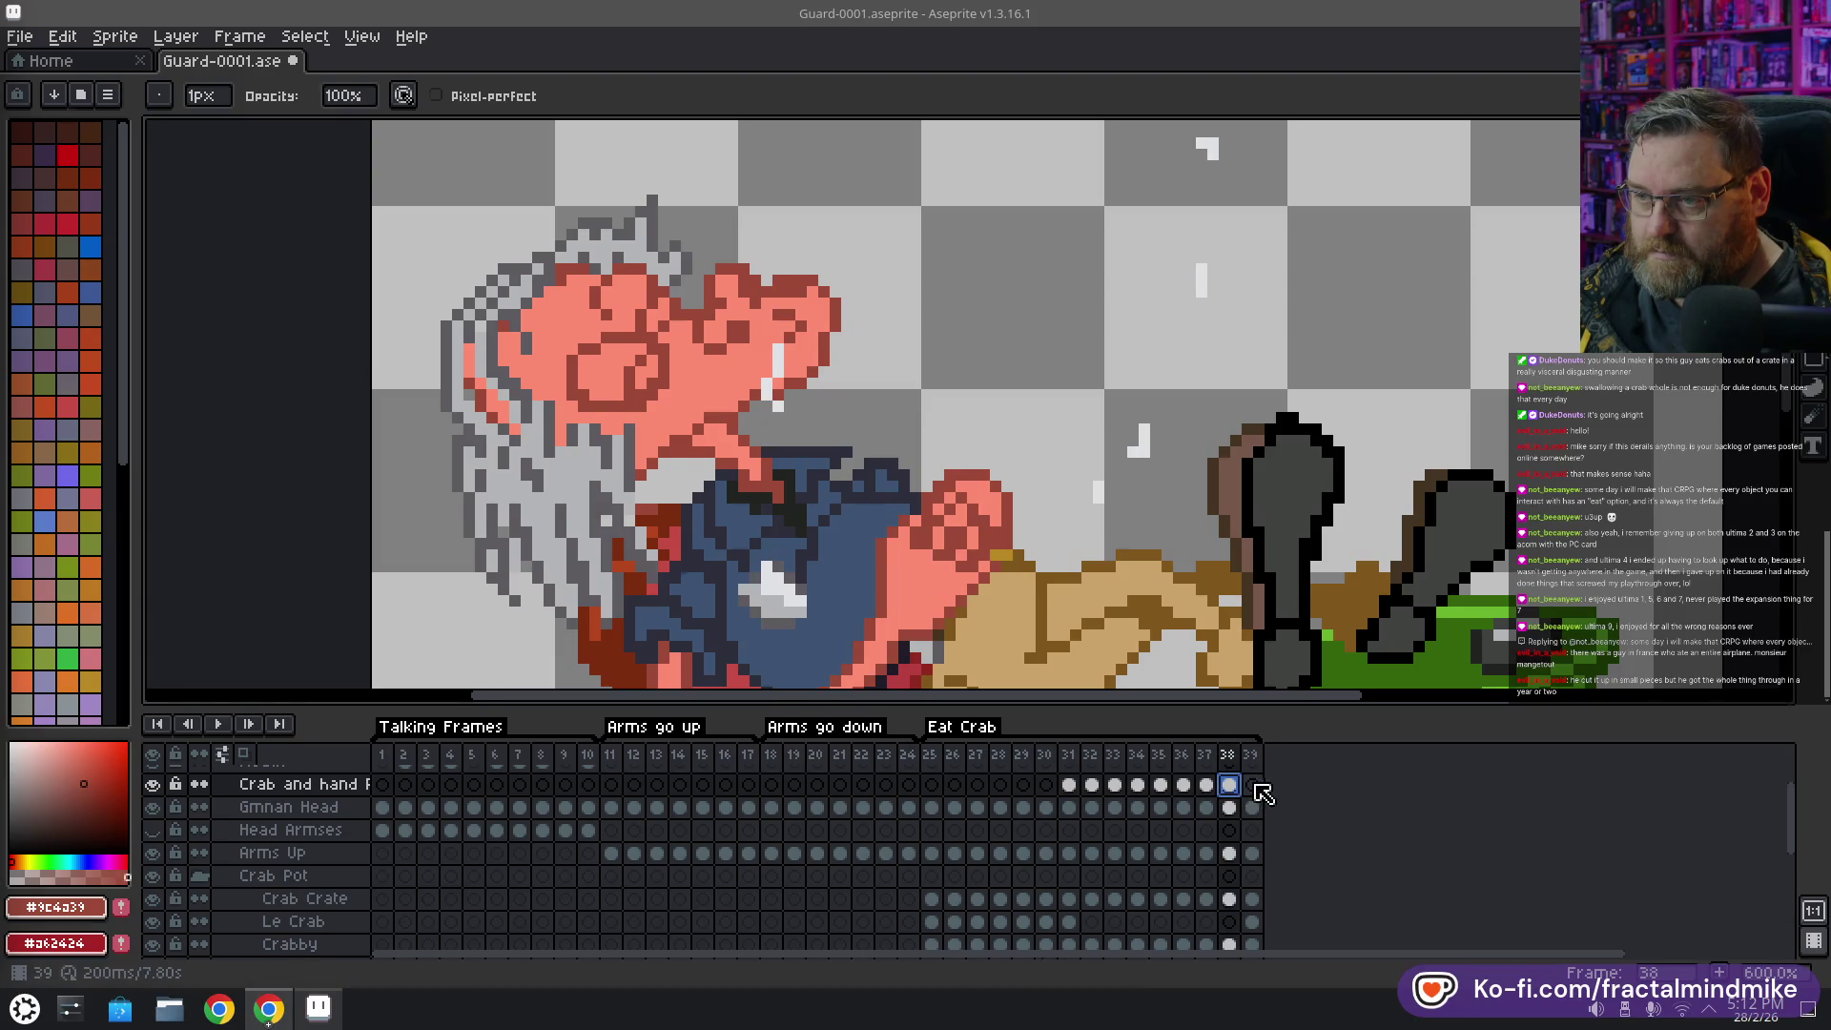
pyautogui.moveTo(1232, 797); pyautogui.dragTo(1252, 785)
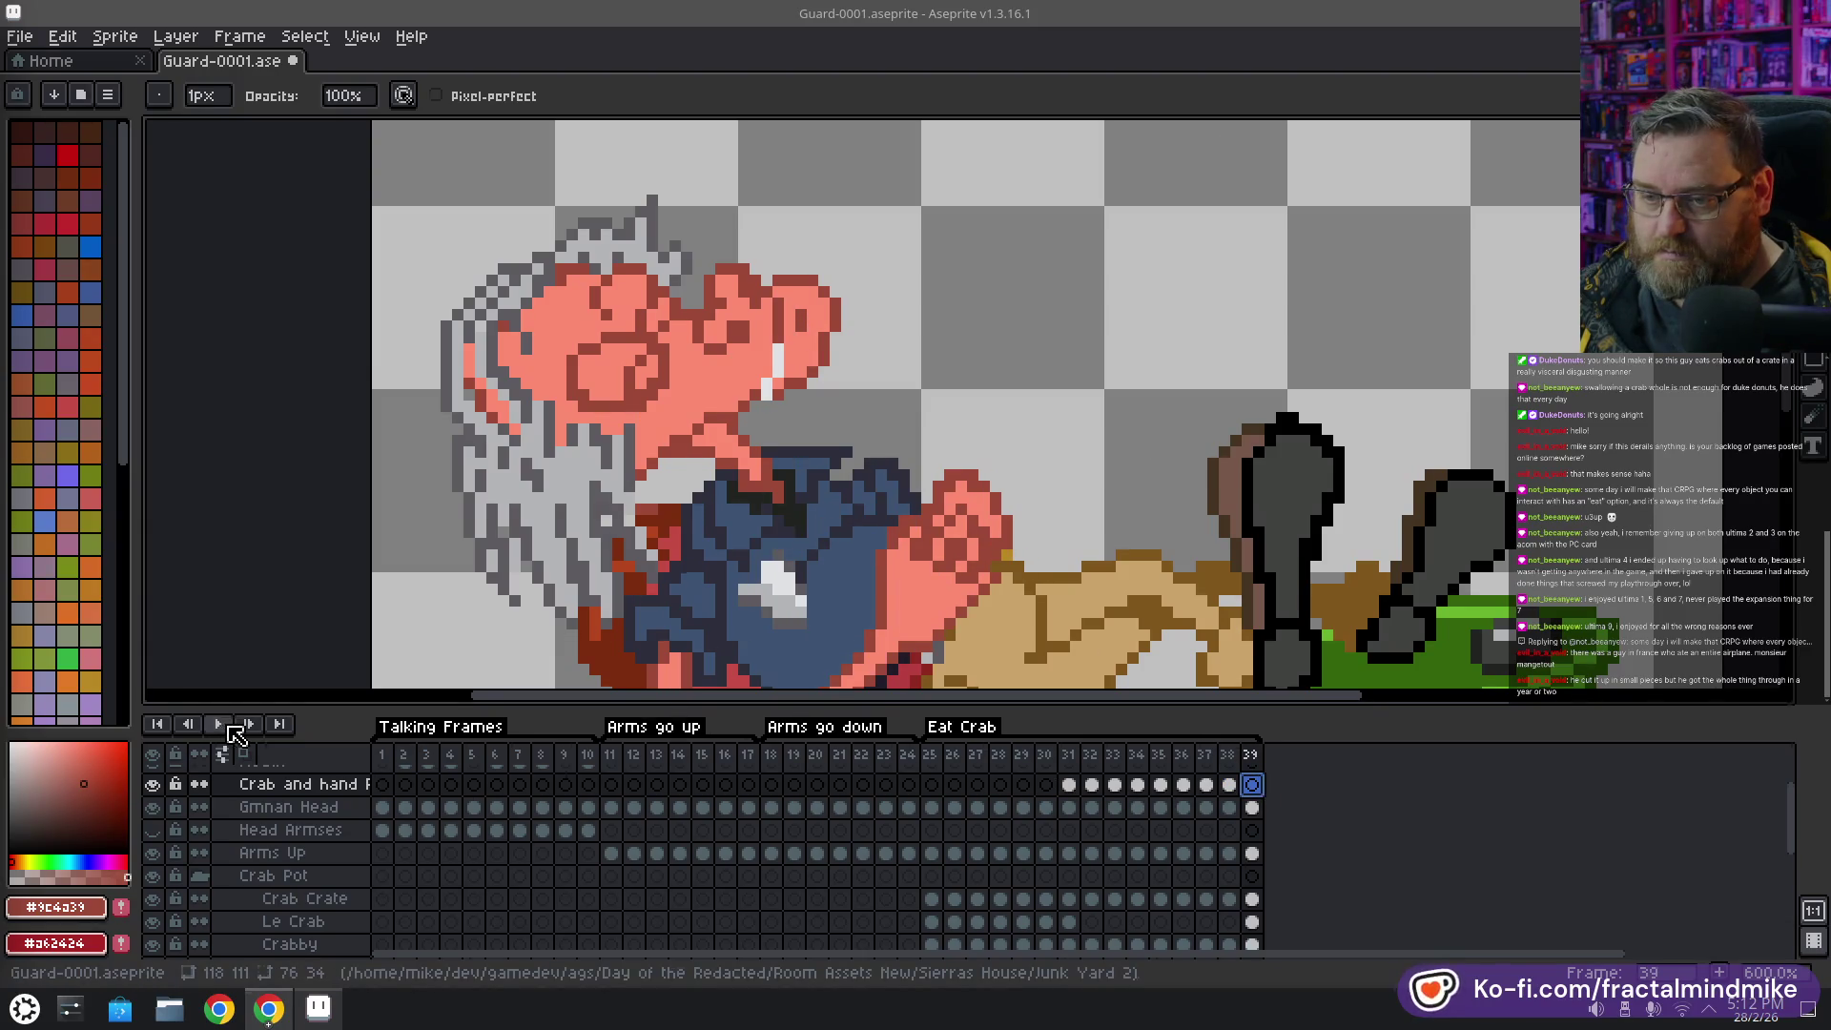
pyautogui.scroll(-1, 894, 429)
# Zoom out, stop playback, step through frames 36–38, and zoom in on frame 38's rising specks
pyautogui.scroll(-1, 893, 429)
pyautogui.scroll(-1, 894, 429)
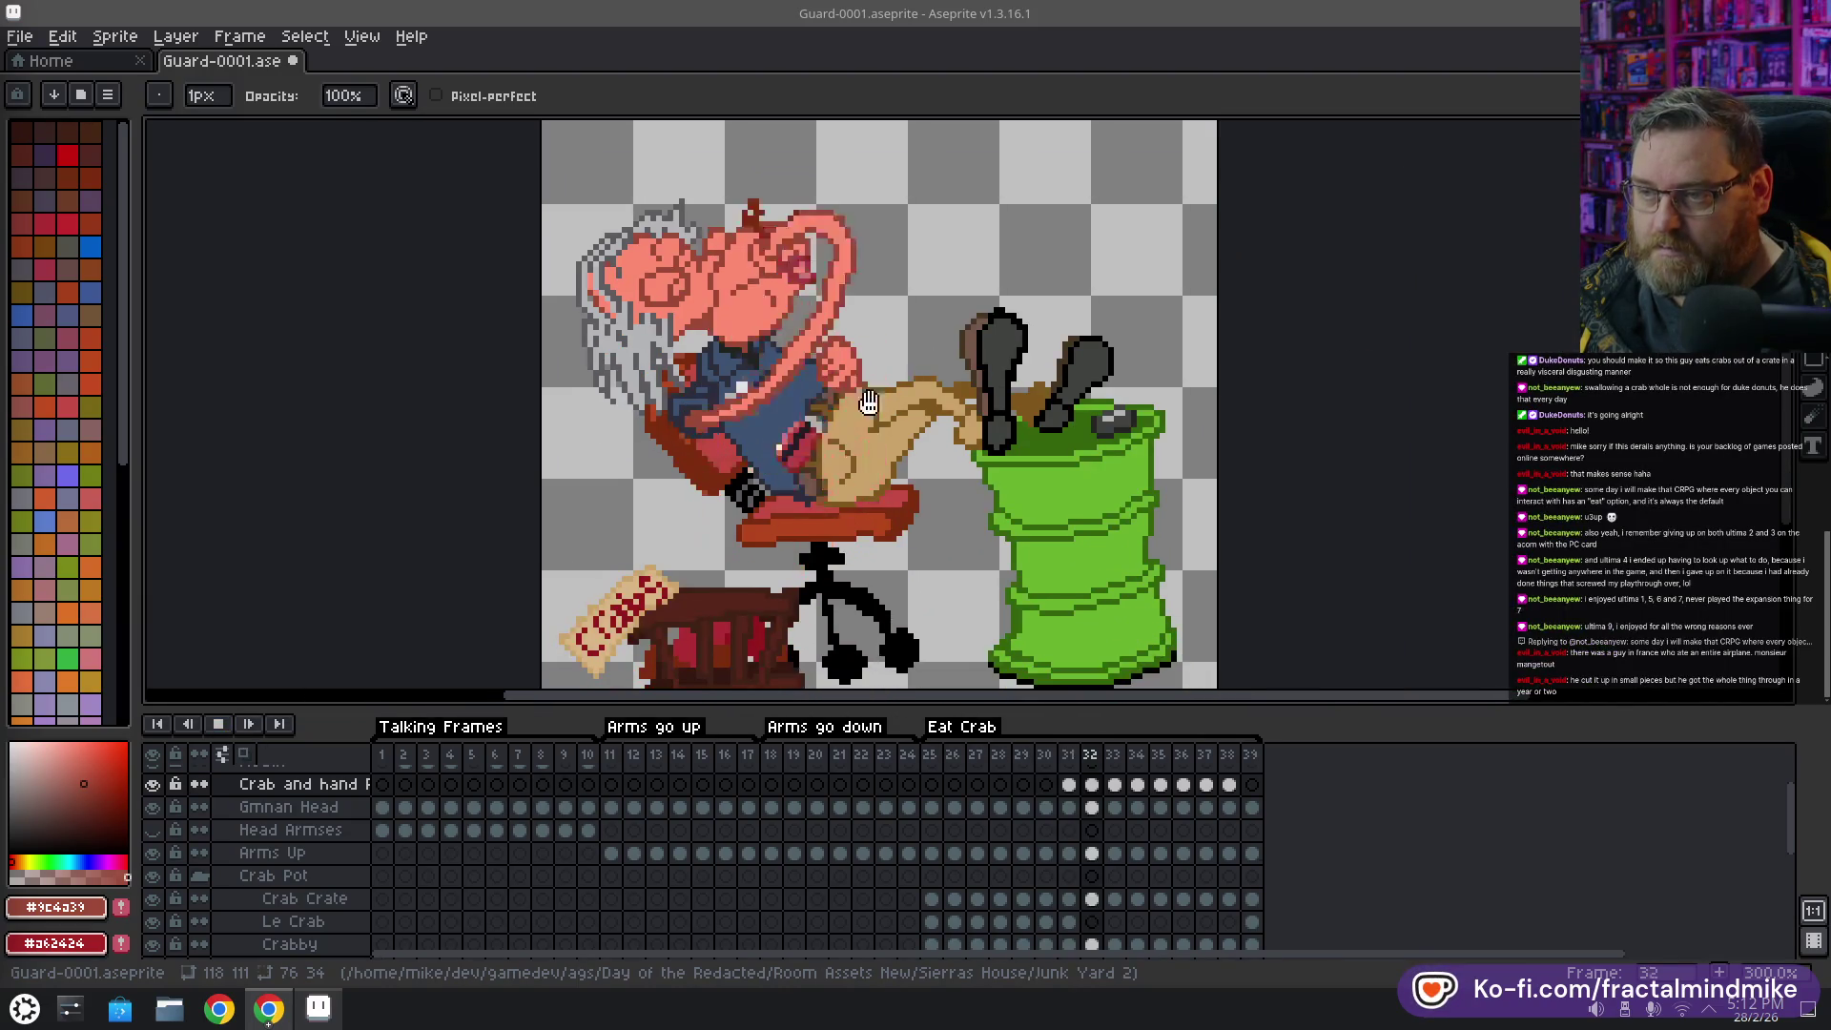
pyautogui.scroll(-1, 893, 429)
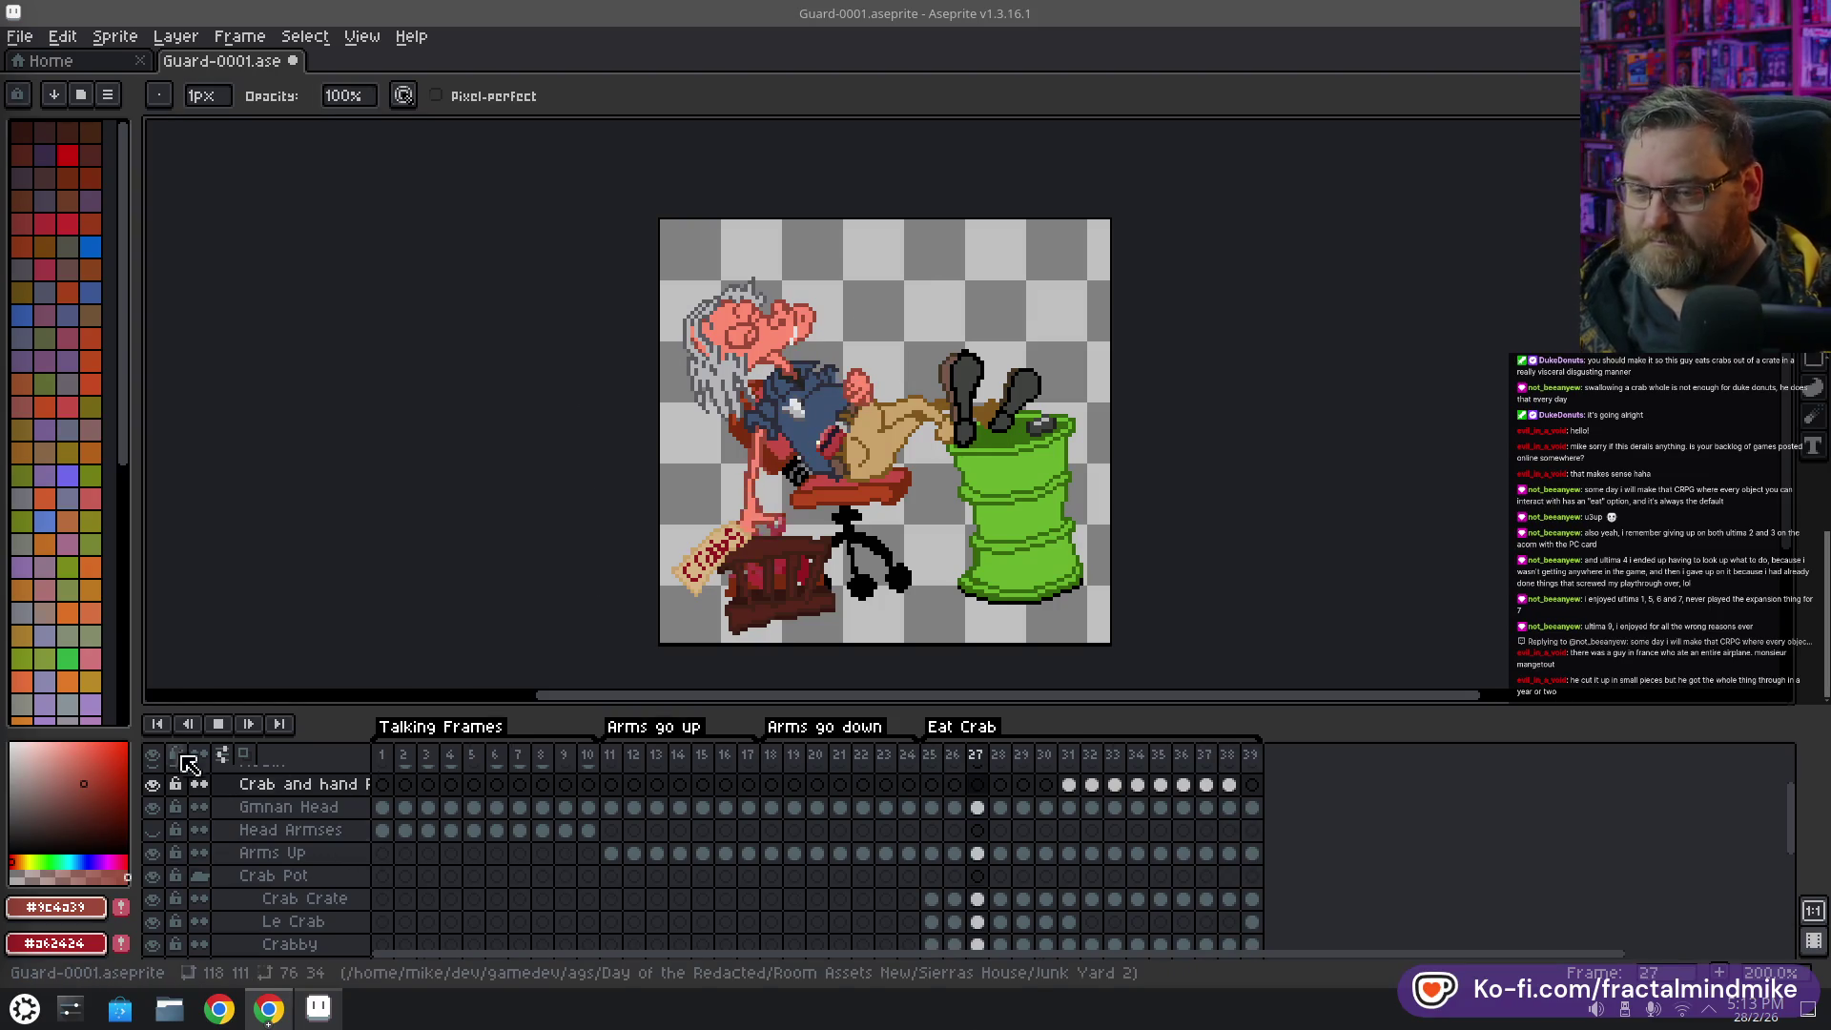
pyautogui.click(222, 732)
pyautogui.click(1184, 755)
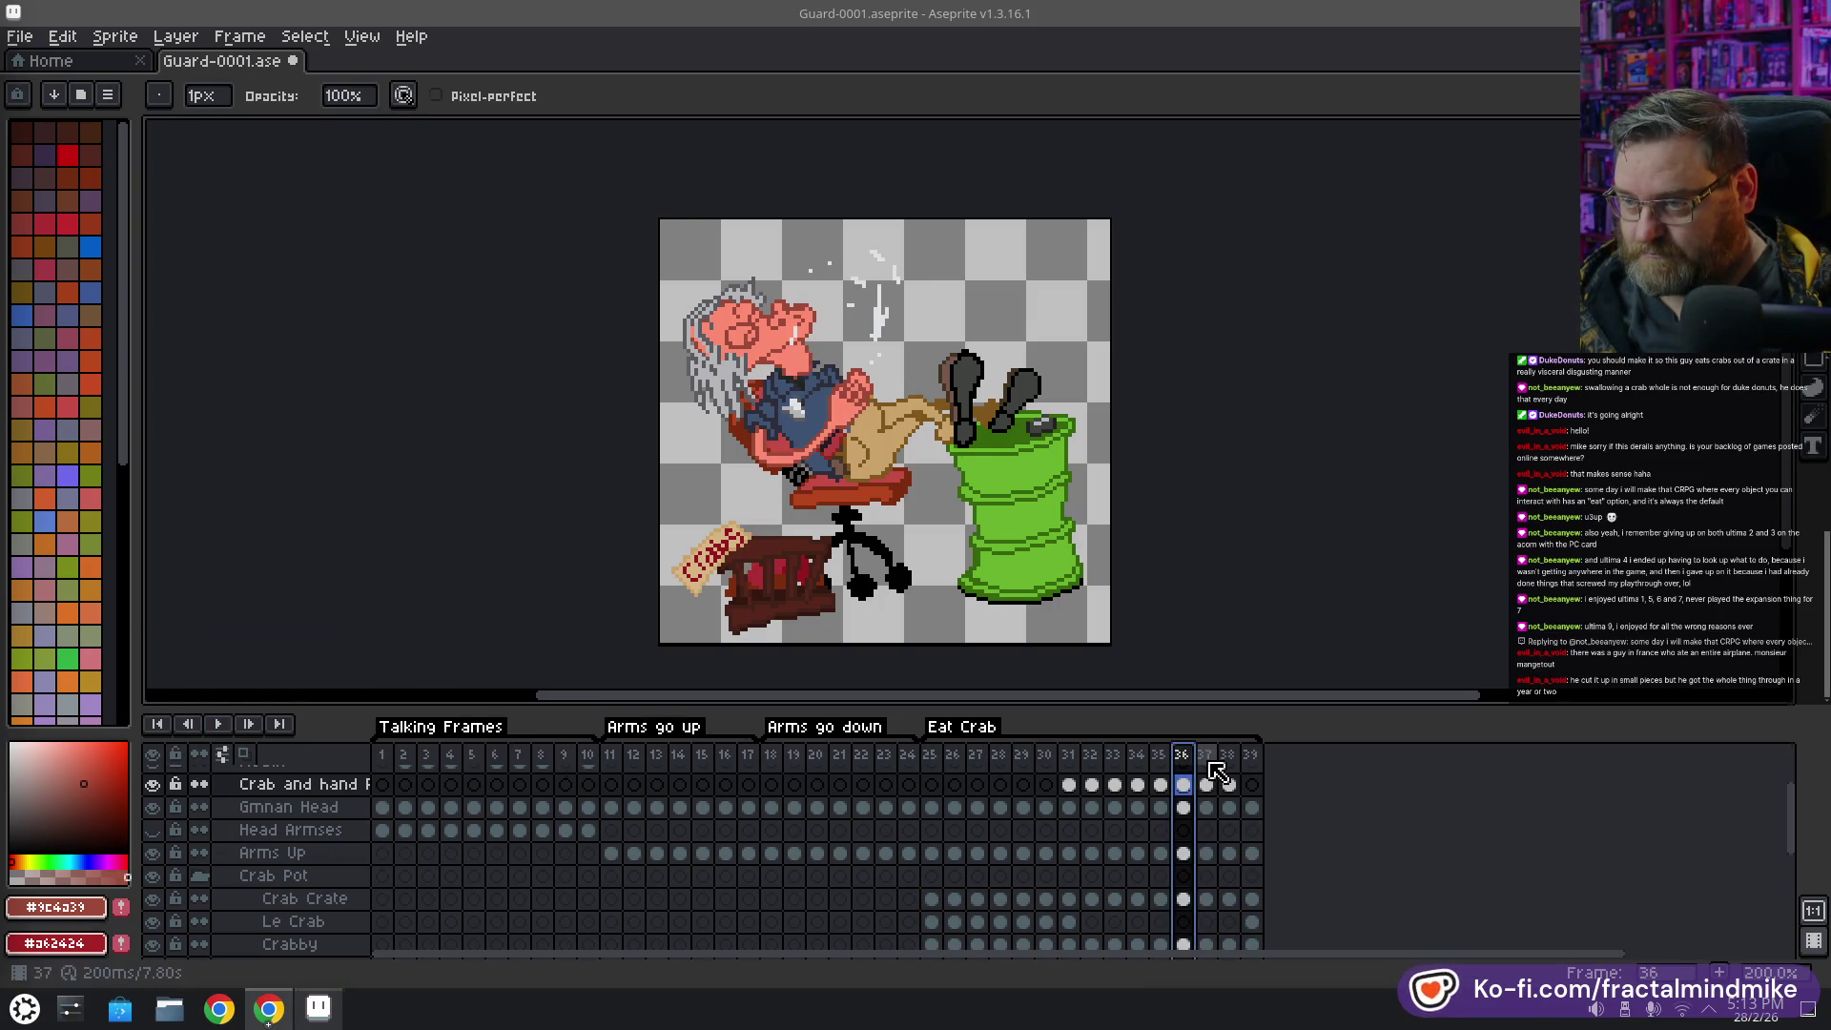
pyautogui.click(1207, 756)
pyautogui.click(1228, 757)
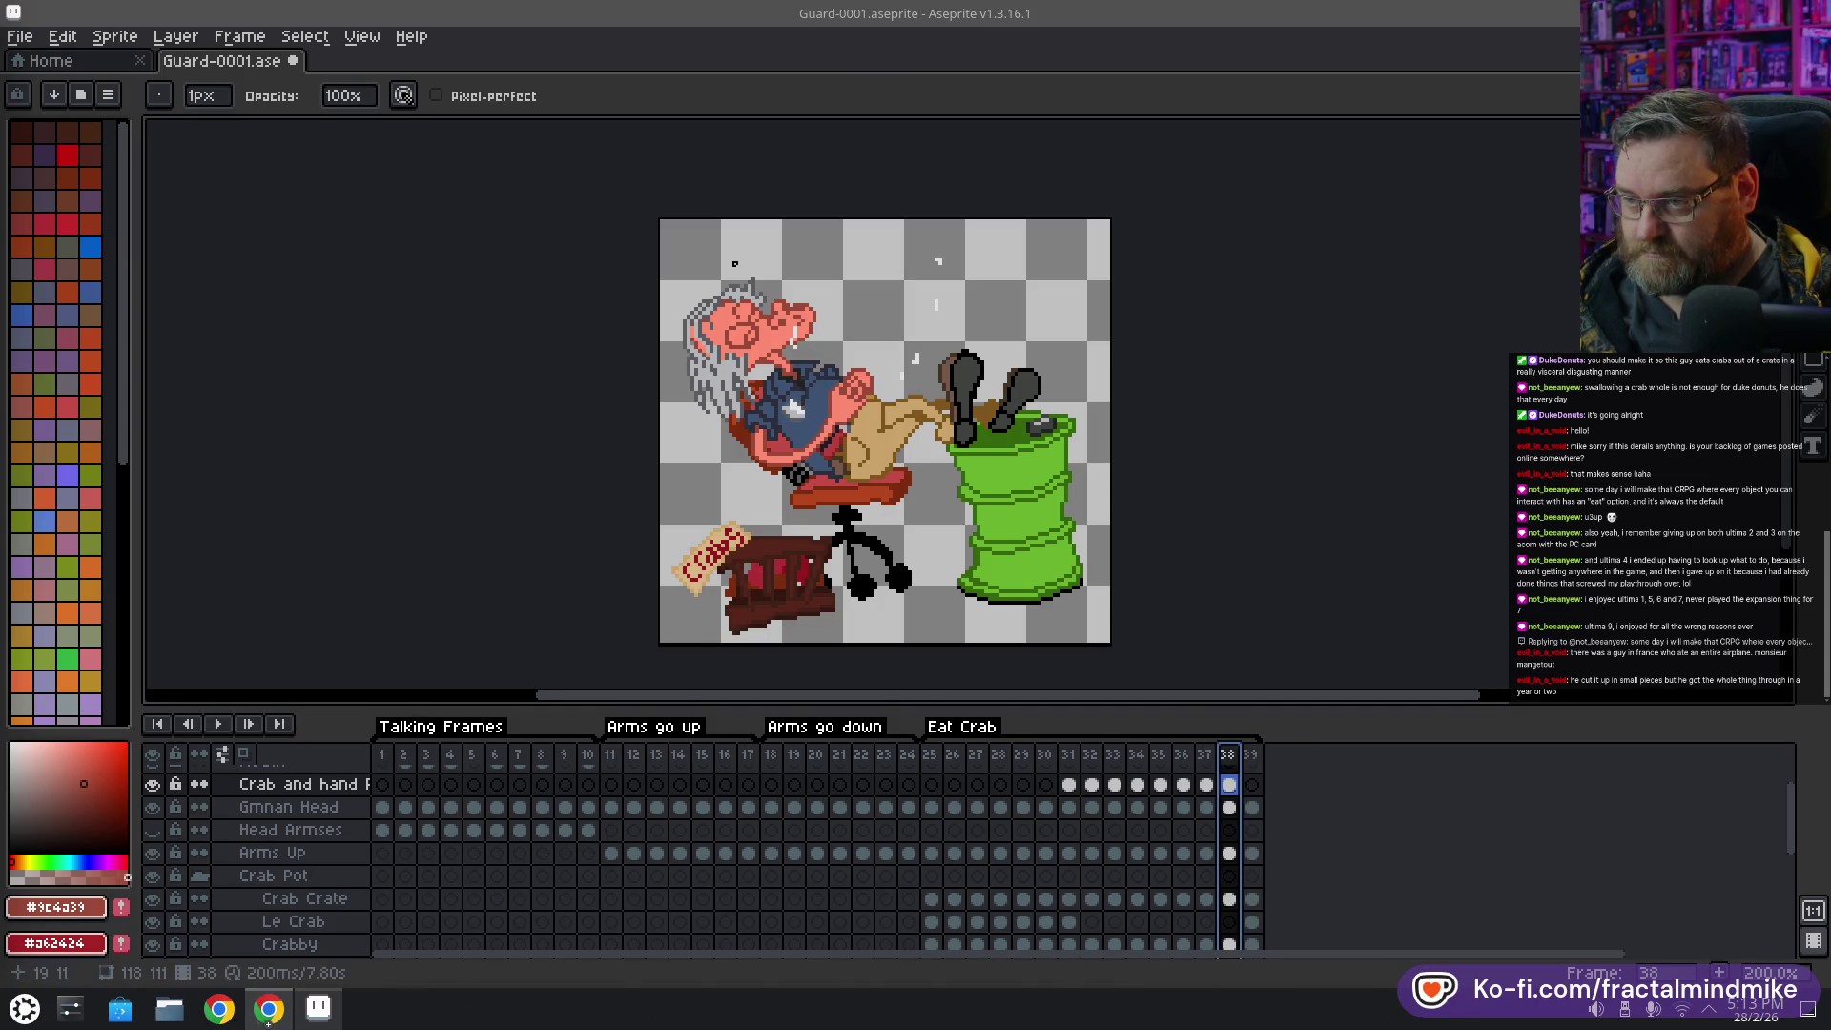
pyautogui.scroll(3, 734, 265)
pyautogui.click(772, 374)
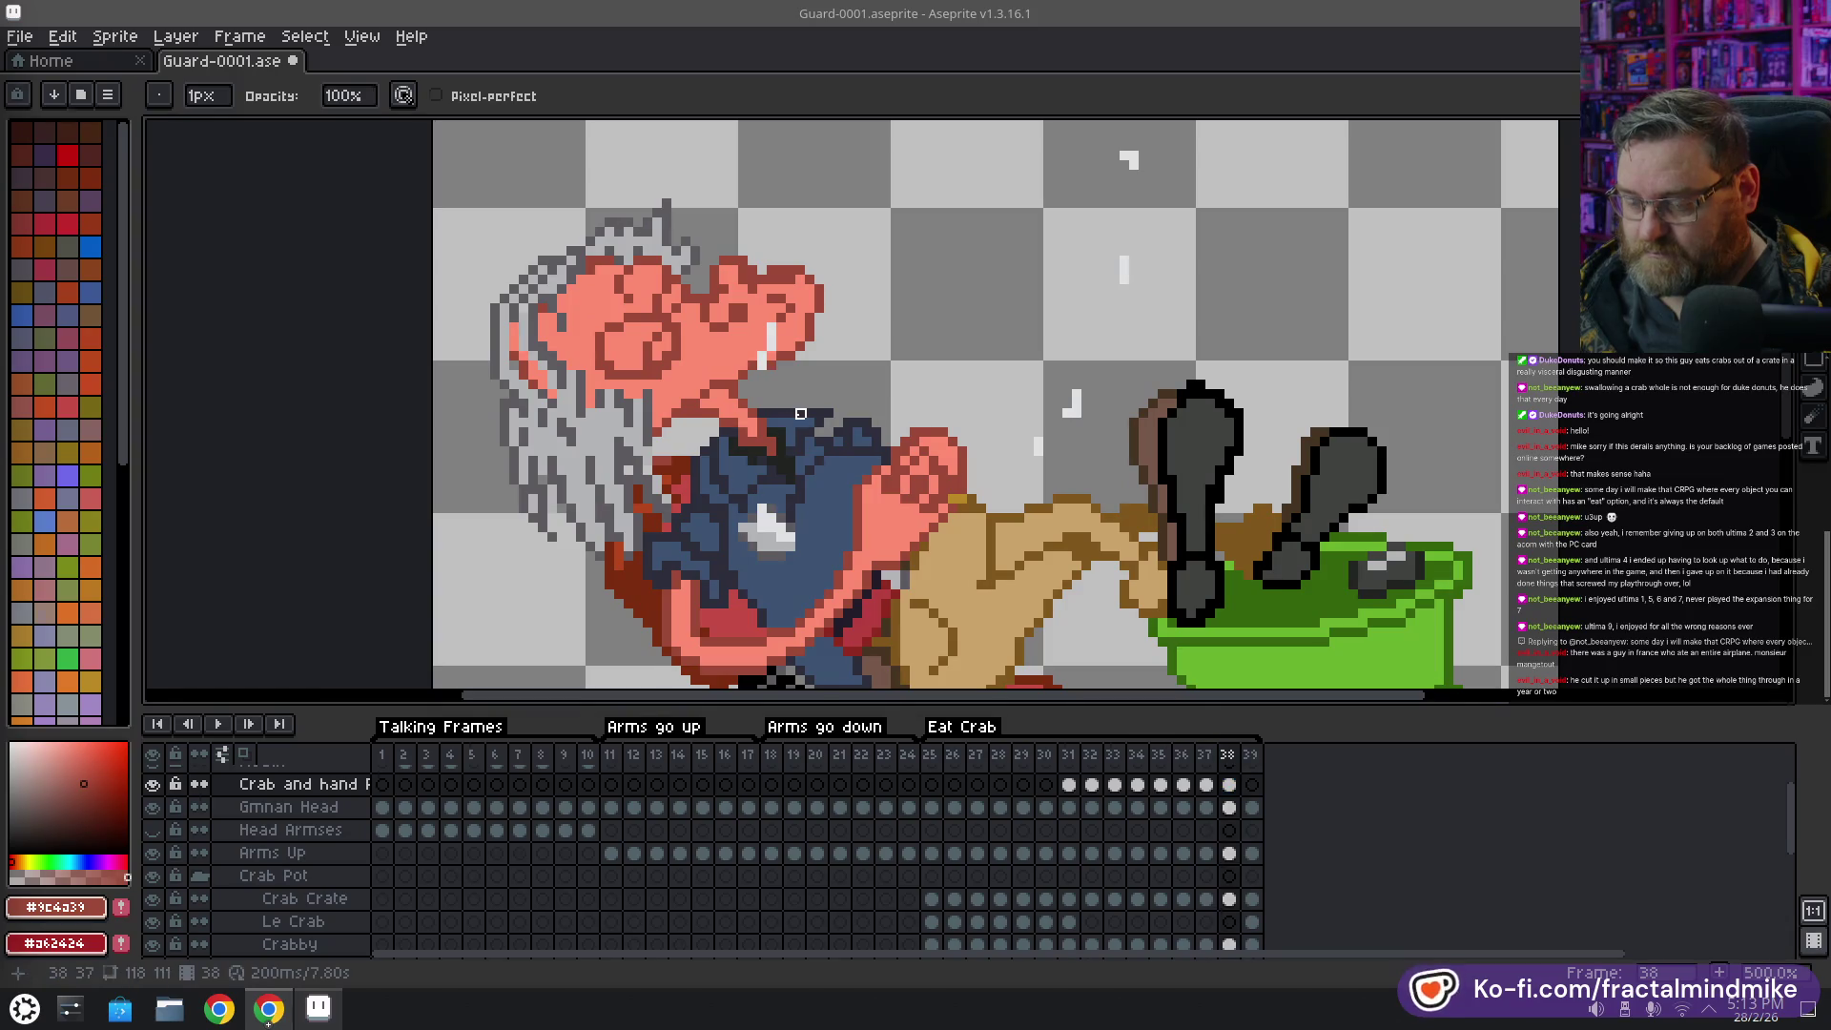
# Eyedrop the splash's off-white colour, return to the Pencil, and go to frame 36
pyautogui.press('i')
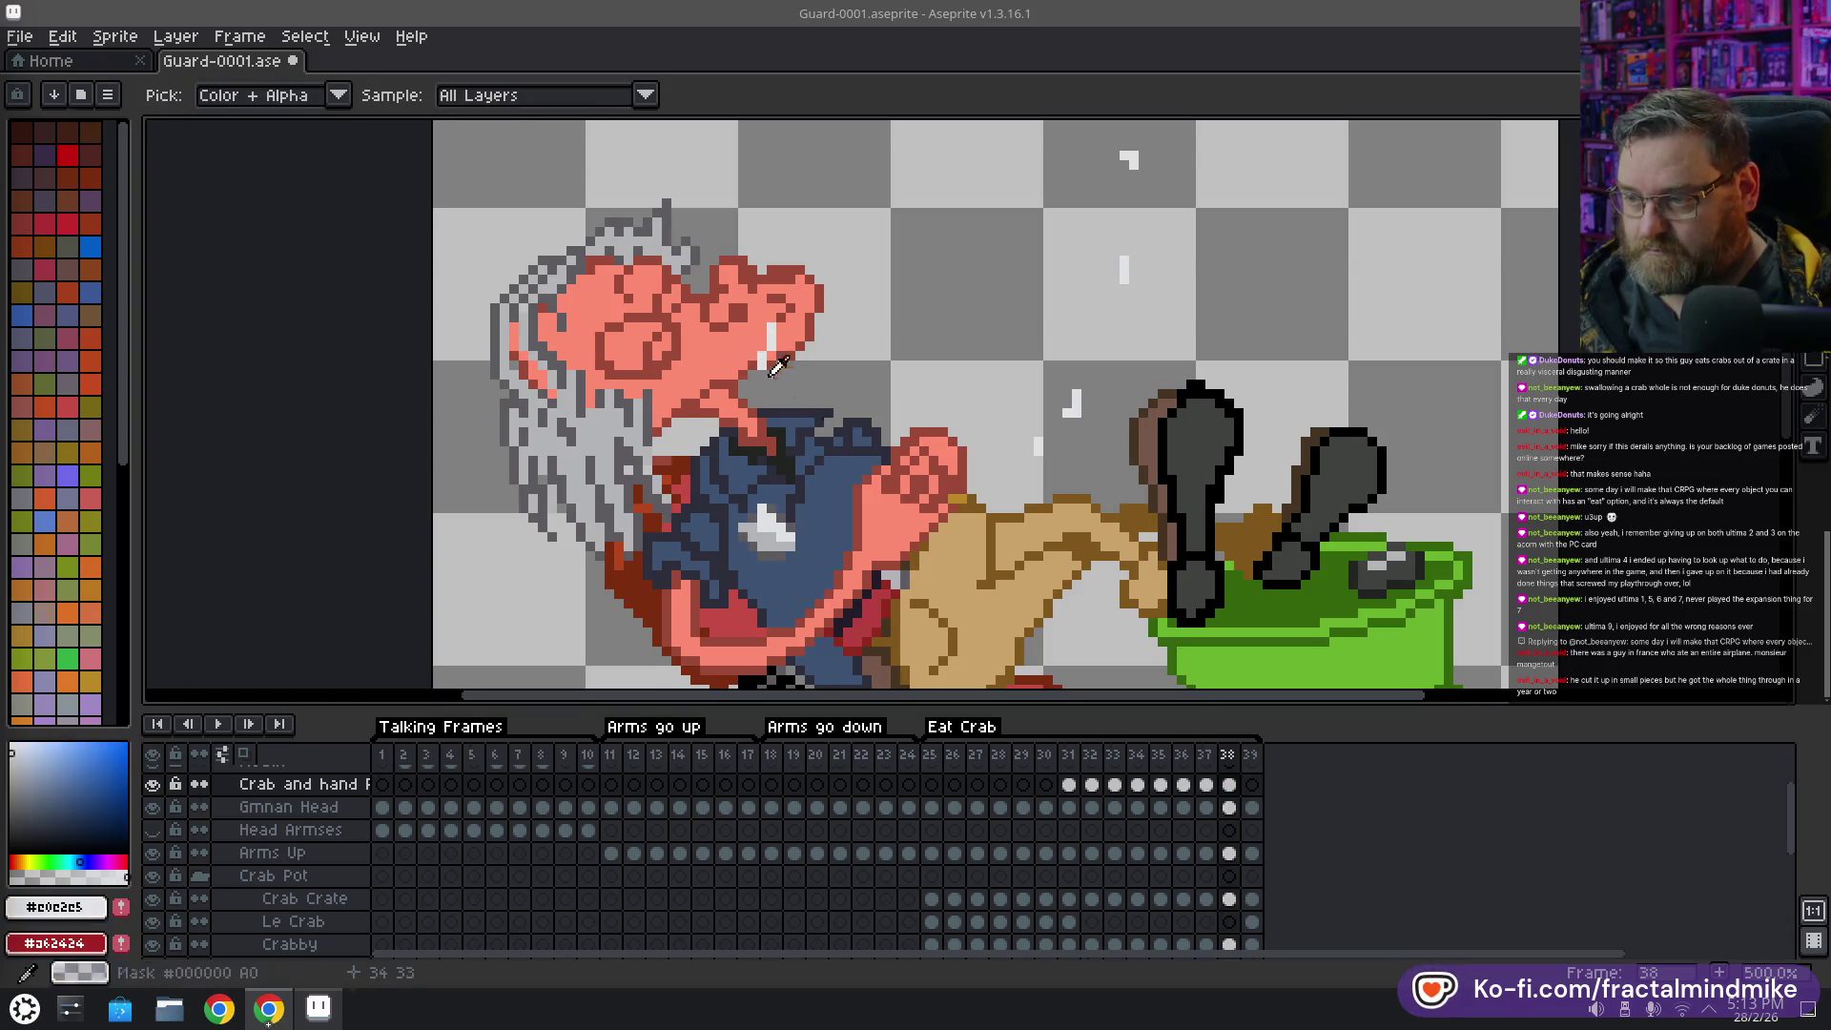
pyautogui.press('b')
pyautogui.click(1183, 785)
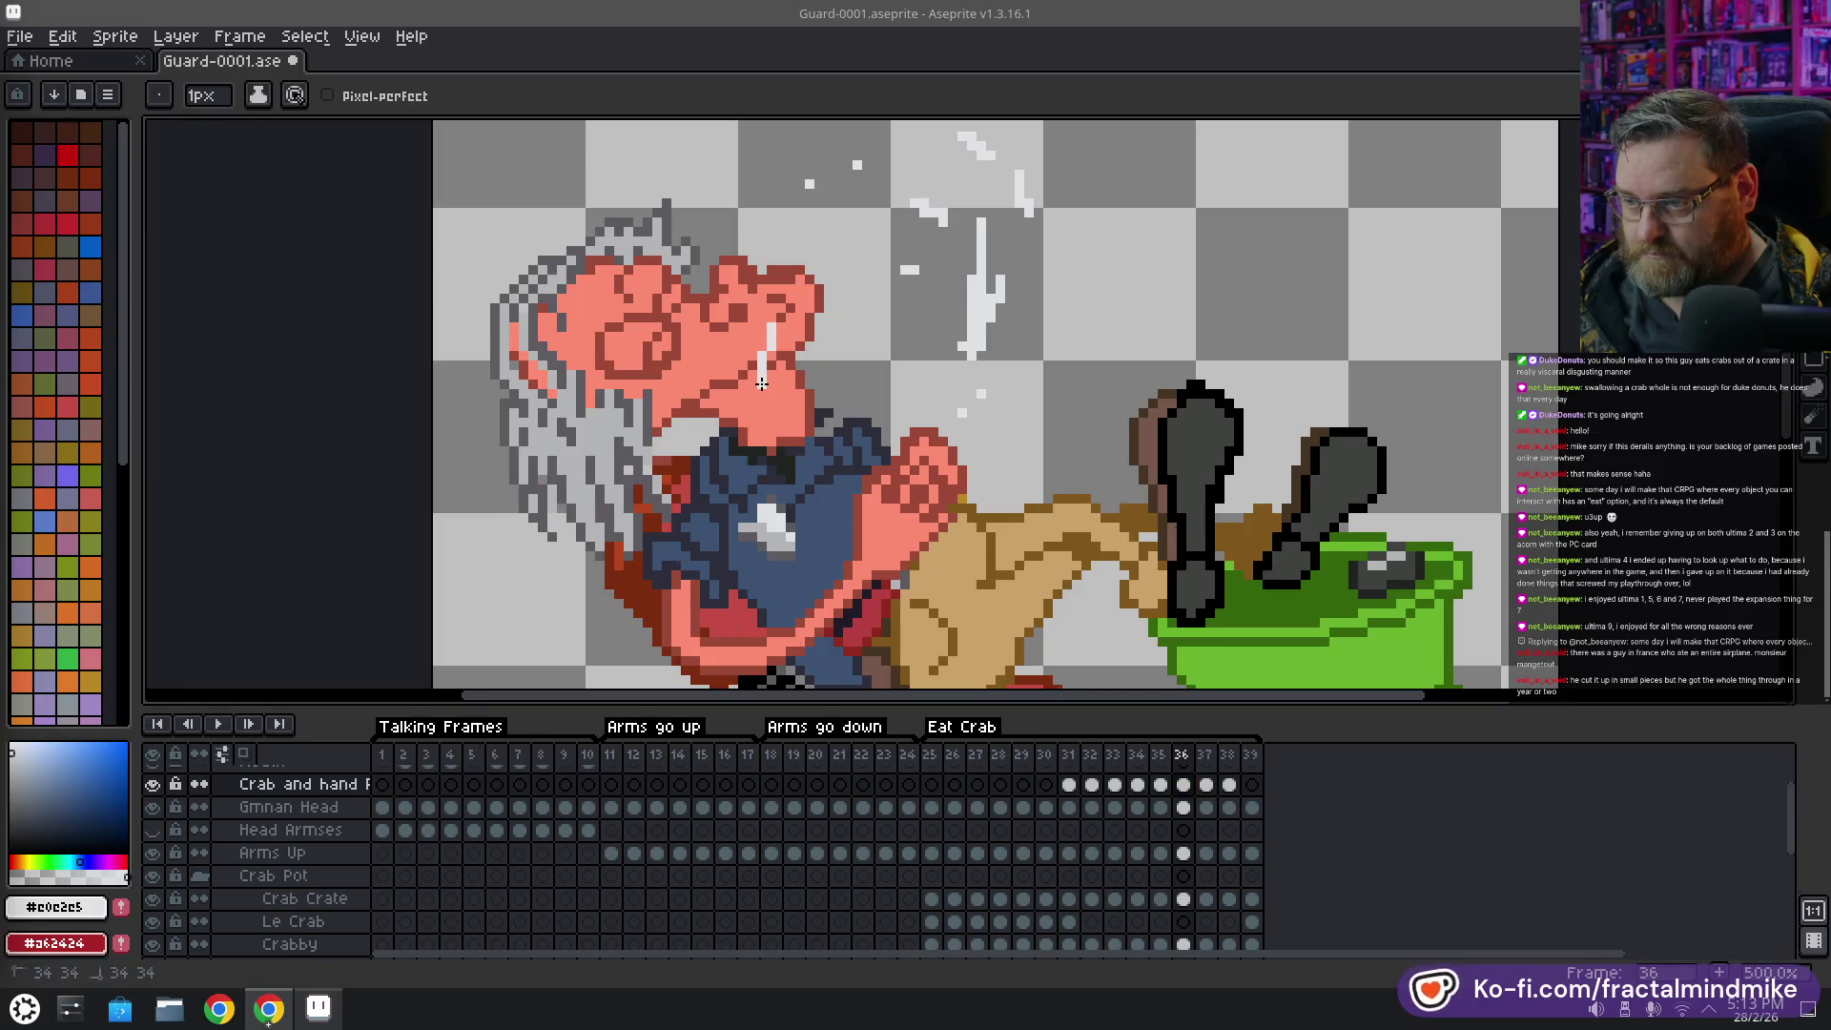
# Compare the splash across frames 37, 38 and 39, then restart playback
pyautogui.click(1206, 757)
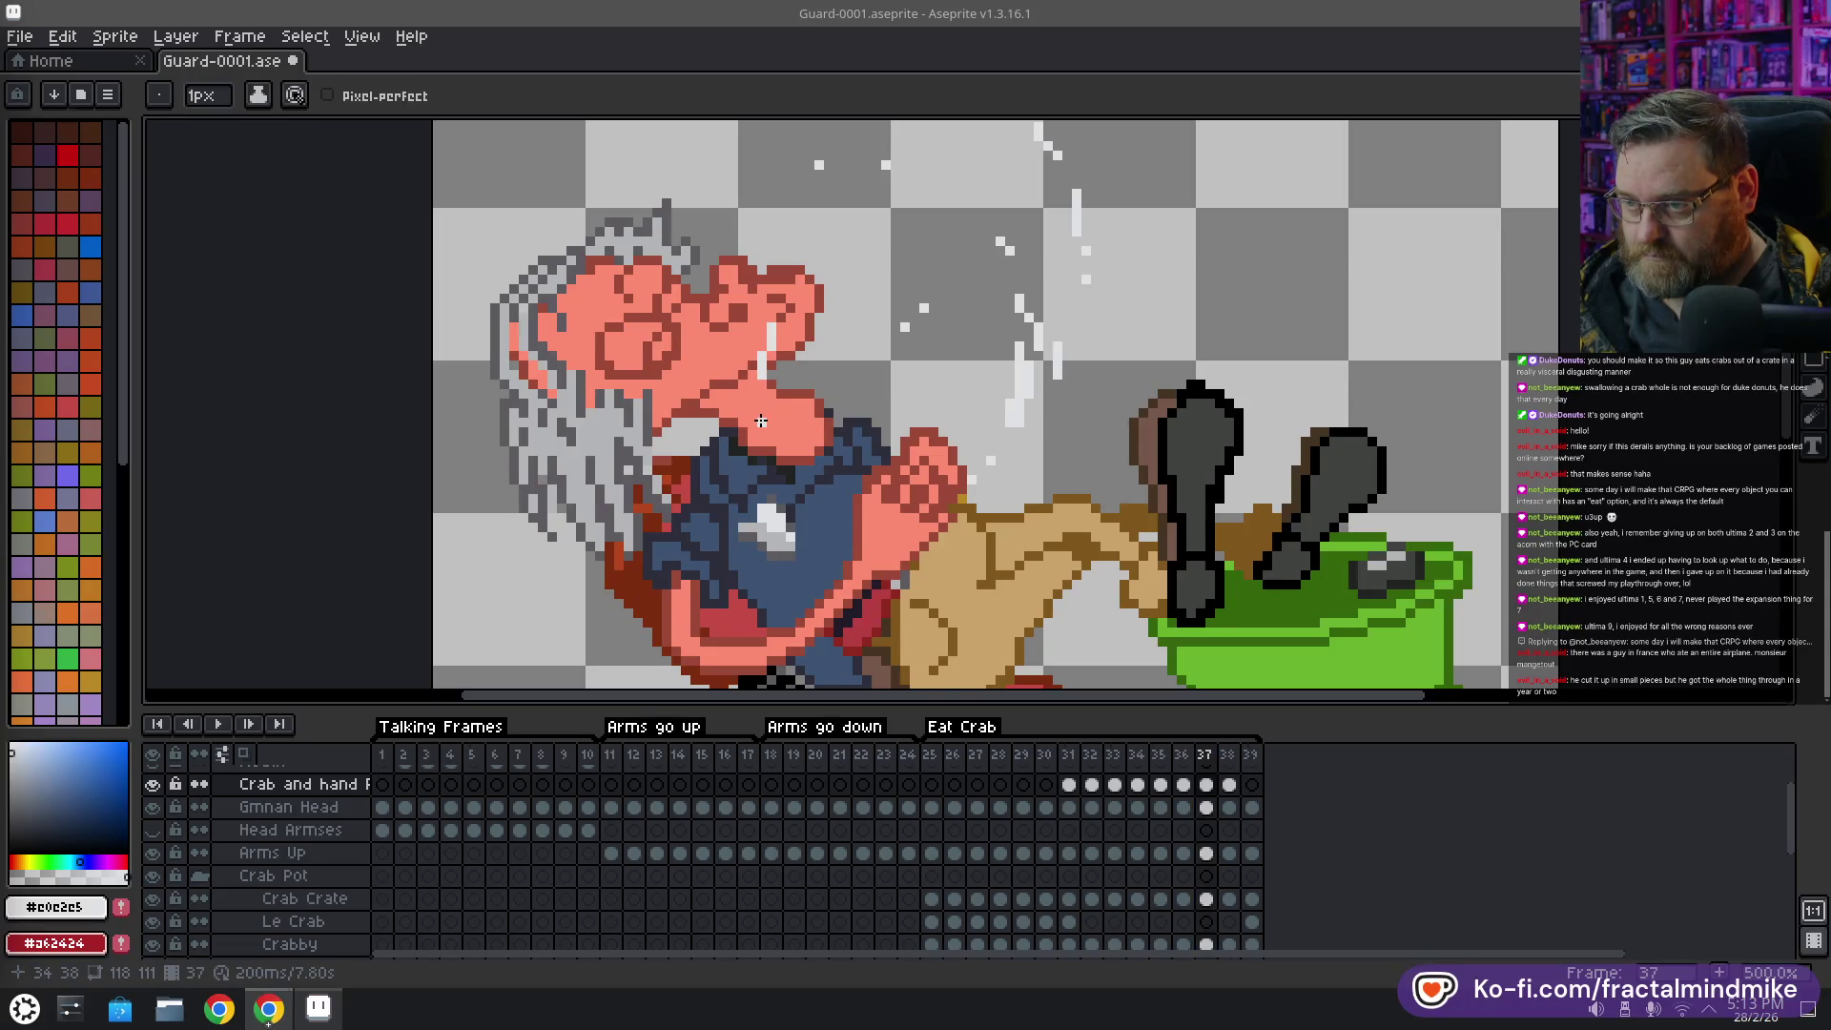
pyautogui.click(1227, 755)
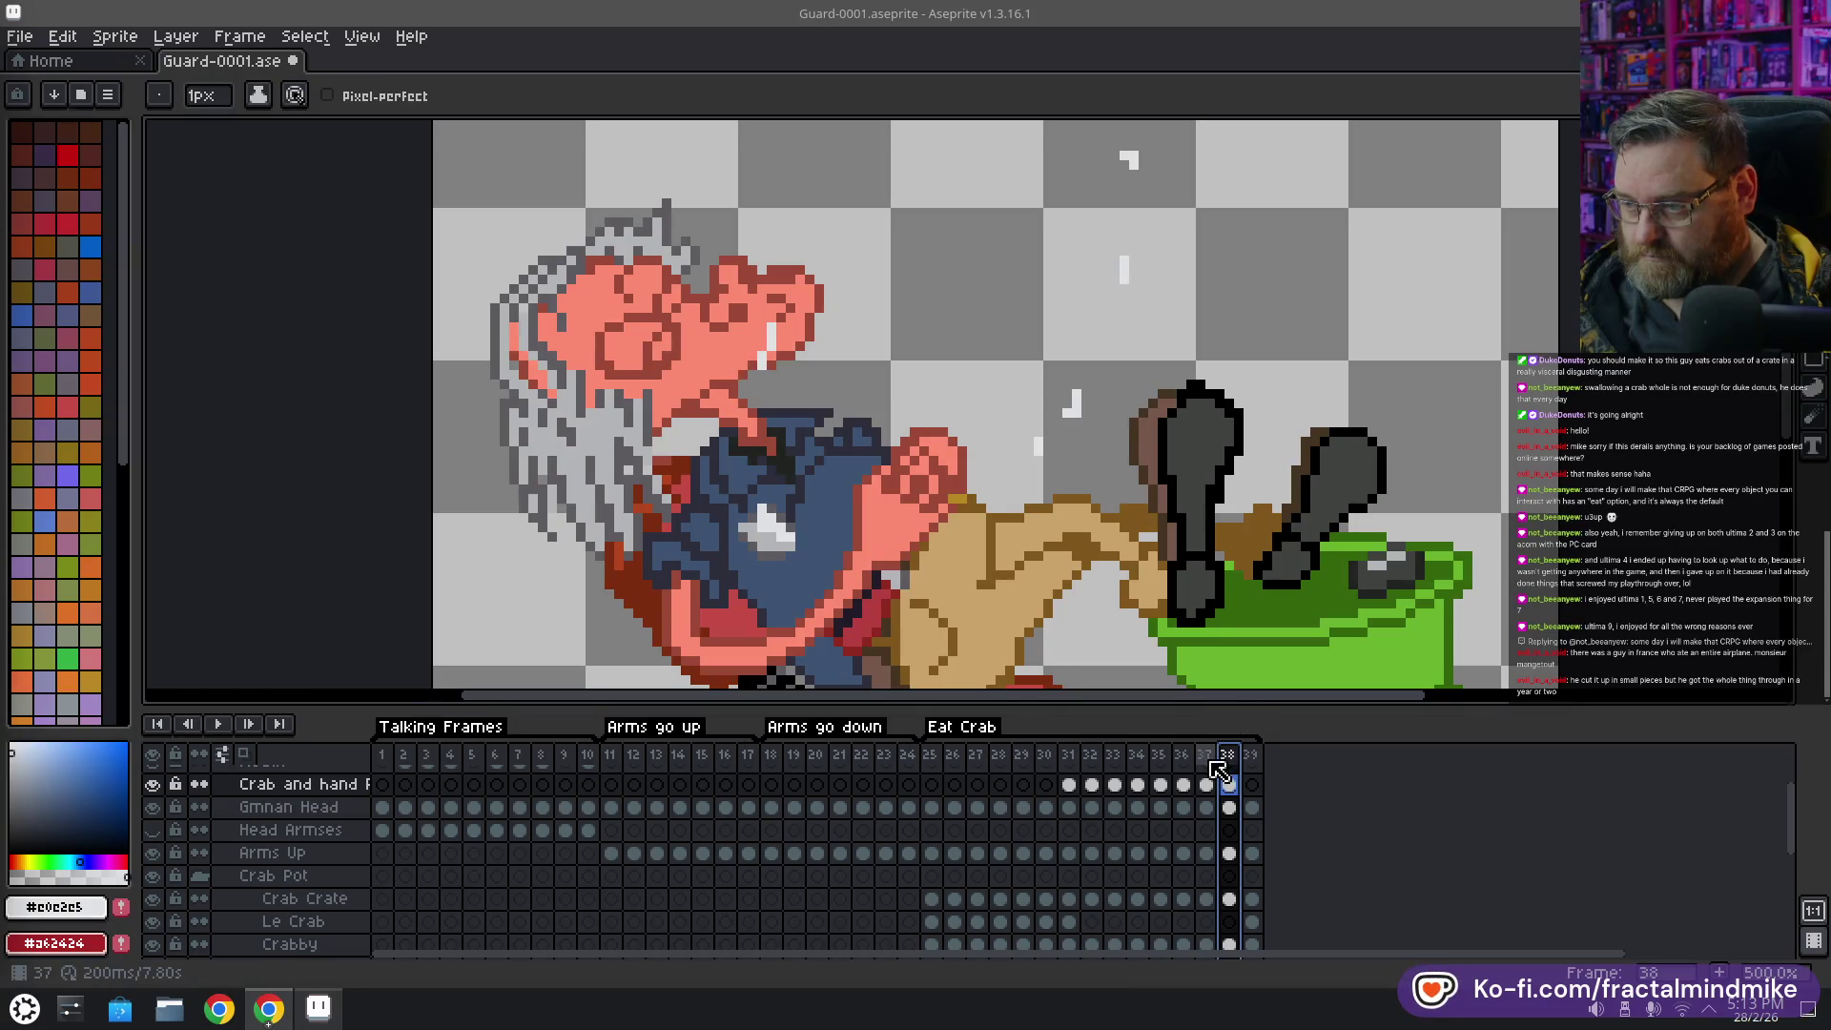
pyautogui.press('Left')
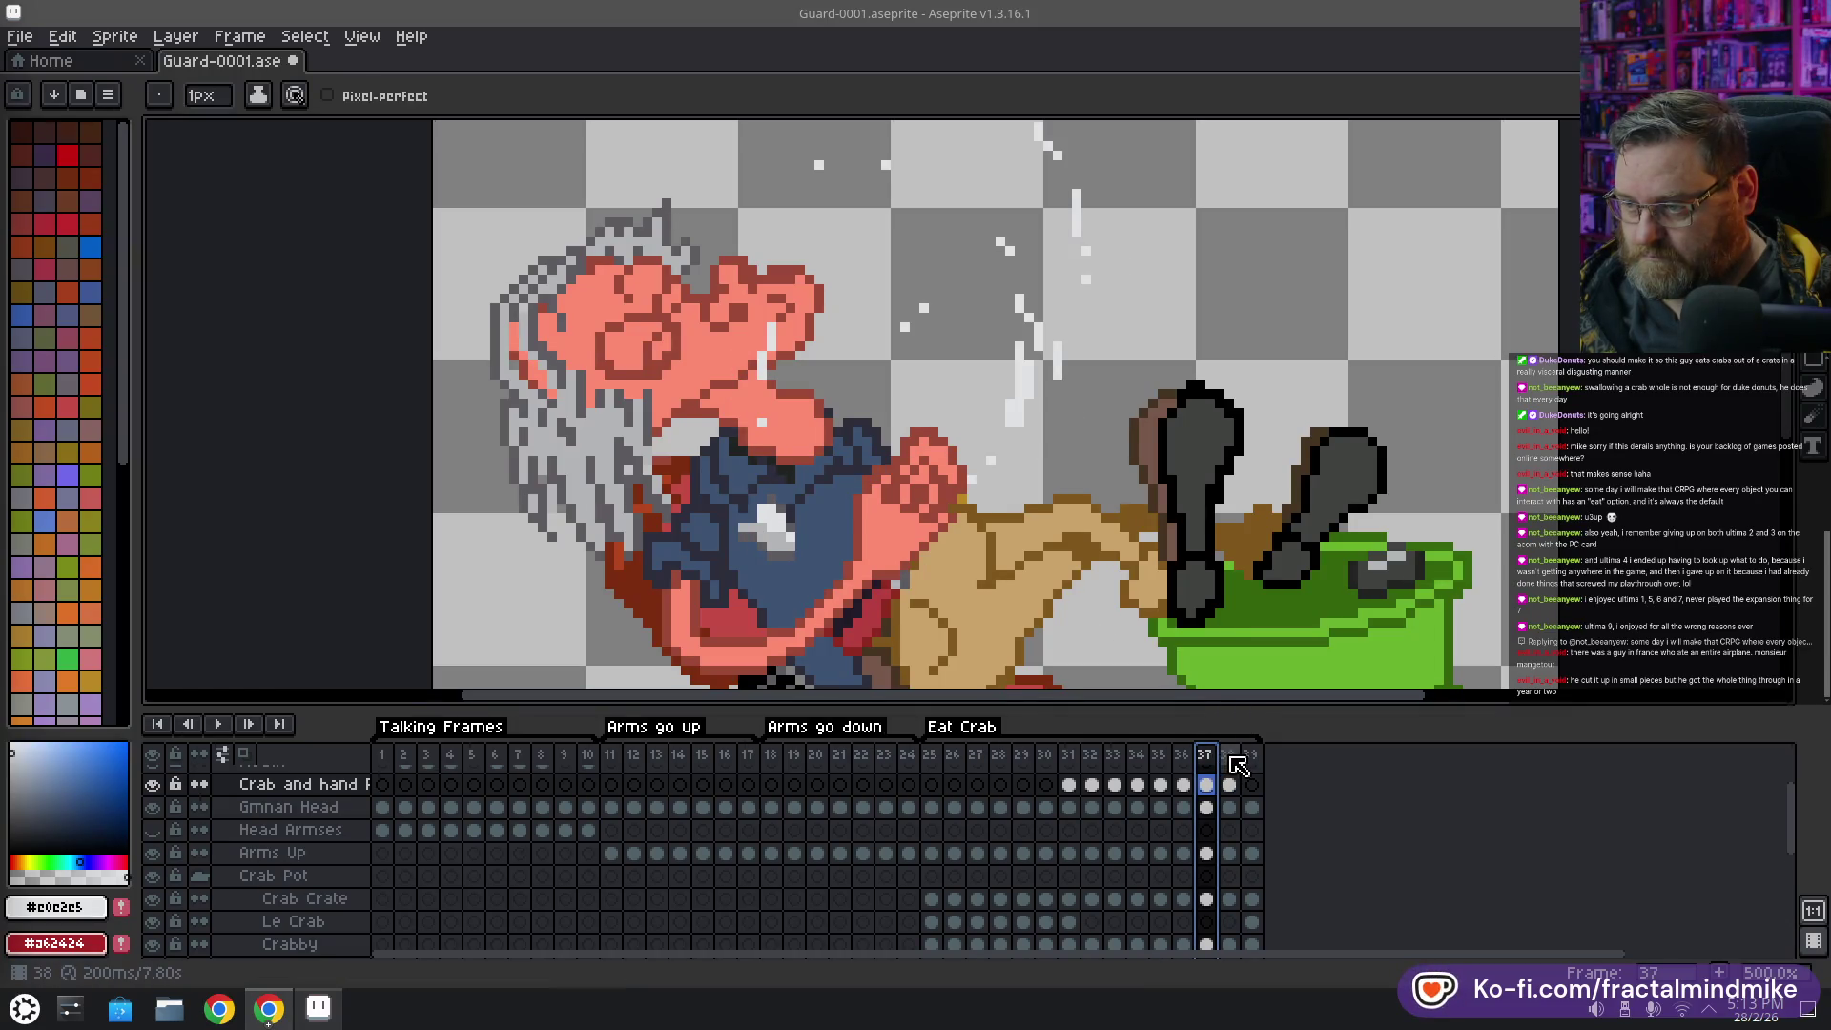
pyautogui.click(1229, 755)
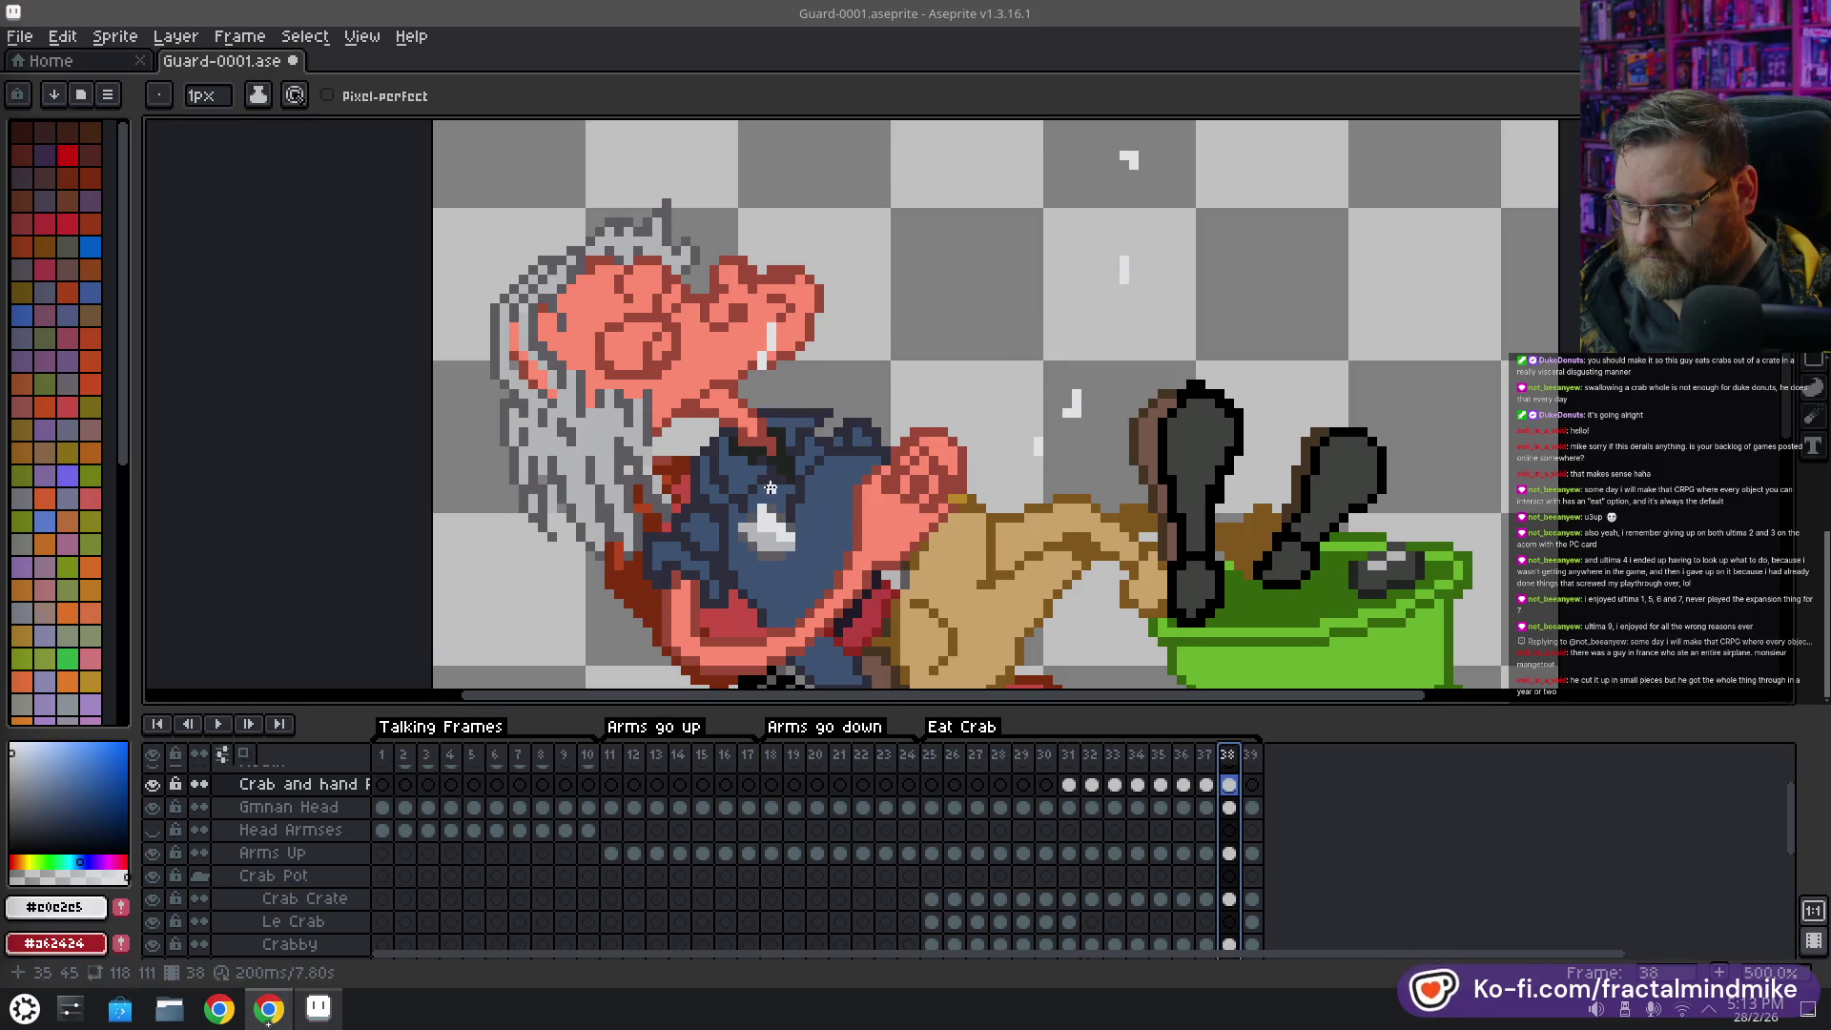
pyautogui.click(1212, 755)
pyautogui.click(1230, 760)
pyautogui.click(1253, 756)
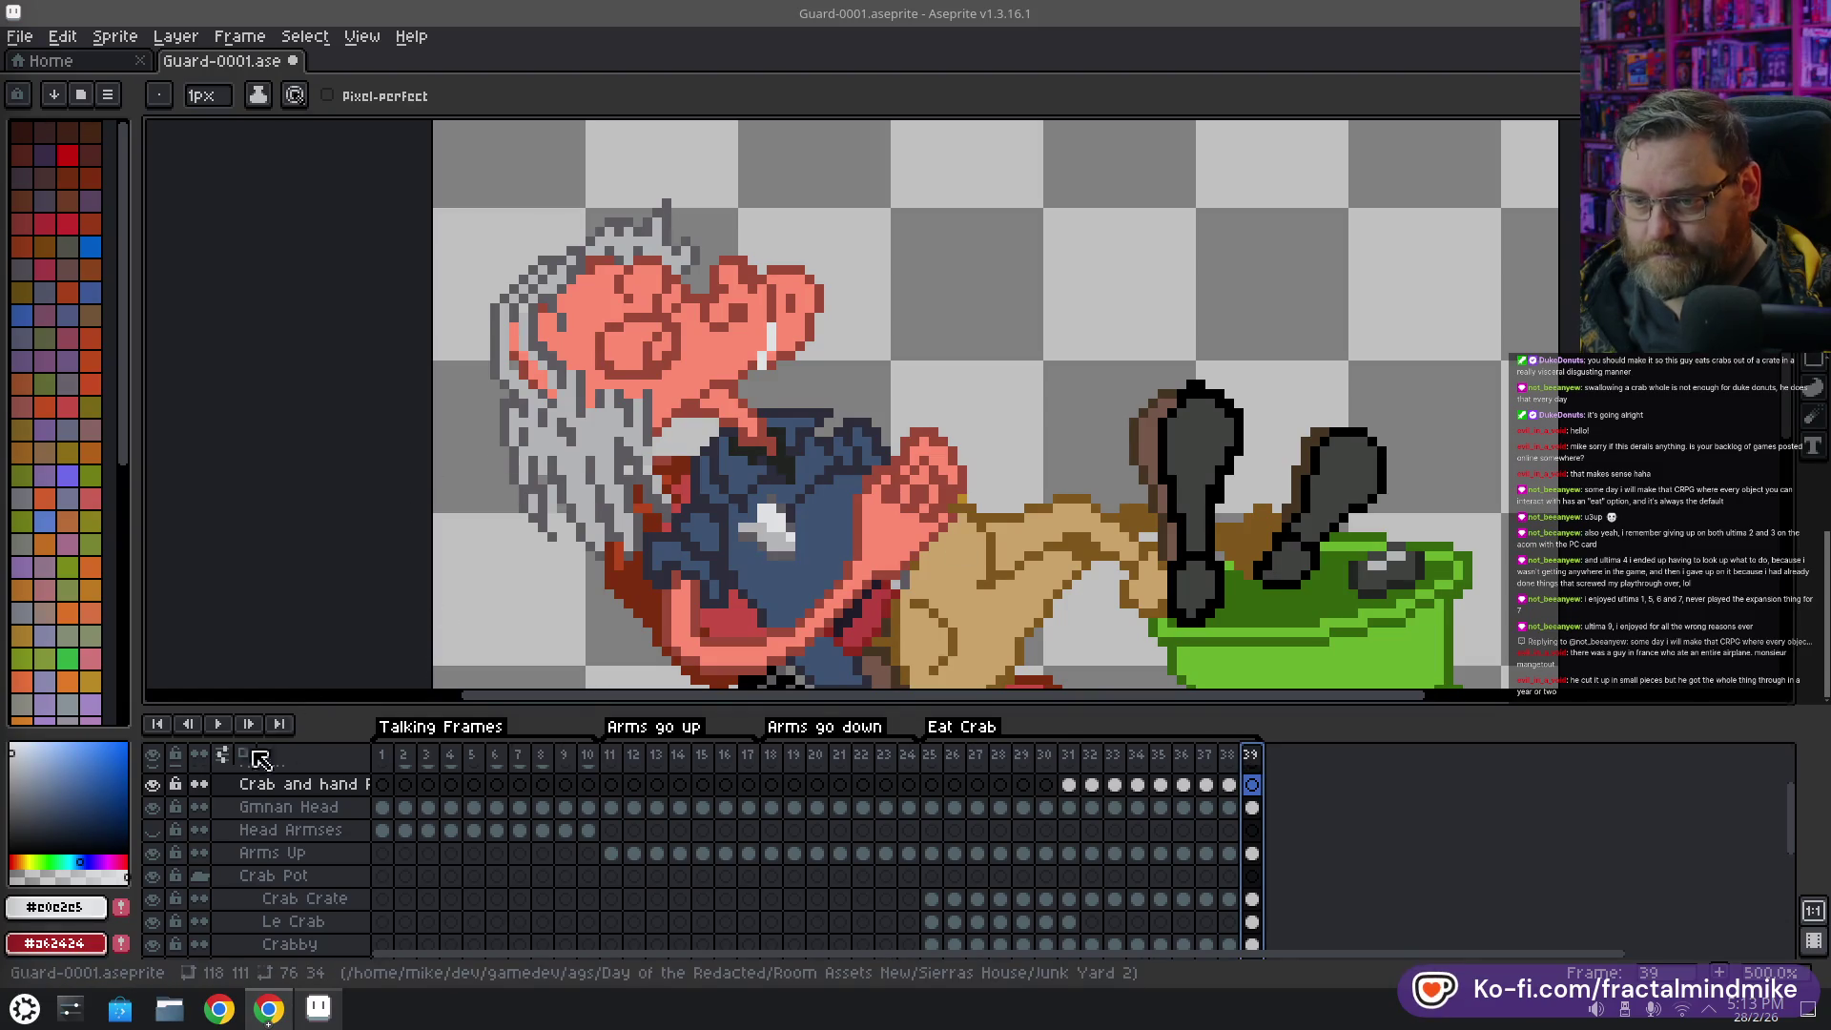
pyautogui.click(218, 725)
pyautogui.scroll(-2, 889, 527)
# Watch the animation with the sprite centred in view, then save Guard-0001.aseprite
pyautogui.scroll(-2, 889, 528)
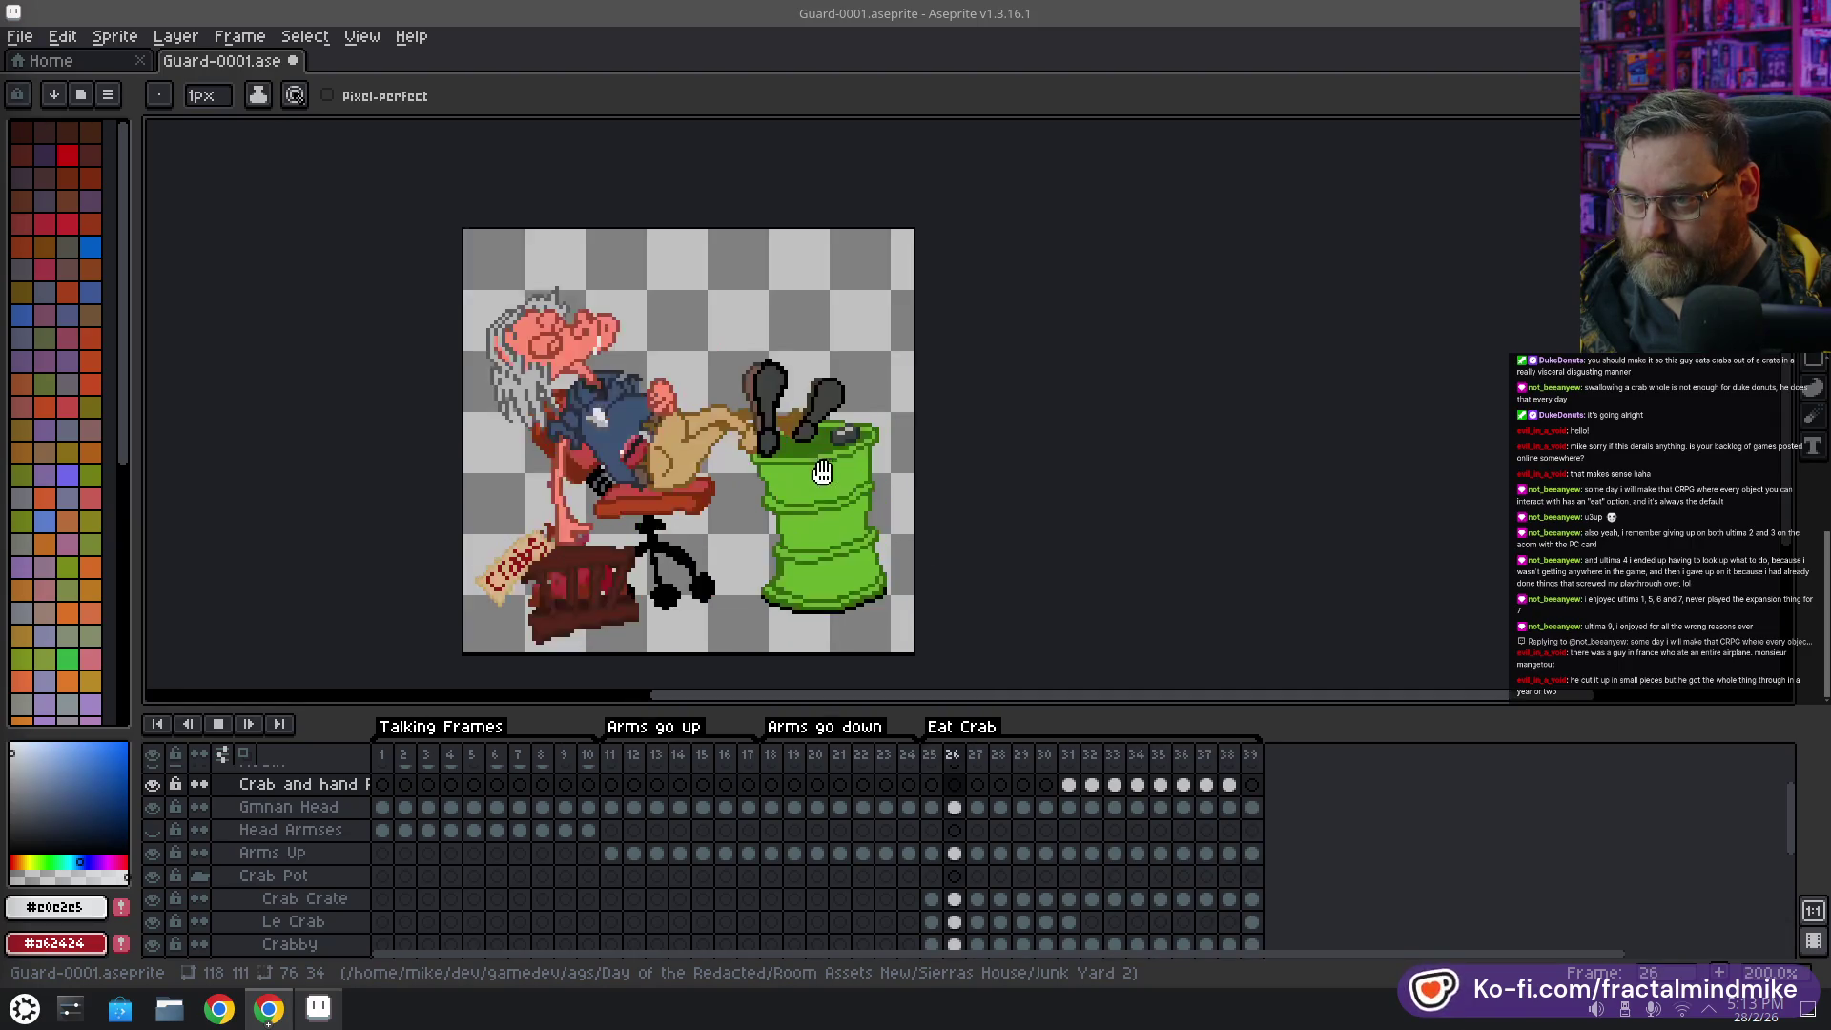
pyautogui.scroll(1, 849, 473)
pyautogui.moveTo(849, 472); pyautogui.dragTo(1063, 601)
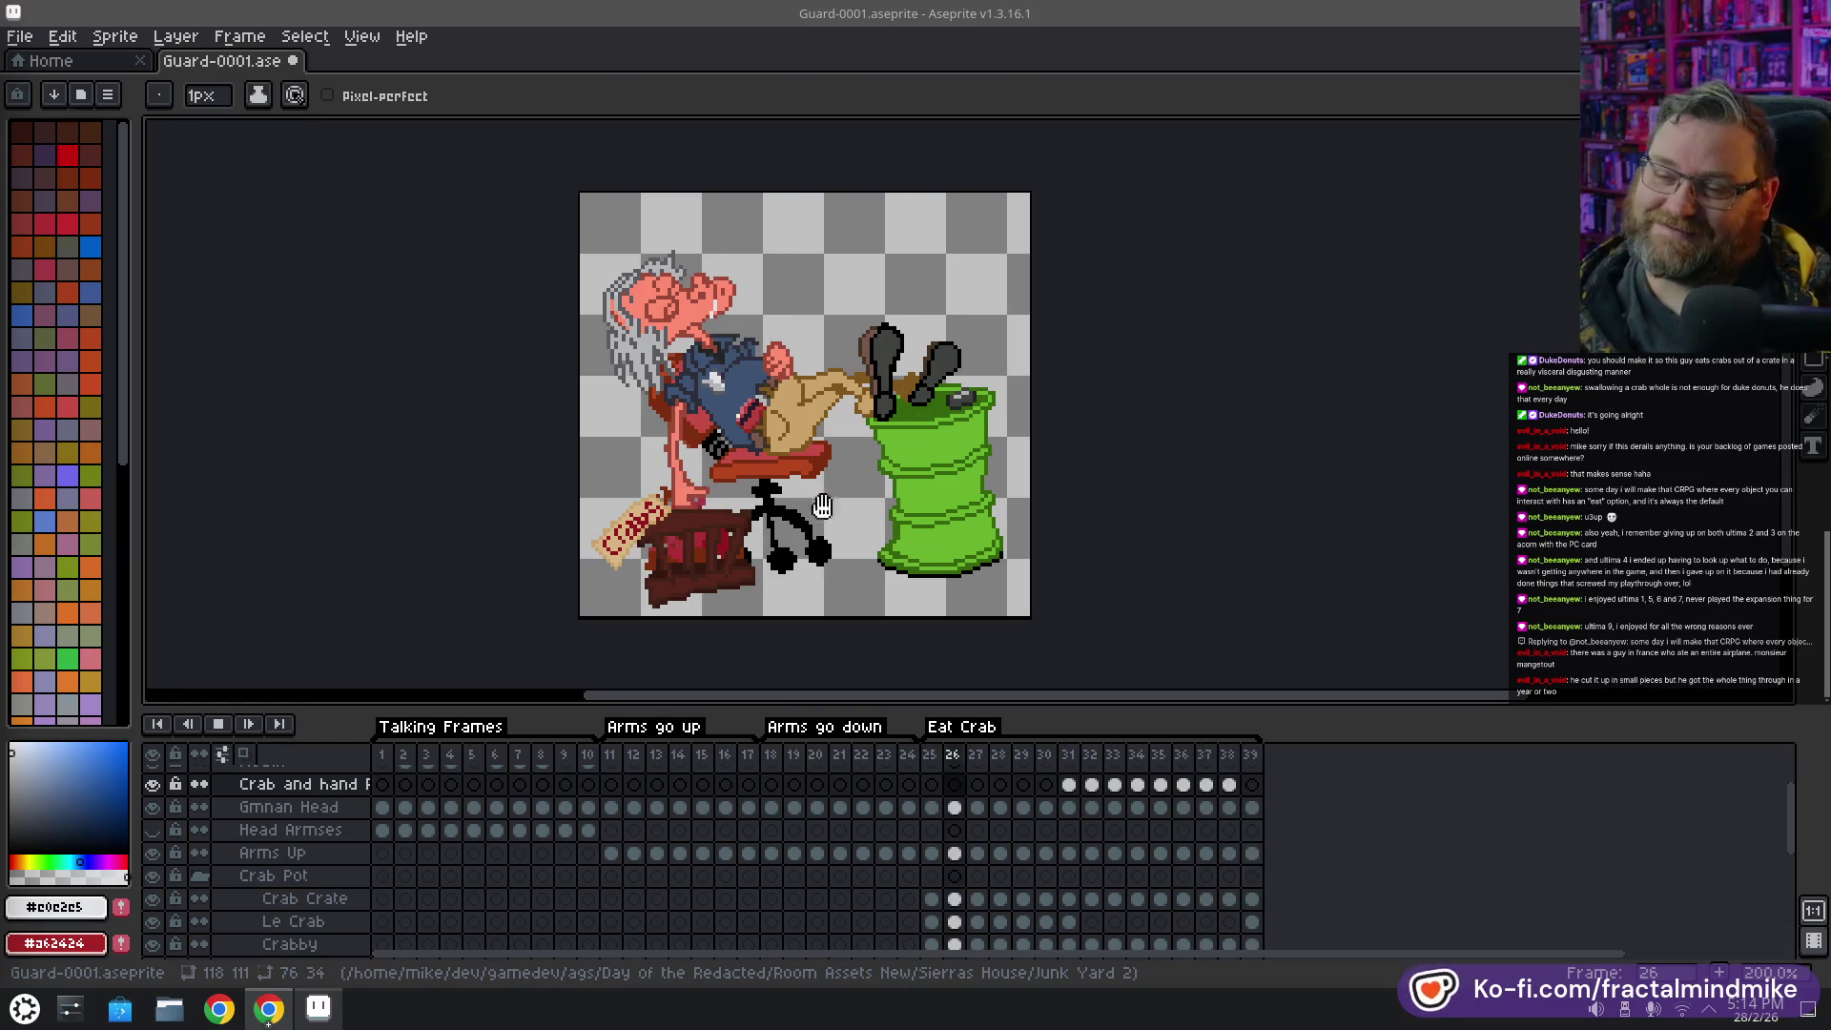
pyautogui.moveTo(511, 409)
pyautogui.mouseDown()
pyautogui.moveTo(421, 329)
pyautogui.moveTo(809, 395)
pyautogui.moveTo(730, 399)
pyautogui.mouseUp()
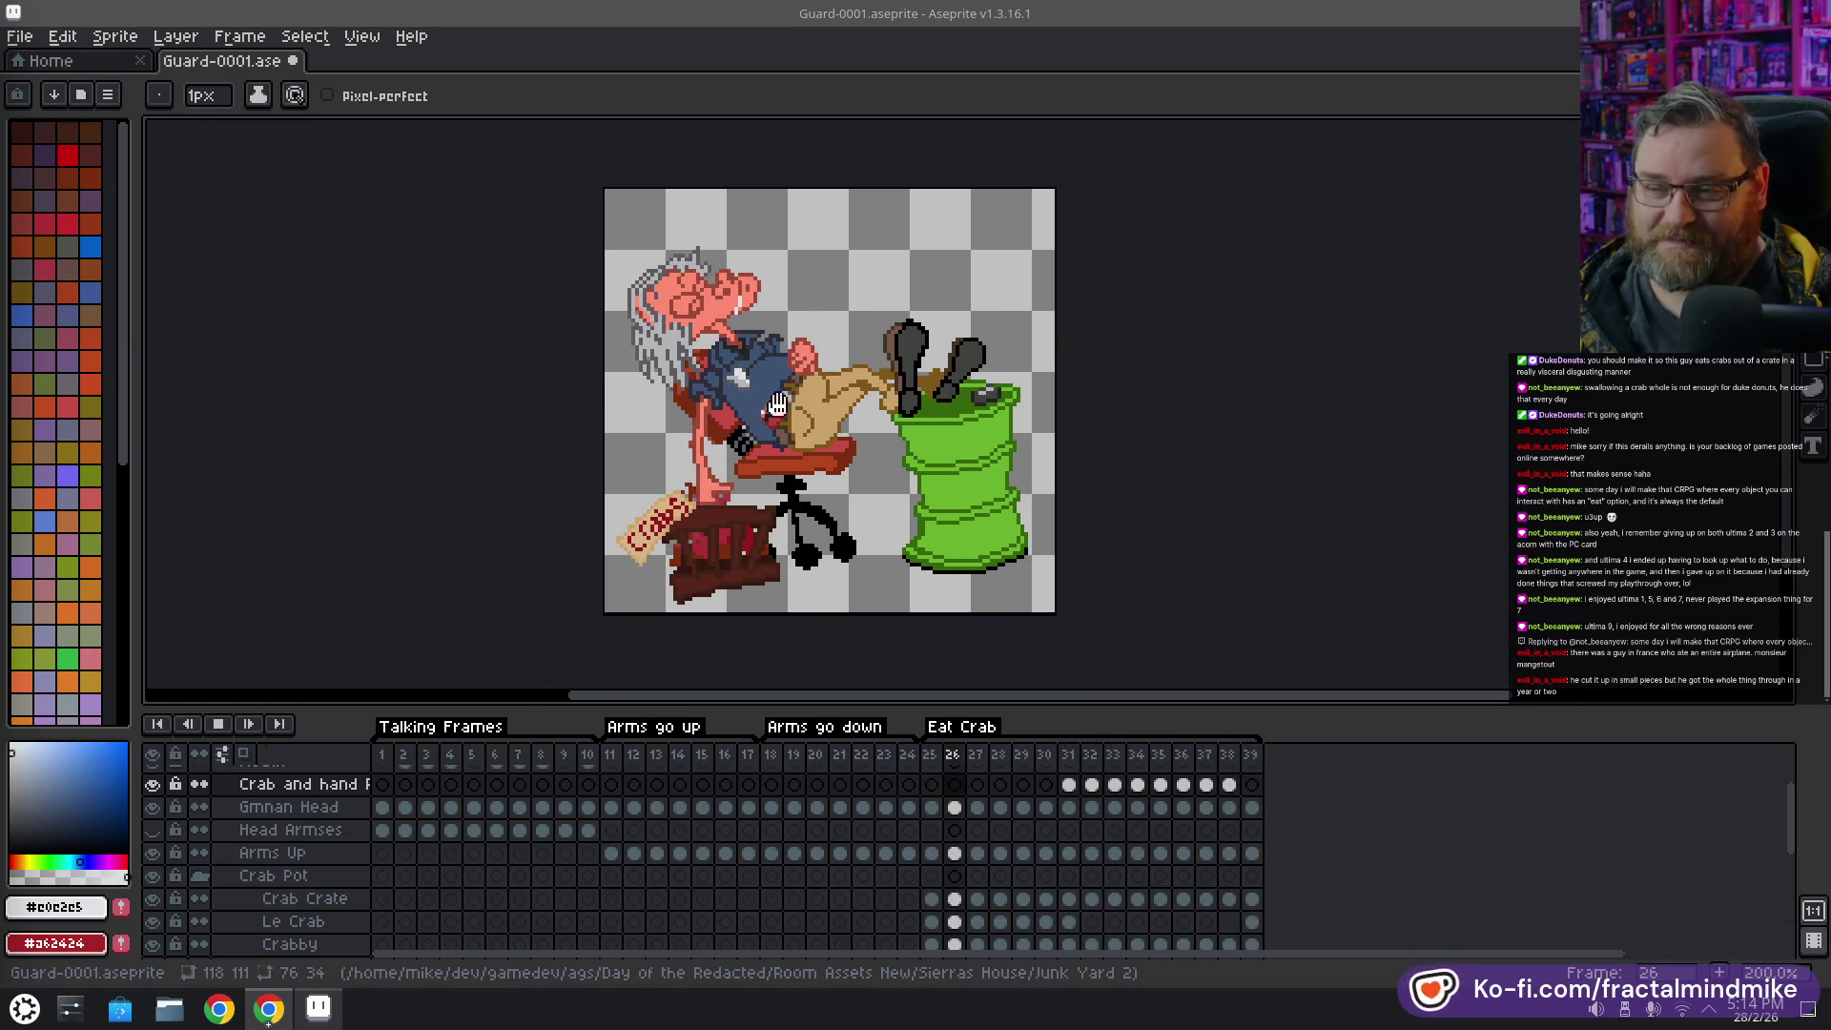
pyautogui.hotkey('ctrl', 's')
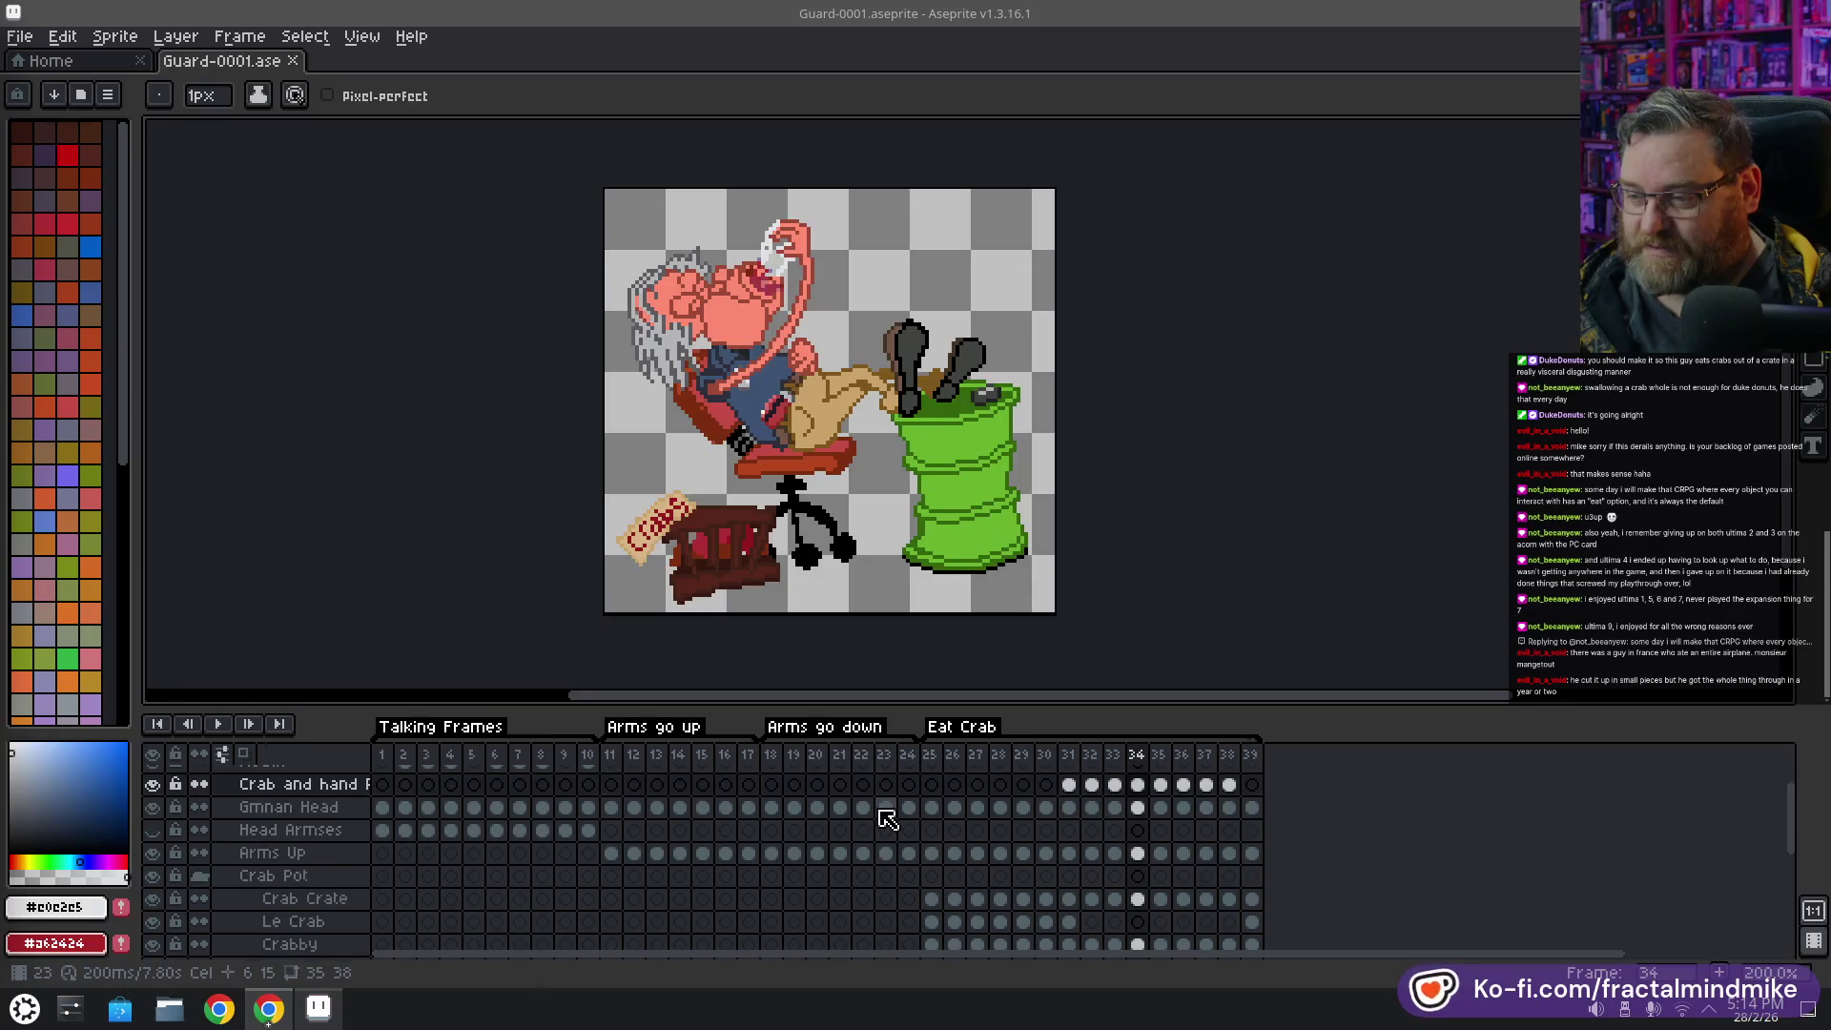
pyautogui.scroll(2, 959, 806)
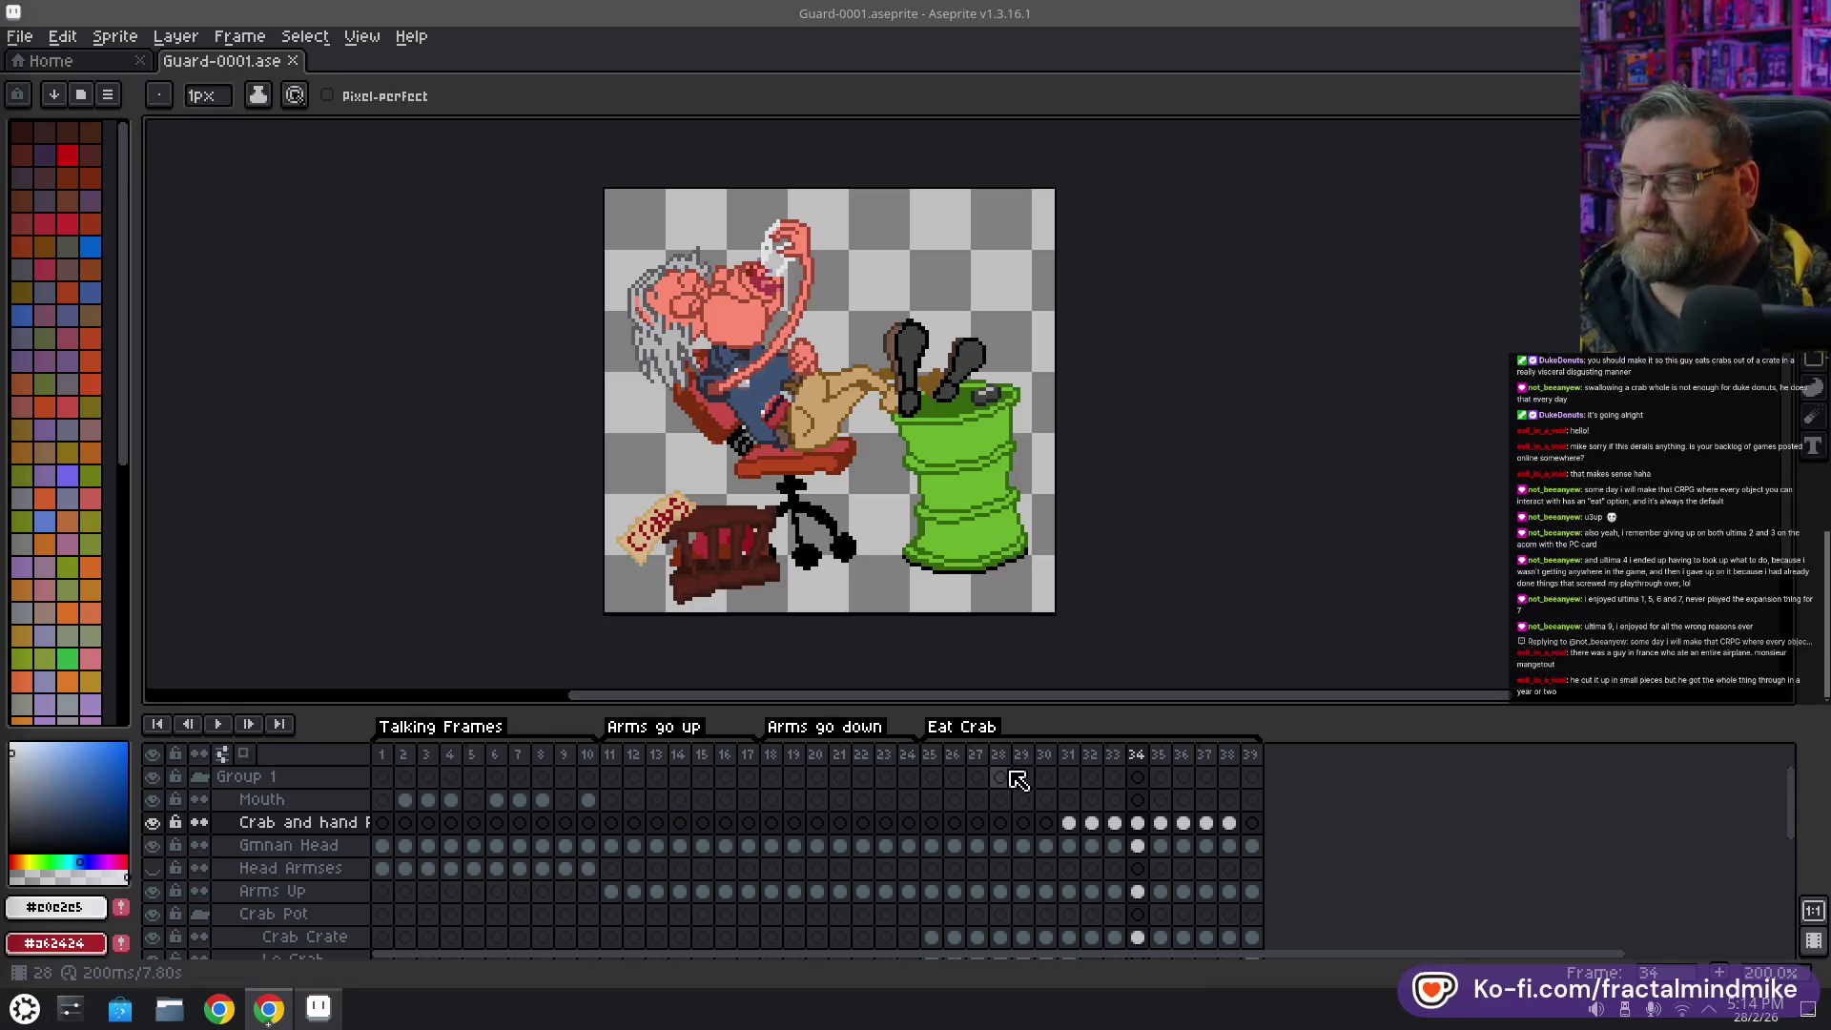
# Jump to frame 25 and select its cels from Crab Pot down through Crabby
pyautogui.click(930, 755)
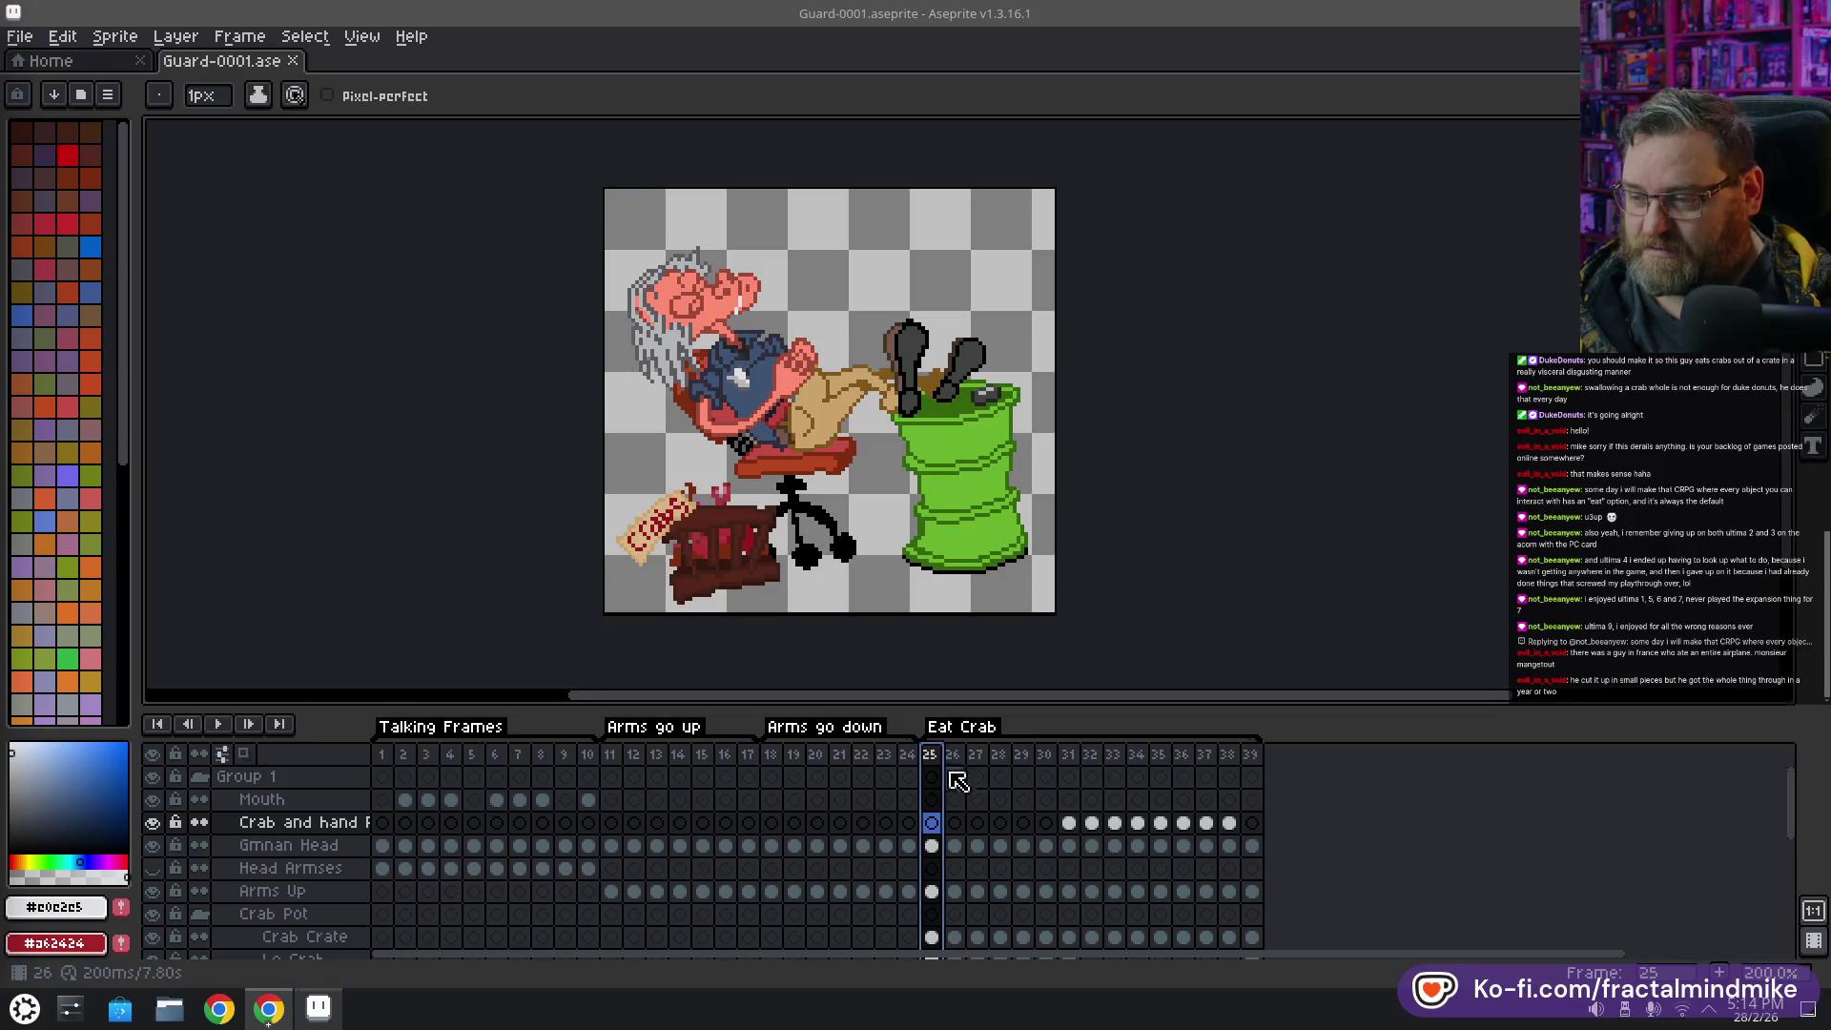
pyautogui.scroll(-1, 944, 813)
pyautogui.scroll(1, 306, 822)
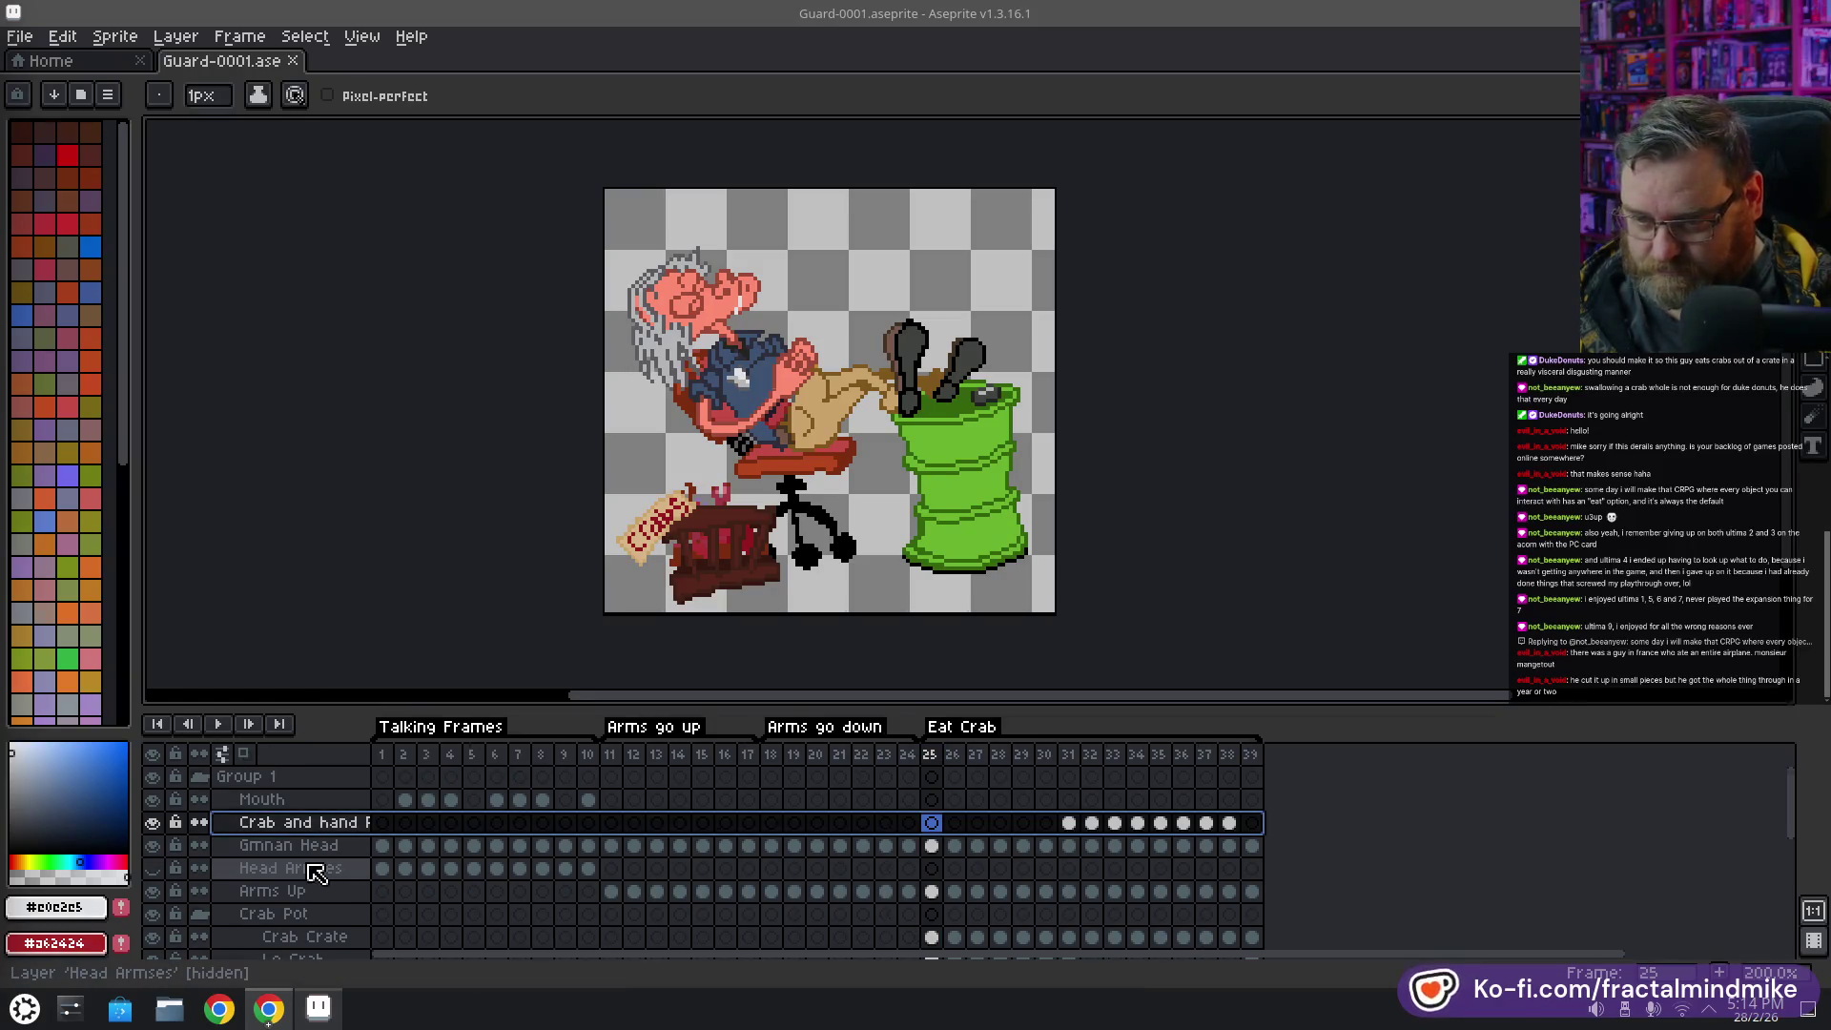
pyautogui.scroll(-1, 315, 873)
pyautogui.click(296, 893)
pyautogui.scroll(-2, 359, 908)
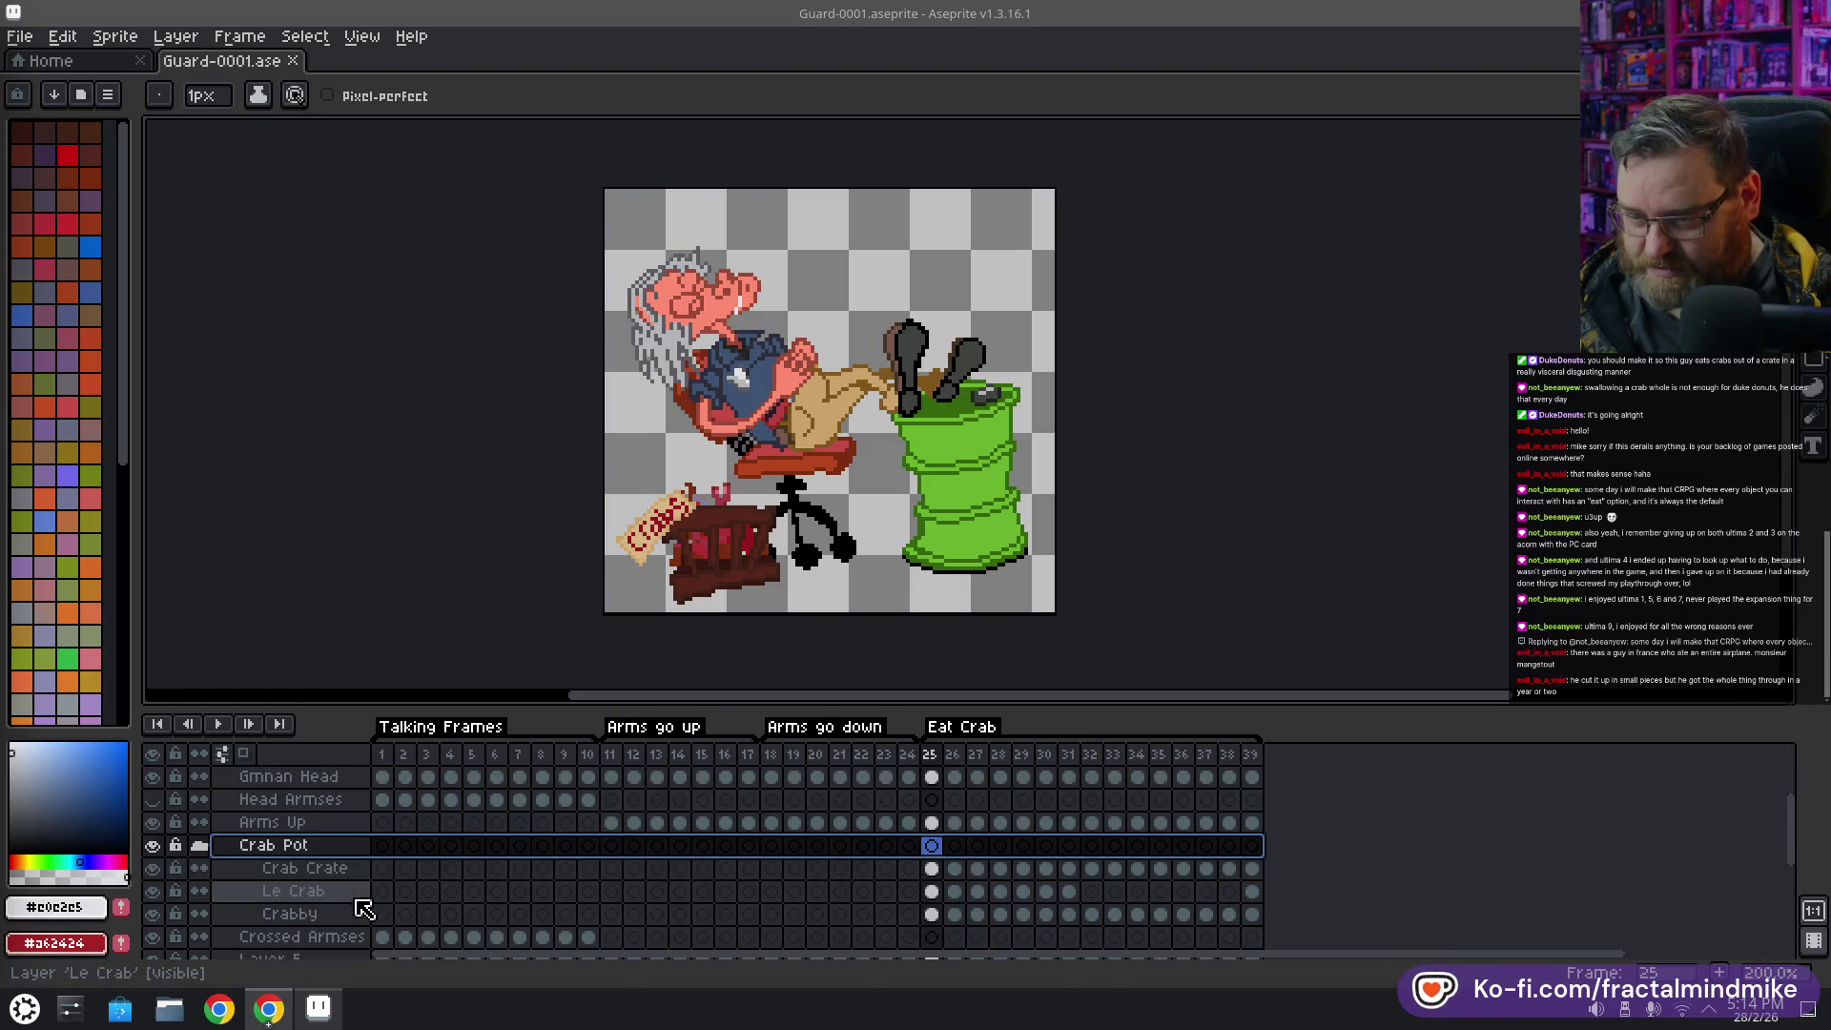
pyautogui.scroll(-2, 359, 908)
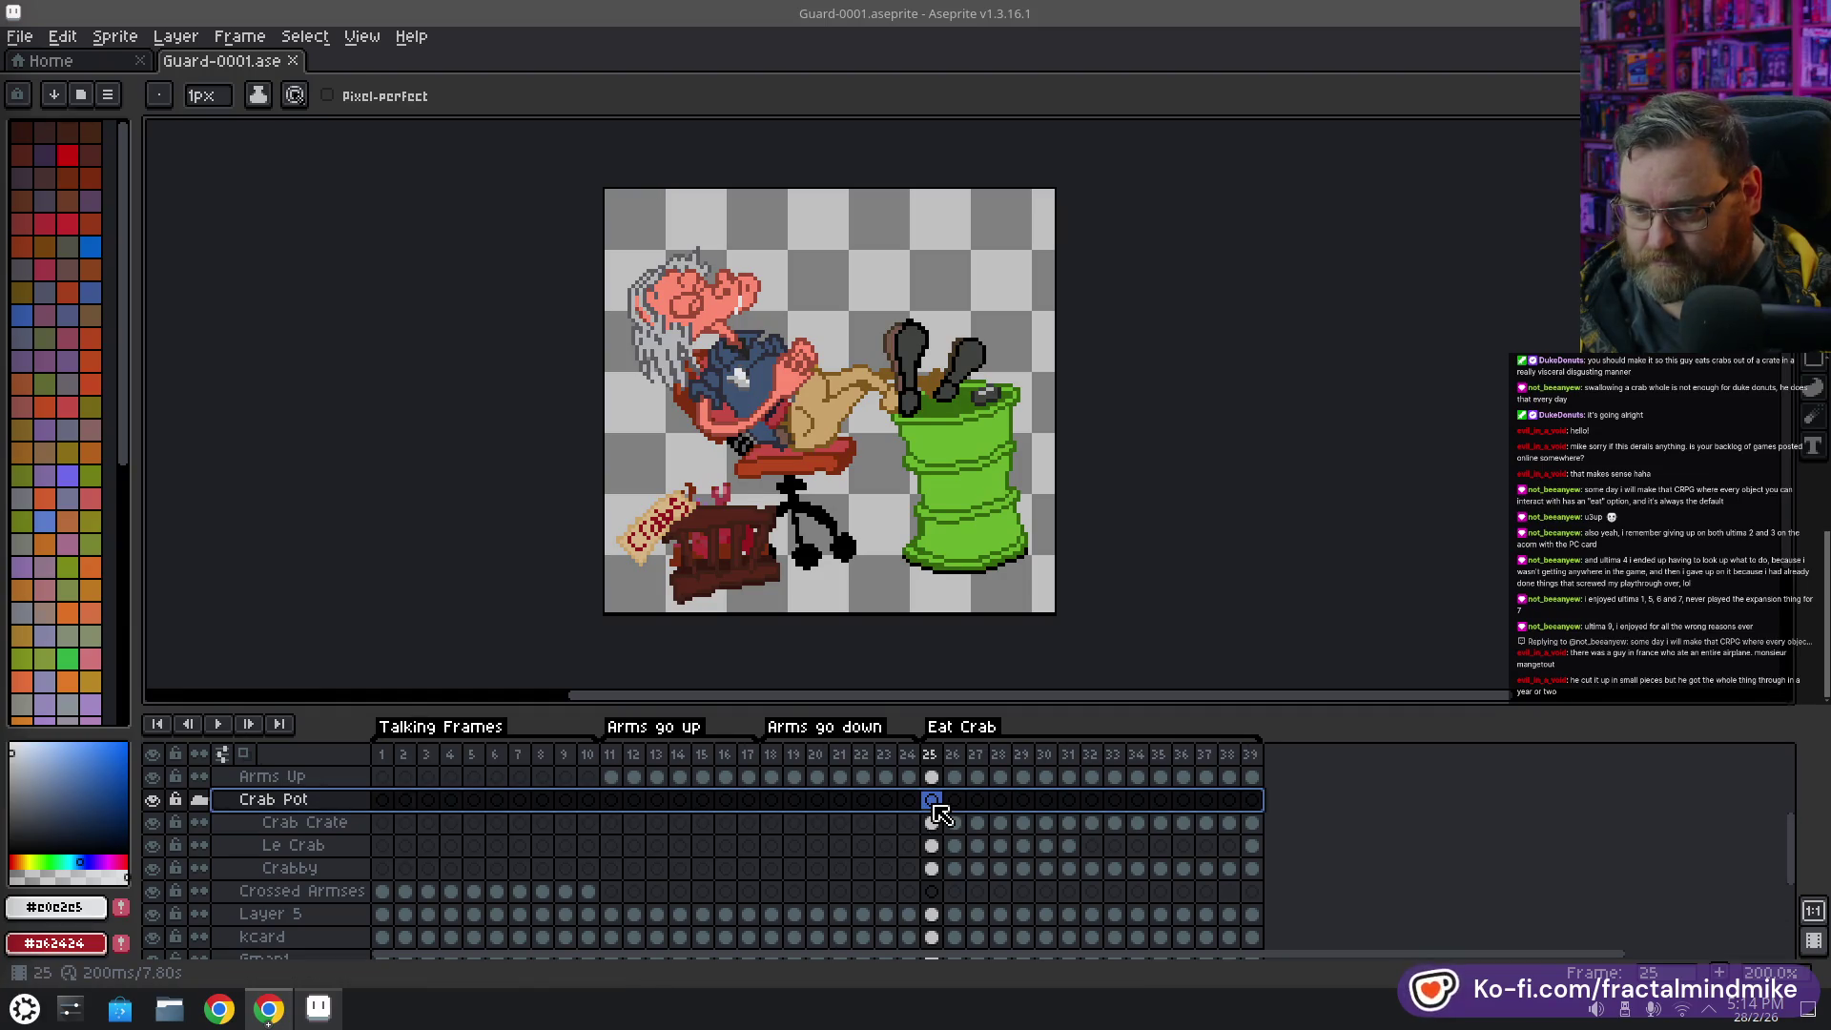
pyautogui.moveTo(935, 805); pyautogui.dragTo(931, 866)
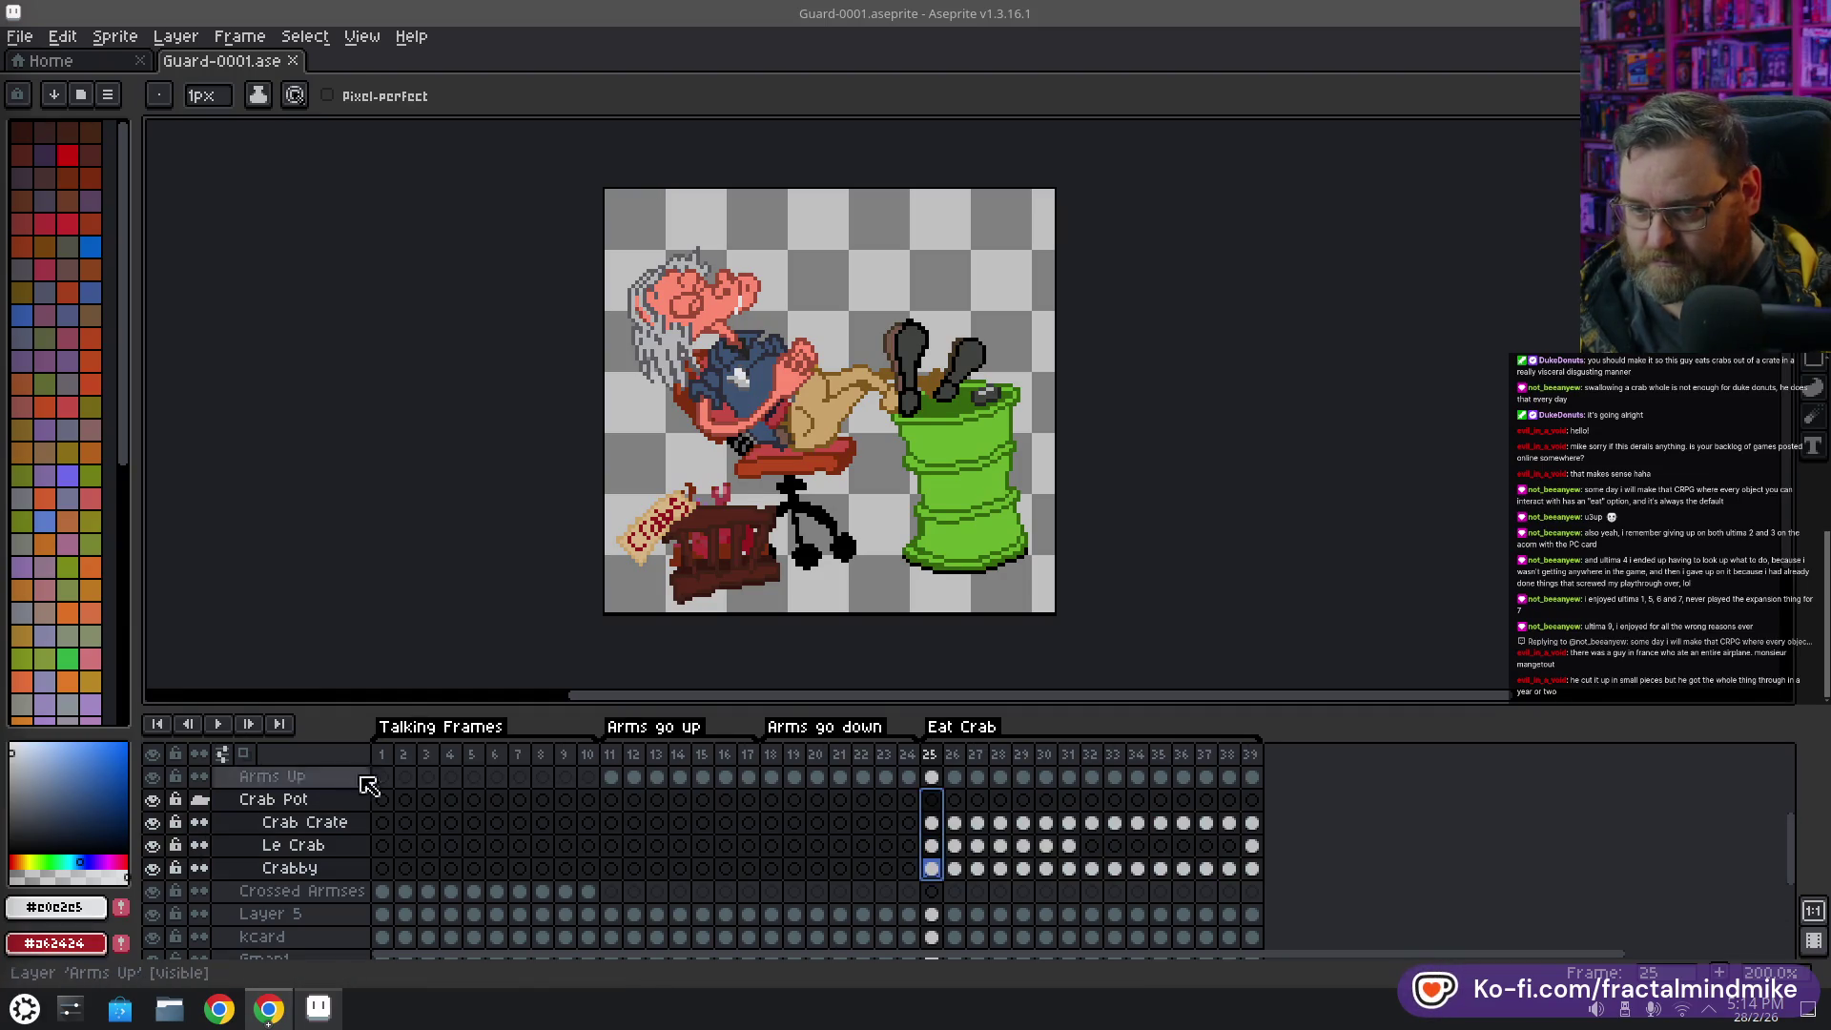
# Select the Crab Pot layer and check its layer menu without choosing anything
pyautogui.click(303, 804)
pyautogui.rightClick(289, 799)
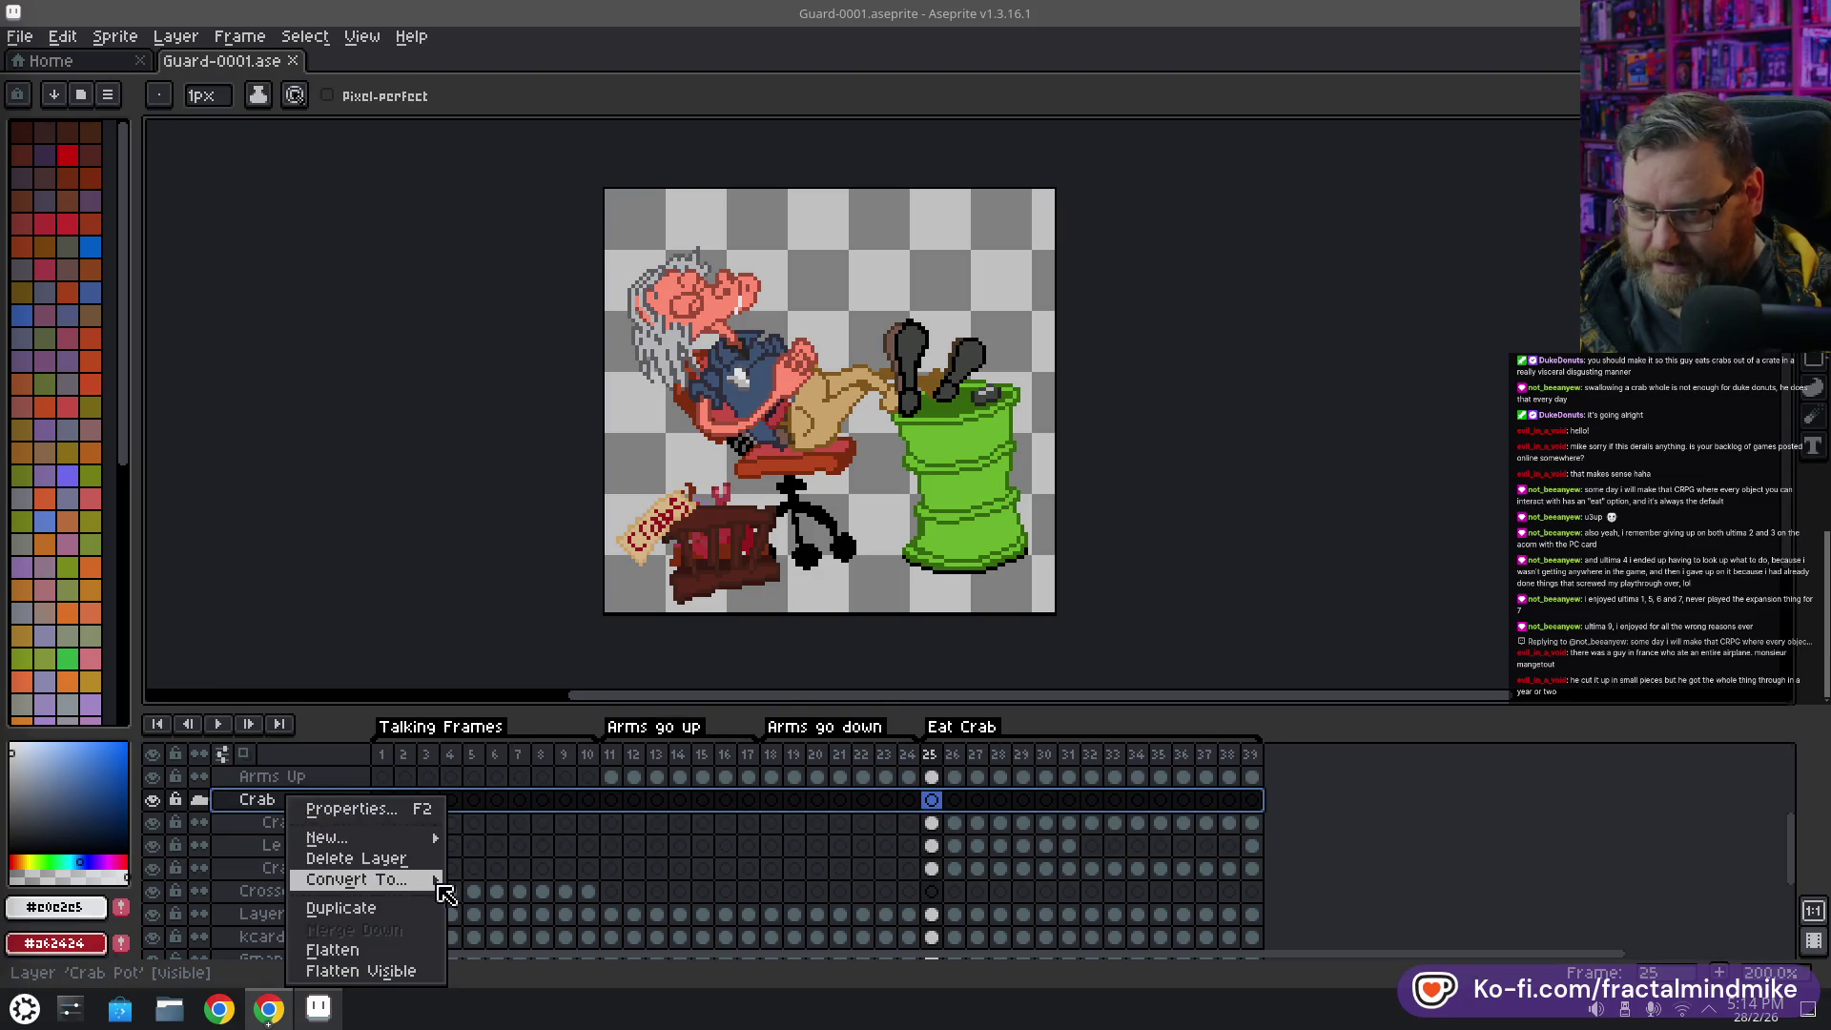
pyautogui.moveTo(429, 879)
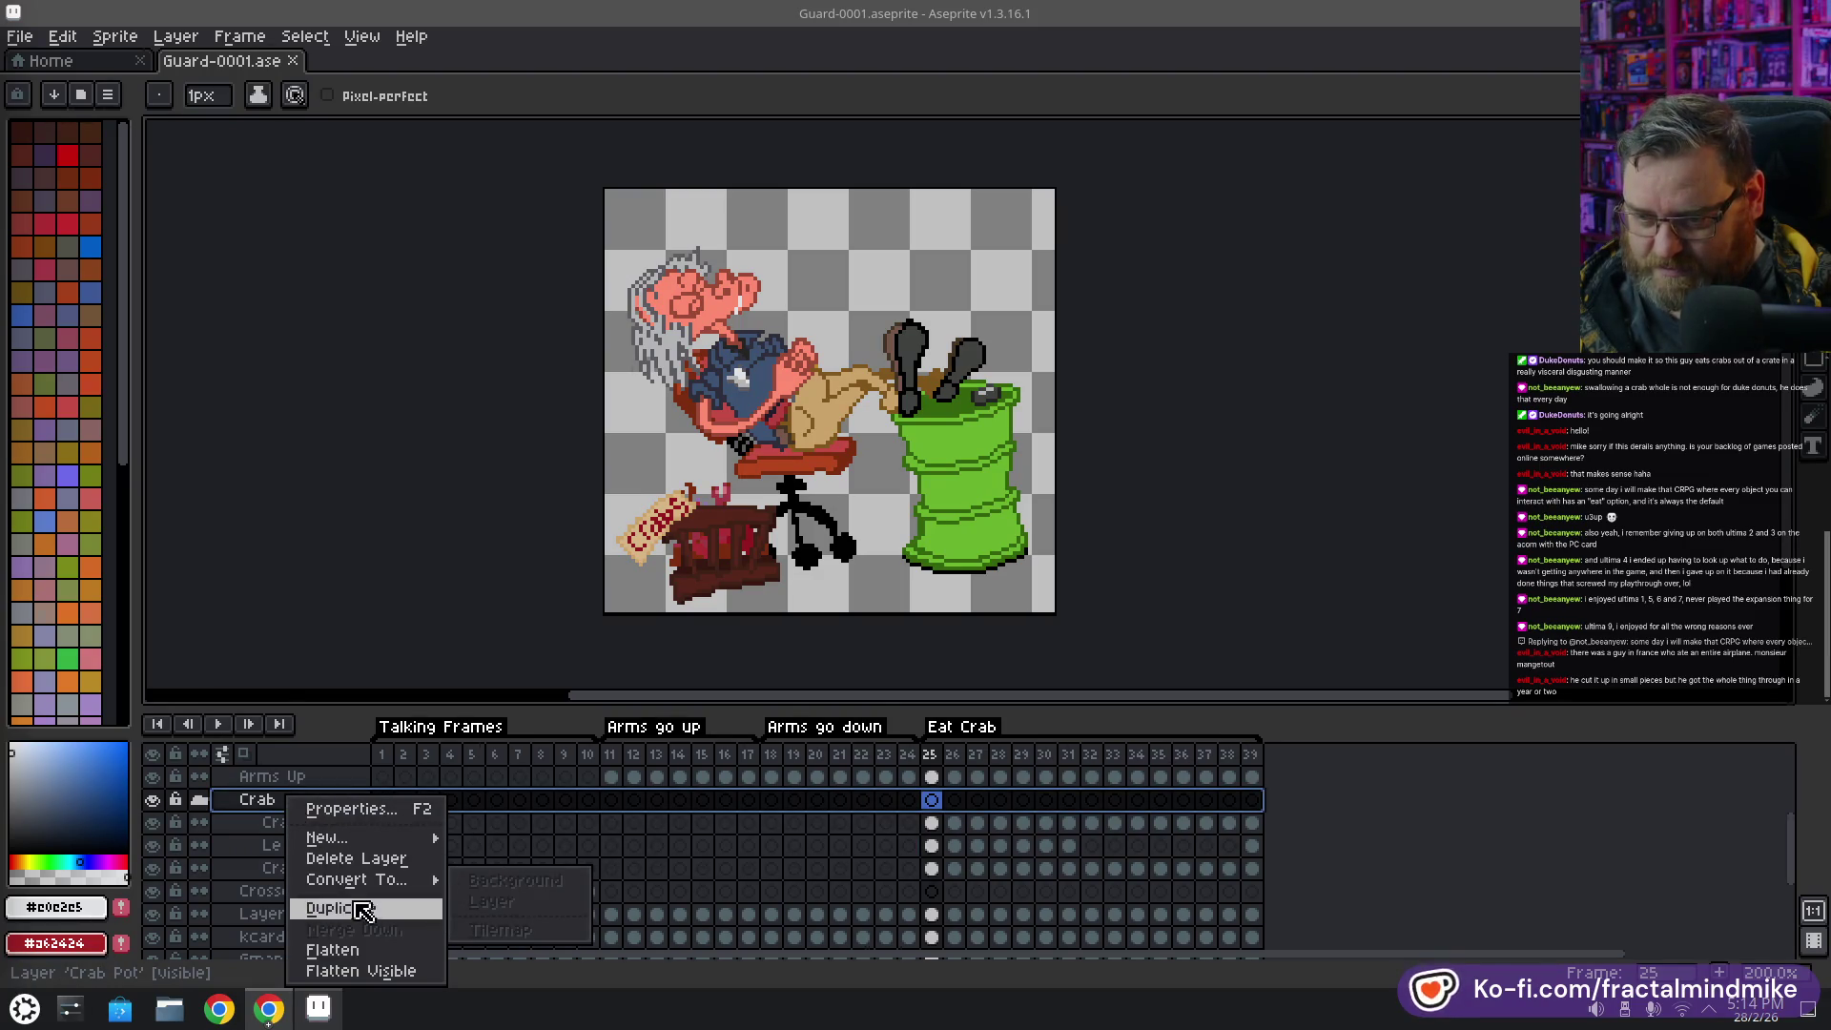
pyautogui.click(227, 811)
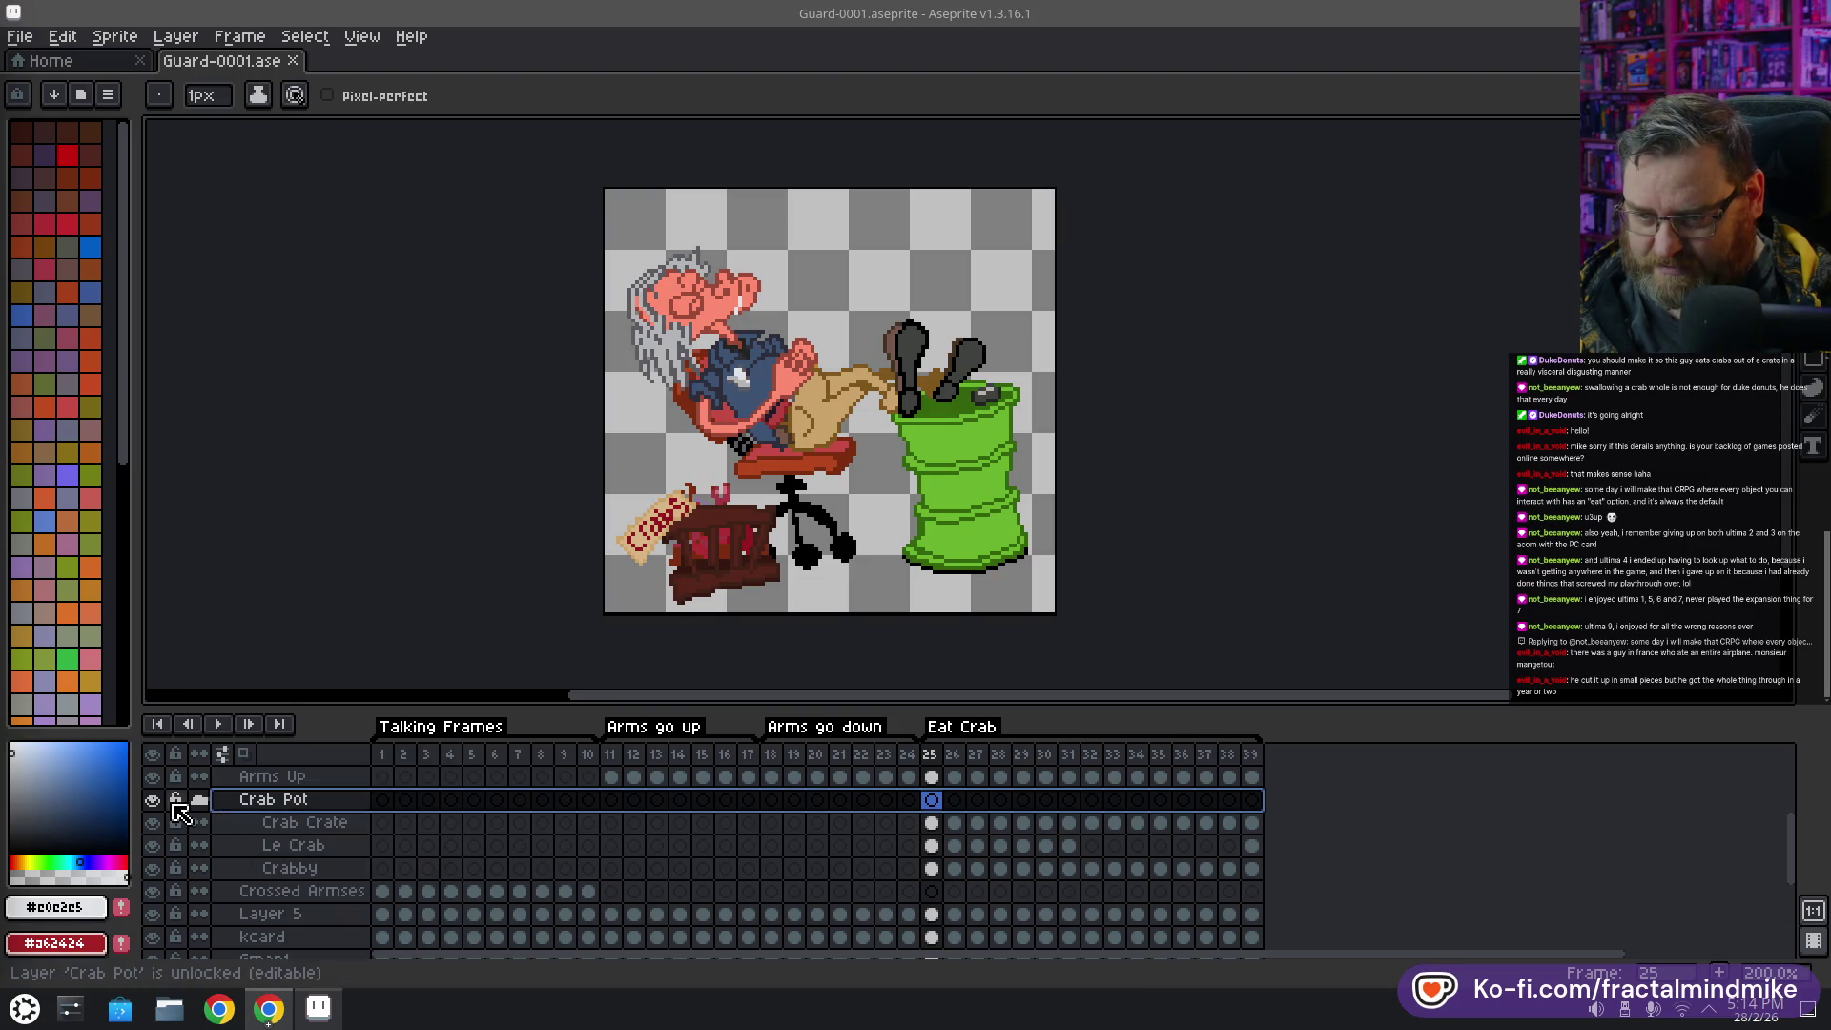
# Add the Crab Crate, Le Crab and Crabby layers to the selection and check Crabby's layer menu
pyautogui.click(291, 822)
pyautogui.click(296, 848)
pyautogui.click(301, 870)
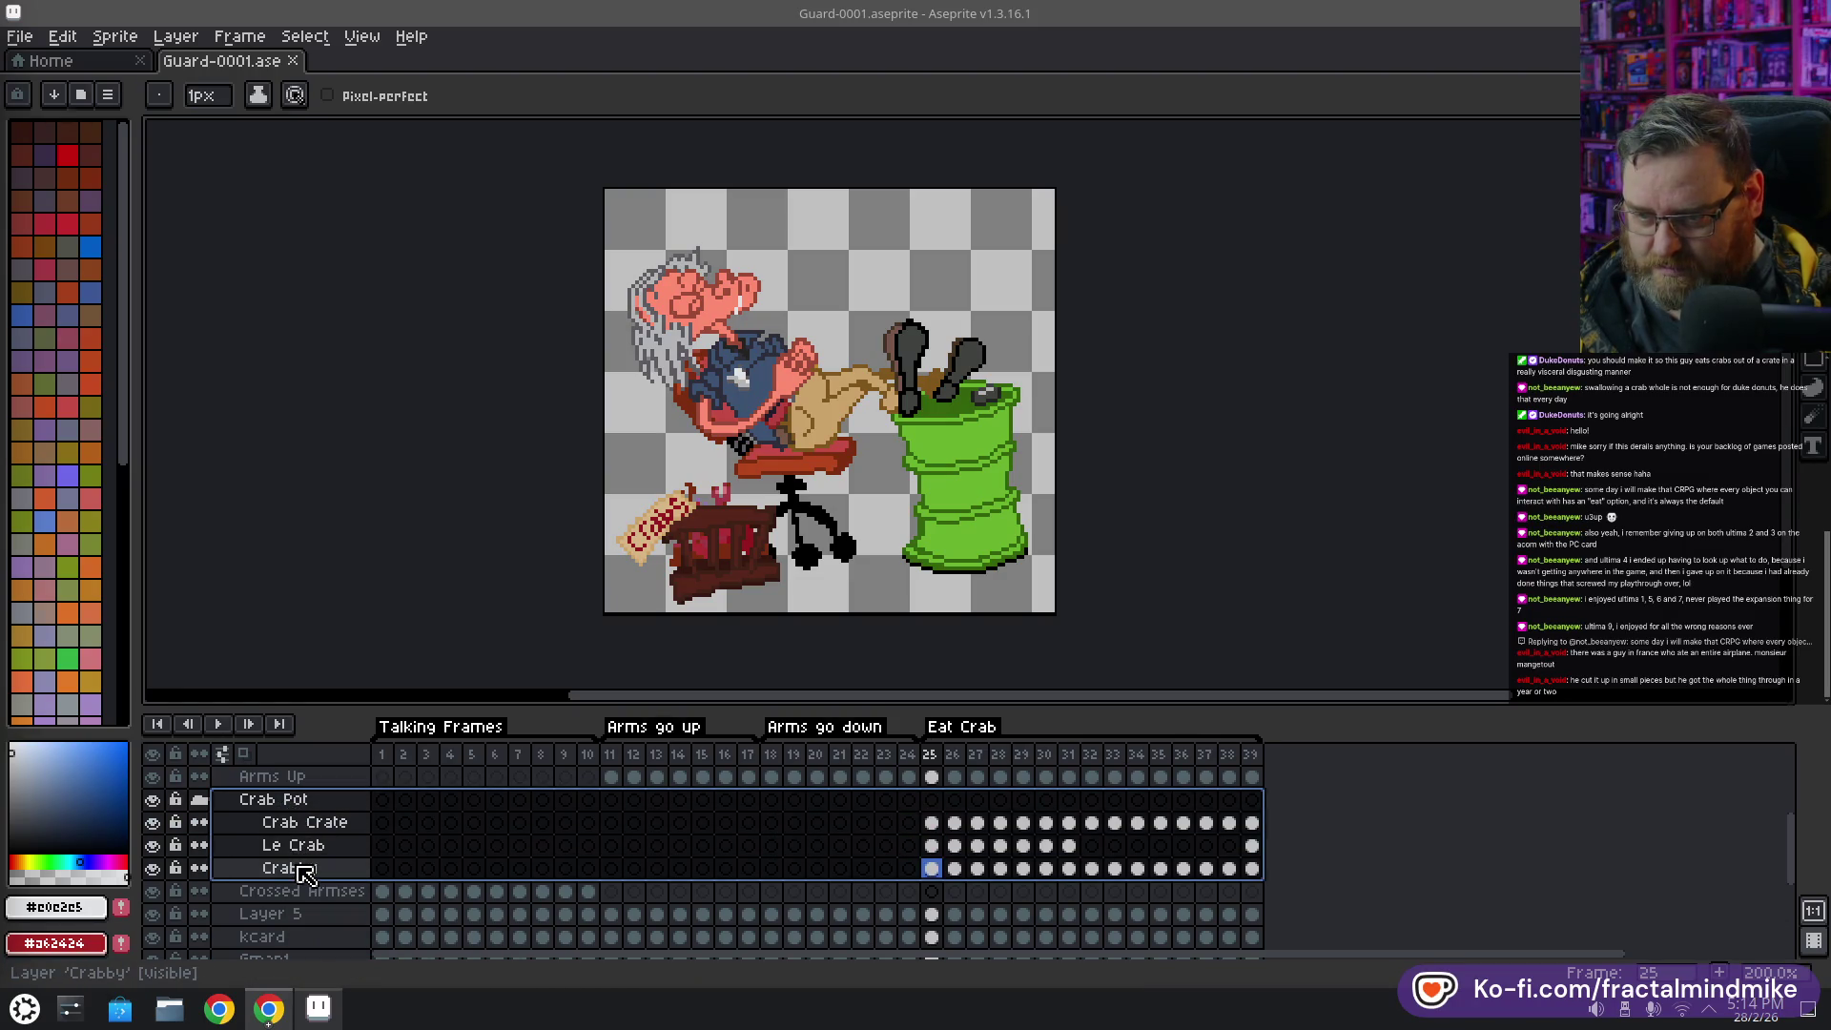
pyautogui.rightClick(301, 869)
pyautogui.moveTo(423, 882)
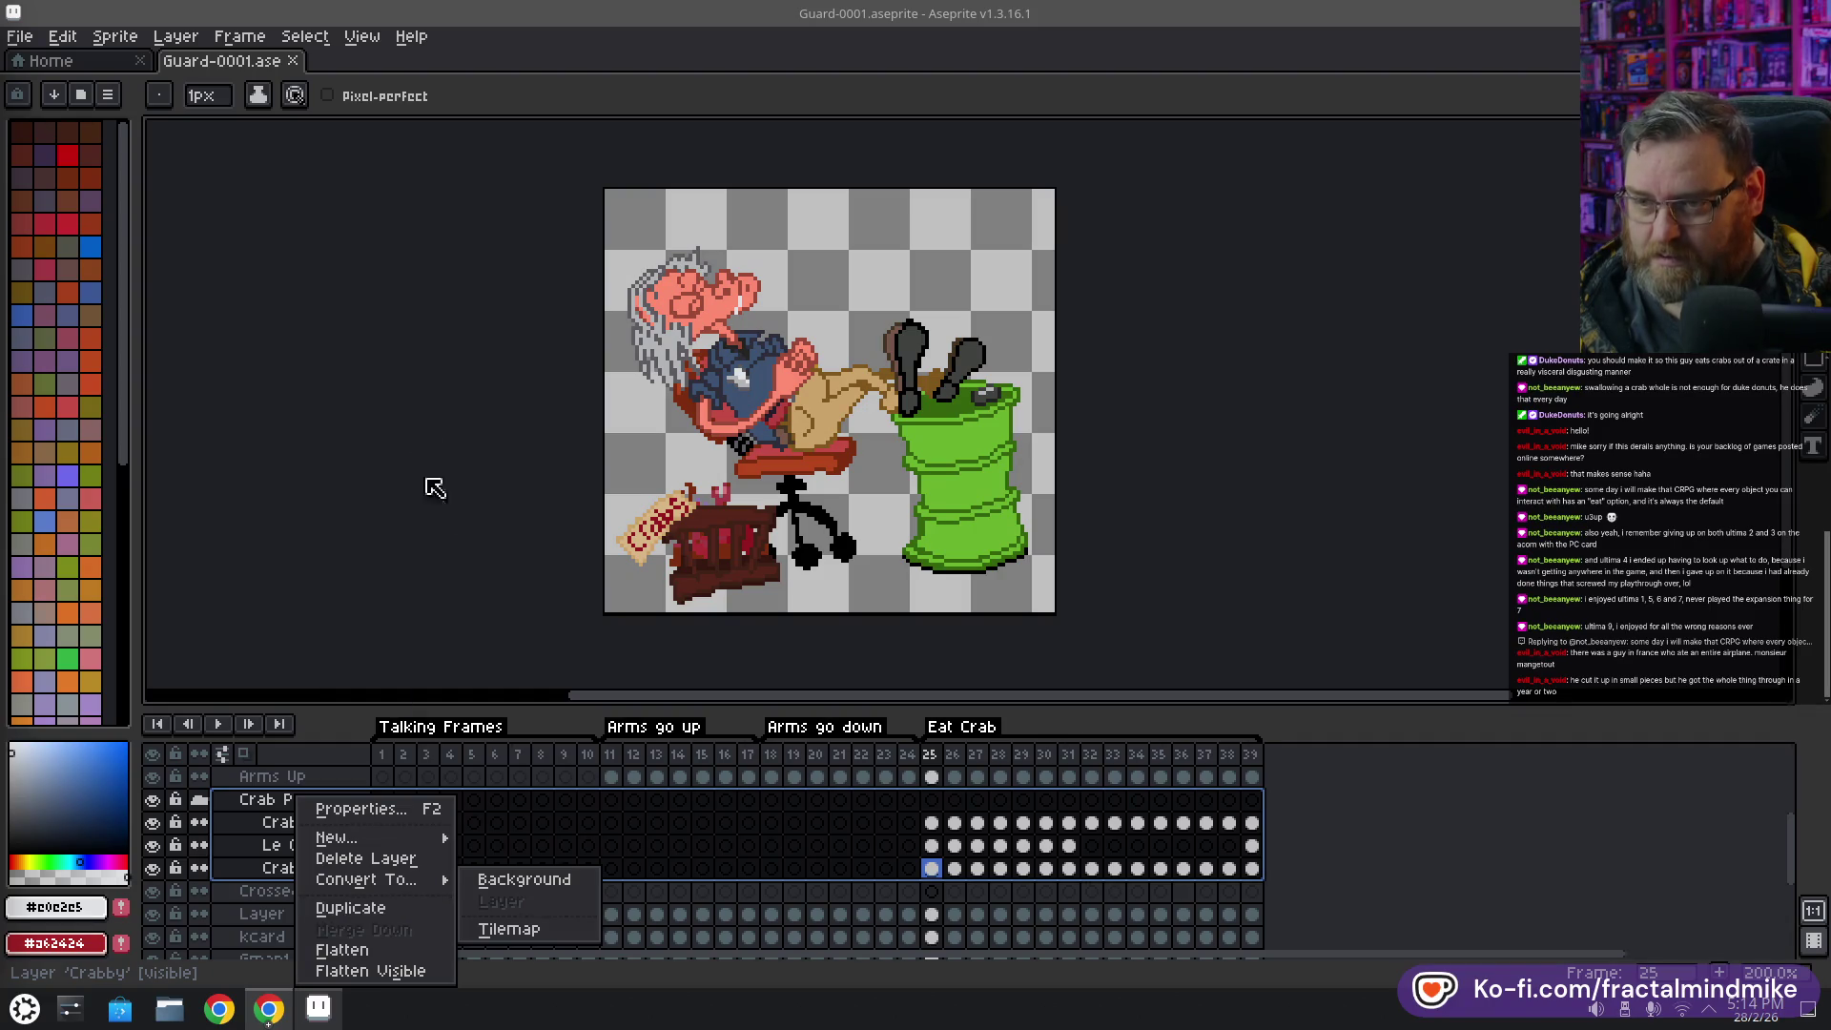
pyautogui.click(273, 806)
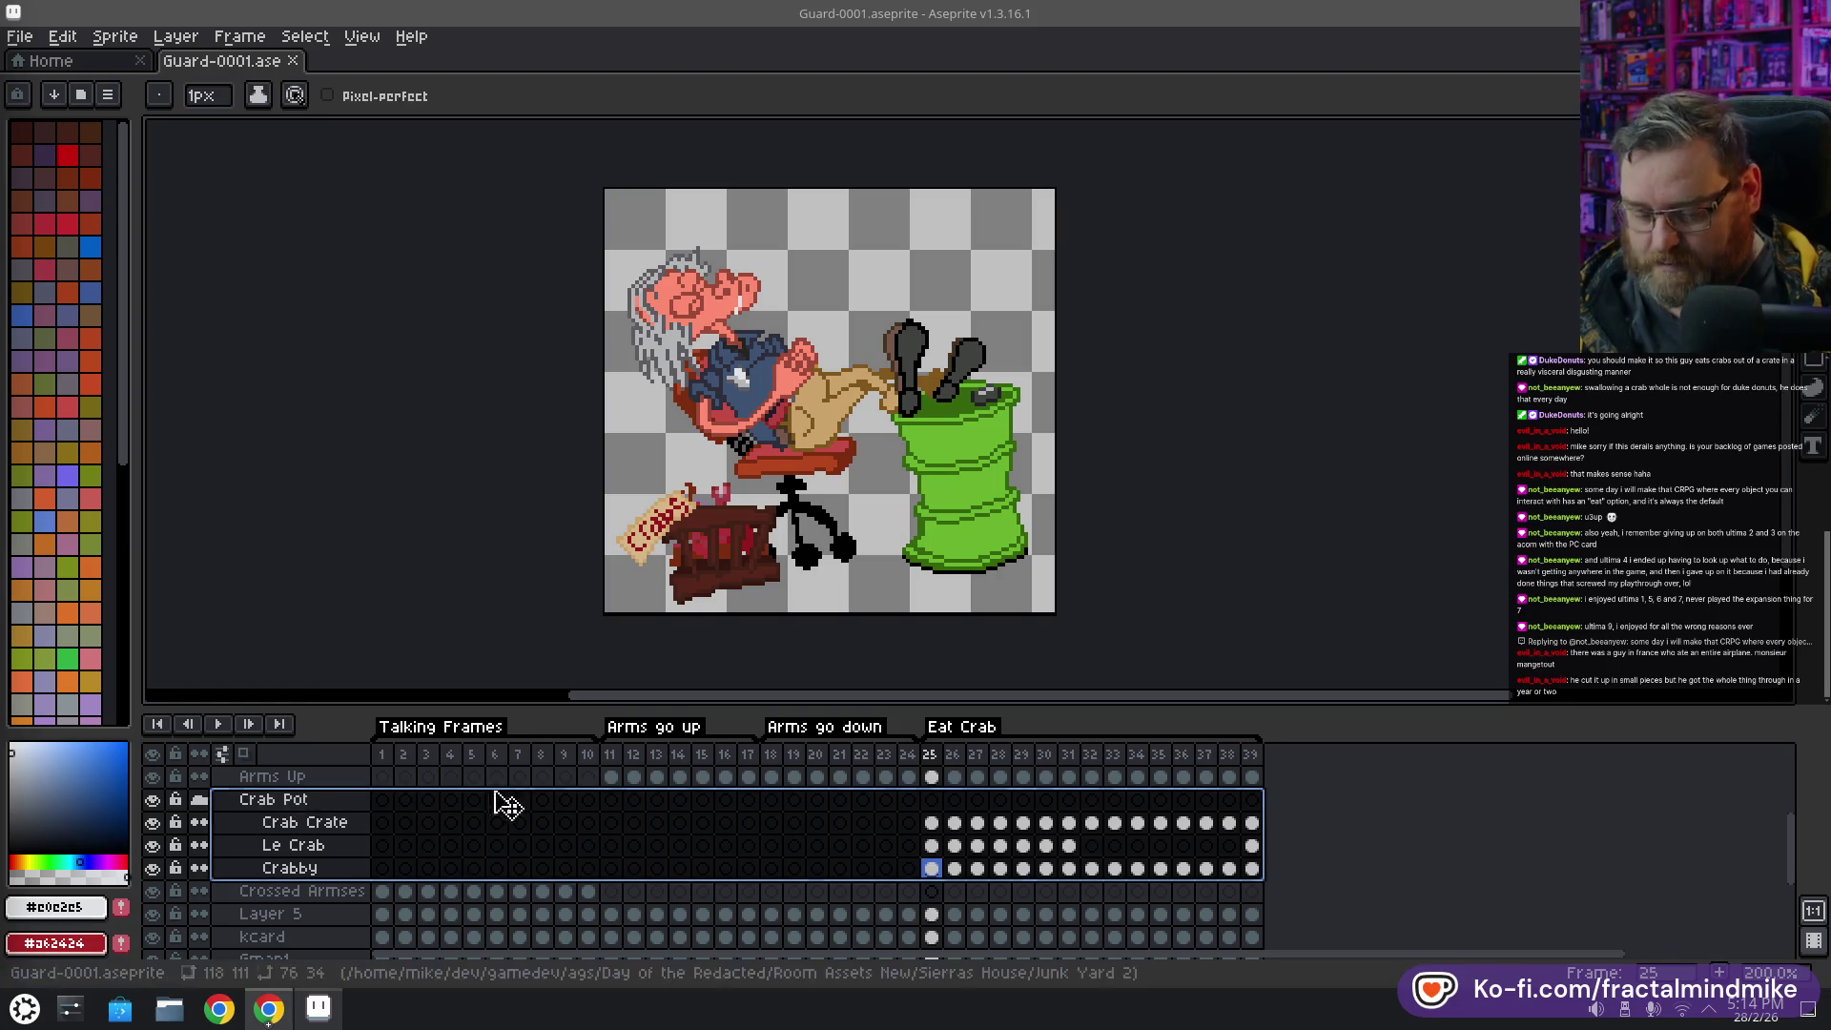
# Use Duplicate View on the Guard-0001 document tab to open a second tab
pyautogui.click(62, 36)
pyautogui.moveTo(343, 221)
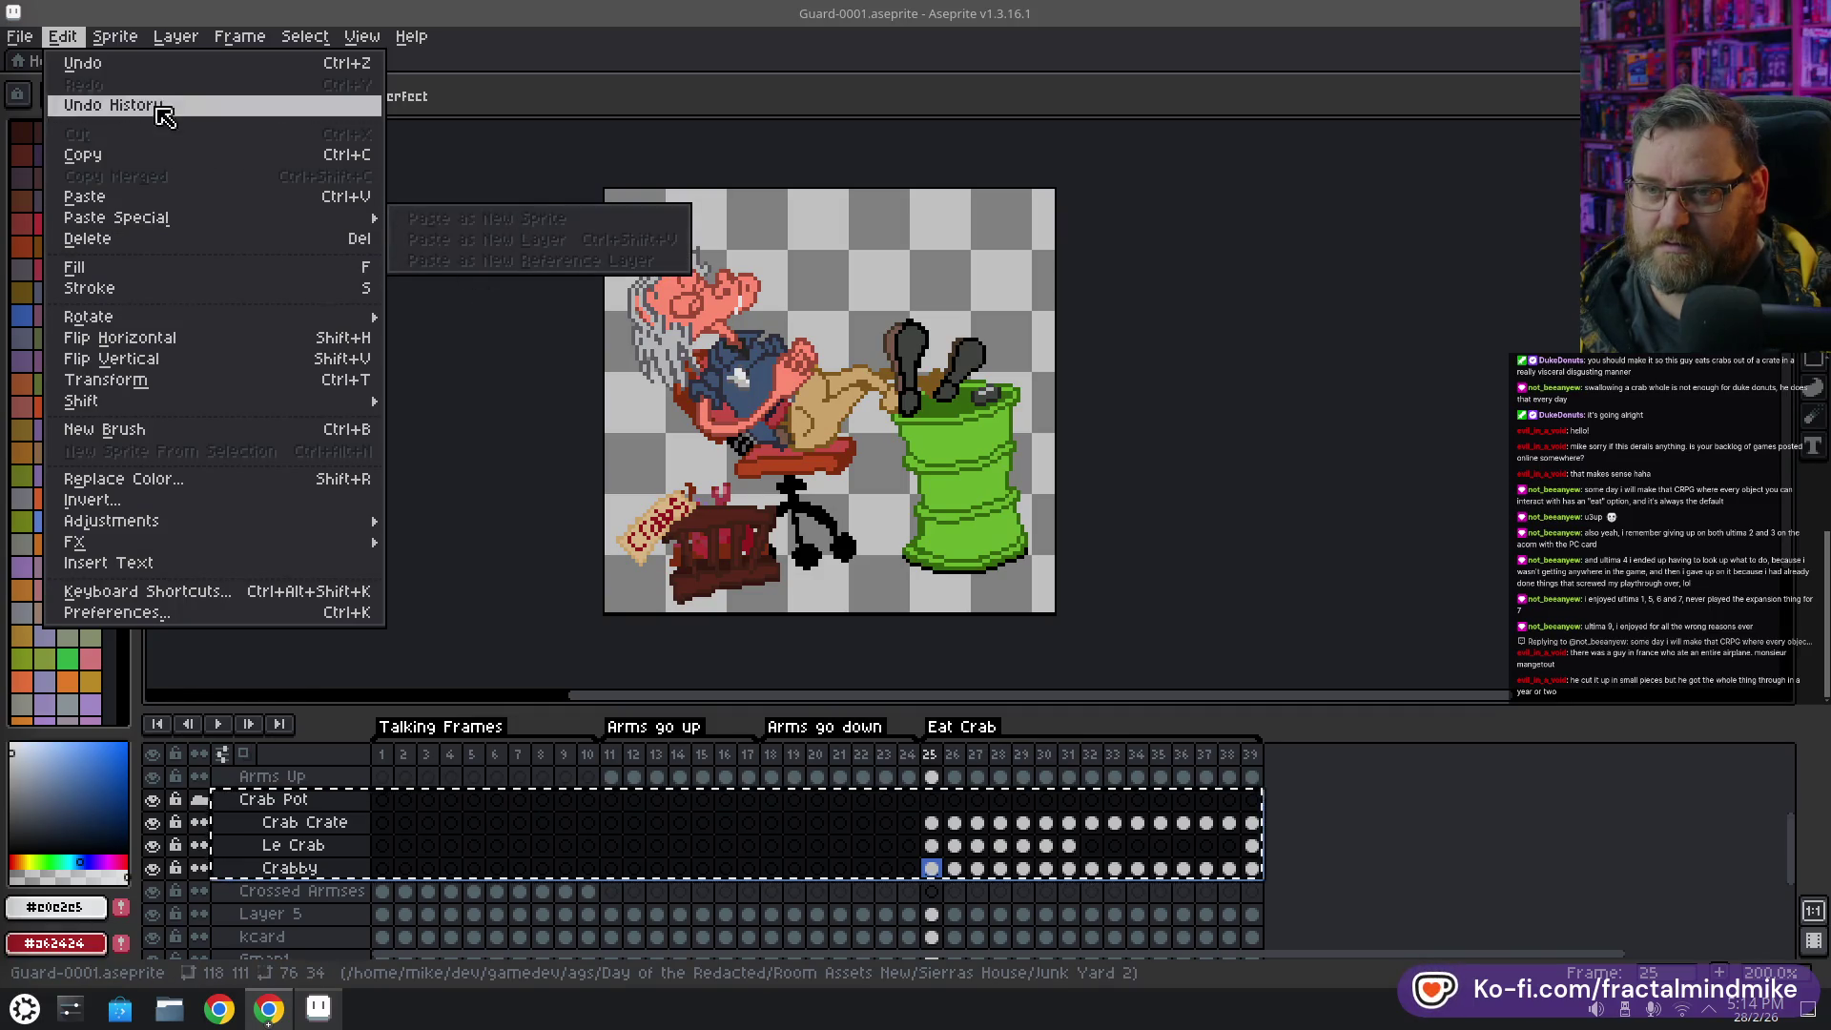
pyautogui.click(631, 58)
pyautogui.rightClick(220, 62)
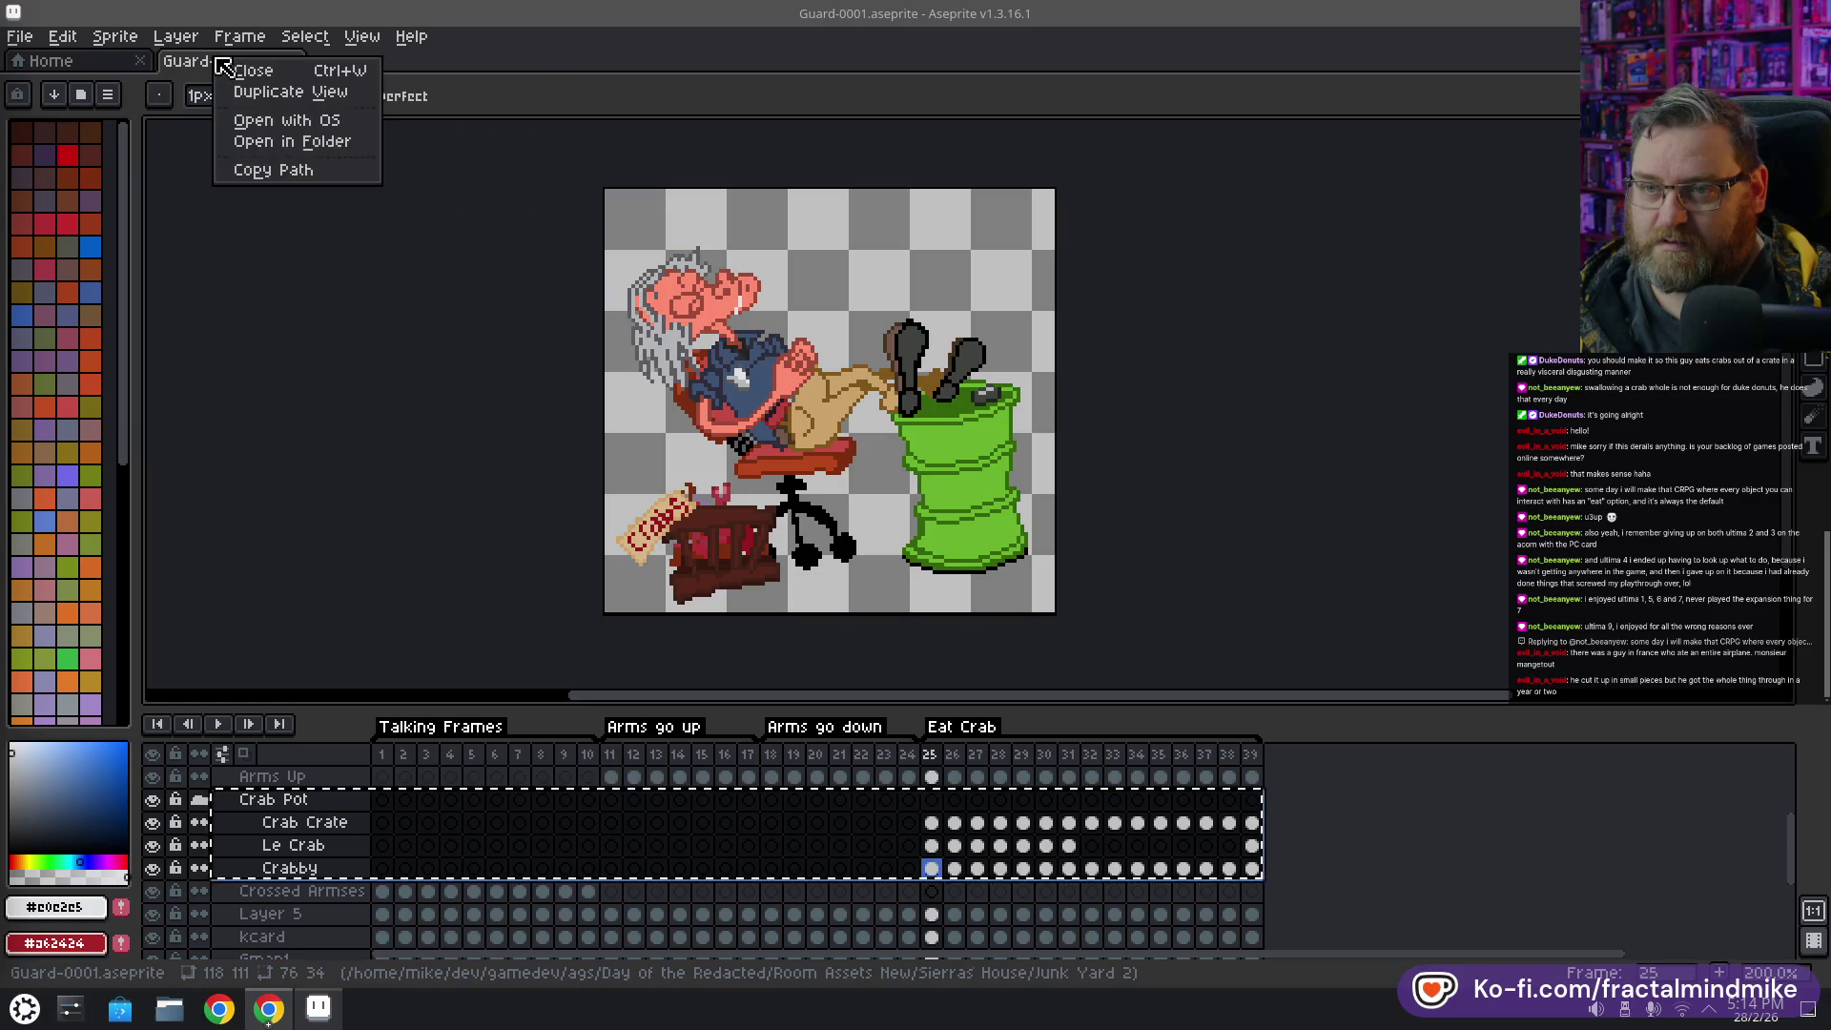
pyautogui.click(319, 90)
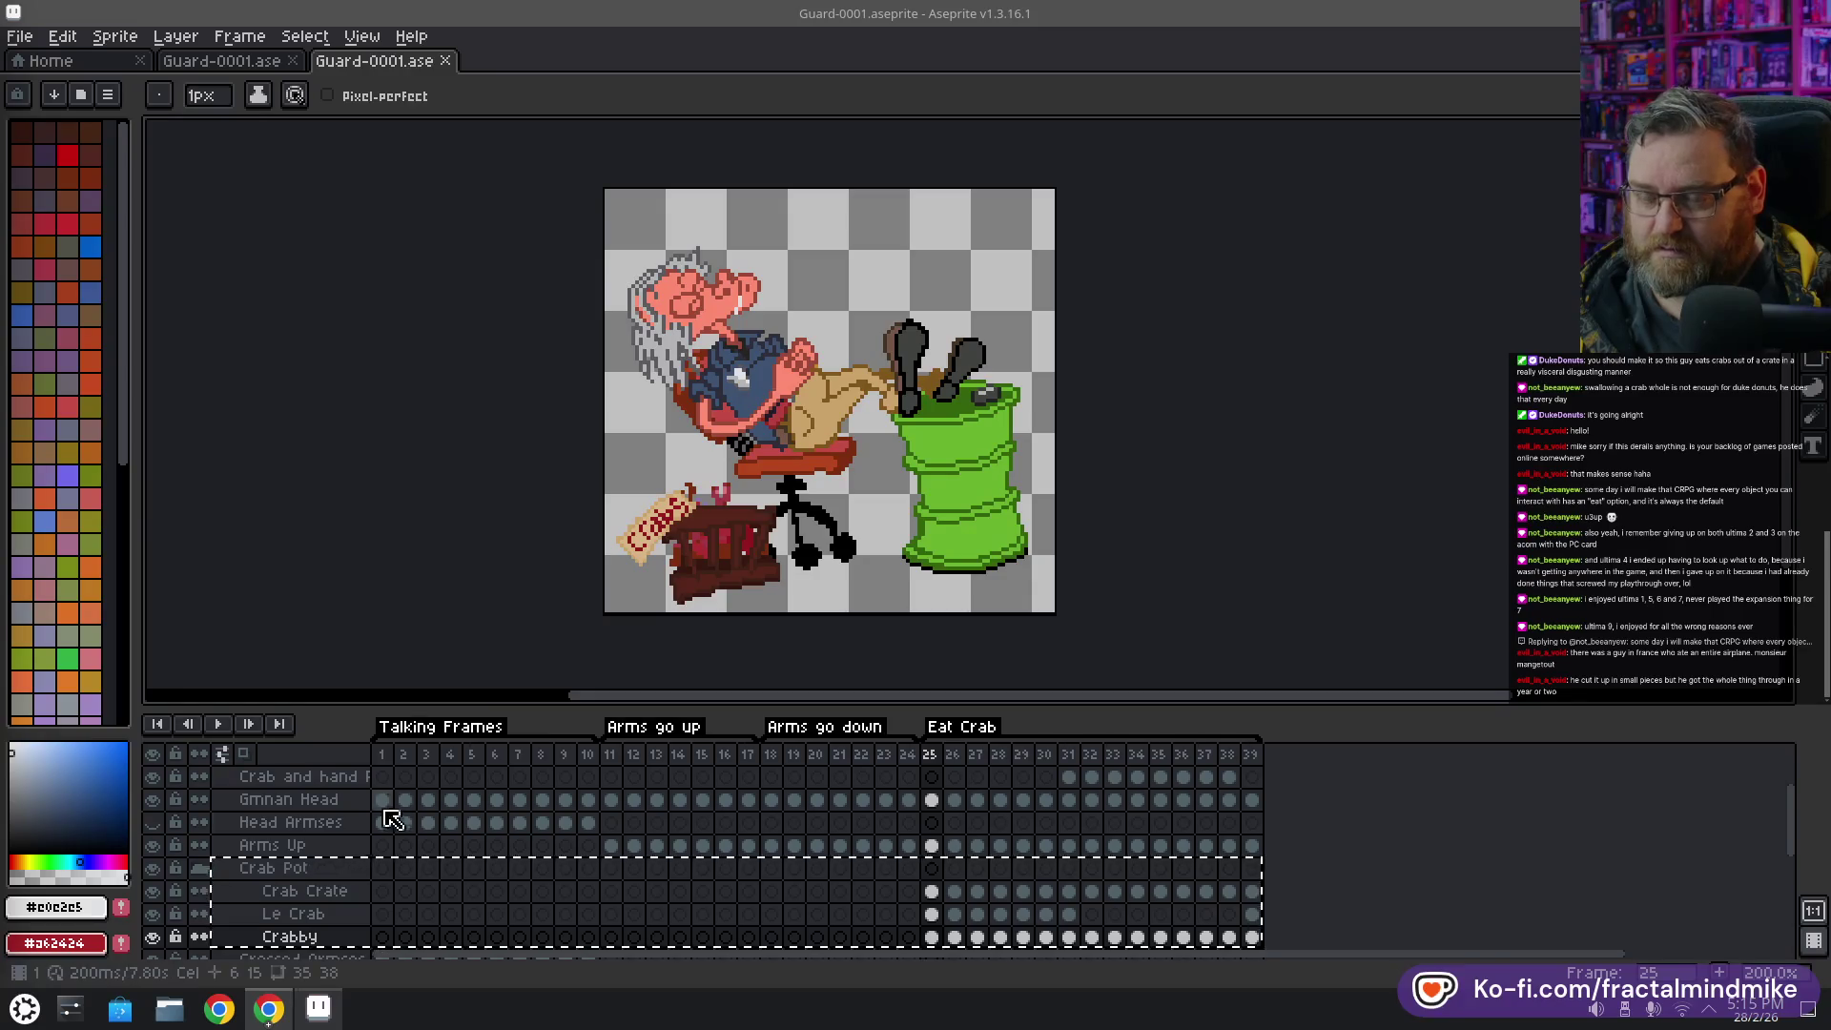
# Delete the guard's head and arm layers from Mouth through Arms Up
pyautogui.scroll(-1, 295, 863)
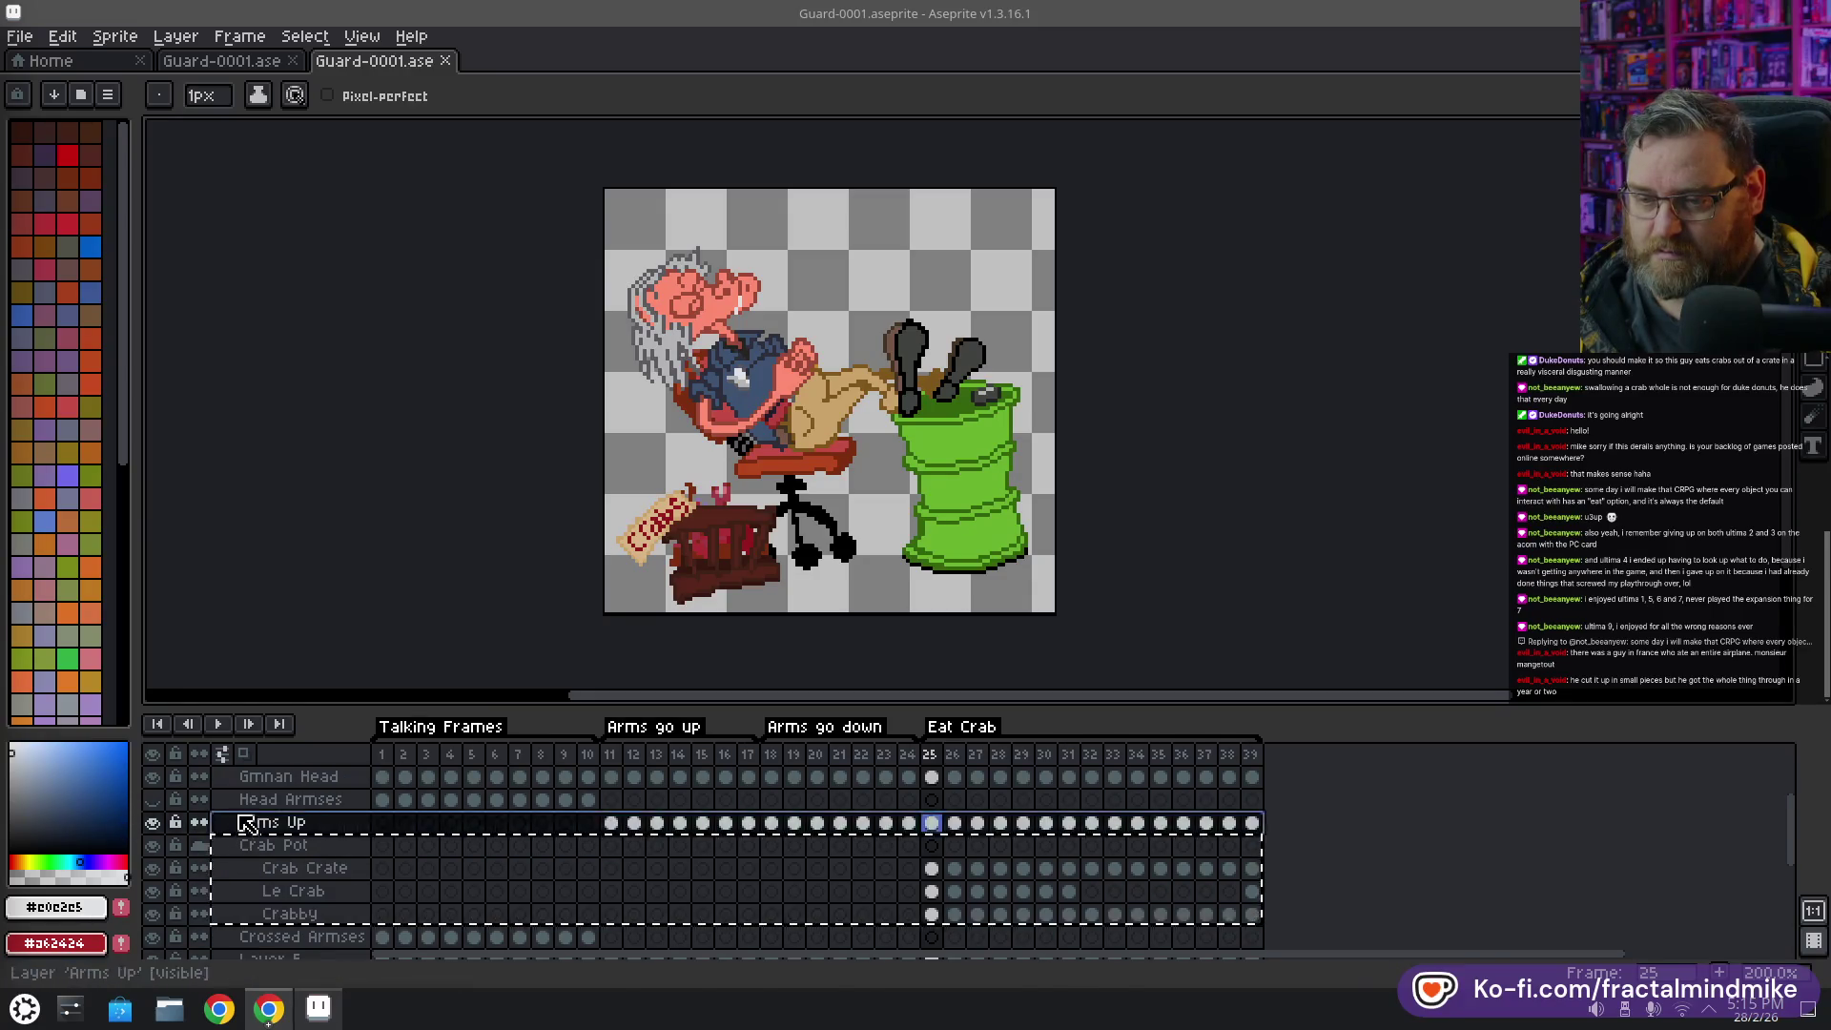
pyautogui.scroll(3, 248, 820)
pyautogui.rightClick(275, 781)
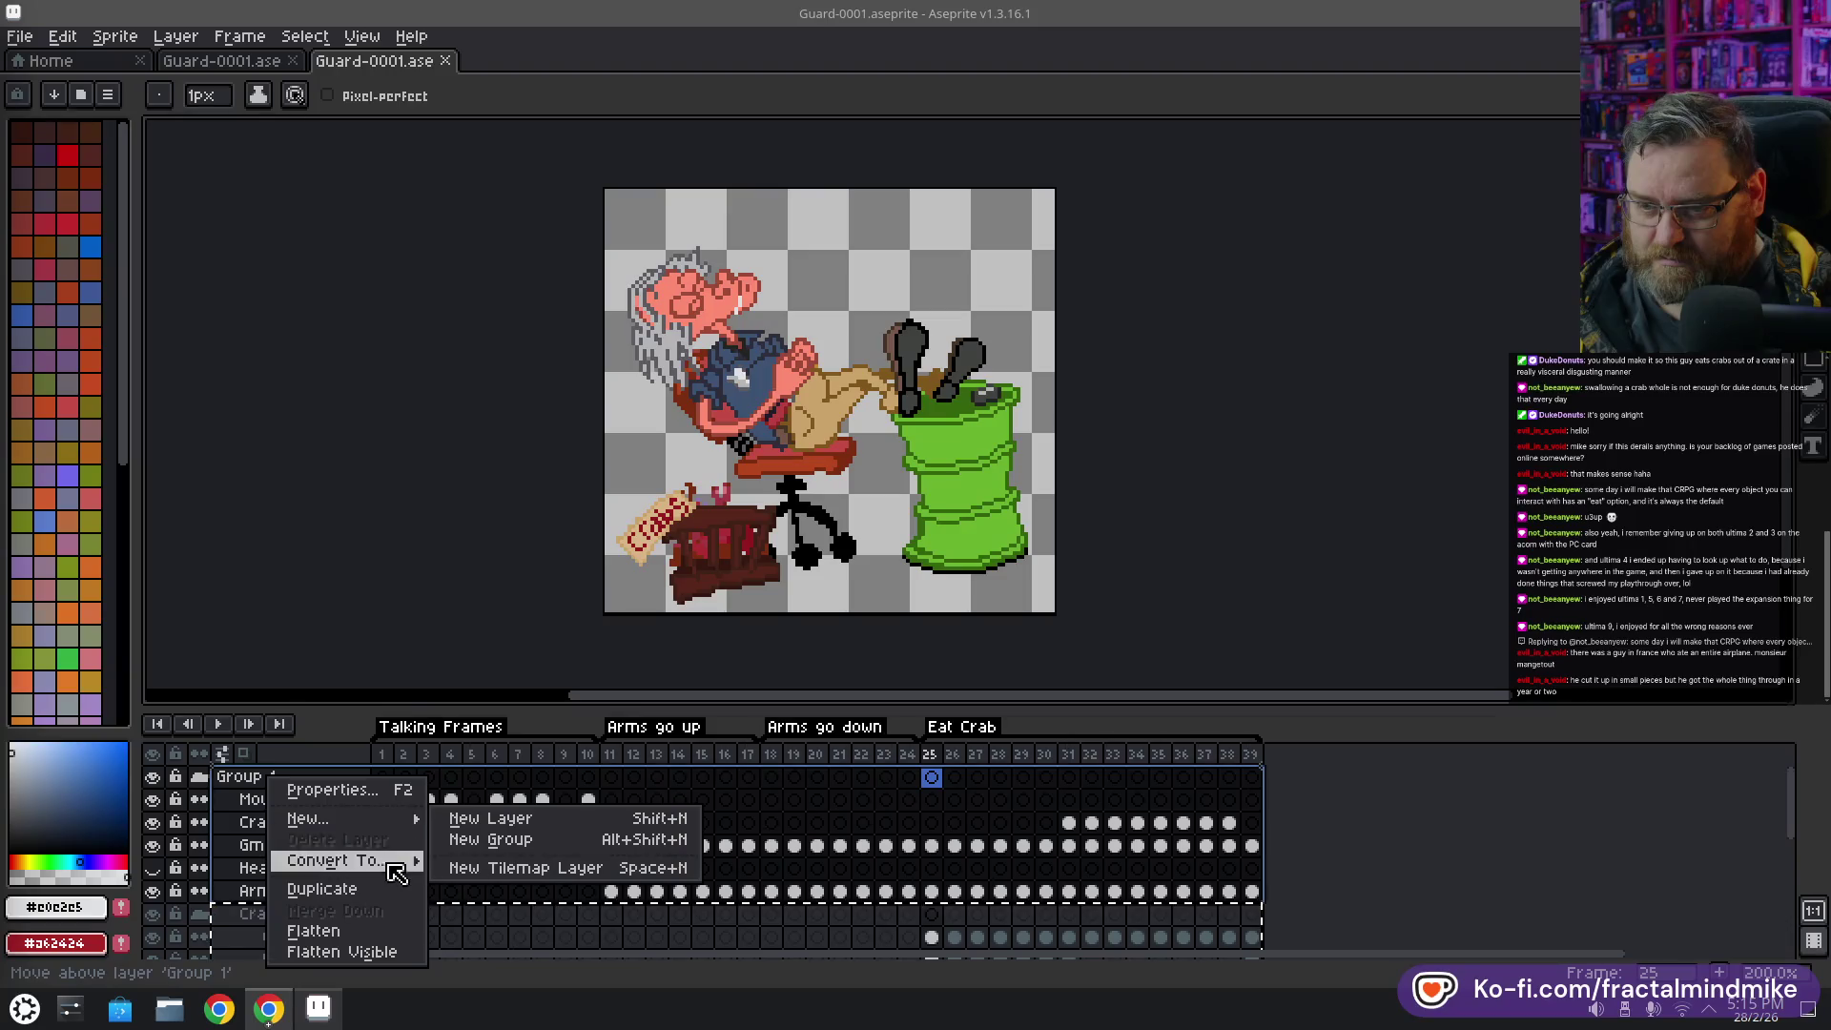
pyautogui.click(272, 777)
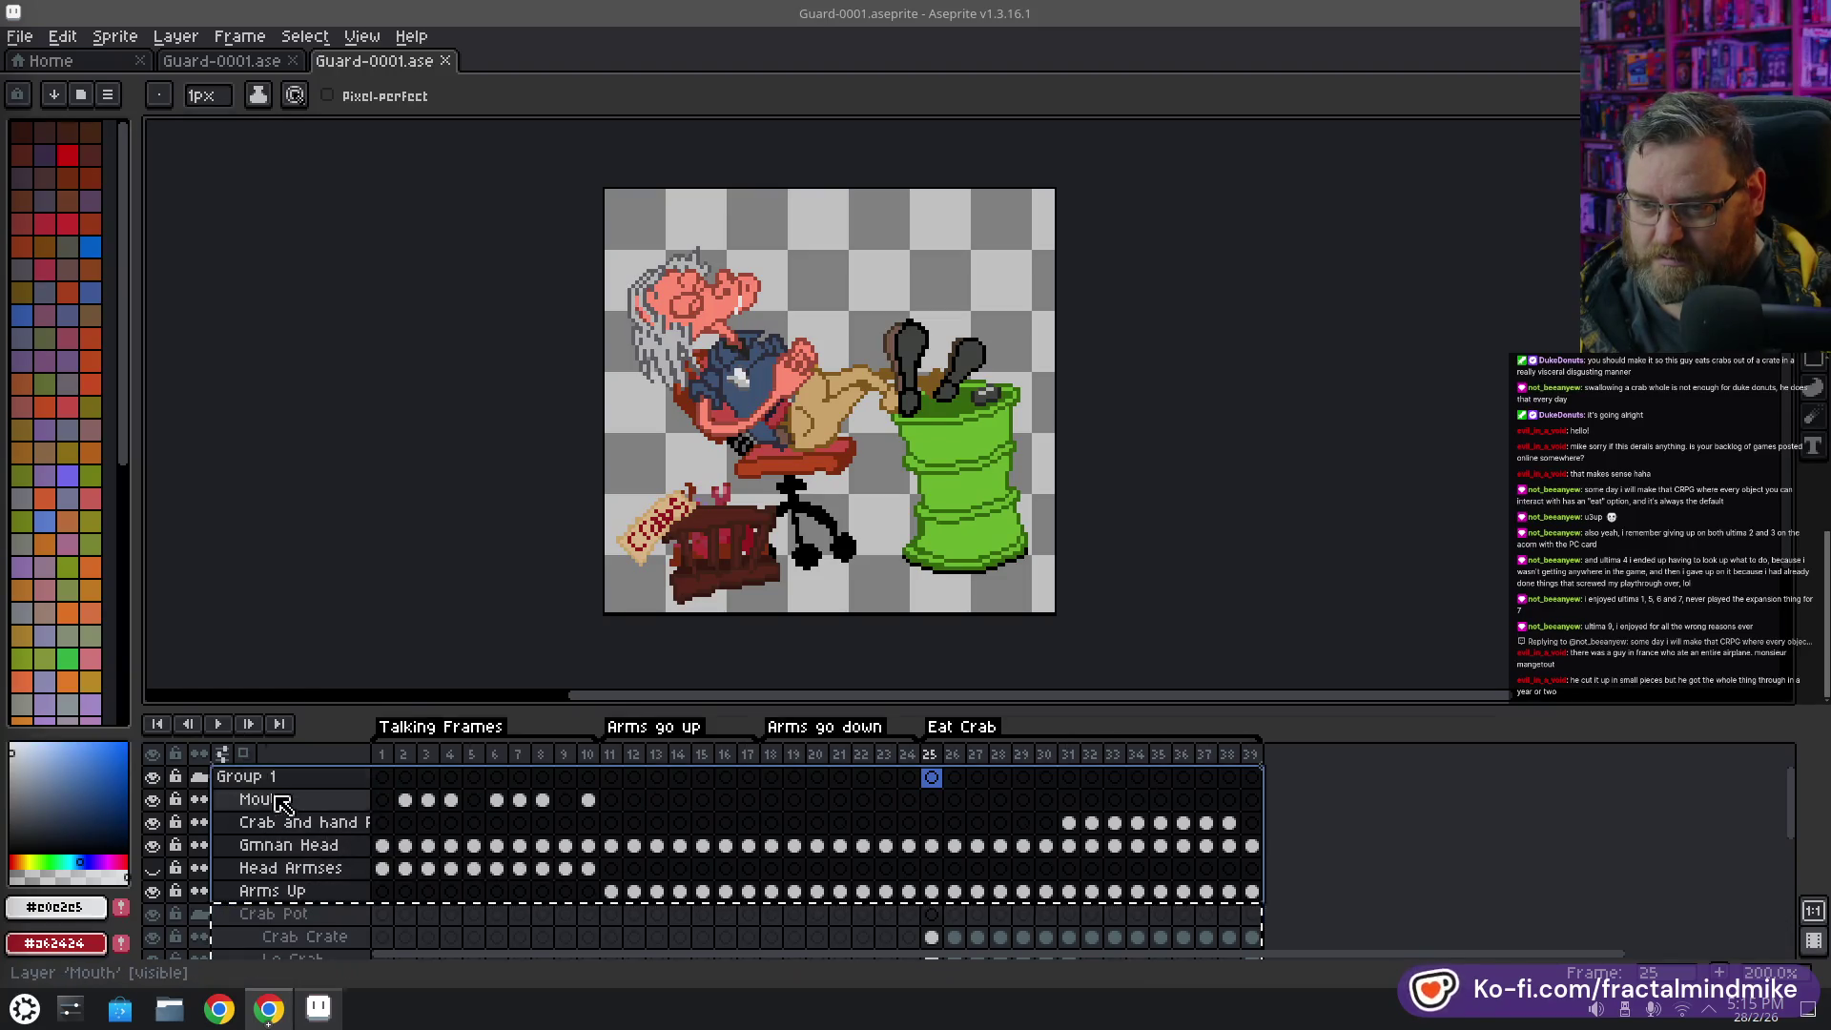
pyautogui.click(278, 892)
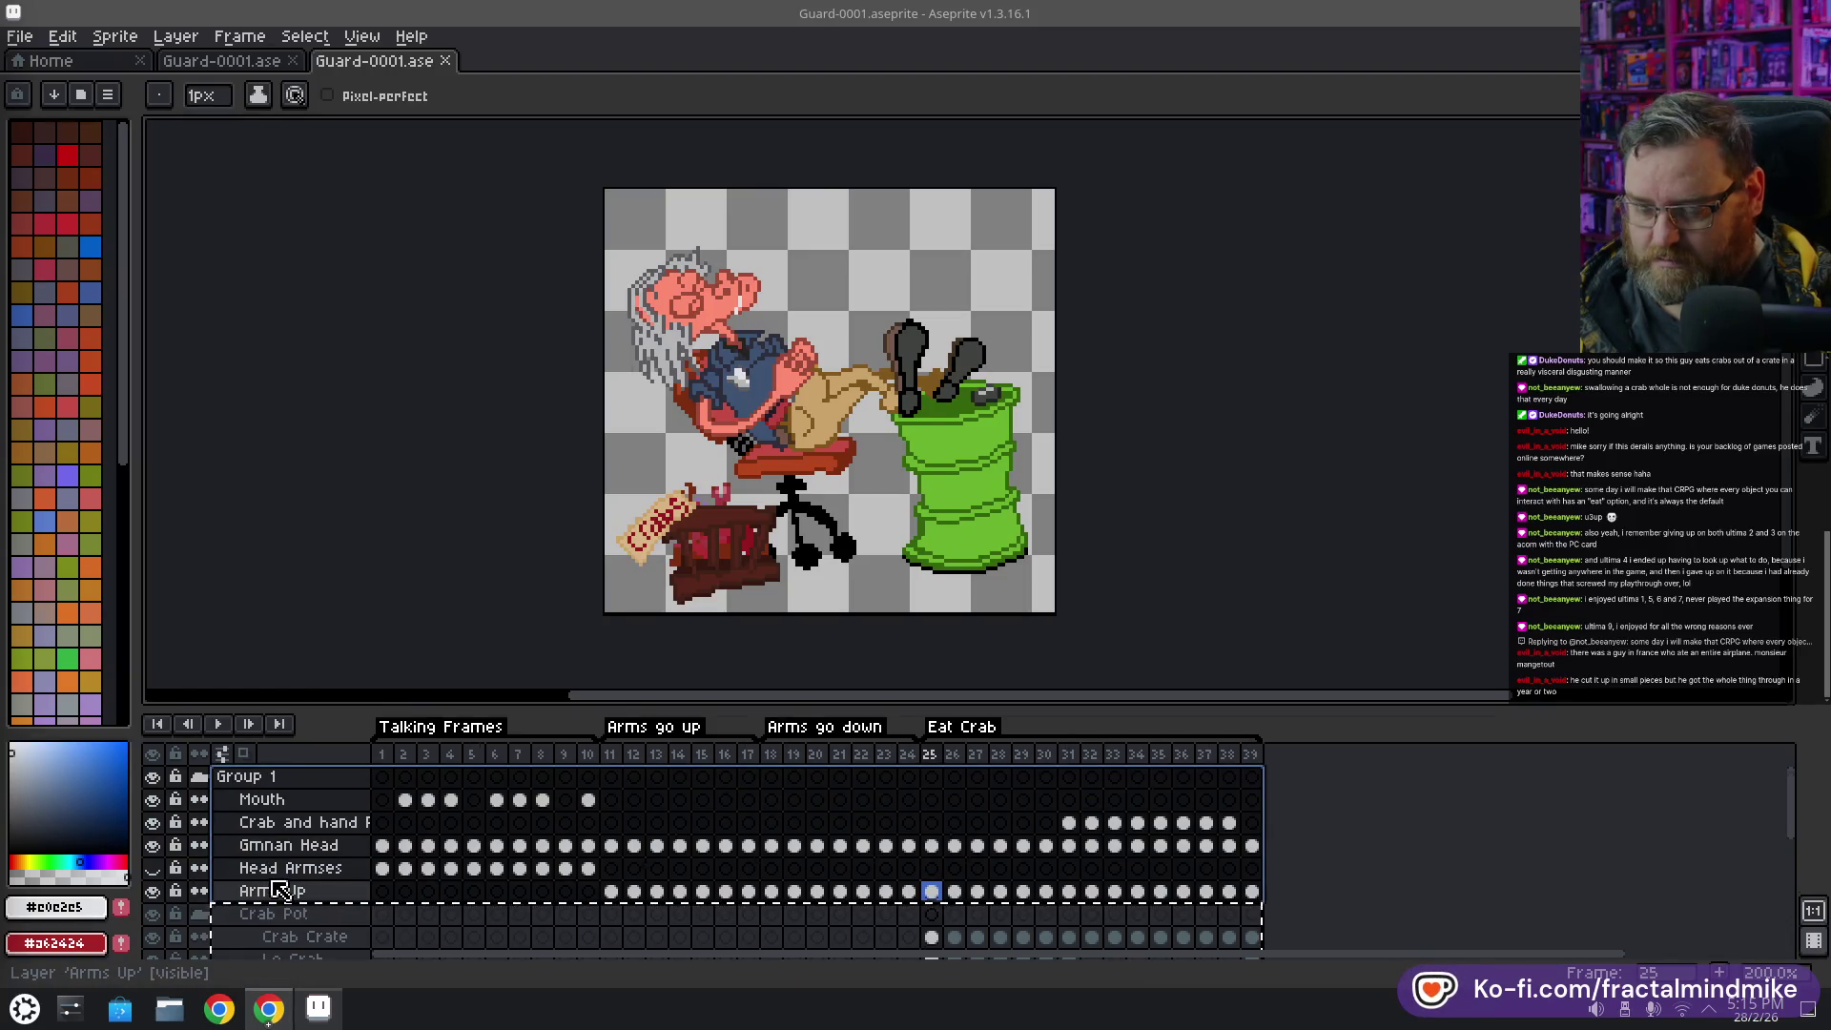
pyautogui.press('Delete')
pyautogui.click(915, 541)
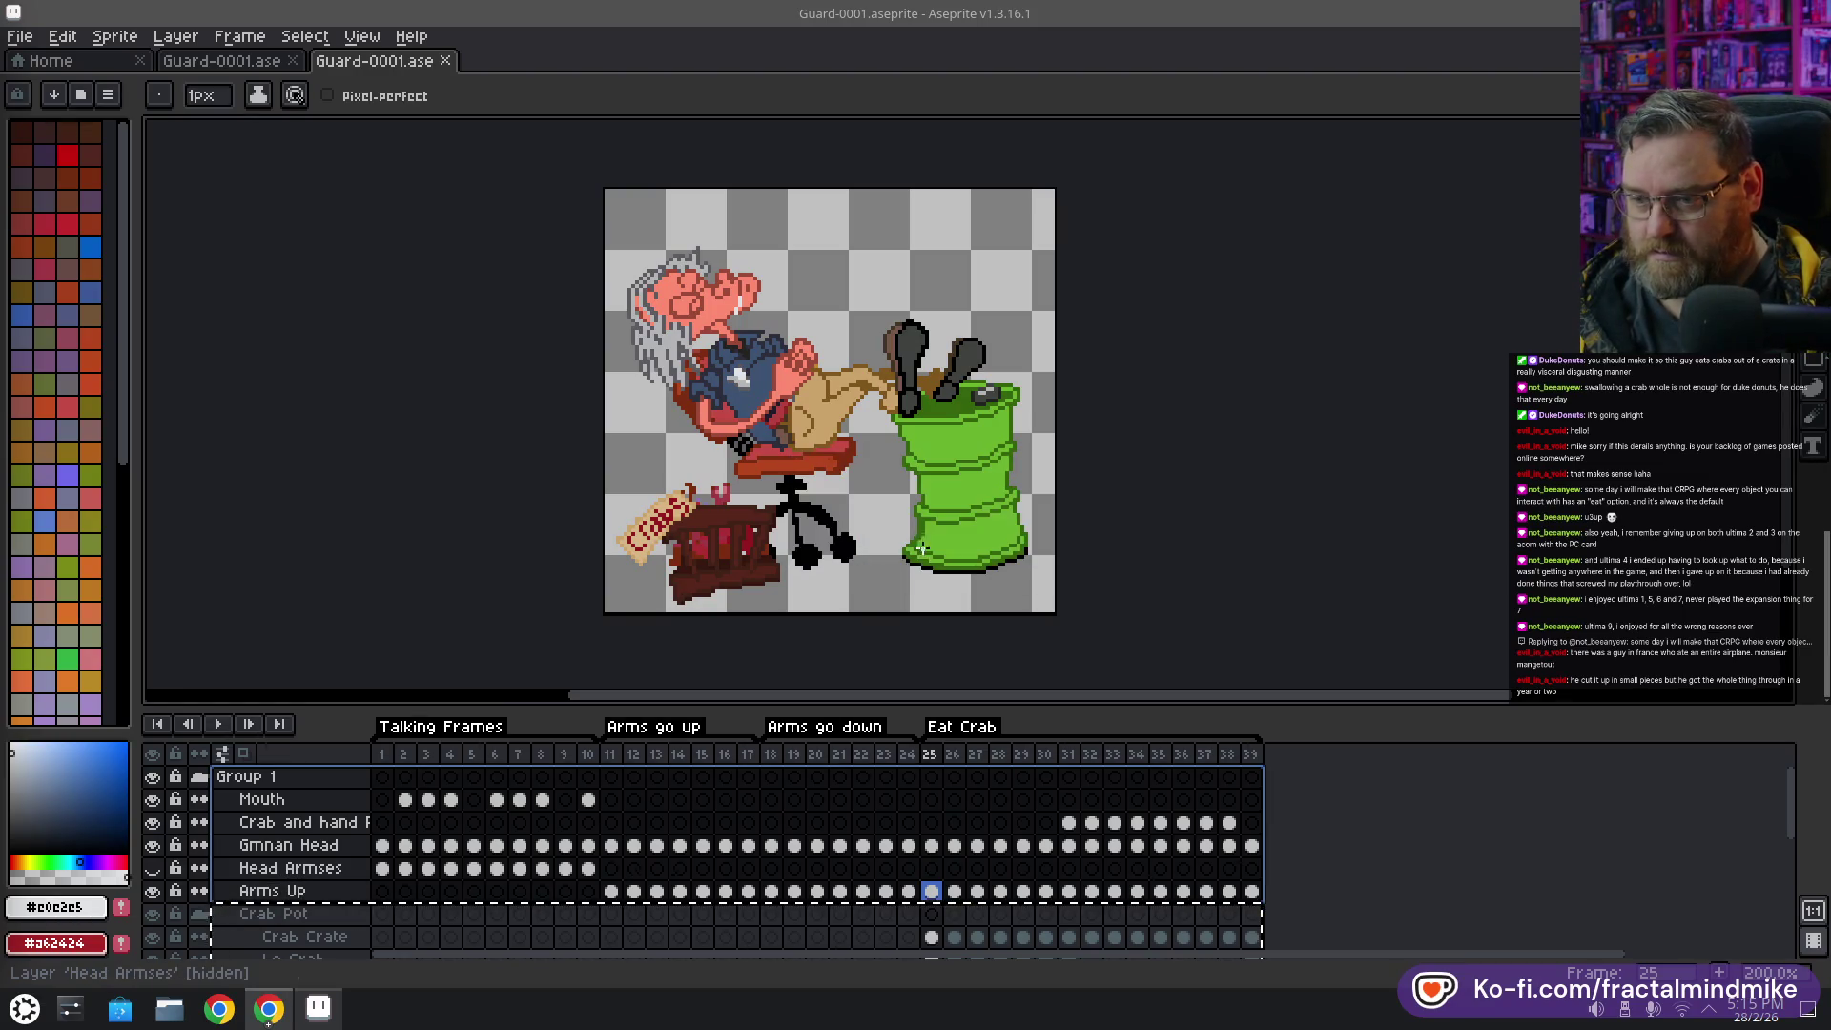
pyautogui.click(311, 807)
pyautogui.press('Delete')
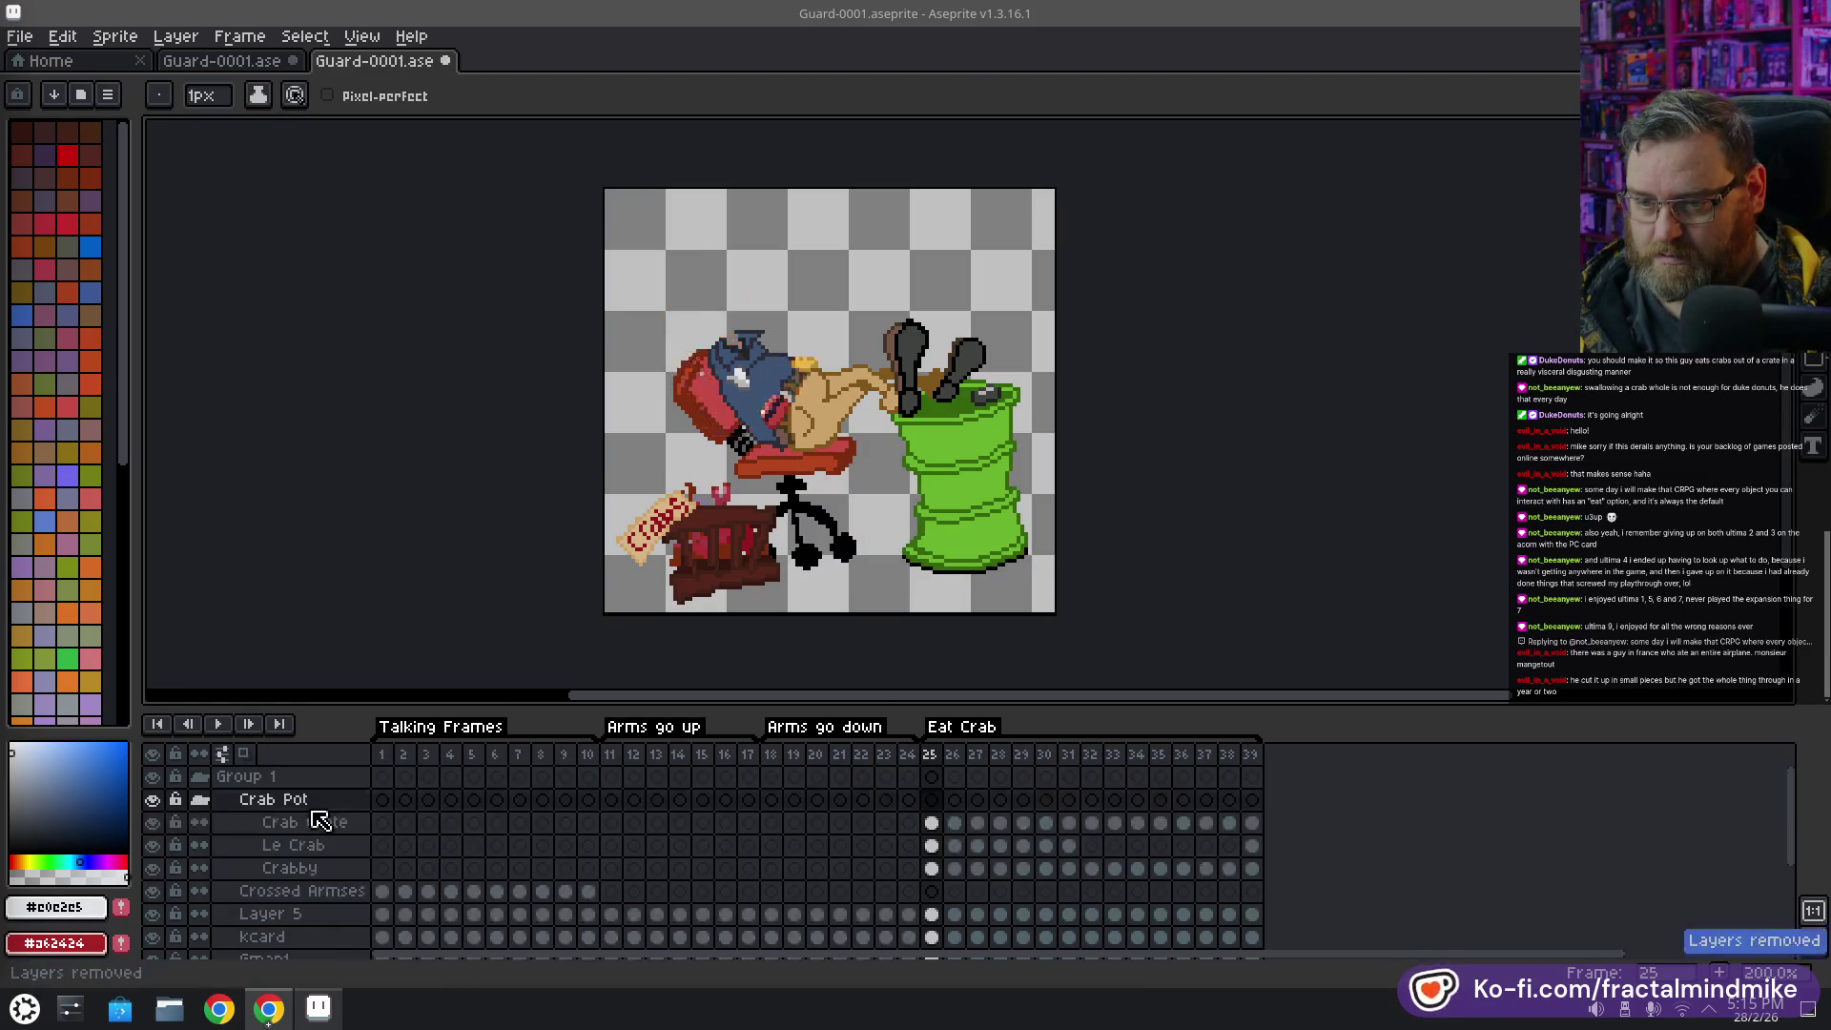
# Delete the guard, barrel and chair layers from Kcard through guard chair
pyautogui.scroll(-2, 284, 851)
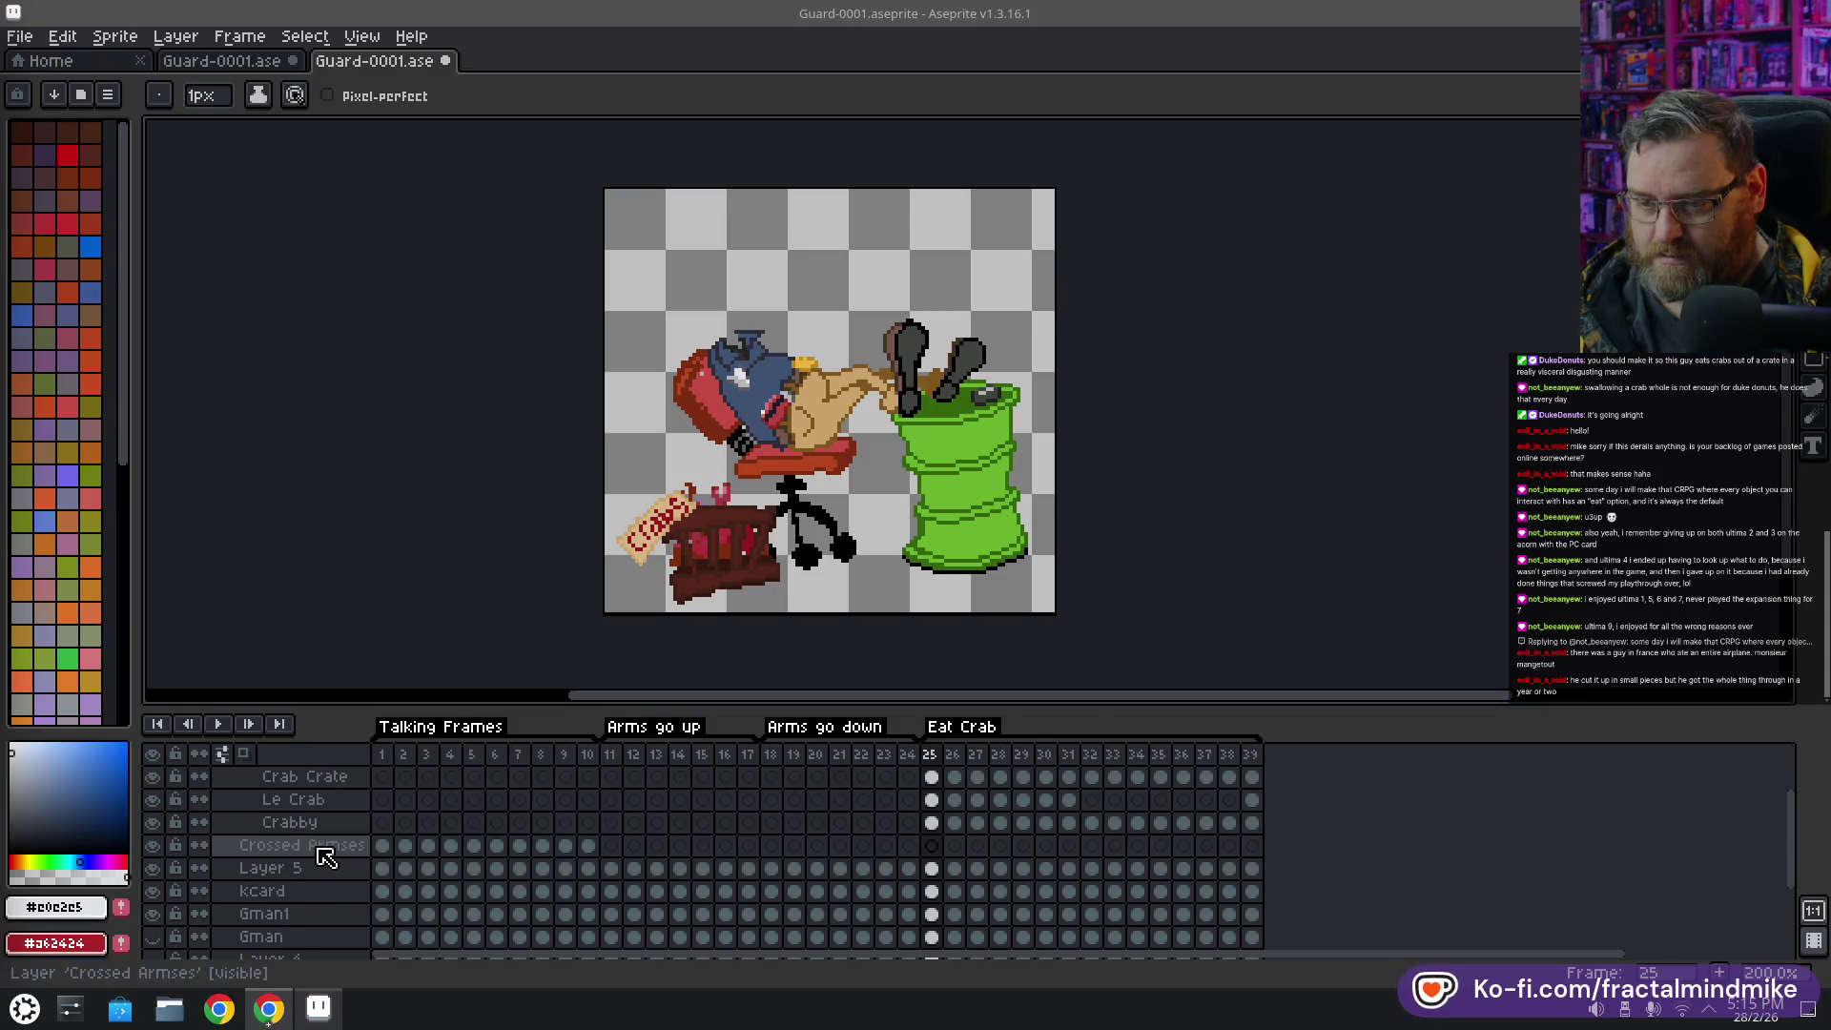
pyautogui.moveTo(320, 846); pyautogui.dragTo(324, 925)
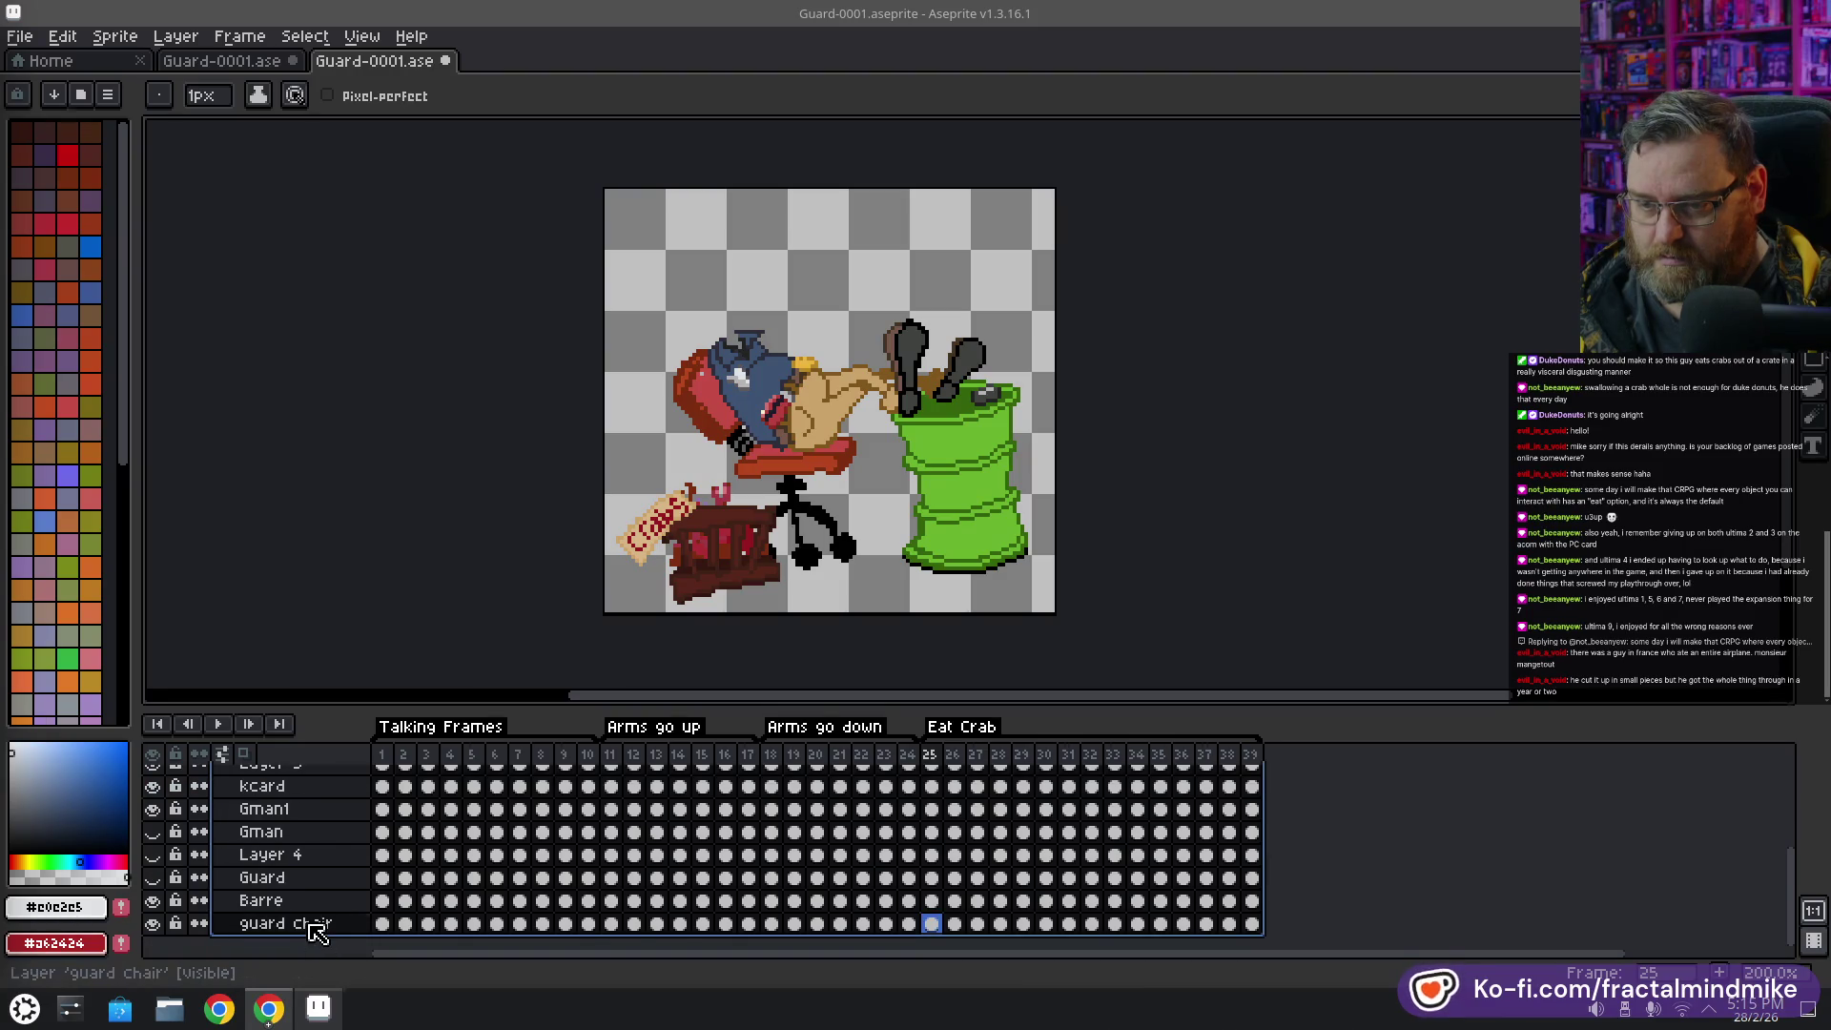
pyautogui.press('Delete')
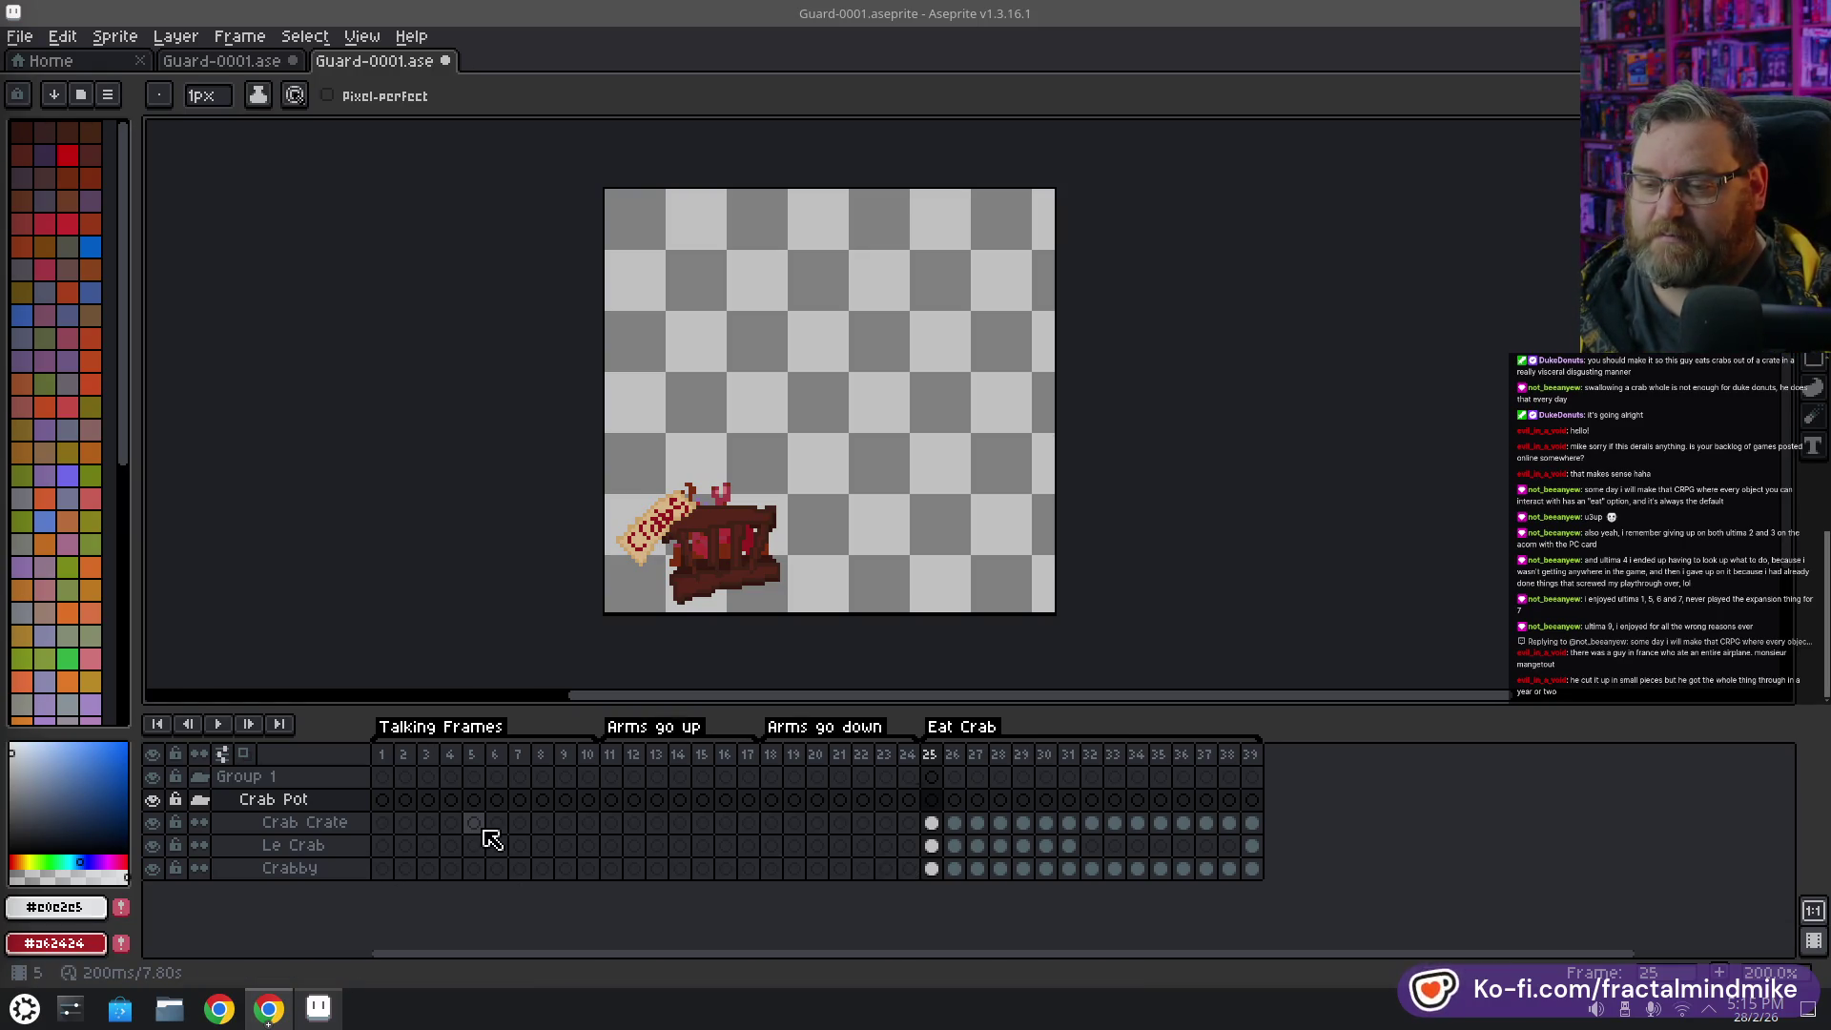
pyautogui.click(23, 38)
# Save a copy of the sprite as Crabs-0001.aseprite, replacing 'Guard' in the name with 'Crabs'
pyautogui.click(107, 174)
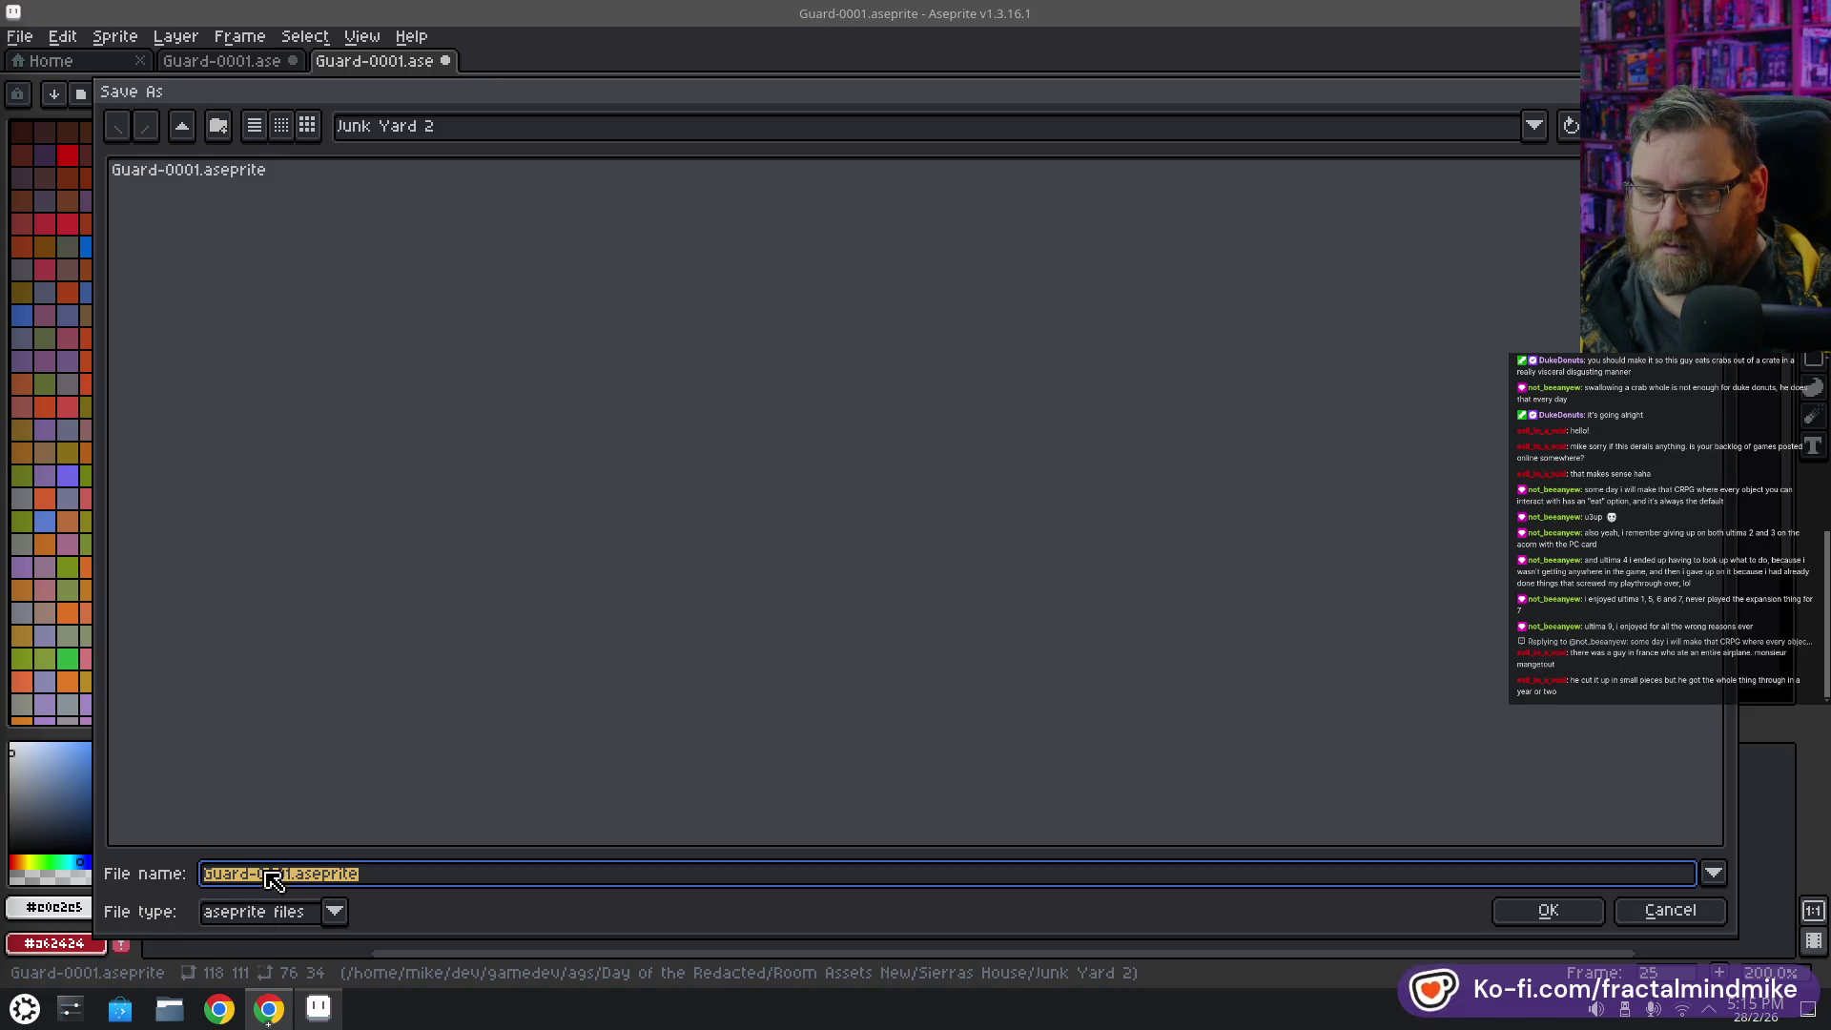
pyautogui.hotkey('ctrl', 'Left')
pyautogui.hotkey('ctrl', 'Left')
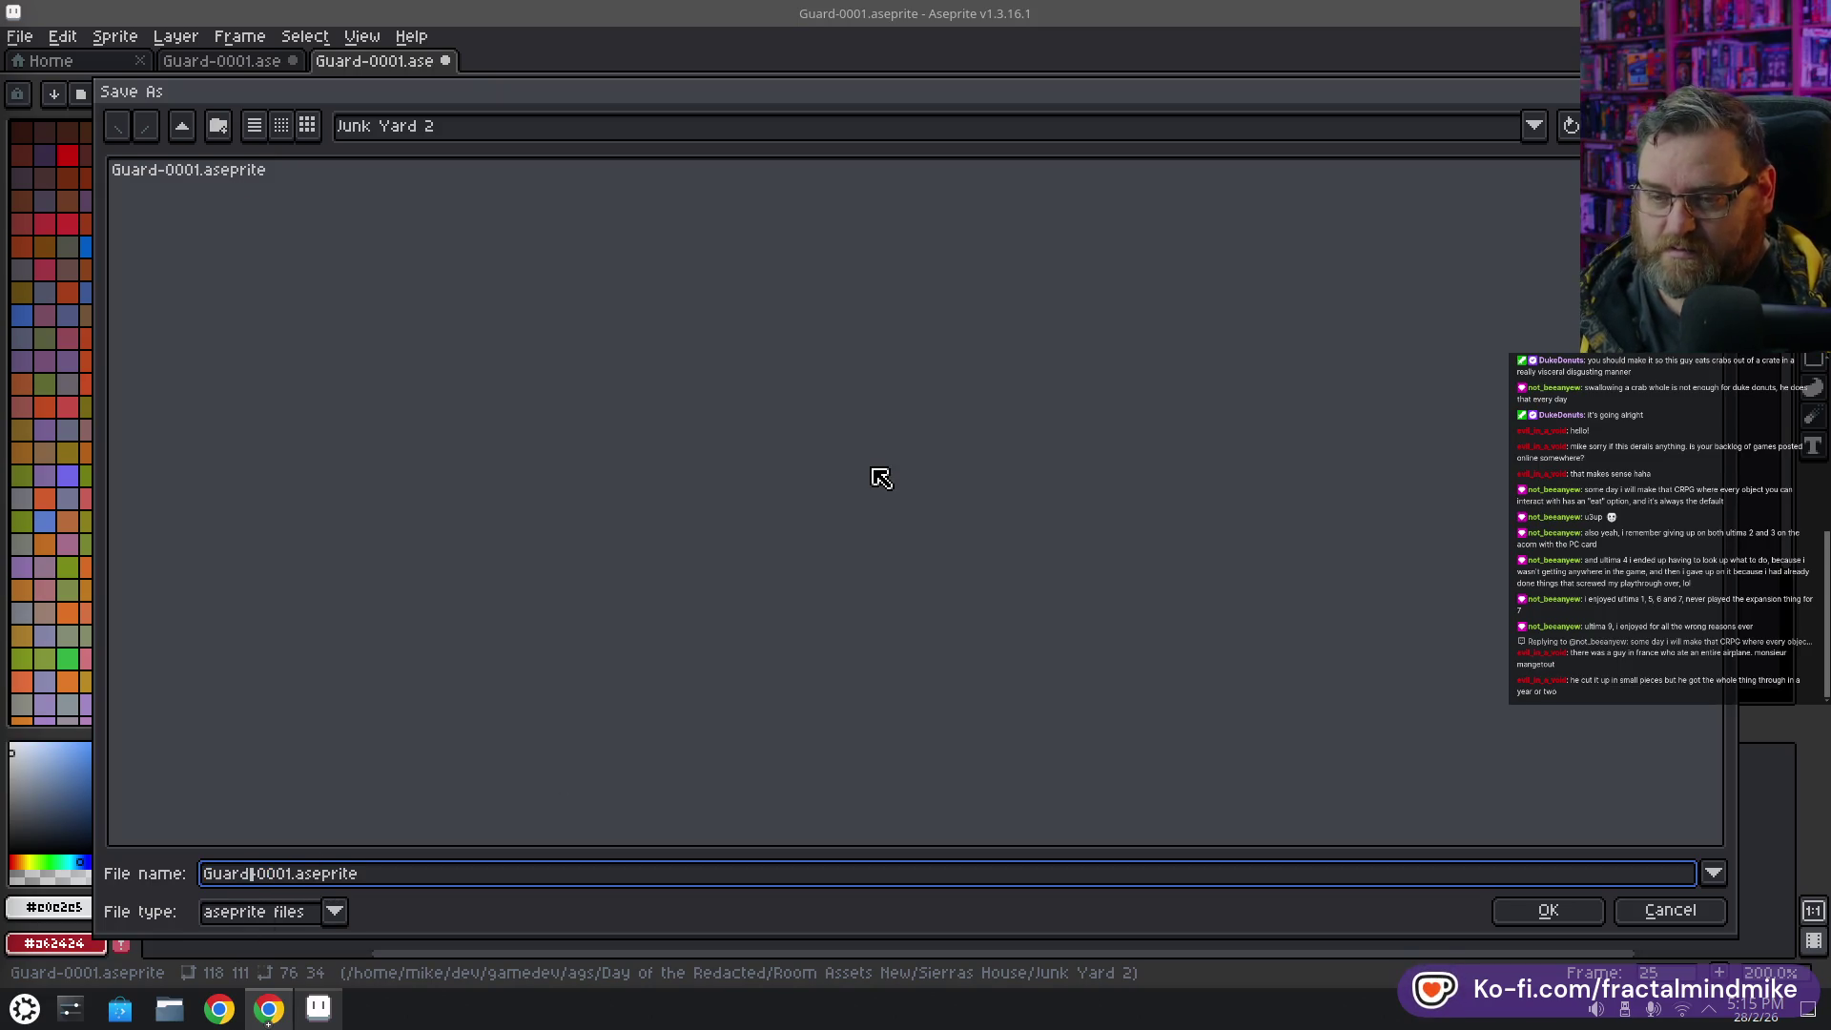
pyautogui.write('Crabs')
pyautogui.press('Return')
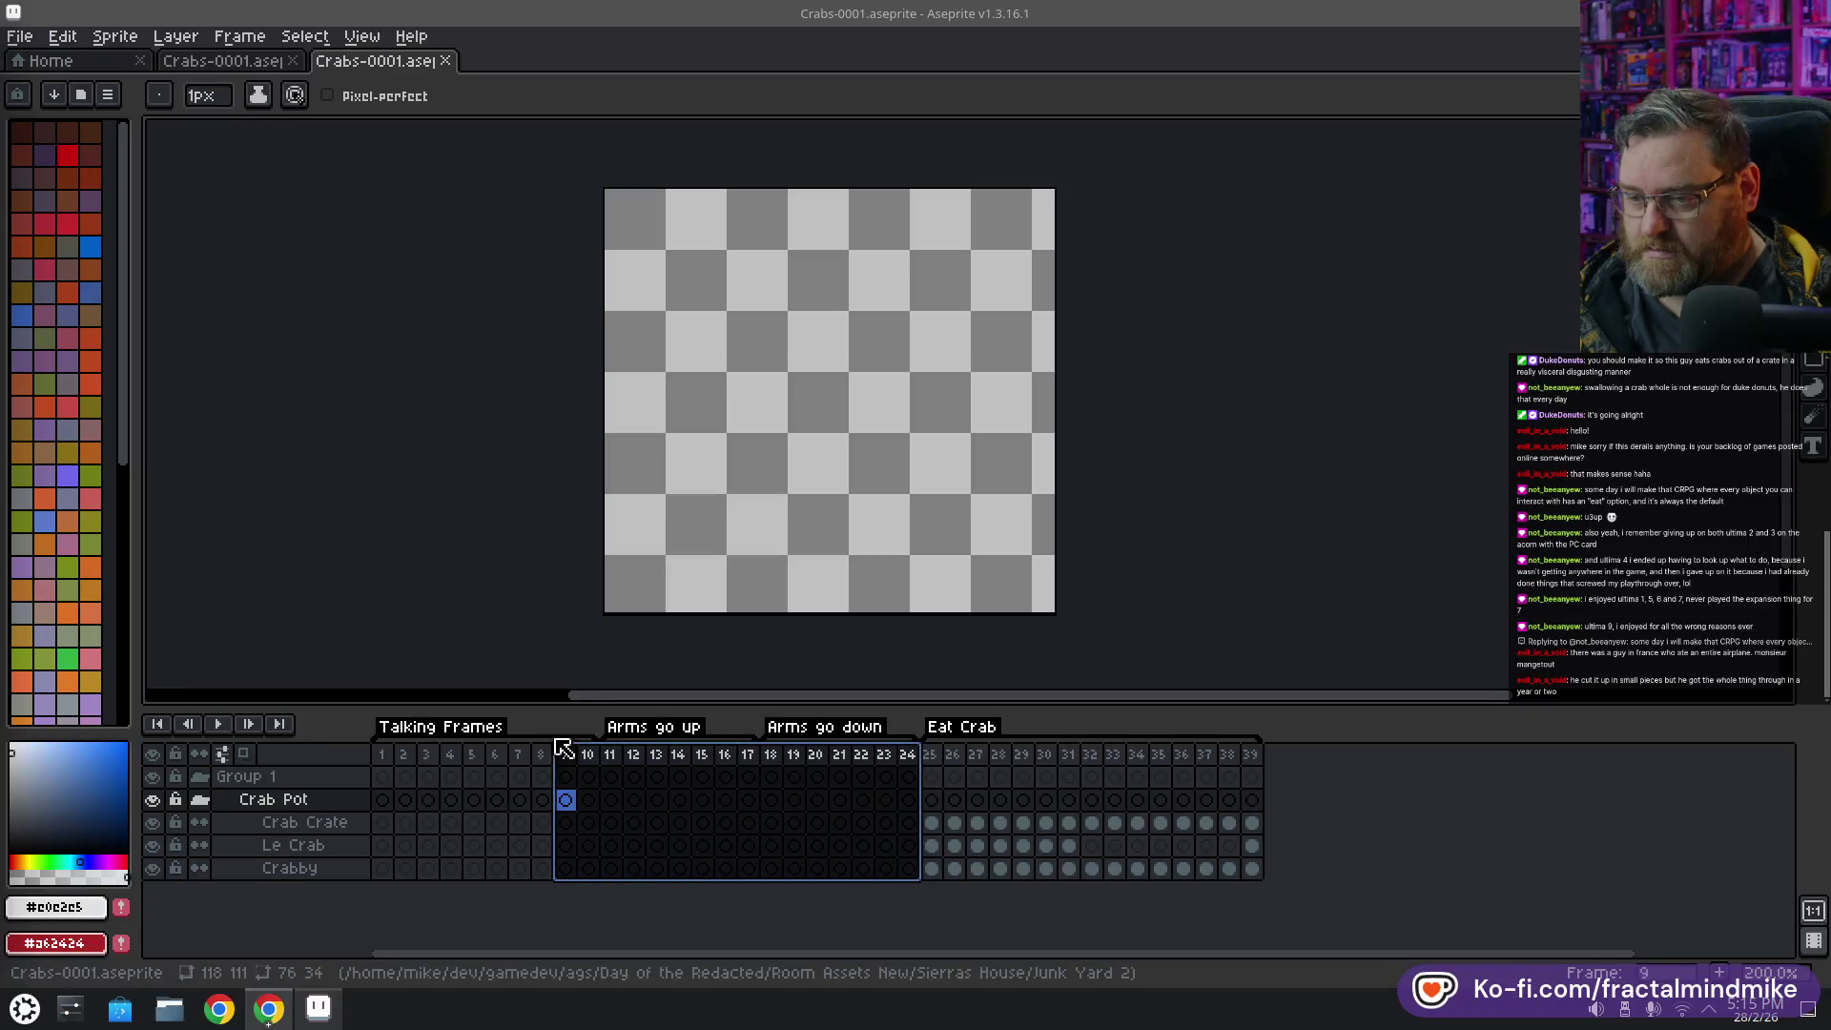
# Delete frames 1 through 24 from the timeline
pyautogui.moveTo(907, 754); pyautogui.dragTo(391, 761)
pyautogui.rightClick(391, 760)
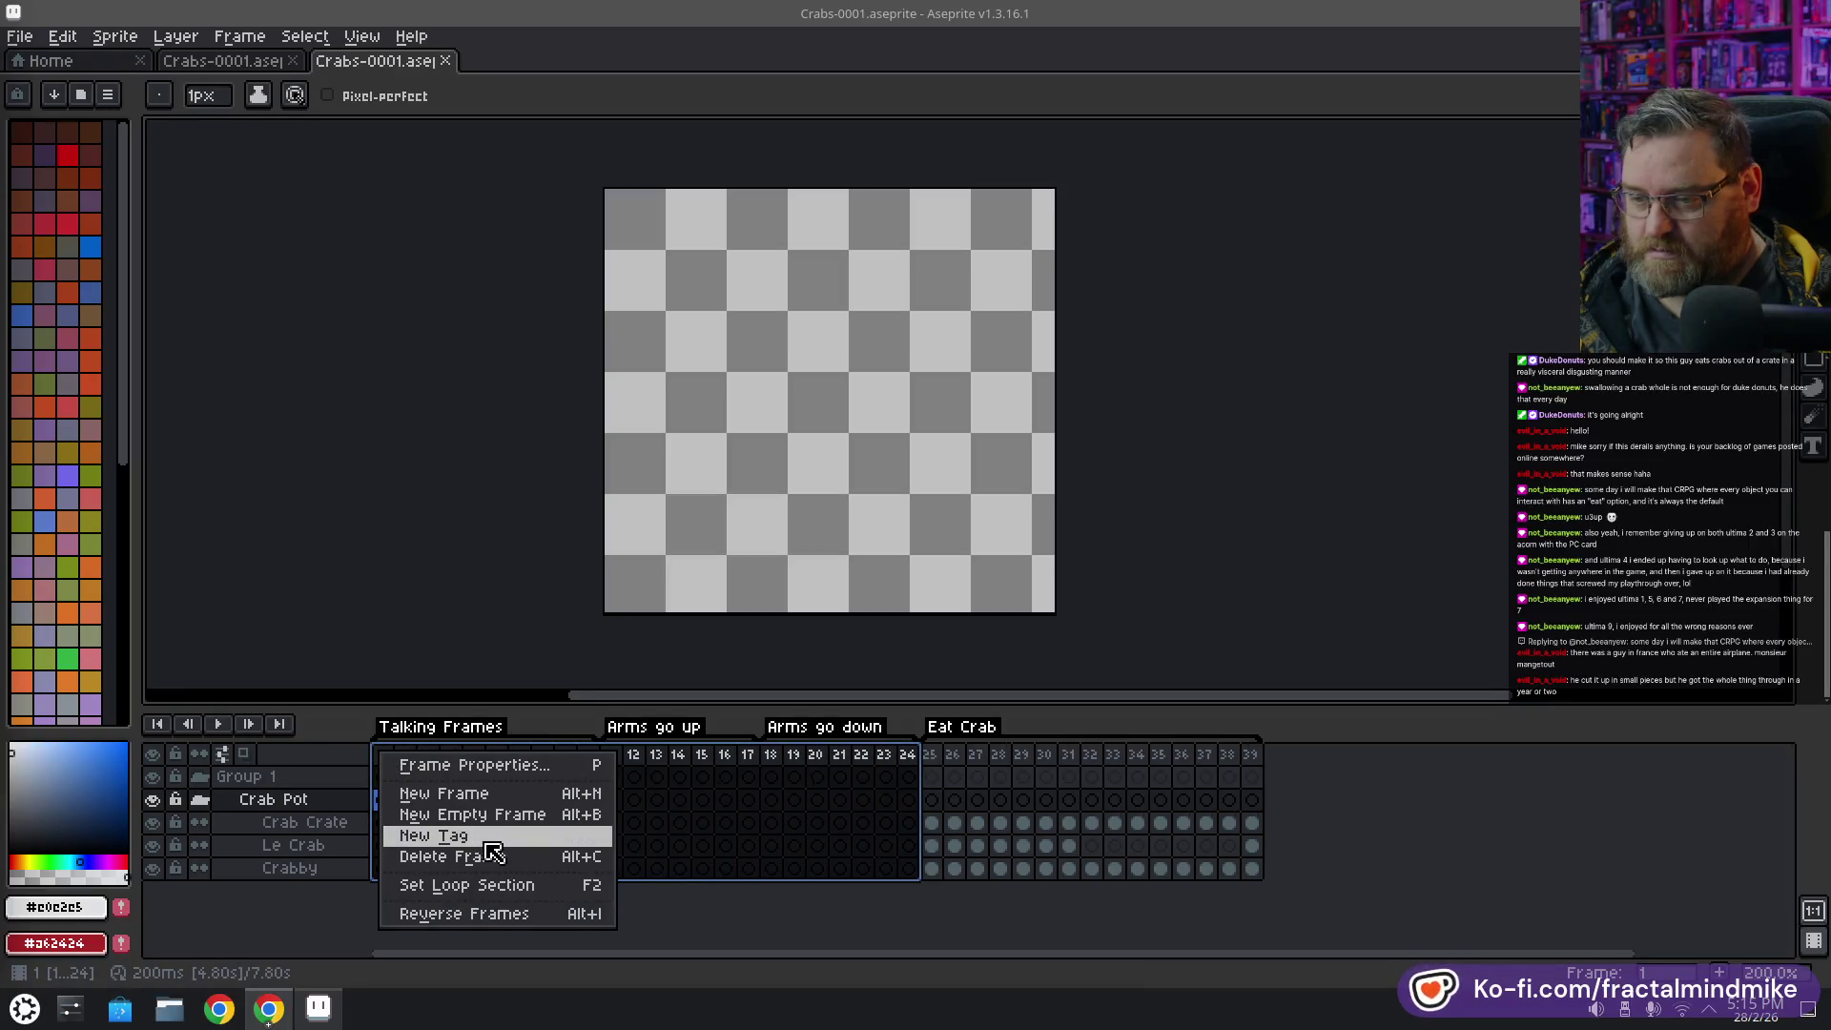
pyautogui.click(538, 856)
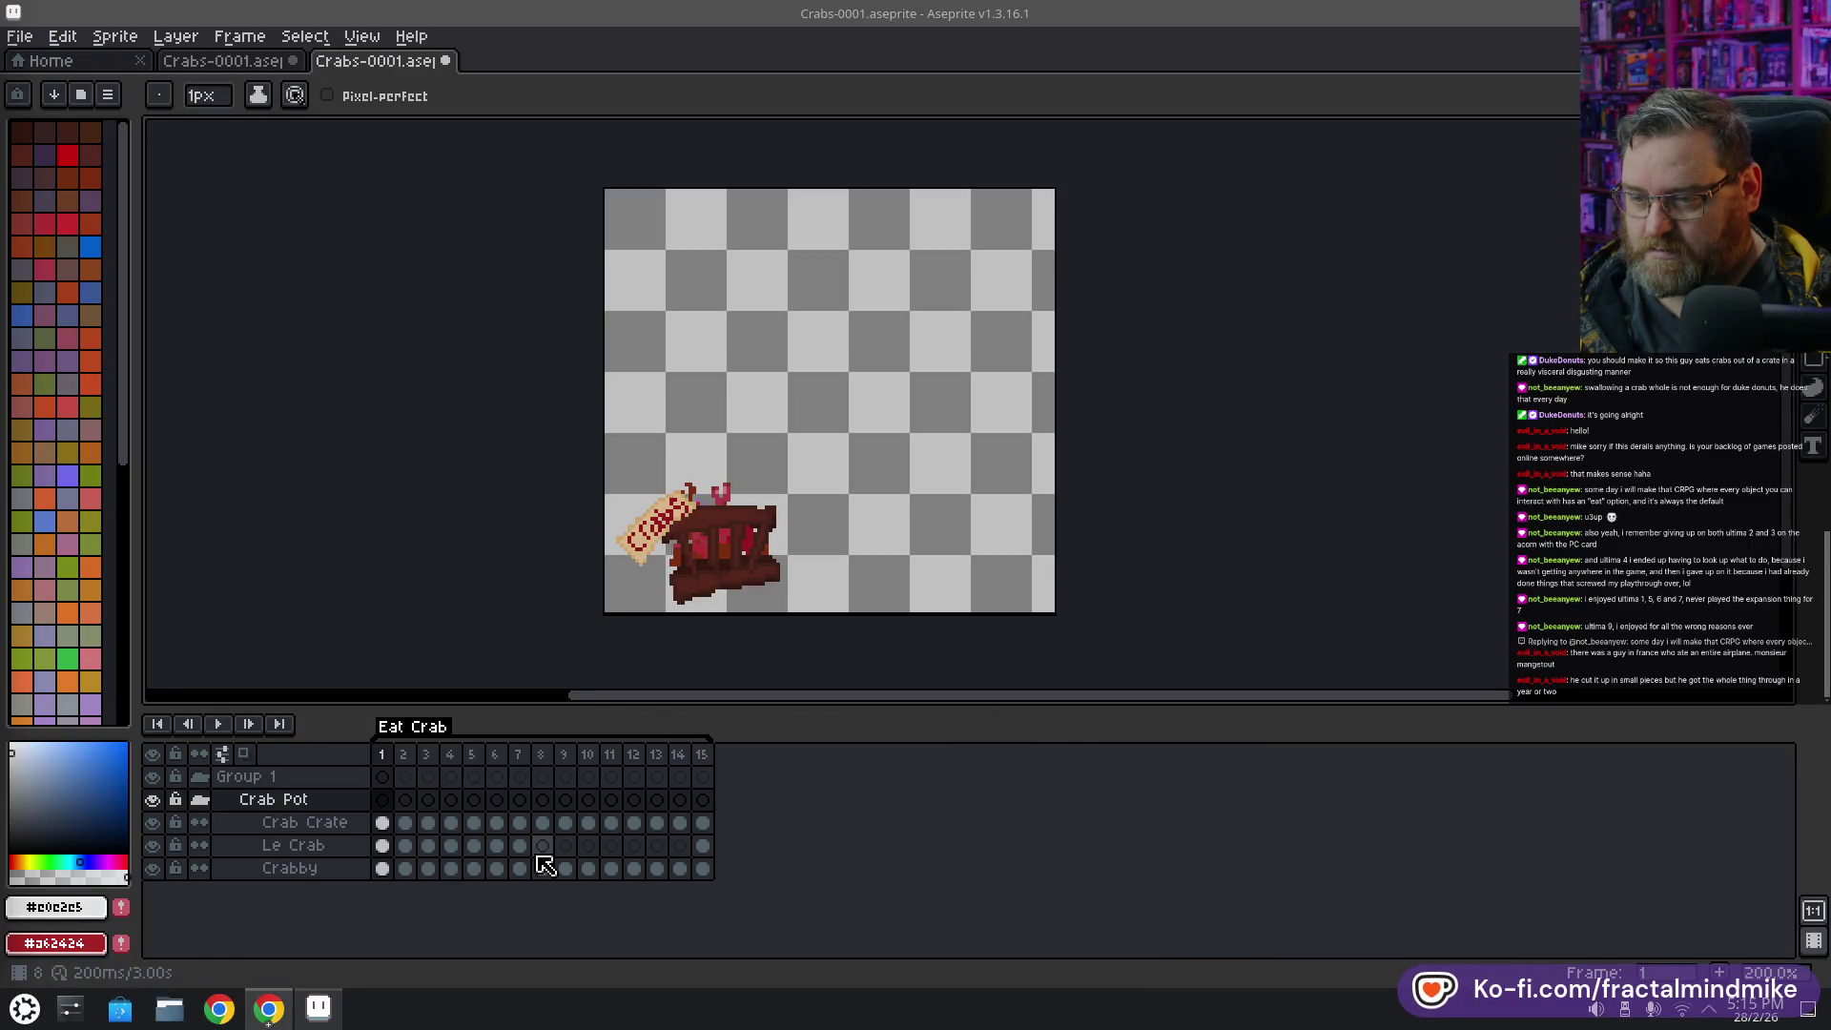
# Rename the Eat Crab tag to 'Crab jiggle'
pyautogui.doubleClick(420, 730)
pyautogui.write('Crab')
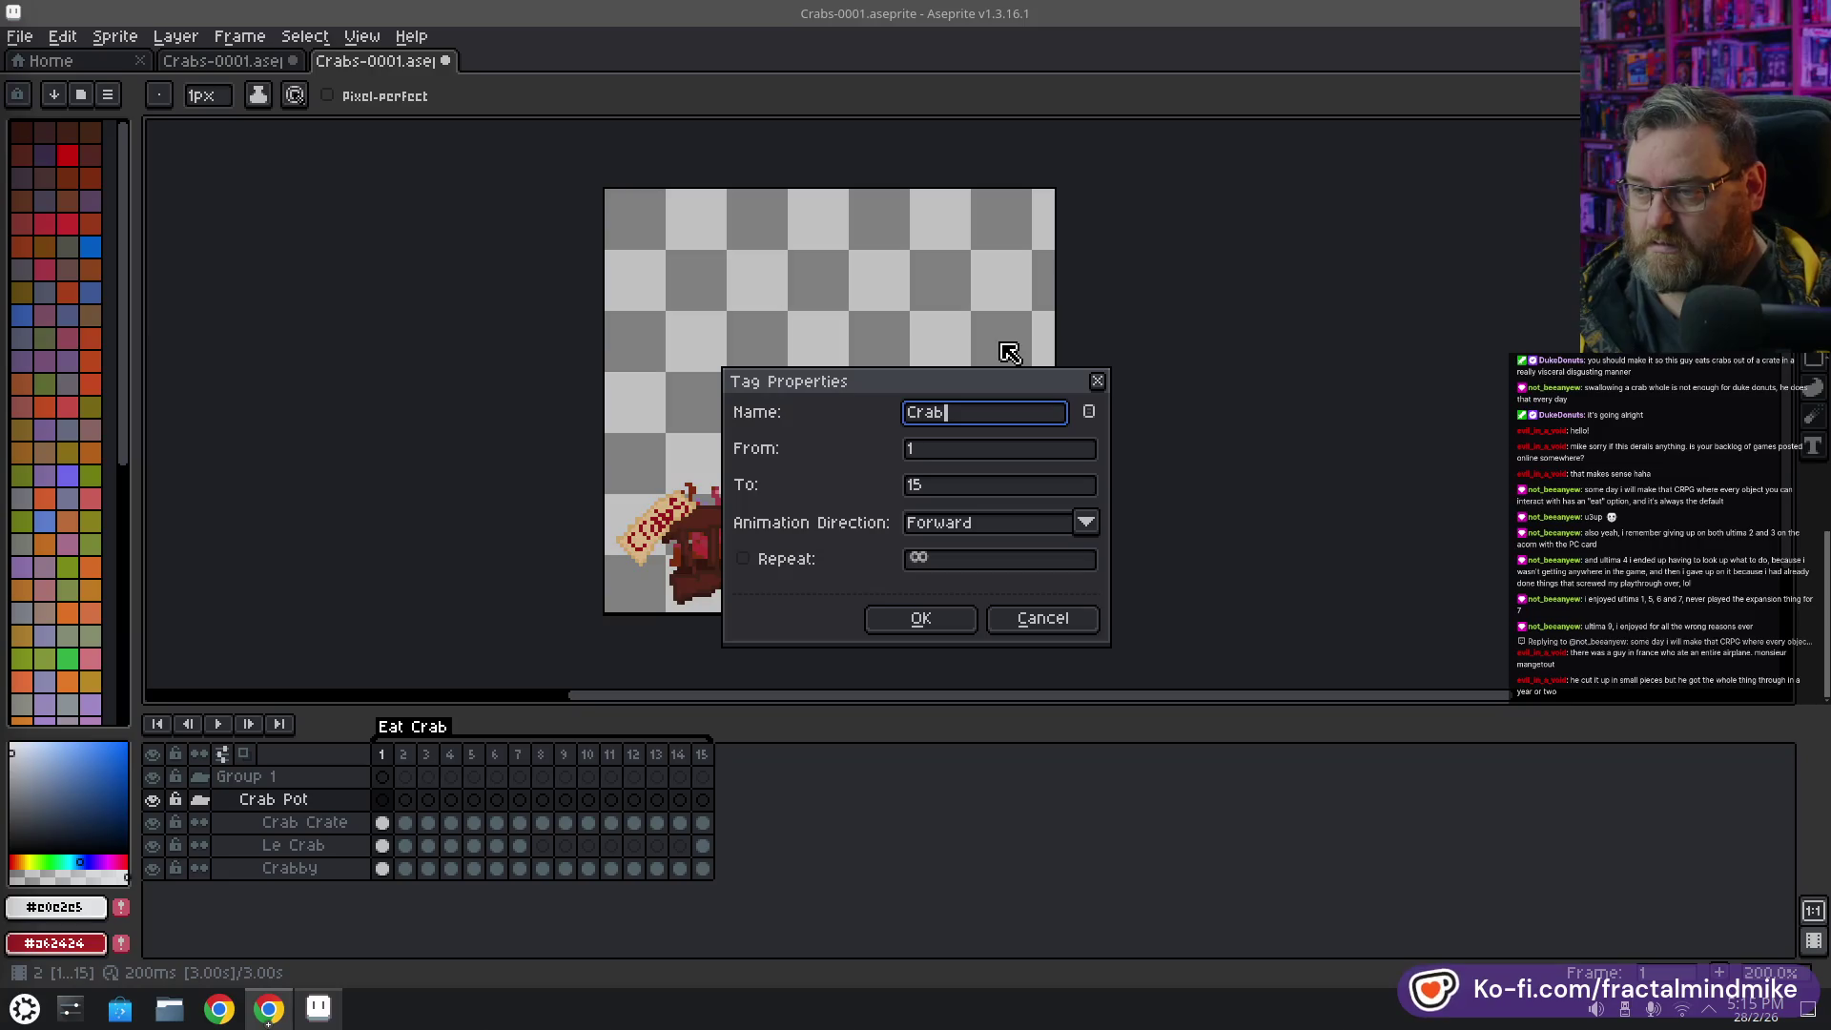
pyautogui.write(' jiggle')
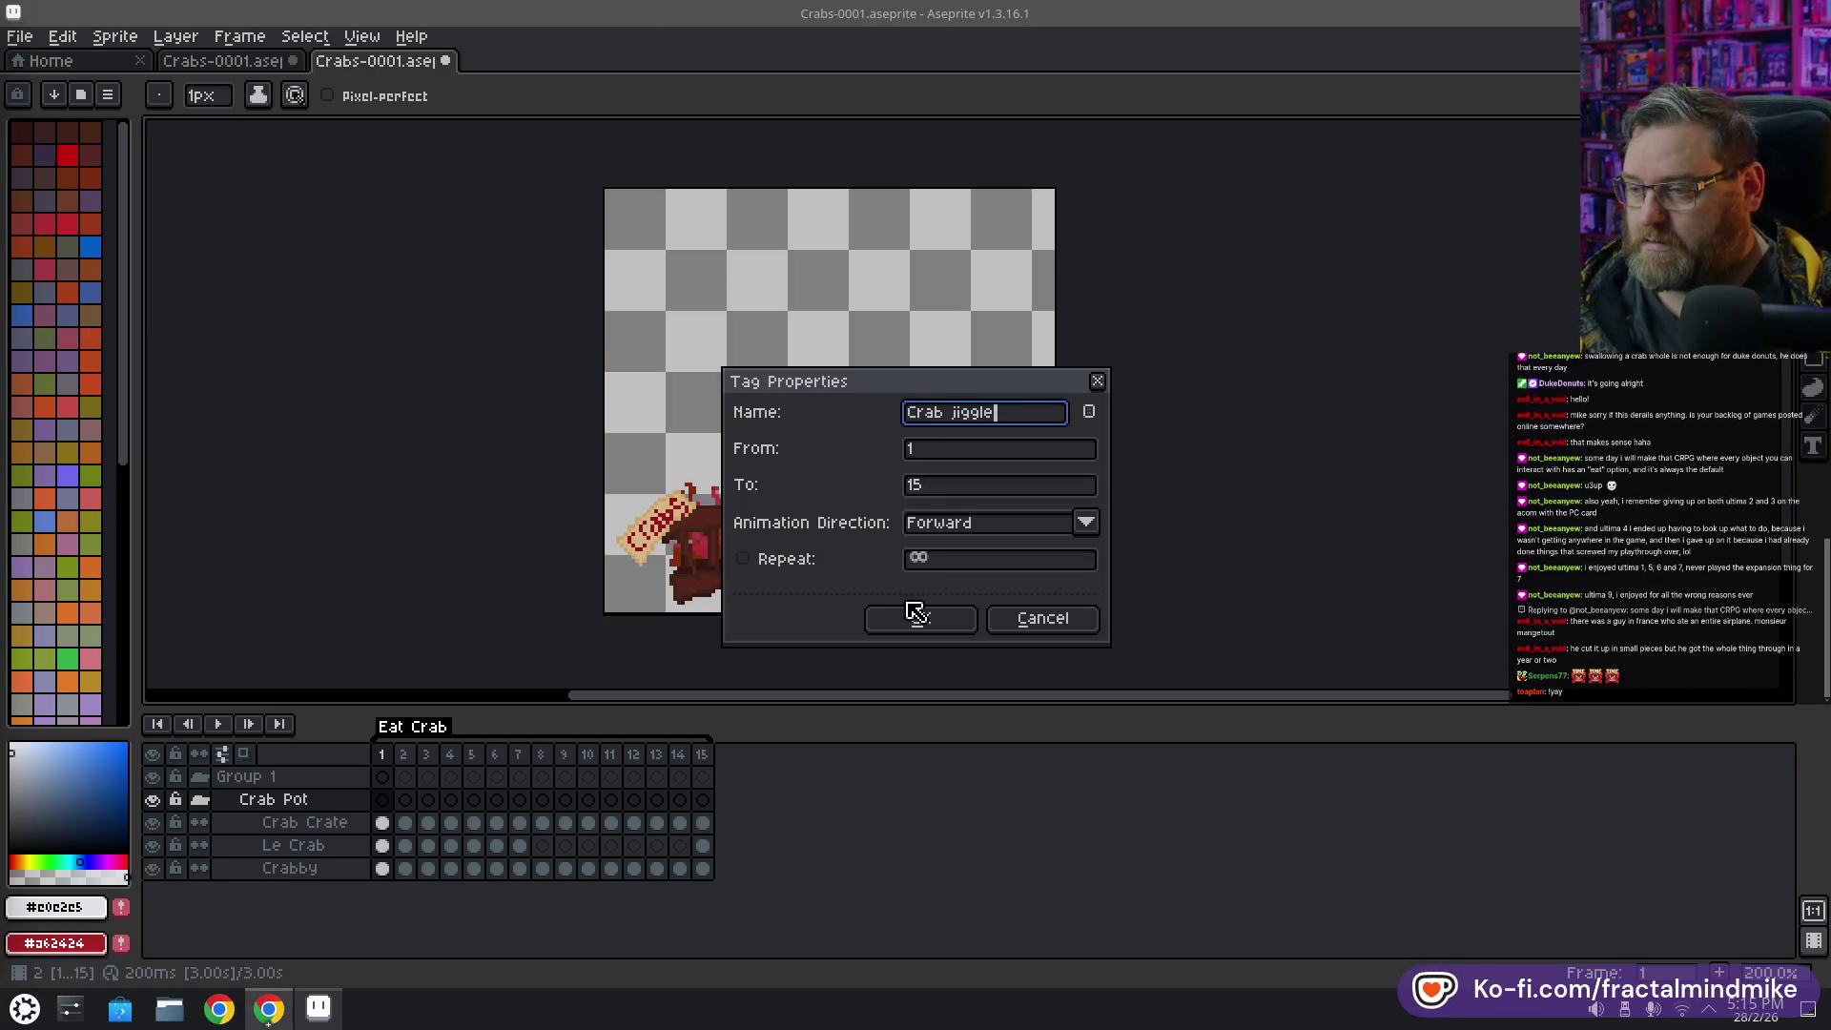
pyautogui.click(914, 615)
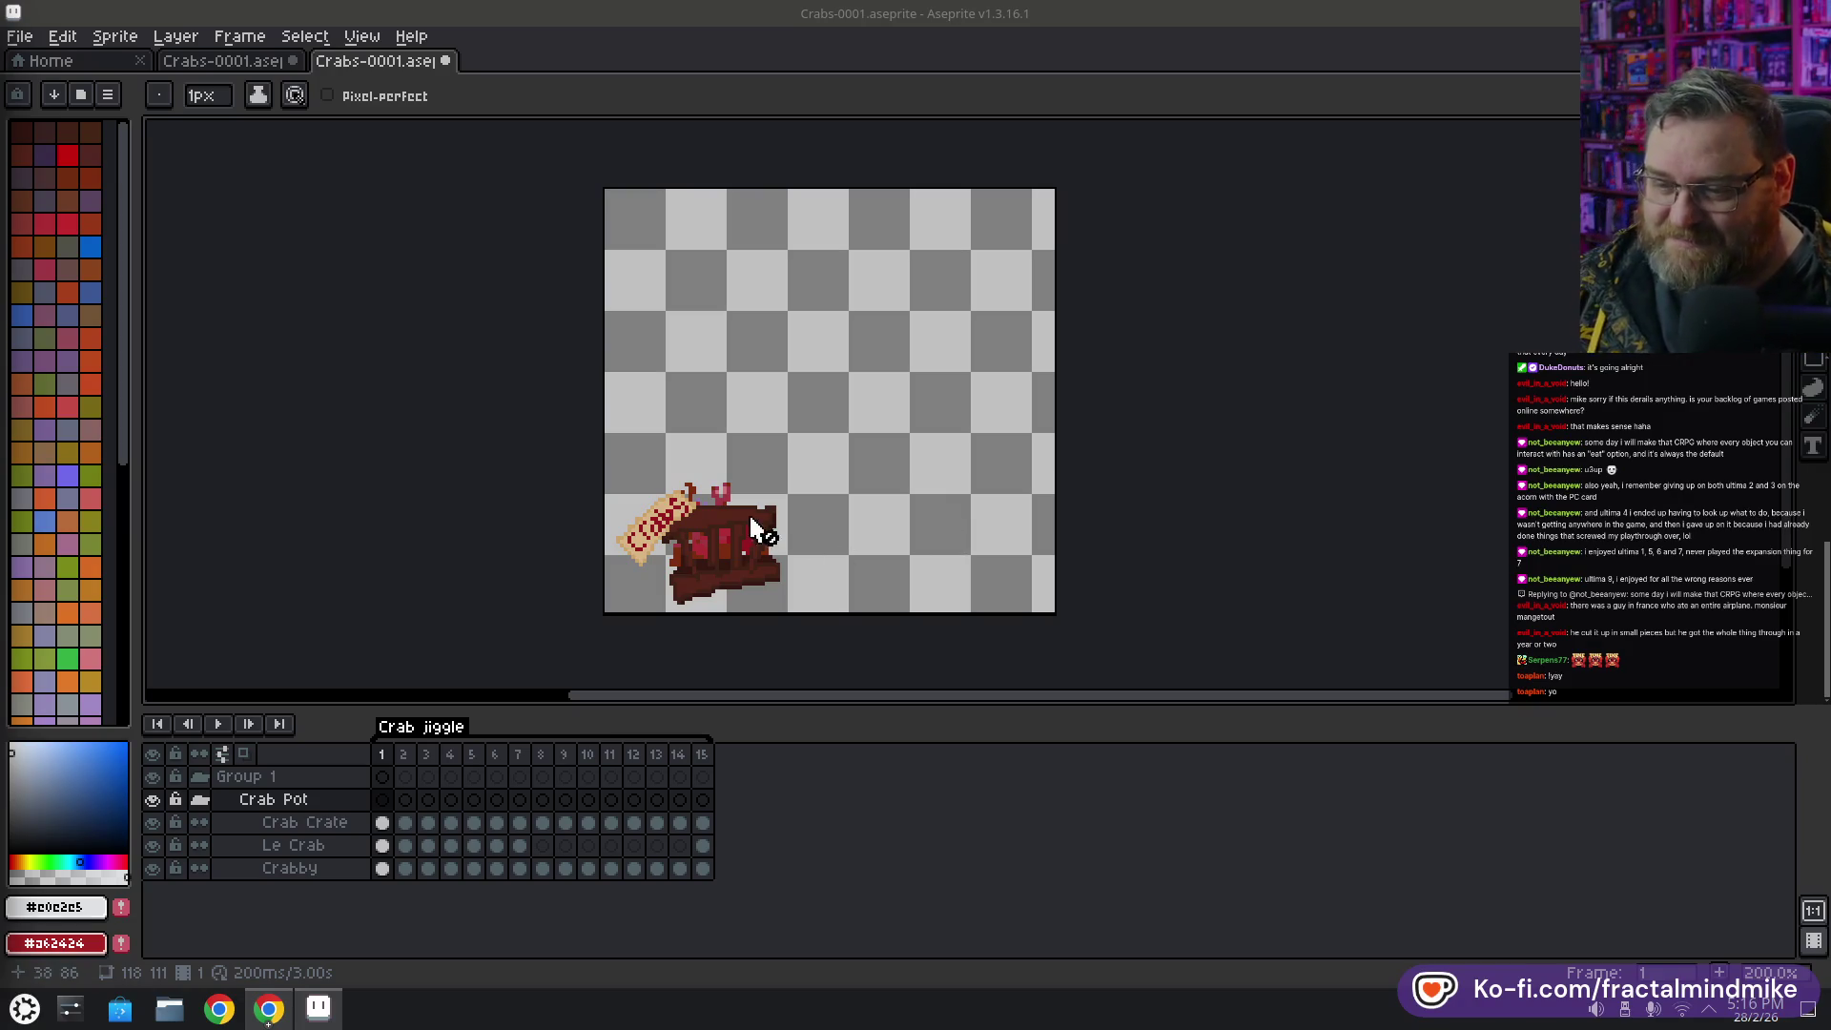
# Zoom in on the crab crate, select its cels and check the claws on frame 15
pyautogui.scroll(2, 706, 521)
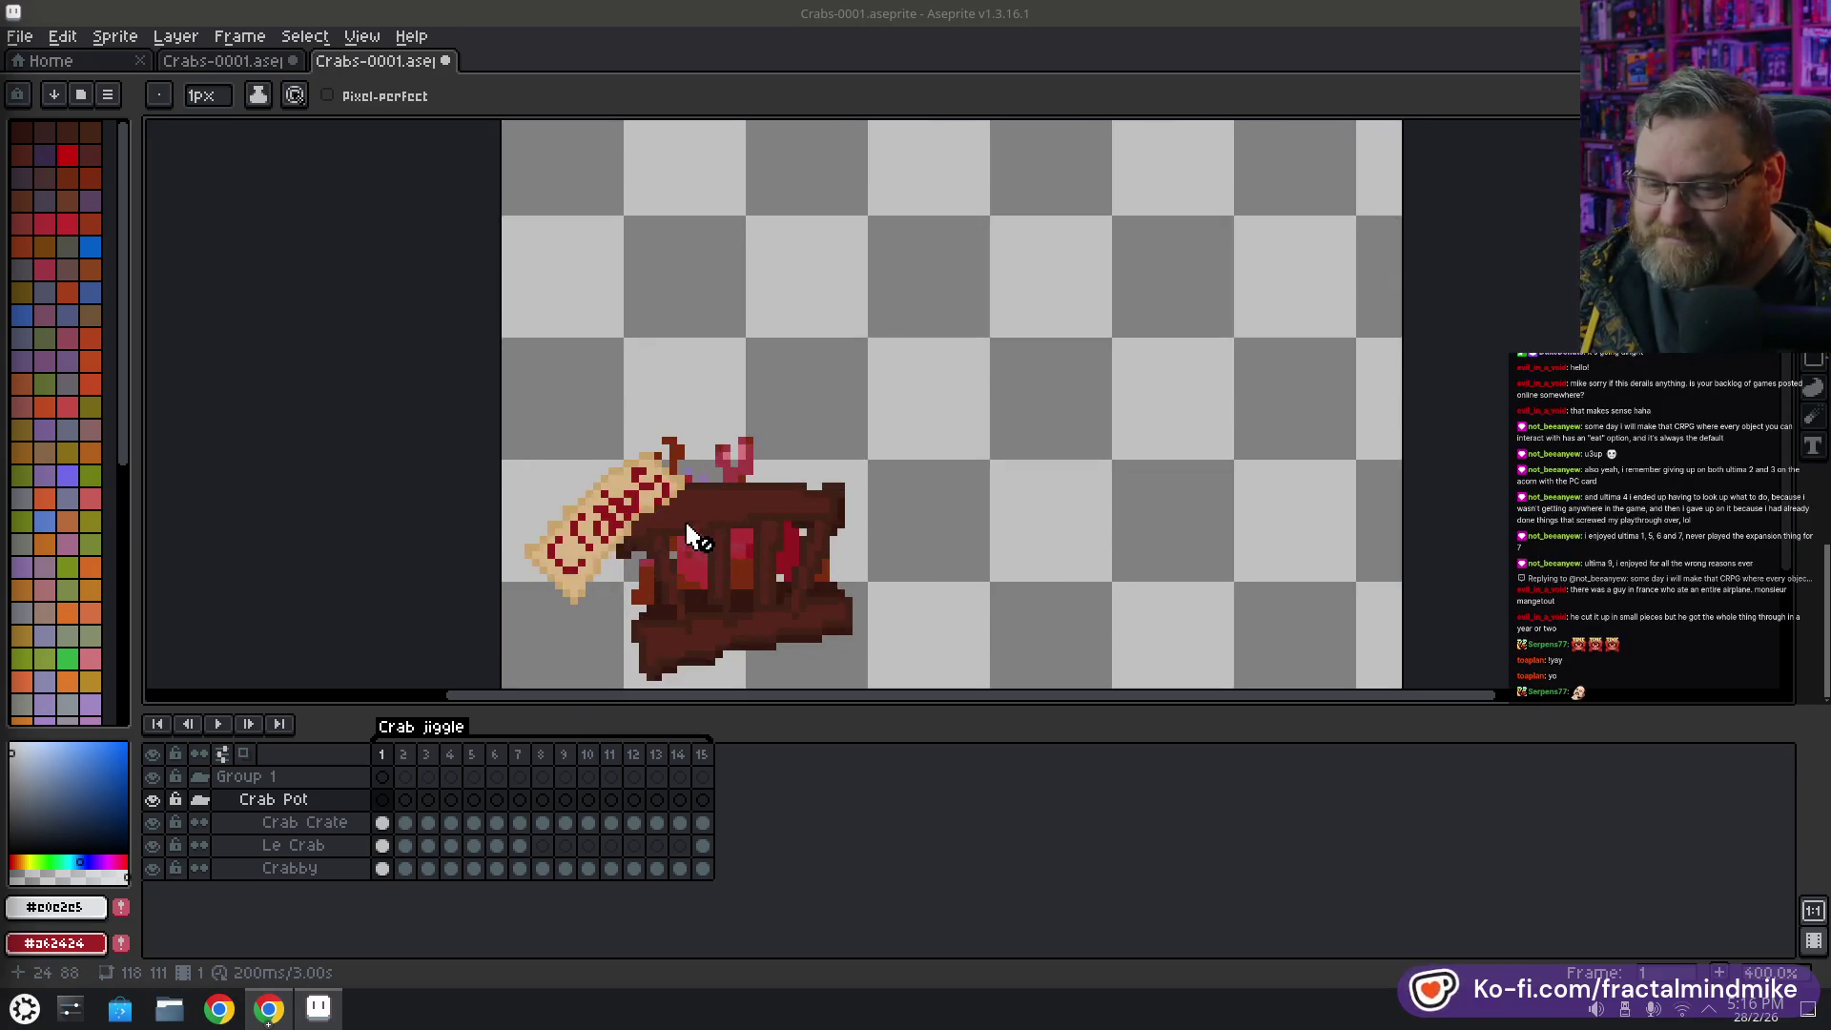
pyautogui.moveTo(684, 518); pyautogui.dragTo(786, 367)
pyautogui.scroll(1, 782, 391)
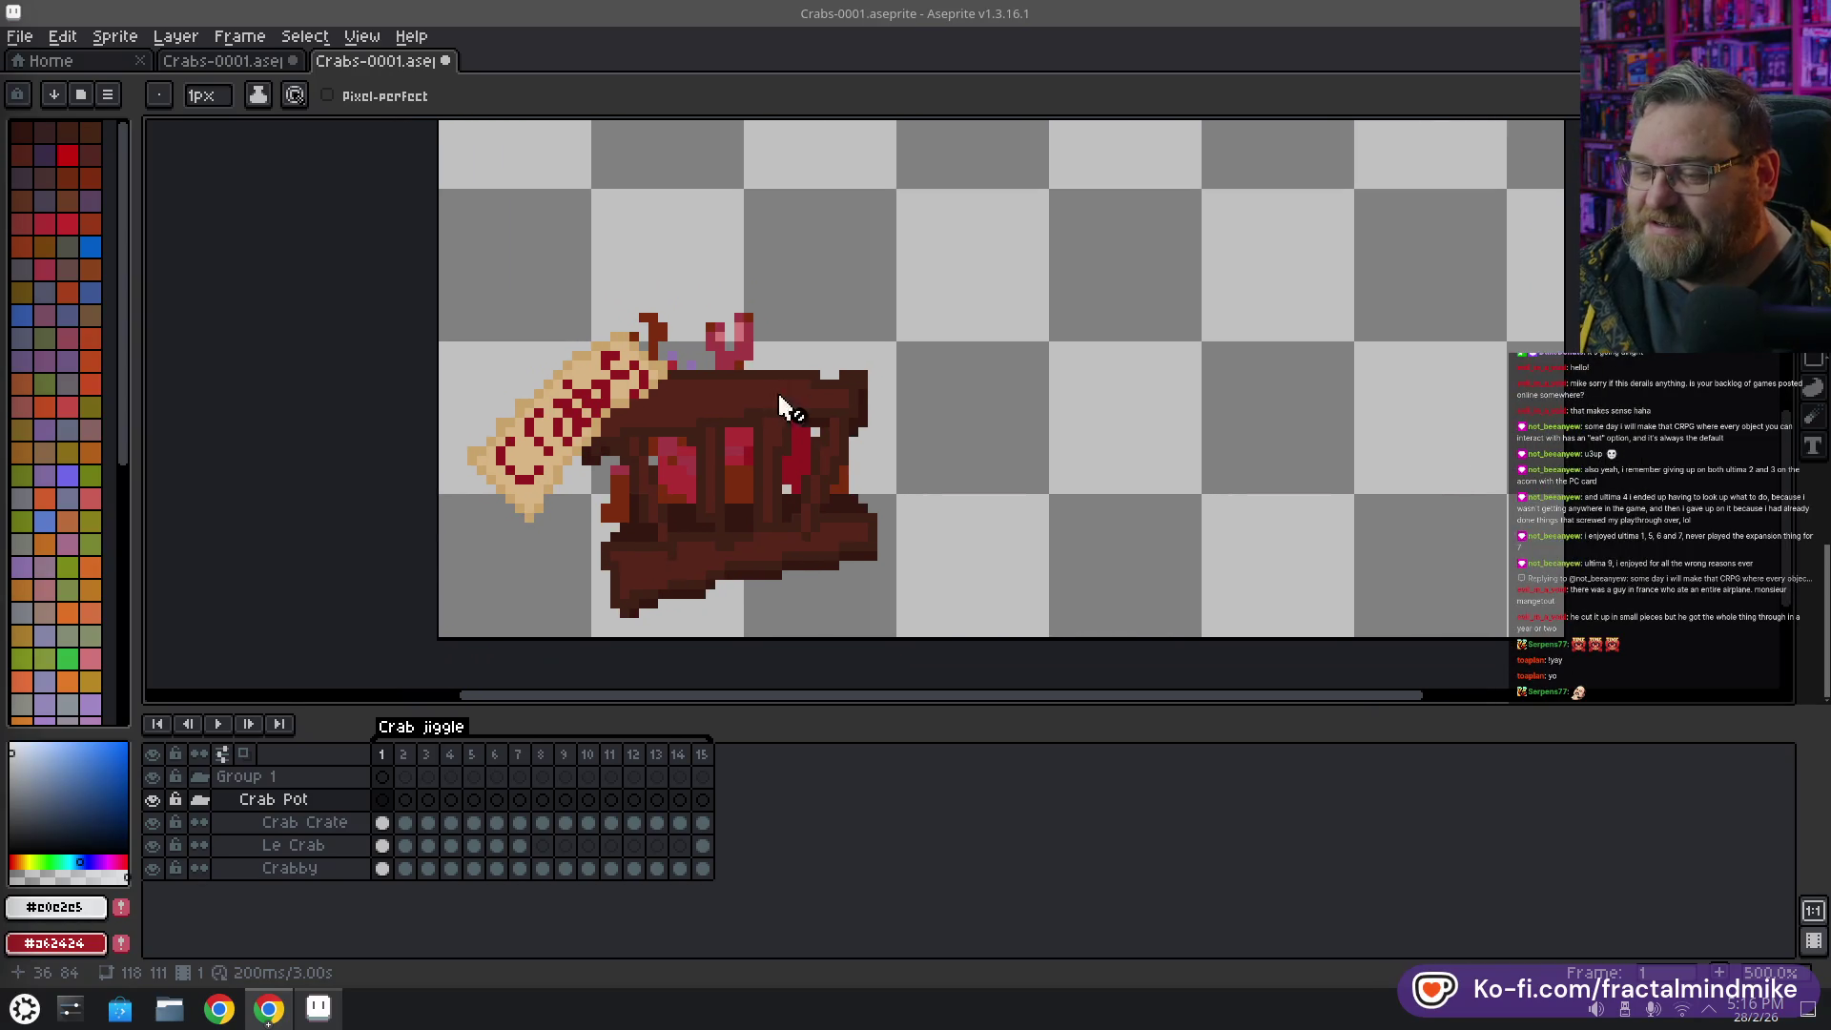
pyautogui.moveTo(652, 503); pyautogui.dragTo(687, 458)
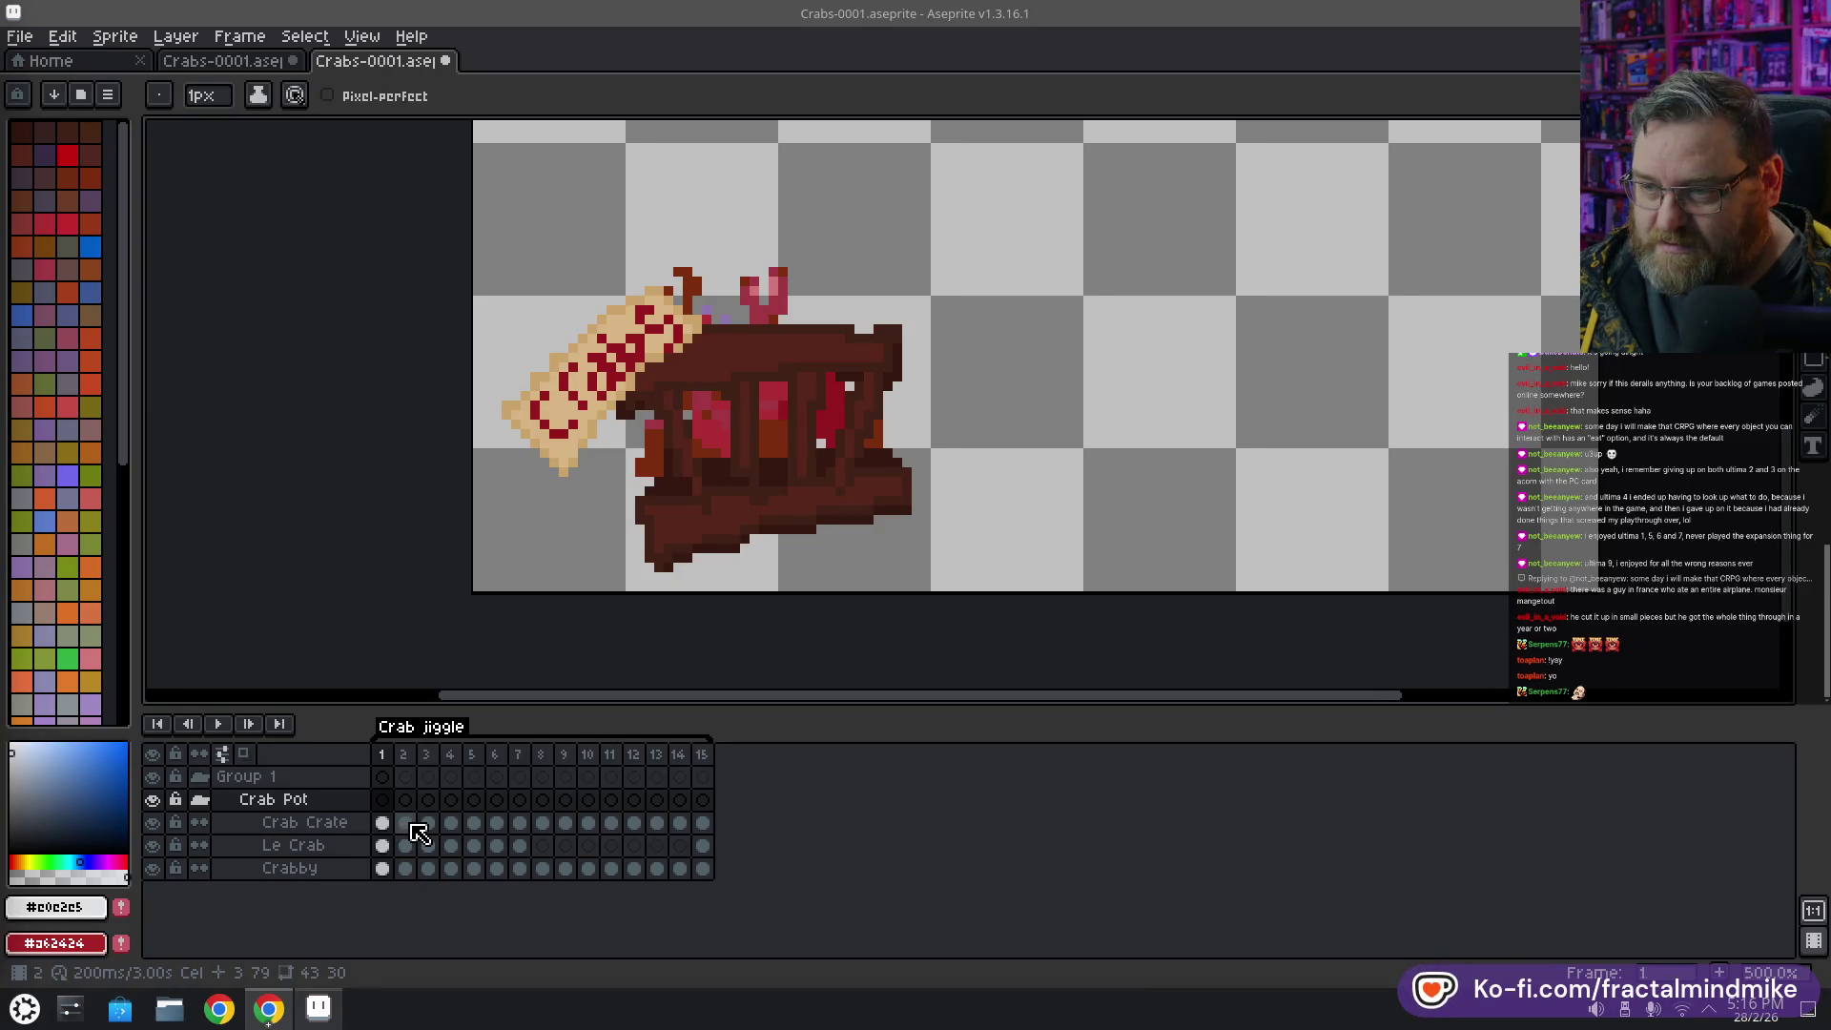
pyautogui.moveTo(411, 825); pyautogui.dragTo(687, 833)
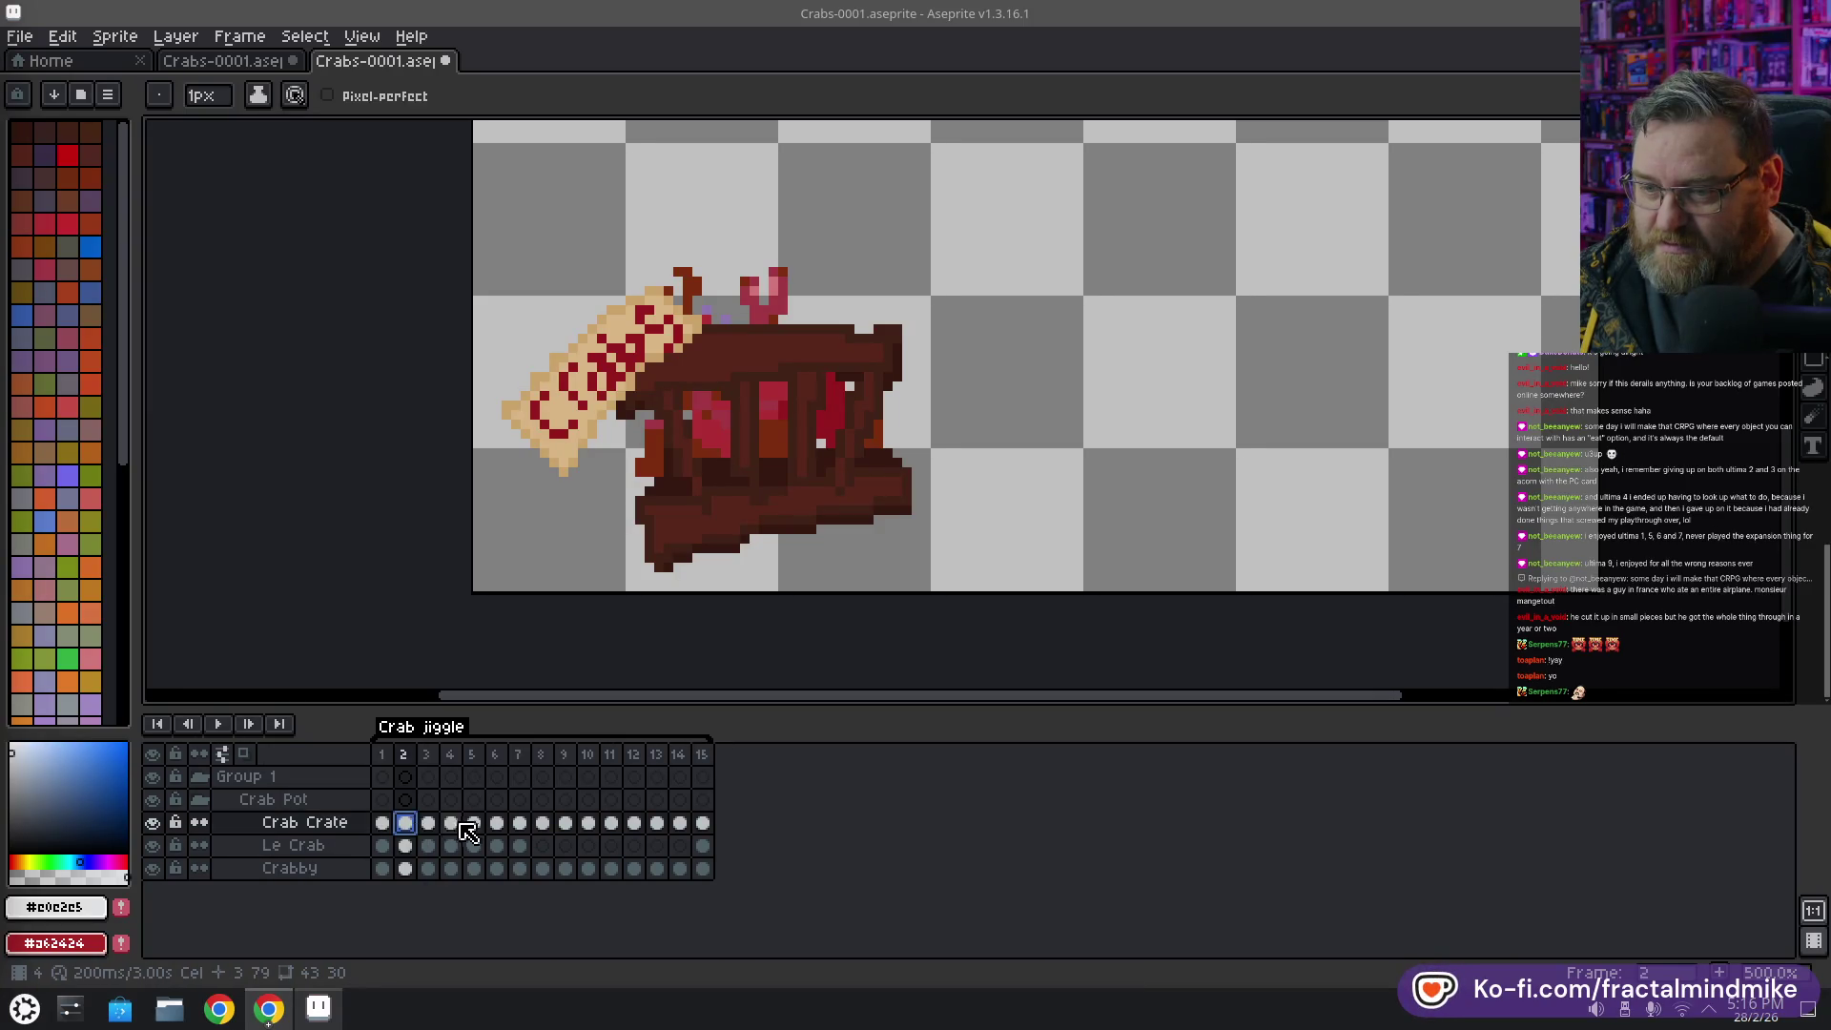
pyautogui.click(702, 824)
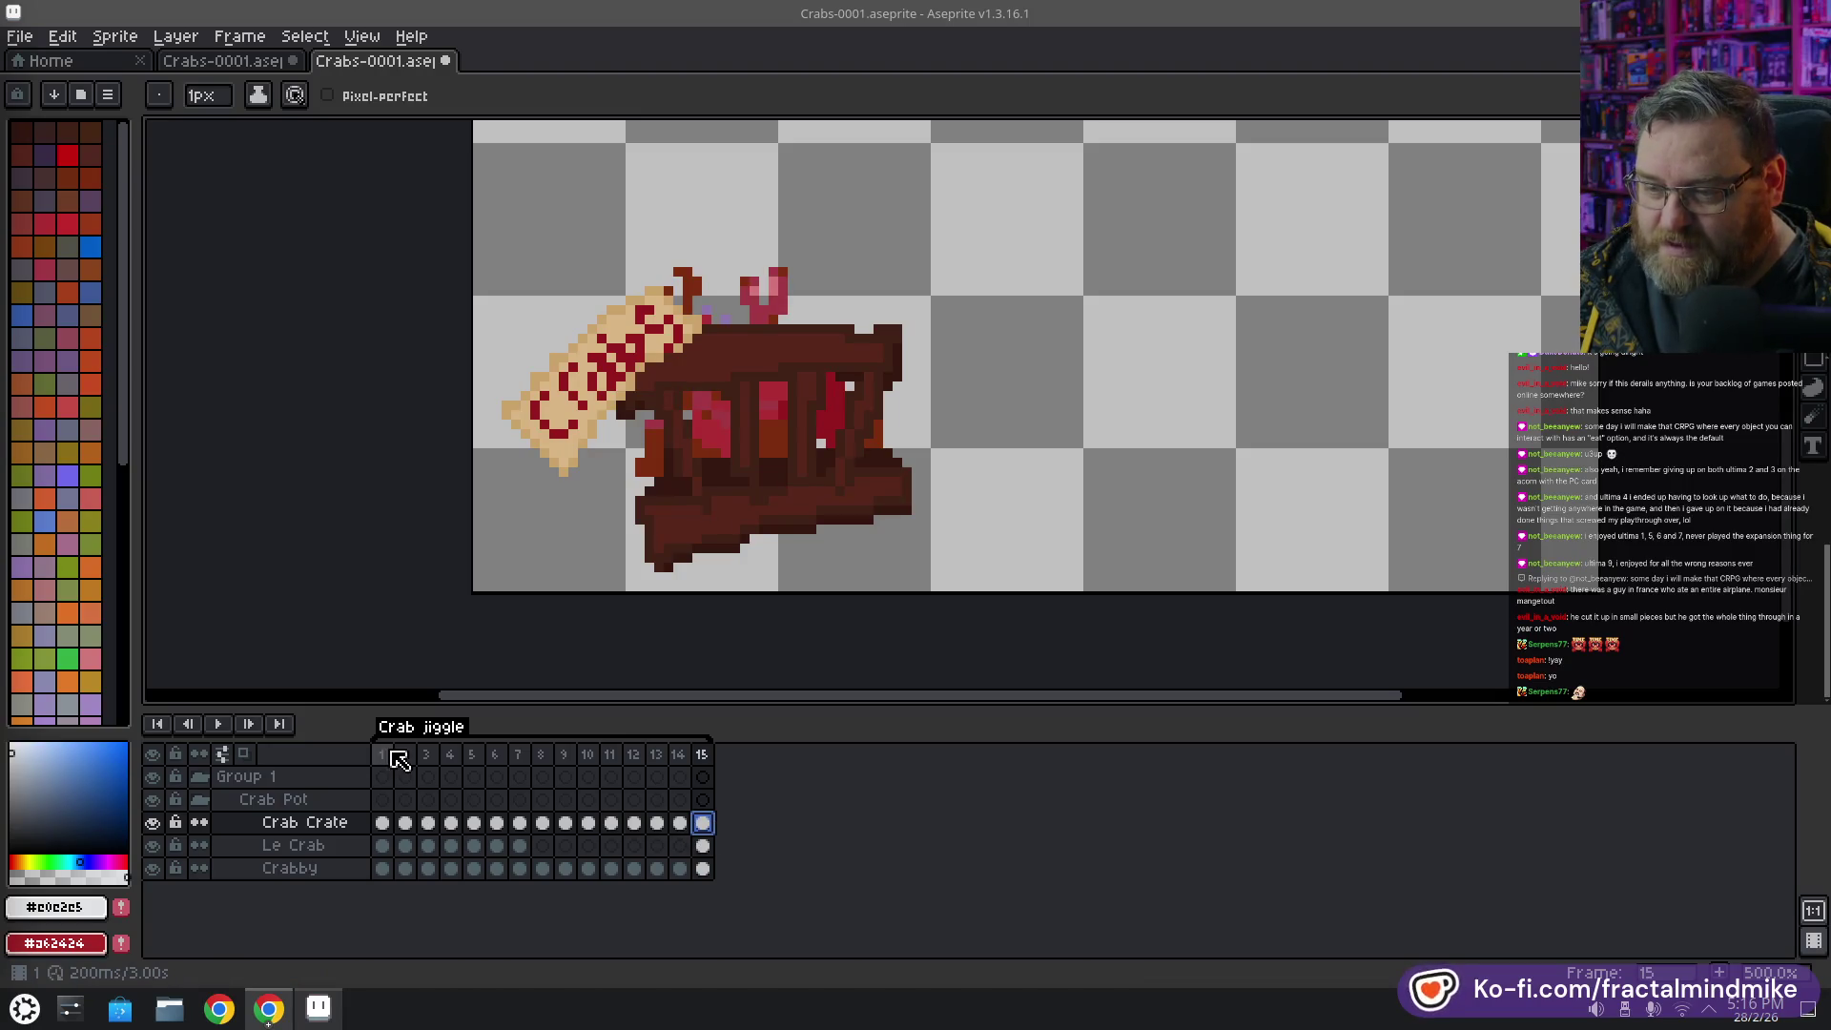
# Delete frames 2 through 15, leaving only frame 1 selected
pyautogui.moveTo(404, 754); pyautogui.dragTo(701, 755)
pyautogui.rightClick(697, 756)
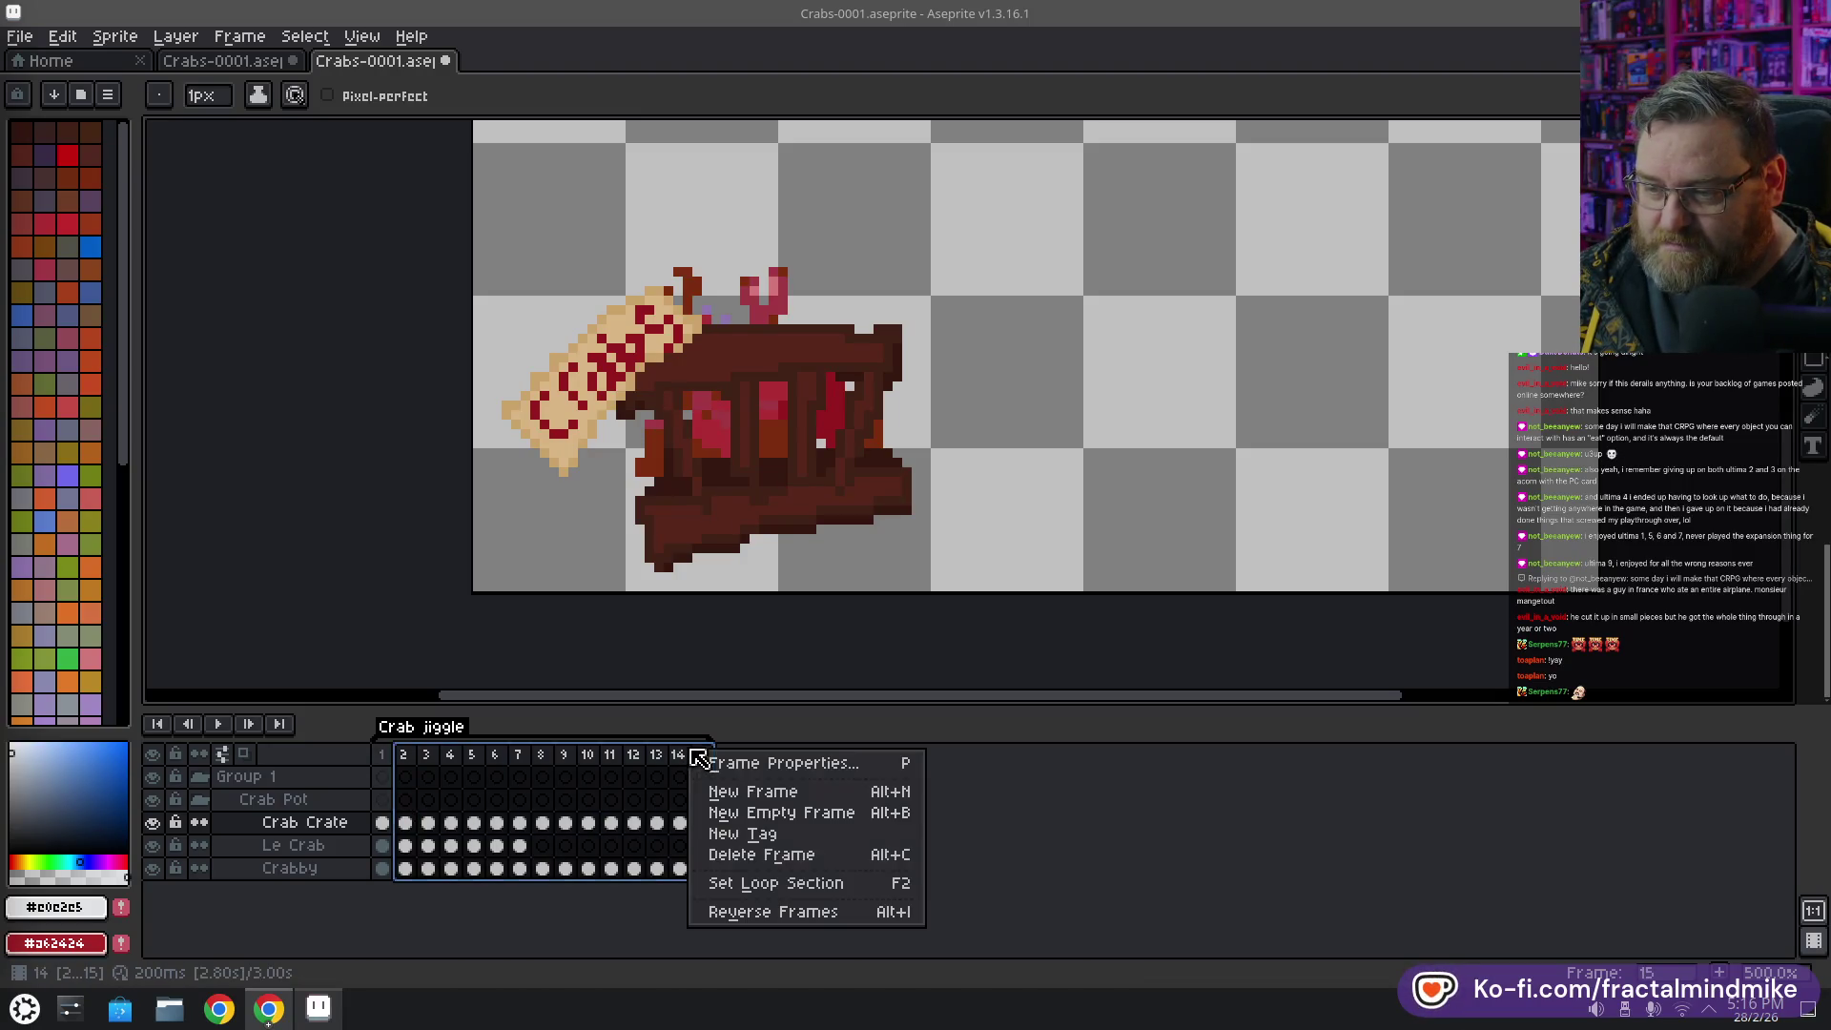
pyautogui.click(739, 855)
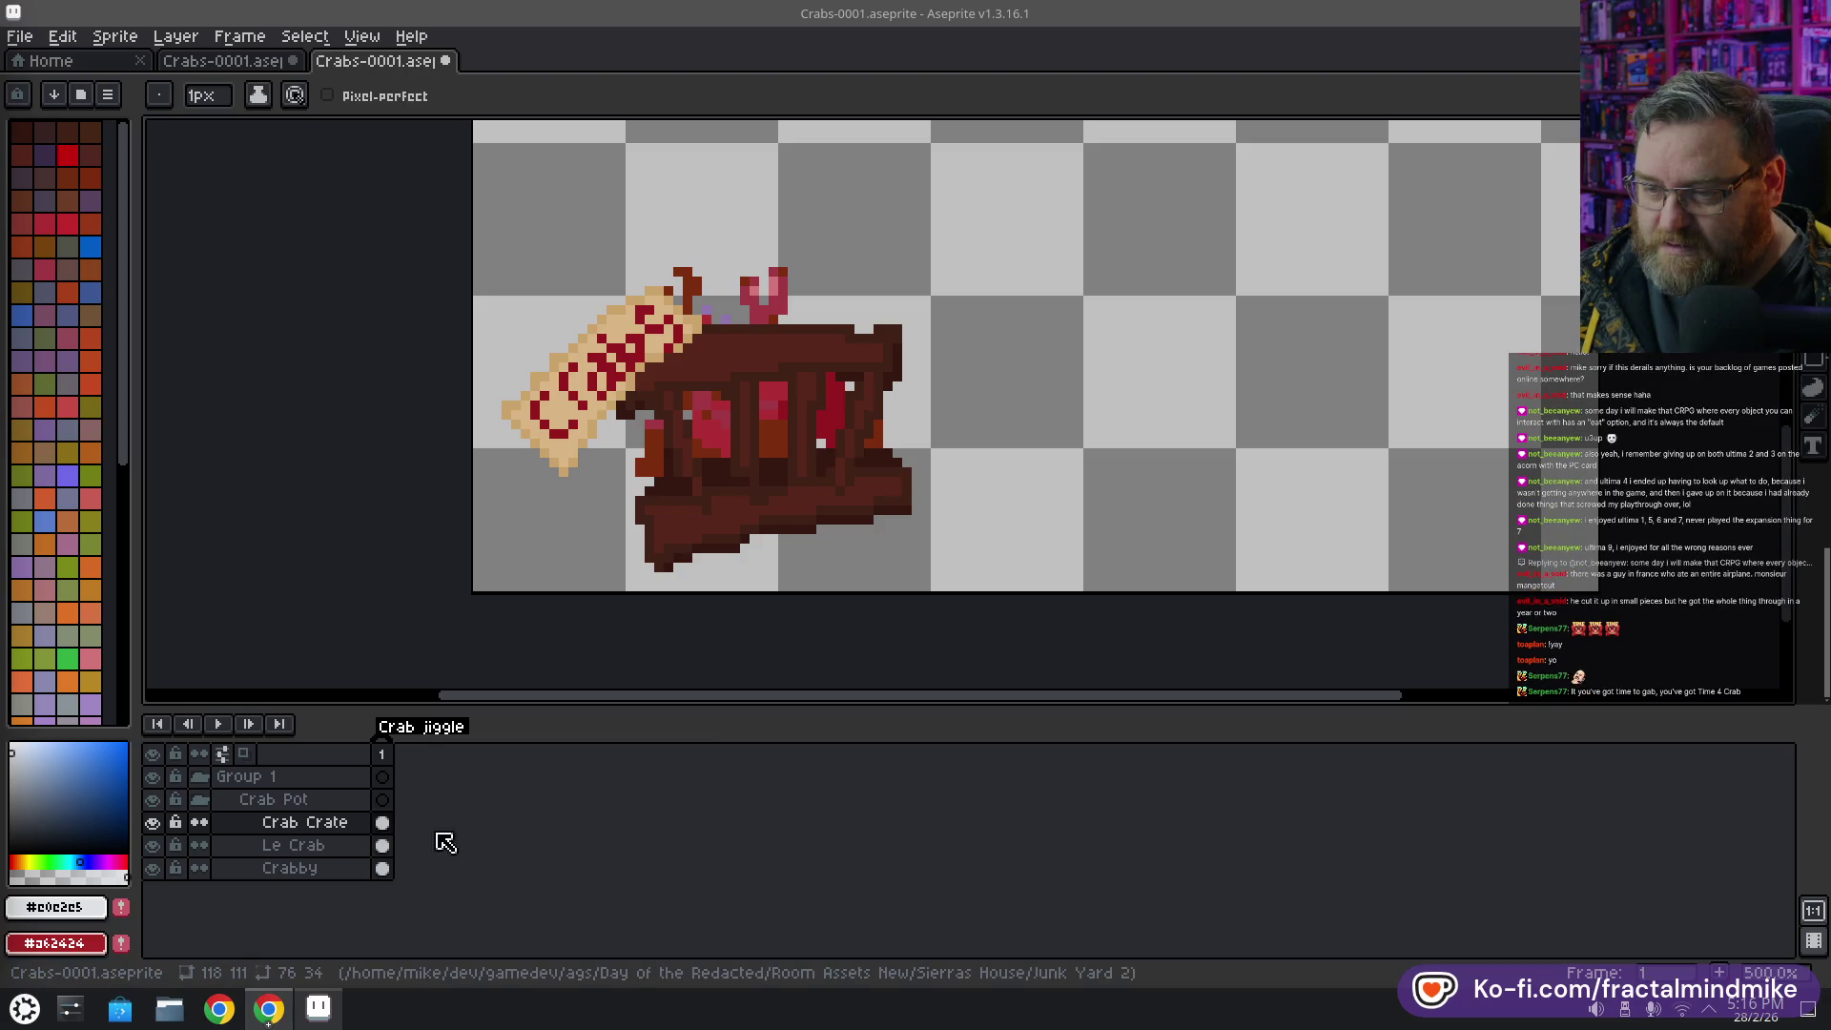
pyautogui.click(384, 754)
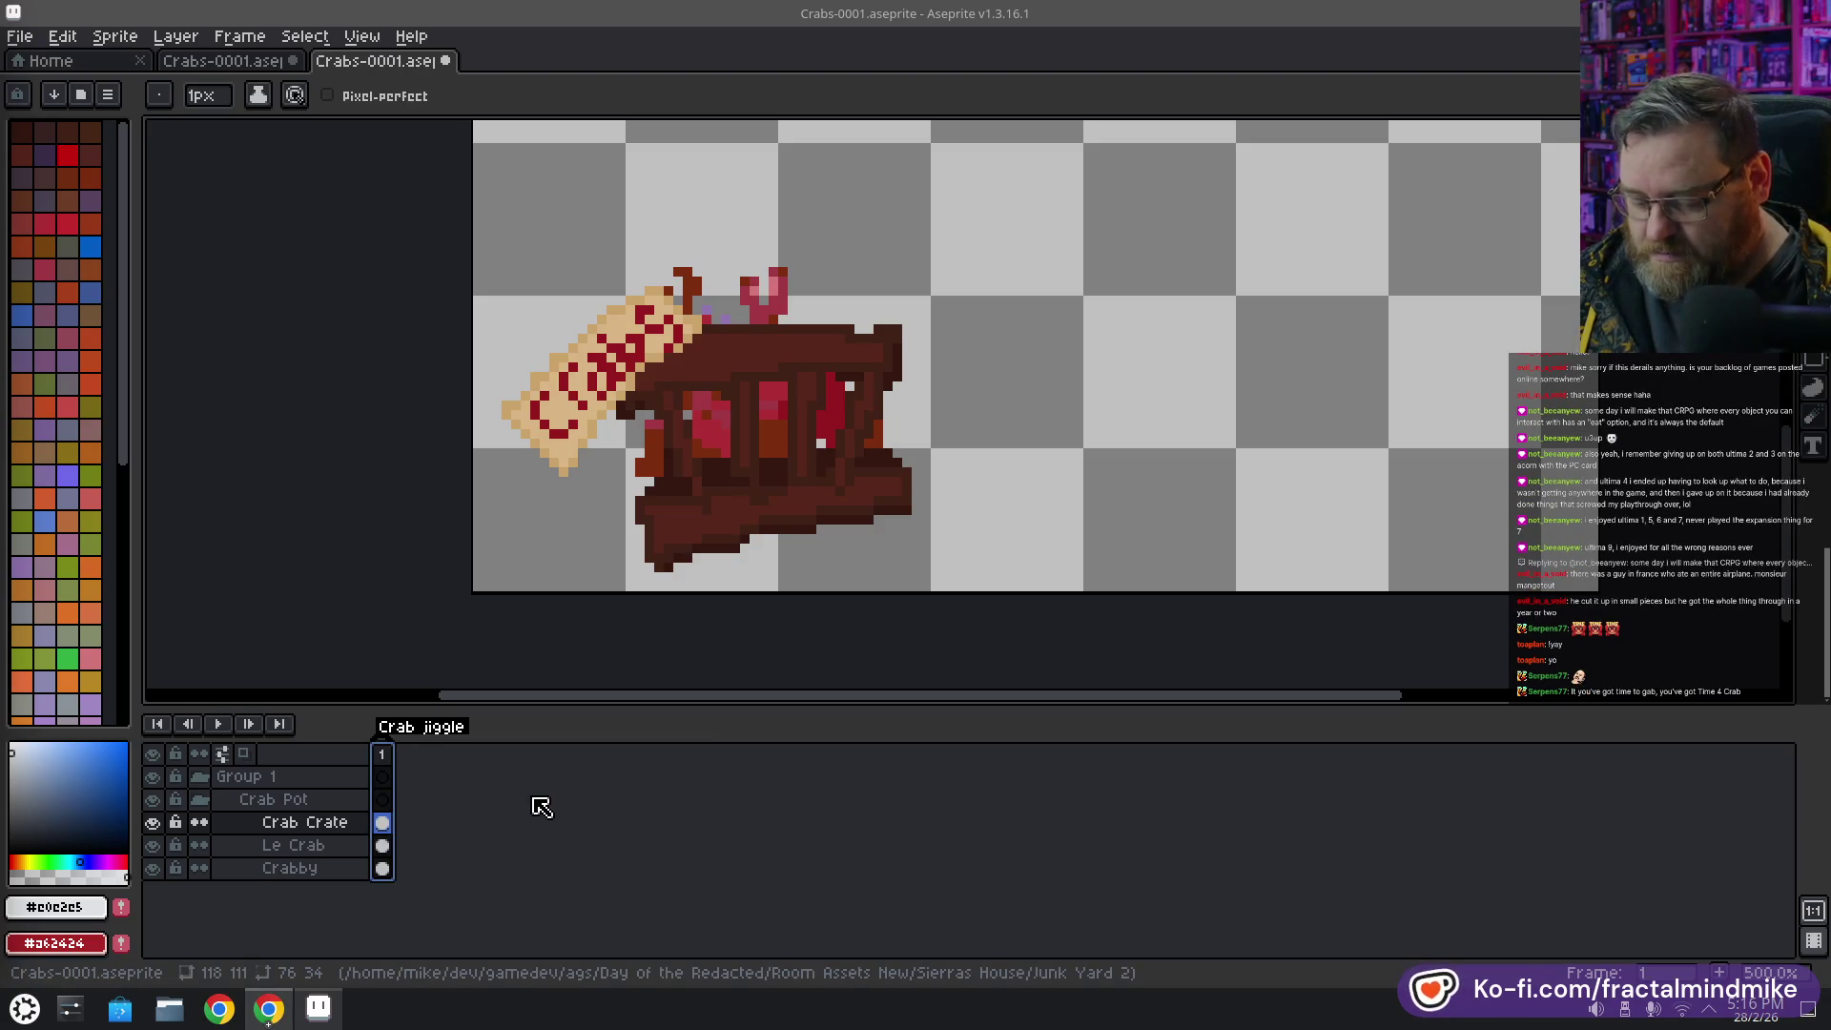
# Add frame 2 and nudge the crab's left and right claws on the Le Crab layer
pyautogui.hotkey('alt', 'n')
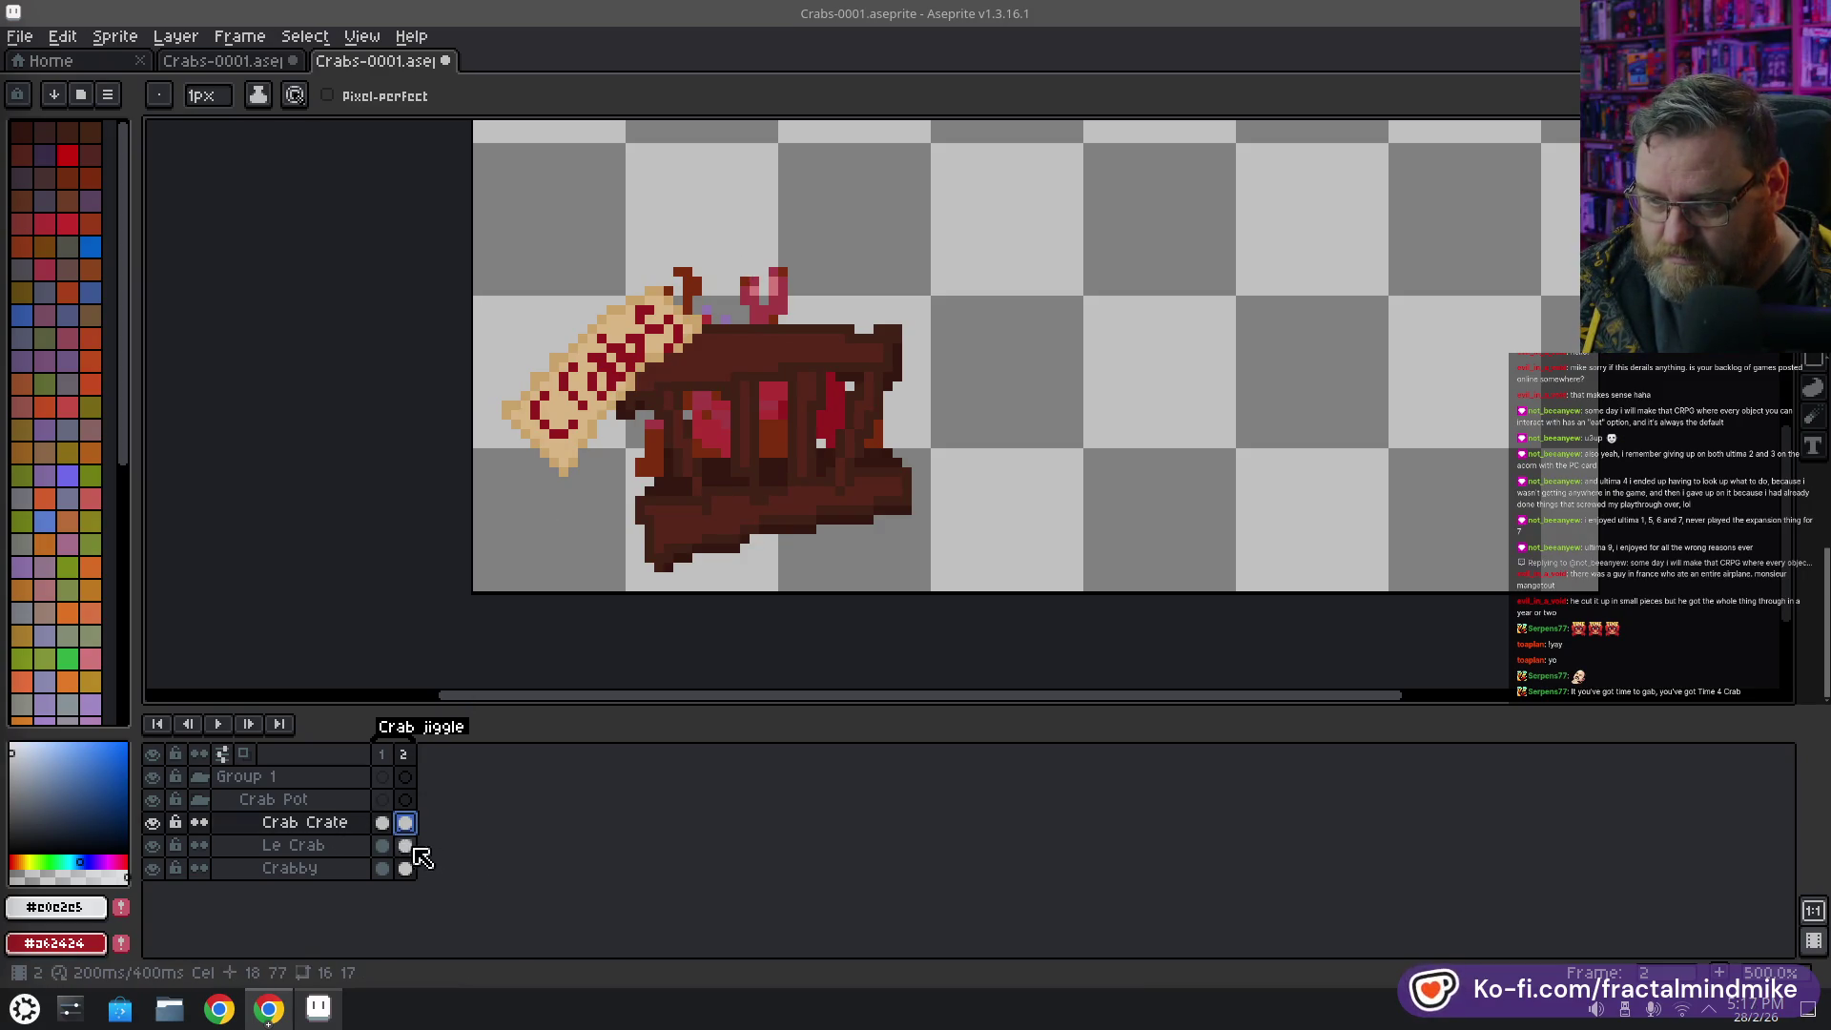
pyautogui.click(405, 846)
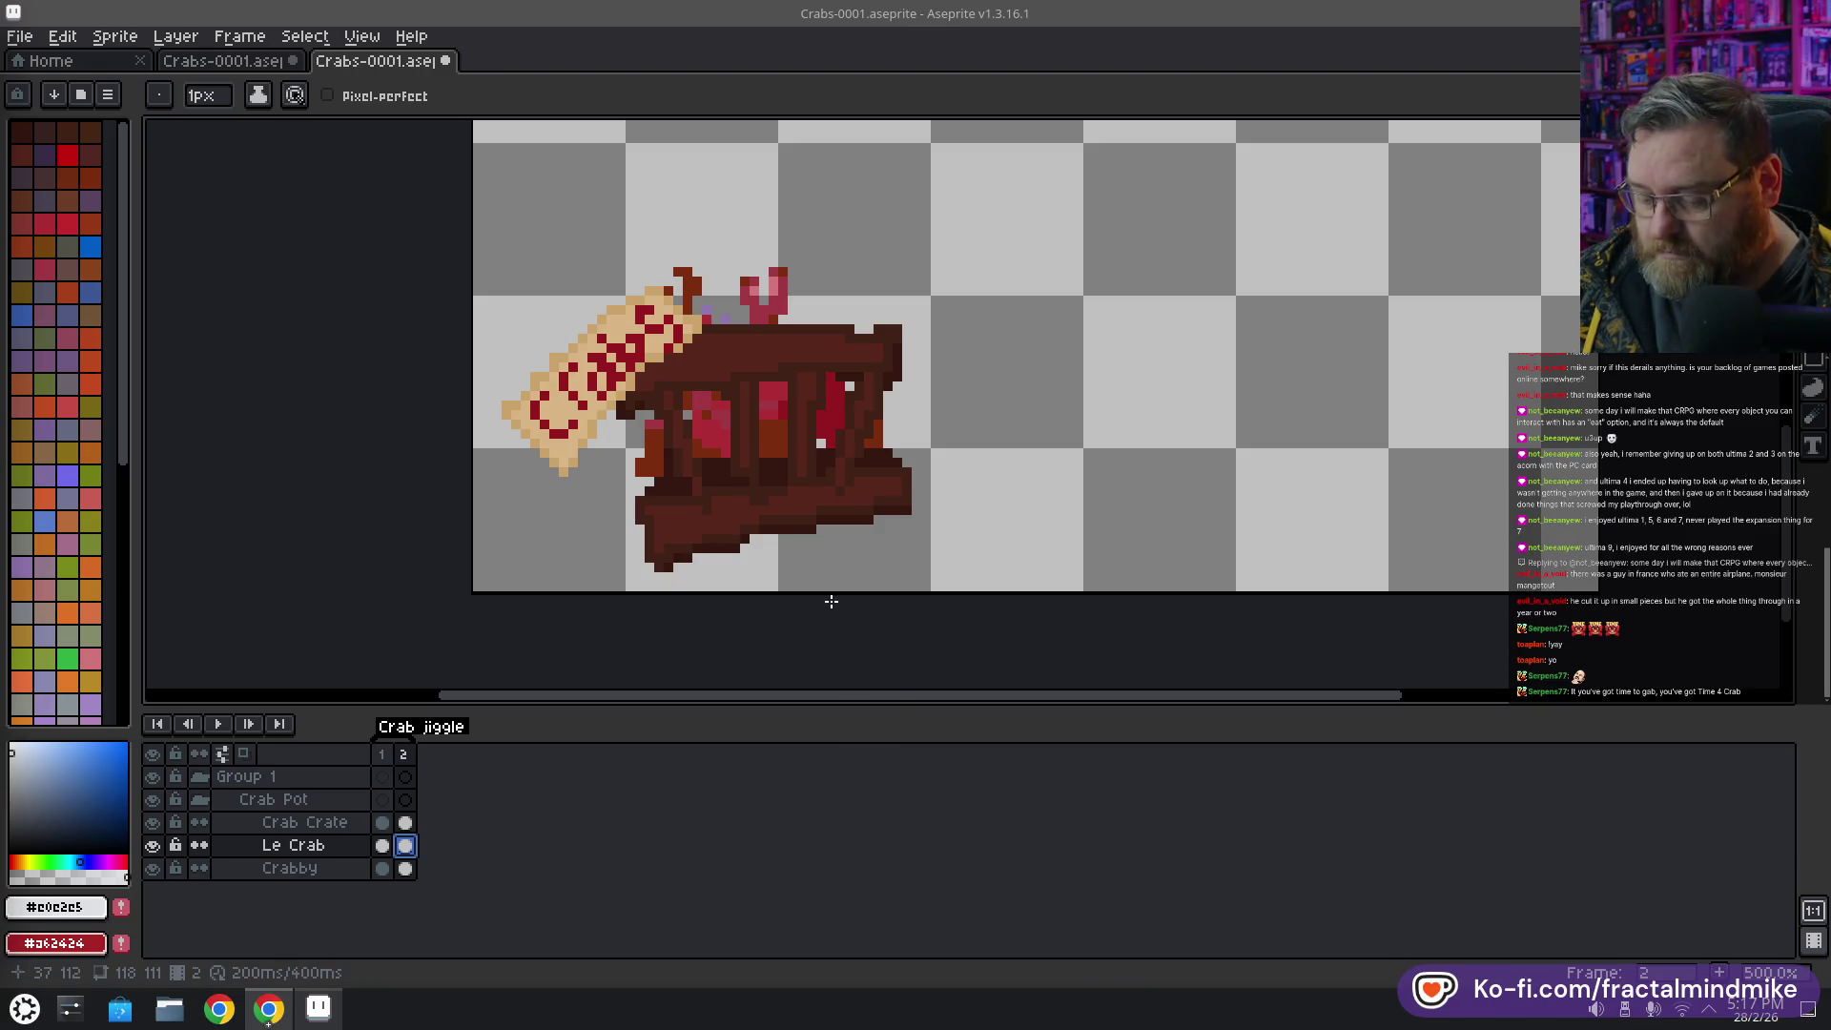
pyautogui.press('m')
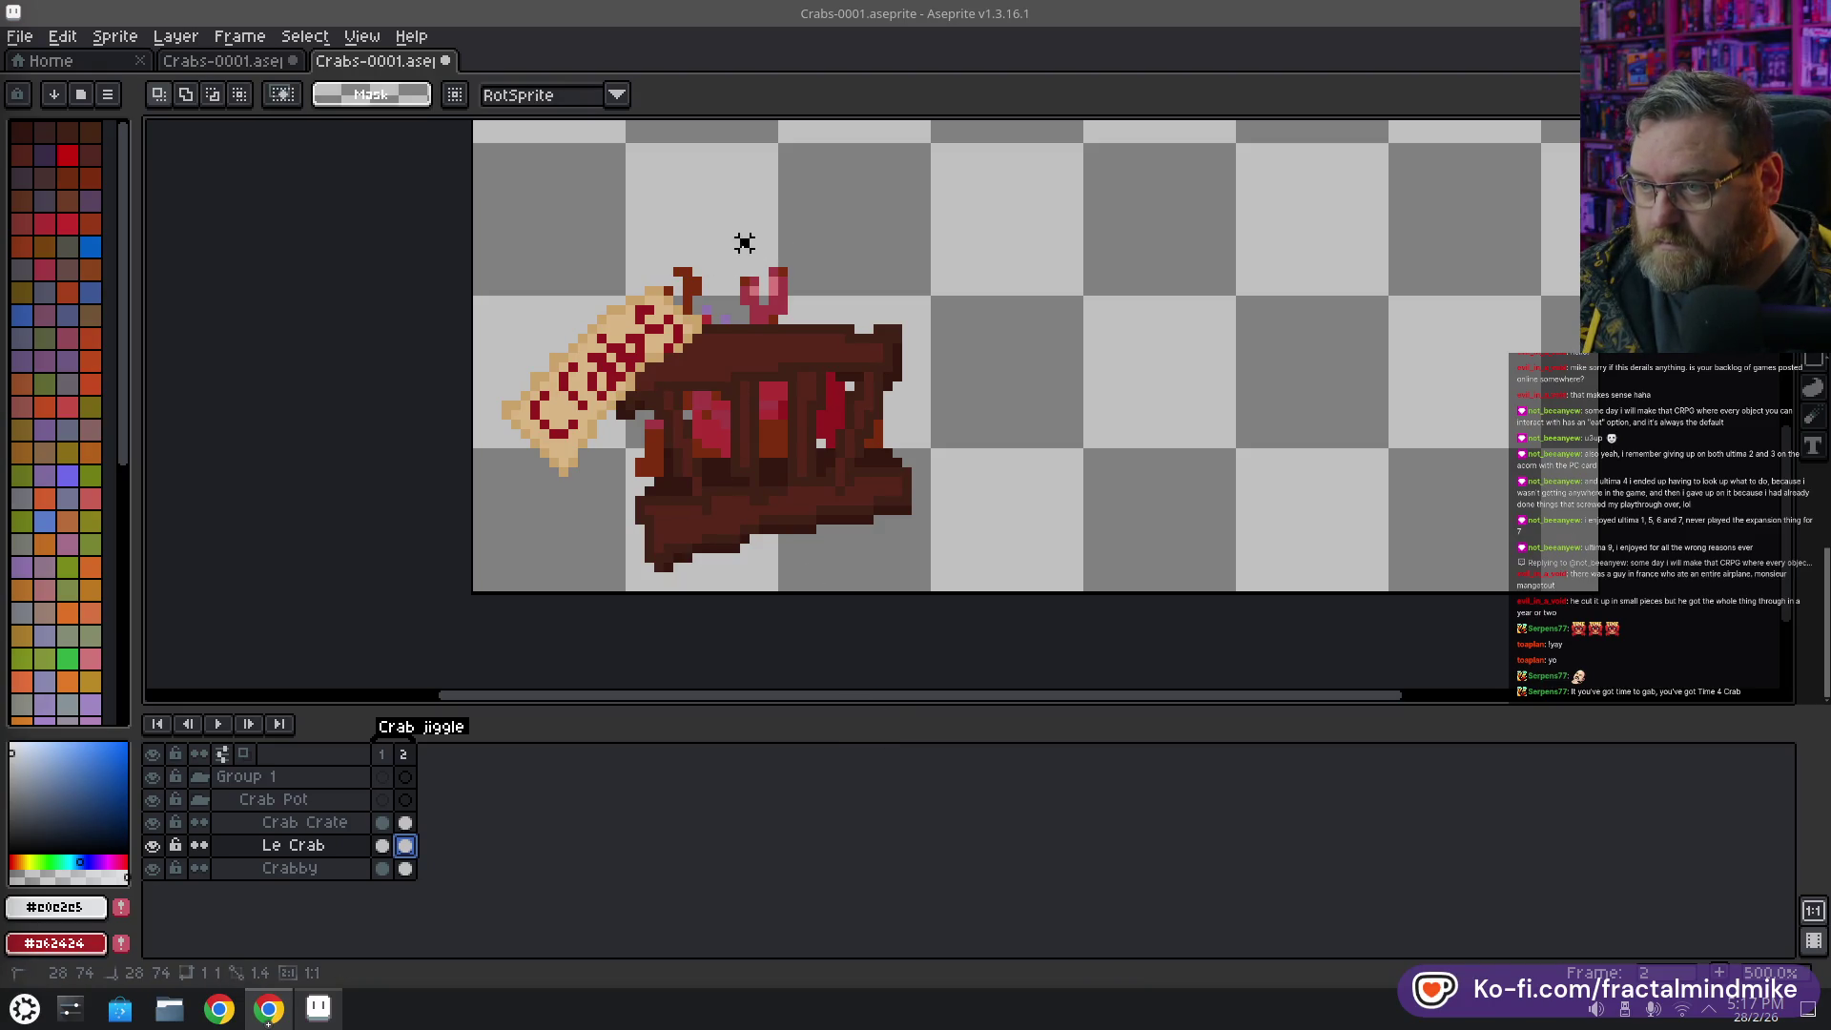
pyautogui.moveTo(743, 238); pyautogui.dragTo(830, 329)
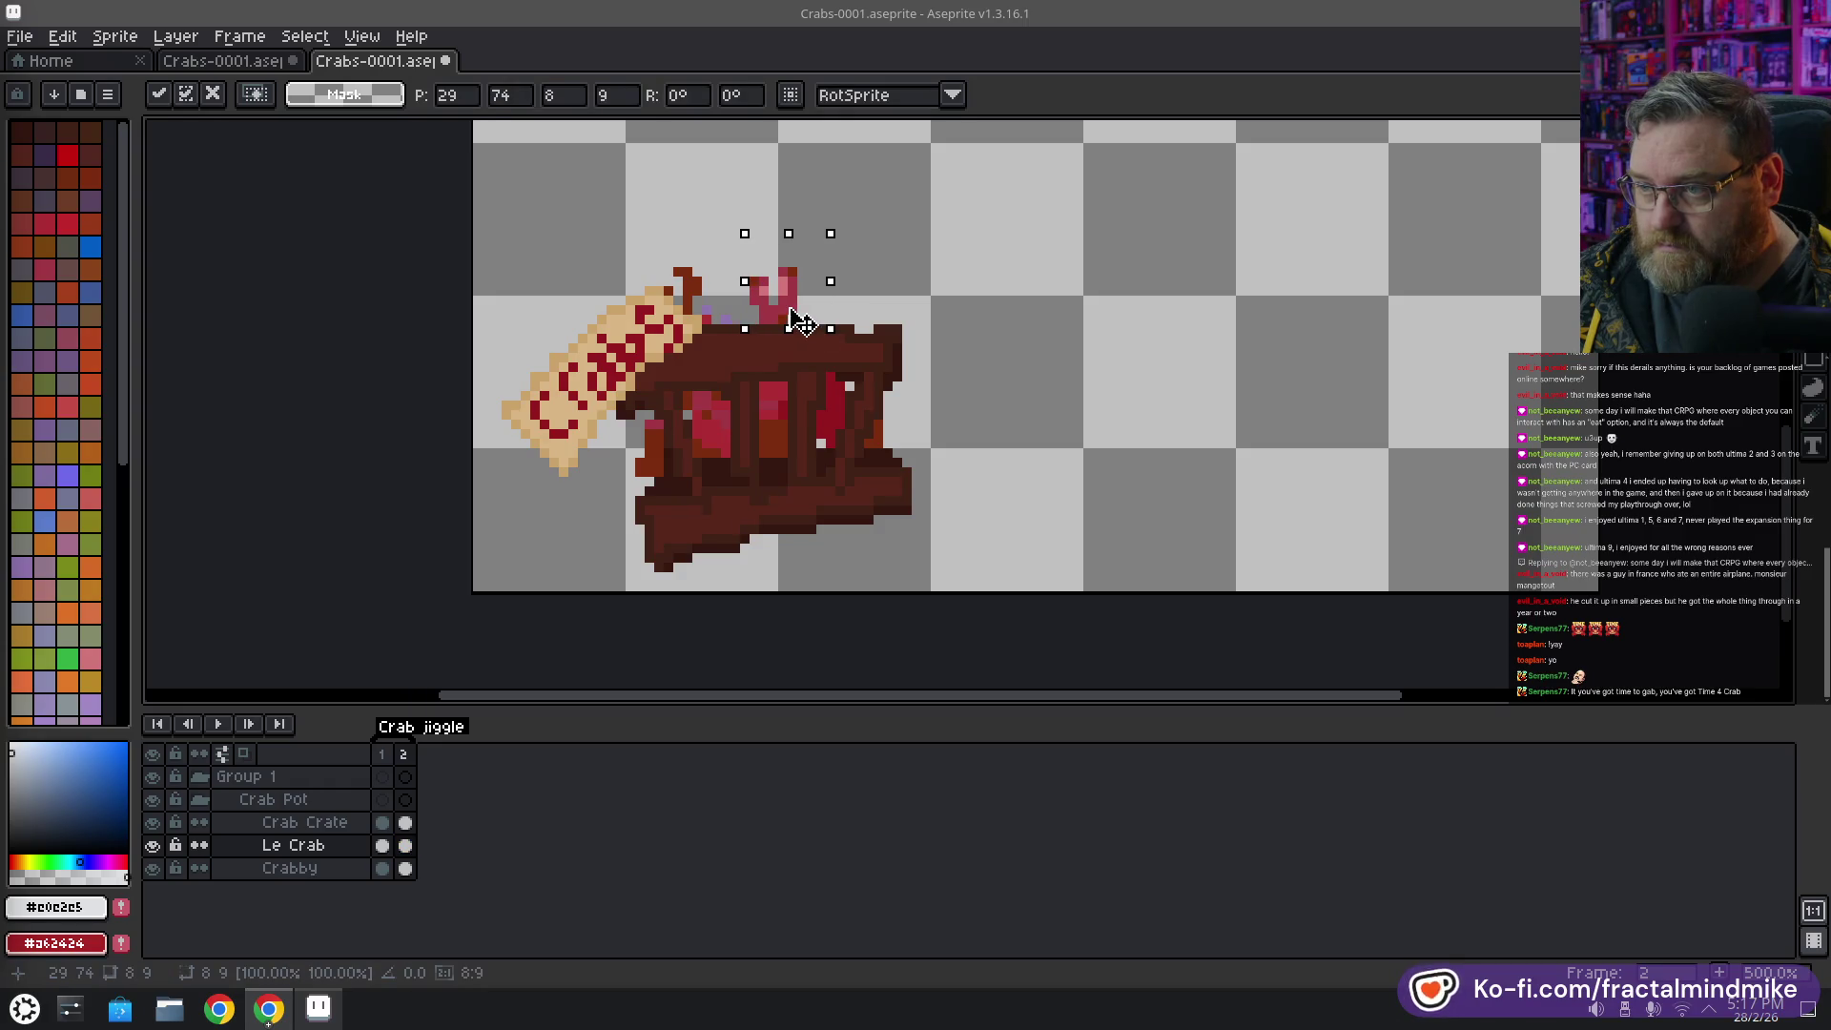
pyautogui.moveTo(709, 243)
pyautogui.mouseDown()
pyautogui.moveTo(687, 291)
pyautogui.moveTo(703, 301)
pyautogui.moveTo(710, 276)
pyautogui.moveTo(713, 293)
pyautogui.mouseUp()
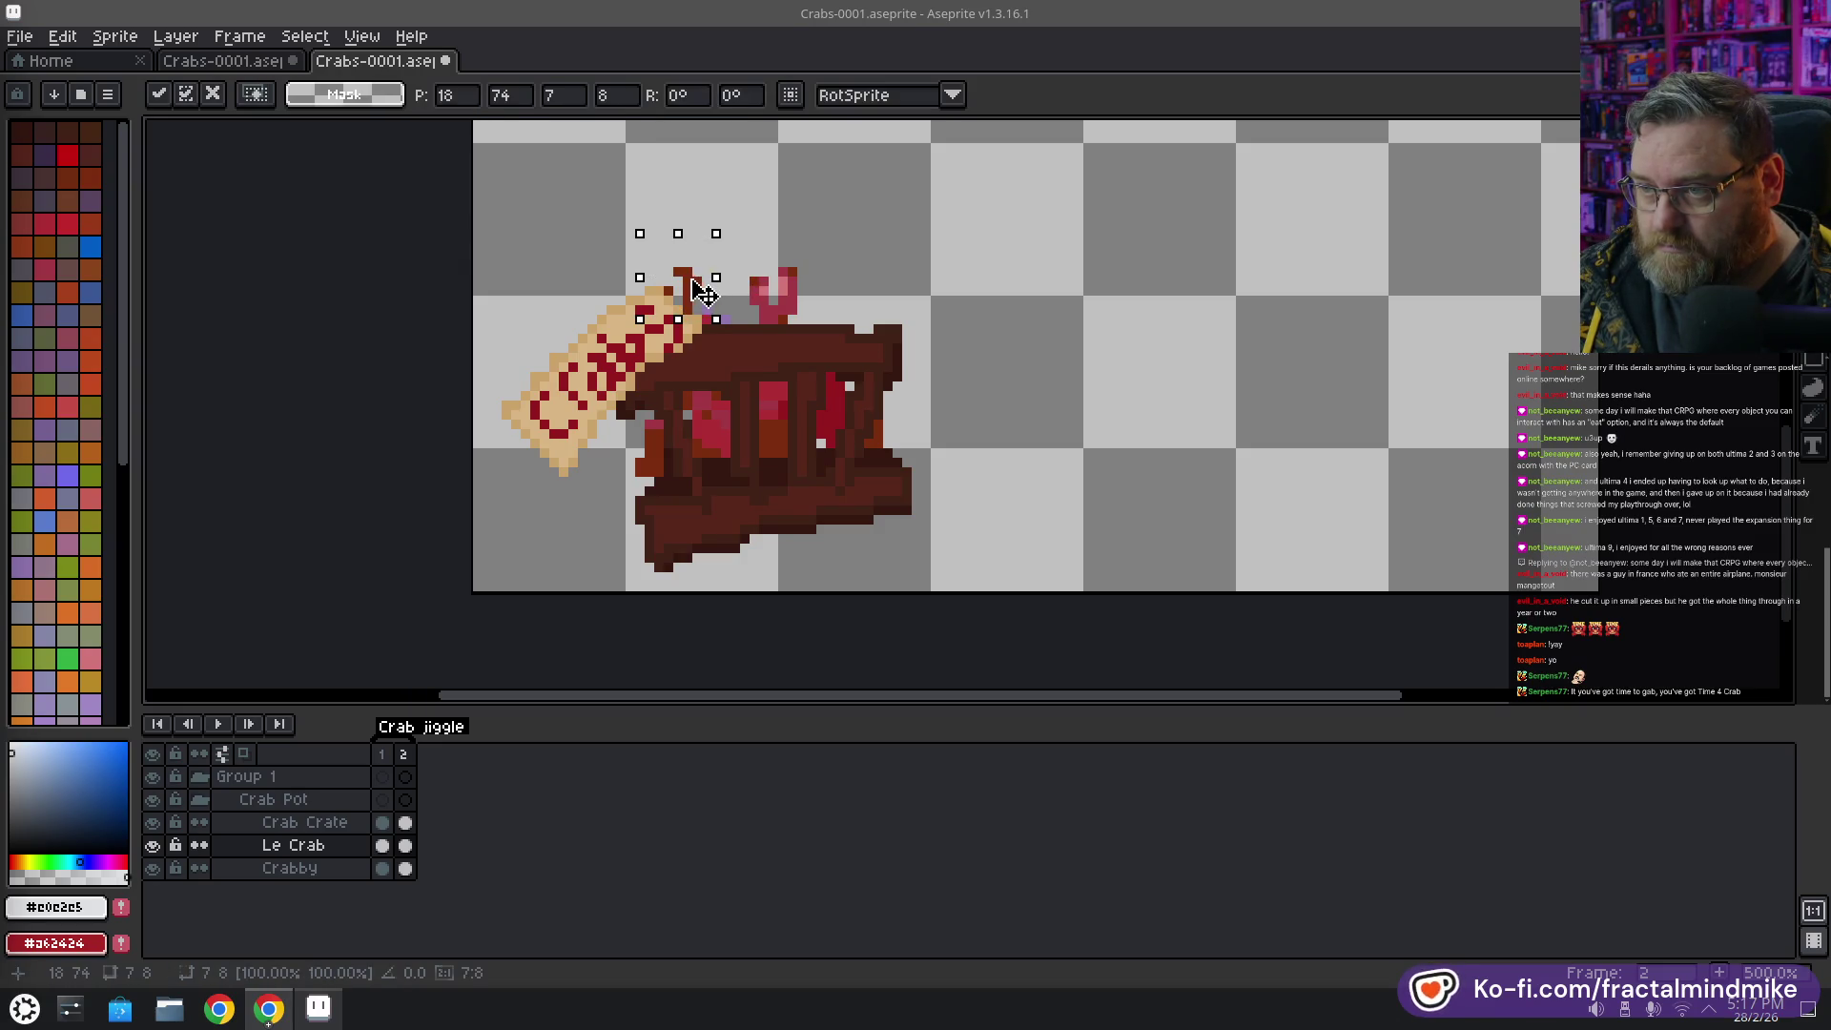
pyautogui.click(992, 510)
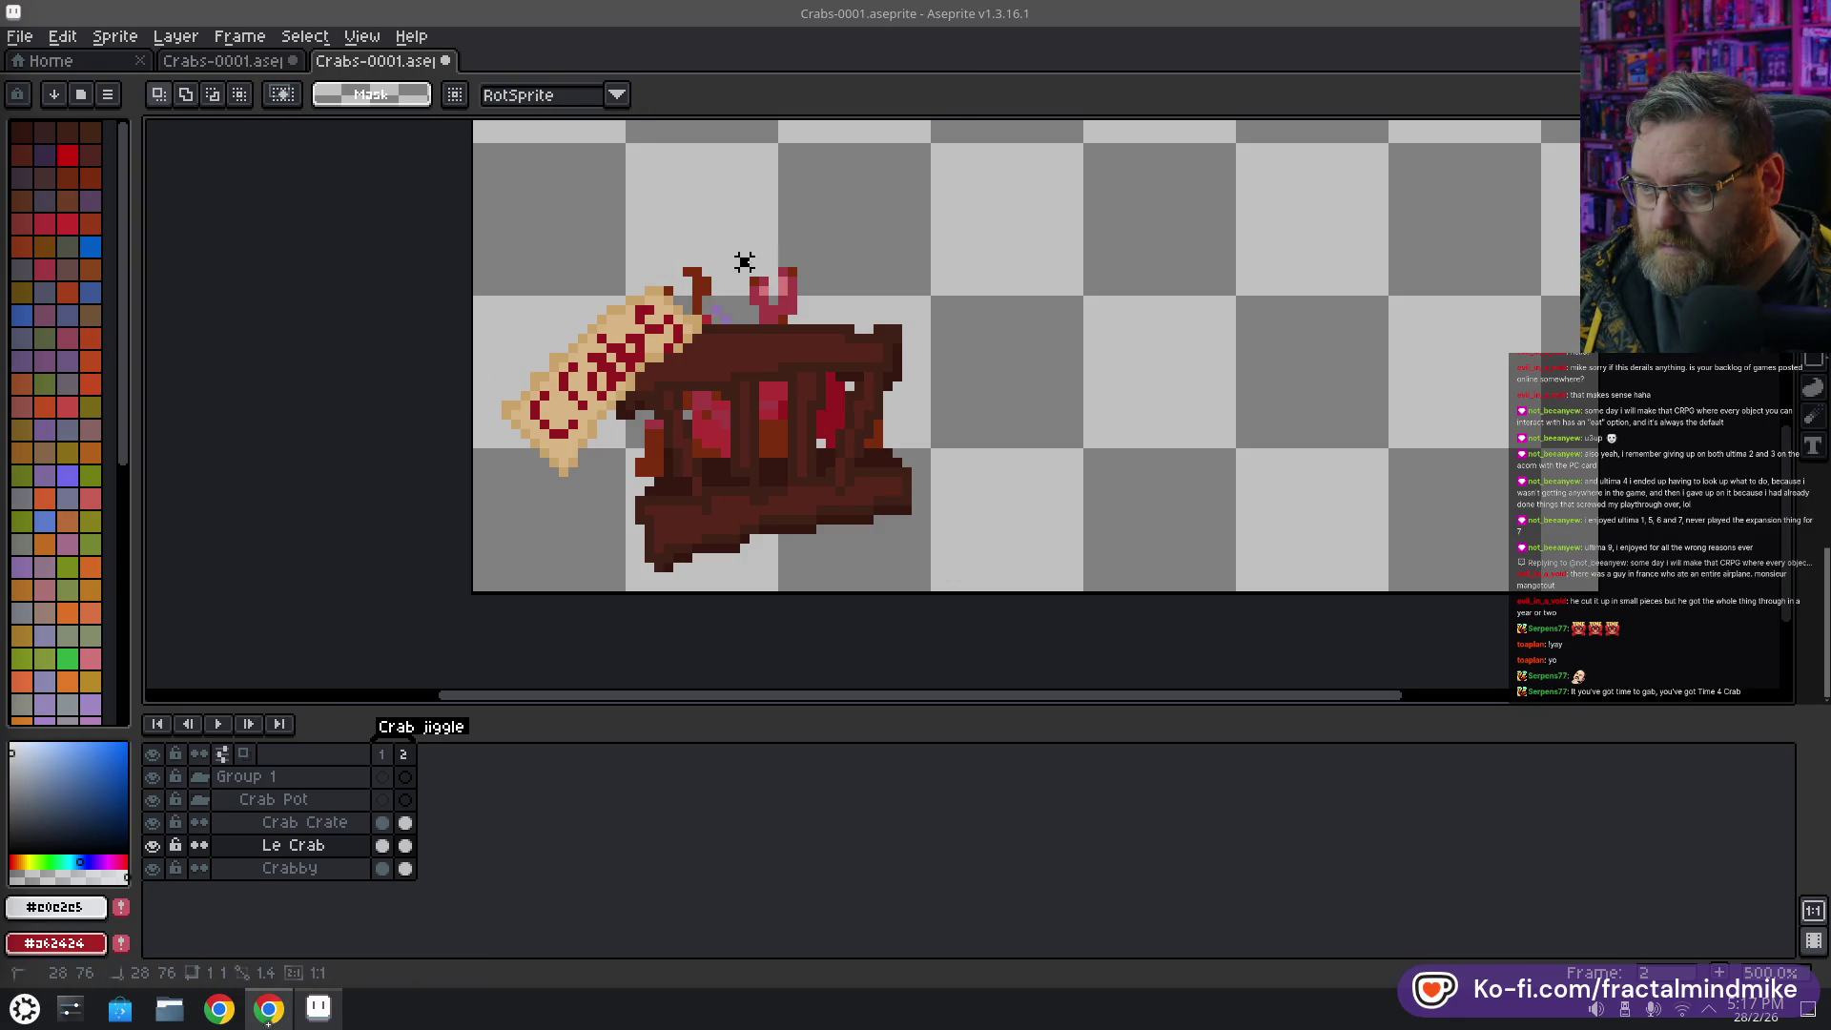
pyautogui.moveTo(744, 253); pyautogui.dragTo(777, 300)
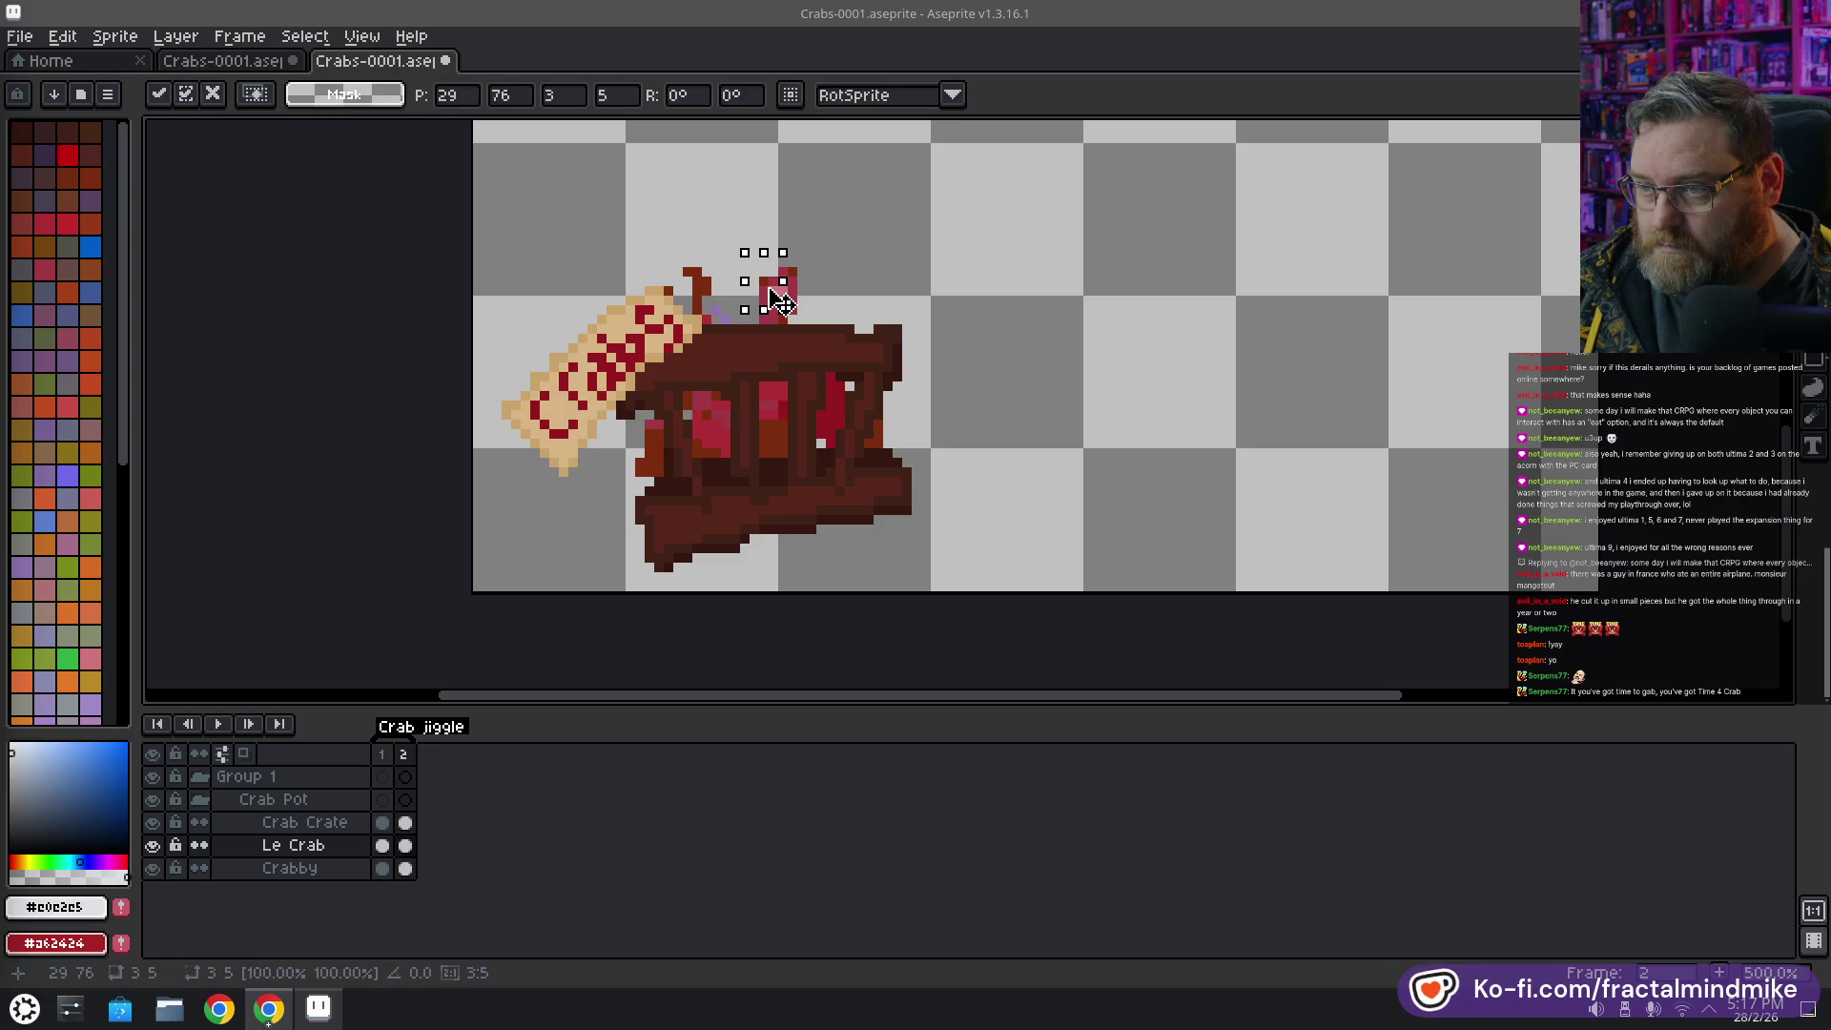
pyautogui.click(973, 280)
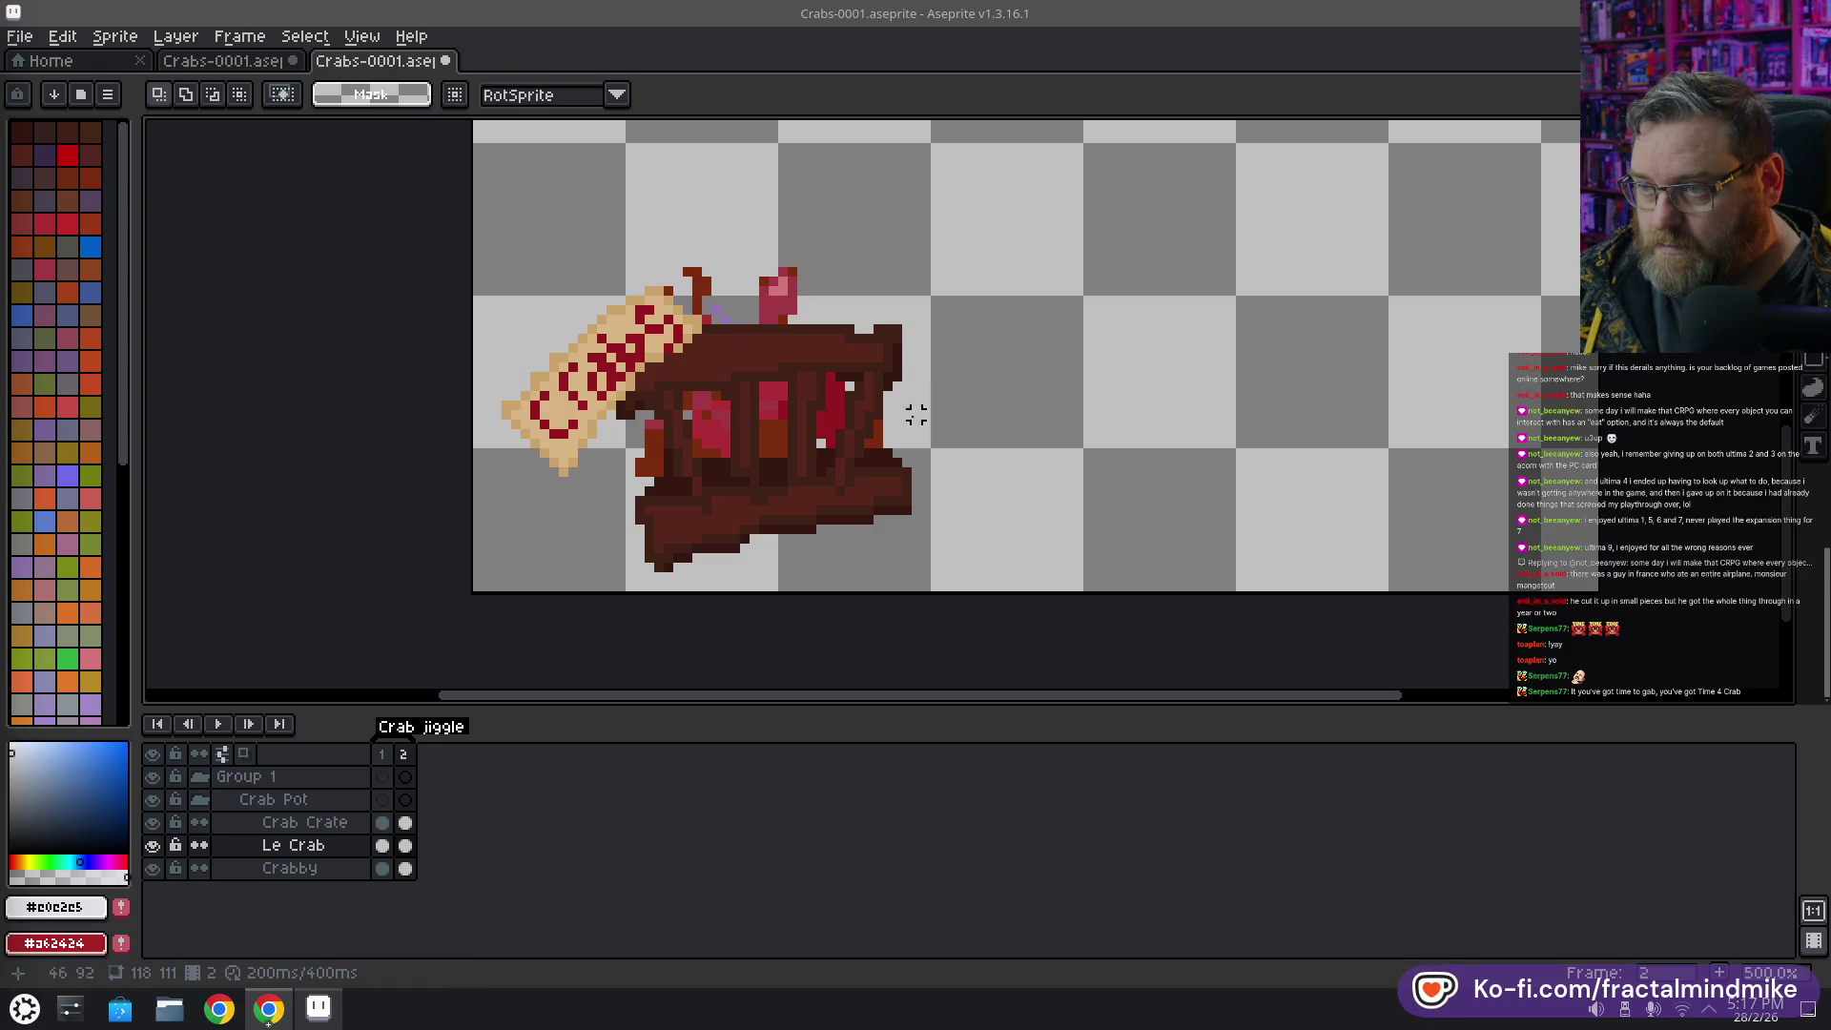
# Compare against frame 1 and preview the two-frame jiggle playback
pyautogui.click(389, 755)
pyautogui.click(223, 725)
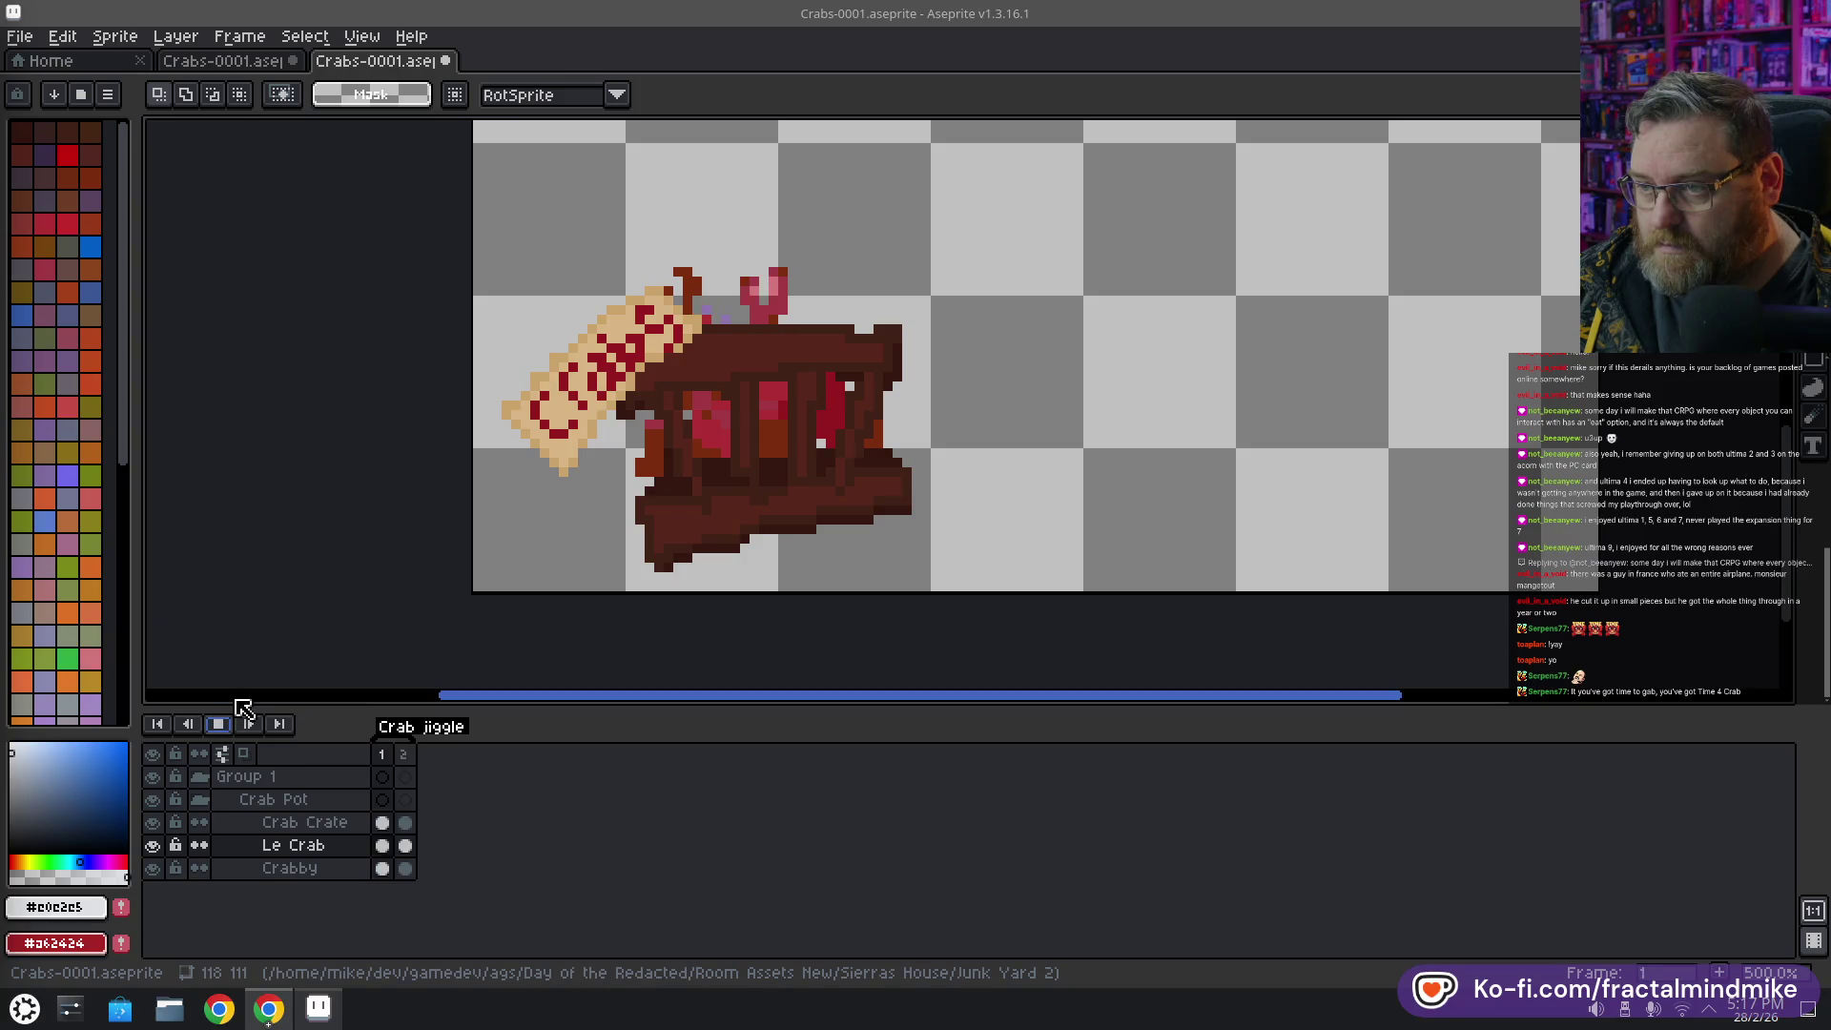
pyautogui.click(238, 730)
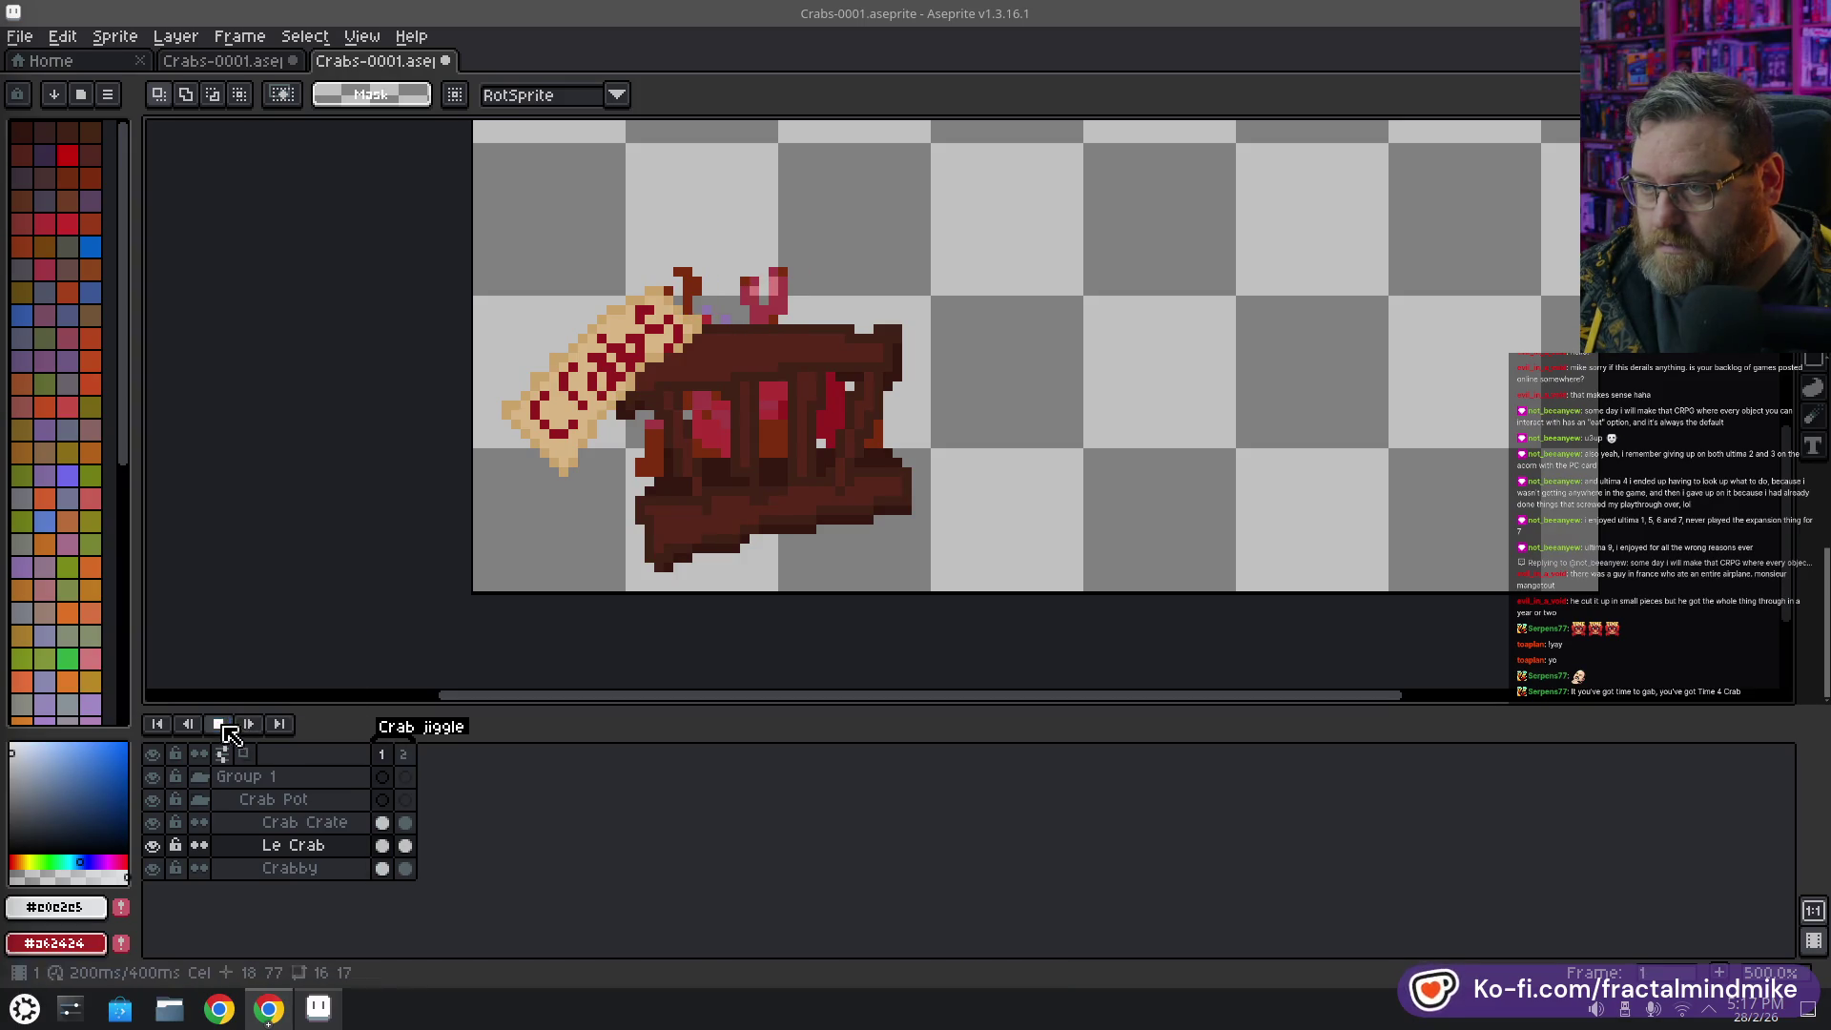
pyautogui.click(403, 754)
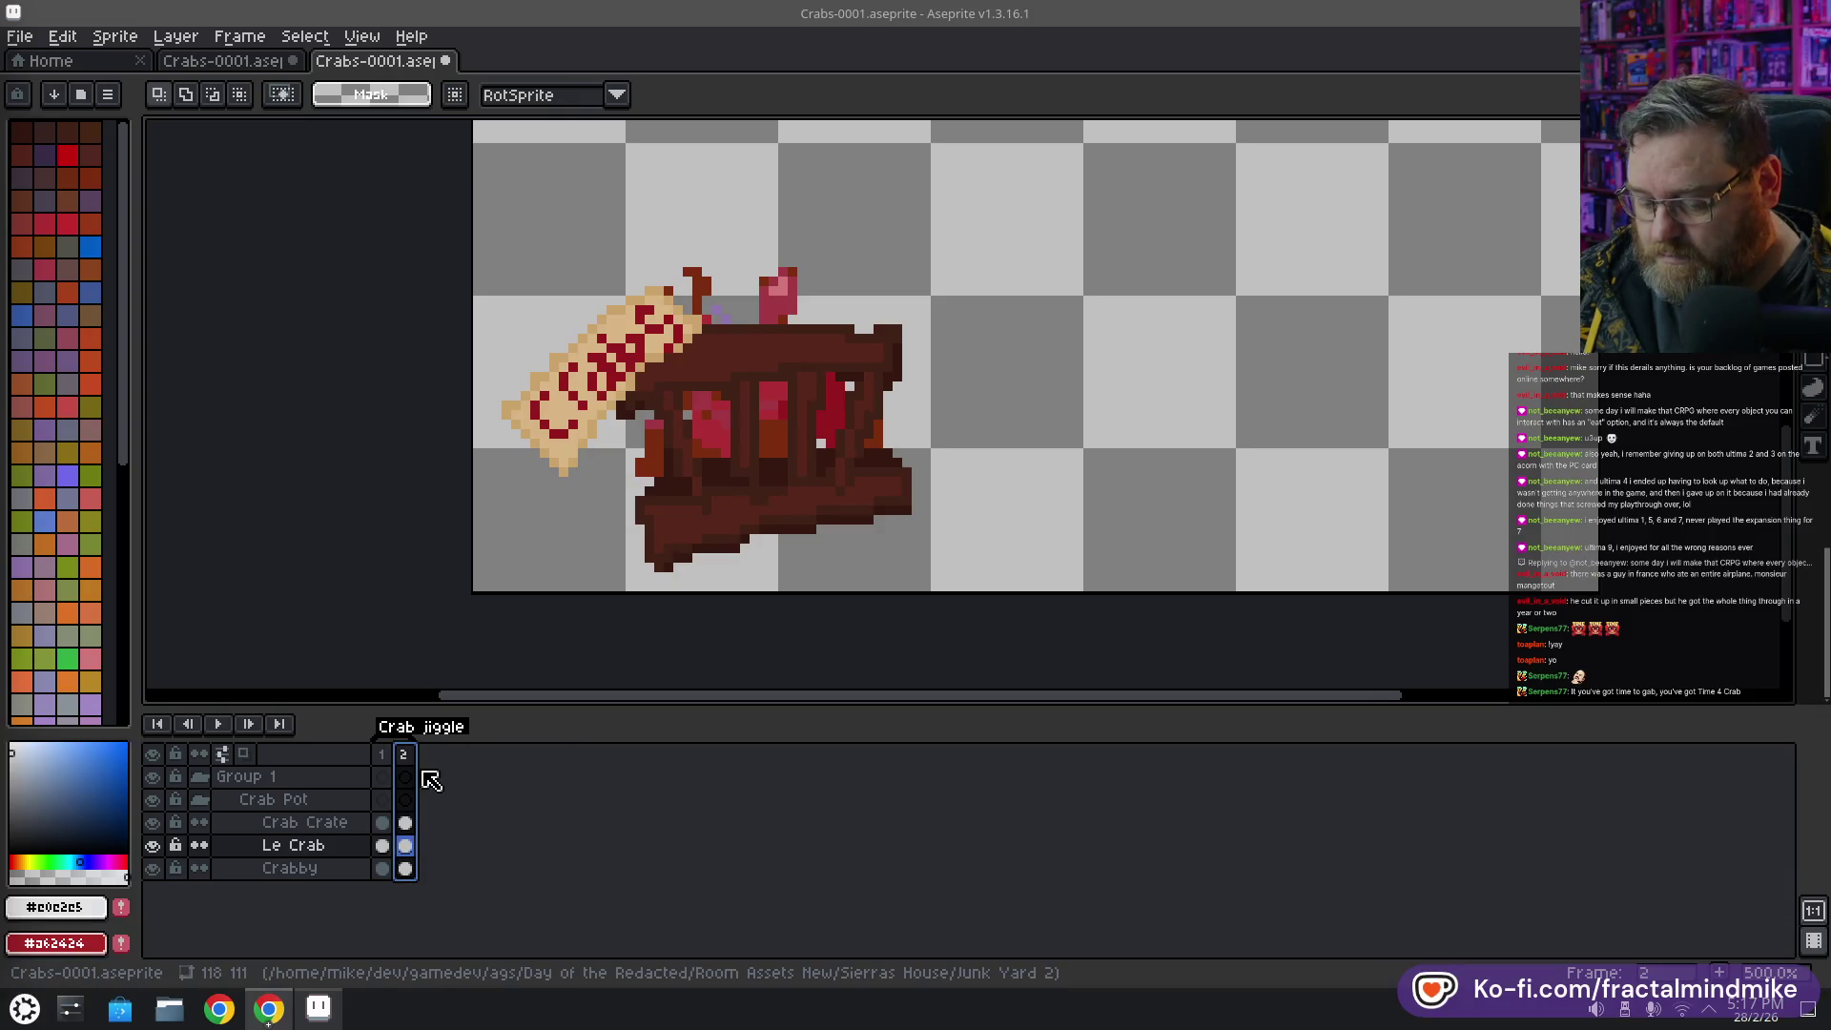
# Add frame 3 and shift the pink claw one pixel right on Le Crab
pyautogui.hotkey('alt', 'n')
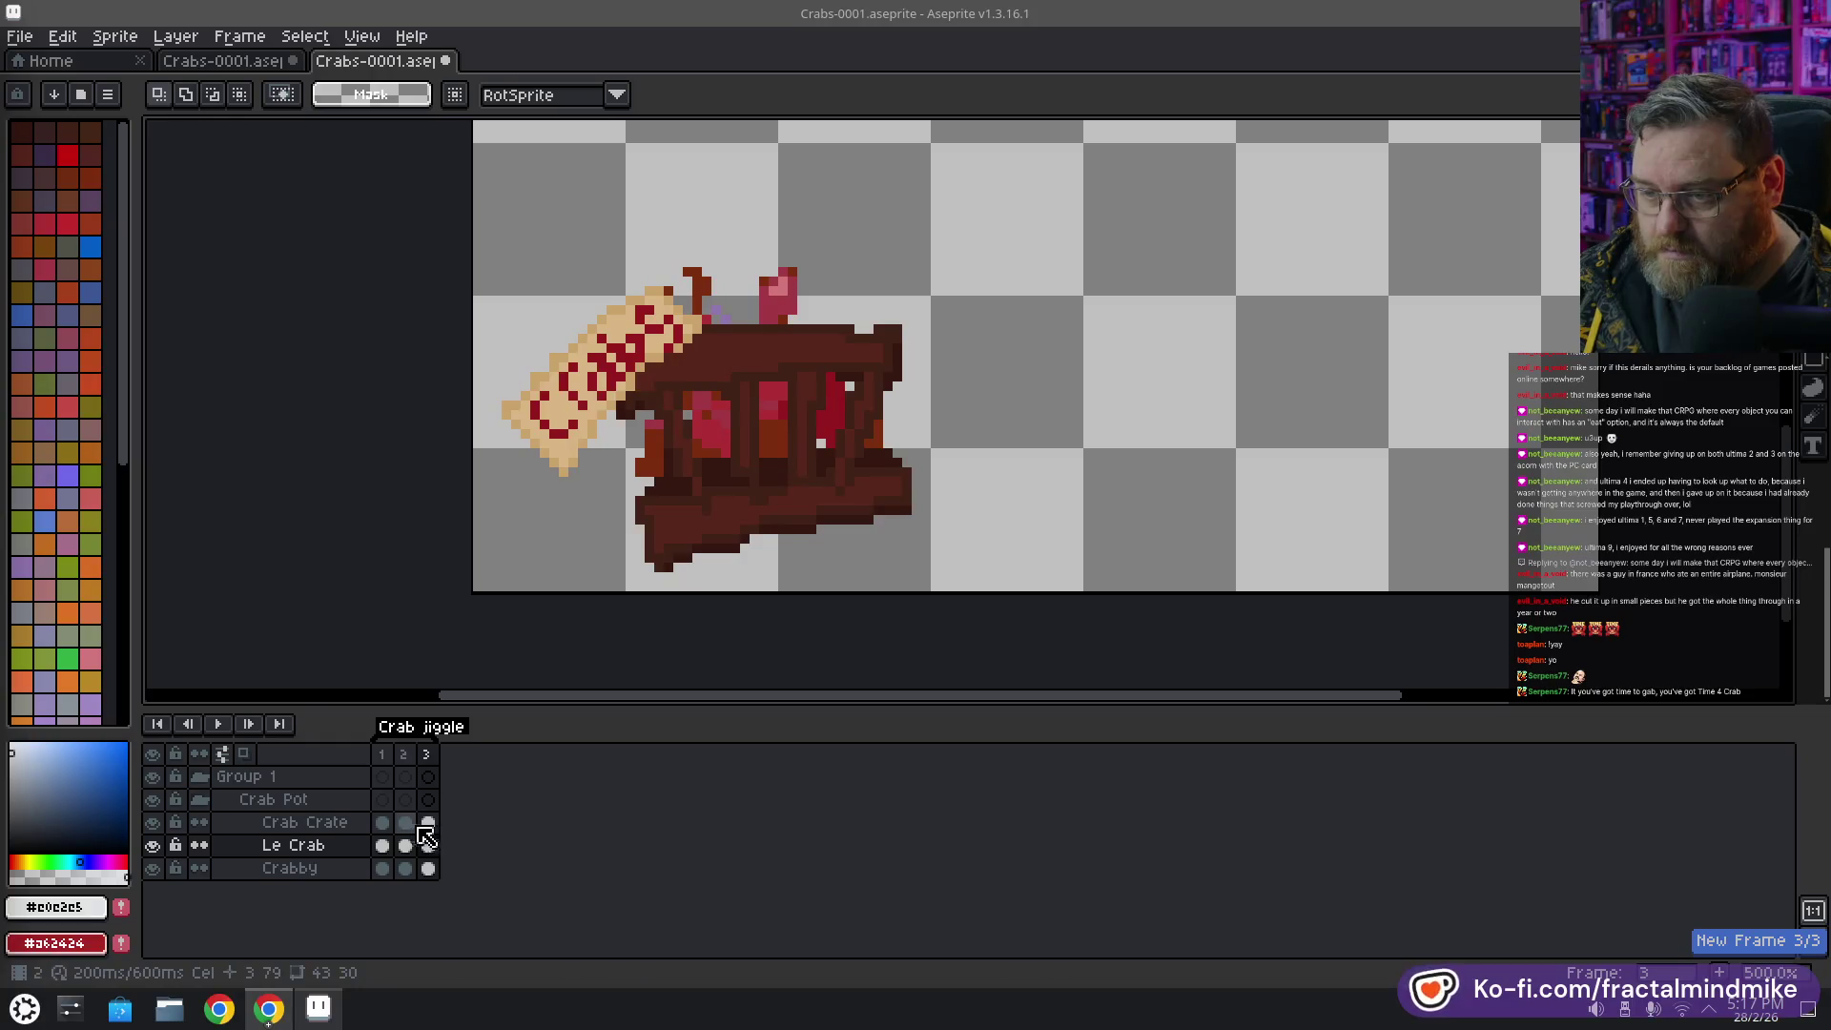
pyautogui.click(428, 822)
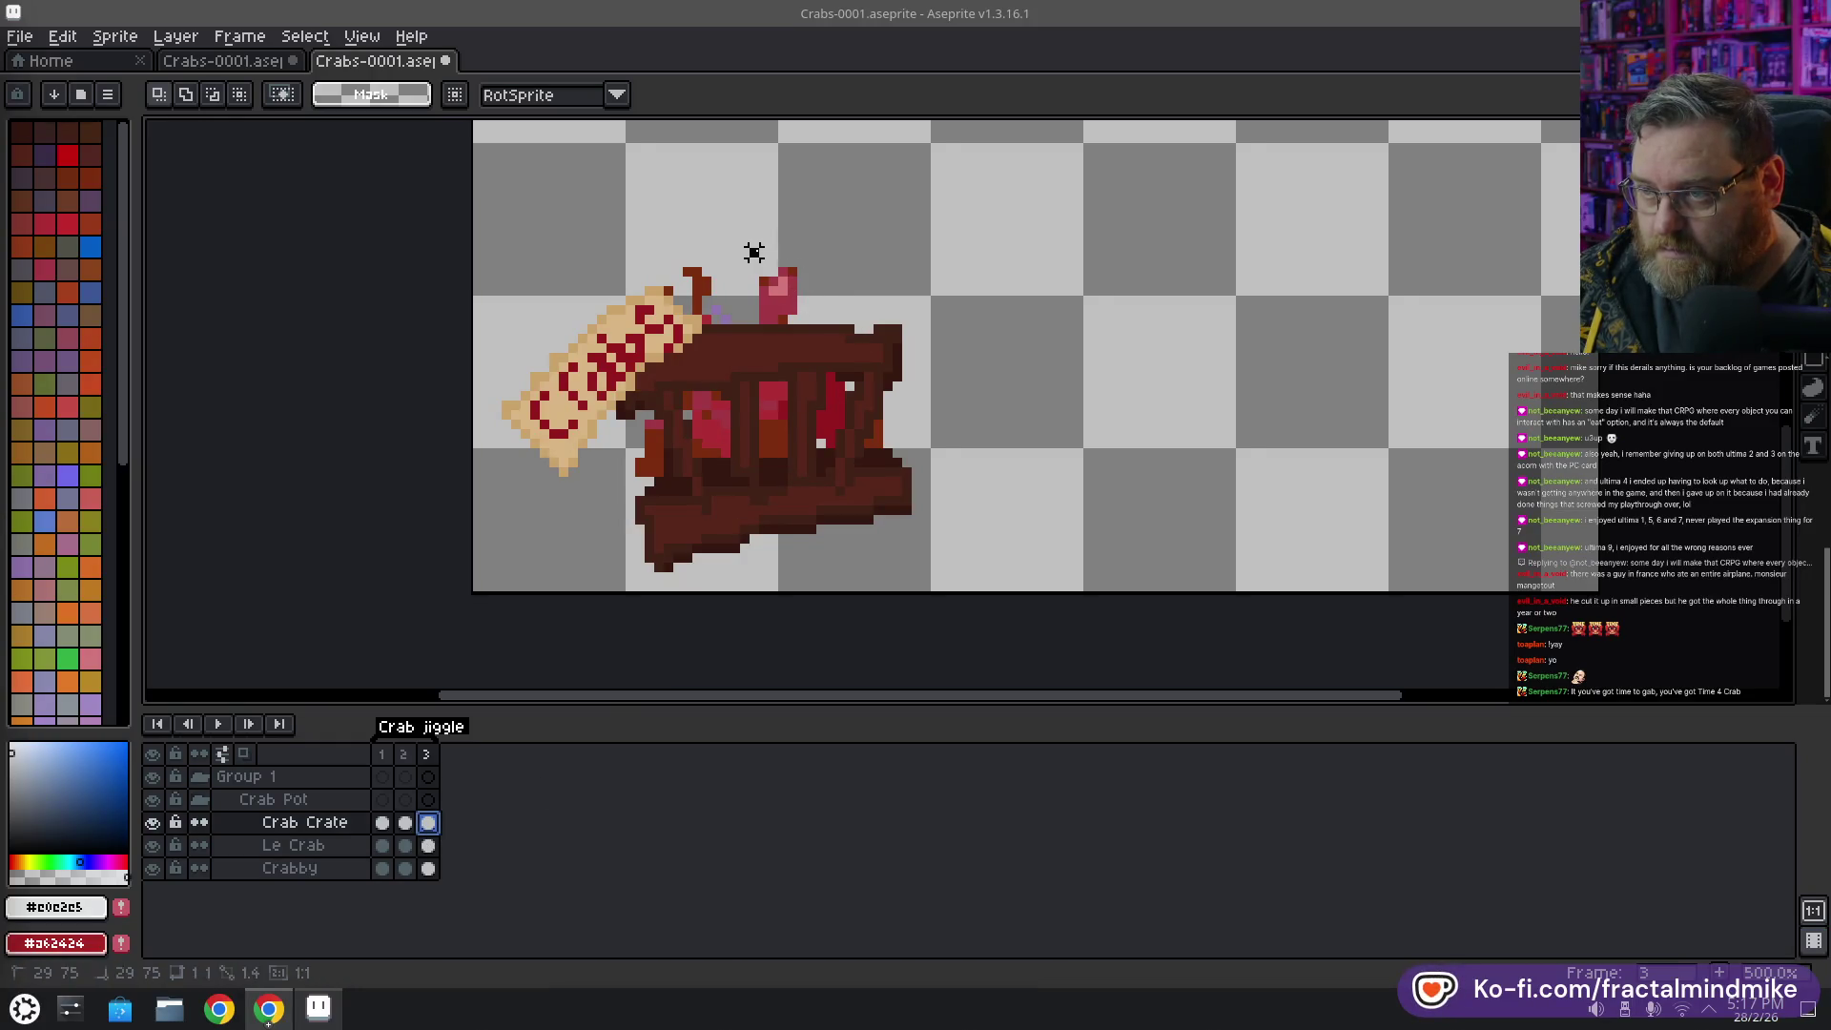
pyautogui.moveTo(753, 252)
pyautogui.mouseDown()
pyautogui.moveTo(830, 321)
pyautogui.moveTo(798, 302)
pyautogui.mouseUp()
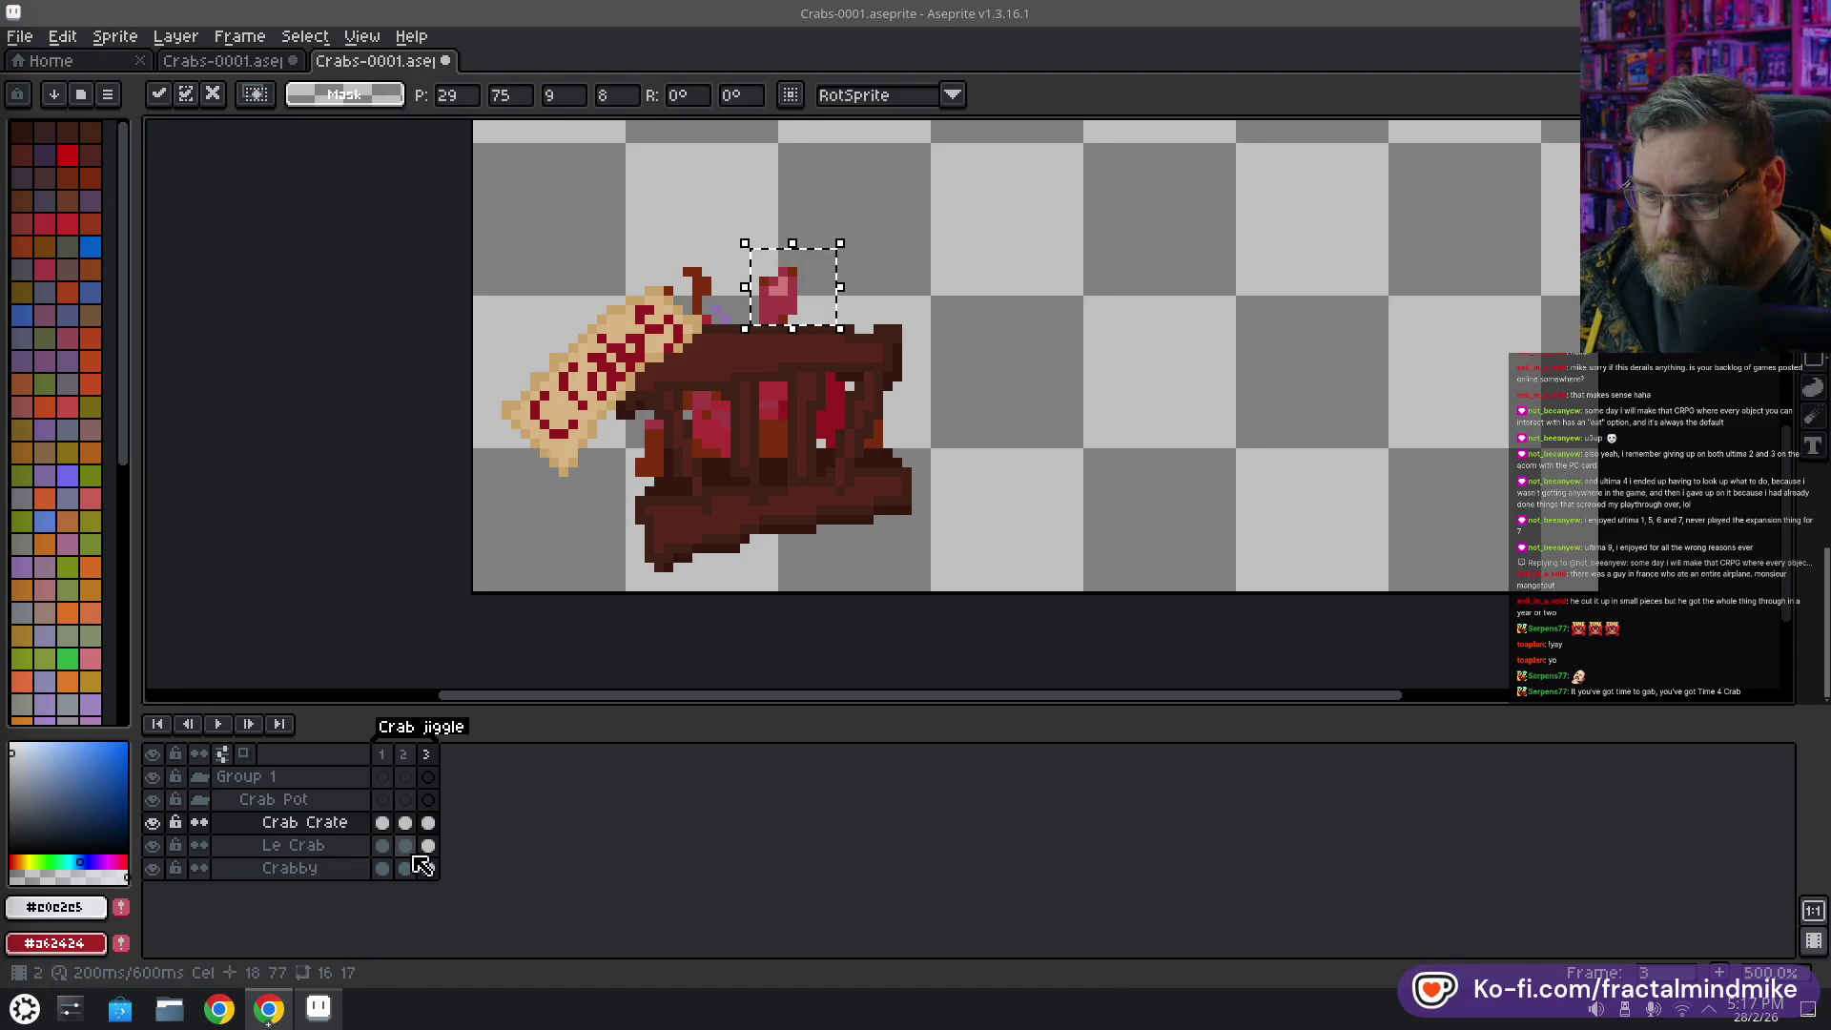
pyautogui.click(327, 848)
pyautogui.moveTo(794, 319); pyautogui.dragTo(804, 320)
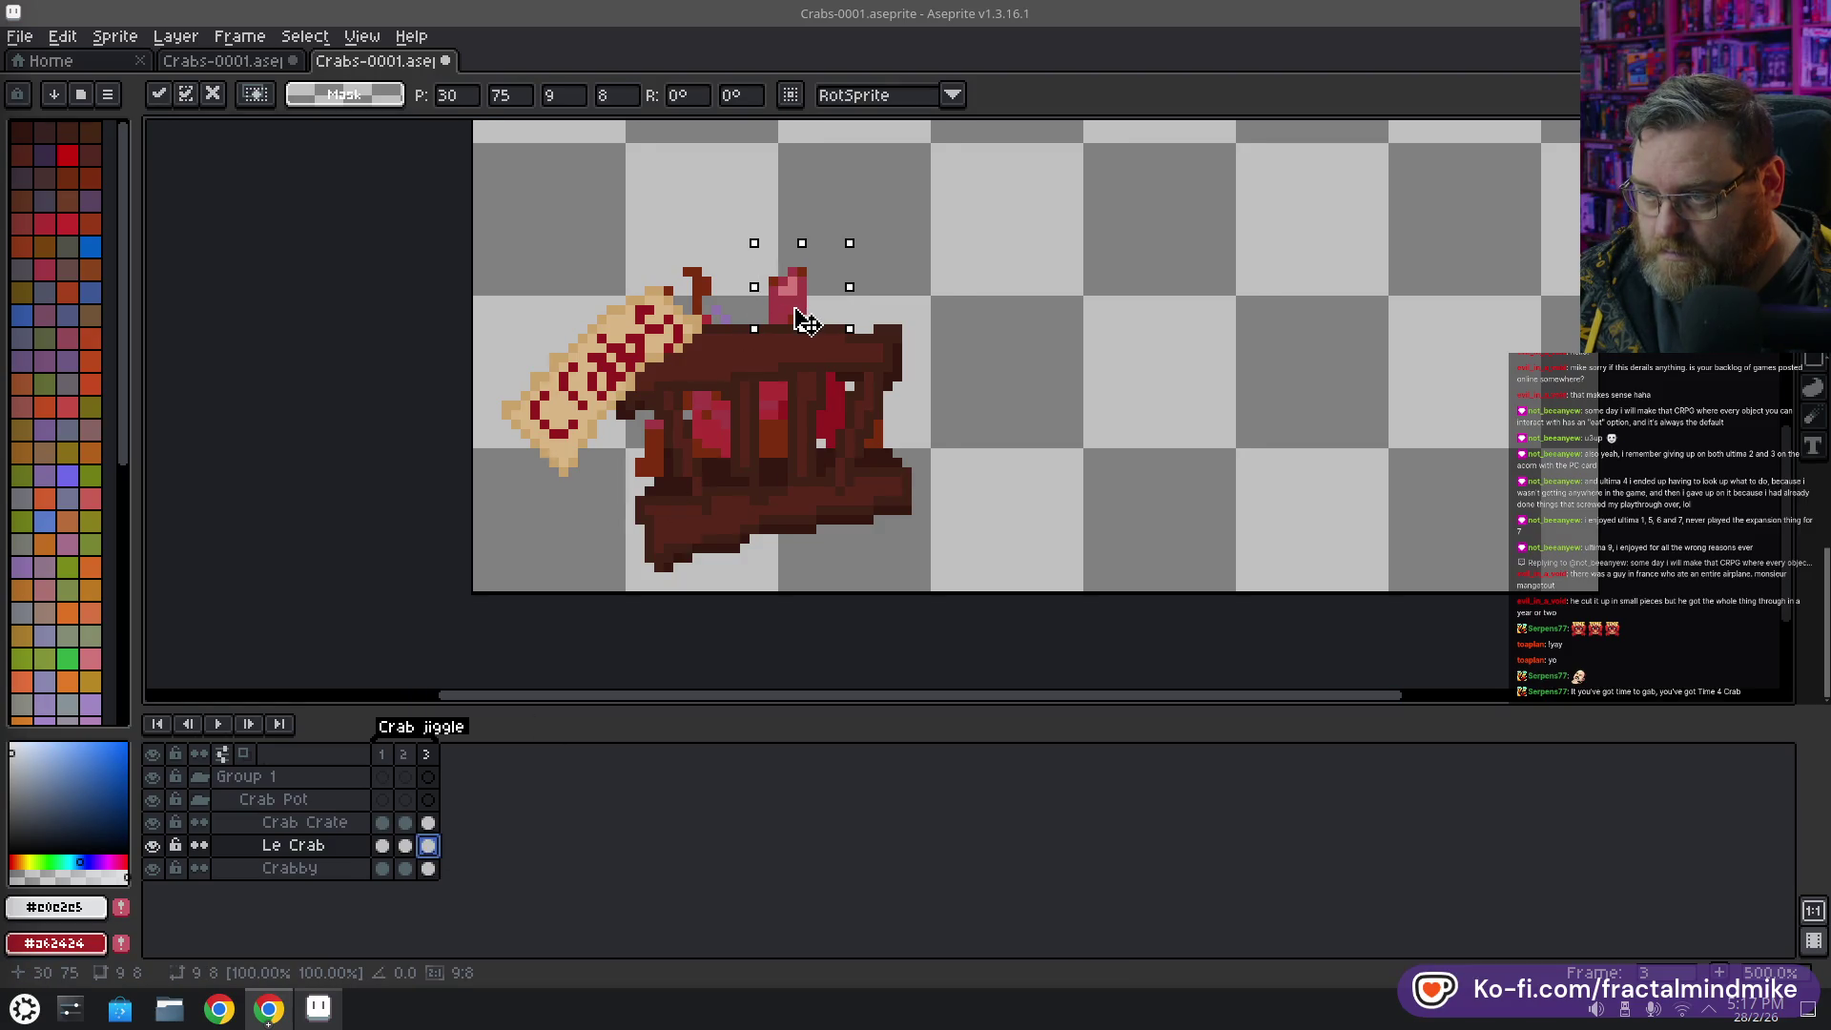
pyautogui.click(839, 548)
# Reposition the pink and left claws again on frame 3
pyautogui.moveTo(763, 223); pyautogui.dragTo(809, 310)
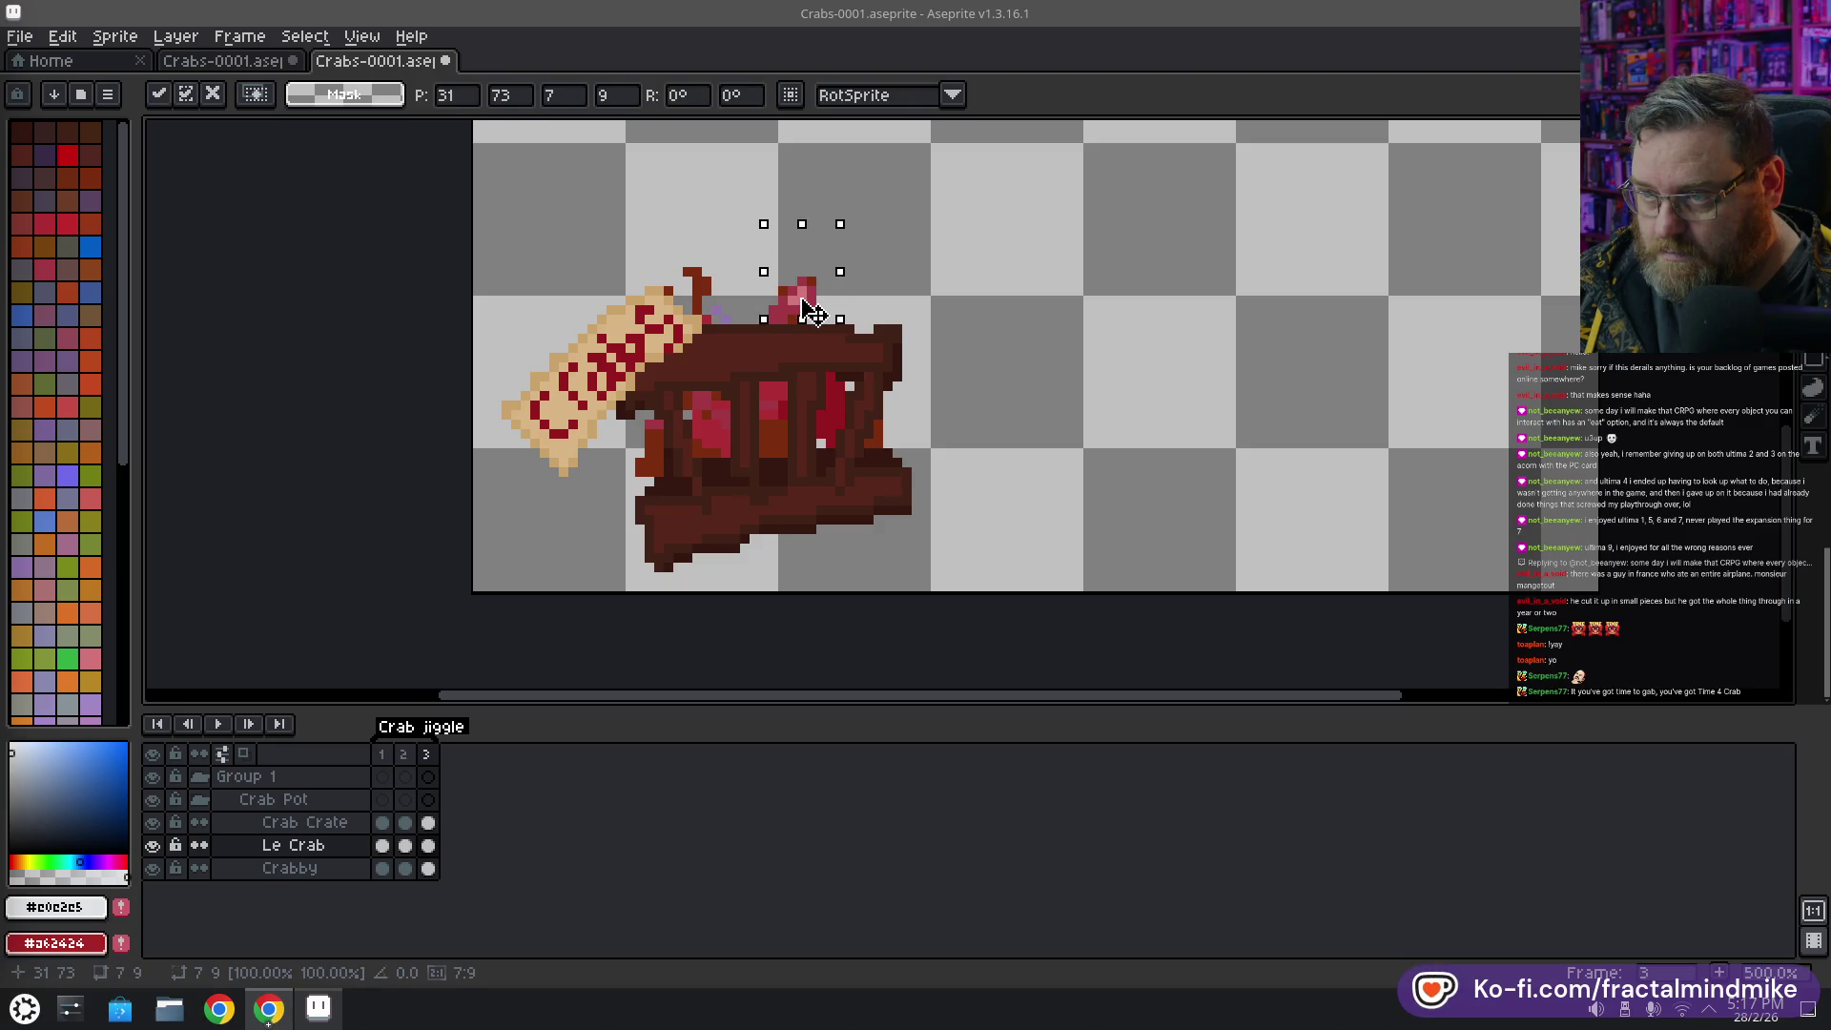
pyautogui.click(897, 558)
pyautogui.moveTo(683, 240); pyautogui.dragTo(763, 278)
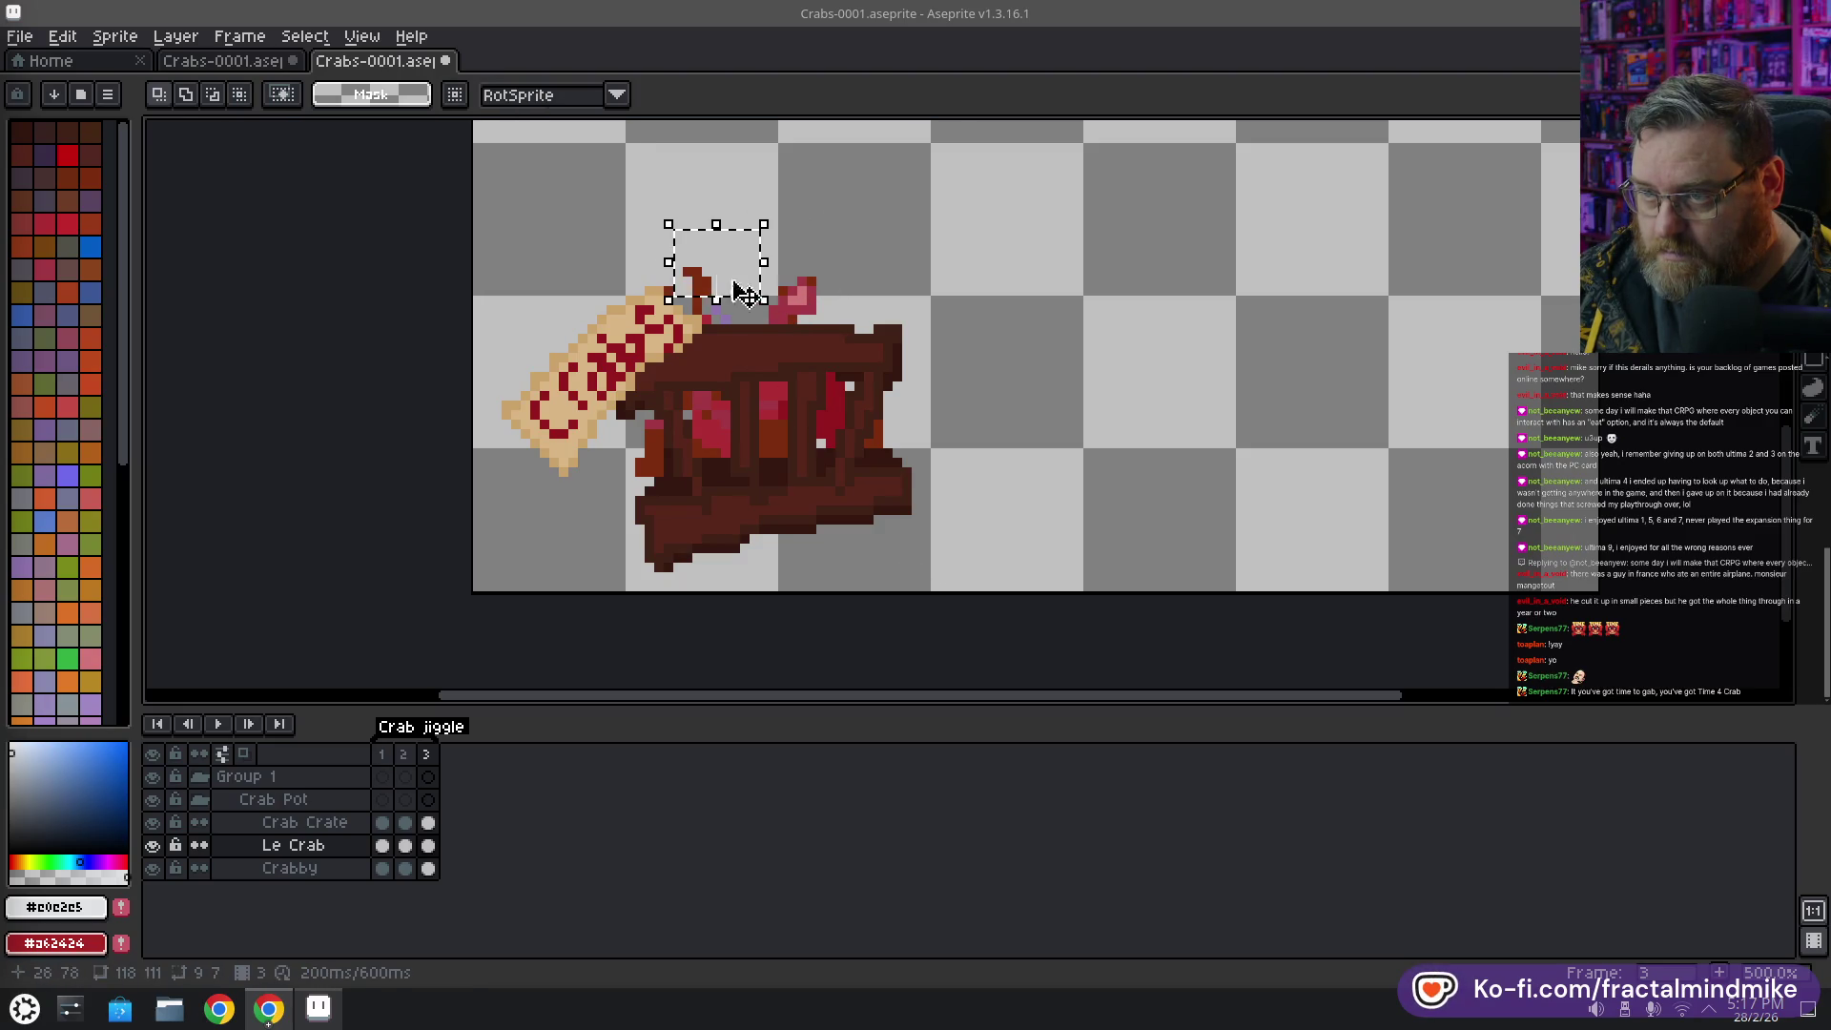
pyautogui.click(677, 253)
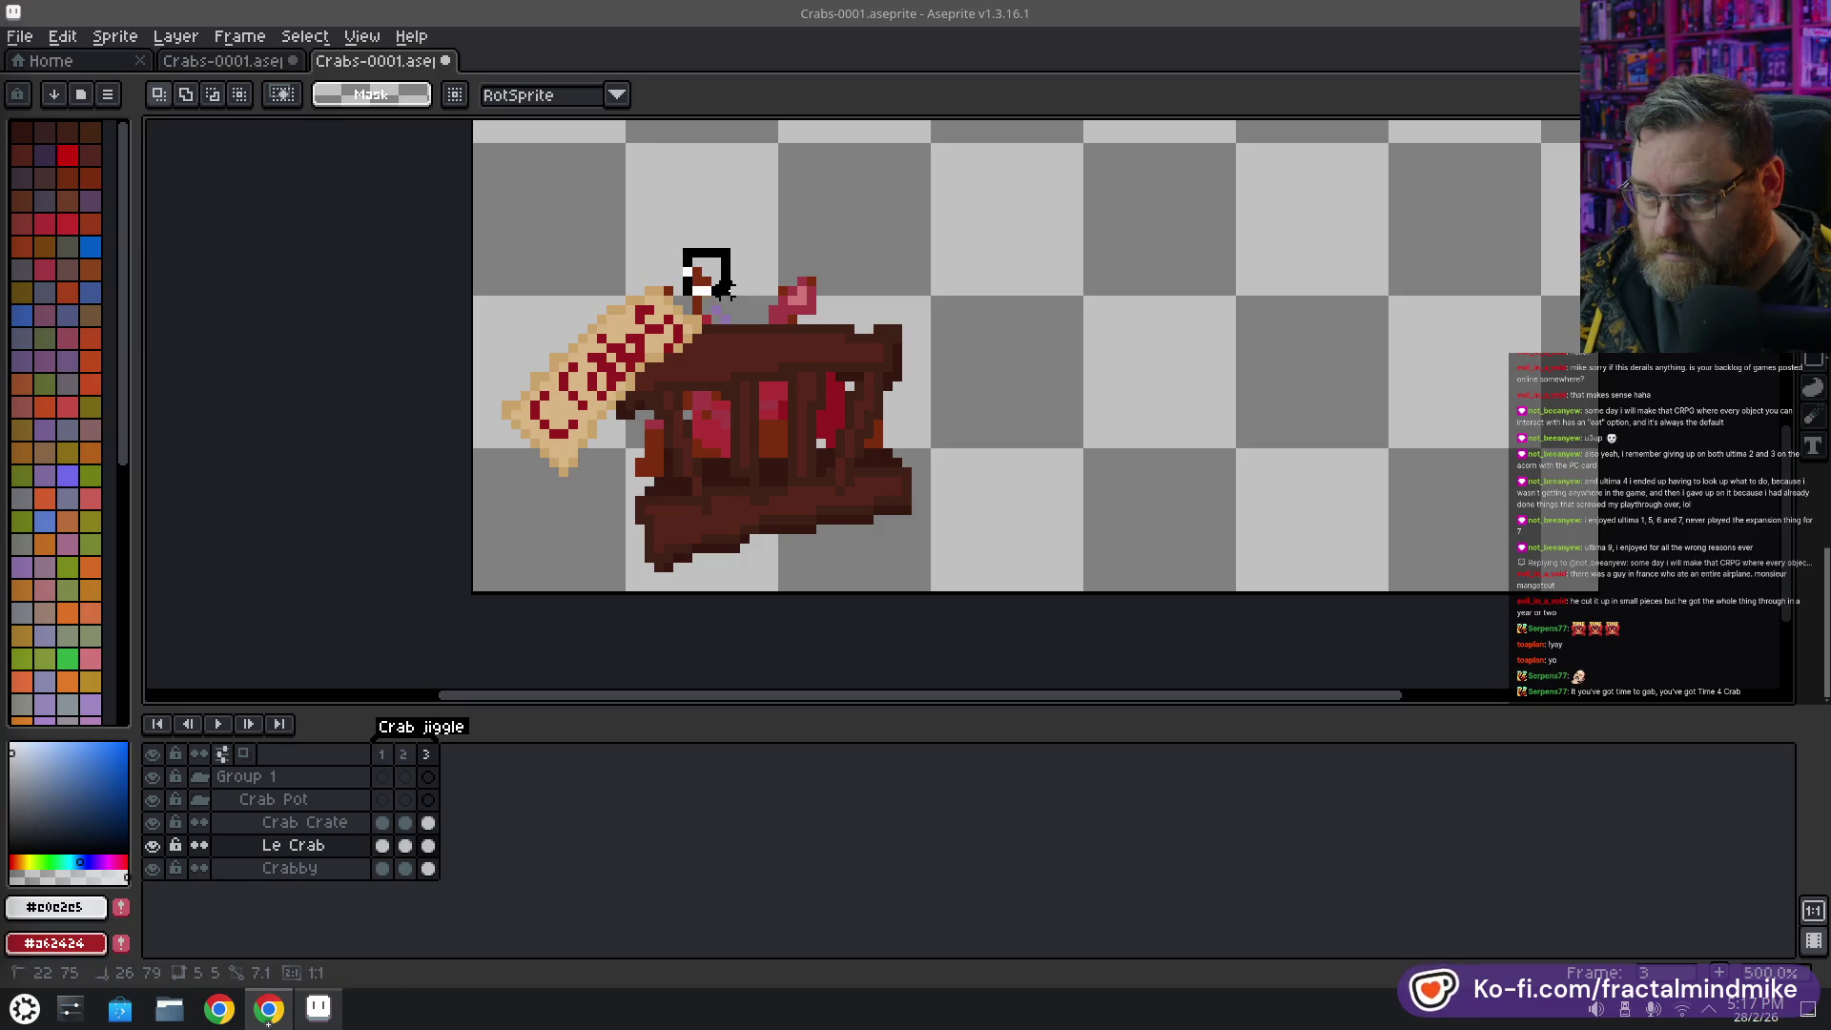
pyautogui.moveTo(686, 244); pyautogui.dragTo(744, 300)
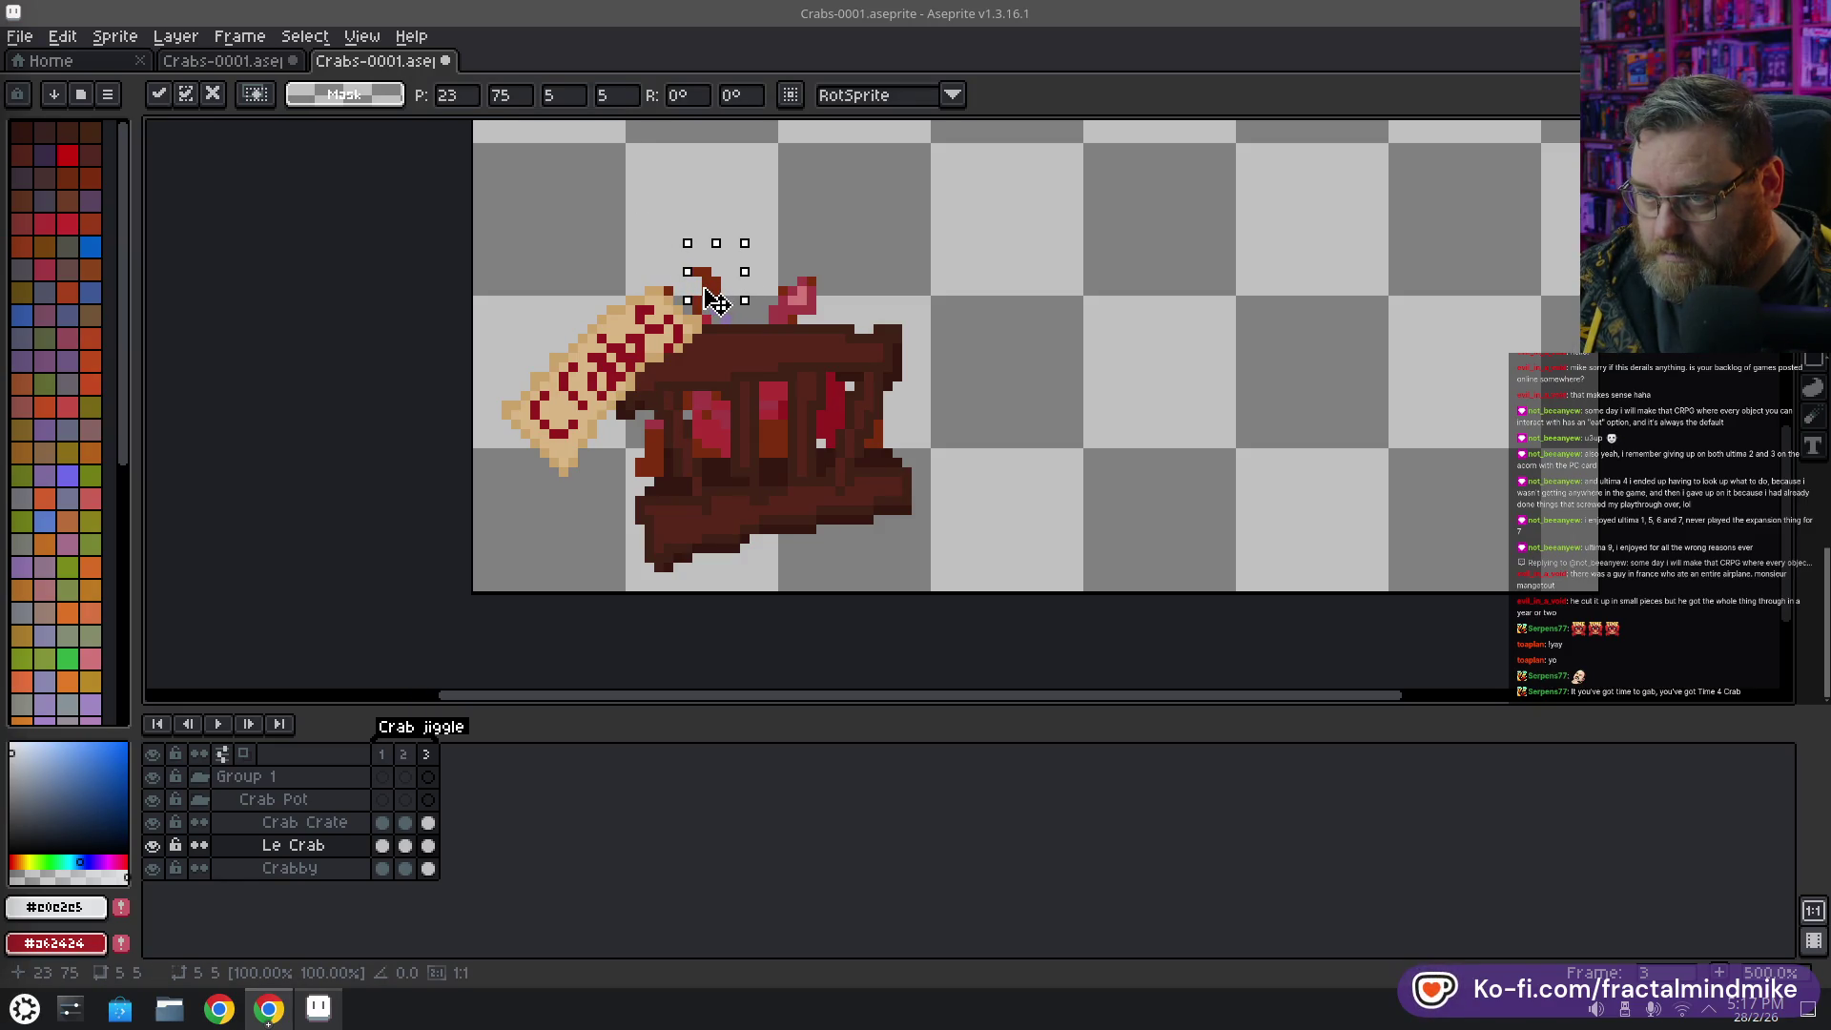
pyautogui.click(1030, 548)
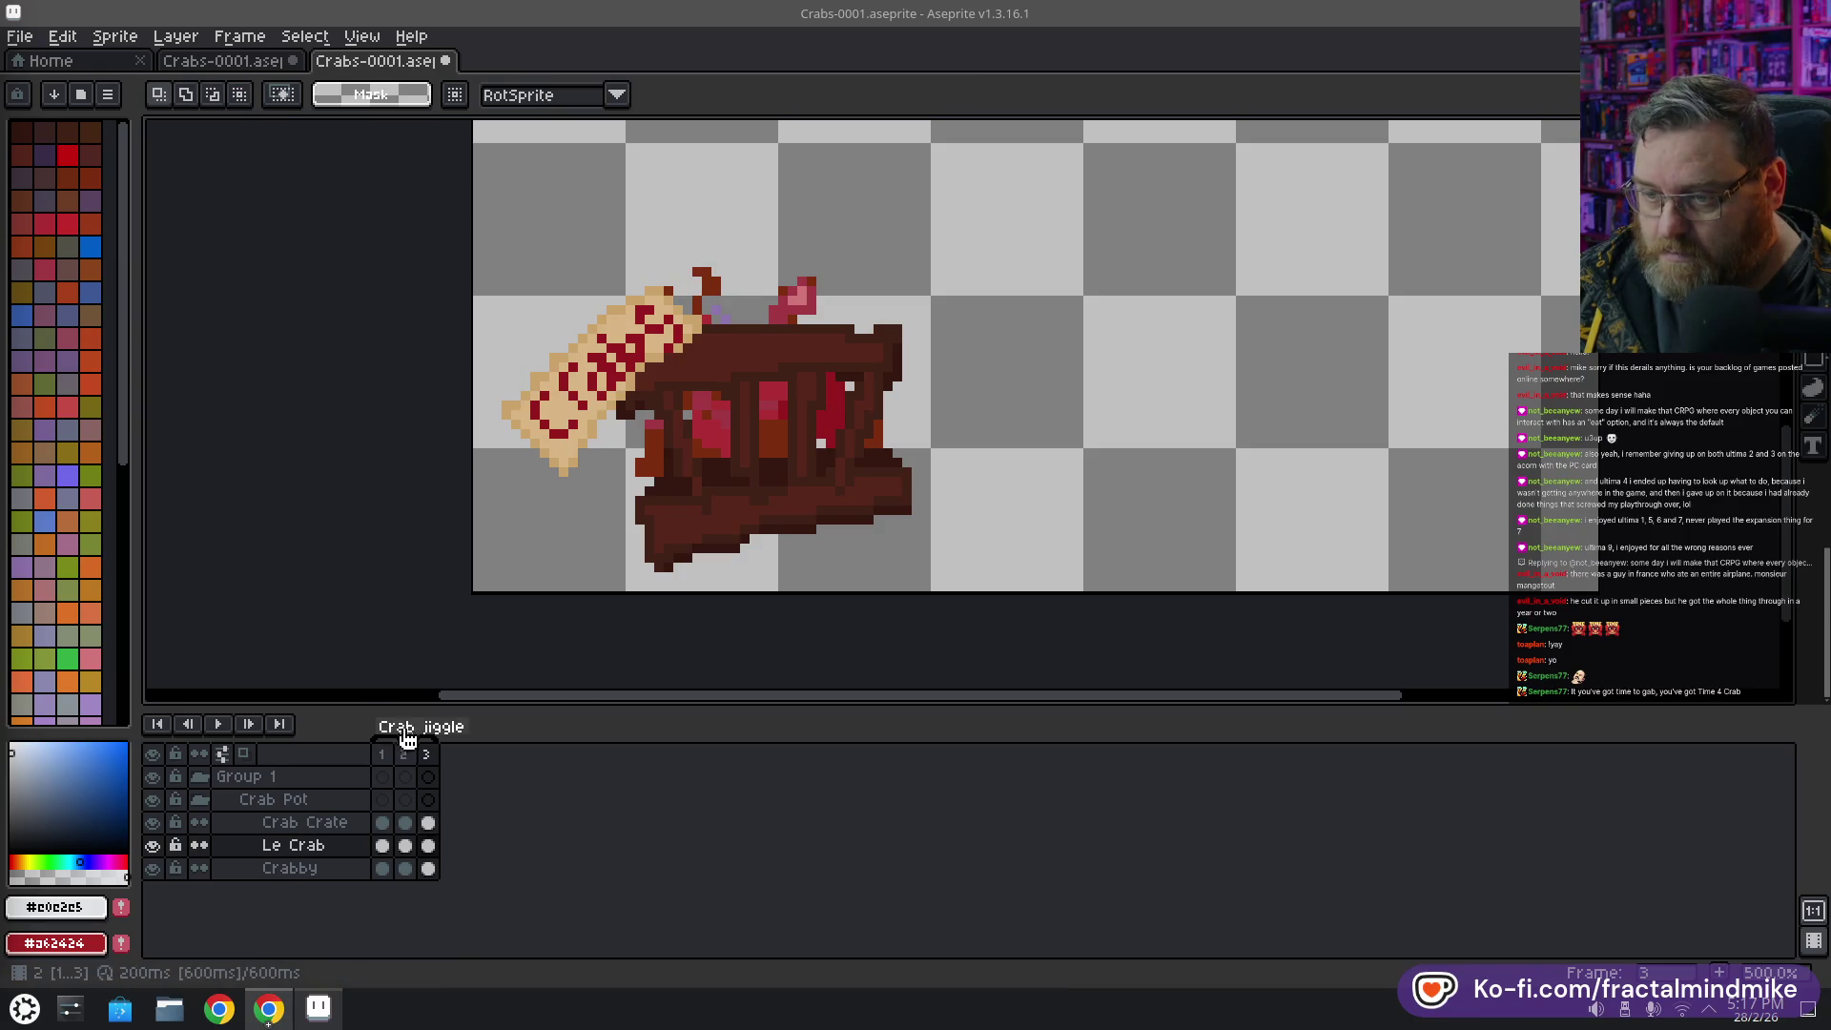
pyautogui.click(430, 822)
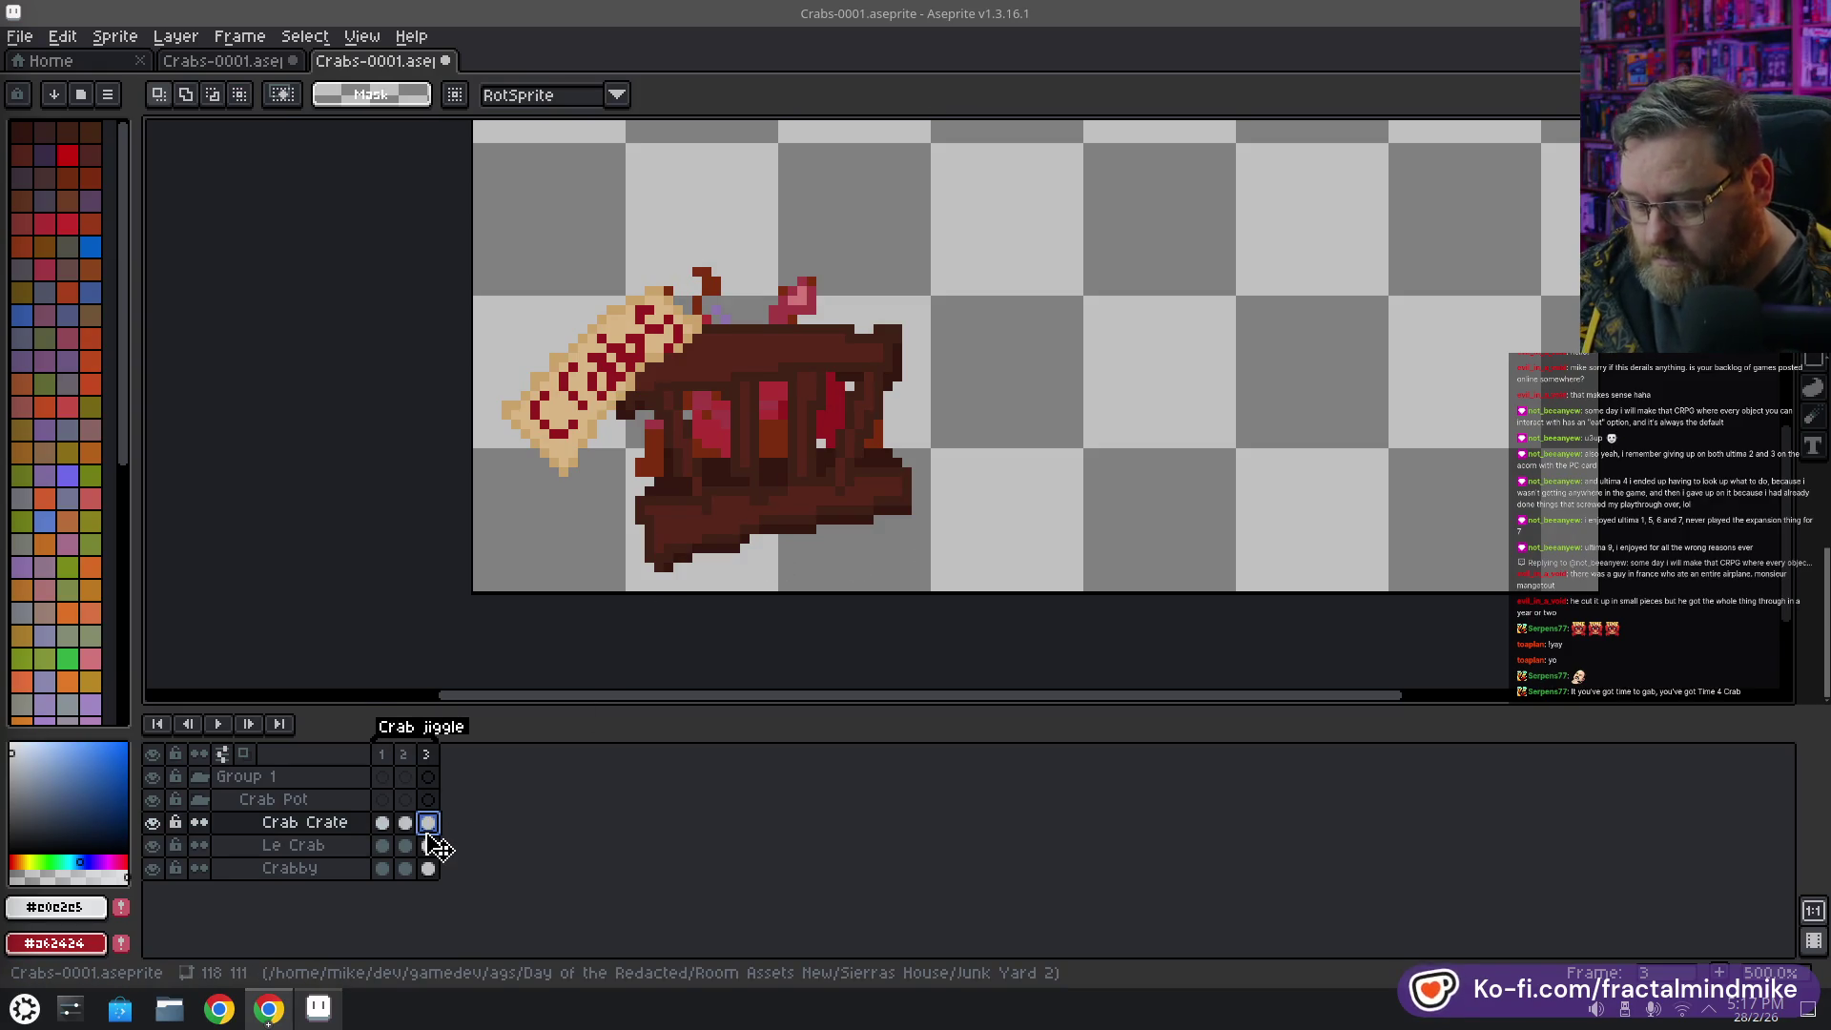
# Add frame 4 and move the crab's claws a pixel or two on Le Crab
pyautogui.hotkey('alt', 'n')
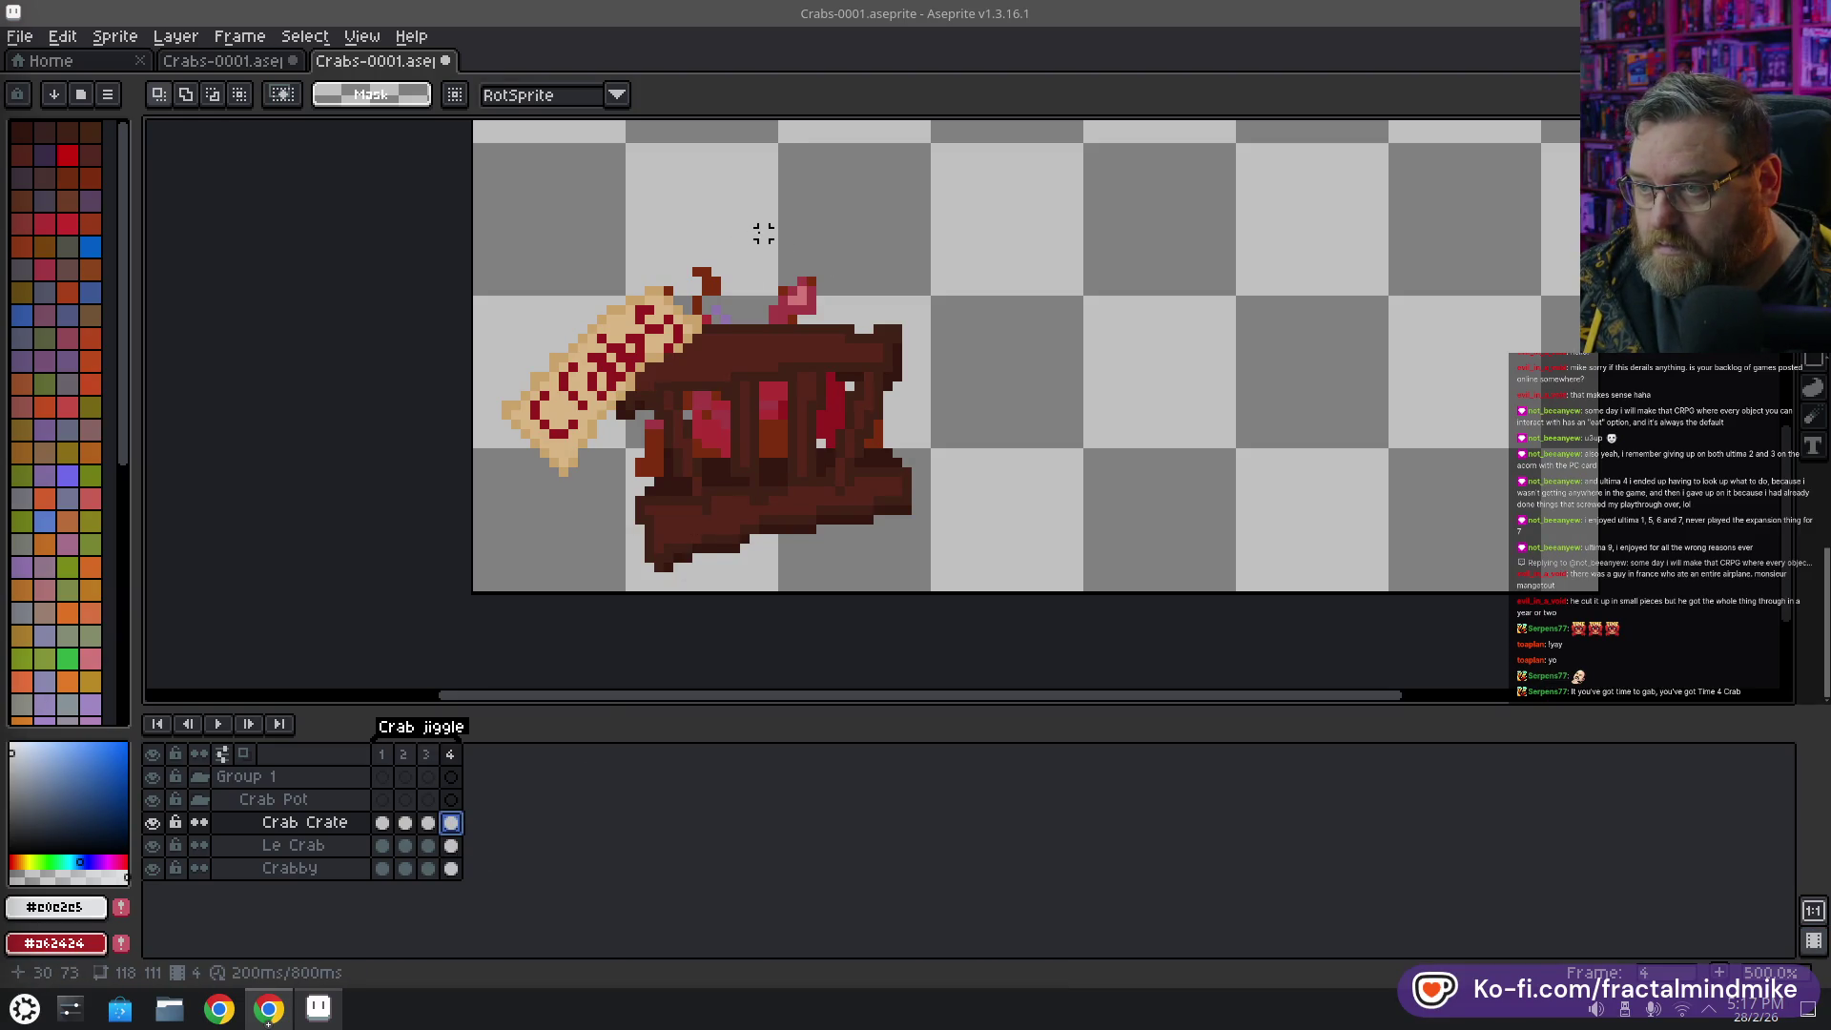
pyautogui.moveTo(764, 234)
pyautogui.mouseDown()
pyautogui.moveTo(790, 308)
pyautogui.moveTo(726, 233)
pyautogui.moveTo(796, 317)
pyautogui.mouseUp()
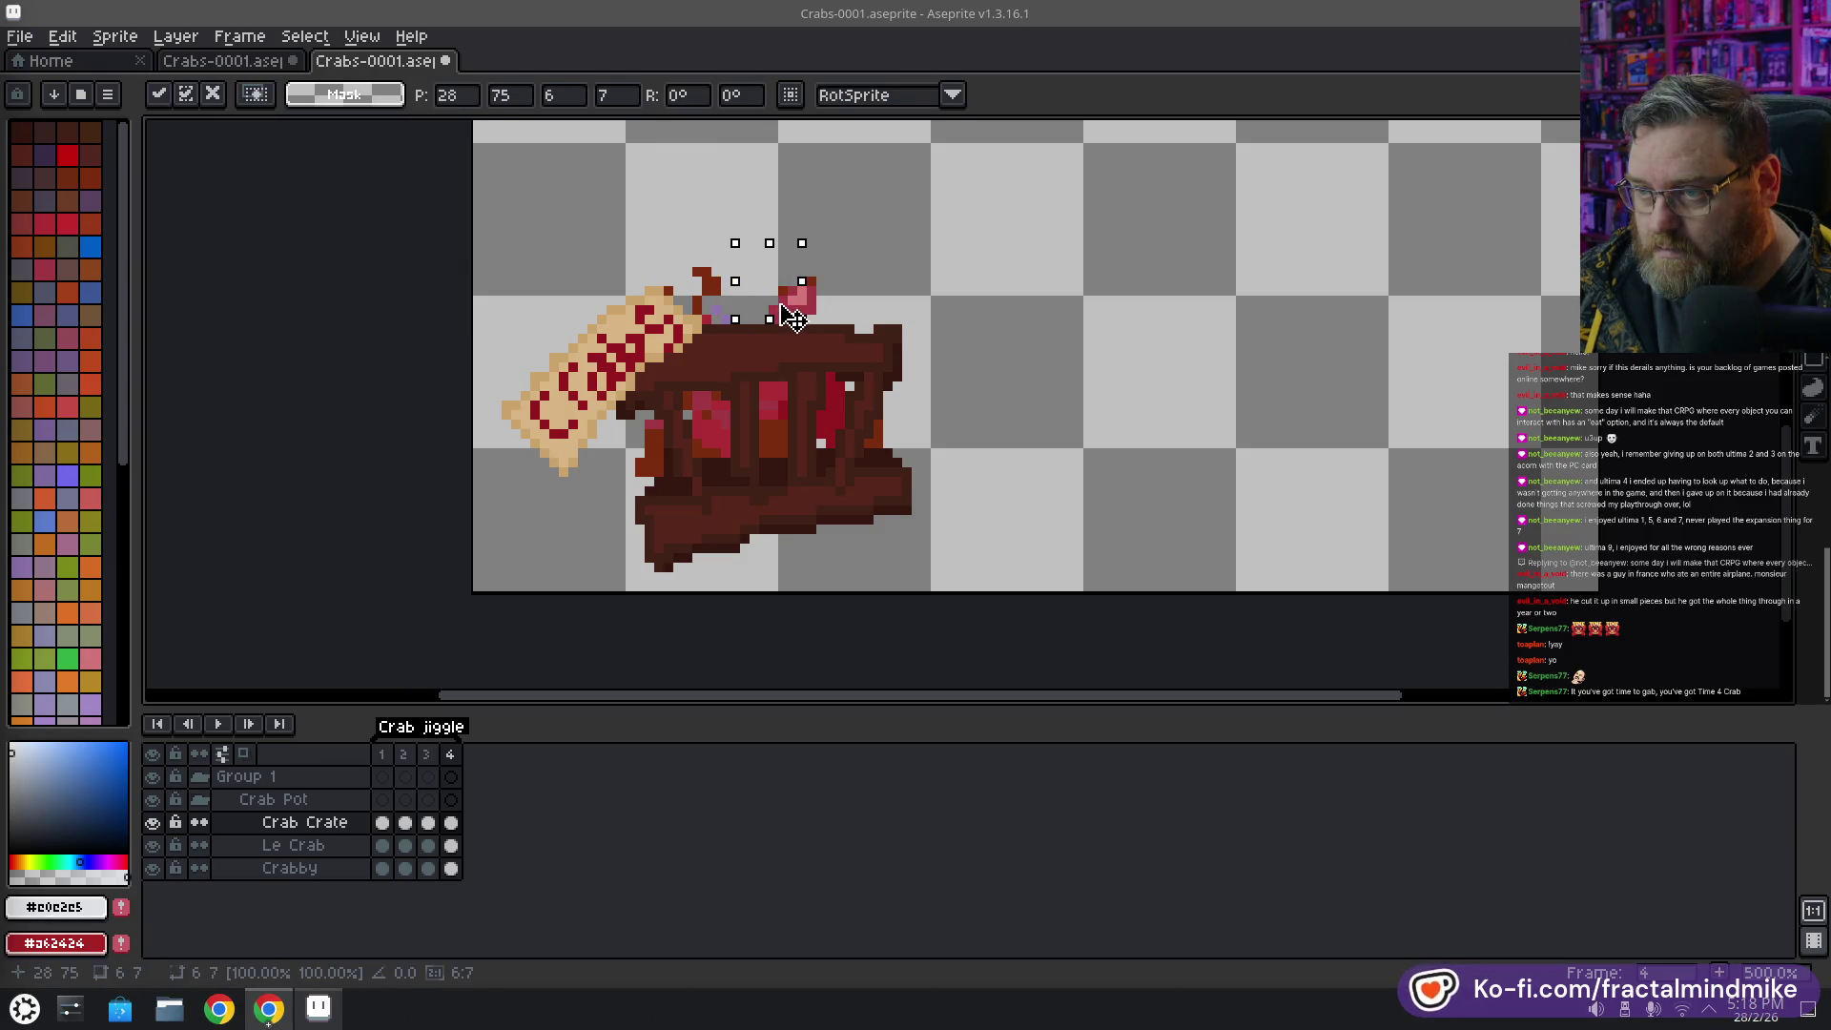
pyautogui.click(363, 845)
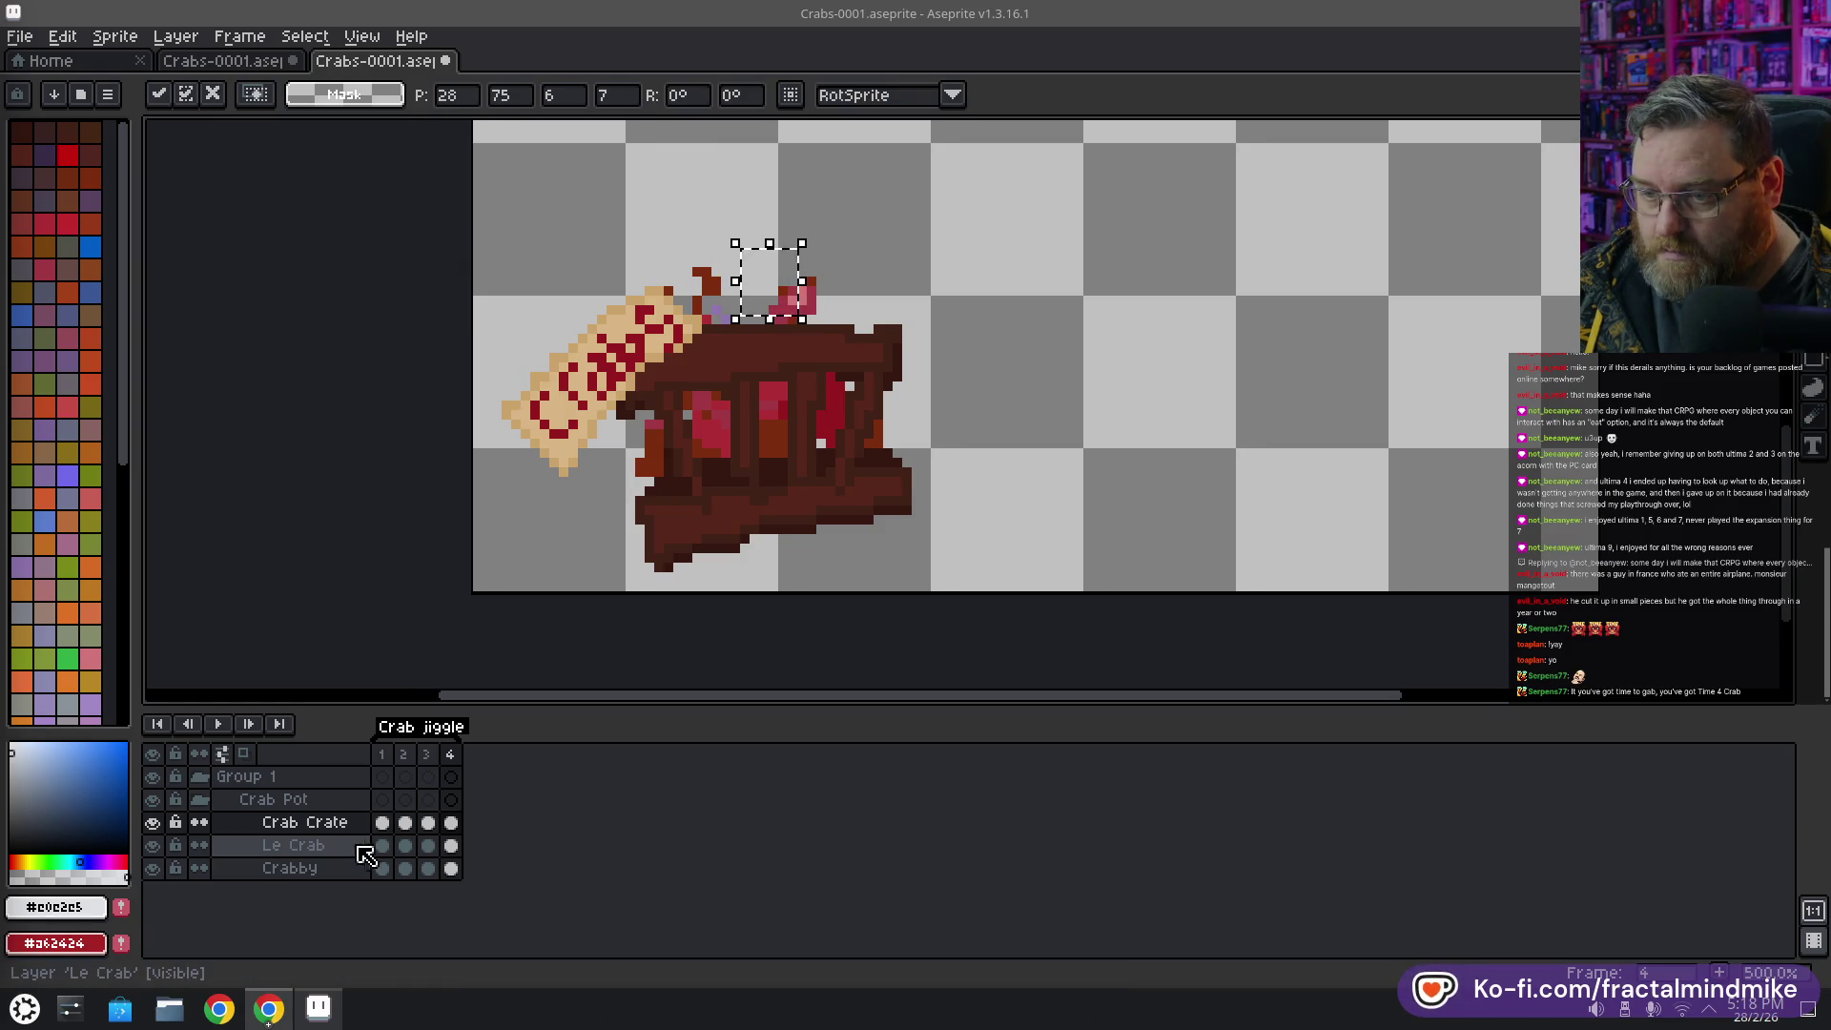
pyautogui.click(794, 313)
pyautogui.press('Return')
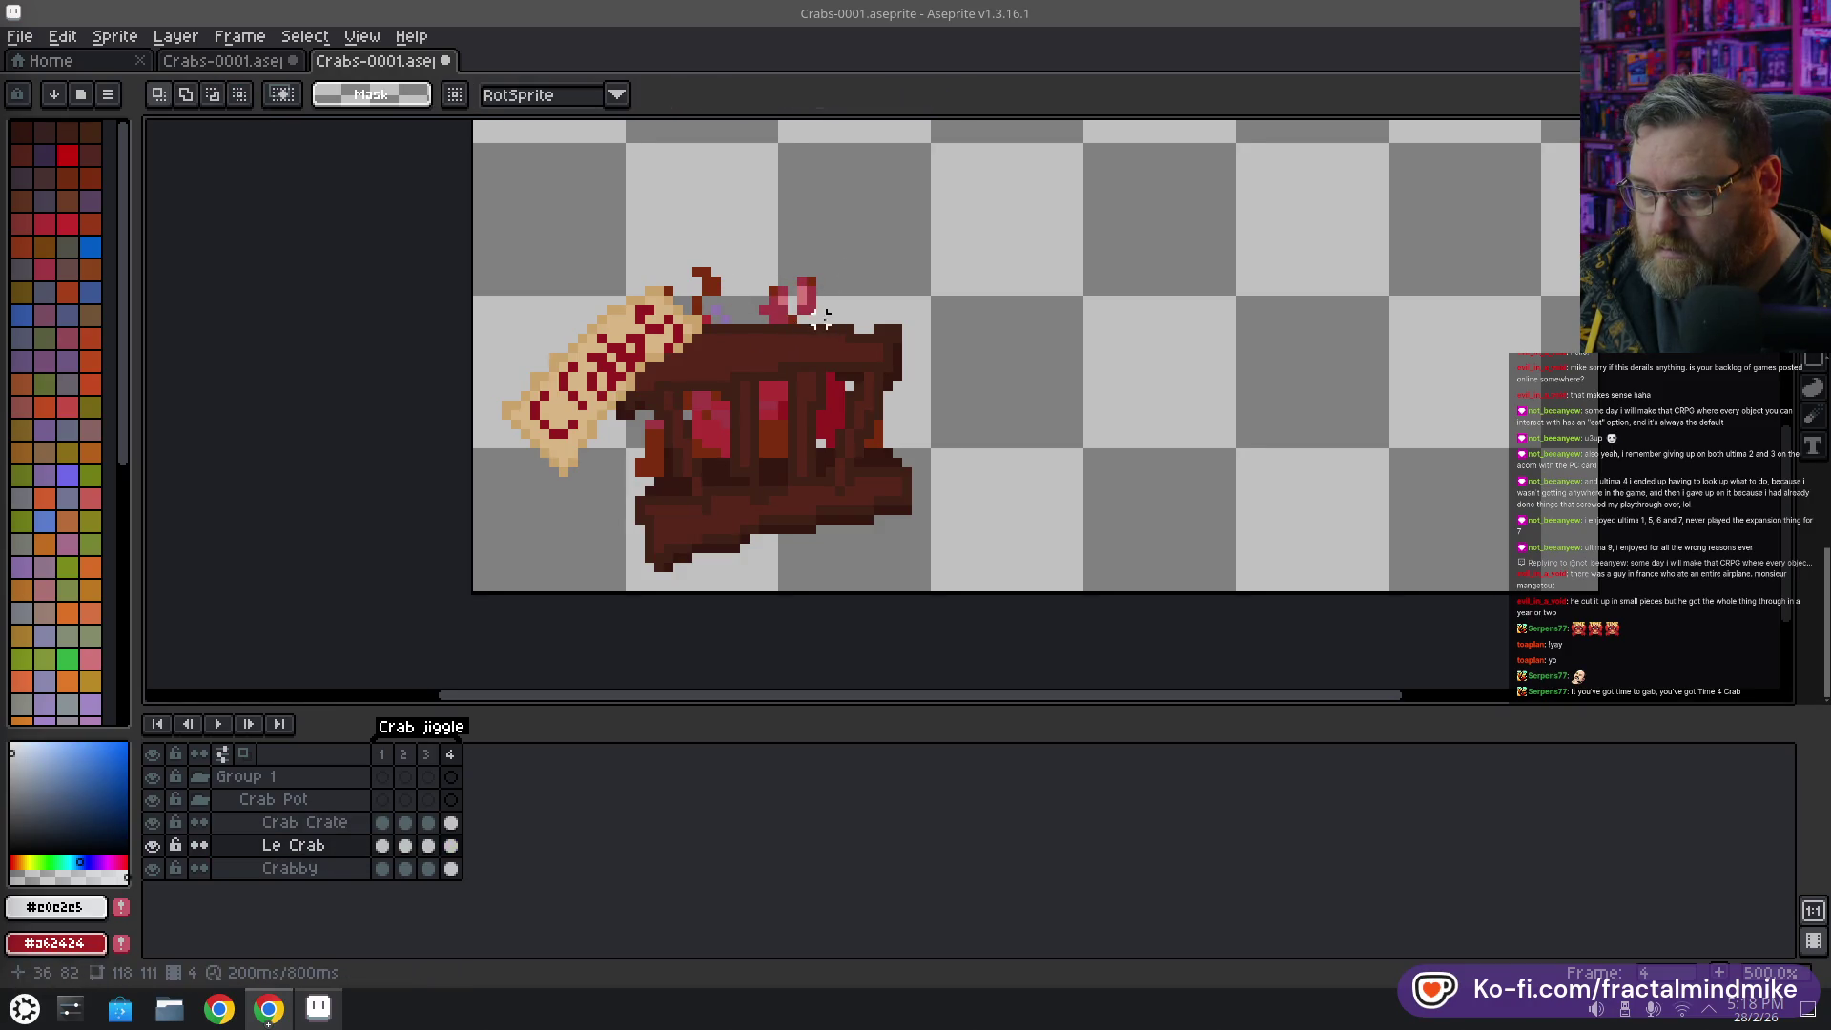
pyautogui.moveTo(831, 329); pyautogui.dragTo(745, 252)
pyautogui.click(794, 322)
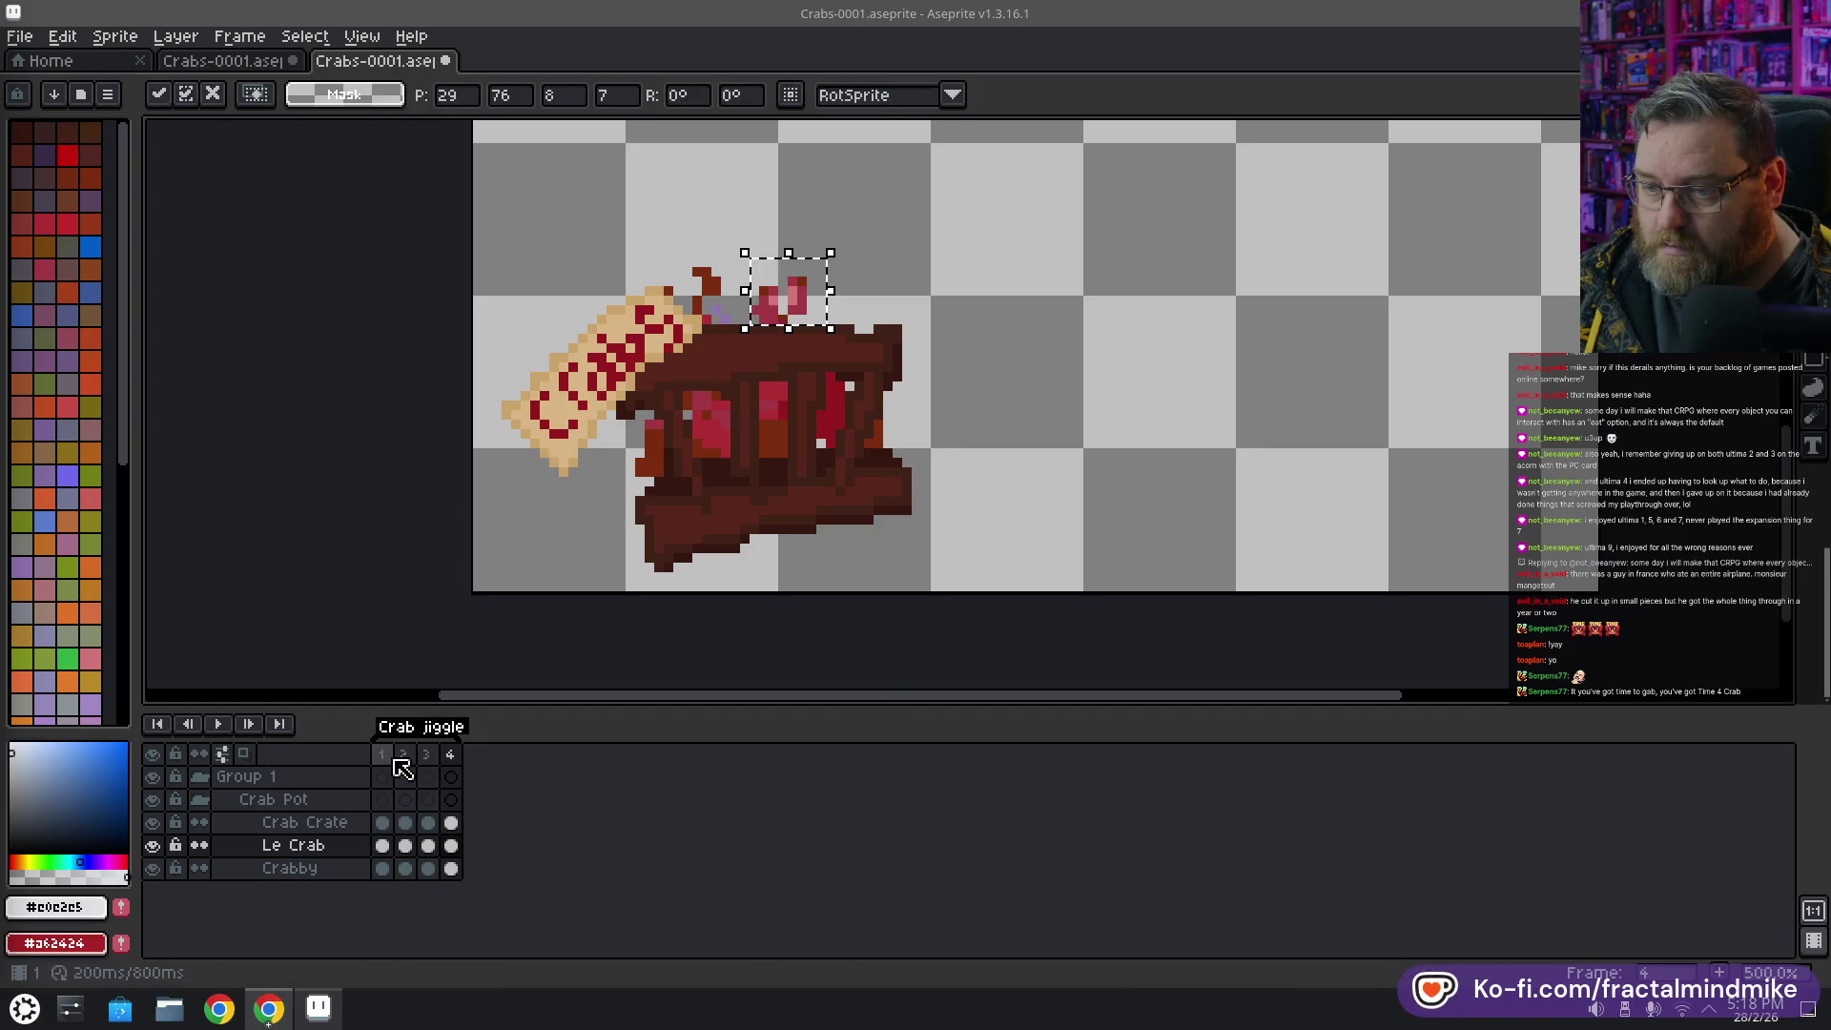
# Play the four-frame Crab jiggle animation loop
pyautogui.click(217, 723)
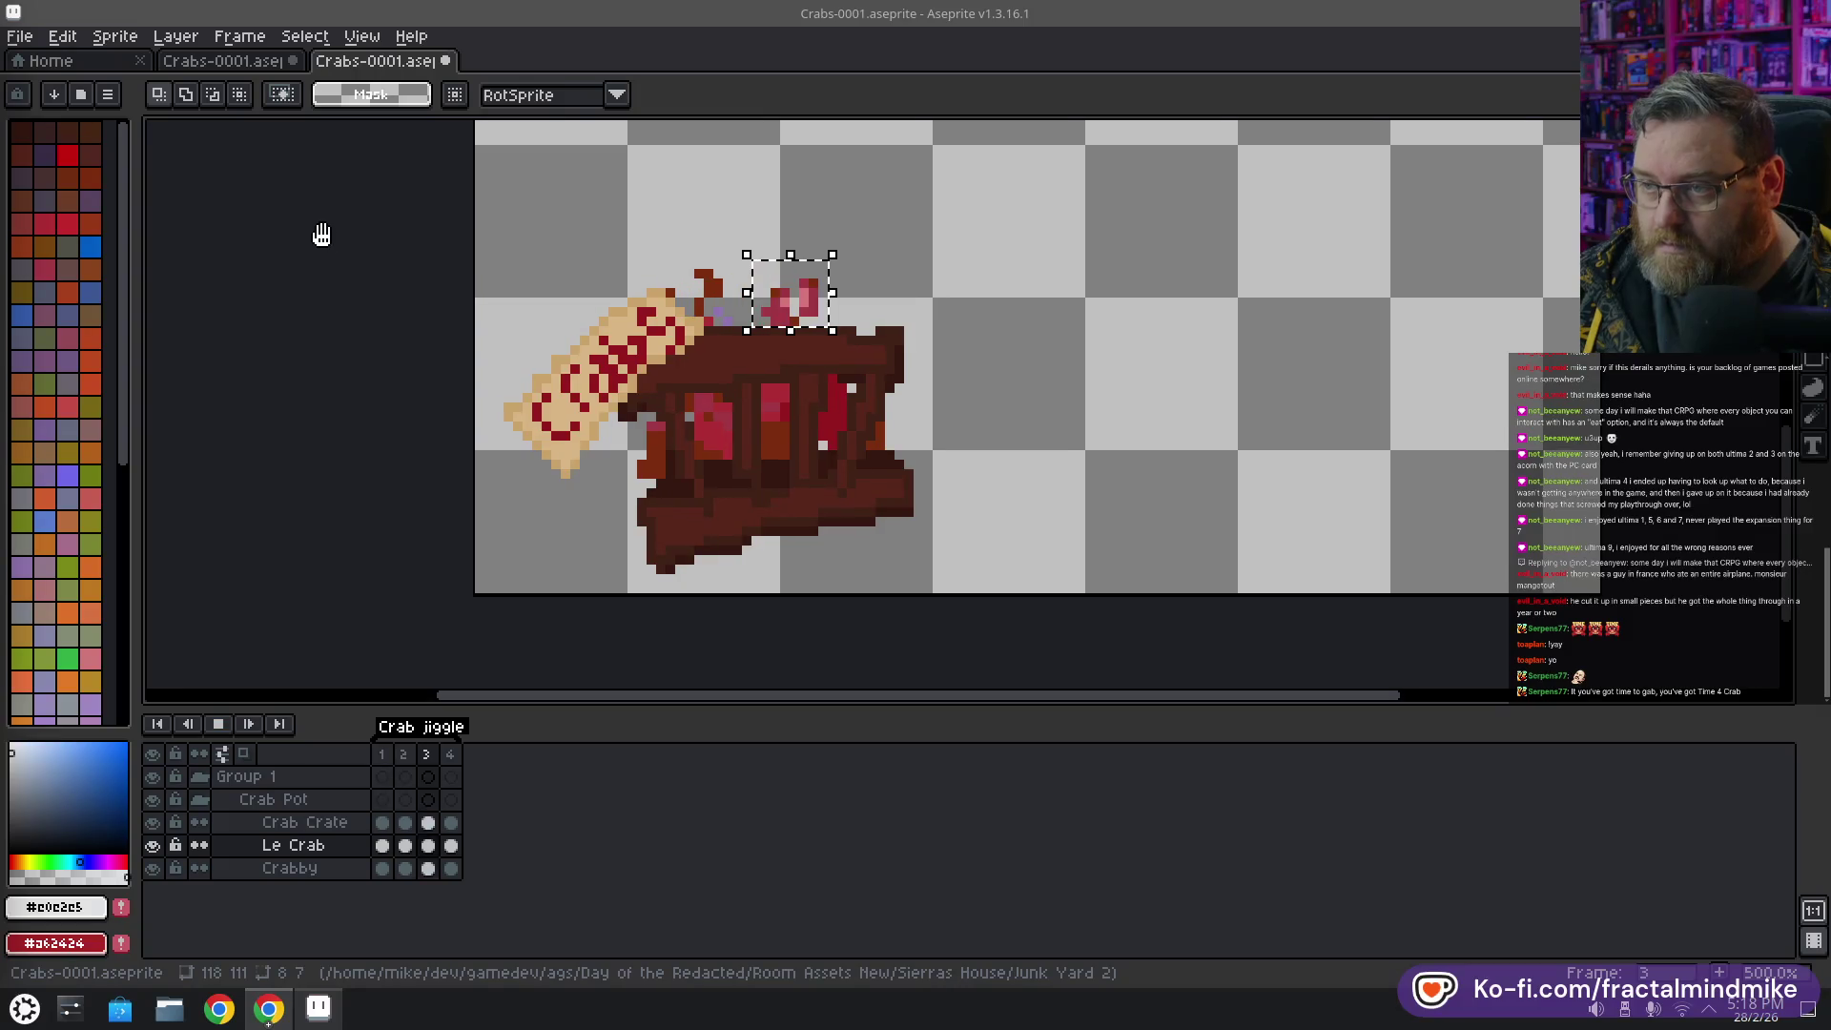
pyautogui.scroll(-2, 303, 369)
pyautogui.scroll(1, 268, 388)
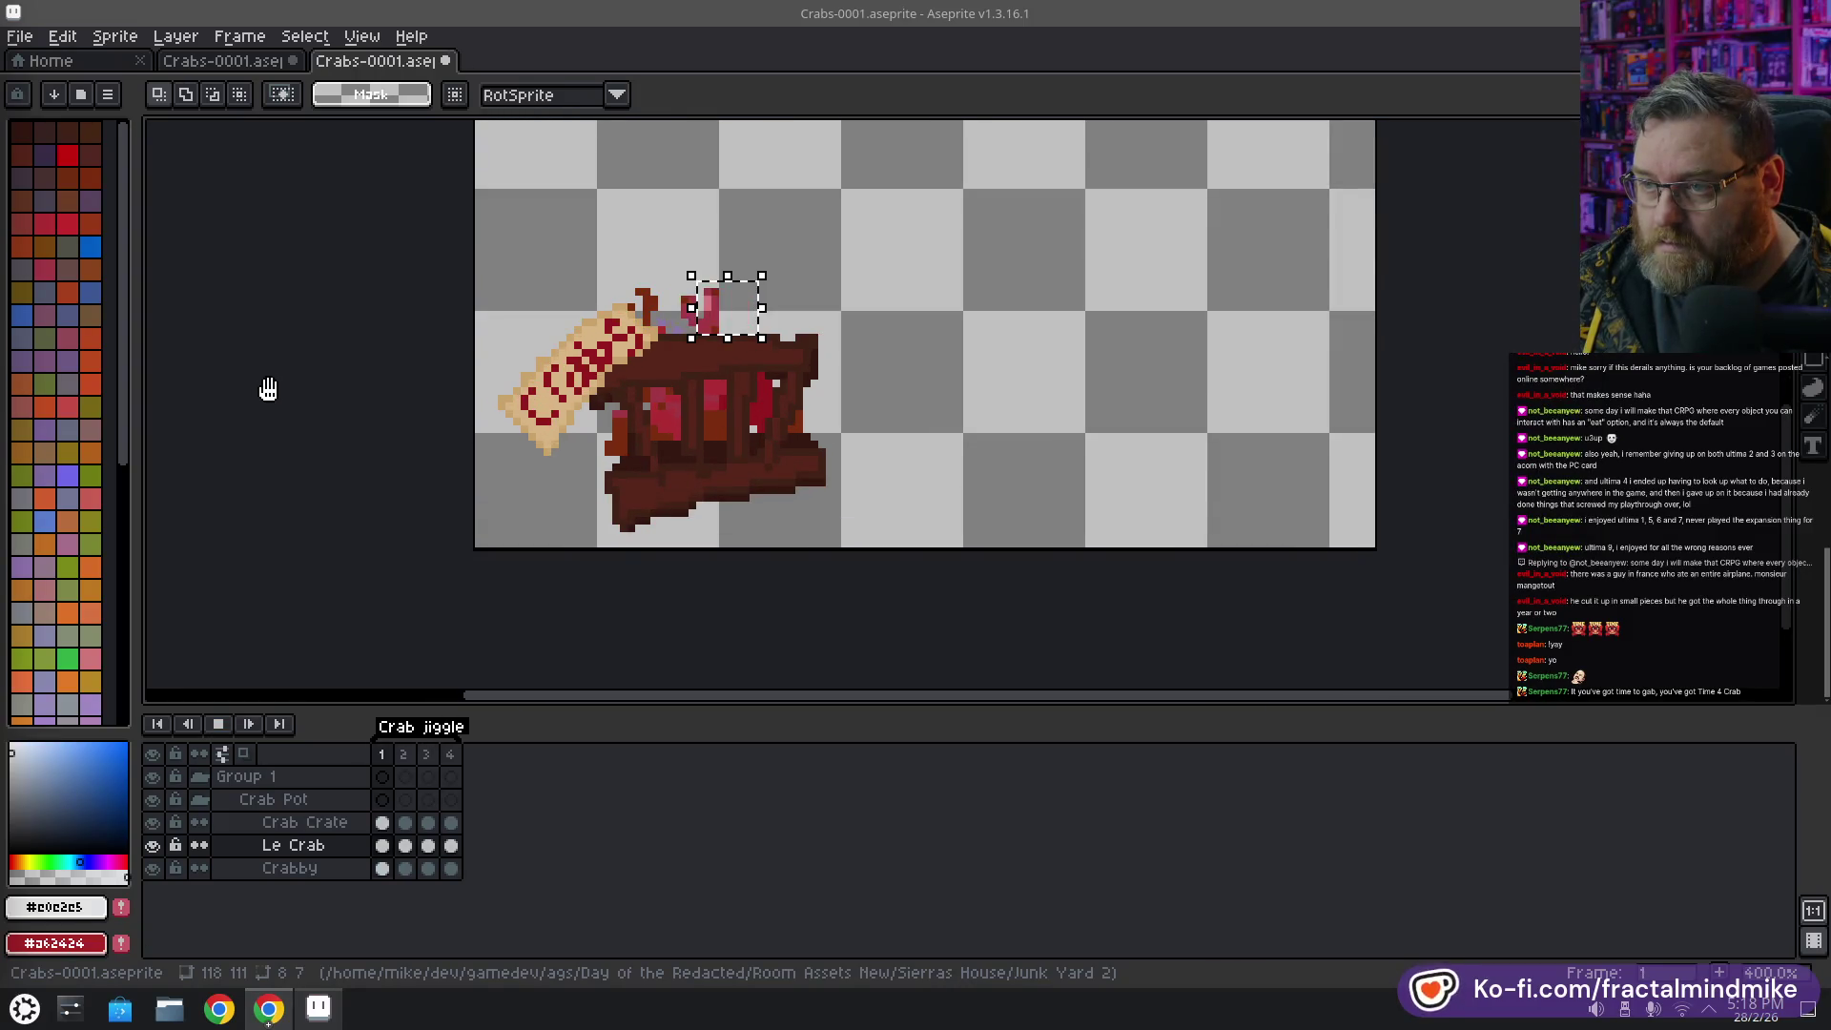
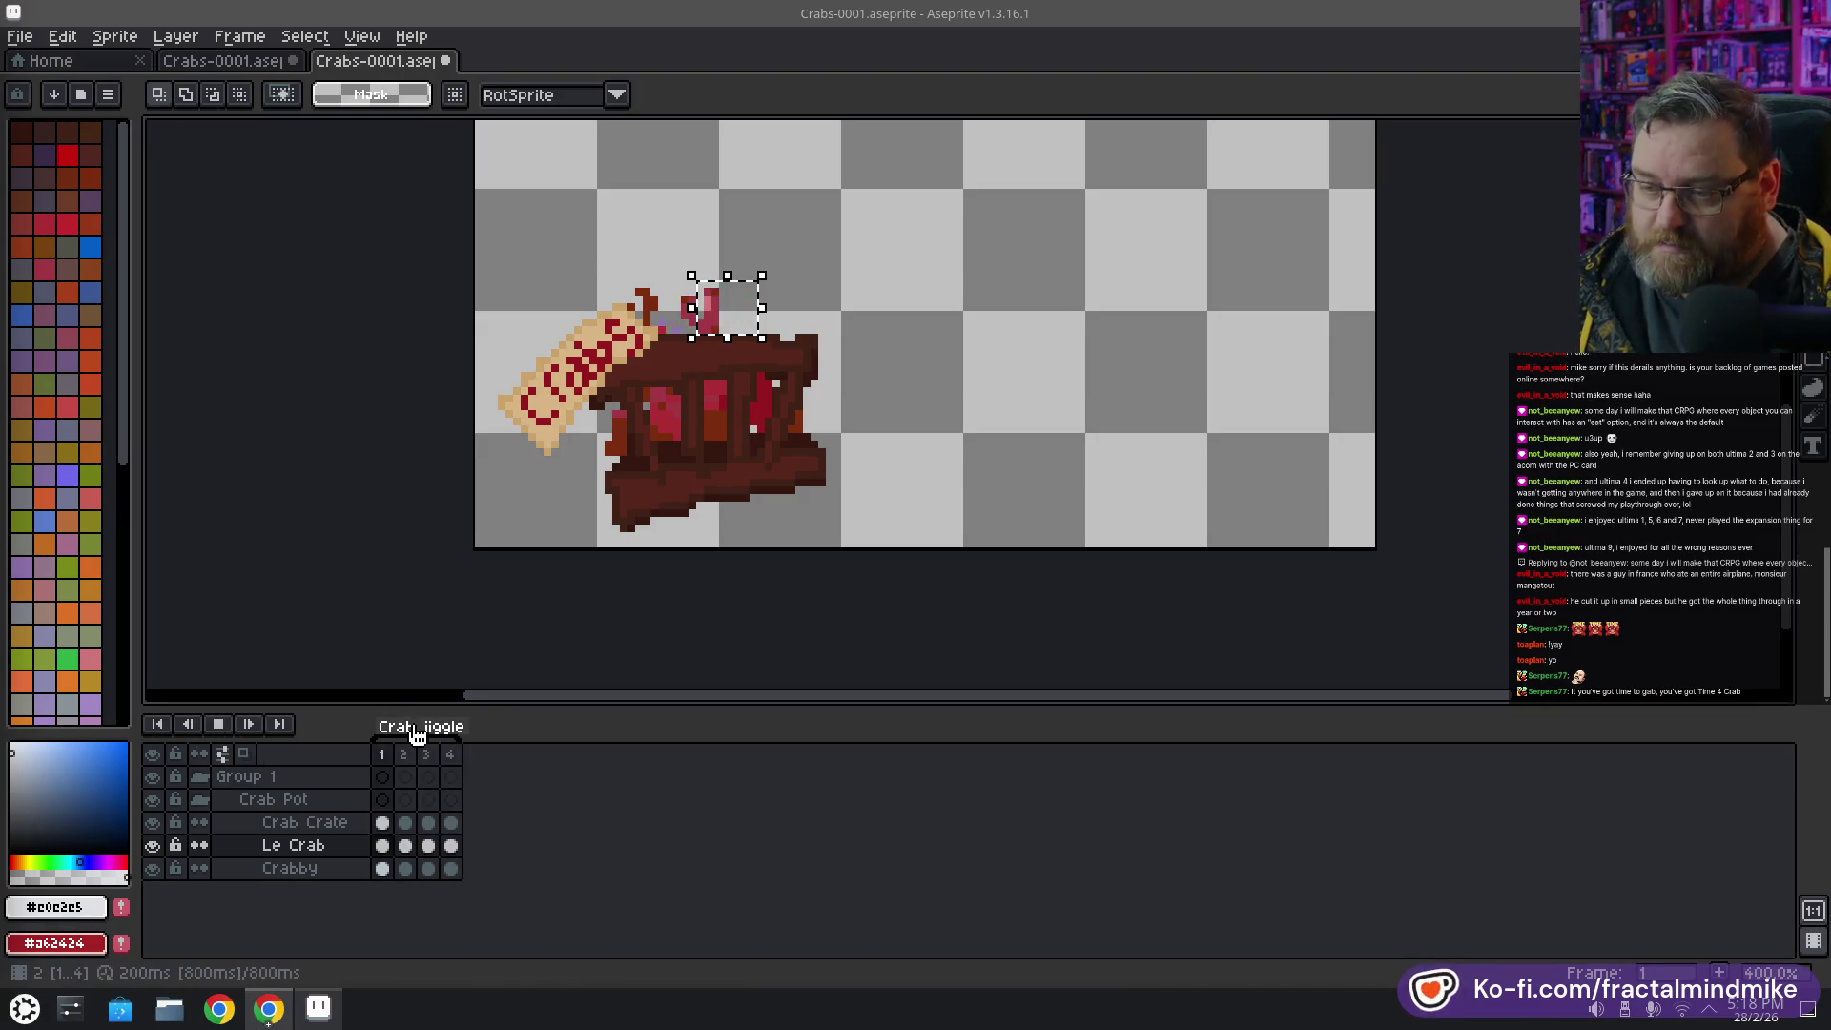
# Stop playback, clear the claw selection and duplicate frame 1 as a new frame 5
pyautogui.click(218, 724)
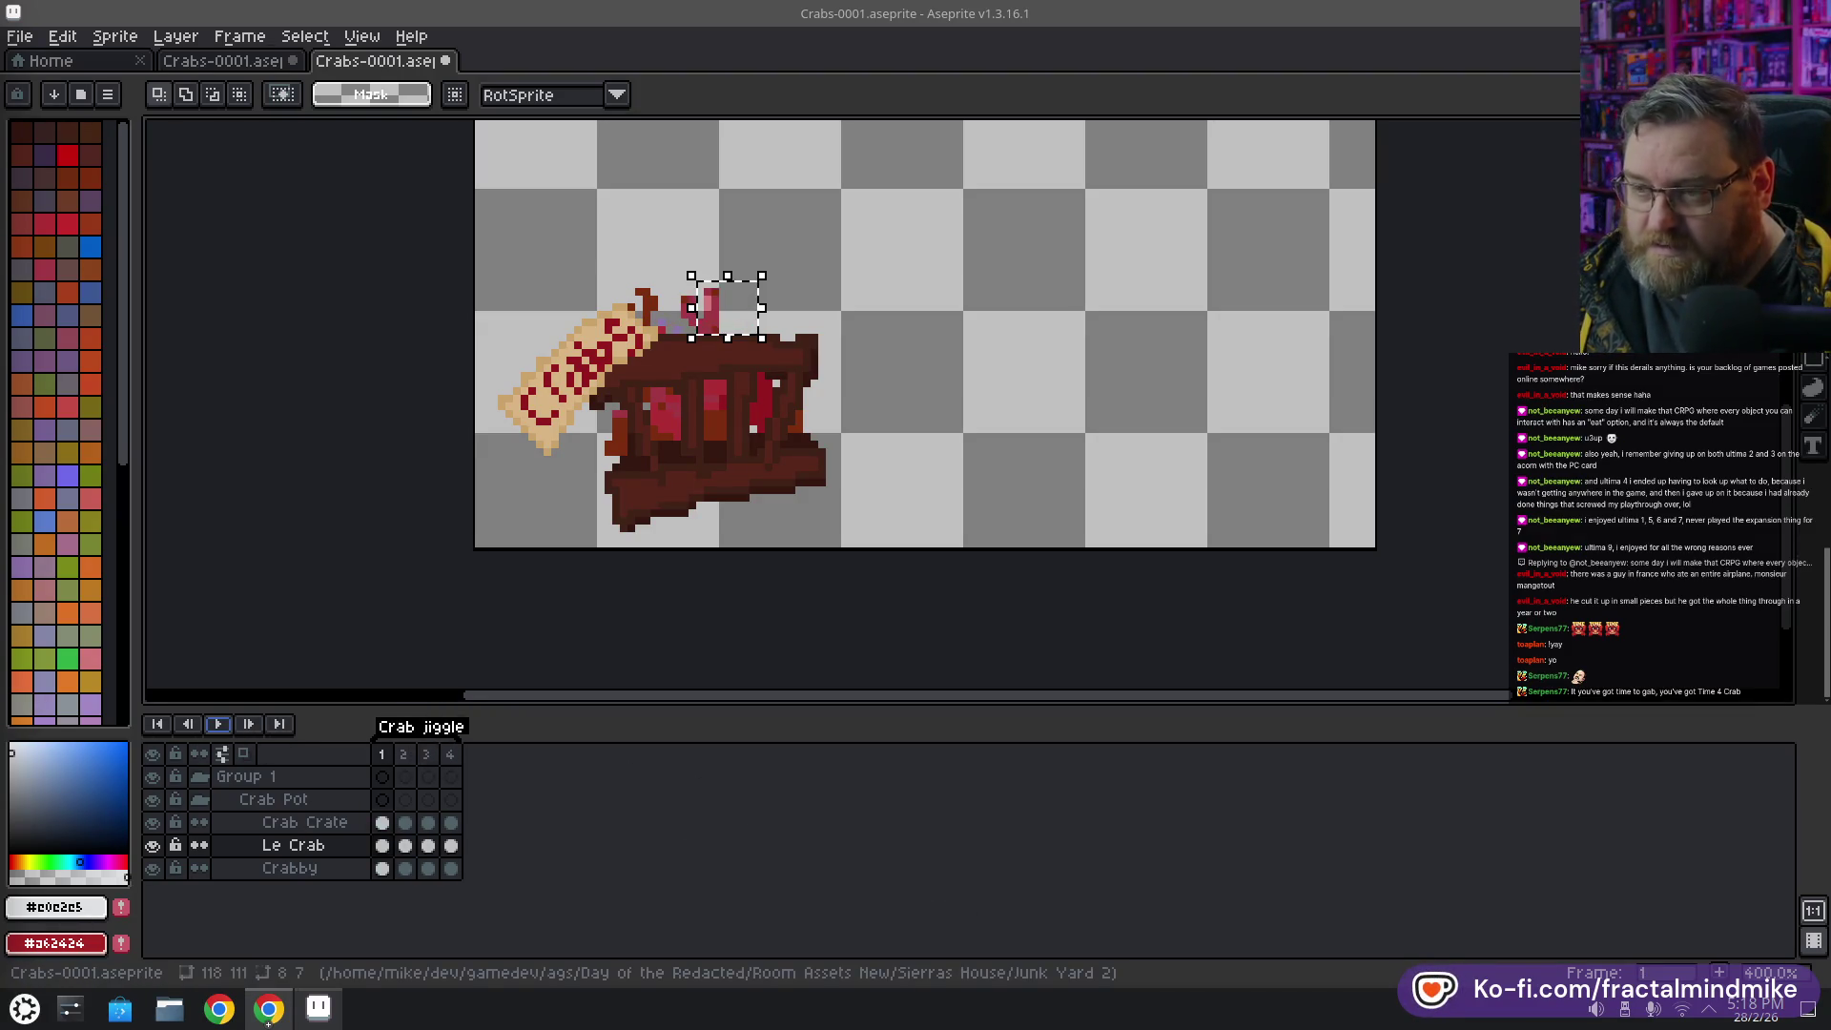
pyautogui.hotkey('ctrl', 'd')
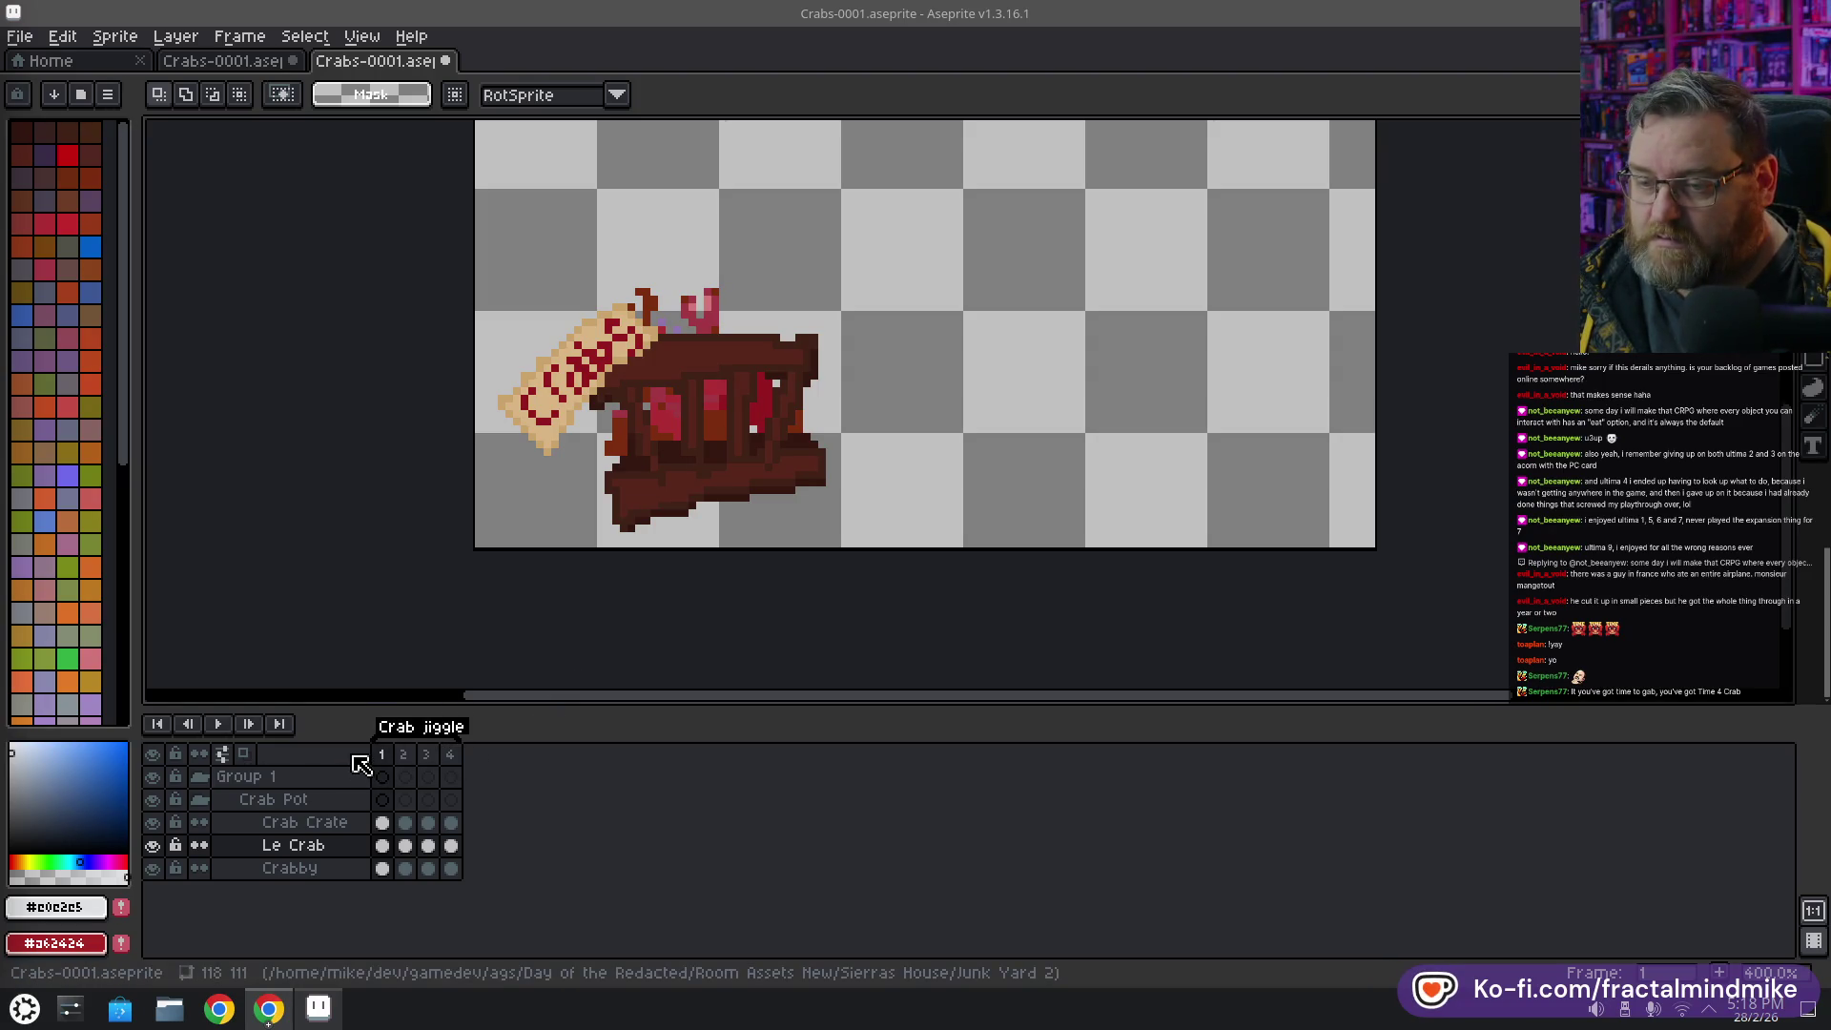
pyautogui.click(450, 754)
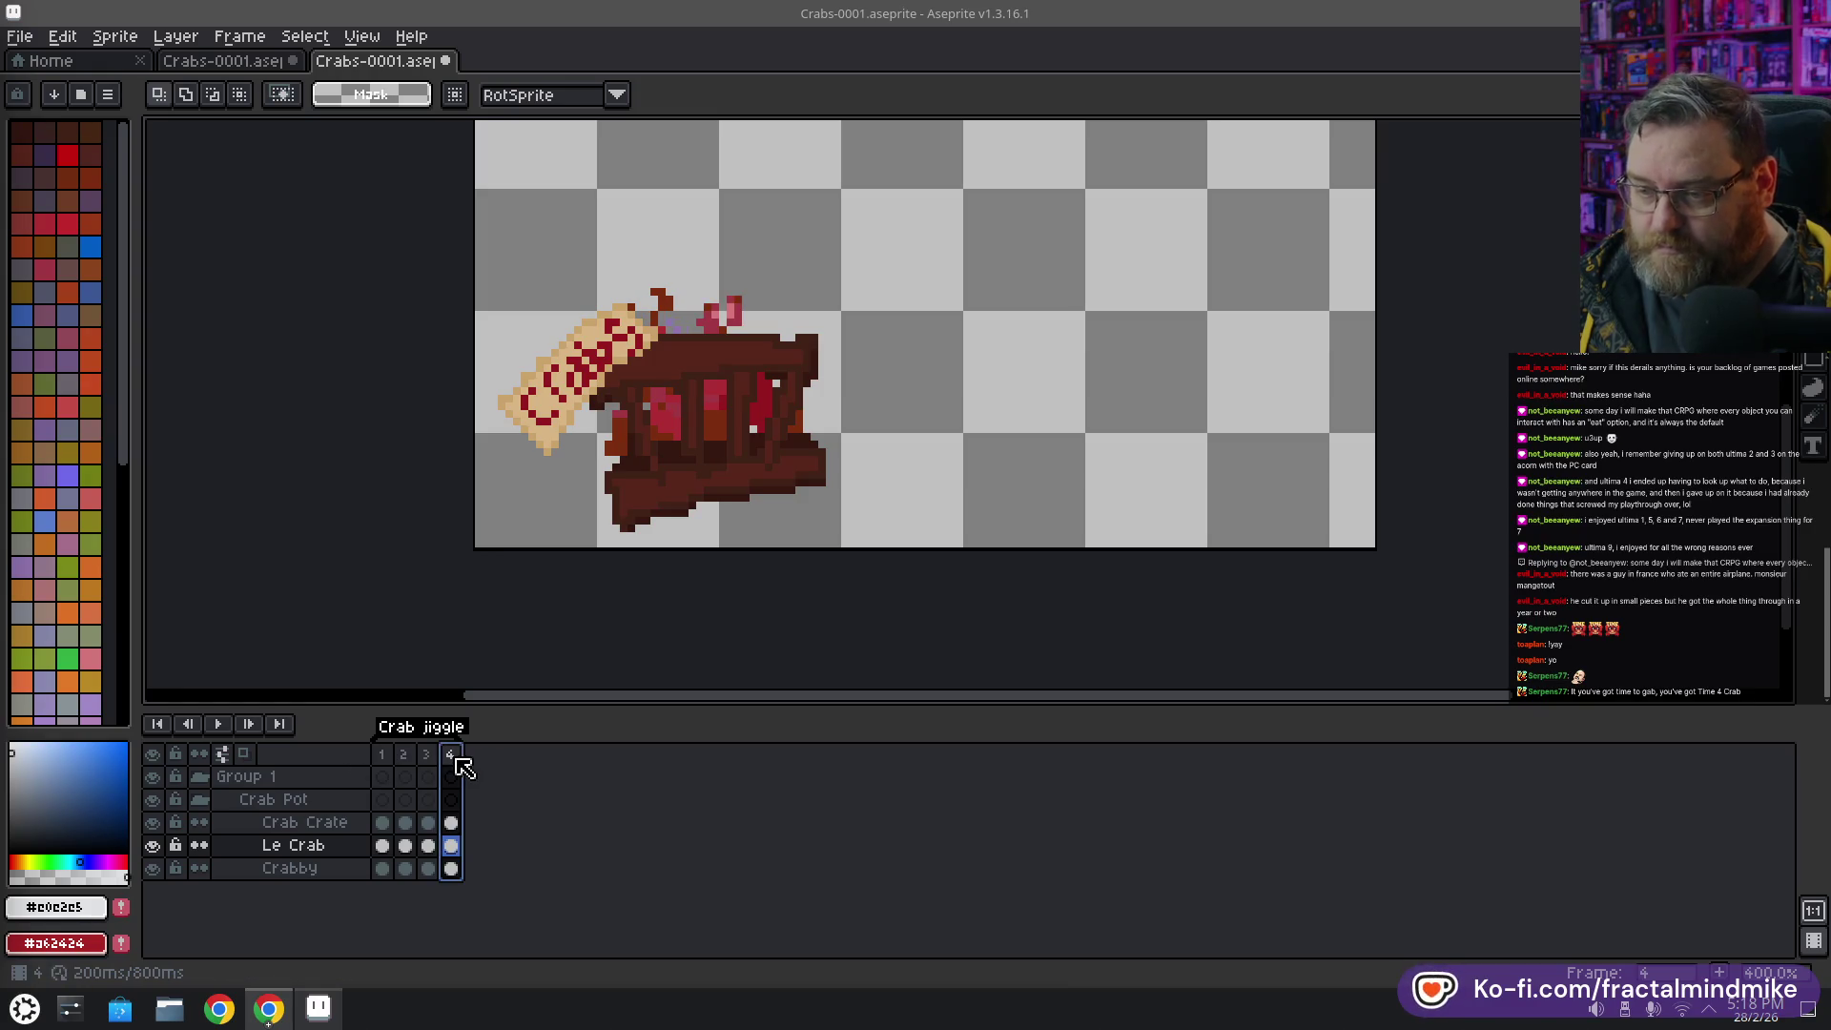
pyautogui.click(382, 754)
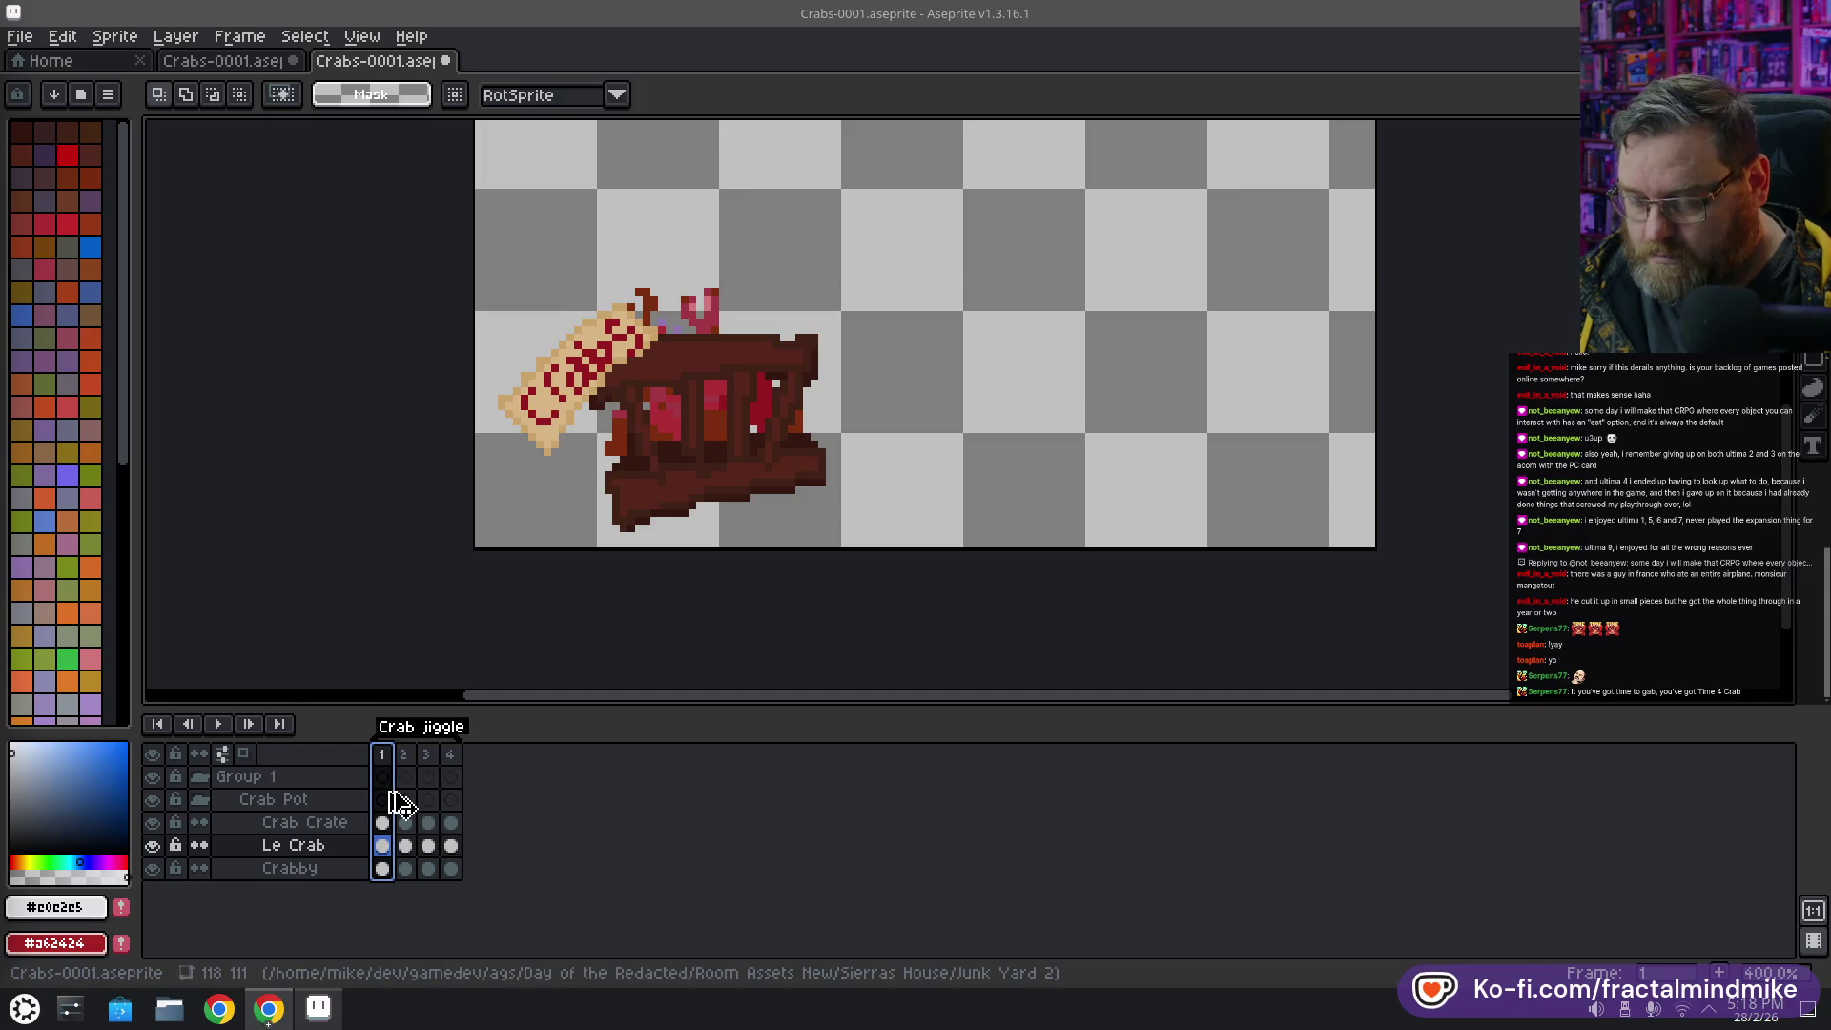
pyautogui.hotkey('alt', 'n')
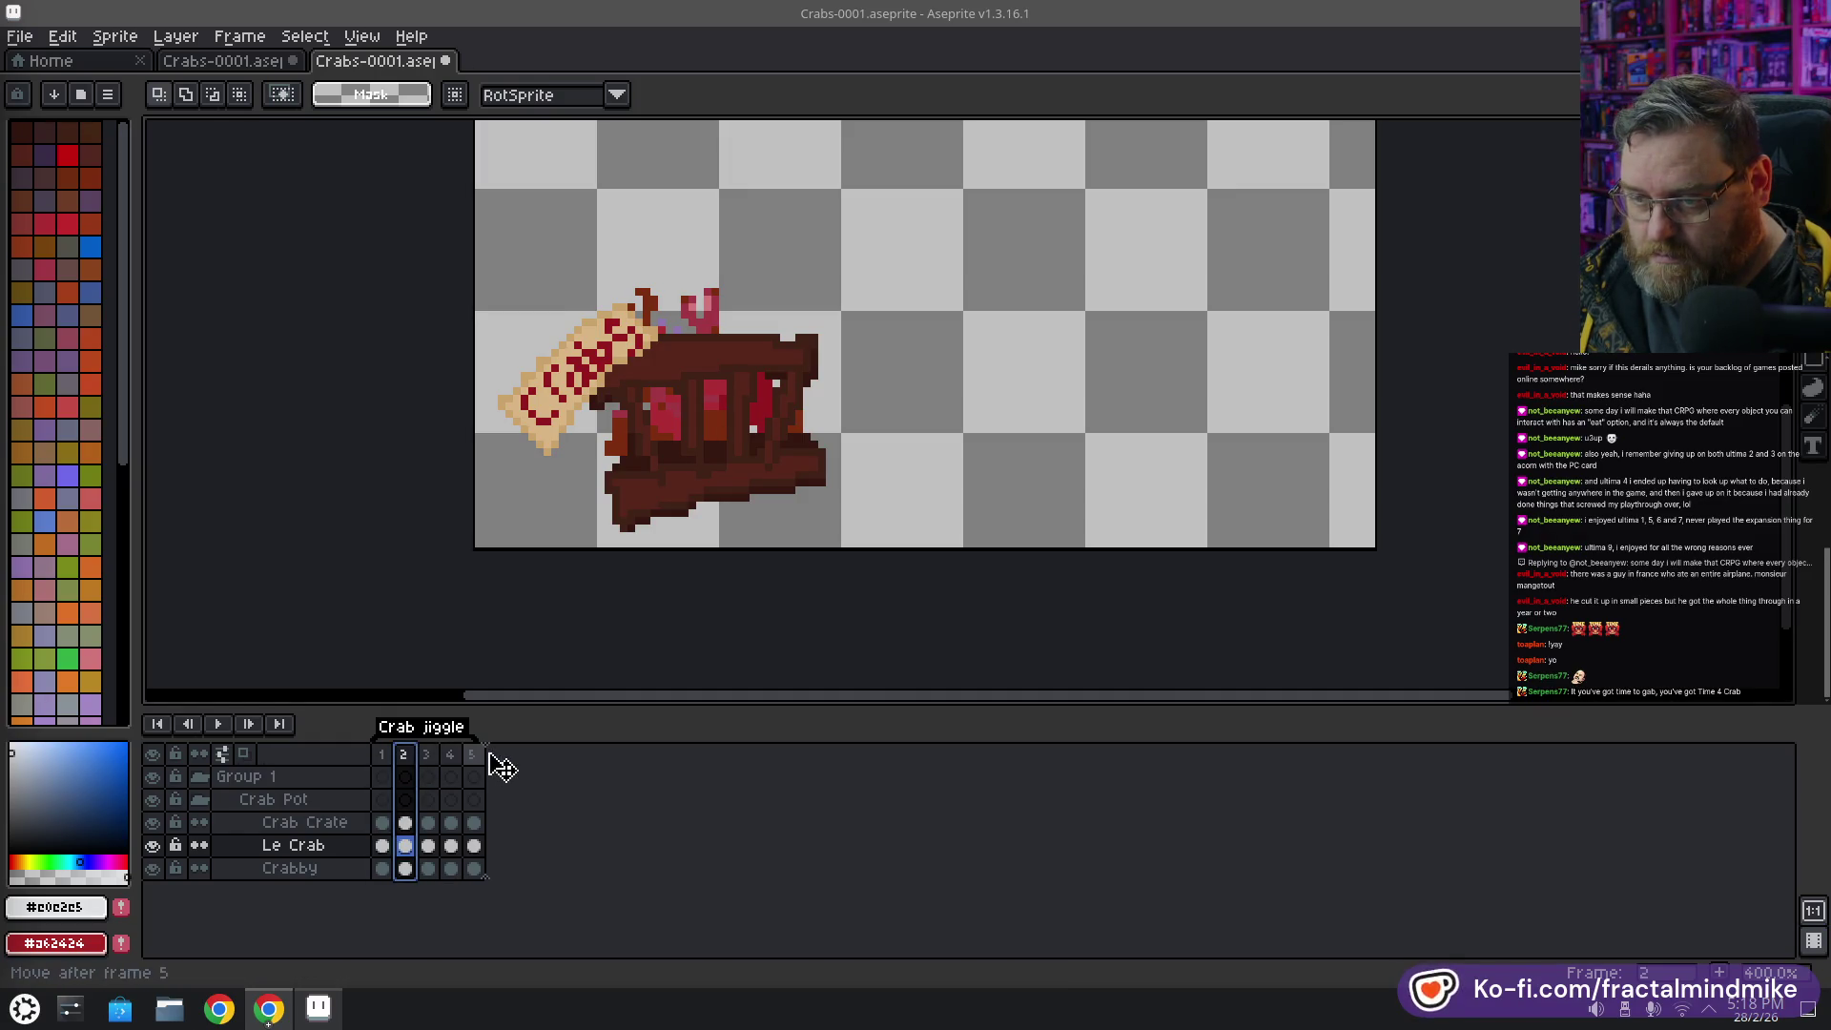
# Add a tag named 'Pinch' starting at frame 5, then add frame 6
pyautogui.click(471, 755)
pyautogui.rightClick(474, 755)
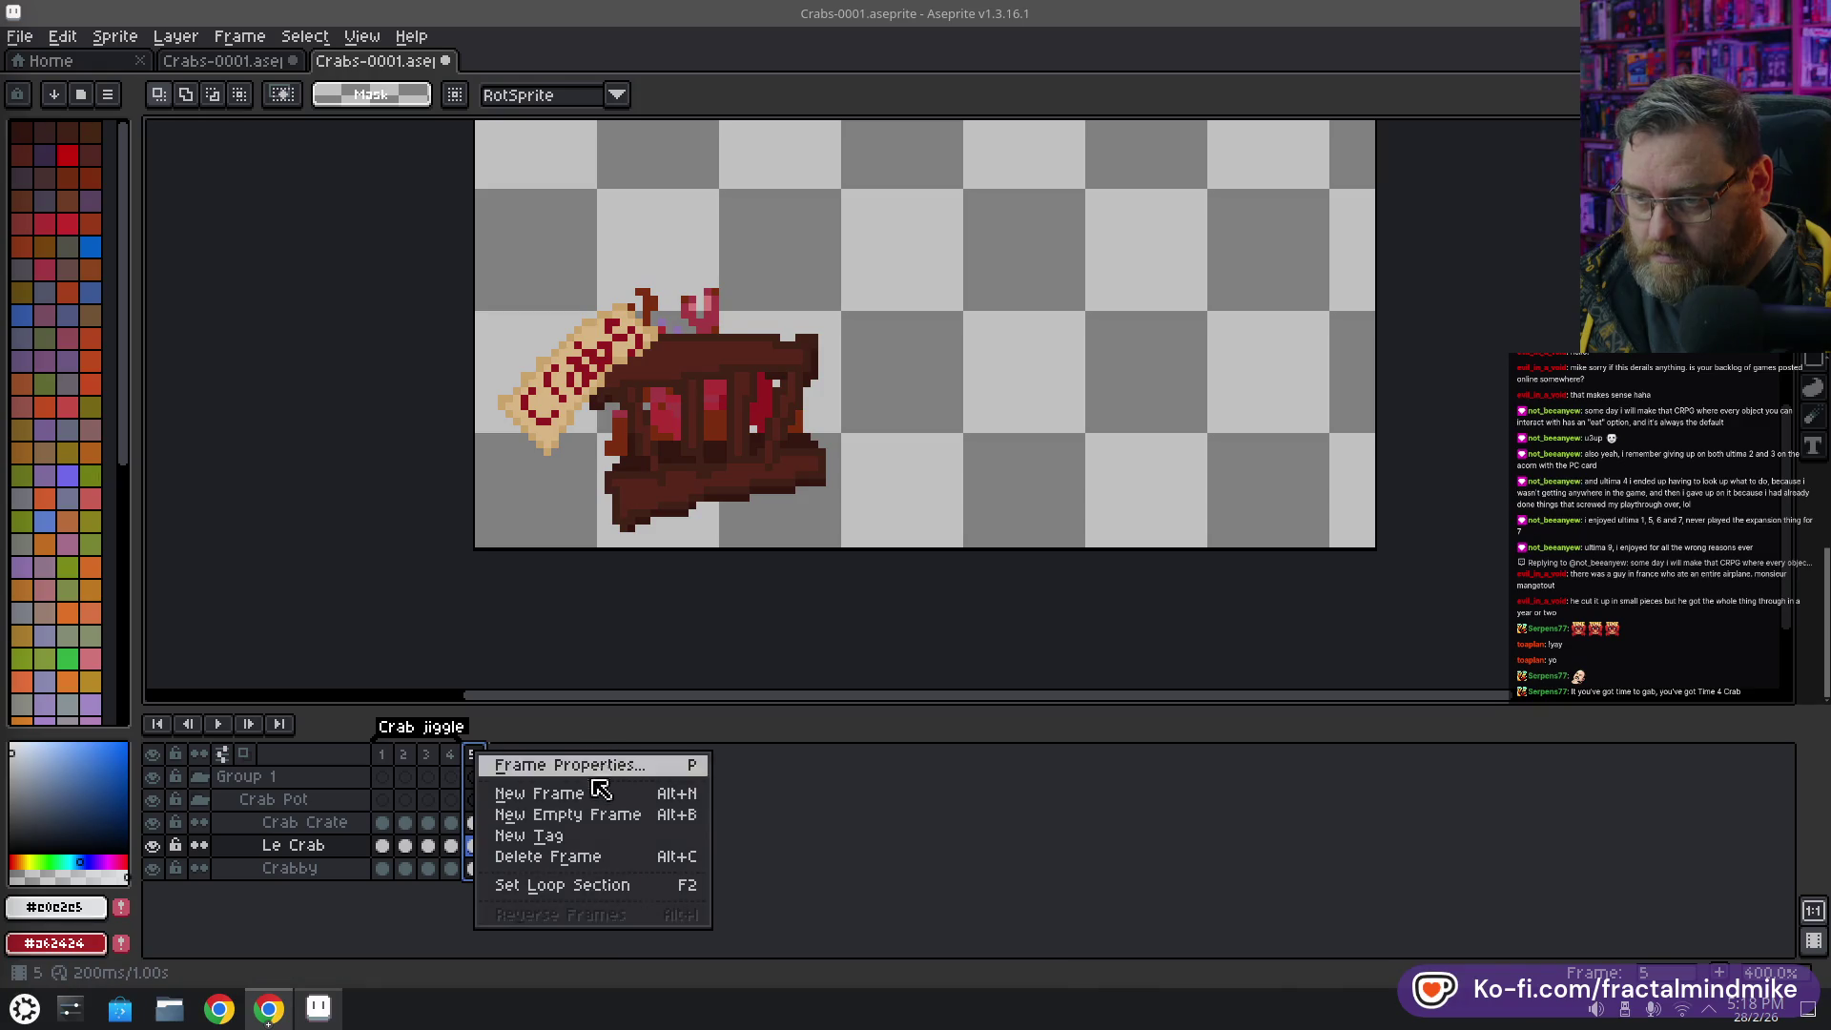
pyautogui.click(601, 837)
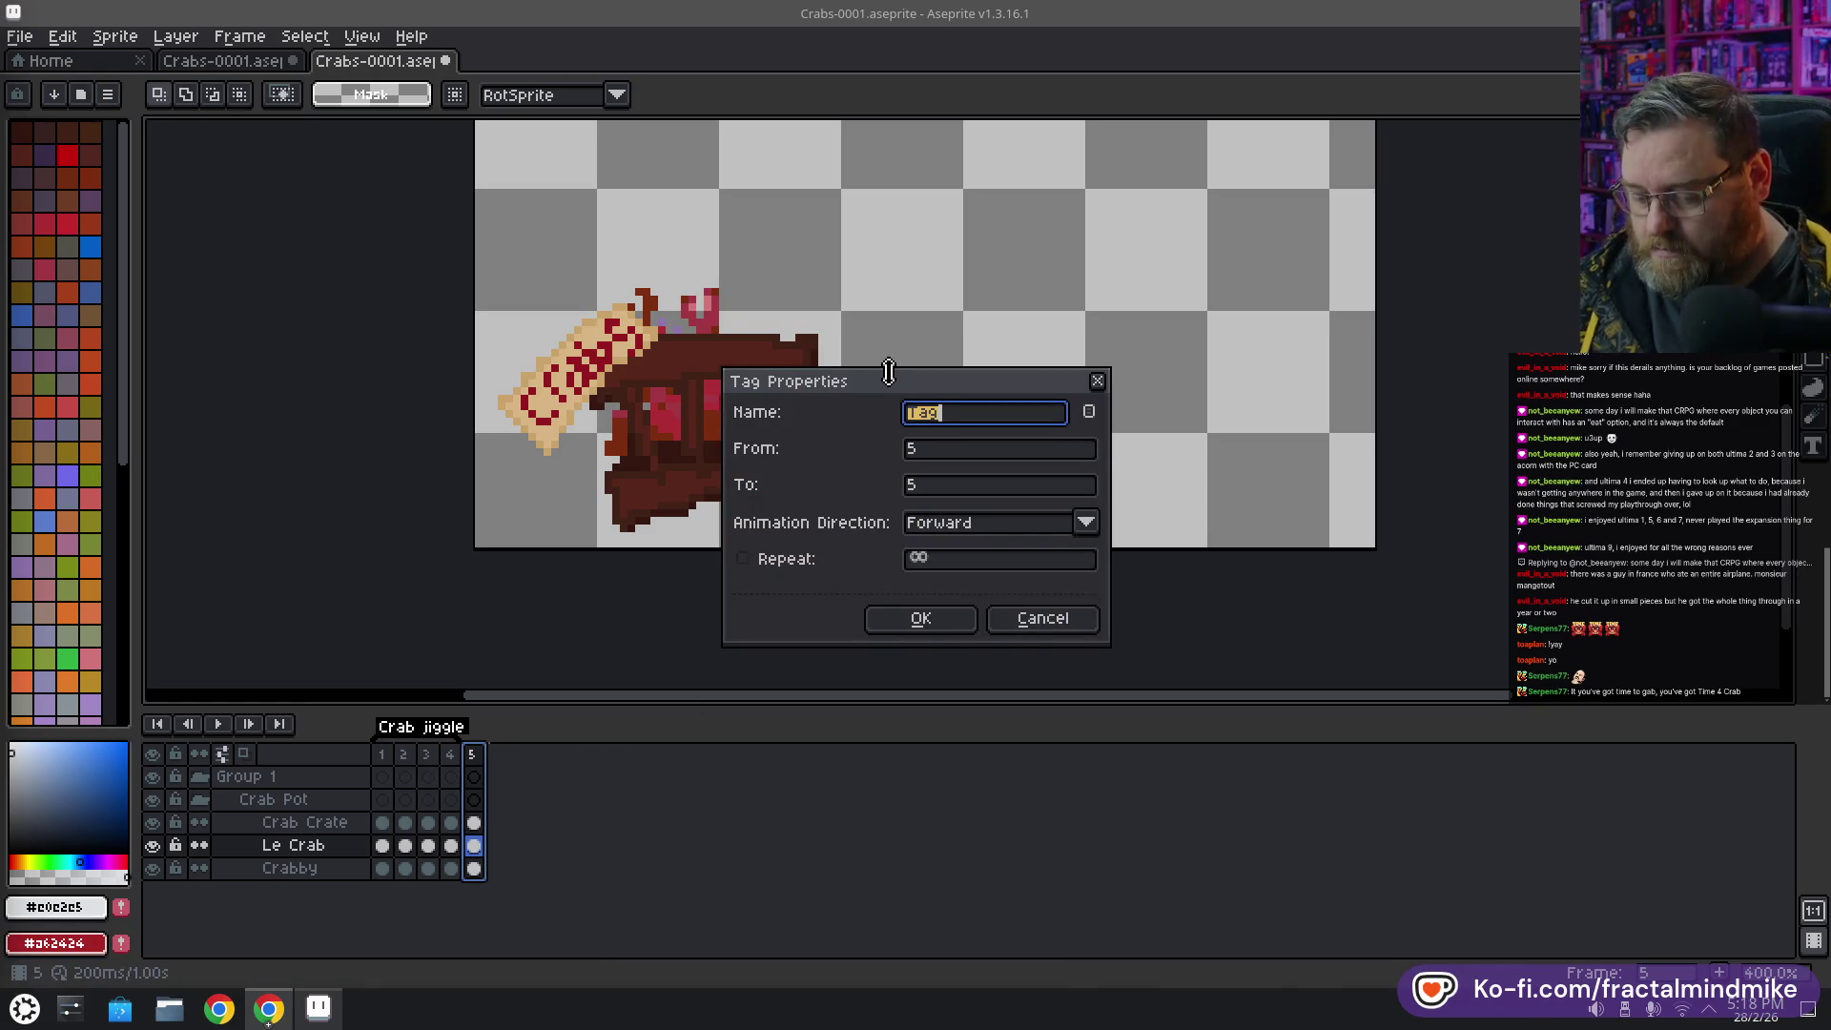
pyautogui.write('Pinch')
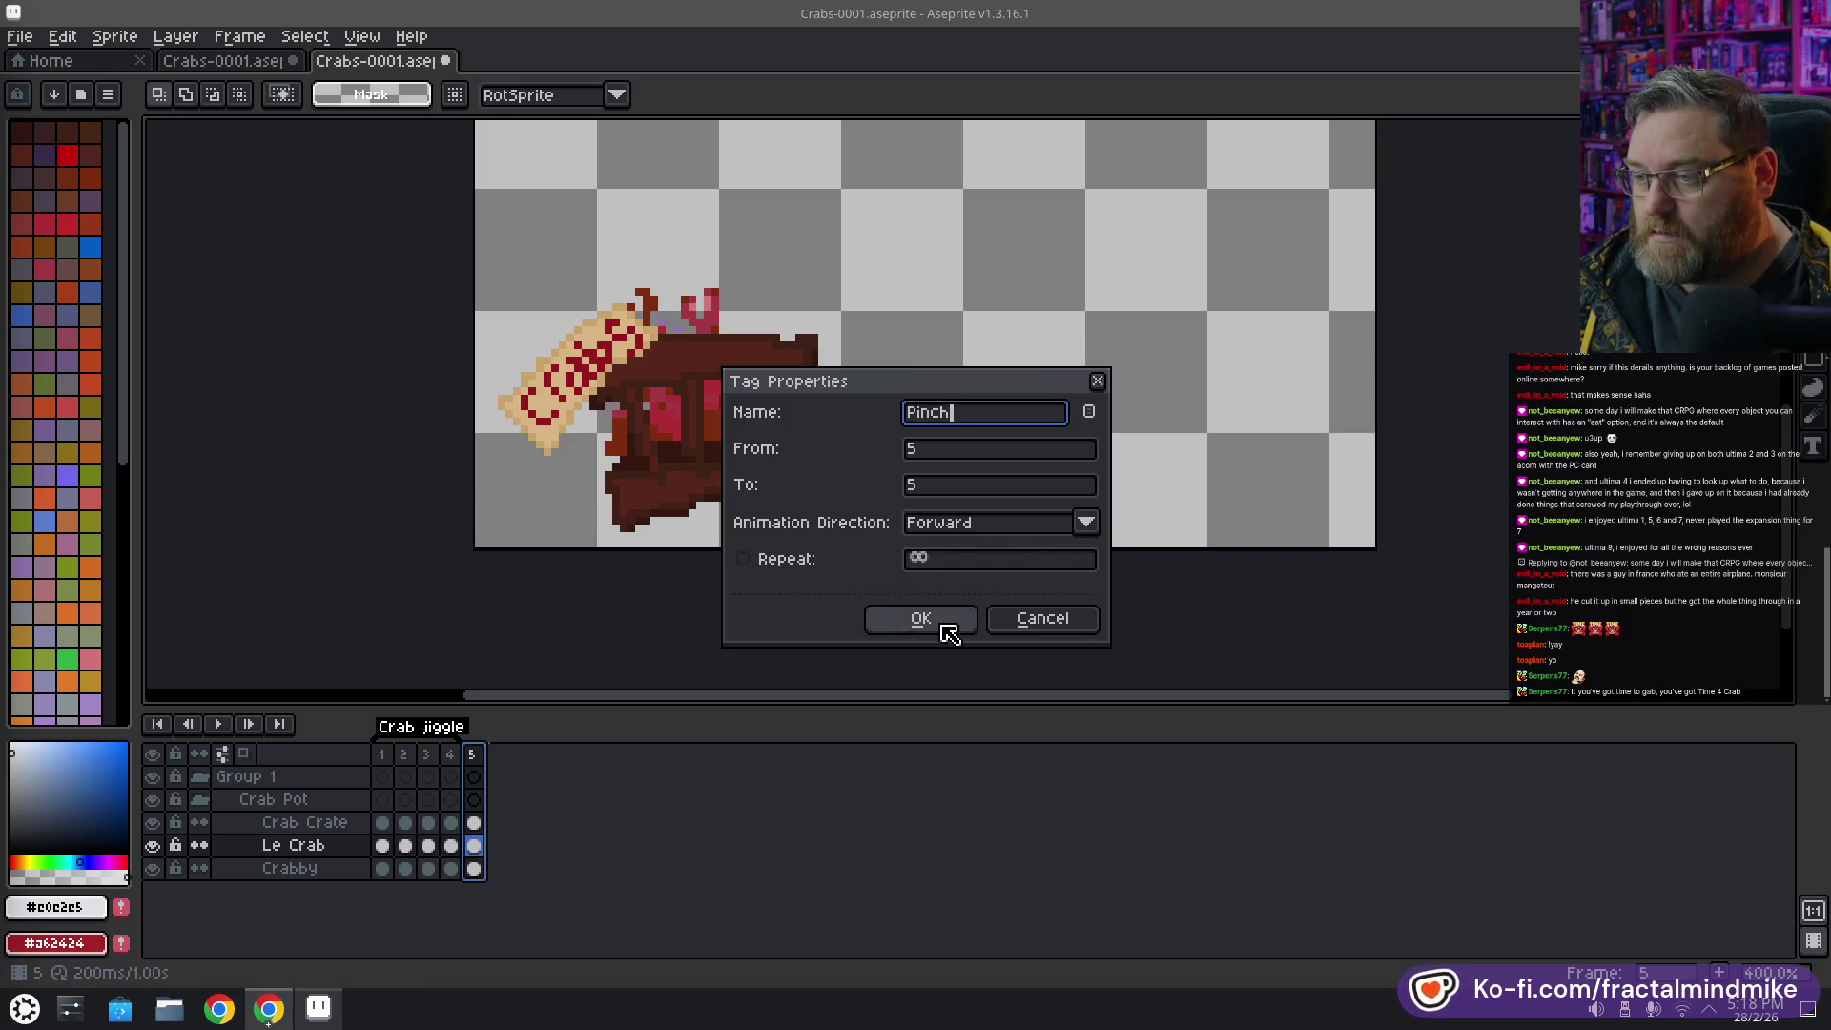
pyautogui.click(920, 618)
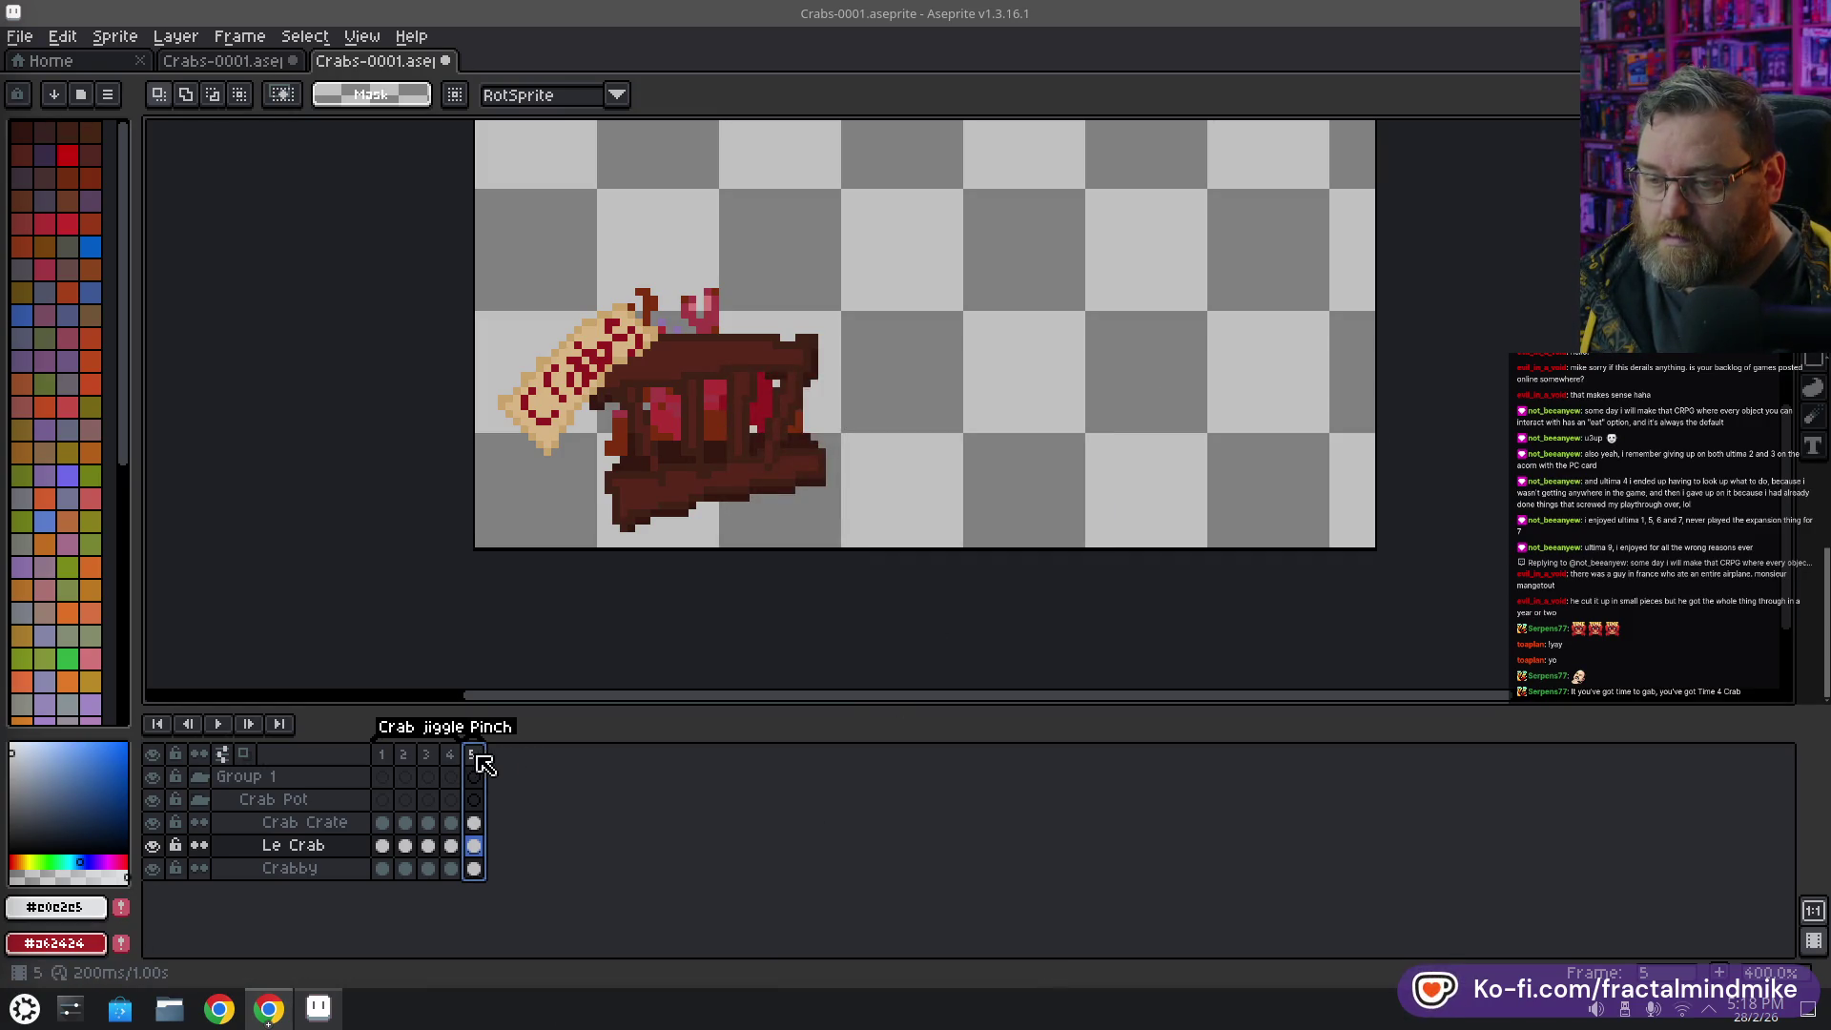
pyautogui.hotkey('alt', 'n')
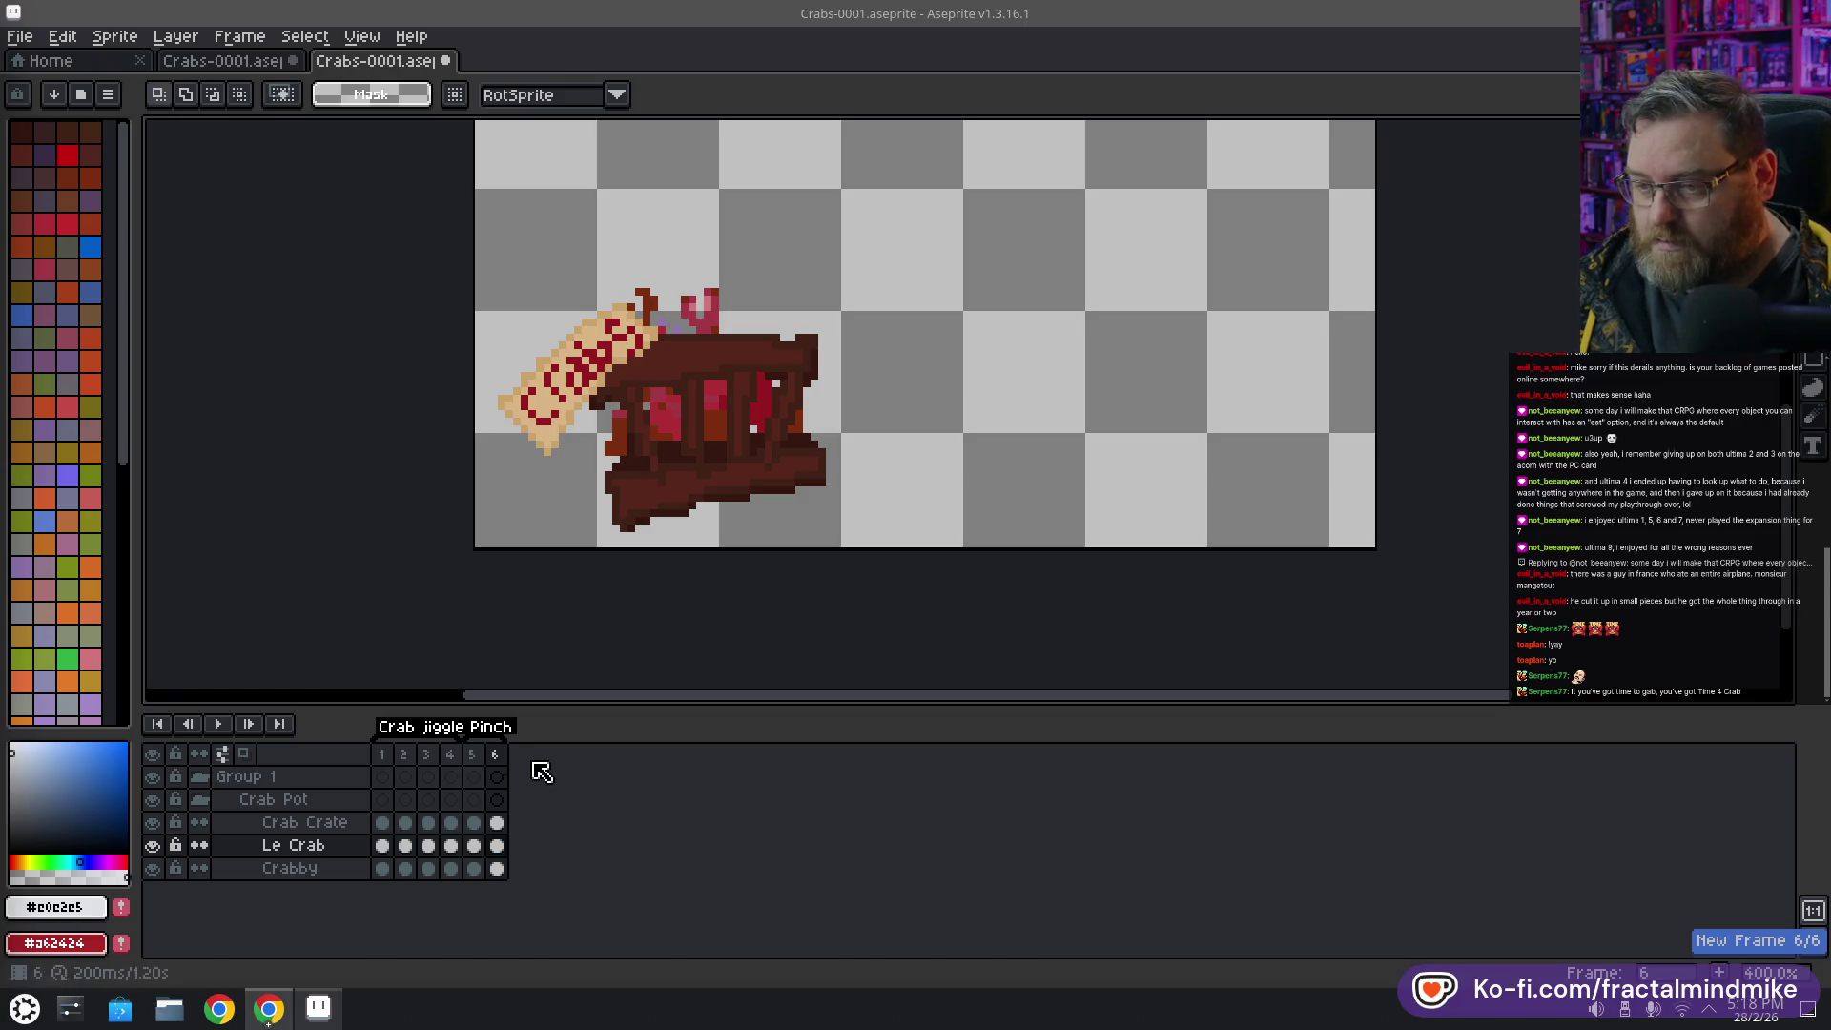
# On frame 6's Le Crab layer, move a claw piece up and to the right
pyautogui.click(496, 823)
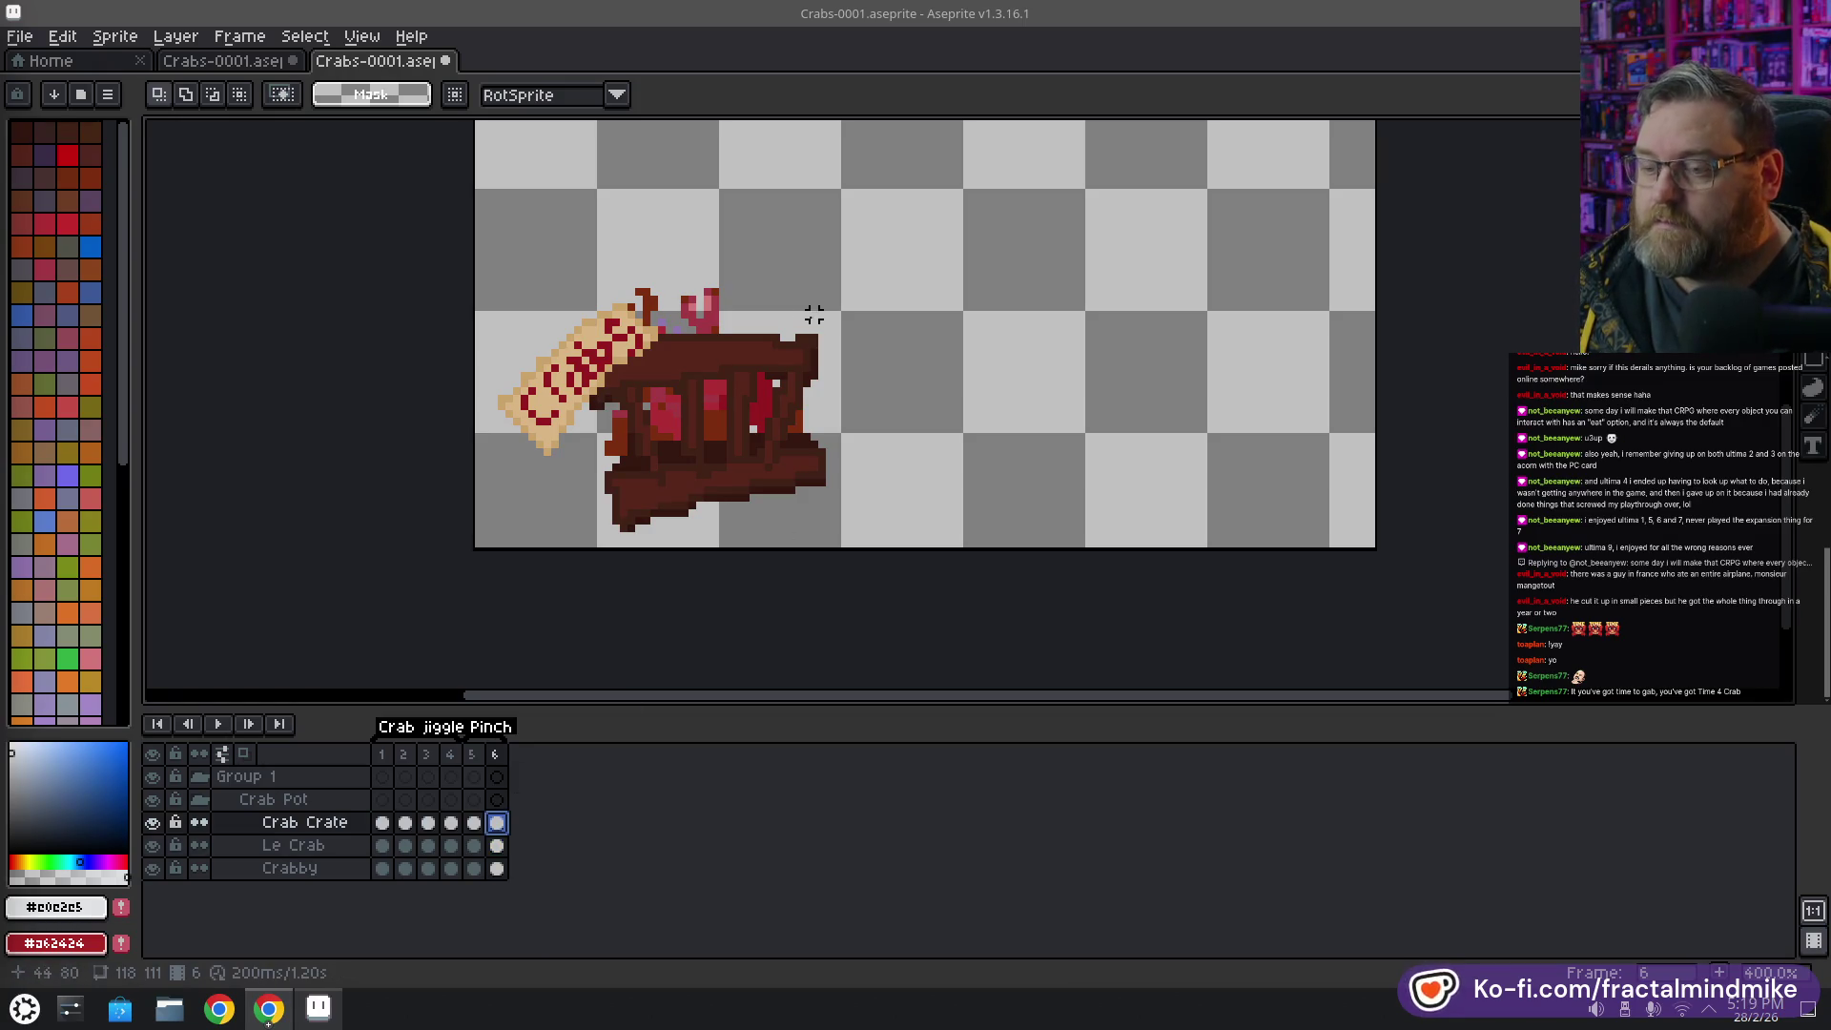
pyautogui.moveTo(785, 246)
pyautogui.mouseDown()
pyautogui.moveTo(780, 322)
pyautogui.moveTo(727, 398)
pyautogui.mouseUp()
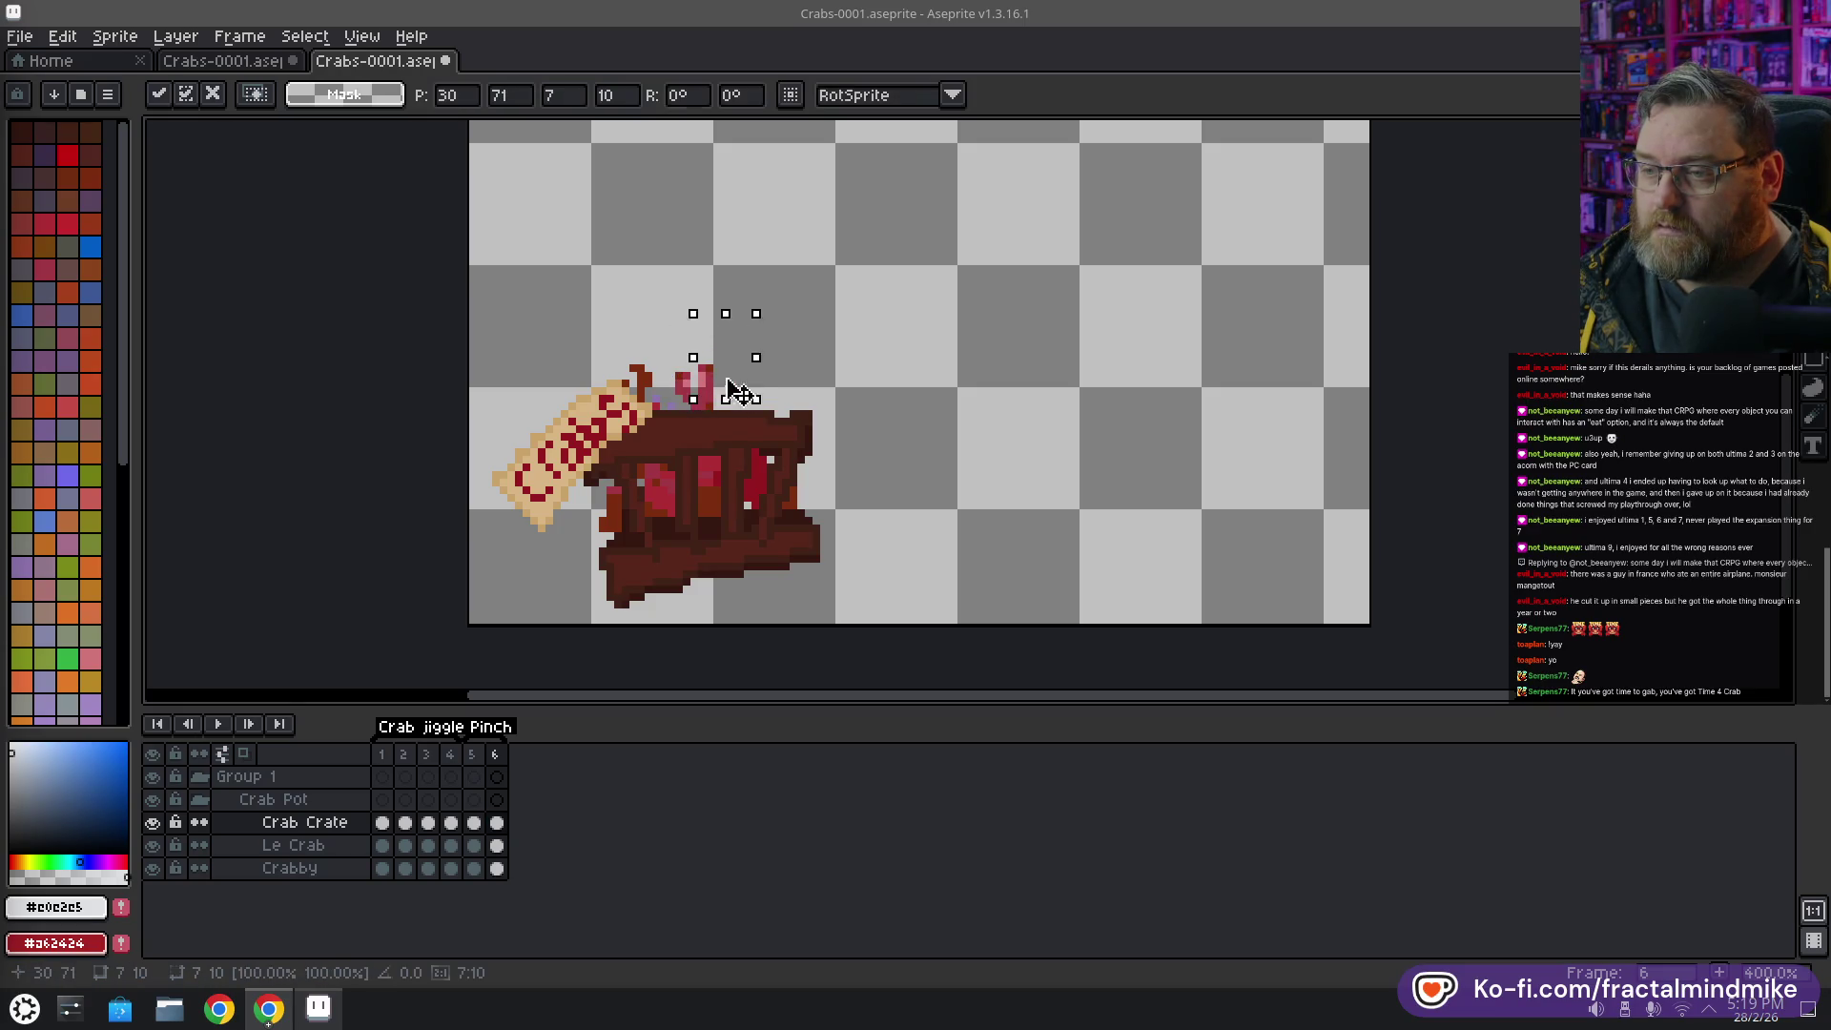
pyautogui.click(663, 408)
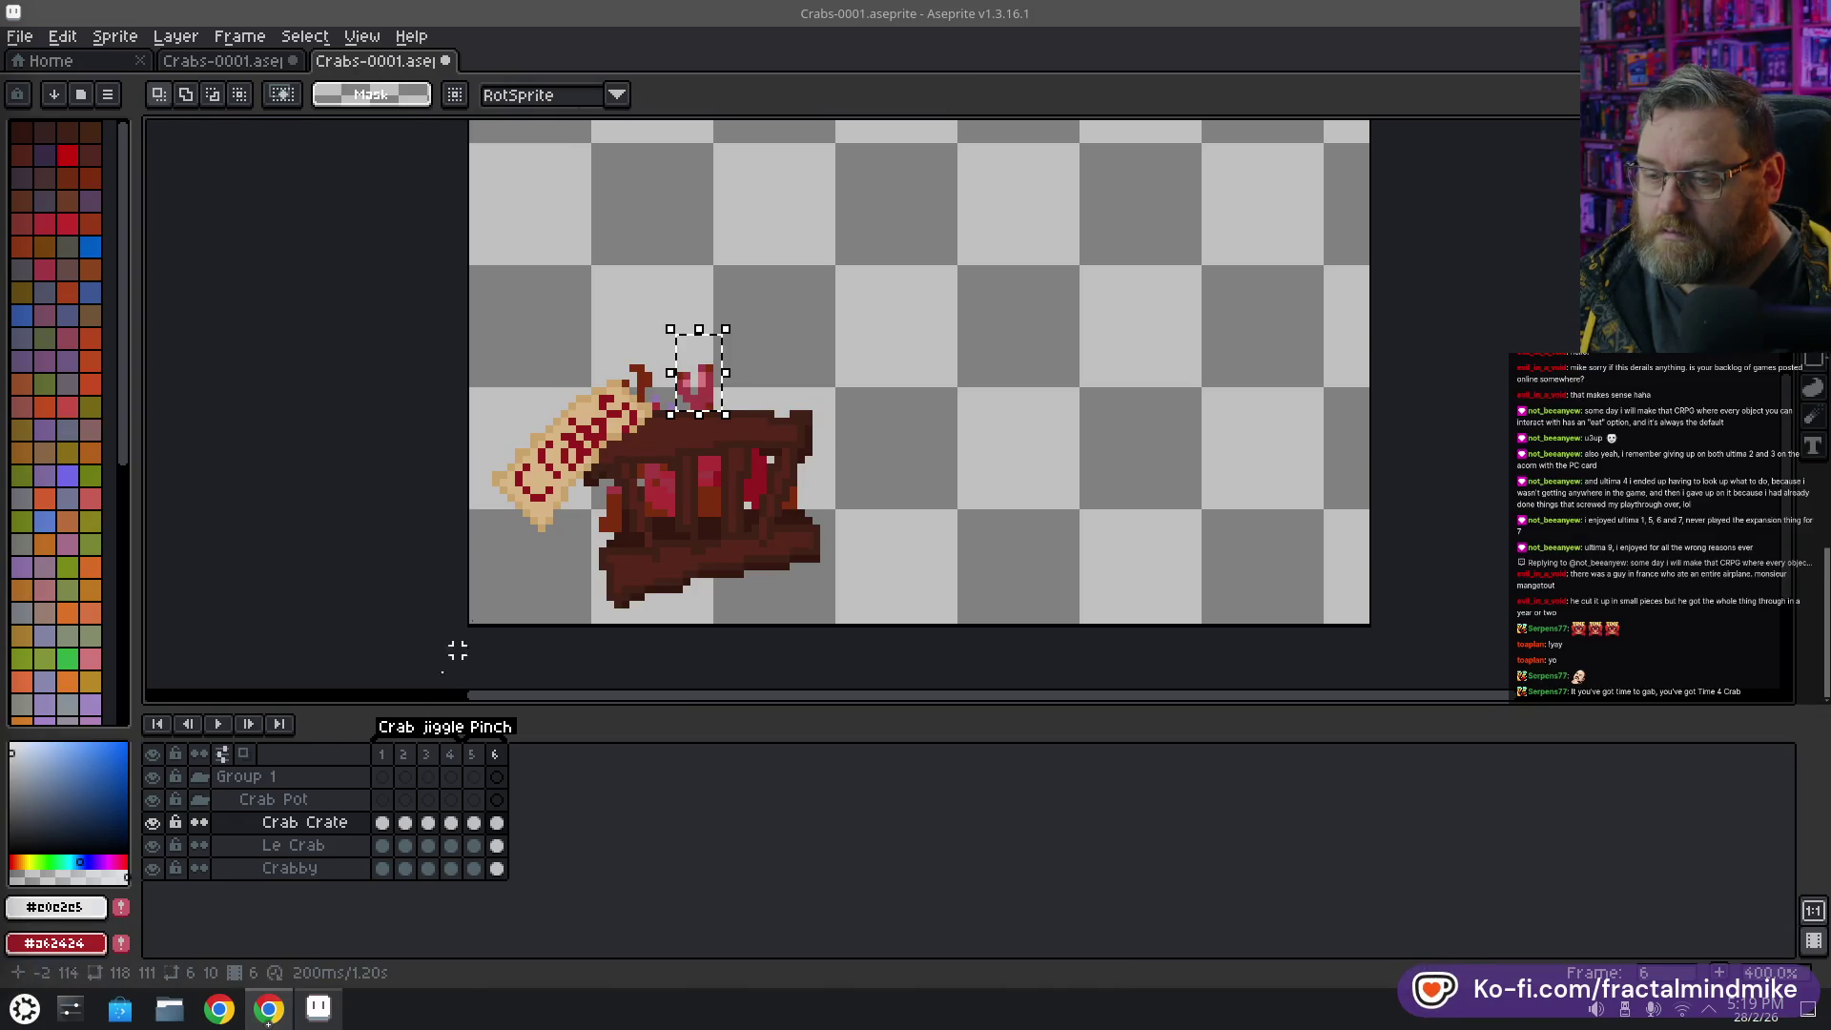
pyautogui.press('Down')
pyautogui.moveTo(712, 398); pyautogui.dragTo(725, 380)
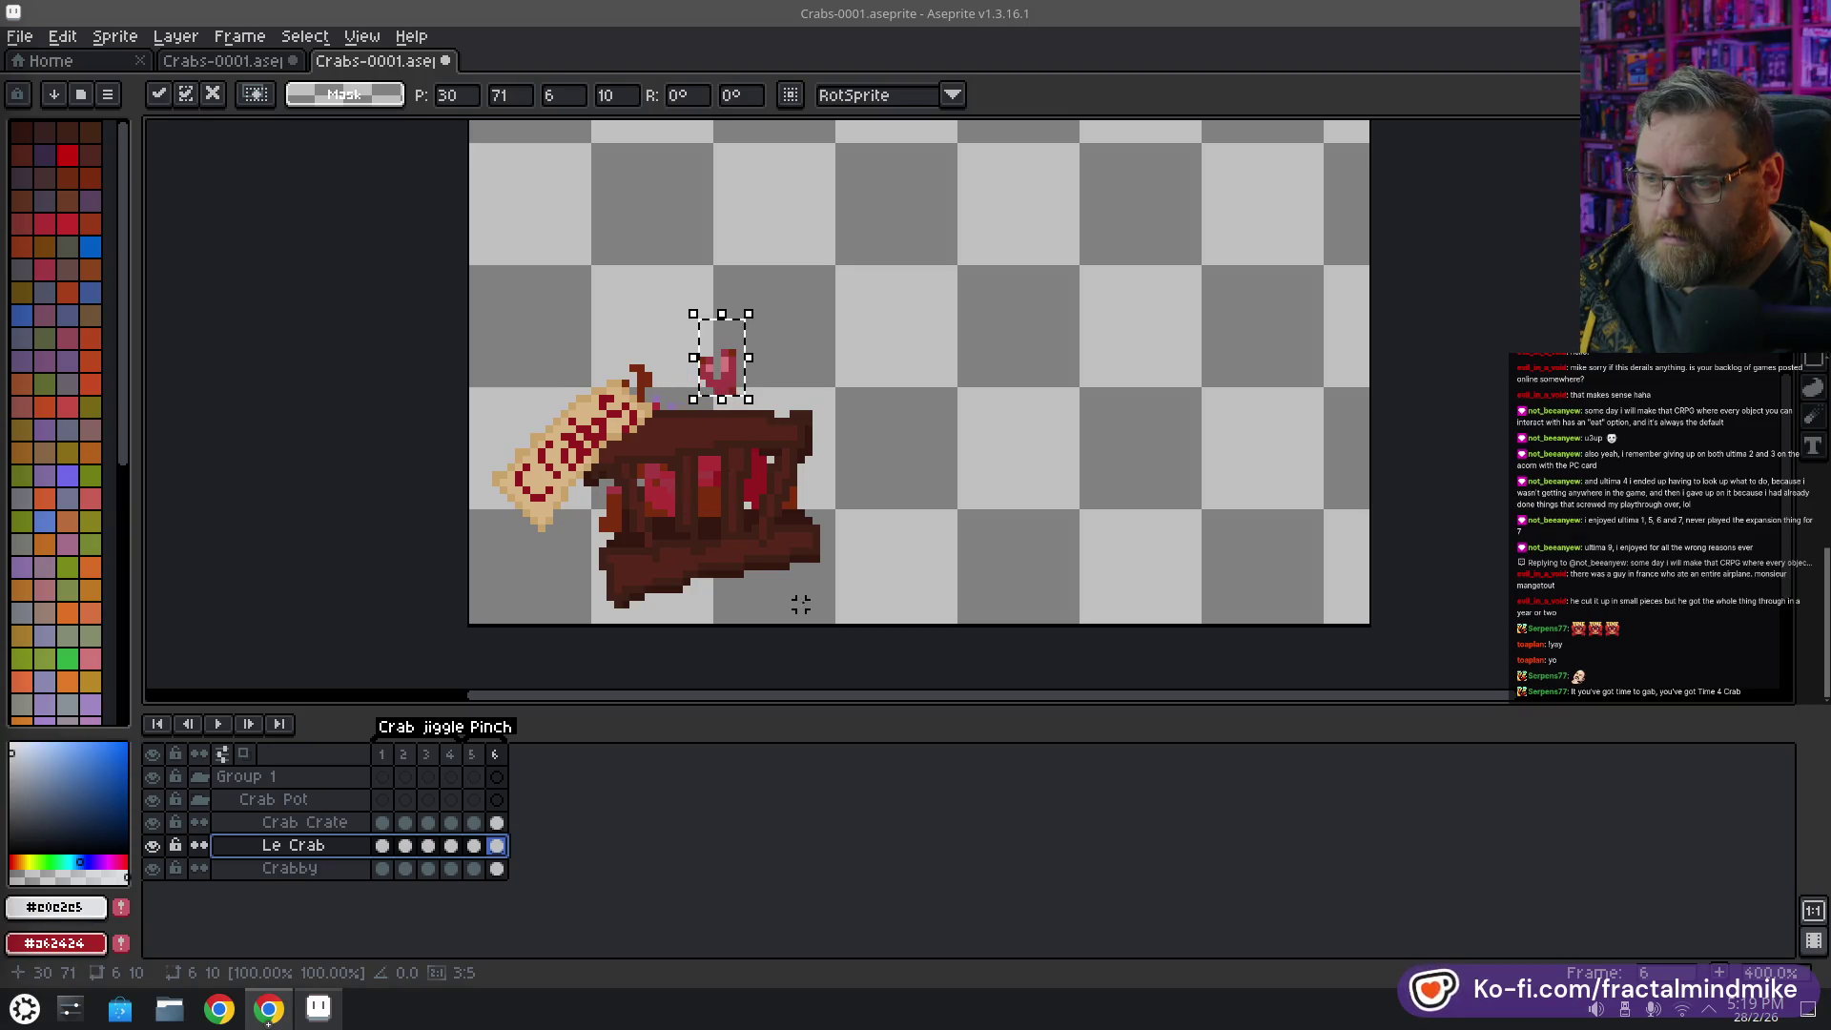
pyautogui.click(837, 626)
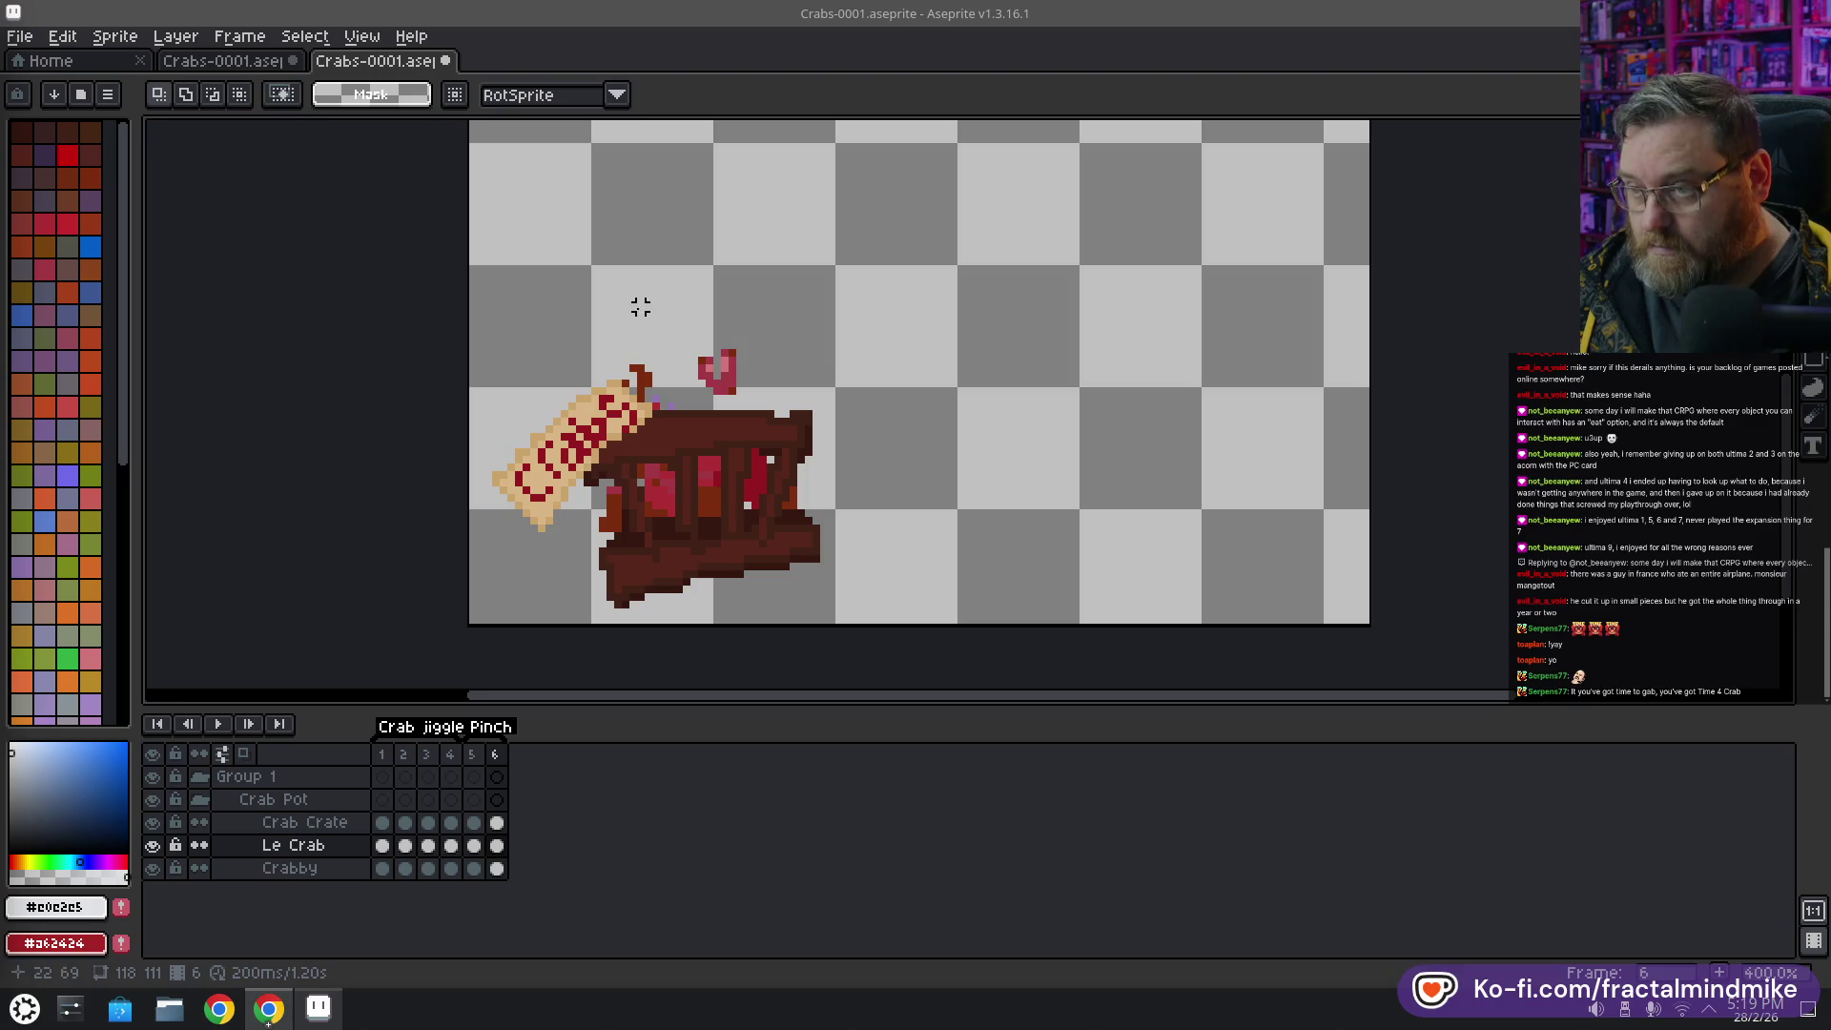
# Select the claw pixels beside it, shift the selection one pixel left and commit
pyautogui.moveTo(669, 330); pyautogui.dragTo(708, 371)
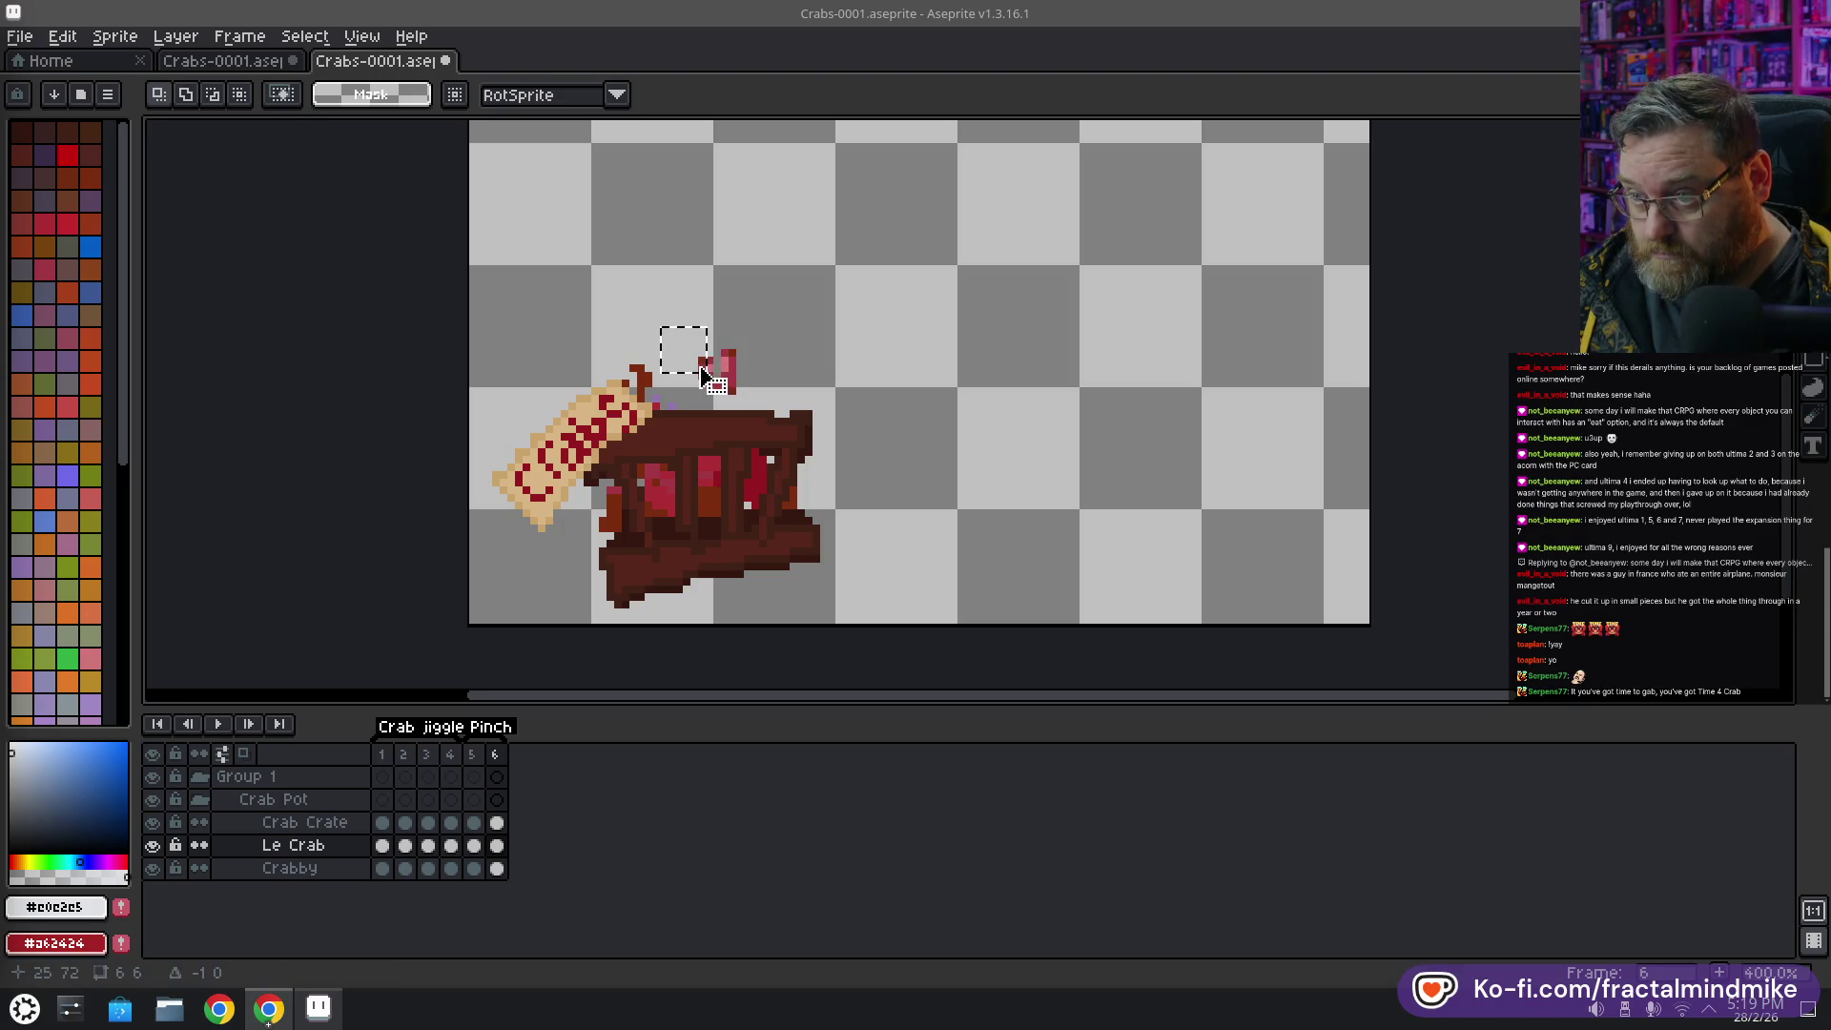
pyautogui.click(497, 846)
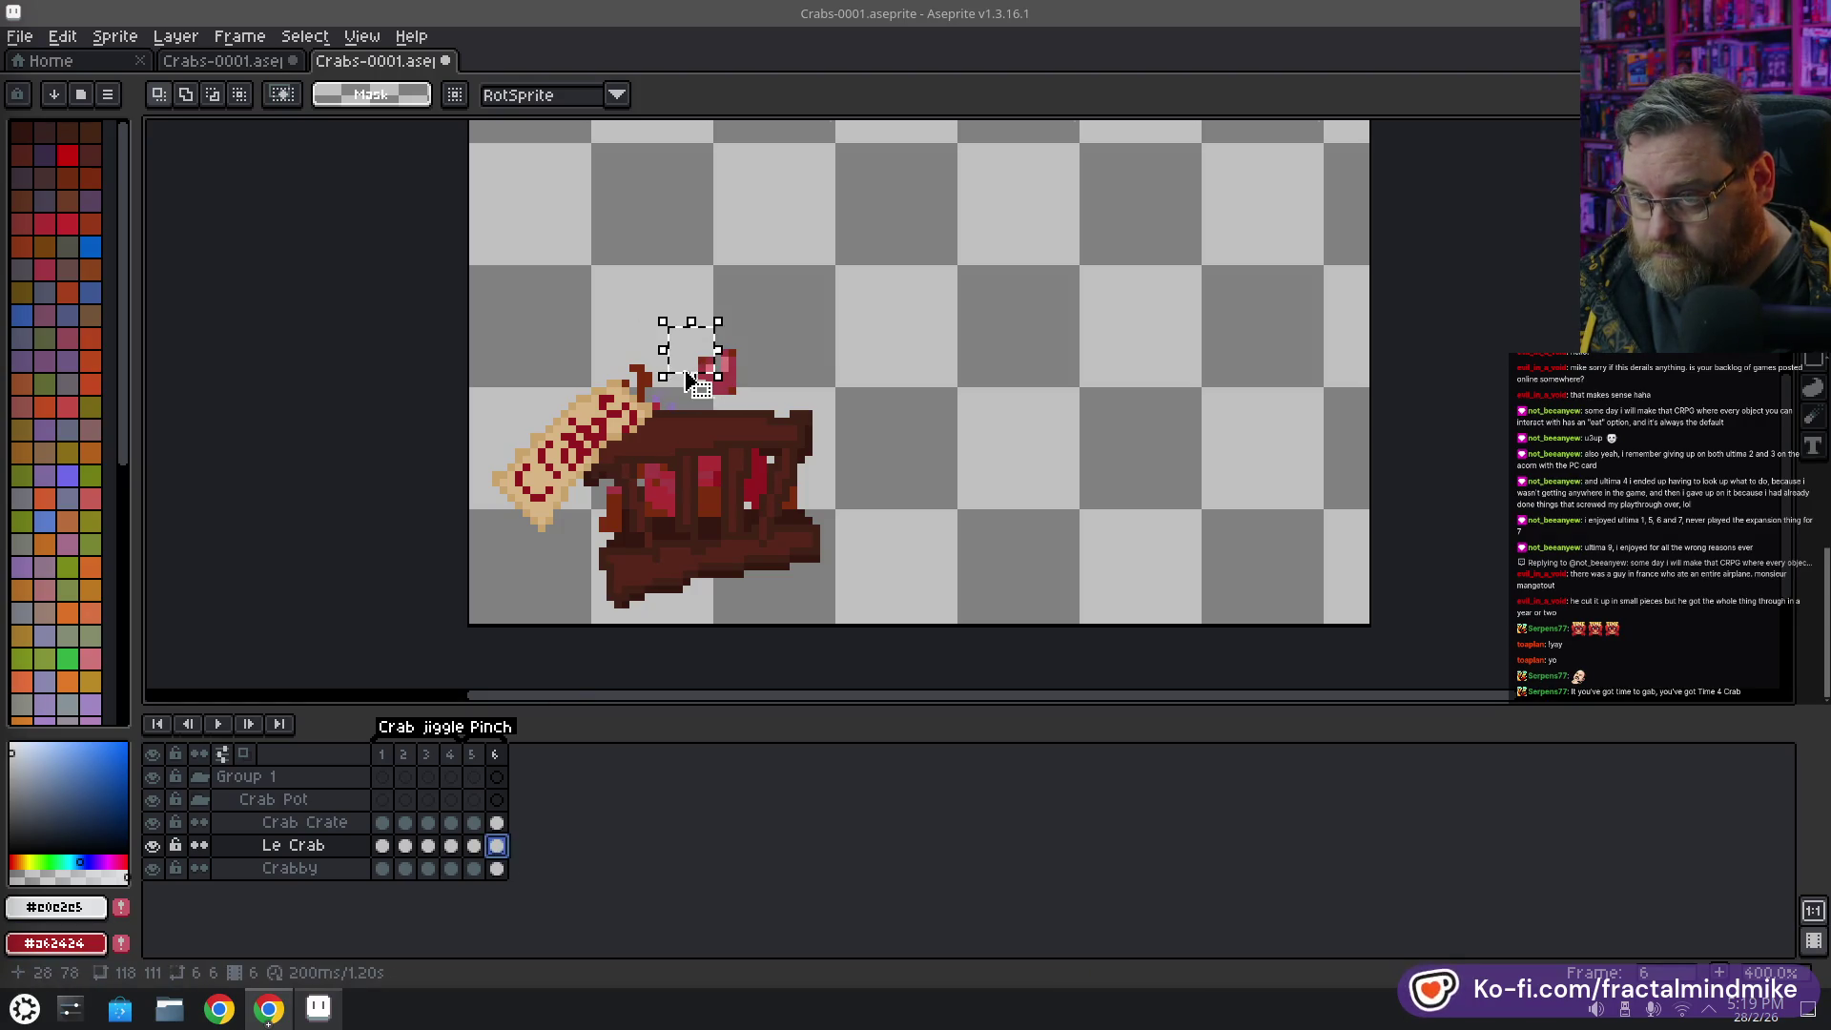
pyautogui.moveTo(708, 377); pyautogui.dragTo(702, 377)
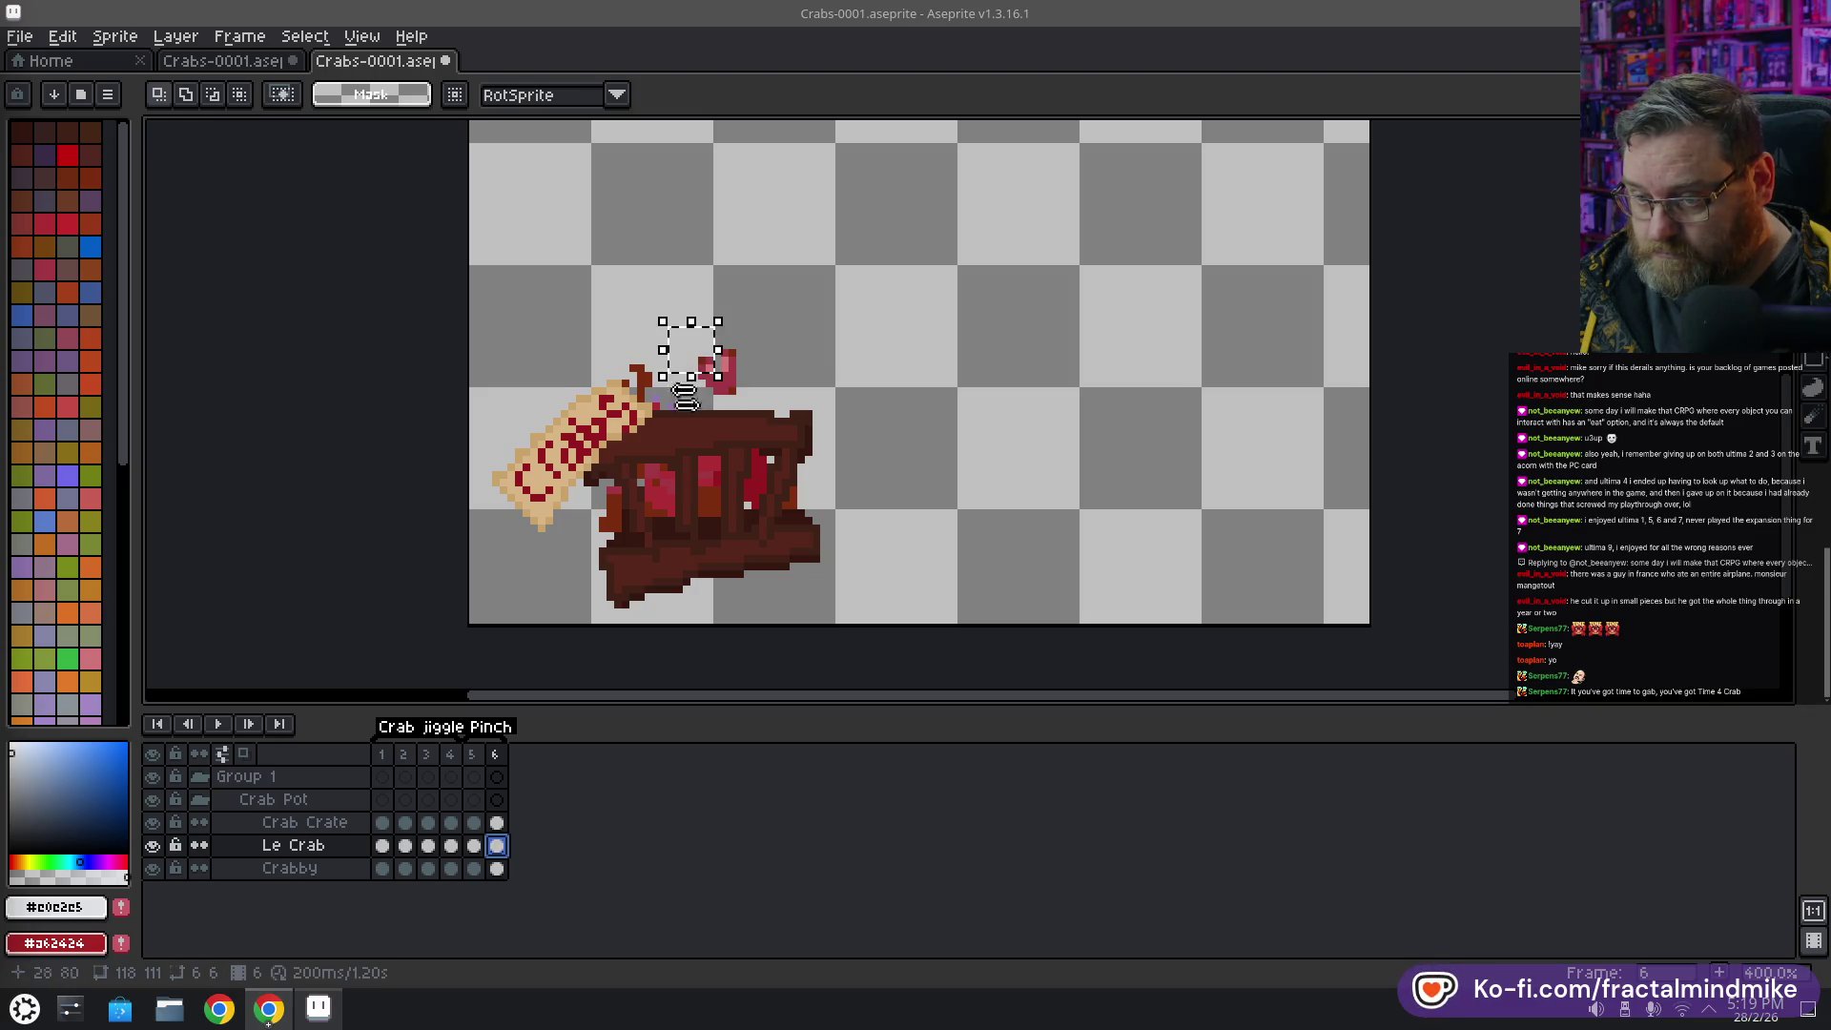
pyautogui.click(699, 361)
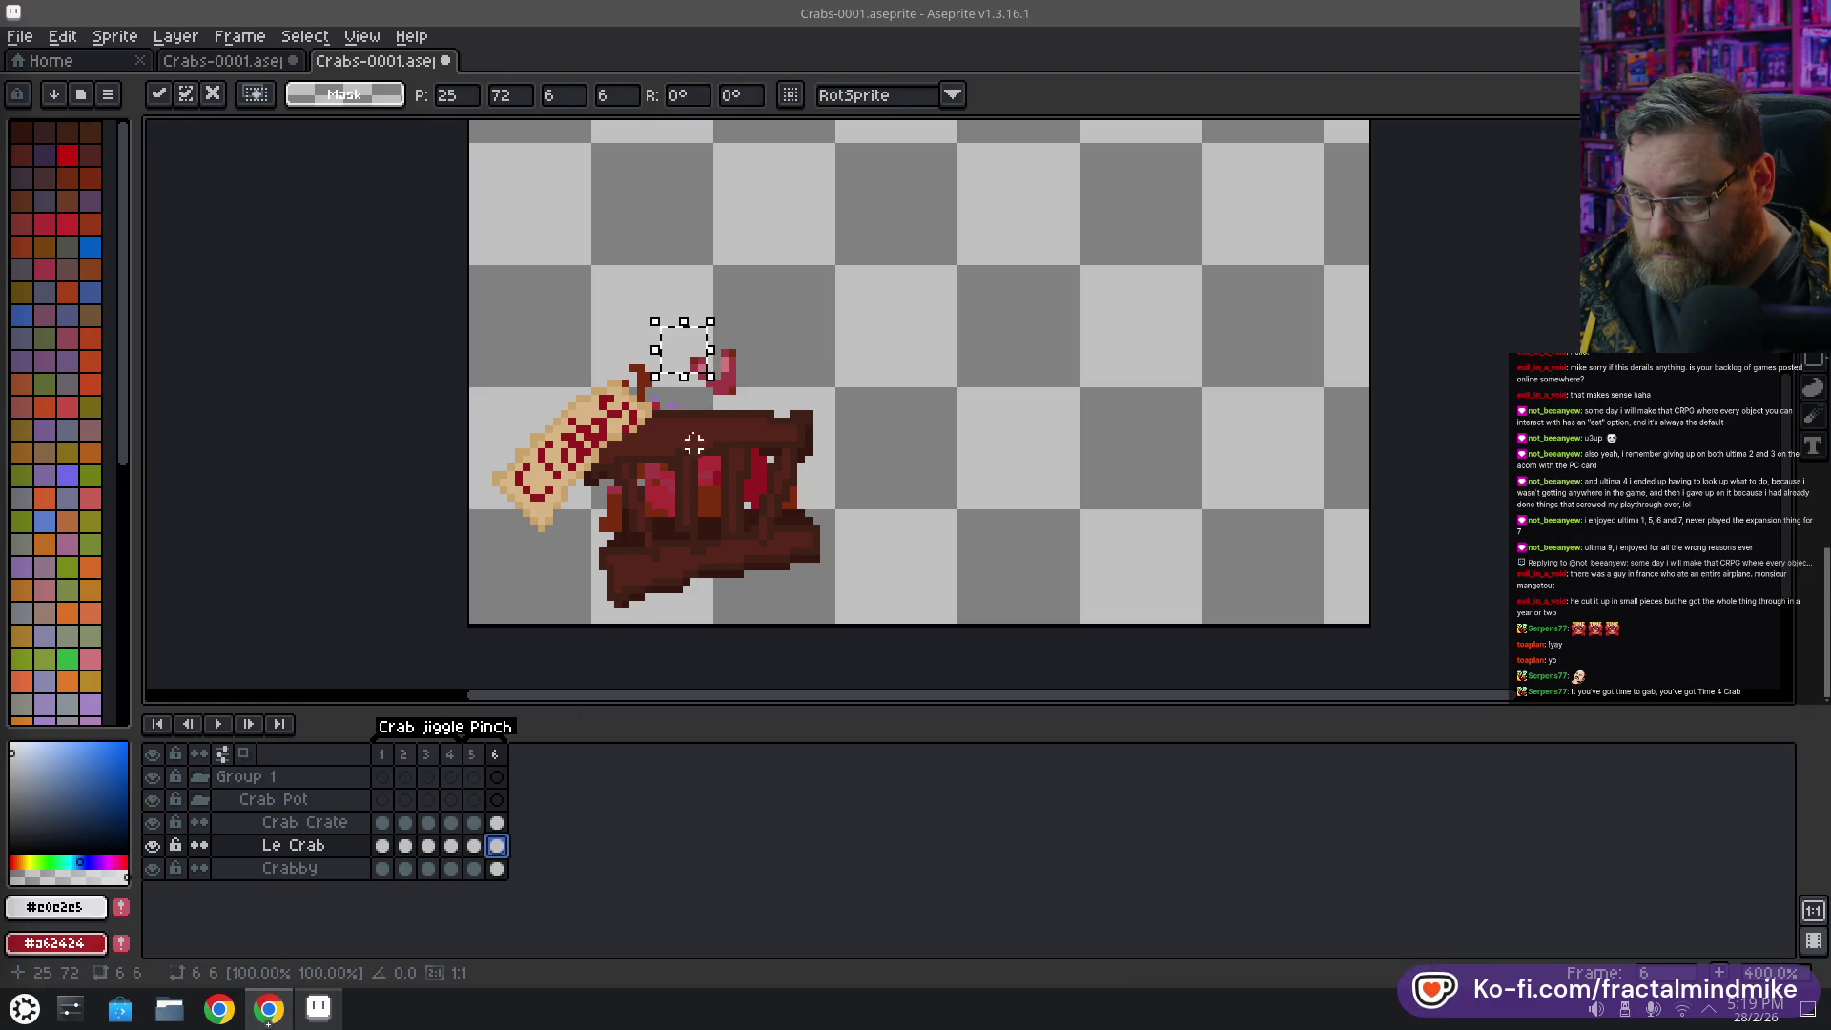
pyautogui.press('Return')
# Nudge the claw one pixel left and down, shift its tip right, then sample the claw red
pyautogui.moveTo(655, 330)
pyautogui.mouseDown()
pyautogui.moveTo(722, 396)
pyautogui.moveTo(745, 351)
pyautogui.moveTo(753, 377)
pyautogui.mouseUp()
pyautogui.press('Left')
pyautogui.press('Down')
pyautogui.press('Return')
pyautogui.press('Right')
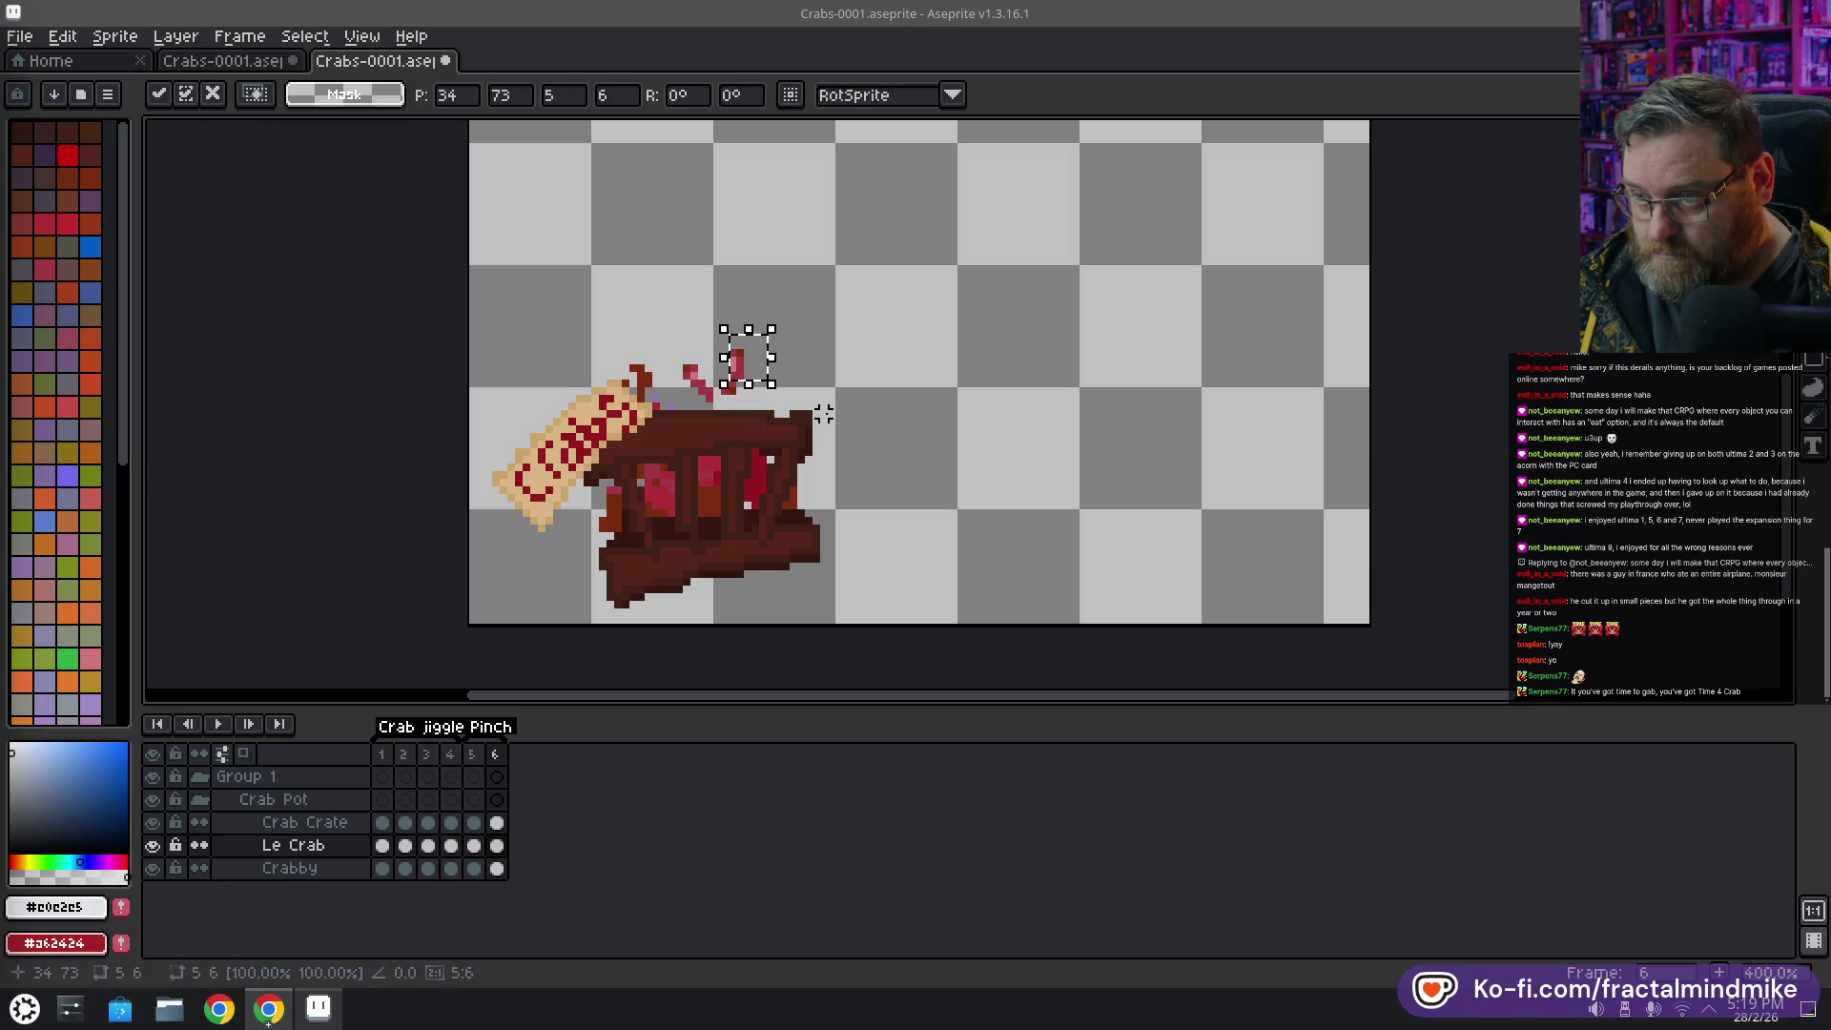
pyautogui.press('Return')
pyautogui.hotkey('ctrl', 'd')
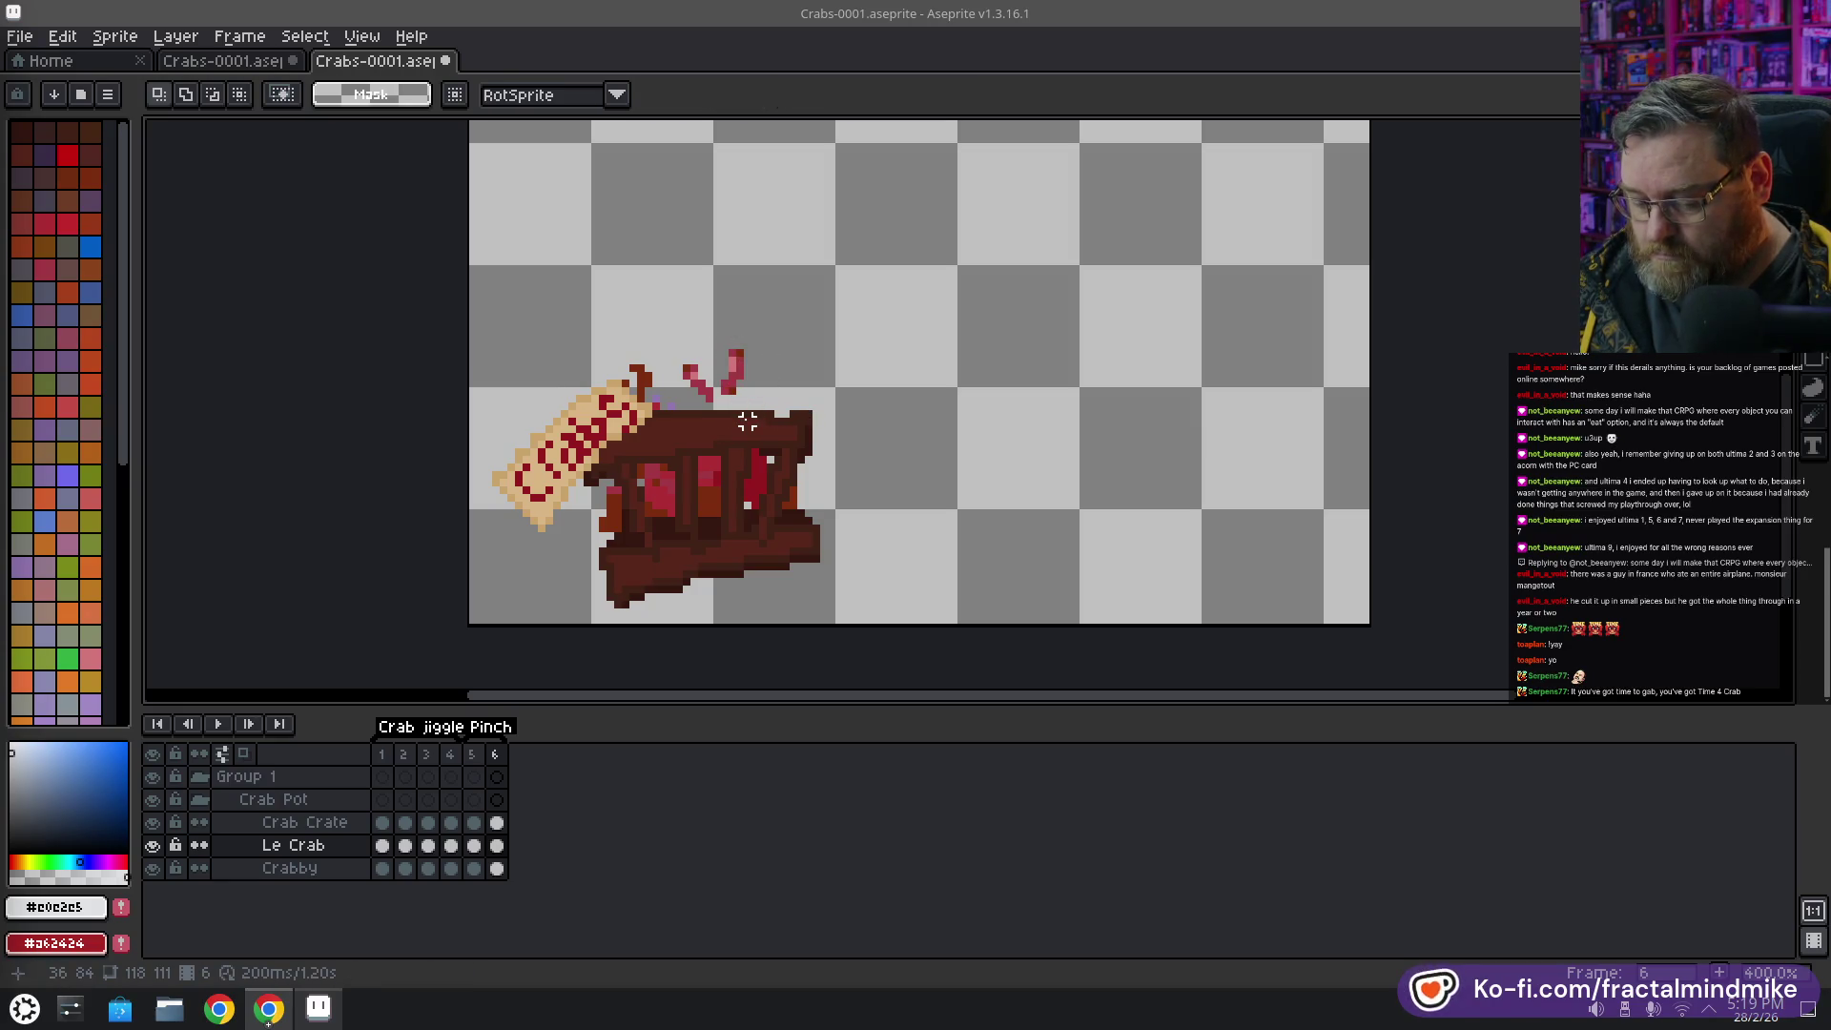
pyautogui.press('b')
pyautogui.keyDown('alt'); pyautogui.click(722, 398); pyautogui.keyUp('alt')
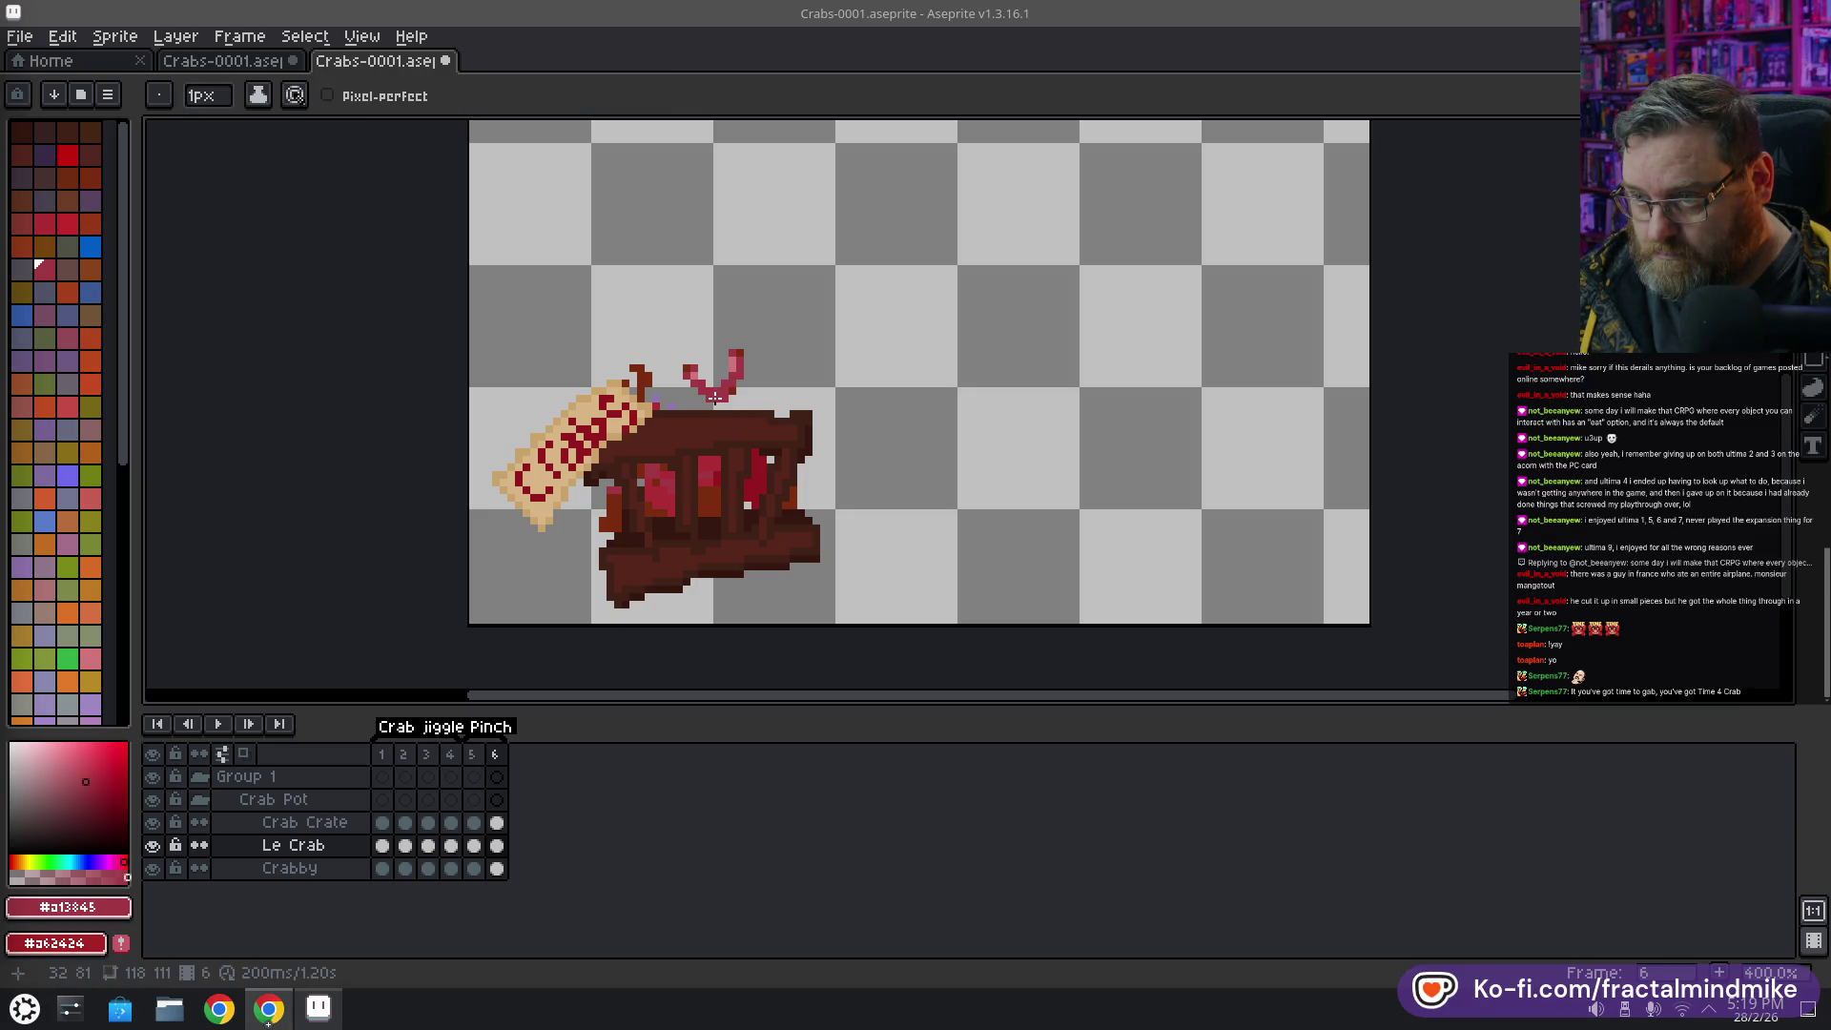
# Sample the crate's dark brown and zoom in on frame 6
pyautogui.keyDown('alt'); pyautogui.click(712, 410); pyautogui.keyUp('alt')
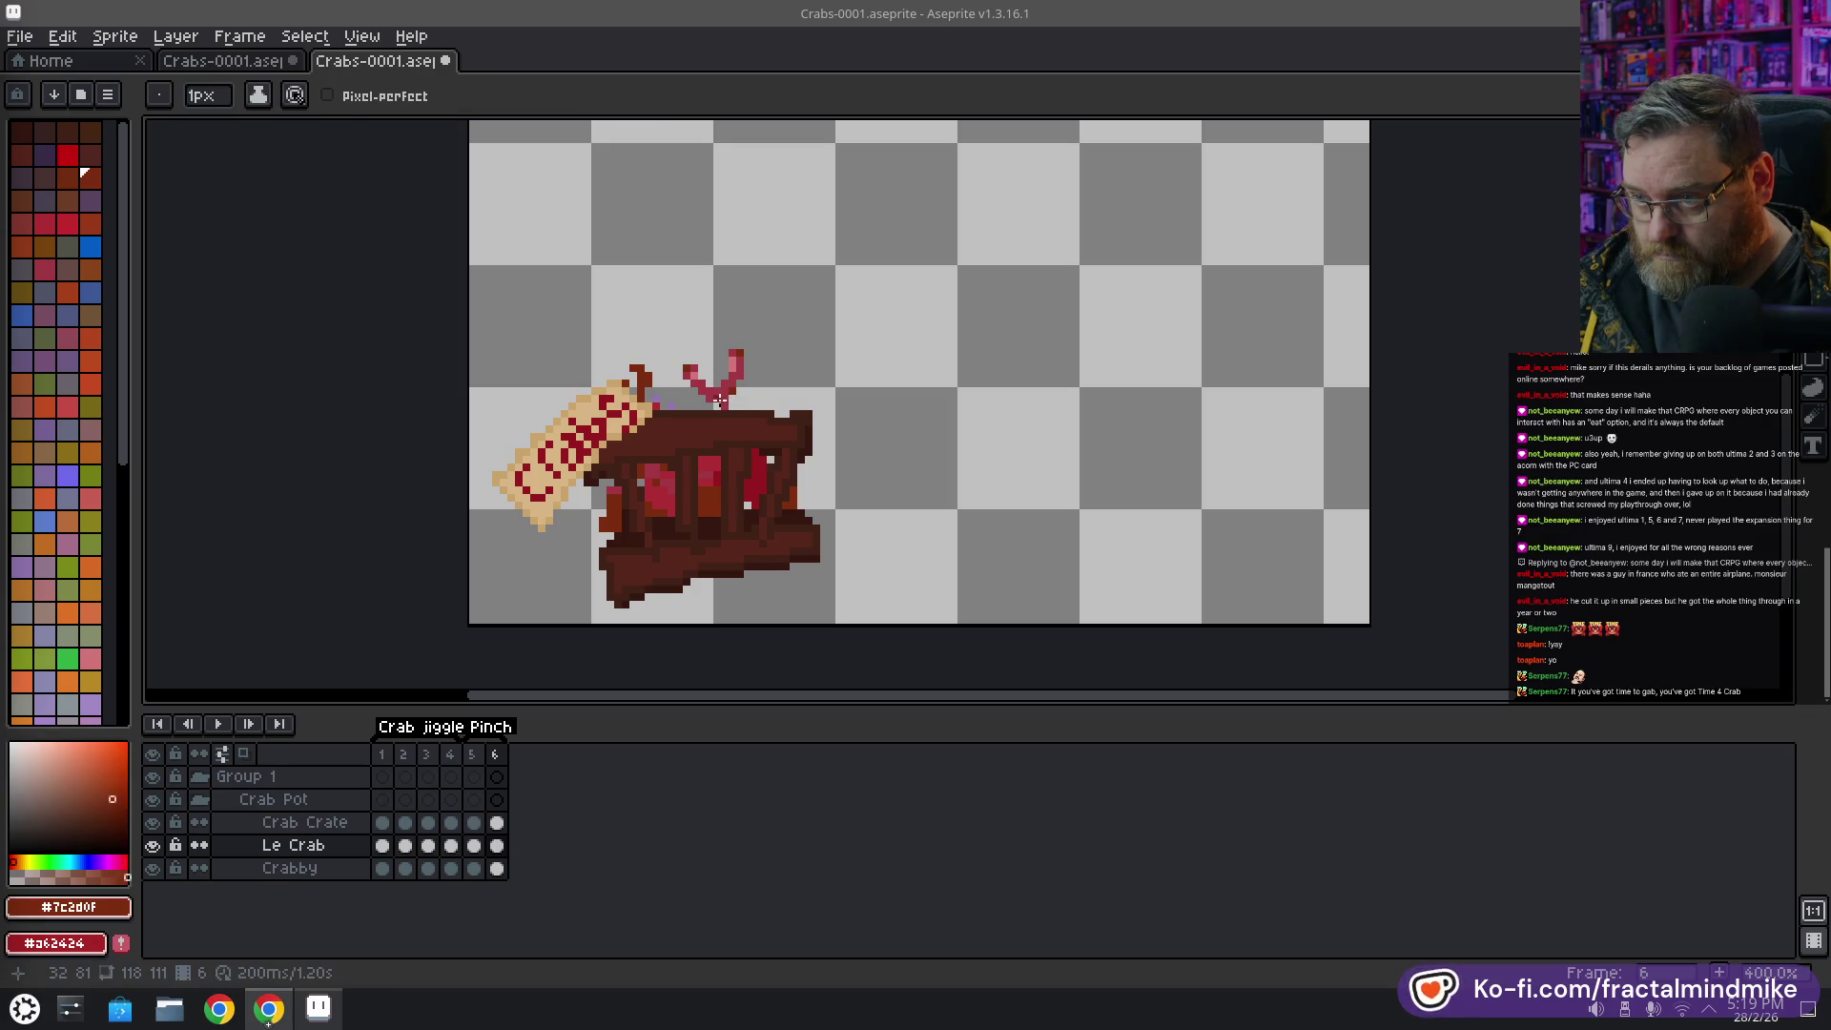
pyautogui.scroll(1, 729, 481)
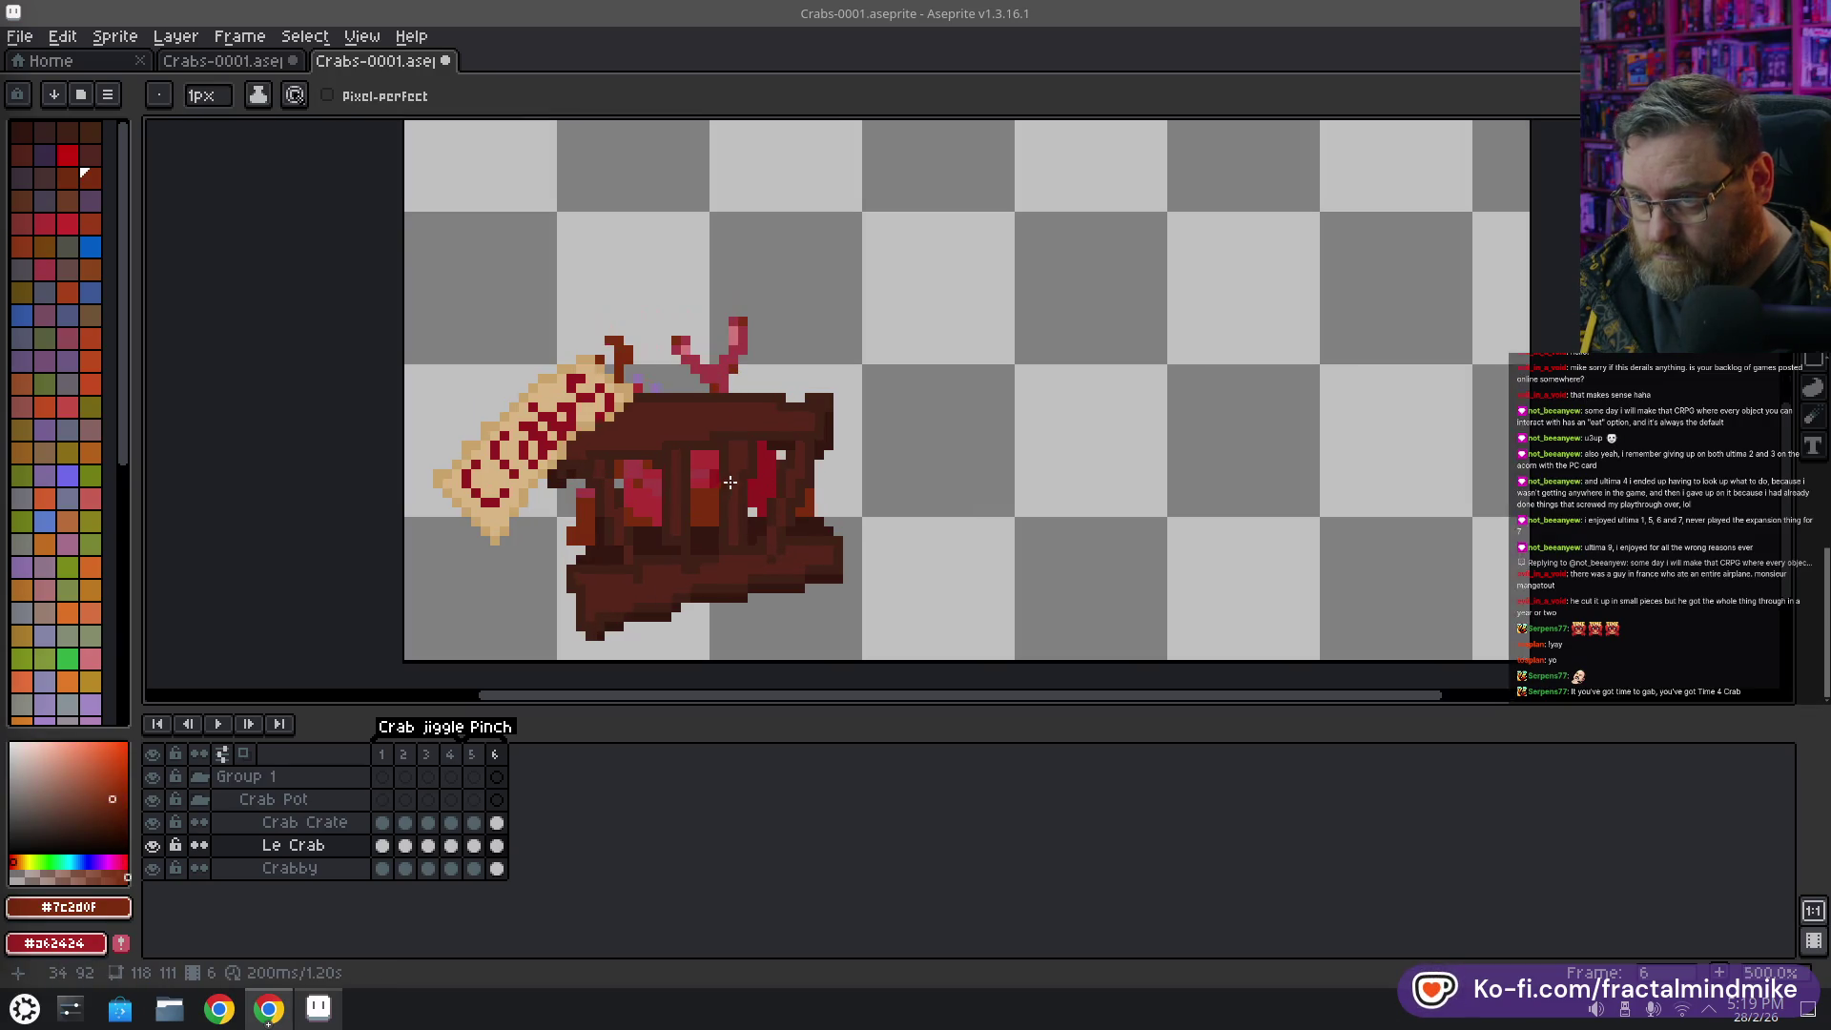
pyautogui.click(495, 754)
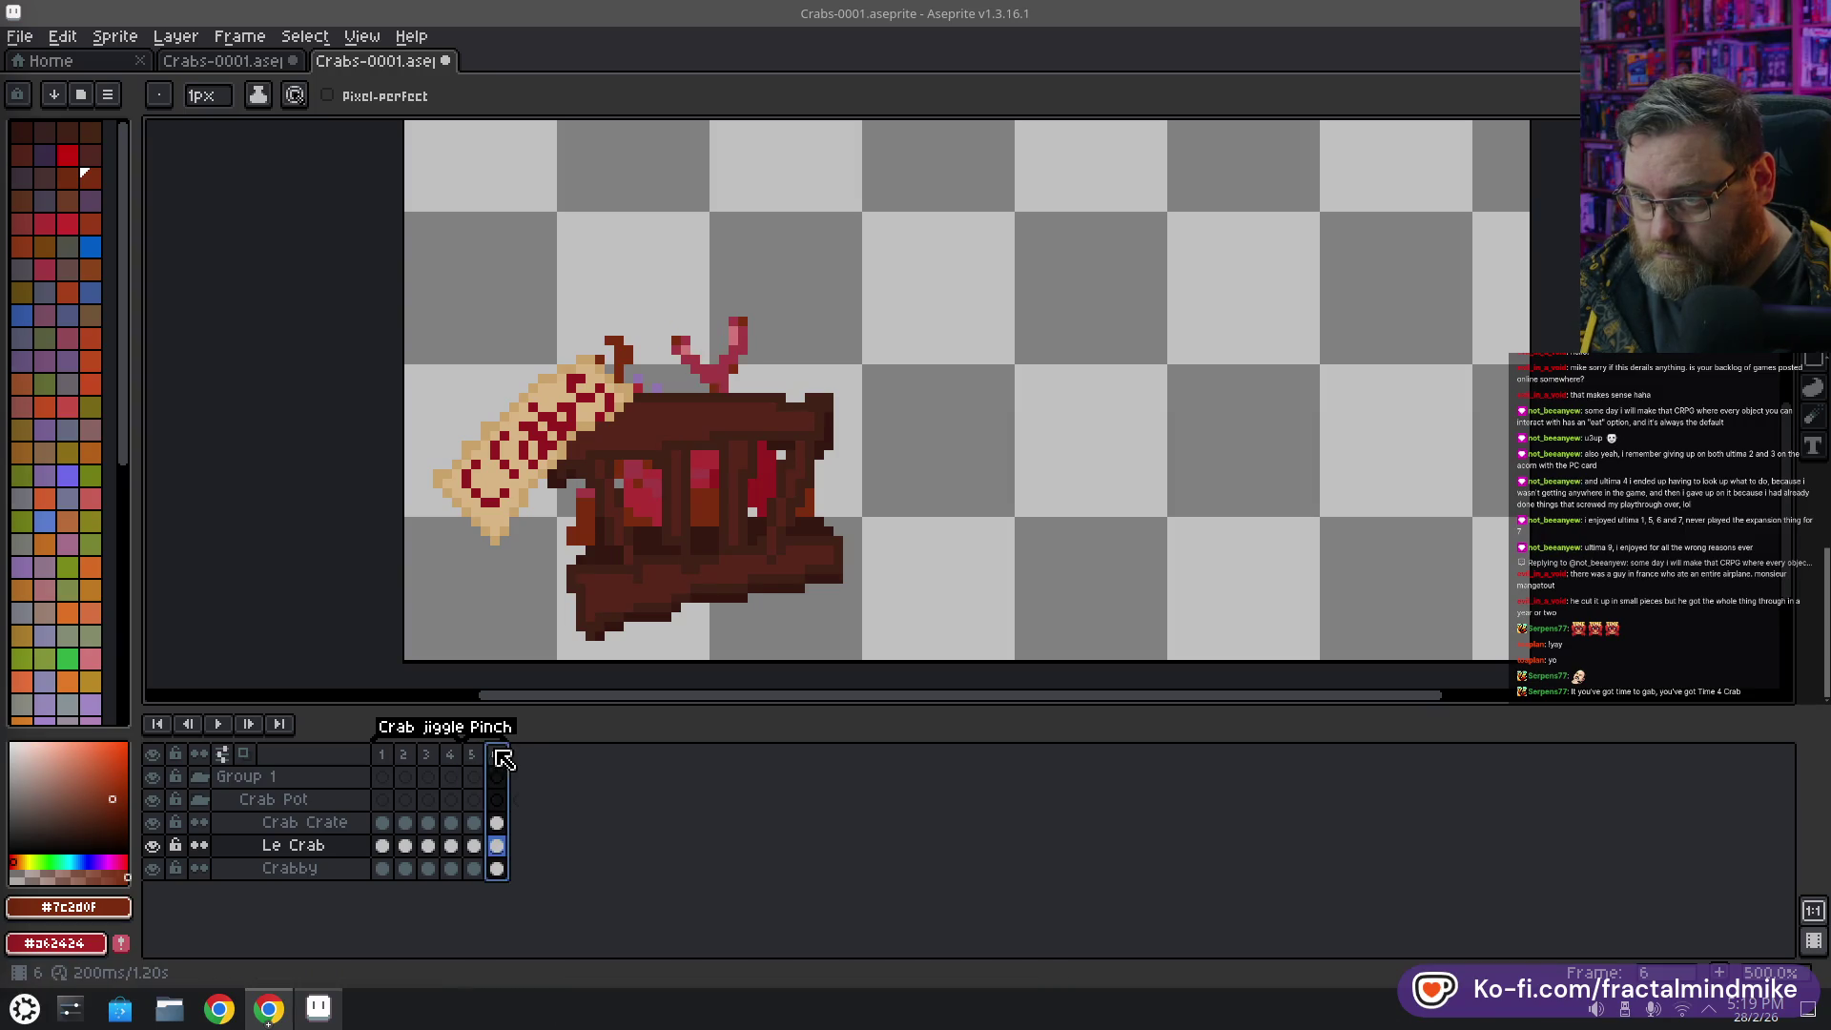
# Compare claw poses across frames 5, 1, 2, 3 and 4, then undo the pencil stroke
pyautogui.click(471, 755)
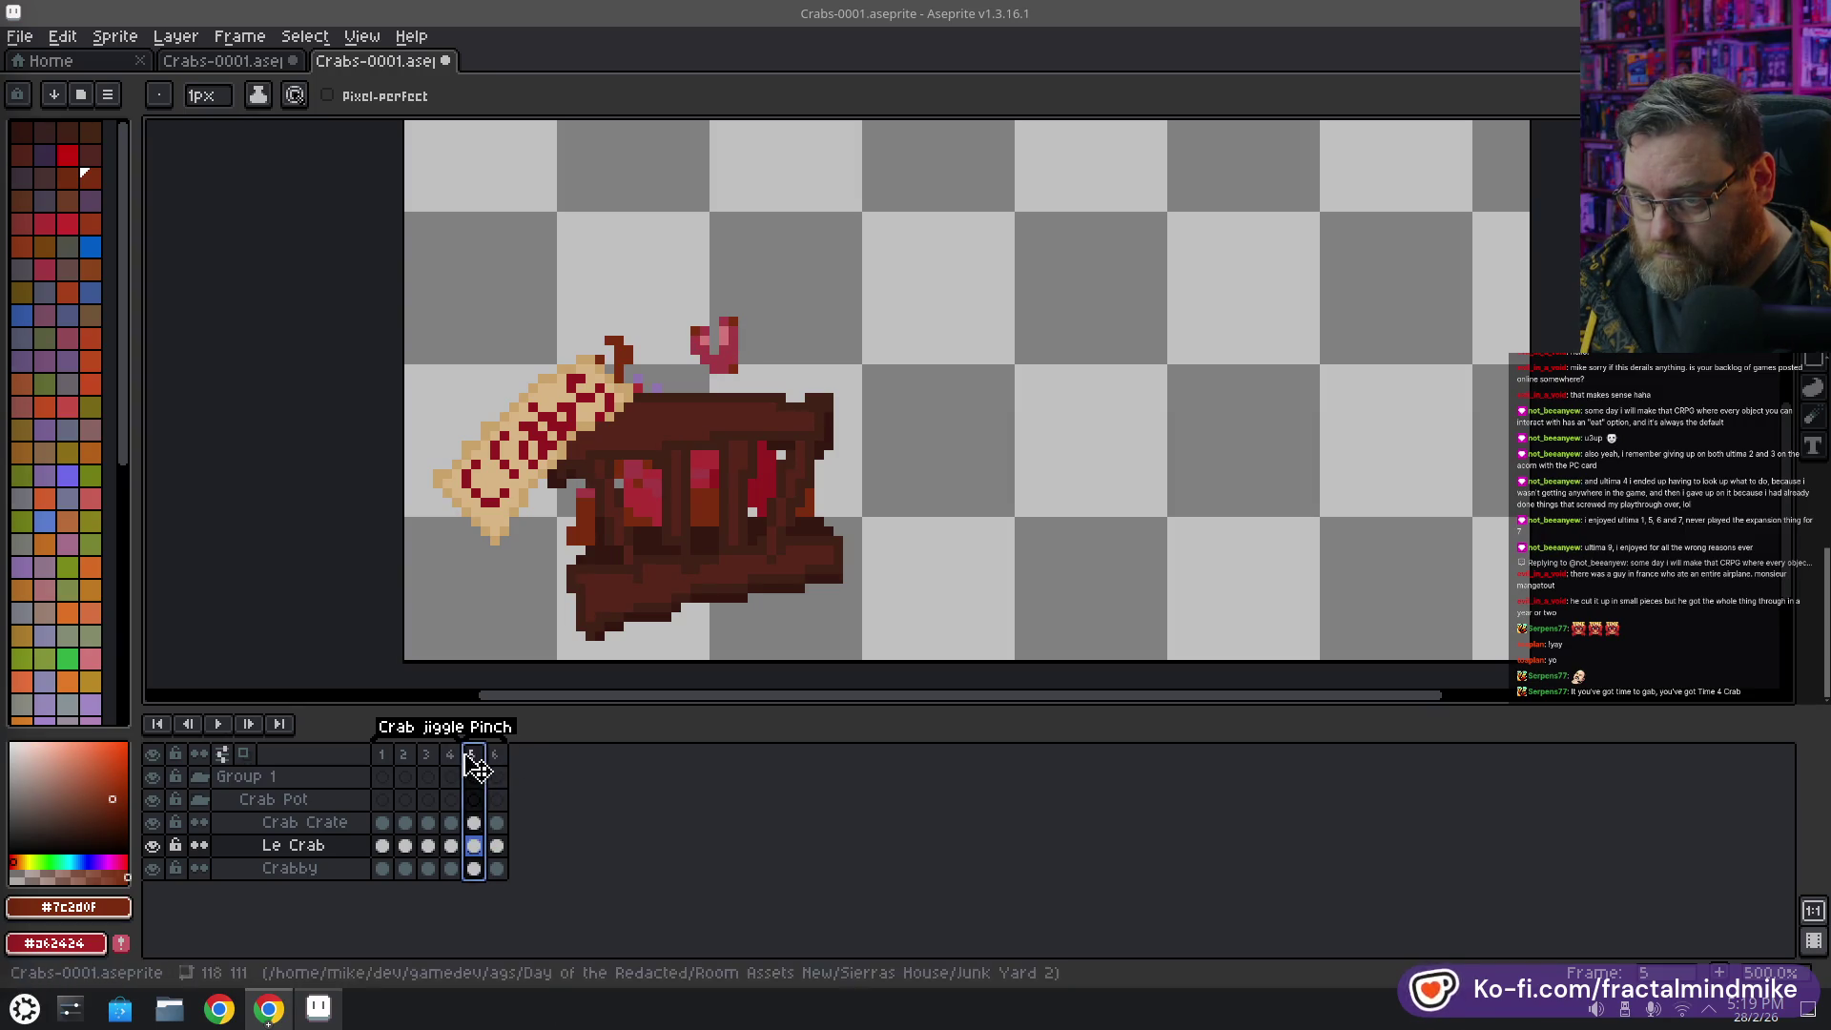
pyautogui.click(386, 754)
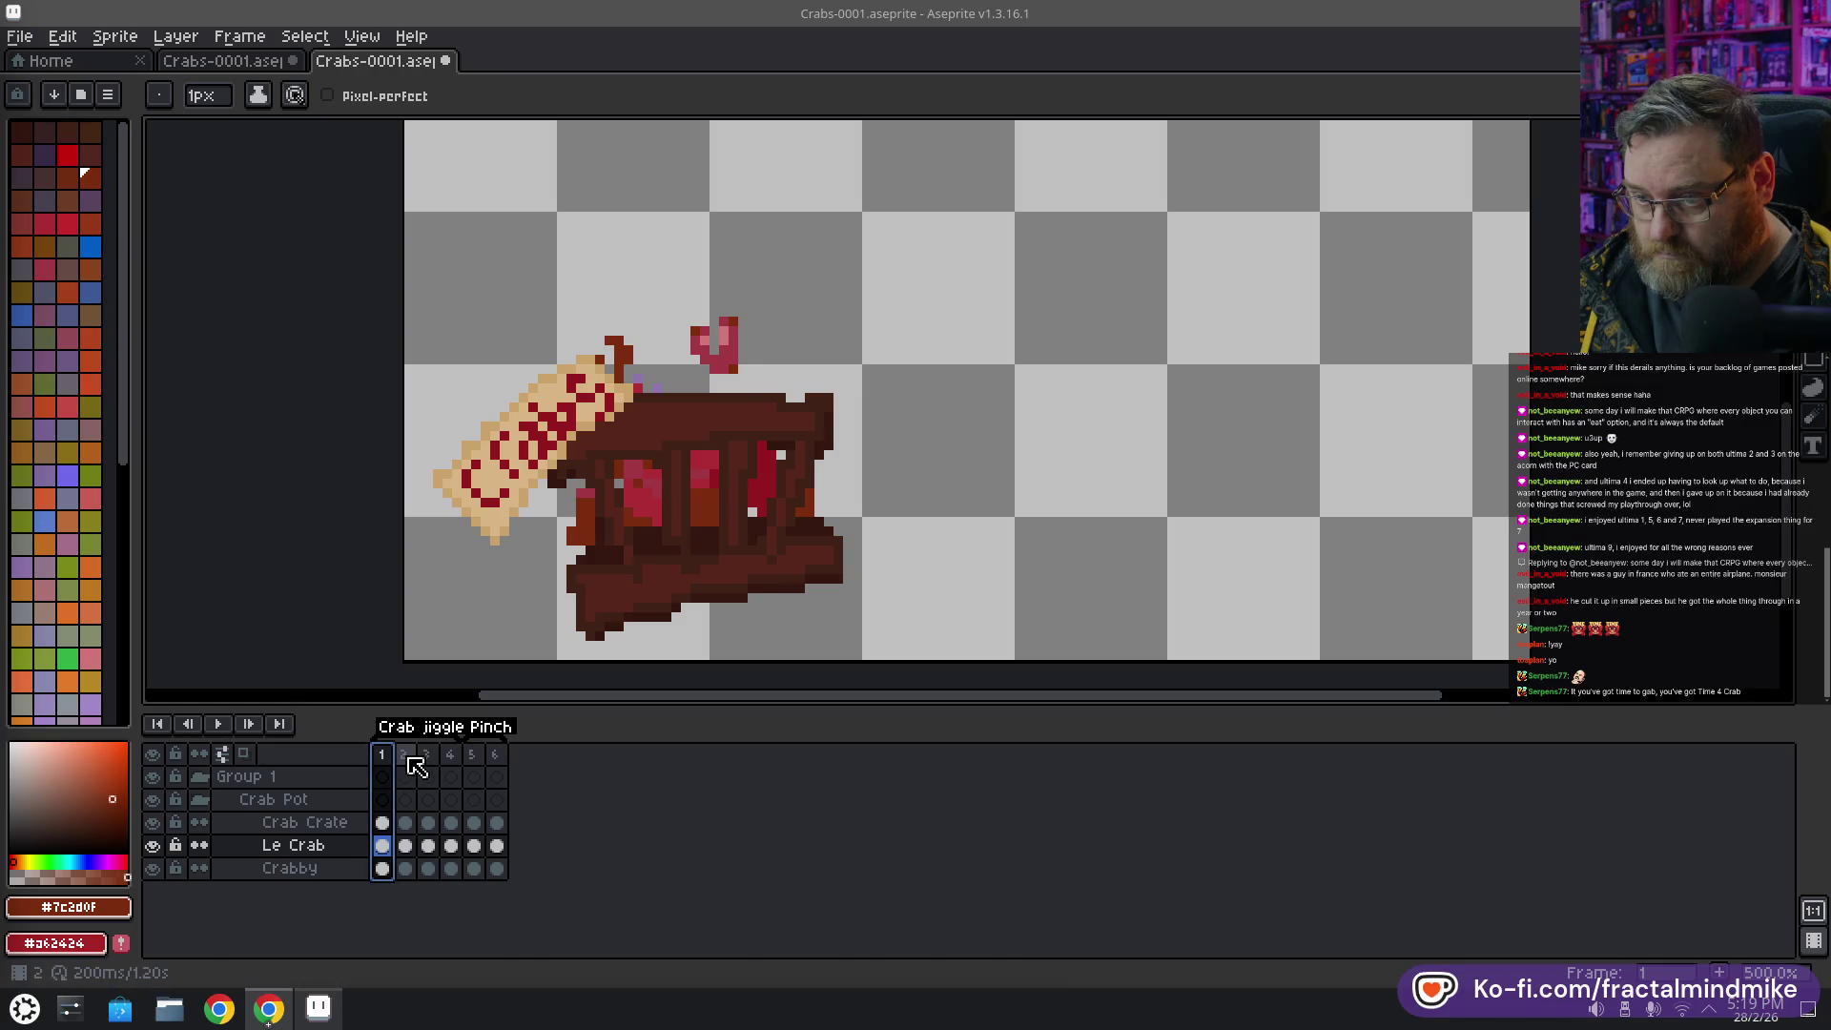
pyautogui.click(409, 761)
pyautogui.click(427, 760)
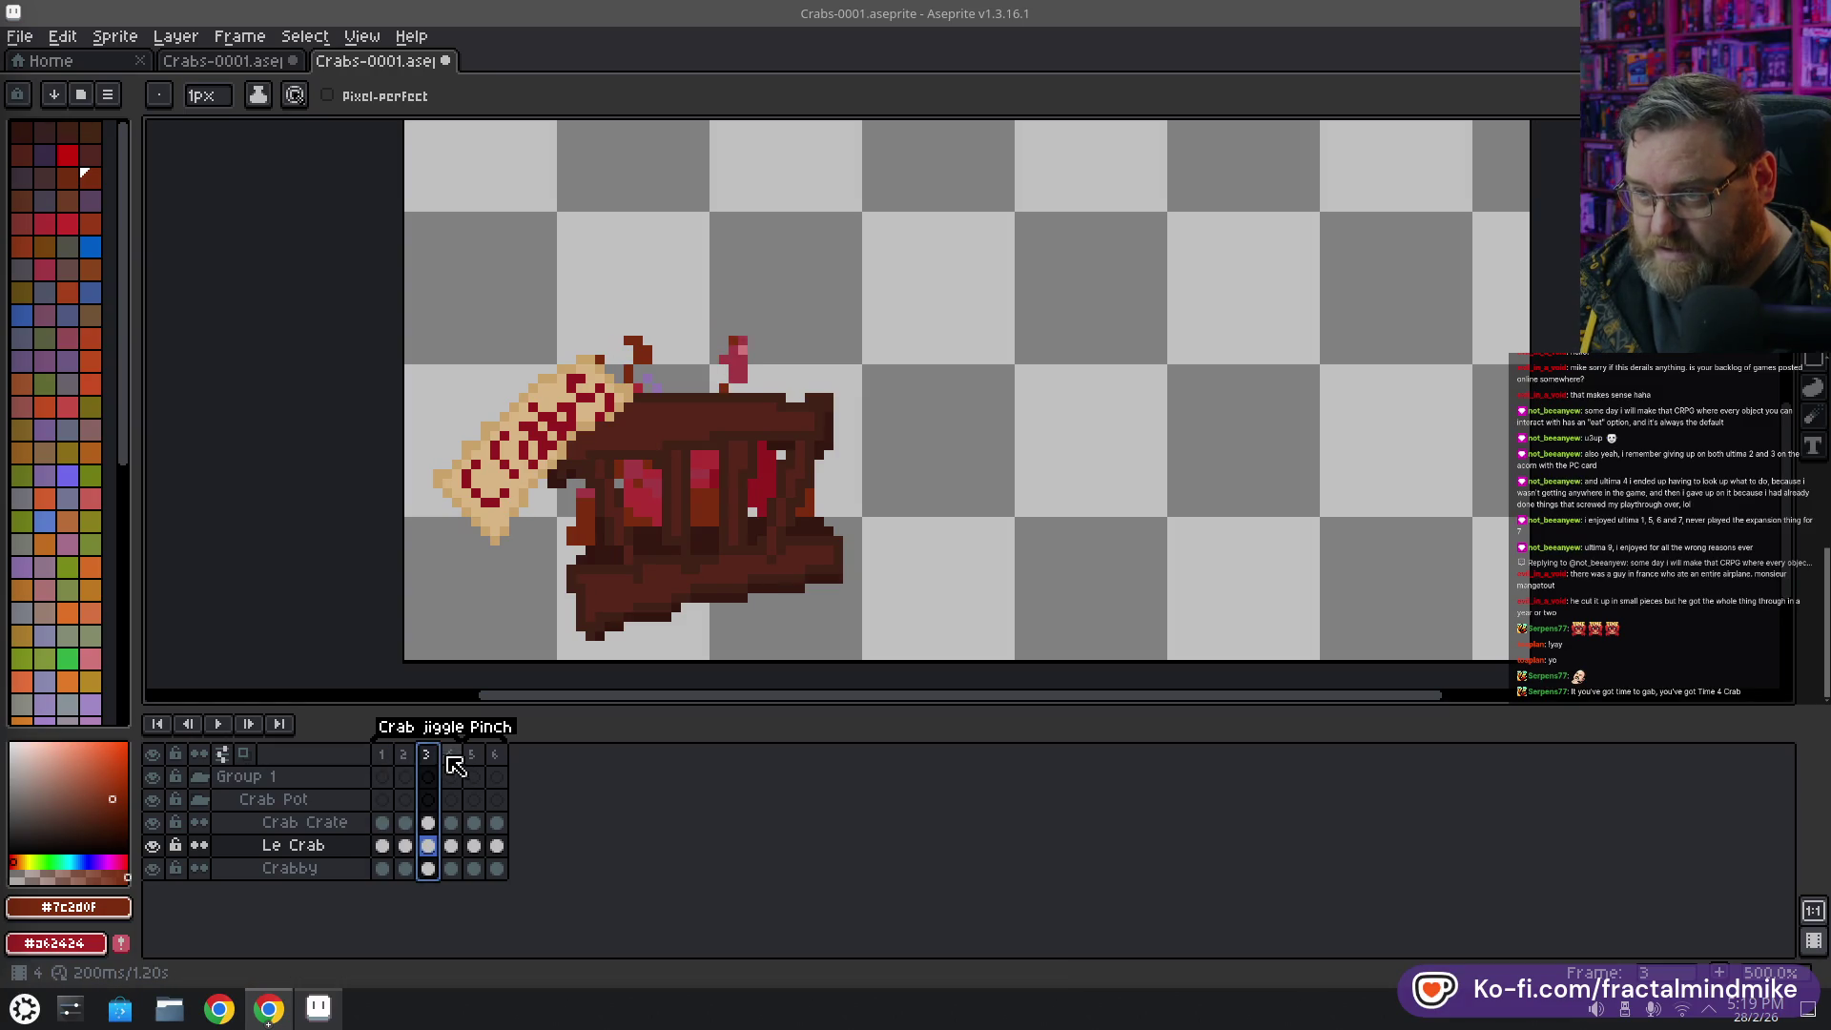
pyautogui.click(450, 760)
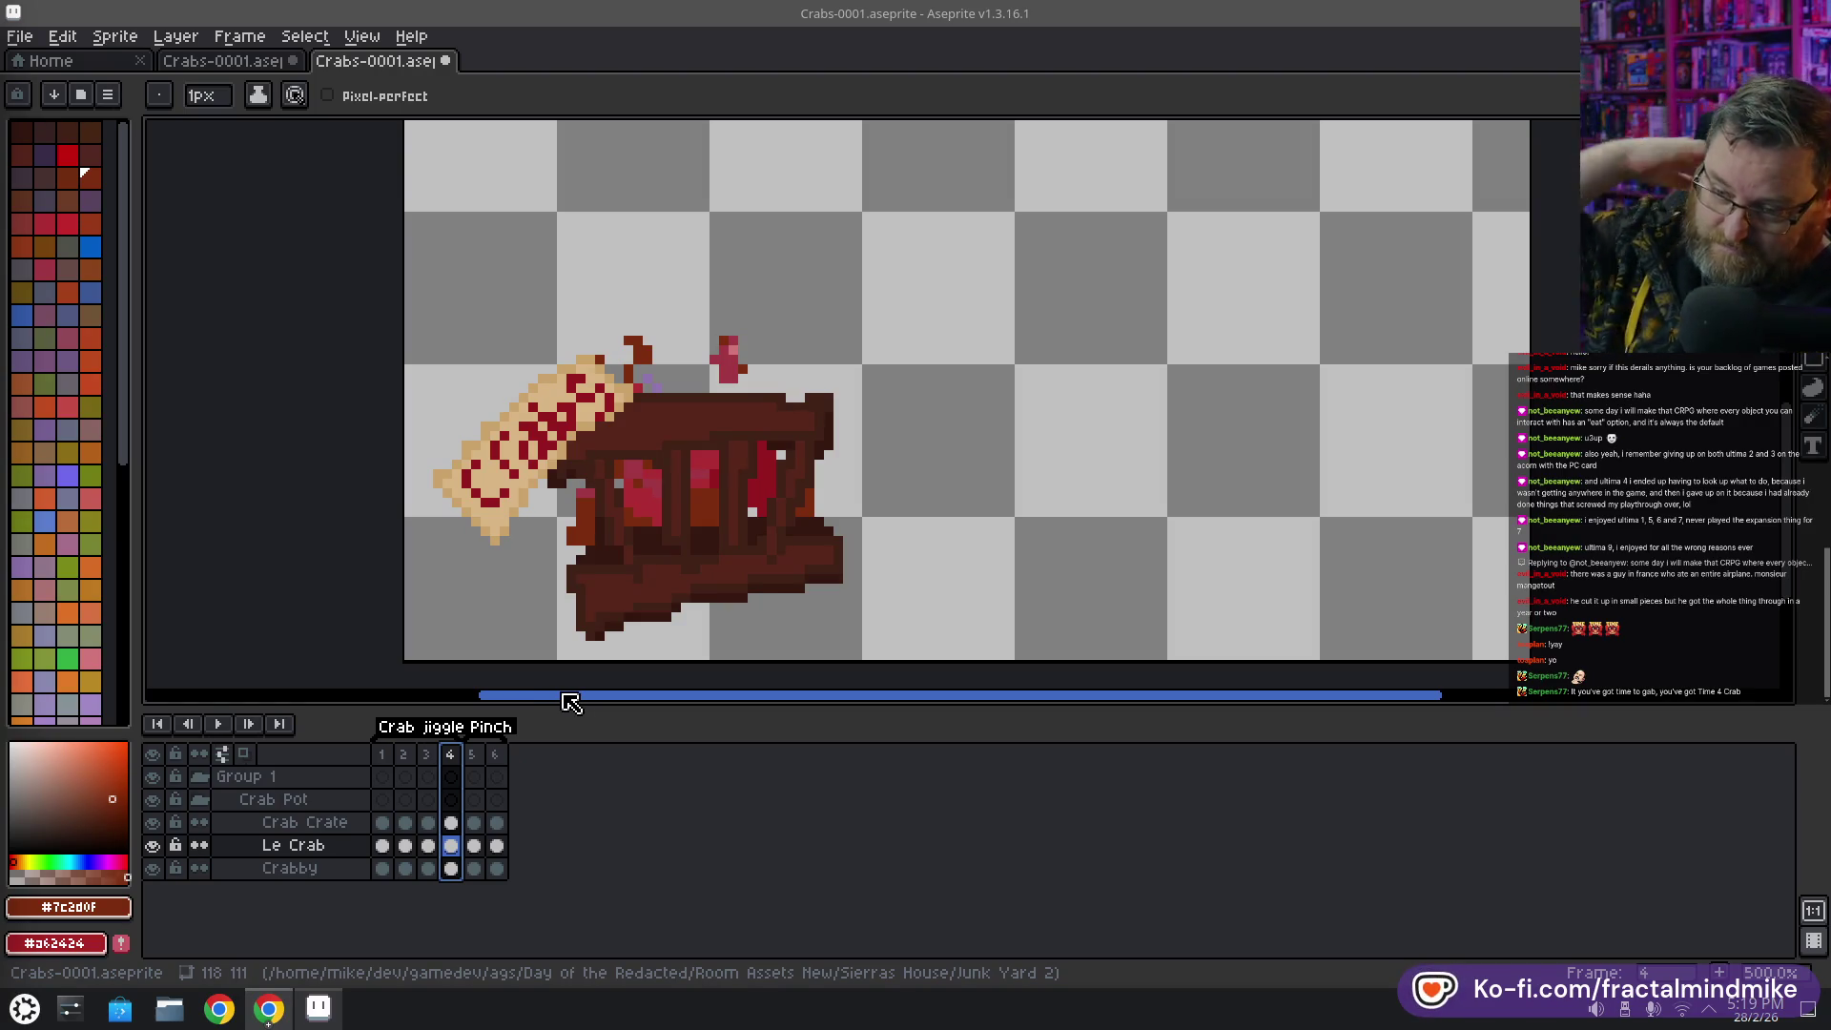
pyautogui.hotkey('ctrl', 'z')
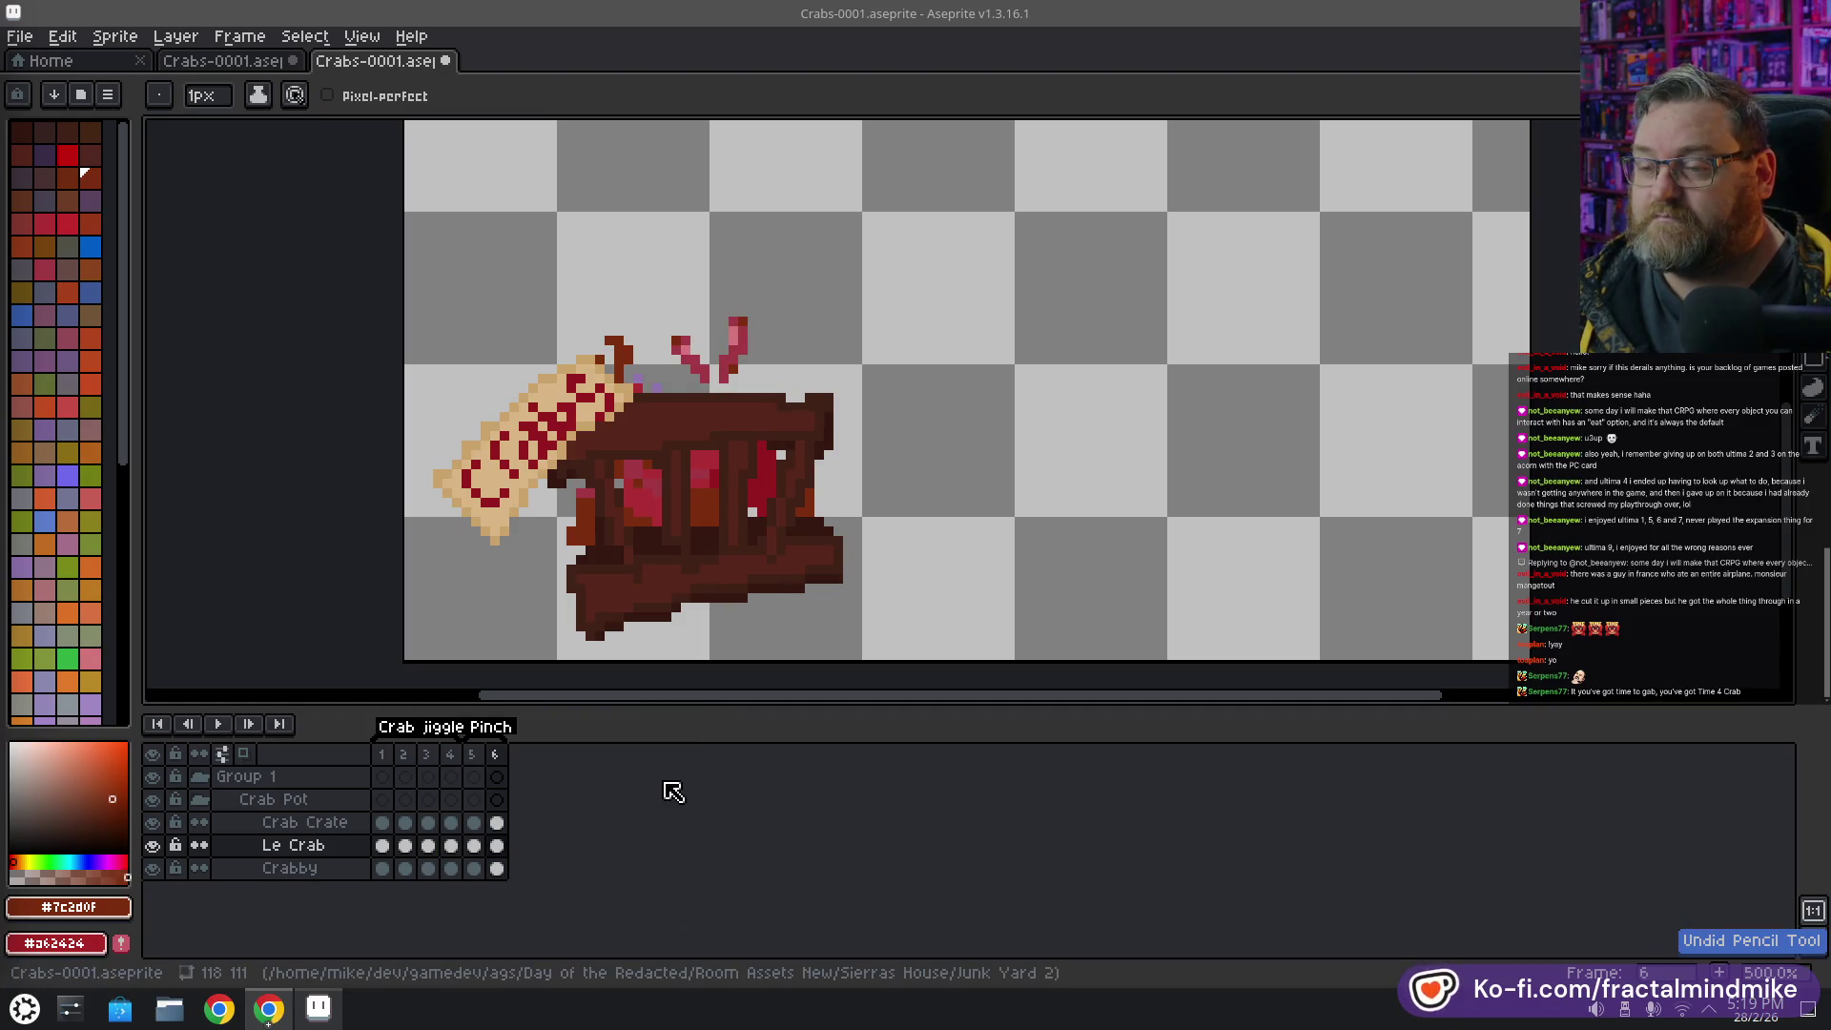
# Undo four more claw edits on frame 6, back to the earlier claw transform
pyautogui.hotkey('ctrl', 'z')
pyautogui.hotkey('ctrl', 'z')
pyautogui.hotkey('ctrl', 'z')
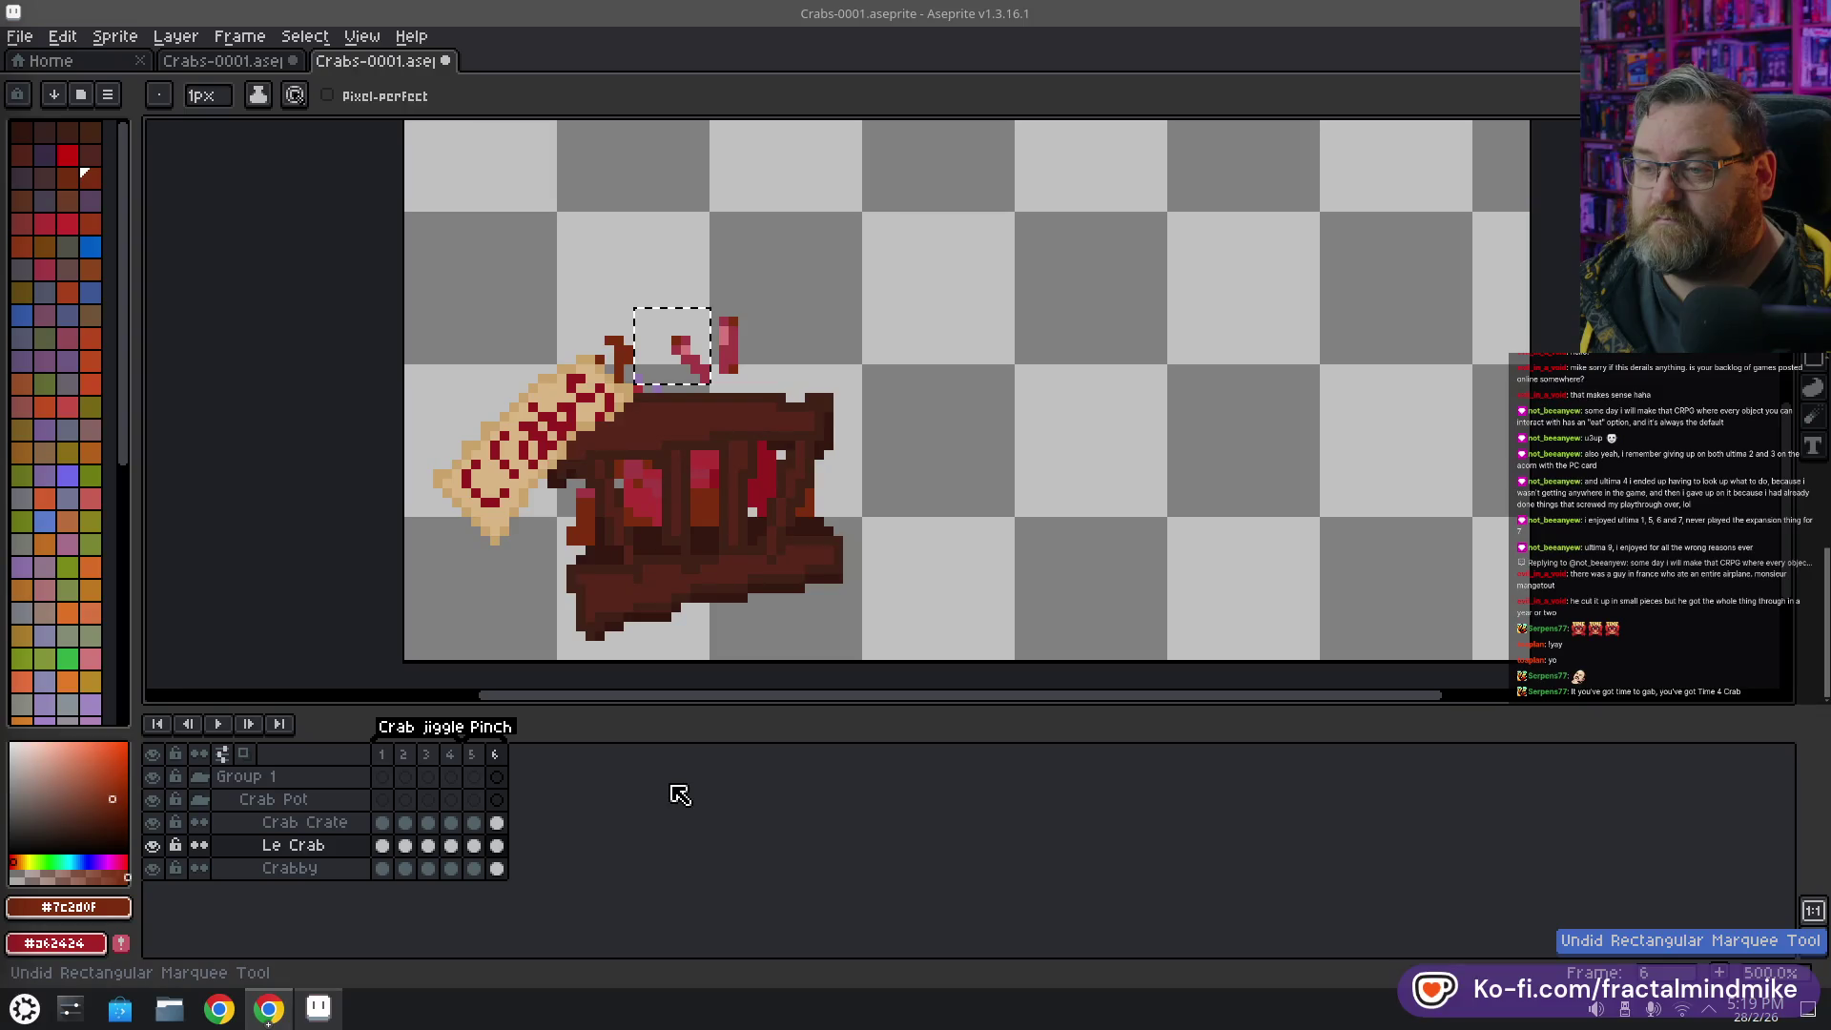
pyautogui.hotkey('ctrl', 'z')
pyautogui.hotkey('ctrl', 'z')
pyautogui.hotkey('ctrl', 'z')
pyautogui.hotkey('ctrl', 'z')
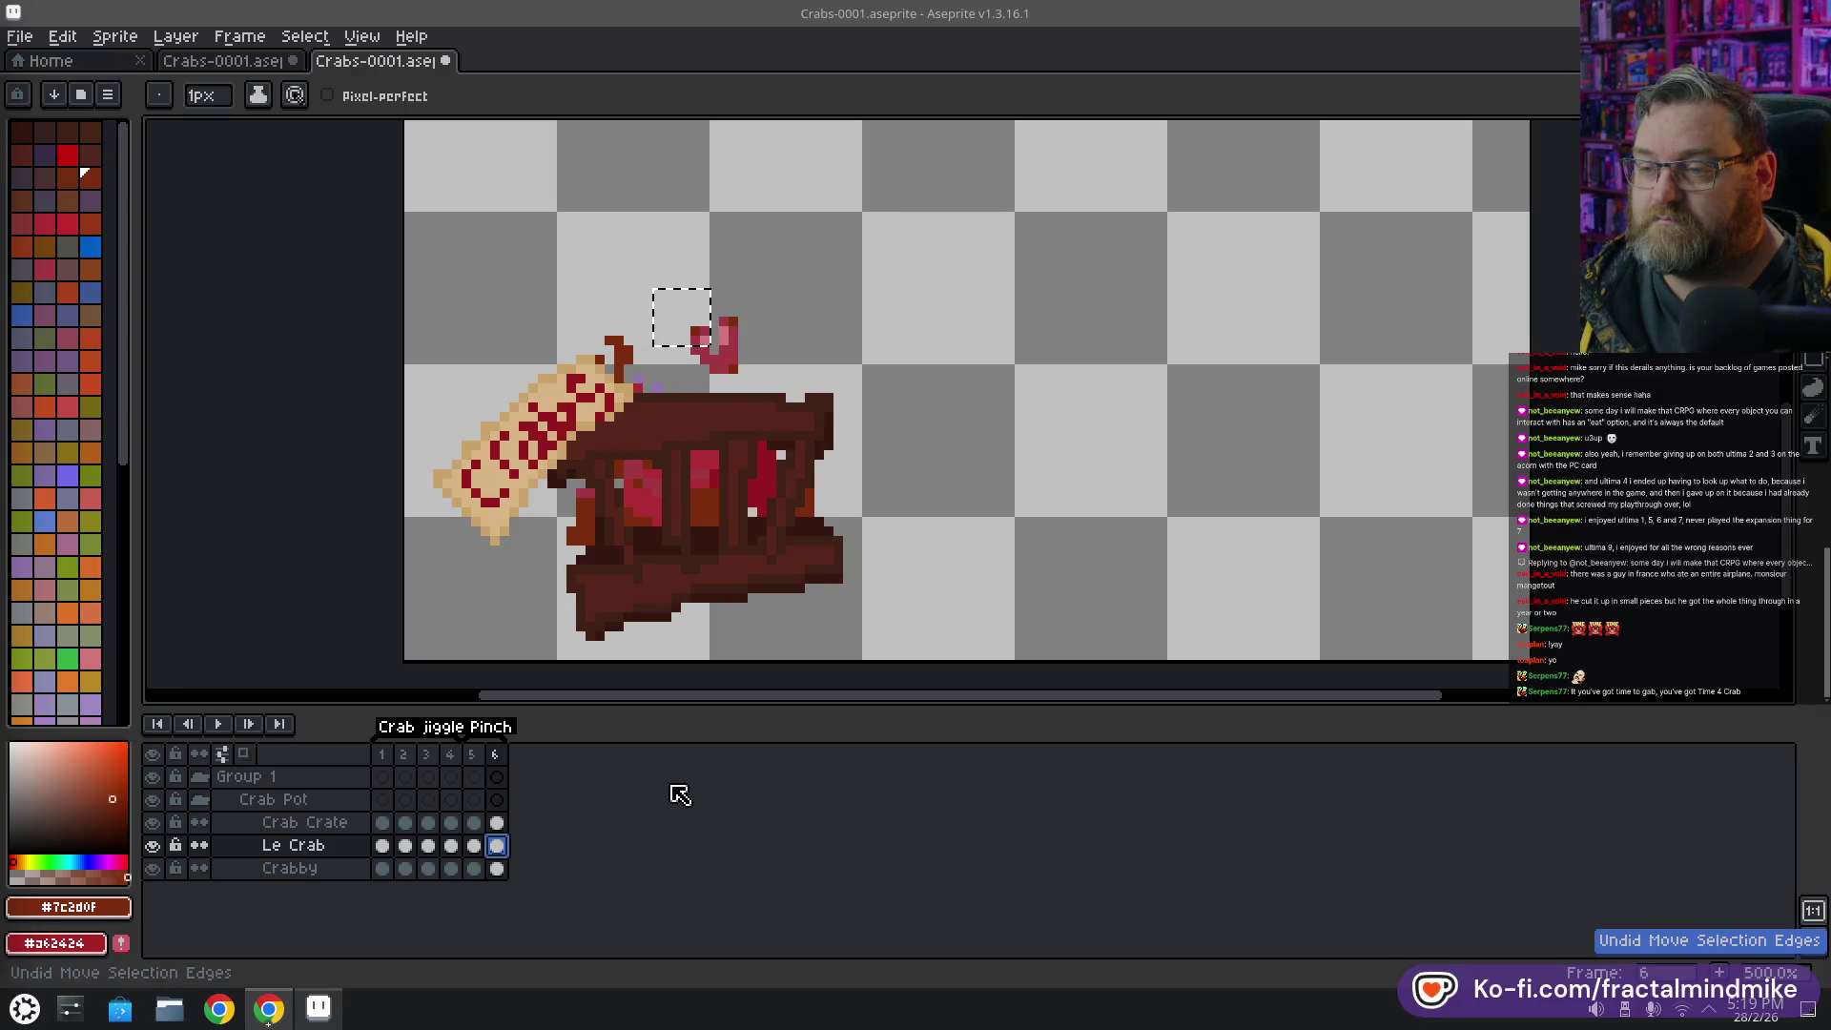
pyautogui.hotkey('ctrl', 'z')
pyautogui.hotkey('ctrl', 'z')
pyautogui.hotkey('ctrl', 'z')
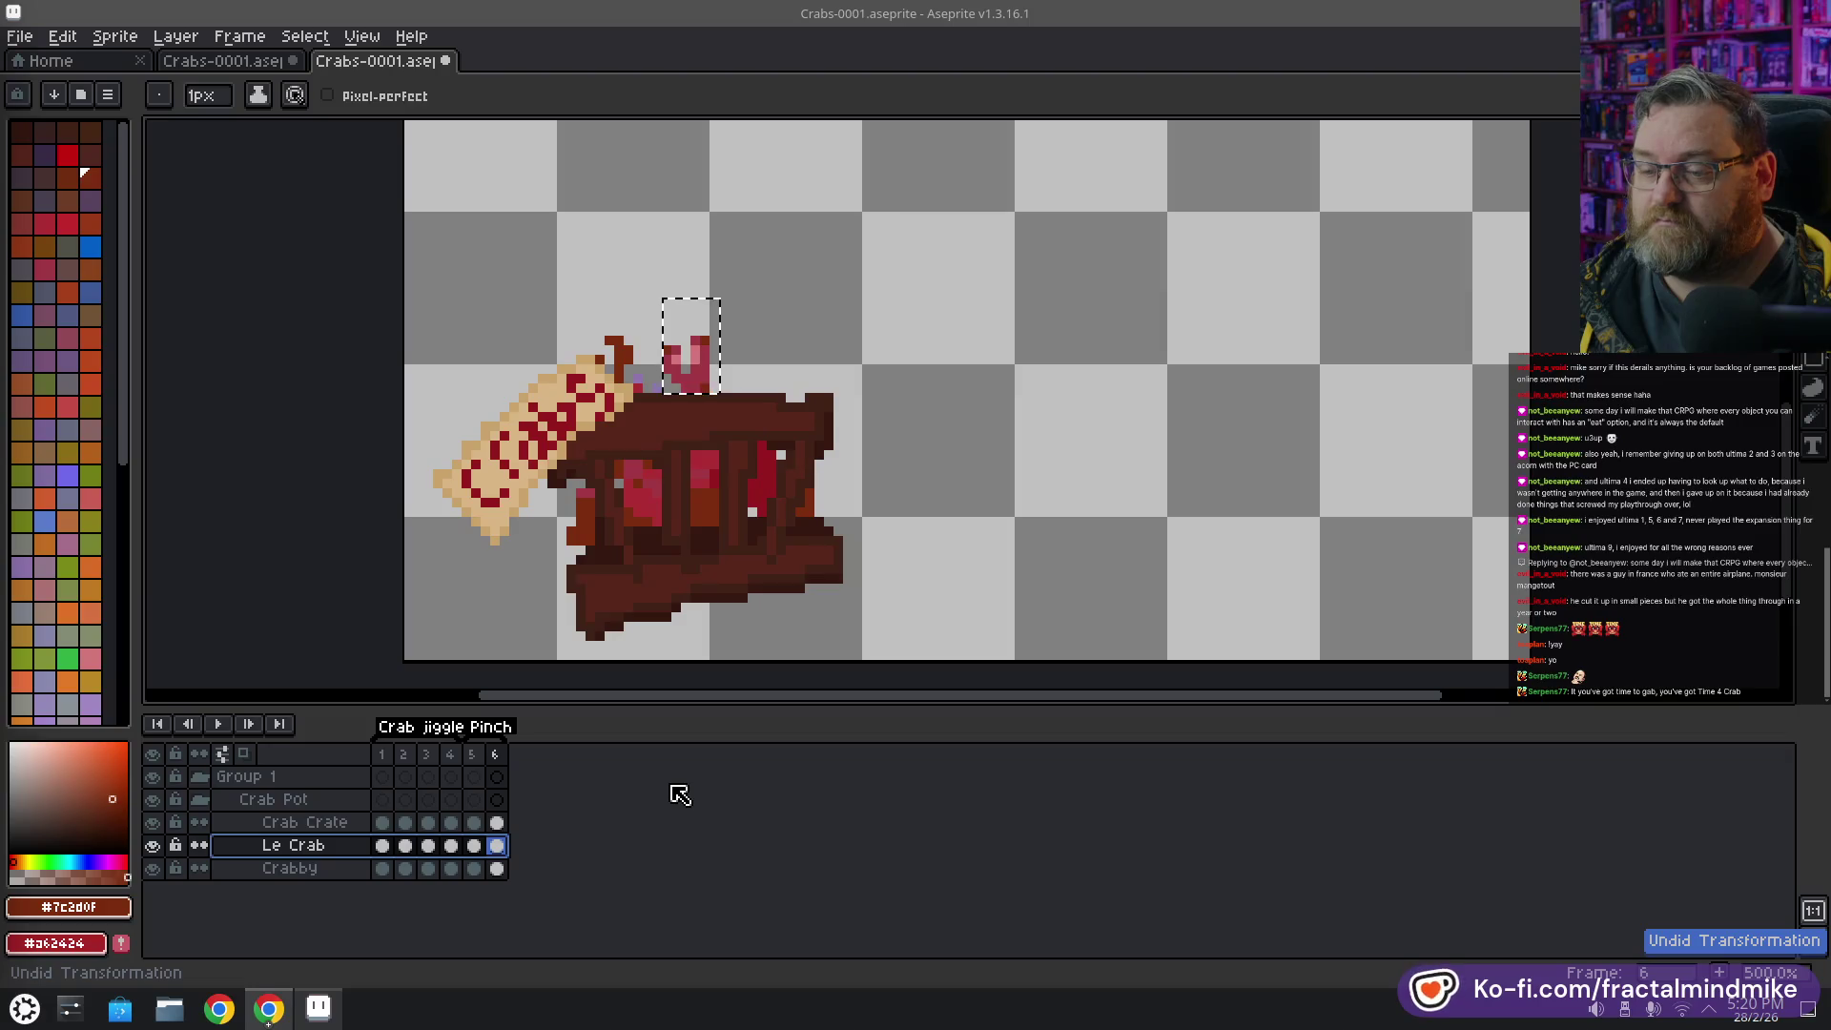
pyautogui.hotkey('ctrl', 'z')
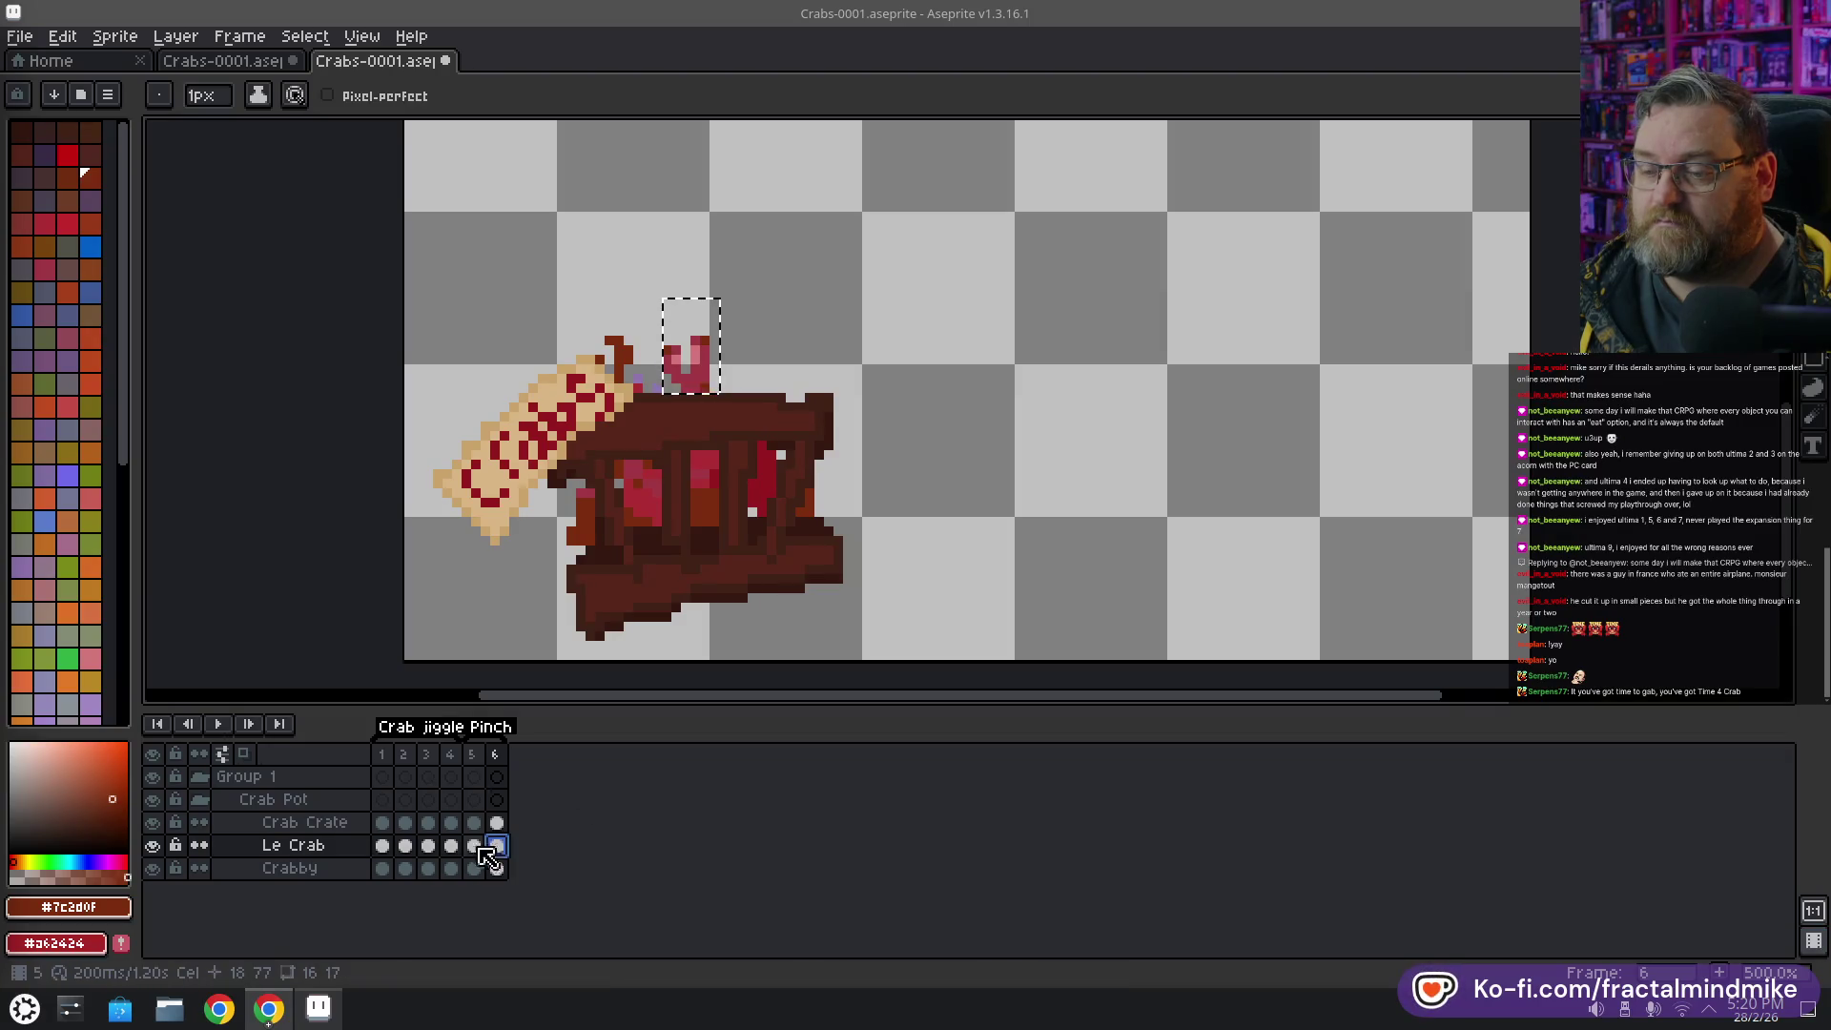
# Check Le Crab on frames 5, 1 and 6, then play the animation
pyautogui.click(473, 845)
pyautogui.press('Home')
pyautogui.click(497, 846)
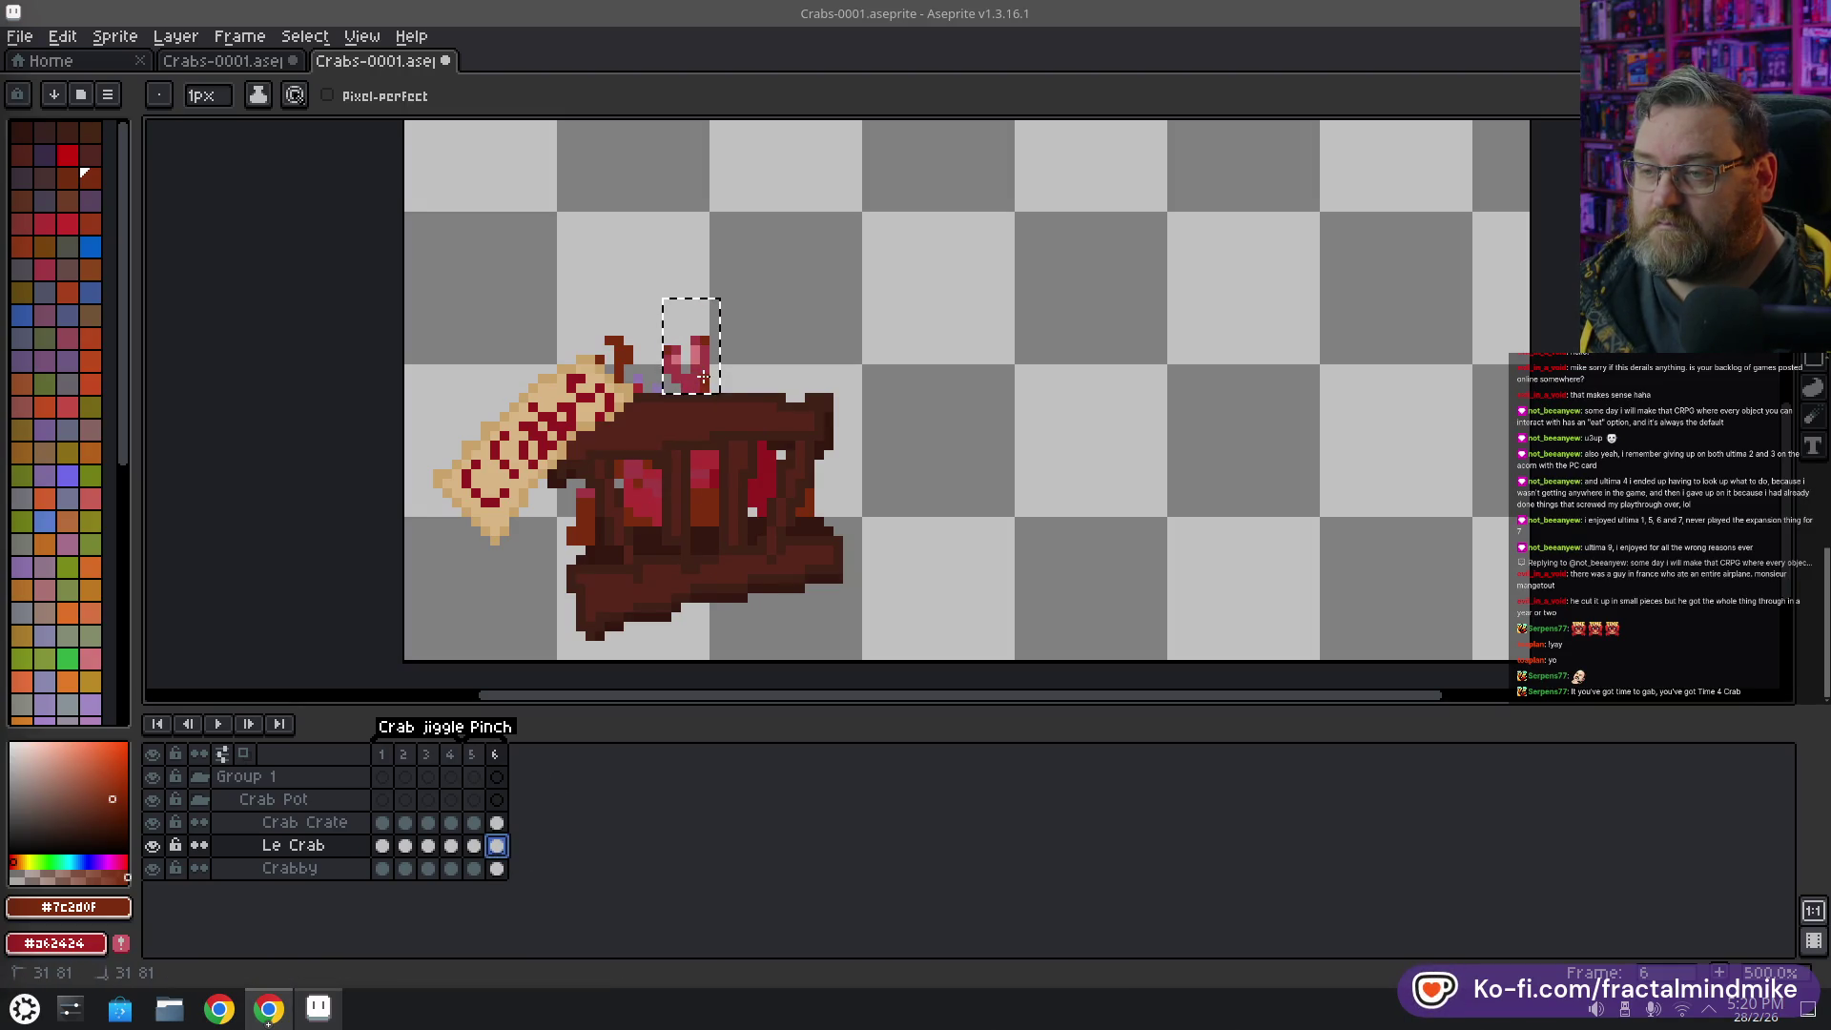
pyautogui.press('Return')
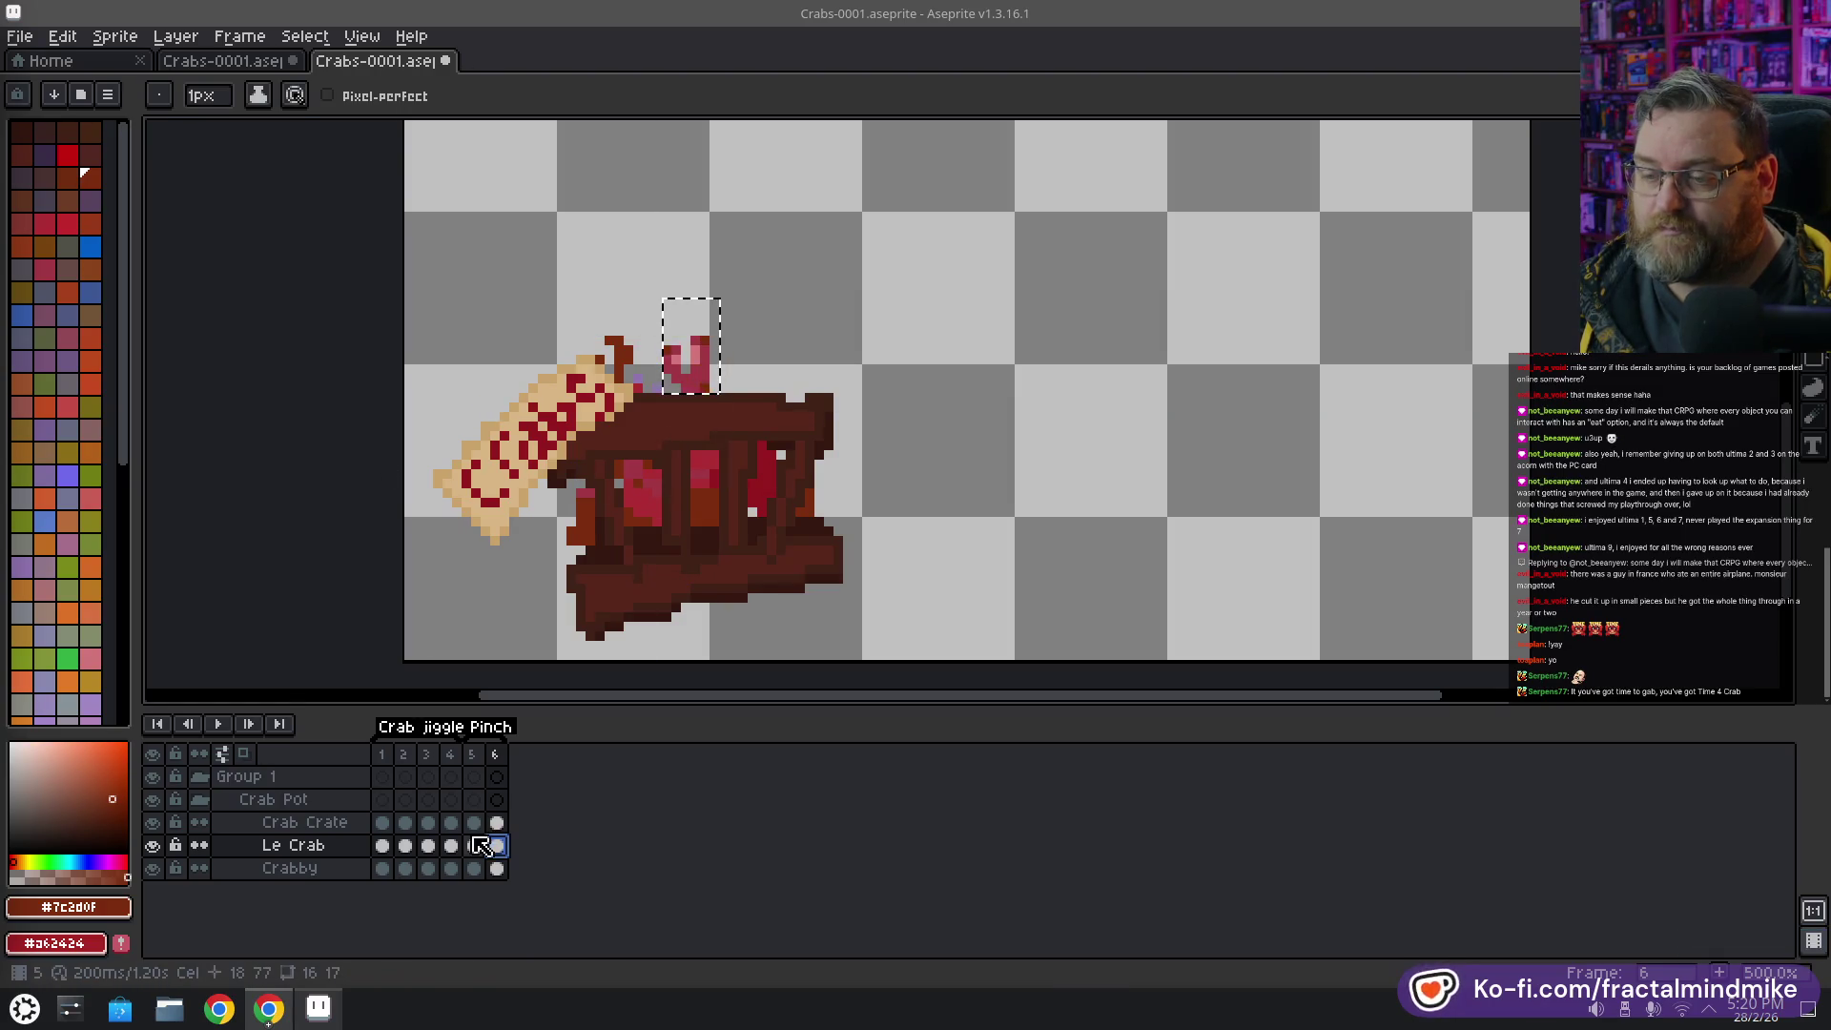
# With the Rectangular Marquee, move frame 6's claw up and to the right
pyautogui.press('m')
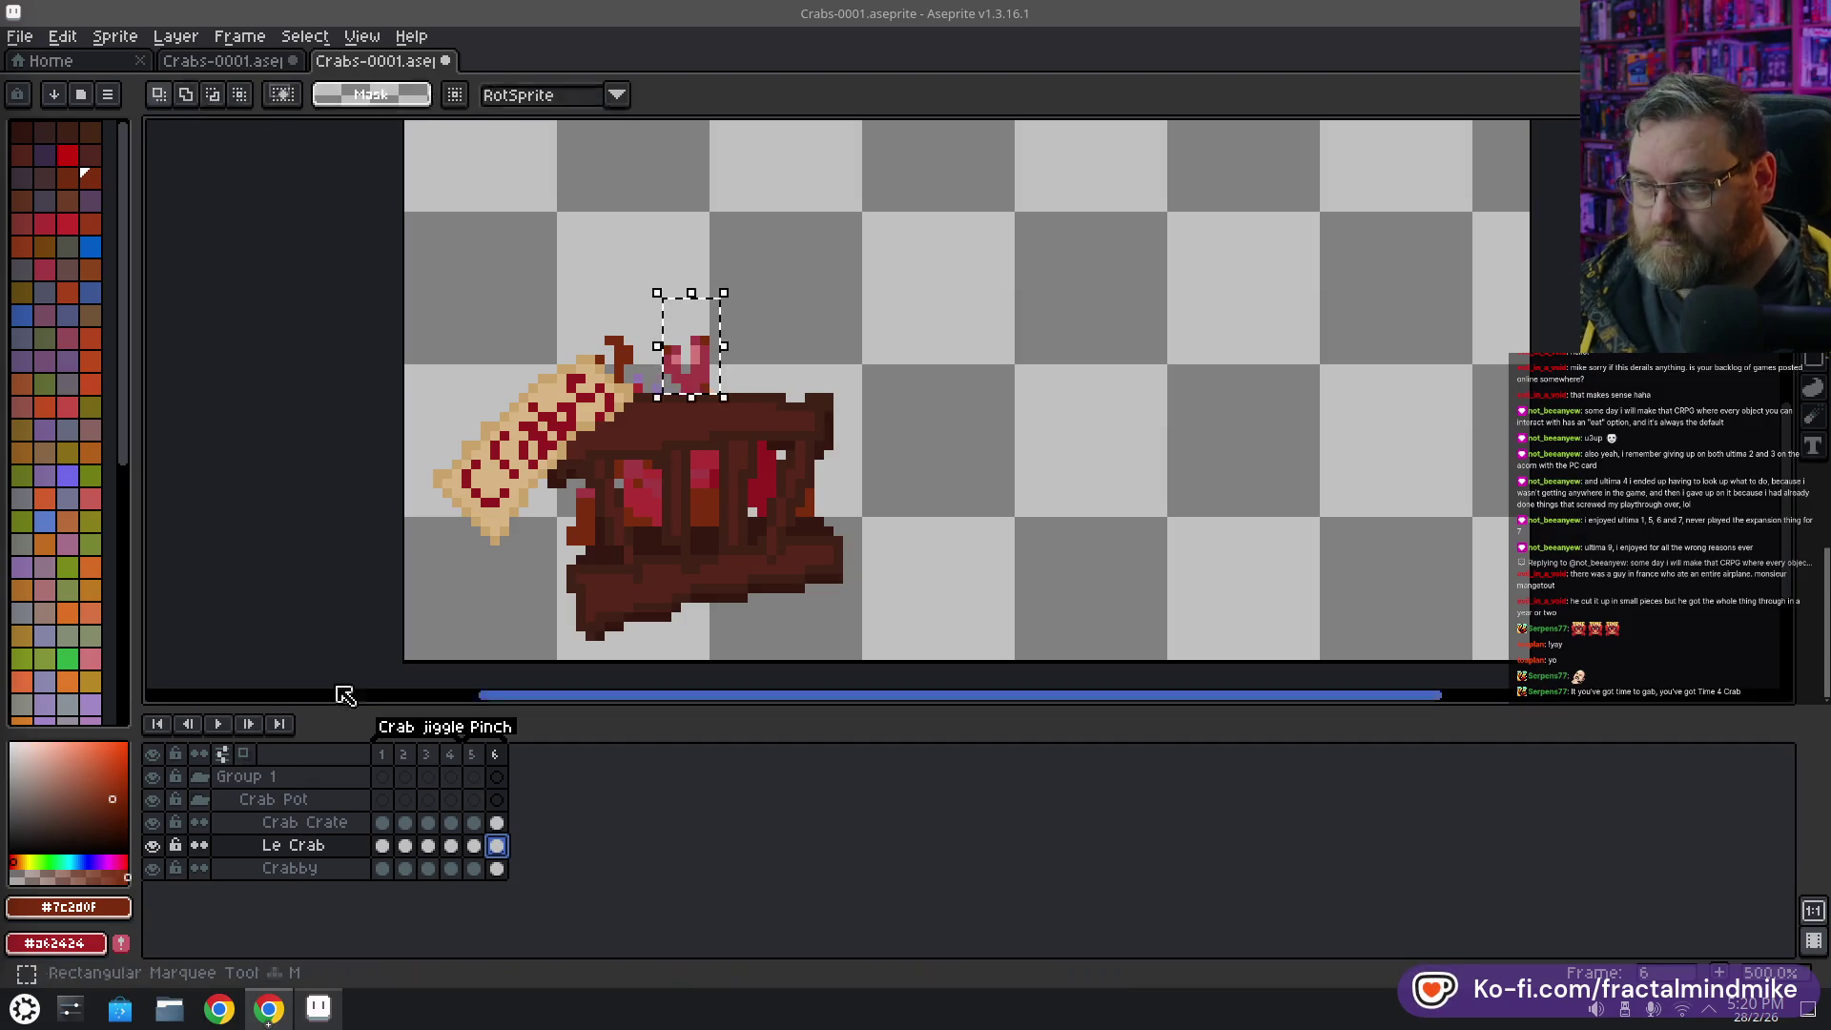
pyautogui.moveTo(711, 395); pyautogui.dragTo(749, 367)
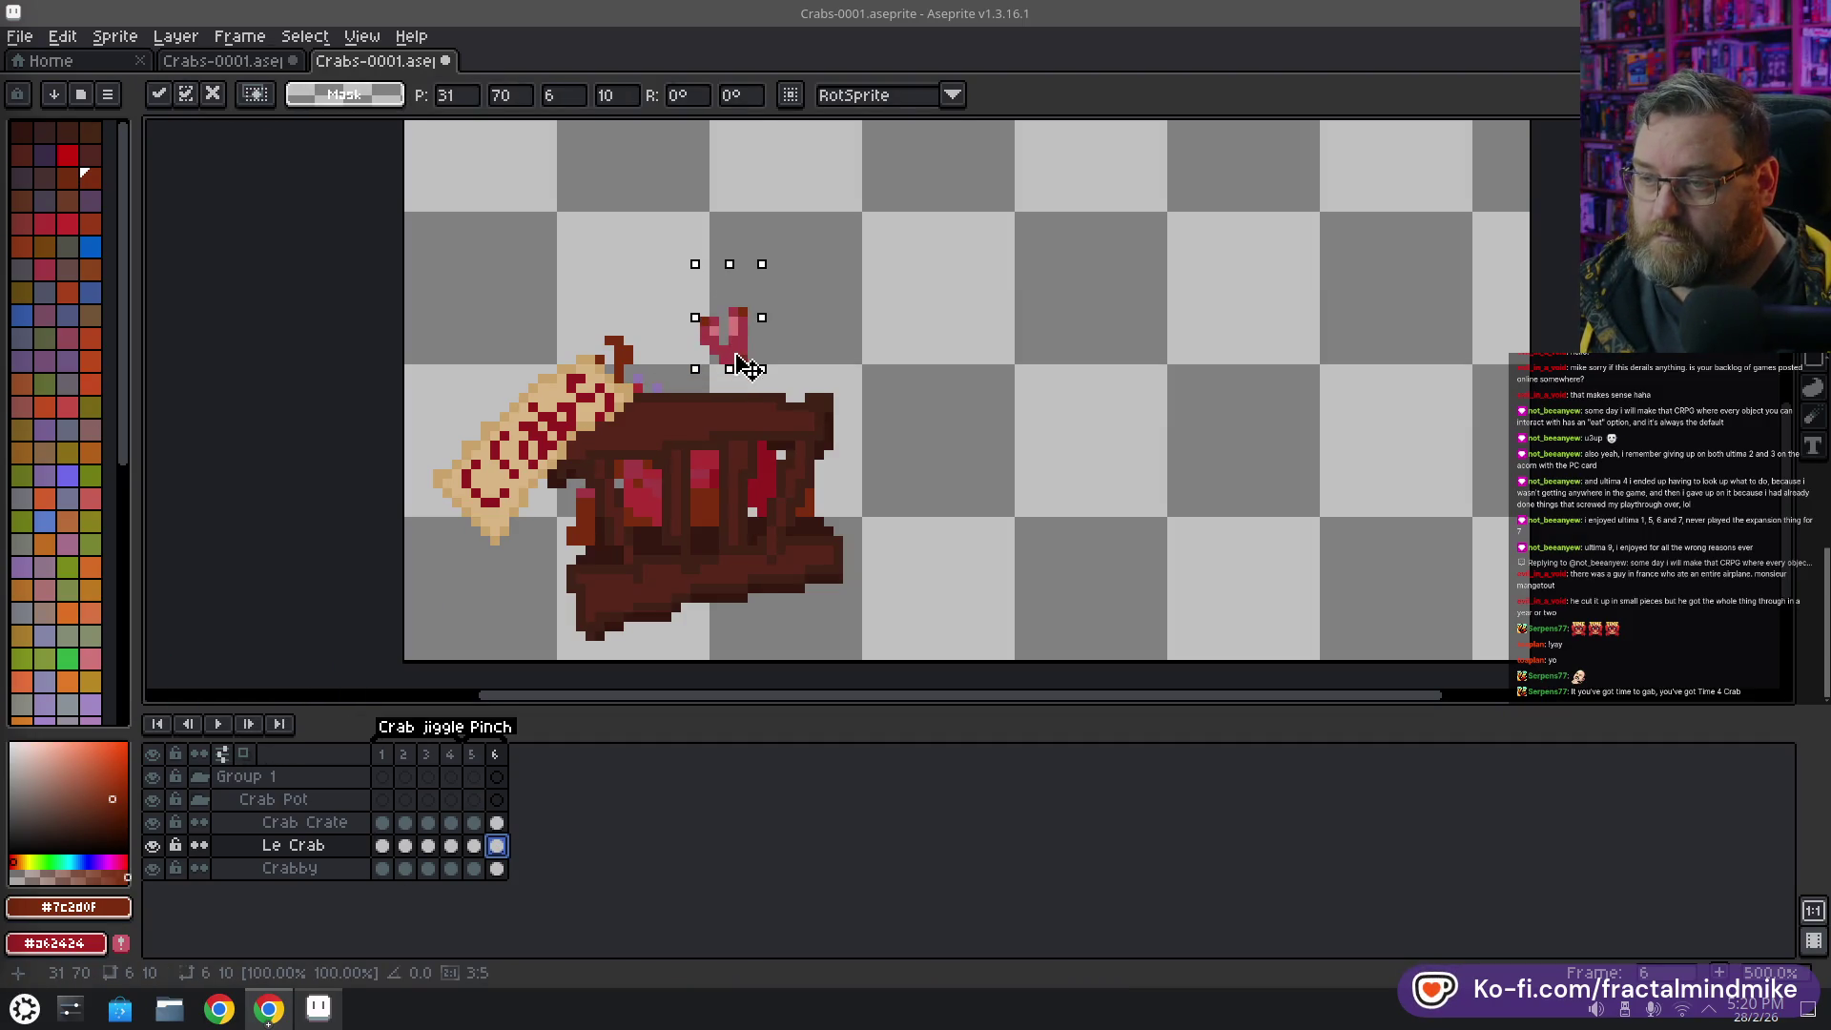
pyautogui.press('Return')
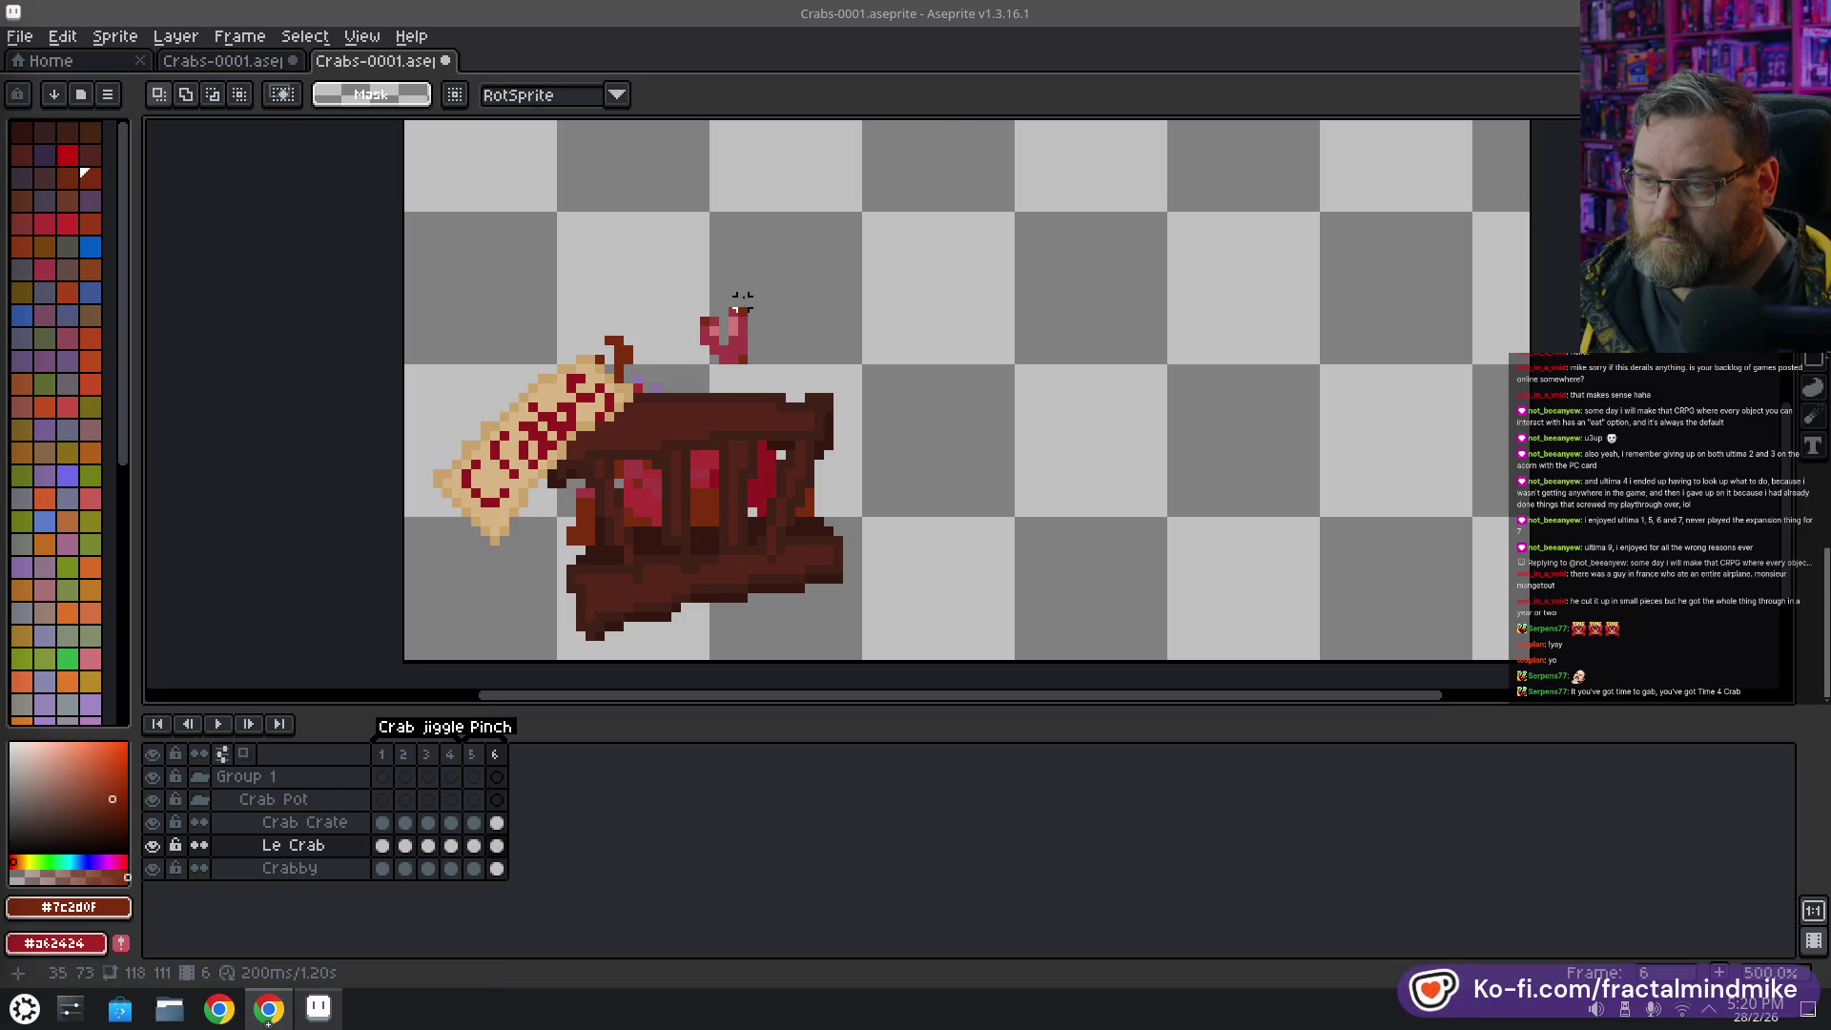
pyautogui.moveTo(729, 291)
pyautogui.mouseDown()
pyautogui.moveTo(753, 343)
pyautogui.moveTo(709, 326)
pyautogui.moveTo(711, 343)
pyautogui.mouseUp()
pyautogui.press('Return')
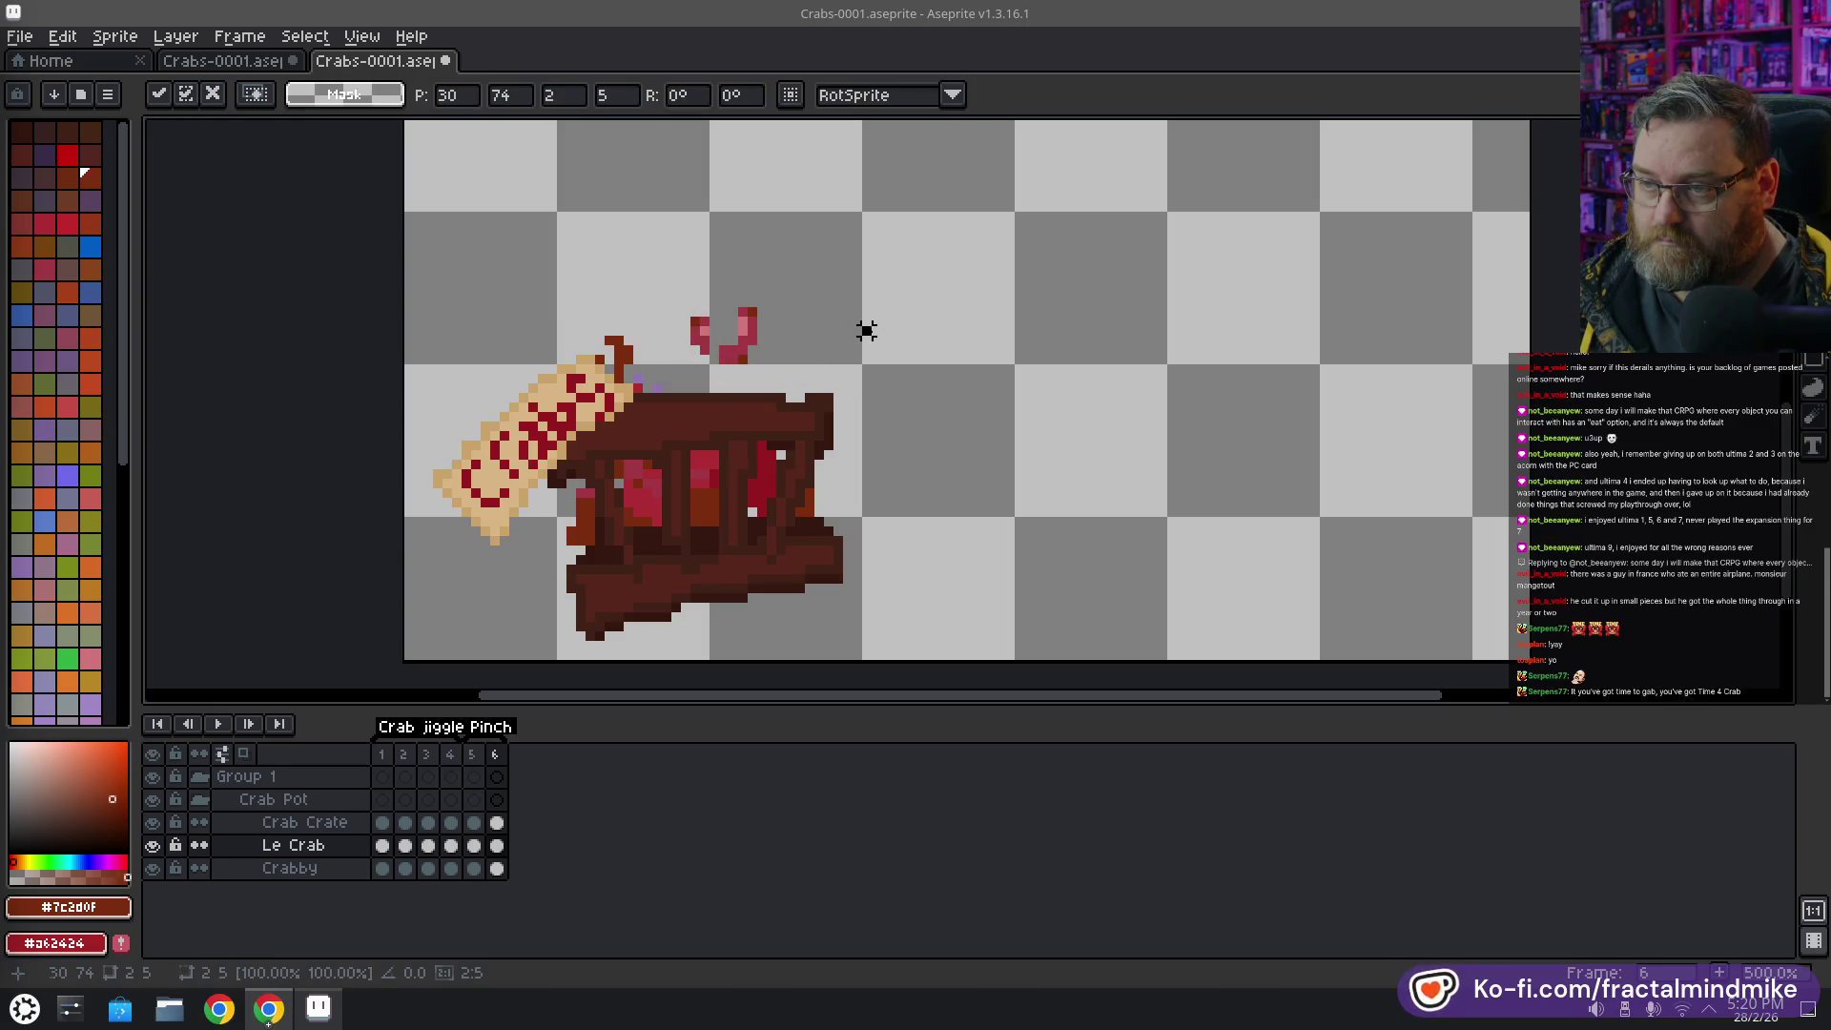
# Touch up the claw with red #a13845 pixels and a dark brown #7c2d0f tip
pyautogui.press('Return')
pyautogui.press('alt')
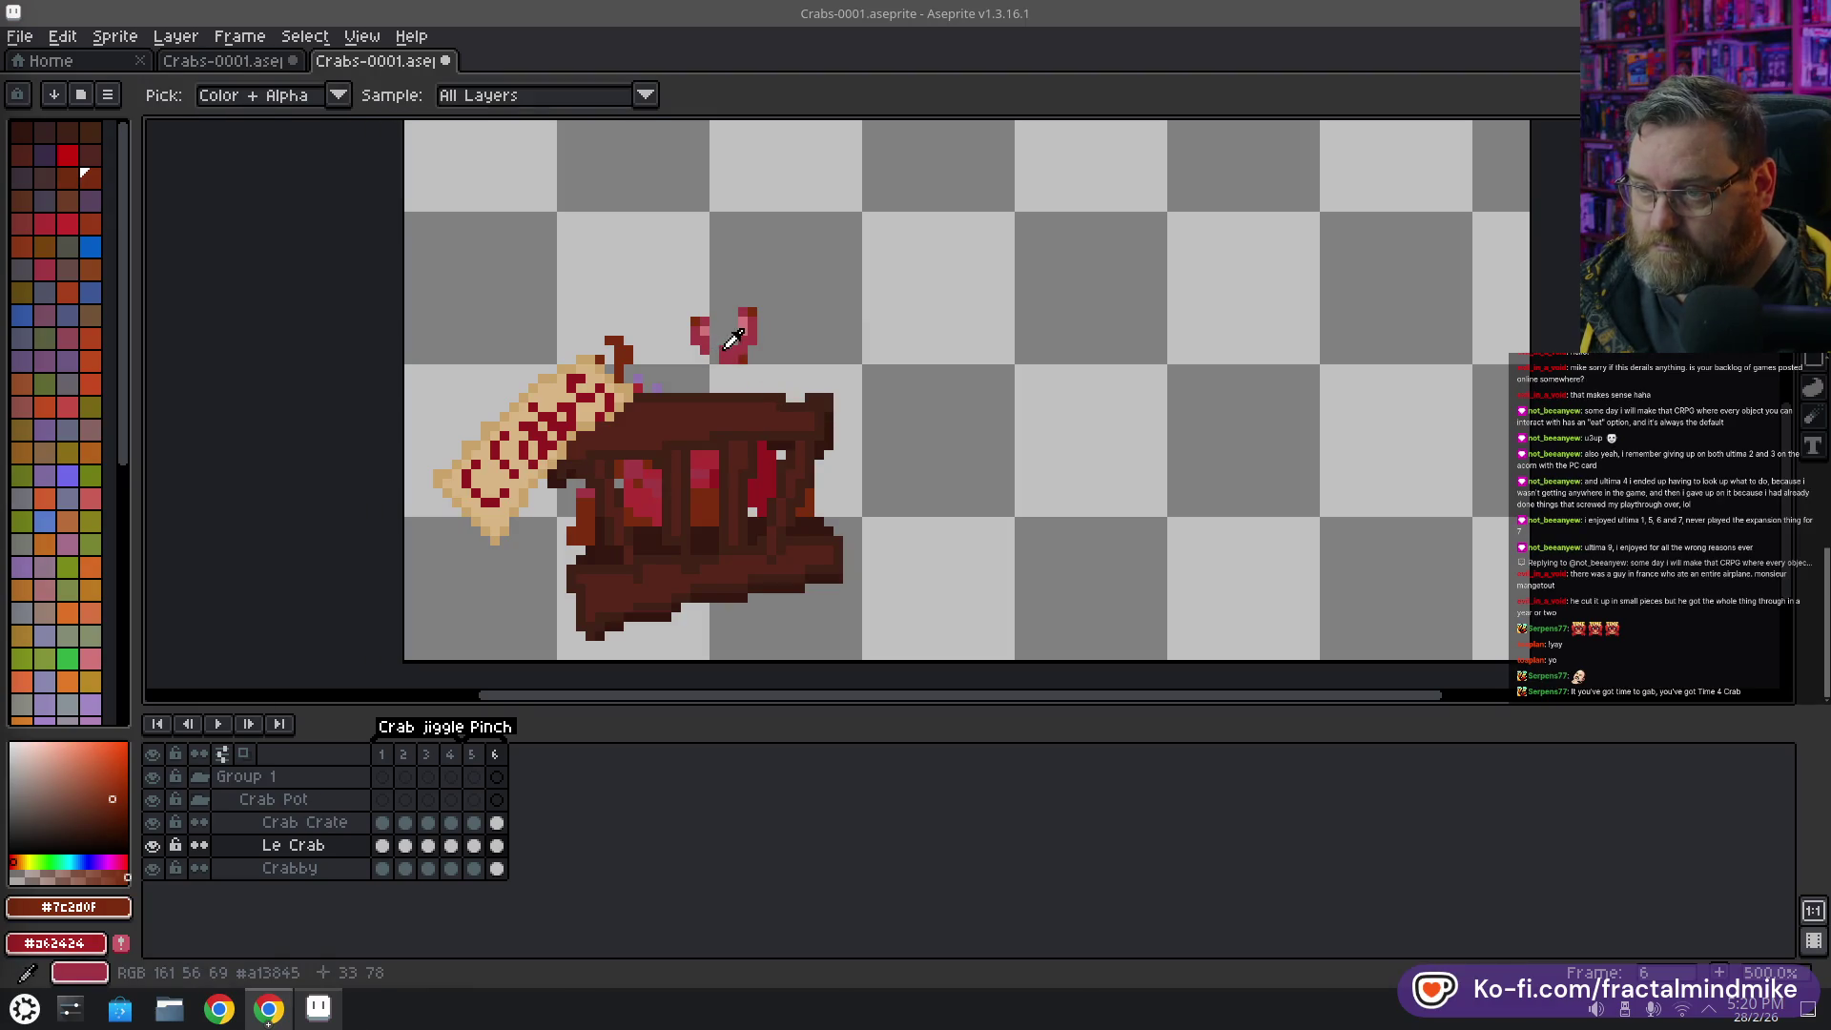
pyautogui.keyDown('alt'); pyautogui.click(722, 338); pyautogui.keyUp('alt')
pyautogui.moveTo(710, 346); pyautogui.dragTo(735, 354)
pyautogui.keyDown('alt'); pyautogui.click(713, 355); pyautogui.keyUp('alt')
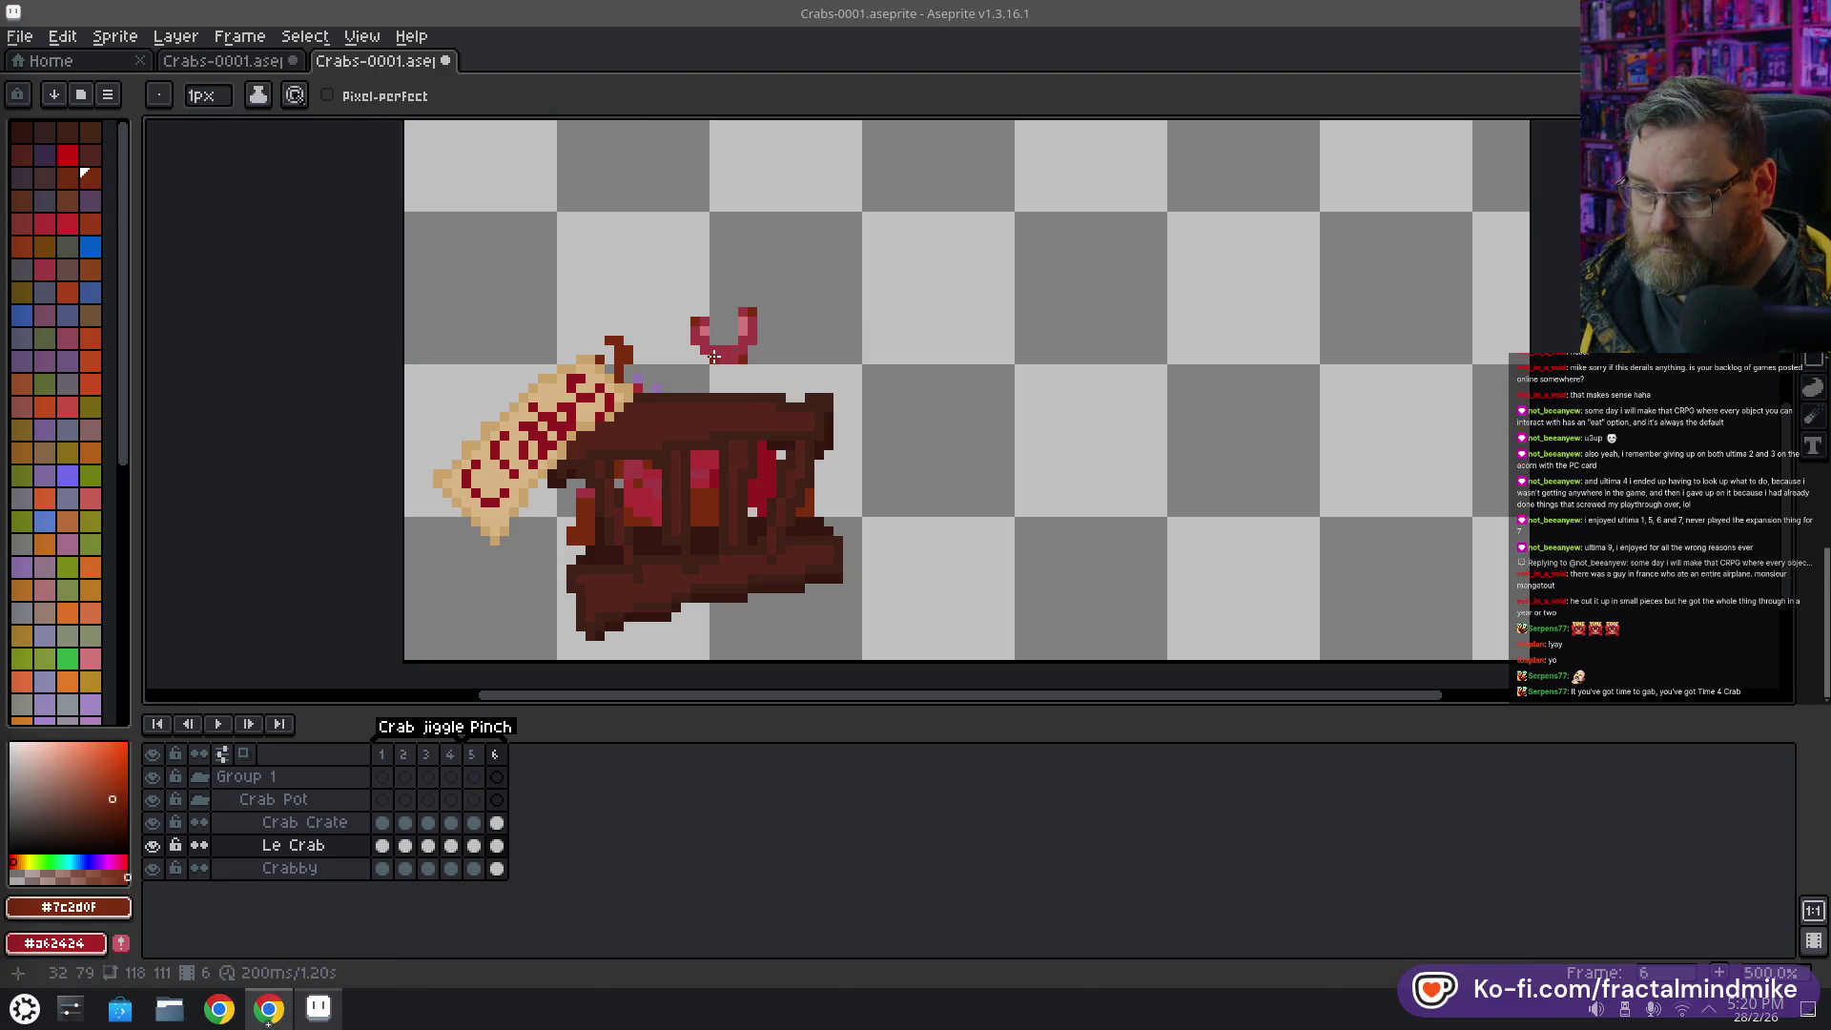
pyautogui.click(720, 380)
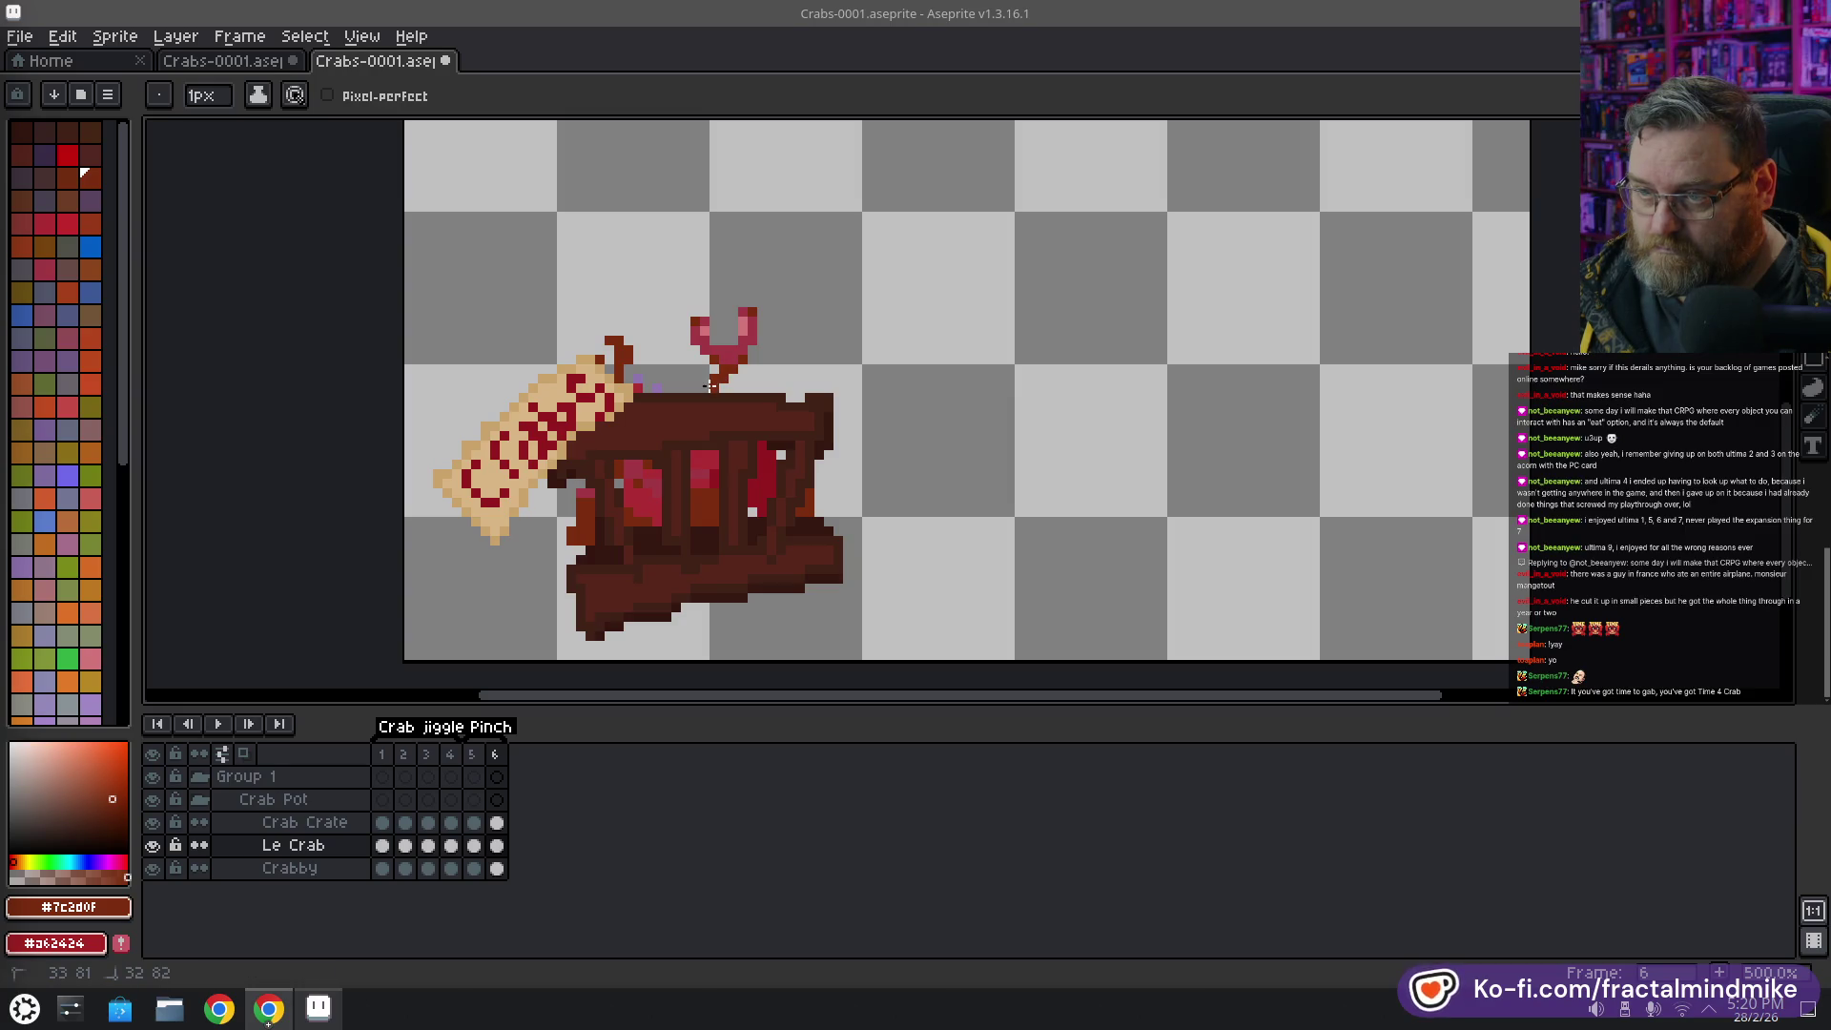
pyautogui.keyDown('alt'); pyautogui.click(716, 374); pyautogui.keyUp('alt')
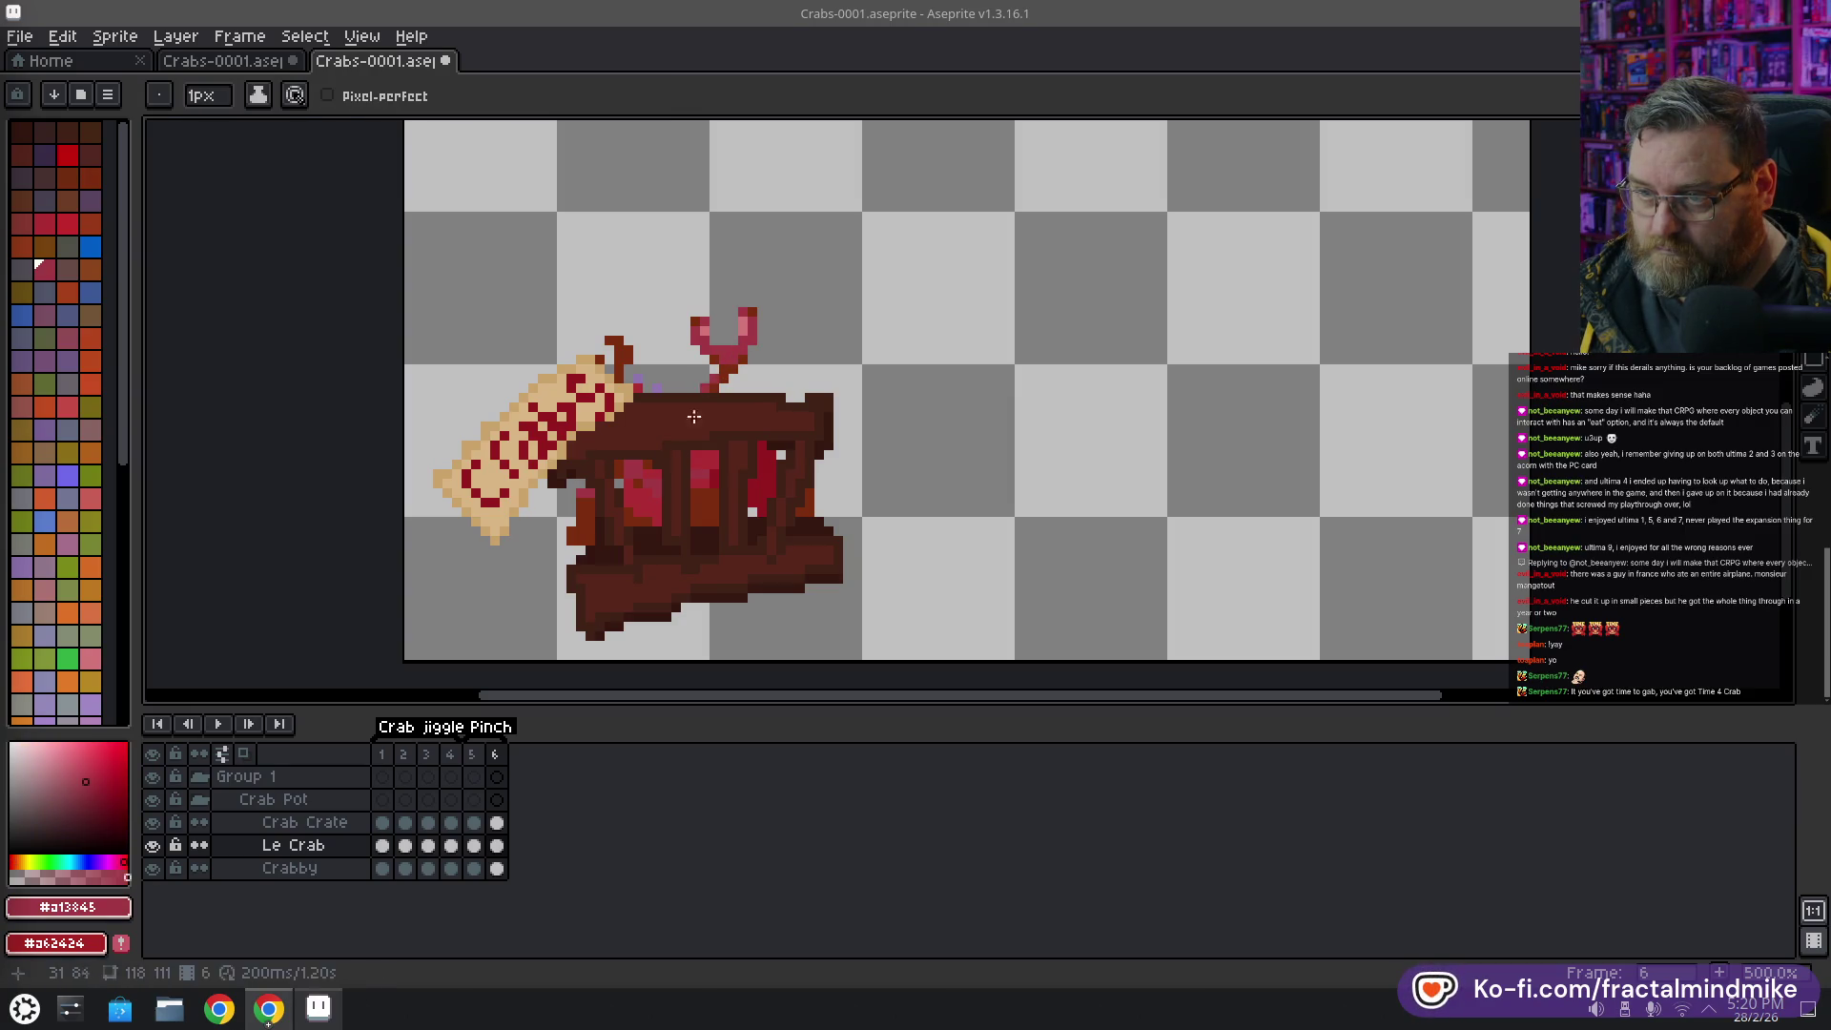
# Compare against frame 5, then draw a dark brown #35191f claw tip above the pot's right side
pyautogui.click(472, 755)
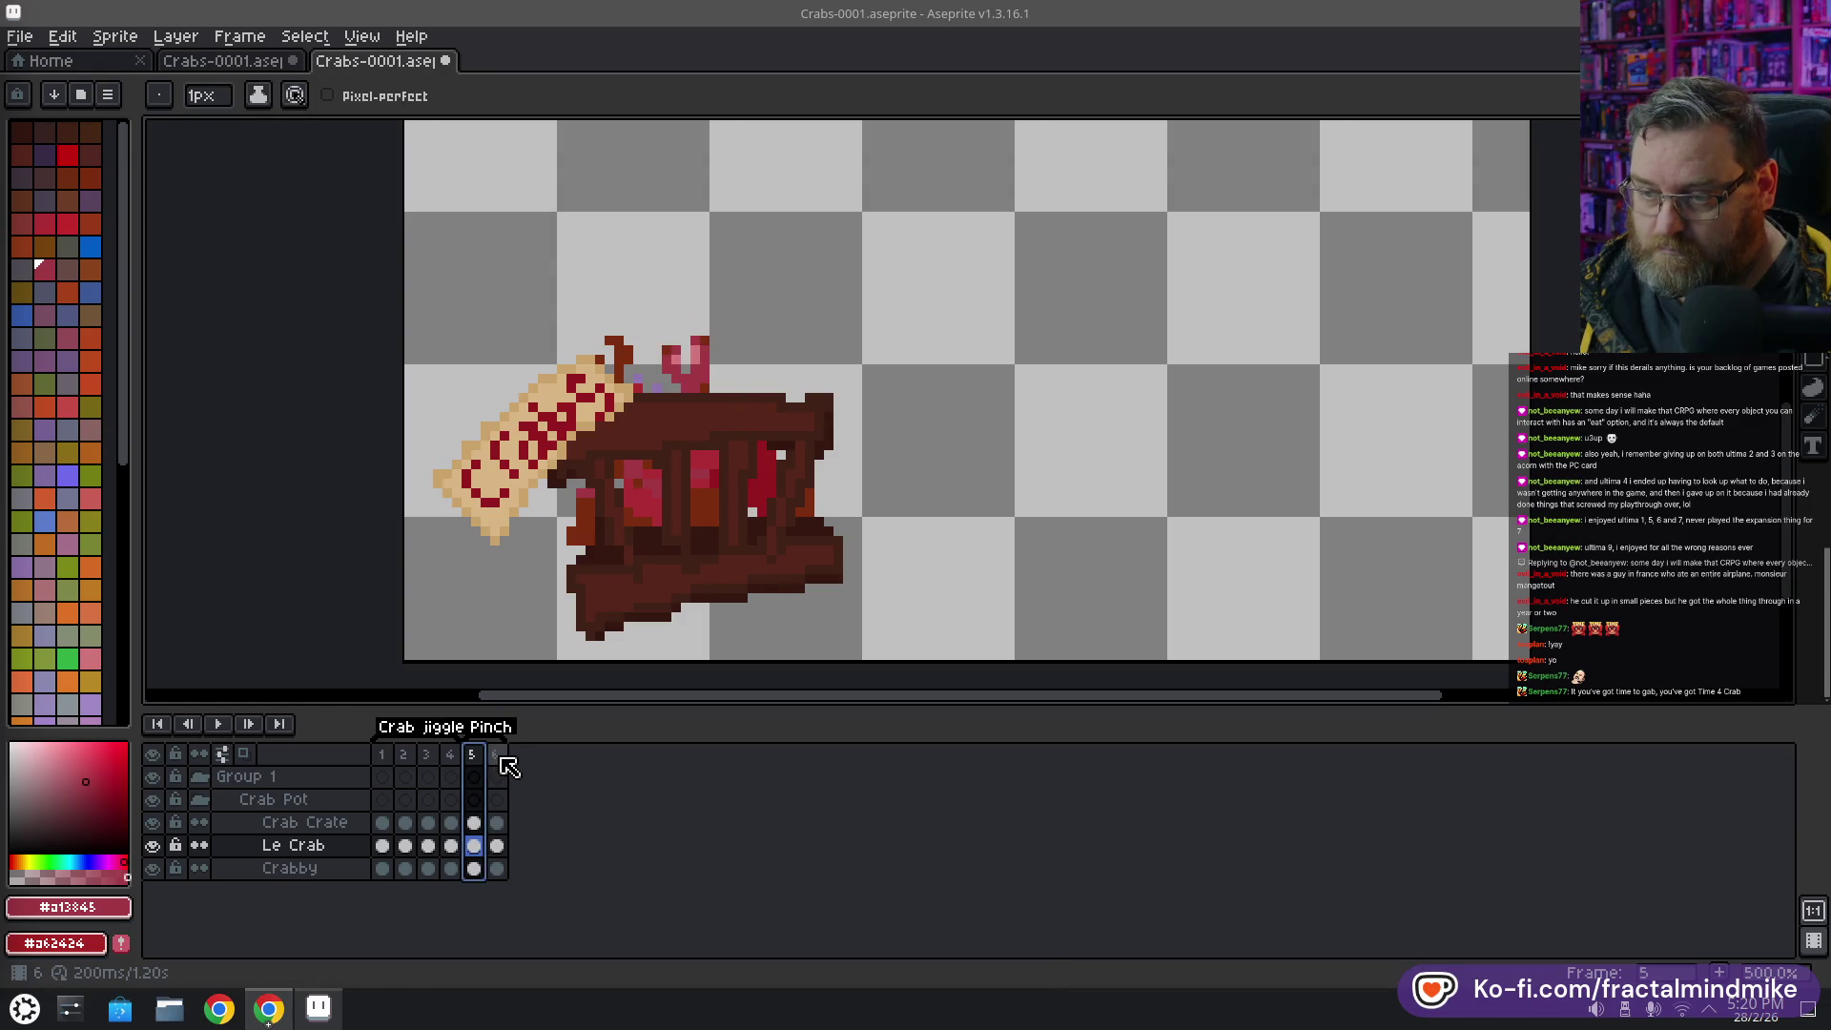
pyautogui.click(495, 755)
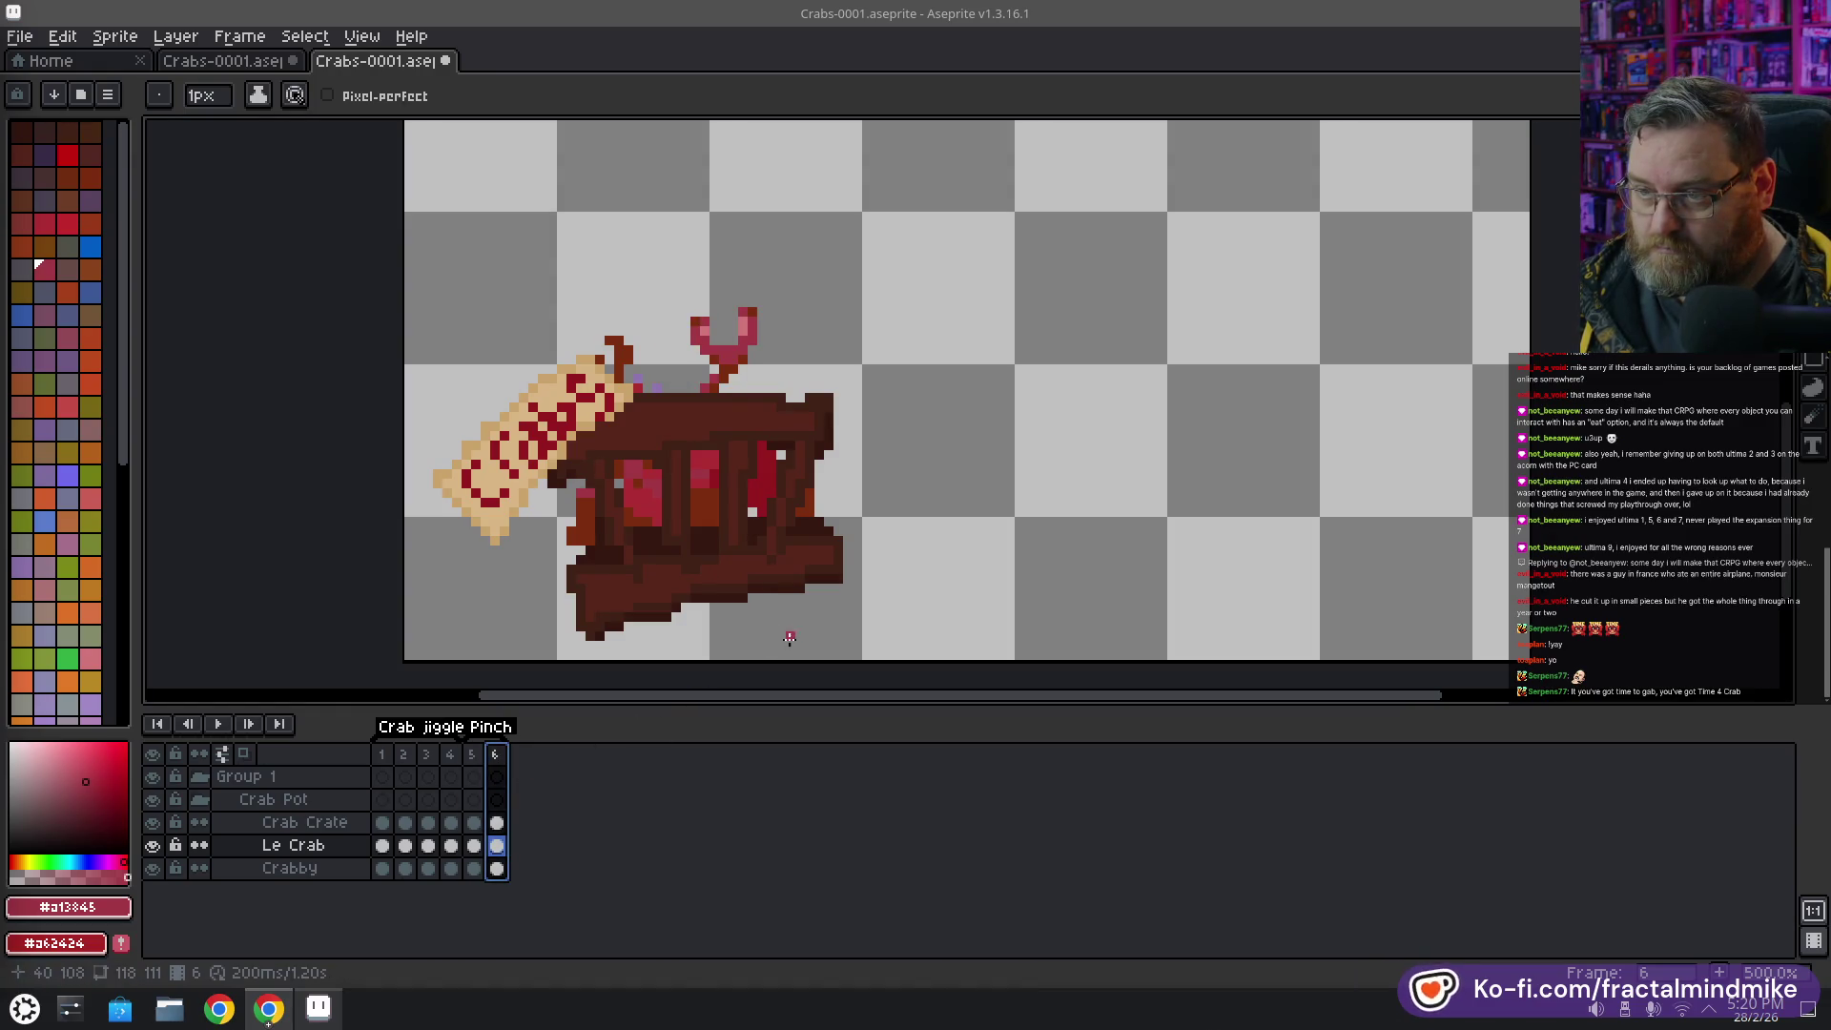
pyautogui.keyDown('alt'); pyautogui.click(790, 412); pyautogui.keyUp('alt')
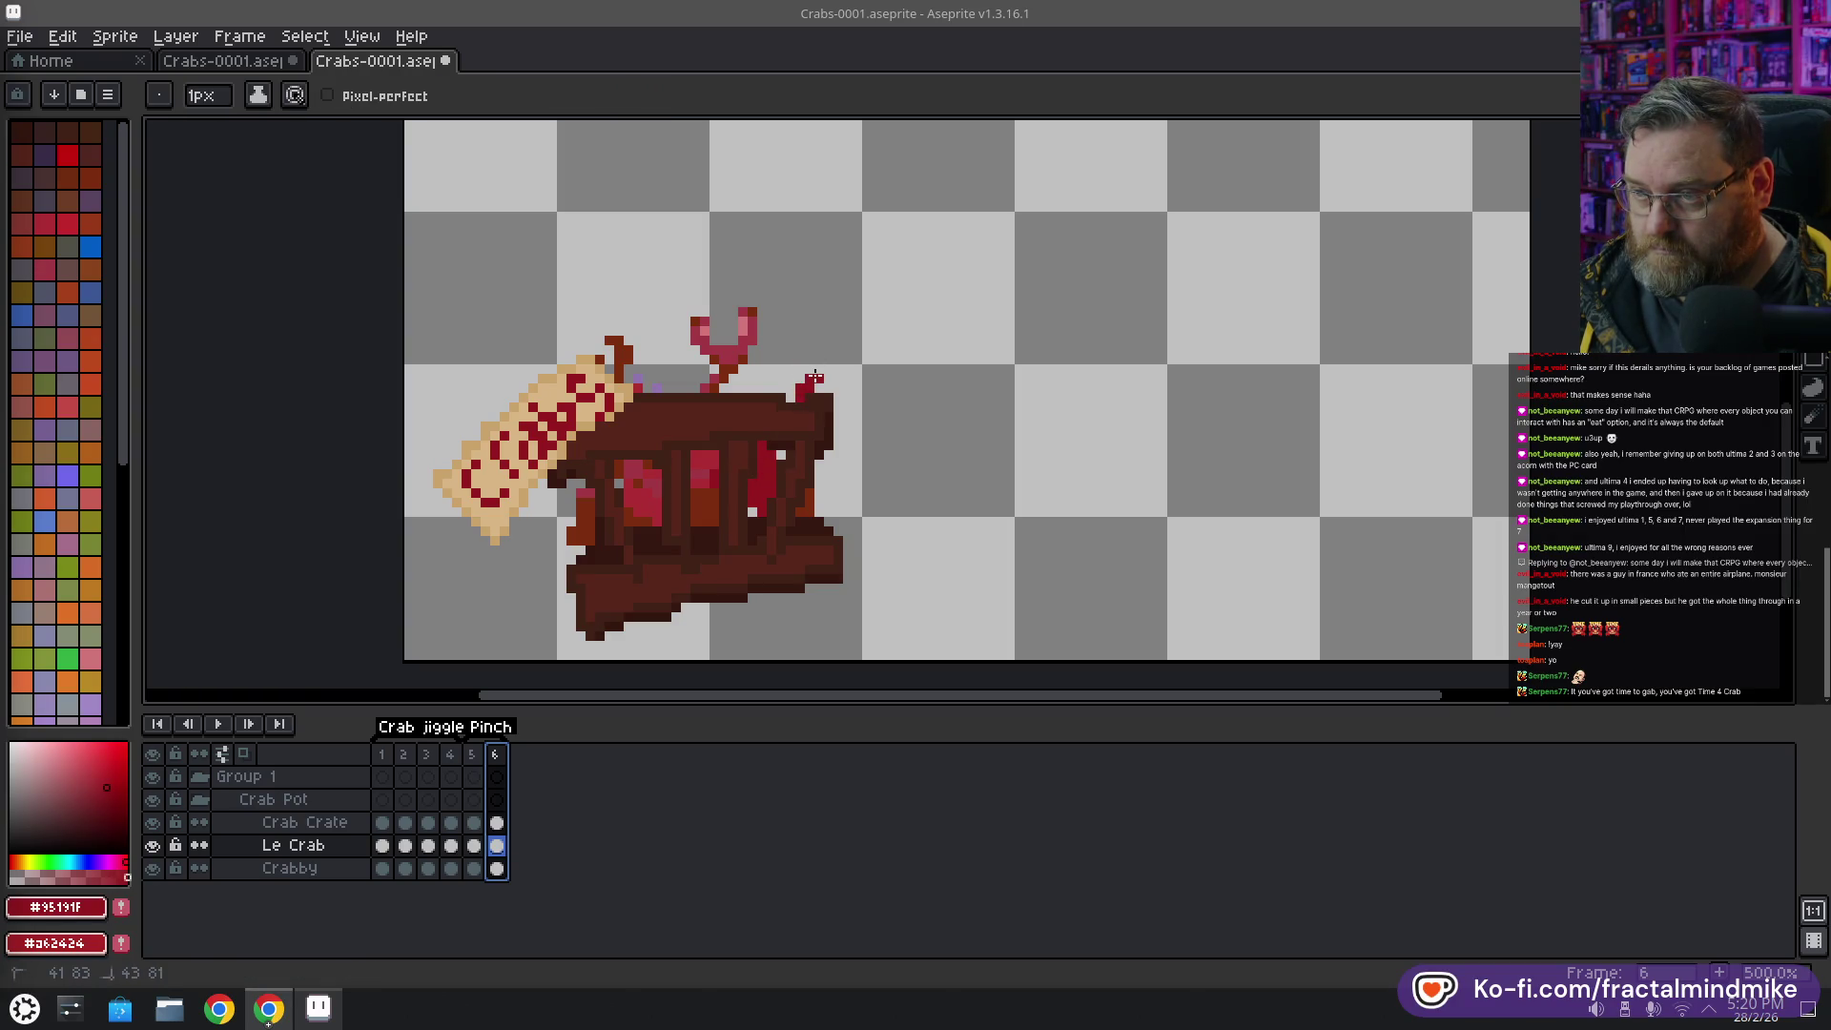
pyautogui.press('Escape')
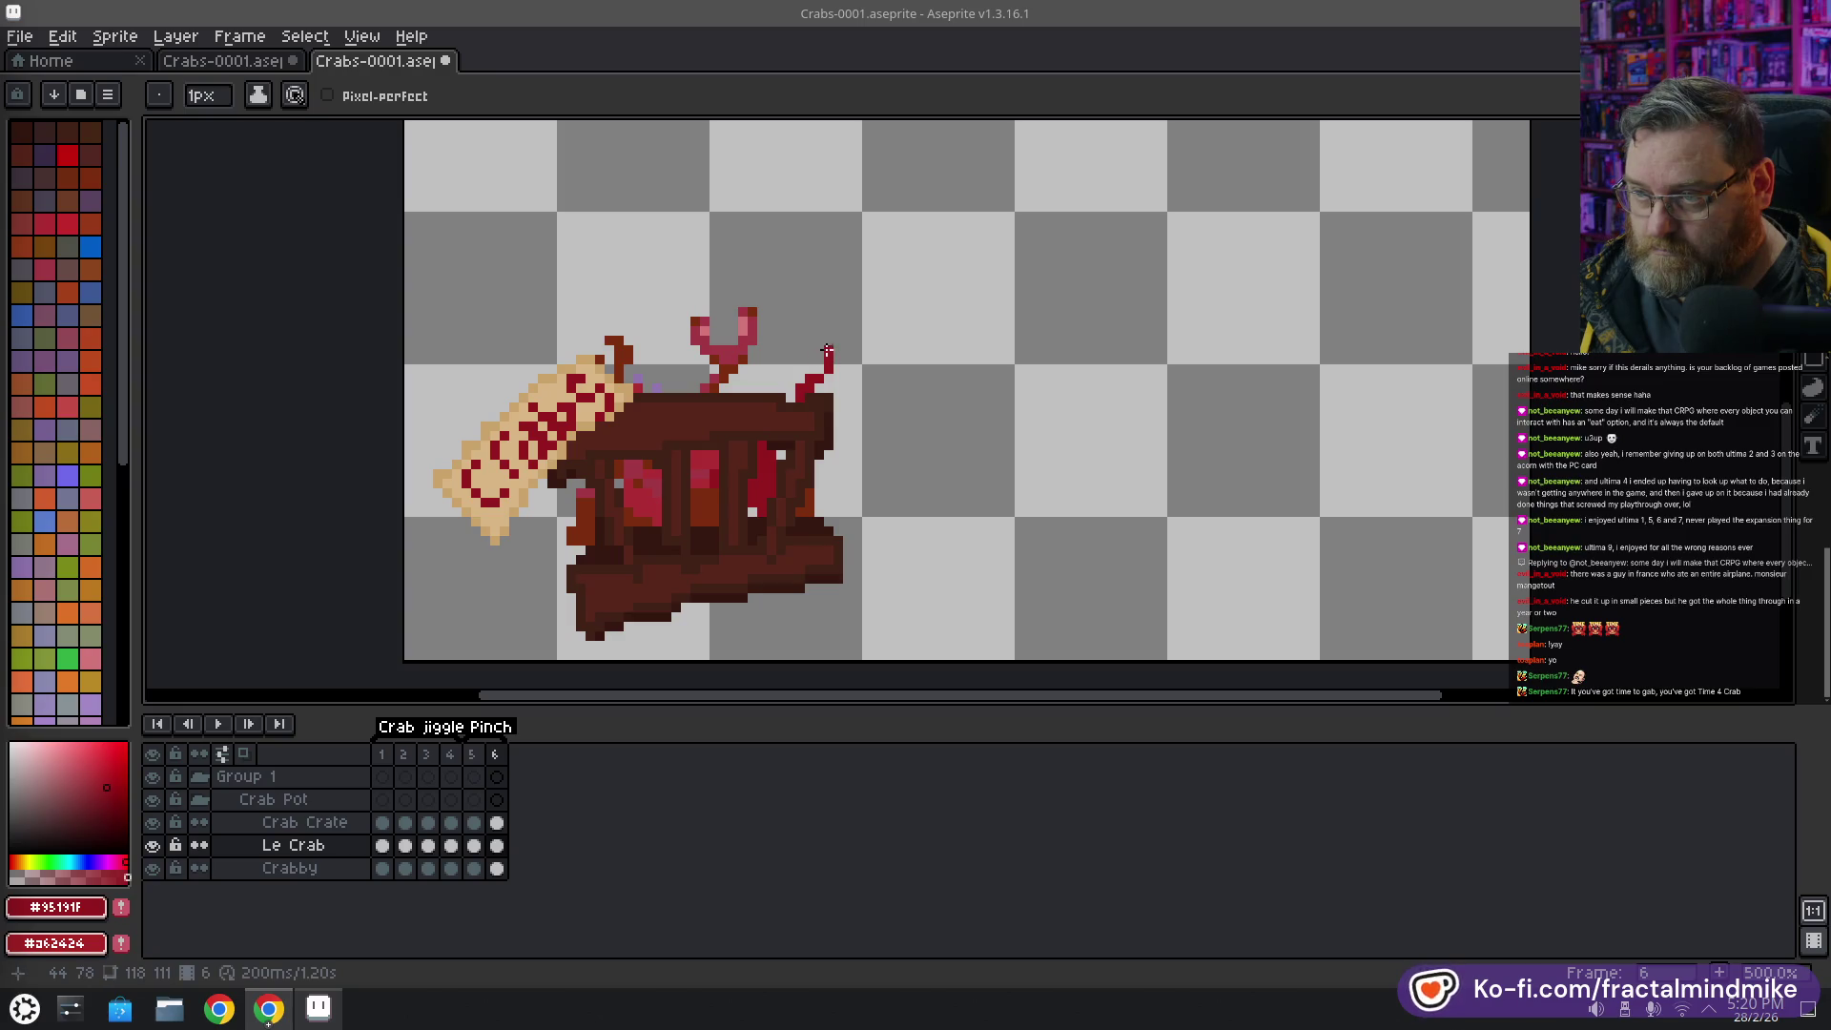
pyautogui.click(801, 359)
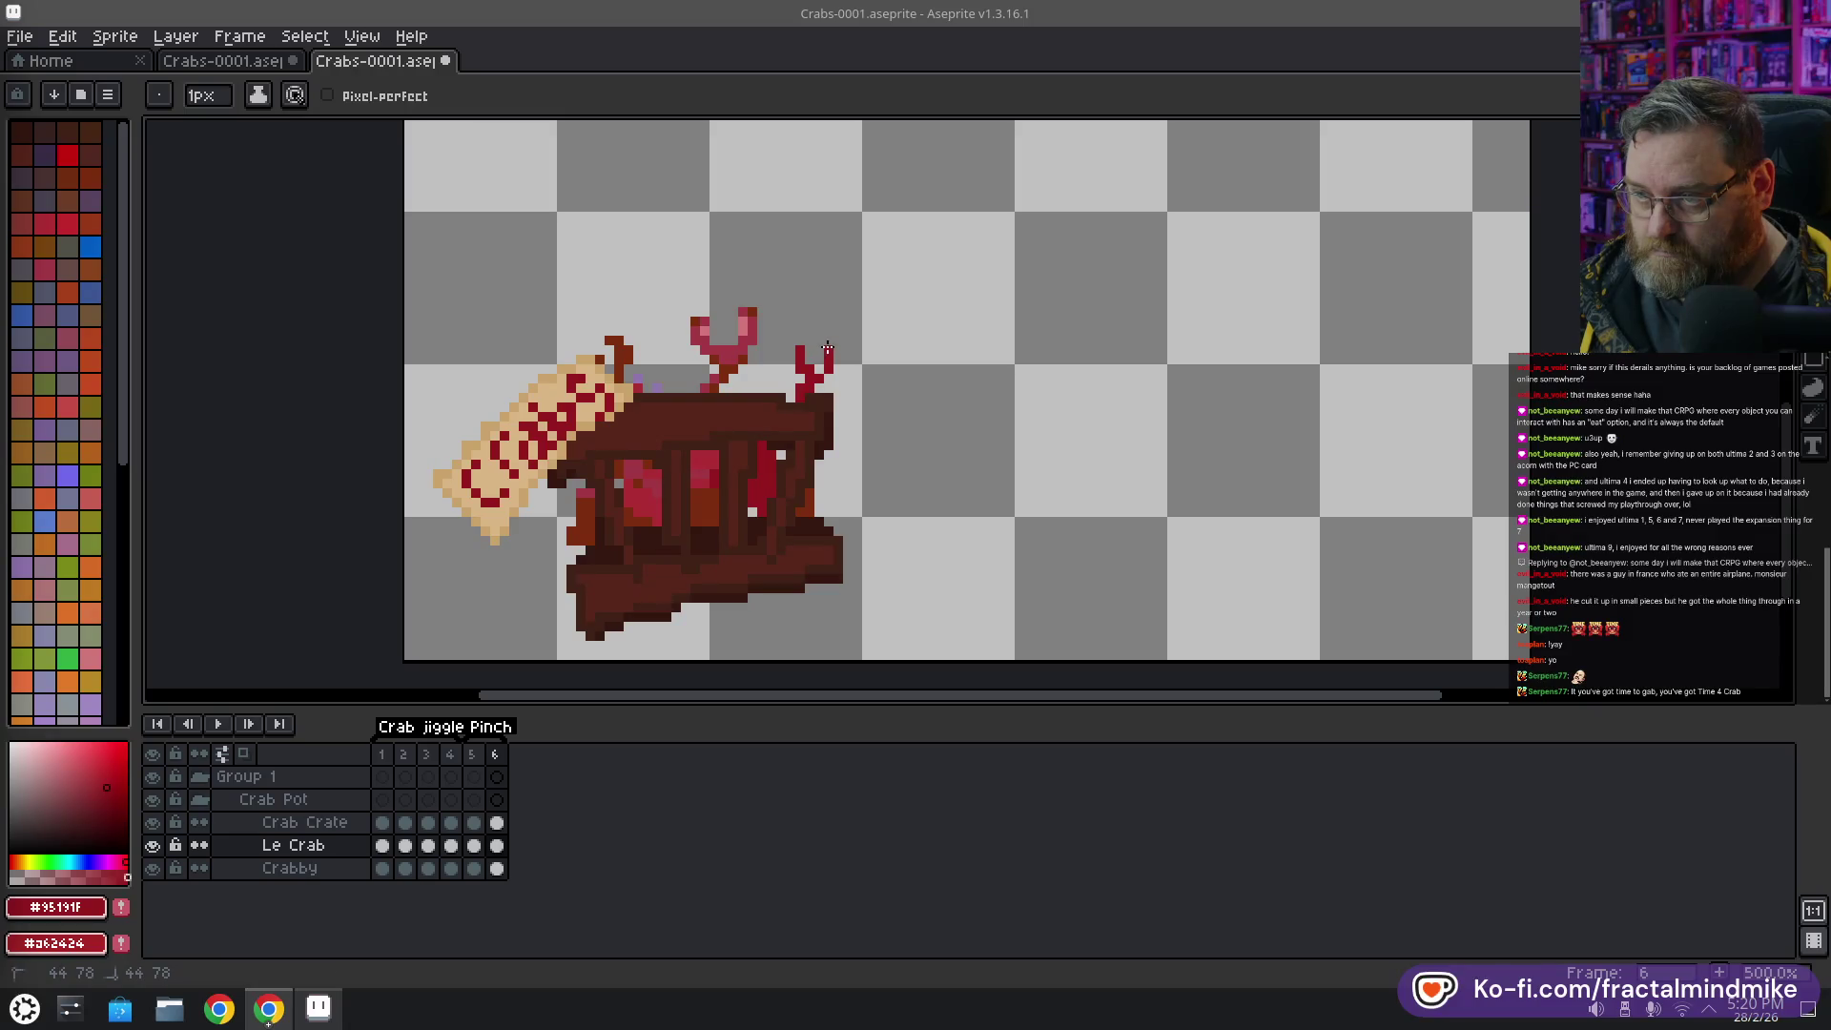
# Touch up the raised claw with brown #7c2d0f and pink #d2777a, then add frame 7
pyautogui.press('alt')
pyautogui.click(725, 492)
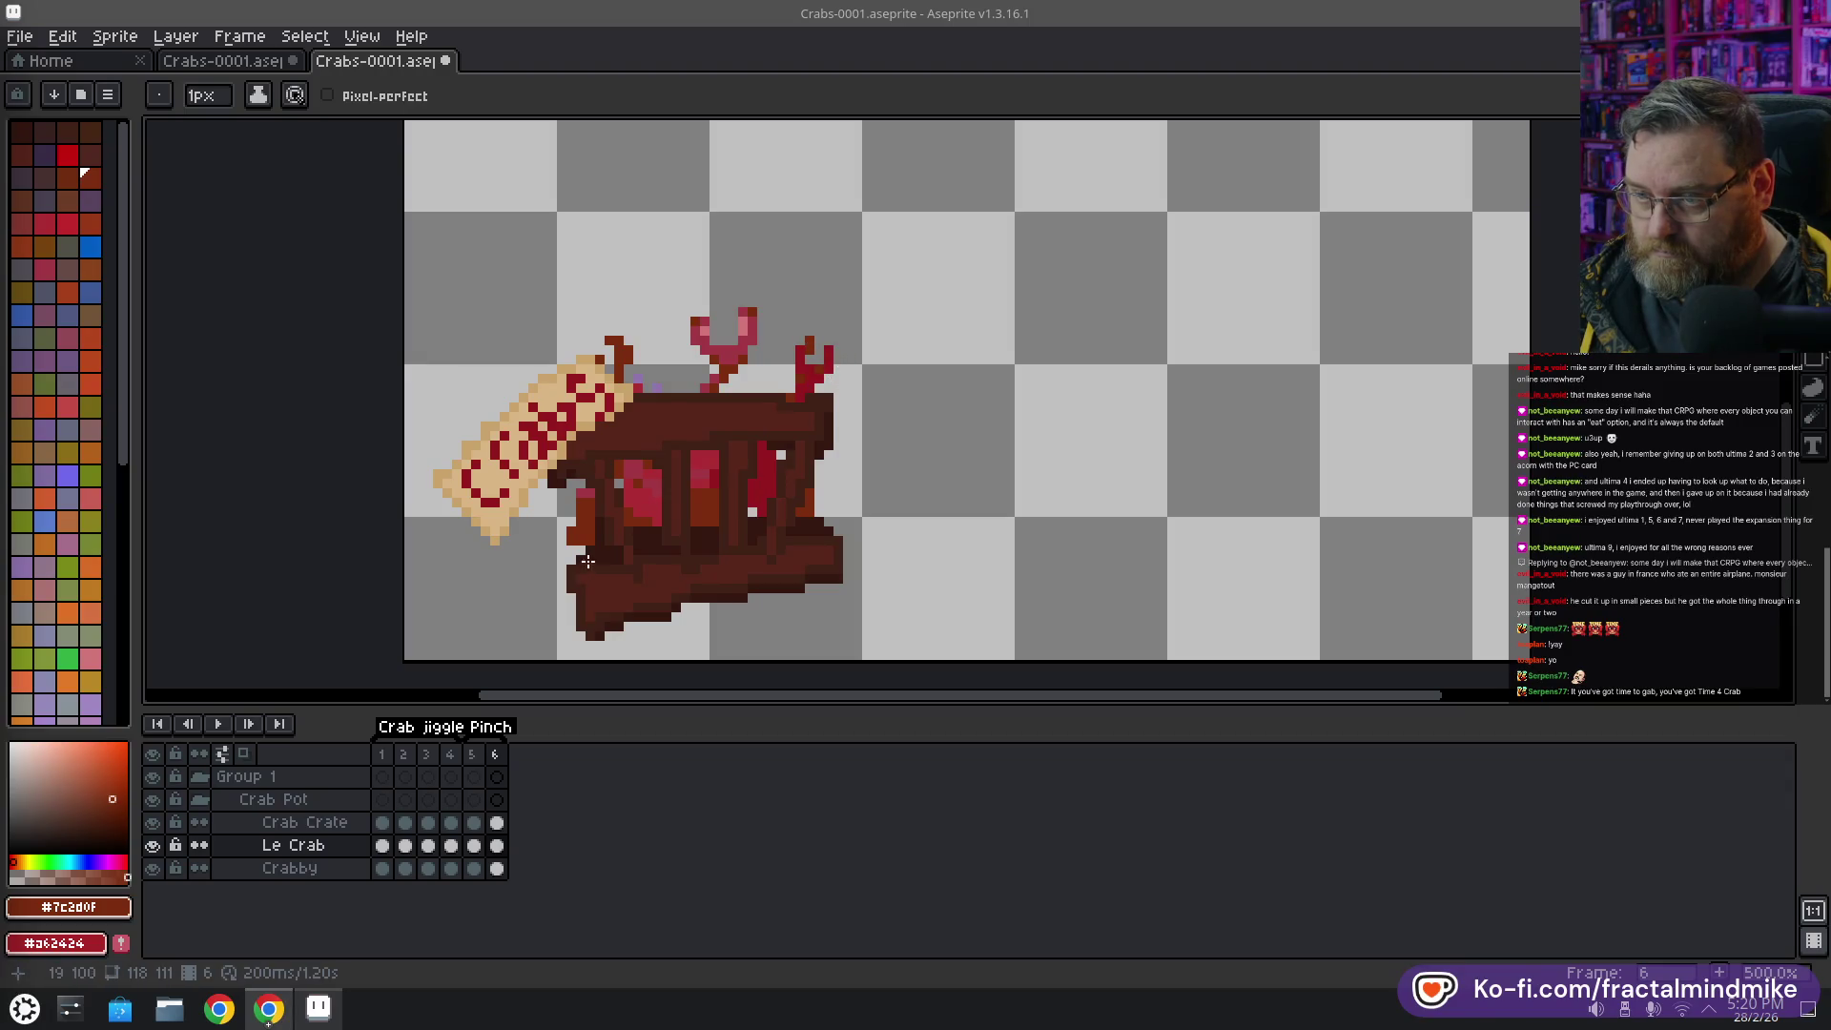
pyautogui.press('alt')
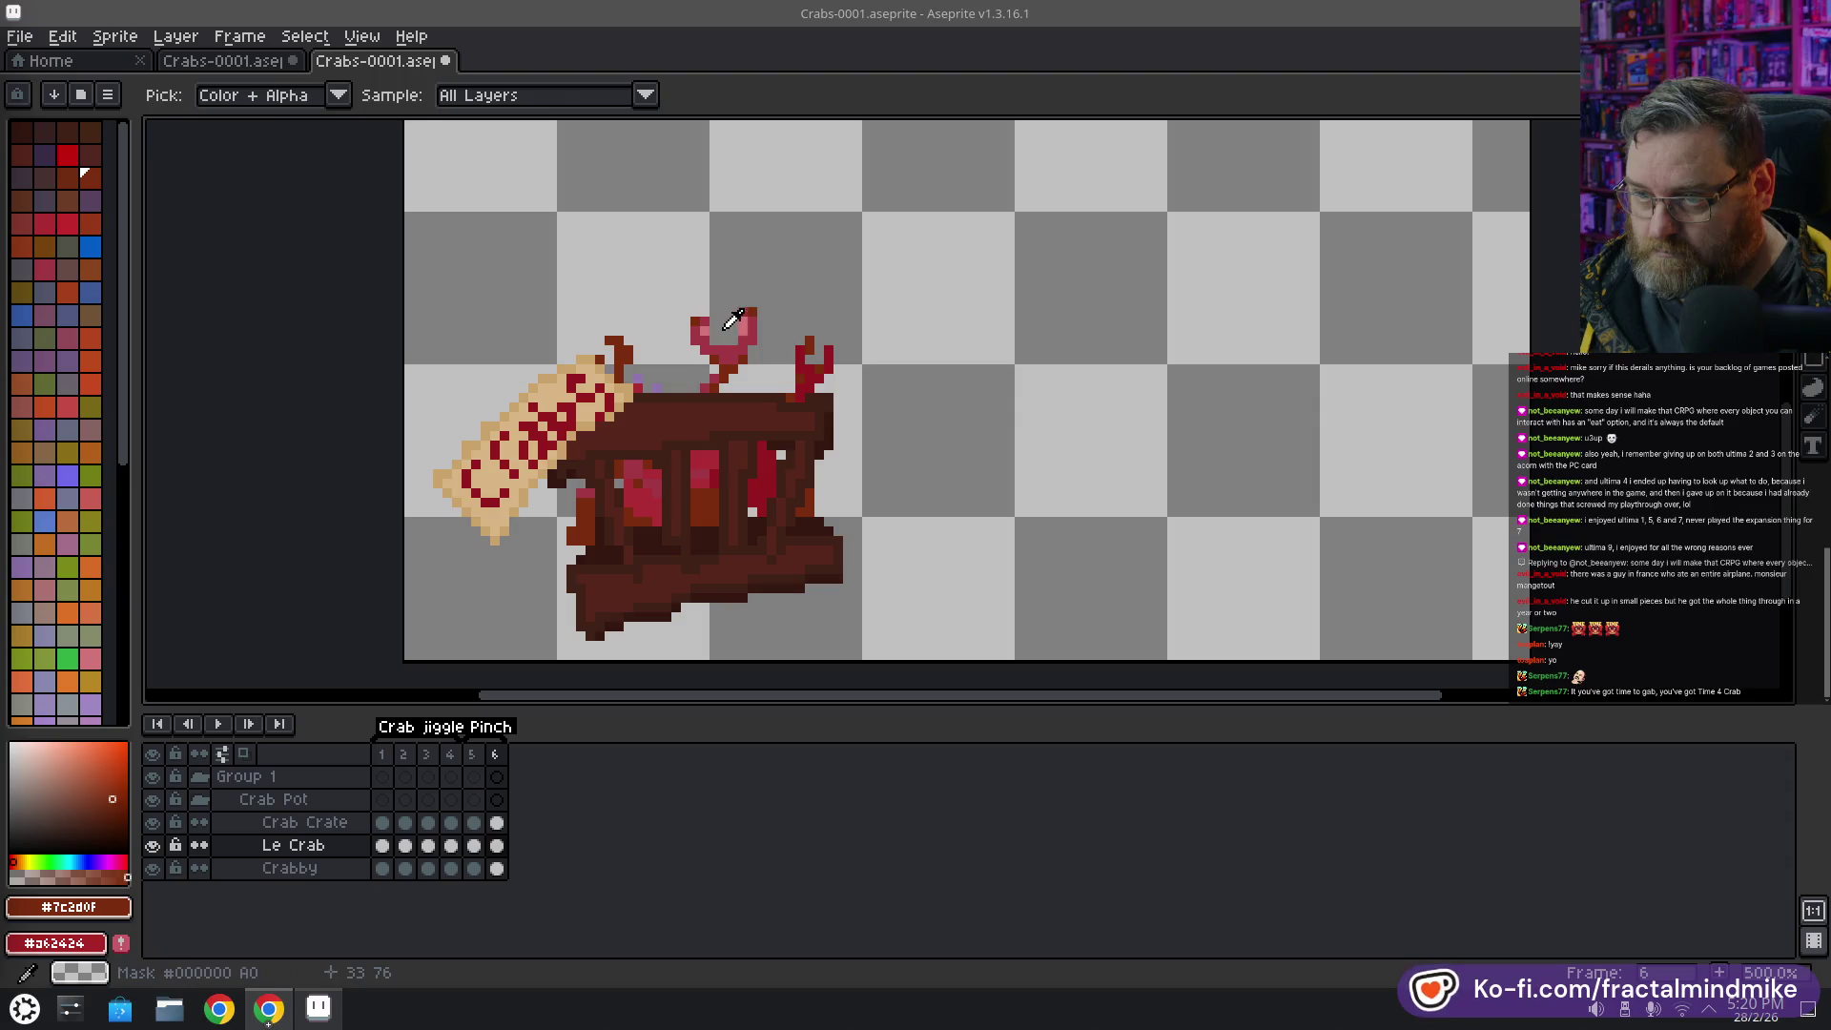
pyautogui.click(711, 324)
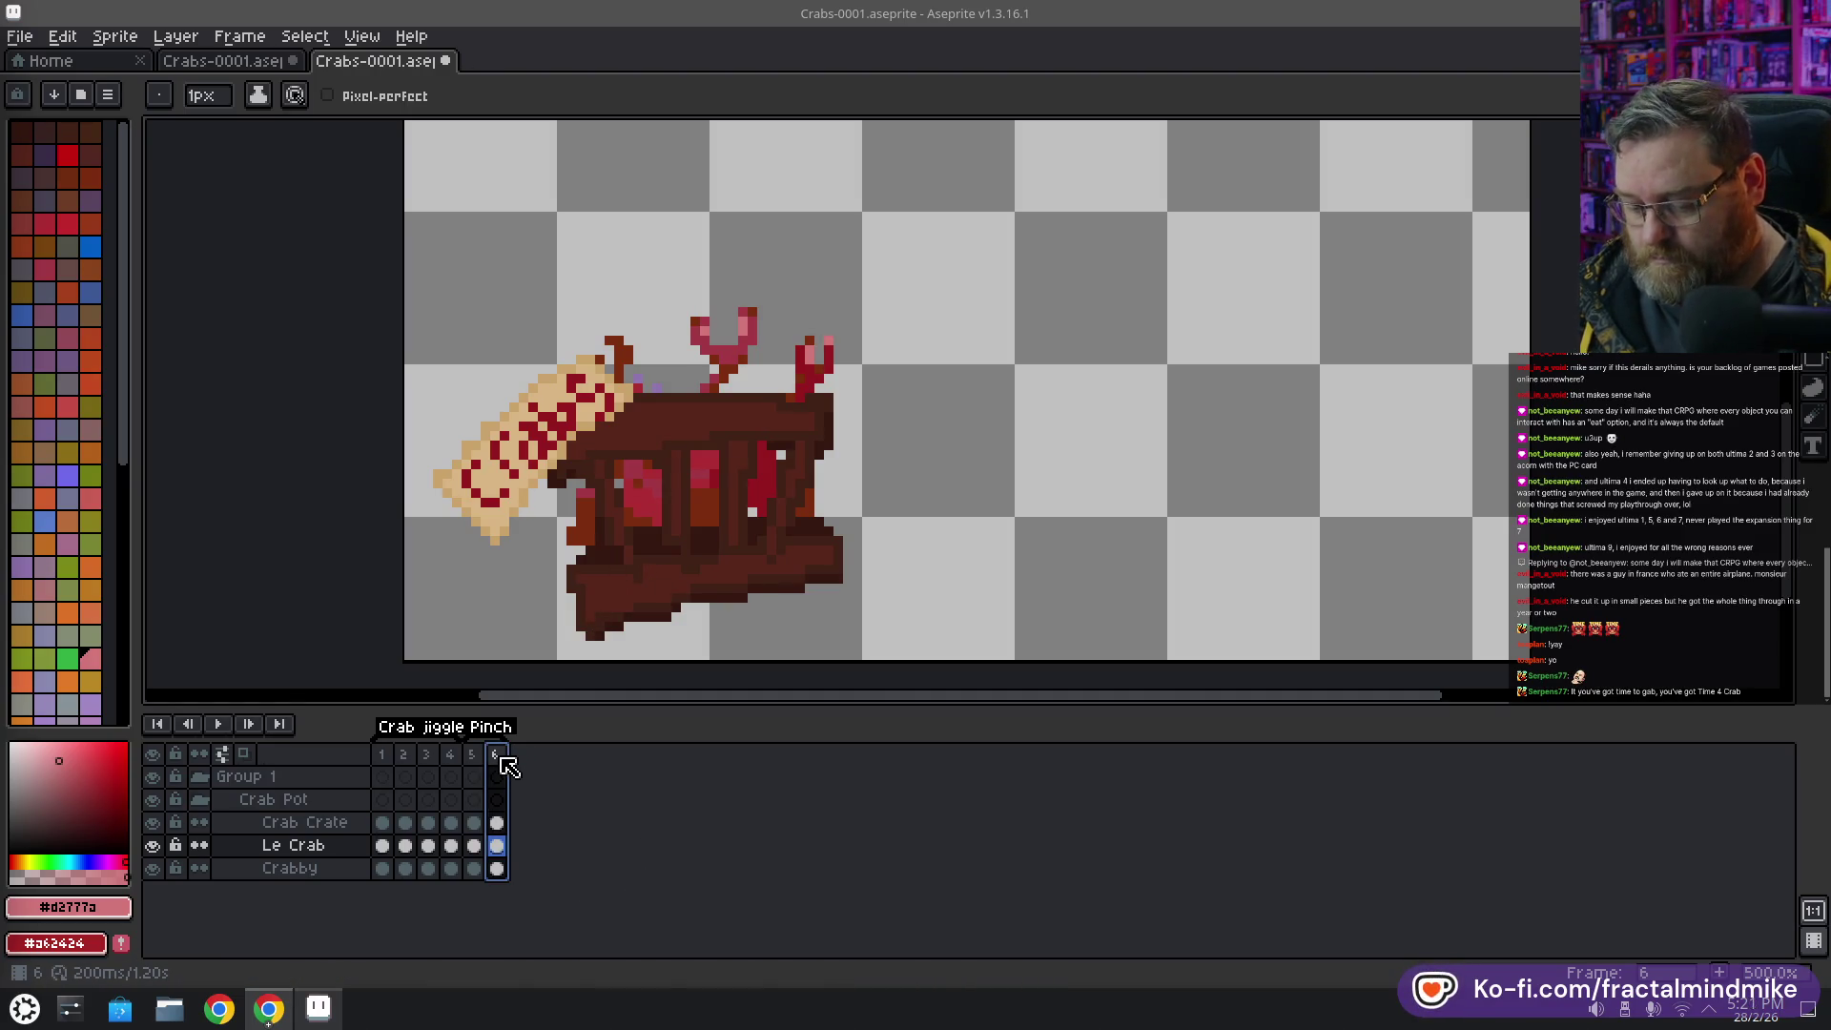
pyautogui.hotkey('alt', 'n')
# On frame 7's Le Crab layer, select the area above the claw and reposition the right claw
pyautogui.click(520, 822)
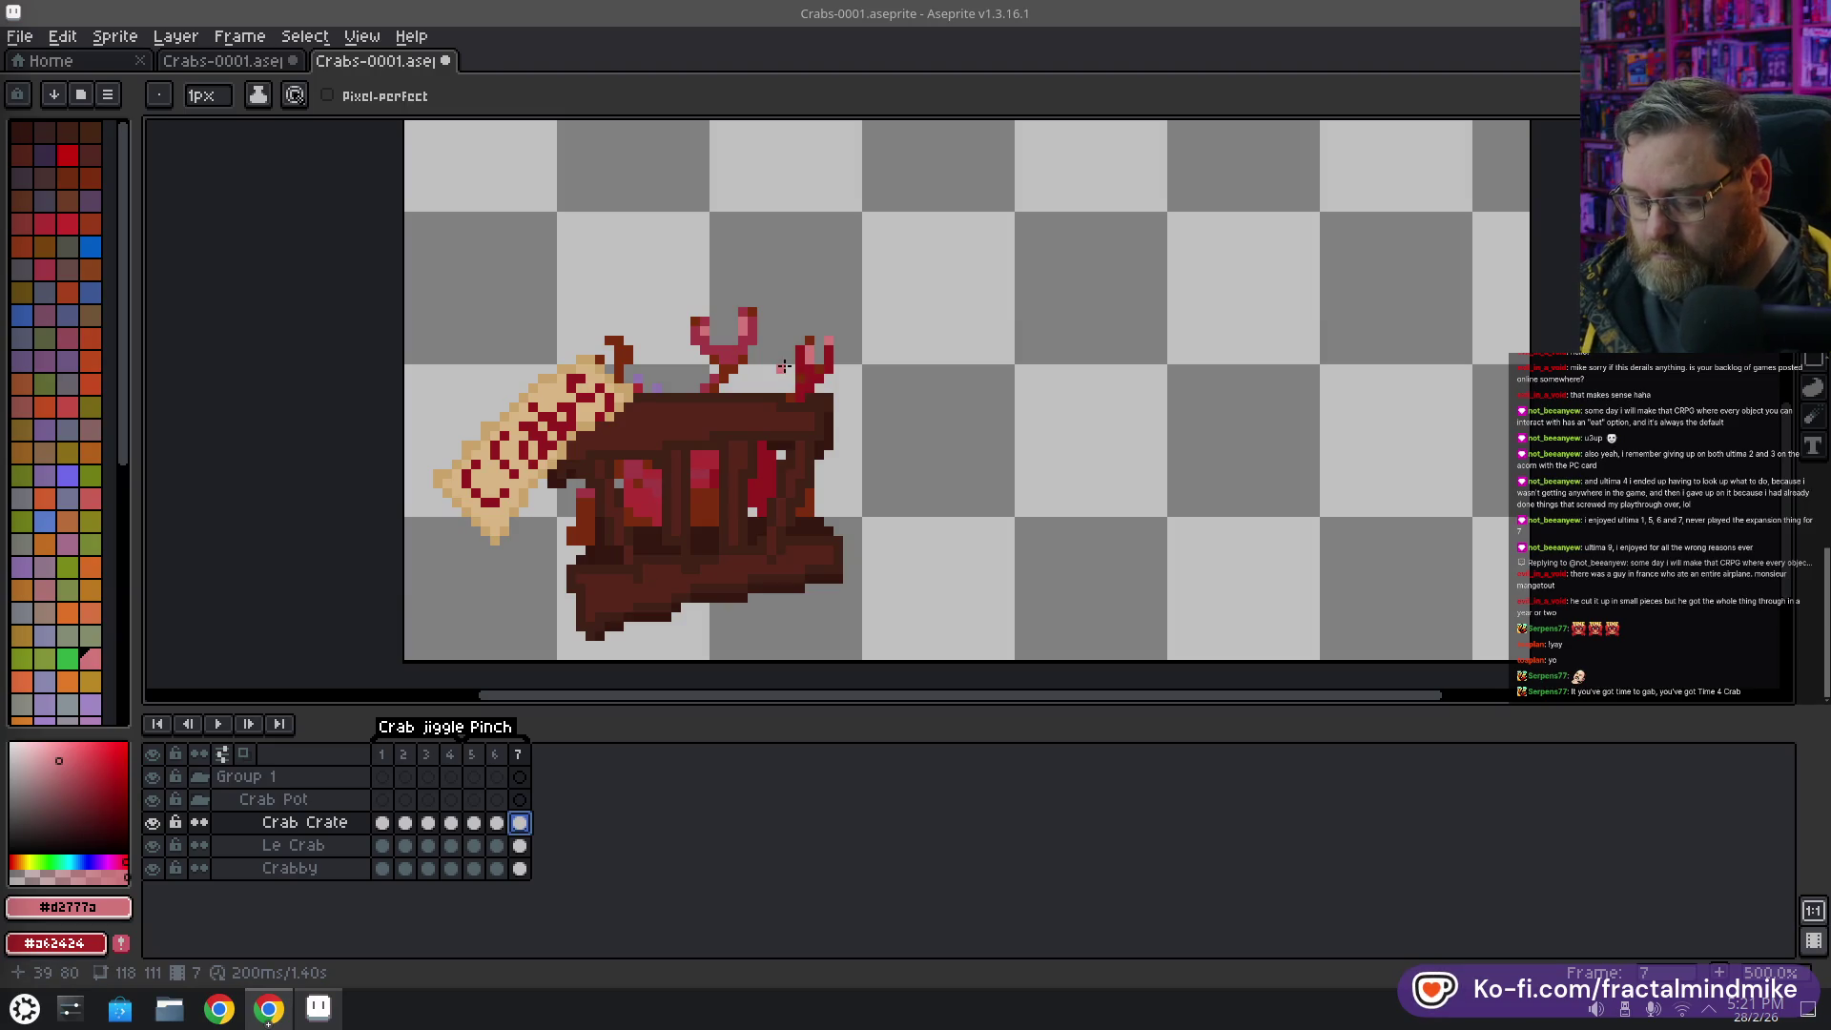
pyautogui.press('m')
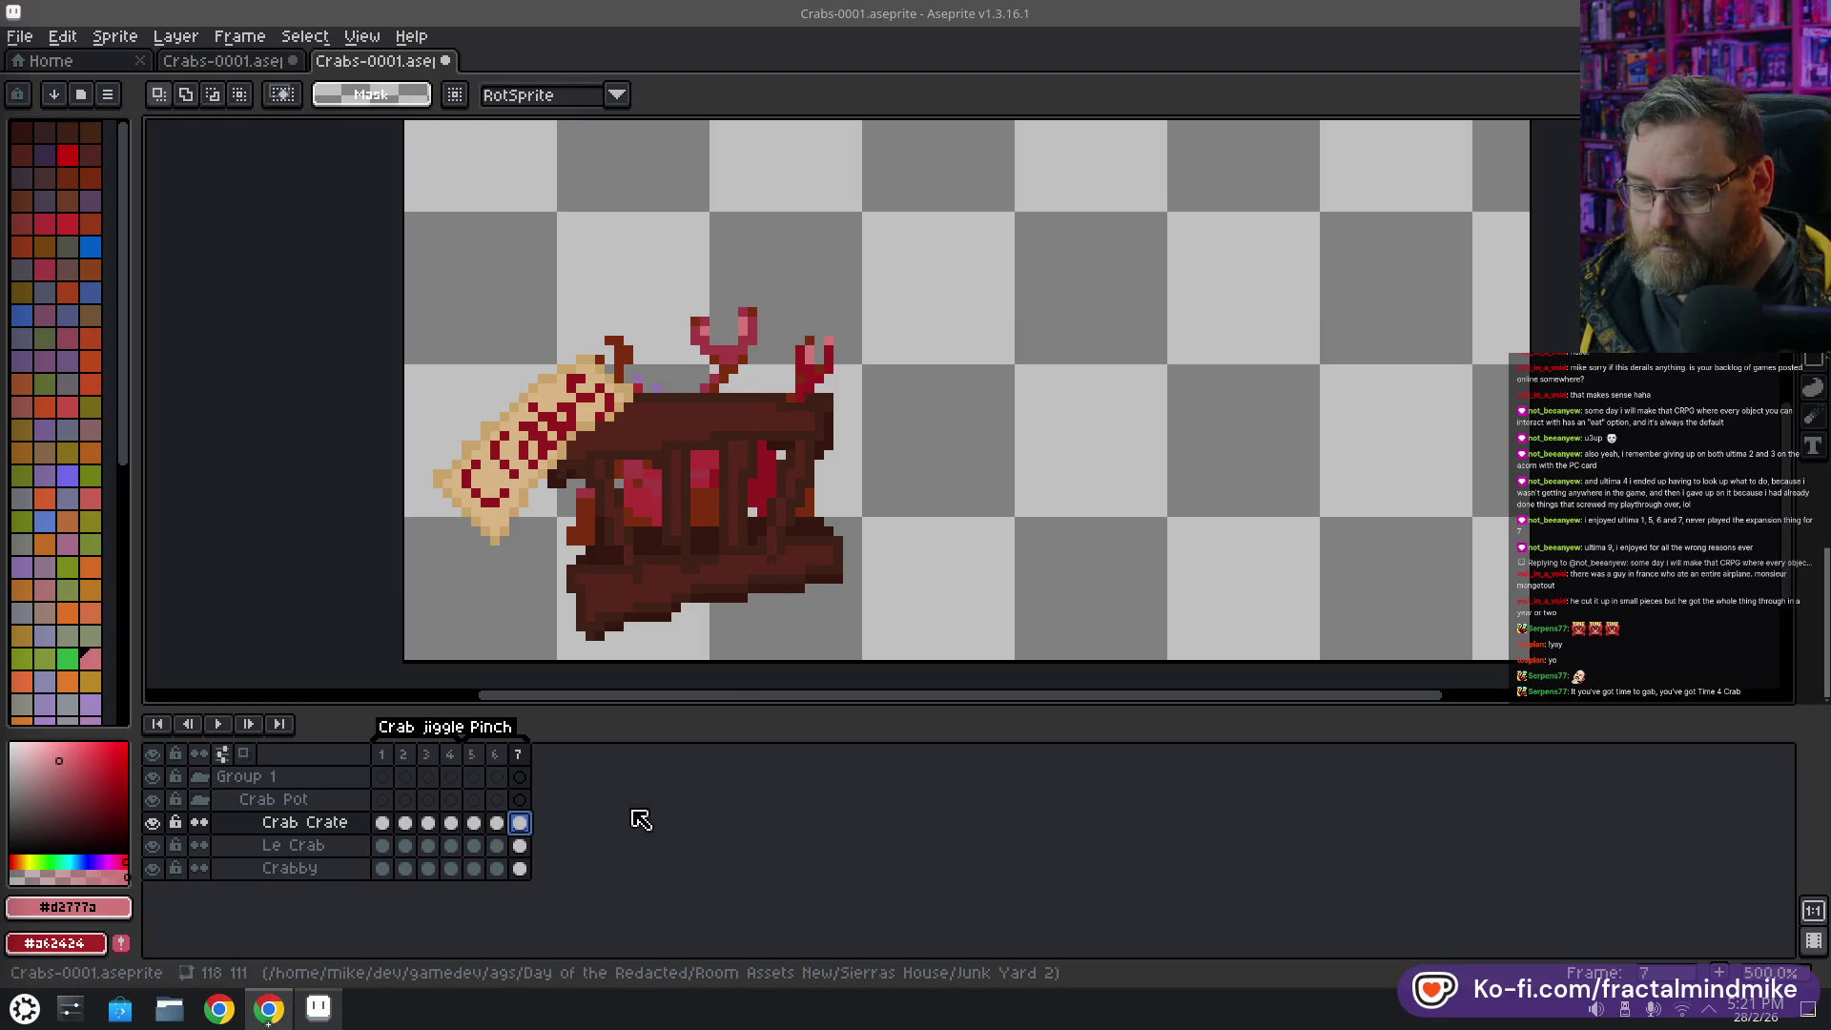
pyautogui.click(519, 845)
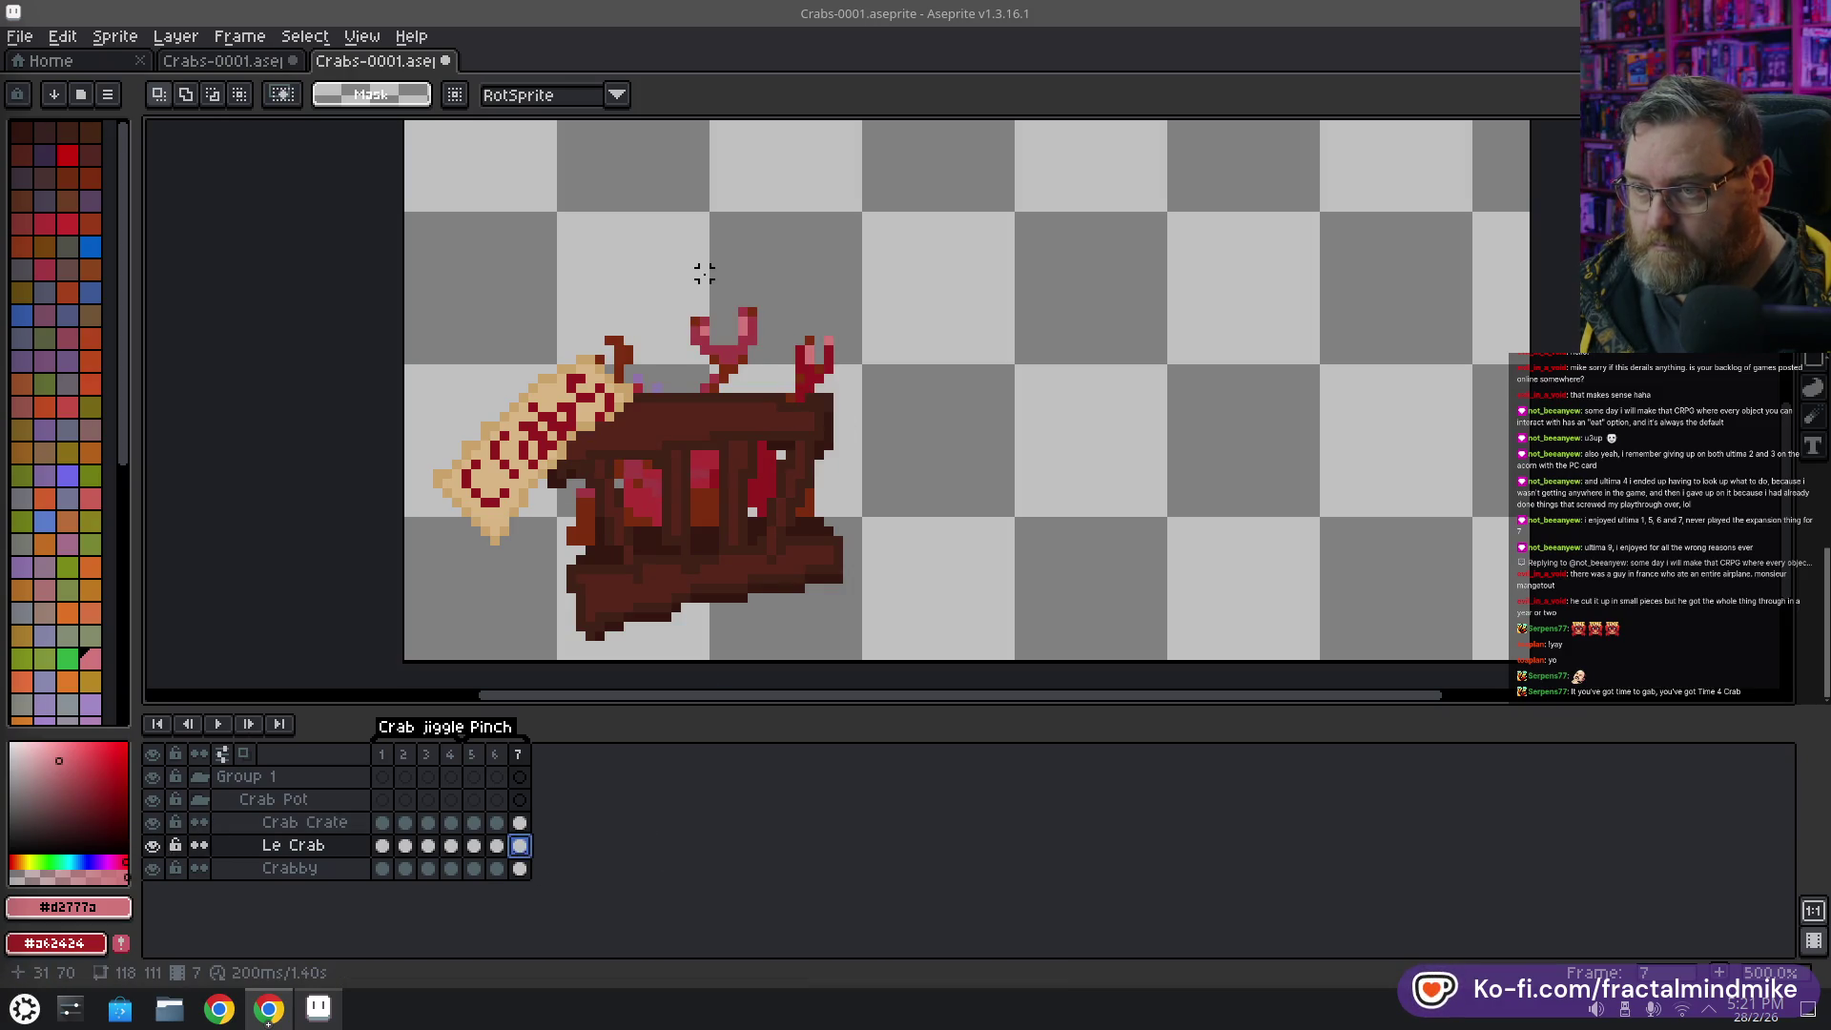
pyautogui.moveTo(665, 263)
pyautogui.mouseDown()
pyautogui.moveTo(875, 396)
pyautogui.moveTo(810, 322)
pyautogui.moveTo(855, 355)
pyautogui.mouseUp()
pyautogui.click(939, 408)
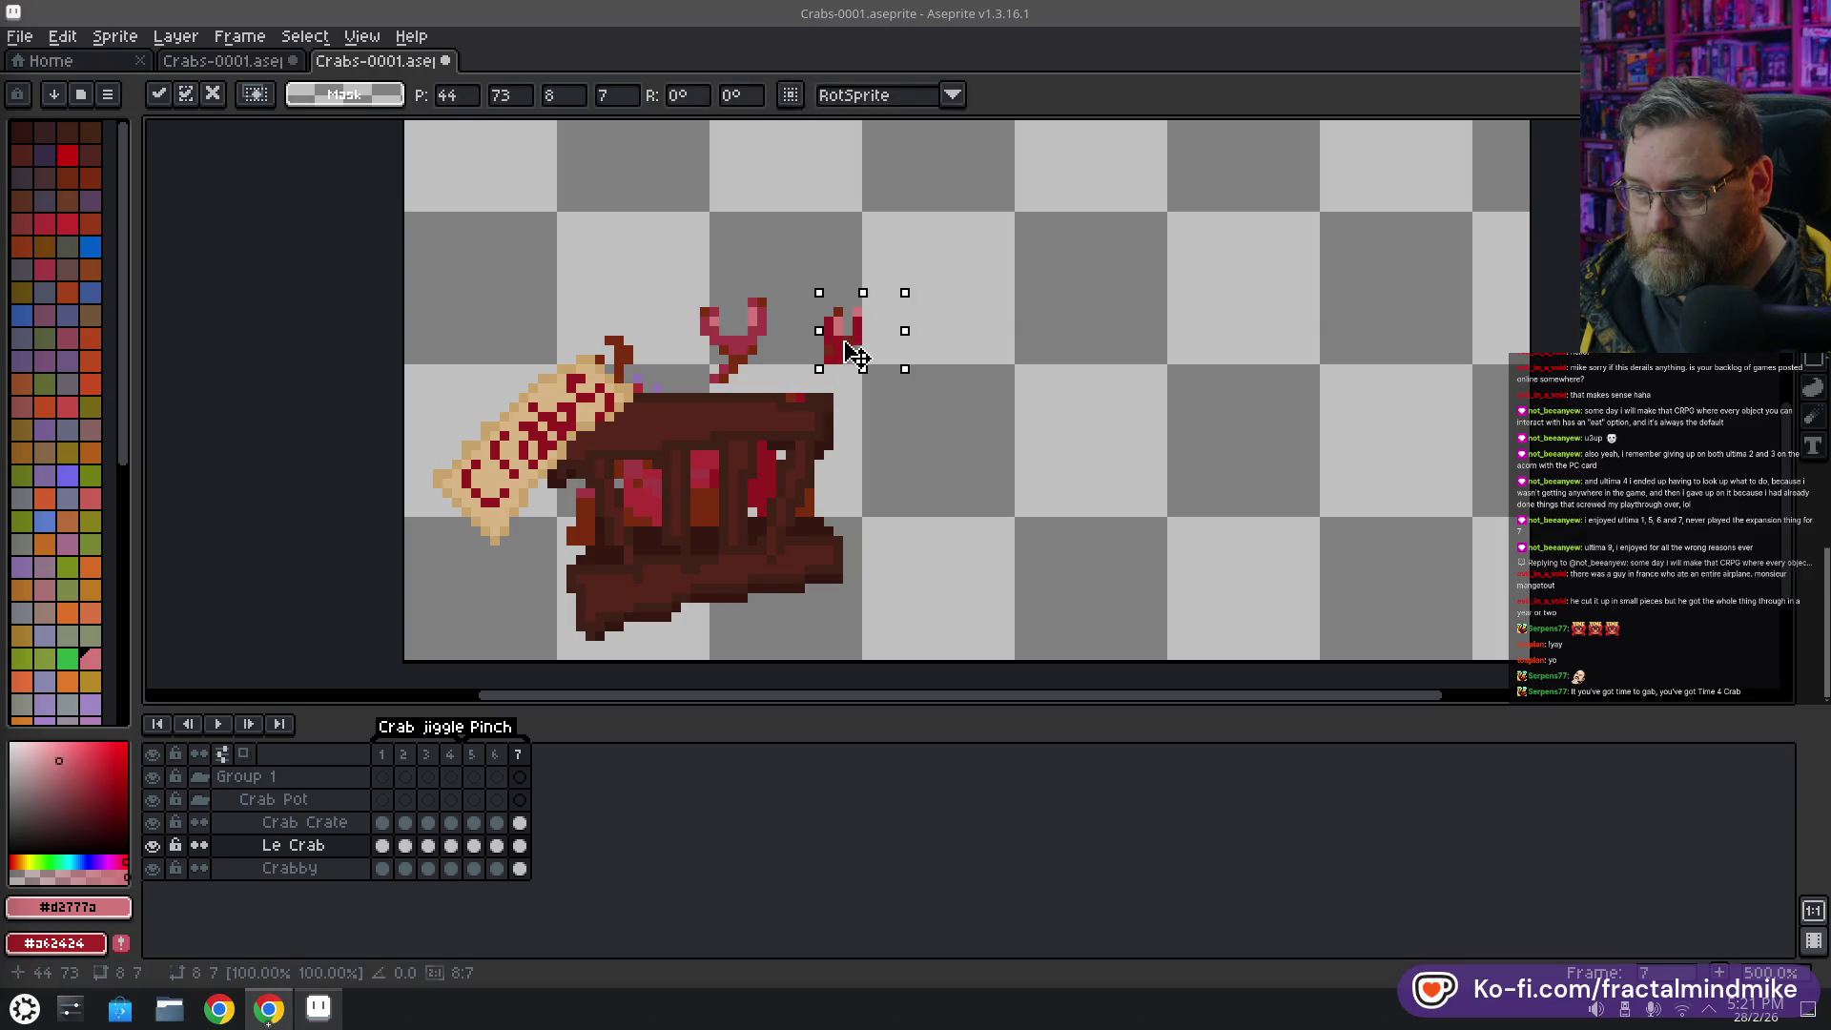
pyautogui.click(885, 455)
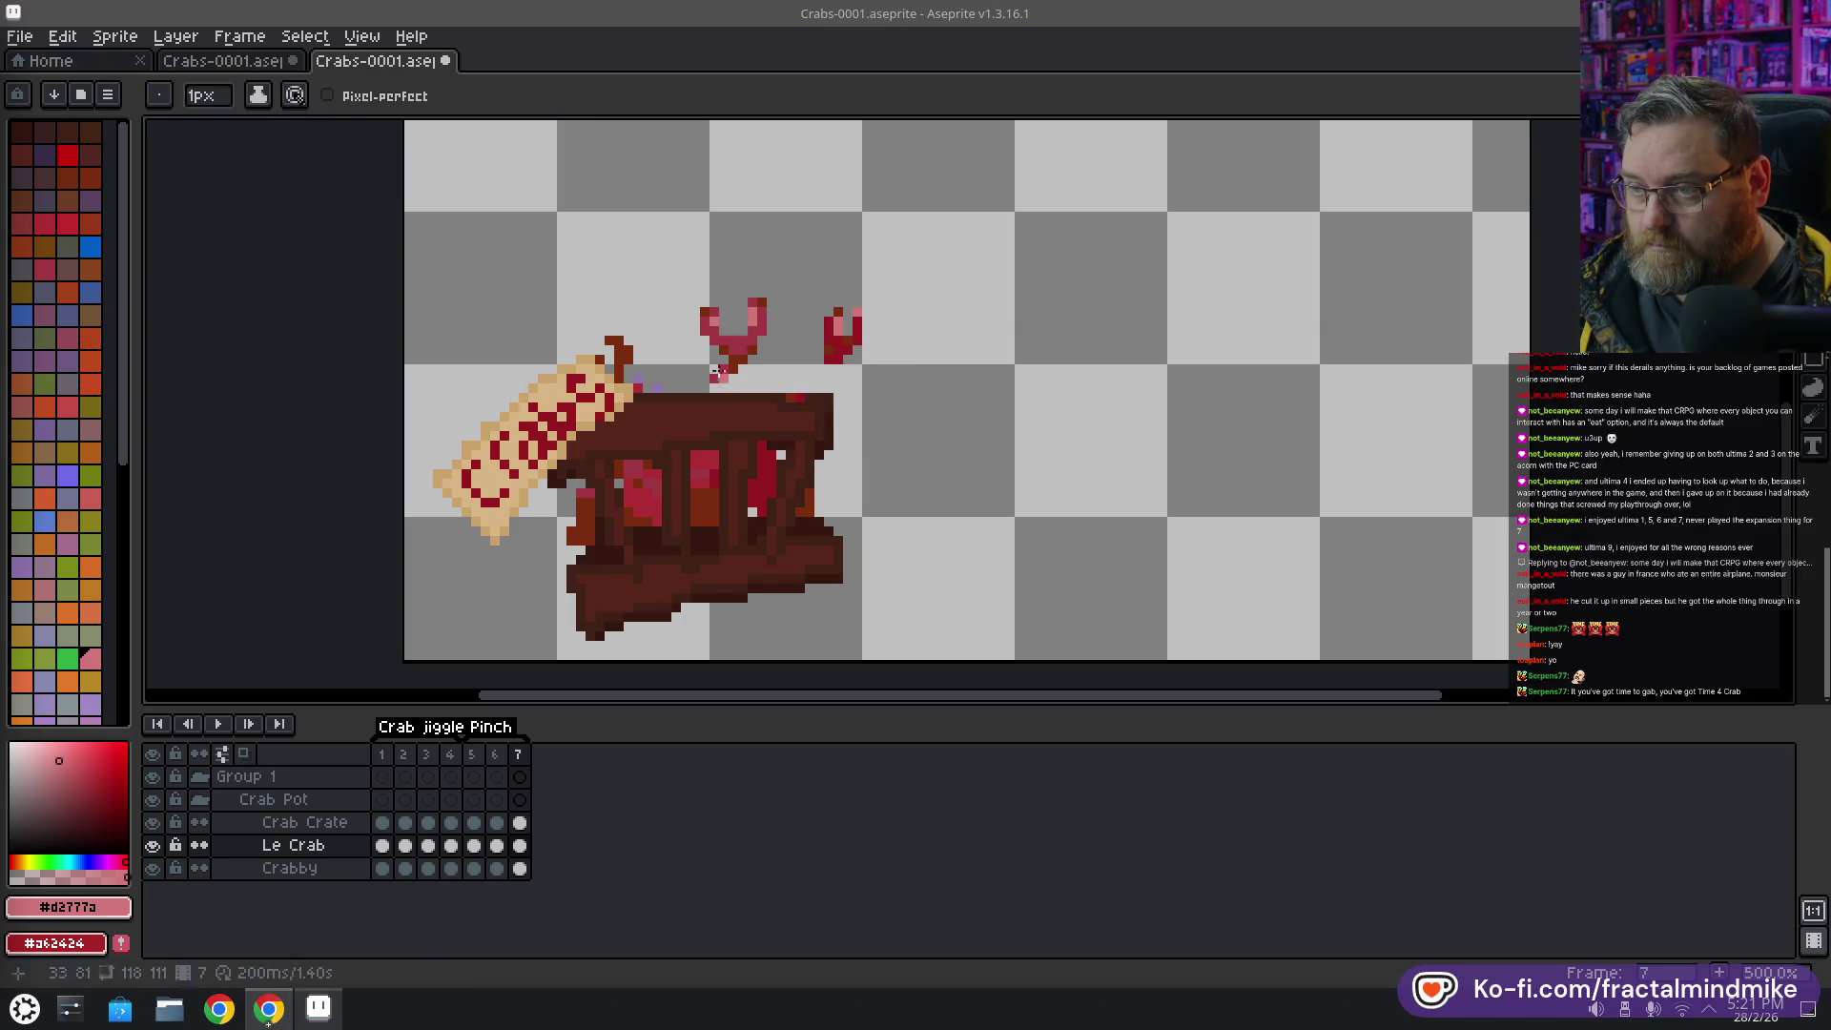
# Repaint the raised claw with red #a13845, brown #7c2d0f and pale pink pixels
pyautogui.press('i')
pyautogui.click(726, 363)
pyautogui.press('b')
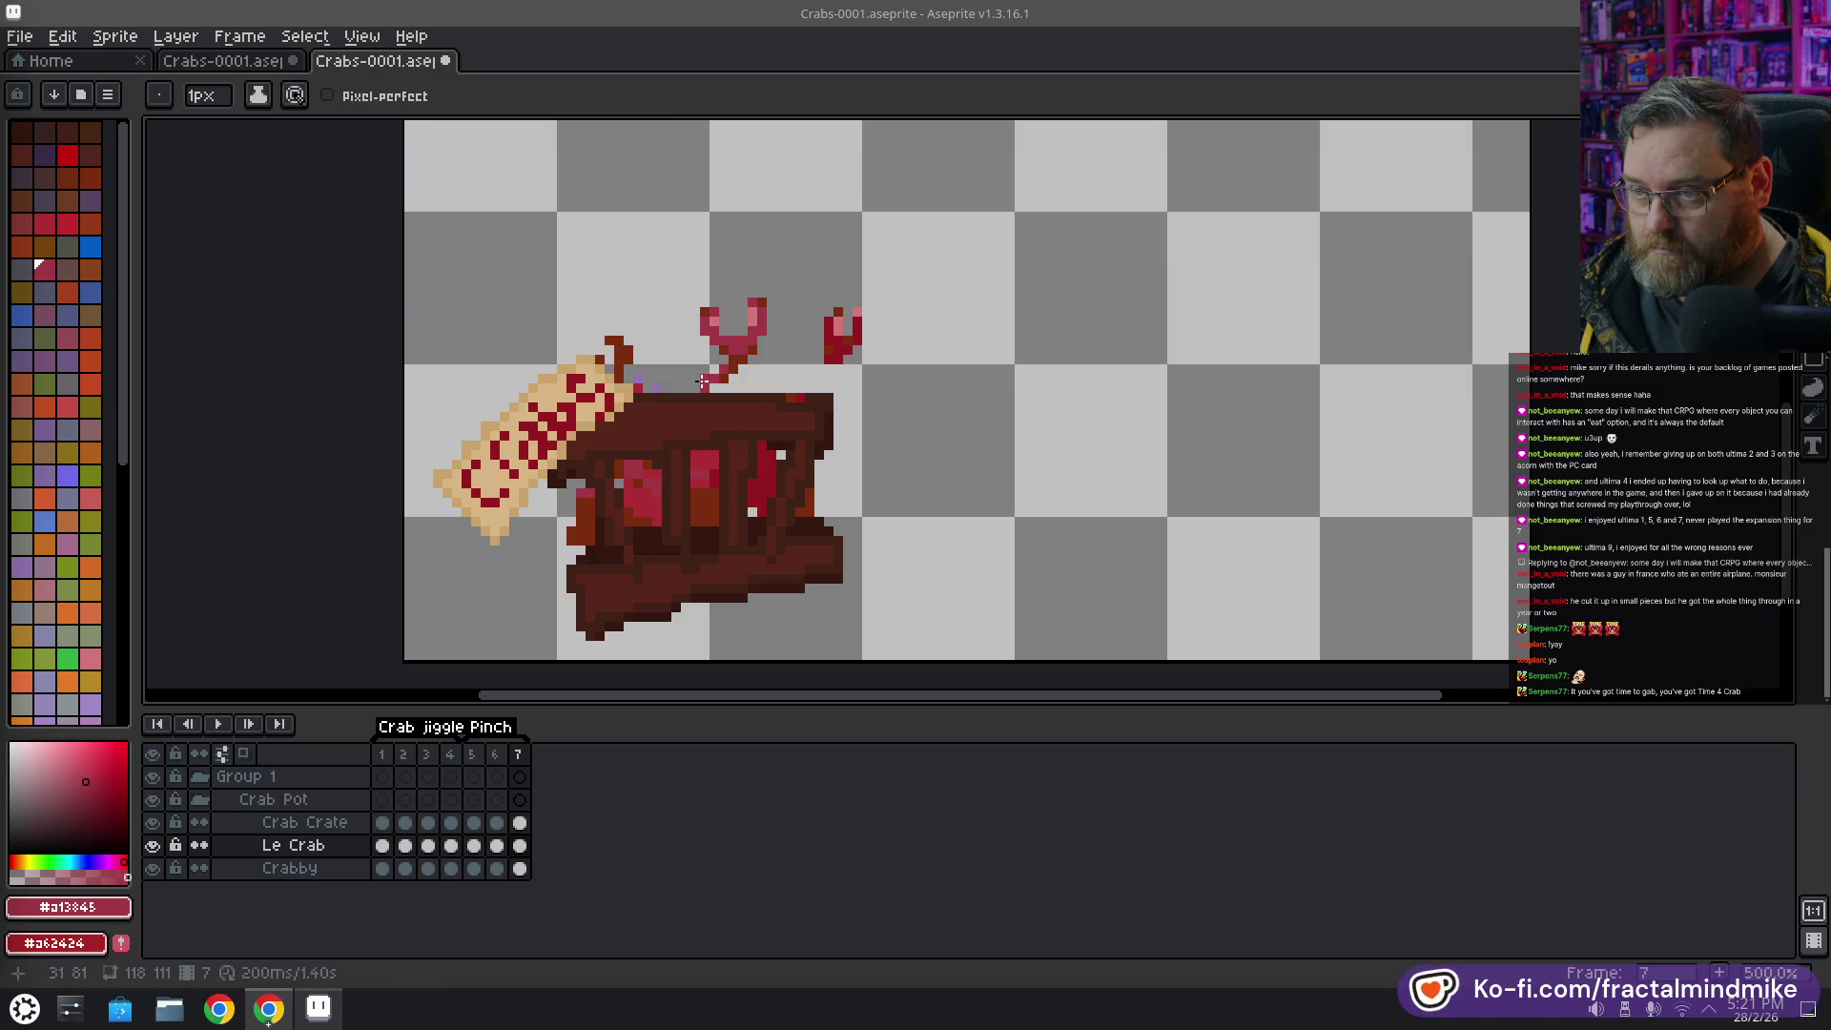
pyautogui.keyDown('alt'); pyautogui.click(729, 367); pyautogui.keyUp('alt')
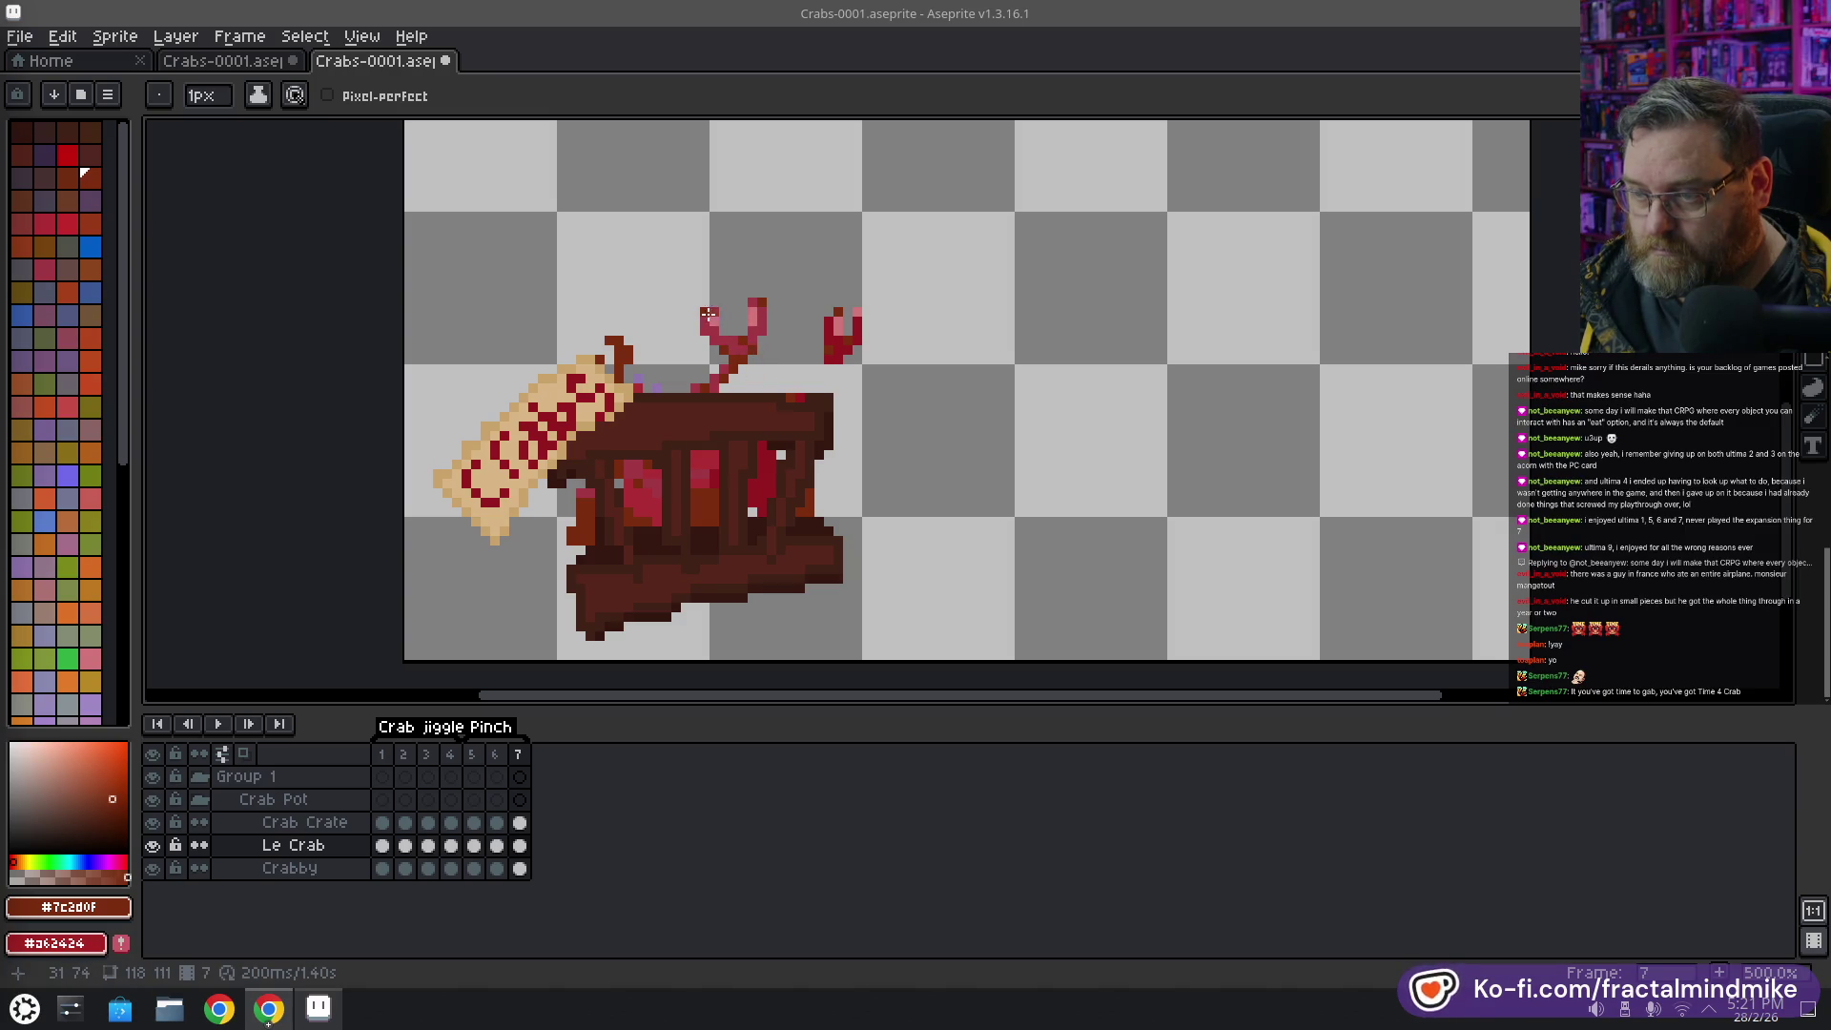
pyautogui.press('b')
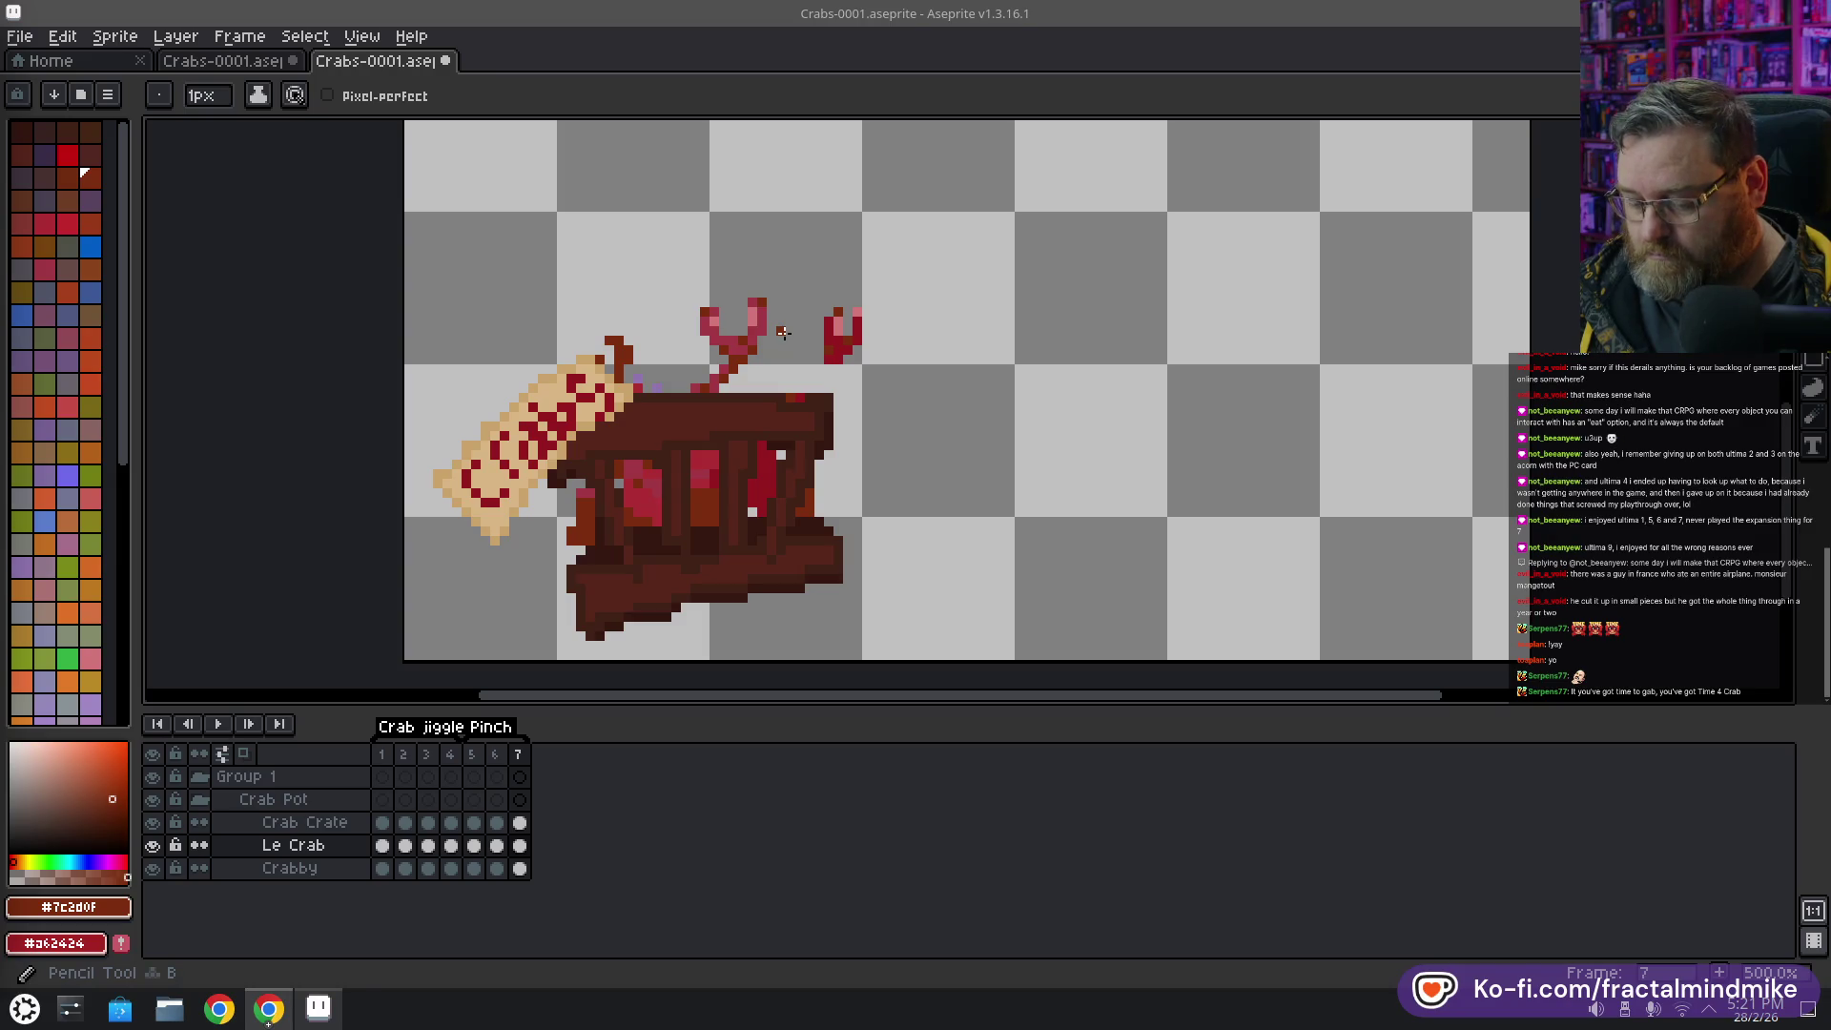
pyautogui.keyDown('alt'); pyautogui.click(761, 336); pyautogui.keyUp('alt')
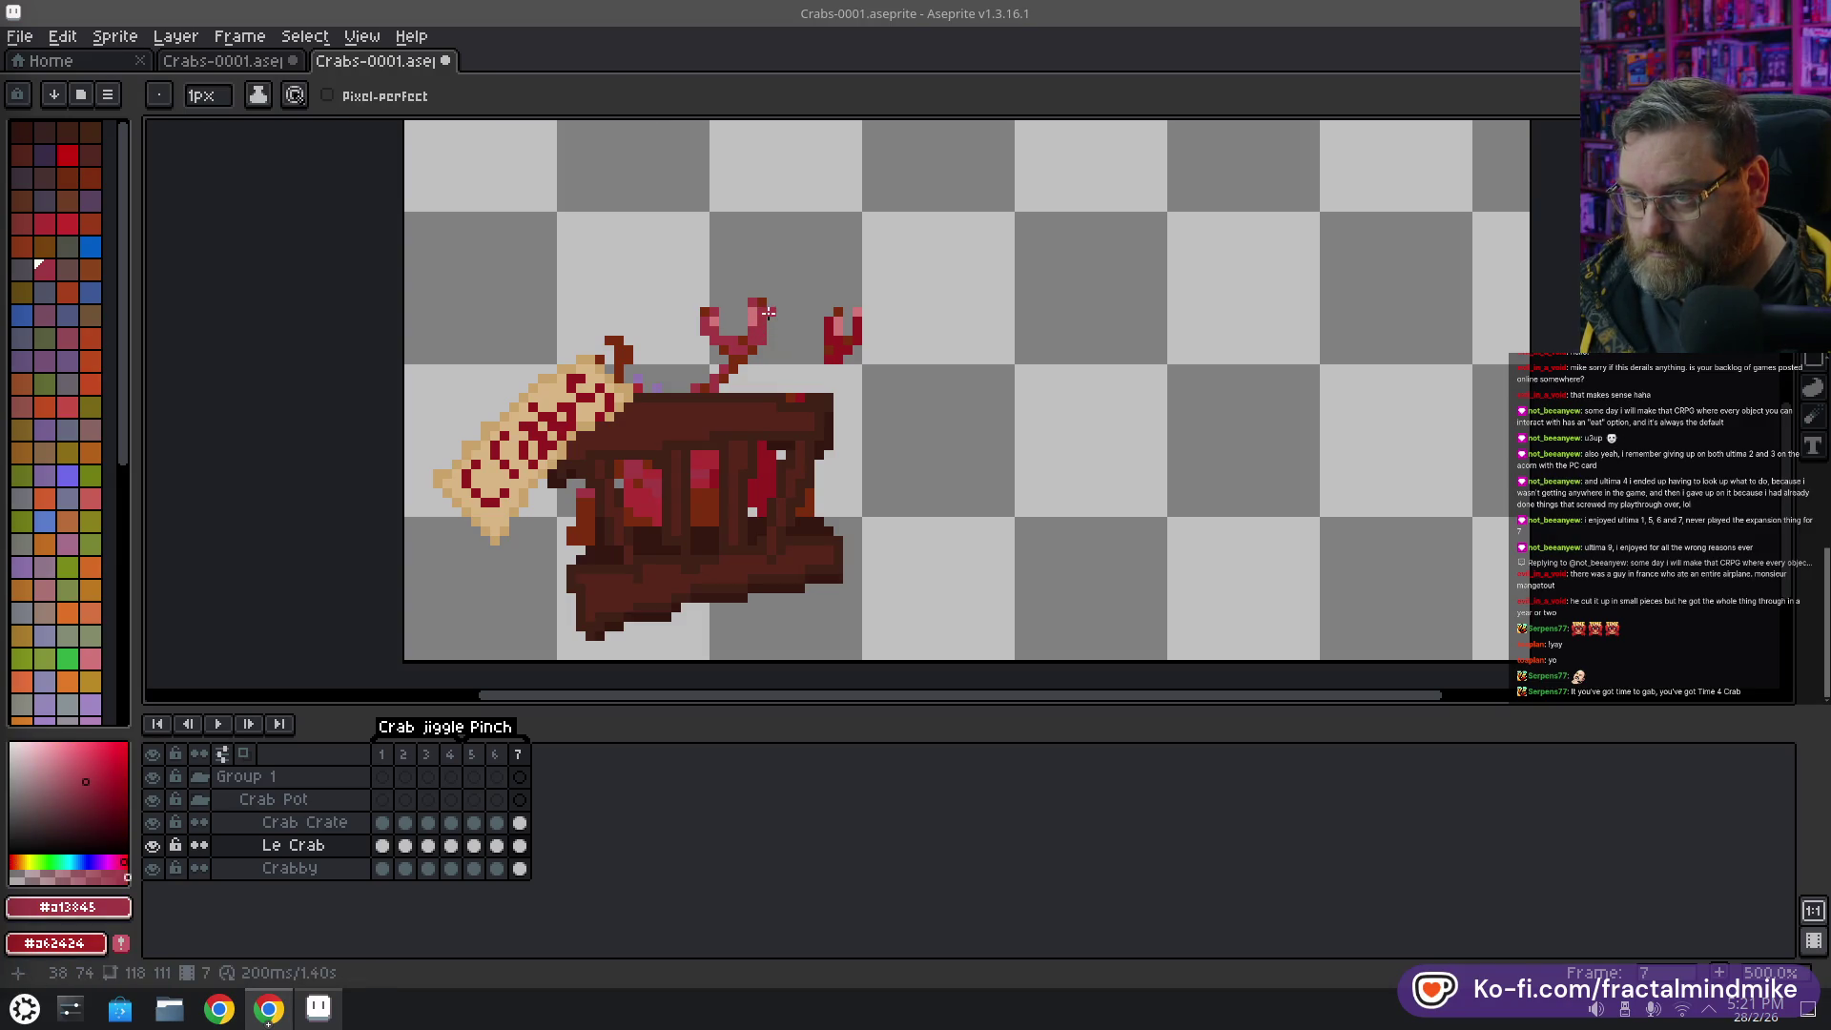
pyautogui.keyDown('alt'); pyautogui.click(757, 315); pyautogui.keyUp('alt')
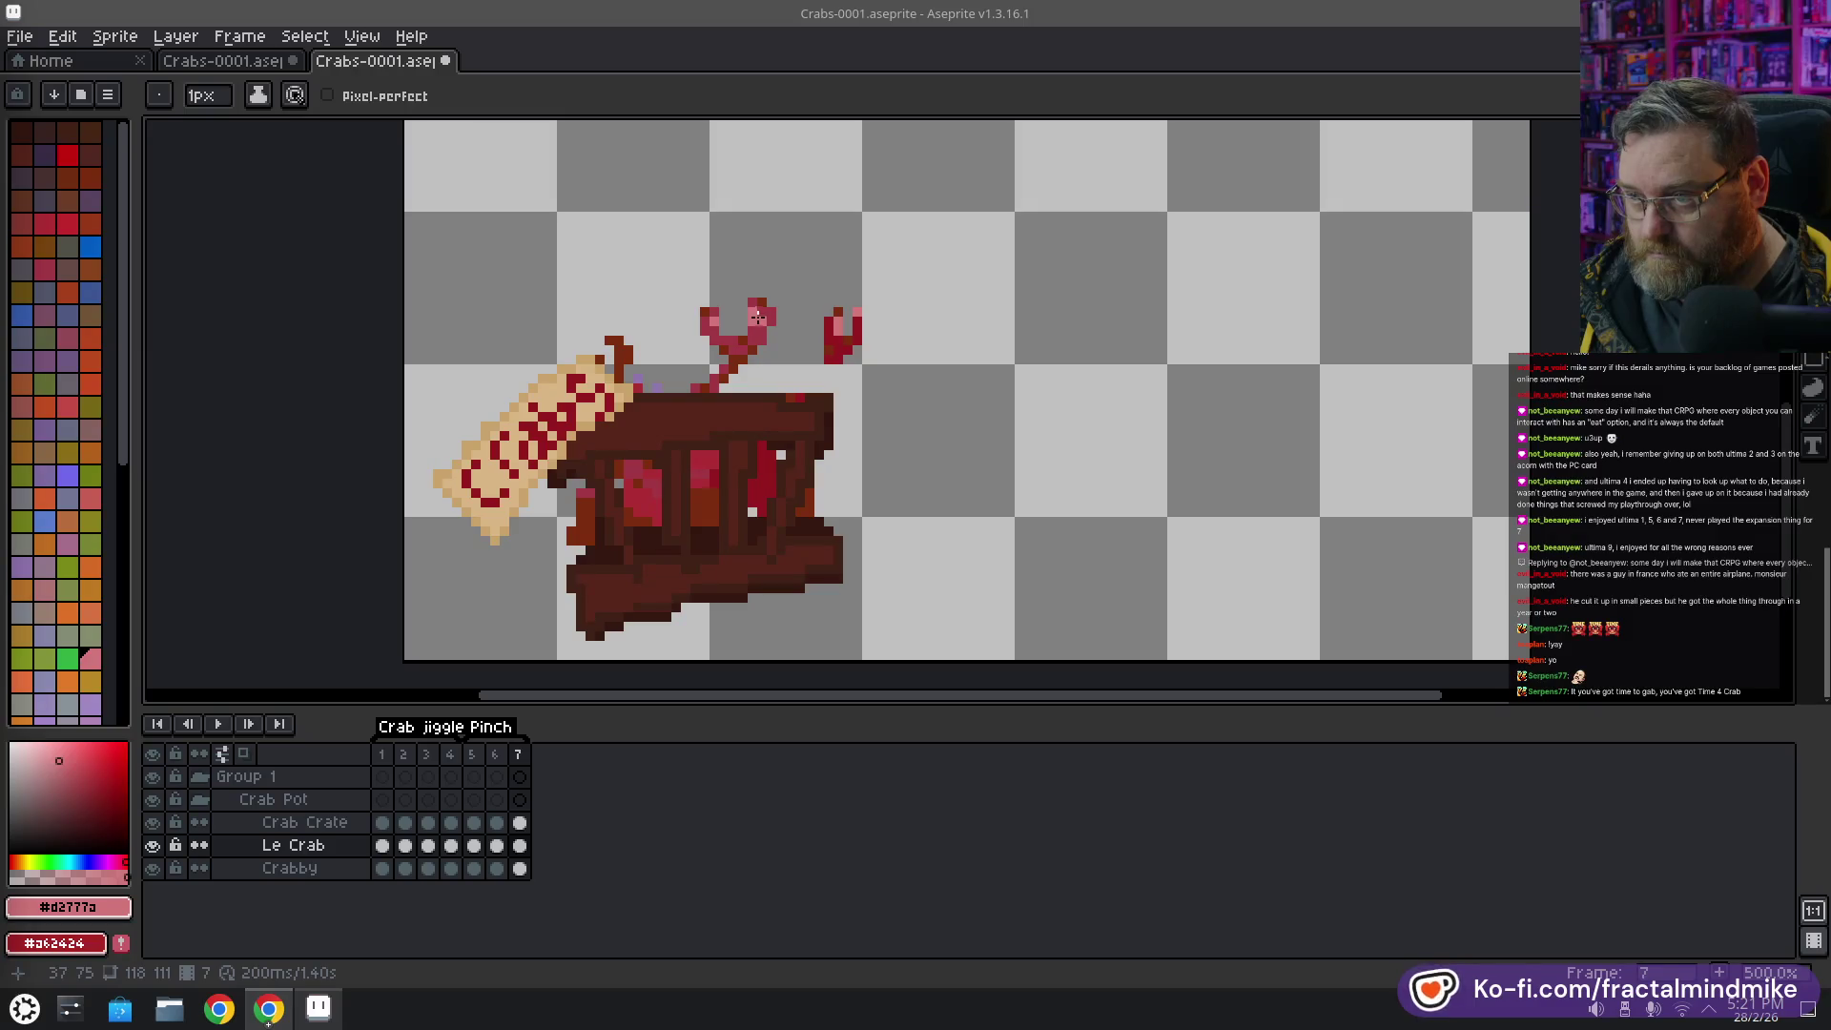
pyautogui.press('shift')
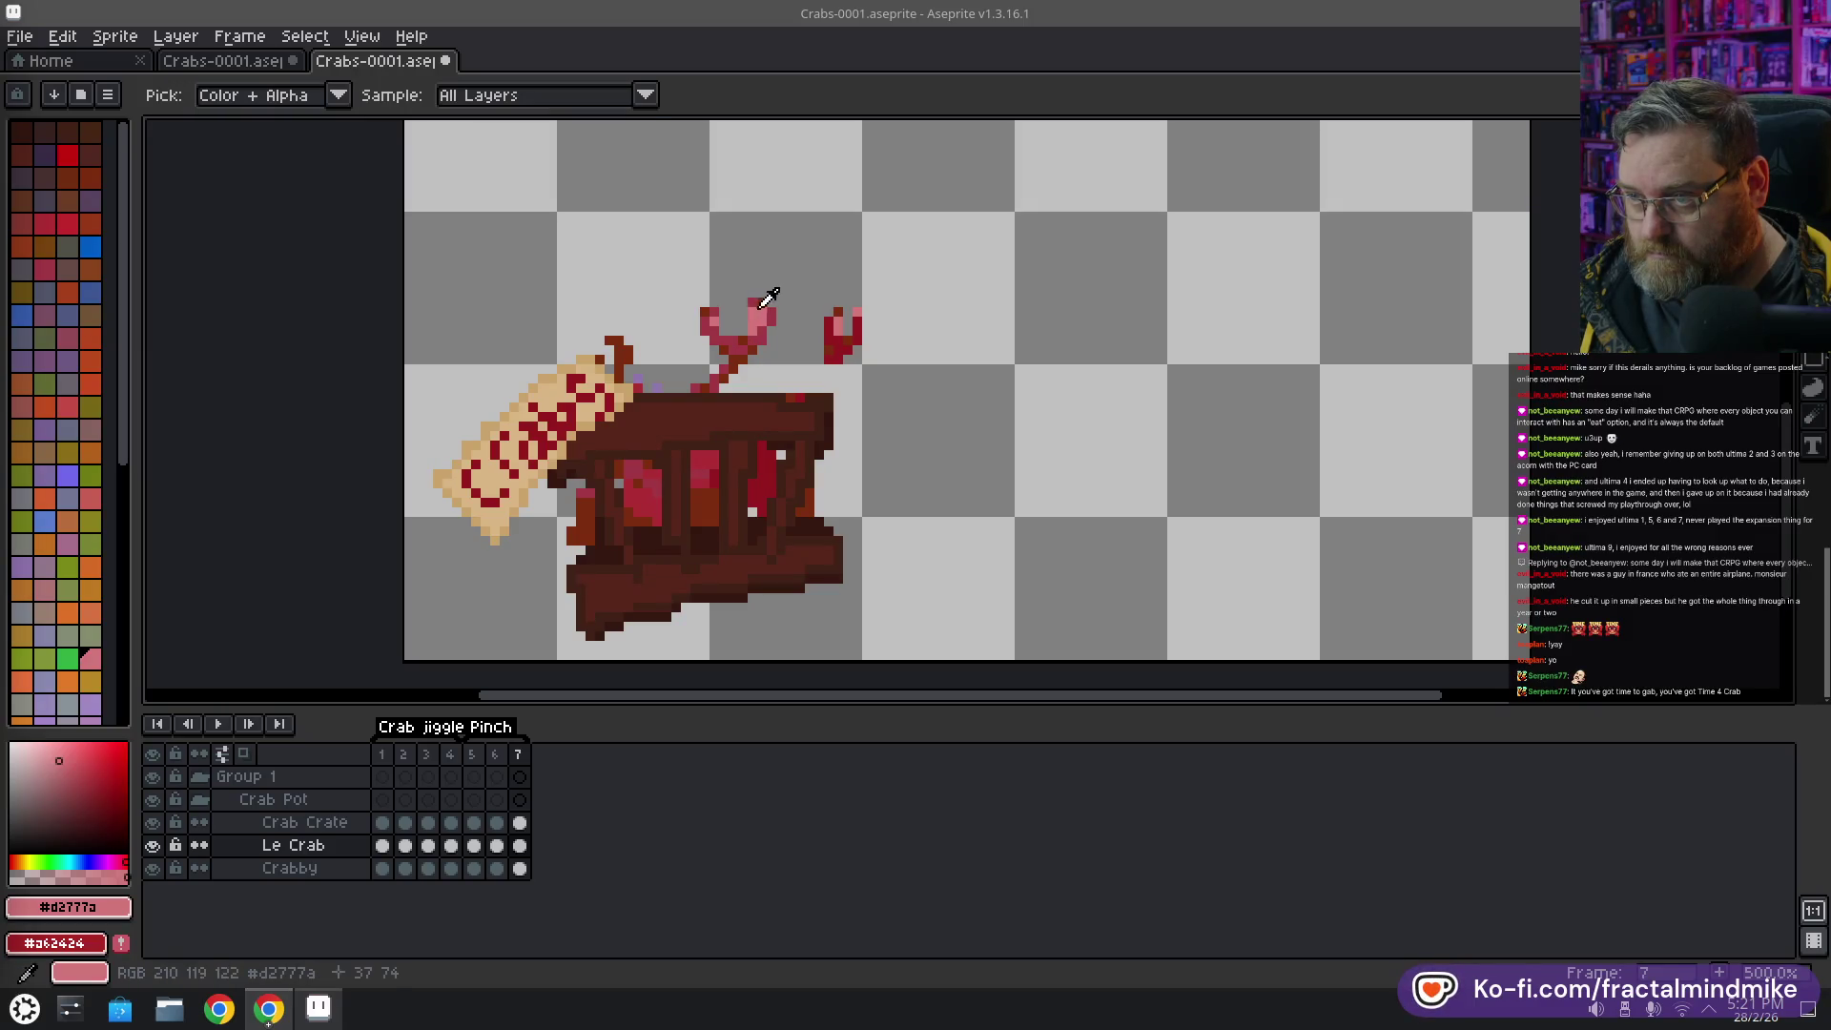
# Erase and redraw claw pixels in dark brown and deep red, comparing frame 7 with frame 6
pyautogui.press('e')
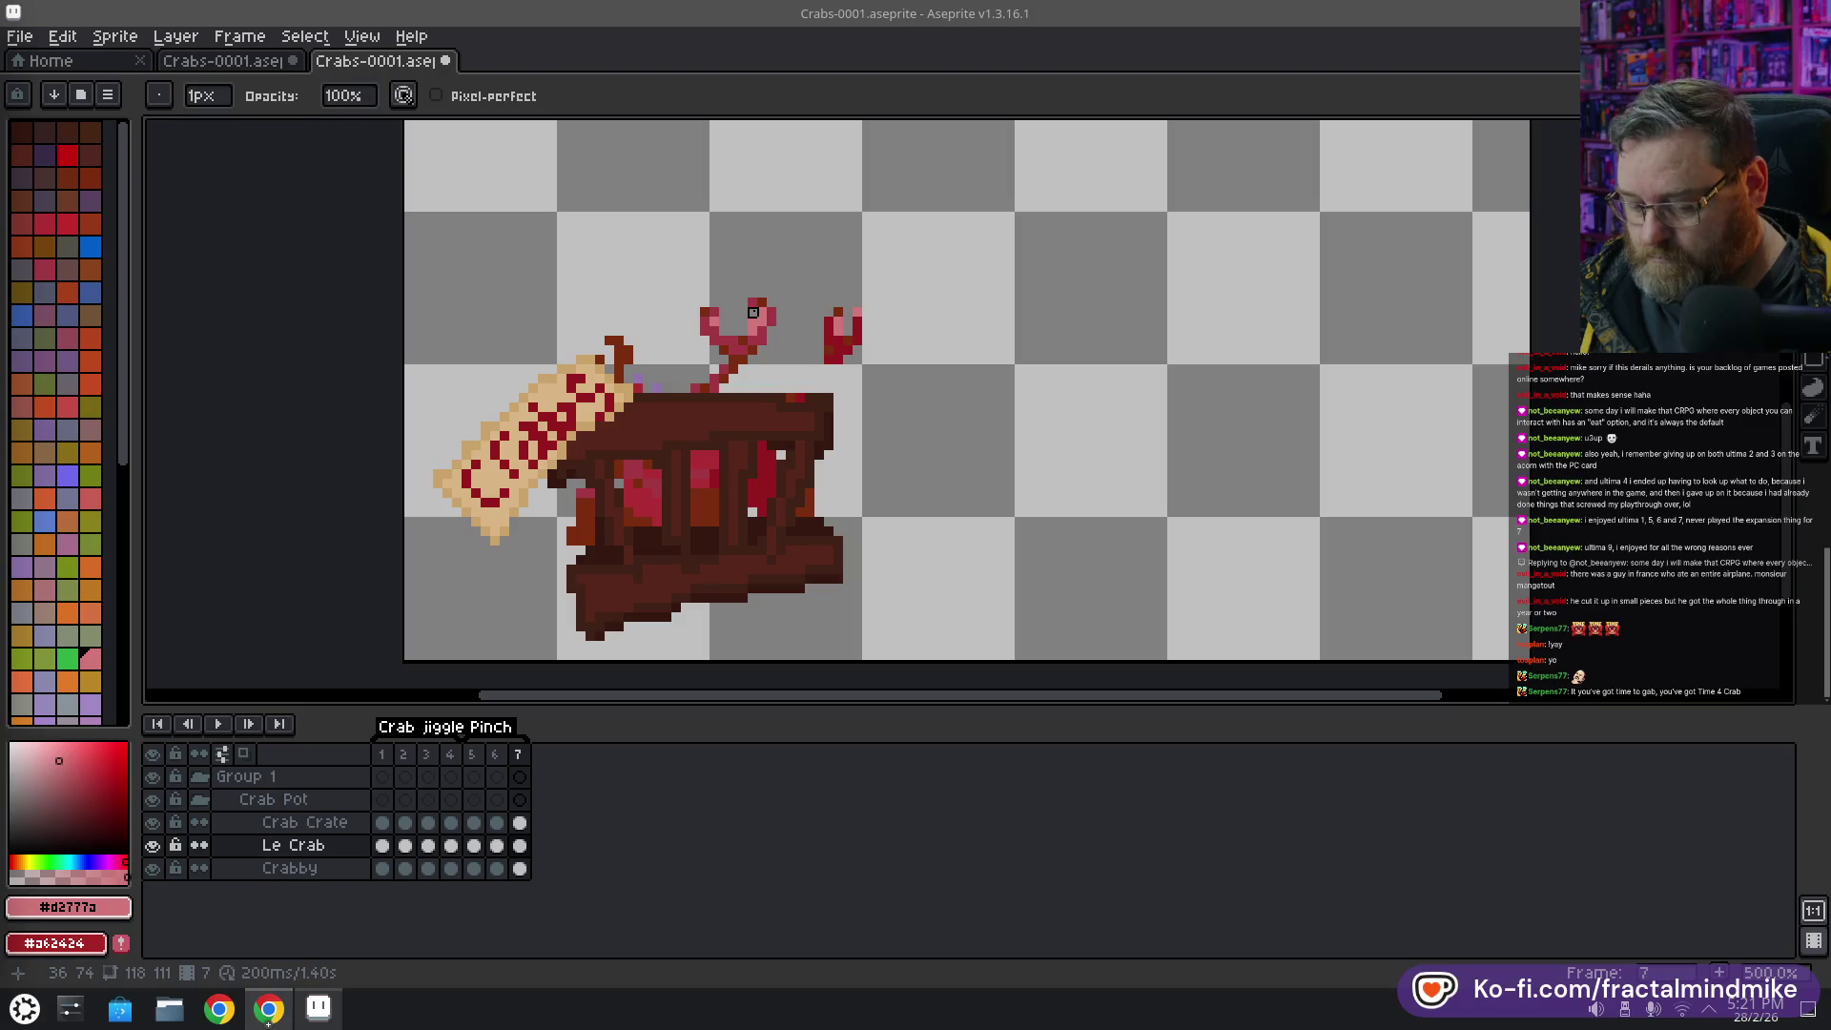
pyautogui.keyDown('alt'); pyautogui.click(770, 297); pyautogui.keyUp('alt')
pyautogui.press('b')
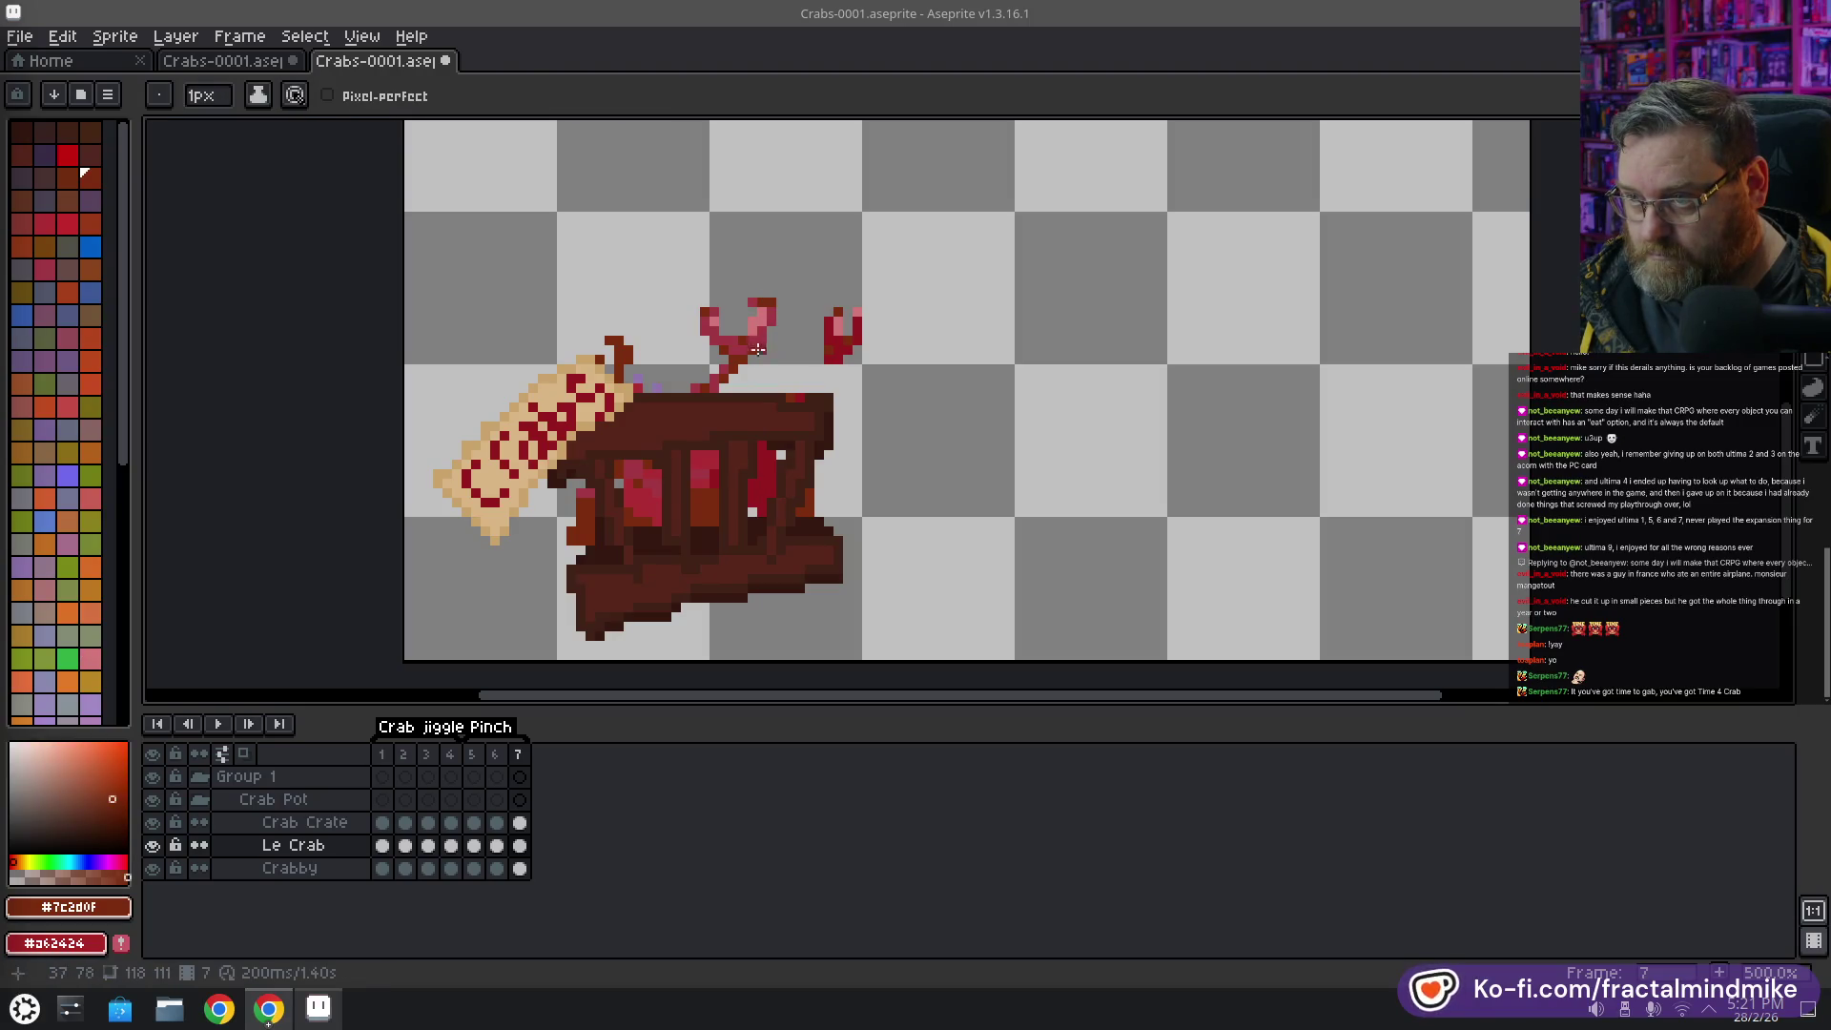
pyautogui.keyDown('alt'); pyautogui.click(760, 303); pyautogui.keyUp('alt')
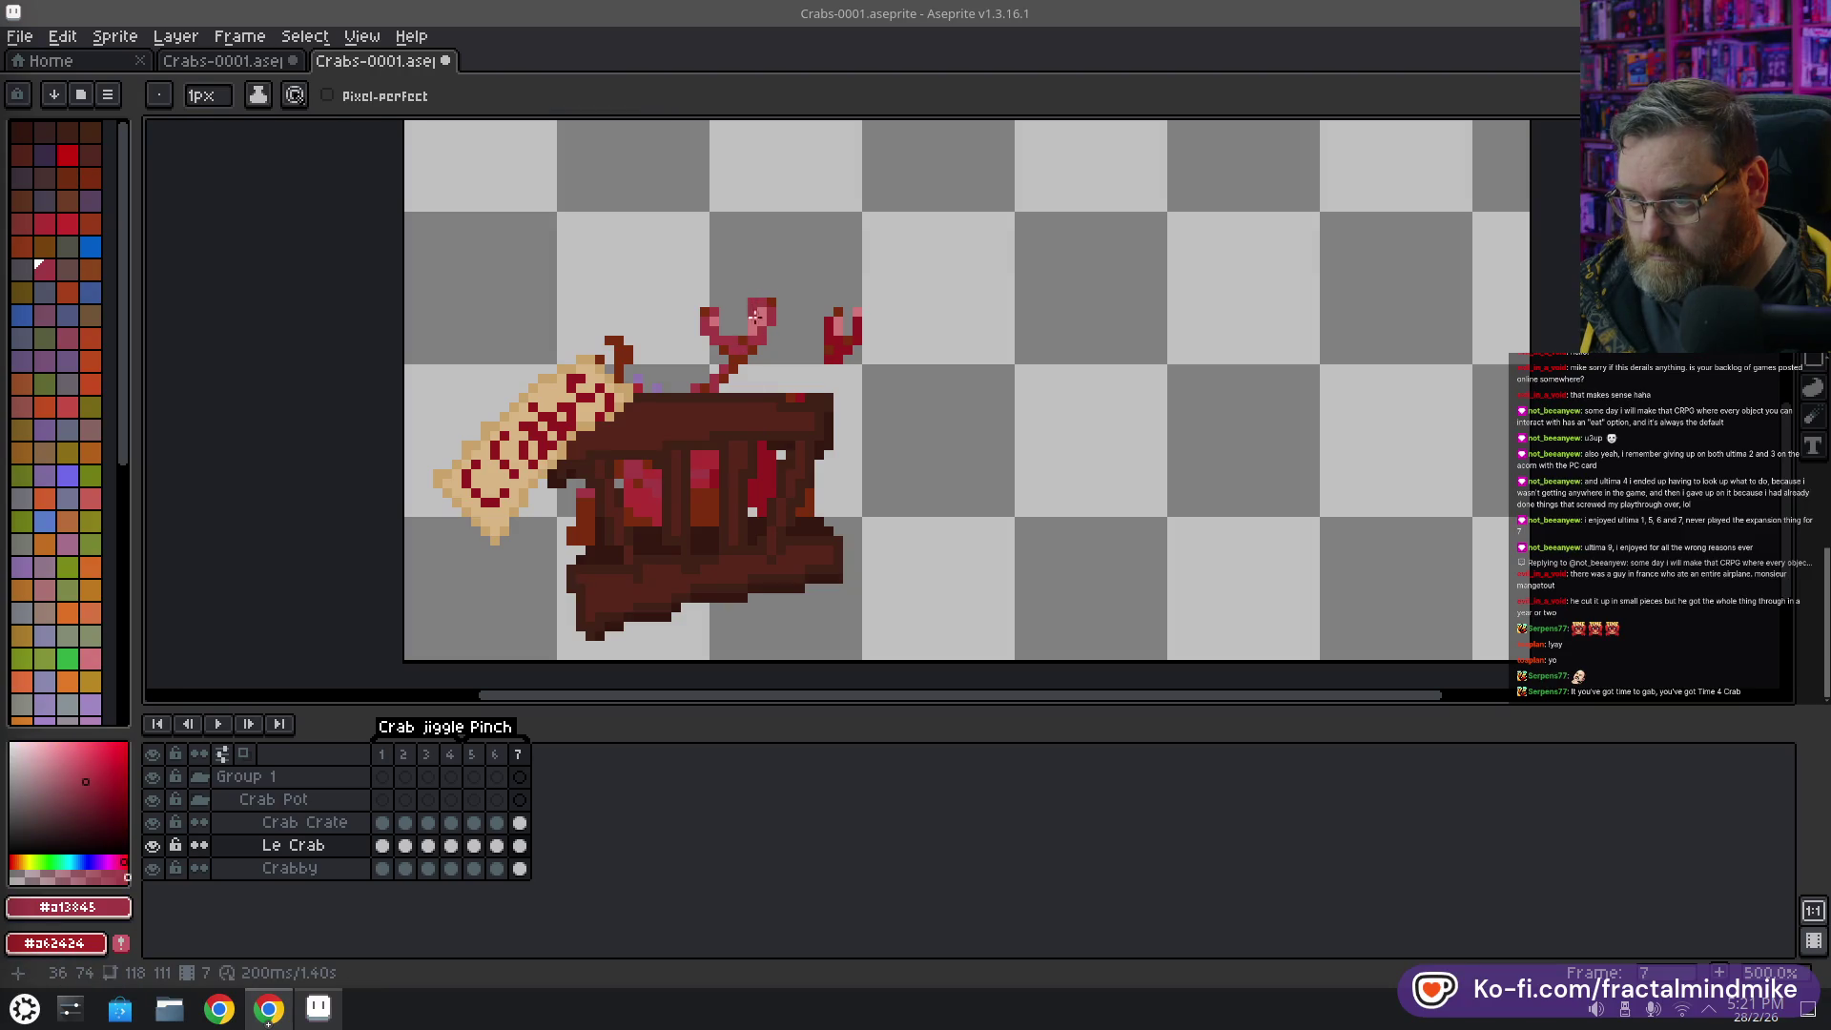
pyautogui.click(495, 756)
pyautogui.click(520, 756)
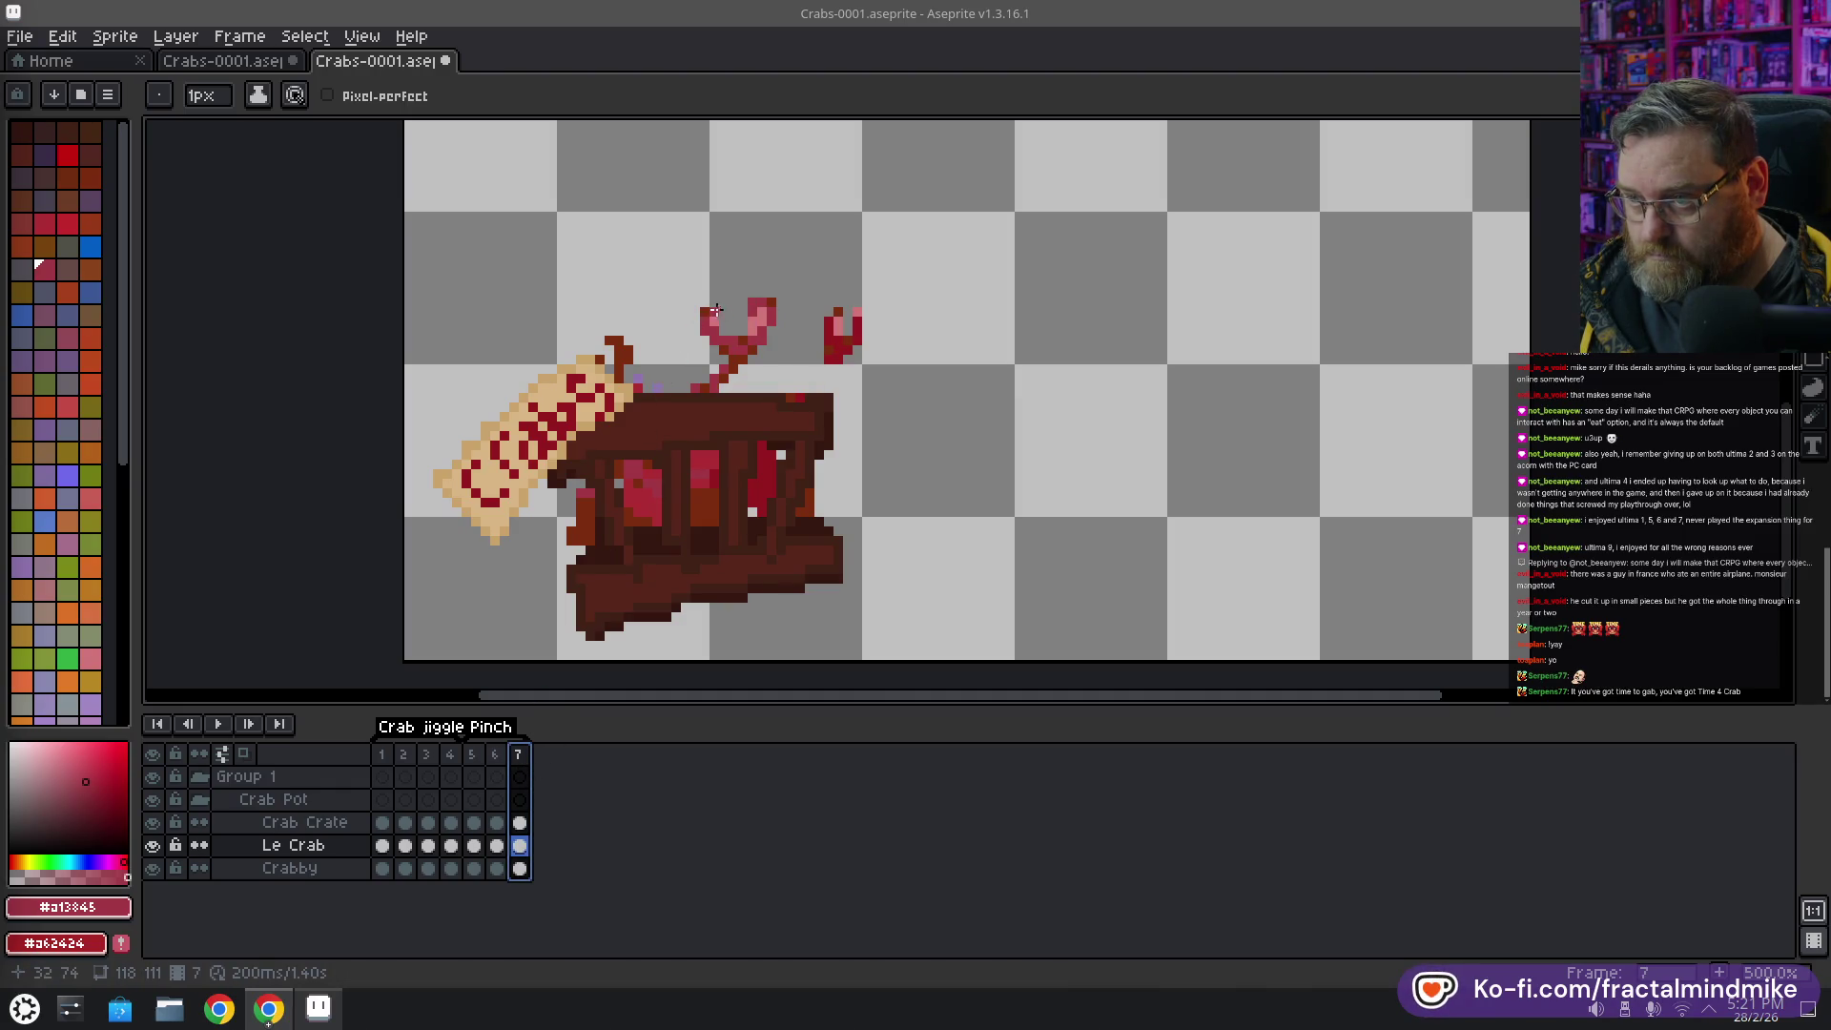
pyautogui.press('e')
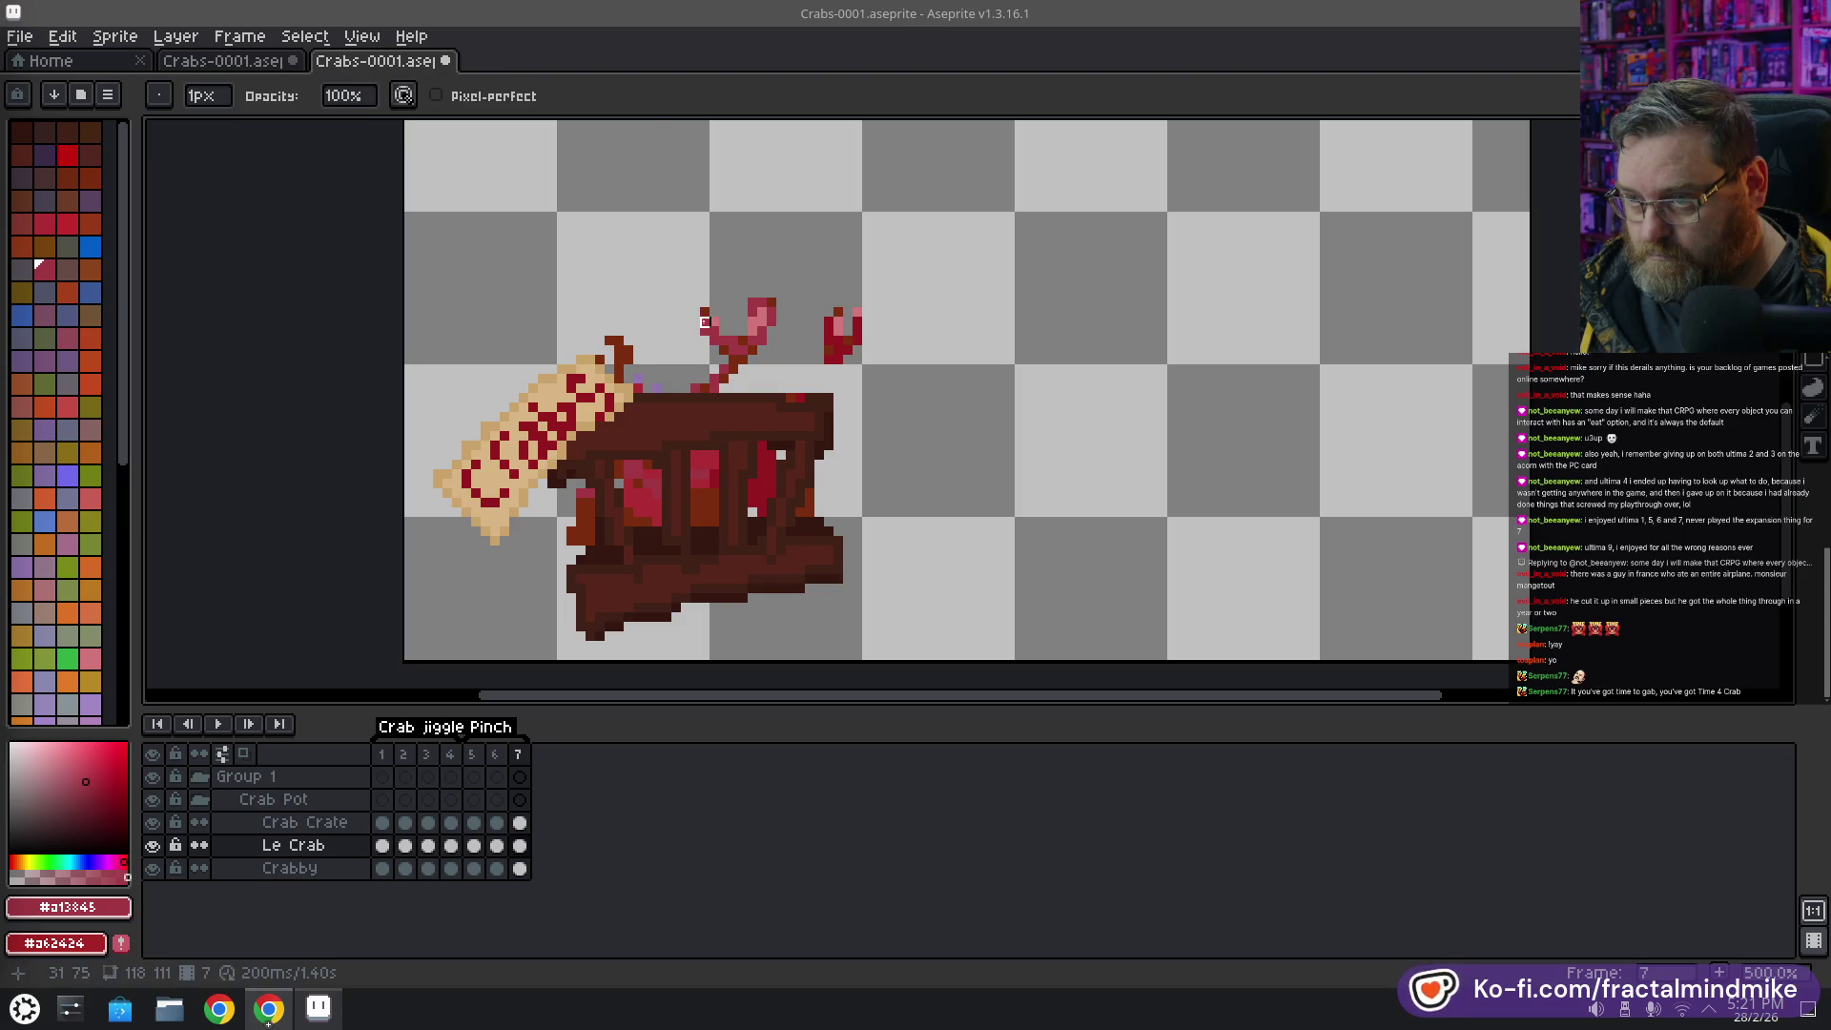
pyautogui.press('b')
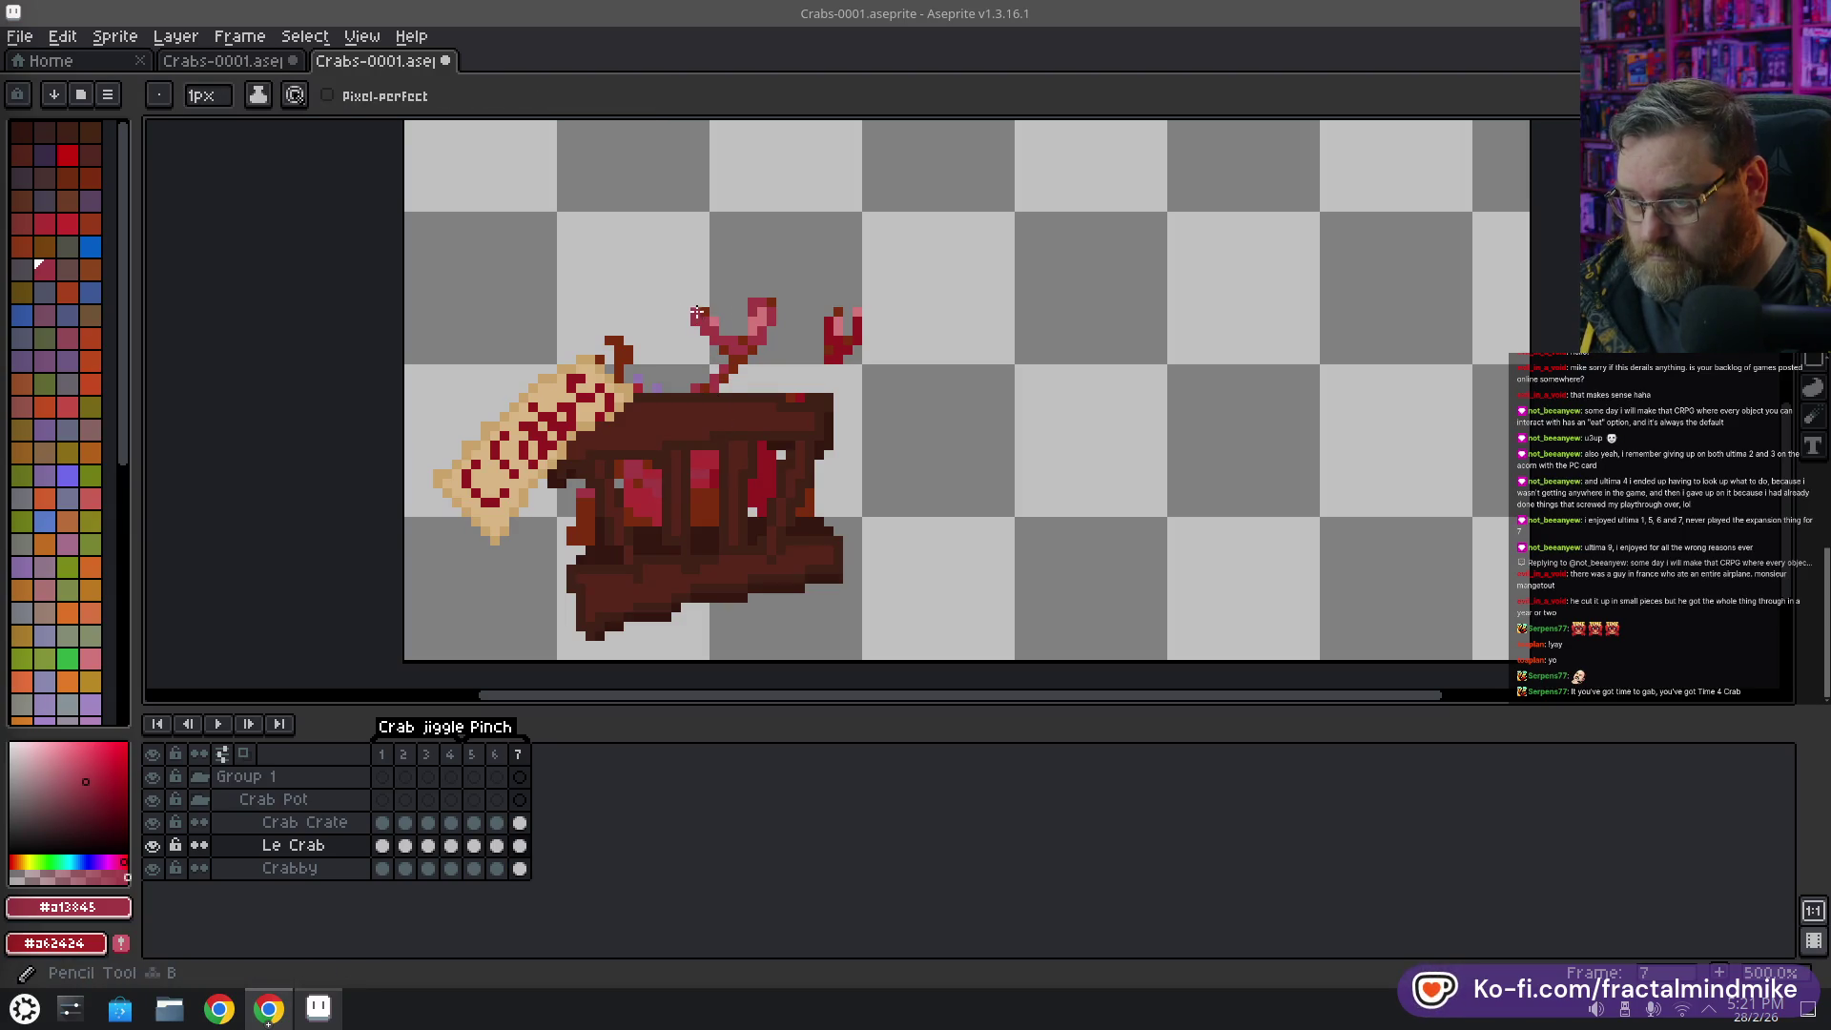
pyautogui.click(498, 755)
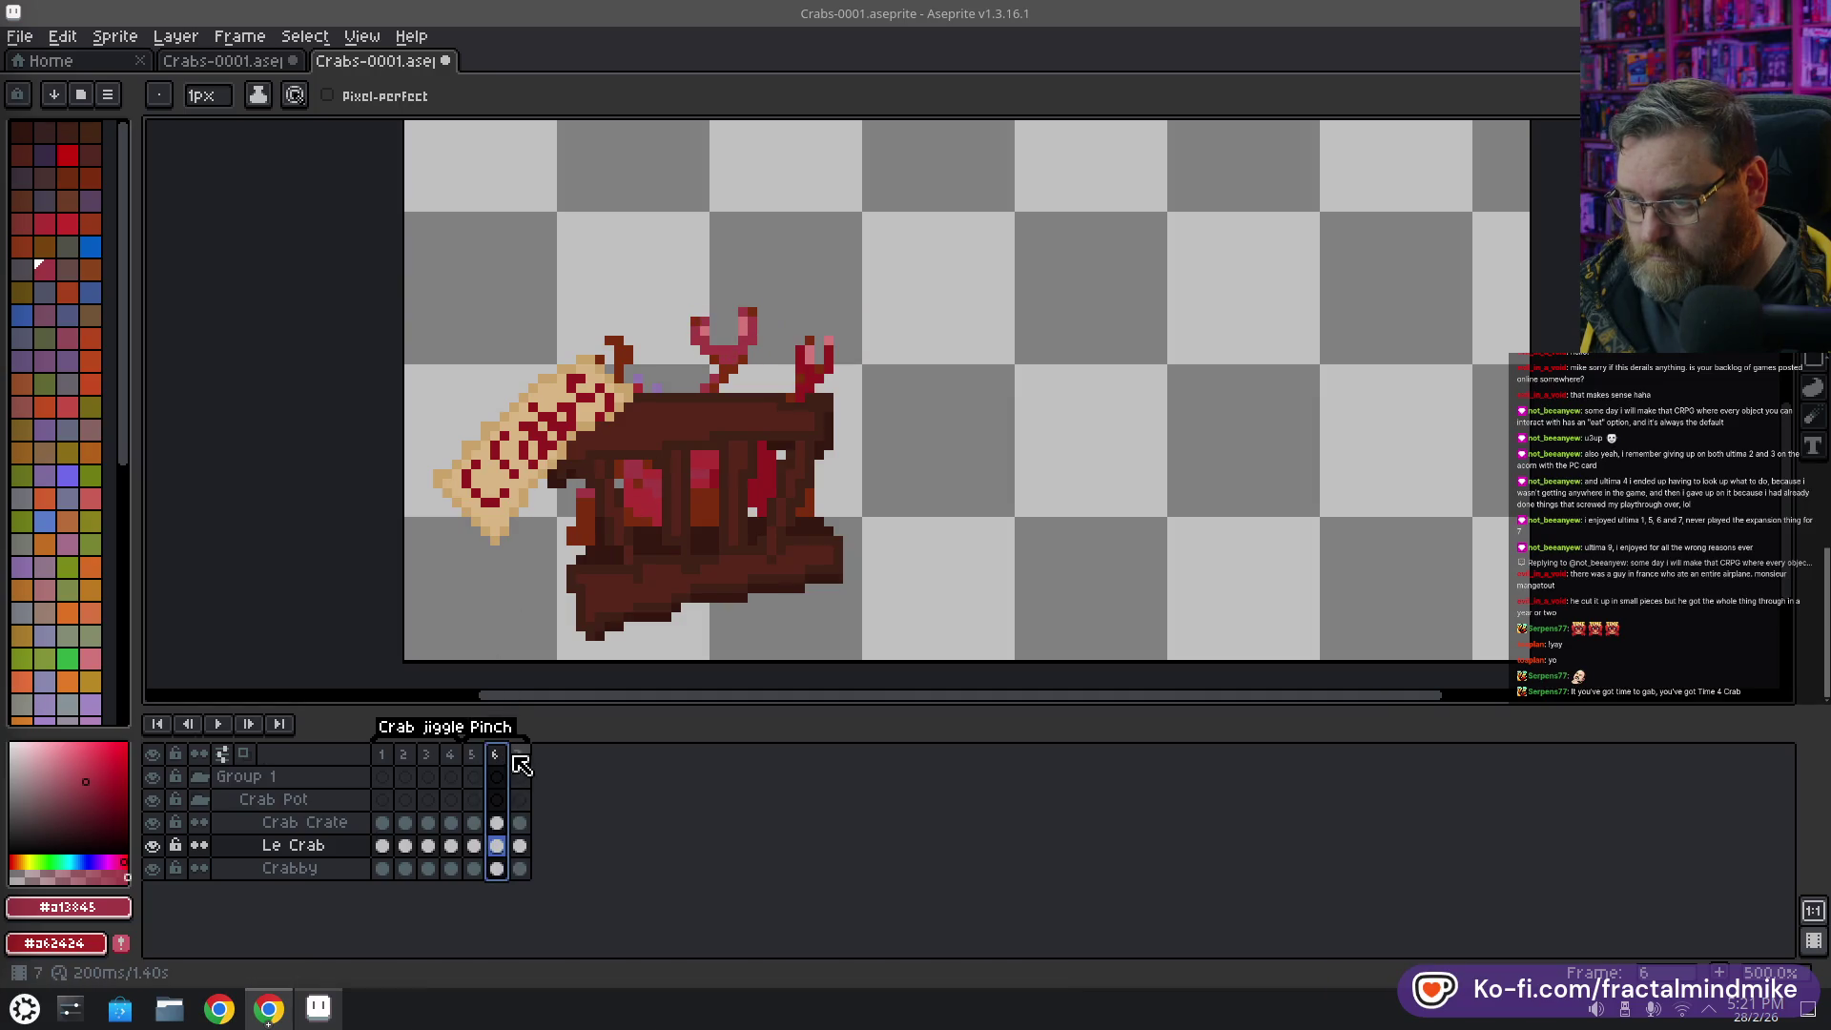
# Redraw frame 7's right claw larger in dark red, dark brown and pale pink, joined by a thin arm
pyautogui.click(517, 758)
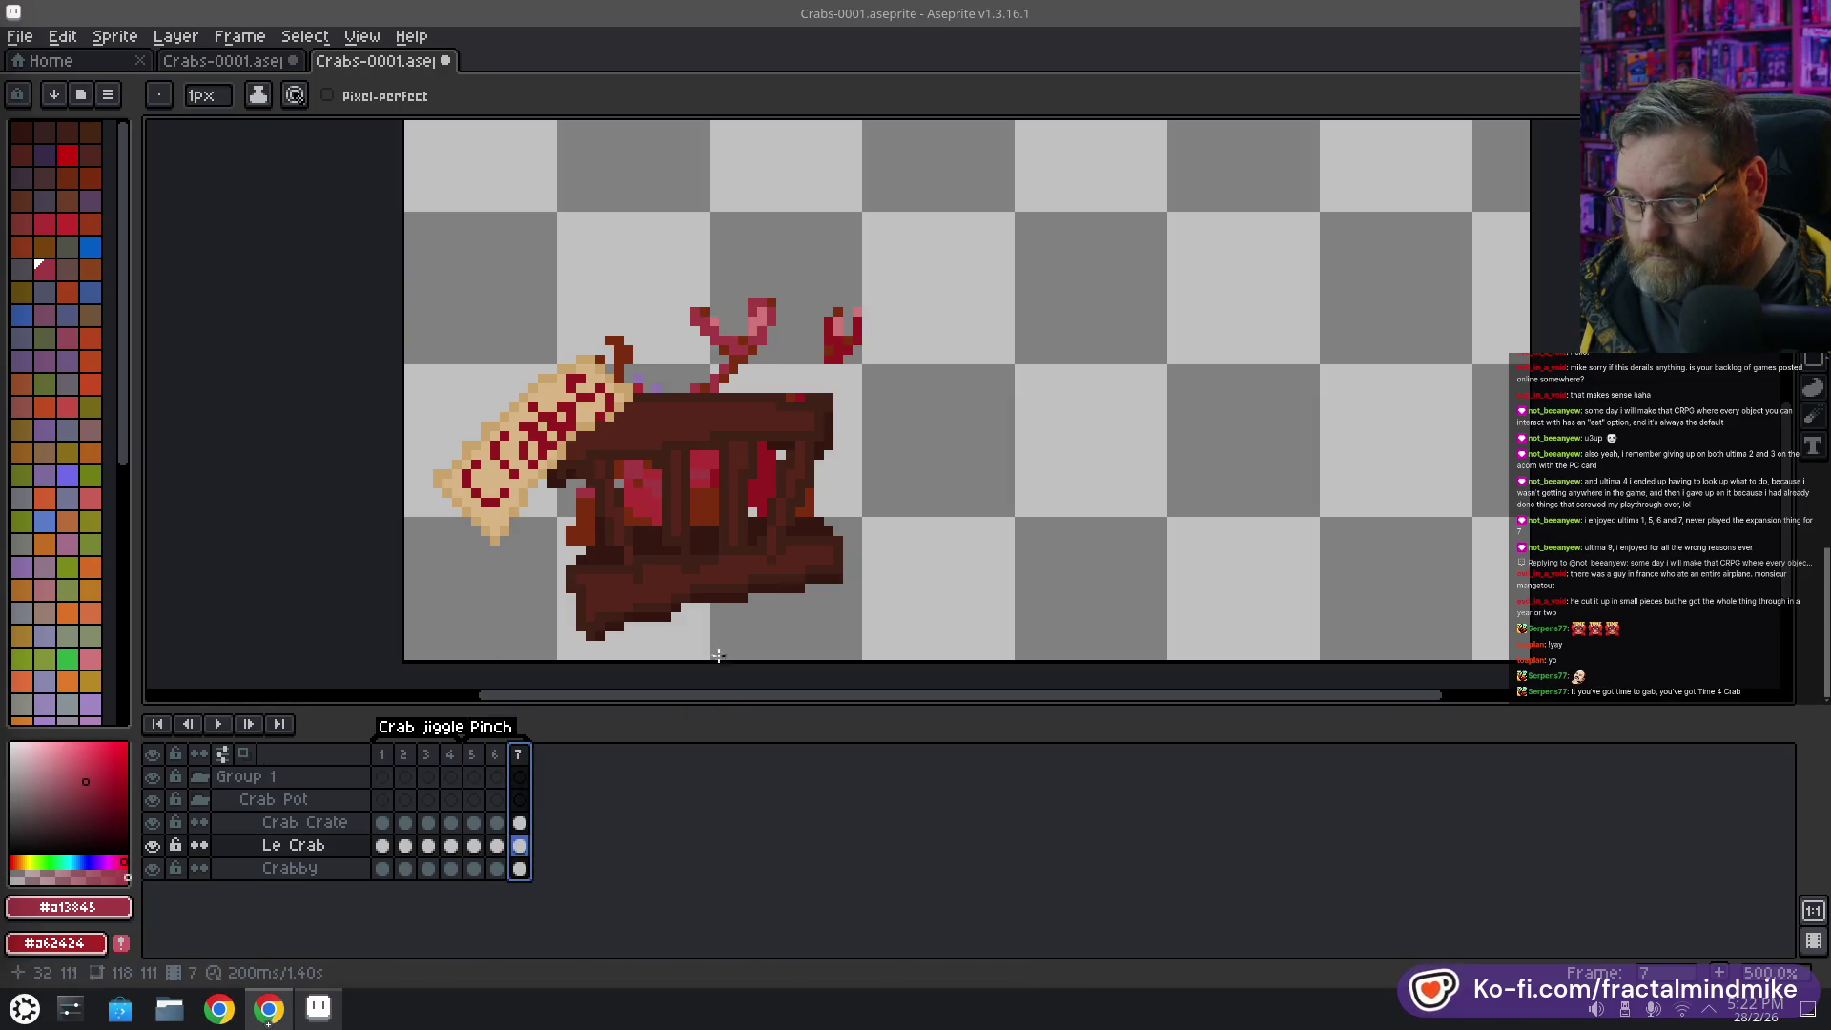
pyautogui.keyDown('alt'); pyautogui.click(836, 326); pyautogui.keyUp('alt')
pyautogui.click(820, 332)
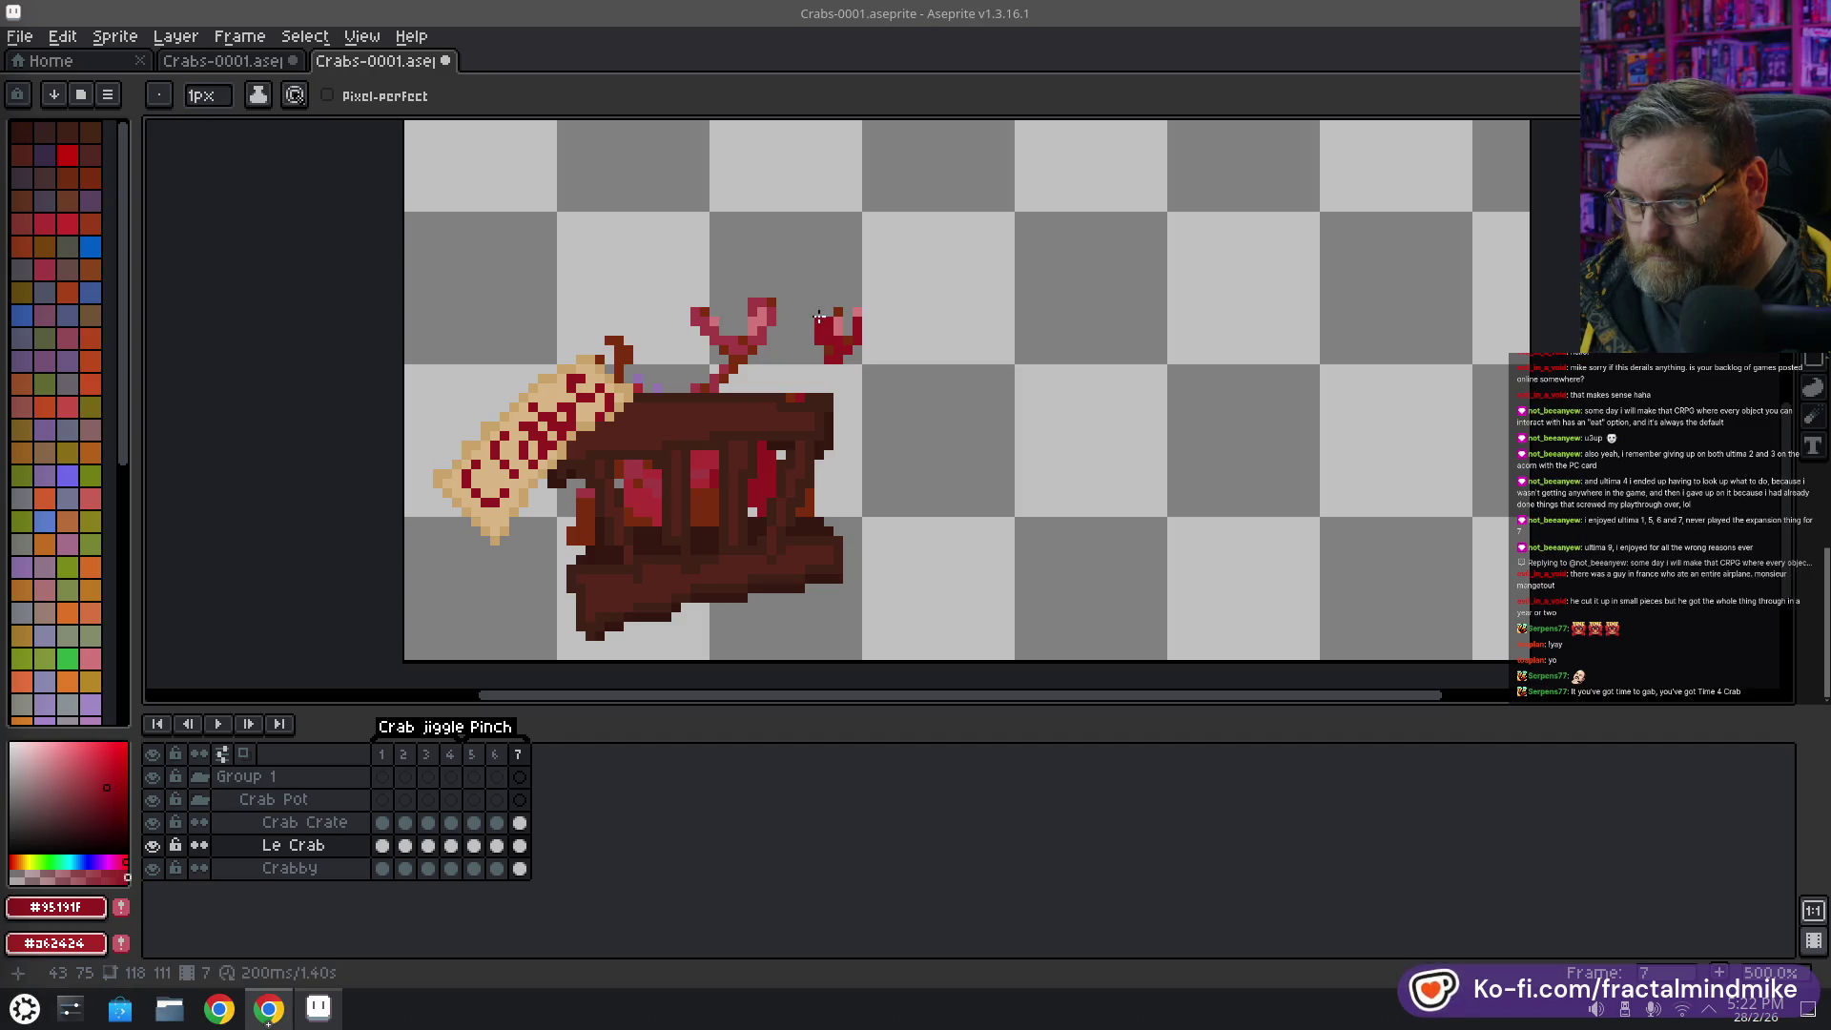
pyautogui.keyDown('alt'); pyautogui.click(830, 310); pyautogui.keyUp('alt')
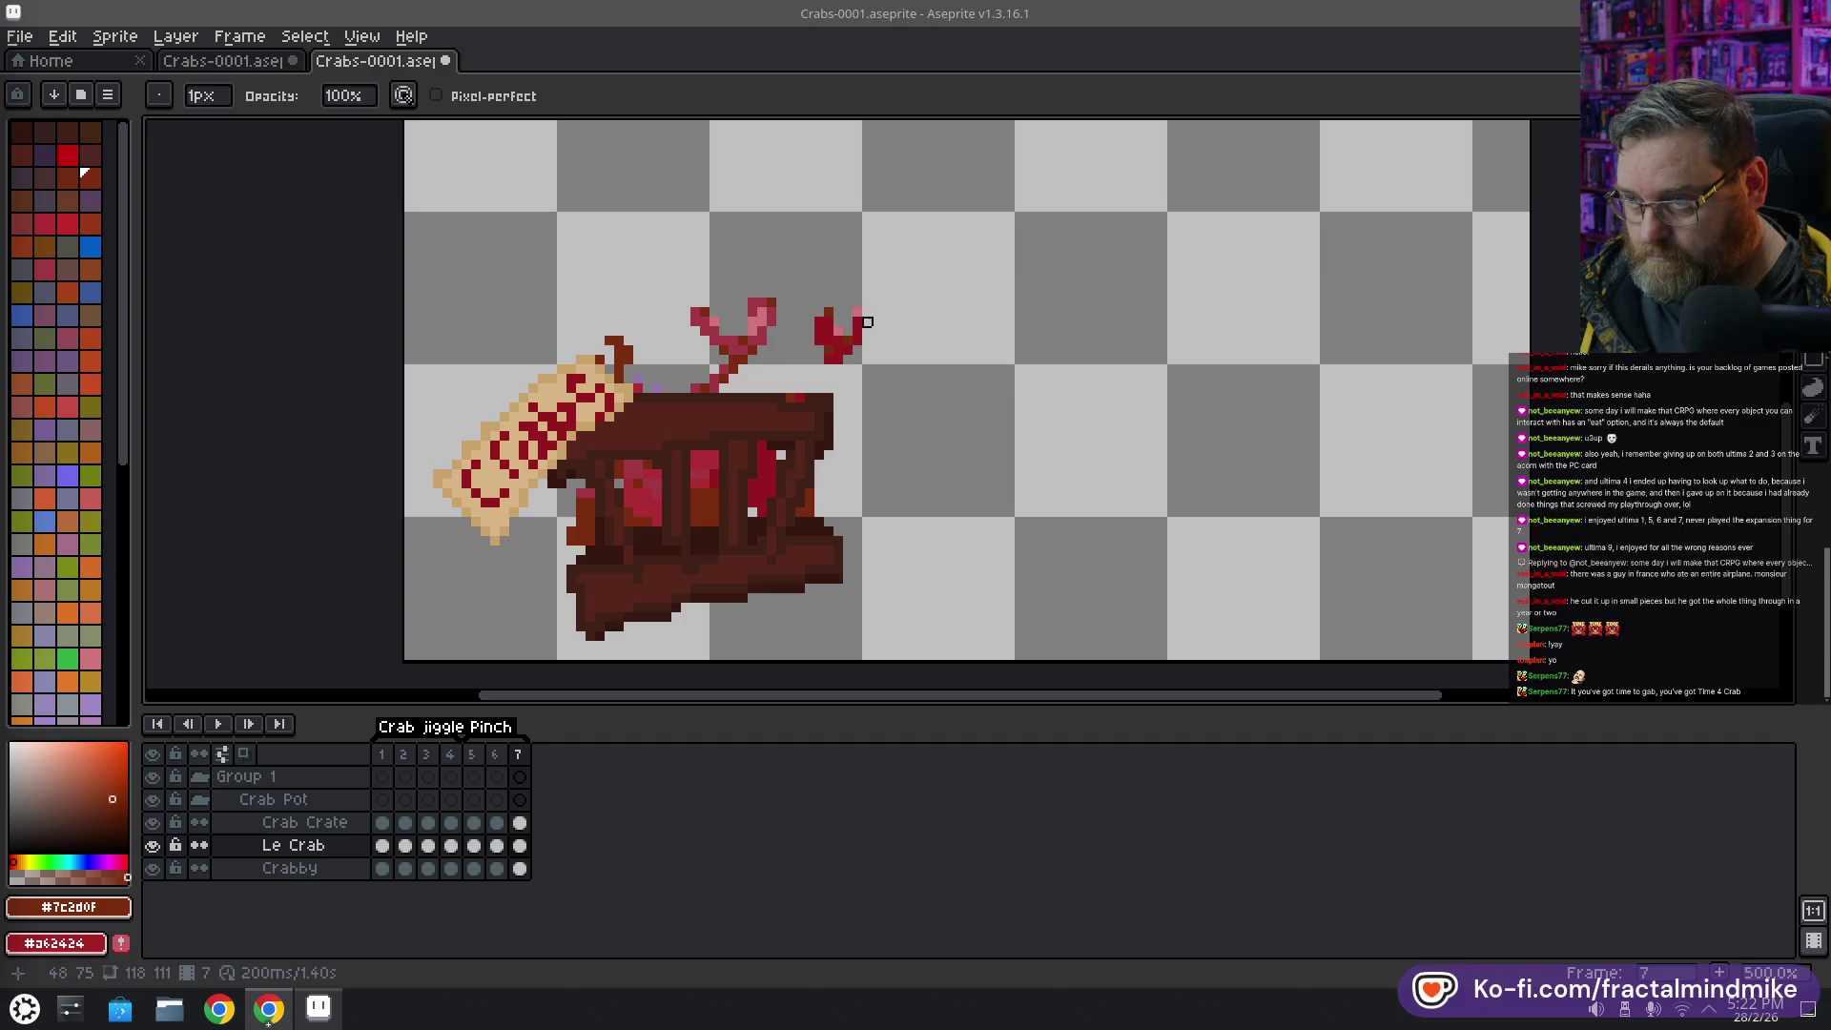
pyautogui.keyDown('alt'); pyautogui.click(867, 324); pyautogui.keyUp('alt')
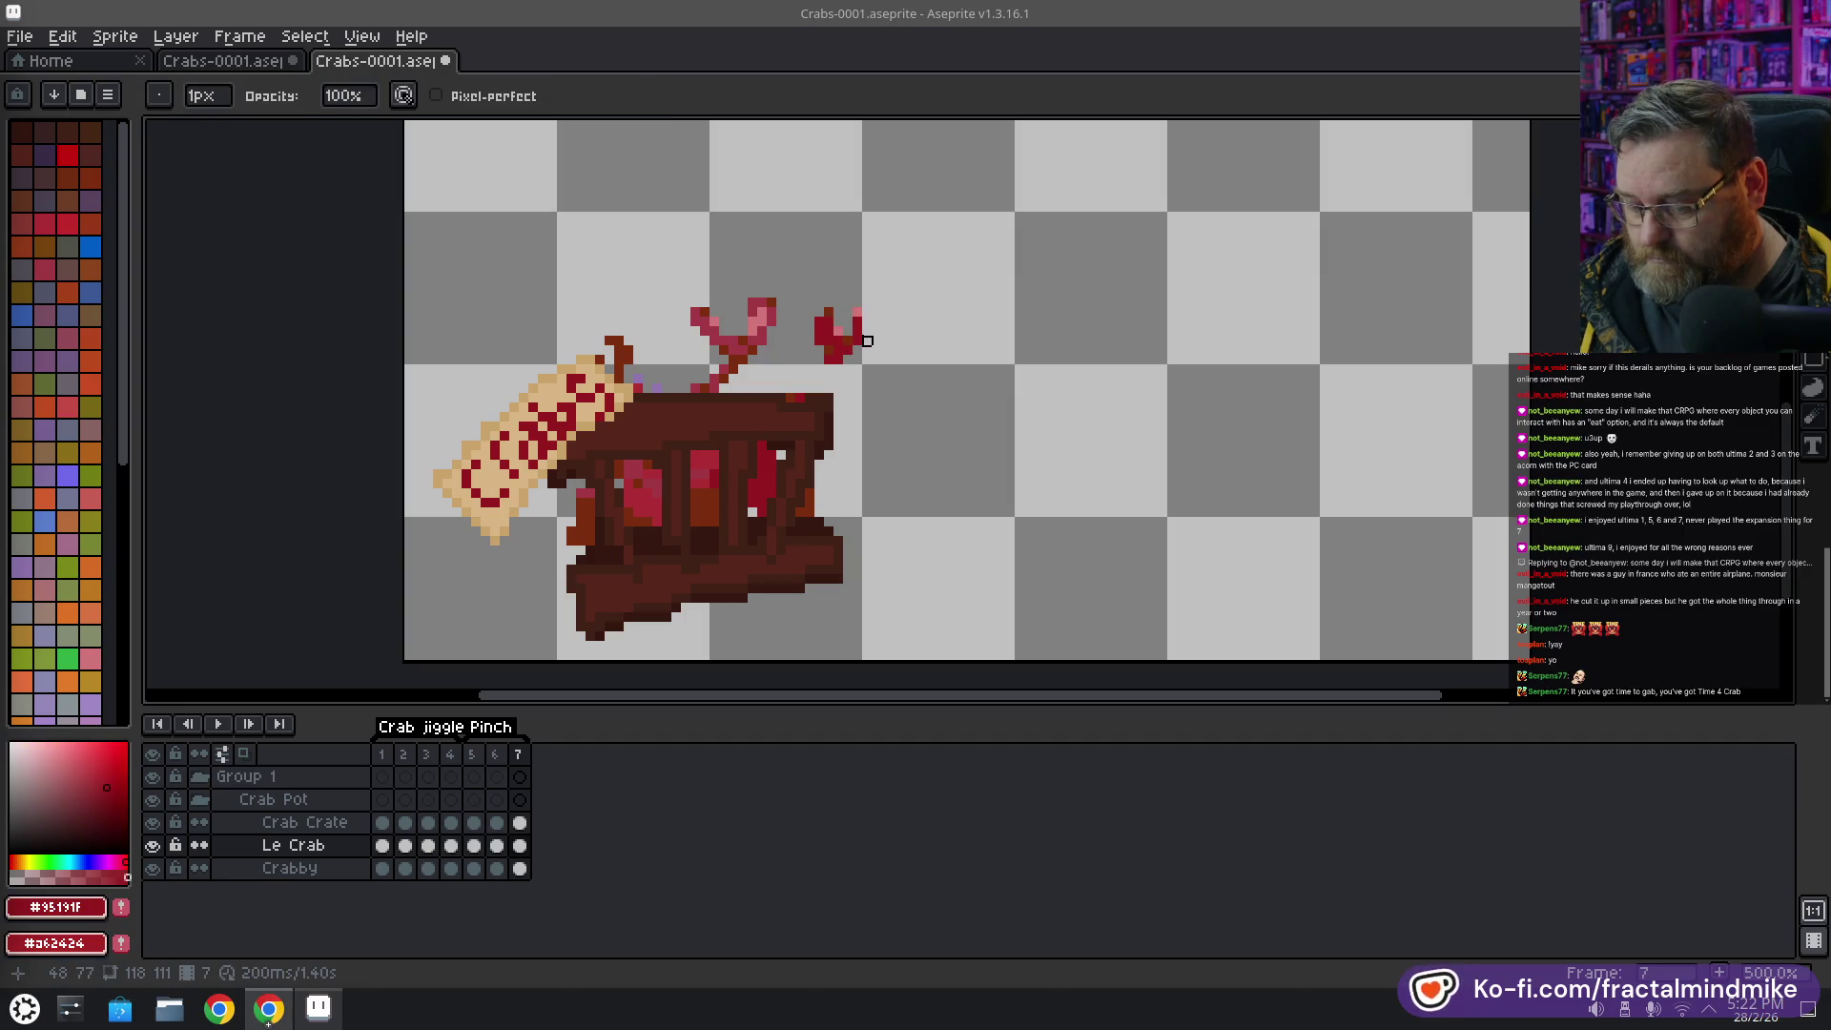
pyautogui.press('alt')
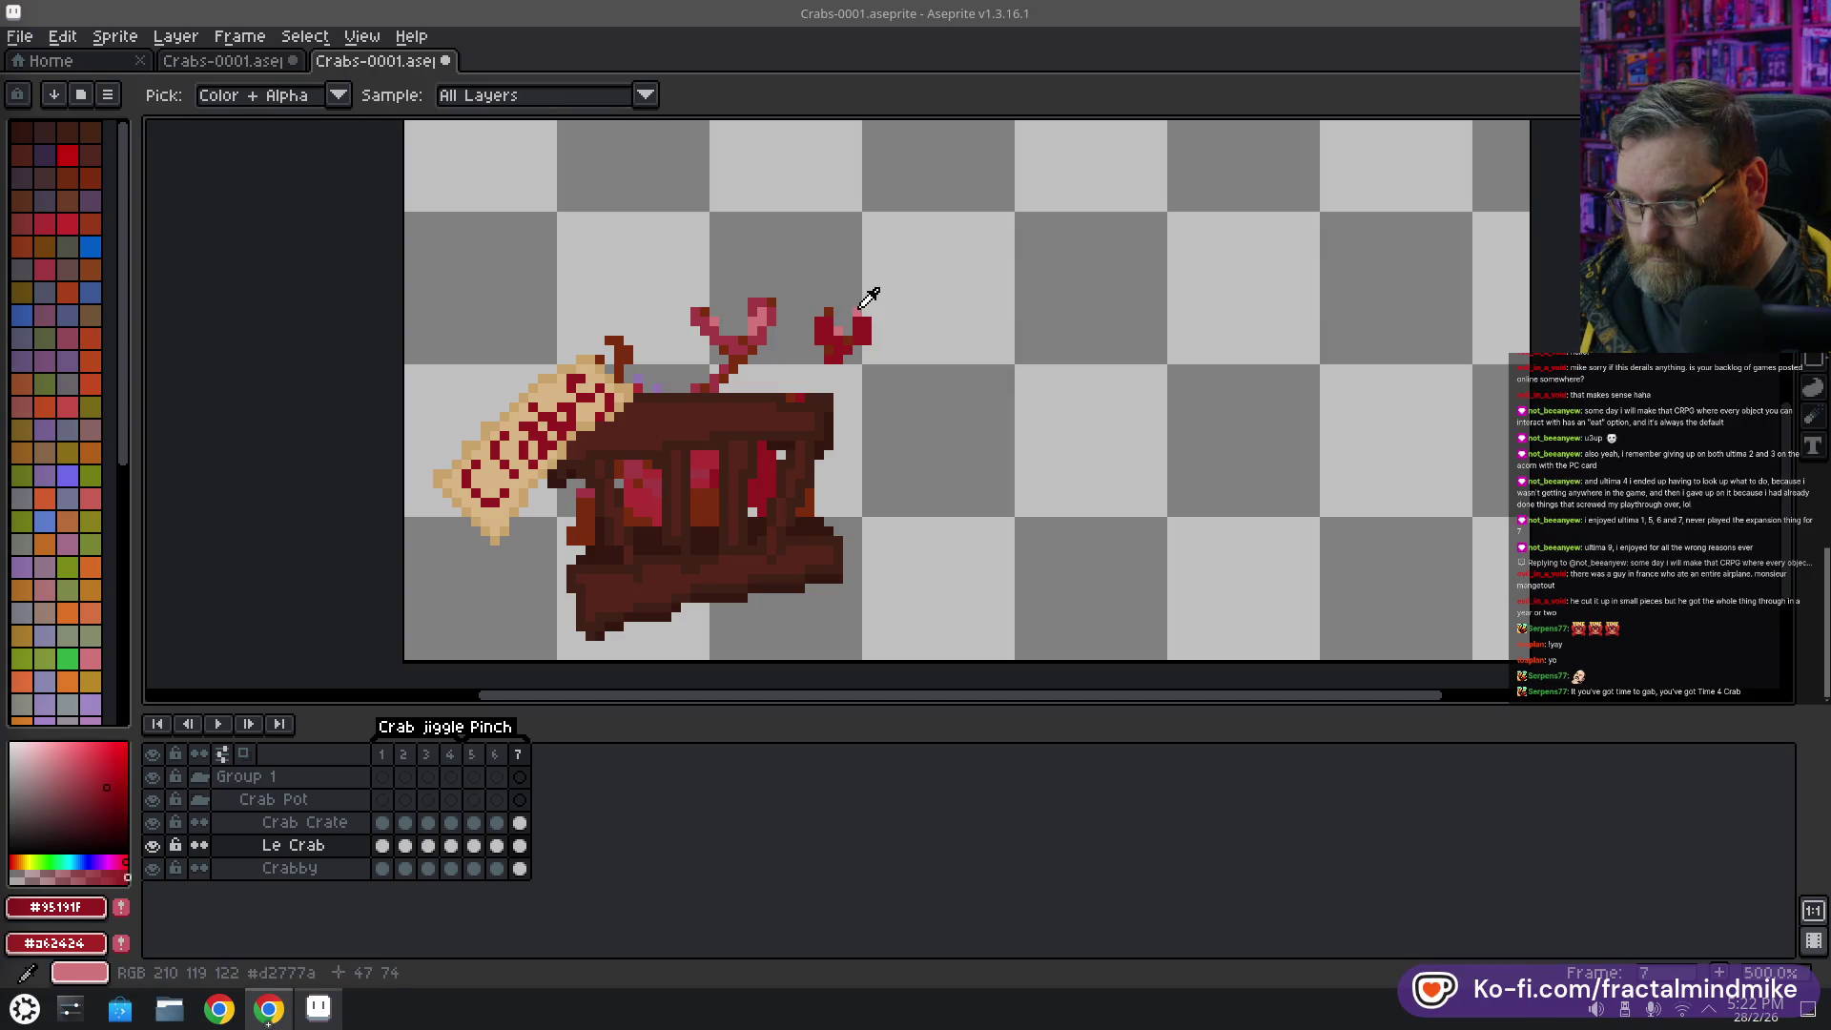
pyautogui.keyDown('alt'); pyautogui.click(860, 318); pyautogui.keyUp('alt')
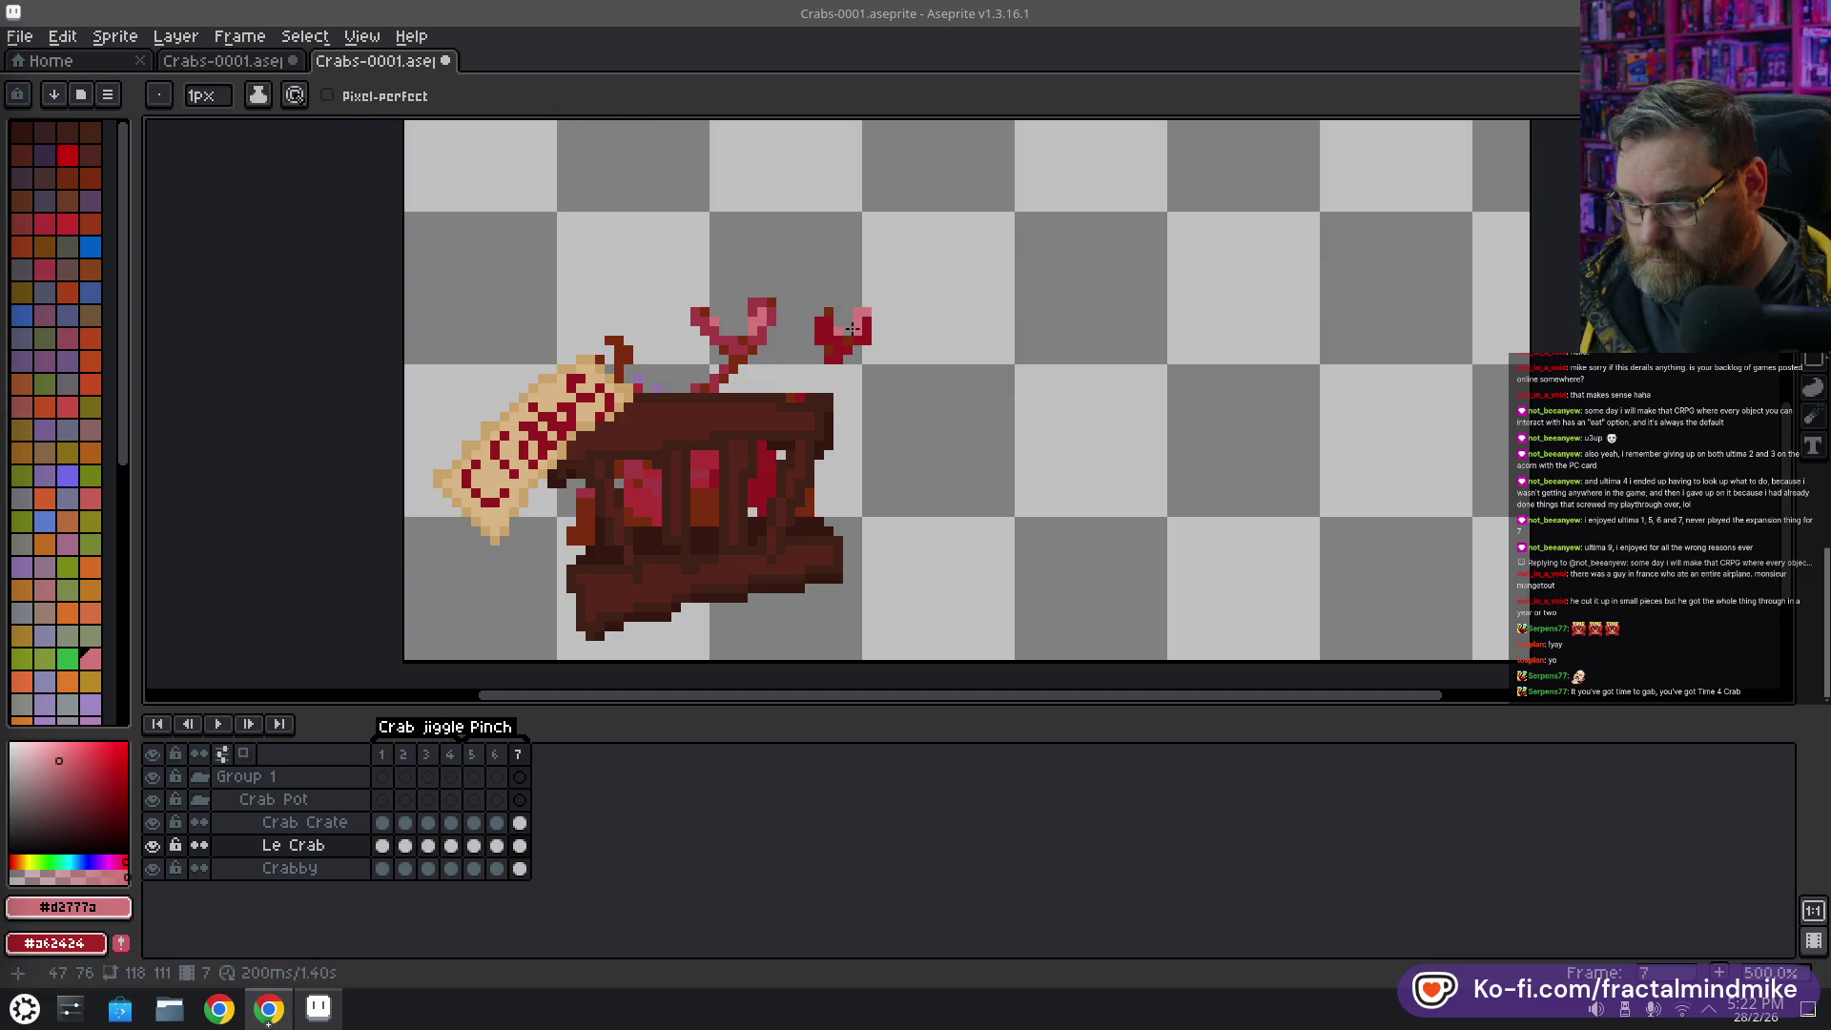
pyautogui.keyDown('alt'); pyautogui.click(853, 347); pyautogui.keyUp('alt')
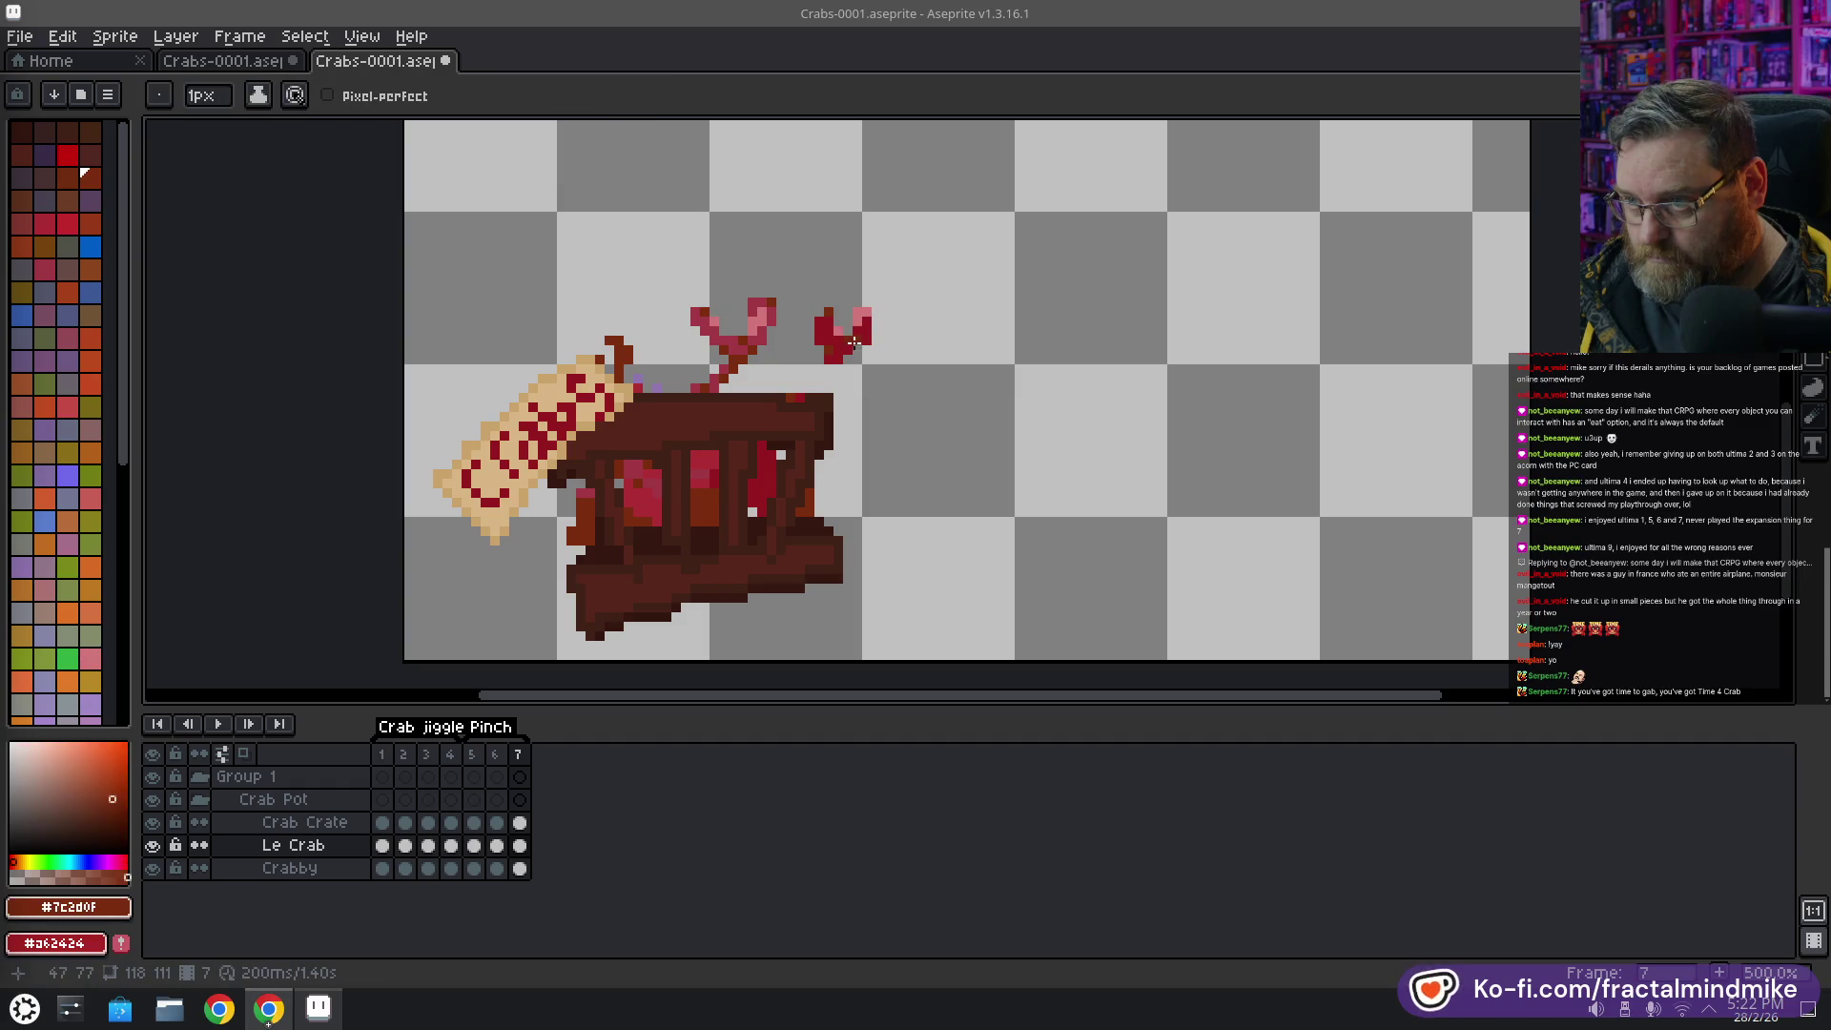
pyautogui.keyDown('alt'); pyautogui.click(808, 377); pyautogui.keyUp('alt')
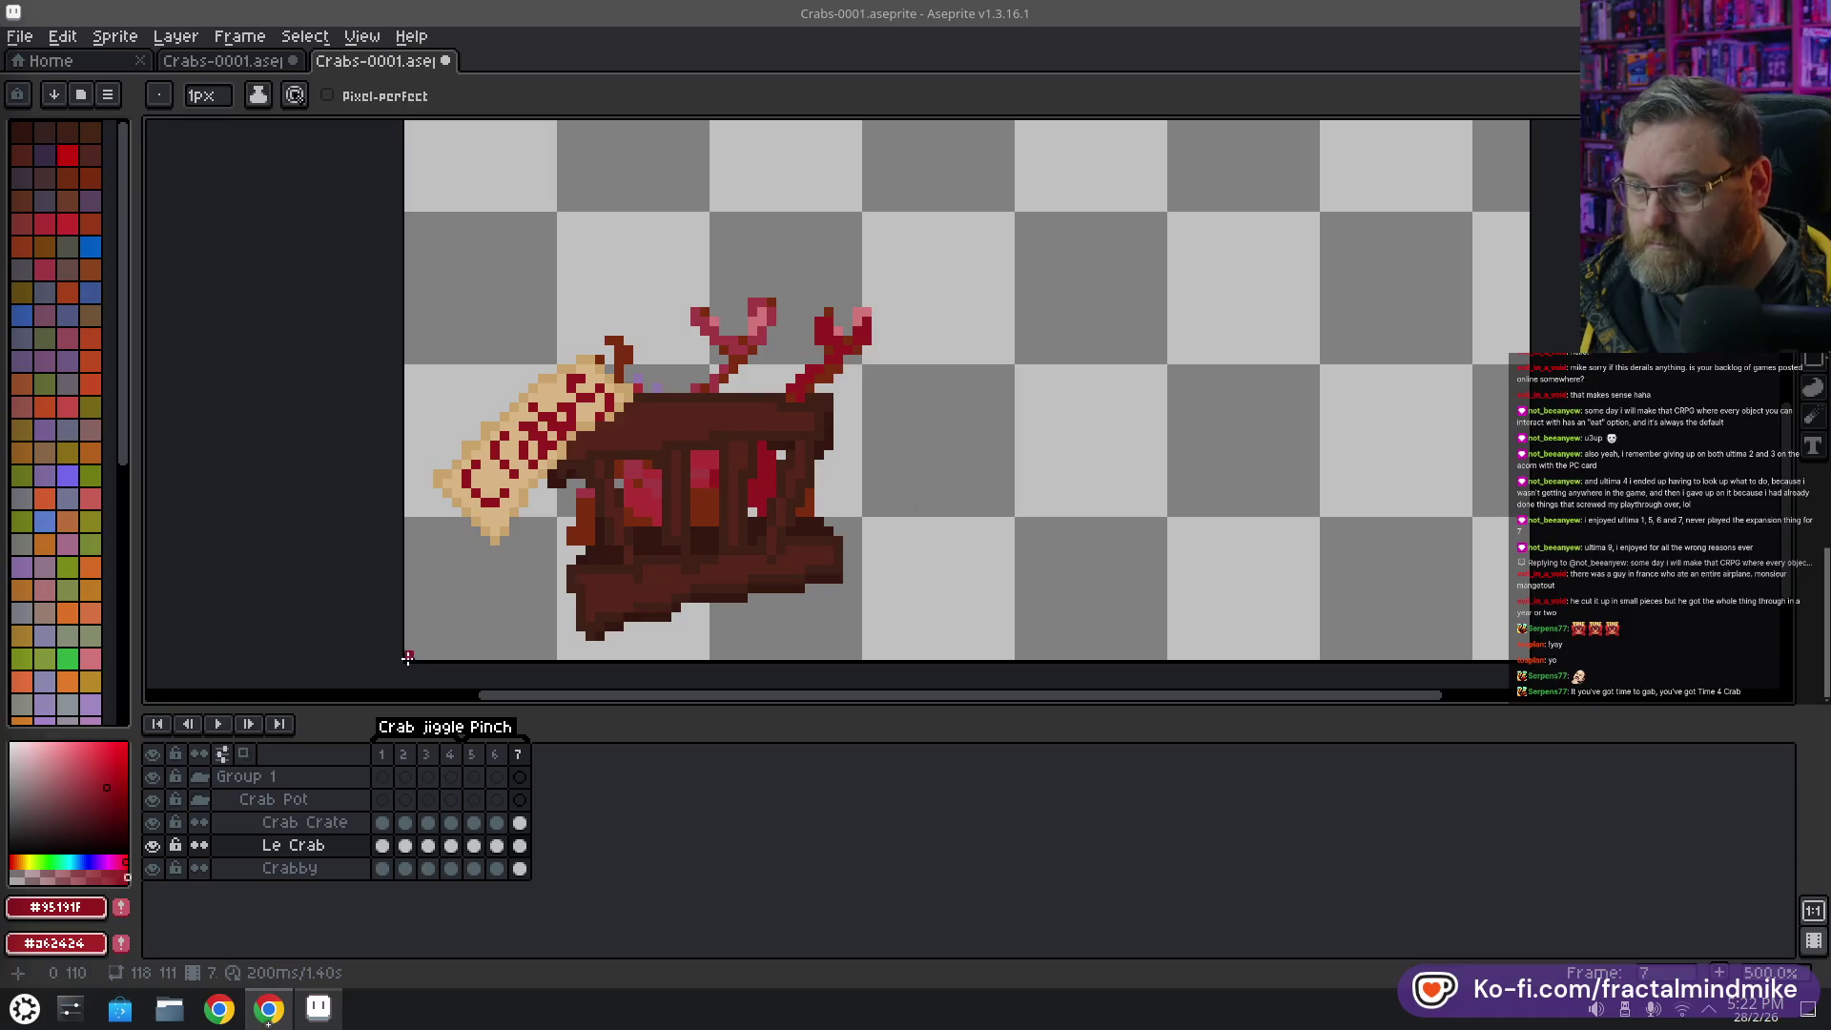
pyautogui.click(480, 767)
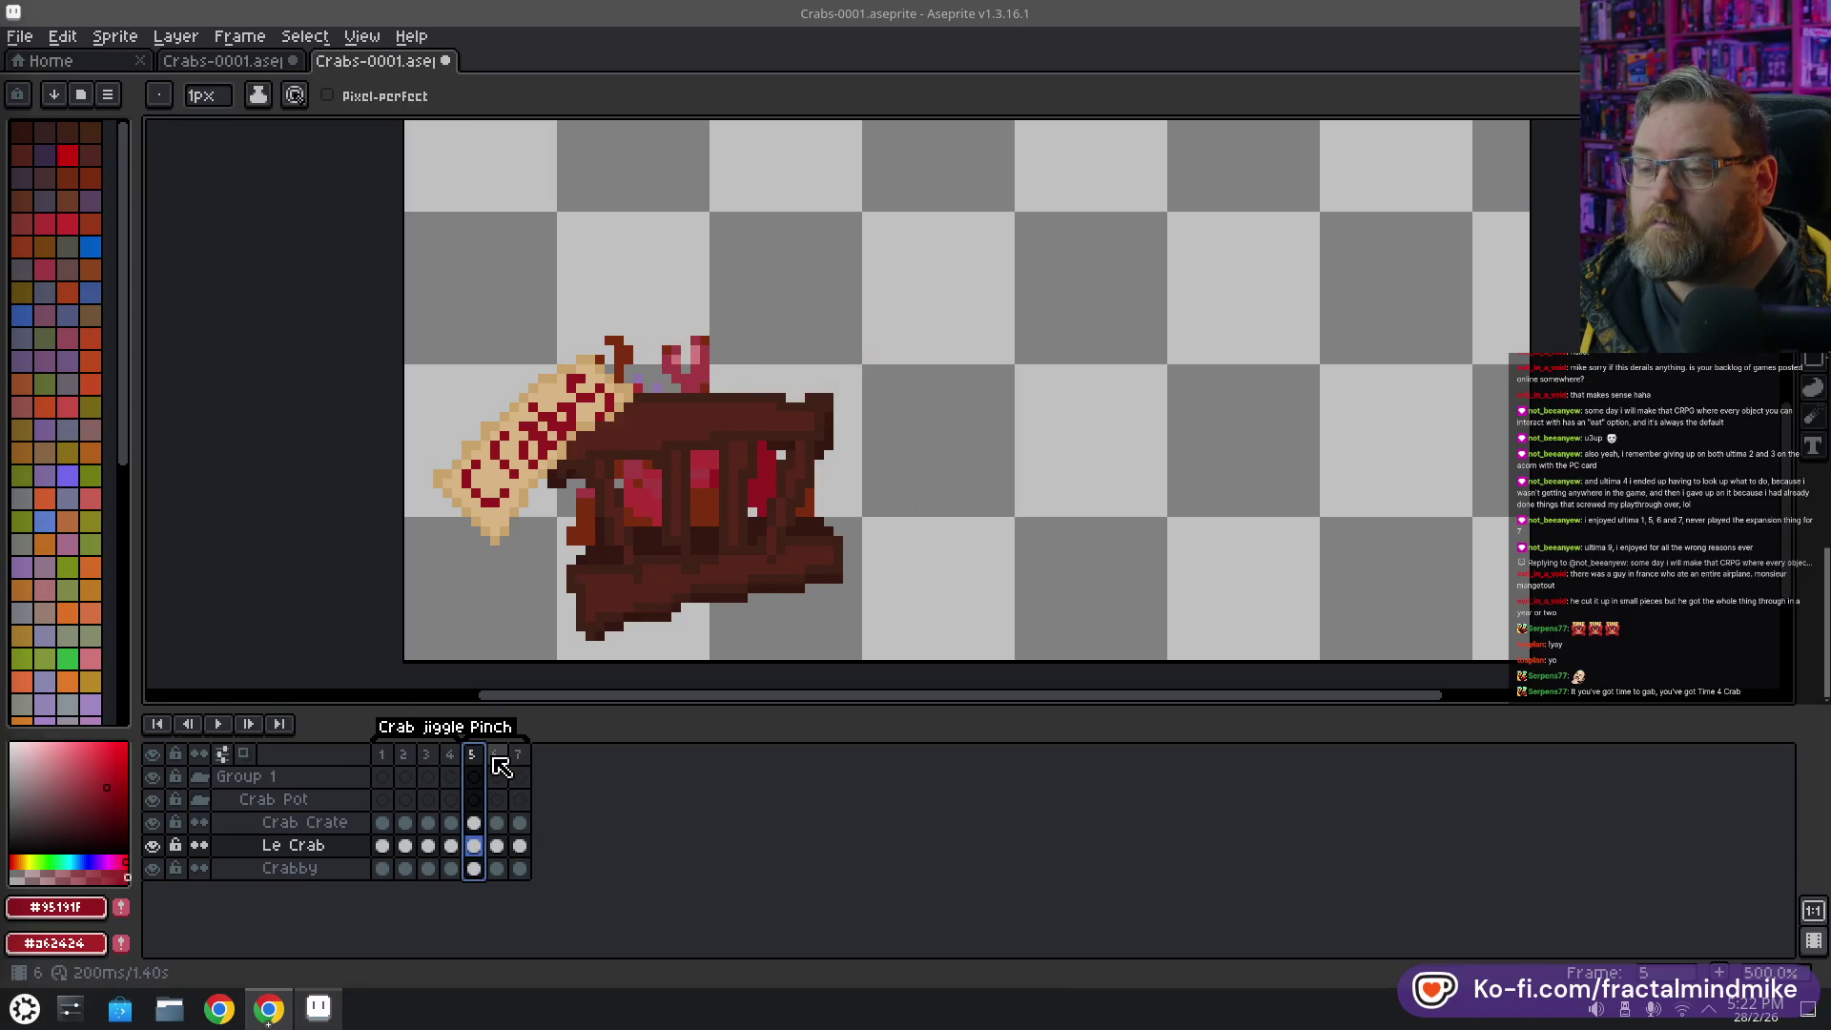
# Review frames 6 and 7, then duplicate frame 7 as frame 8 and select its Le Crab cel
pyautogui.click(496, 766)
pyautogui.click(520, 765)
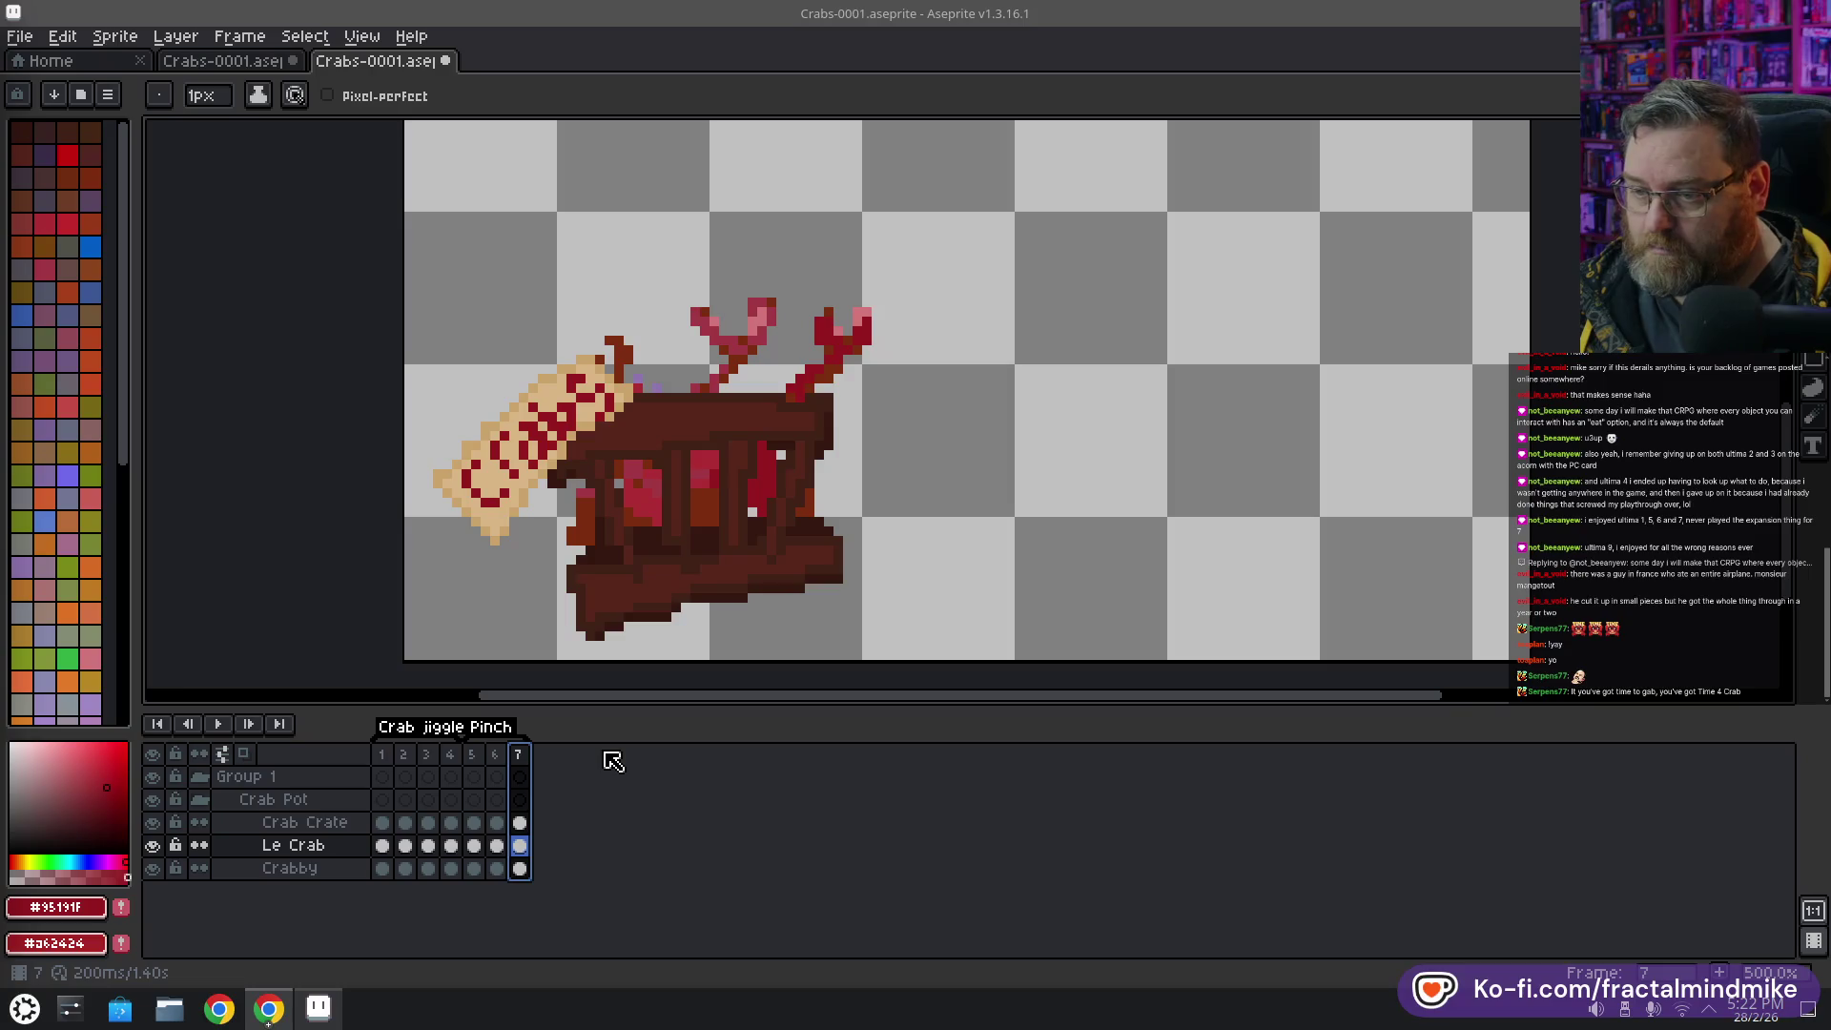
pyautogui.hotkey('alt', 'n')
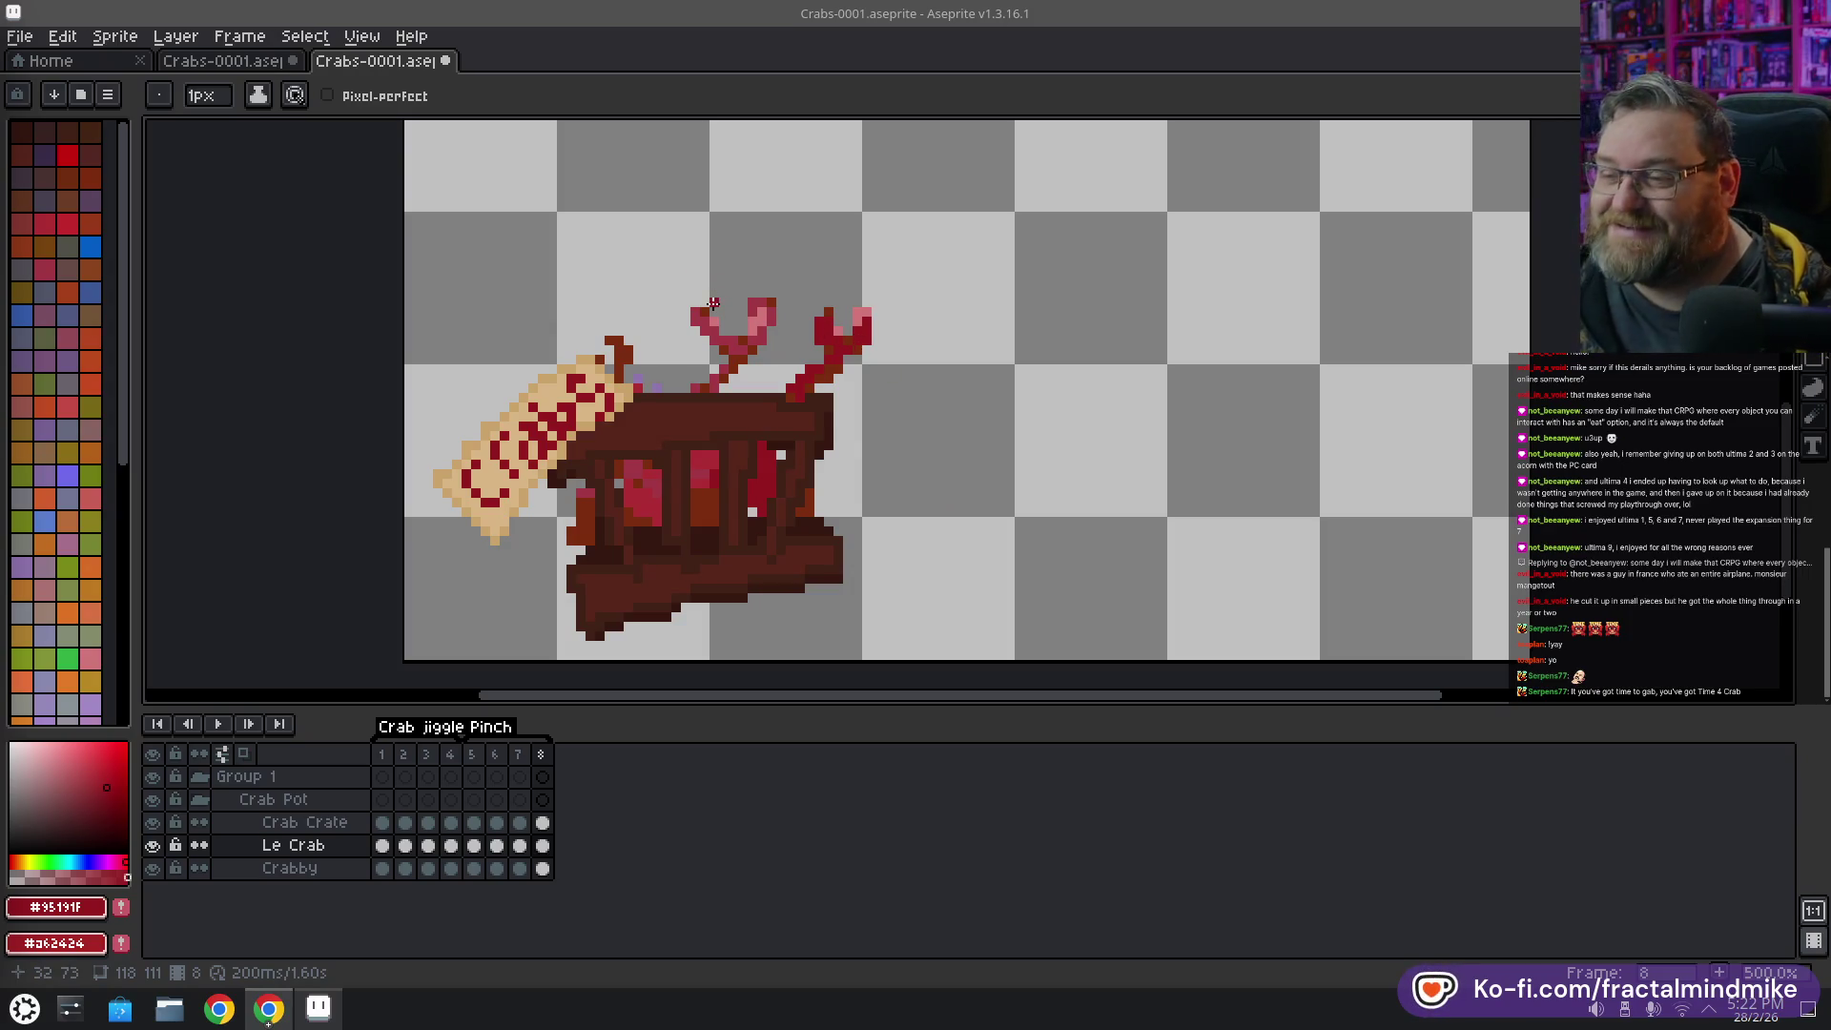
pyautogui.click(542, 846)
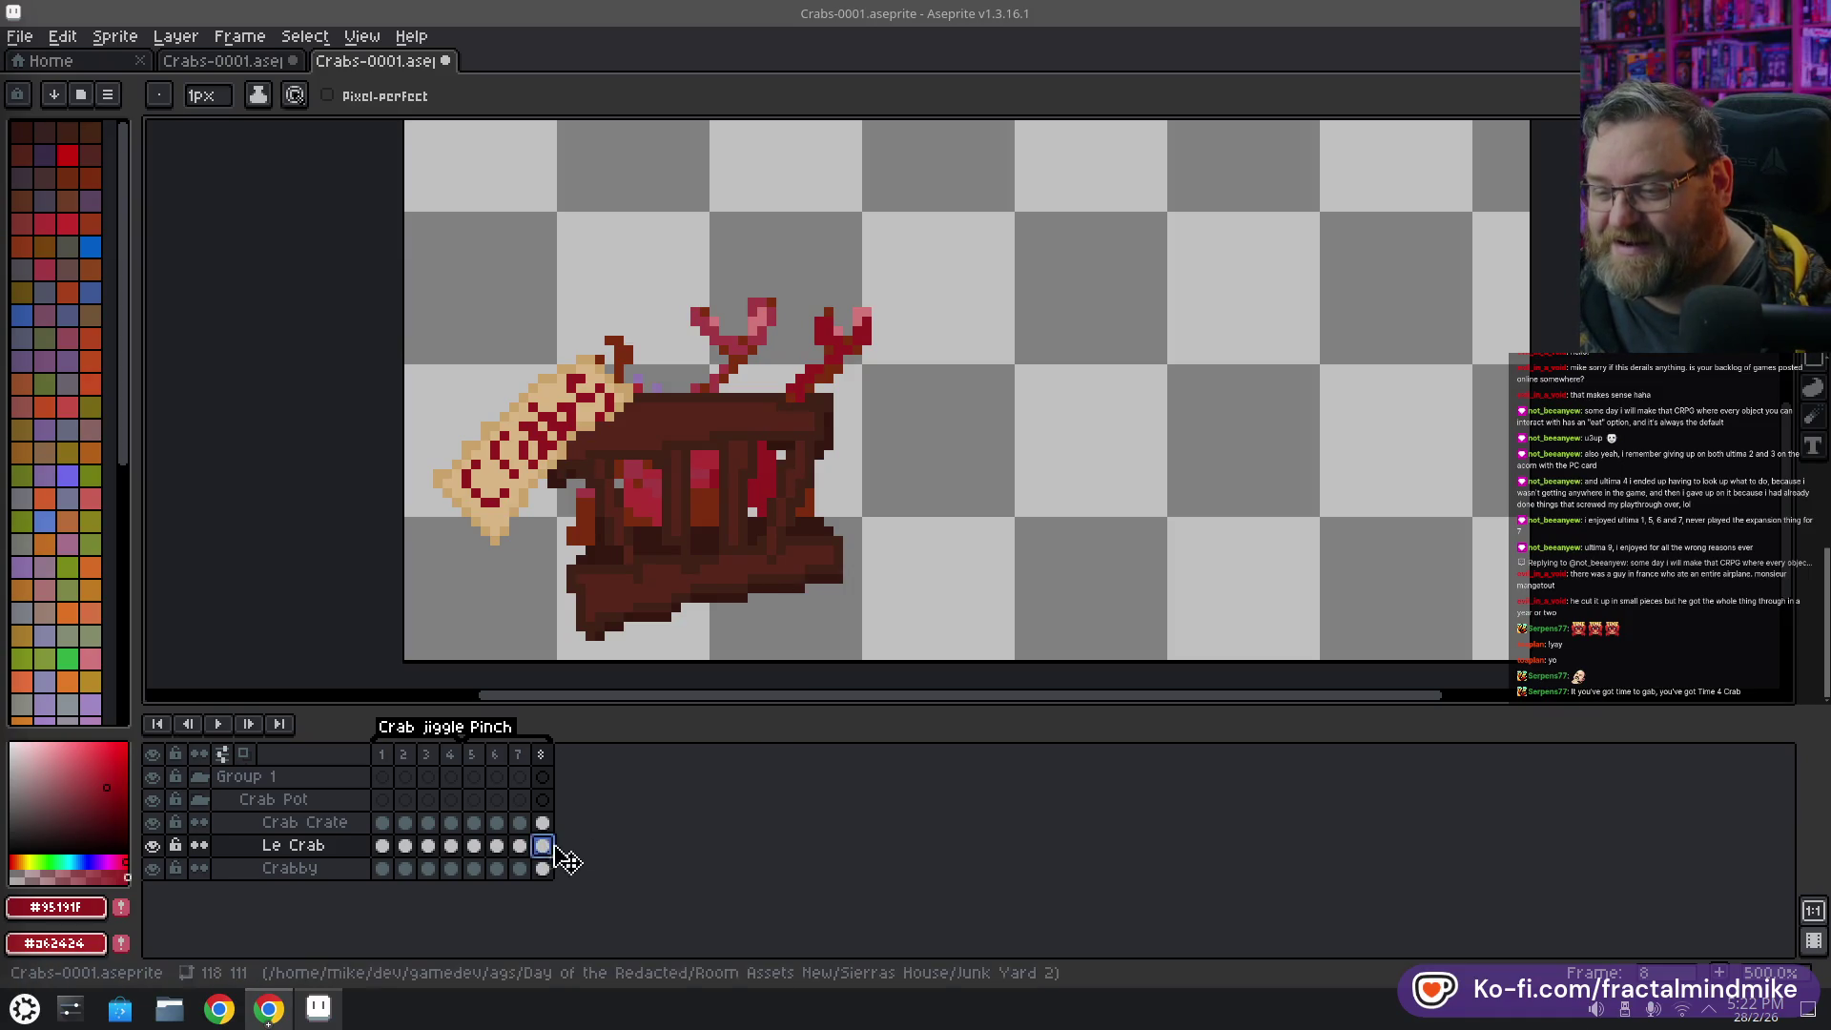
# Marquee-select frame 8's left claw and move it up and to the right
pyautogui.press('m')
pyautogui.moveTo(665, 273); pyautogui.dragTo(780, 368)
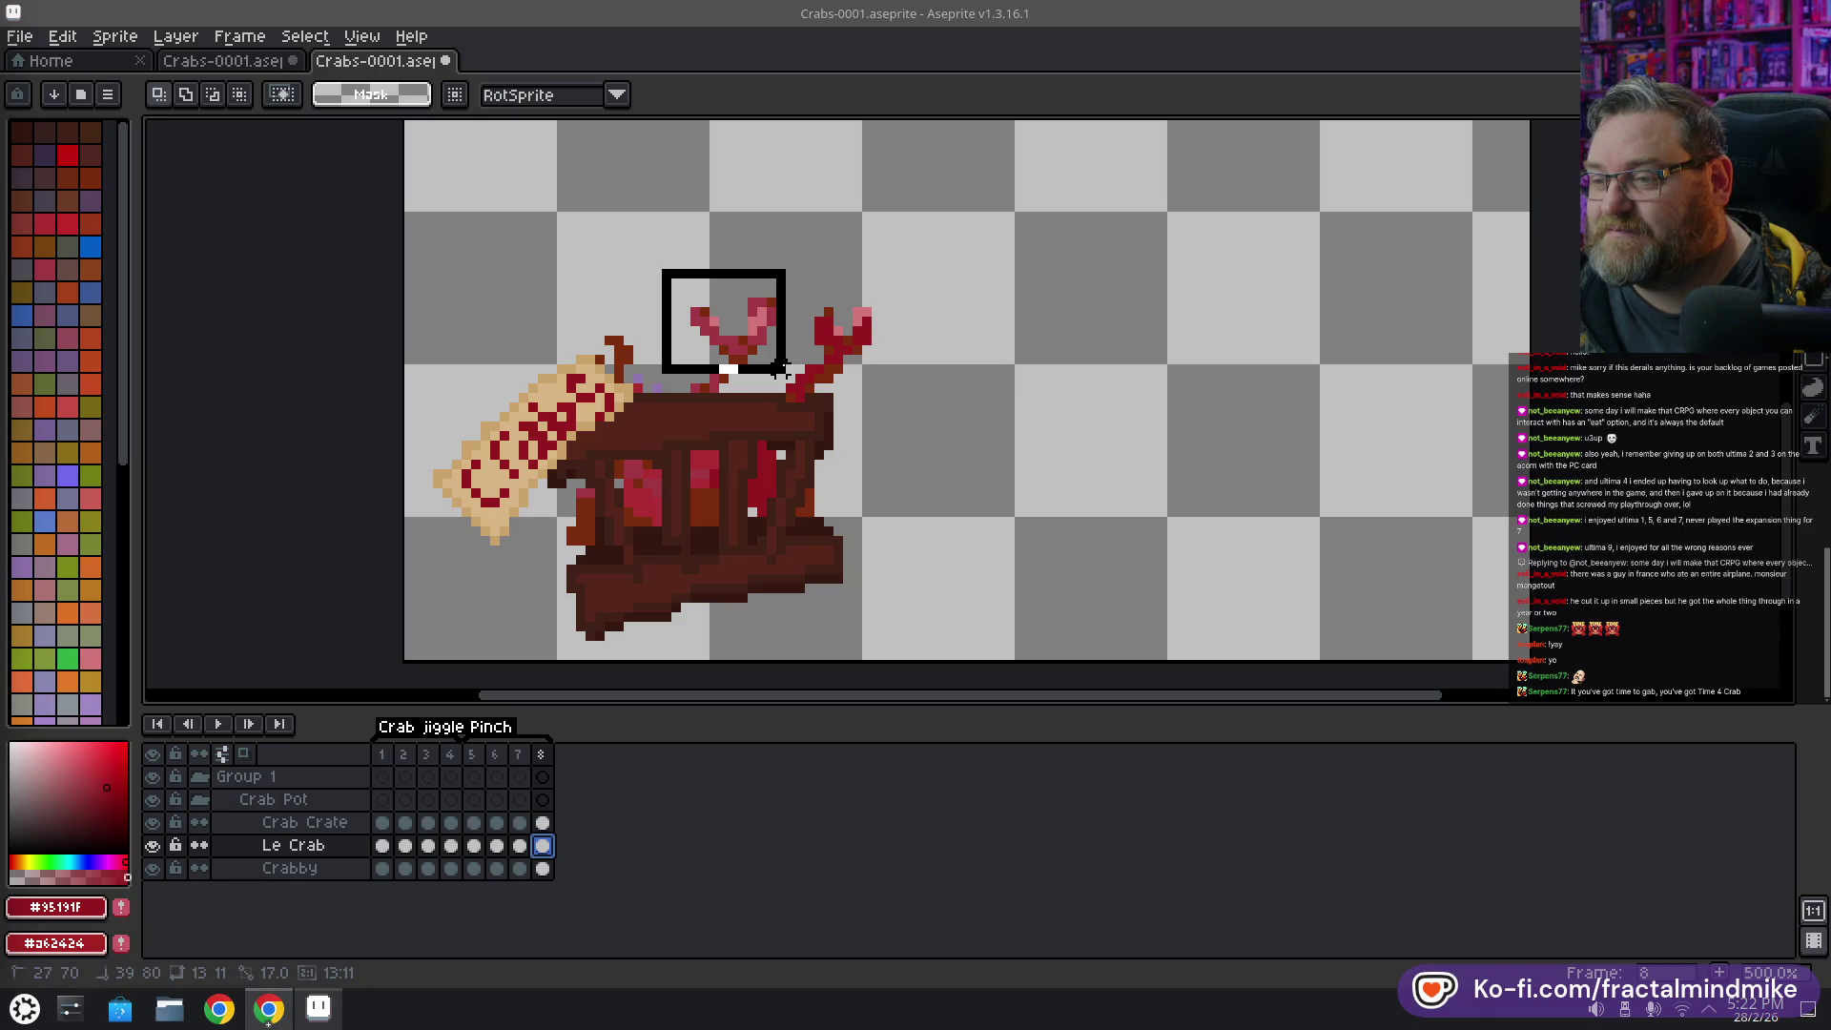
pyautogui.moveTo(758, 364); pyautogui.dragTo(767, 345)
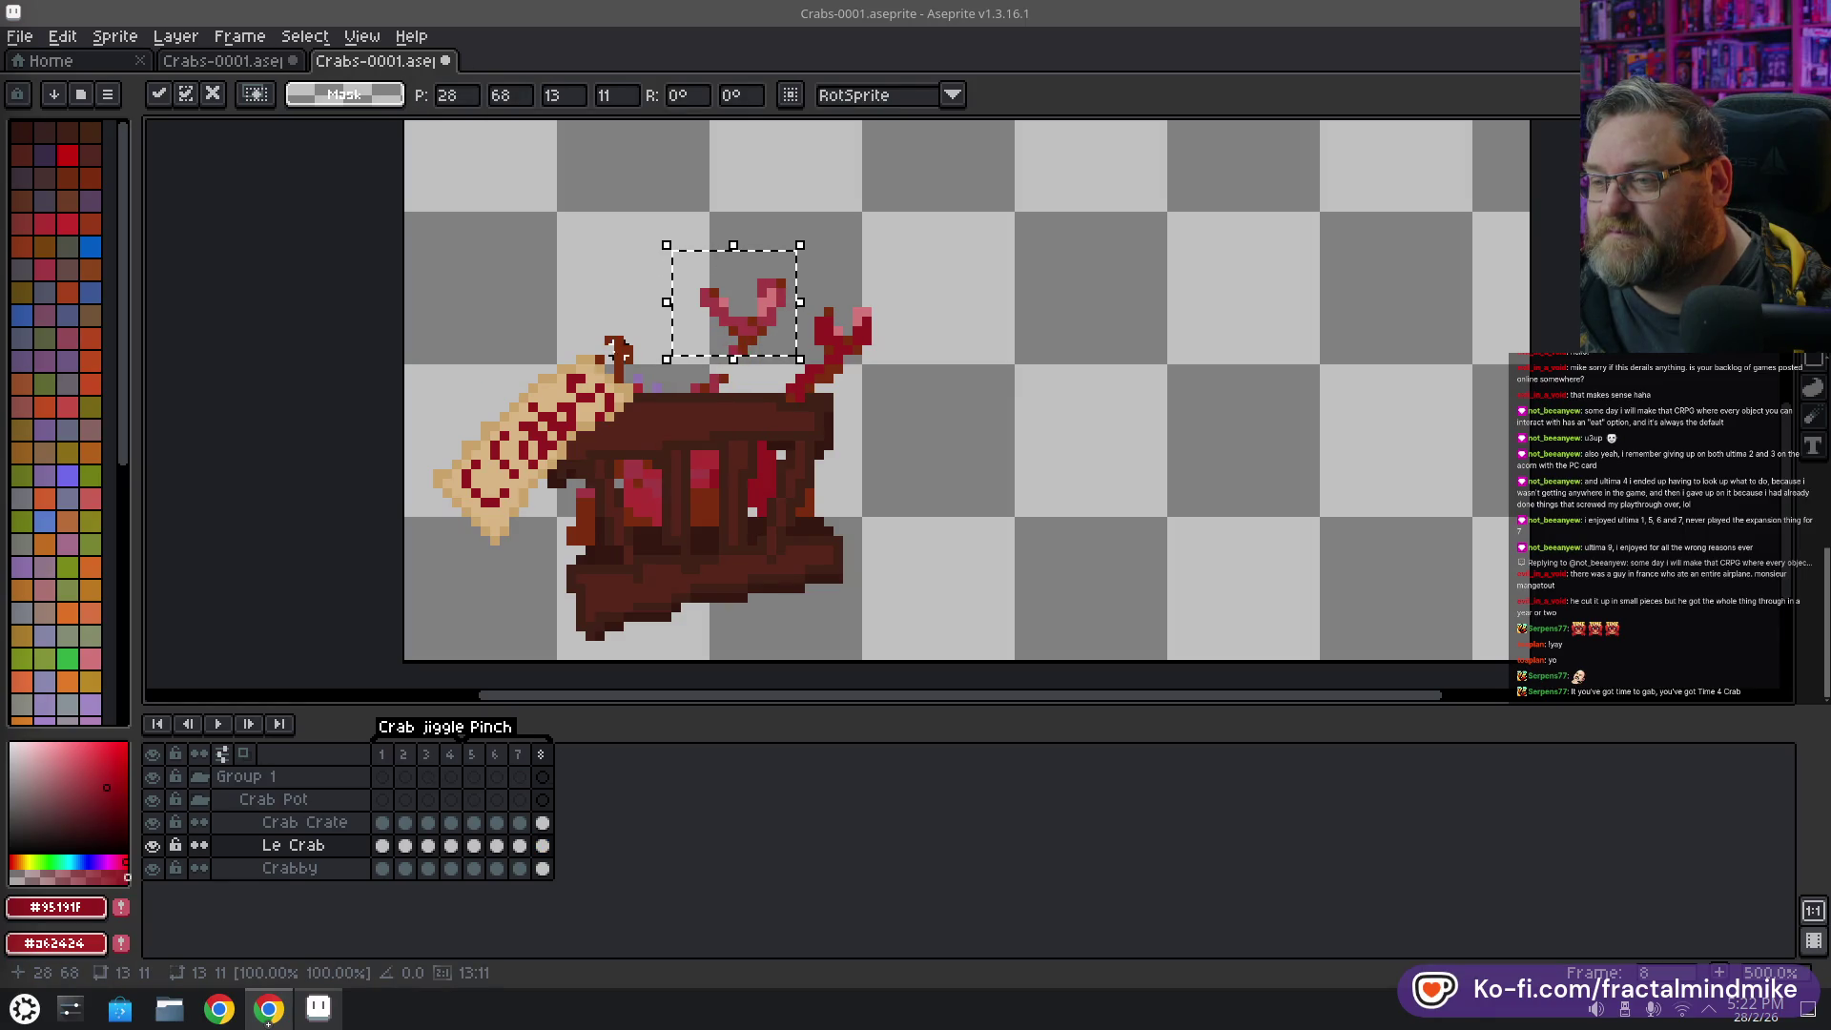
pyautogui.click(633, 289)
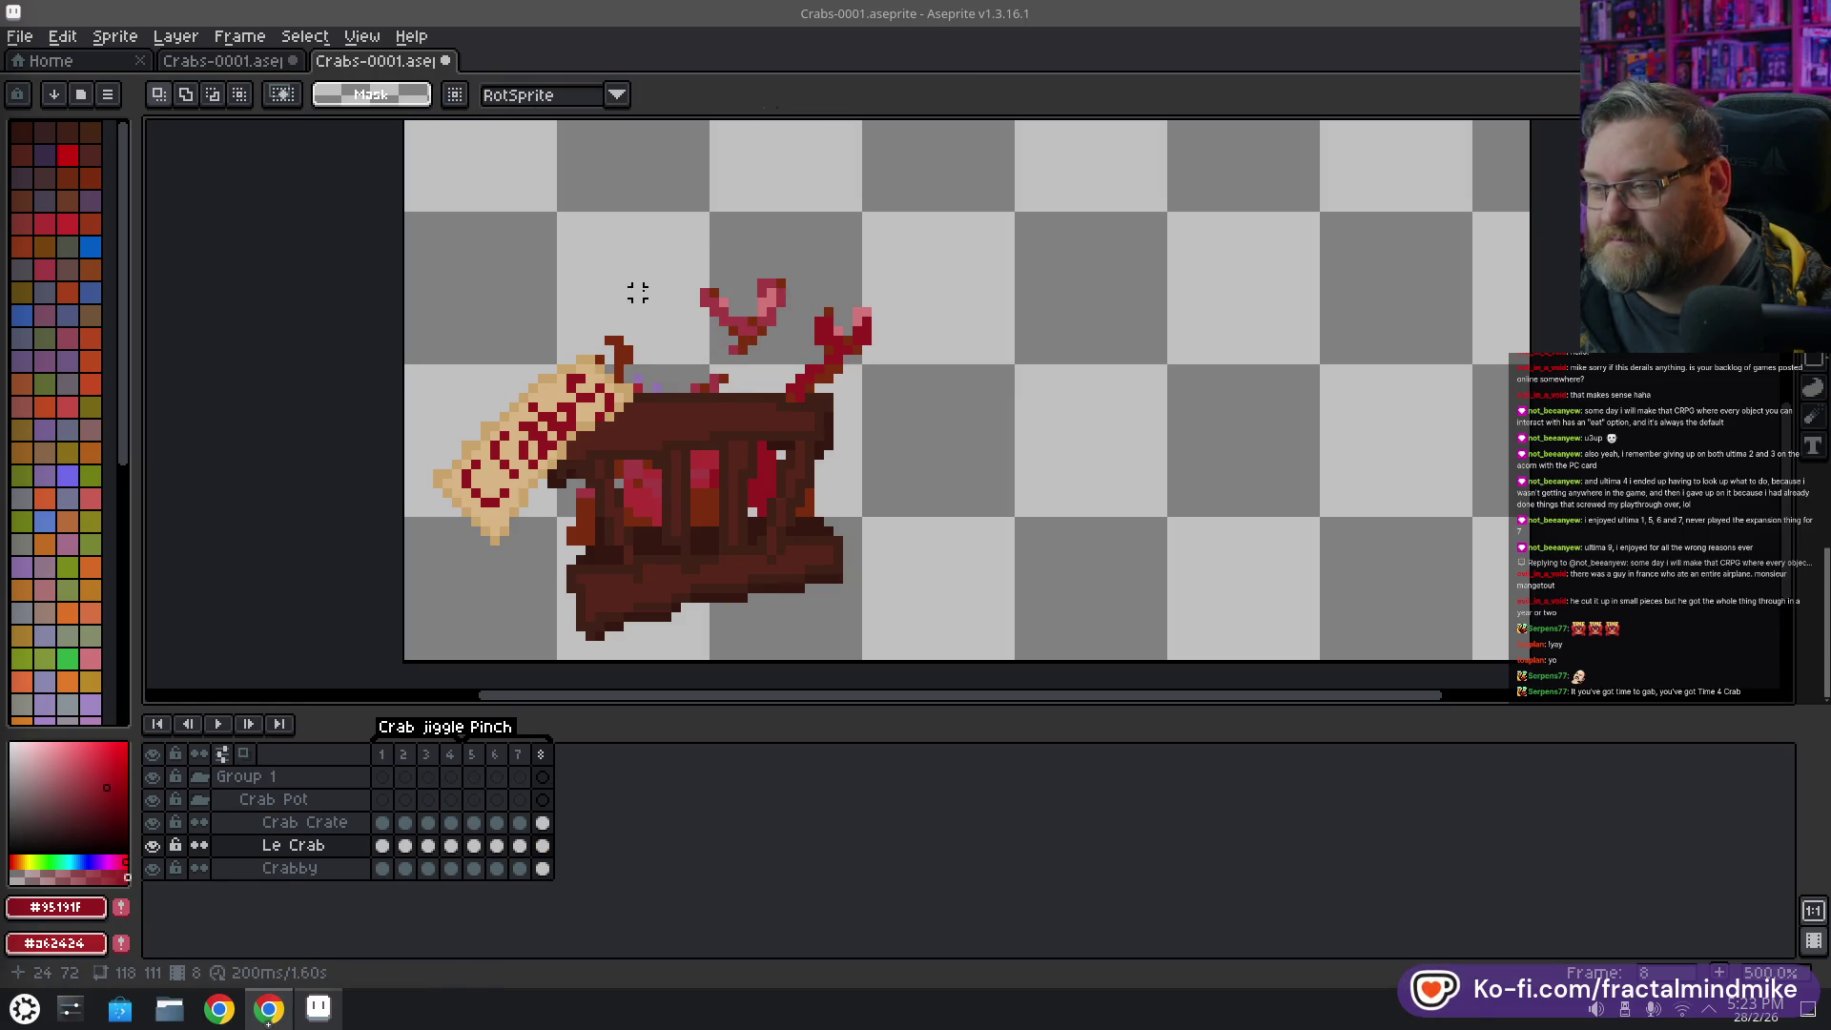
# Redraw the left claw as a long raised arm in deep red, undoing missed strokes
pyautogui.press('i')
pyautogui.click(749, 313)
pyautogui.press('b')
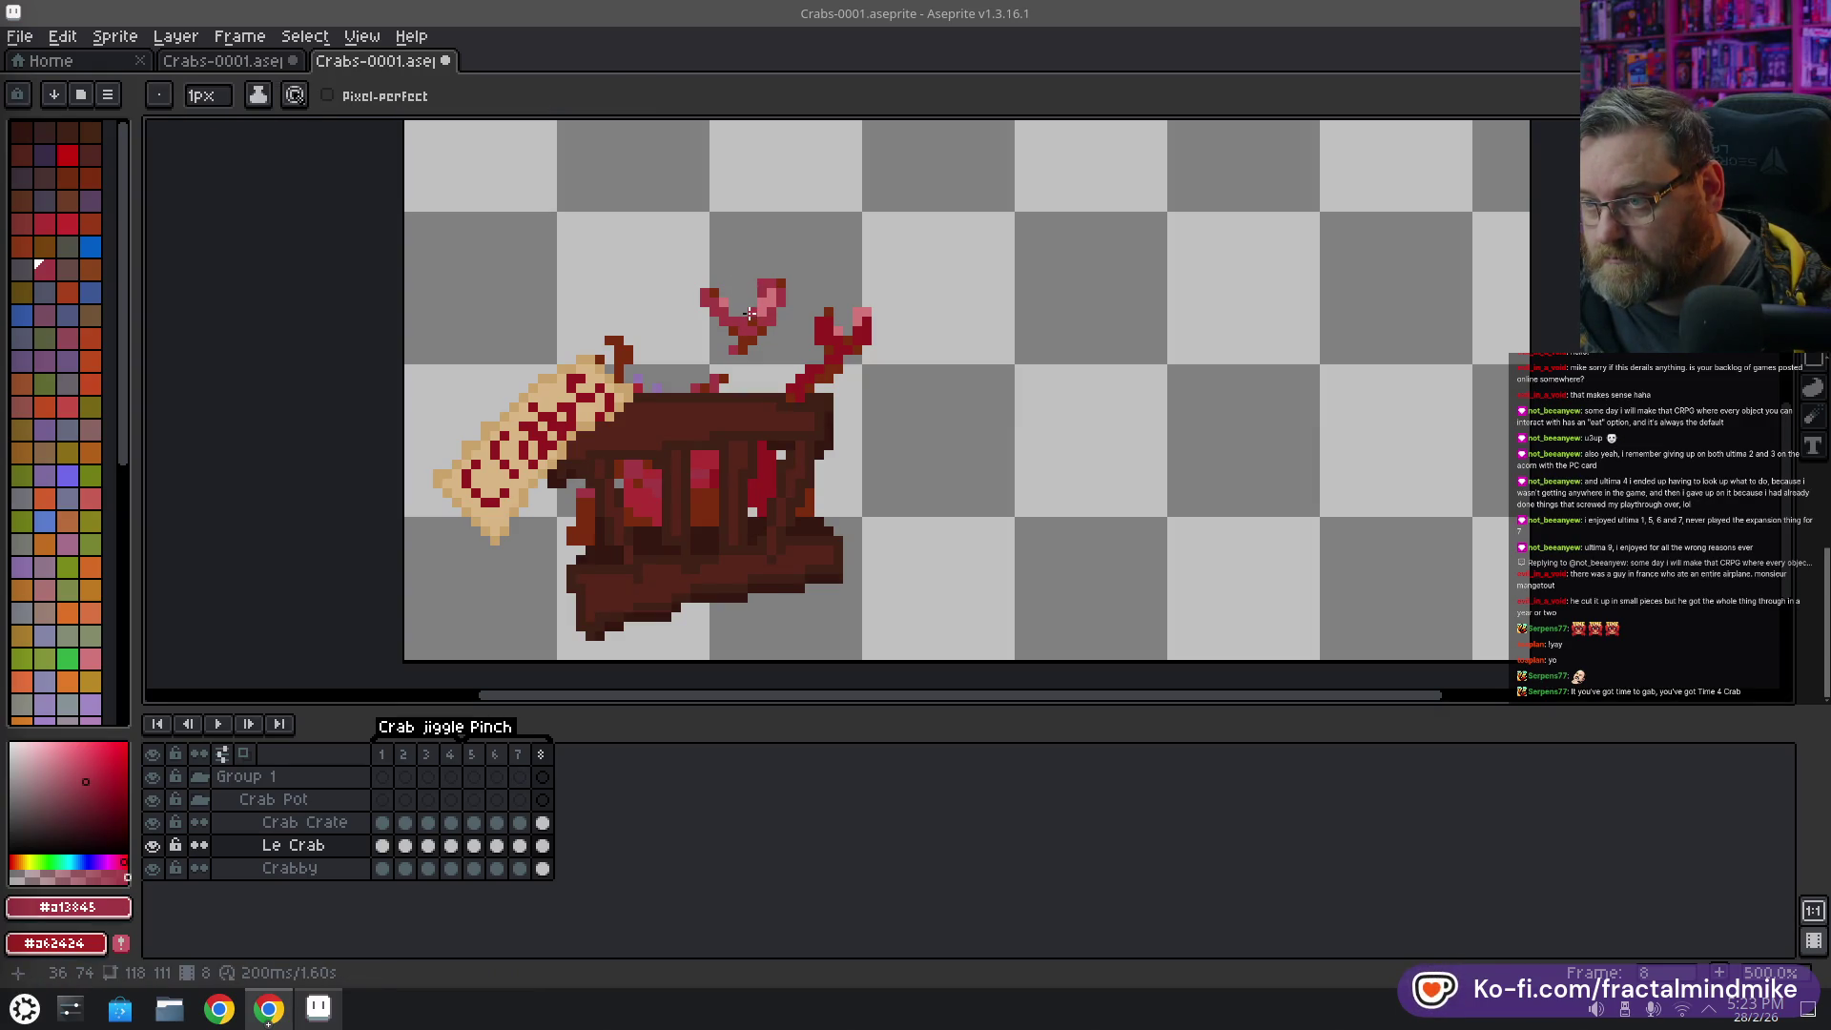
pyautogui.moveTo(755, 291); pyautogui.dragTo(751, 341)
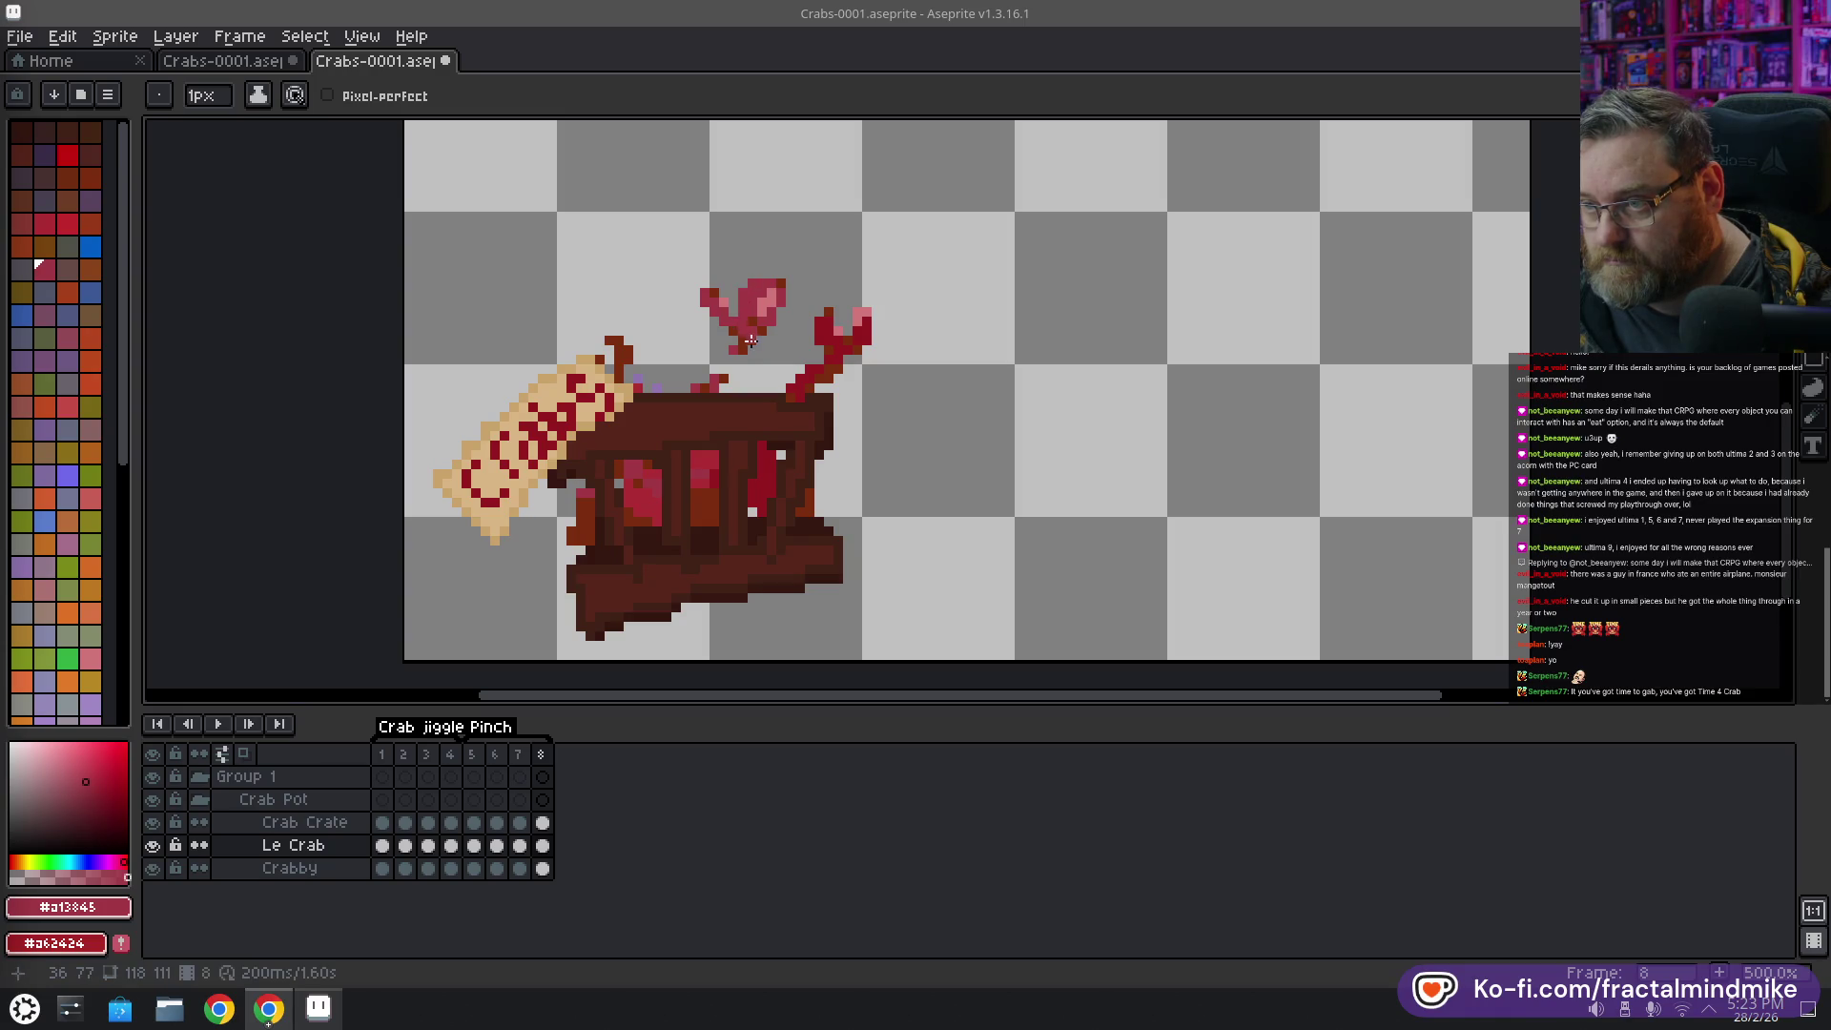
pyautogui.hotkey('ctrl', 'z')
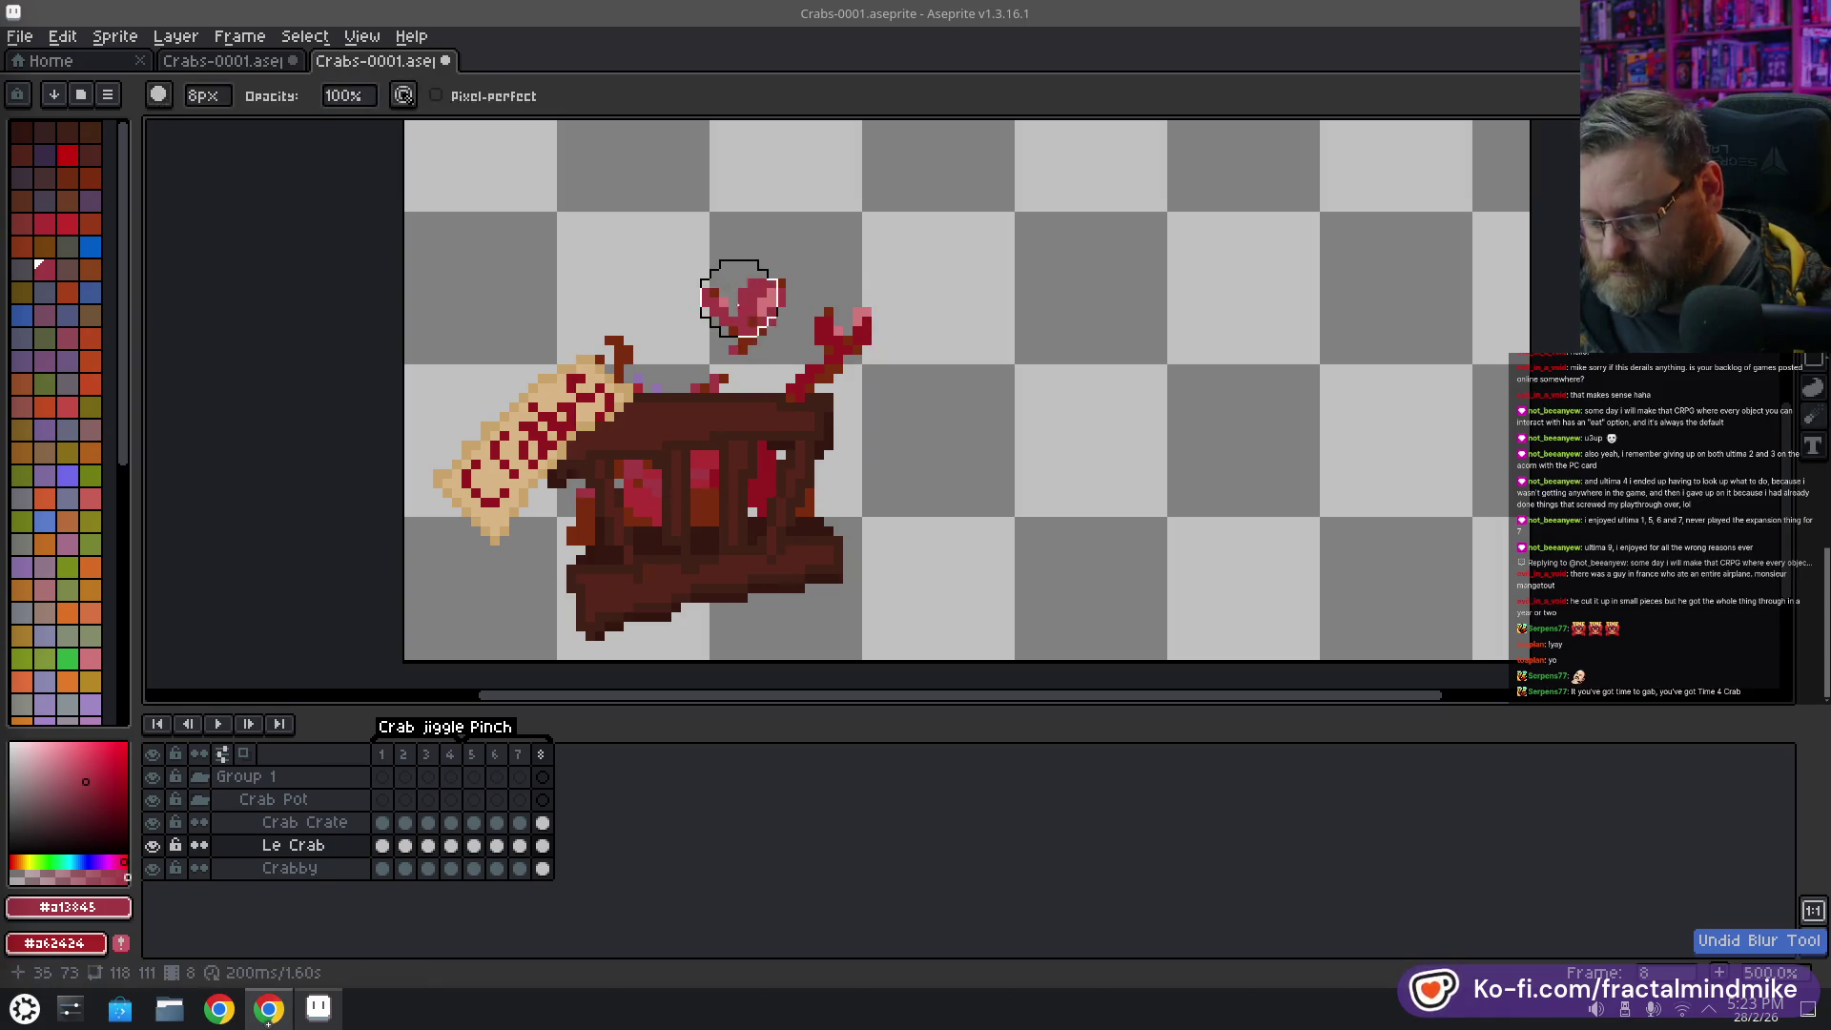
pyautogui.press('e')
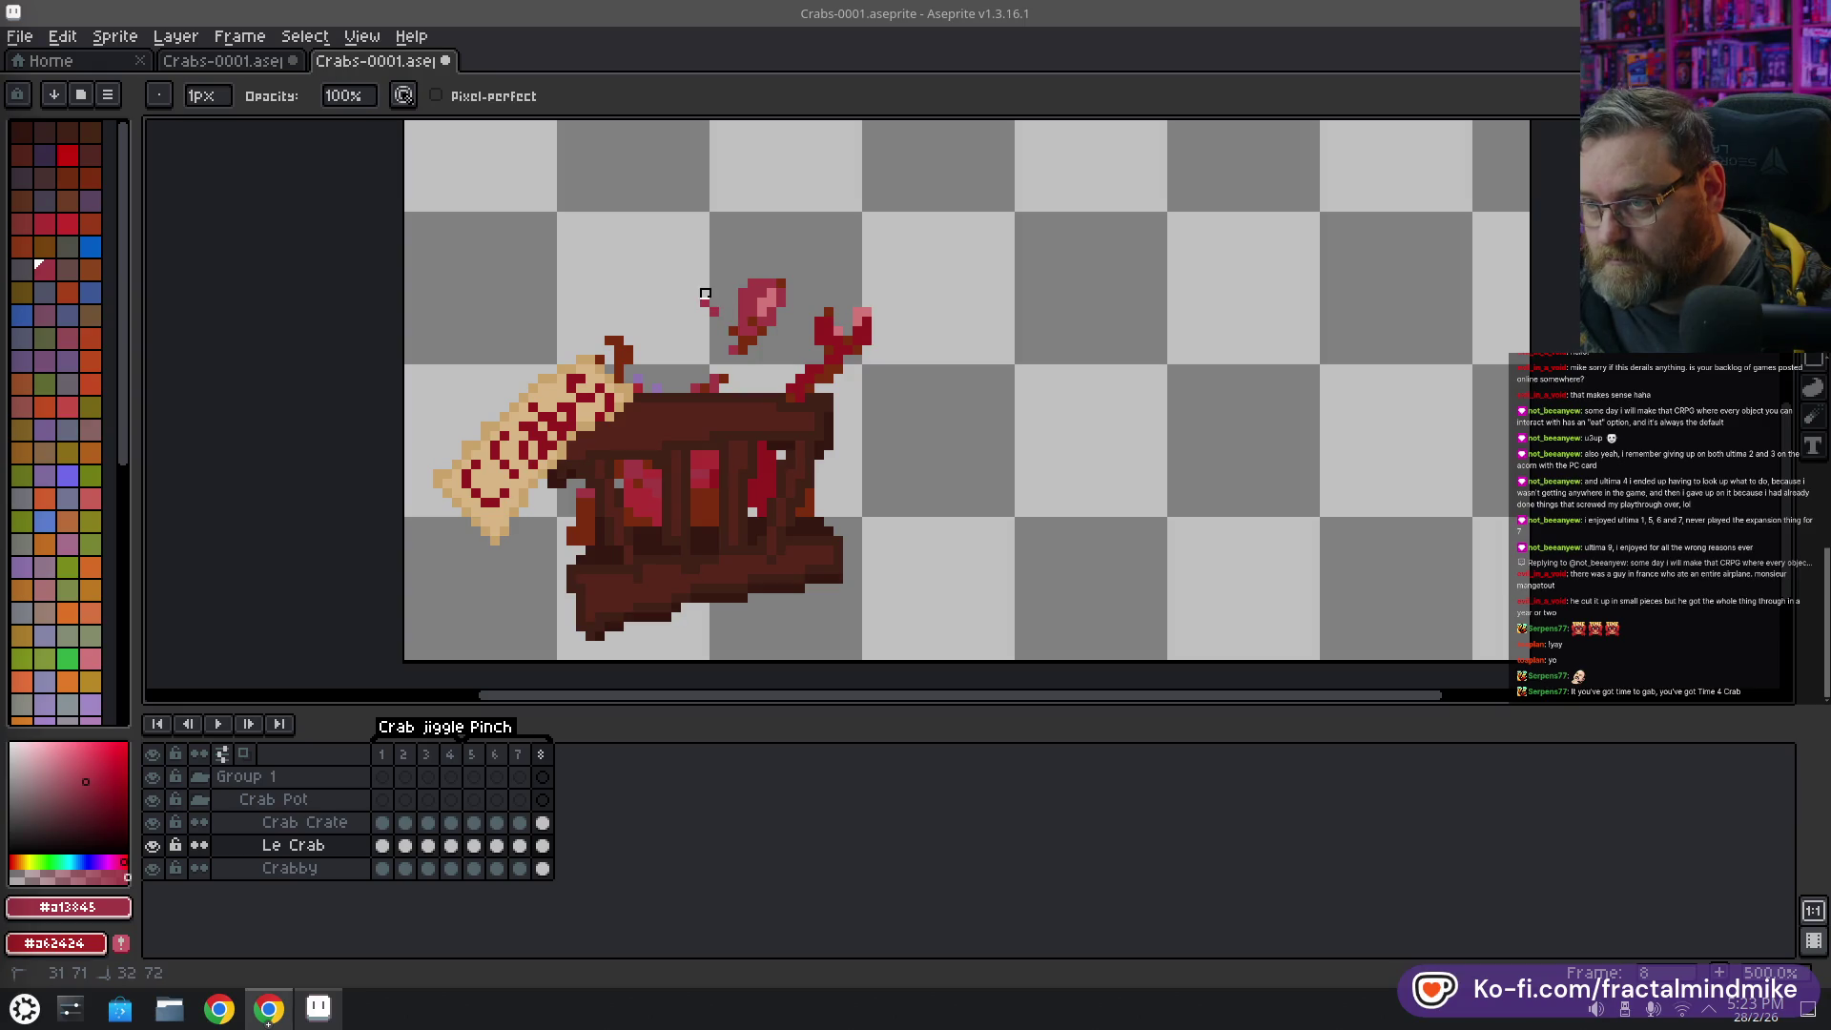
pyautogui.hotkey('ctrl', 'z')
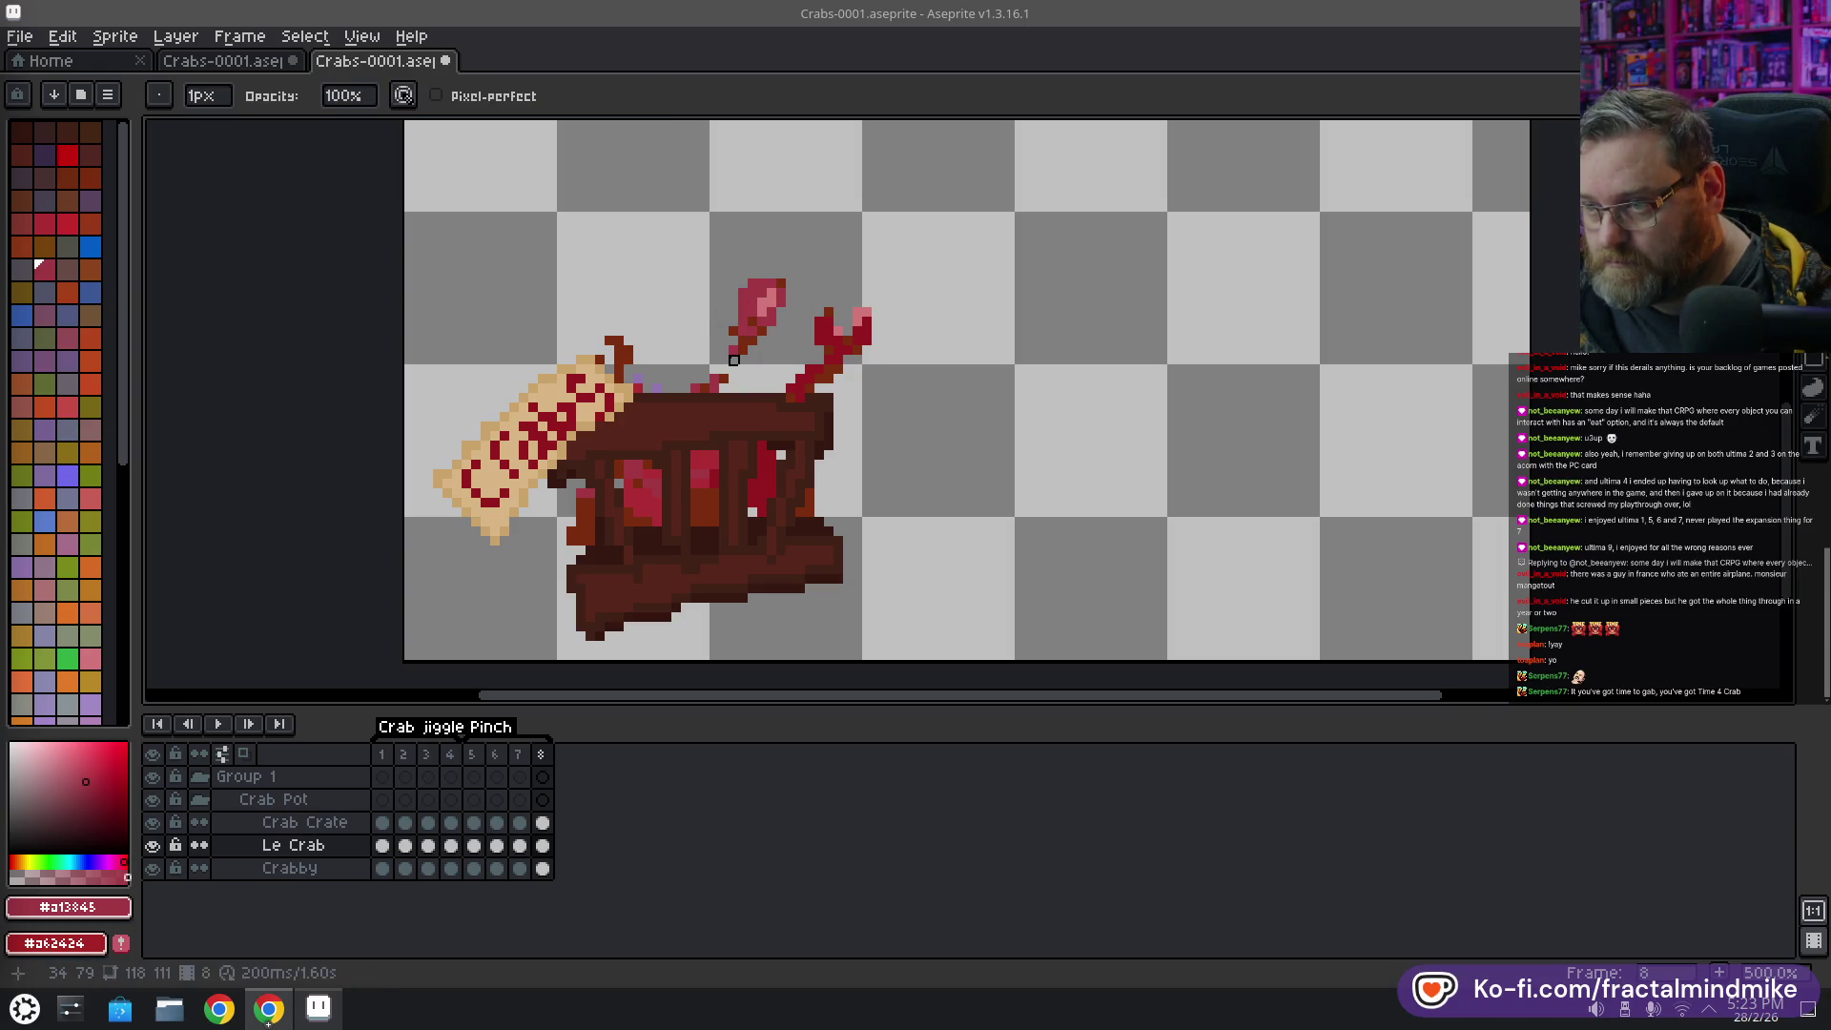
pyautogui.press('b')
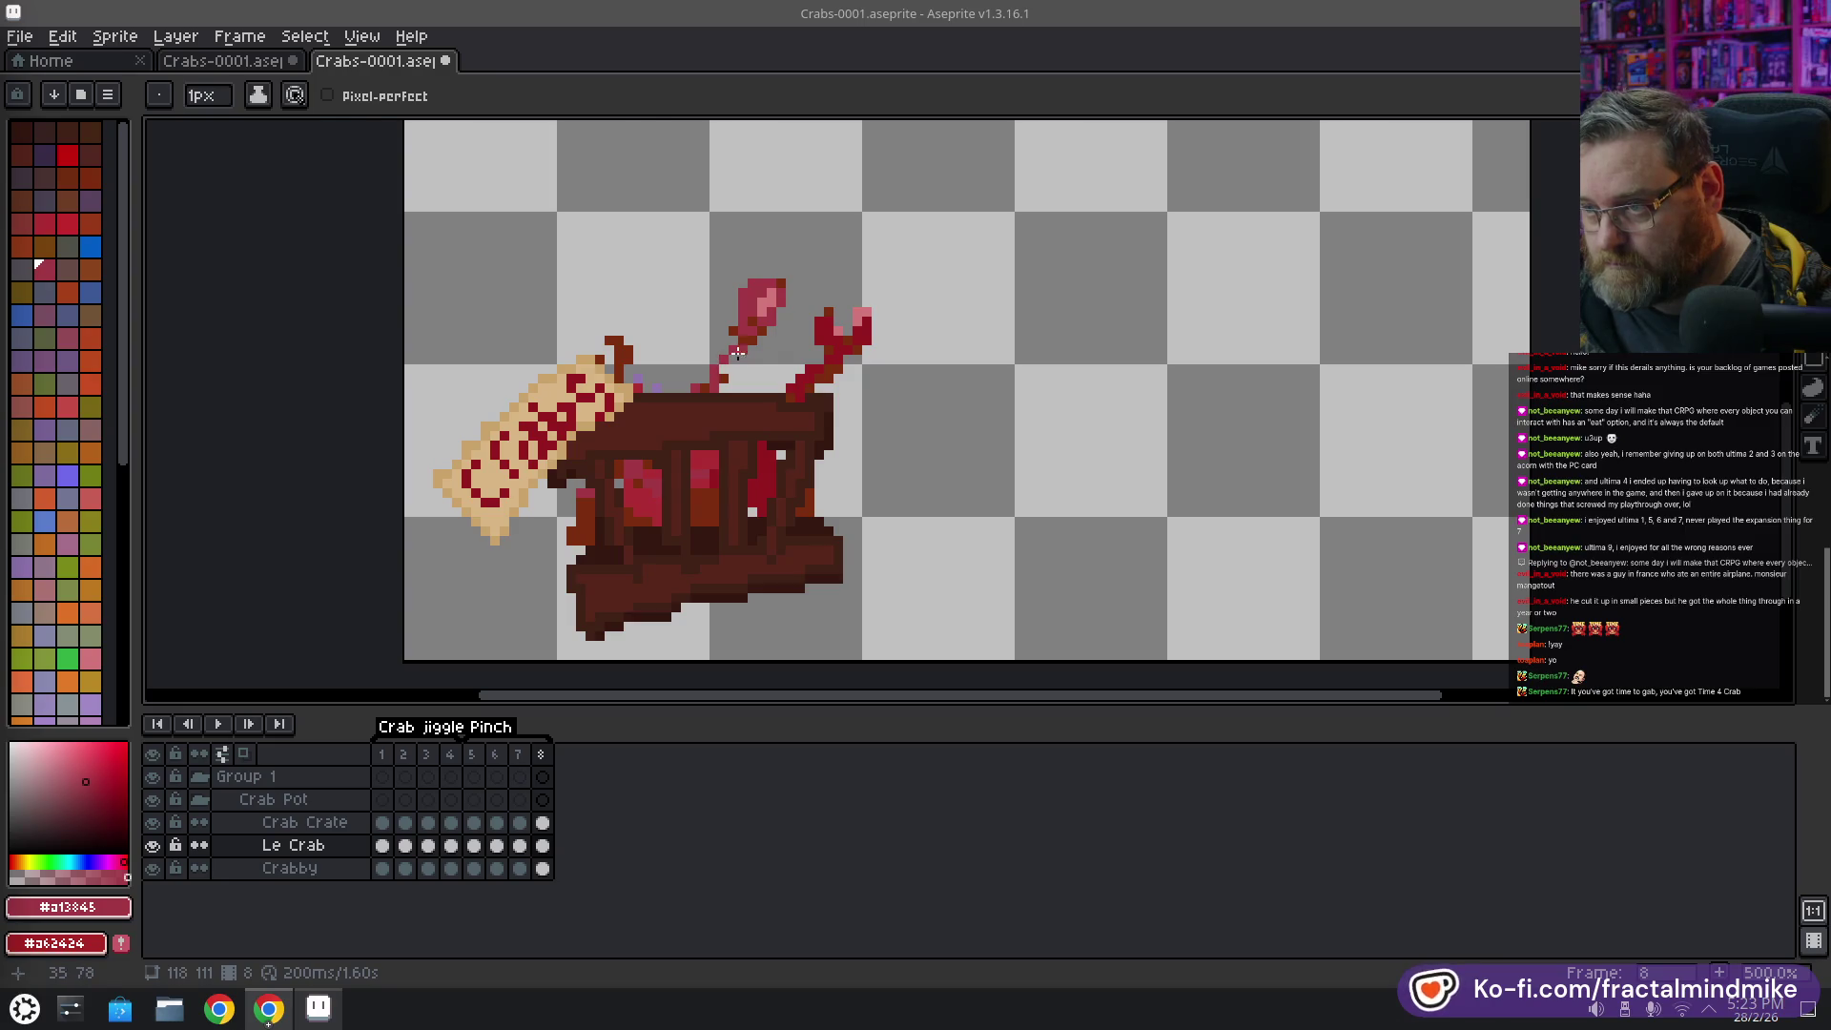
pyautogui.keyDown('alt'); pyautogui.click(725, 368); pyautogui.keyUp('alt')
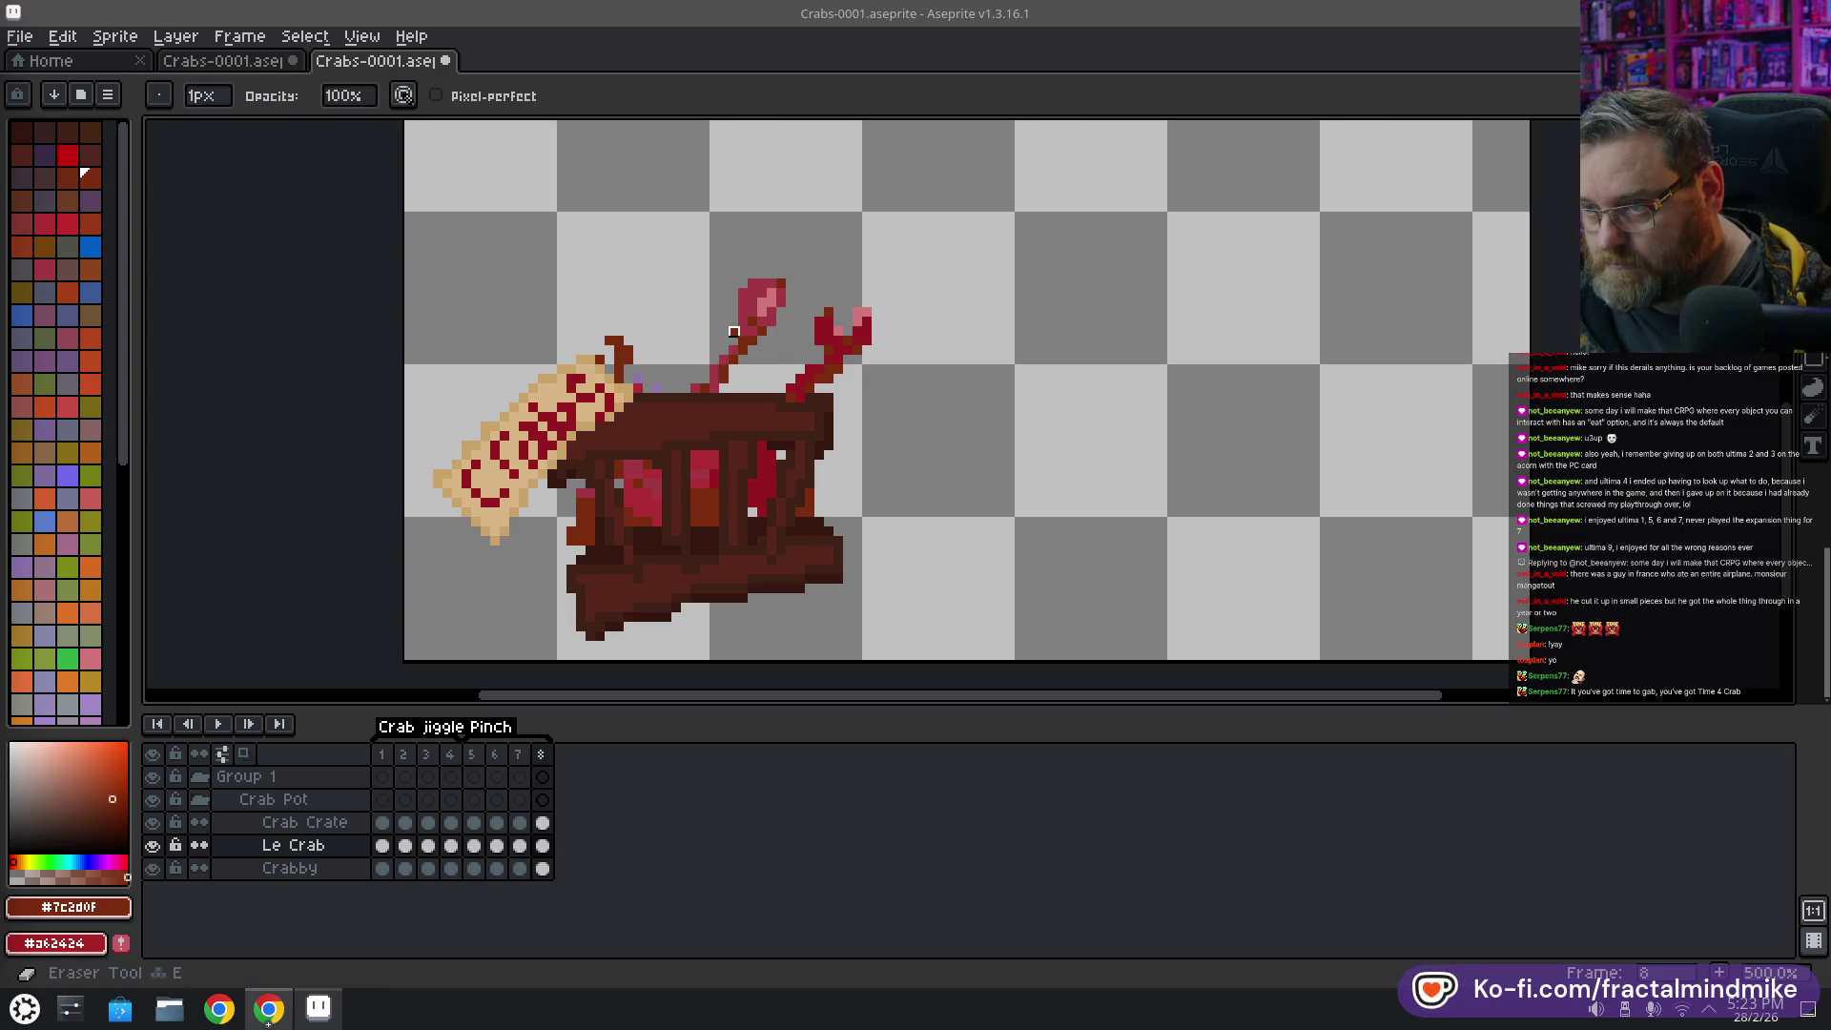
# Place a pink droplet near the left claw tip and pick up the dark red
pyautogui.press('alt')
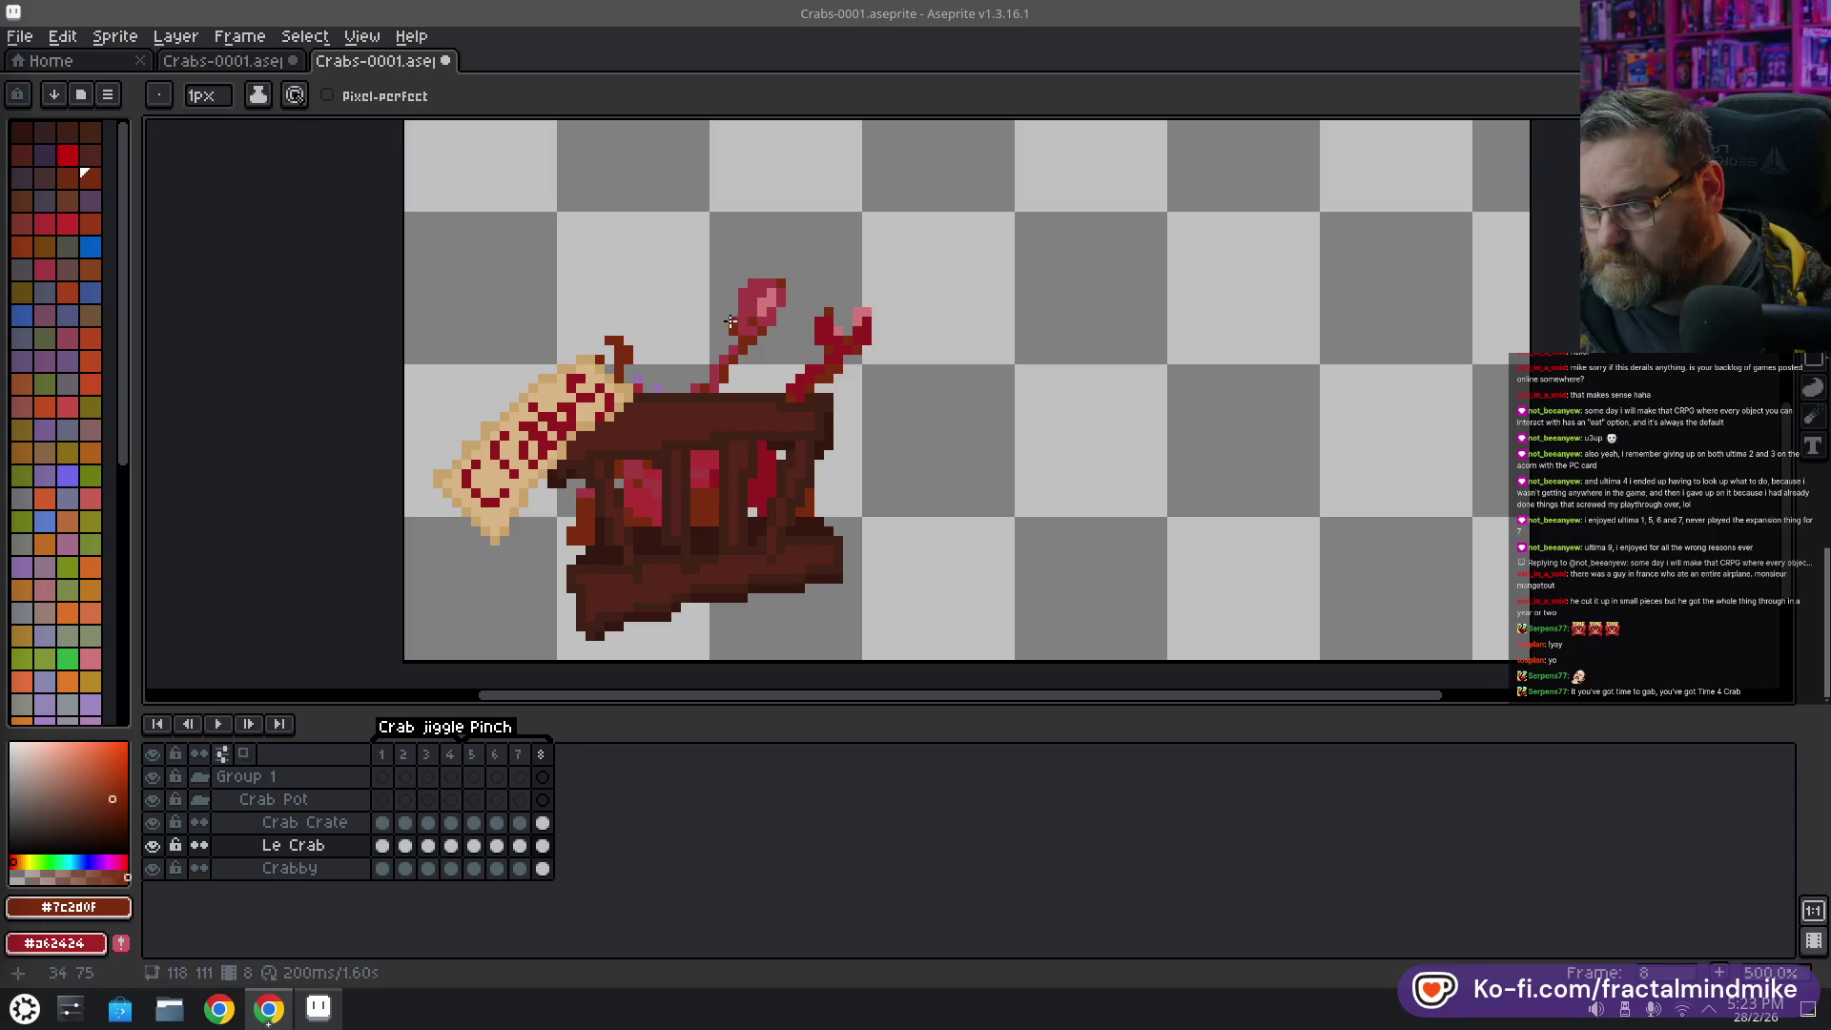
pyautogui.keyDown('alt'); pyautogui.click(770, 289); pyautogui.keyUp('alt')
pyautogui.click(758, 266)
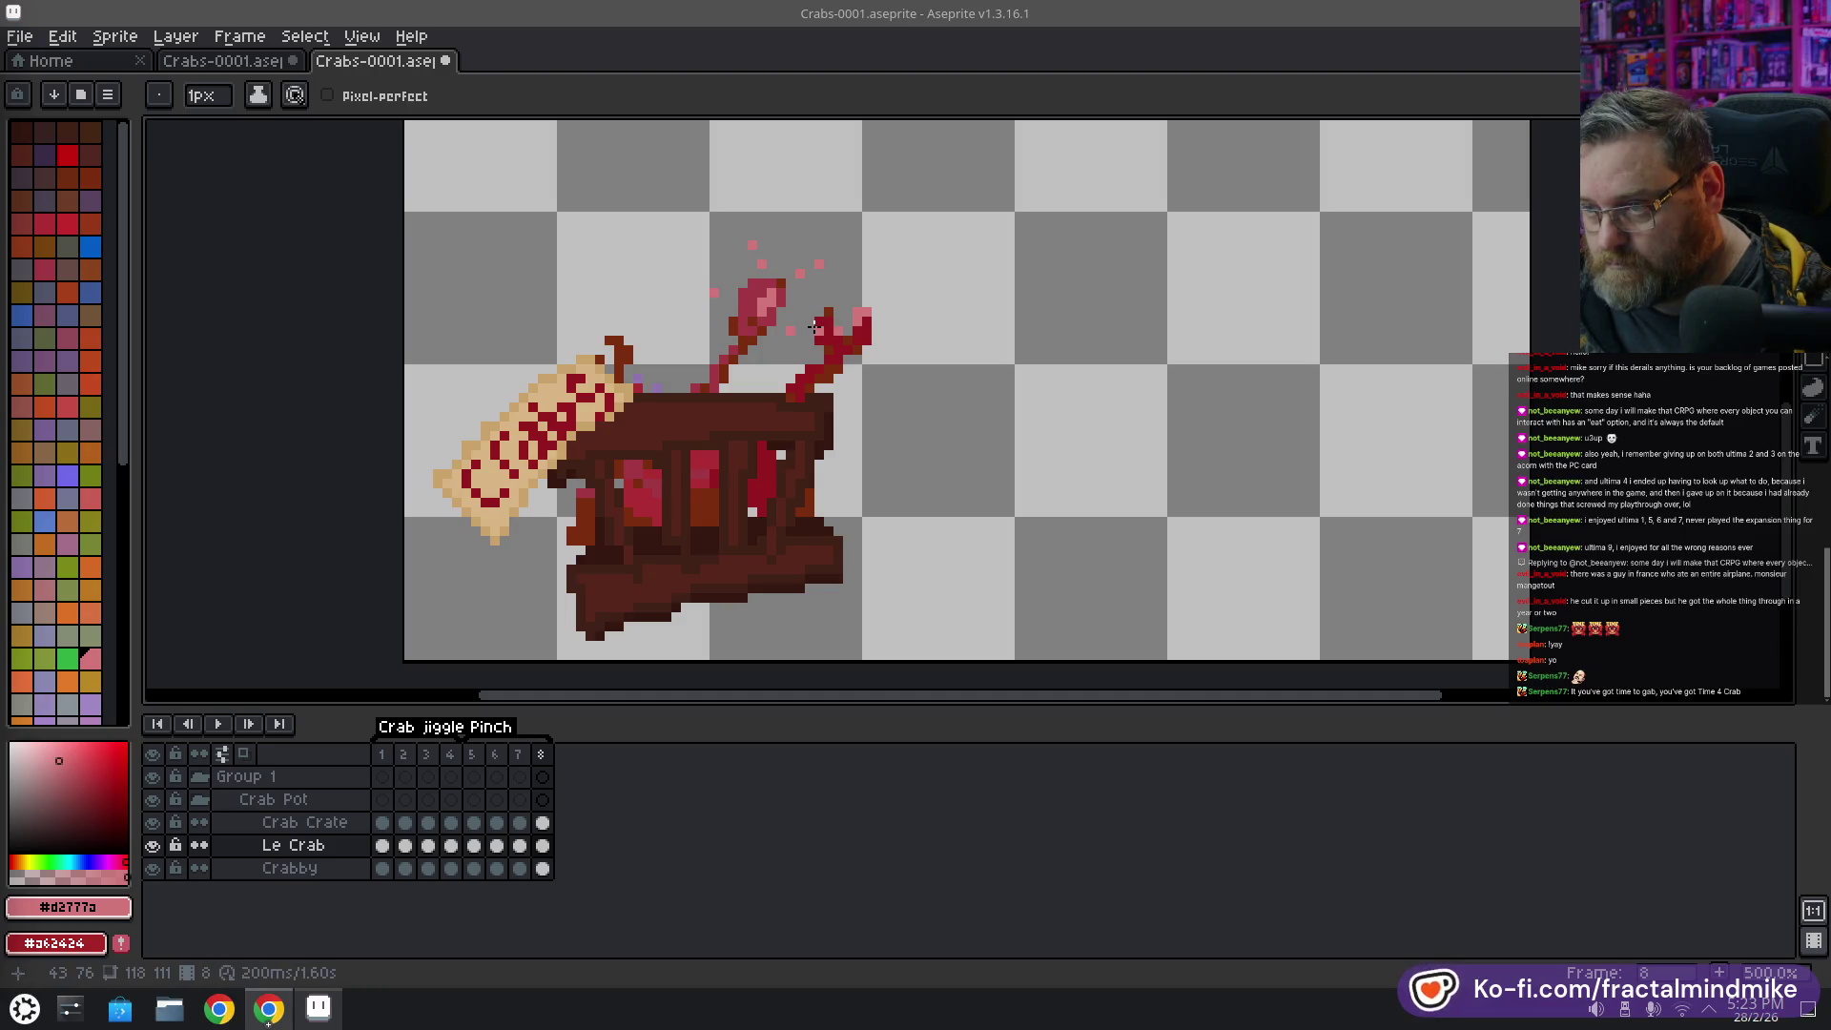
pyautogui.press('alt')
pyautogui.keyDown('alt'); pyautogui.click(846, 345); pyautogui.keyUp('alt')
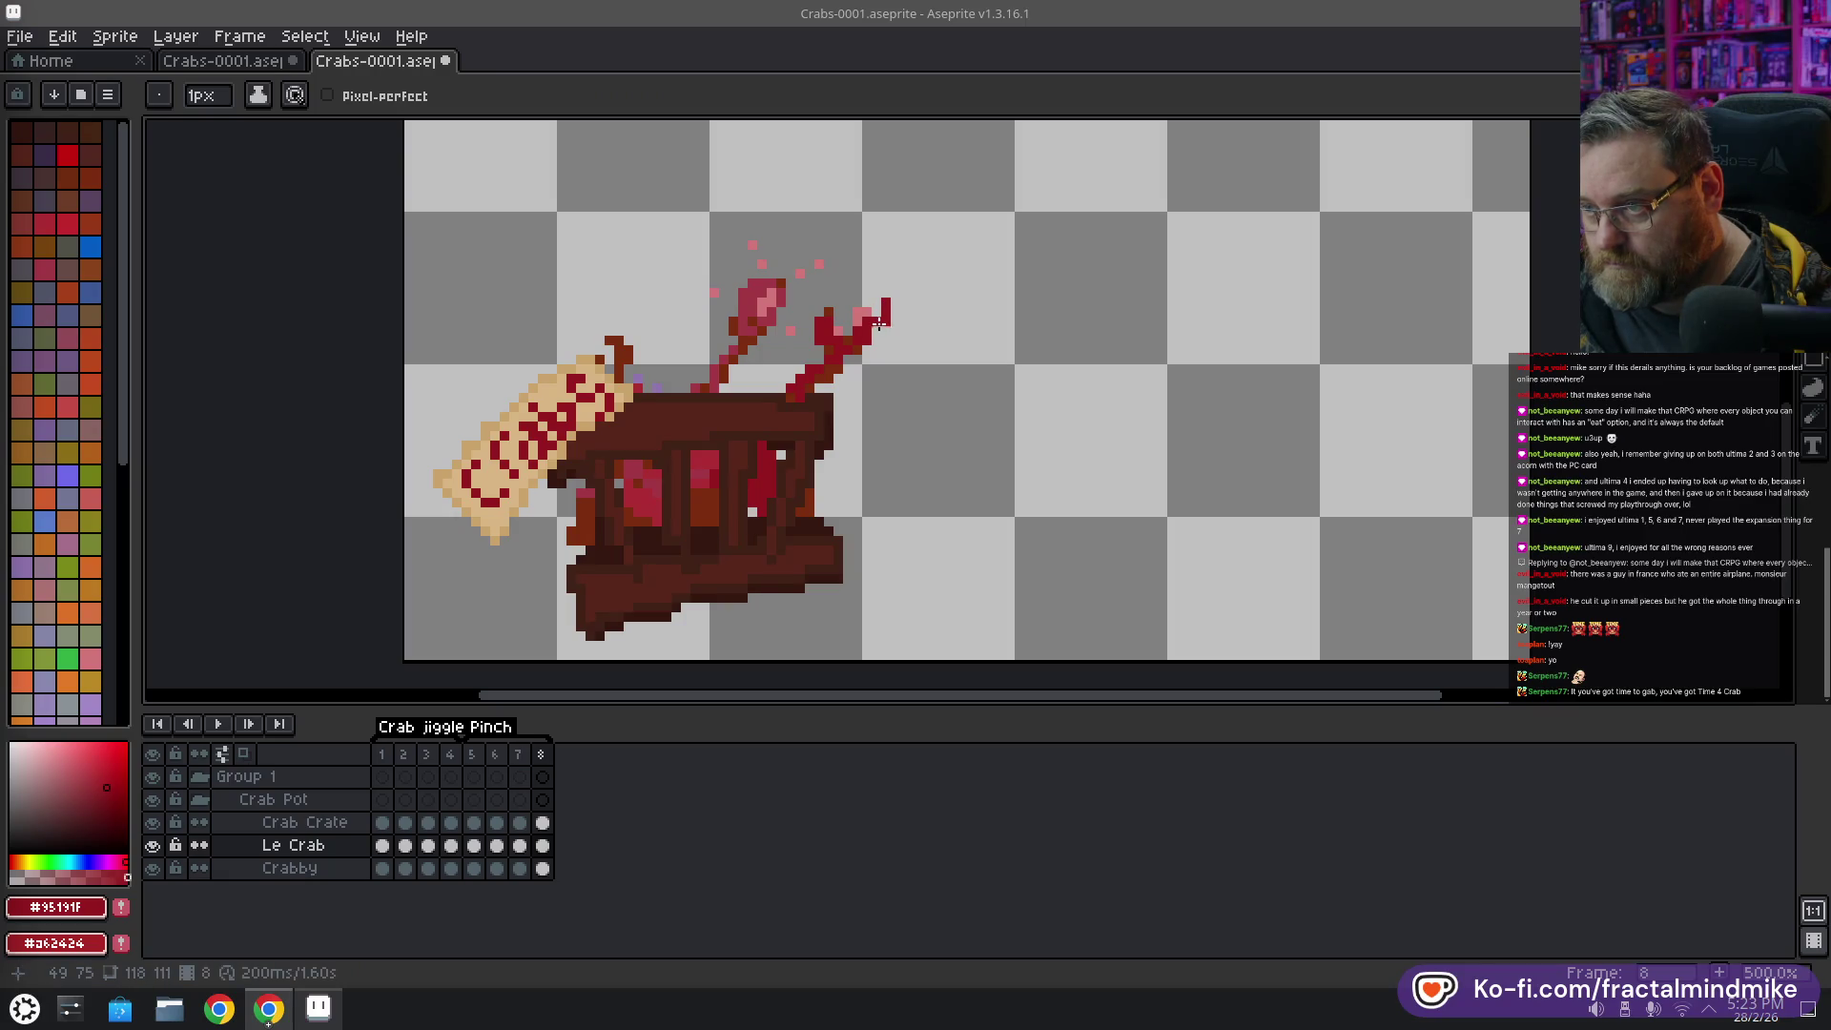
pyautogui.keyDown('alt'); pyautogui.click(871, 304); pyautogui.keyUp('alt')
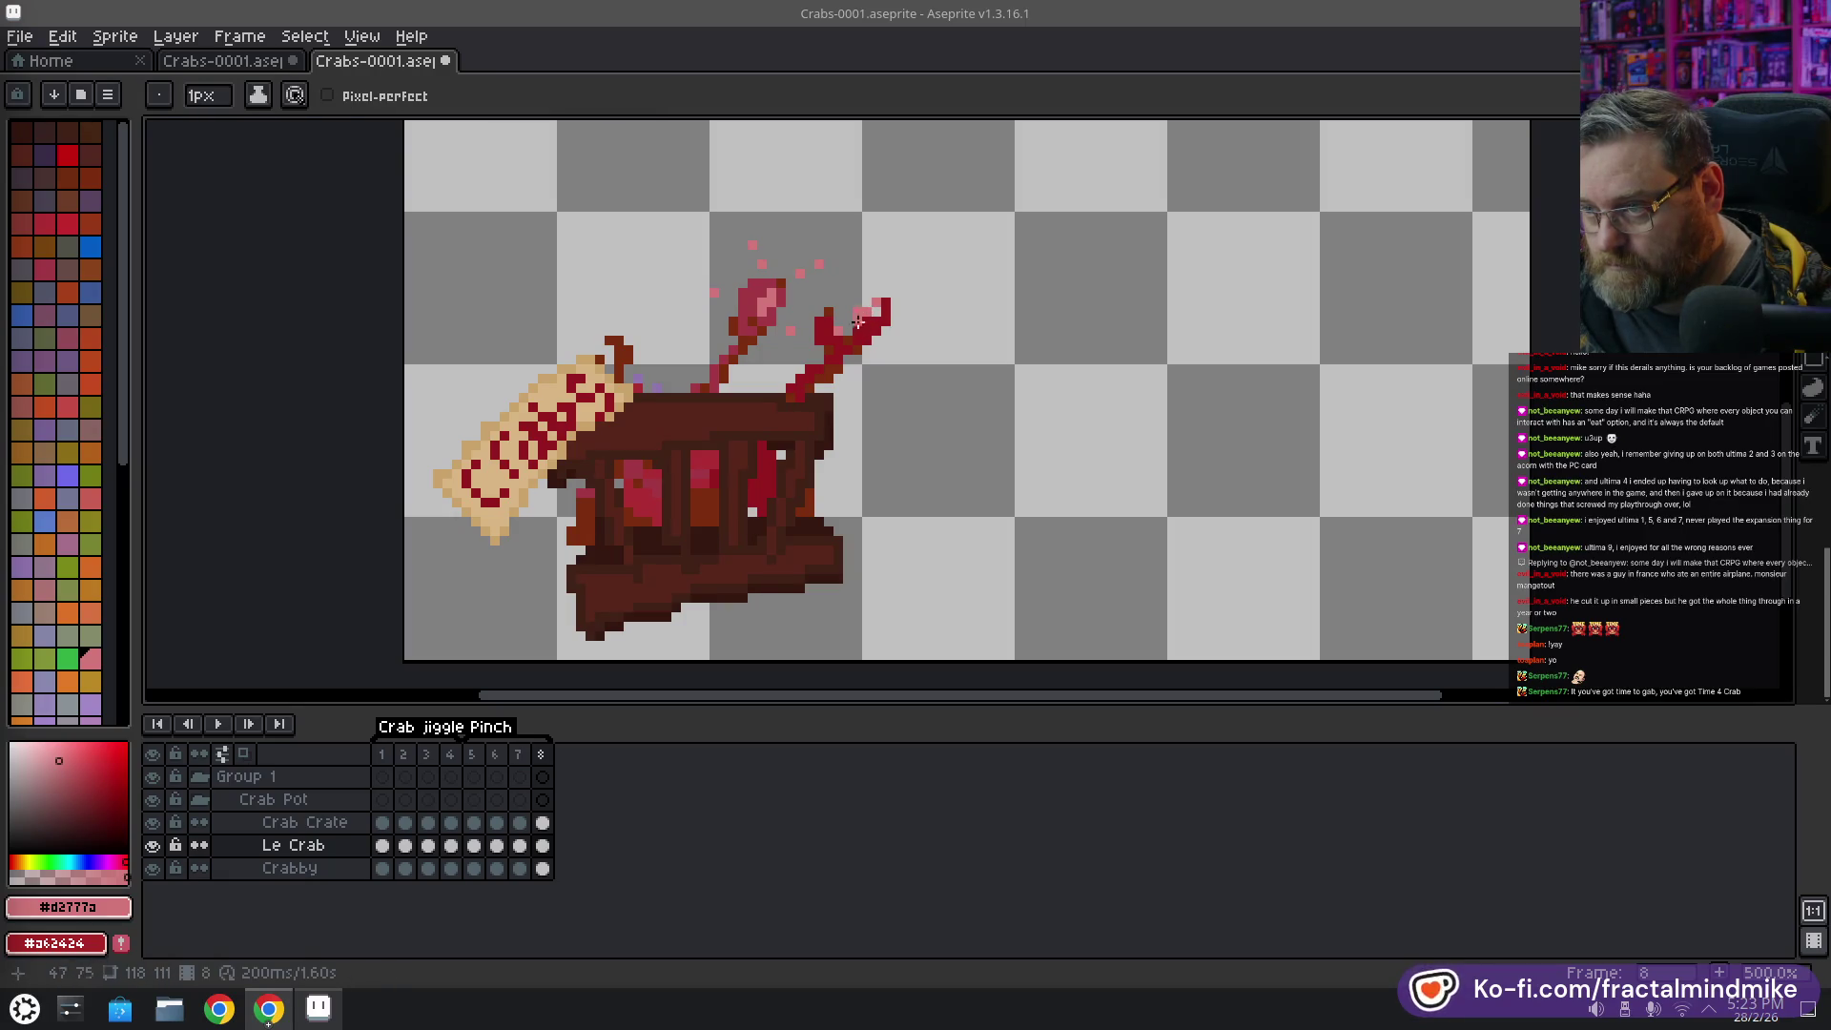
pyautogui.keyDown('alt'); pyautogui.click(844, 327); pyautogui.keyUp('alt')
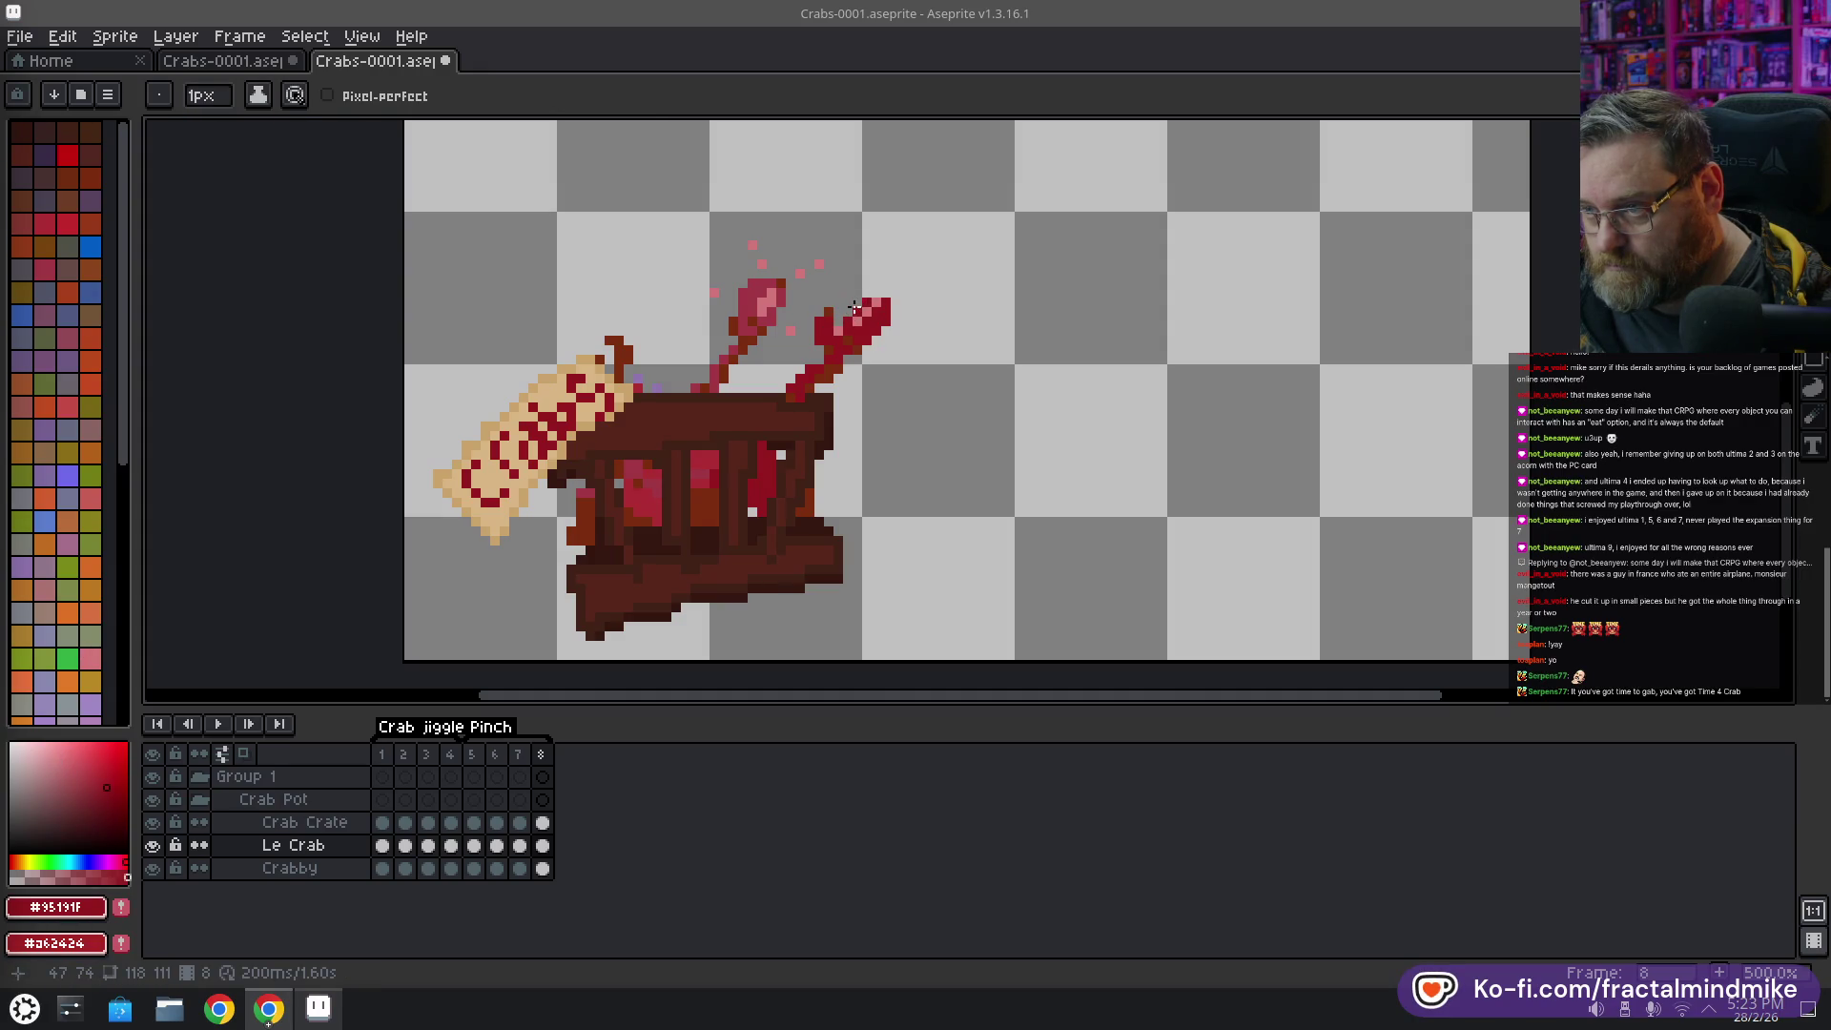
# Add dark red spatter droplets around the right claw's tip
pyautogui.press('shift')
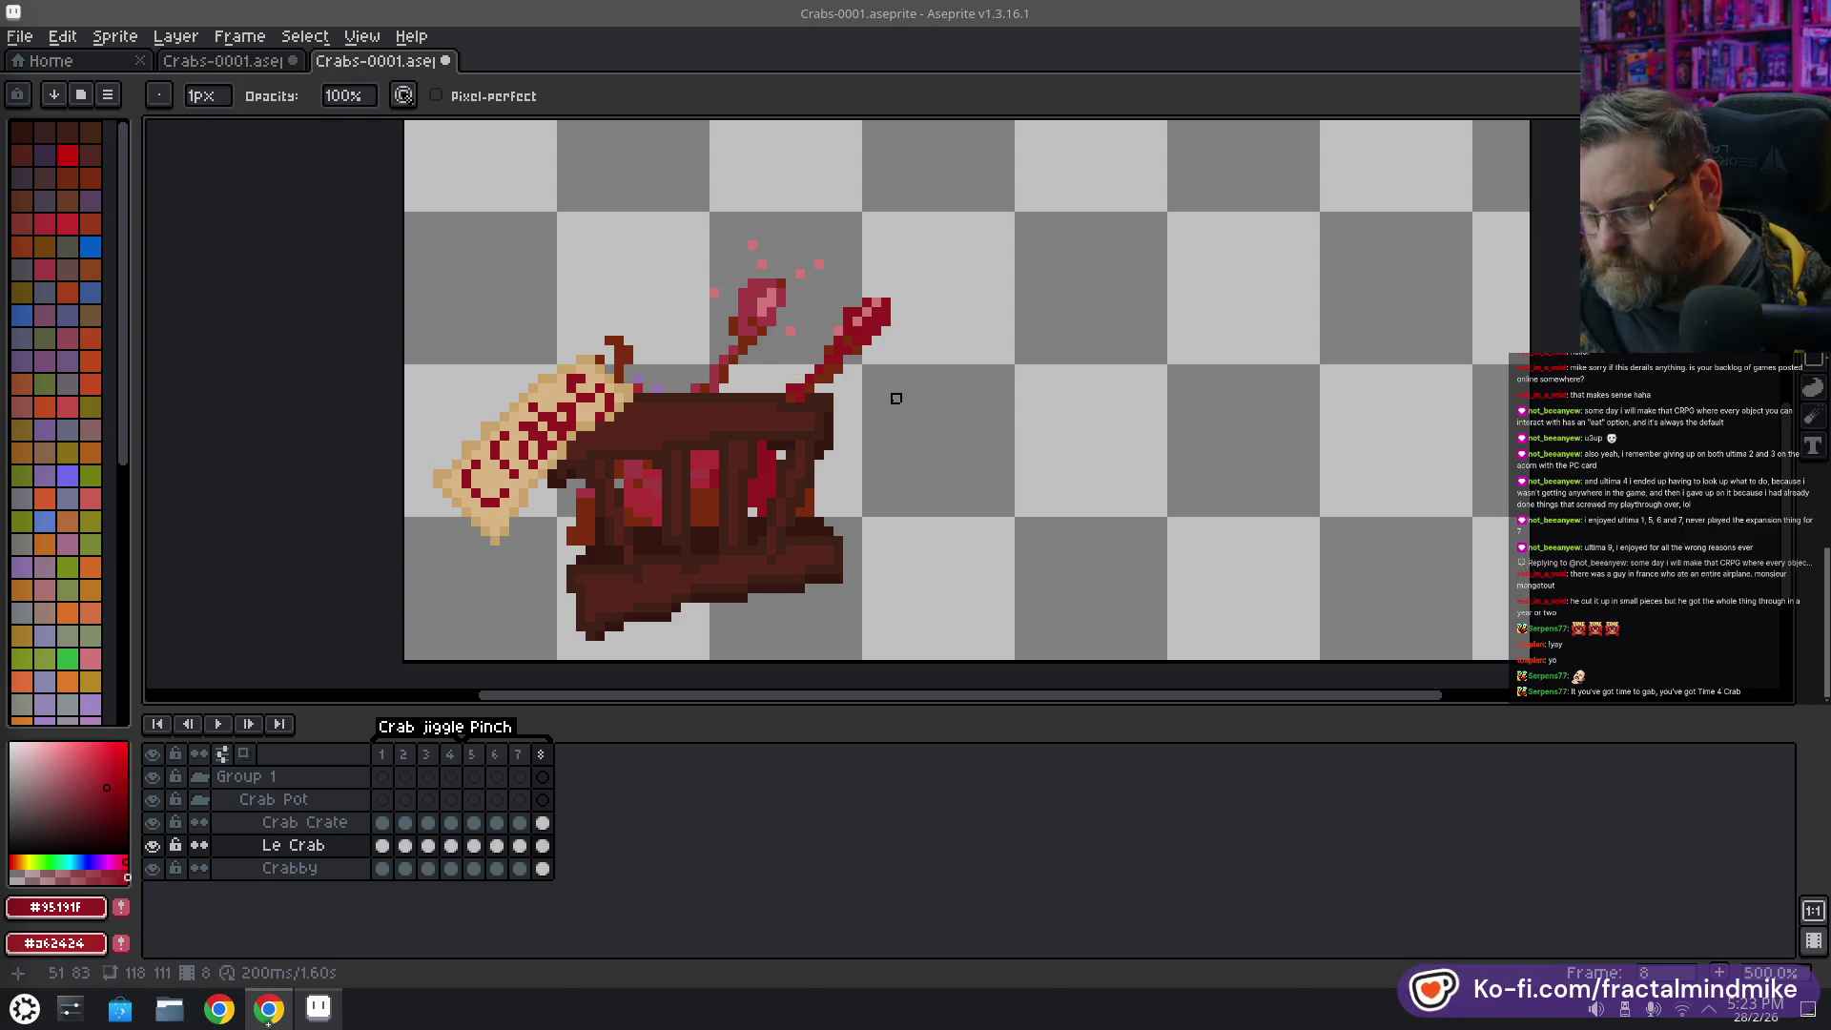
pyautogui.press('alt')
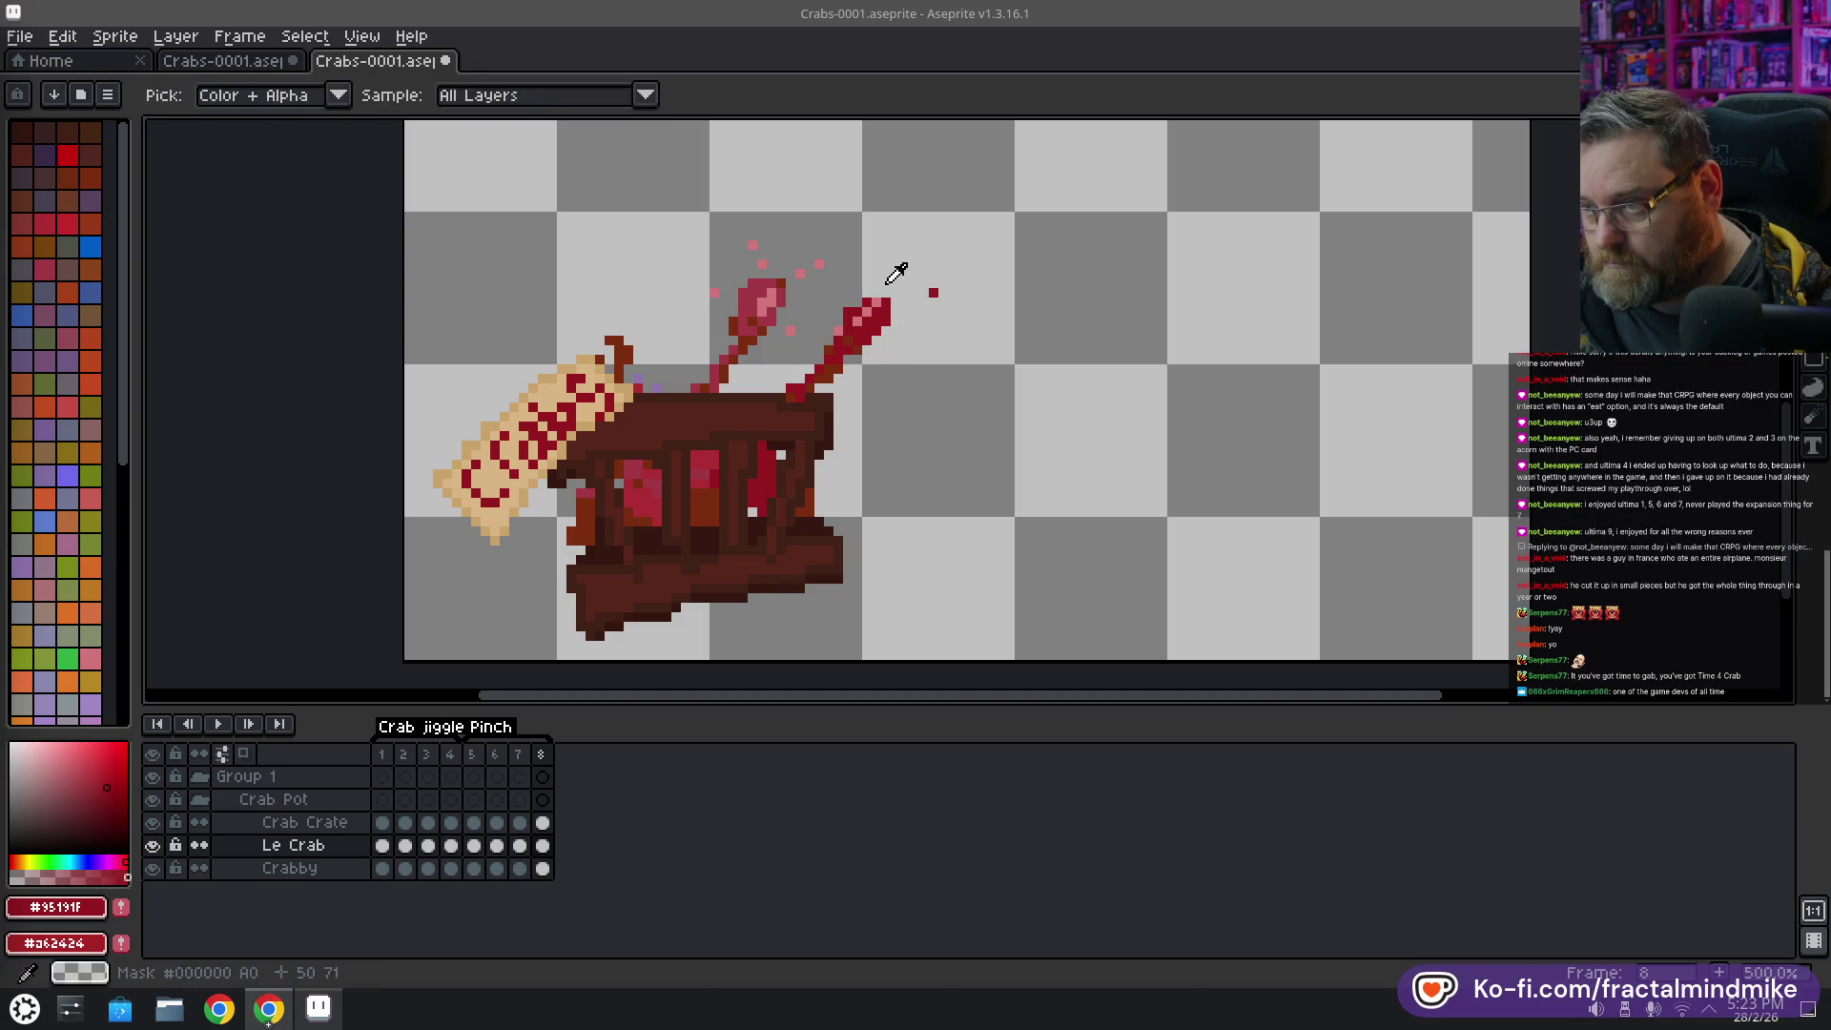
pyautogui.click(886, 283)
pyautogui.click(837, 293)
pyautogui.click(905, 360)
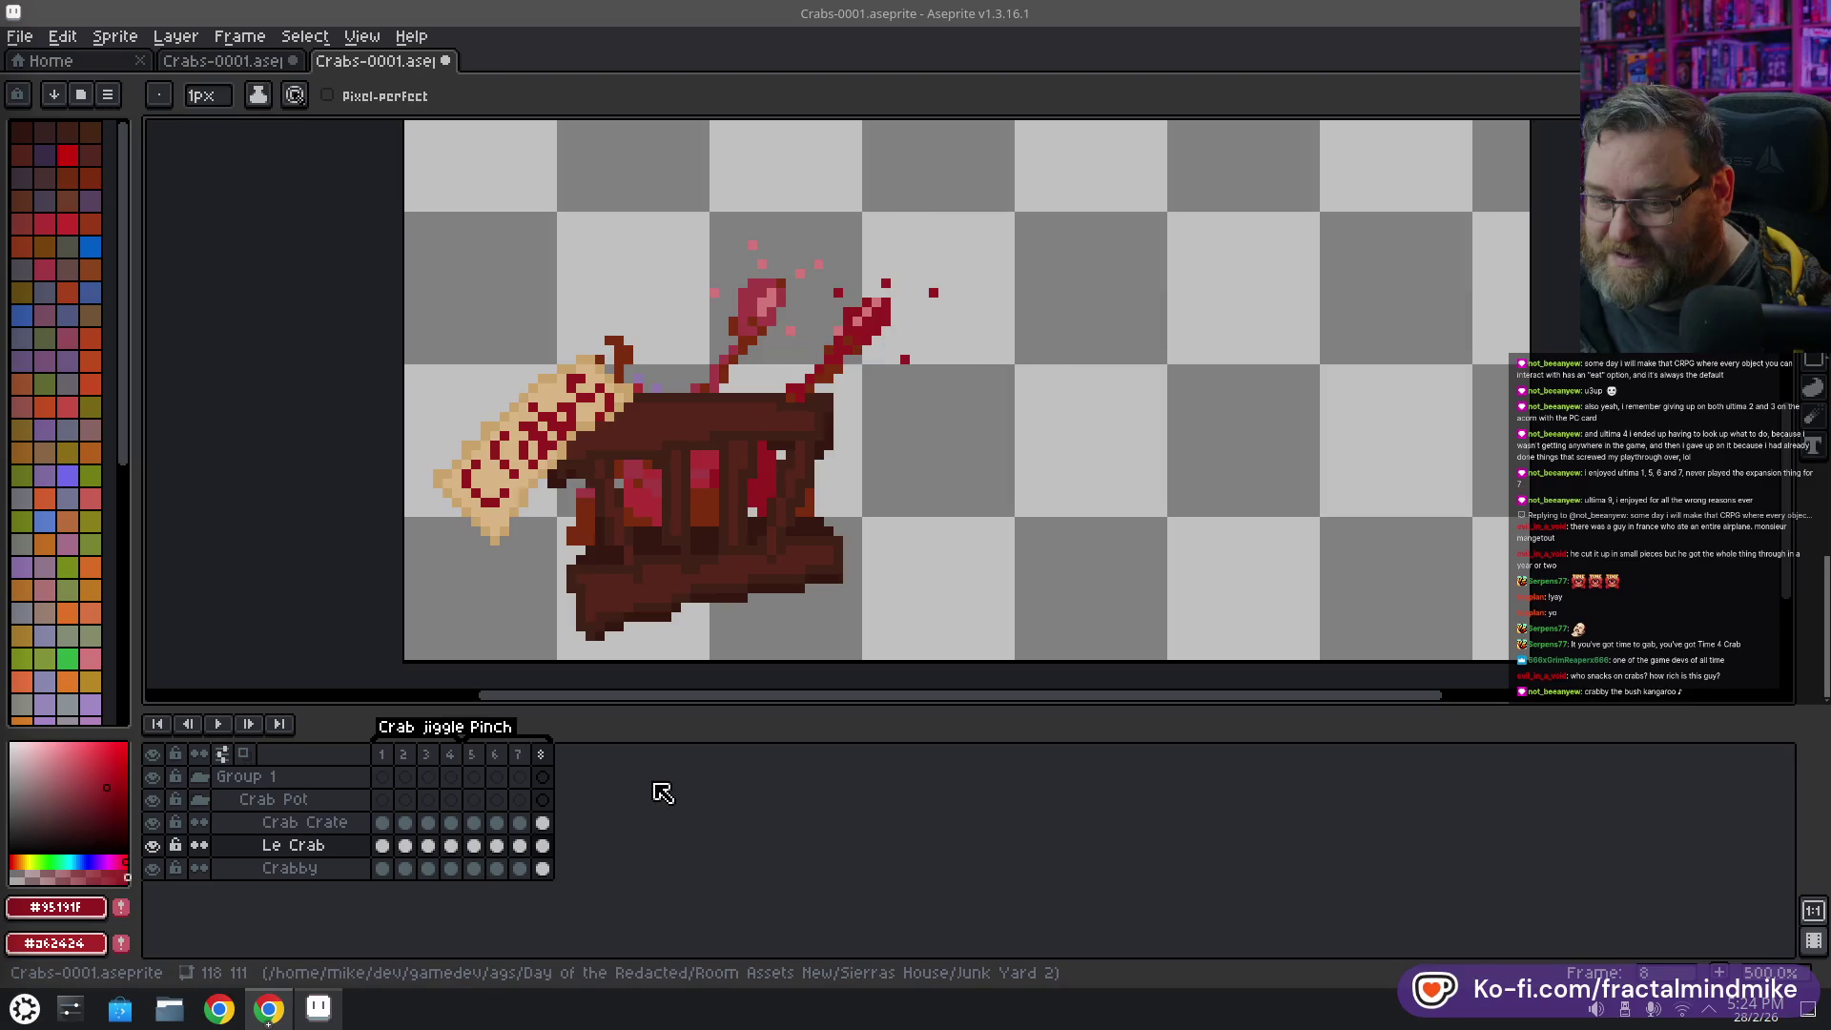
# Remove a stray dot below the scroll, erase the brown pixel atop it, then view frame 7
pyautogui.moveTo(782, 586); pyautogui.dragTo(932, 569)
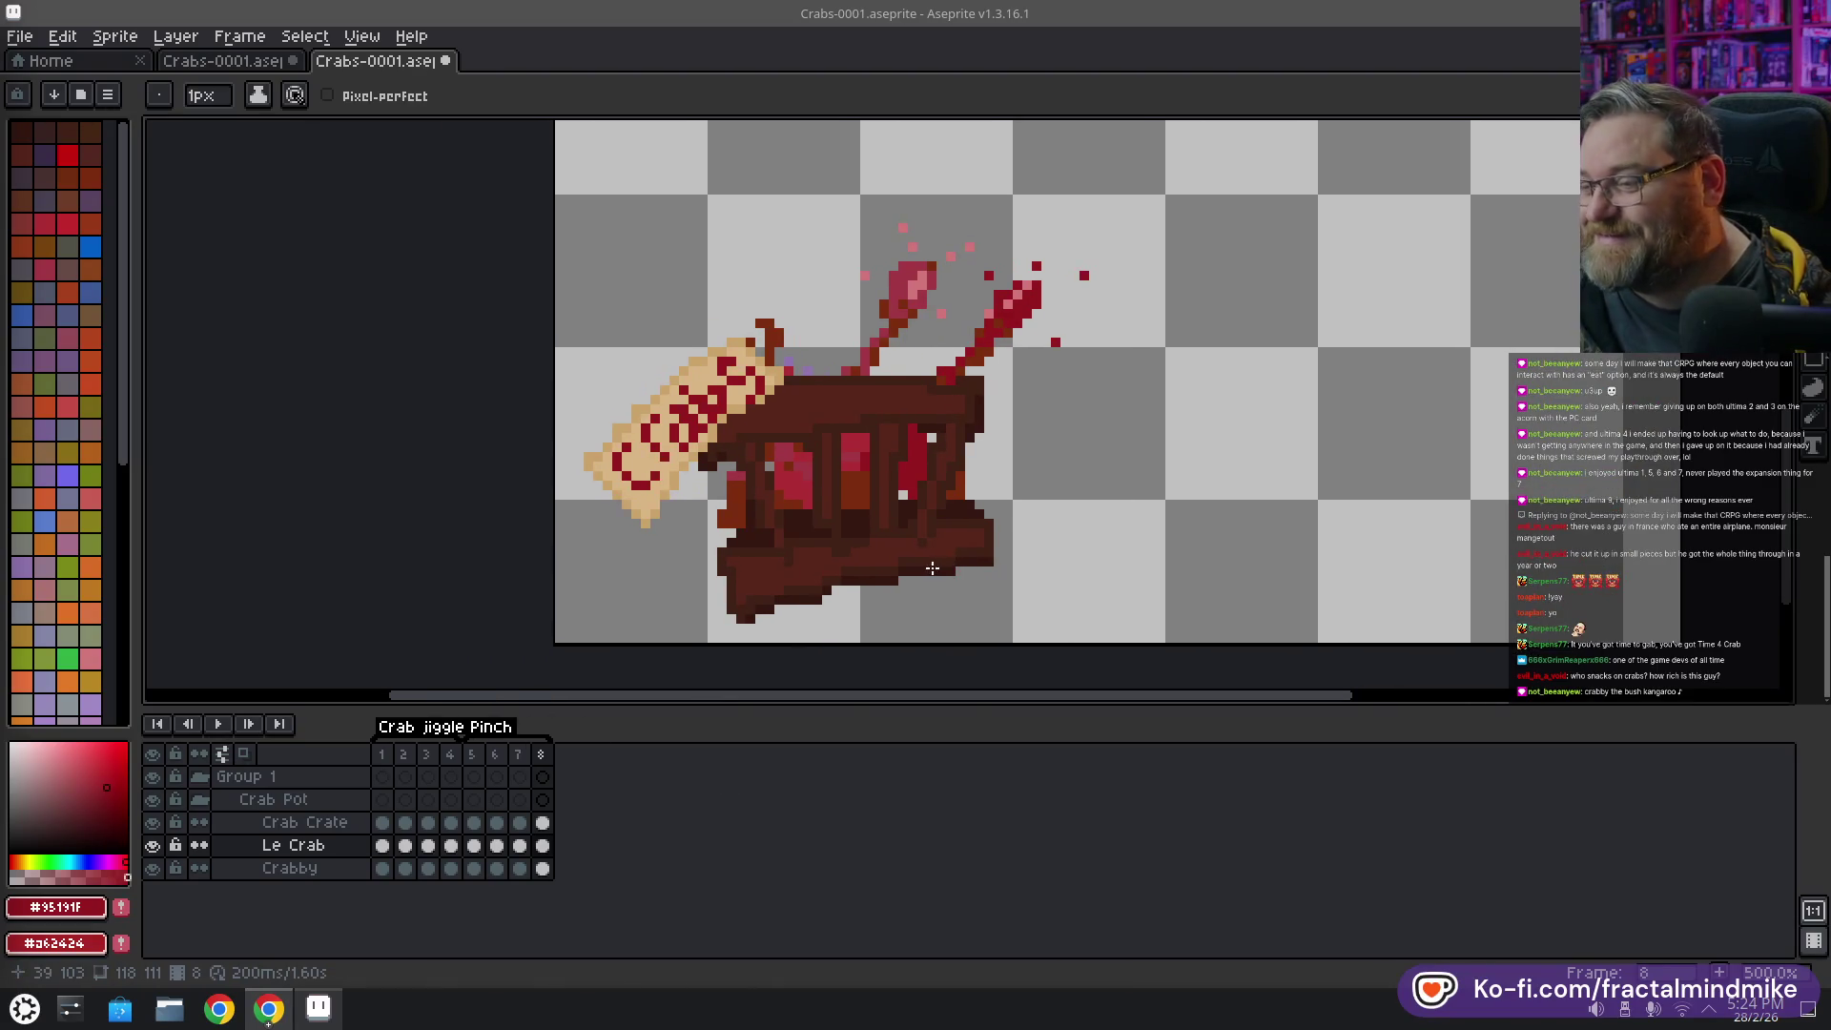
pyautogui.click(665, 533)
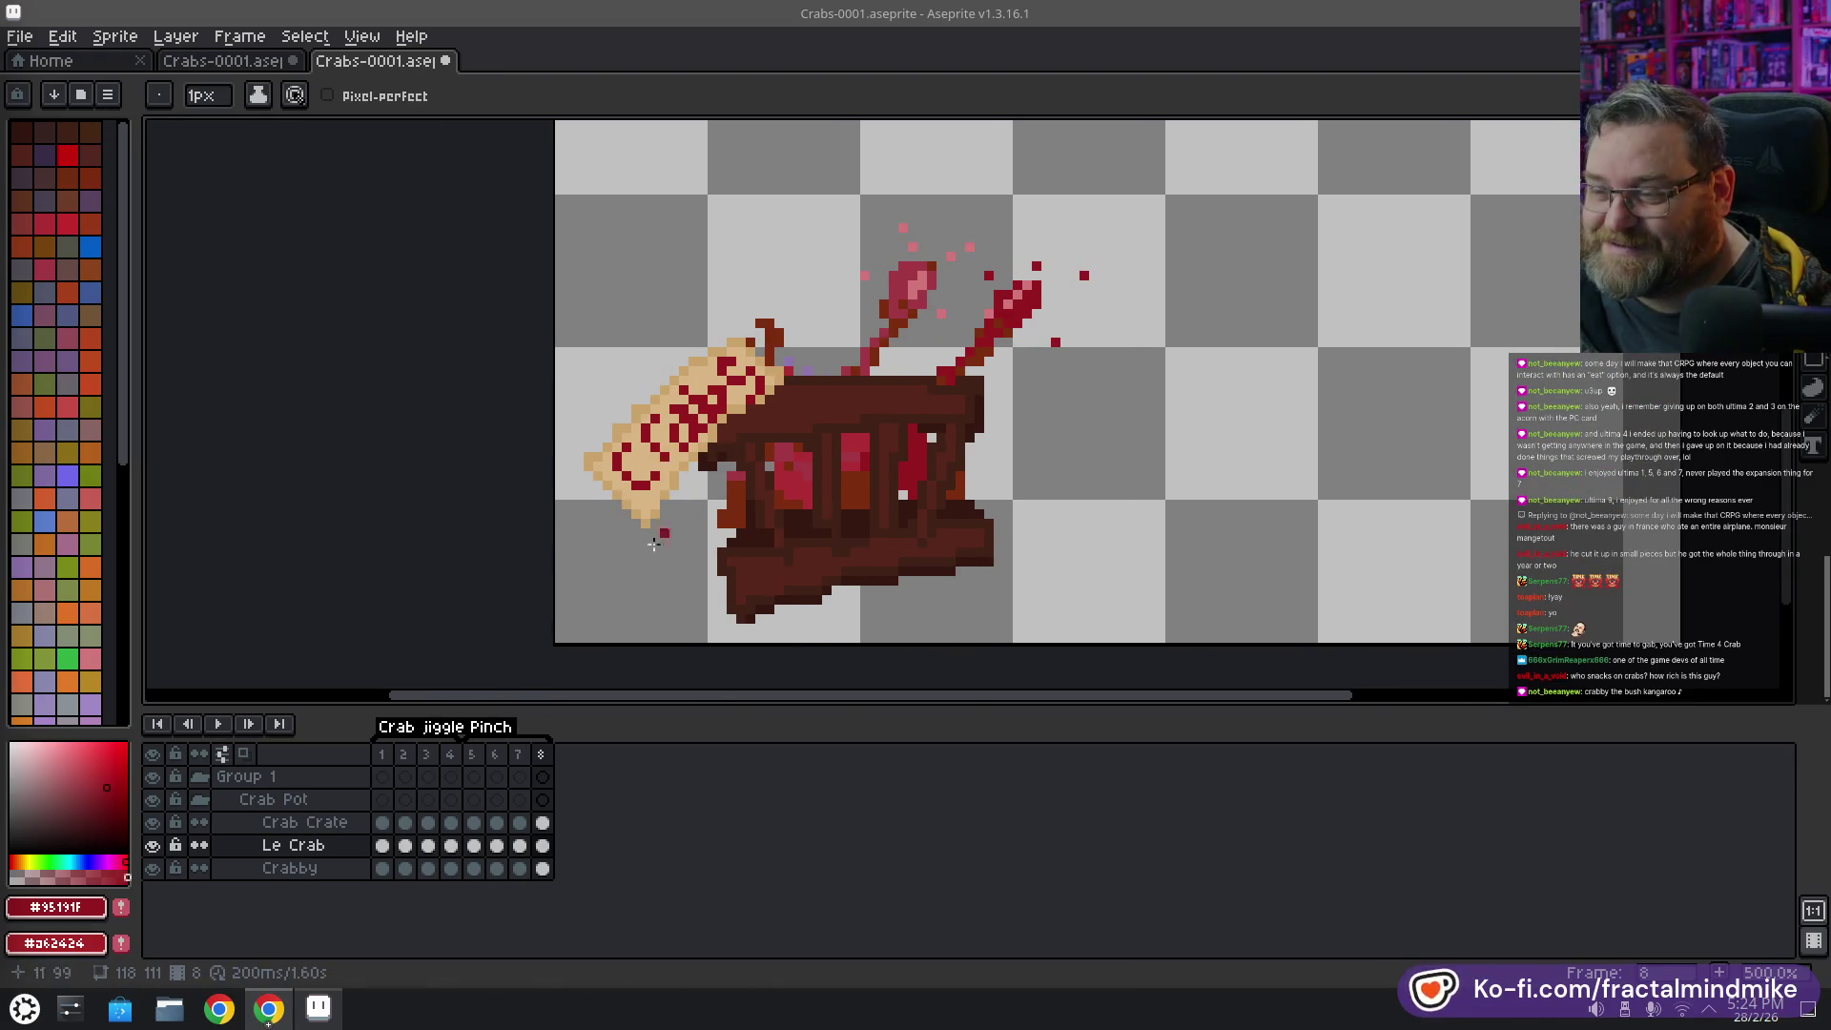
pyautogui.hotkey('ctrl', 'z')
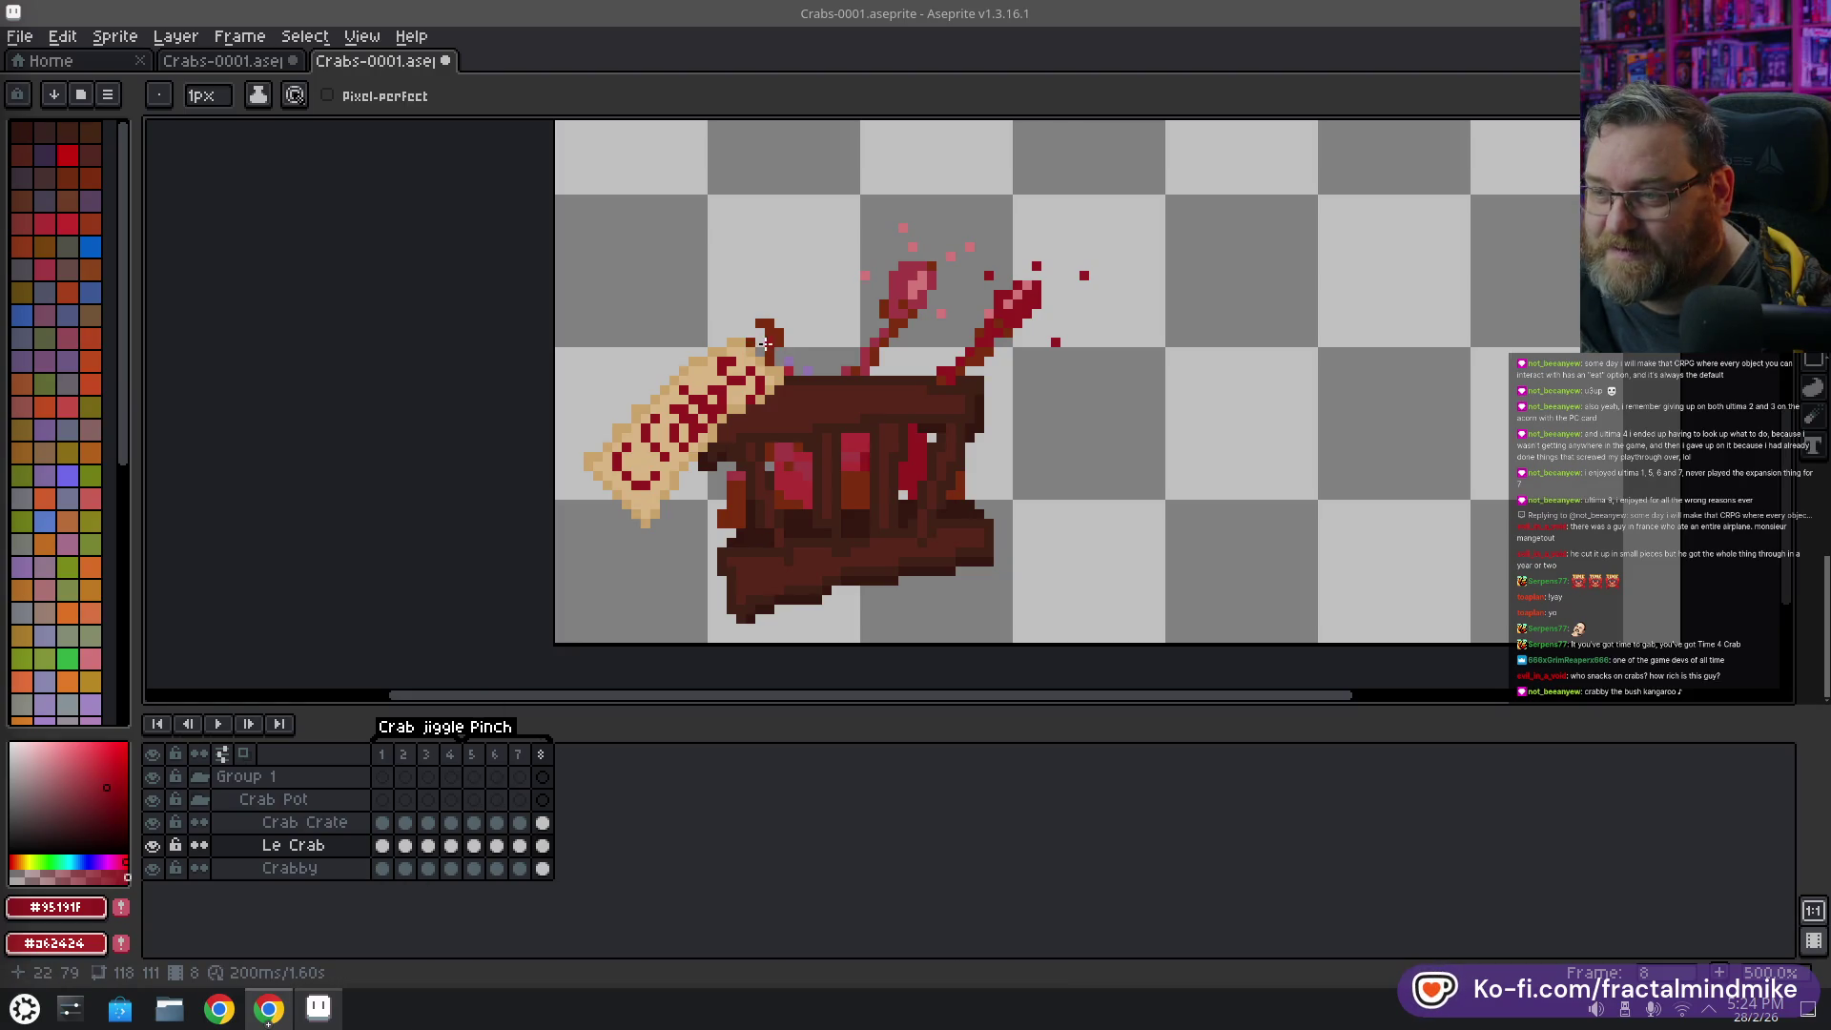
pyautogui.keyDown('alt'); pyautogui.click(758, 341); pyautogui.keyUp('alt')
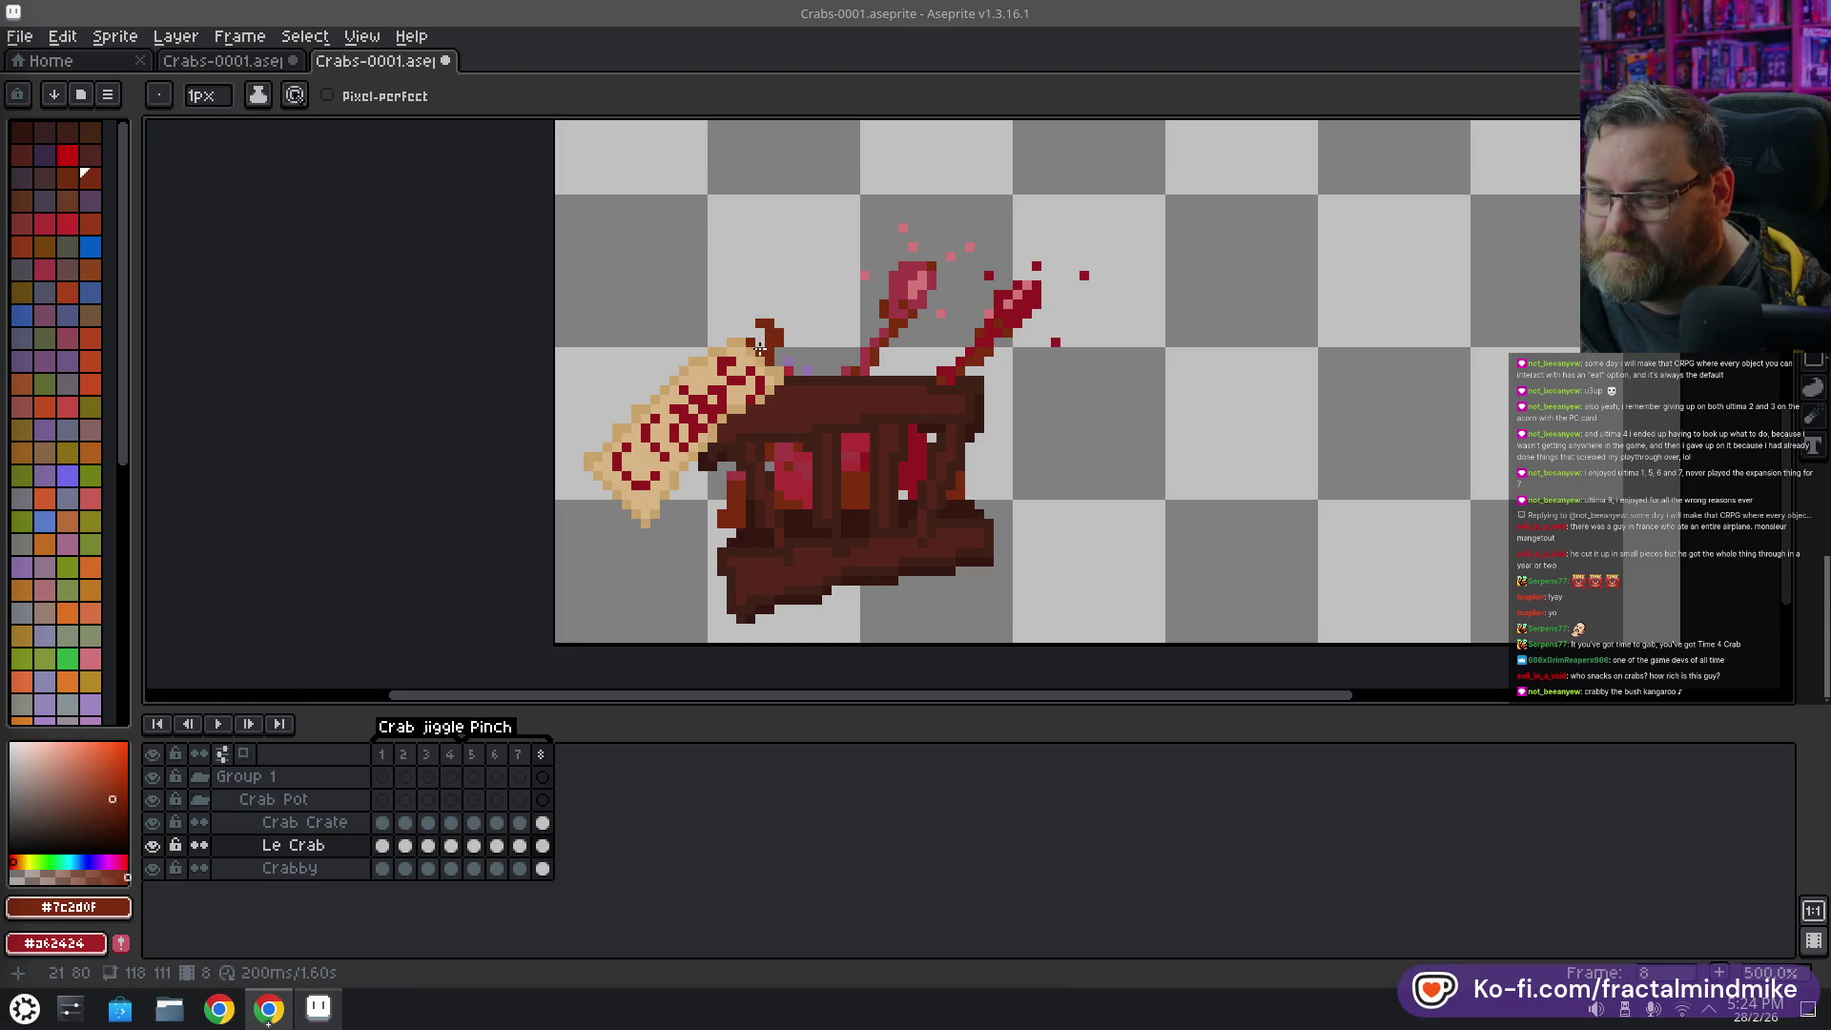
pyautogui.press('e')
pyautogui.click(772, 326)
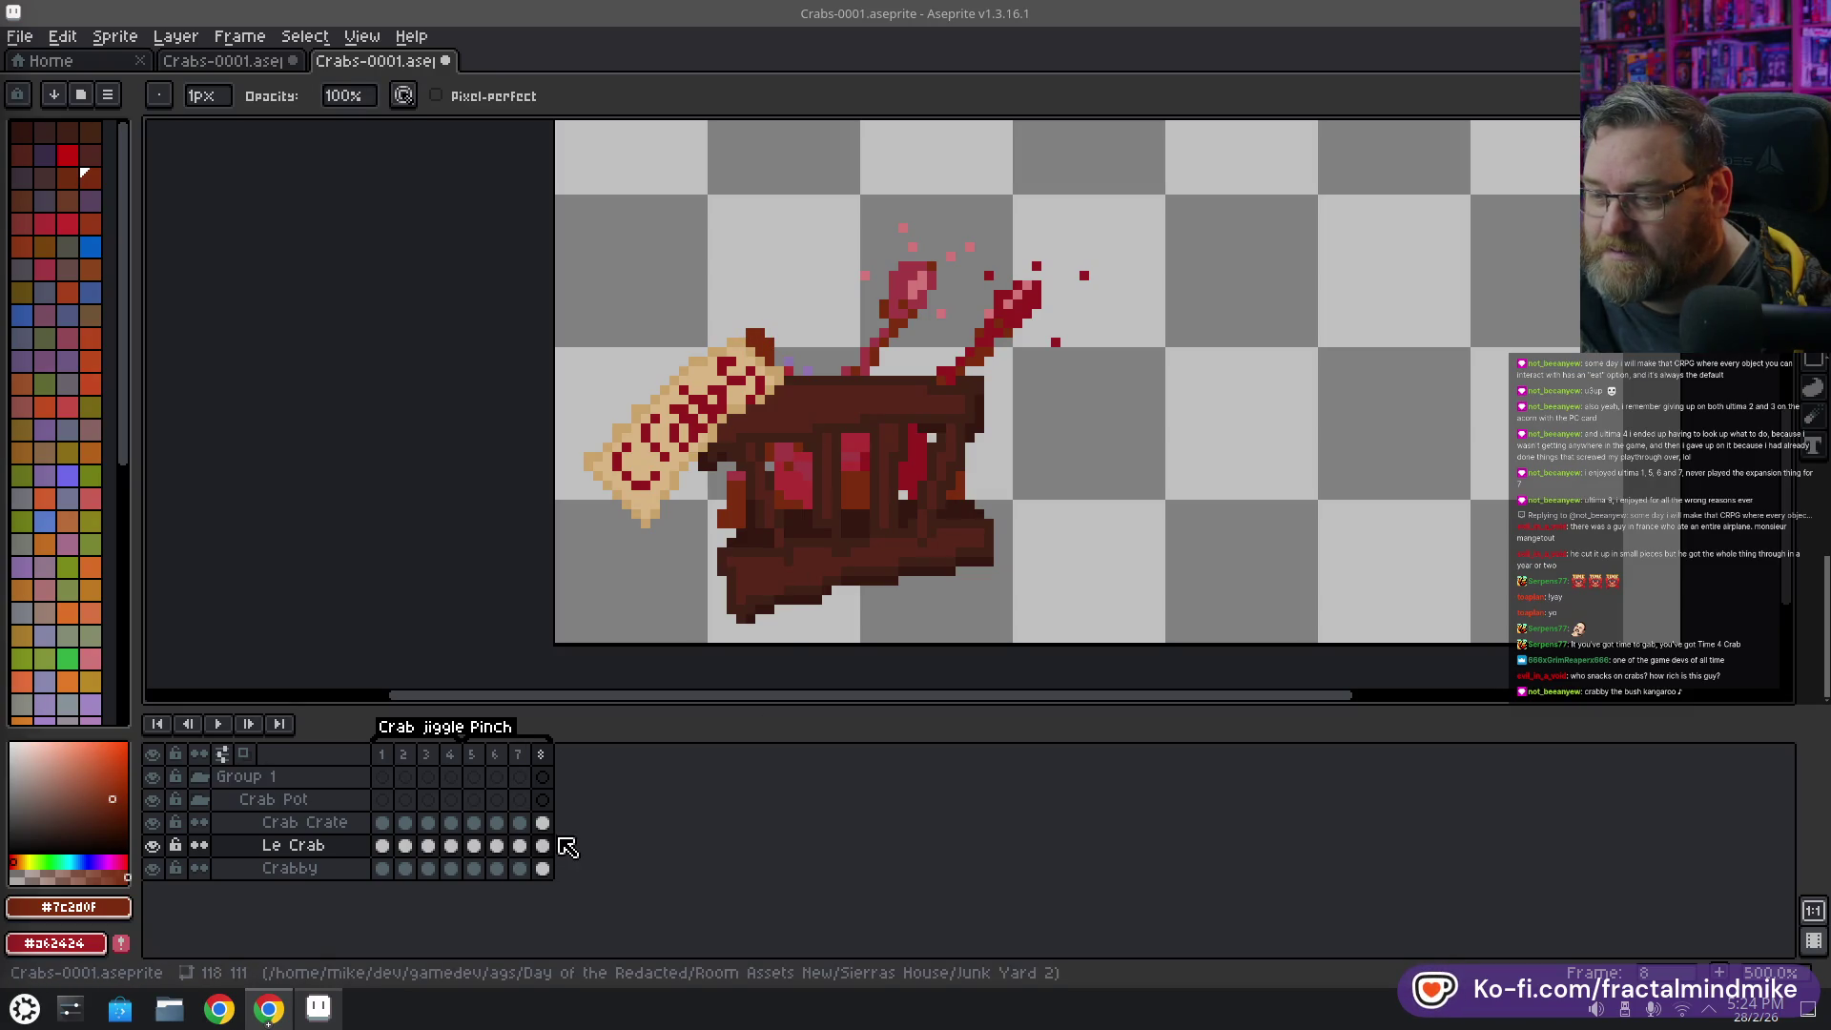
pyautogui.click(520, 823)
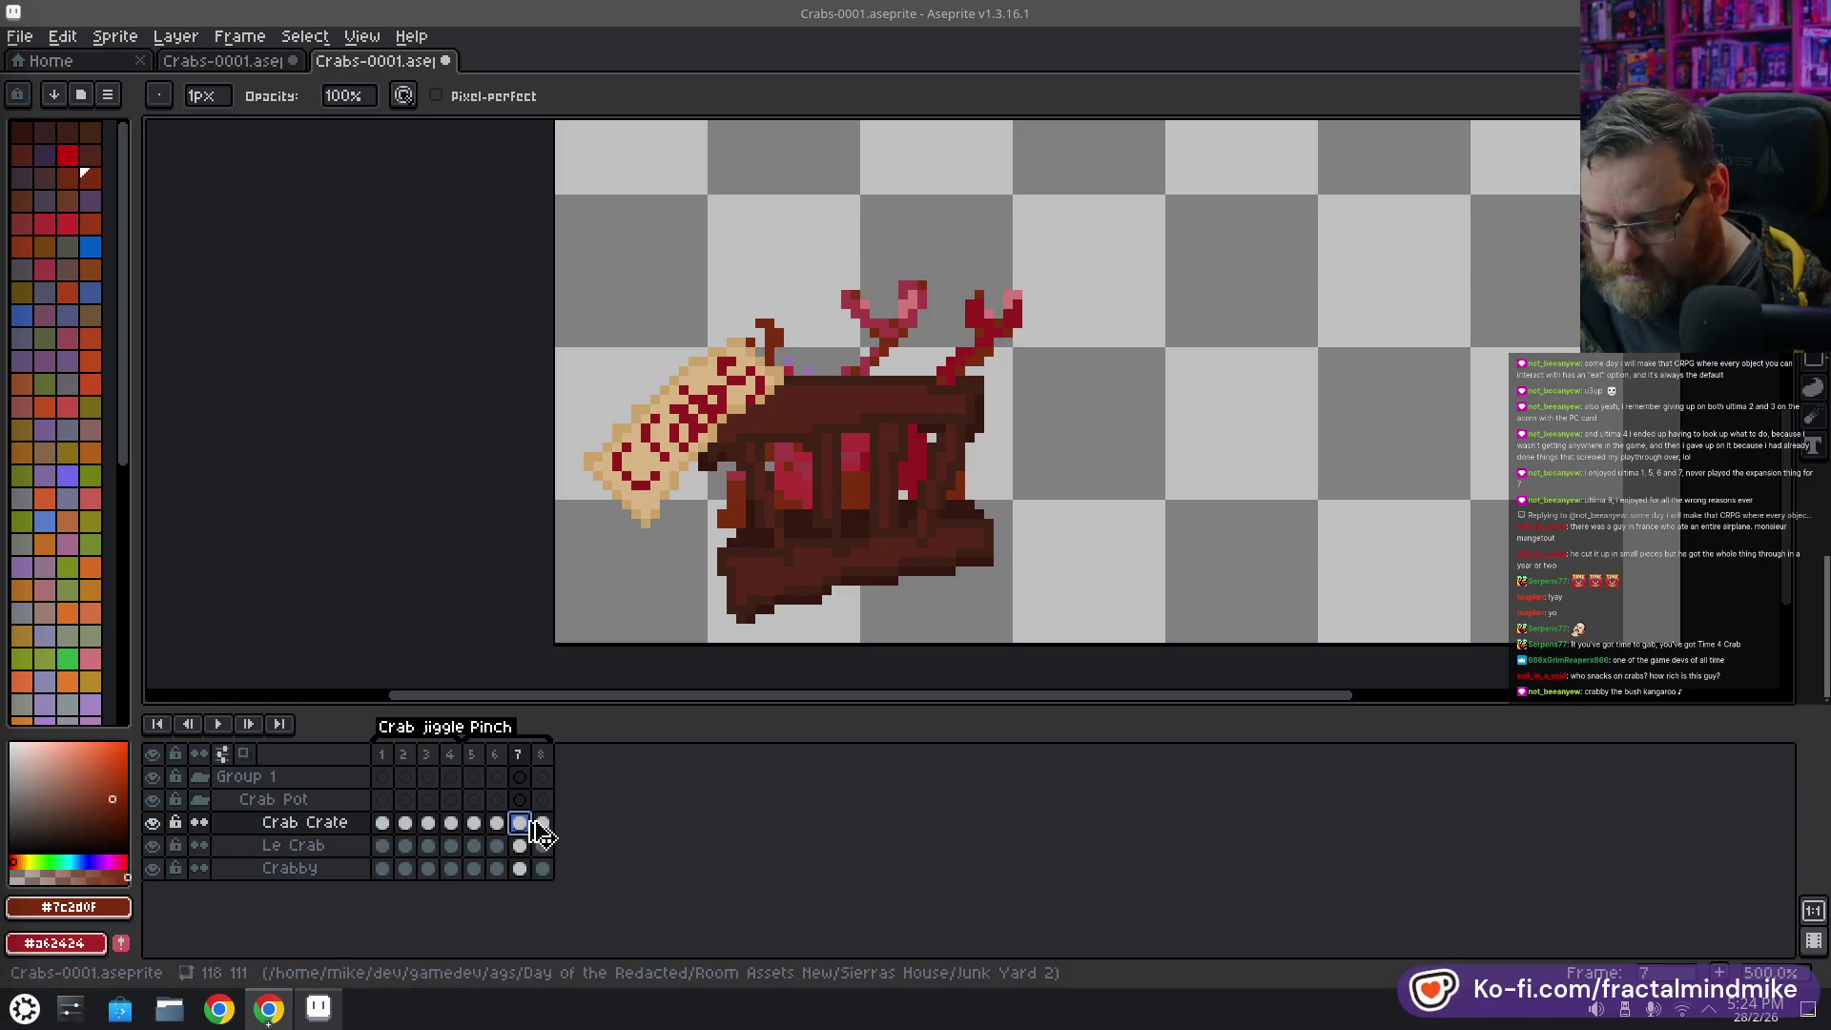
# Add two new crab frames, moving frame 8 after frame 9 and frame 9 after frame 10
pyautogui.hotkey('alt', 'n')
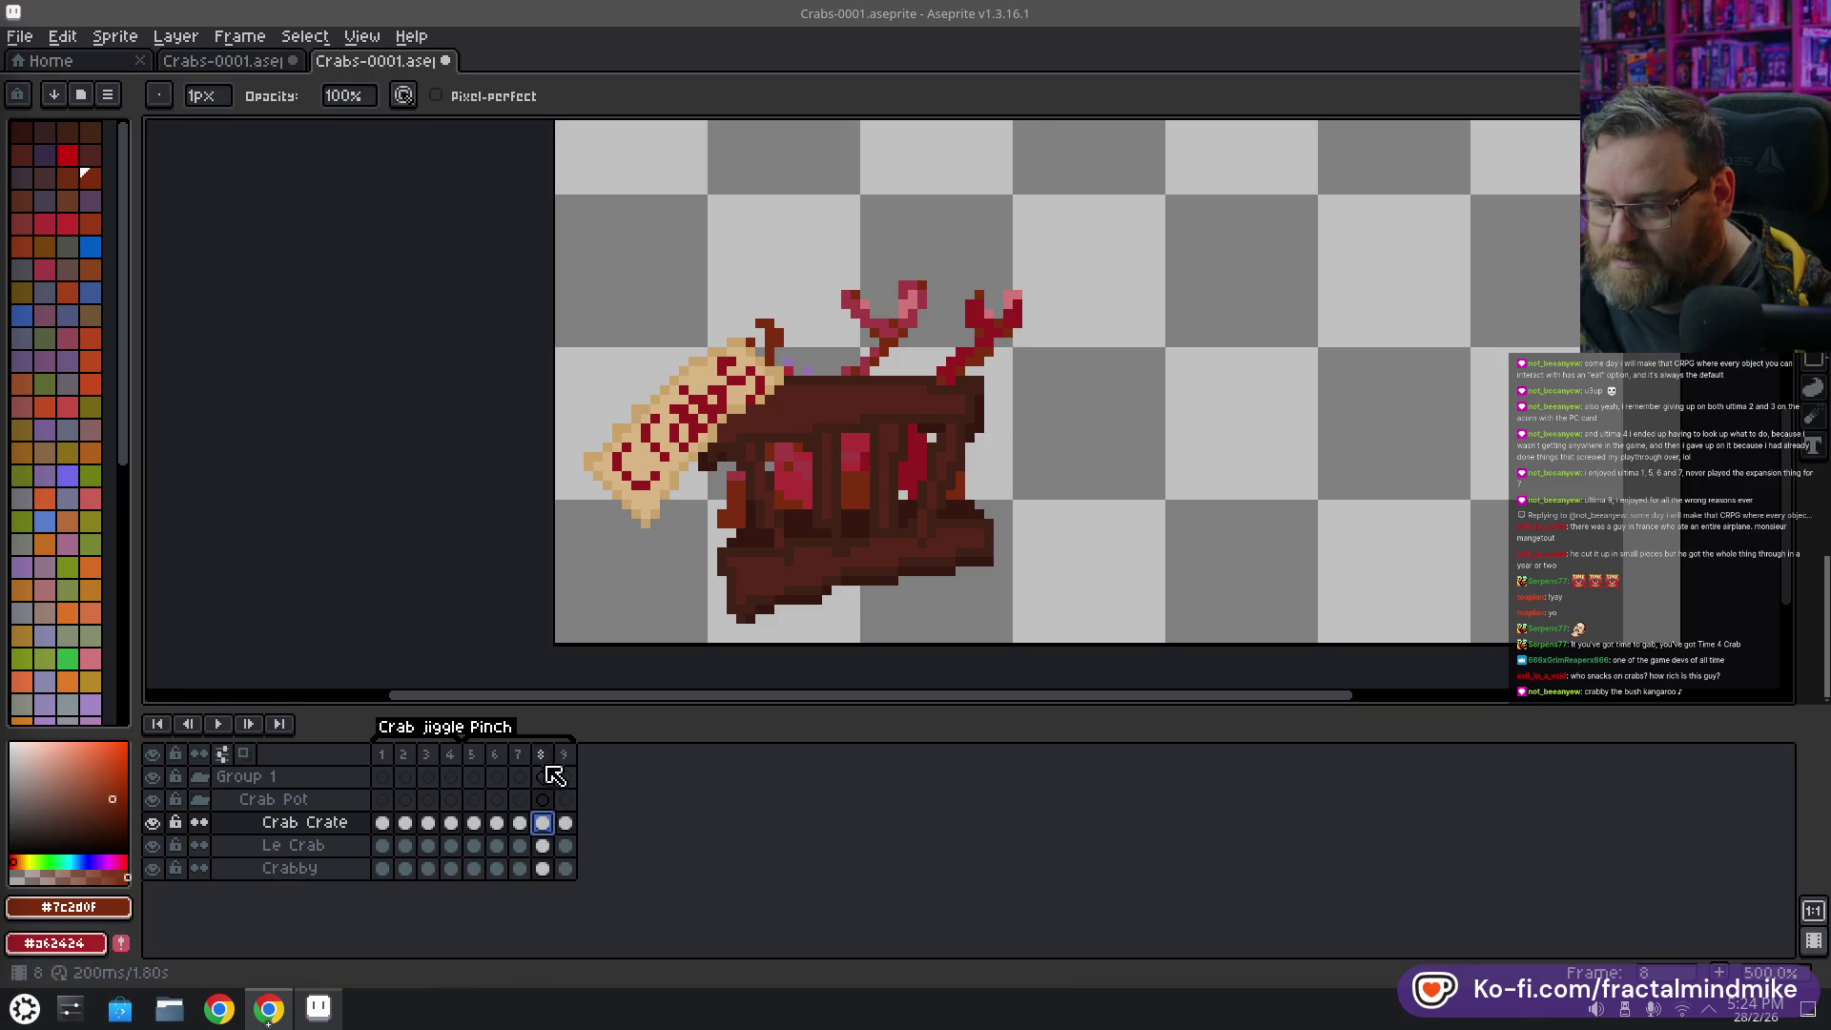
pyautogui.click(548, 756)
pyautogui.moveTo(578, 763); pyautogui.dragTo(582, 761)
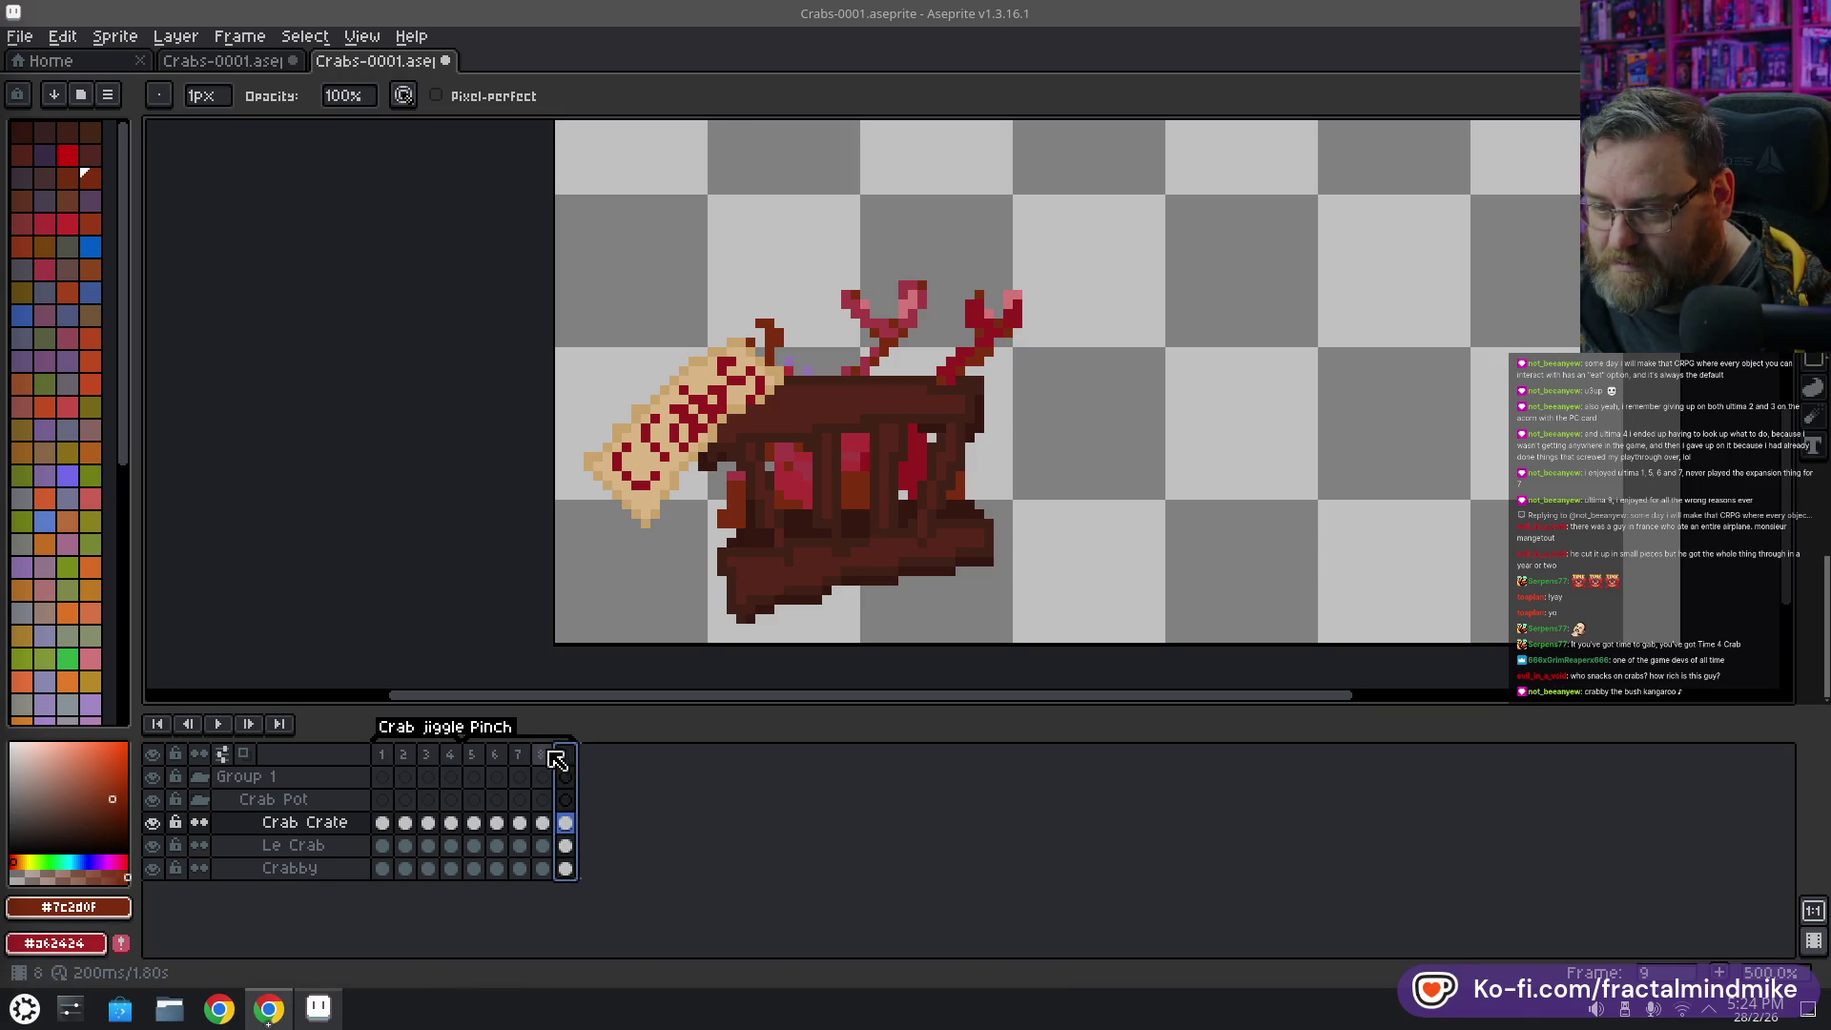
pyautogui.click(552, 758)
pyautogui.hotkey('alt', 'n')
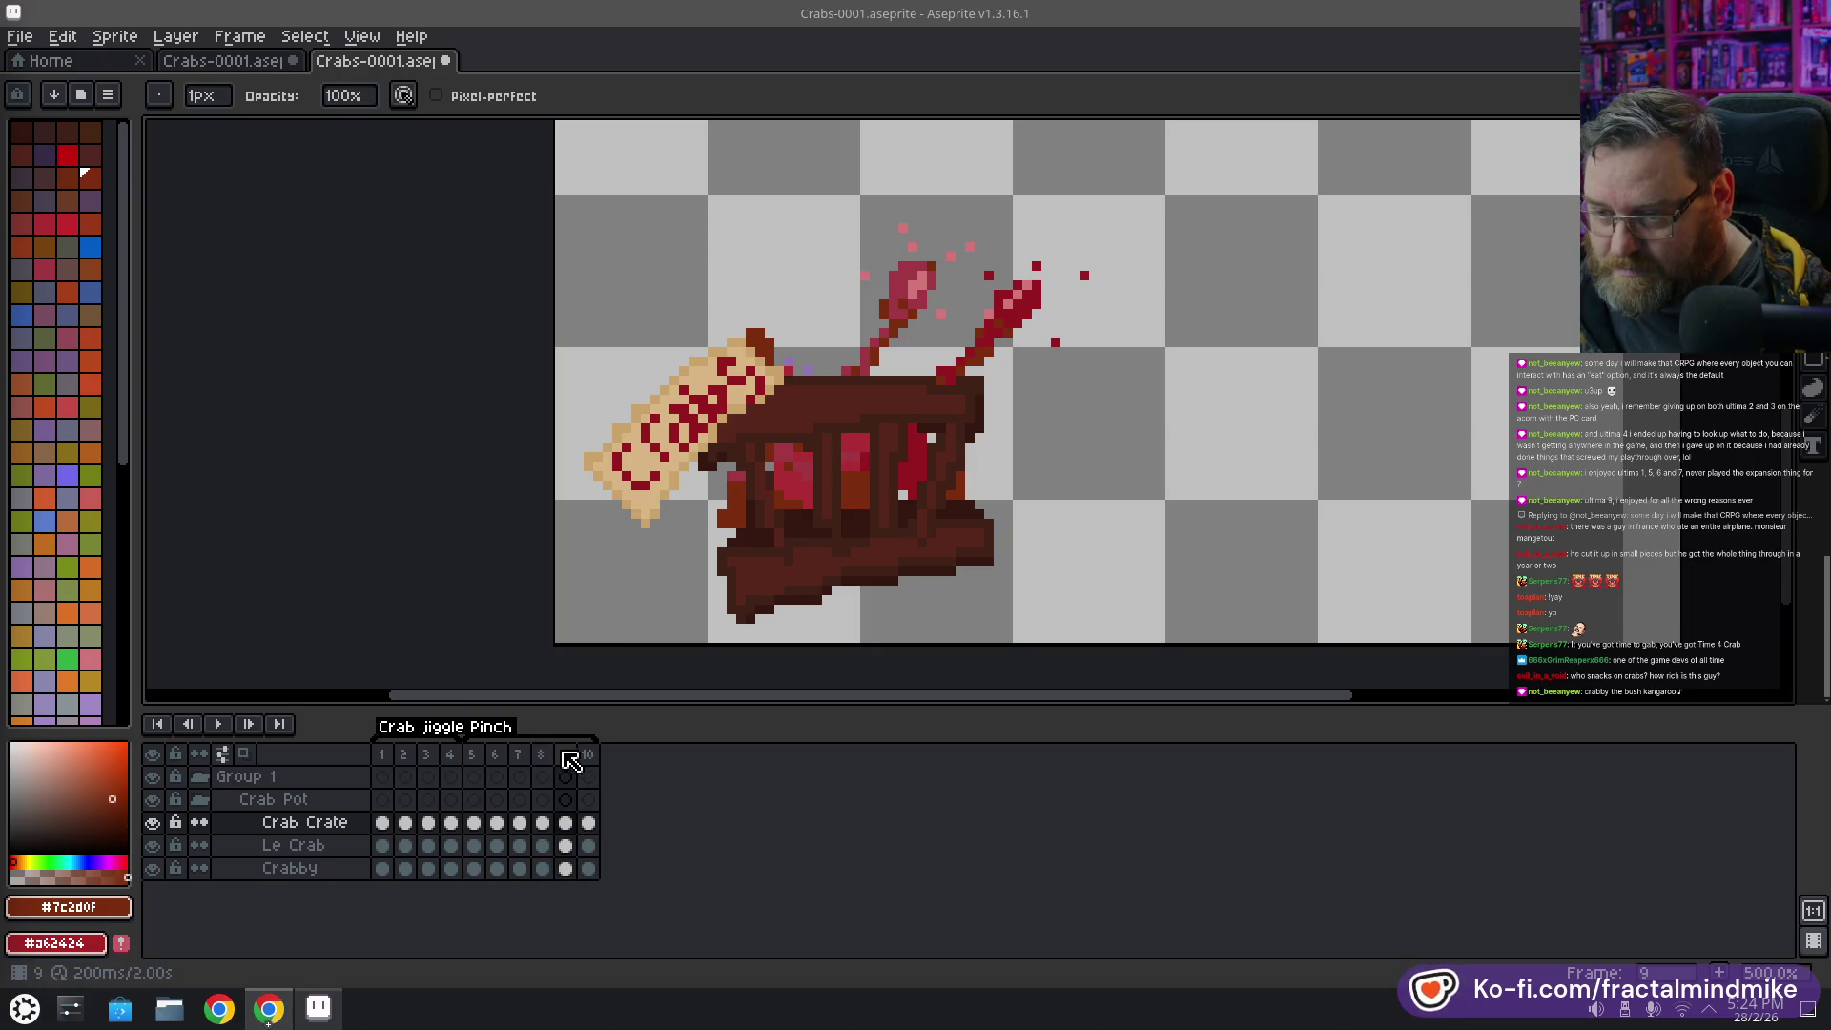
pyautogui.click(564, 756)
pyautogui.moveTo(595, 750); pyautogui.dragTo(580, 740)
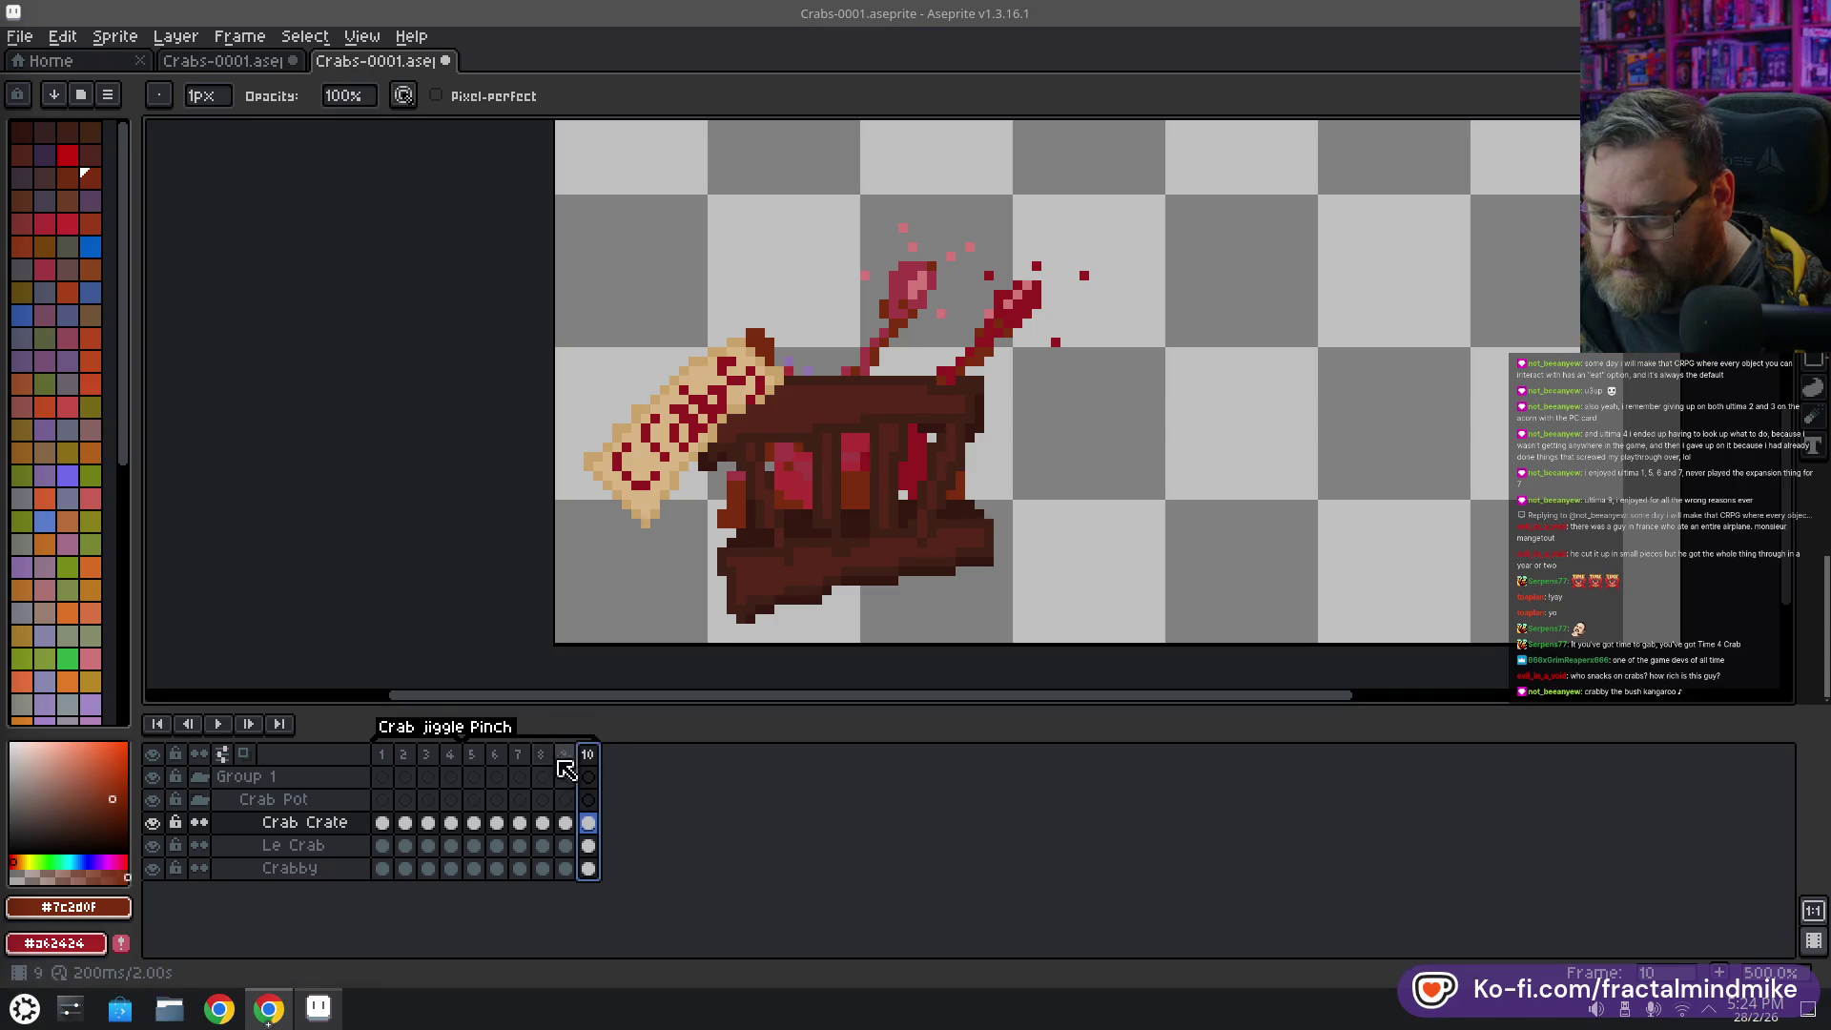
# Preview the crab animation from frame 5 and compare the claw poses on frames 5 and 6
pyautogui.click(471, 754)
pyautogui.click(219, 726)
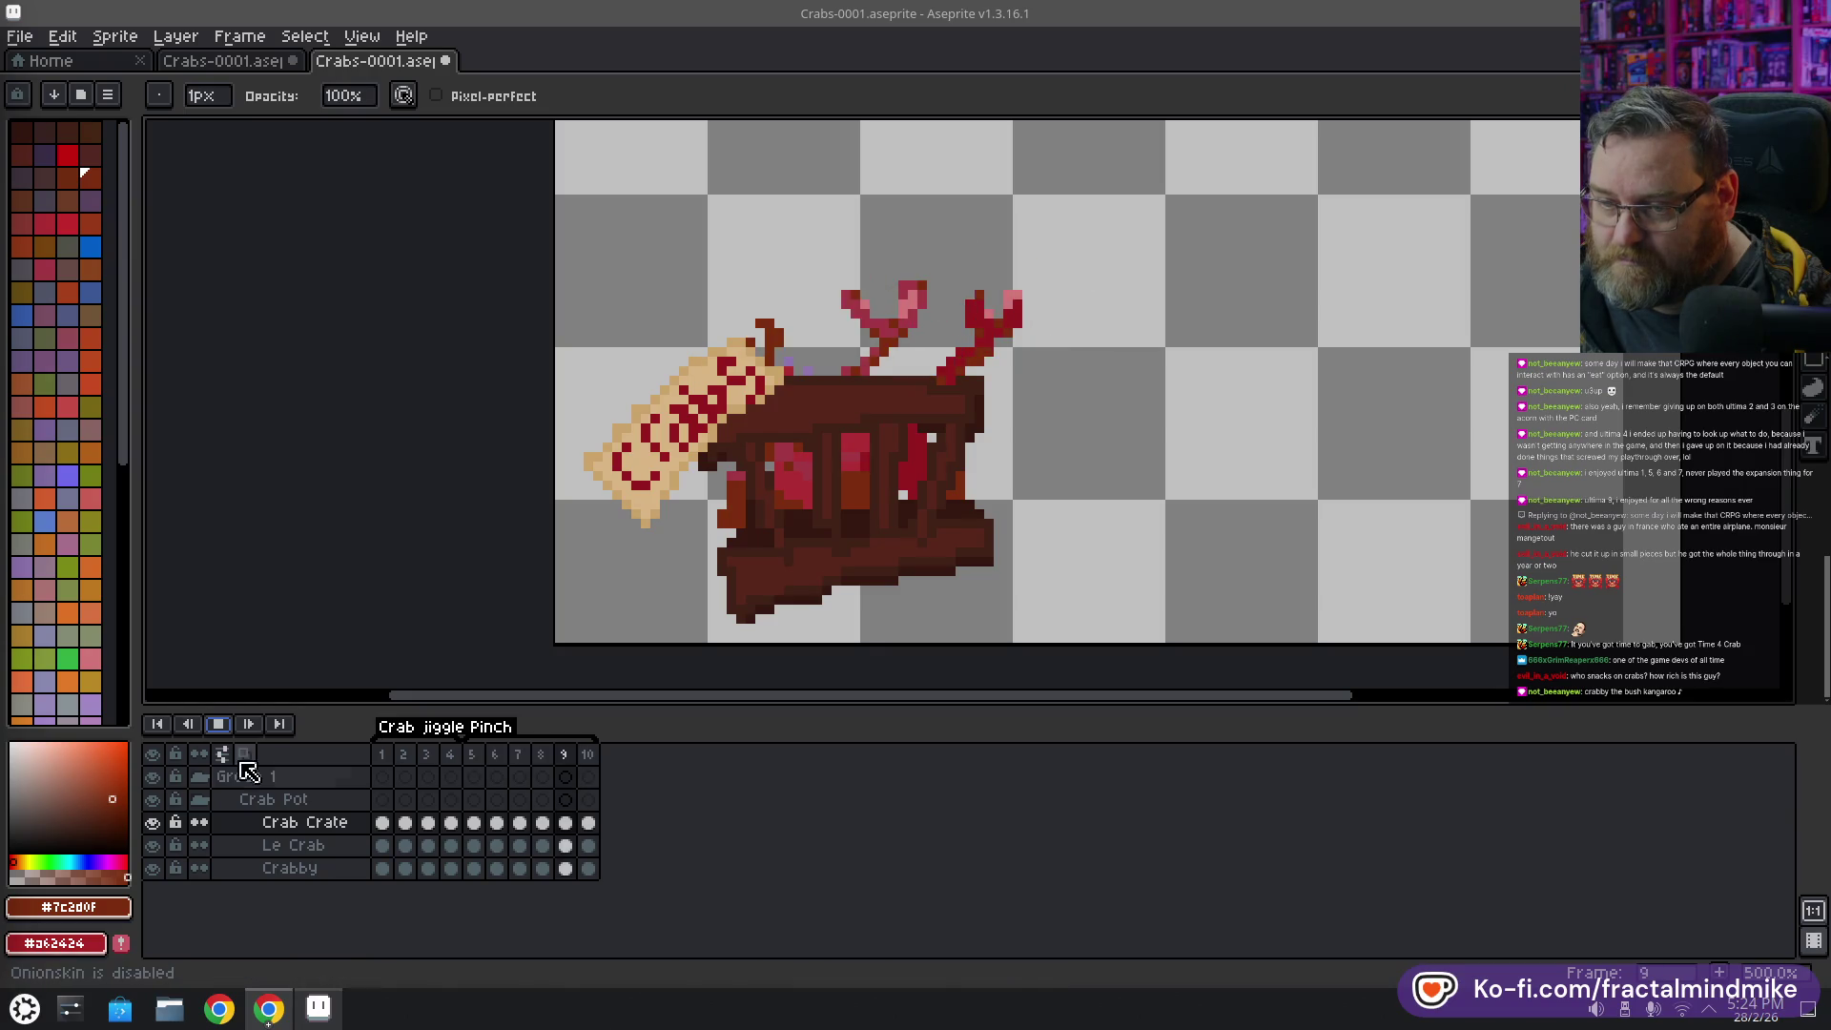
pyautogui.click(219, 725)
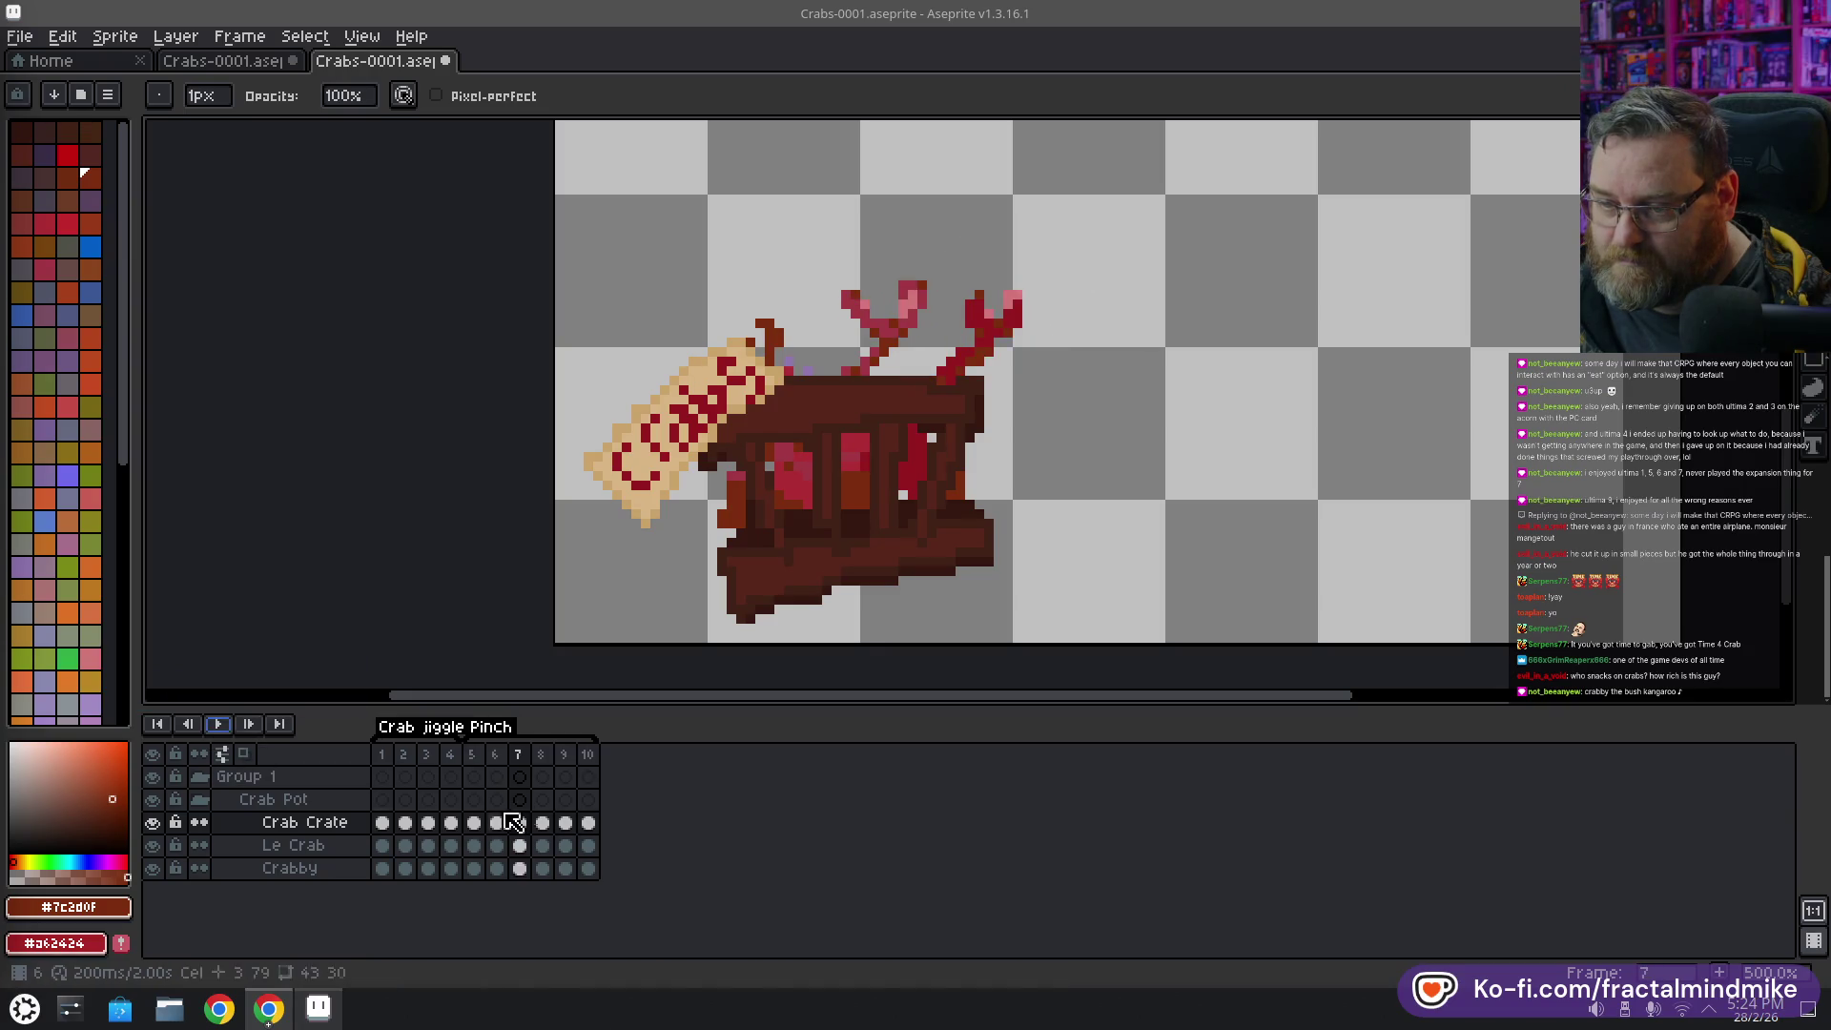
pyautogui.click(505, 755)
pyautogui.click(481, 760)
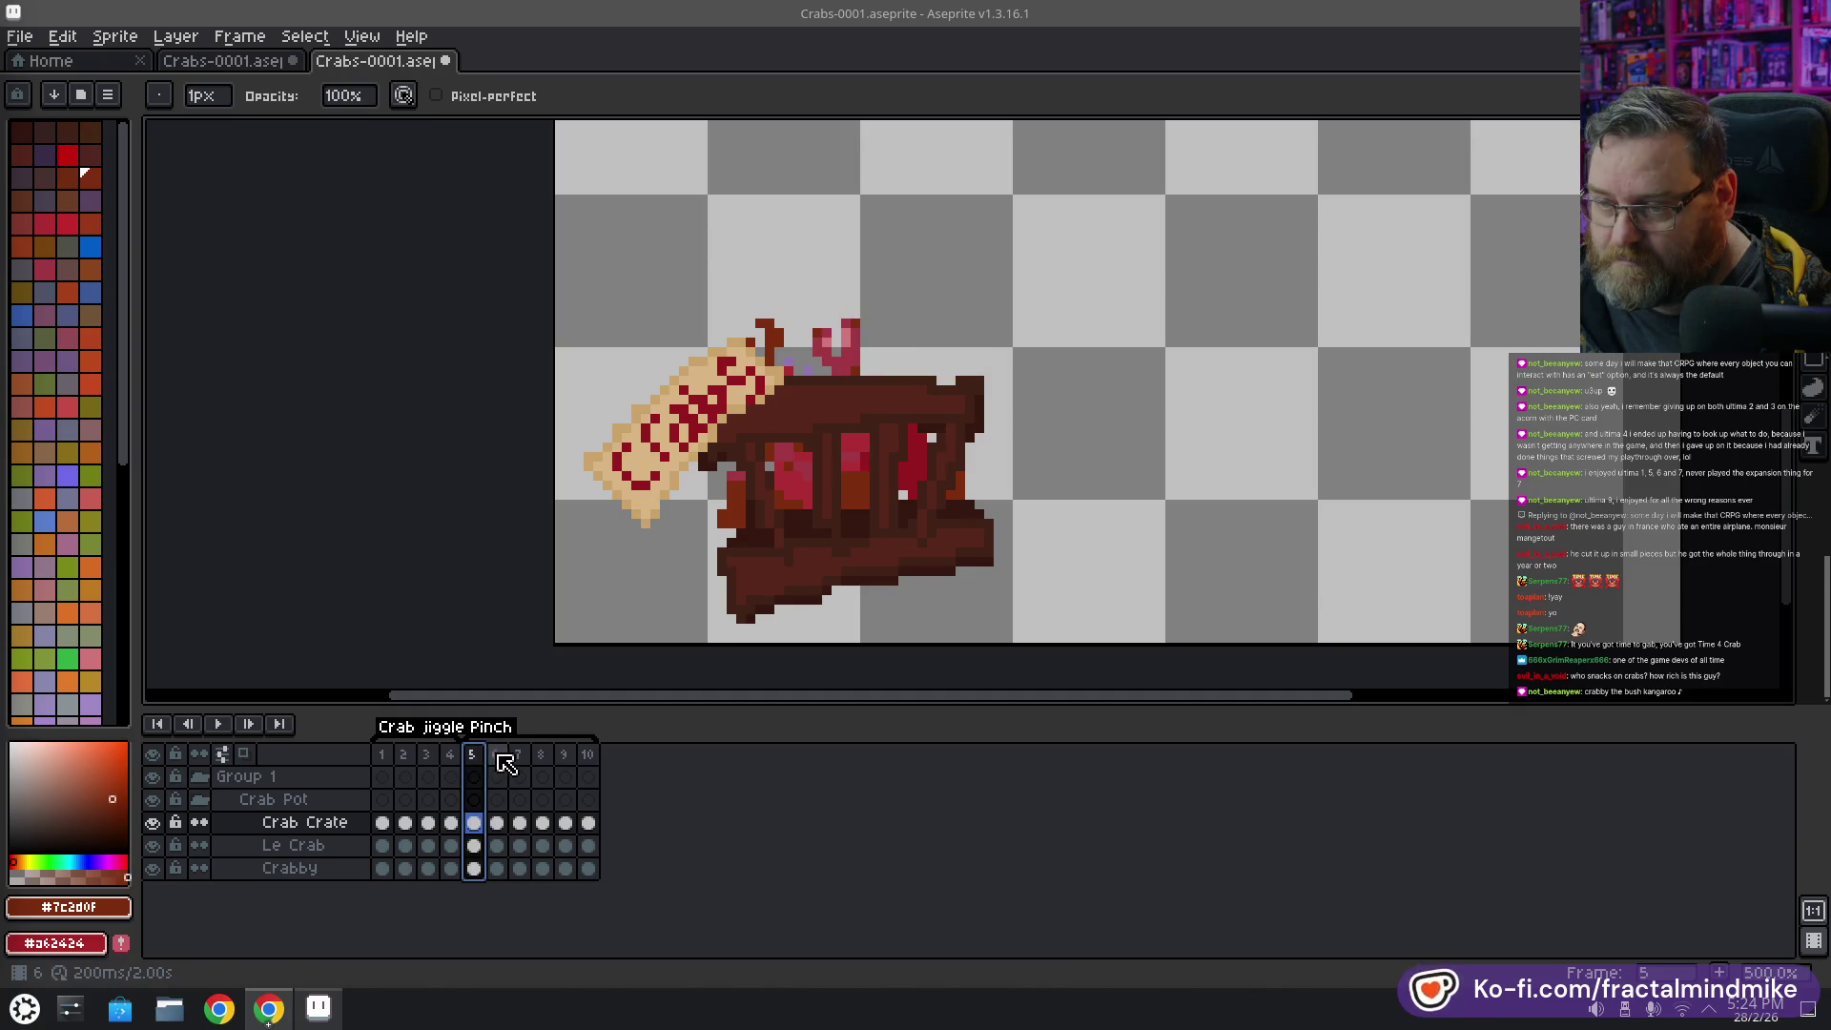
pyautogui.click(499, 760)
# Insert a new frame after frame 6 and move frame 7 to after frame 10
pyautogui.hotkey('alt', 'n')
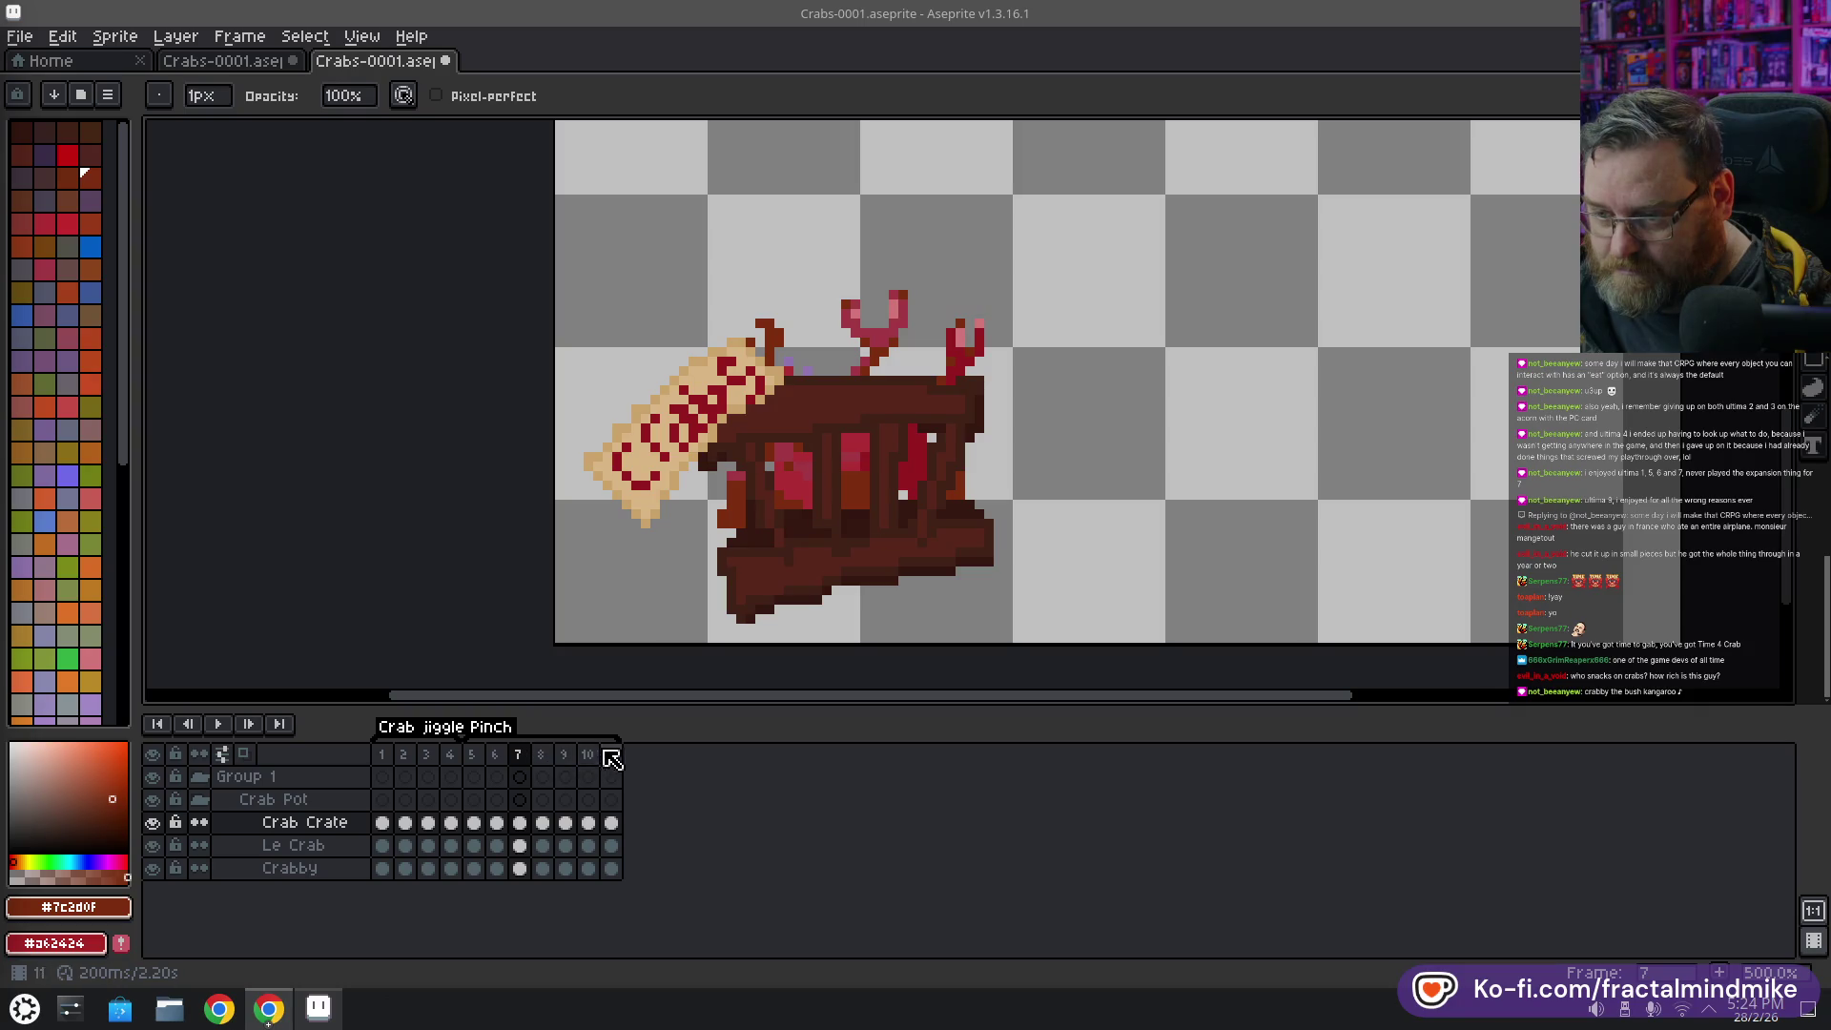
pyautogui.rightClick(521, 756)
pyautogui.press('Escape')
pyautogui.click(522, 758)
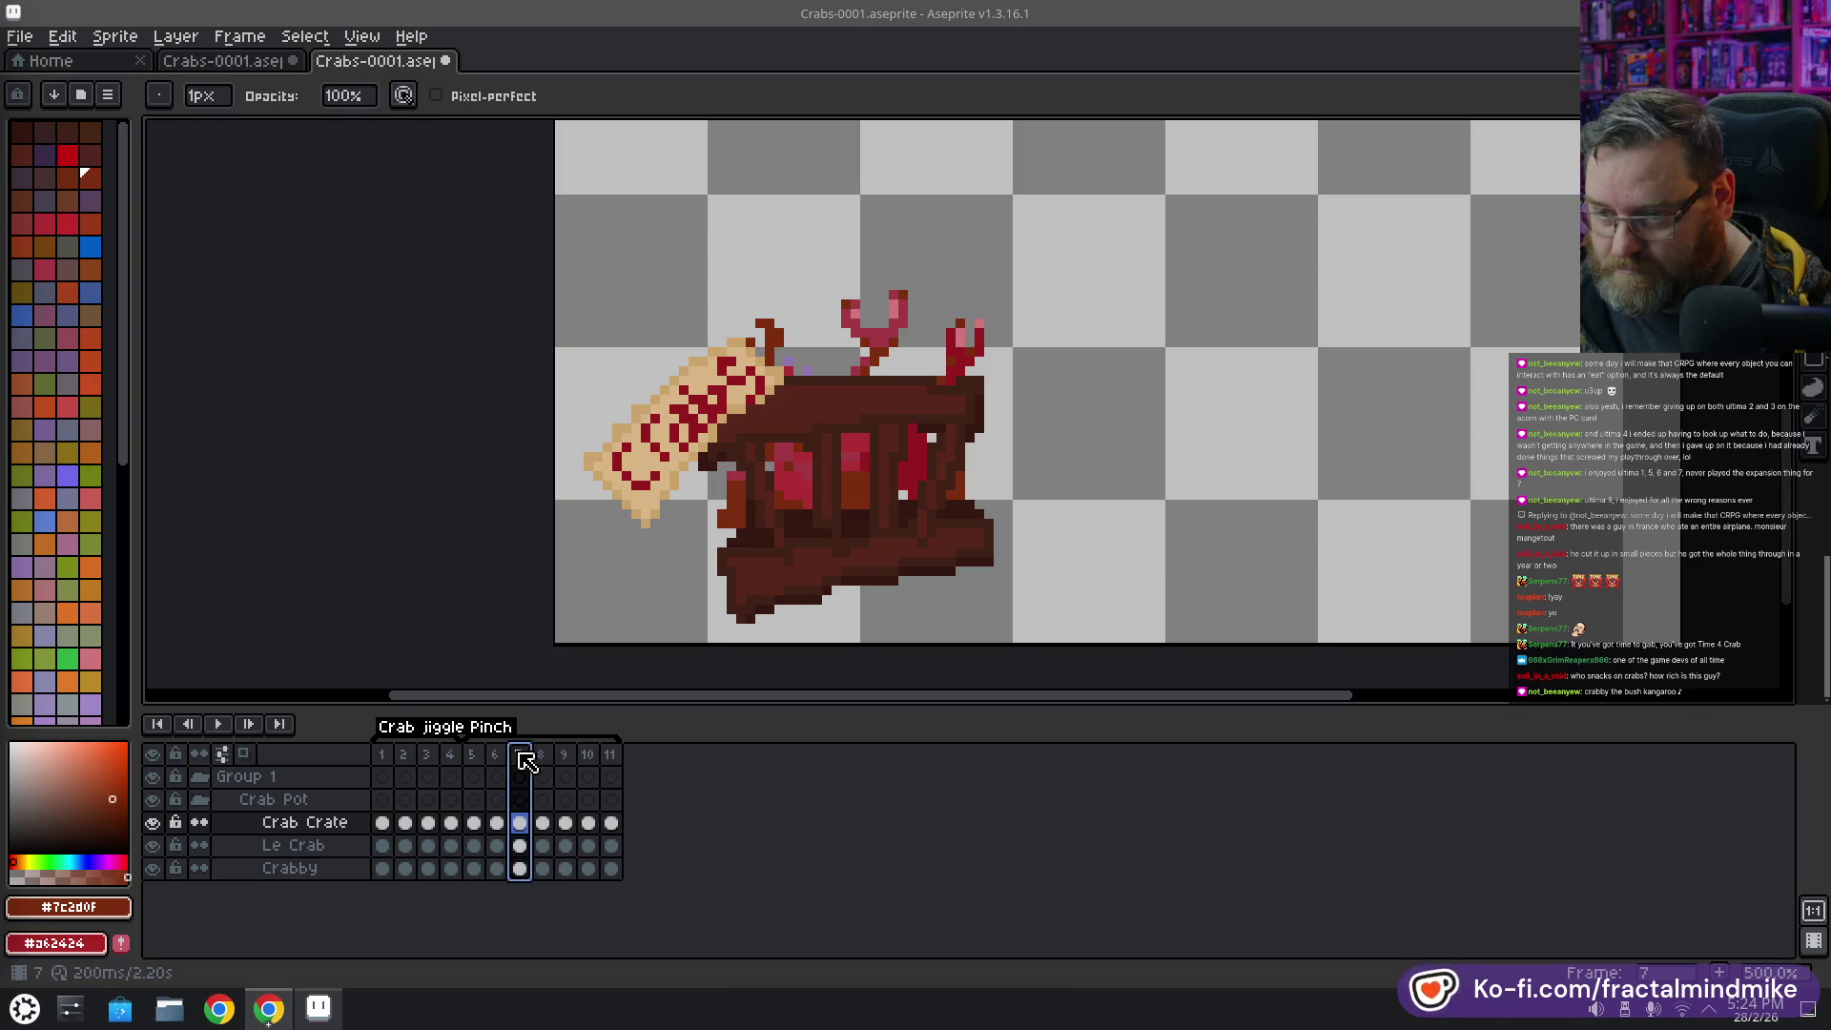
pyautogui.moveTo(521, 753); pyautogui.dragTo(624, 763)
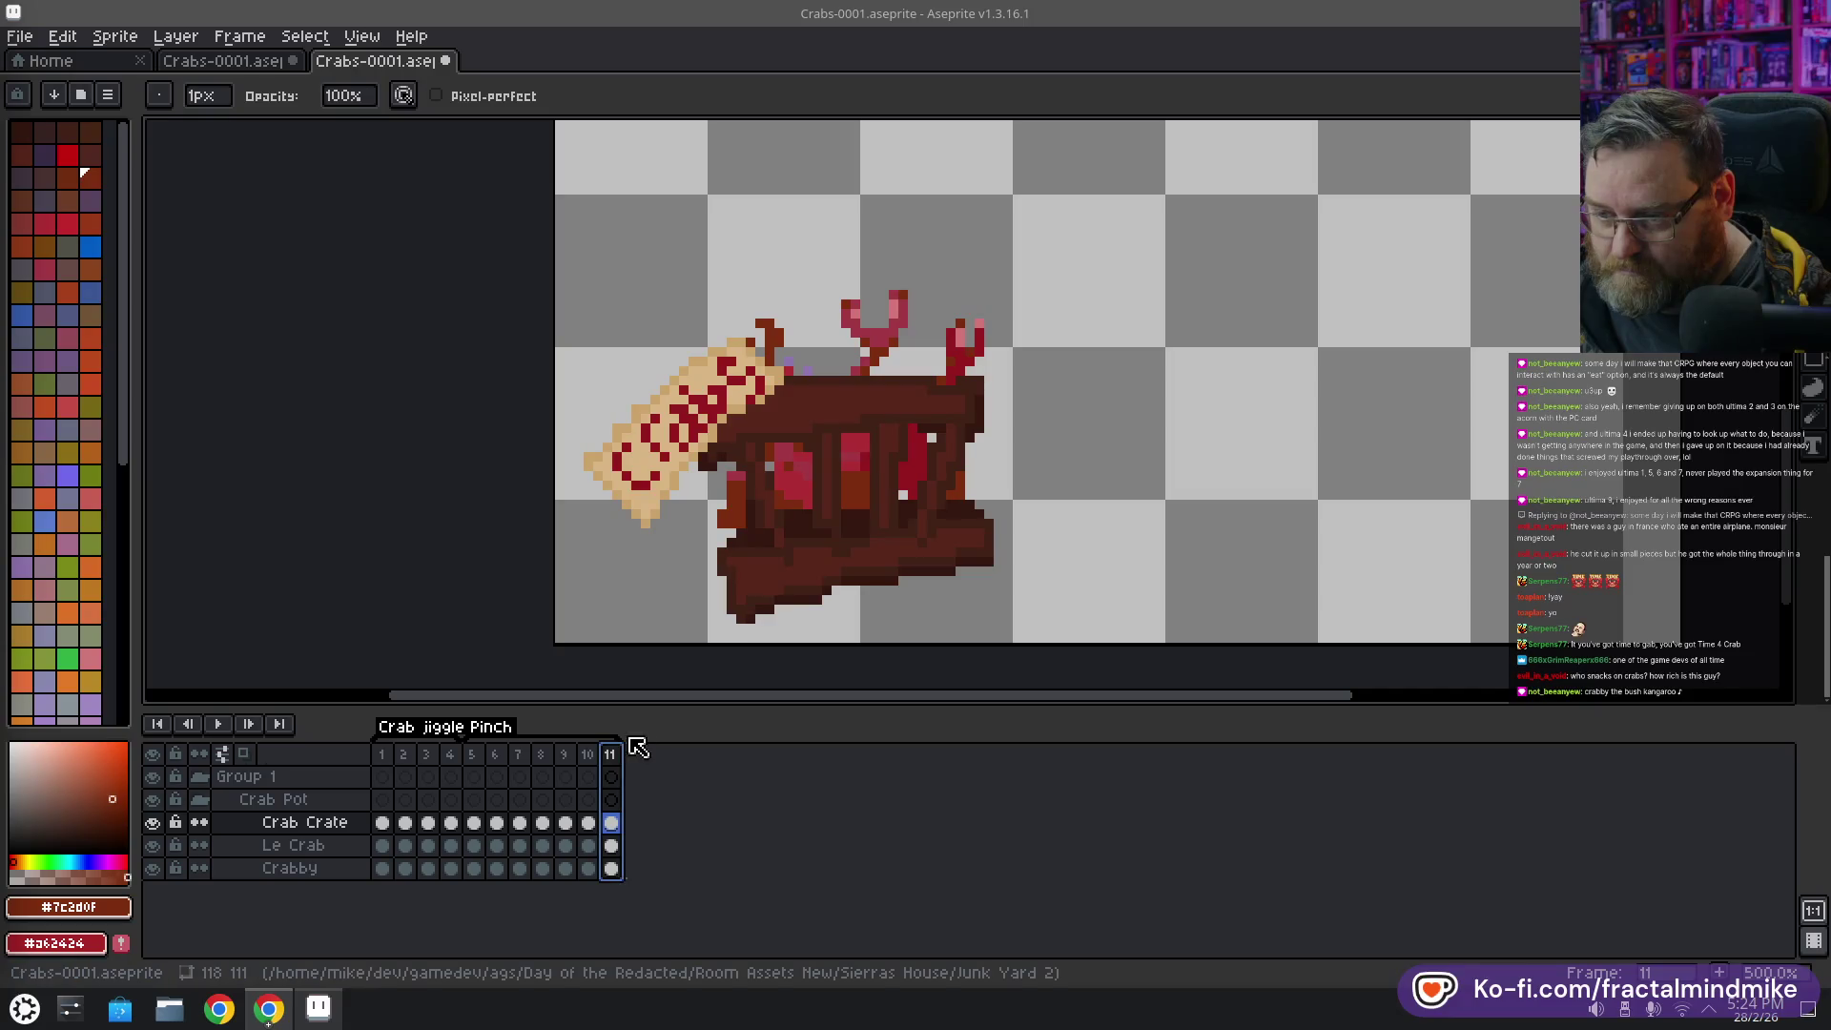
# Play the animation, undo the accidental 12th frame, and inspect Crab Crate frames 10 and 8
pyautogui.click(217, 724)
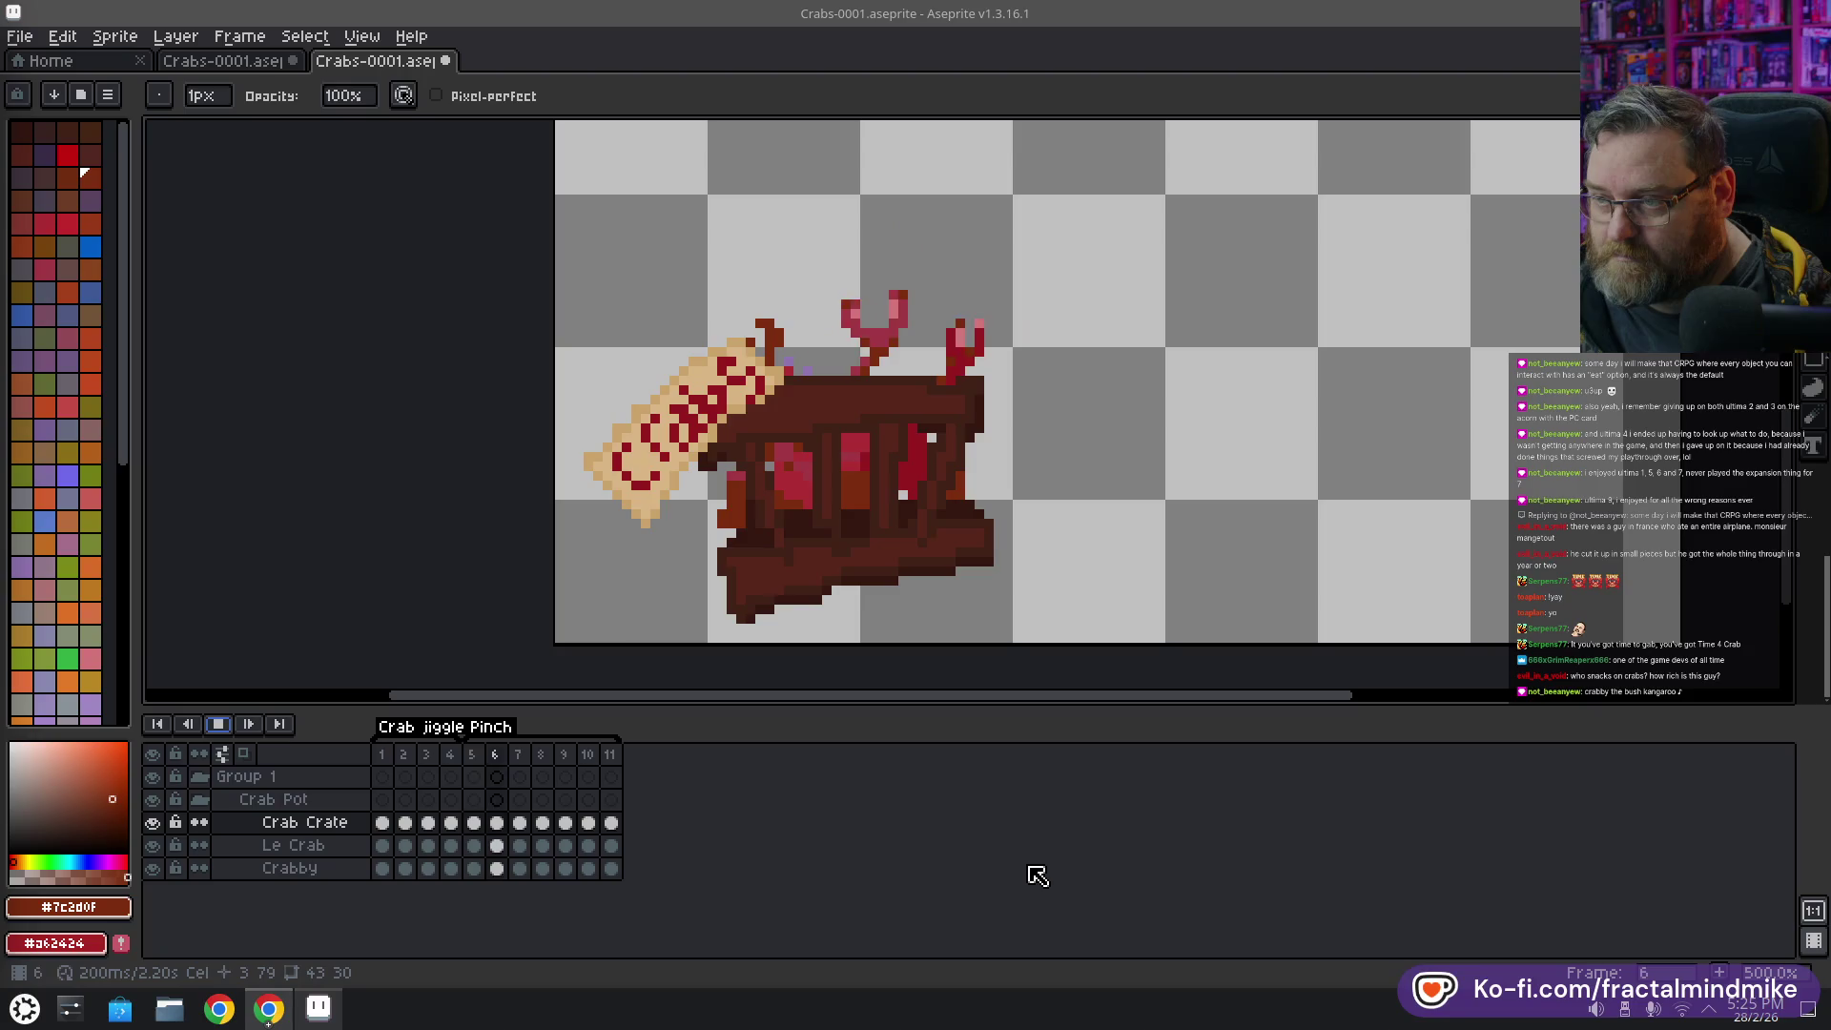
pyautogui.hotkey('alt', 'n')
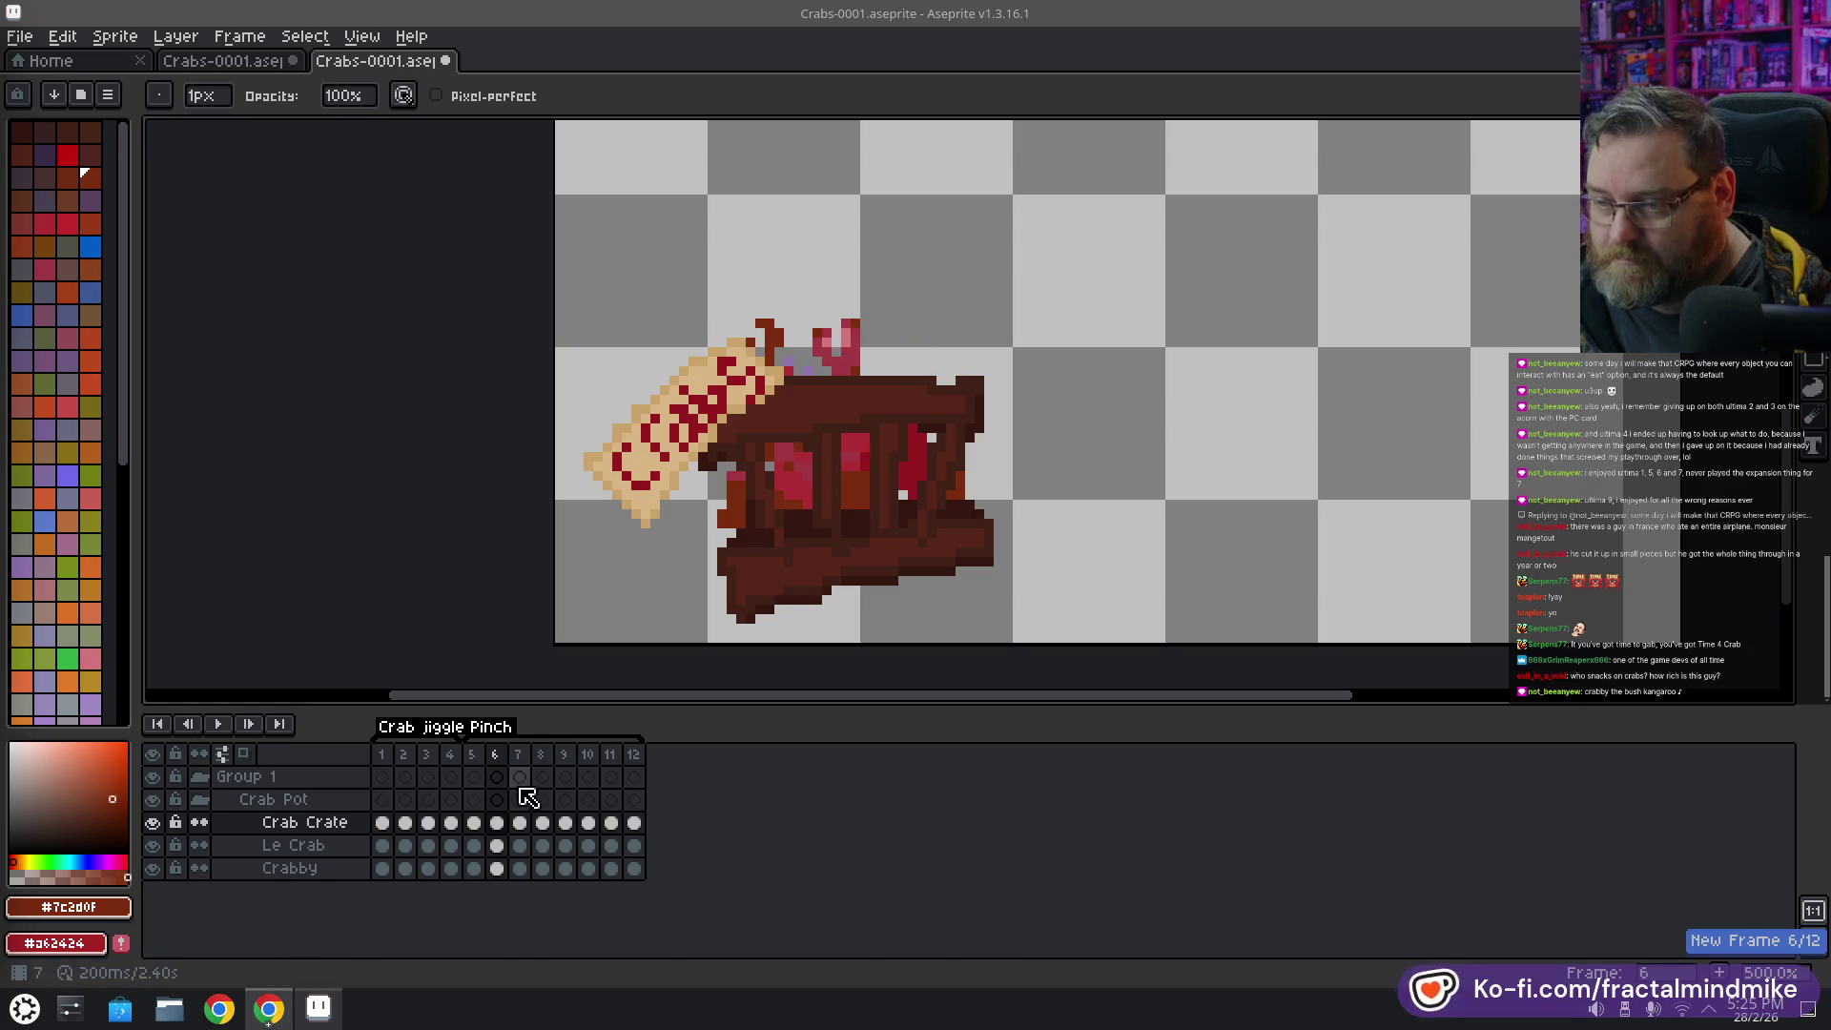
pyautogui.hotkey('ctrl', 'z')
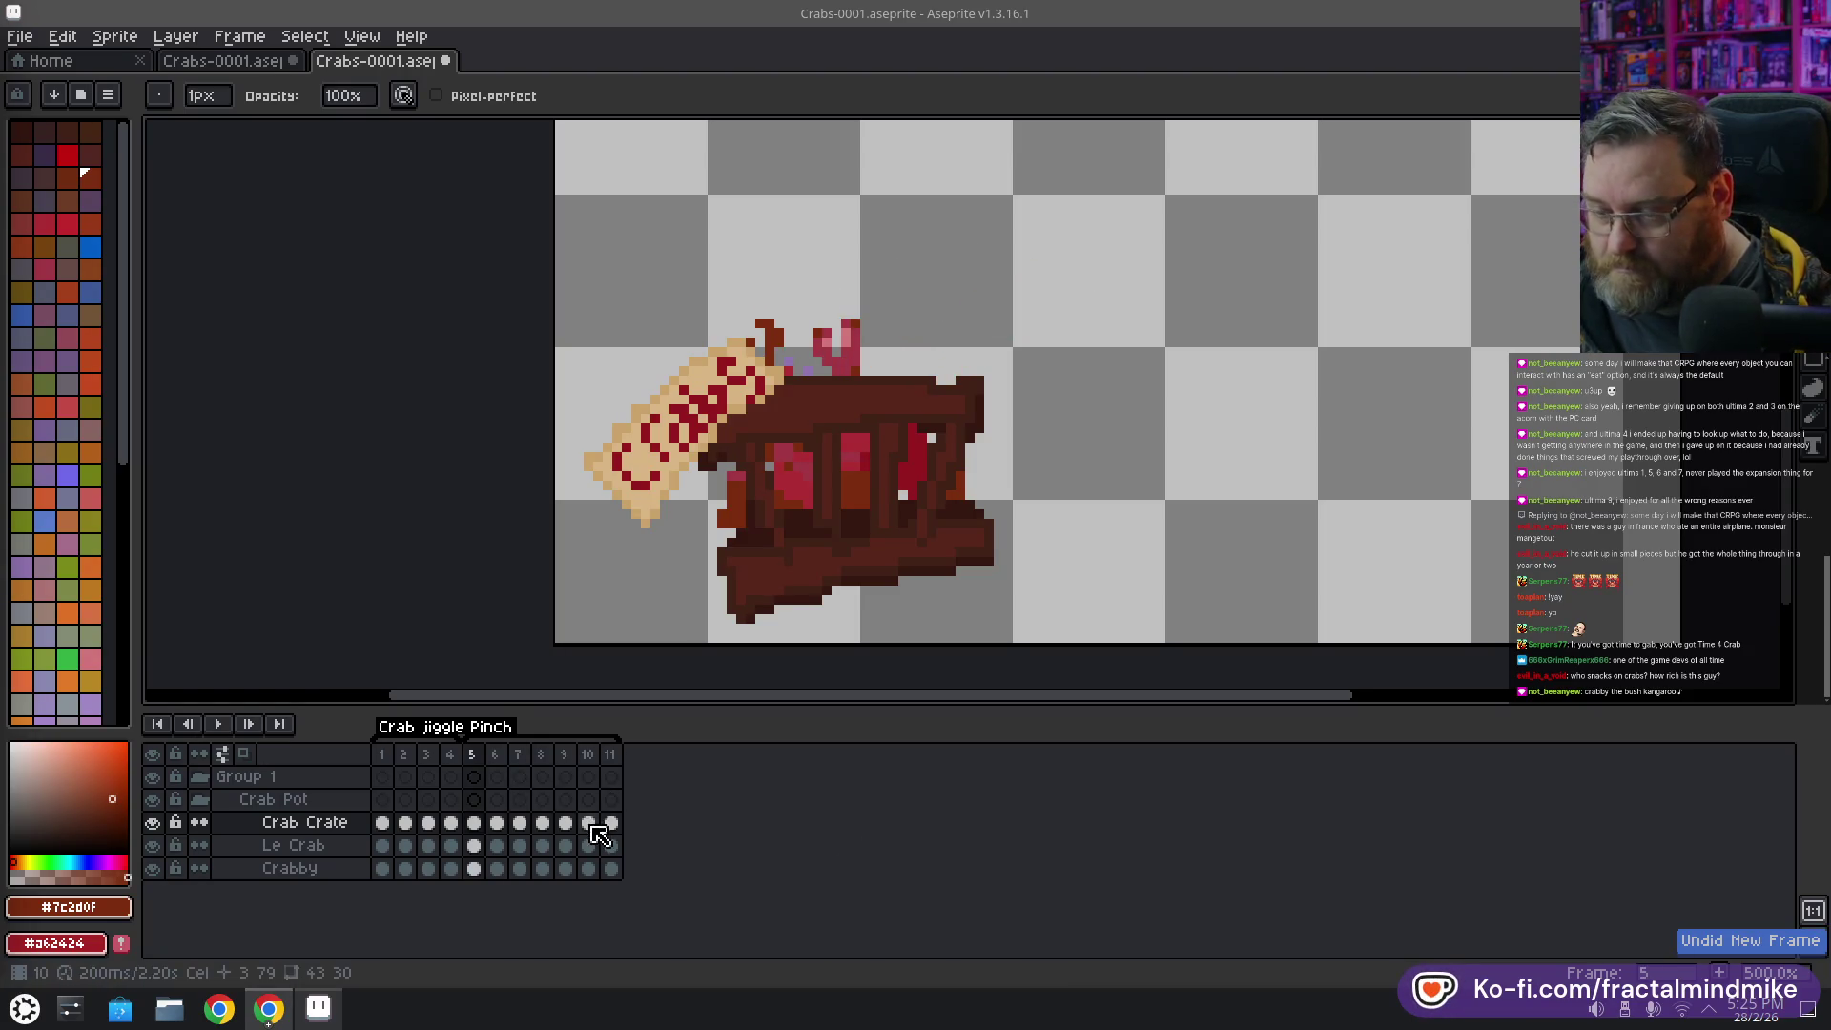
pyautogui.click(588, 822)
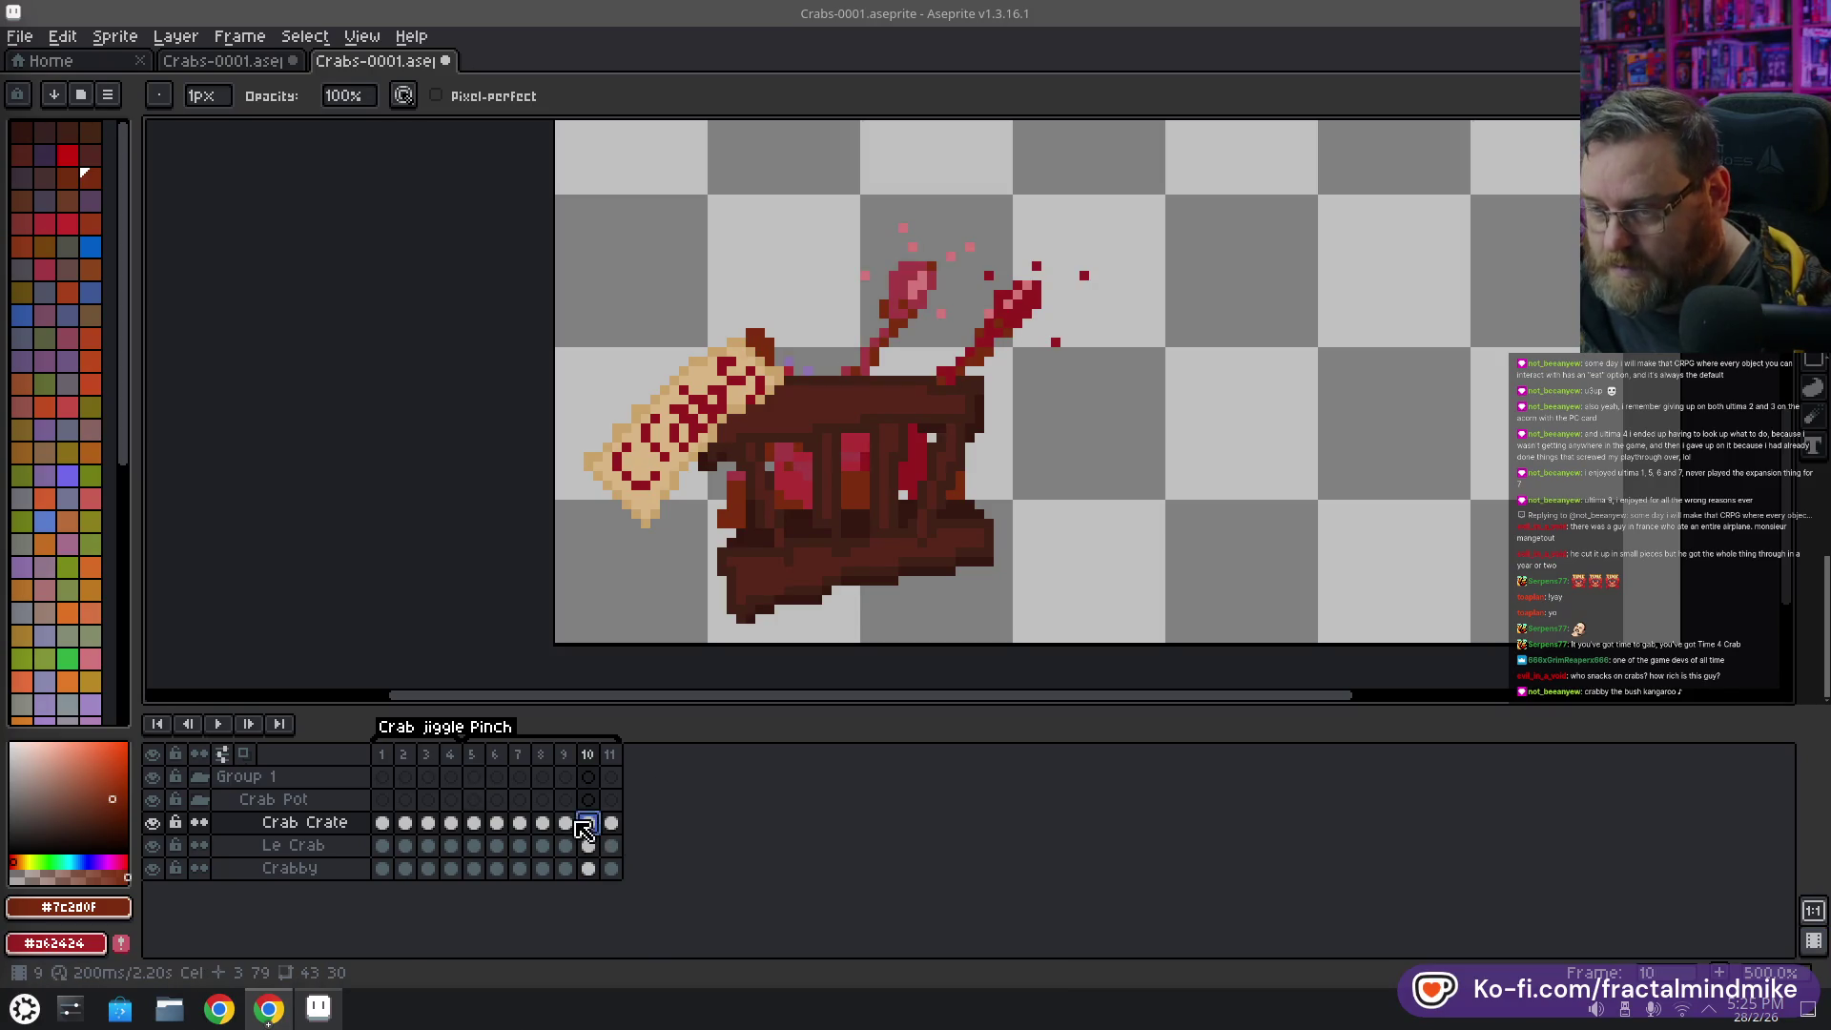
pyautogui.click(542, 824)
pyautogui.scroll(-1, 808, 525)
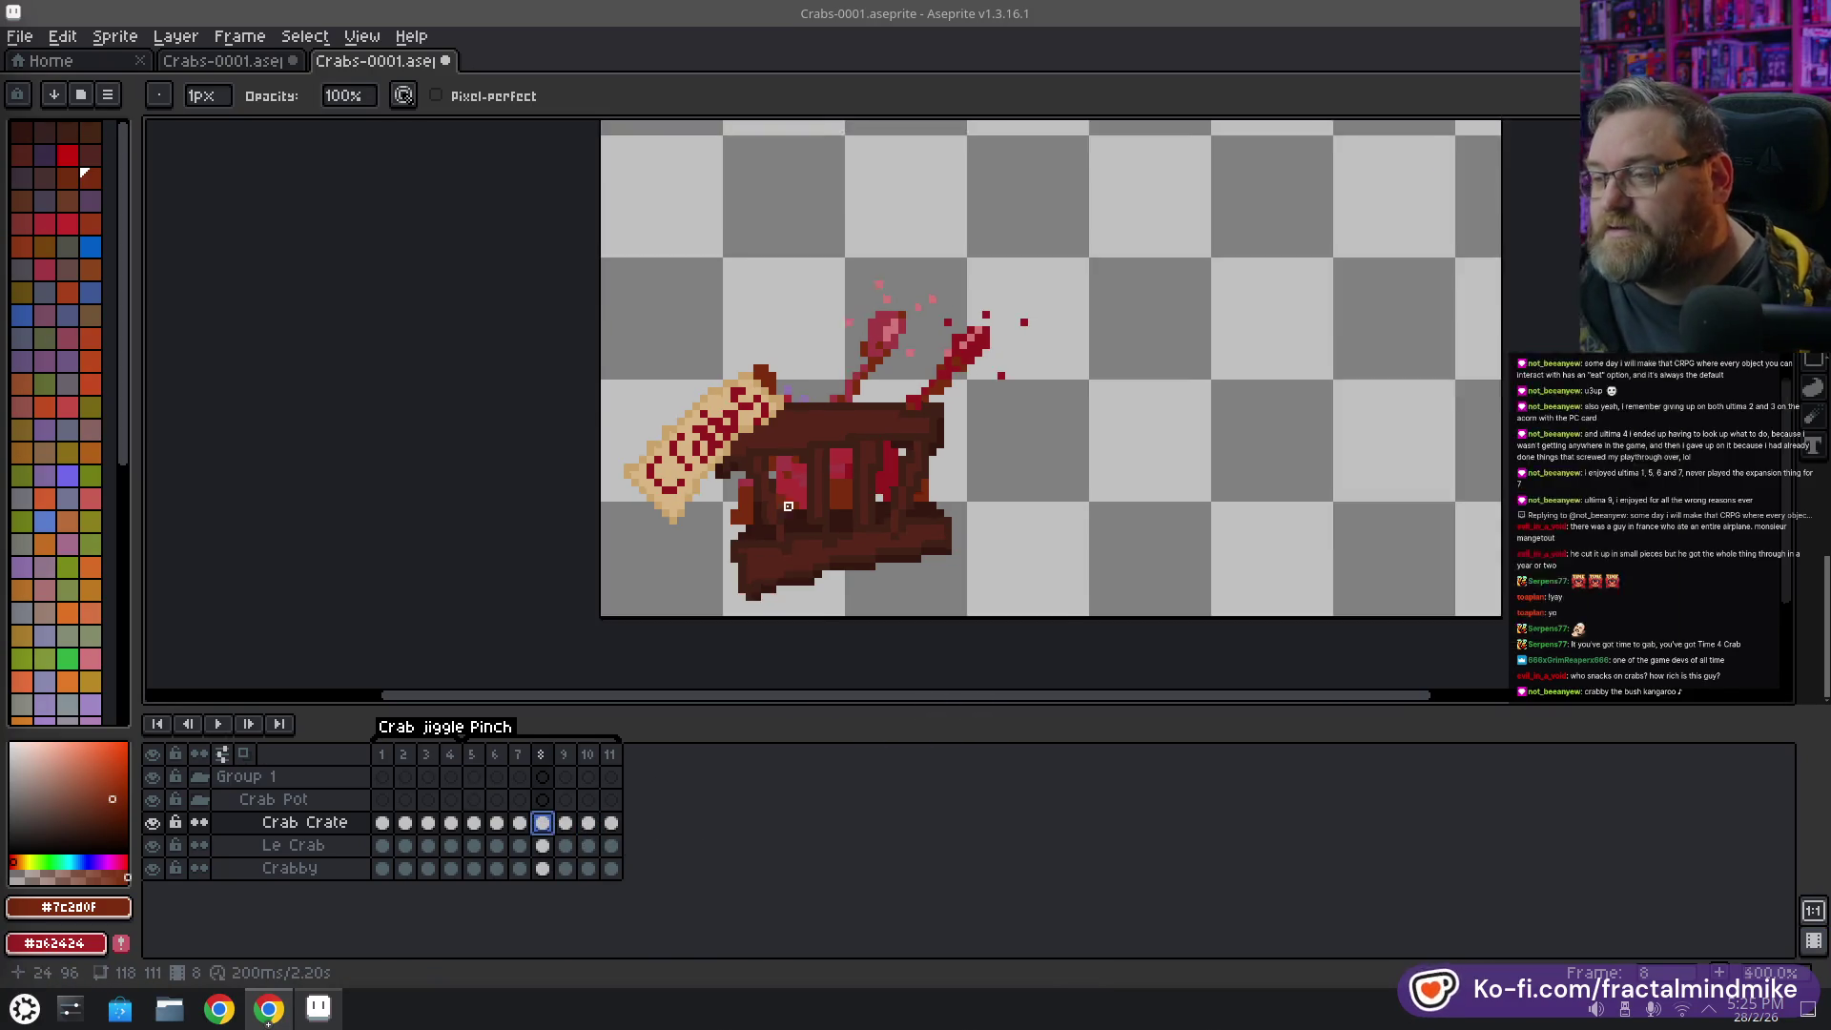
# Play the 11-frame Crab jiggle Pinch animation from frame 1, recentre the crate, and save Crabs-0001
pyautogui.scroll(-1, 808, 526)
pyautogui.scroll(1, 808, 525)
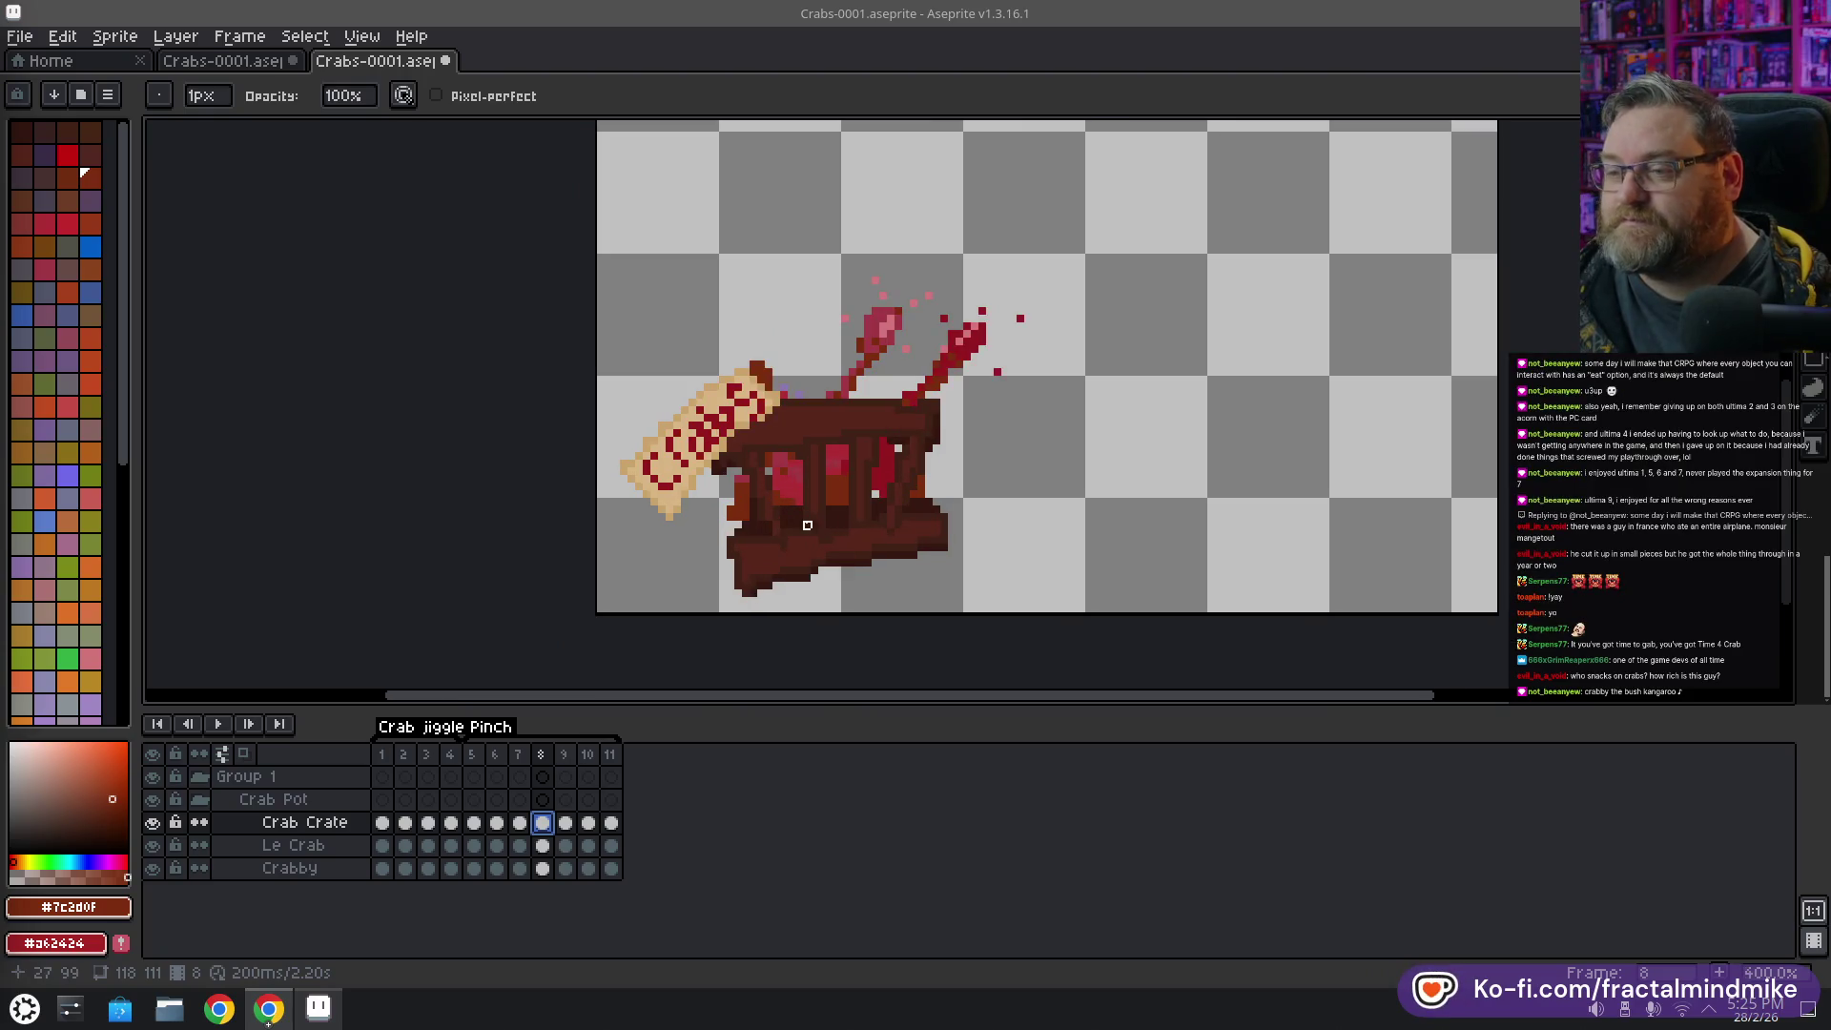
pyautogui.click(426, 754)
pyautogui.click(383, 756)
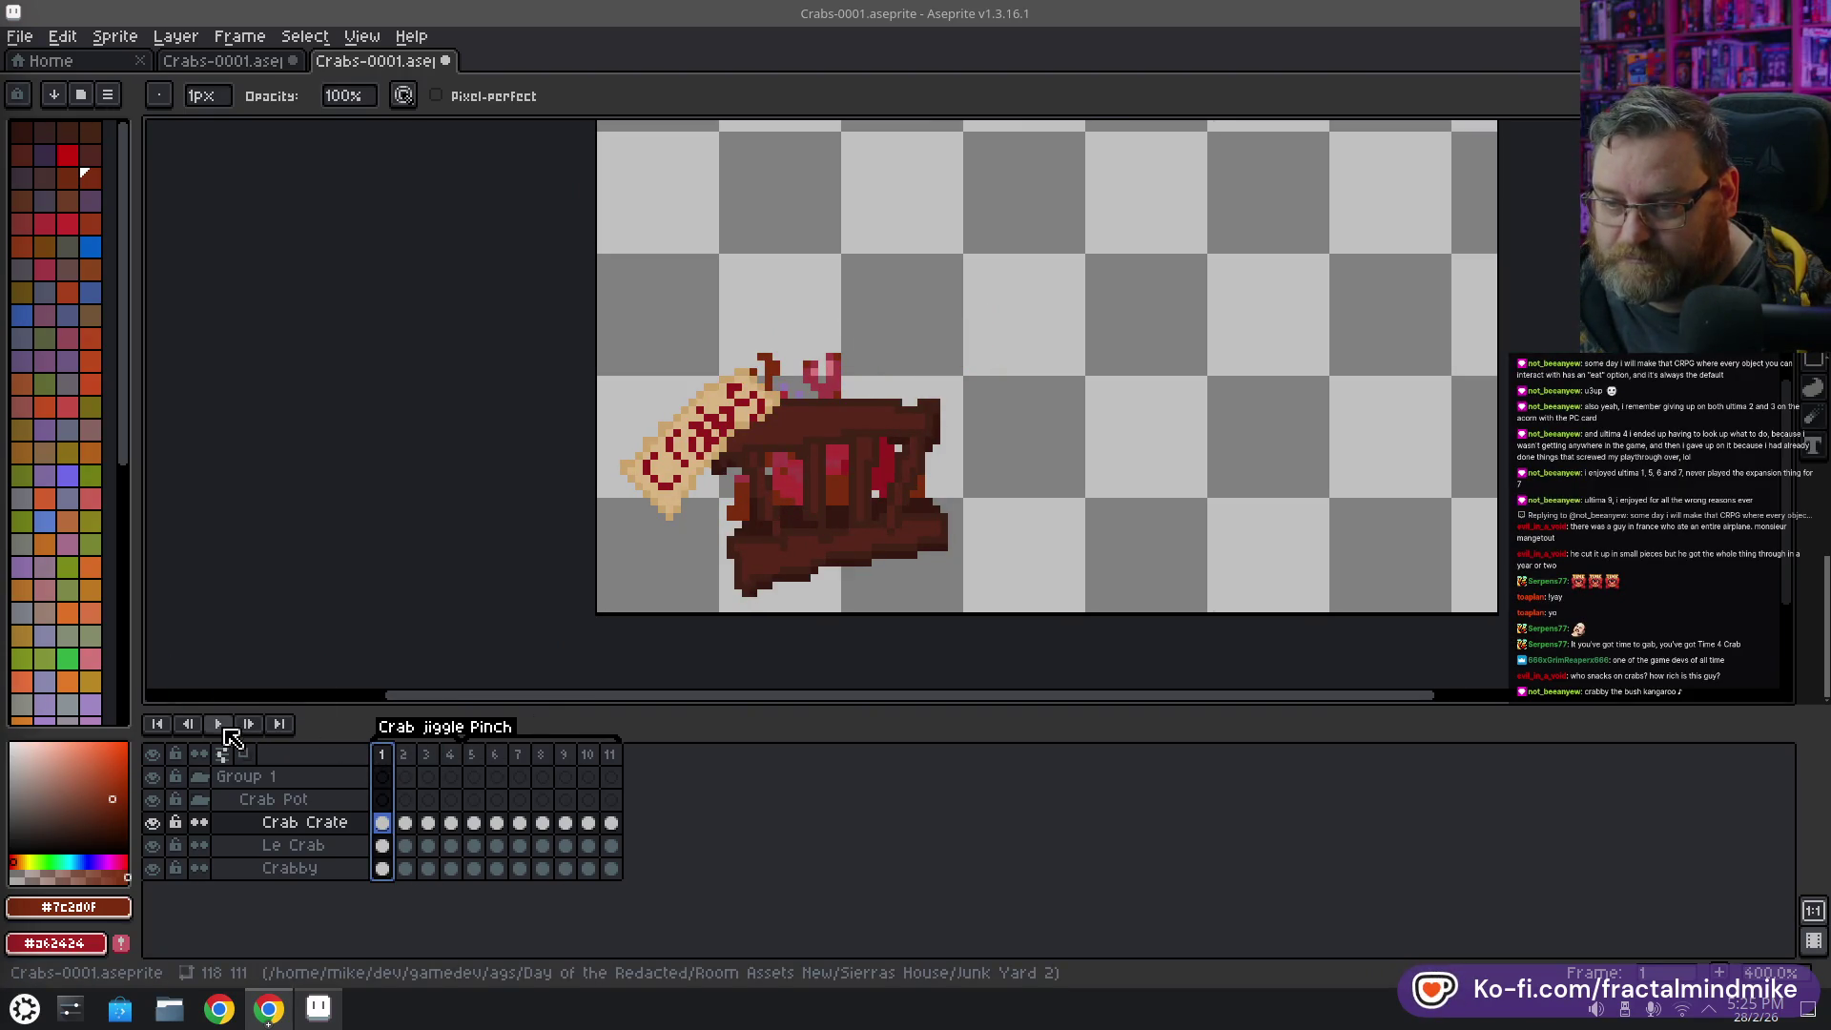
pyautogui.click(222, 726)
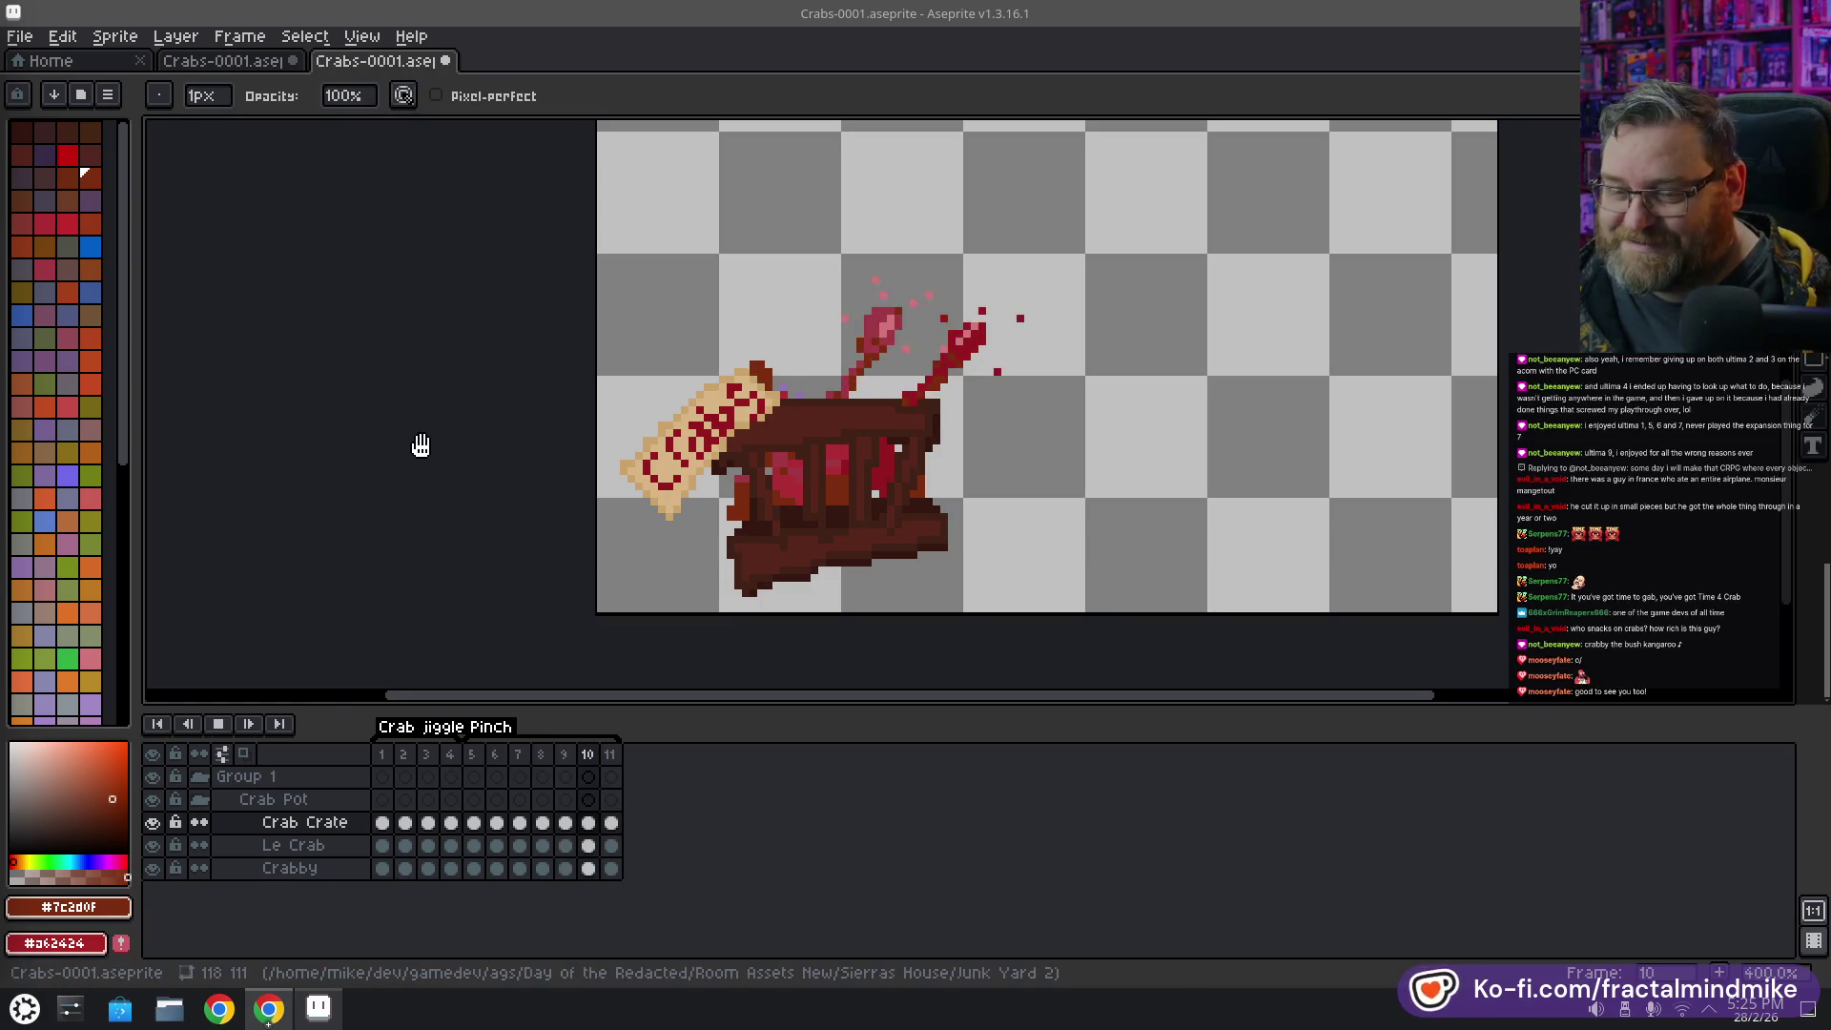
pyautogui.scroll(-1, 506, 436)
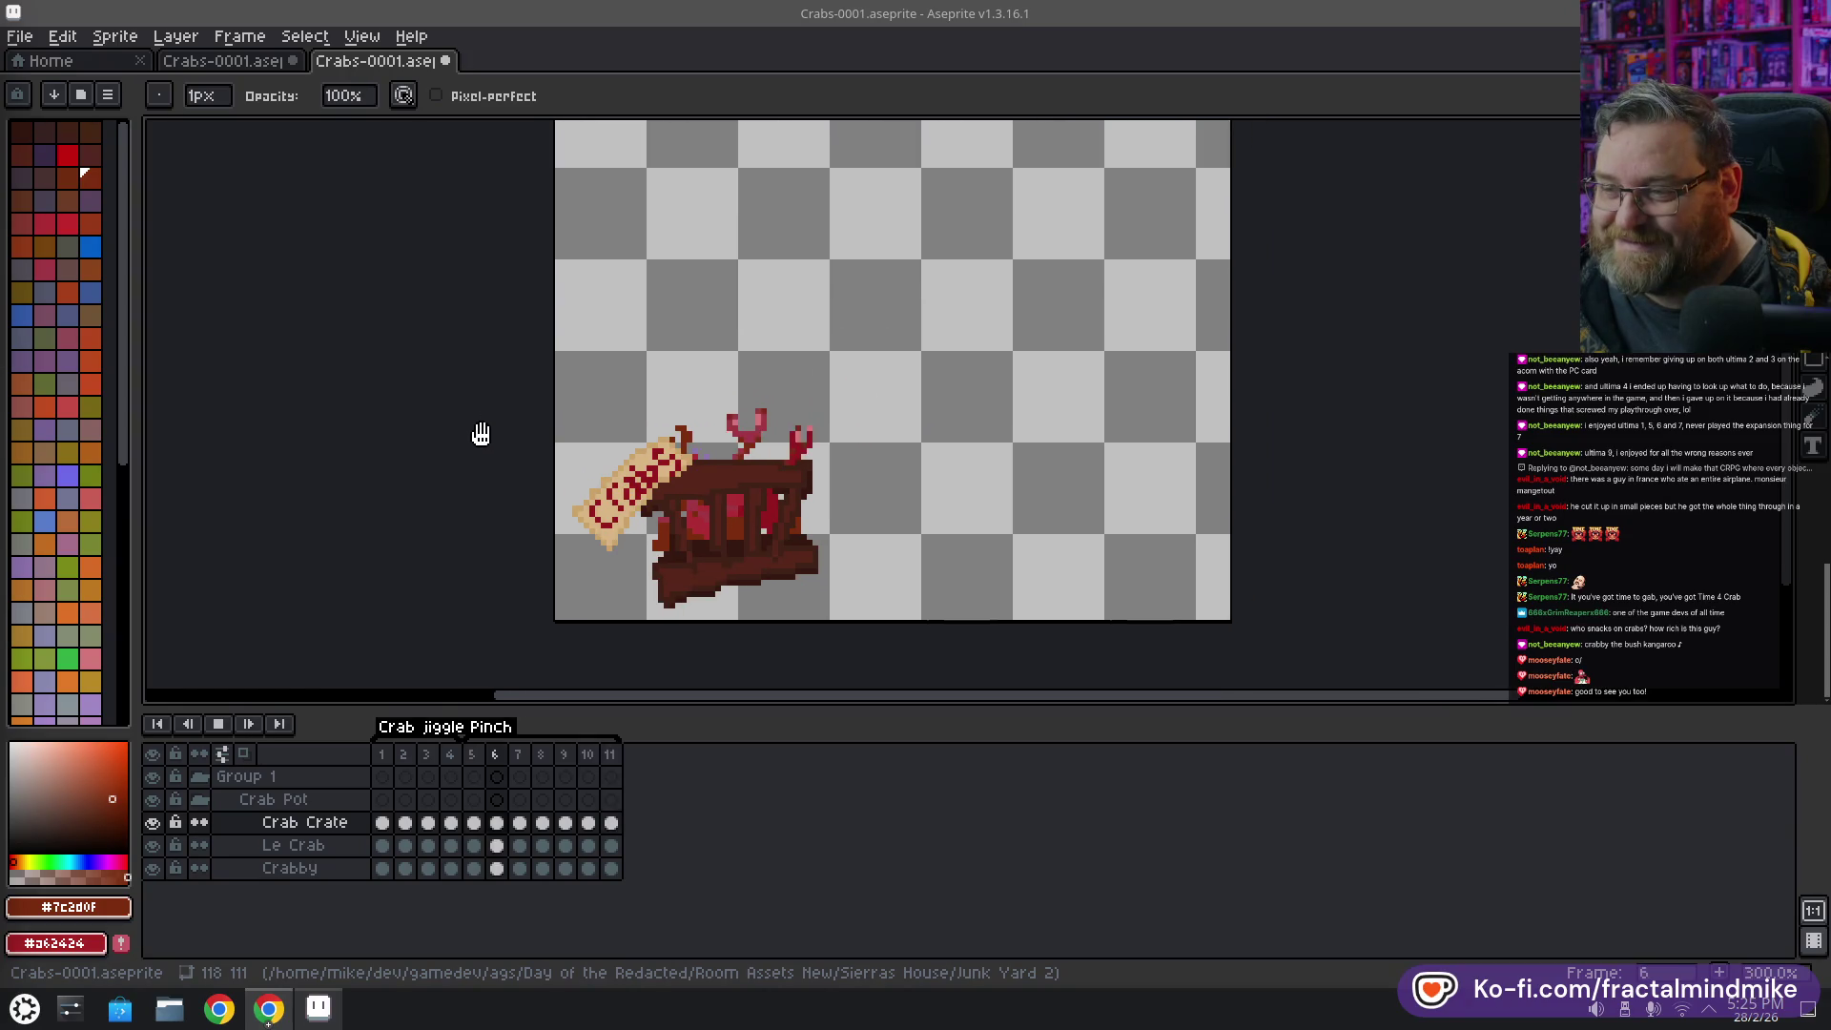
pyautogui.scroll(-1, 425, 415)
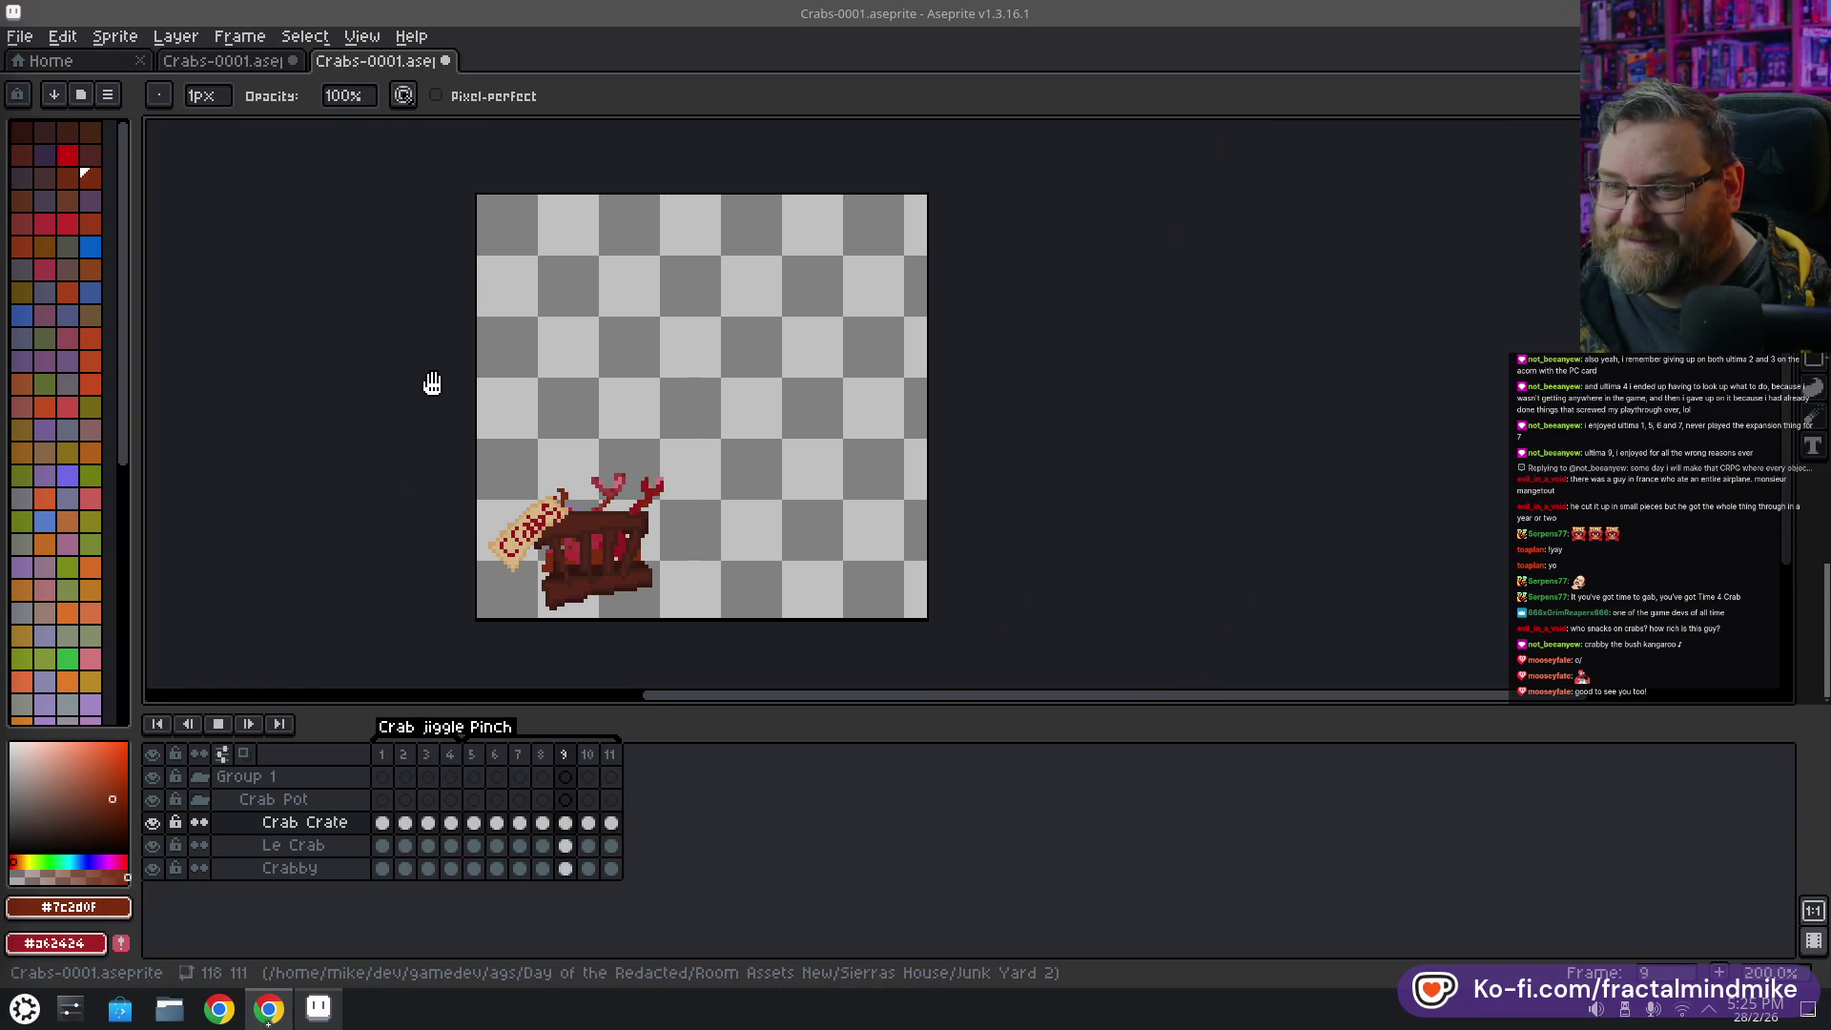
pyautogui.moveTo(432, 382); pyautogui.dragTo(478, 384)
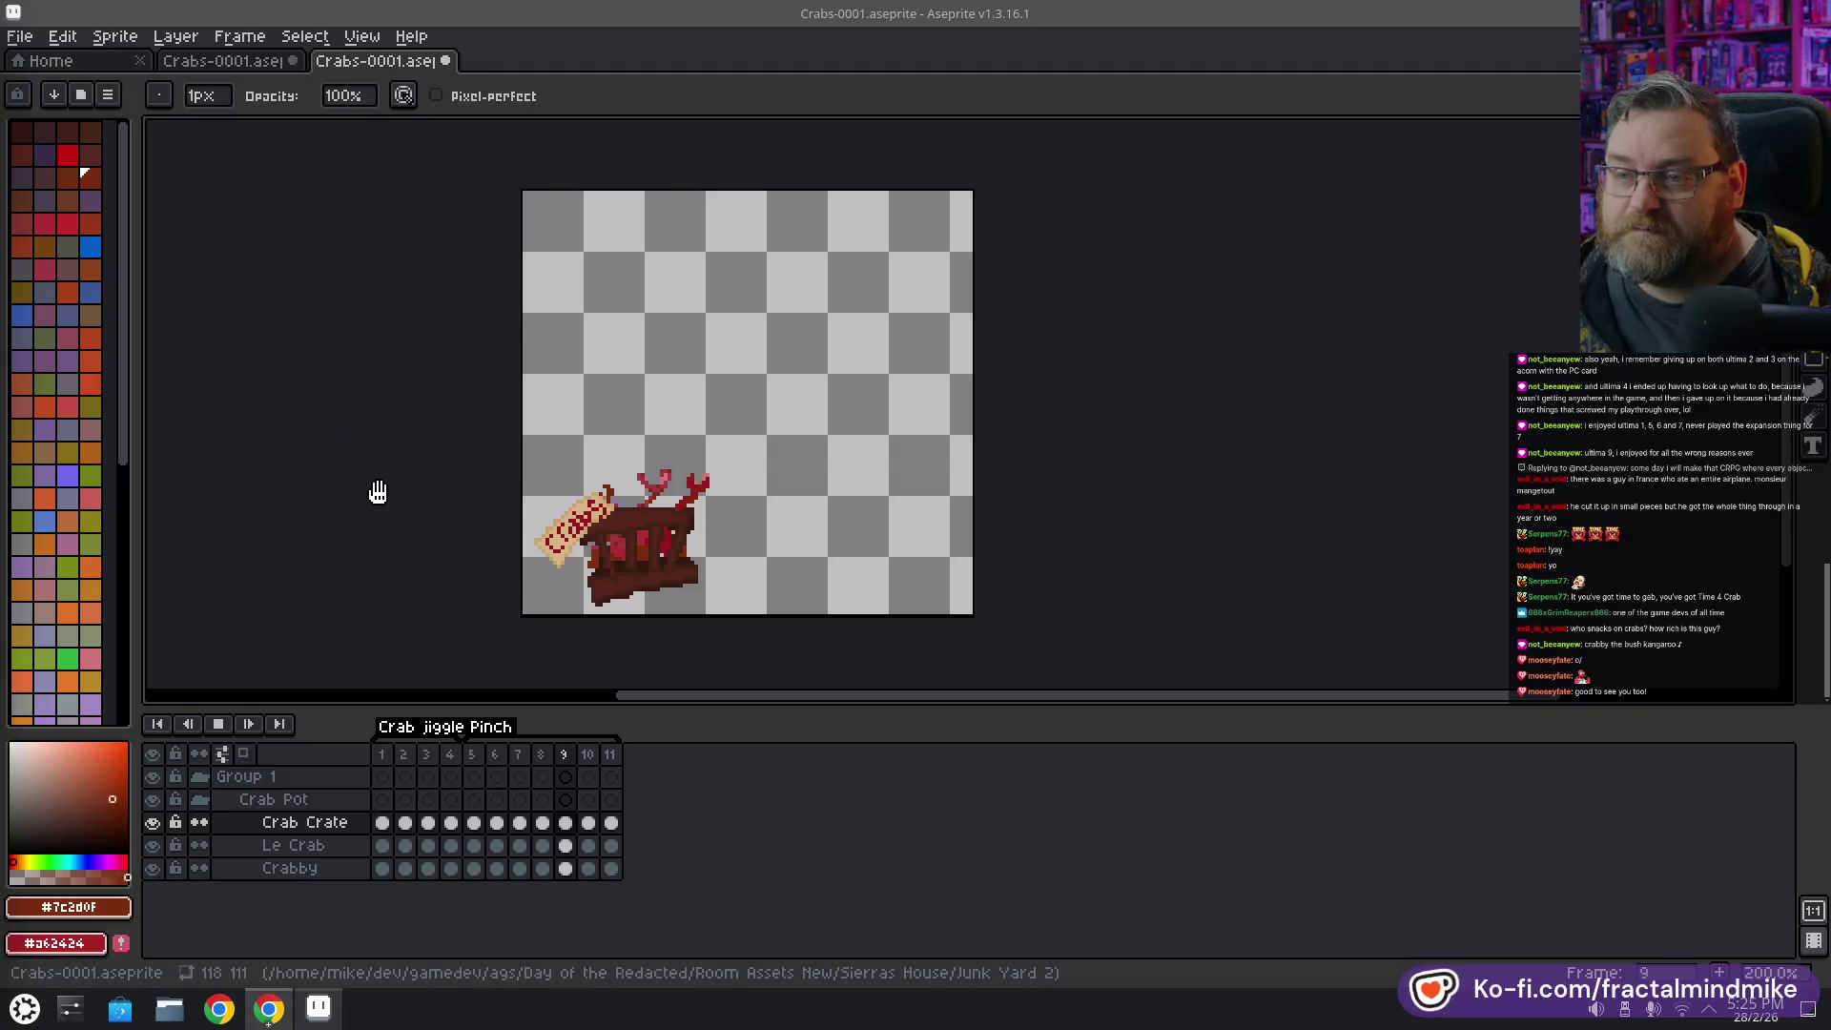
pyautogui.hotkey('ctrl', 's')
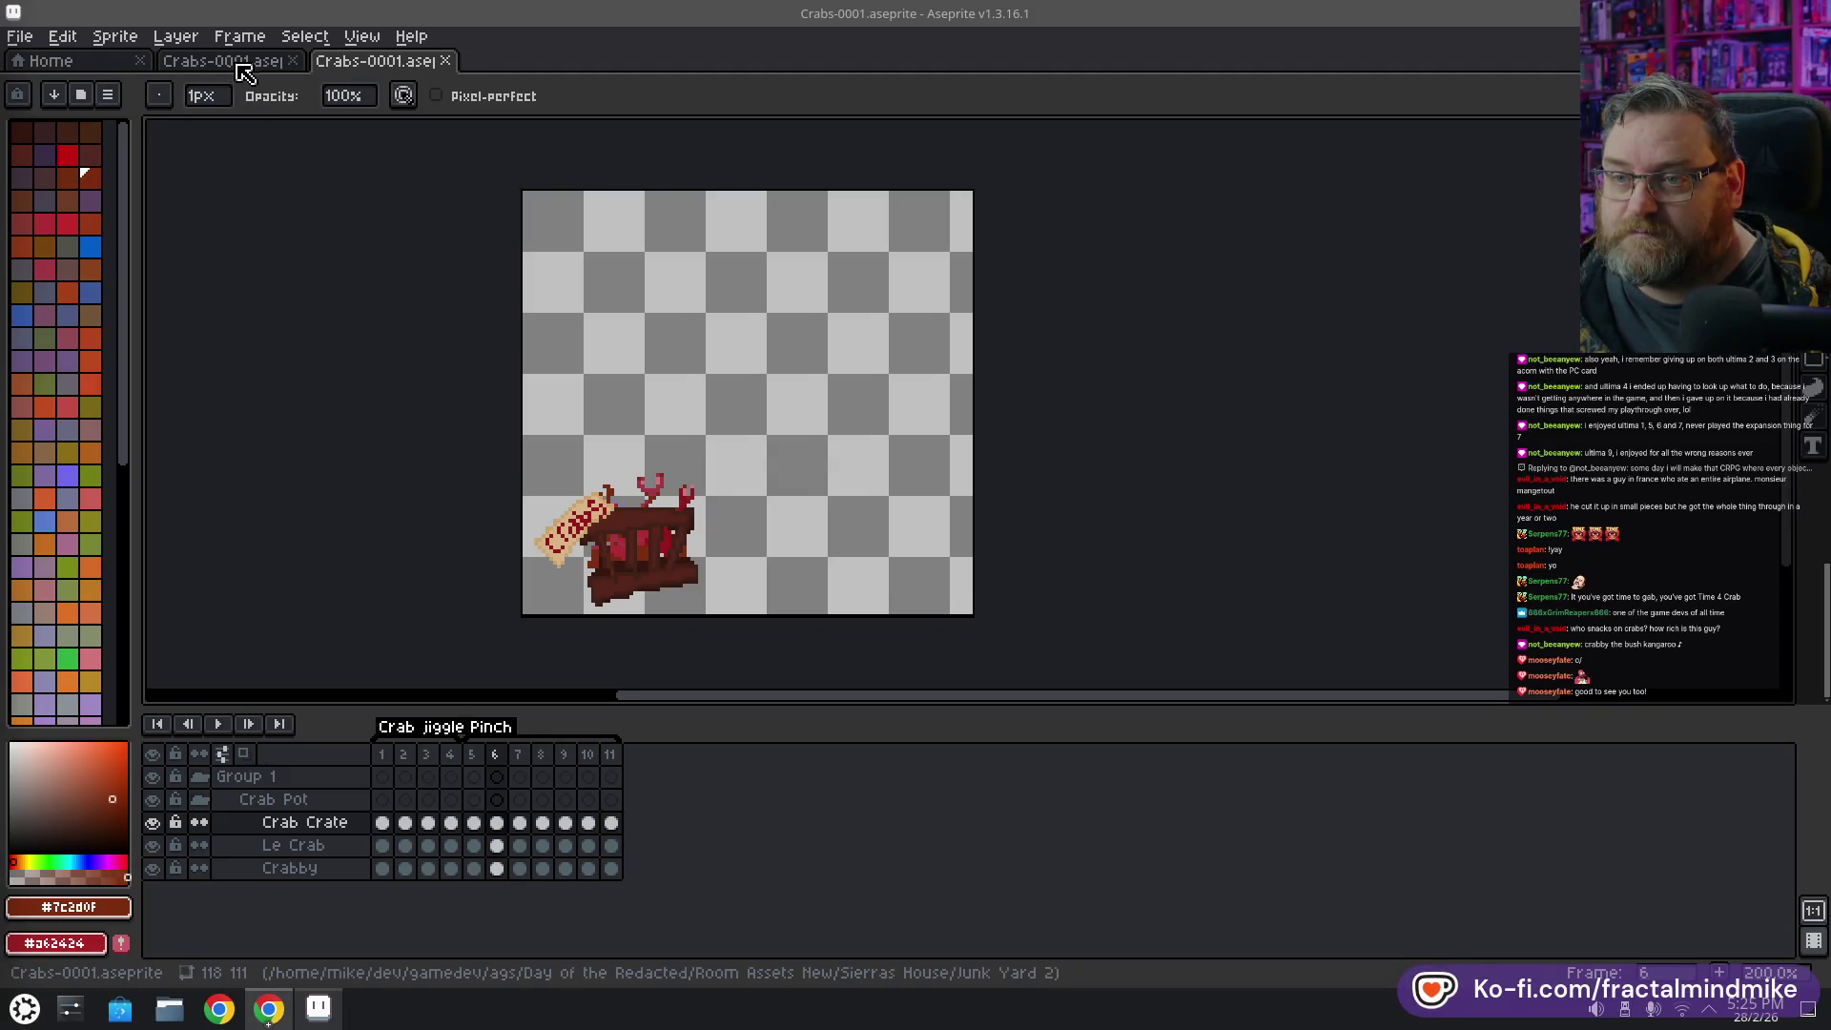
# Close the duplicate first Crabs-0001 document tab
pyautogui.click(238, 63)
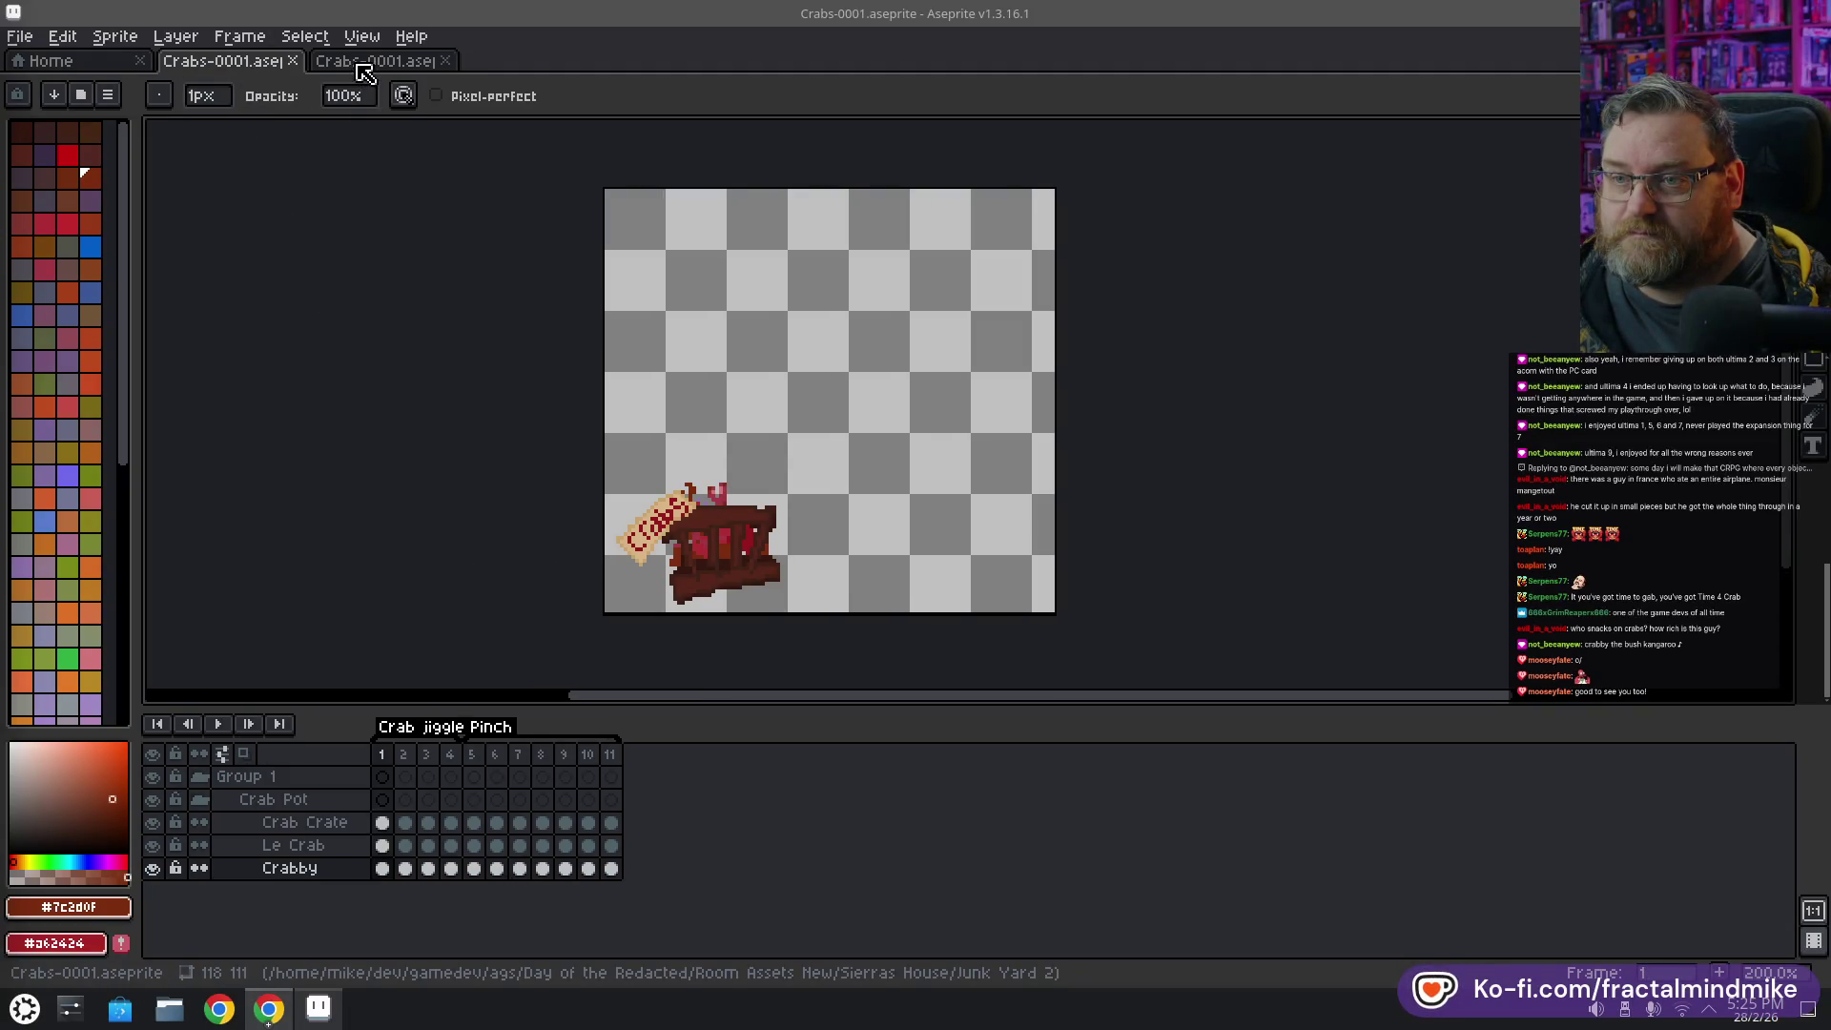
pyautogui.click(365, 67)
pyautogui.click(253, 65)
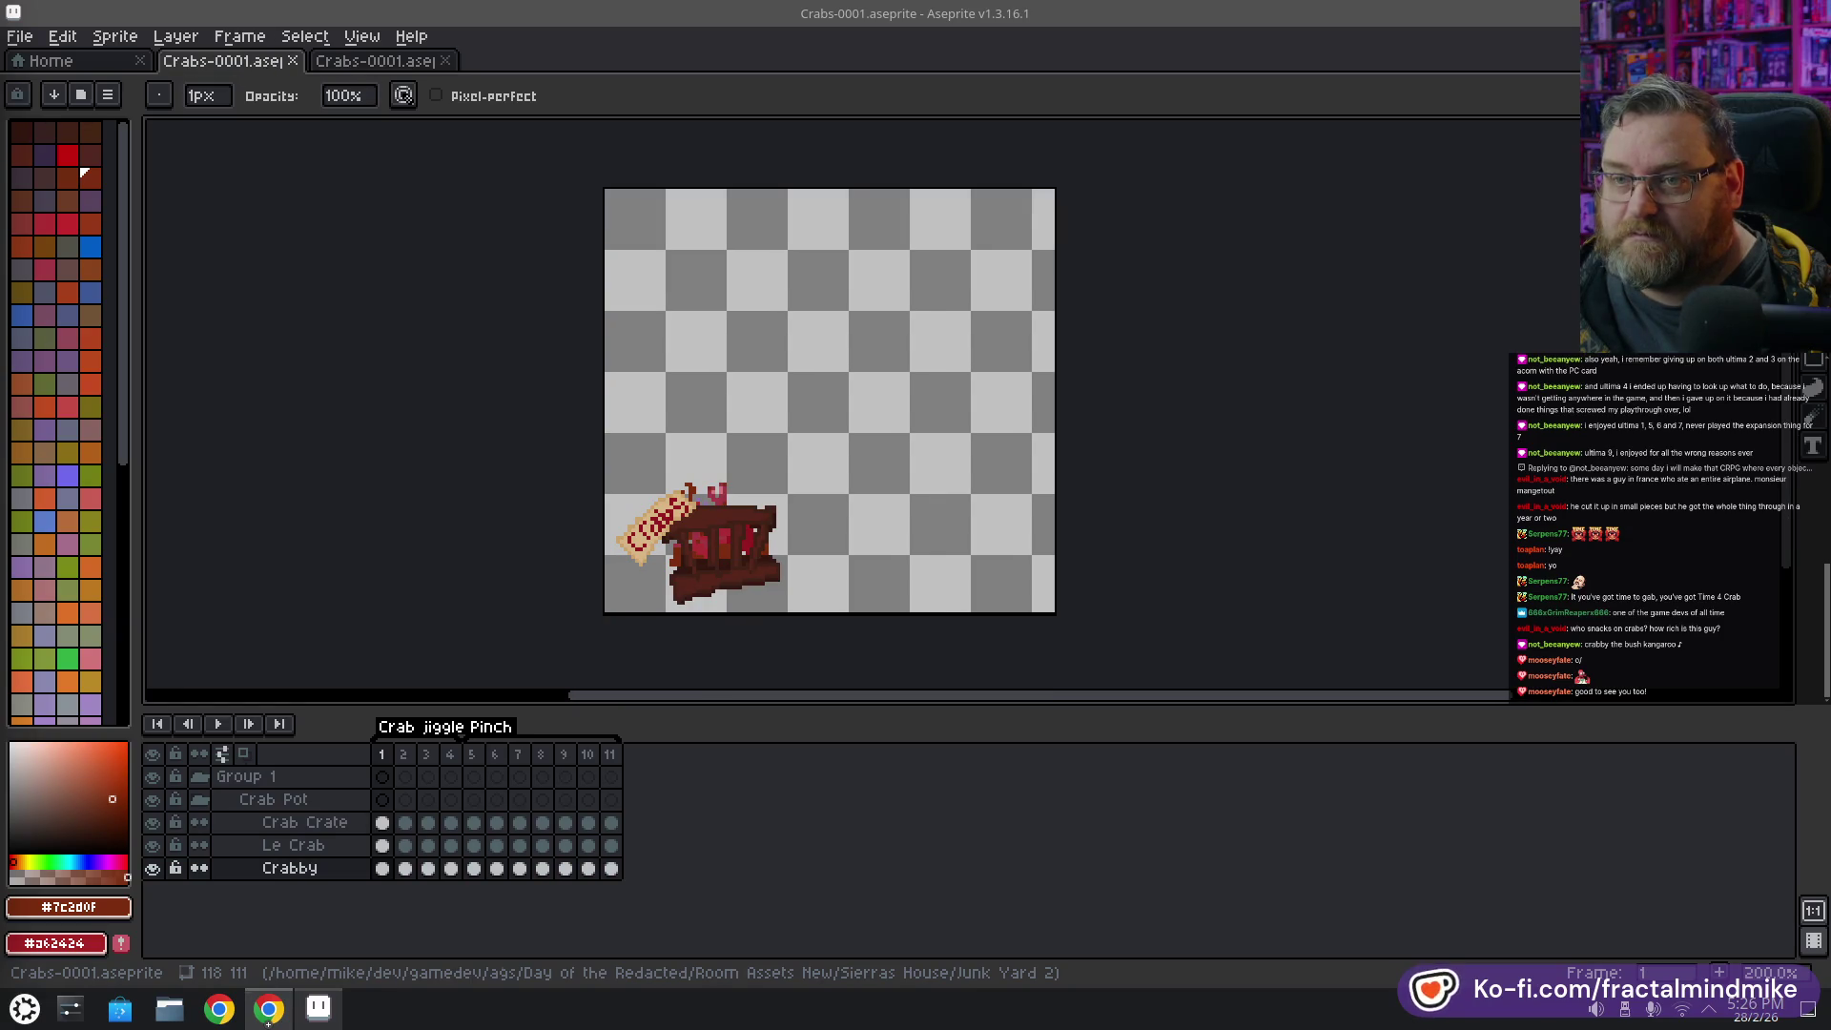
pyautogui.click(40, 44)
pyautogui.click(114, 137)
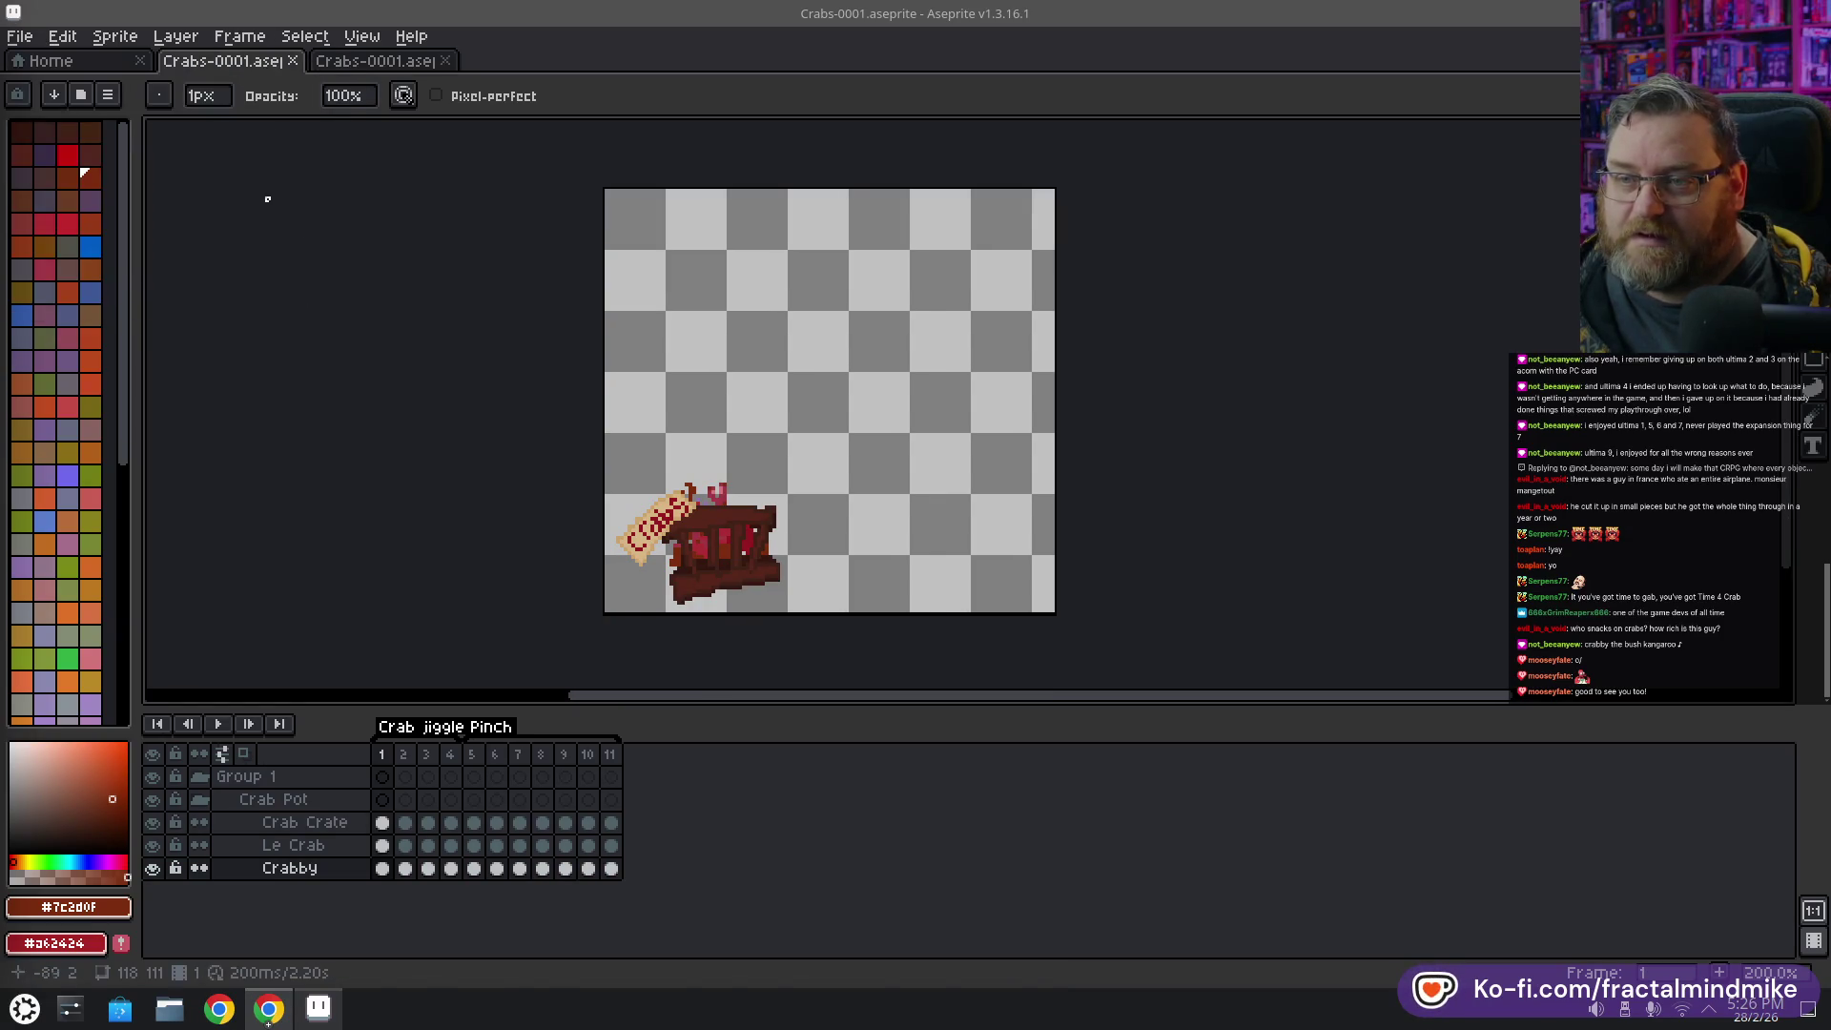
pyautogui.click(293, 60)
# Open Guard-0001.aseprite from recent files and play it from frame 25, centring the scene
pyautogui.click(51, 60)
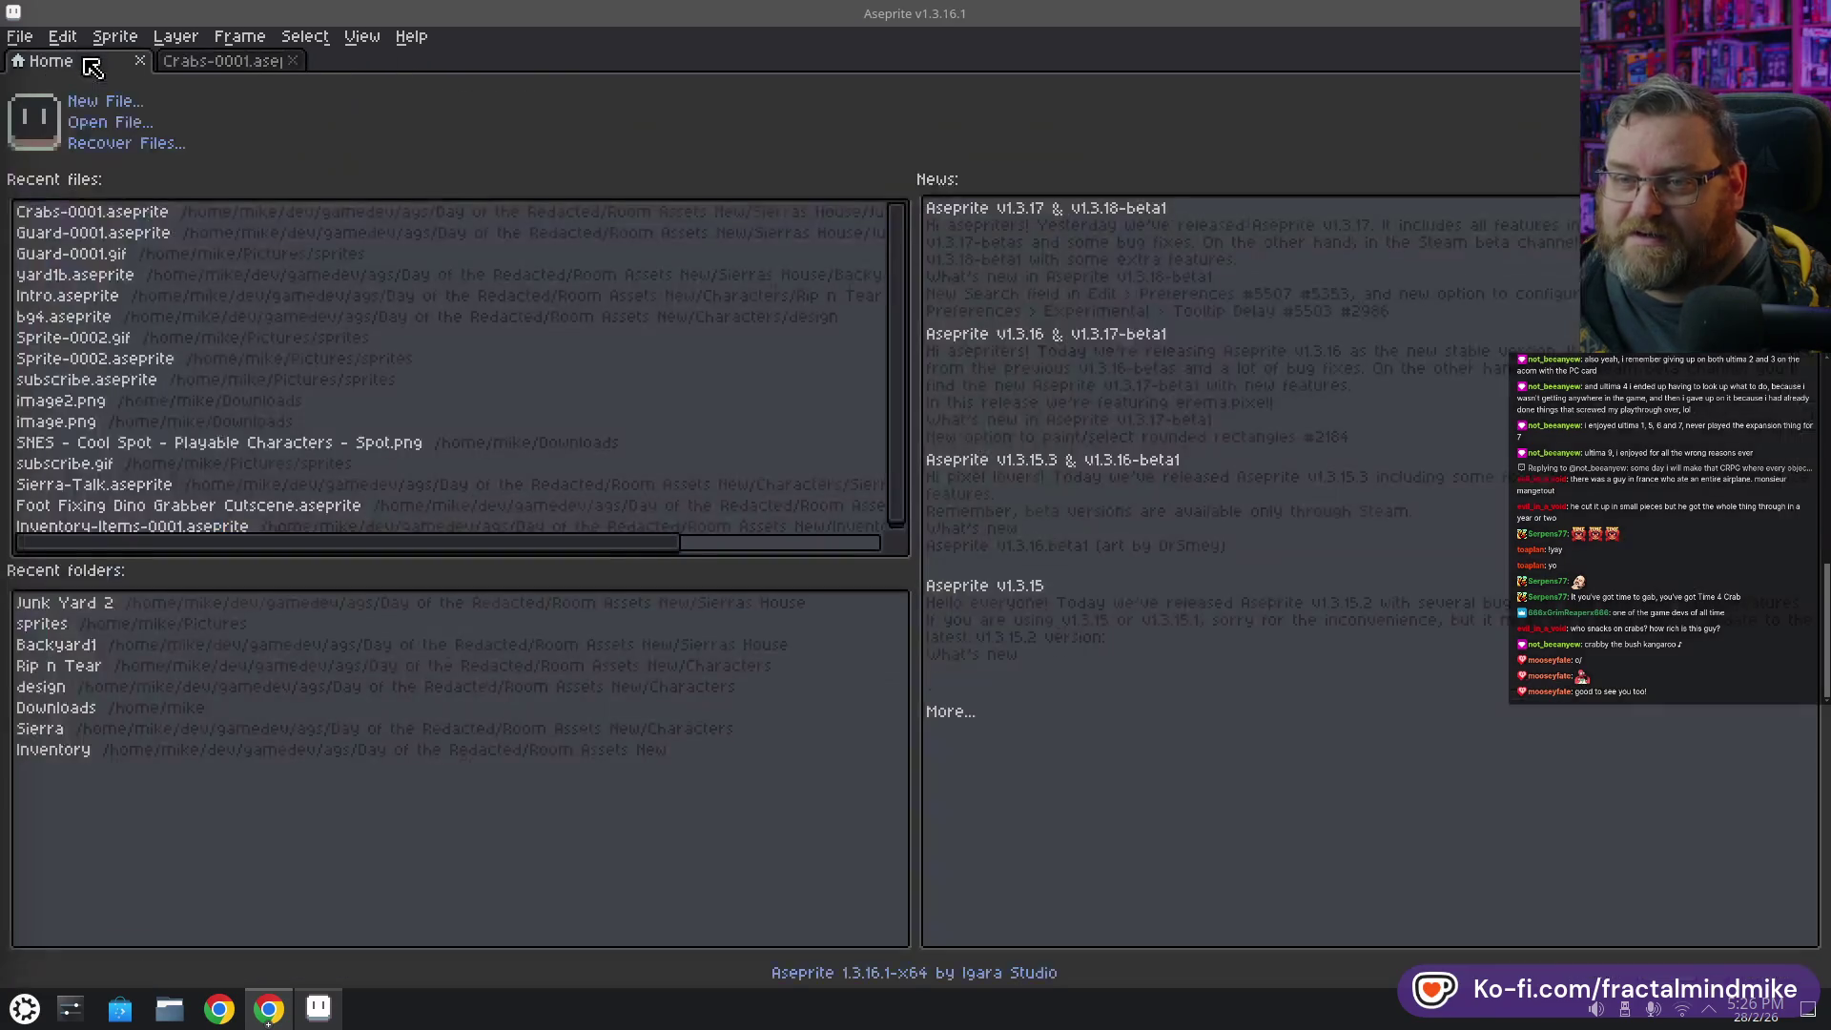
pyautogui.click(164, 238)
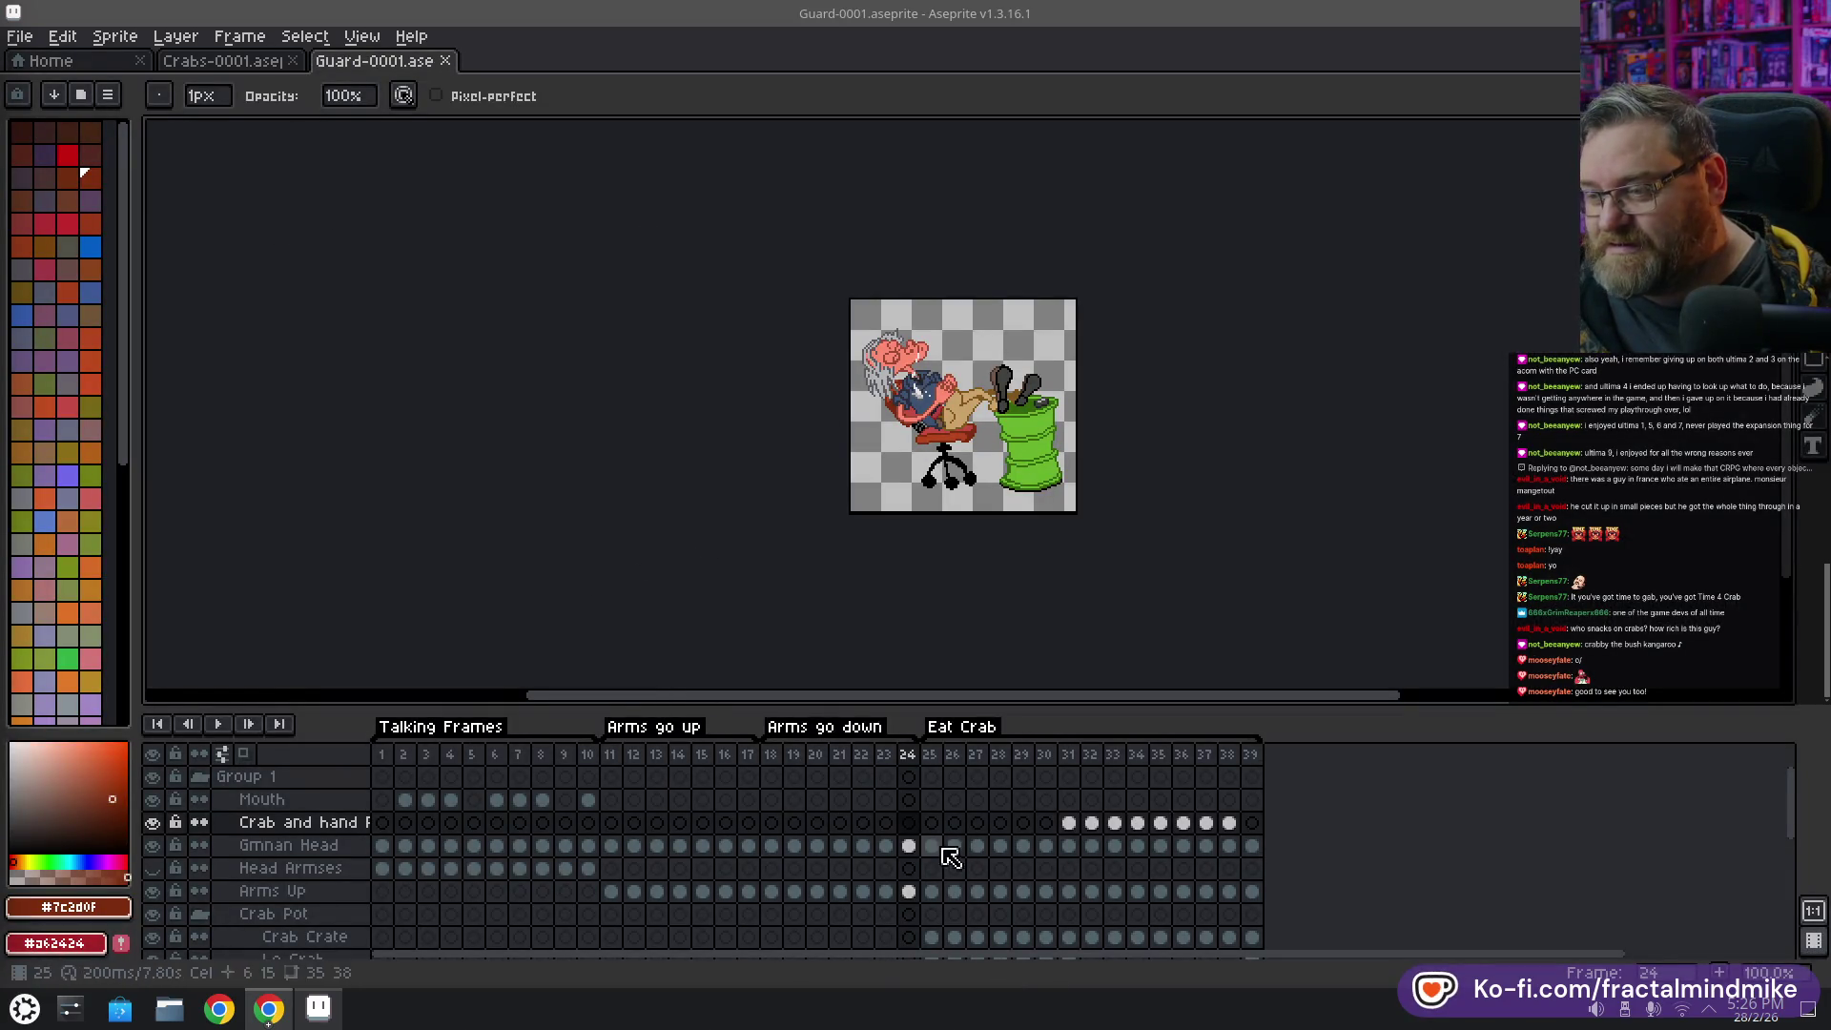
pyautogui.click(932, 758)
pyautogui.click(221, 727)
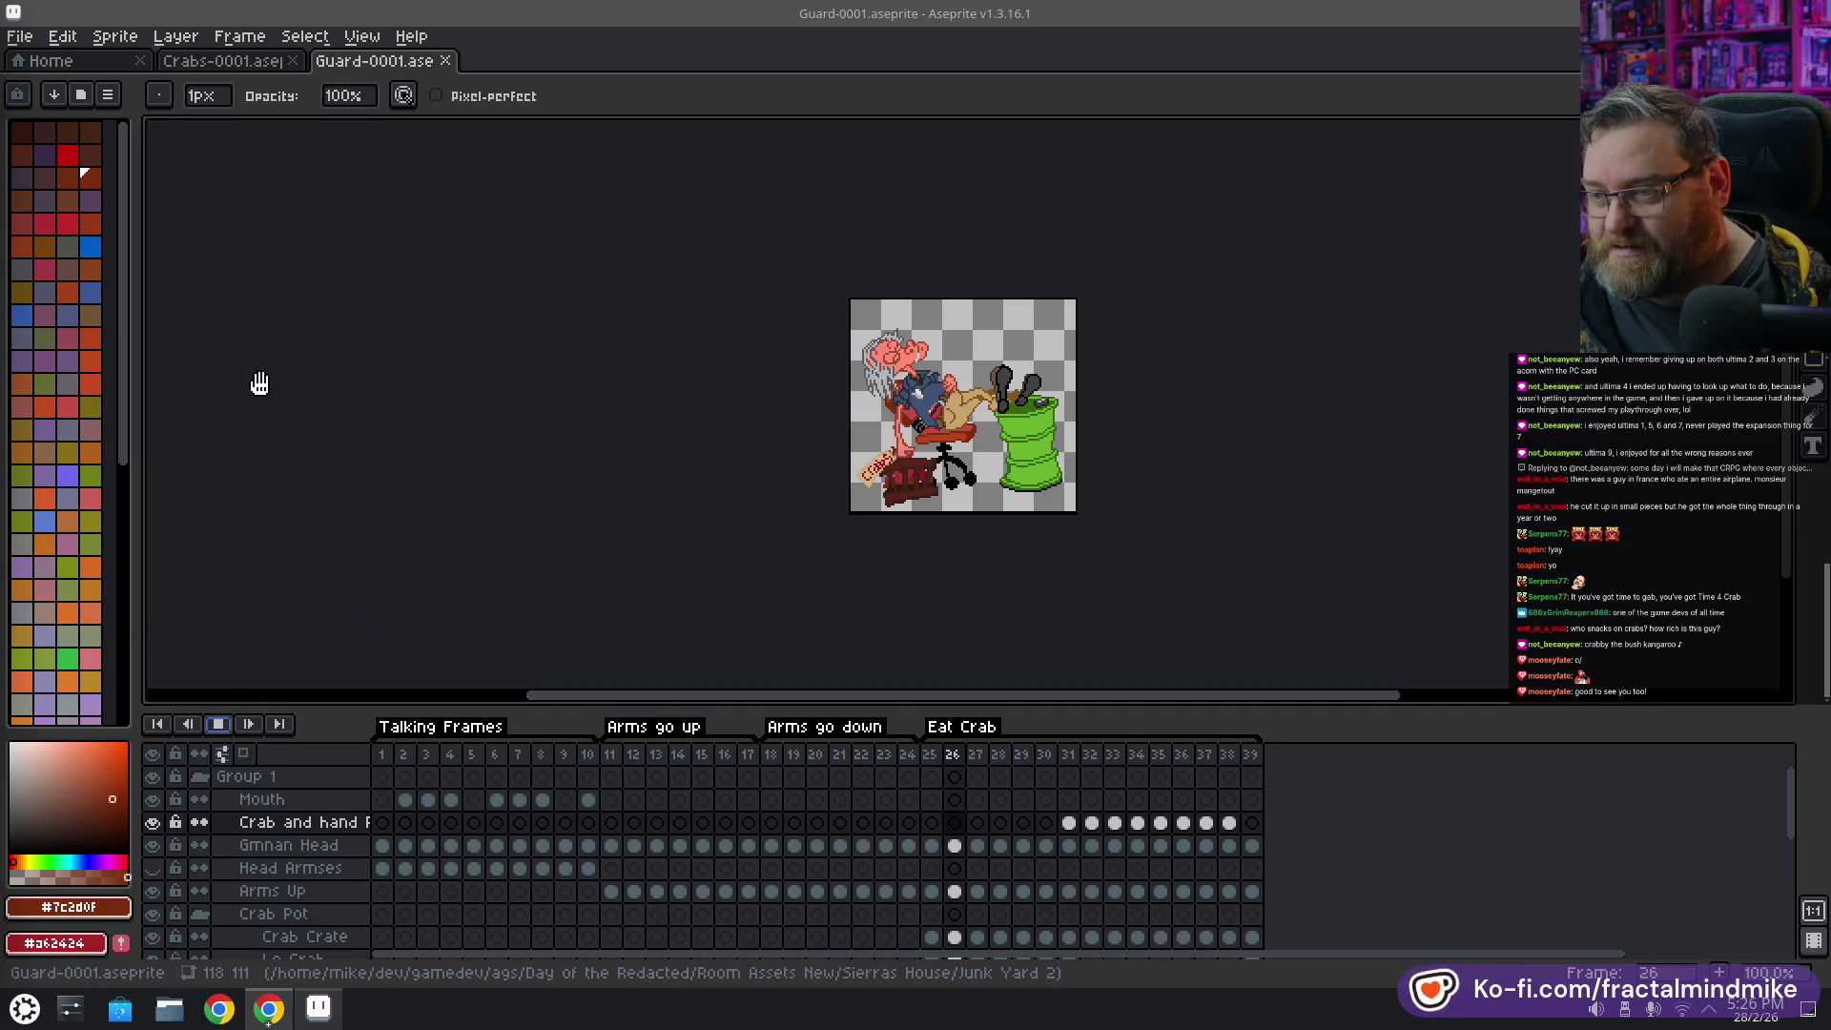
pyautogui.scroll(1, 727, 413)
pyautogui.moveTo(728, 412); pyautogui.dragTo(309, 451)
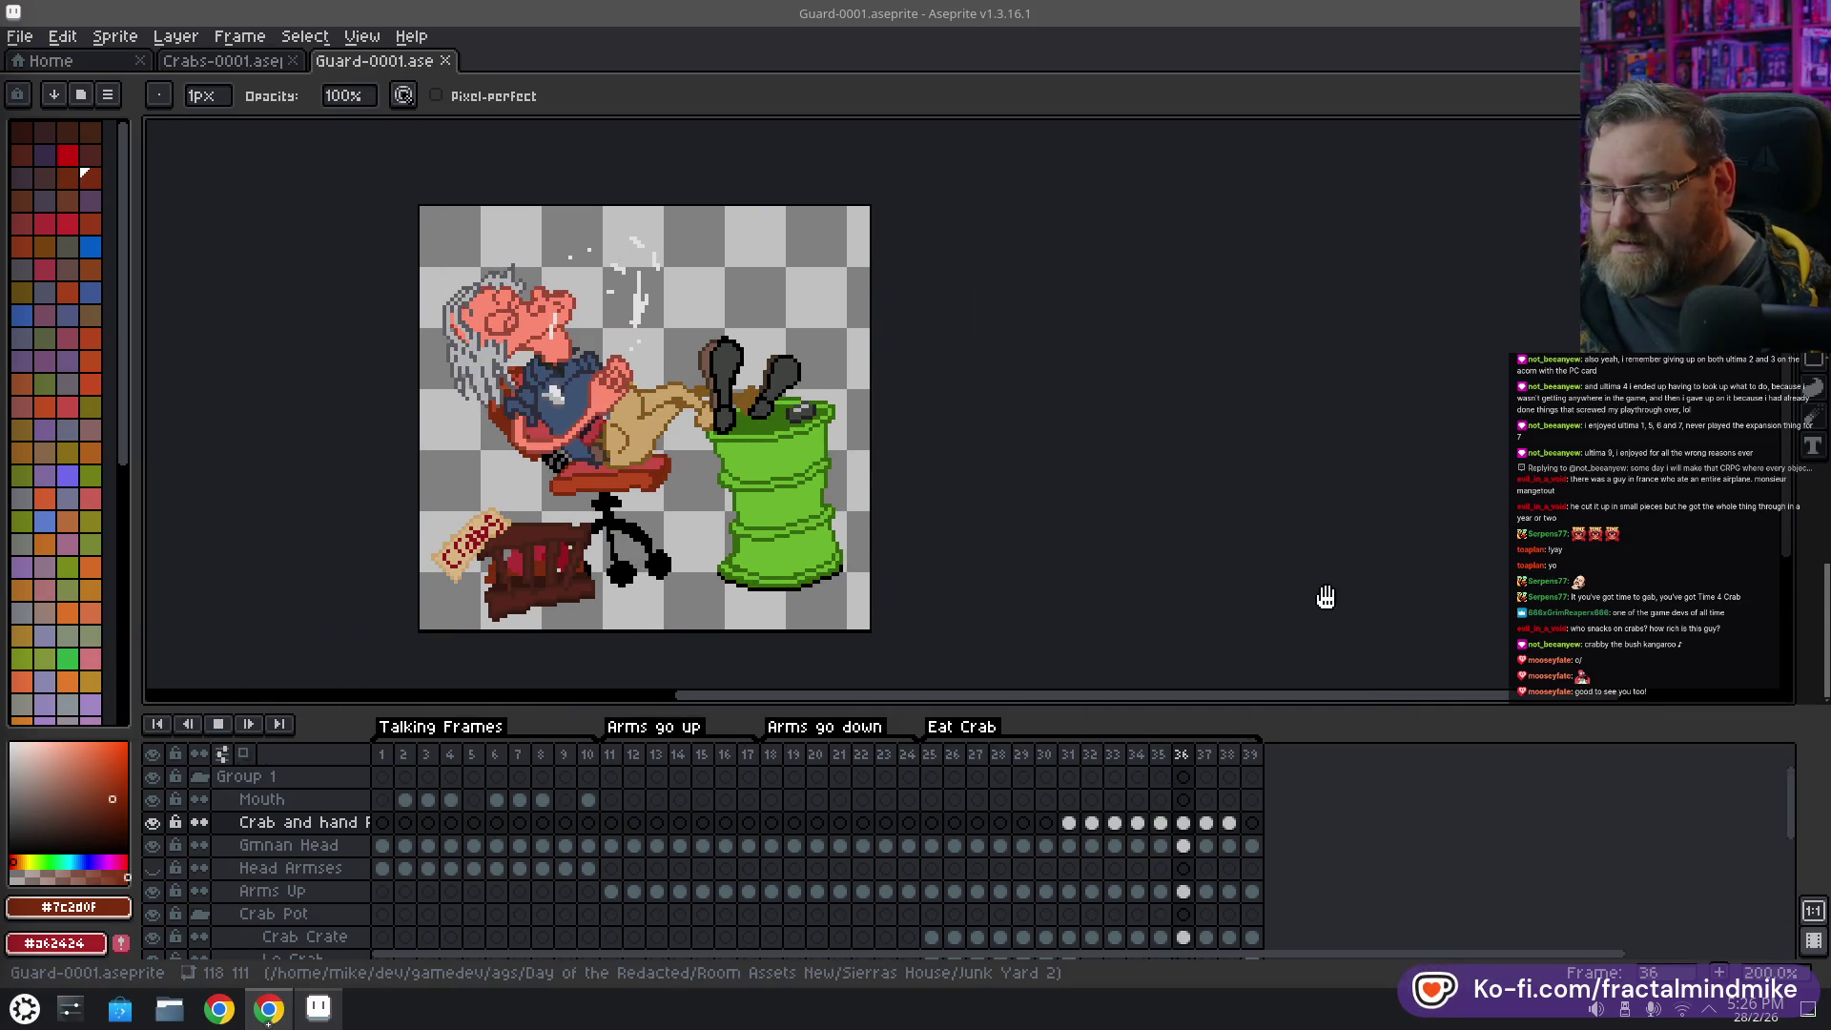
pyautogui.moveTo(1125, 524); pyautogui.dragTo(1156, 519)
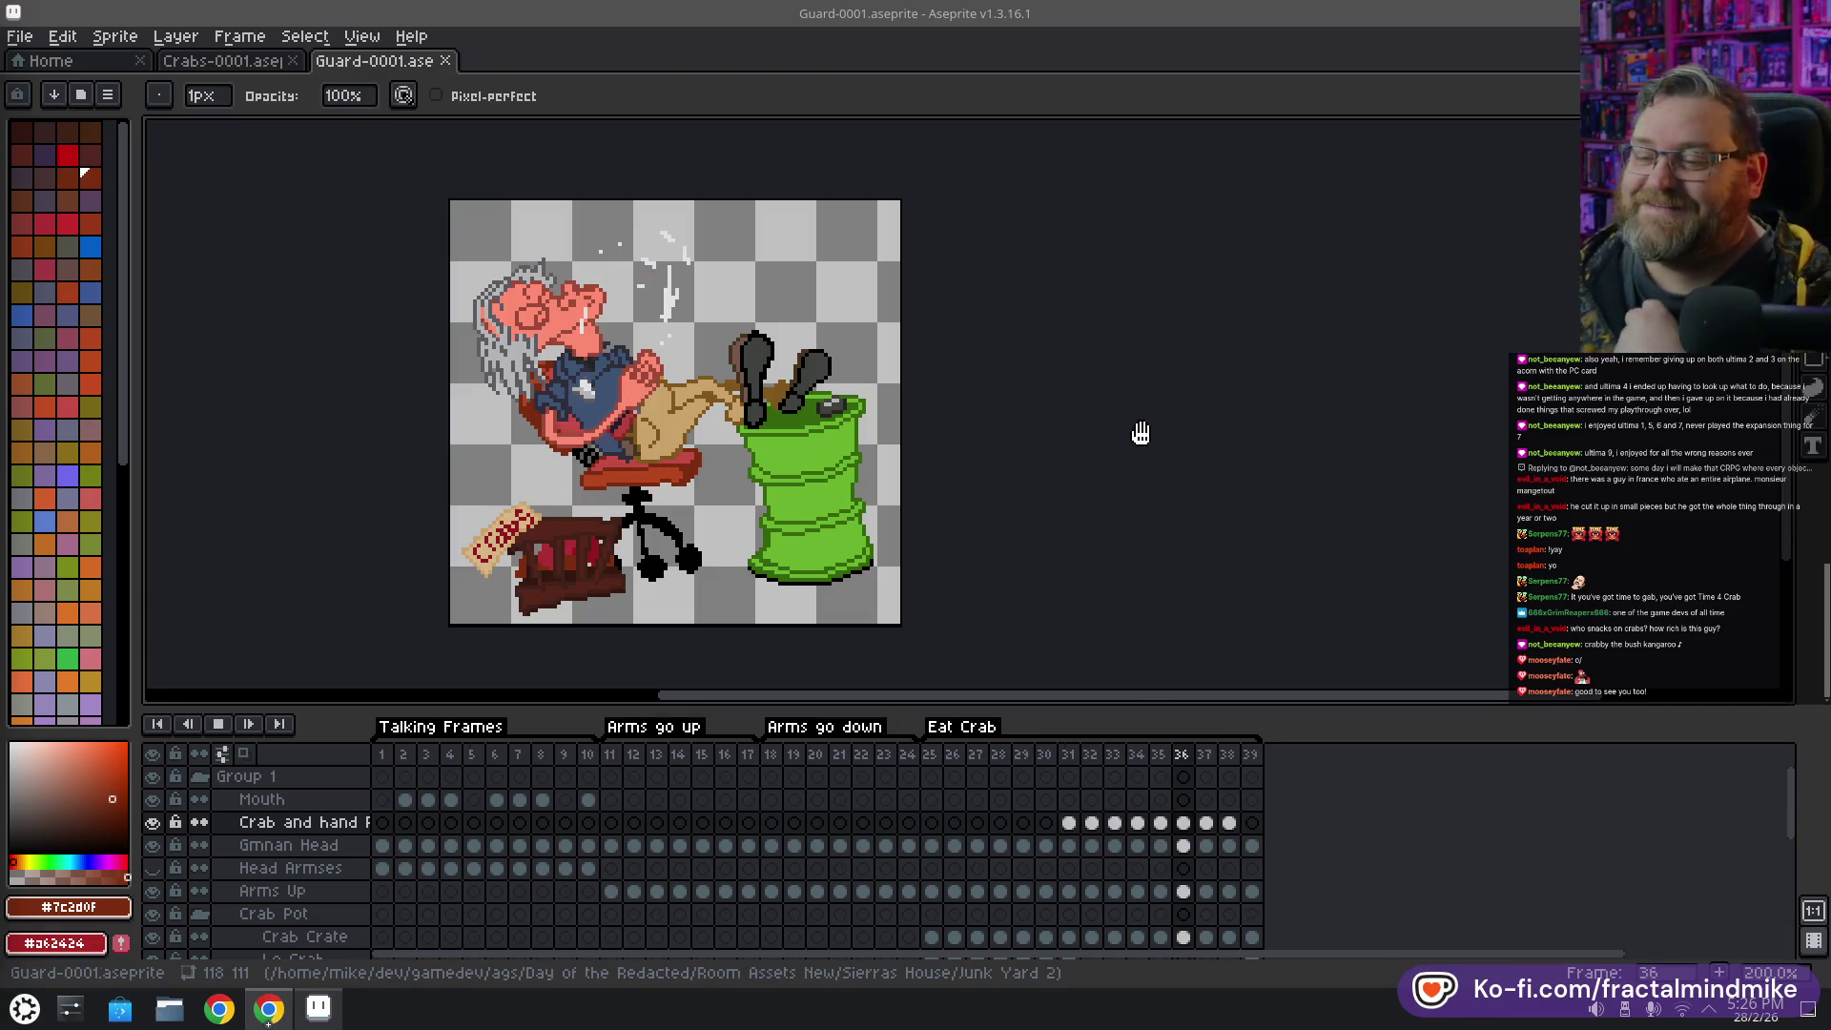
# Play the crab crate animation, then the guard animation from frame 12, for comparison
pyautogui.click(214, 61)
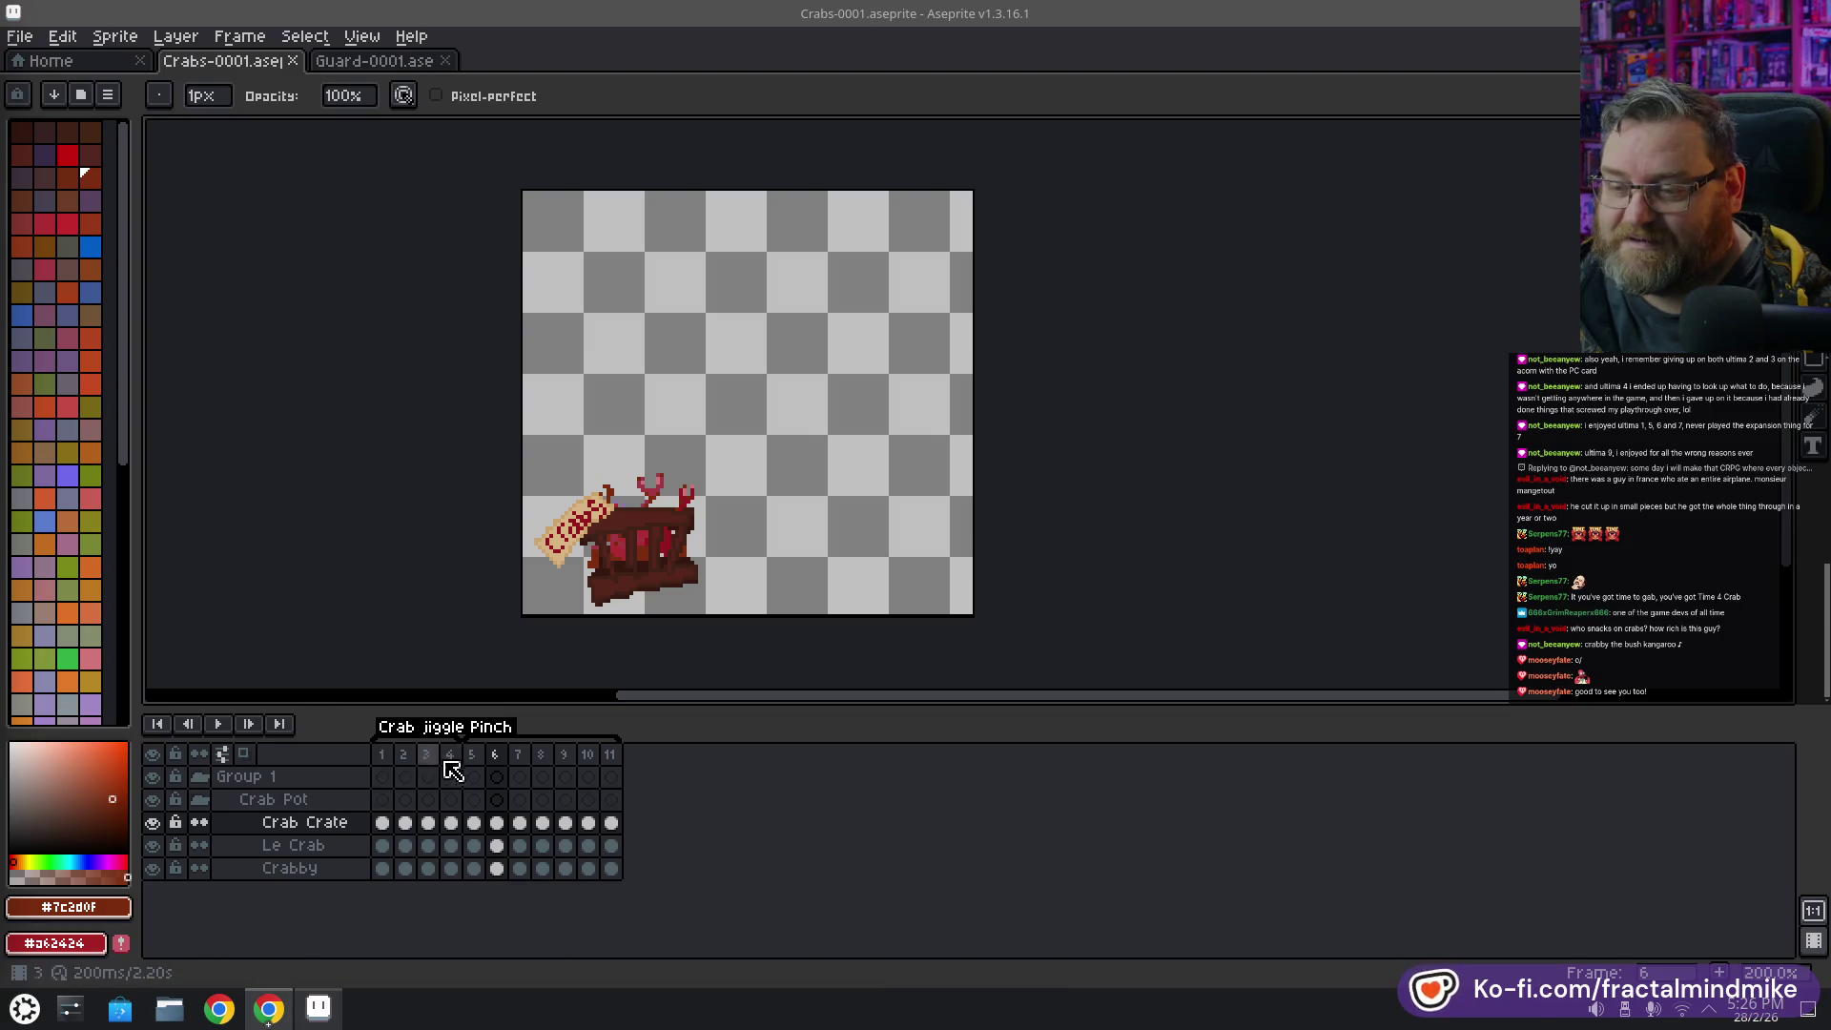
pyautogui.click(222, 725)
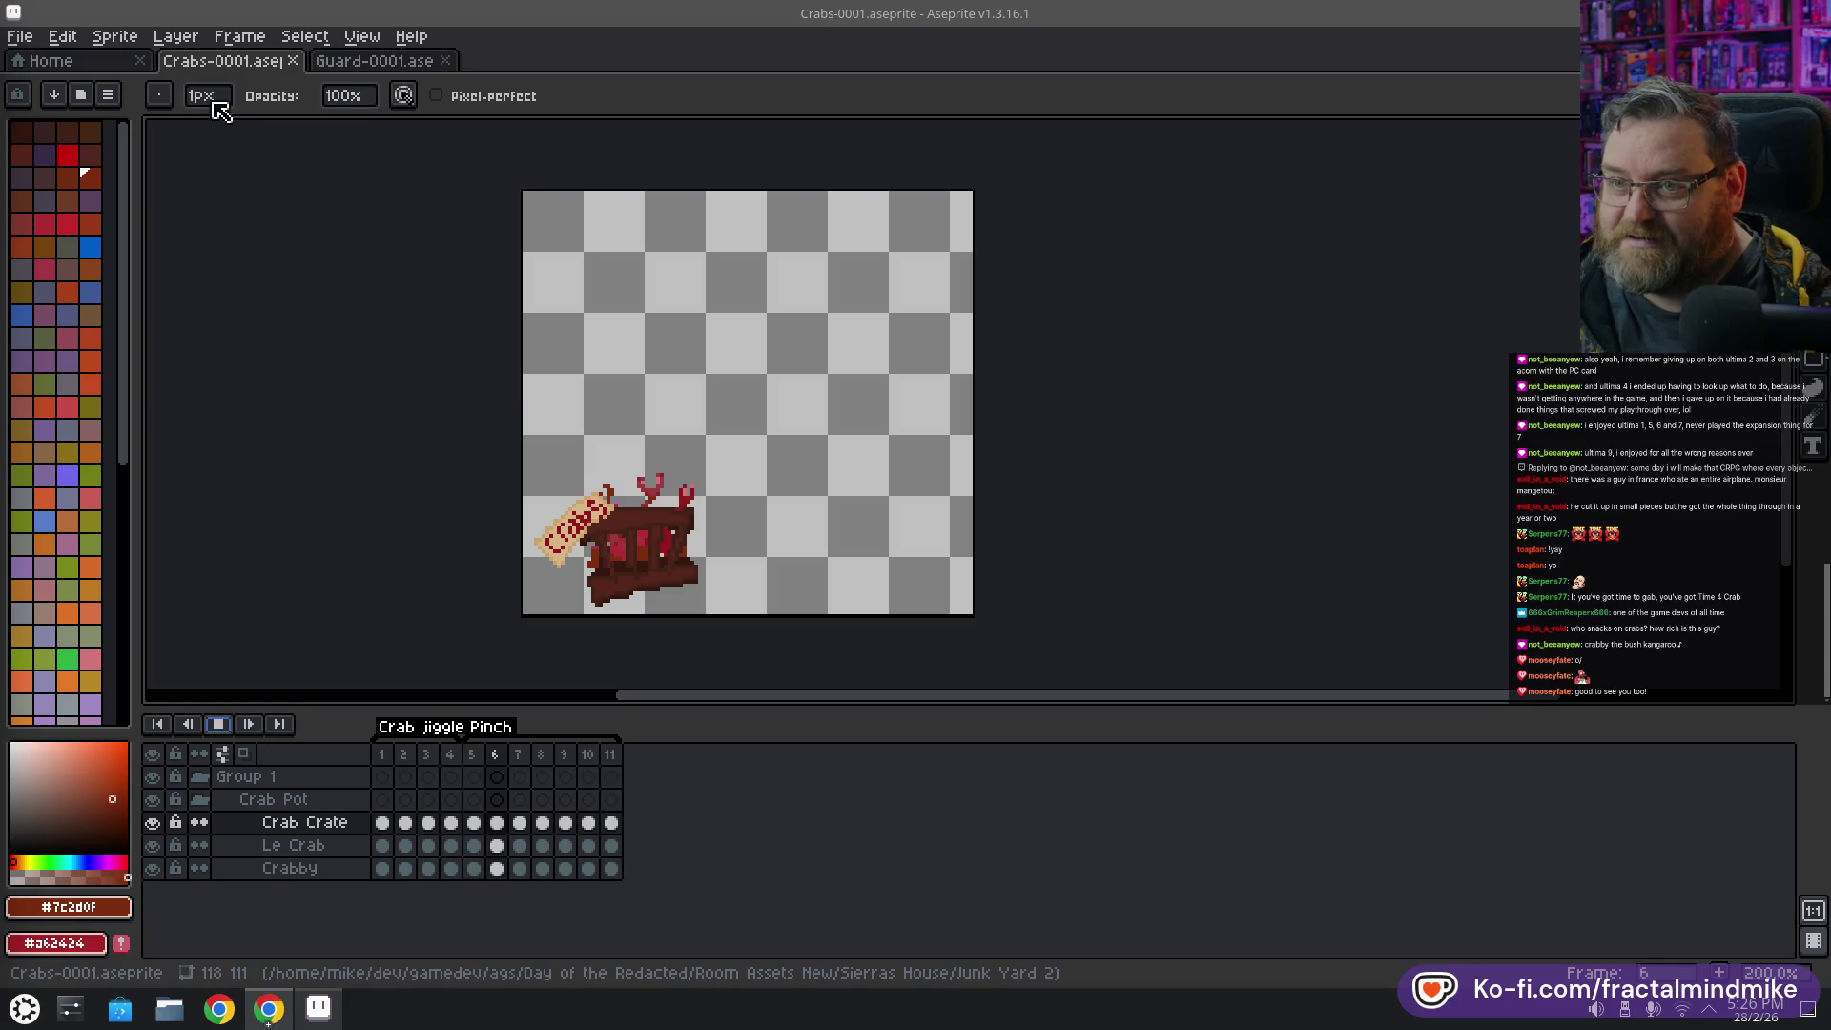
pyautogui.press('Return')
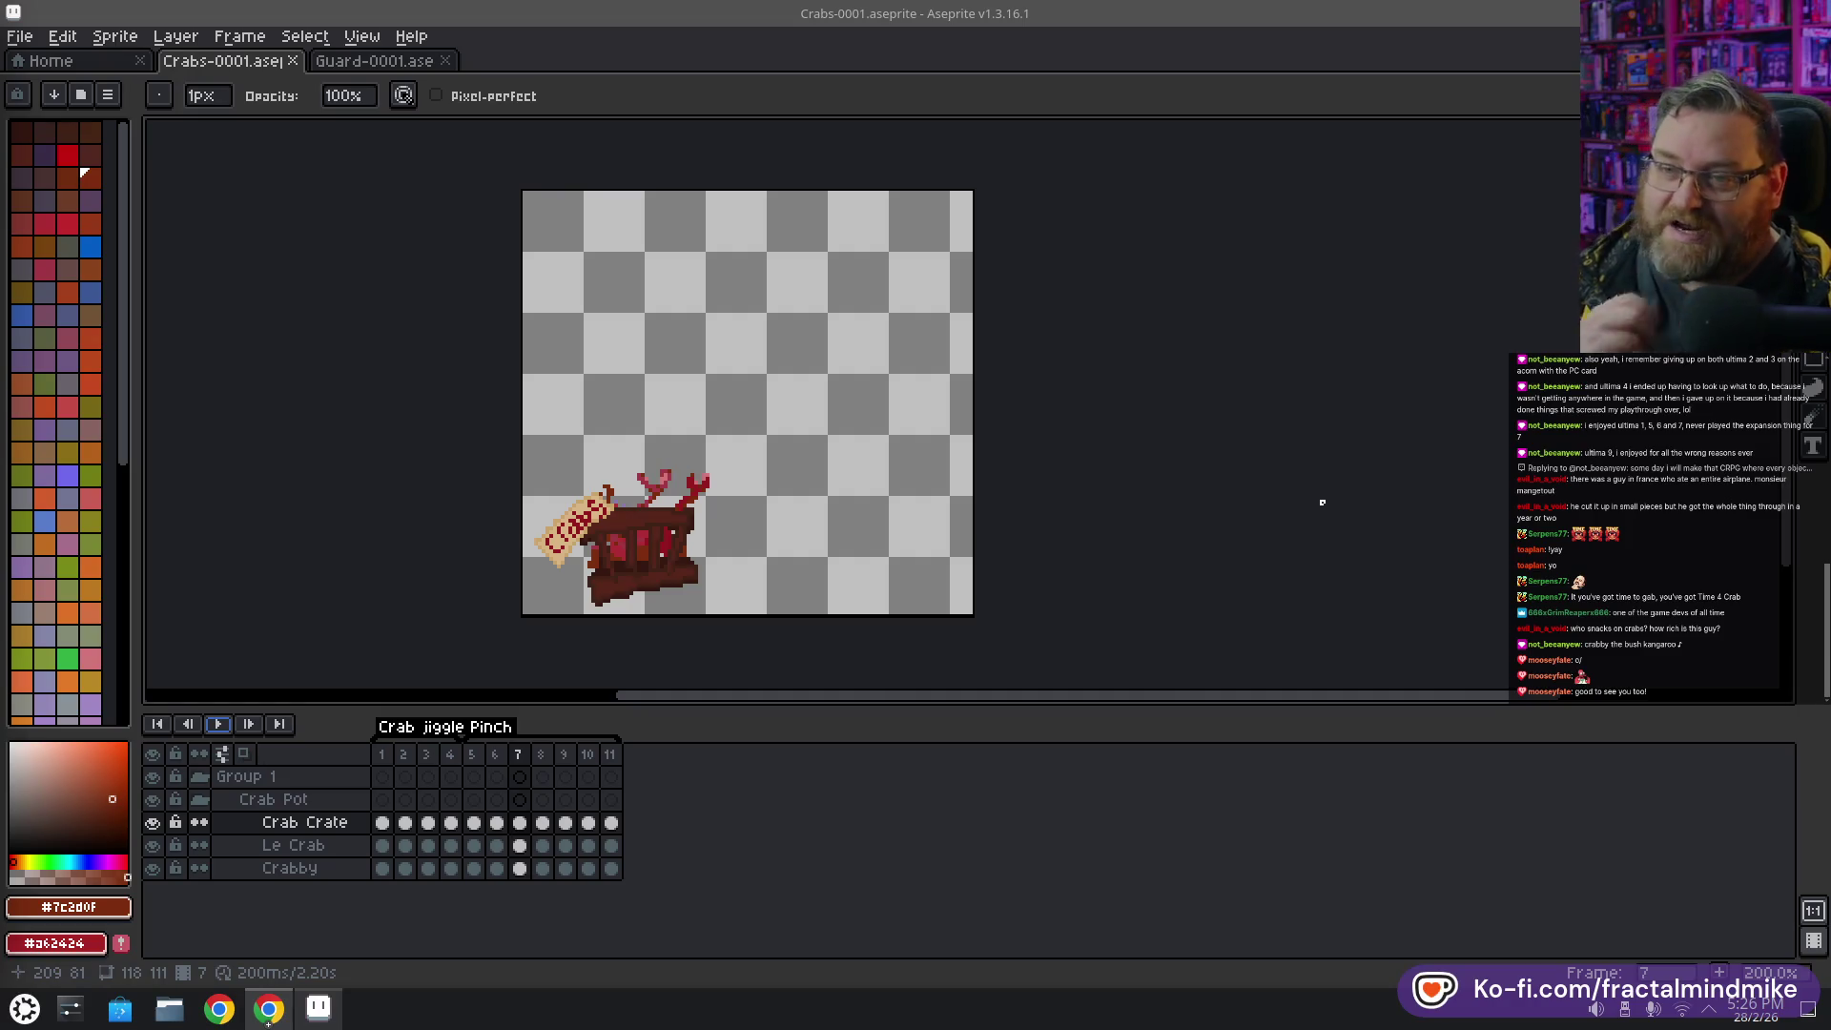
pyautogui.click(362, 60)
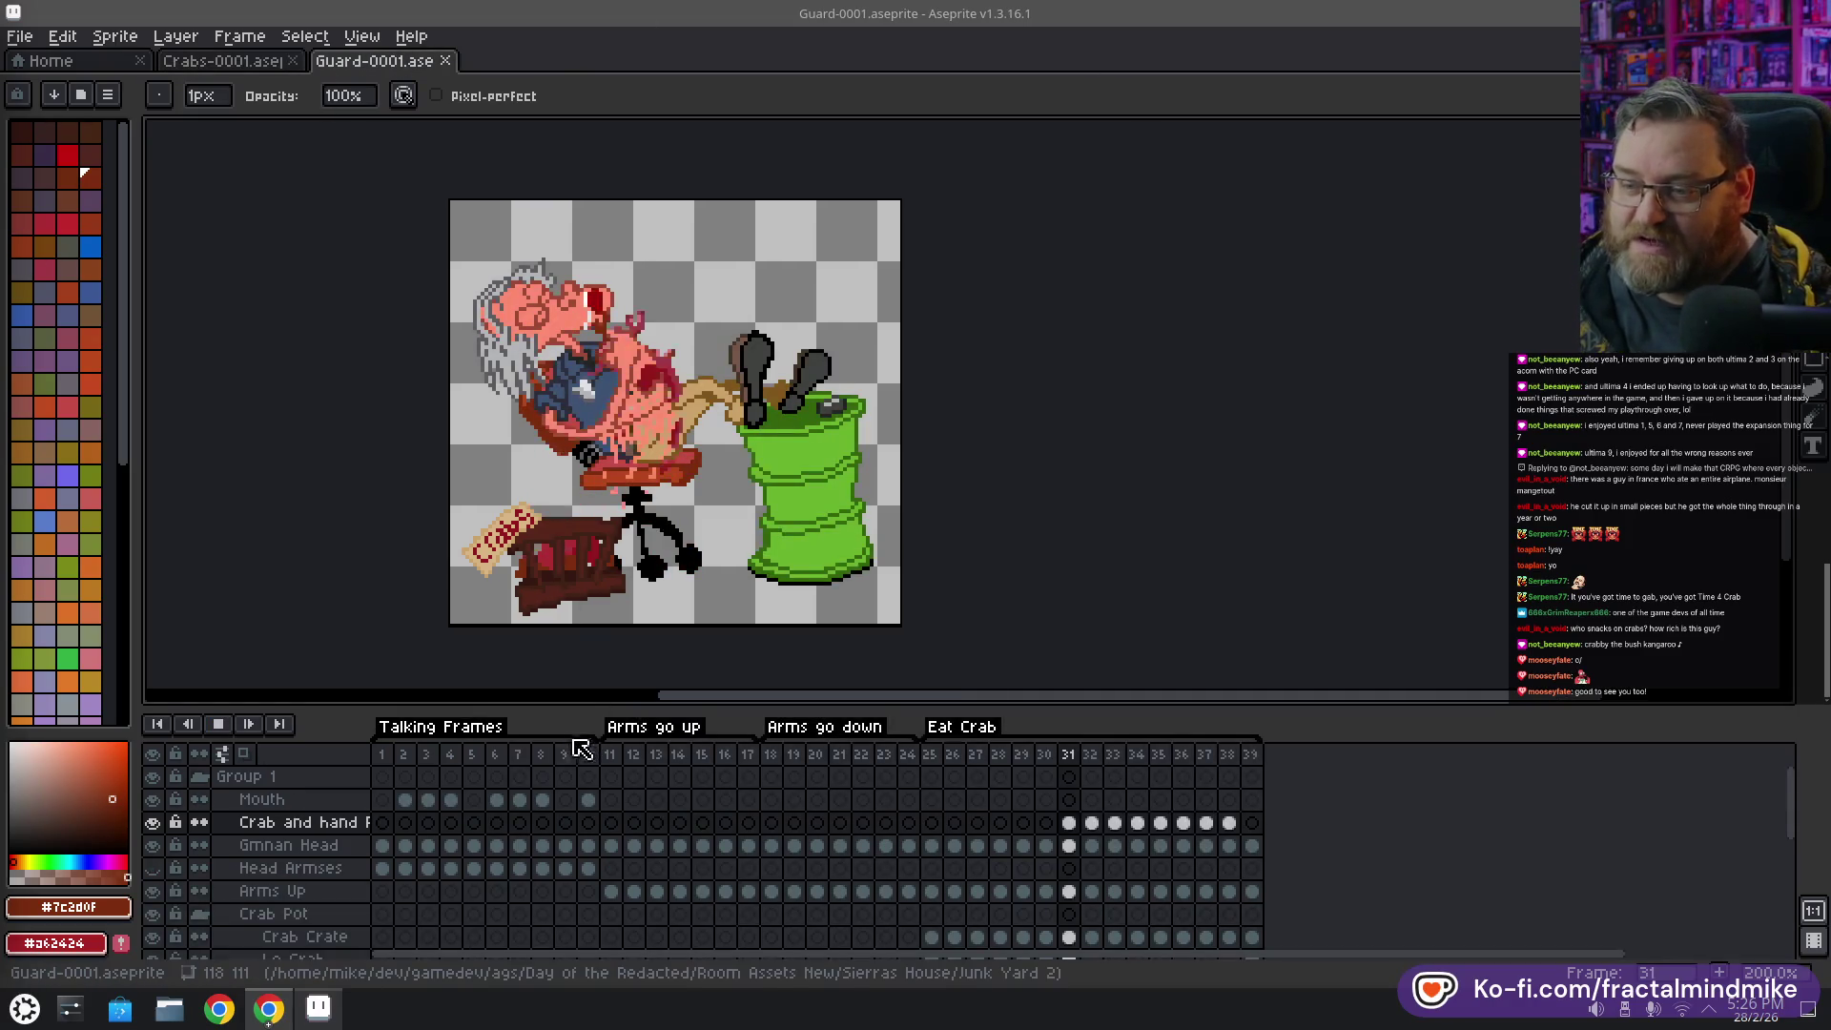
pyautogui.click(629, 763)
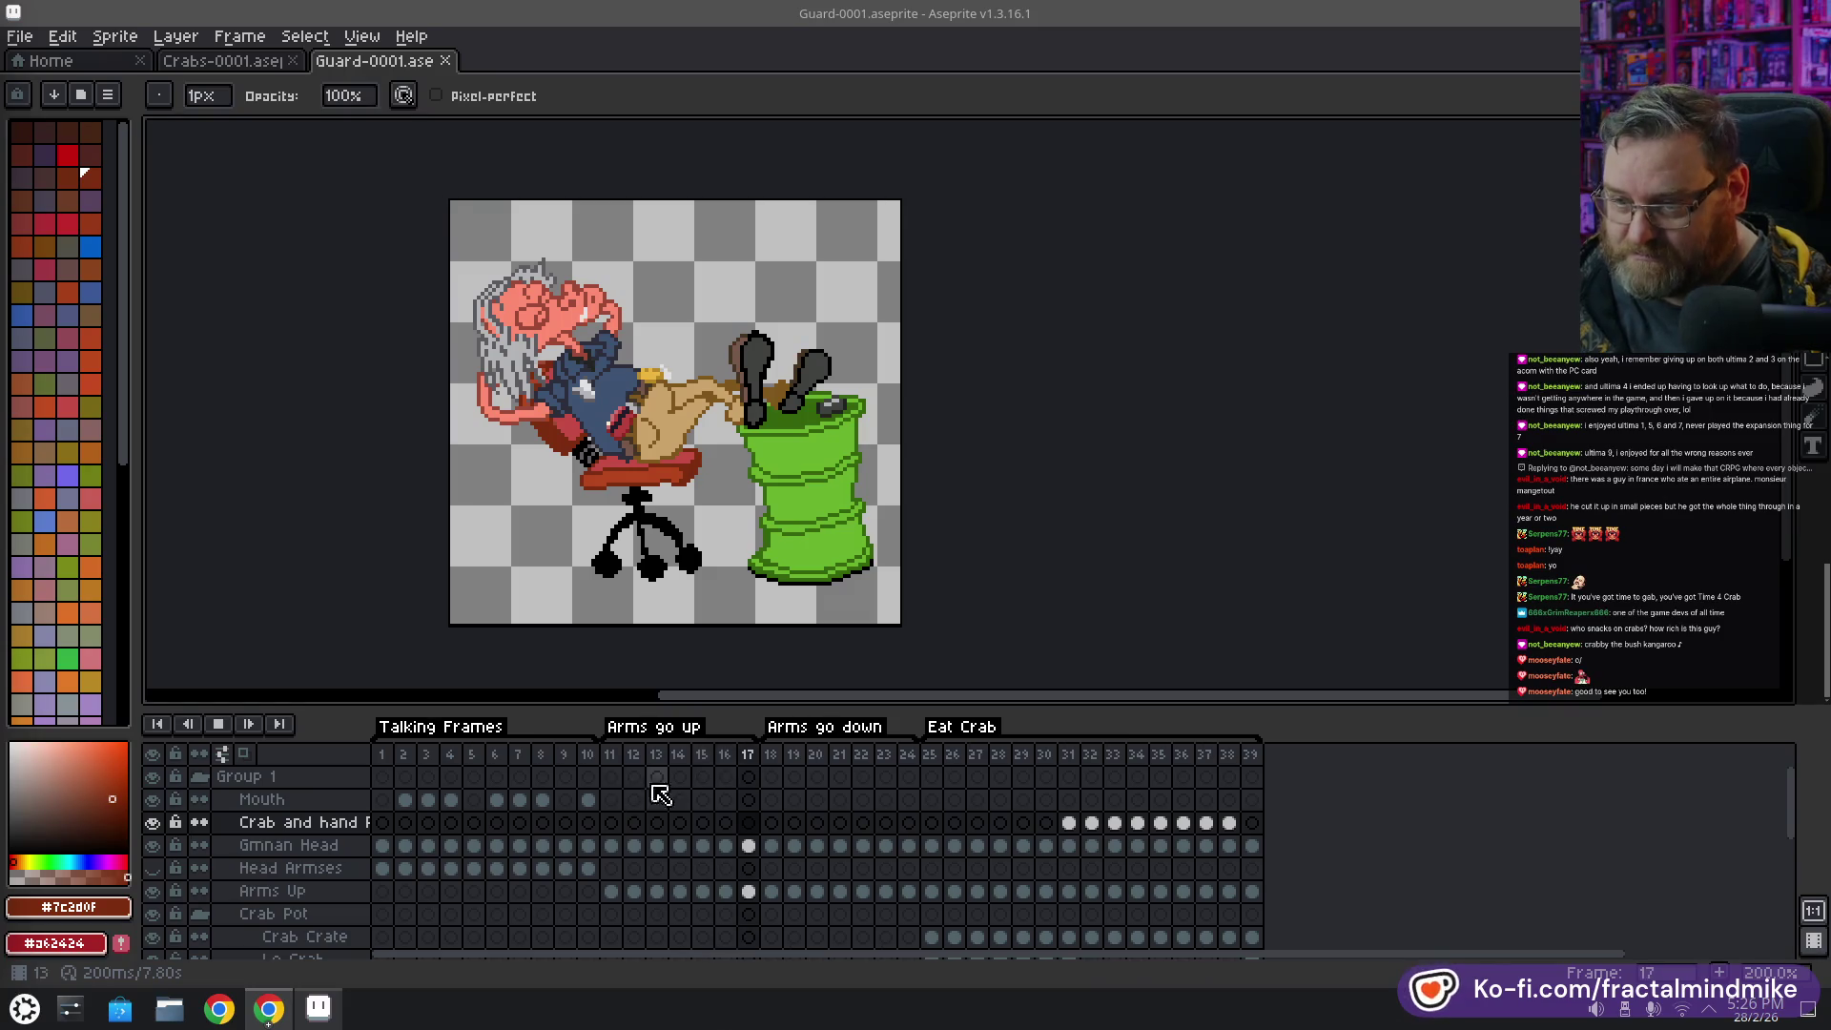
pyautogui.click(219, 724)
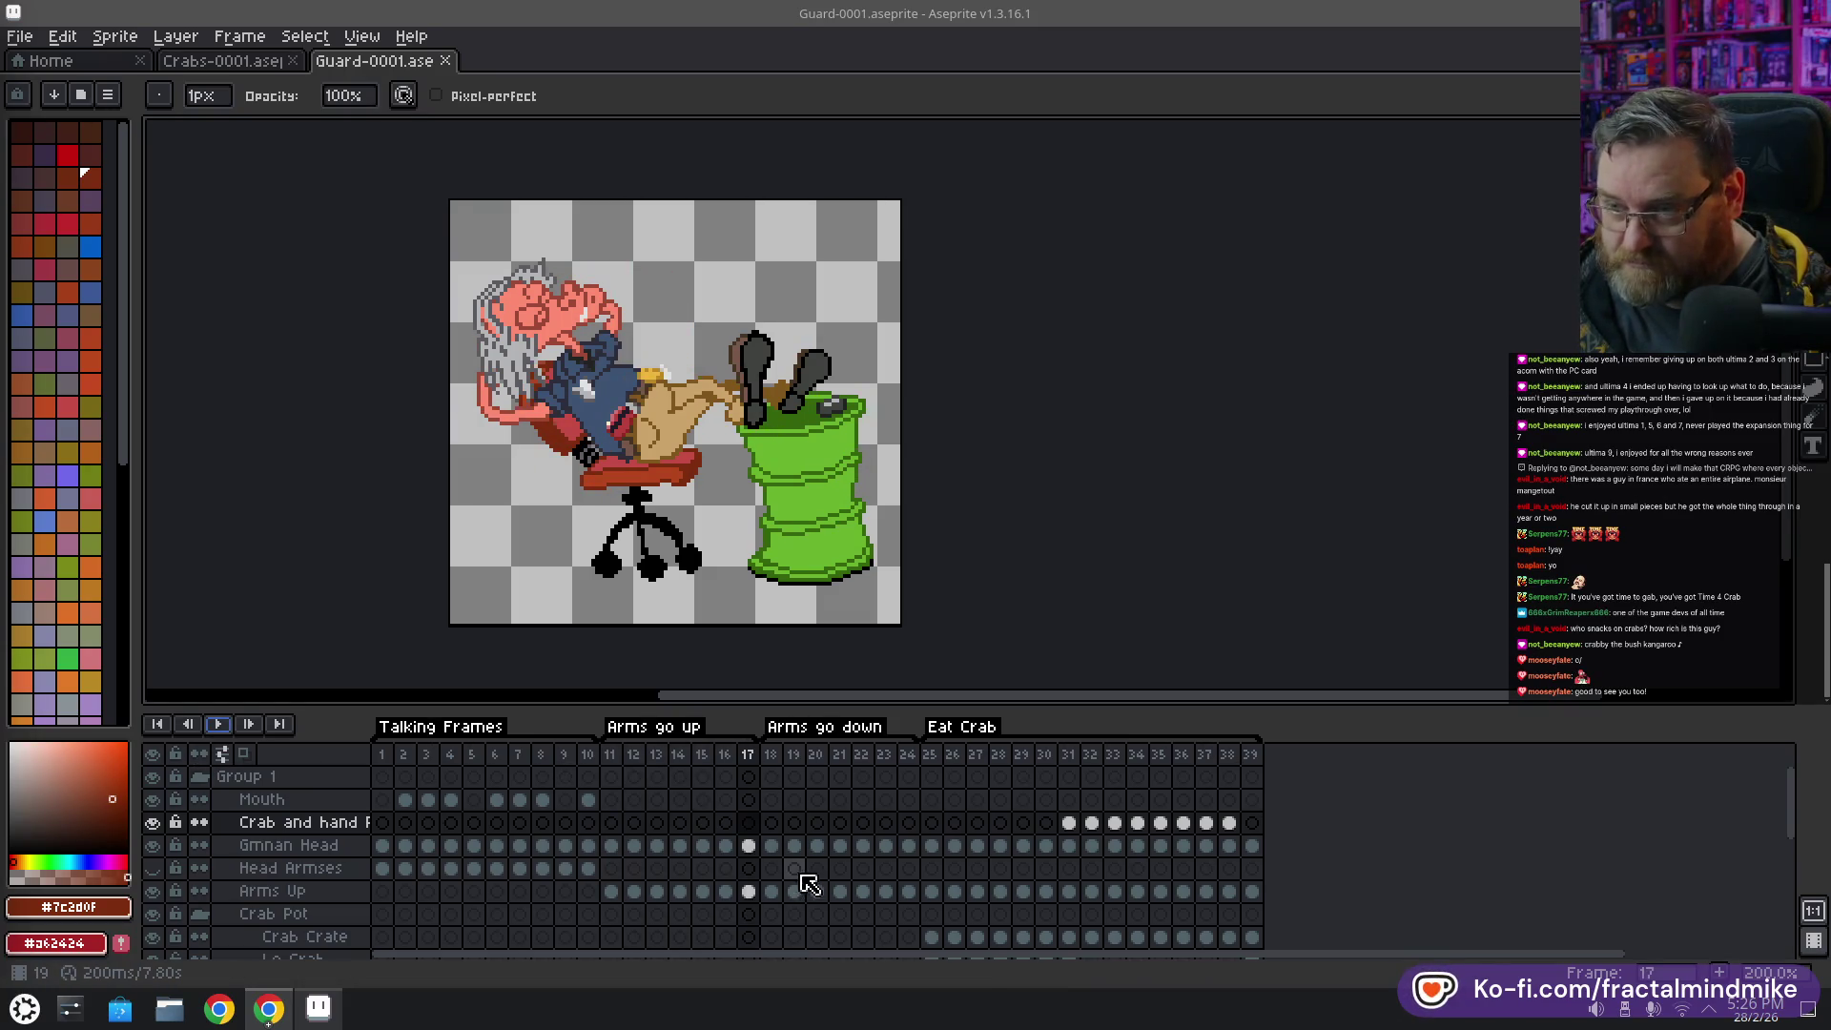
# Replay the crab crate animation, restarting it from frame 1
pyautogui.click(221, 61)
pyautogui.click(218, 724)
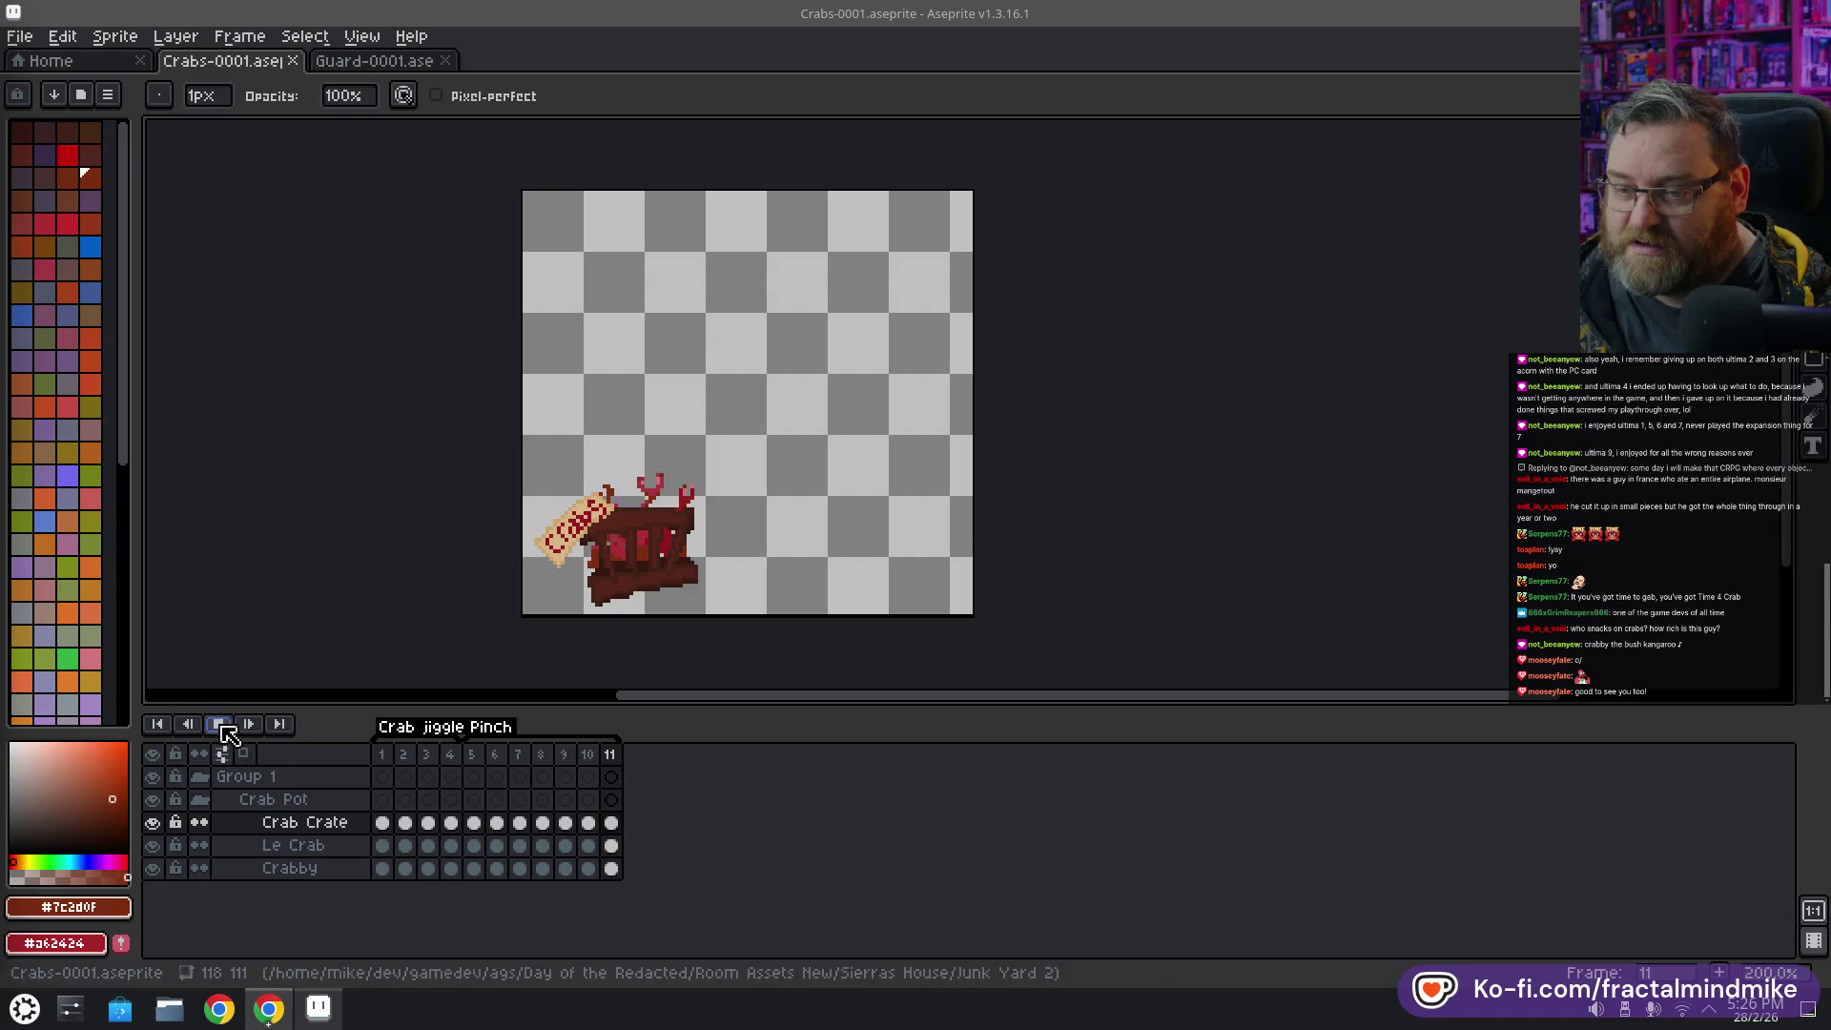
pyautogui.click(381, 754)
pyautogui.click(225, 725)
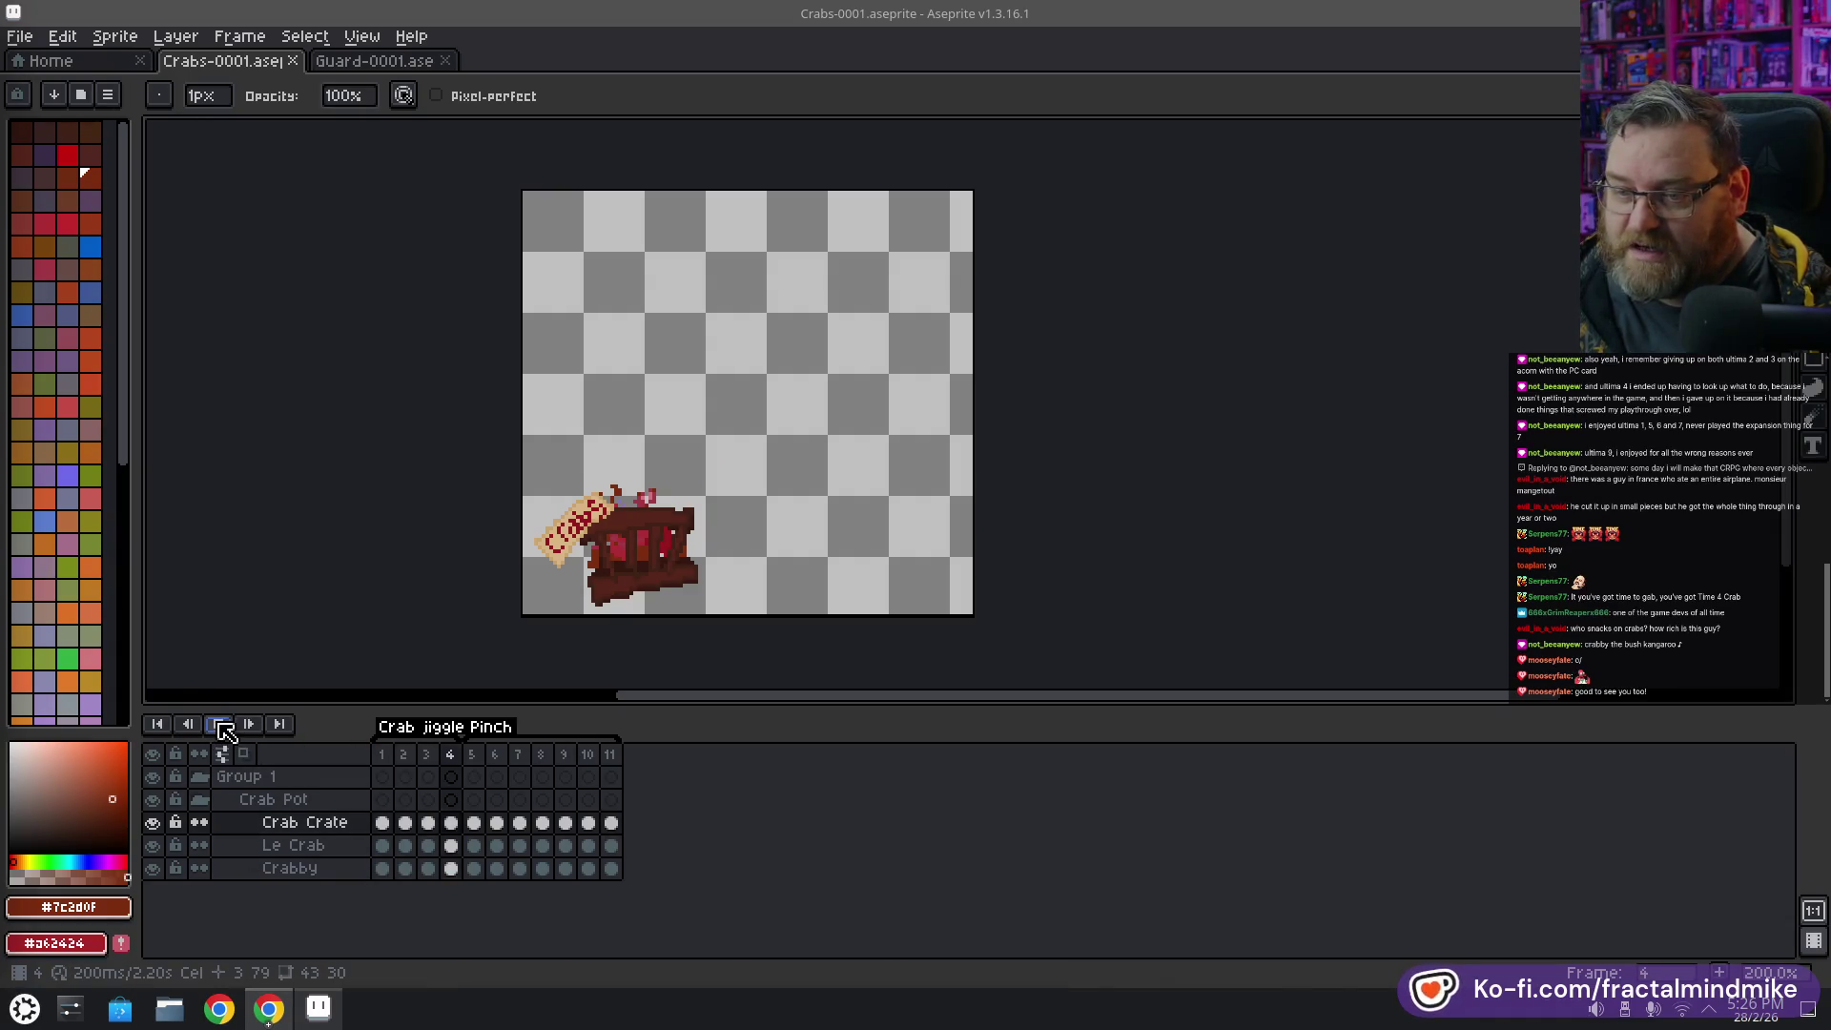
# Play the Eat Crab section from frame 25 and check its last frame, 39
pyautogui.click(371, 61)
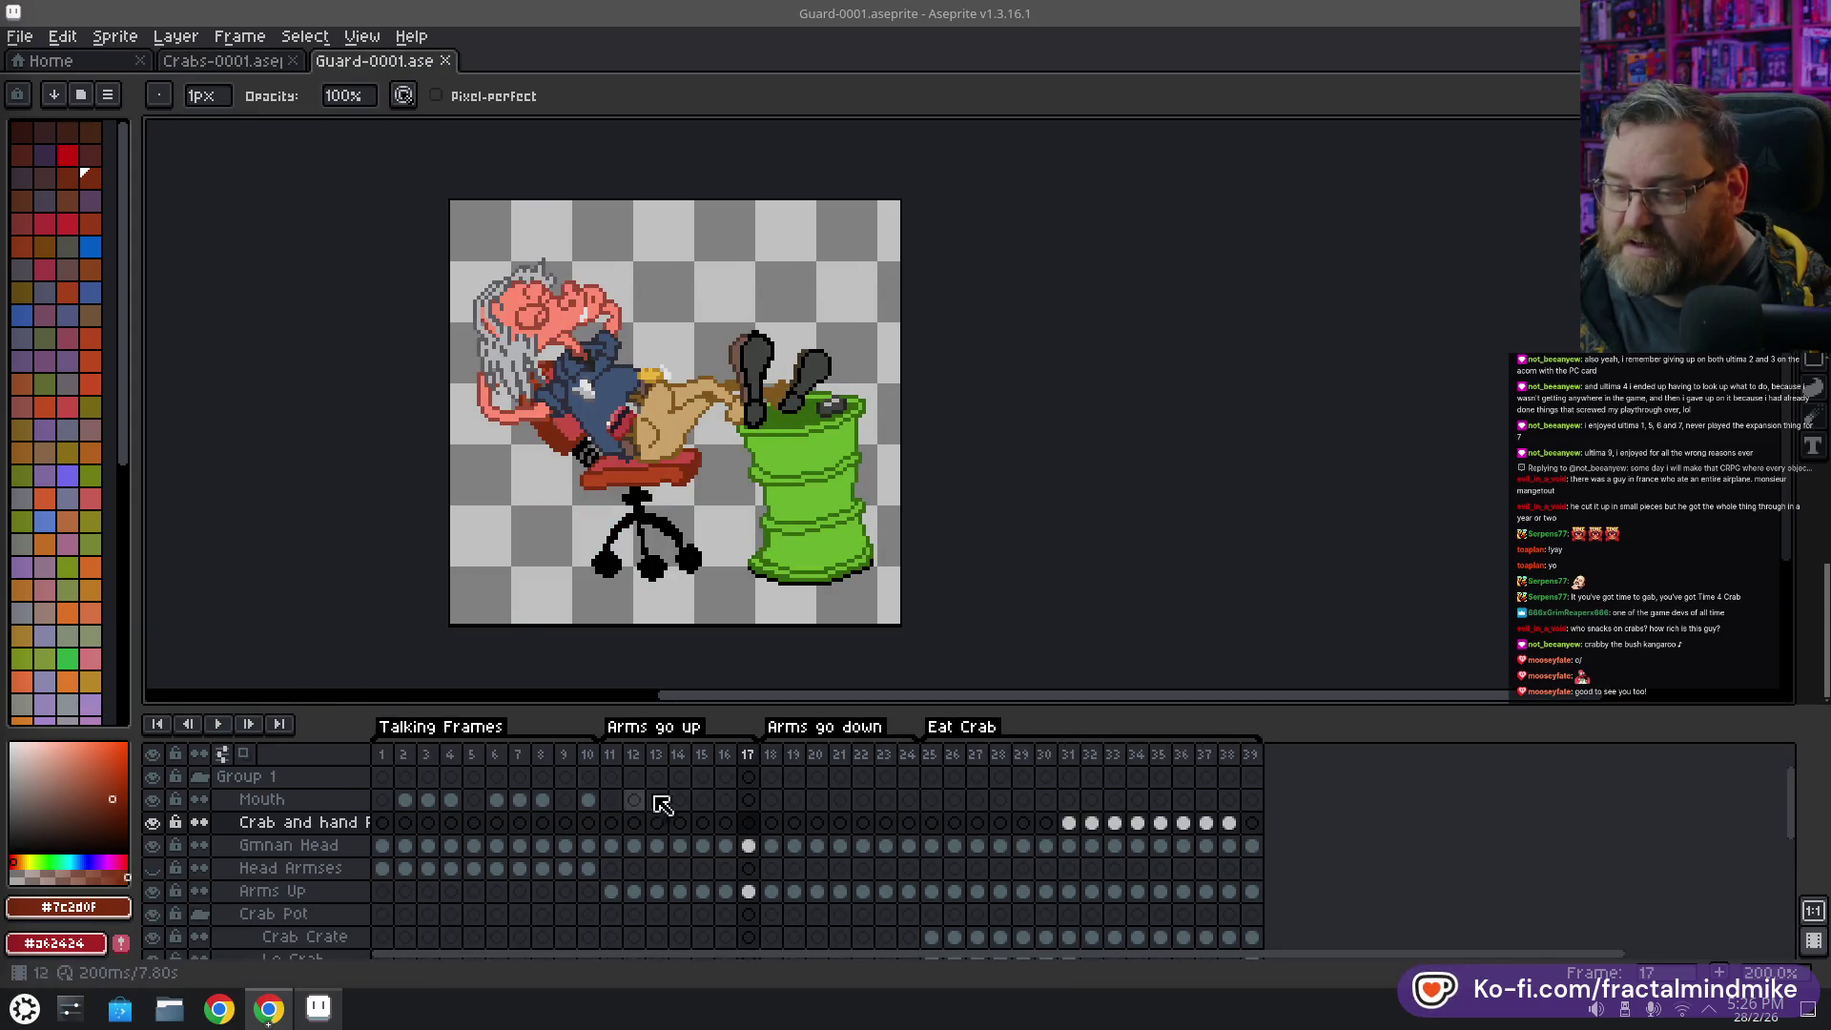
pyautogui.click(931, 754)
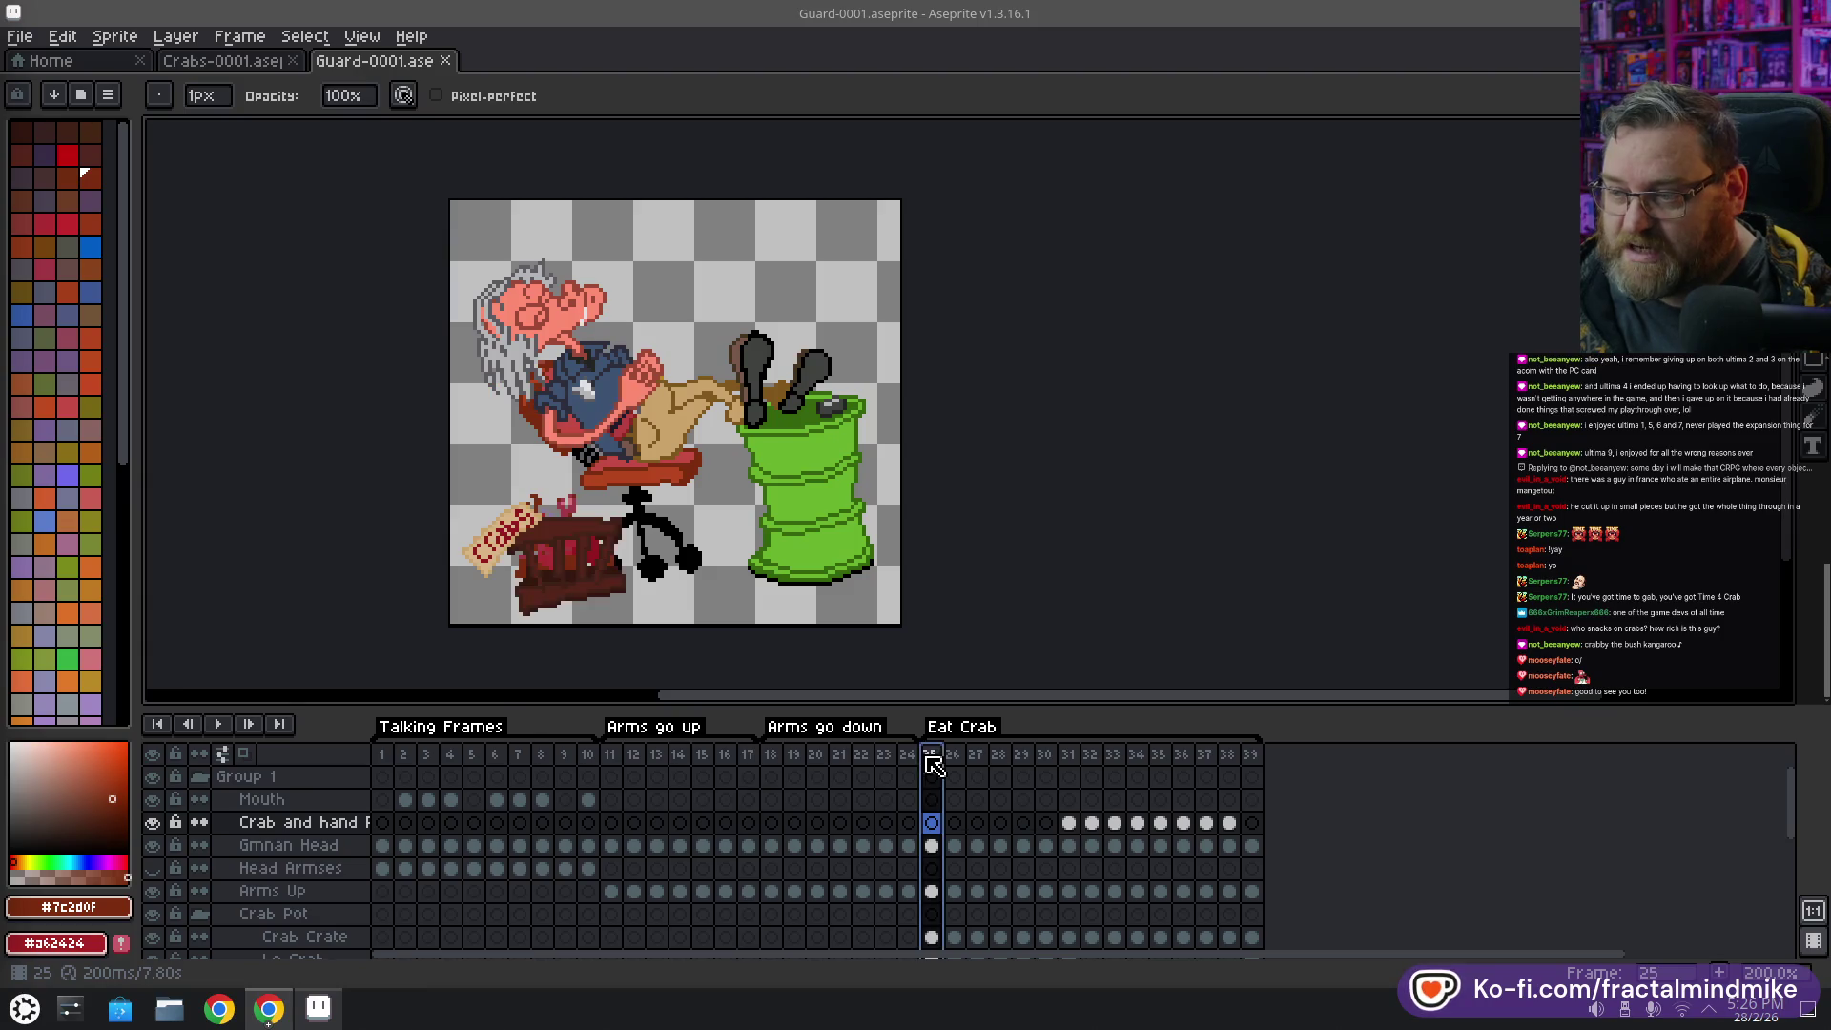
pyautogui.click(218, 725)
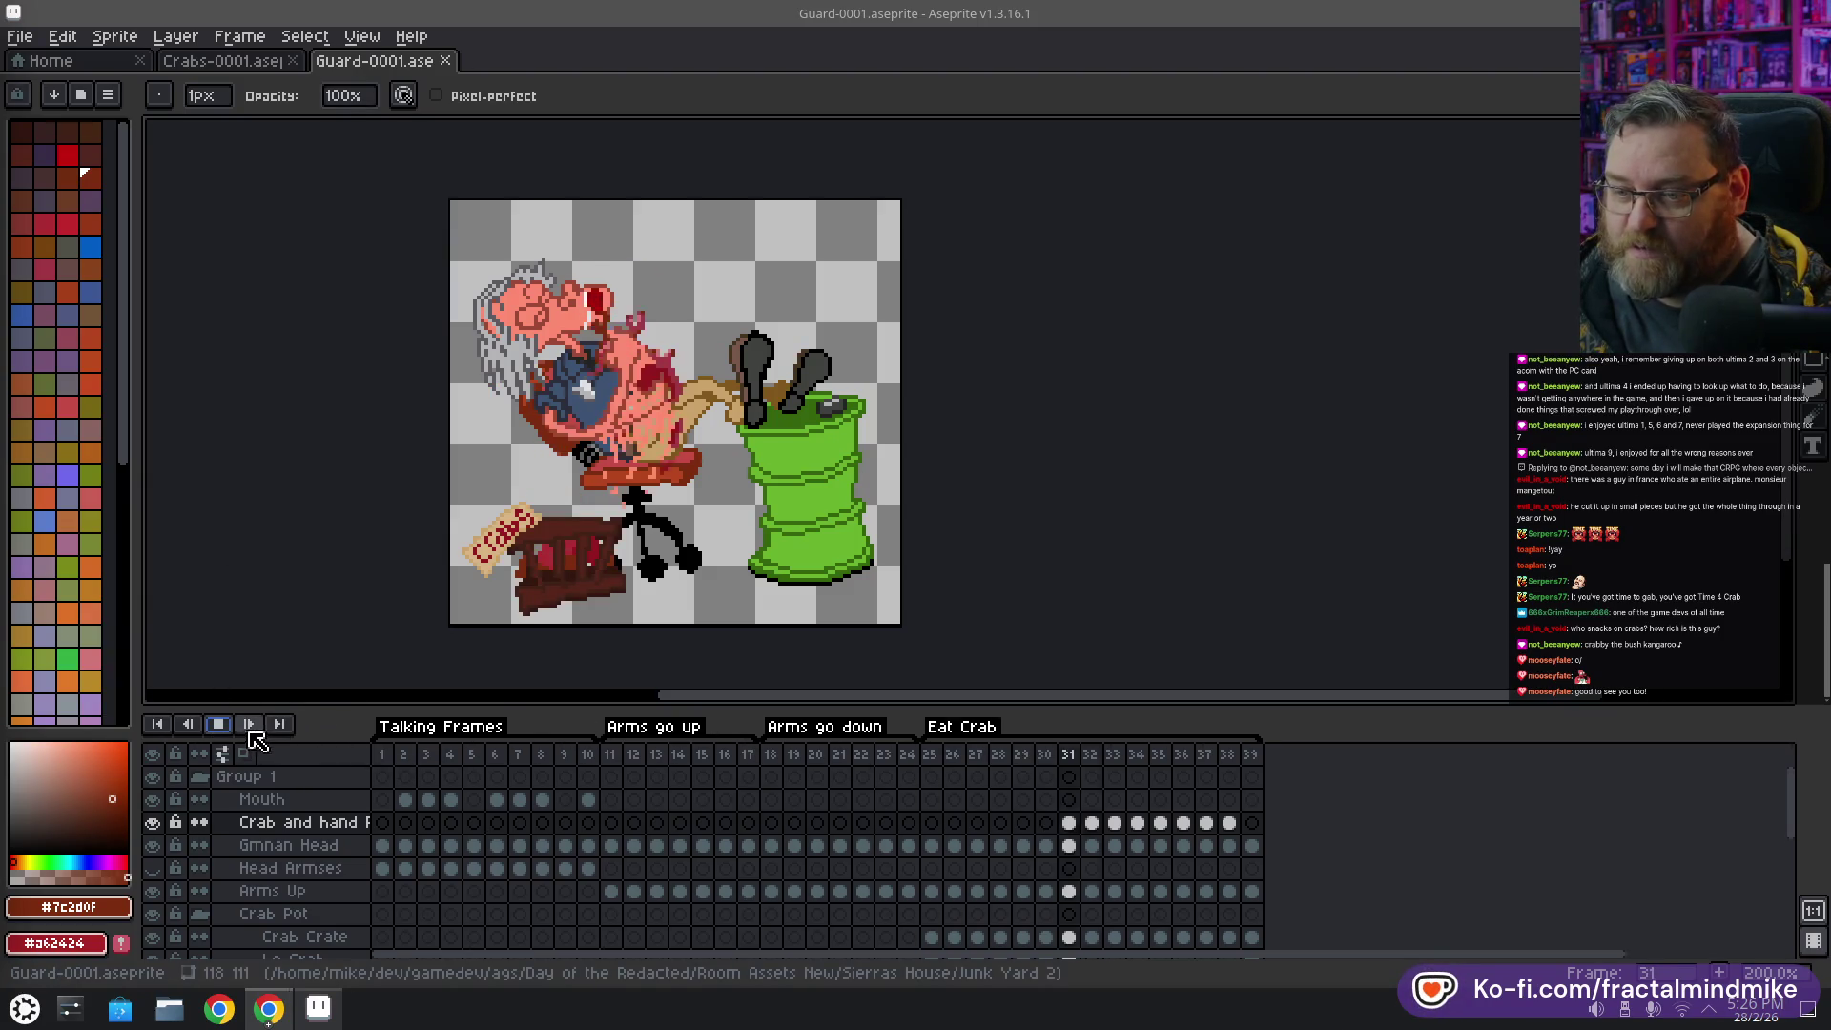
pyautogui.click(218, 725)
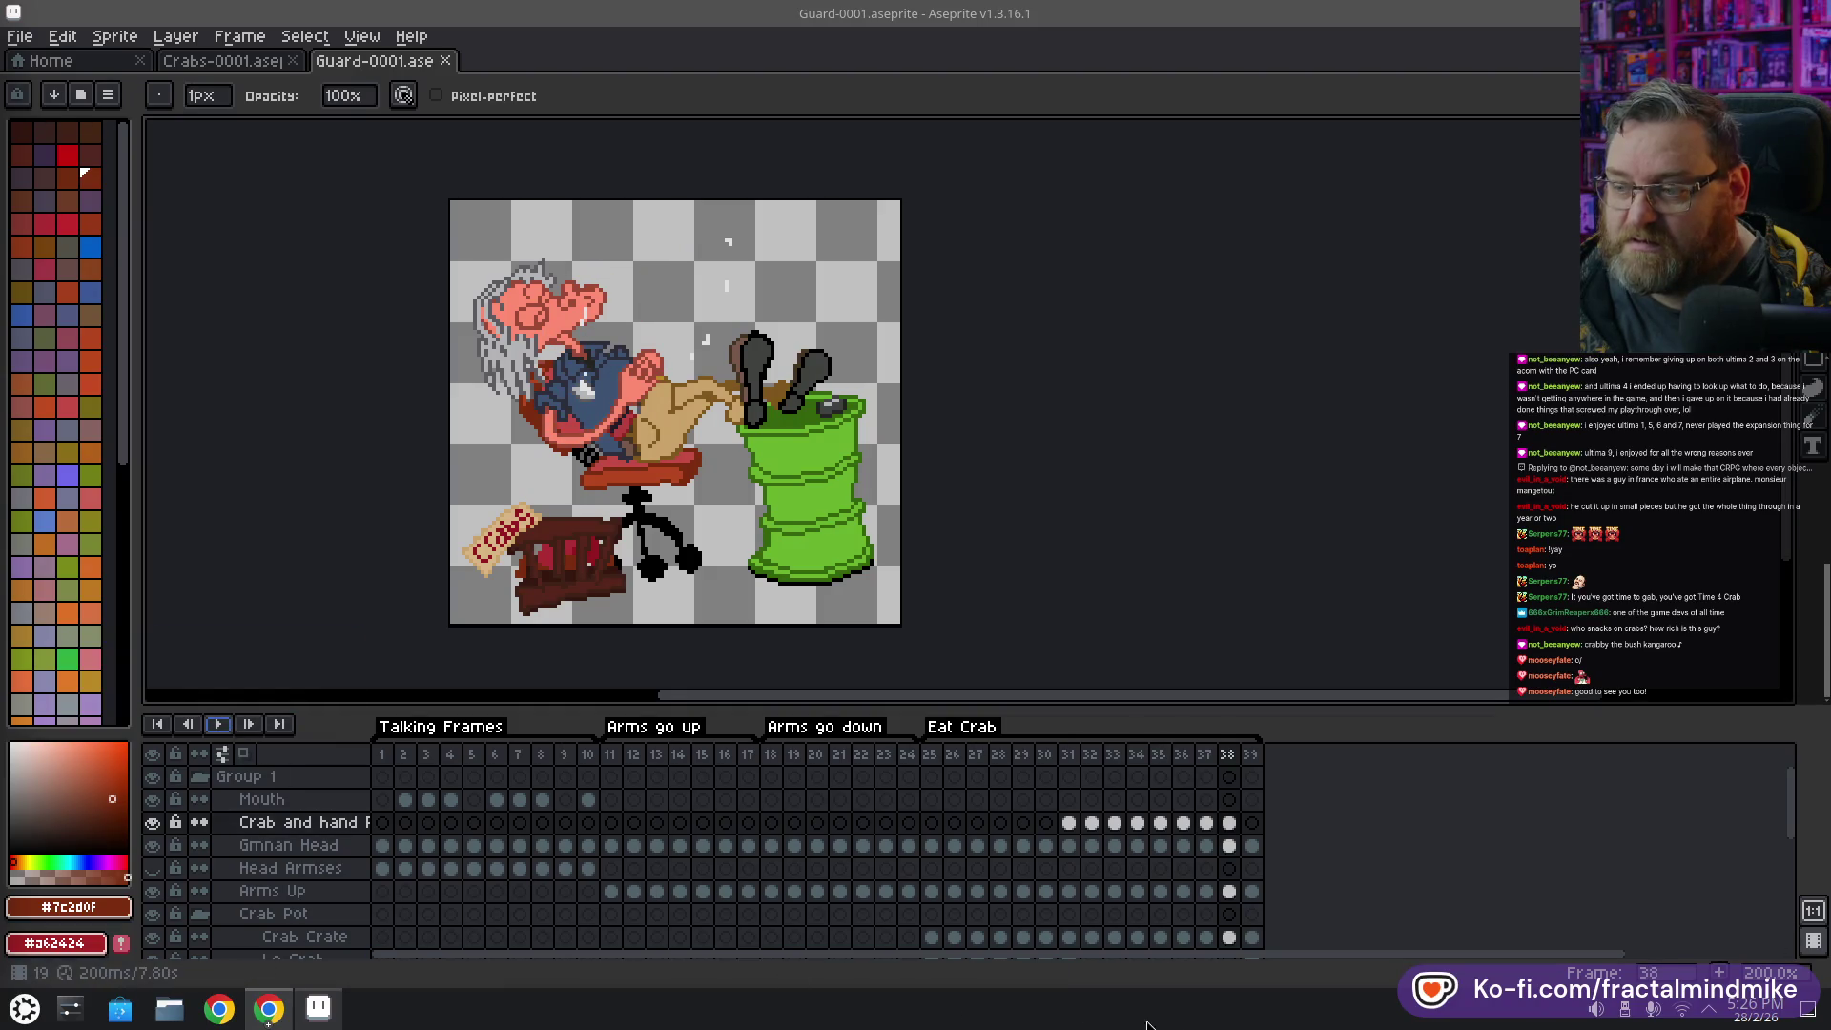
pyautogui.click(1252, 822)
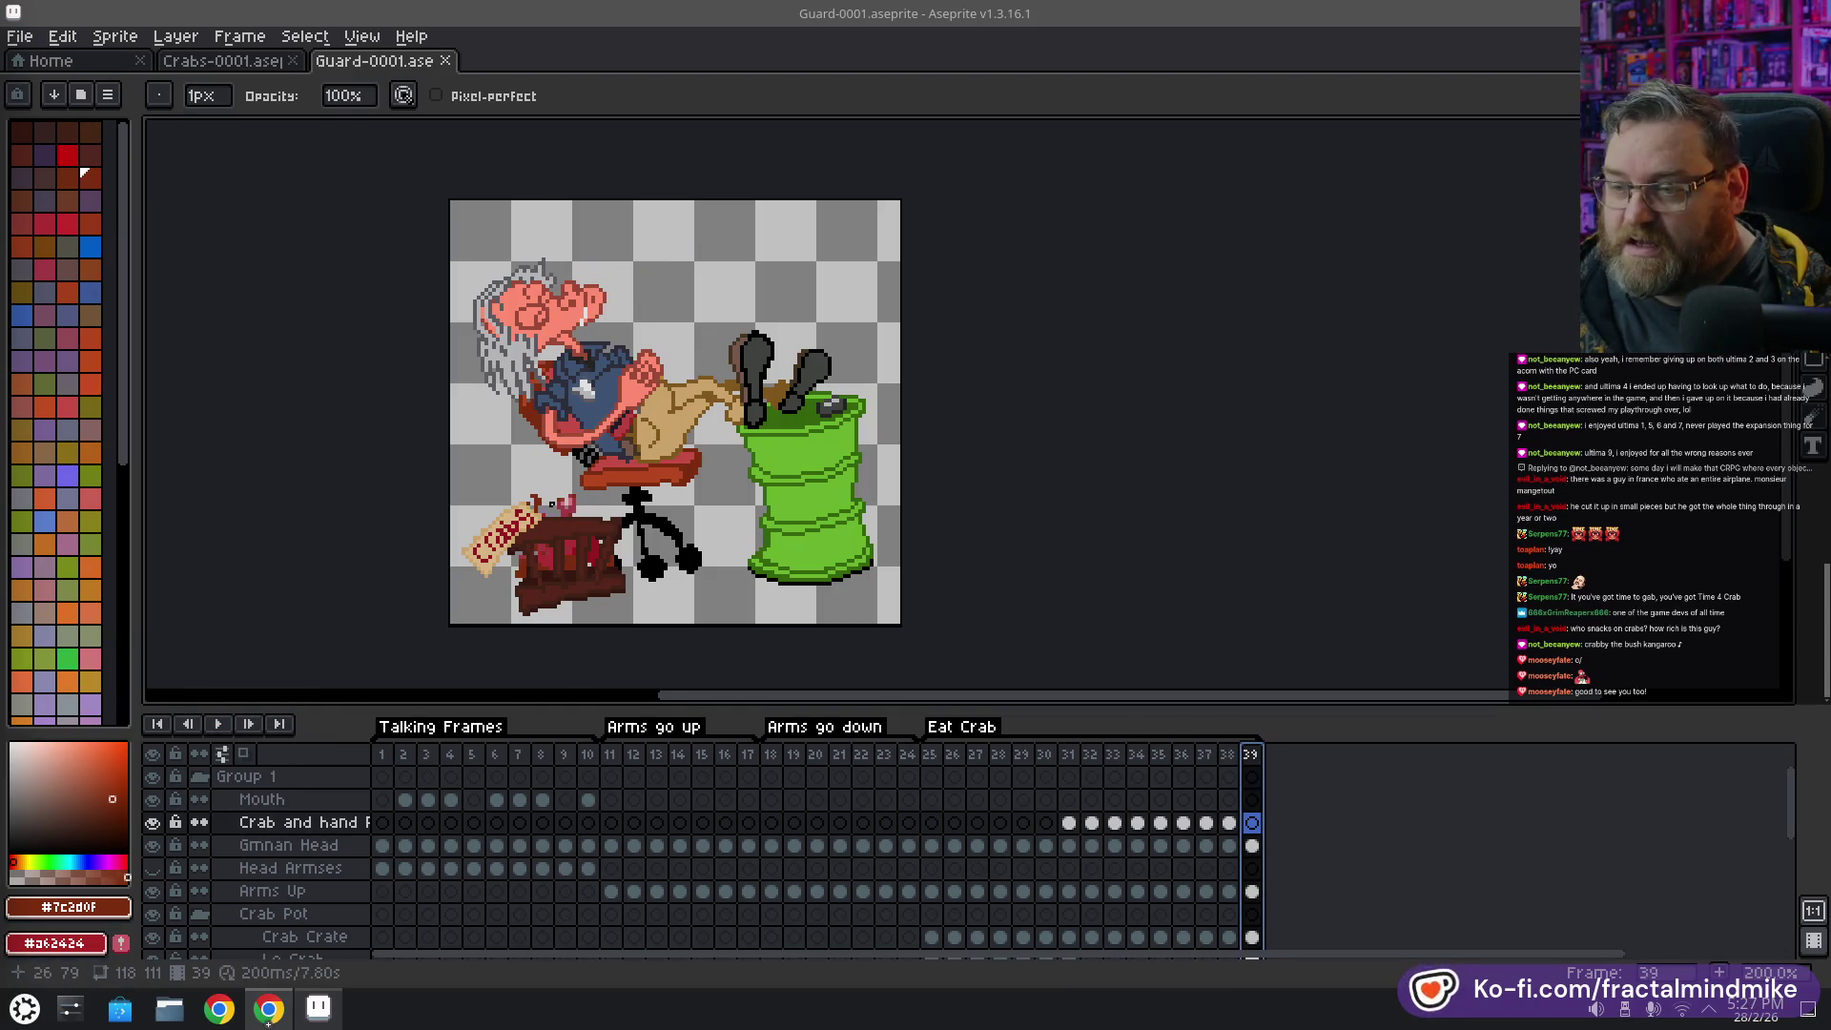
pyautogui.click(931, 756)
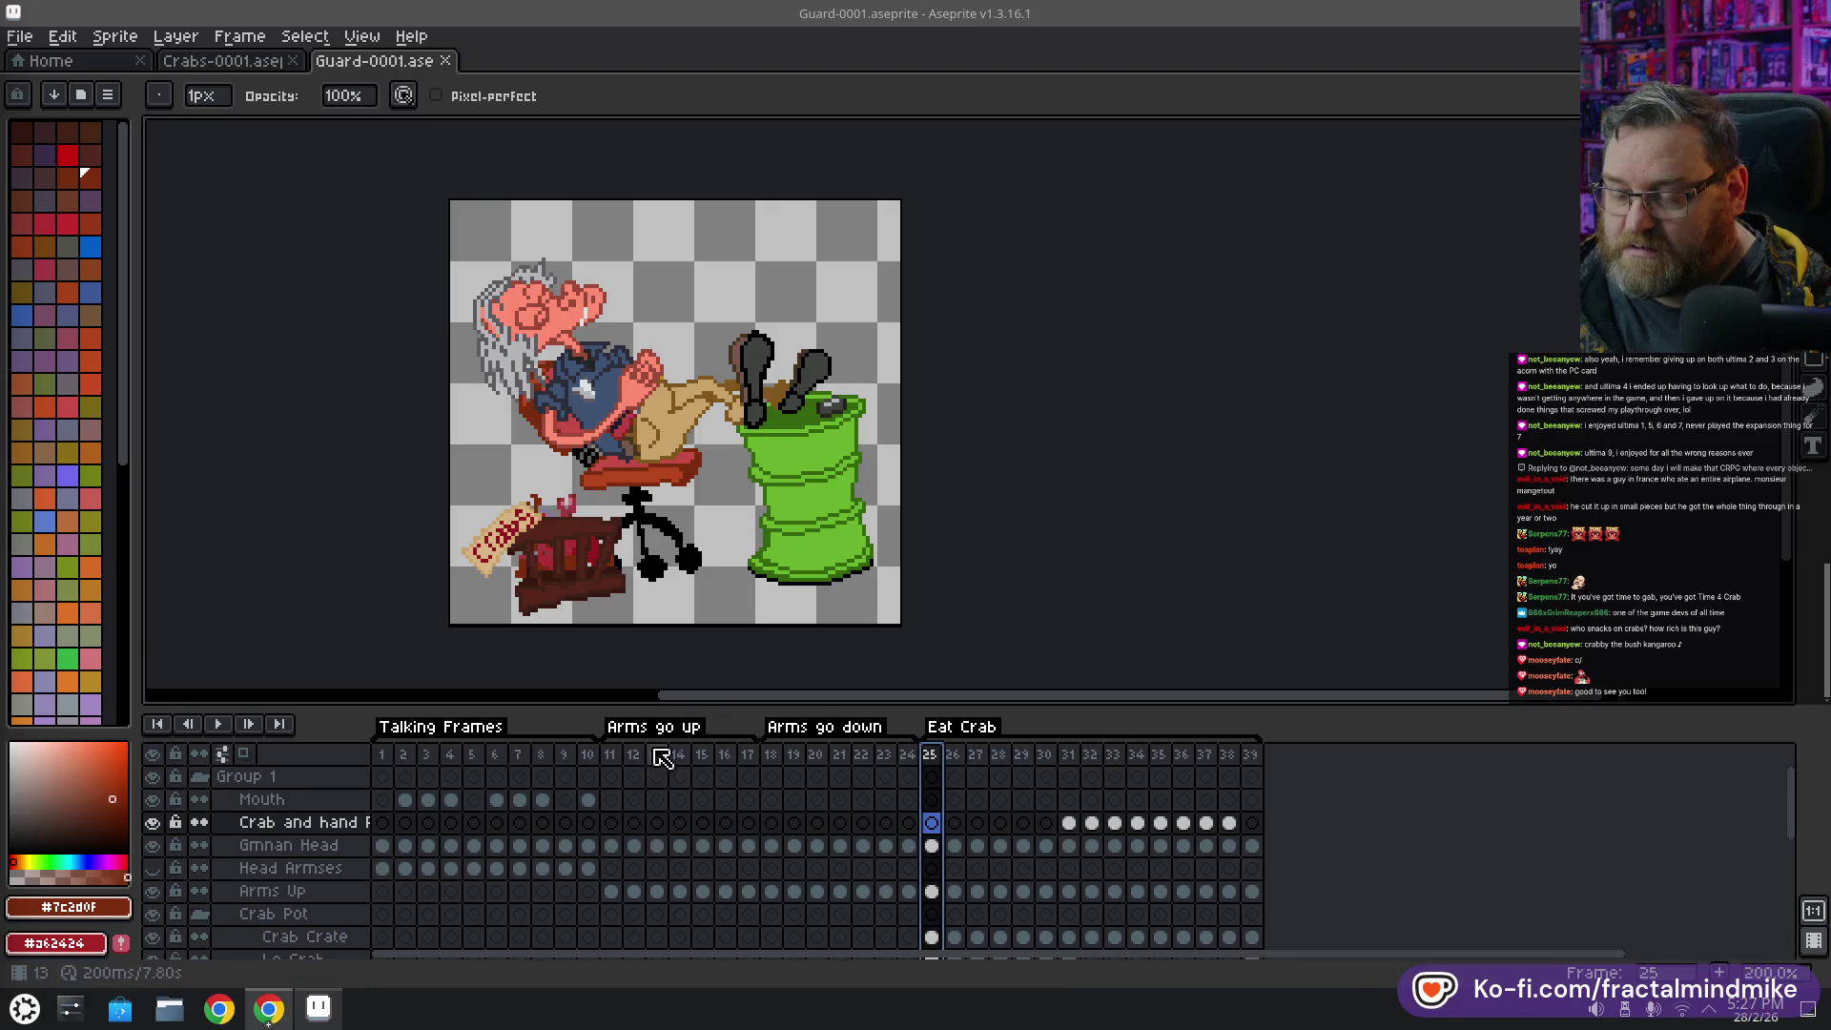
# Play the guard animation from frame 1 and select the Talking Frames, frames 1–10
pyautogui.click(381, 754)
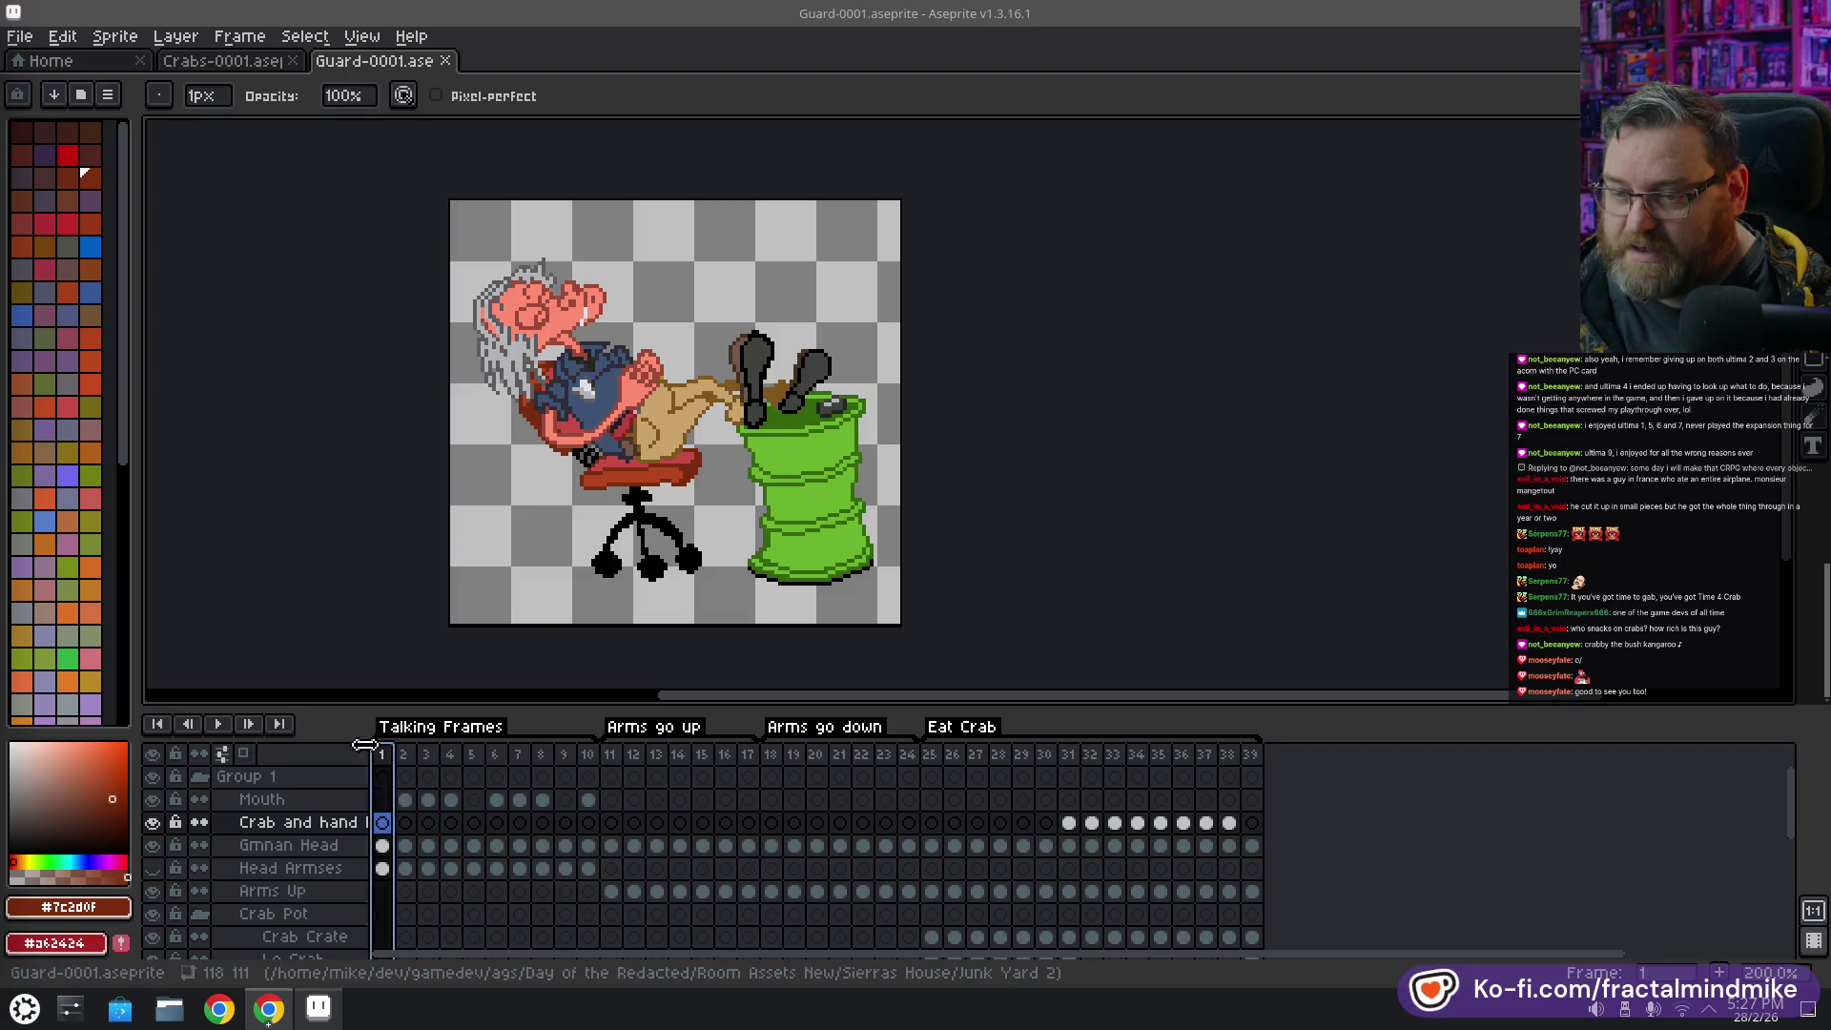
pyautogui.click(221, 725)
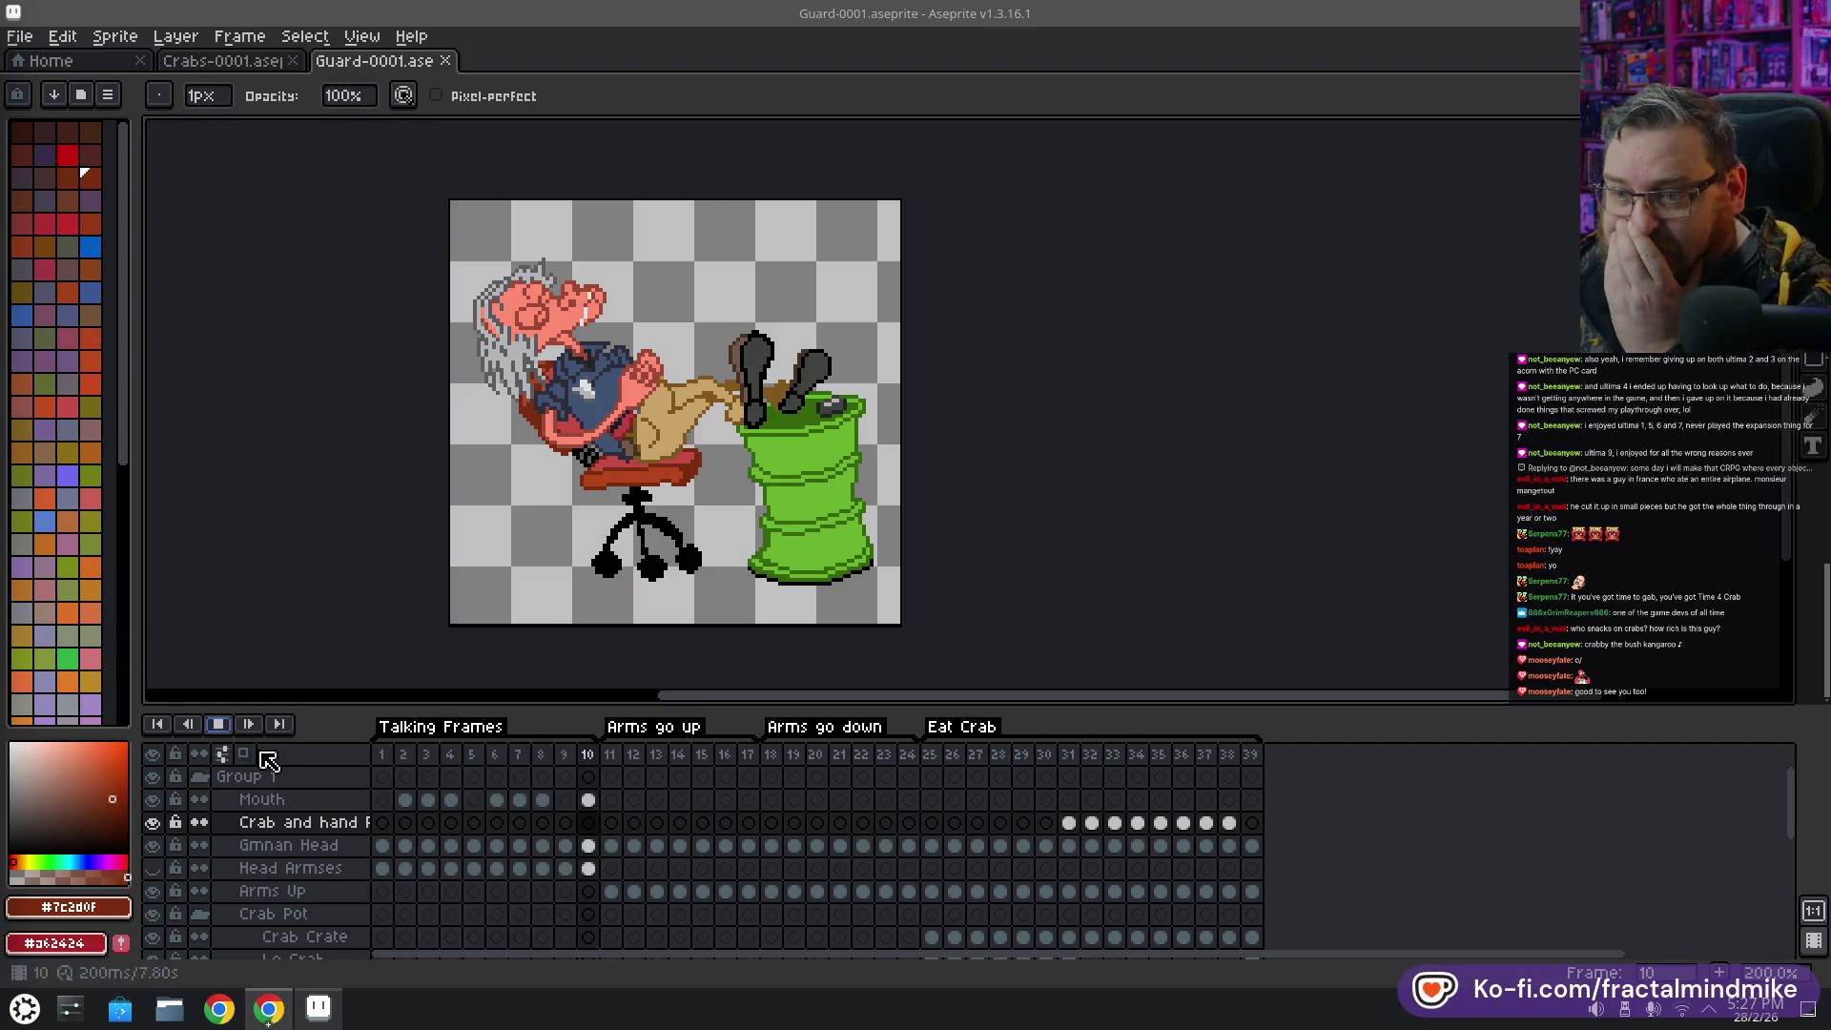
pyautogui.click(747, 755)
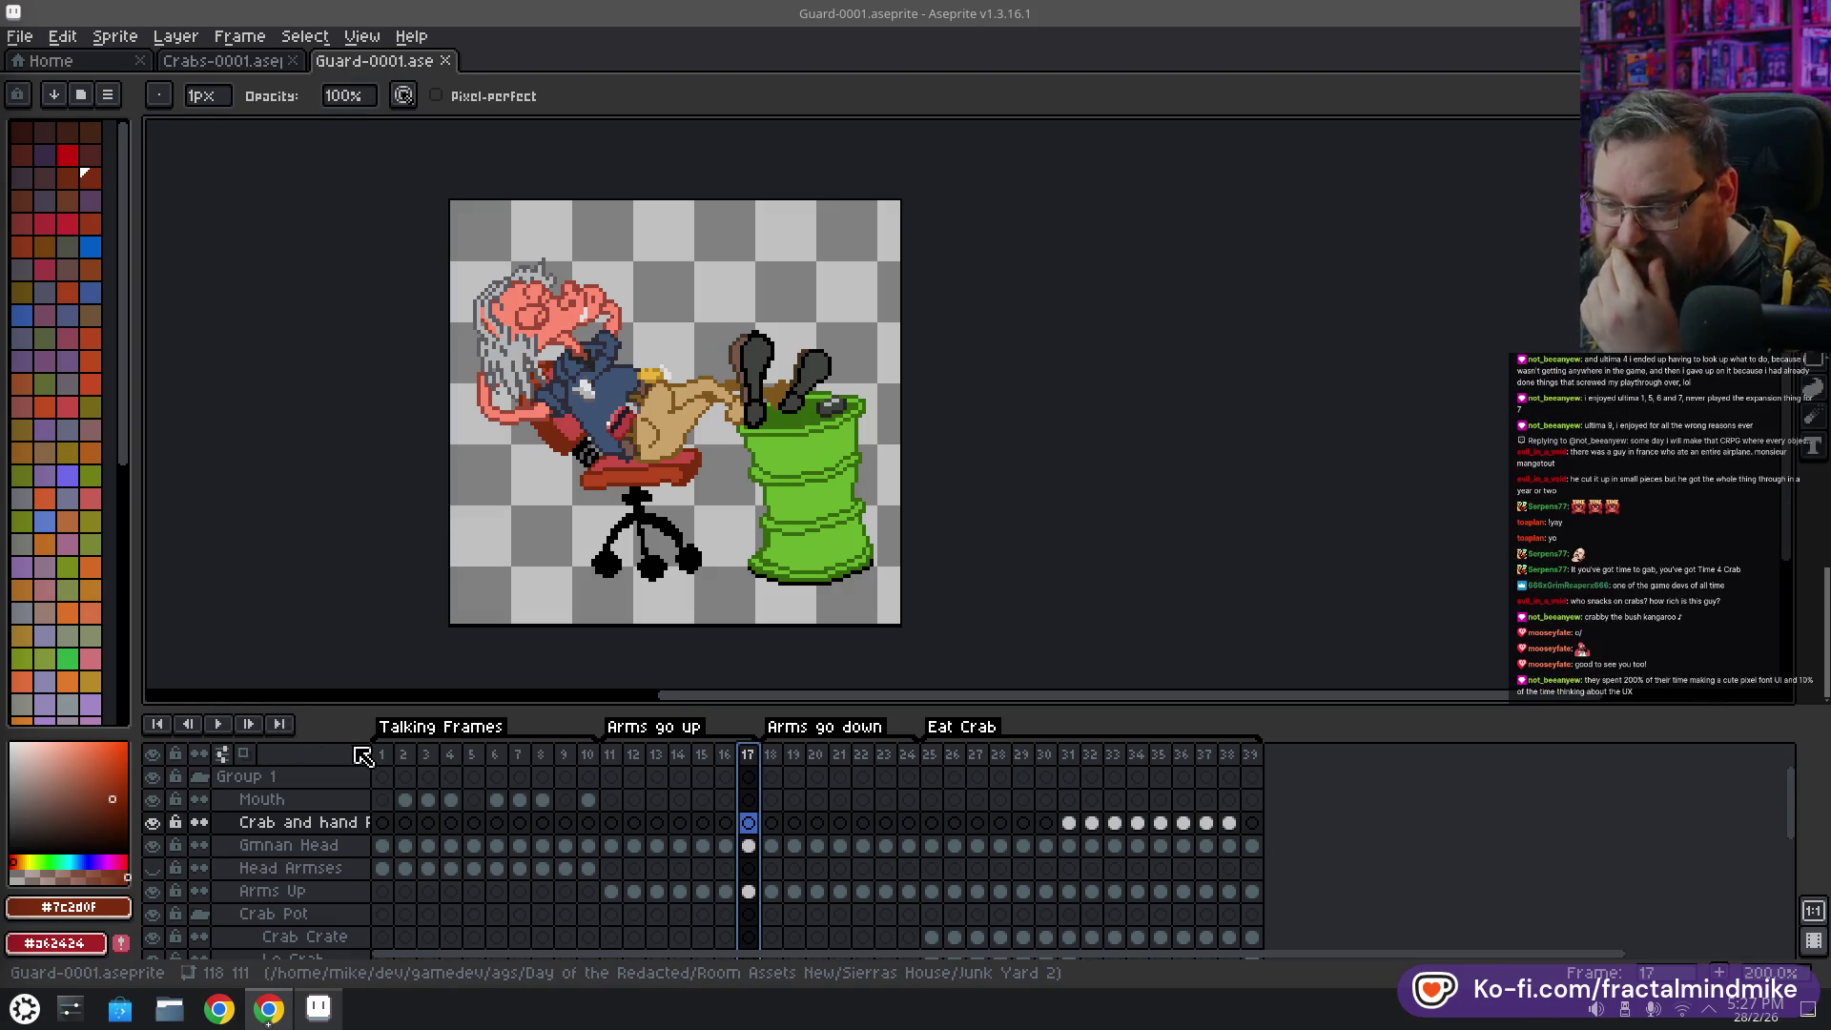
pyautogui.click(386, 754)
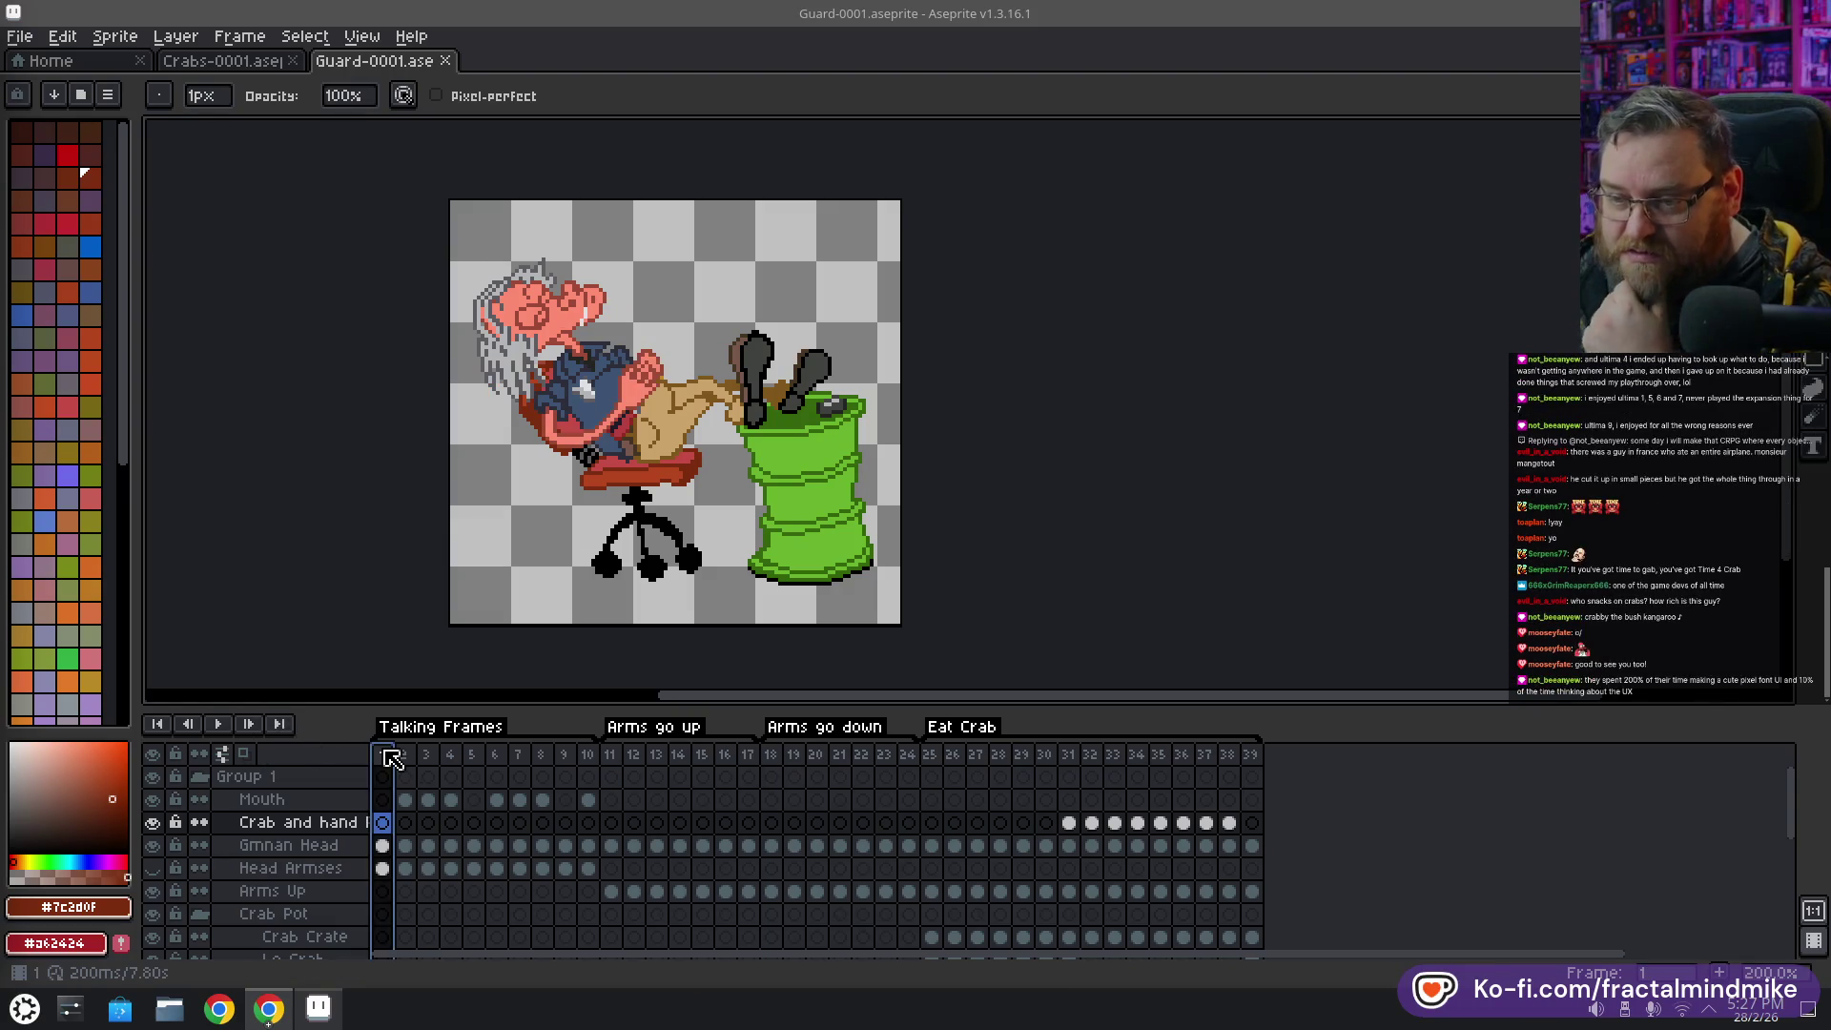
pyautogui.keyDown('shift'); pyautogui.click(587, 754); pyautogui.keyUp('shift')
pyautogui.click(392, 756)
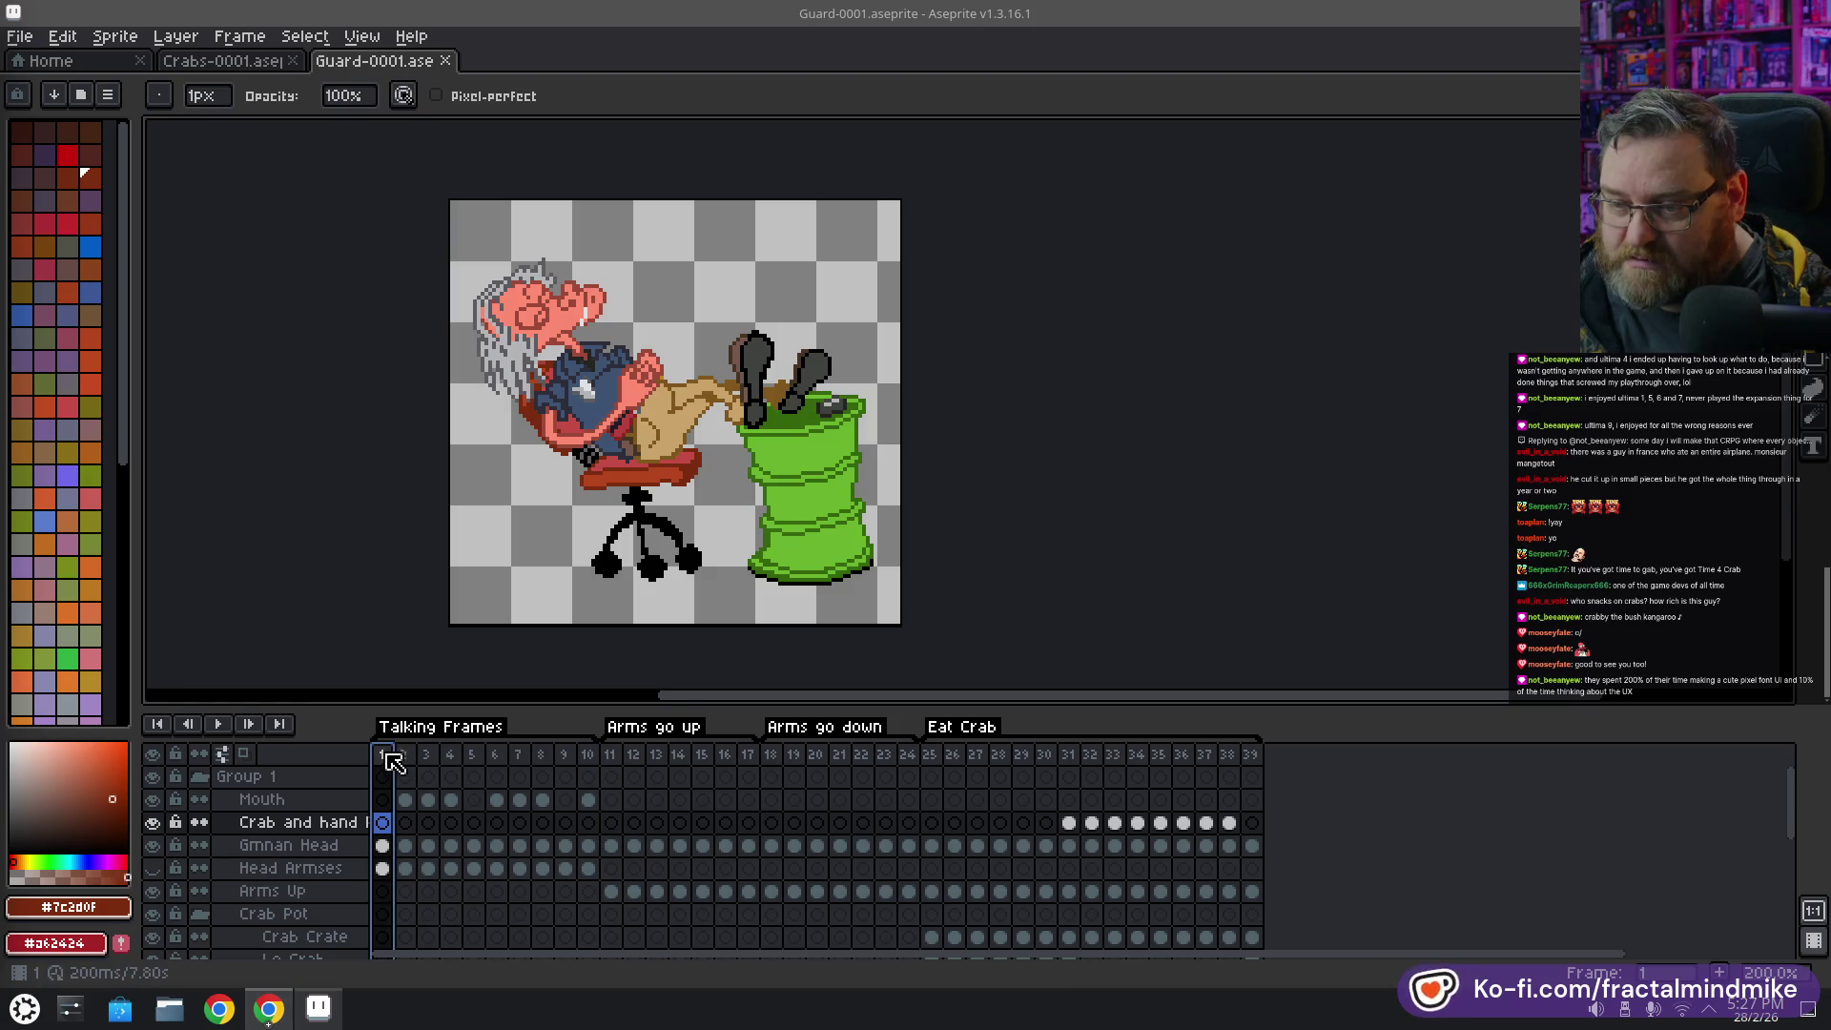
pyautogui.moveTo(389, 754); pyautogui.dragTo(590, 753)
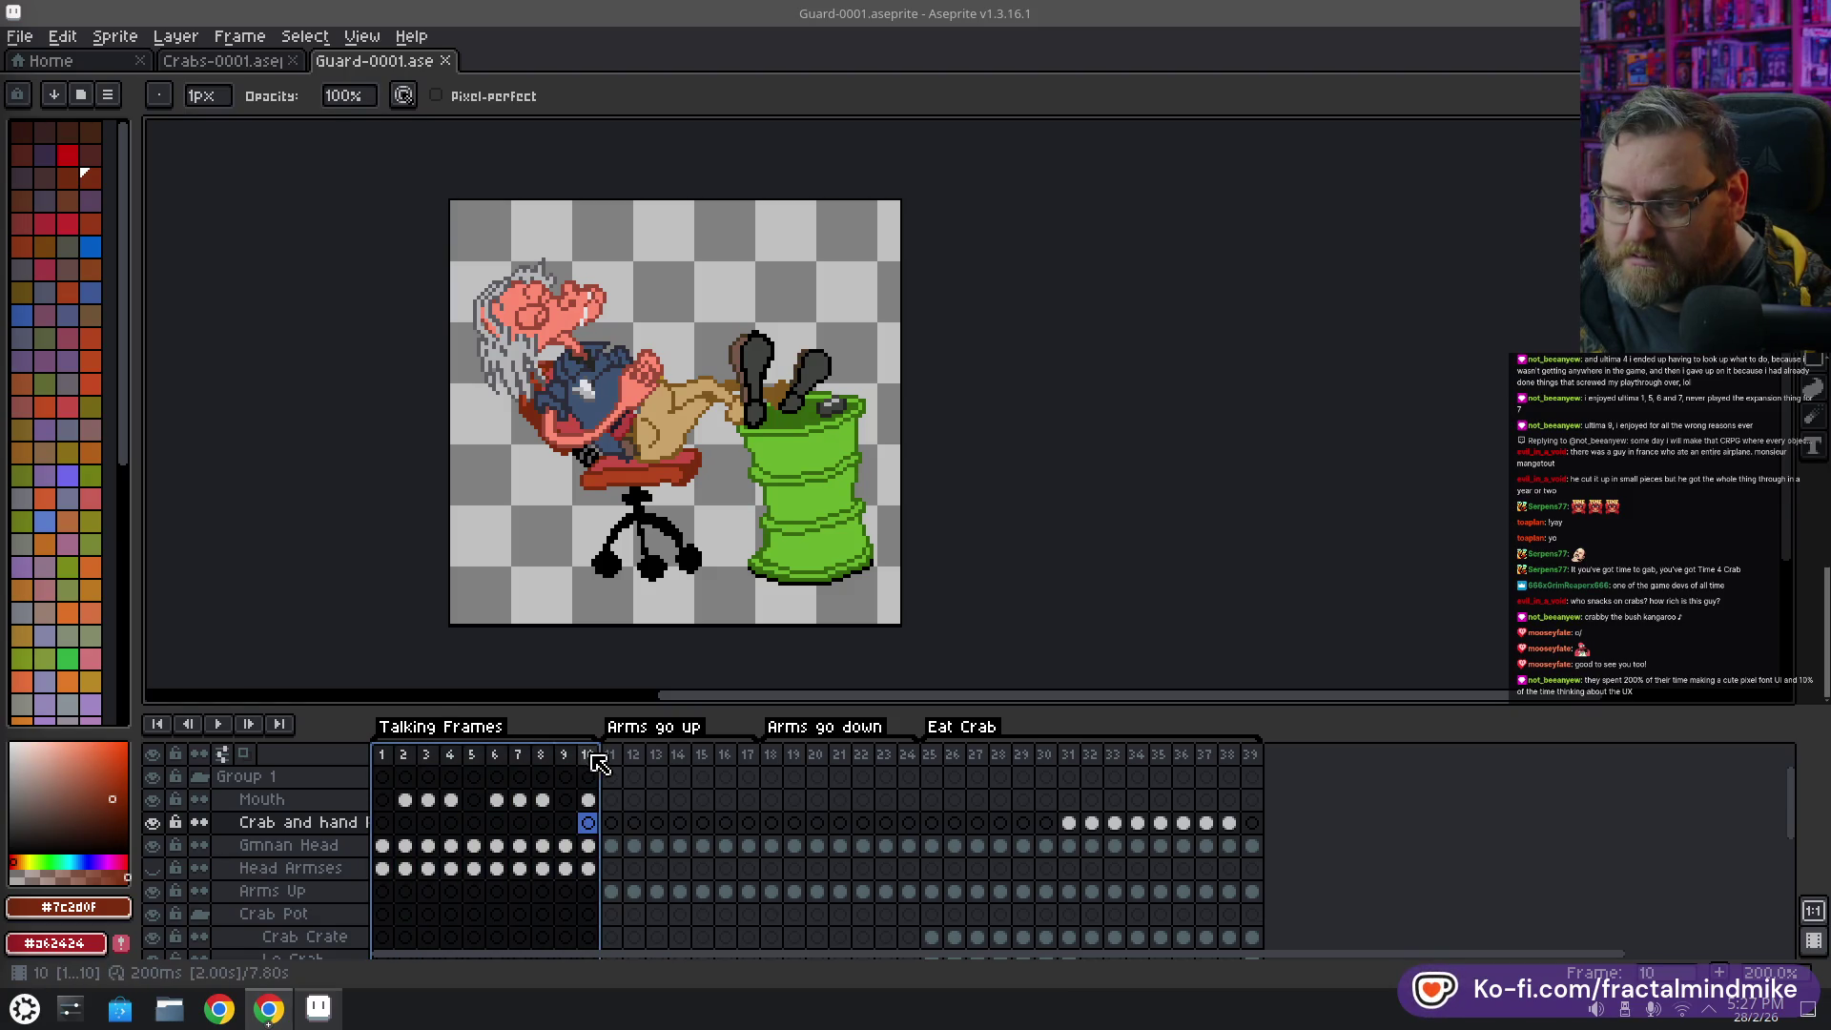
pyautogui.rightClick(592, 755)
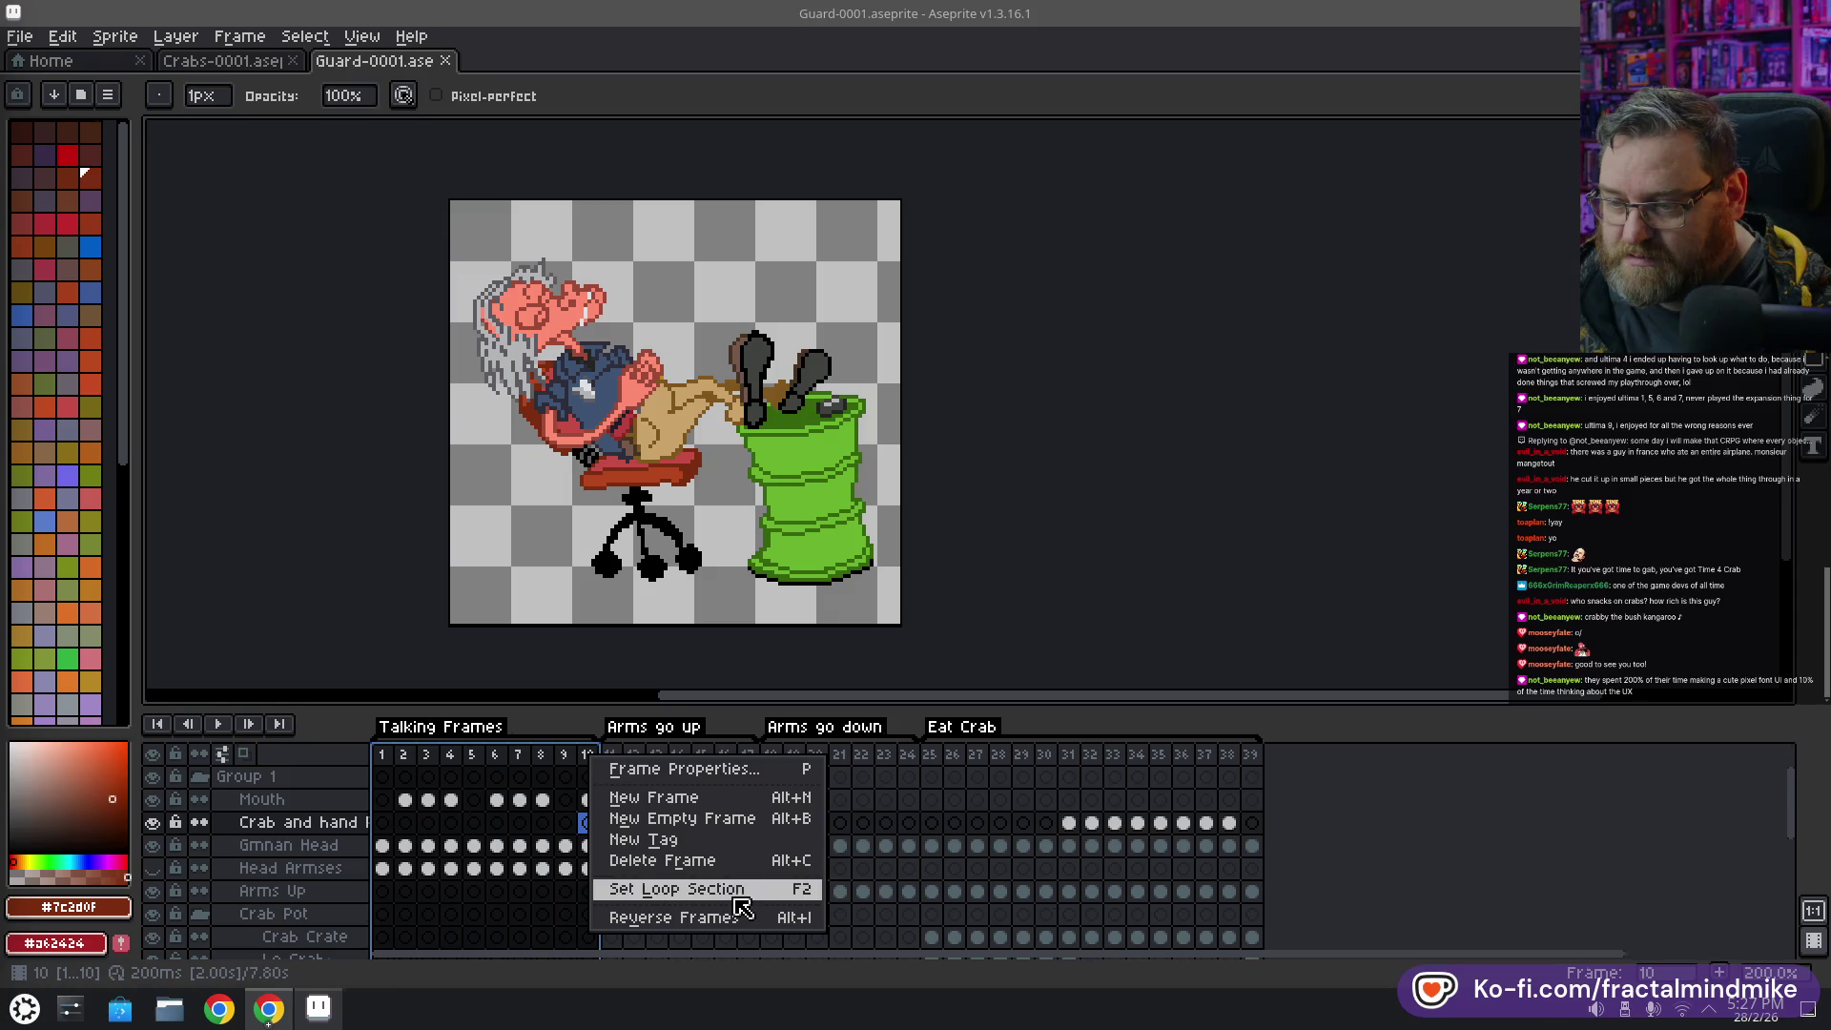
pyautogui.click(1155, 607)
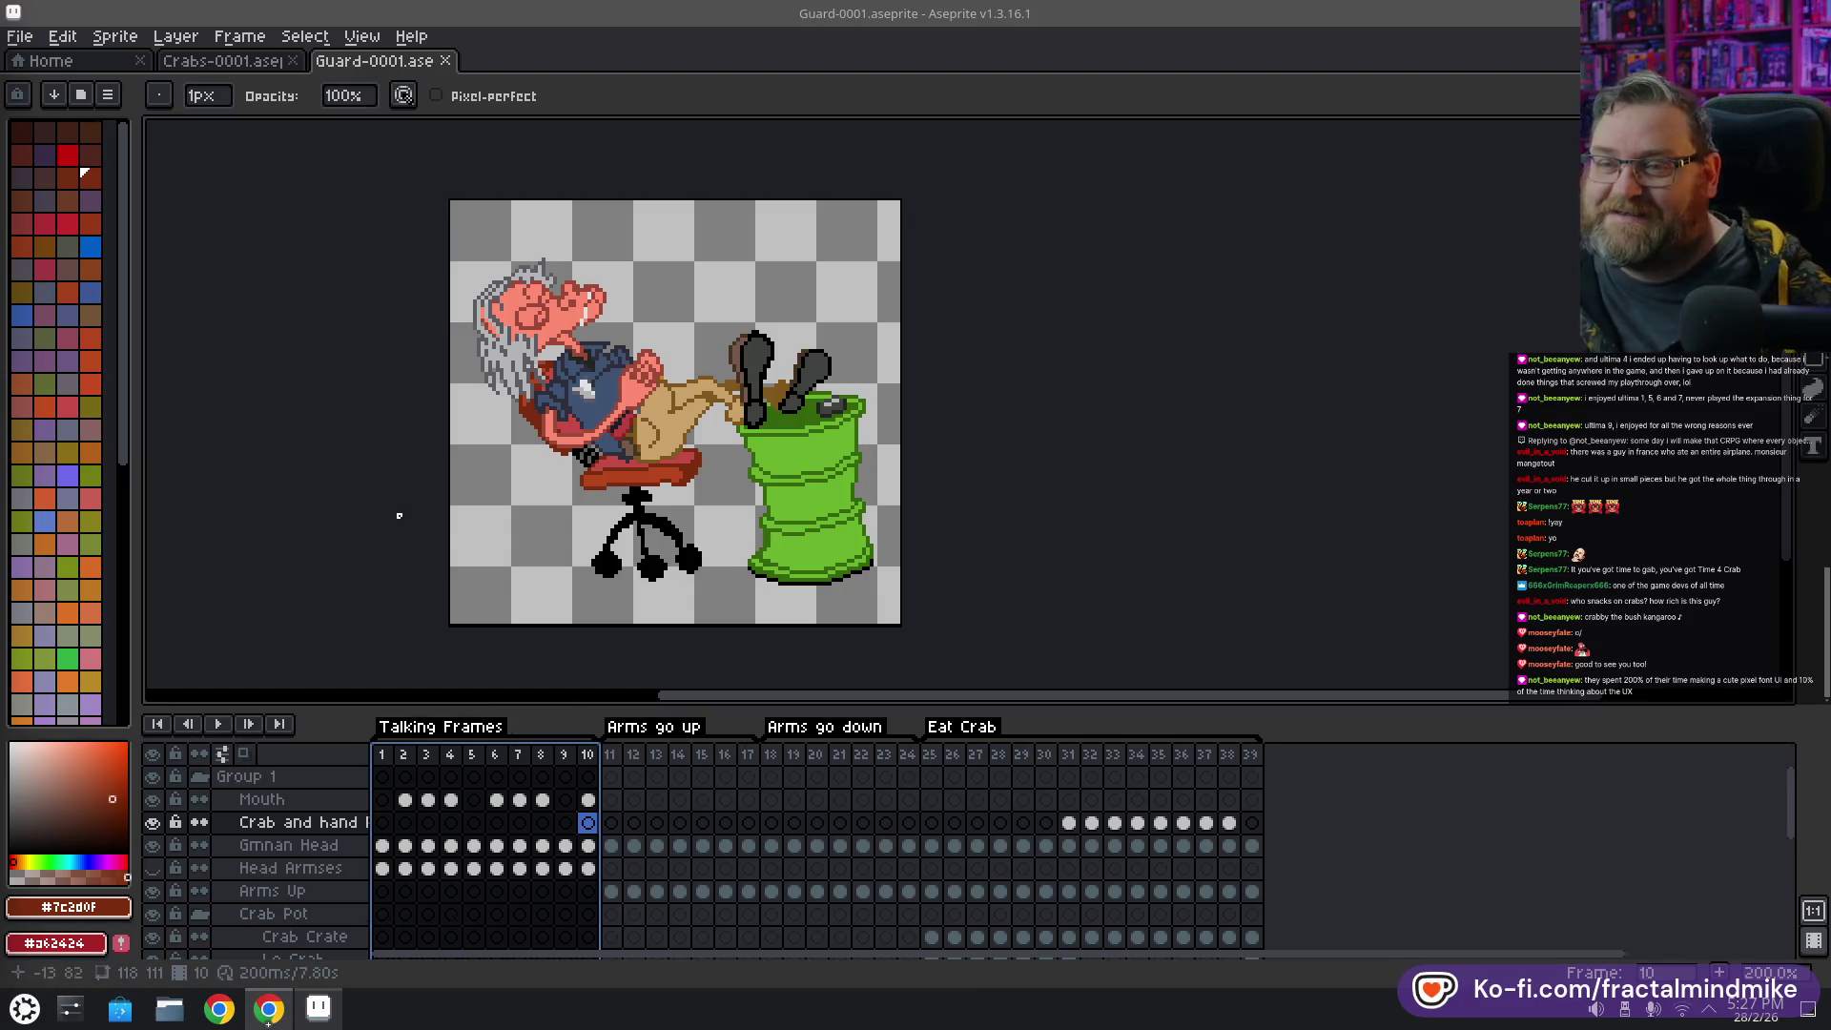
pyautogui.press('Delete')
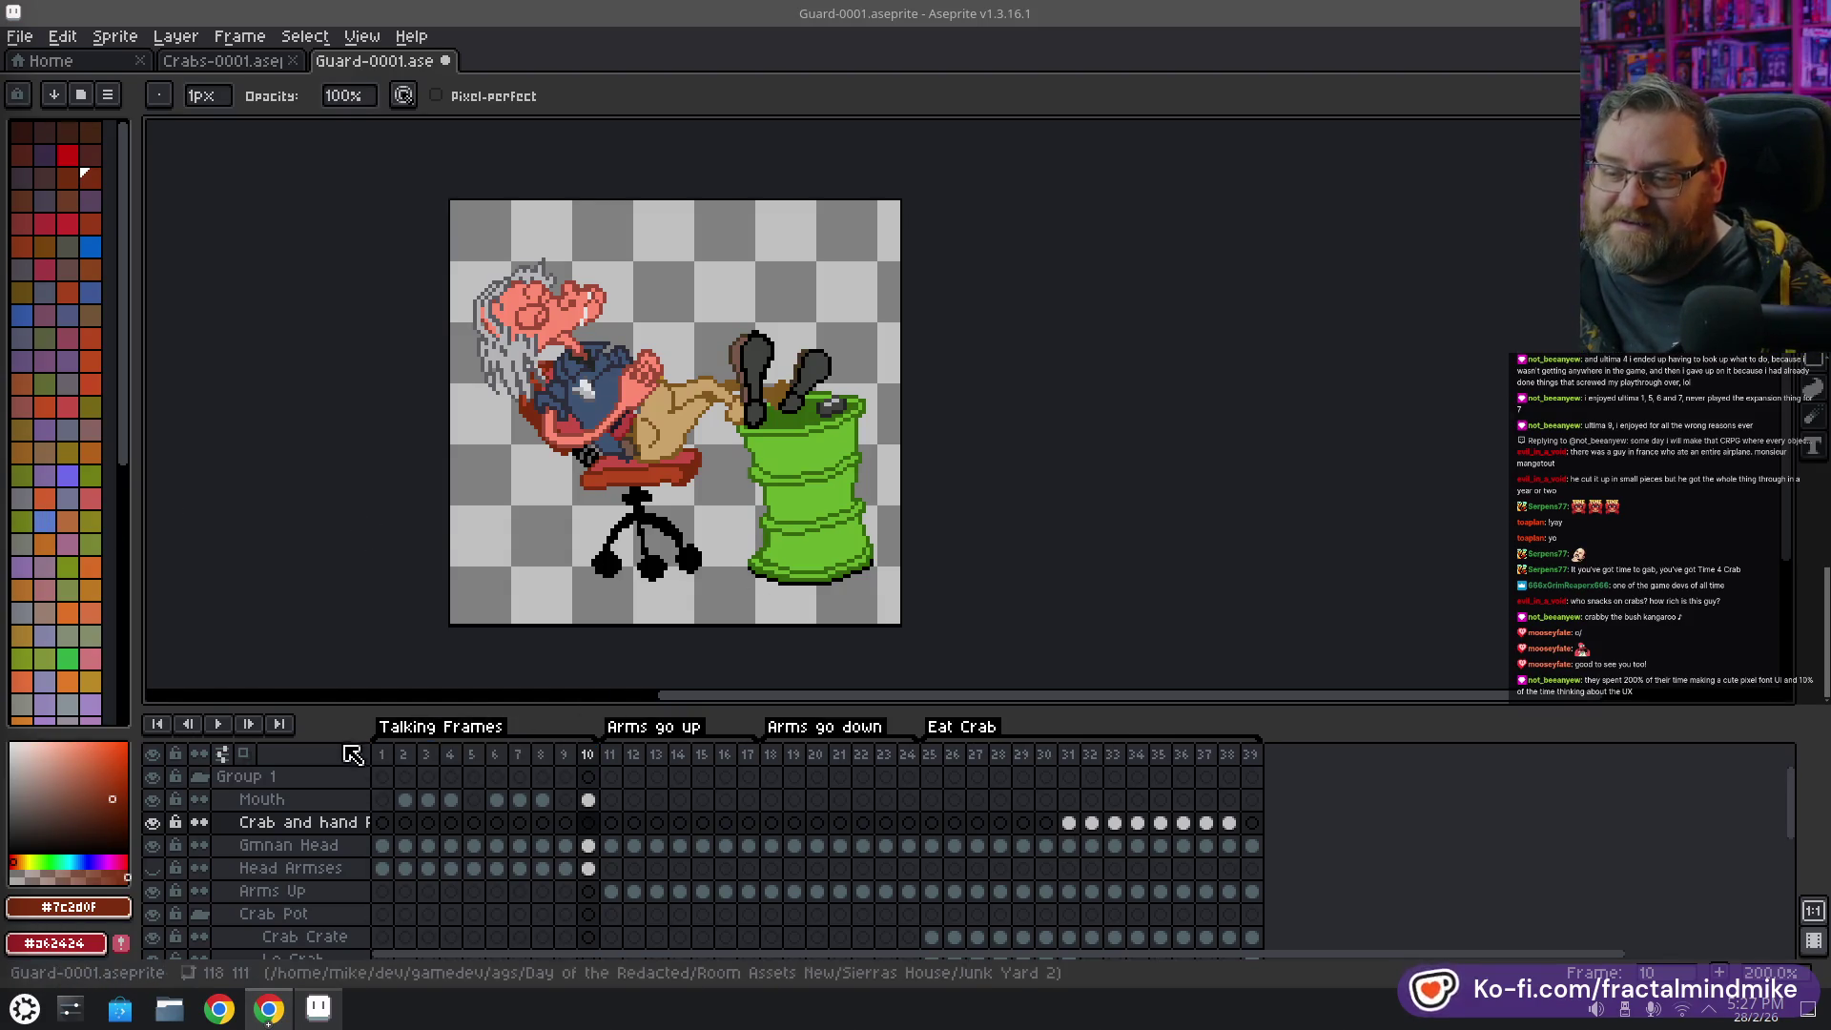
# Copy Talking Frames 1–10 and add a new frame 40 after frame 39
pyautogui.moveTo(393, 754); pyautogui.dragTo(586, 754)
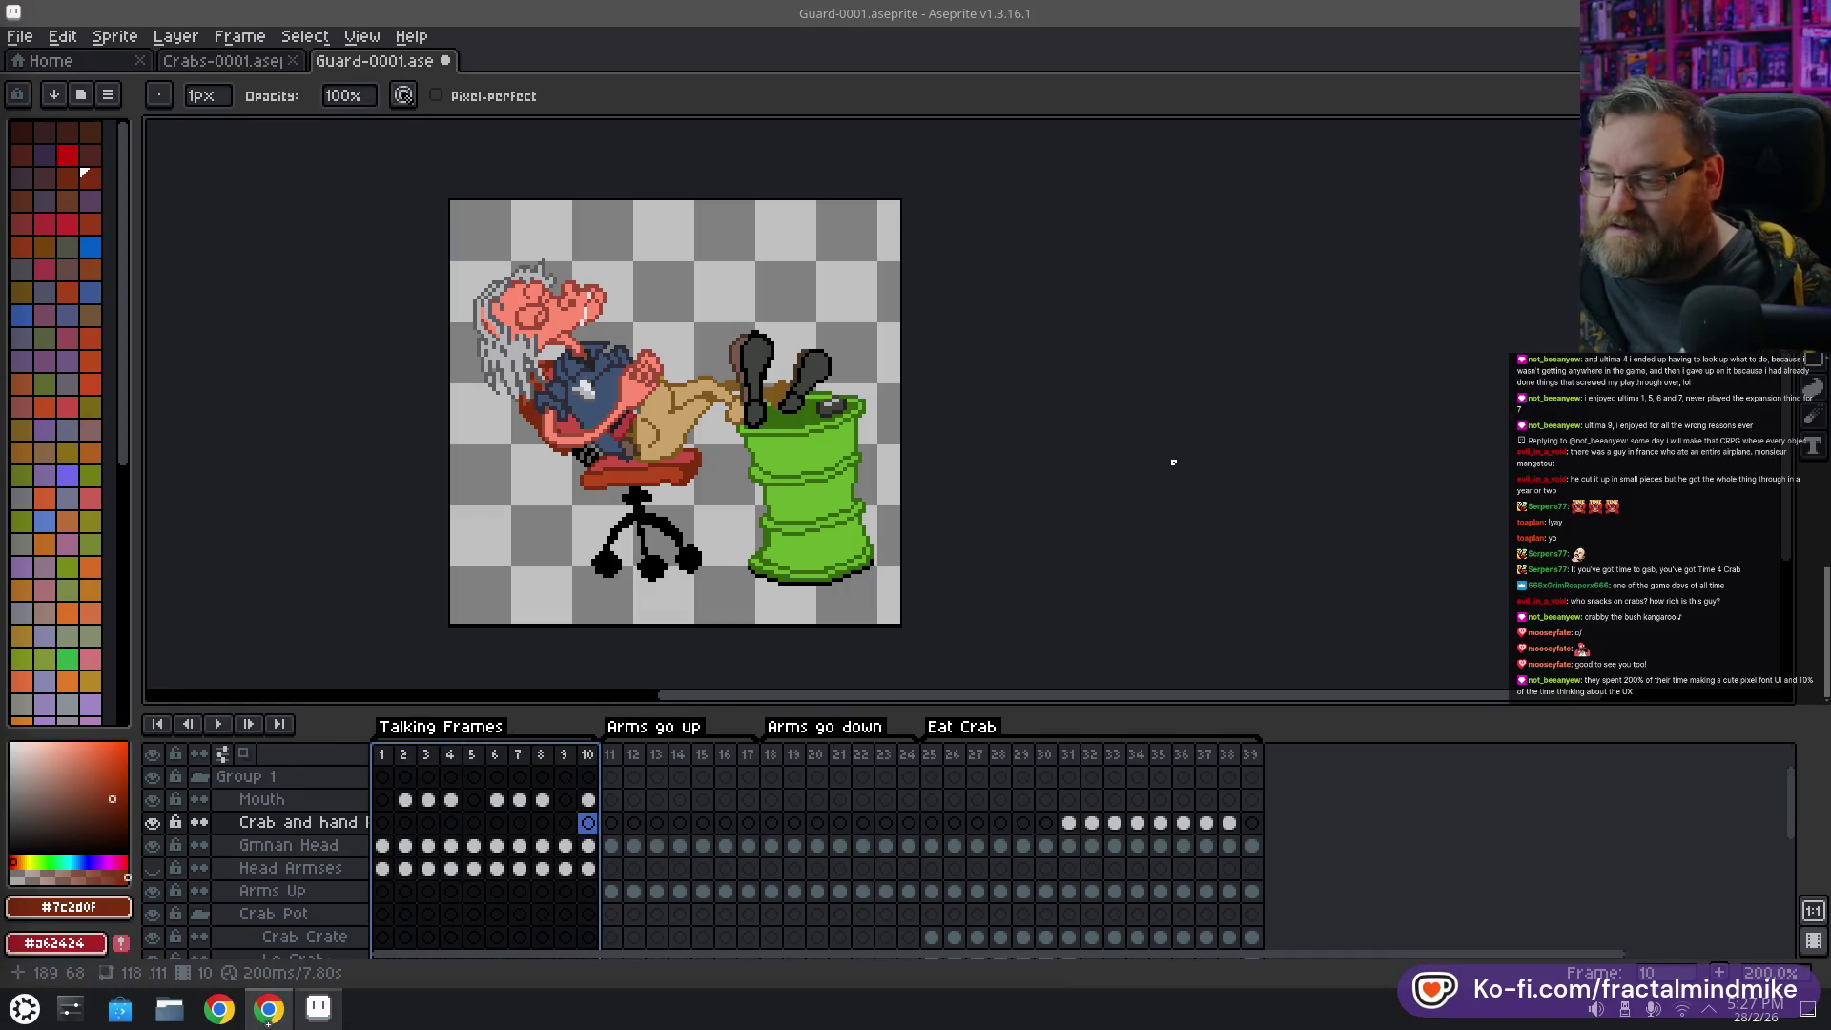
pyautogui.hotkey('ctrl', 'c')
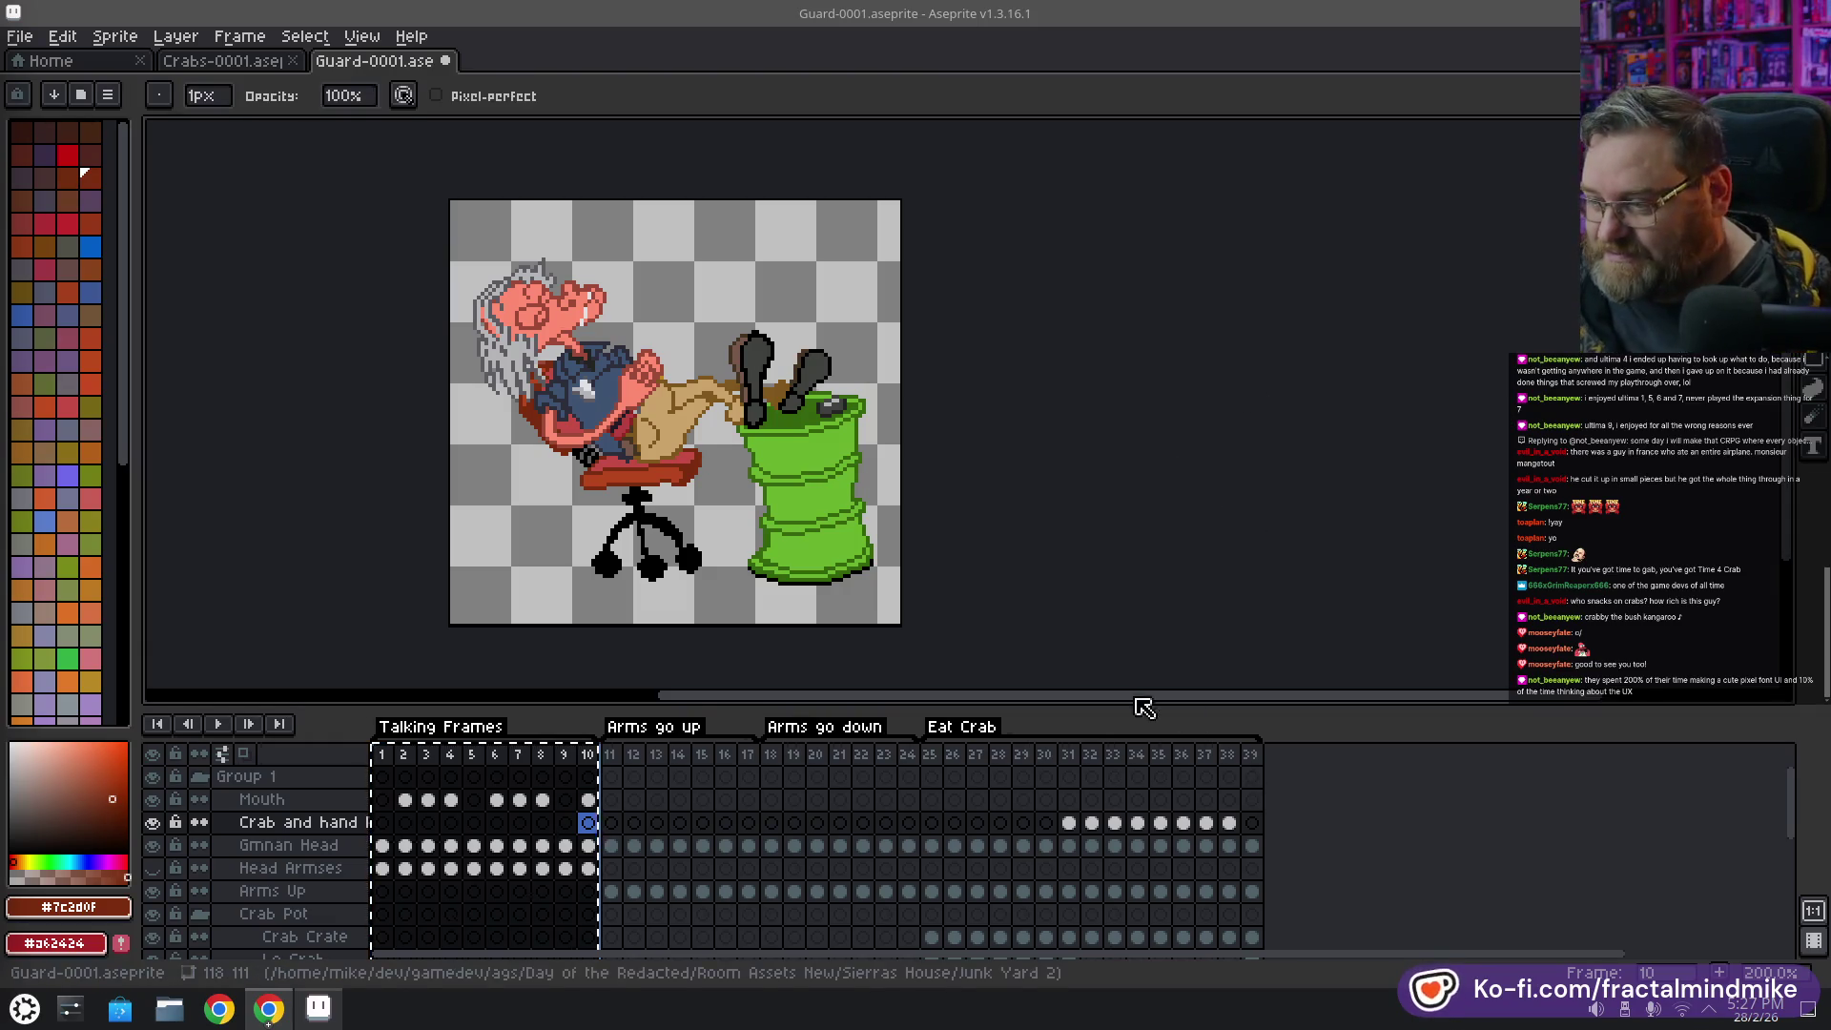
pyautogui.click(1252, 755)
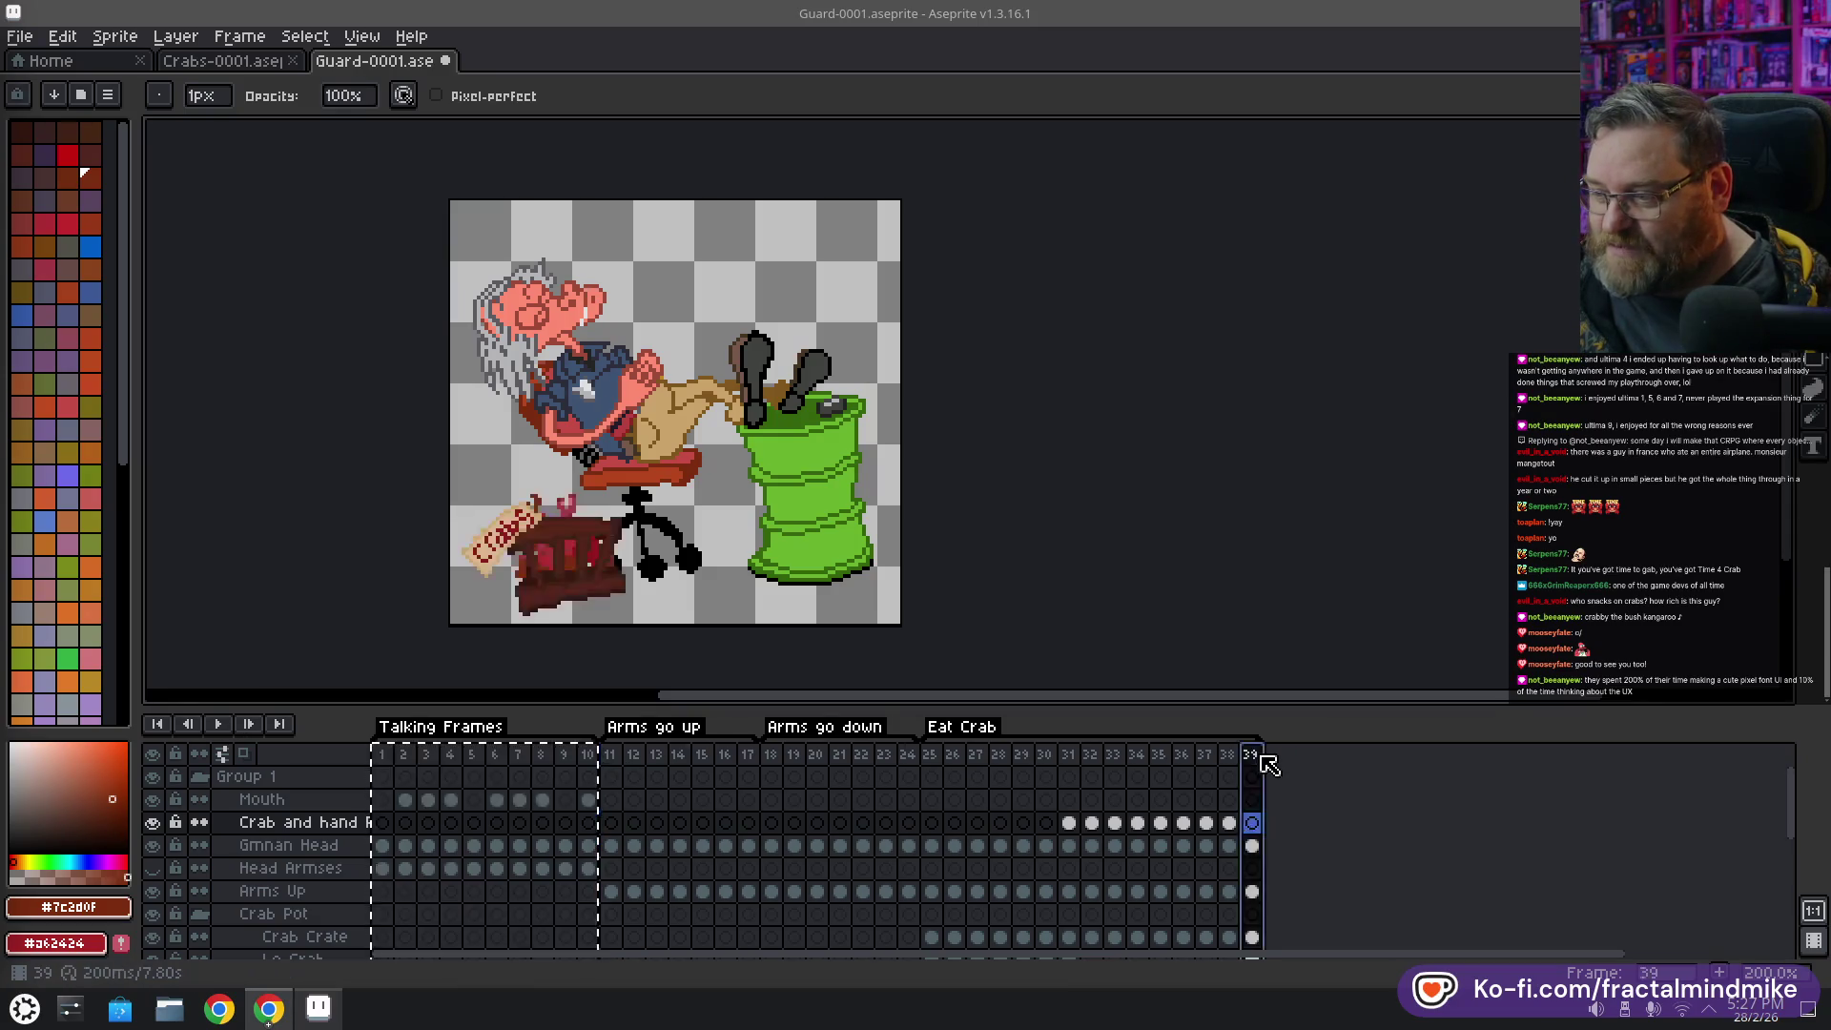
pyautogui.hotkey('alt', 'n')
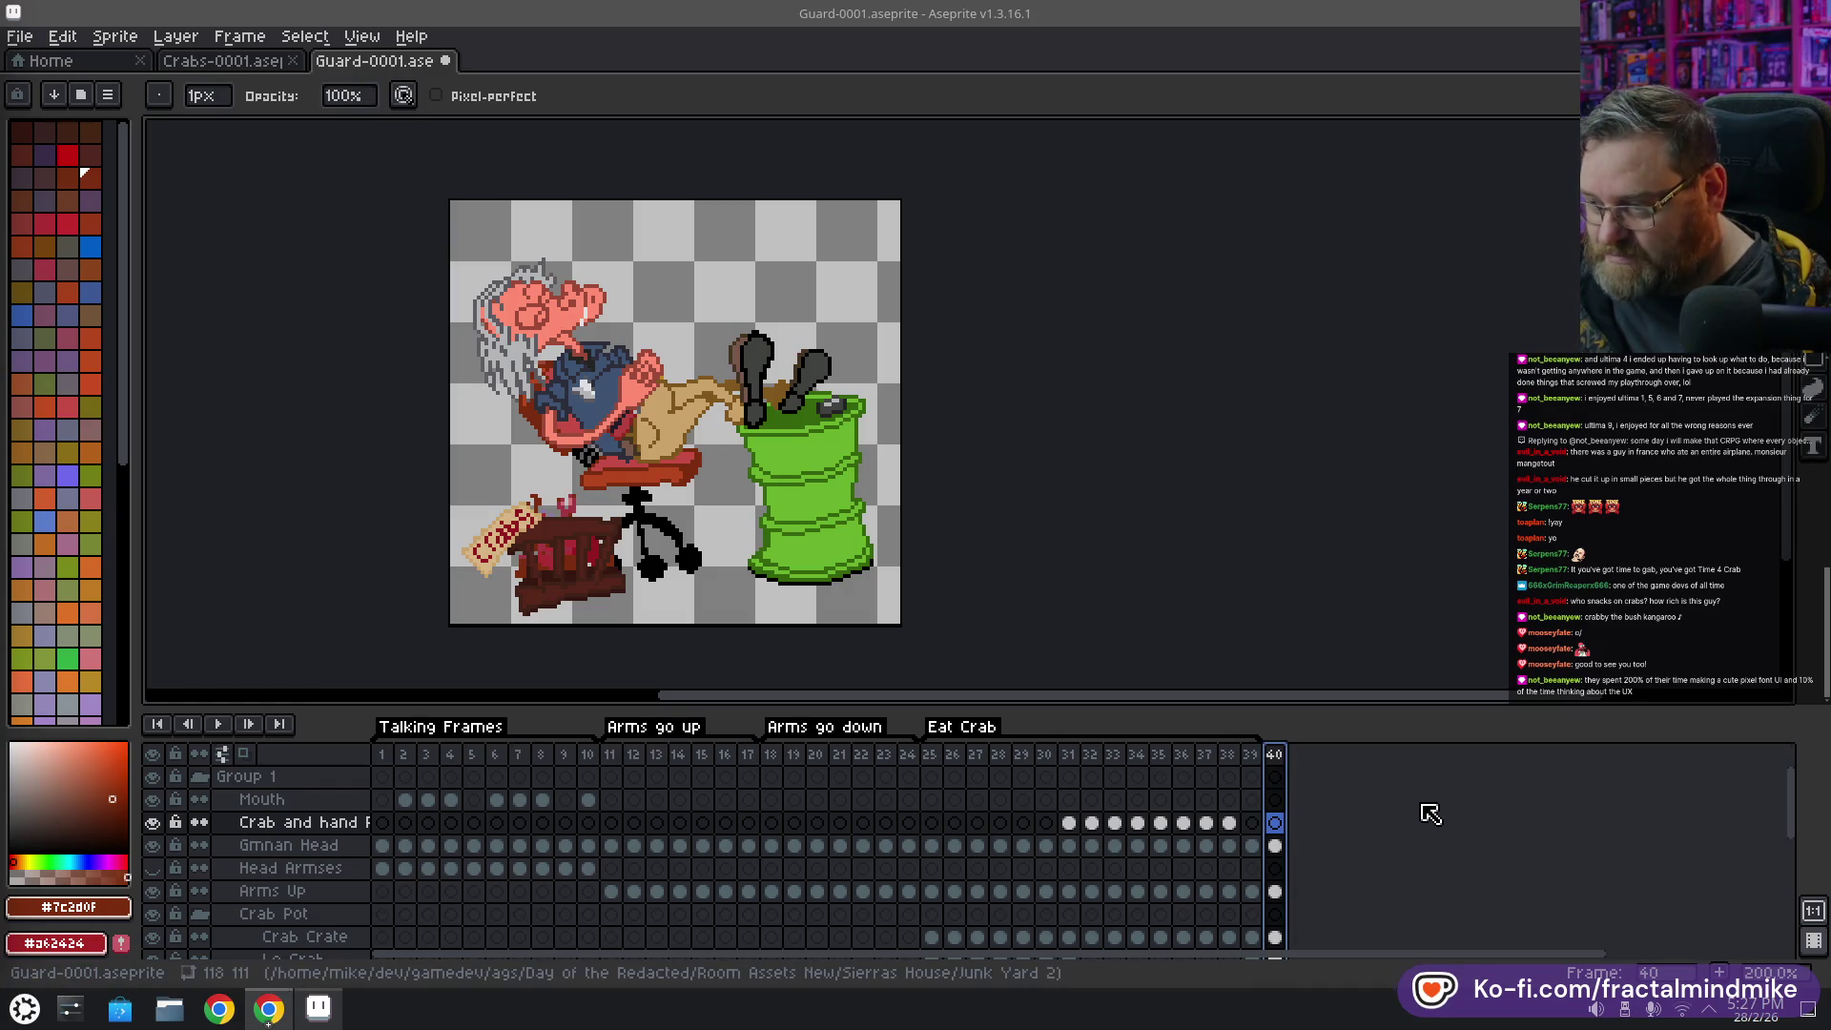
# Paste frames 1–10 after frame 40, then undo an Eat Crab tag change and the paste
pyautogui.moveTo(383, 754); pyautogui.dragTo(588, 760)
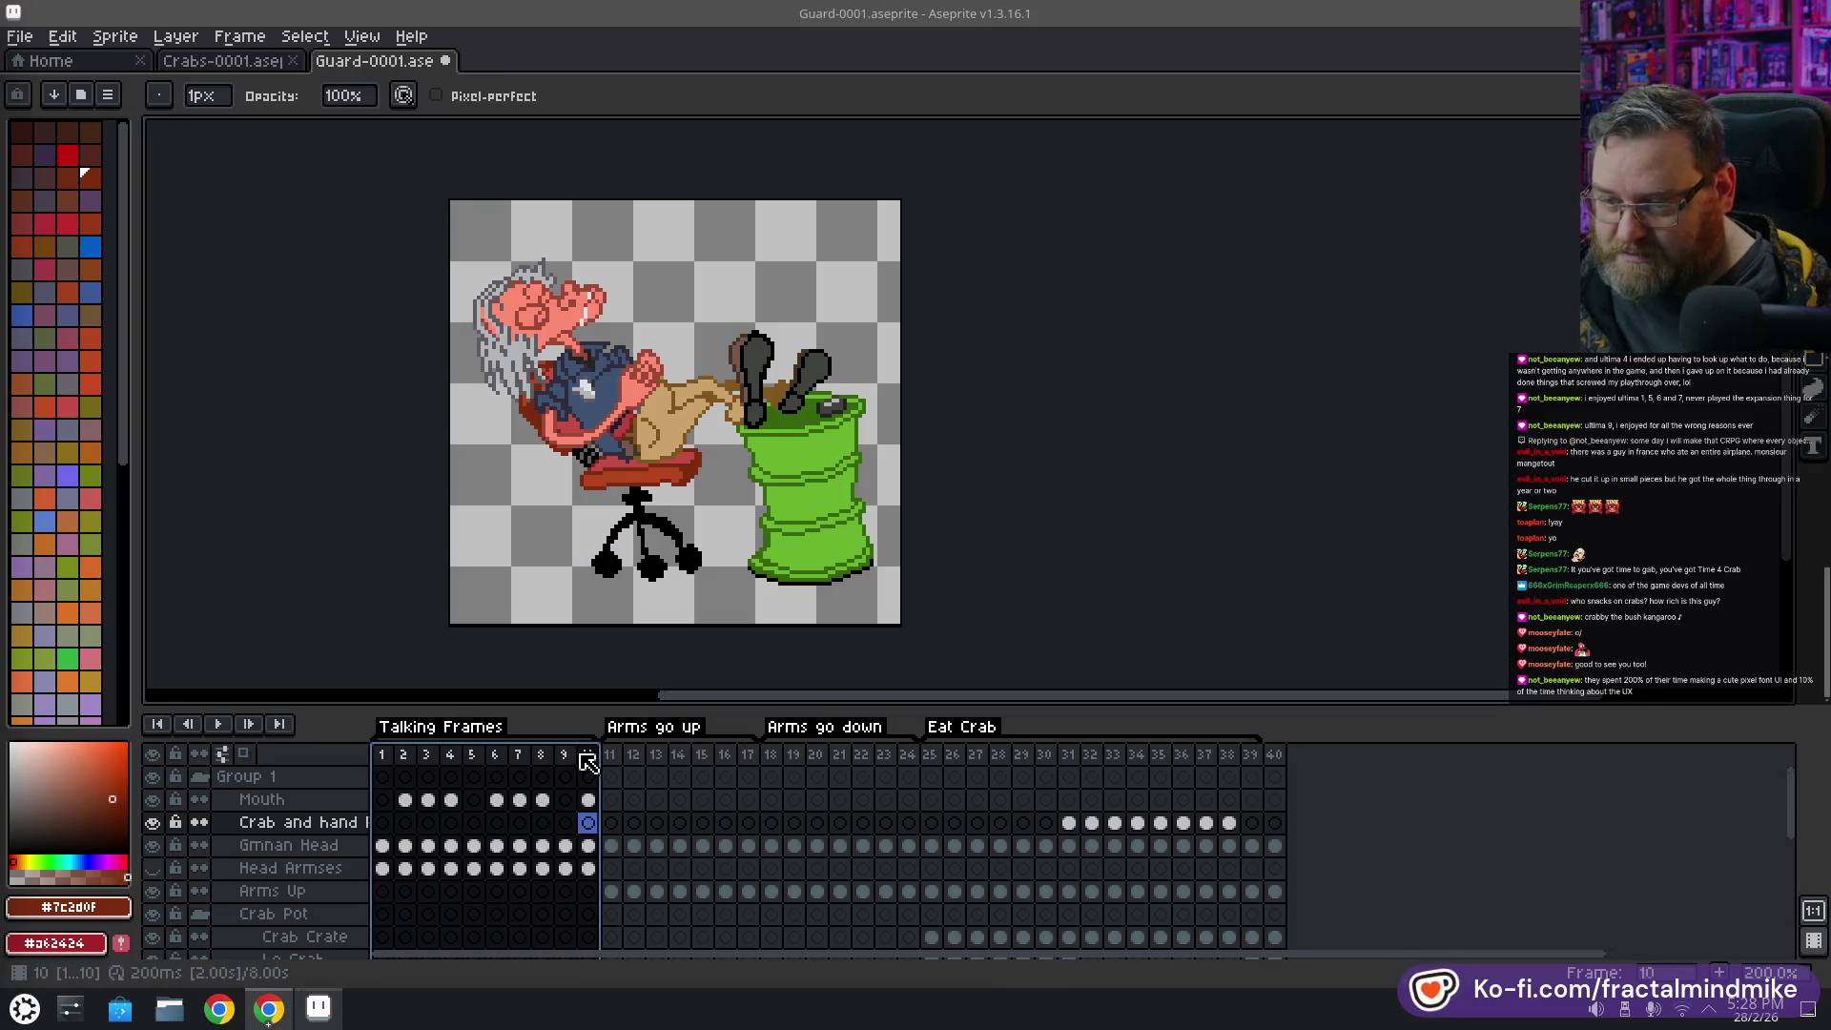
pyautogui.hotkey('ctrl', 'c')
pyautogui.click(1275, 755)
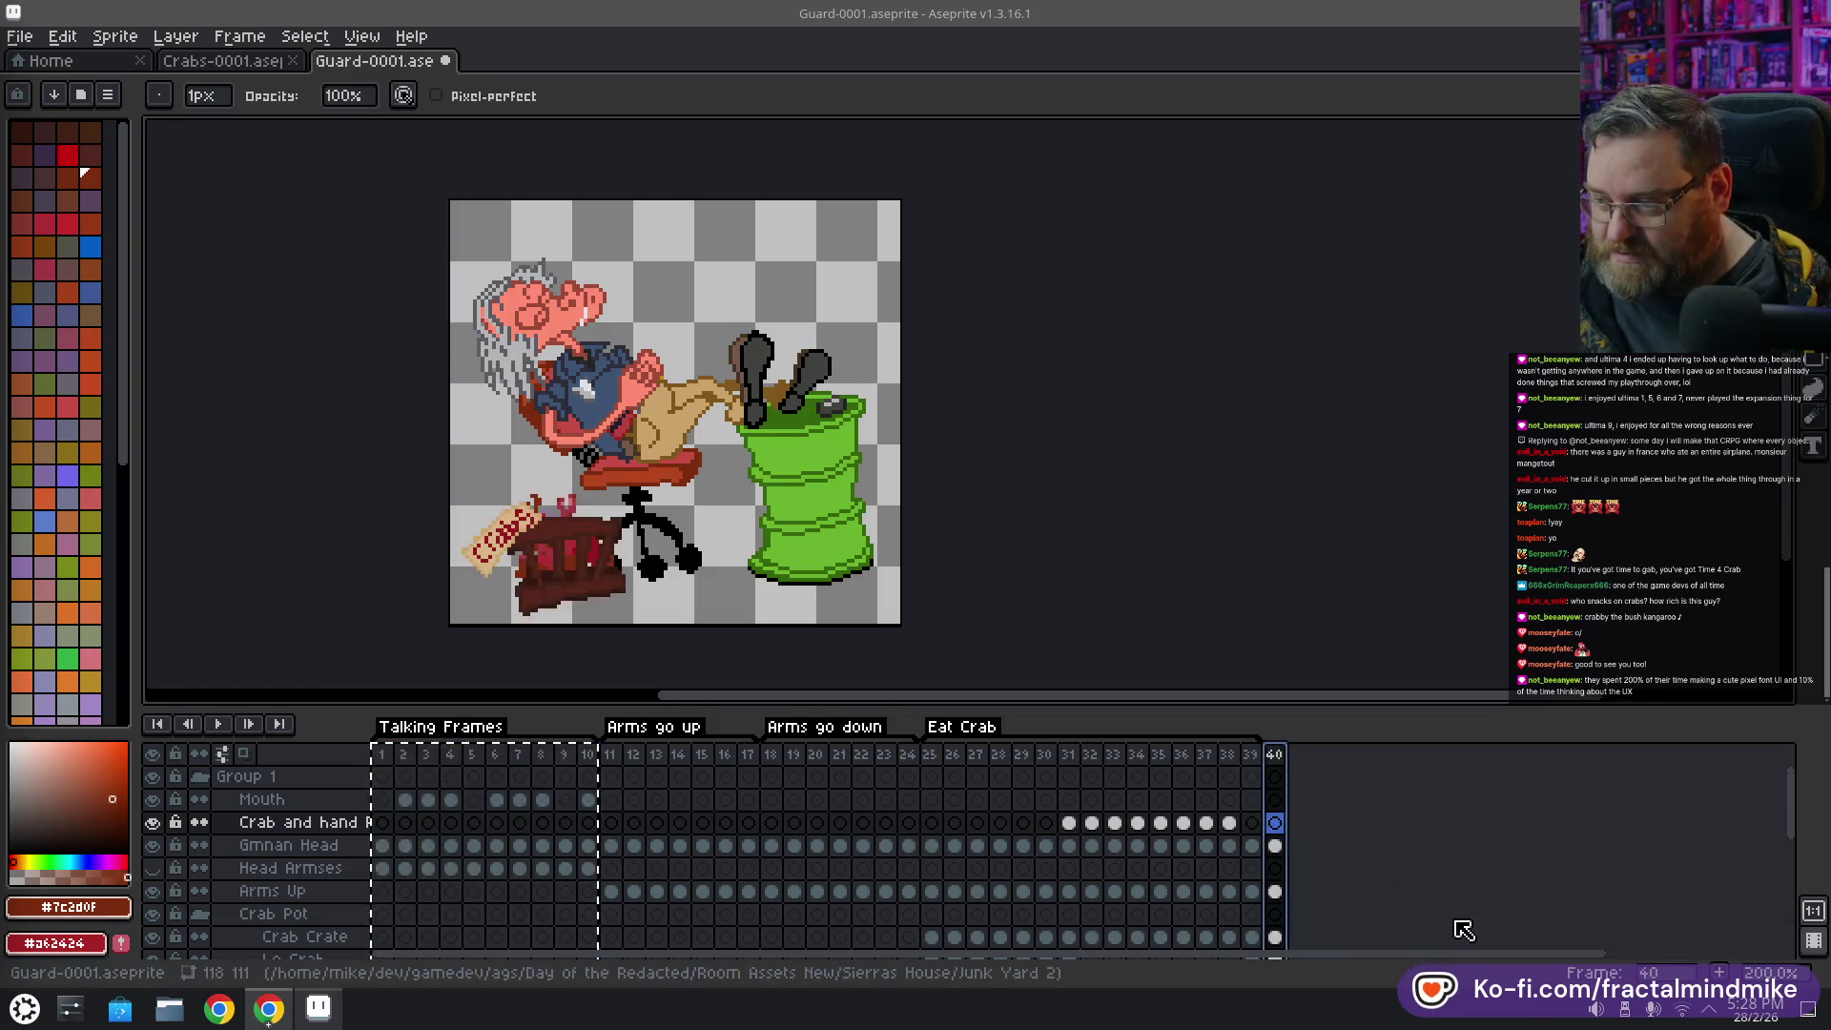
pyautogui.hotkey('ctrl', 'v')
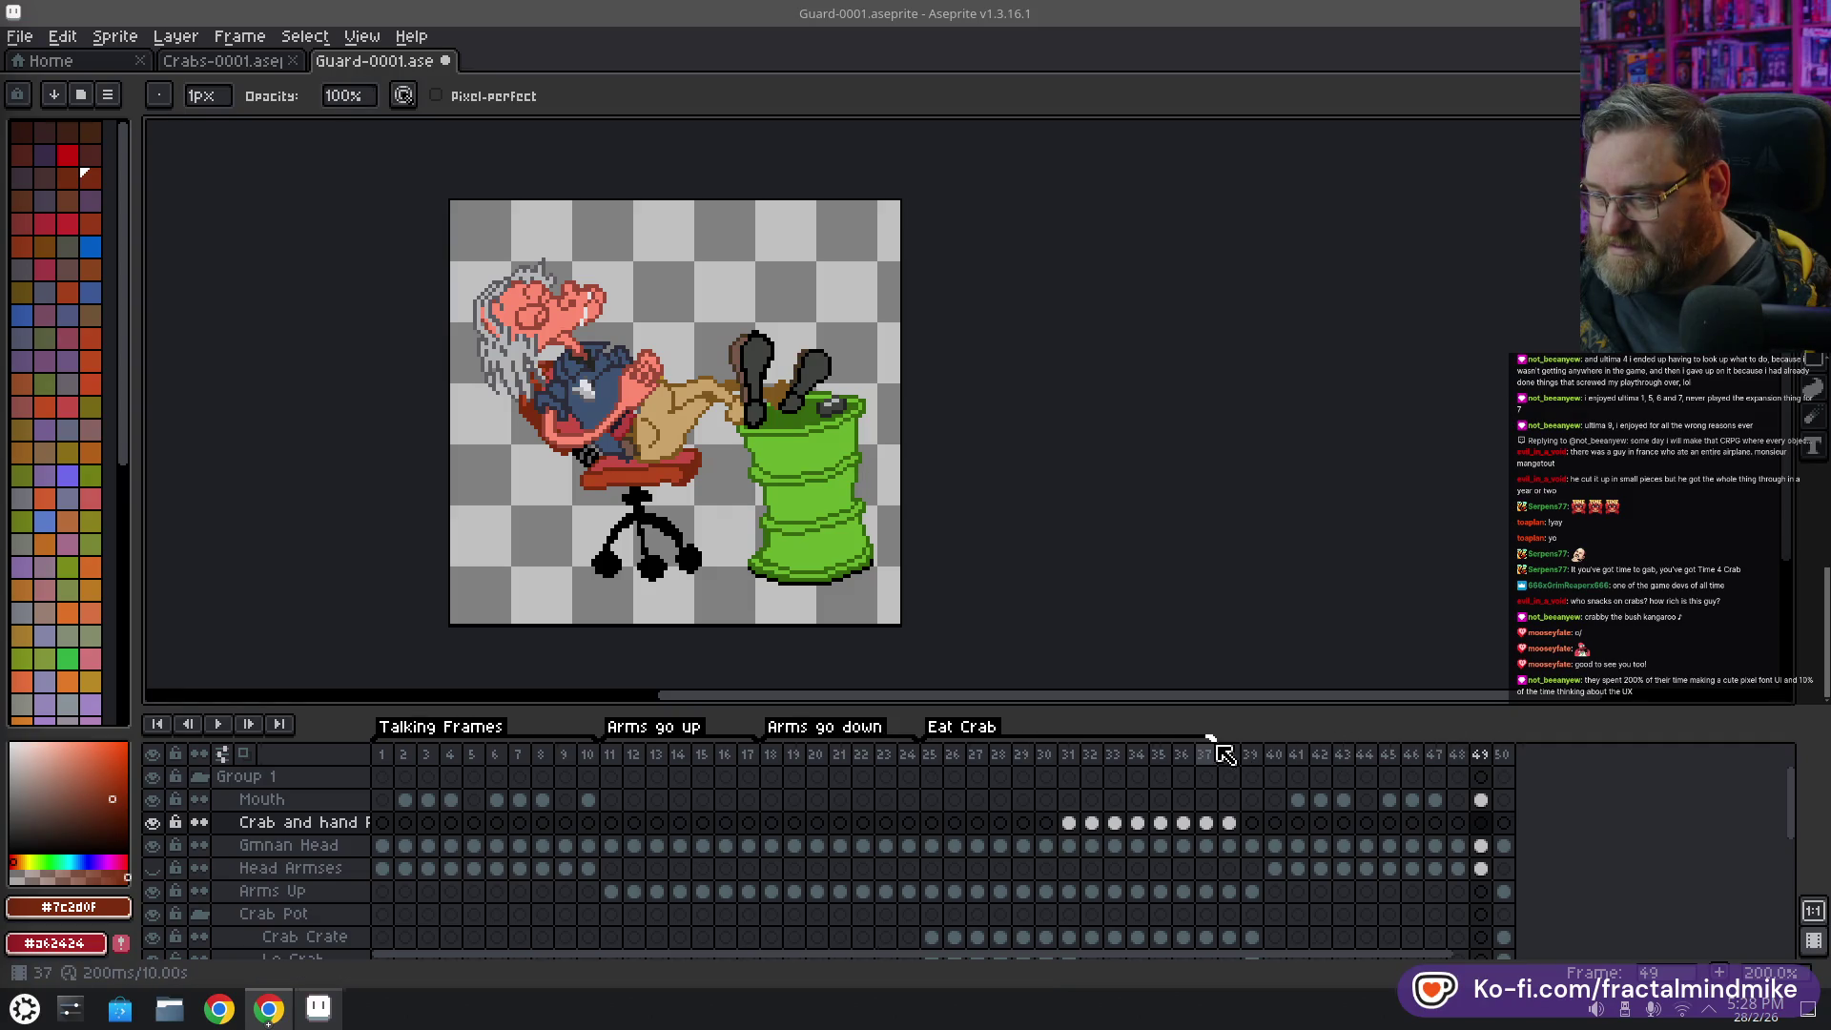
pyautogui.moveTo(1193, 745); pyautogui.dragTo(1098, 735)
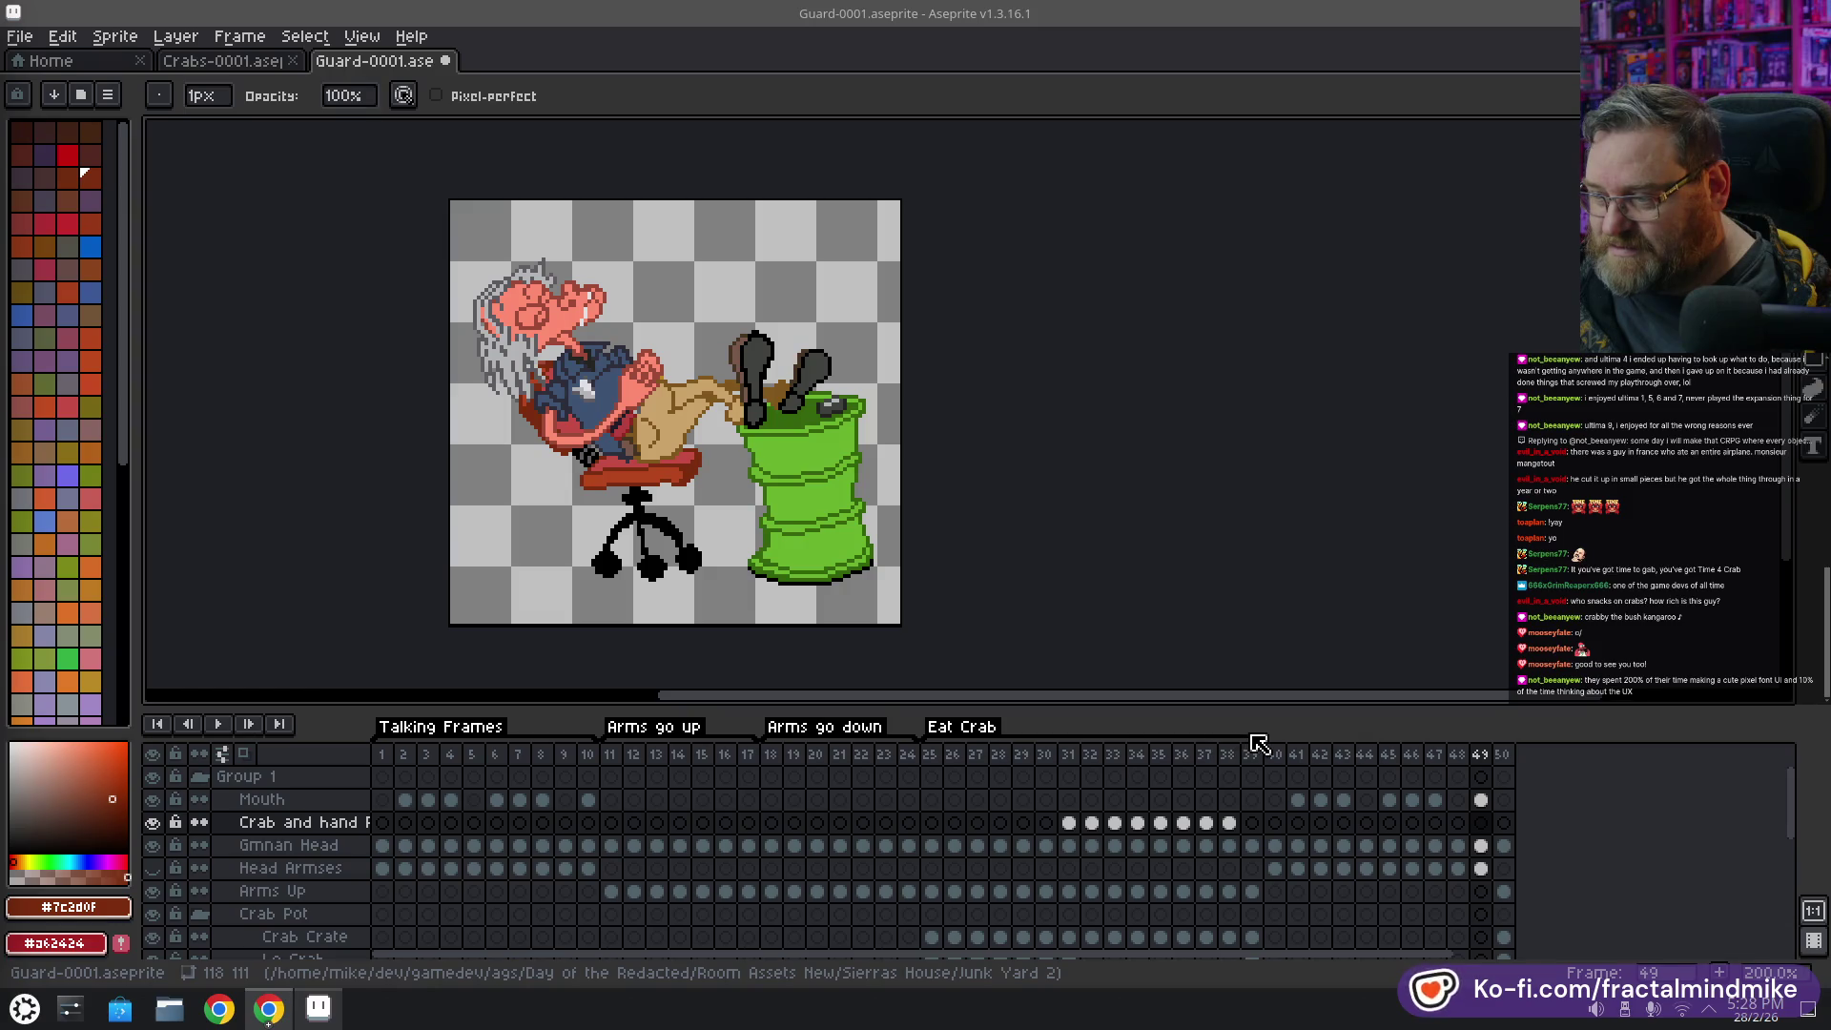
pyautogui.hotkey('ctrl', 'z')
pyautogui.hotkey('ctrl', 'z')
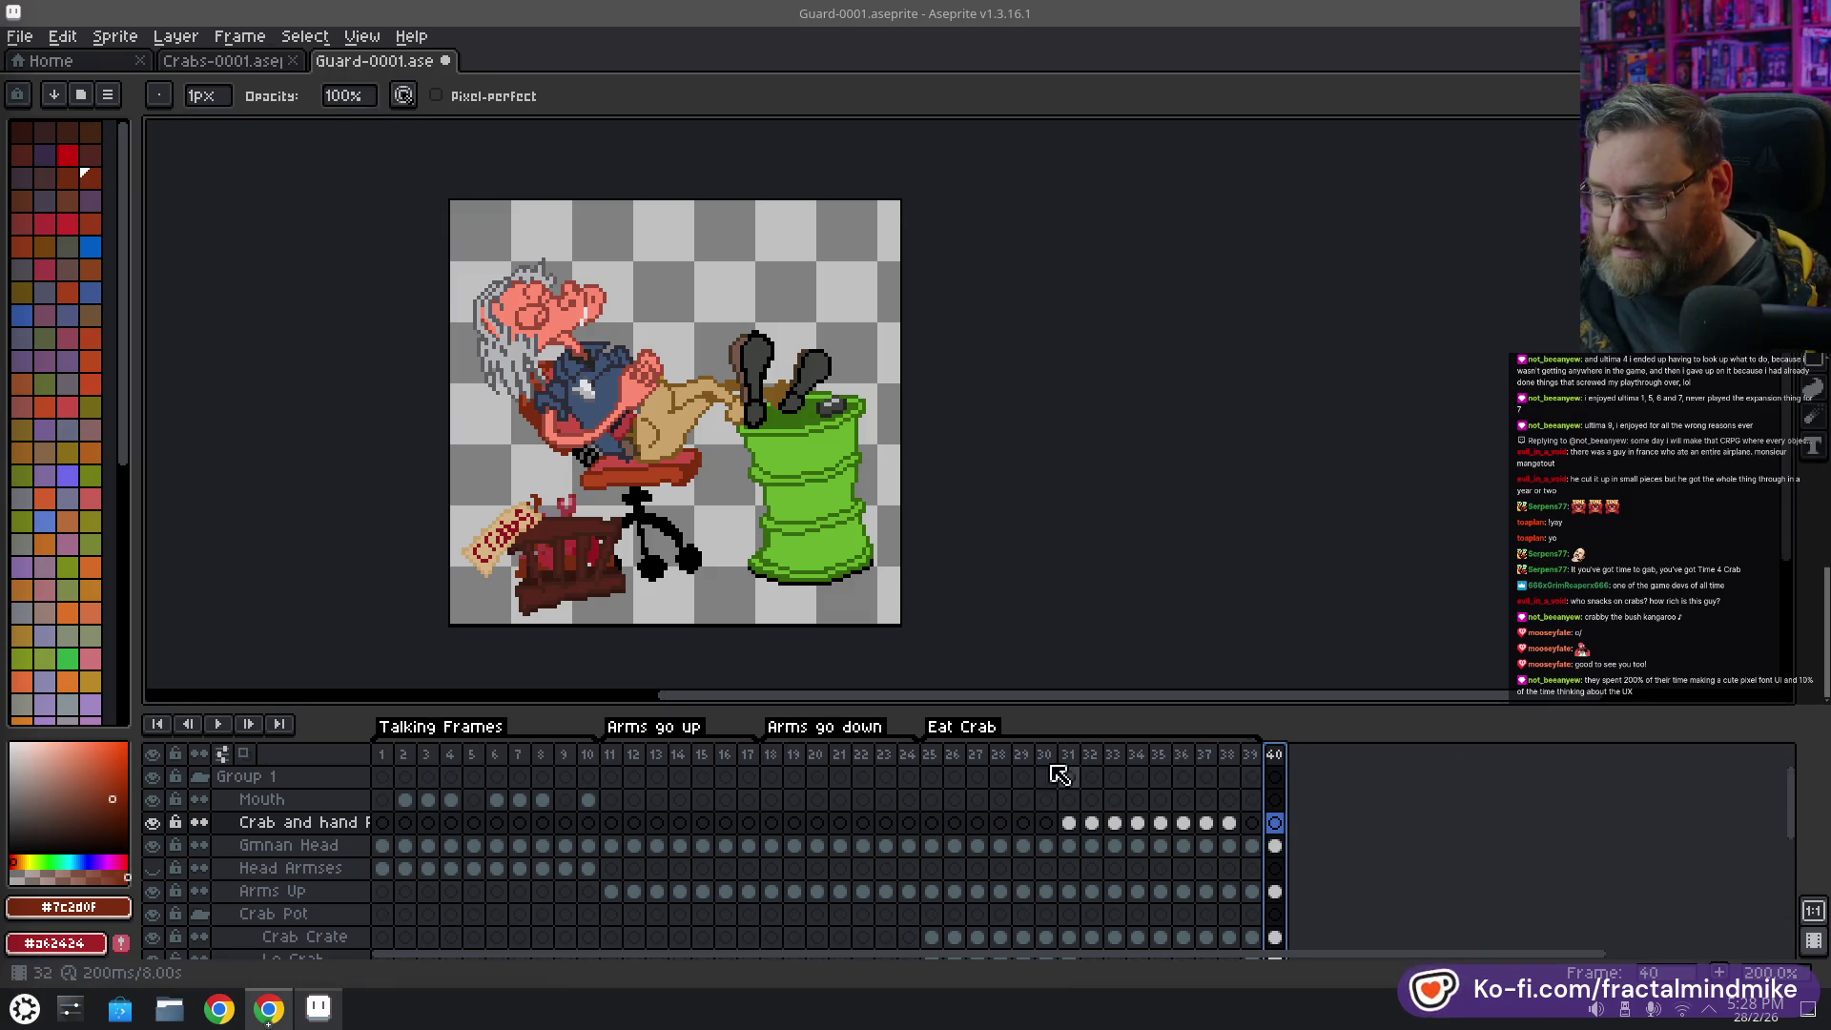
# Paste the copied Talking Frames again at frame 40 and check frames 40 through 50
pyautogui.moveTo(381, 754); pyautogui.dragTo(599, 771)
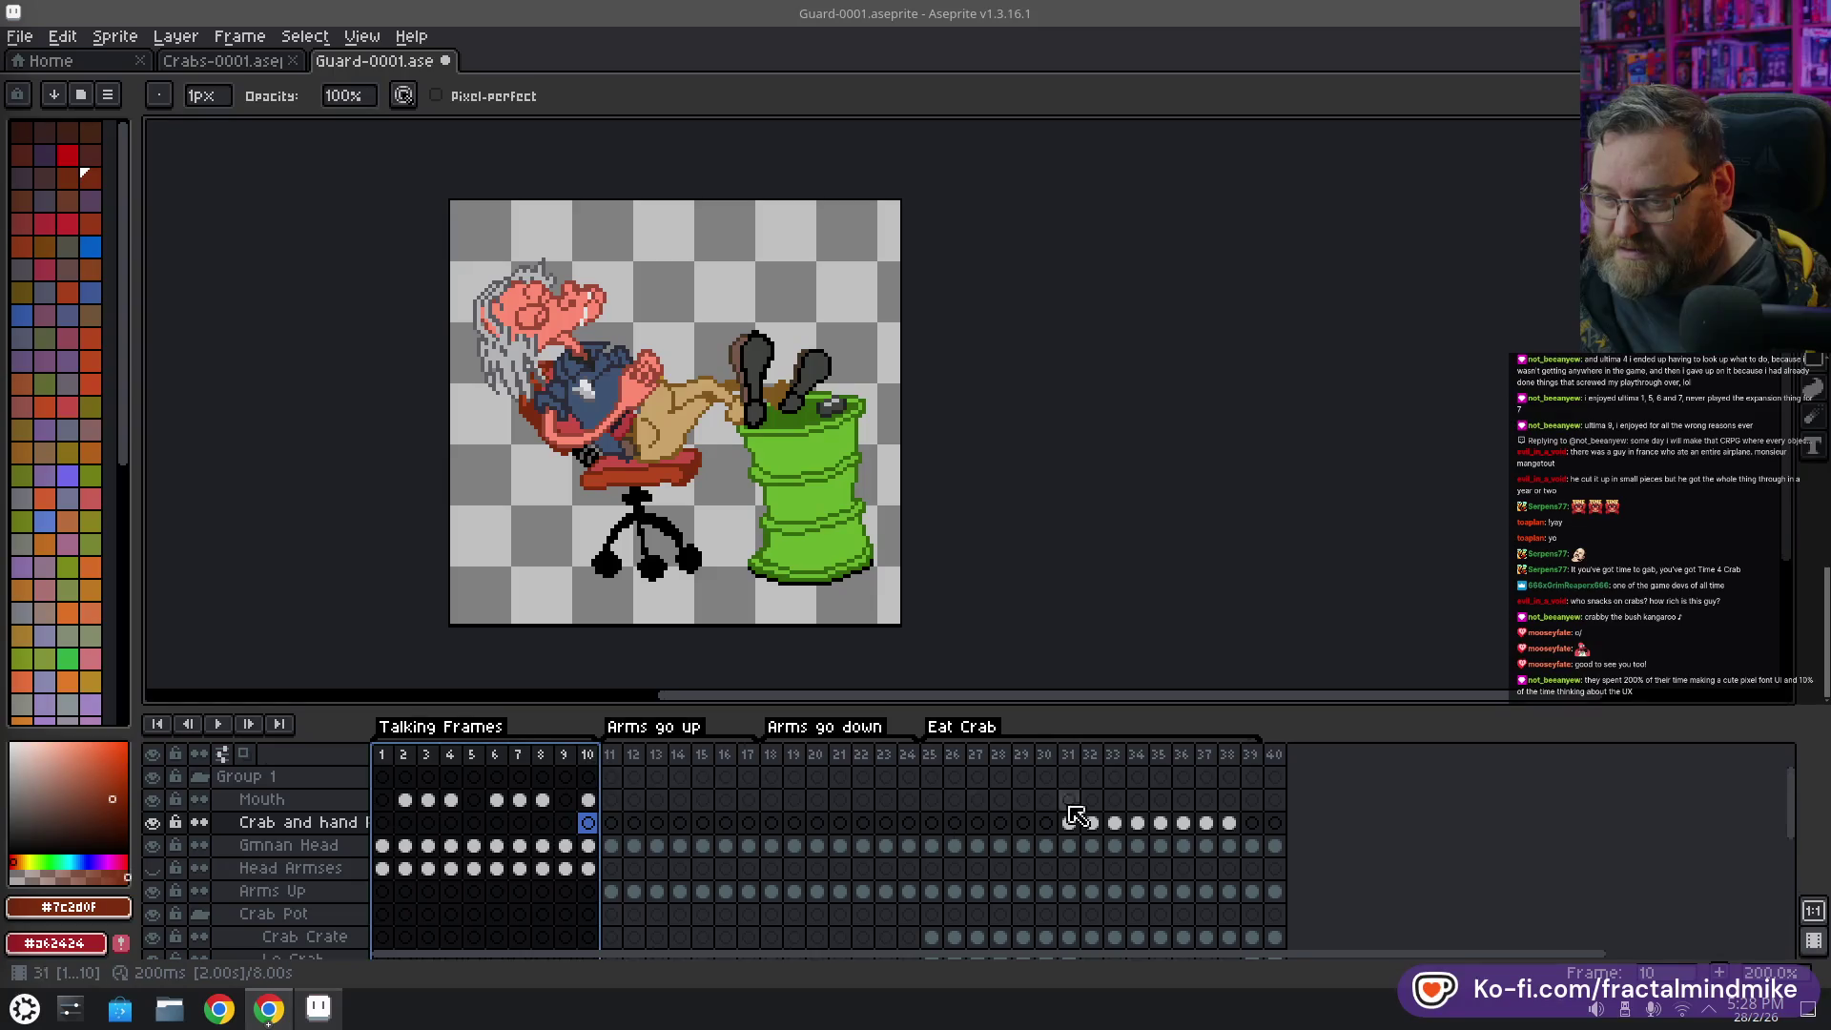
pyautogui.click(1275, 755)
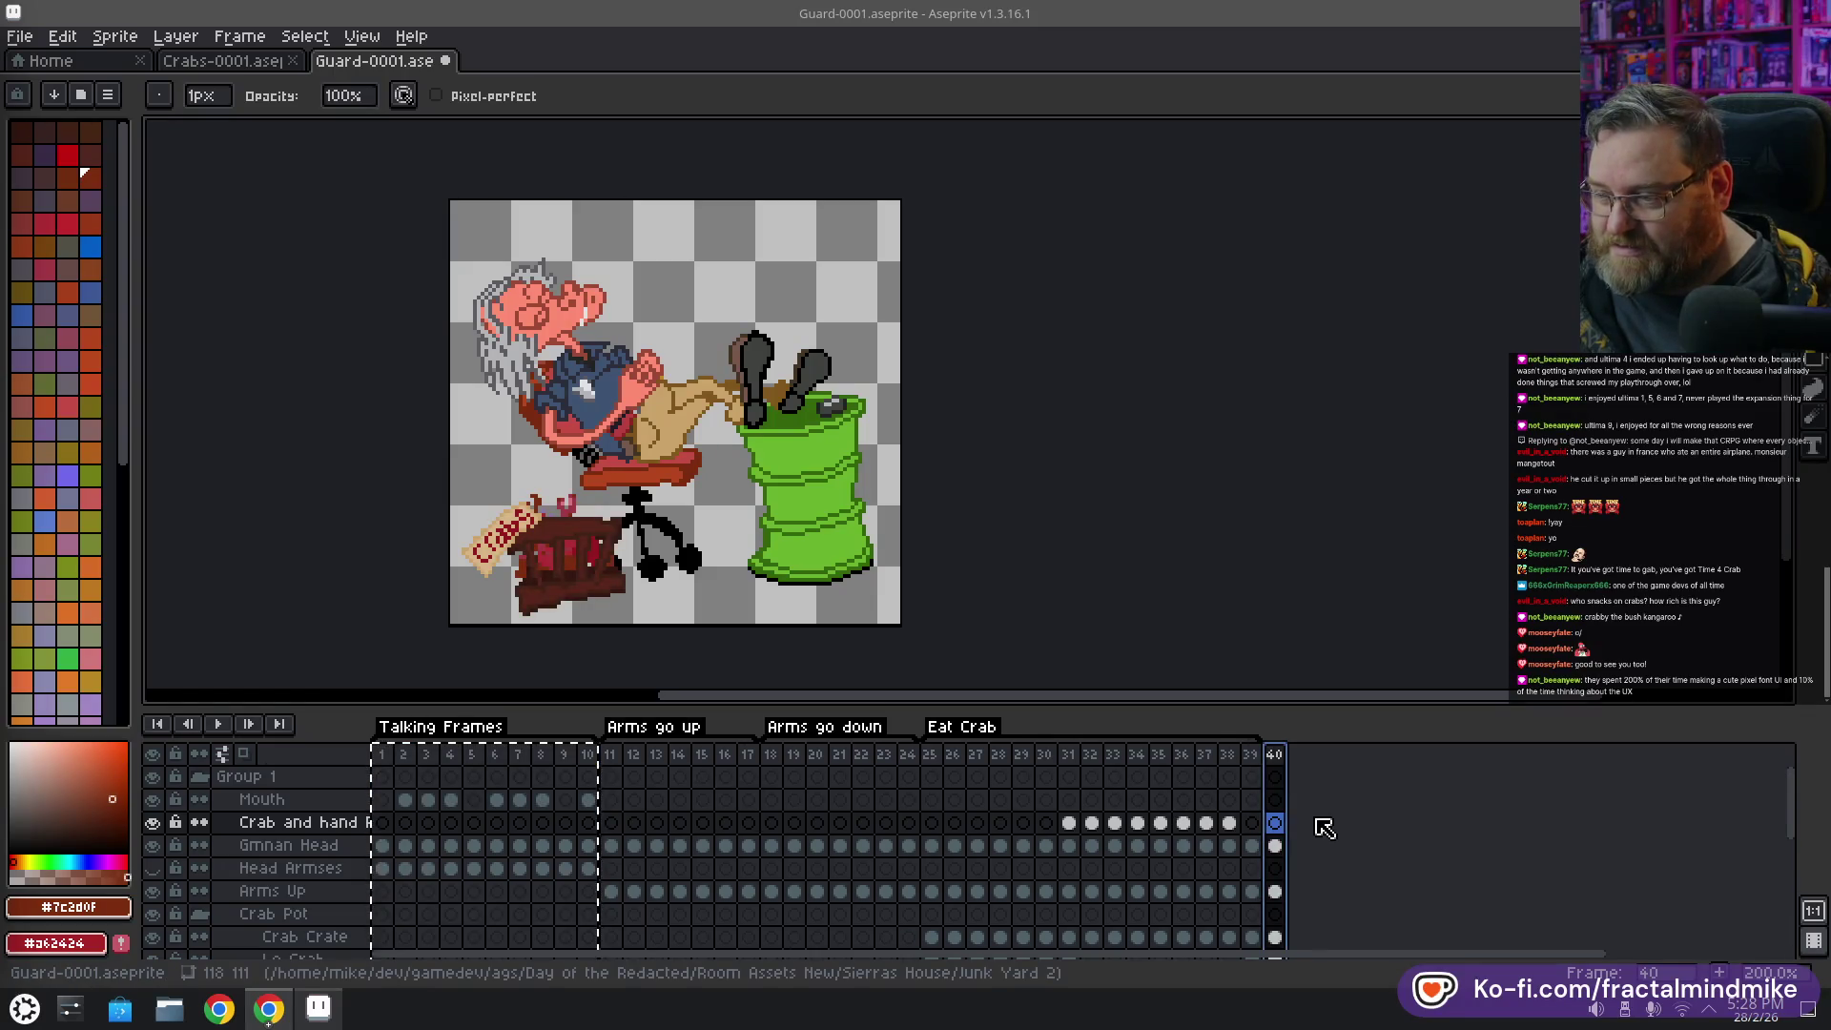
pyautogui.hotkey('ctrl', 'v')
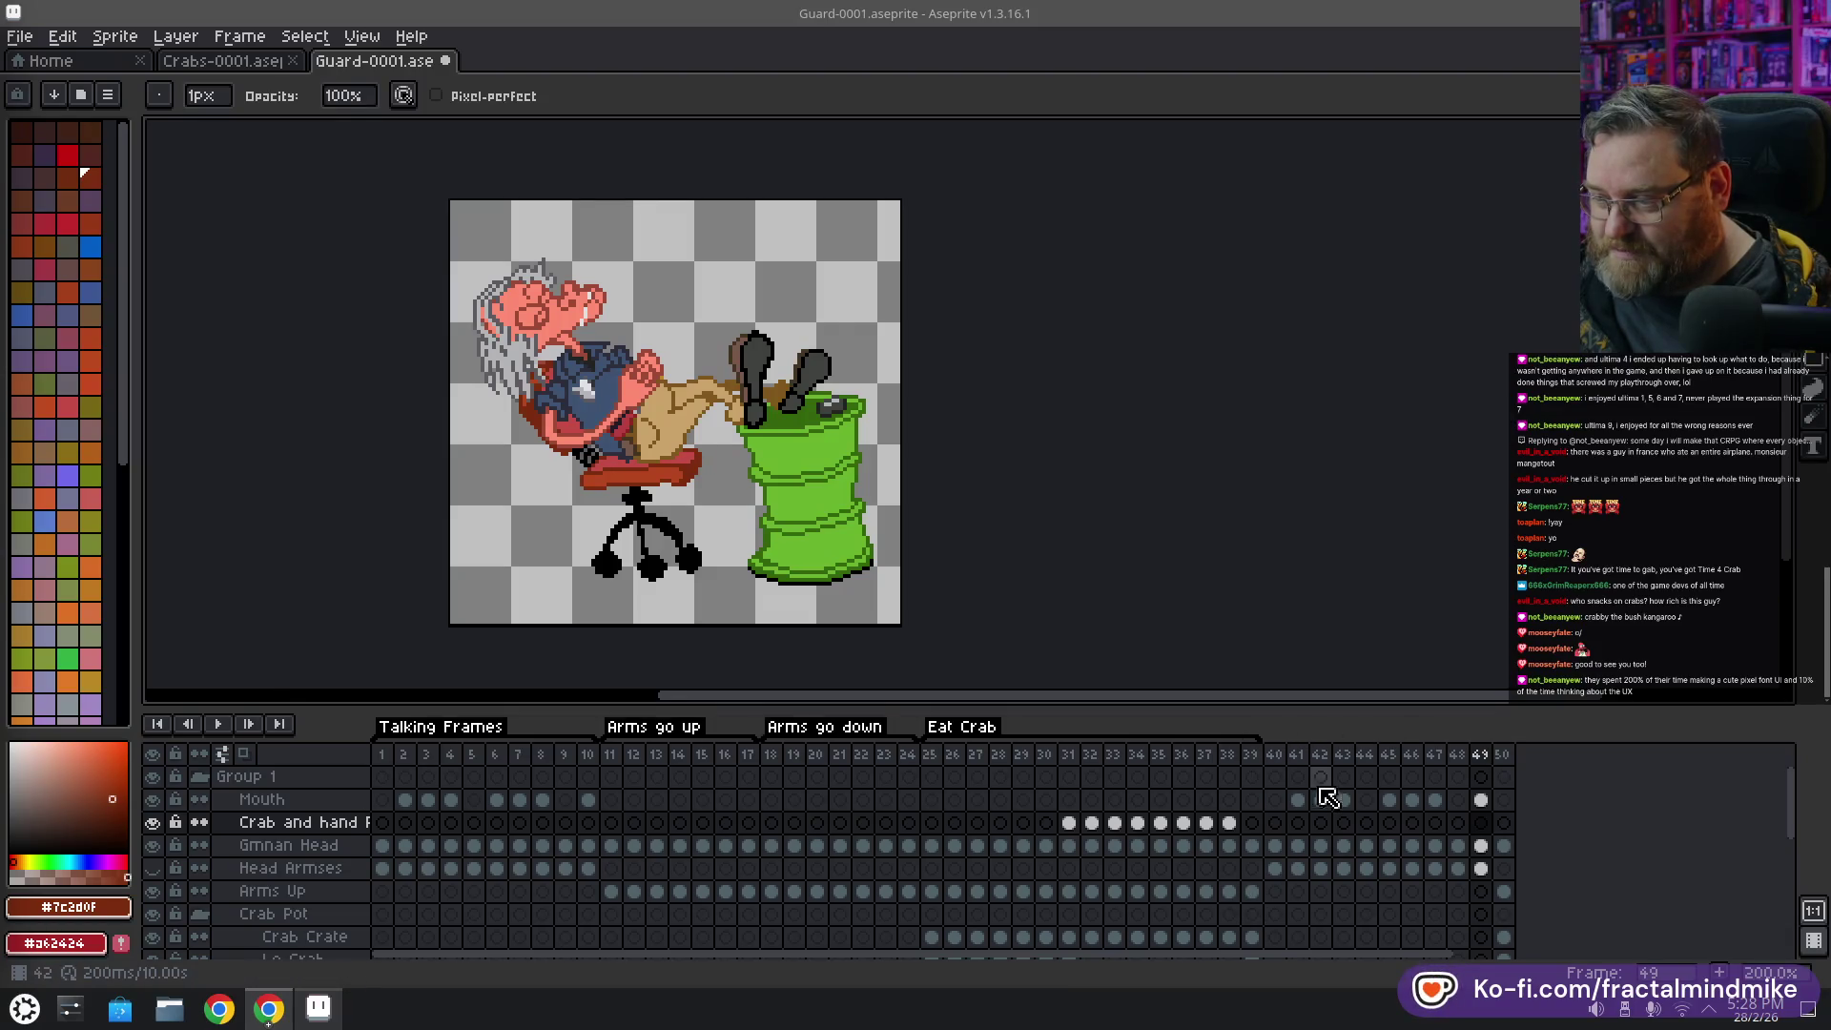
pyautogui.click(1281, 755)
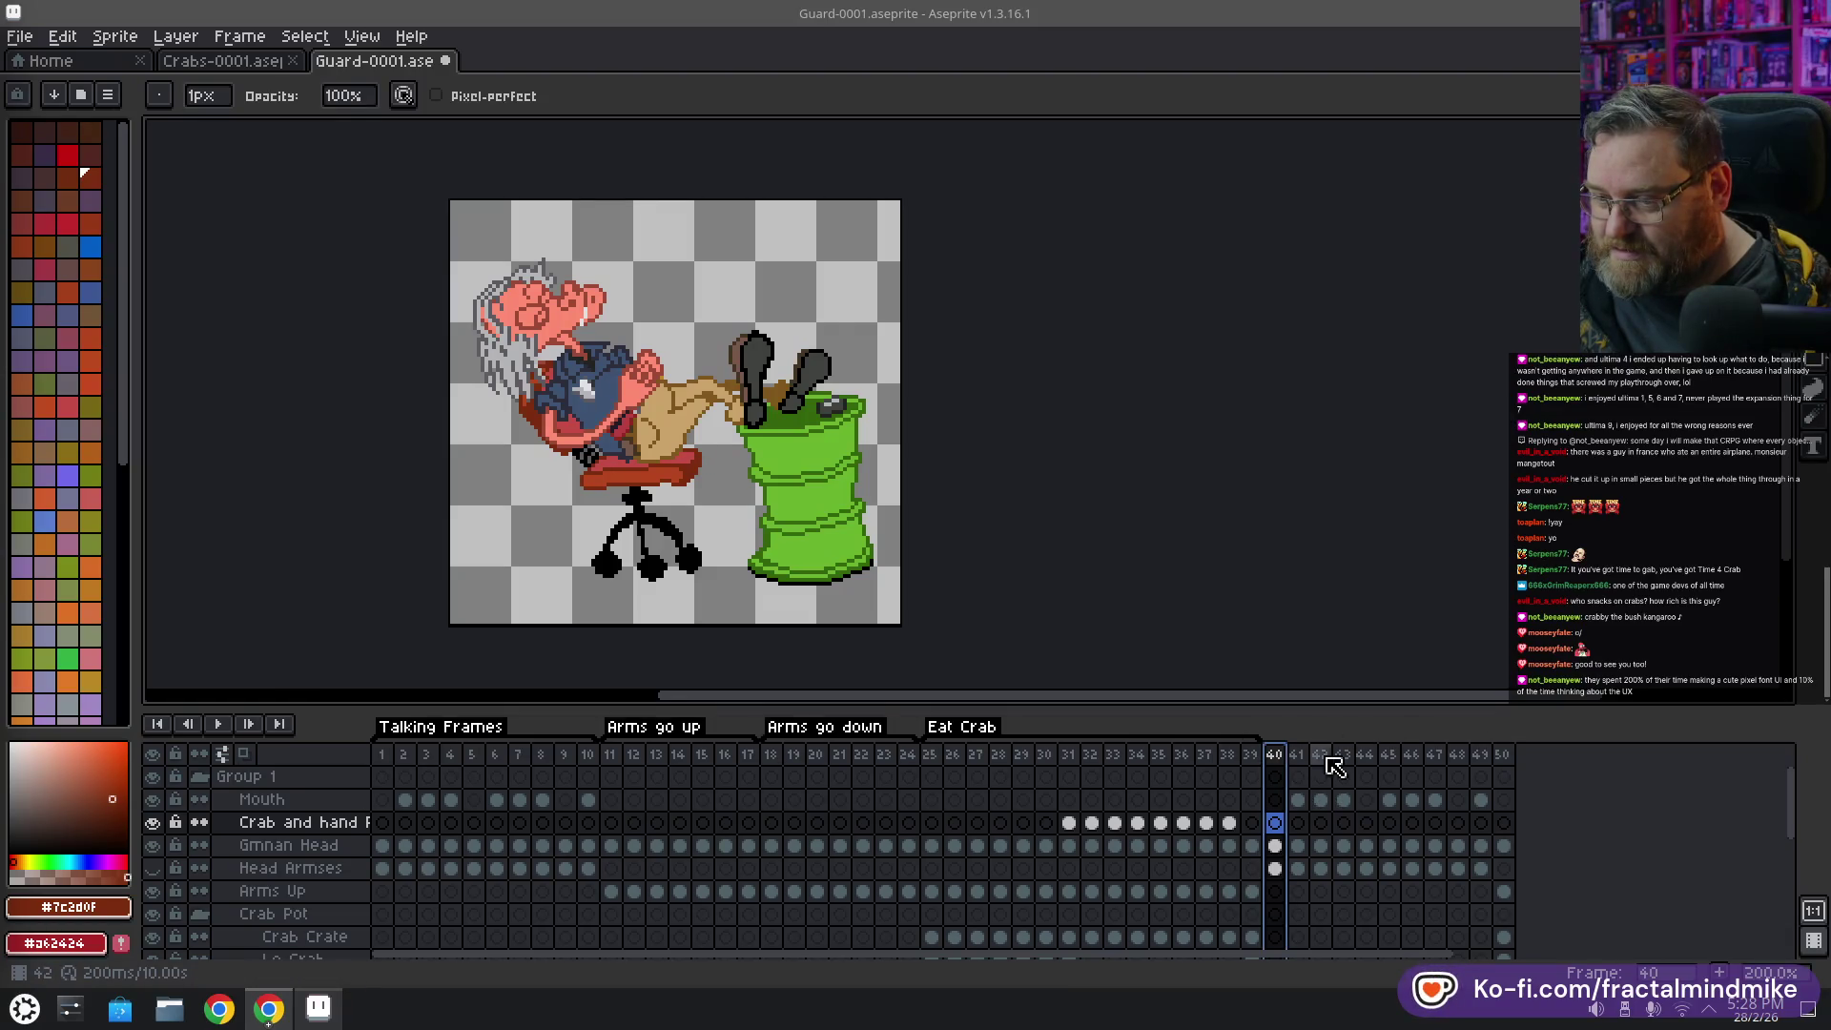
pyautogui.click(1503, 756)
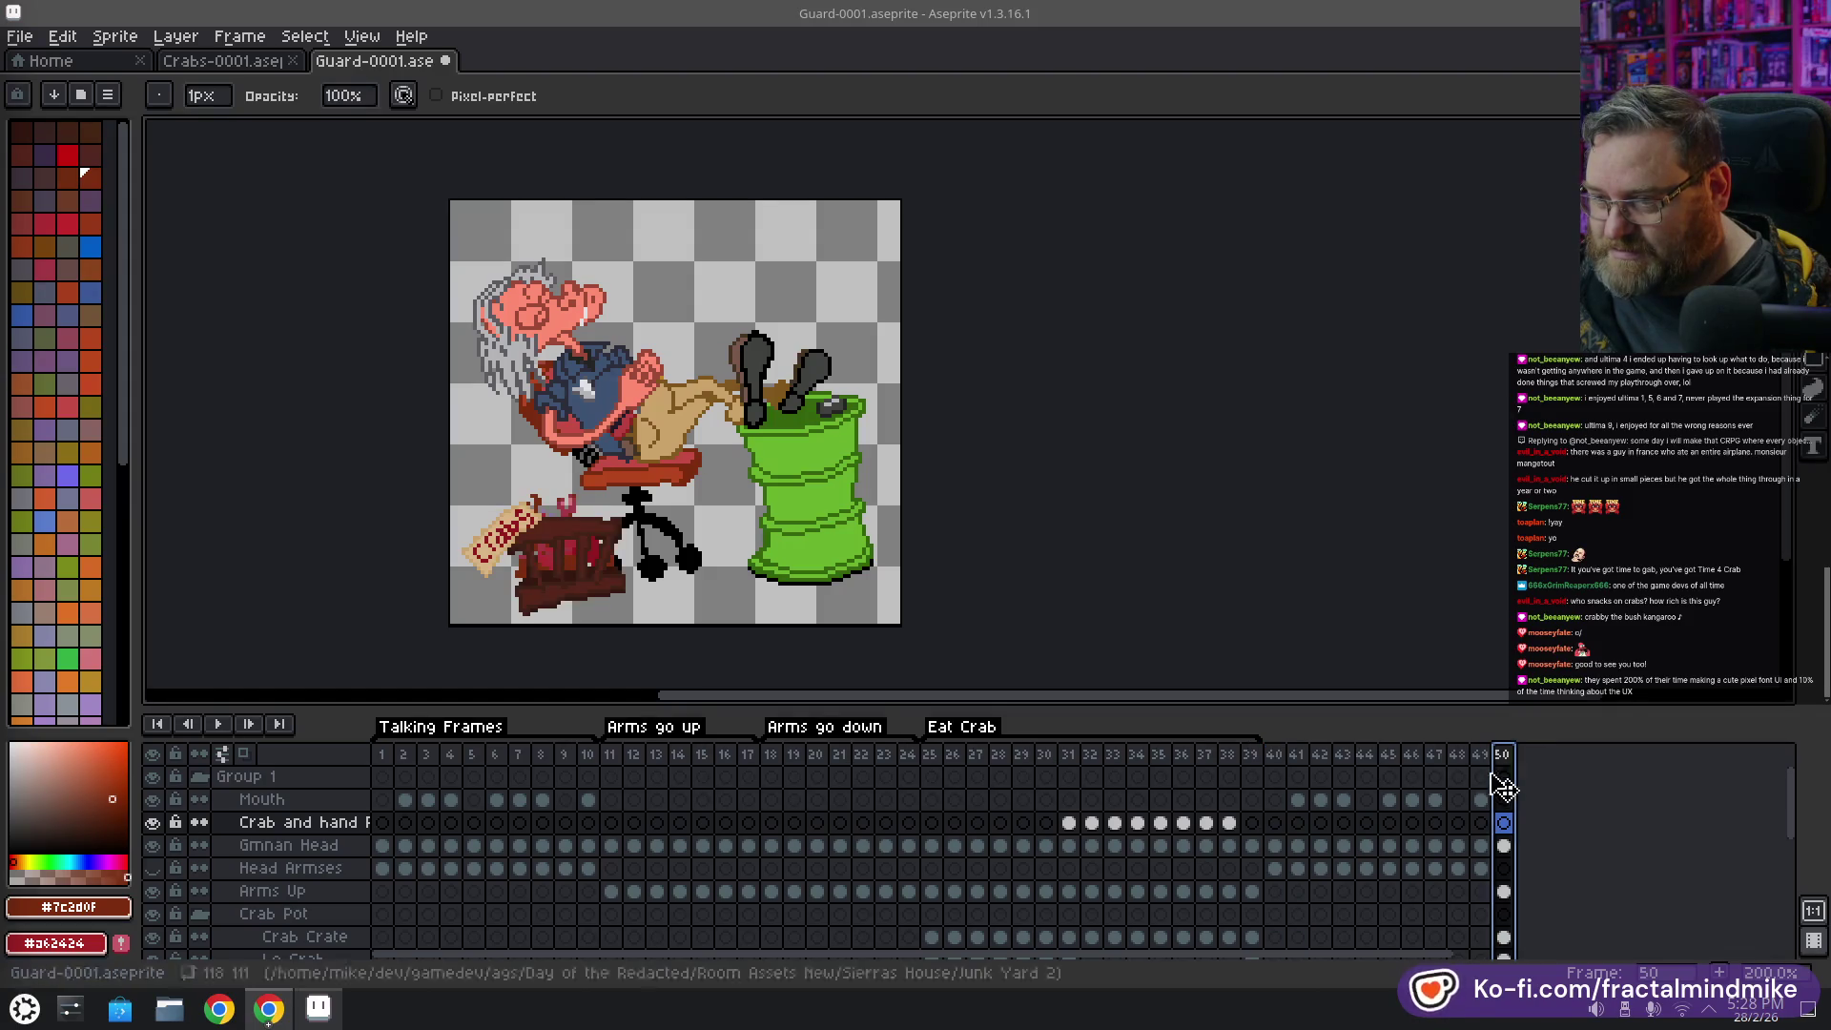
pyautogui.click(1276, 756)
pyautogui.rightClick(1508, 756)
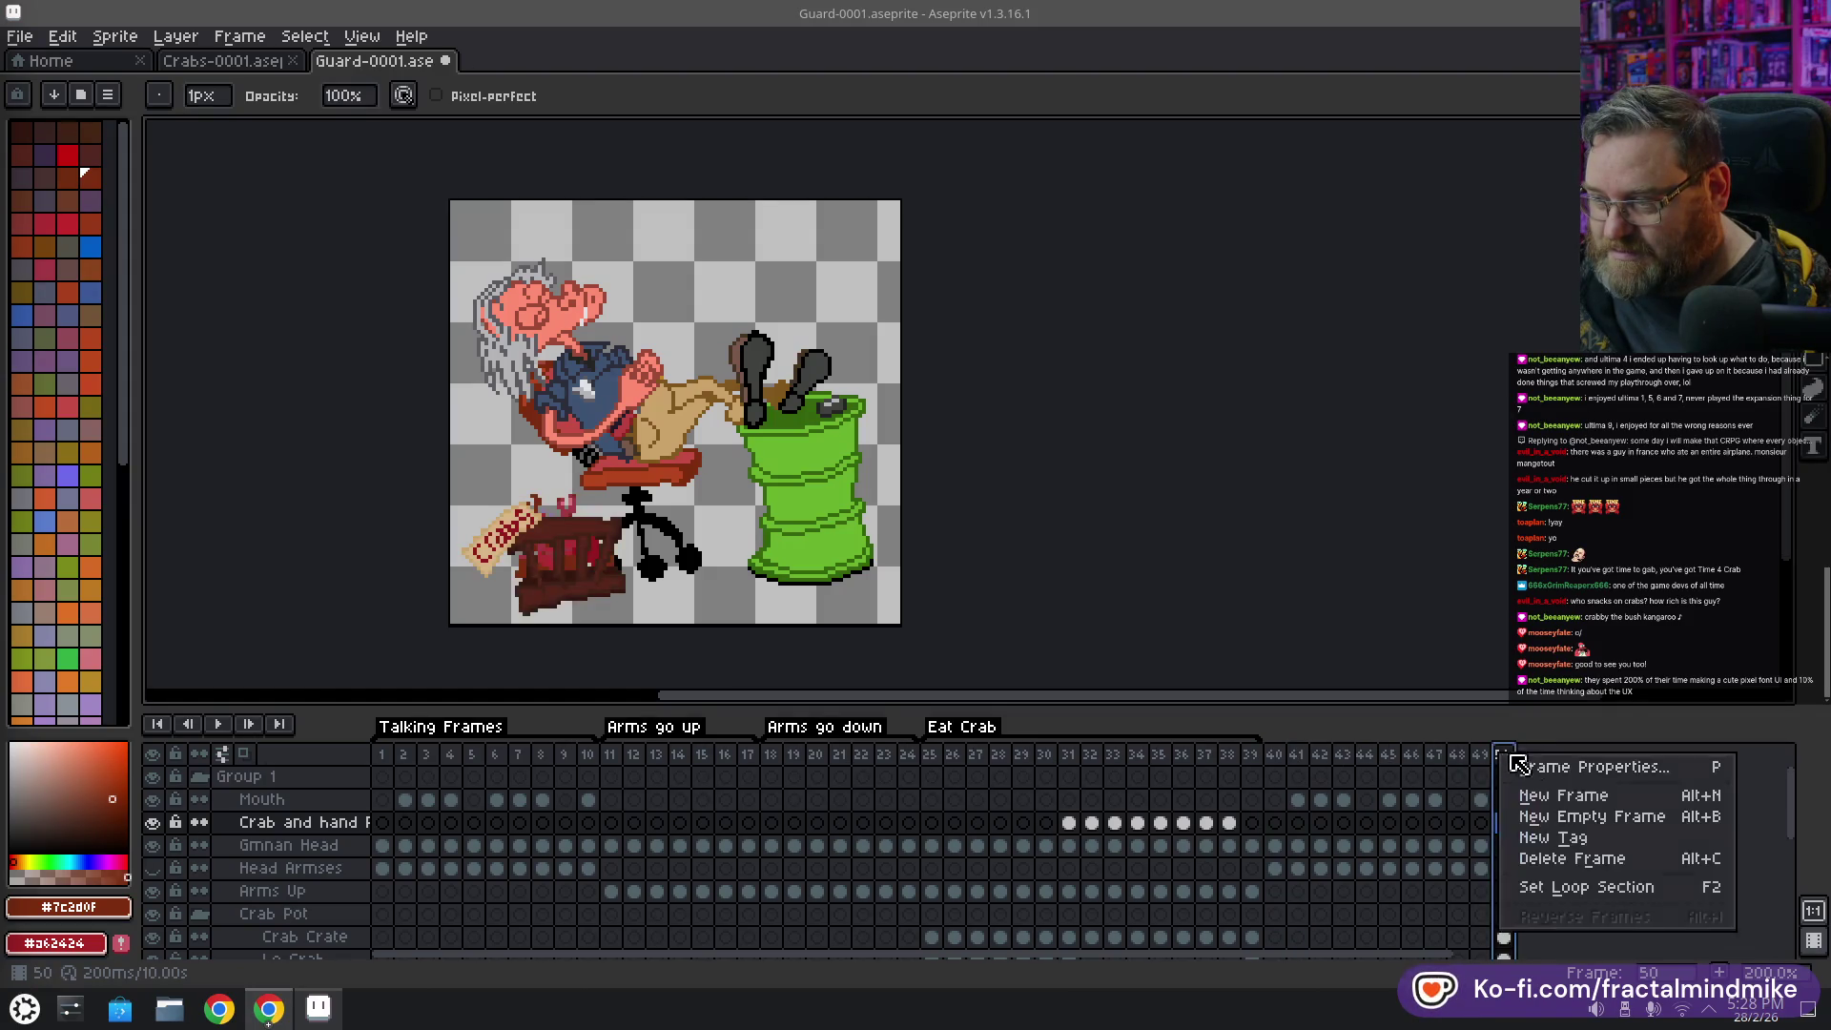
# Delete the blank frame 50, then compare frames 1–10 with the copies at 40–49
pyautogui.click(1611, 862)
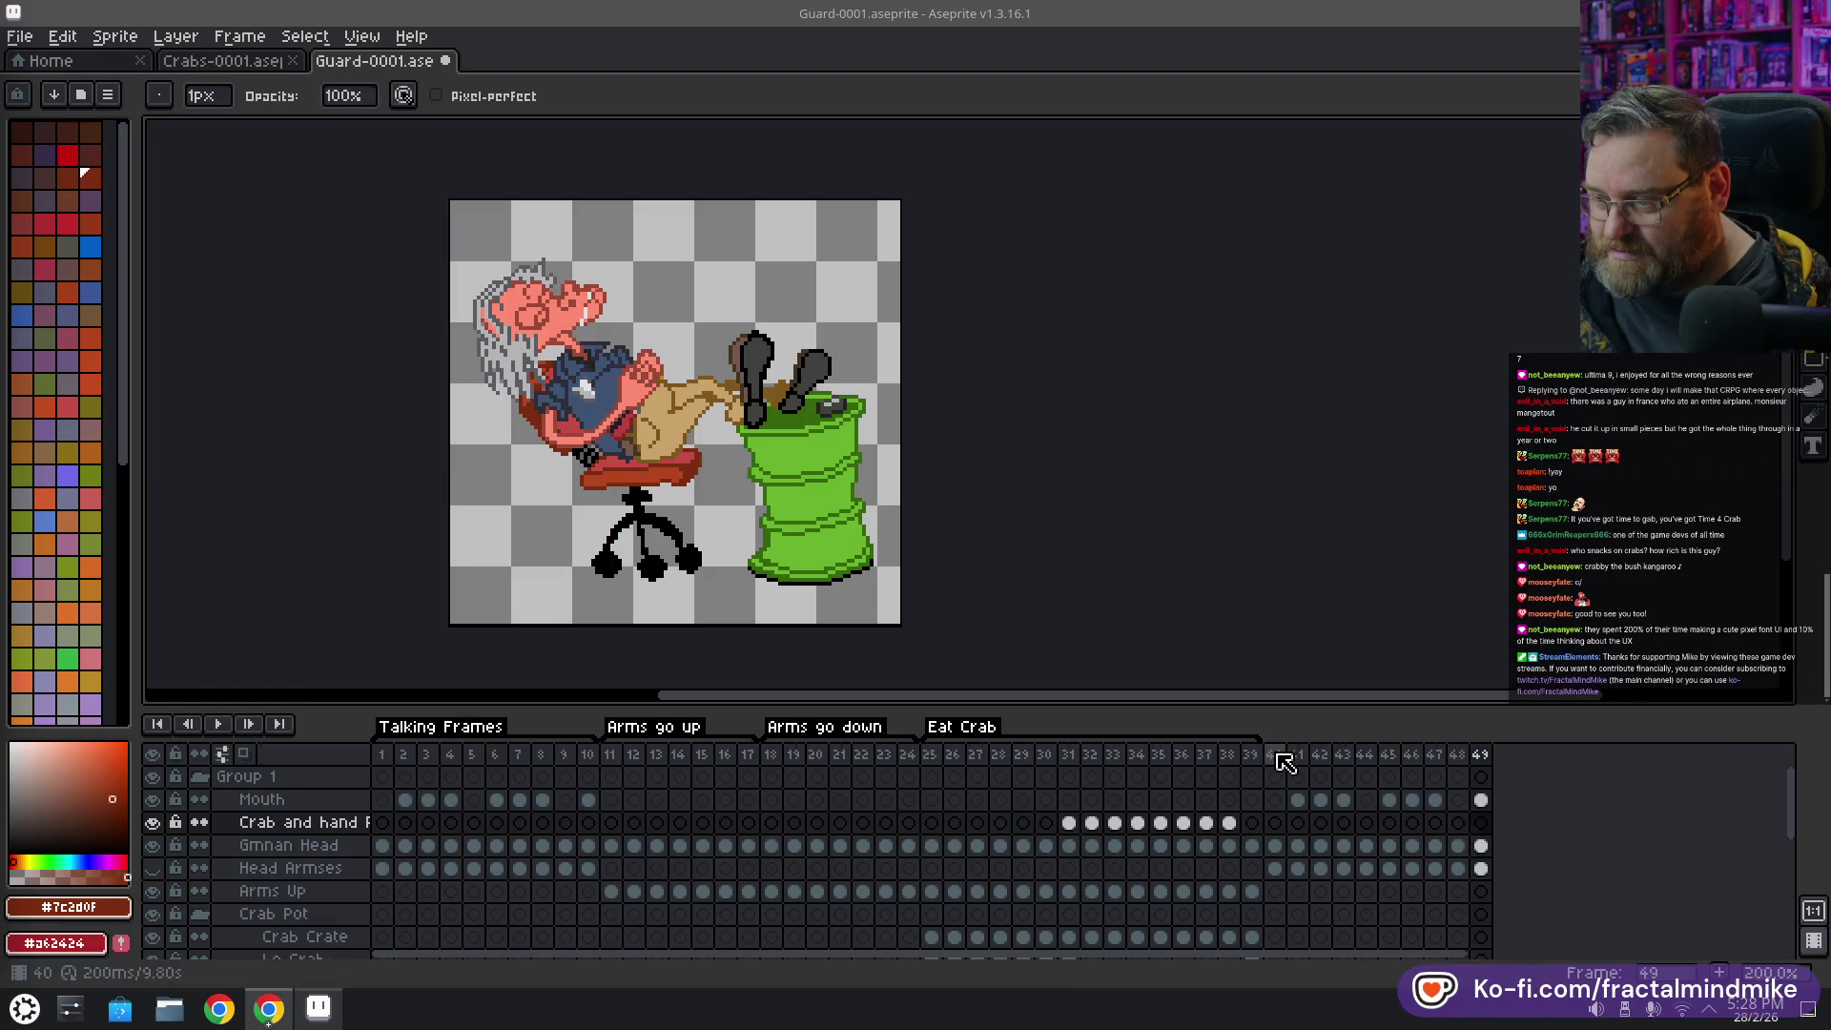
pyautogui.click(1276, 755)
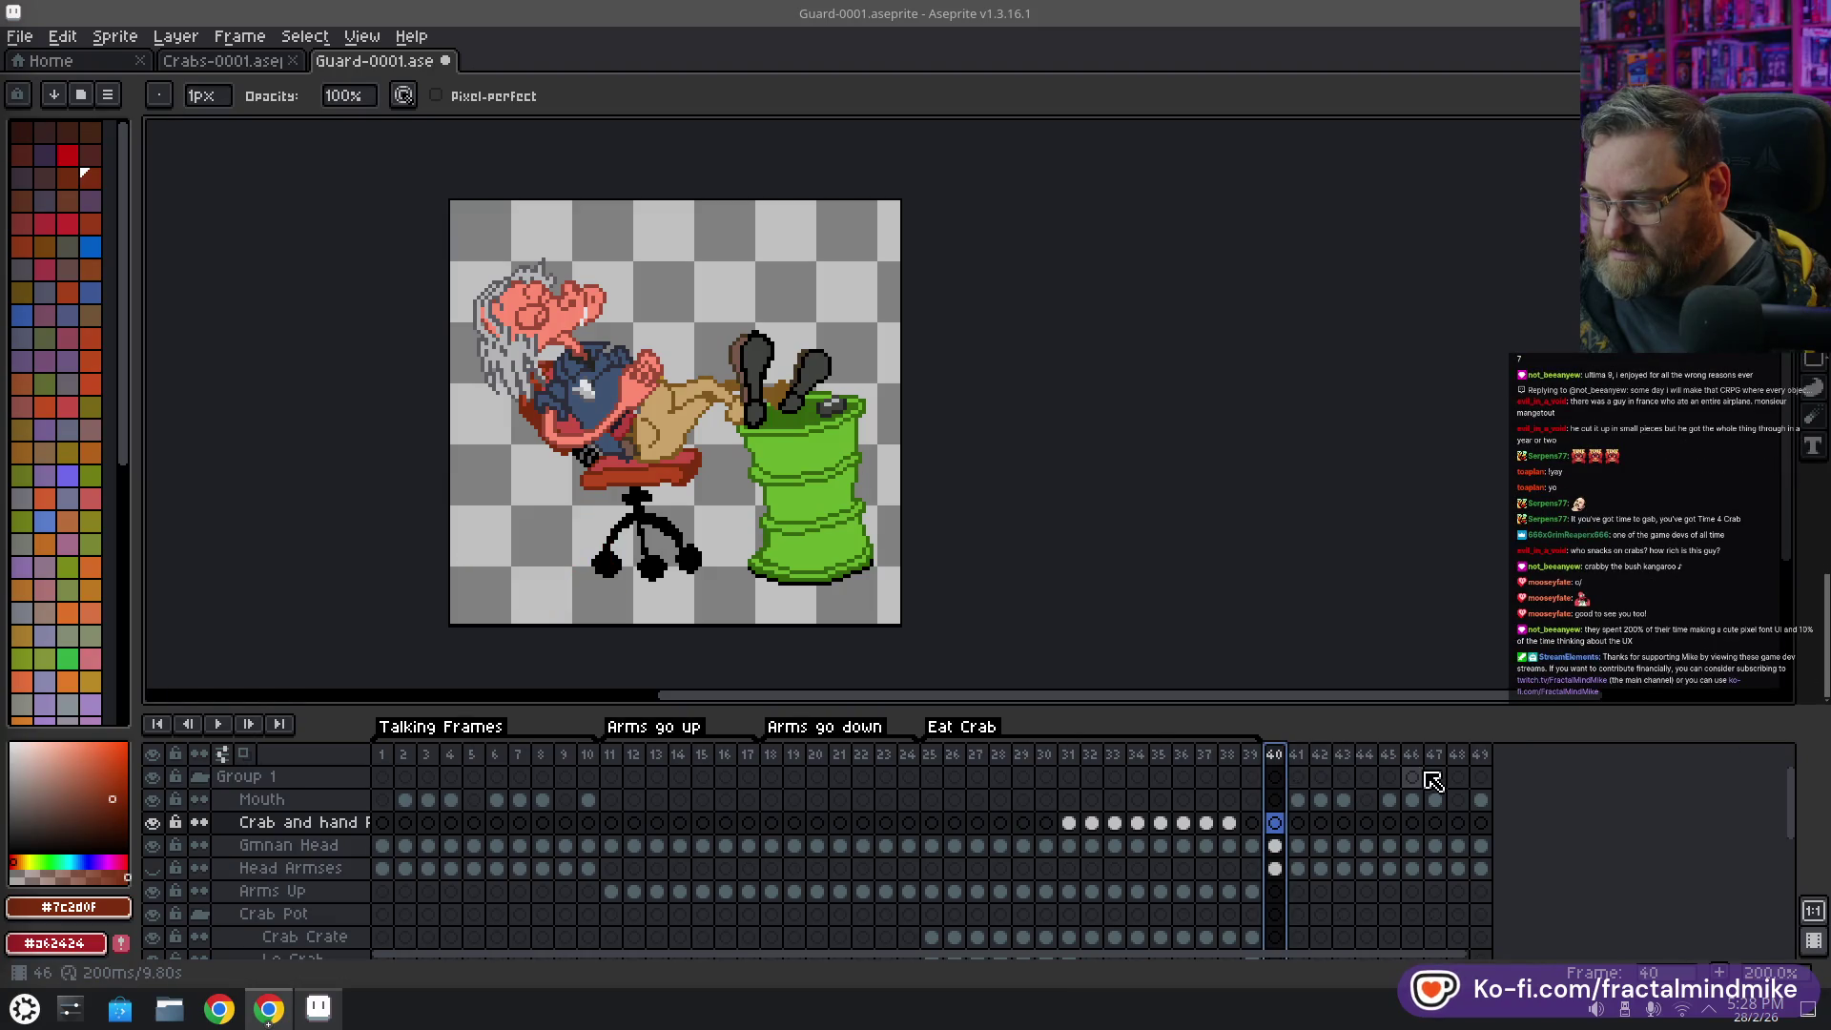
pyautogui.click(382, 756)
pyautogui.moveTo(404, 766); pyautogui.dragTo(587, 758)
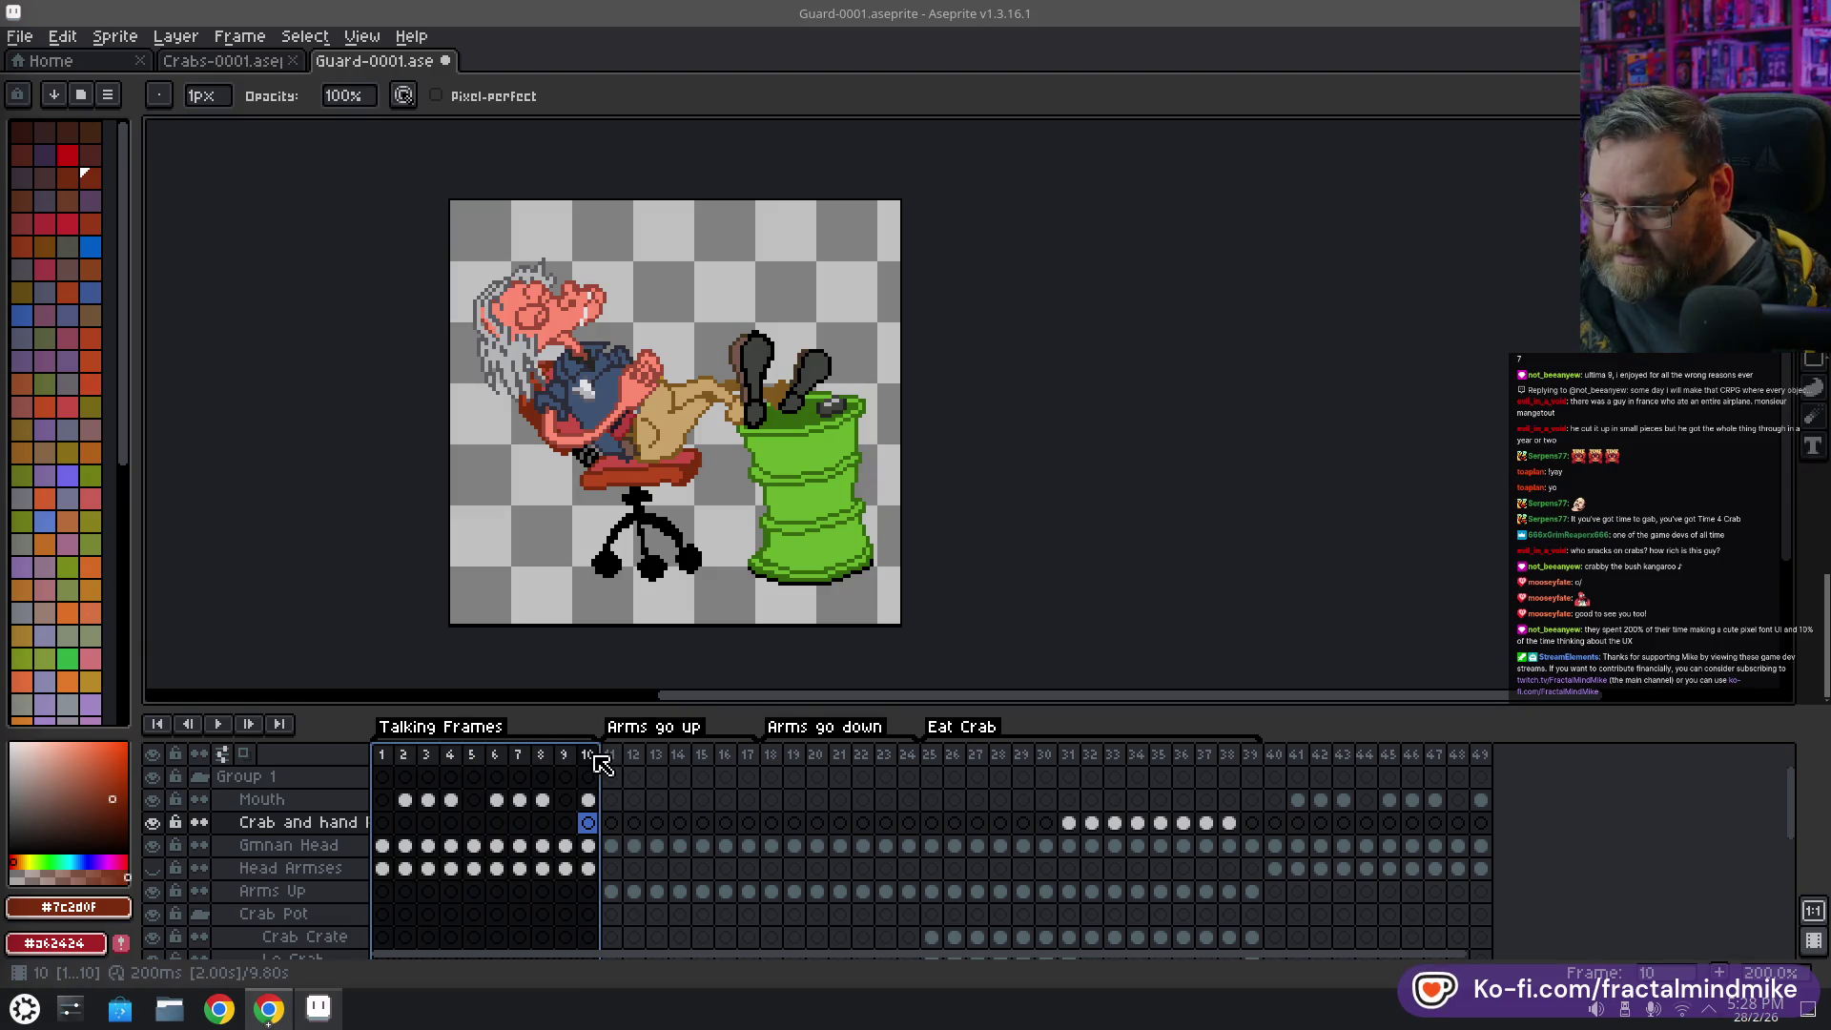
pyautogui.moveTo(1285, 758); pyautogui.dragTo(1480, 757)
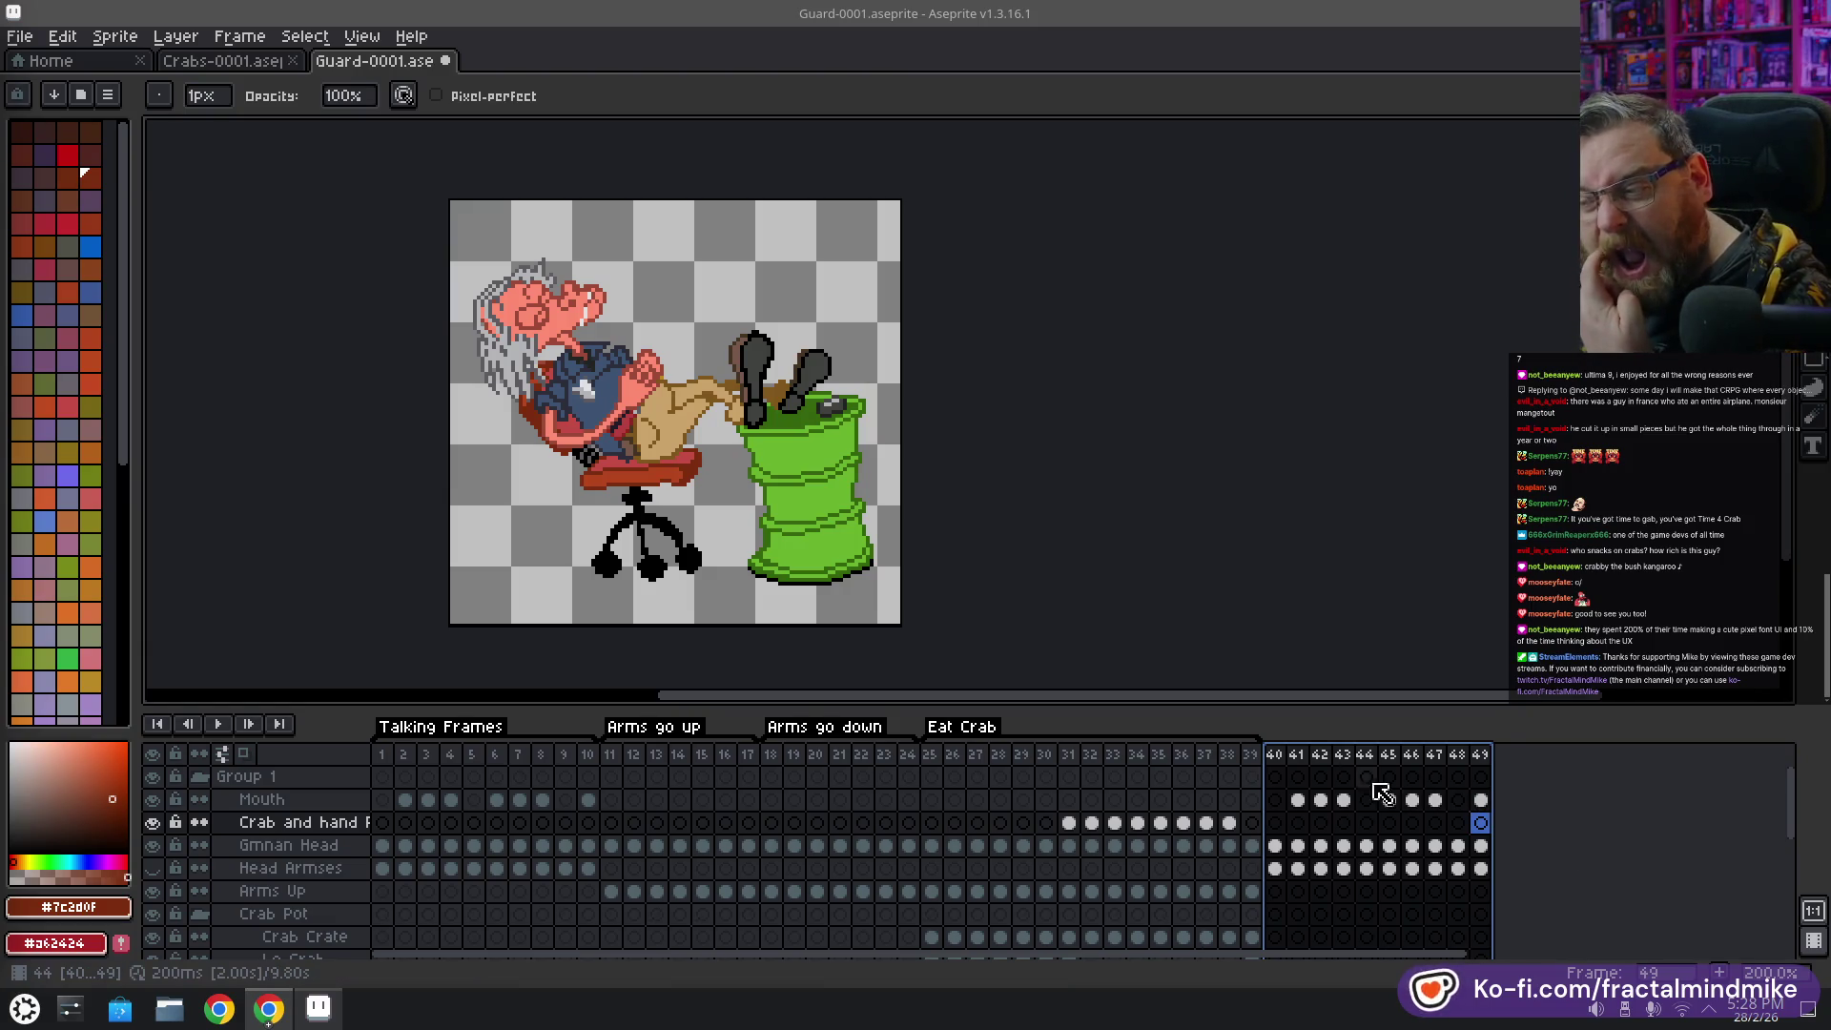
pyautogui.click(748, 847)
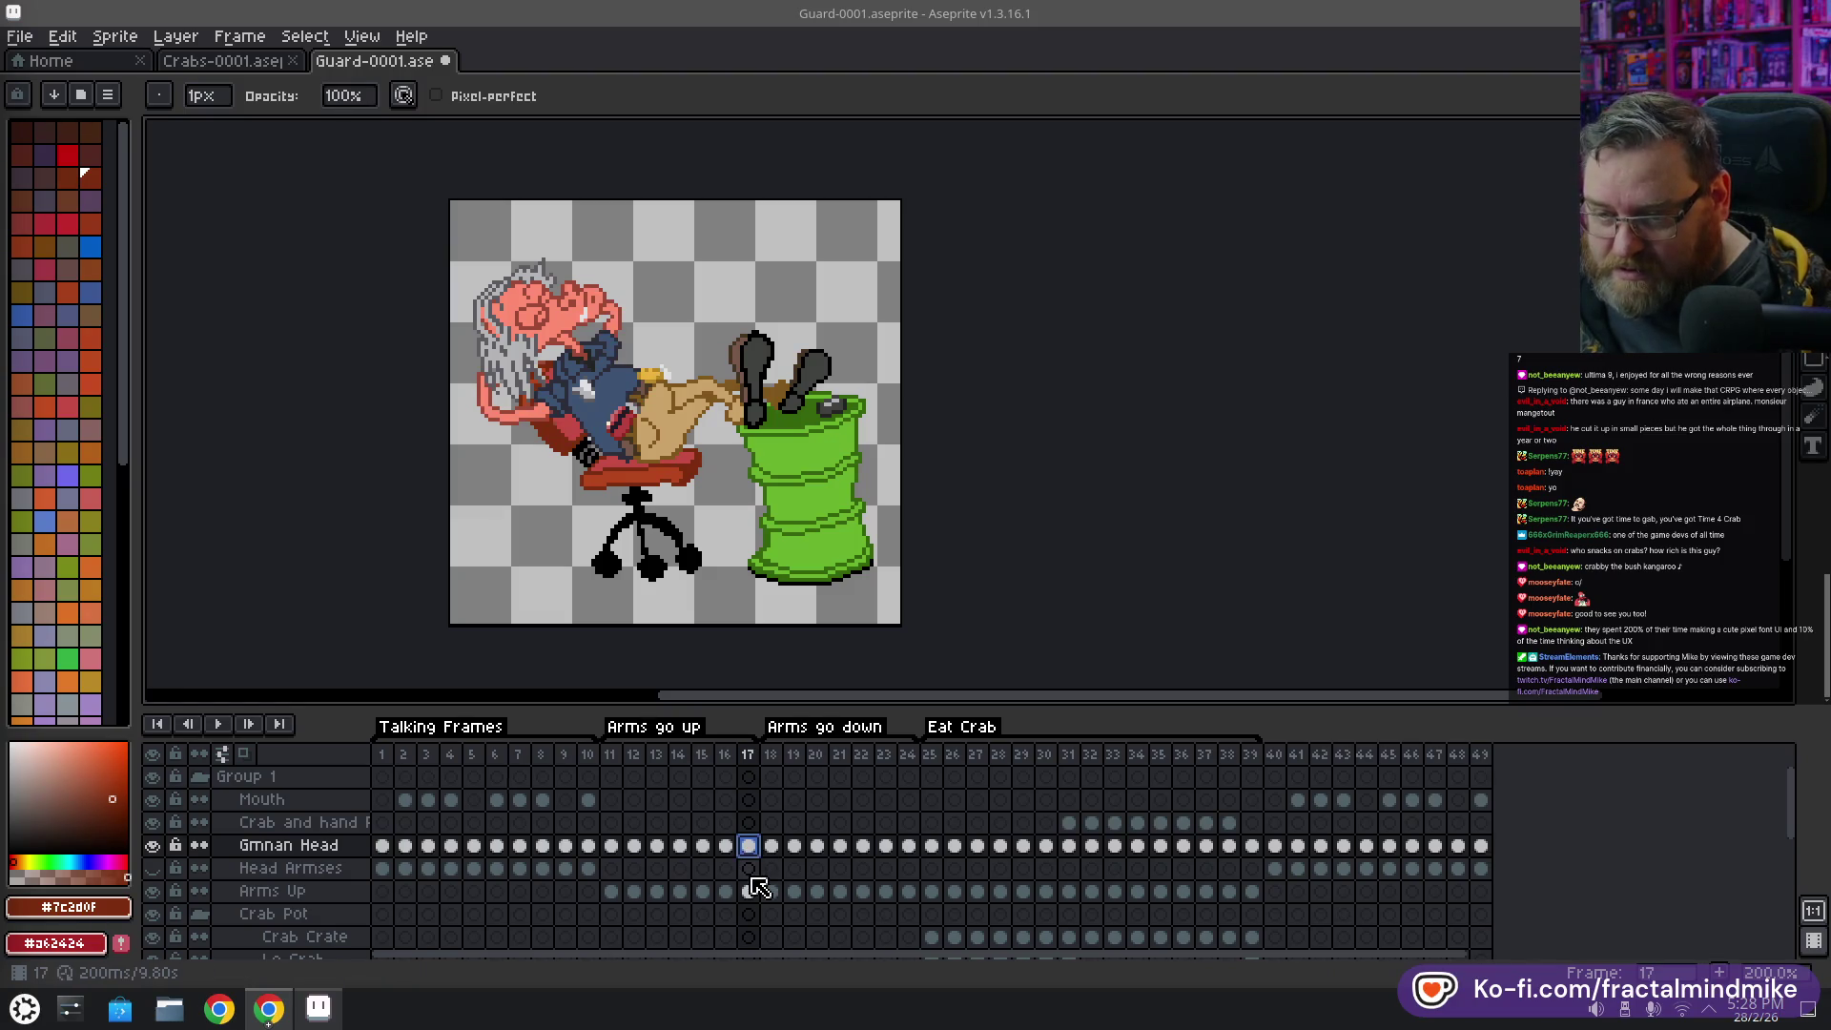
# Inspect the Gmnan Head and Arms Up cels at frame 17
pyautogui.scroll(-1, 758, 867)
pyautogui.scroll(-1, 764, 874)
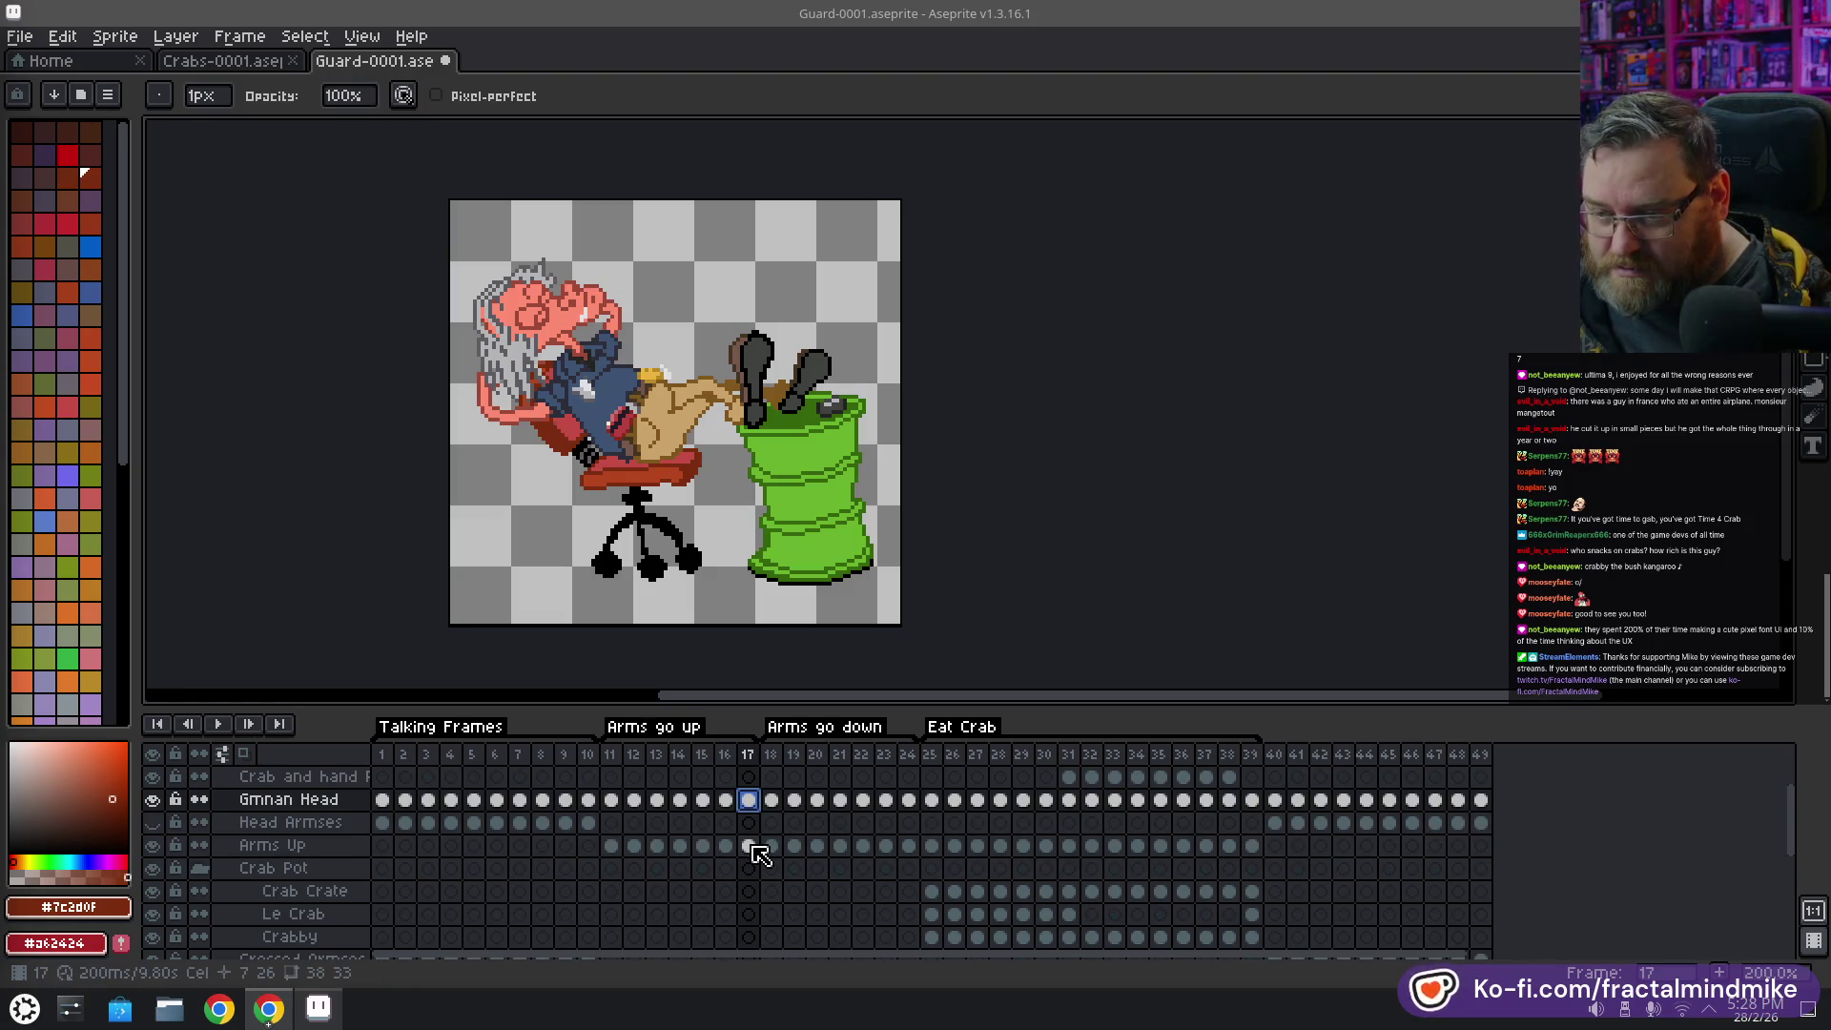
pyautogui.click(749, 846)
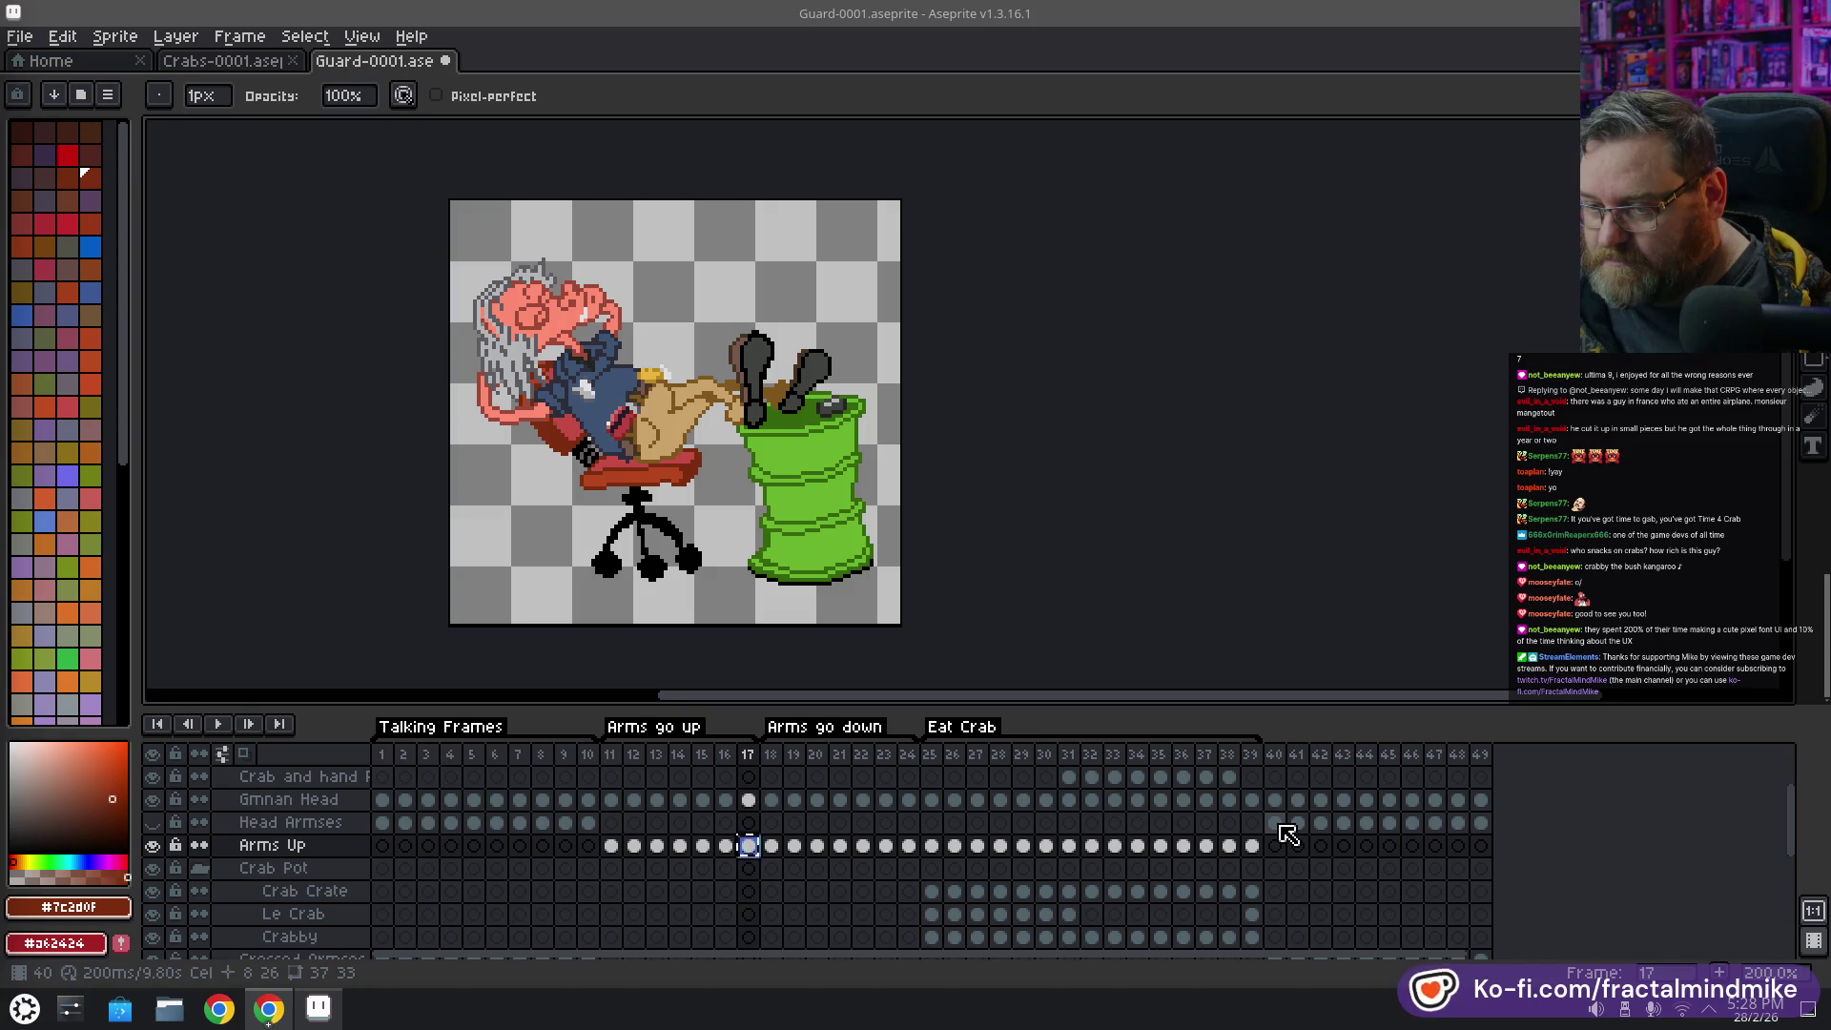
pyautogui.scroll(-1, 1290, 844)
pyautogui.scroll(-1, 1291, 868)
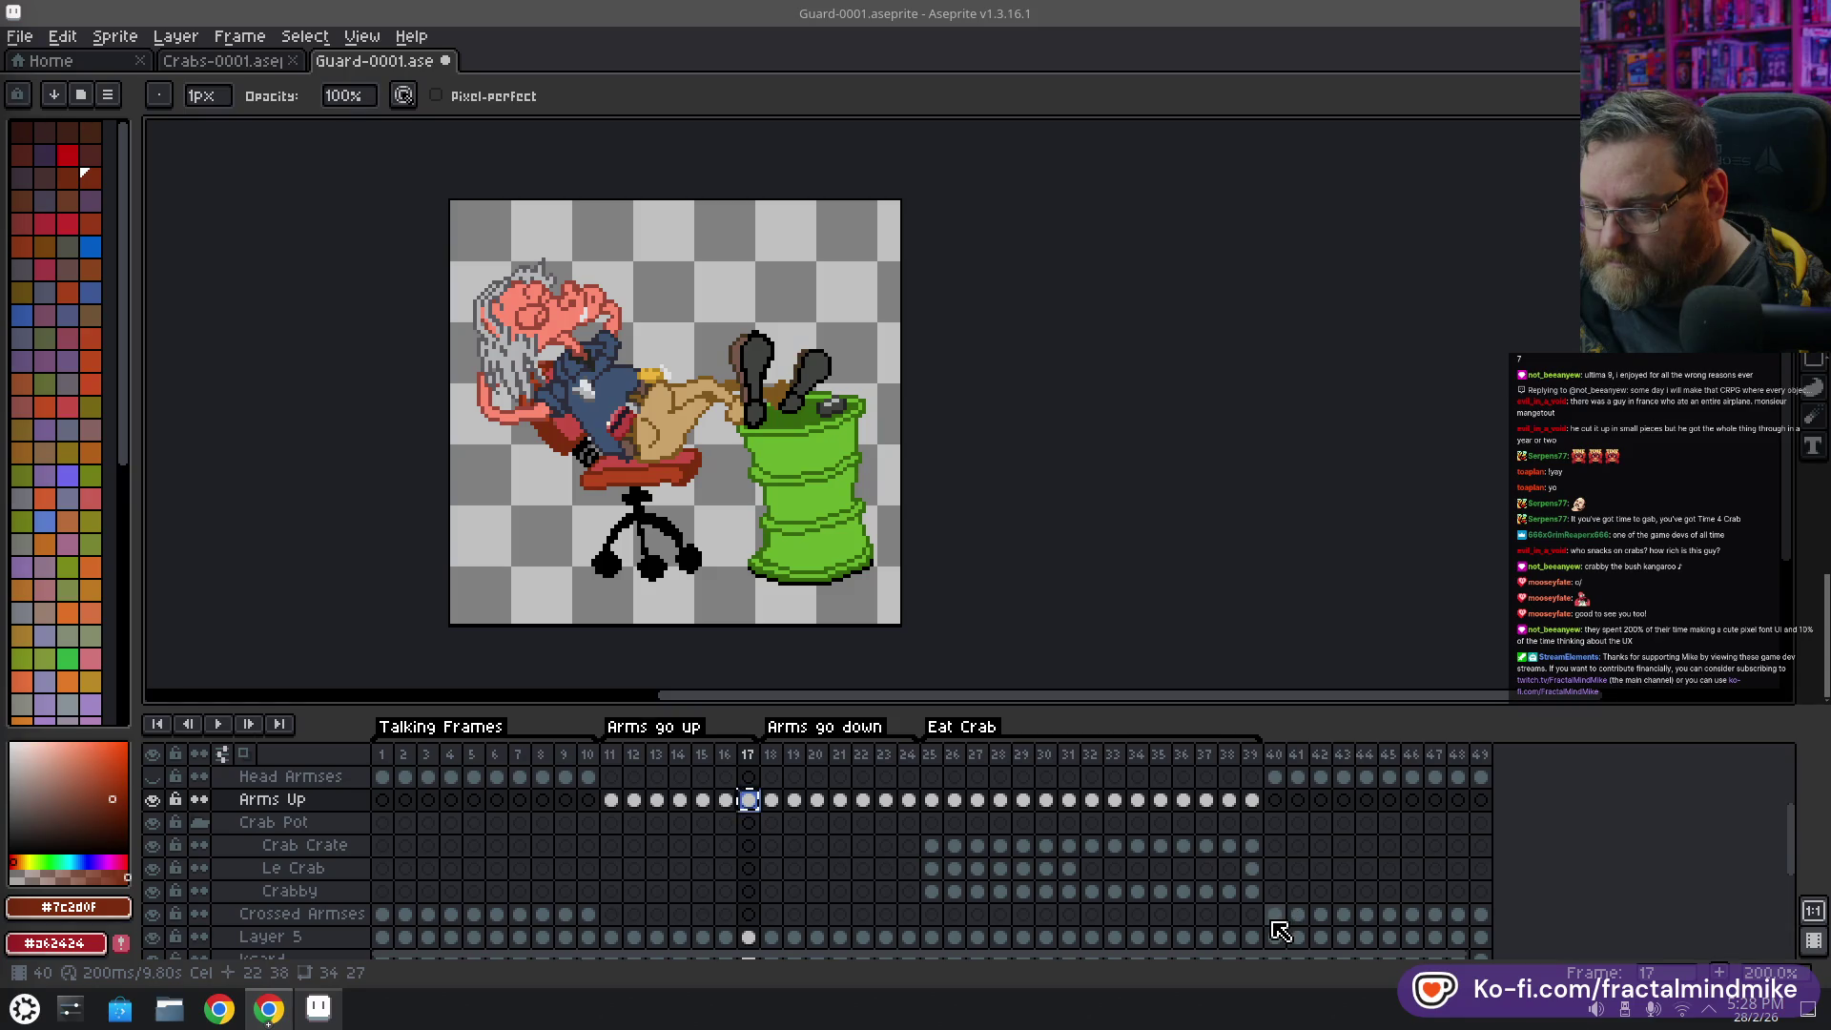
# Step through the Crossed Armses cels from frame 40 to frame 49
pyautogui.click(1275, 916)
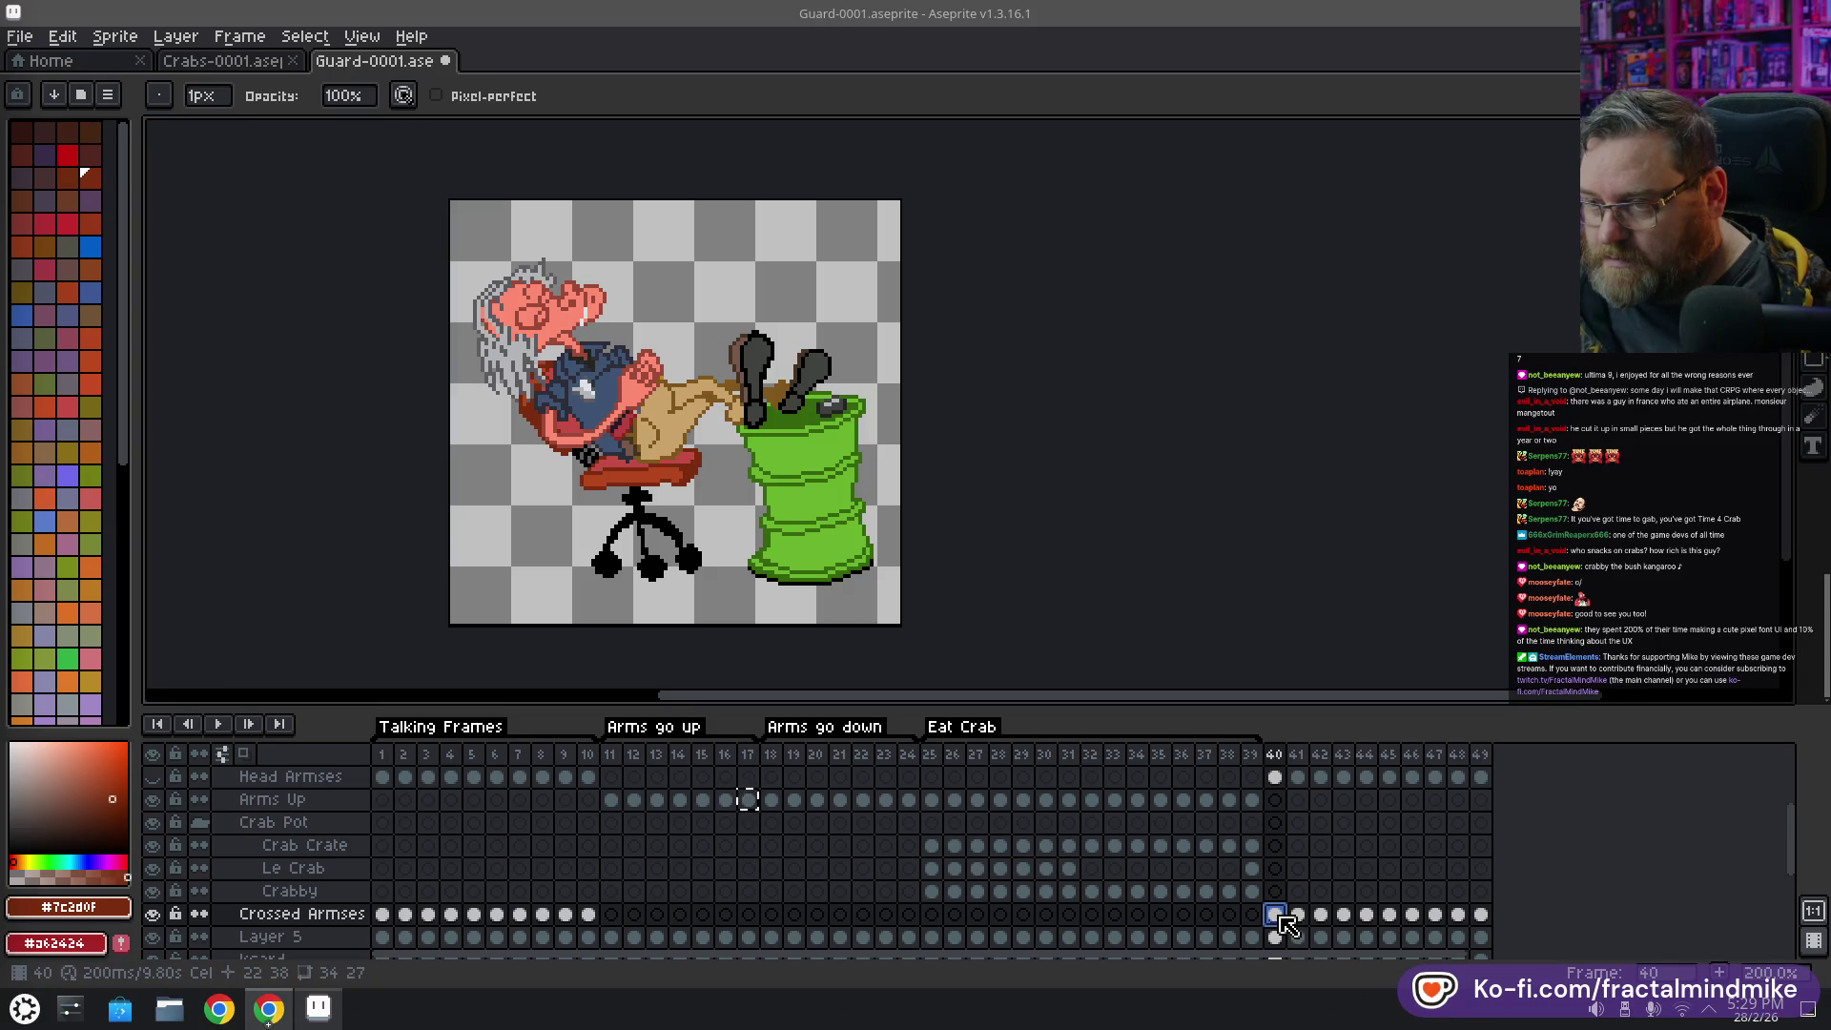
pyautogui.press('Right')
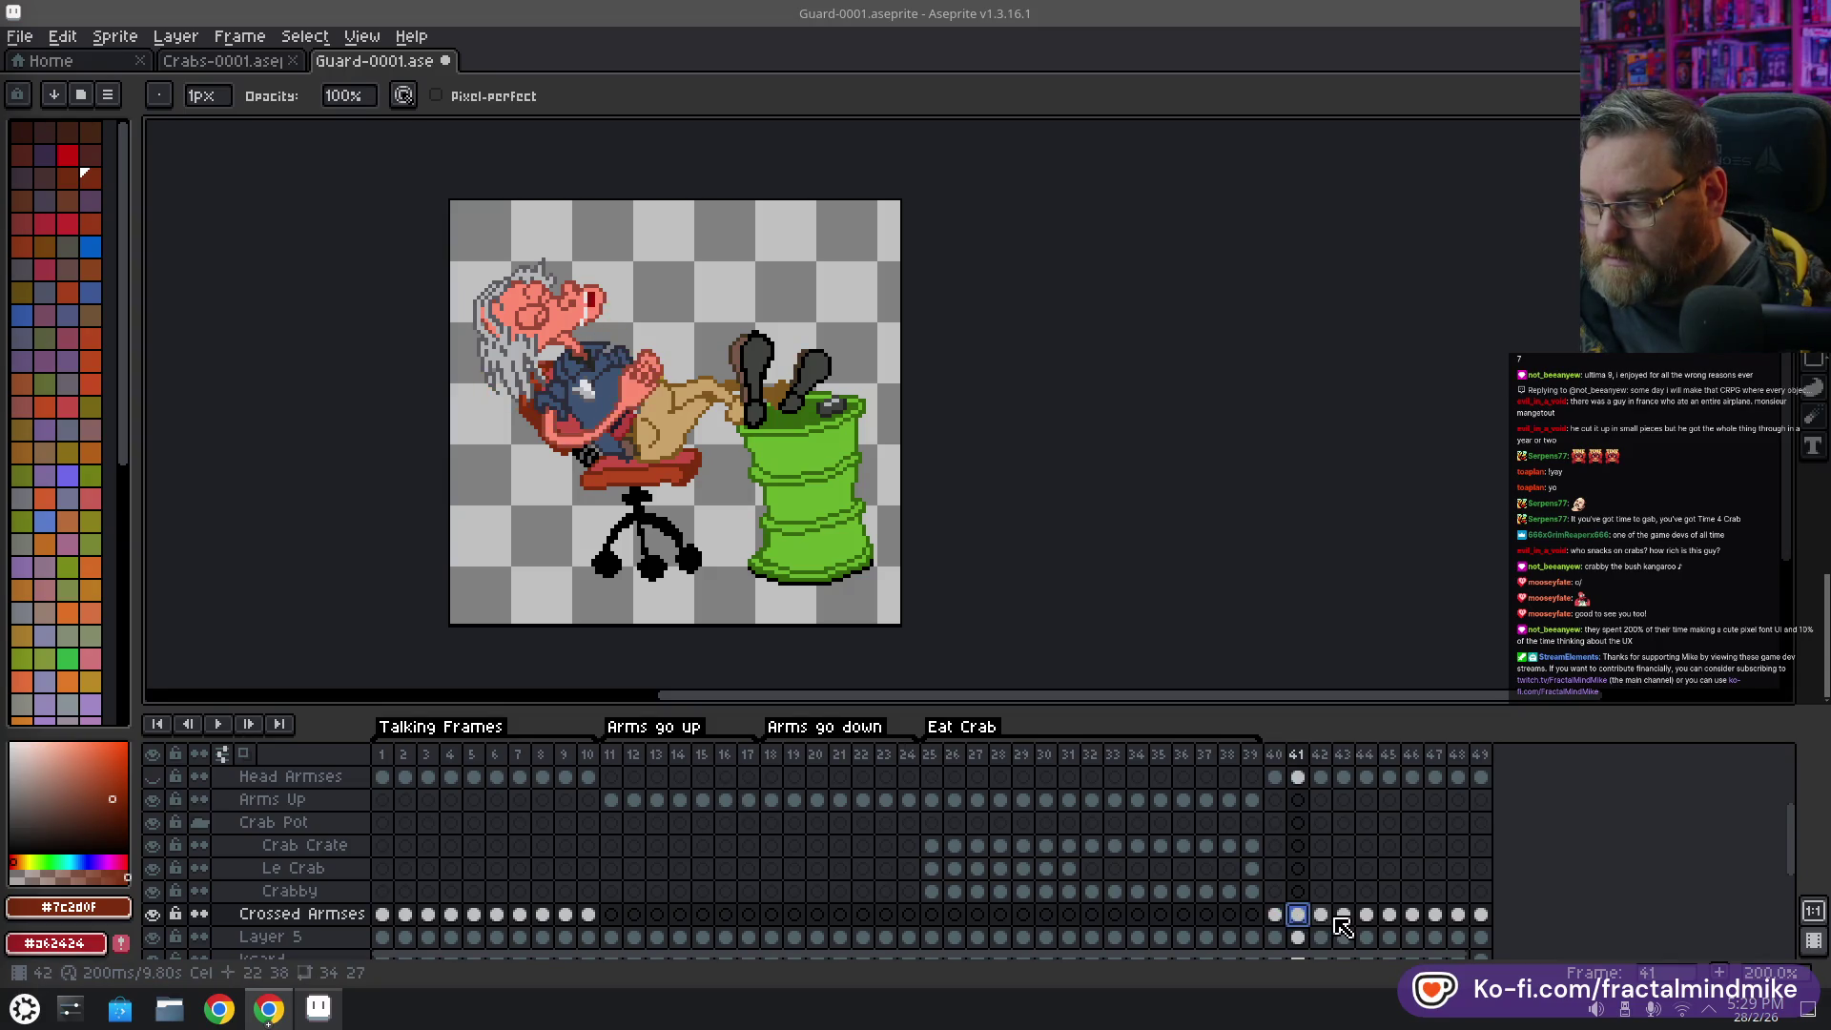
pyautogui.press('Right')
pyautogui.press('Right')
pyautogui.click(1365, 914)
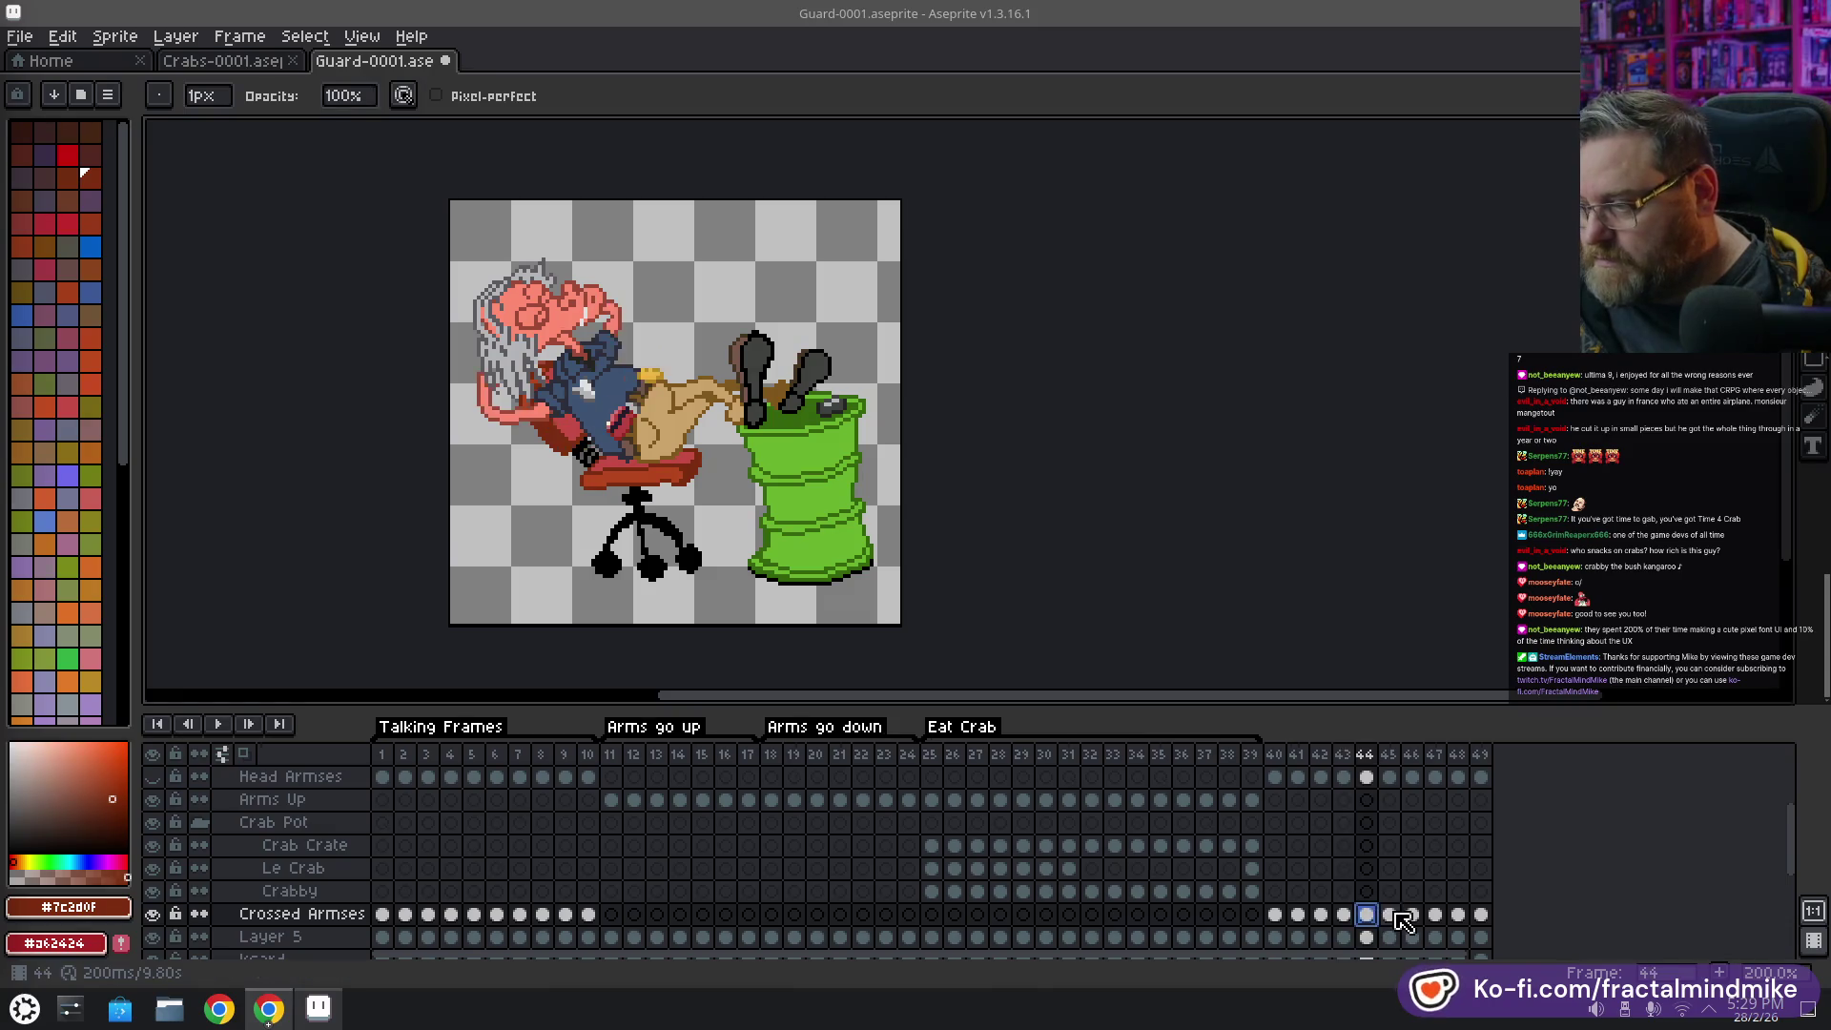
pyautogui.click(1389, 913)
pyautogui.click(1412, 914)
pyautogui.click(1435, 913)
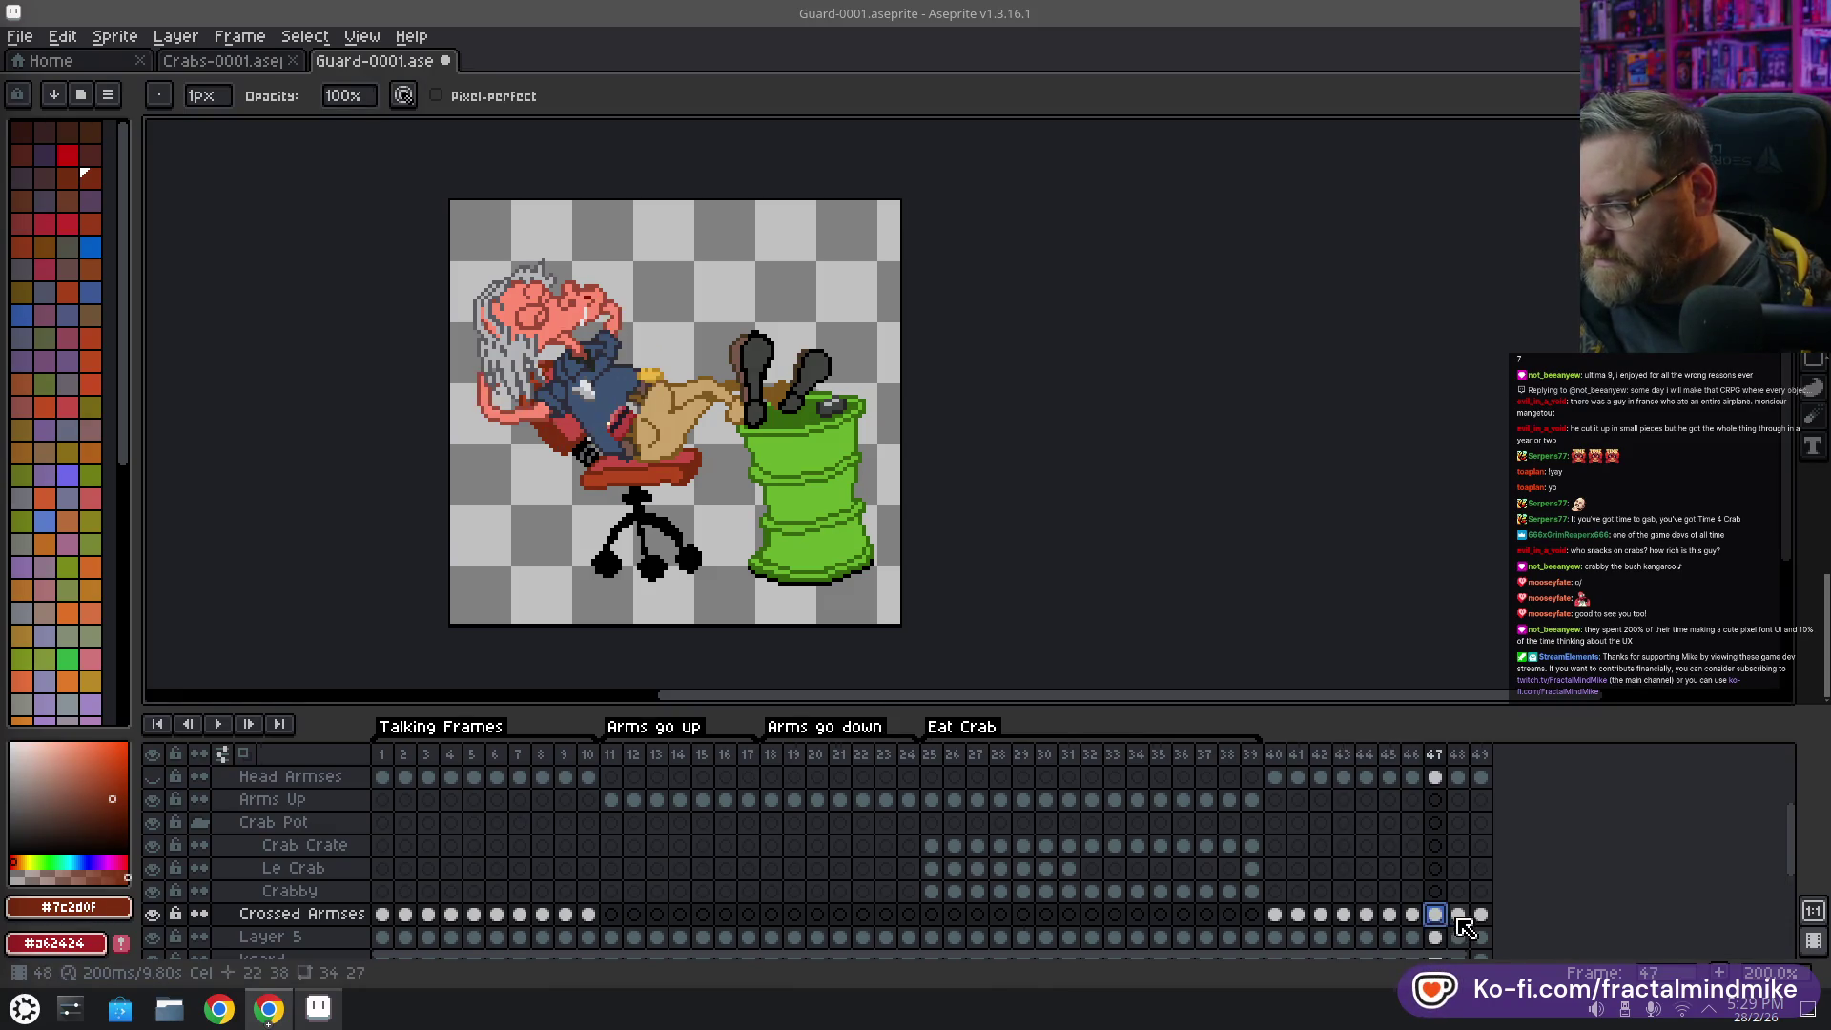
pyautogui.press('Right')
pyautogui.press('Right')
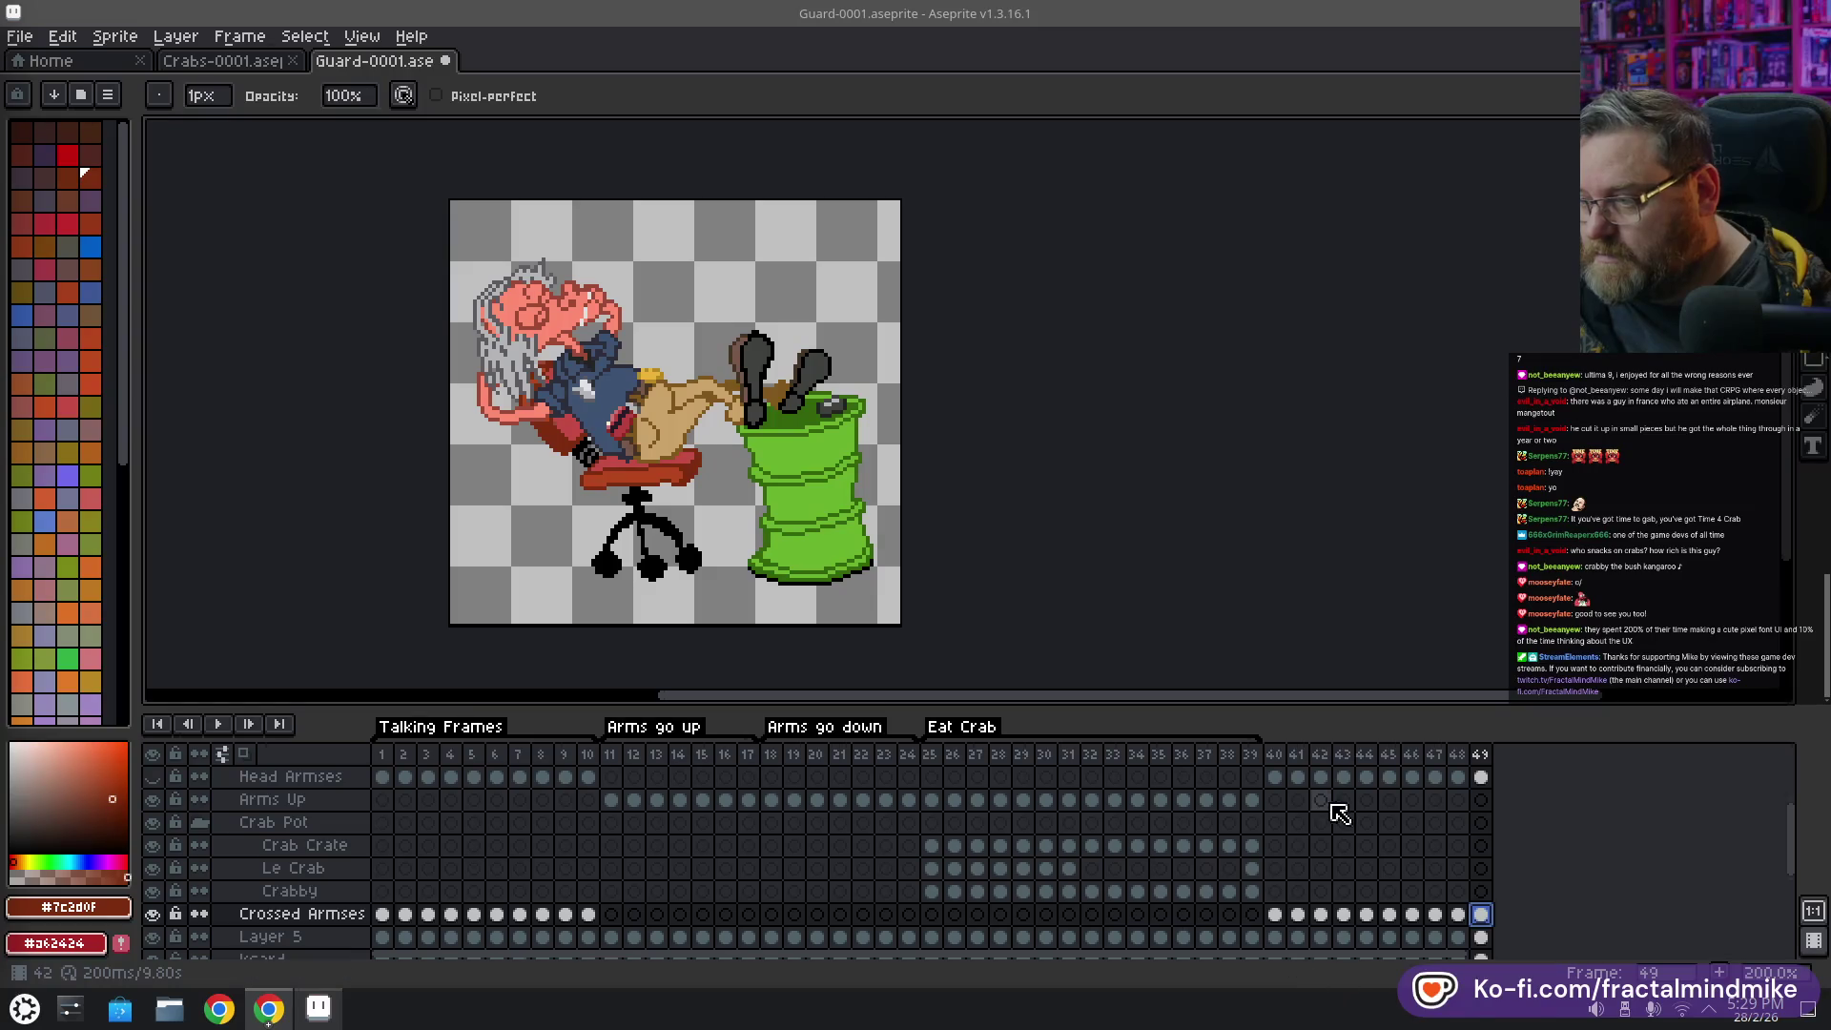
# Select frames 40–49 in the timeline and bring up their options menu
pyautogui.click(1276, 754)
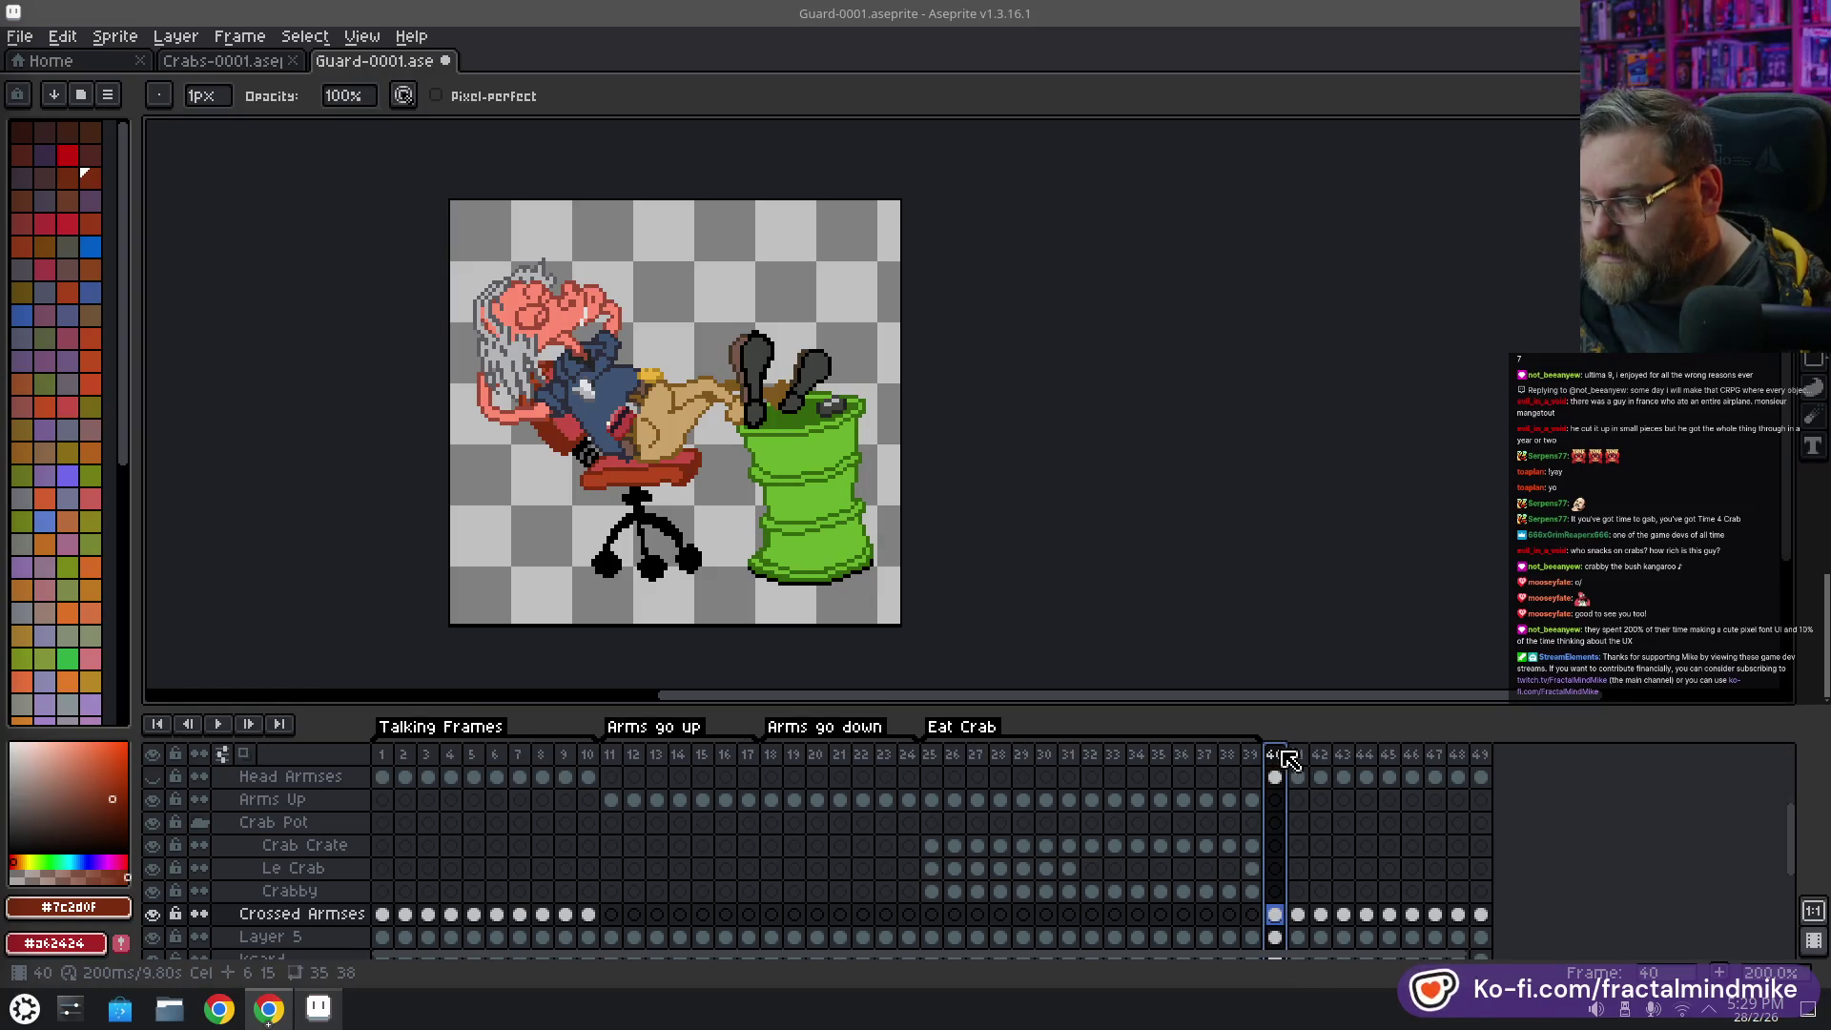
pyautogui.keyDown('shift'); pyautogui.click(1480, 754); pyautogui.keyUp('shift')
pyautogui.rightClick(1480, 754)
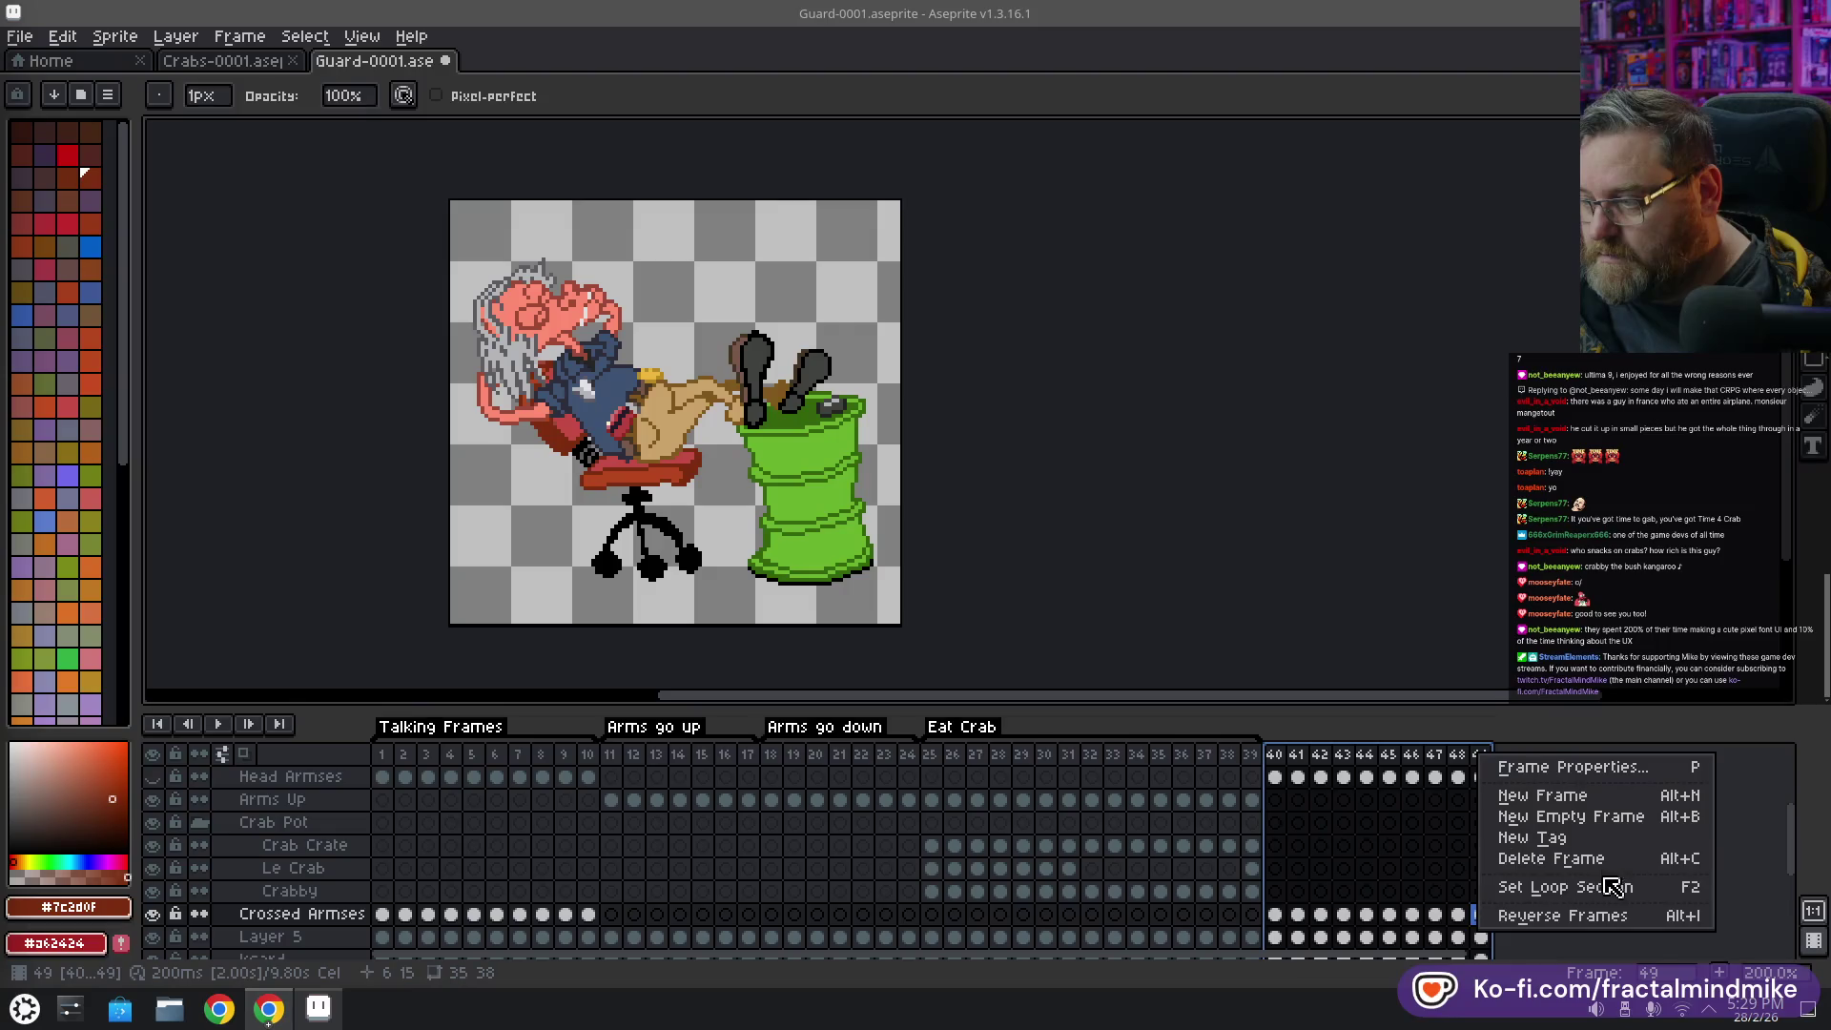
# Create a 'Talking Frames Up' tag over frames 40–49 and play from frame 40
pyautogui.click(1574, 838)
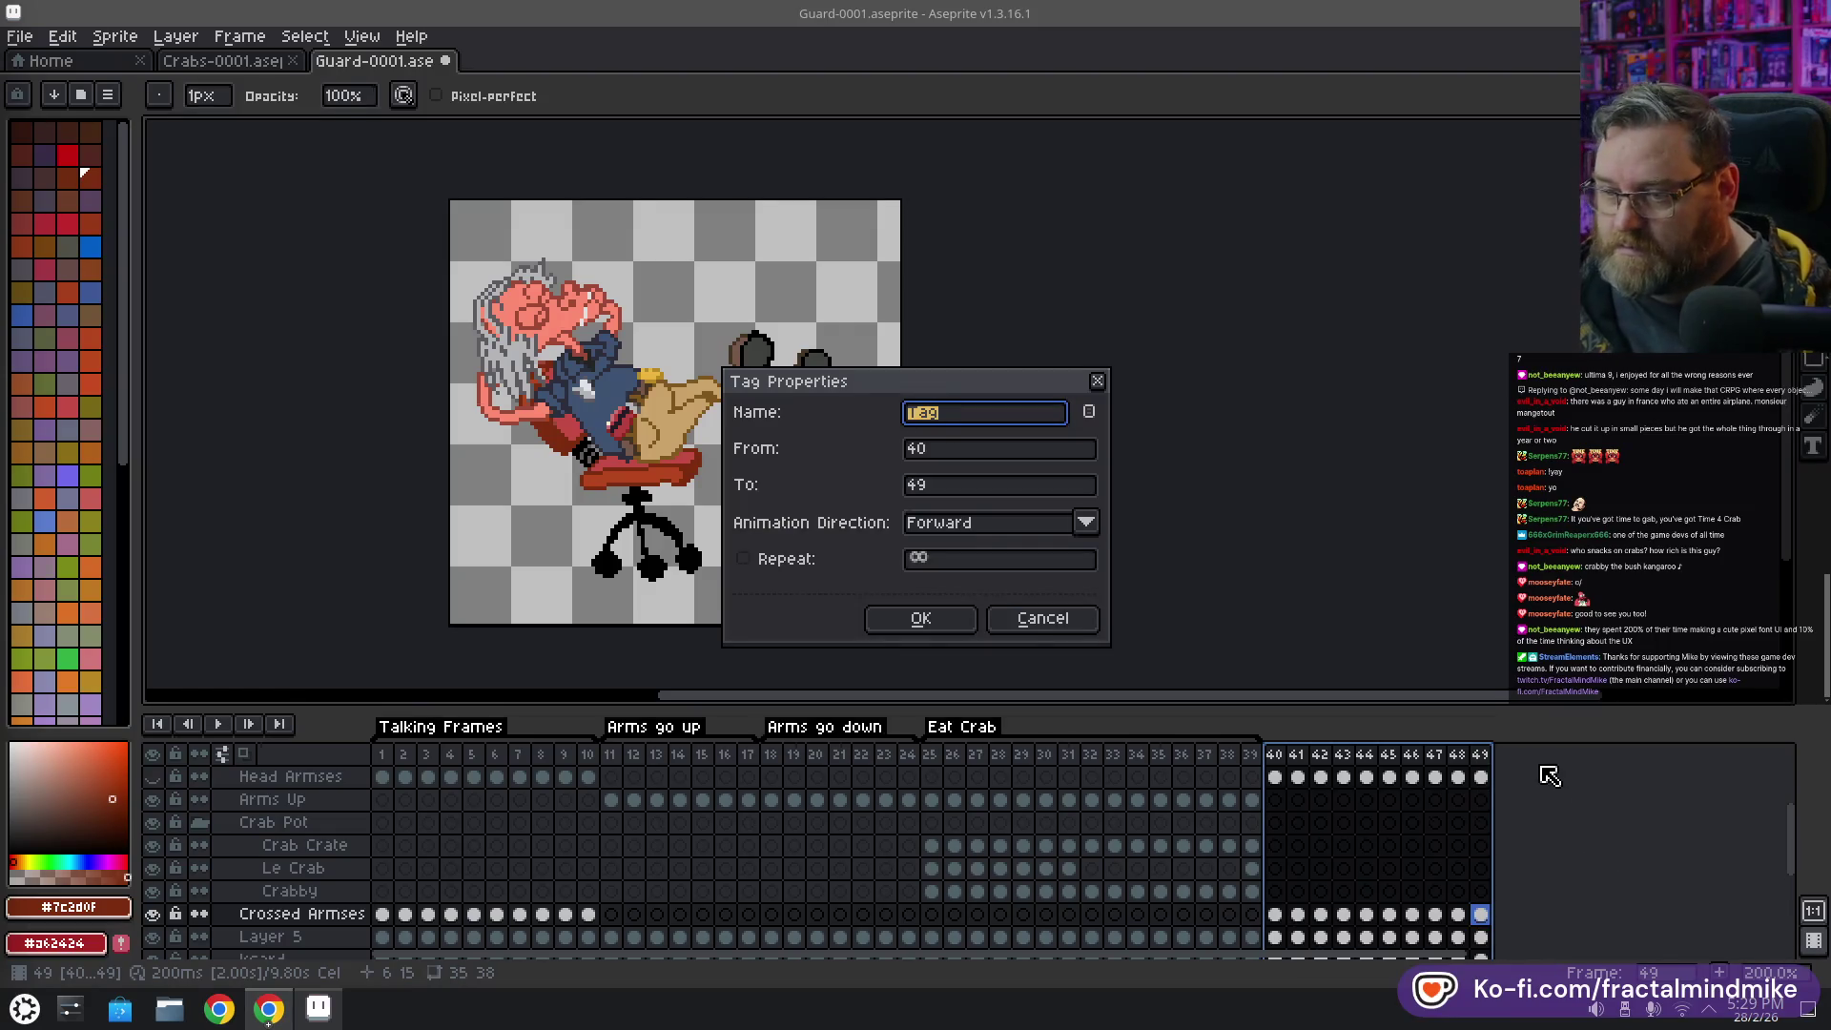
pyautogui.write('Talki')
pyautogui.press('BackSpace')
pyautogui.press('BackSpace')
pyautogui.write('king Frames')
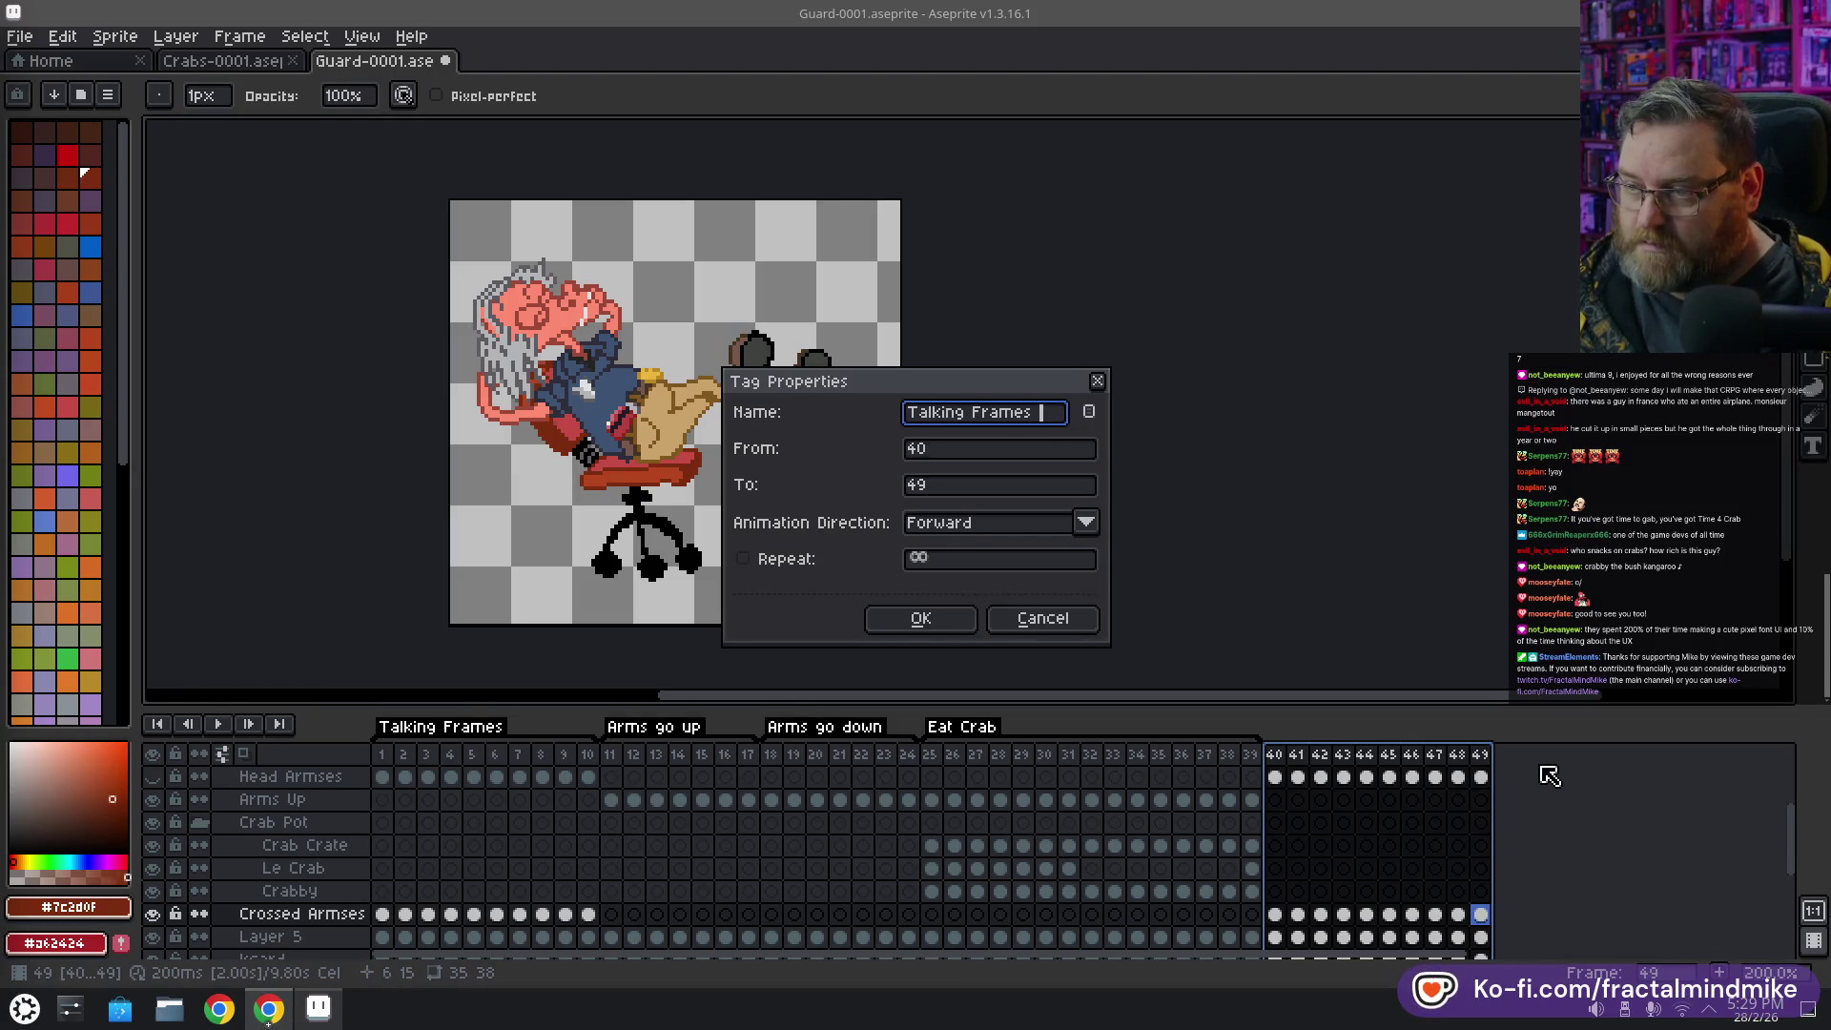
pyautogui.write('p')
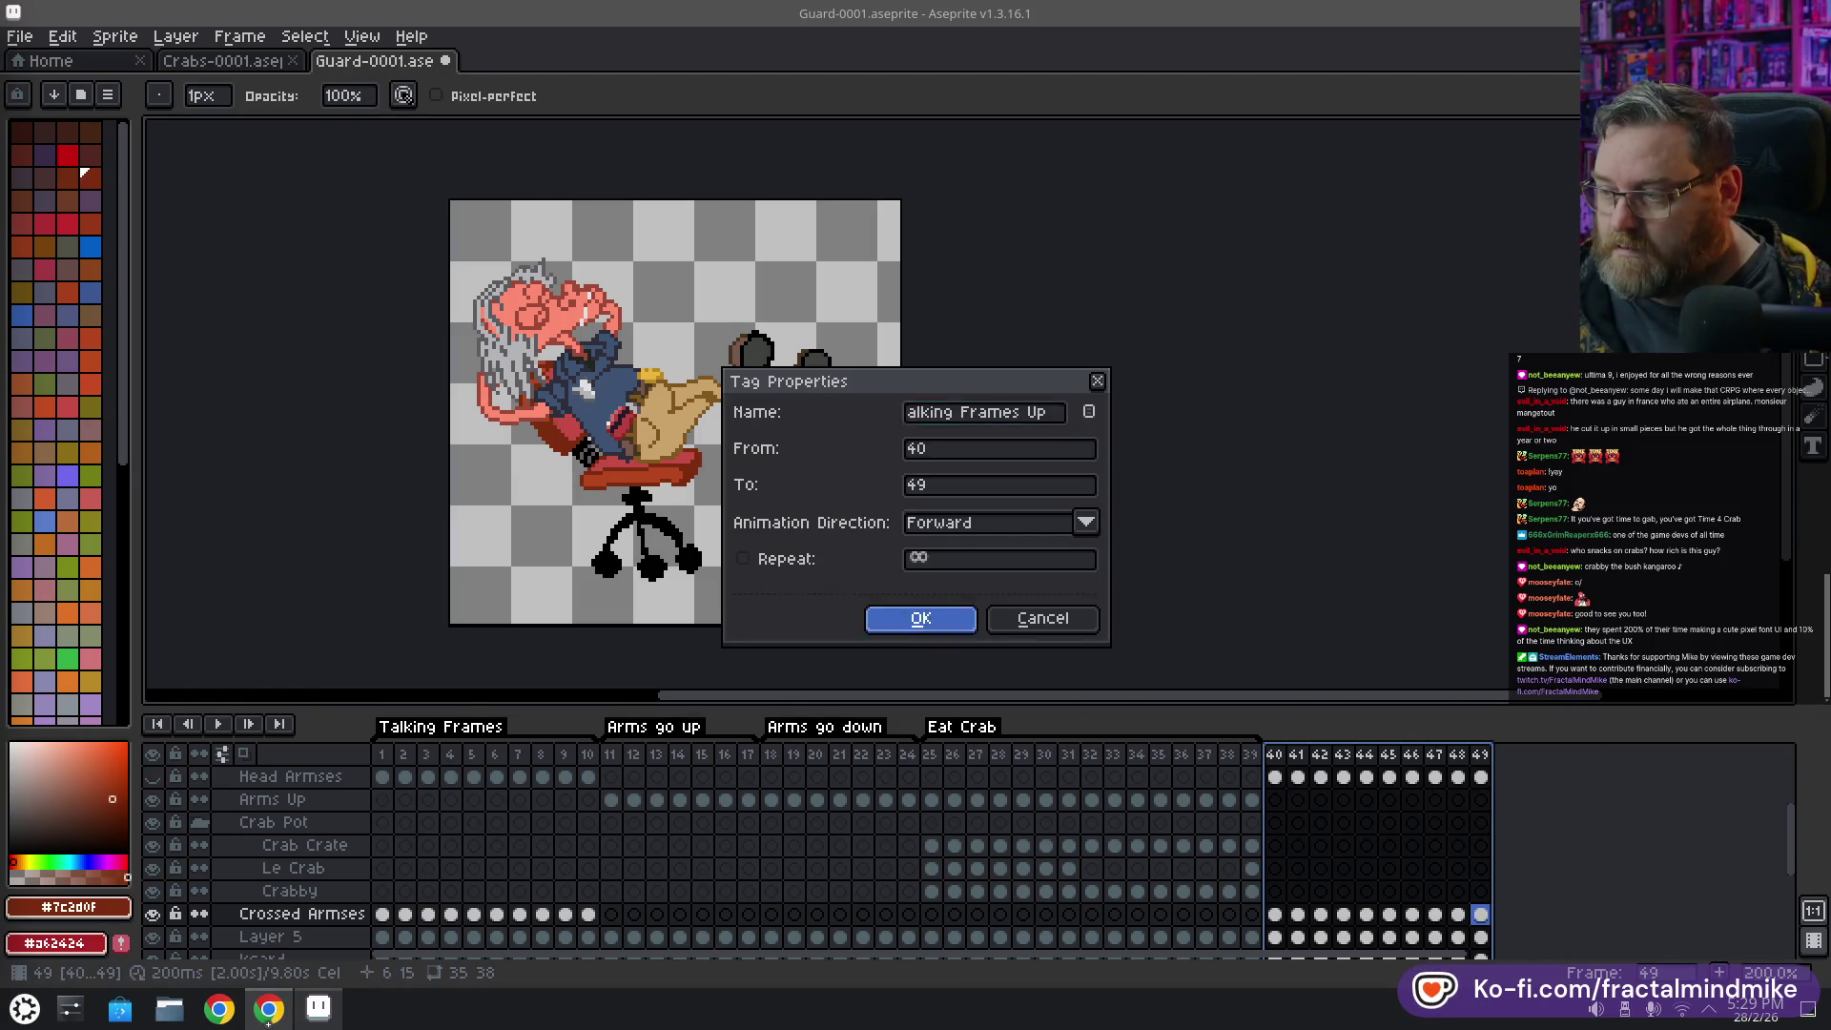
pyautogui.click(920, 618)
pyautogui.click(1275, 754)
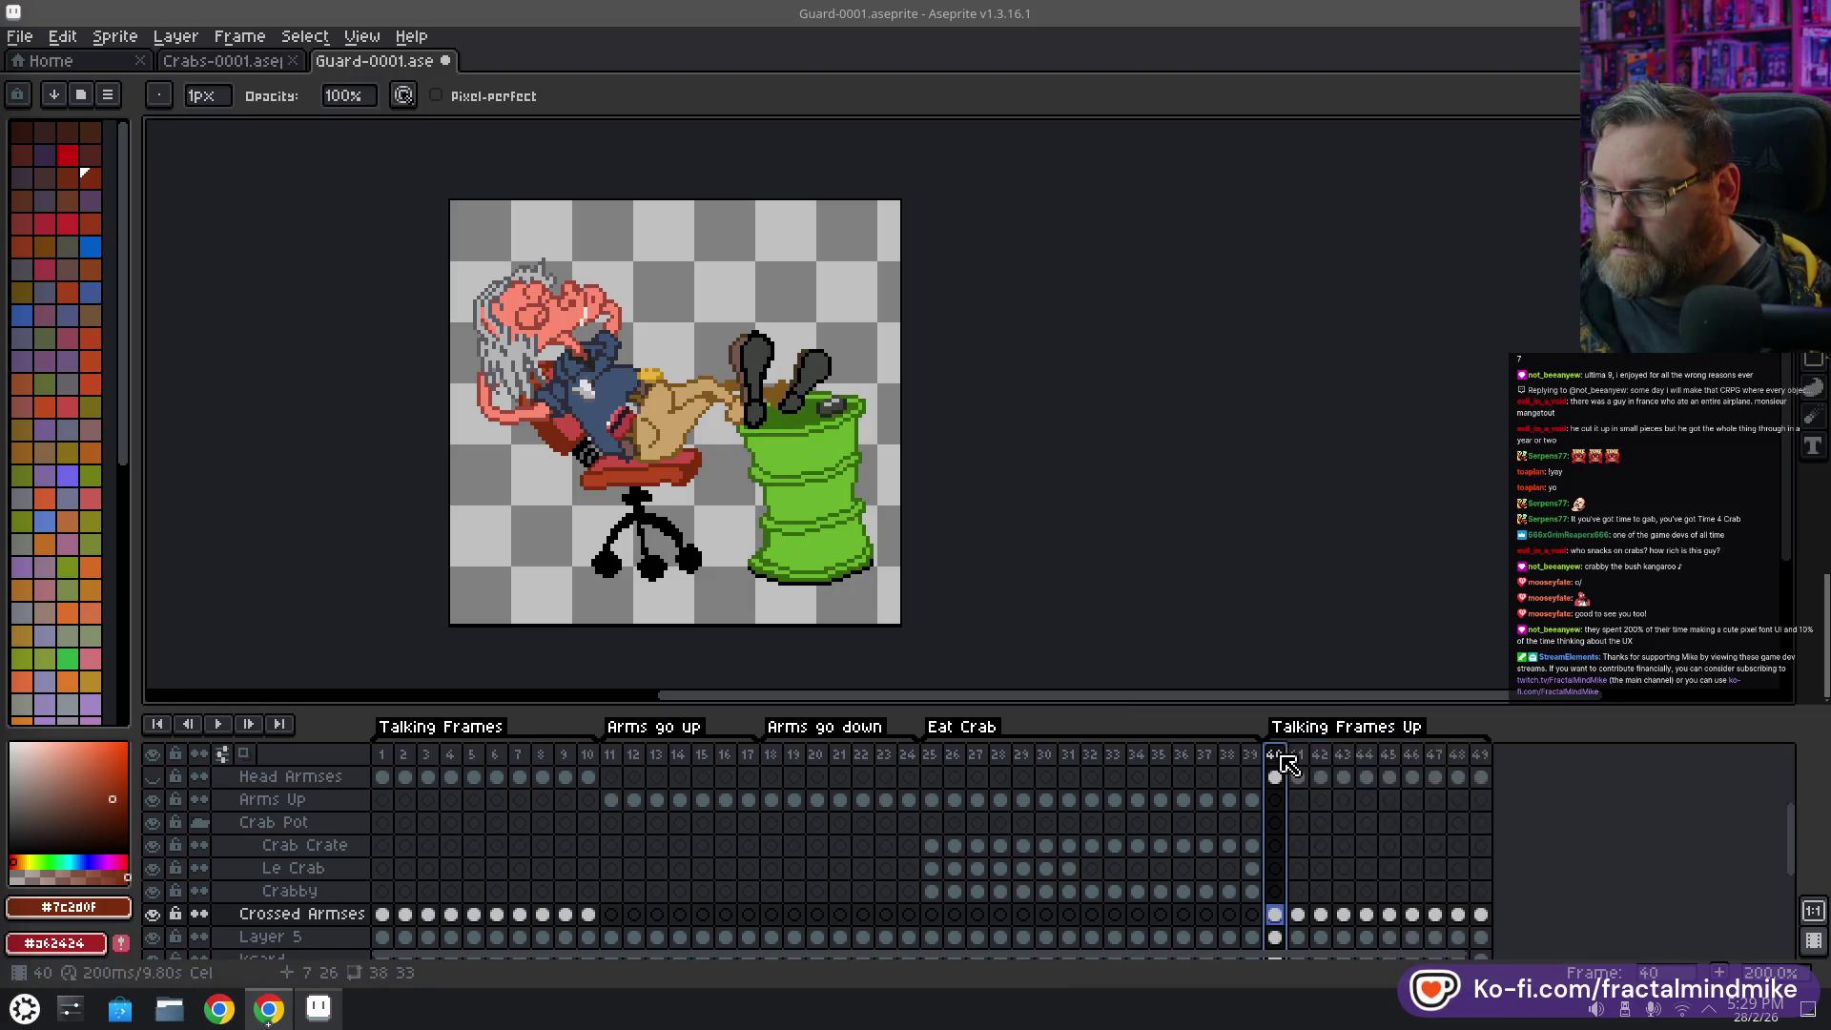
pyautogui.click(227, 727)
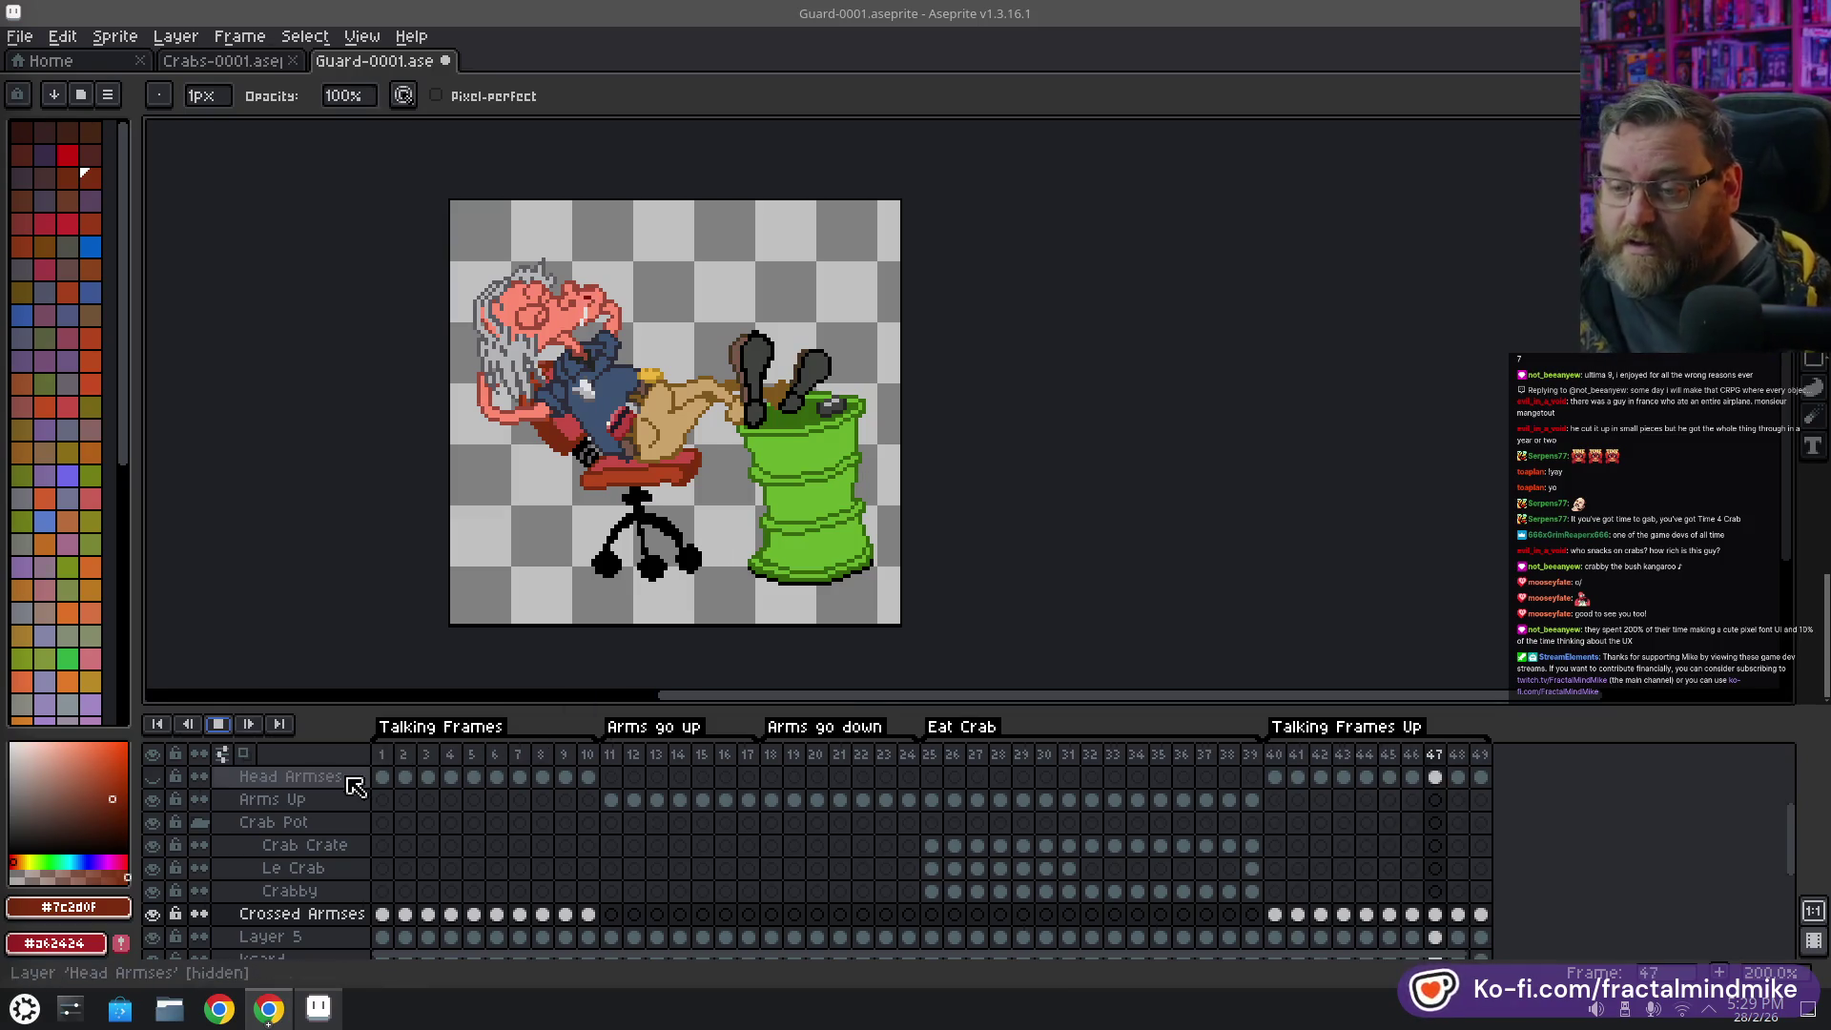
# Play from frame 11 (Arms go up), jumping to Talking Frames Up and frame 1, then stop
pyautogui.press('Return')
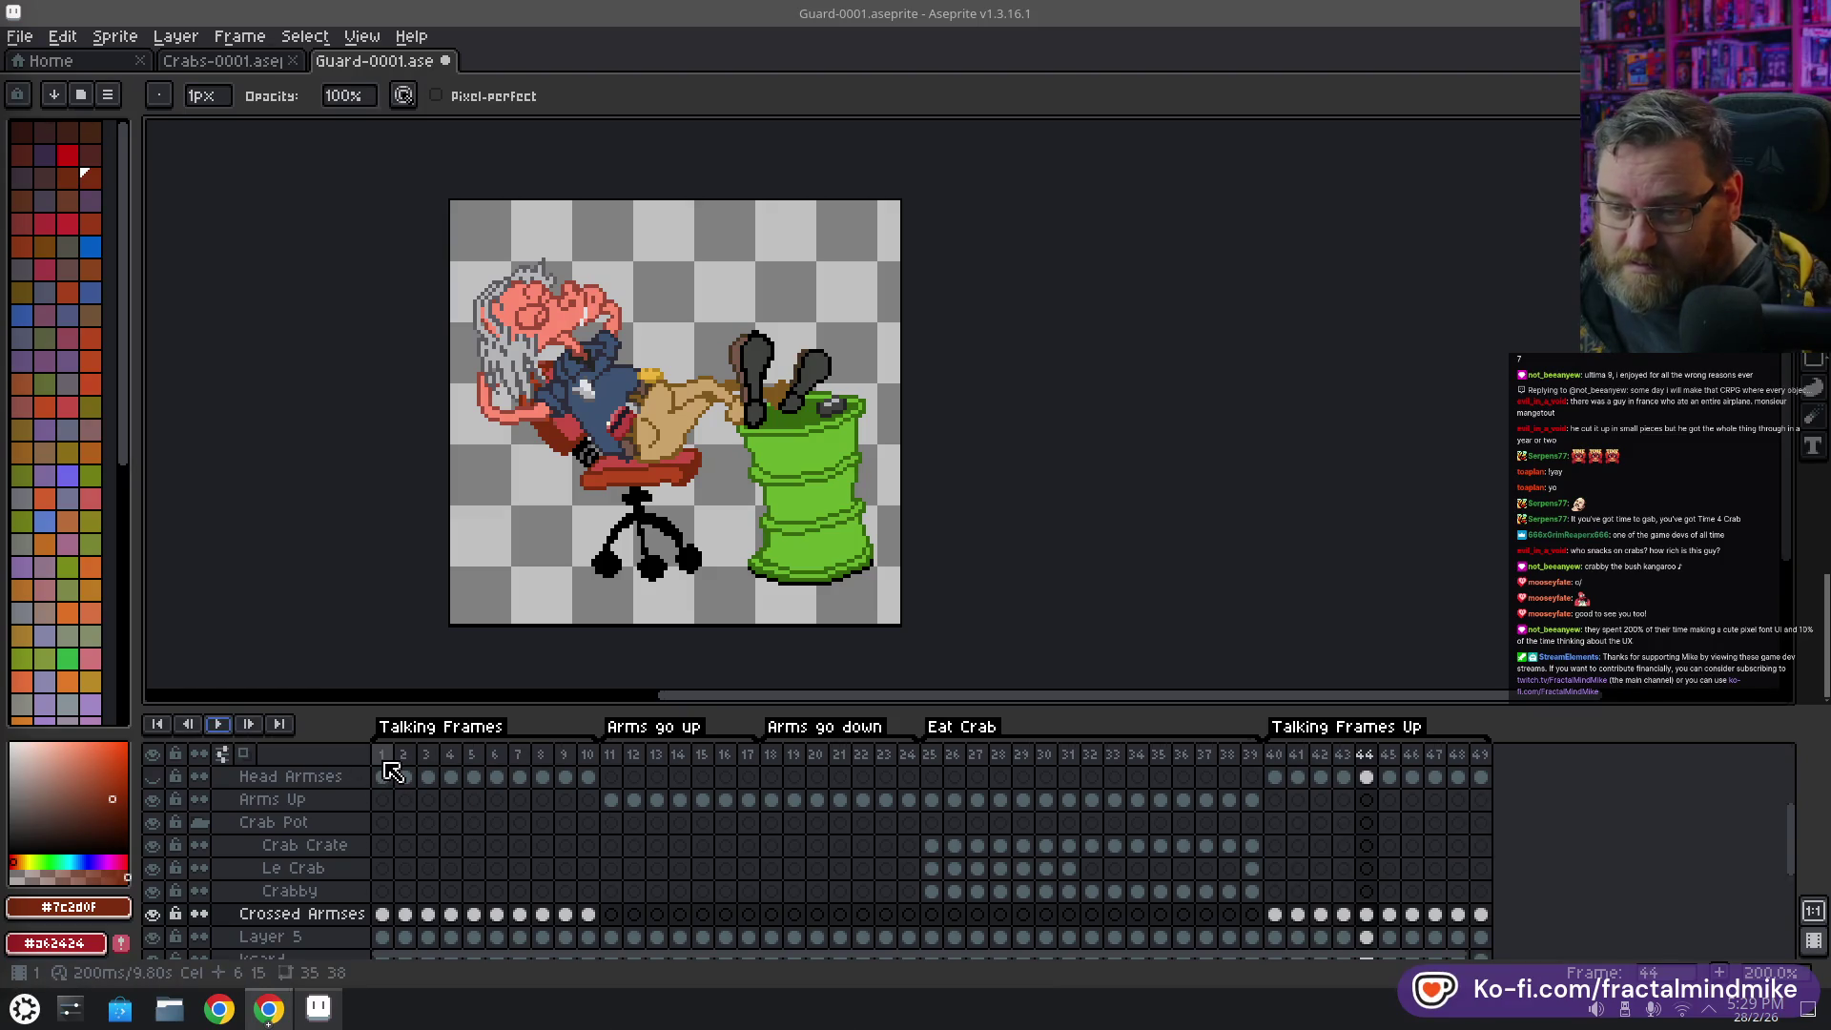
pyautogui.moveTo(392, 771); pyautogui.dragTo(587, 770)
pyautogui.click(725, 754)
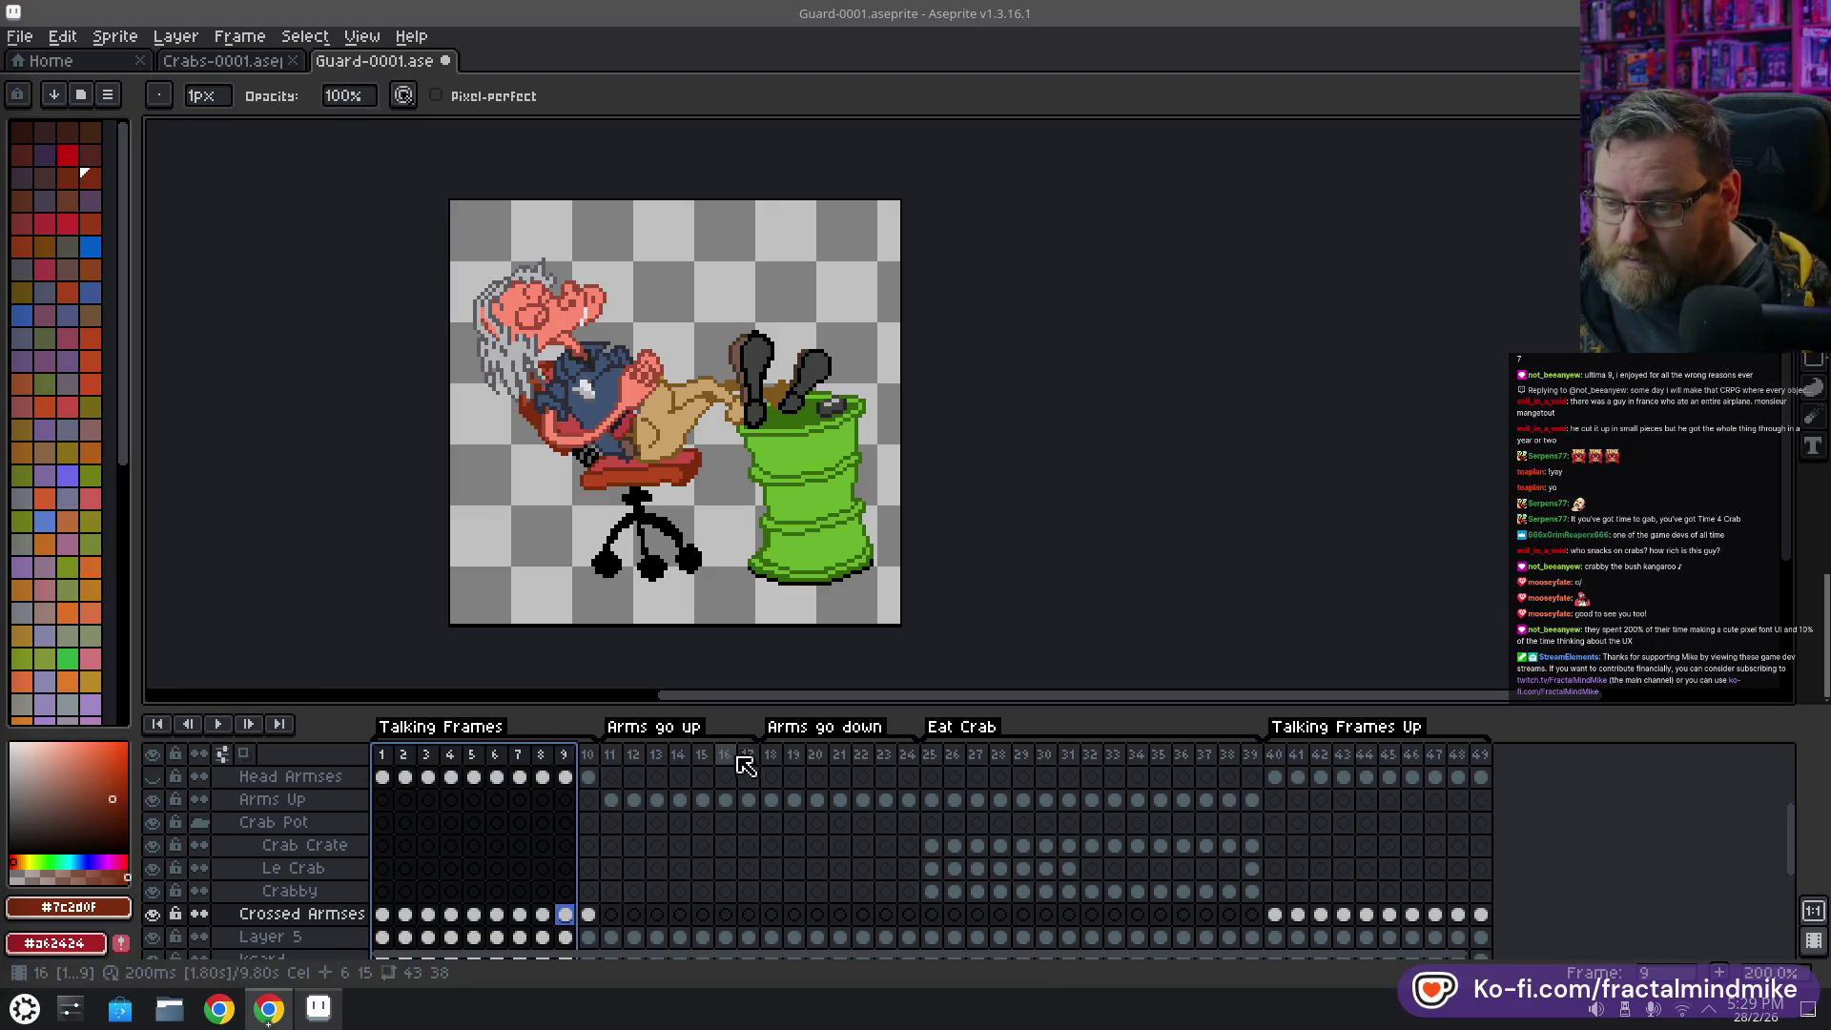
pyautogui.click(620, 755)
pyautogui.click(217, 725)
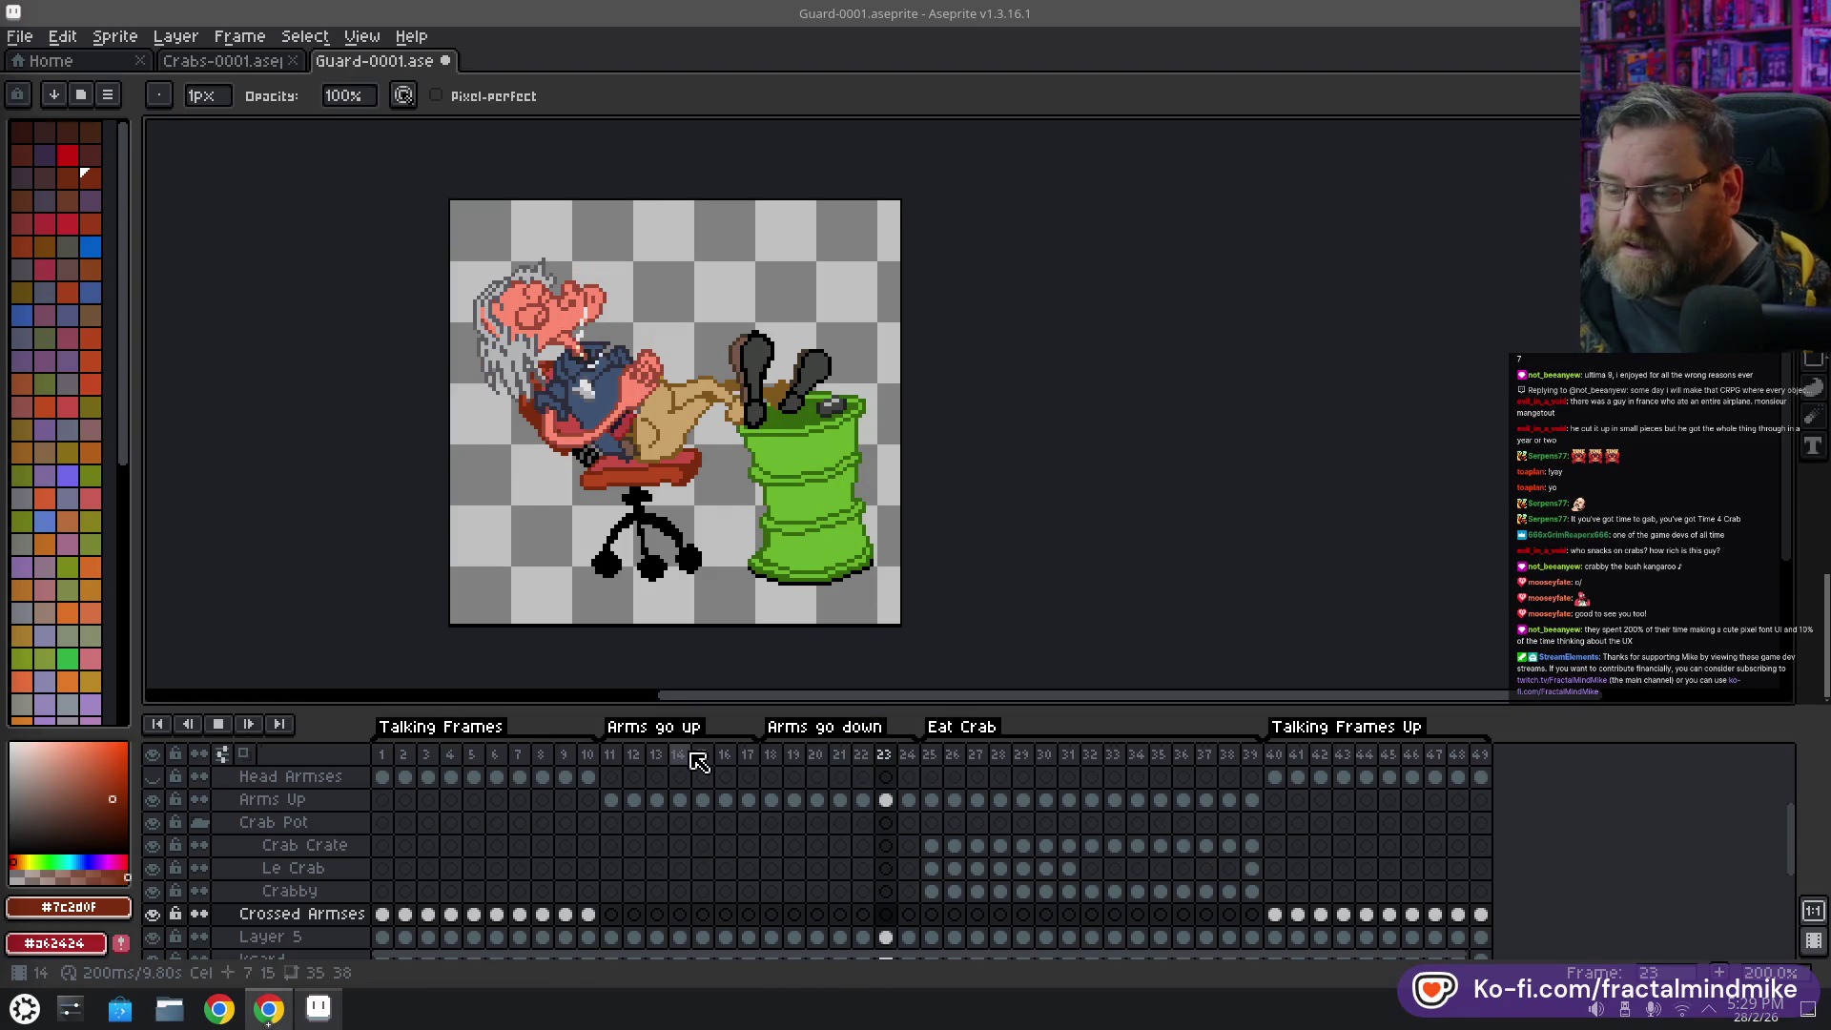
pyautogui.click(611, 755)
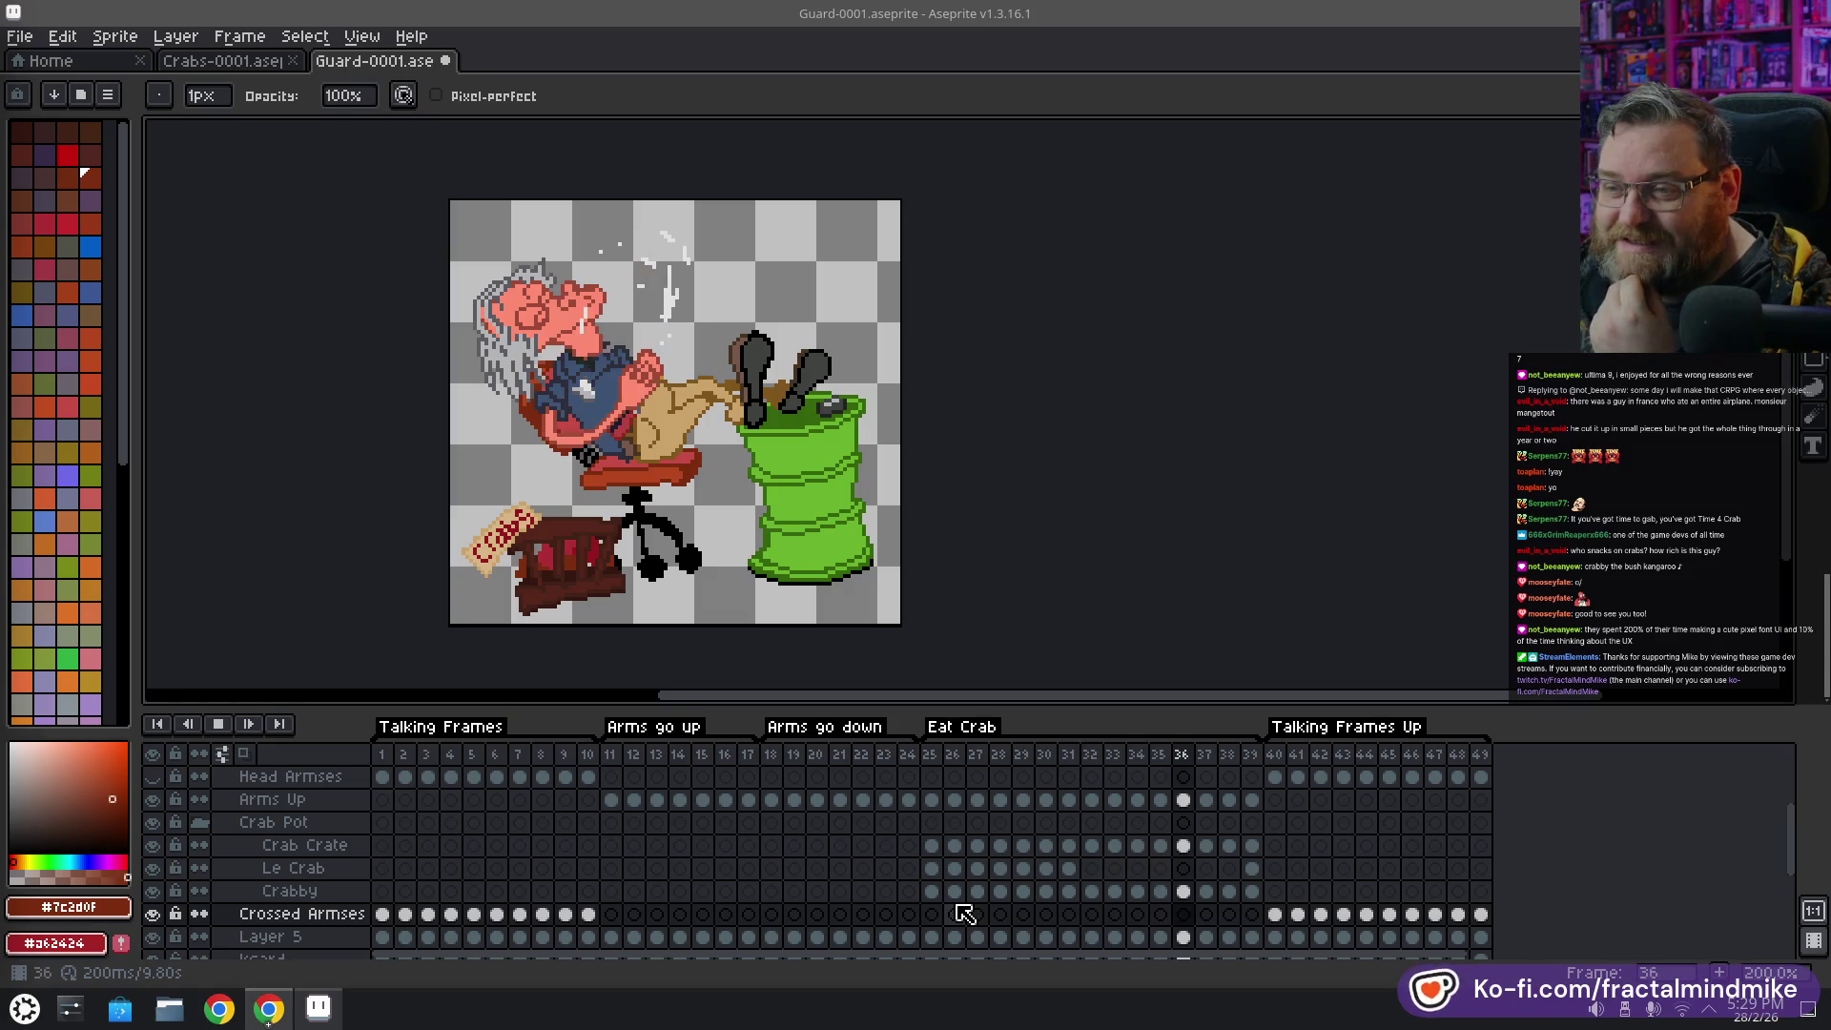
pyautogui.click(1275, 779)
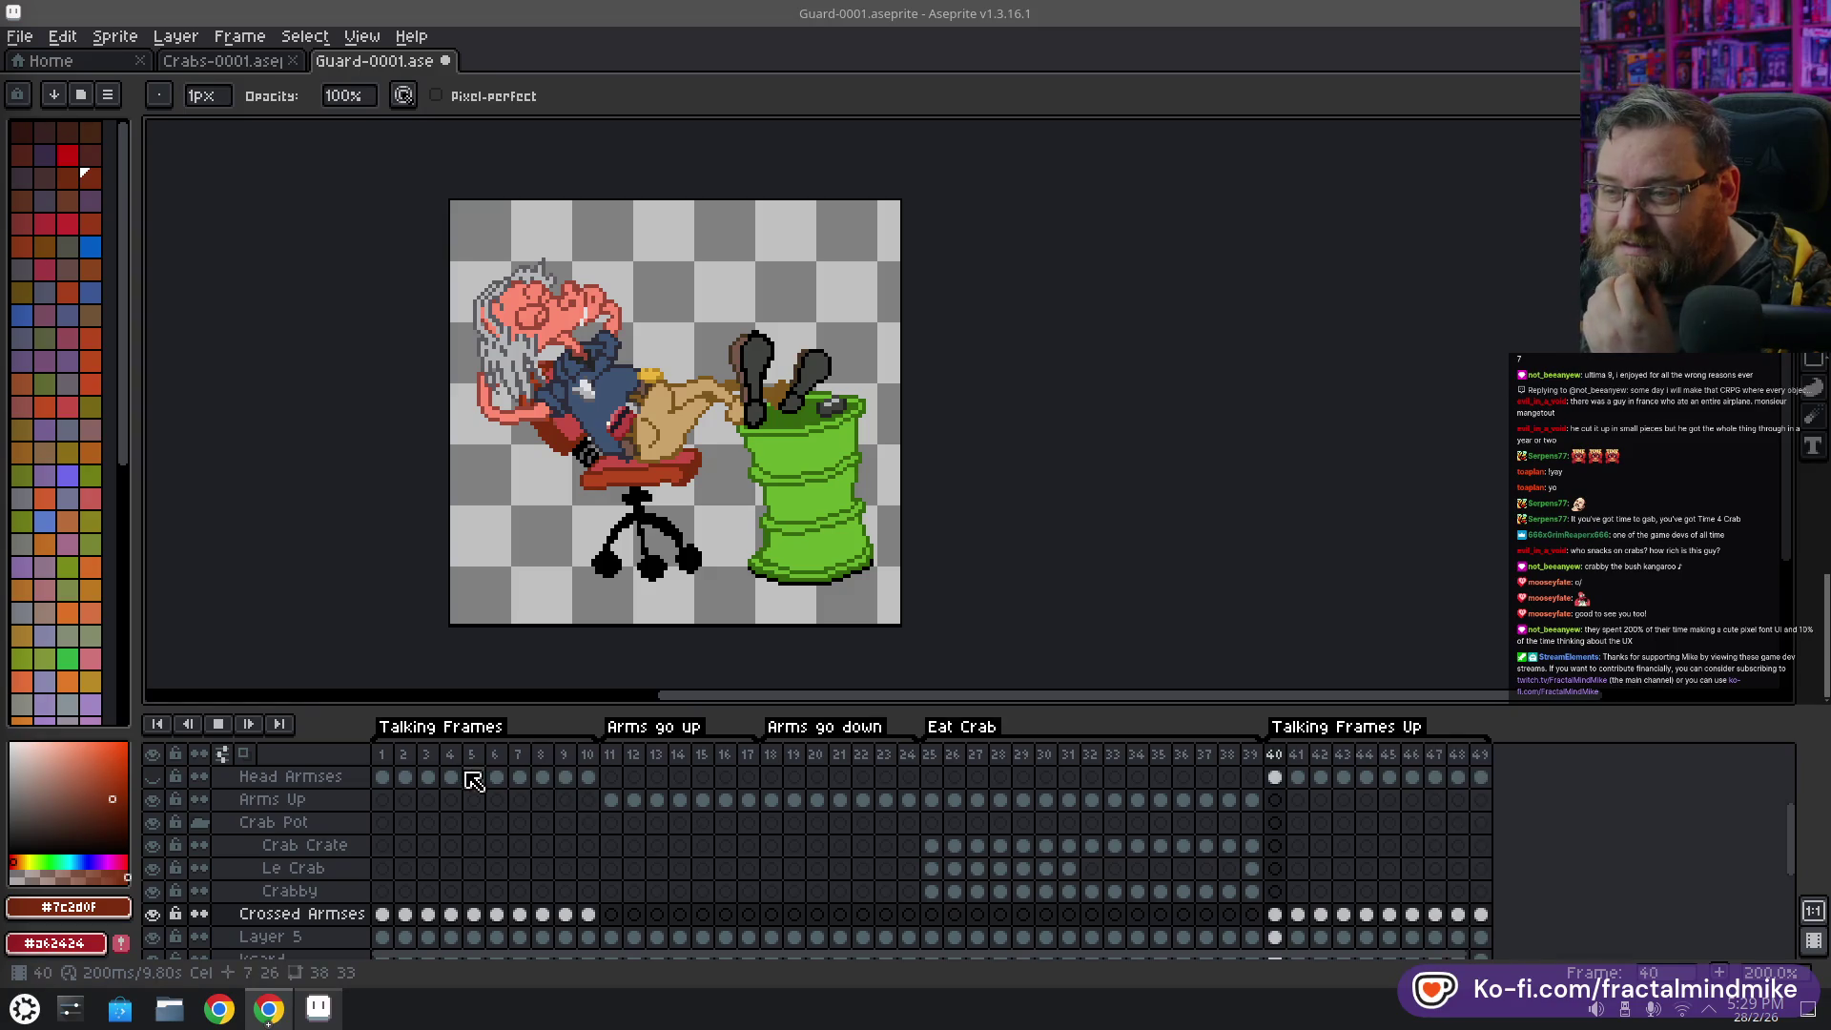
pyautogui.click(387, 754)
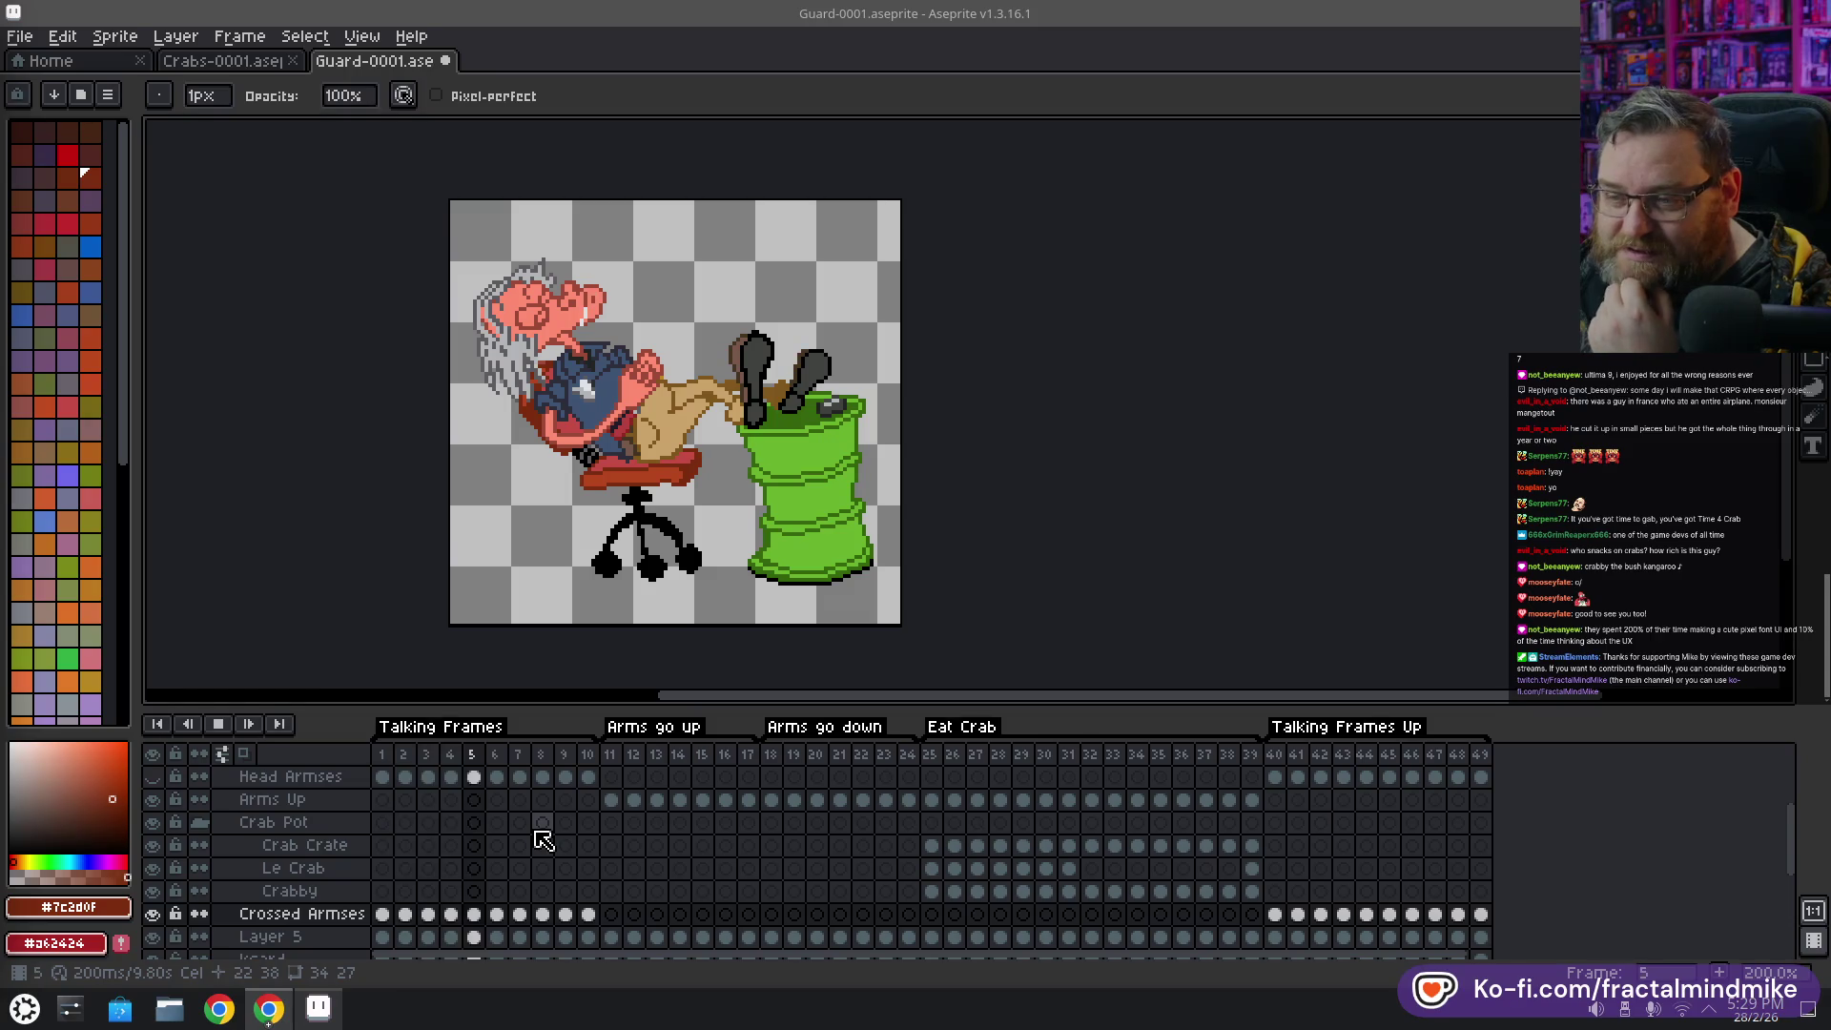
pyautogui.click(218, 724)
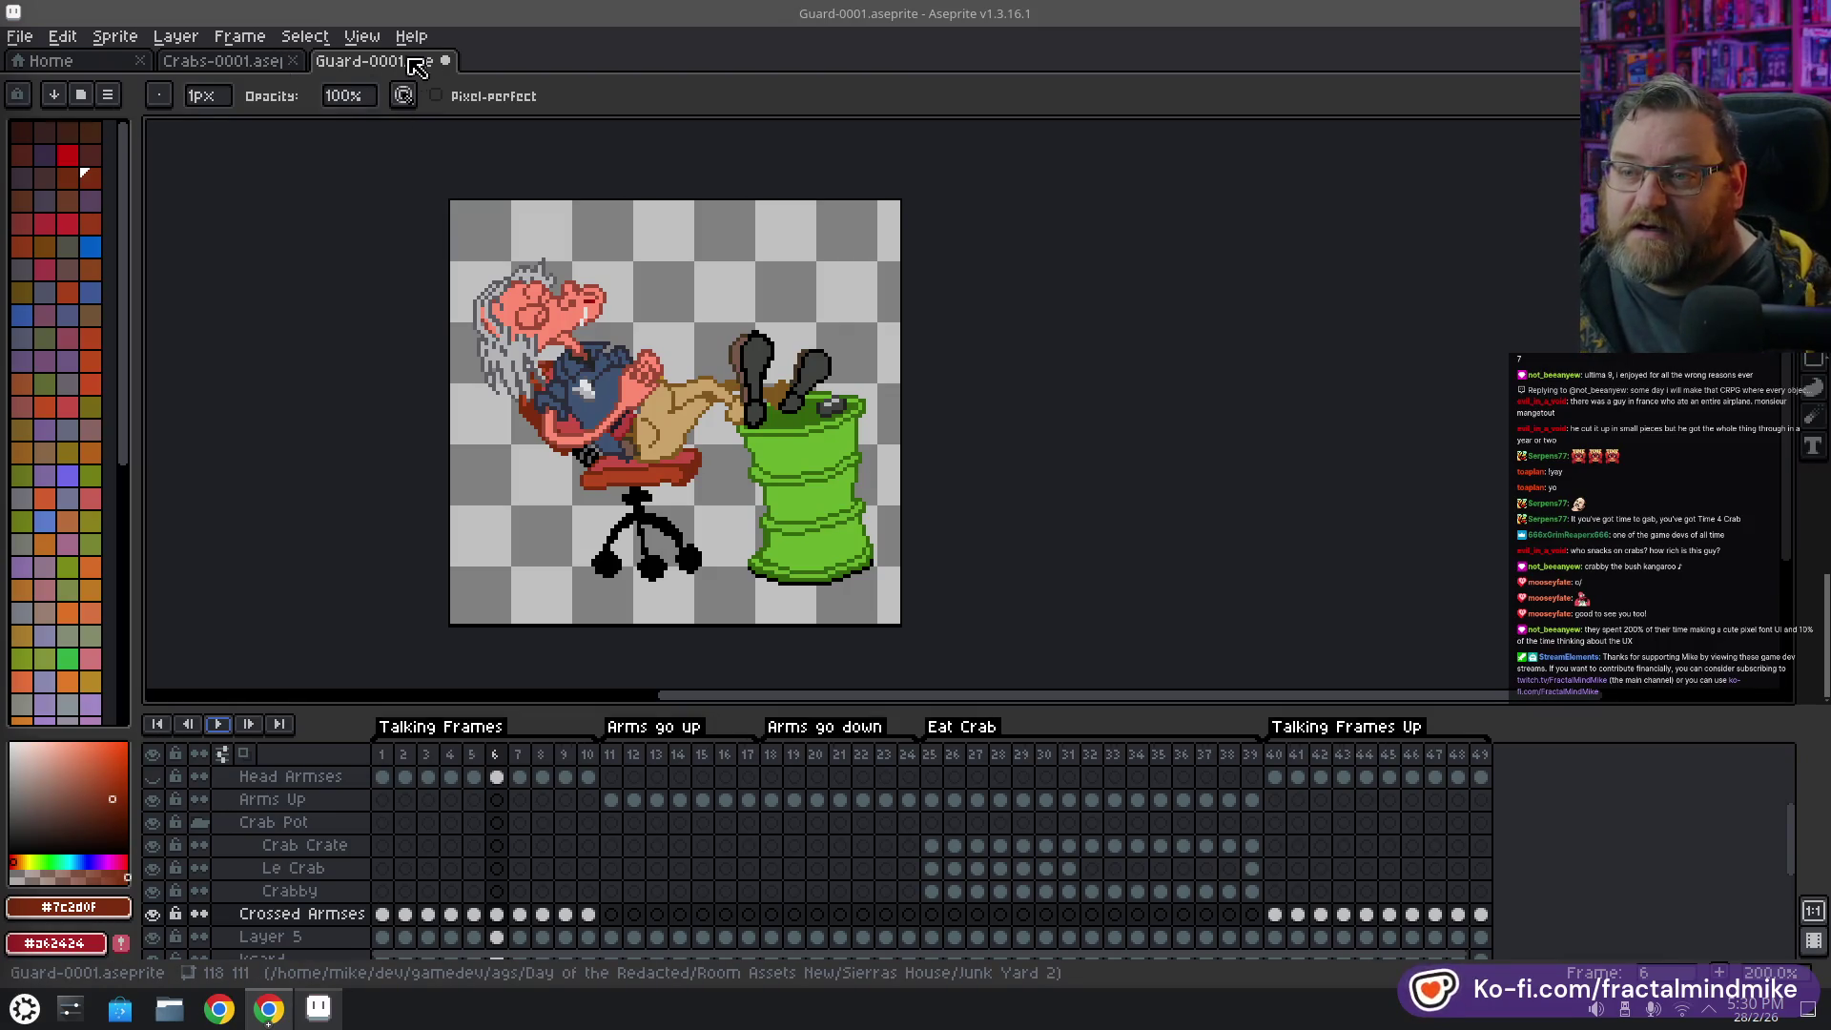
# Save Guard-0001, switch to the Crabs-0001 tab, and launch Krita by searching 'krita'
pyautogui.hotkey('ctrl', 's')
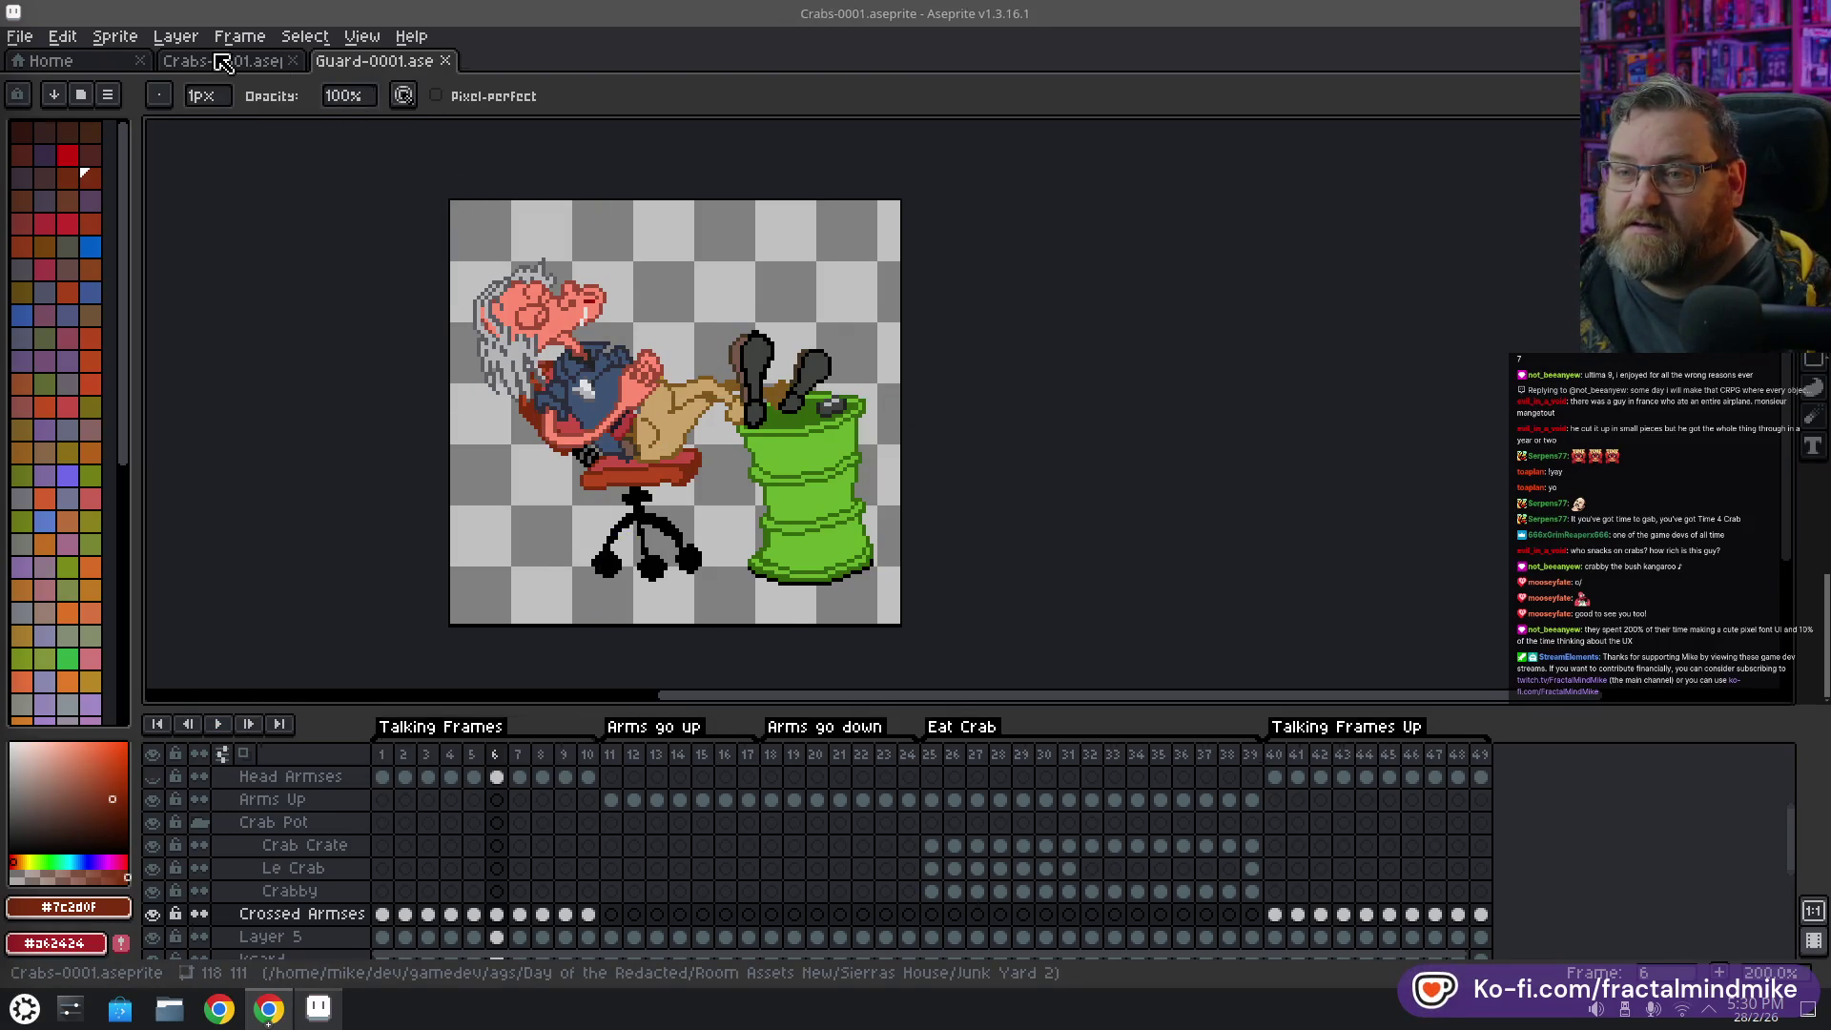
pyautogui.hotkey('ctrl', 'shift', 'Tab')
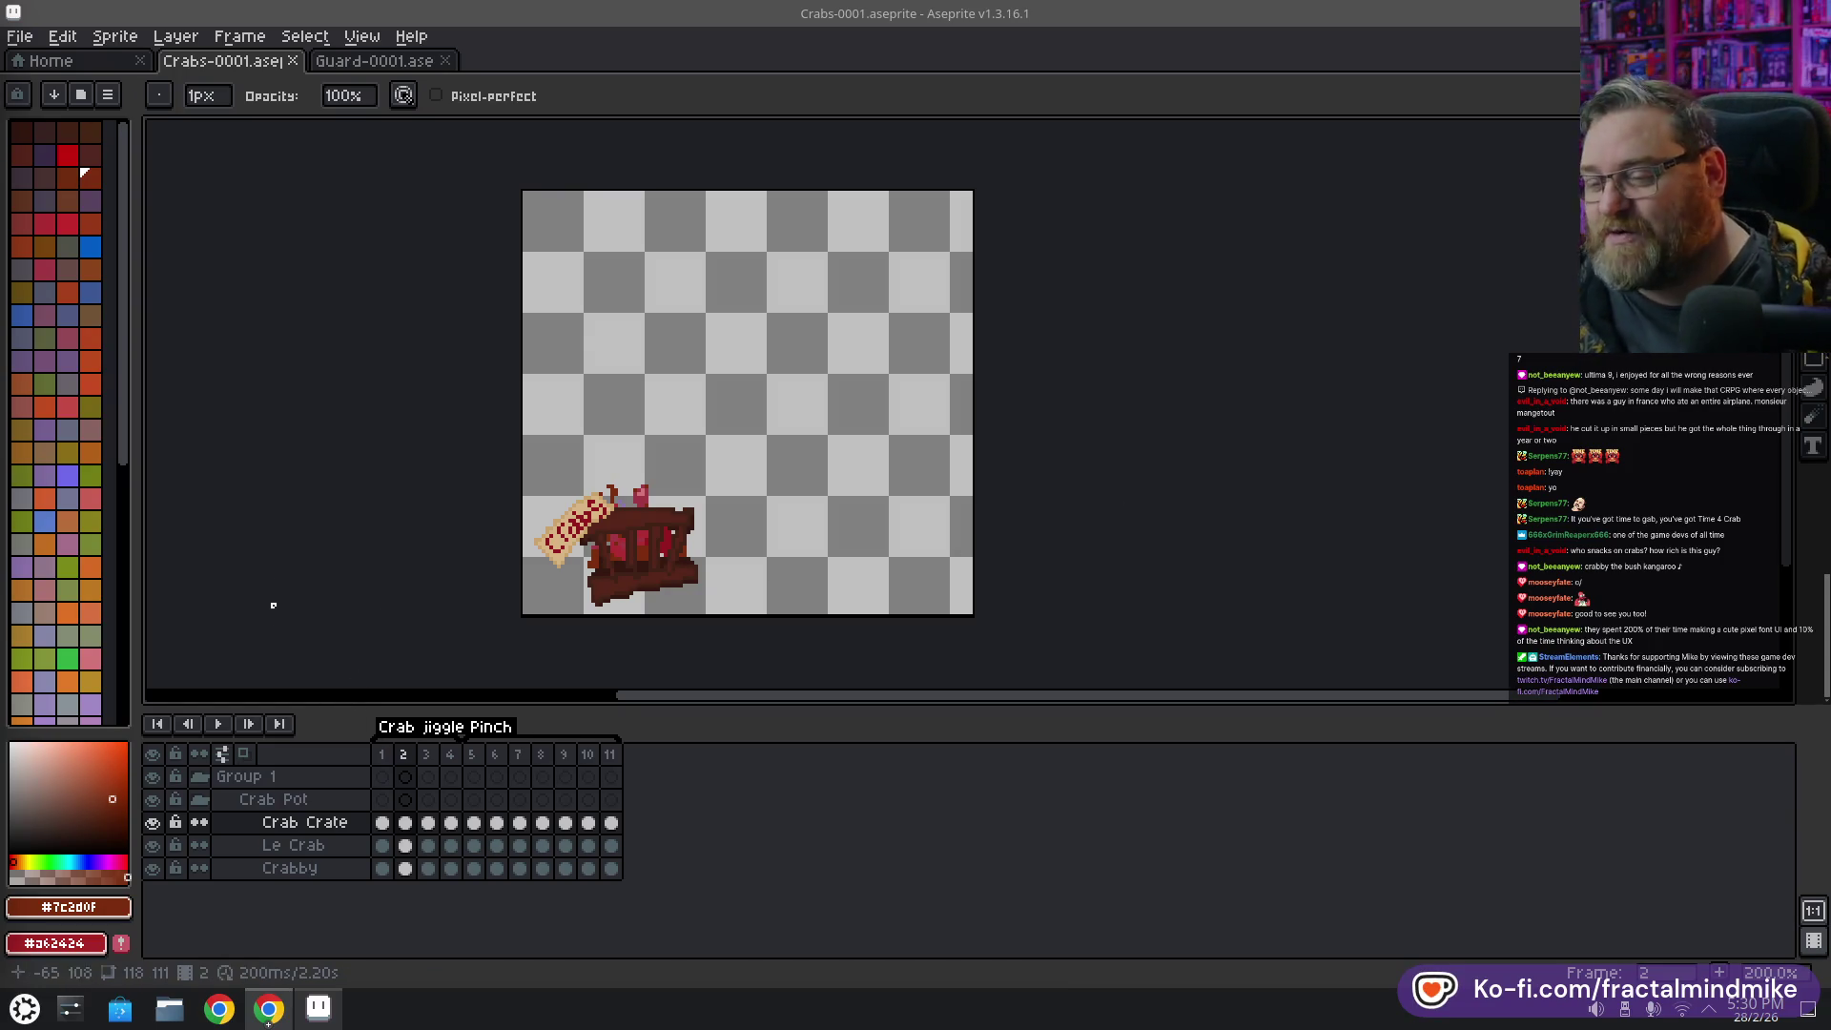
pyautogui.click(25, 1009)
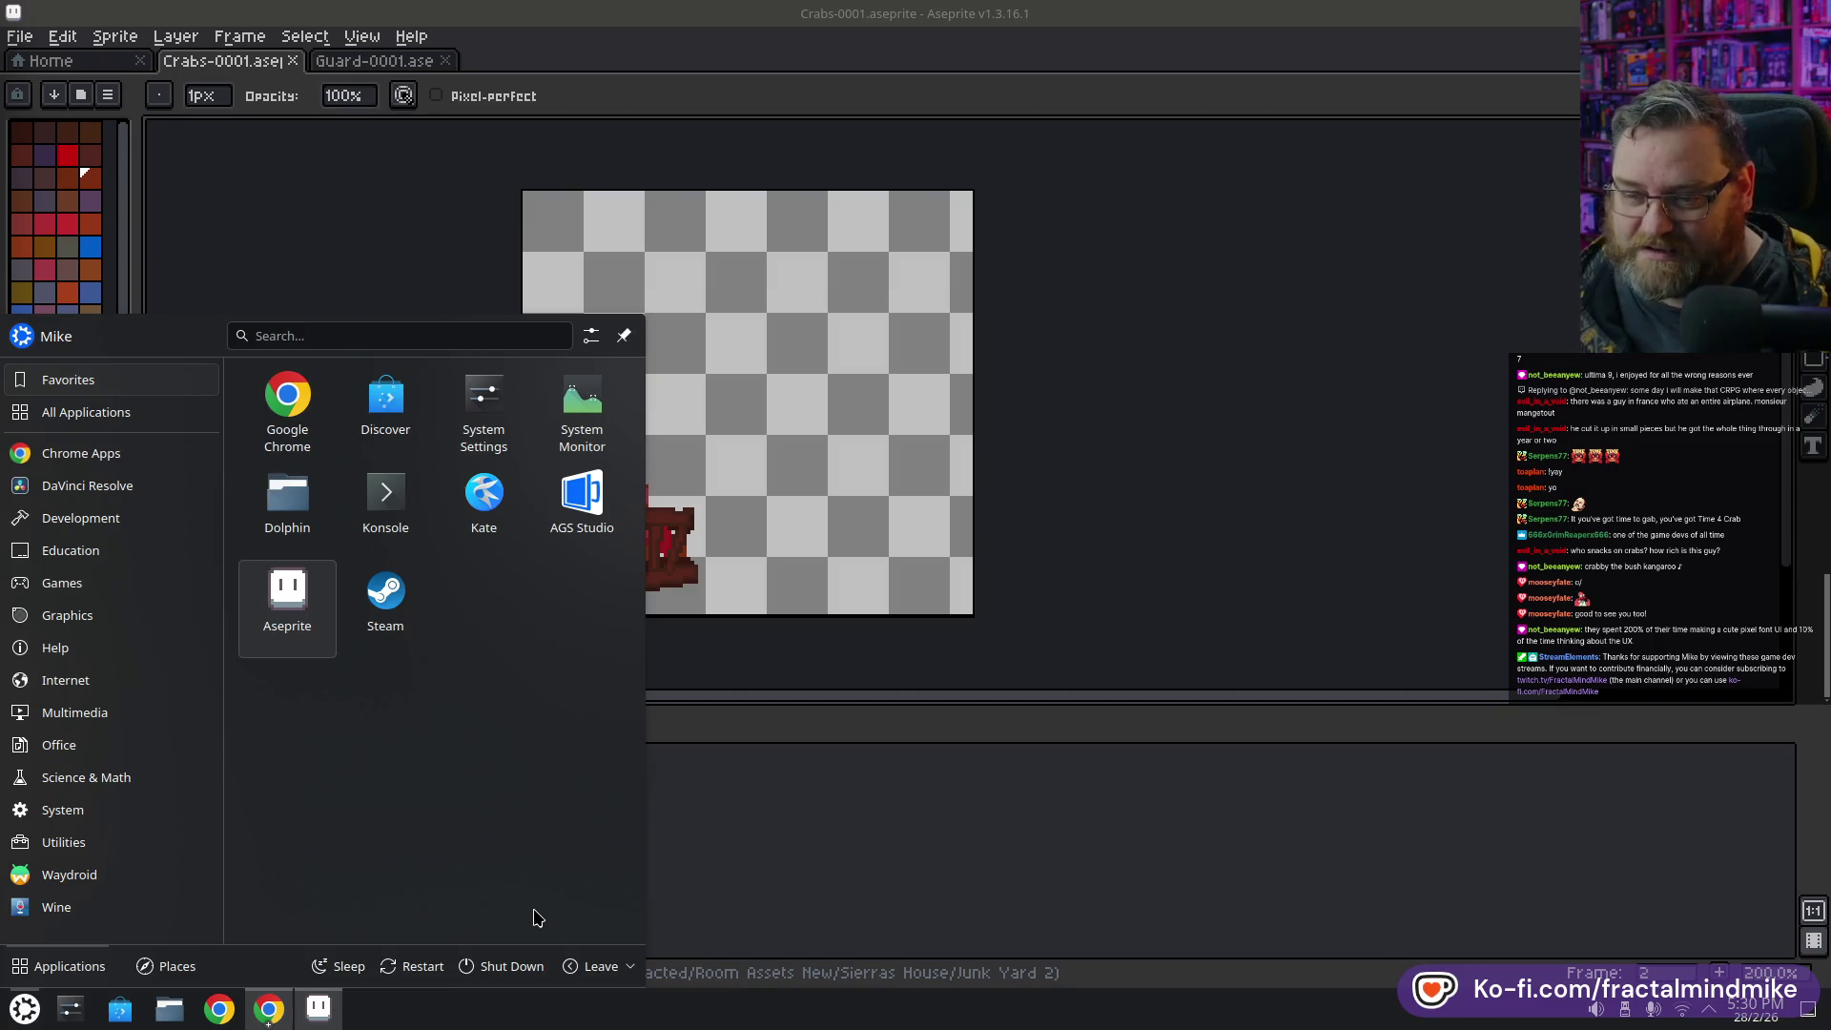
pyautogui.write('krita')
pyautogui.press('Return')
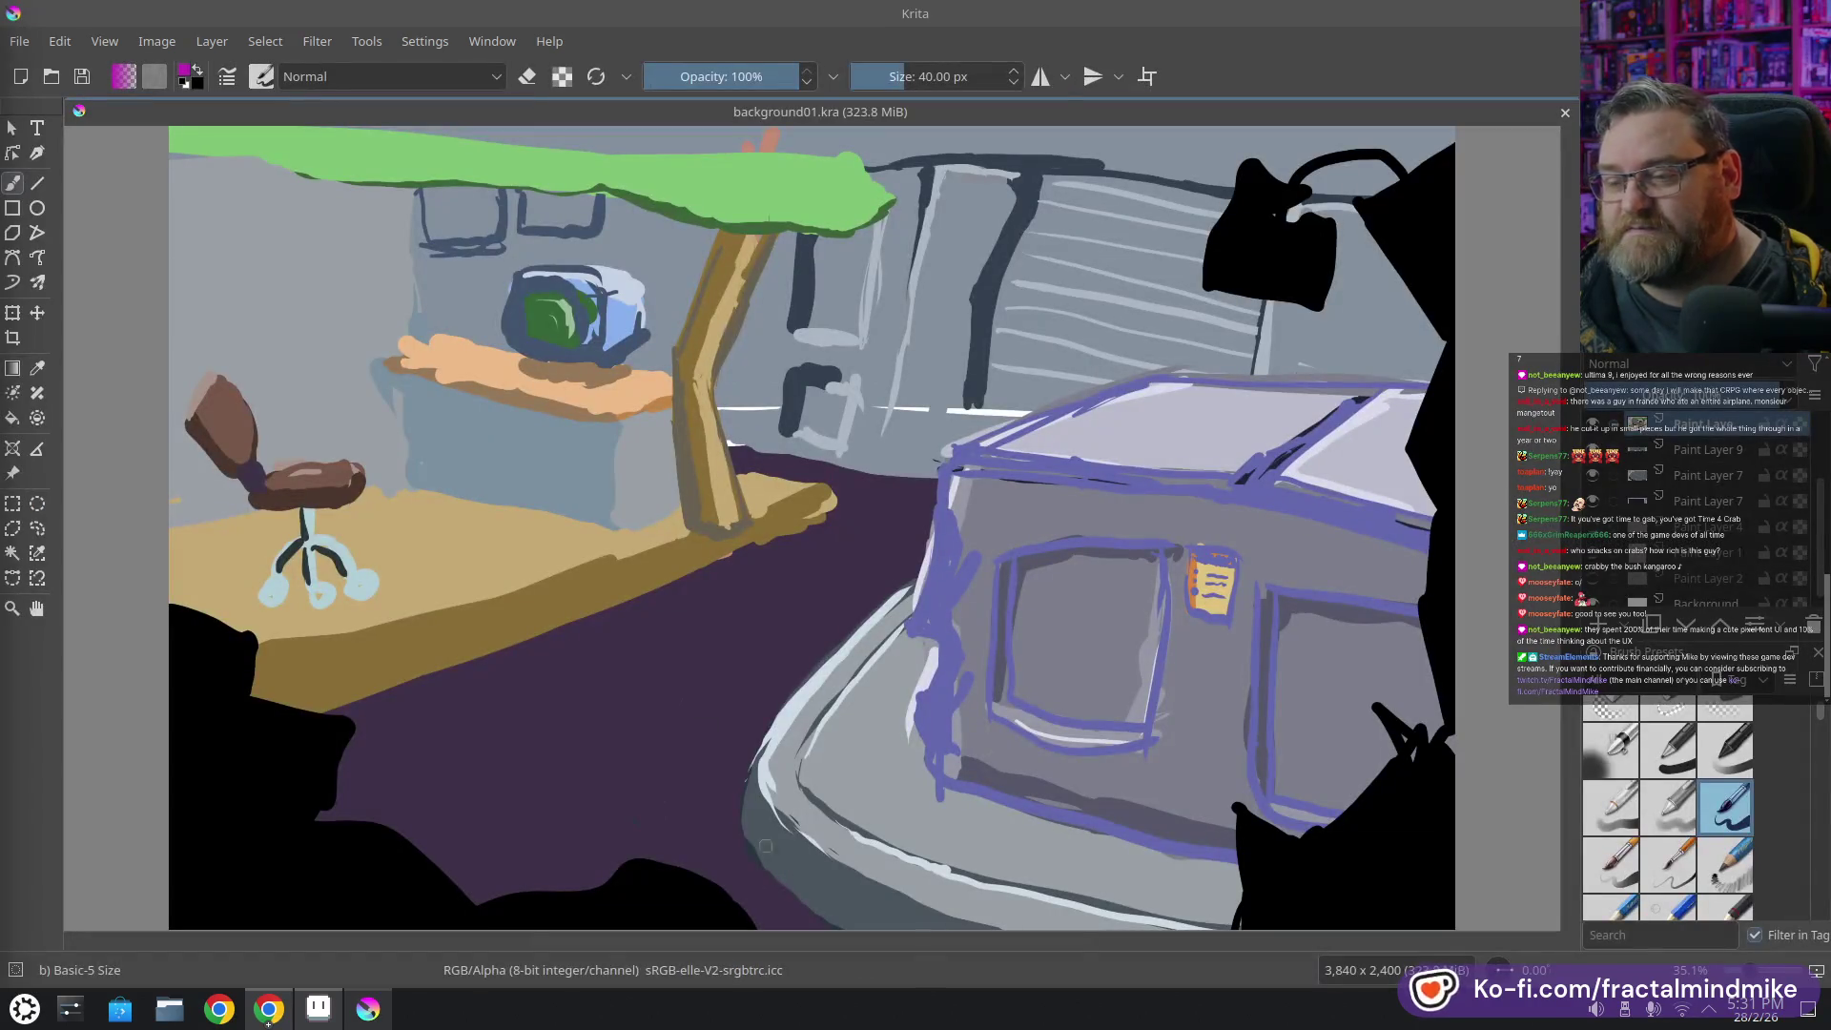
# Pan and zoom the background01 painting out to 25% so the whole room sketch is visible
pyautogui.moveTo(936, 613); pyautogui.dragTo(682, 551)
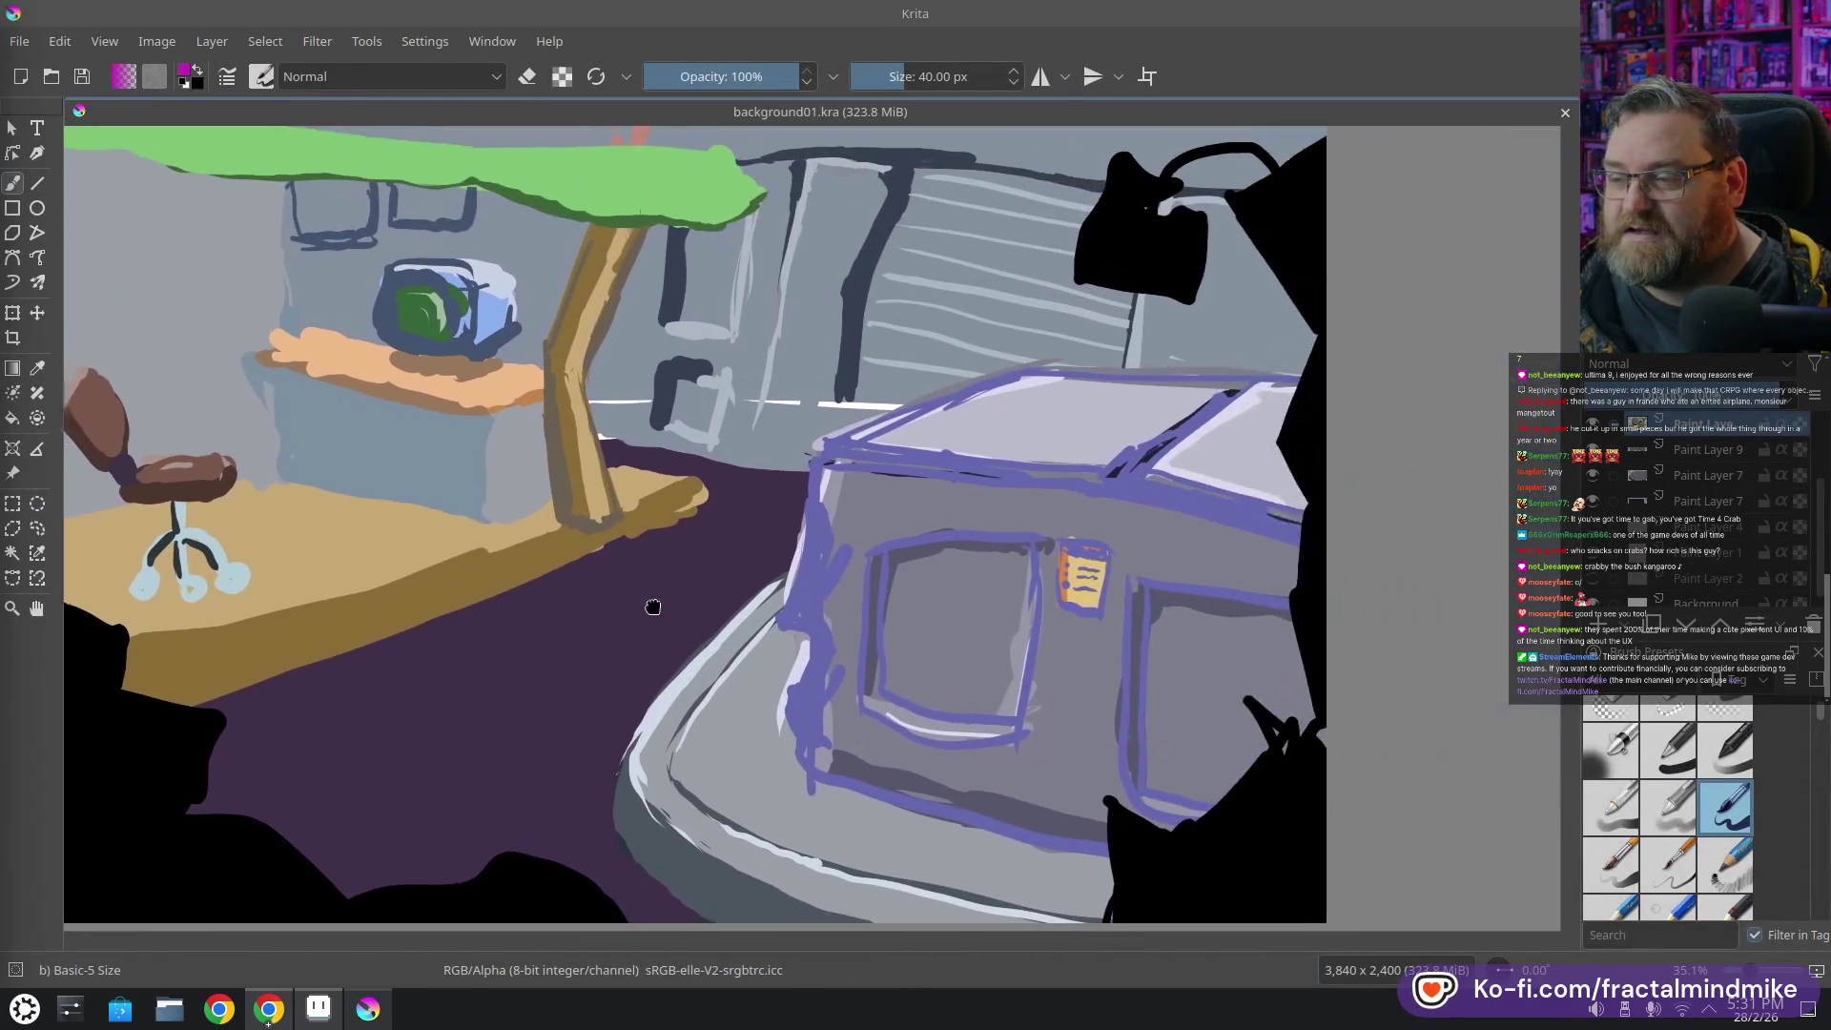
pyautogui.scroll(-2, 725, 558)
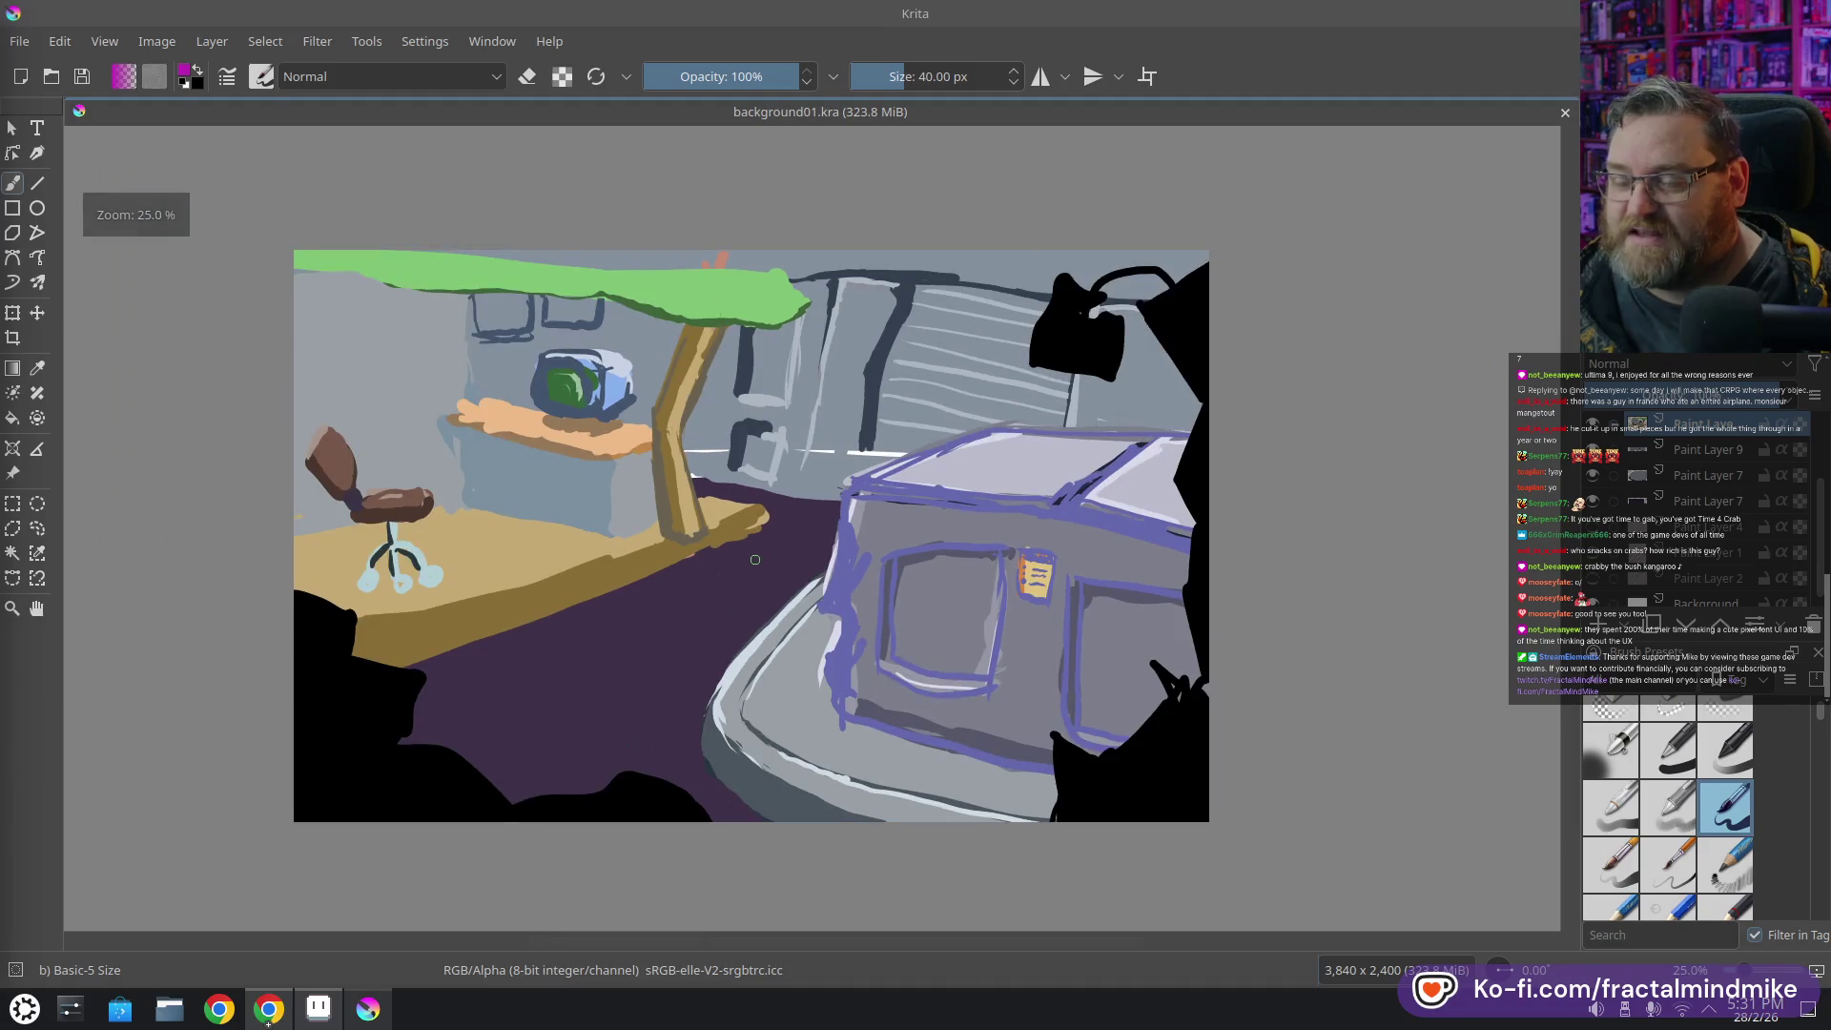
pyautogui.scroll(2, 792, 551)
pyautogui.moveTo(826, 547); pyautogui.dragTo(849, 553)
pyautogui.moveTo(821, 617)
pyautogui.mouseDown()
pyautogui.moveTo(777, 642)
pyautogui.moveTo(806, 595)
pyautogui.mouseUp()
pyautogui.scroll(-1, 903, 628)
pyautogui.scroll(1, 806, 595)
pyautogui.scroll(-1, 806, 595)
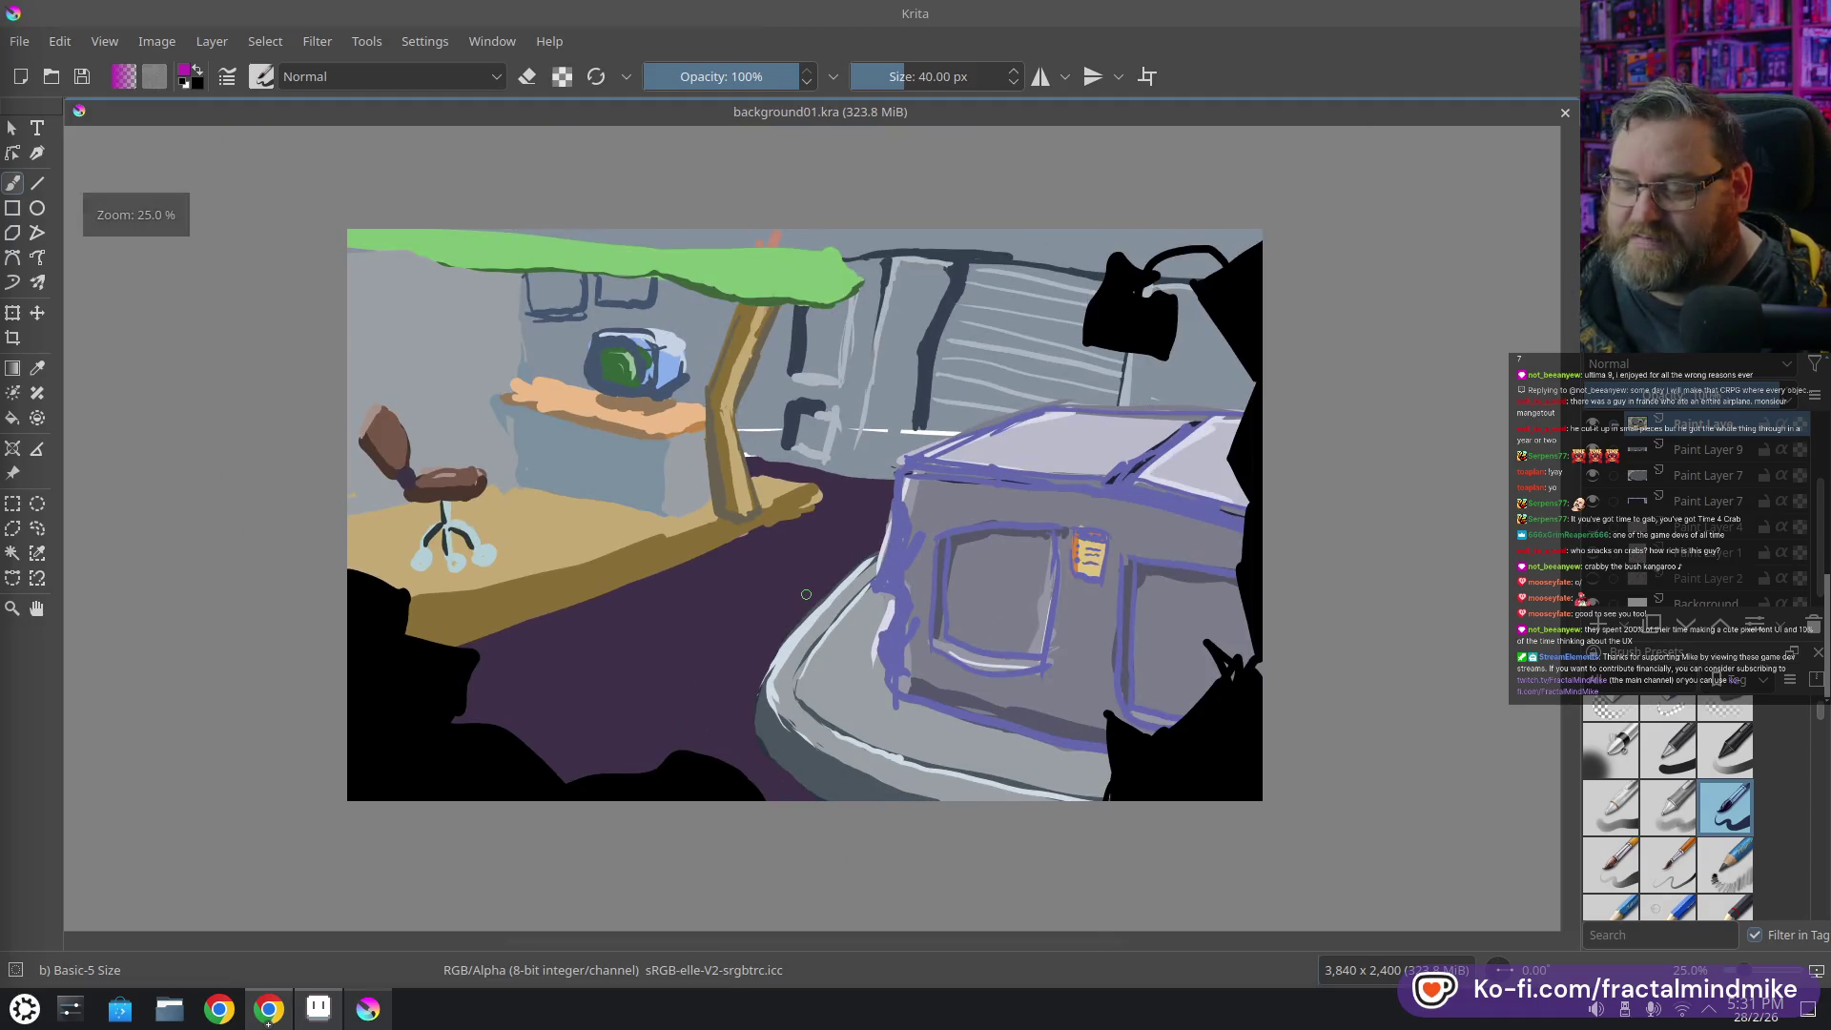
pyautogui.scroll(1, 792, 577)
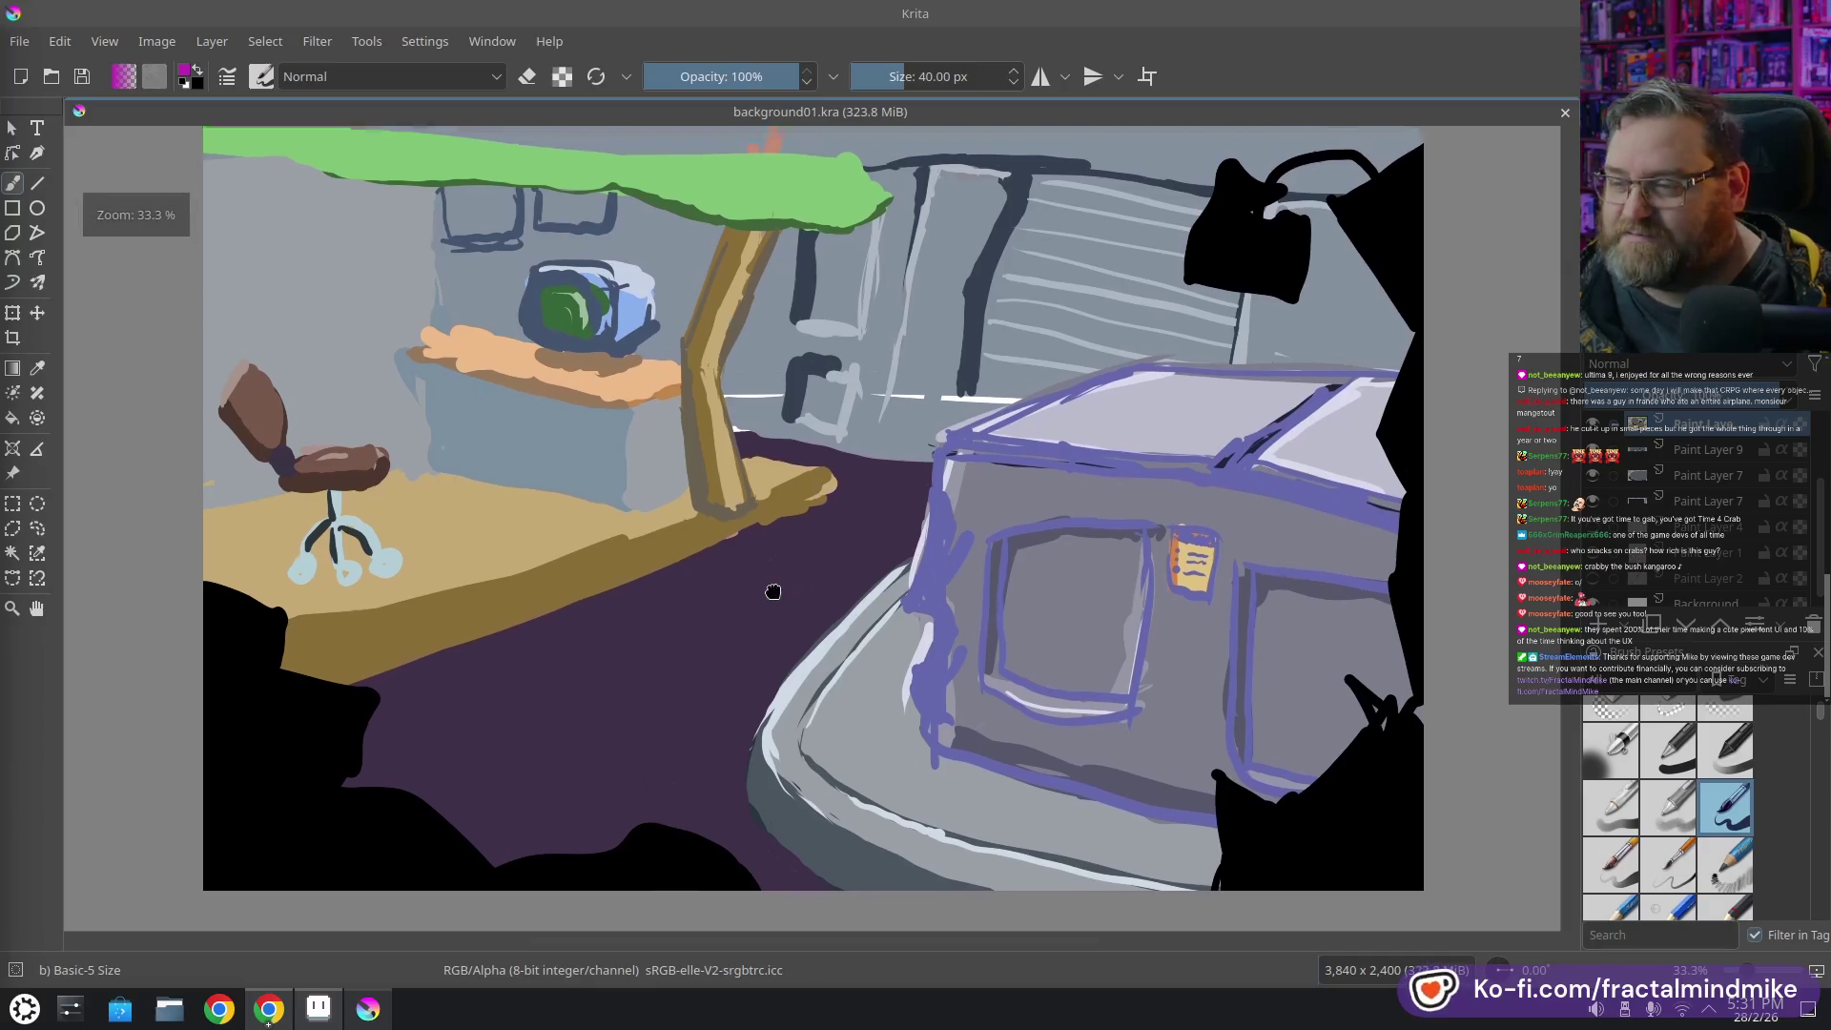
pyautogui.scroll(-1, 820, 529)
pyautogui.scroll(-1, 827, 523)
pyautogui.scroll(1, 890, 542)
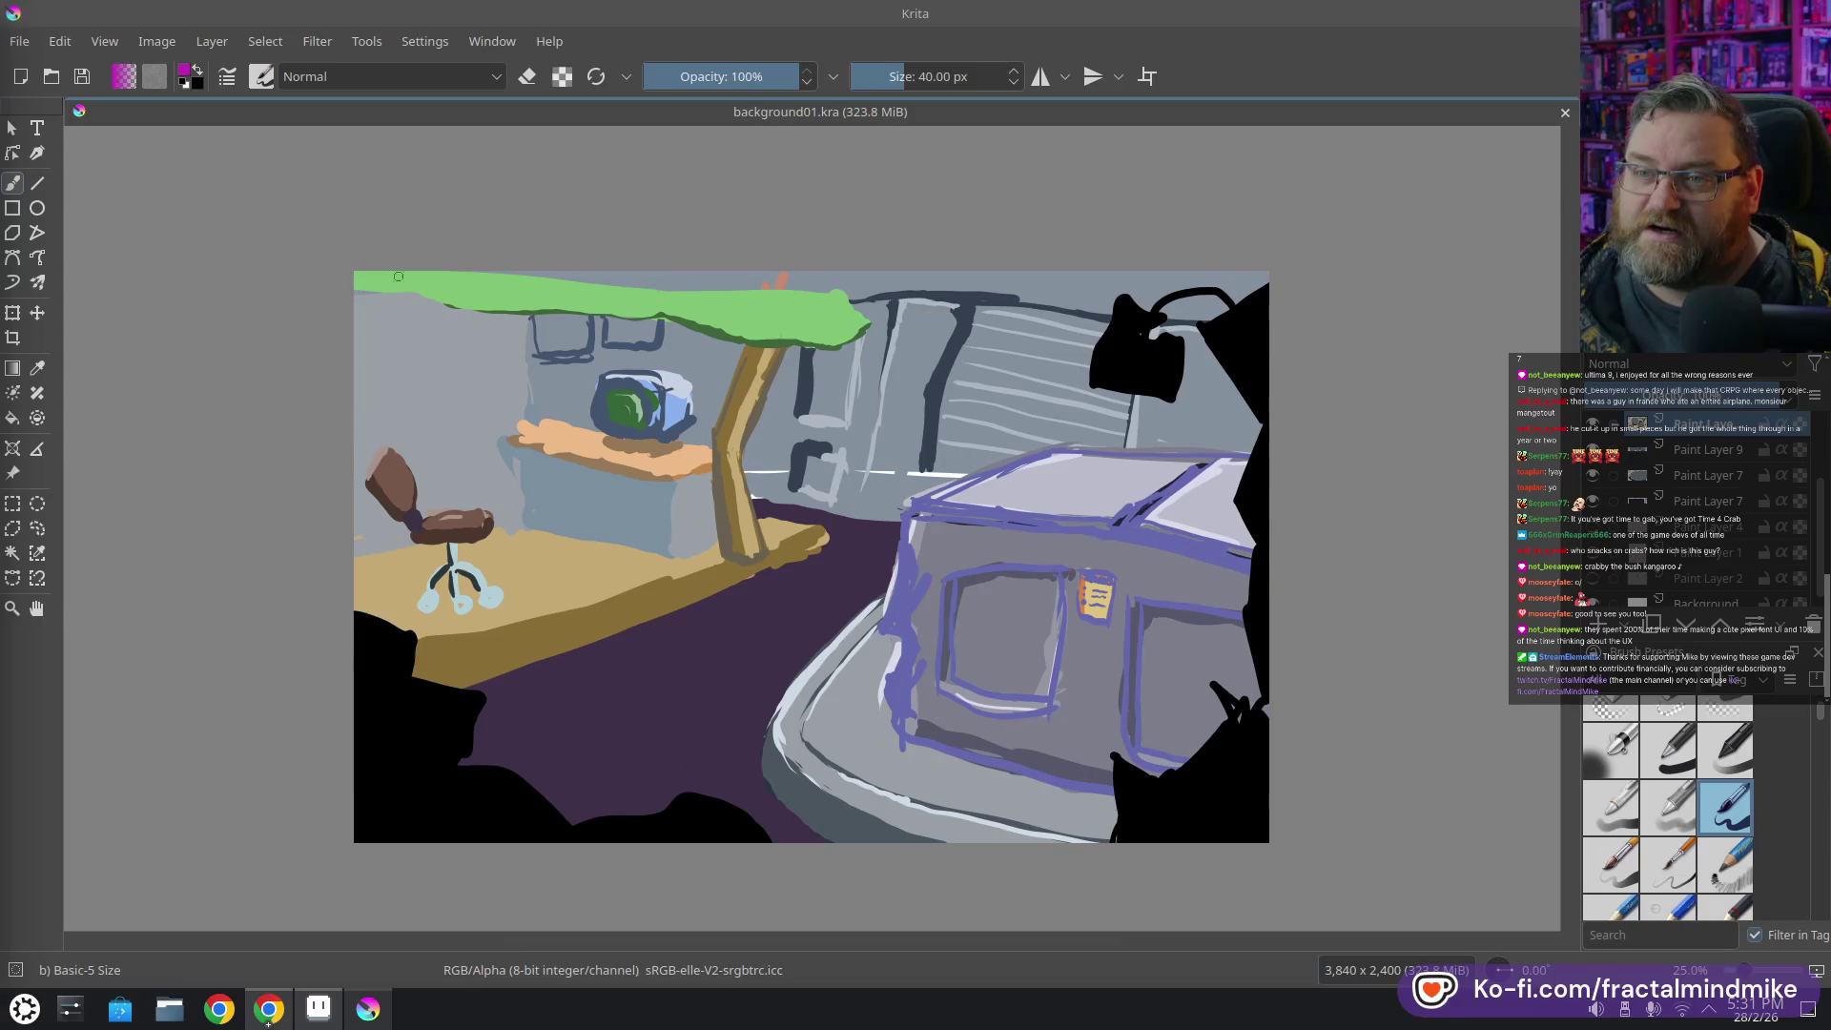
pyautogui.moveTo(1018, 472); pyautogui.dragTo(953, 451)
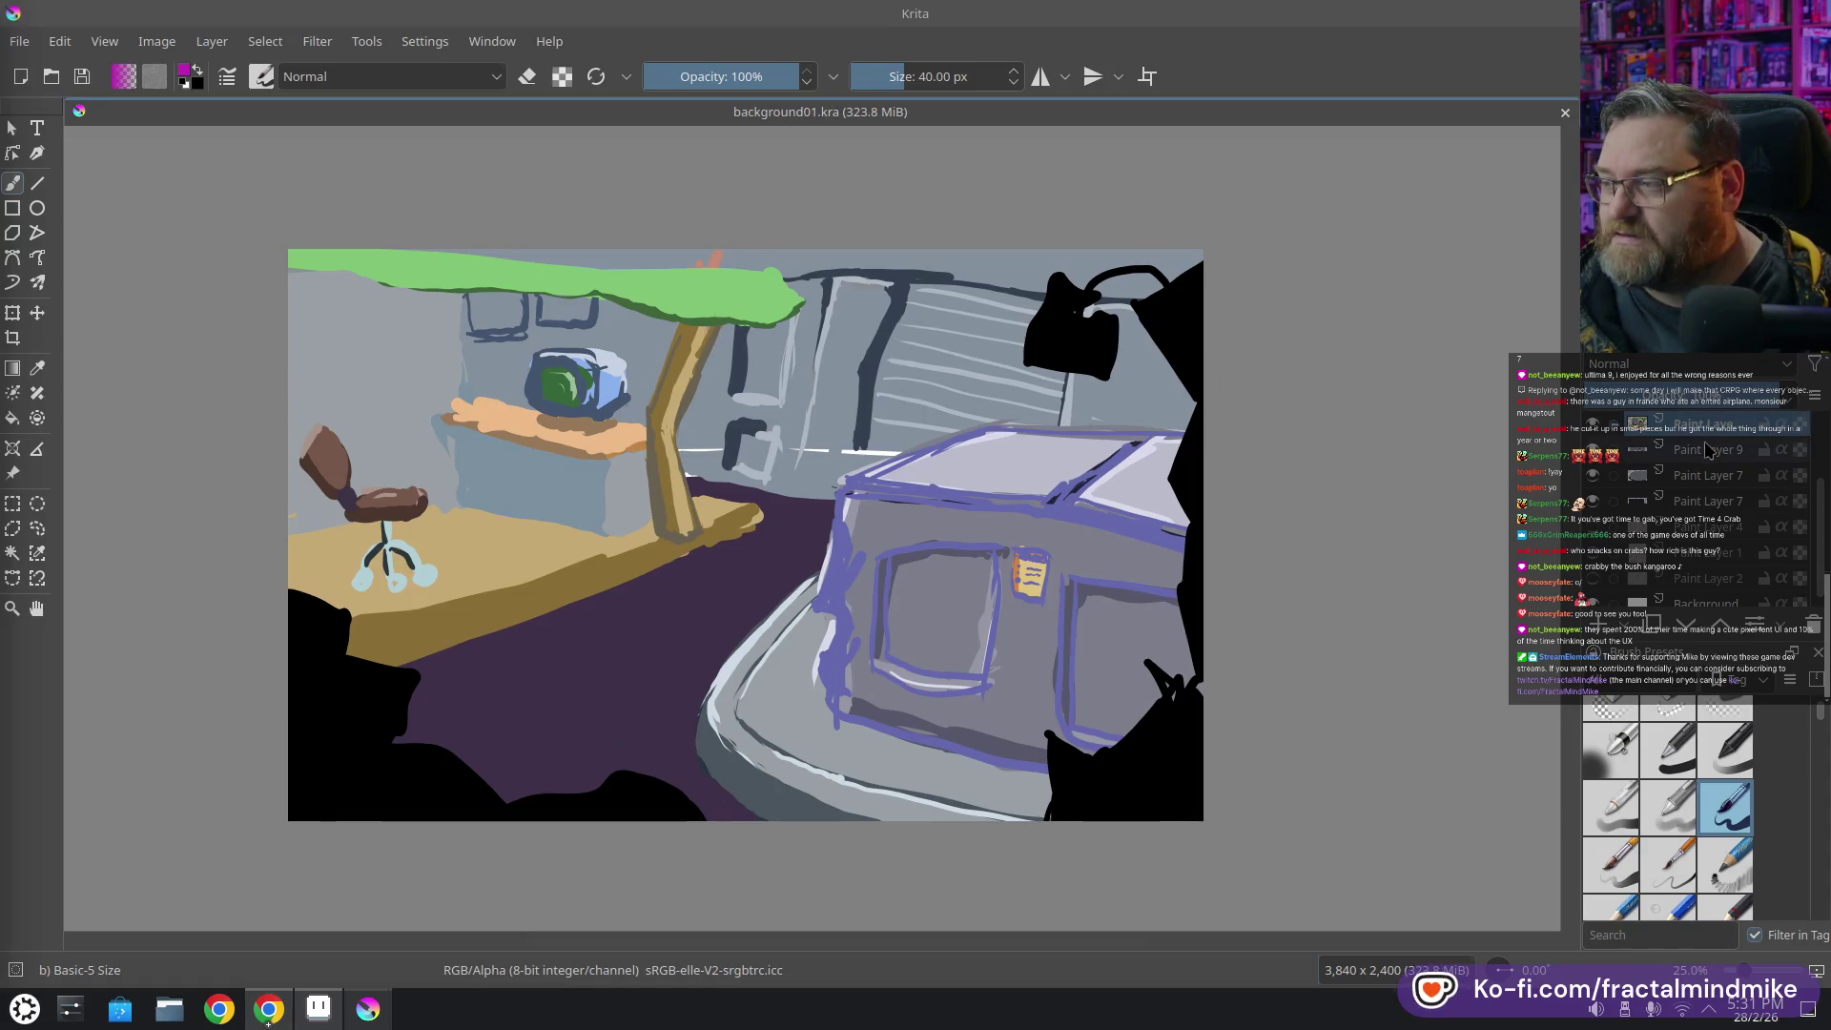
pyautogui.scroll(2, 1694, 436)
pyautogui.scroll(2, 1707, 445)
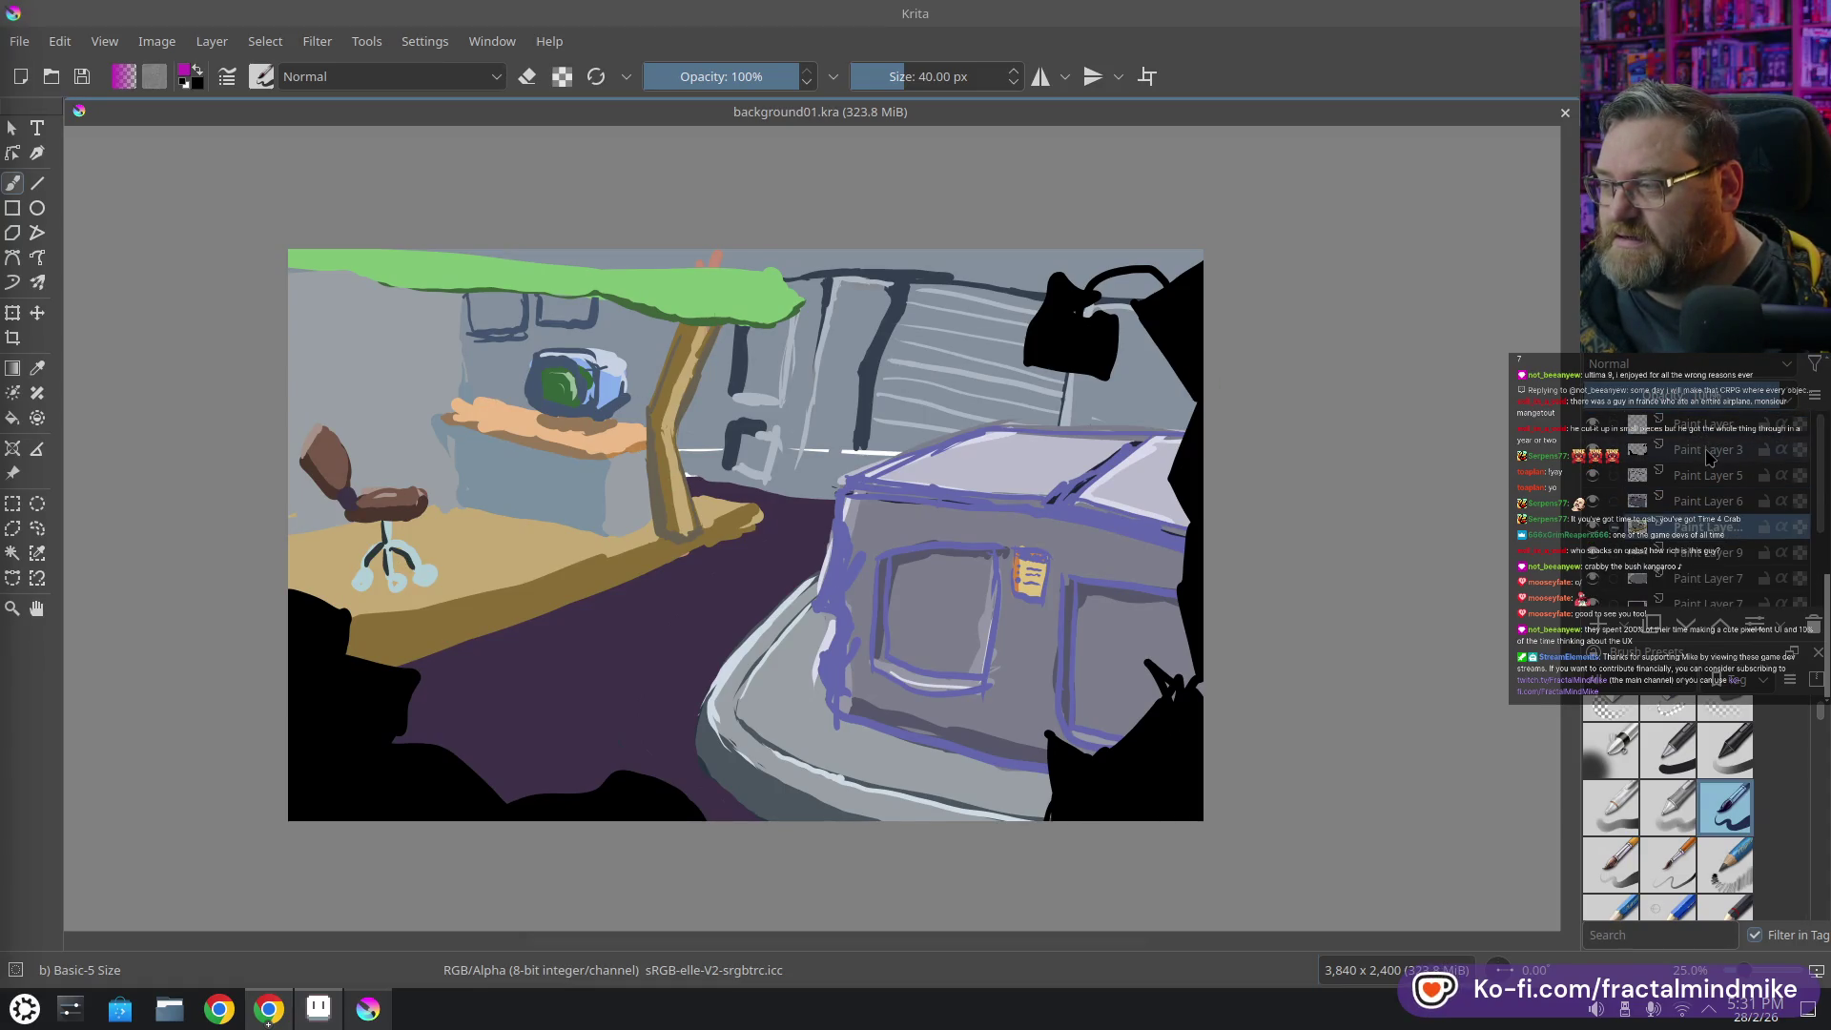
pyautogui.click(1707, 423)
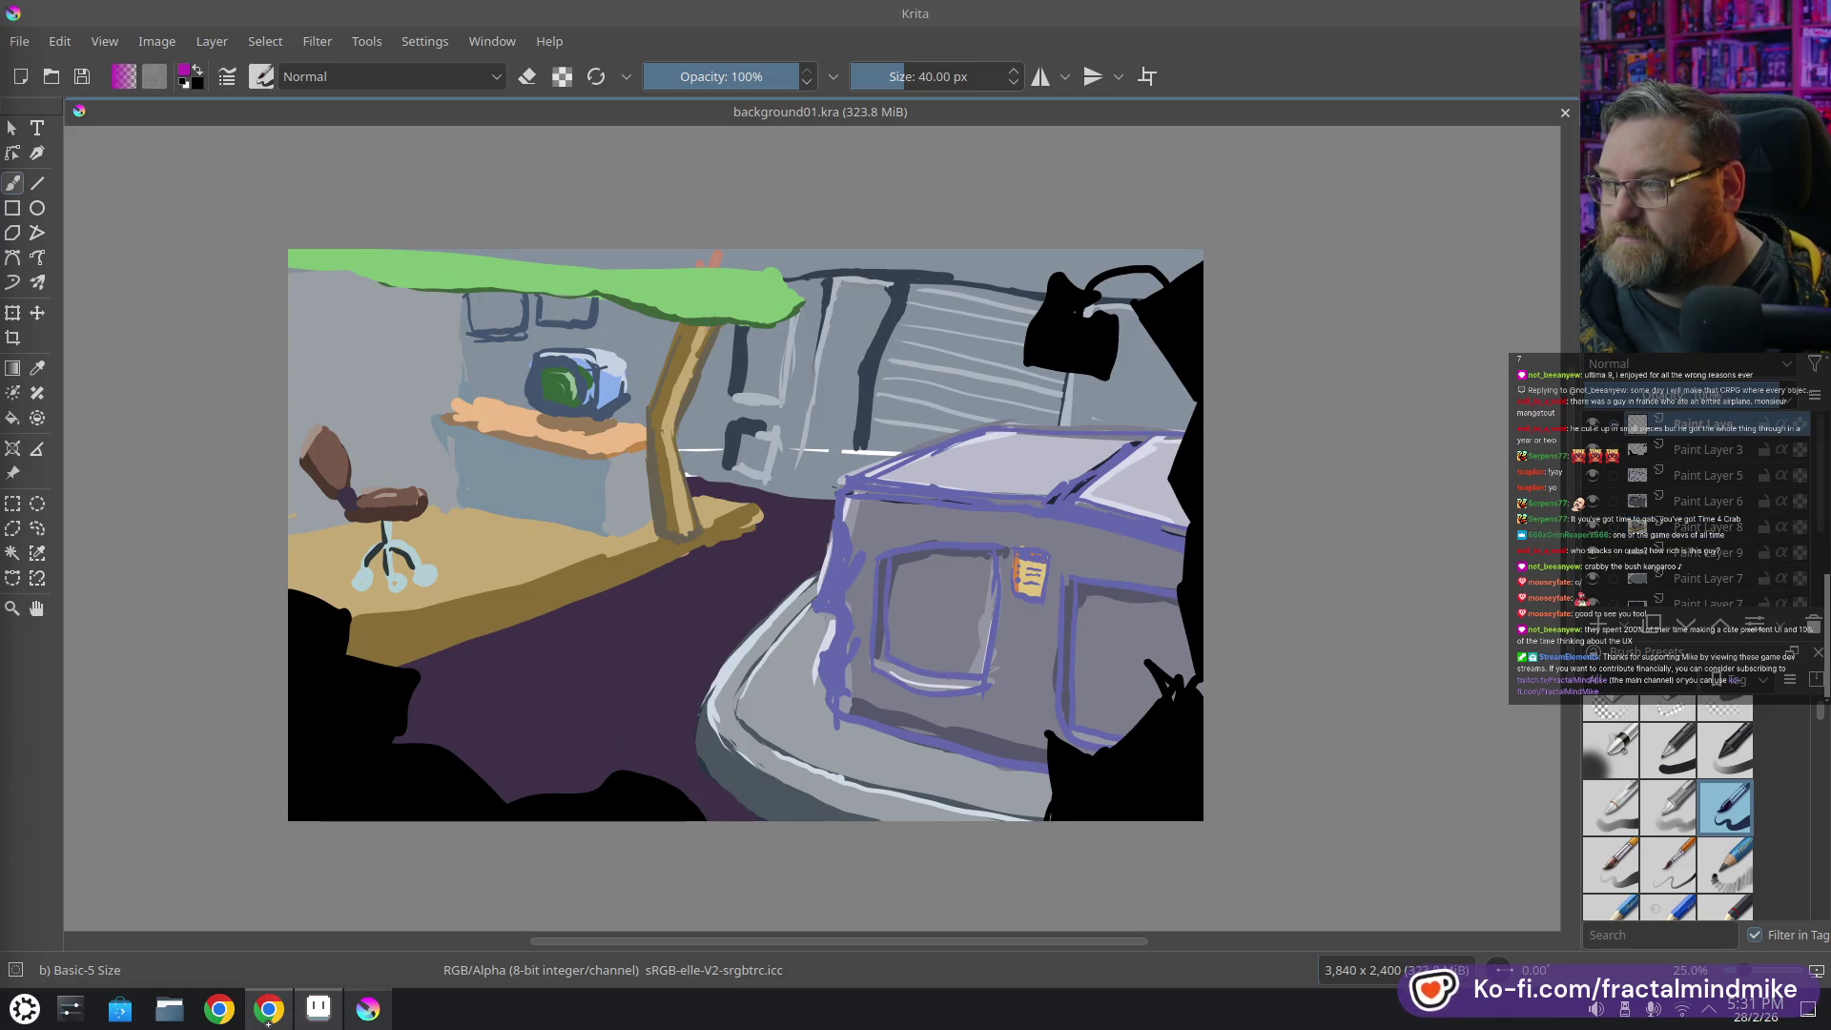
pyautogui.keyDown('ctrl'); pyautogui.click(1523, 194); pyautogui.keyUp('ctrl')
pyautogui.moveTo(577, 311)
pyautogui.mouseDown()
pyautogui.moveTo(429, 288)
pyautogui.moveTo(300, 340)
pyautogui.mouseUp()
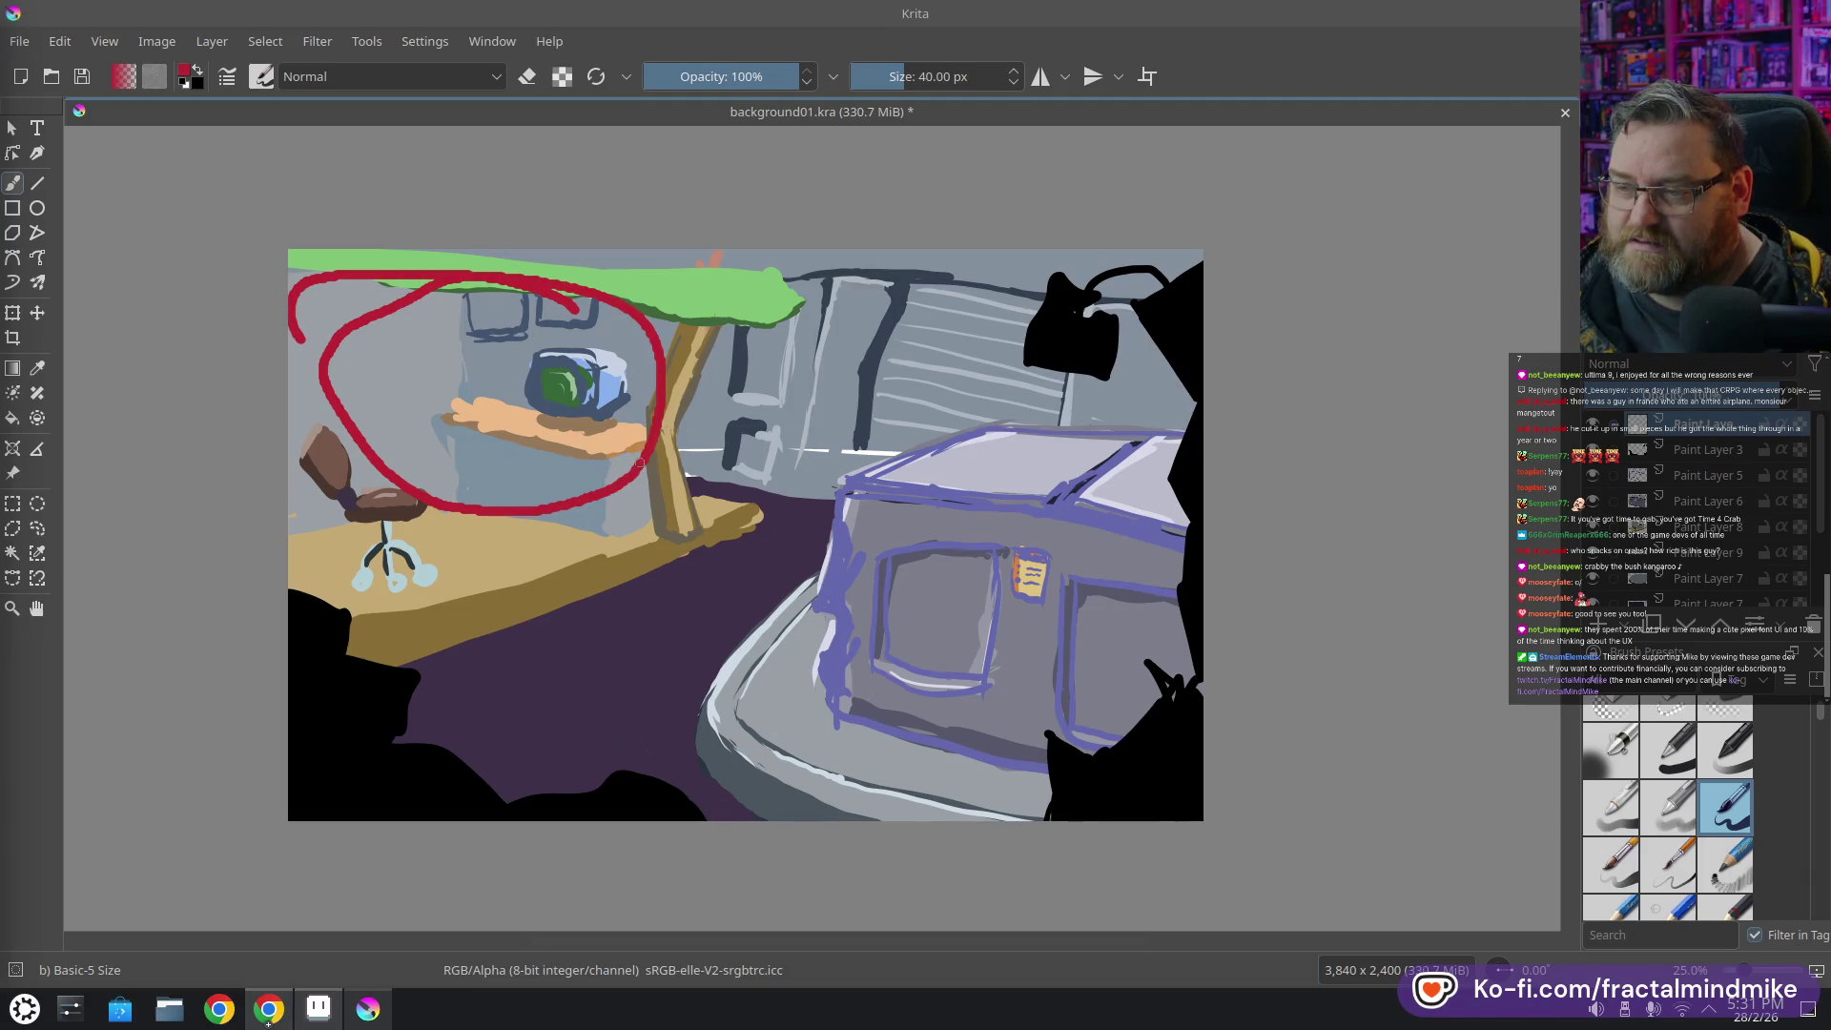
pyautogui.hotkey('ctrl', 'z')
pyautogui.moveTo(948, 317)
pyautogui.mouseDown()
pyautogui.moveTo(901, 271)
pyautogui.moveTo(822, 264)
pyautogui.mouseUp()
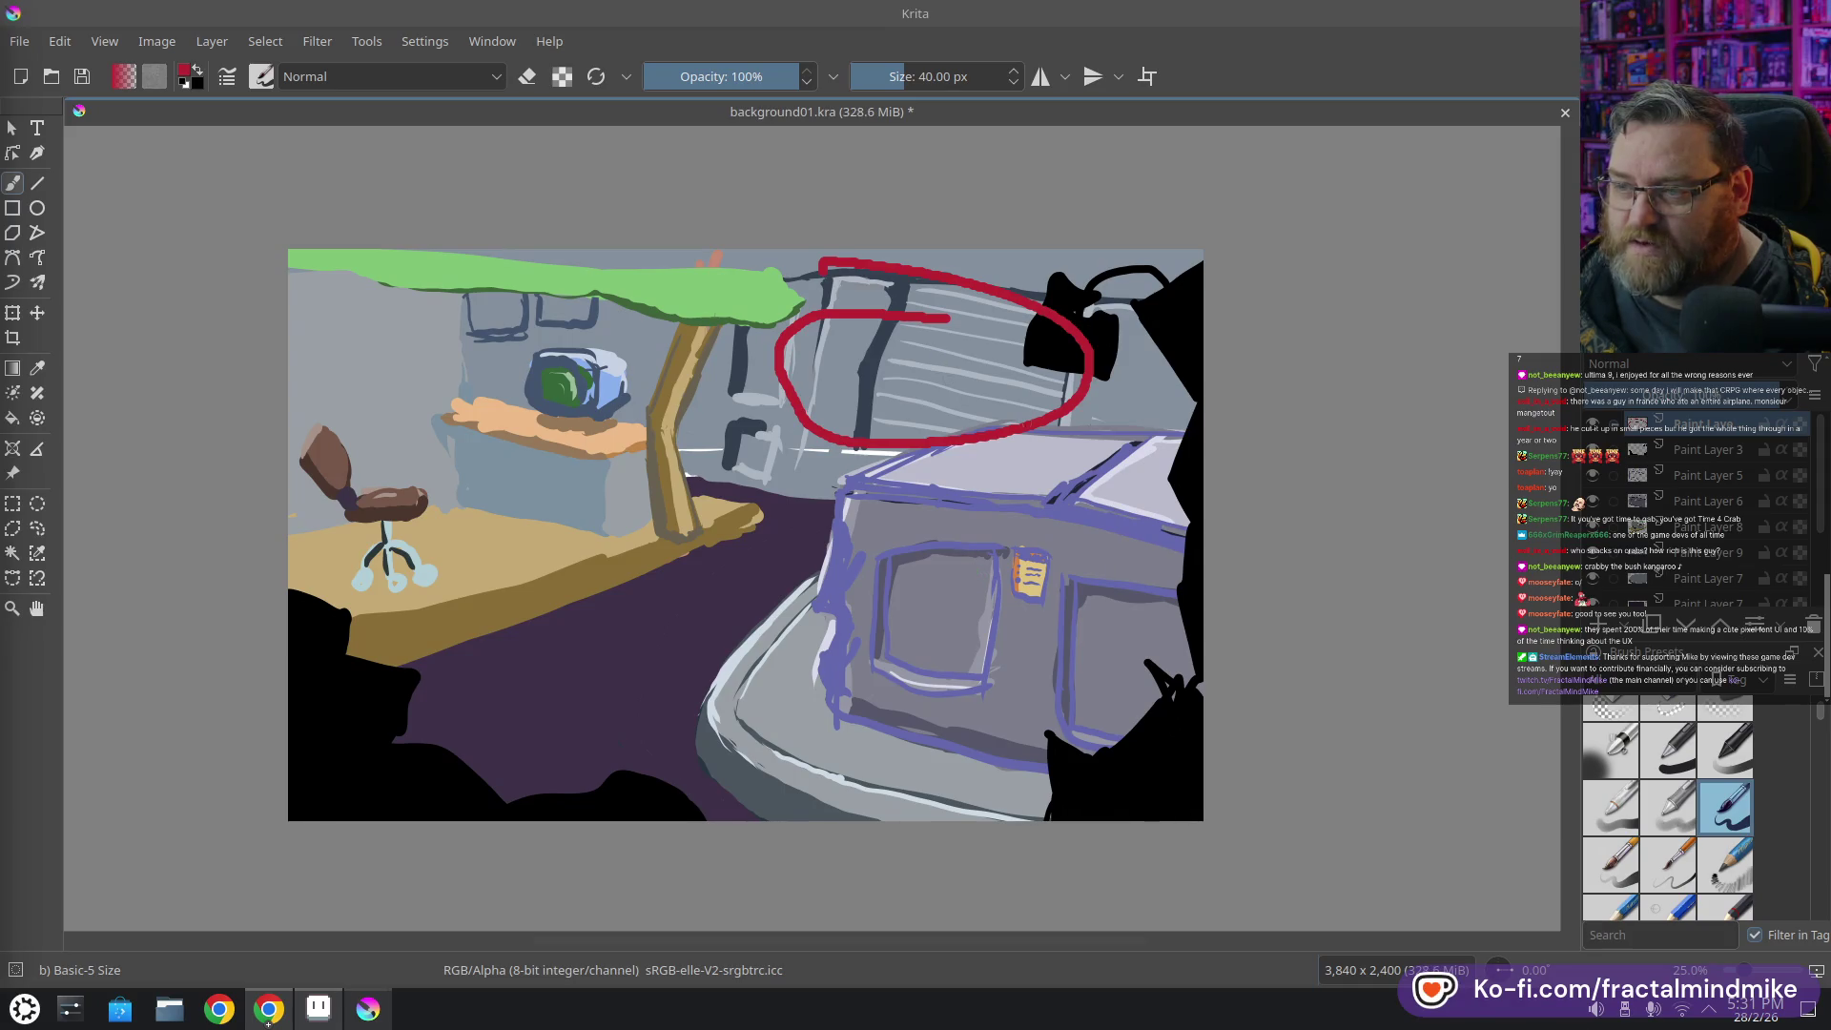
pyautogui.hotkey('ctrl', 'z')
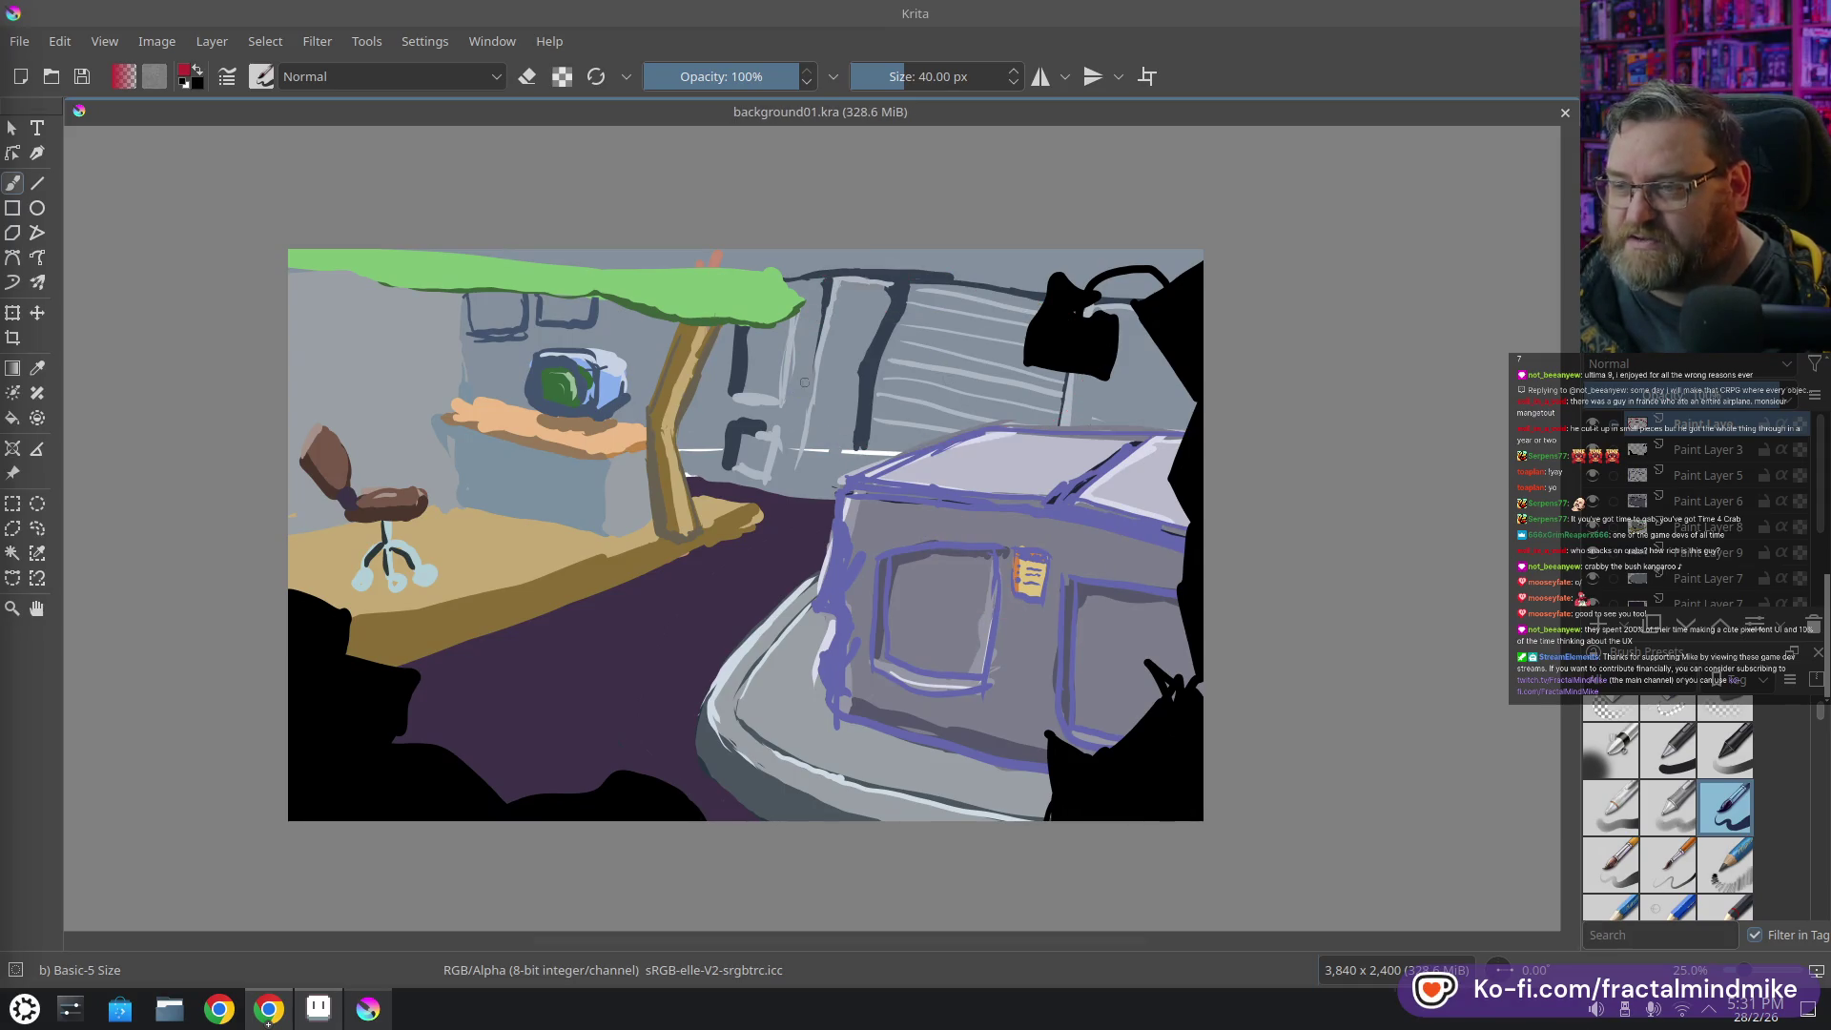
pyautogui.moveTo(782, 379); pyautogui.dragTo(780, 377)
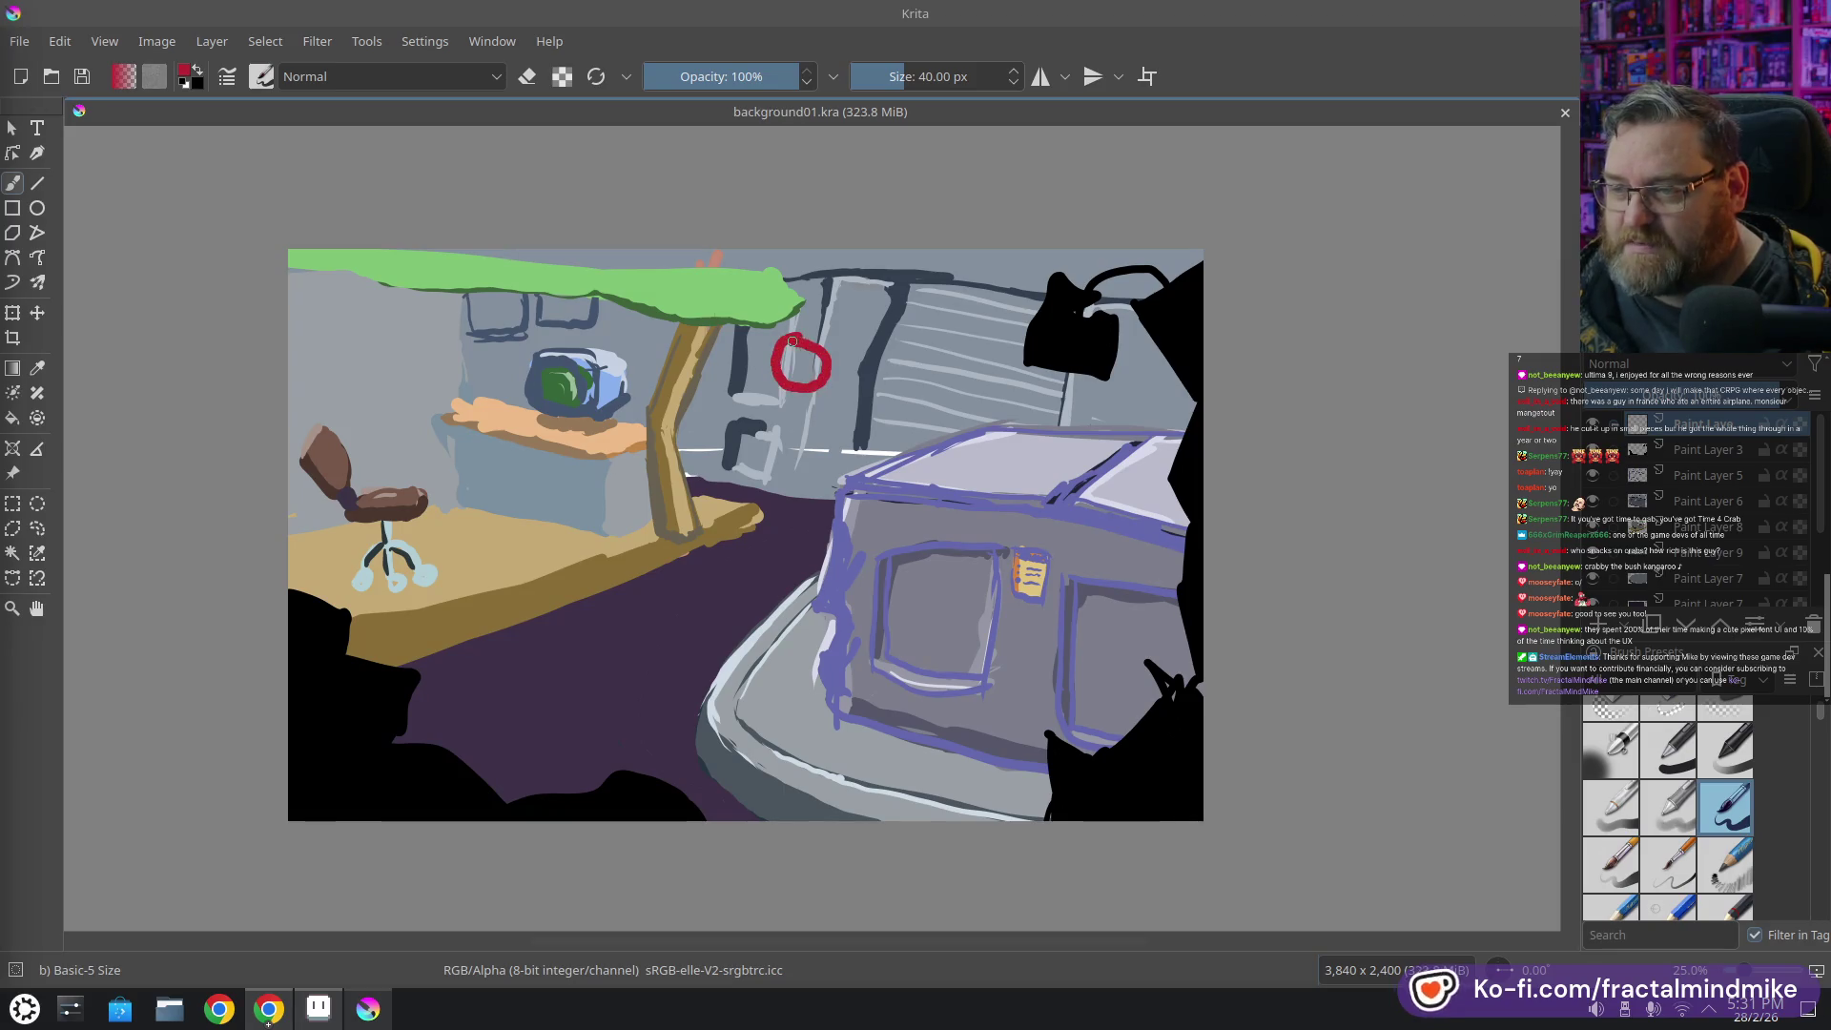
pyautogui.click(1033, 531)
pyautogui.hotkey('ctrl', 'z')
pyautogui.hotkey('ctrl', 'z')
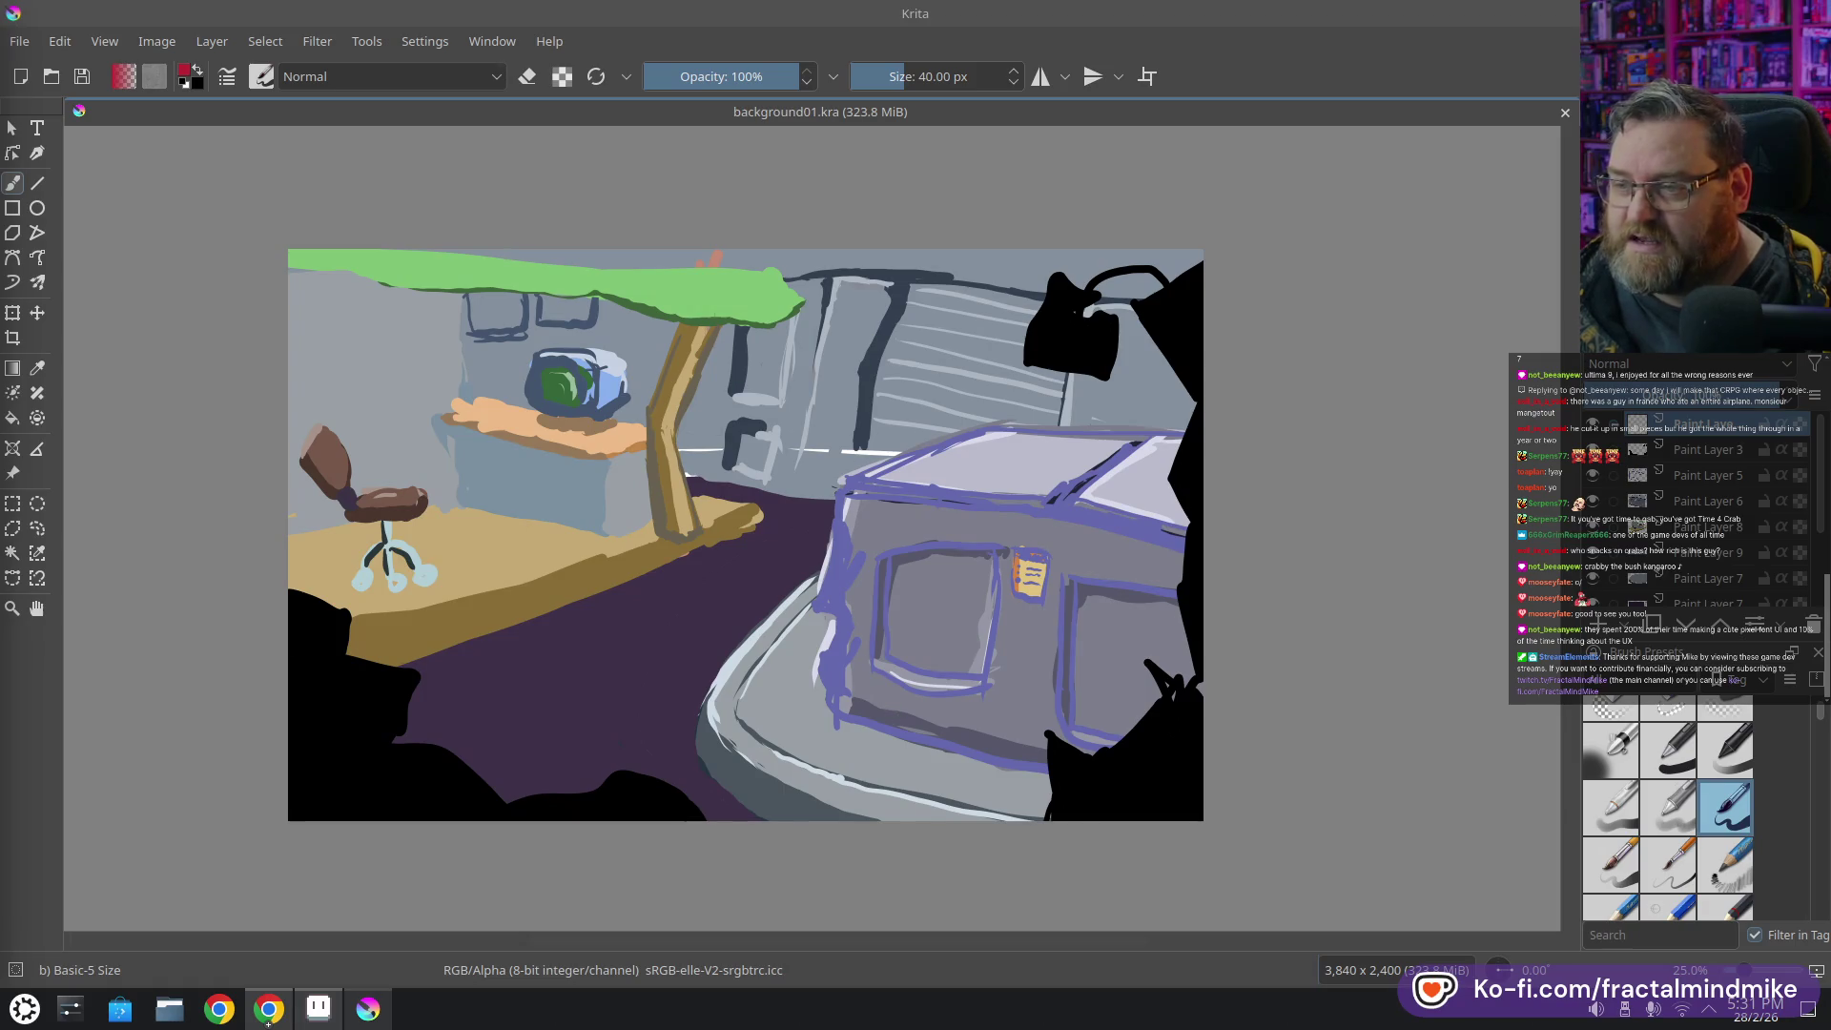
pyautogui.moveTo(753, 386); pyautogui.dragTo(844, 363)
pyautogui.hotkey('ctrl', 'z')
pyautogui.moveTo(868, 473)
pyautogui.mouseDown()
pyautogui.moveTo(906, 424)
pyautogui.moveTo(876, 412)
pyautogui.mouseUp()
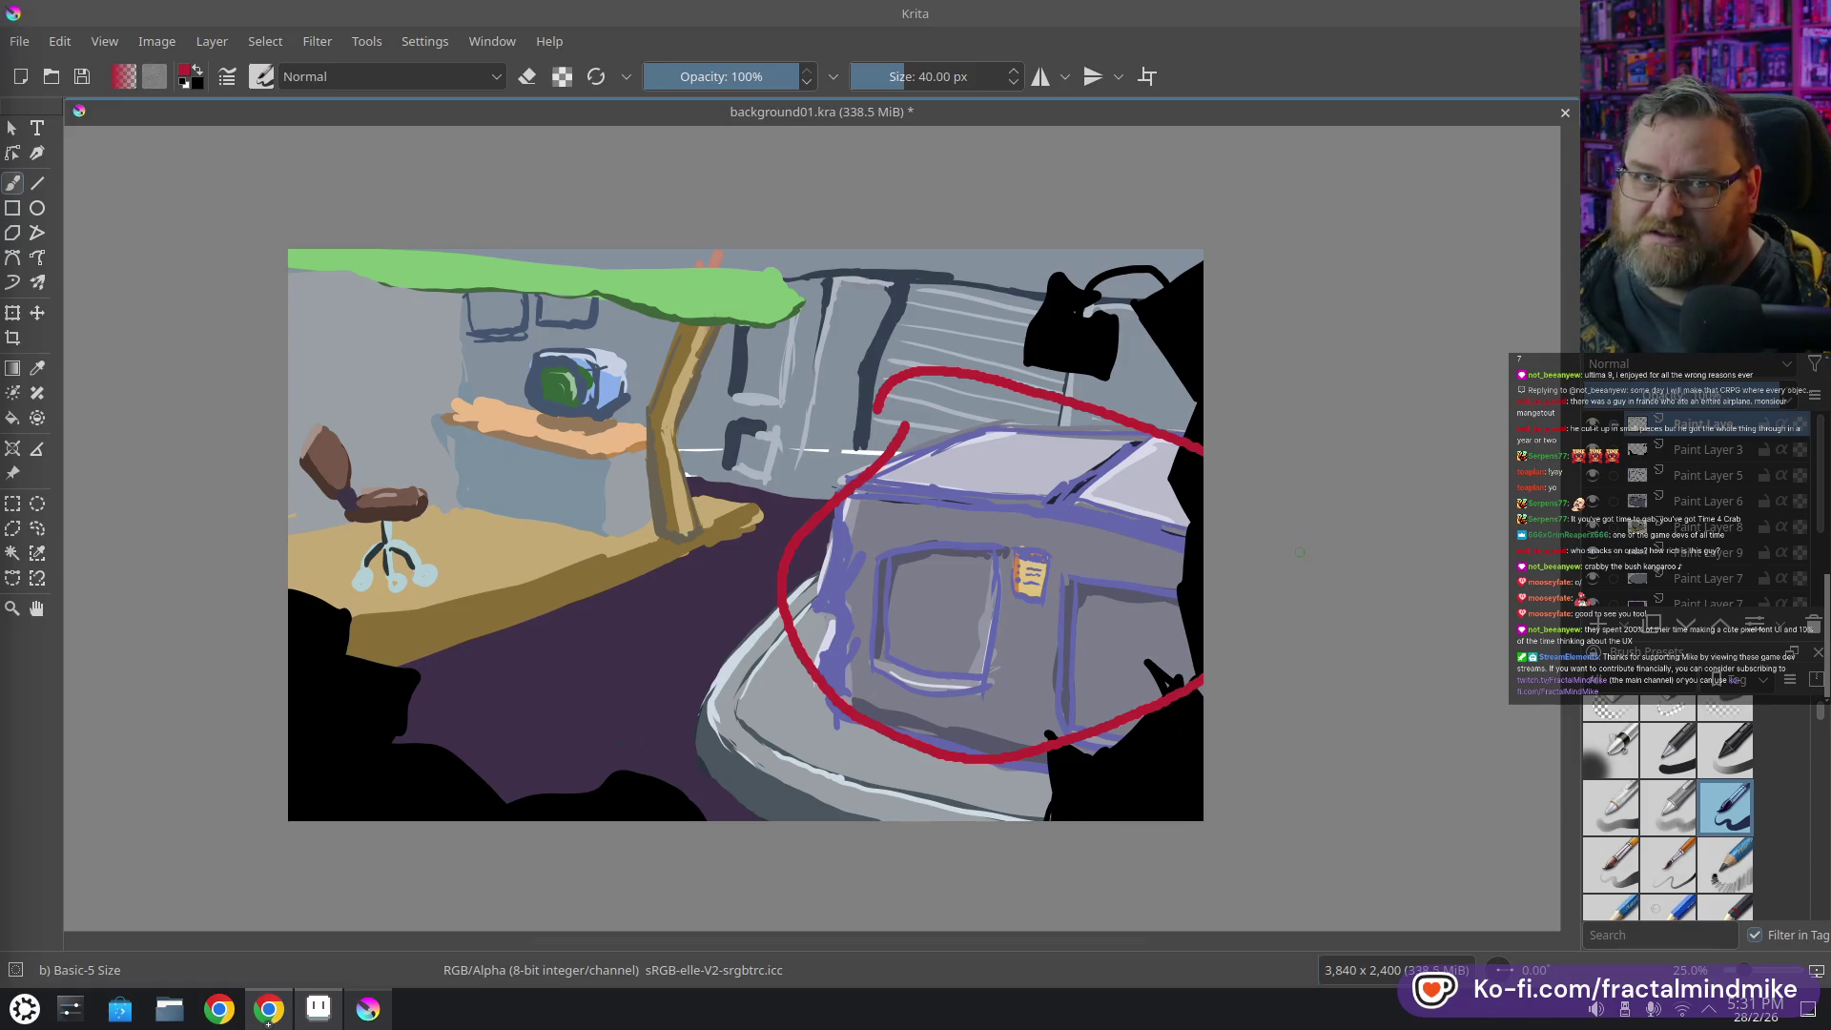
pyautogui.hotkey('ctrl', 'z')
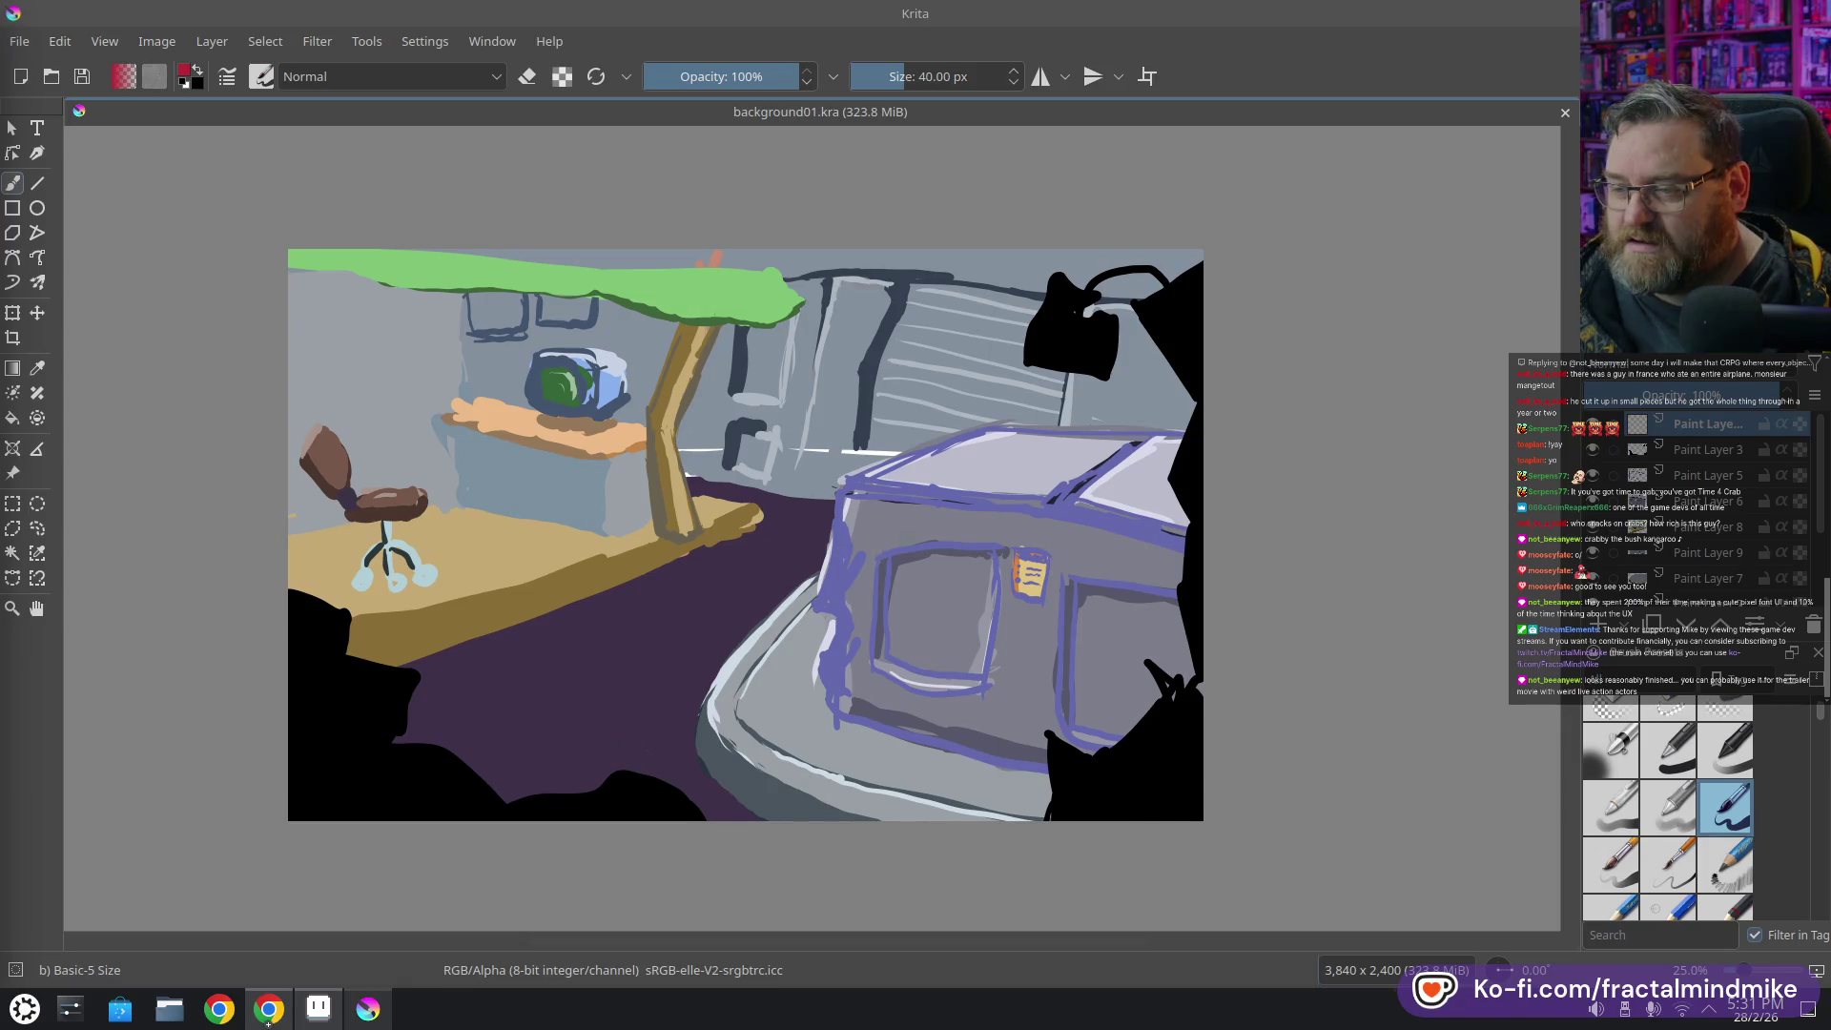
pyautogui.moveTo(852, 553)
pyautogui.mouseDown()
pyautogui.moveTo(622, 705)
pyautogui.moveTo(771, 707)
pyautogui.moveTo(839, 591)
pyautogui.mouseUp()
pyautogui.hotkey('ctrl', 'z')
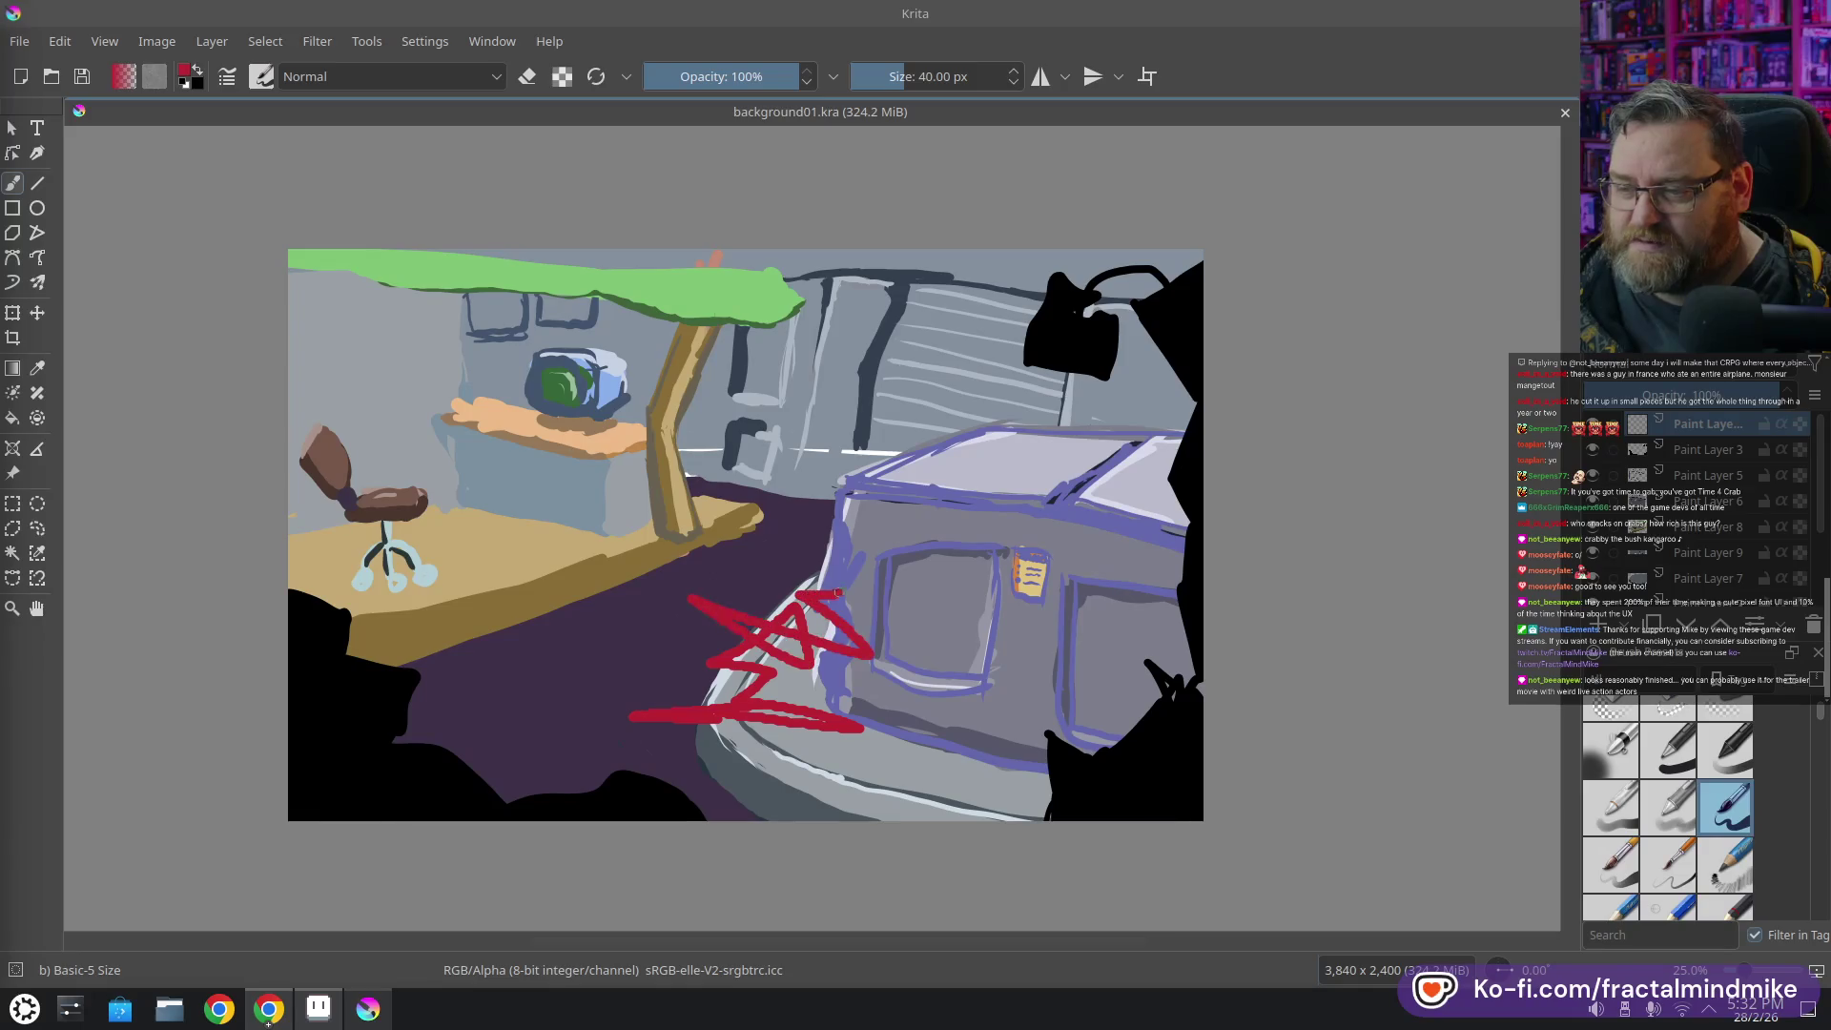
pyautogui.hotkey('ctrl', 'z')
pyautogui.moveTo(633, 655)
pyautogui.mouseDown()
pyautogui.moveTo(858, 552)
pyautogui.moveTo(821, 778)
pyautogui.mouseUp()
pyautogui.hotkey('ctrl', 'z')
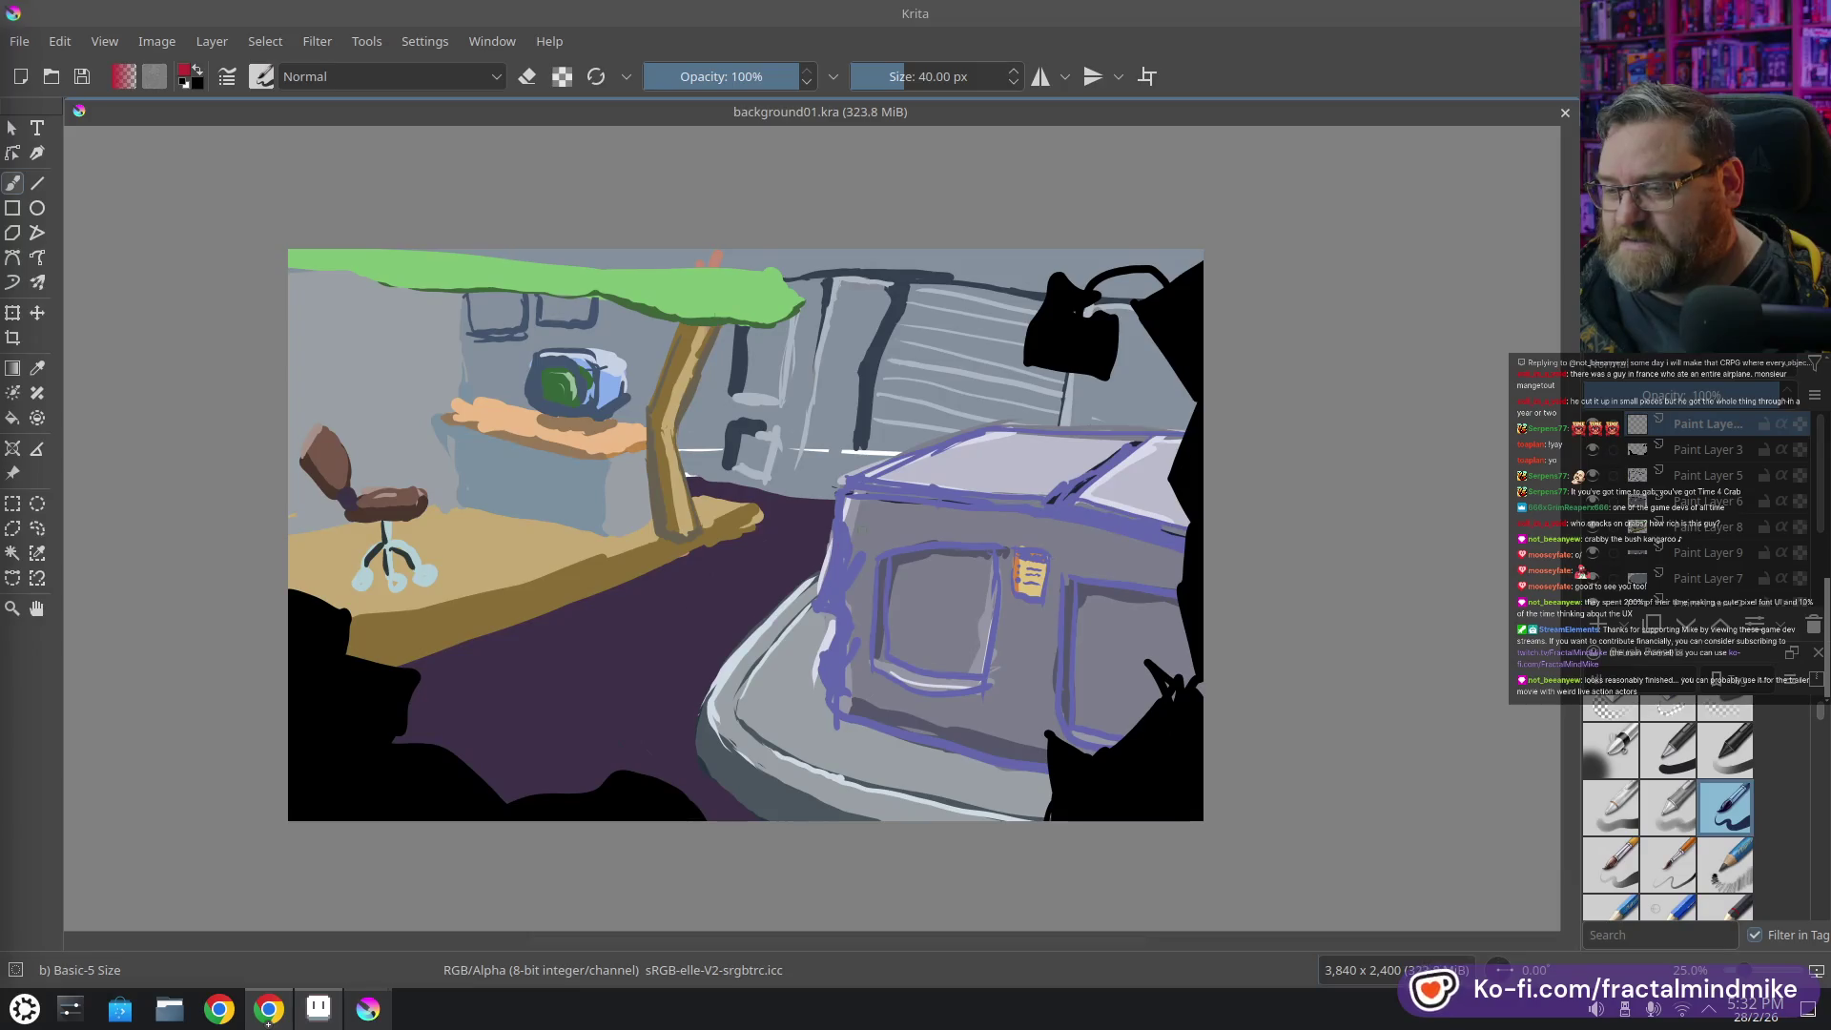
pyautogui.moveTo(856, 539); pyautogui.dragTo(829, 569)
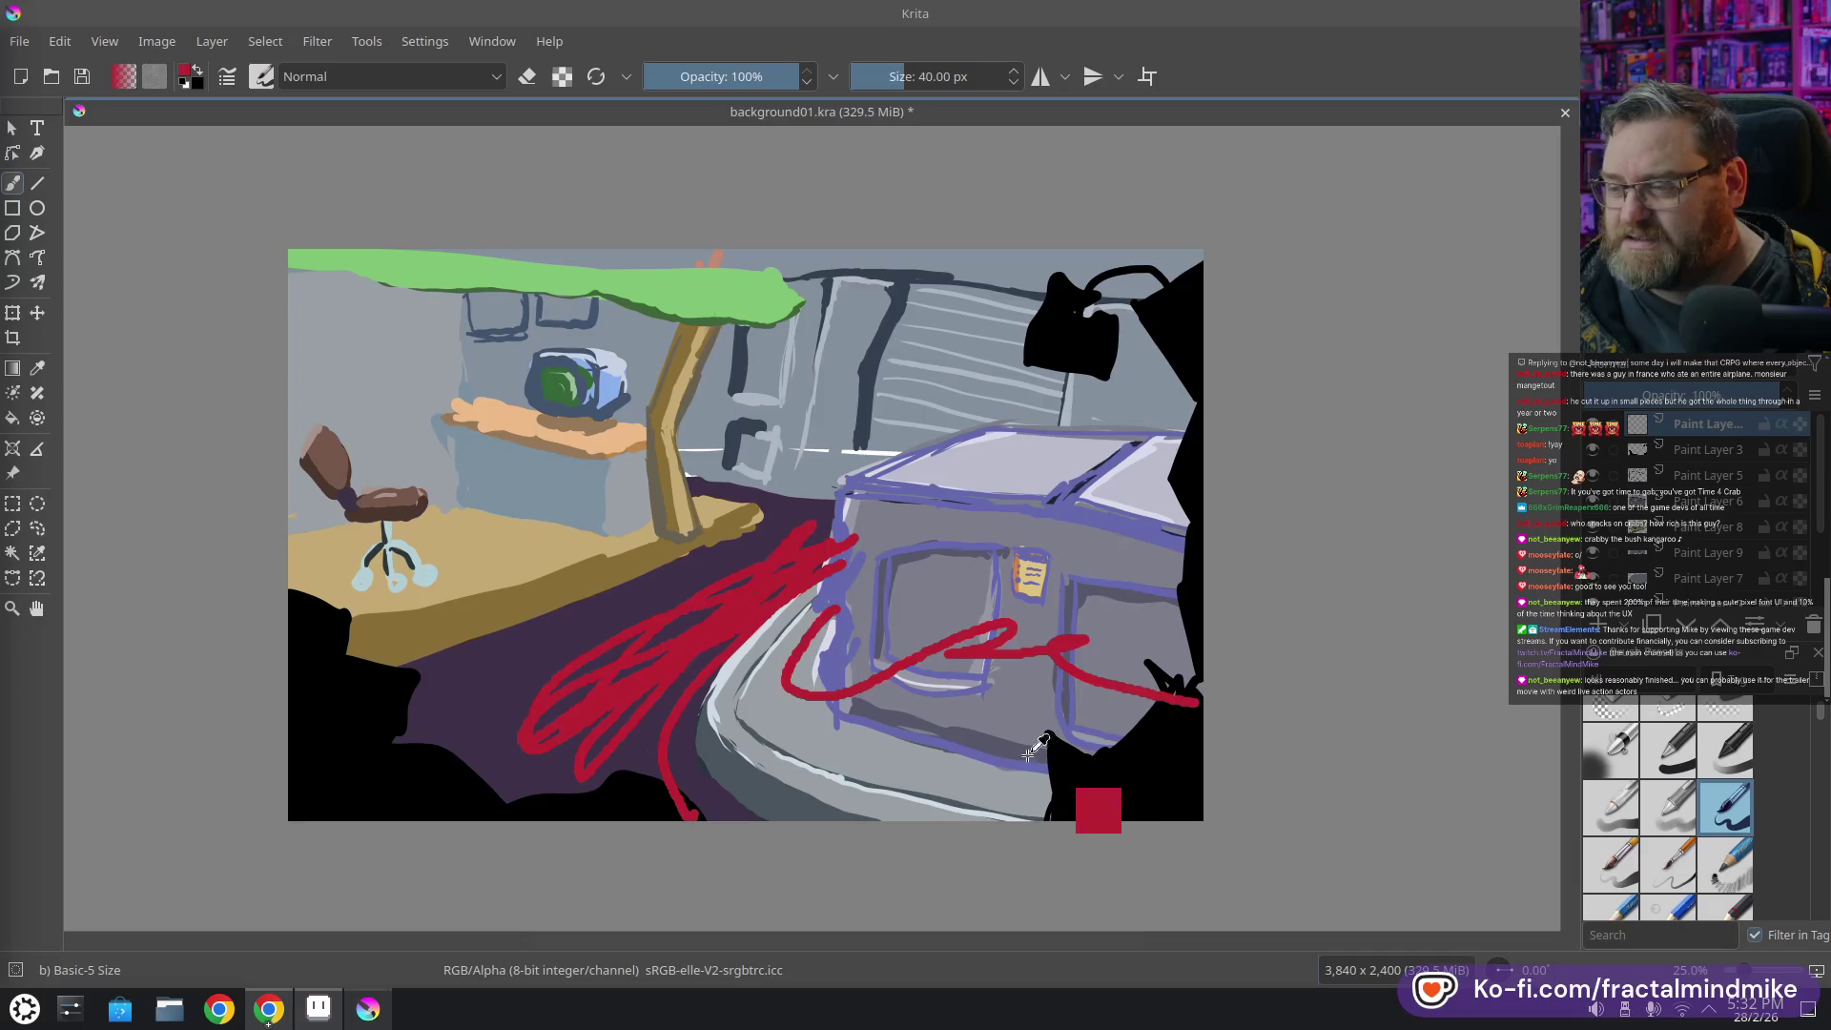
pyautogui.hotkey('ctrl', 'z')
pyautogui.hotkey('ctrl', 'z')
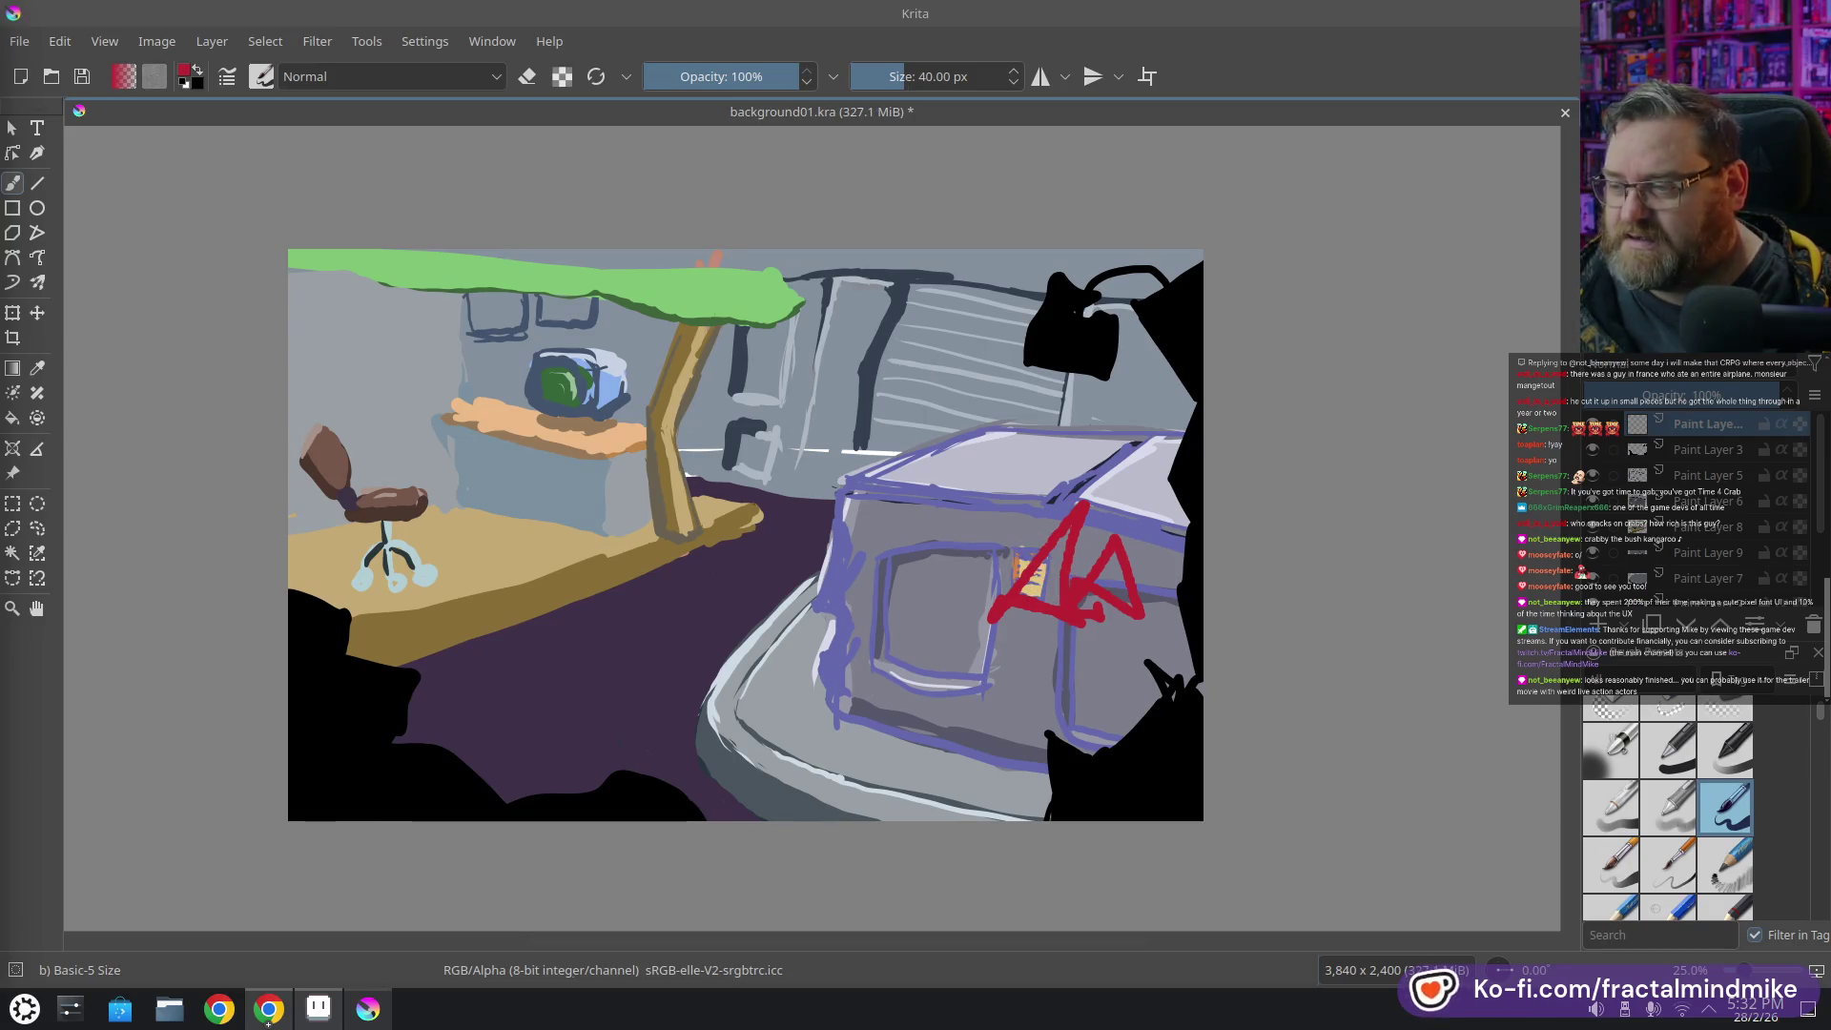
pyautogui.hotkey('ctrl', 'z')
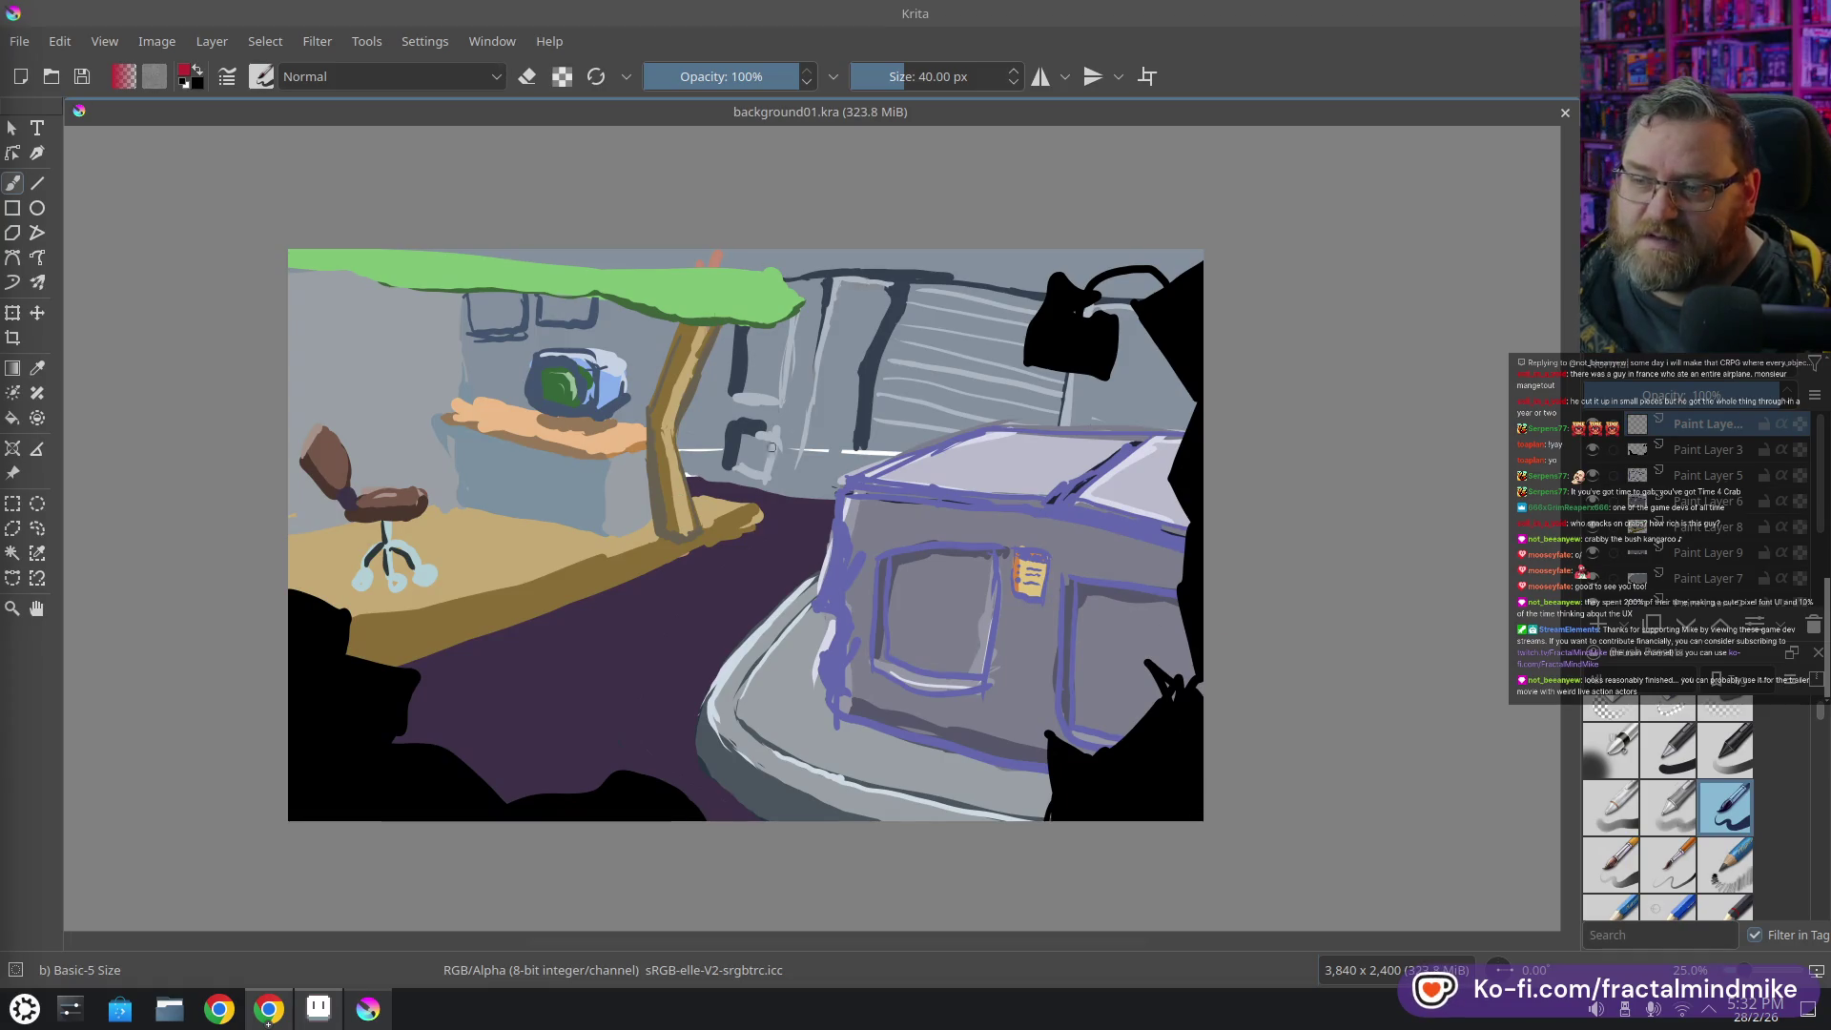
pyautogui.moveTo(681, 592); pyautogui.dragTo(778, 565)
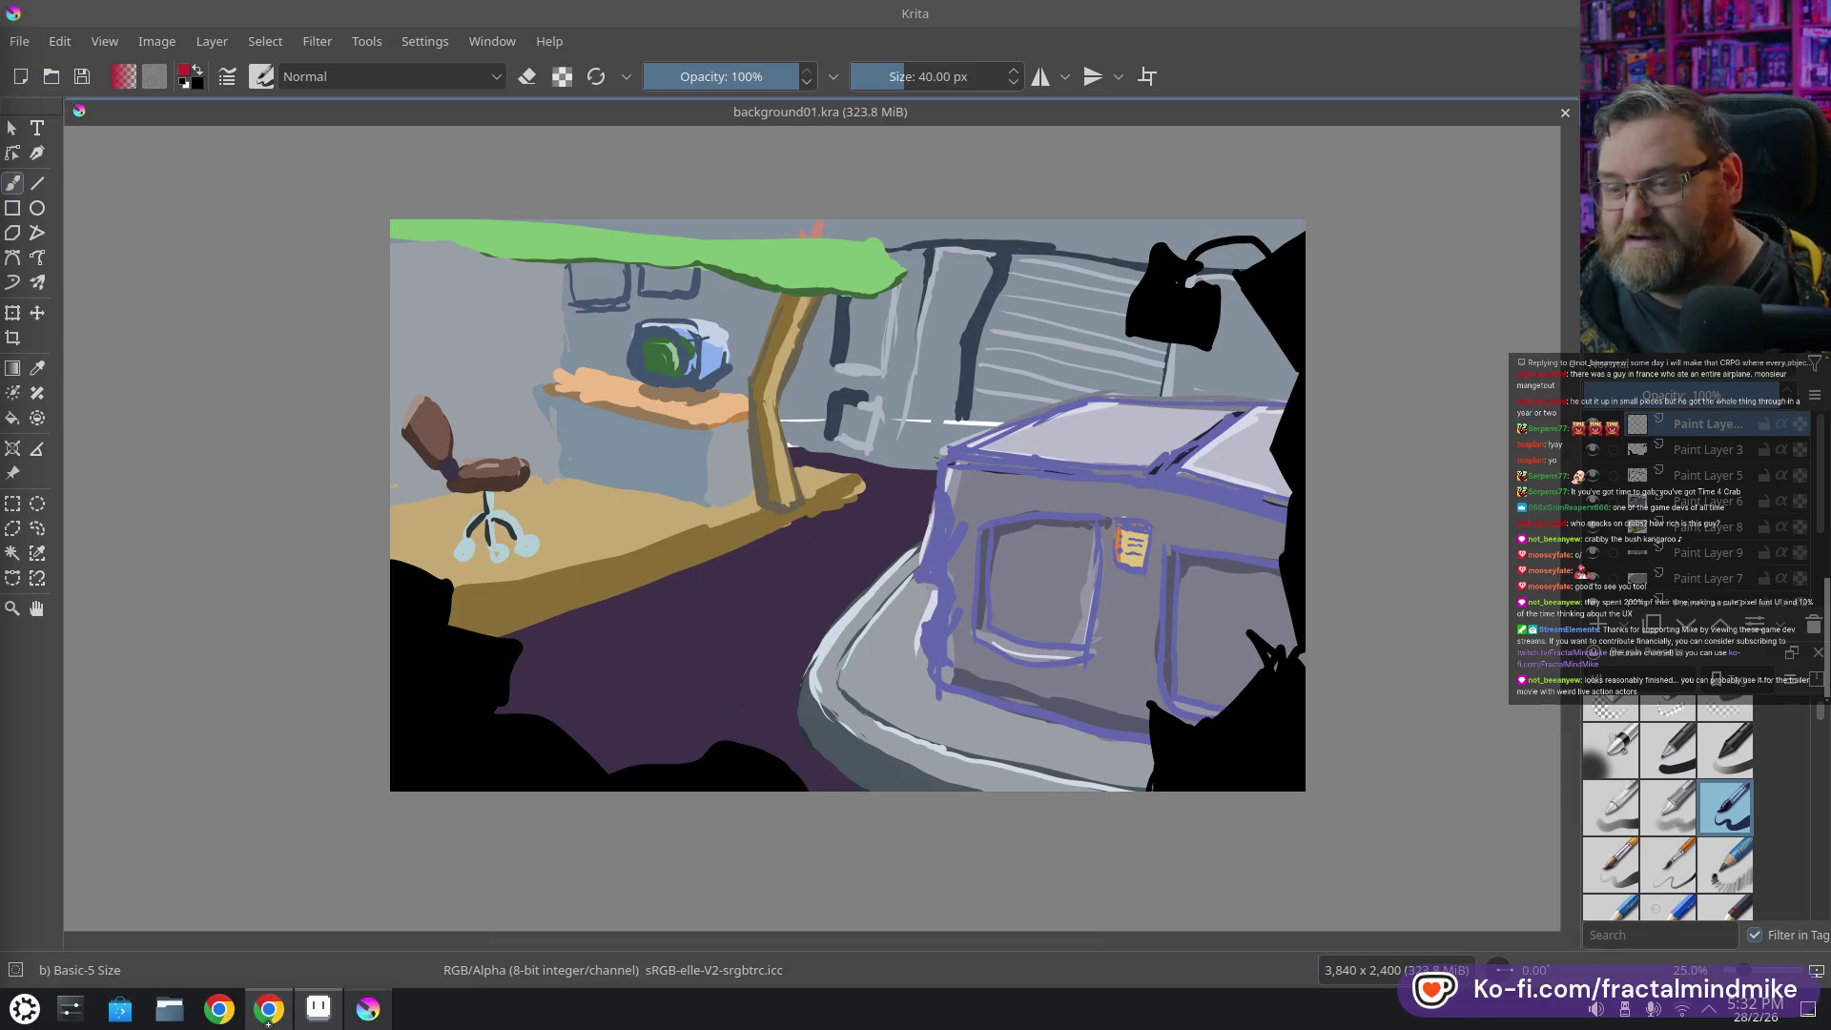
pyautogui.click(329, 1006)
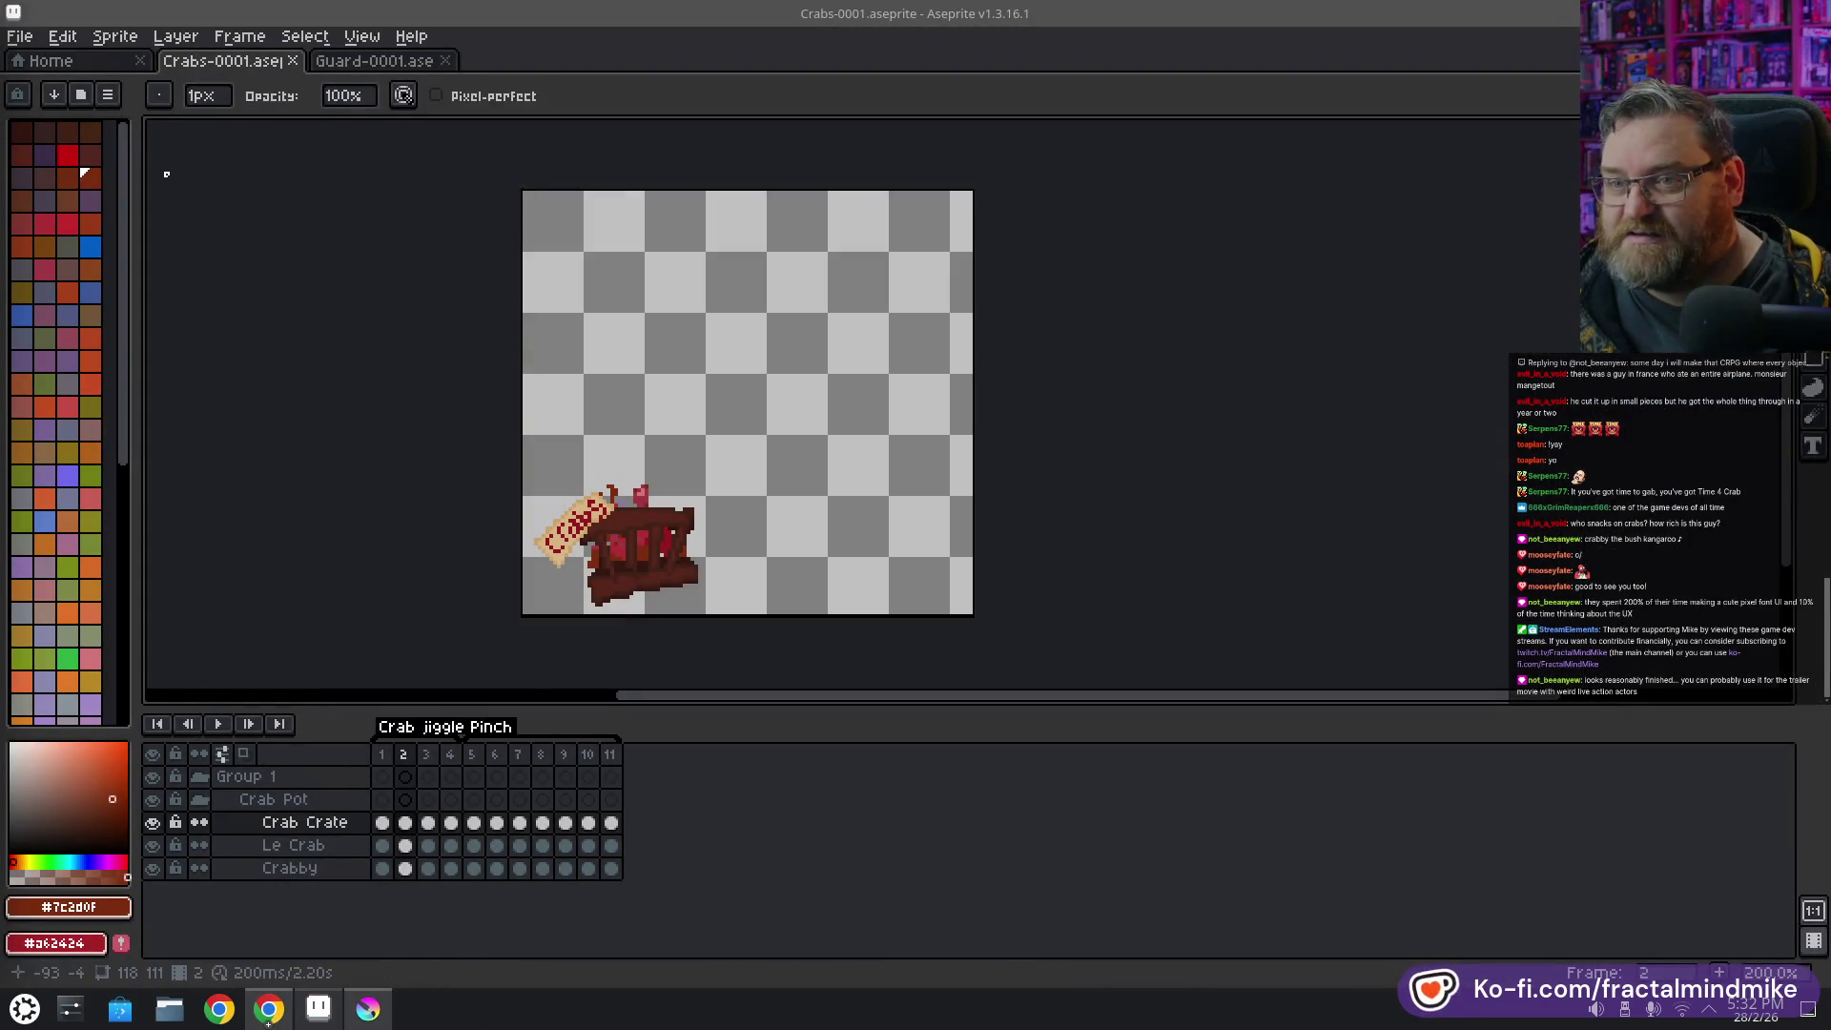
# Open bg4.aseprite from the Home page's recent files list
pyautogui.click(60, 61)
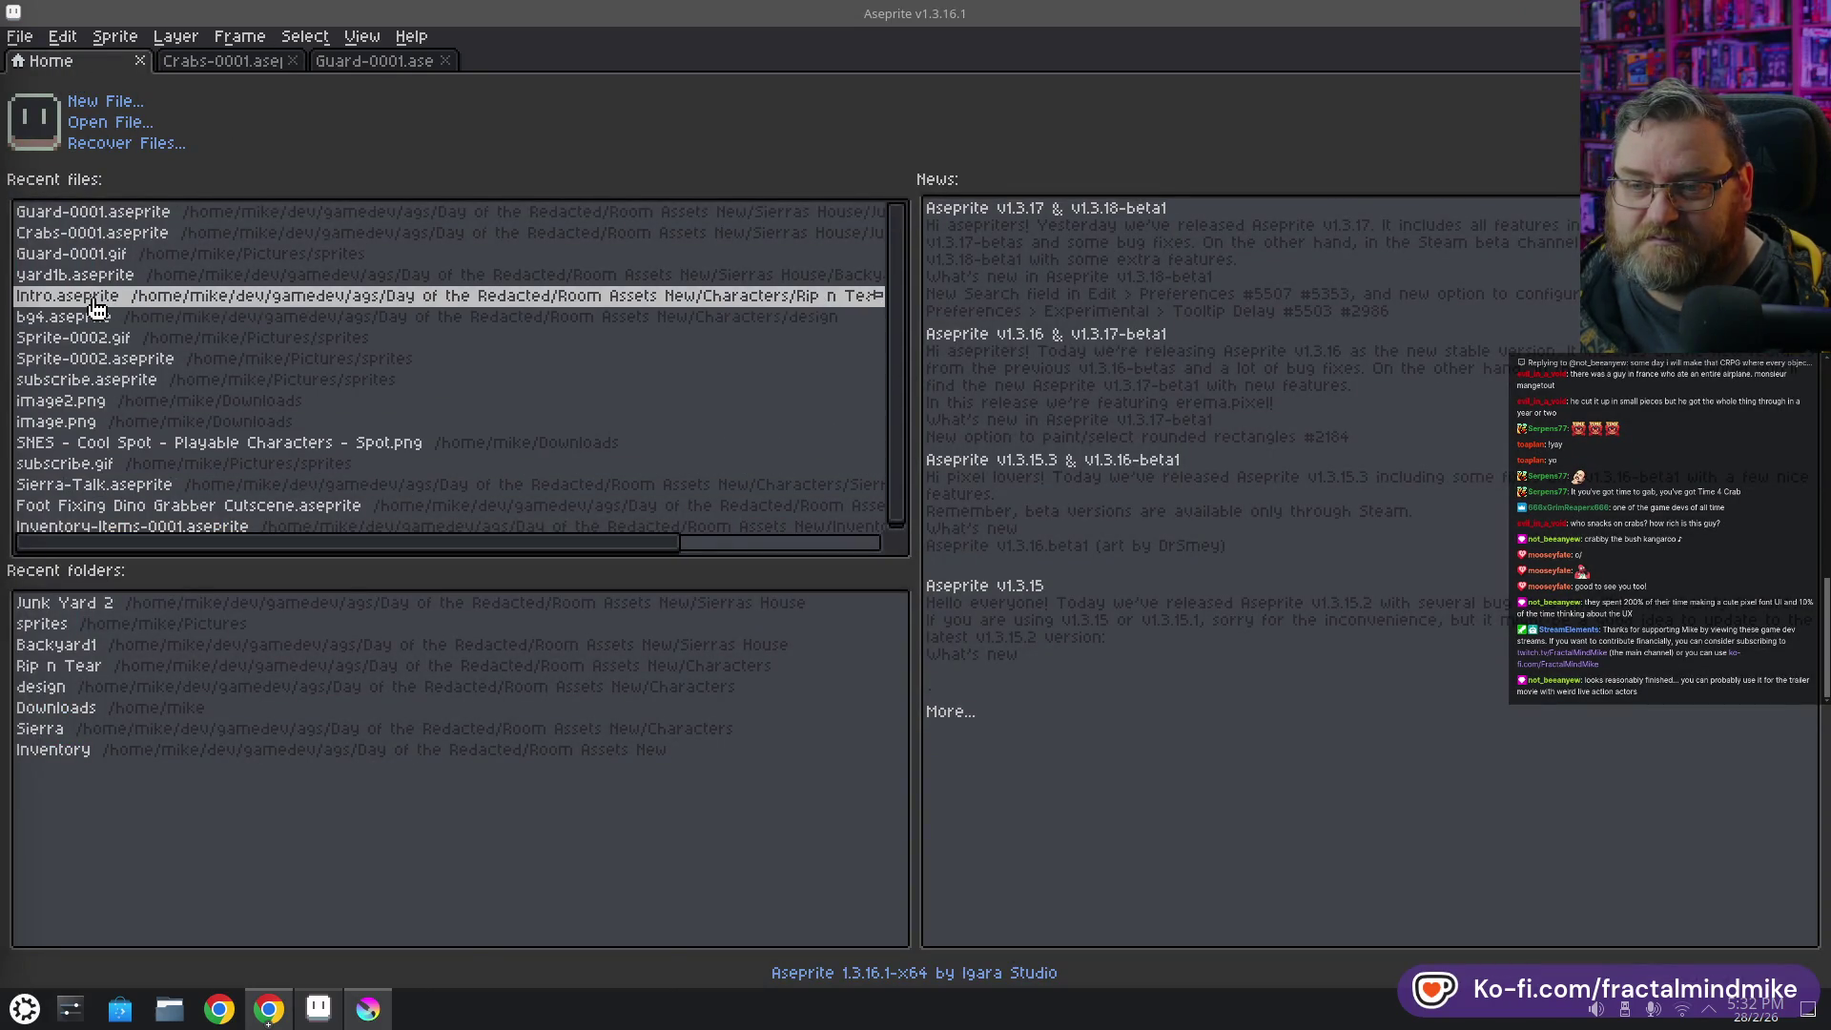
pyautogui.click(183, 324)
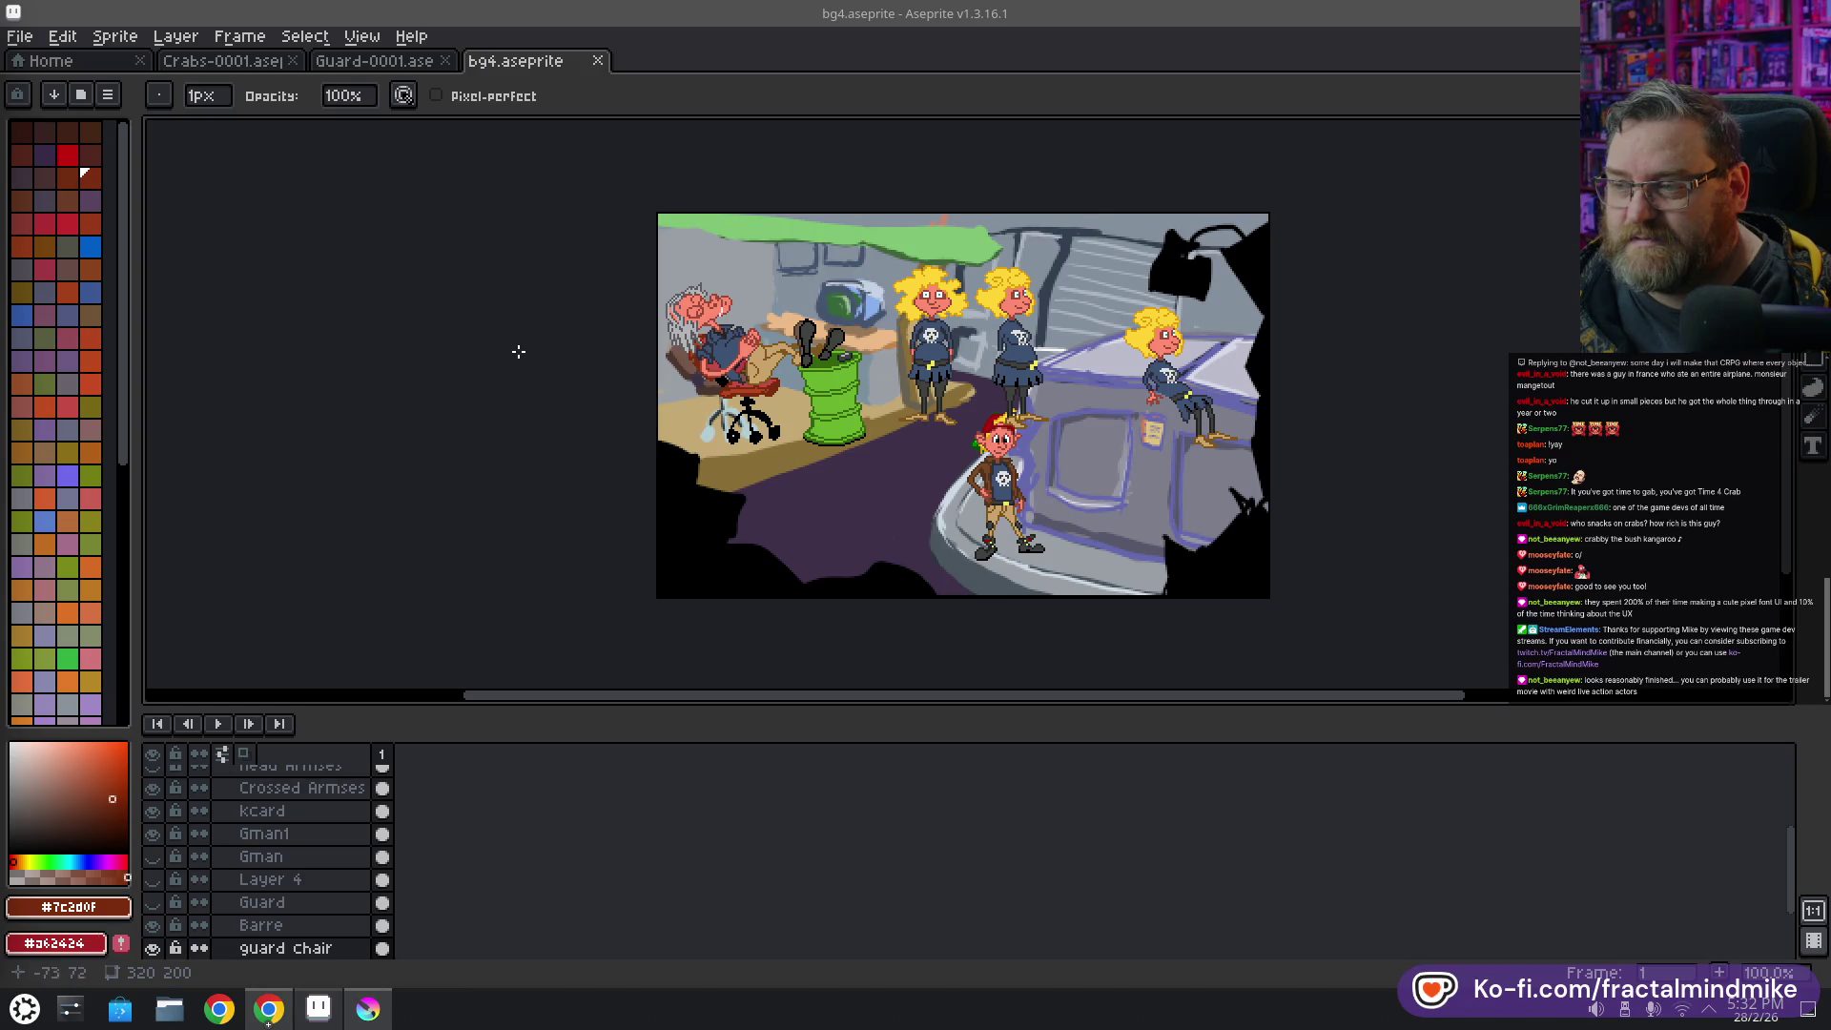
pyautogui.click(19, 35)
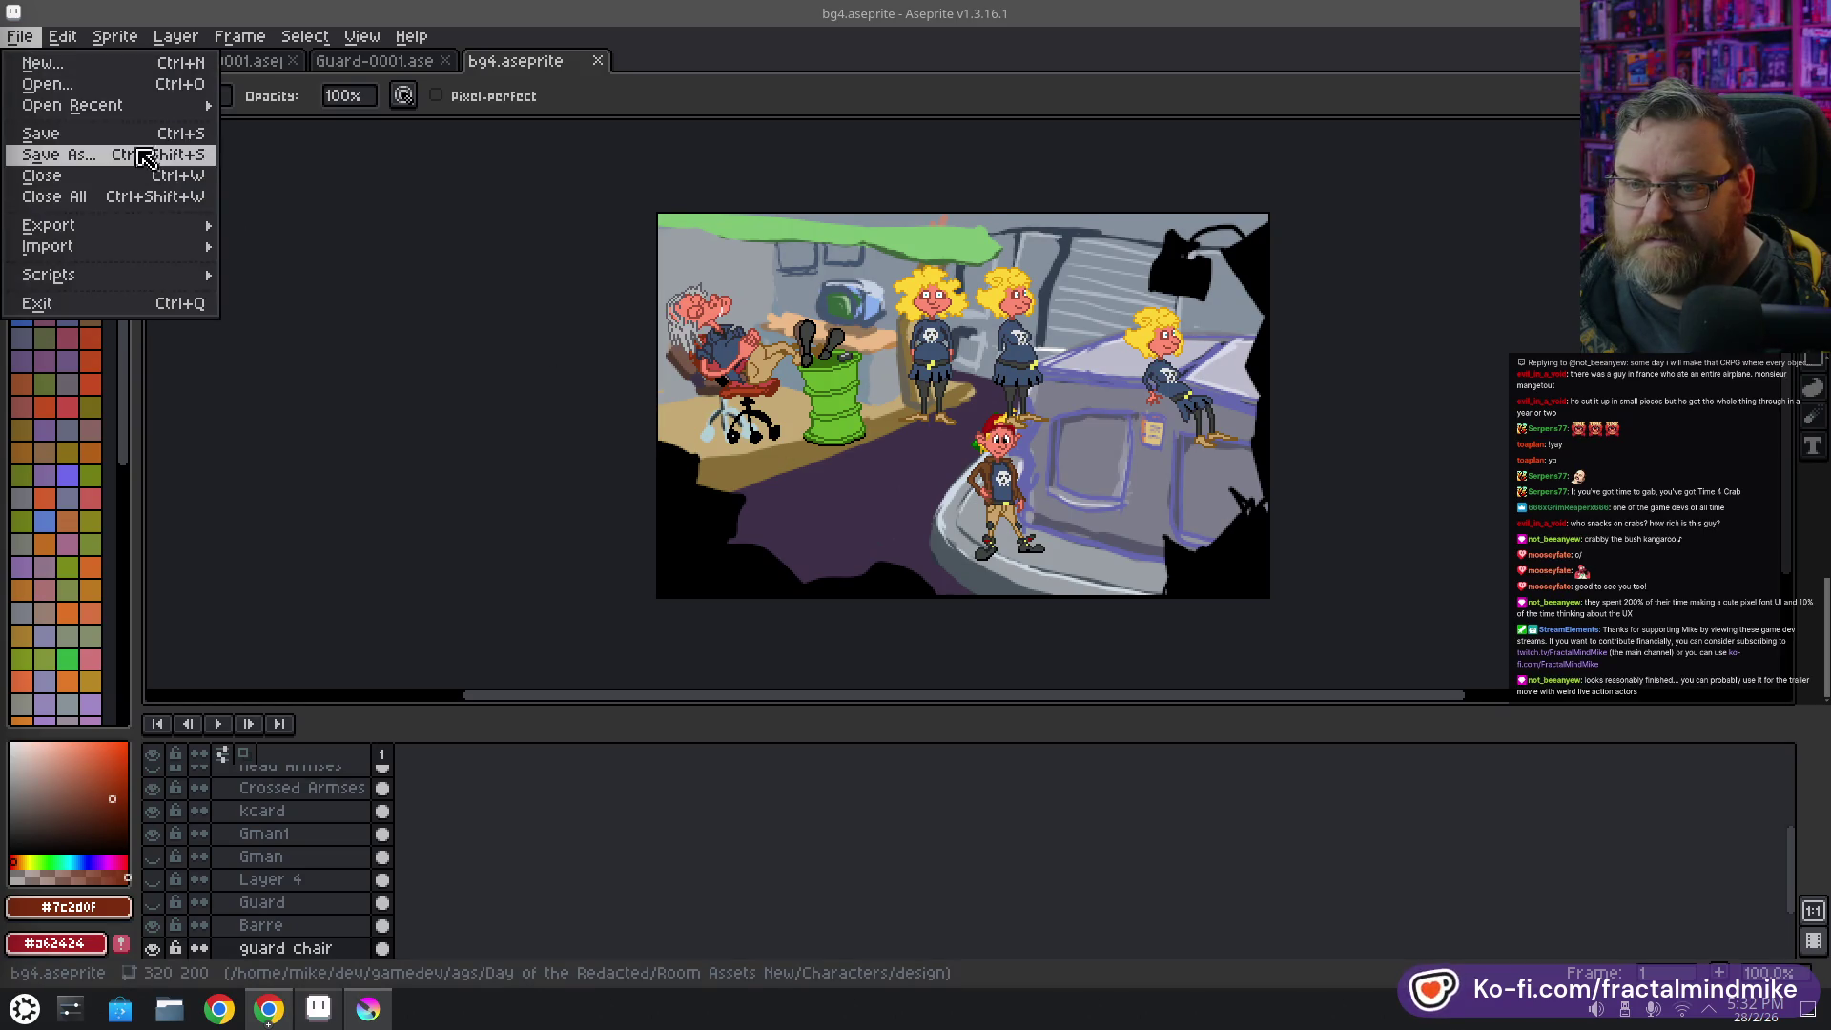
# Dismiss the File menu and open Foot Fixing Dino Grabber Cutscene.aseprite from the Home page's recent files
pyautogui.click(19, 36)
pyautogui.click(67, 62)
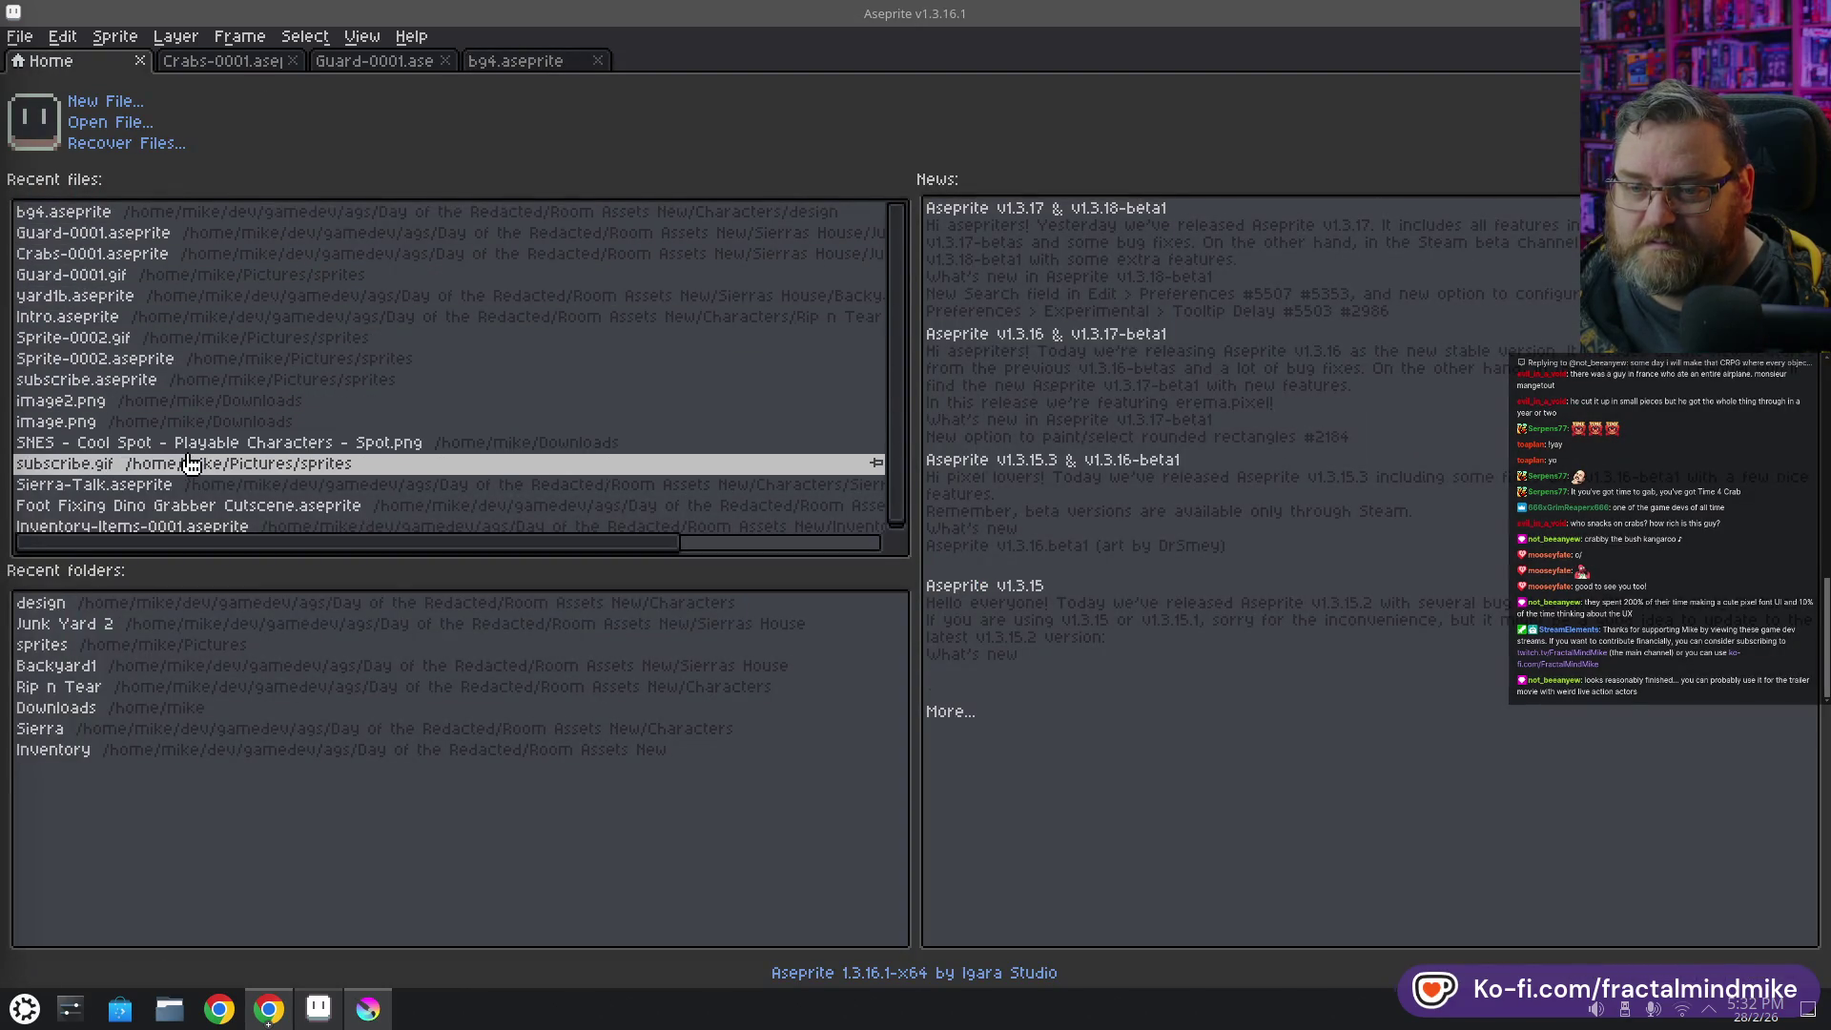
pyautogui.scroll(-1, 186, 472)
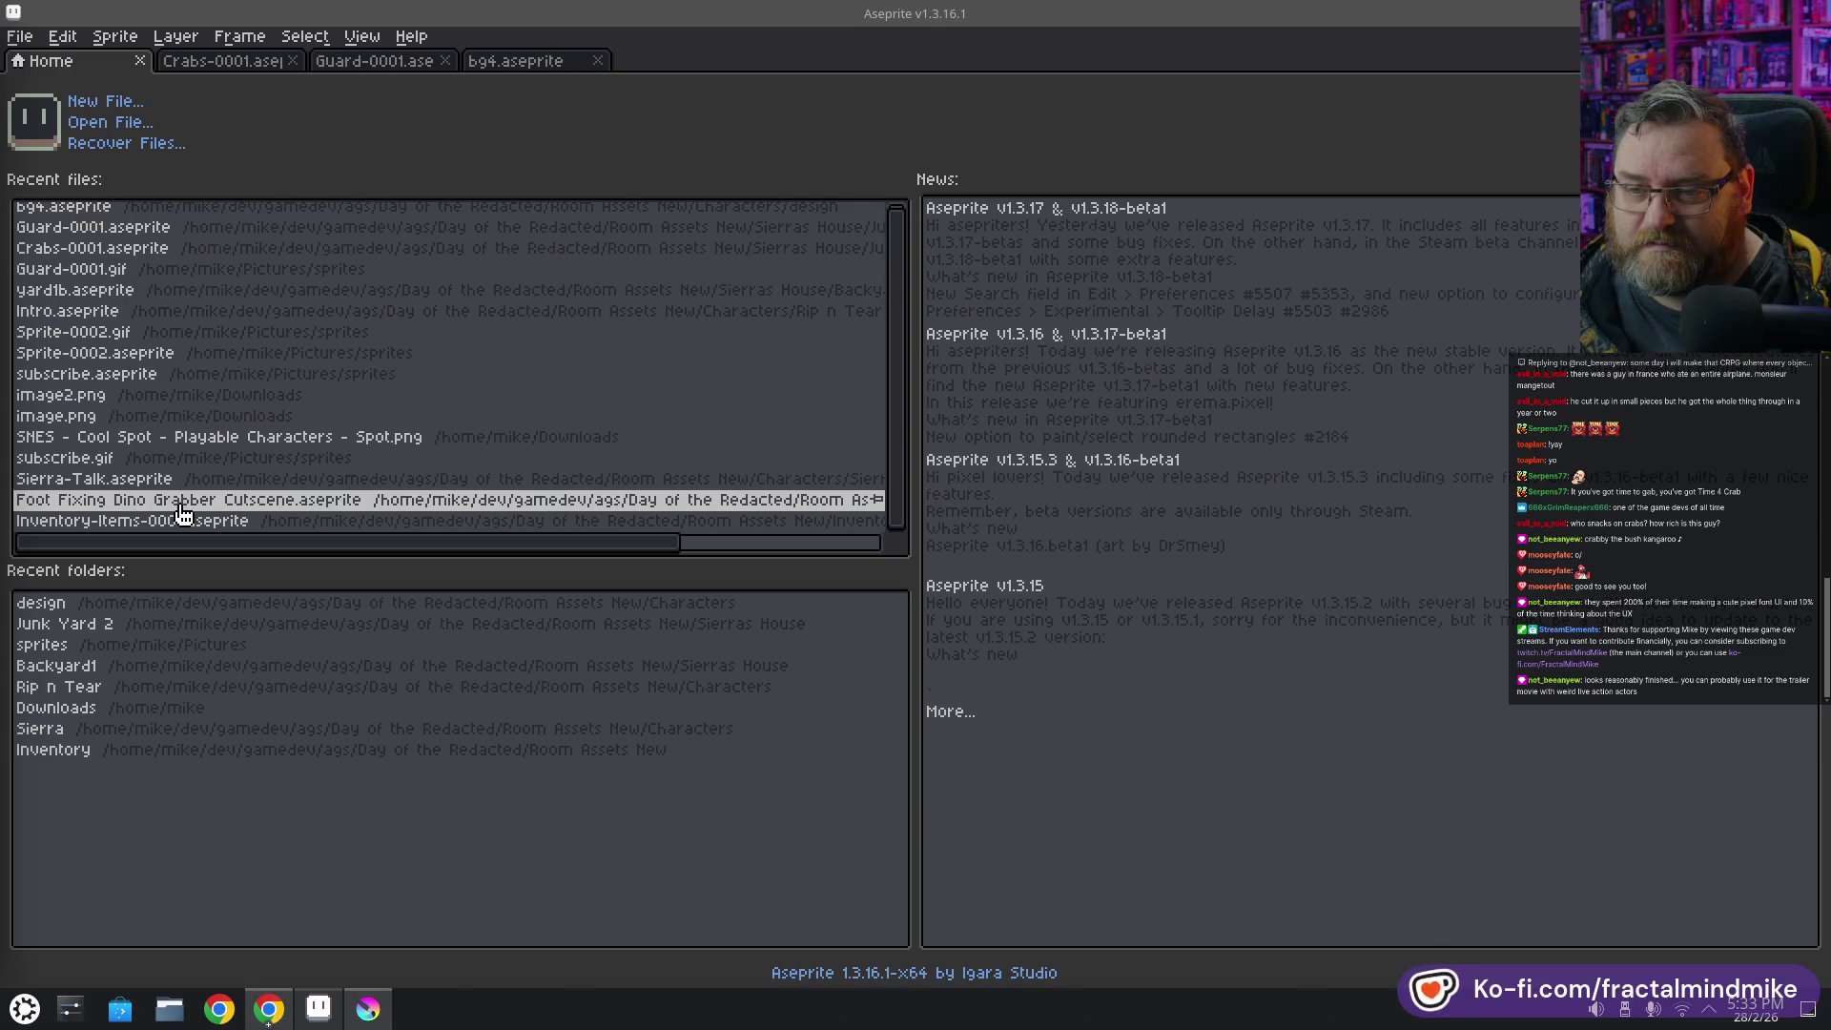
pyautogui.click(188, 499)
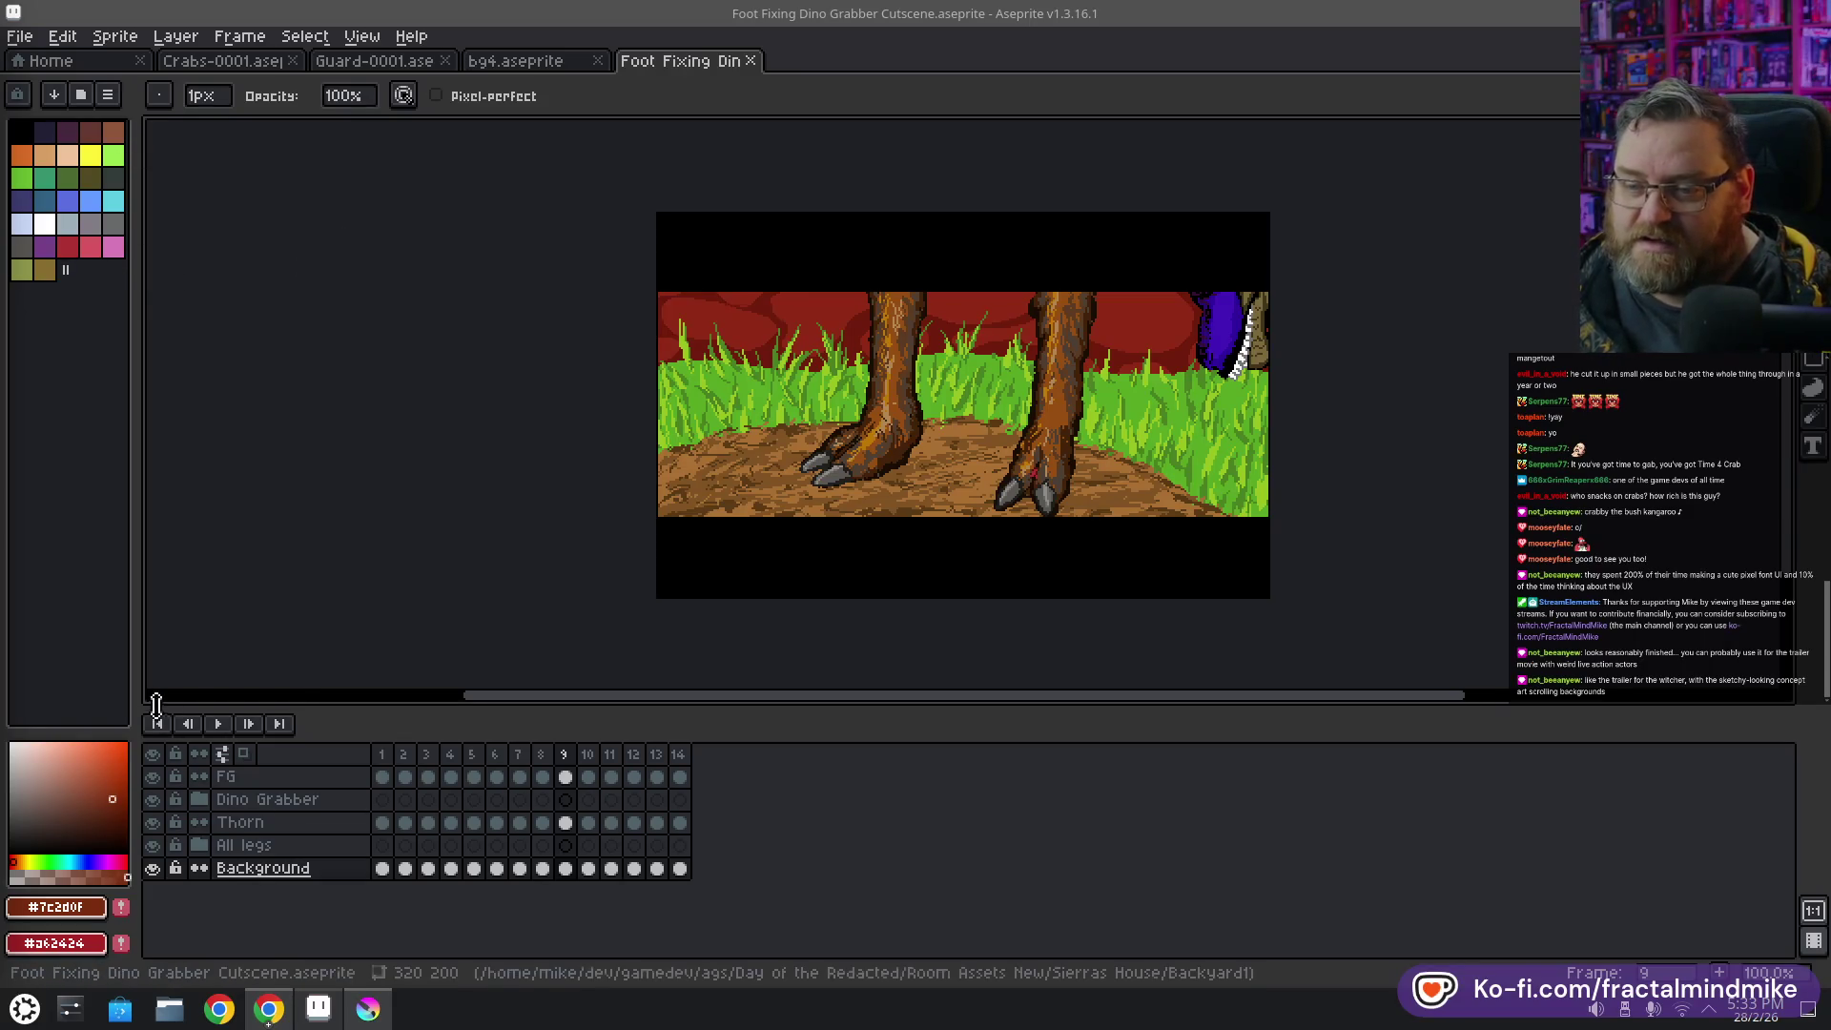
# Play the cutscene and zoom in toward the dinosaur's feet
pyautogui.click(219, 726)
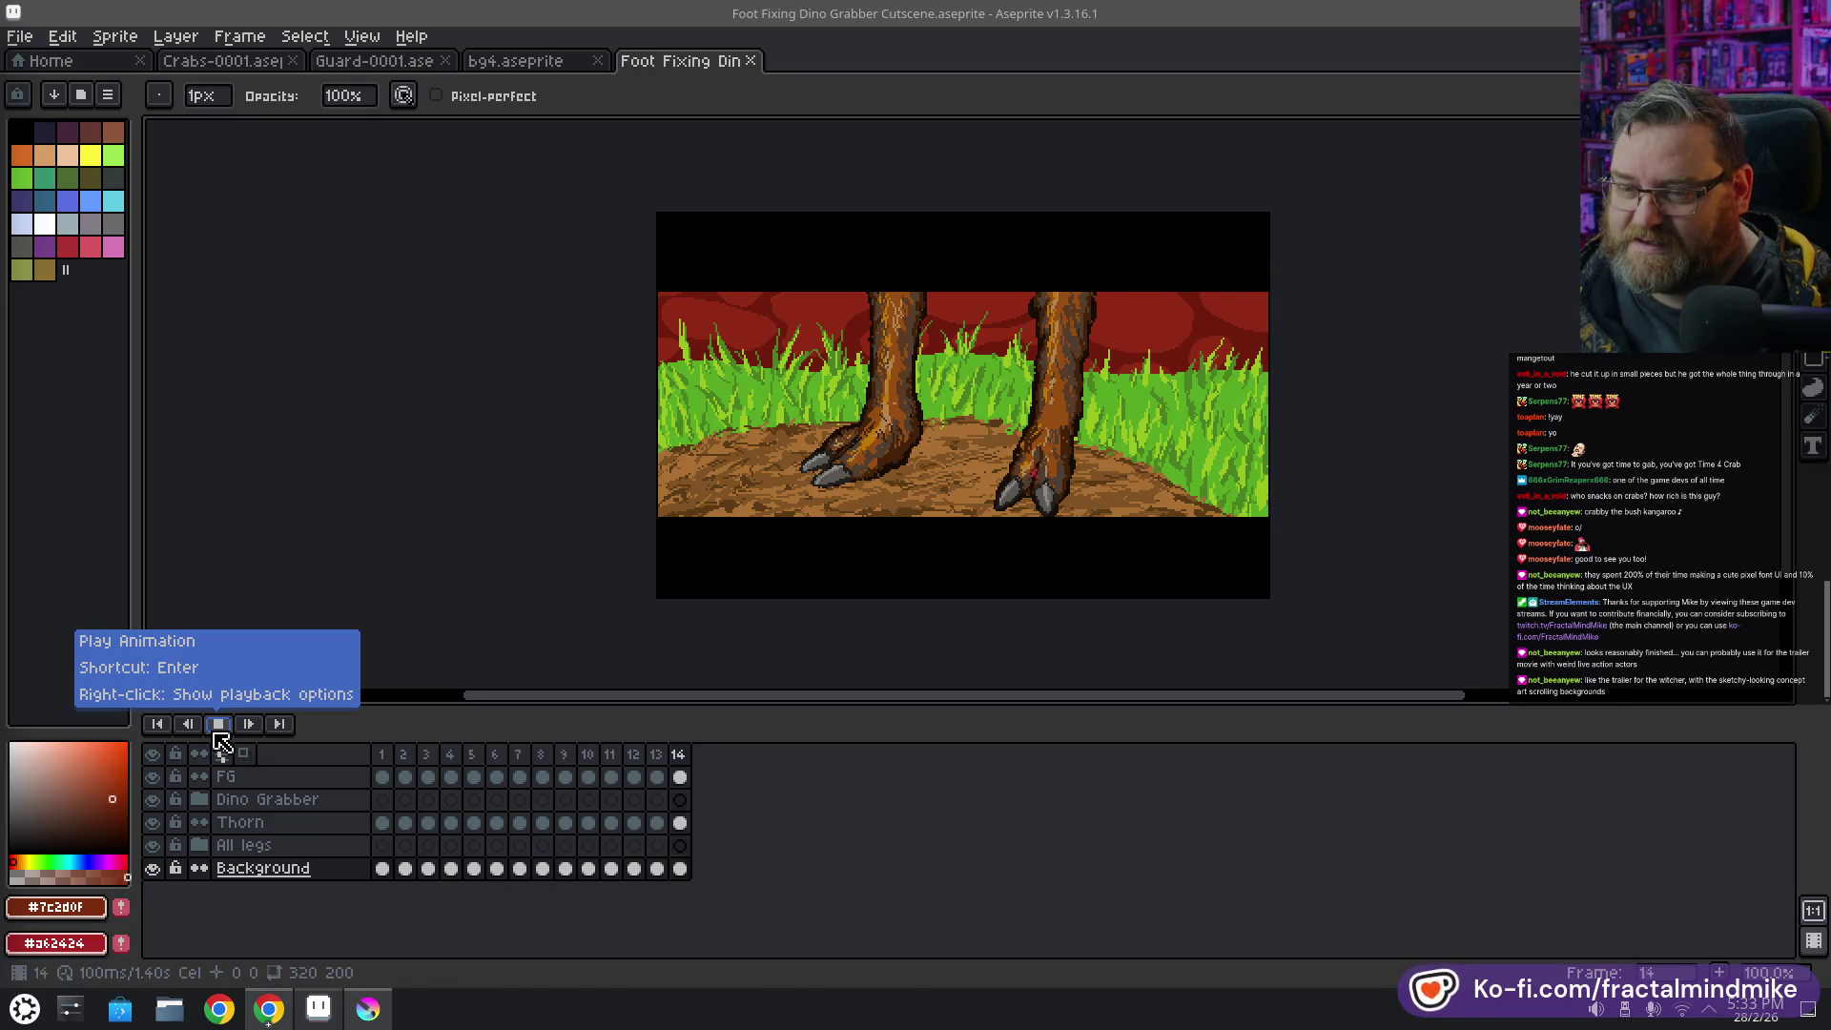
pyautogui.scroll(2, 979, 516)
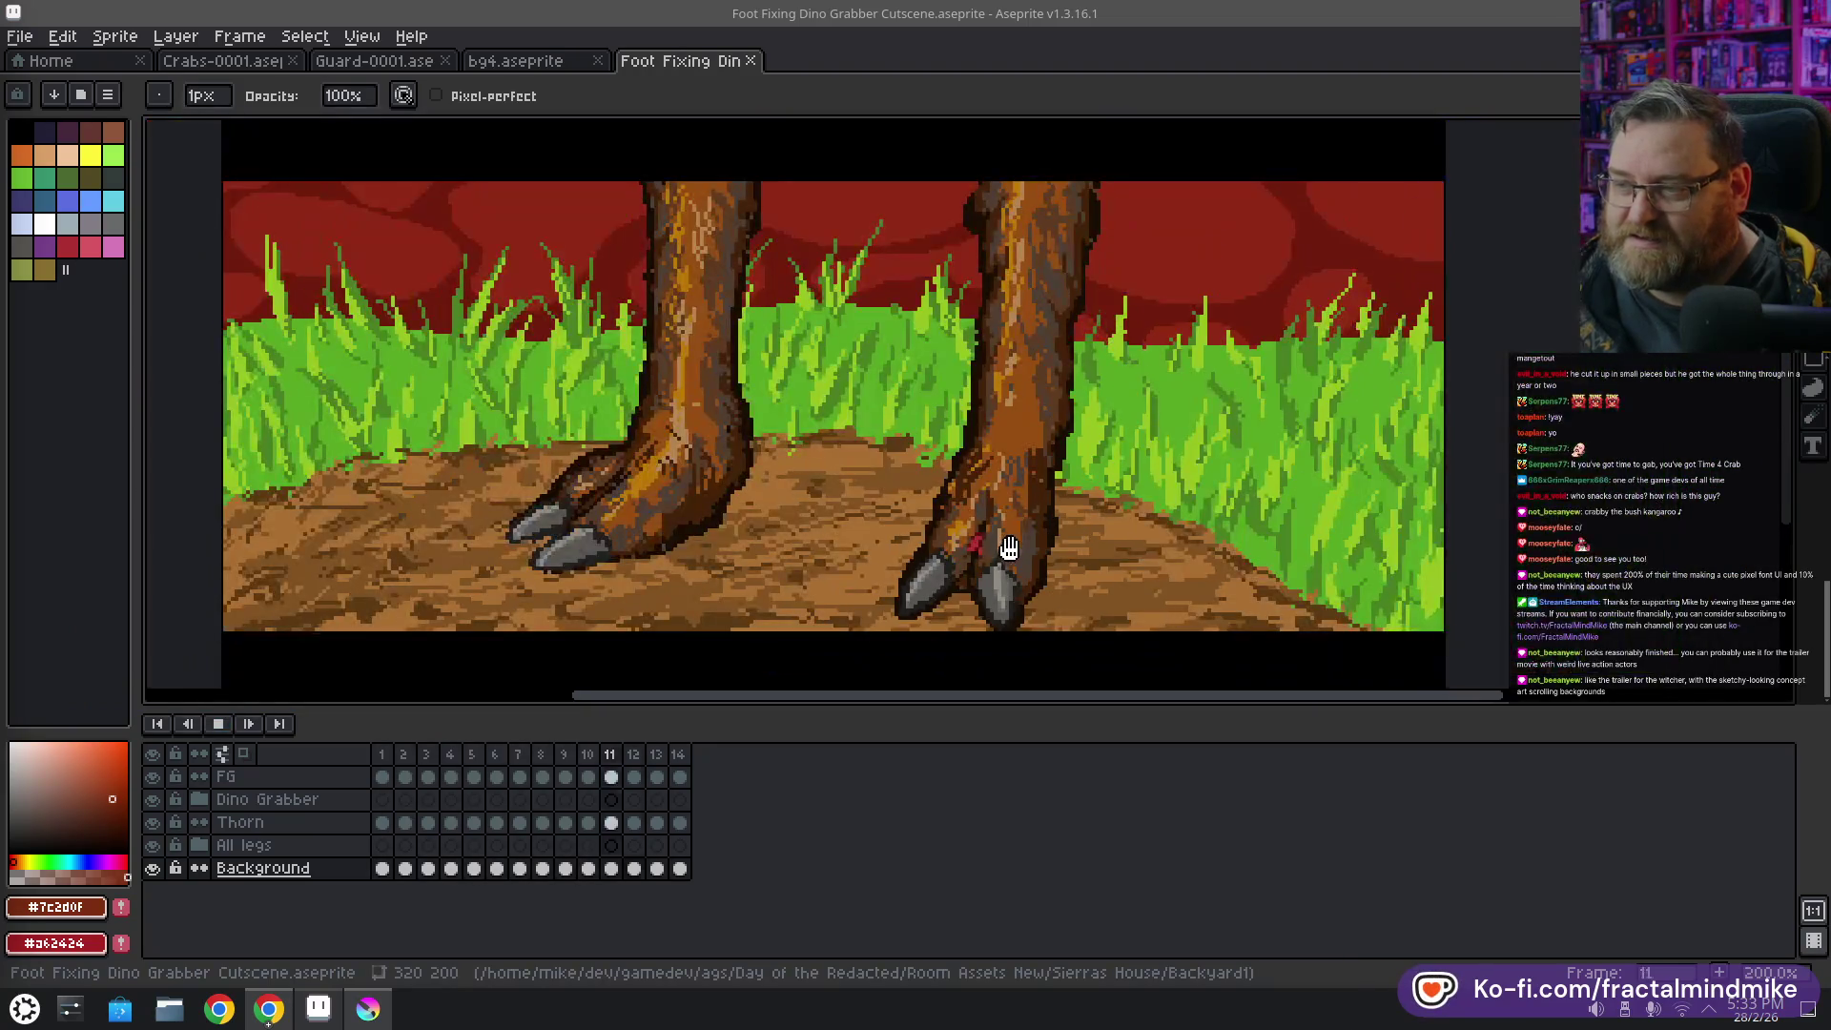
pyautogui.moveTo(1009, 547); pyautogui.dragTo(982, 572)
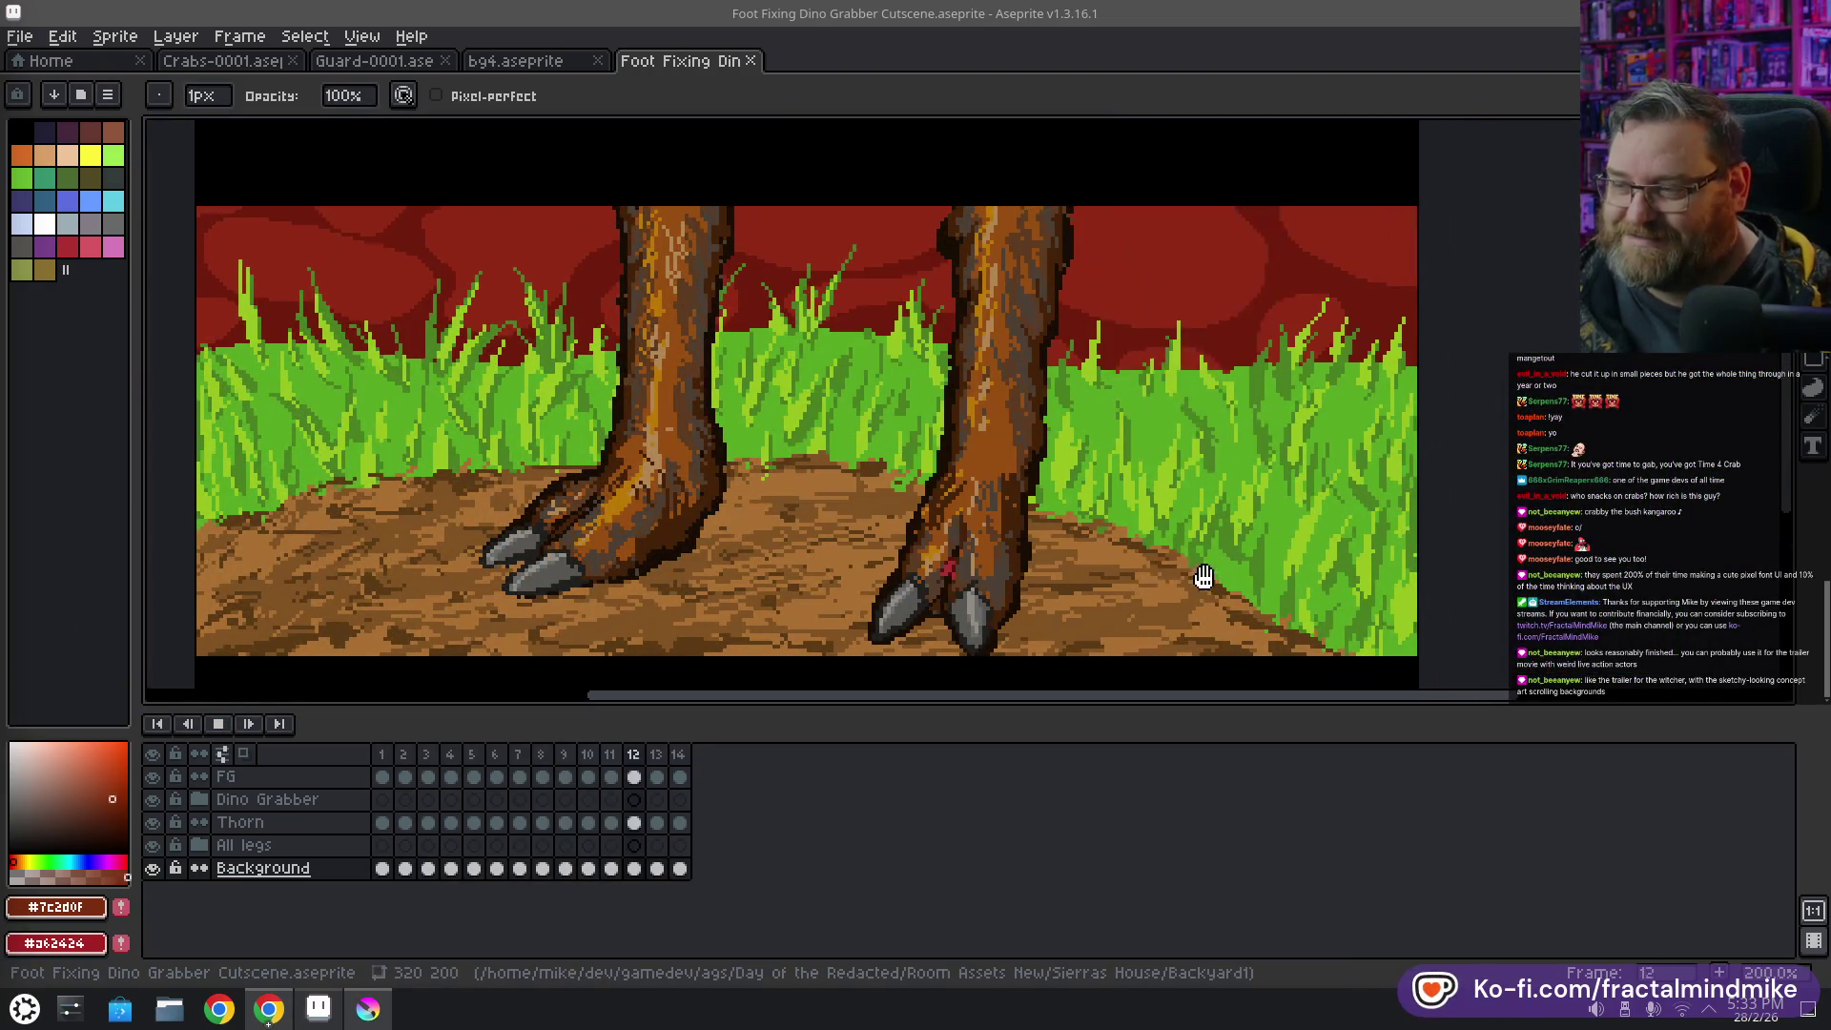
# Stop playback and inspect frames 4 through 8 in the timeline
pyautogui.click(226, 725)
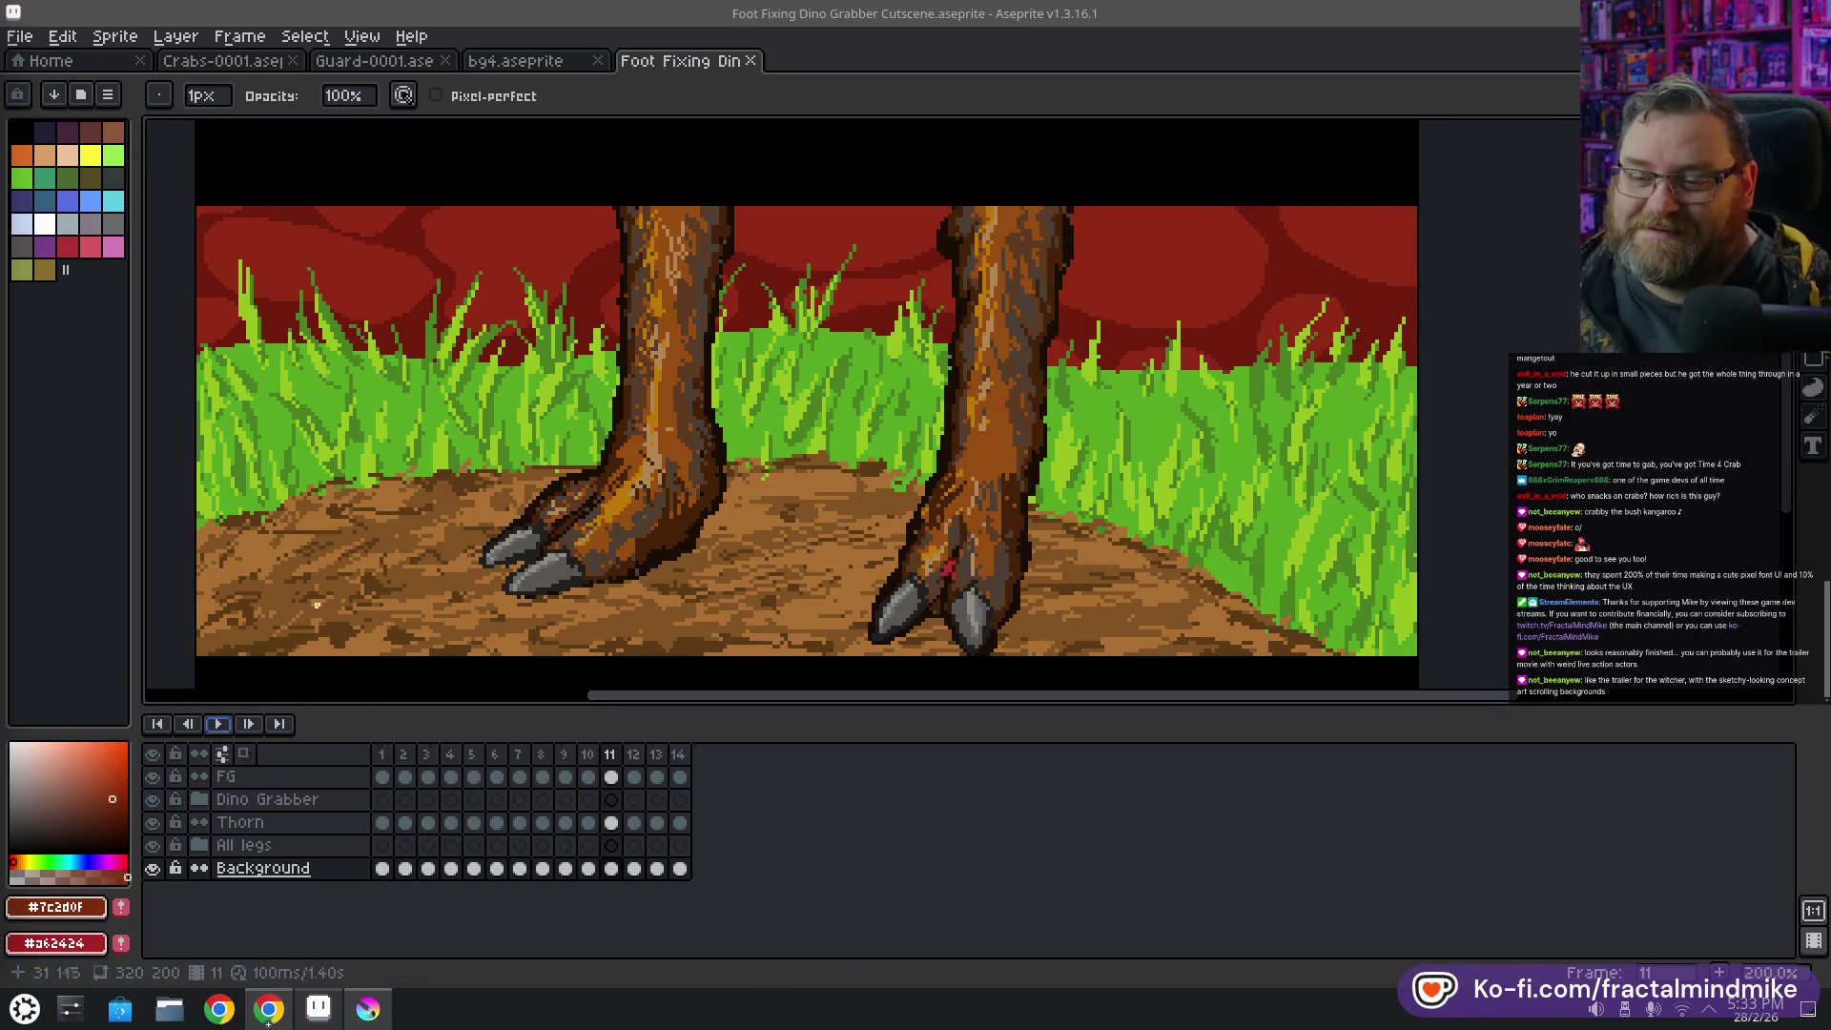
pyautogui.click(496, 755)
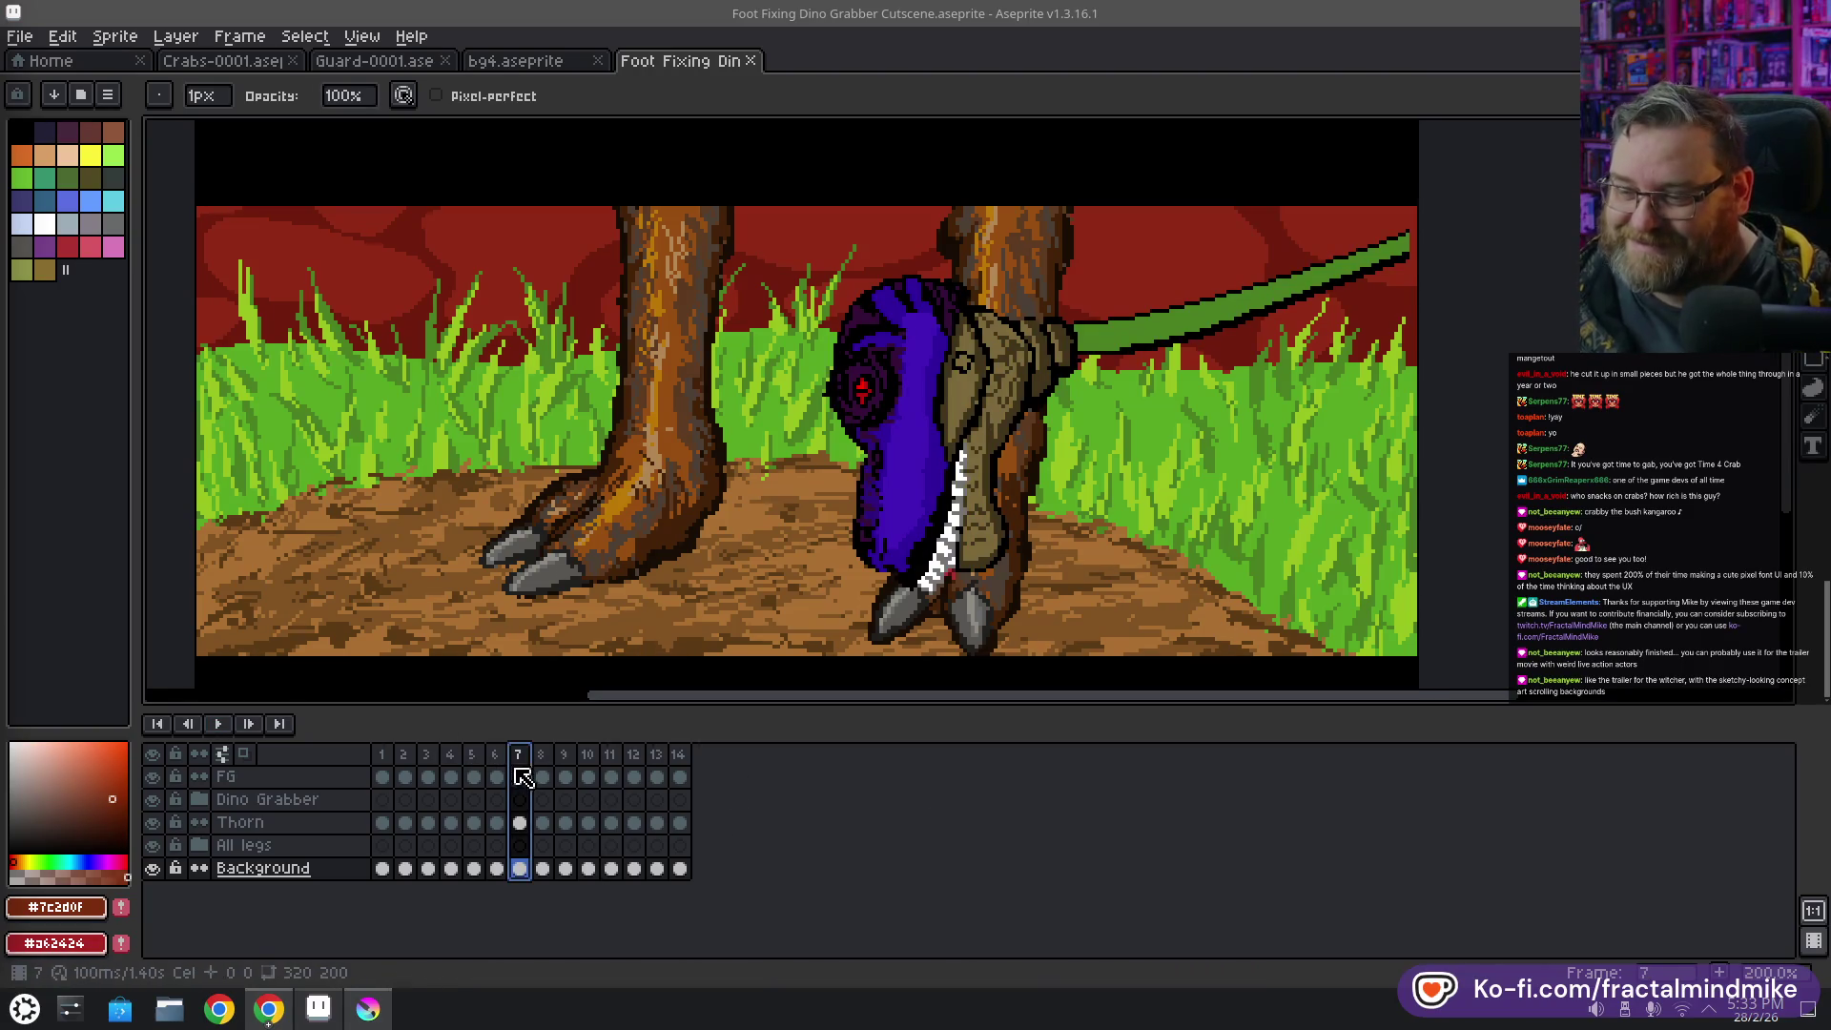
pyautogui.click(473, 754)
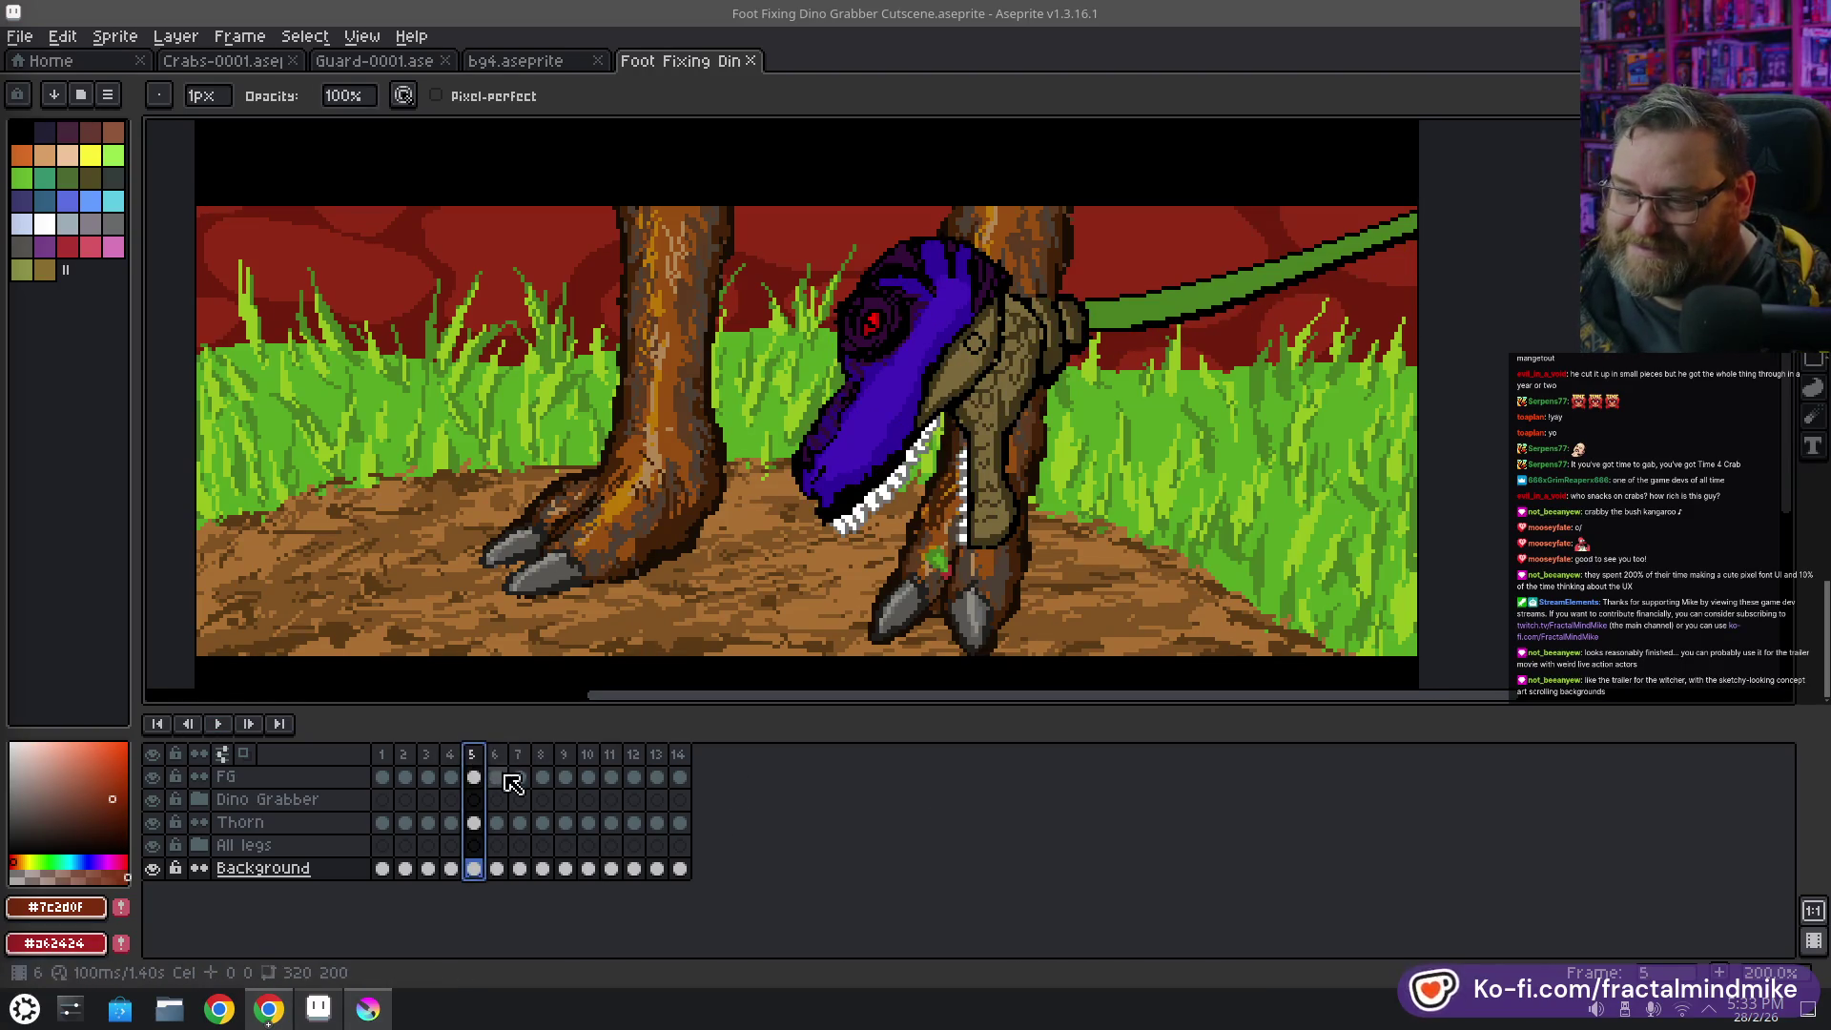
pyautogui.click(497, 754)
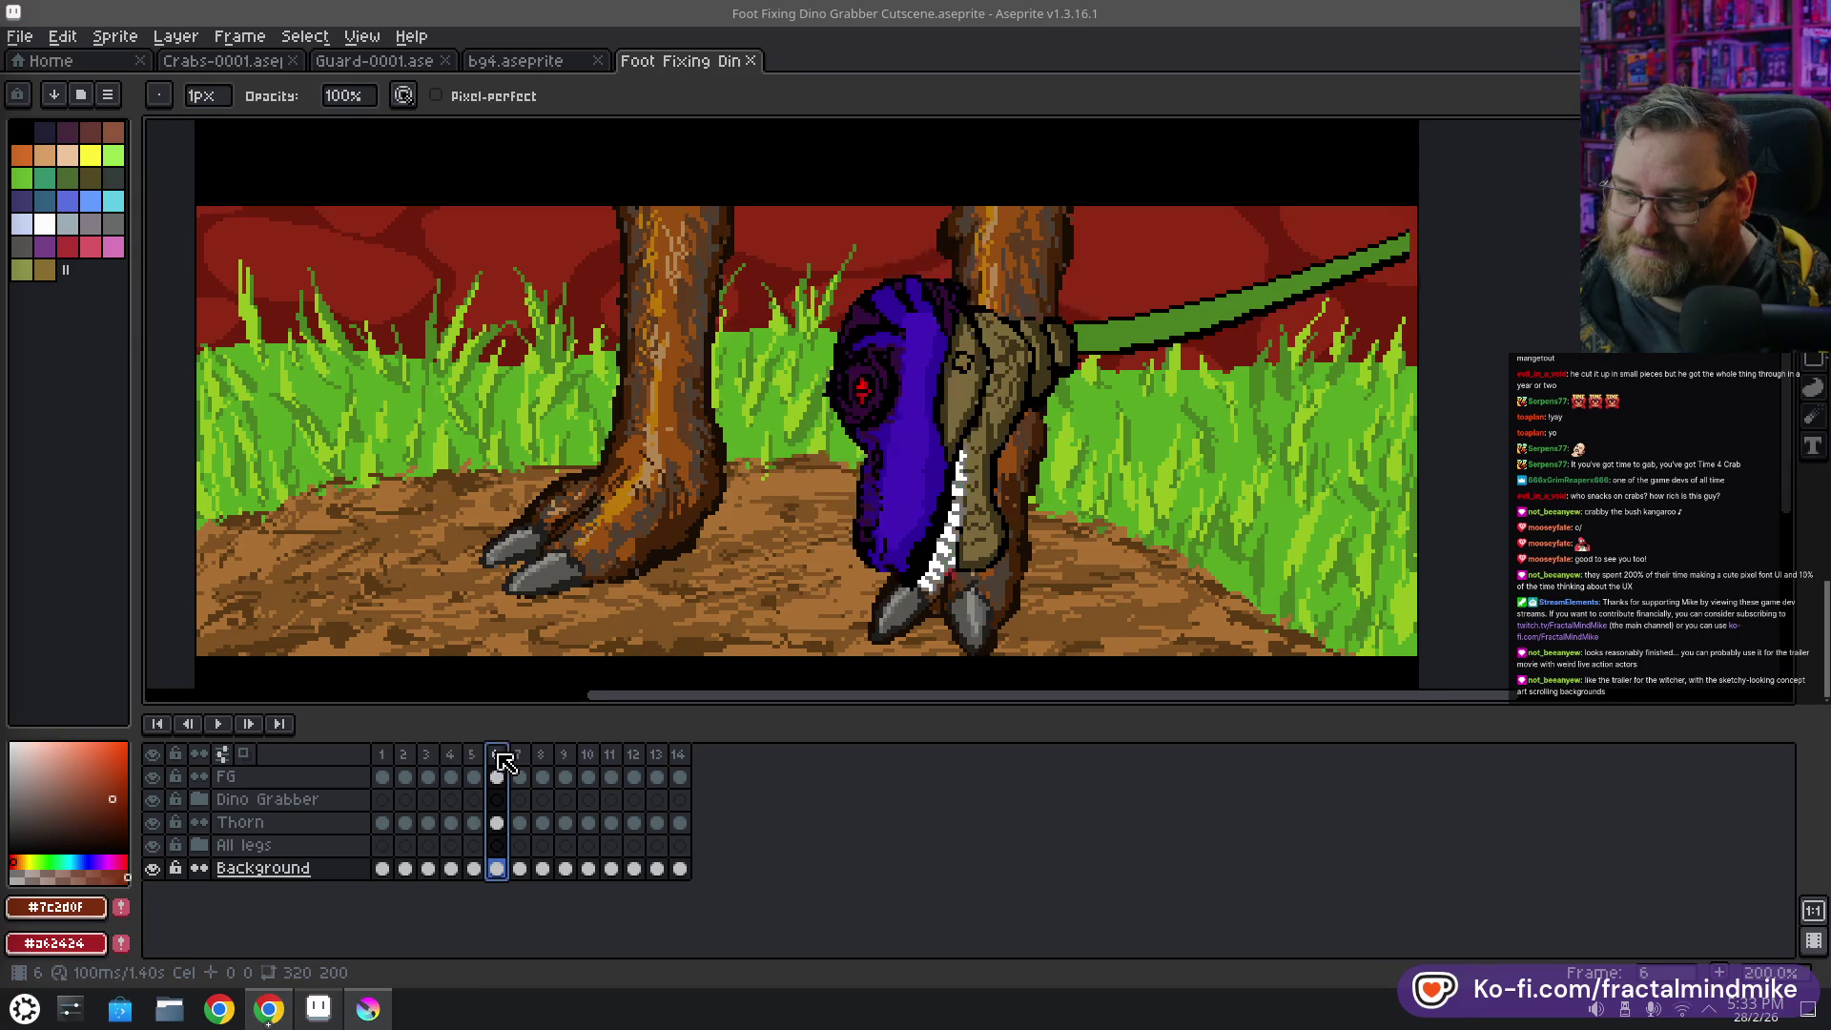
pyautogui.click(520, 756)
pyautogui.click(542, 755)
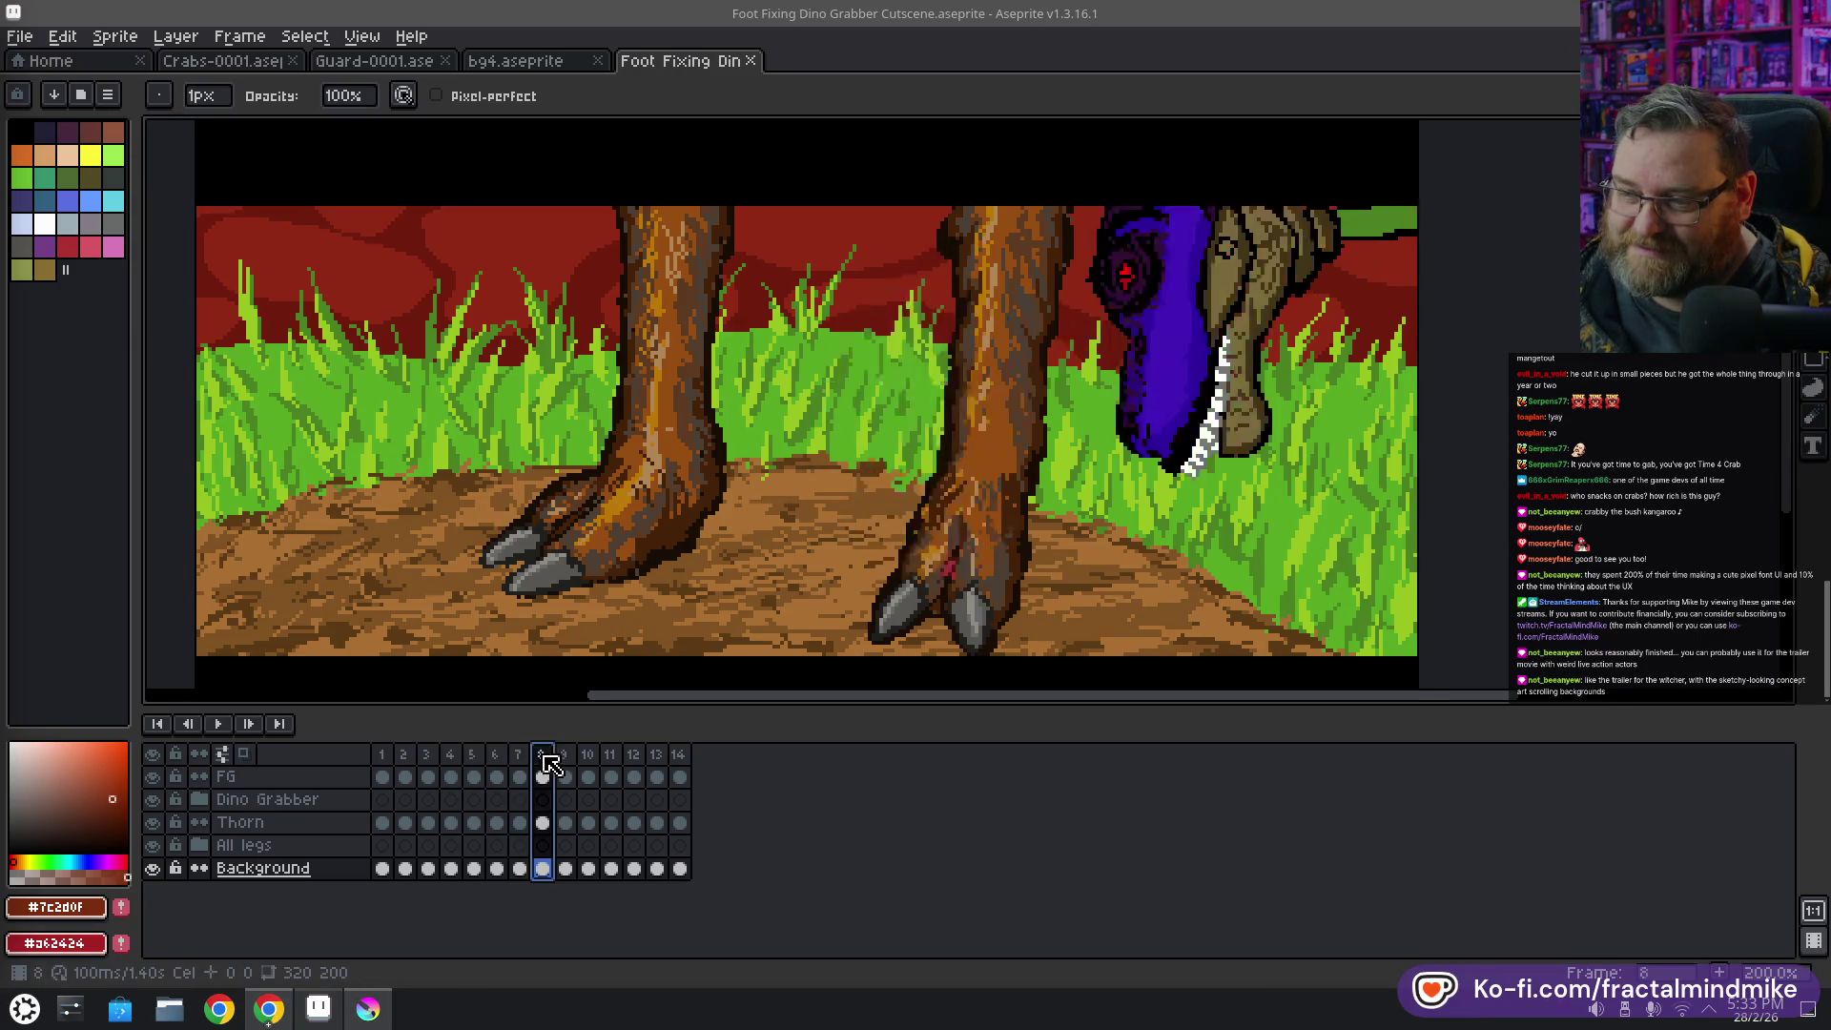
pyautogui.click(495, 755)
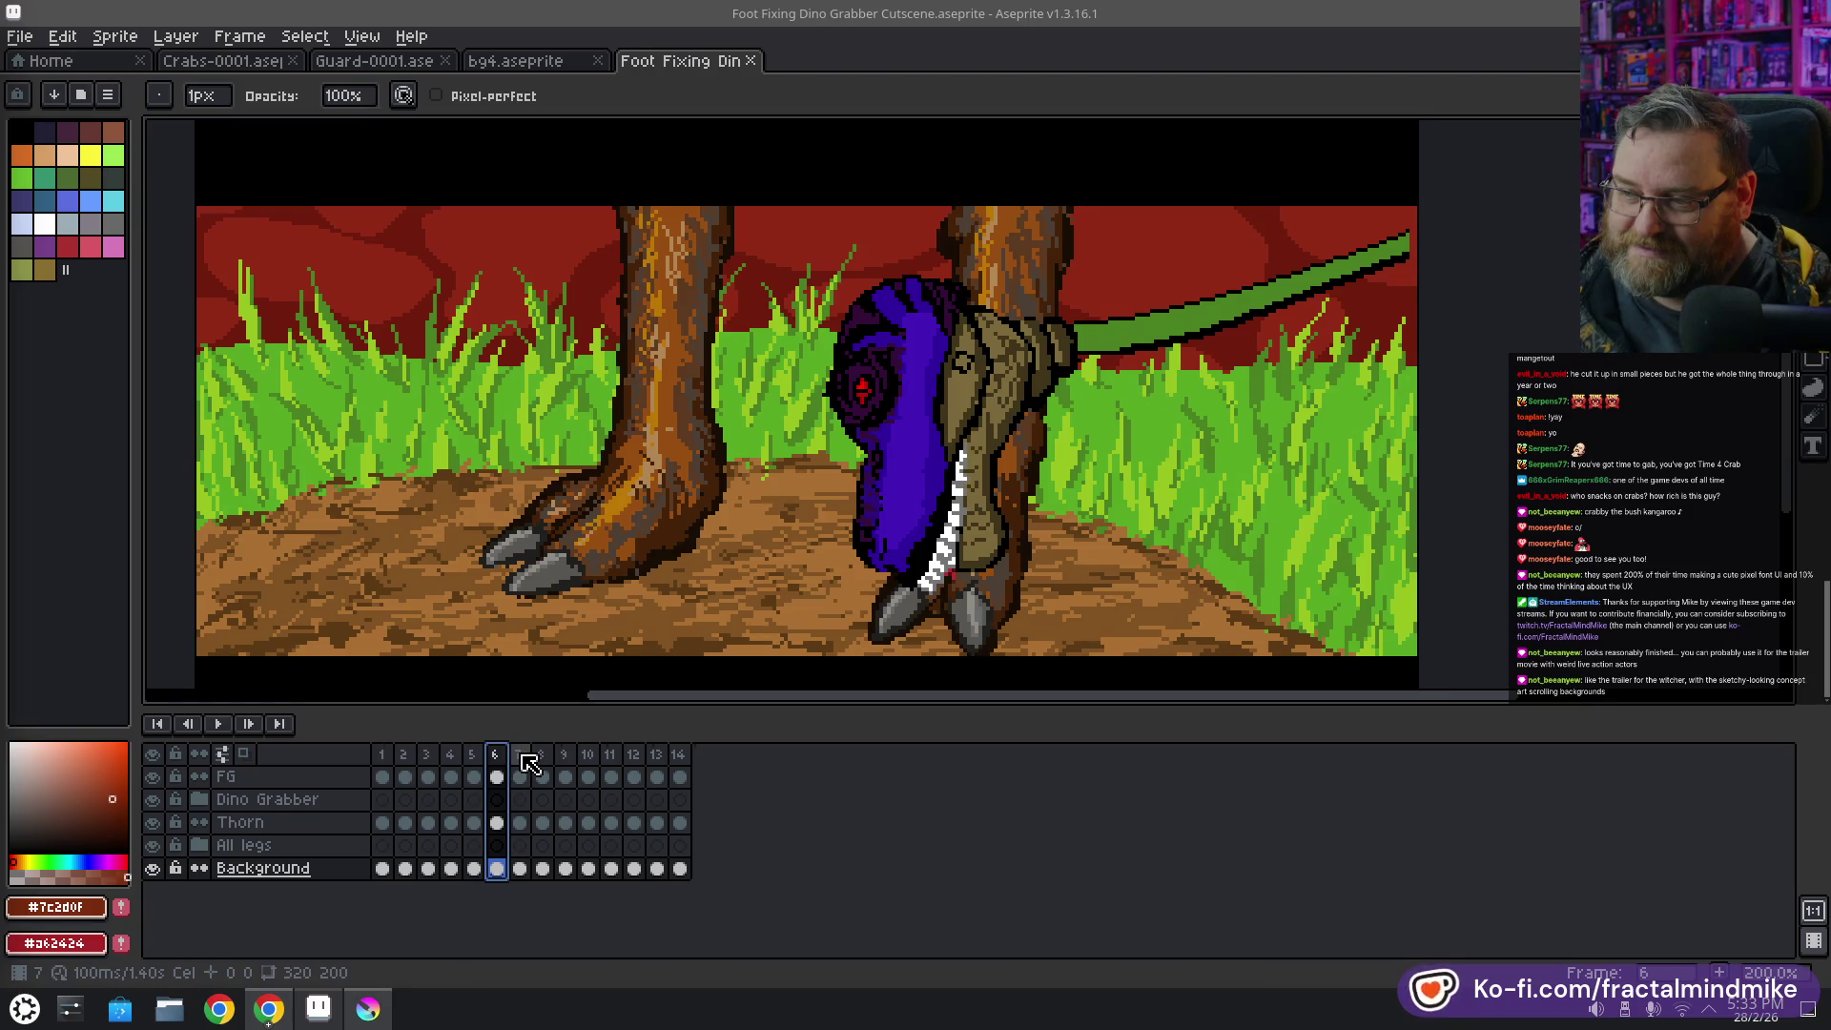
pyautogui.click(451, 755)
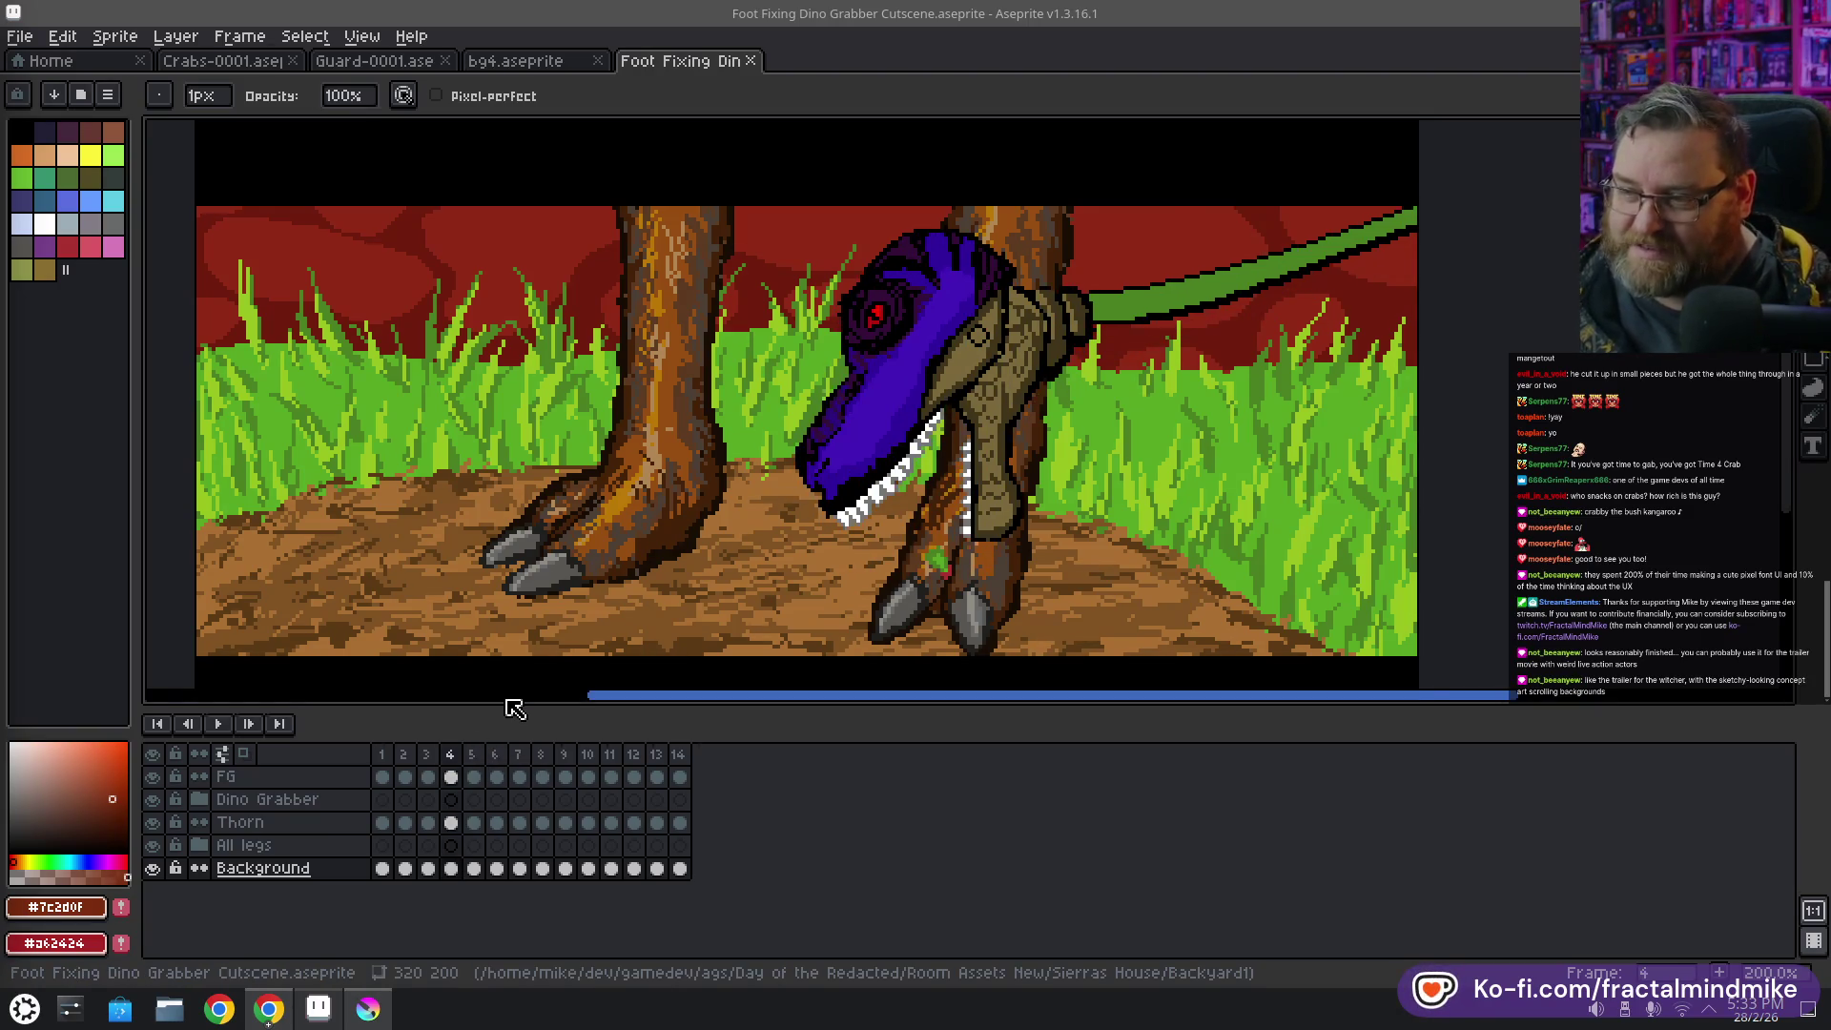
# Preview the animation once, then step through frames with the arrow keys back to frame 1
pyautogui.press('Return')
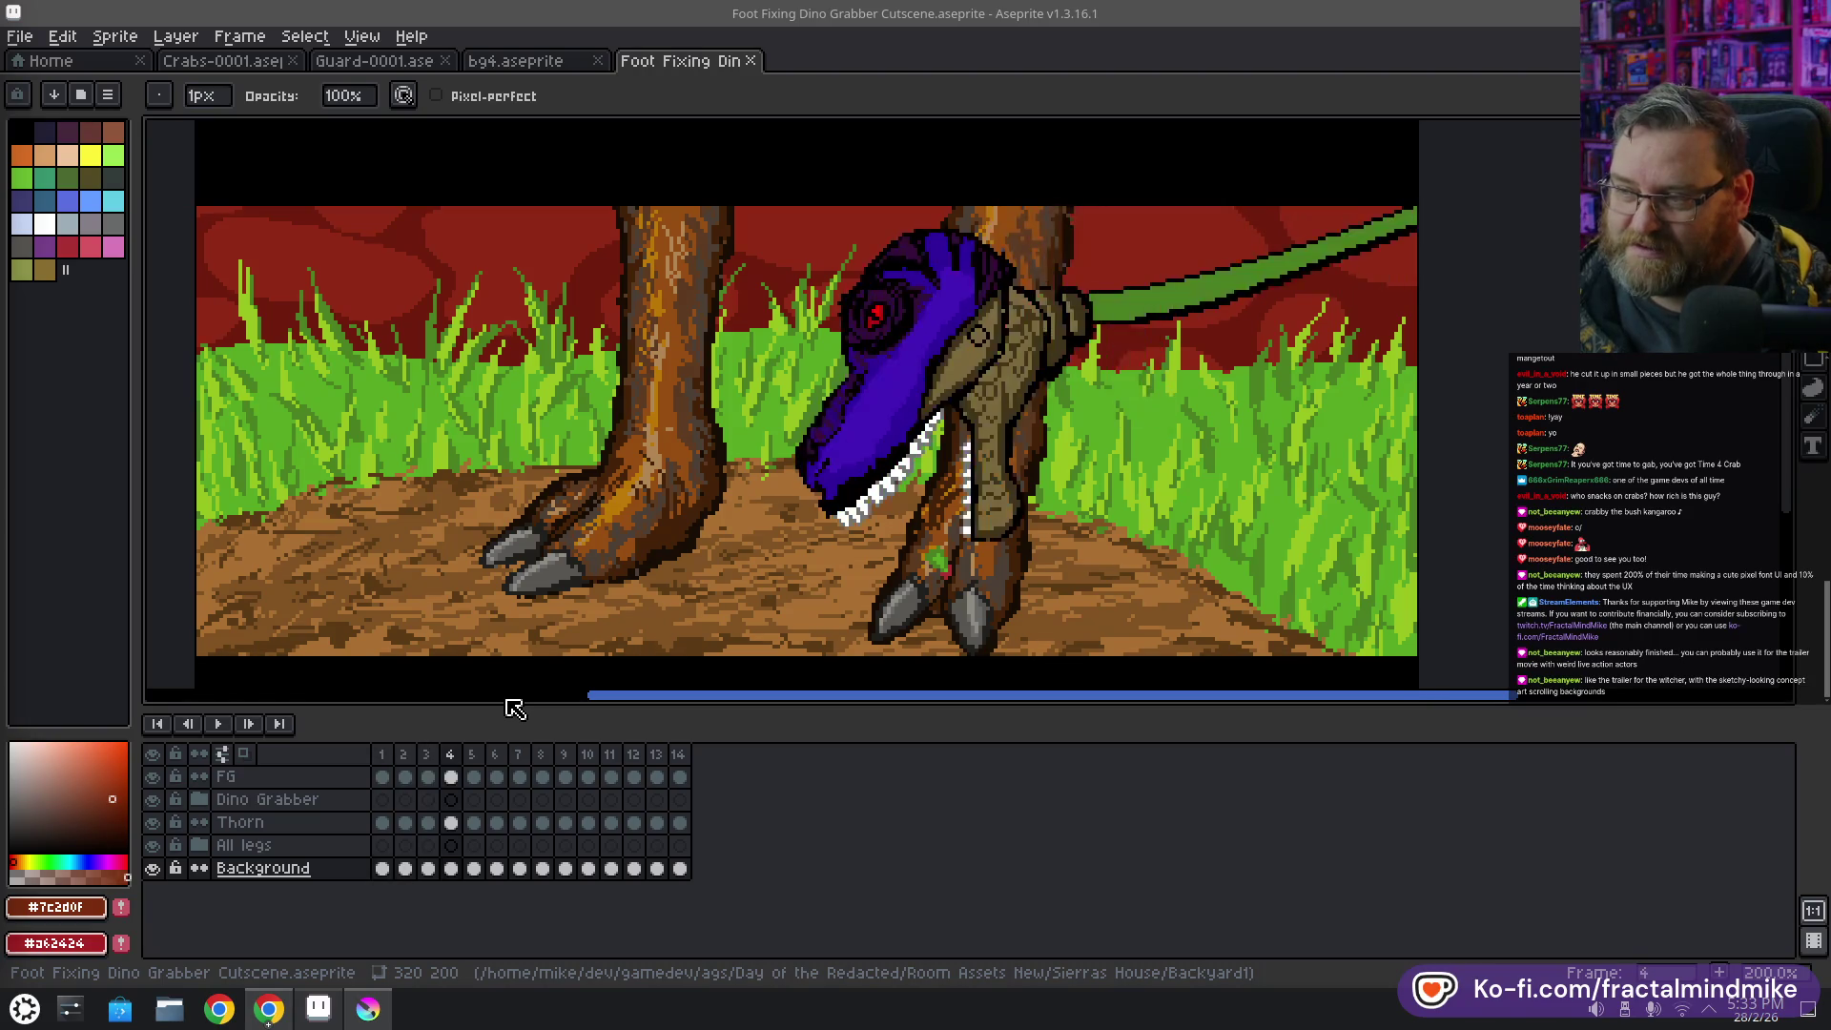
pyautogui.press('Right')
pyautogui.press('Right')
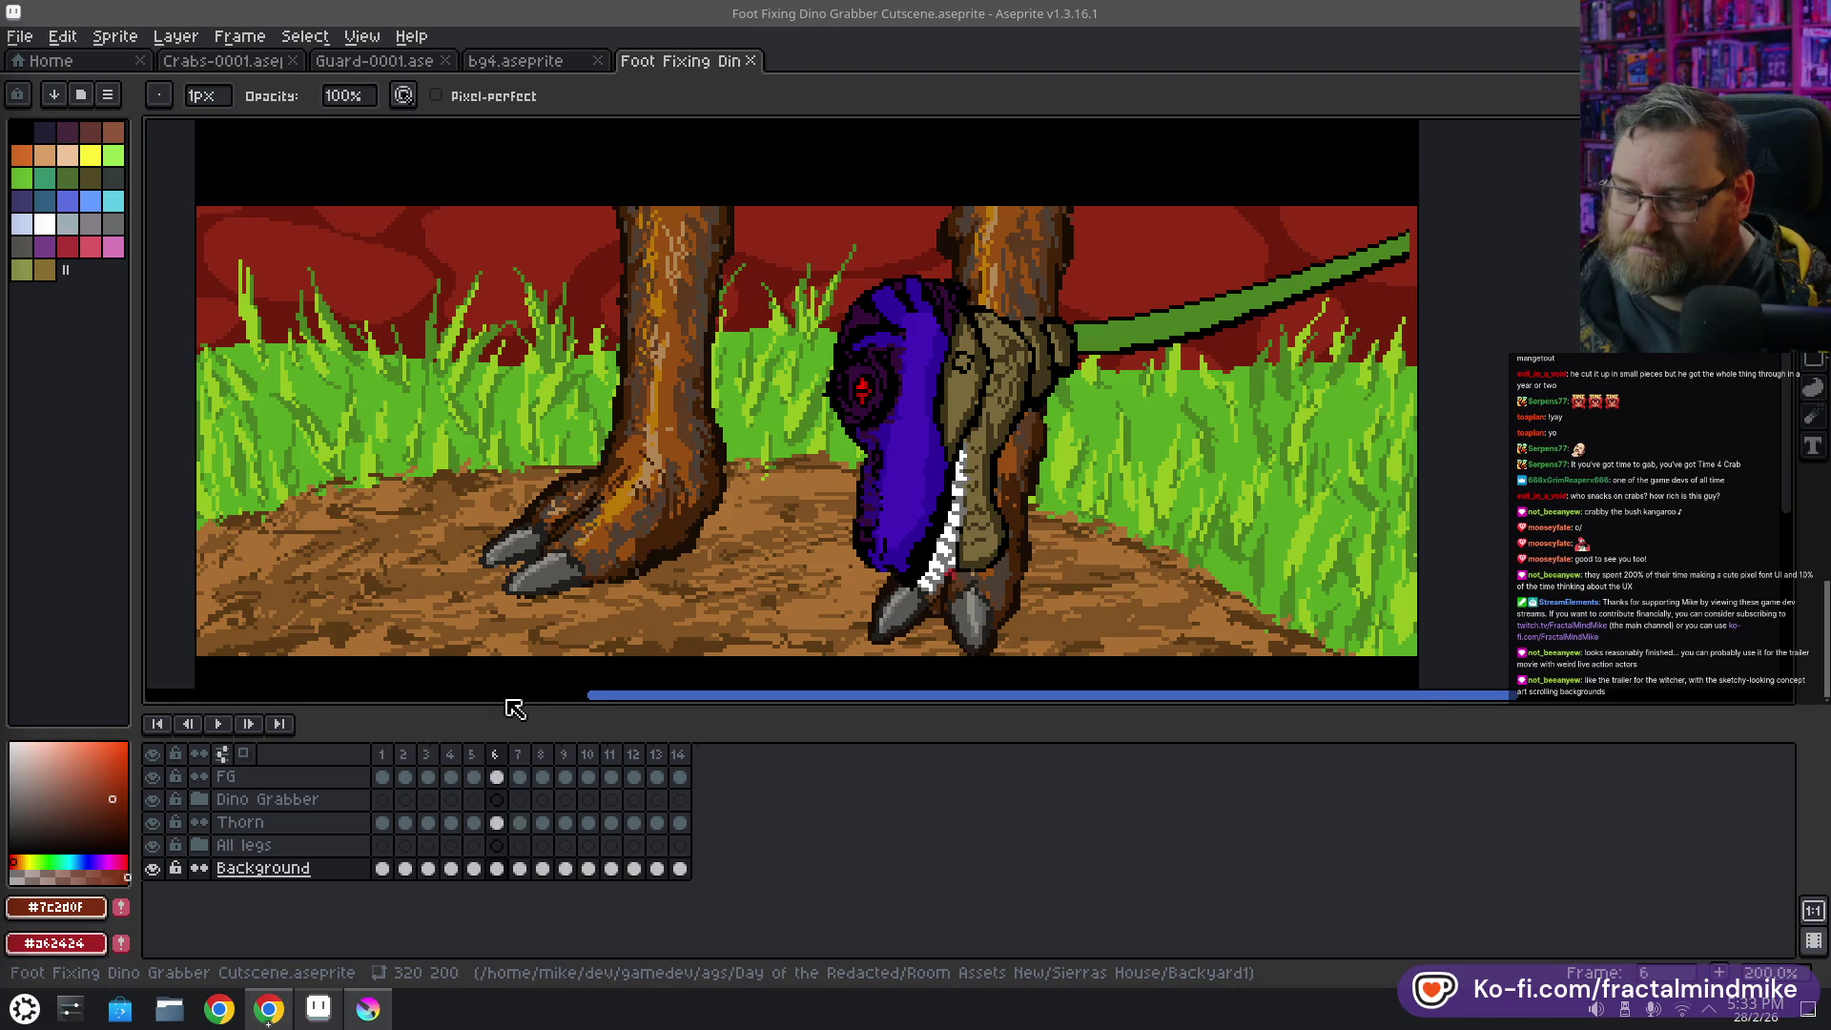
pyautogui.press('Right')
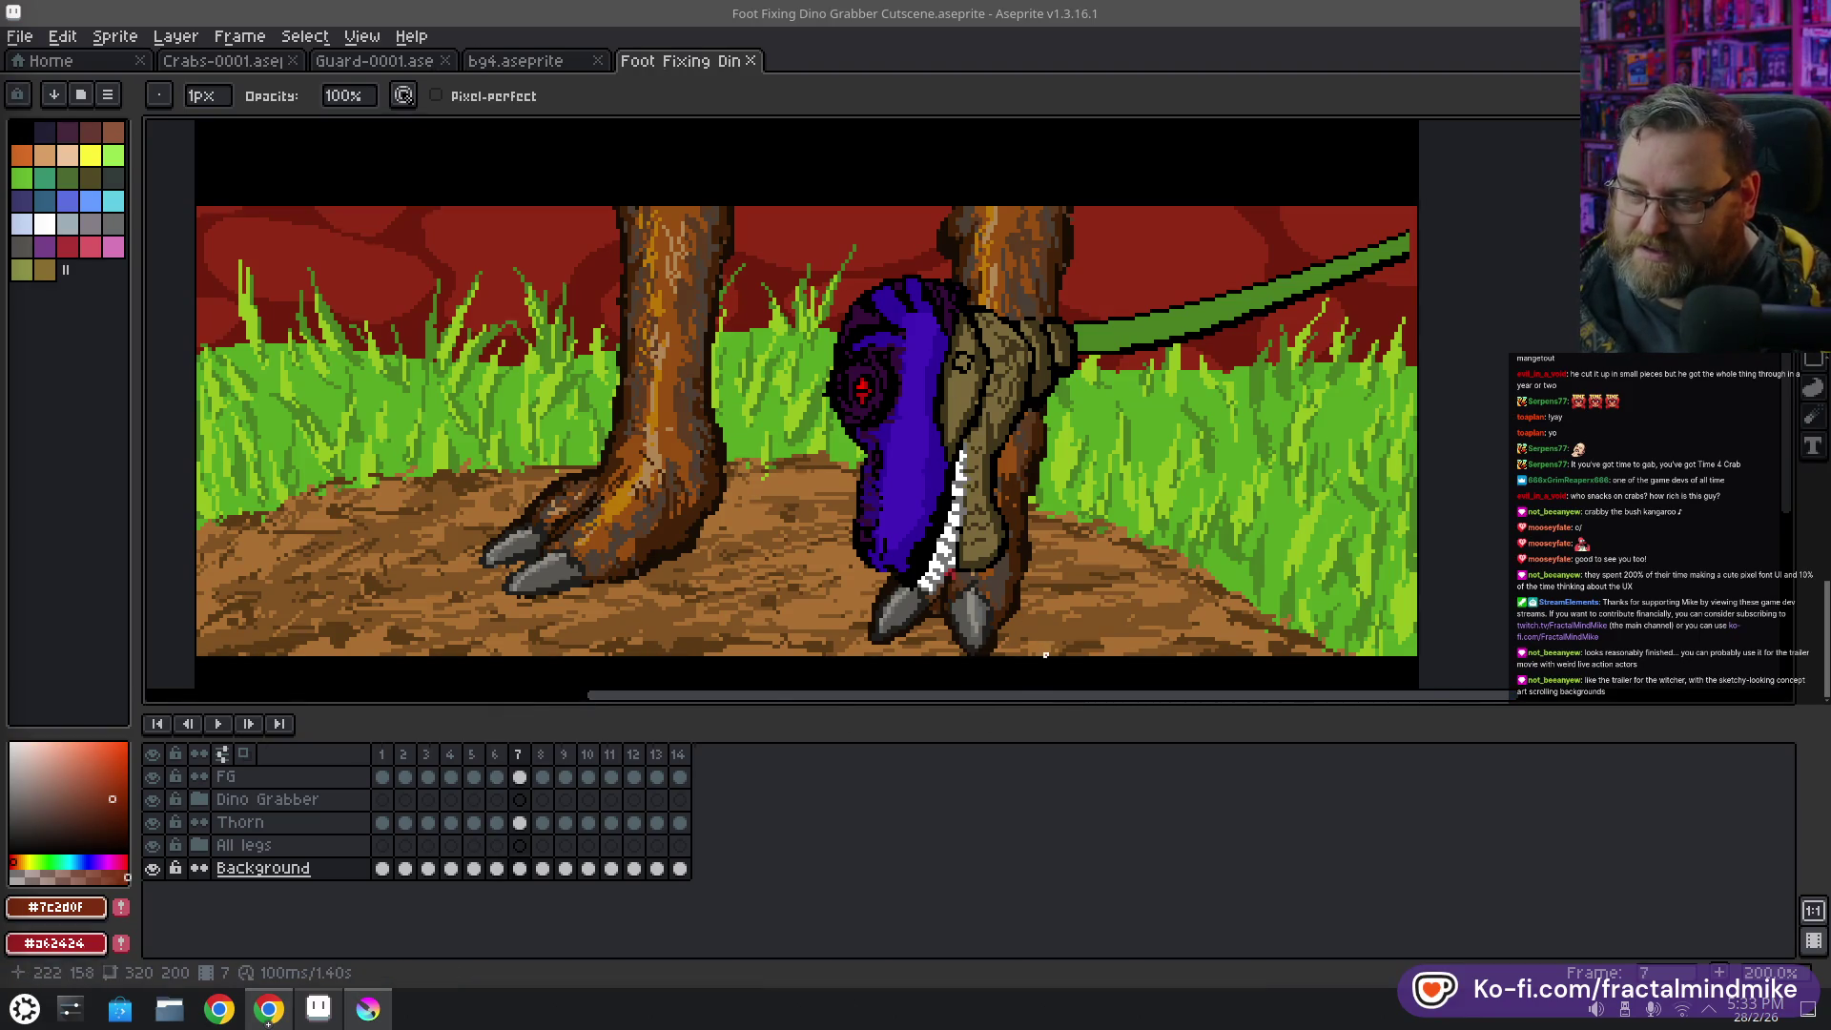
pyautogui.press('Left')
pyautogui.press('Right')
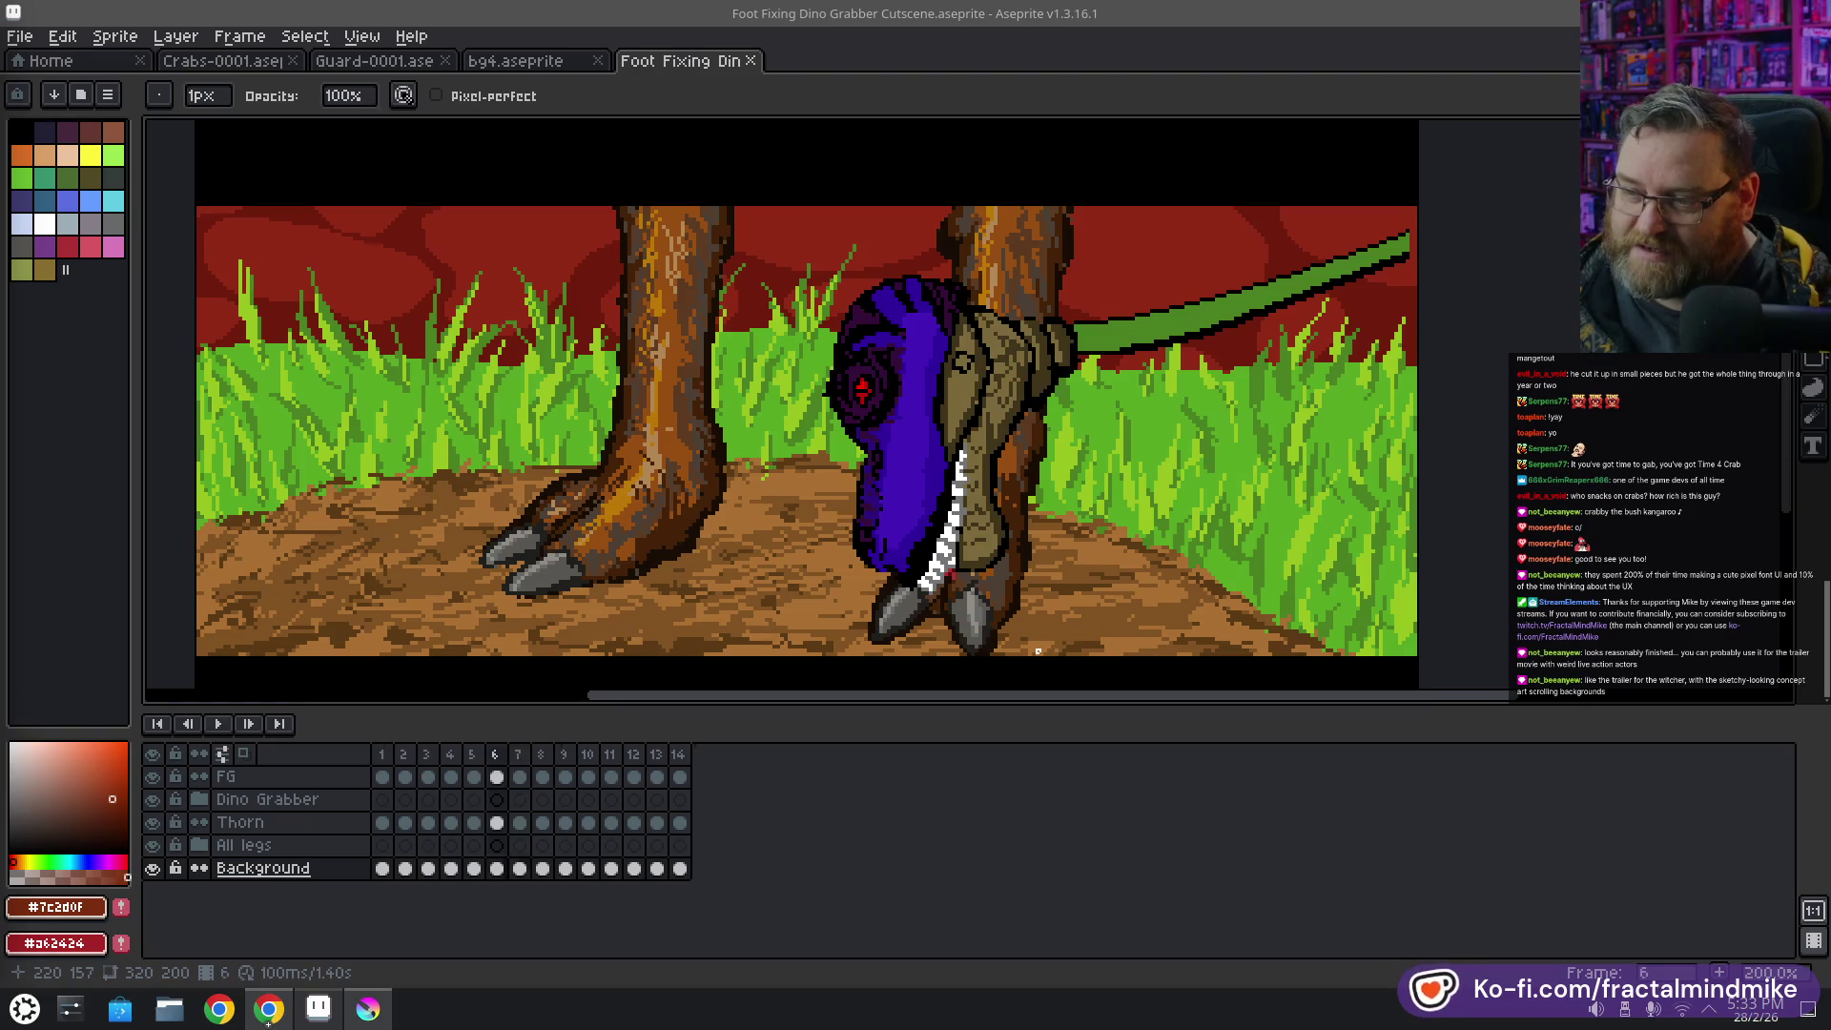
pyautogui.press('Left')
pyautogui.press('Left')
pyautogui.press('Right')
pyautogui.press('Right')
pyautogui.press('Left')
pyautogui.press('Left')
pyautogui.press('Left')
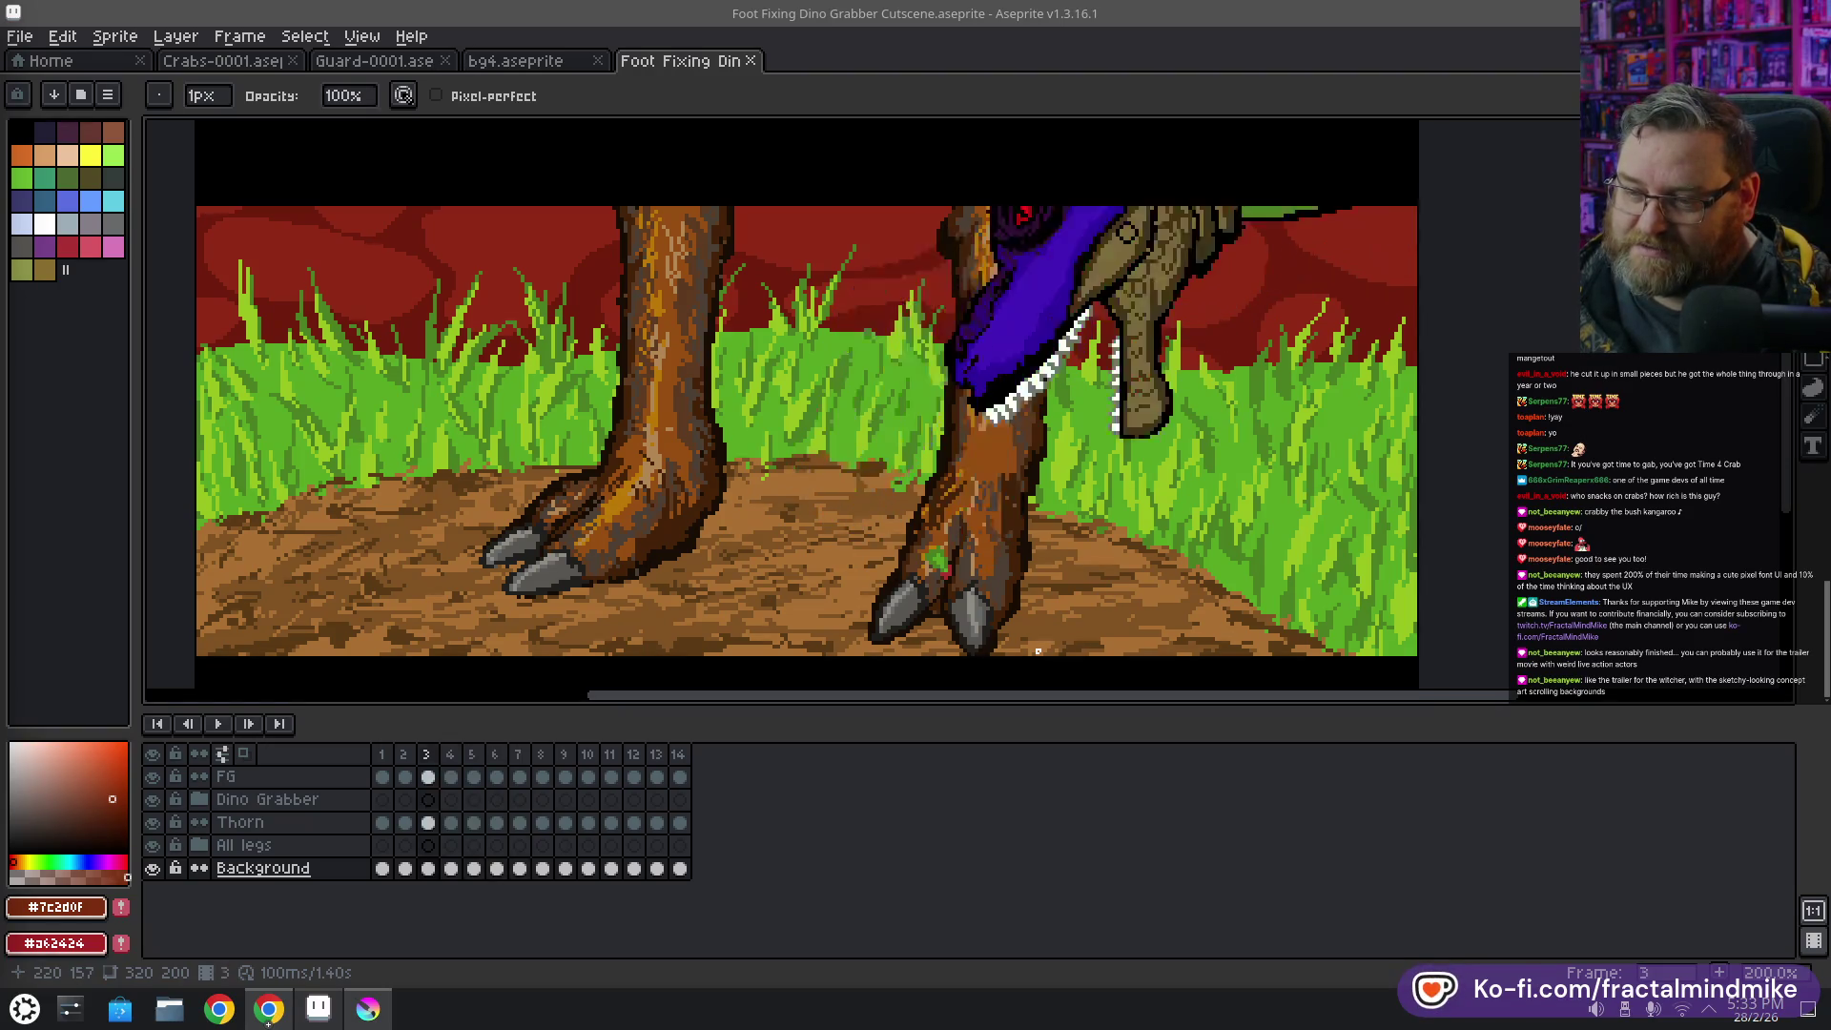
pyautogui.press('Left')
pyautogui.press('Left')
# Play the cutscene from frame 1 and recentre the scene in the view
pyautogui.click(217, 723)
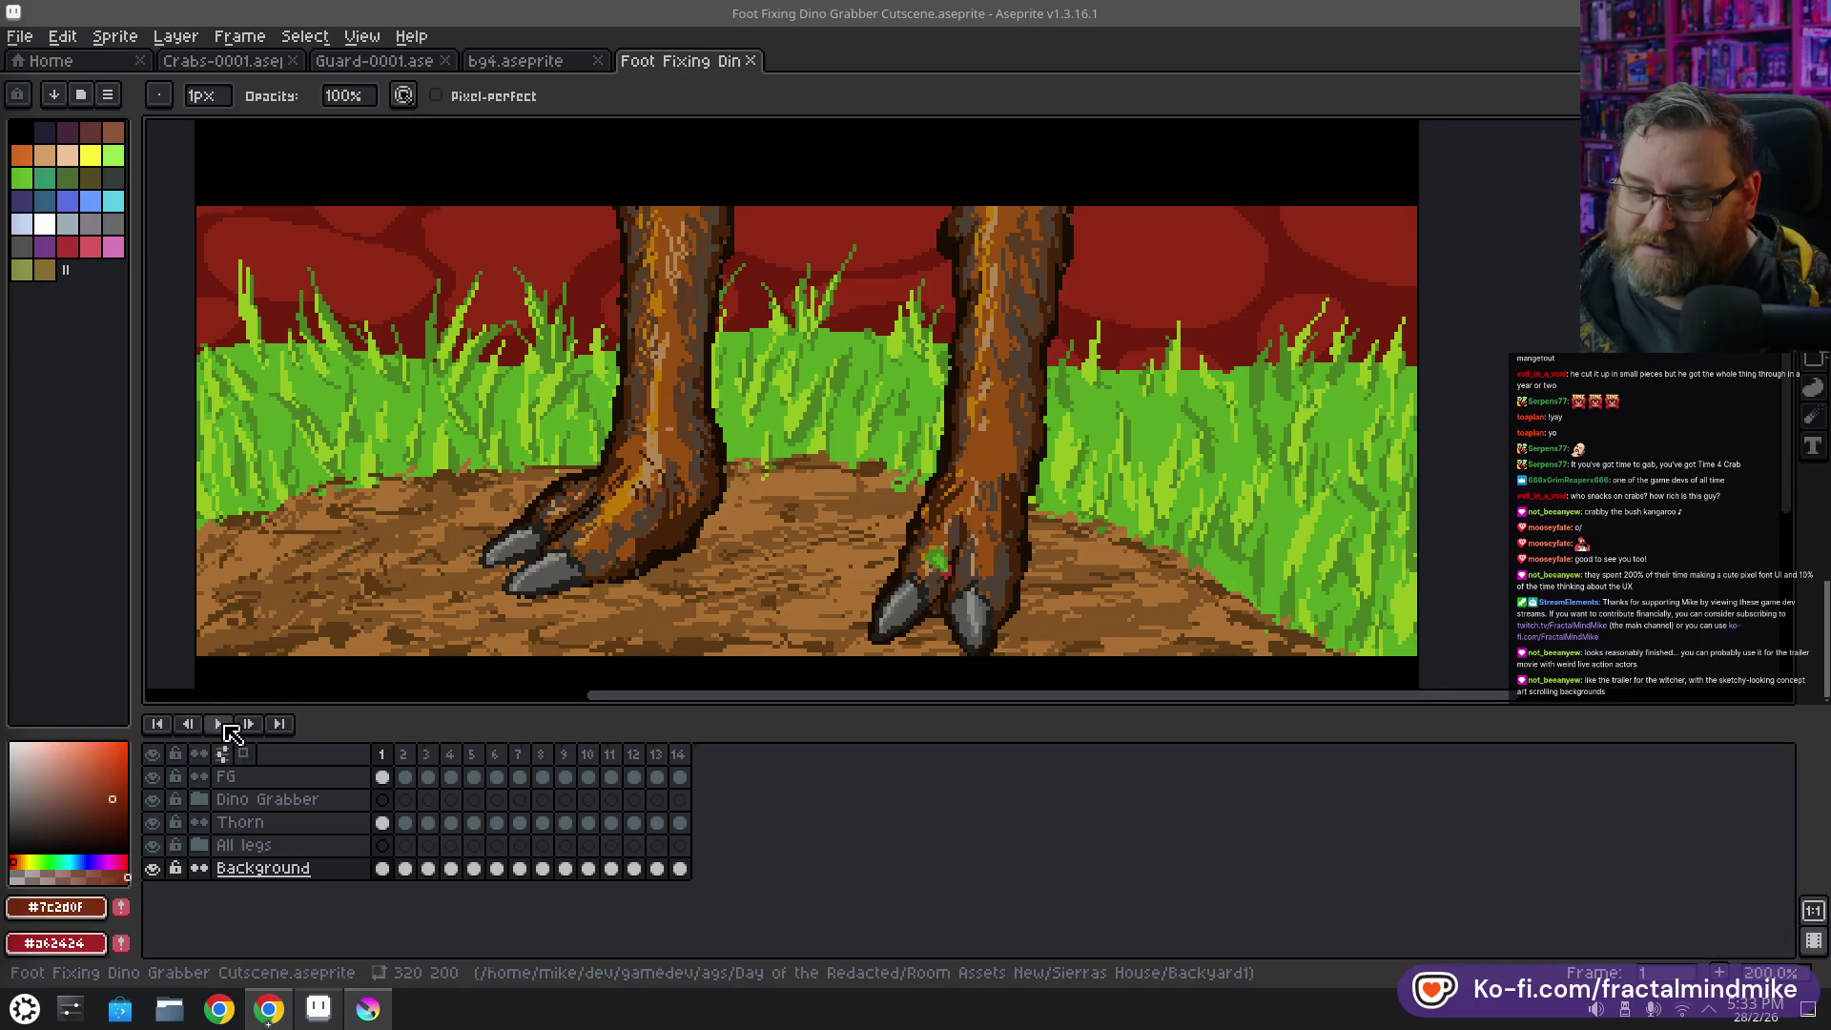
pyautogui.scroll(-2, 937, 665)
pyautogui.scroll(1, 937, 665)
pyautogui.moveTo(883, 581); pyautogui.dragTo(1193, 675)
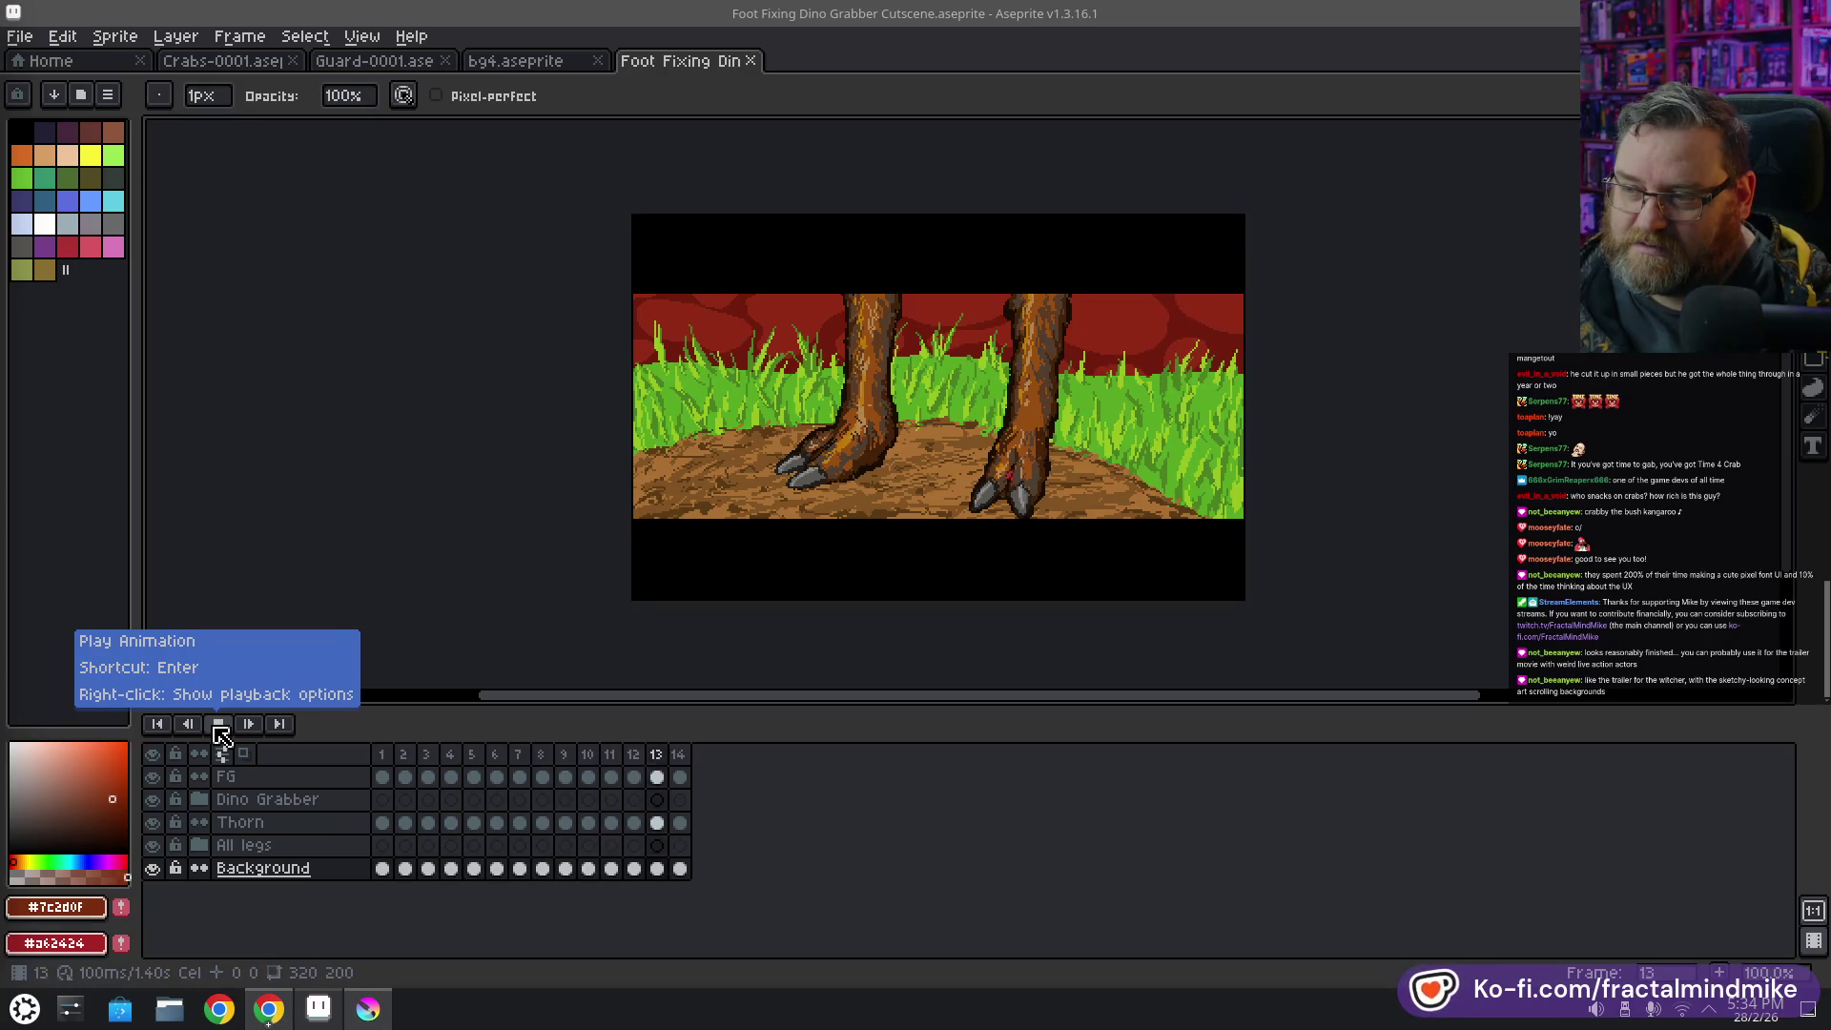
# Stop the cutscene on frame 14 and return to the Home page
pyautogui.click(219, 729)
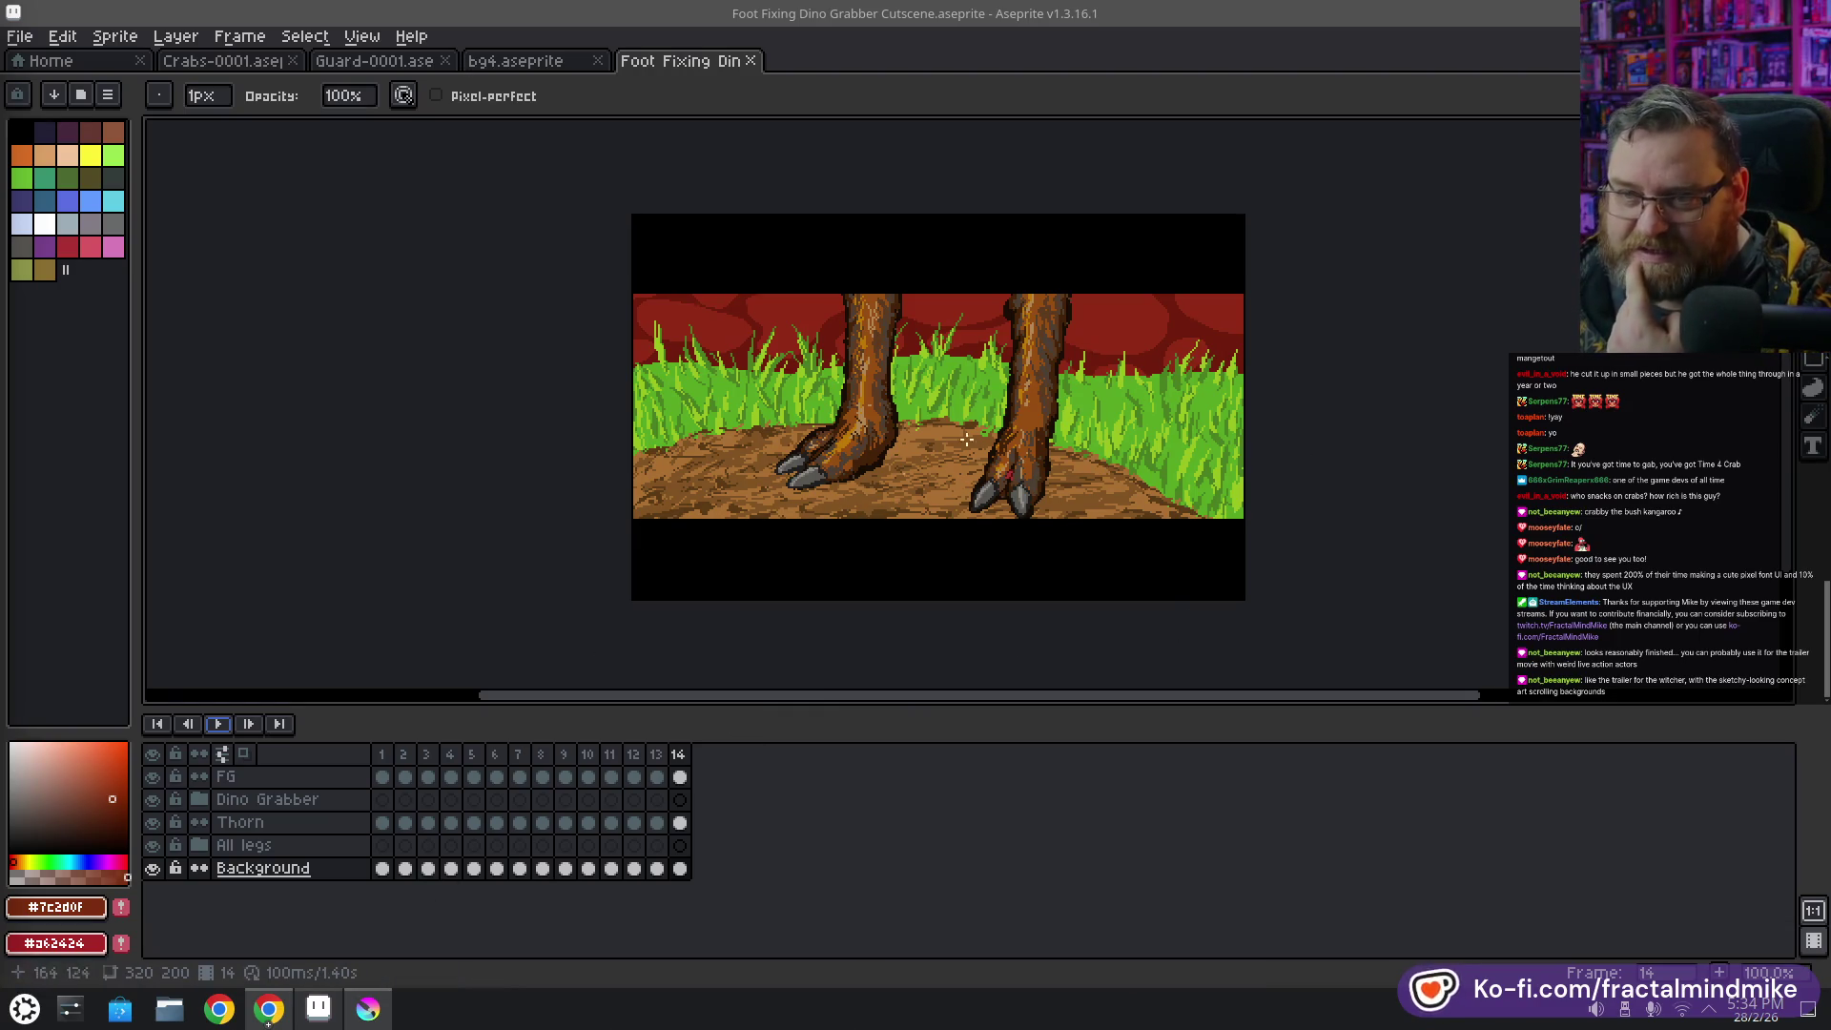
pyautogui.click(56, 61)
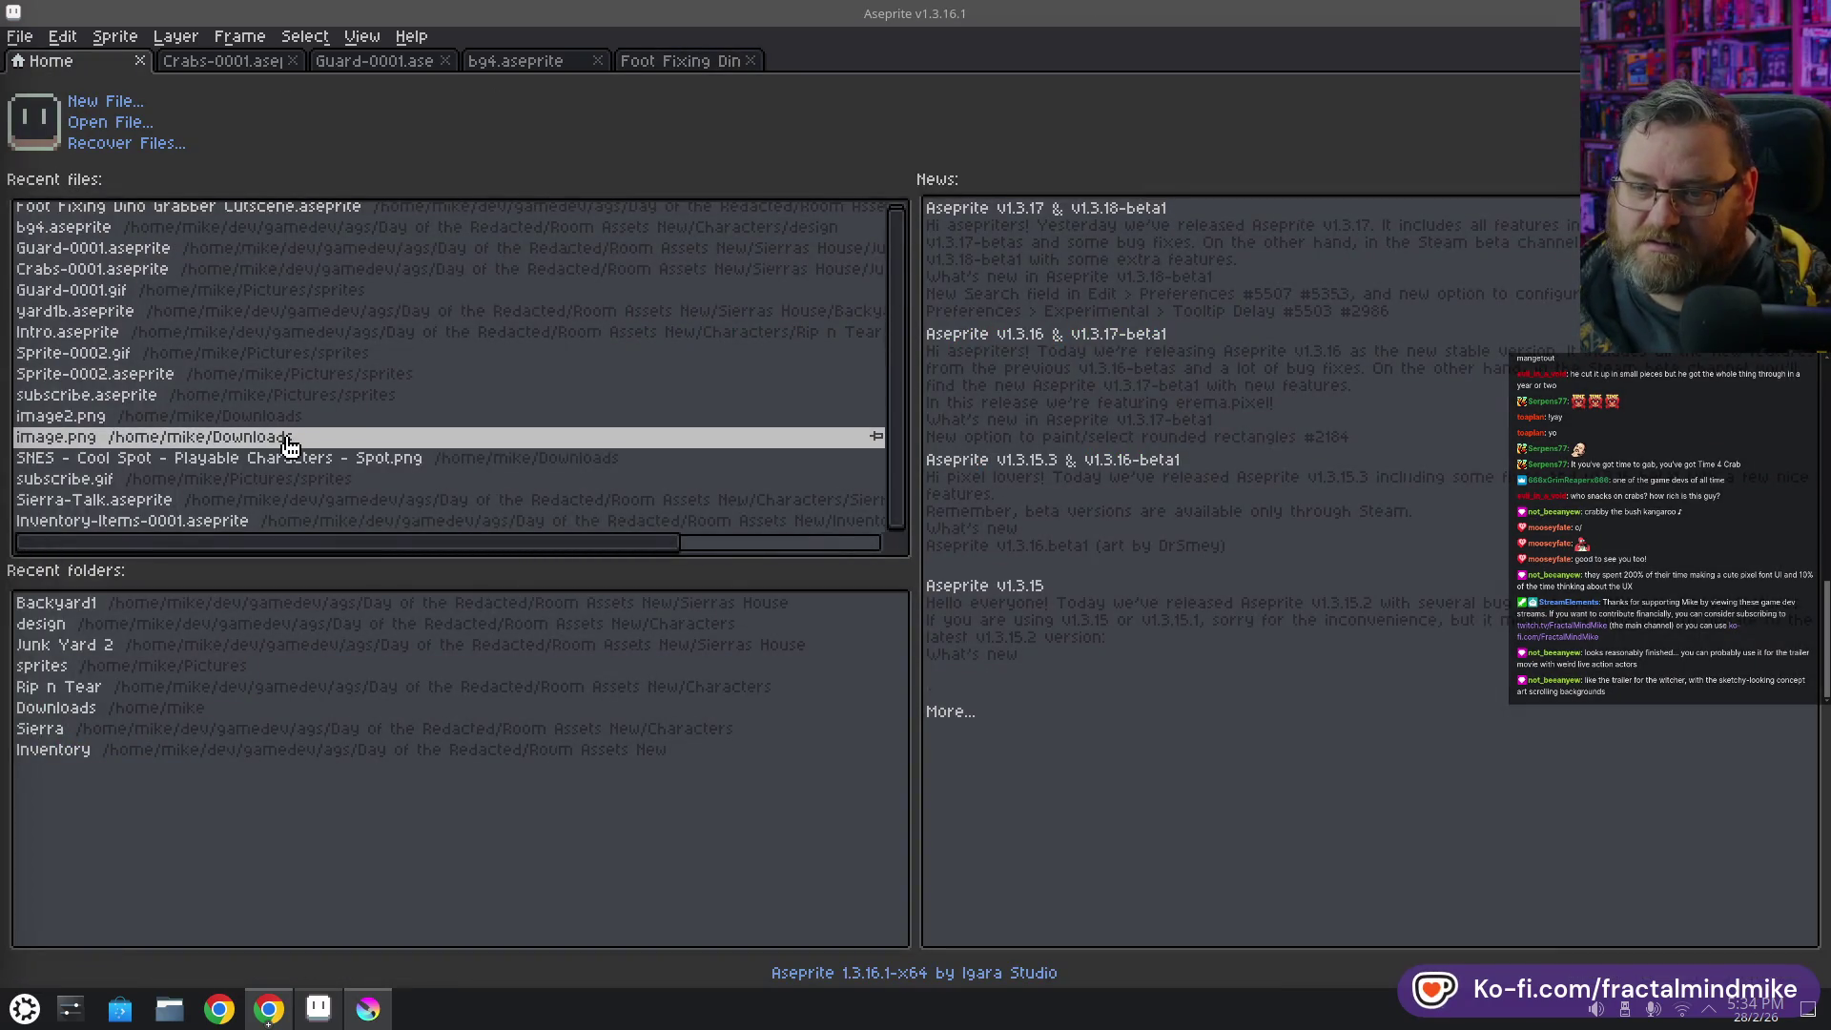
# Open Foot Fixing Dino Grabber Cutscene.aseprite from the Sierras House/Backyard1 folder in a new tab
pyautogui.click(126, 122)
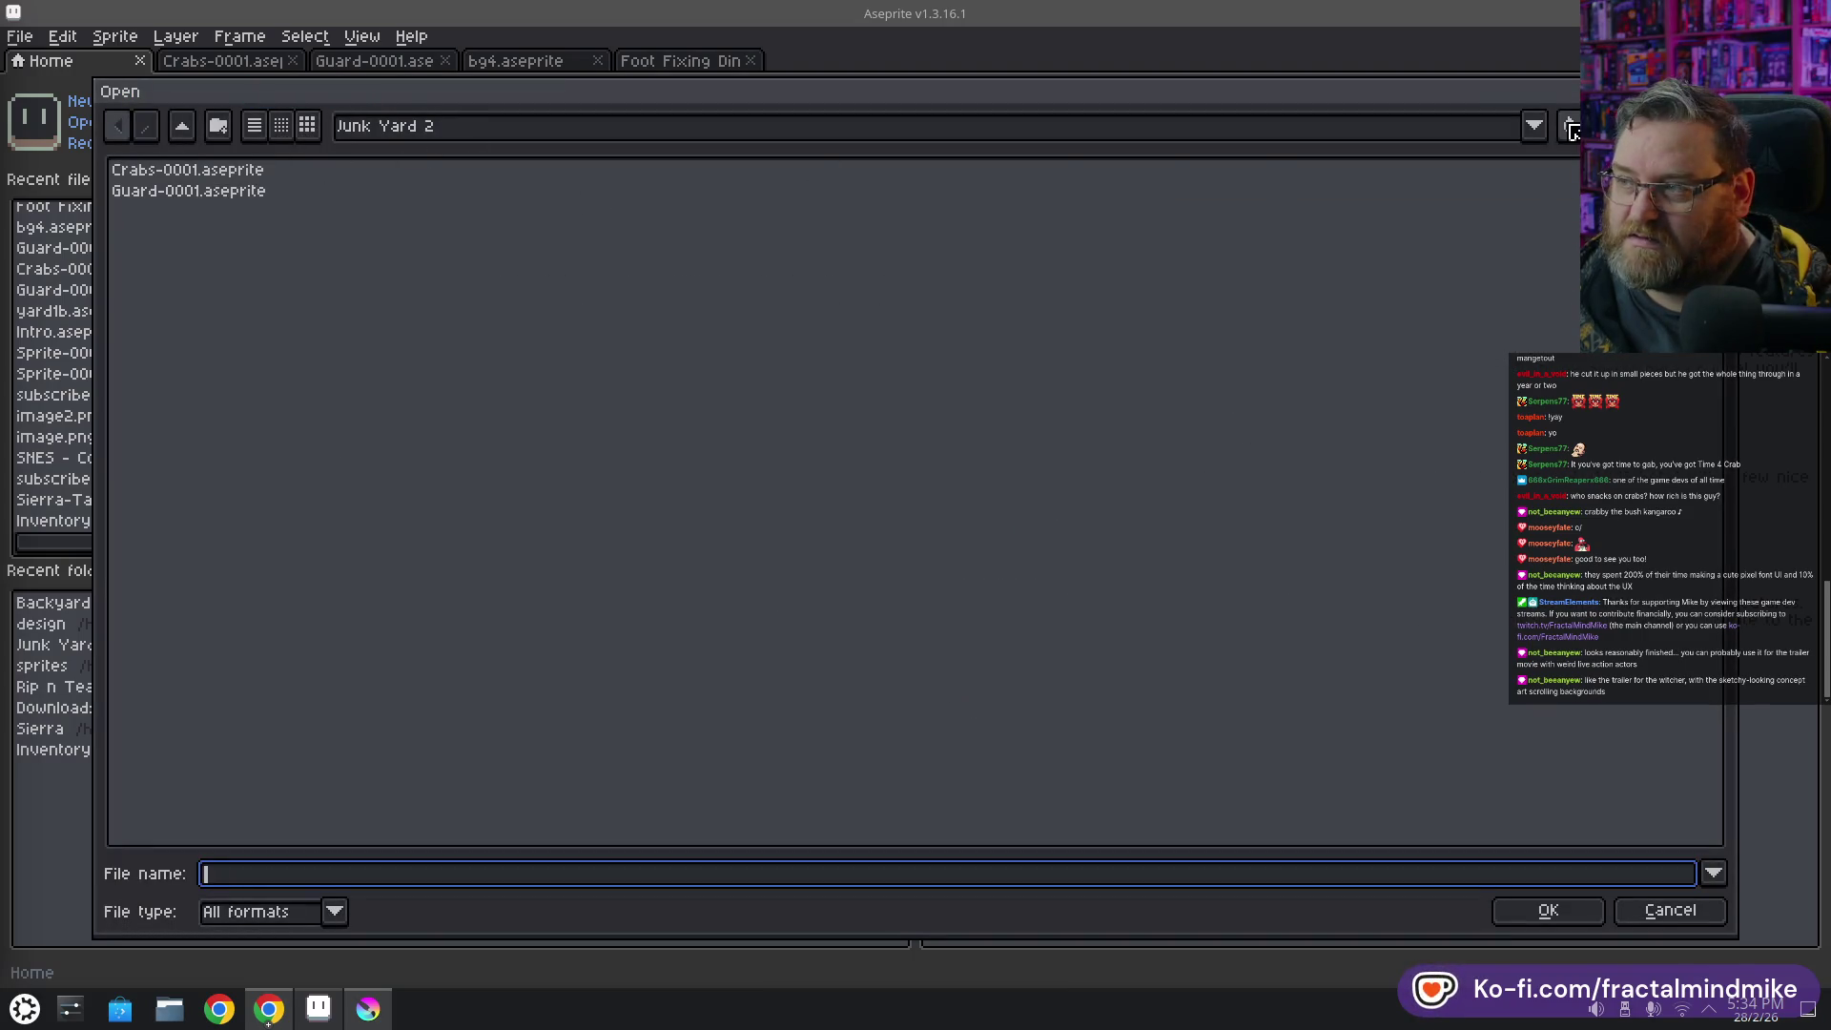
pyautogui.click(1534, 126)
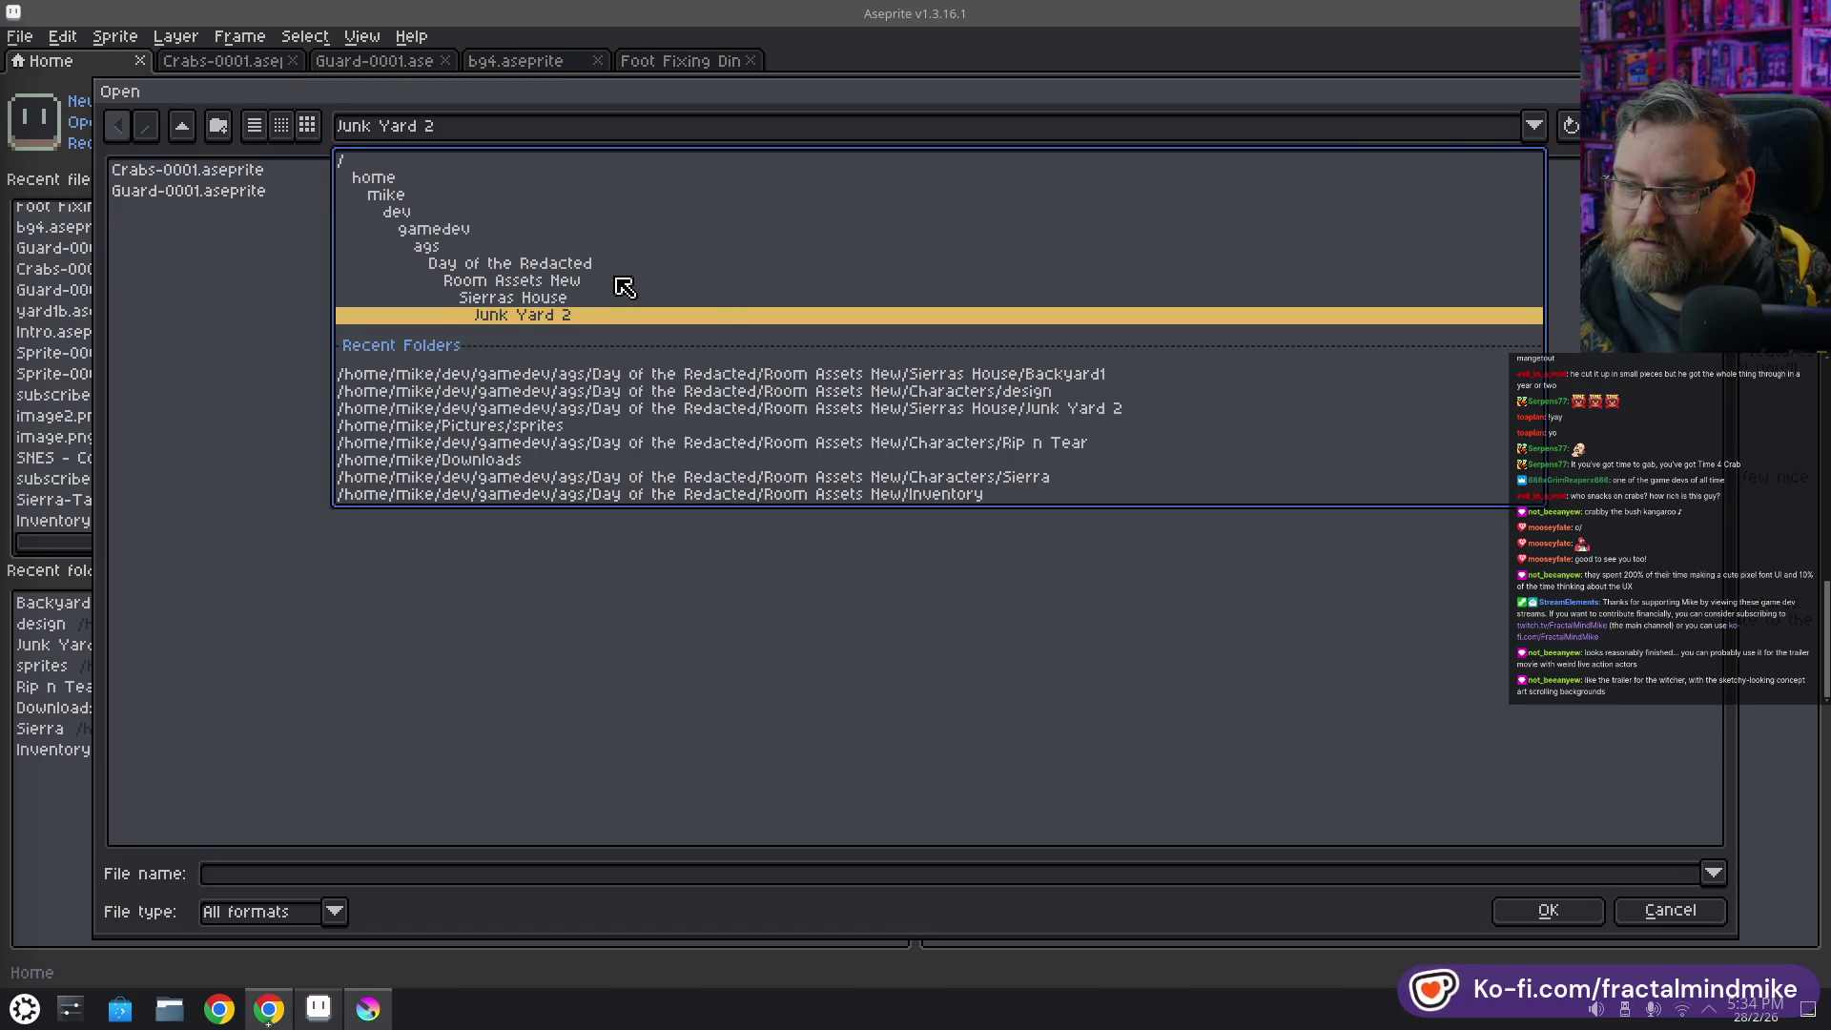
pyautogui.click(561, 301)
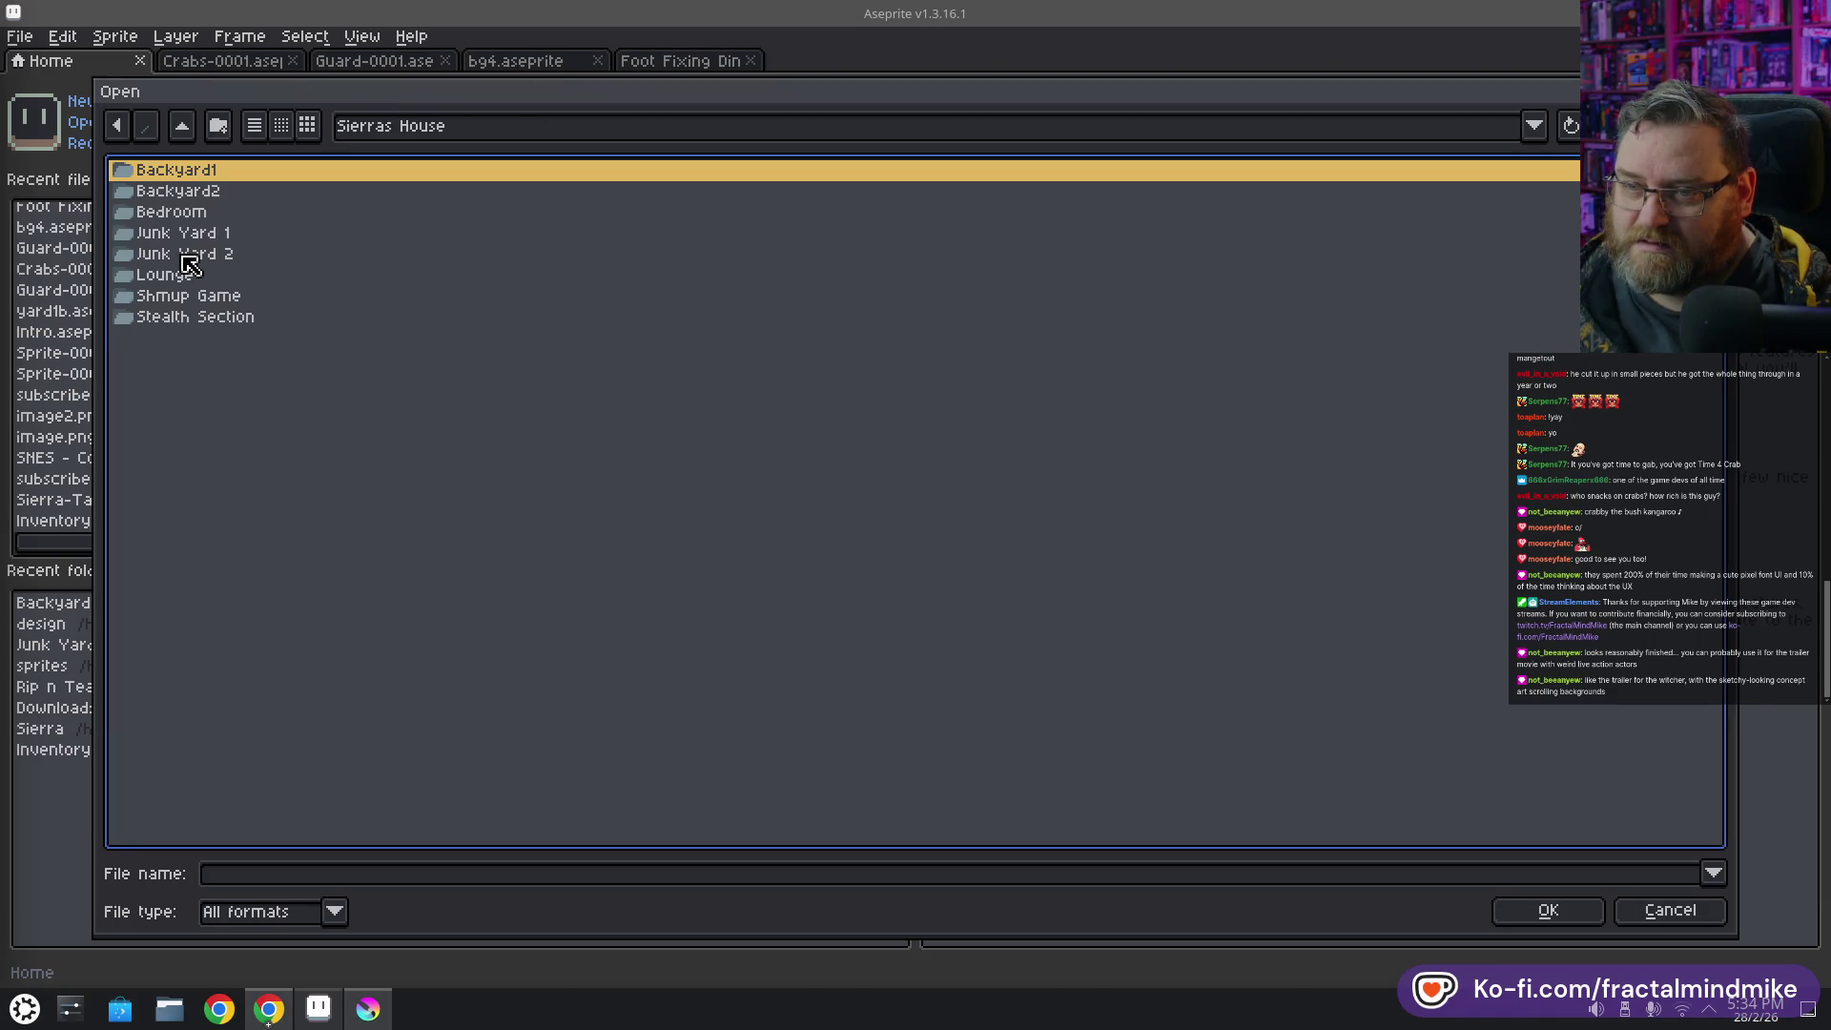
pyautogui.click(212, 199)
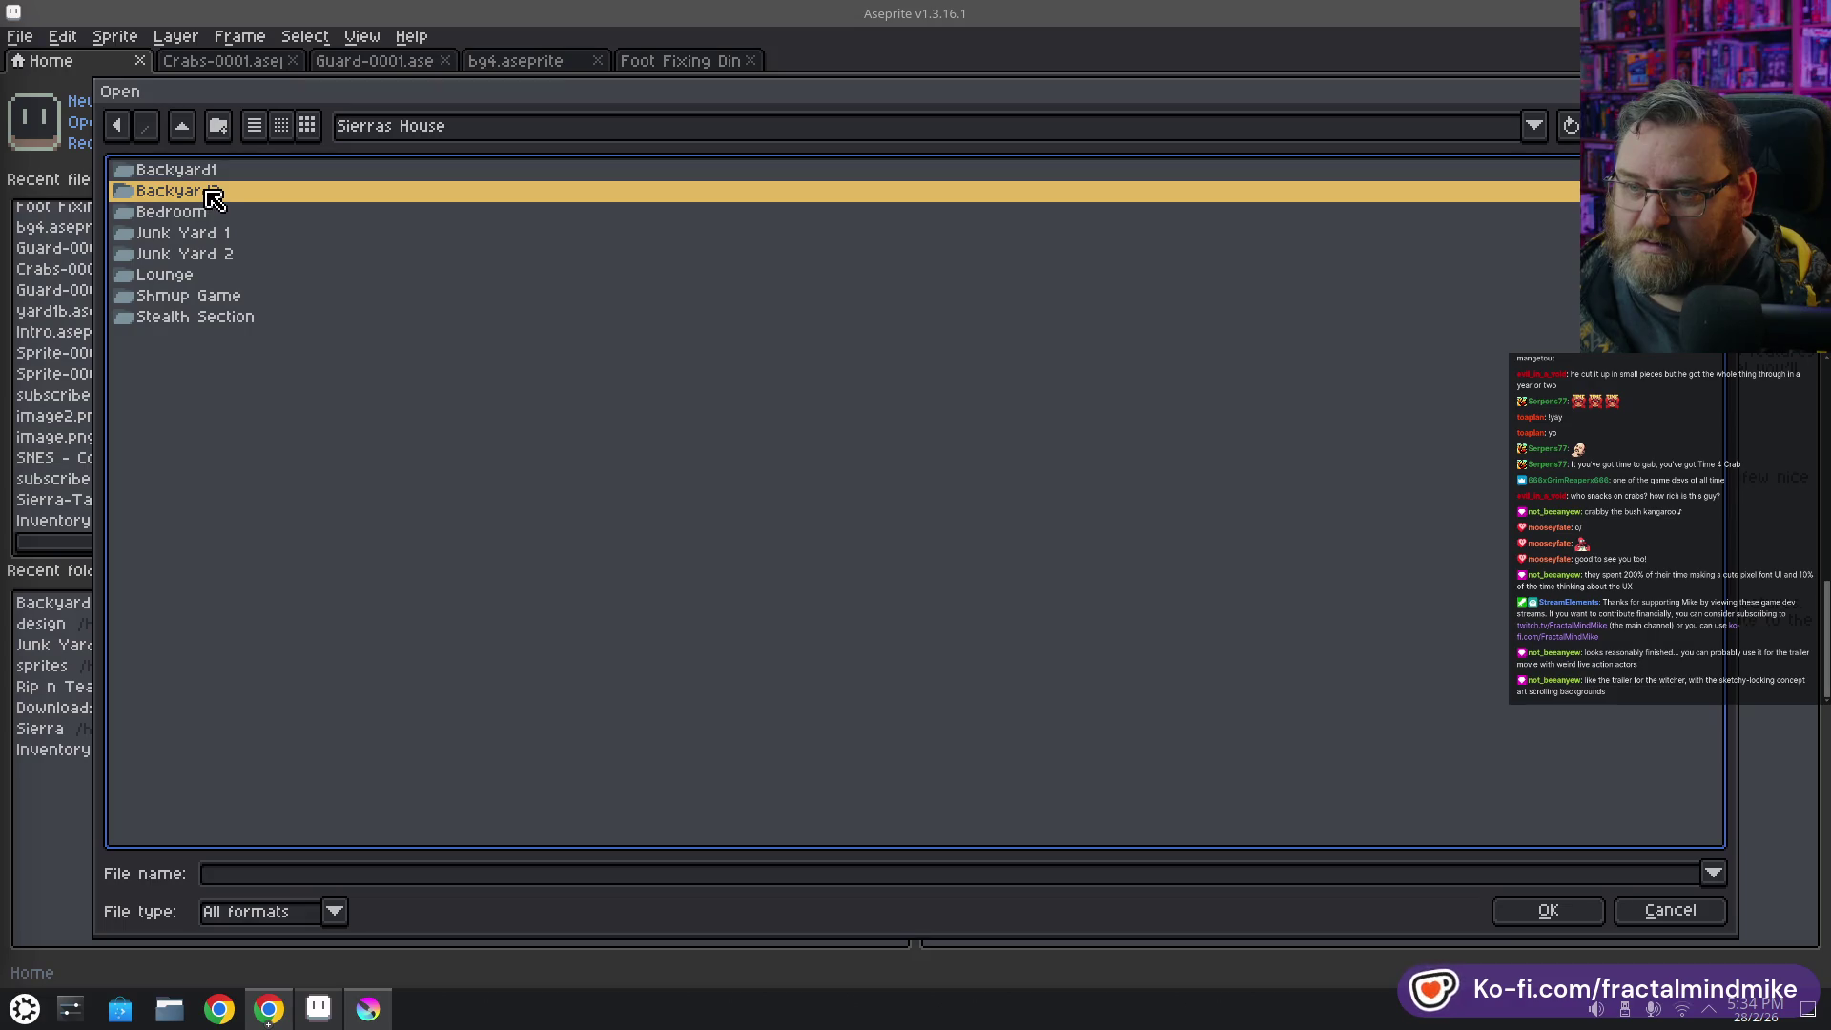
pyautogui.click(212, 173)
pyautogui.doubleClick(212, 173)
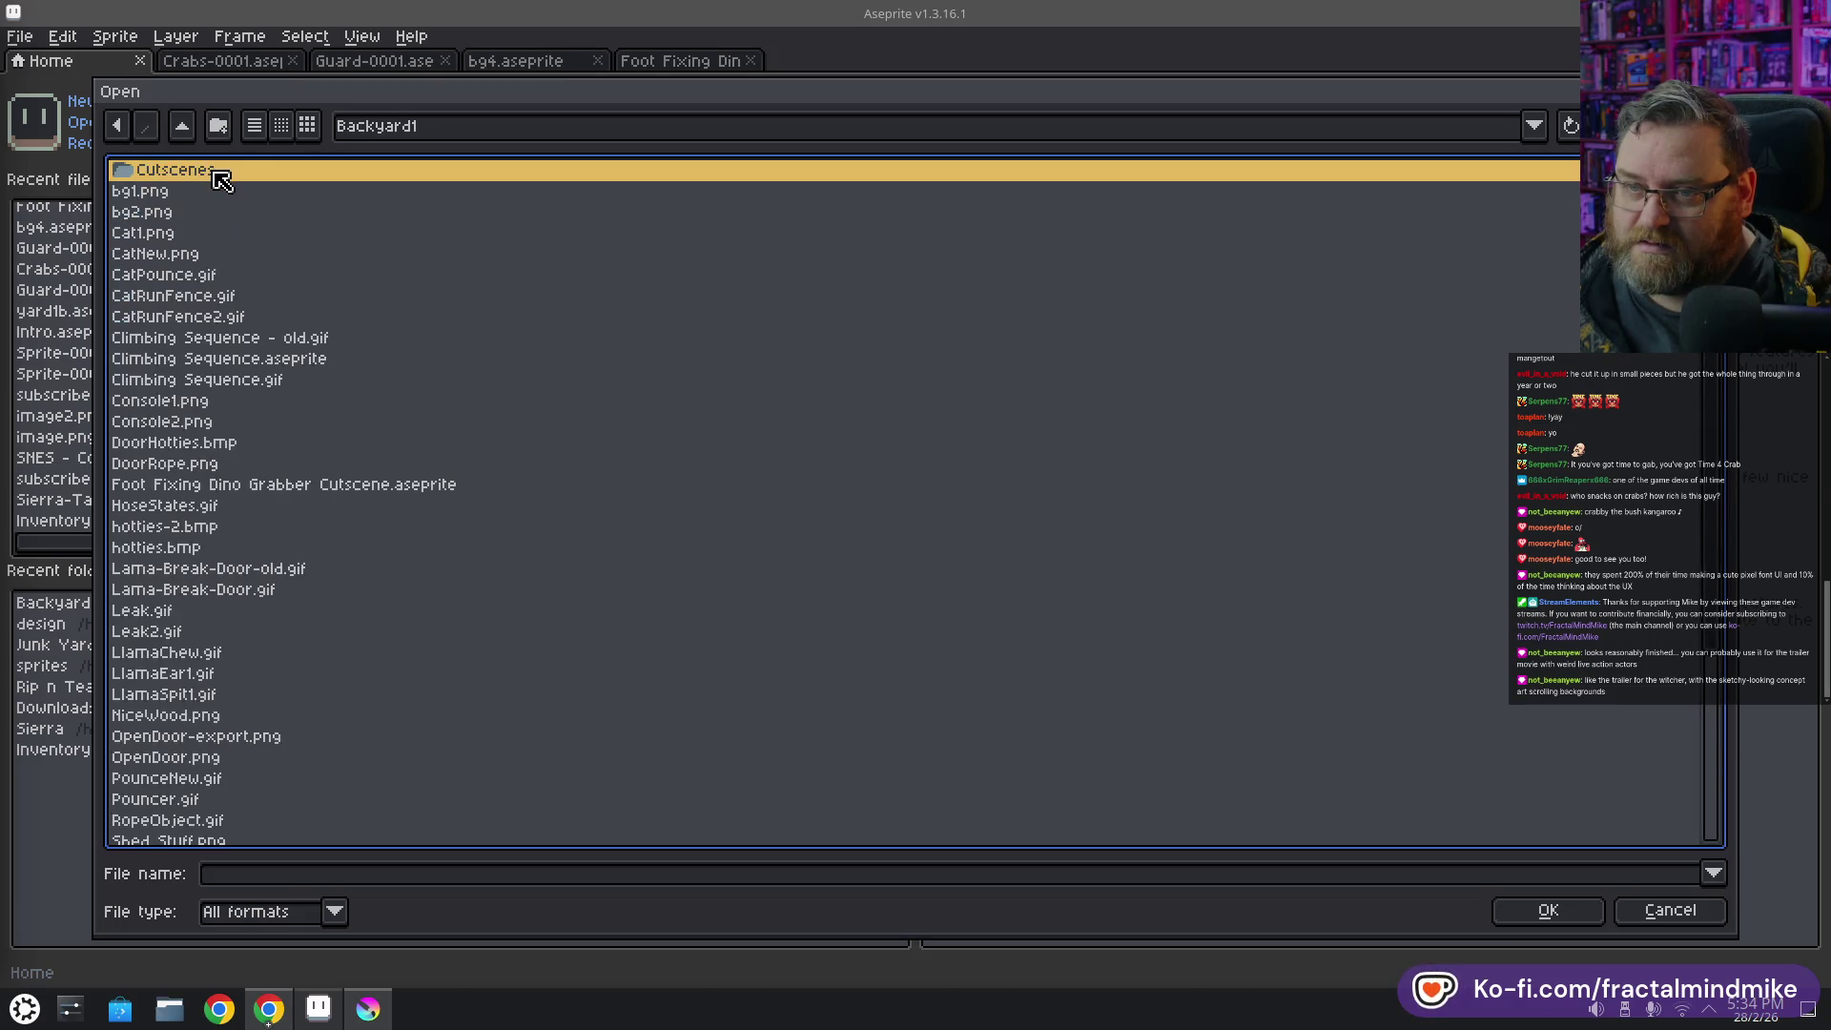
pyautogui.click(318, 364)
pyautogui.click(334, 486)
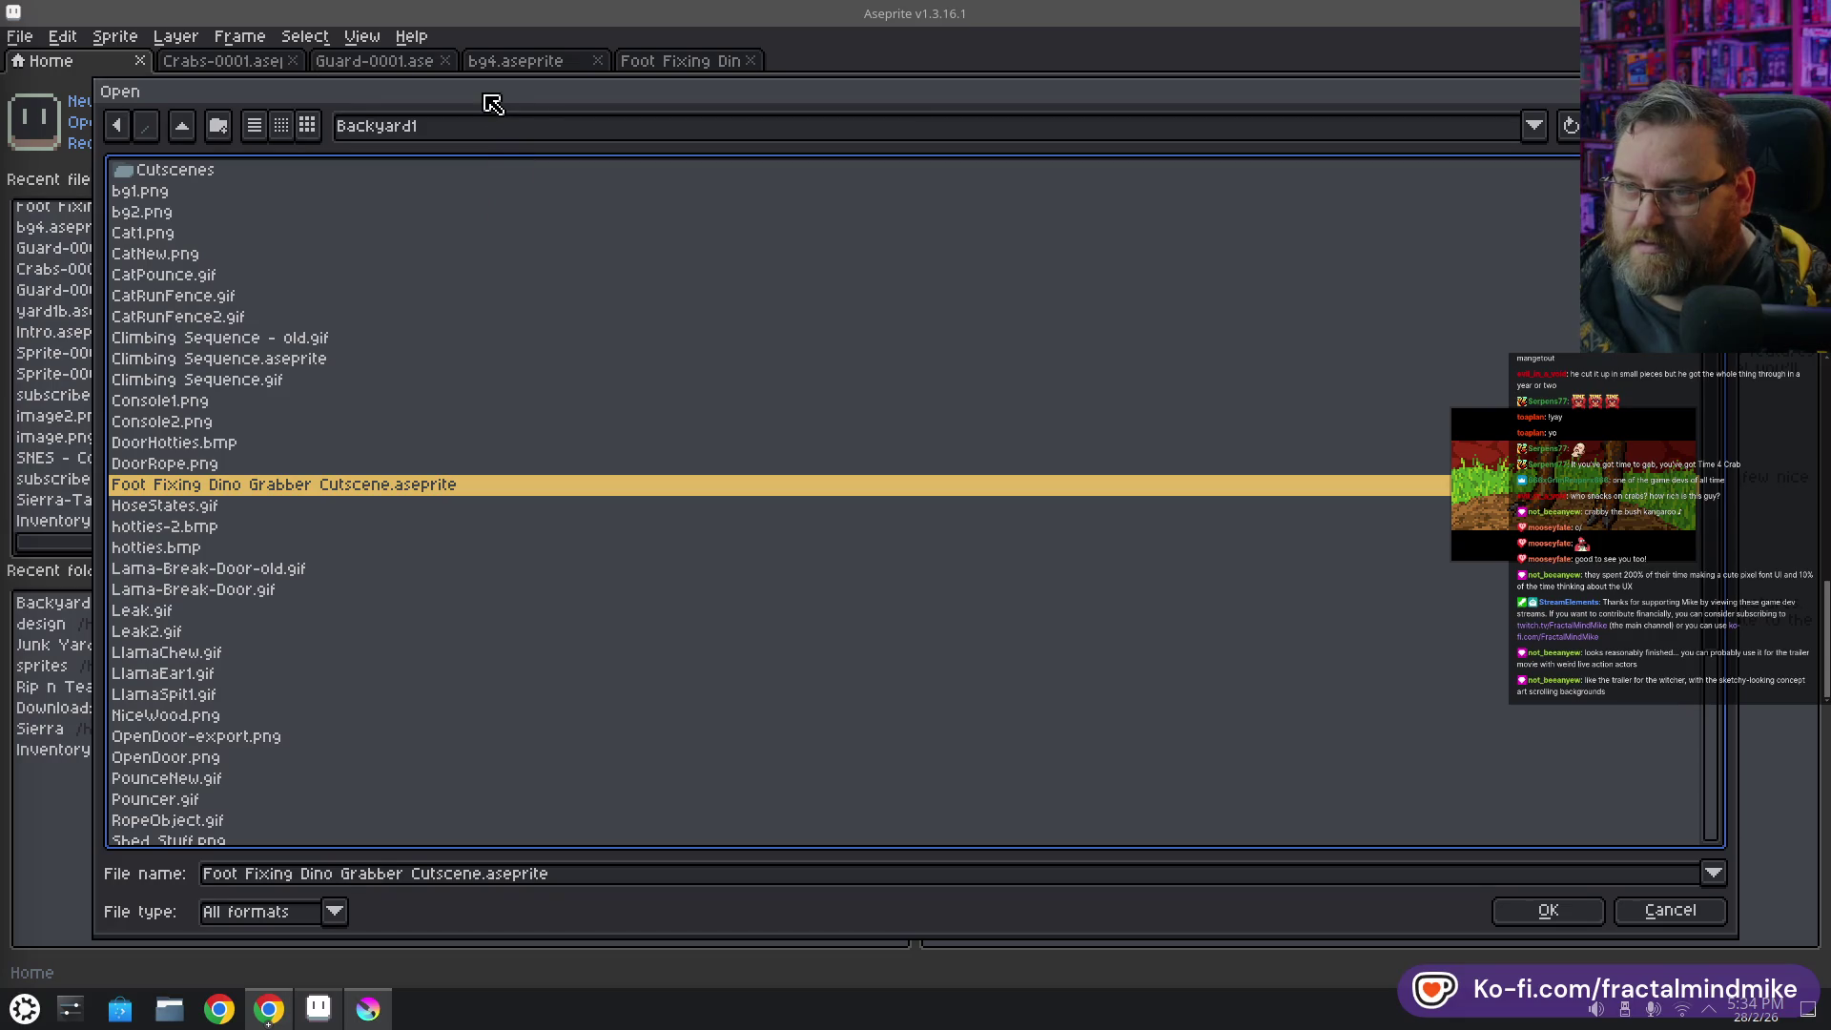
pyautogui.moveTo(493, 103)
pyautogui.mouseDown()
pyautogui.moveTo(638, 182)
pyautogui.moveTo(531, 79)
pyautogui.mouseUp()
pyautogui.press('Return')
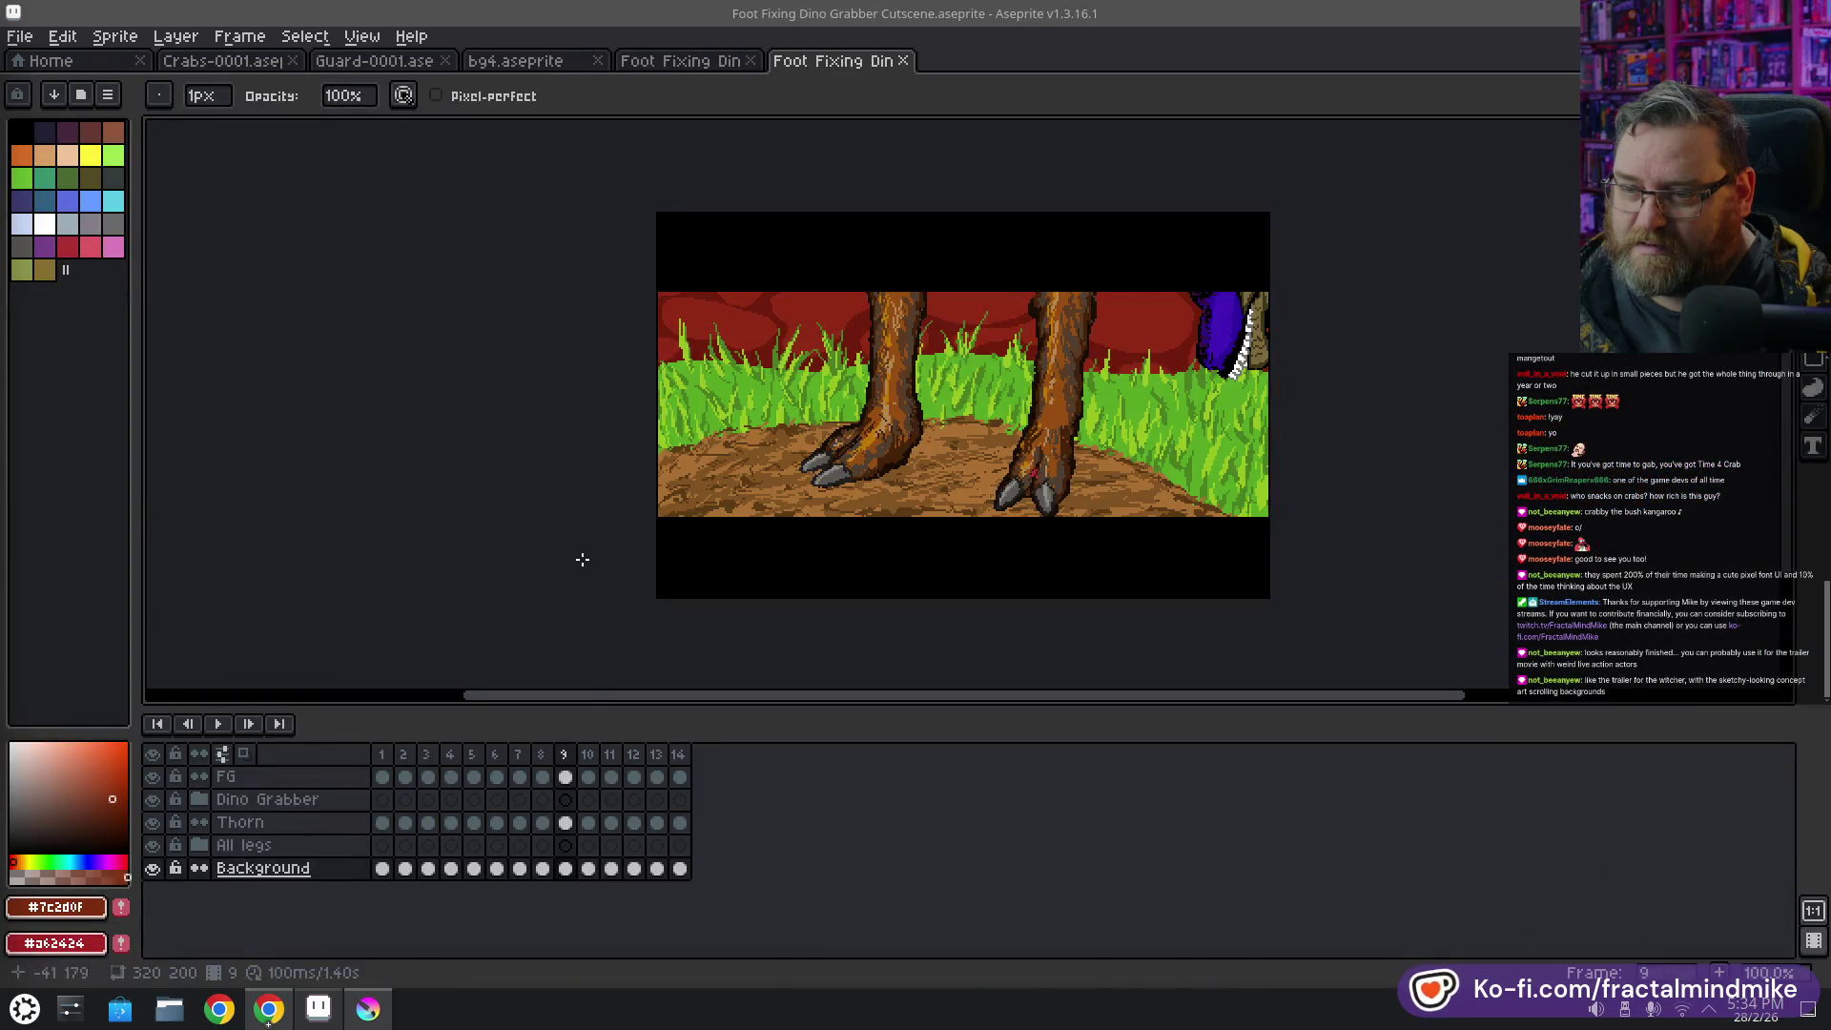
# Play the new cutscene copy, compare it with the earlier copy, and bring up File > Open
pyautogui.click(217, 723)
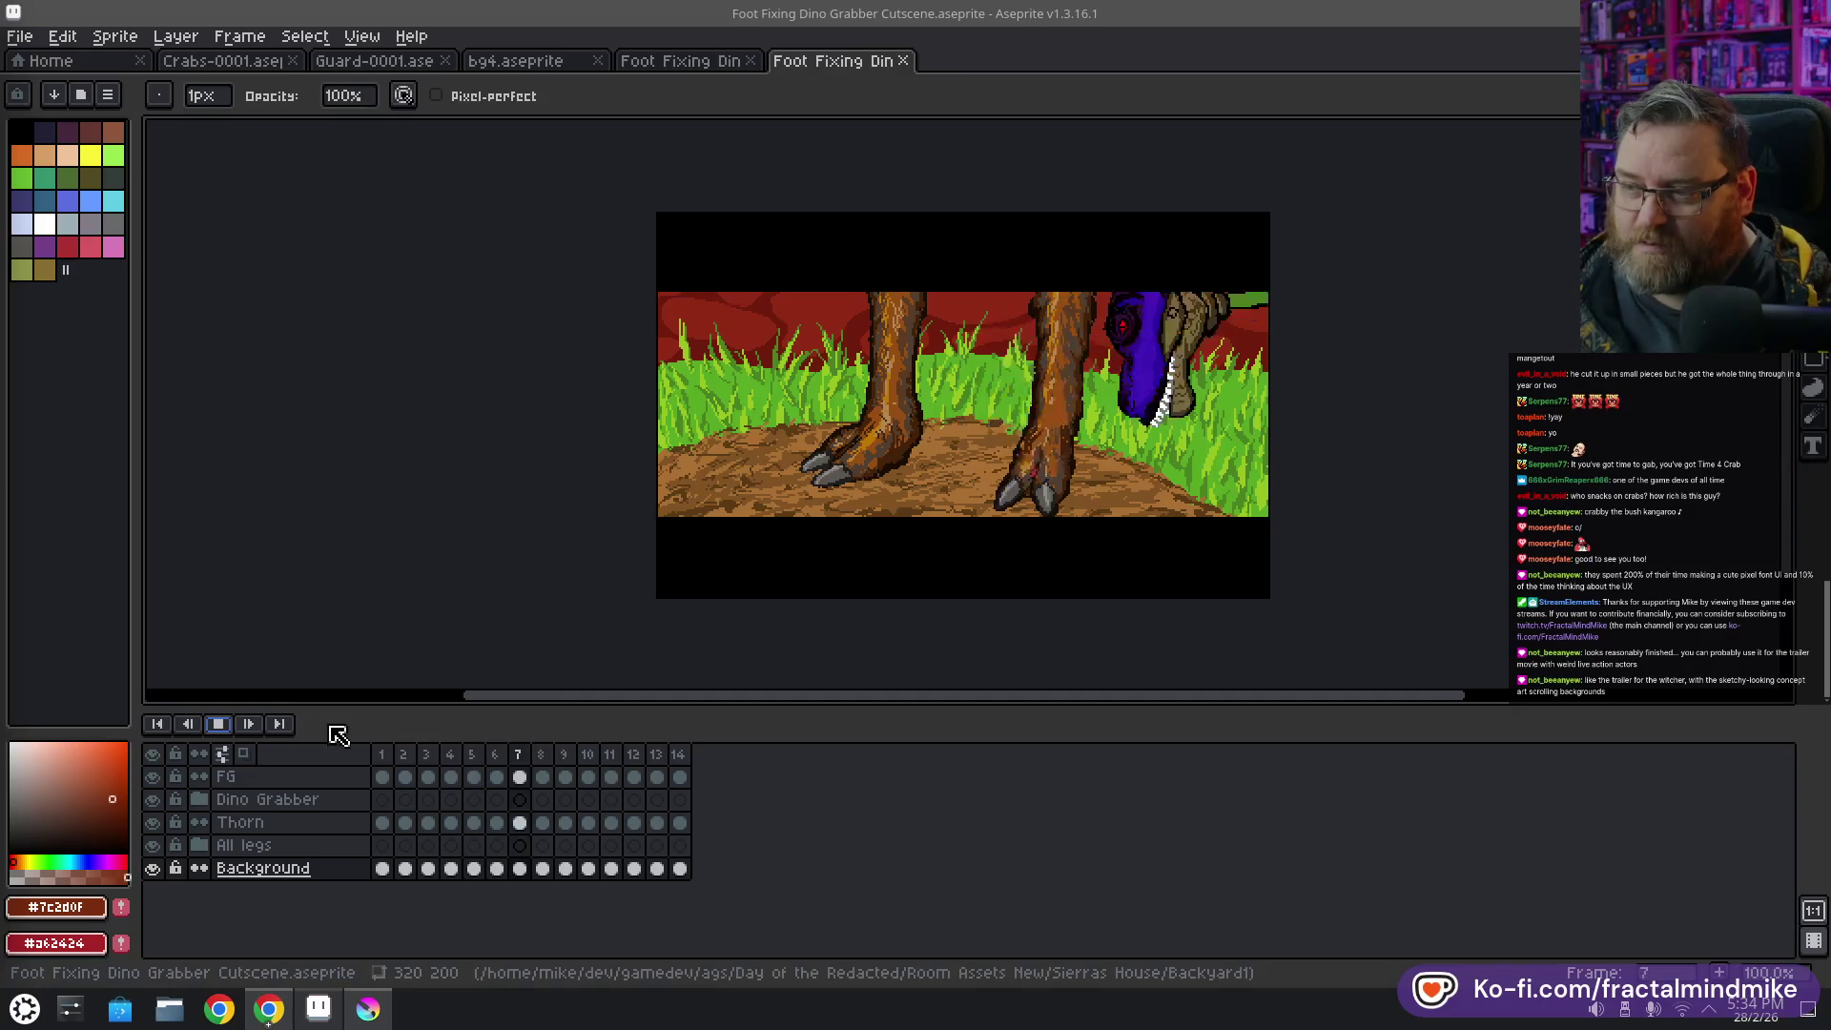
pyautogui.click(707, 74)
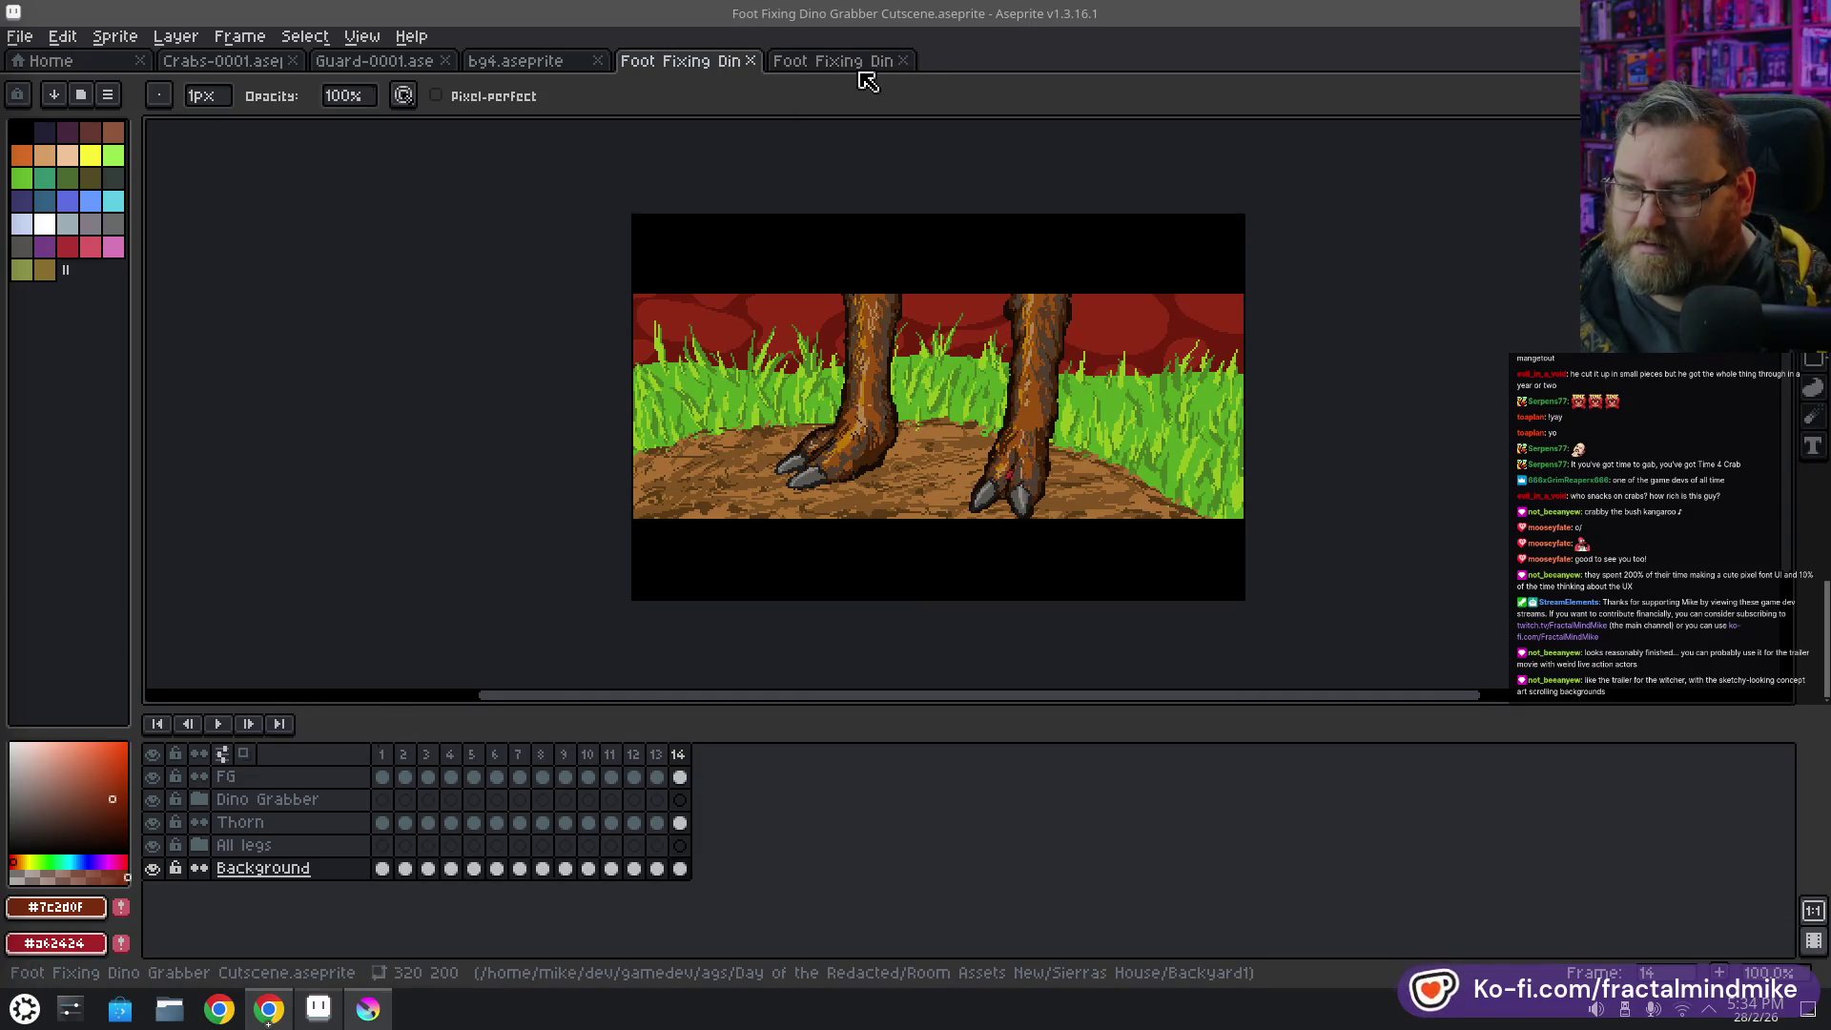
pyautogui.click(858, 68)
pyautogui.click(713, 69)
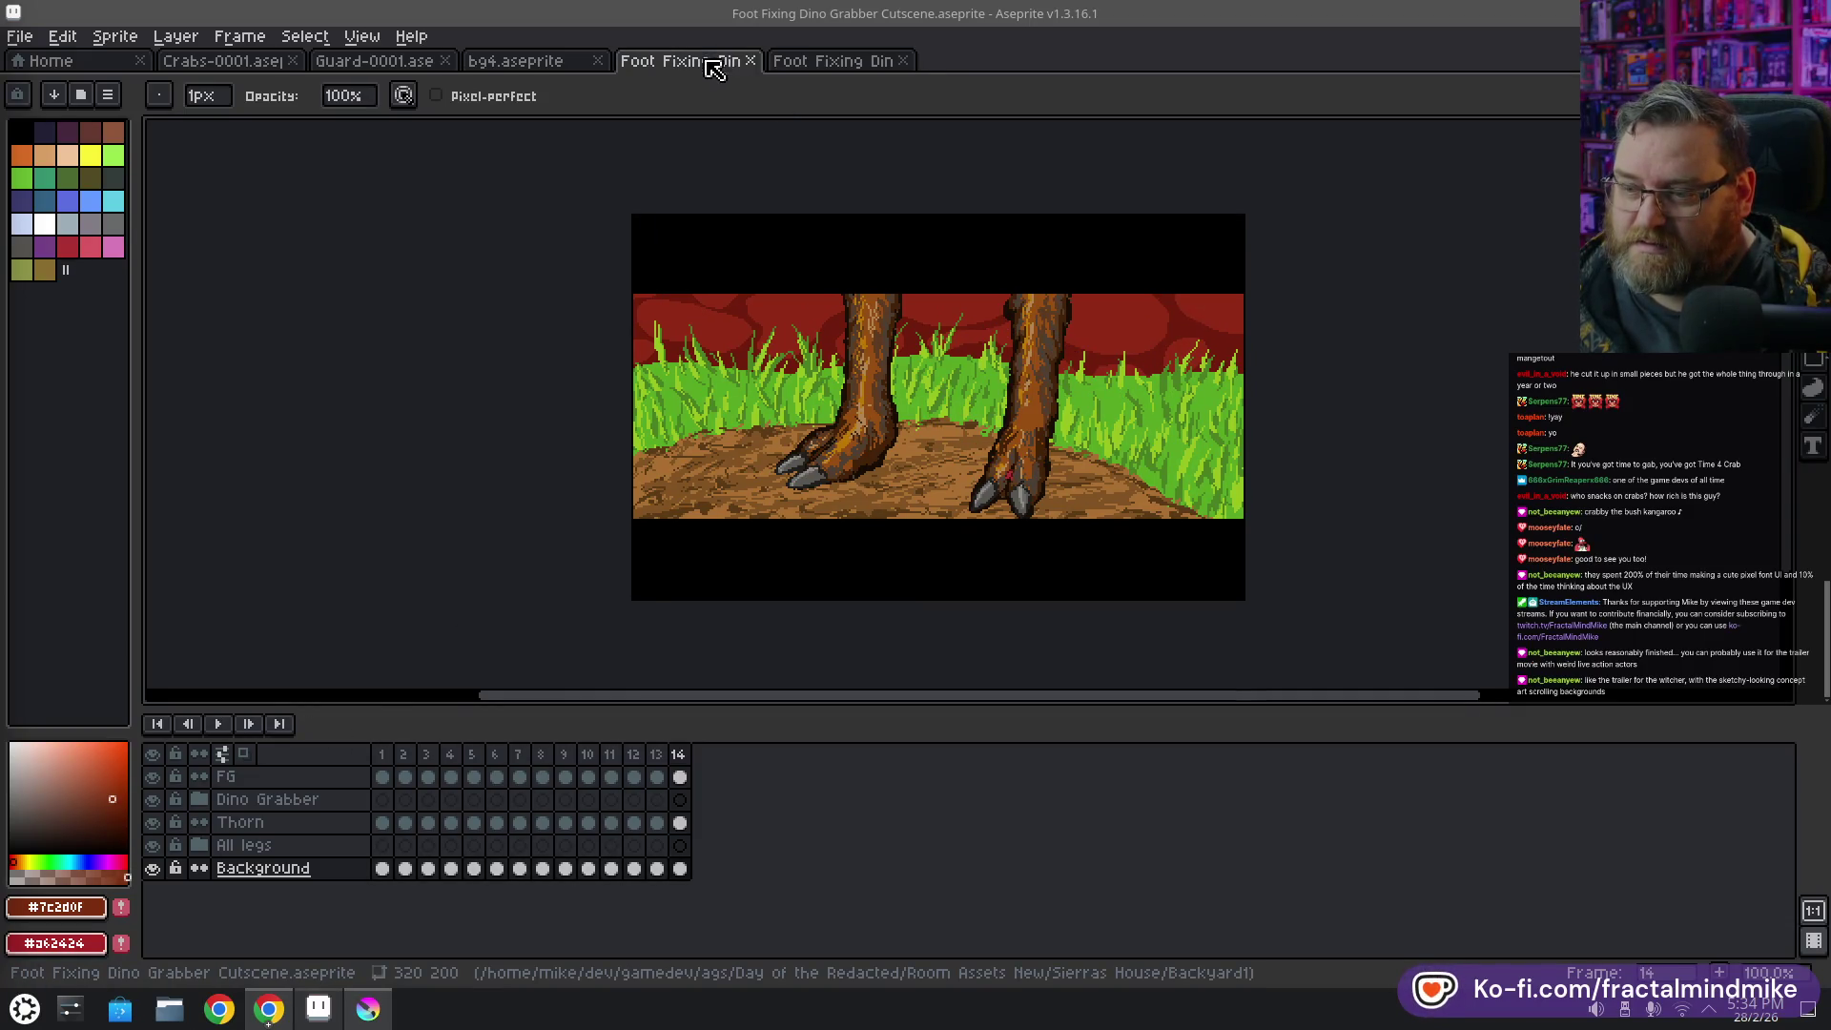
pyautogui.click(839, 65)
pyautogui.click(20, 36)
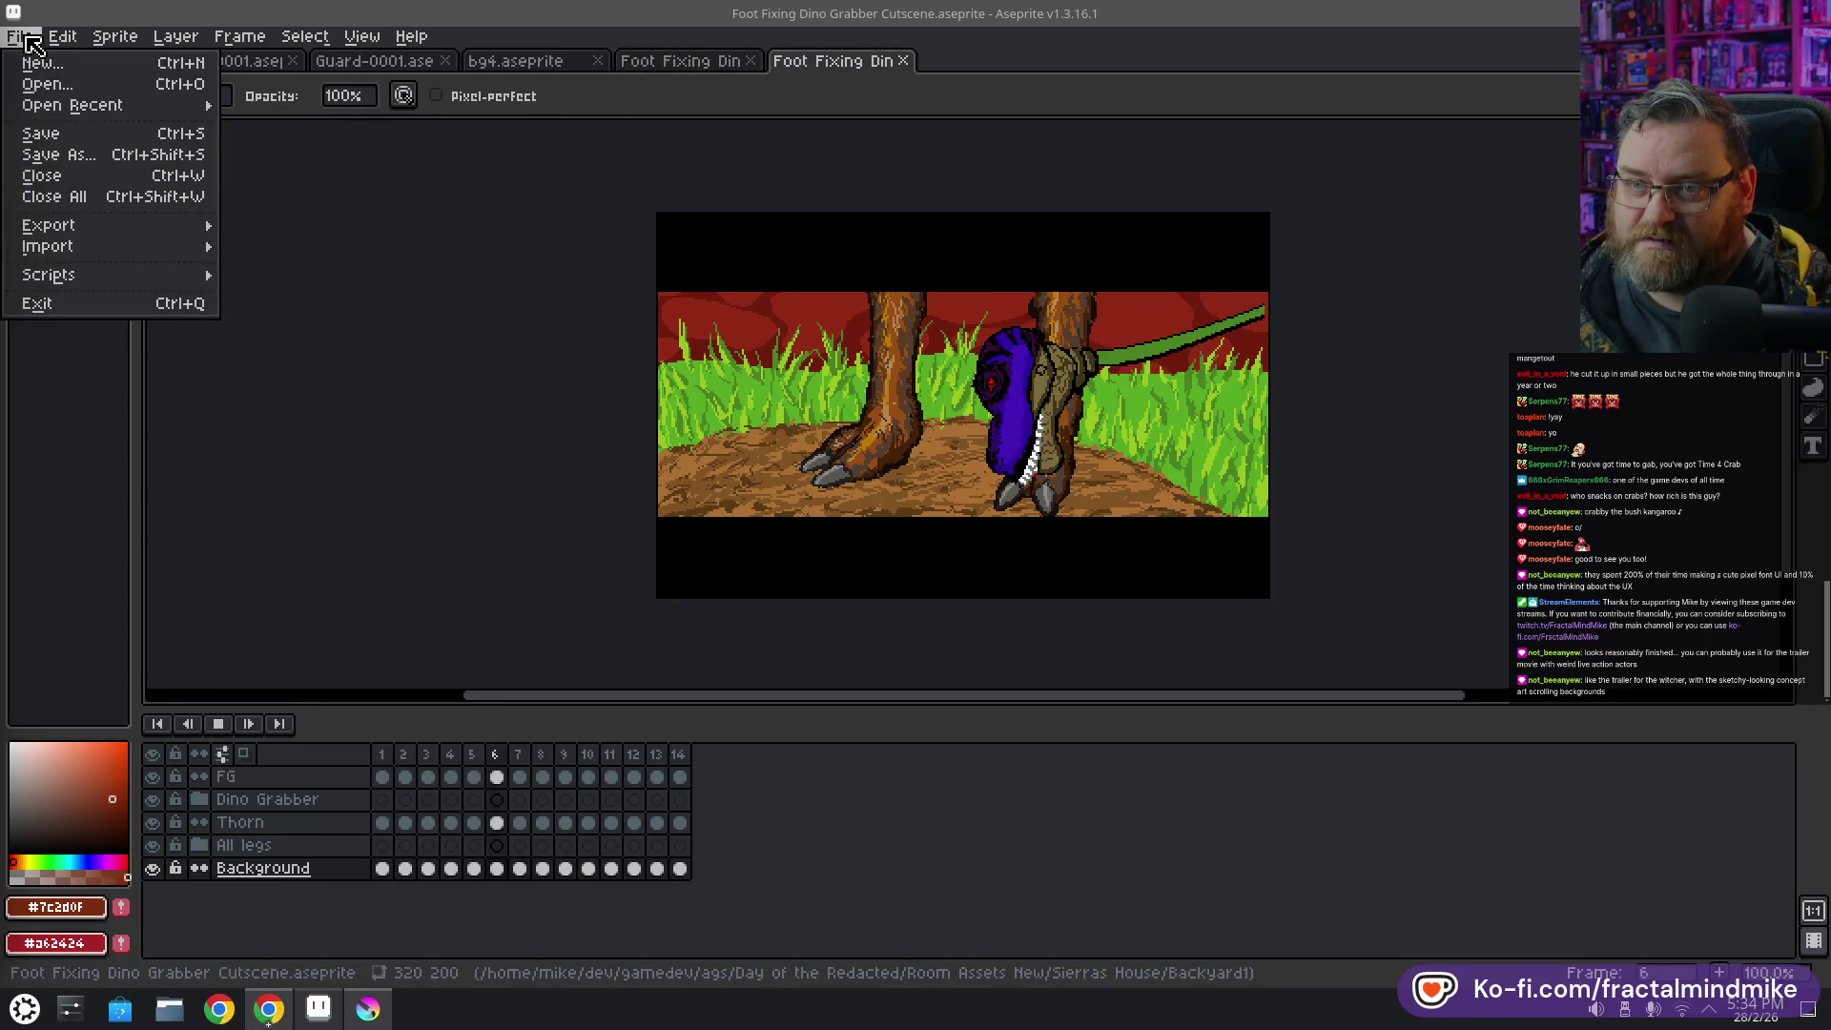
pyautogui.click(42, 84)
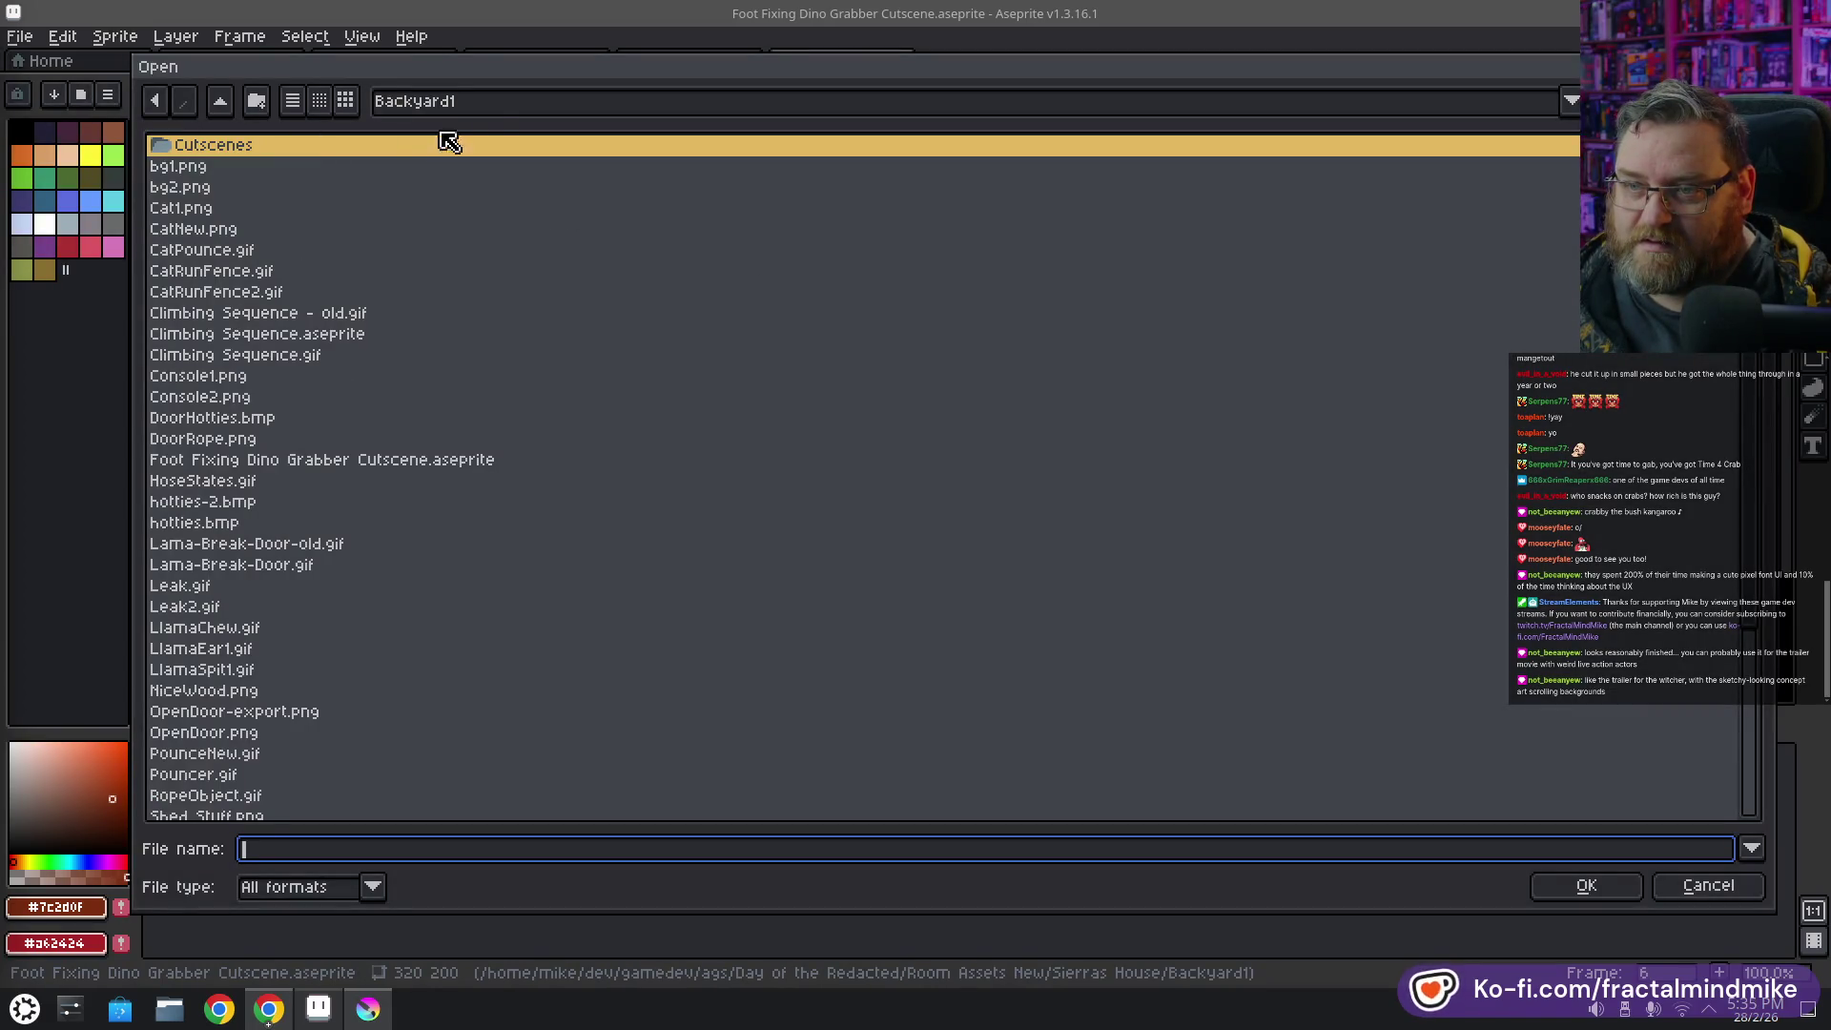
# Open the 21-frame Foot Fixing Dino Grabber Cutscene.aseprite inside Backyard1/Cutscenes
pyautogui.doubleClick(224, 153)
pyautogui.doubleClick(353, 151)
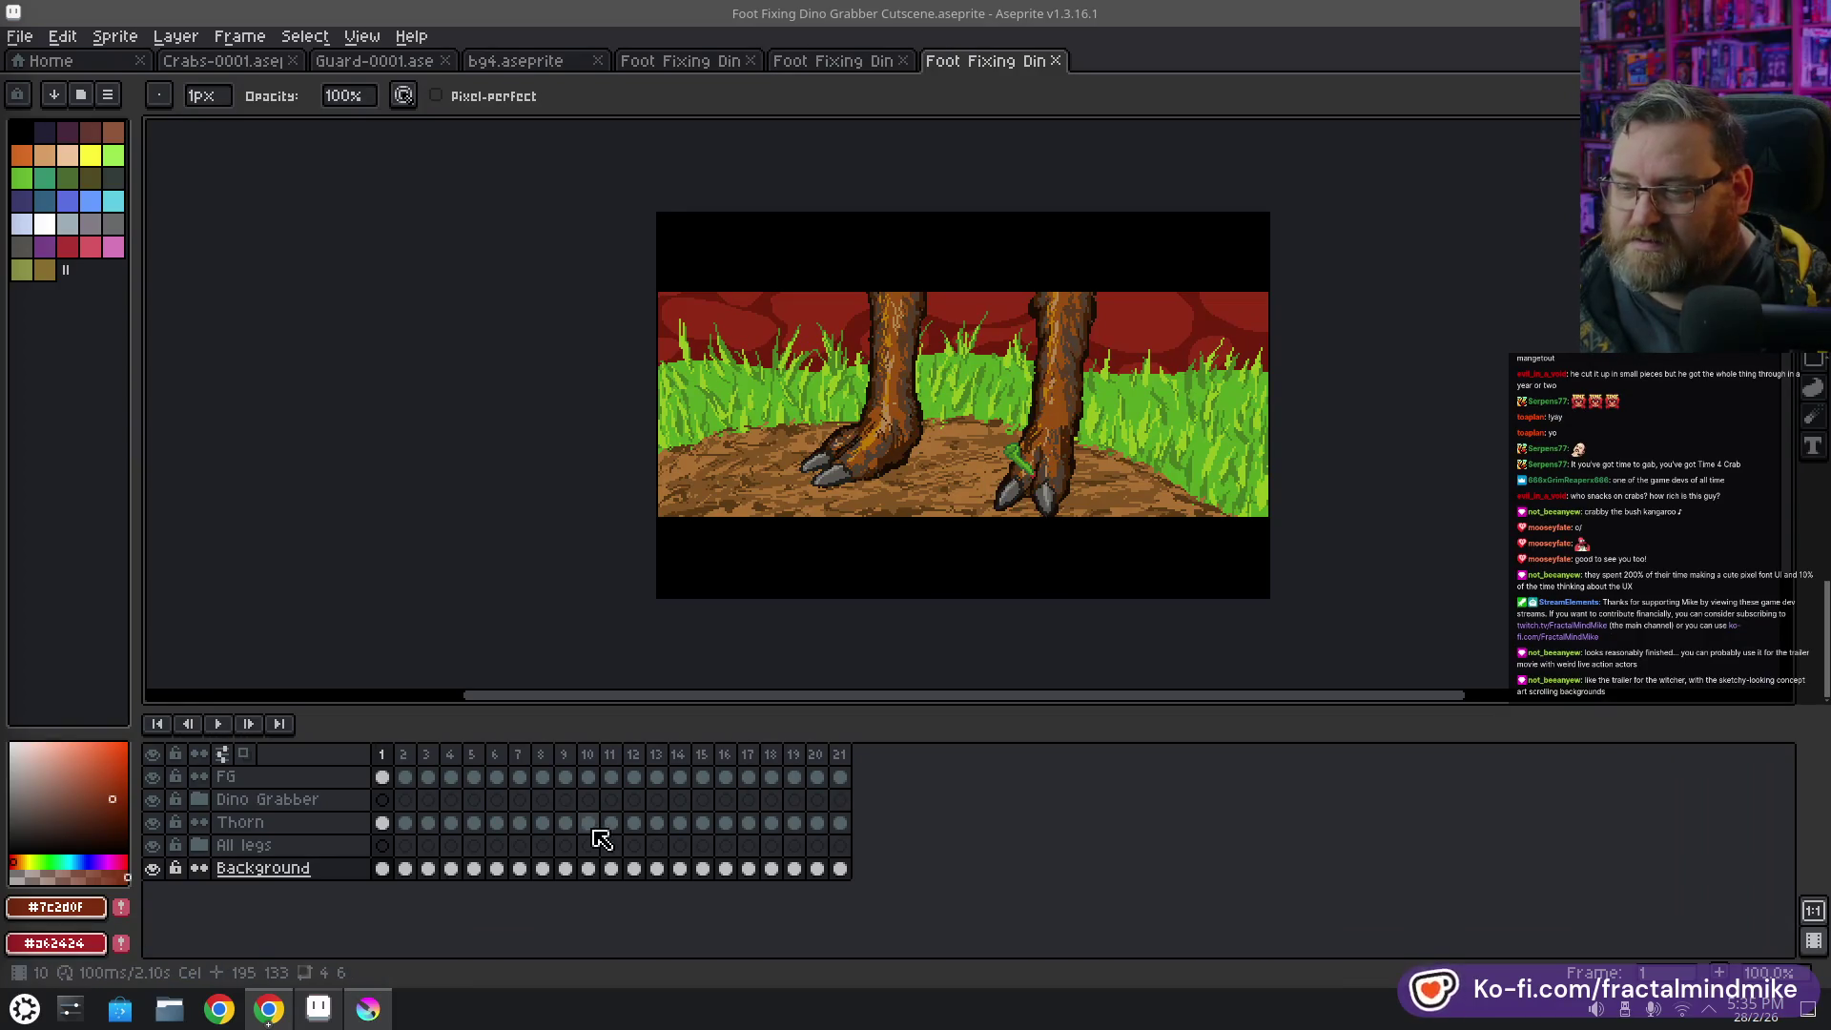
# Play the 21-frame version, stop on frame 14, review frames 15, 16, 13 and 11, then quit Aseprite
pyautogui.click(218, 723)
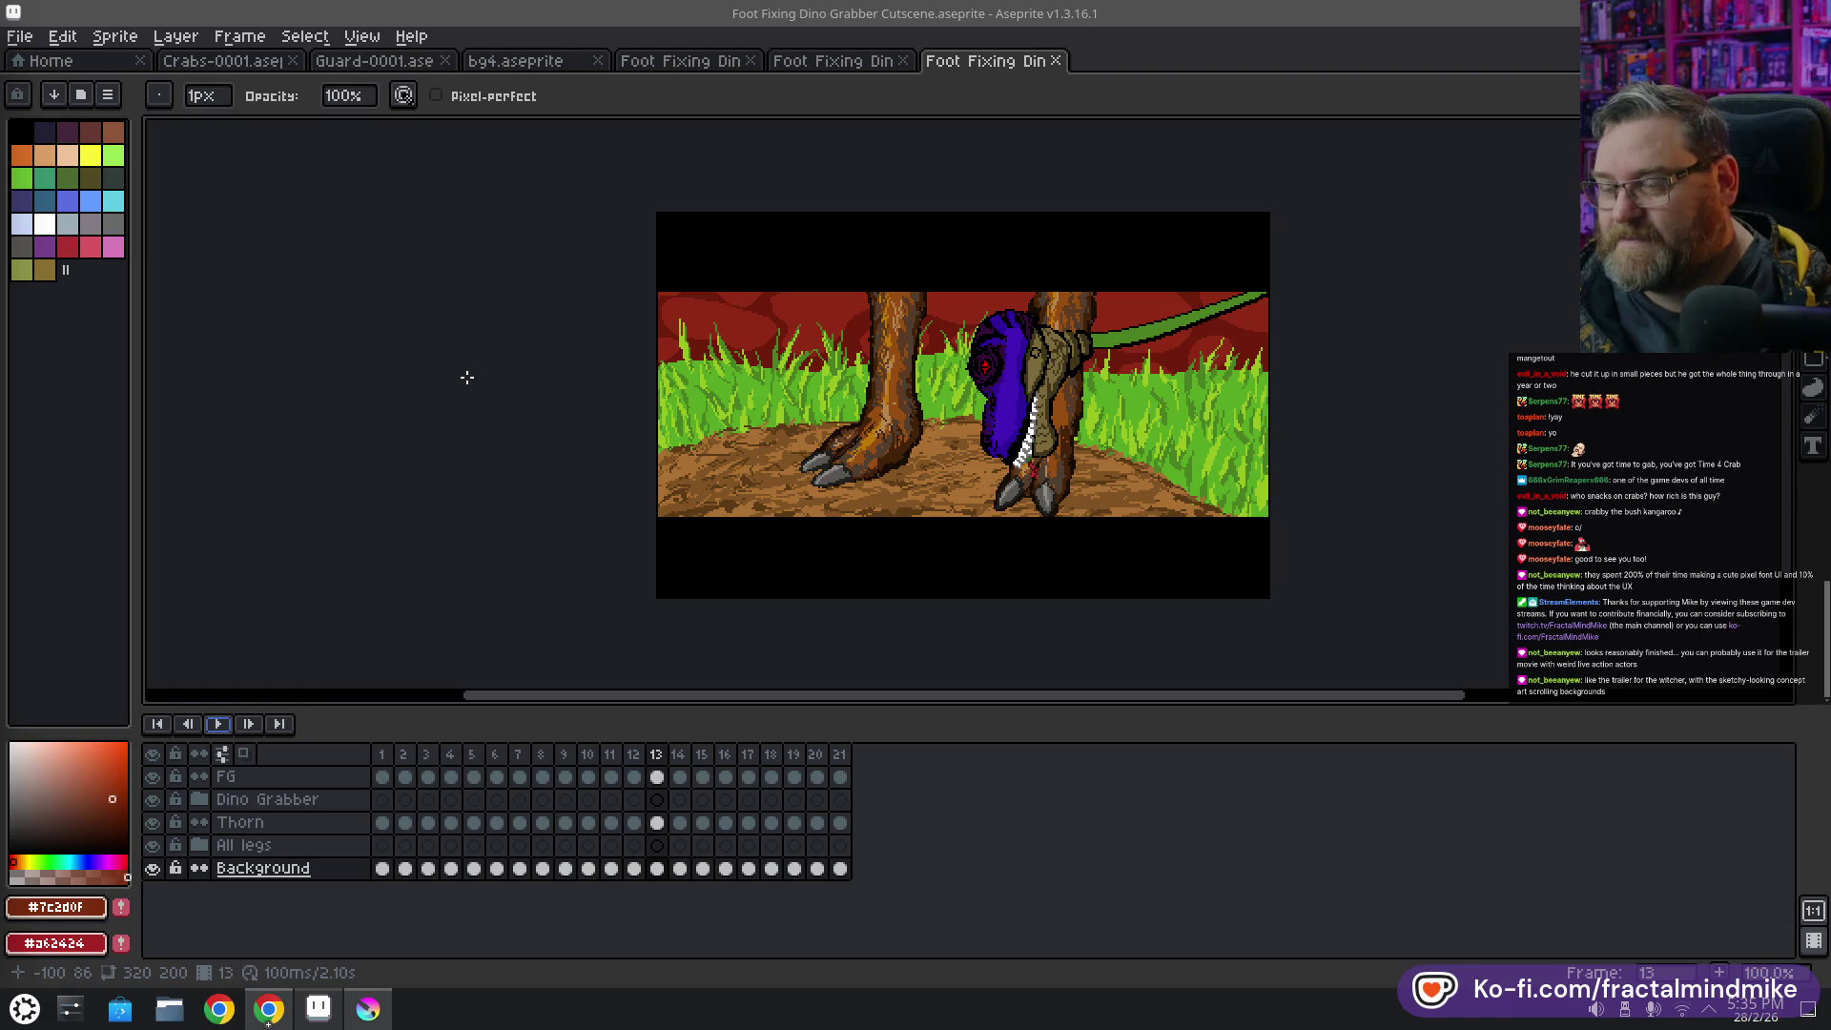
pyautogui.click(681, 754)
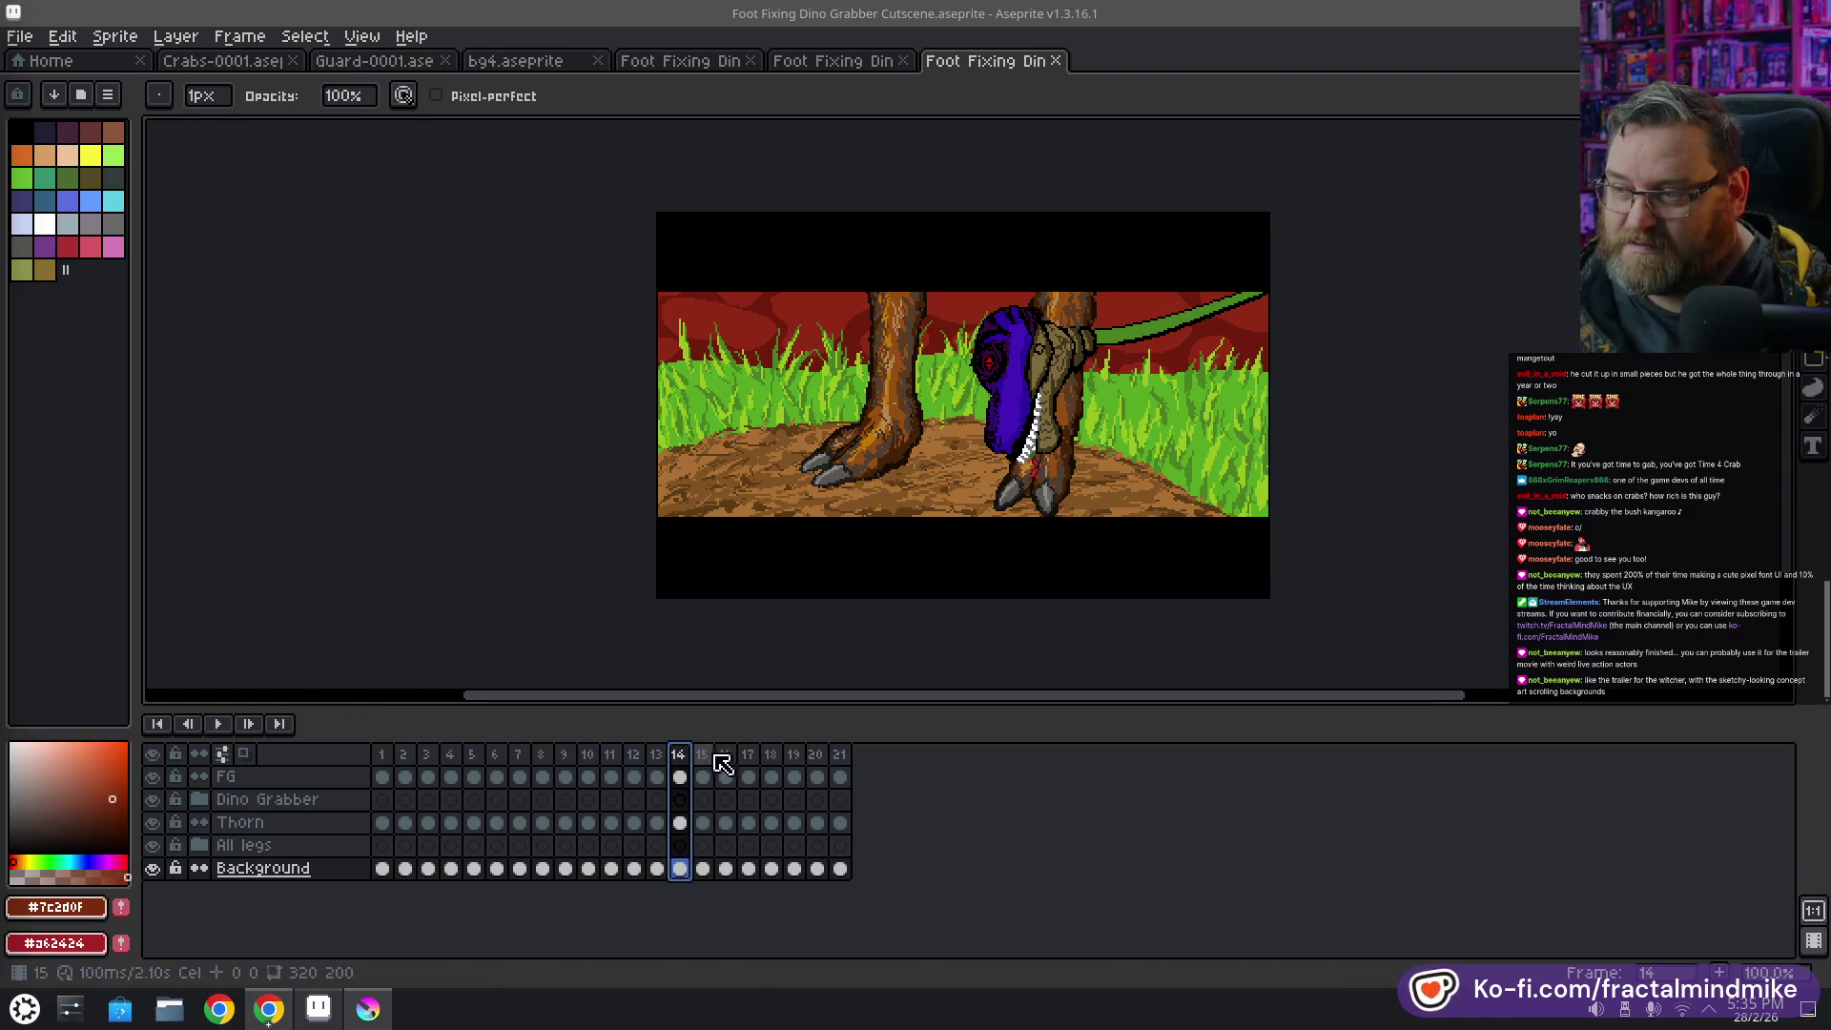
pyautogui.click(710, 761)
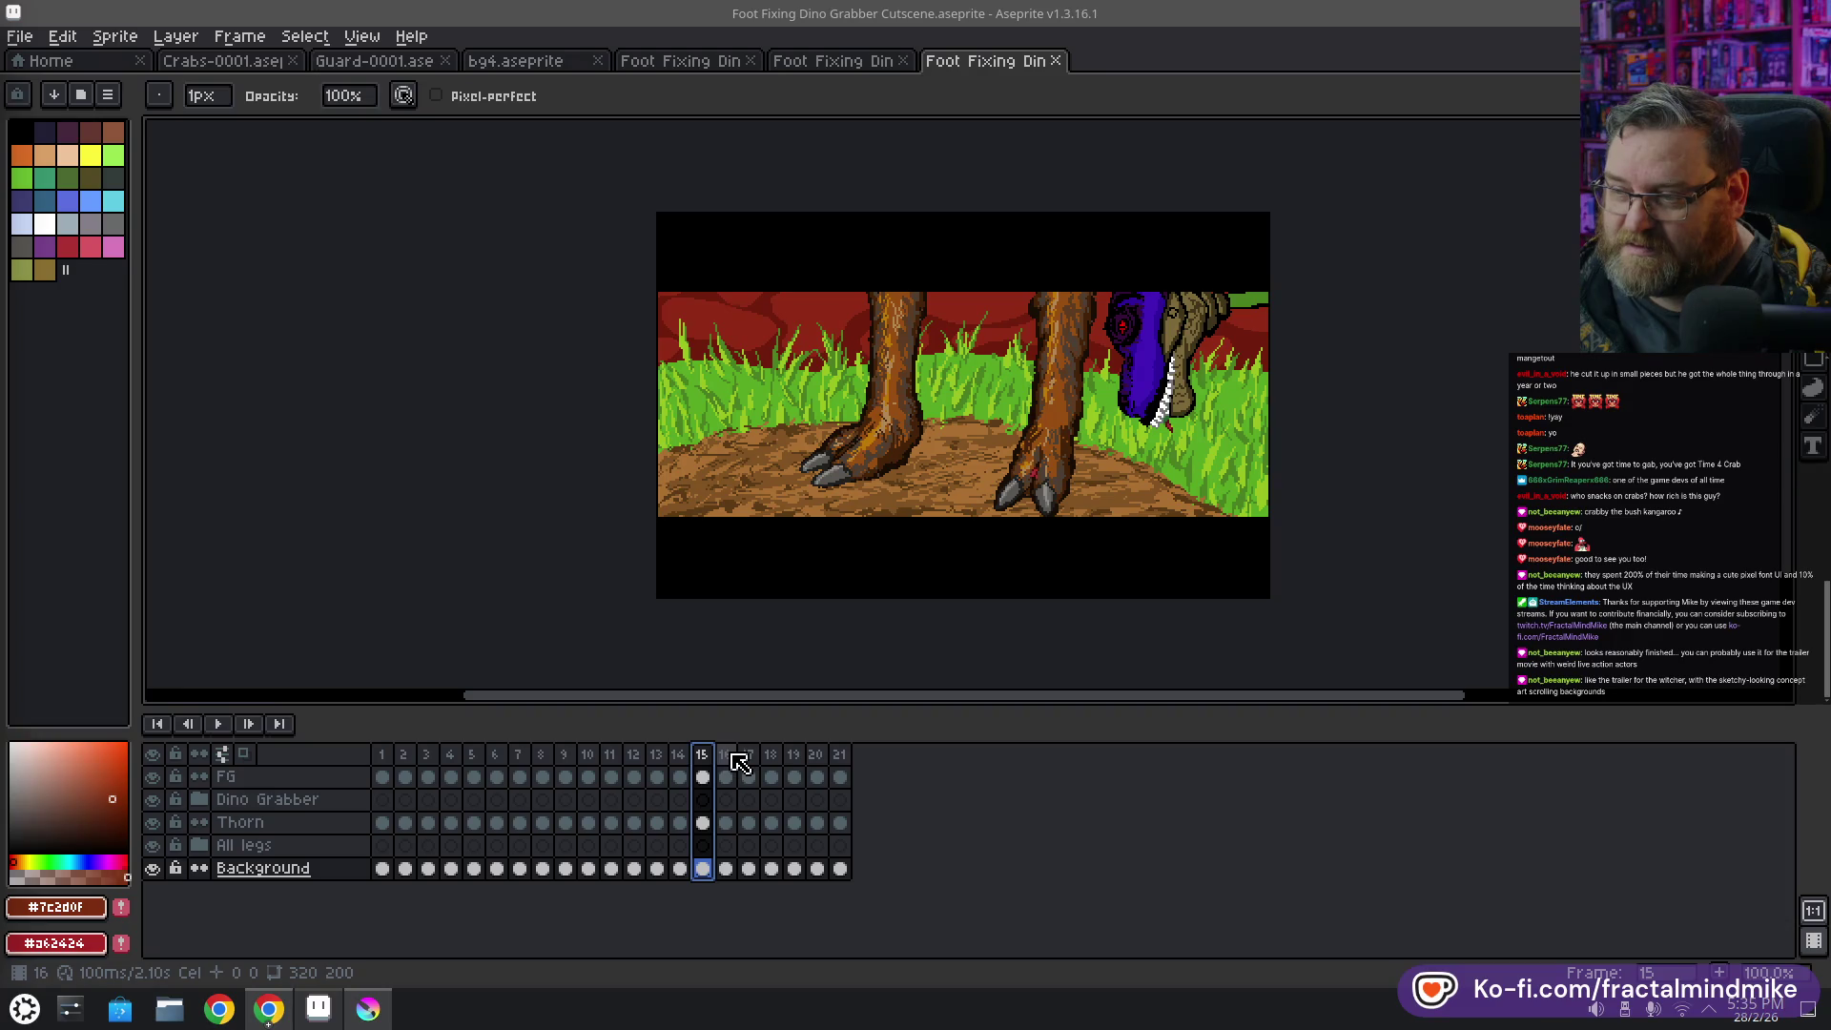
pyautogui.click(726, 758)
pyautogui.click(656, 755)
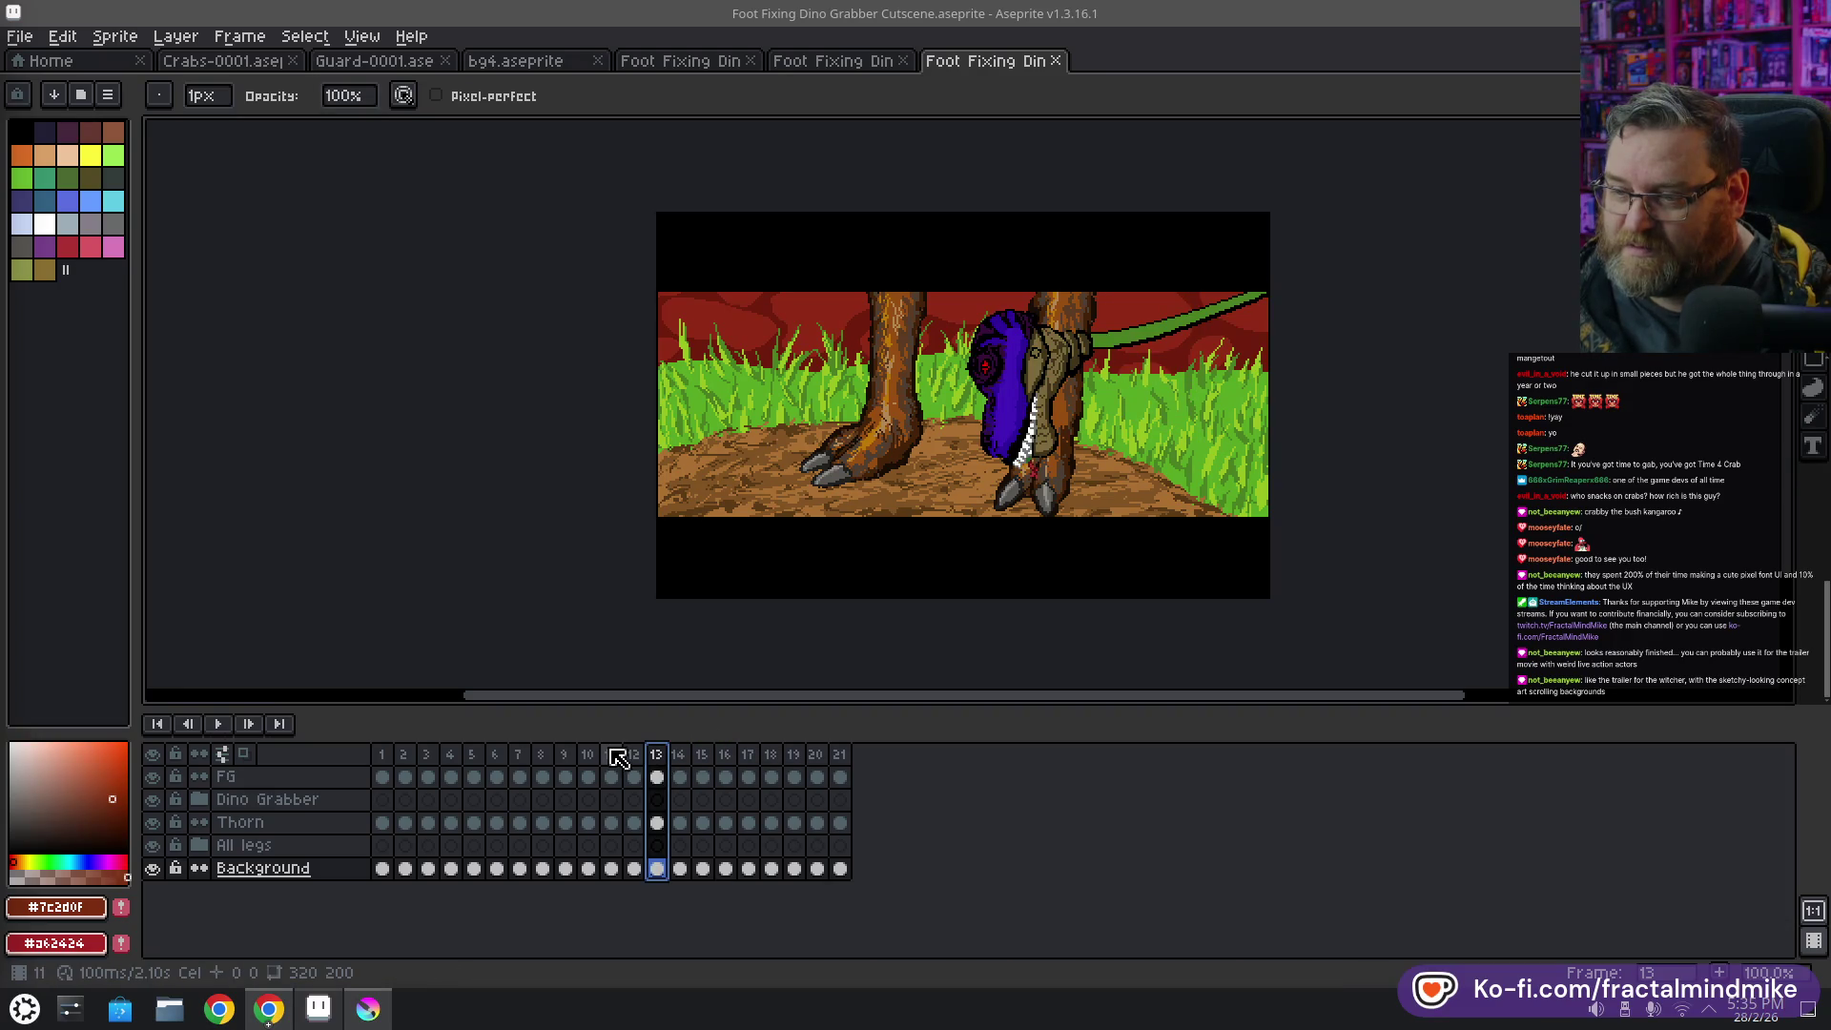
pyautogui.click(612, 754)
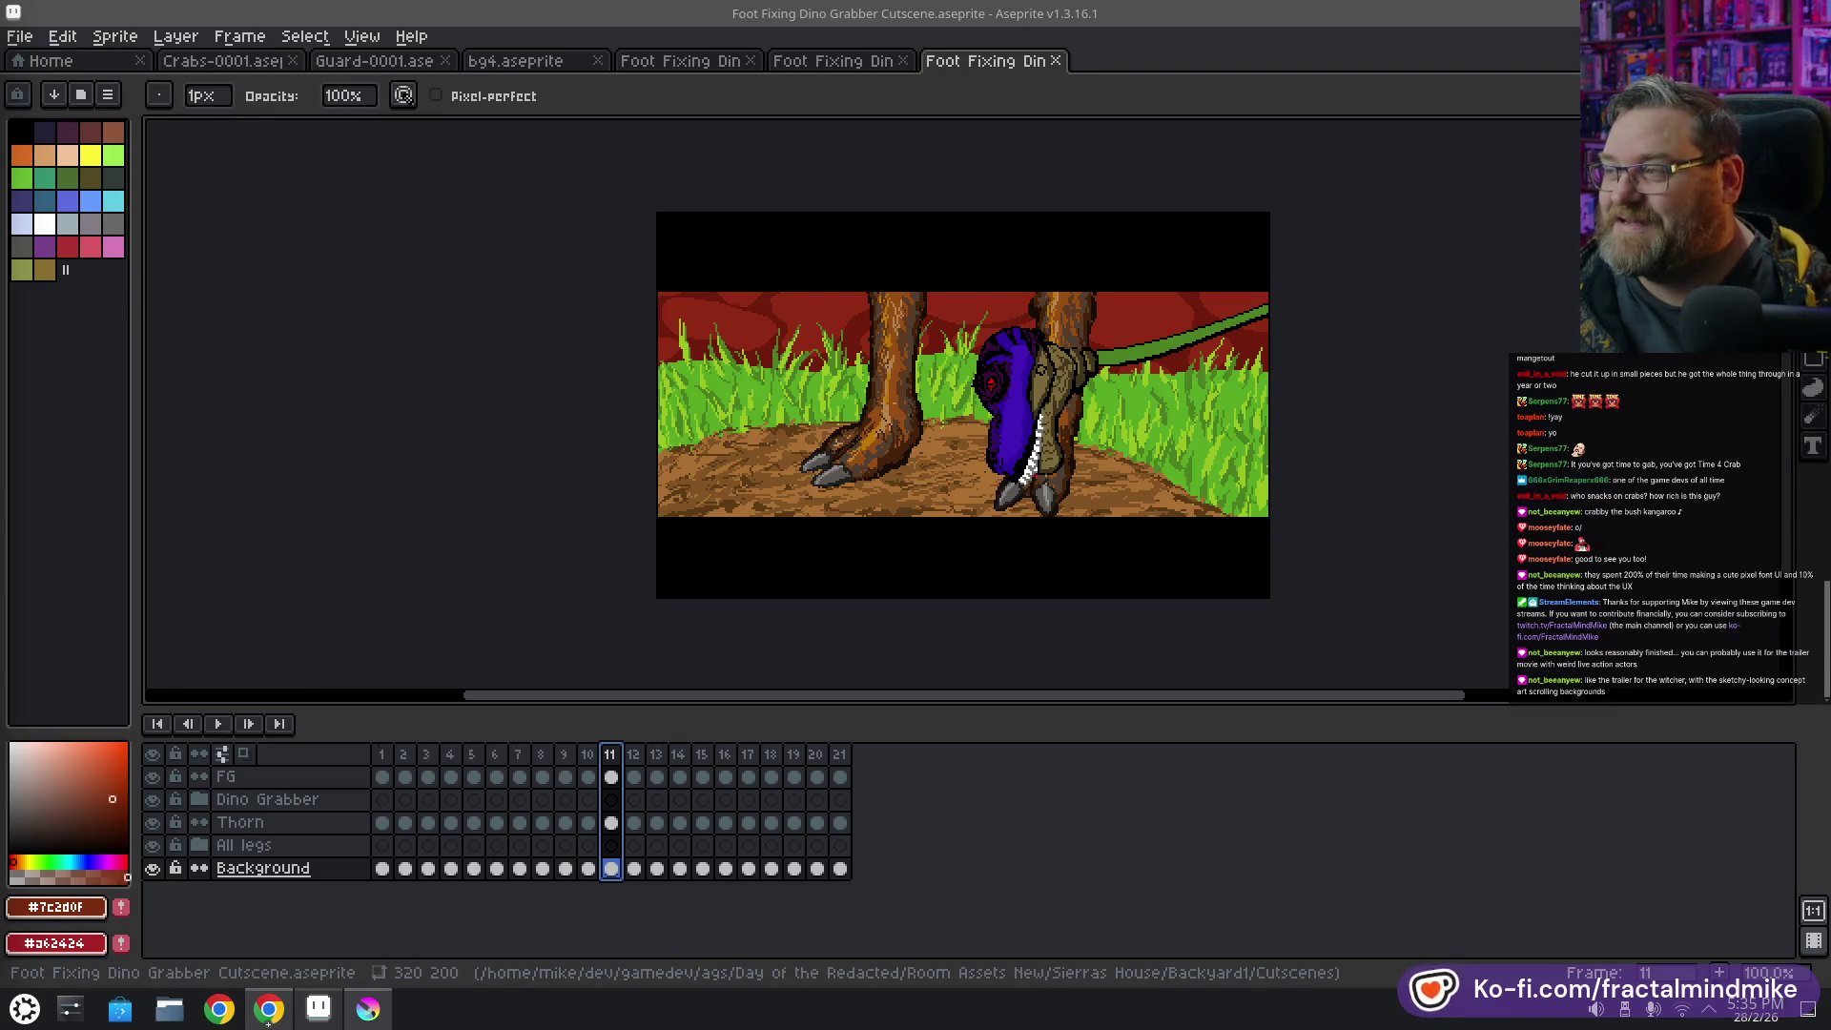
pyautogui.hotkey('ctrl', 'q')
pyautogui.hotkey('ctrl', 'q')
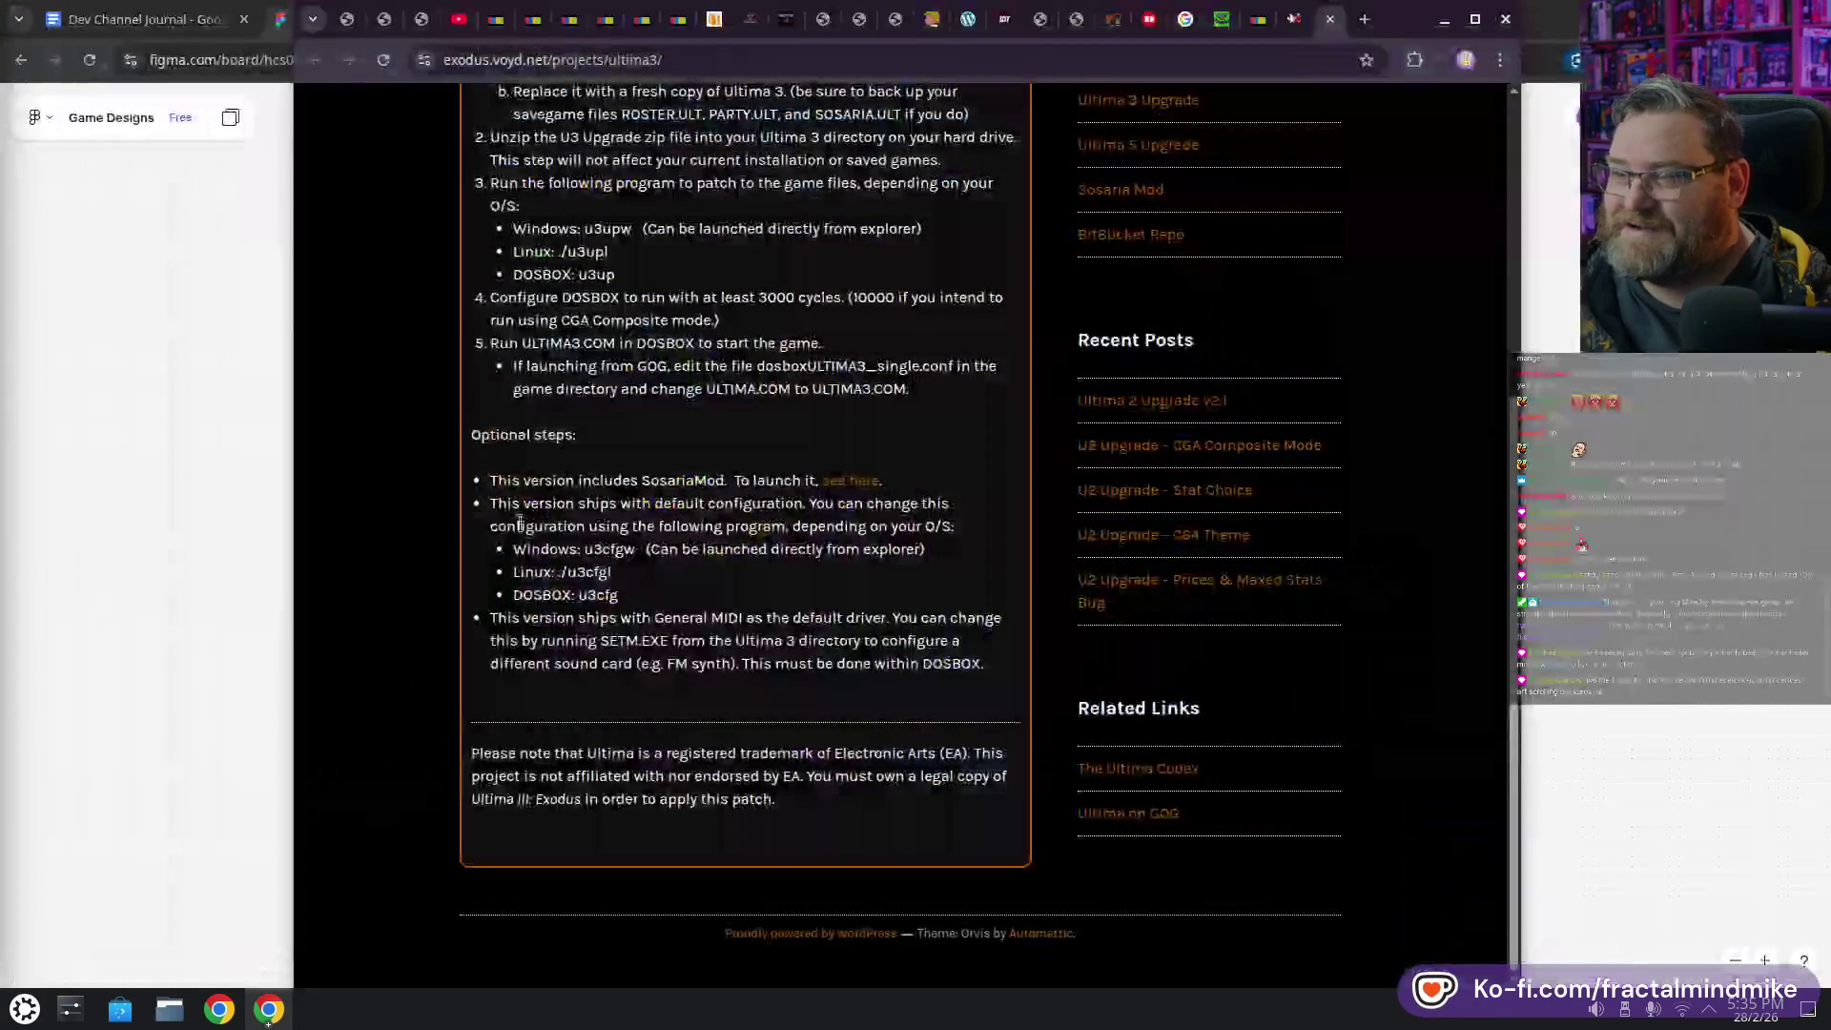
# Scroll the Exodus U3 Upgrade Installation v3.3 page to its Windows, Linux and DOSBOX patch steps
pyautogui.scroll(3, 815, 374)
pyautogui.scroll(2, 731, 649)
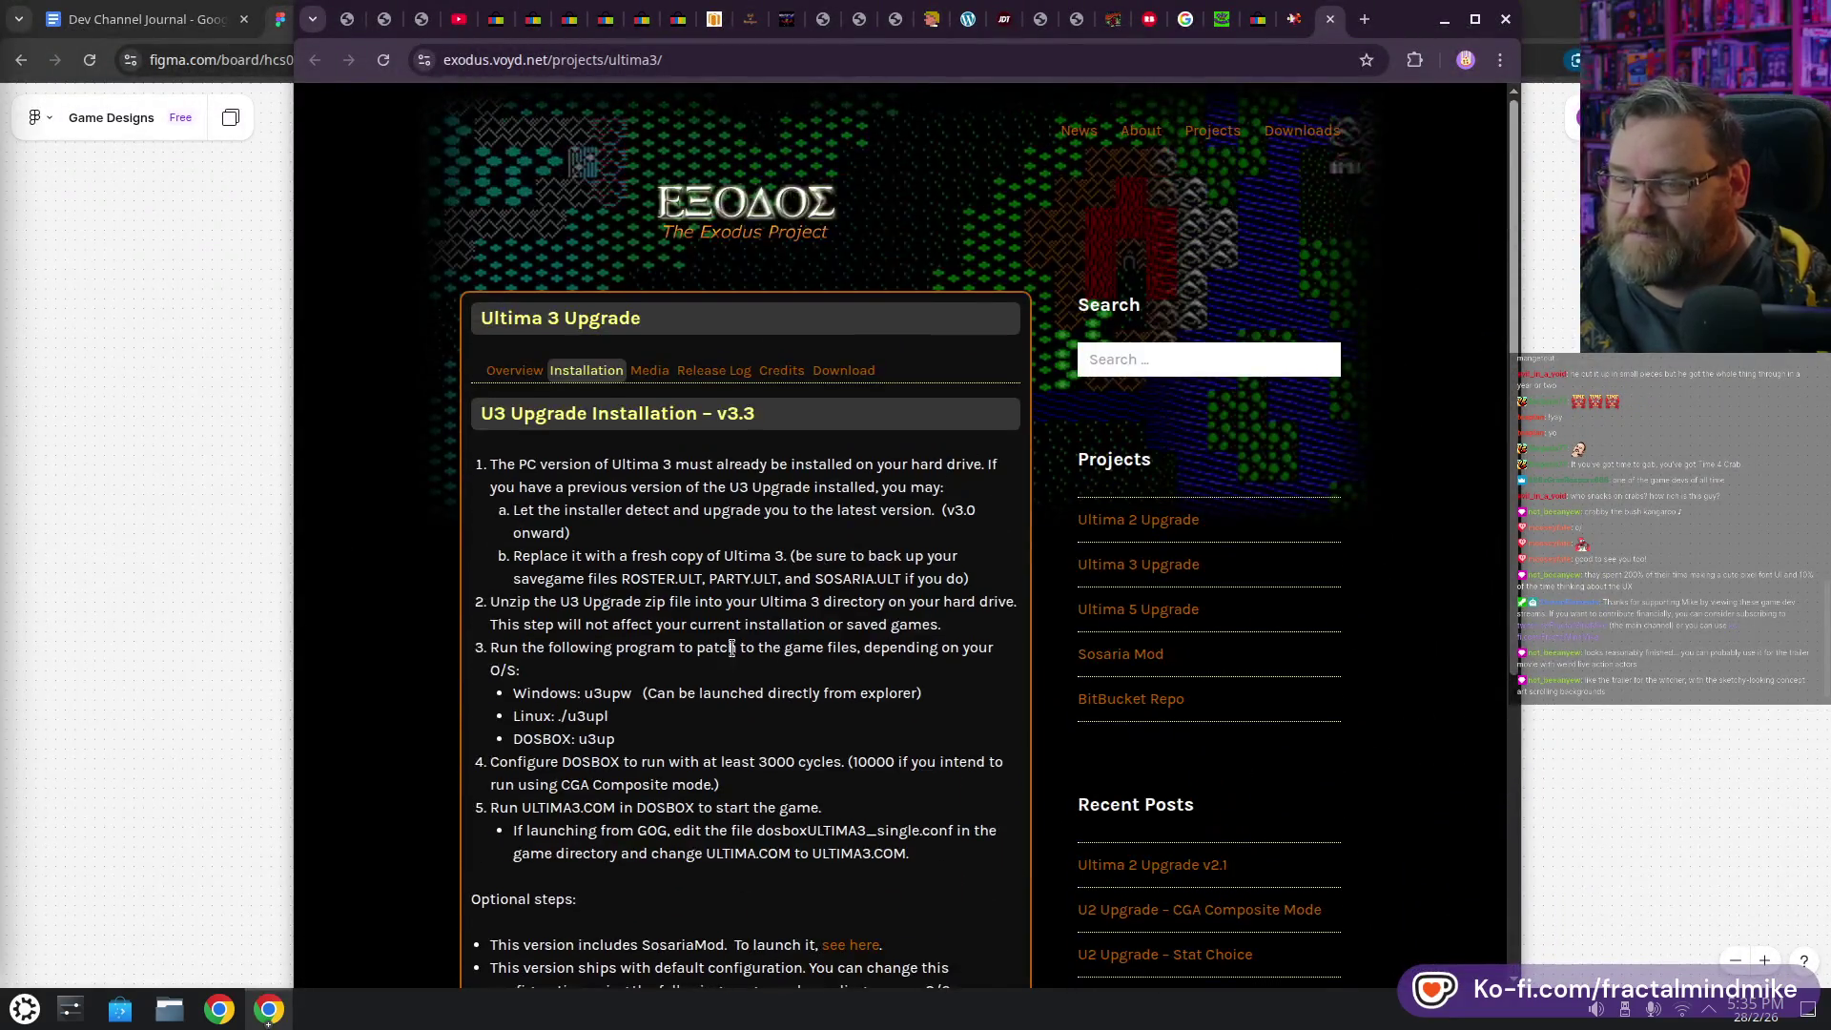
pyautogui.scroll(-3, 515, 461)
pyautogui.scroll(3, 515, 461)
pyautogui.scroll(-2, 515, 461)
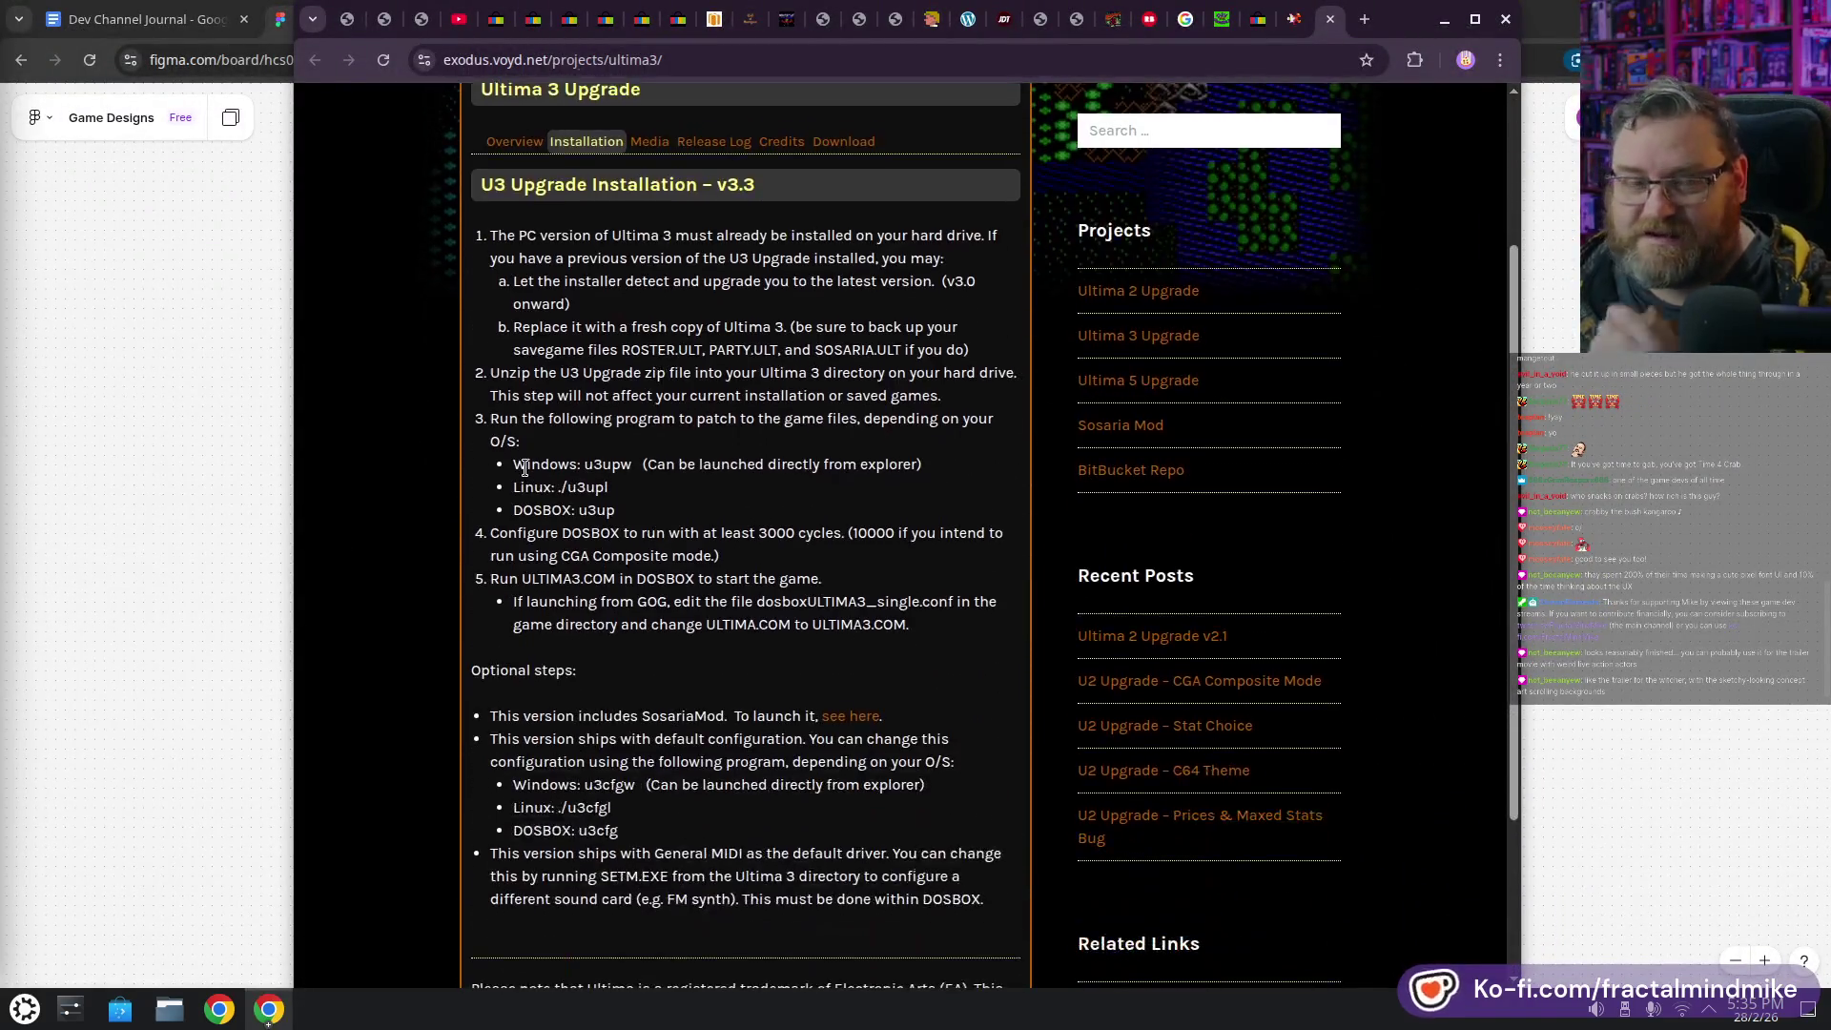